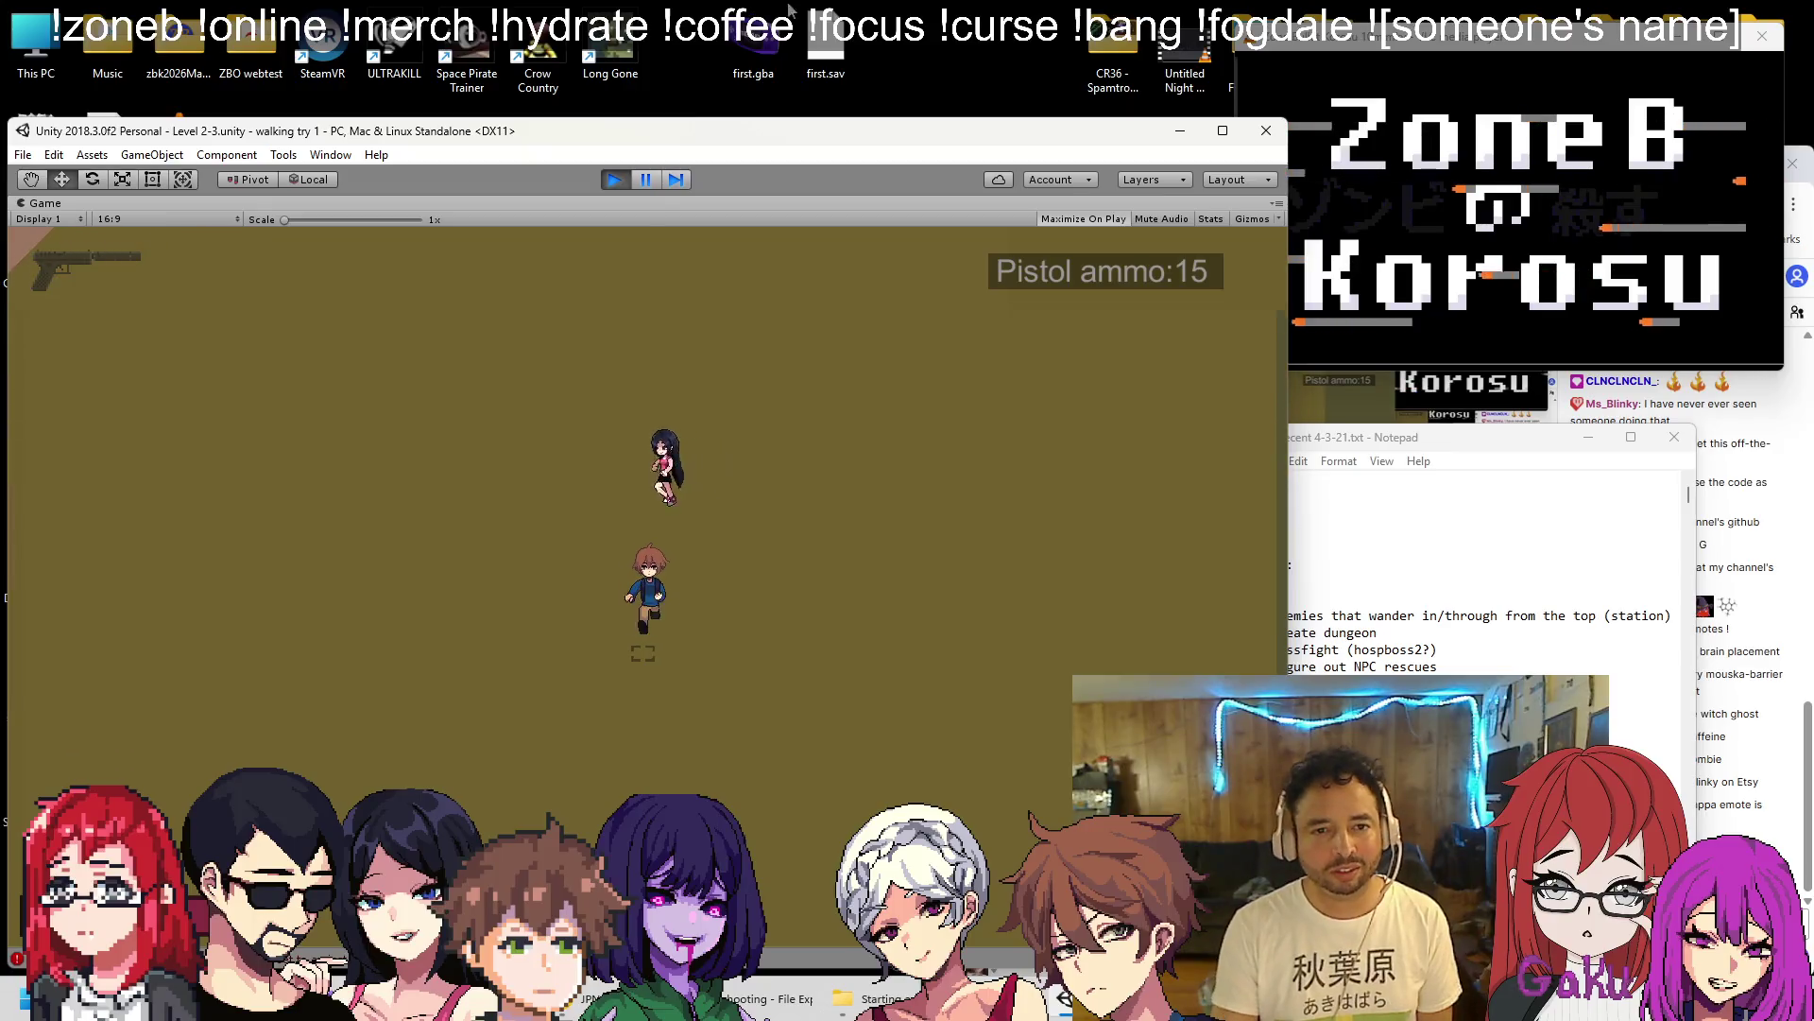
Pause the Level 2-3 test run and zoom the Scene view.
left_click(644, 181)
scroll(538, 378, "up", 10)
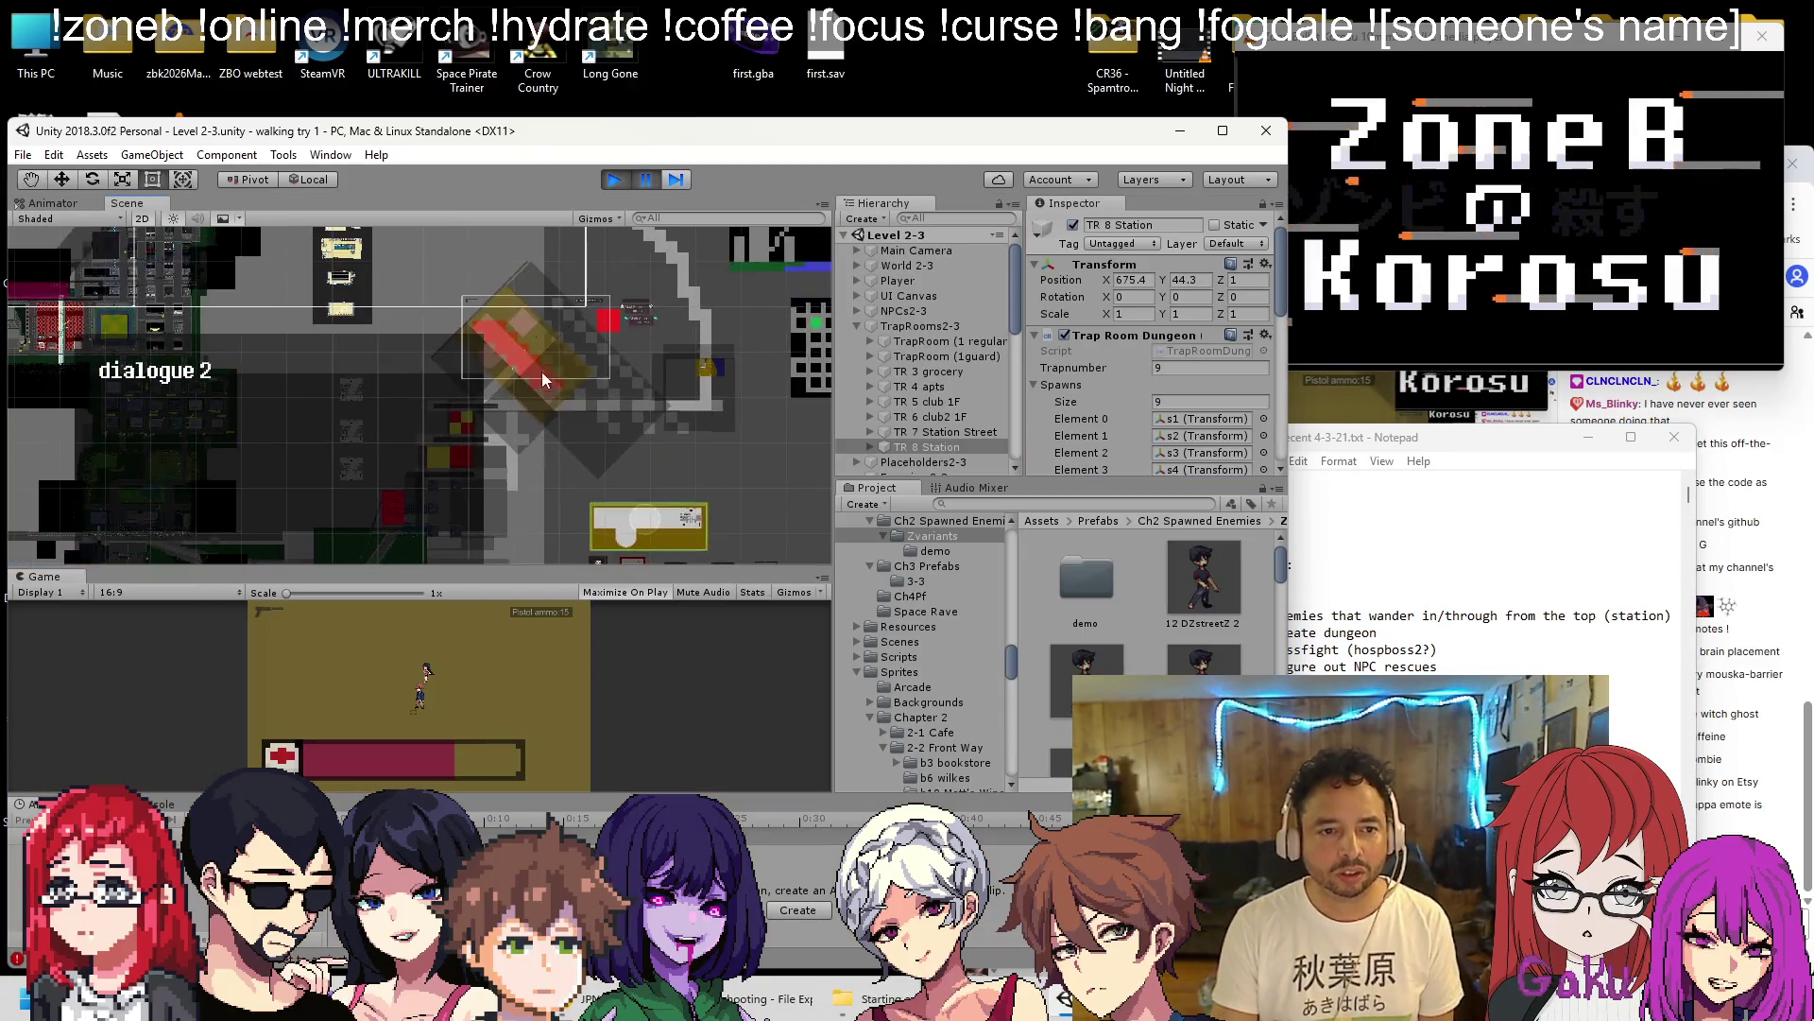
scroll(525, 355, "up", 8)
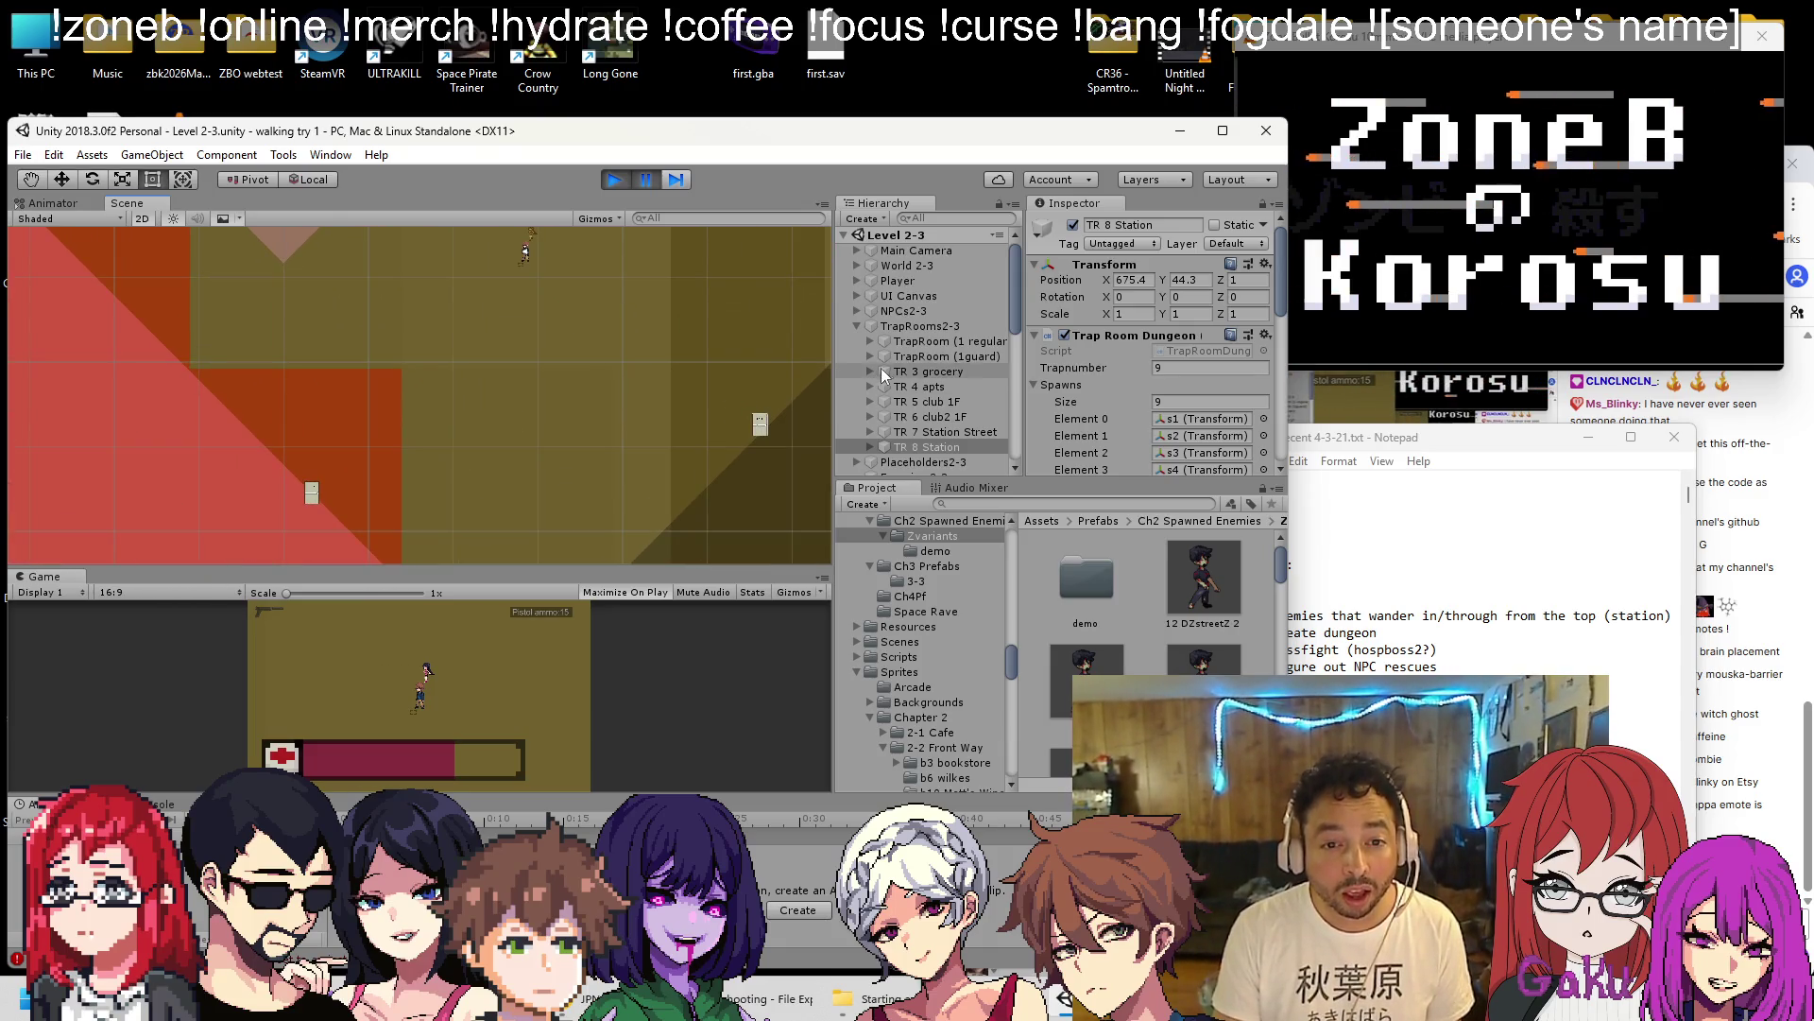
scroll(888, 356, "down", 3)
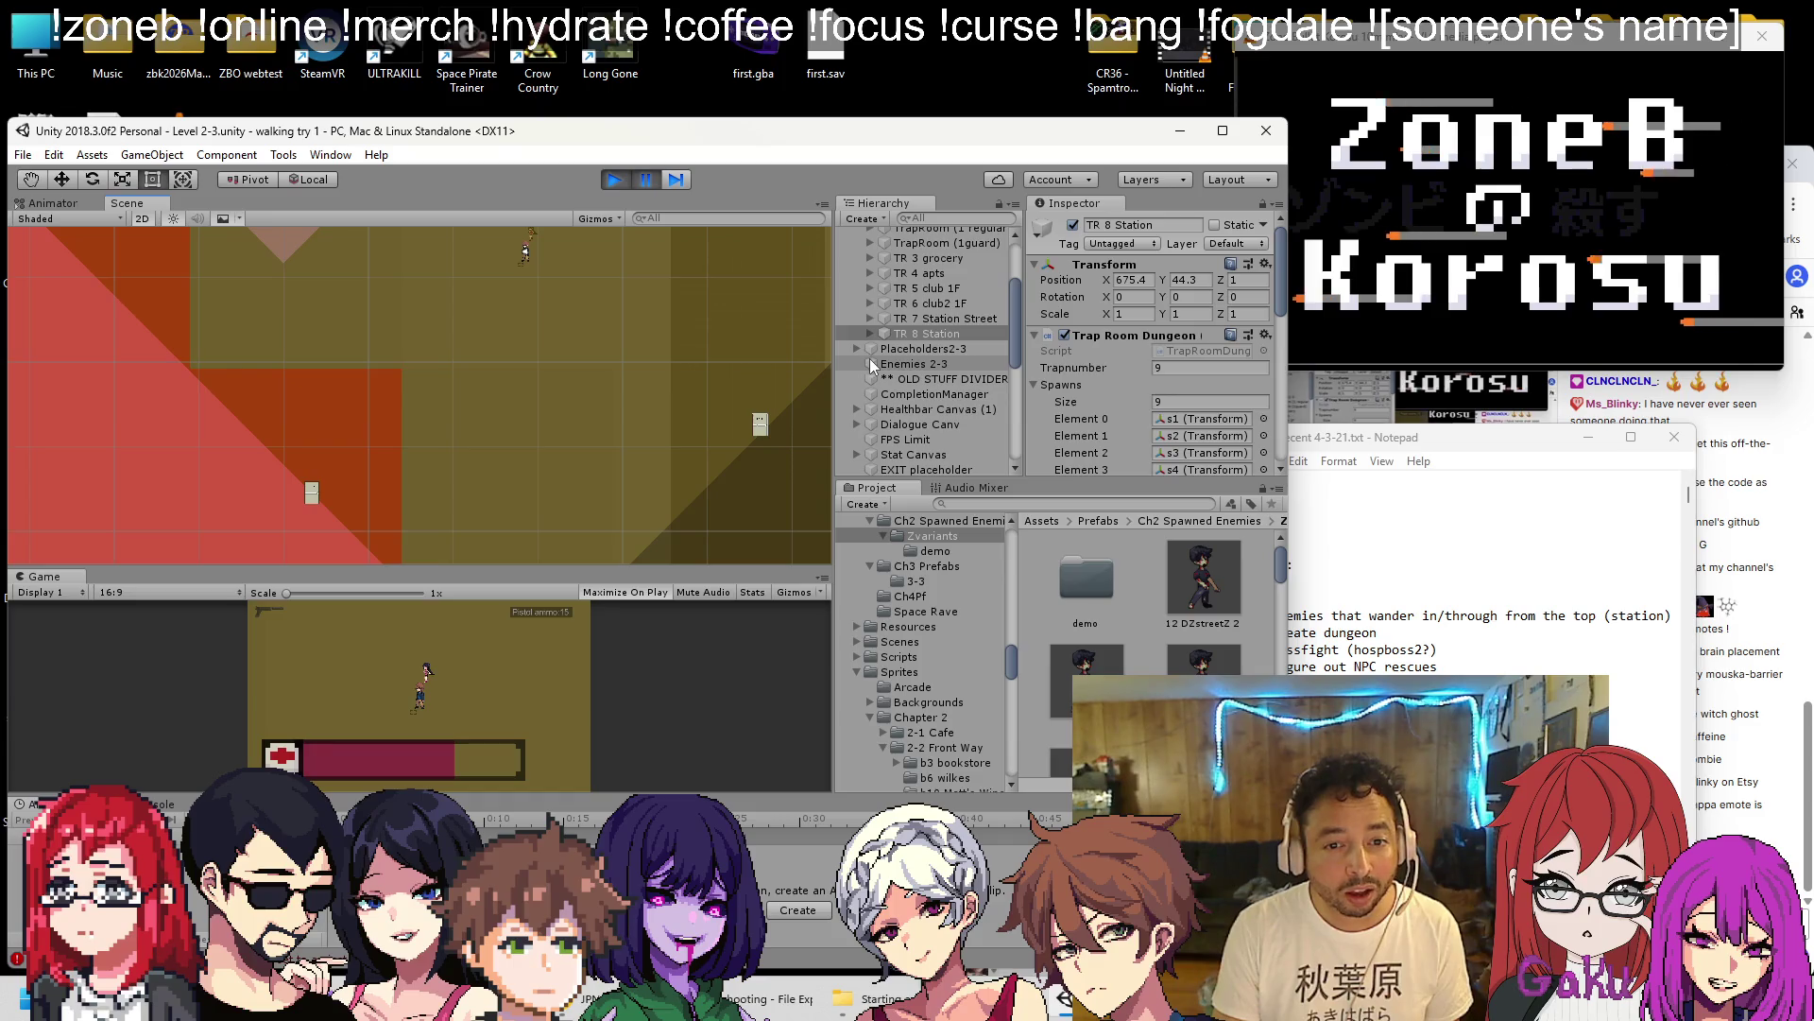
Select Enemies 2-3 and briefly expand Placeholders2-3 to review its children.
left_click(870, 362)
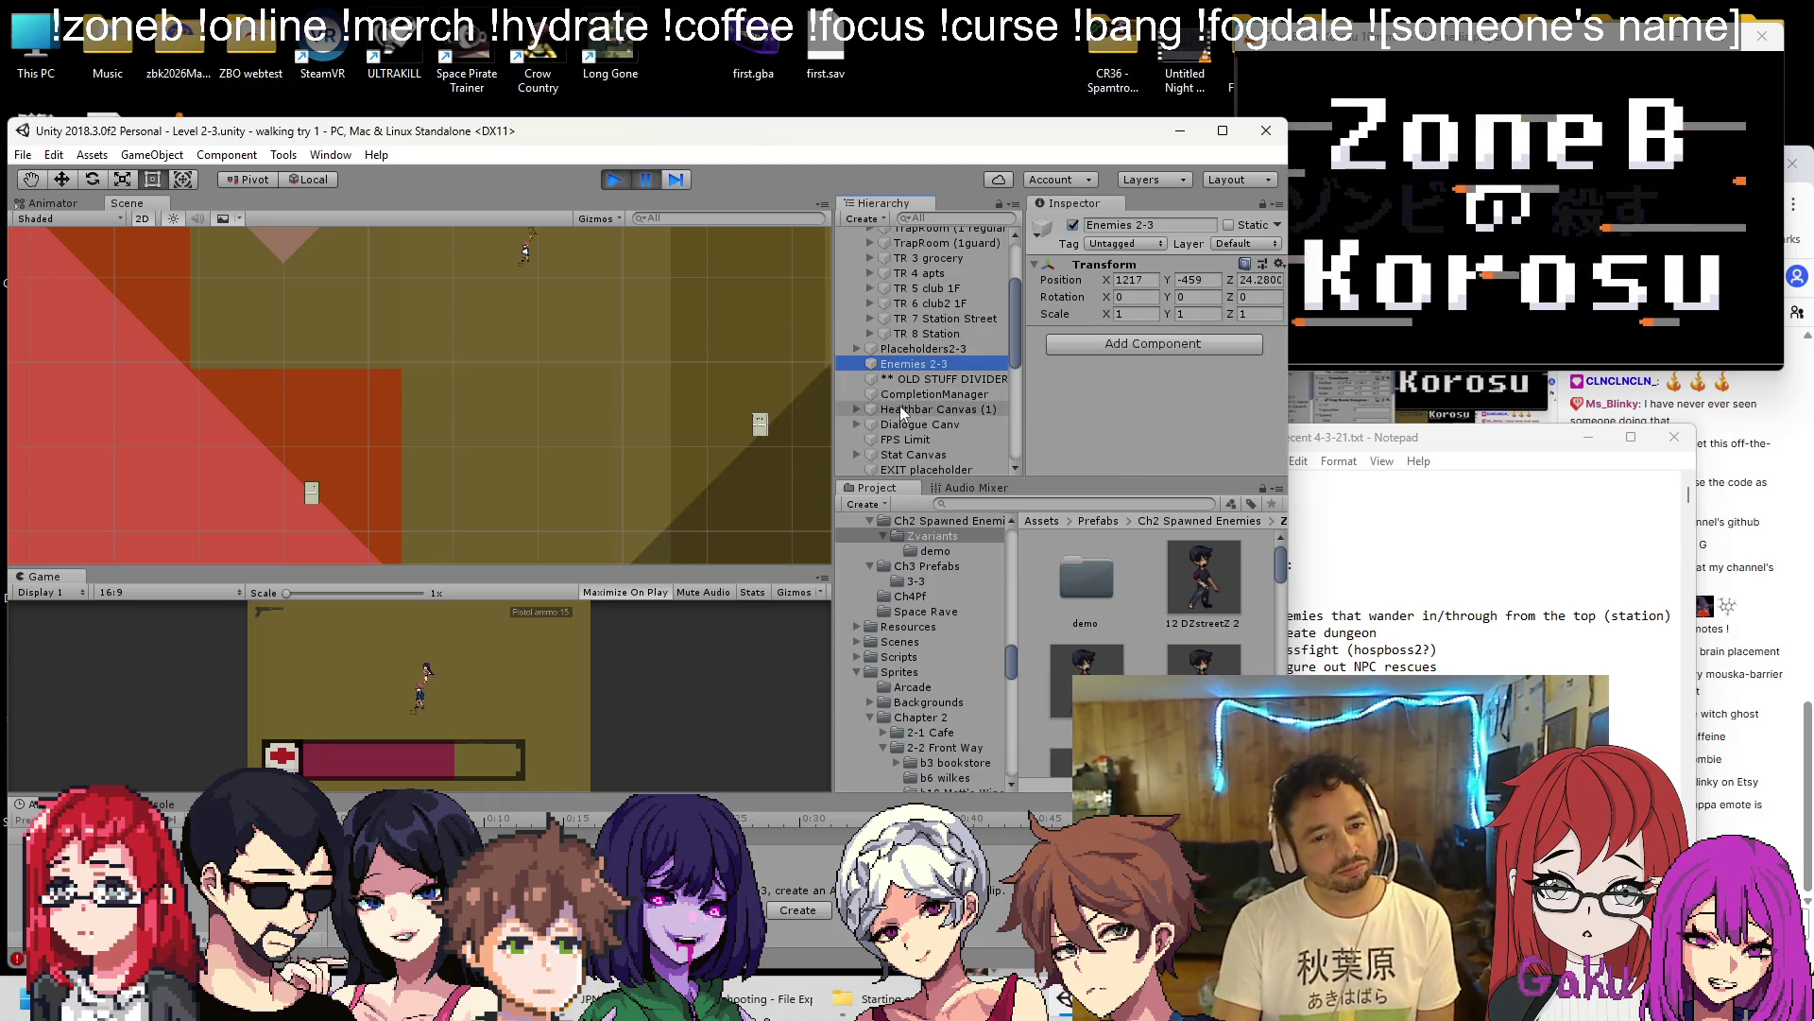
scroll(903, 405, "down", 5)
scroll(909, 416, "up", 5)
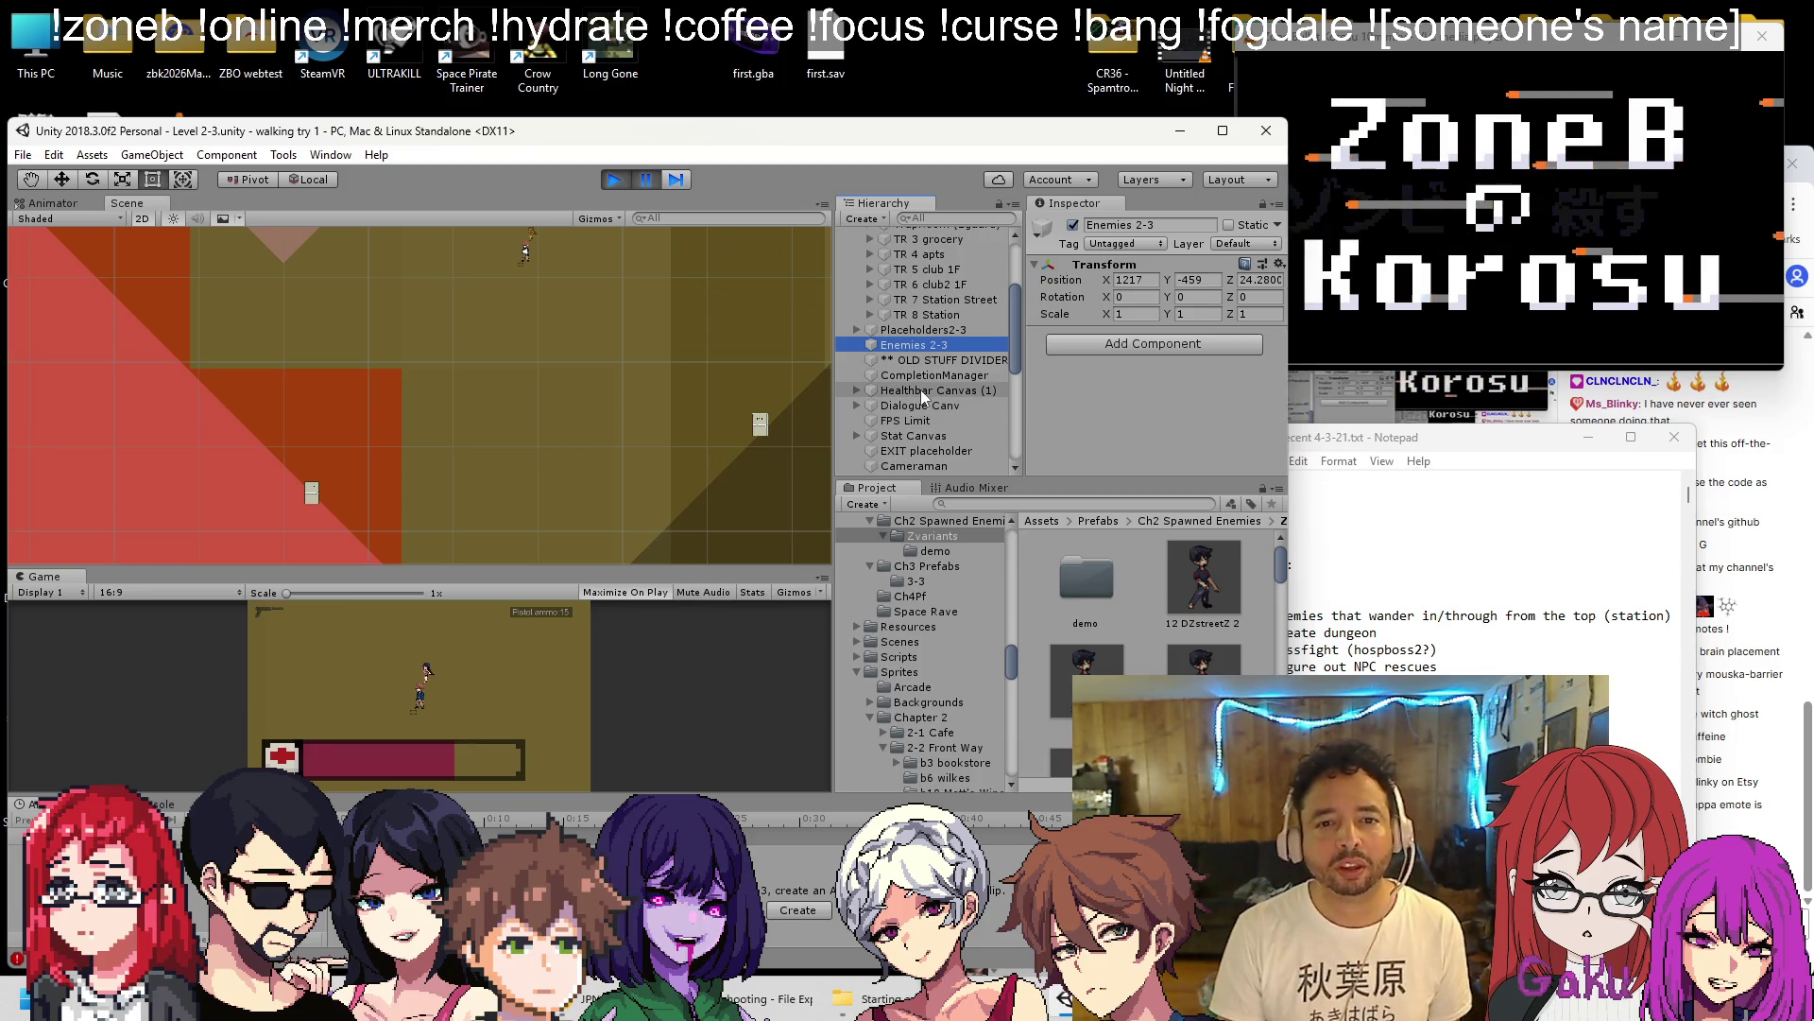
left_click(856, 330)
scroll(875, 350, "down", 5)
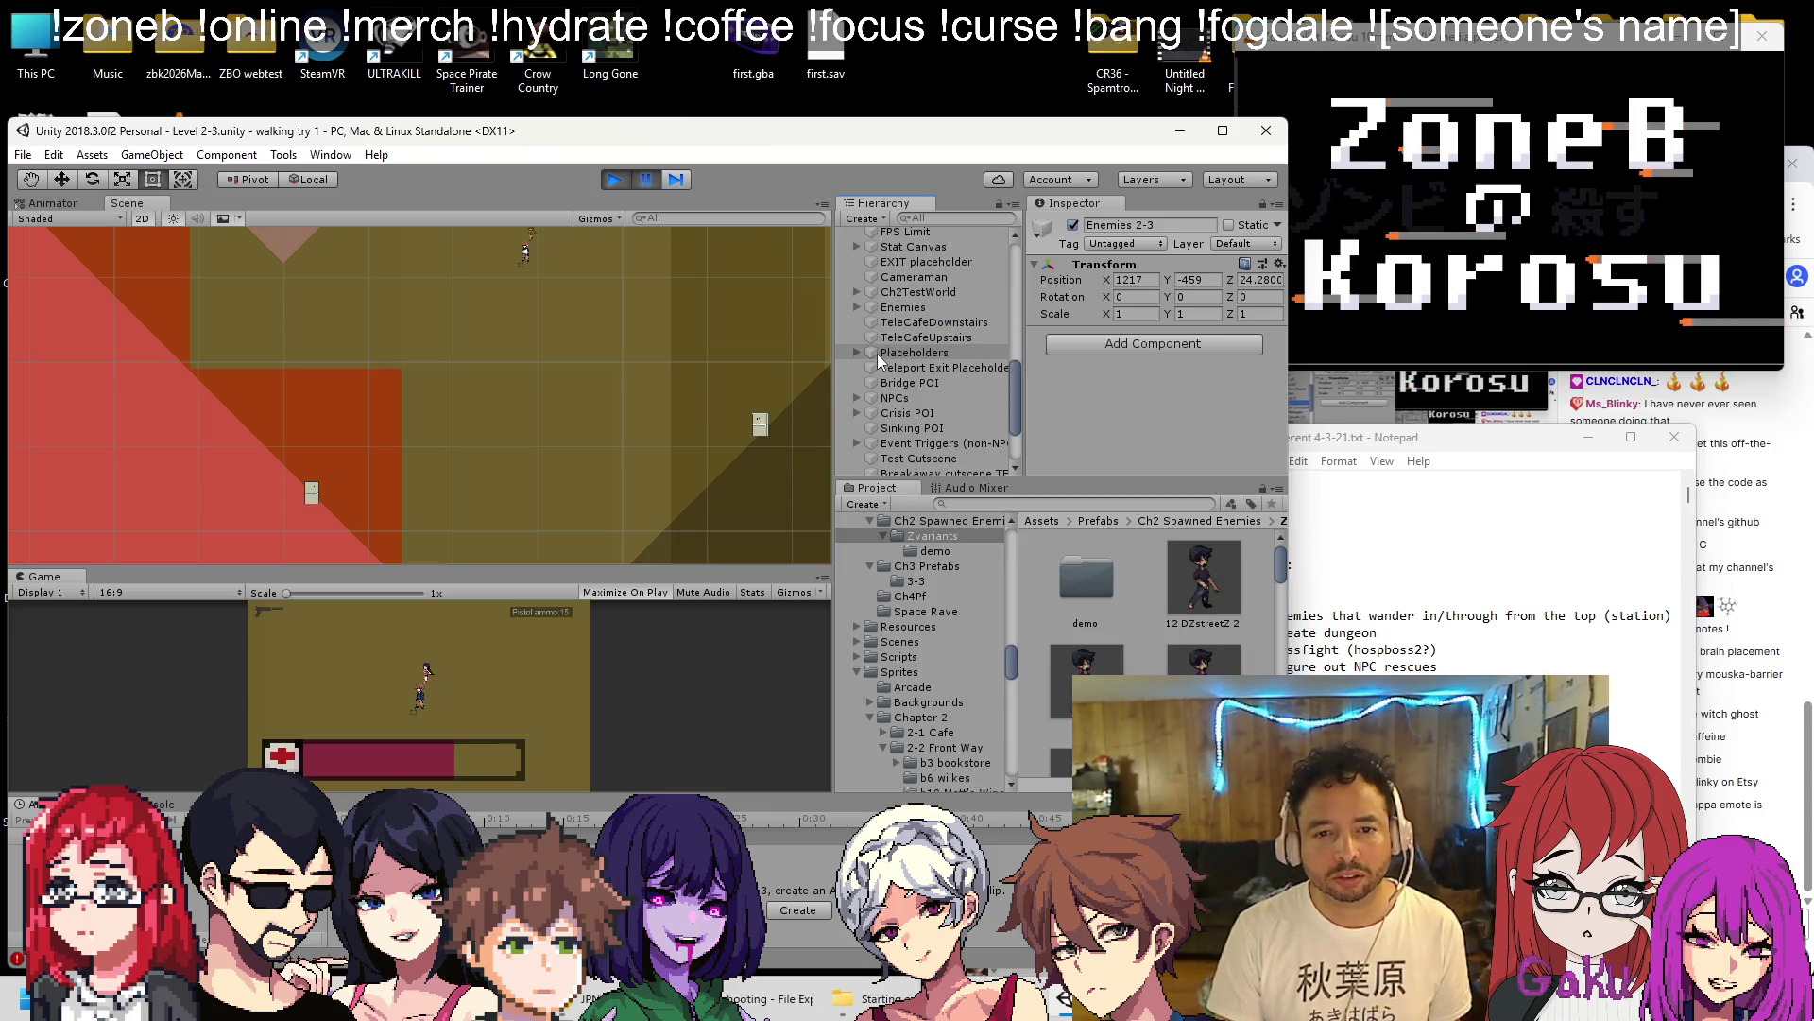
scroll(879, 359, "up", 5)
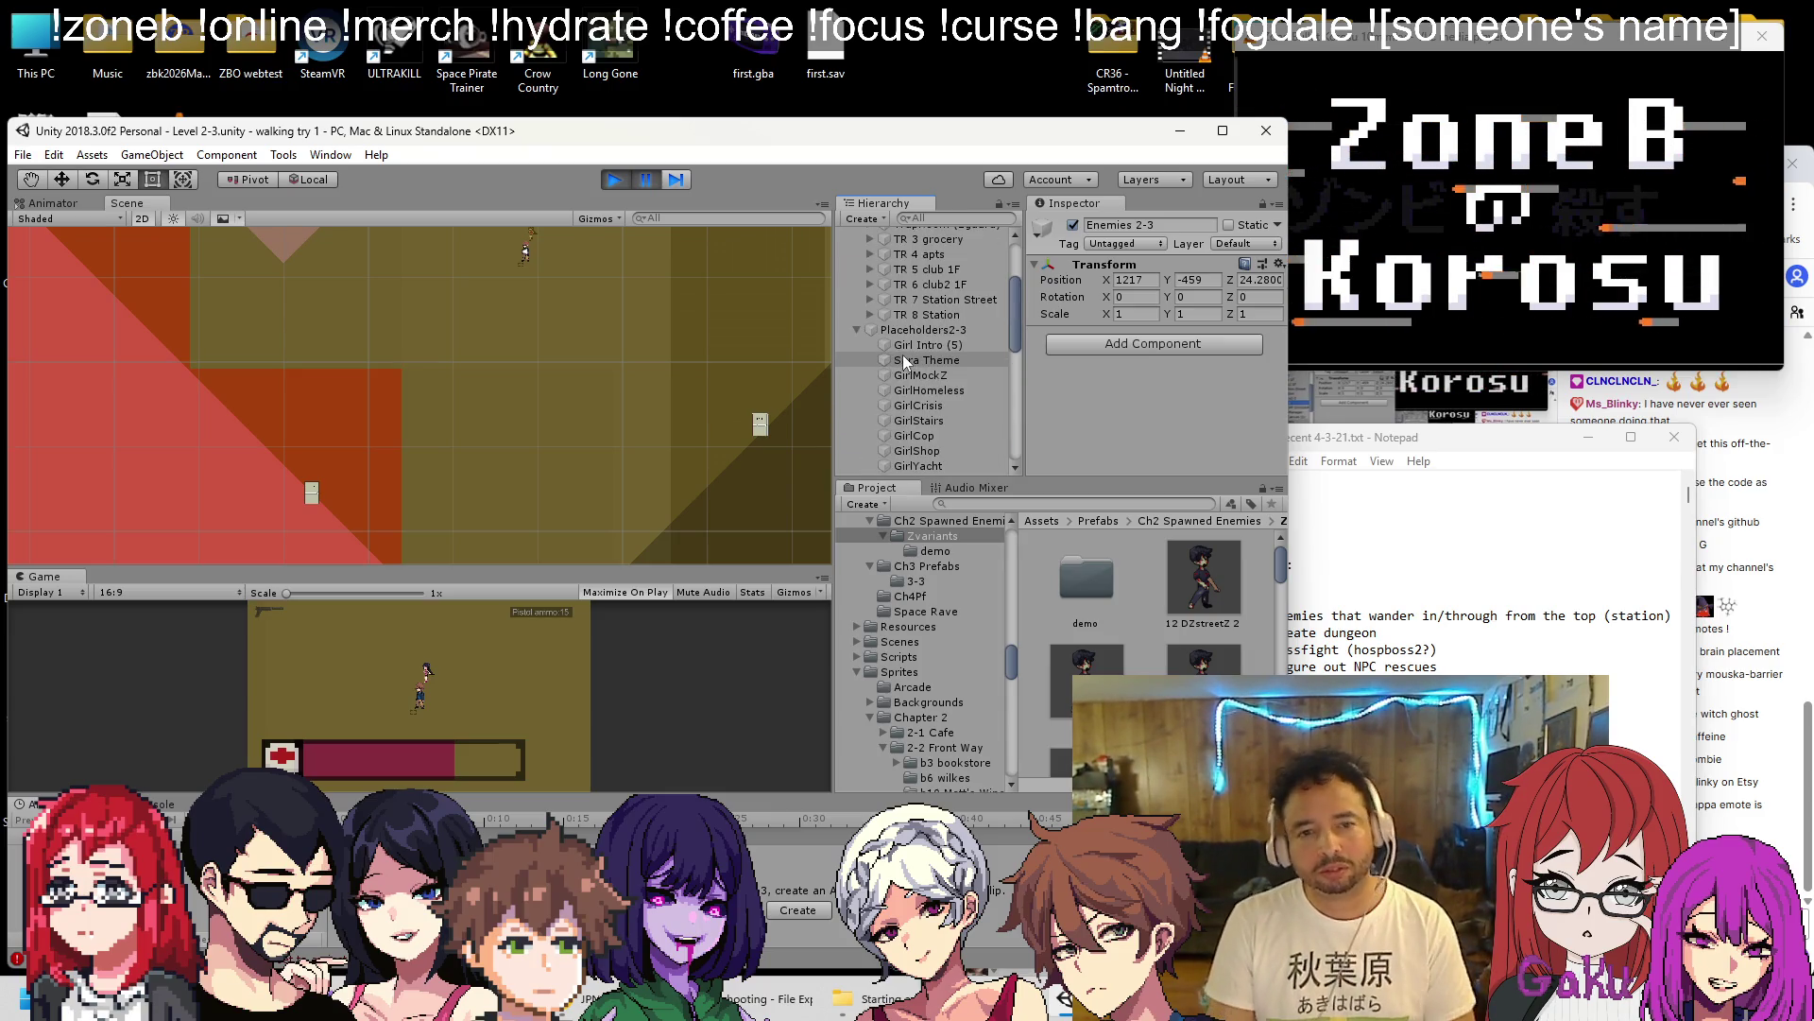
left_click(857, 330)
scroll(890, 359, "down", 5)
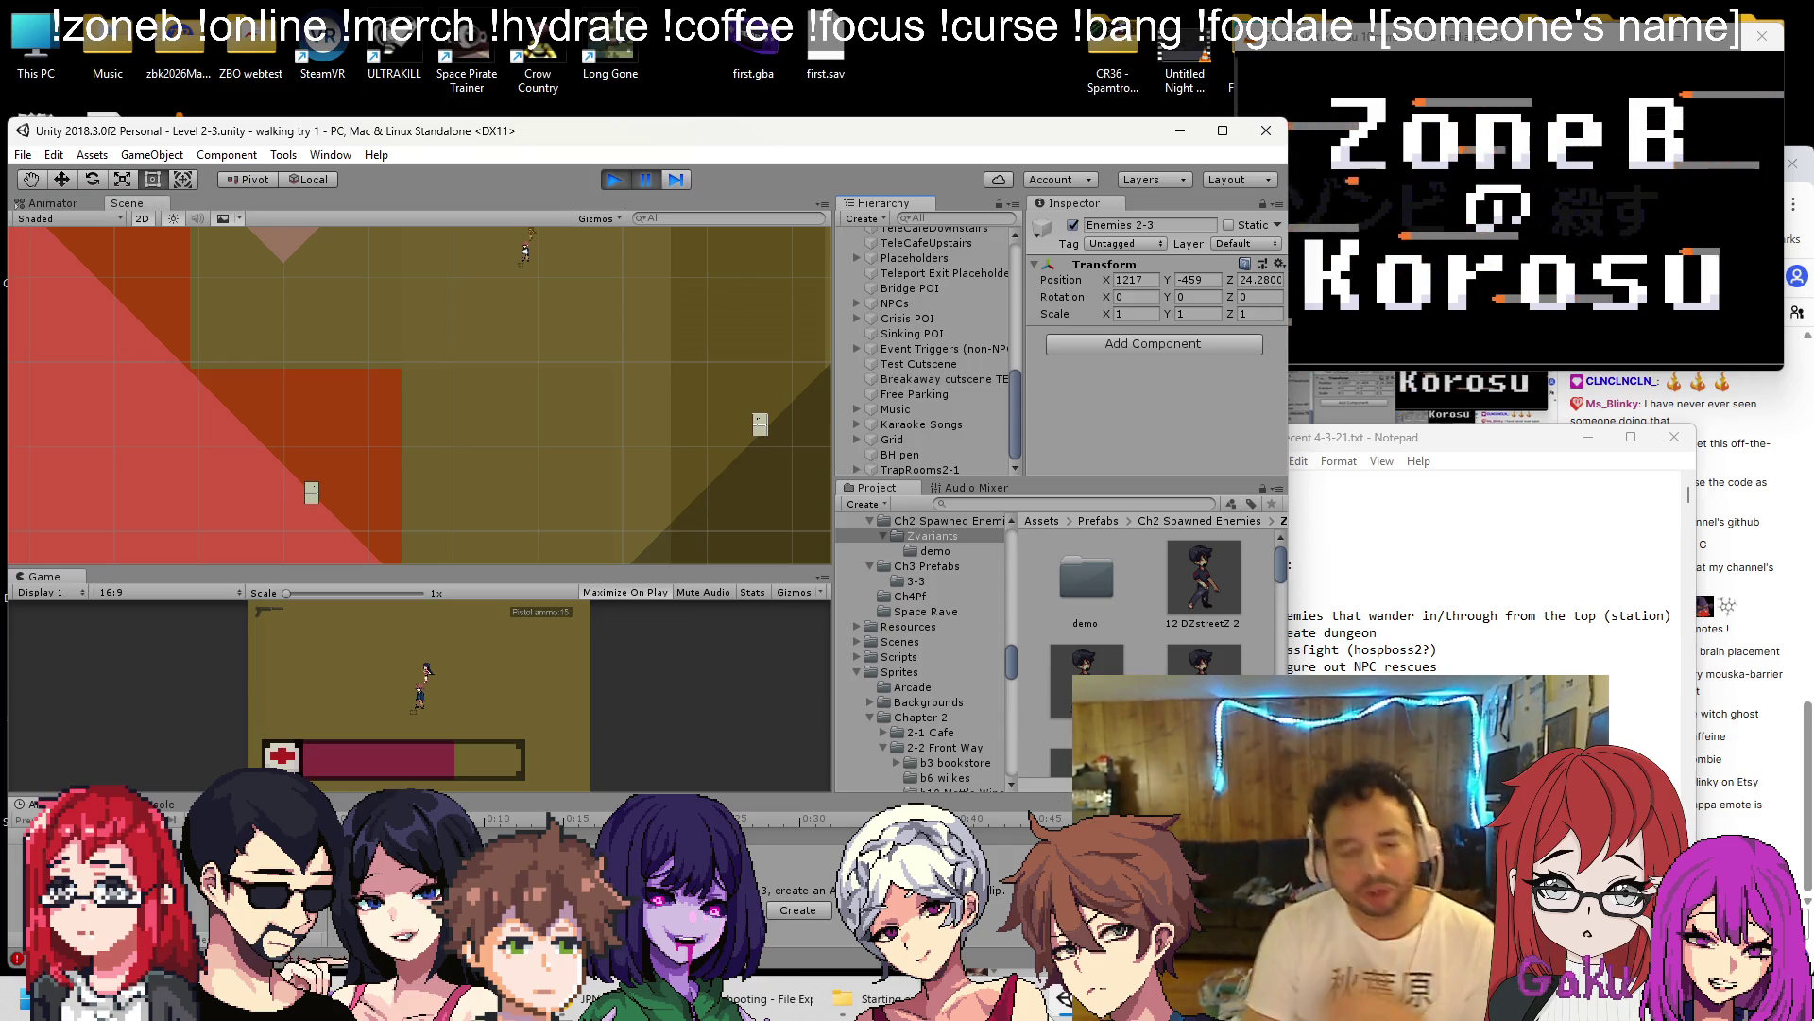
Bring the level 2-3 to-do notes forward and place the cursor at the end.
left_click(1474, 567)
scroll(1475, 567, "down", 1)
scroll(1465, 636, "down", 3)
left_click(1465, 636)
type("- boxx placeholder")
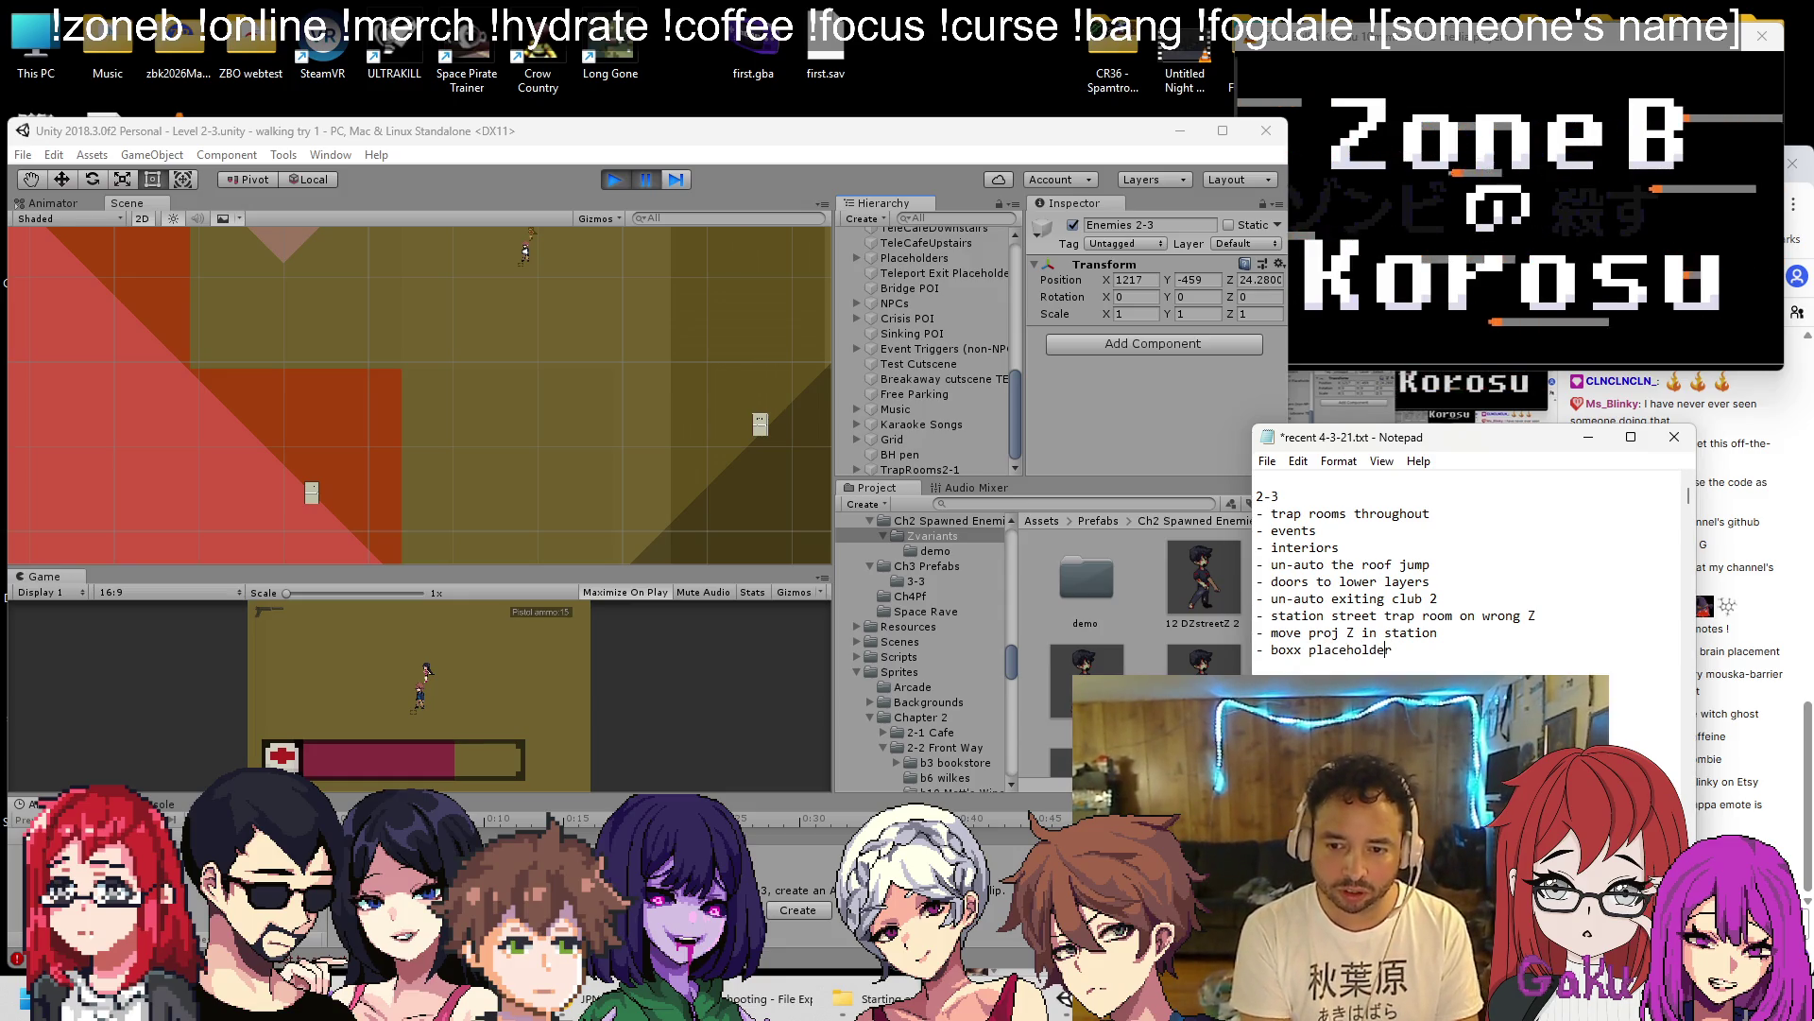
Correct 'boxx' to 'boss', append '(but not a traproom vers so he doesn't get despawned)', and save.
left_click(1301, 650)
key("BackSpace")
key("BackSpace")
type("s")
key("End")
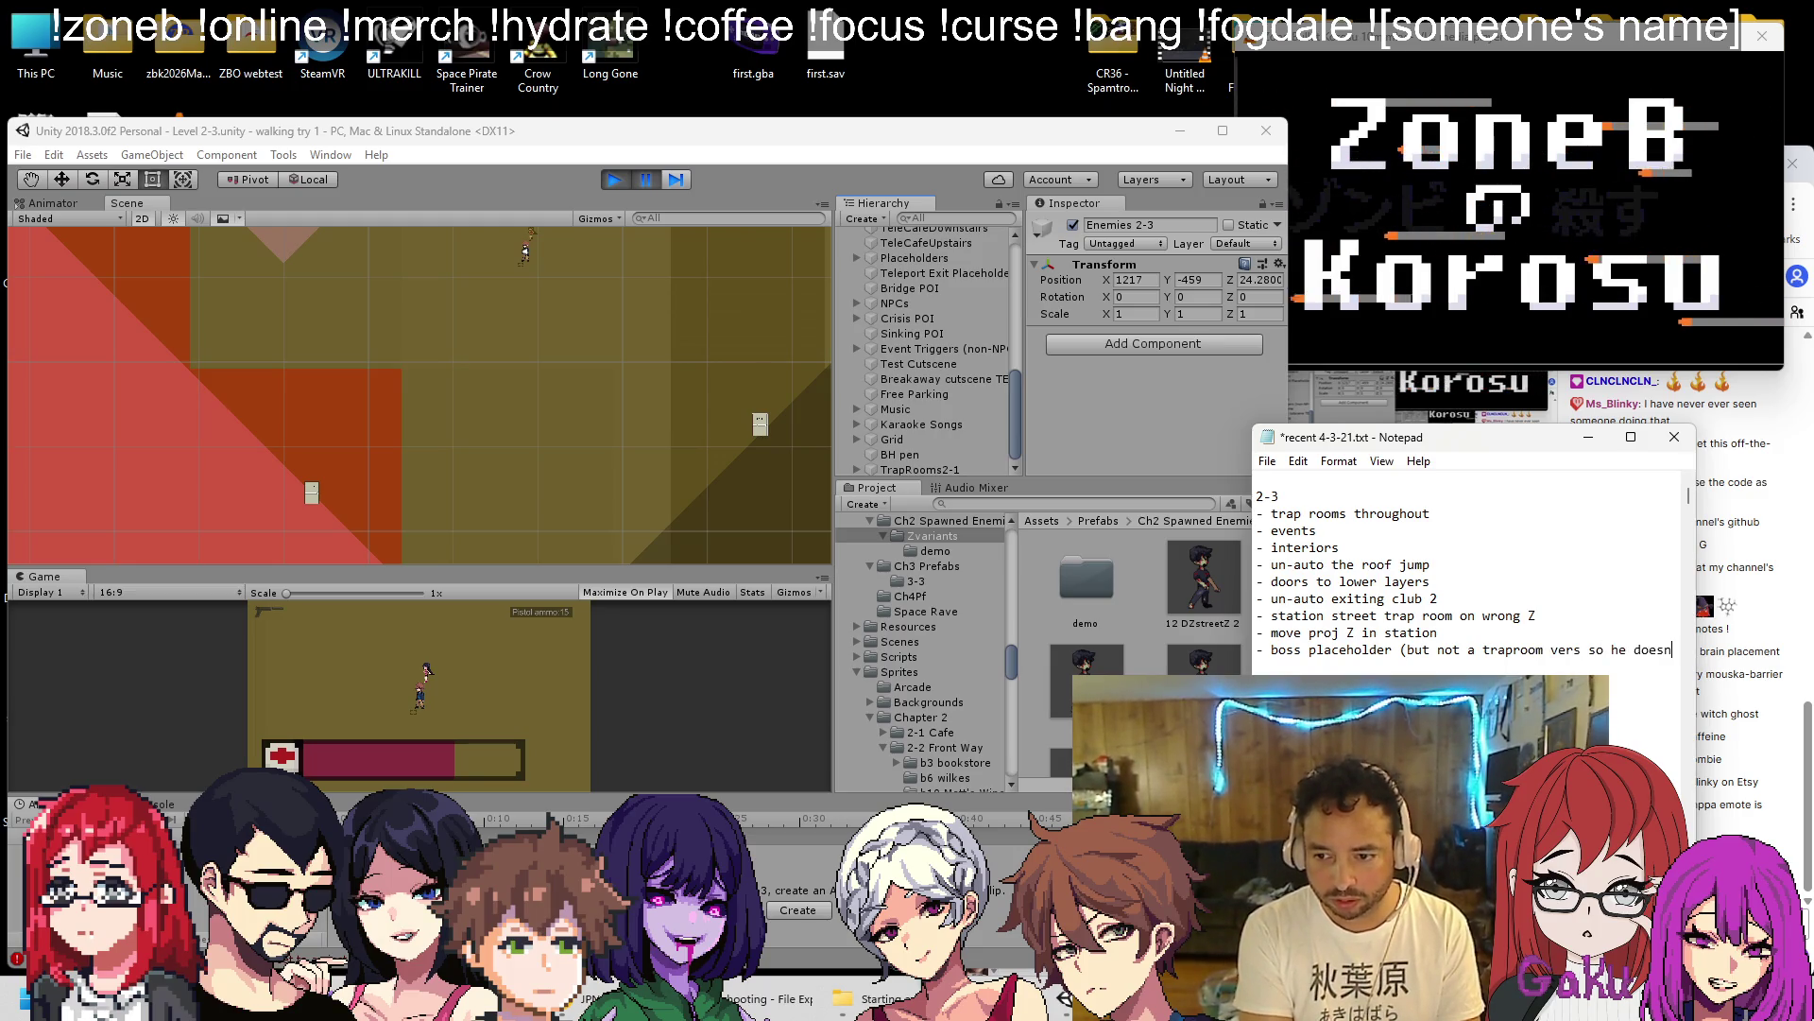
type("d)")
key("ctrl+s")
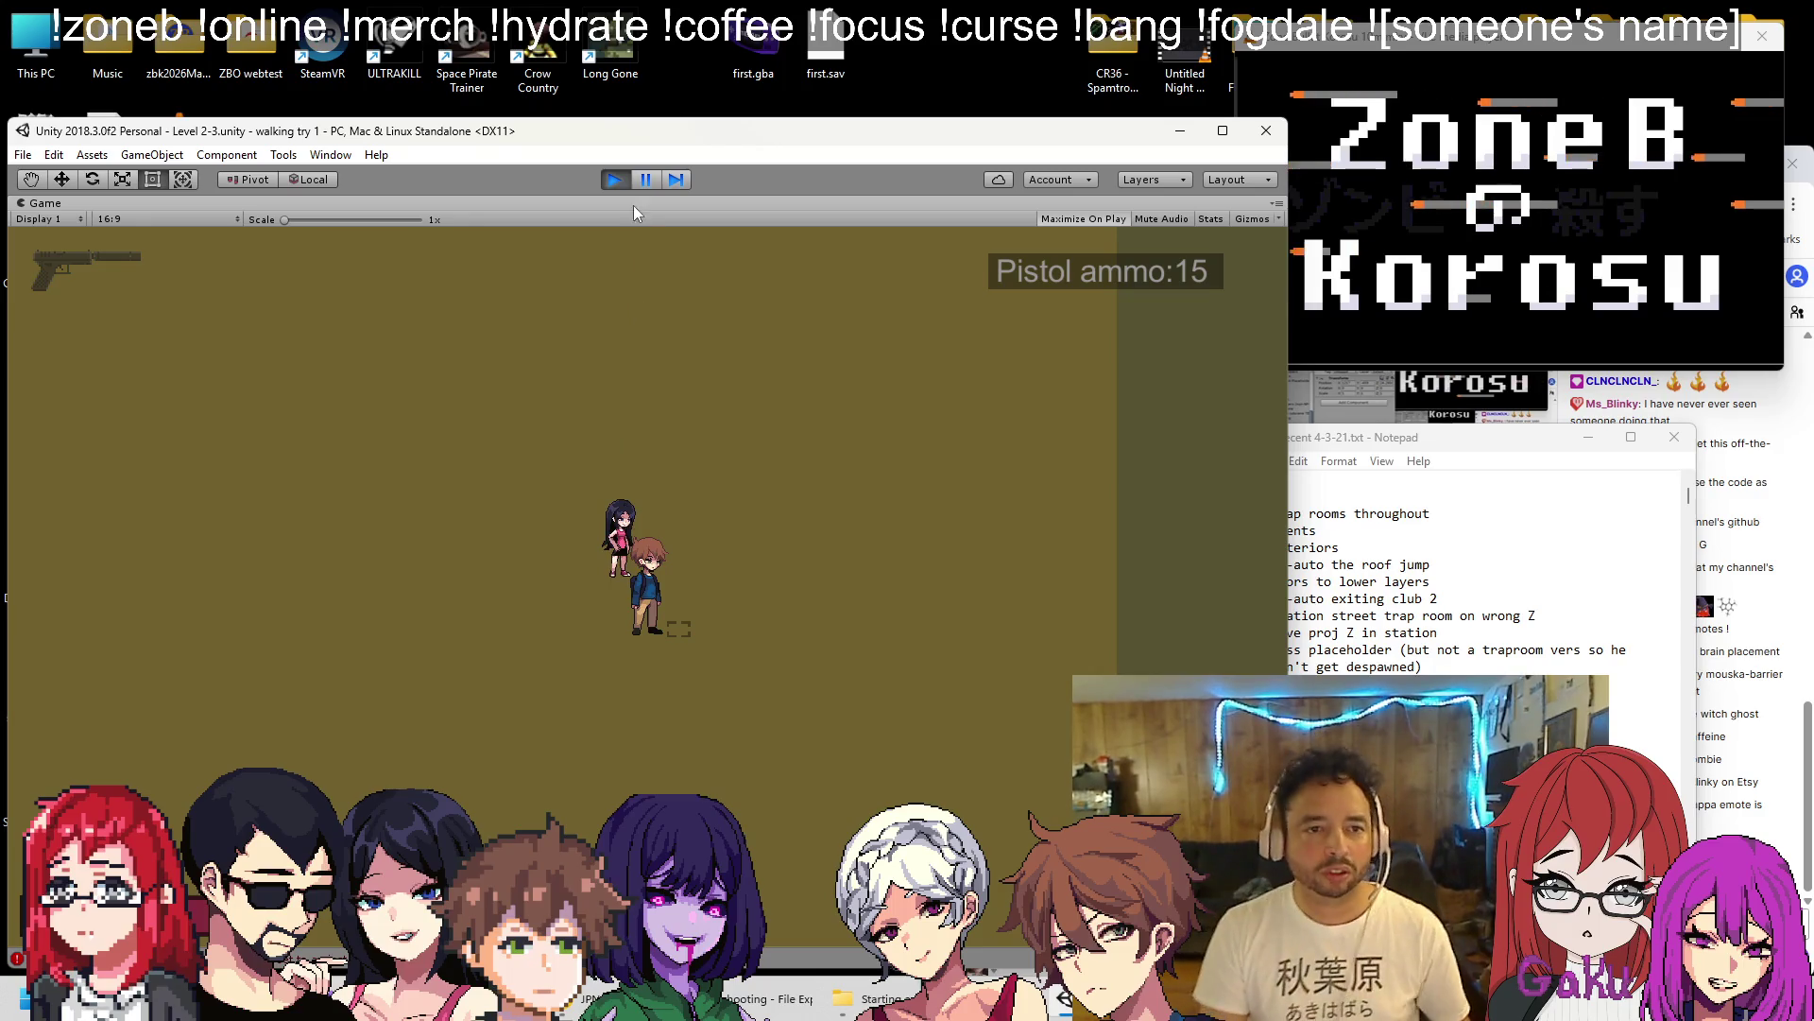
Toggle the Play button to end the Level 2-3 play-mode test.
left_click(616, 180)
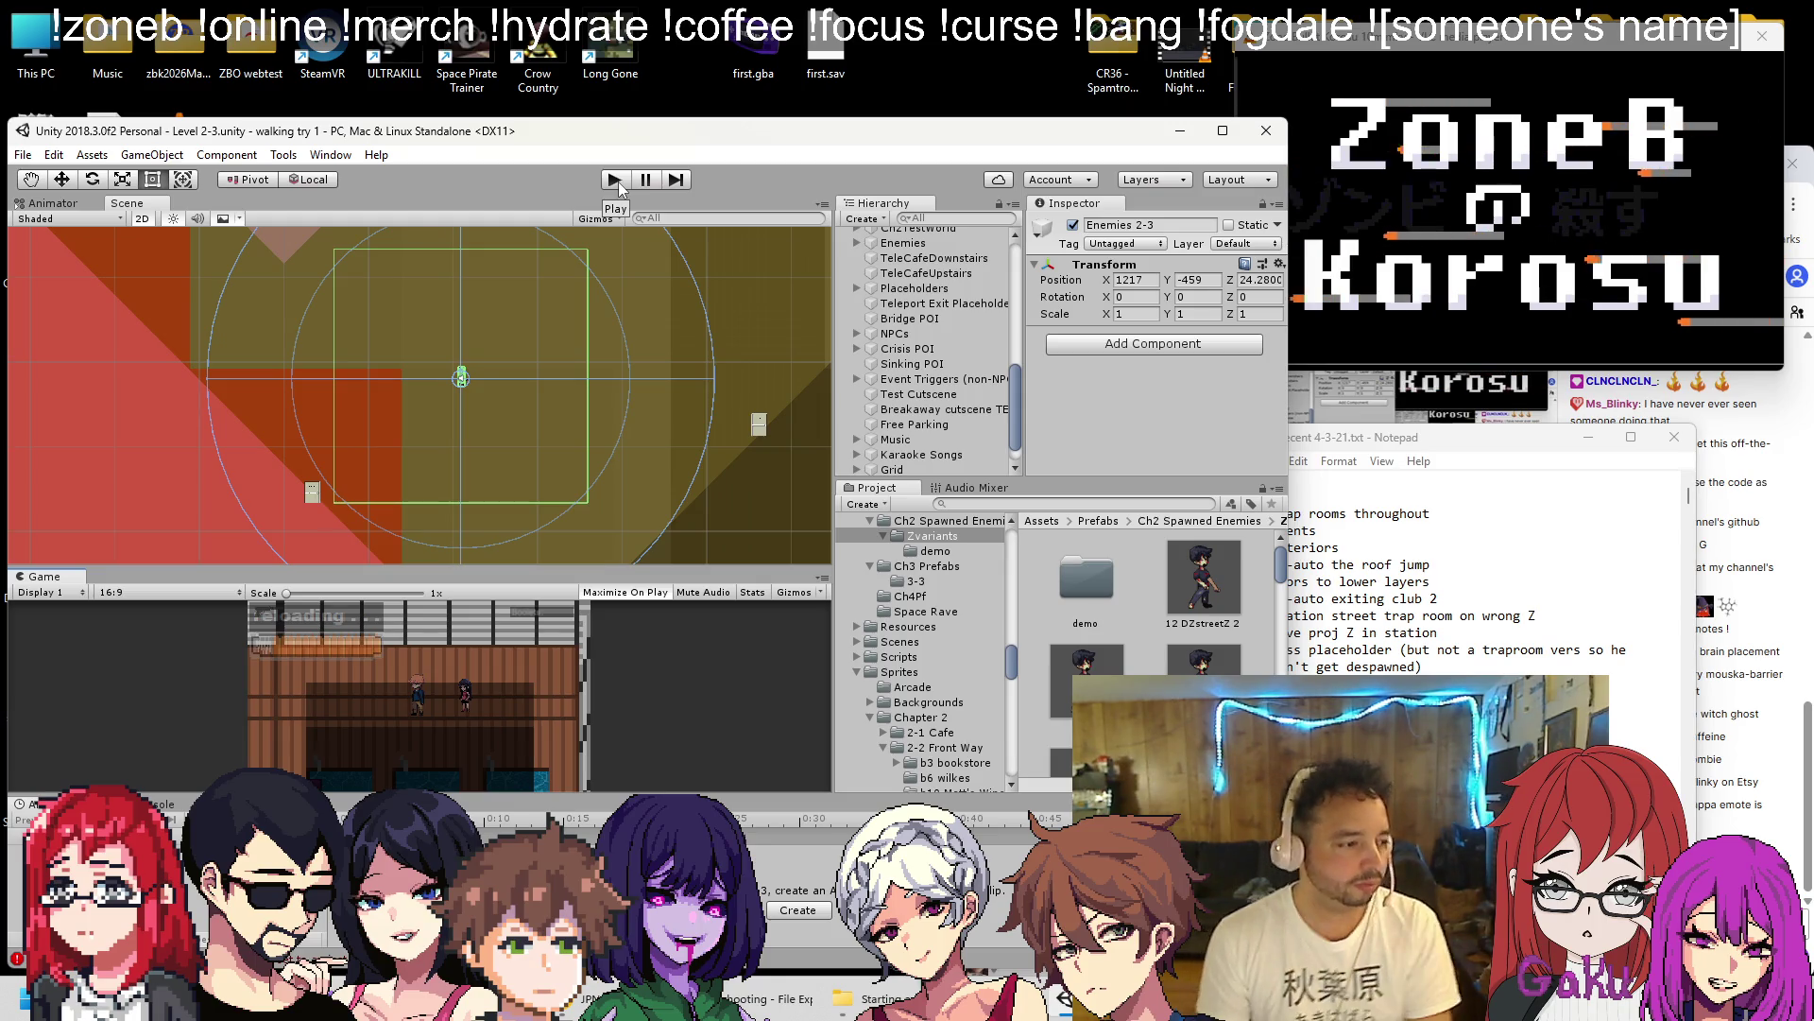
Uncheck Isautoteleport on the Roof1 DoorIn trigger.
left_click_drag(1417, 436, 1519, 452)
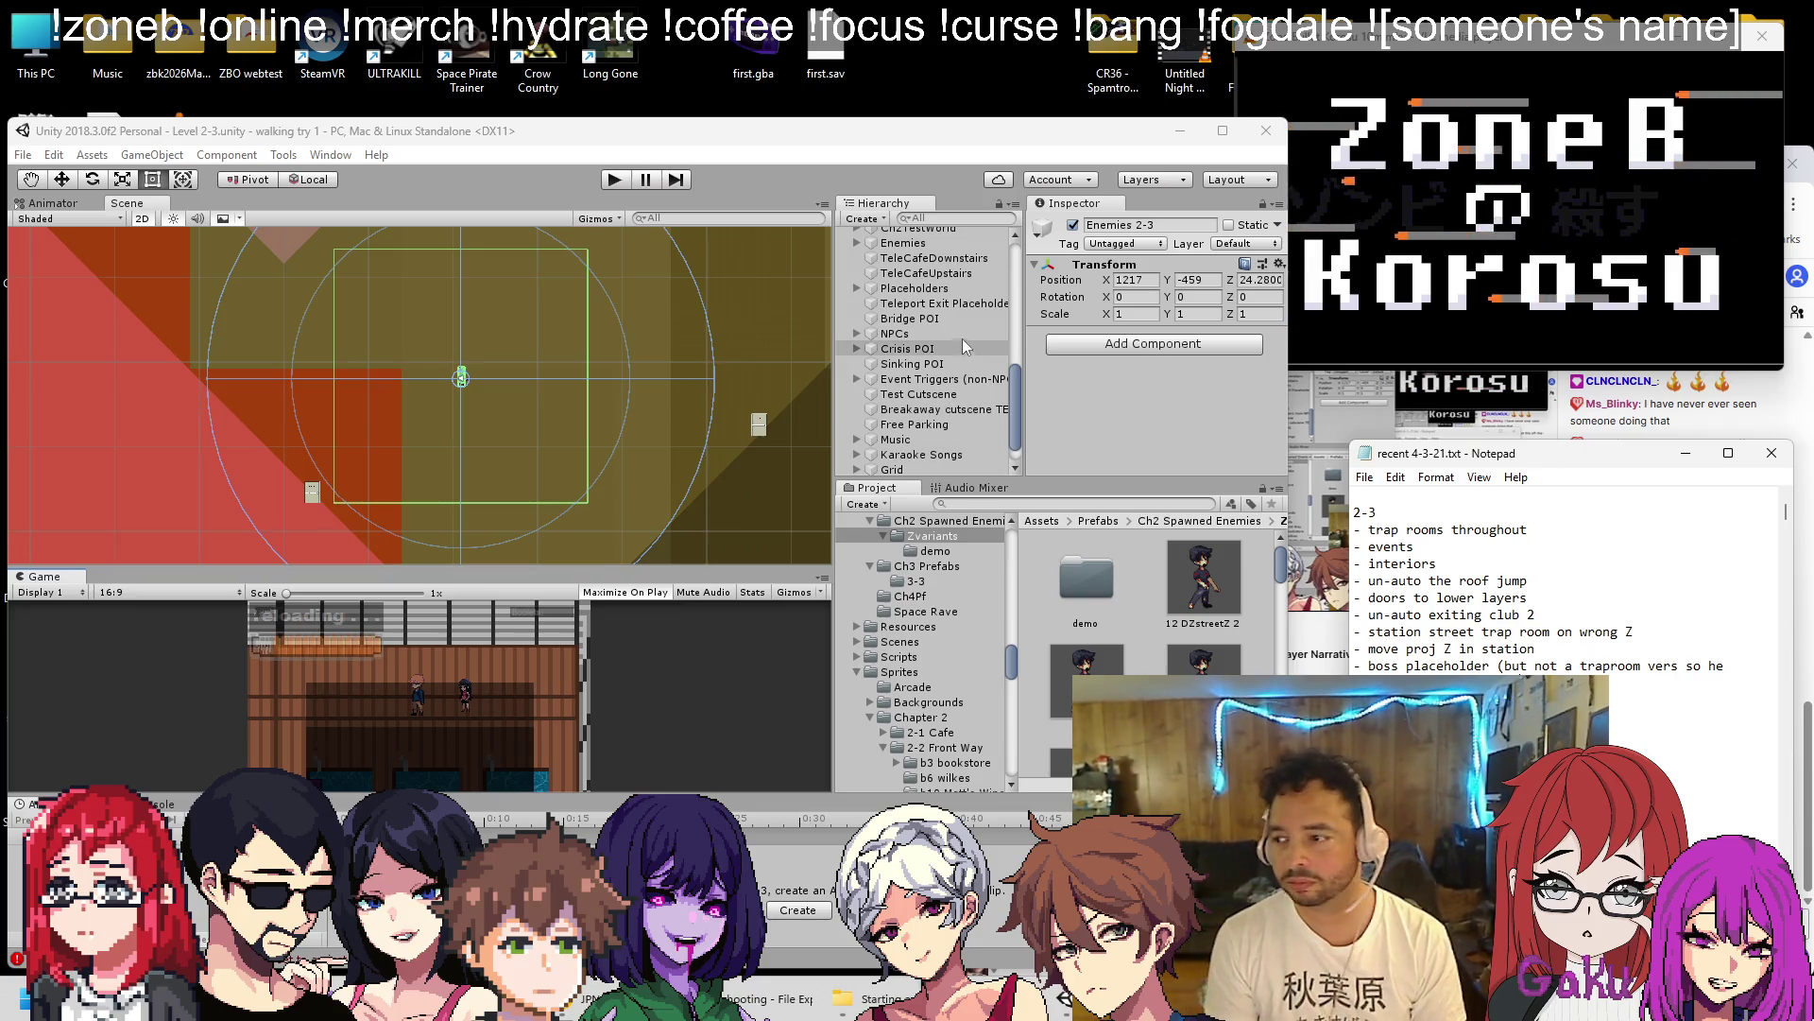
scroll(589, 335, "down", 3)
scroll(548, 378, "down", 10)
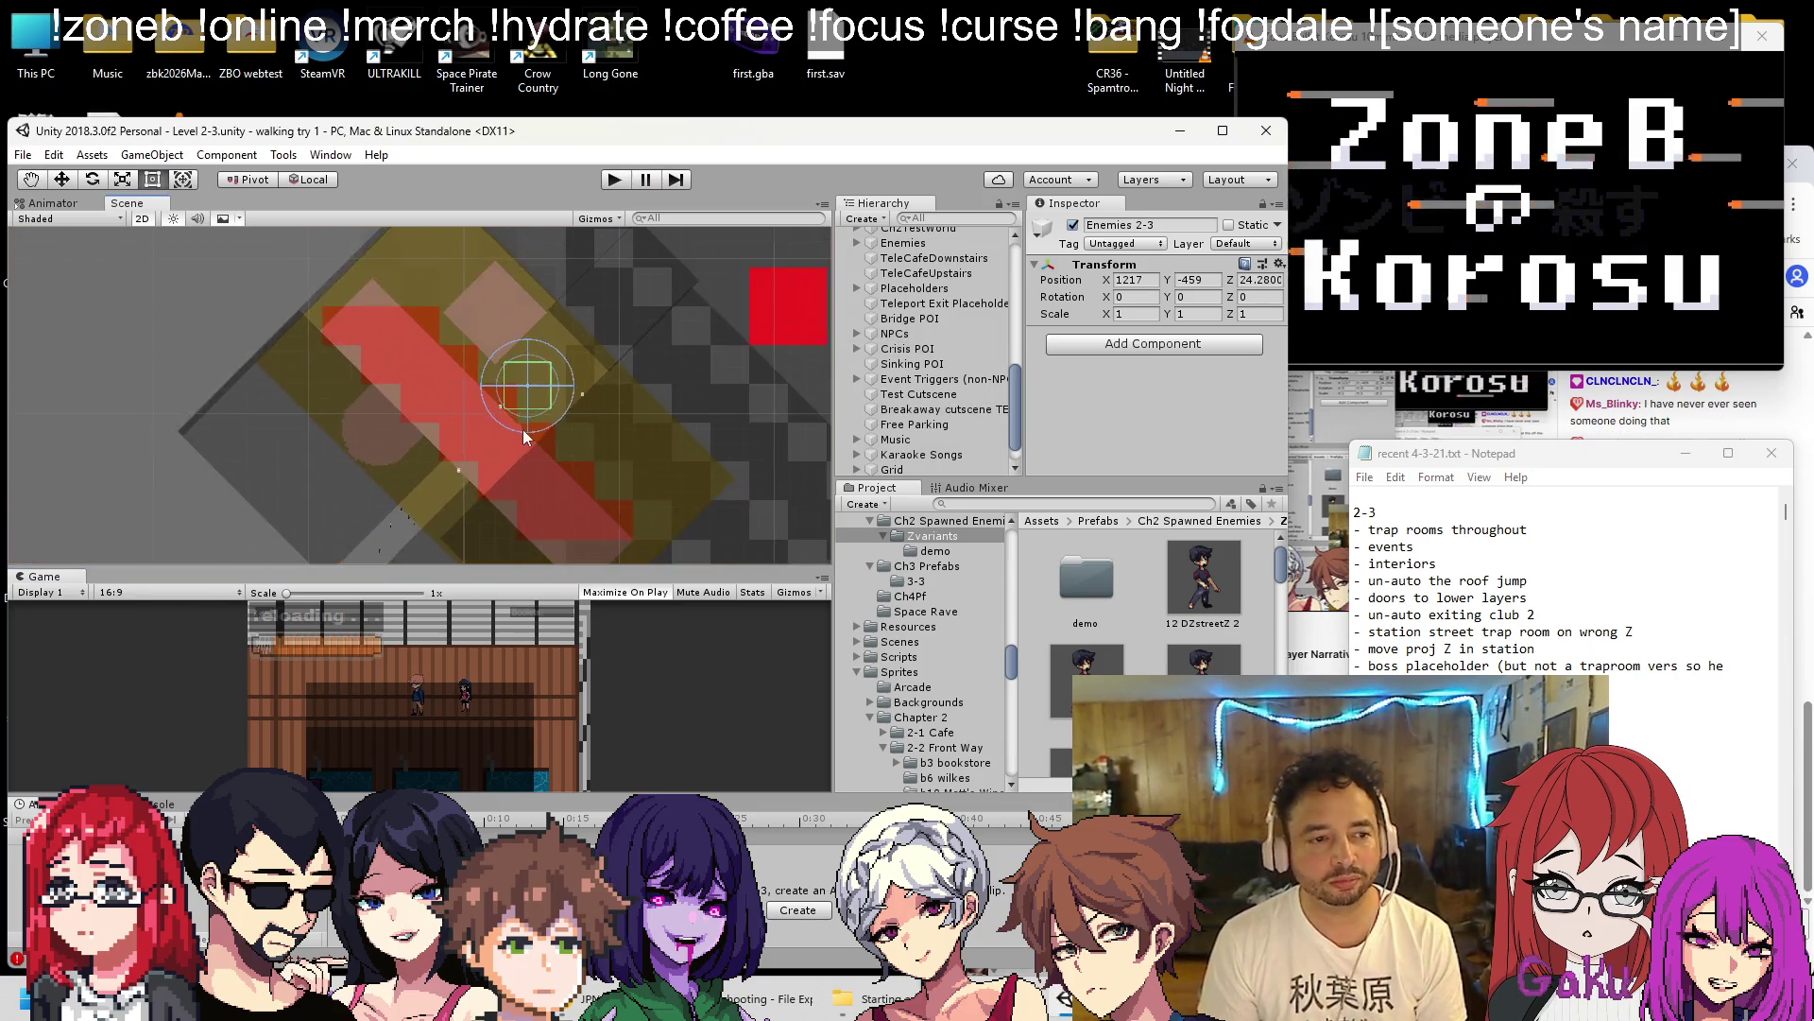
scroll(581, 414, "up", 10)
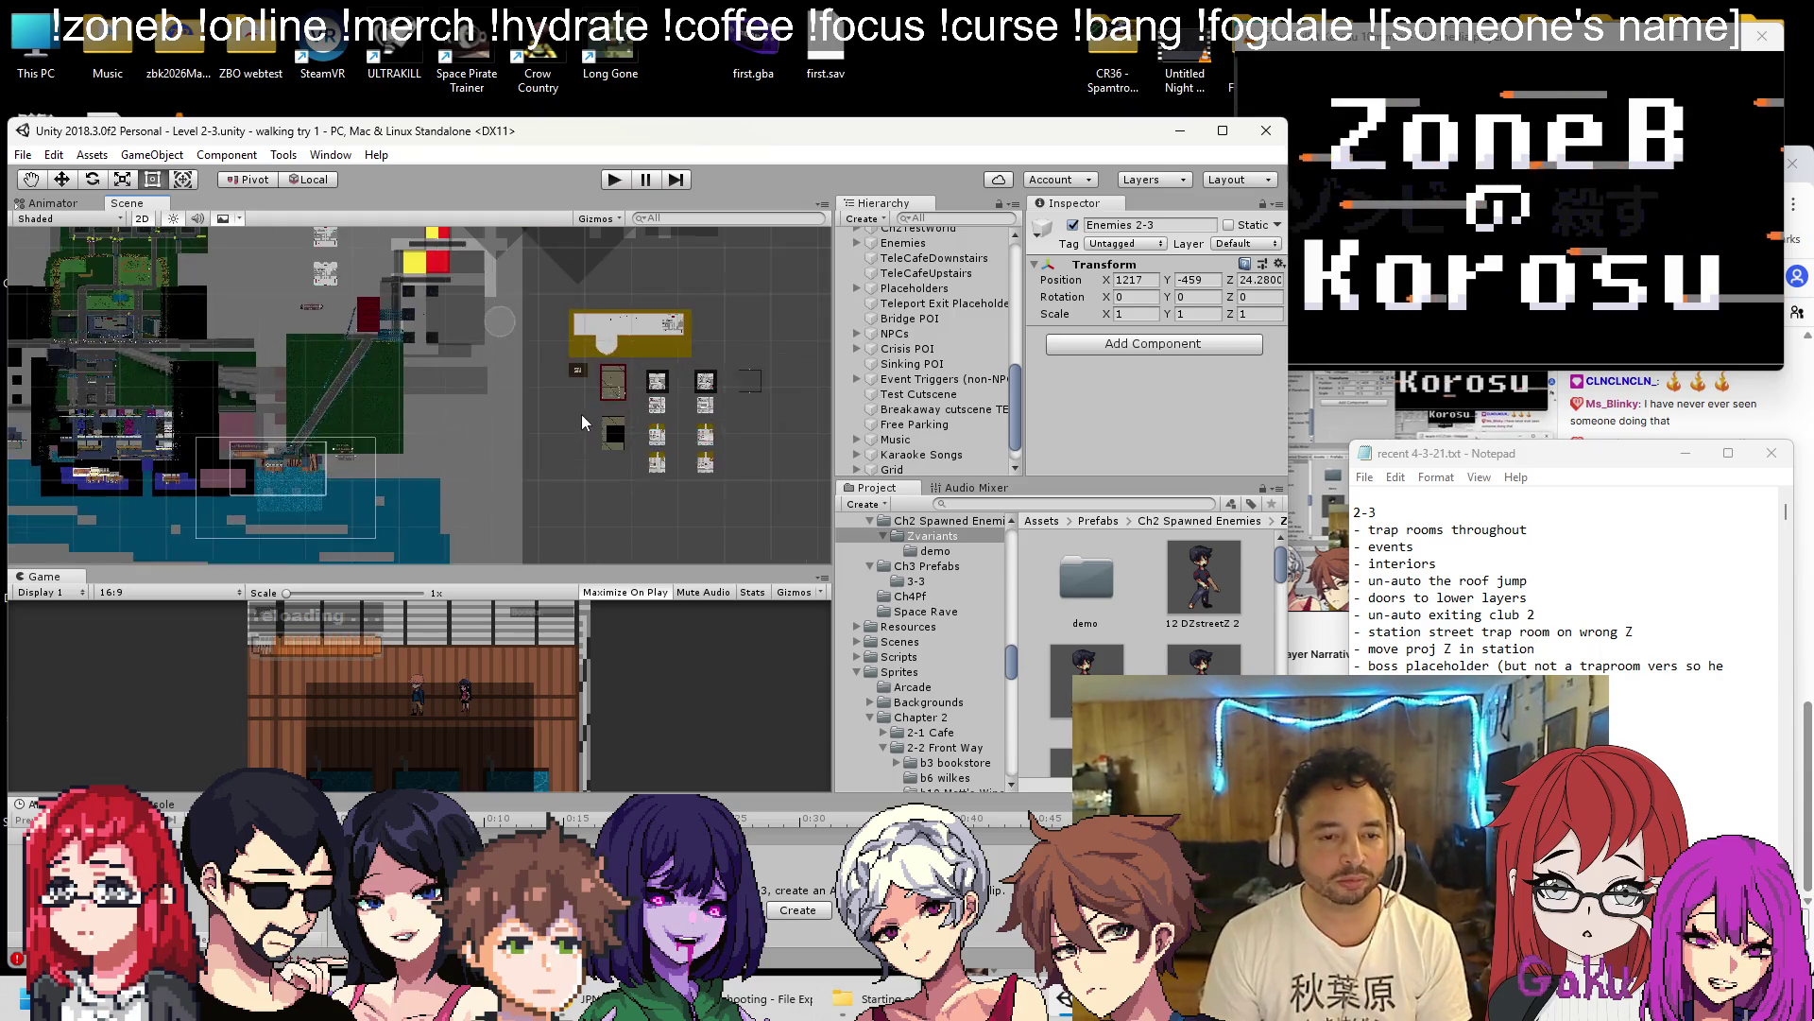
key("f")
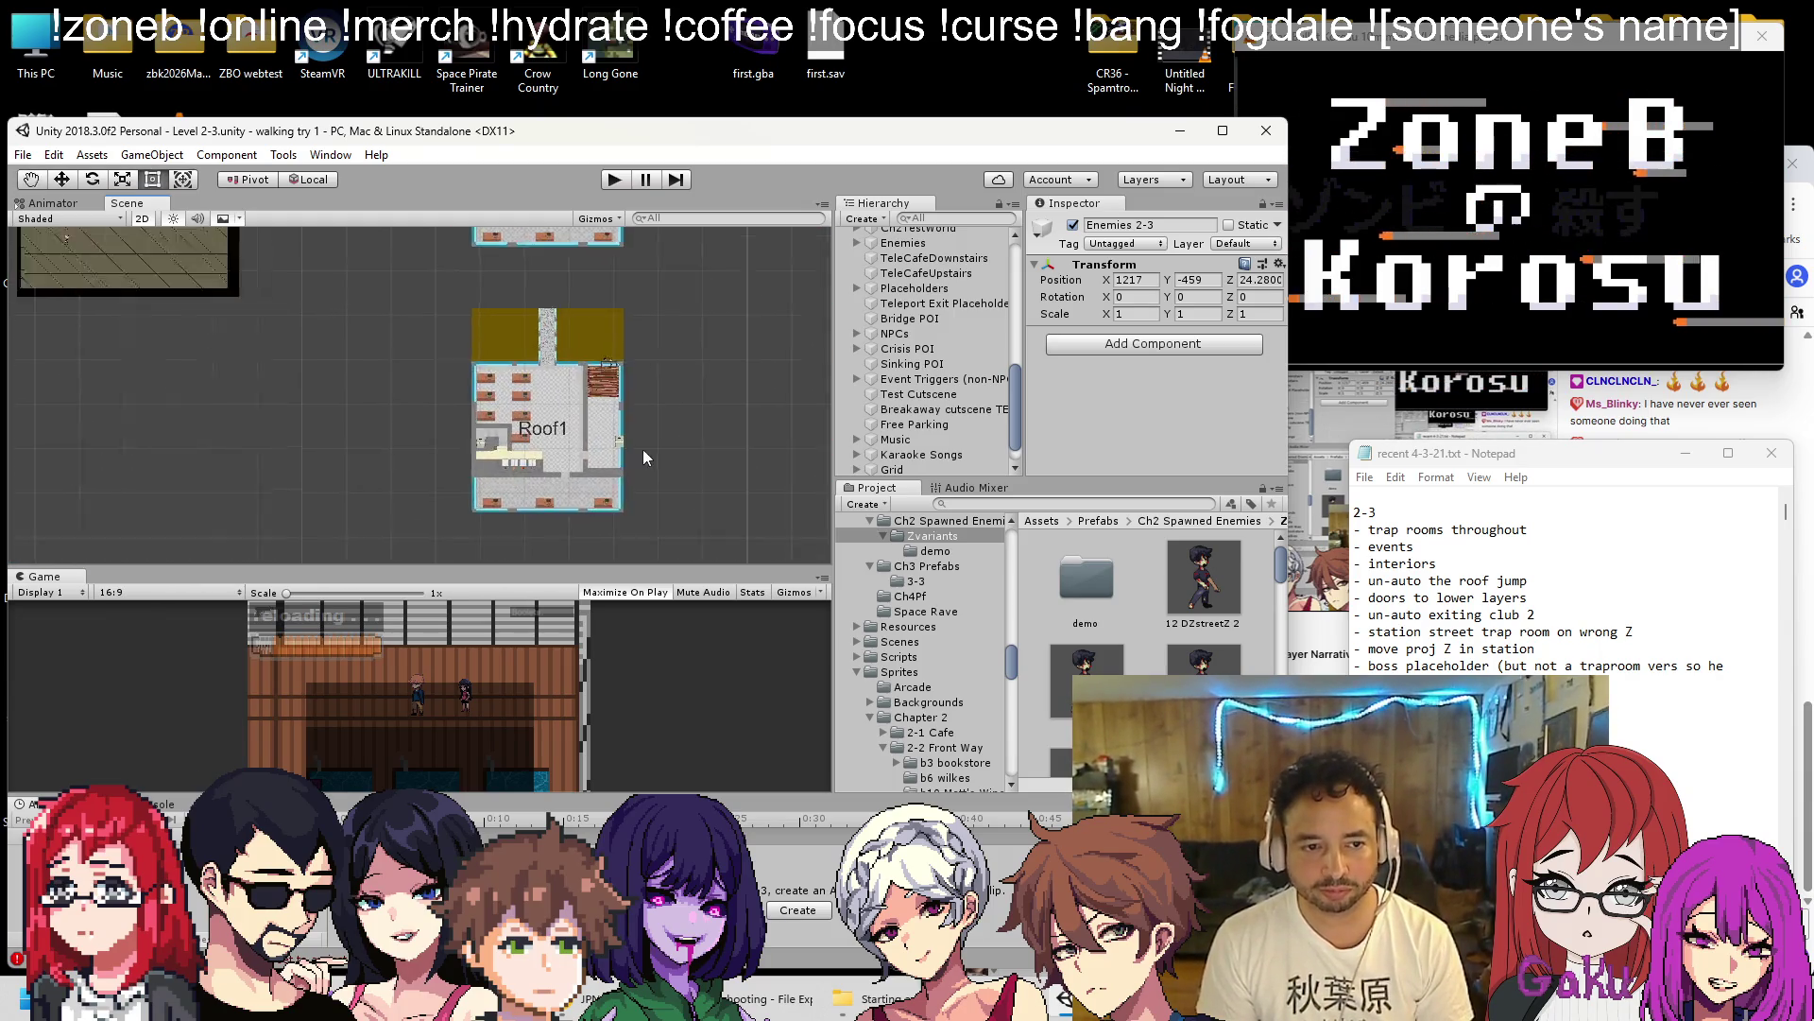
left_click(478, 378)
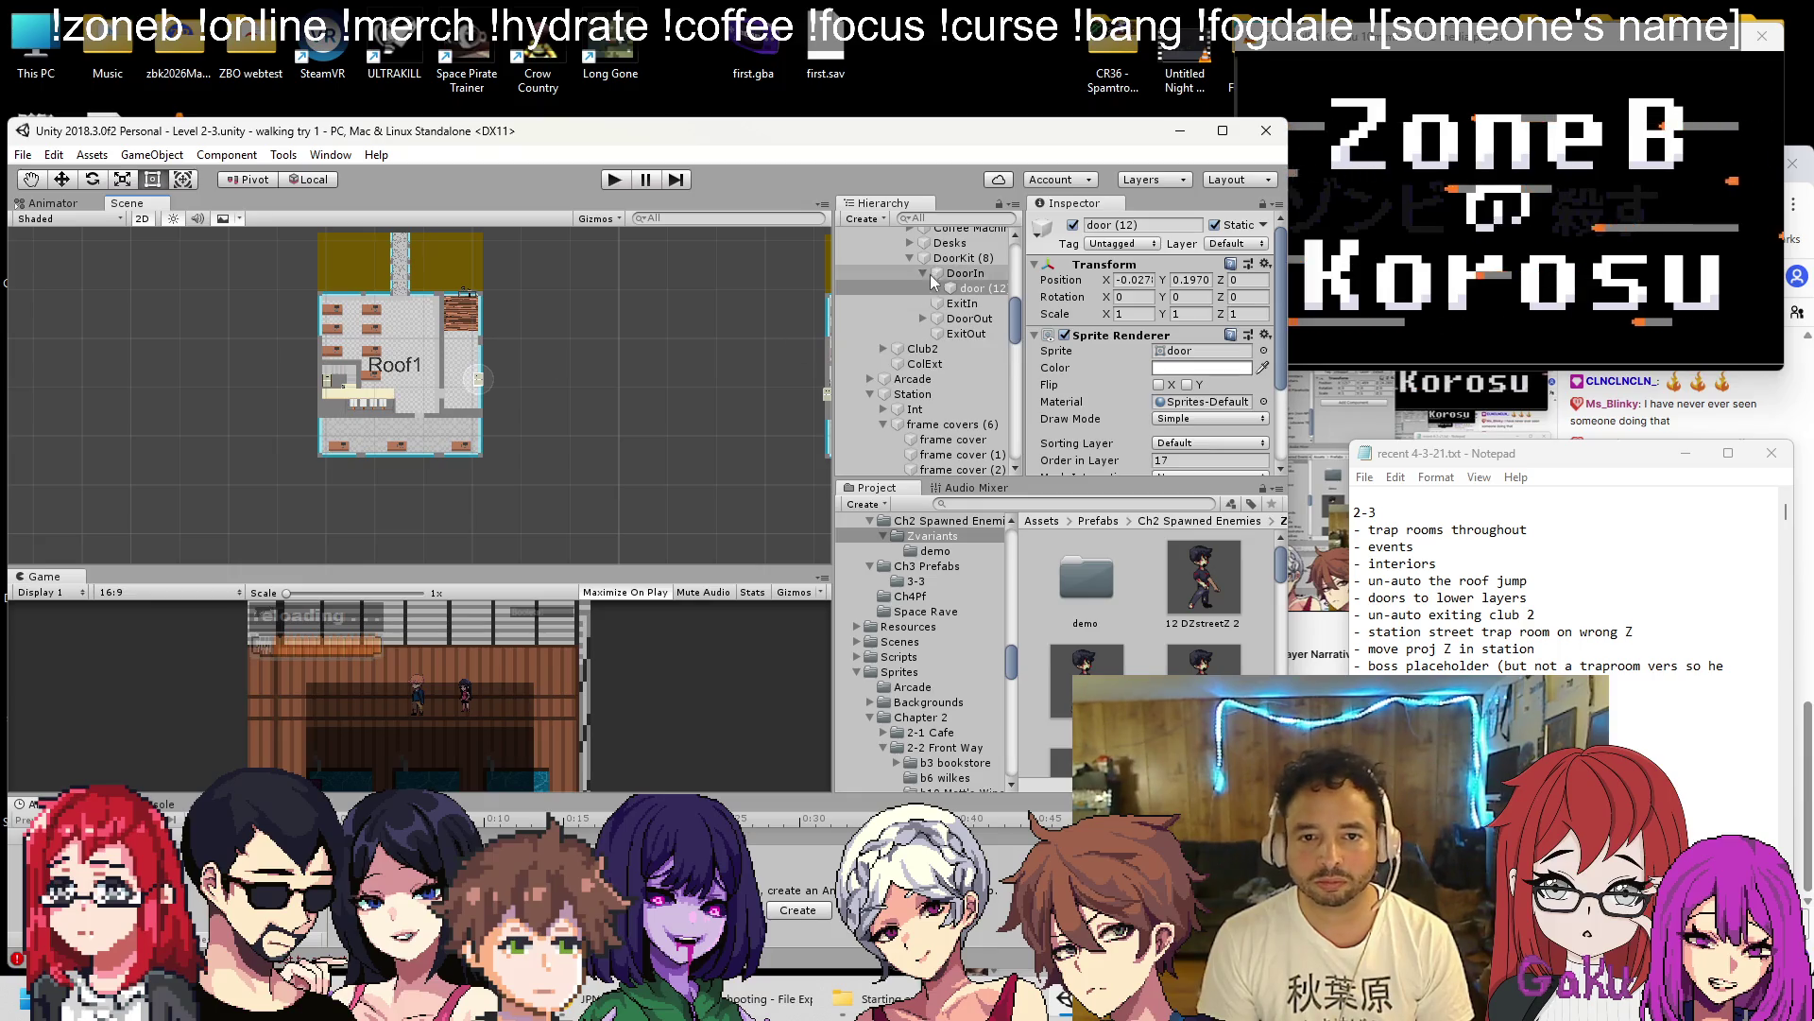
scroll(1110, 365, "down", 5)
scroll(1153, 302, "up", 3)
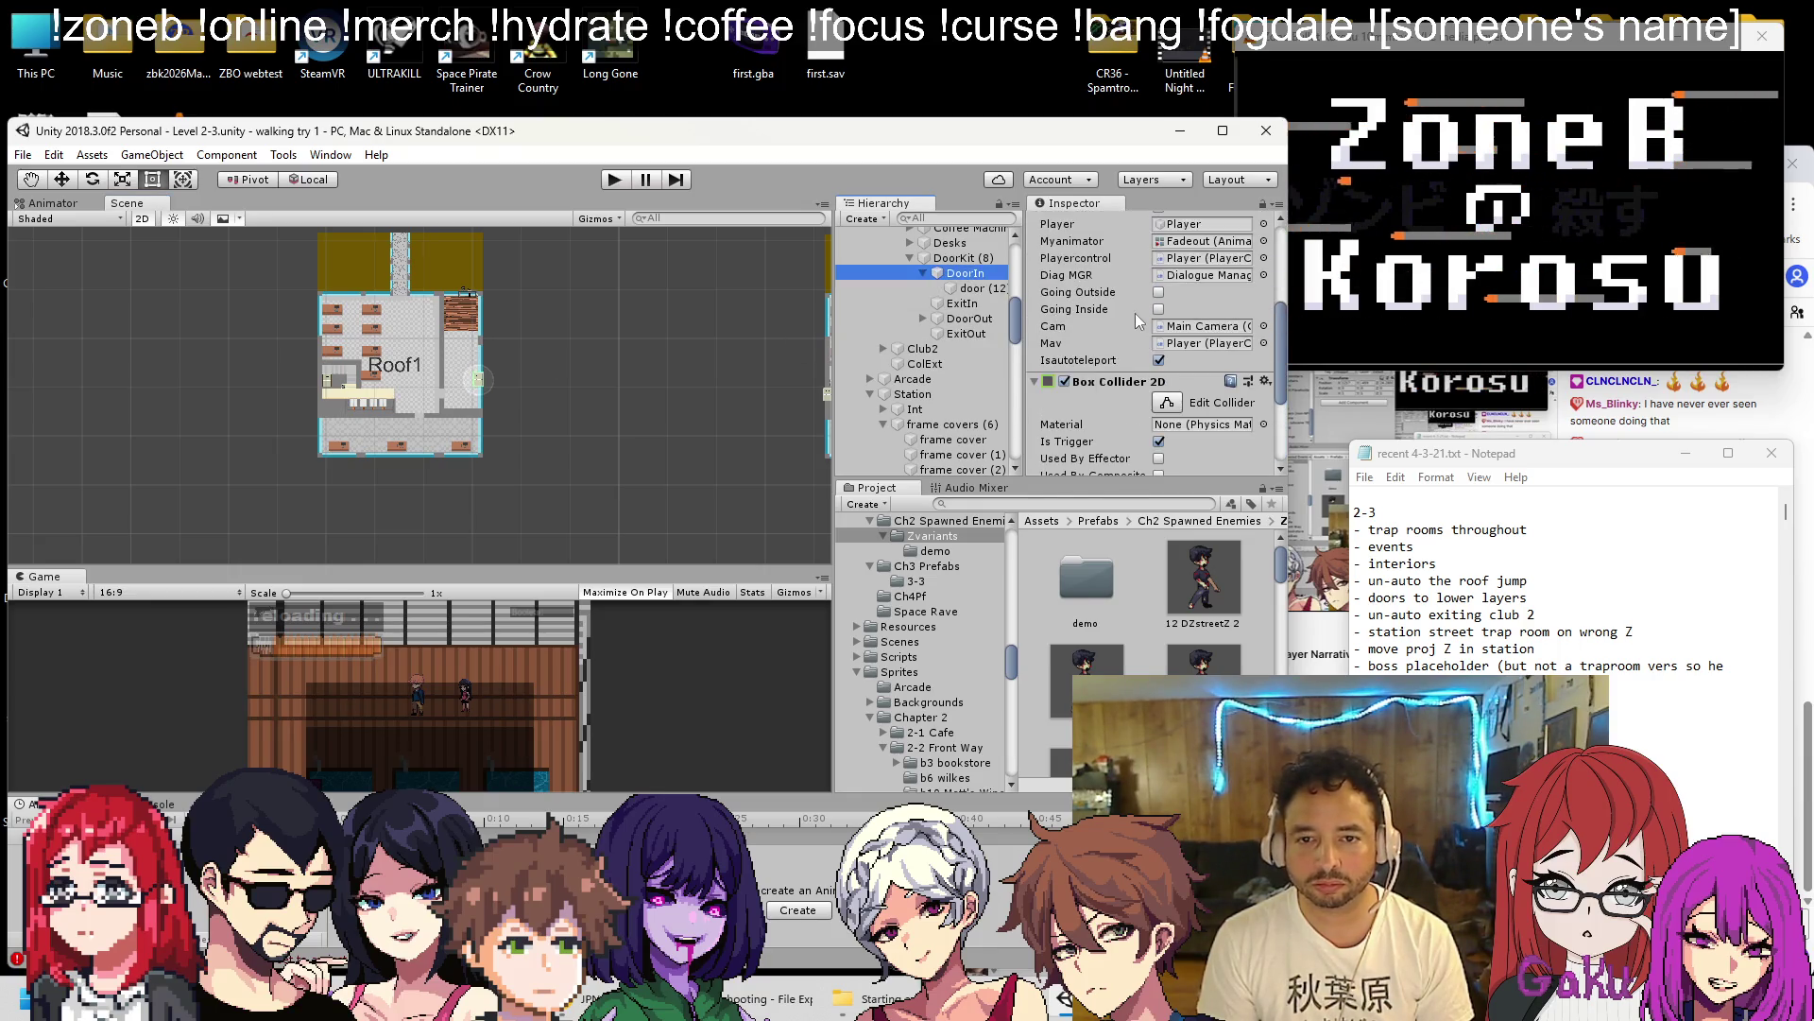
left_click(1158, 360)
Check the DoorOut door on Roof2 and save the scene.
left_click_drag(817, 373, 565, 387)
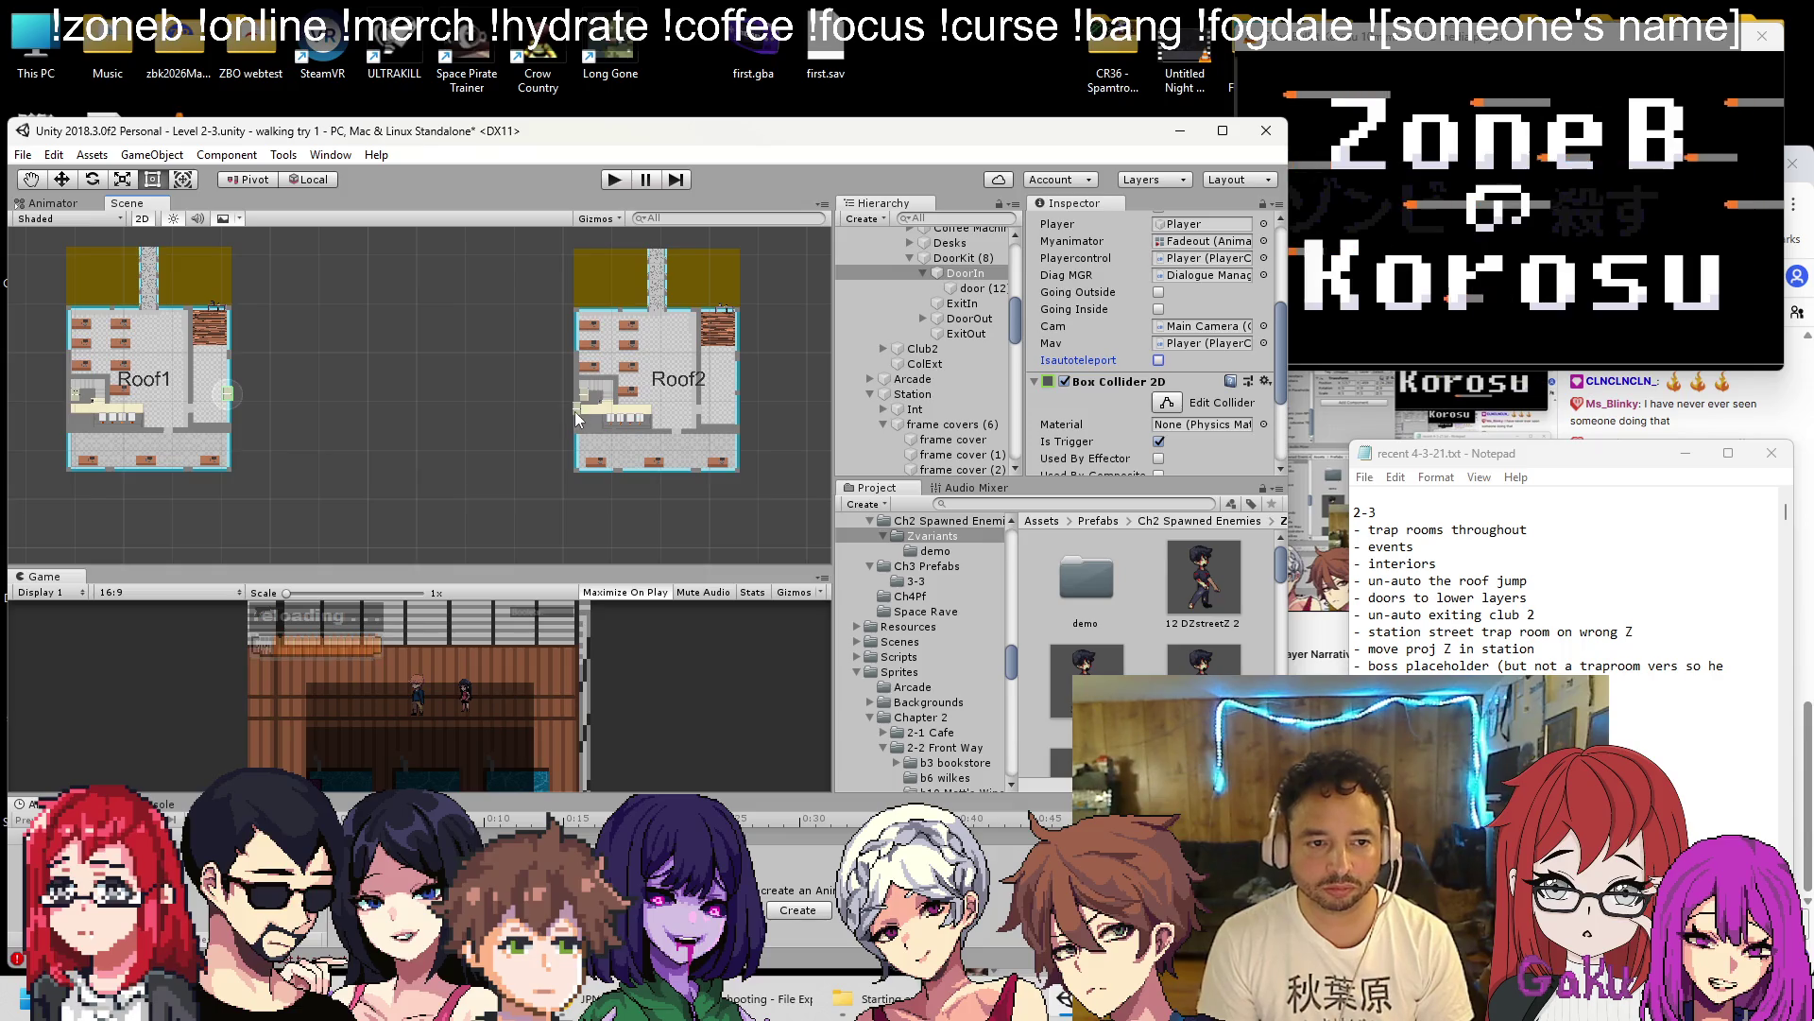
left_click(576, 412)
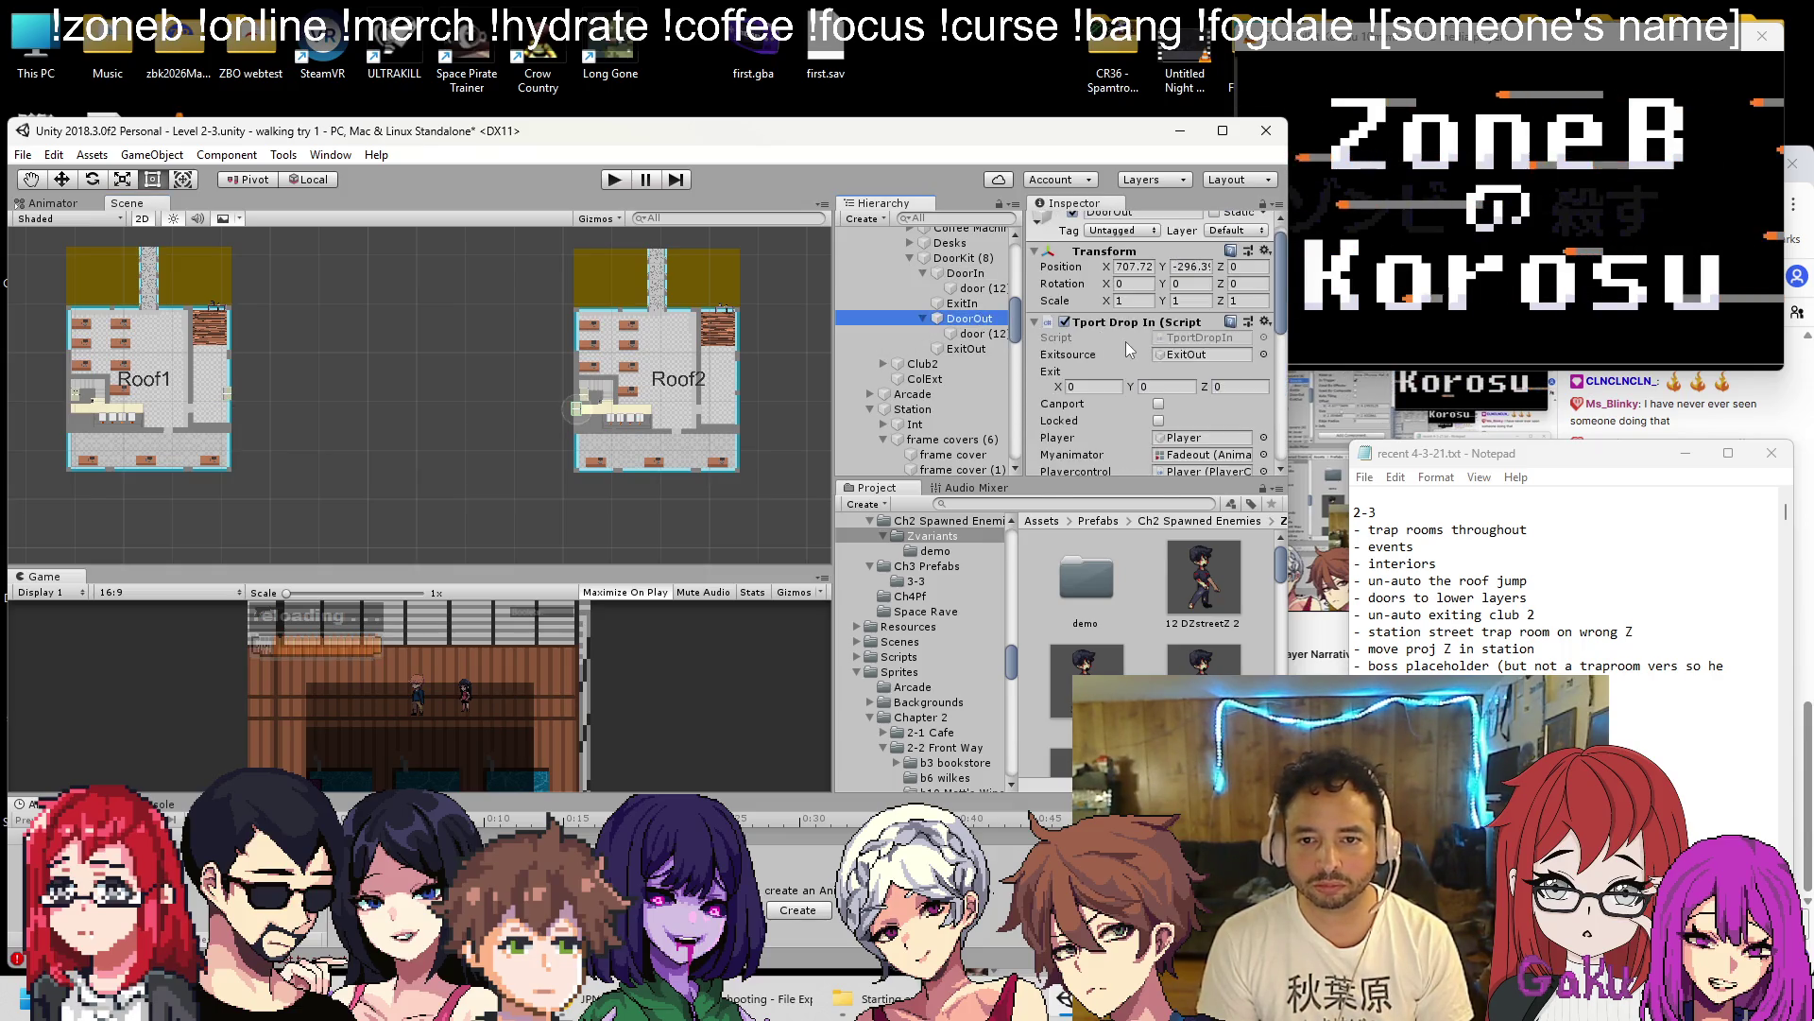
scroll(1126, 344, "down", 2)
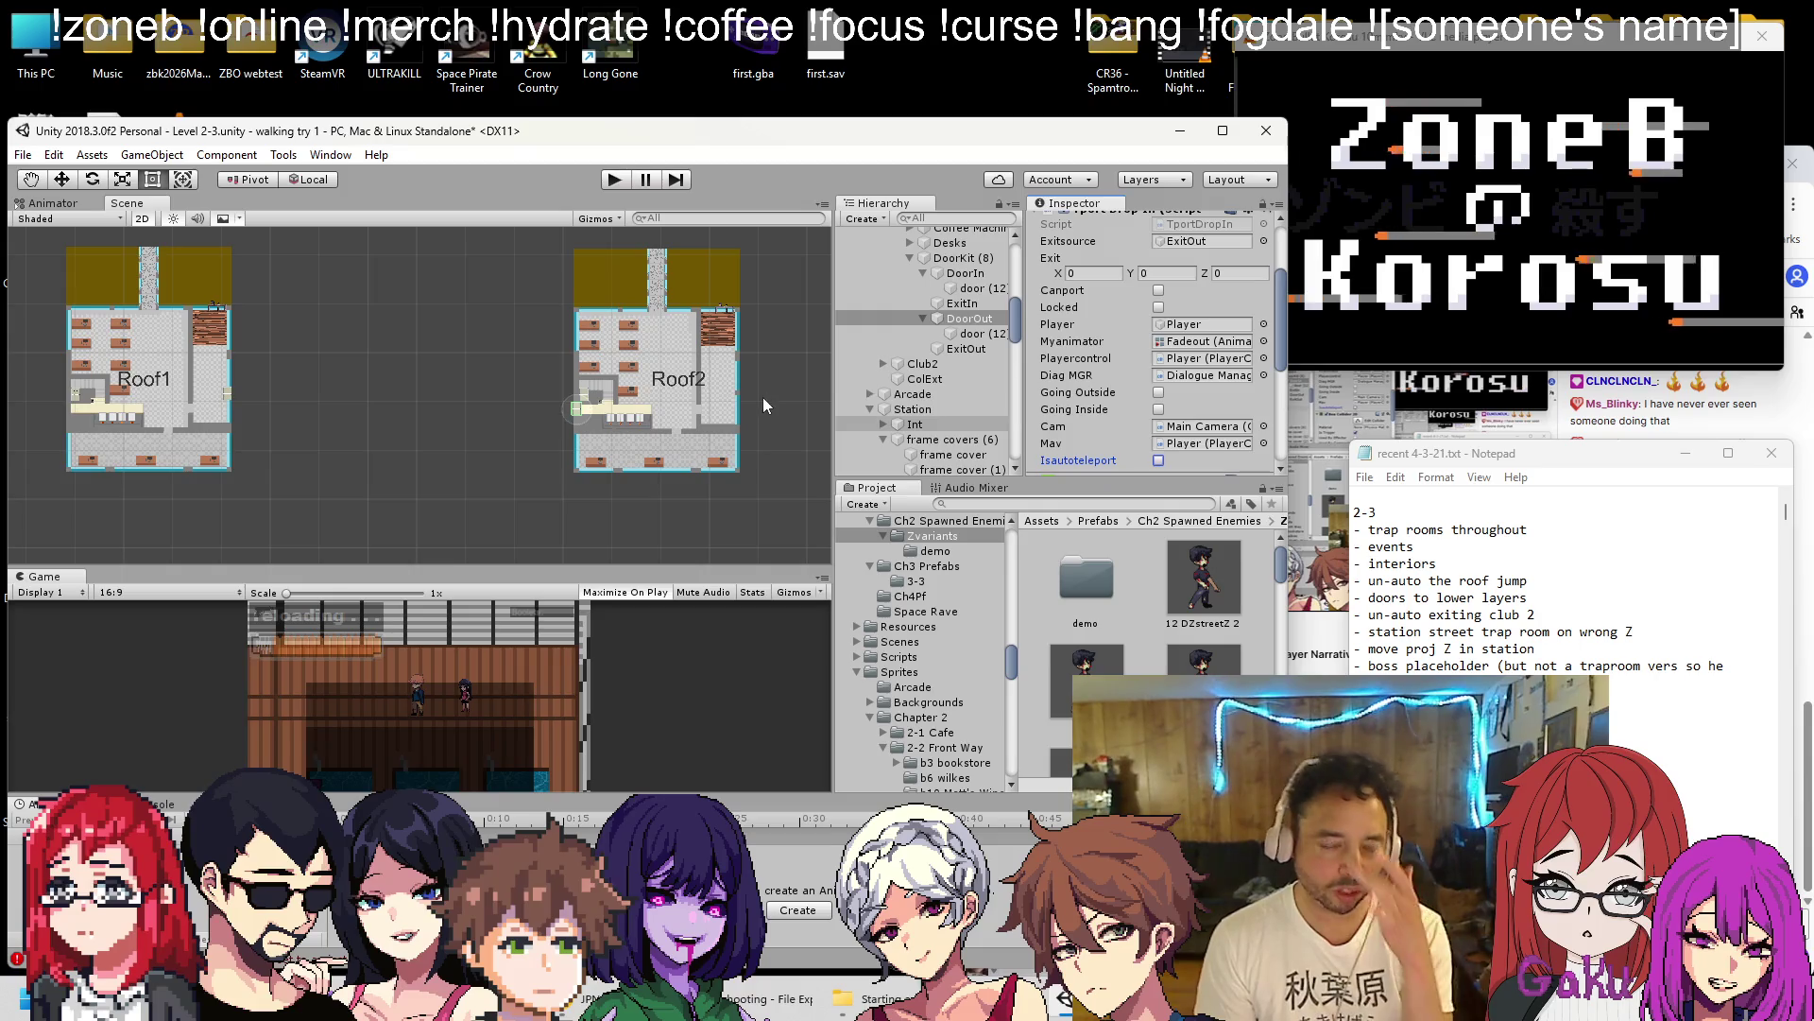
key("ctrl+s")
Uncheck Isautoteleport on Club2's DoorOut exit door, check Club1's, and save.
mouse_move(645, 338)
left_mouse_down()
mouse_move(539, 342)
mouse_move(558, 475)
left_mouse_up()
left_click(573, 369)
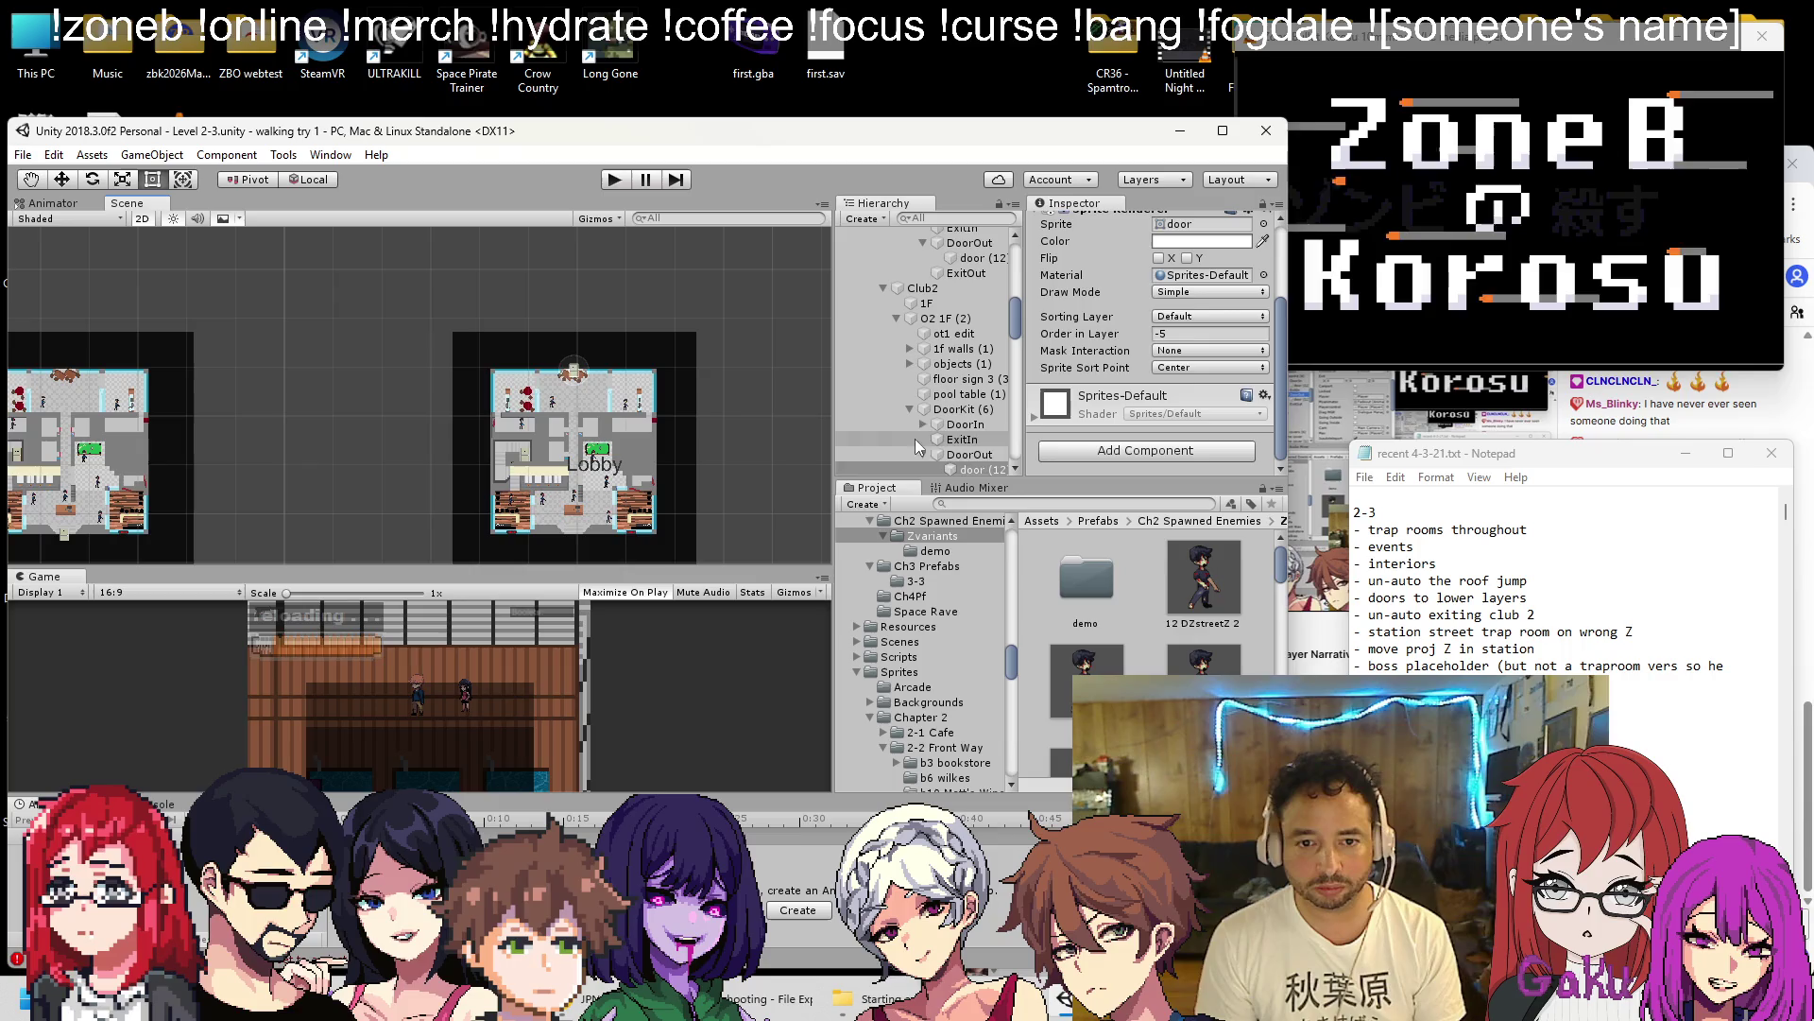
left_click(970, 455)
scroll(1115, 380, "down", 3)
left_click(1159, 290)
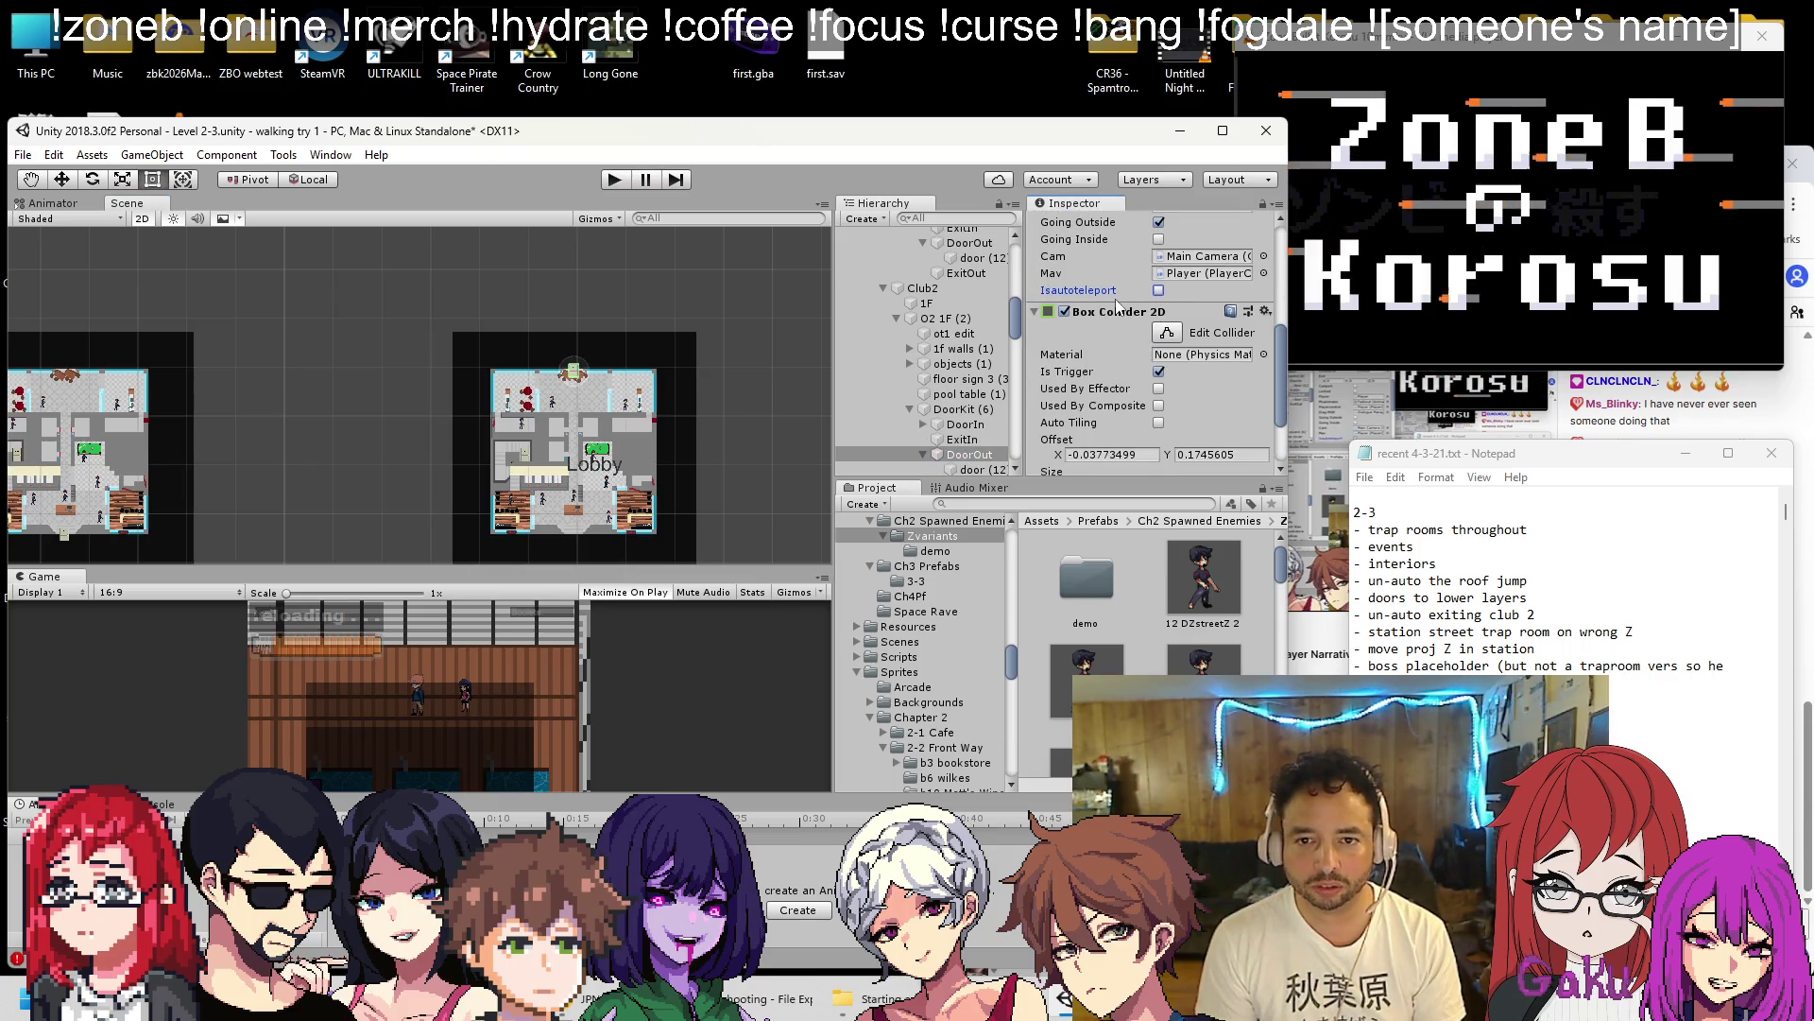
left_click_drag(739, 443, 495, 443)
left_click(330, 538)
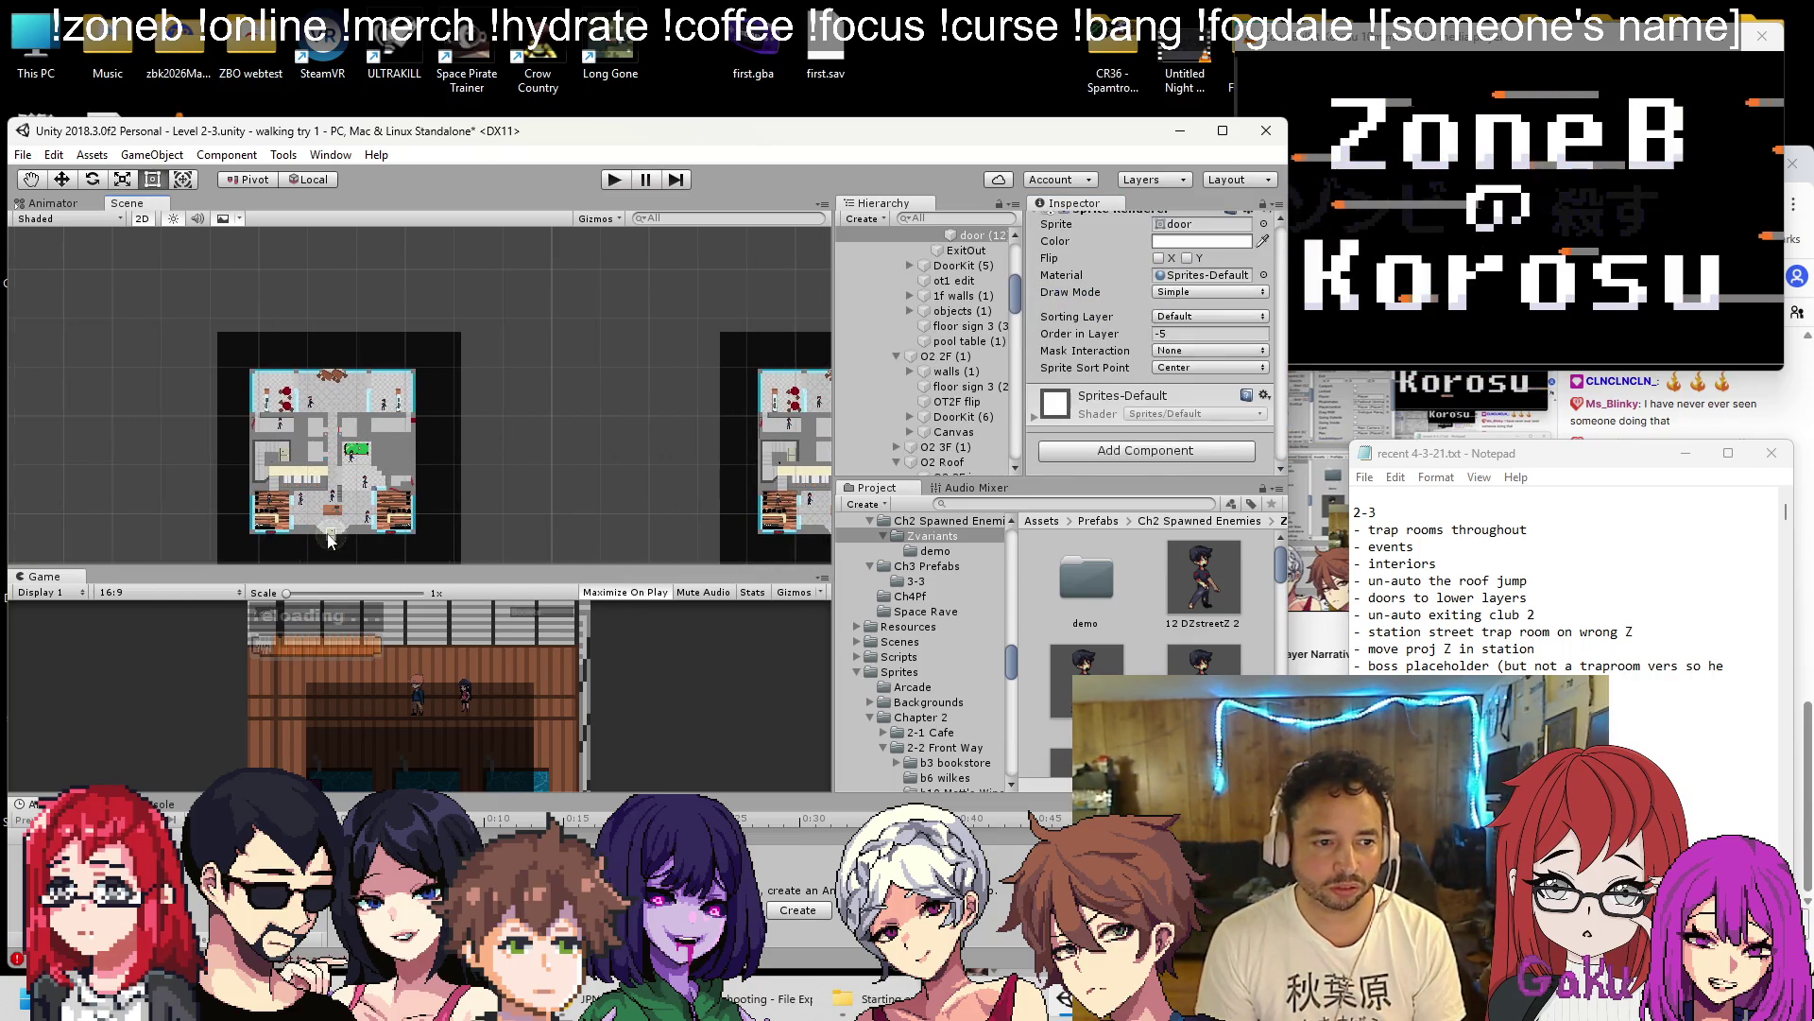
scroll(1053, 335, "down", 2)
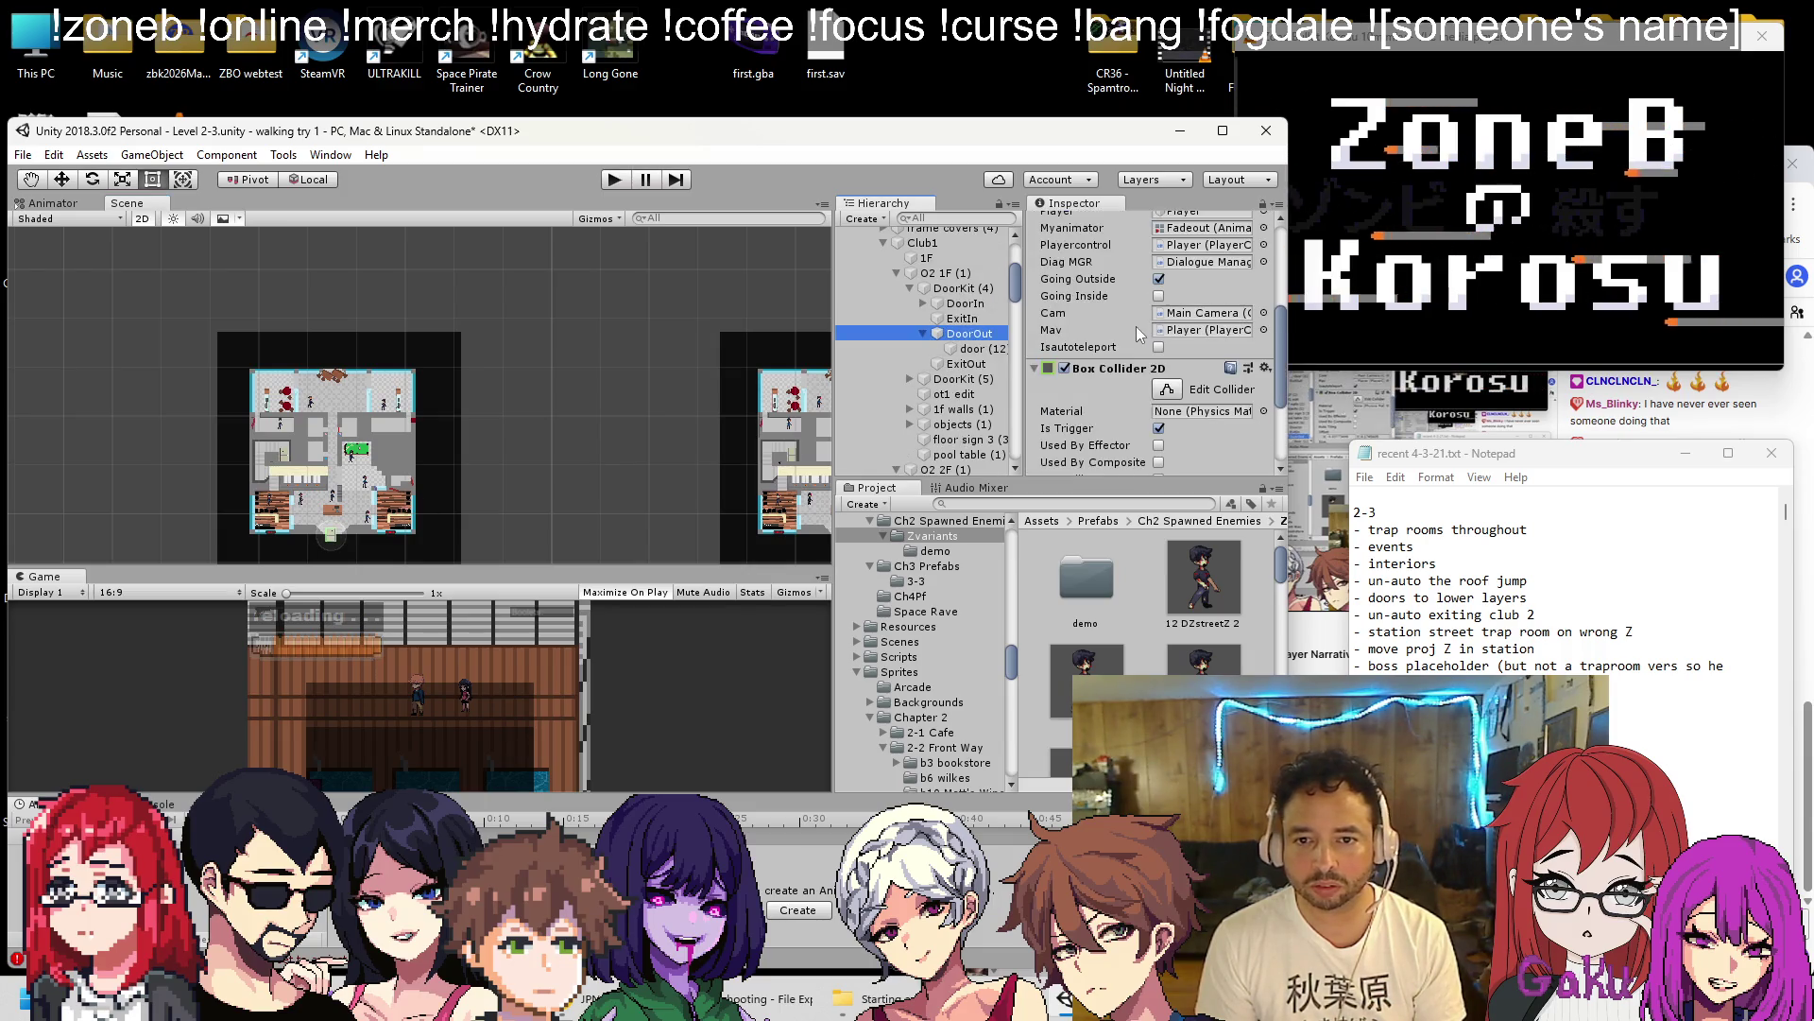
key("ctrl+s")
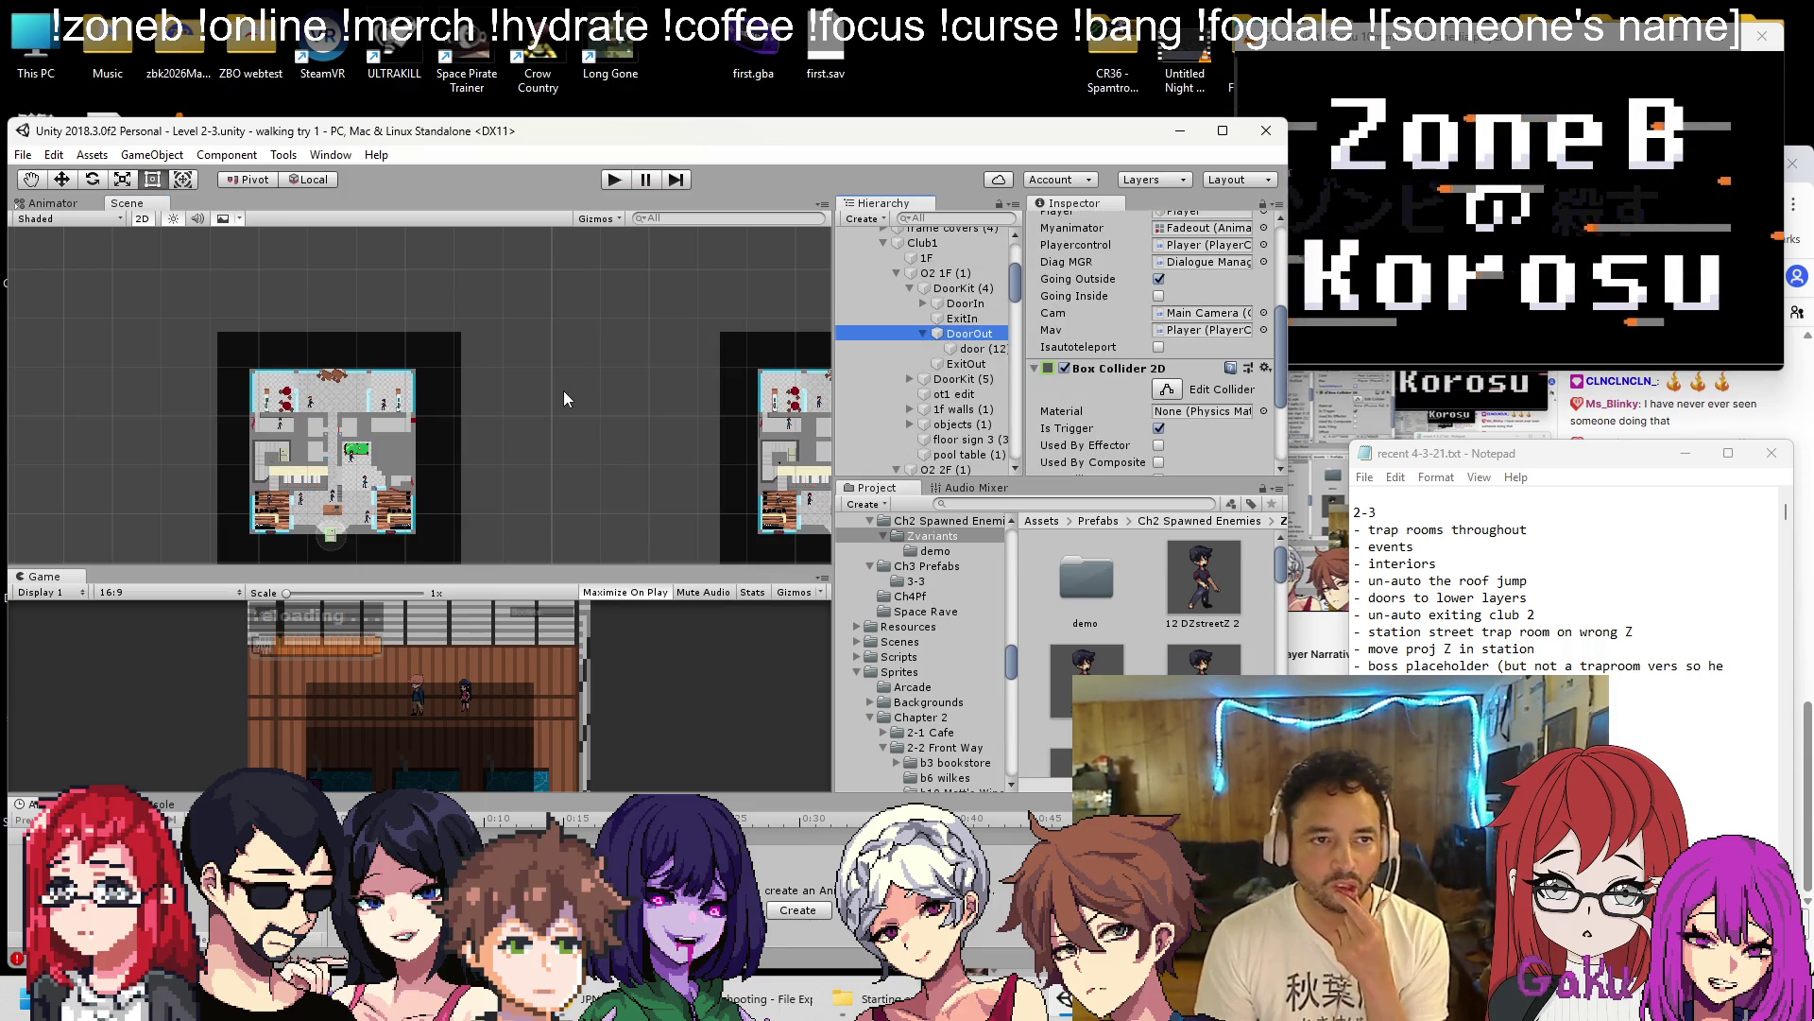
Delete the 'un-auto the roof jump' and 'un-auto exiting club 2' lines from the notes.
left_click(1545, 583)
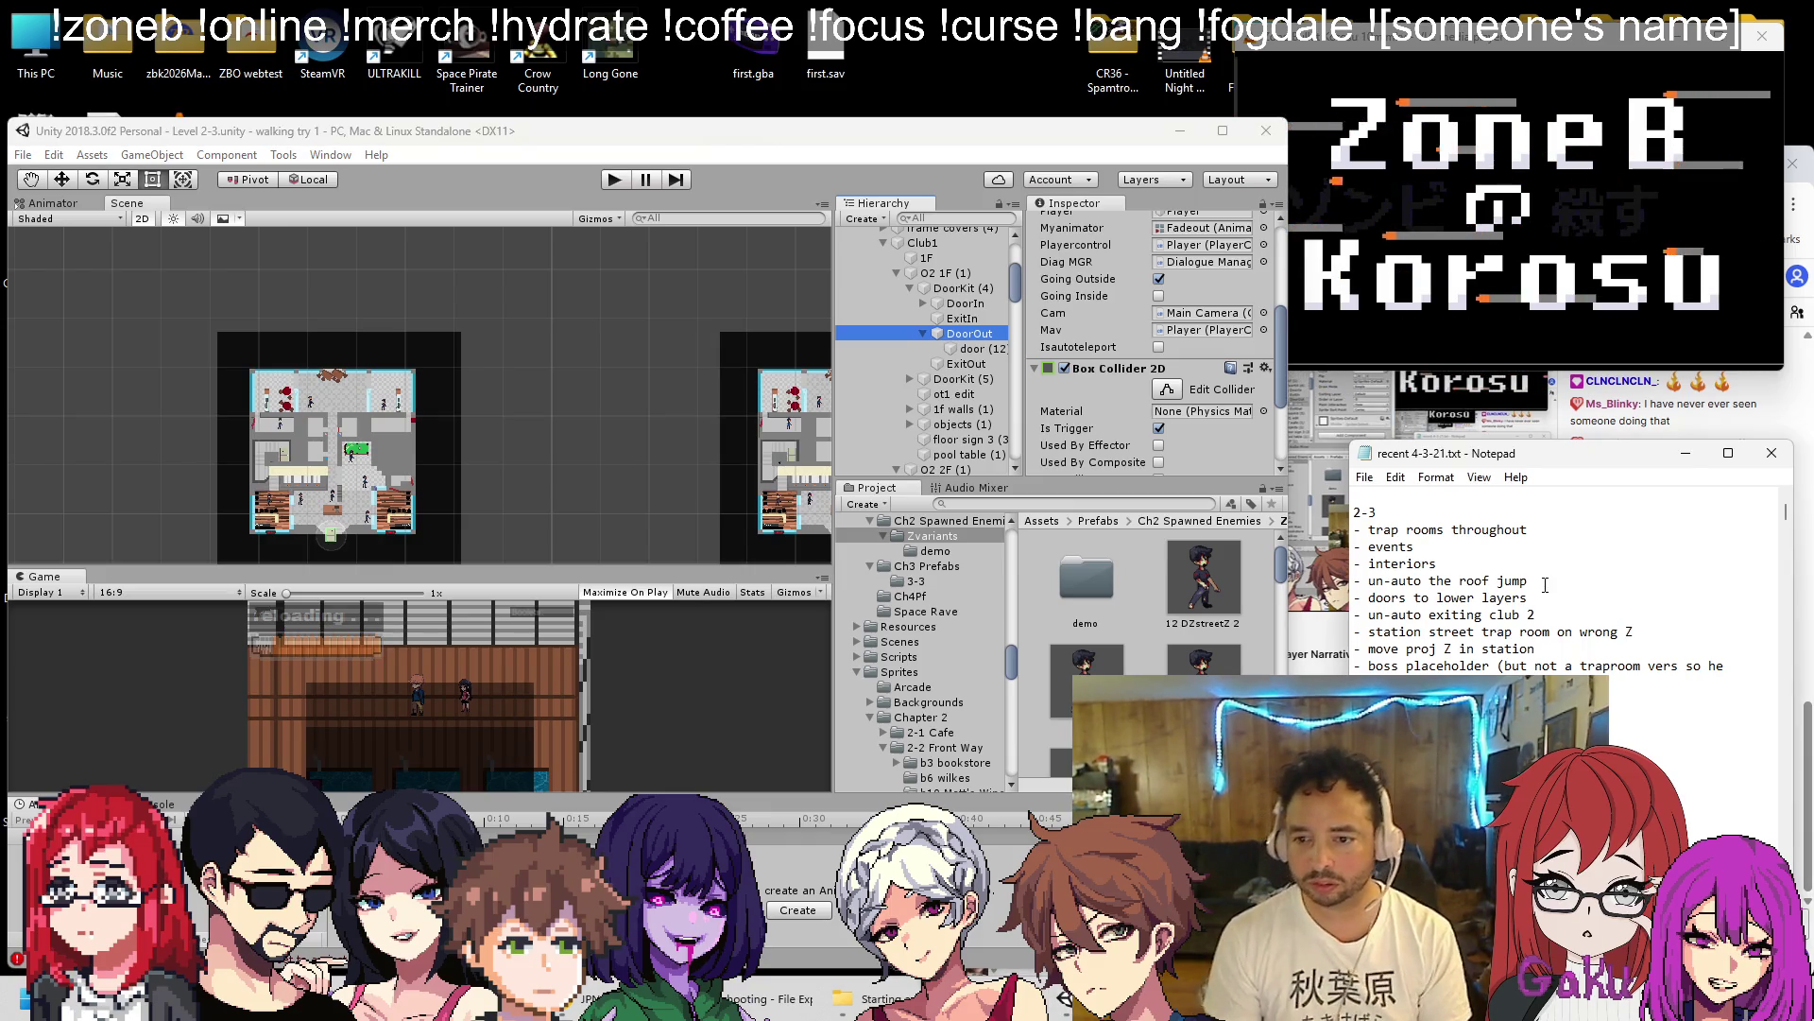
key("shift+Home")
key("BackSpace")
key("BackSpace")
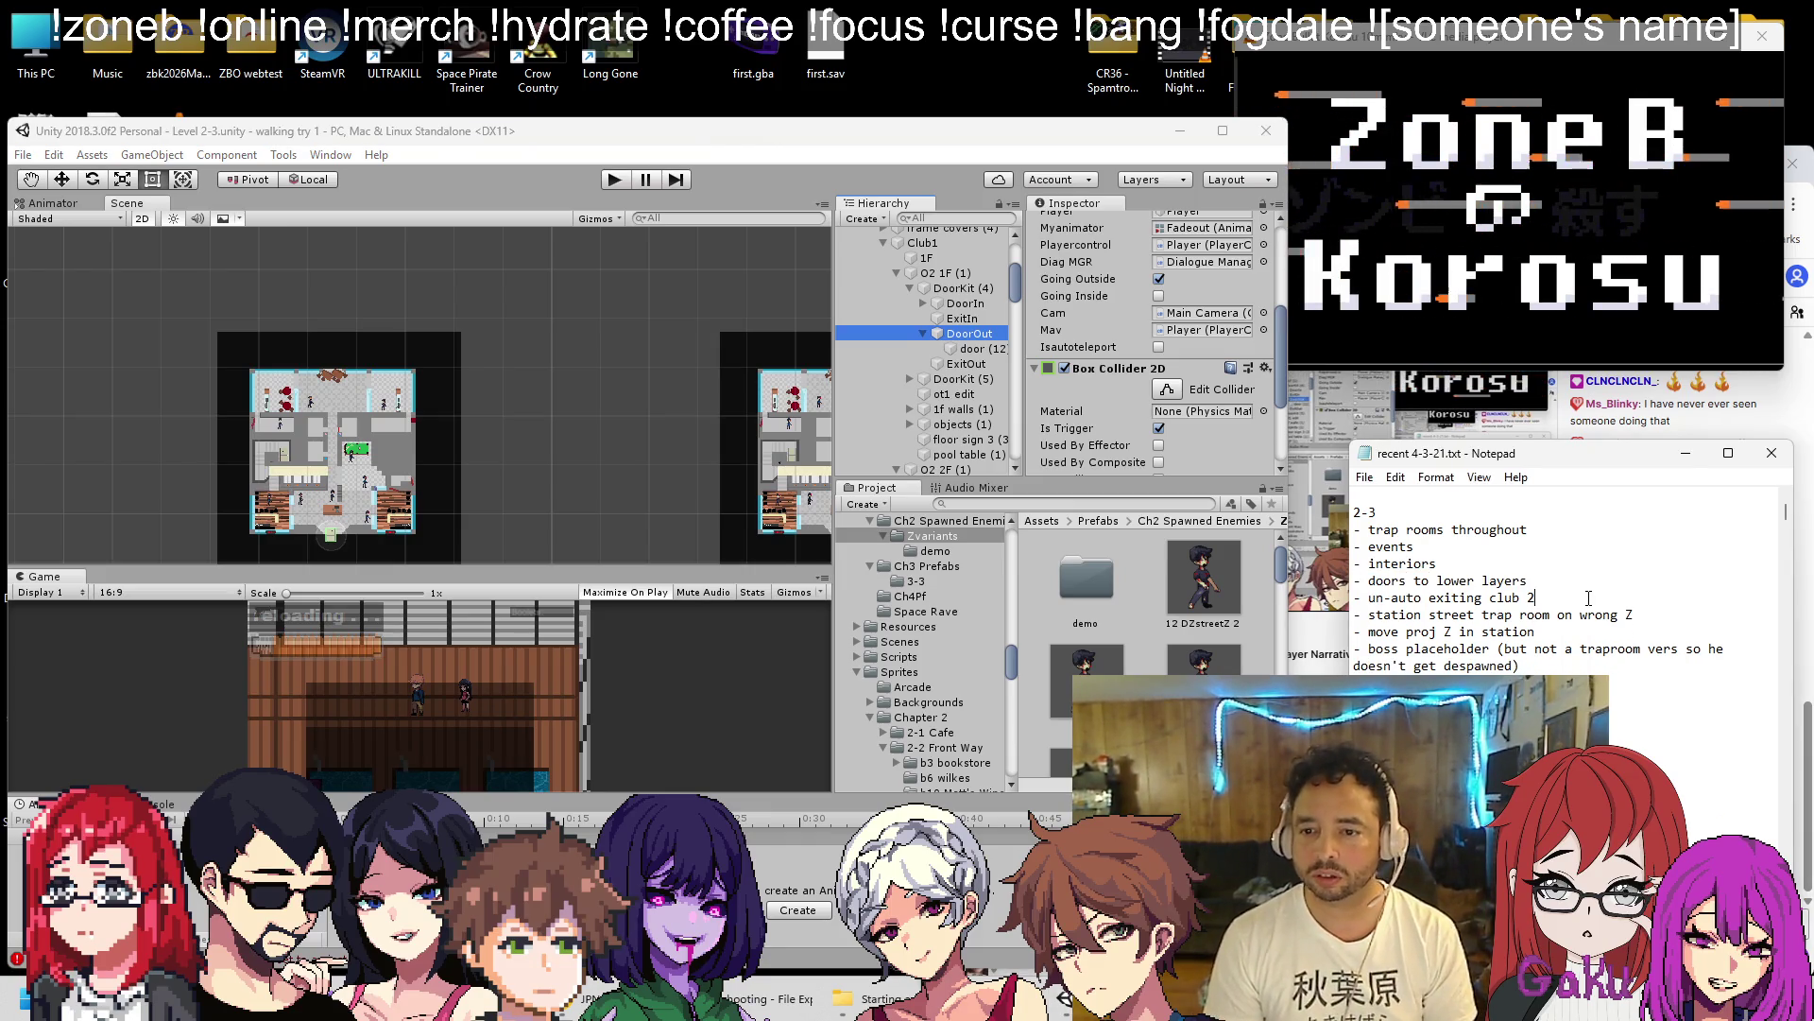
key("shift+Home")
key("BackSpace")
key("BackSpace")
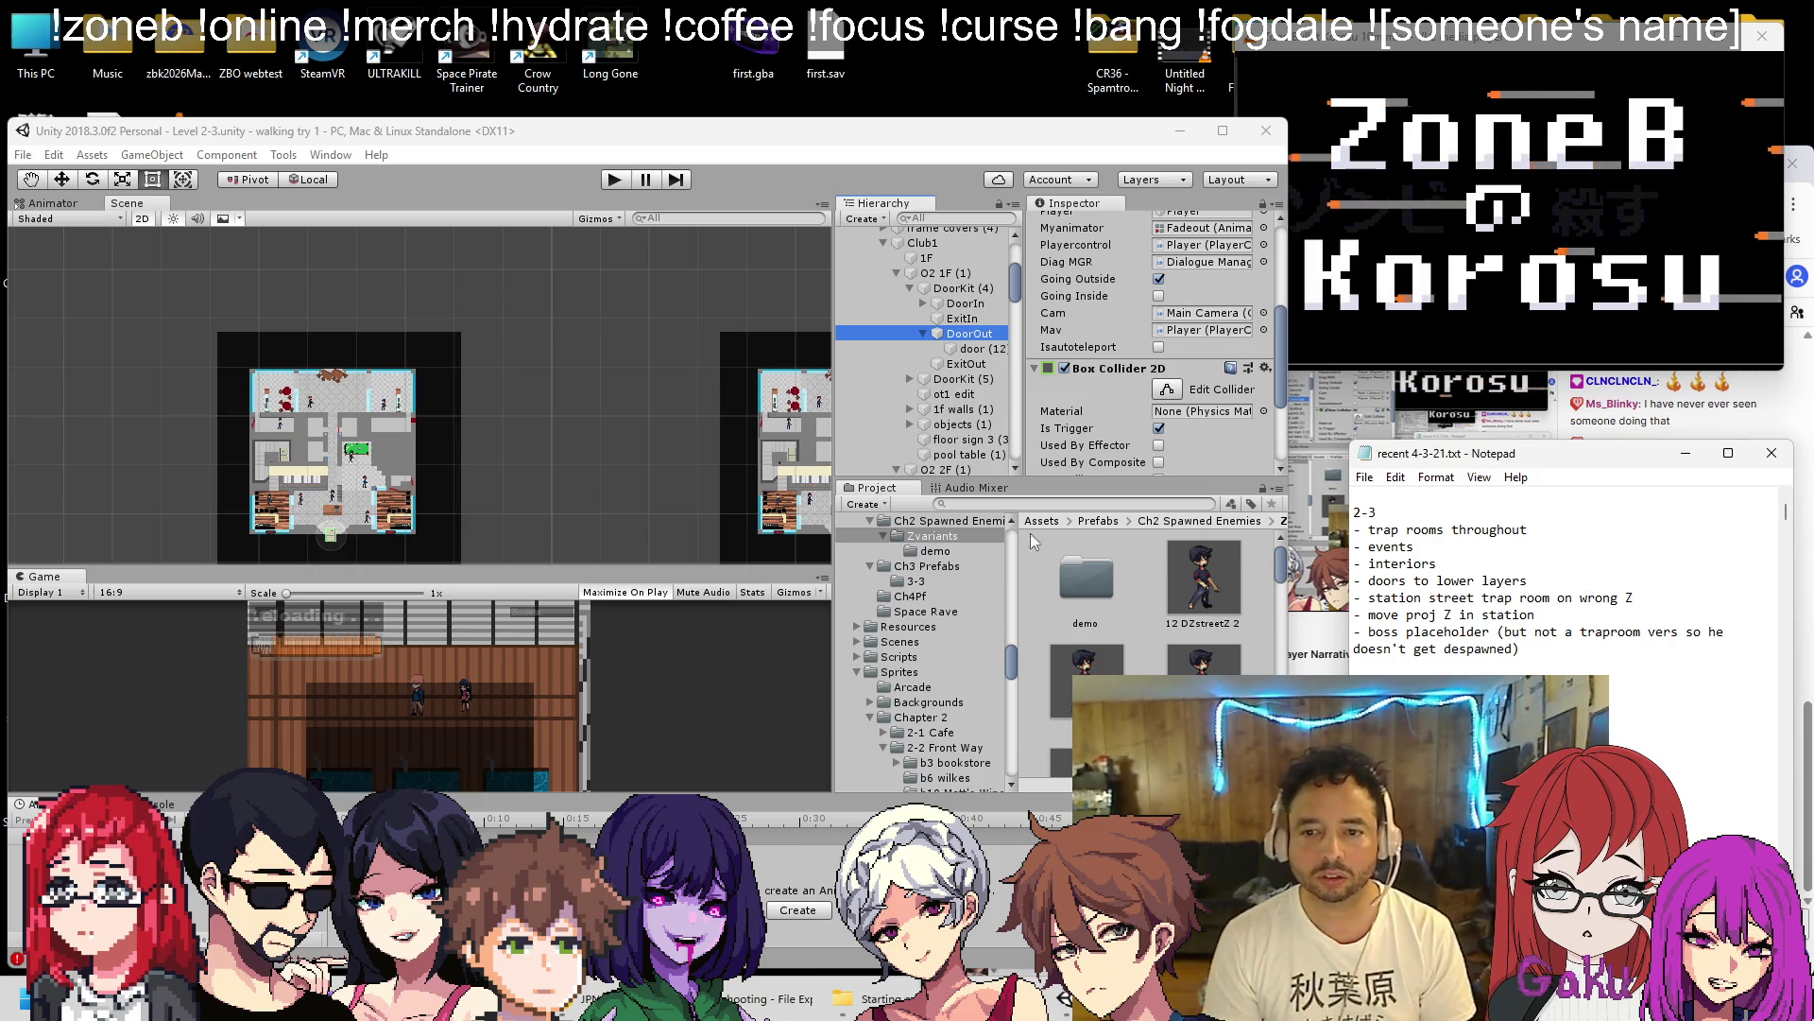
Set the DoorIn door sprite's Order in Layer to -5.
left_click(983, 349)
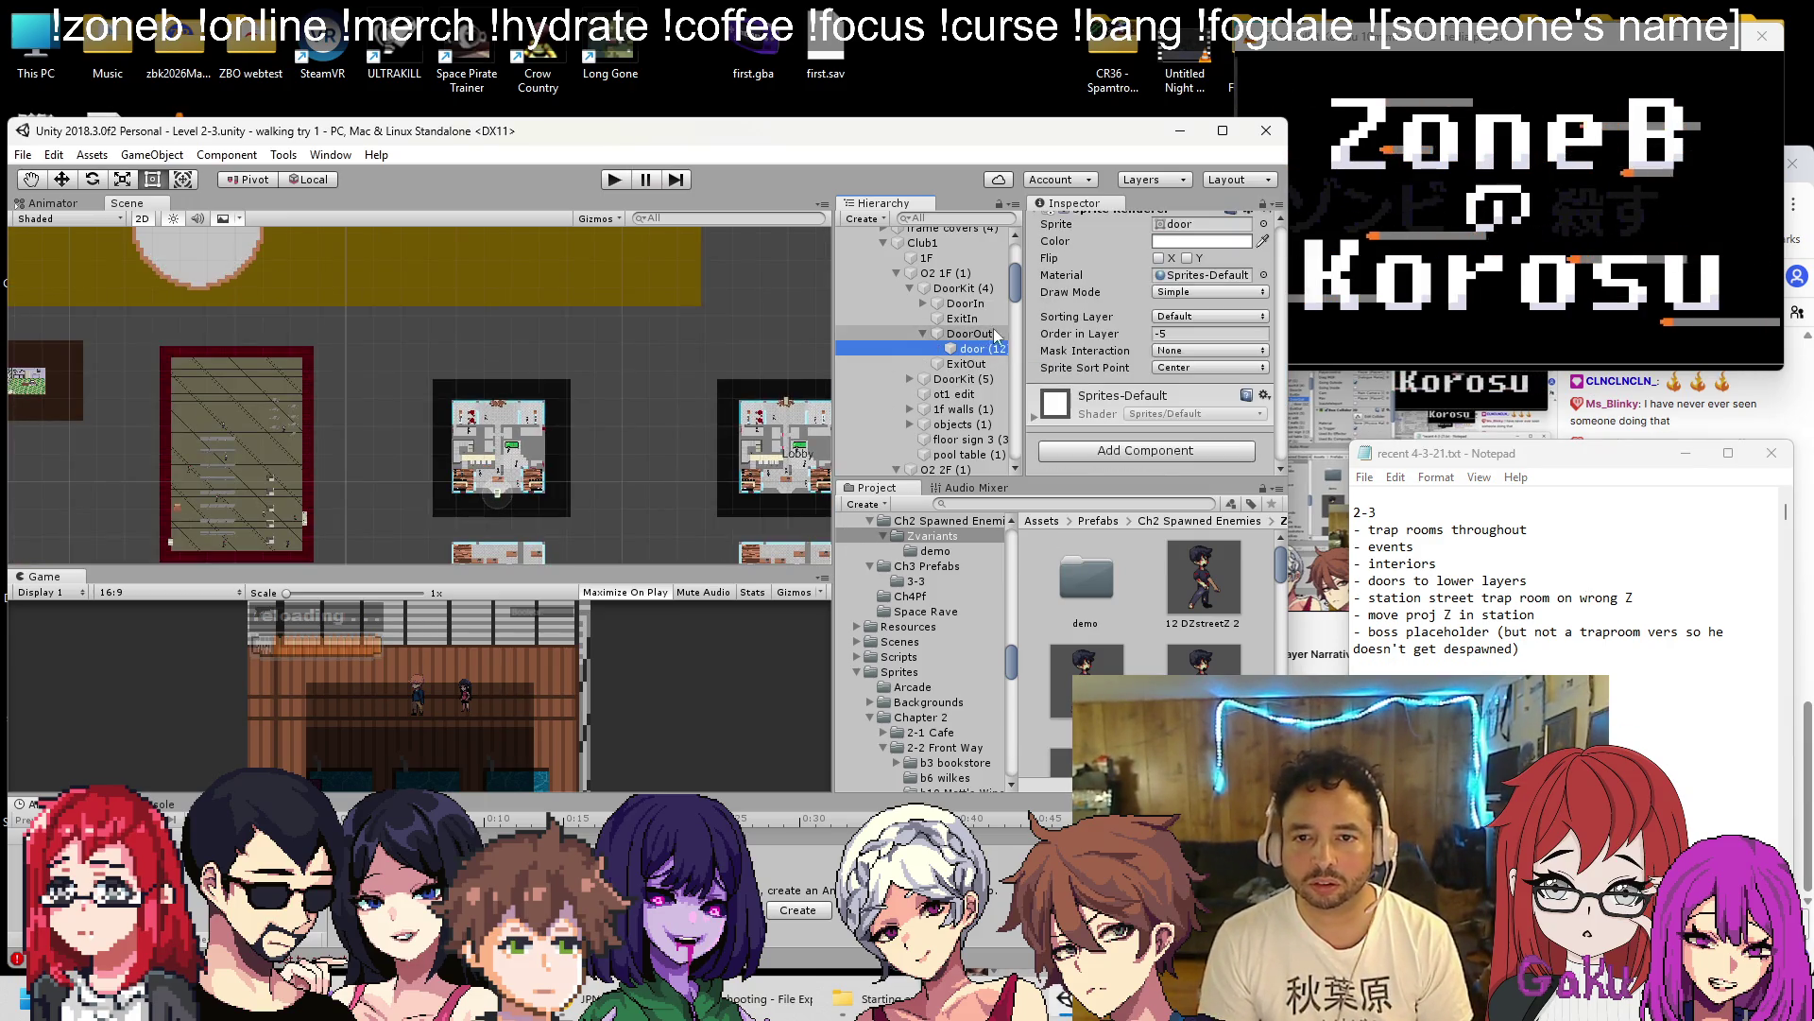
scroll(473, 317, "down", 3)
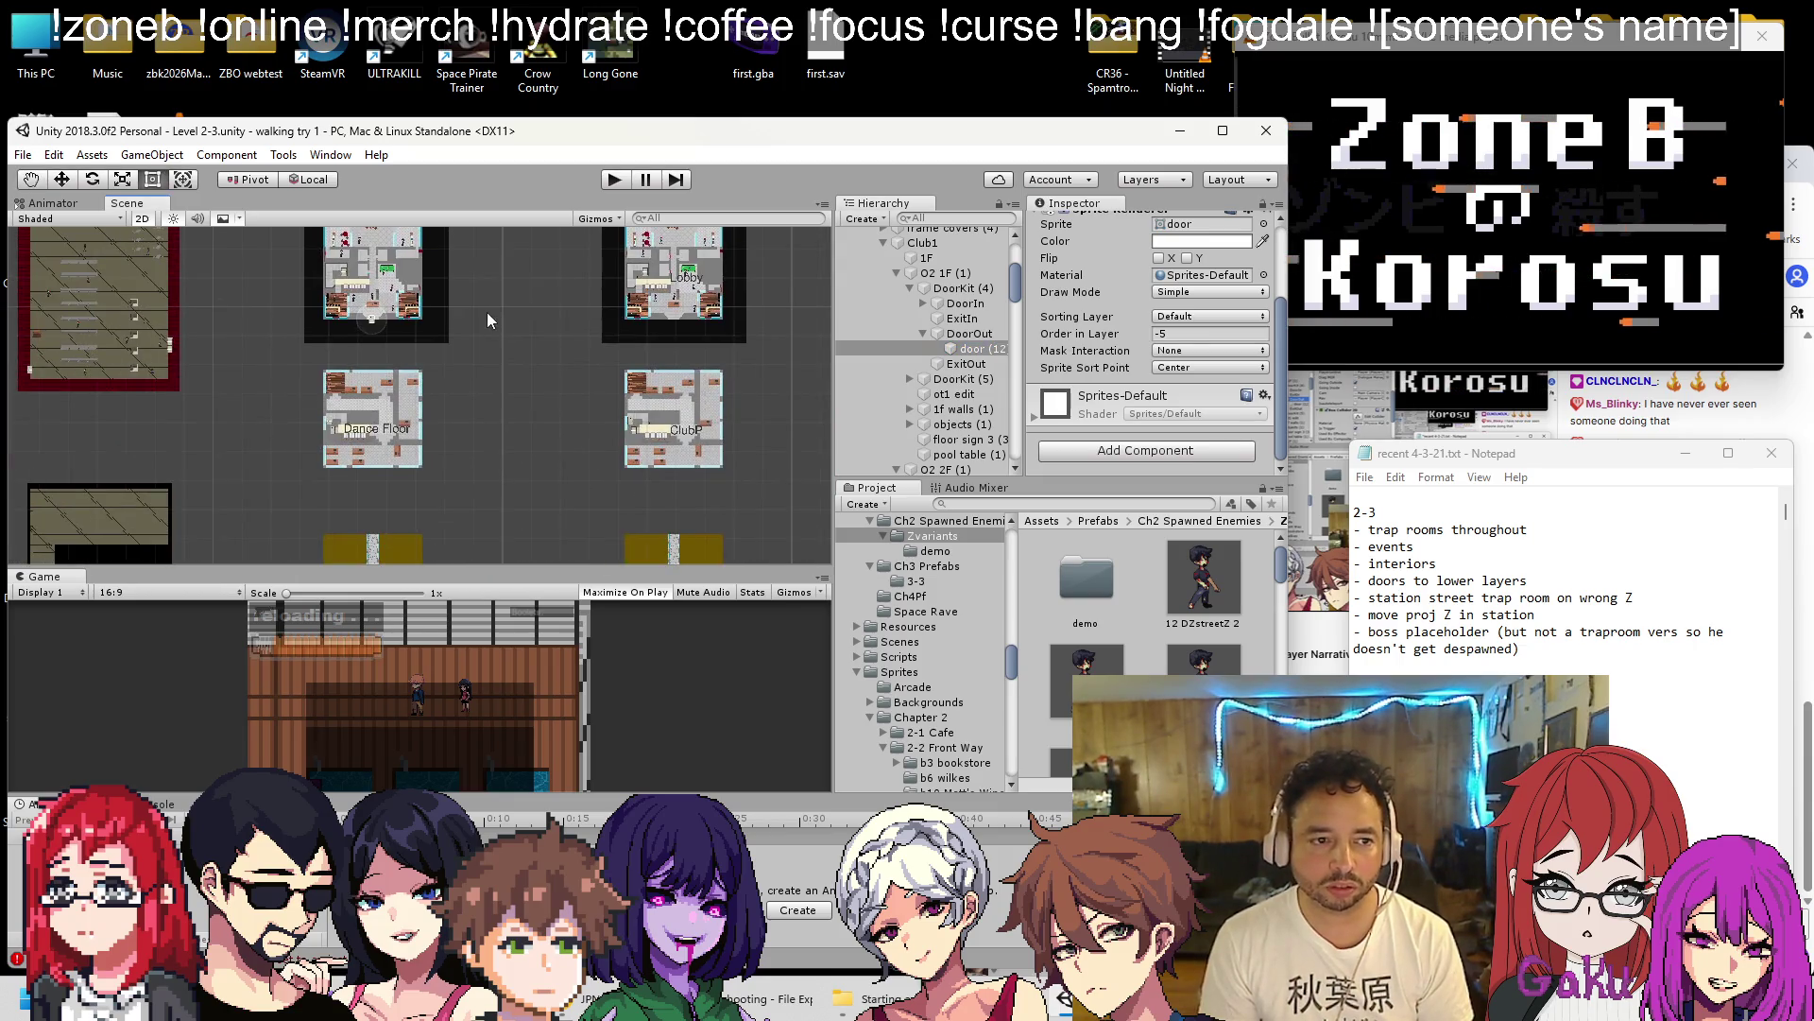
scroll(485, 312, "down", 5)
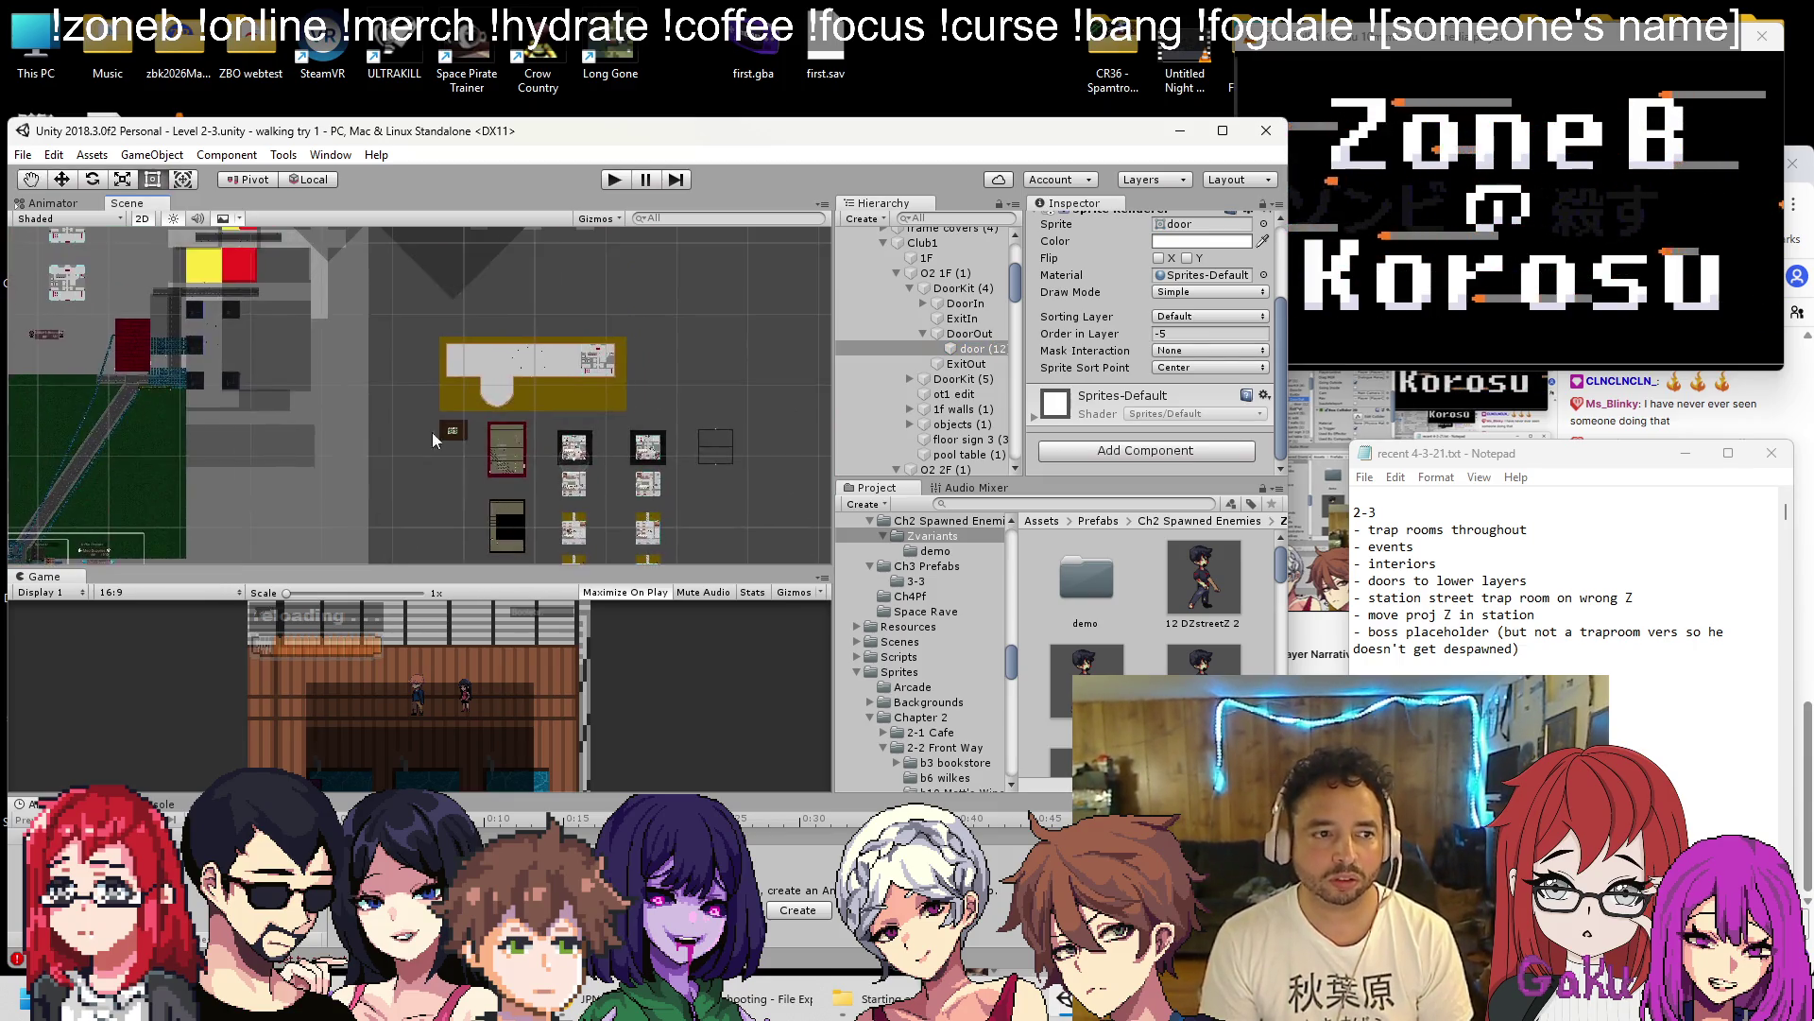
scroll(439, 329, "up", 10)
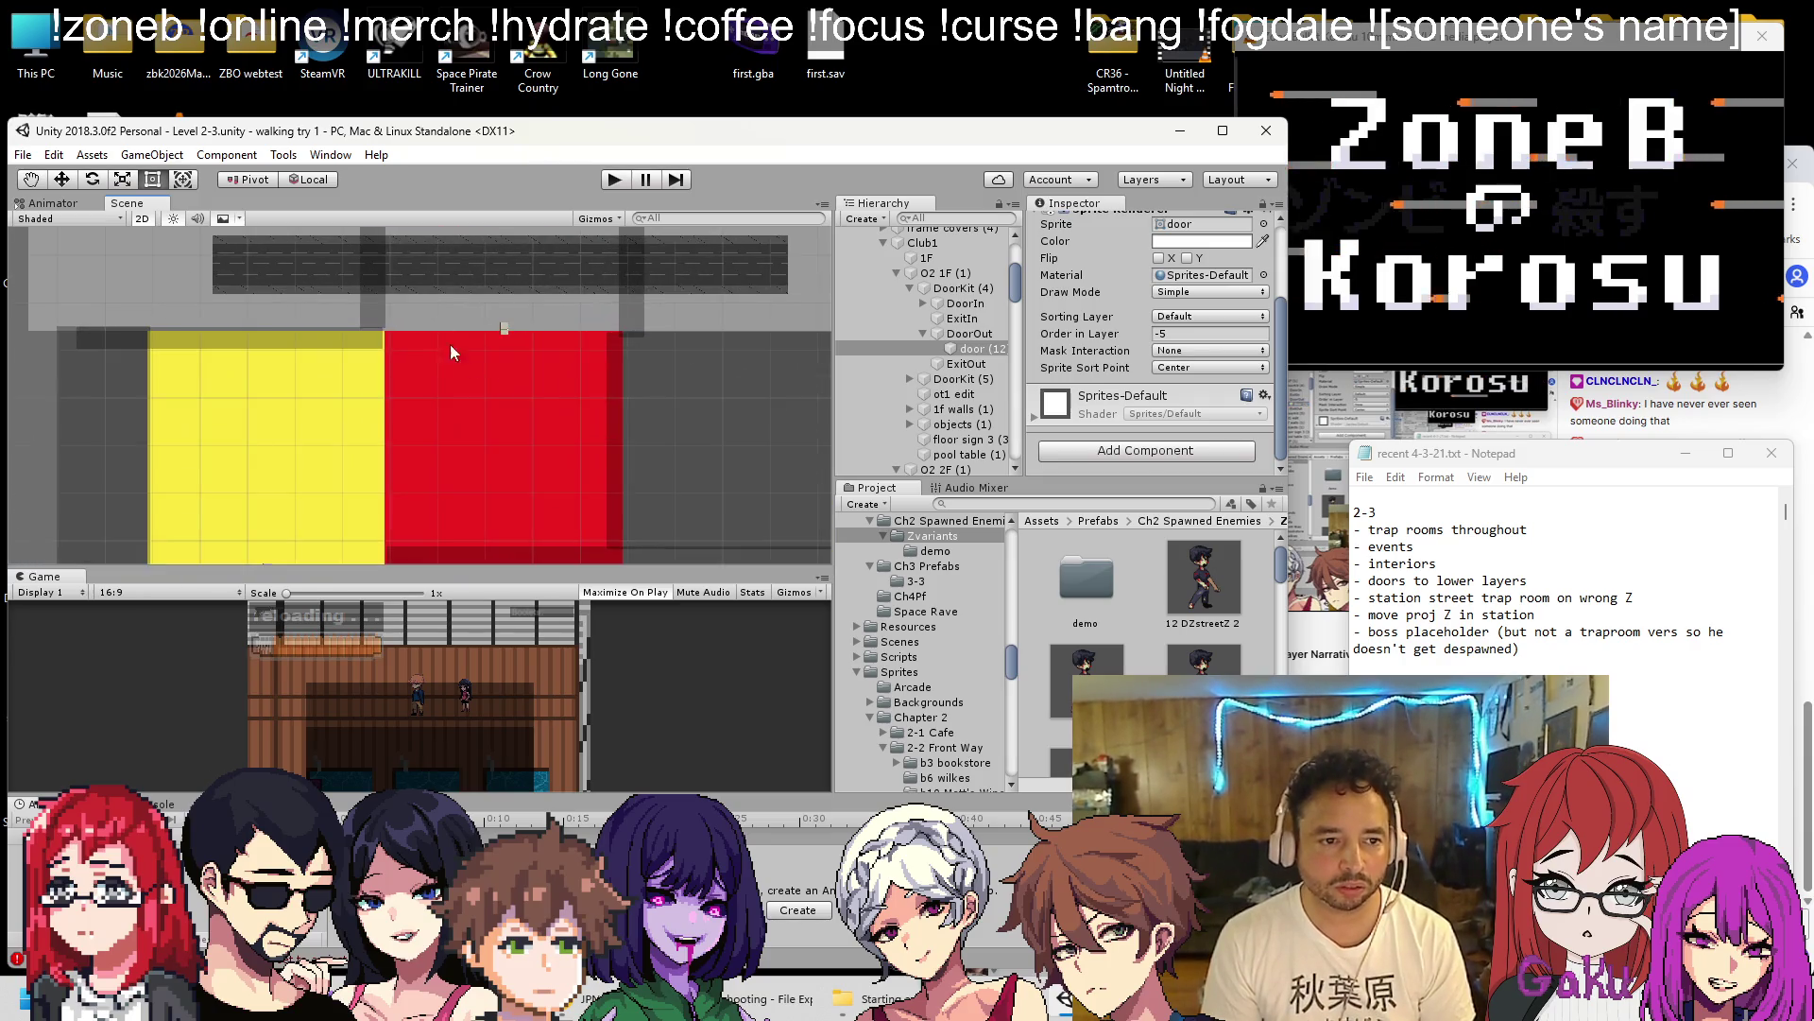
left_click(227, 401)
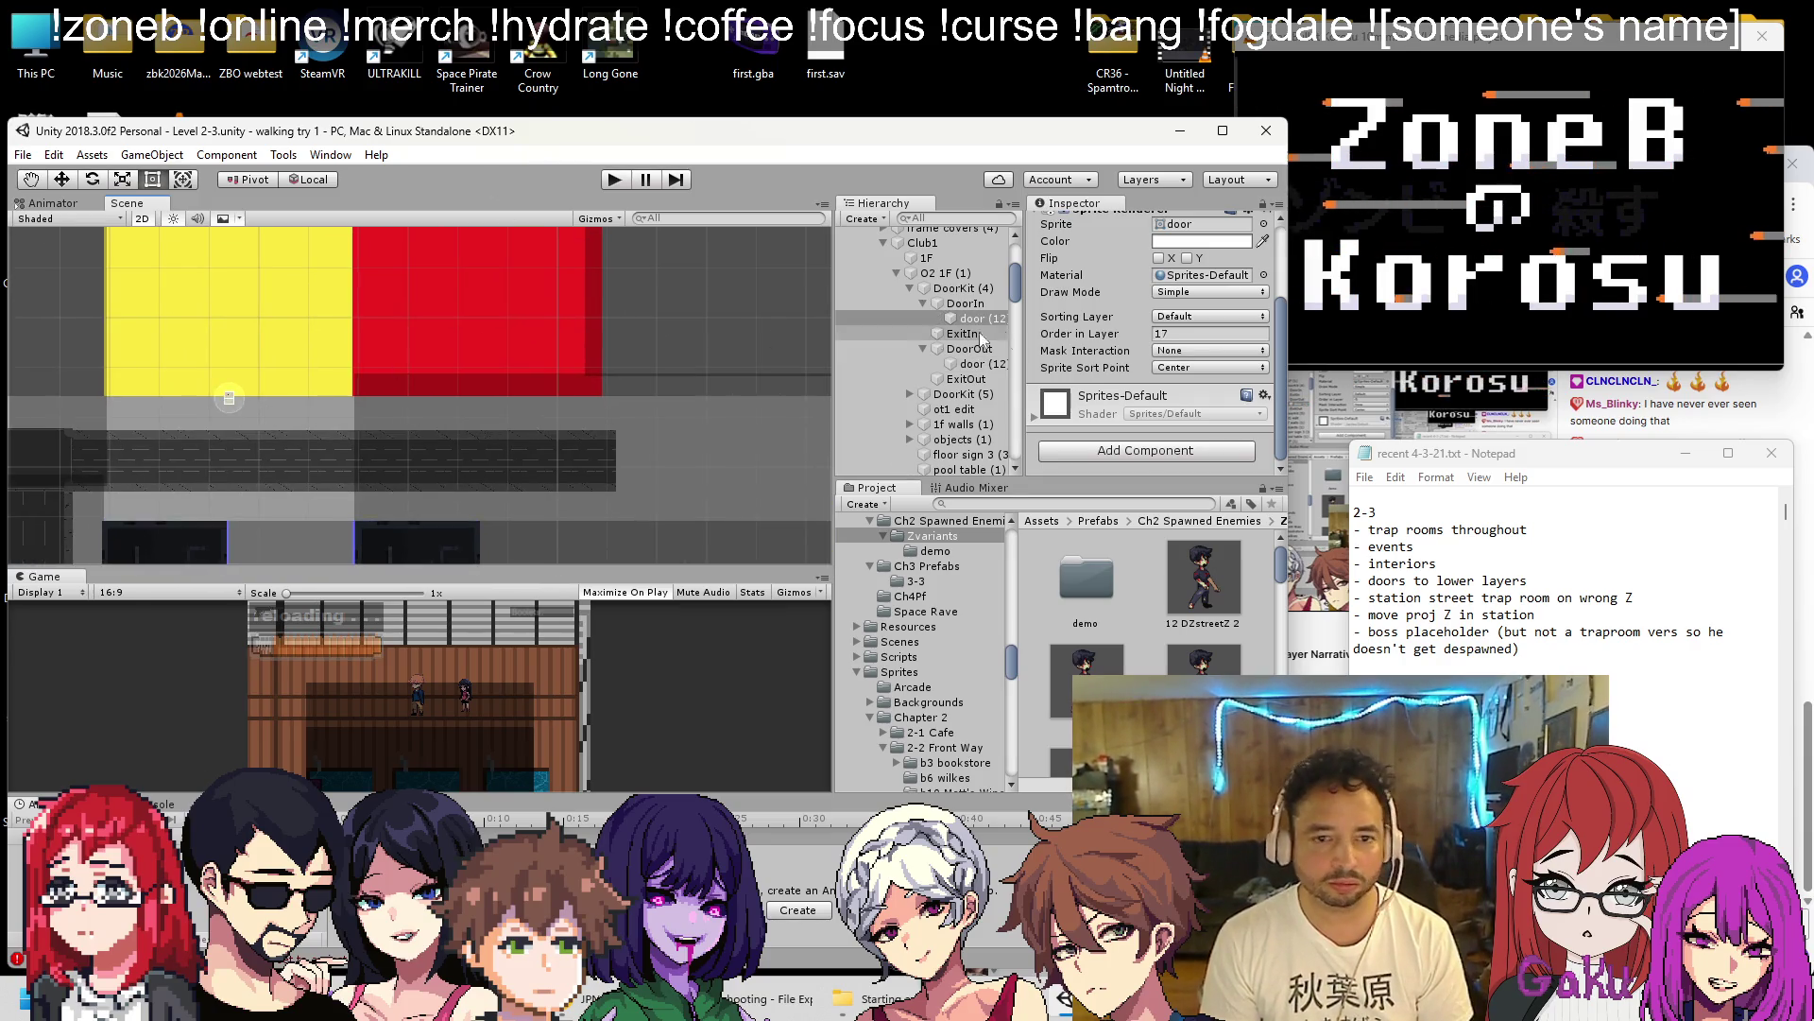
scroll(1153, 331, "up", 3)
double_click(1200, 446)
type("-5")
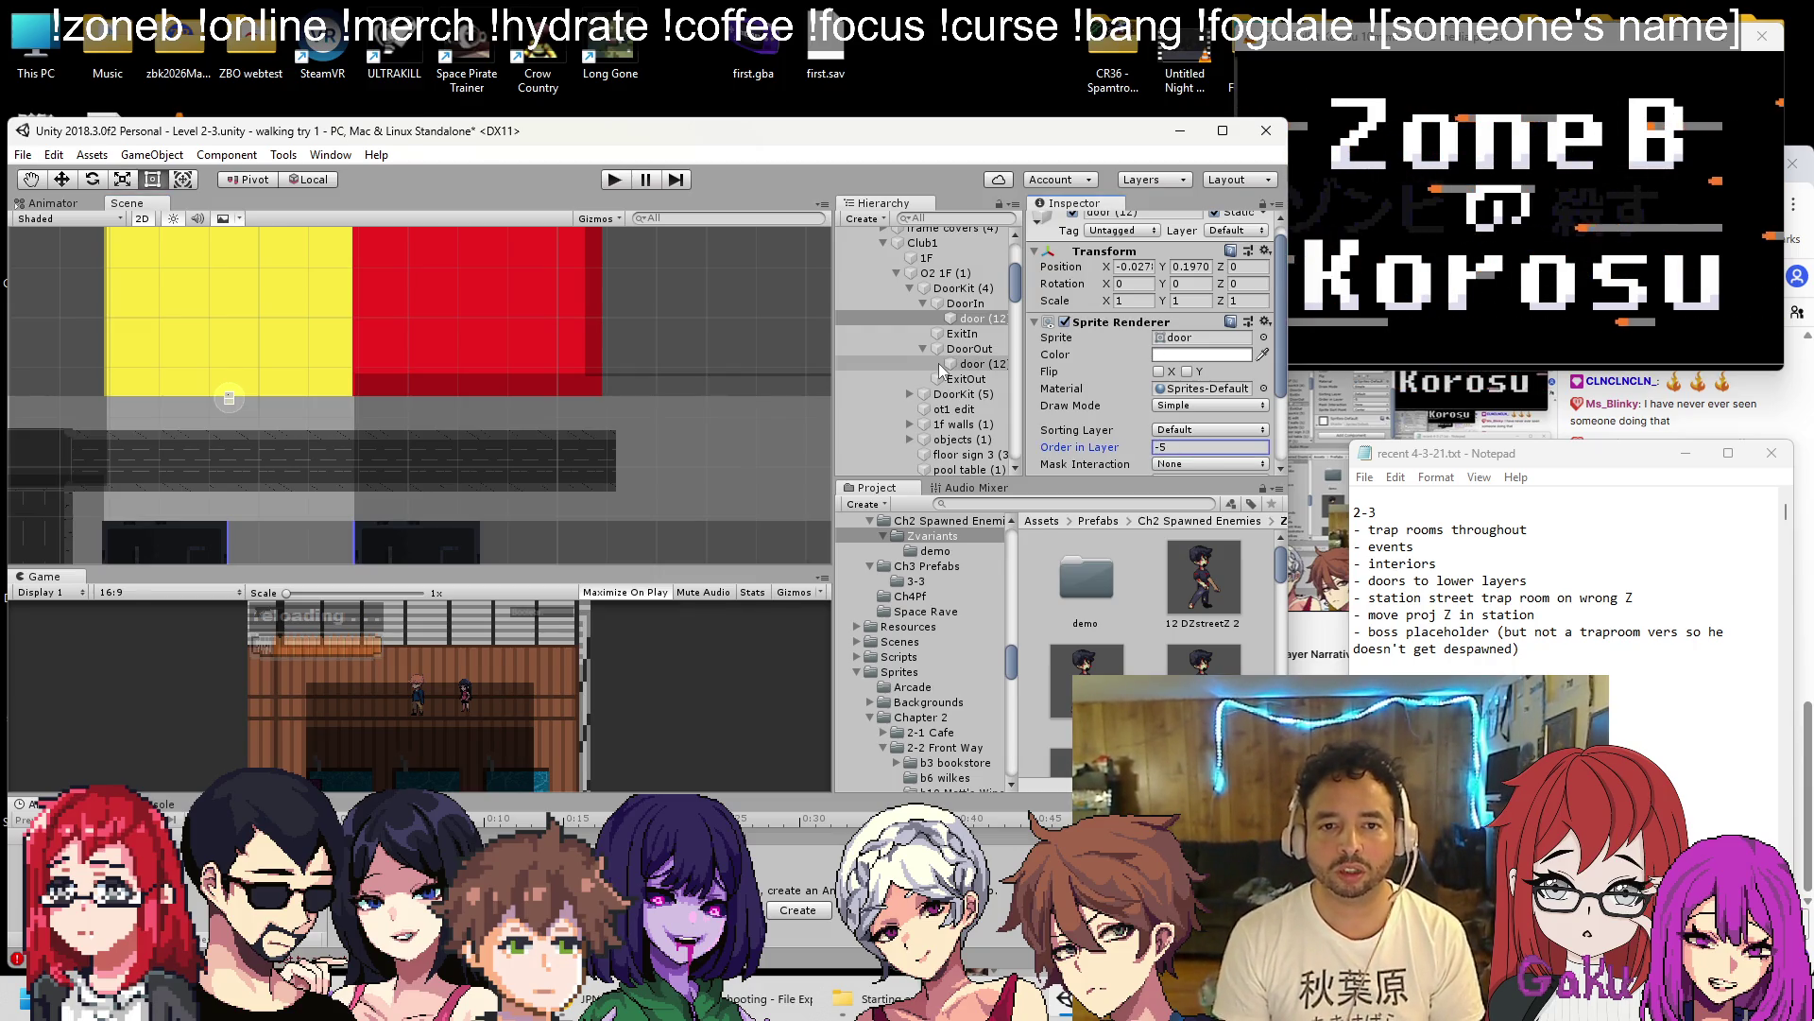
left_click(909, 218)
Filter the Hierarchy by 'door' and set door (12) through door (19) to Order in Layer -5.
type("door")
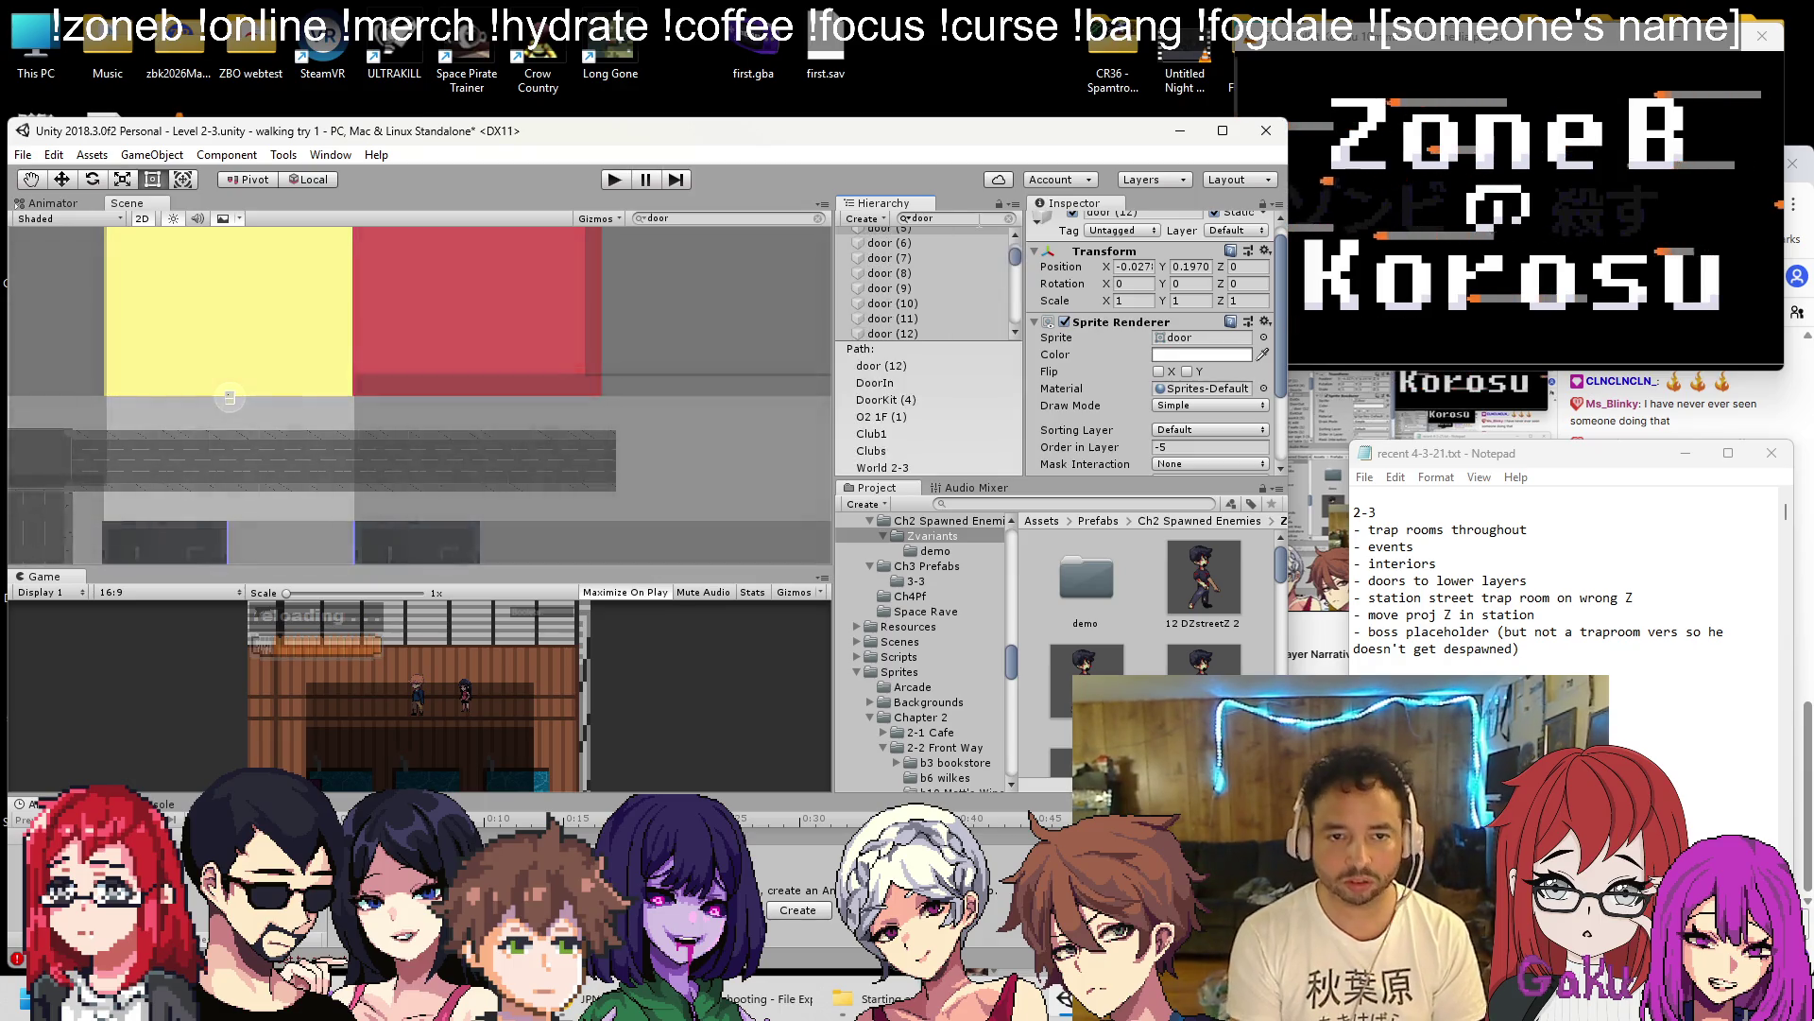
left_click(909, 272)
scroll(911, 281, "down", 5)
scroll(920, 340, "up", 3)
left_click(915, 389, "shift")
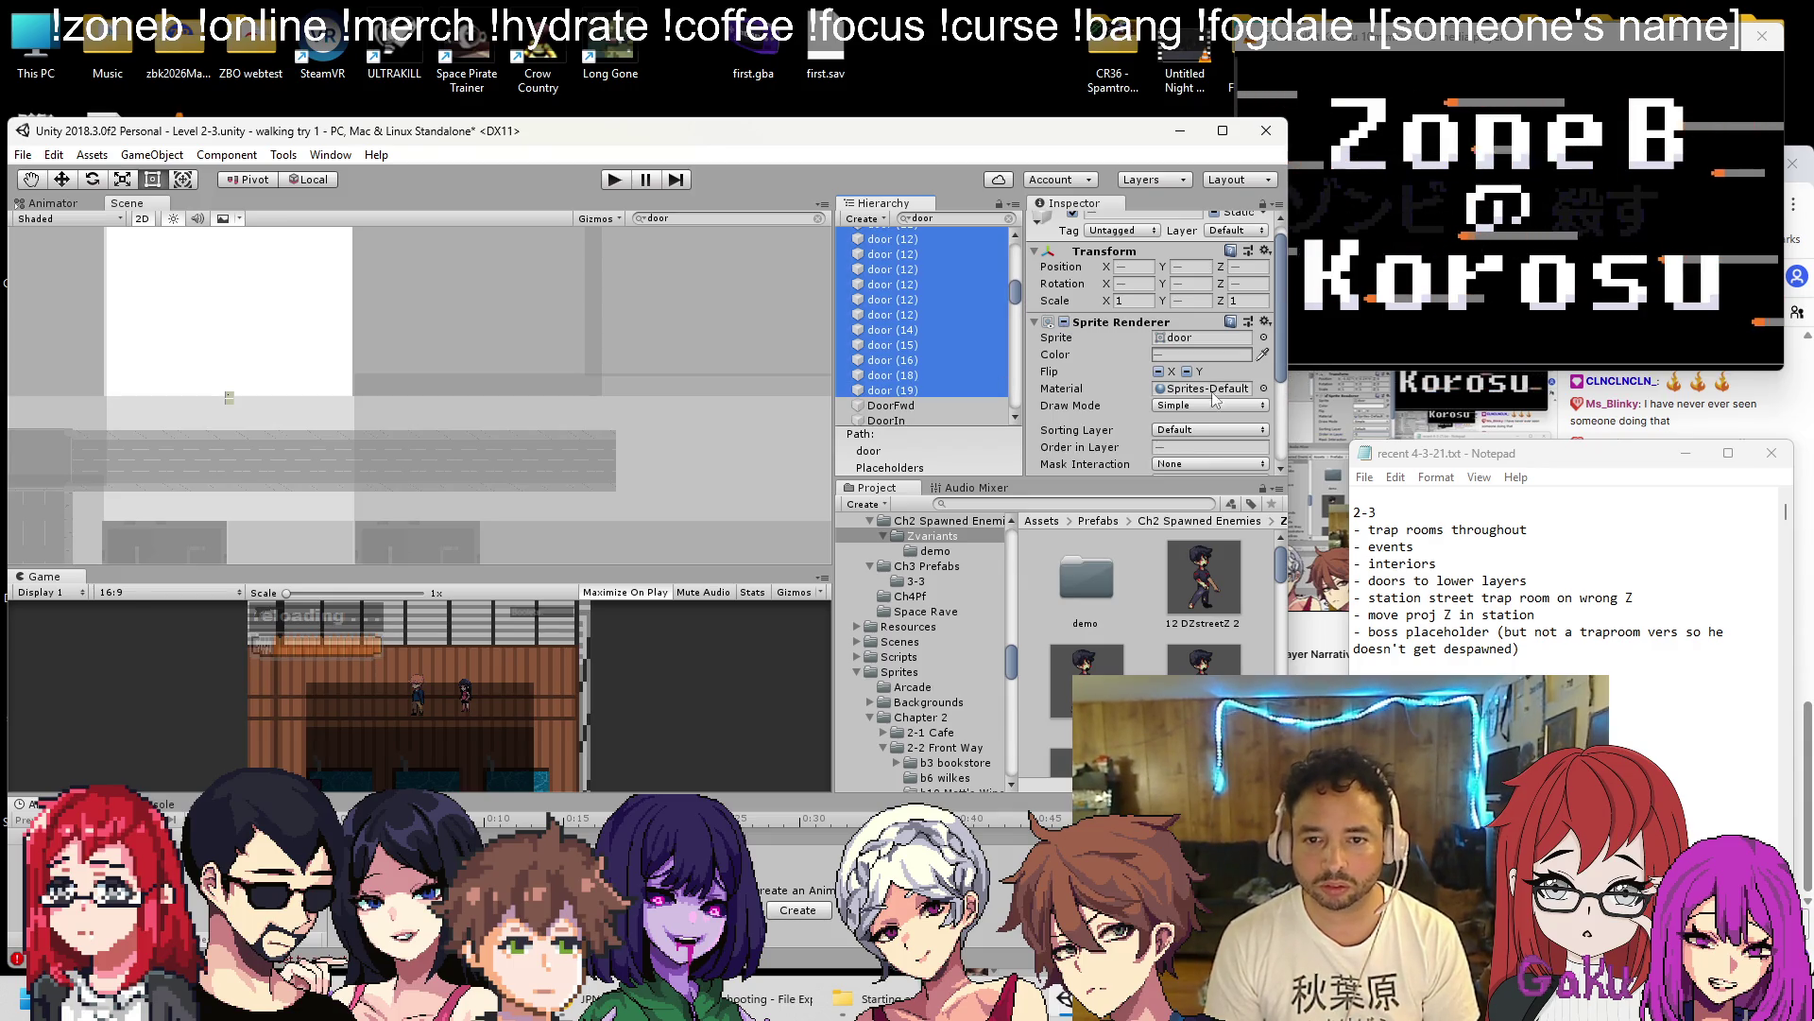
left_click(1205, 446)
type("-5")
Mark the selected doors Static, save the scene, and run the level.
scroll(932, 302, "down", 5)
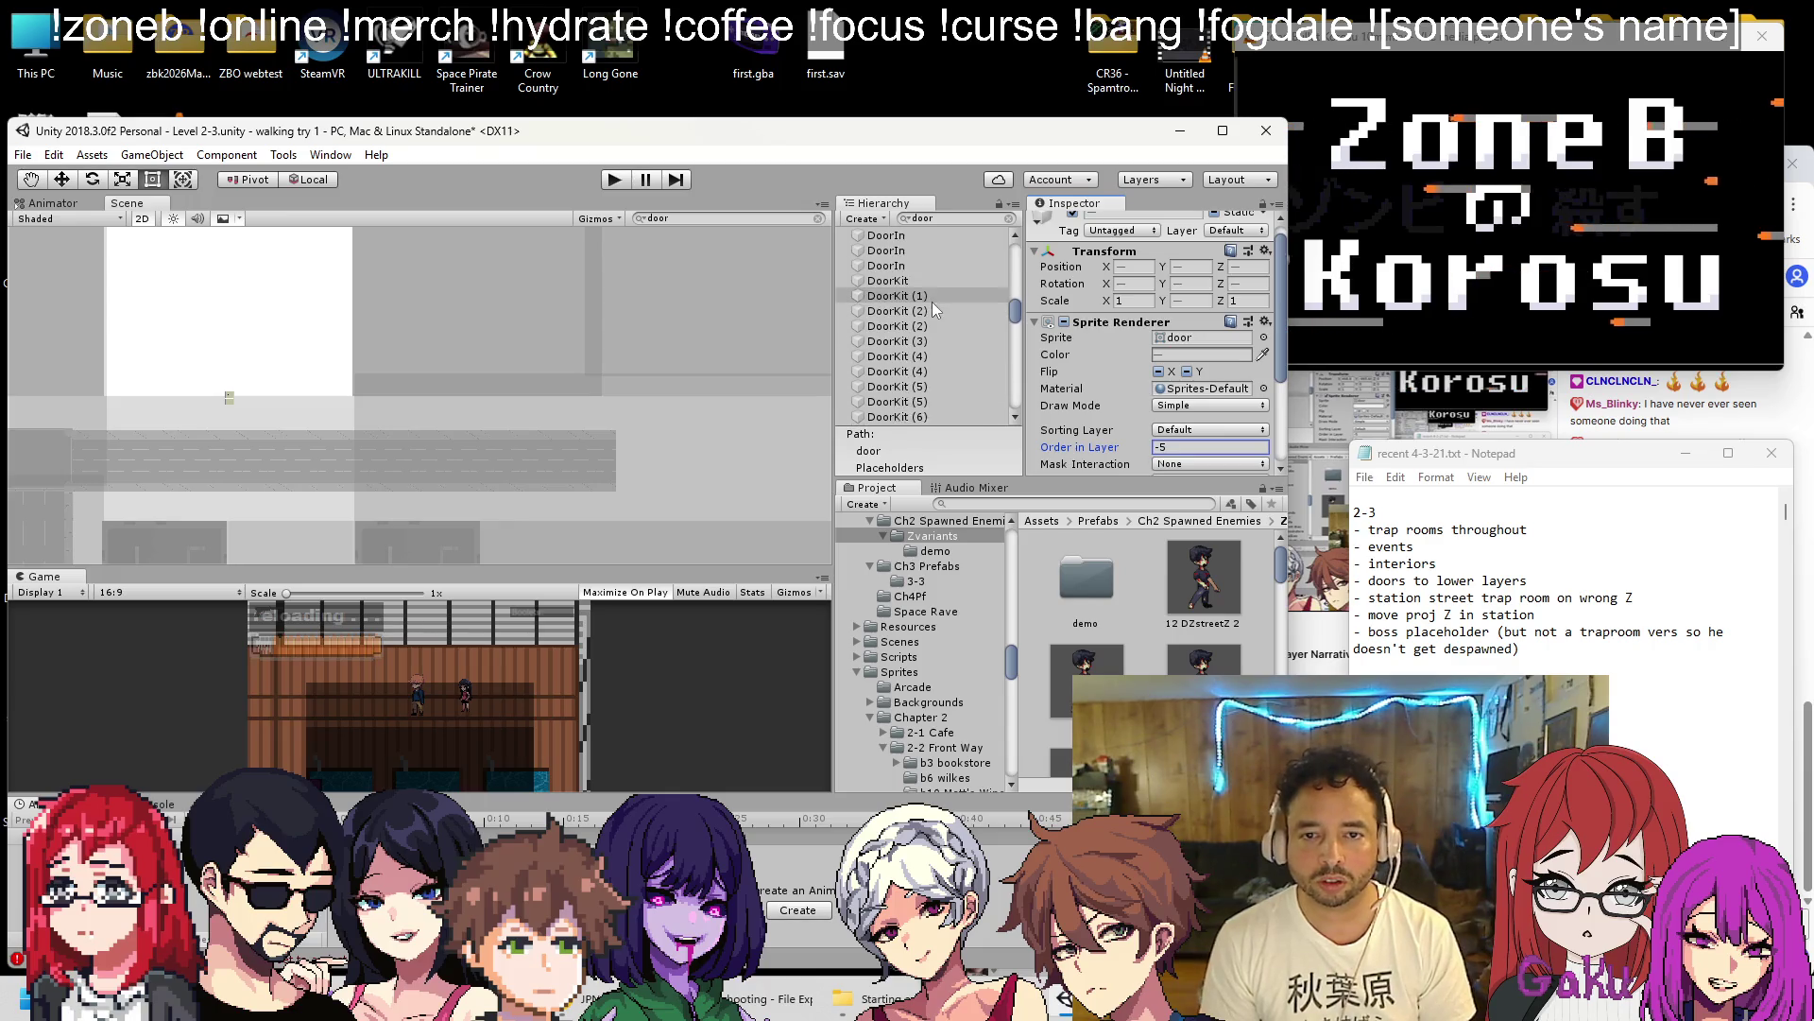
scroll(934, 306, "up", 5)
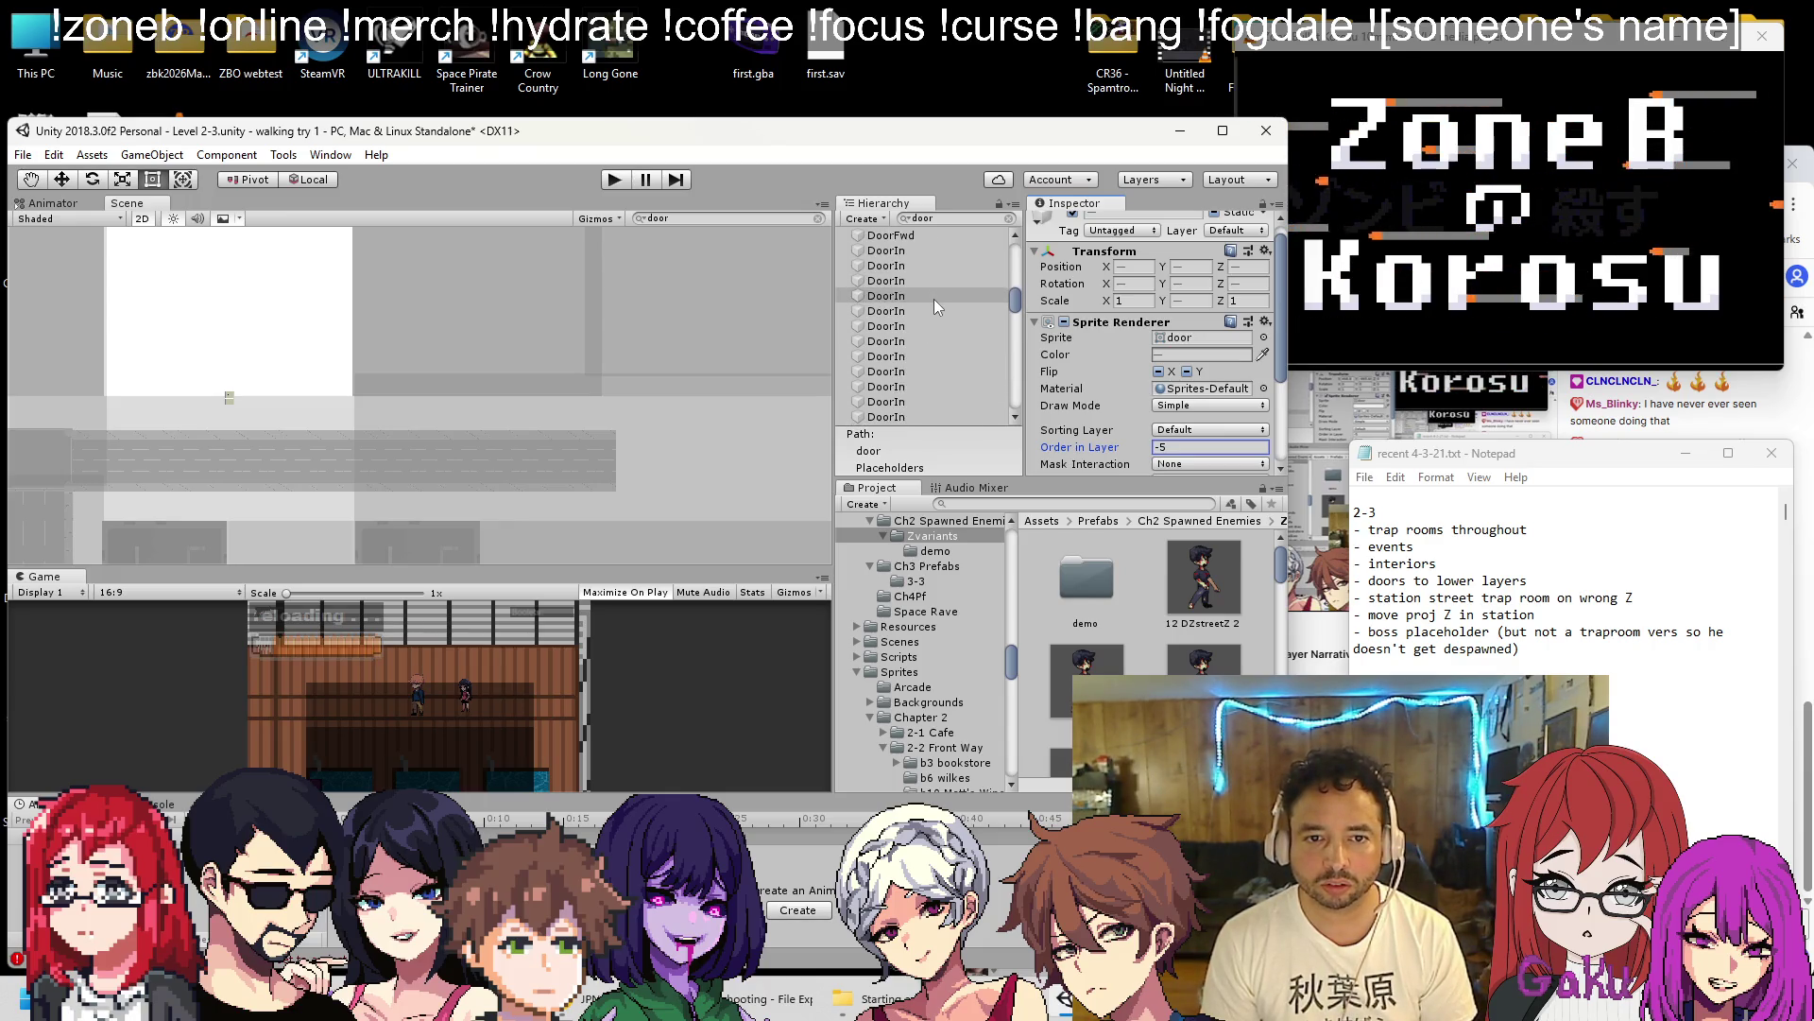
left_click(1217, 228)
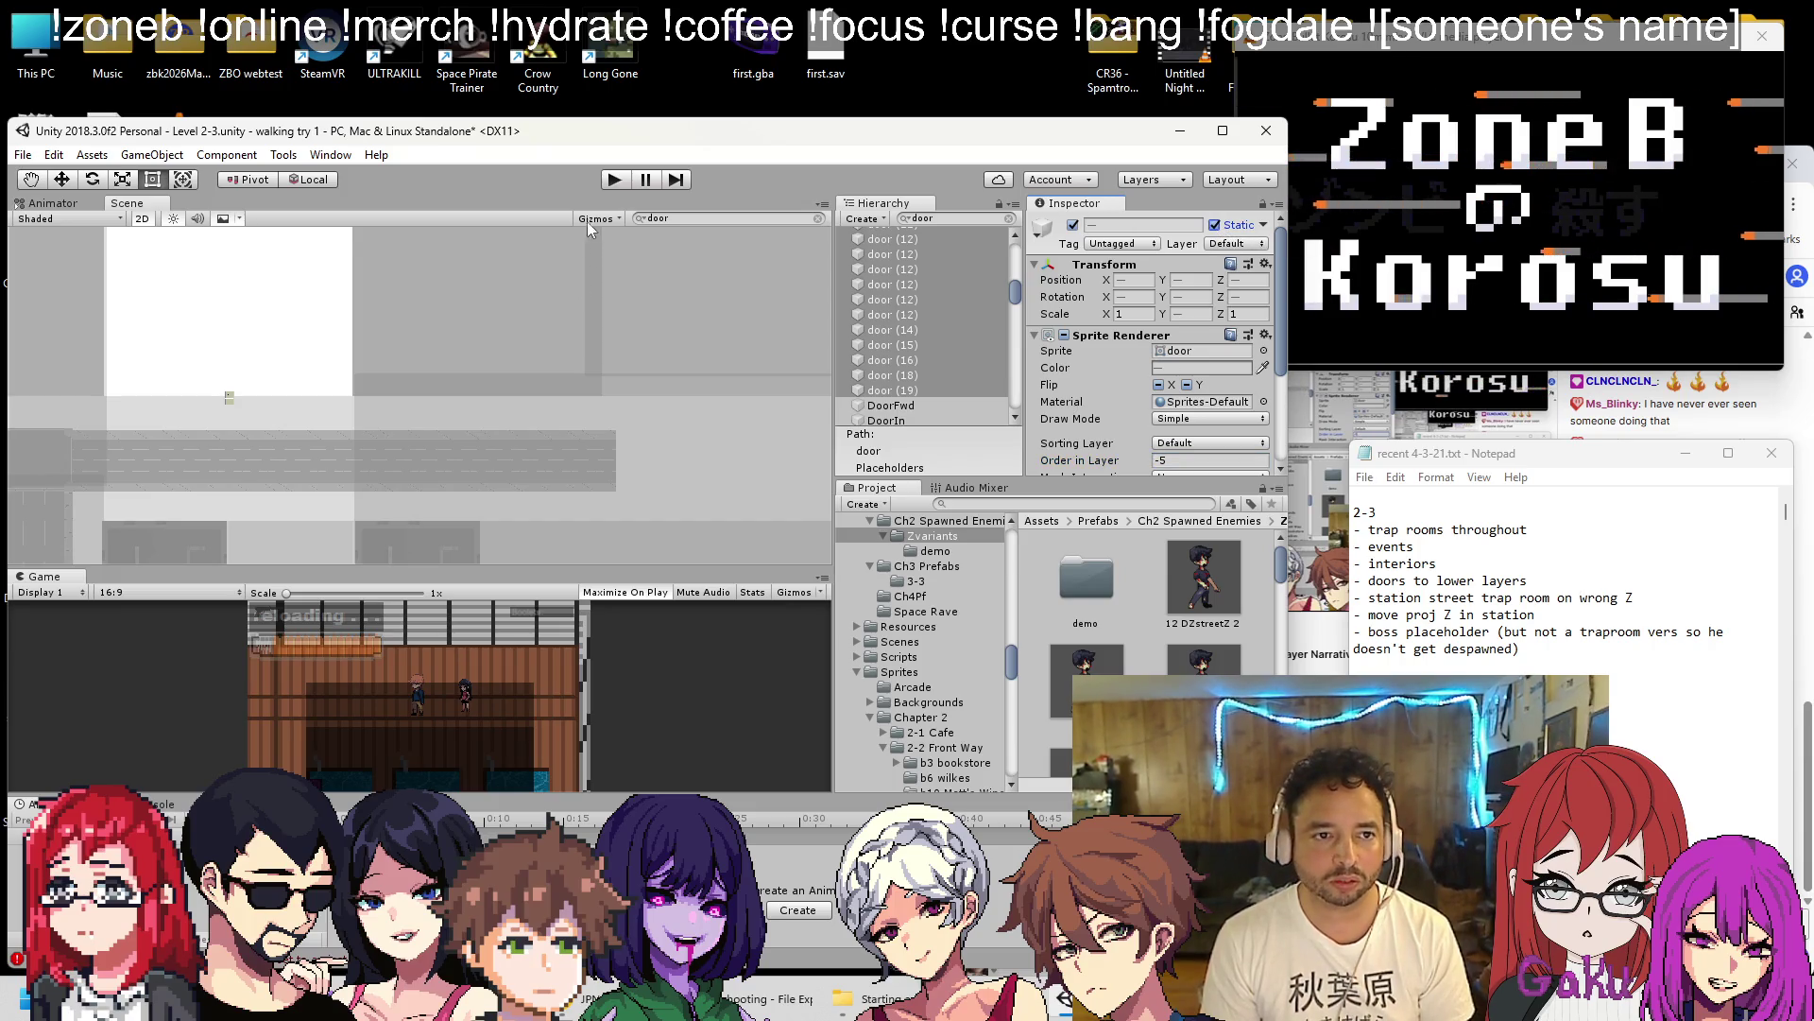
key("ctrl+s")
left_click(615, 180)
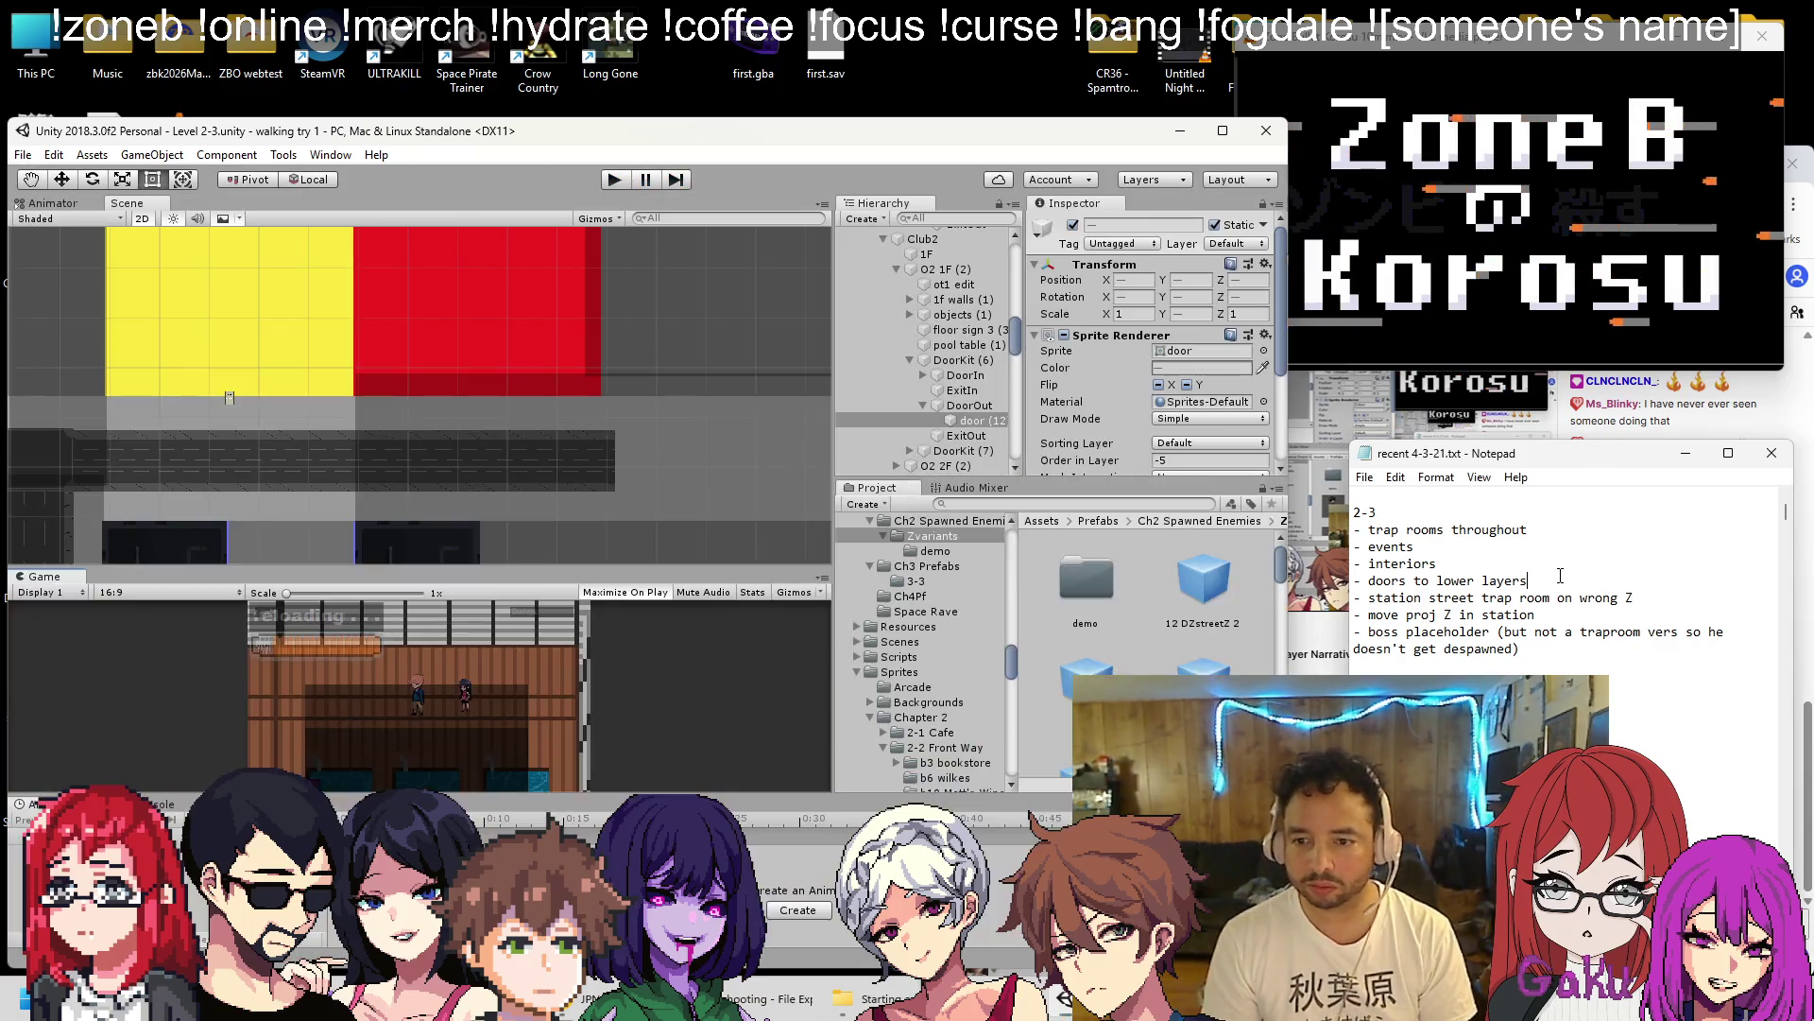
Delete the 'doors to lower layers' line from the to-do notes.
left_click(1560, 576)
key("shift+Home")
key("BackSpace")
key("BackSpace")
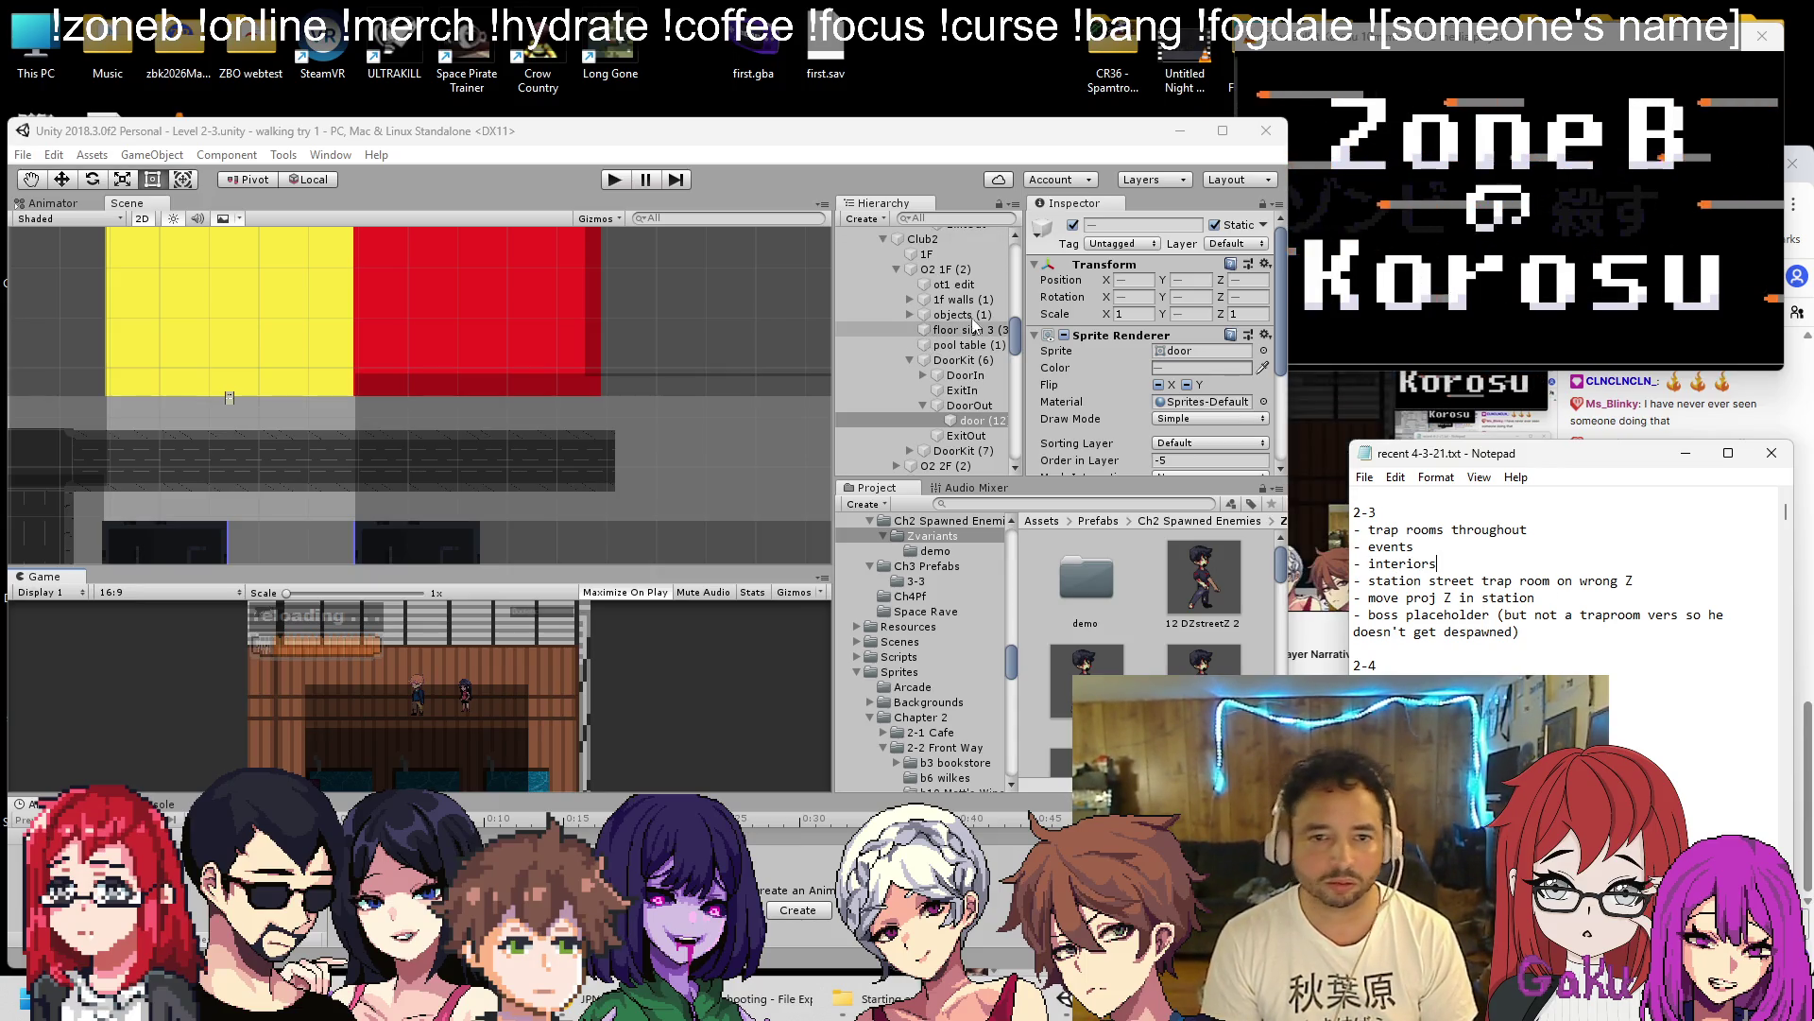
Set Position Z of TrapRooms2-3 and all its trap rooms to 0.
scroll(877, 274, "up", 10)
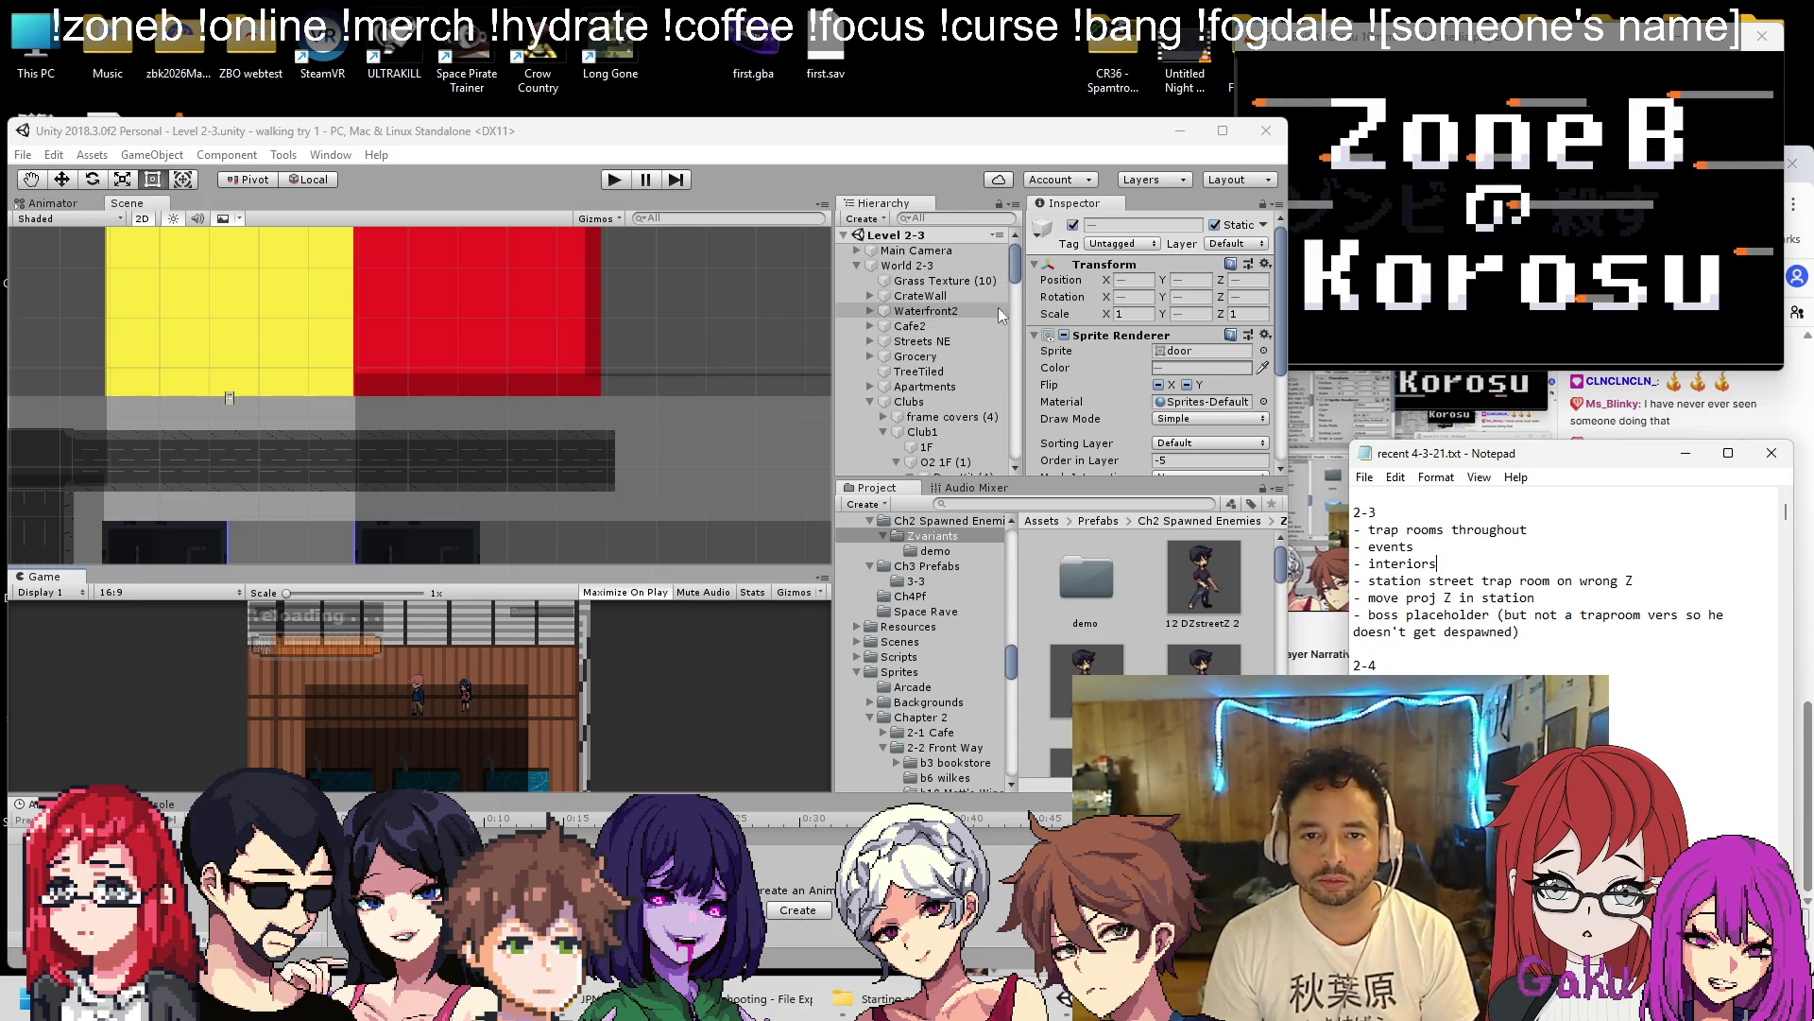
left_click(856, 265)
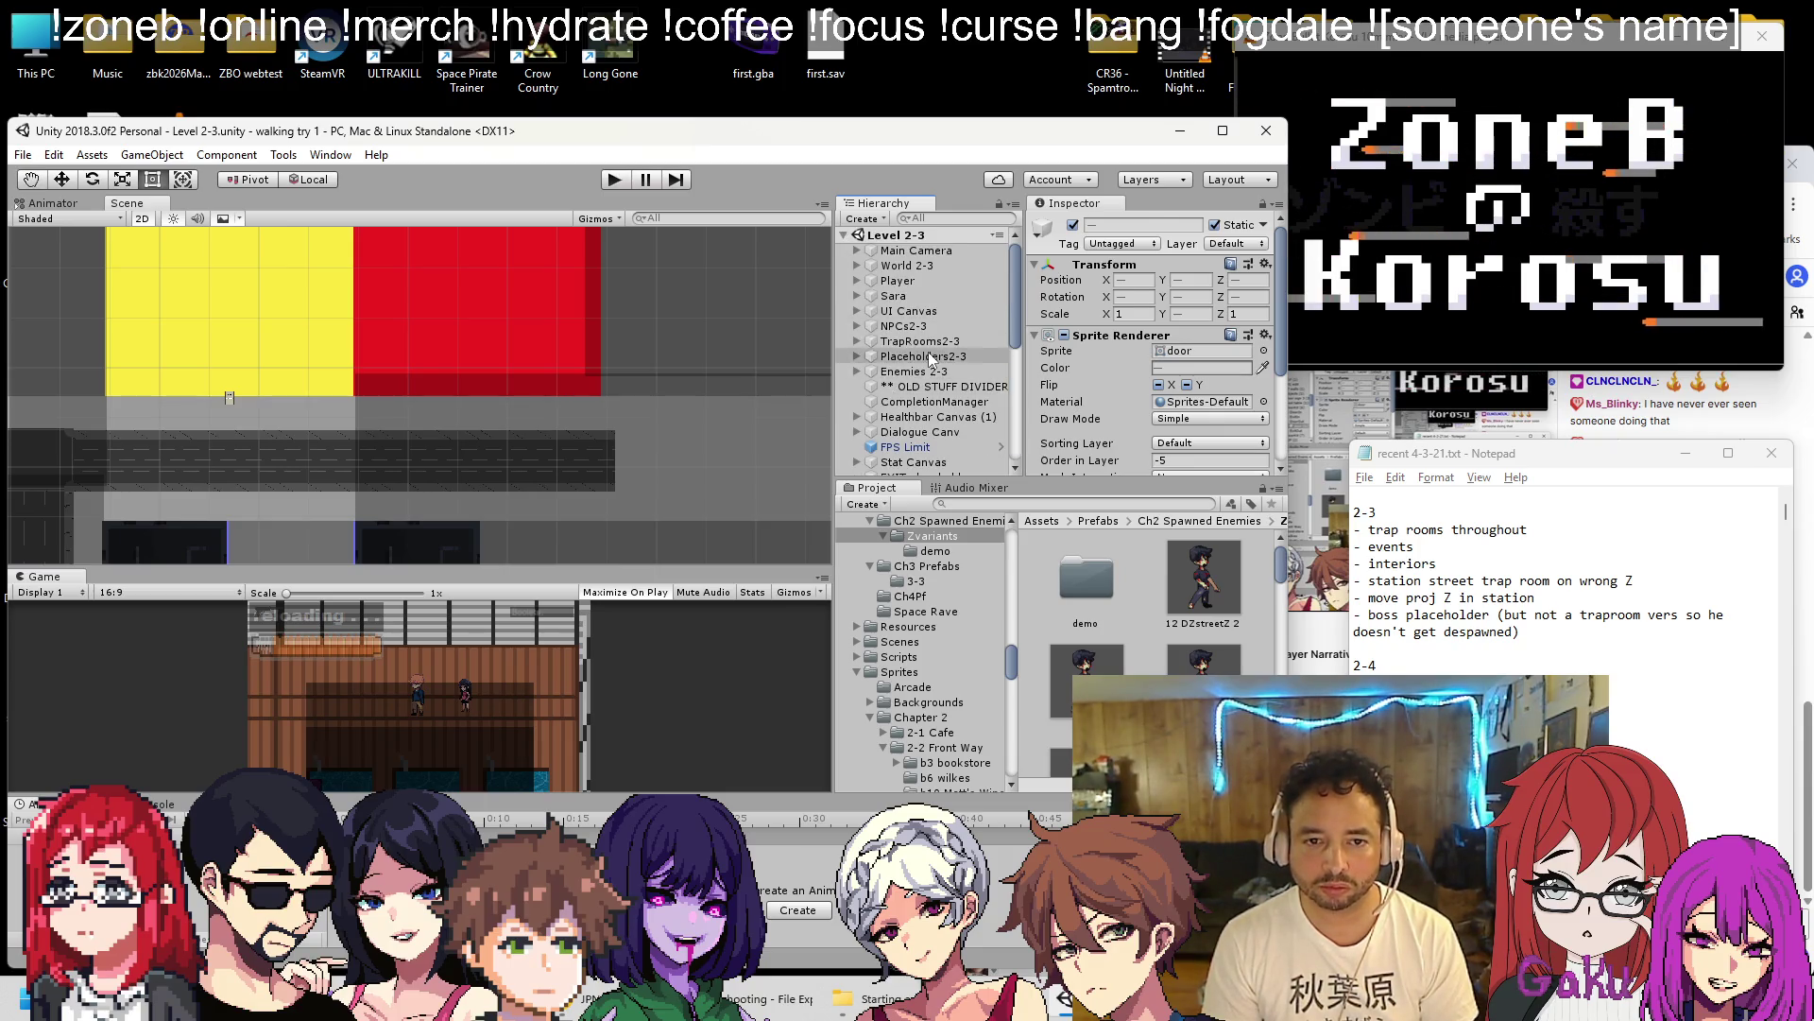
left_click(907, 356)
left_click(856, 341)
left_click(945, 447)
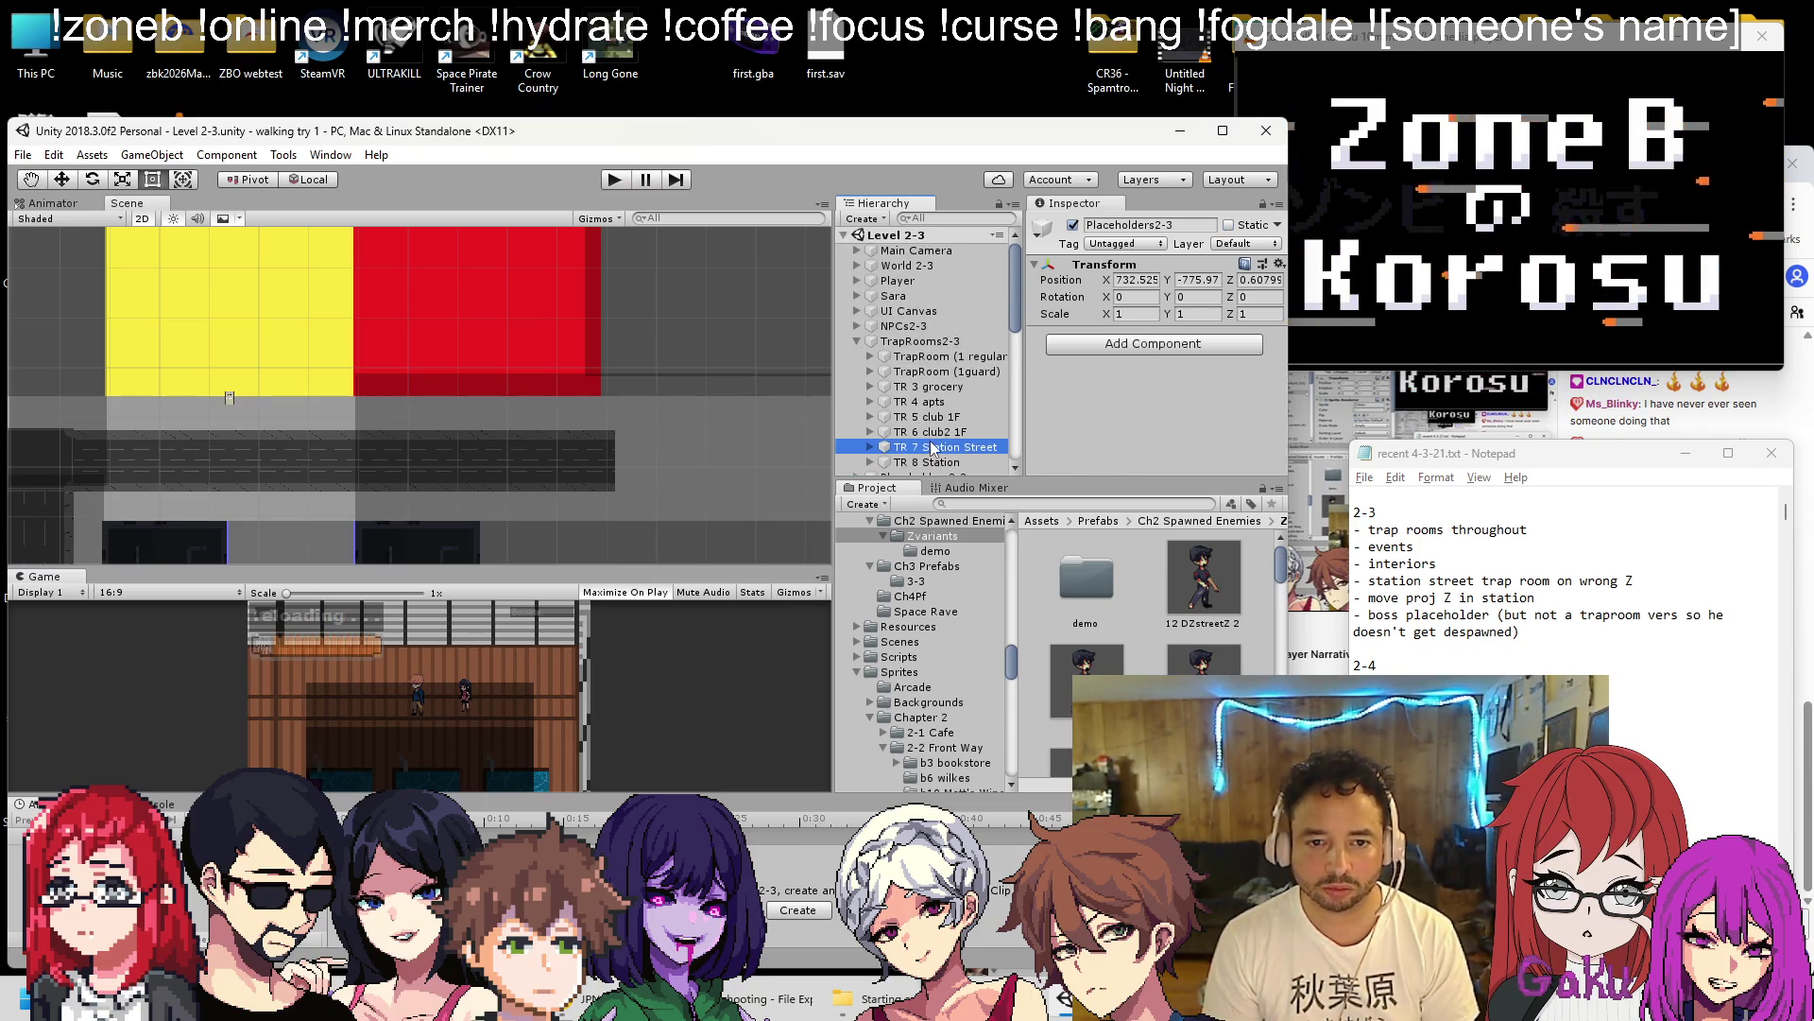
left_click(1245, 280)
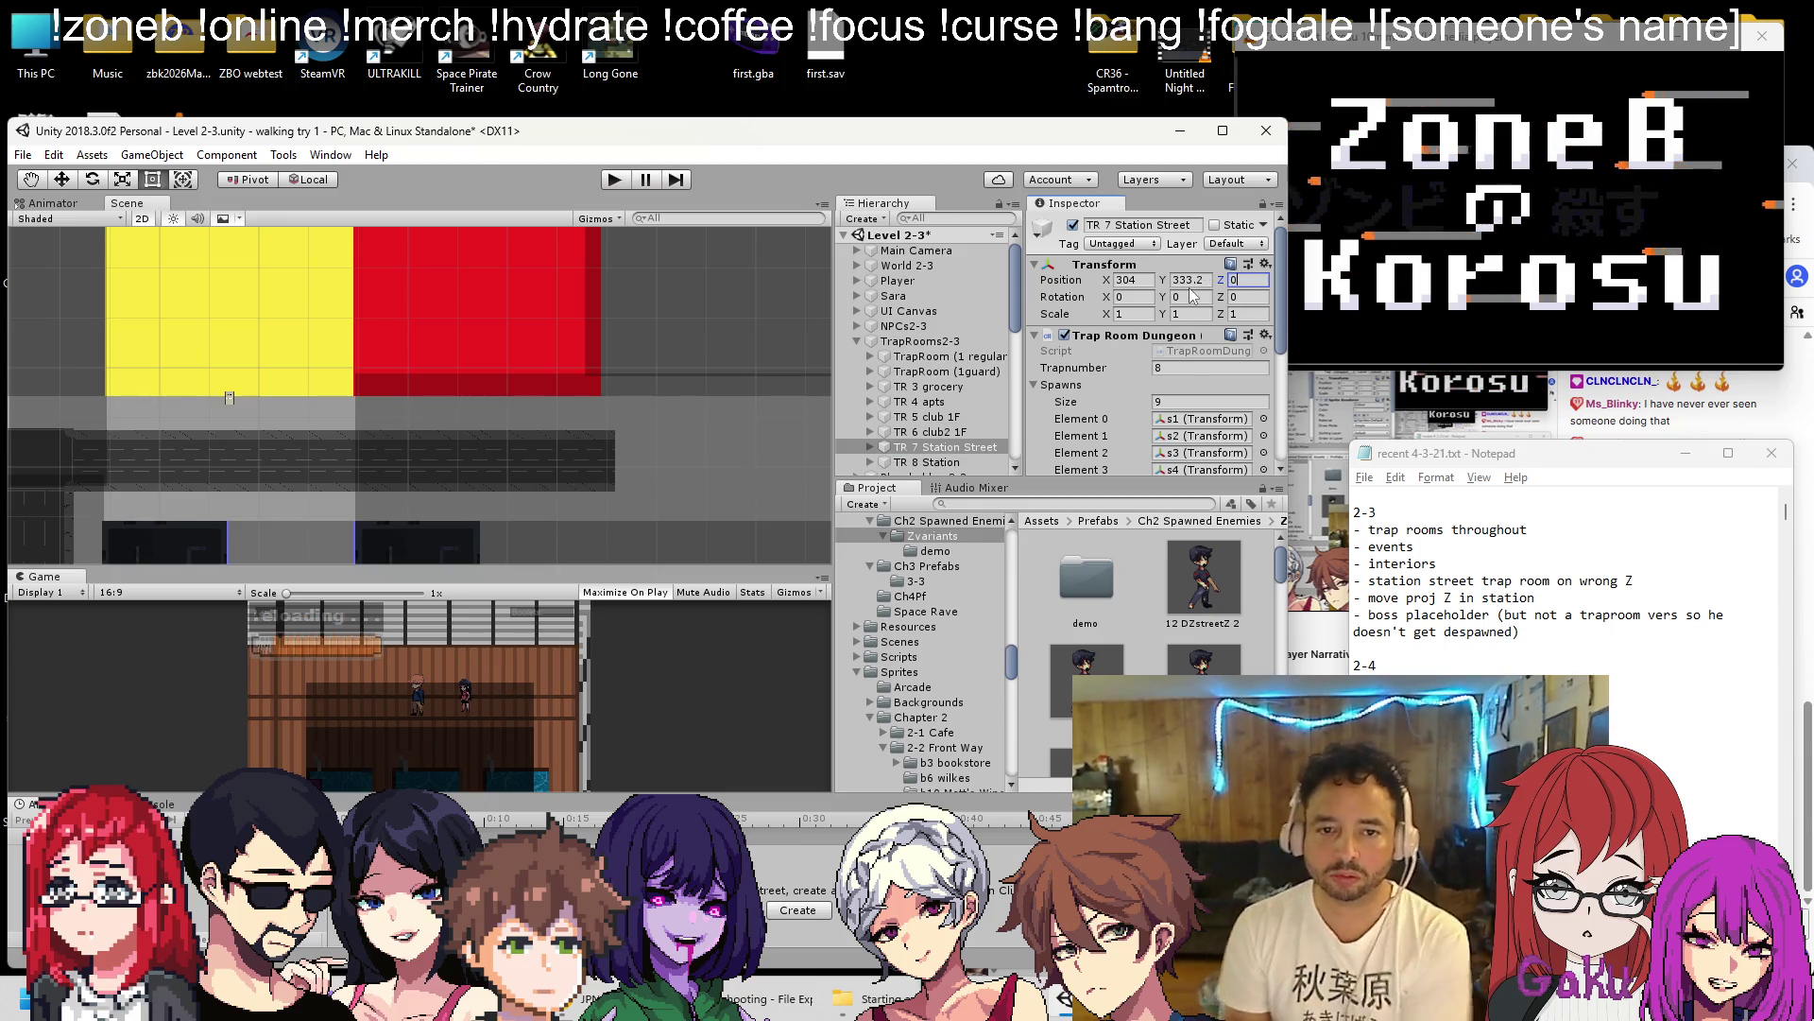
left_click(922, 356)
left_click(931, 462, "shift")
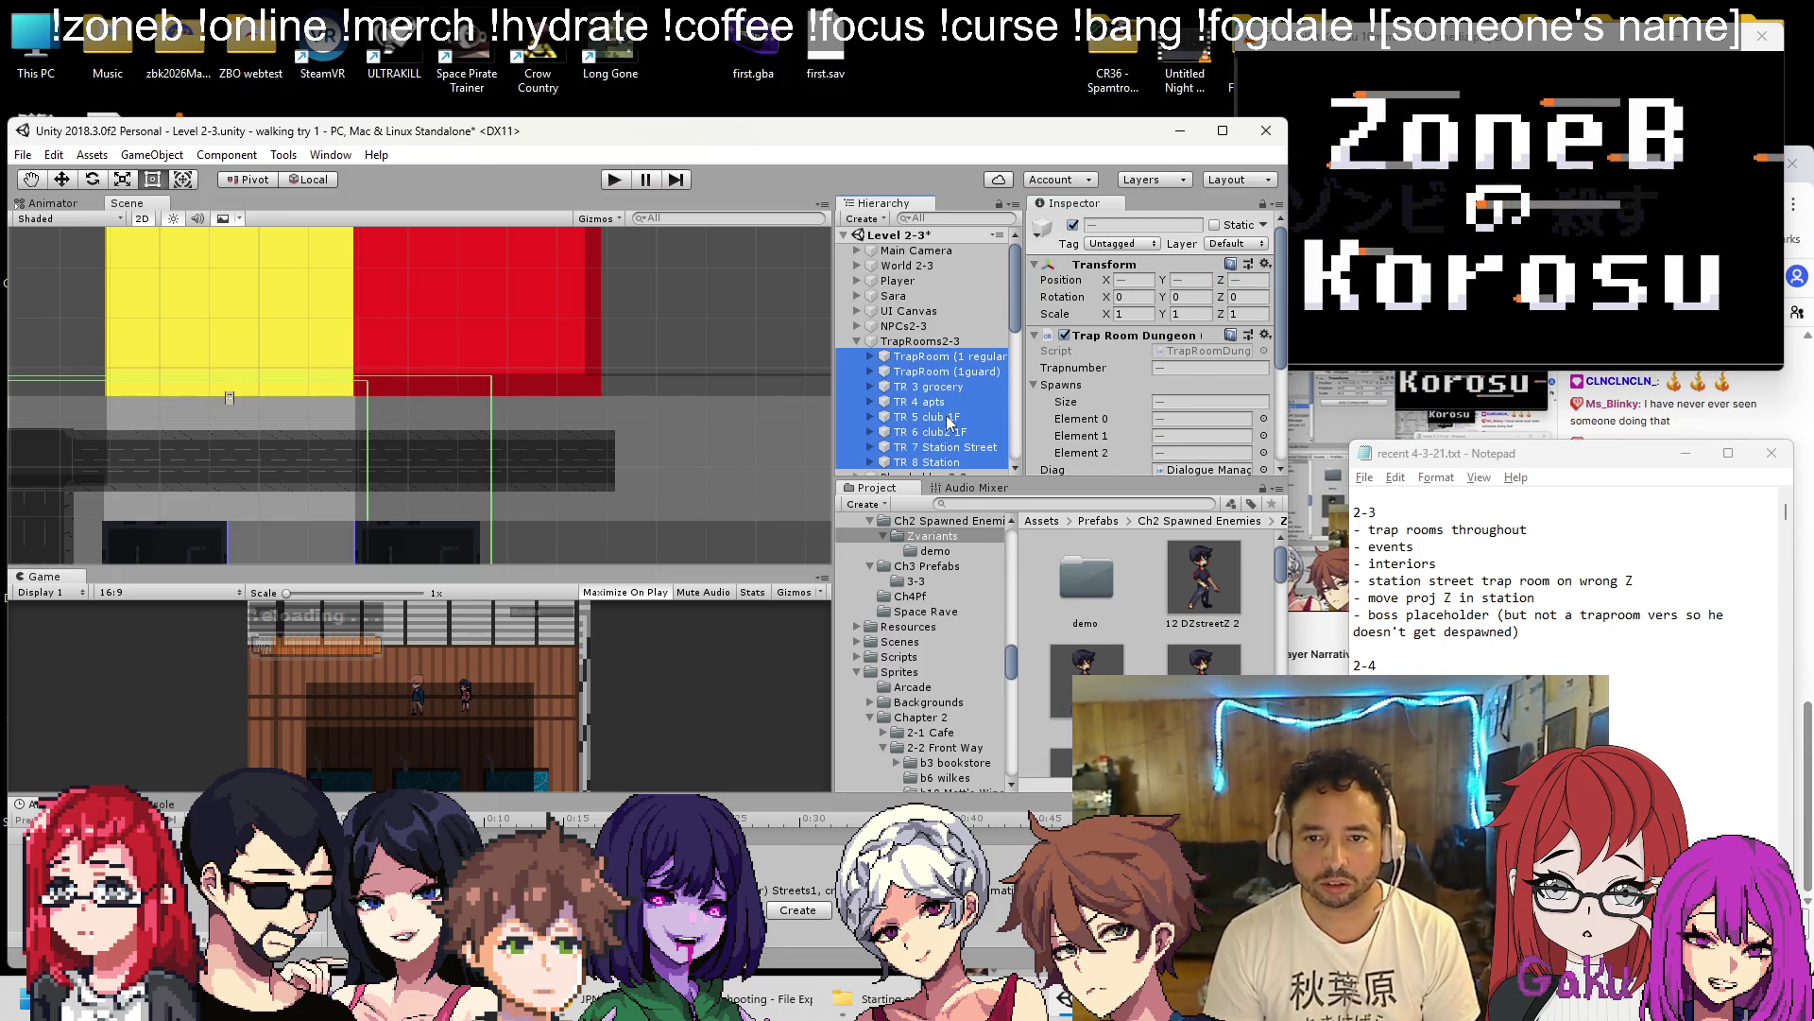
left_click(954, 341, "ctrl")
left_click(1265, 279)
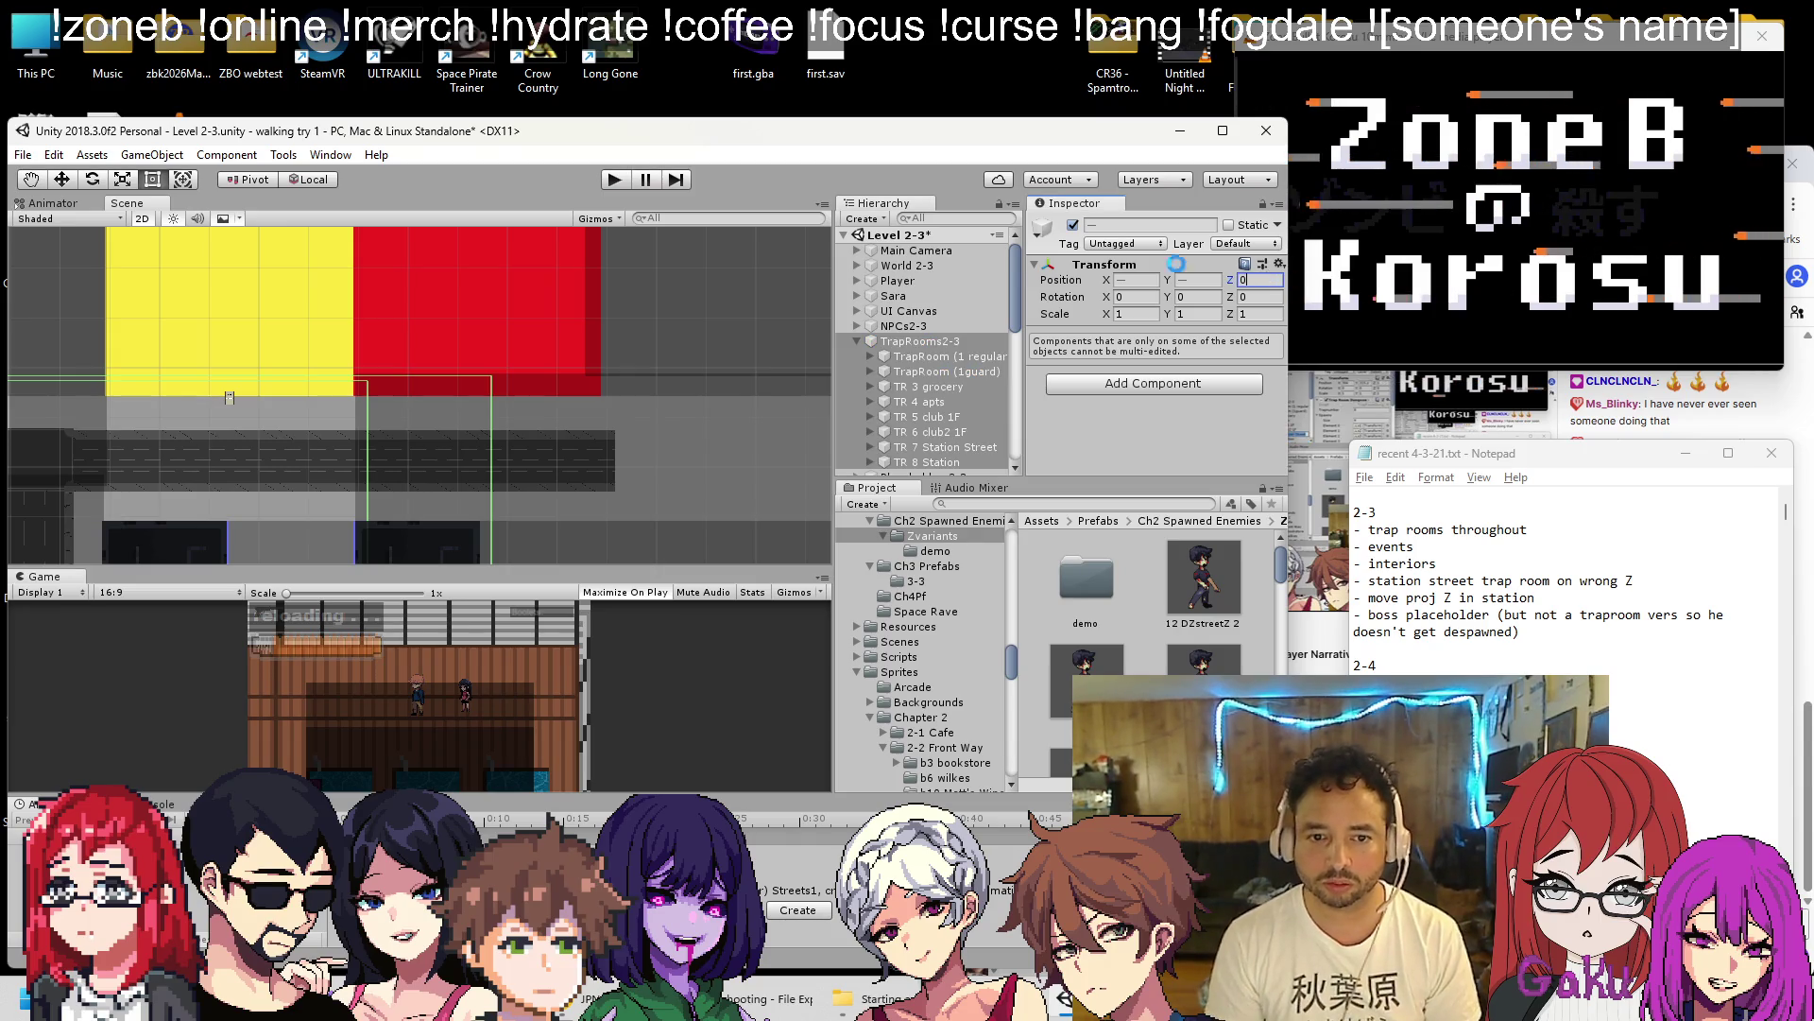
key("ctrl+z")
key("ctrl+z")
key("ctrl+z")
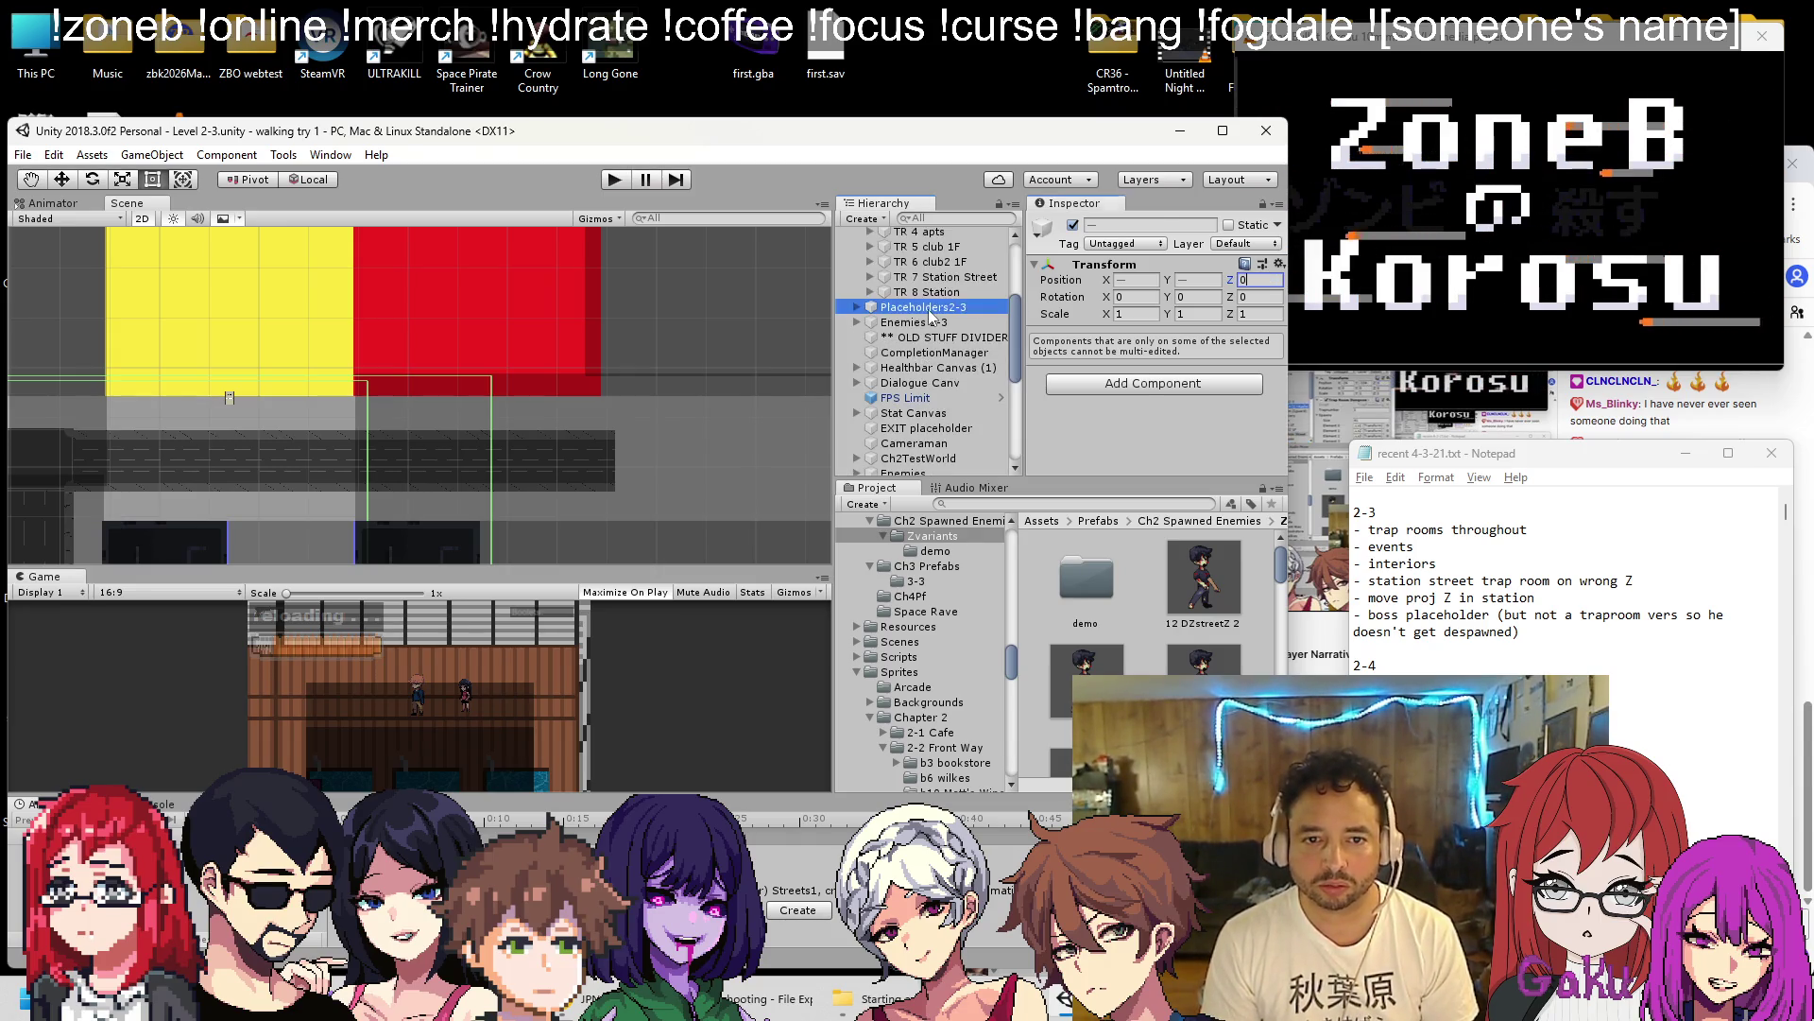
Collapse the Level 2-3 hierarchy and inspect the Main Camera's transform.
mouse_move(937, 325)
left_mouse_down()
mouse_move(933, 249)
mouse_move(898, 326)
mouse_move(854, 340)
left_mouse_up()
left_click(854, 341)
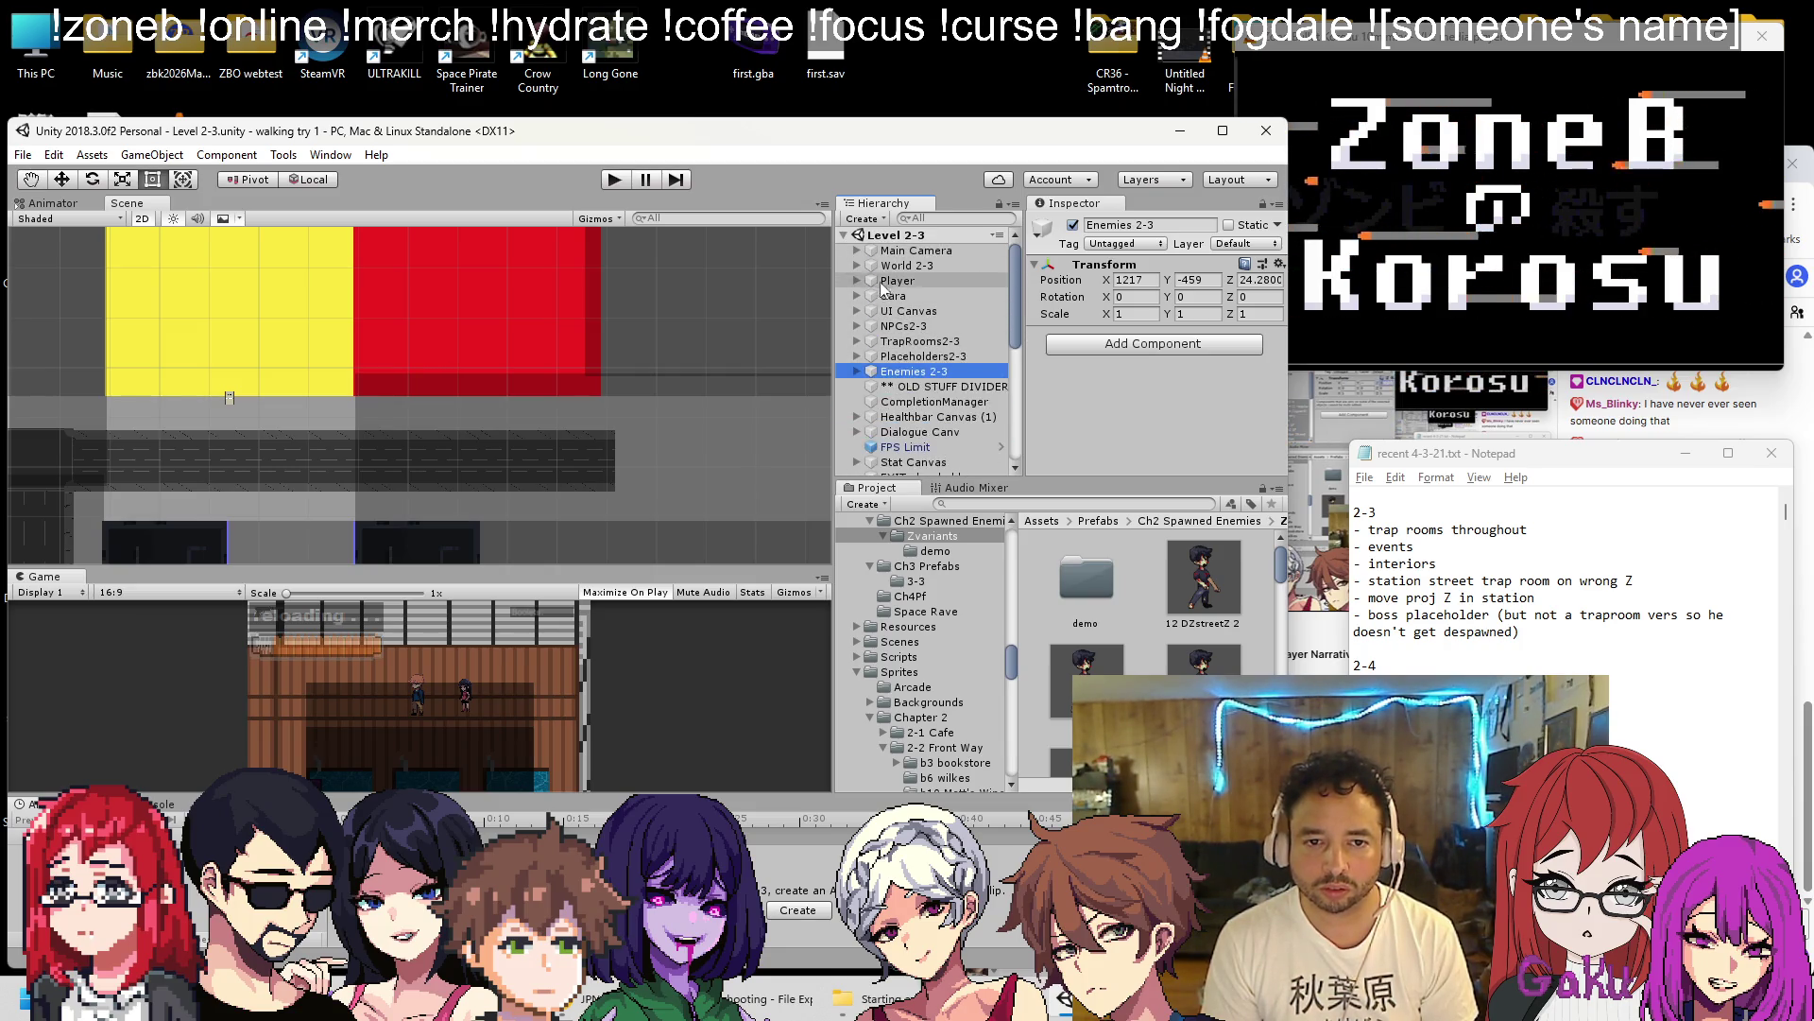
left_click(842, 236)
left_click(842, 236, "alt")
left_click(908, 249)
scroll(1018, 264, "down", 5)
mouse_move(1018, 264)
left_mouse_down()
mouse_move(1017, 440)
mouse_move(1025, 250)
left_mouse_up()
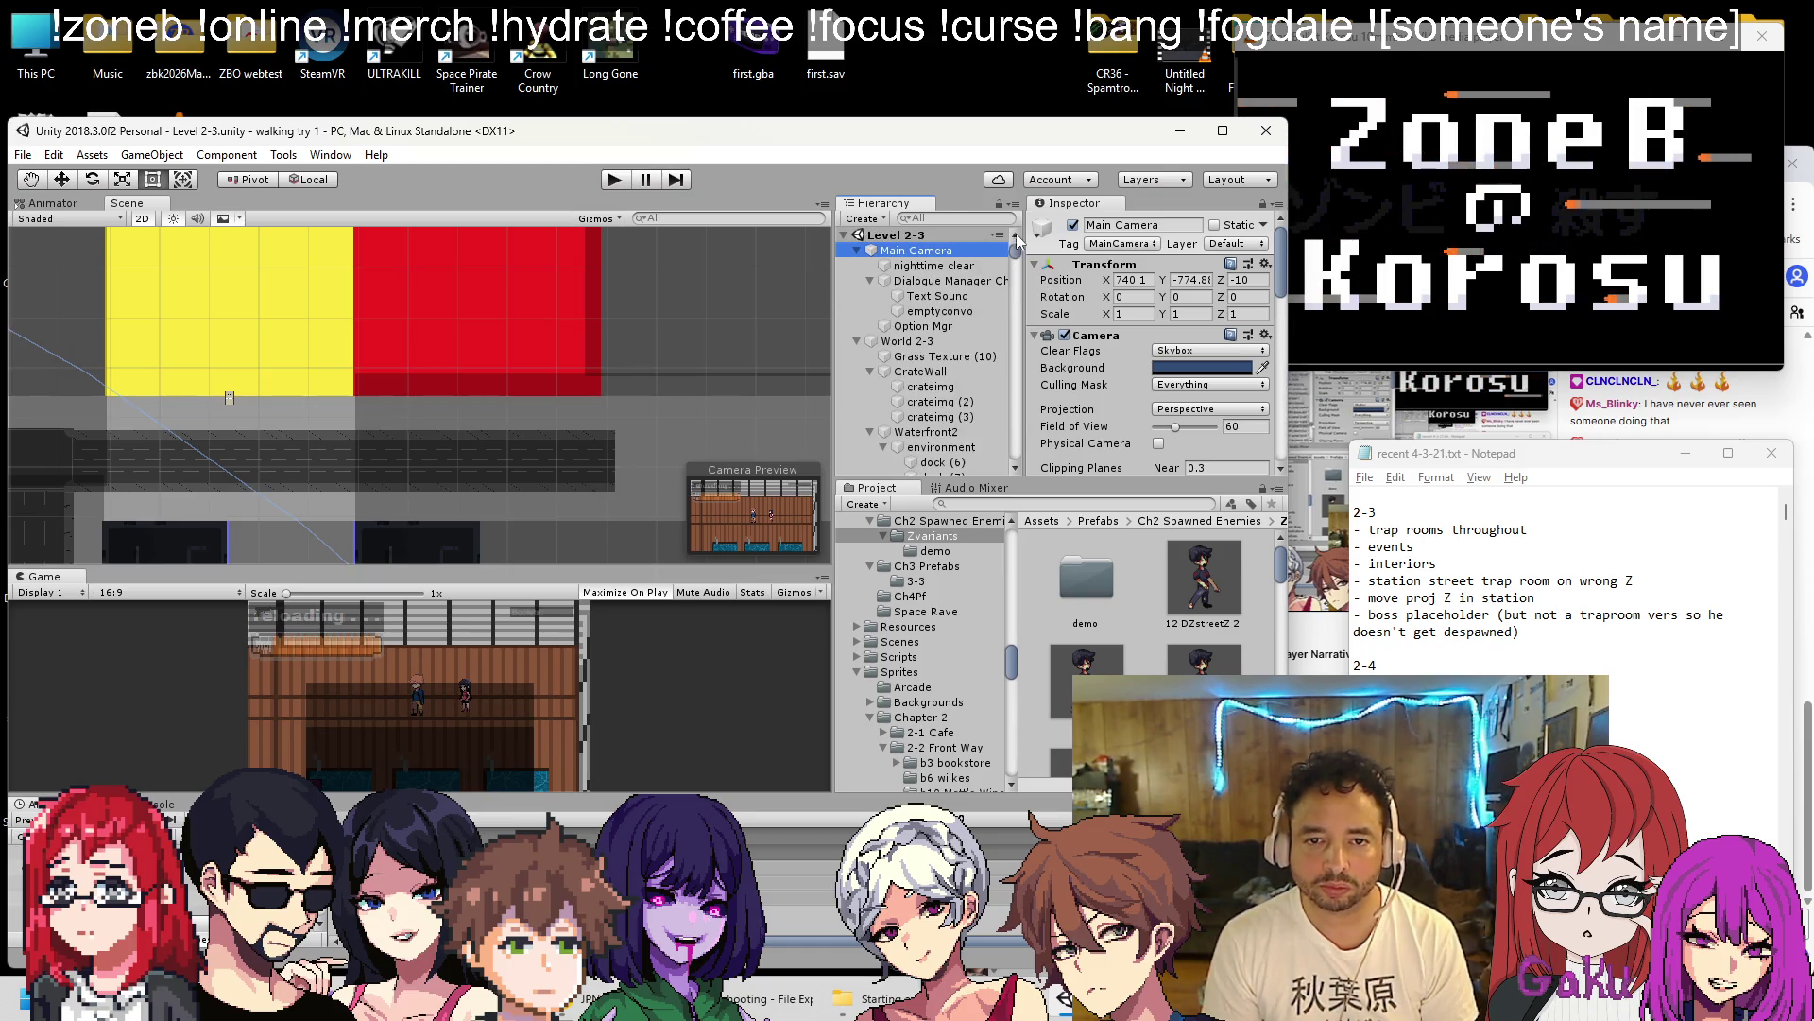
left_click(847, 235, "alt")
left_click(848, 235)
Multi-select the root groups from World 2-3 down to Enemies 2-3 in the Hierarchy.
scroll(917, 323, "down", 5)
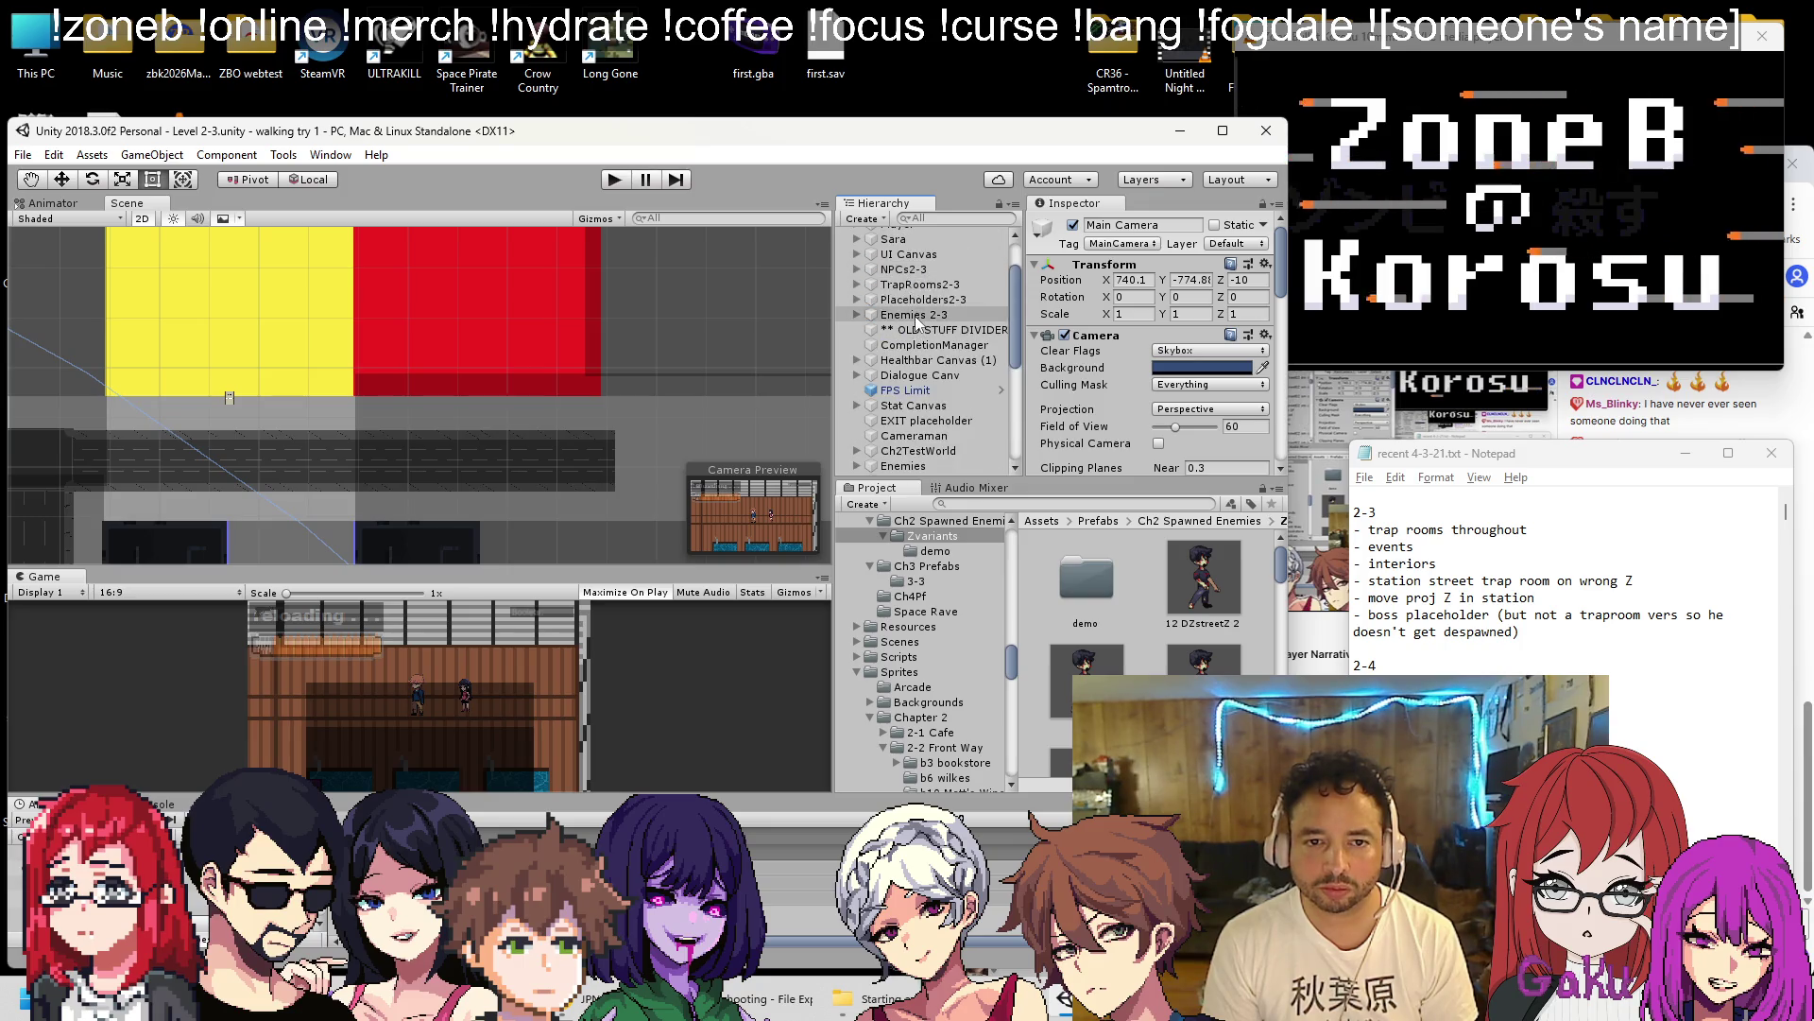
key("Down")
scroll(921, 326, "up", 3)
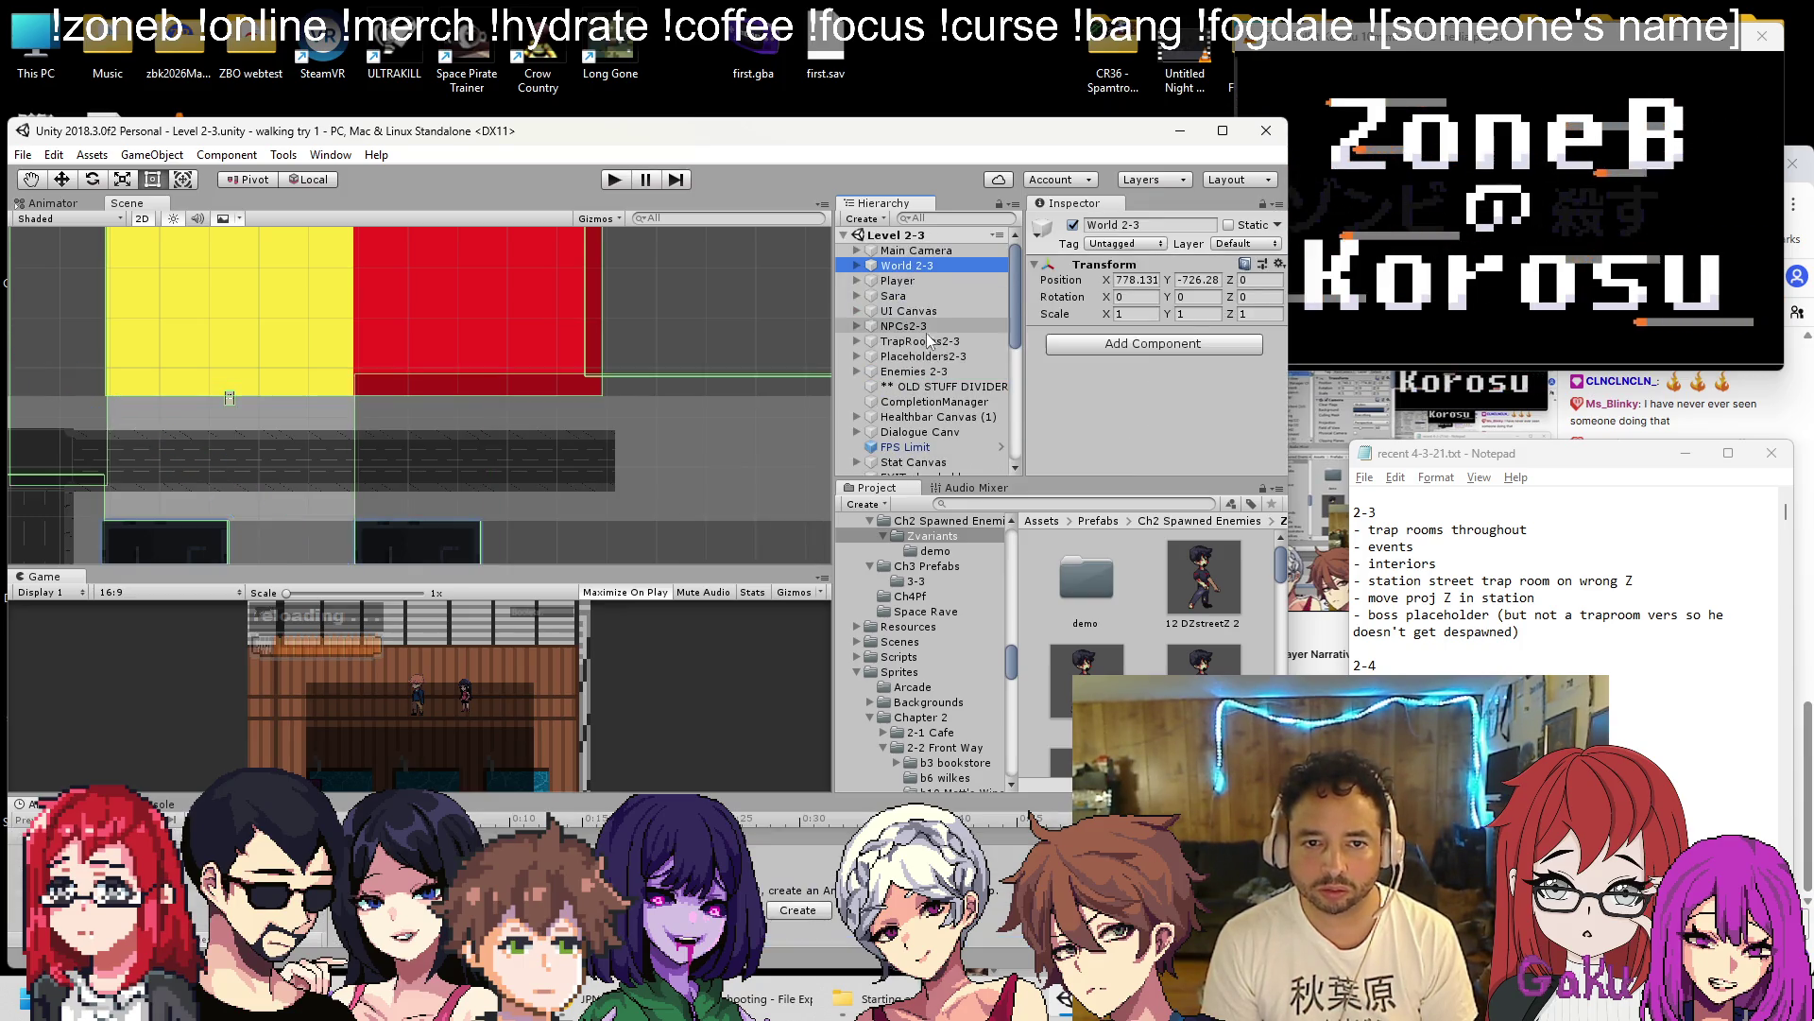
left_click(928, 368, "shift")
left_click(903, 265)
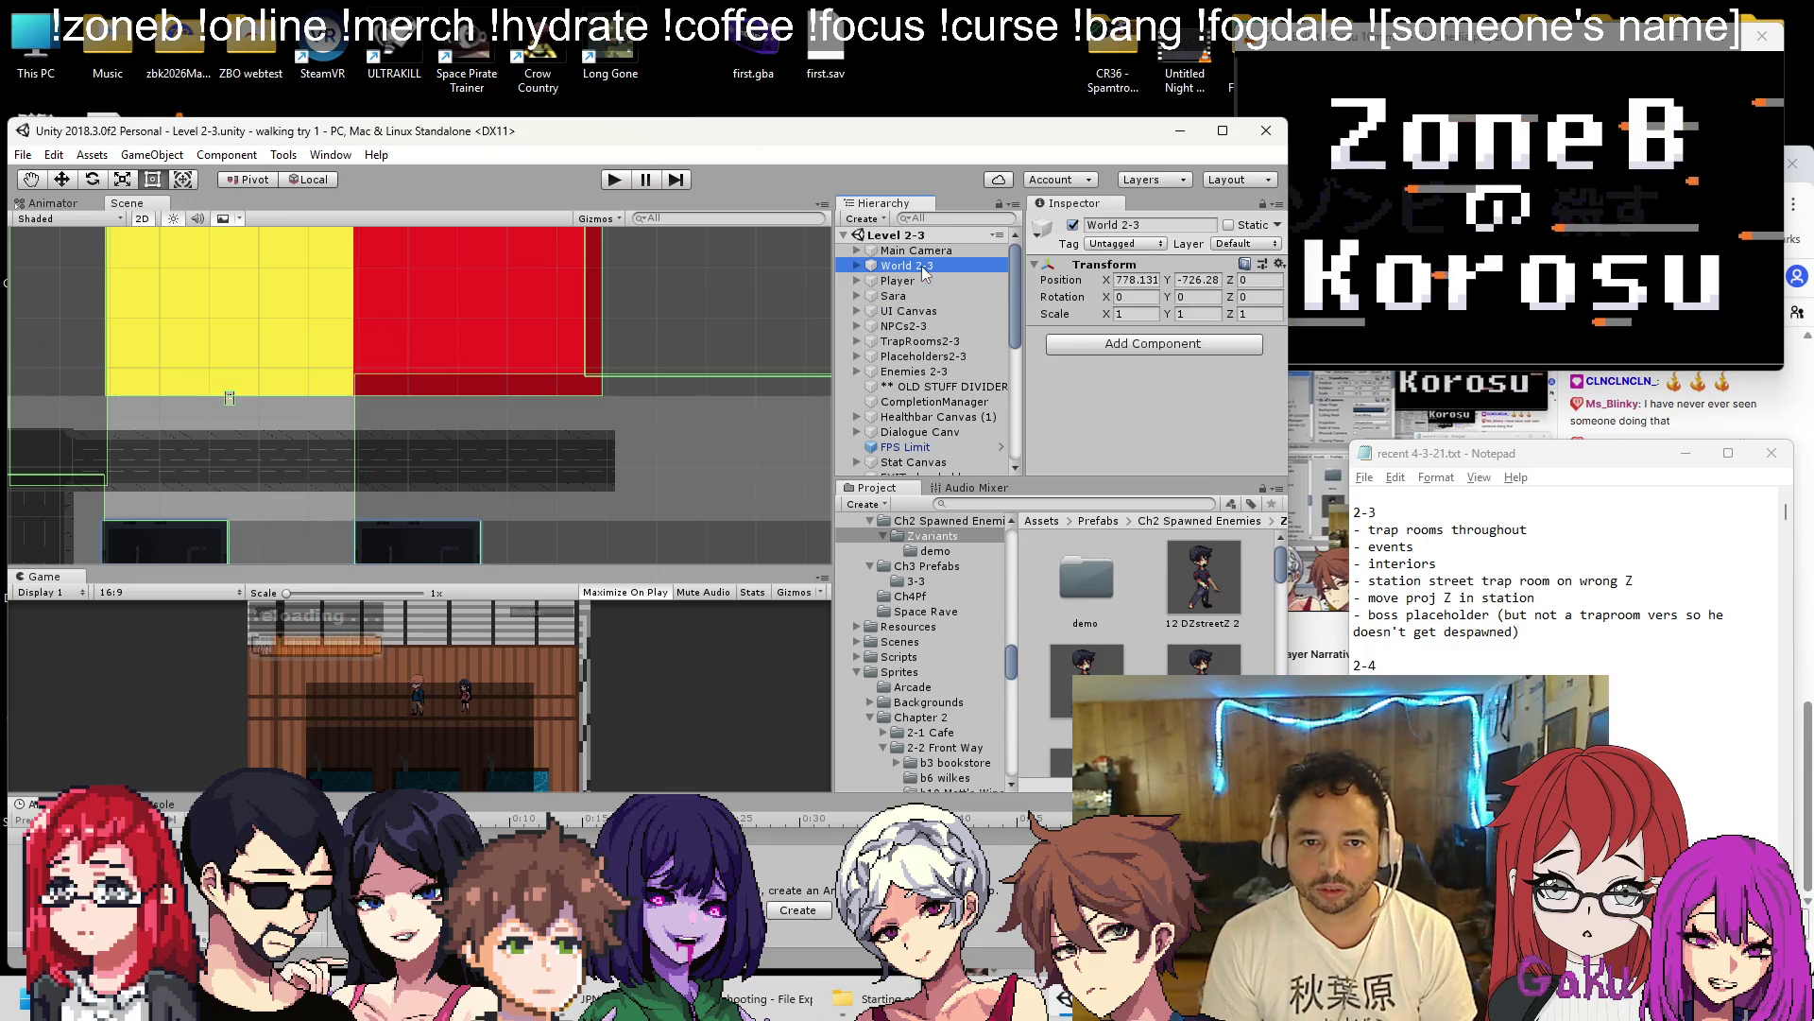
left_click(909, 280, "shift")
left_click(908, 295, "shift")
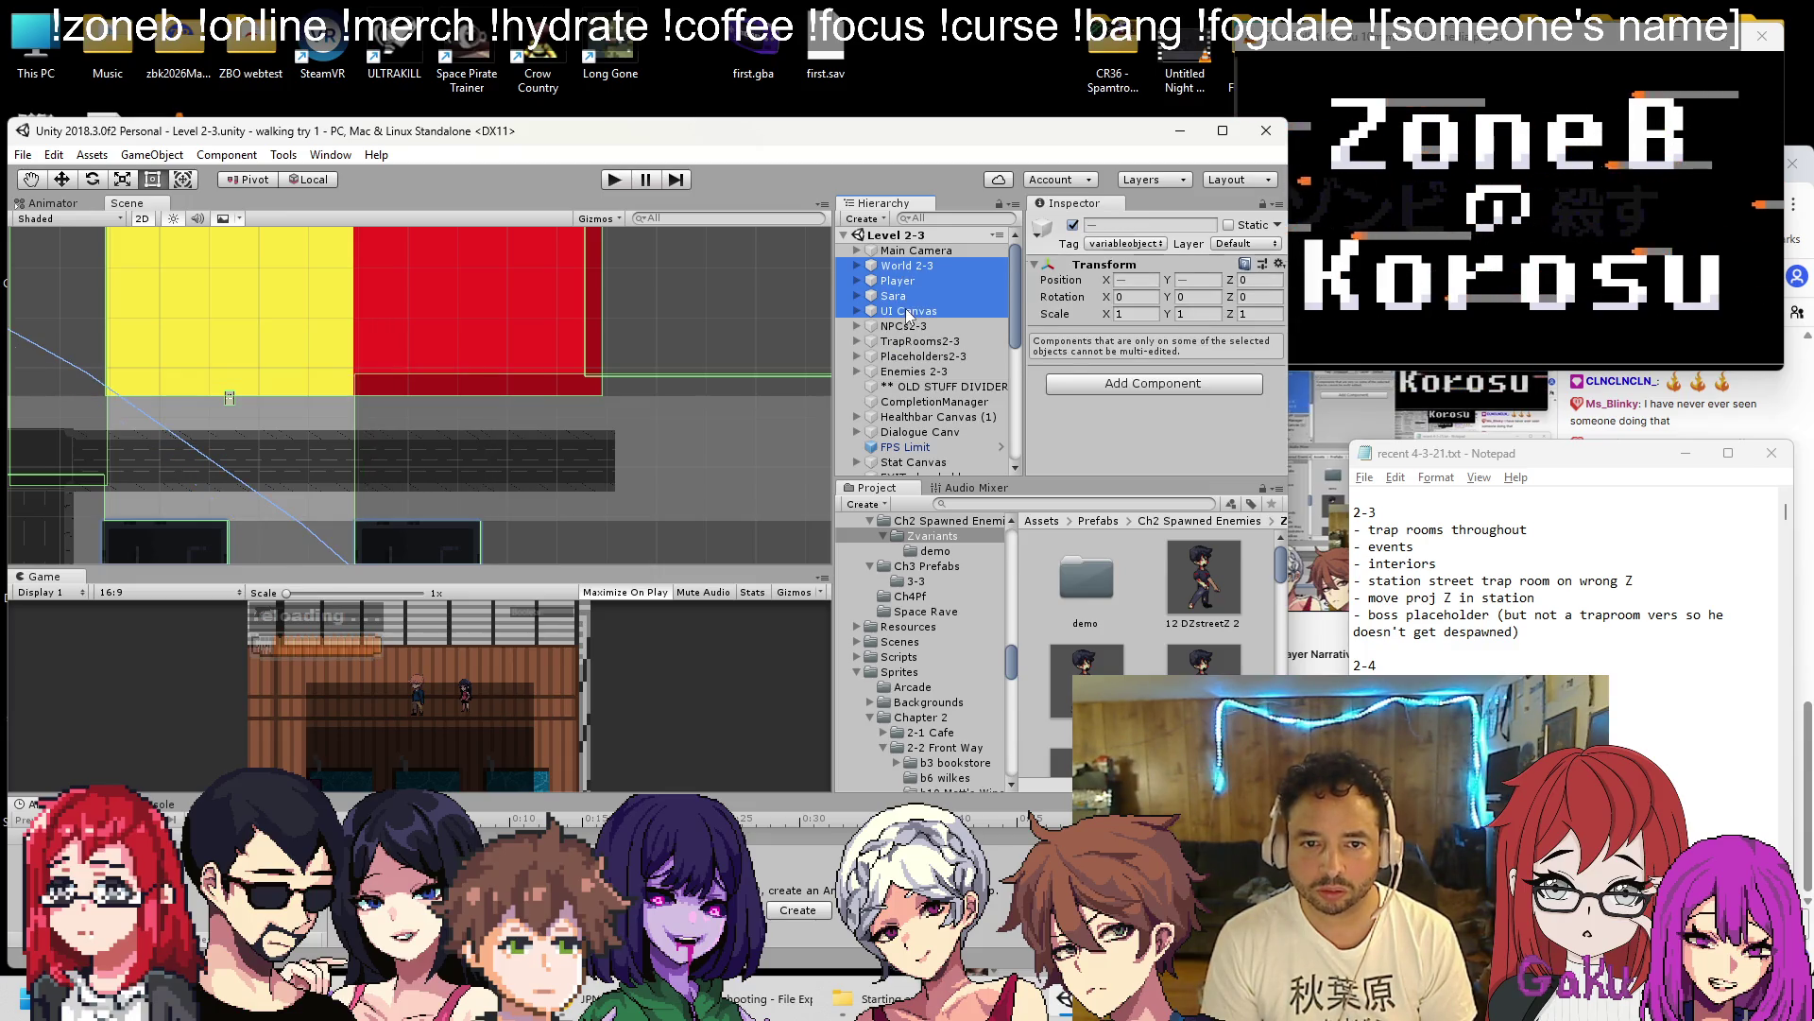
left_click(913, 326, "ctrl")
left_click(915, 341, "ctrl")
left_click(914, 357, "ctrl")
left_click(908, 372, "ctrl")
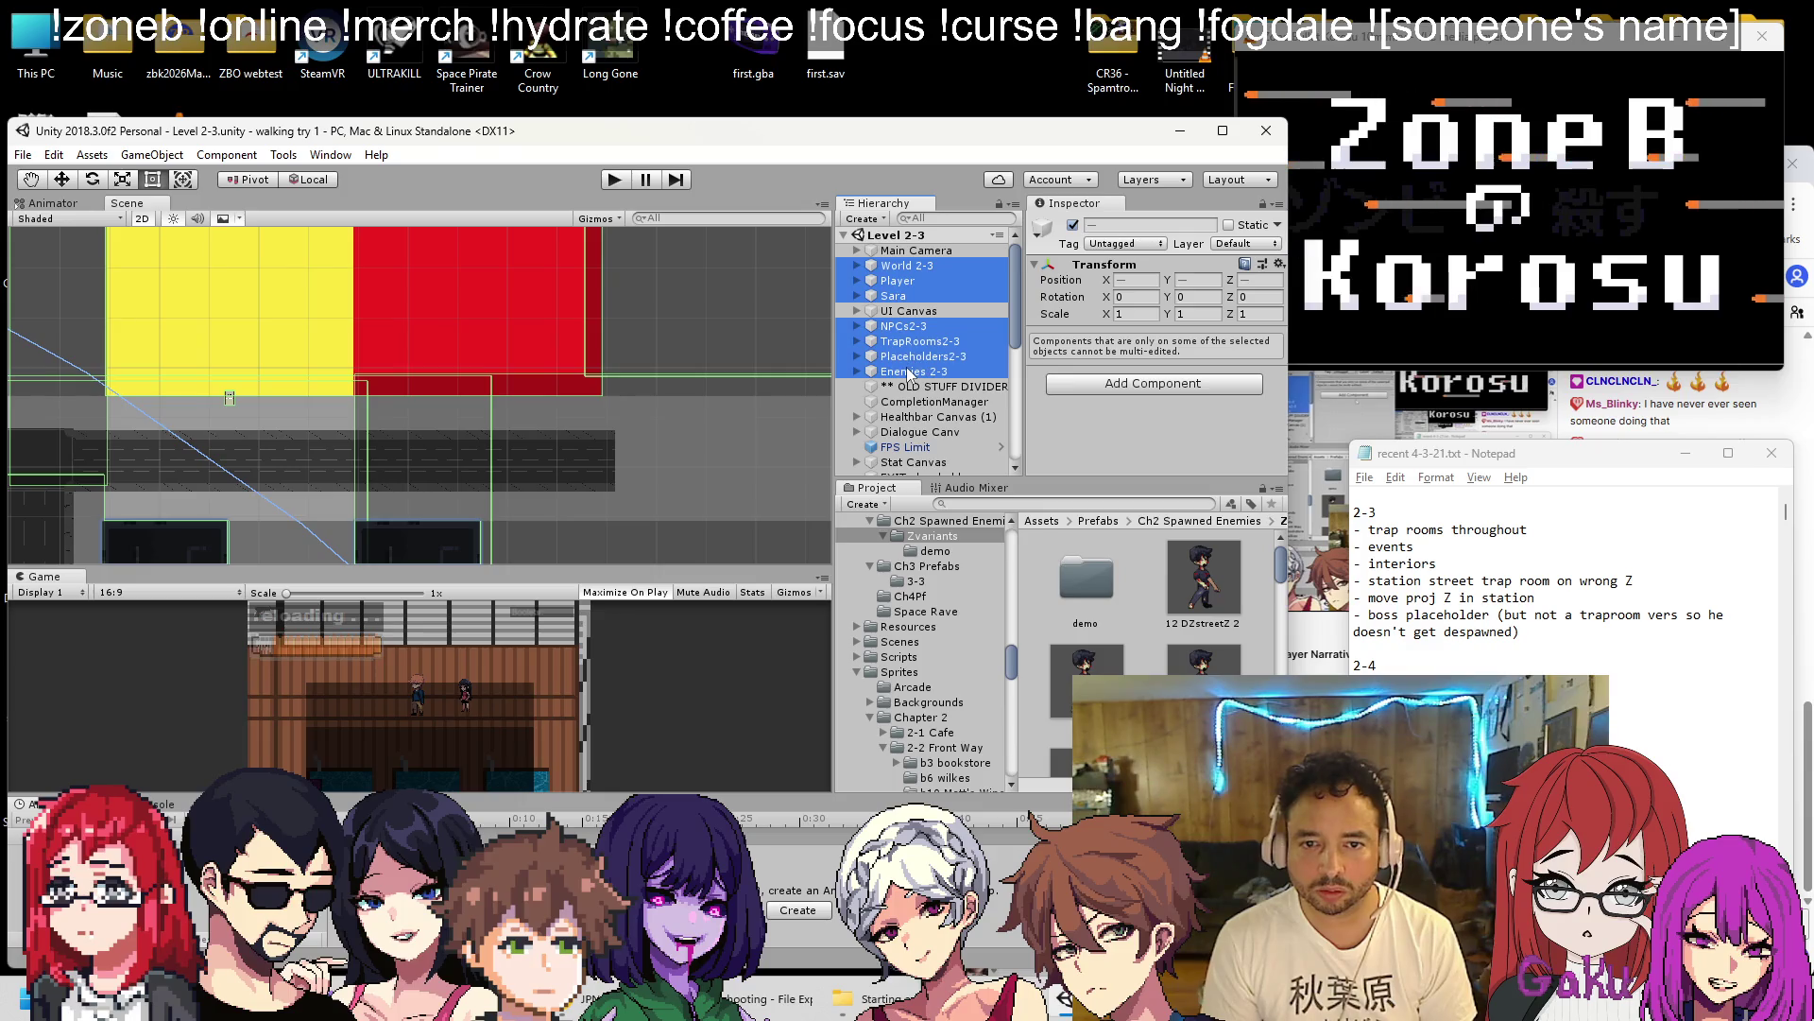
left_click(915, 357, "ctrl")
Set Placeholders2-3 Position Z to 0, then select and expand Enemies 2-3.
left_click(916, 356)
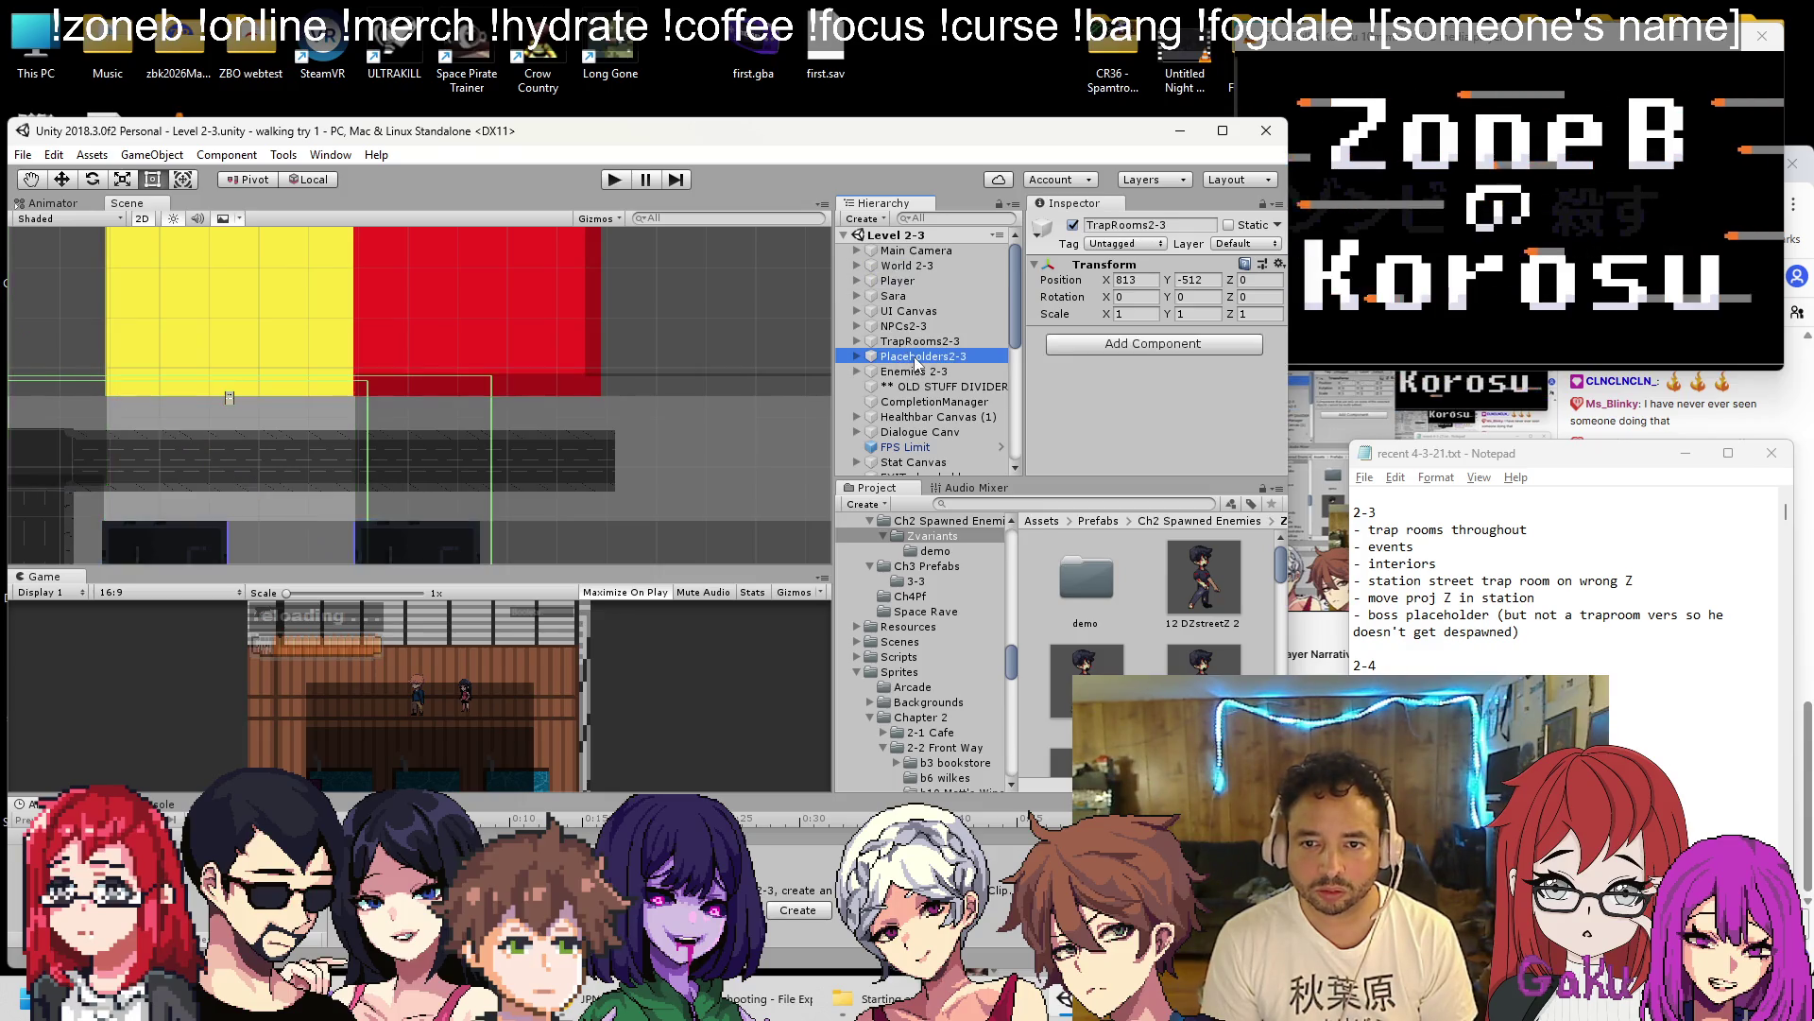
left_click(1257, 280)
type("0")
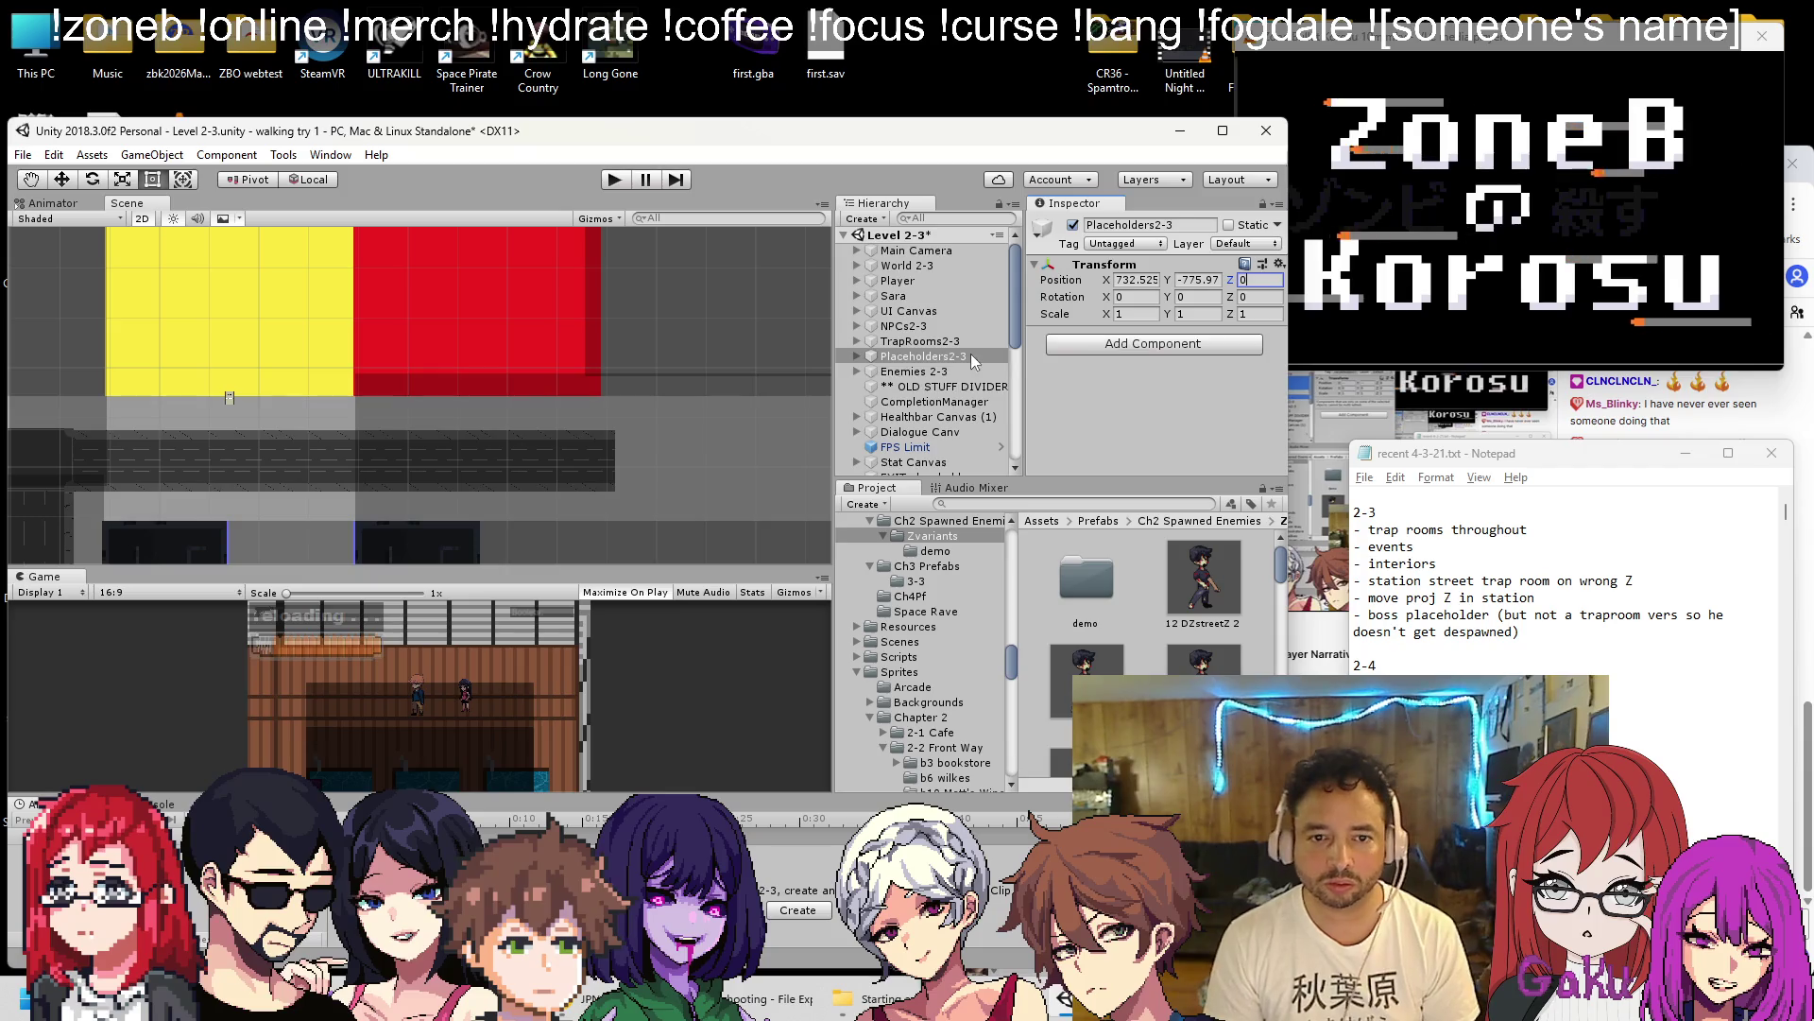
left_click(969, 372)
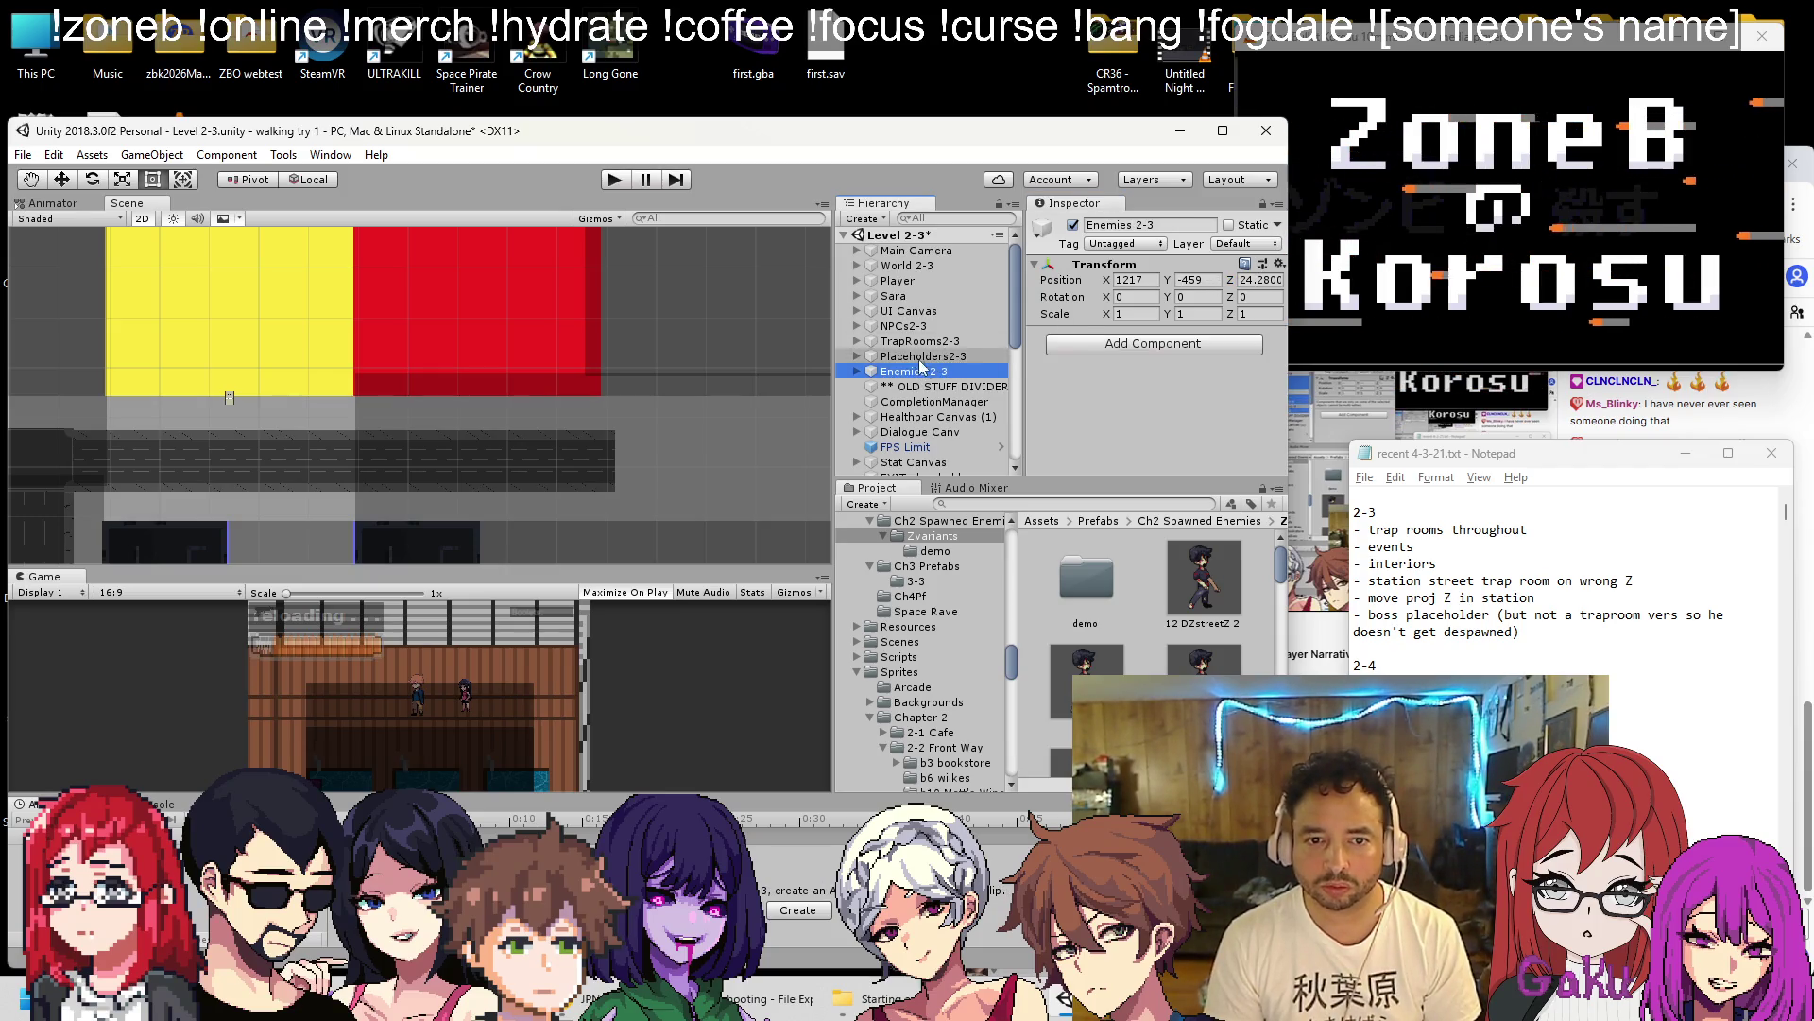
left_click(857, 372)
left_click(1233, 284)
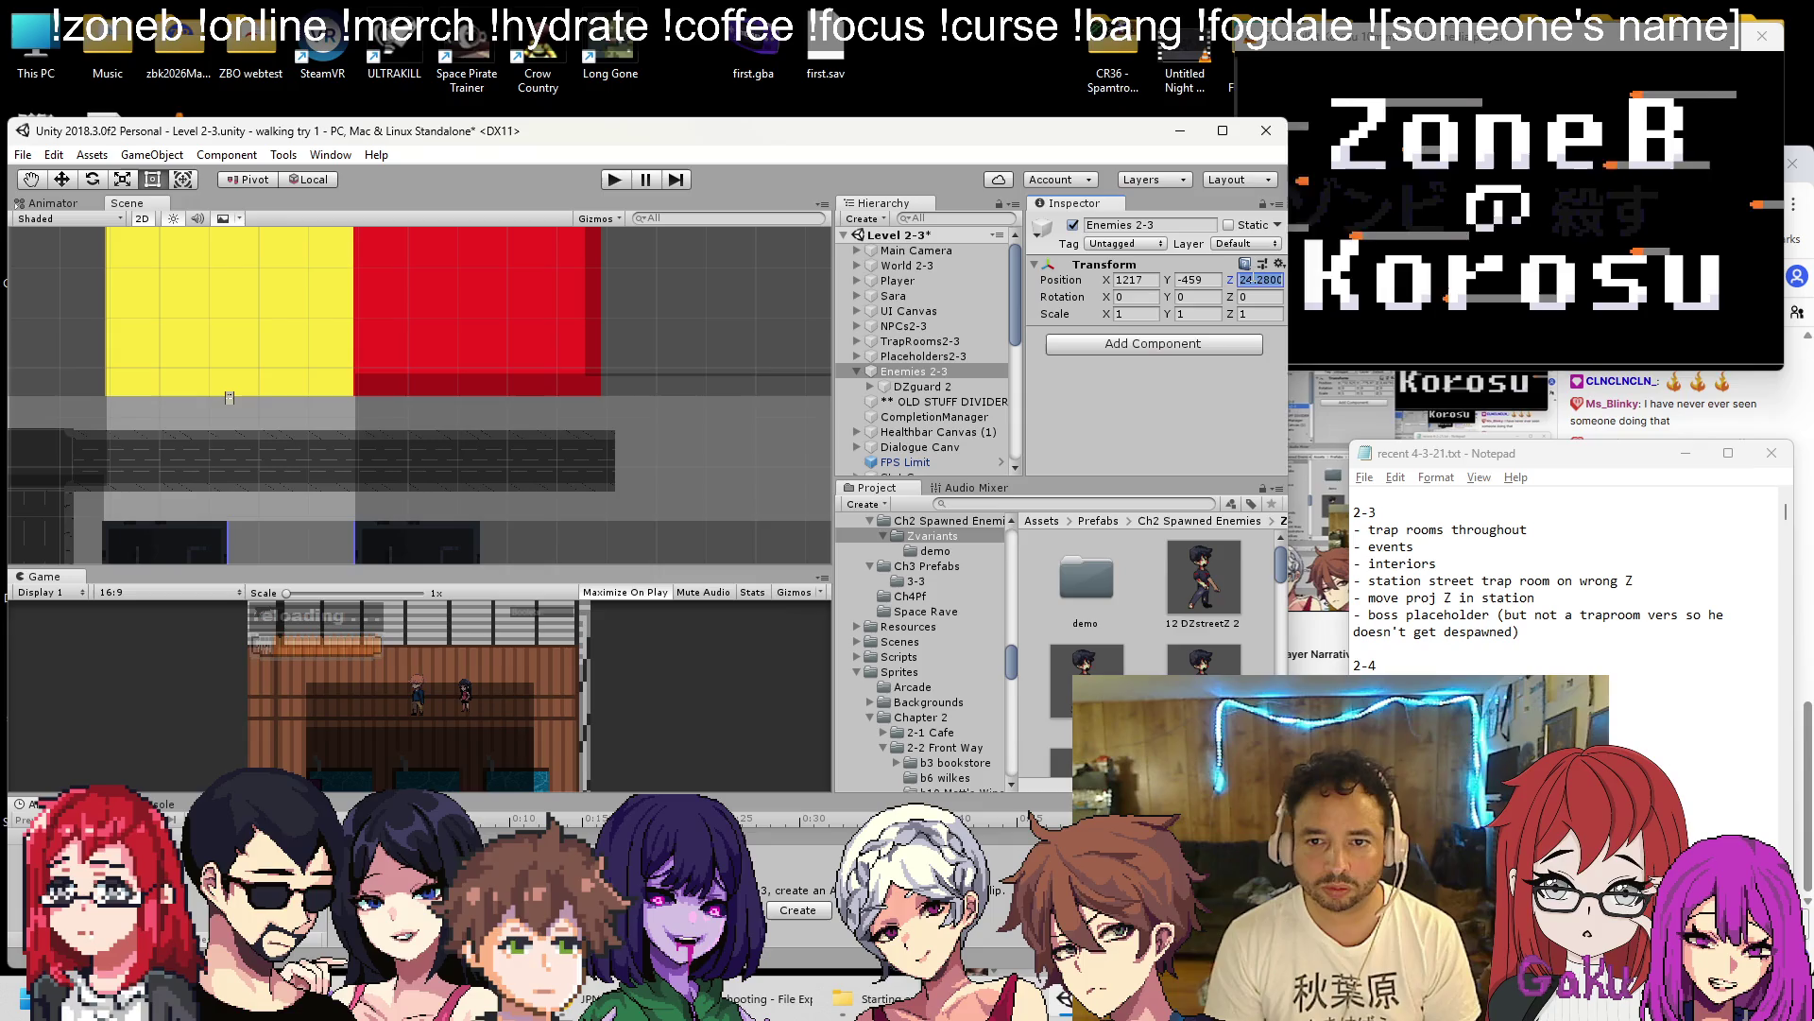
type("0")
Set DZguard 2's Position Z to 0 and expand its child objects.
left_click(955, 386)
left_click(1245, 281)
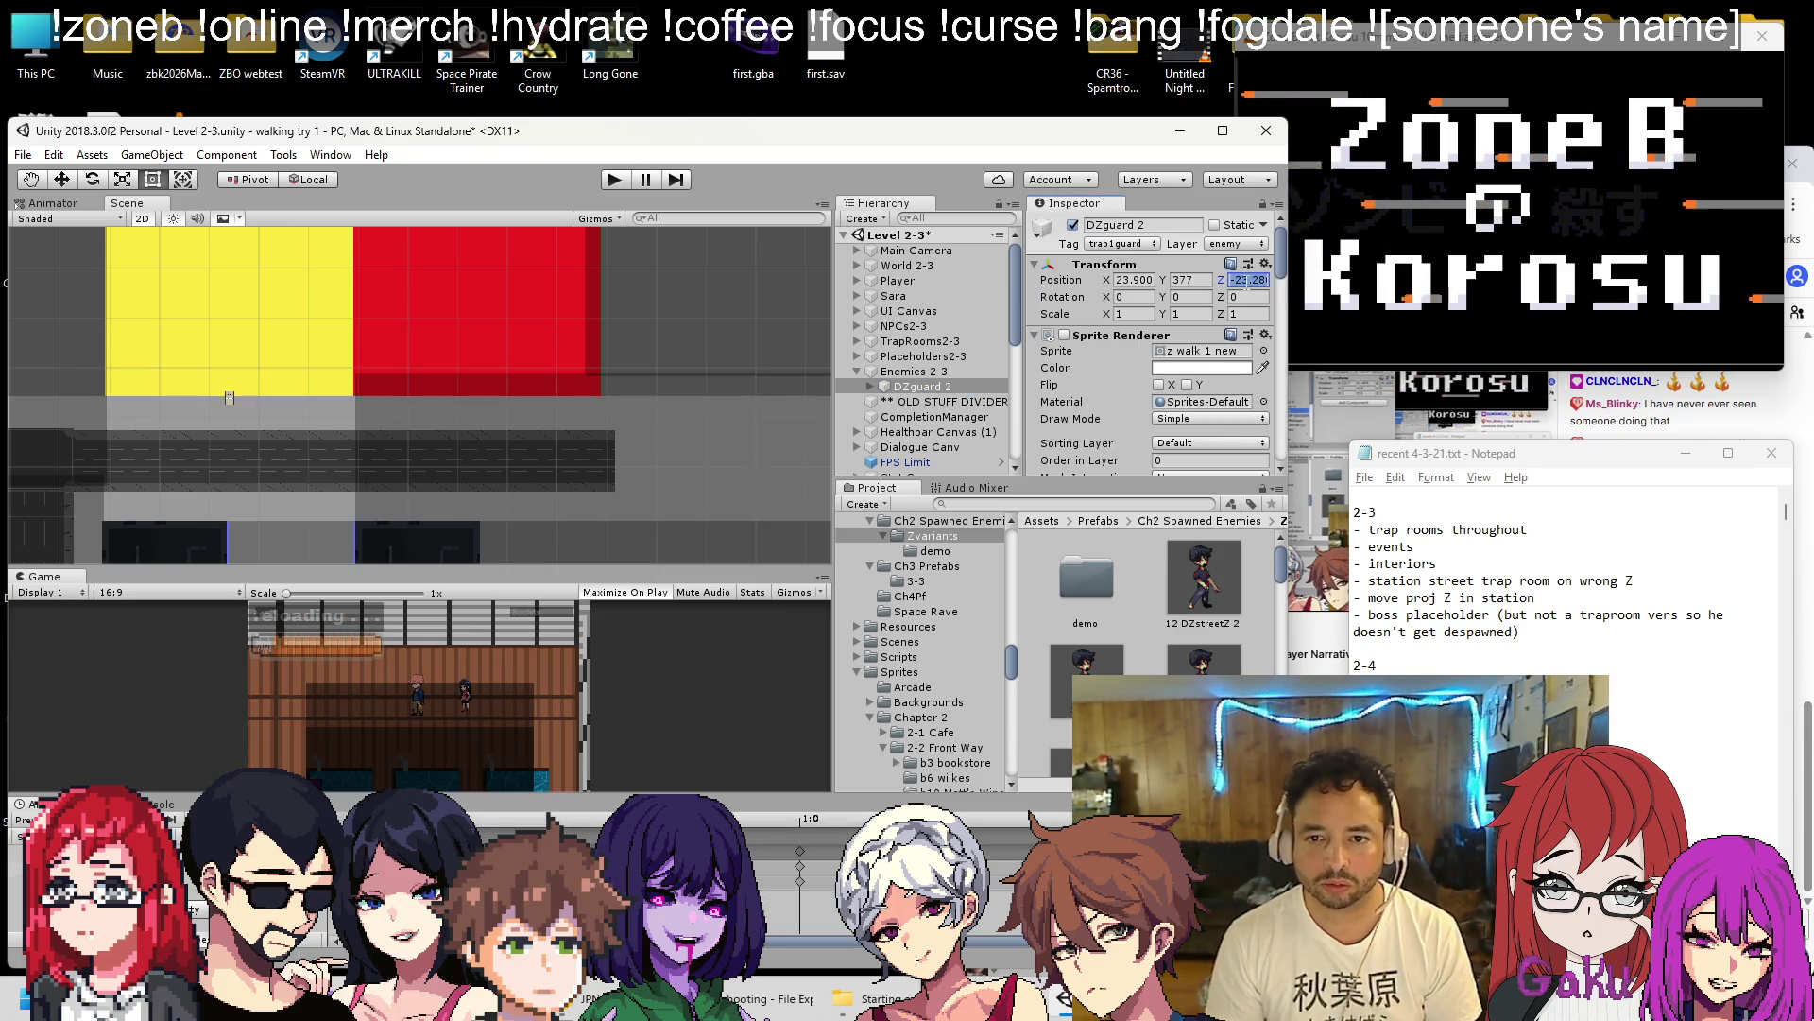
left_click(850, 390)
left_click(870, 387)
scroll(1125, 397, "down", 10)
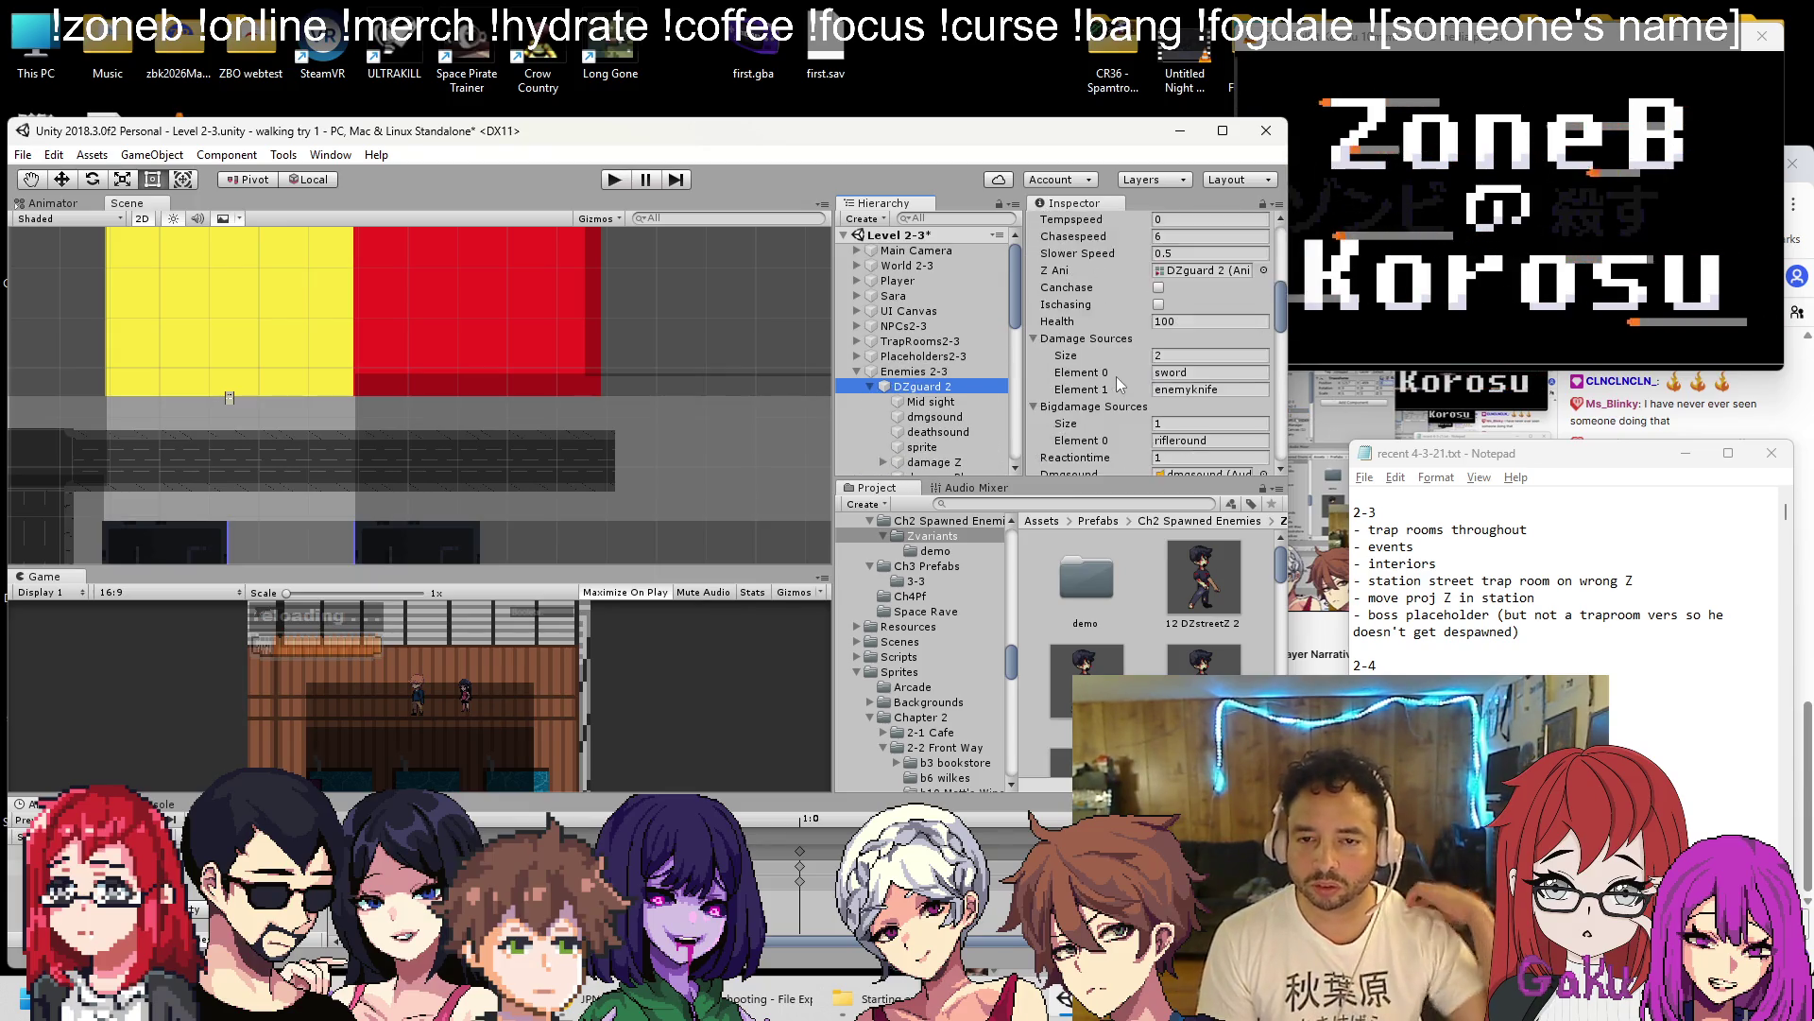
scroll(1124, 397, "up", 10)
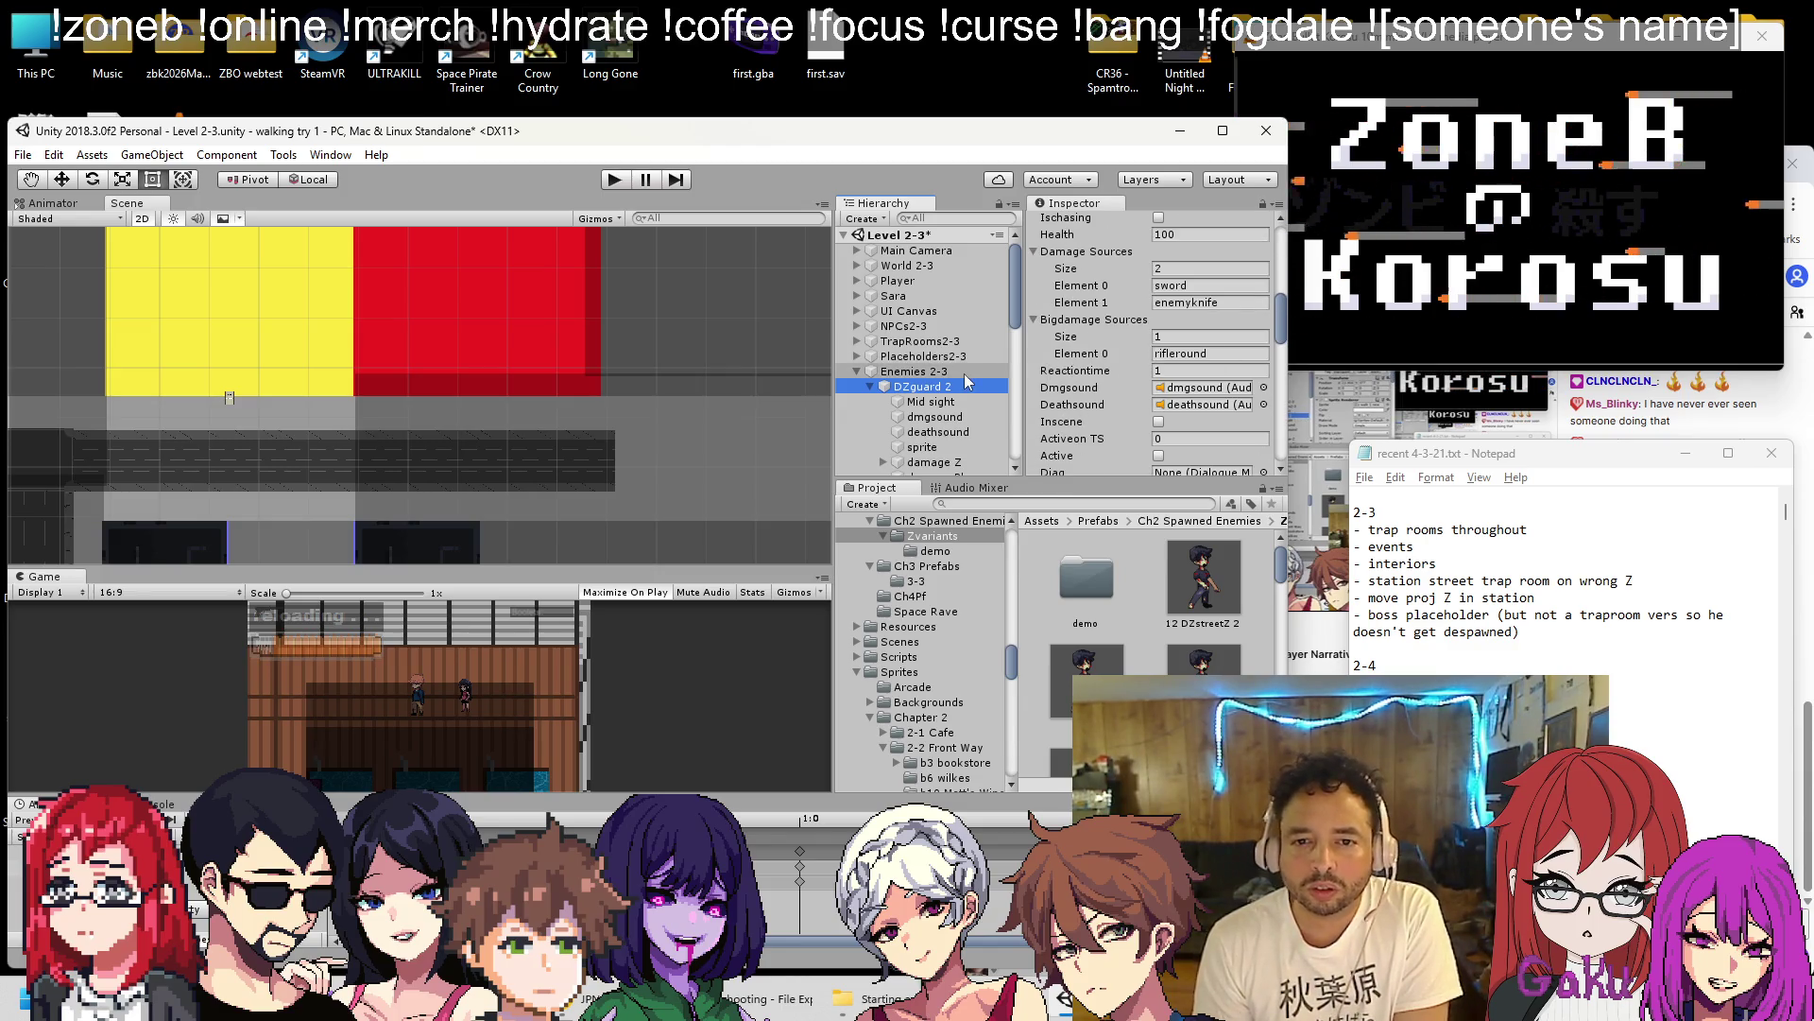
Reselect DZguard 2 and review its script fields in the Inspector.
left_click(926, 386)
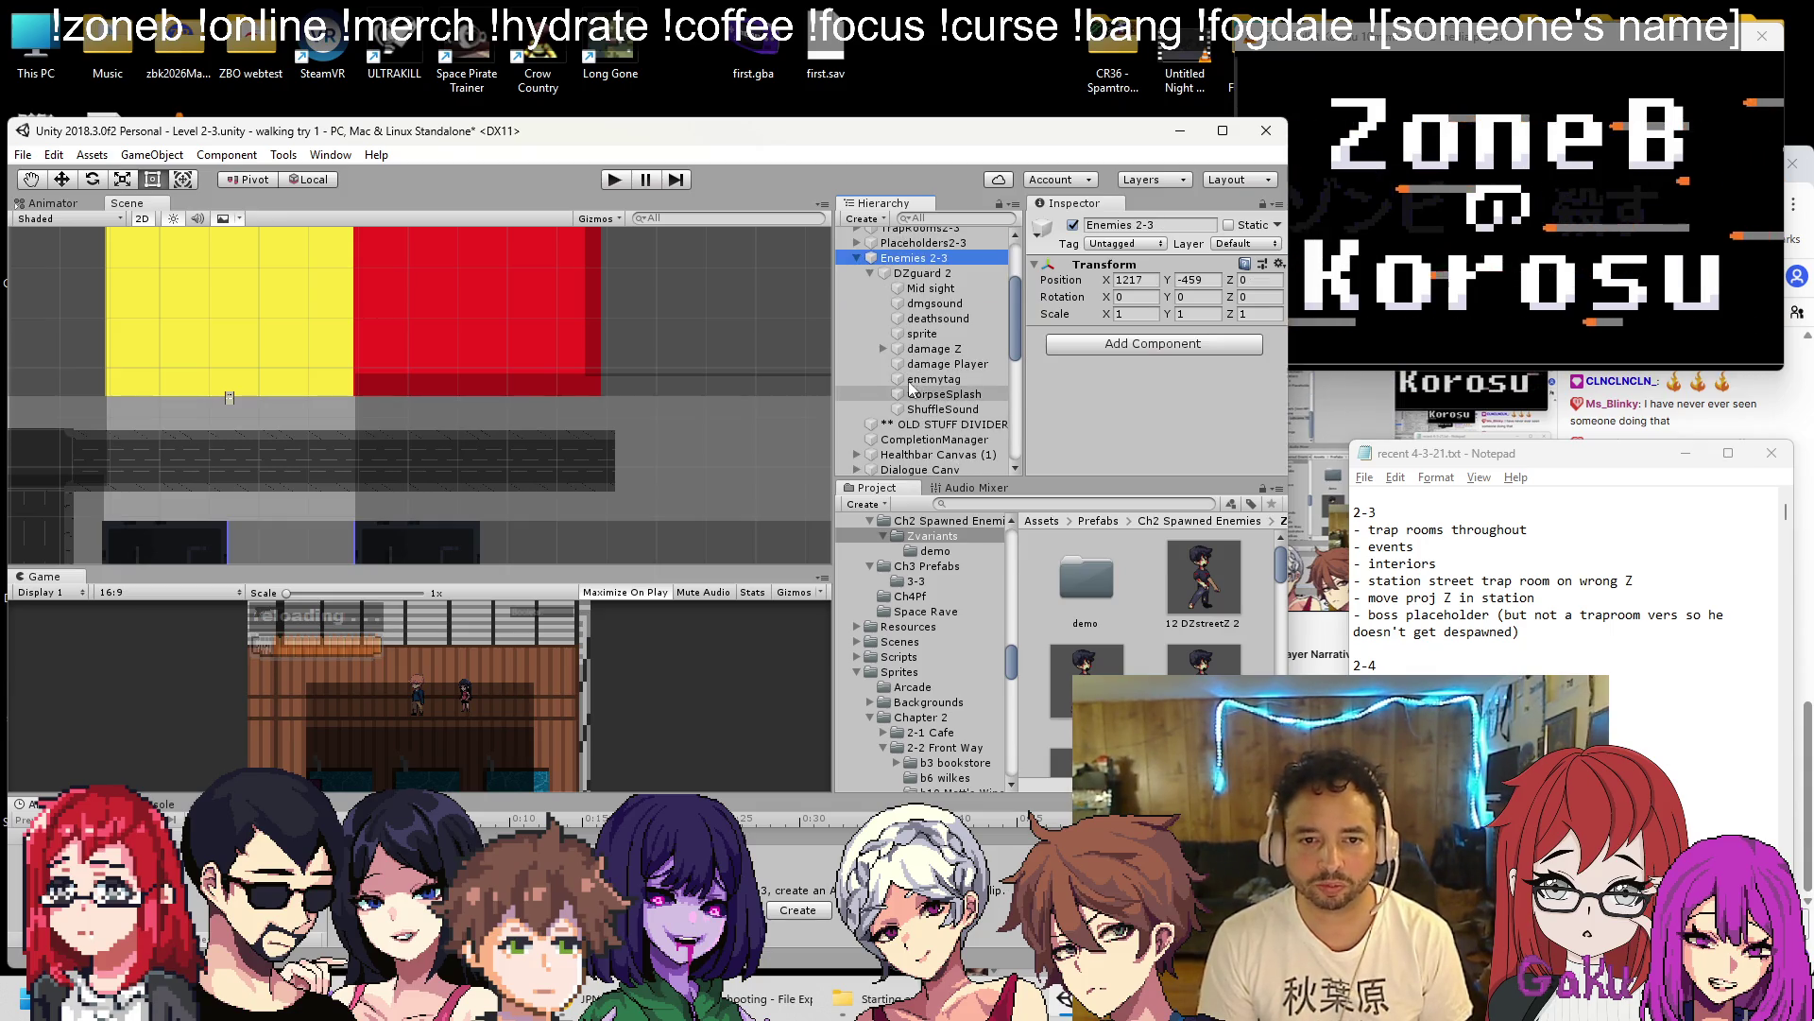
left_click(871, 274)
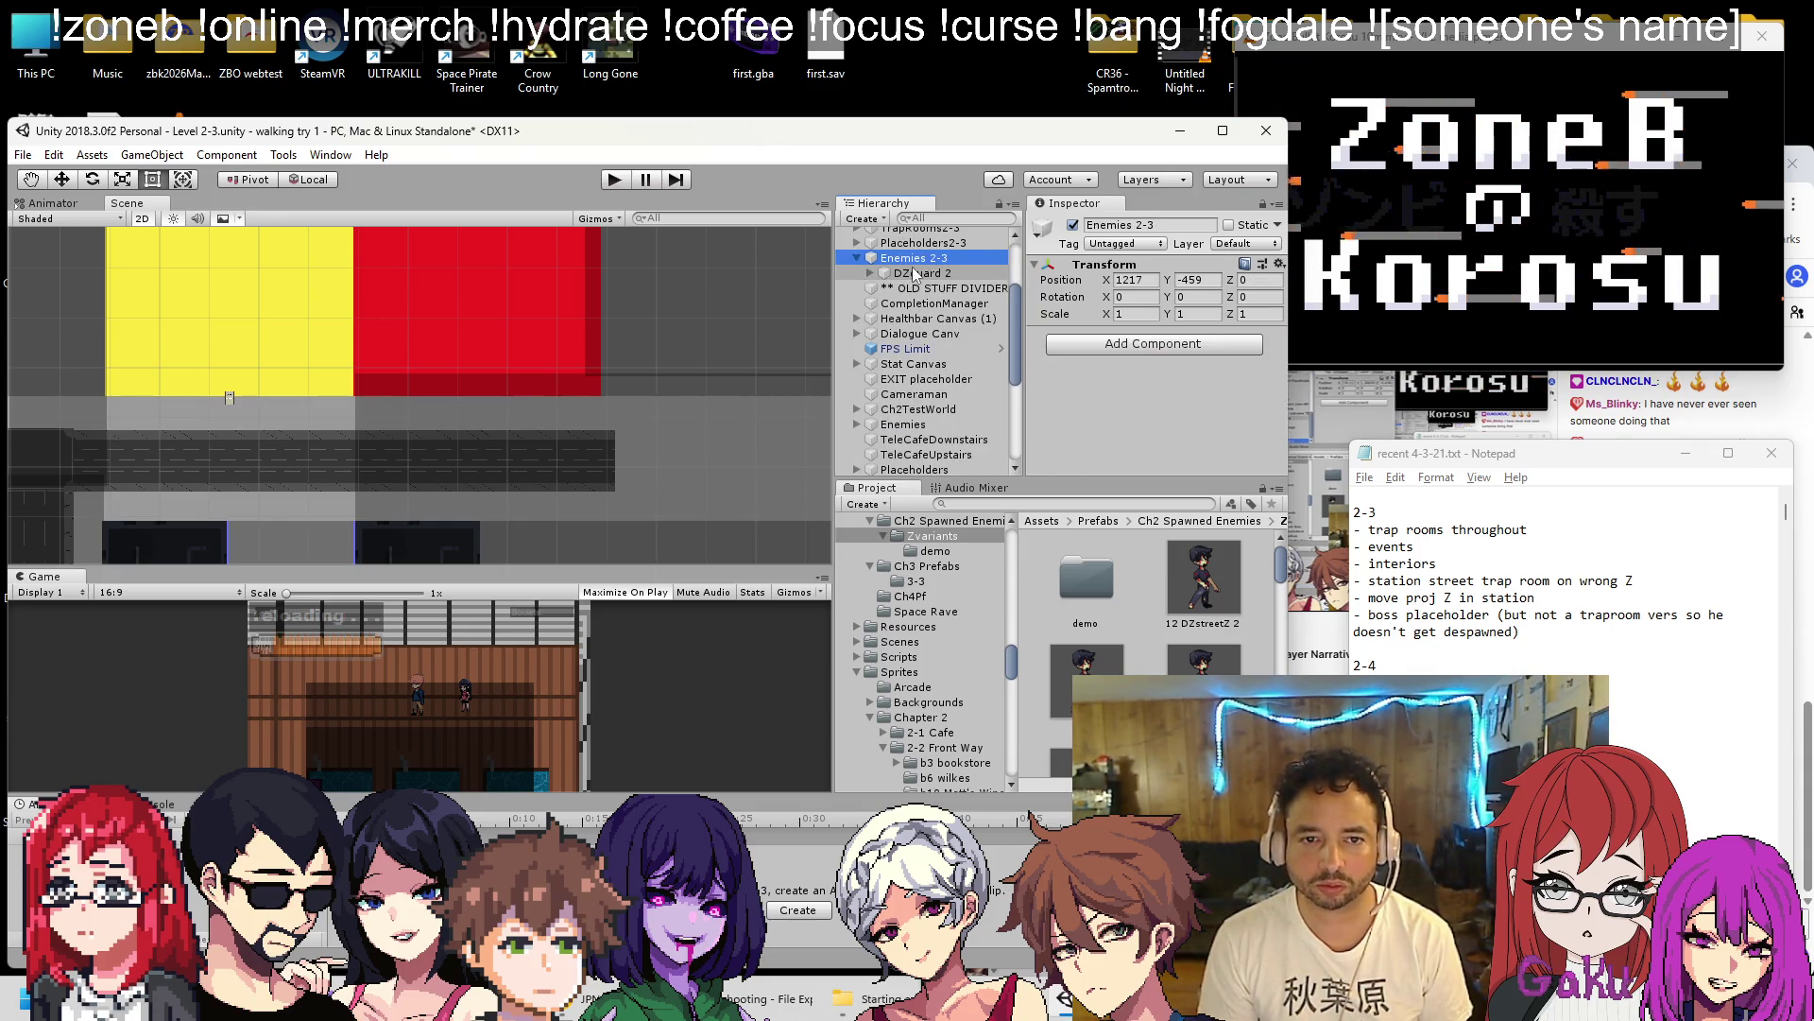
left_click(914, 274)
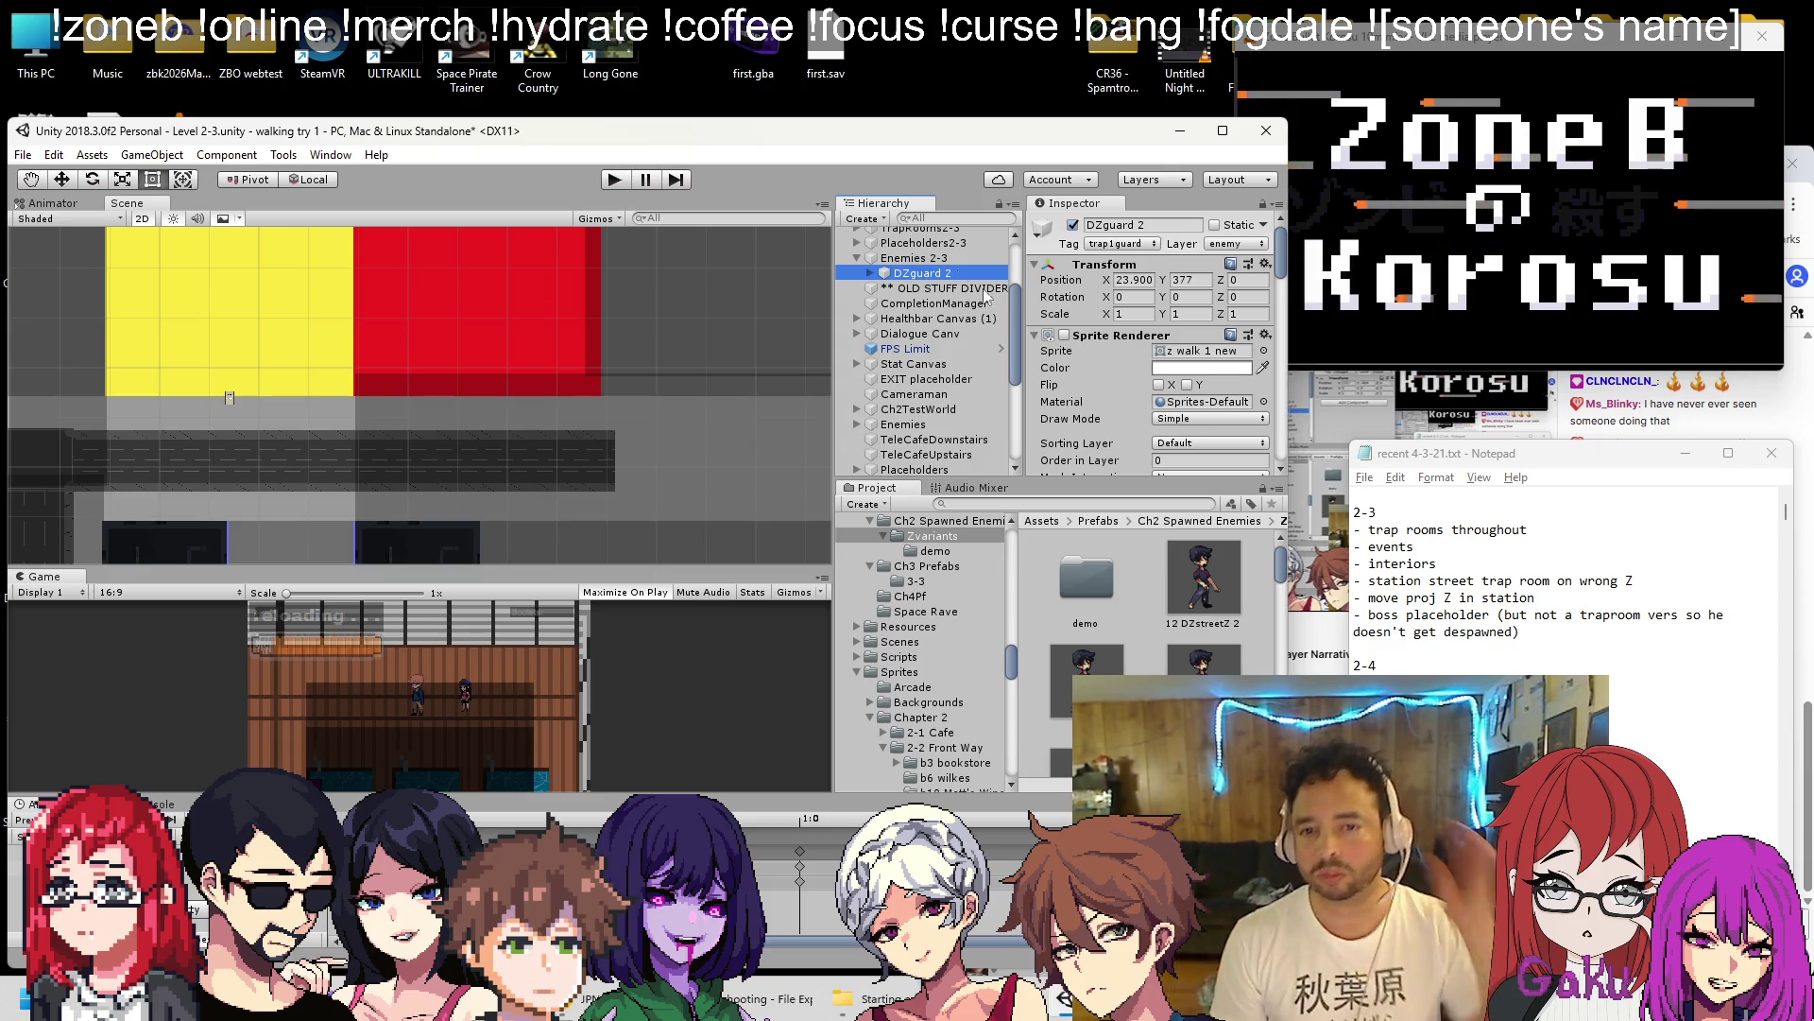
scroll(1138, 373, "down", 10)
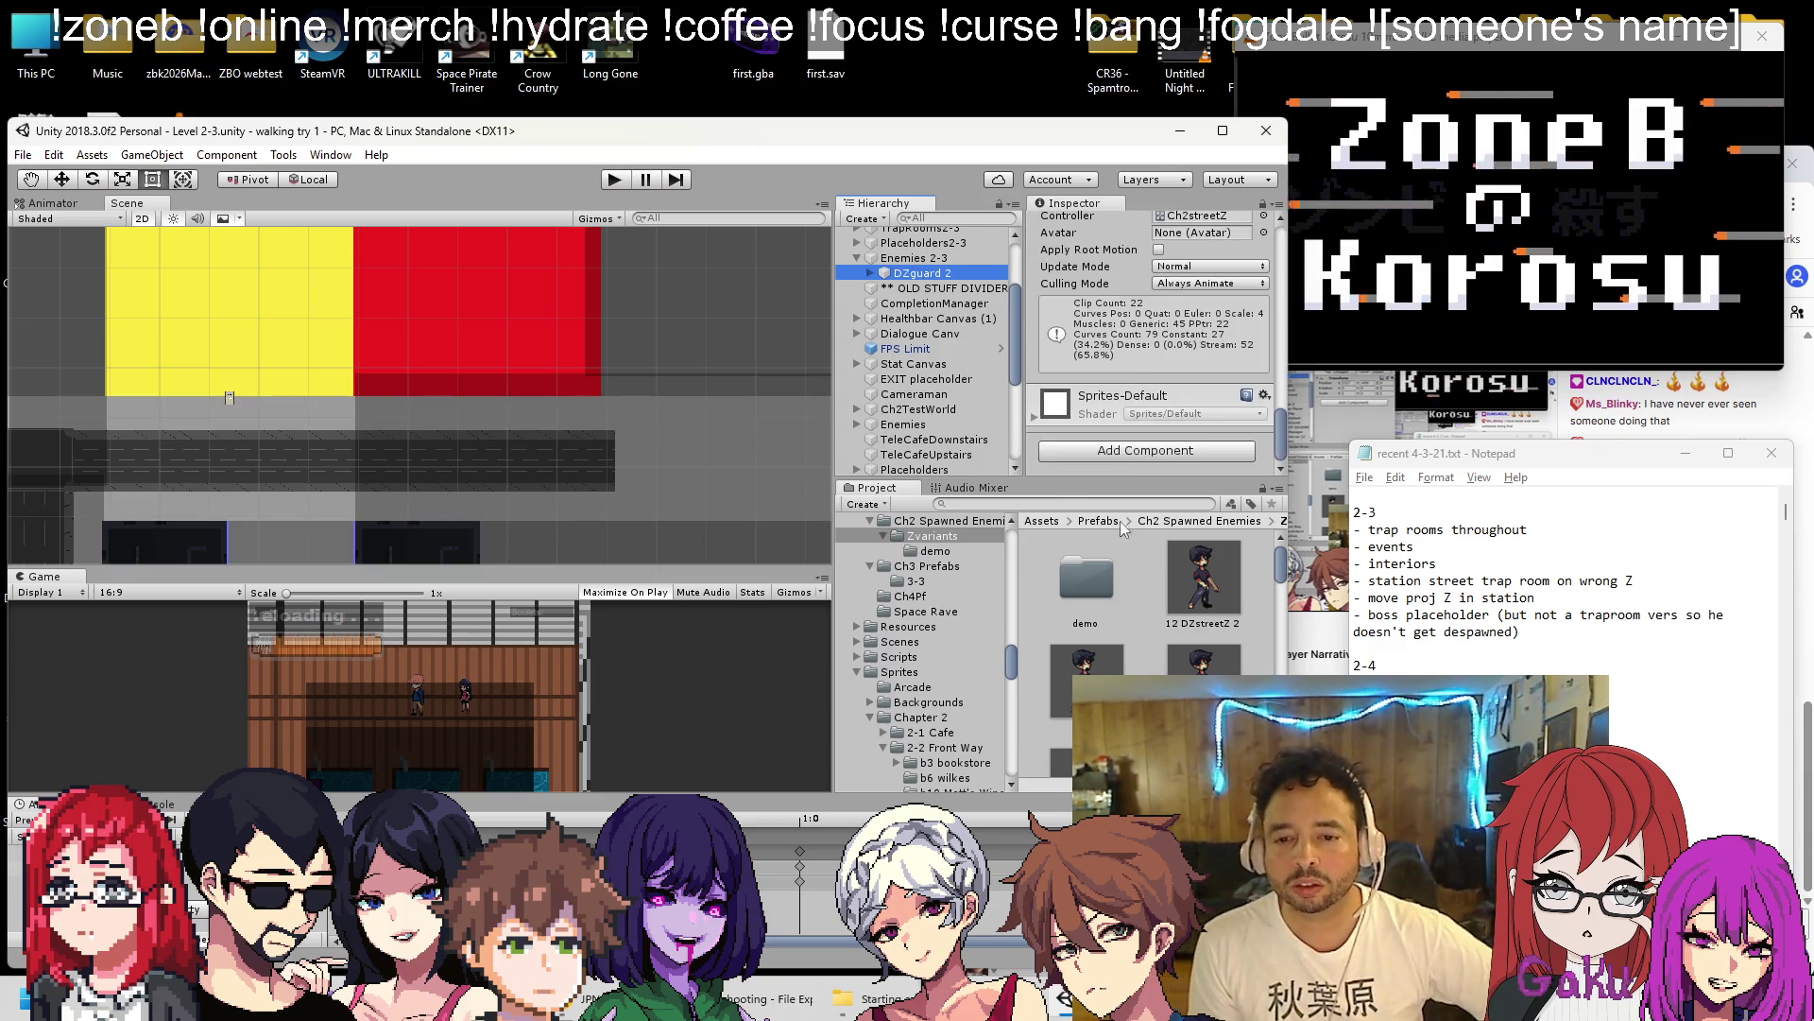
scroll(1153, 576, "down", 3)
scroll(1148, 572, "down", 5)
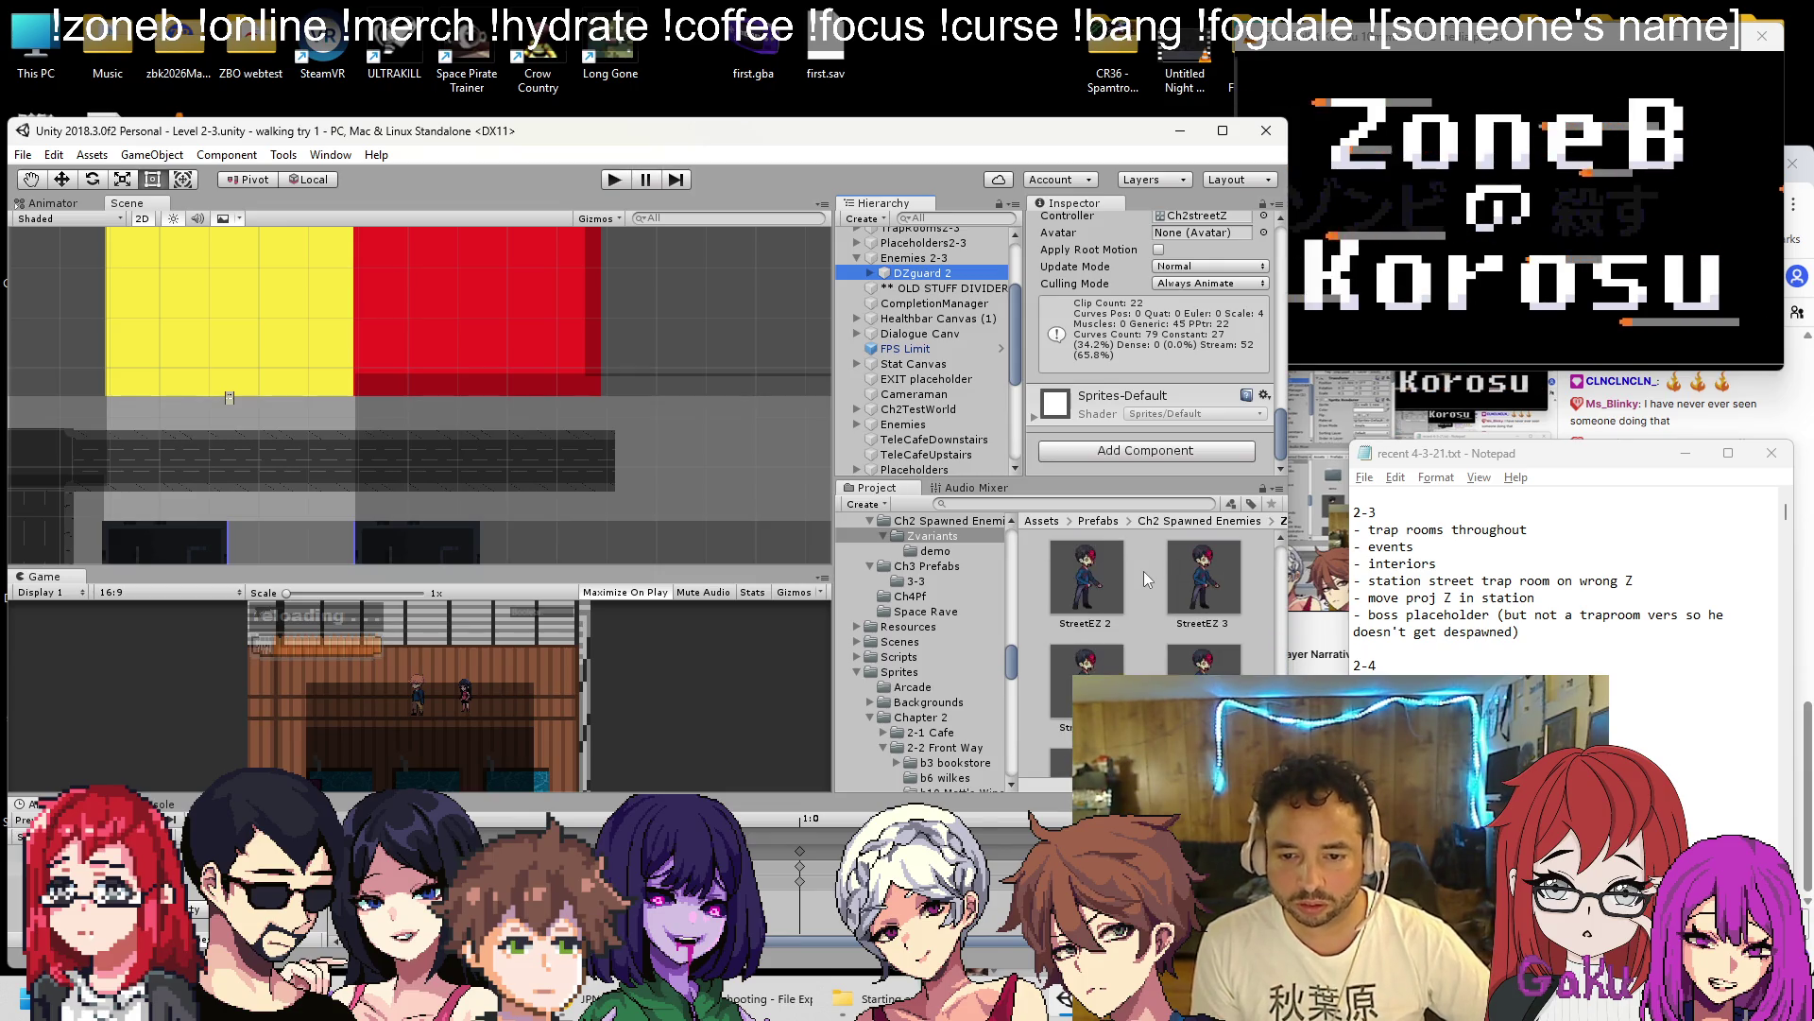
scroll(552, 406, "down", 1)
scroll(546, 397, "down", 10)
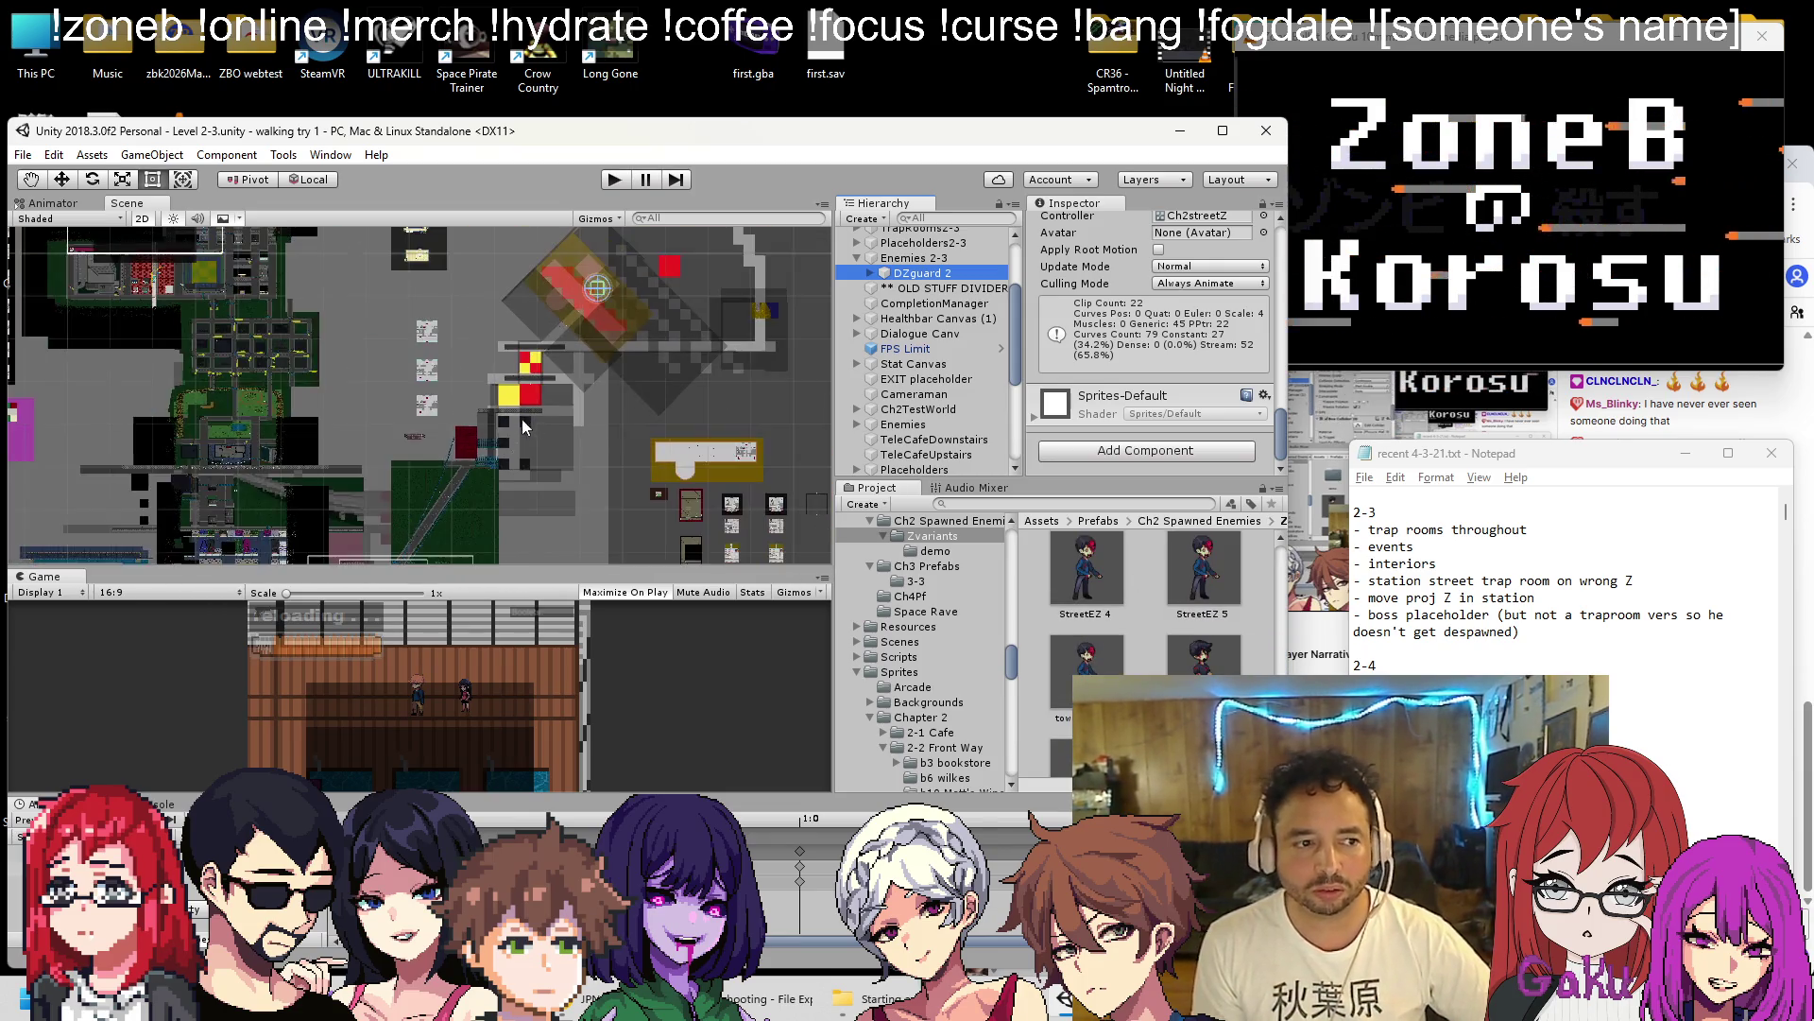
Compare the TrapRoom (13) and (14) trap settings and ping the trap's test enemy prefab.
scroll(907, 363, "down", 10)
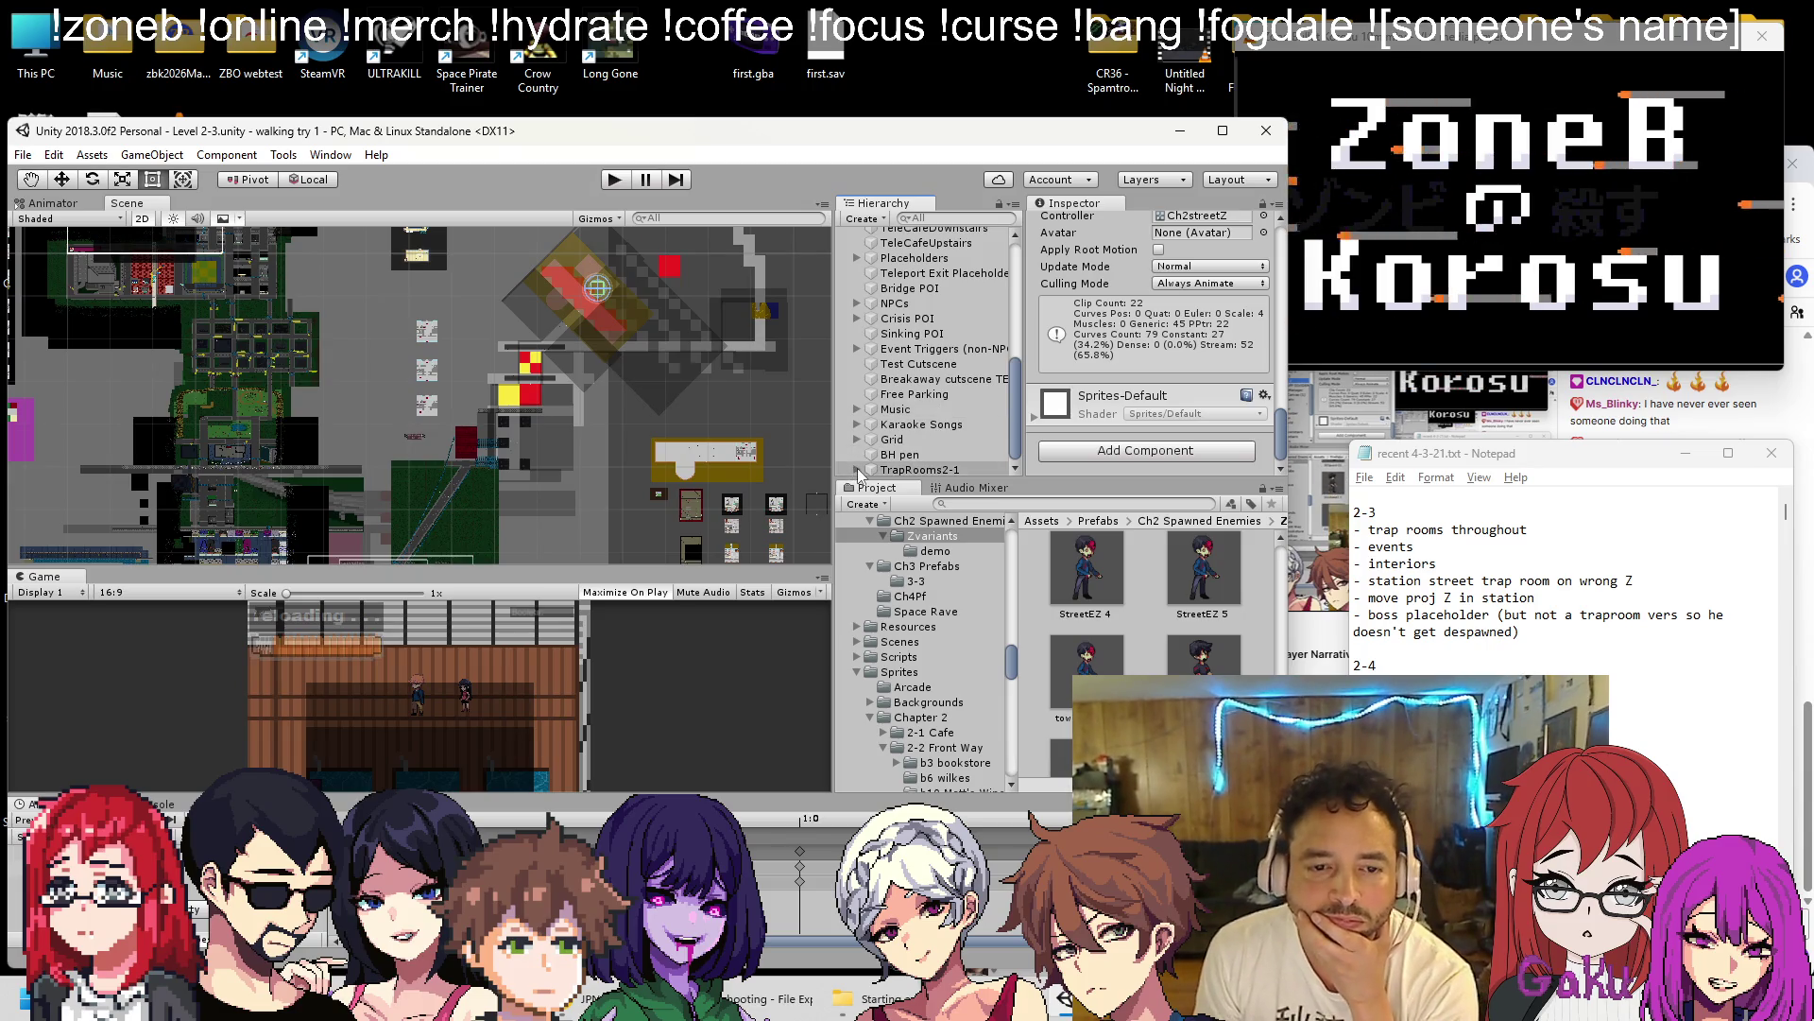
left_click(912, 469)
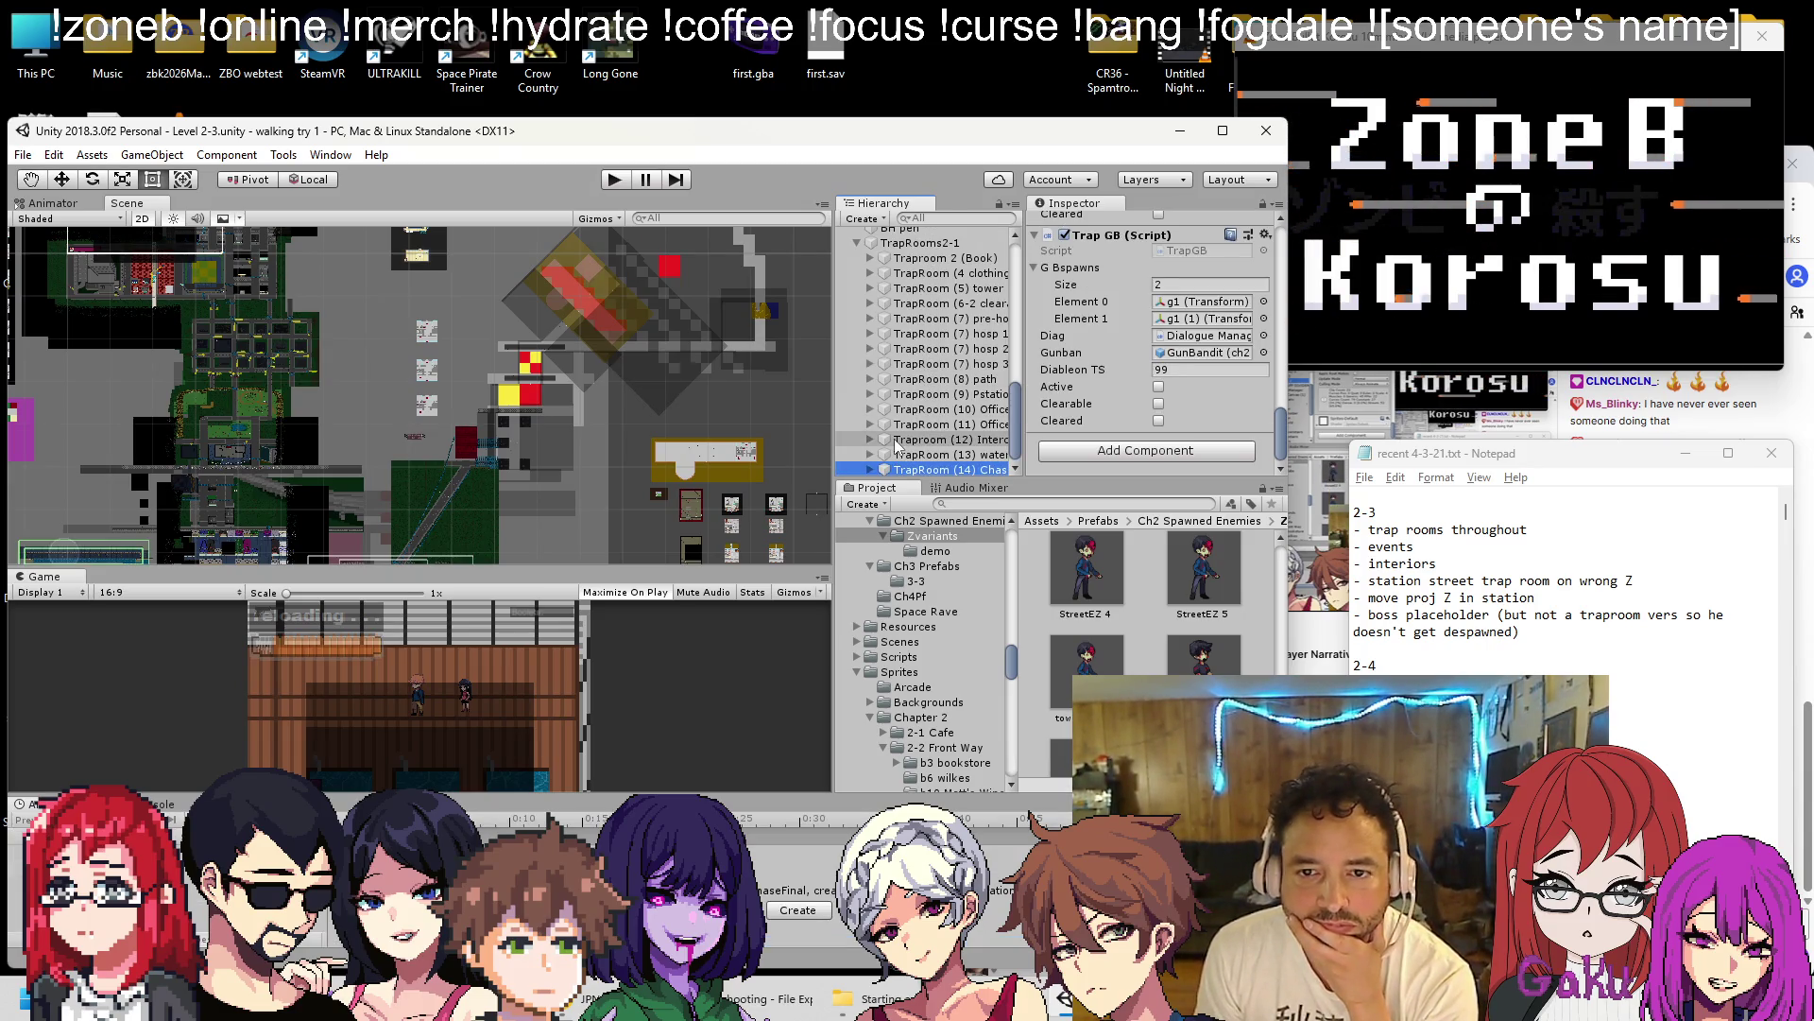
left_click(987, 454)
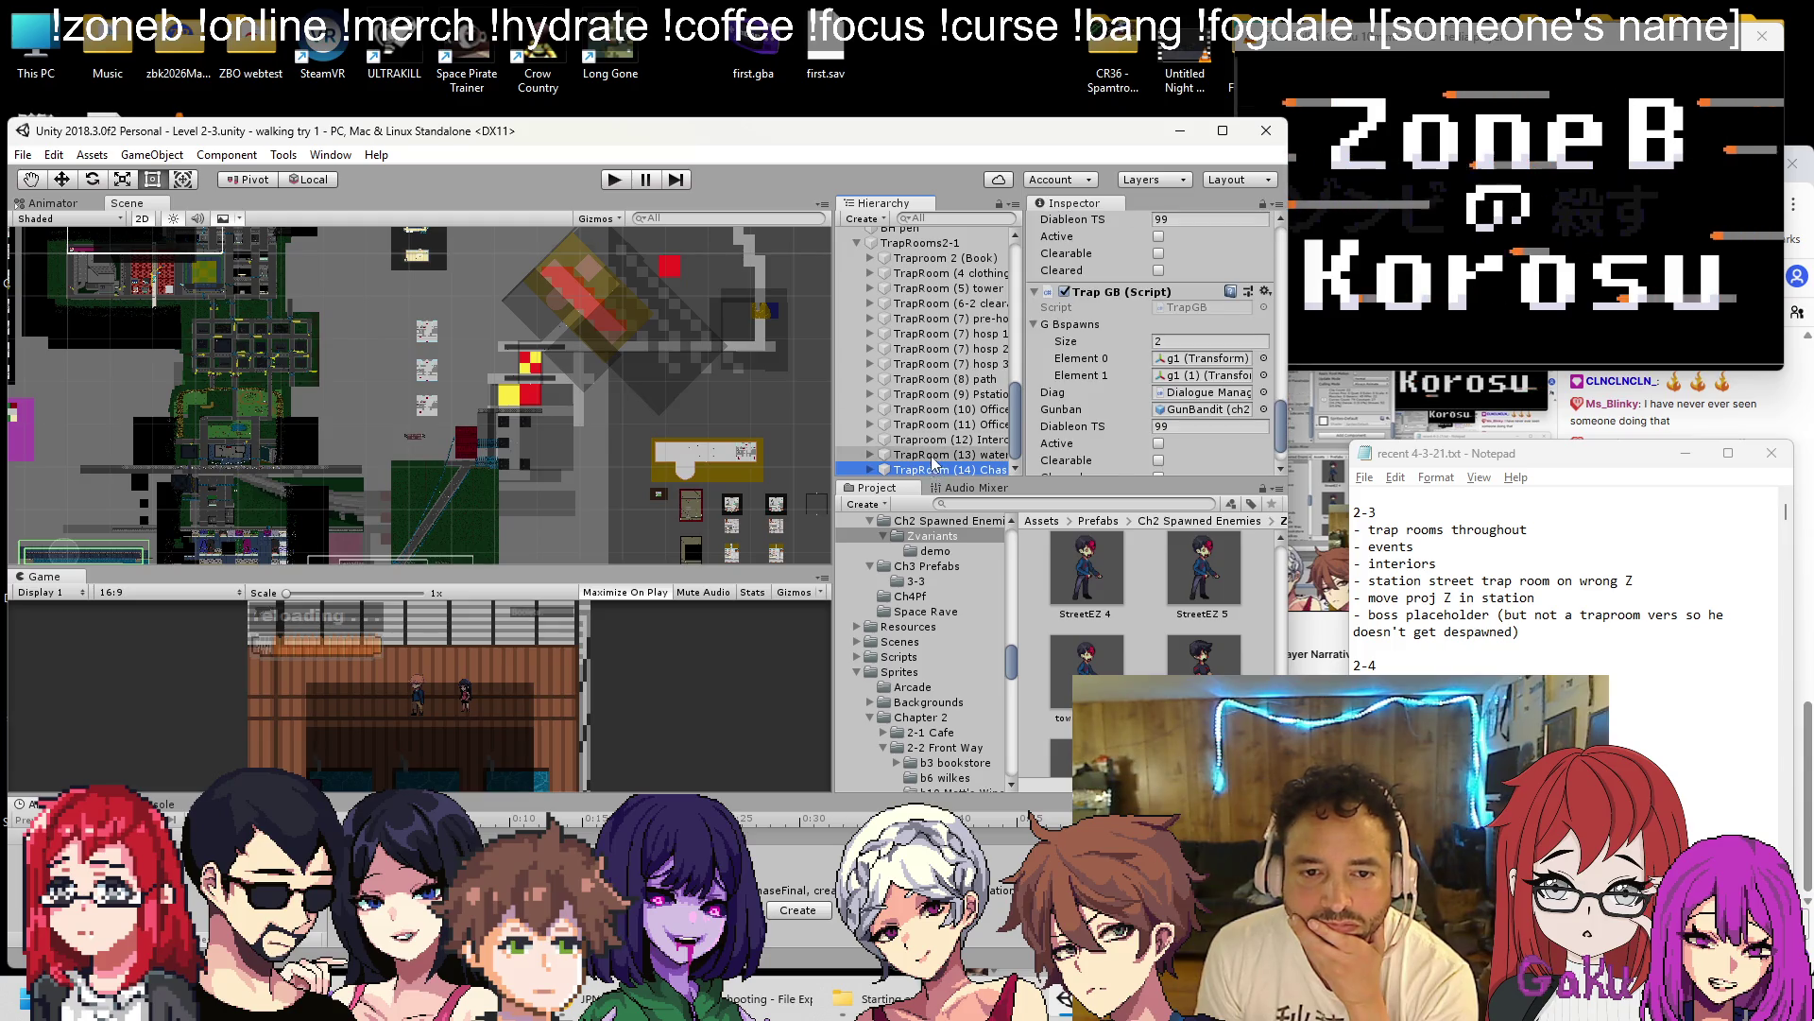
left_click(983, 470)
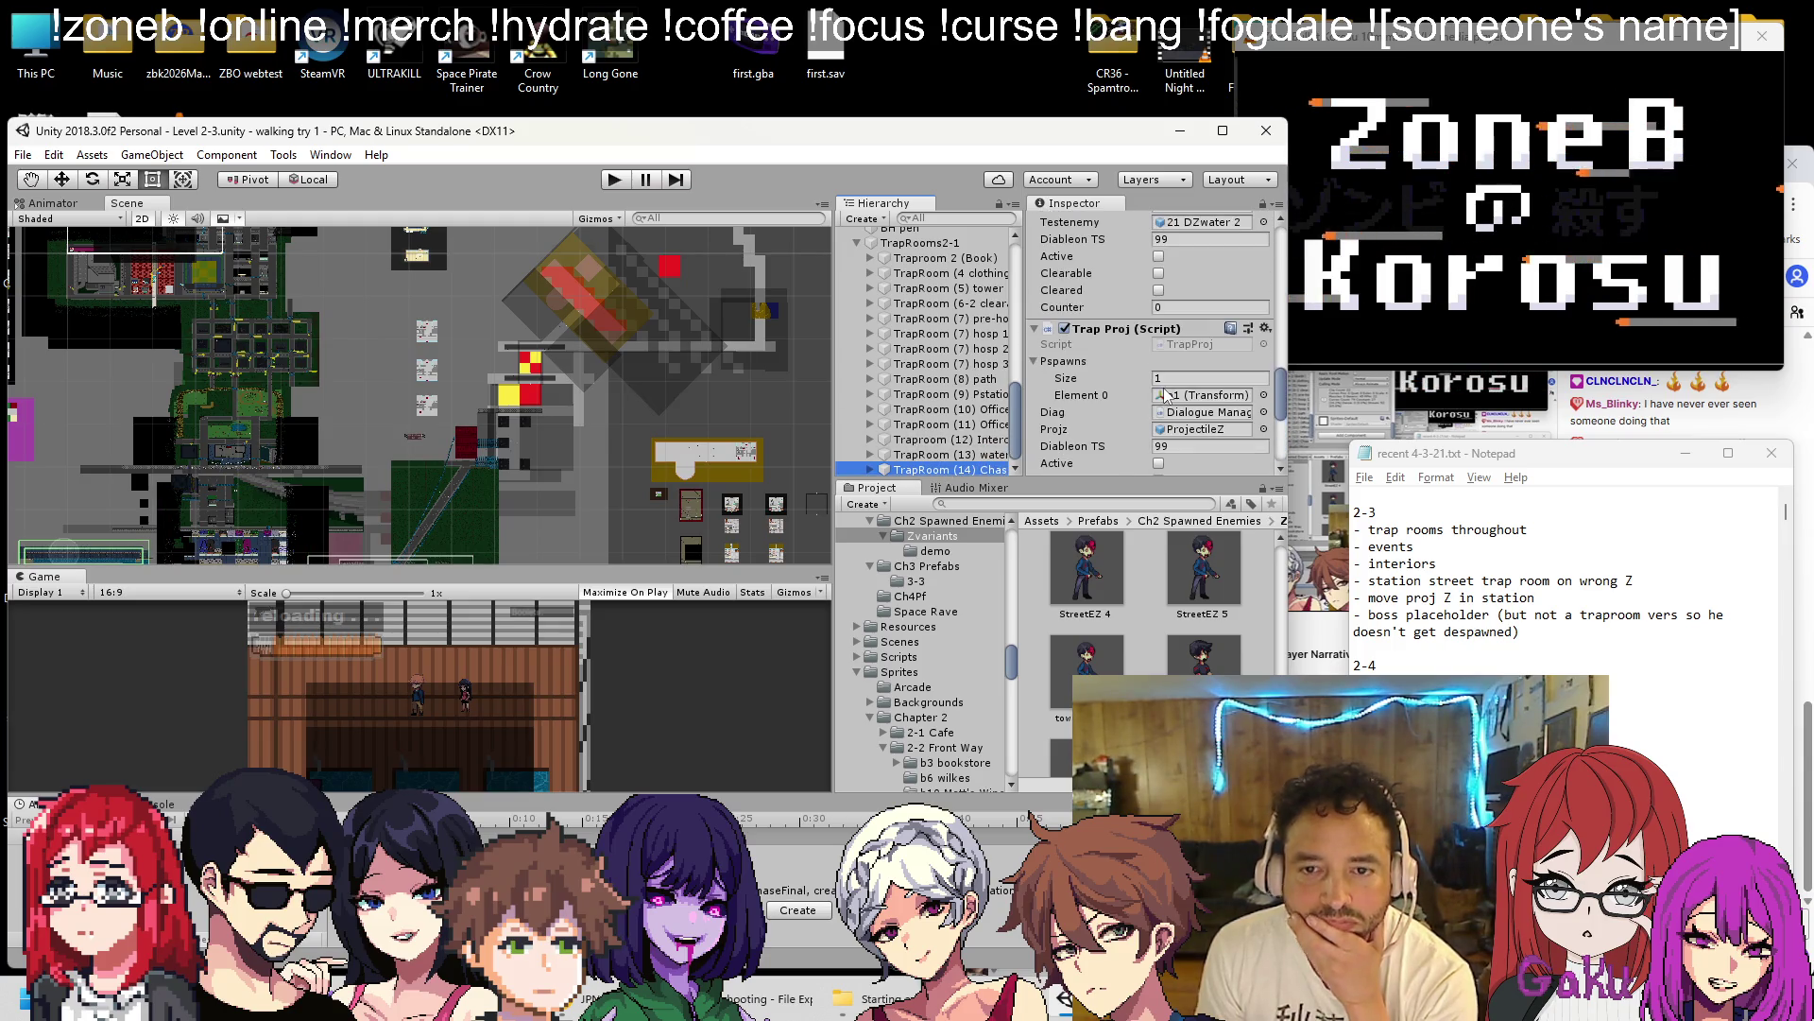
scroll(1167, 395, "up", 3)
left_click(1200, 392)
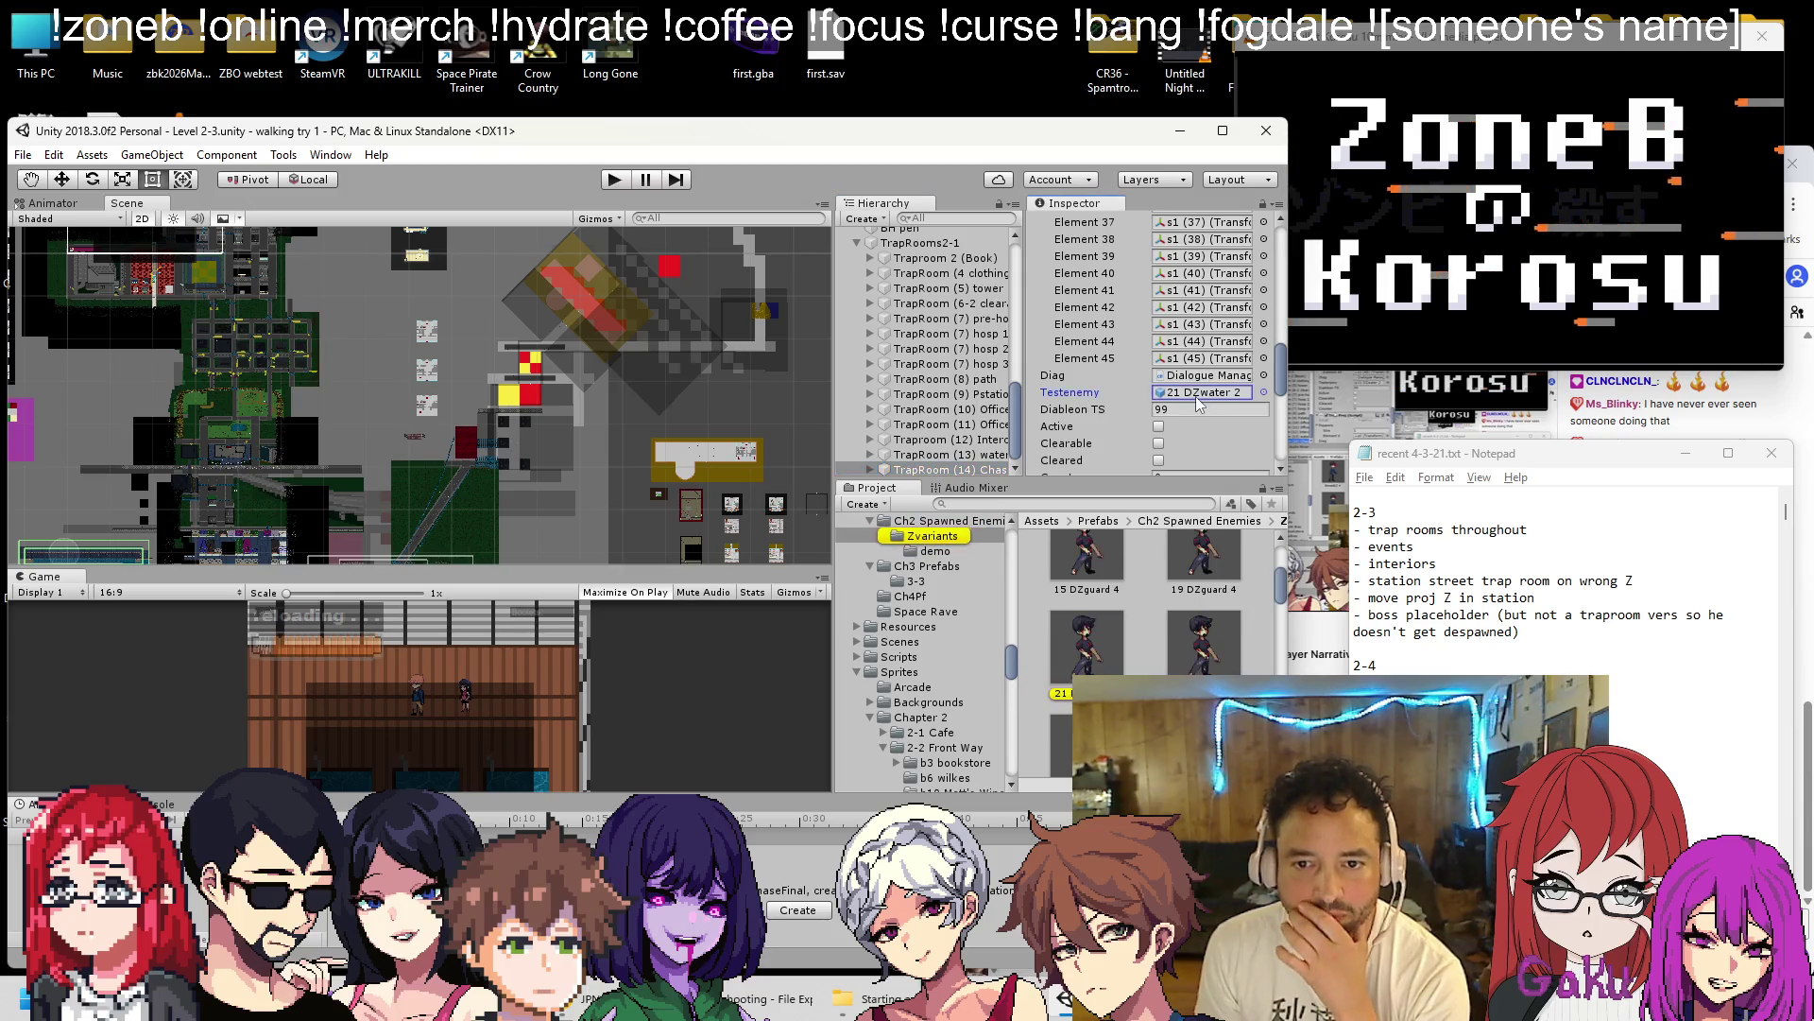
scroll(401, 398, "up", 5)
scroll(401, 399, "up", 10)
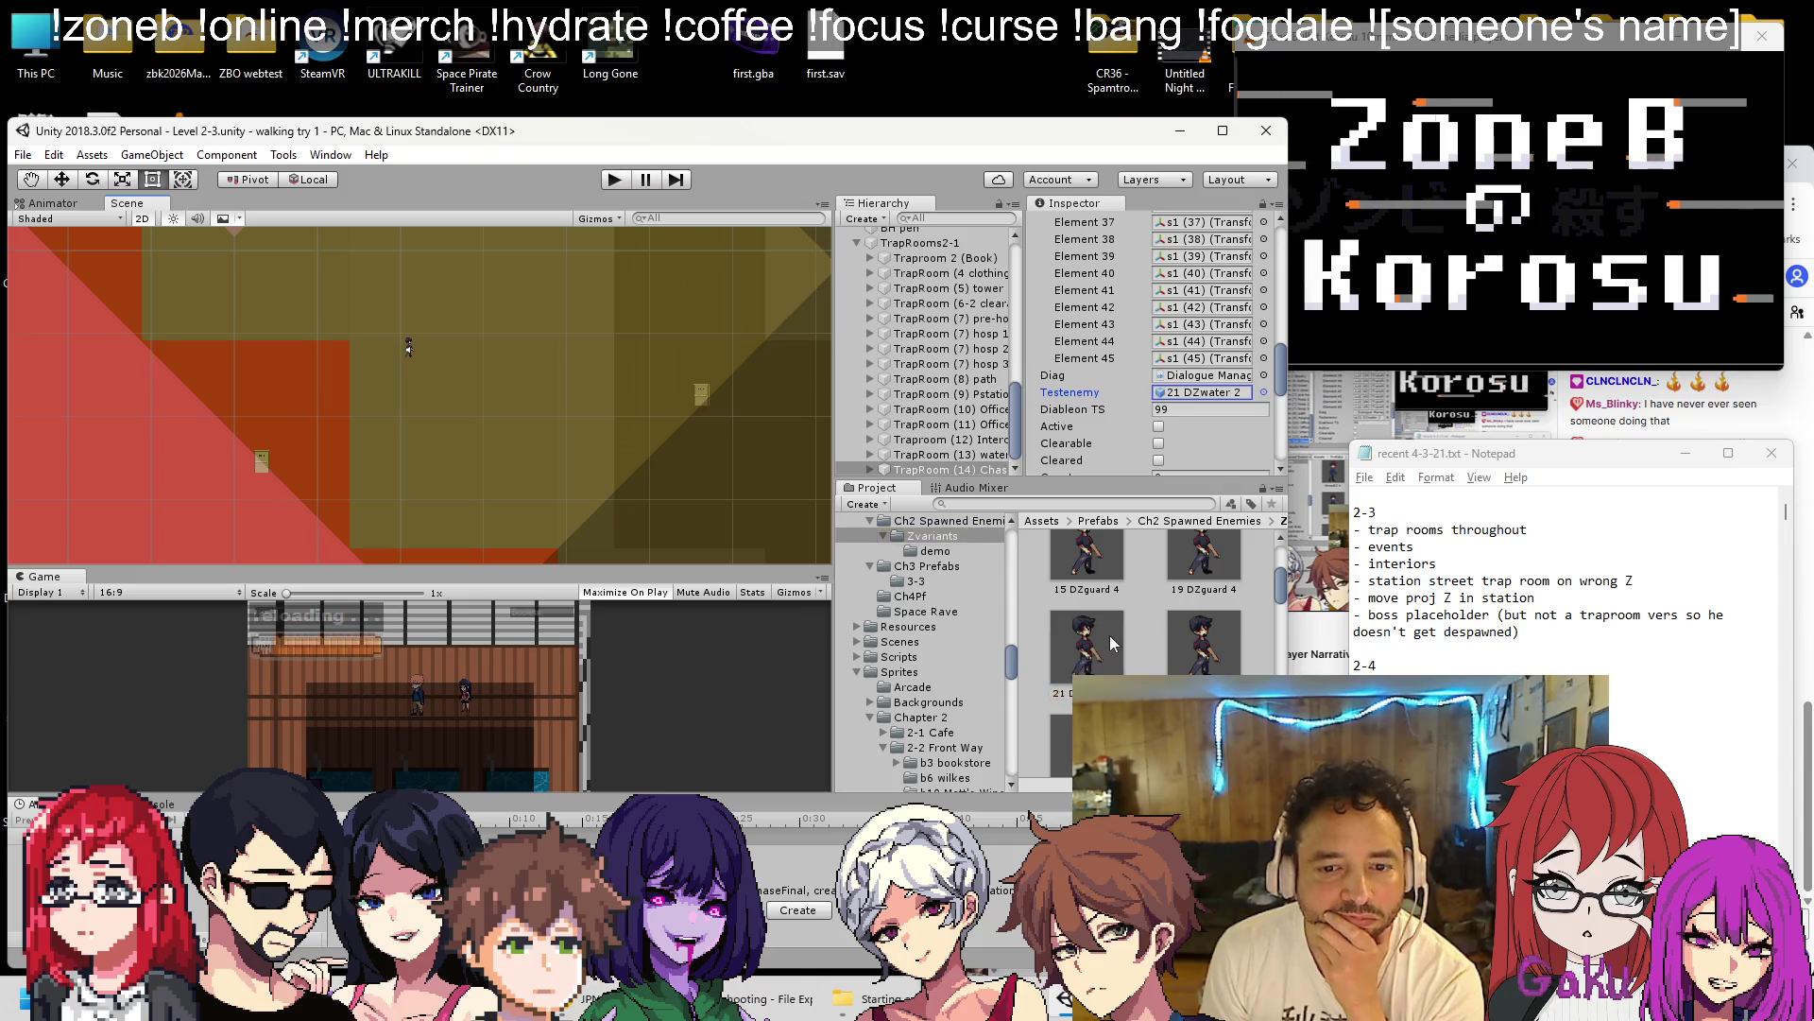
Drag 21 DZwater 2 under Enemies 2-3, remove DZguard 2, and save the scene.
left_click(438, 410)
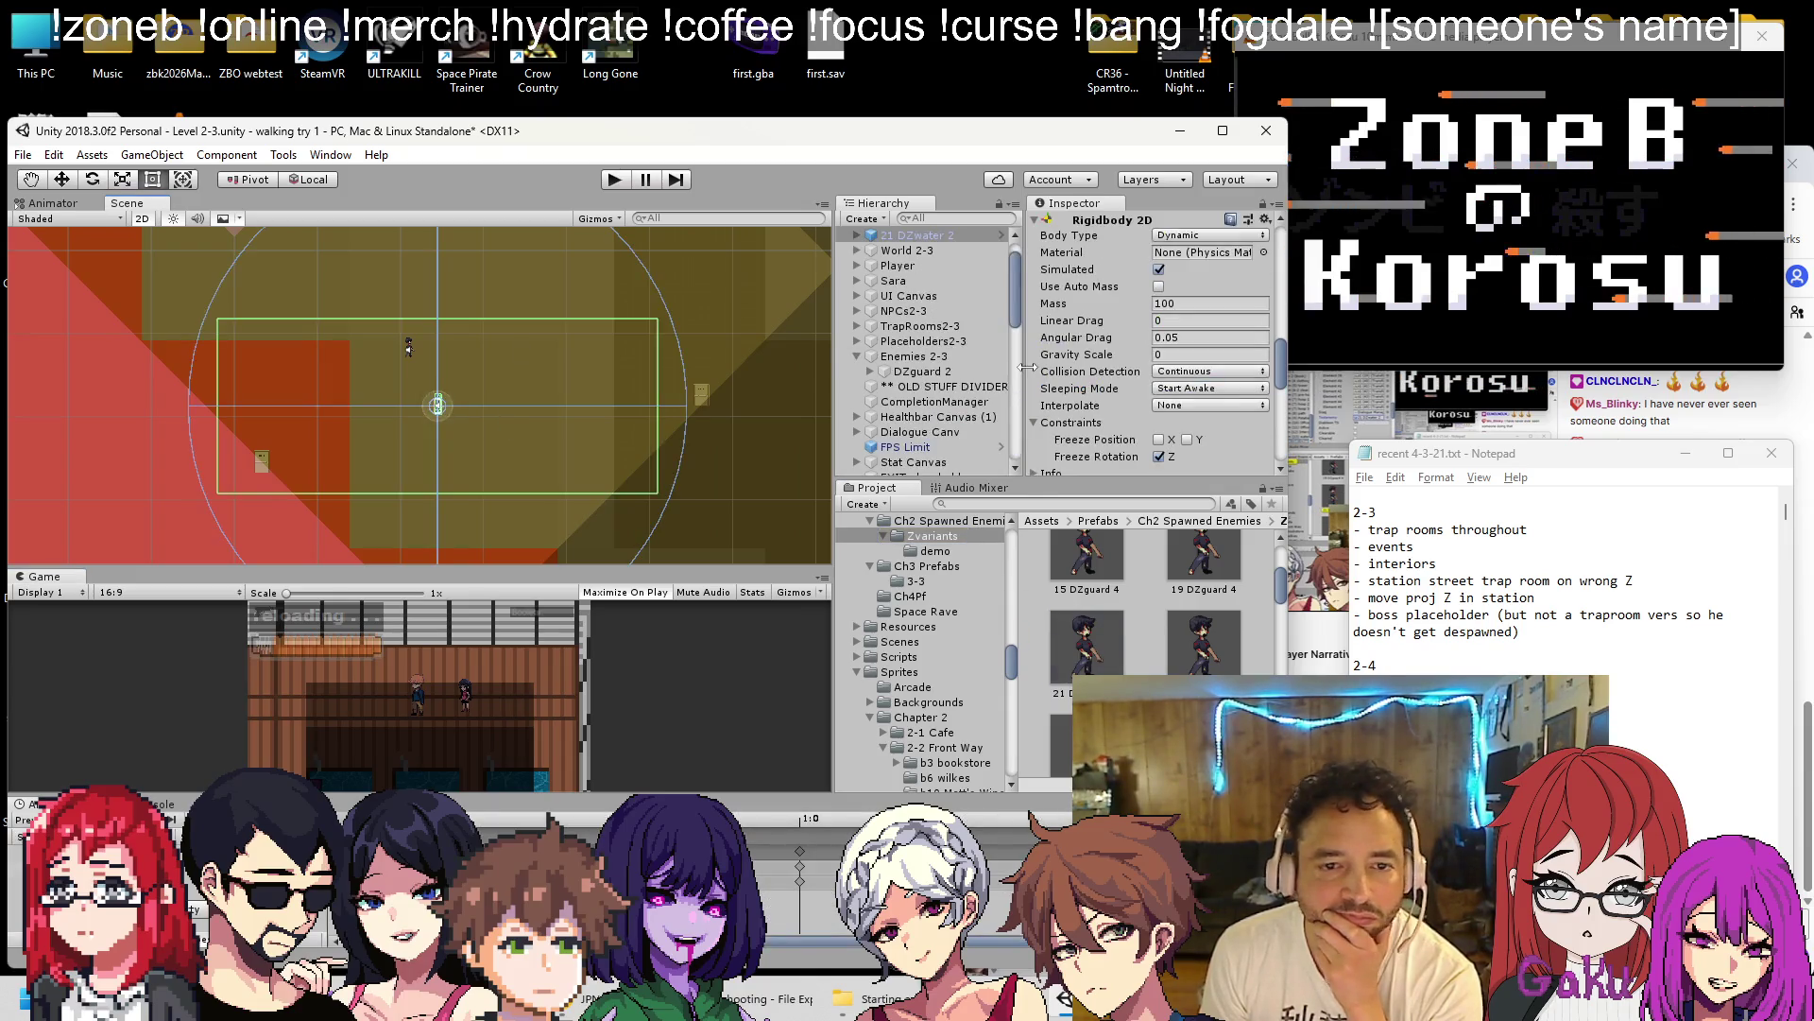
mouse_move(927, 242)
left_mouse_down()
mouse_move(921, 449)
mouse_move(924, 376)
left_mouse_up()
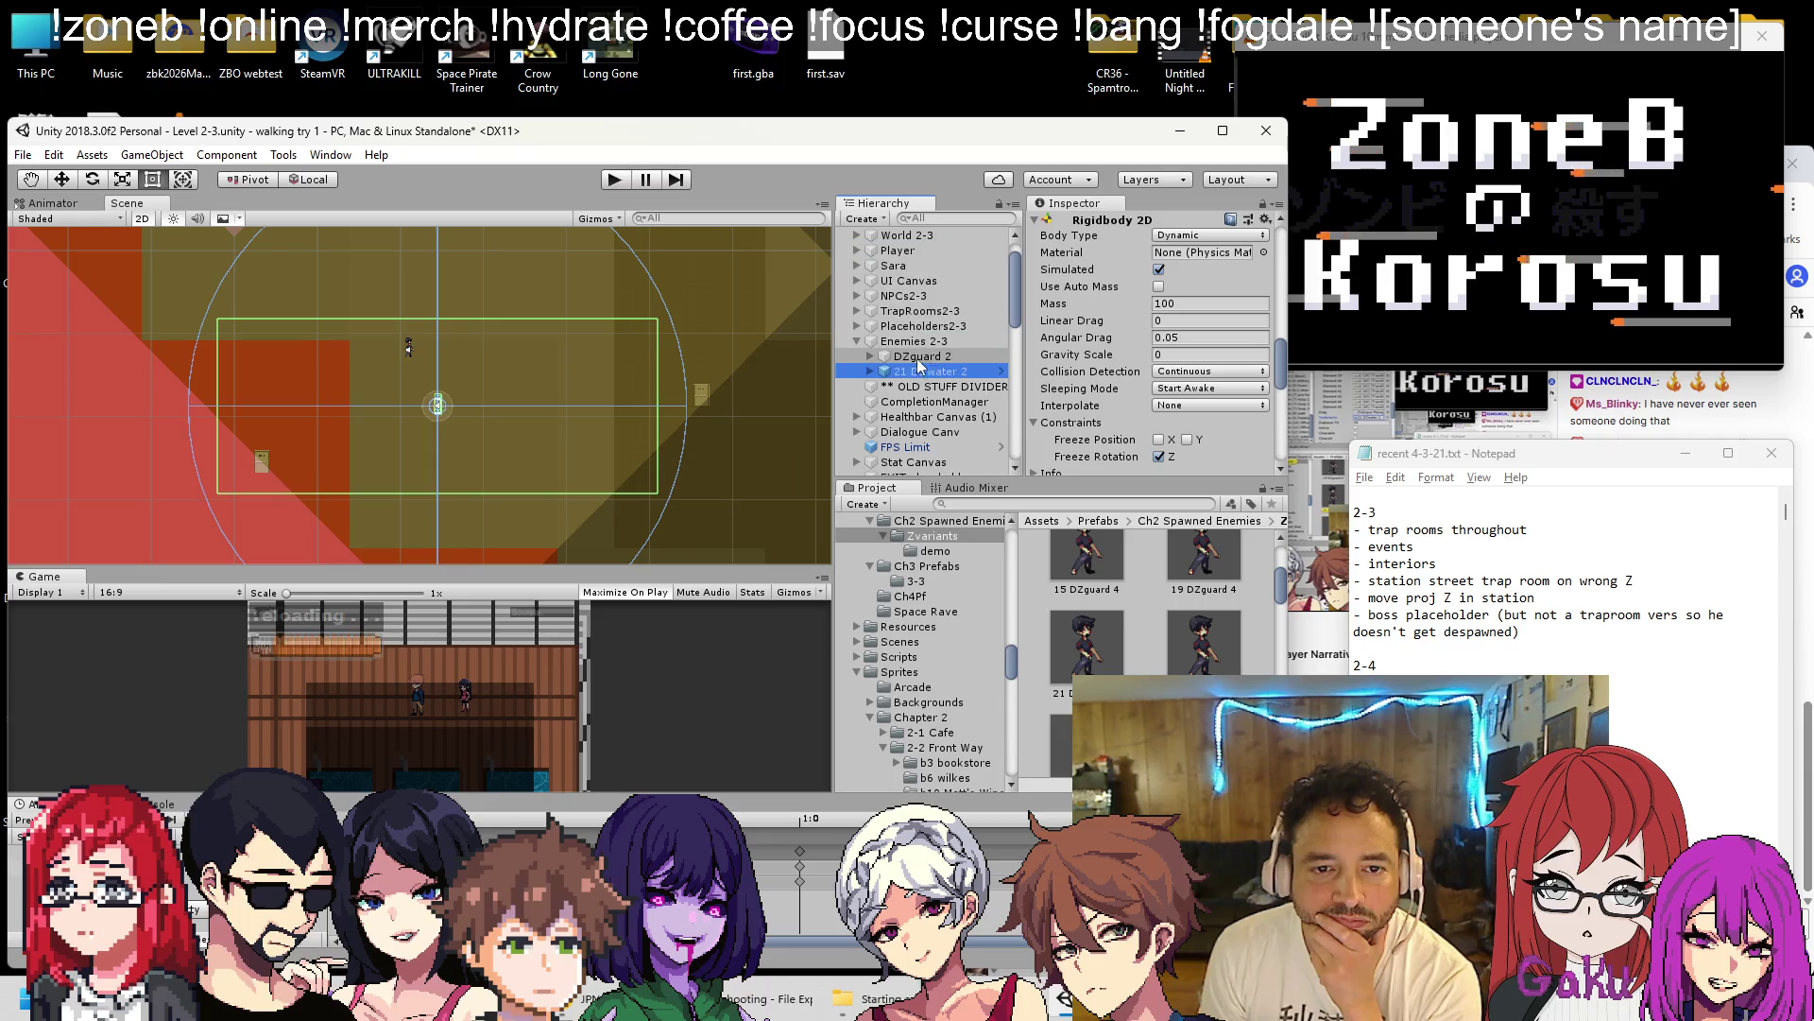
right_click(924, 376)
left_click(945, 358)
left_click(945, 358)
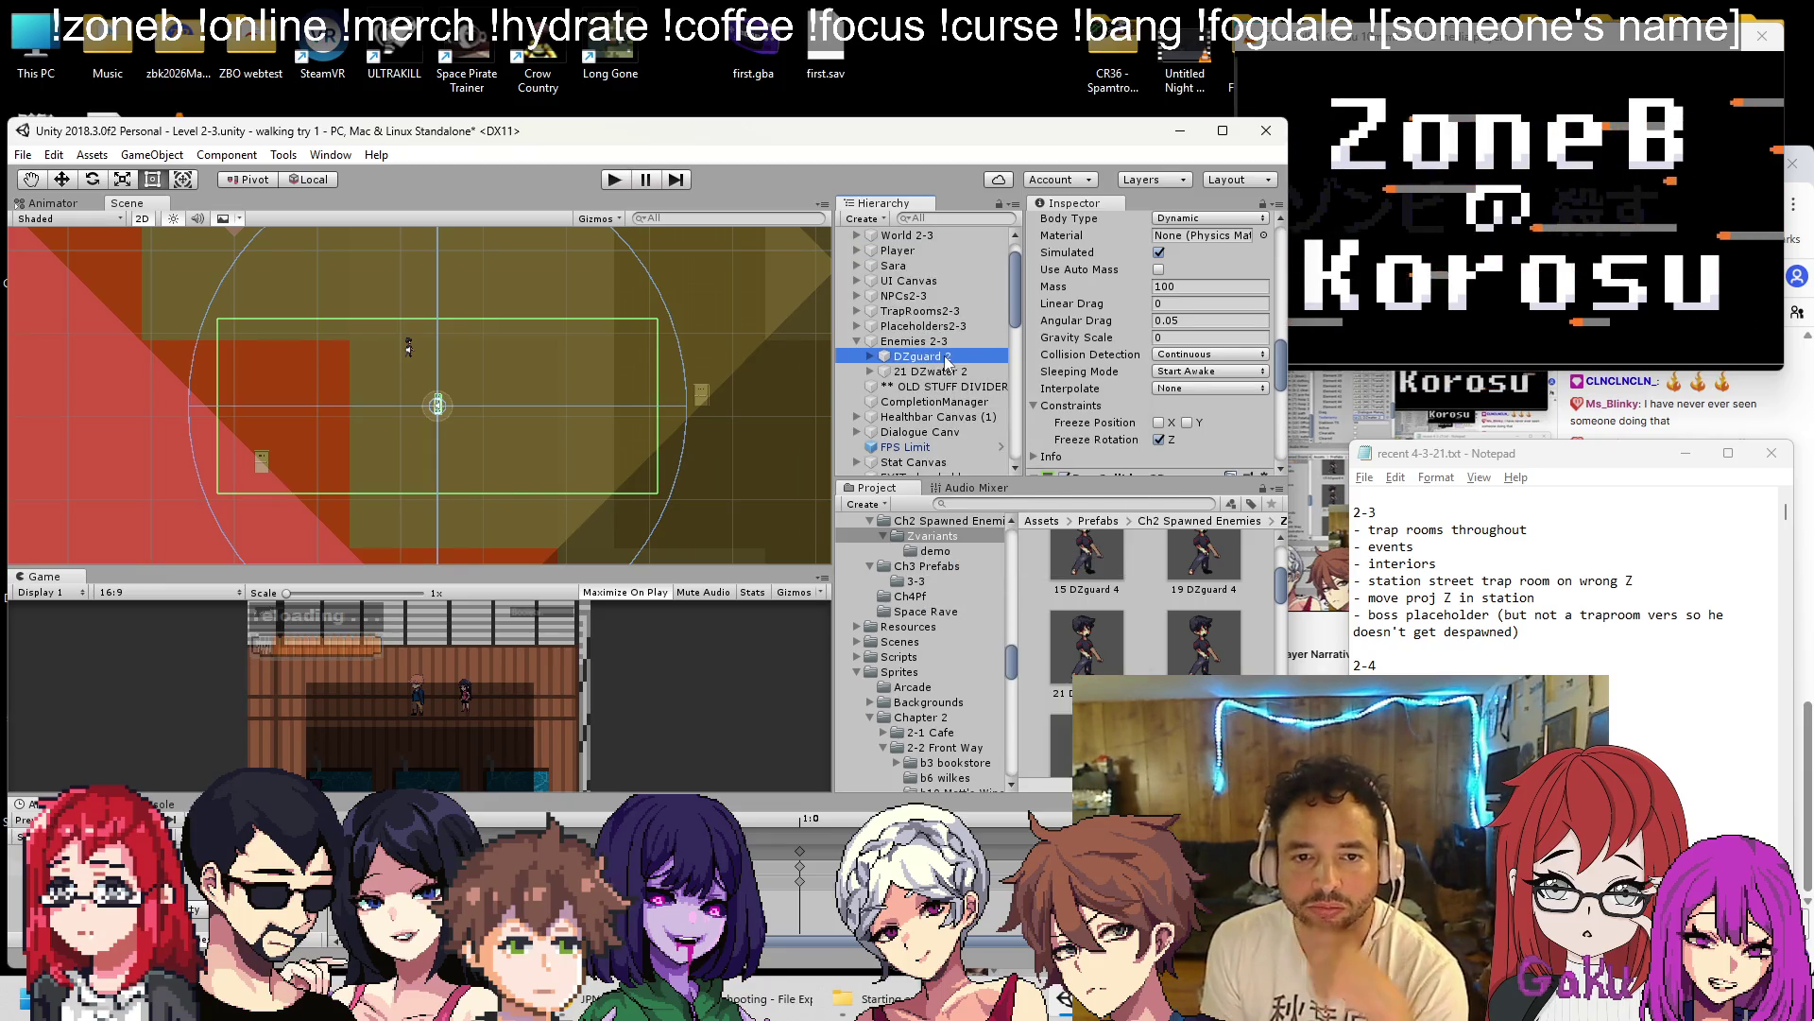
key("Delete")
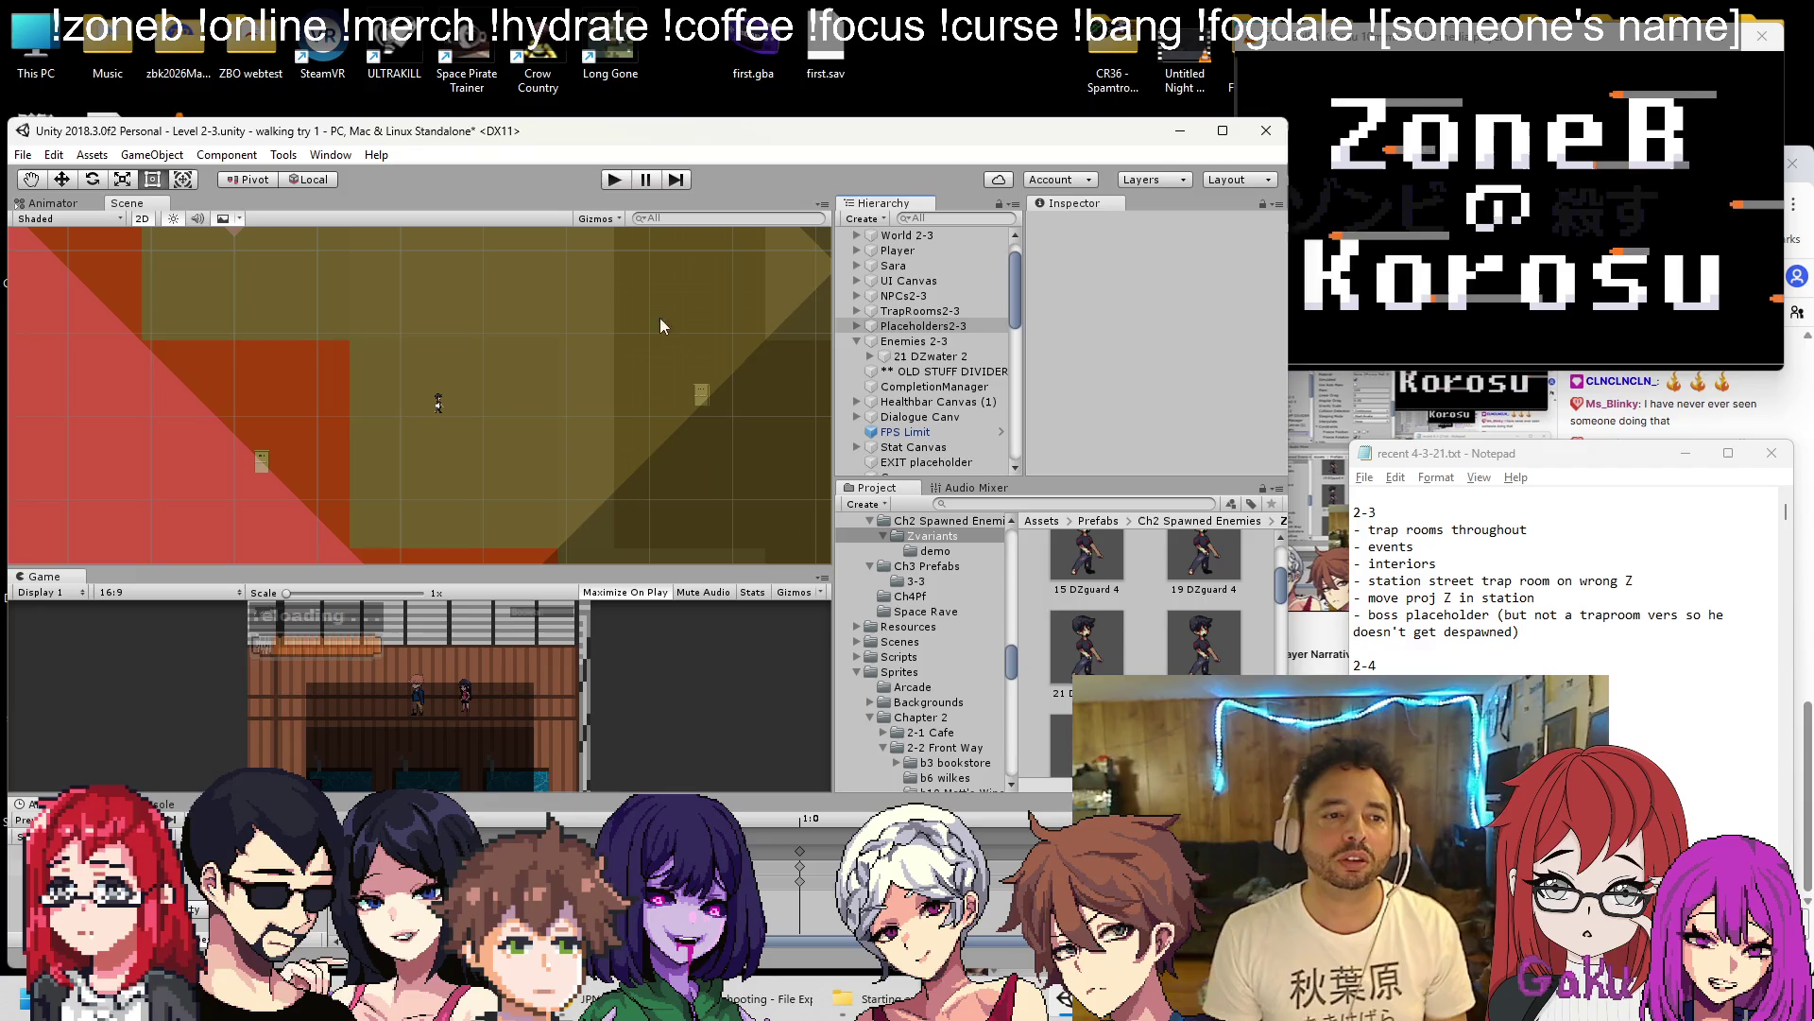
key("ctrl+s")
scroll(554, 375, "down", 10)
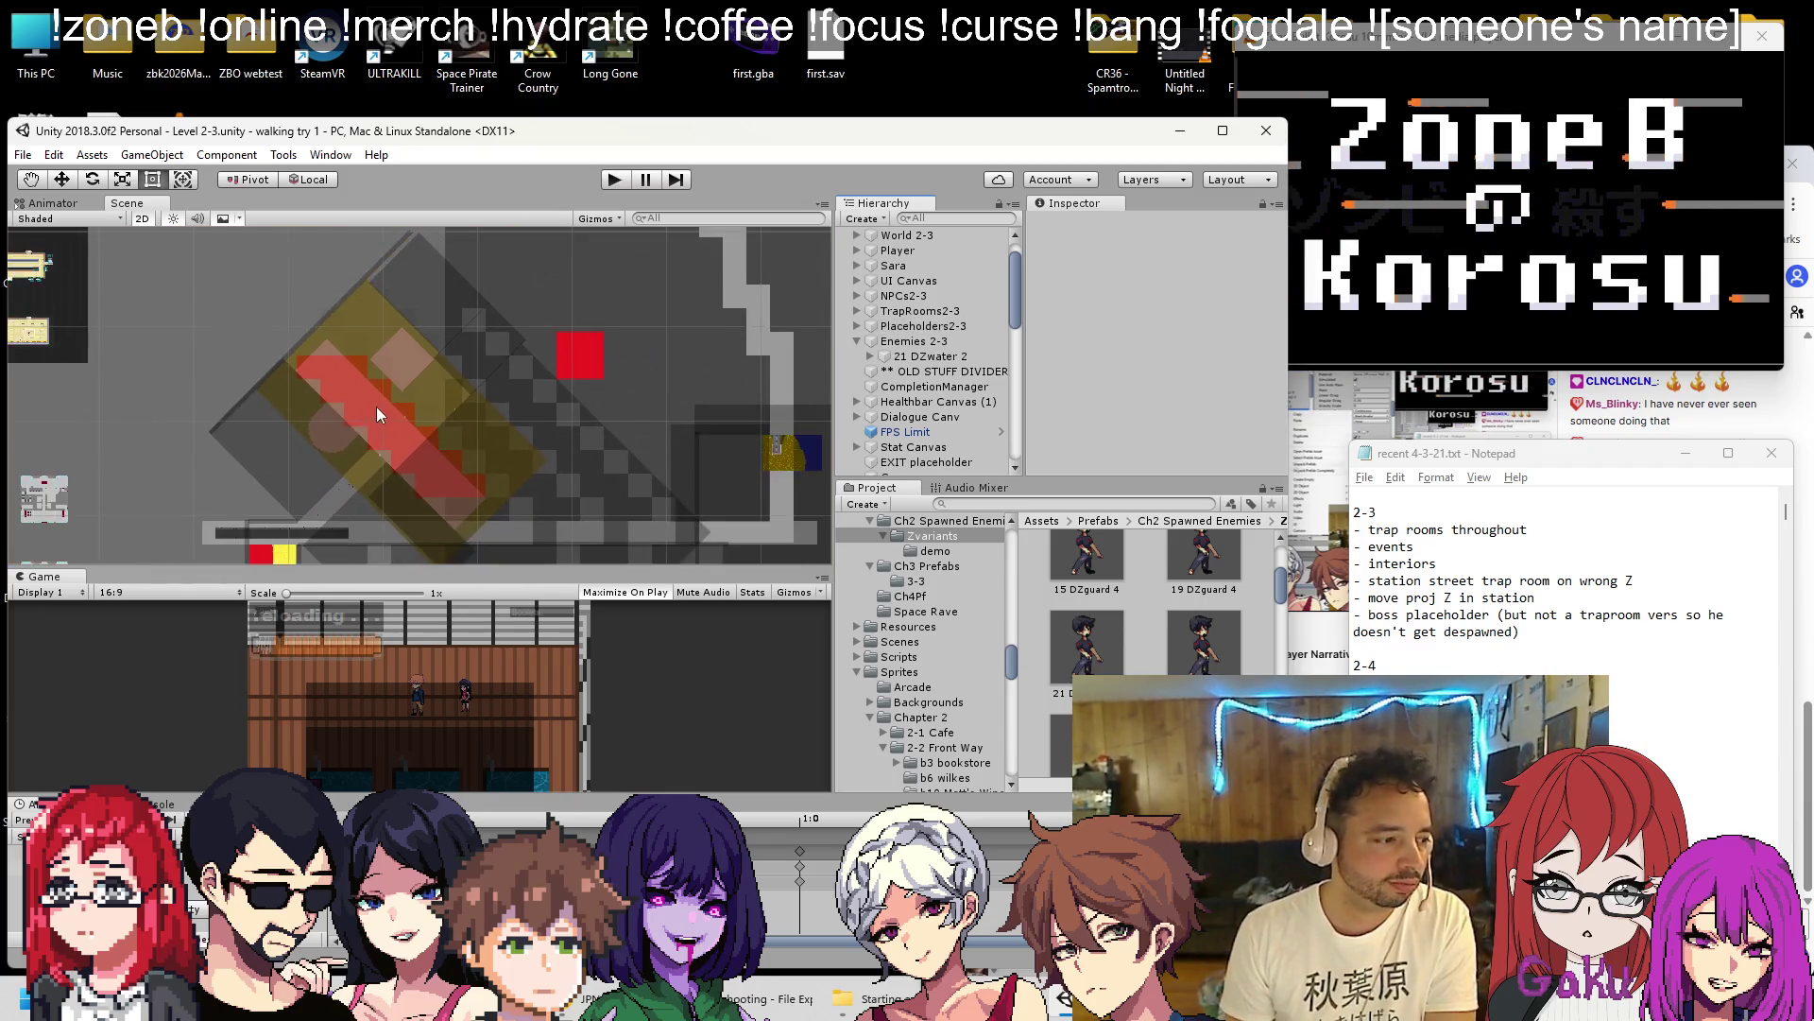
scroll(276, 400, "up", 3)
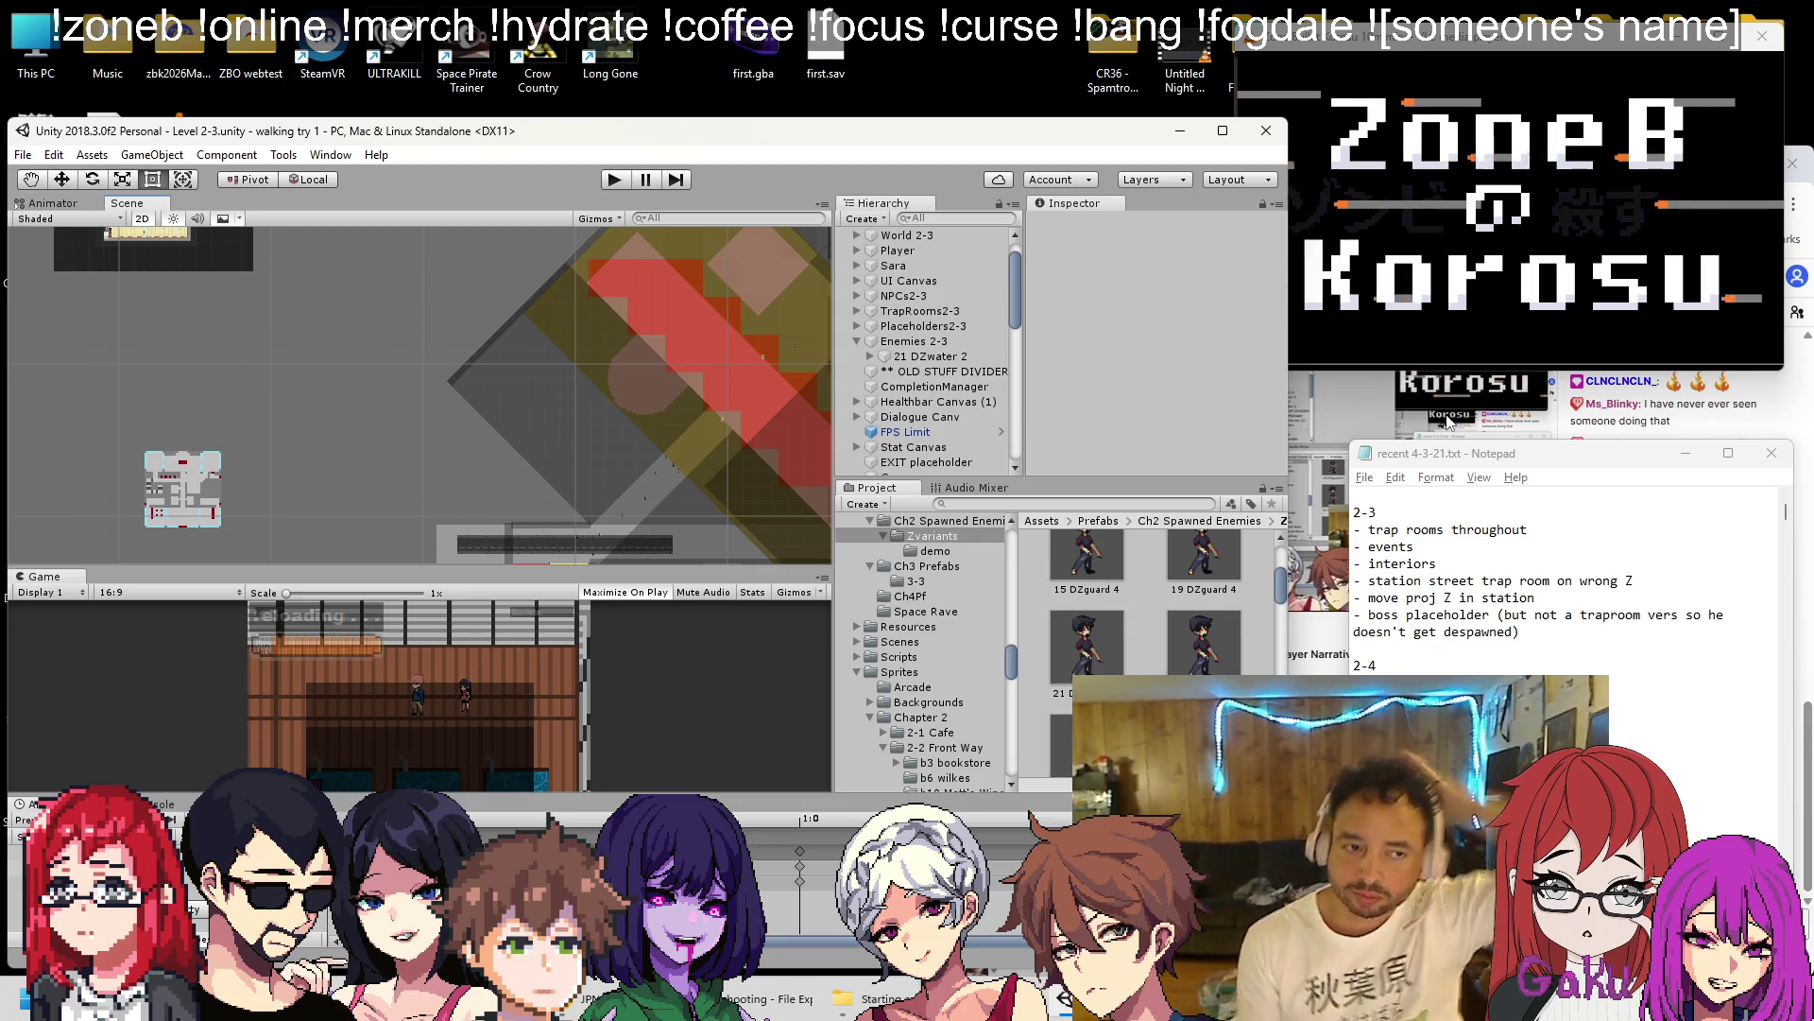
scroll(404, 353, "down", 10)
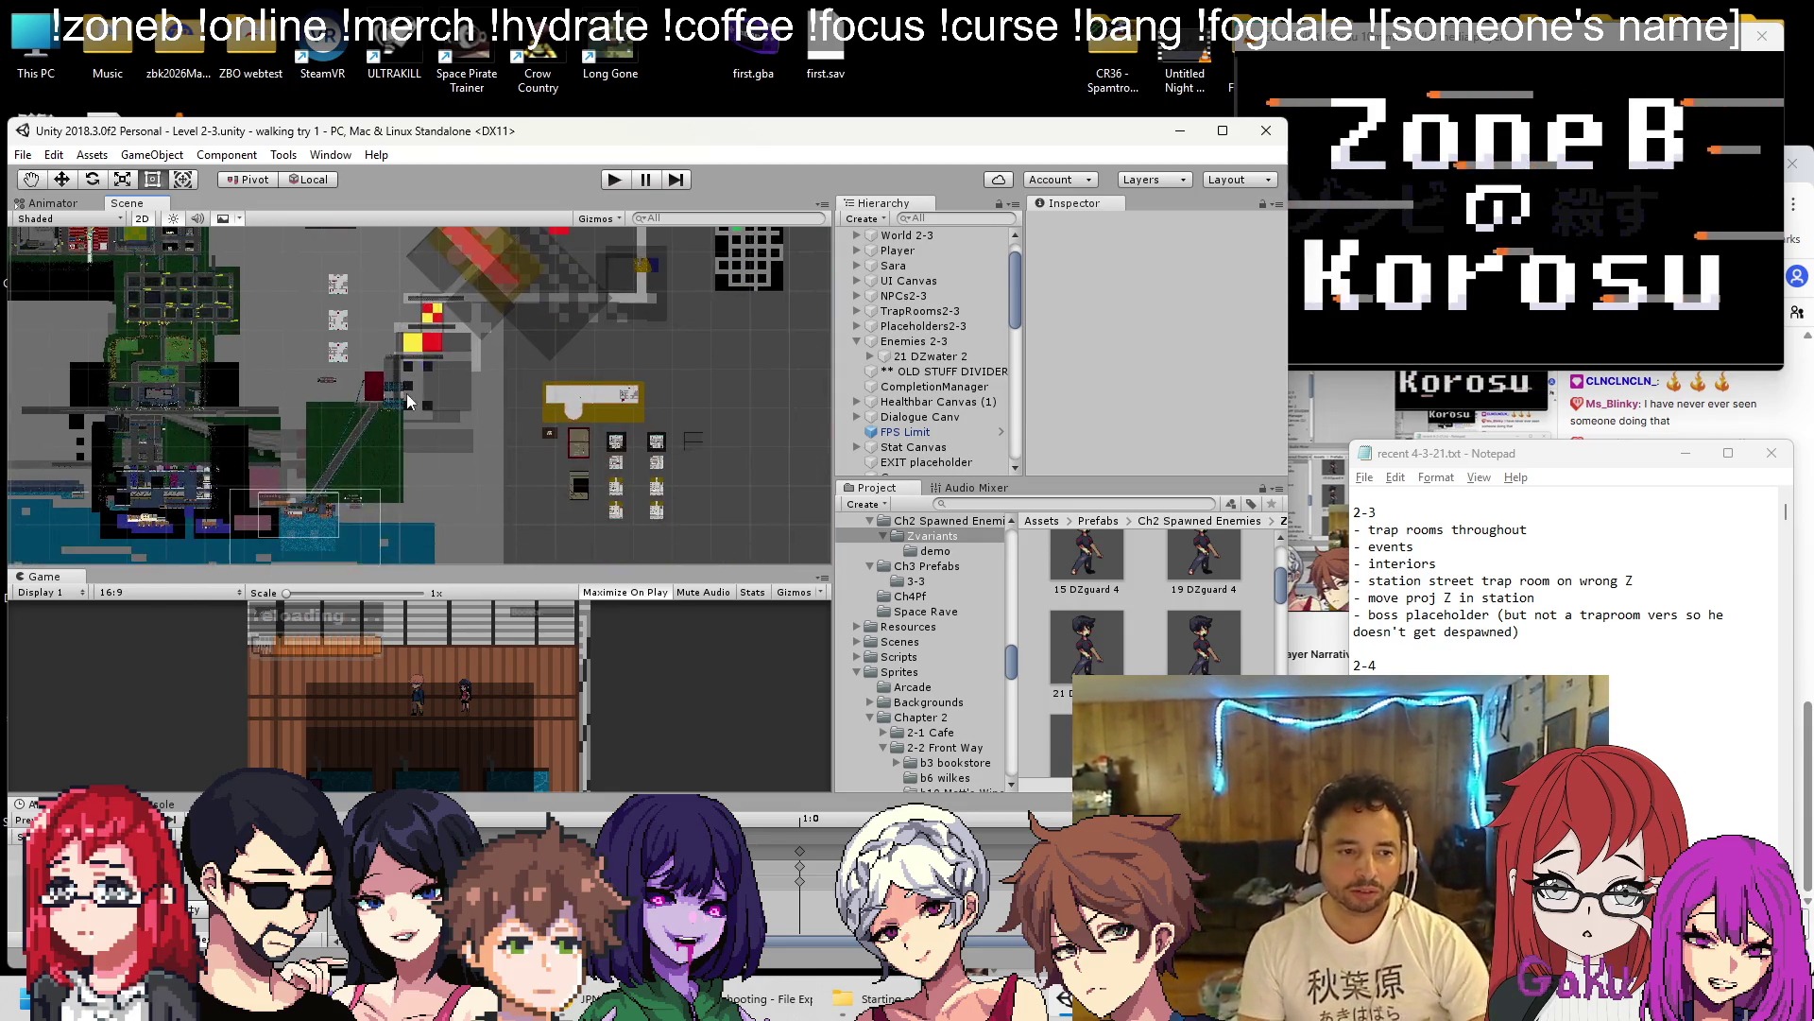
scroll(399, 446, "up", 10)
mouse_move(402, 450)
left_mouse_down()
mouse_move(240, 478)
mouse_move(217, 457)
left_mouse_up()
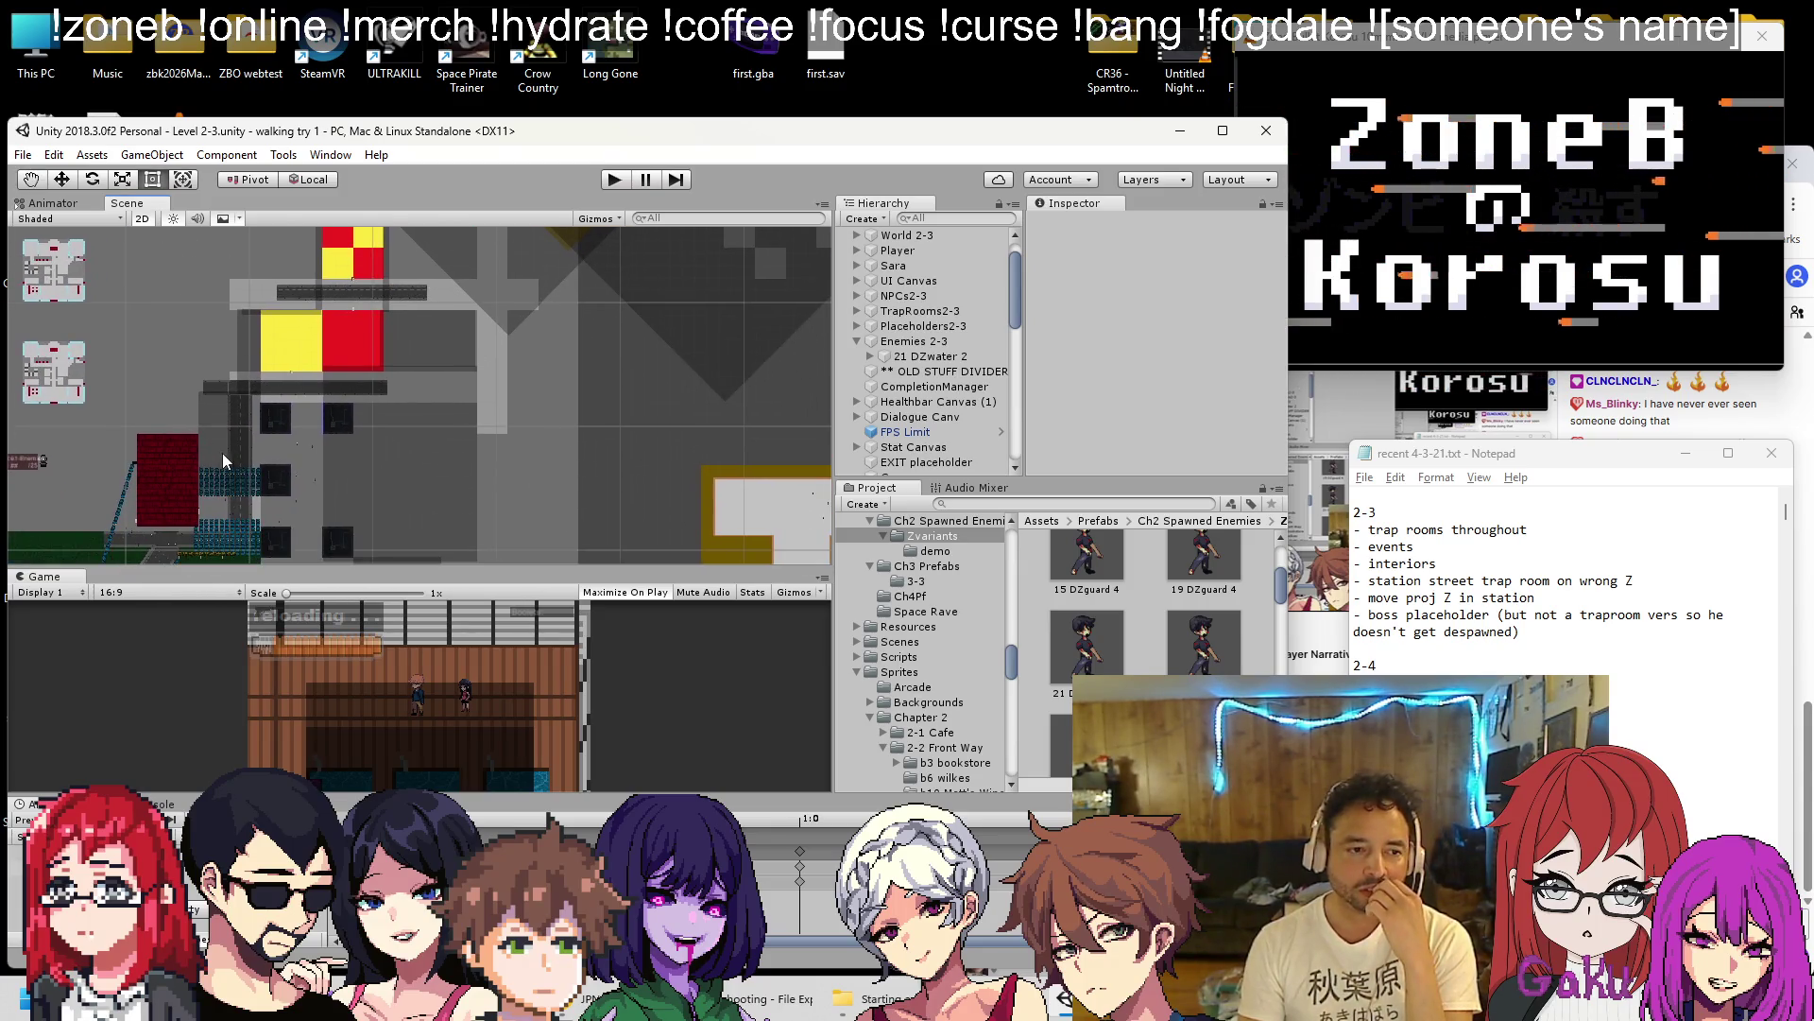
left_click_drag(331, 423, 281, 494)
mouse_move(392, 432)
left_mouse_down()
mouse_move(355, 372)
mouse_move(404, 490)
mouse_move(406, 558)
left_mouse_up()
scroll(378, 354, "down", 1)
scroll(462, 407, "down", 1)
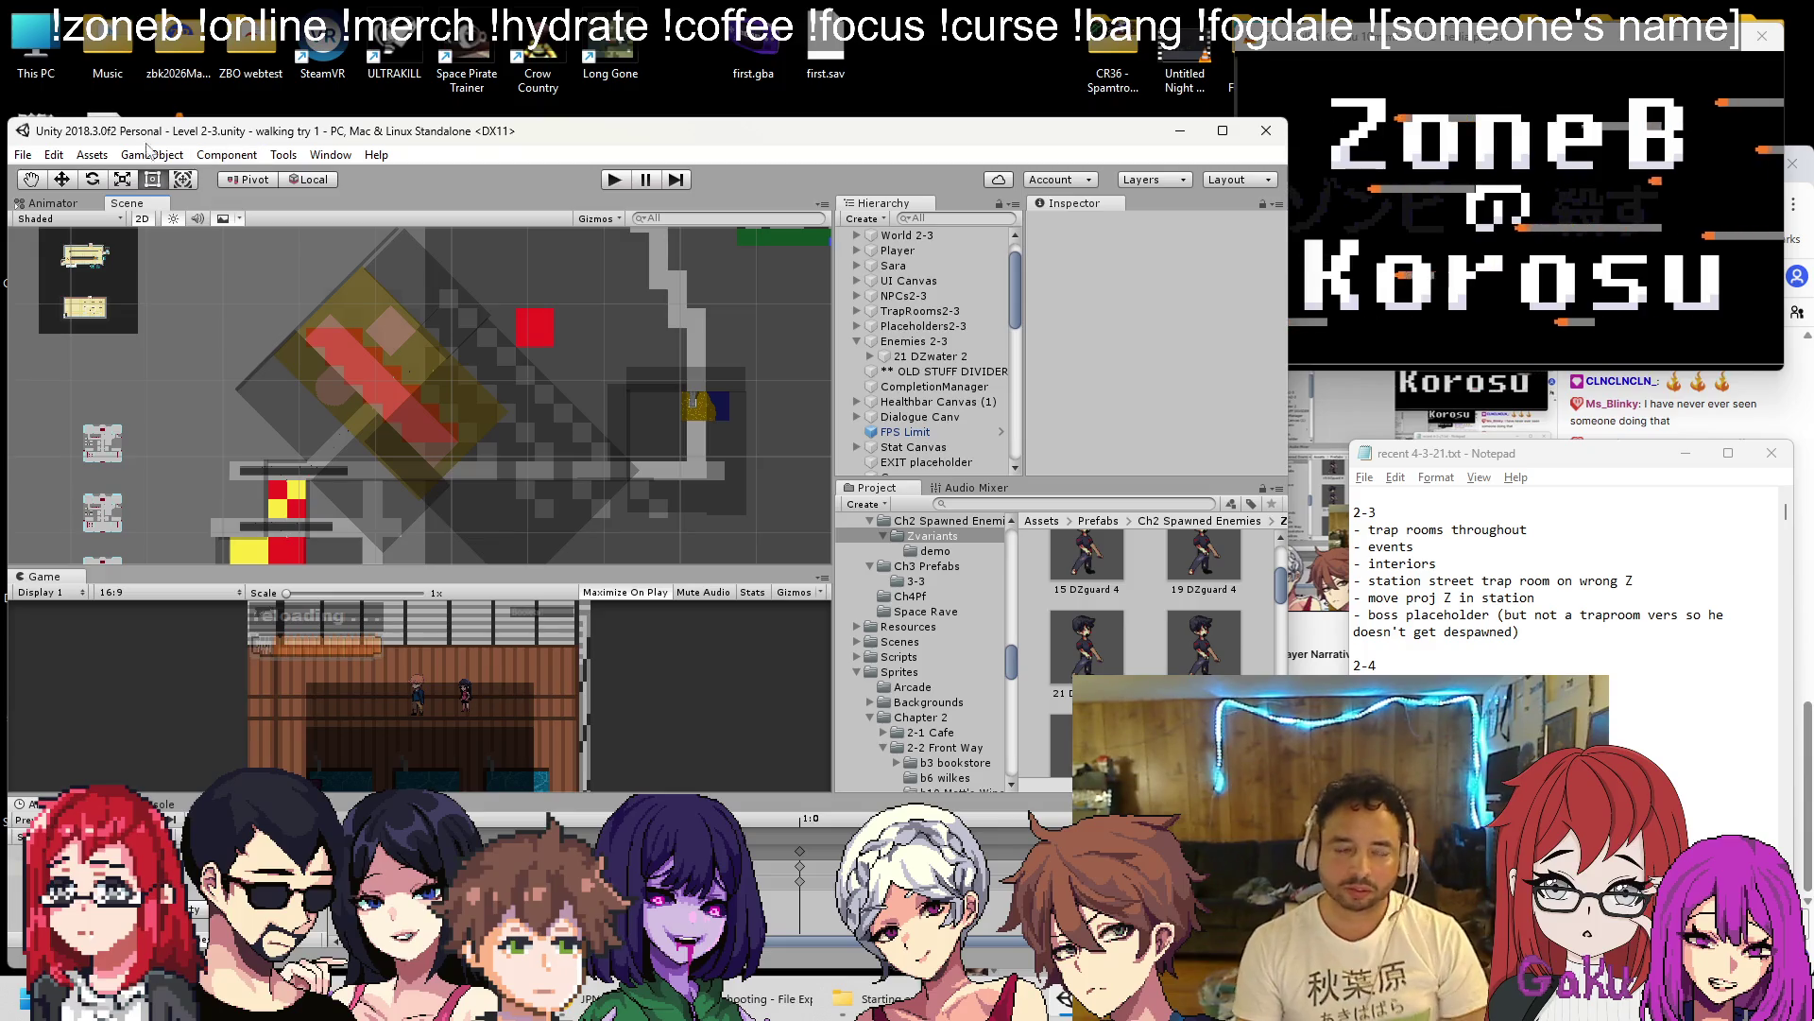
left_click(23, 157)
left_click(38, 198)
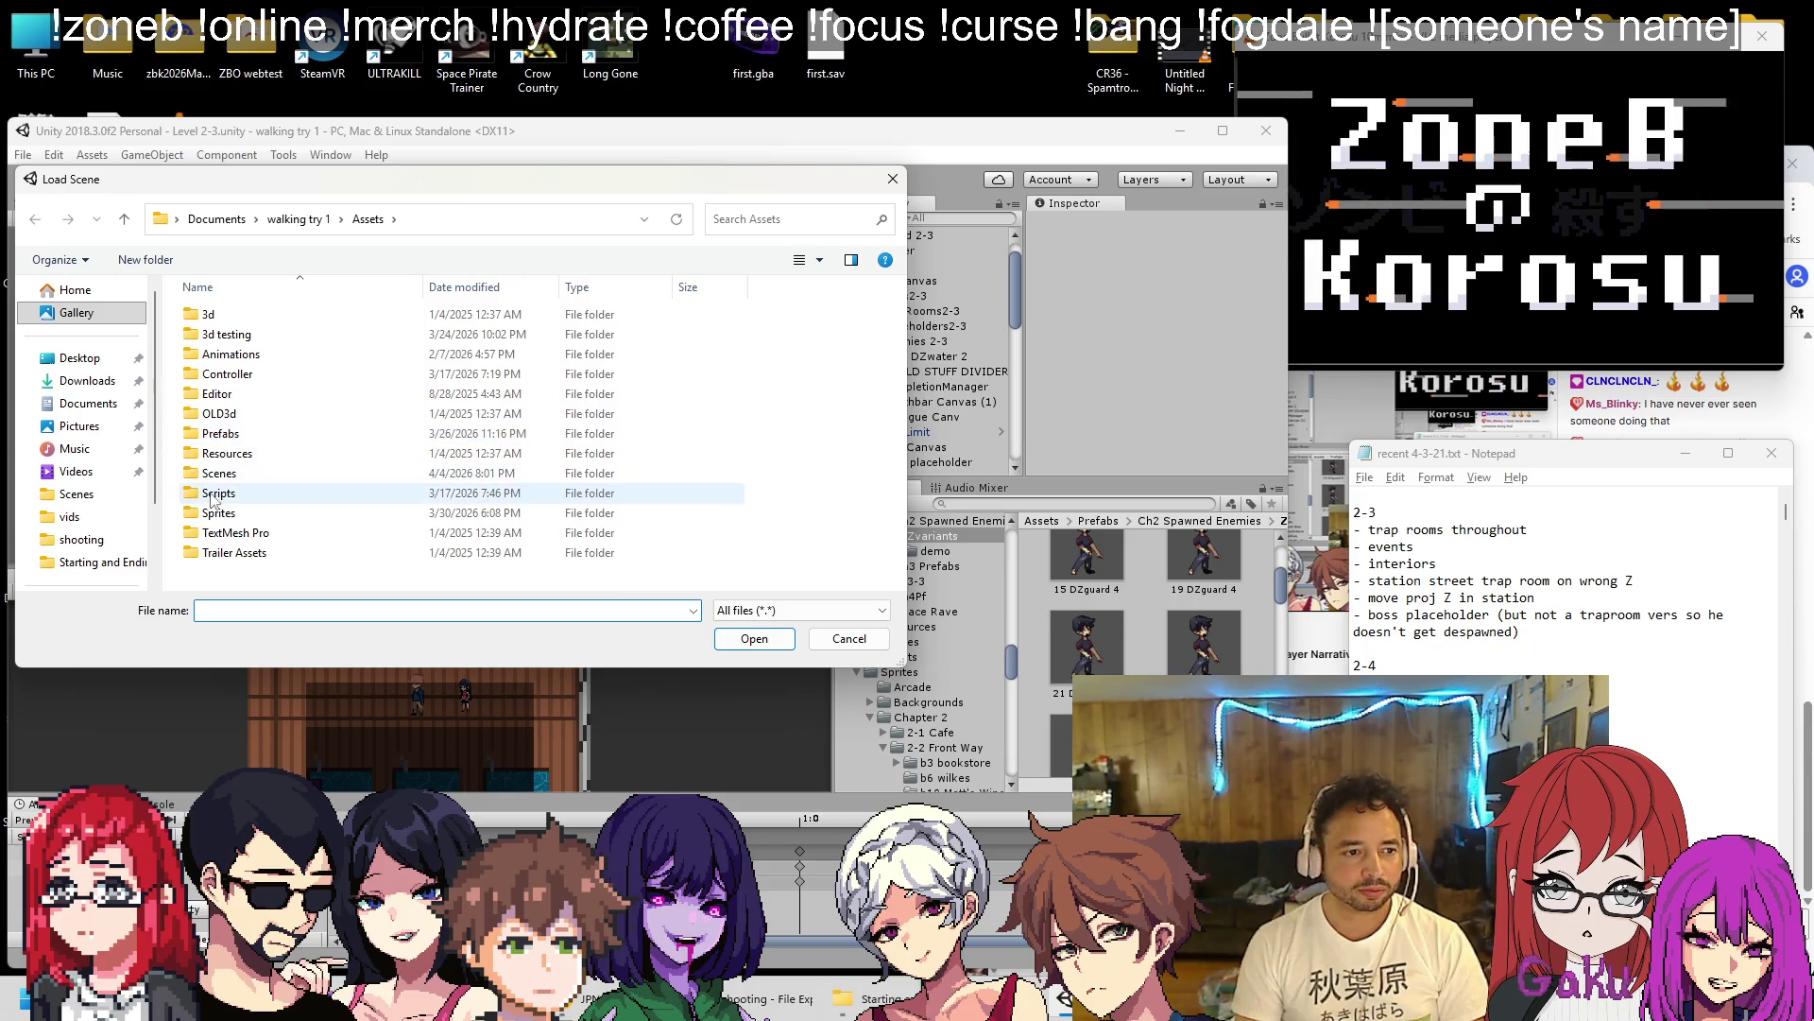
In the Load Scene dialog, enter the Scenes folder and open Level 2-4.unity.
double_click(488, 471)
scroll(344, 480, "down", 10)
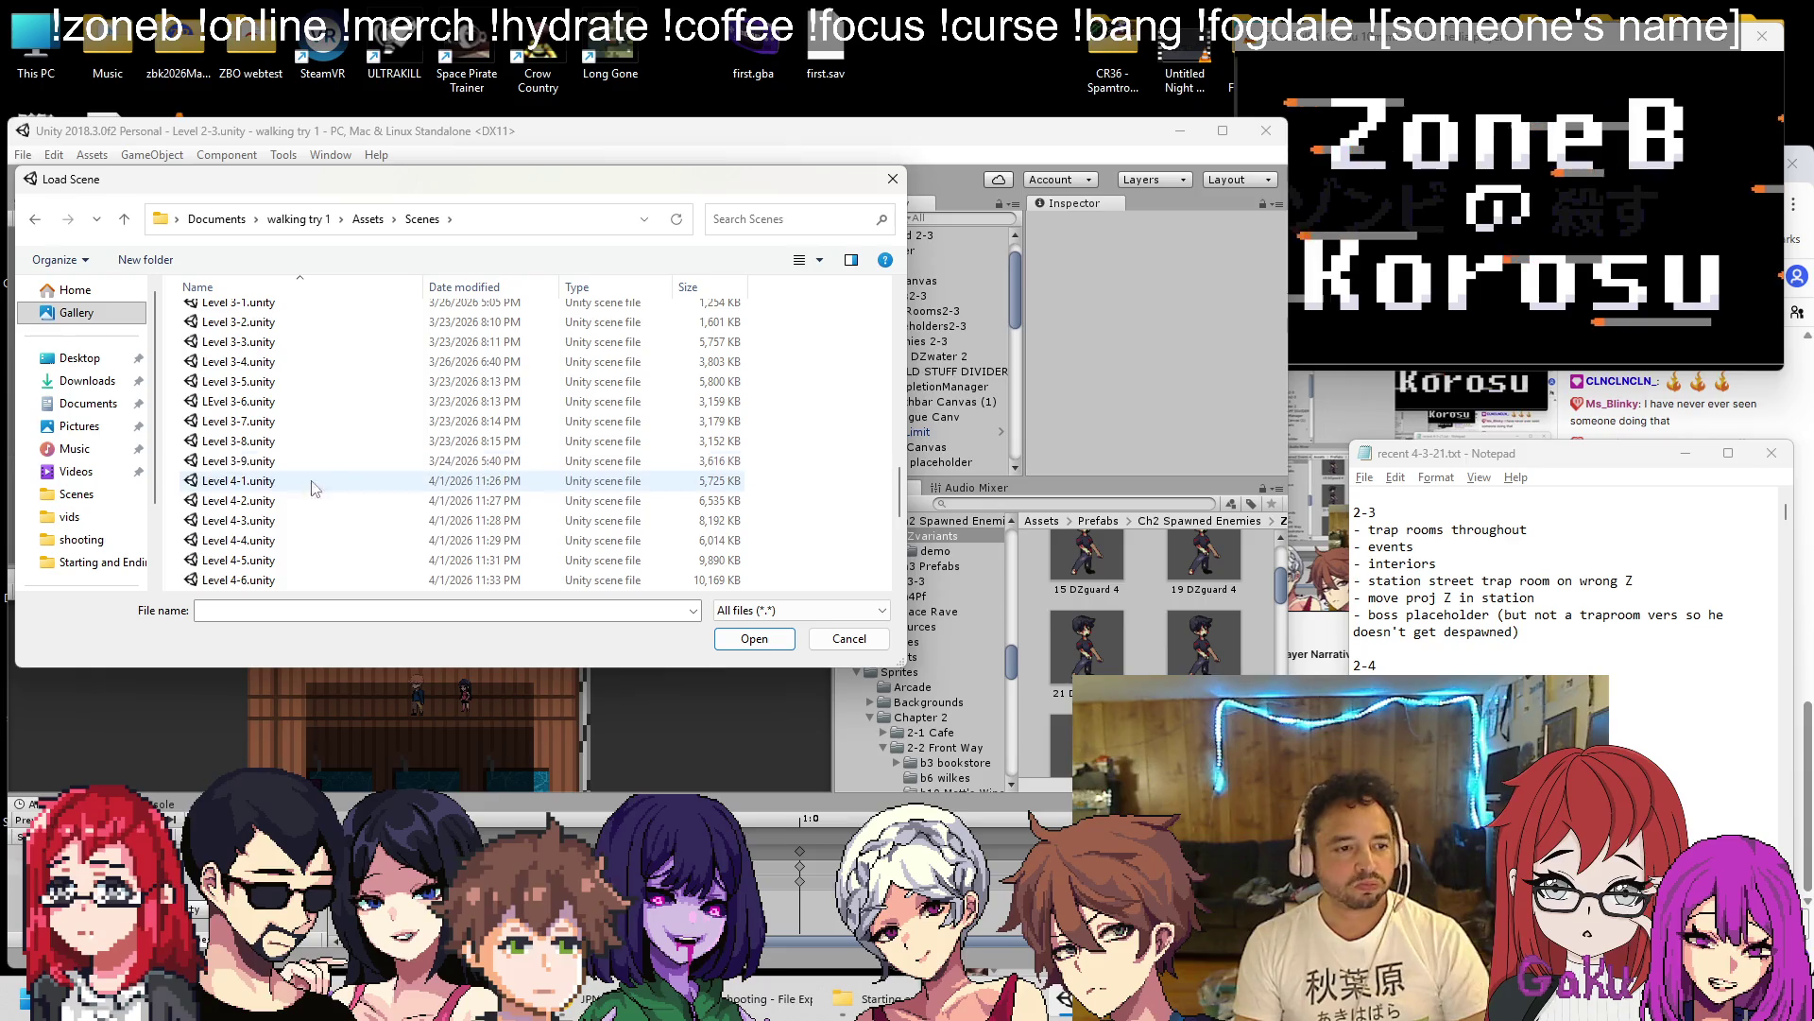
scroll(312, 463, "up", 2)
left_click(281, 369)
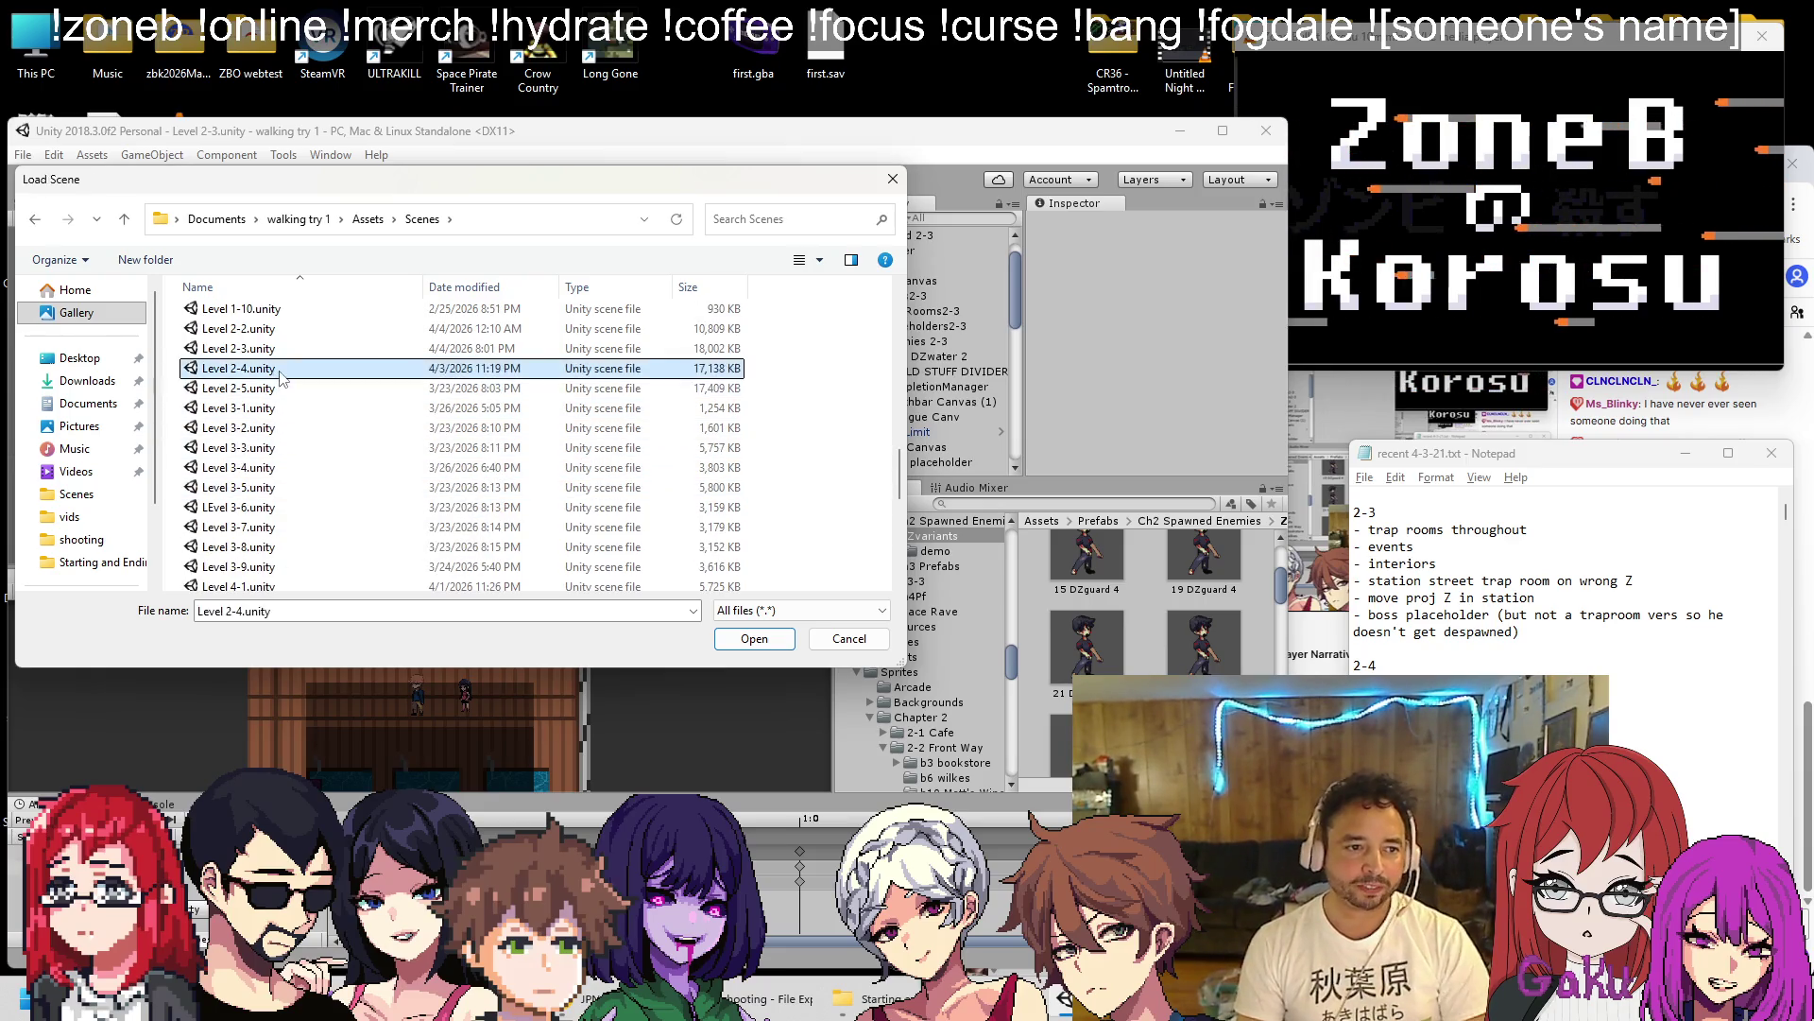
double_click(281, 371)
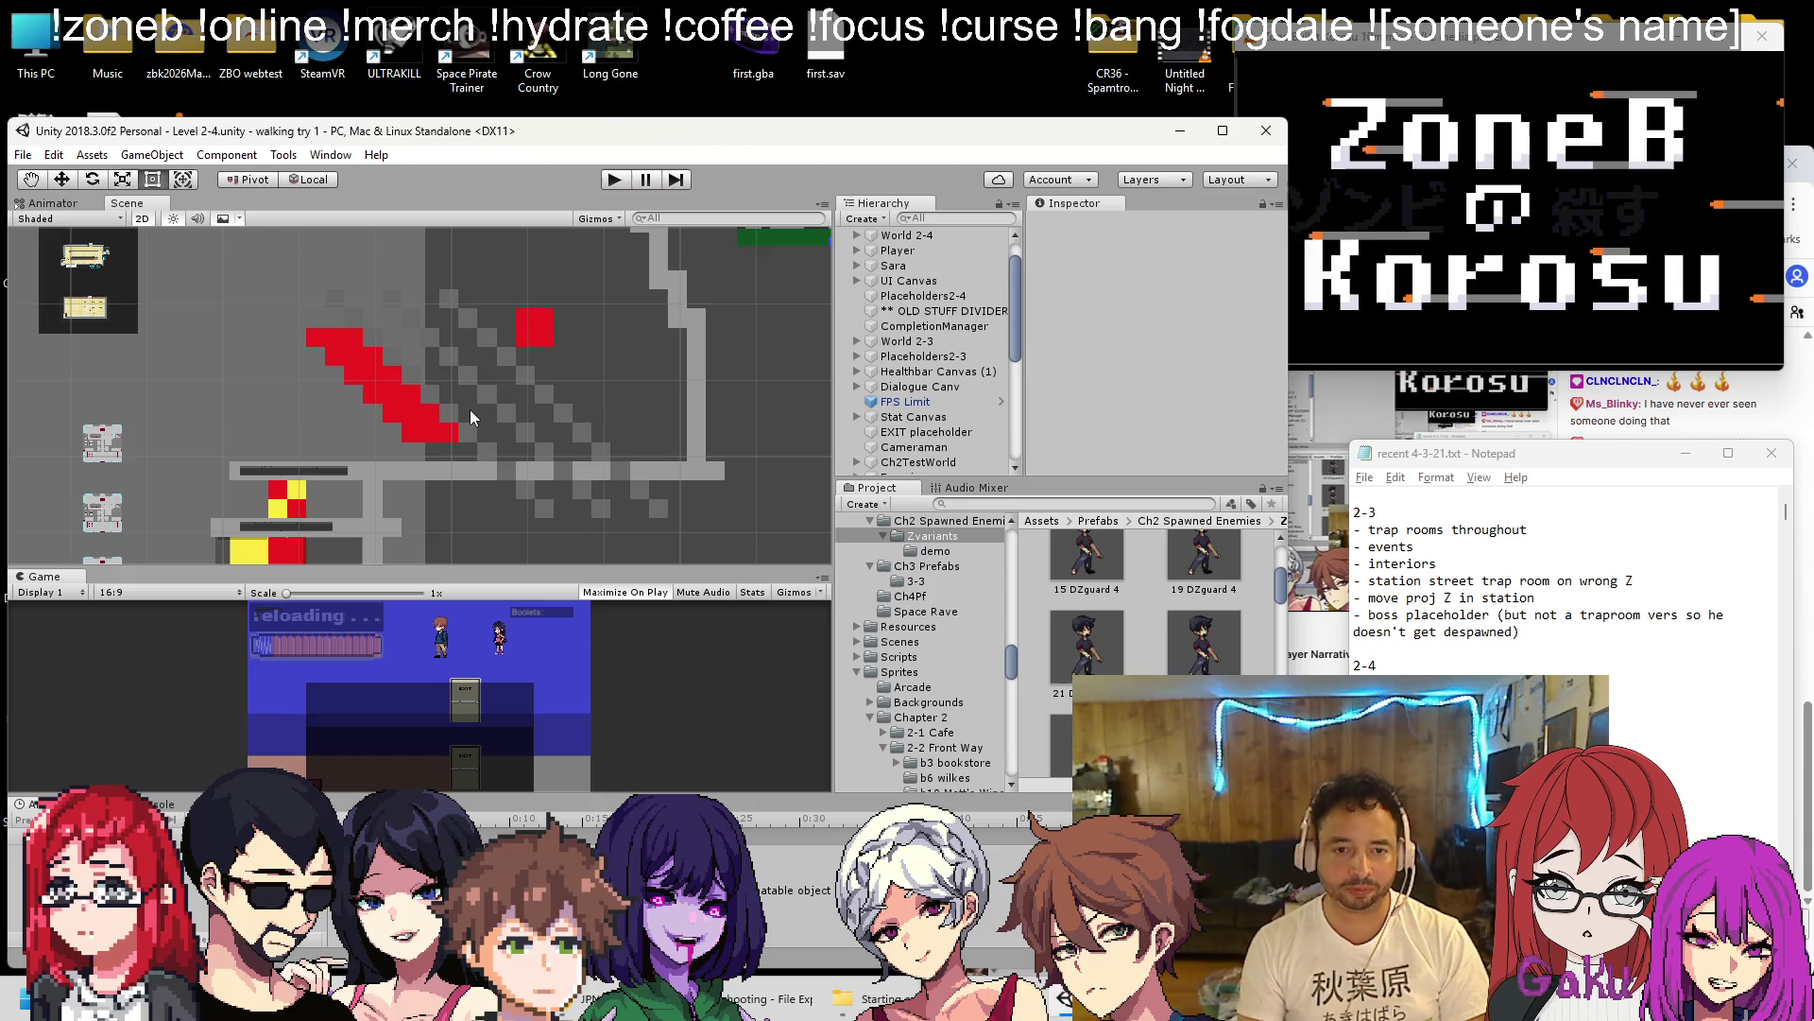
Pan over the Level 2-4 layout, scroll the Hierarchy to the top, and open its Create dropdown.
scroll(675, 457, "down", 8)
left_click_drag(284, 400, 494, 399)
scroll(348, 357, "up", 10)
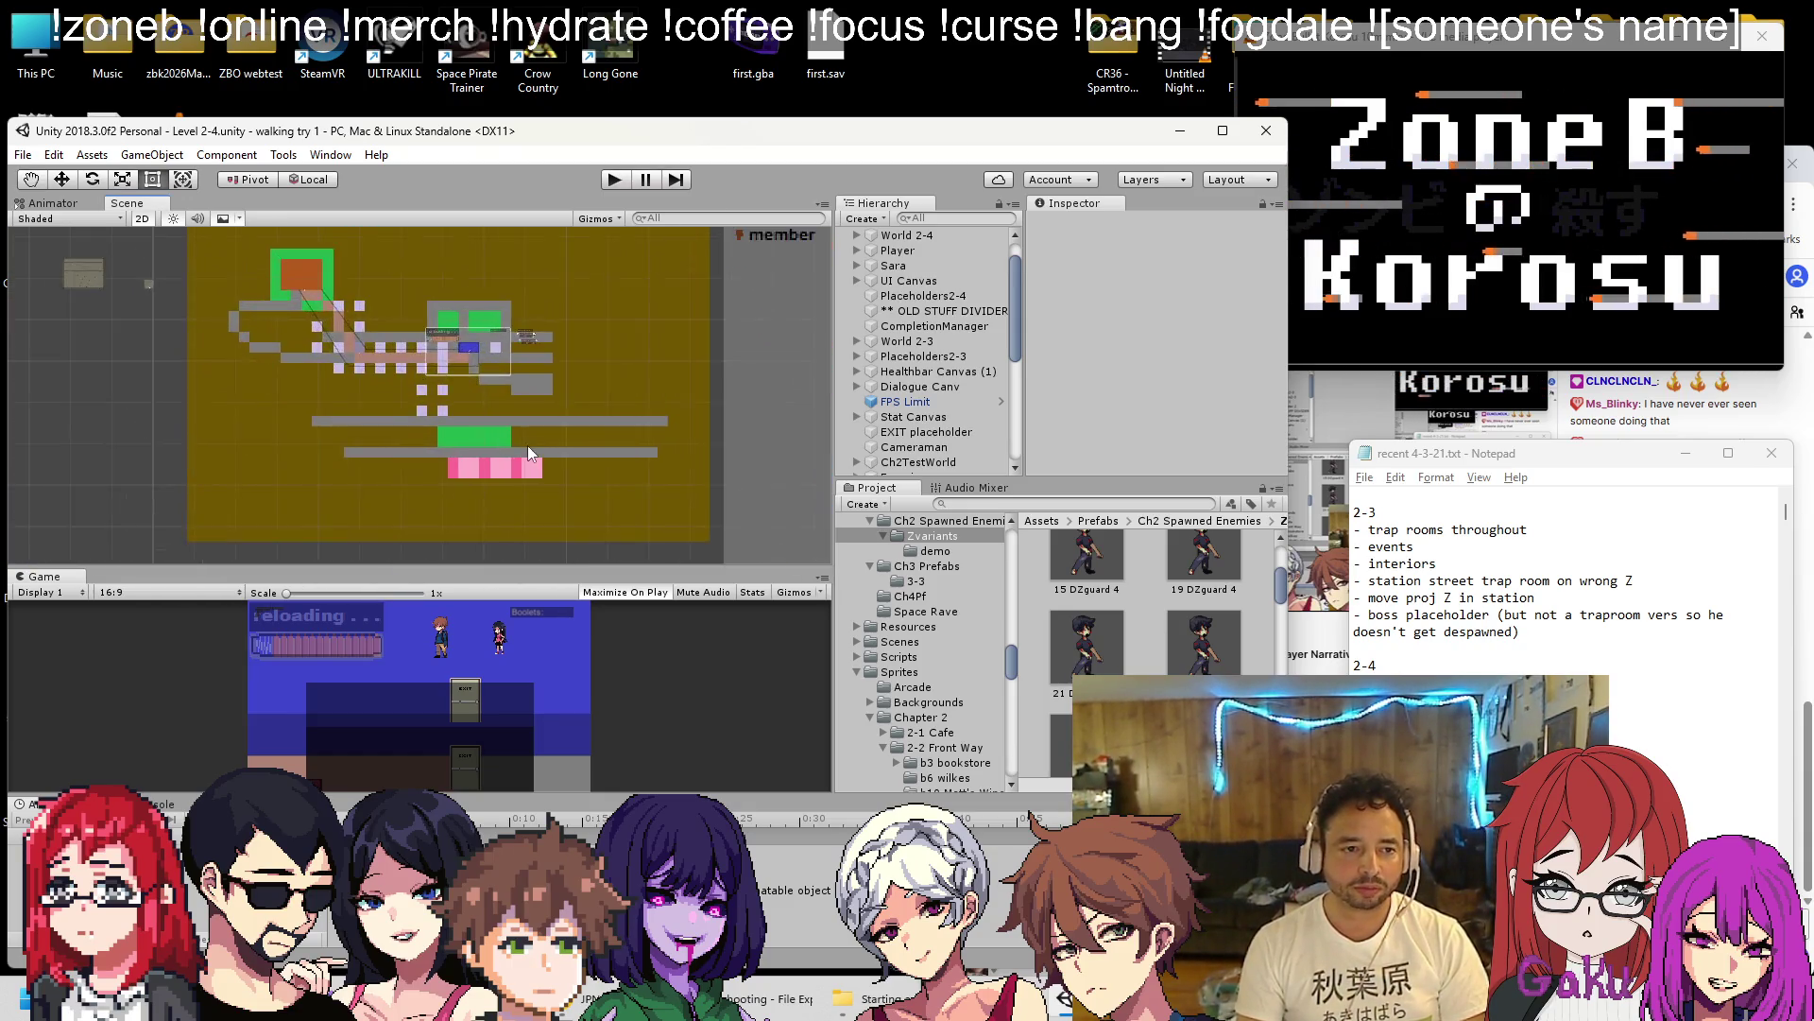
scroll(433, 422, "up", 3)
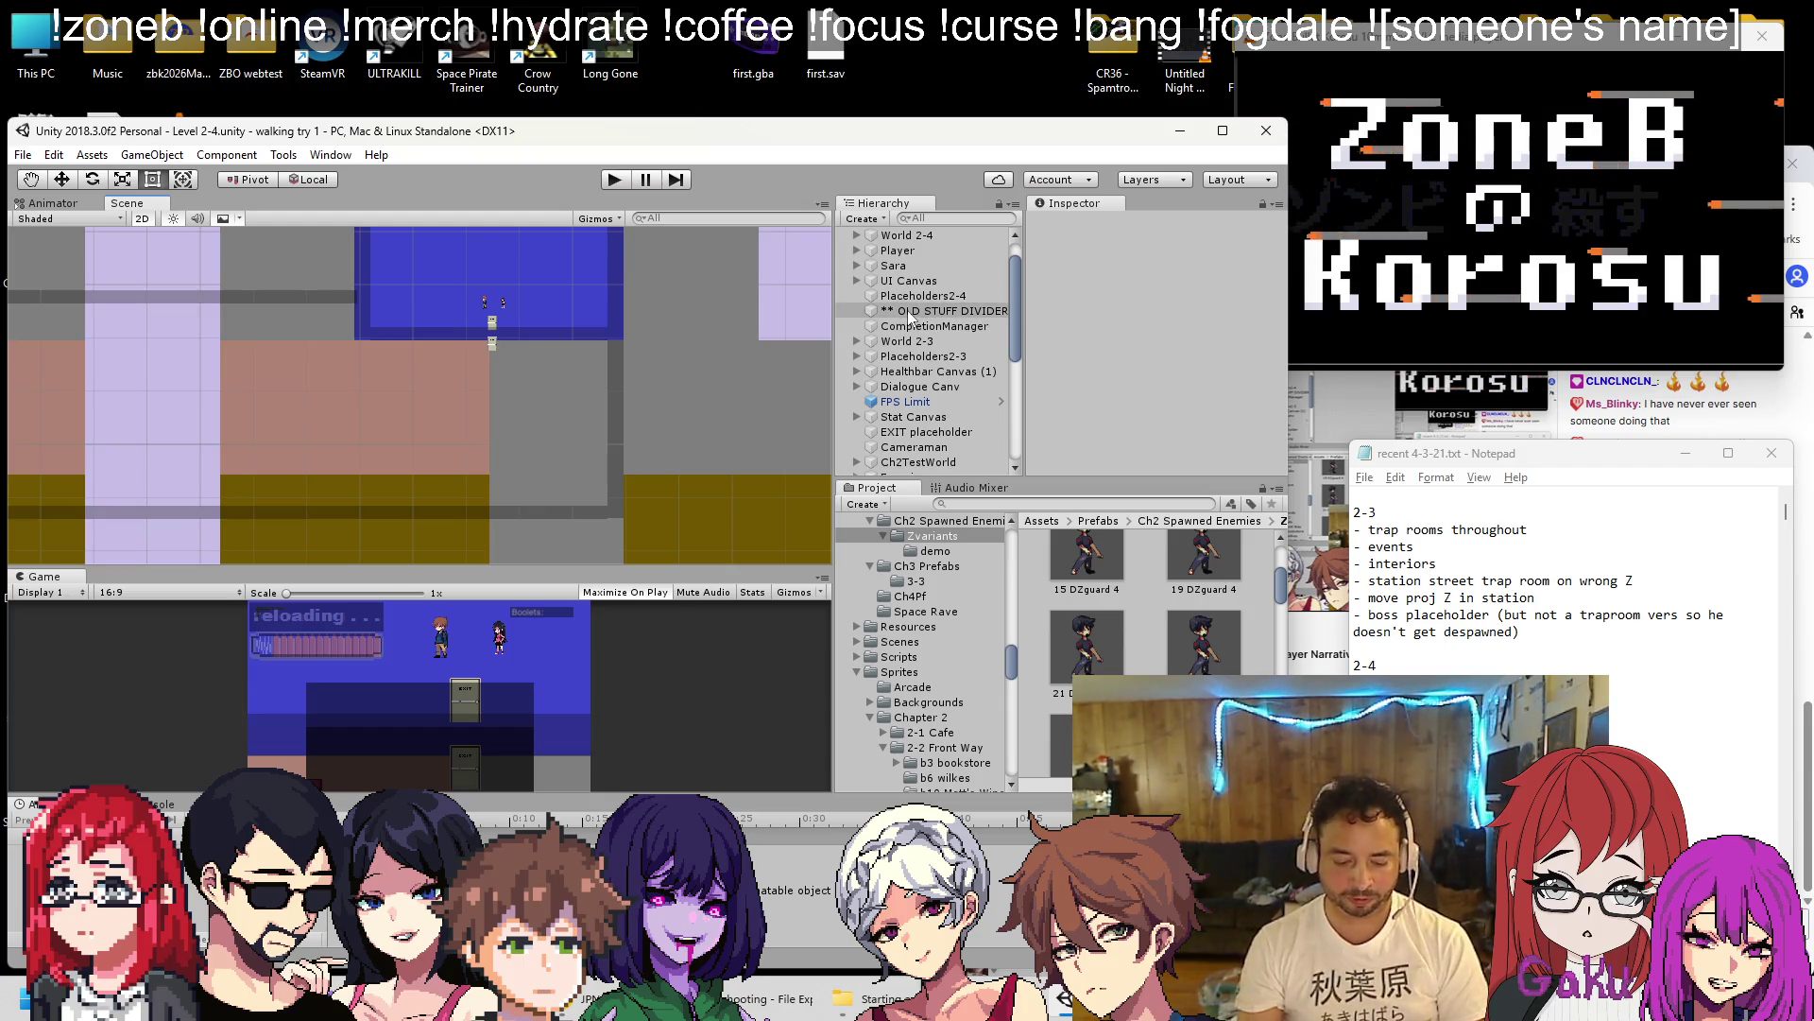
scroll(898, 338, "up", 1)
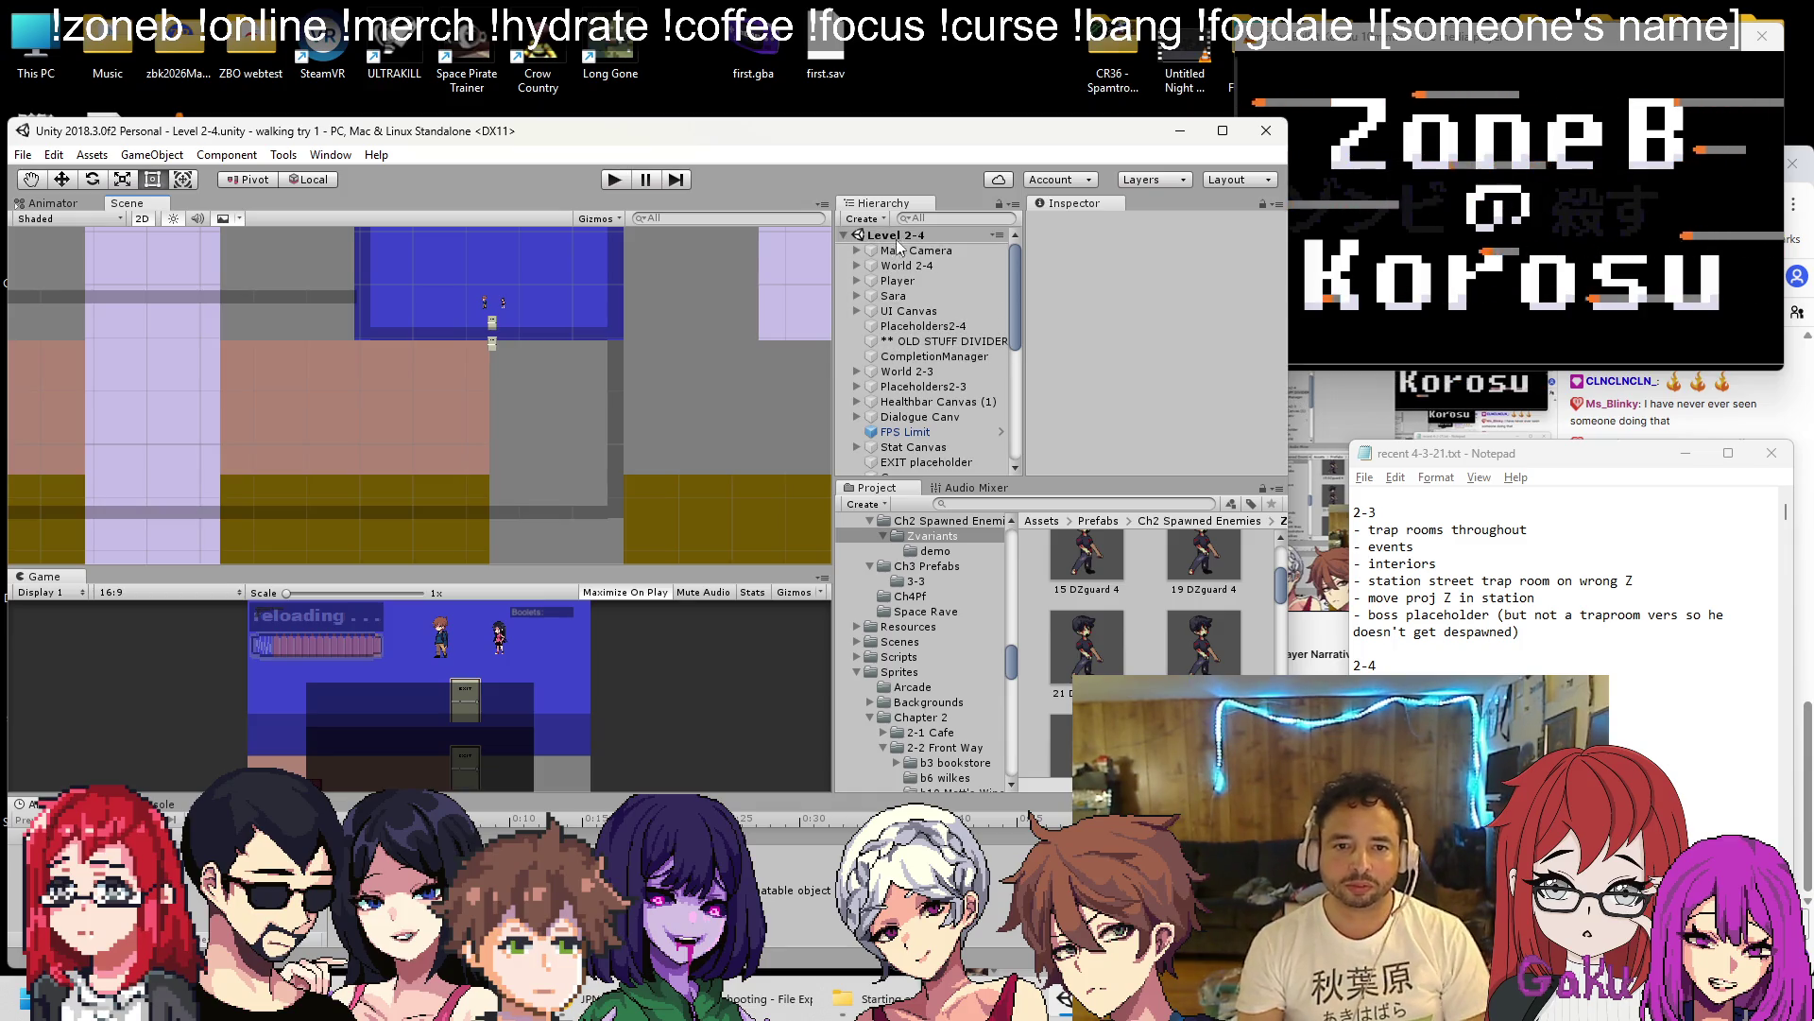
left_click(863, 219)
key("Escape")
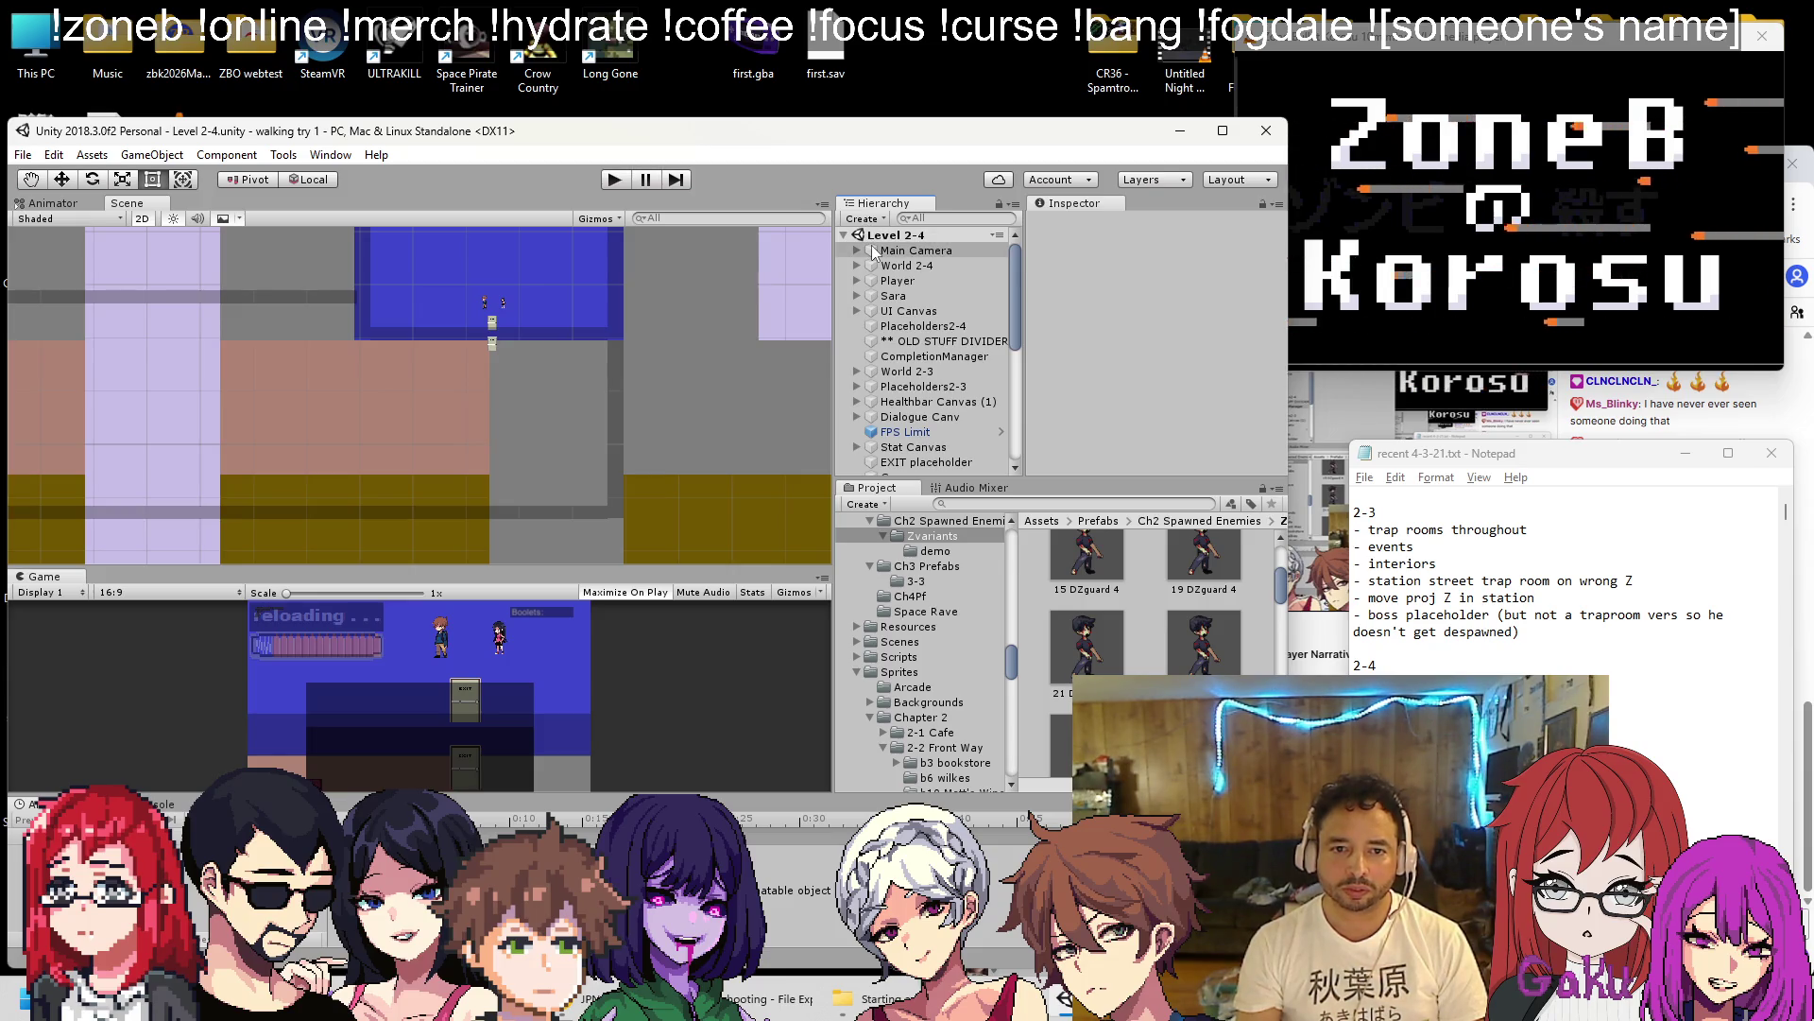
left_click(863, 219)
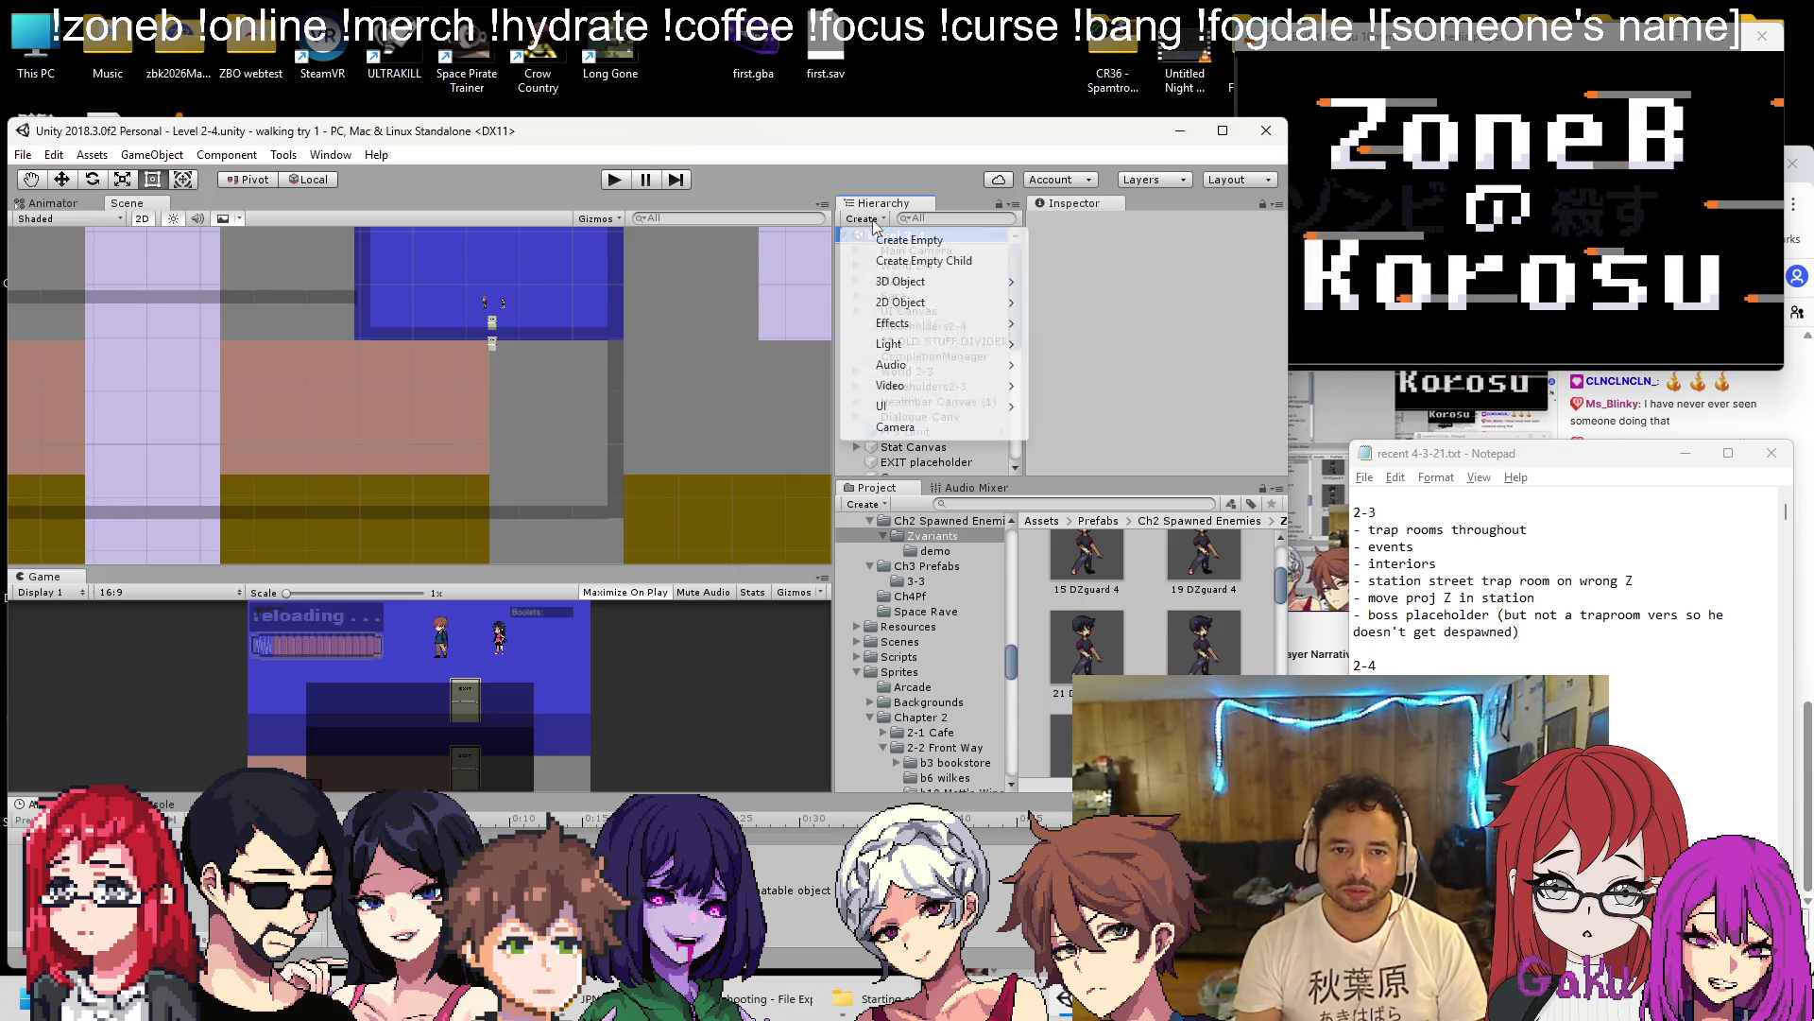
Create an empty object under Level 2-4 and name it 'Trap Rooms 2-4'.
left_click(906, 242)
mouse_move(925, 475)
left_mouse_down()
mouse_move(930, 241)
mouse_move(921, 322)
left_mouse_up()
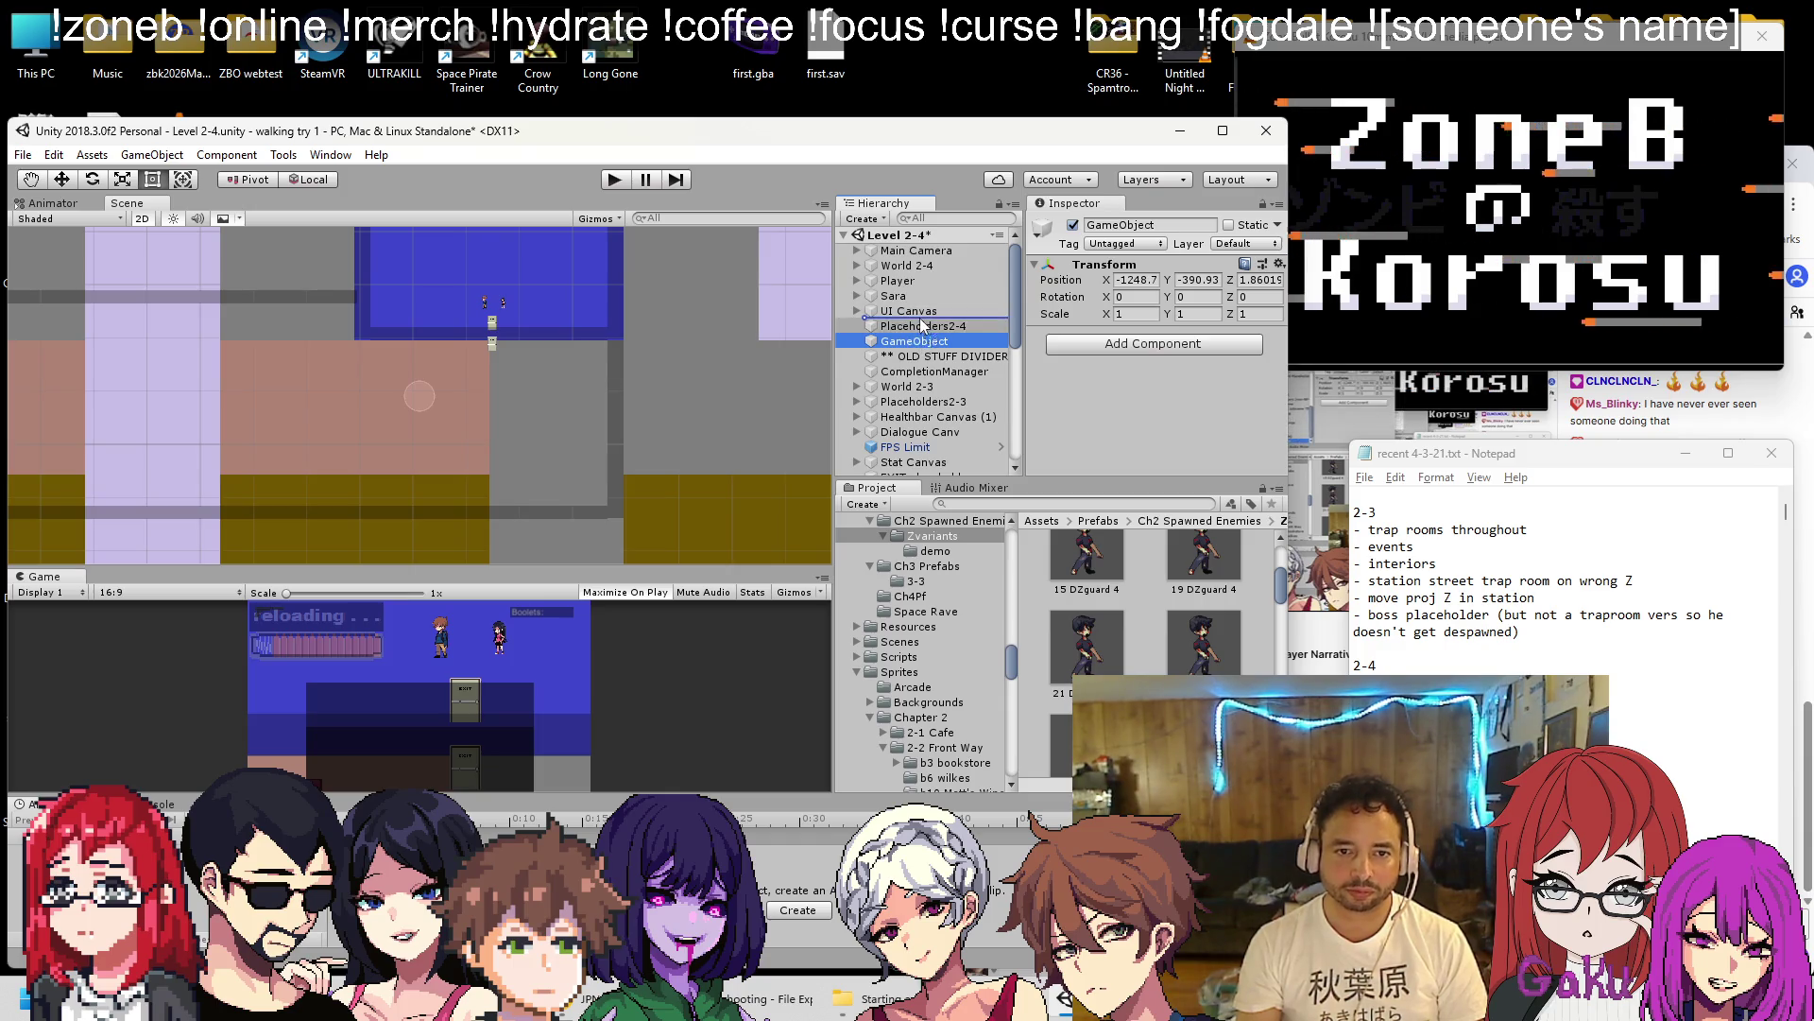
right_click(919, 325)
left_click(949, 387)
type("Trap")
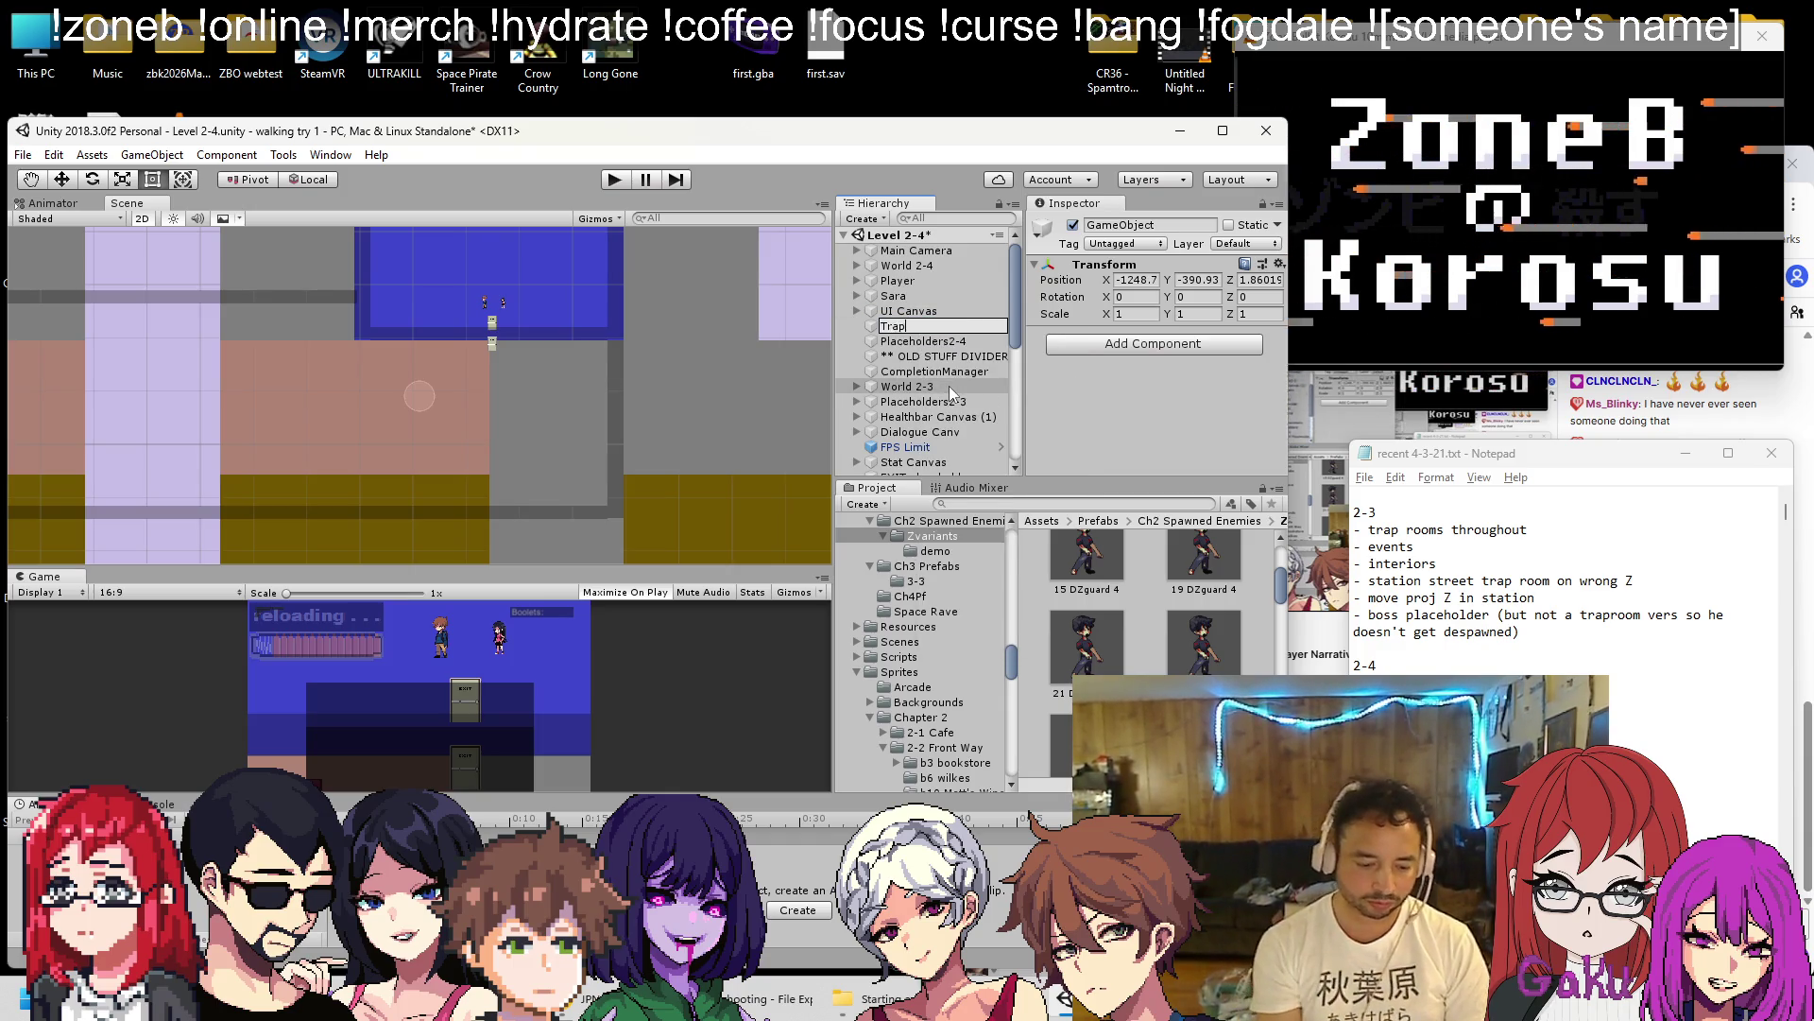
type(" Rooms 2-4")
key("Return")
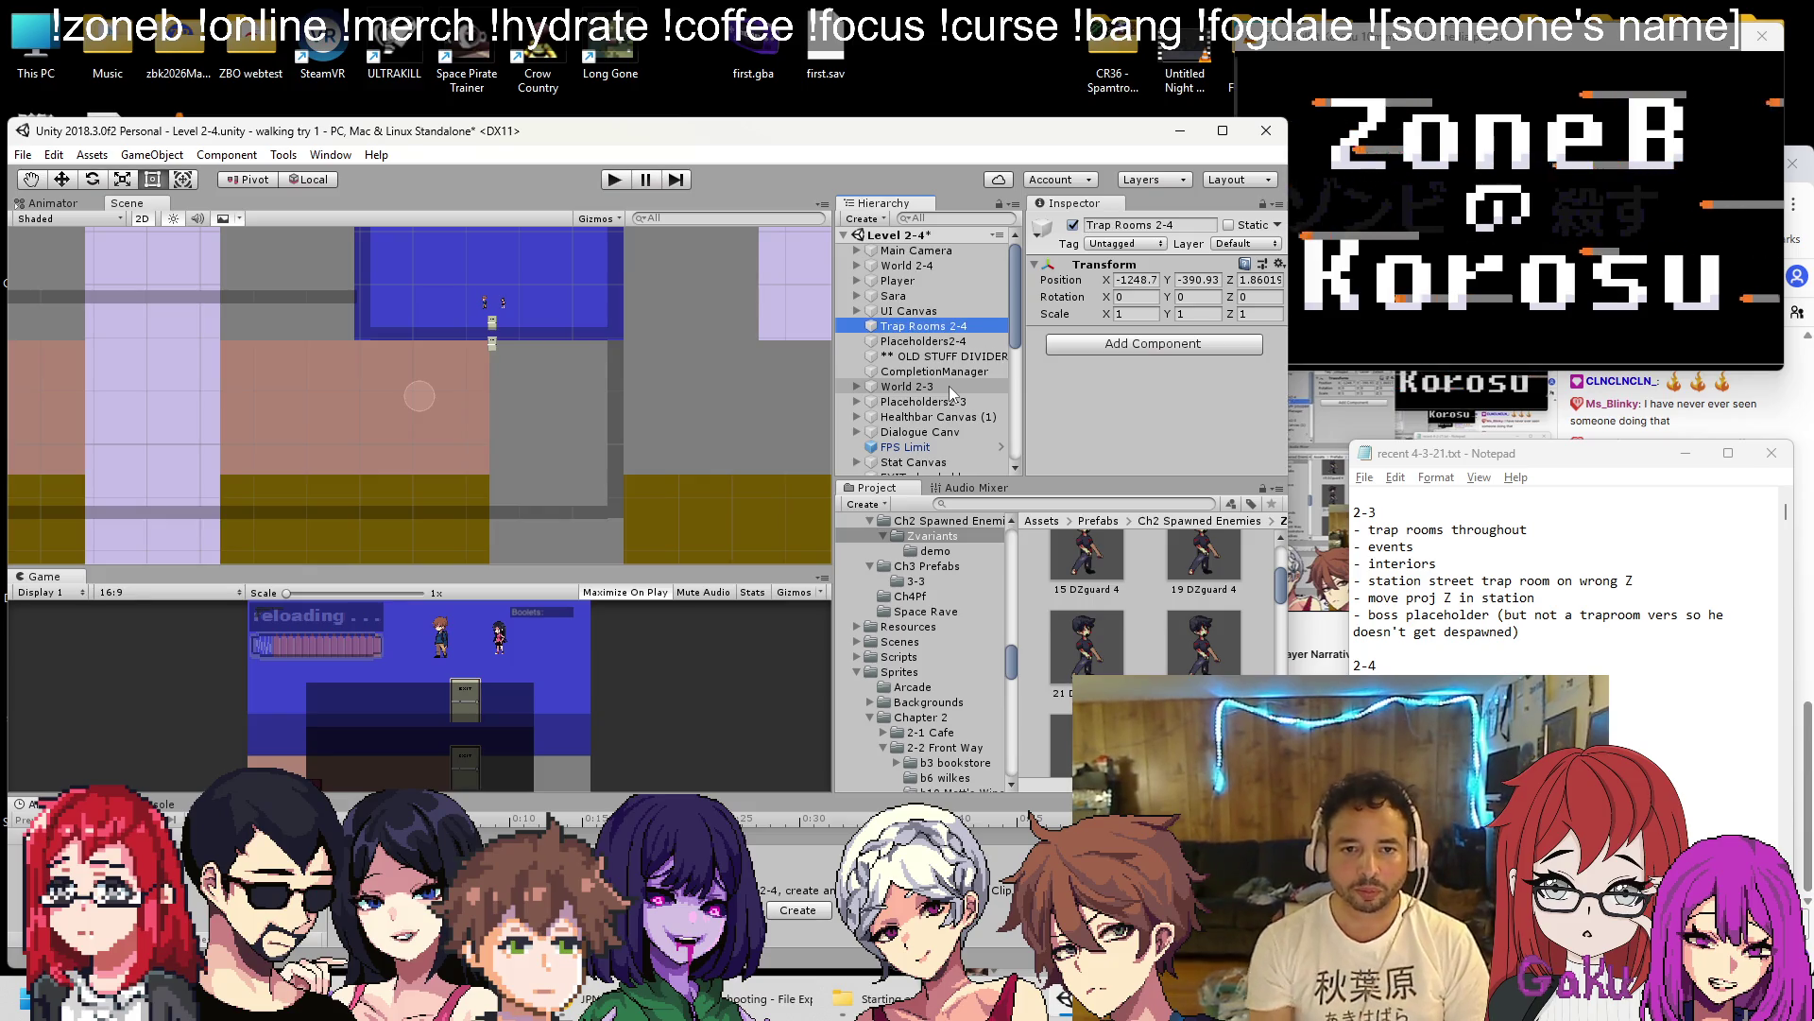
Move TrapRoom (1 regular) into Trap Rooms 2-4 and rename it 'TR 1 Station Wave'.
scroll(965, 387, "down", 5)
left_click(857, 470)
scroll(943, 378, "down", 3)
mouse_move(951, 321)
left_mouse_down()
mouse_move(945, 206)
mouse_move(921, 326)
left_mouse_up()
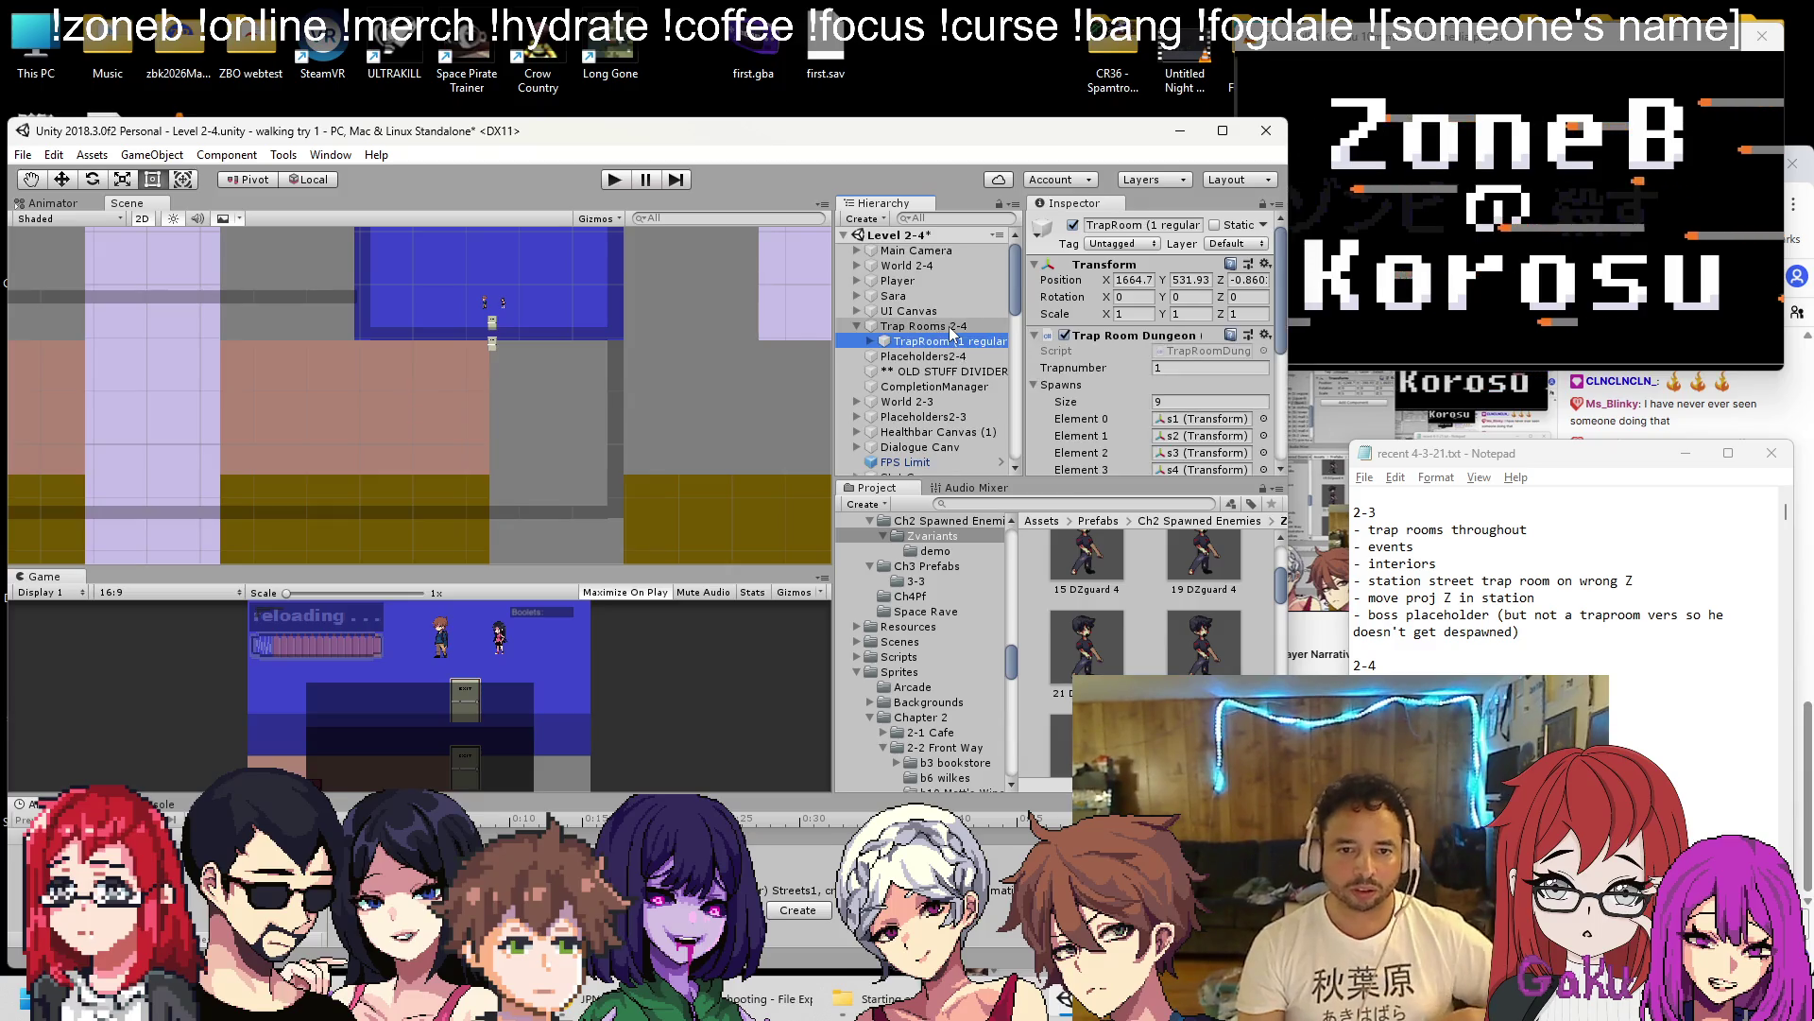
right_click(935, 345)
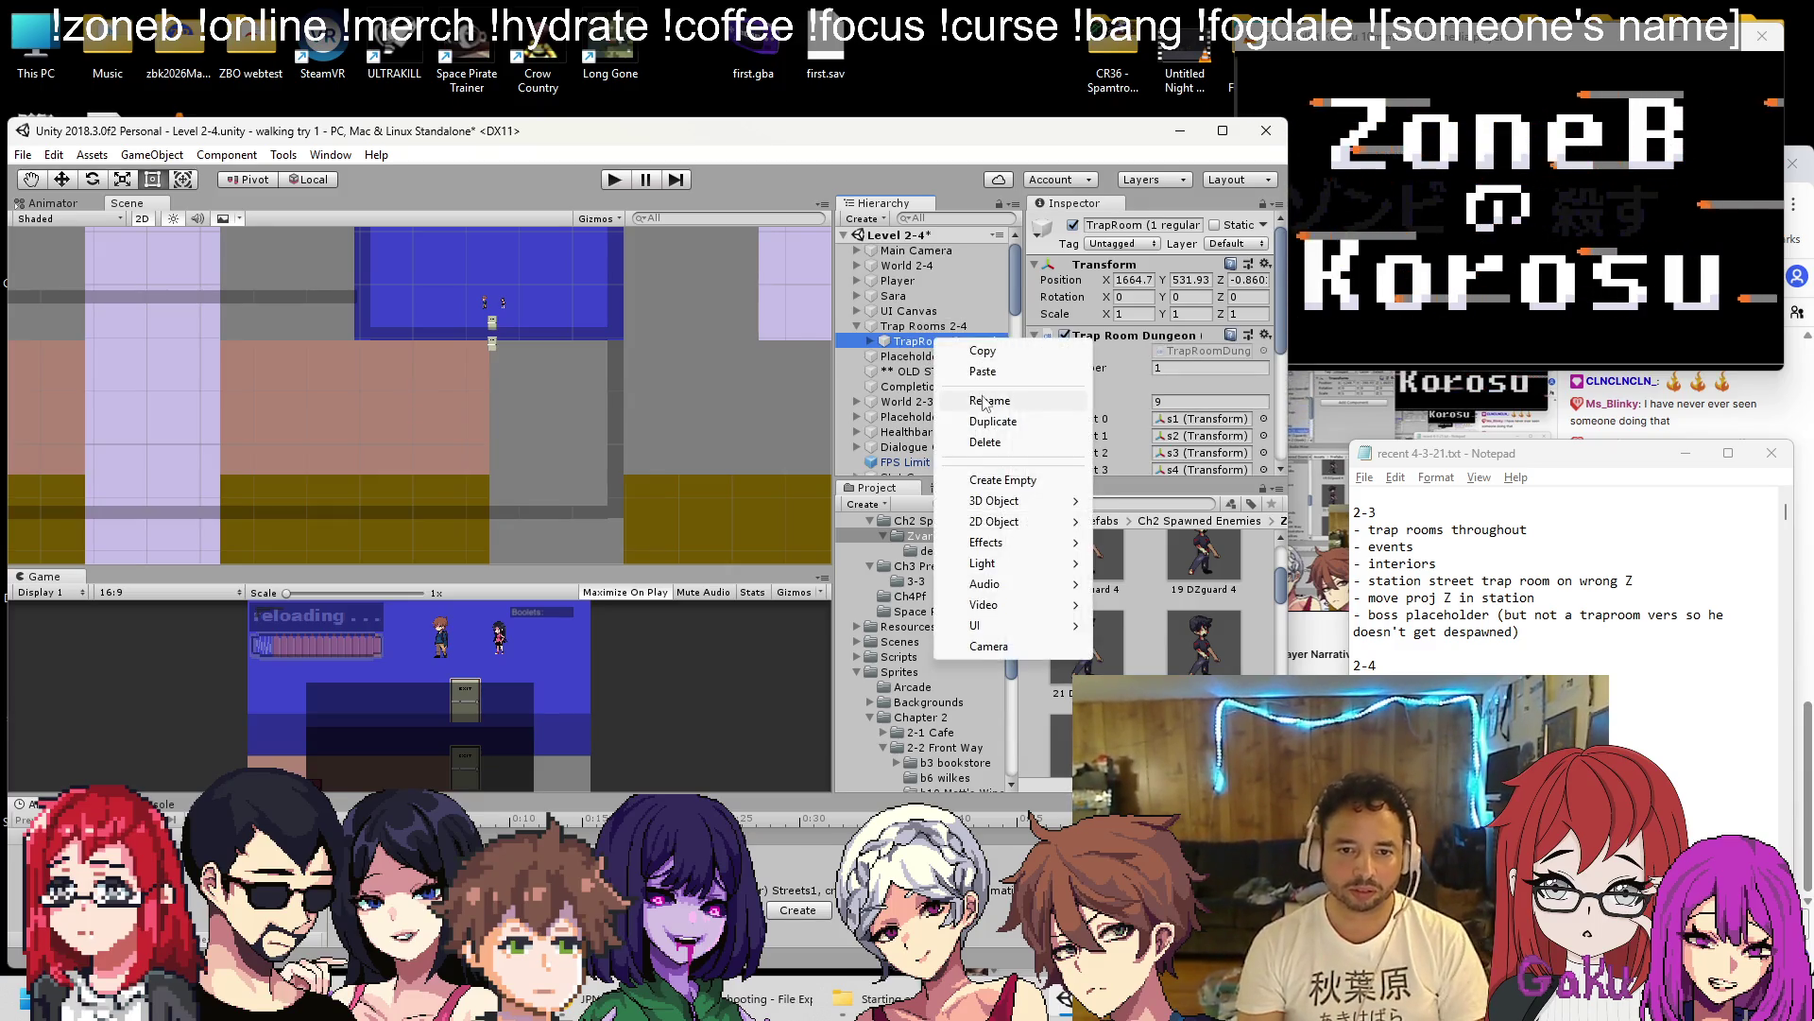
left_click(983, 397)
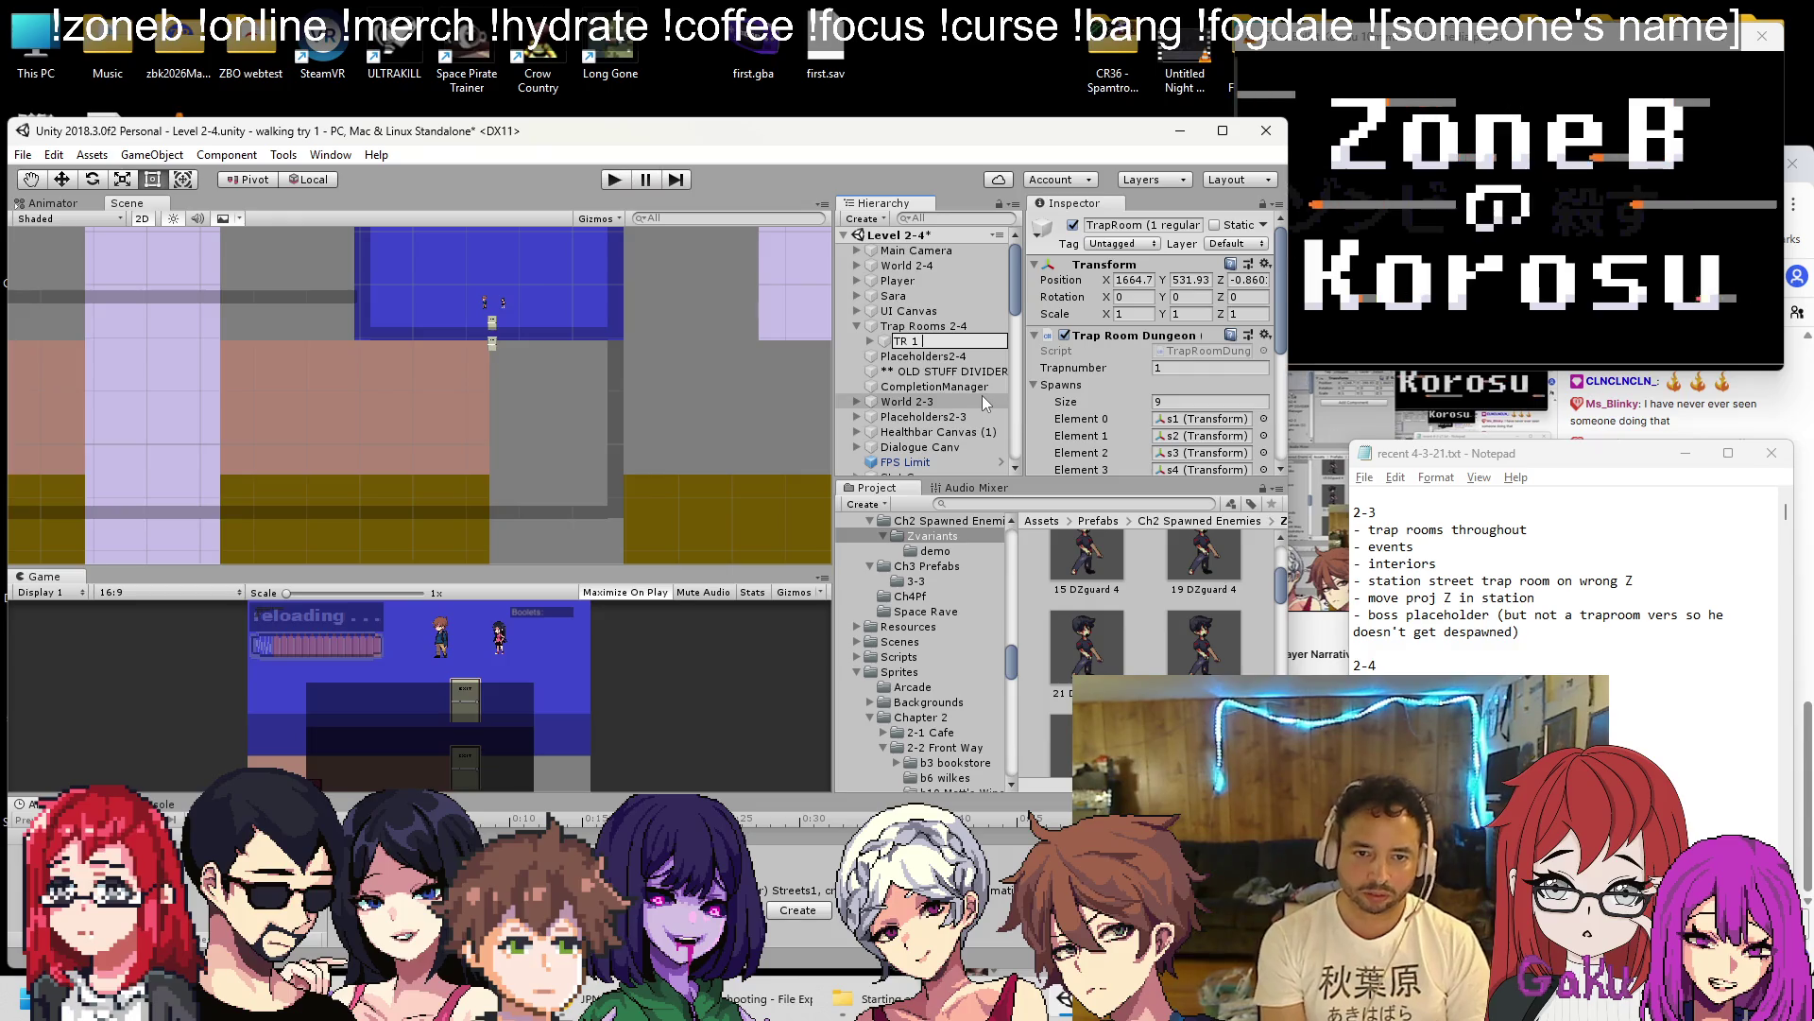
type("TR 1 Stat")
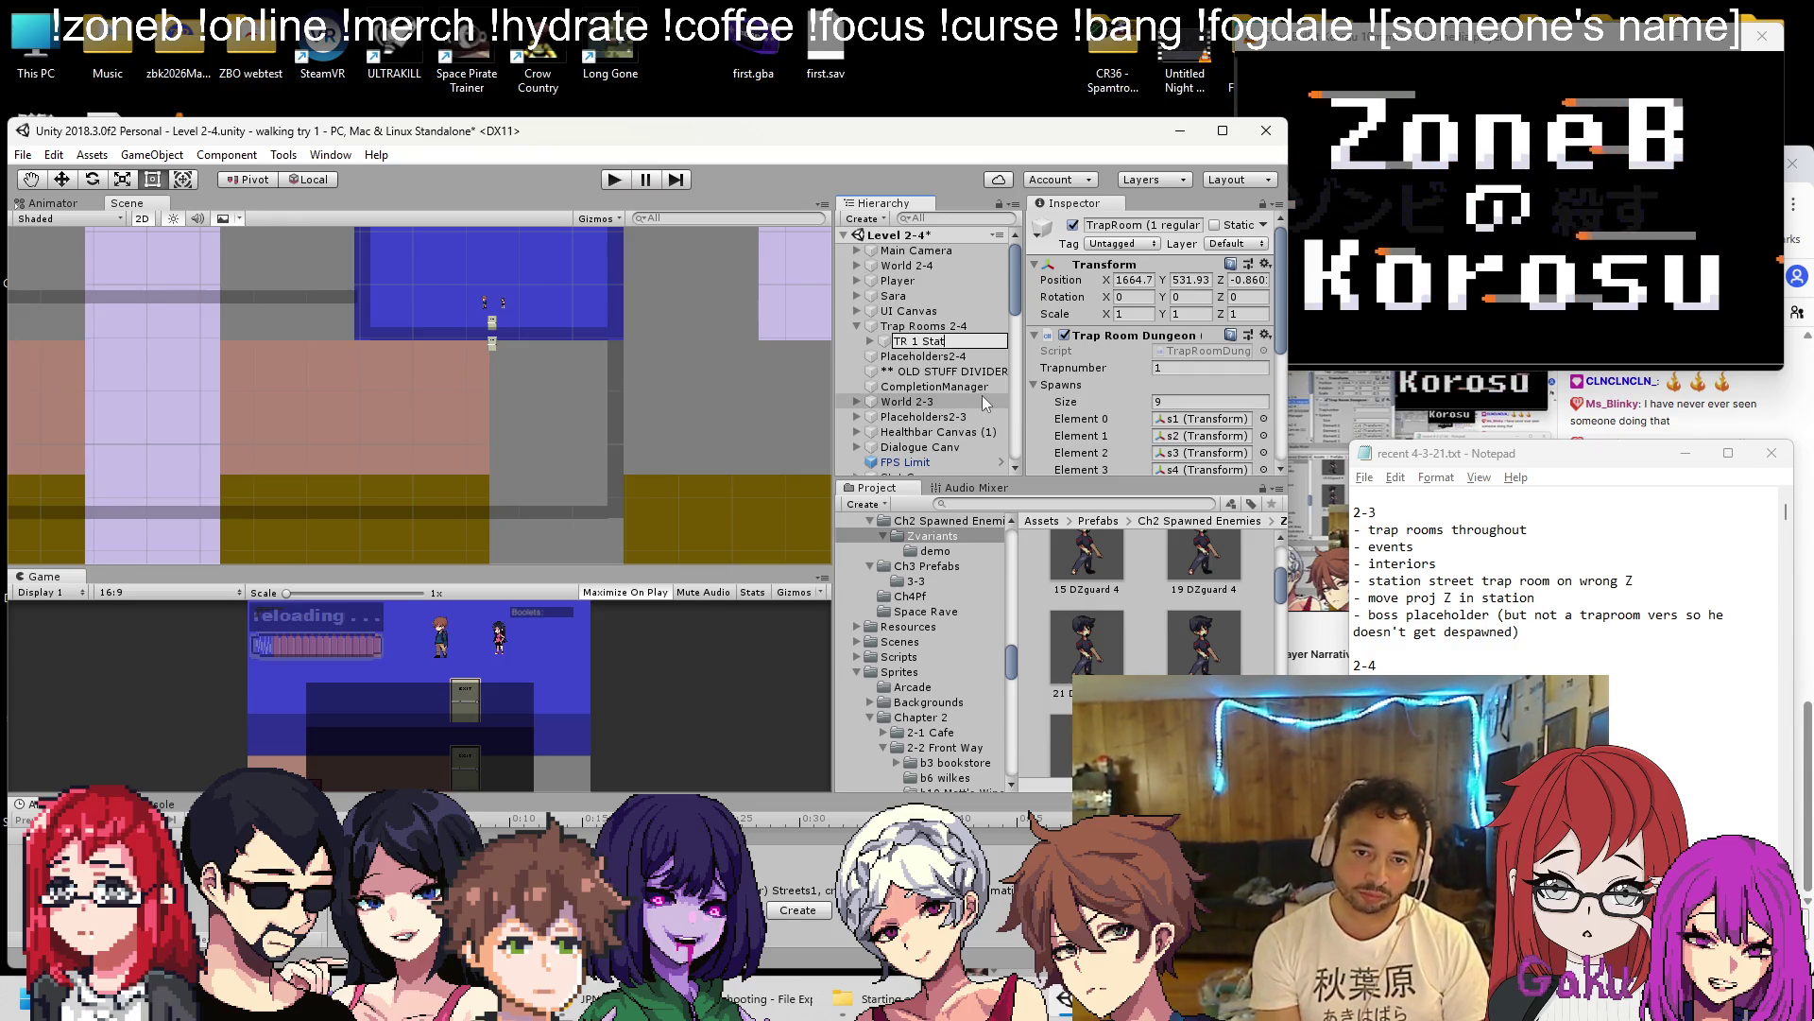
type("ion Wave")
key("Return")
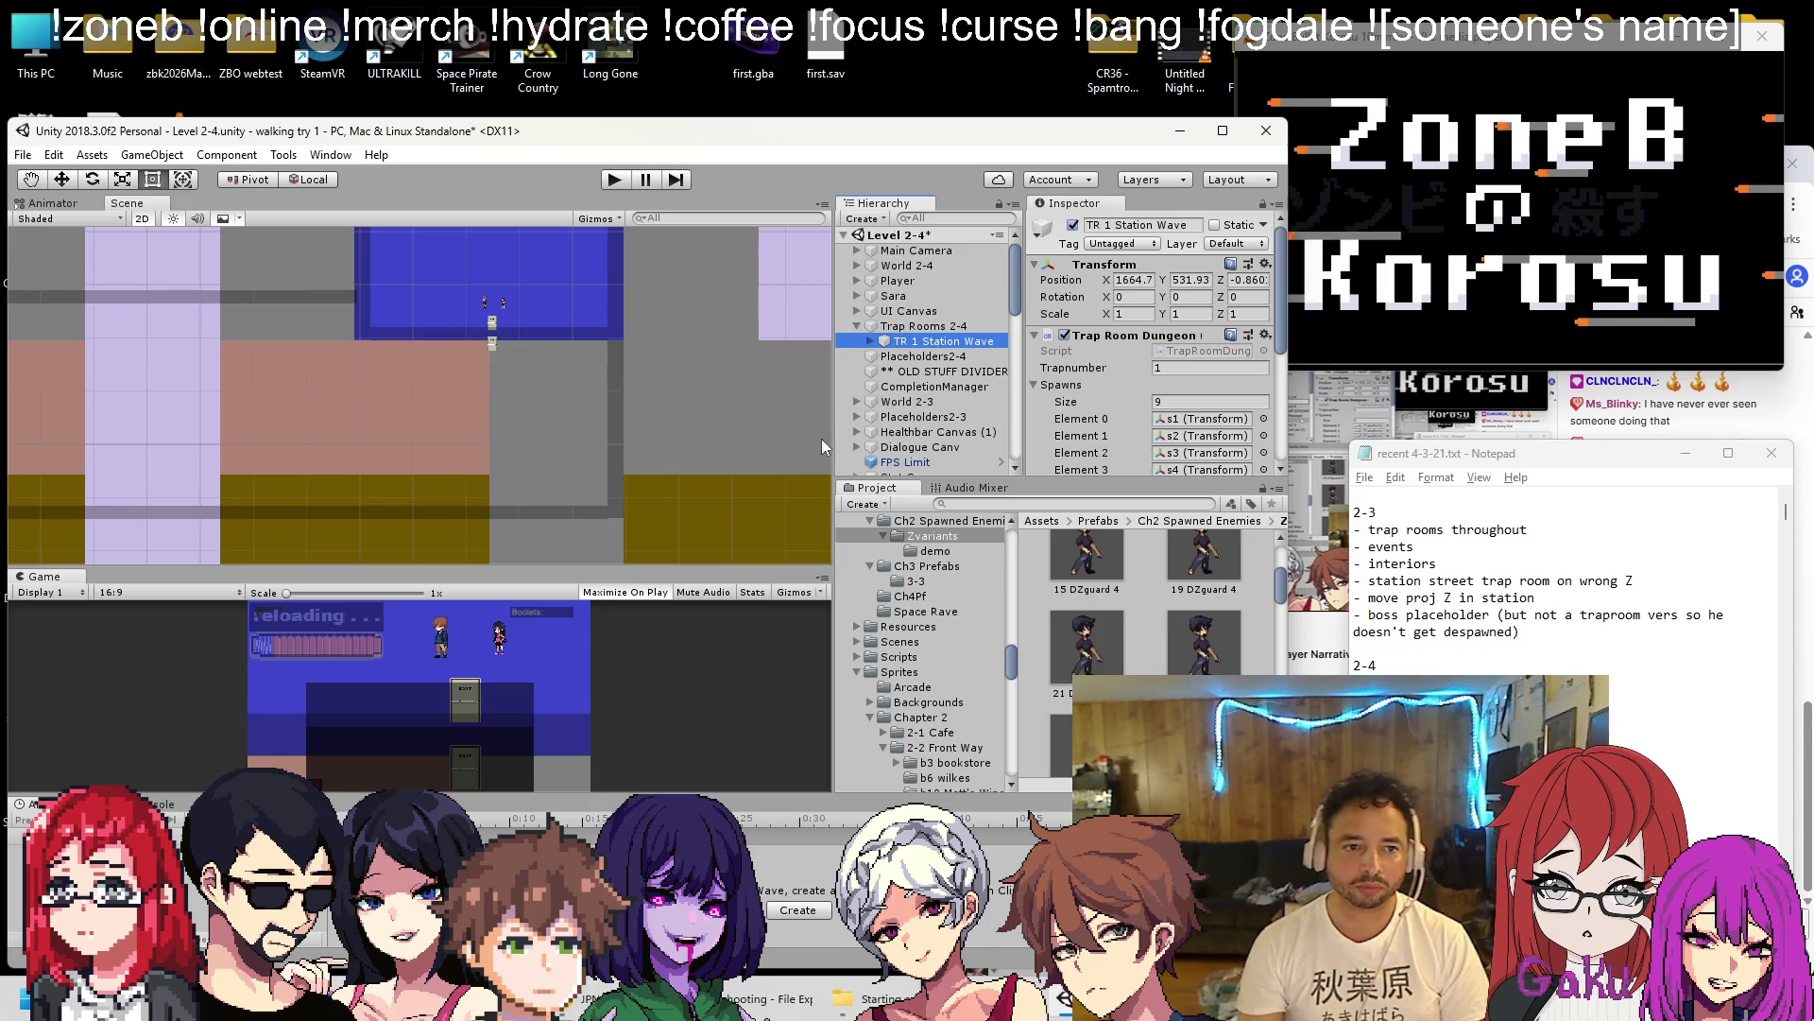
scroll(552, 455, "down", 1)
scroll(546, 426, "down", 6)
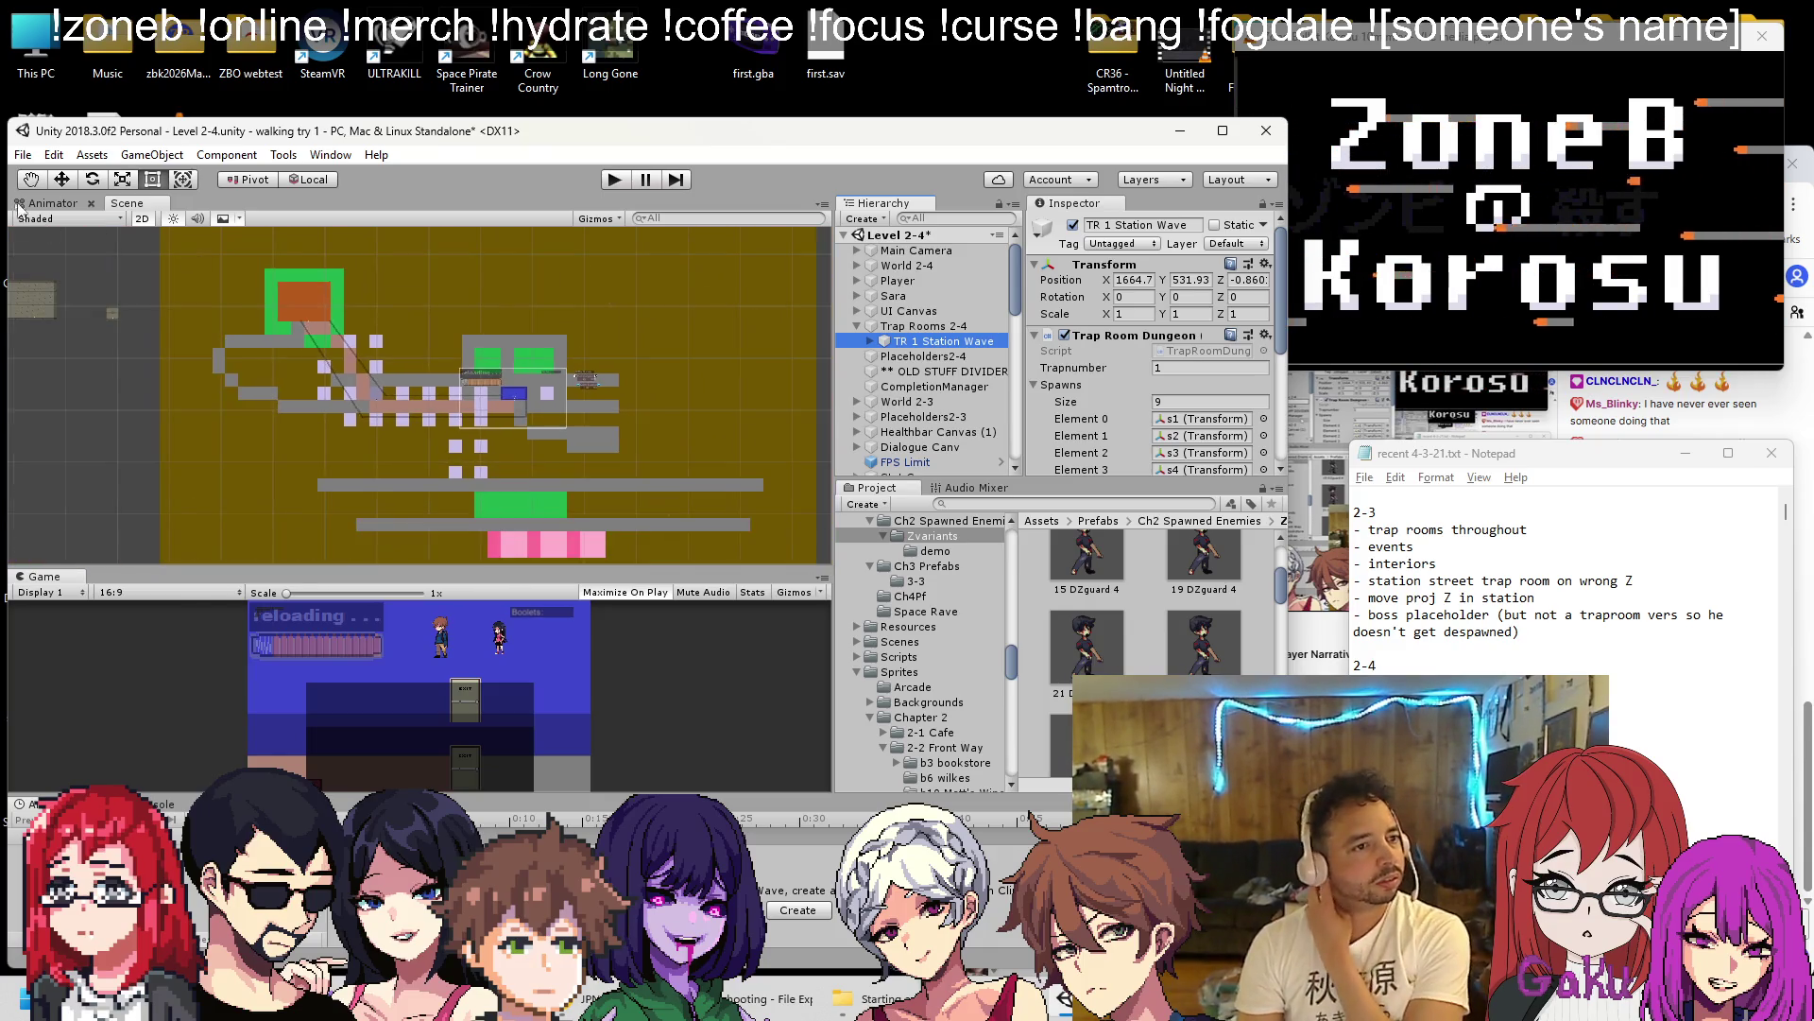
With the Move tool, drag TR 1 Station Wave into the level layout.
left_click(61, 179)
scroll(502, 388, "down", 5)
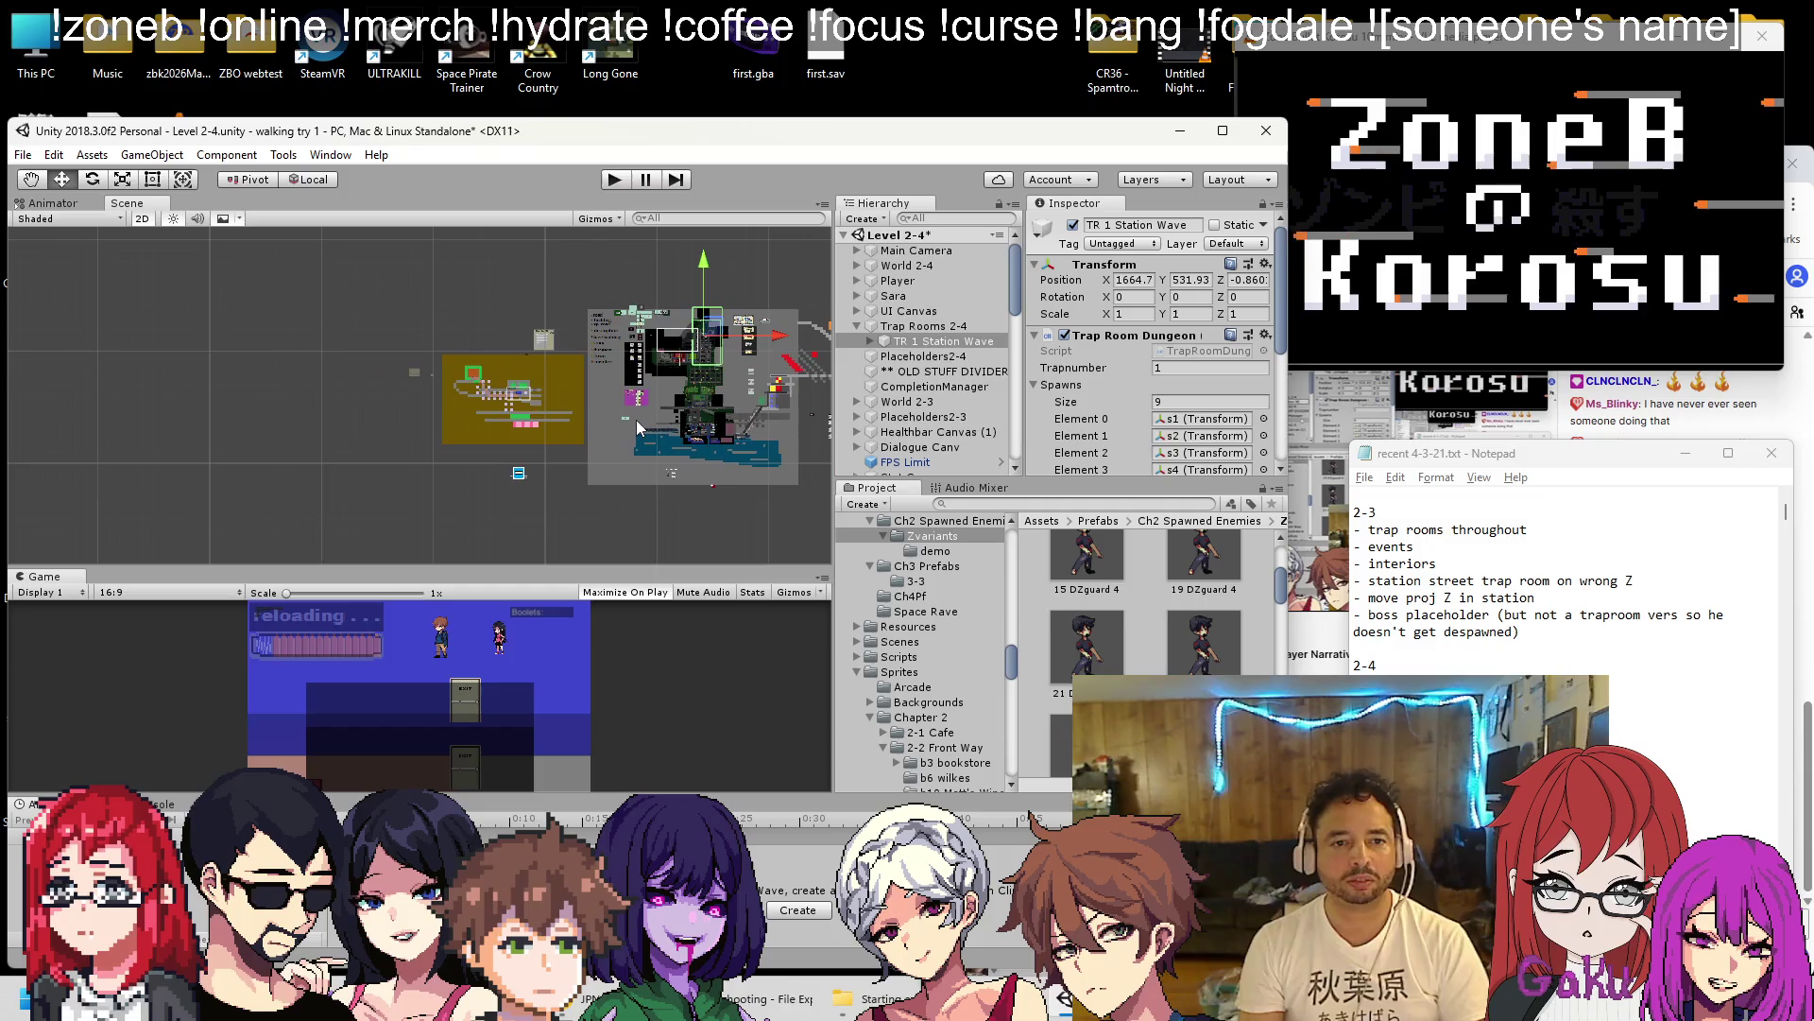
mouse_move(716, 350)
left_mouse_down()
mouse_move(515, 397)
mouse_move(524, 366)
mouse_move(480, 380)
left_mouse_up()
scroll(509, 396, "up", 4)
scroll(509, 397, "up", 5)
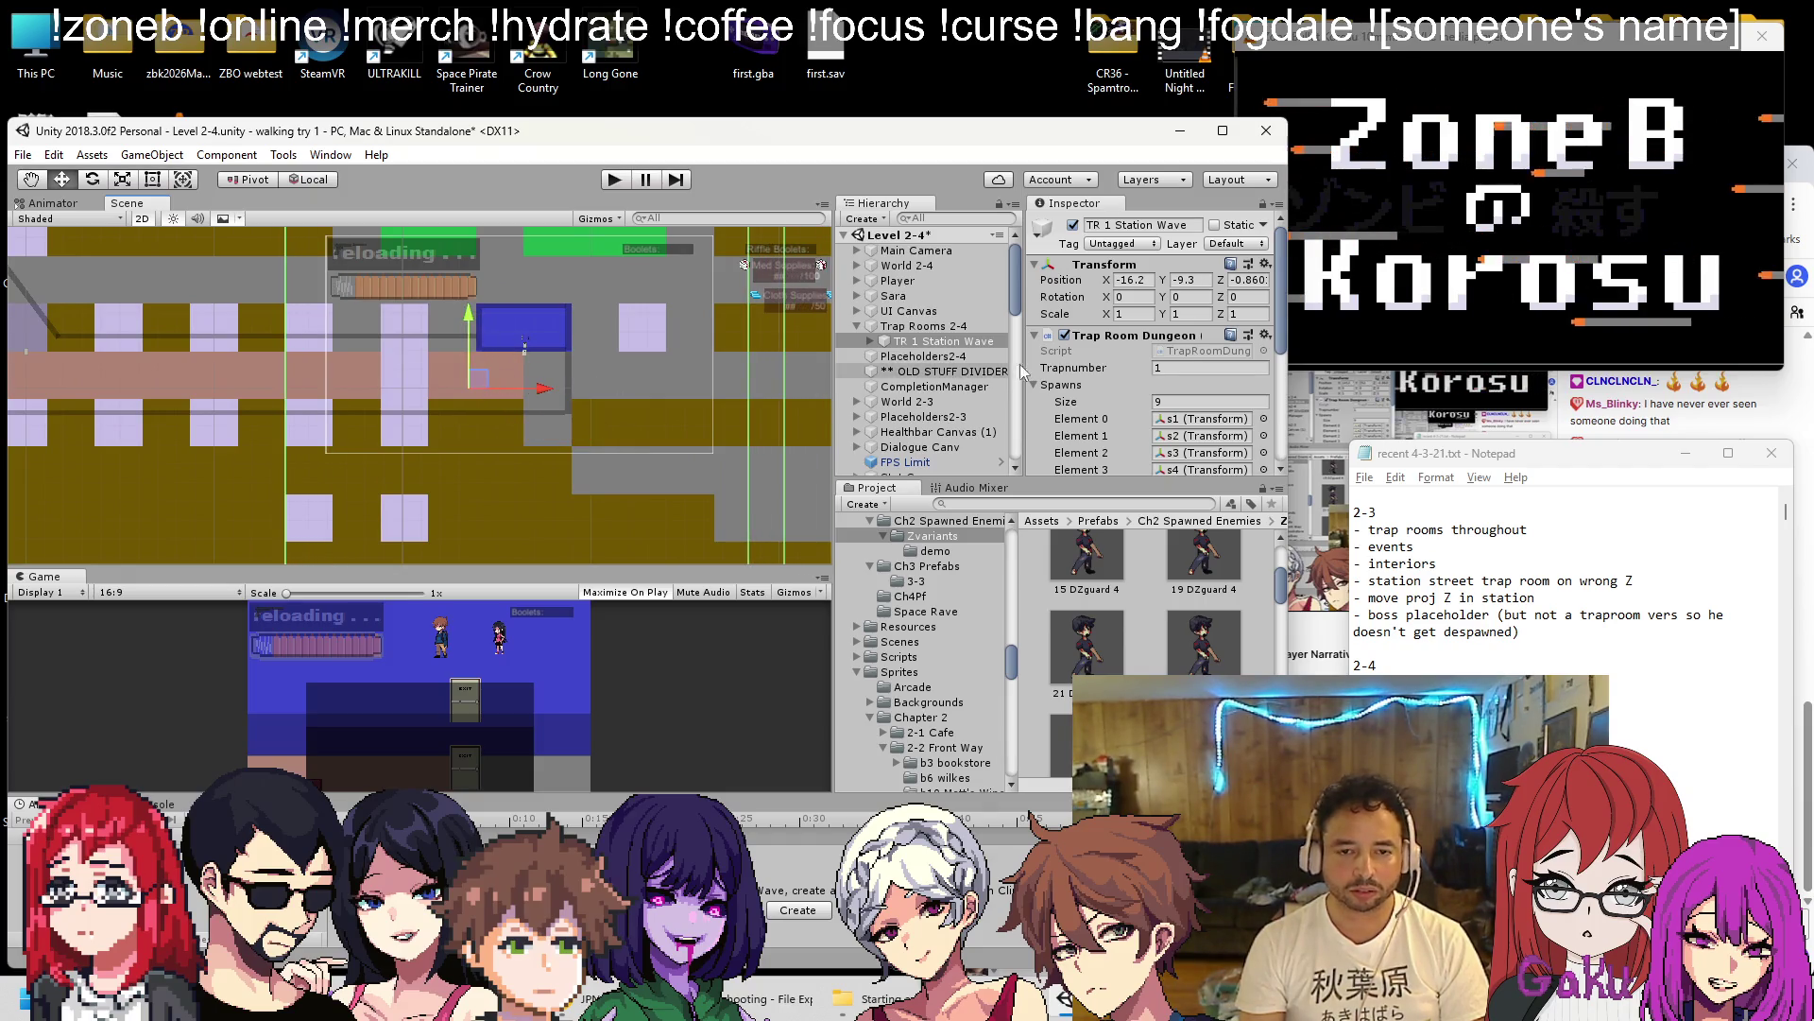
Select TR 1 Station Wave's entry col and pull its box's left and right edges inward.
left_click(869, 341)
left_click(922, 356)
scroll(548, 361, "down", 2)
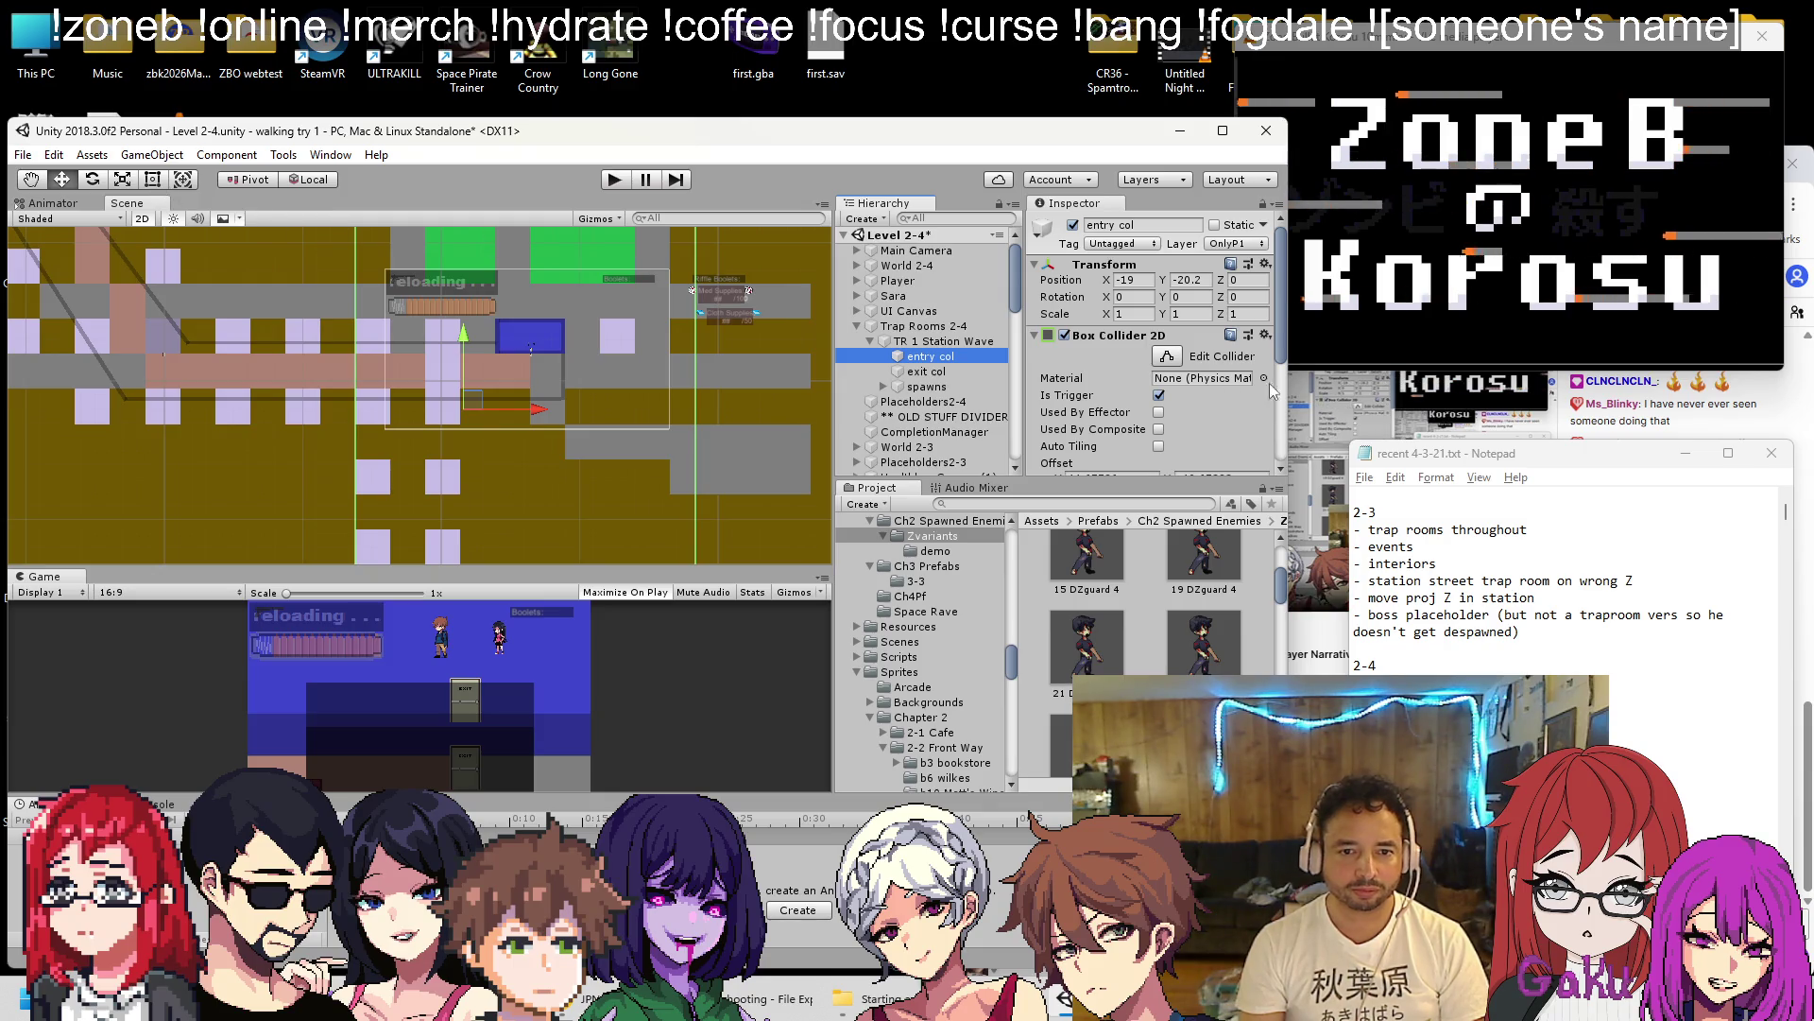
scroll(515, 348, "down", 2)
scroll(492, 368, "up", 4)
mouse_move(482, 385)
left_mouse_down()
mouse_move(394, 441)
mouse_move(416, 283)
mouse_move(253, 474)
mouse_move(320, 408)
left_mouse_up()
scroll(283, 444, "down", 1)
left_click_drag(257, 497, 424, 454)
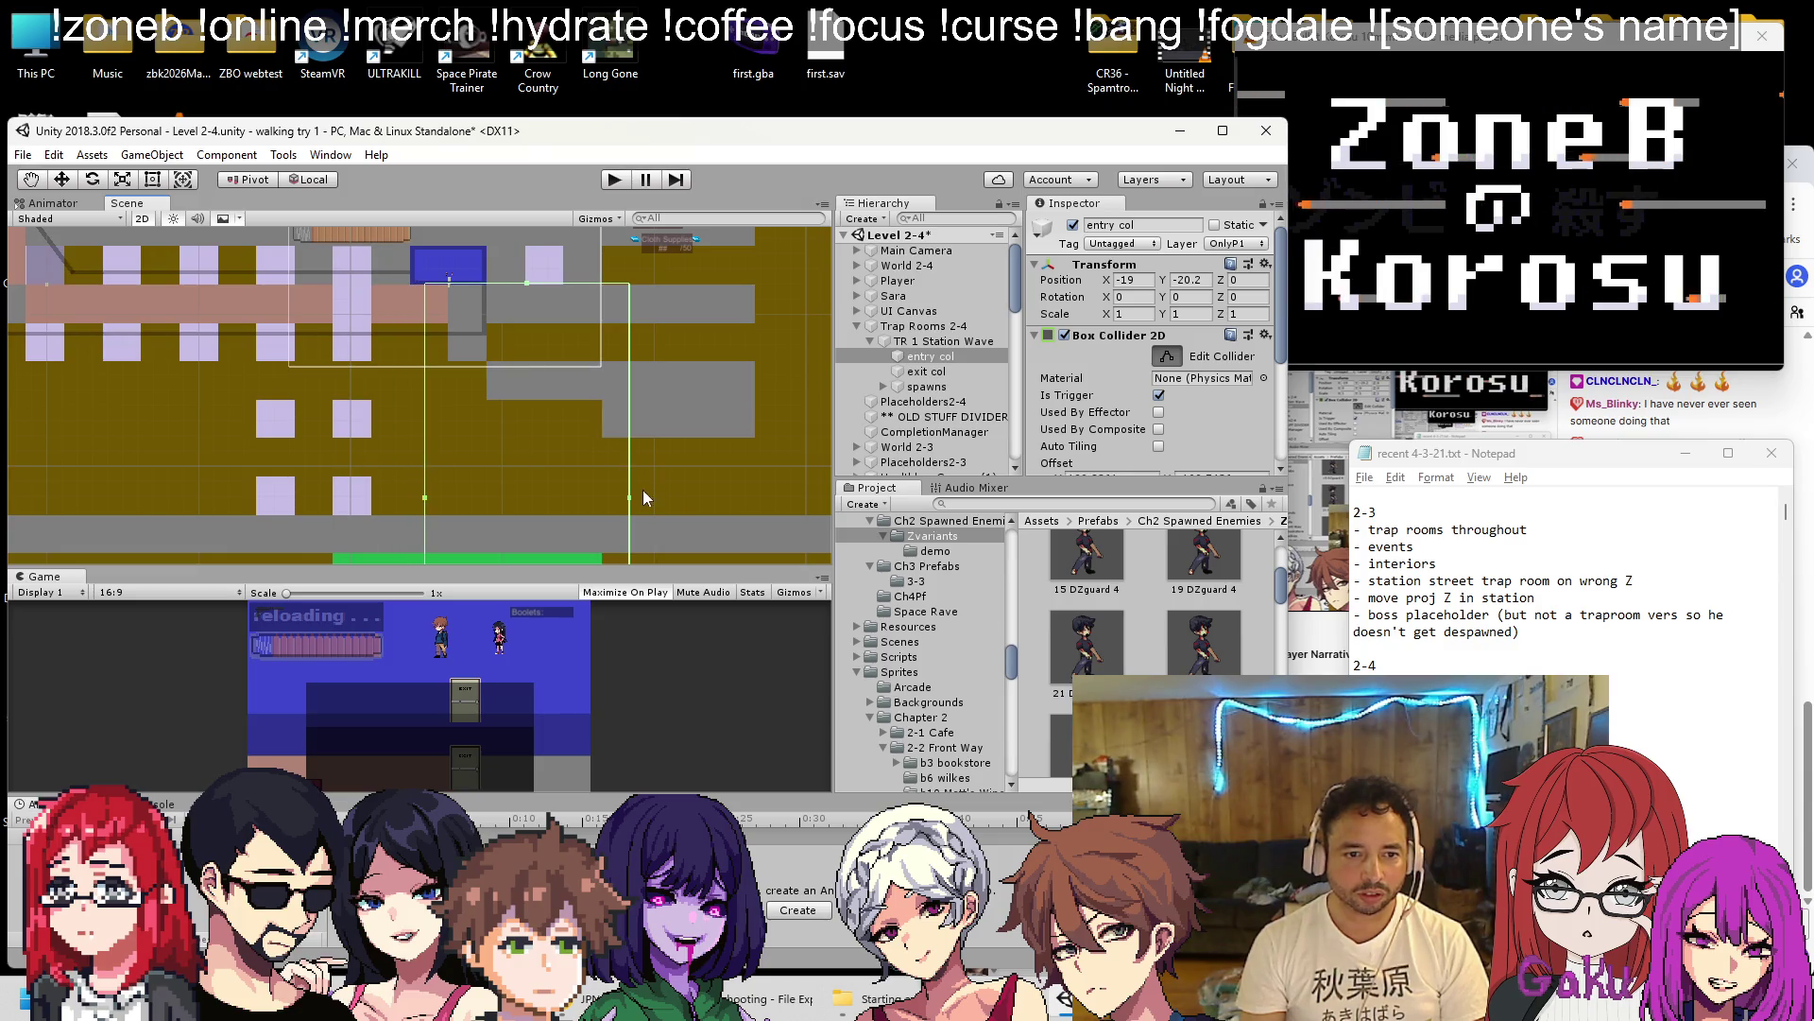
left_click_drag(631, 497, 468, 473)
left_click_drag(467, 482, 478, 397)
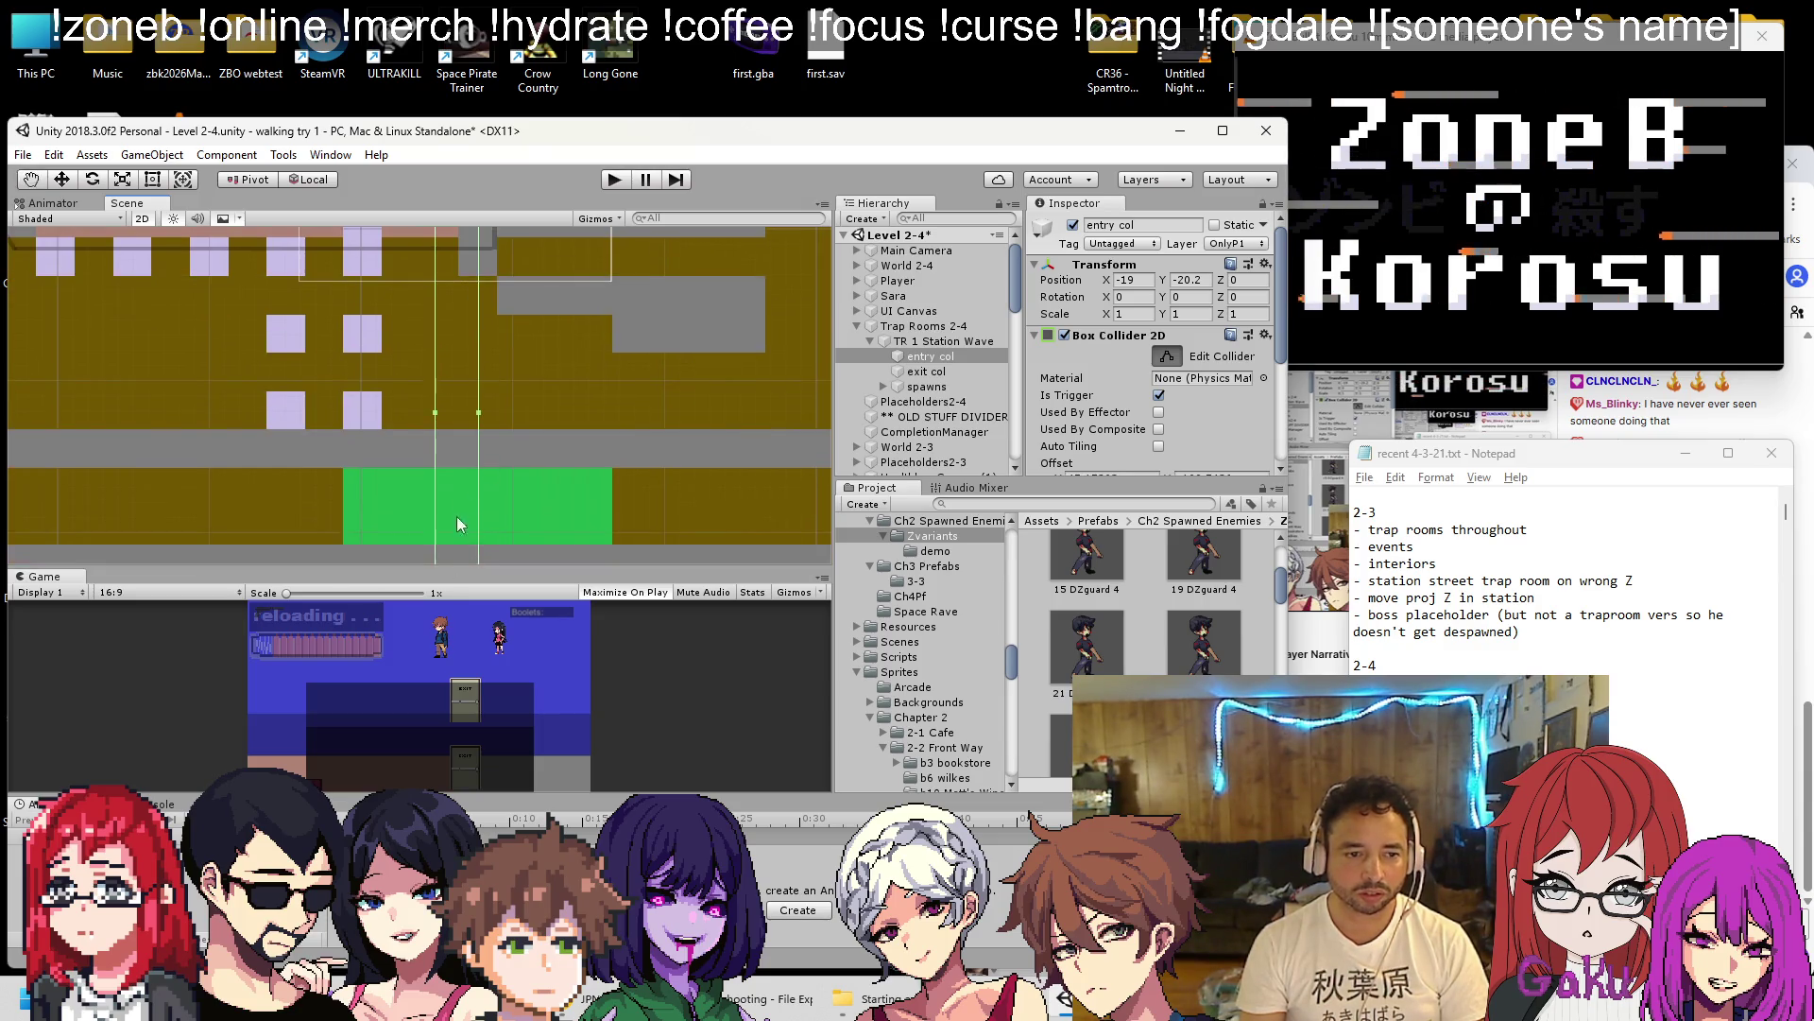
left_click_drag(454, 526, 487, 503)
left_click(467, 546)
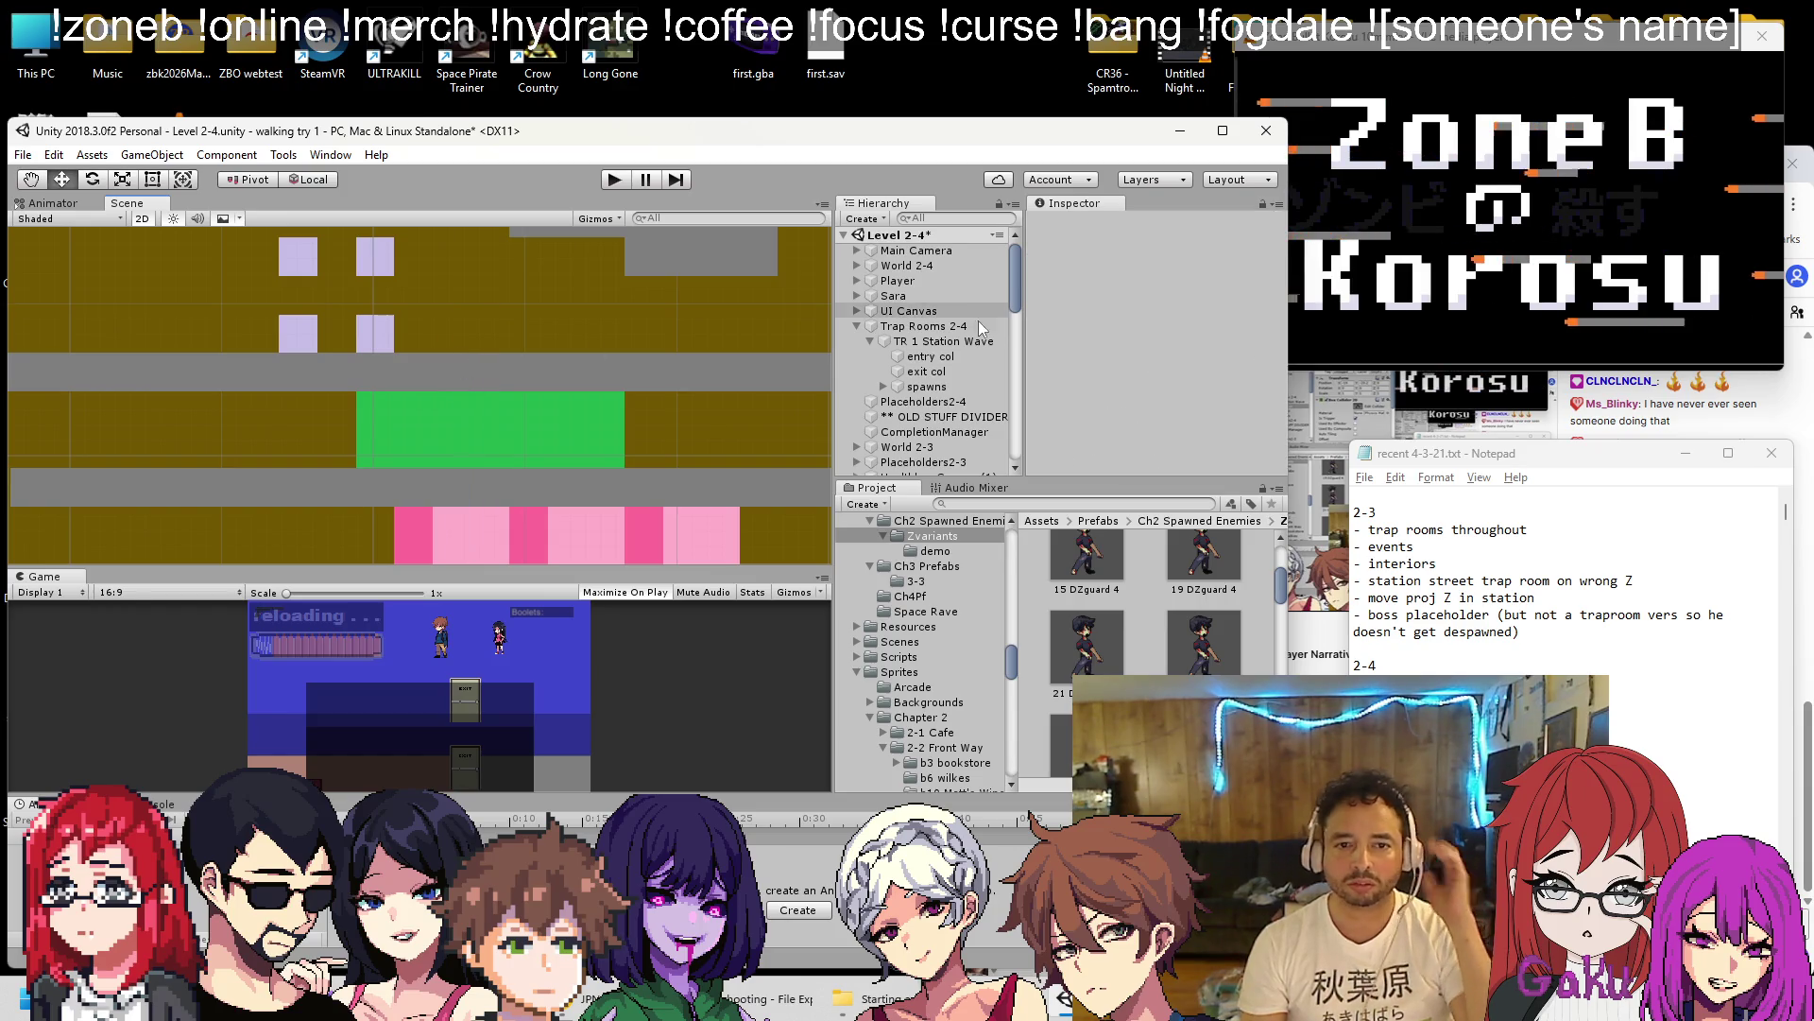
Re-enable Edit Collider on entry col and raise its bottom edge to shorten the box.
left_click(931, 356)
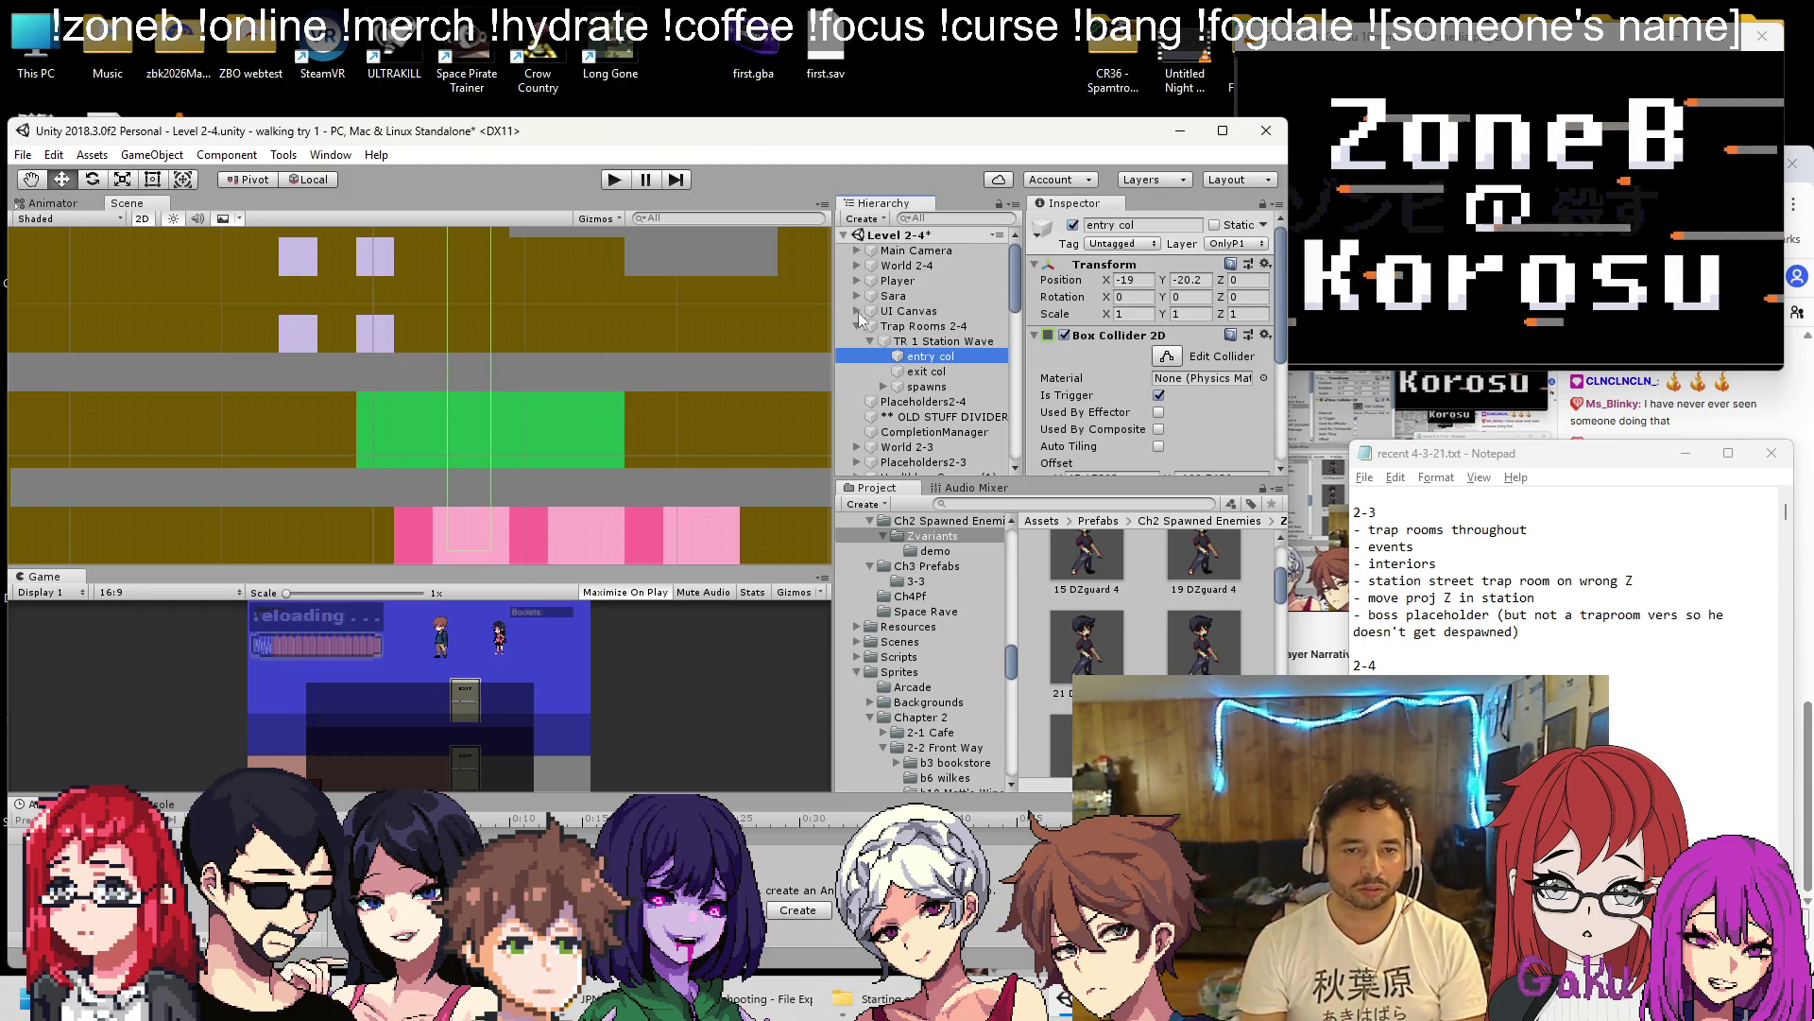
left_click(1162, 357)
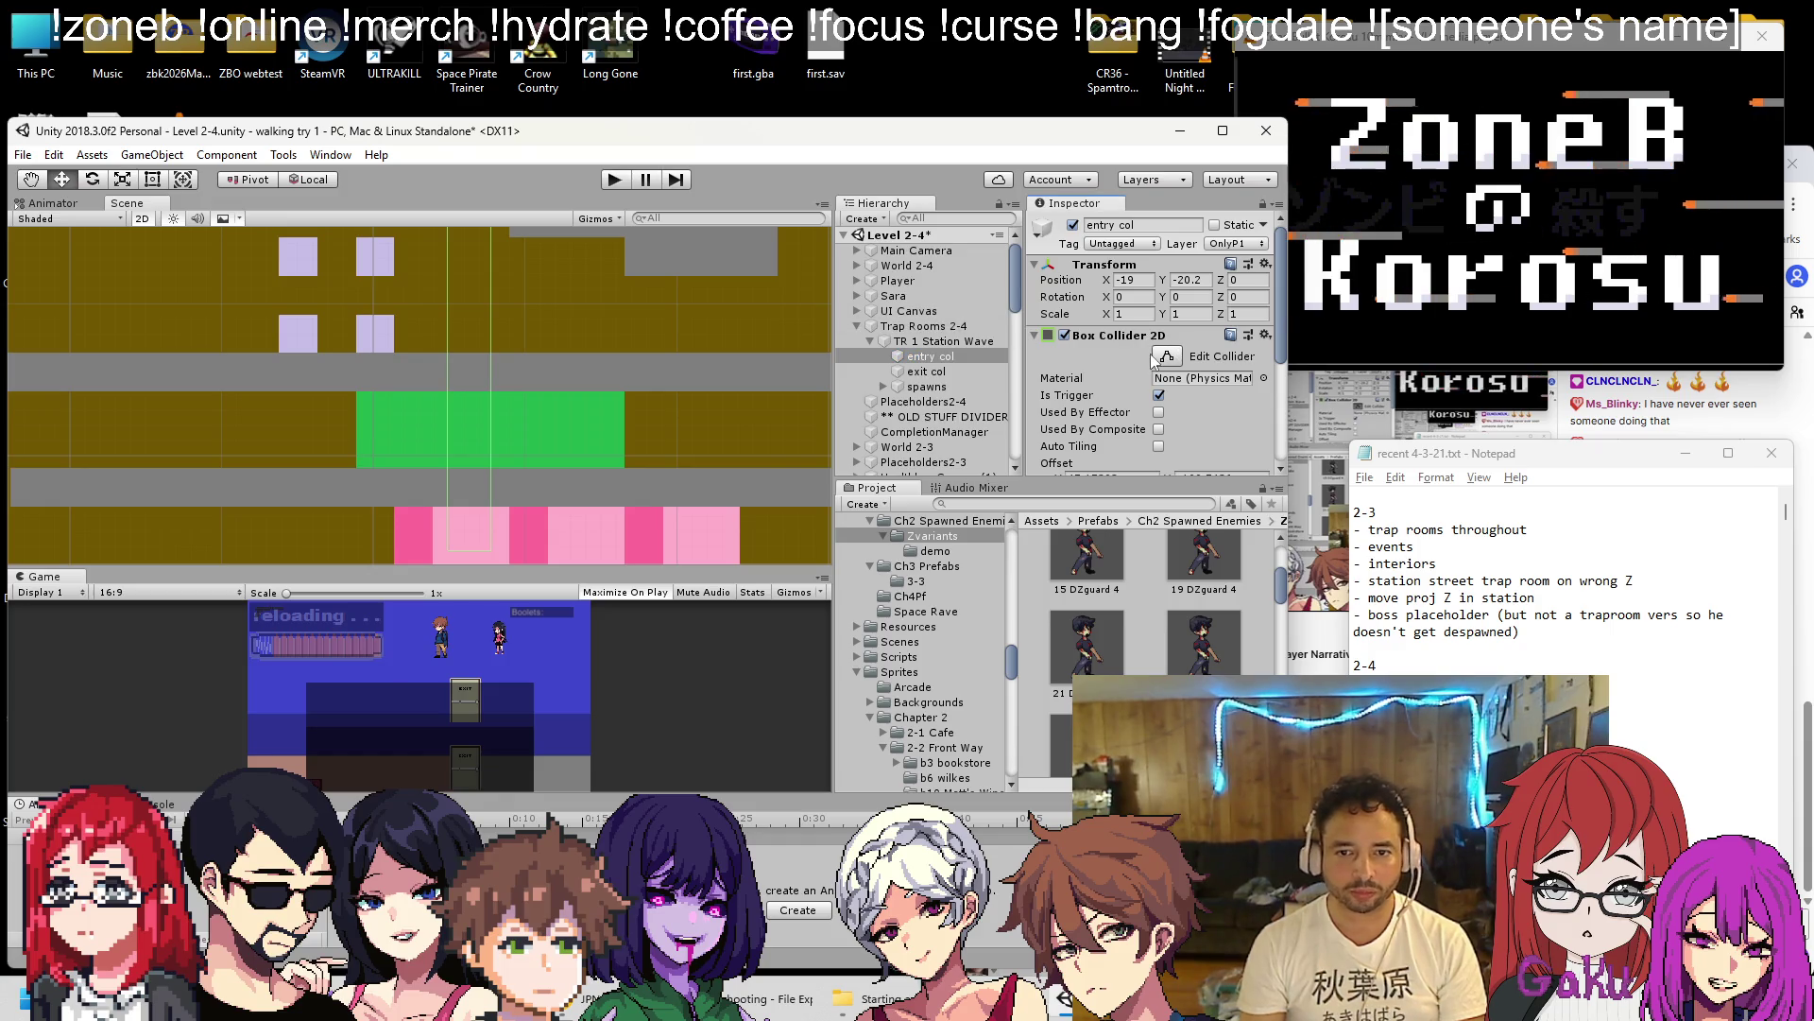
mouse_move(469, 552)
left_mouse_down()
mouse_move(460, 251)
mouse_move(498, 423)
left_mouse_up()
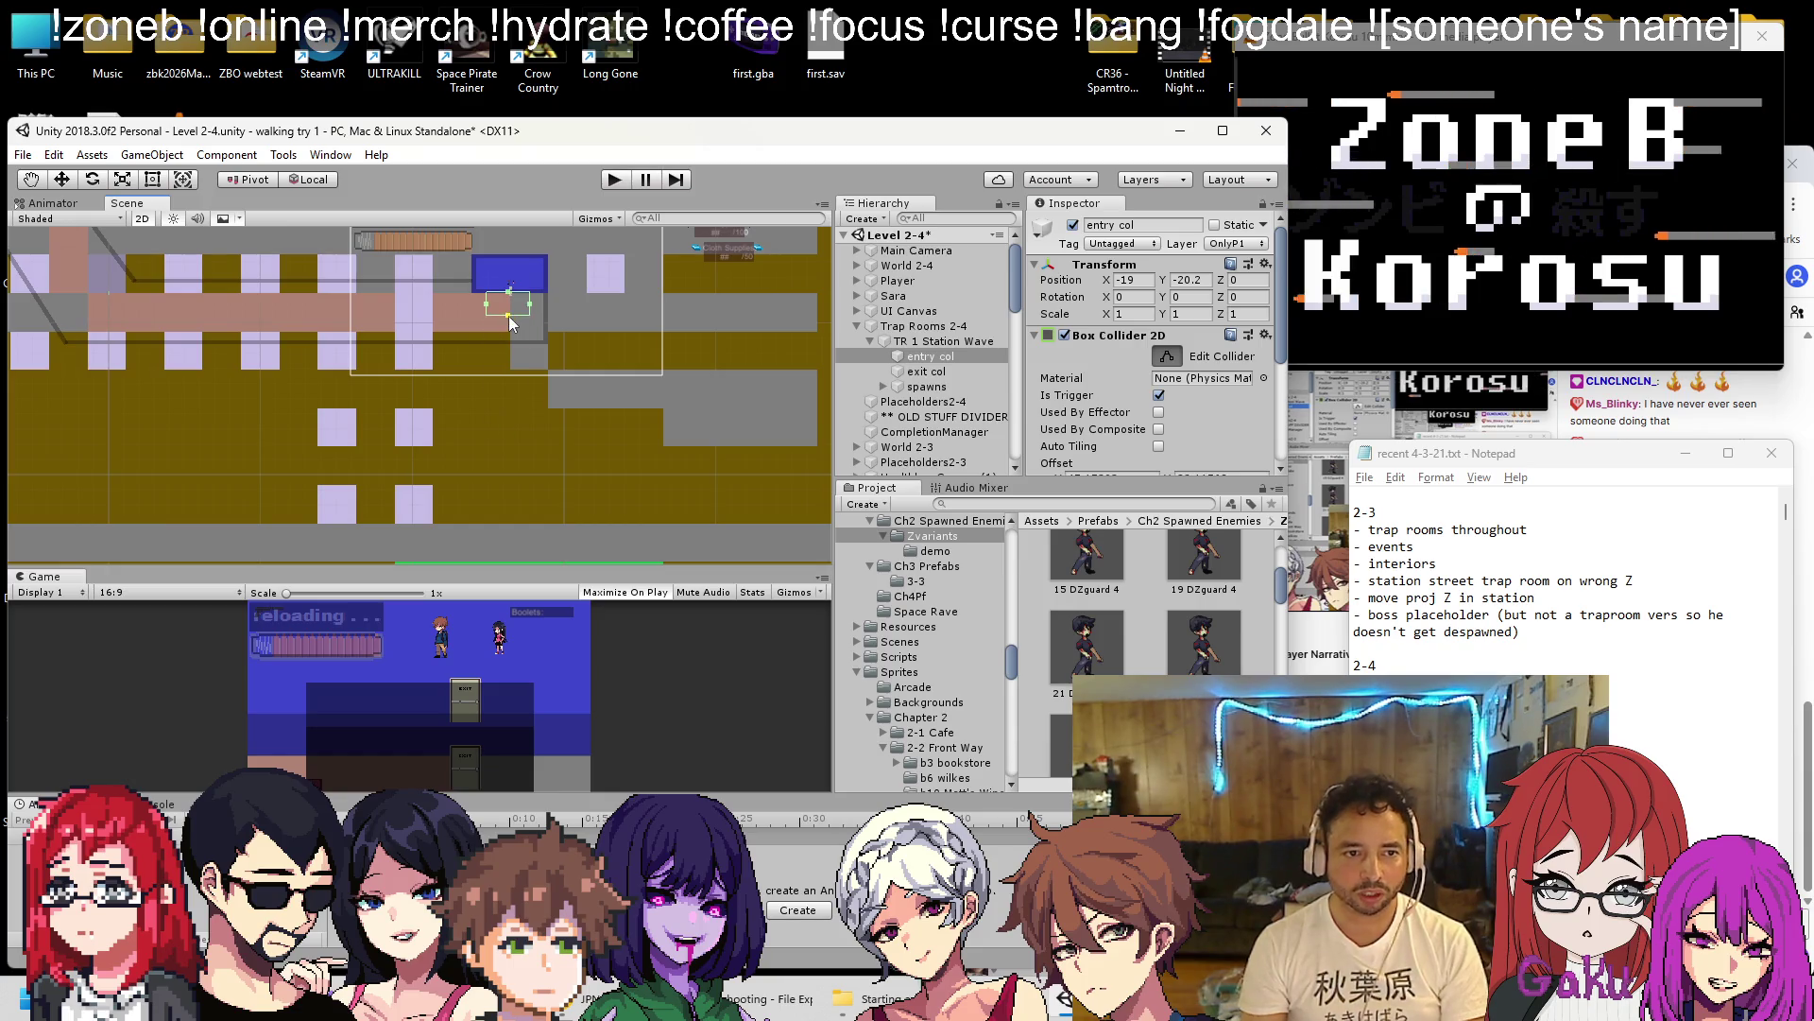
scroll(508, 316, "up", 5)
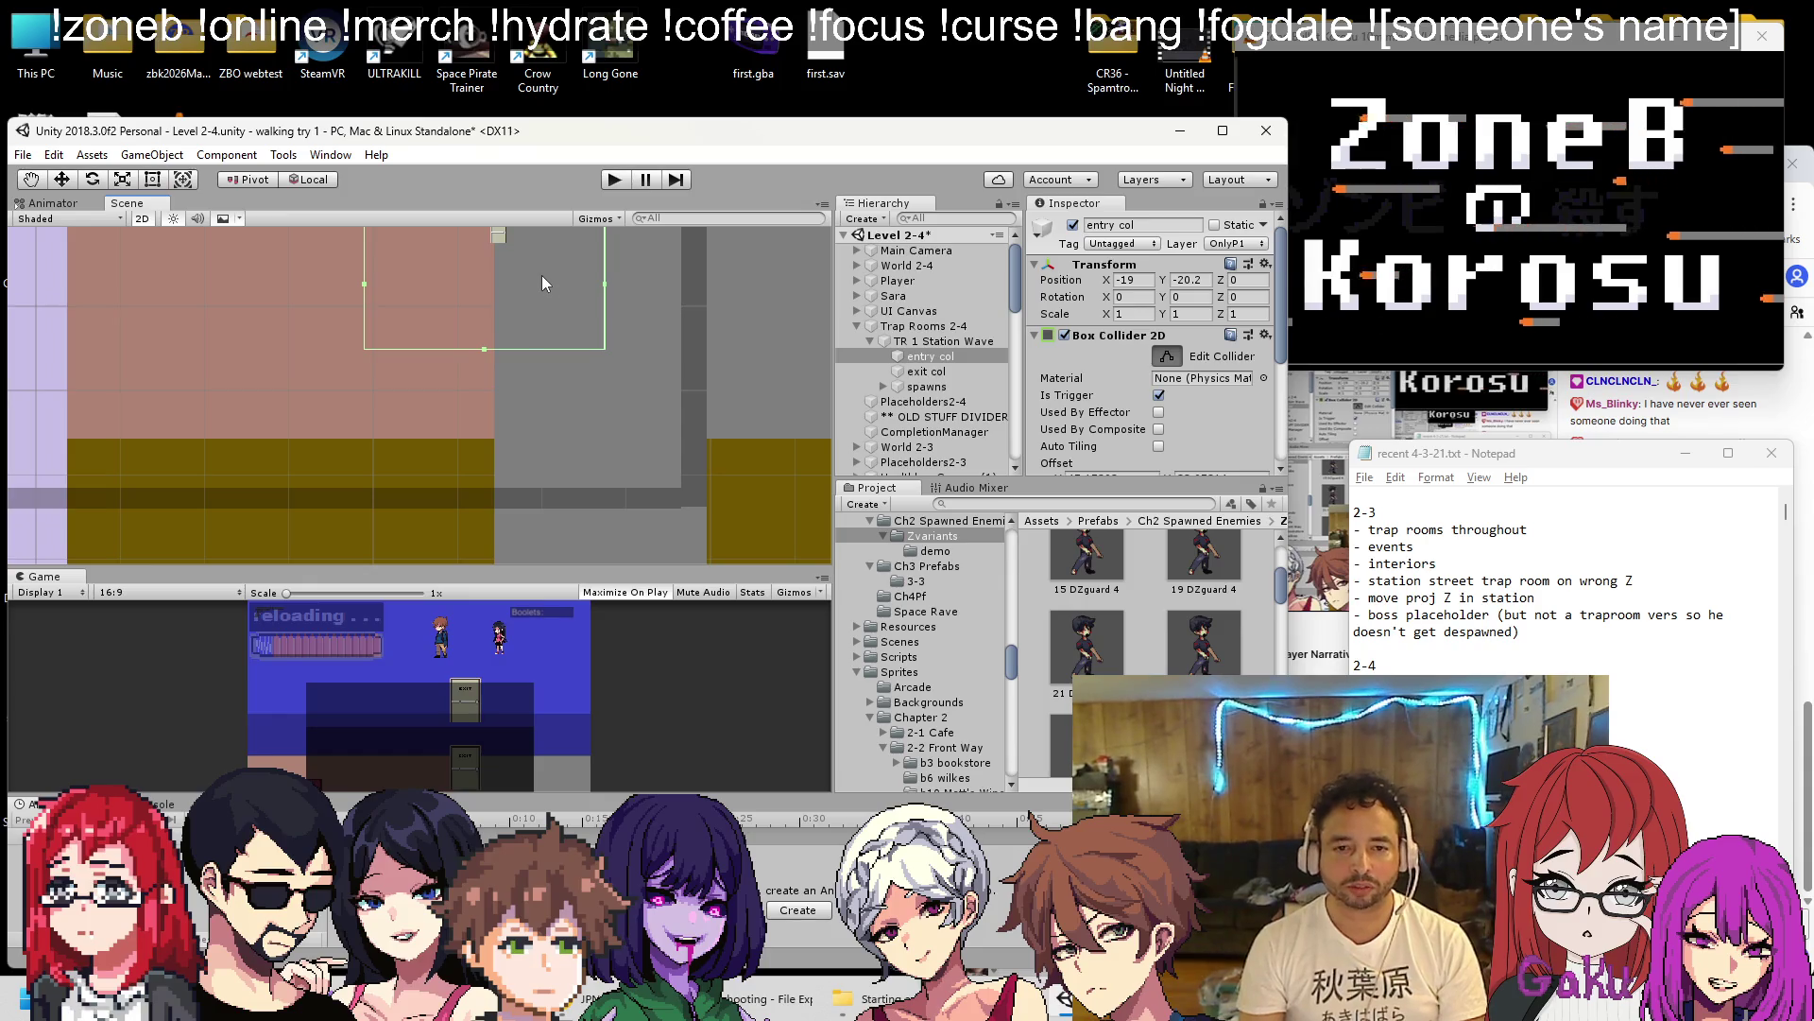
scroll(541, 275, "down", 4)
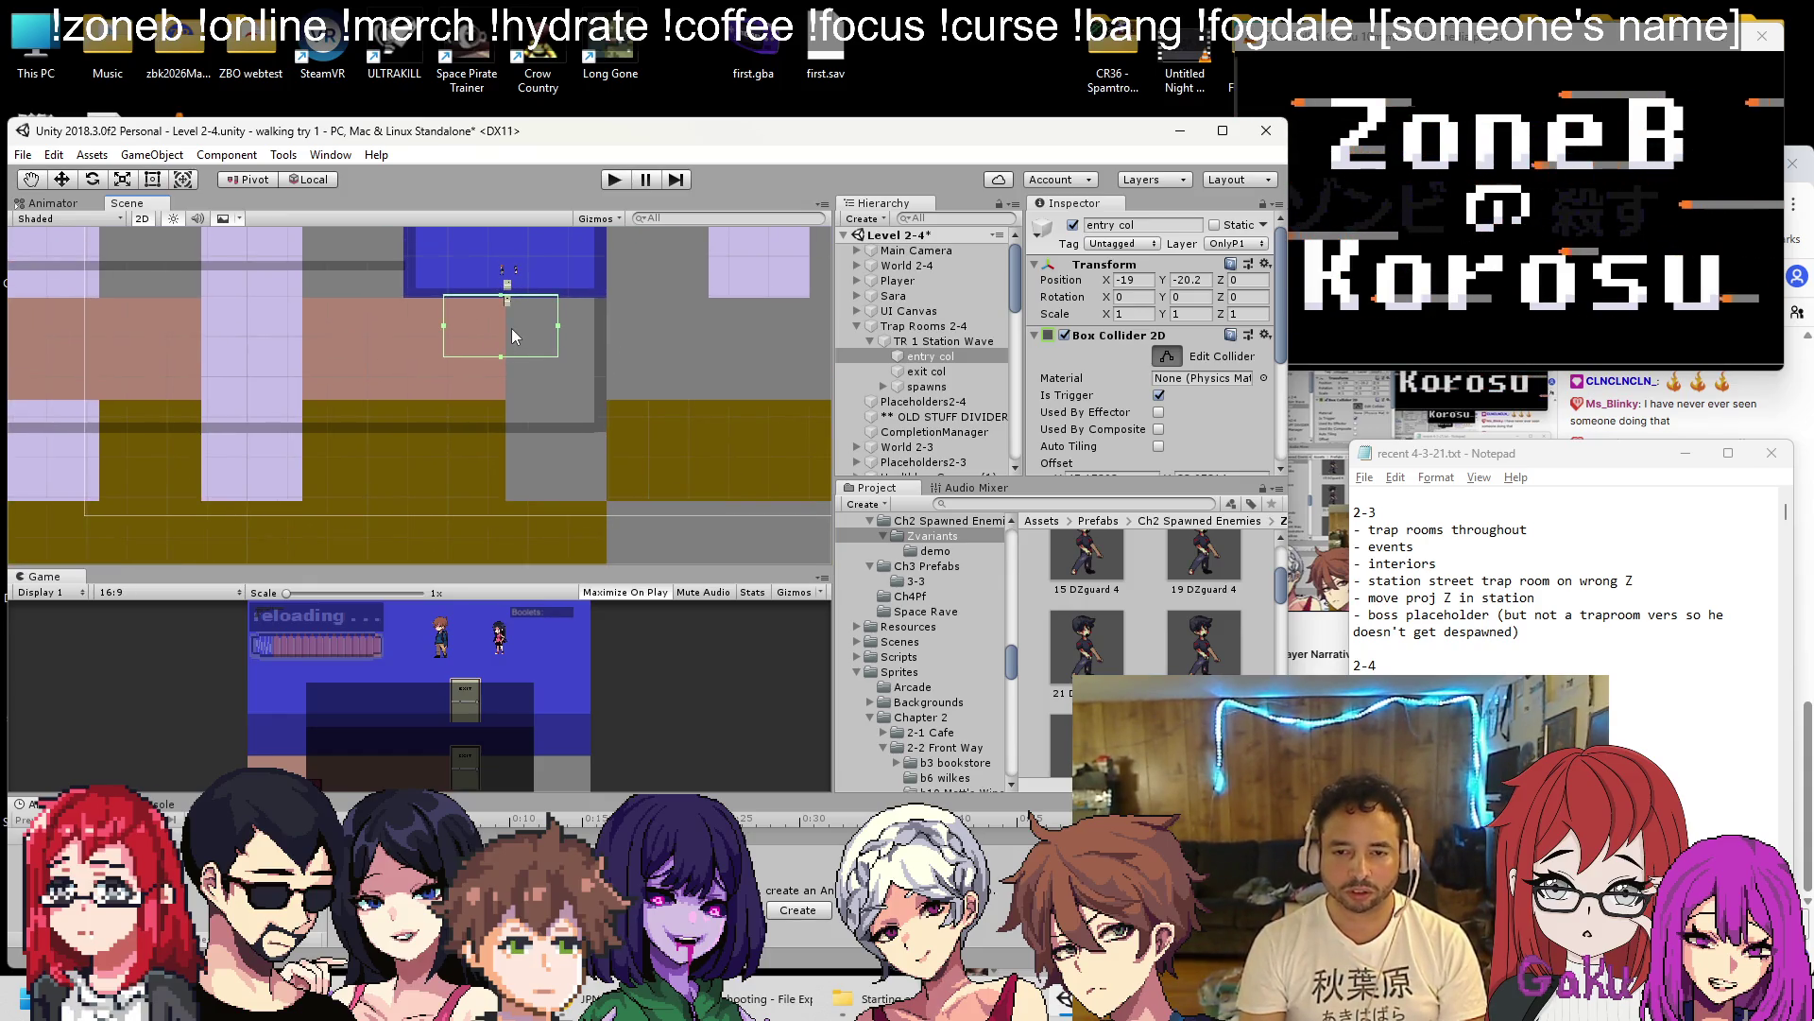
scroll(1075, 342, "down", 5)
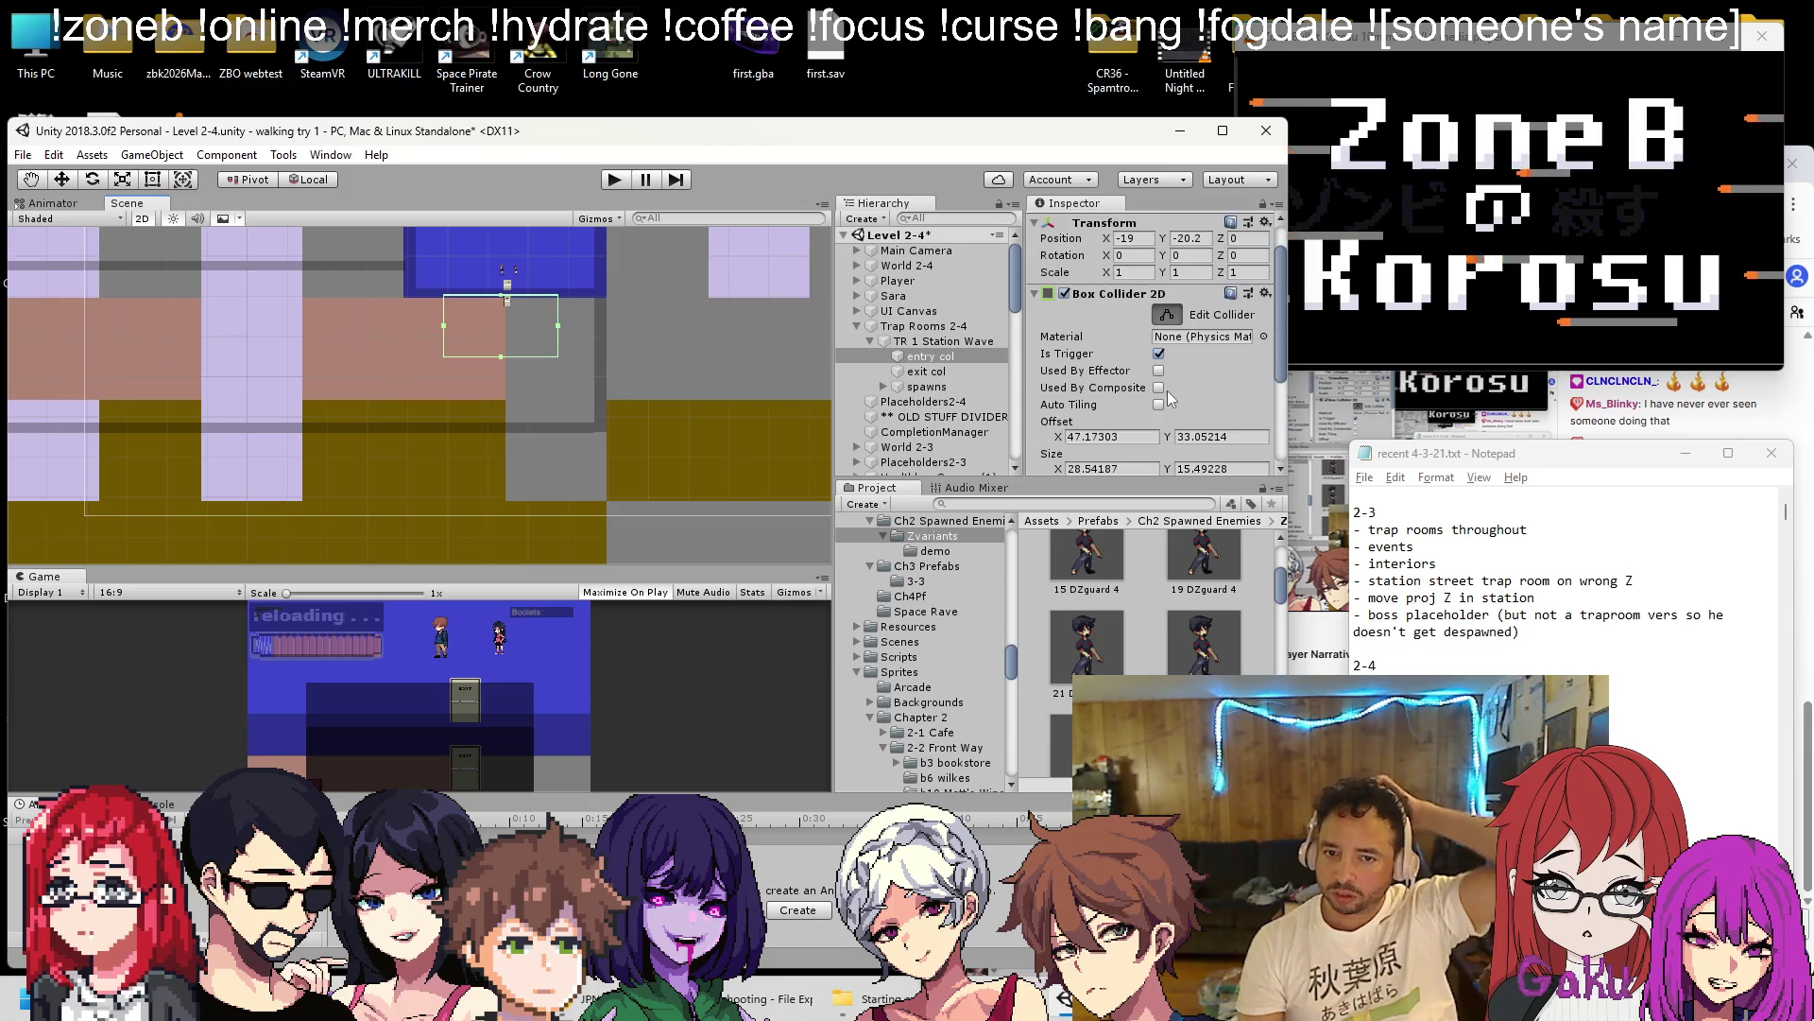
left_click(949, 341)
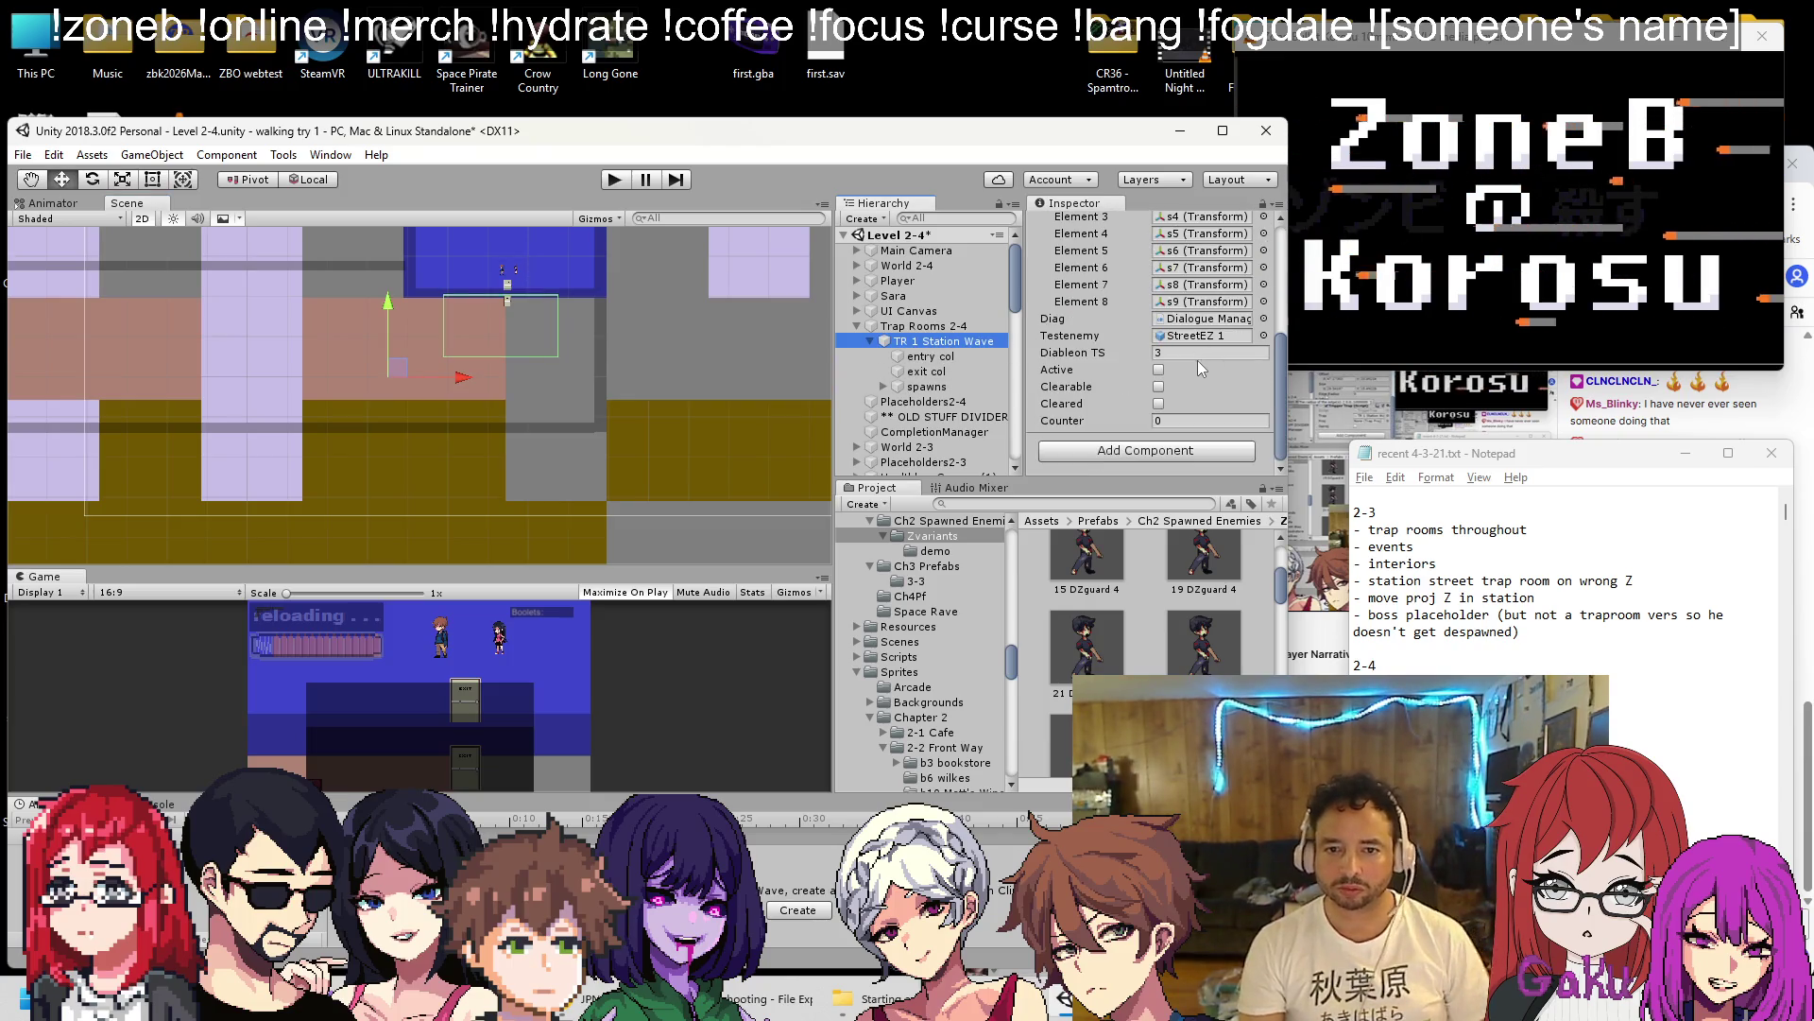
Select TR 1 Station Wave and shift it slightly left in the level.
scroll(1193, 344, "up", 5)
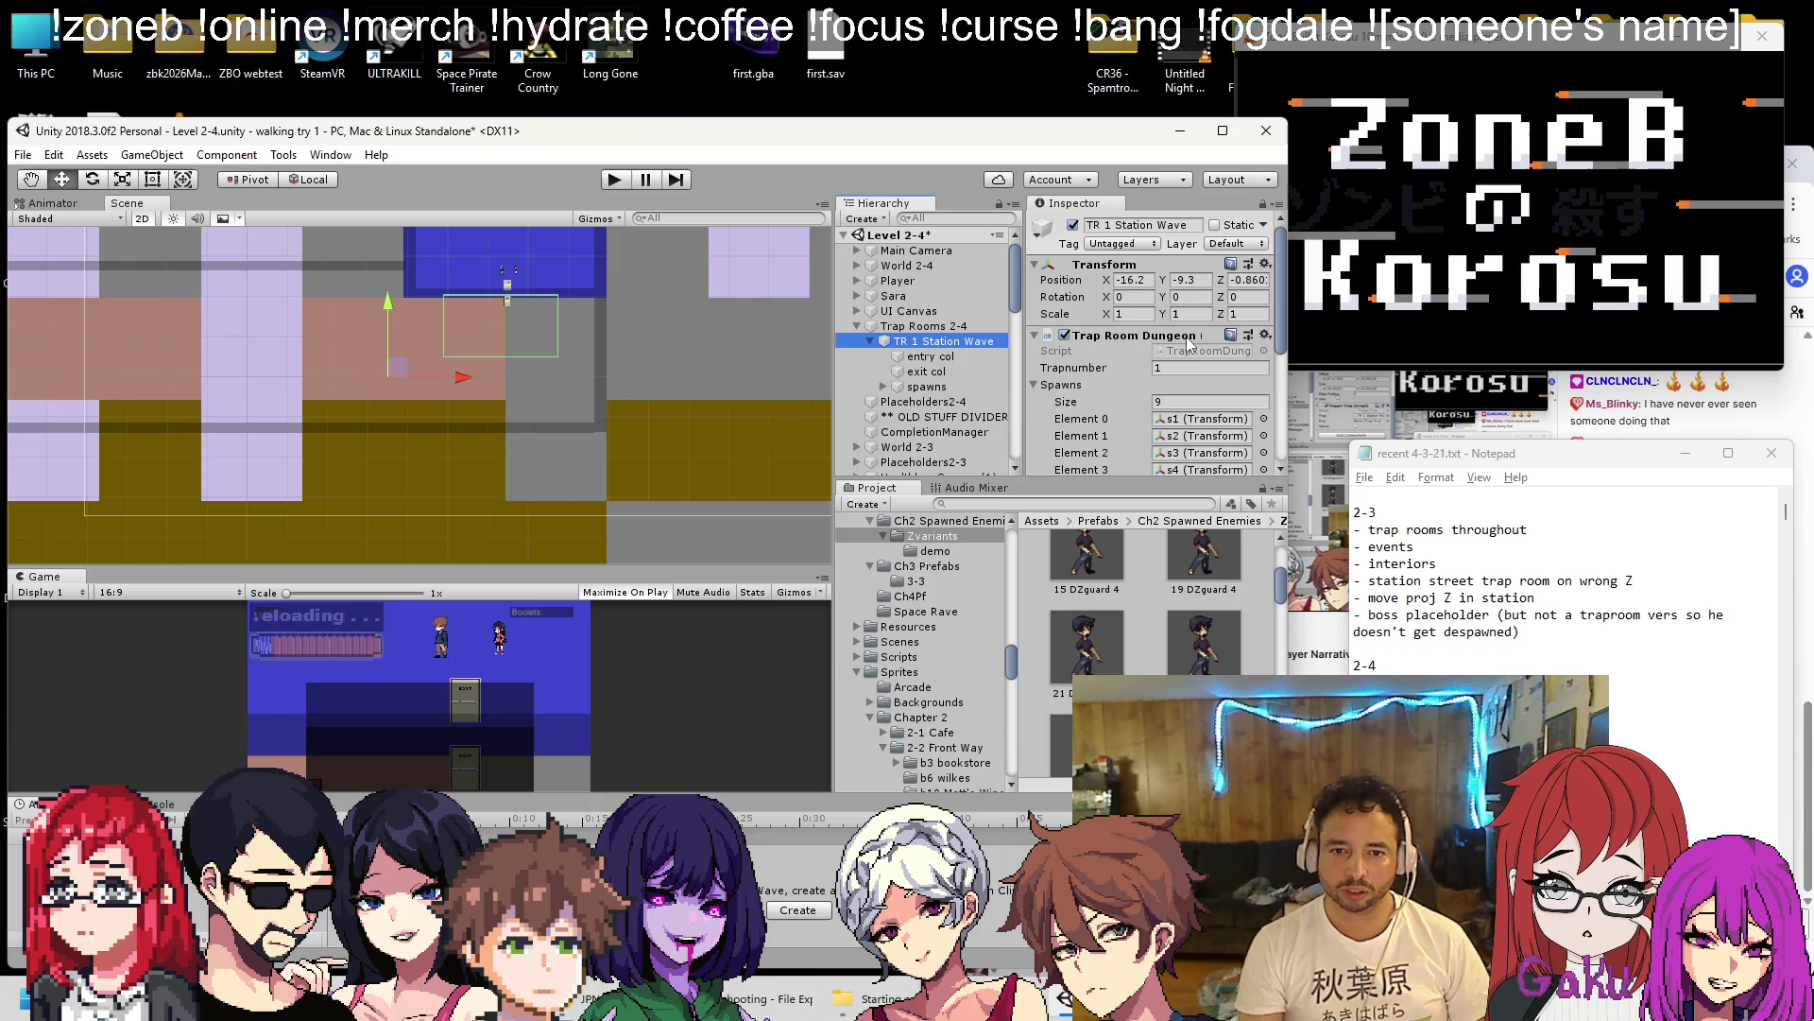
scroll(589, 327, "down", 5)
left_click(652, 380)
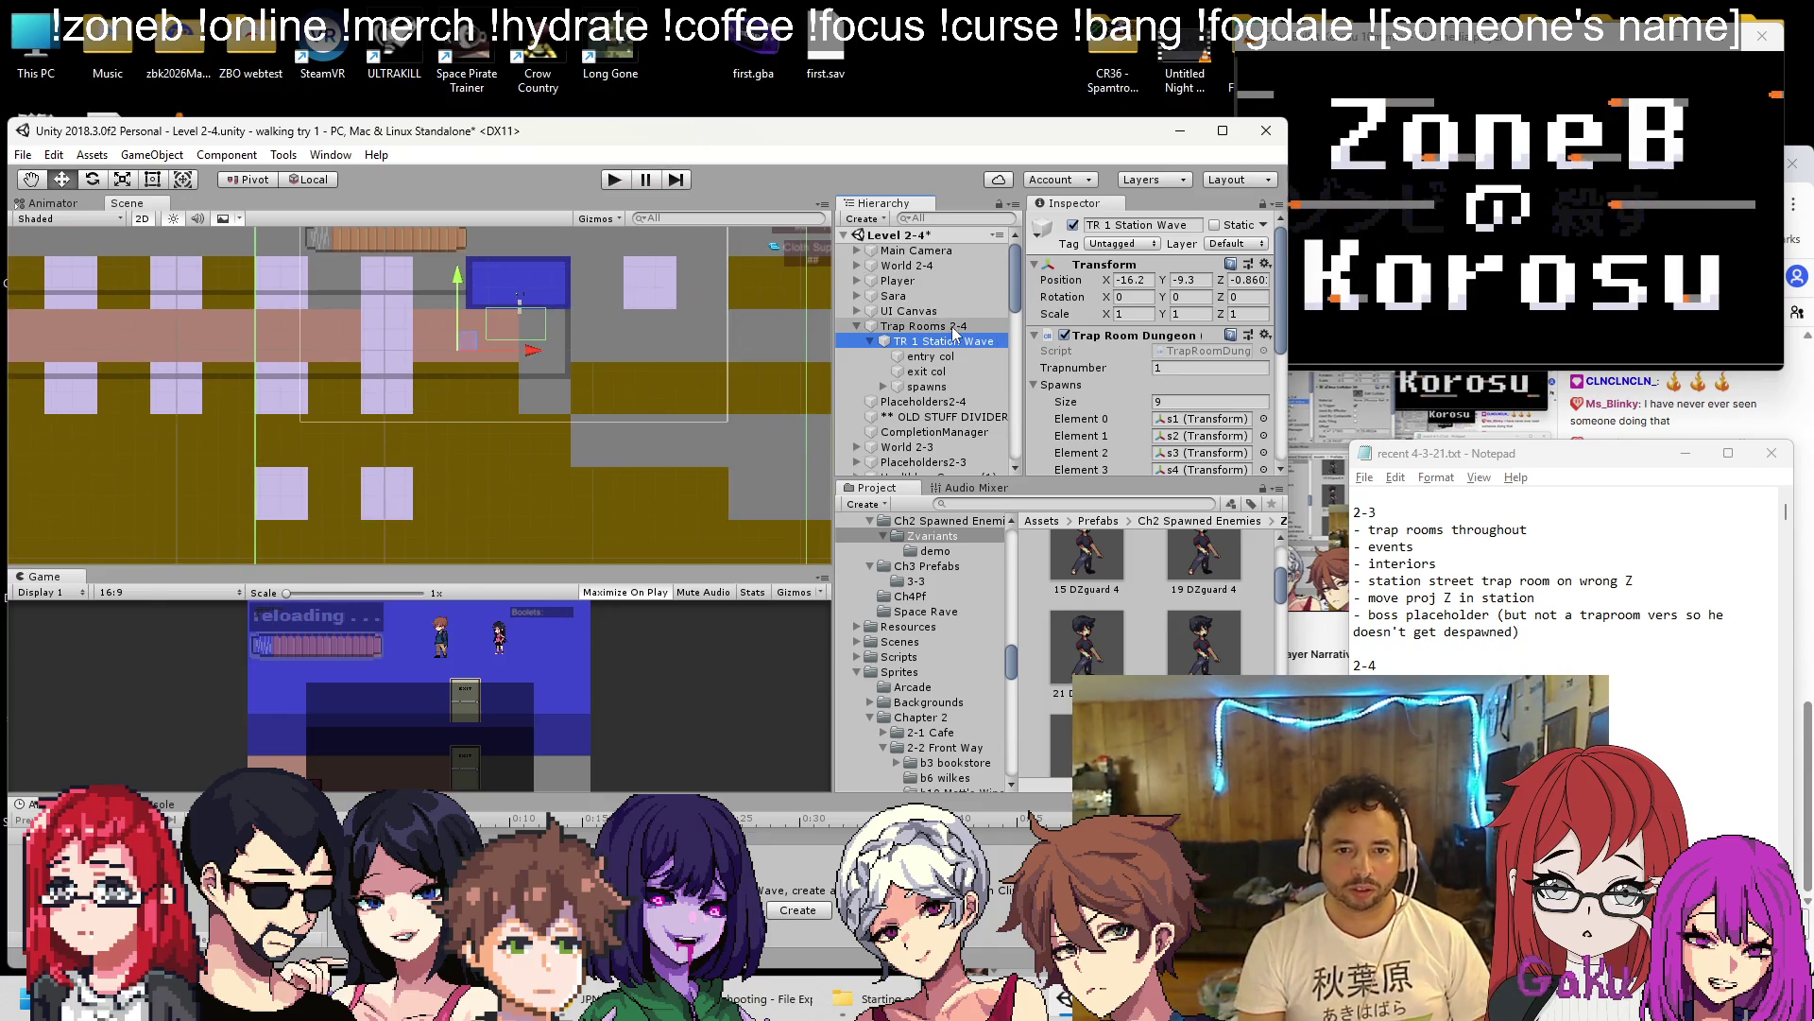
scroll(618, 332, "down", 4)
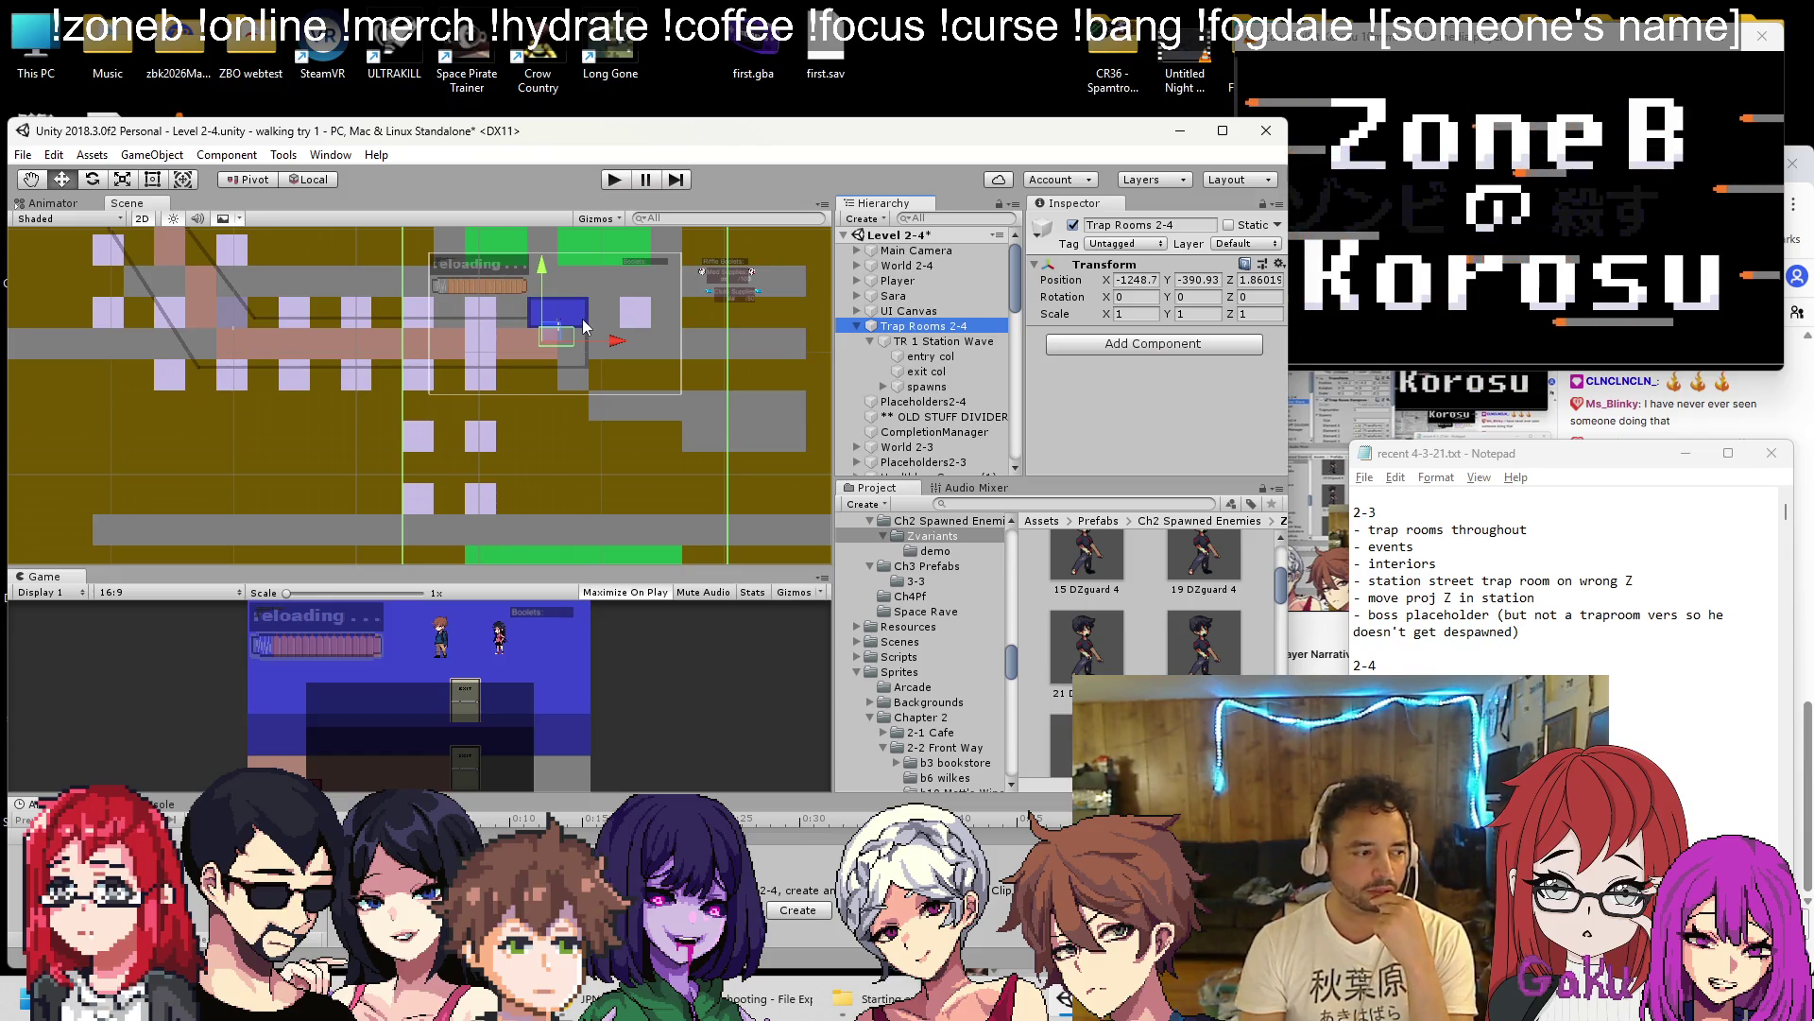
left_click(945, 341)
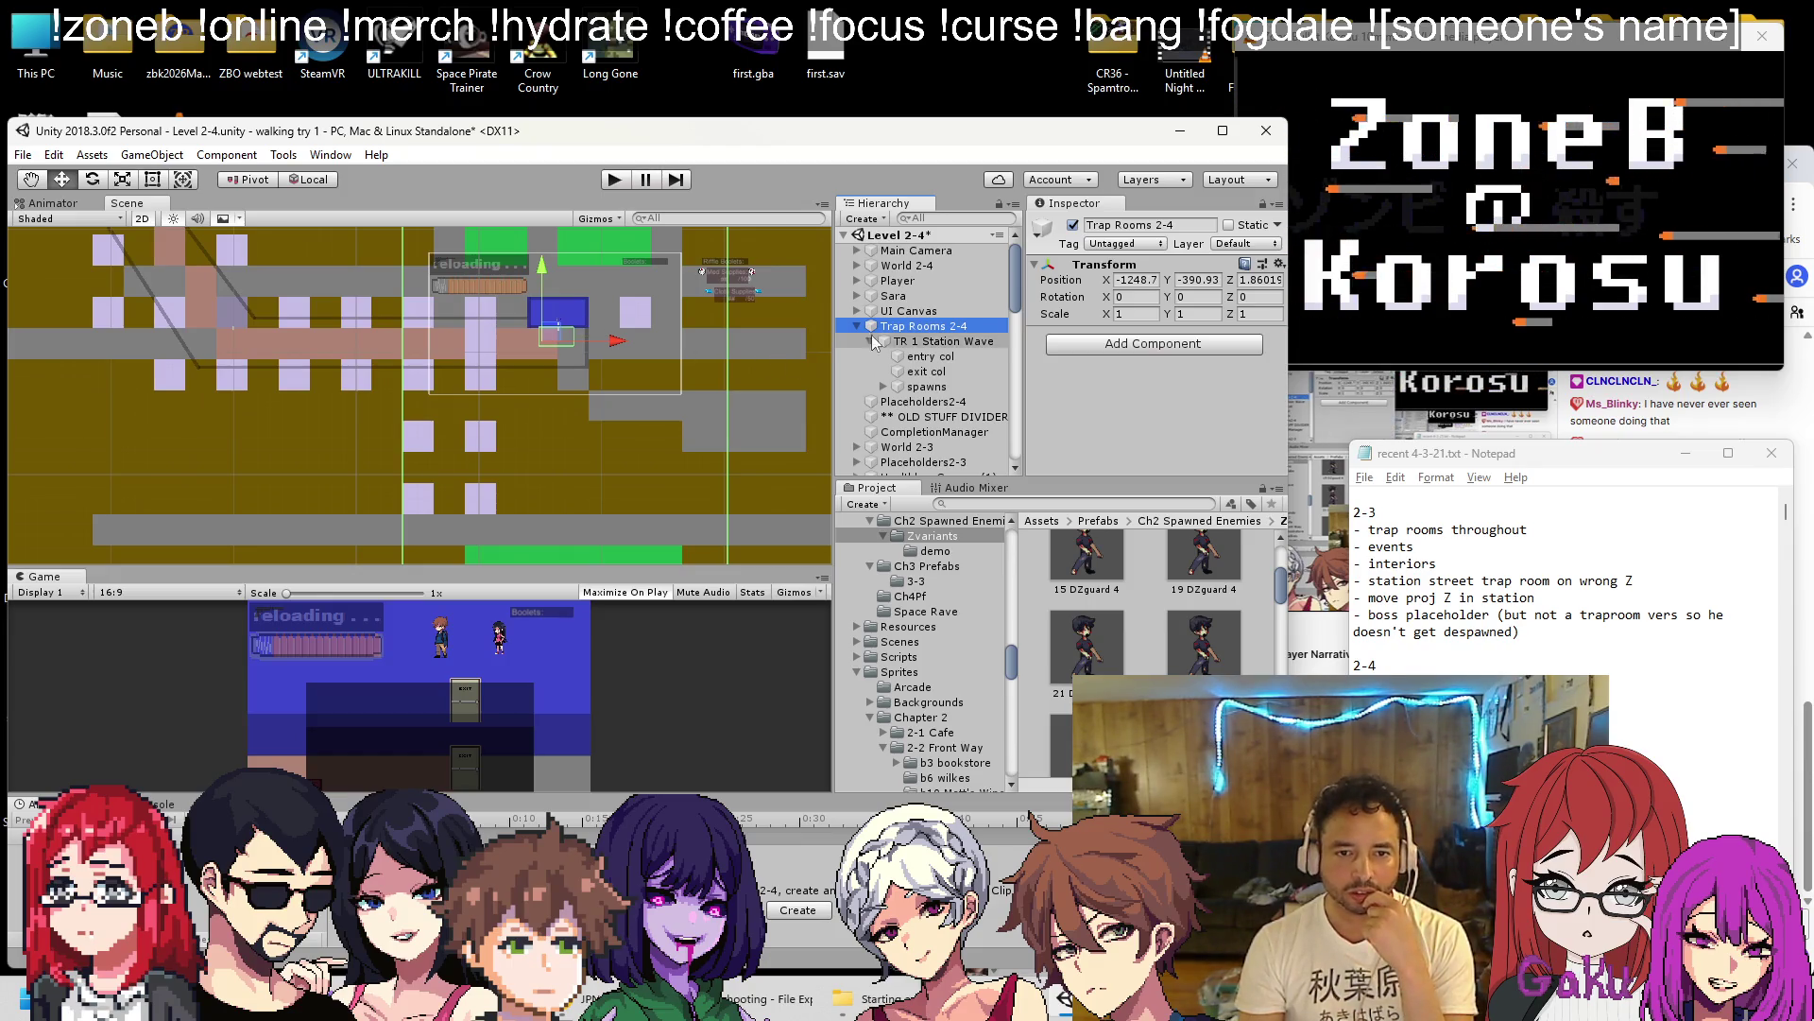
scroll(1136, 364, "down", 5)
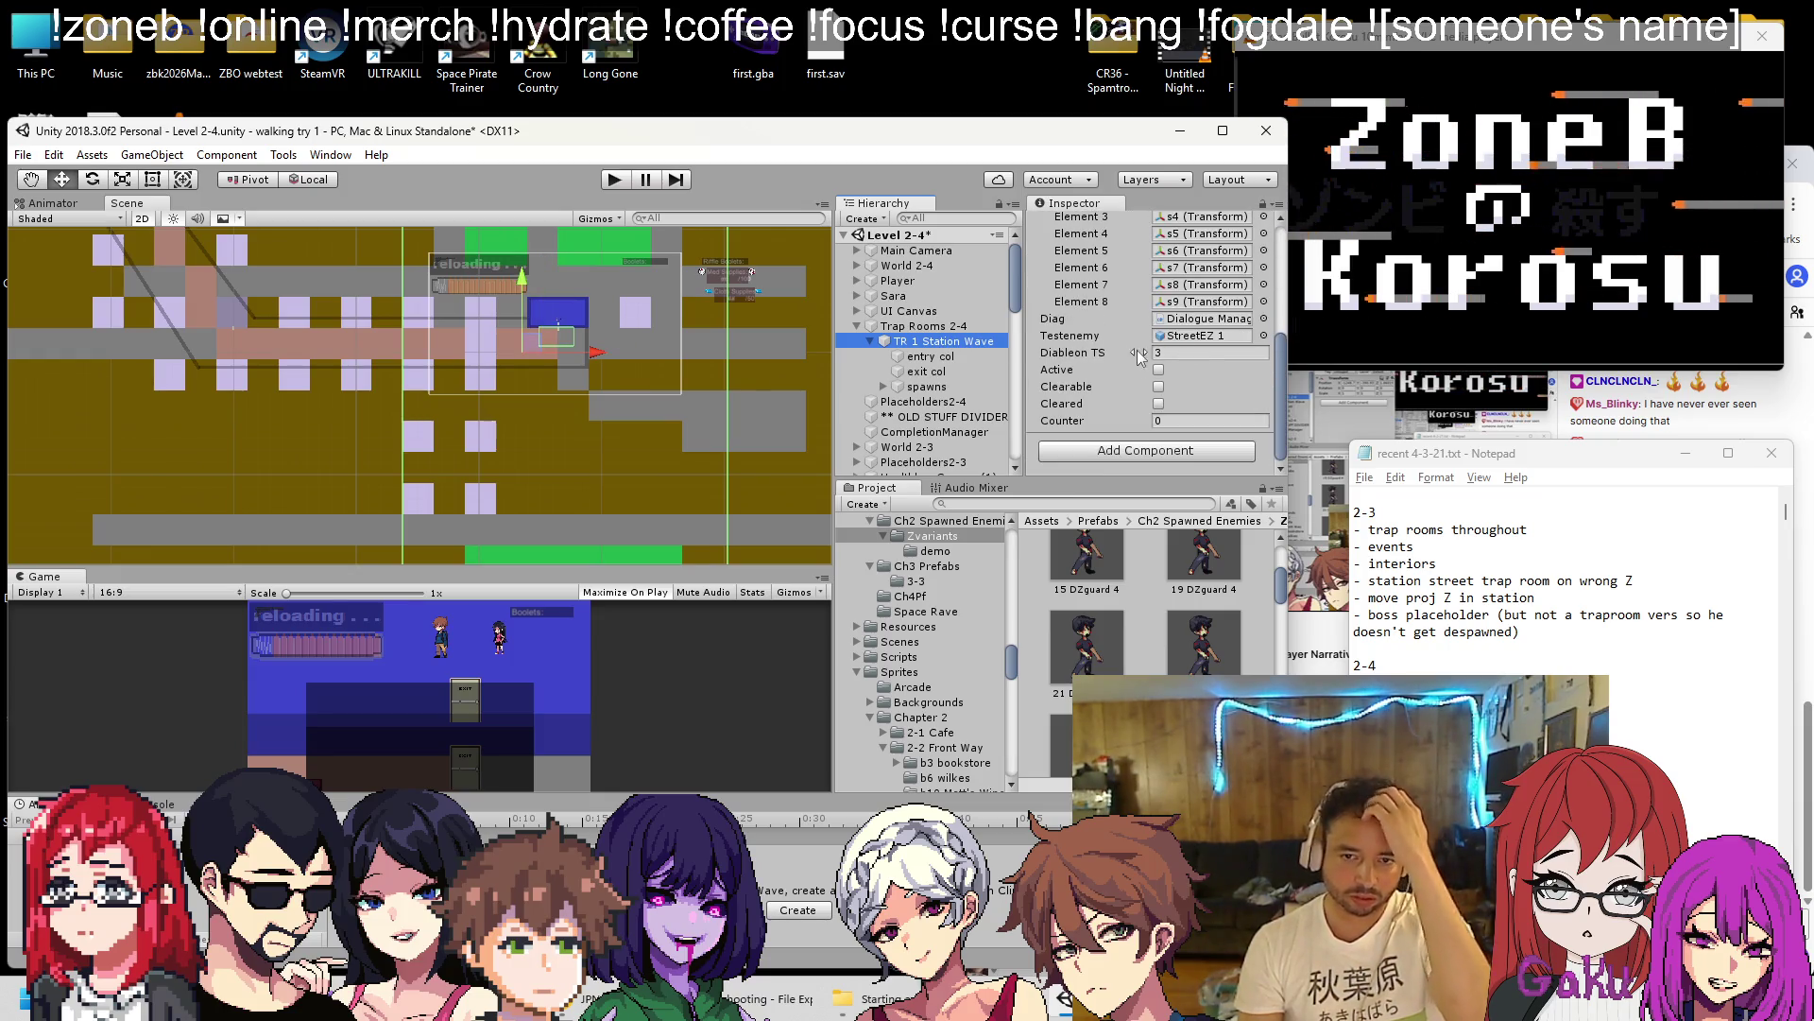
left_click_drag(595, 354, 285, 342)
Locate the StreetEZ 1 test enemy, select it, and frame it with F.
left_click(1168, 337)
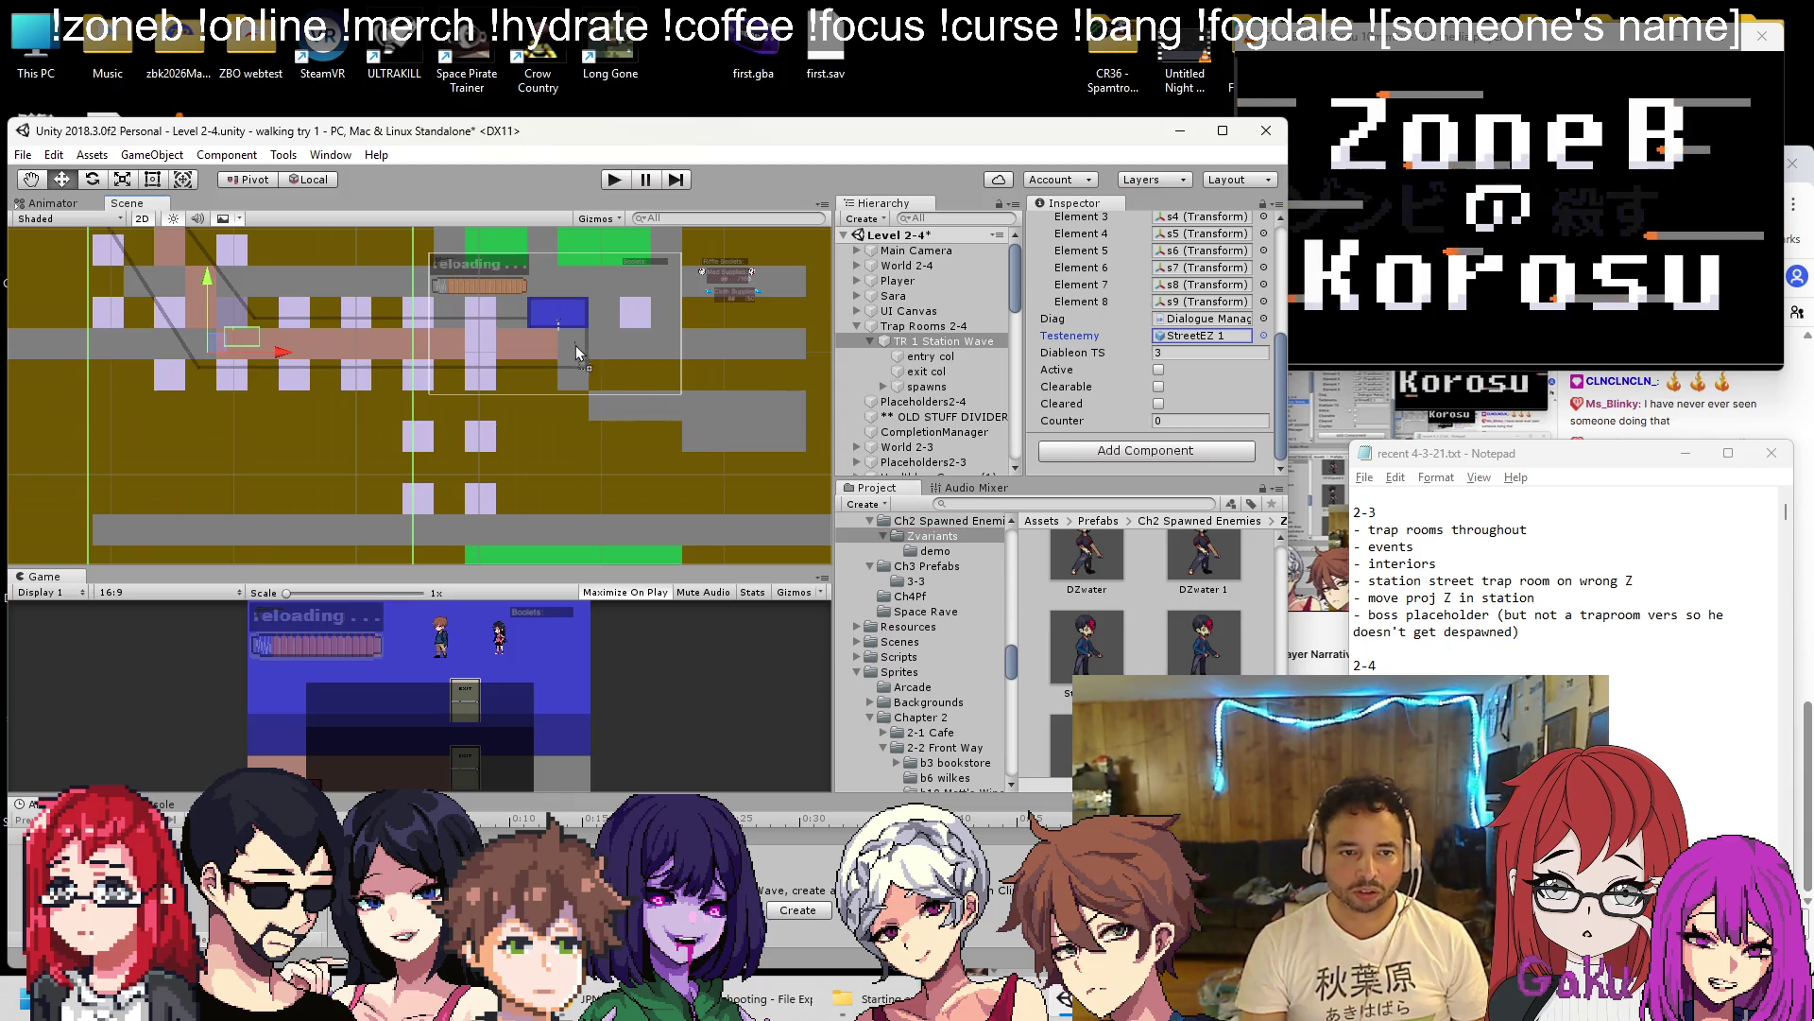
left_click(571, 342)
key("f")
scroll(518, 348, "up", 3)
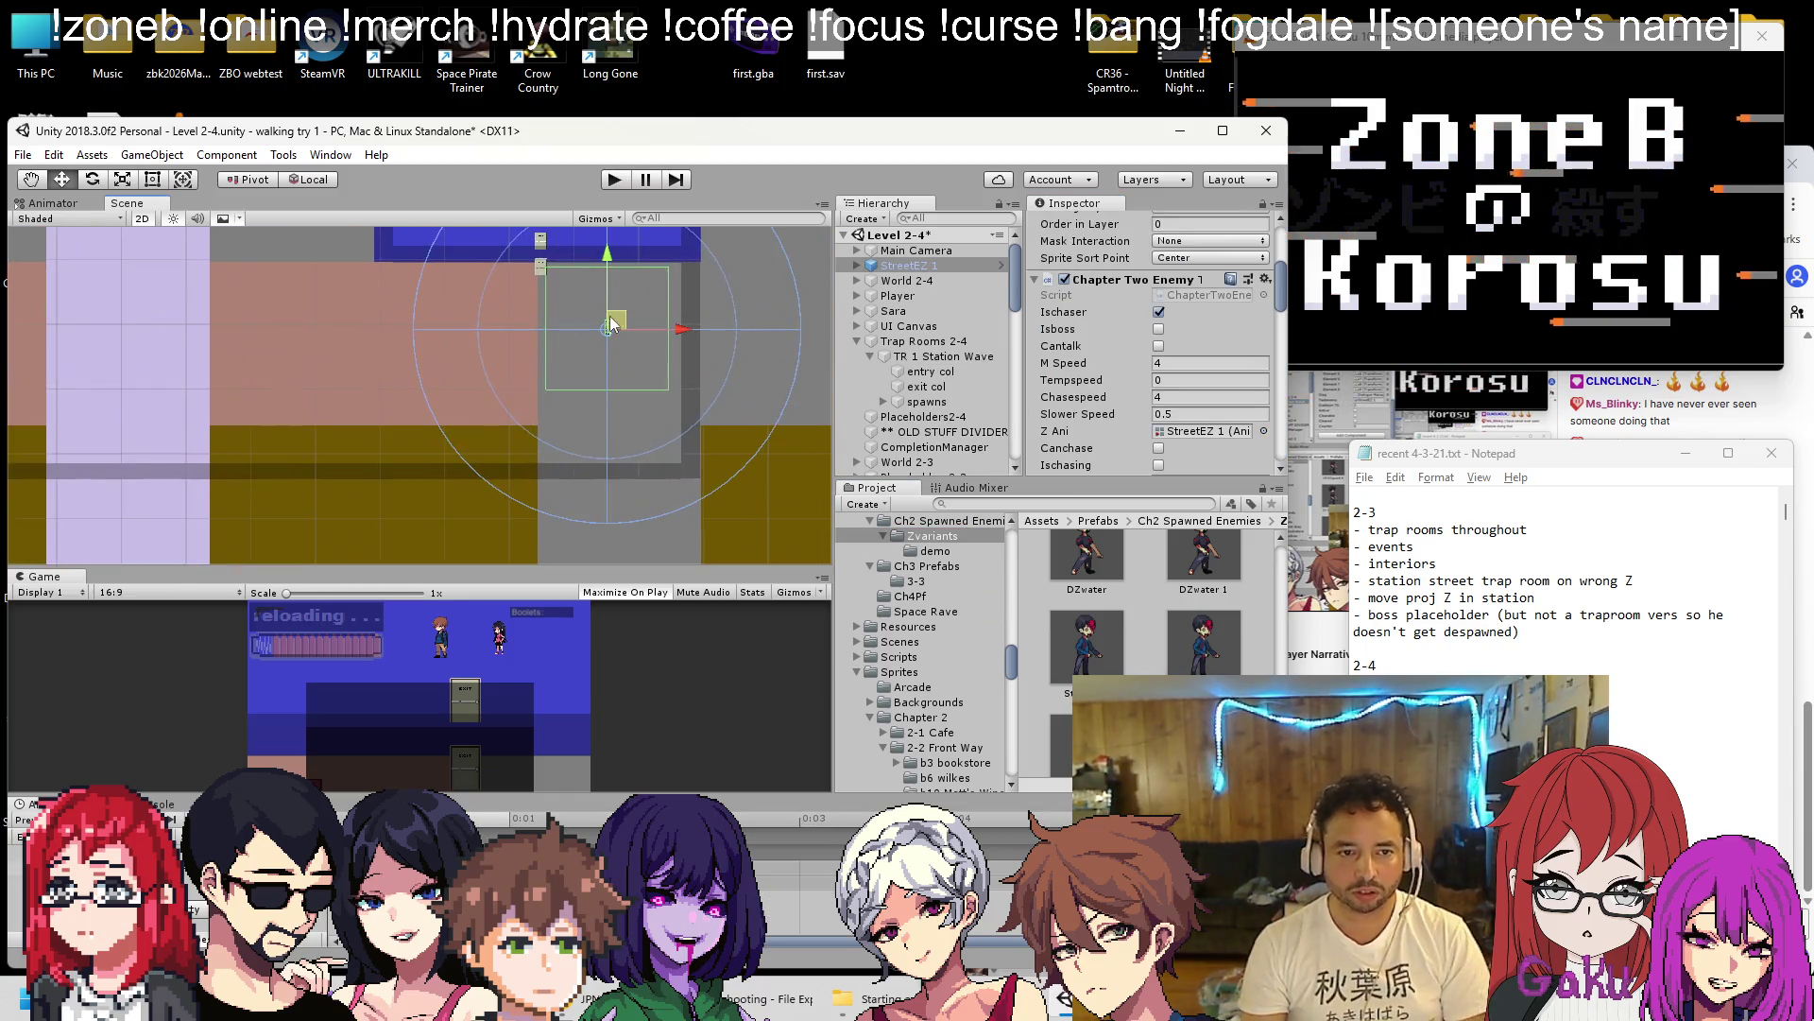
Create an empty GameObject at the root above Trap Rooms 2-4 and name it 'Enemies 2-4'.
left_click_drag(673, 323, 639, 307)
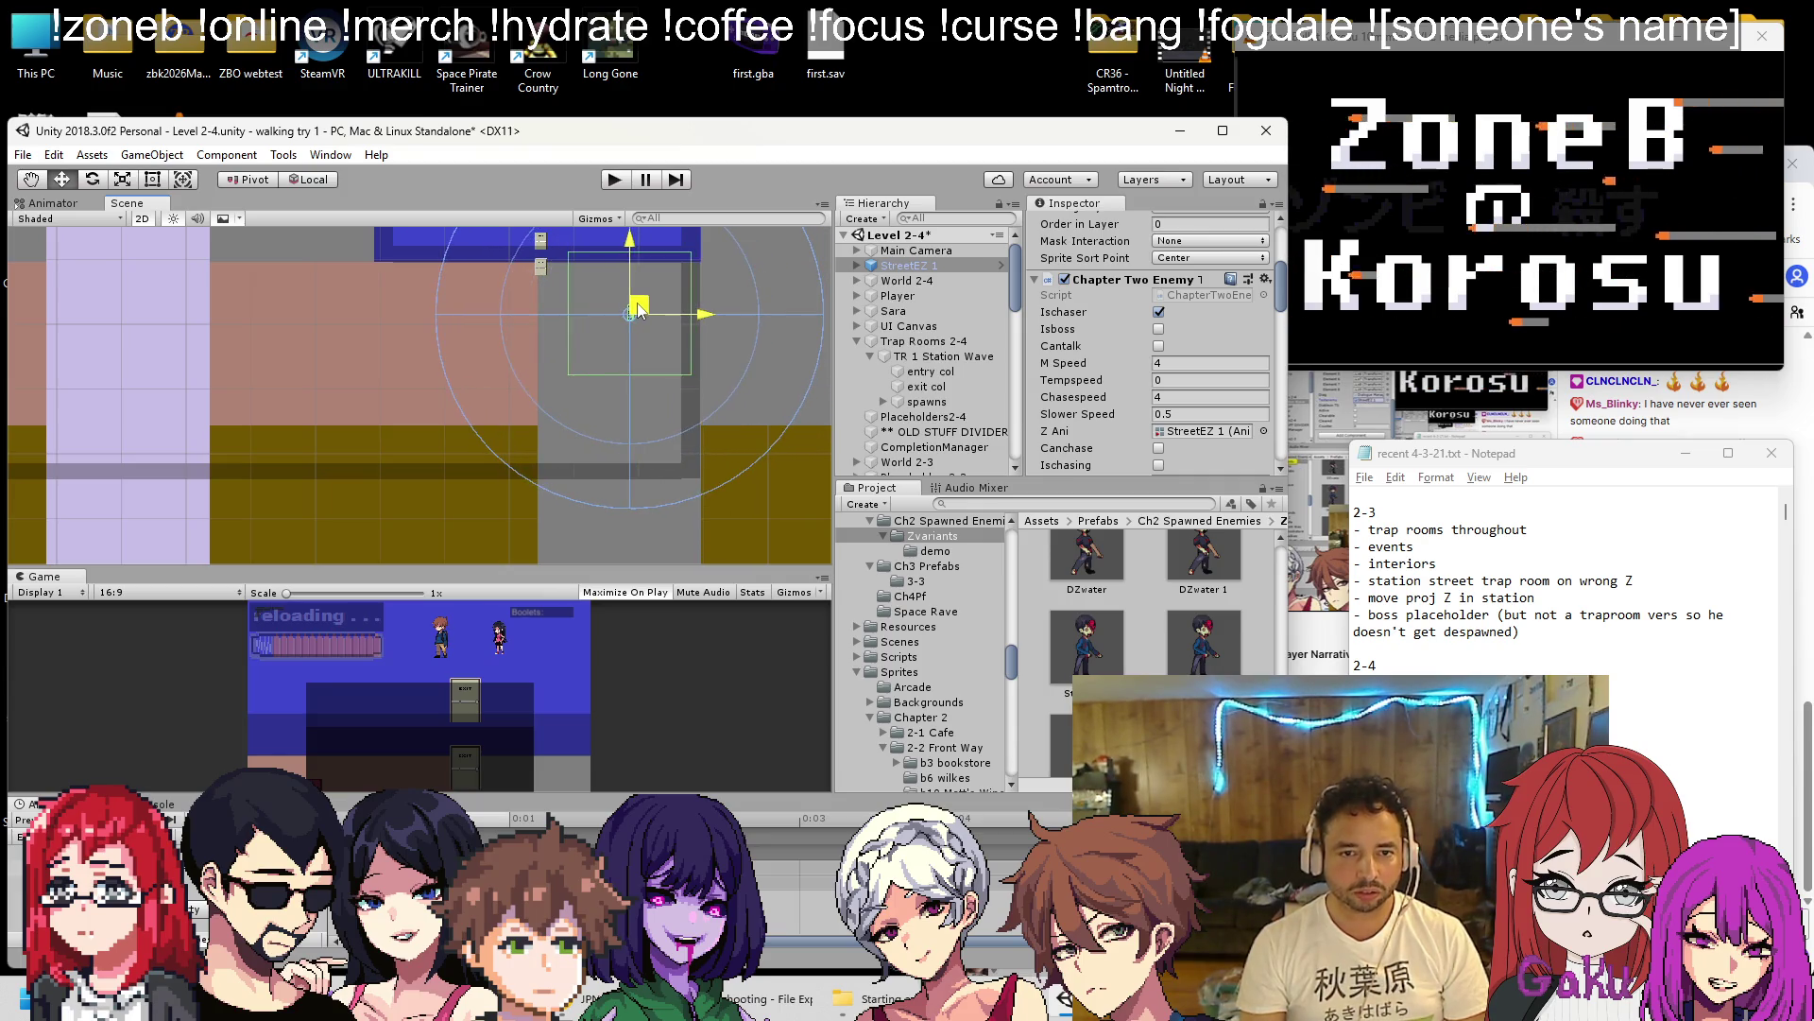
right_click(903, 249)
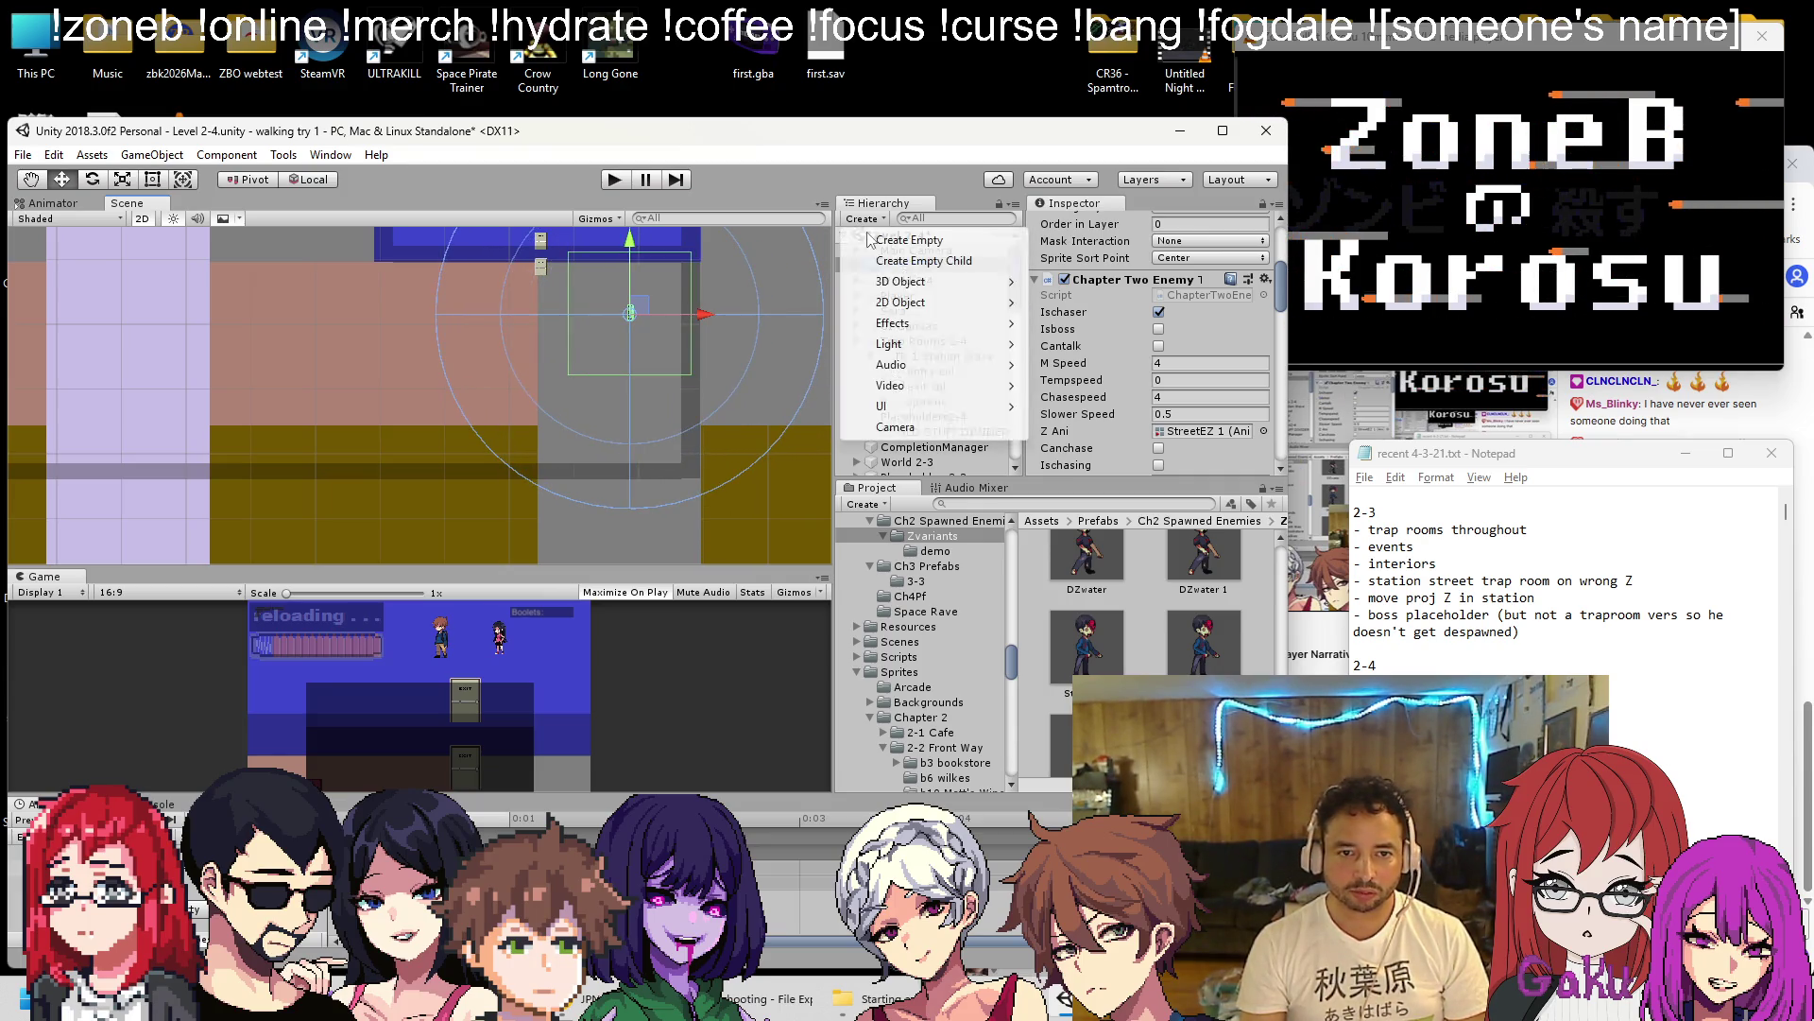
left_click(907, 250)
mouse_move(921, 293)
left_mouse_down()
mouse_move(928, 241)
mouse_move(907, 345)
mouse_move(944, 282)
mouse_move(931, 304)
mouse_move(935, 270)
mouse_move(914, 352)
mouse_move(910, 336)
left_mouse_up()
right_click(915, 340)
left_click(977, 403)
type("Enemies 20")
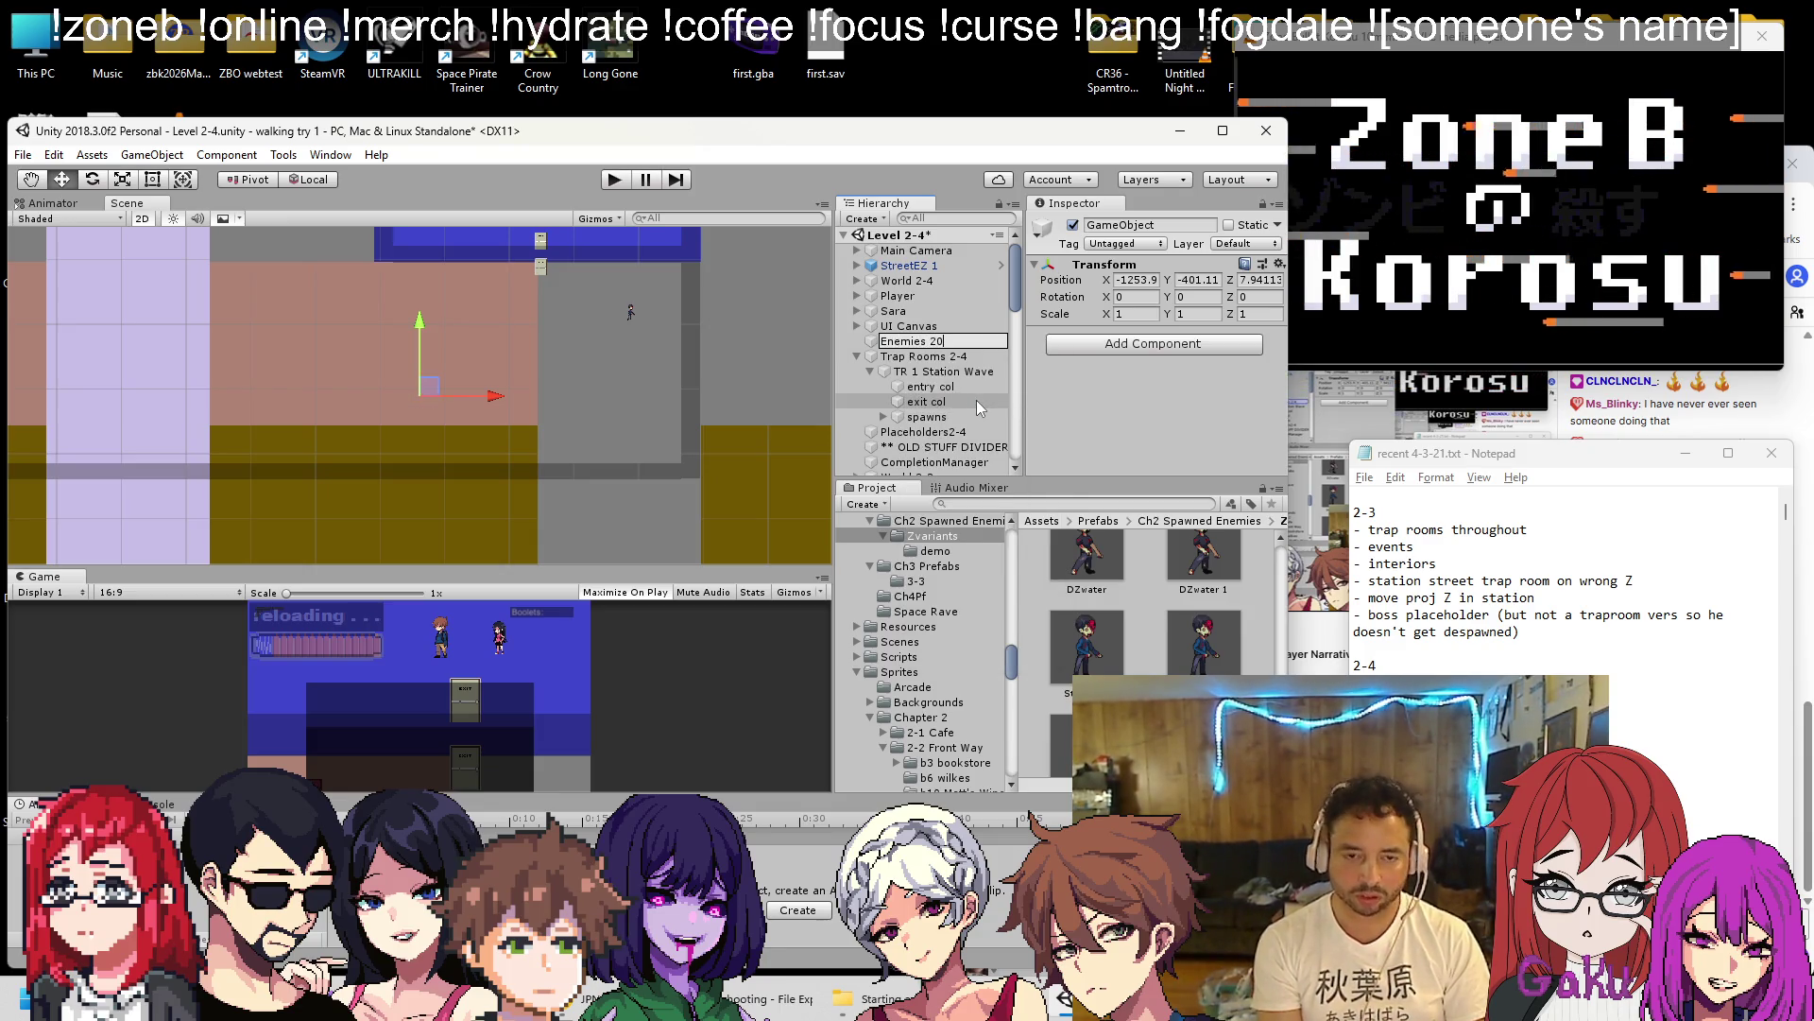
type("-4")
key("Return")
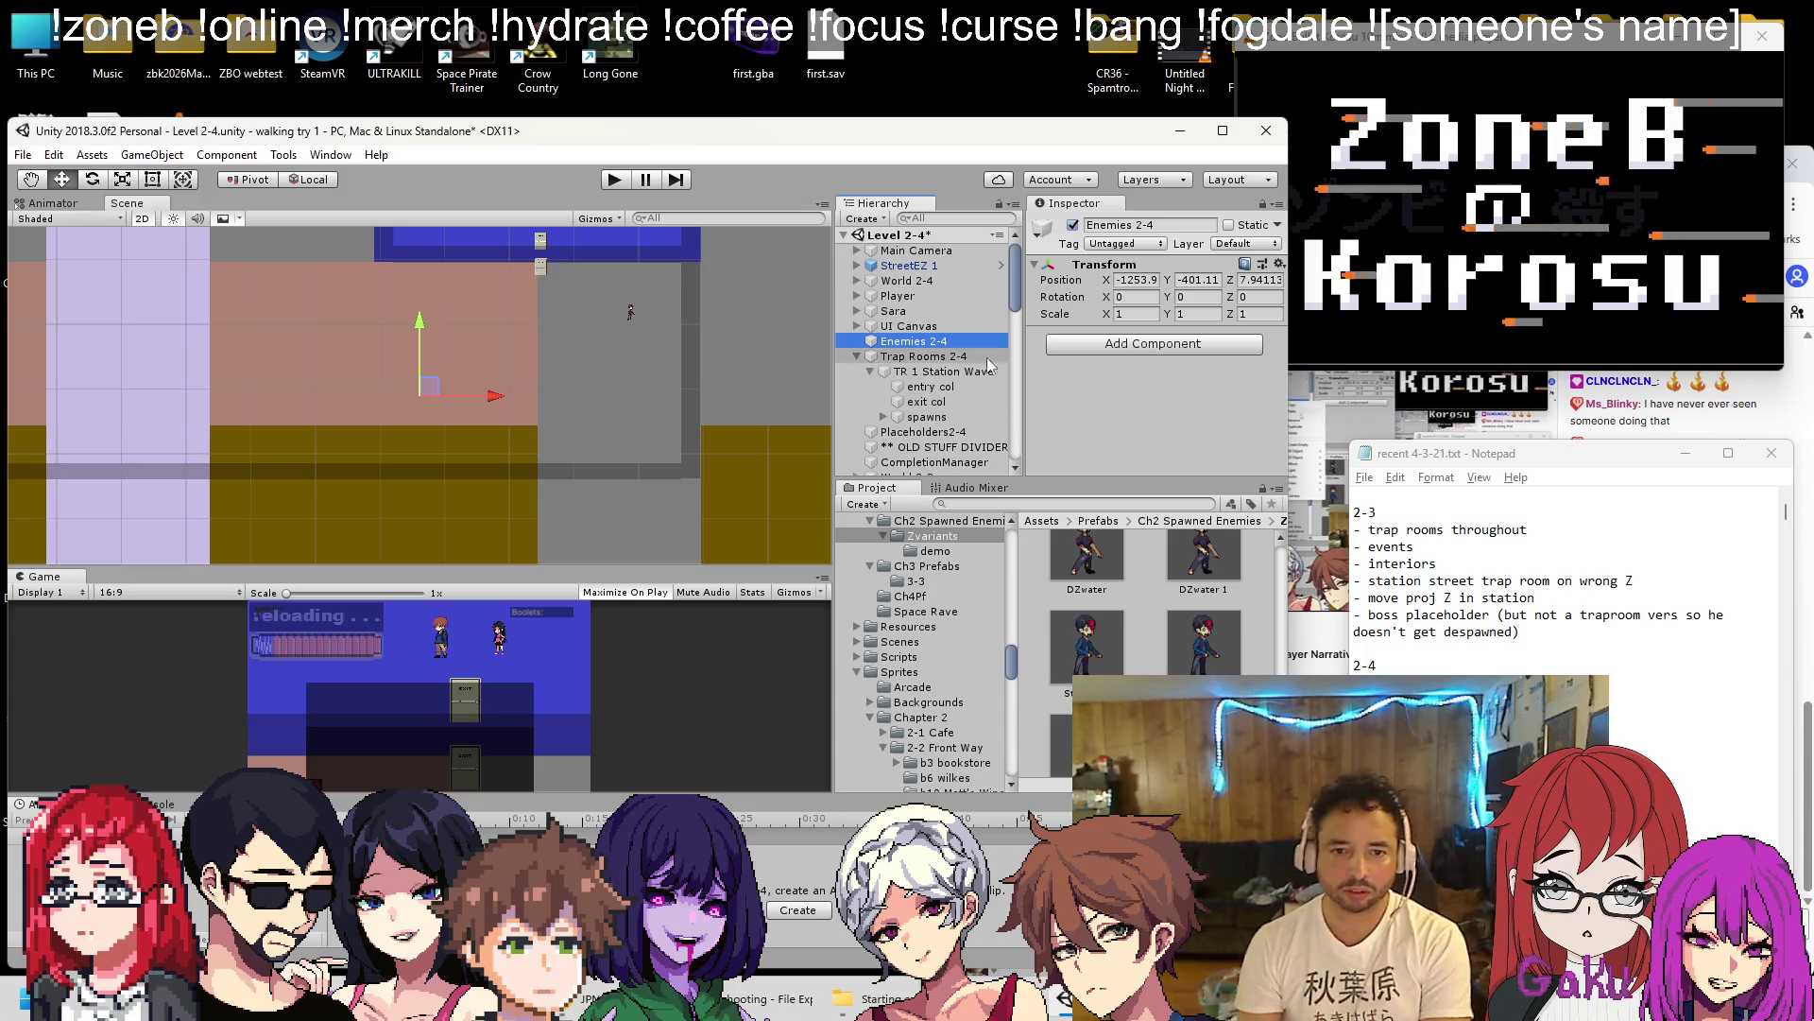
Move Enemies 2-4 below Trap Rooms 2-4 and remove StreetEZ 1 from the level.
left_click(857, 356)
mouse_move(902, 341)
left_mouse_down()
mouse_move(865, 352)
mouse_move(874, 369)
mouse_move(912, 355)
left_mouse_up()
scroll(1171, 610, "down", 3)
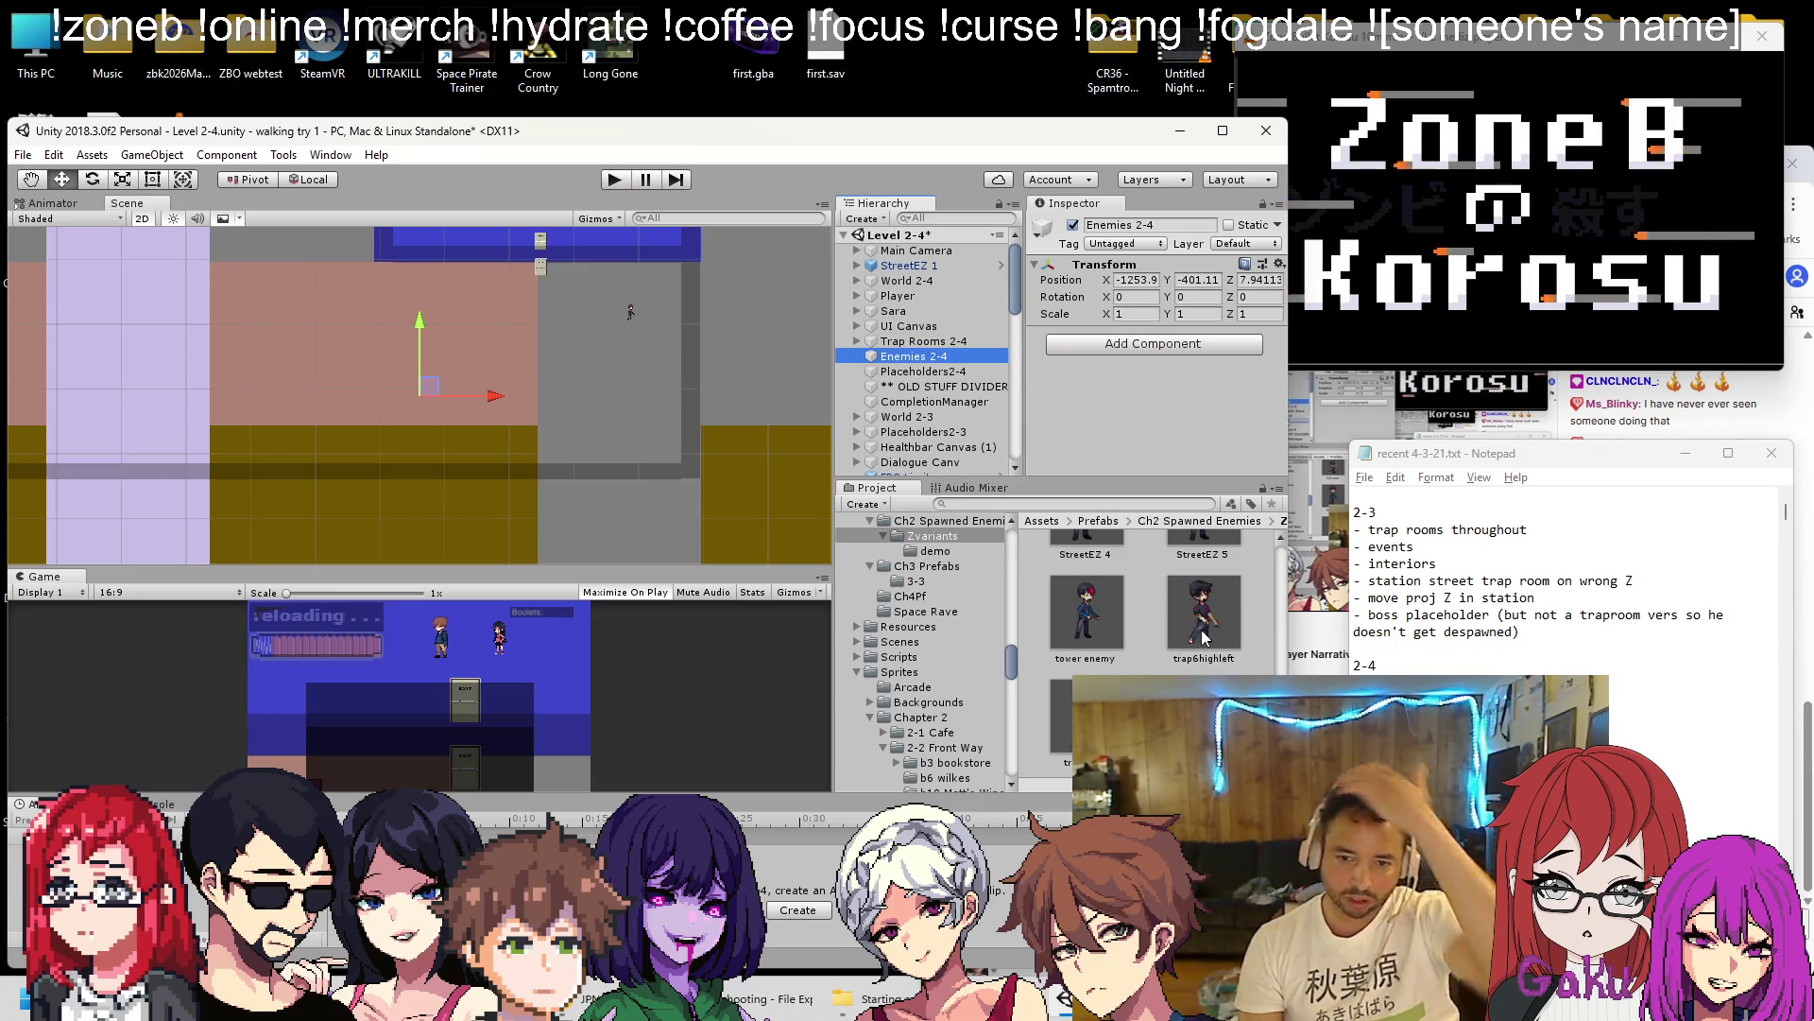
scroll(1171, 601, "up", 3)
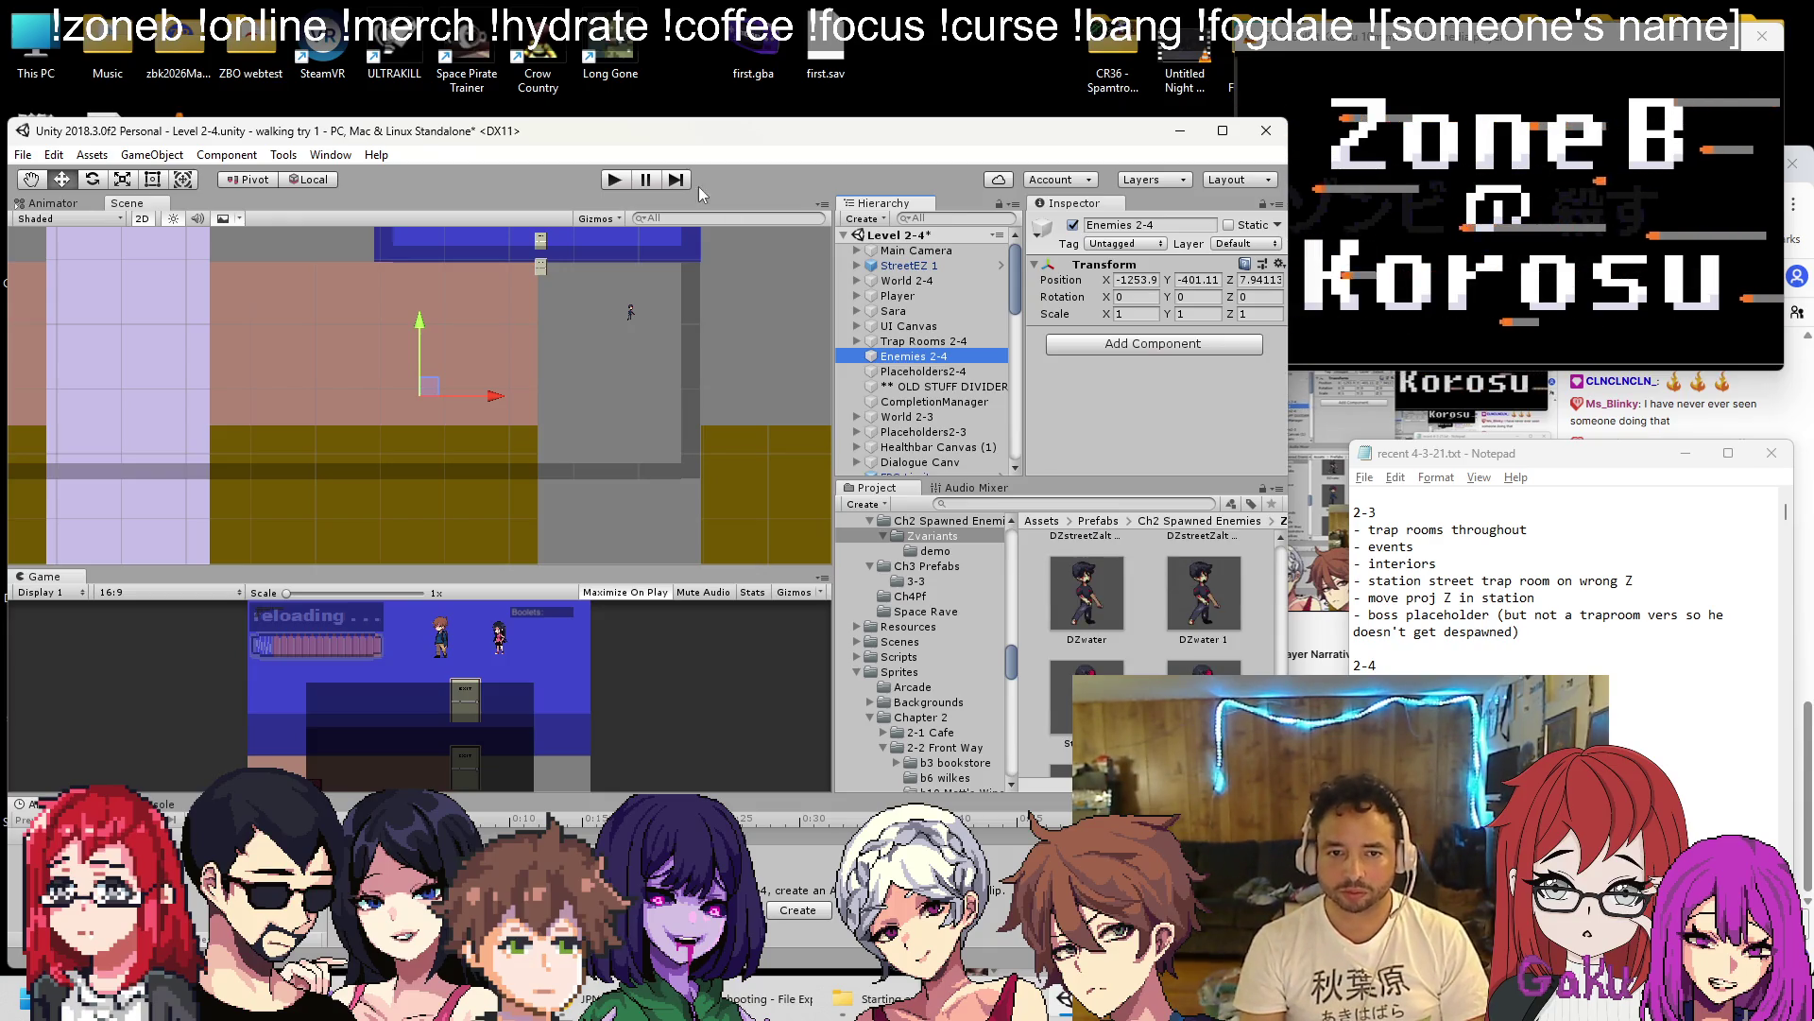
left_click(927, 266)
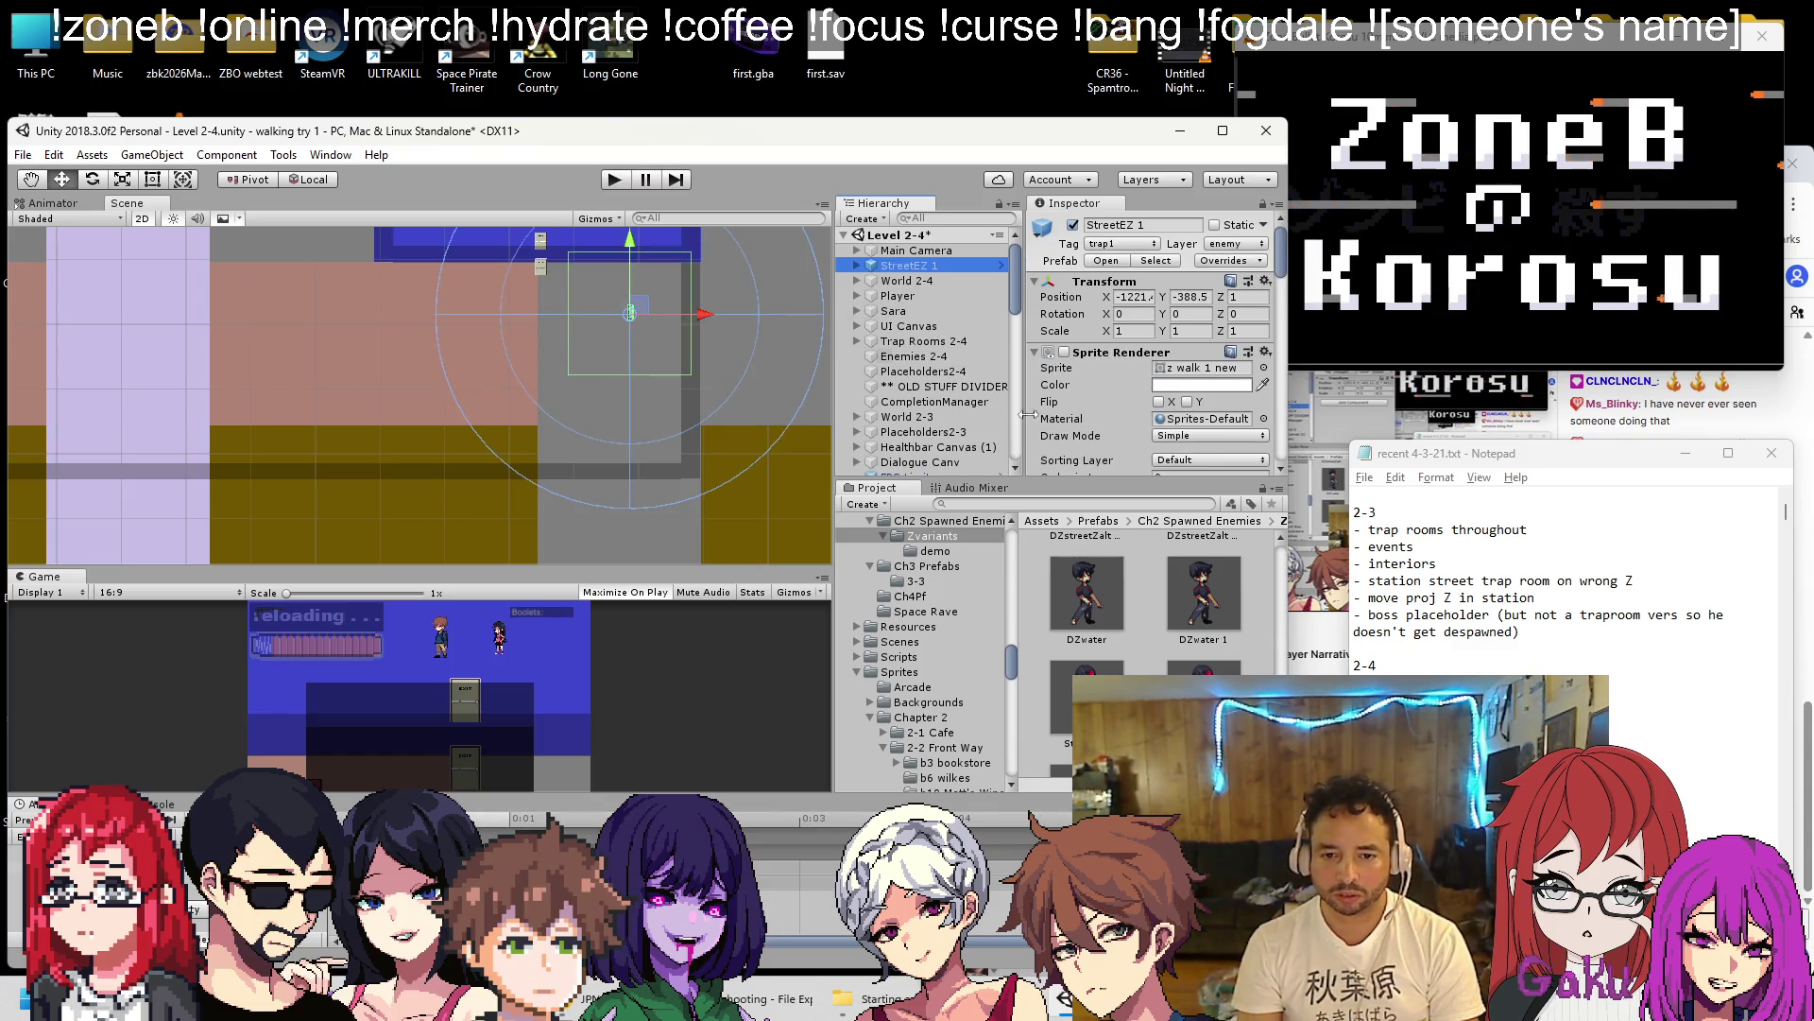
key("ctrl+z")
Drag a fresh StreetEZ prefab instance into Enemies 2-4 and inspect its Transform position.
left_click(1164, 269)
scroll(1157, 357, "down", 6)
scroll(1153, 358, "down", 5)
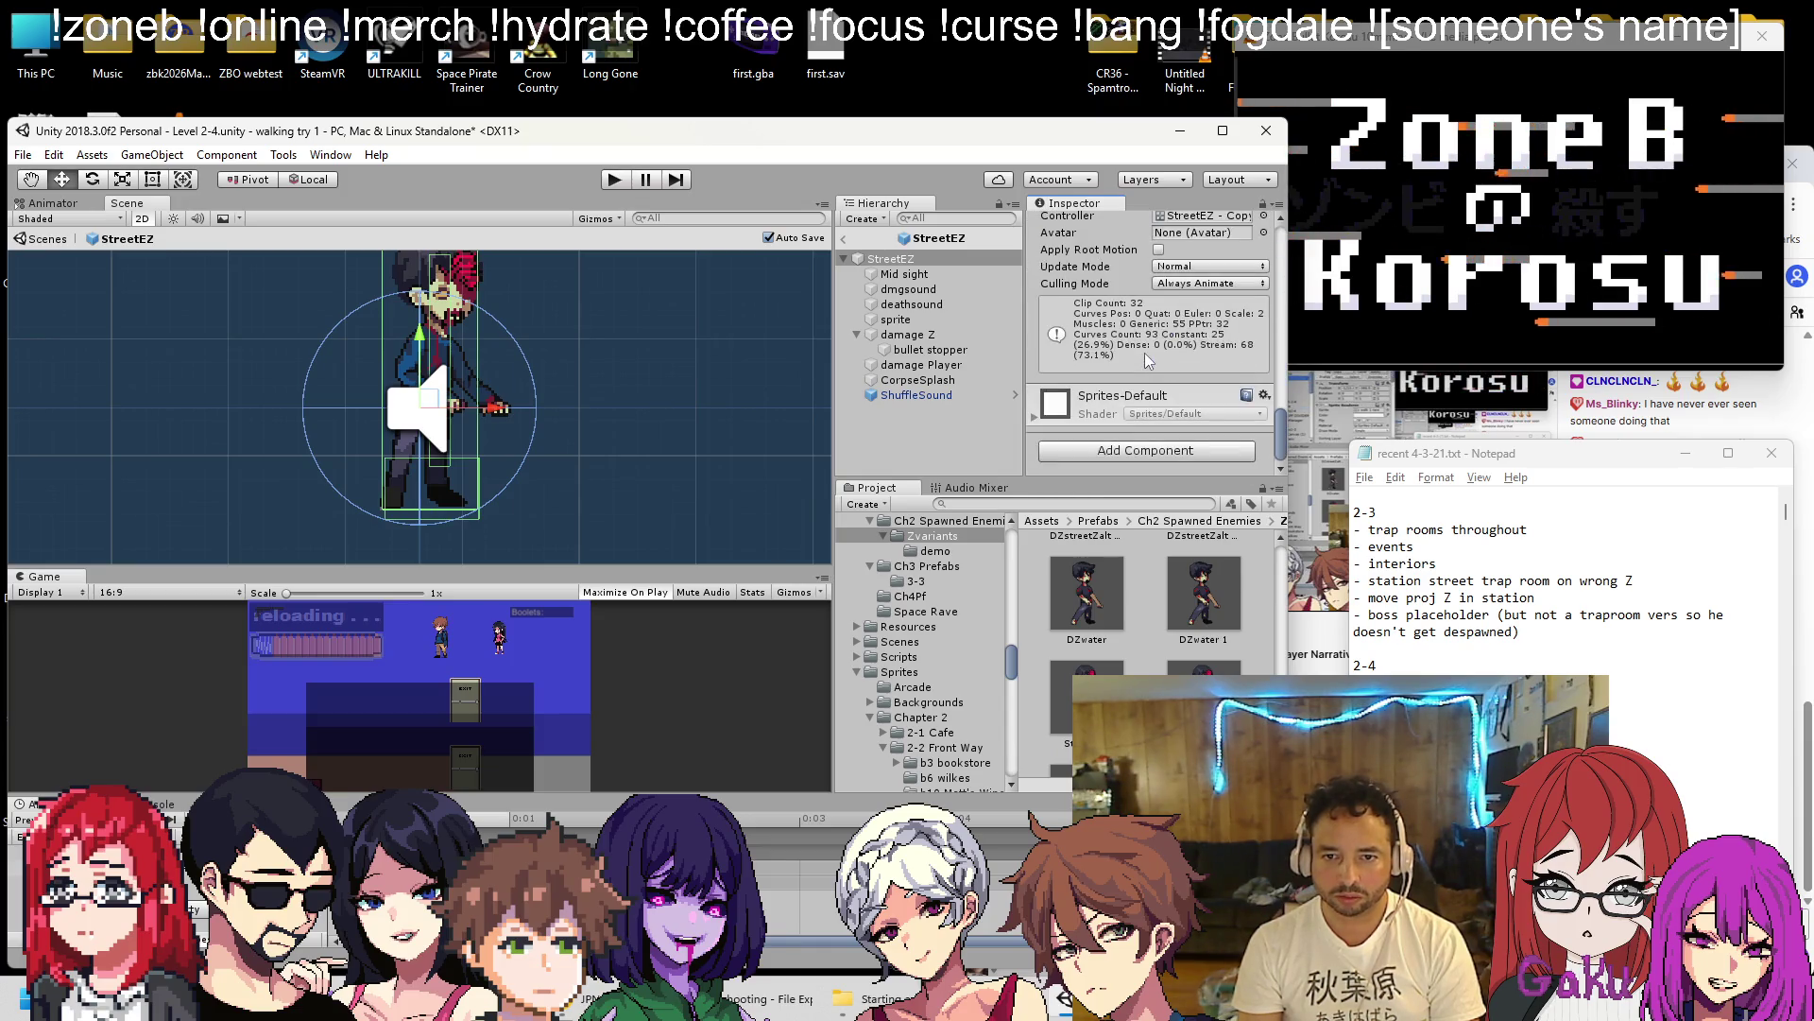
left_click(842, 238)
mouse_move(1087, 592)
left_mouse_down()
mouse_move(1077, 567)
mouse_move(609, 343)
left_mouse_up()
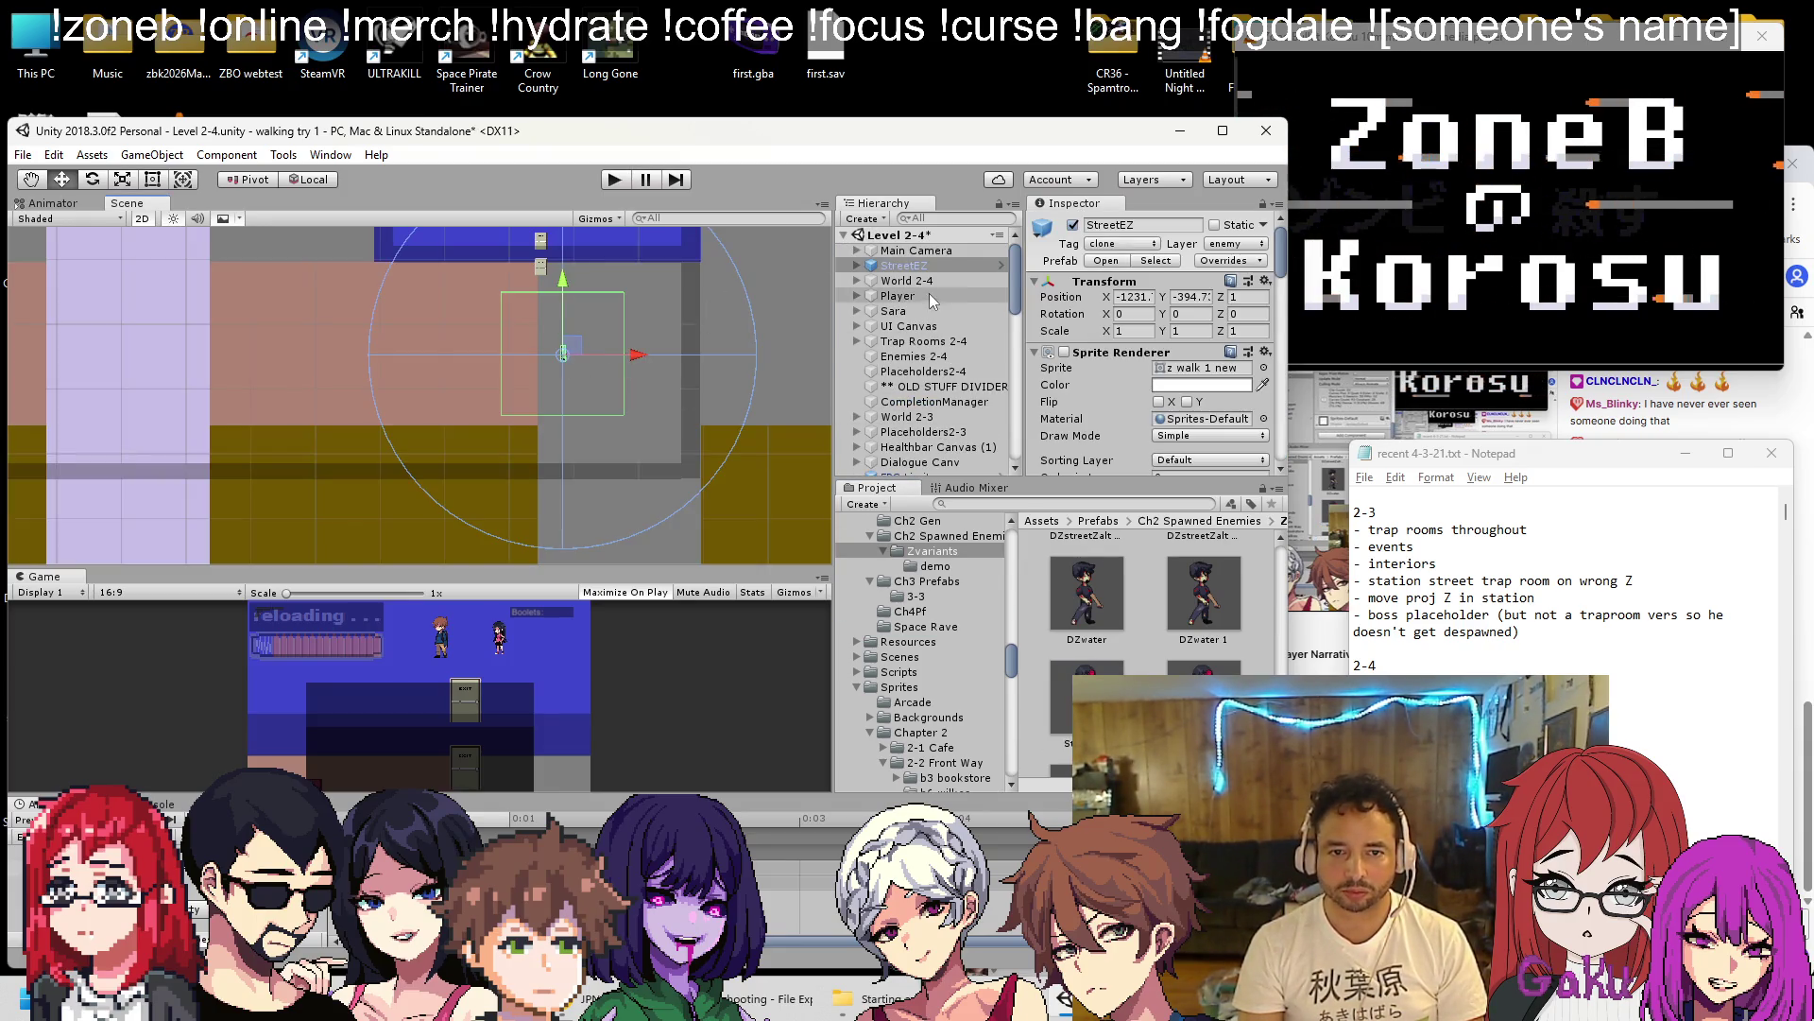
left_click_drag(903, 266, 929, 359)
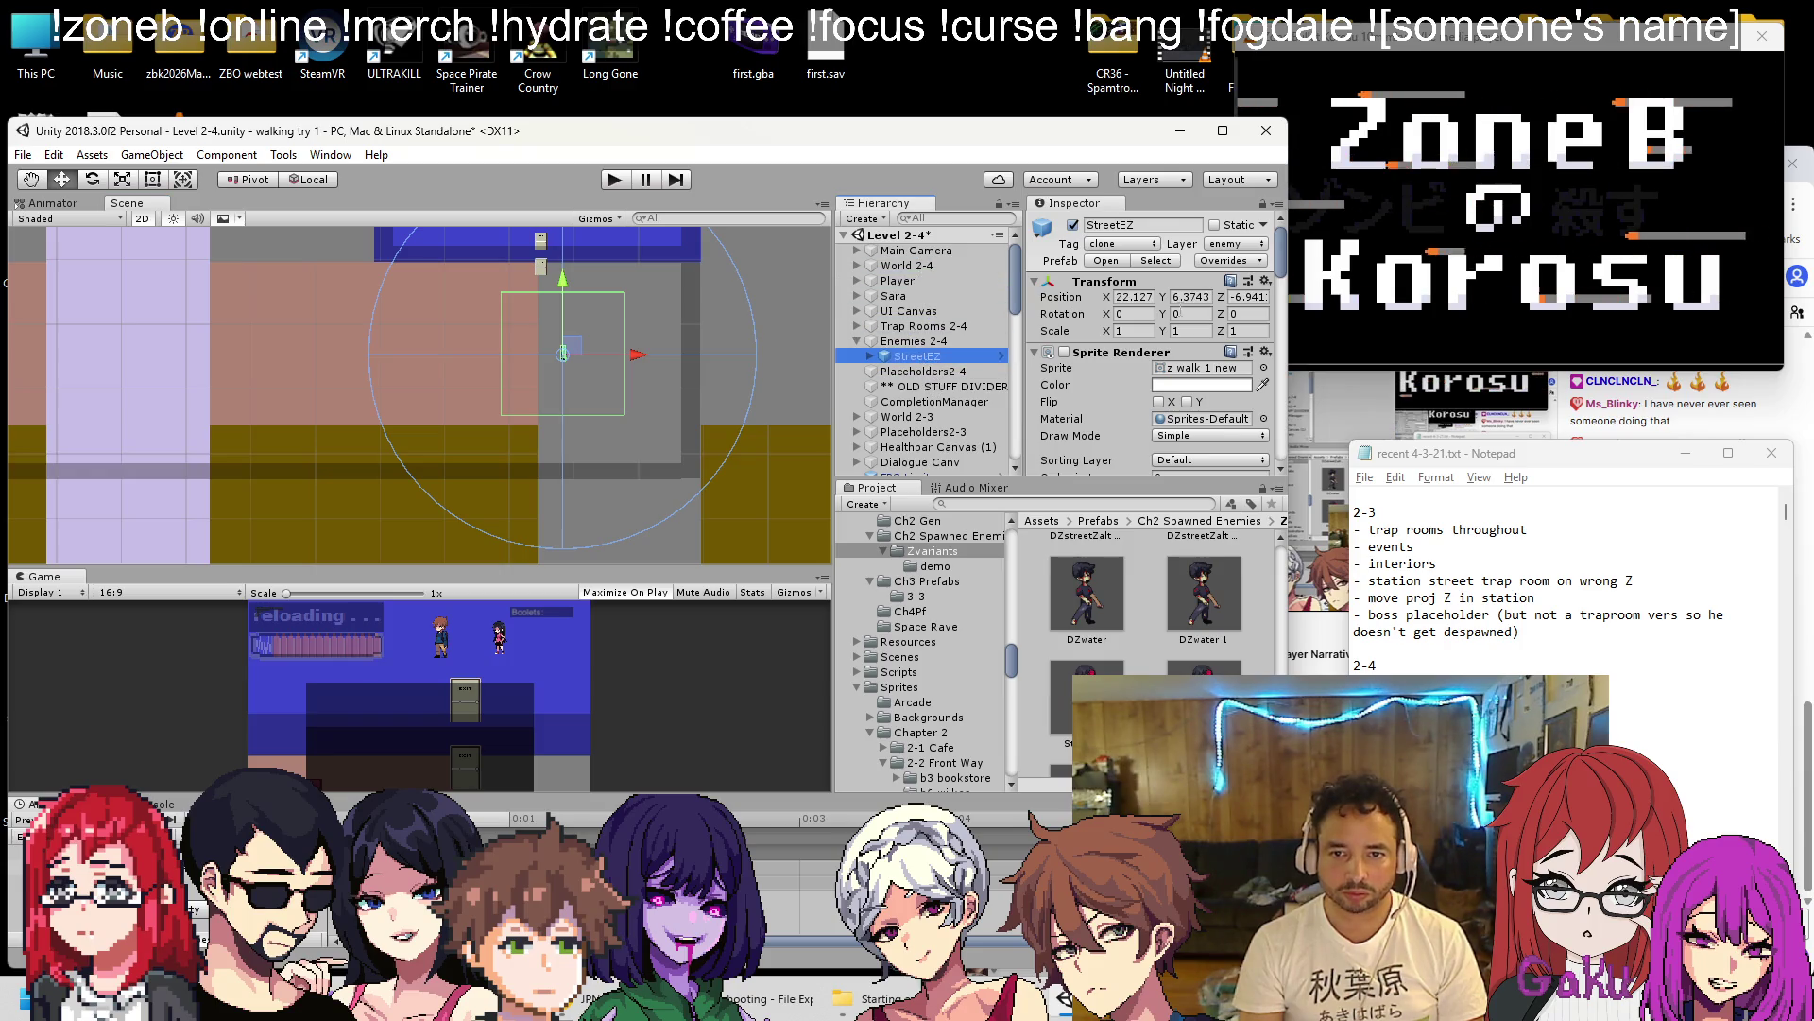
left_click(1246, 297)
left_click(913, 340)
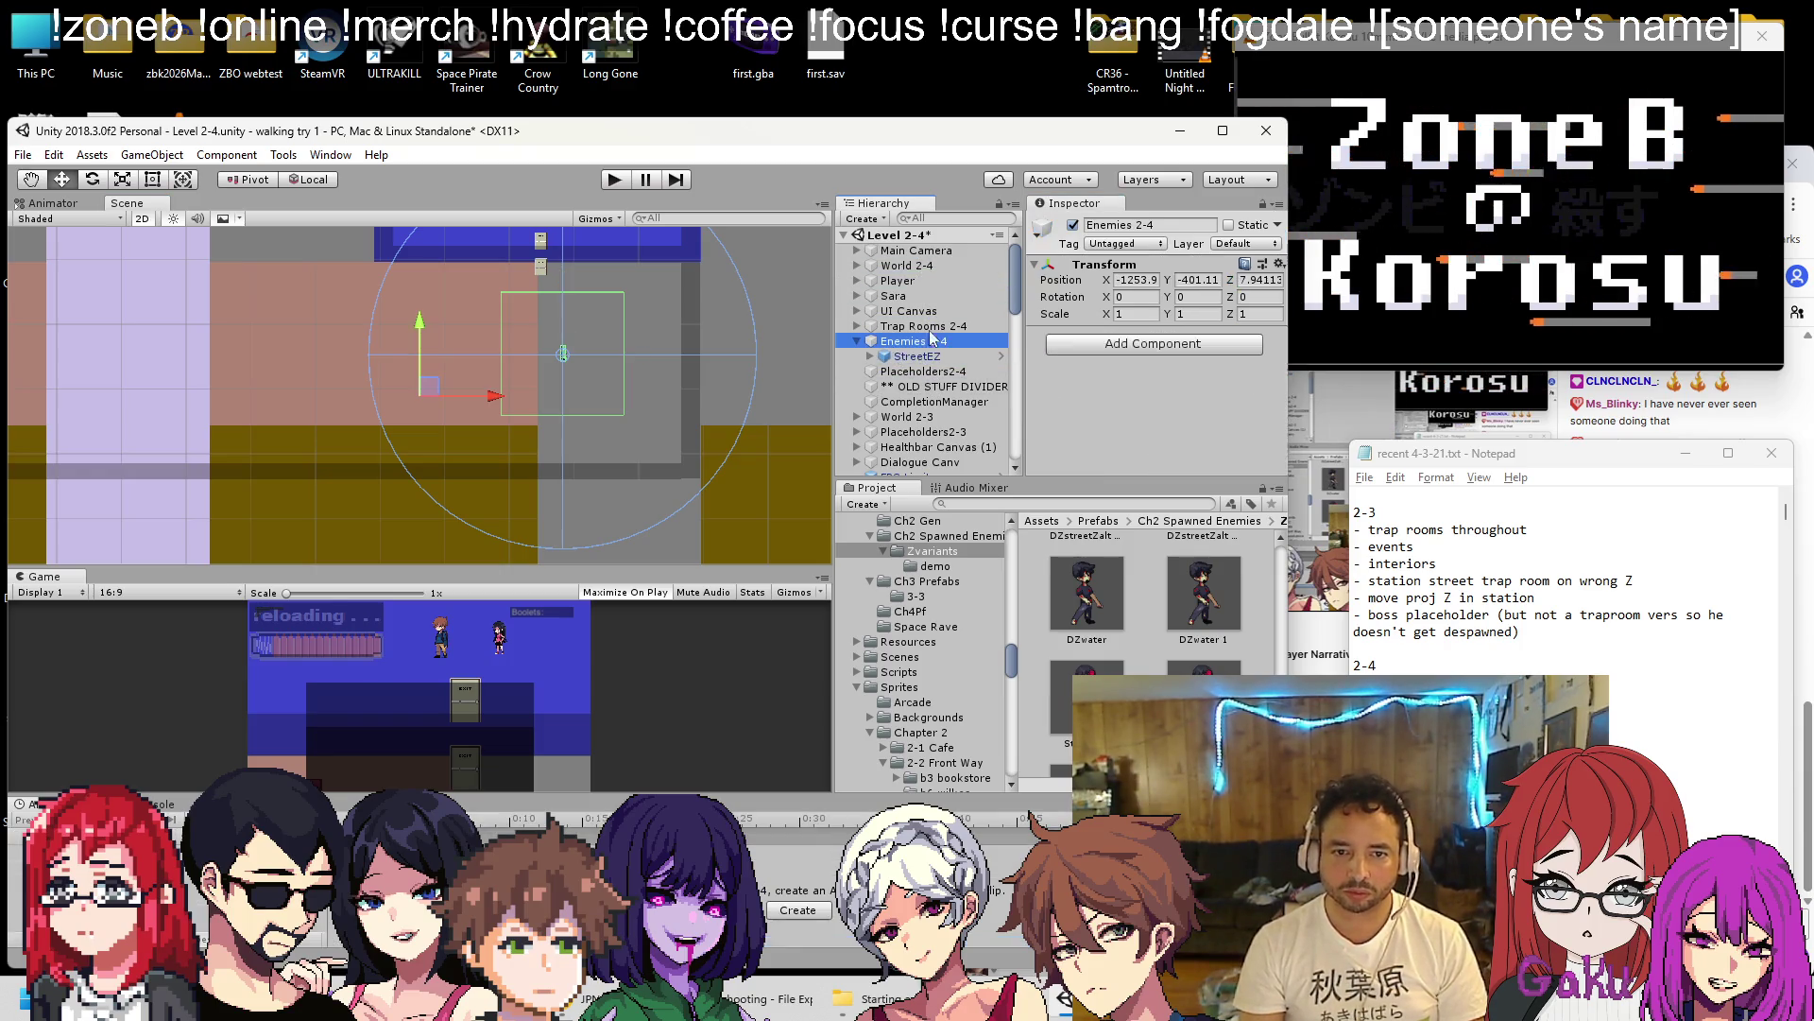
left_click(1231, 265)
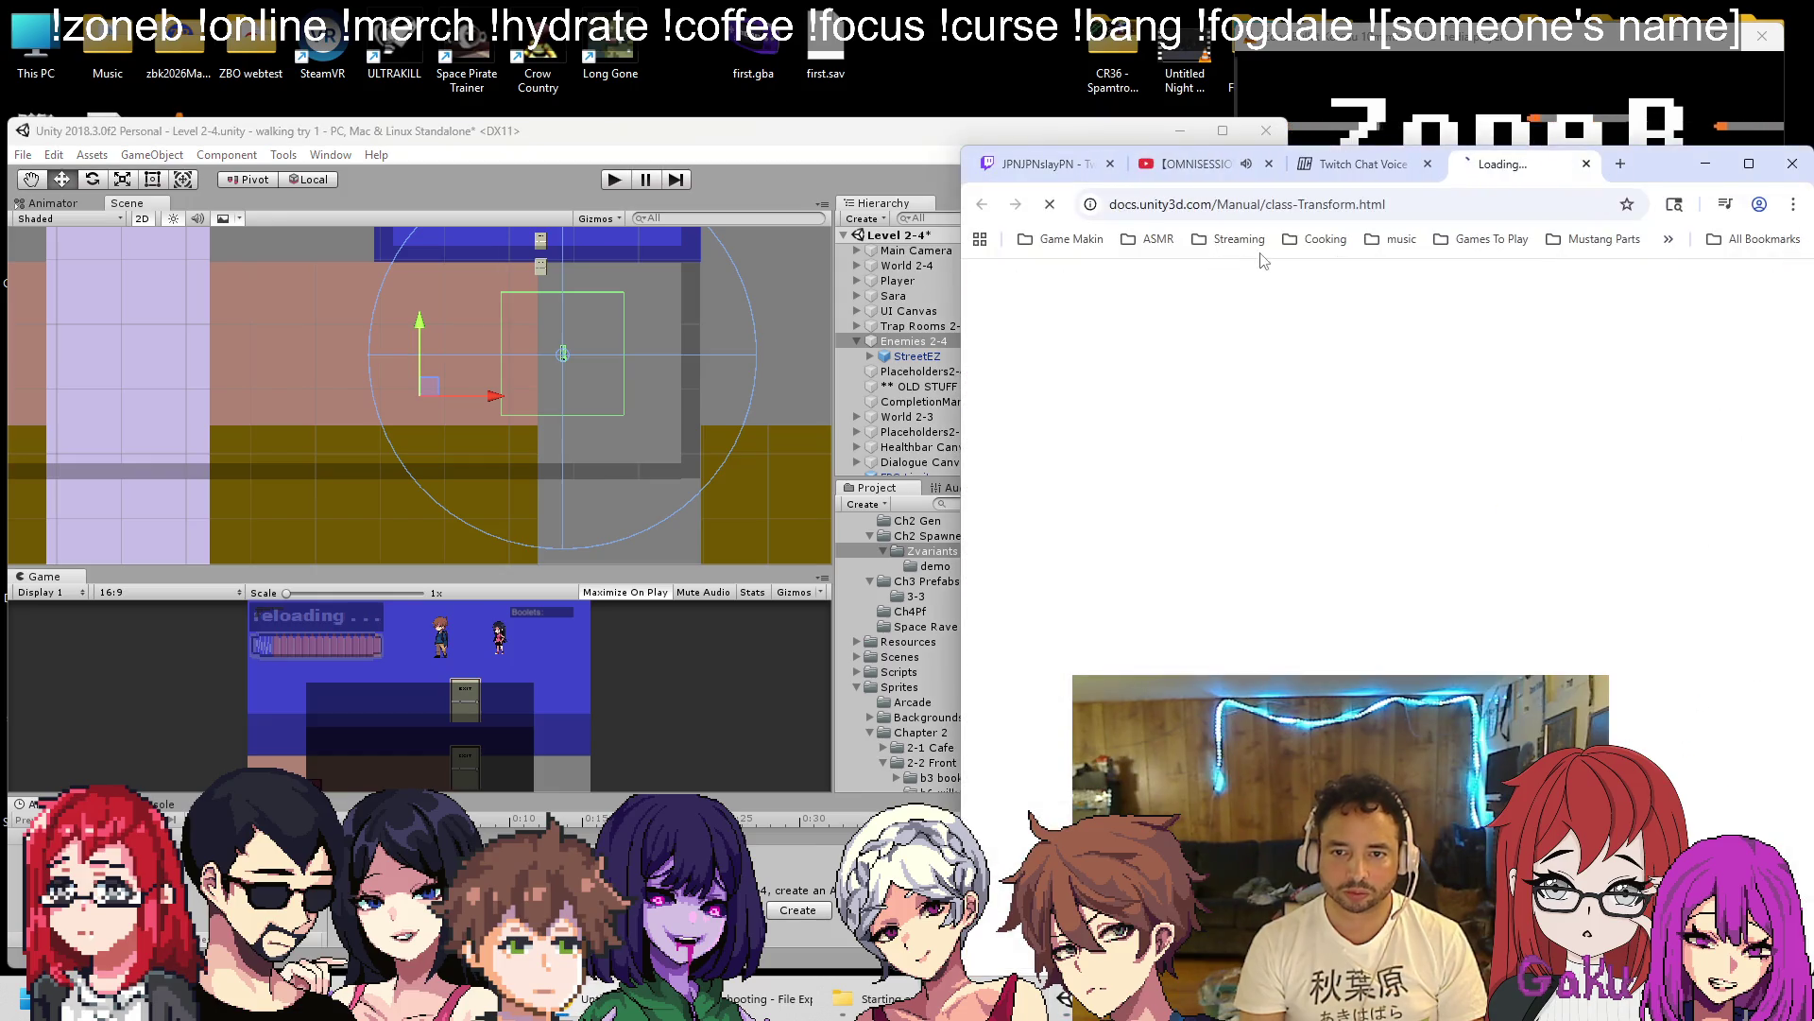
Close the Transform documentation and review the five children of World 2-4.
left_click(1587, 163)
left_click(1087, 284)
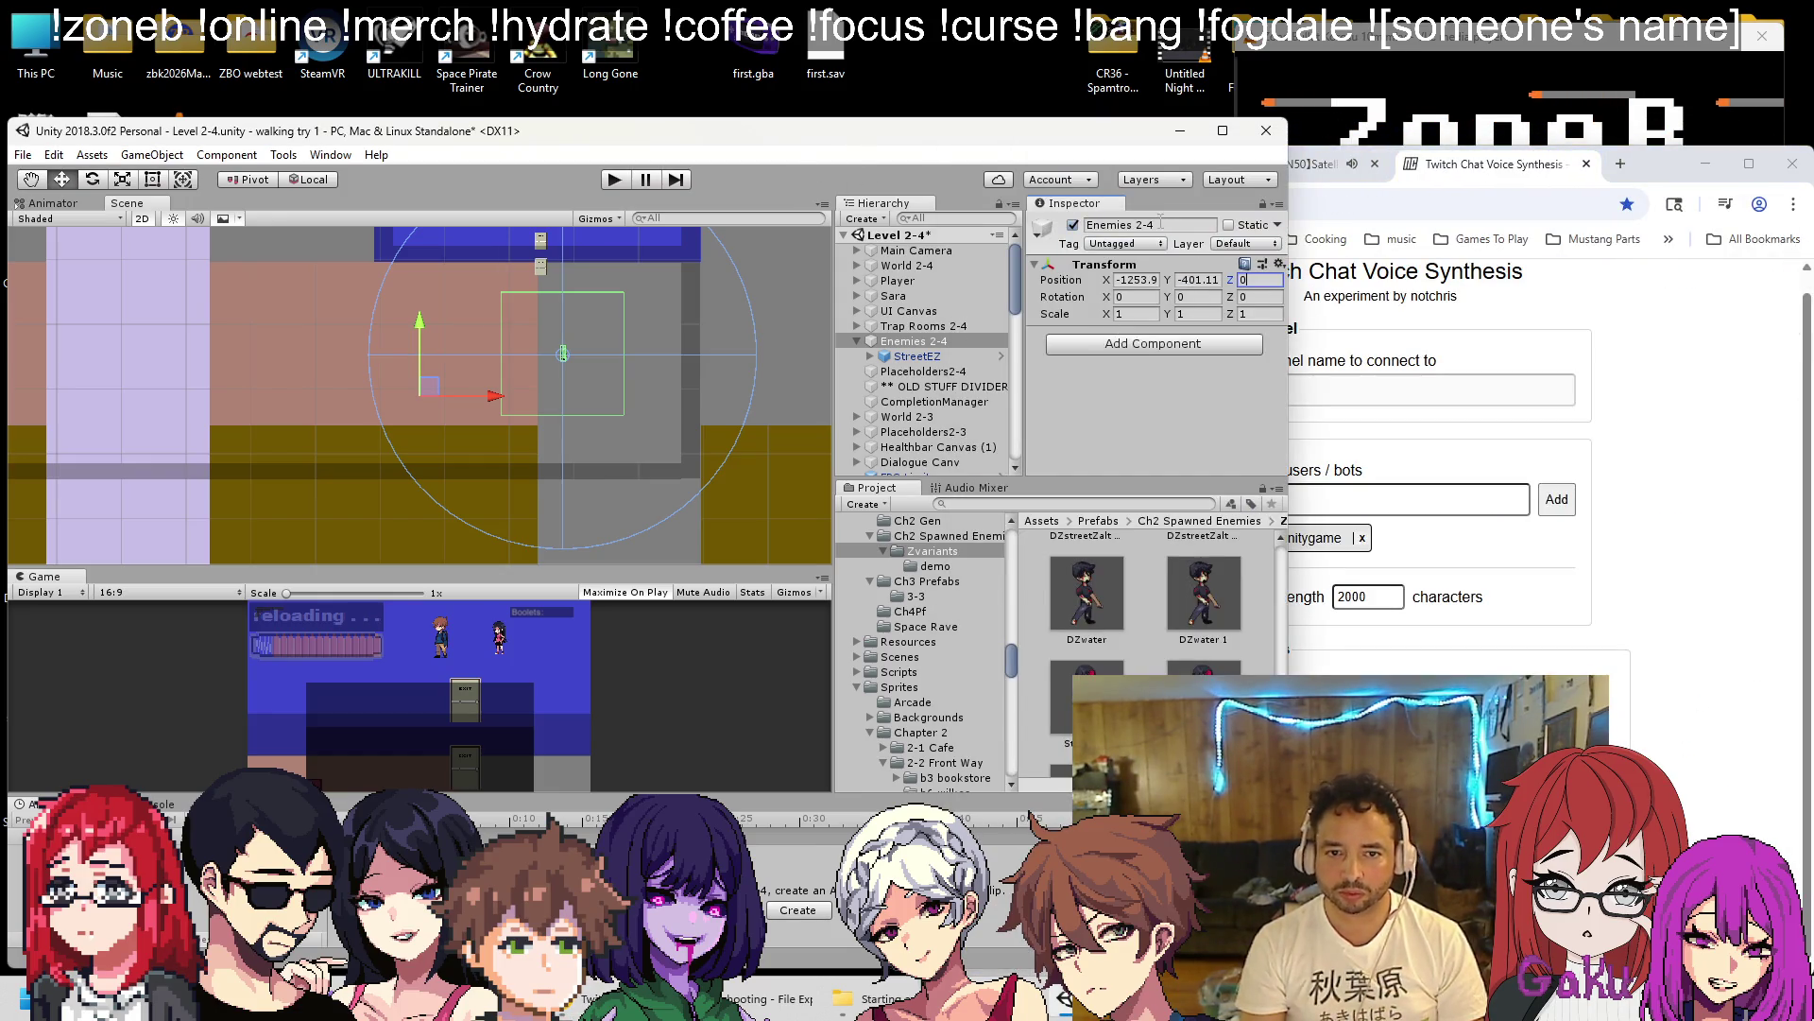
left_click(1004, 266)
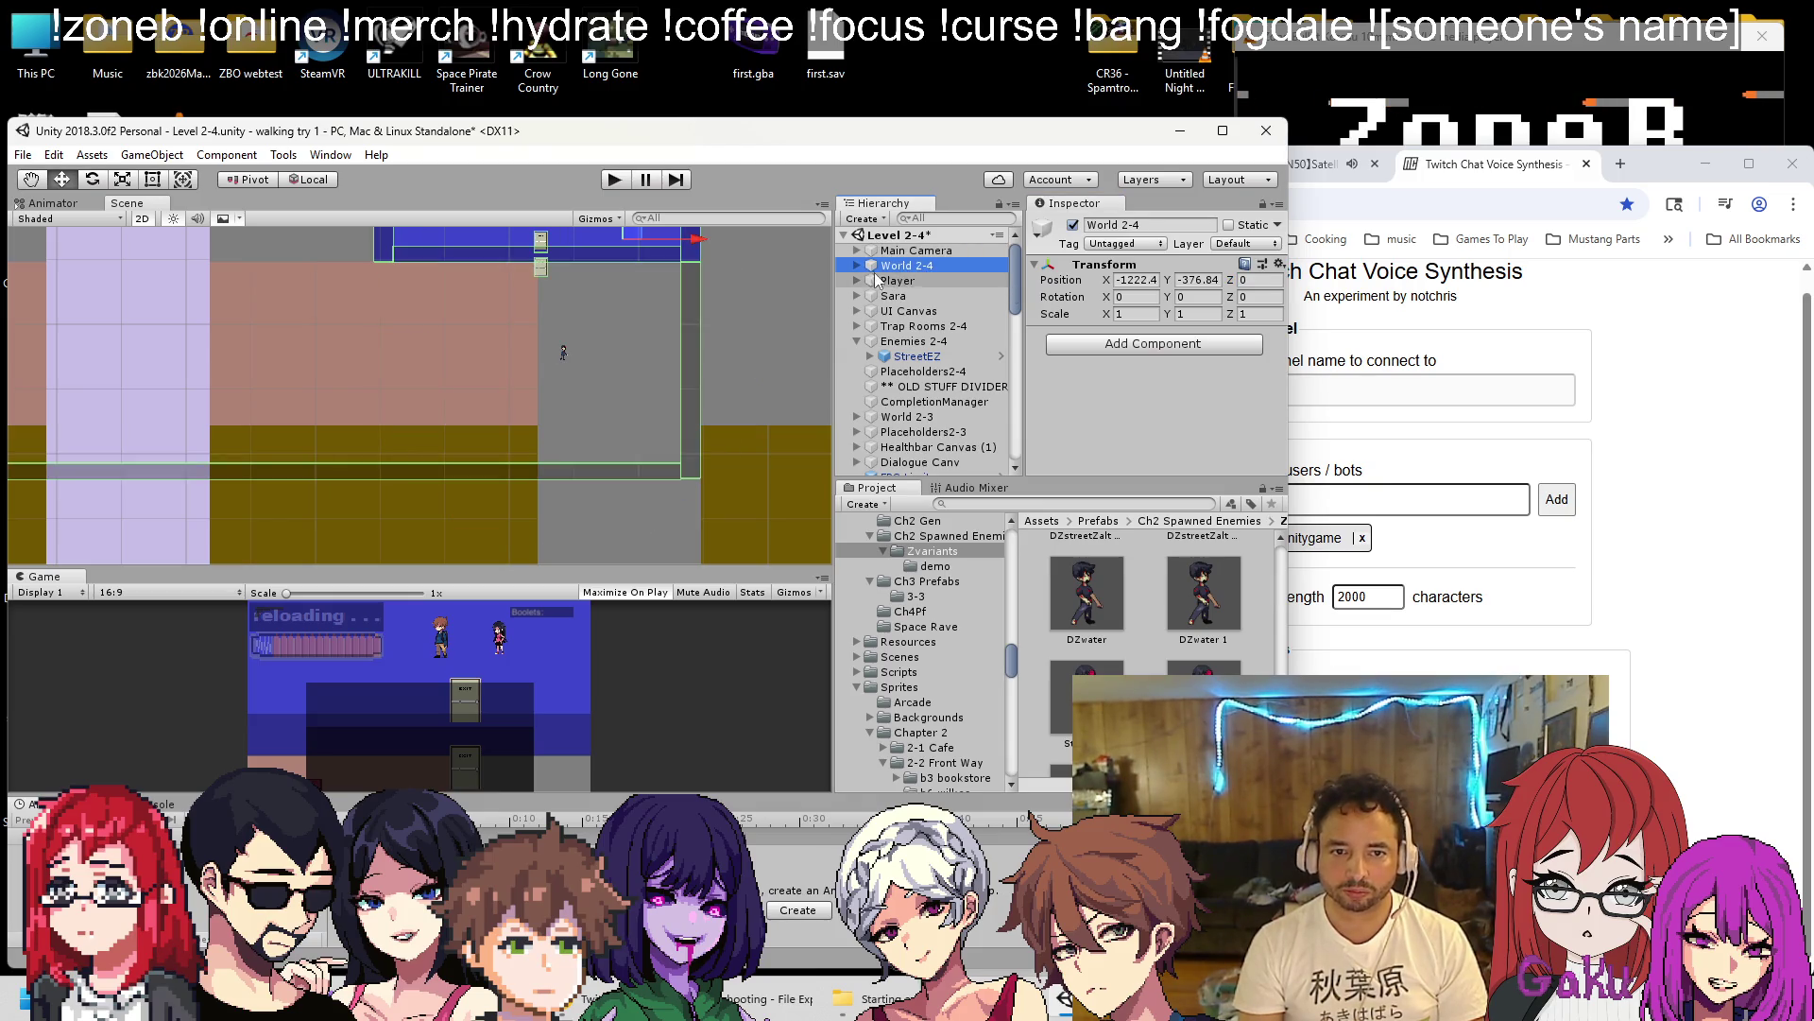
left_click(857, 265)
left_click(921, 281)
left_click(901, 341, "shift")
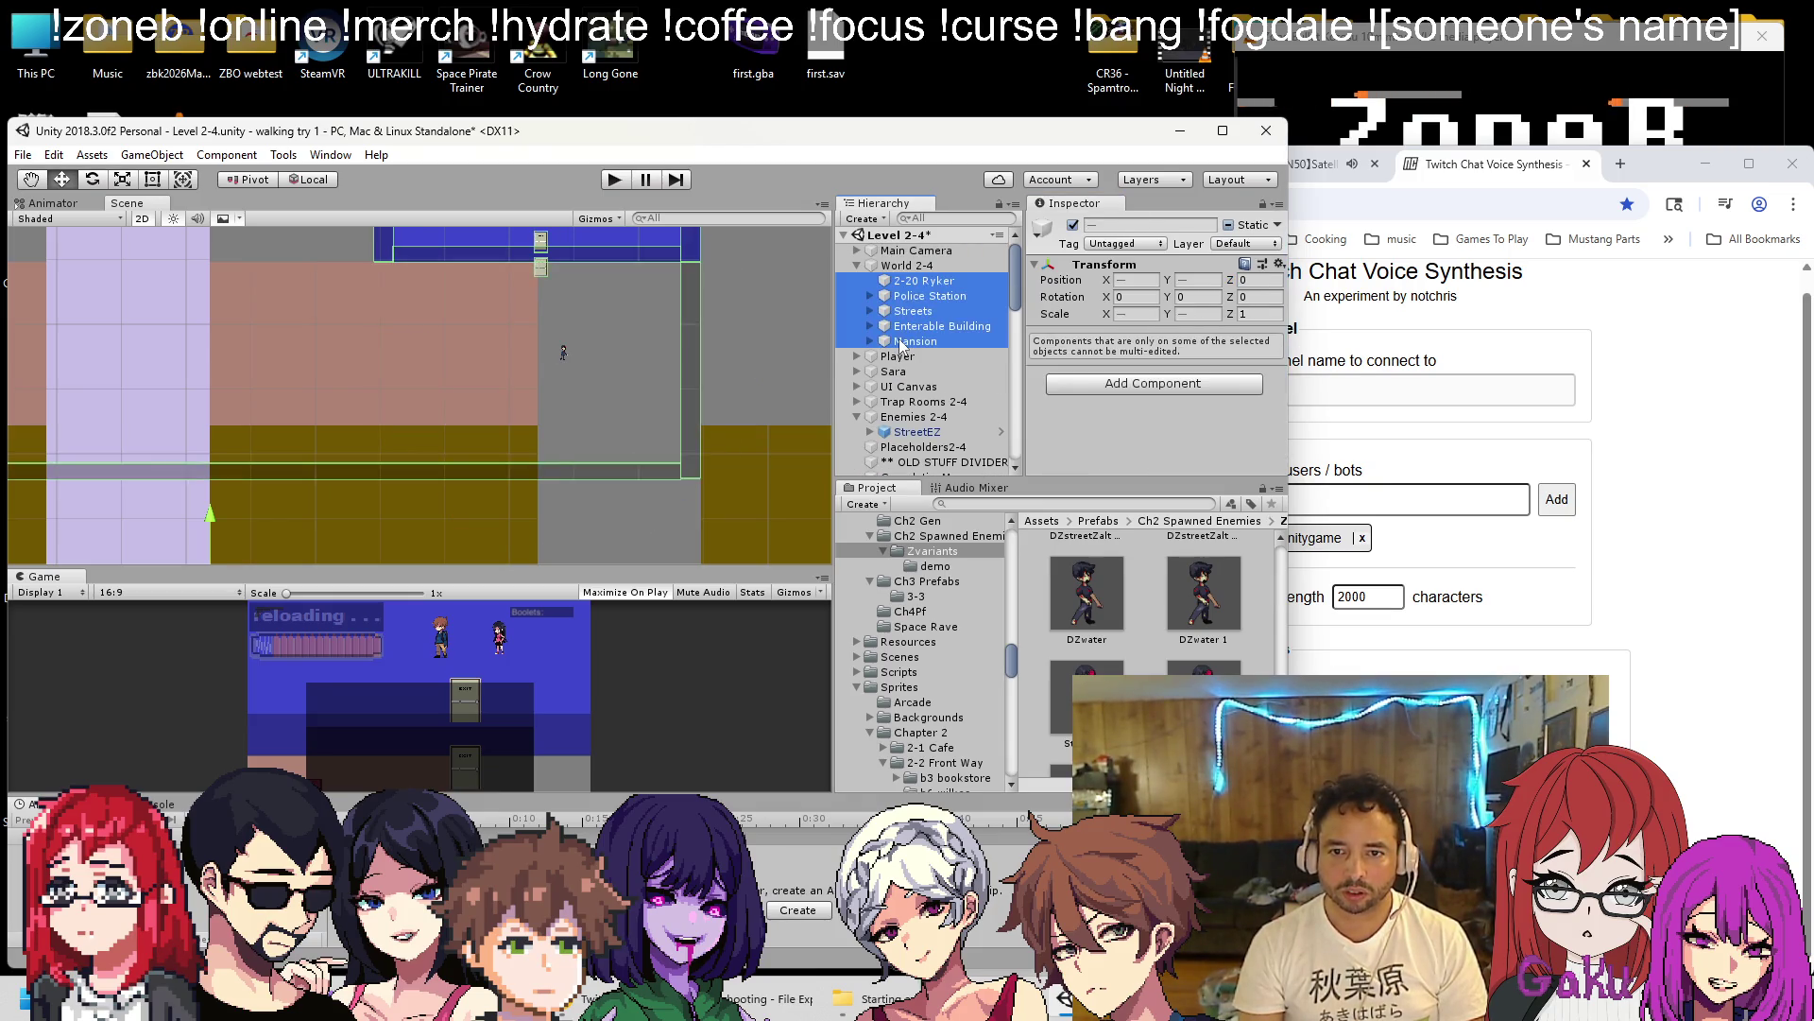
left_click(857, 265)
Check the Z positions of UI Canvas, Trap Rooms 2-4 and TR 1 Station Wave.
left_click(898, 281)
left_click(893, 296)
left_click(907, 311)
left_click(911, 327)
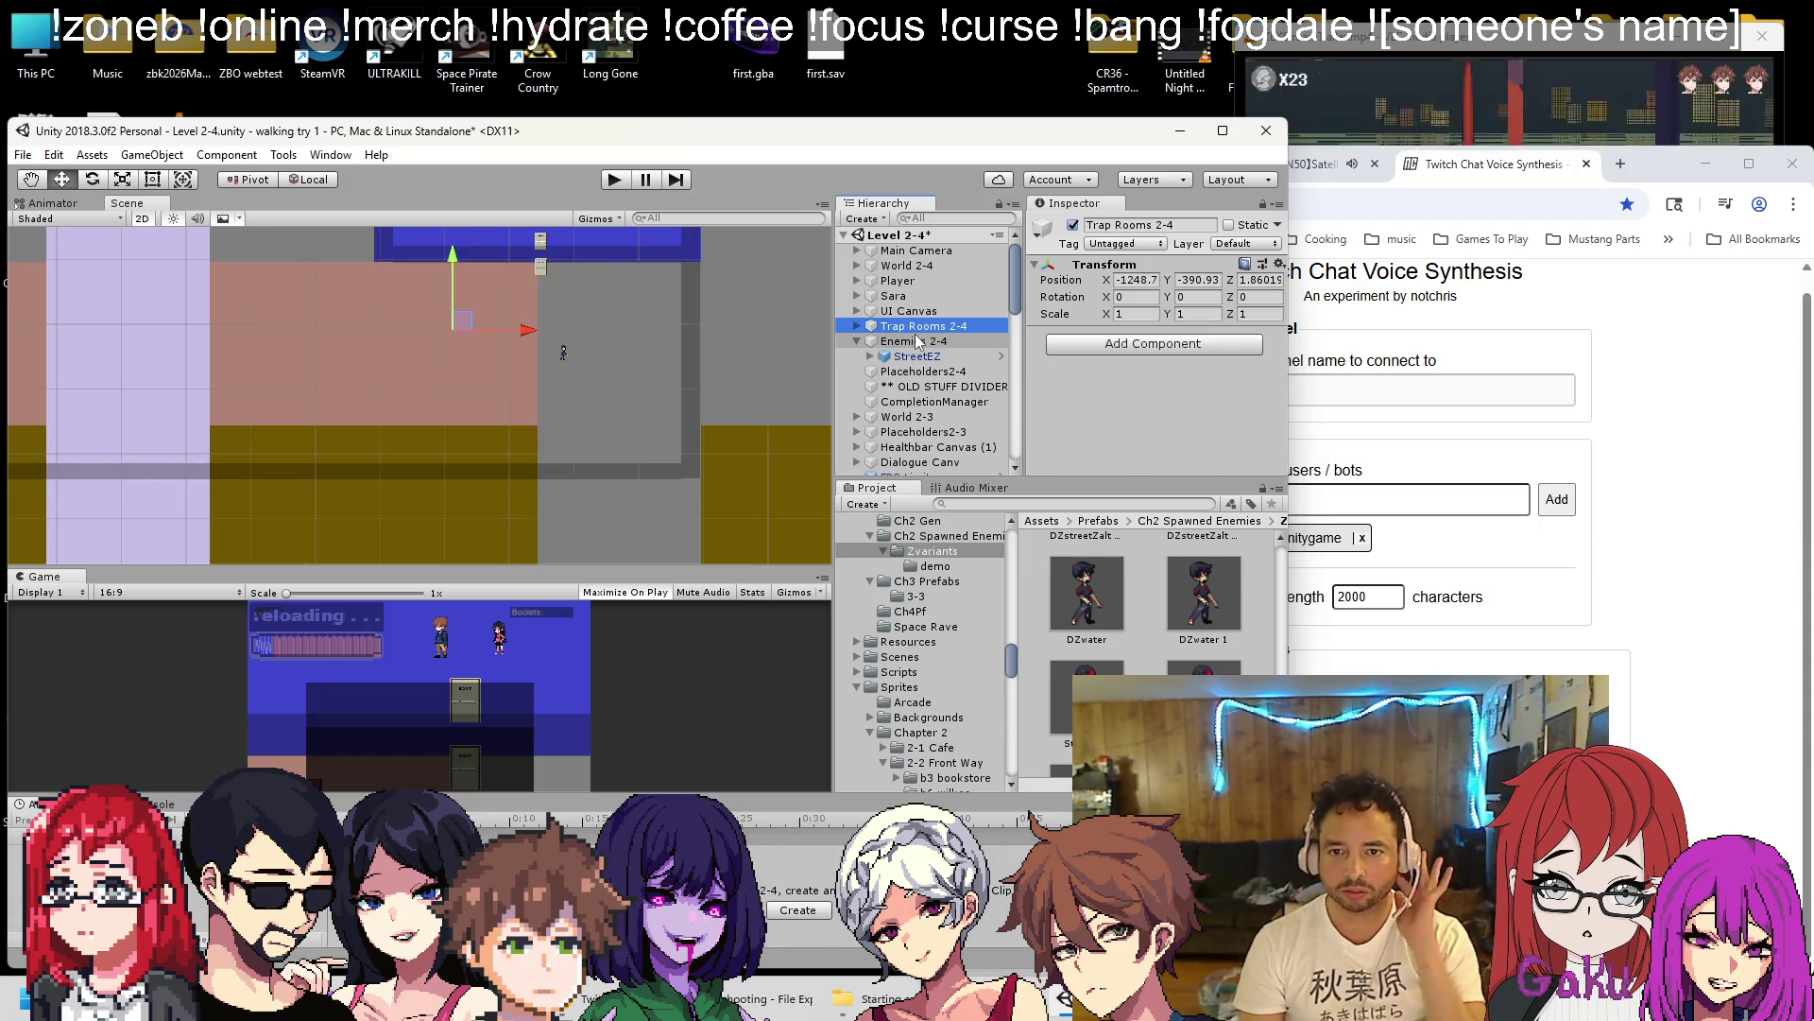
left_click(1260, 280)
left_click(857, 326)
left_click(915, 342)
left_click(1249, 280)
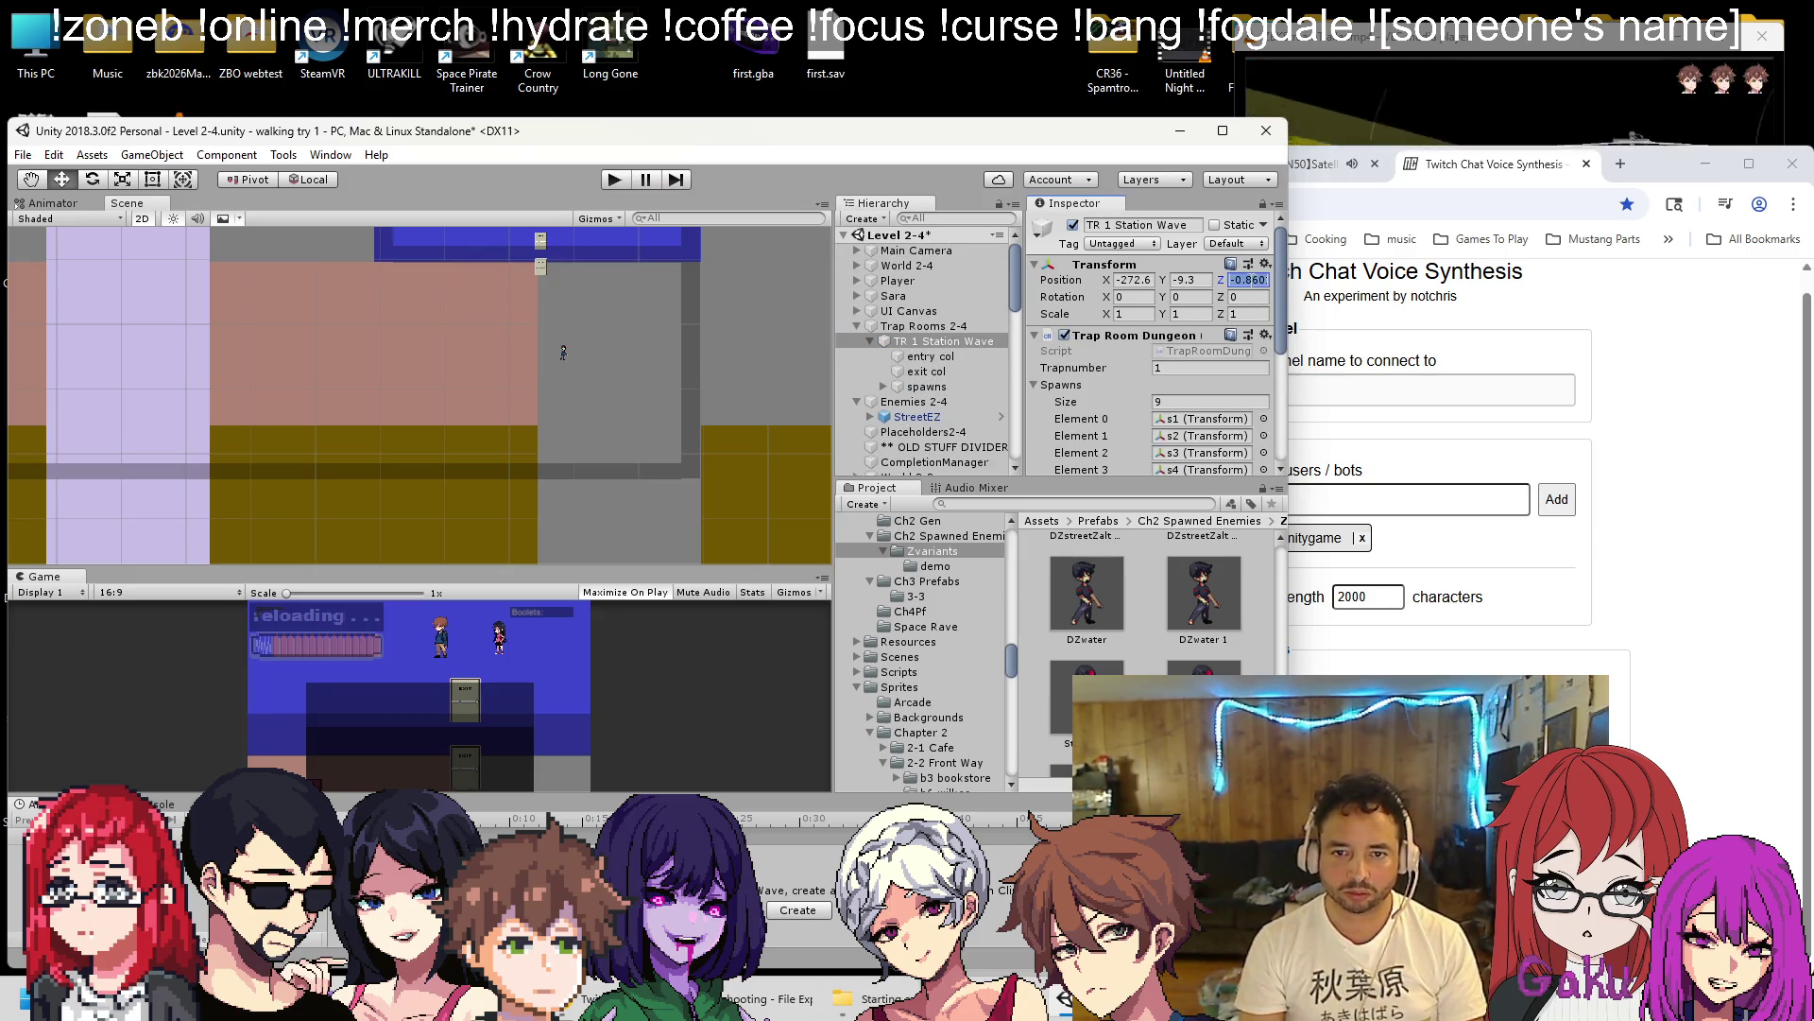
Confirm TR 1 Station Wave's colliders and spawns, StreetEZ and Placeholders2-4 sit at Z 0.
left_click(931, 341)
left_click(940, 387, "shift")
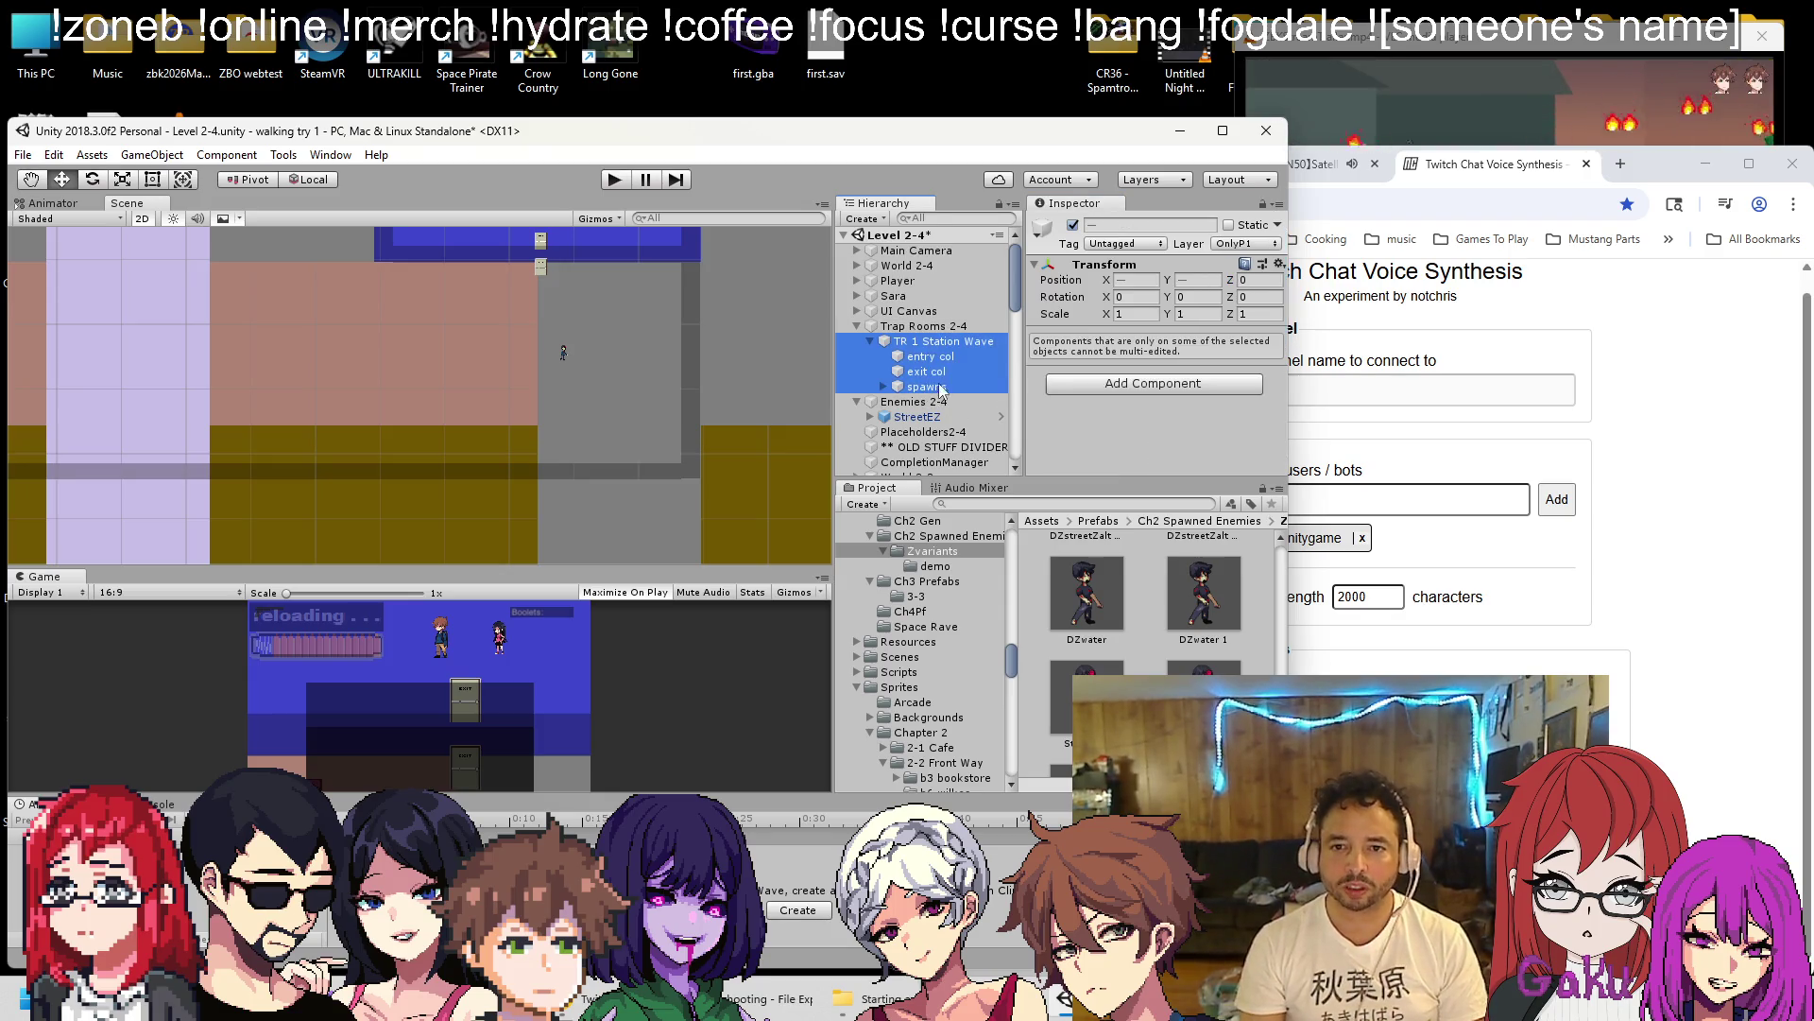
left_click(884, 387)
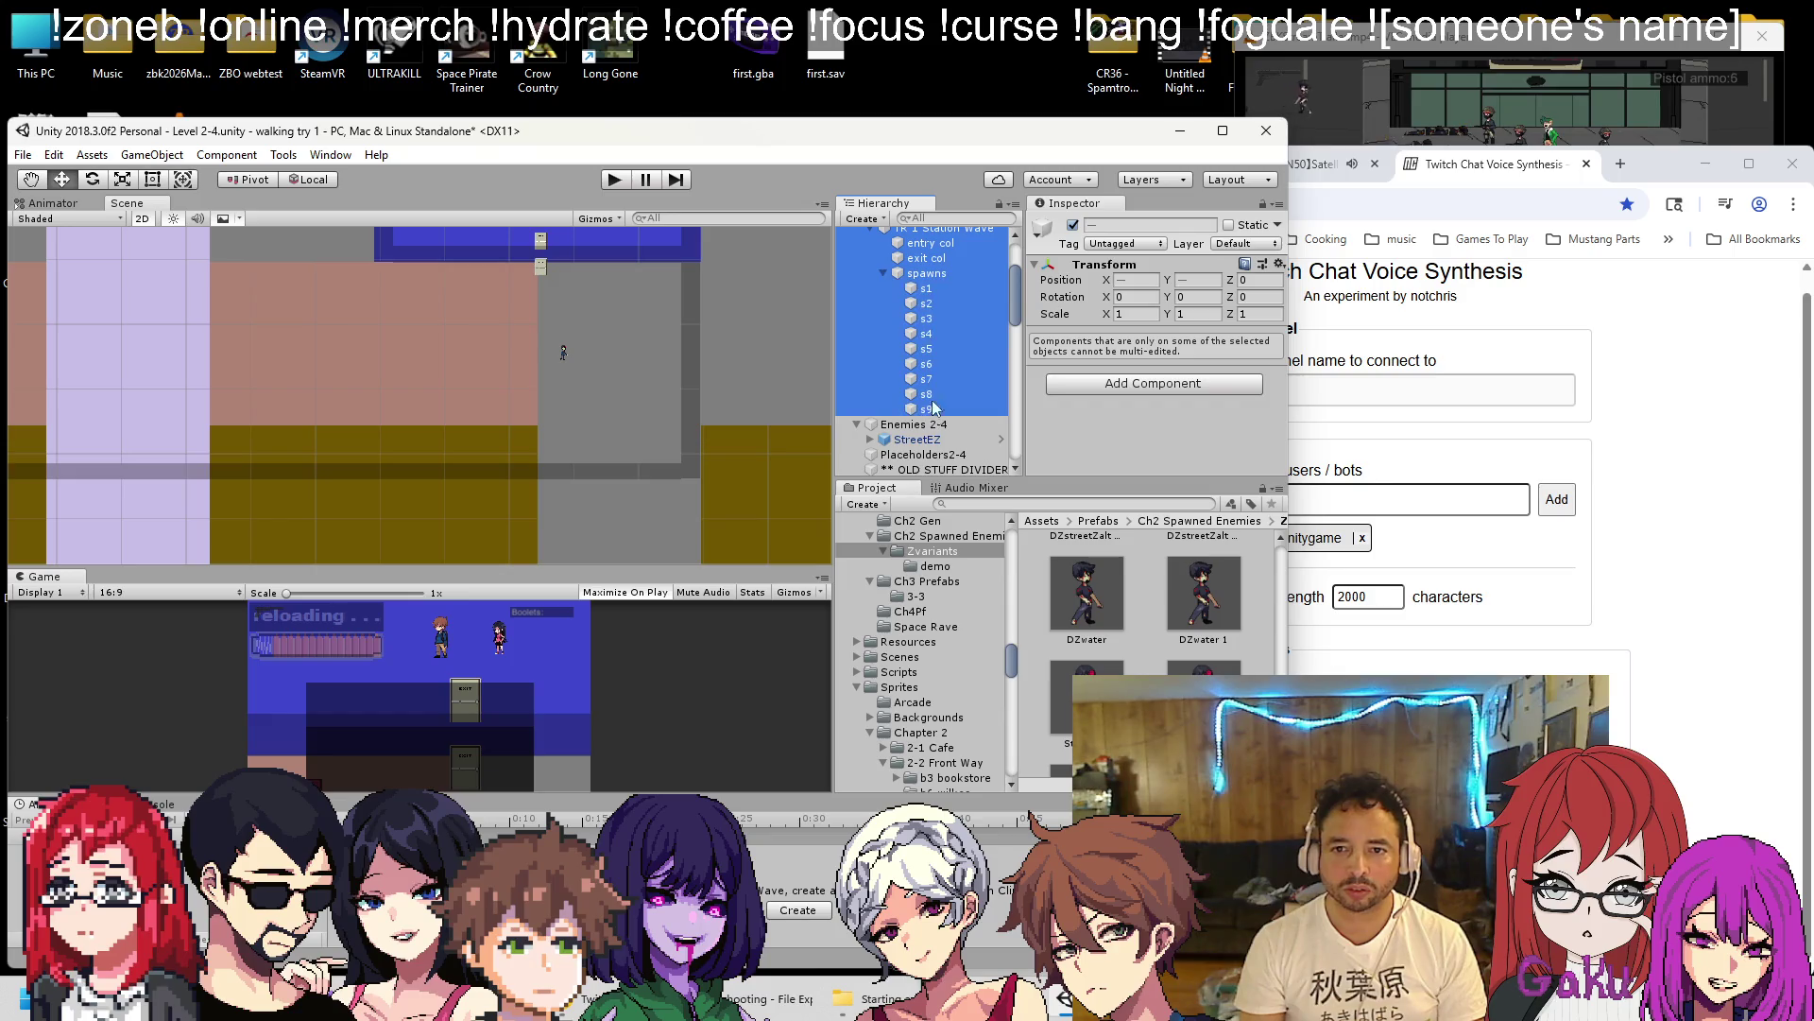
left_click(858, 326)
left_click(858, 341)
left_click(905, 356)
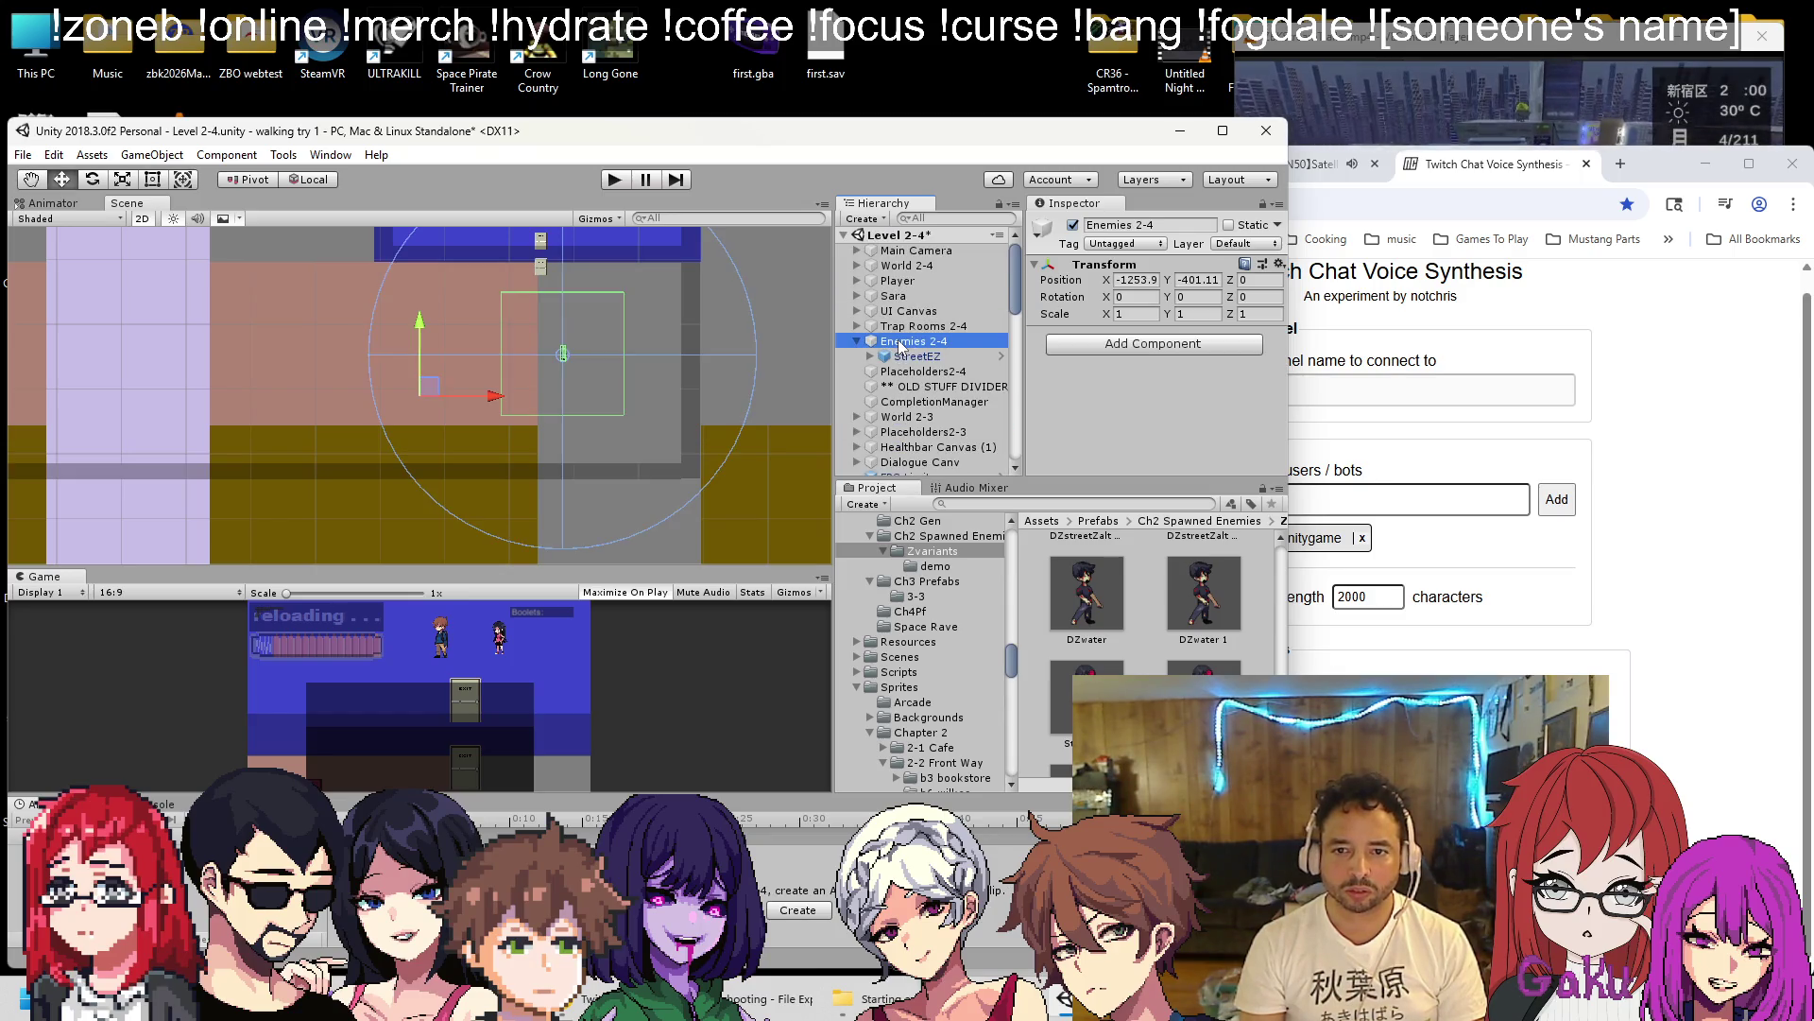
right_click(869, 358)
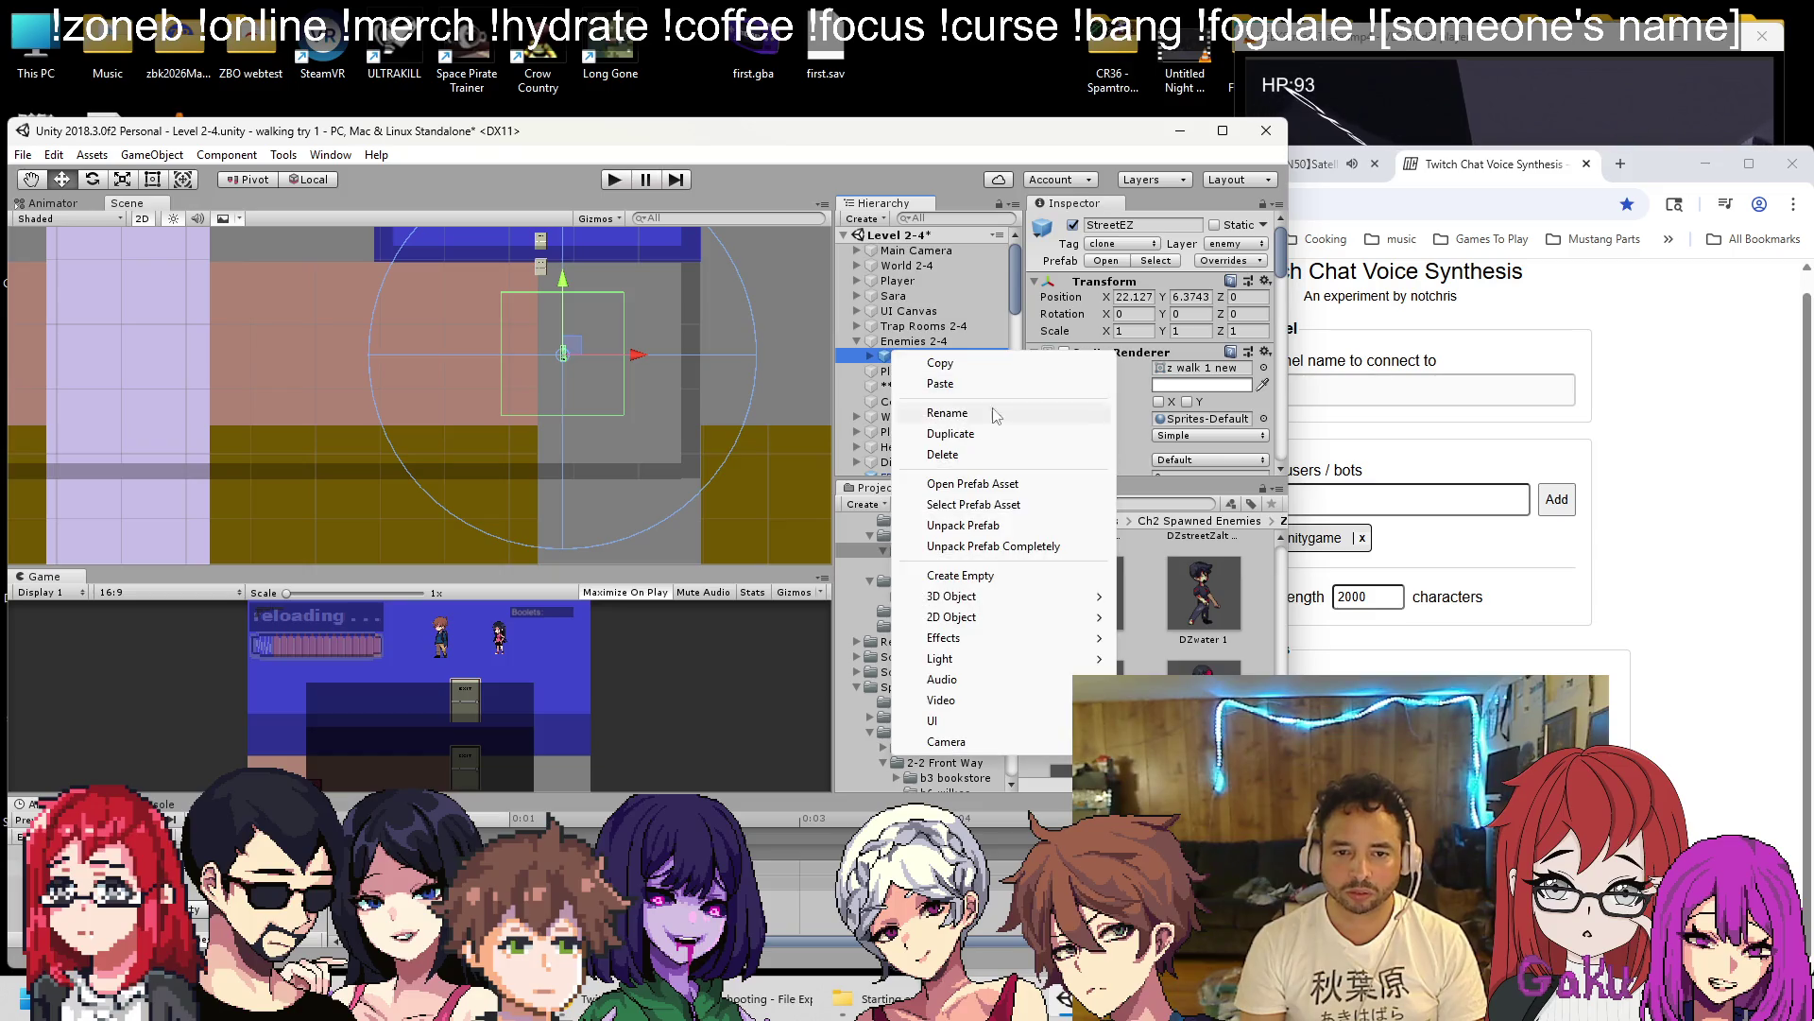
left_click(934, 371)
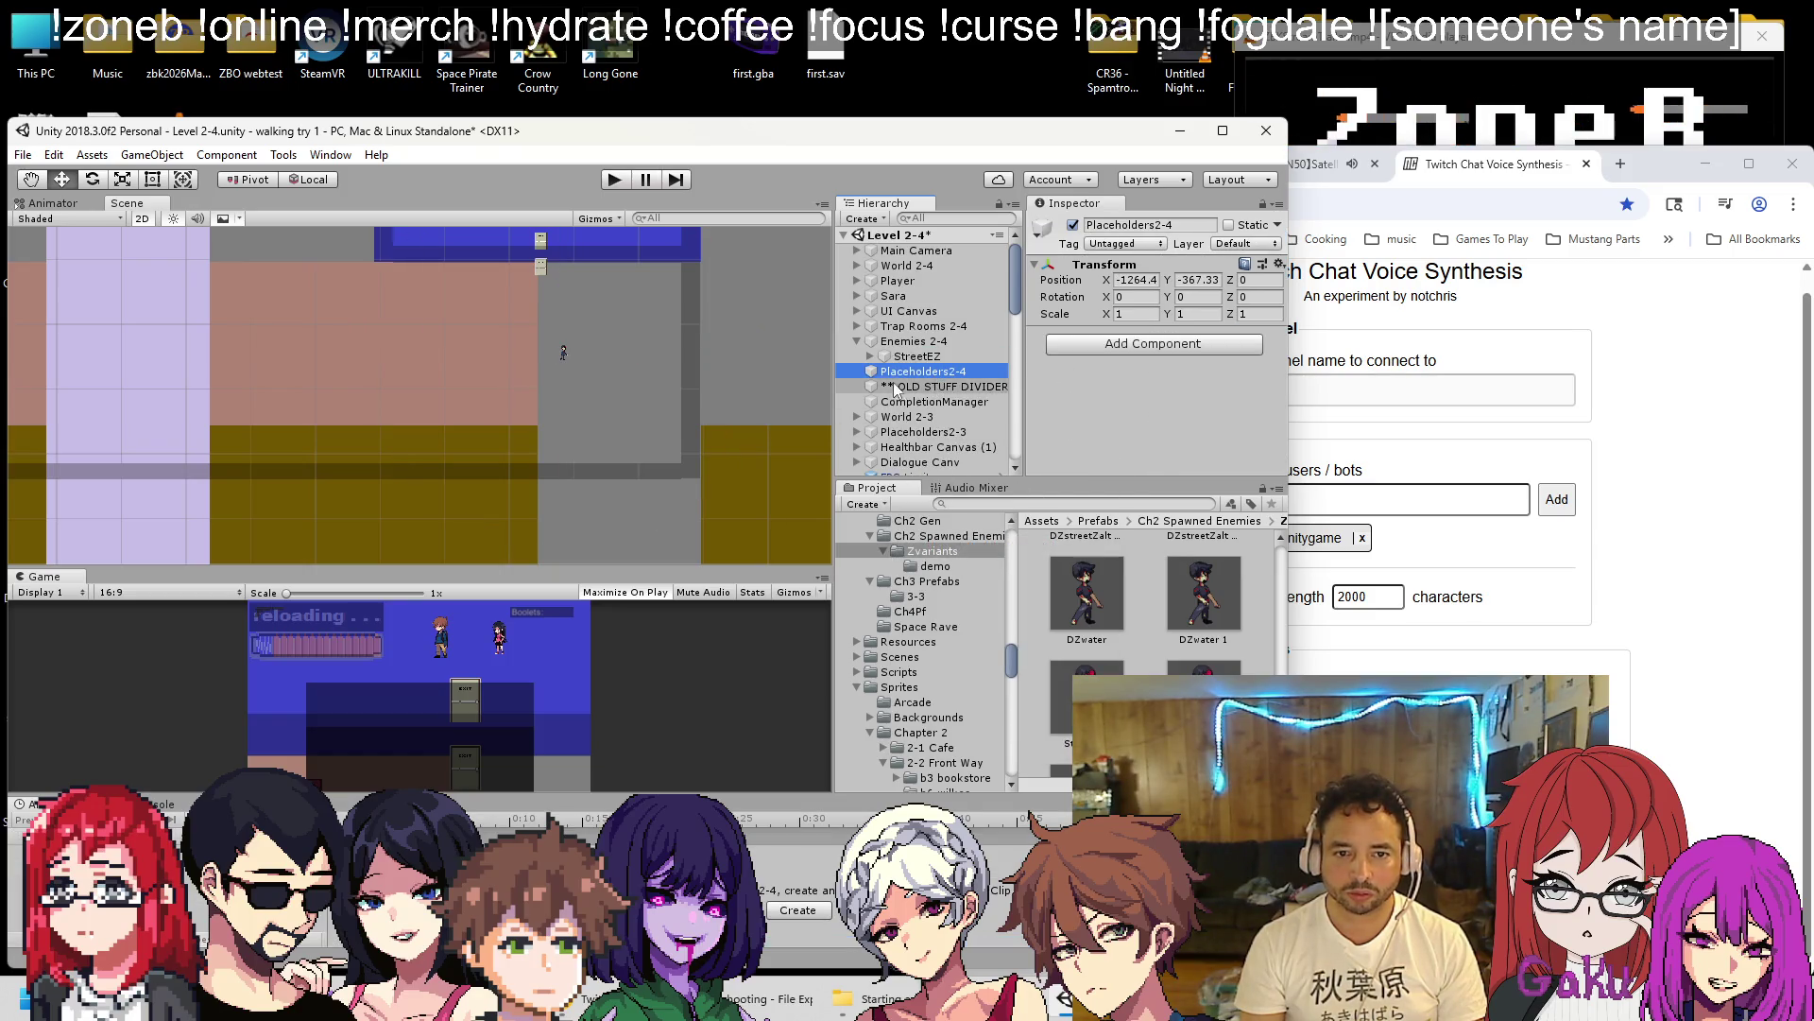
left_click(910, 388)
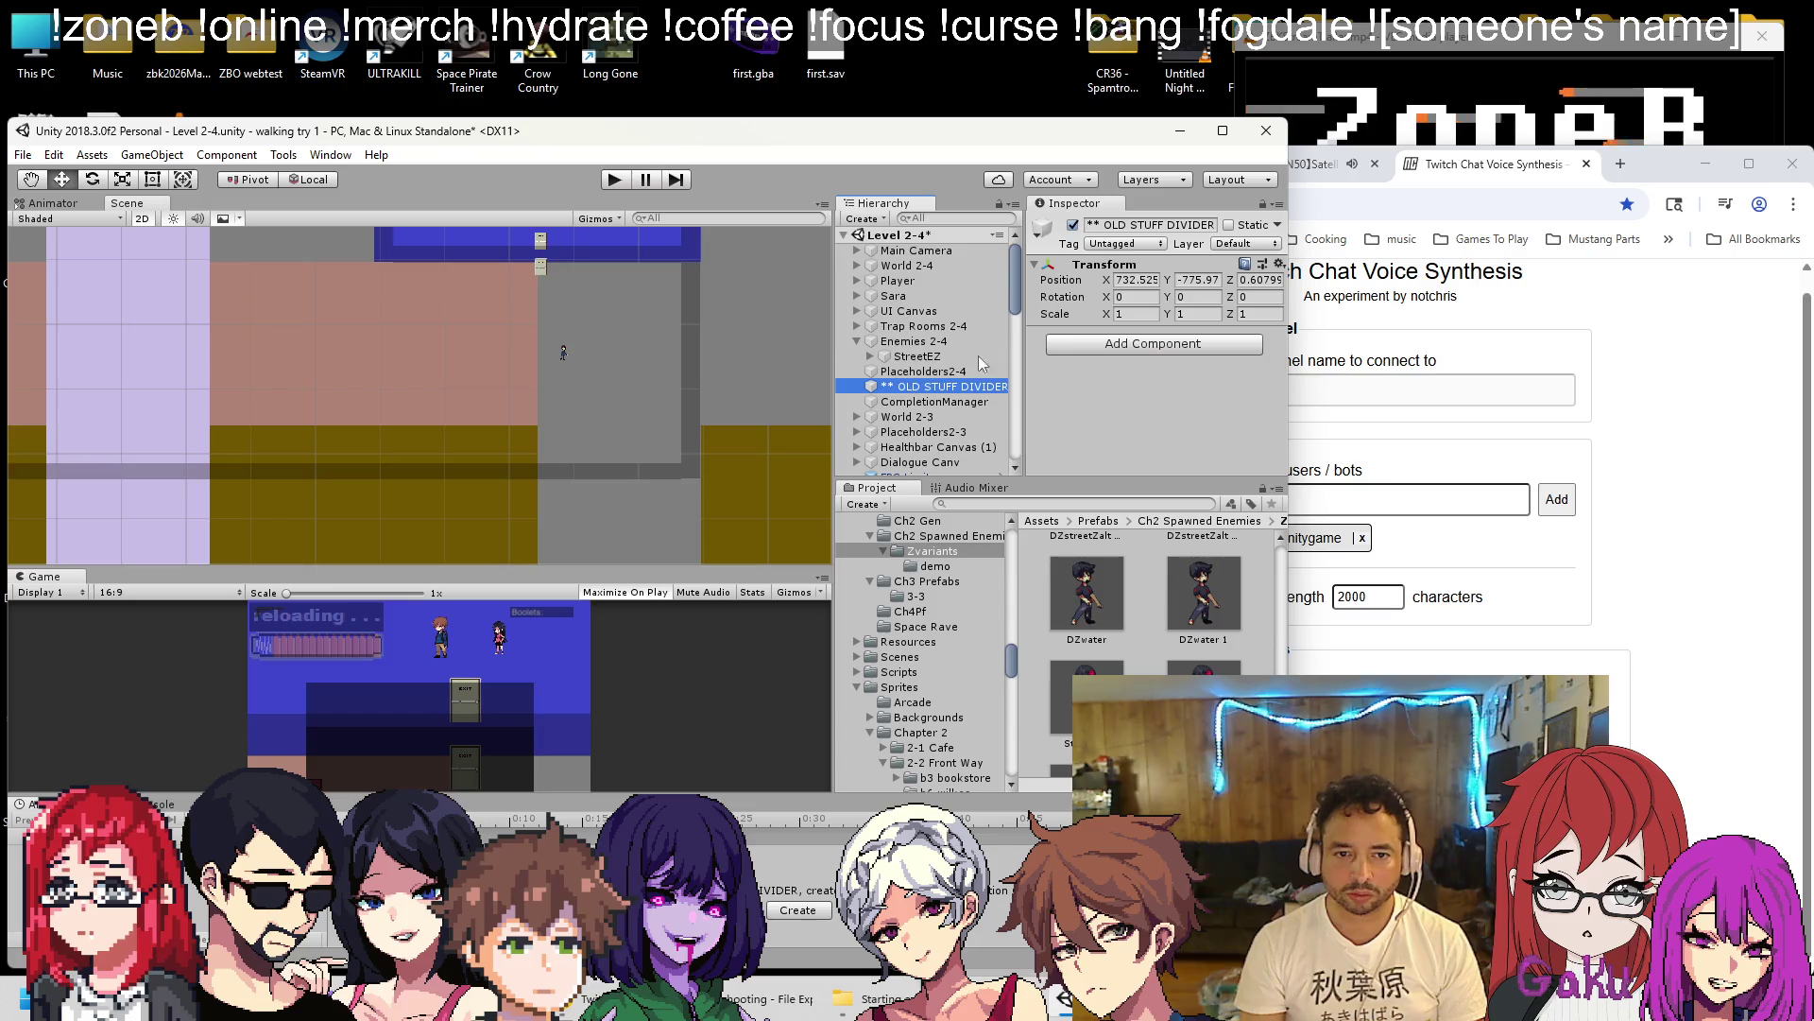
Duplicate the StreetEZ enemy into more copies such as StreetEZ (13) and (14), spread across the level.
left_click(564, 352)
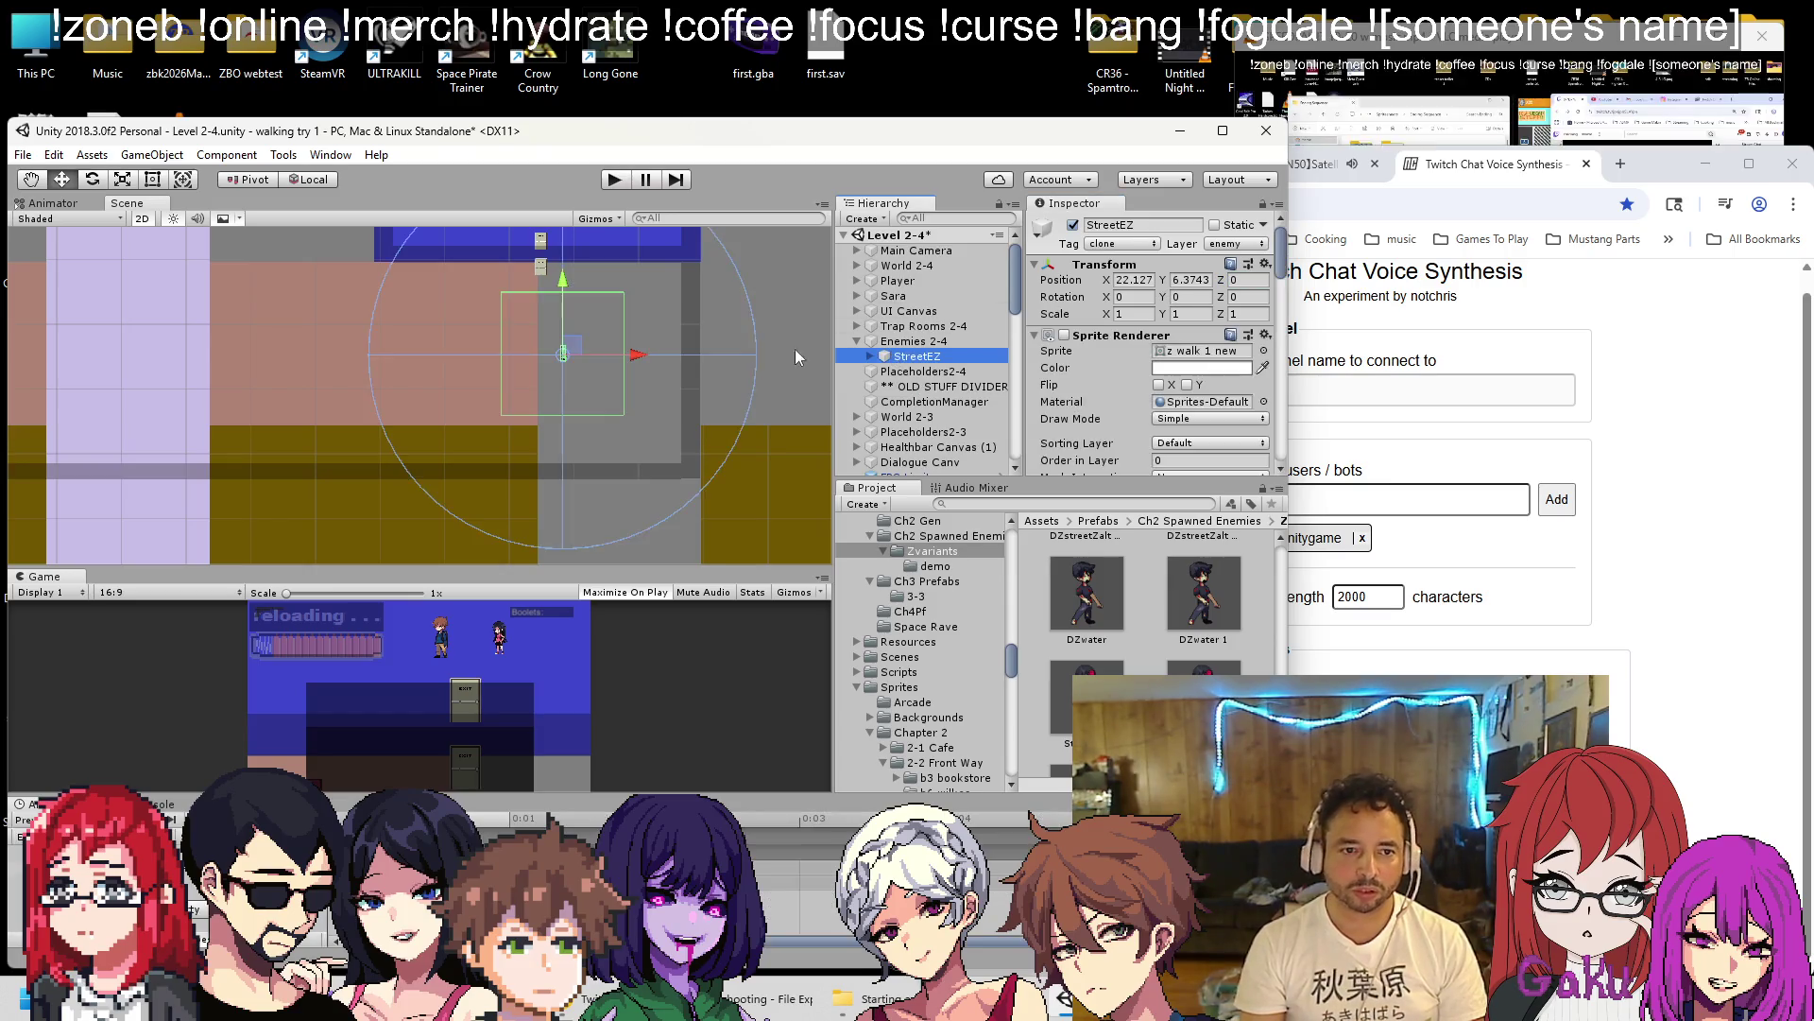
scroll(558, 348, "up", 1)
mouse_move(554, 341)
left_mouse_down()
mouse_move(641, 353)
mouse_move(470, 356)
mouse_move(457, 340)
mouse_move(439, 358)
mouse_move(414, 289)
mouse_move(427, 276)
mouse_move(432, 309)
mouse_move(404, 322)
mouse_move(366, 290)
mouse_move(376, 377)
mouse_move(484, 423)
left_mouse_up()
key("ctrl+d")
key("ctrl+d")
key("ctrl+d")
key("ctrl+d")
key("ctrl+d")
key("ctrl+d")
key("ctrl+d")
key("ctrl+d")
key("ctrl+d")
key("ctrl+d")
key("ctrl+d")
key("ctrl+d")
left_click(375, 382)
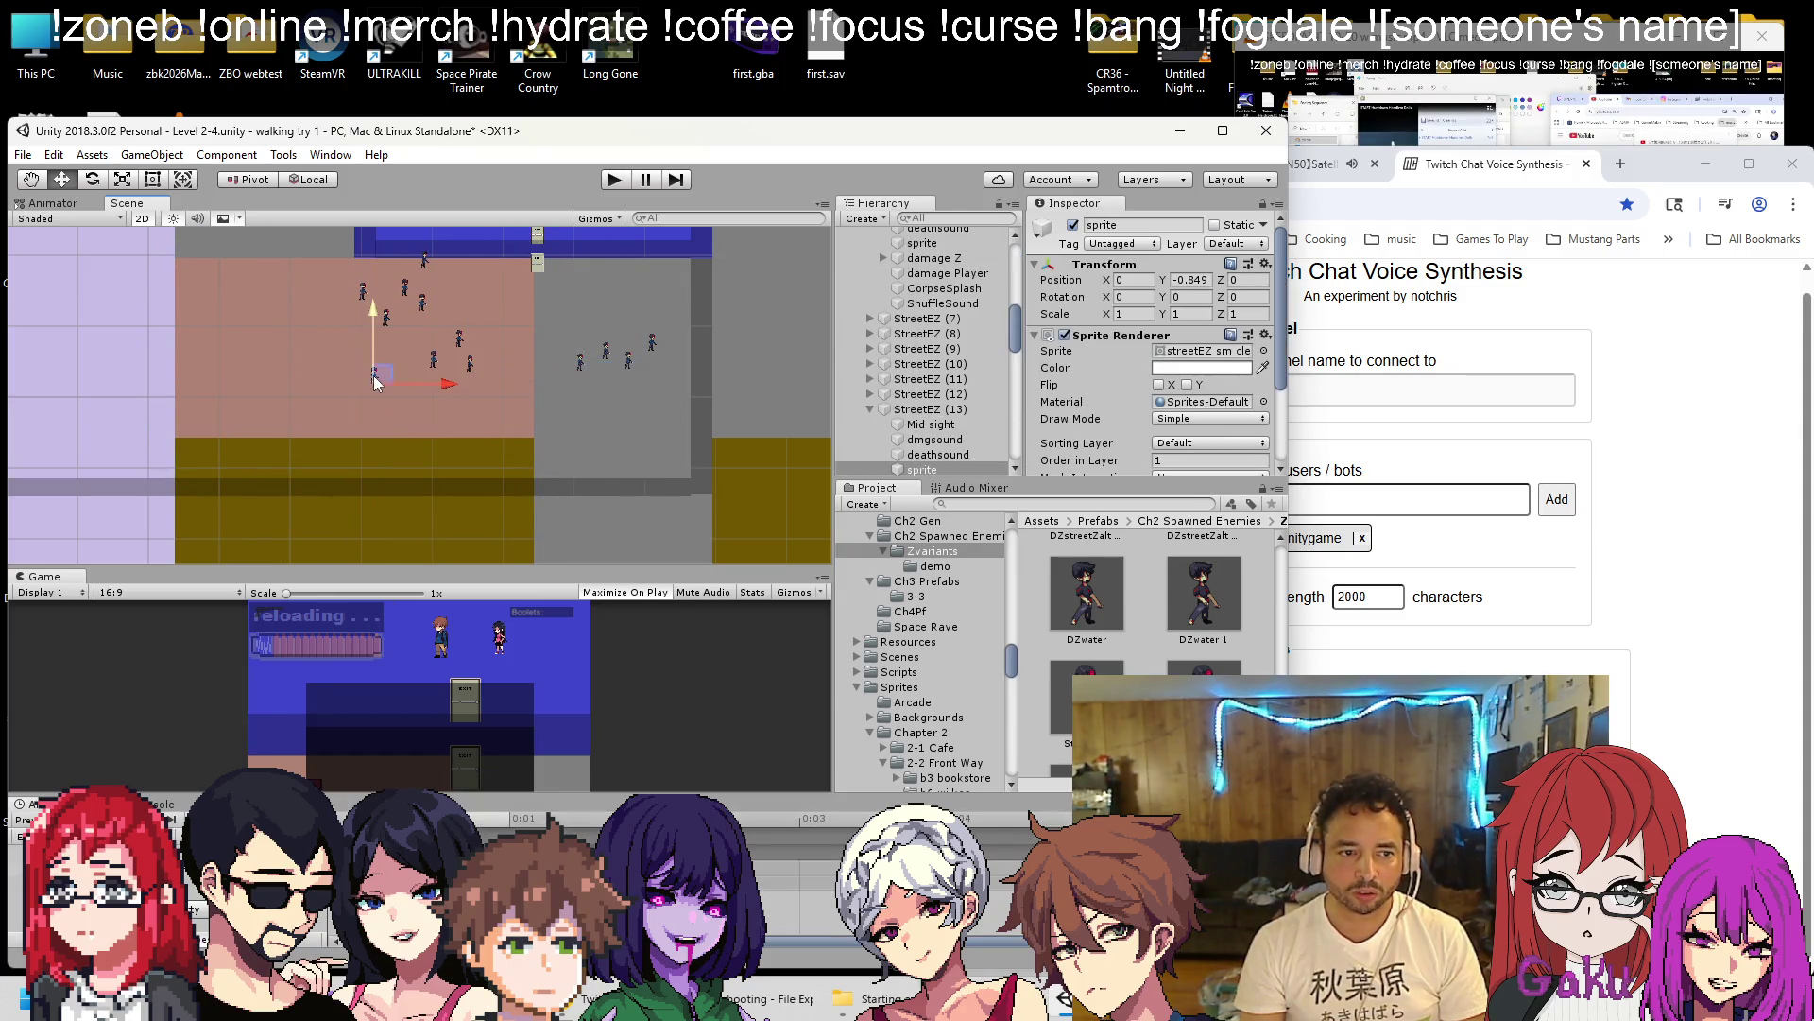
left_click(385, 378)
key("ctrl+d")
mouse_move(385, 378)
left_mouse_down()
mouse_move(472, 416)
mouse_move(647, 425)
mouse_move(315, 322)
left_mouse_up()
key("ctrl+d")
key("ctrl+d")
key("ctrl+d")
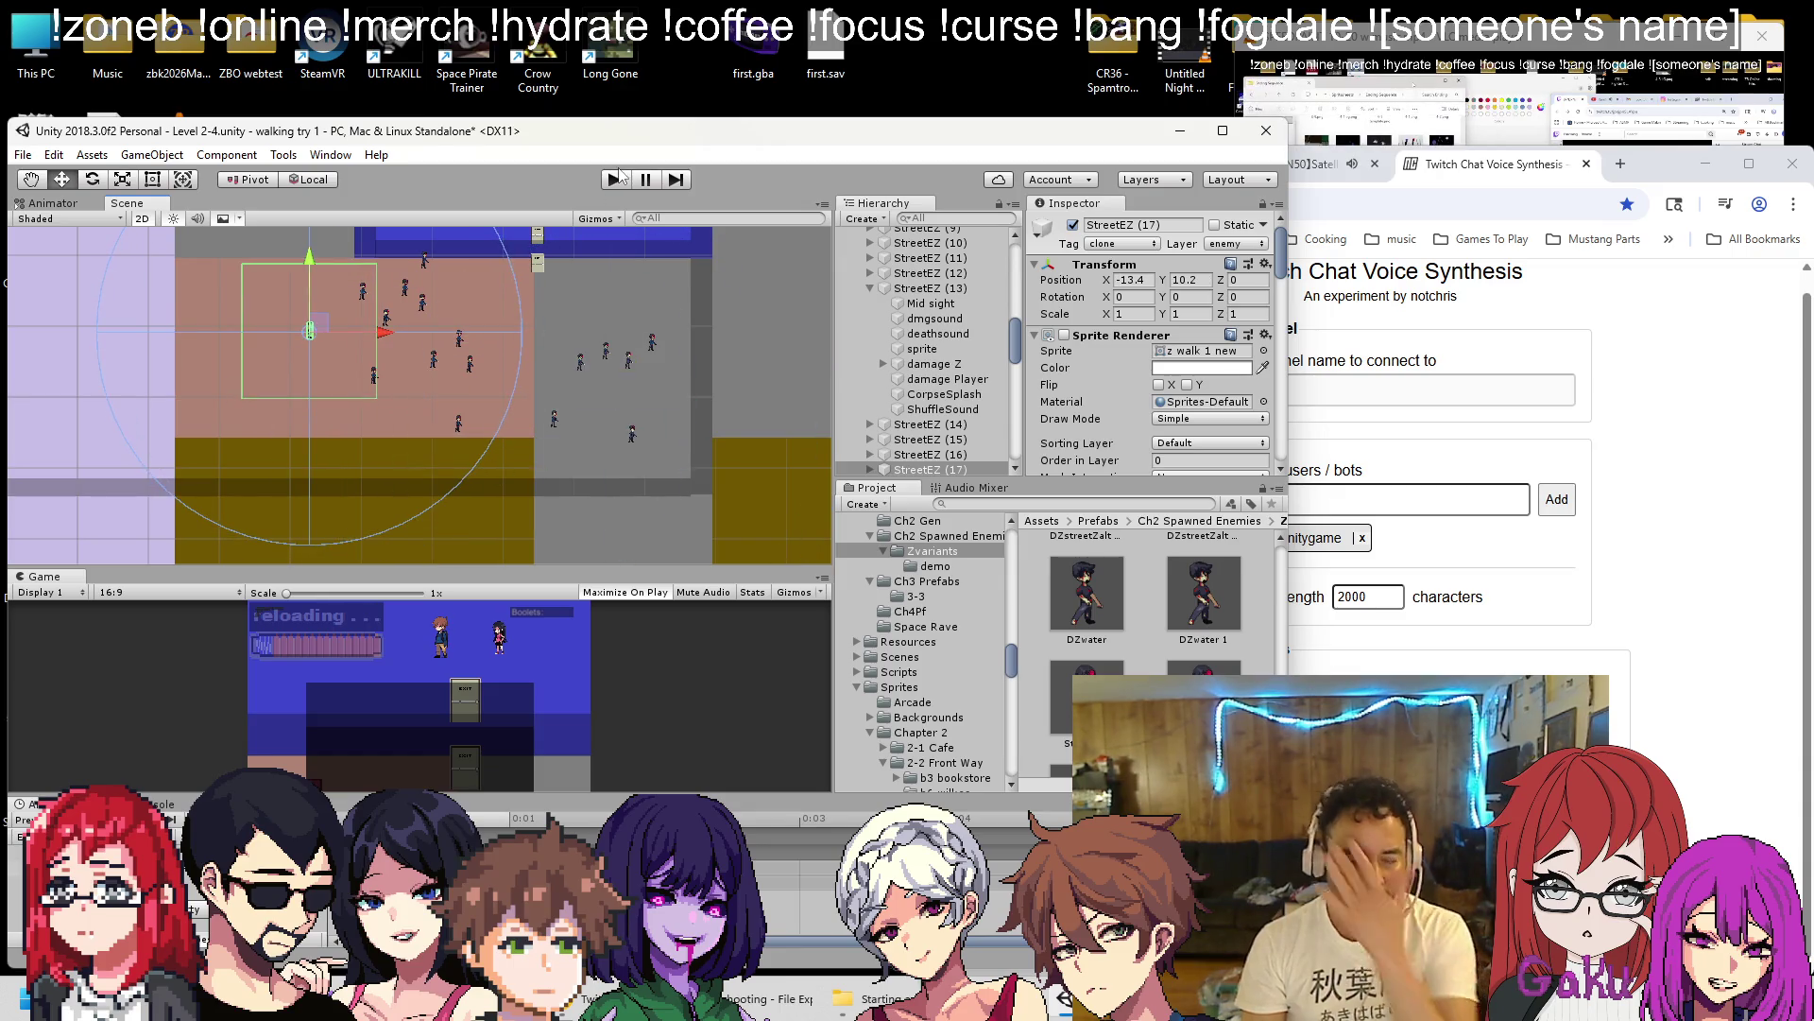
Collapse StreetEZ (13) and (6), select the first StreetEZ's Mid sight child, and search 'mid sight'.
left_click(864, 291)
left_click(871, 288)
scroll(871, 334, "up", 3)
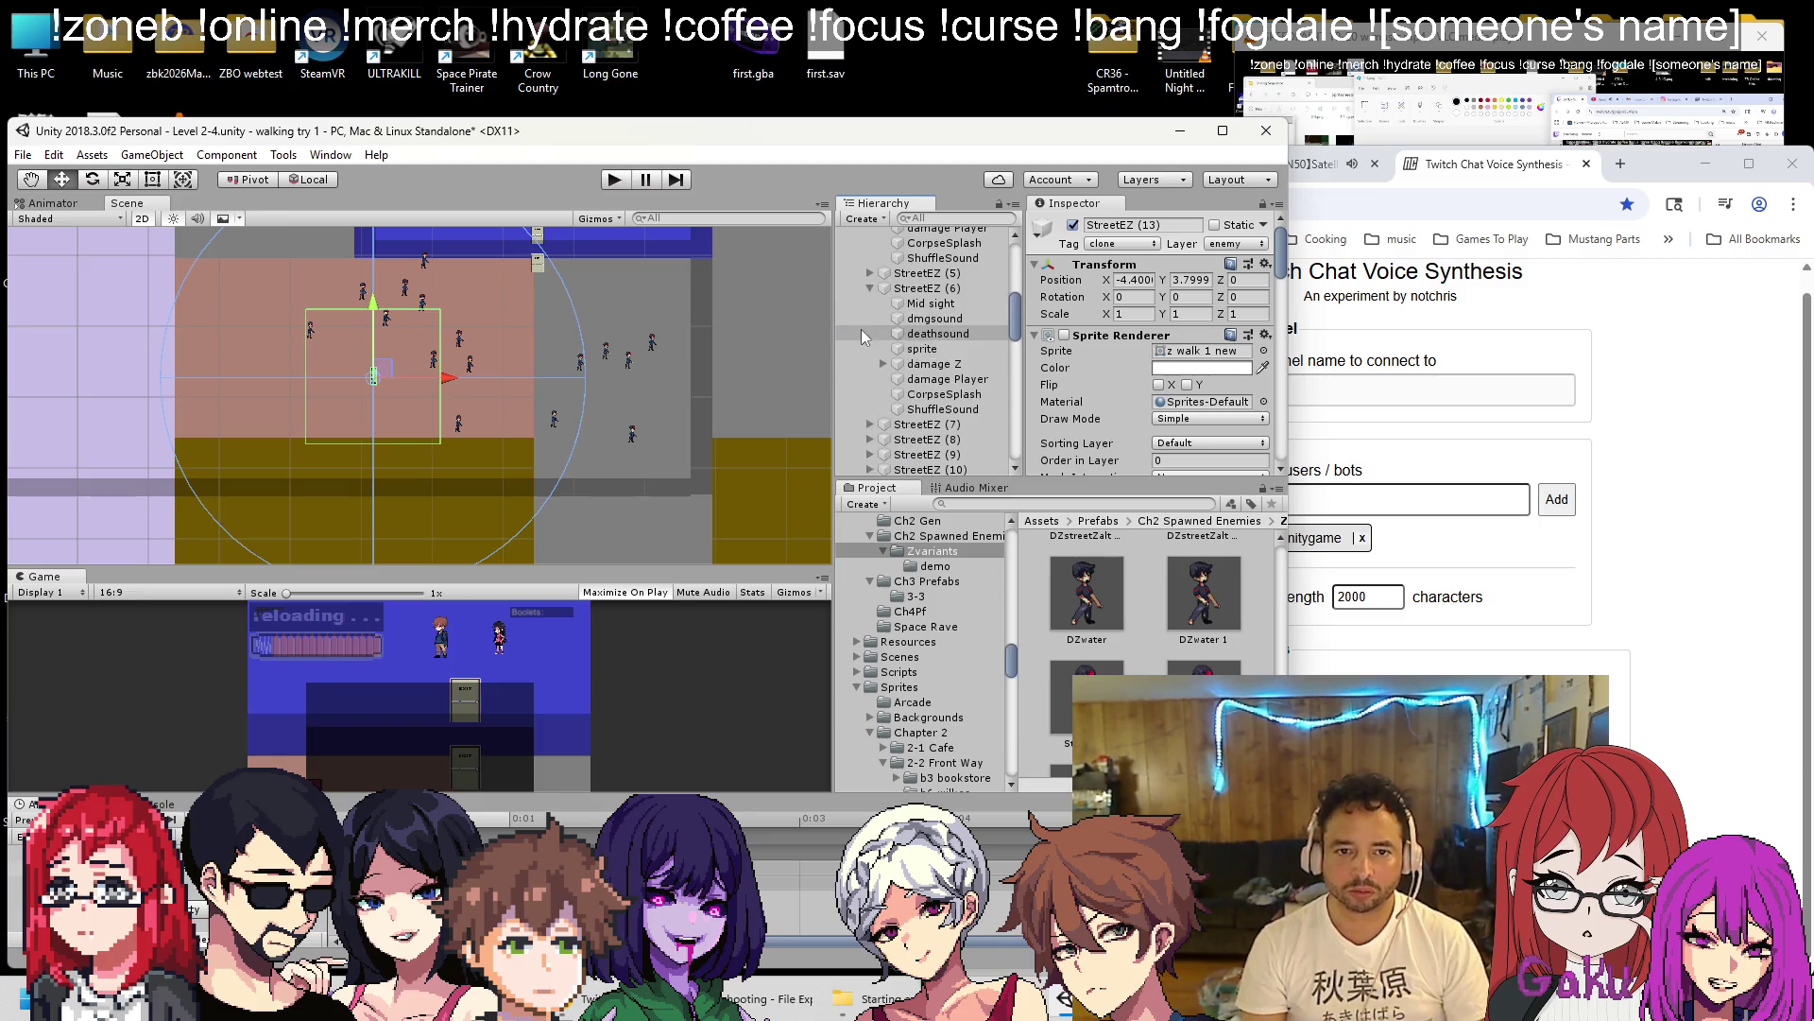
left_click(870, 289)
scroll(870, 307, "up", 3)
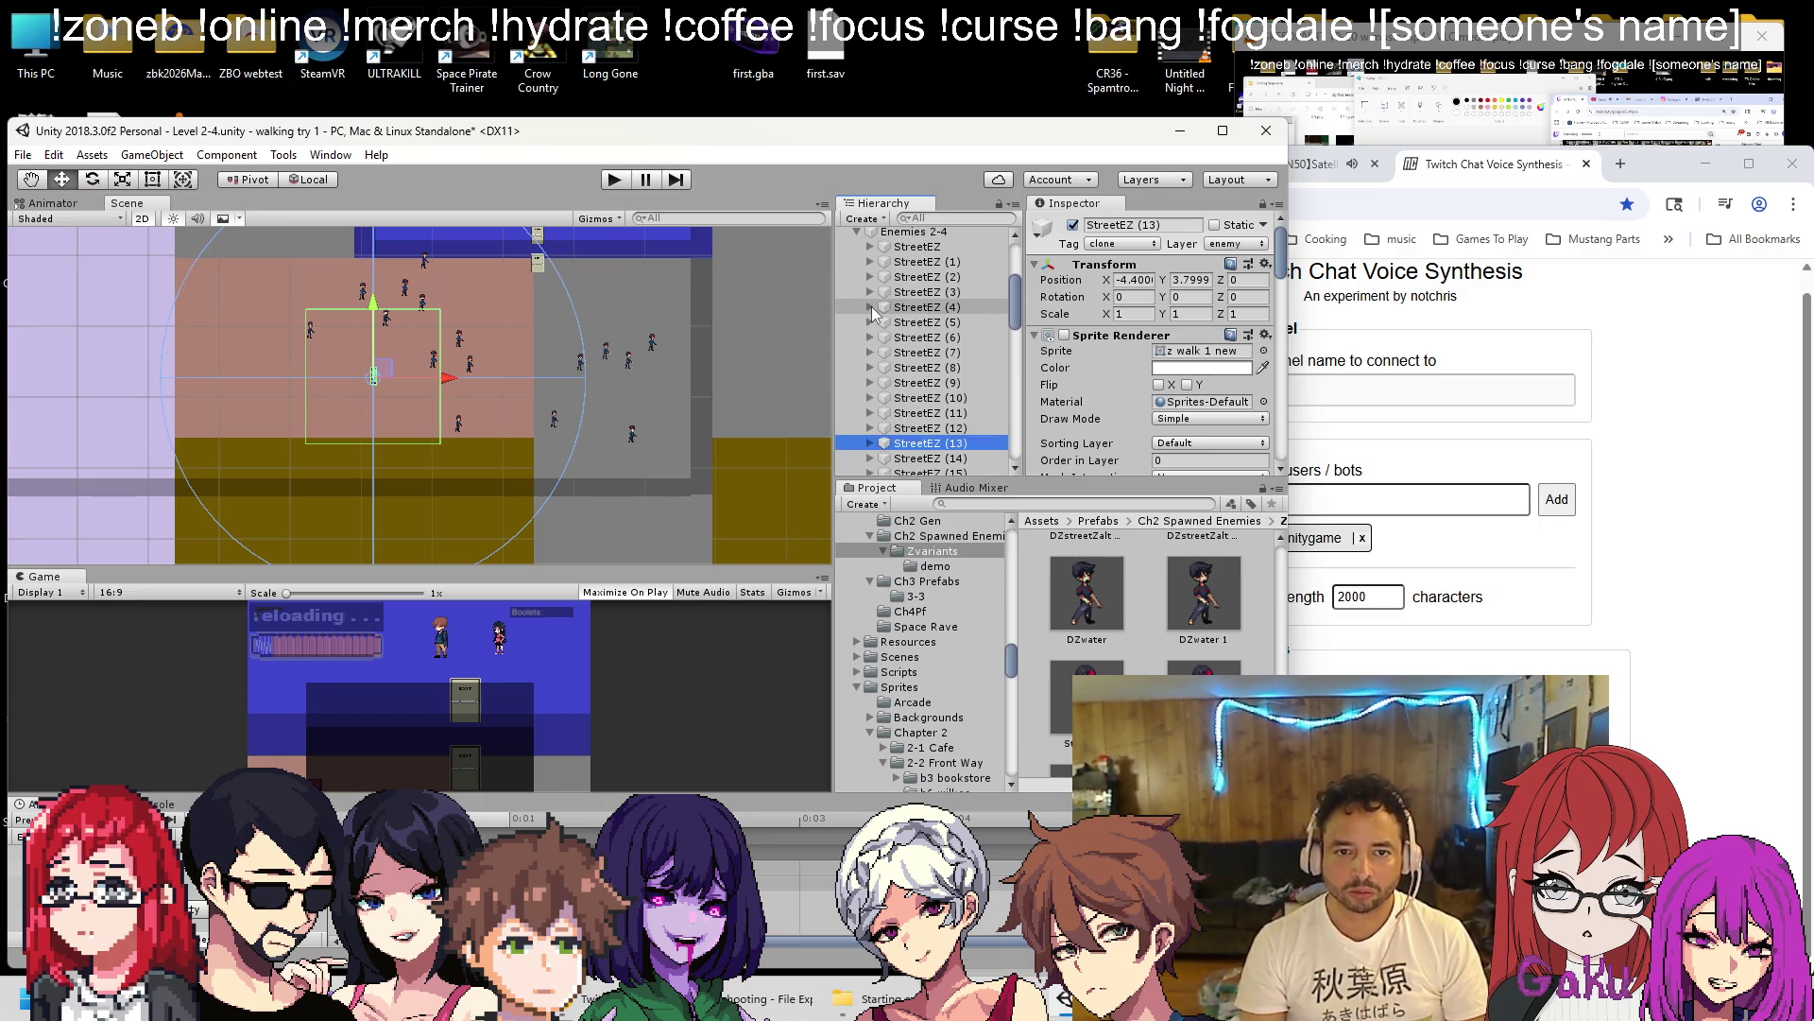
left_click(870, 303)
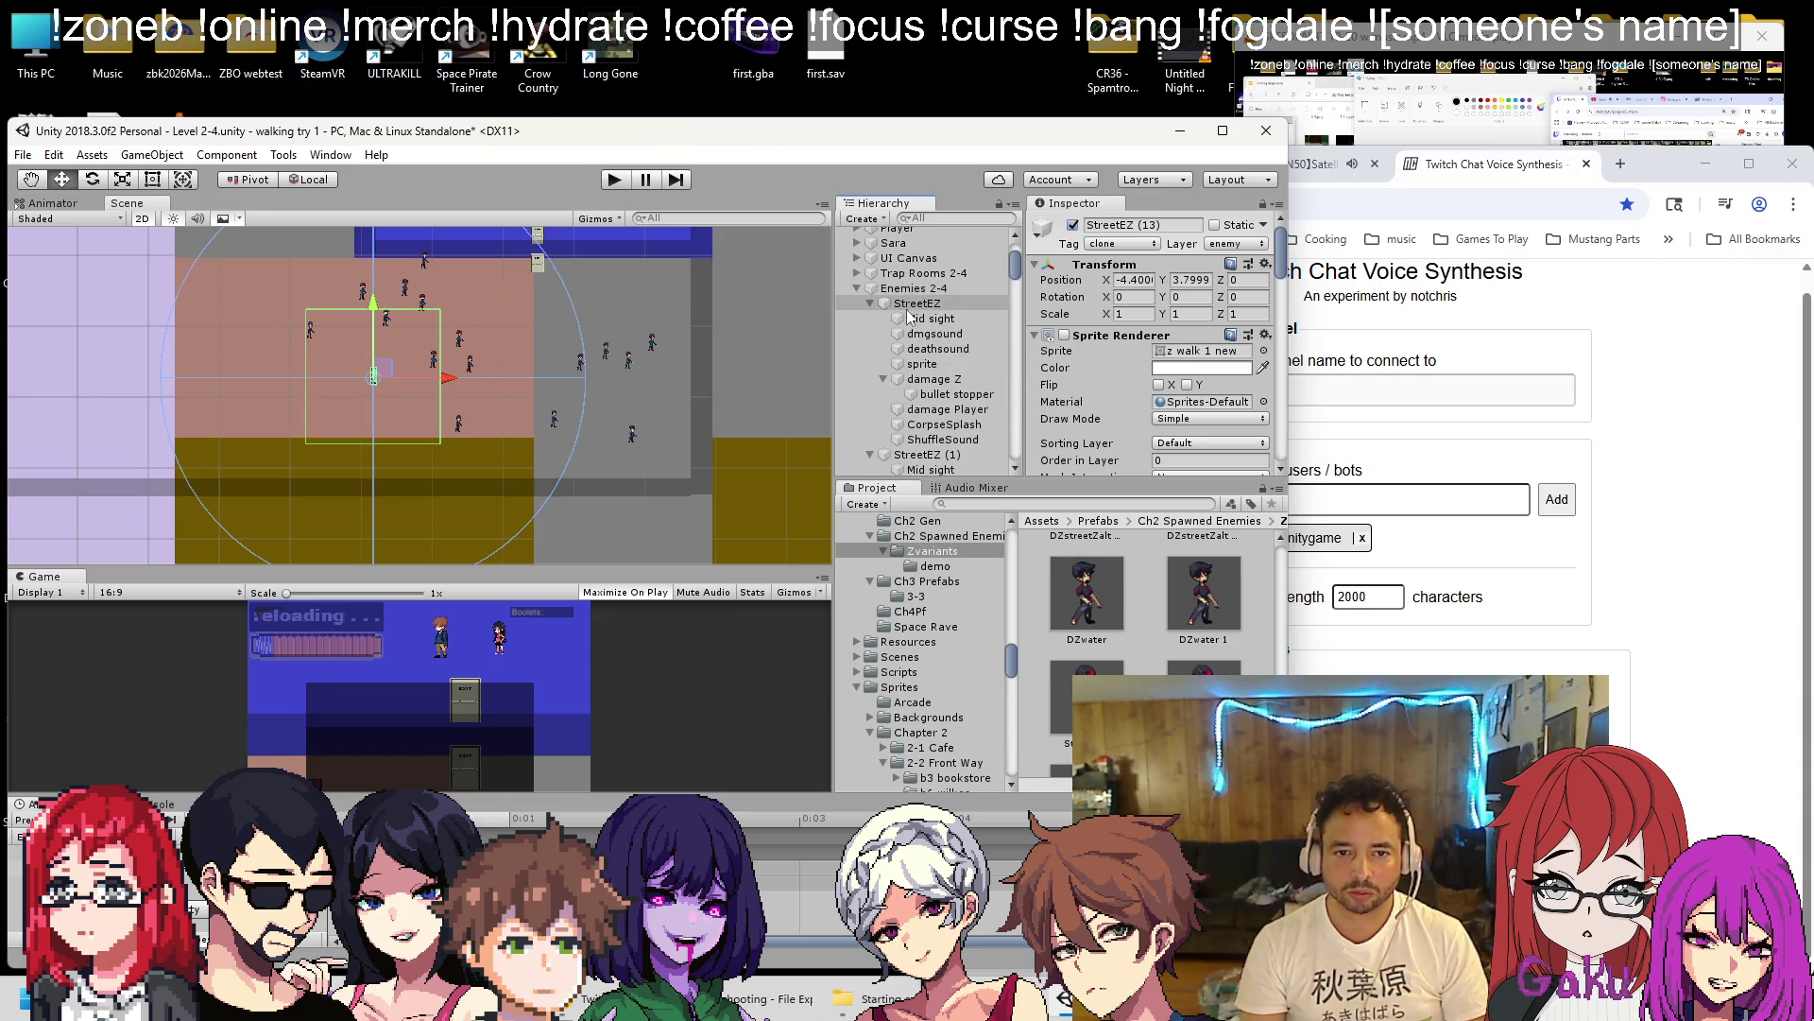
left_click(915, 320)
scroll(915, 312, "up", 3)
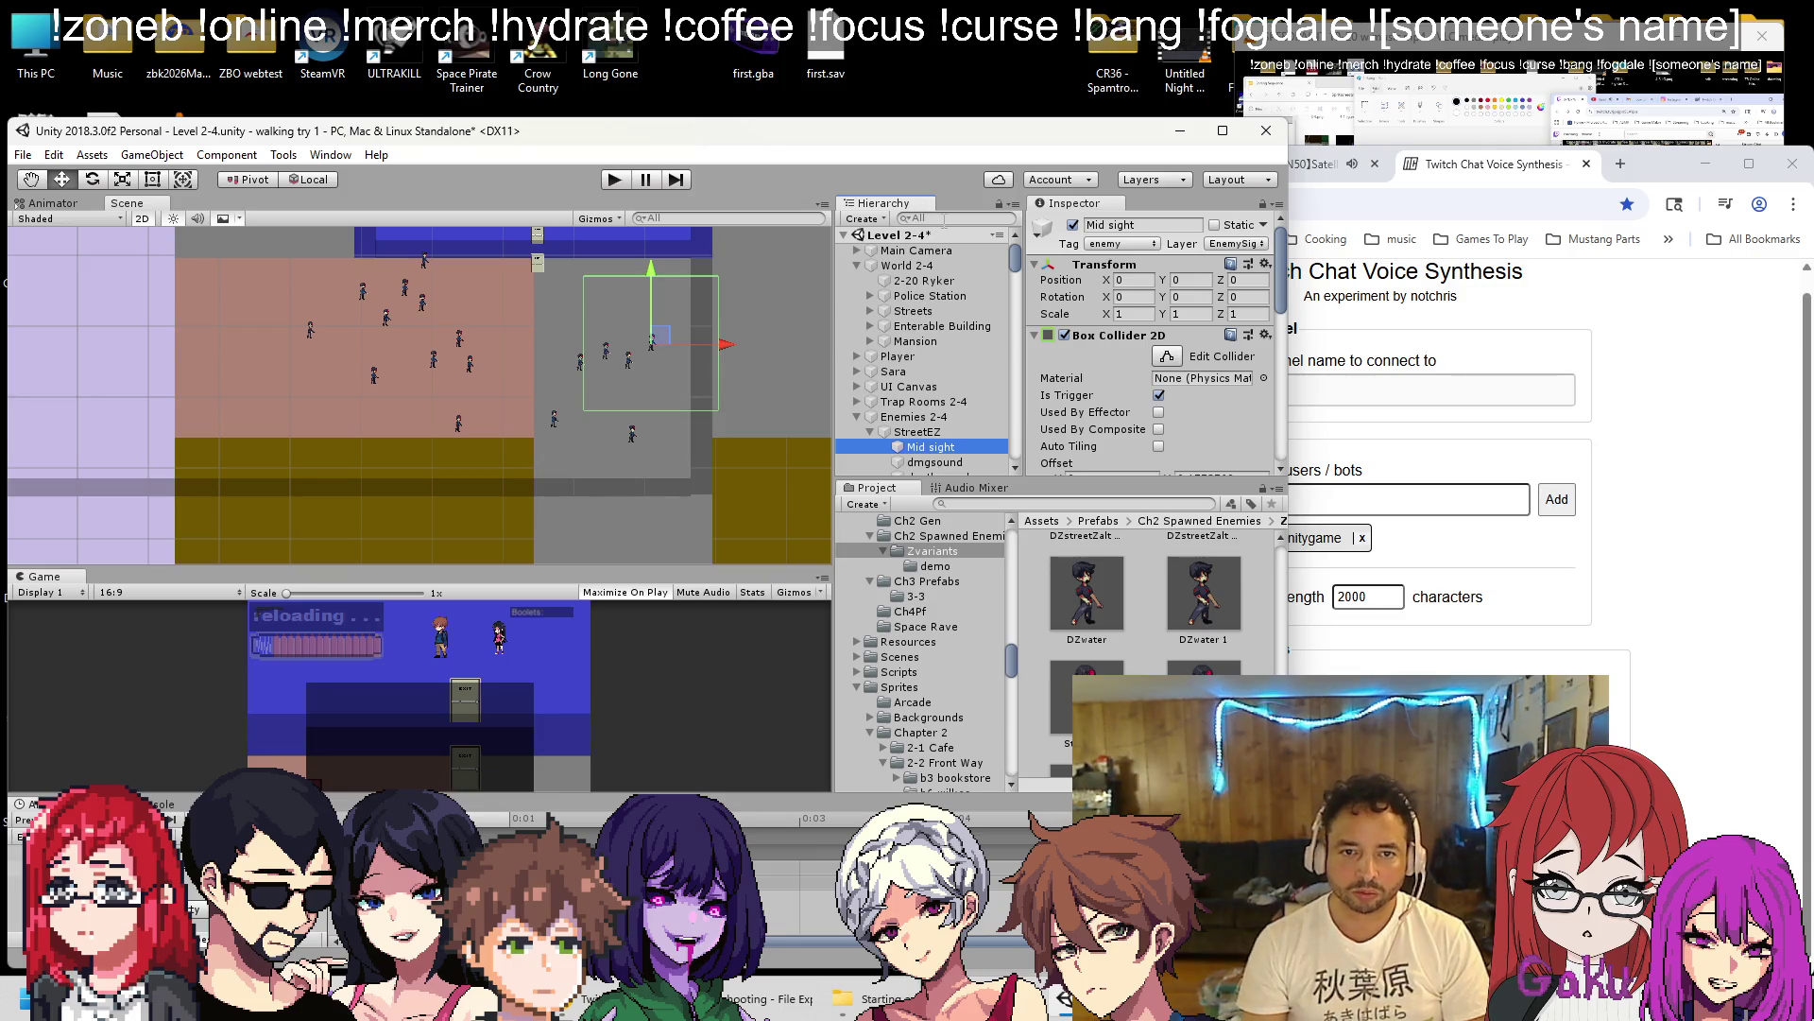
type("mid sight")
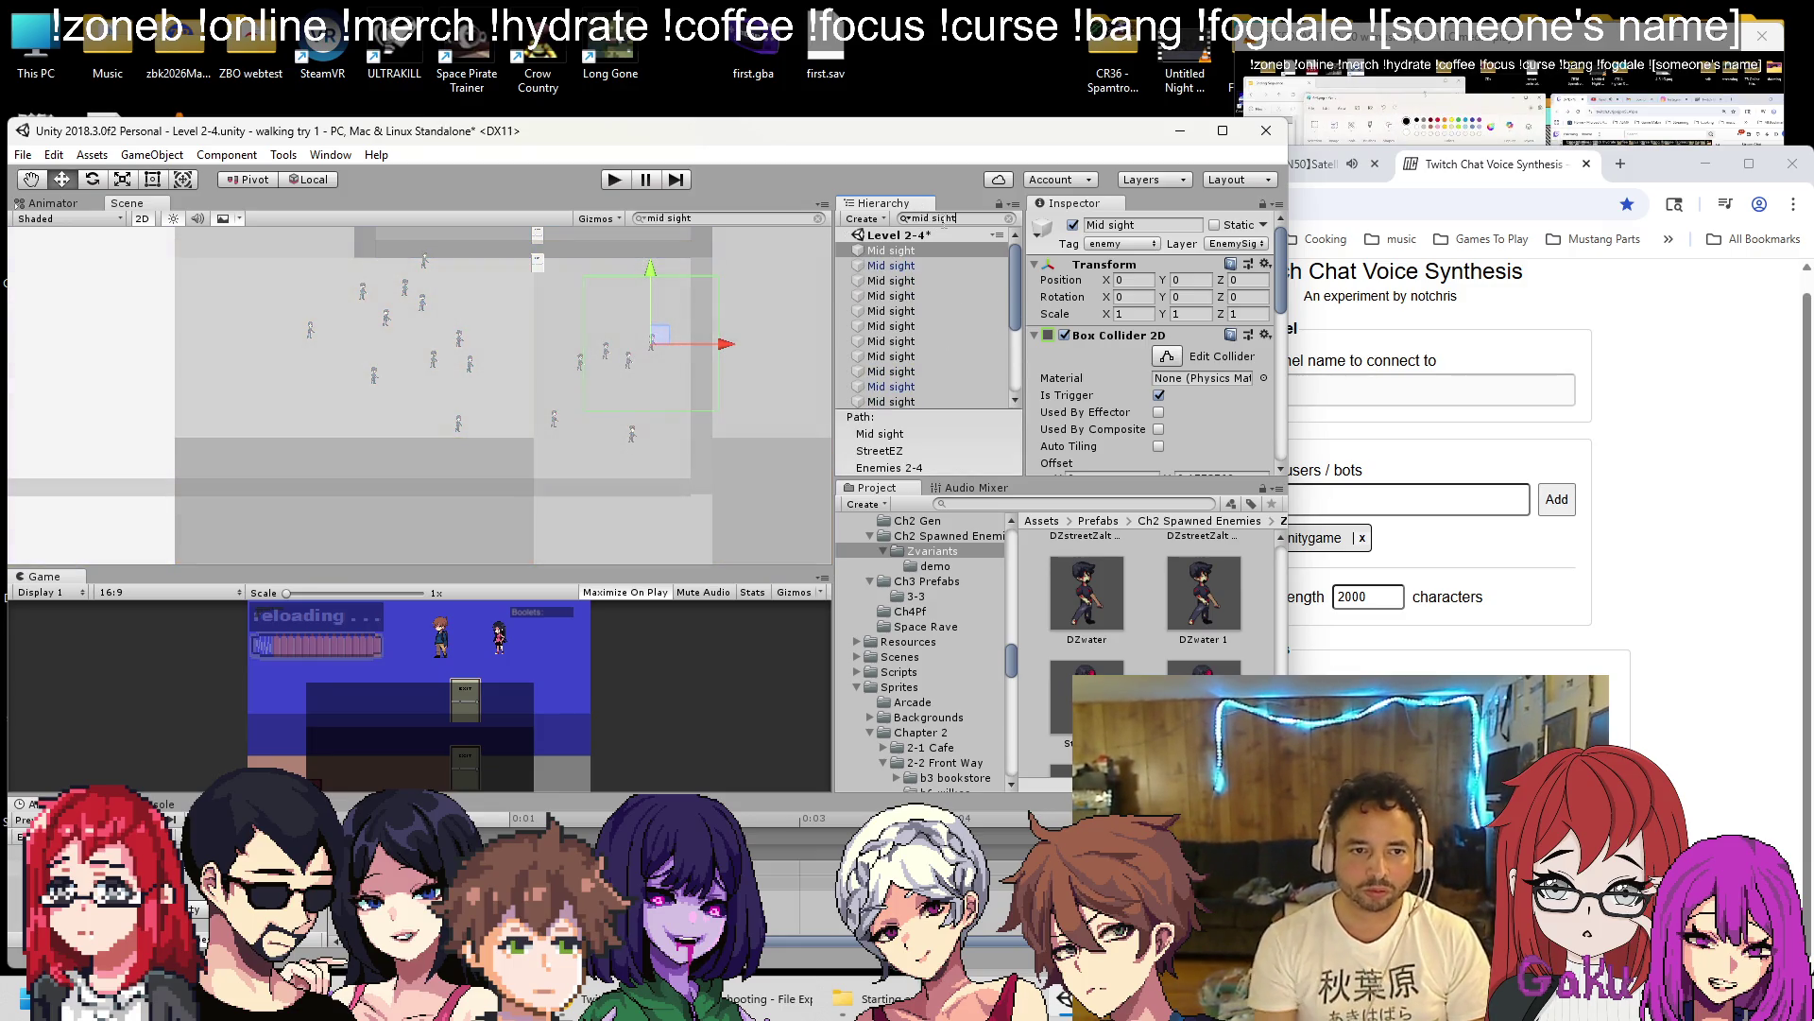
Select every 'mid sight' search result and set their Box Collider 2D width to 50.
left_click(915, 400, "shift")
scroll(1090, 346, "down", 5)
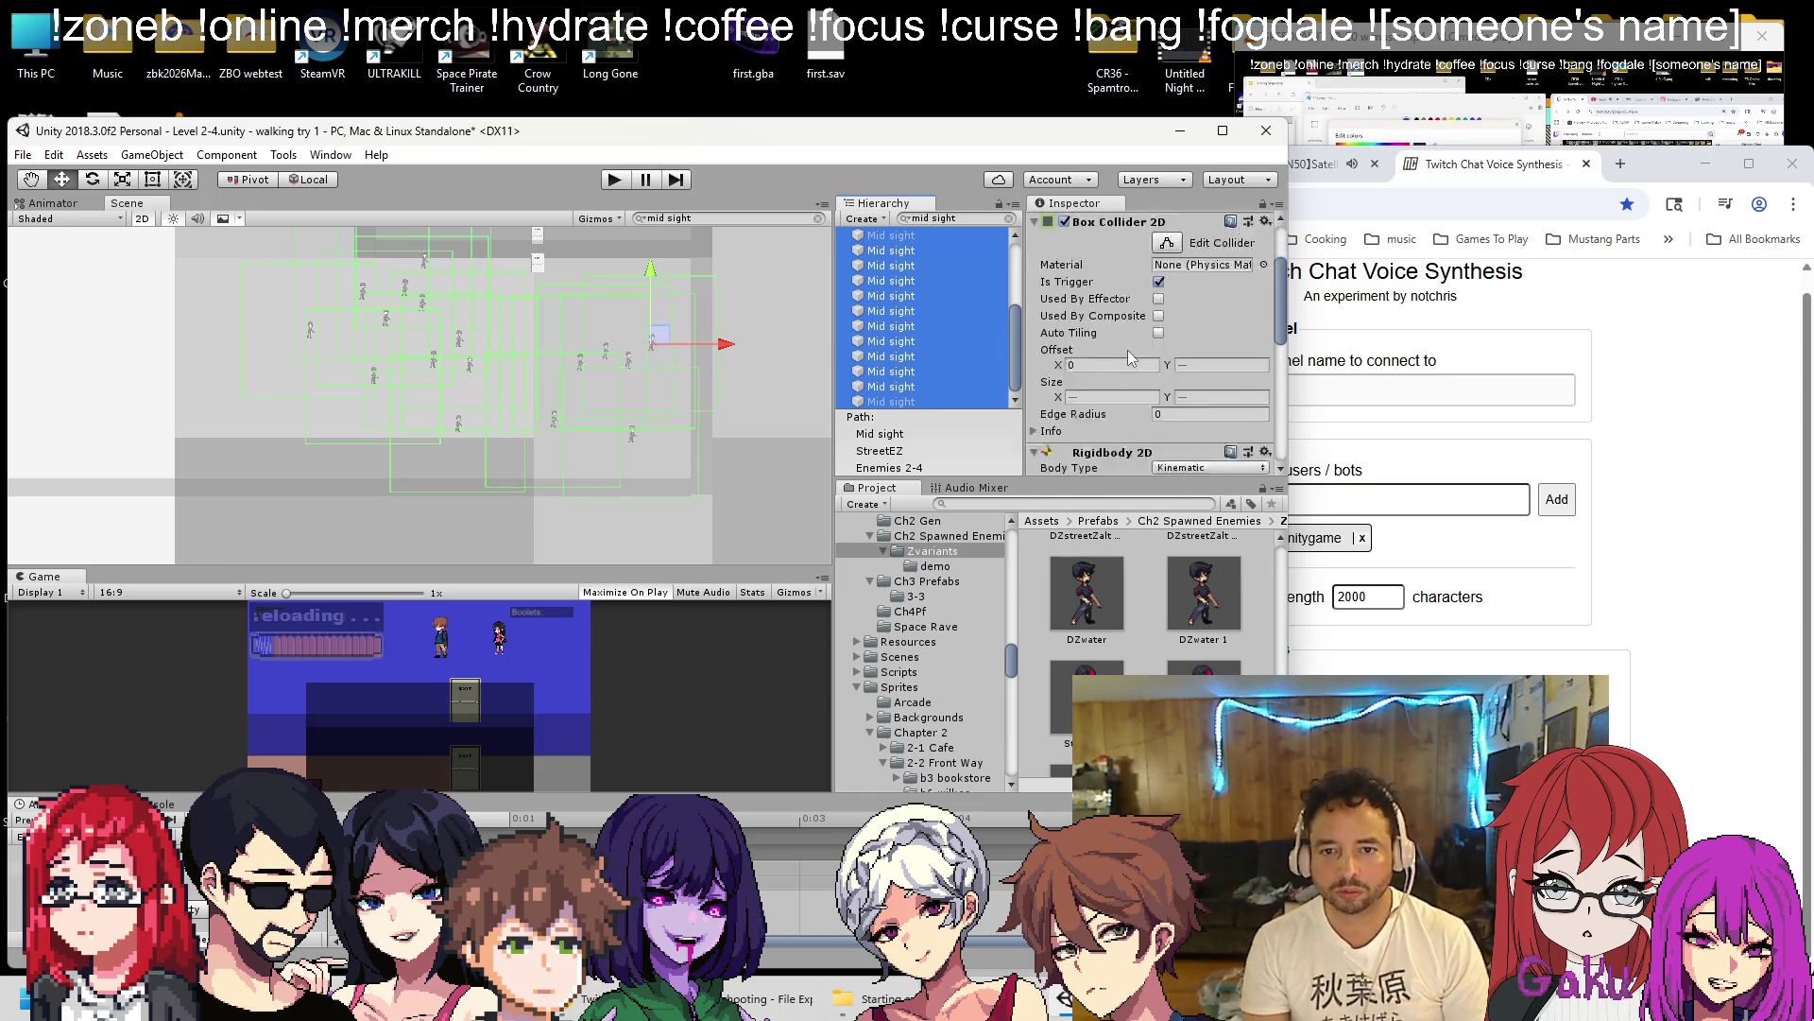
scroll(1124, 360, "up", 1)
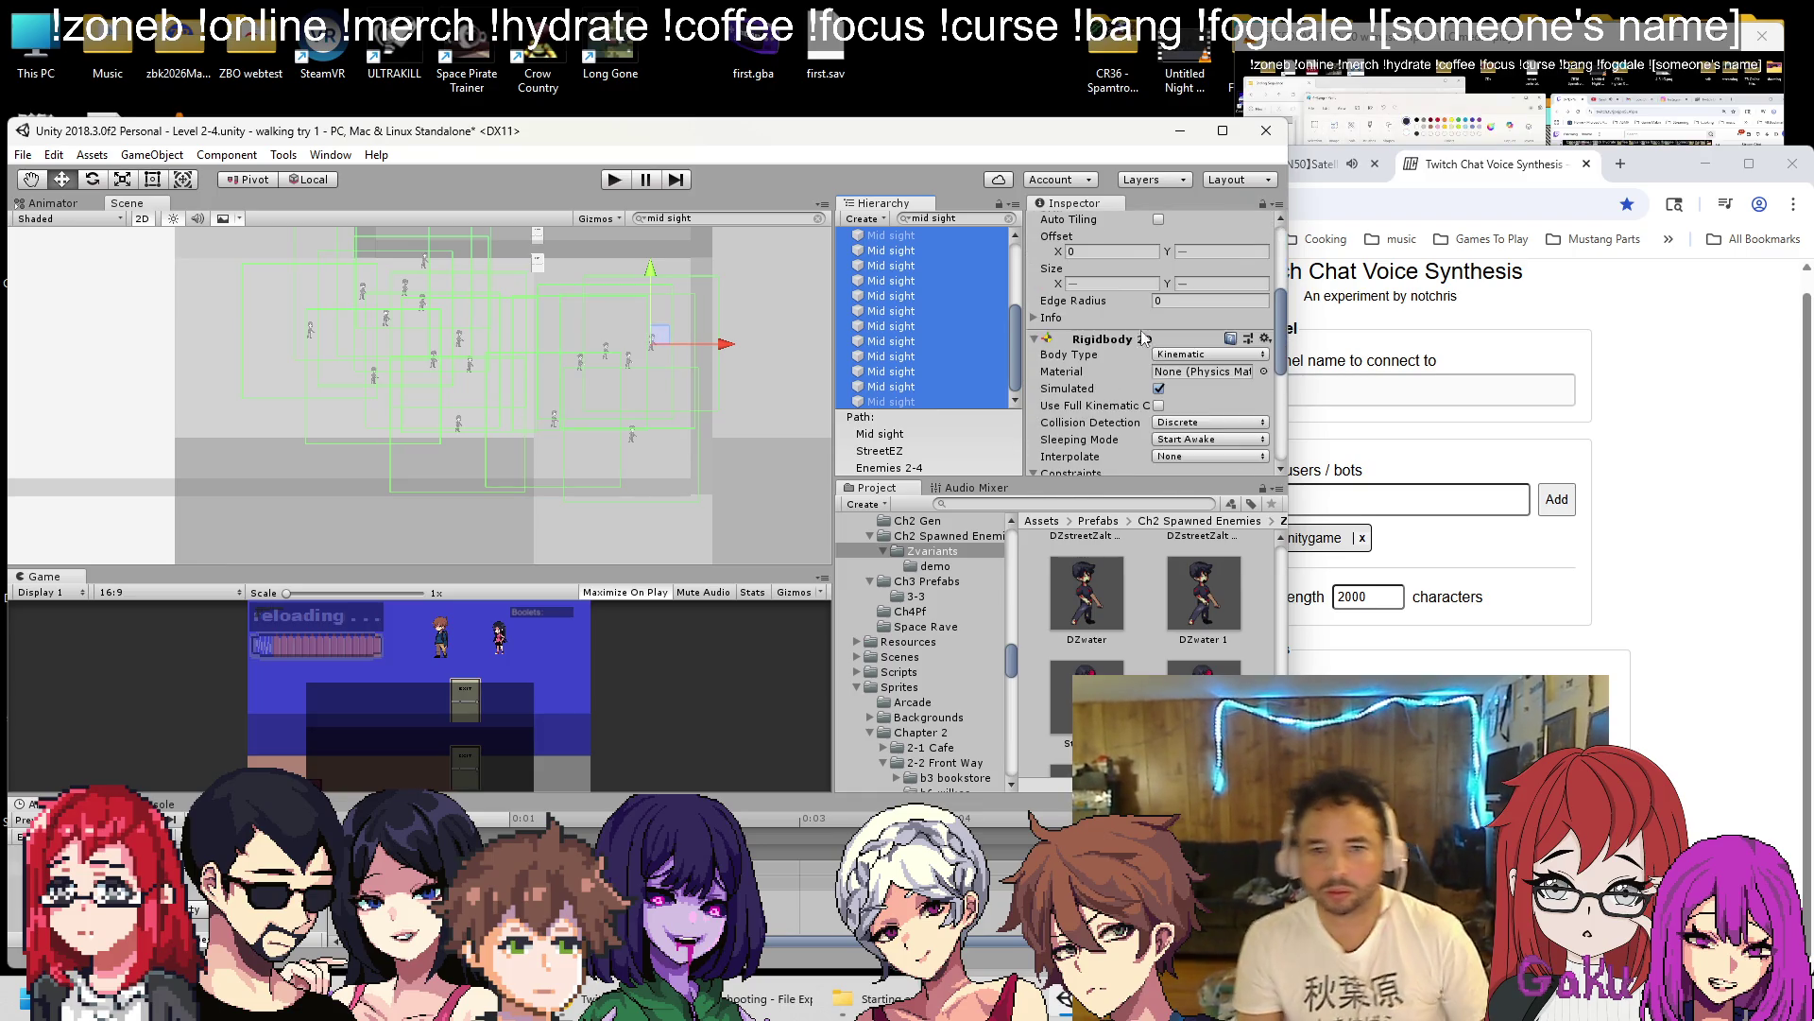
left_click(1100, 283)
type("100")
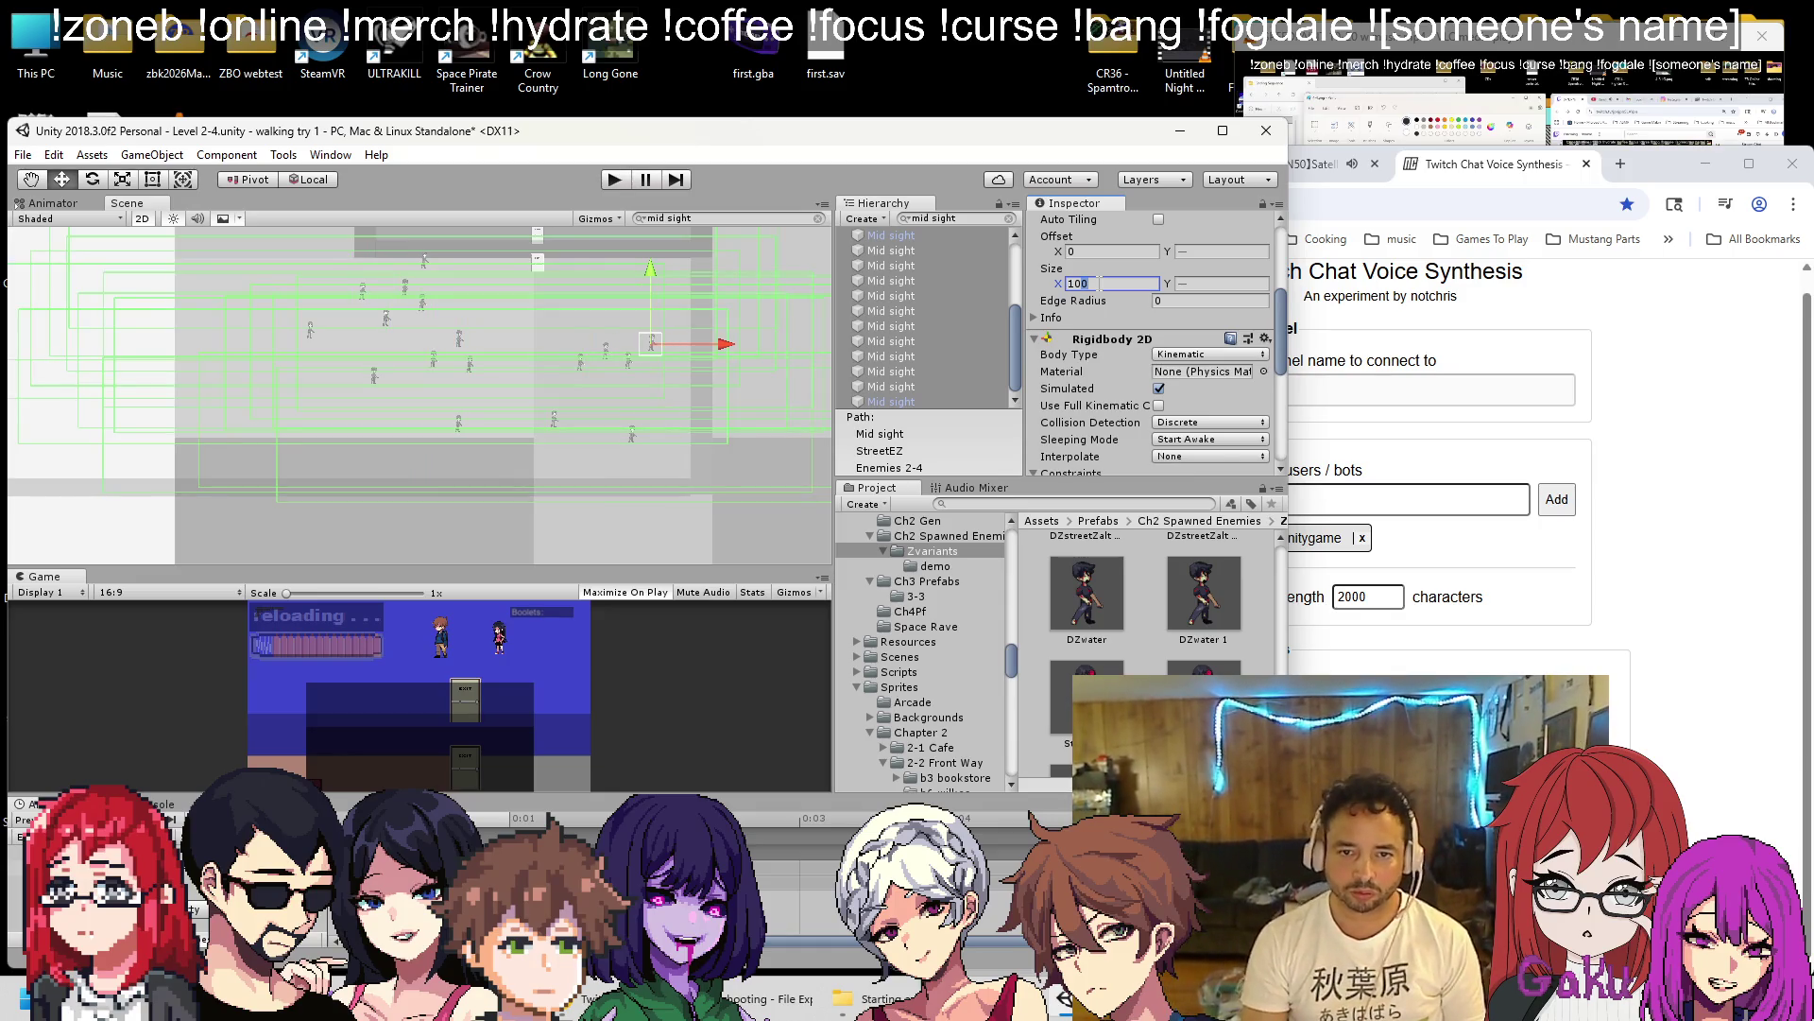
type("50")
key("Tab")
type("50")
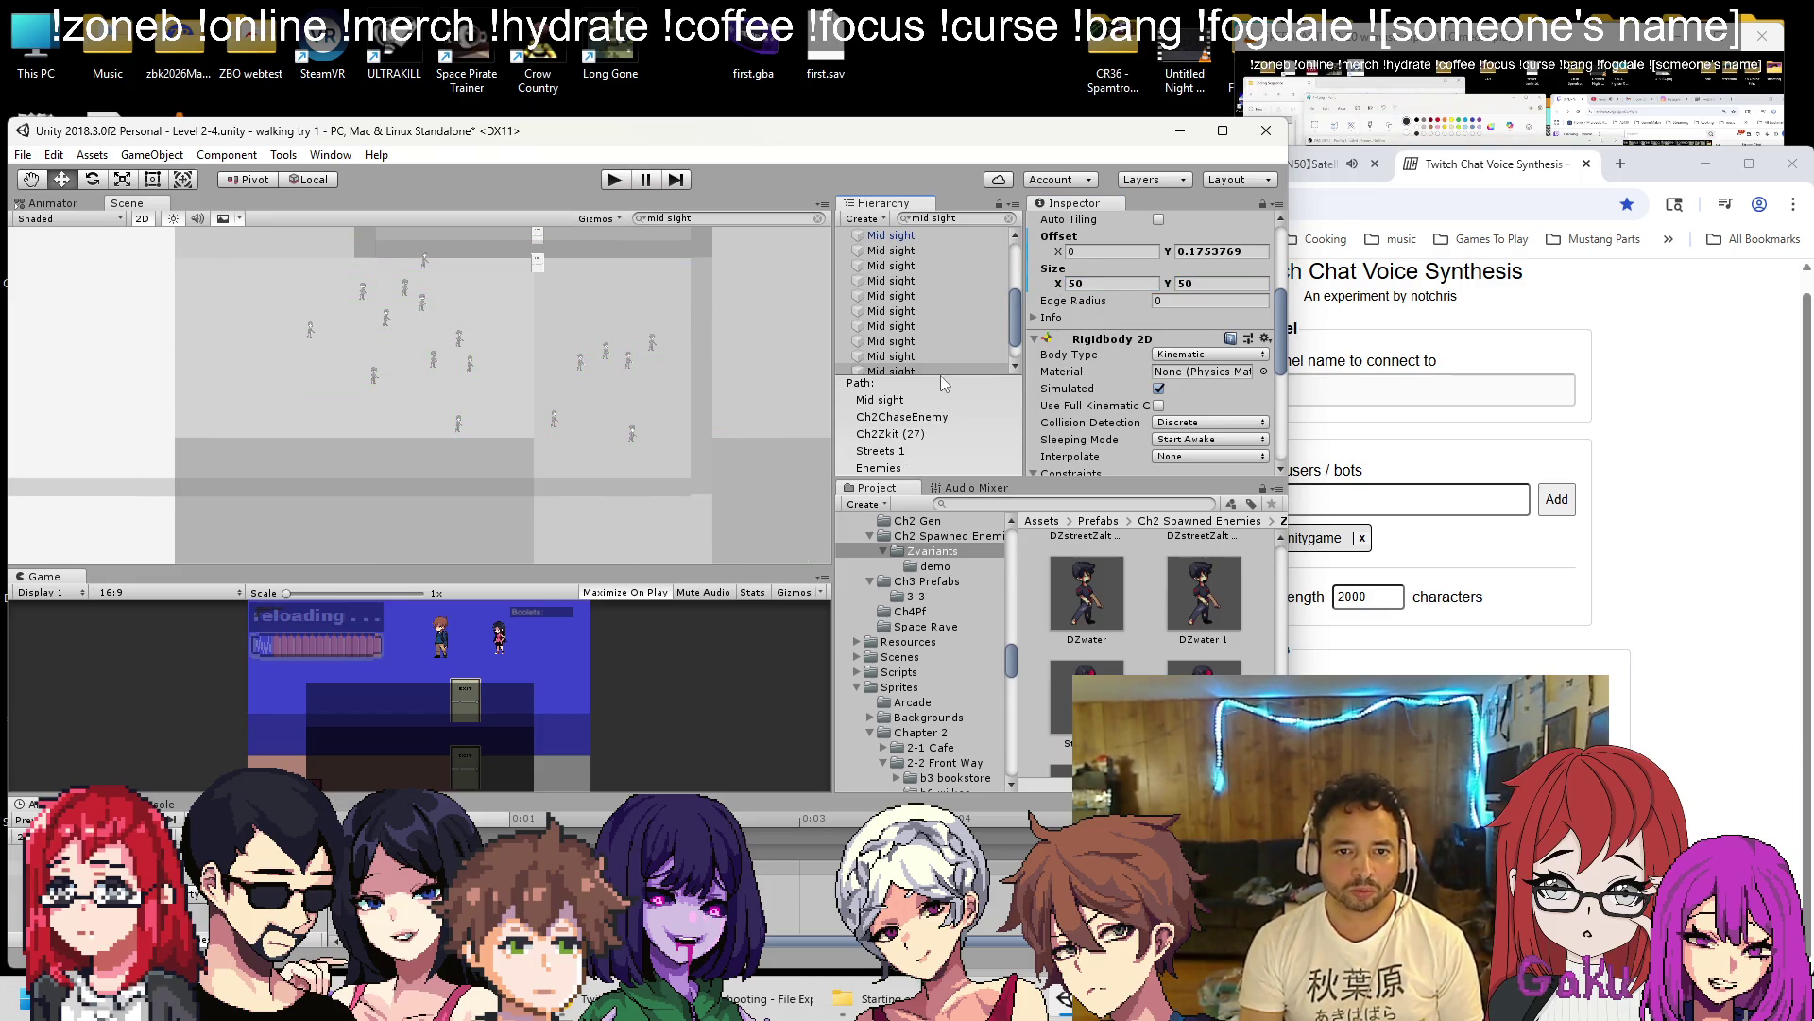
Inspect the StreetEZ (9) Mid sight on its own and frame the next Mid sight in the Scene.
left_click(934, 370)
left_click_drag(778, 313, 780, 423)
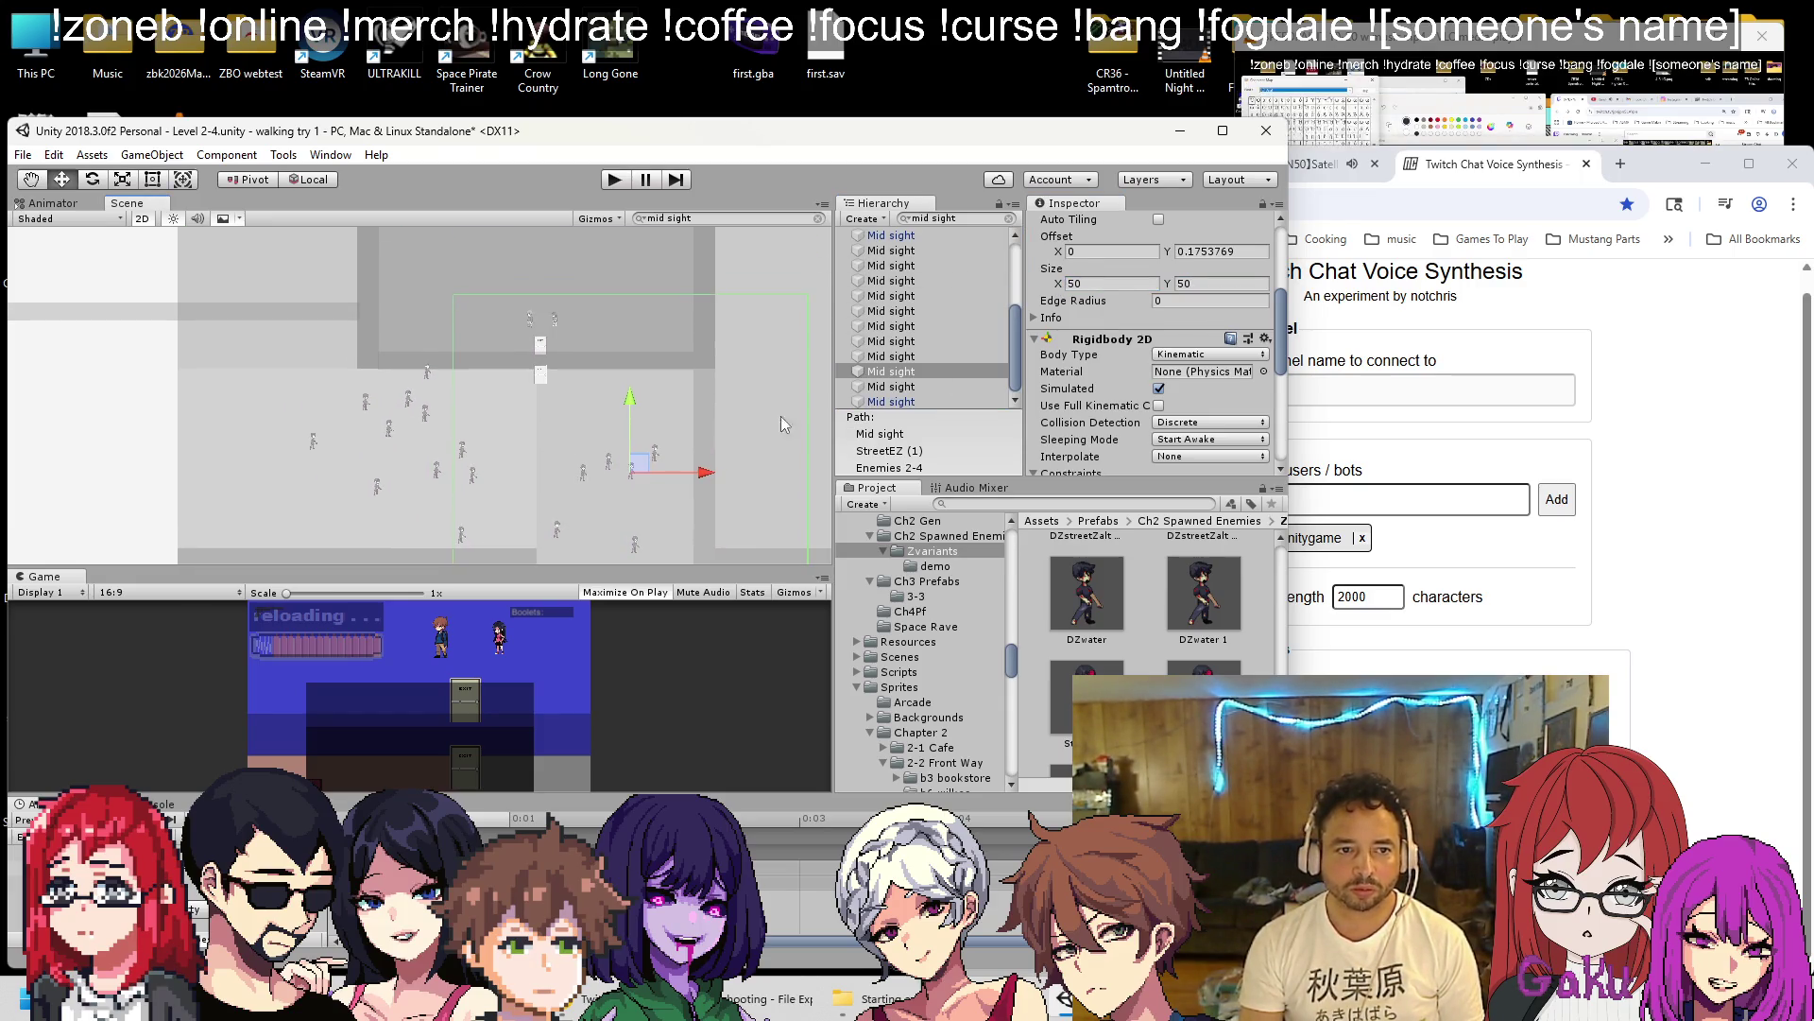
left_click(938, 388)
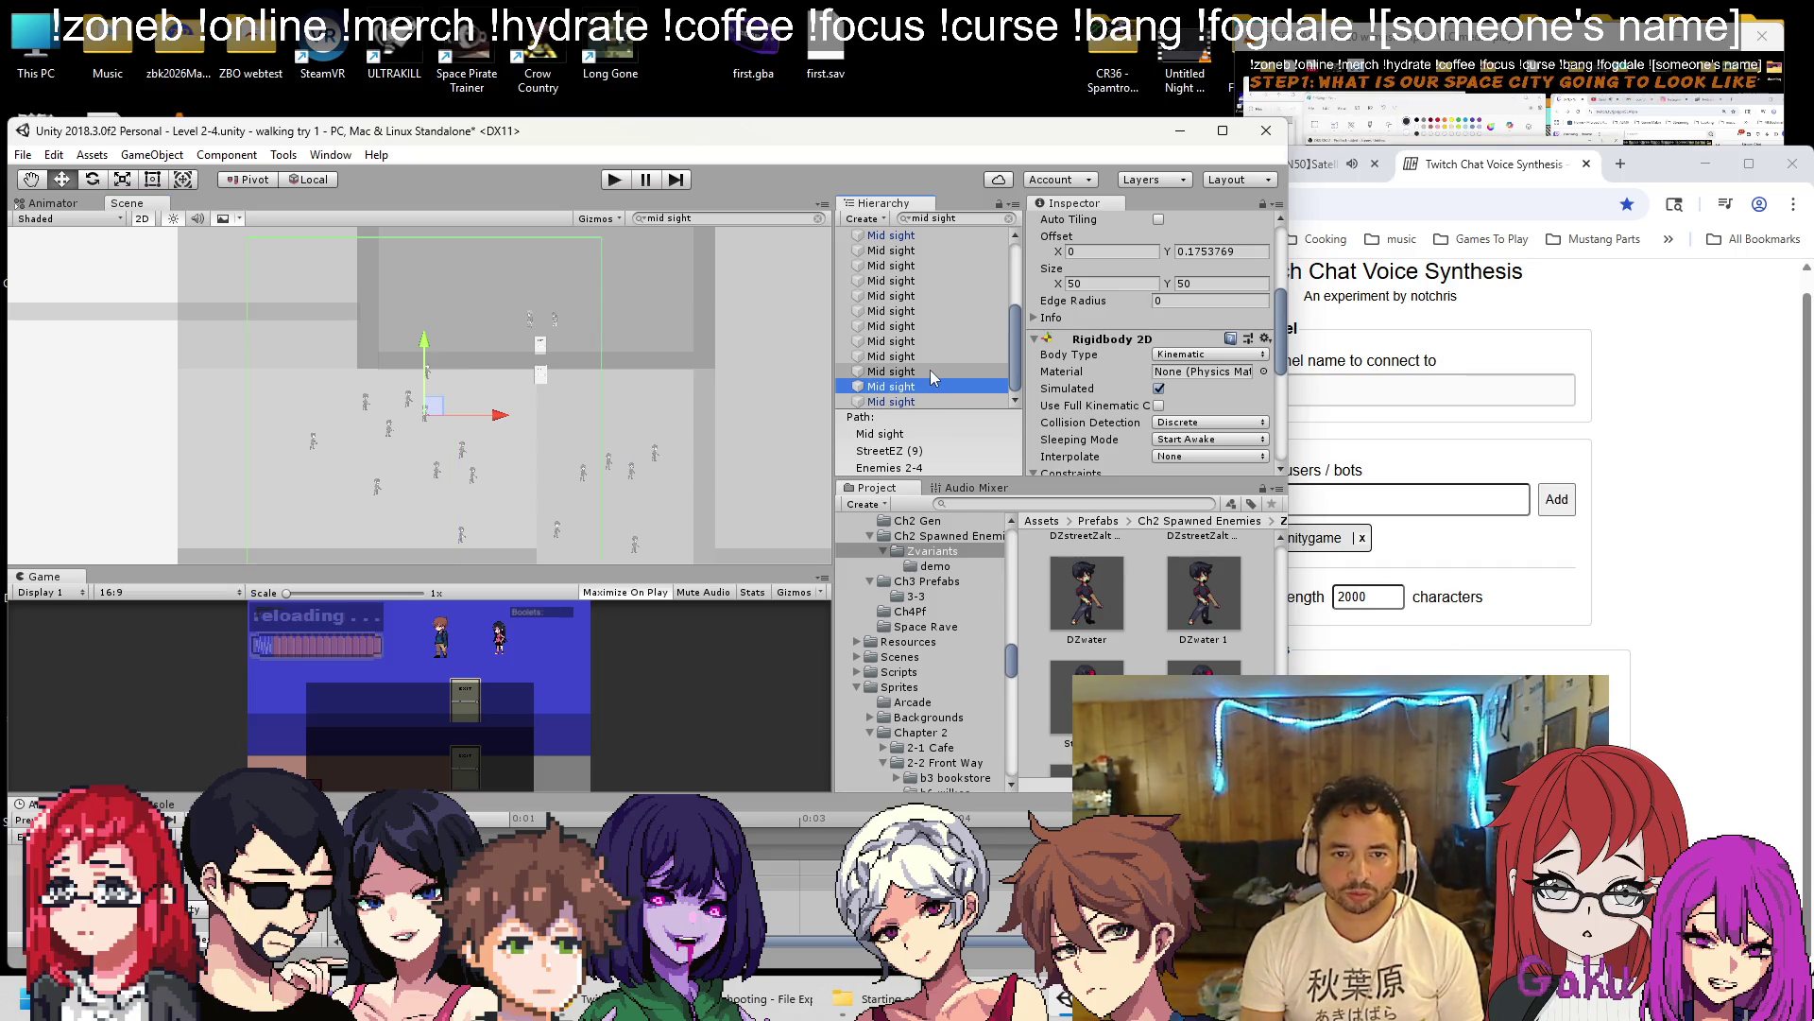
key("Down")
key("Down")
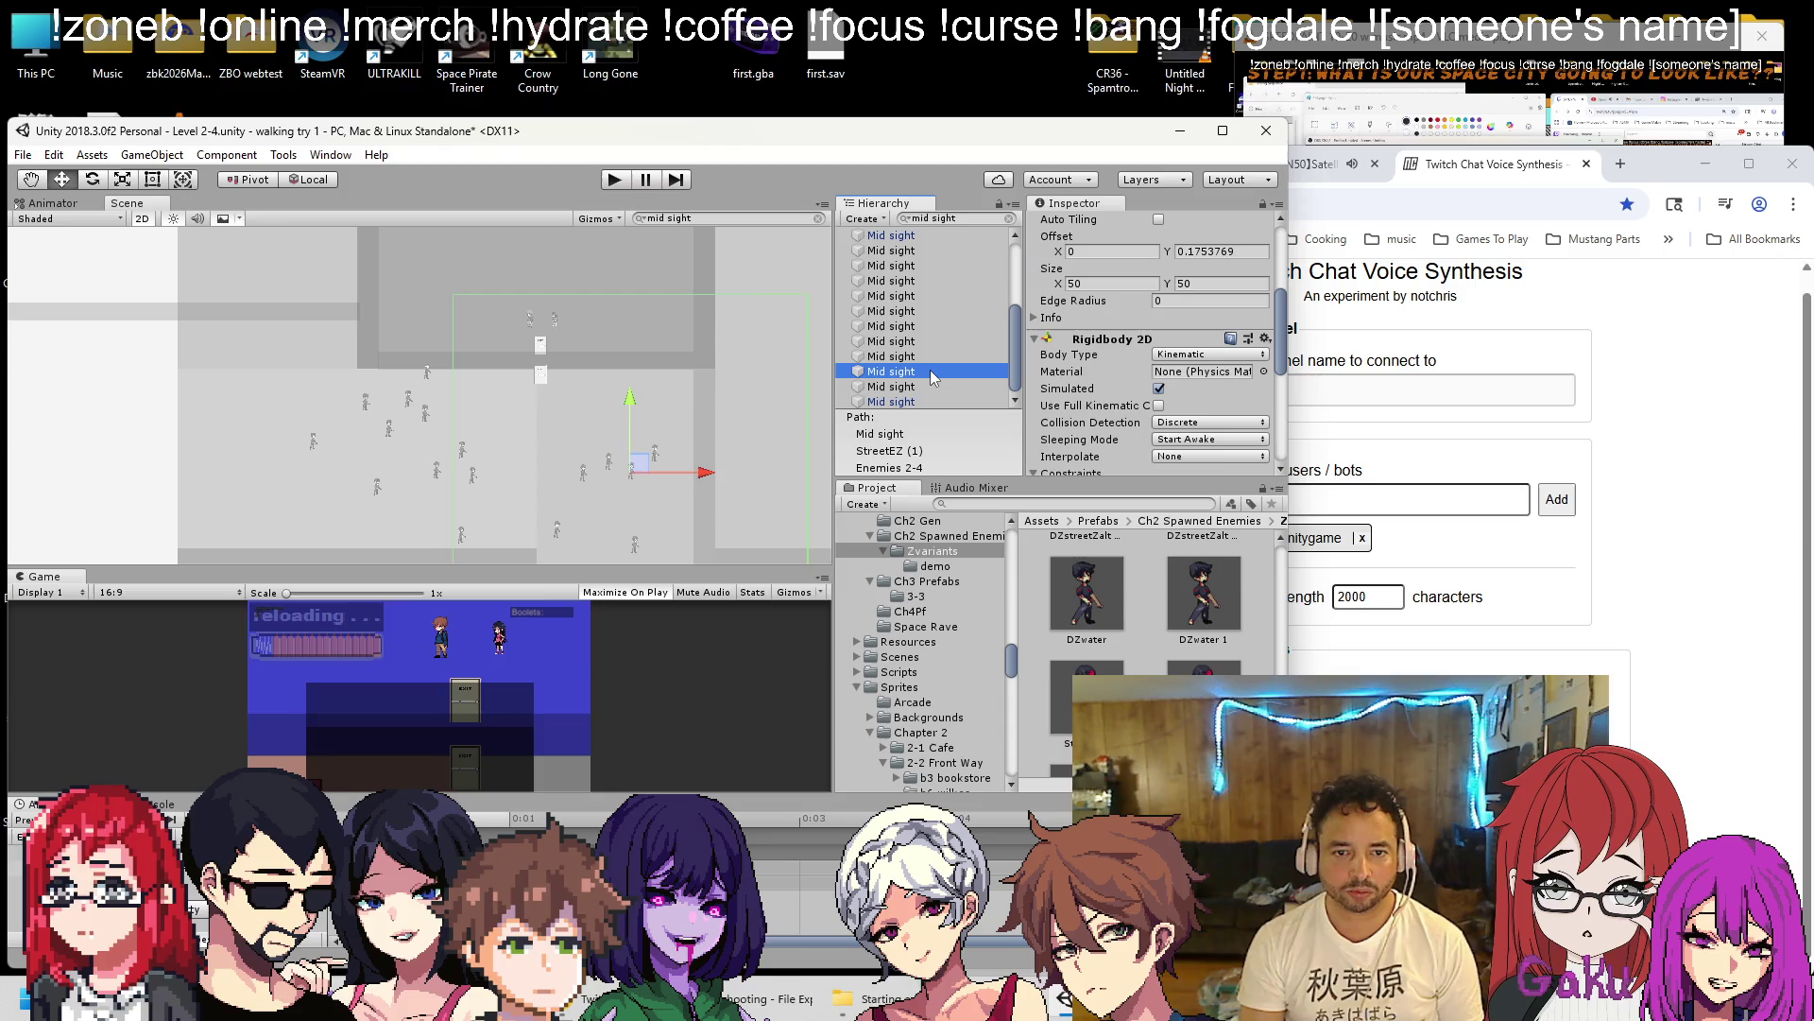
key("f")
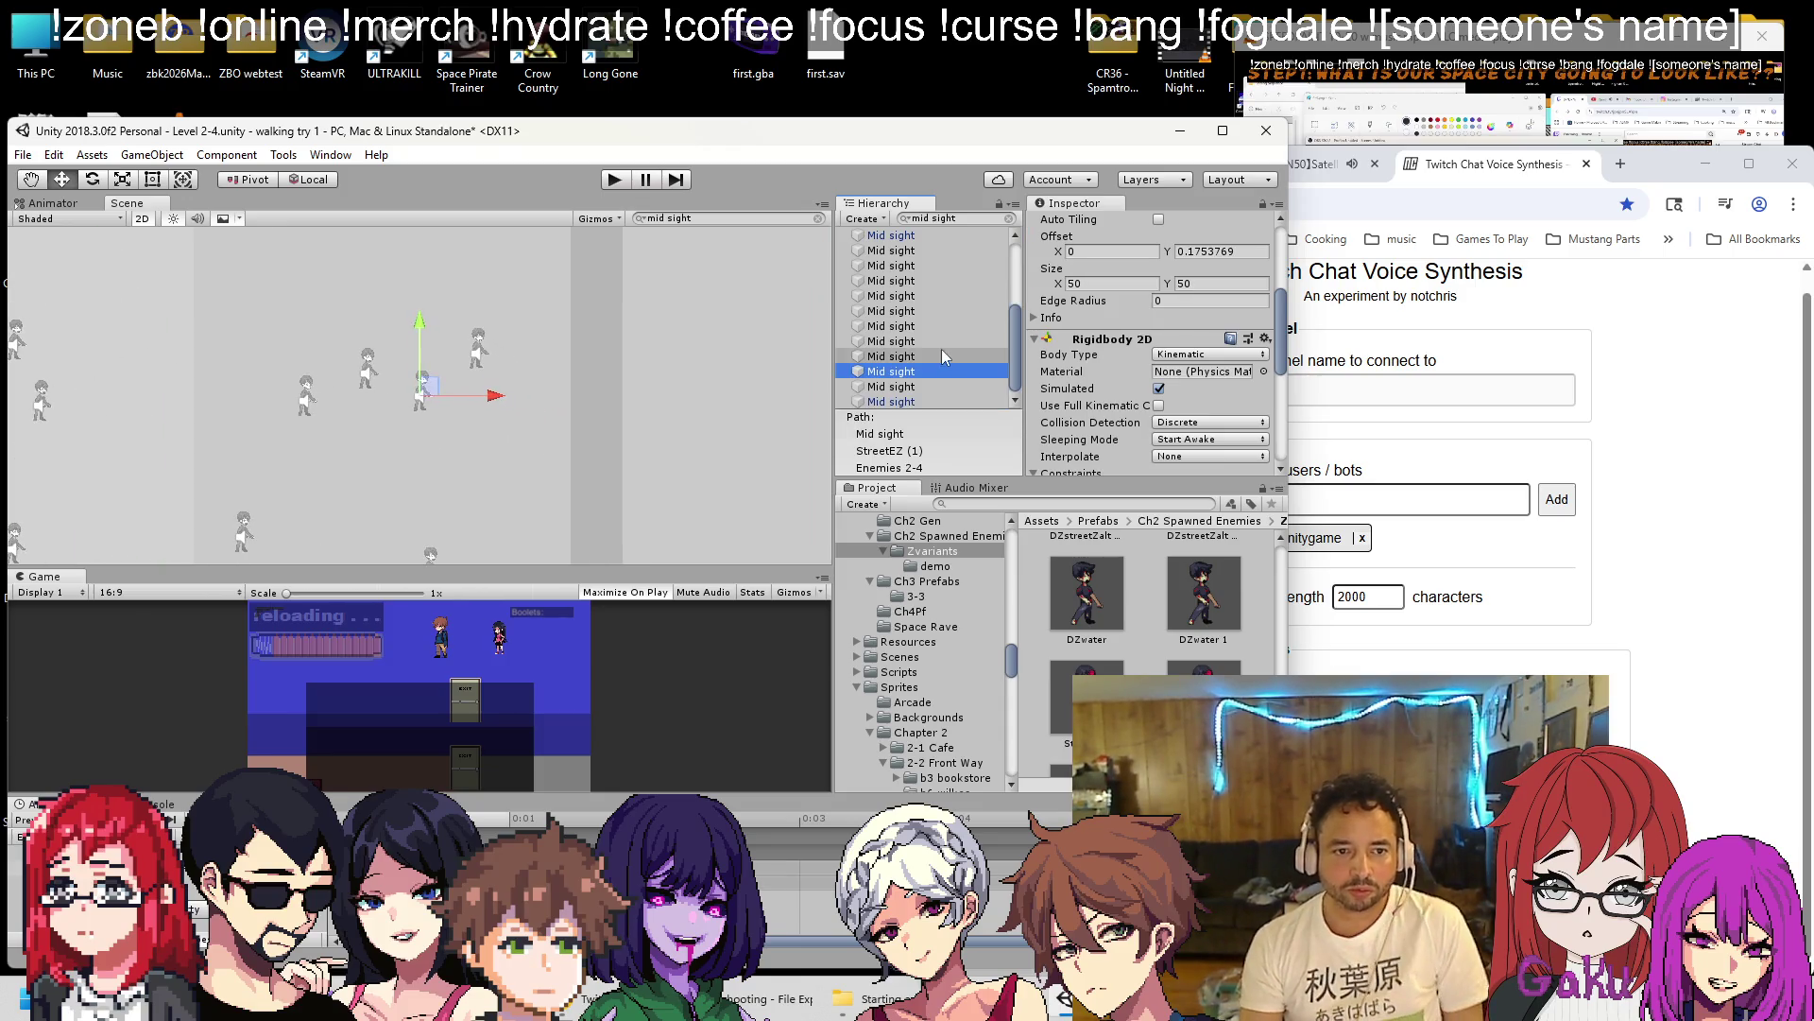
scroll(728, 409, "down", 3)
scroll(921, 284, "up", 3)
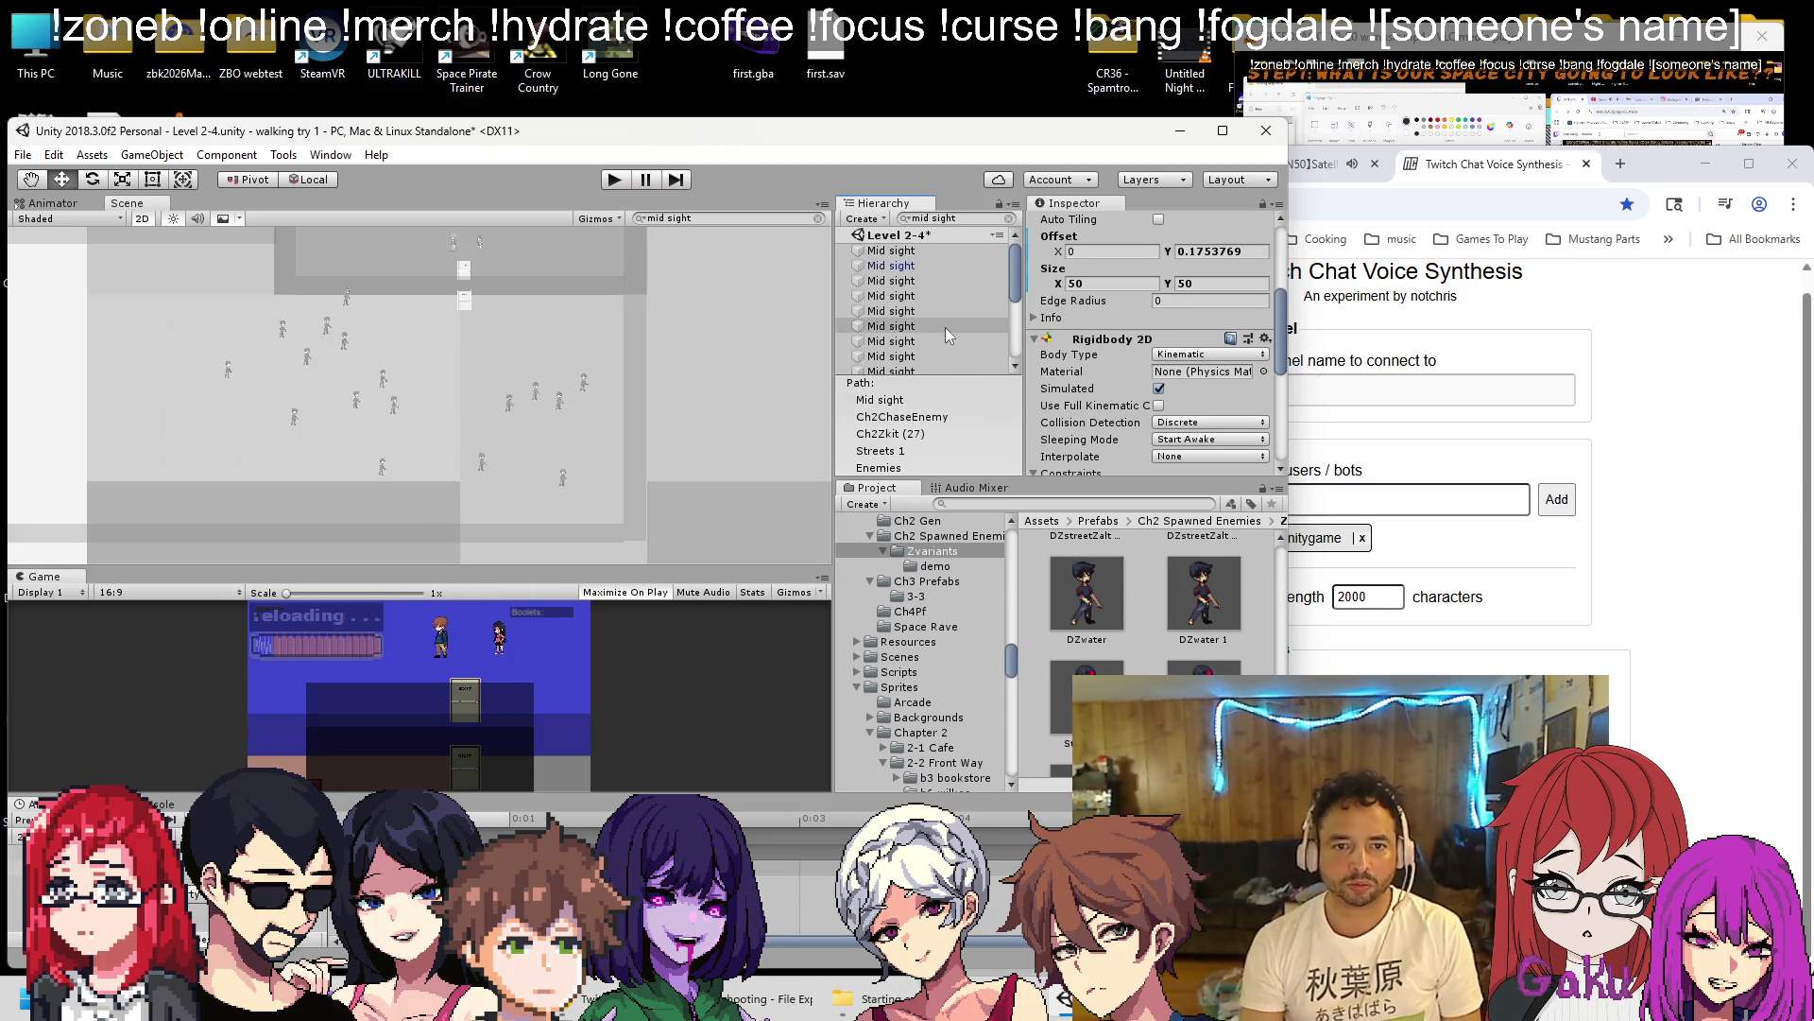
Step through the Mid sight results from the first, framing Ch2Zkit (11)'s Mid sight in the Scene.
left_click(917, 251)
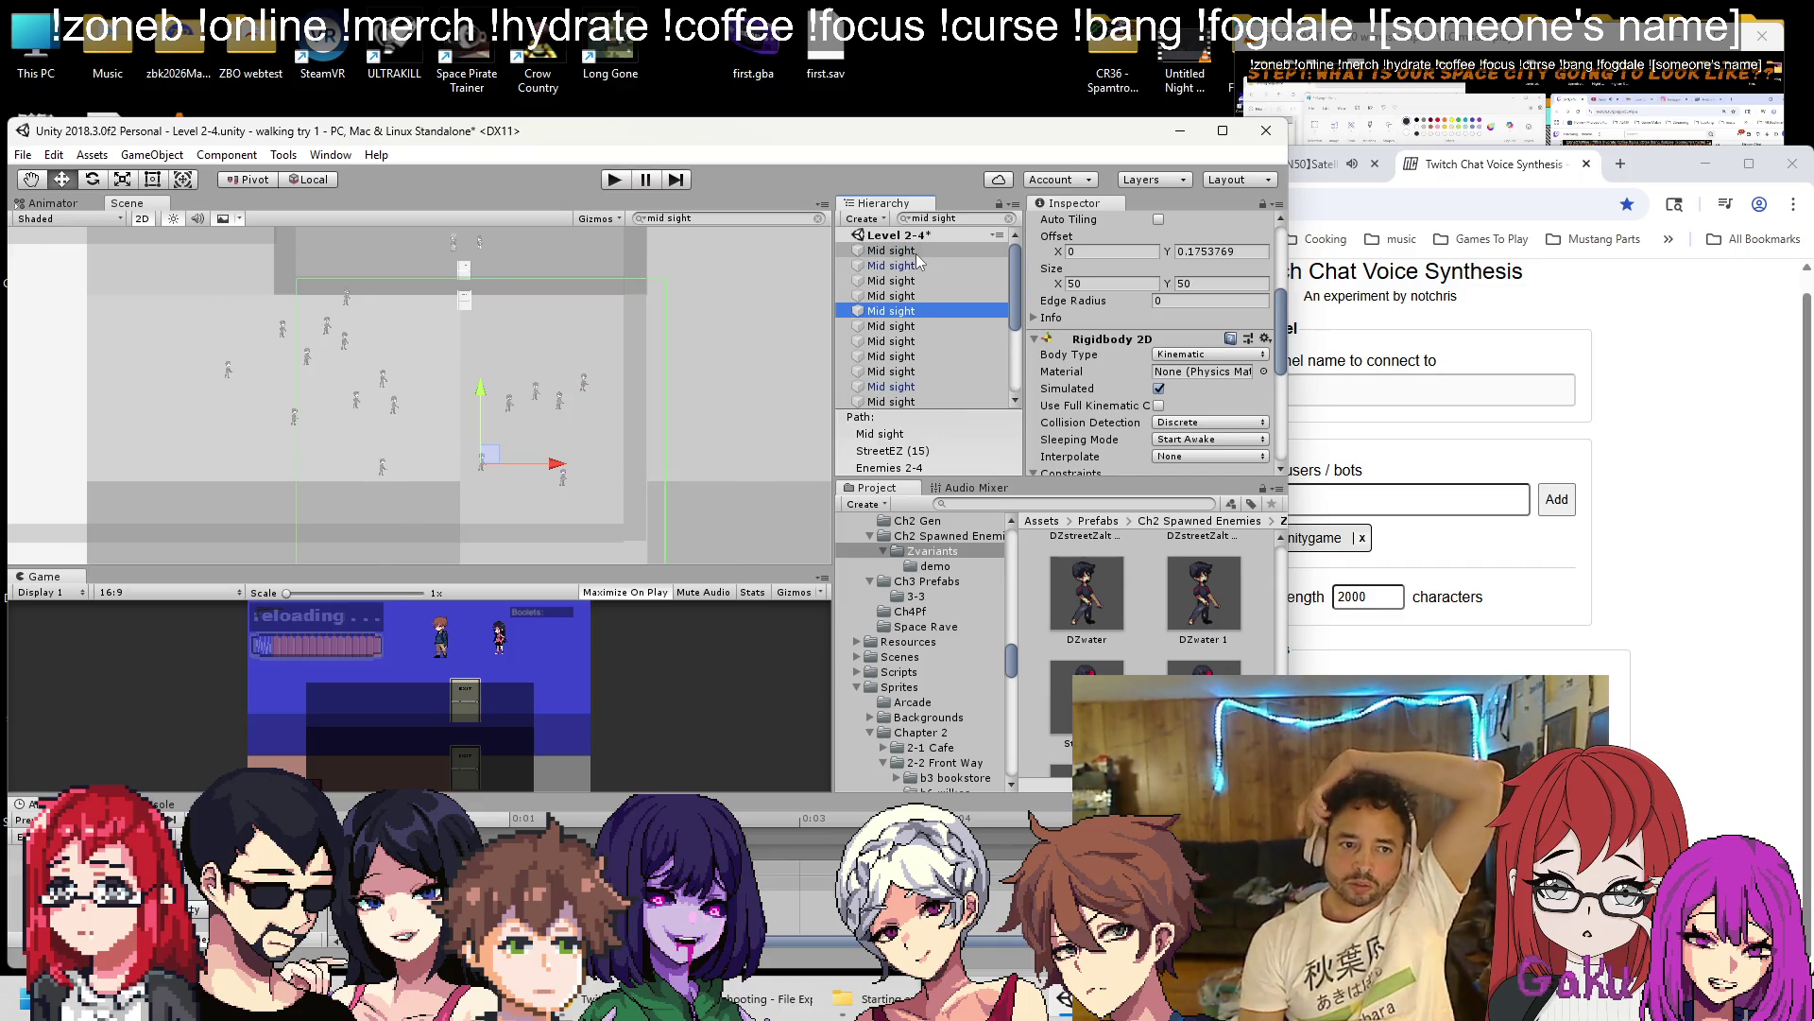
key("Down")
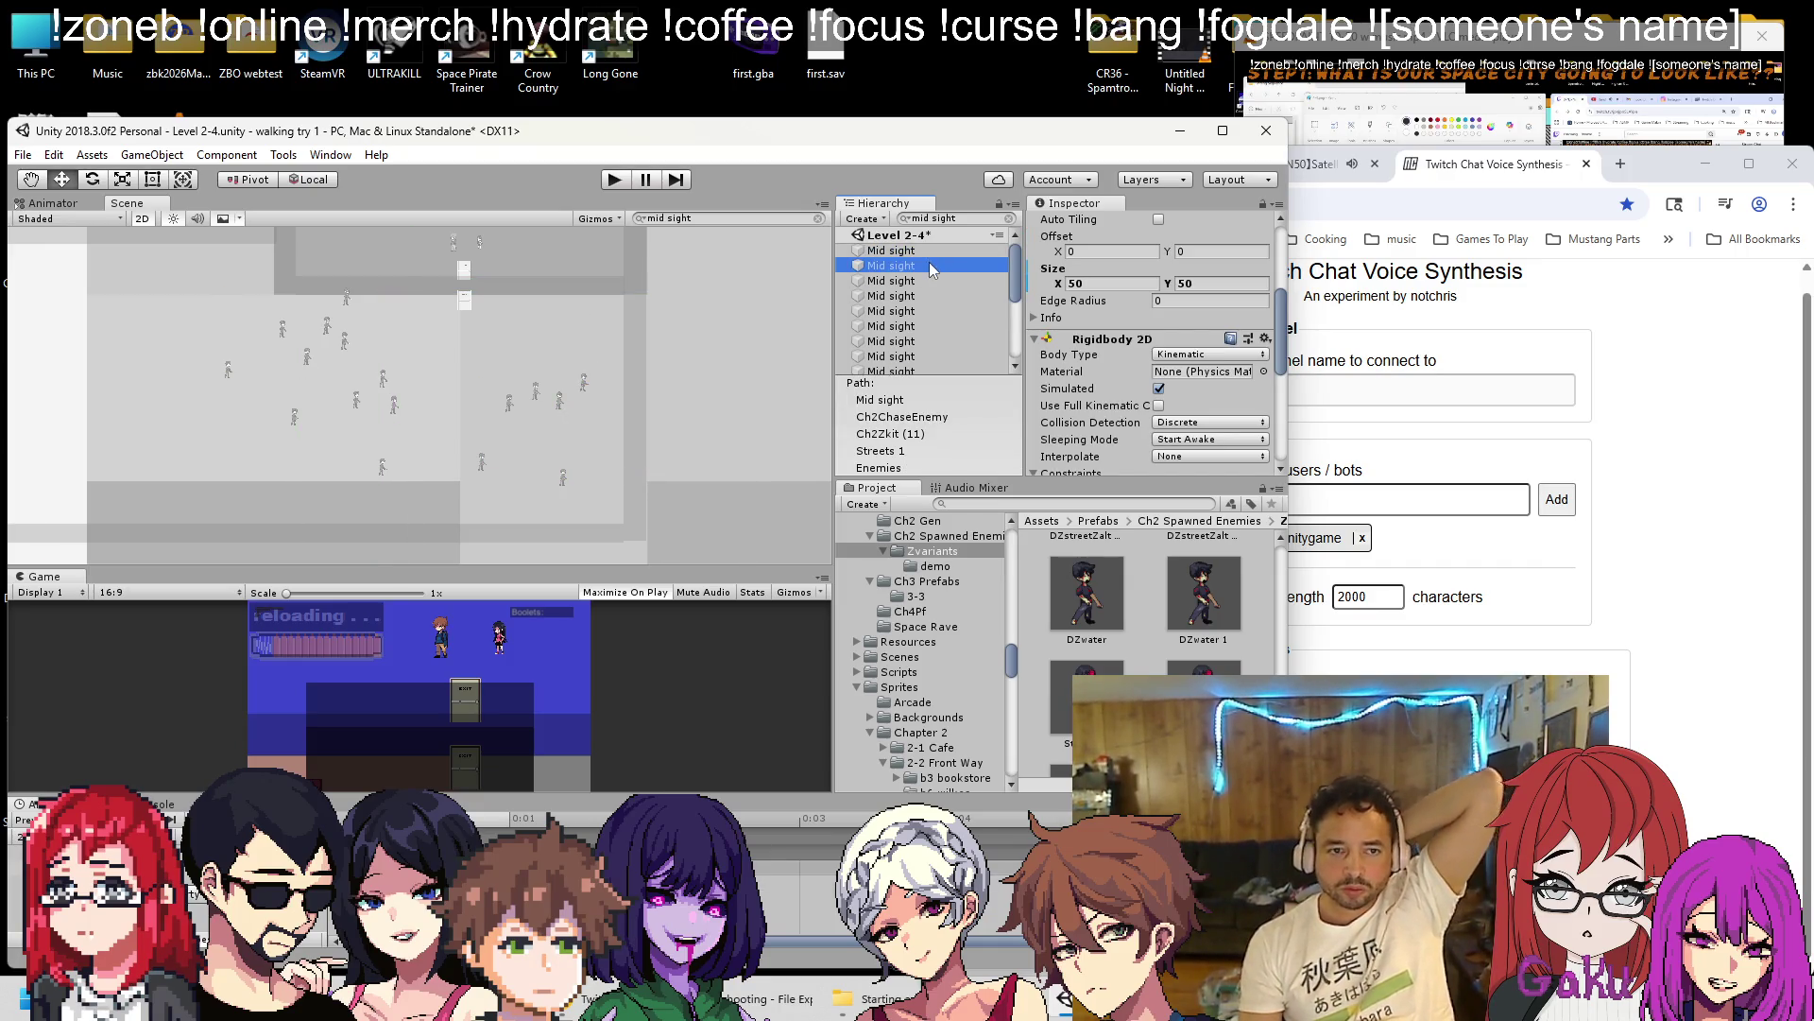
key("f")
scroll(390, 385, "down", 5)
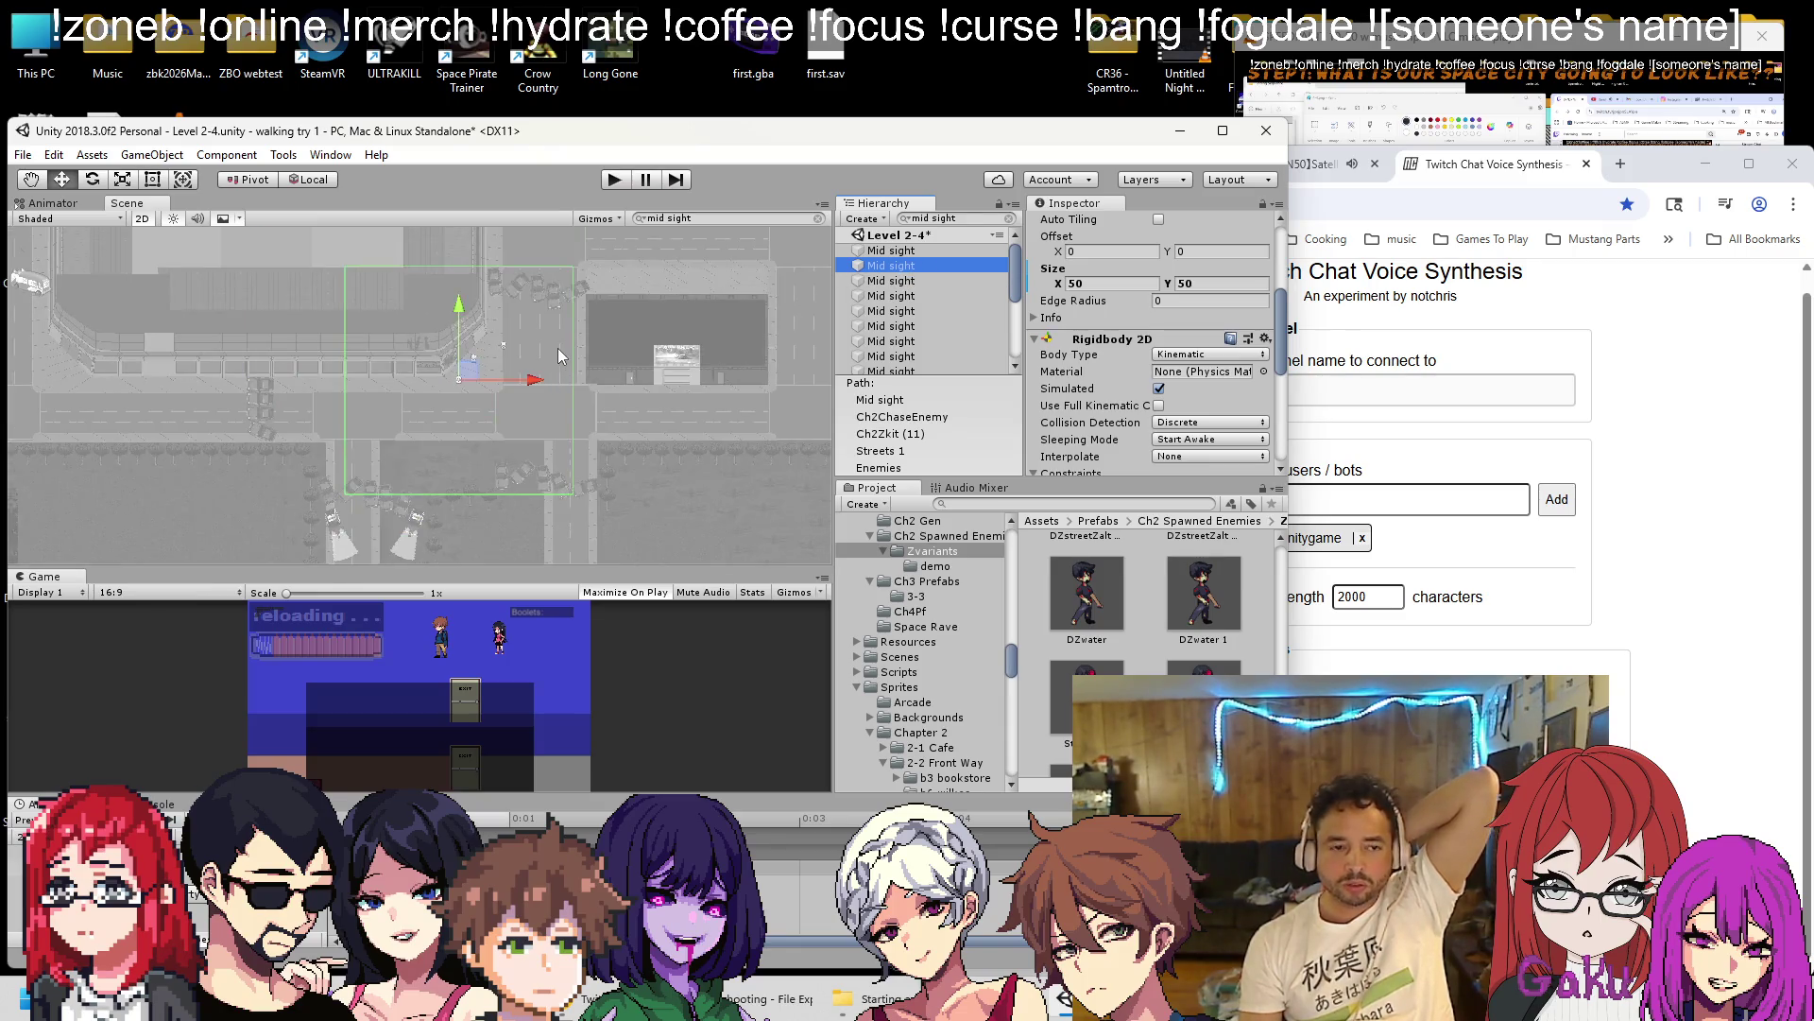
double_click(888, 250)
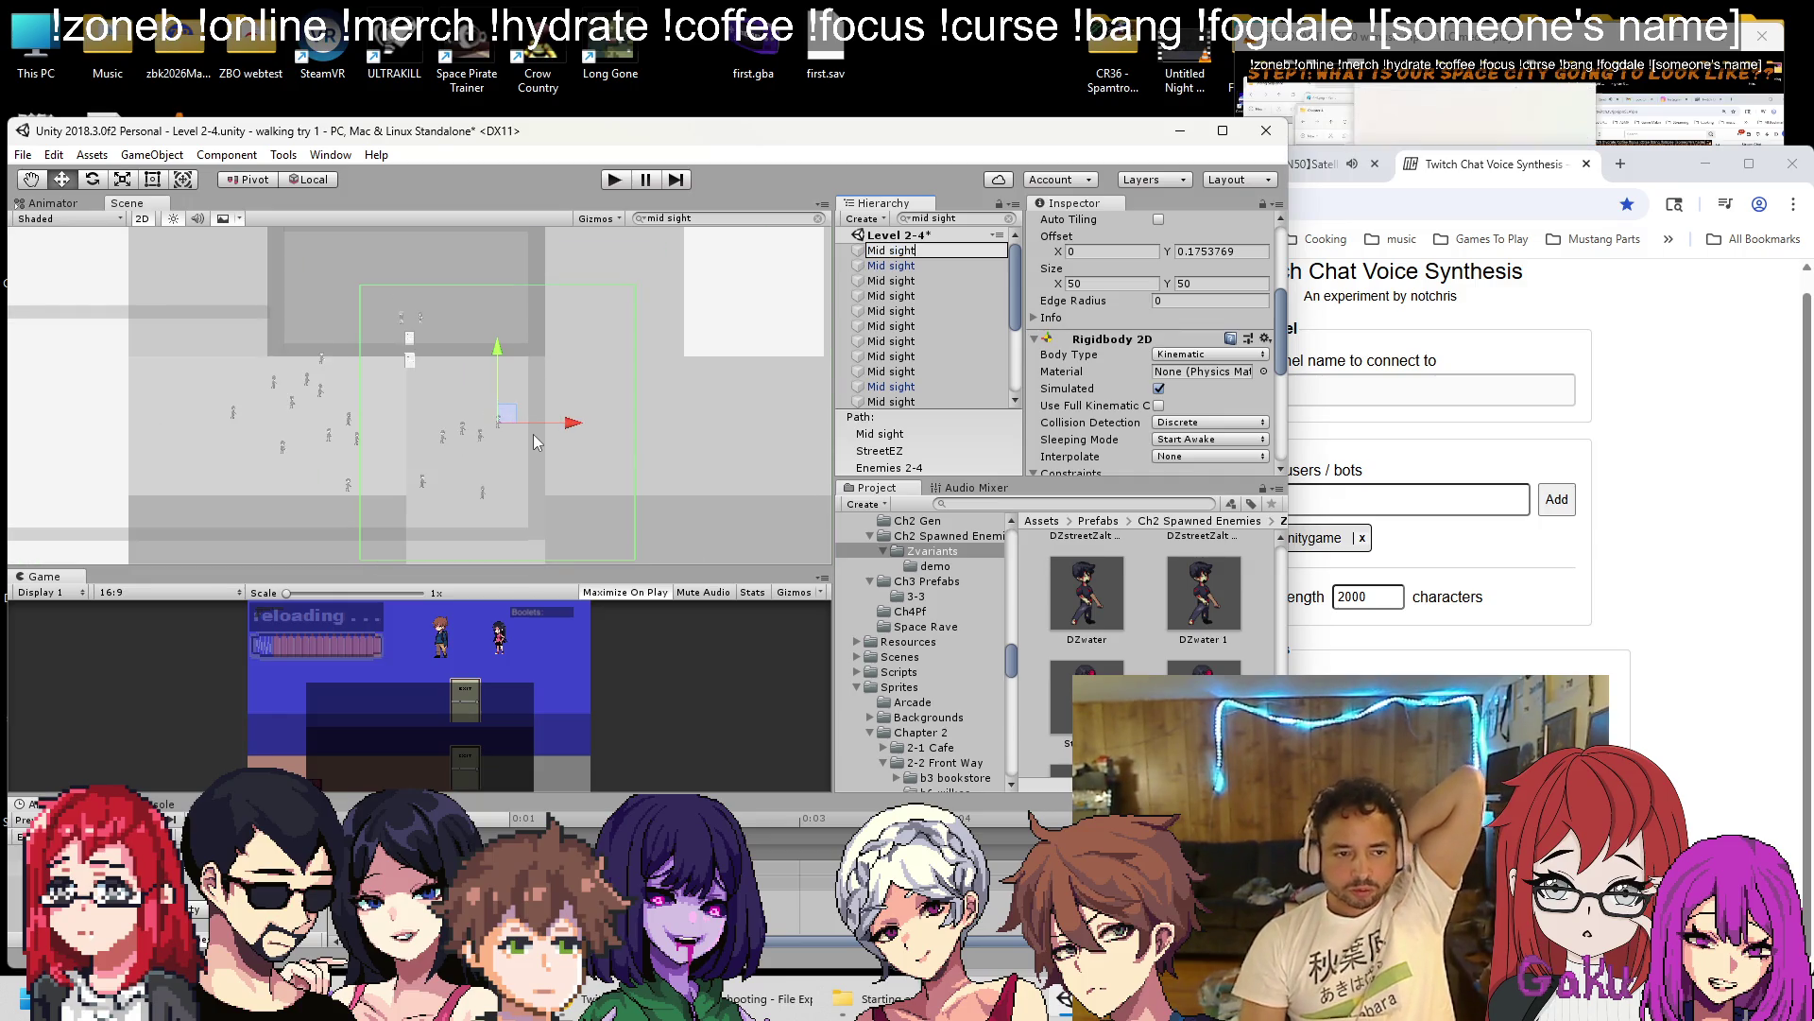
key("Return")
key("Down")
key("Down")
key("Down")
key("Up")
key("Up")
key("Up")
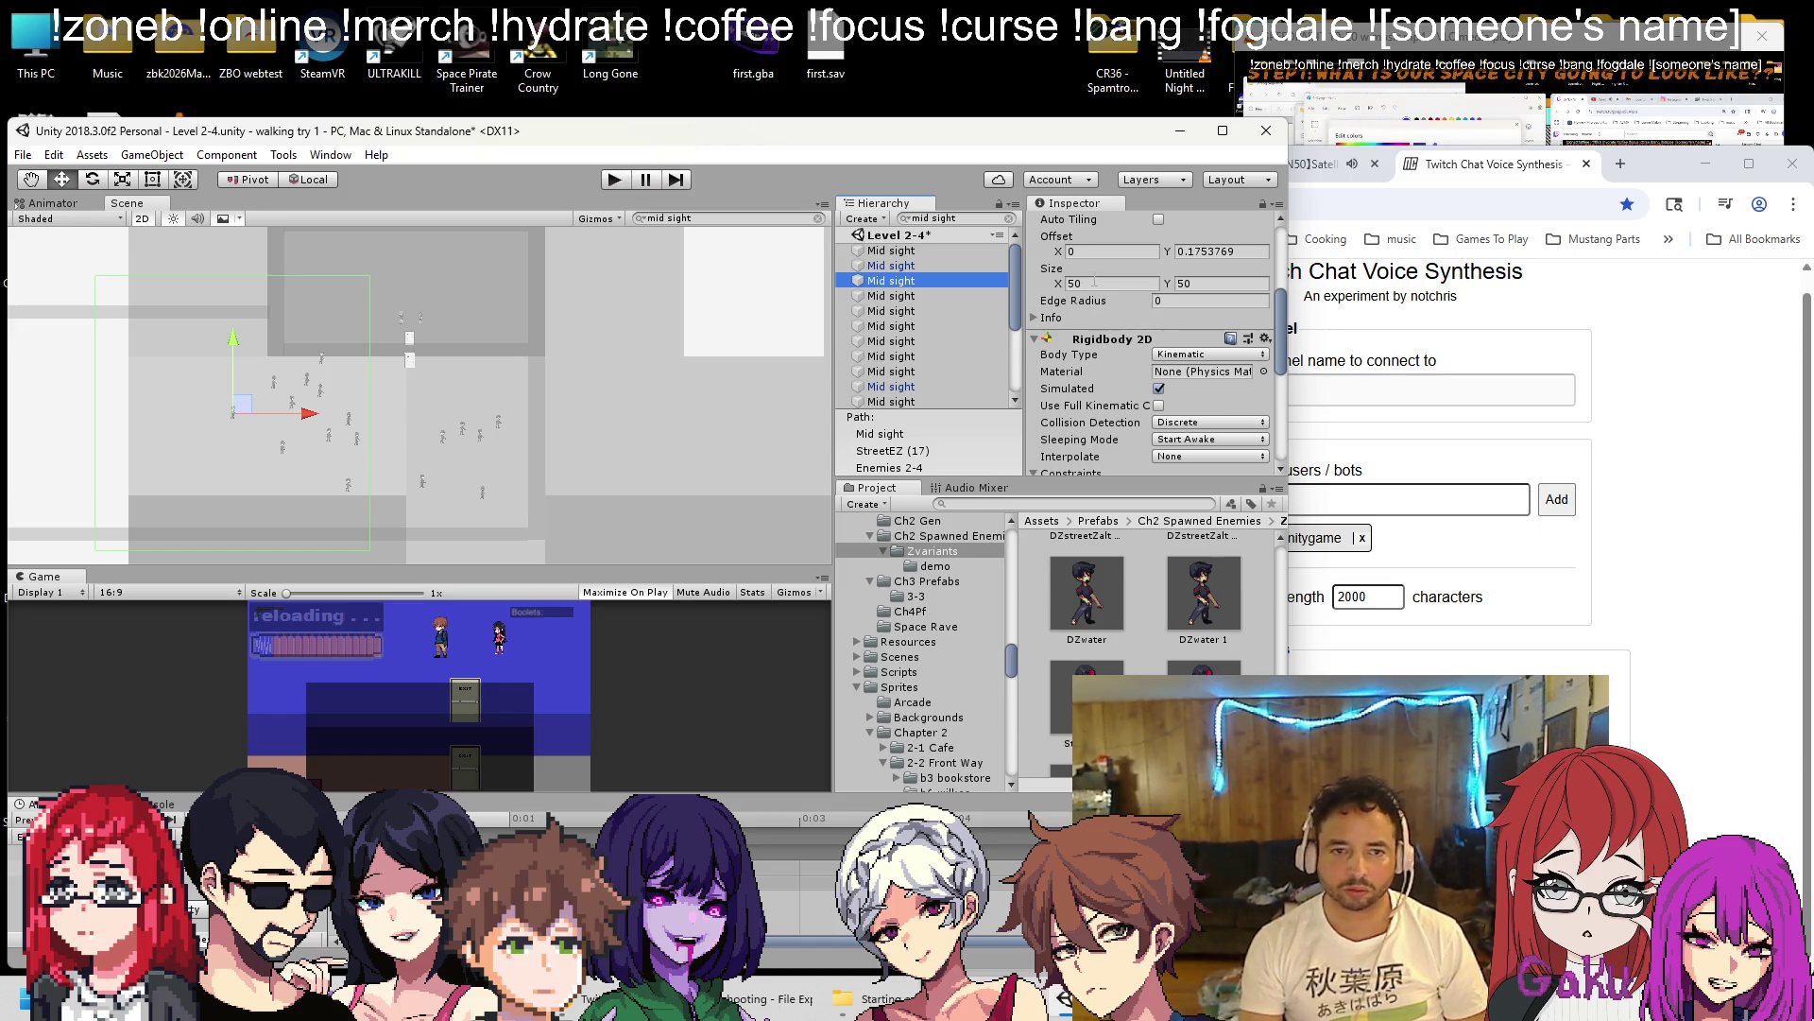
Change the collider width to 70, check other Mid sights' sizes, then clear the search.
type("60")
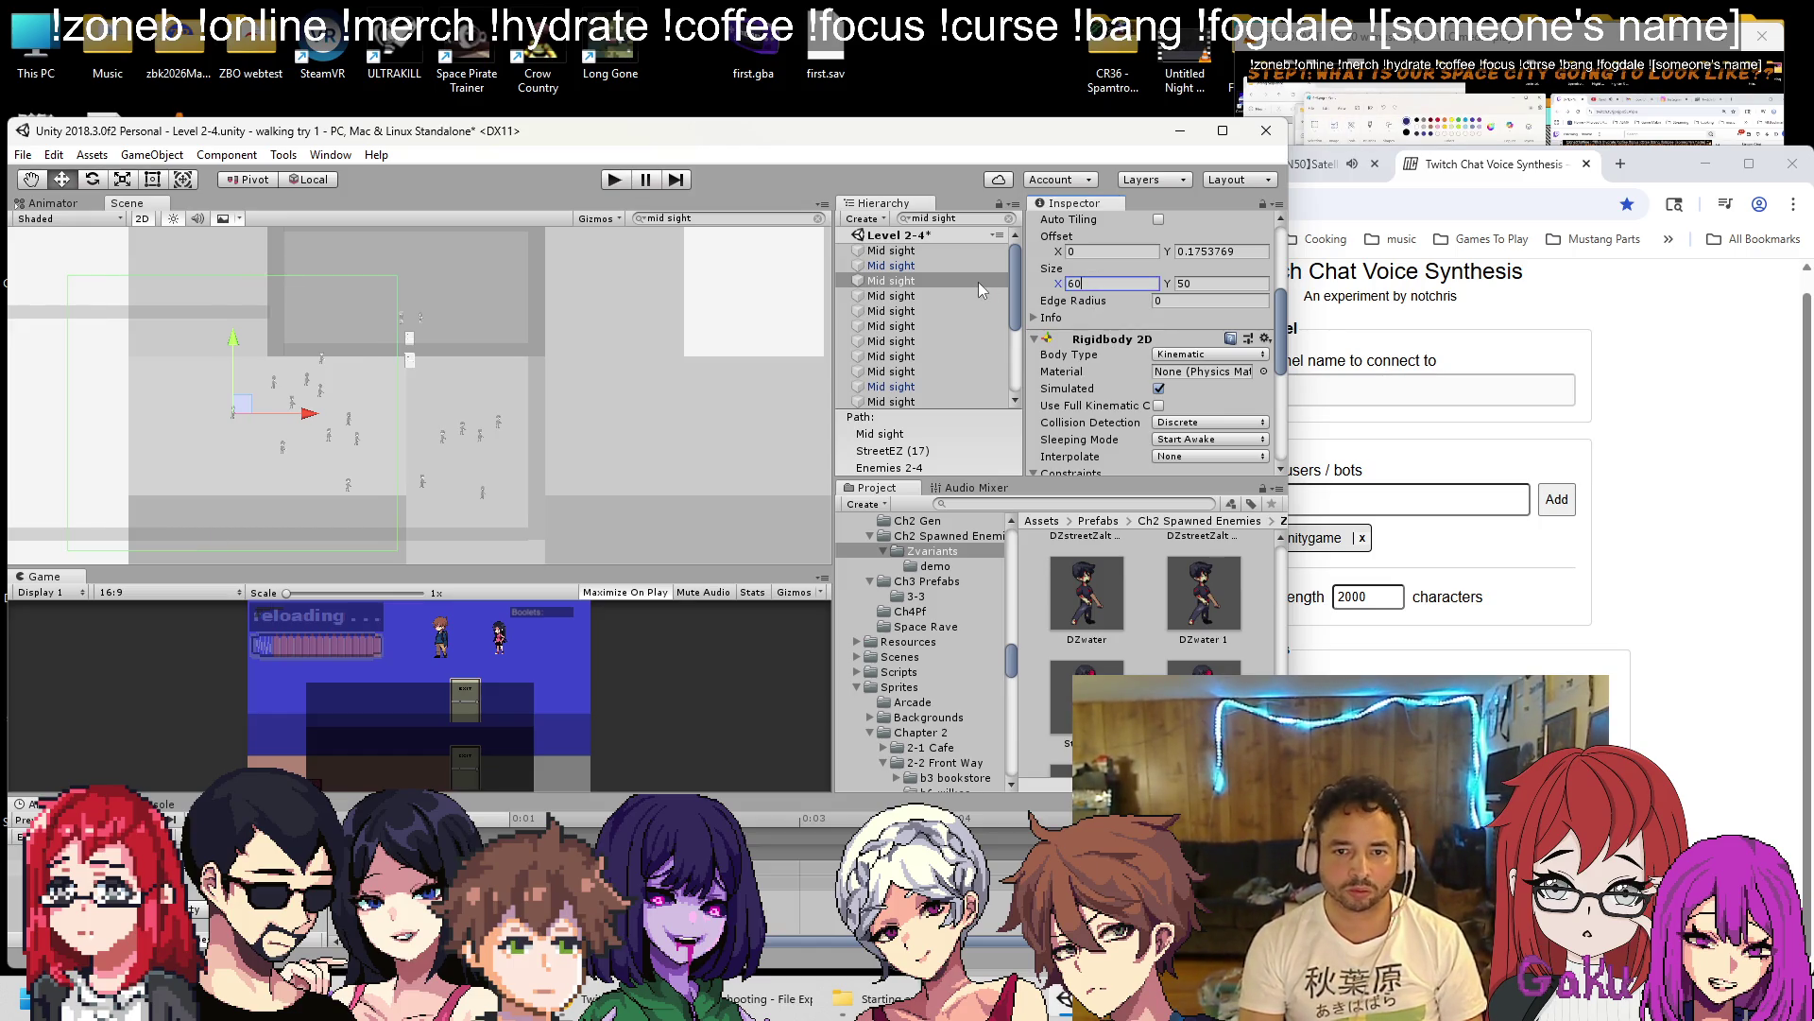
key("BackSpace")
key("BackSpace")
type("70")
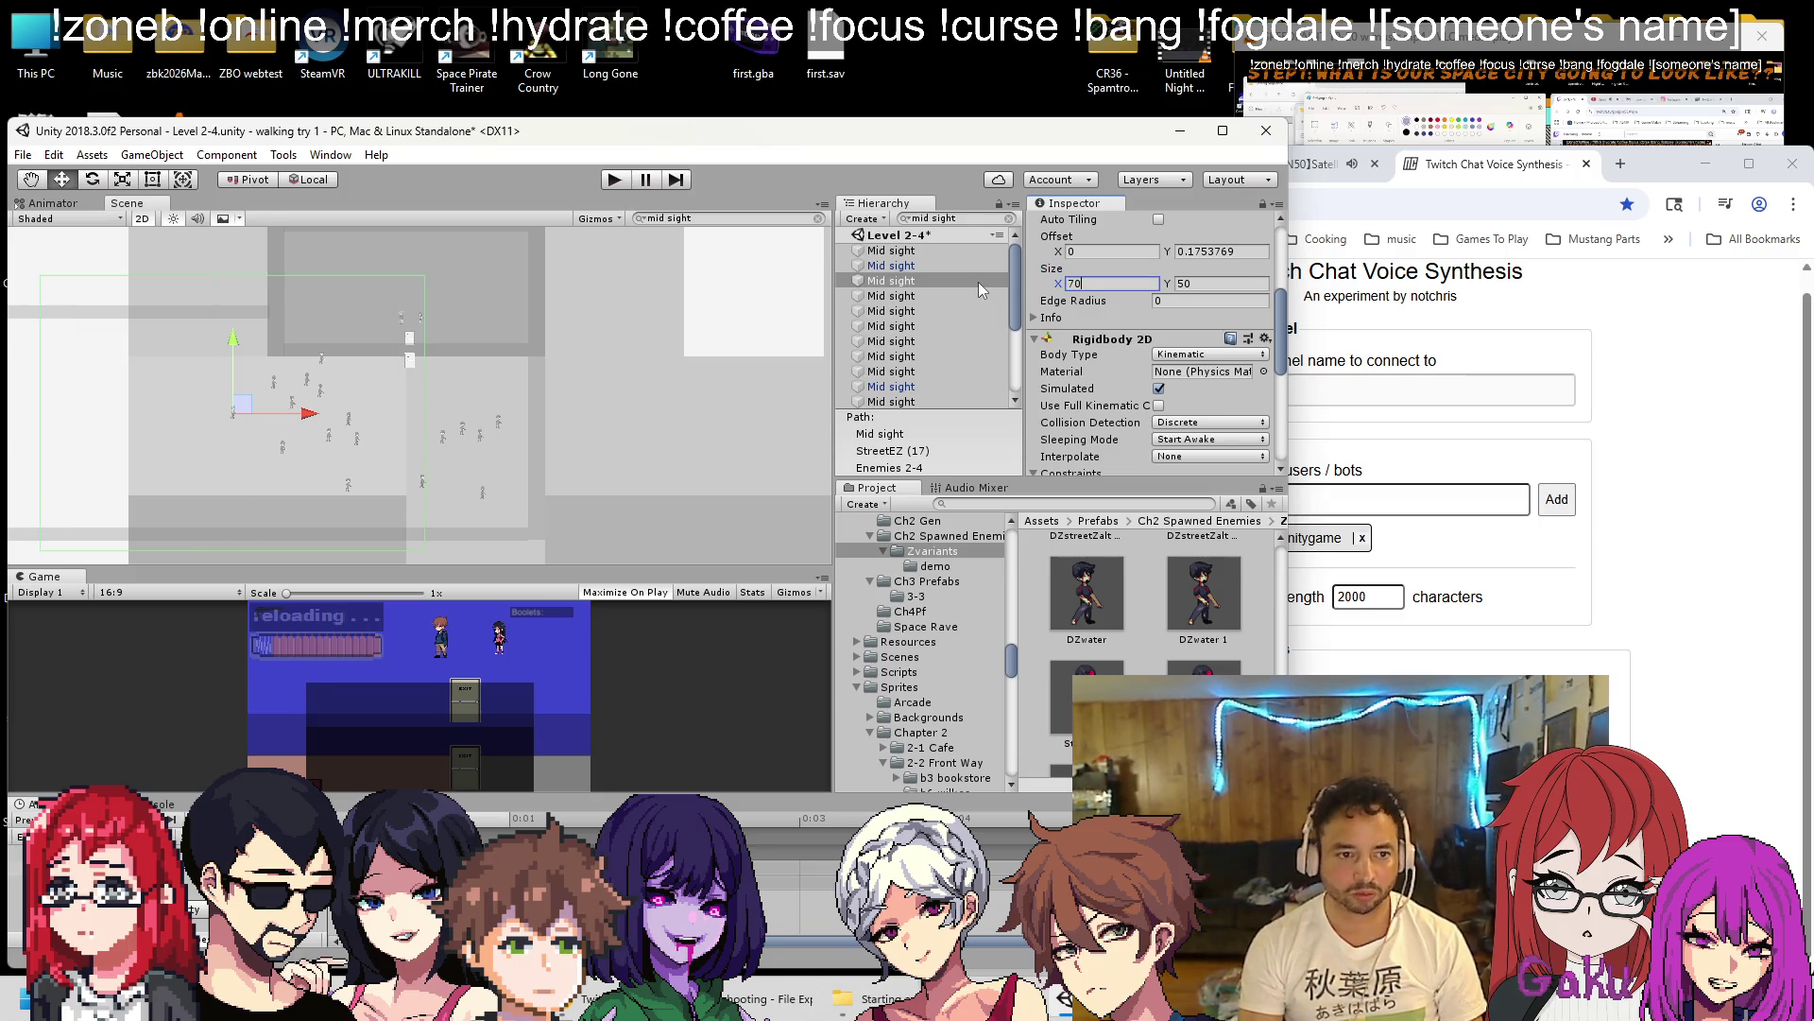
left_click(962, 265)
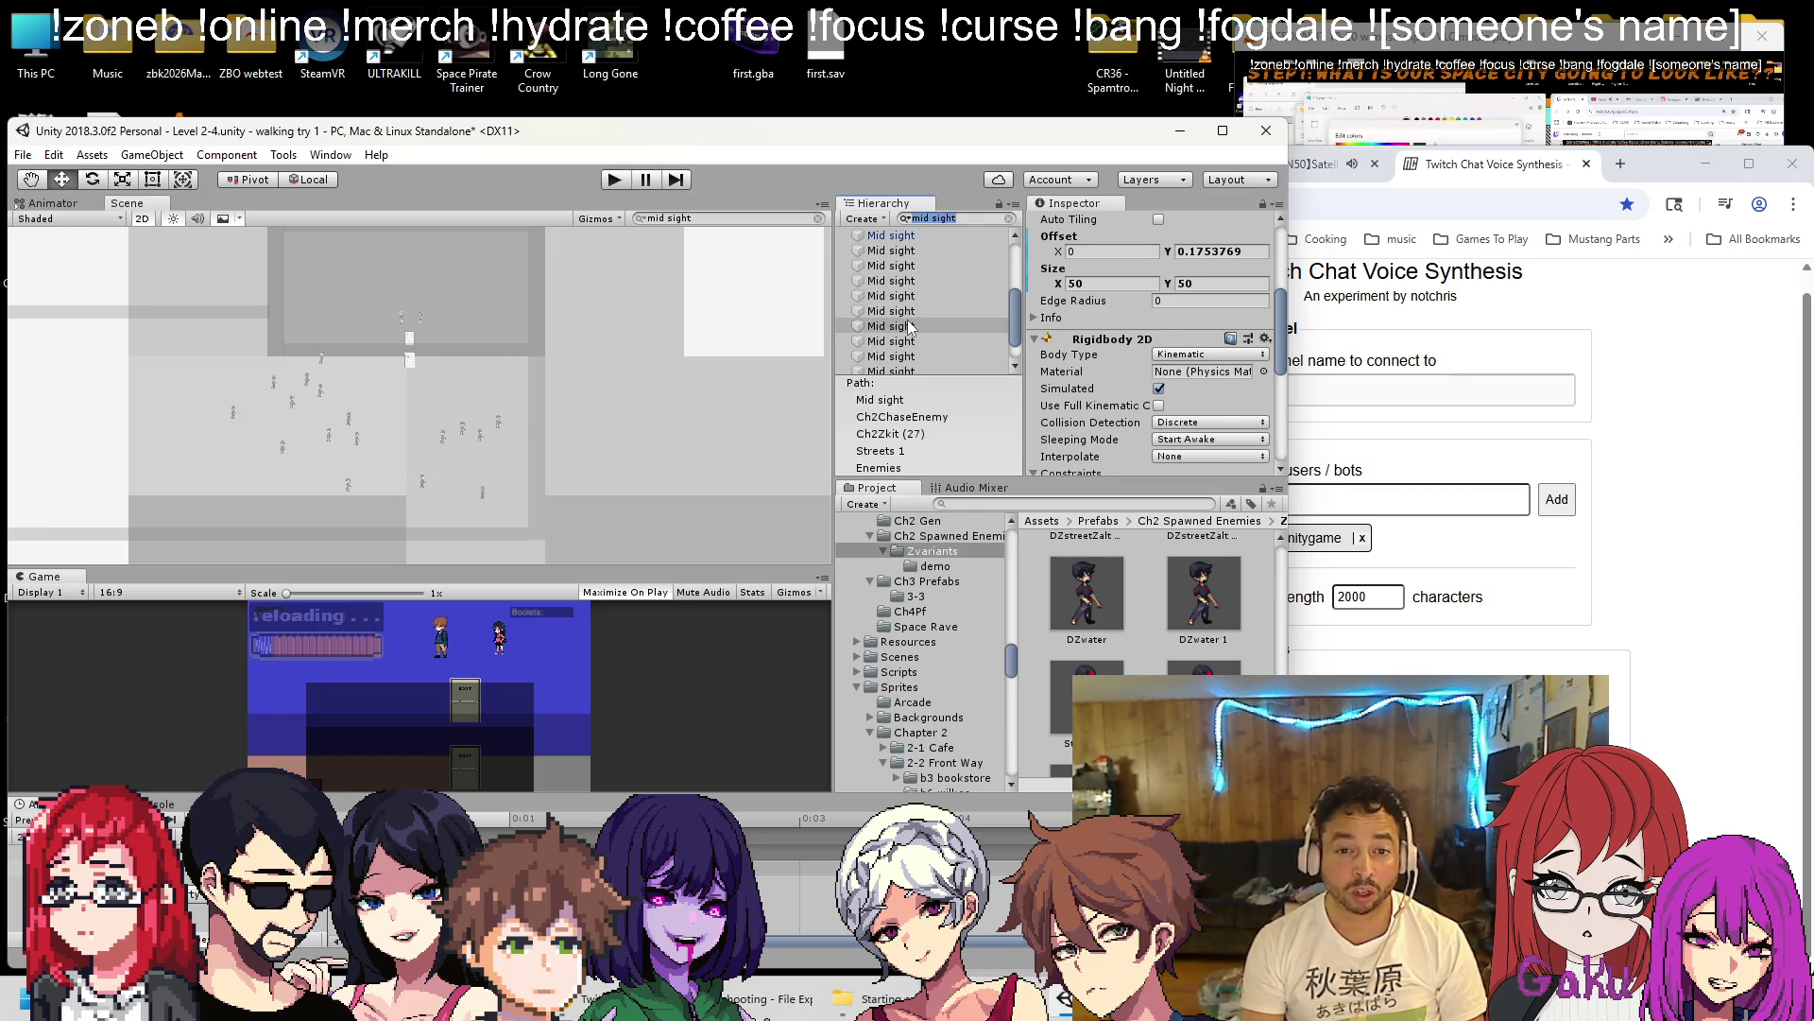
left_click(910, 326, "shift")
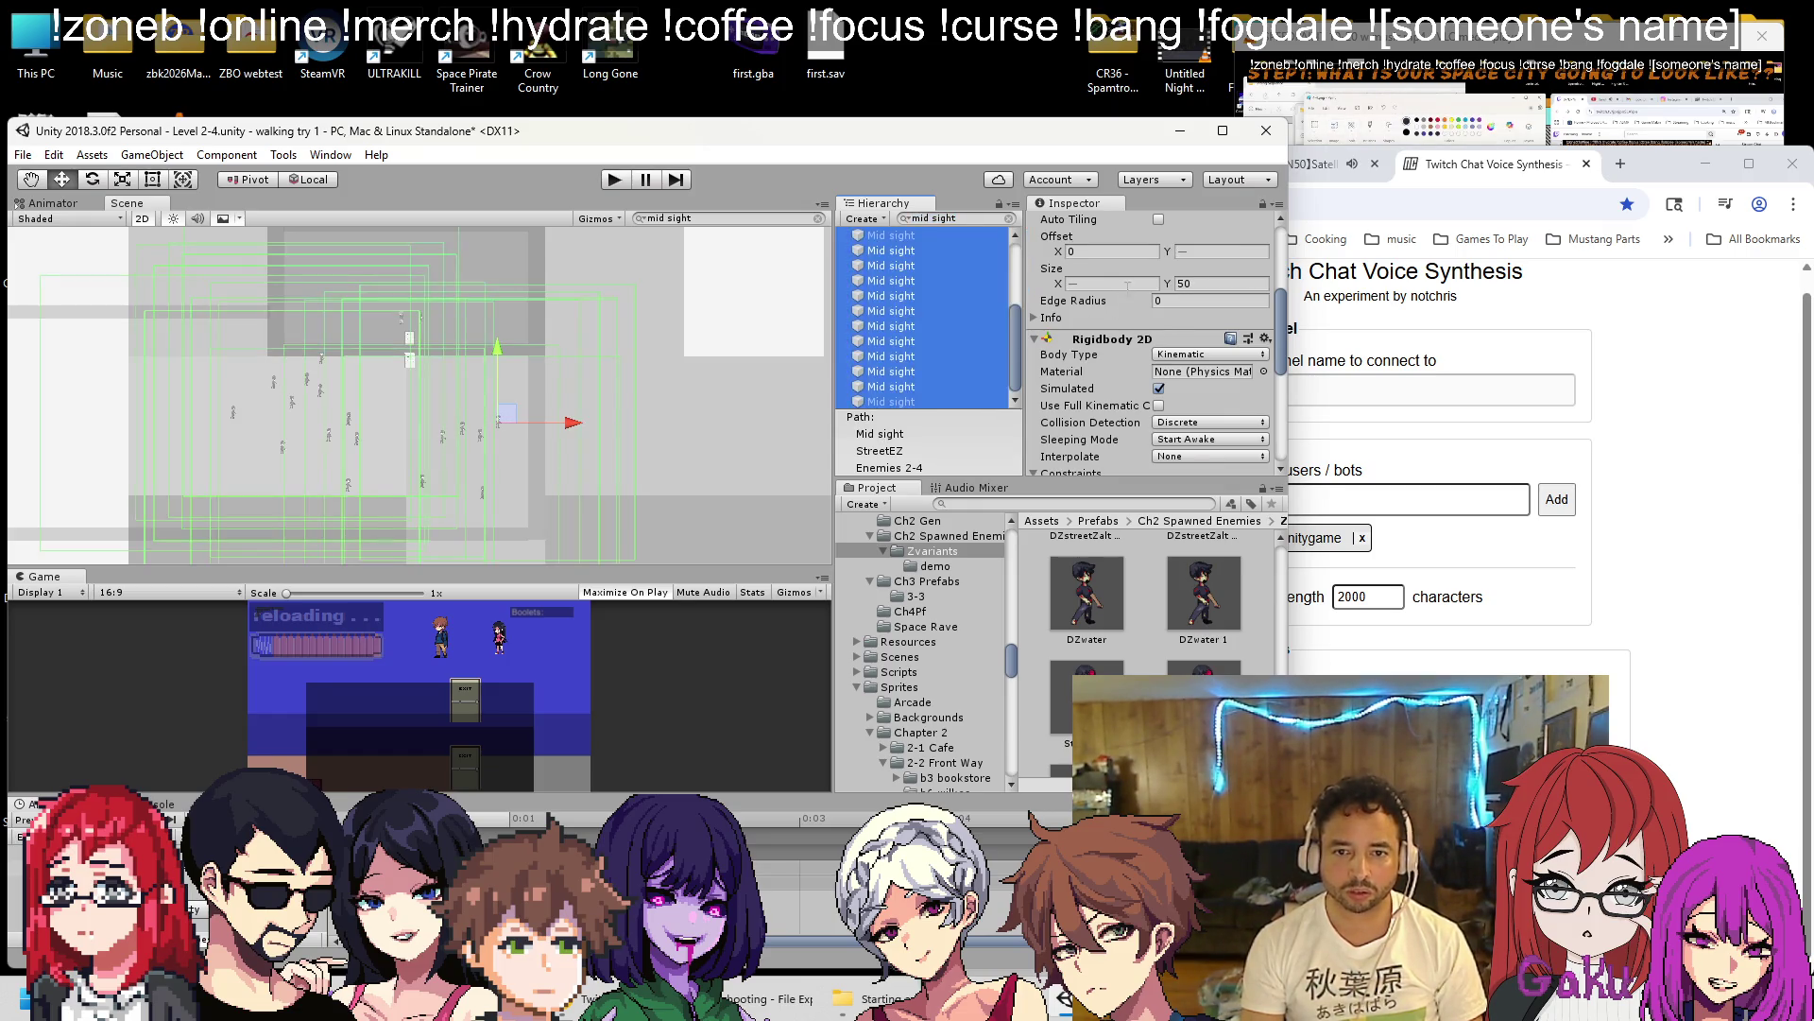
left_click(913, 238)
left_click(930, 264)
scroll(933, 252, "up", 2)
key("Down")
key("Down")
key("Down")
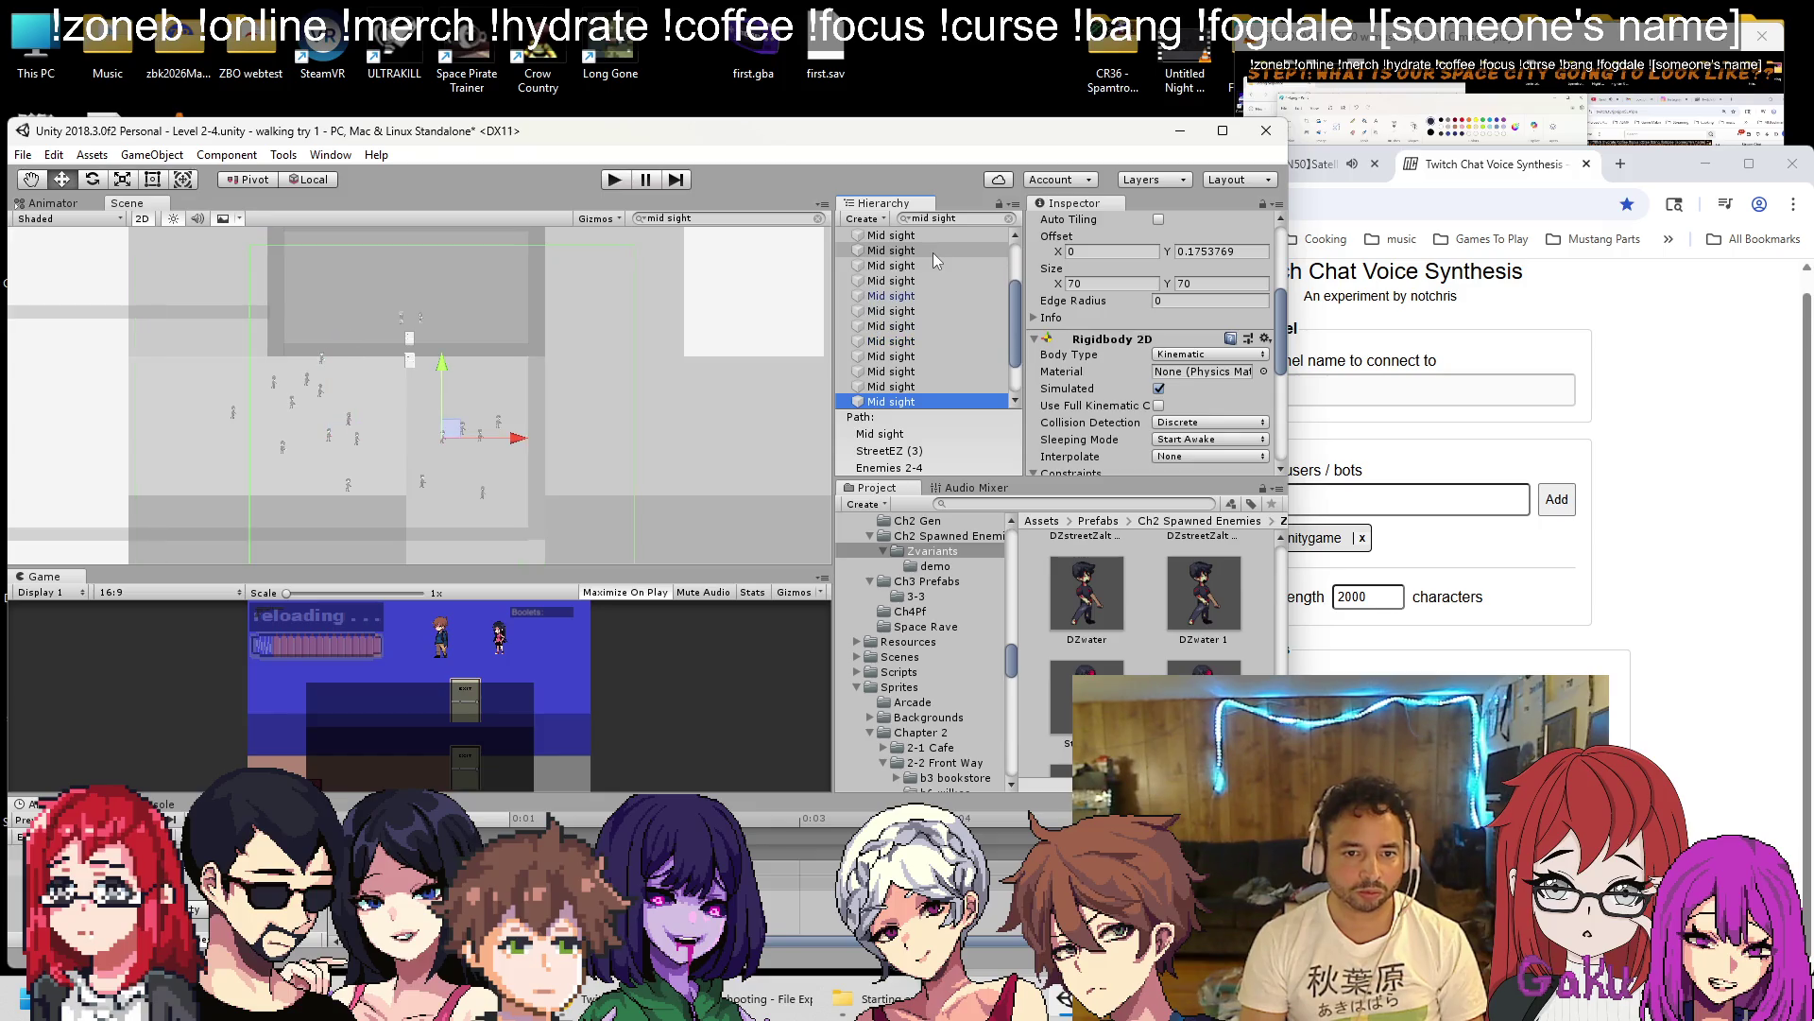
key("Up")
key("Up")
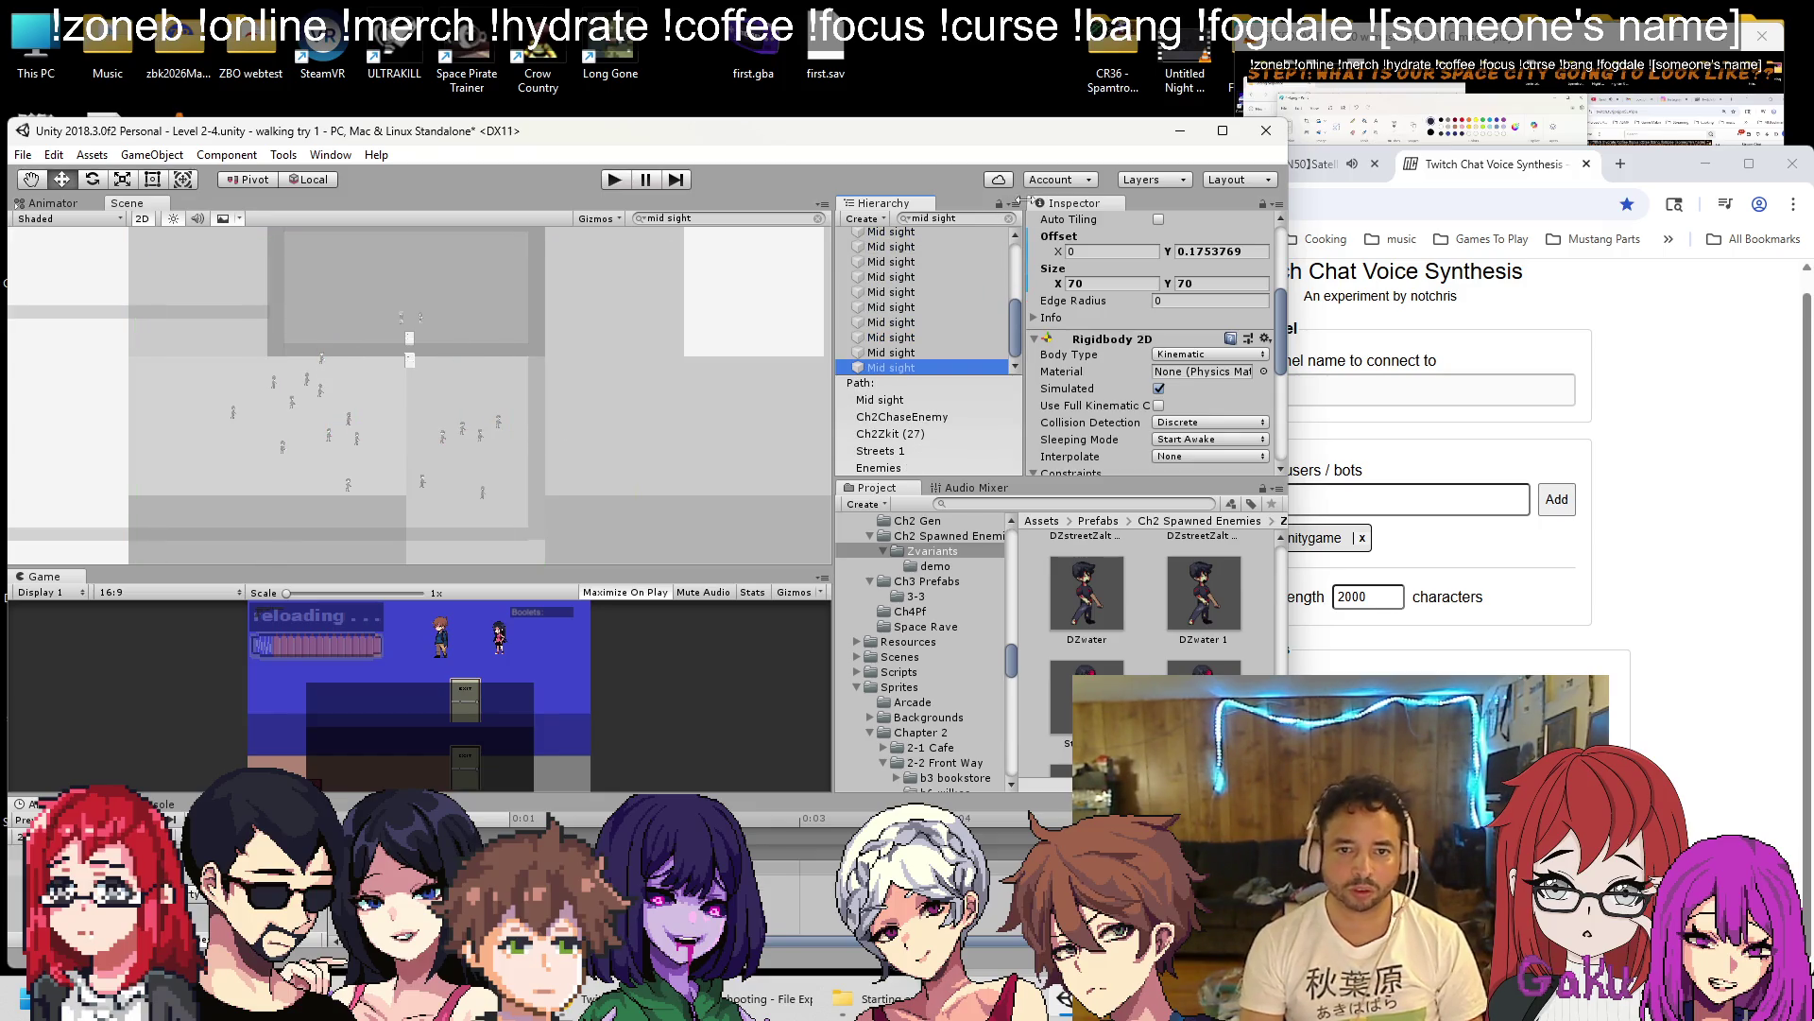
left_click(1009, 219)
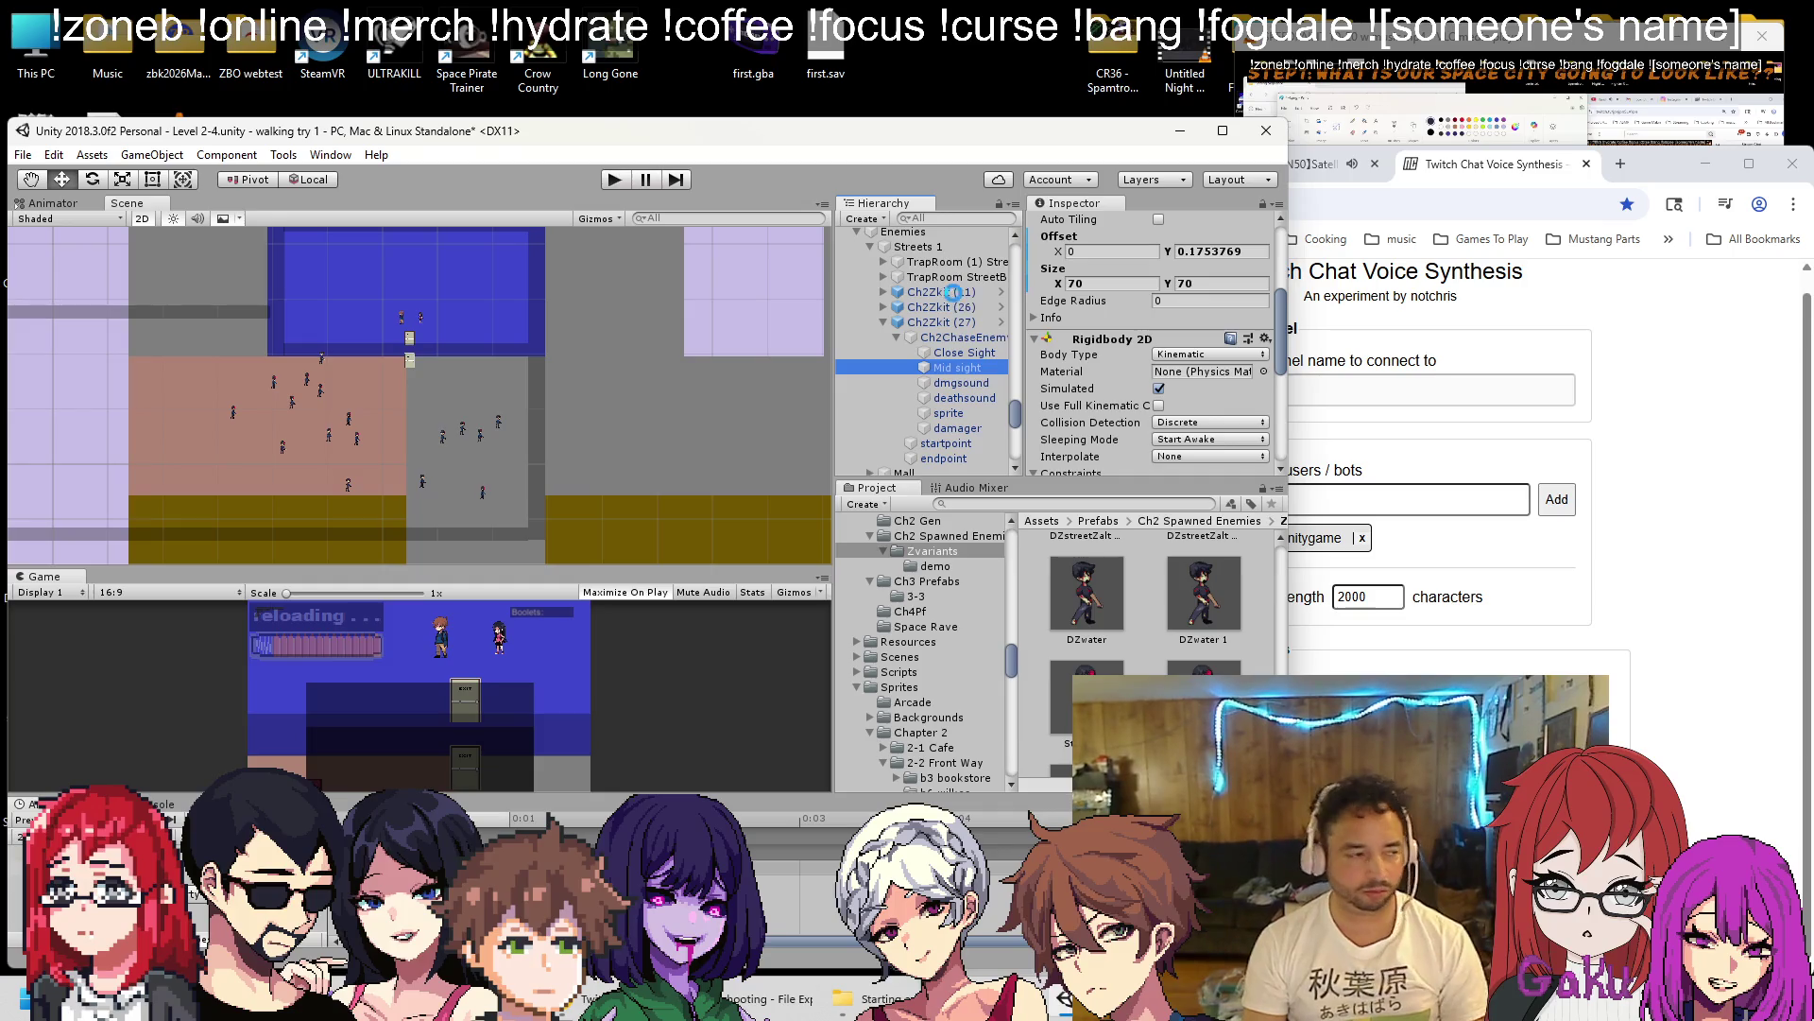
Save with Ctrl+S, then frame and delete Ch2Zkit (26) and (27), keeping Ch2Zkit (11).
key("ctrl+s")
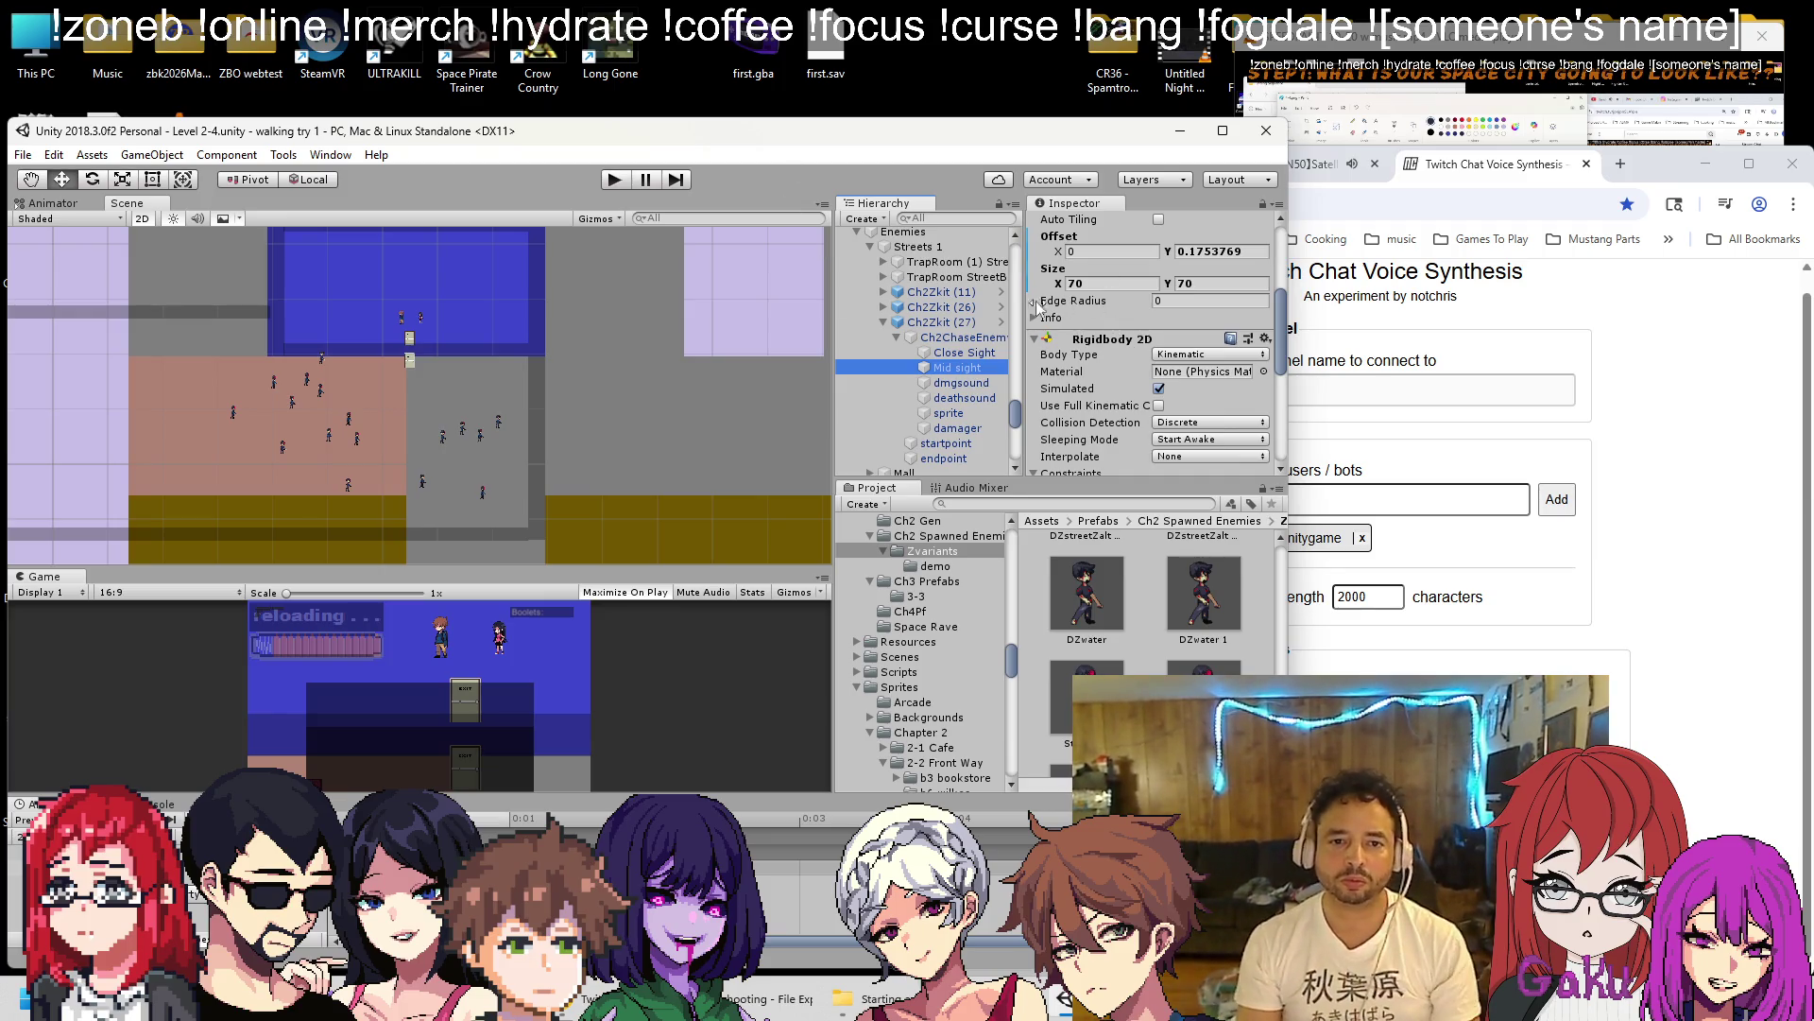
left_click(930, 323)
left_click(885, 322)
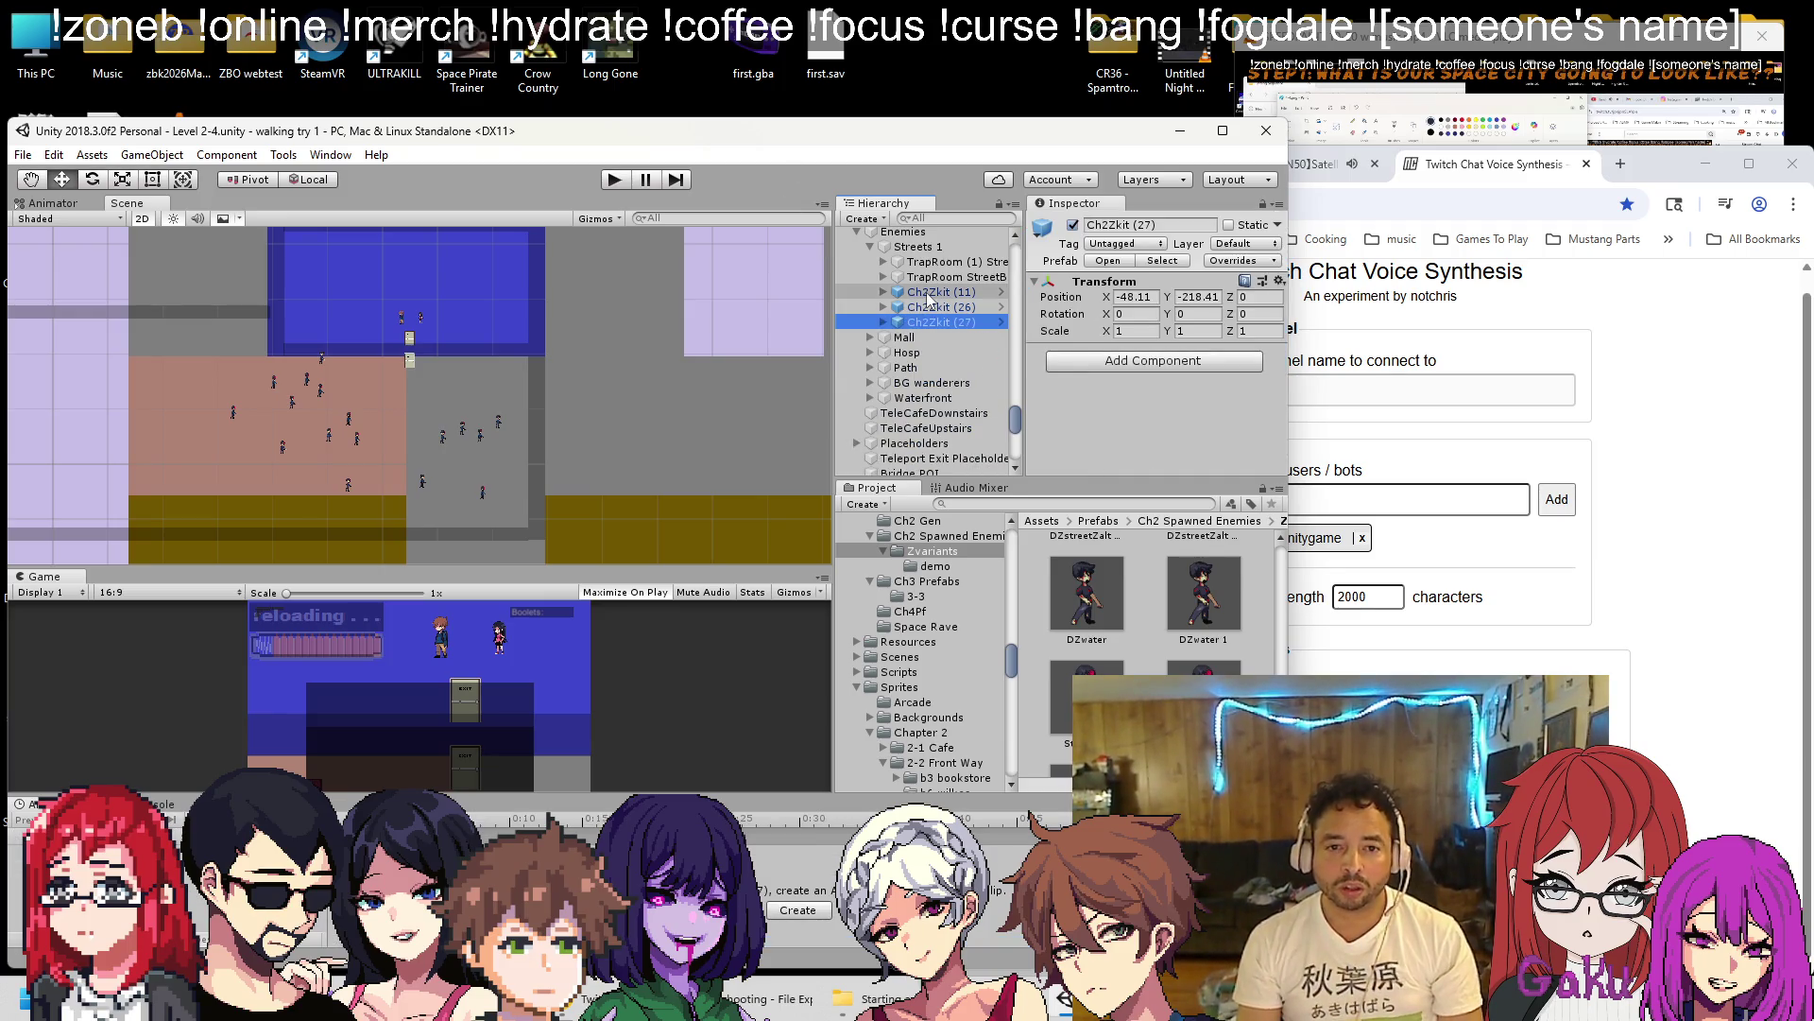
scroll(928, 300, "up", 3)
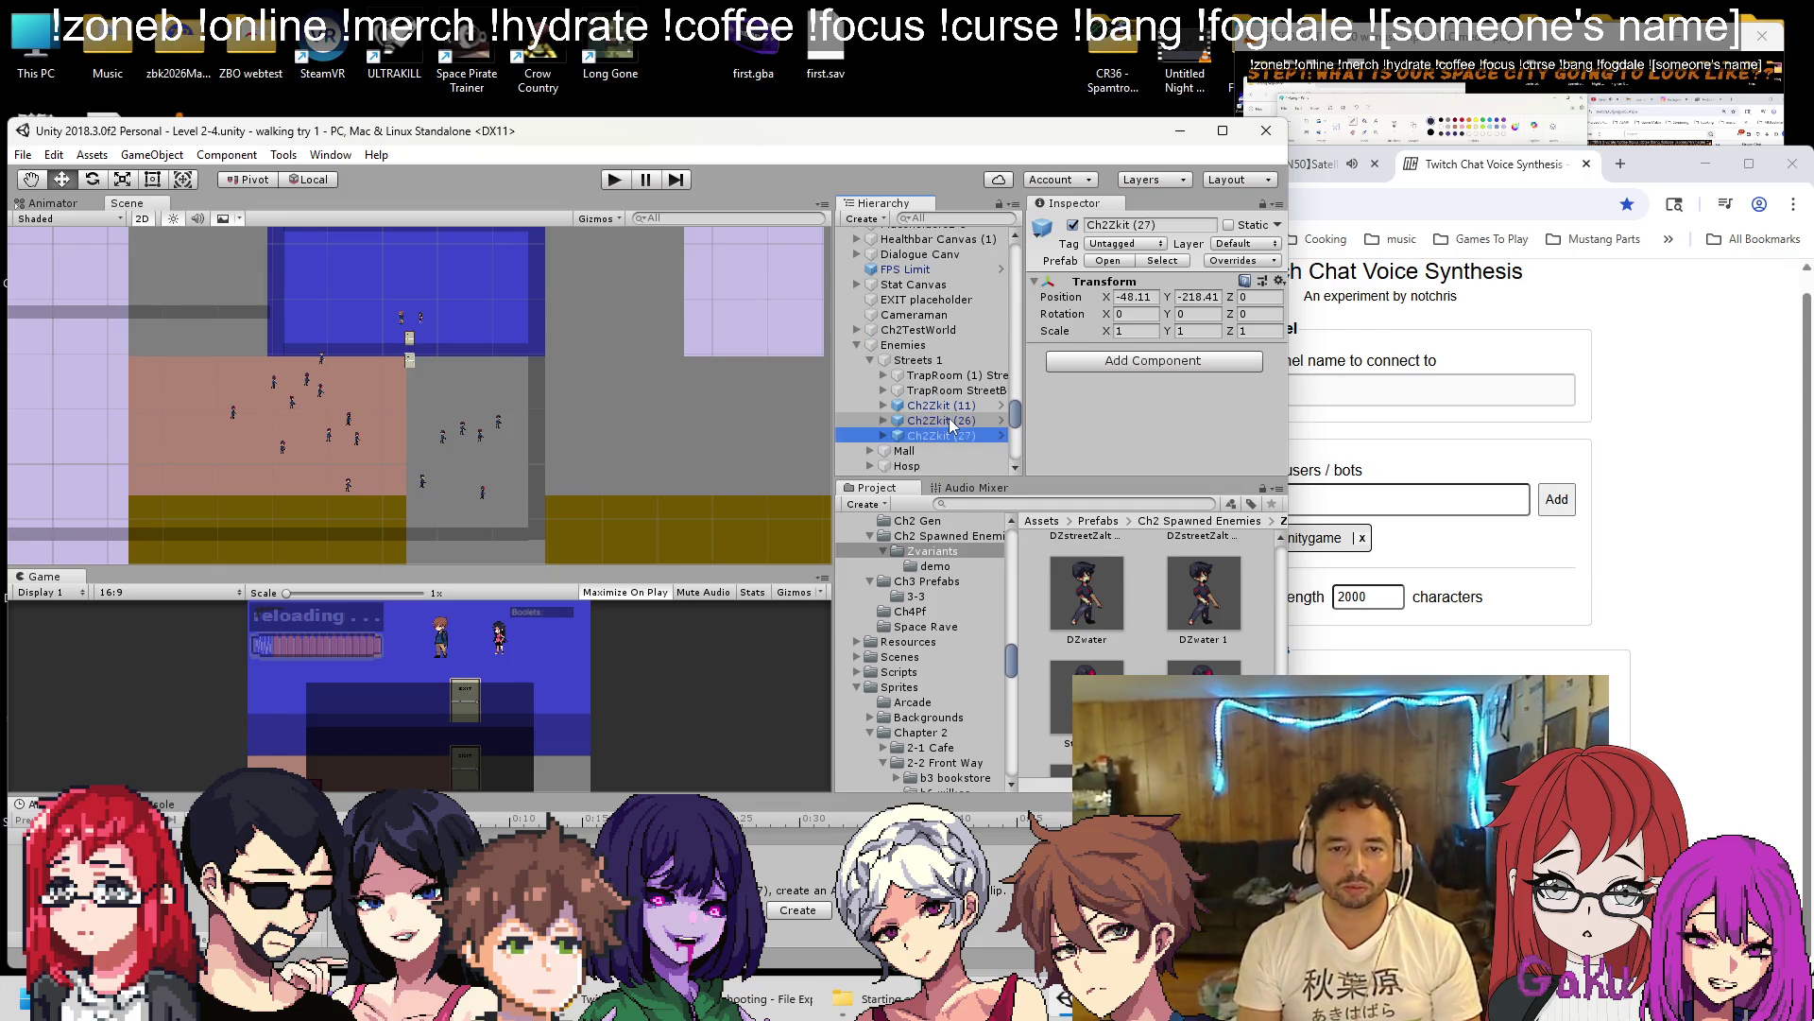
double_click(949, 403)
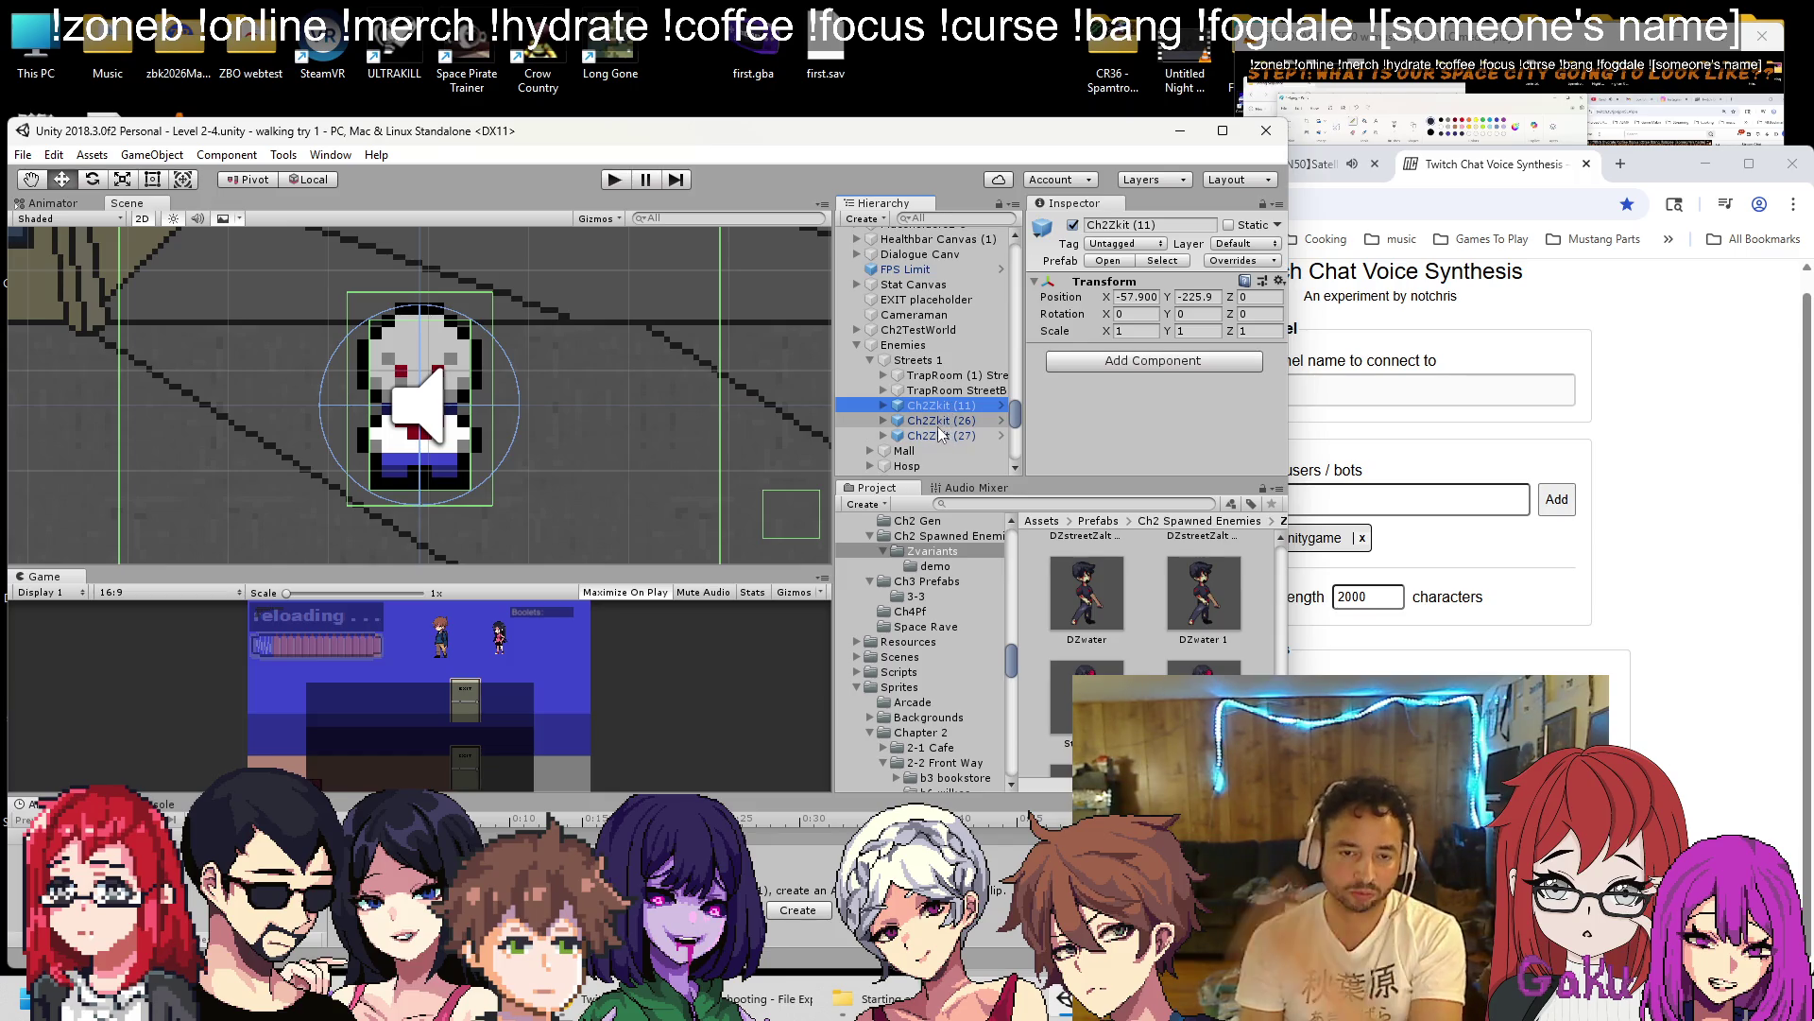
double_click(939, 421)
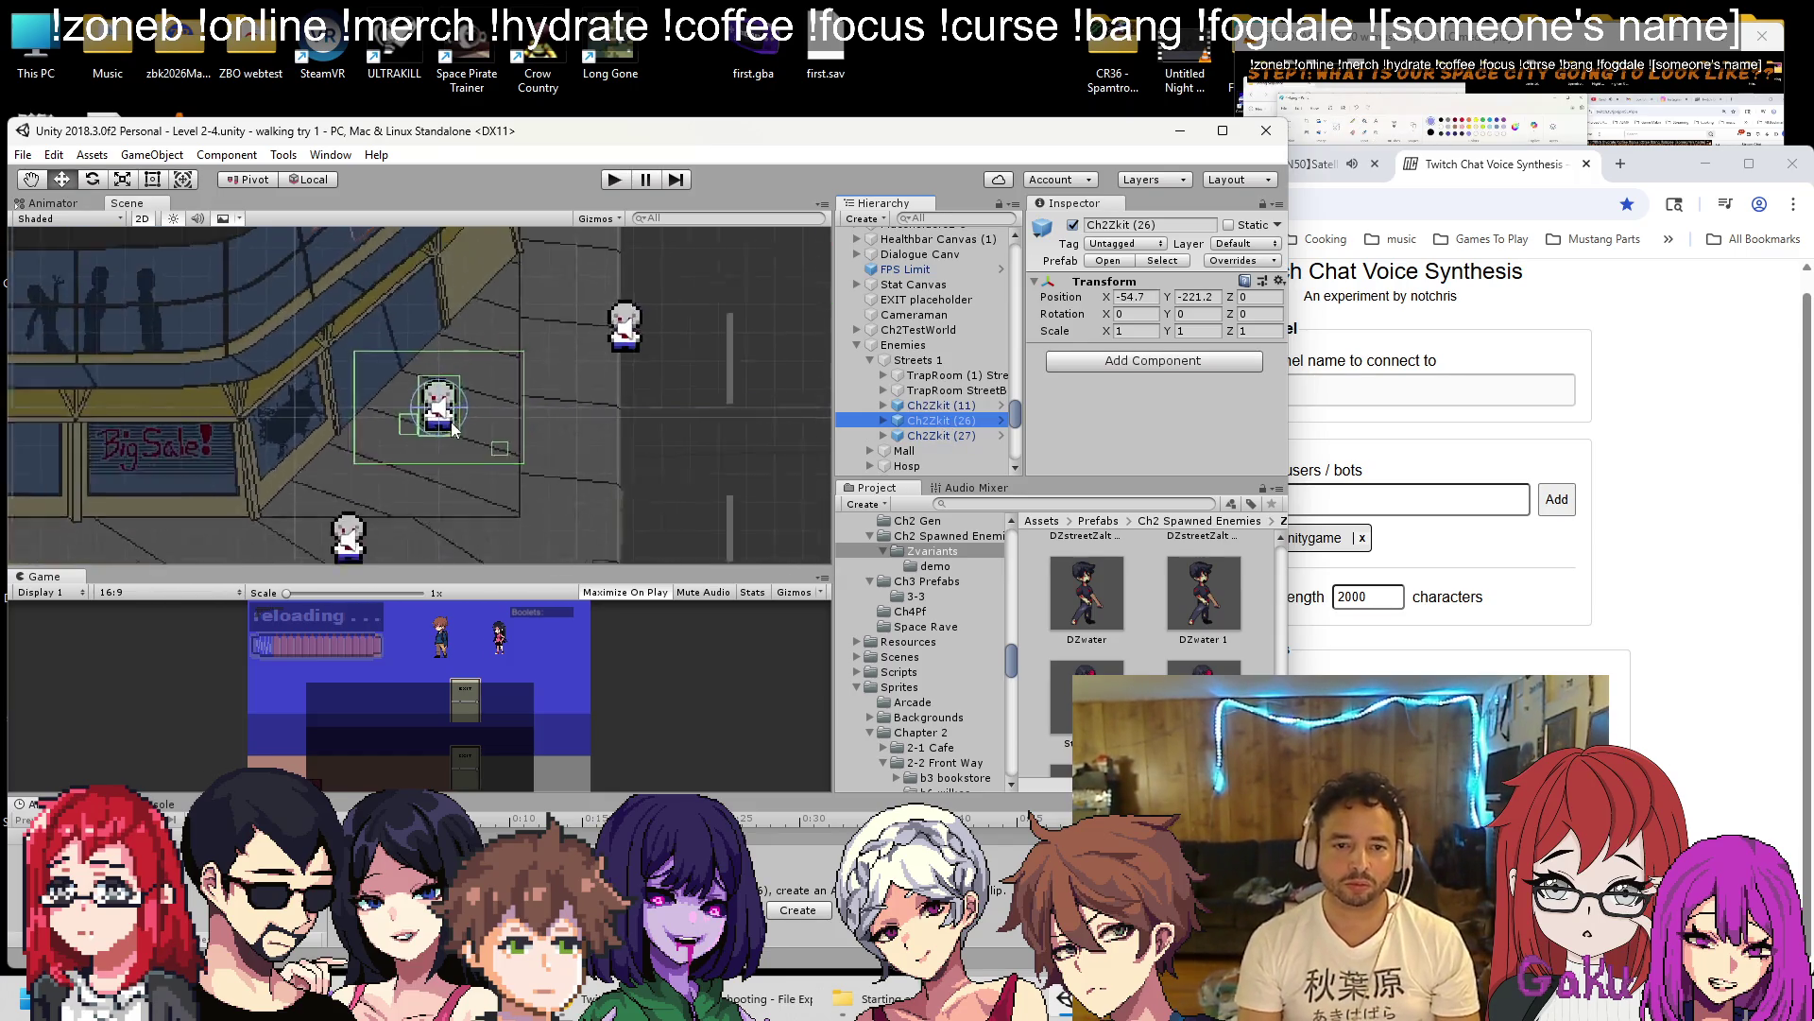
left_click(945, 437, "shift")
key("Delete")
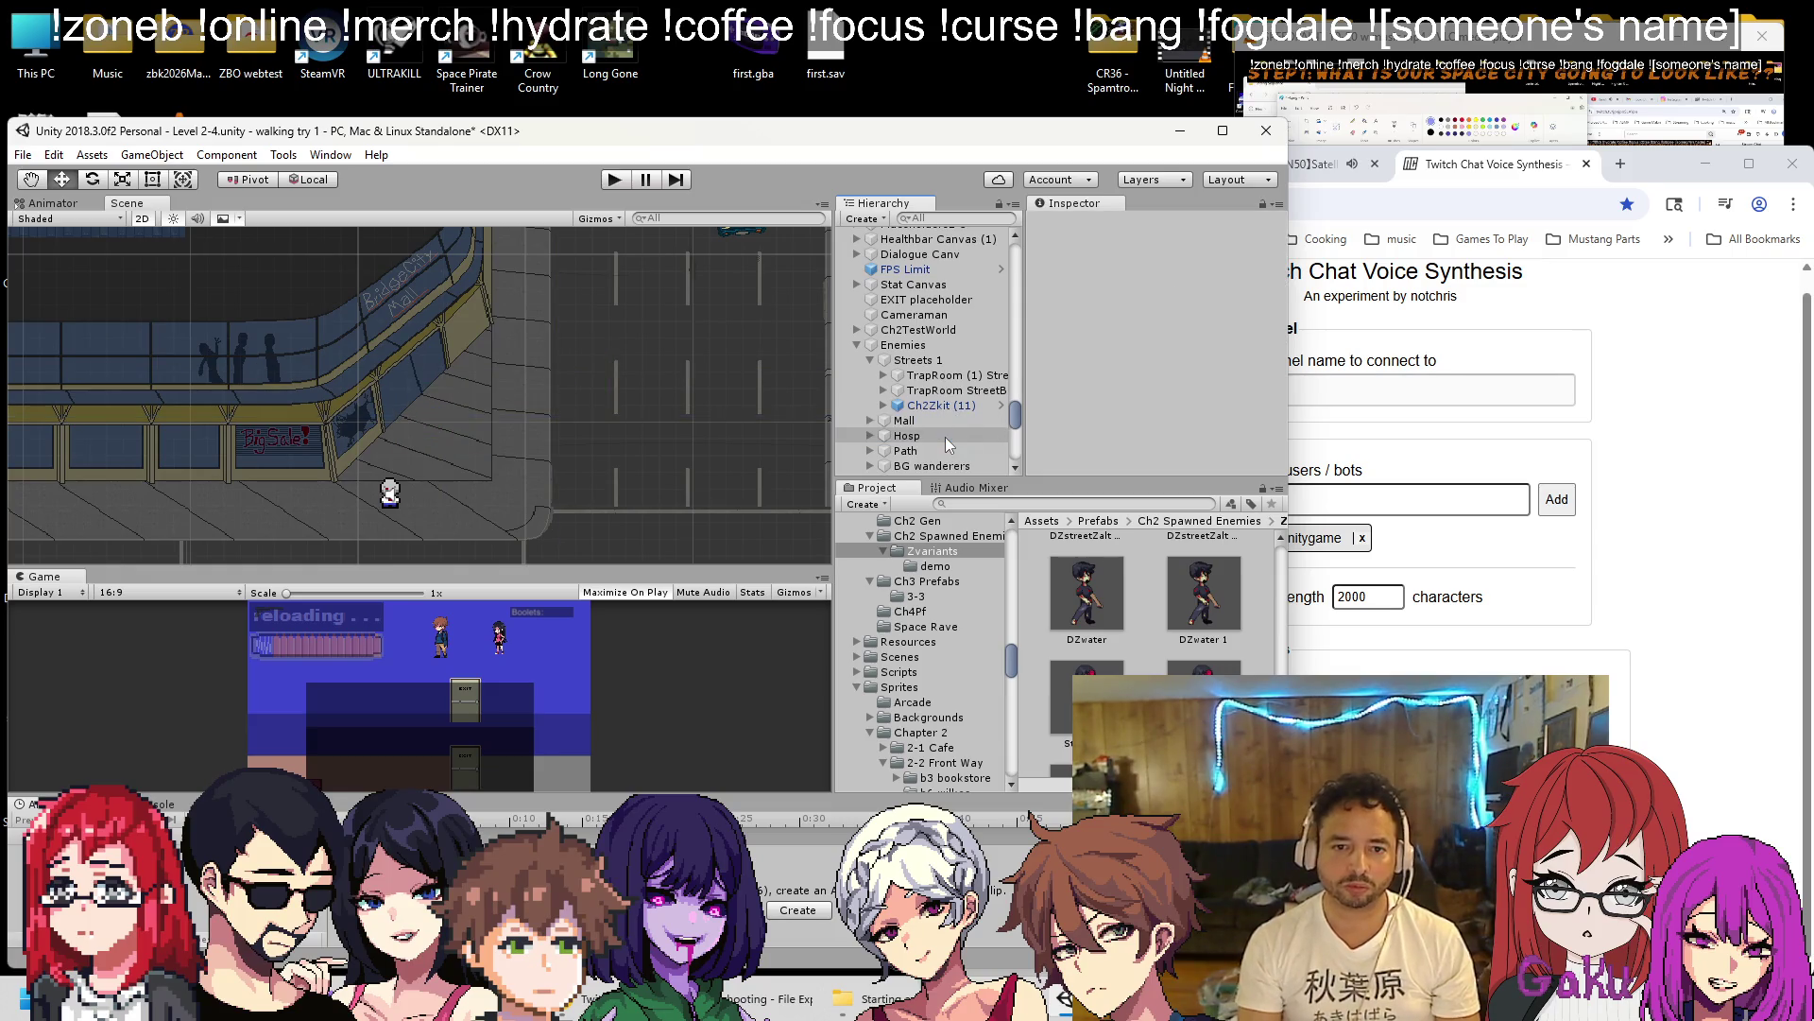
double_click(905, 375)
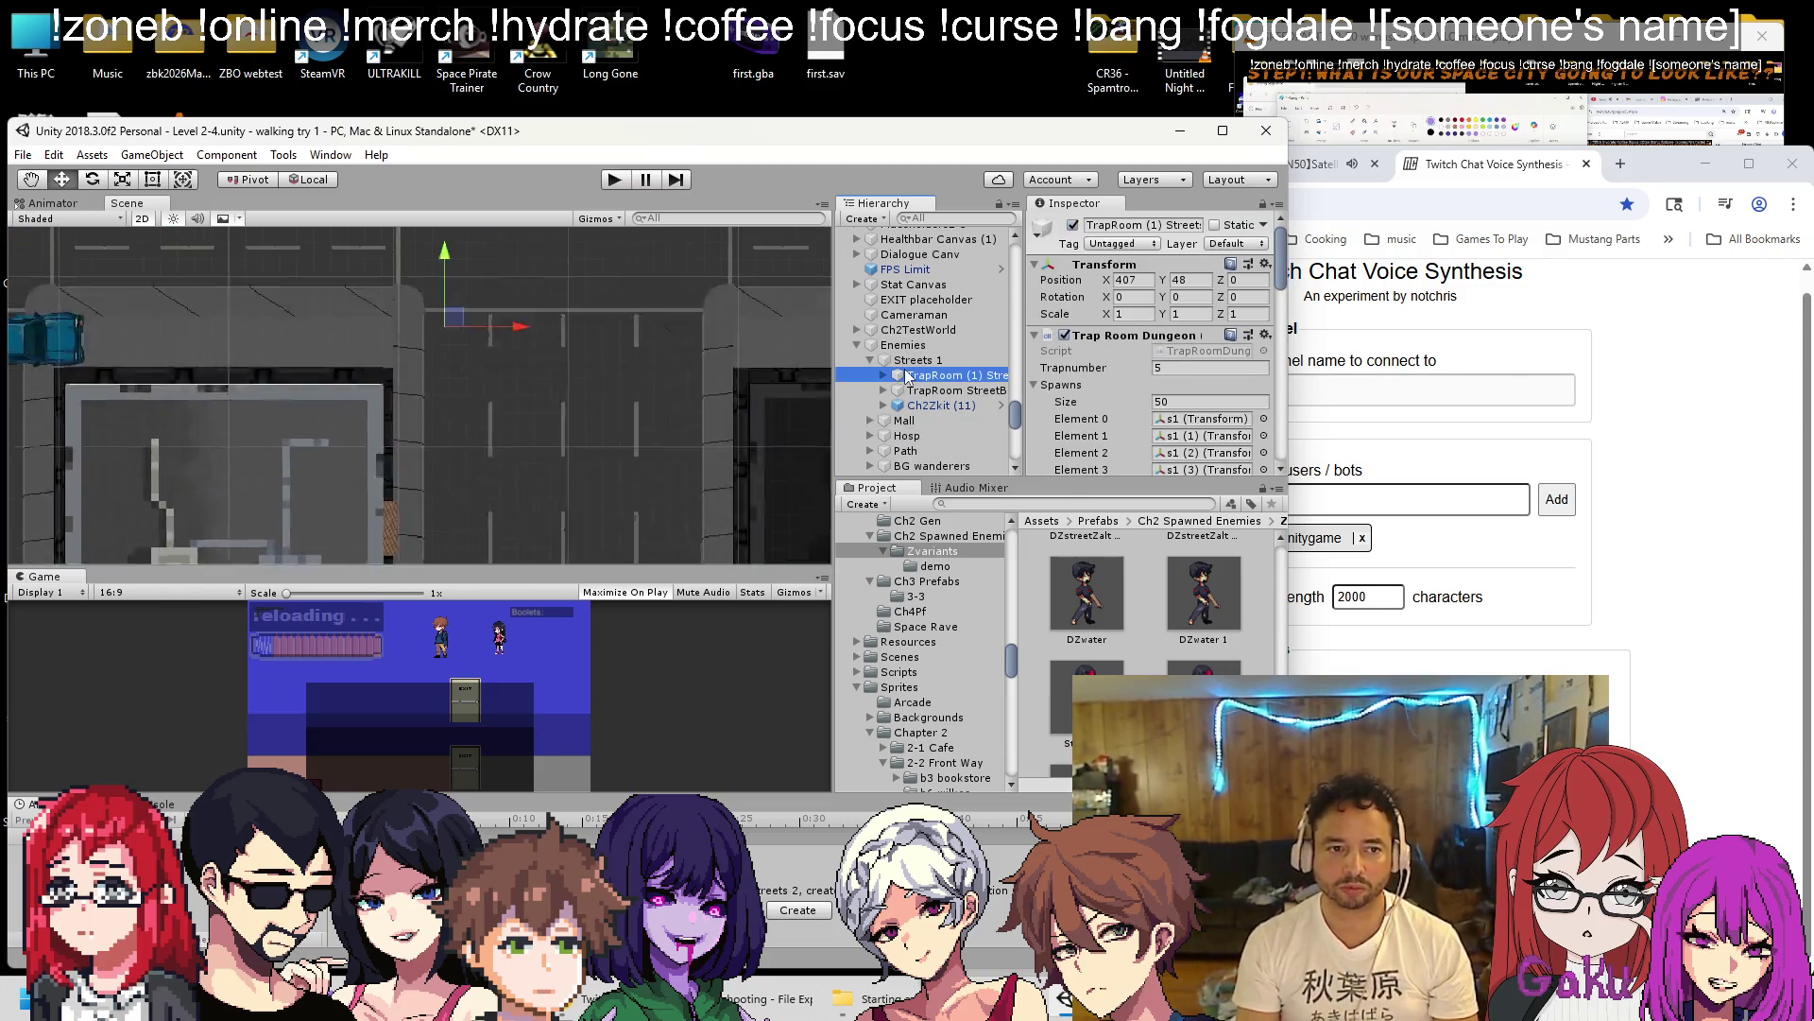
Review the hierarchy around TrapRoom (1) Street, selecting the Streets 1 group and the Enemies parent.
scroll(475, 392, "down", 3)
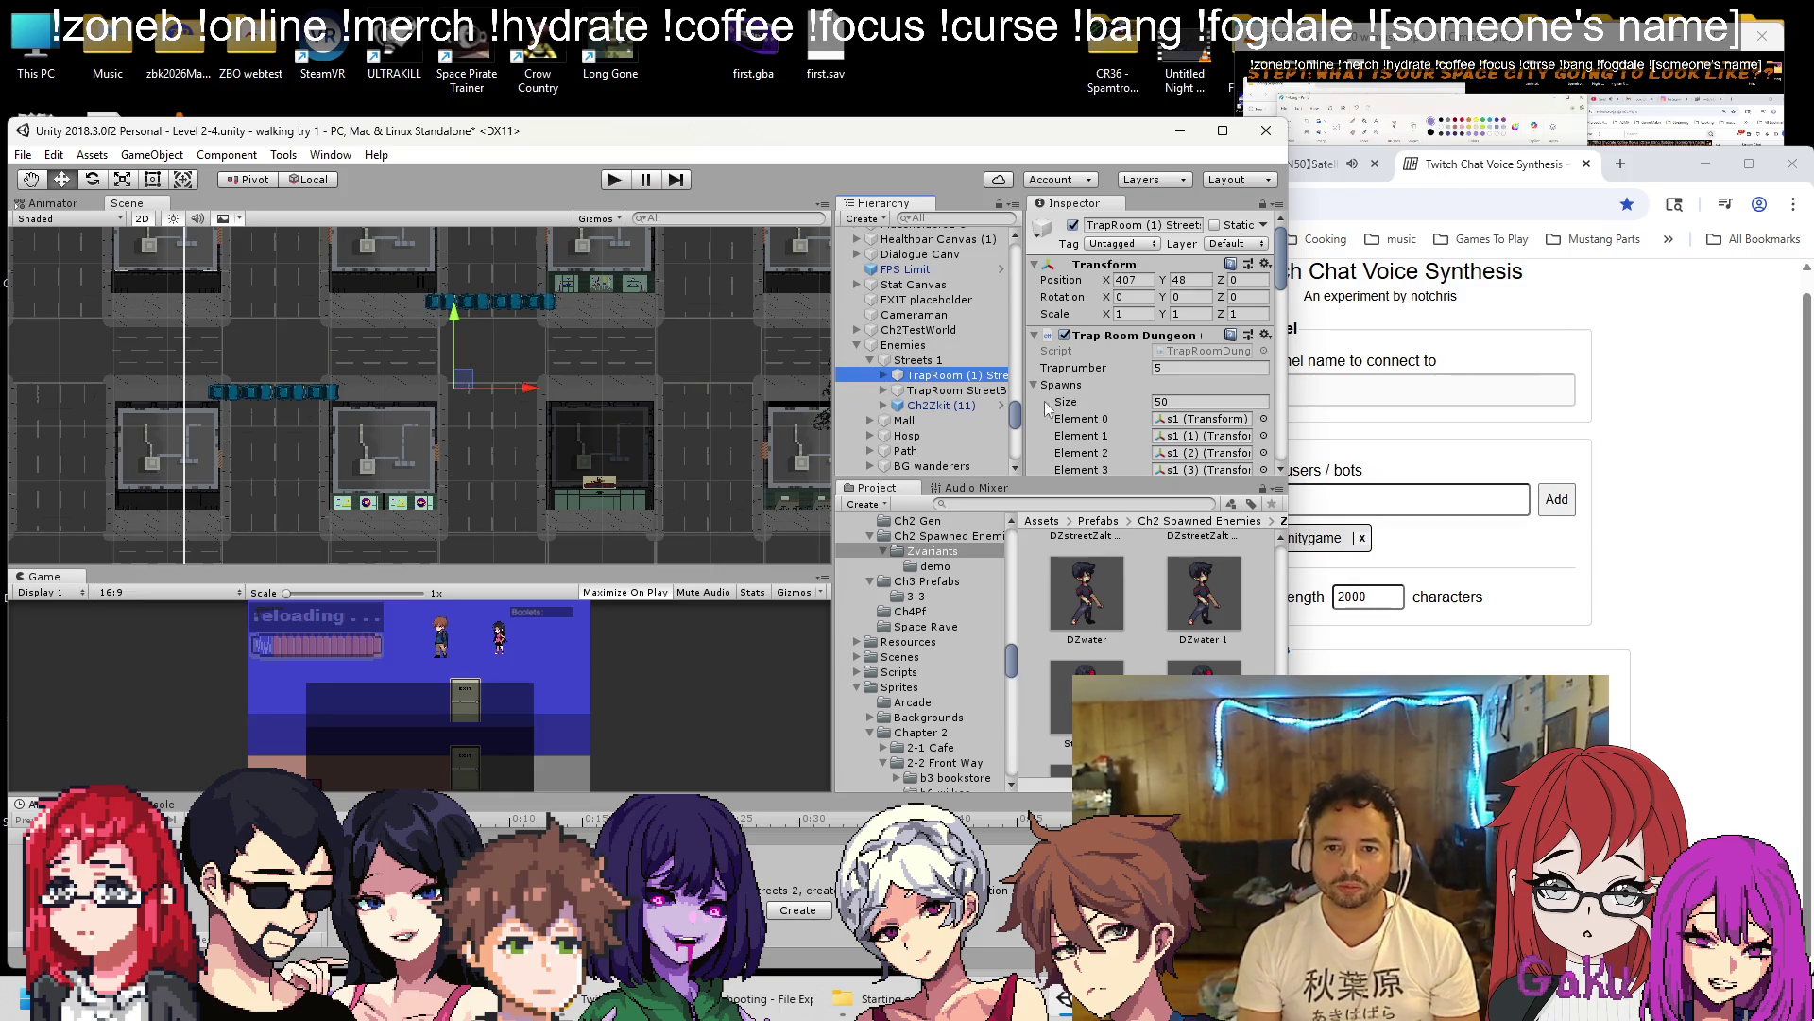
scroll(1186, 383, "down", 5)
scroll(1186, 382, "down", 5)
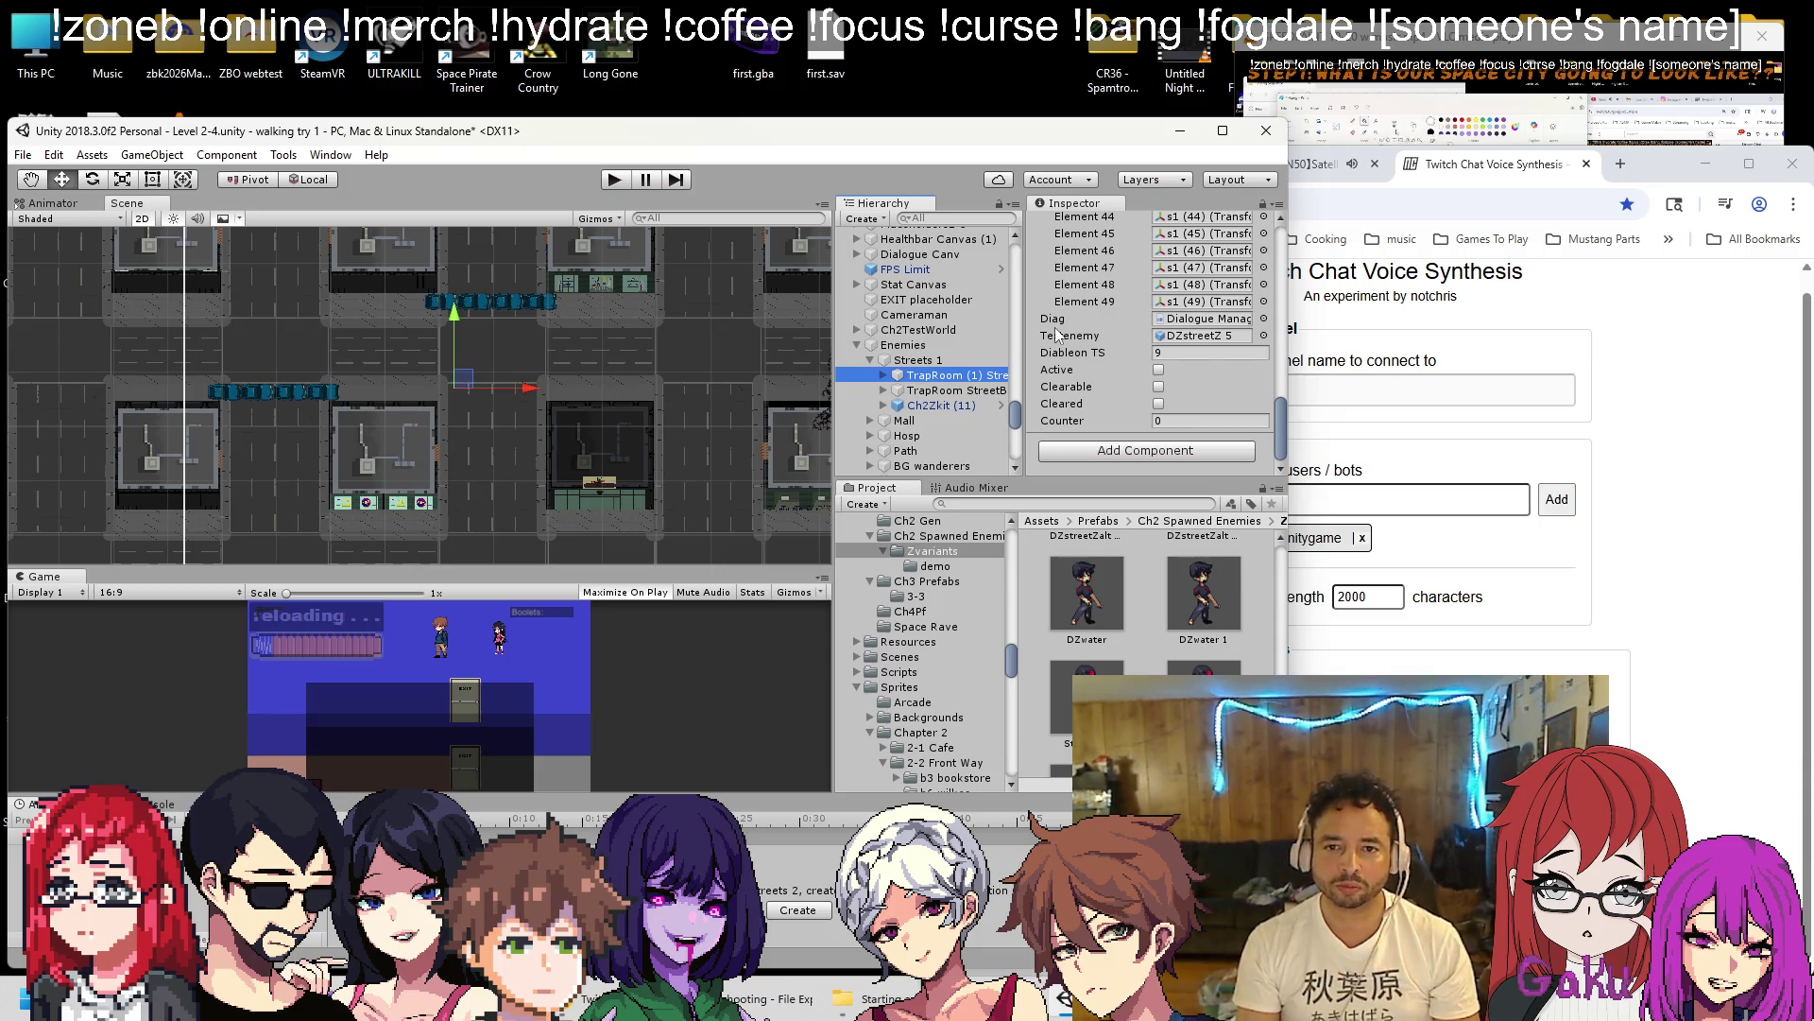
scroll(1083, 346, "up", 6)
scroll(1086, 346, "up", 2)
left_click(953, 362)
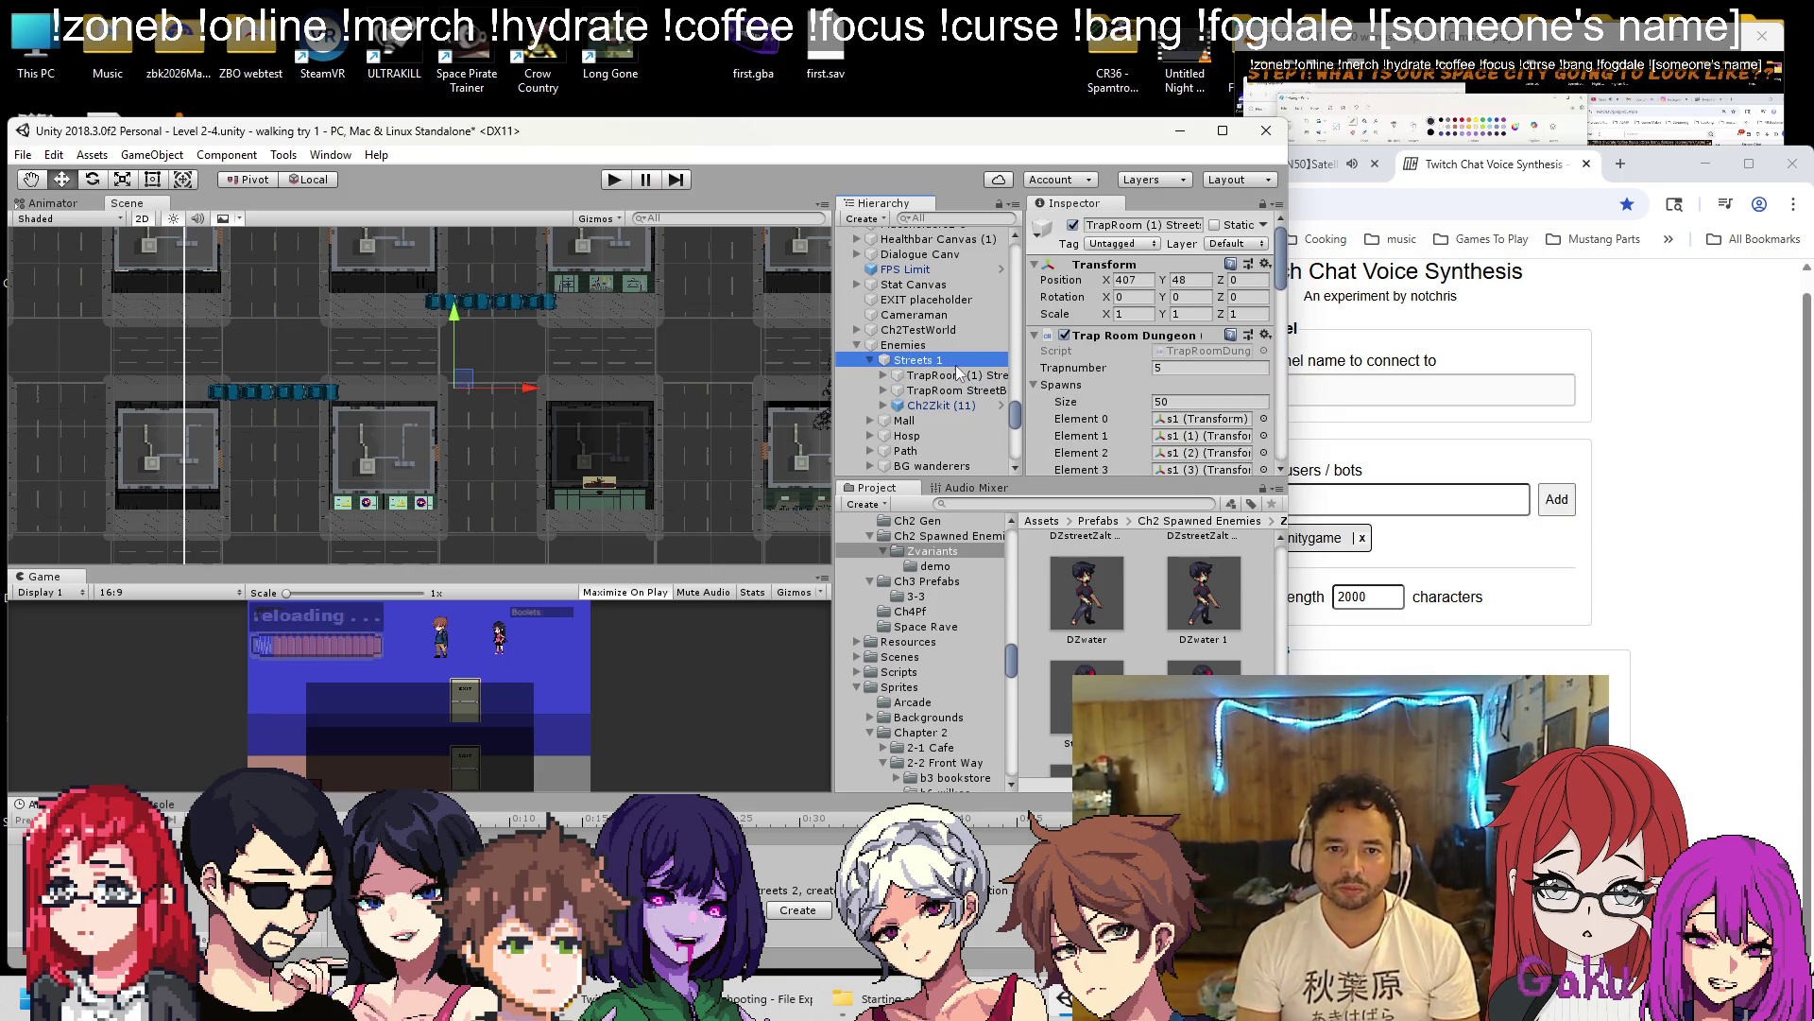
left_click(951, 346)
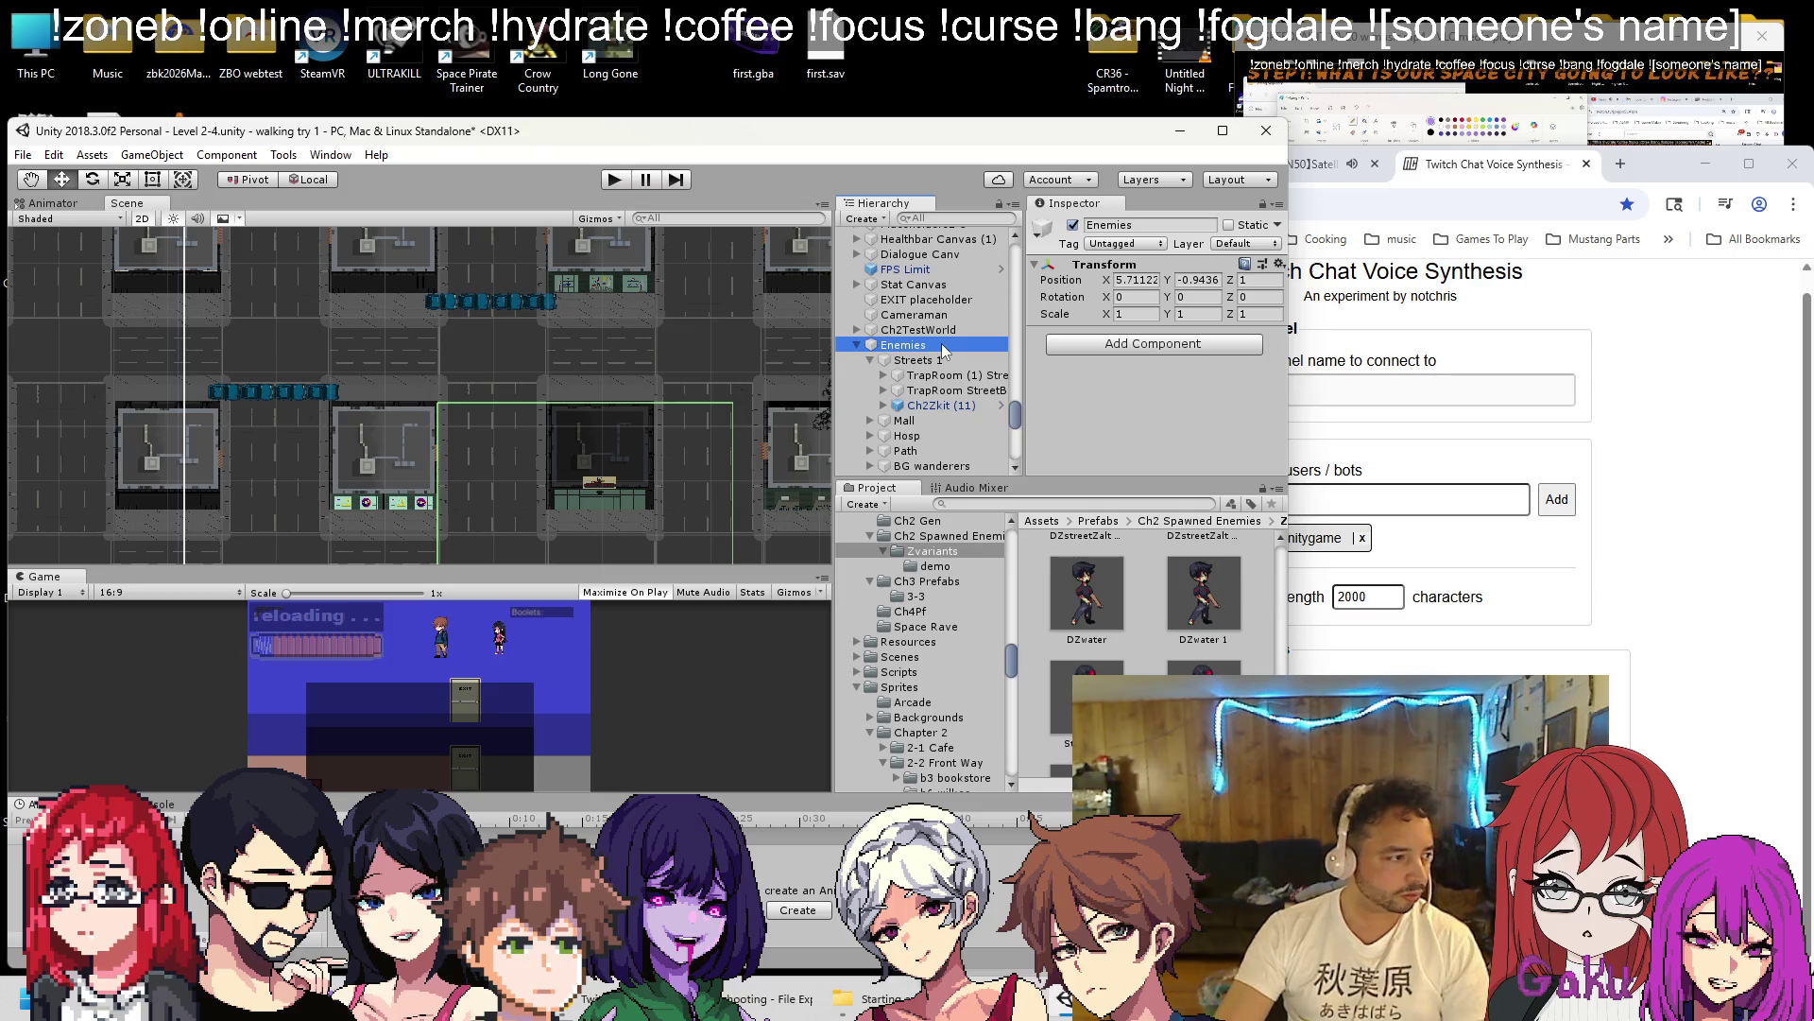
Collapse the World 2-4 and Enemies 2-4 branches, save the scene, and frame Enemies 2-4.
scroll(942, 350, "up", 10)
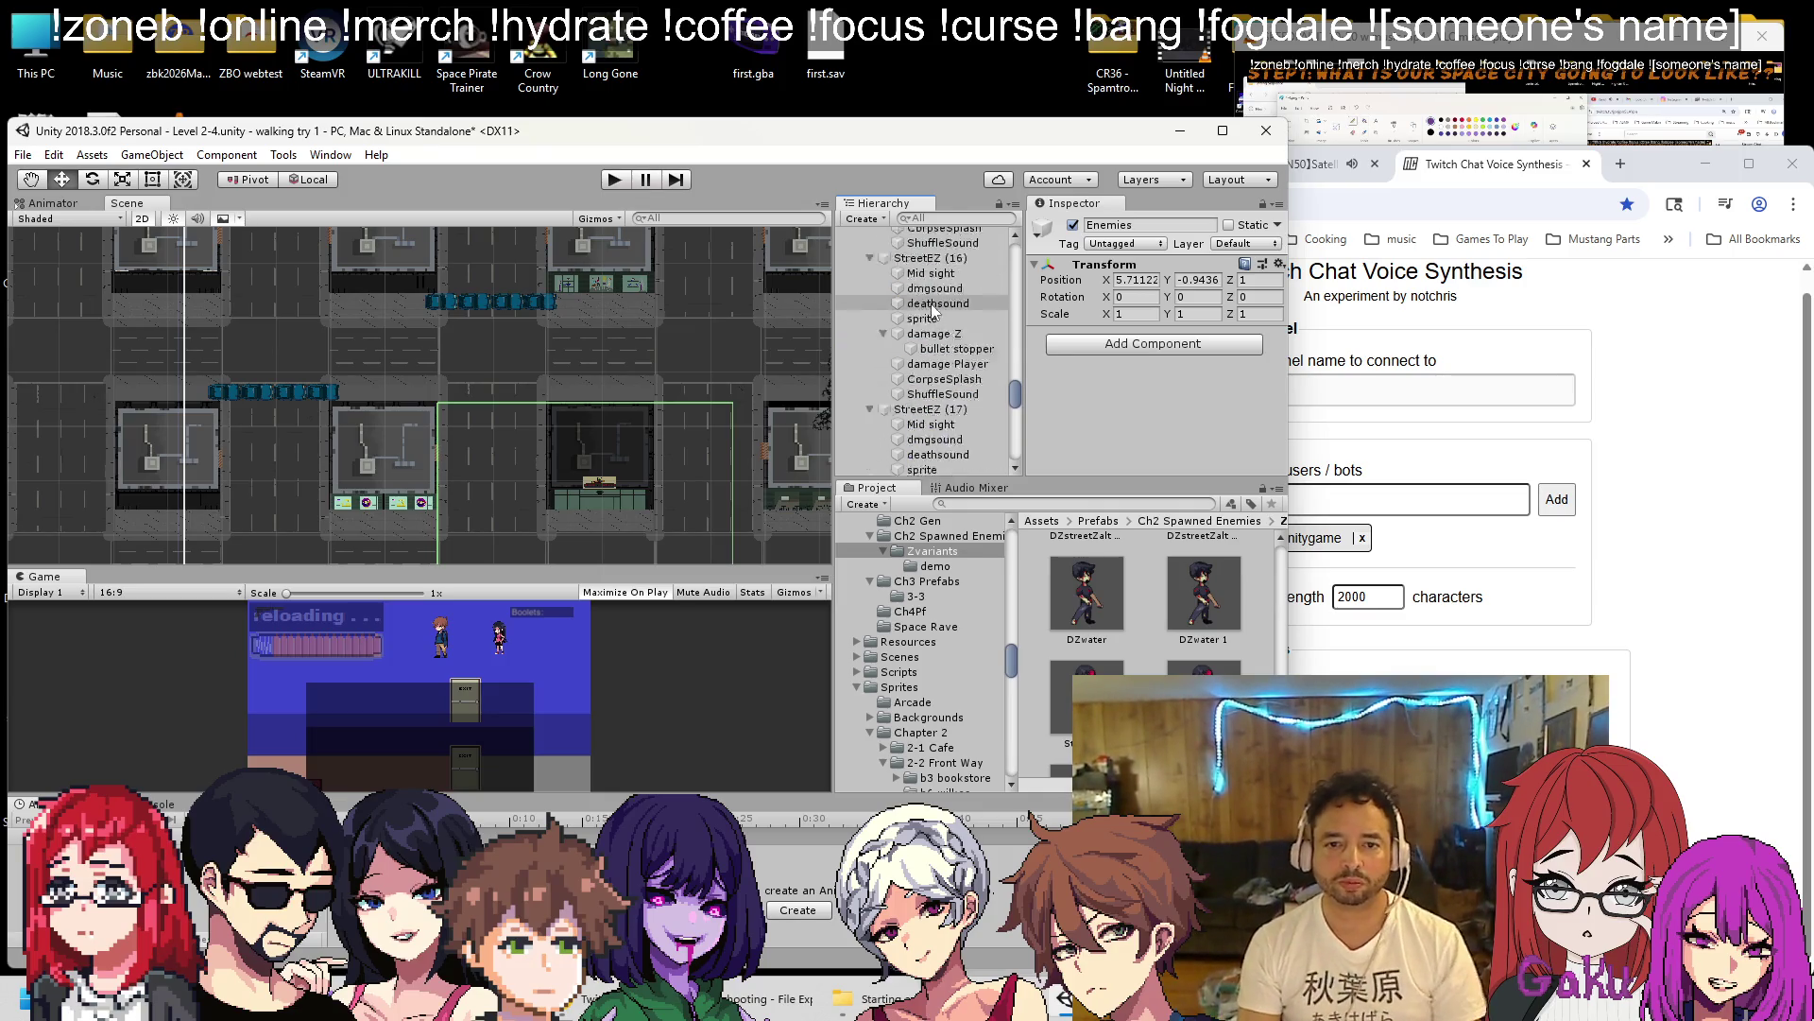
scroll(943, 331, "up", 5)
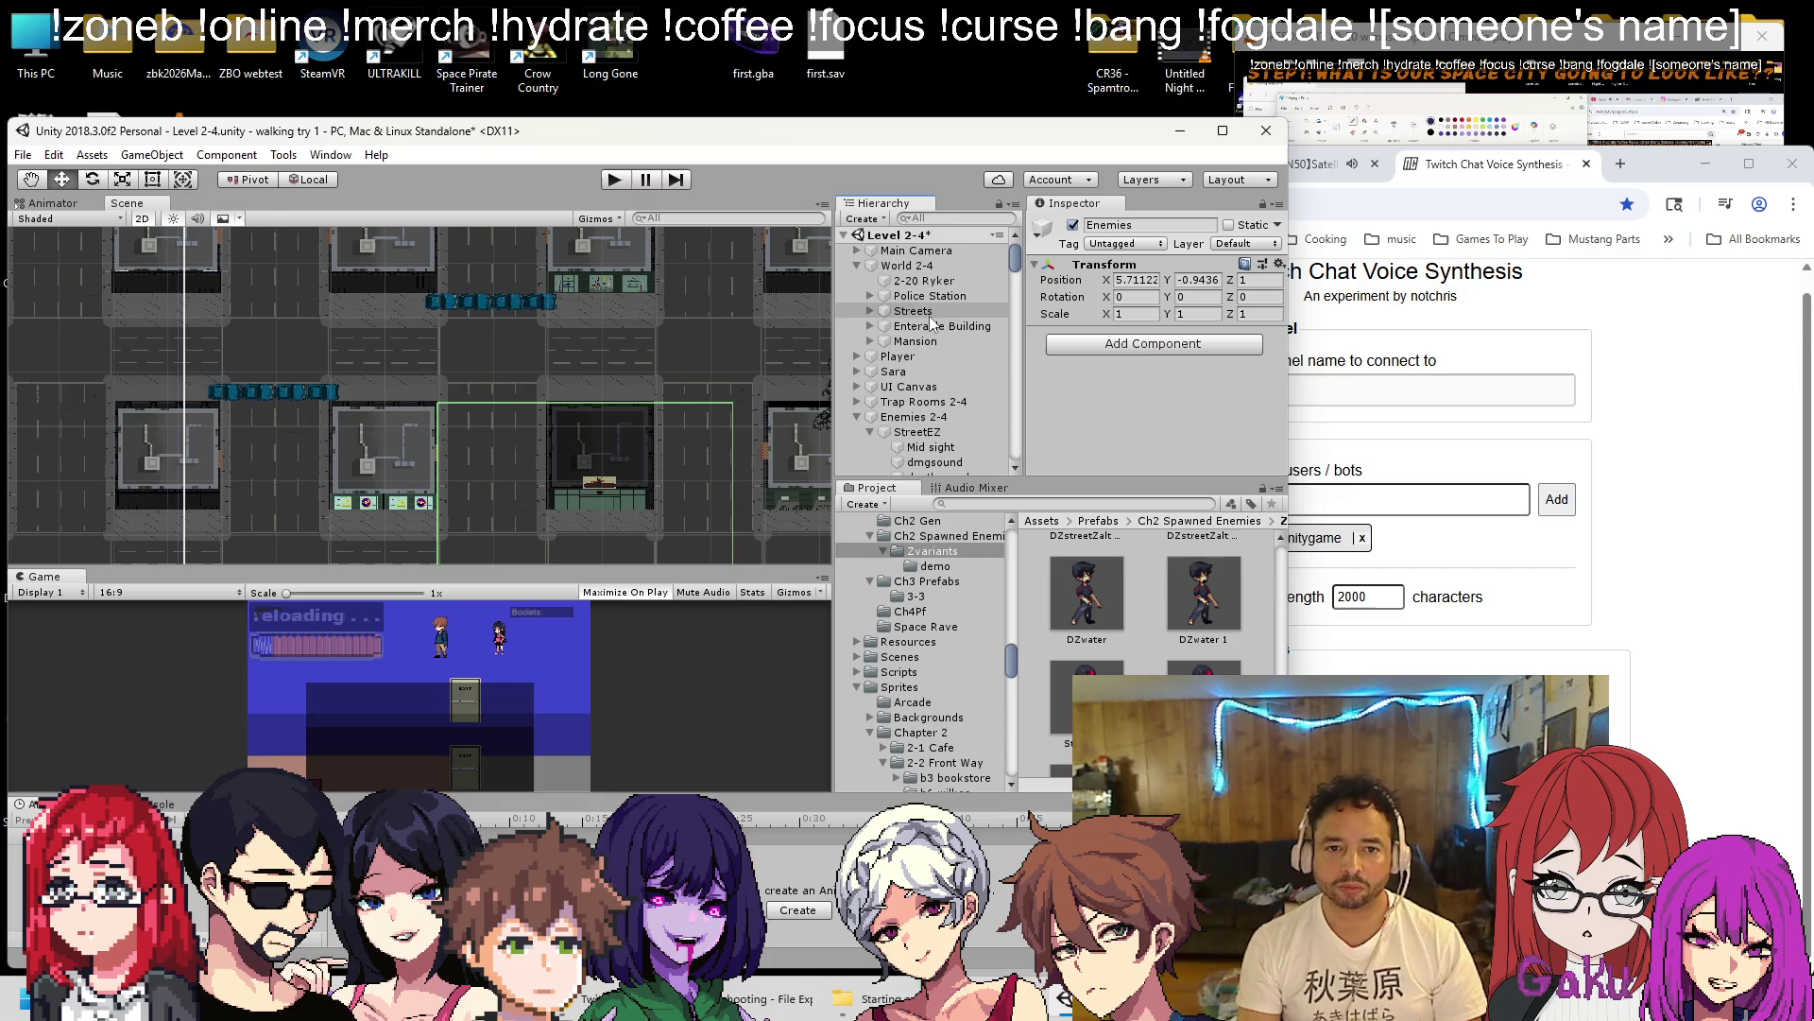
left_click(844, 234, "alt")
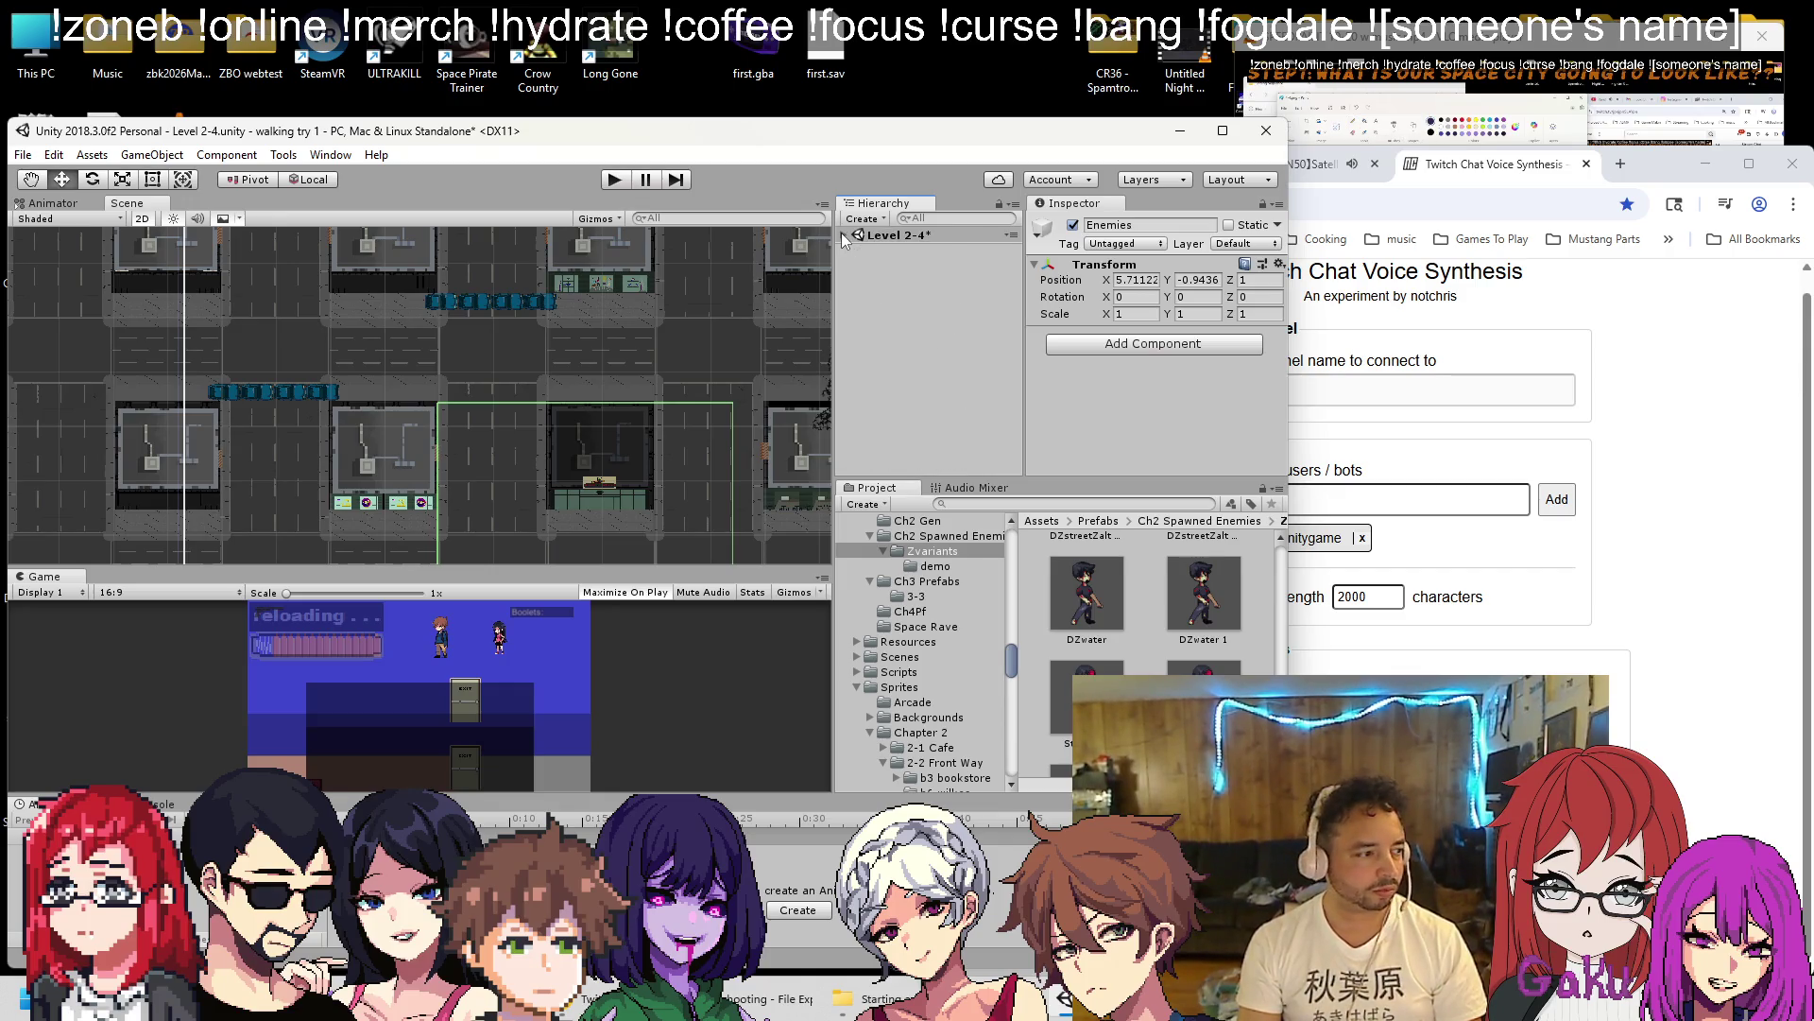
left_click(844, 235)
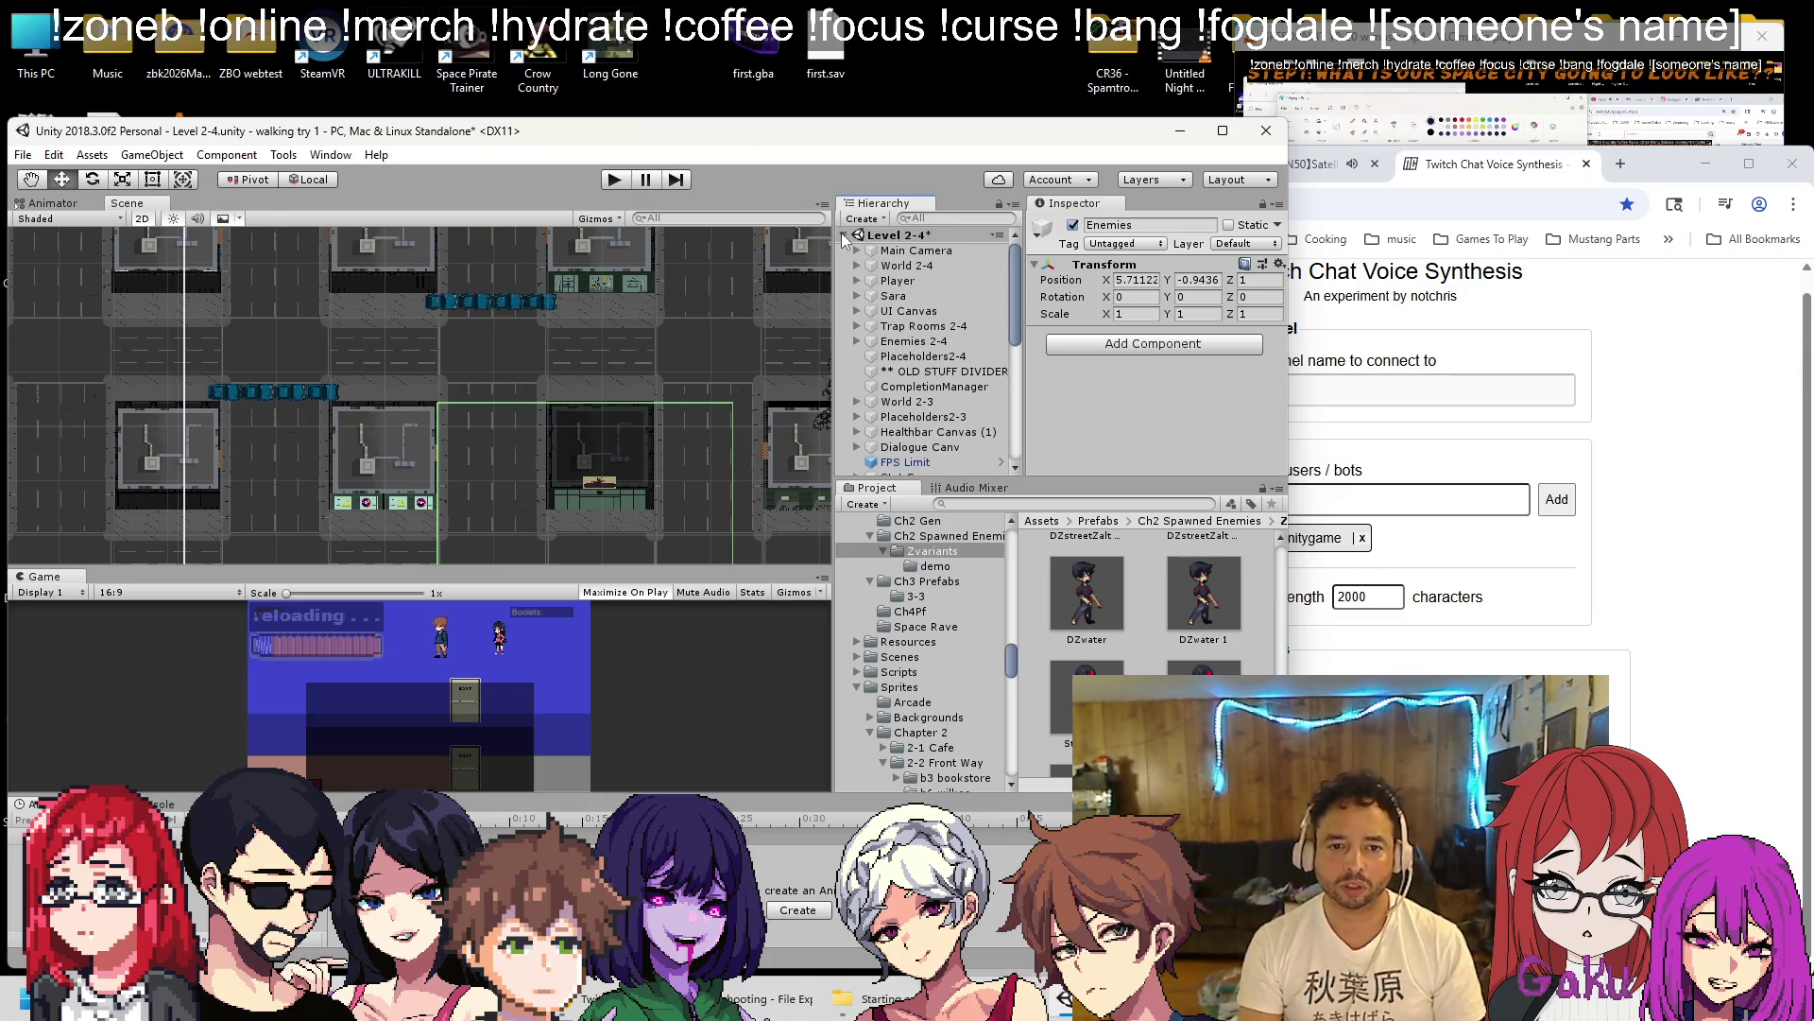
key("ctrl+s")
double_click(904, 341)
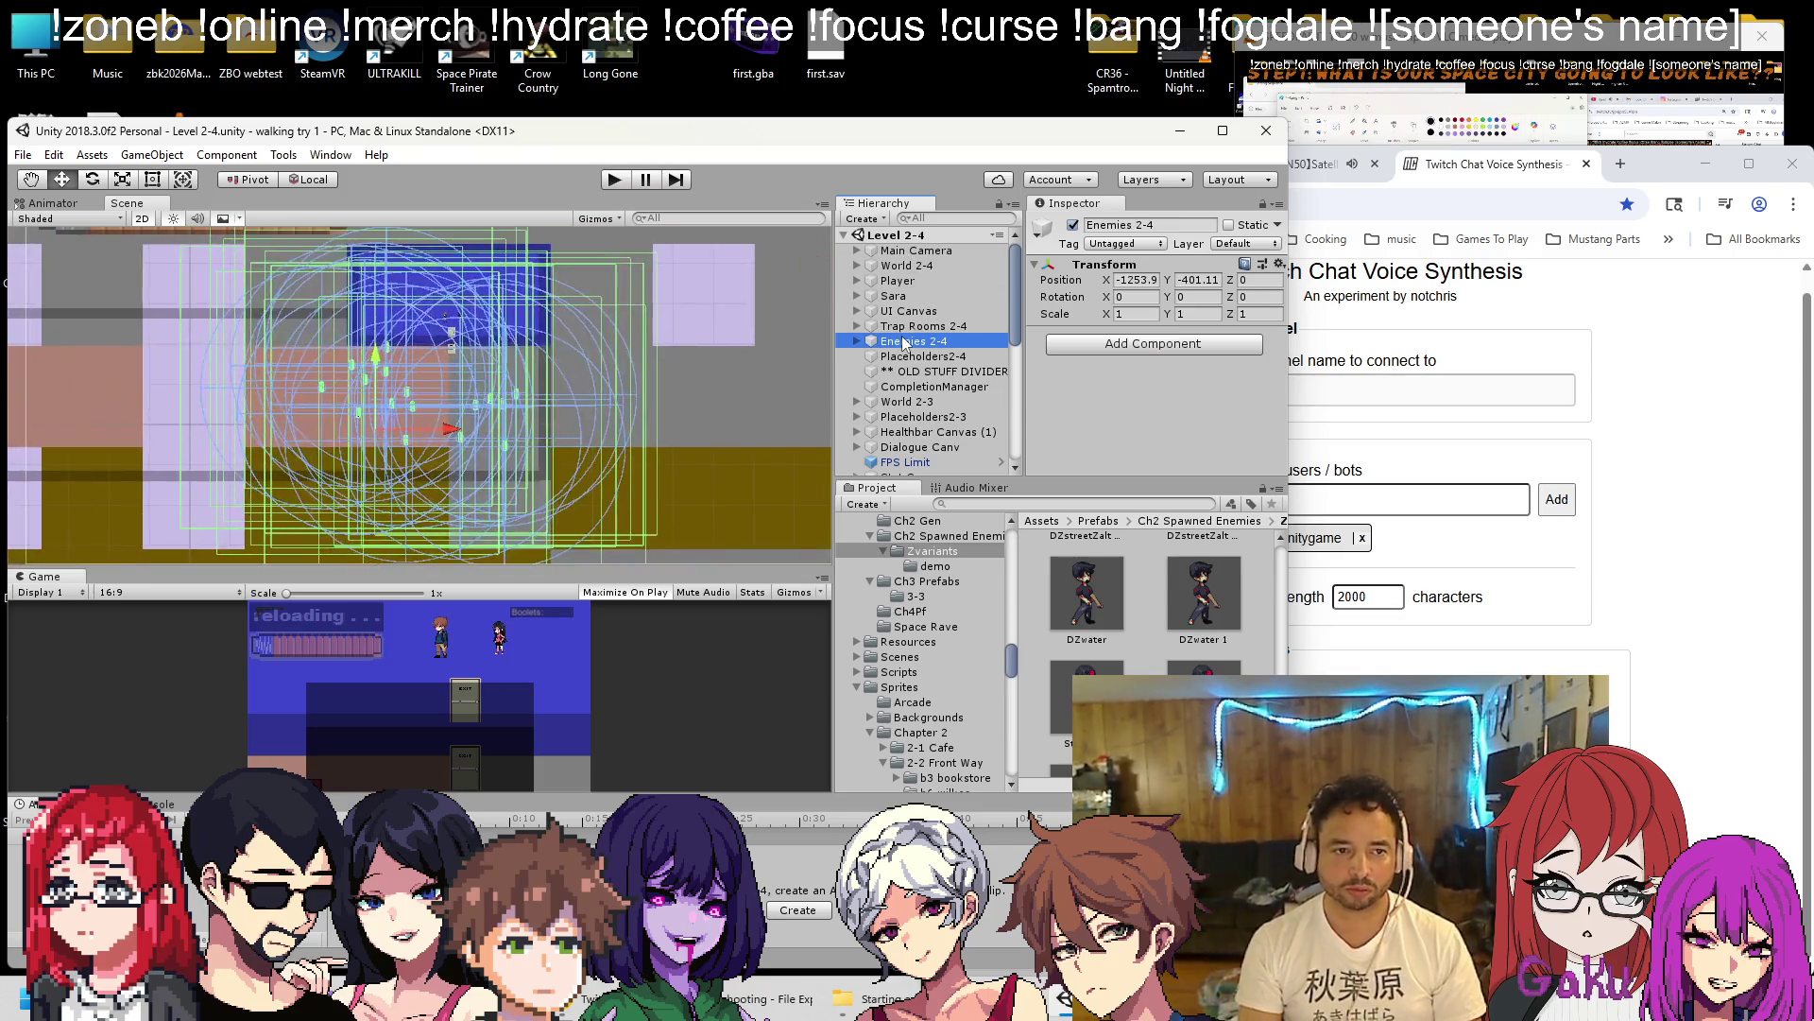
left_click(728, 314)
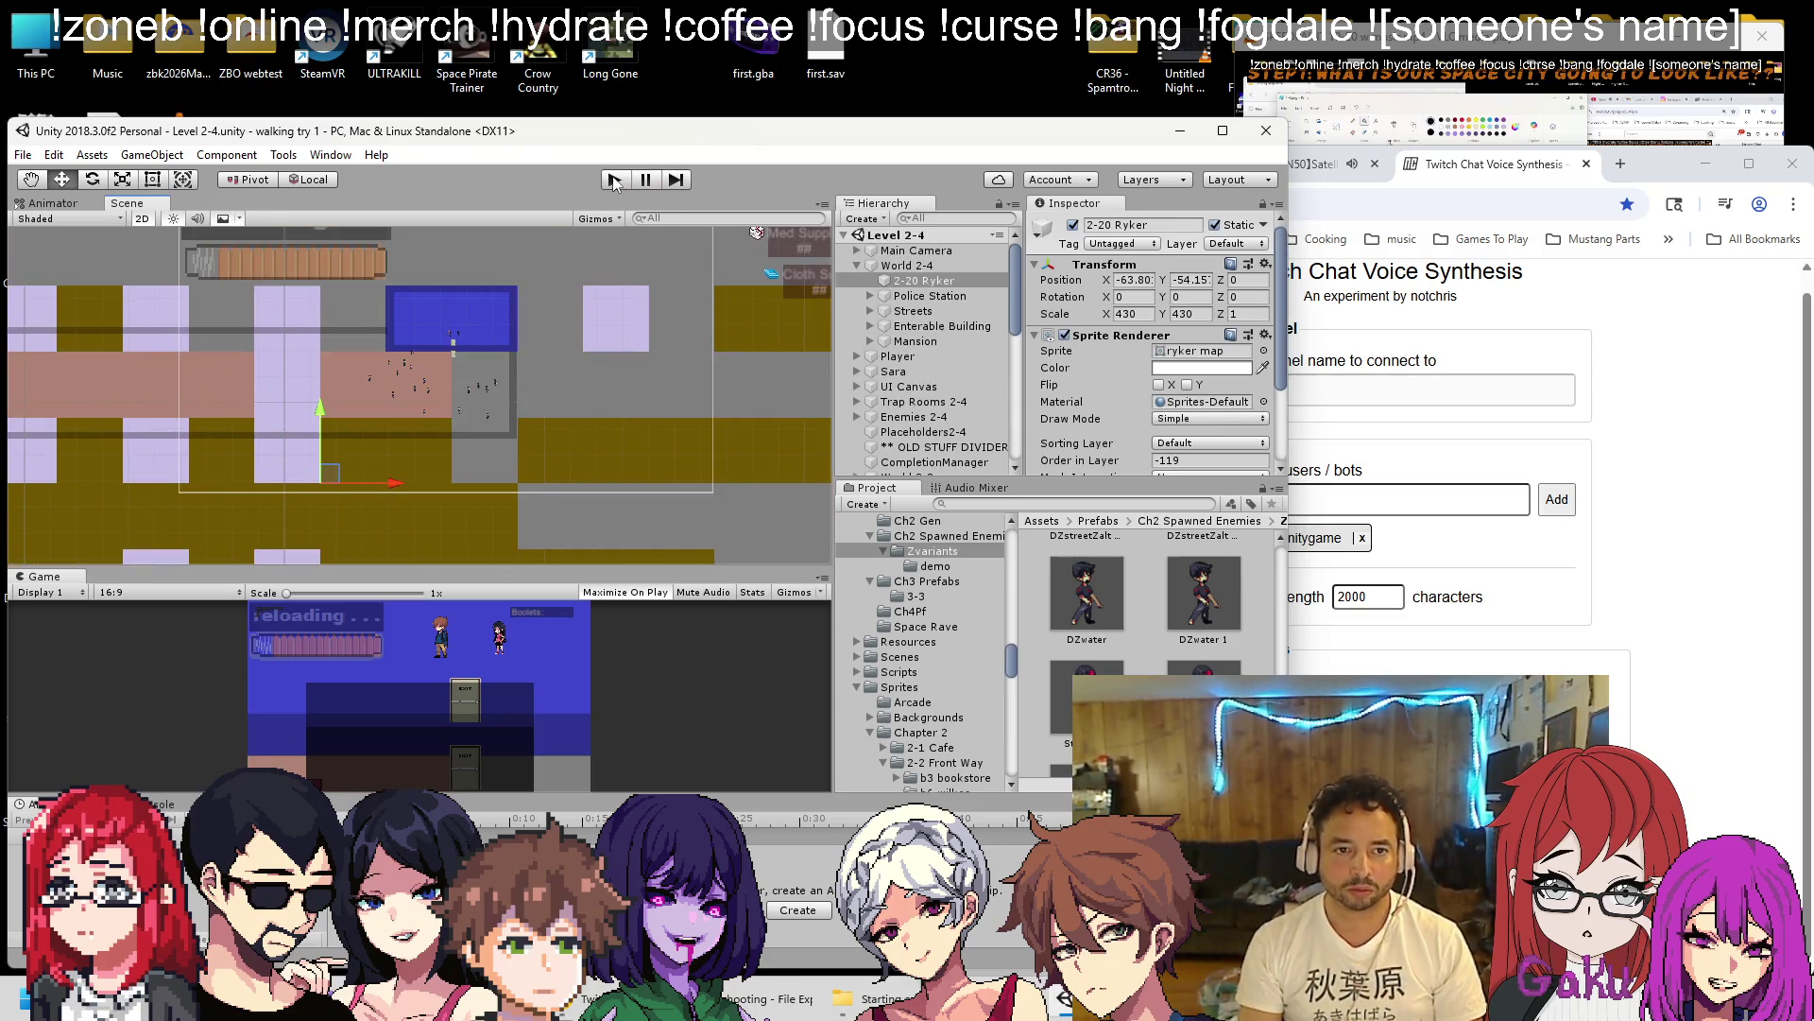
Run Level 2-4, pause to select StreetEZ (7) mid-game, then resume and stop the test.
left_click(614, 180)
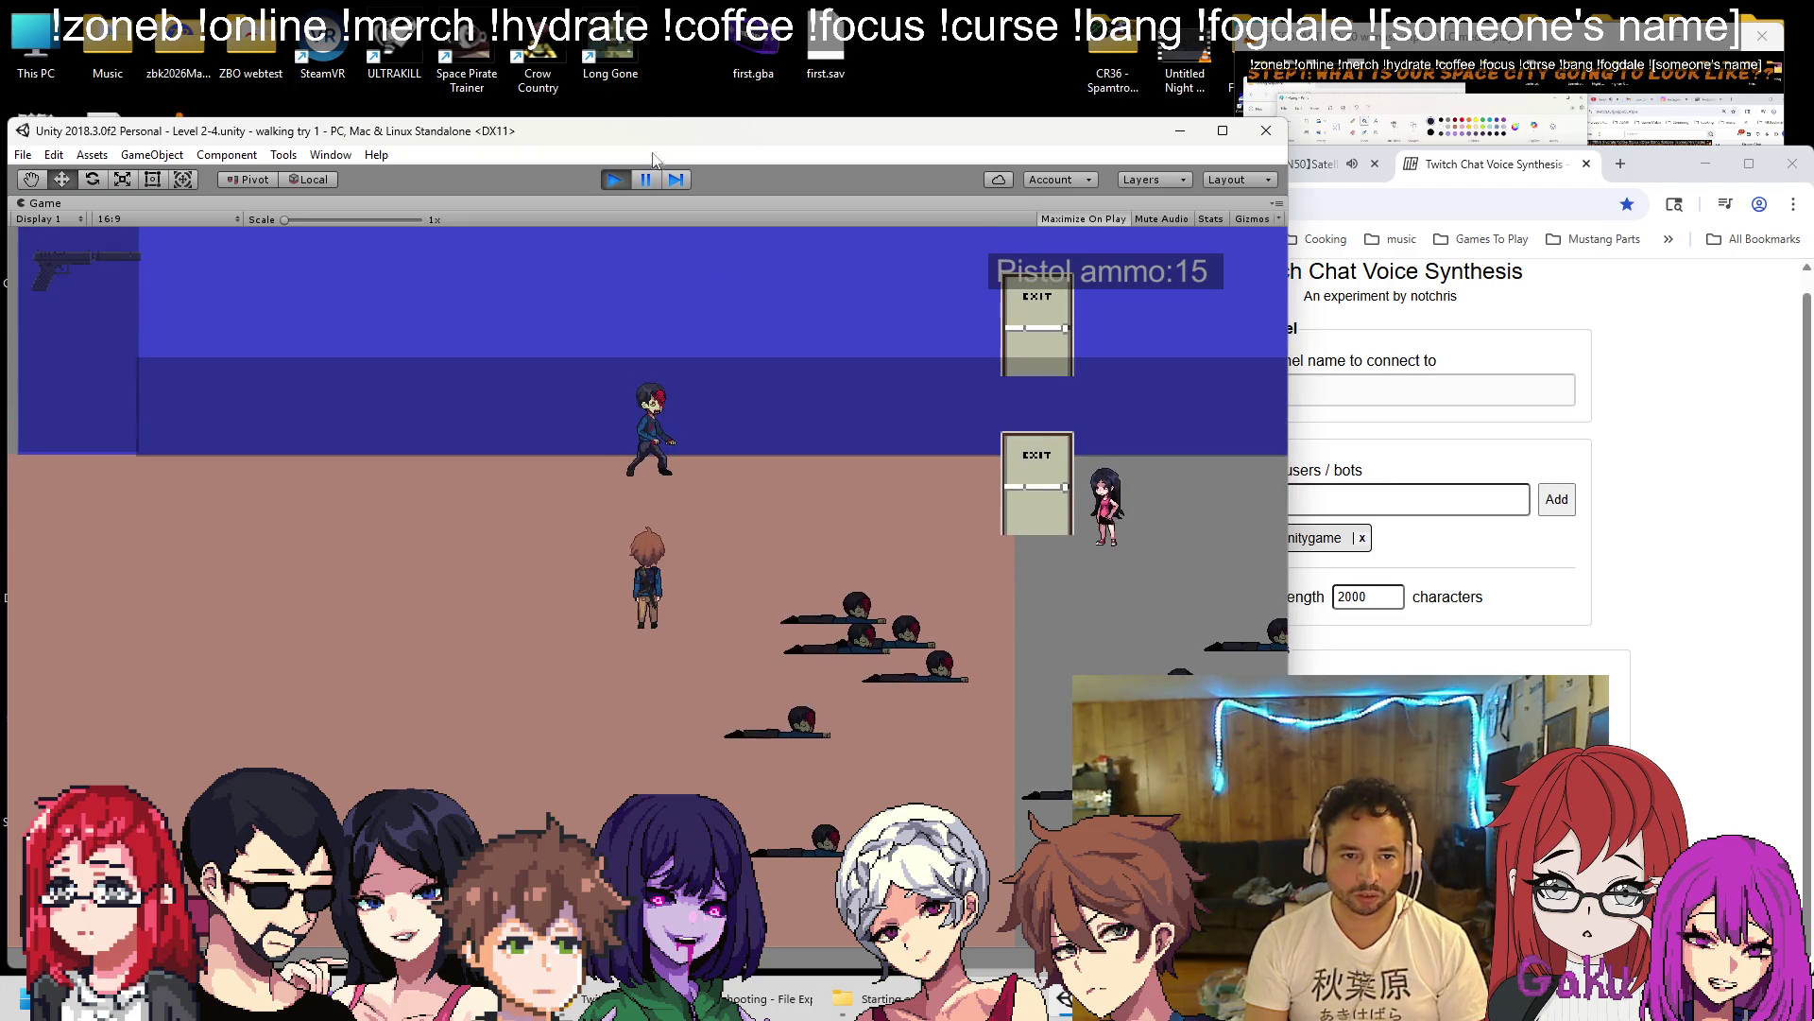
left_click(648, 180)
scroll(397, 344, "up", 5)
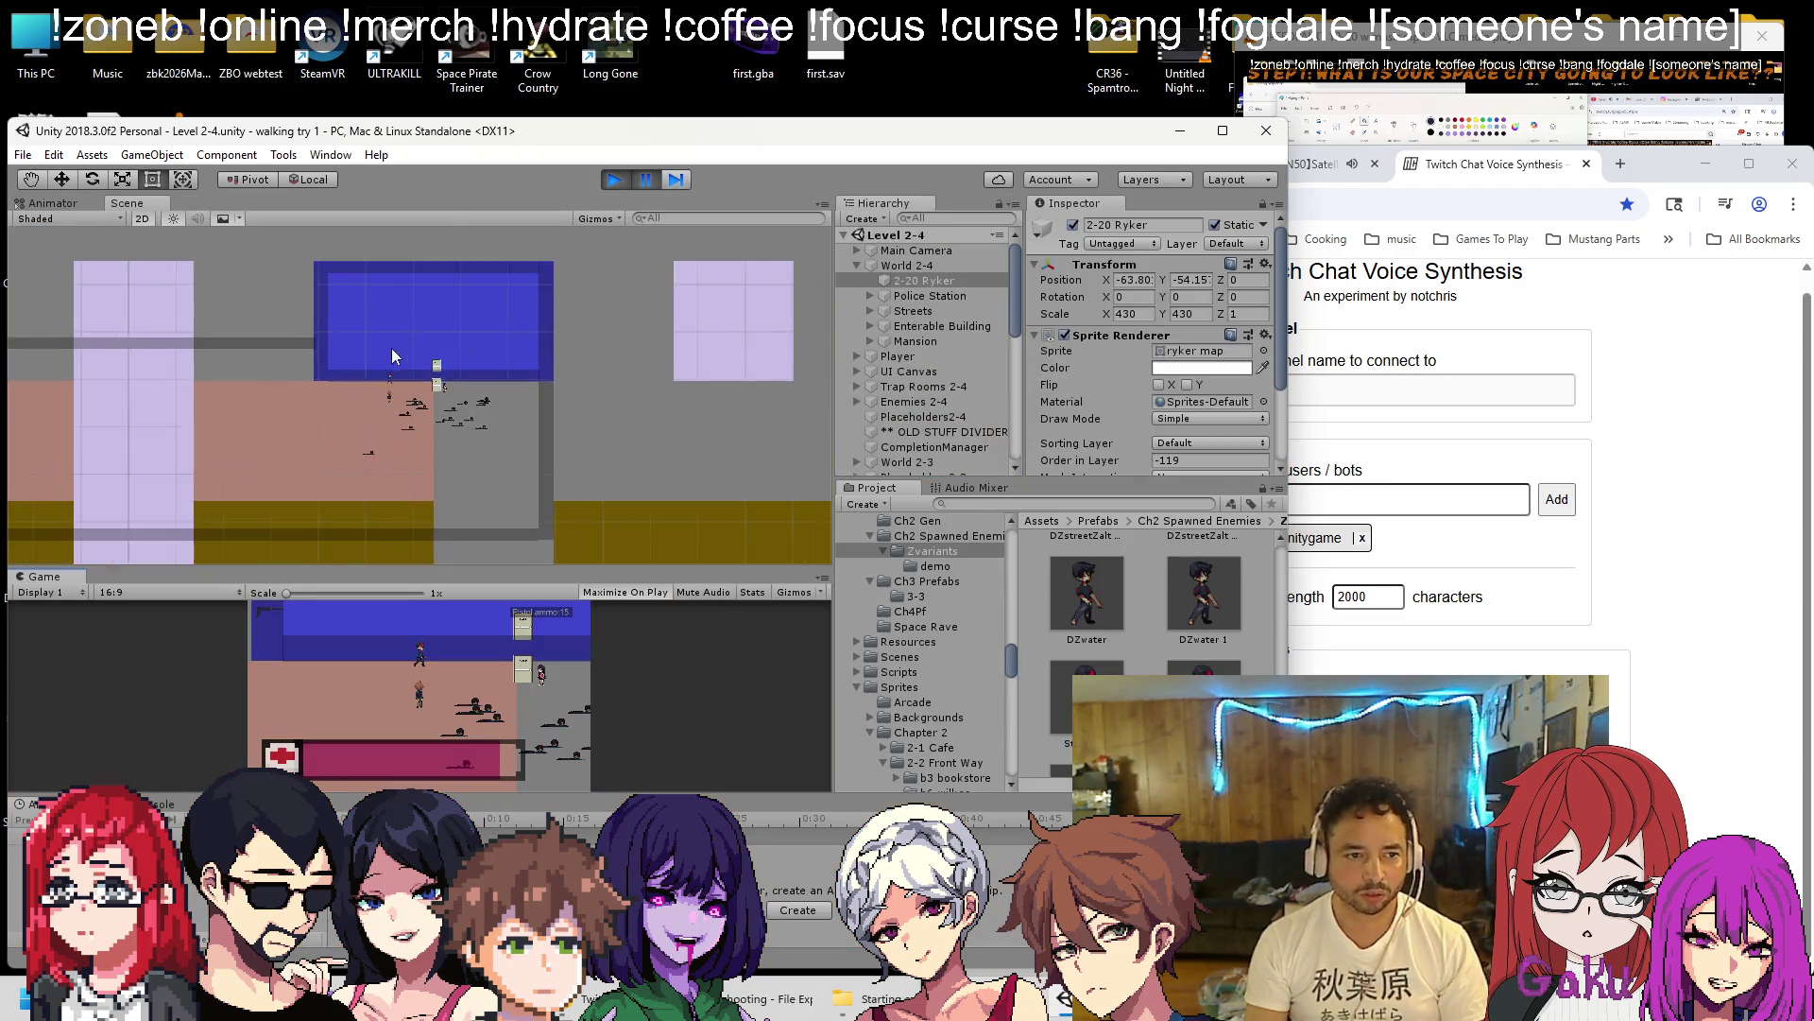
left_click(398, 394)
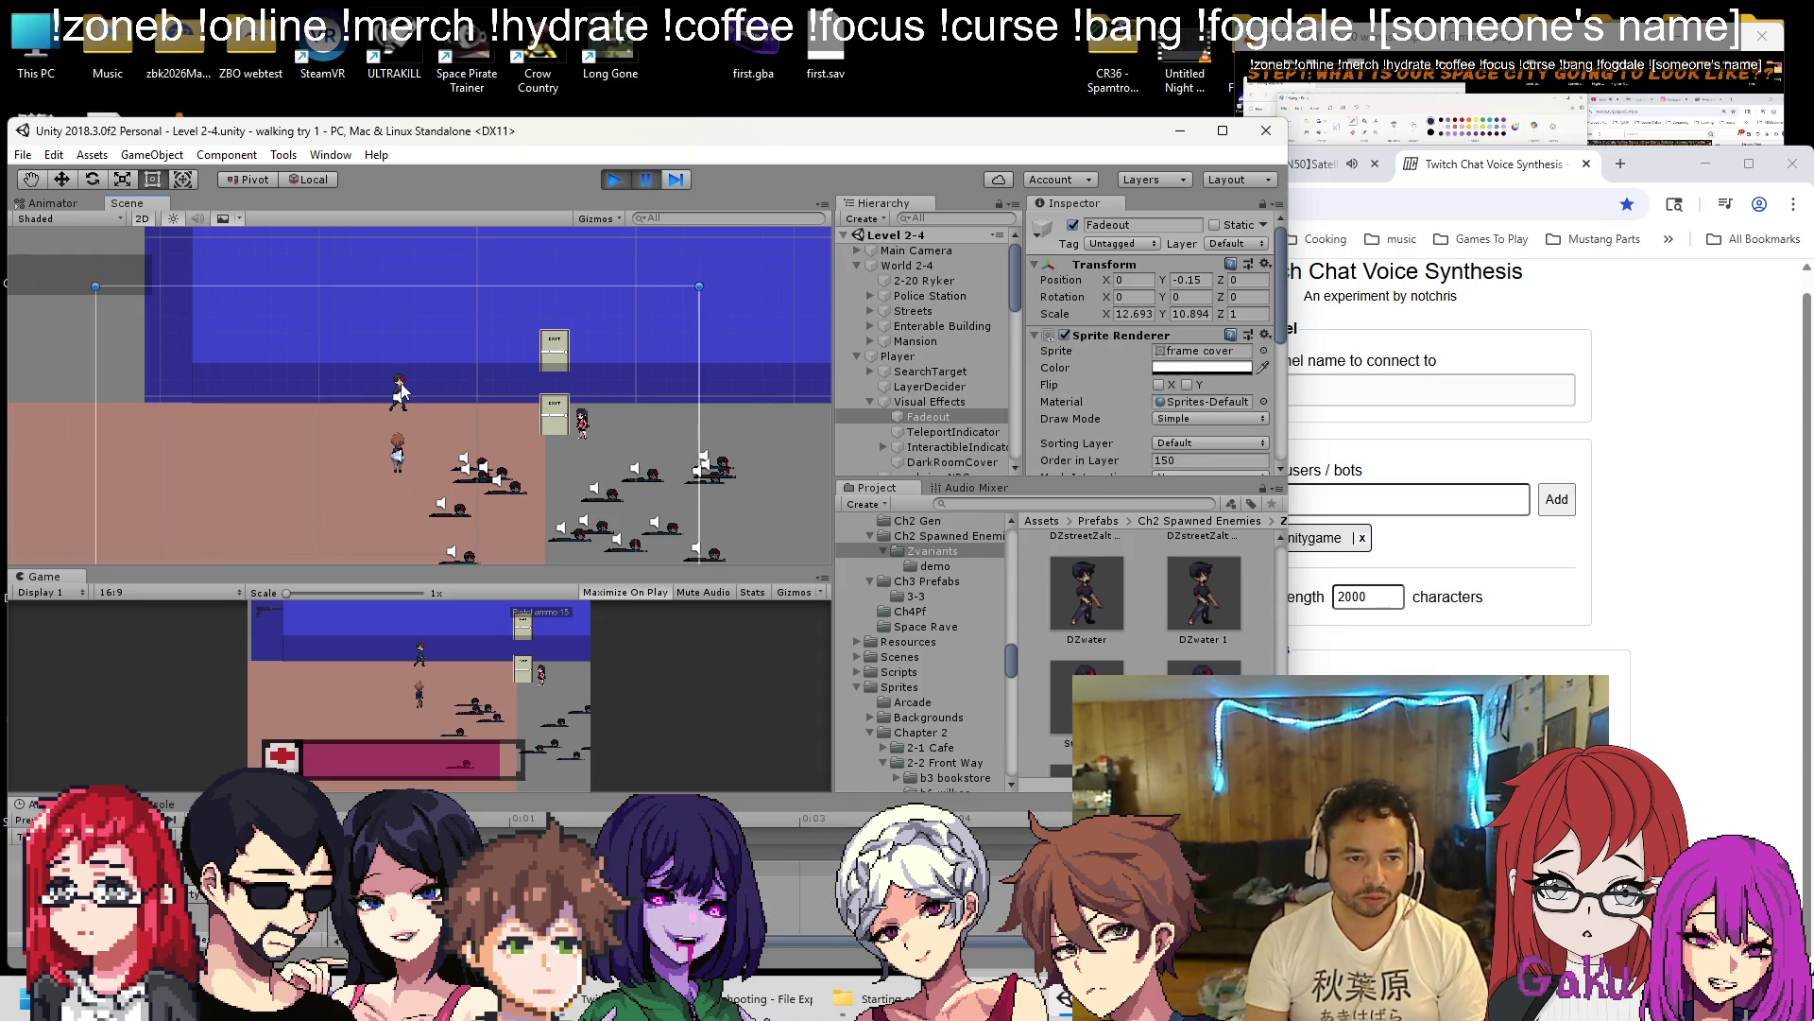
left_click(915, 408)
scroll(1096, 346, "down", 3)
scroll(1096, 344, "down", 3)
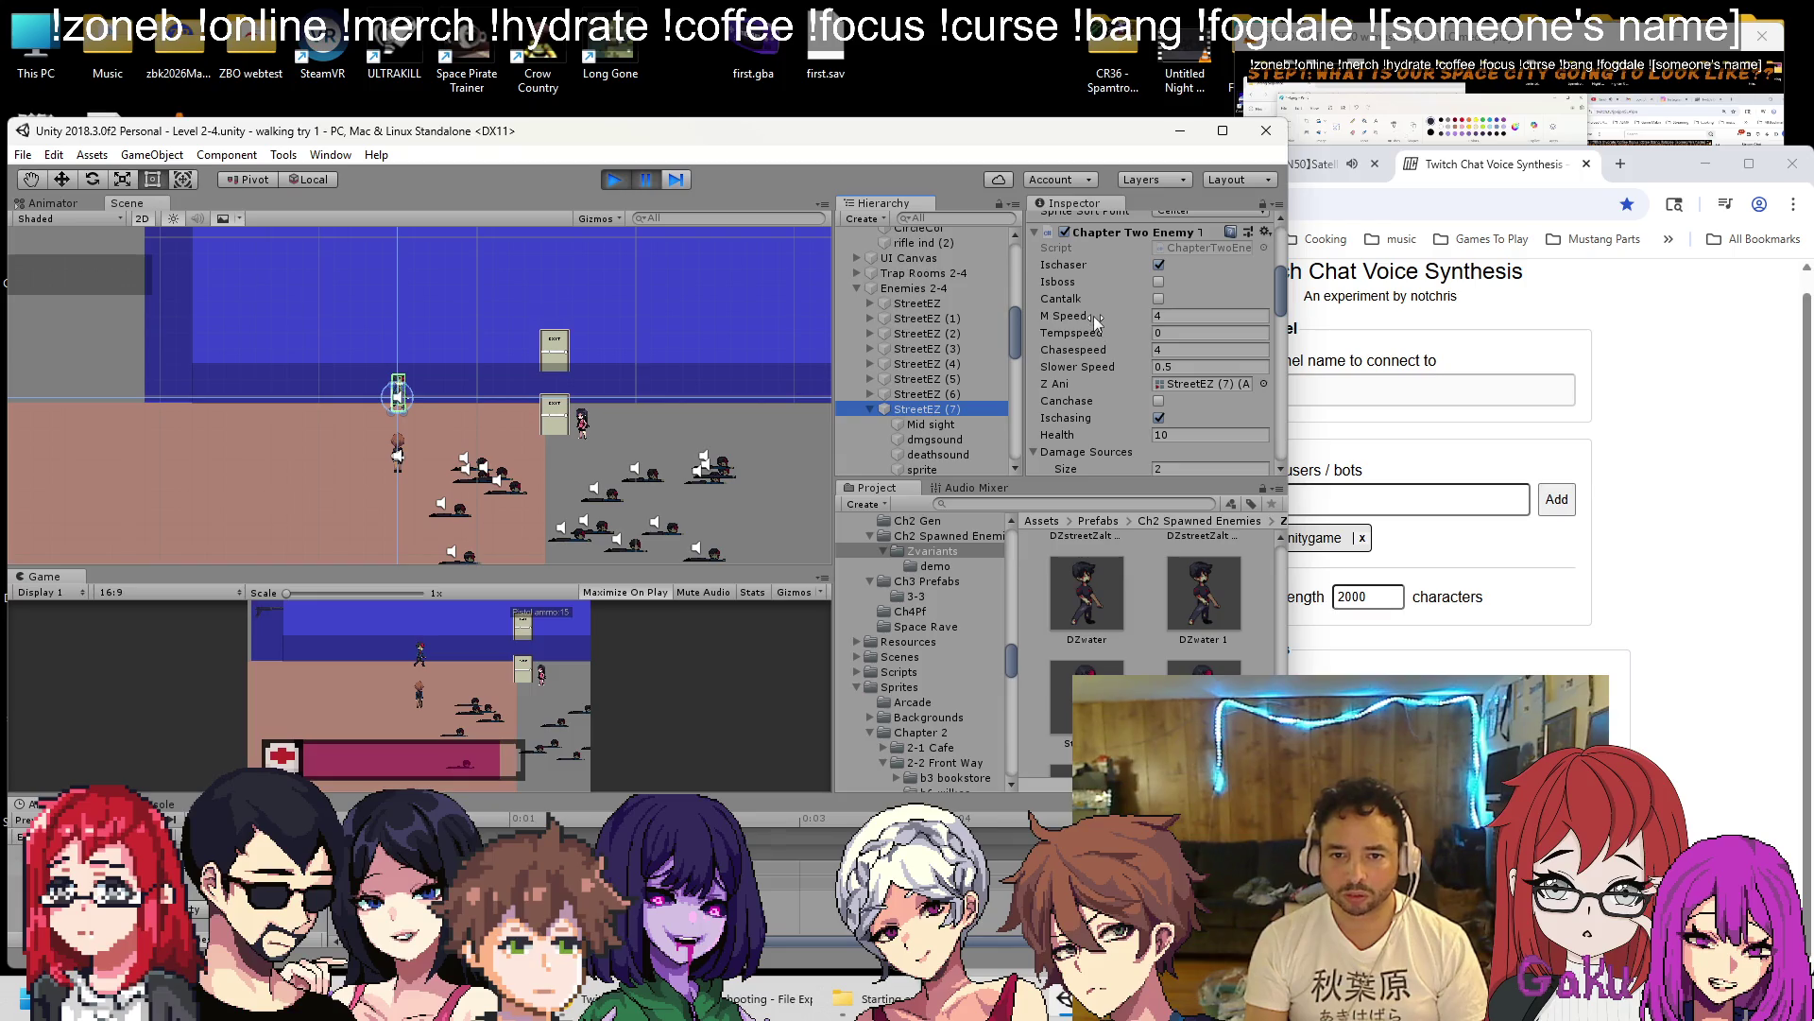
left_click(650, 180)
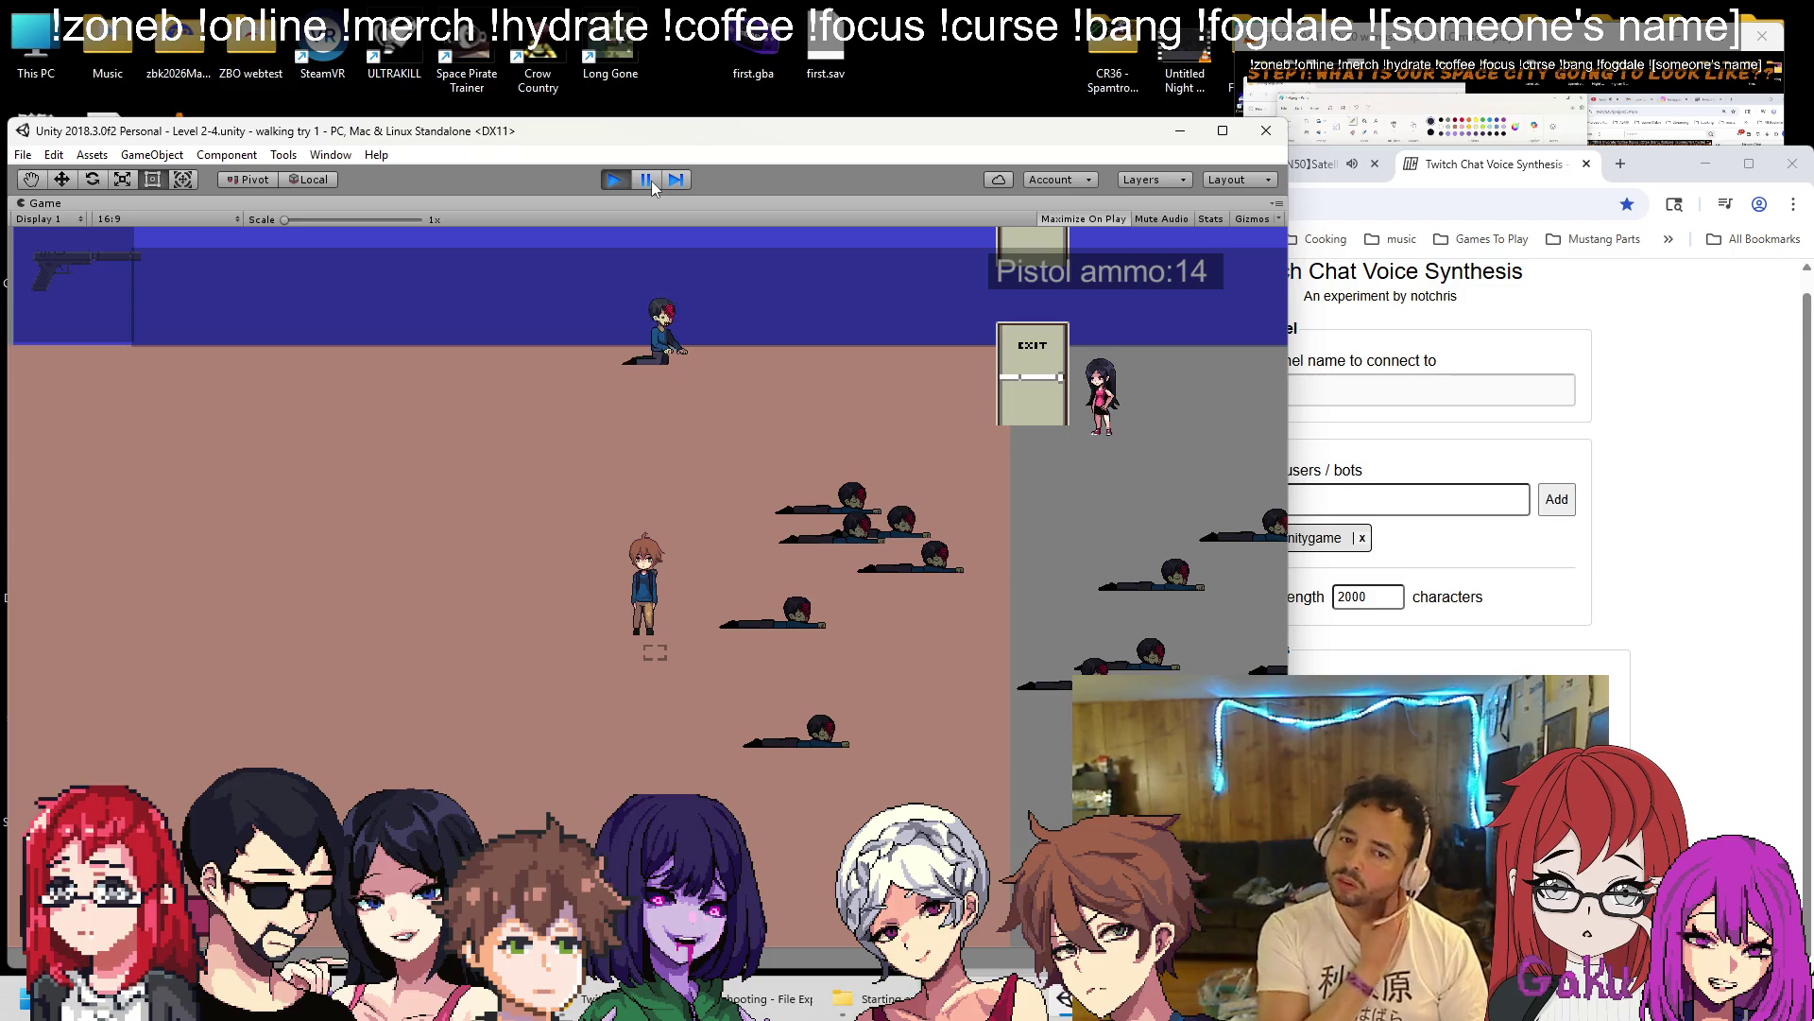
left_click(616, 180)
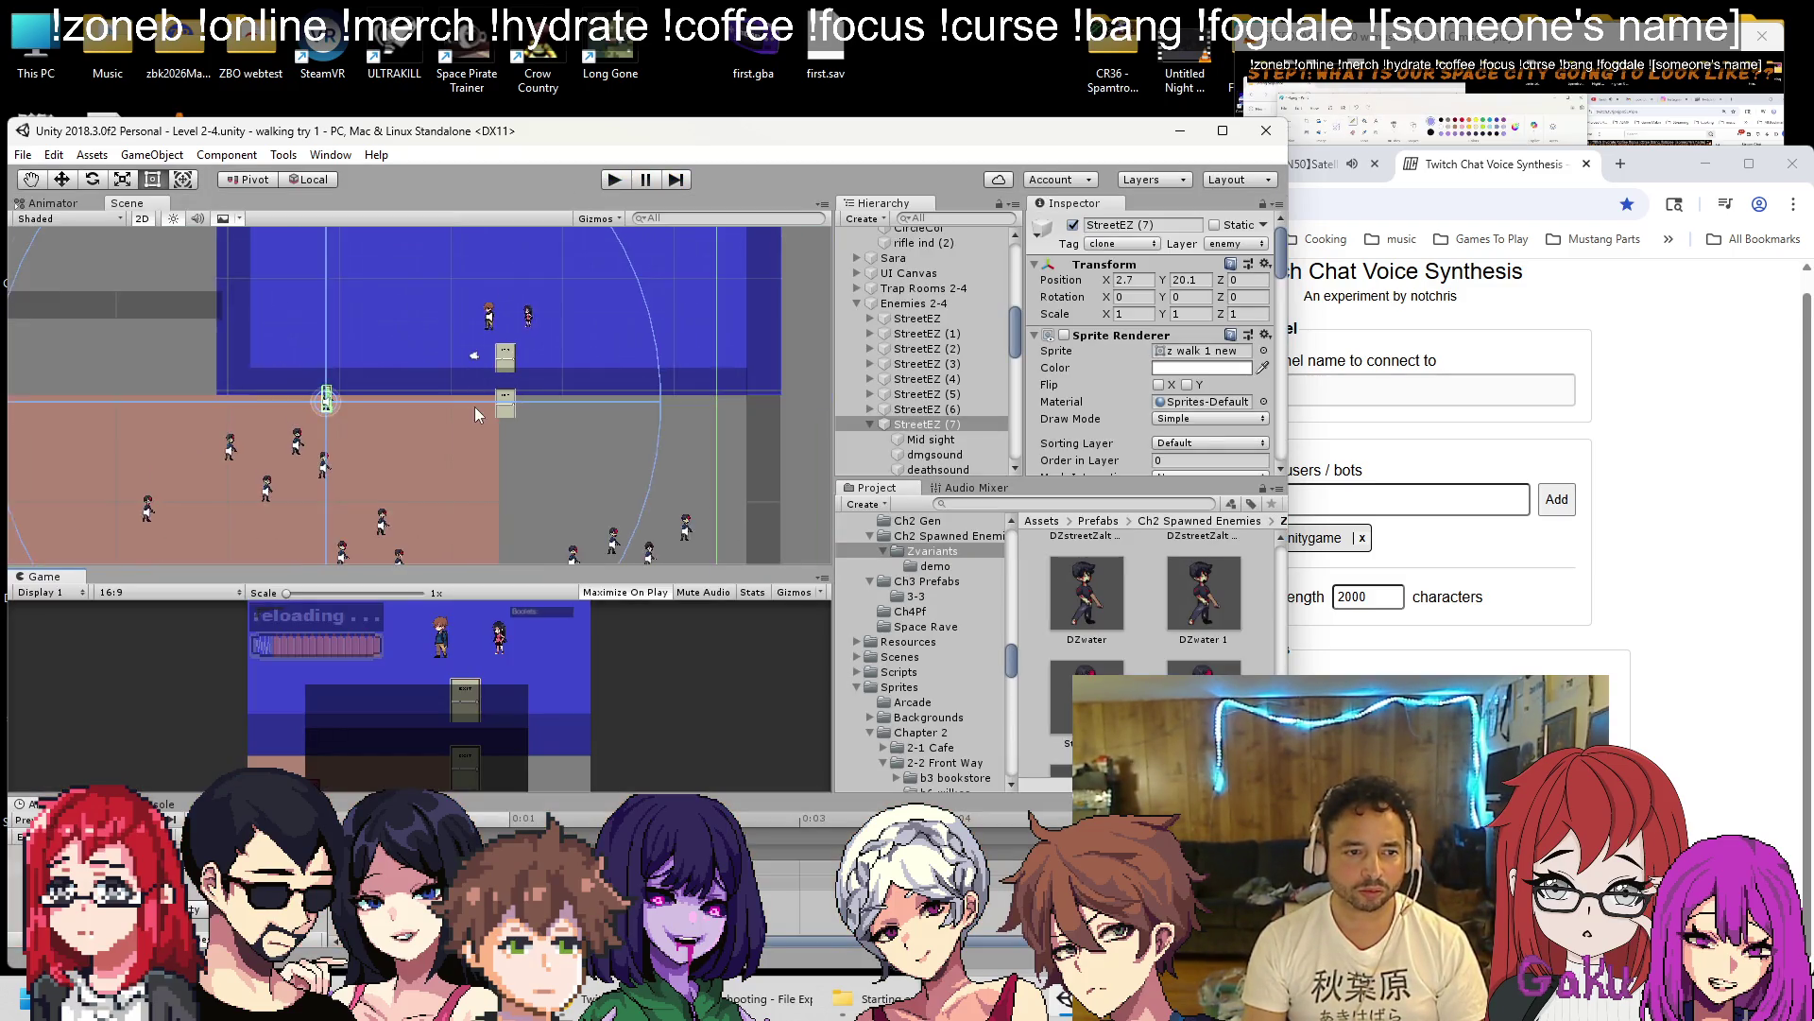
left_click_drag(475, 407, 441, 357)
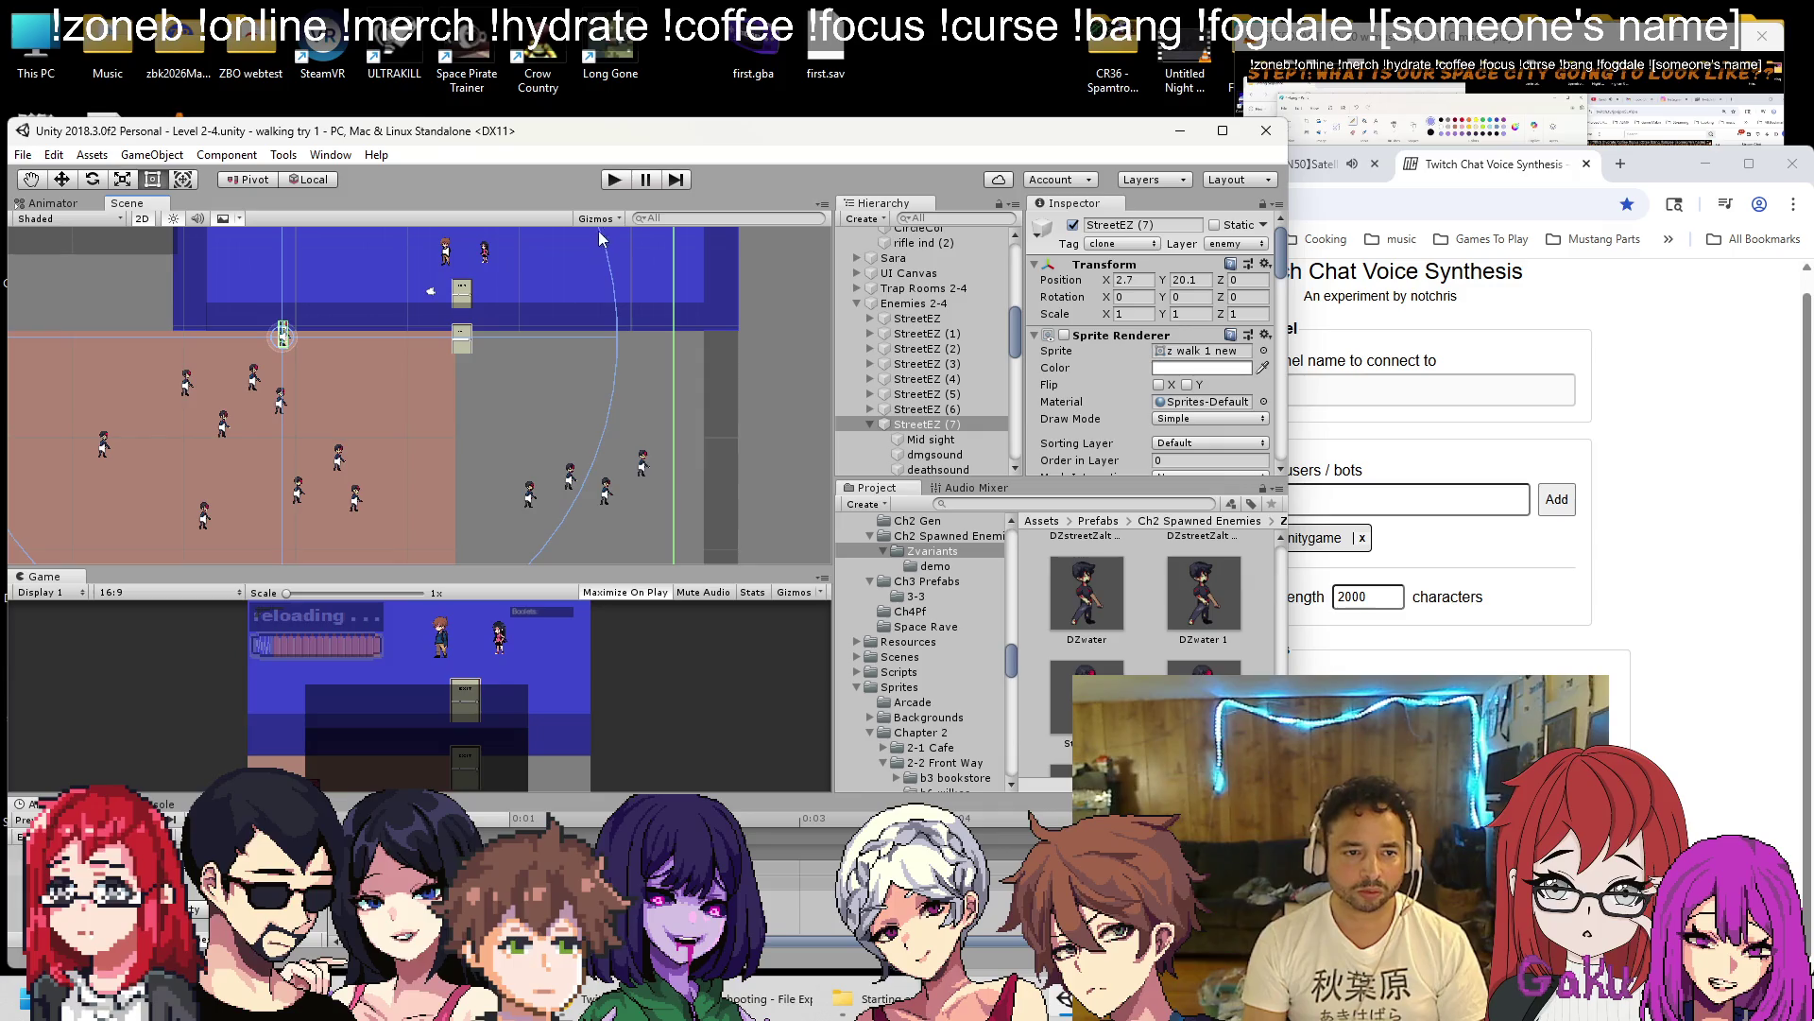
Run and stop Play mode again, then select and frame the StreetEZ enemy.
left_click(614, 180)
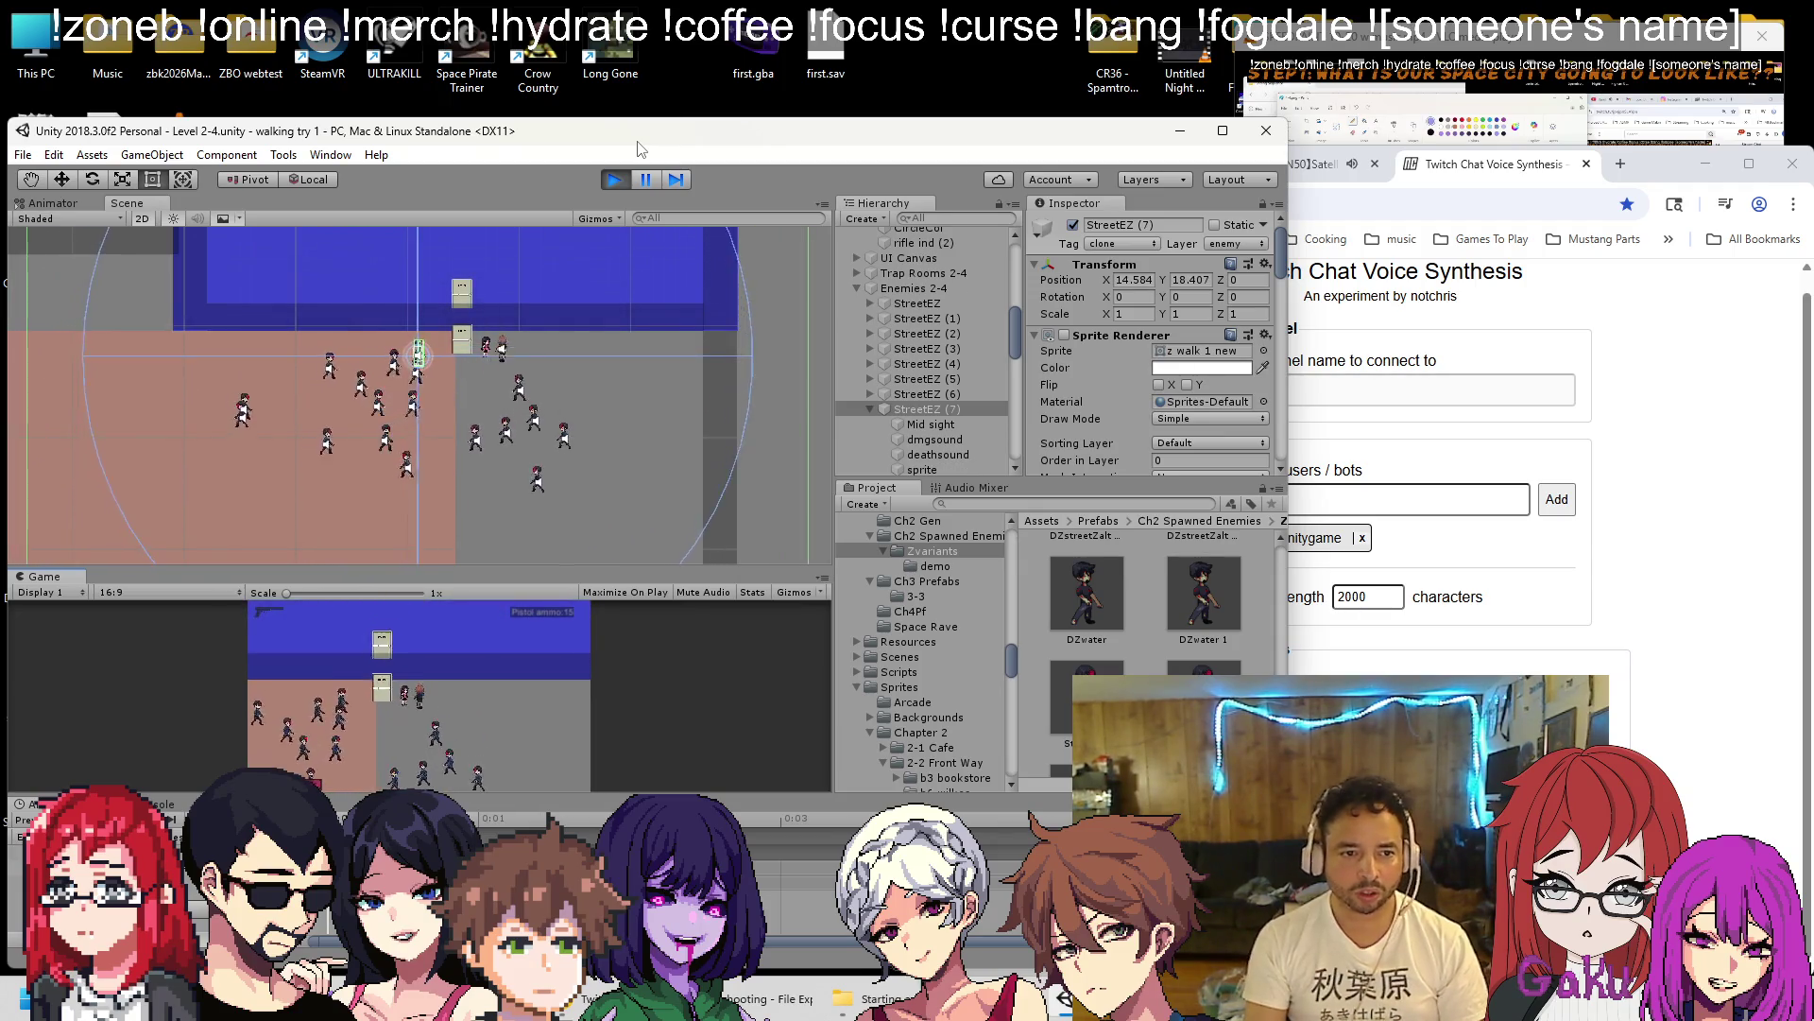
left_click(614, 185)
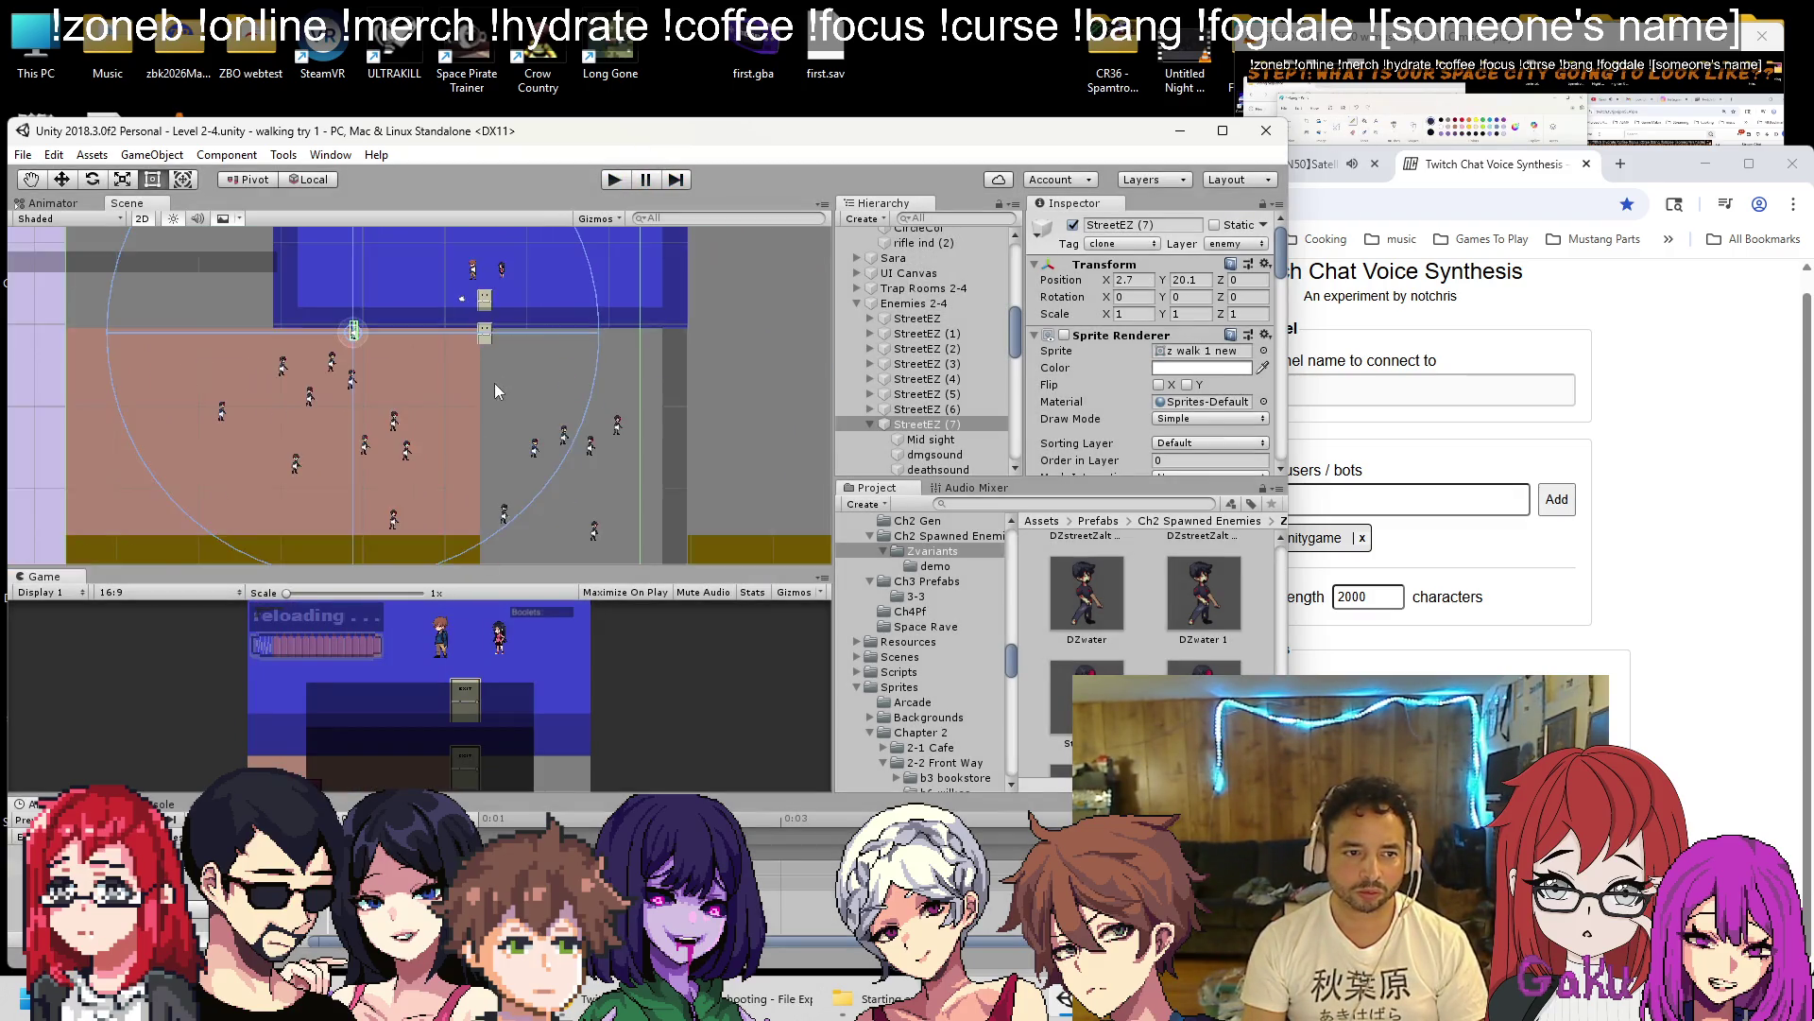
scroll(531, 361, "up", 2)
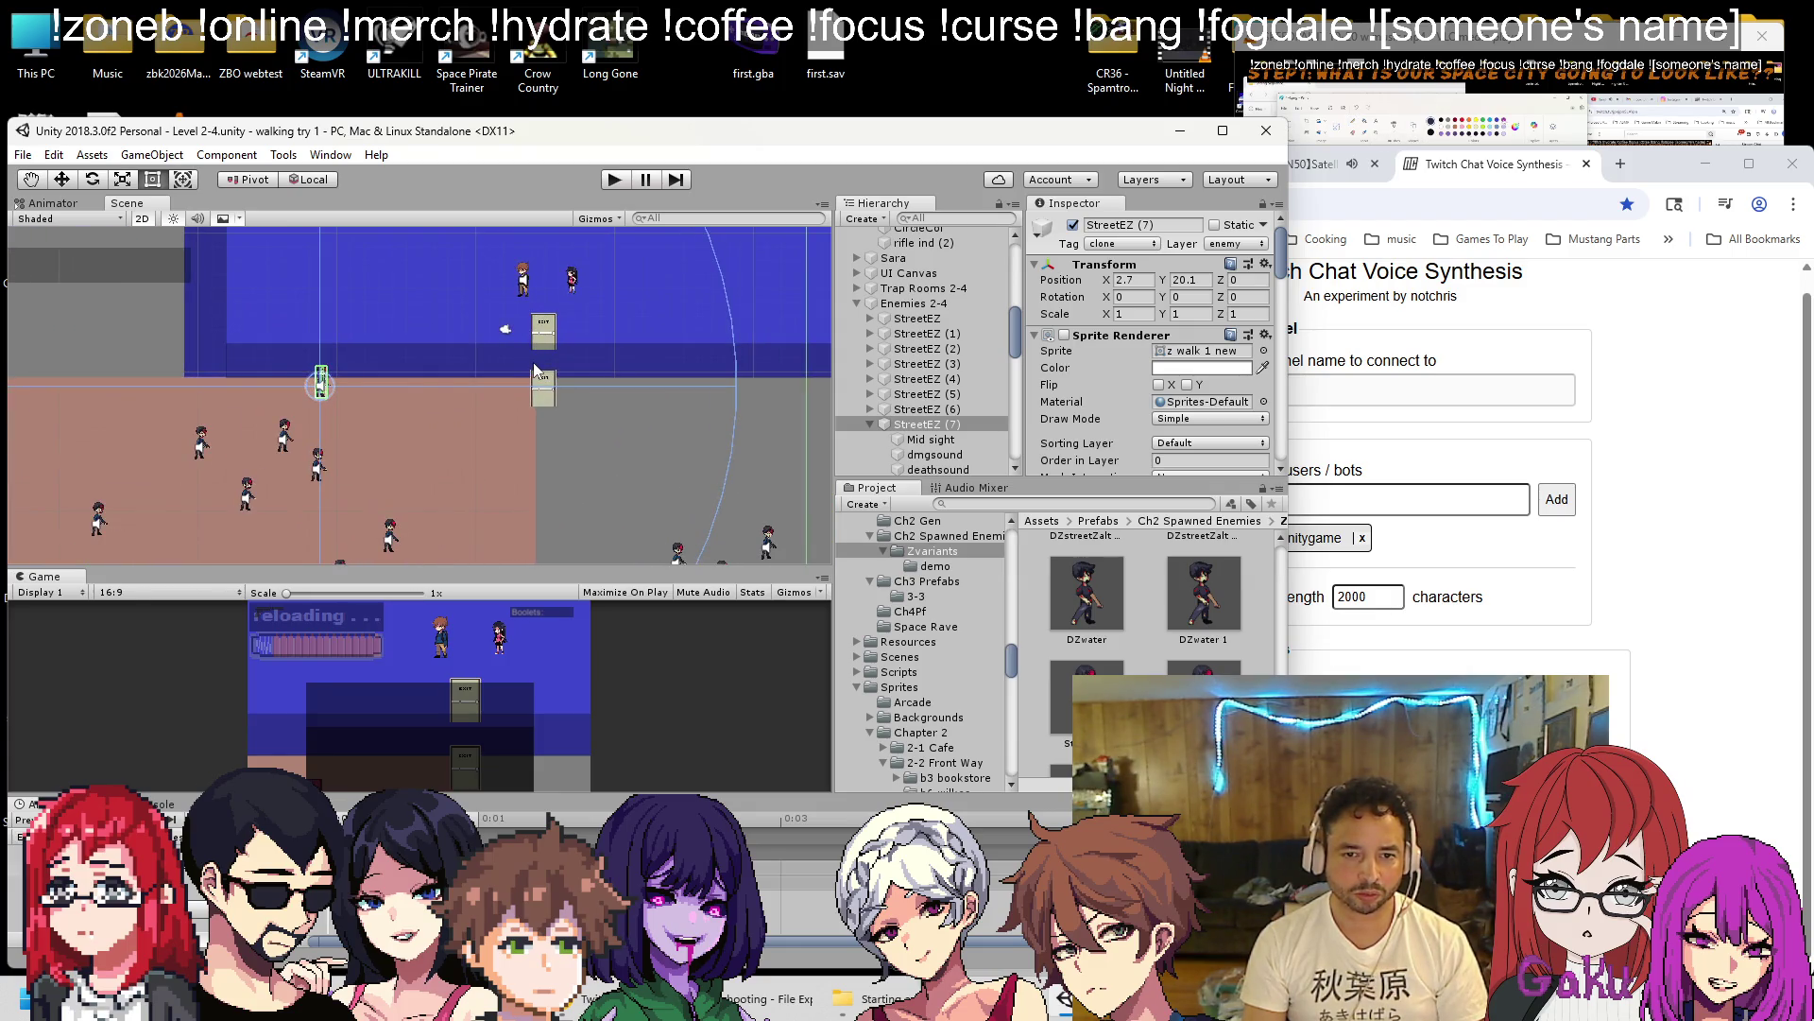
left_click(916, 319)
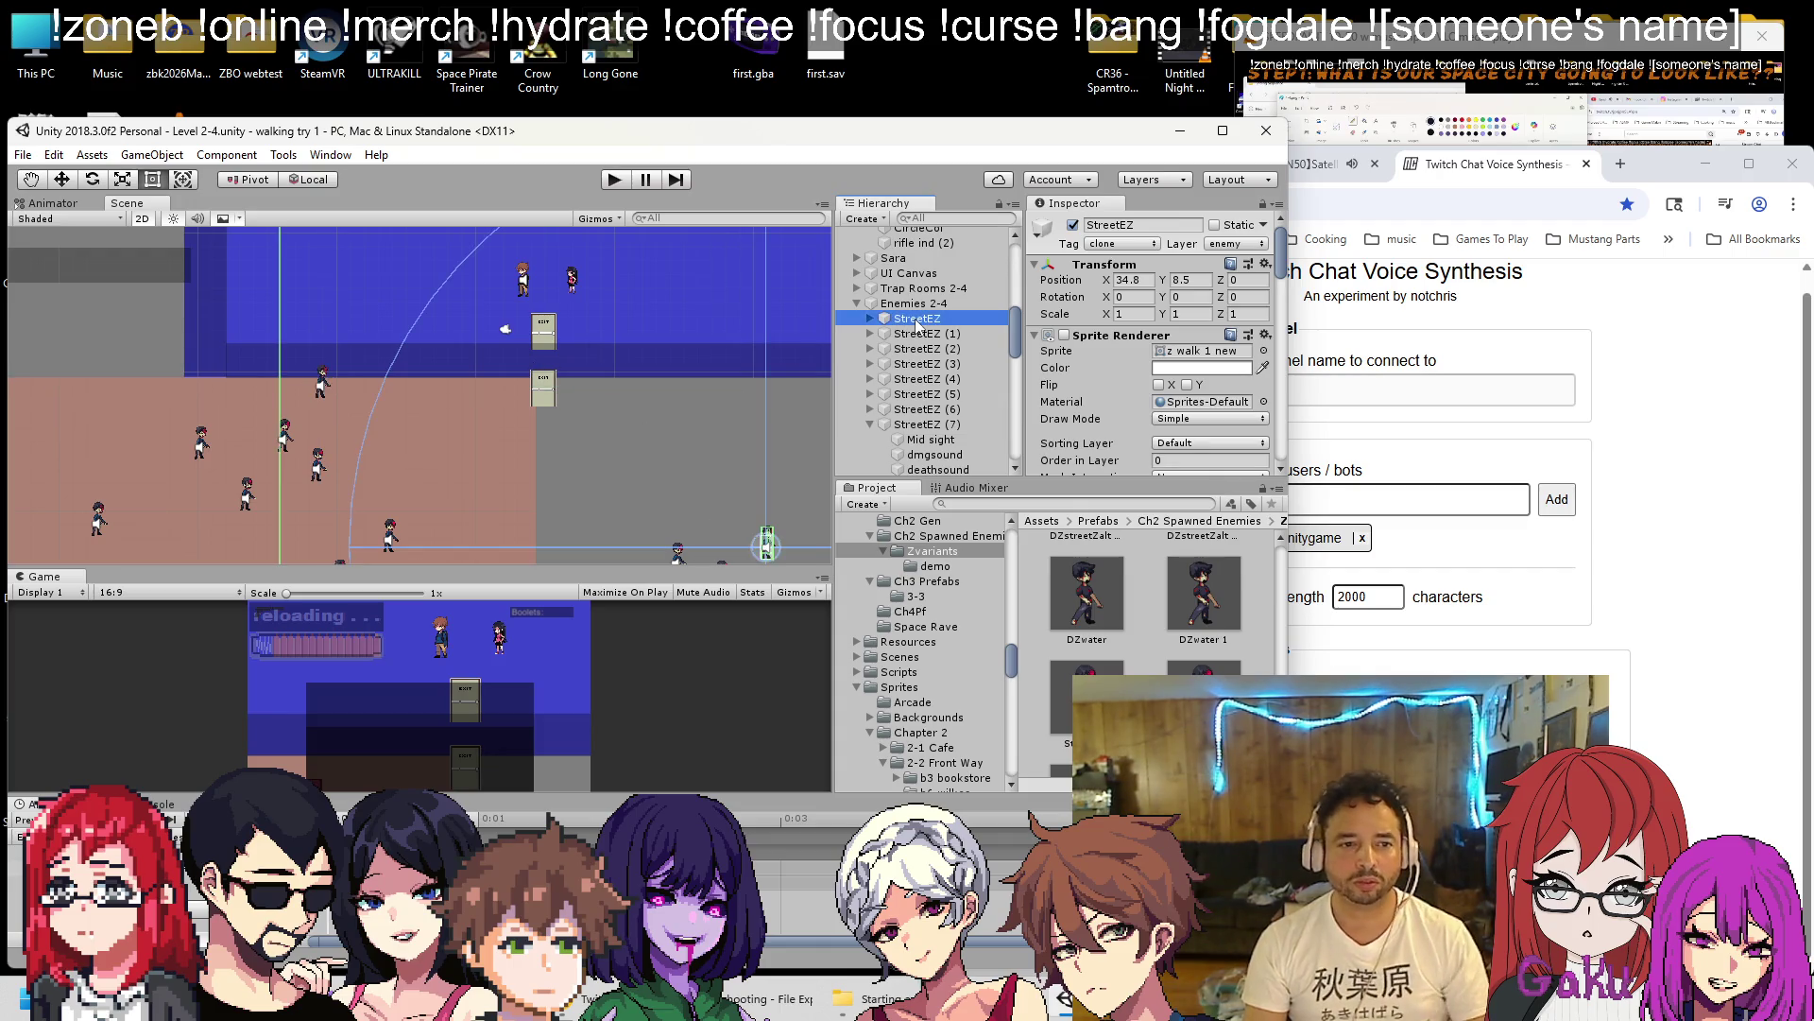
key("f")
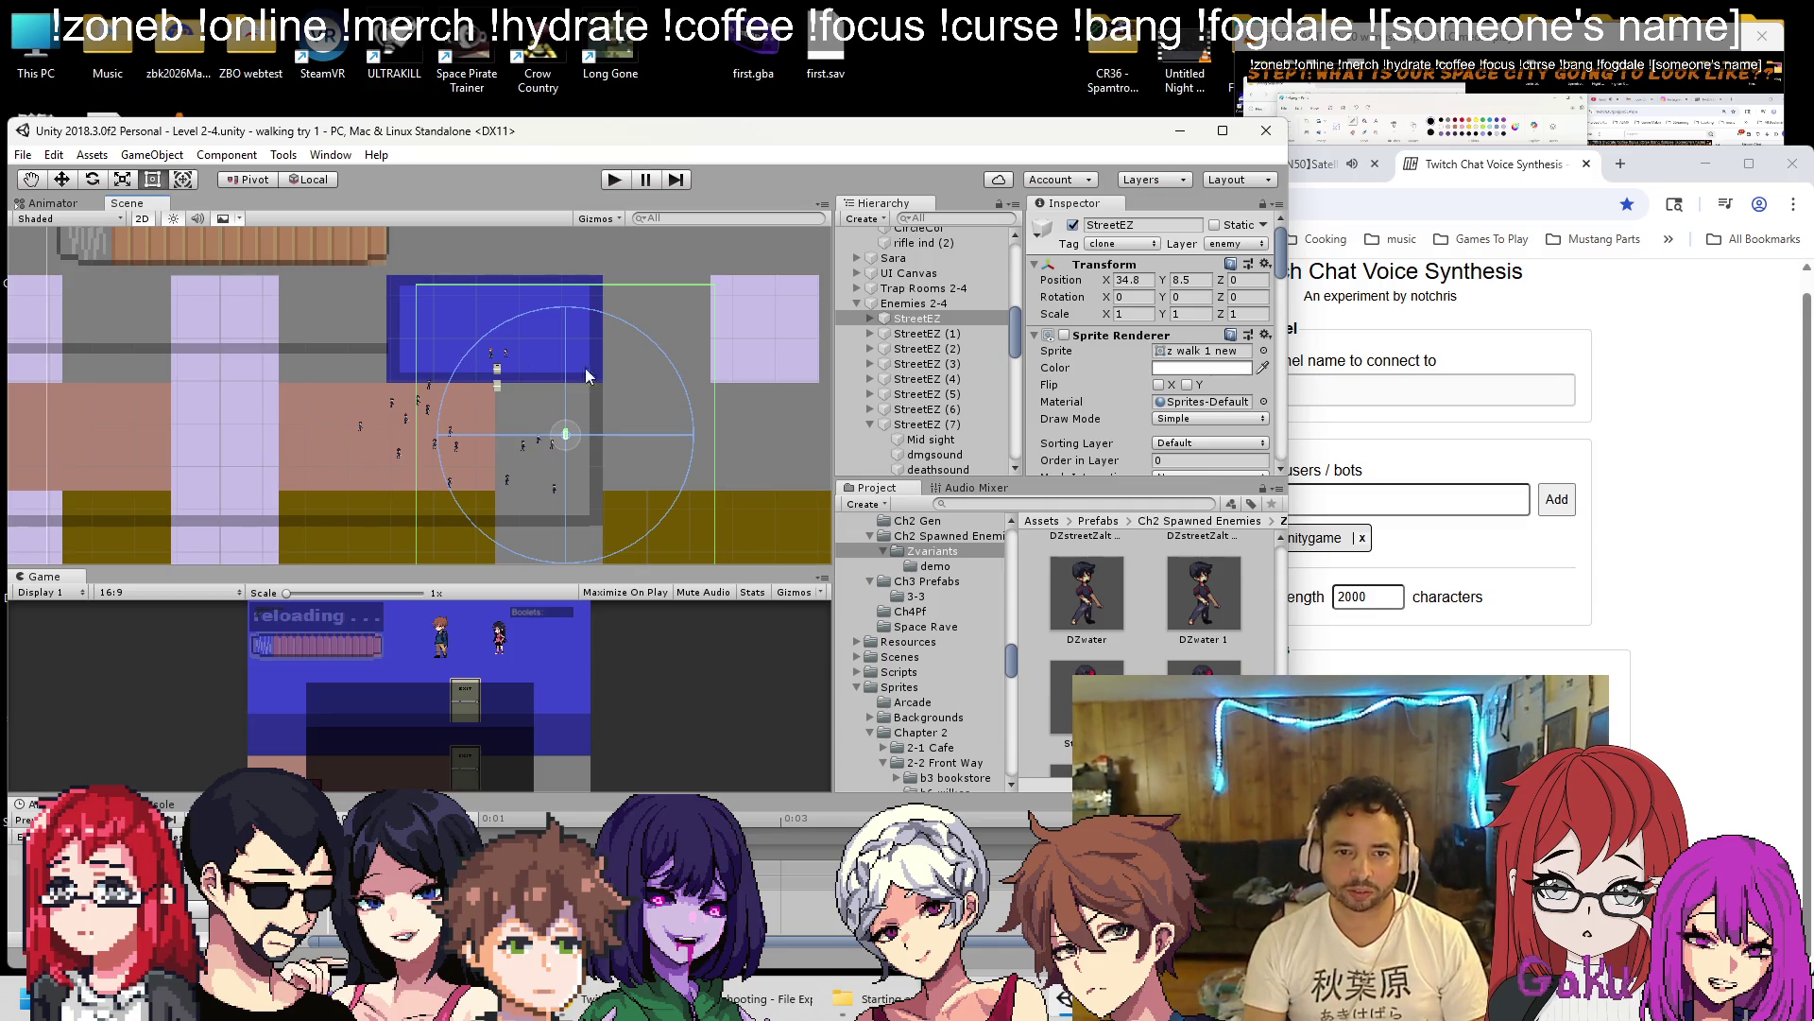
Edit StreetEZ's Mid sight collider, dragging its top edge down to the blue room's bottom.
left_click(870, 319)
left_click(897, 335)
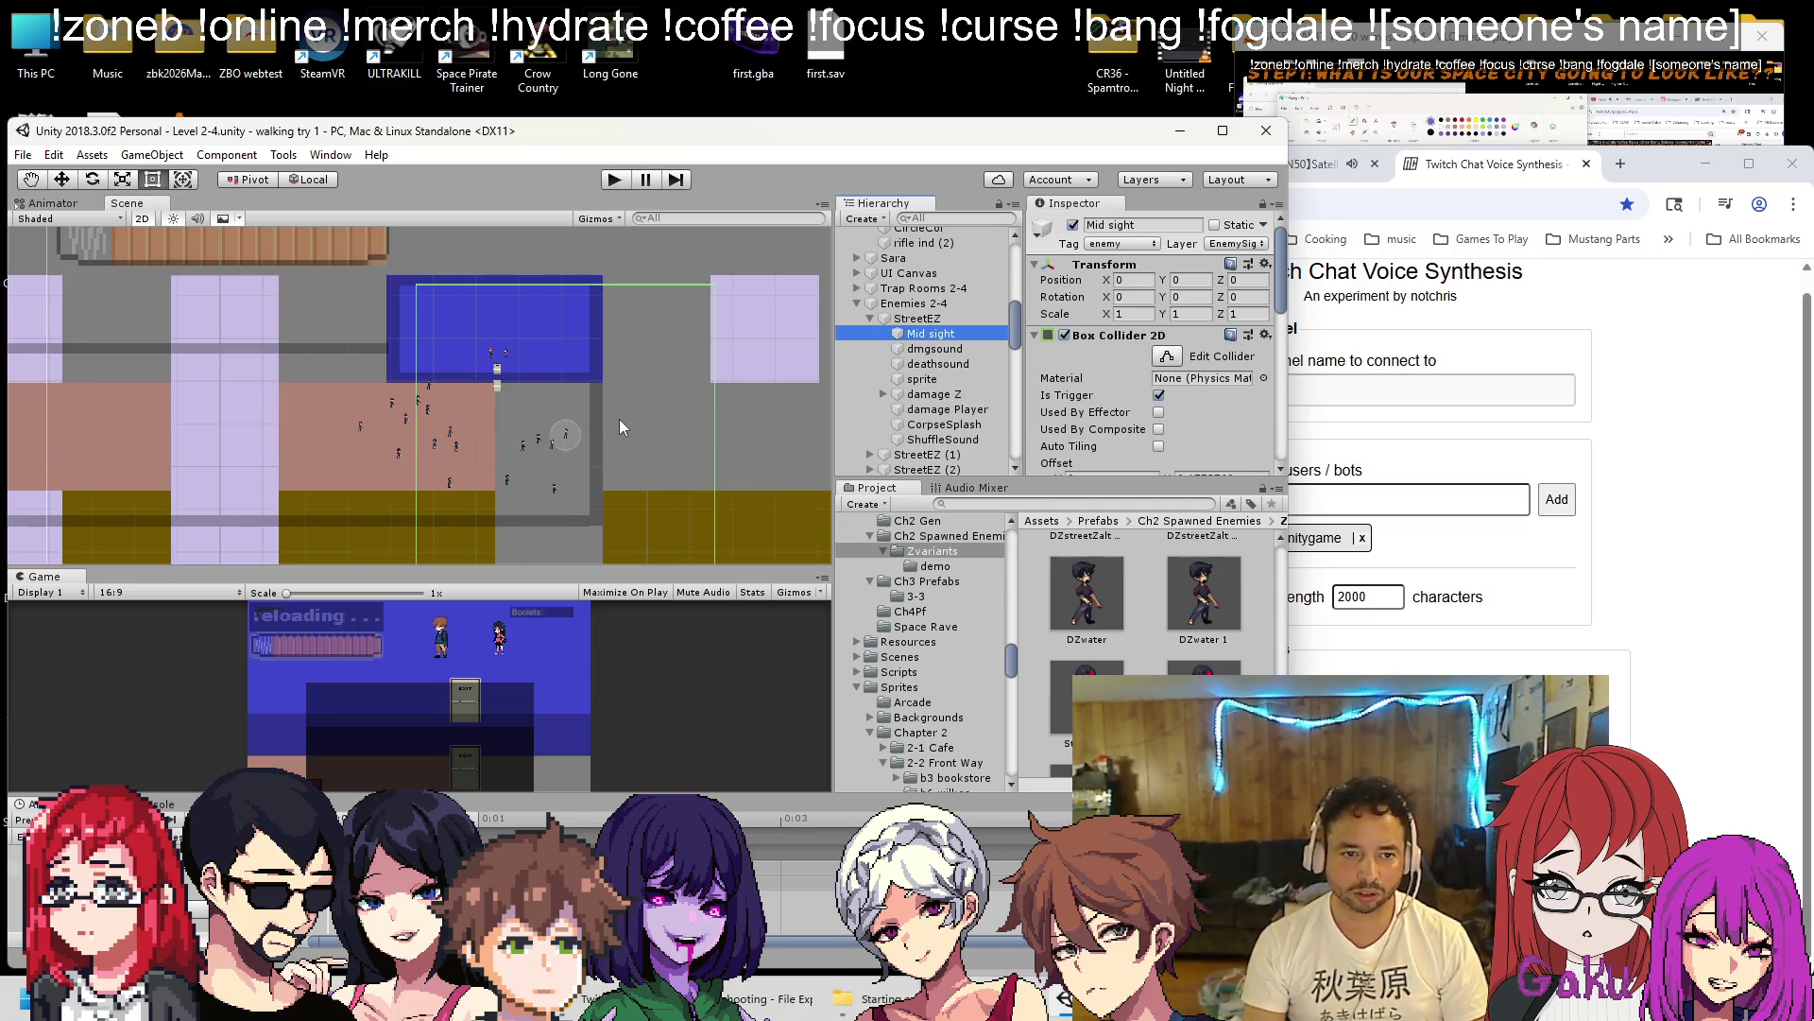
left_click(1167, 355)
key("f")
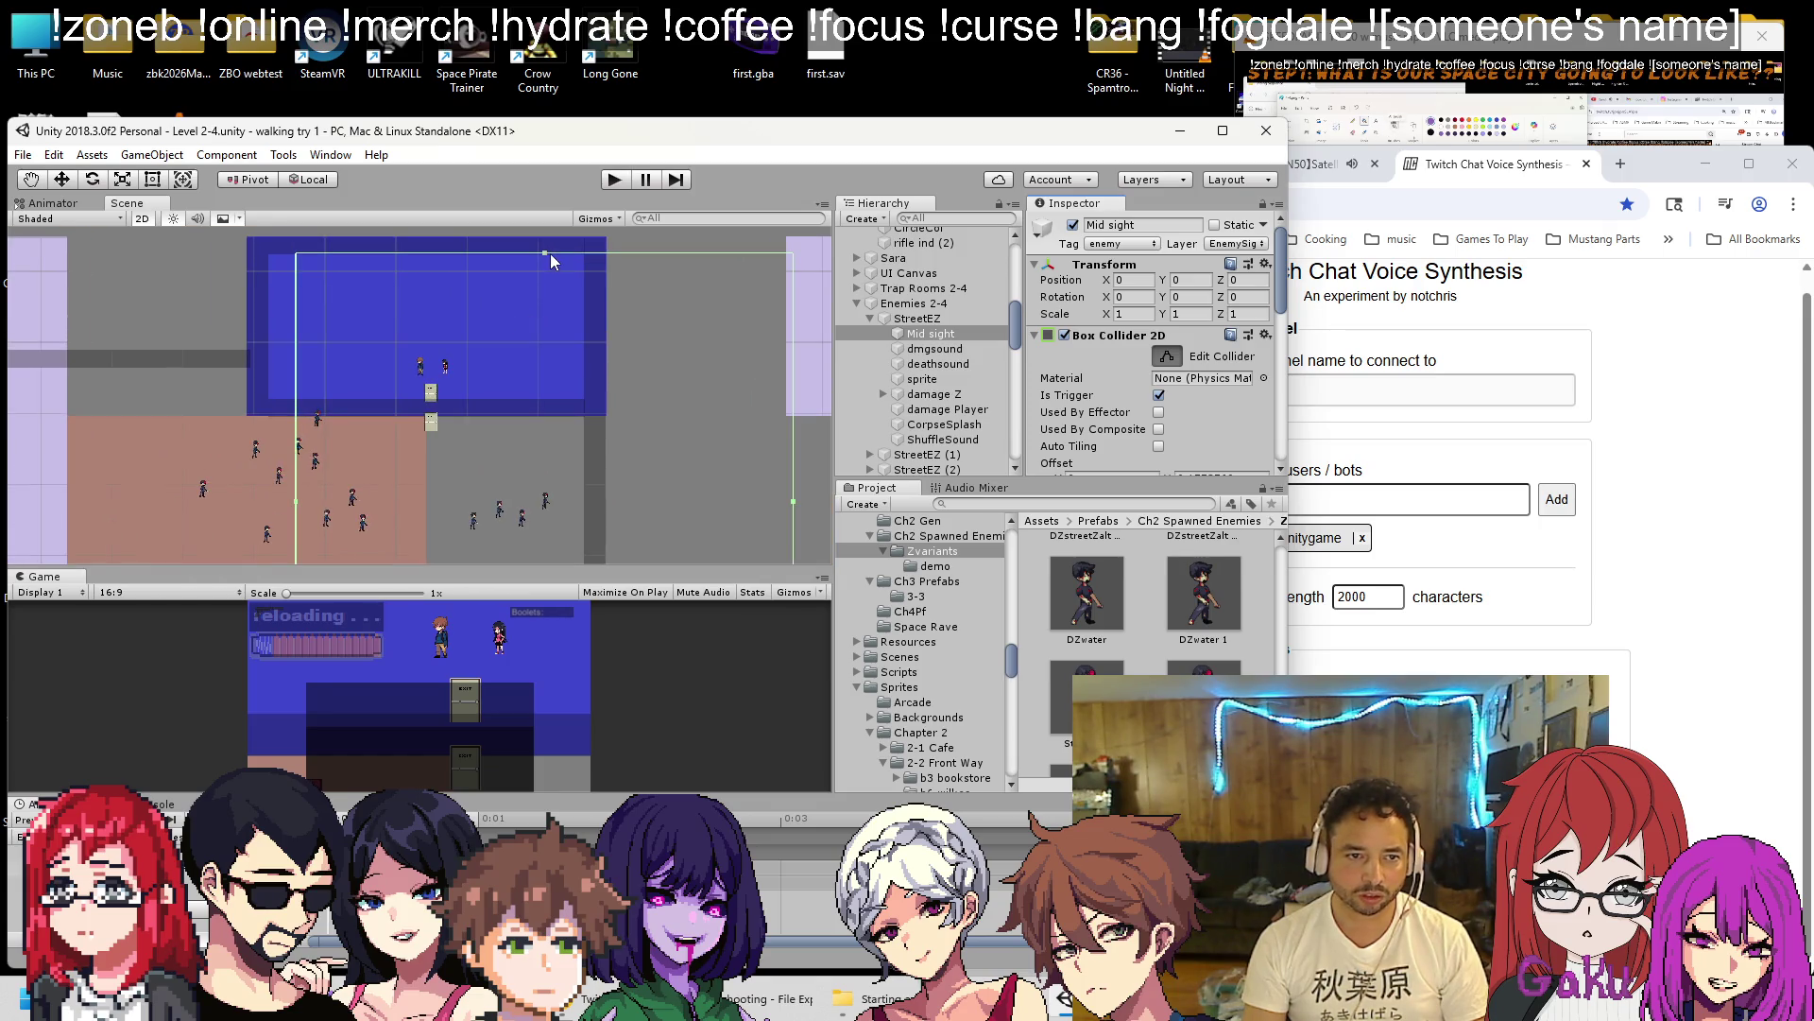
left_click_drag(547, 252, 530, 410)
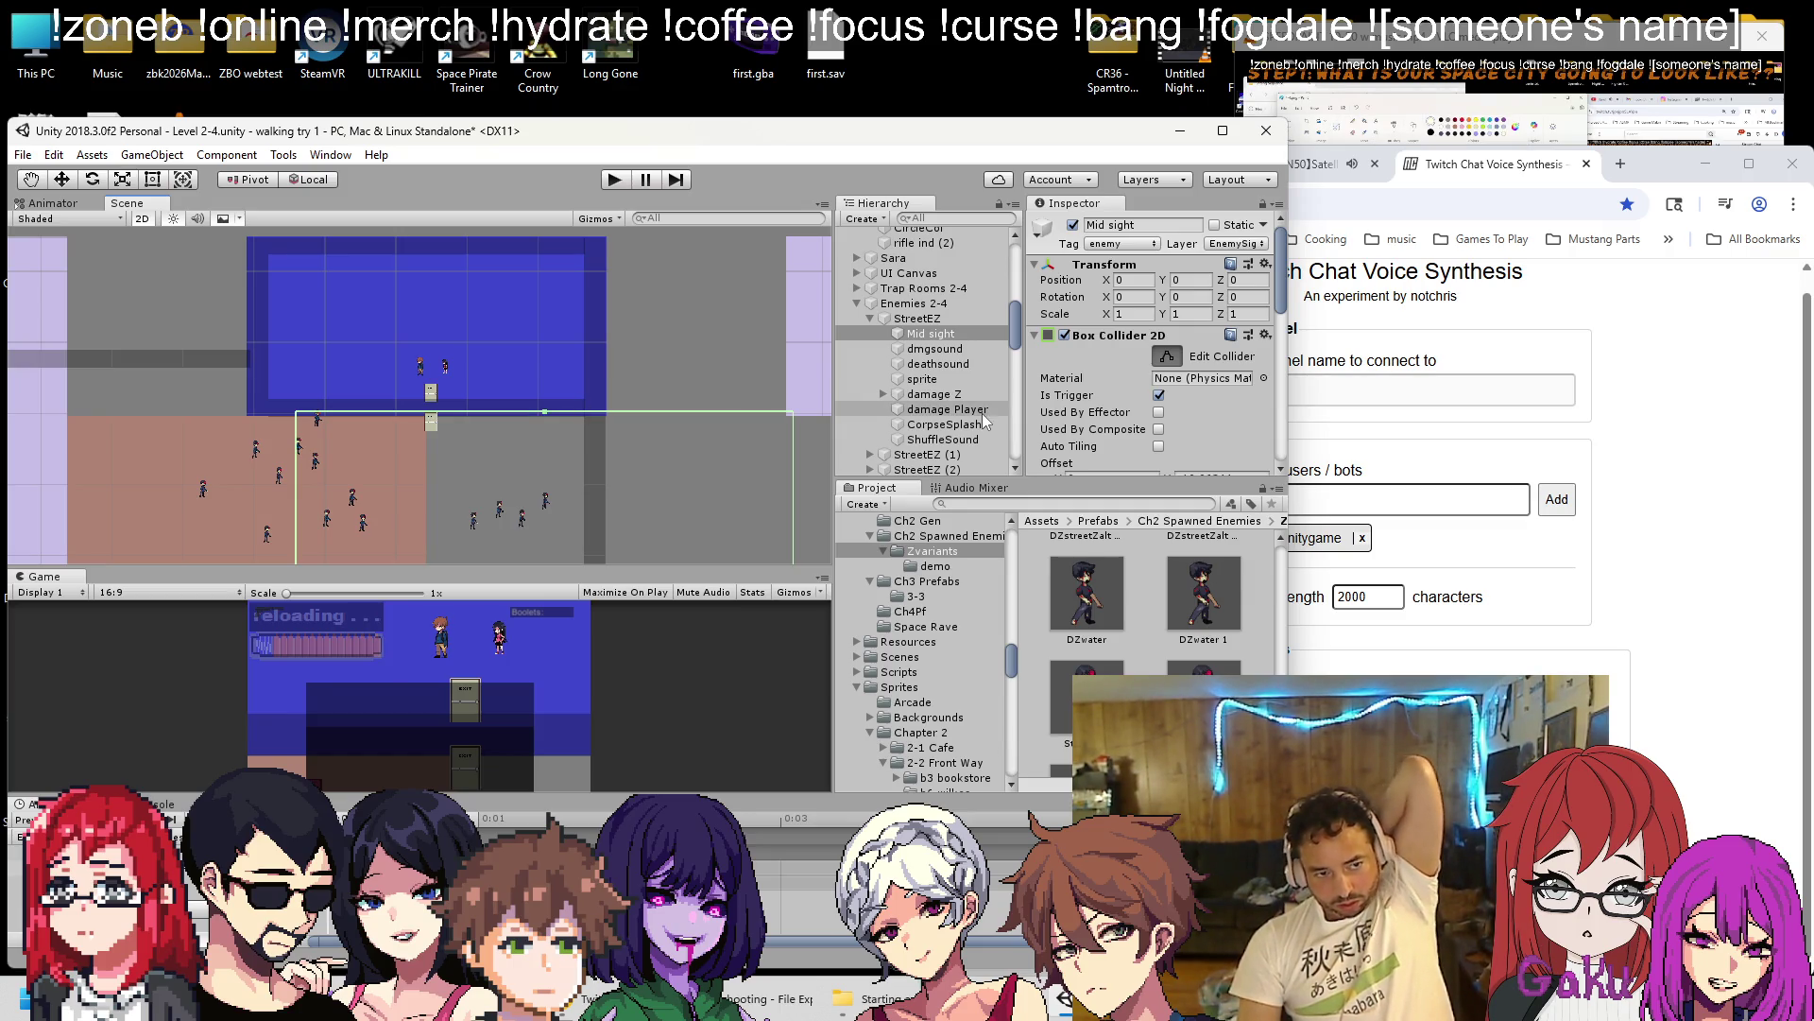
Lower the top edges of the Mid sight triggers of StreetEZ (1) and StreetEZ (2).
left_click(870, 319)
left_click(869, 334)
left_click(907, 348)
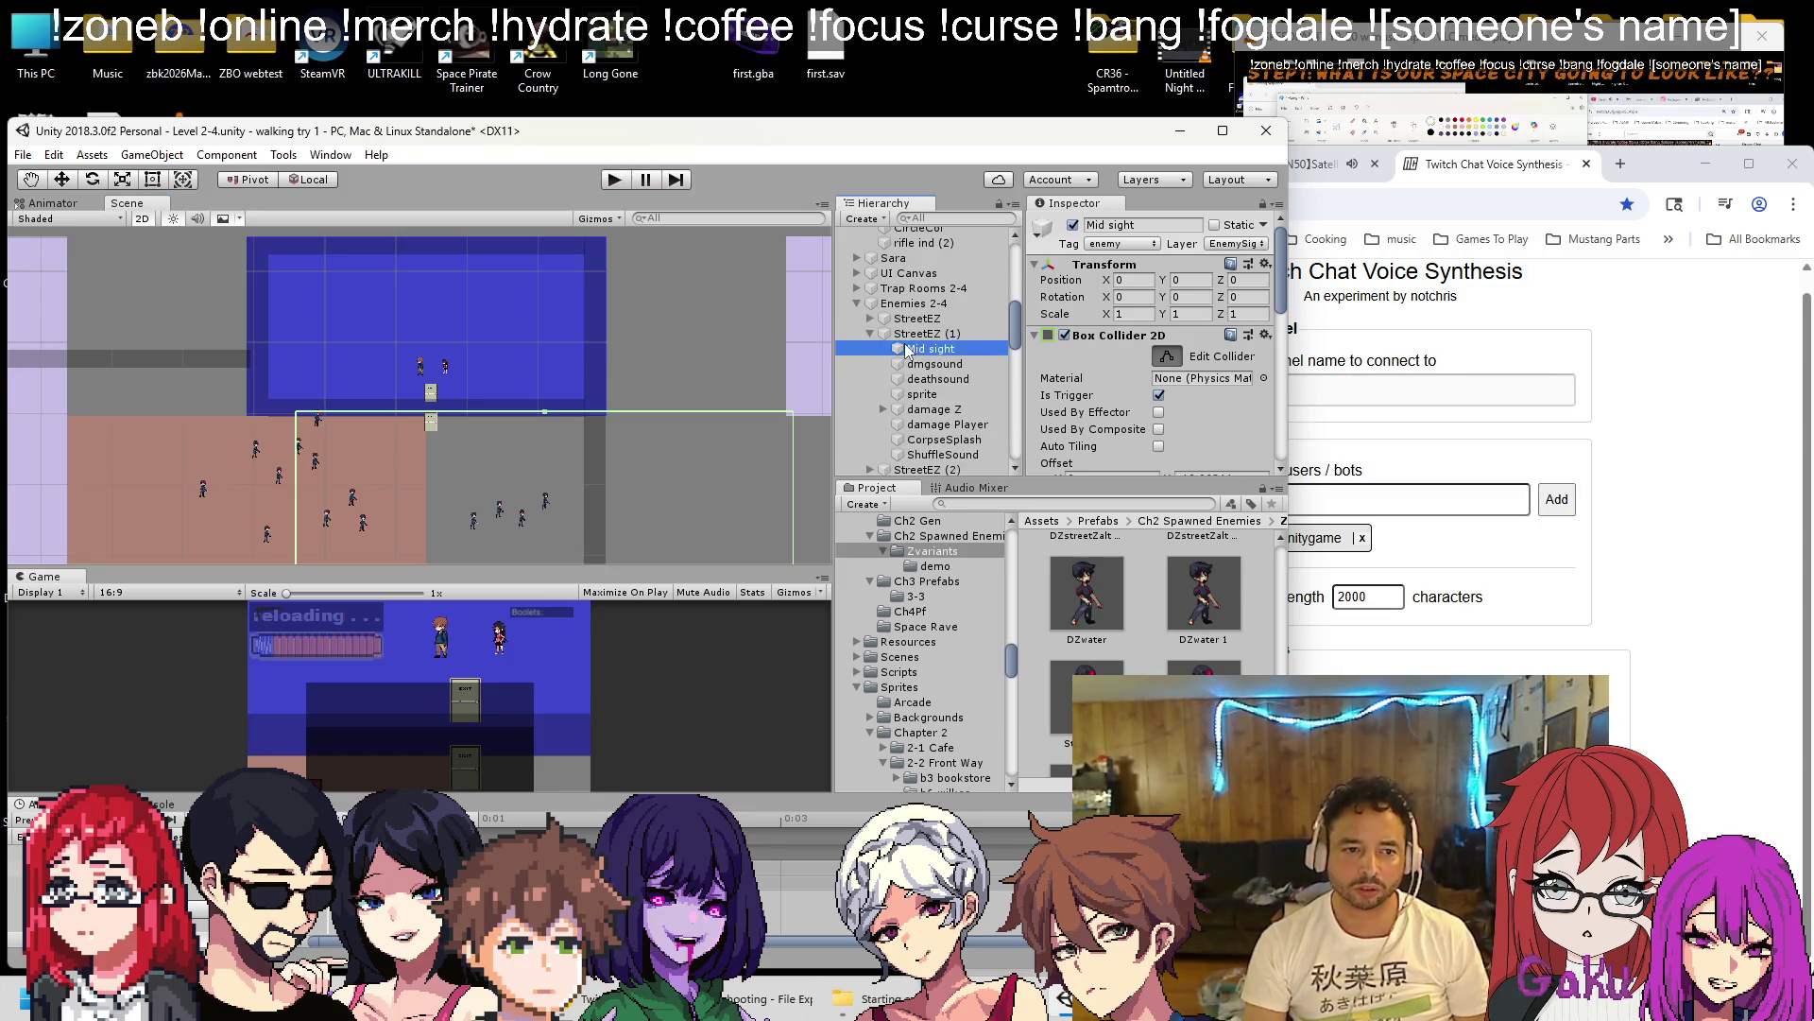
left_click(1167, 355)
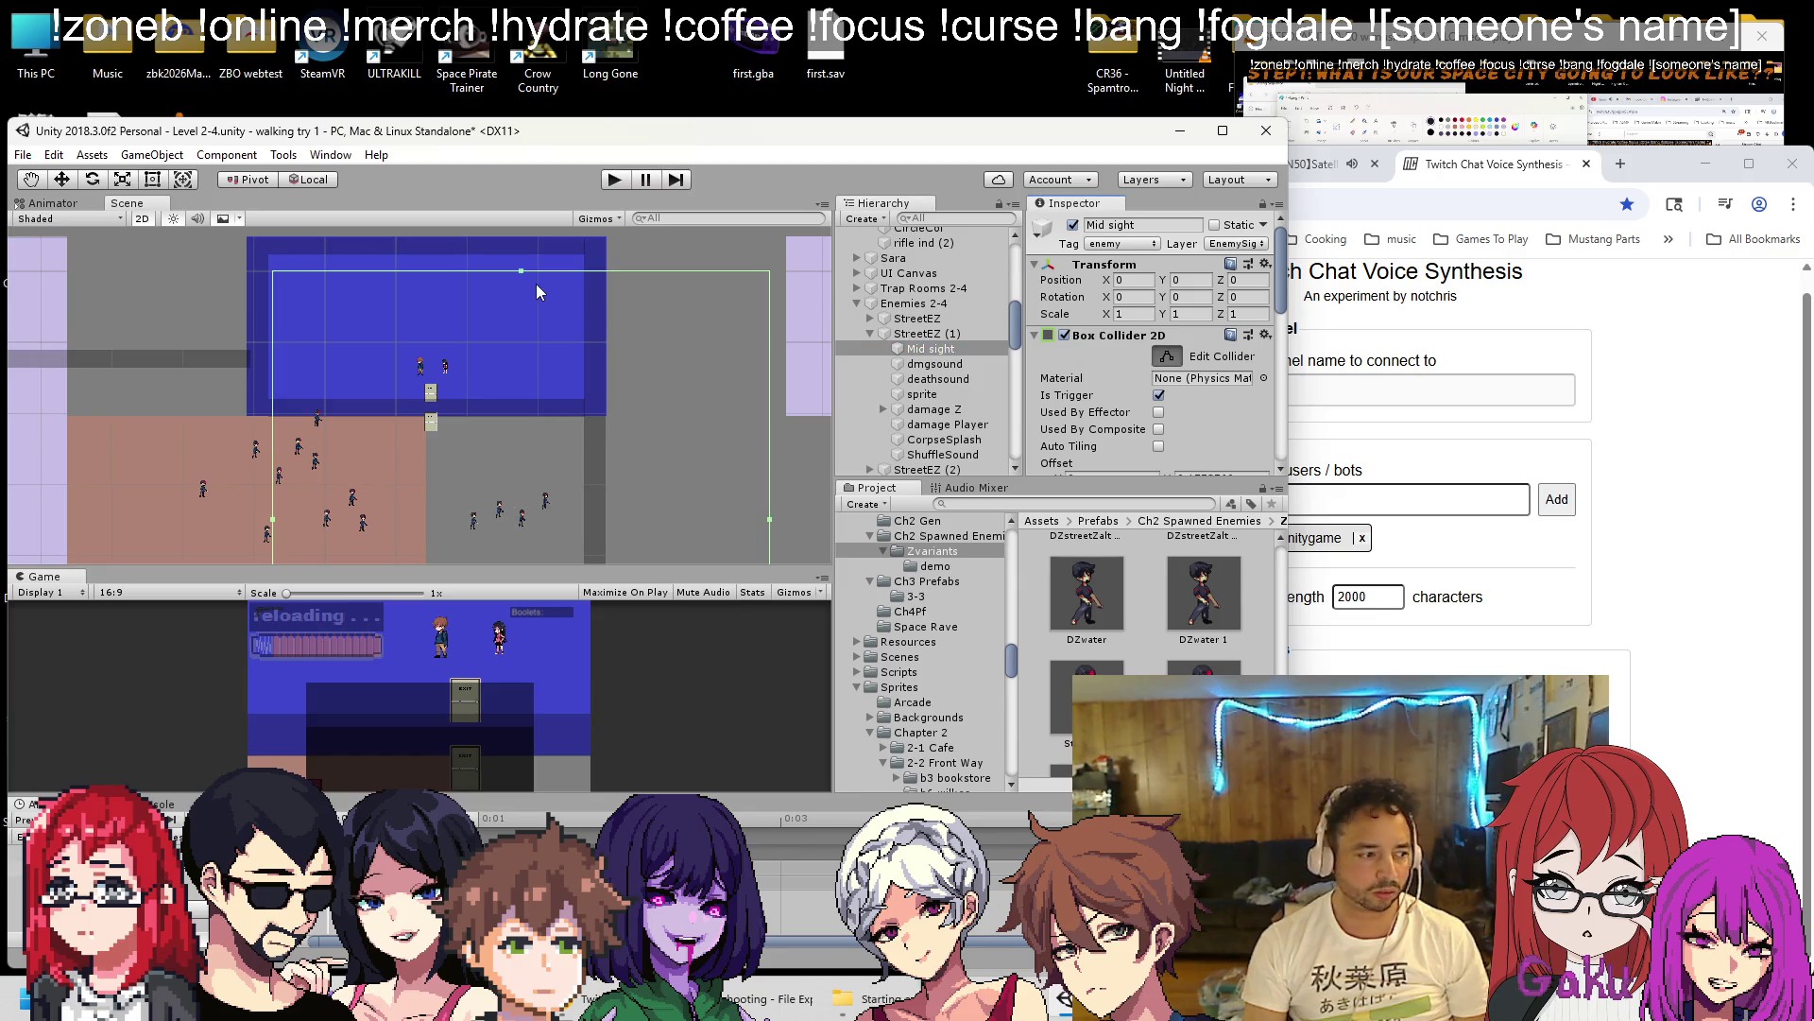
left_click_drag(521, 270, 503, 408)
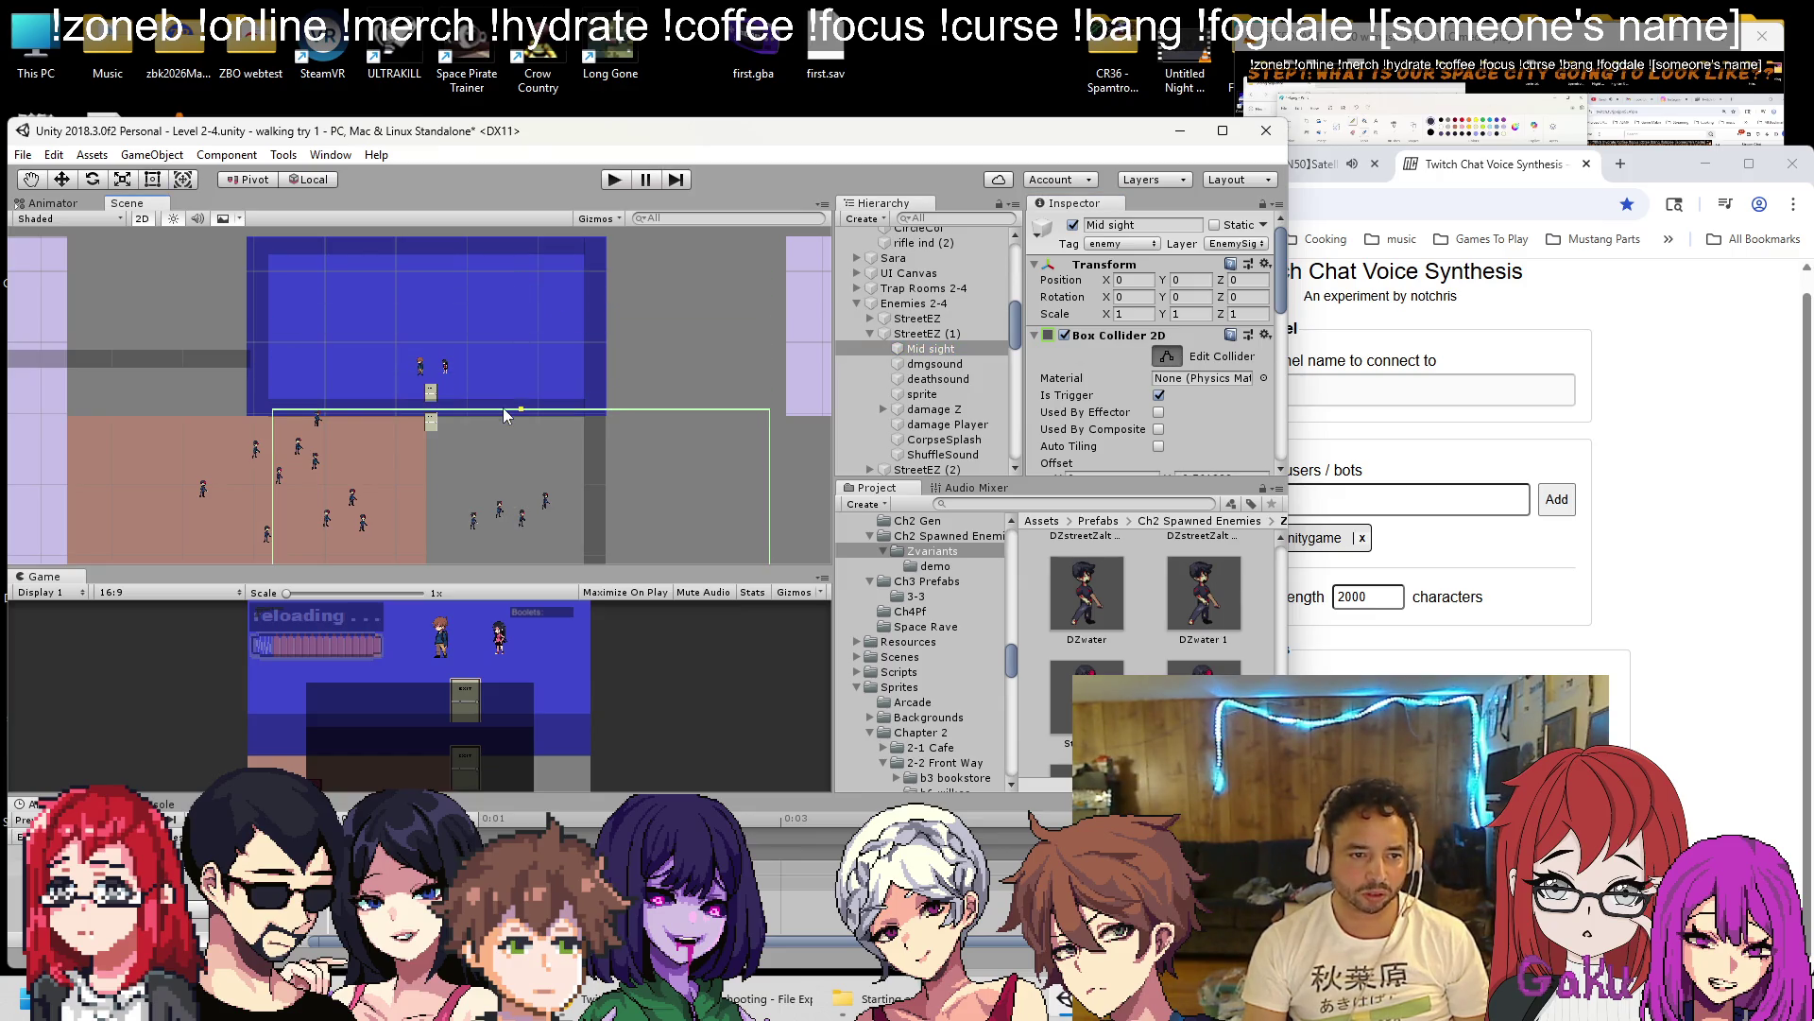
left_click(871, 334)
left_click(871, 349)
left_click(910, 364)
left_click(1167, 356)
left_click_drag(506, 269, 476, 414)
Lower StreetEZ (3)'s Mid sight top edge and enlarge StreetEZ (4)'s Mid sight trigger box.
left_click(870, 349)
left_click(870, 364)
left_click(936, 379)
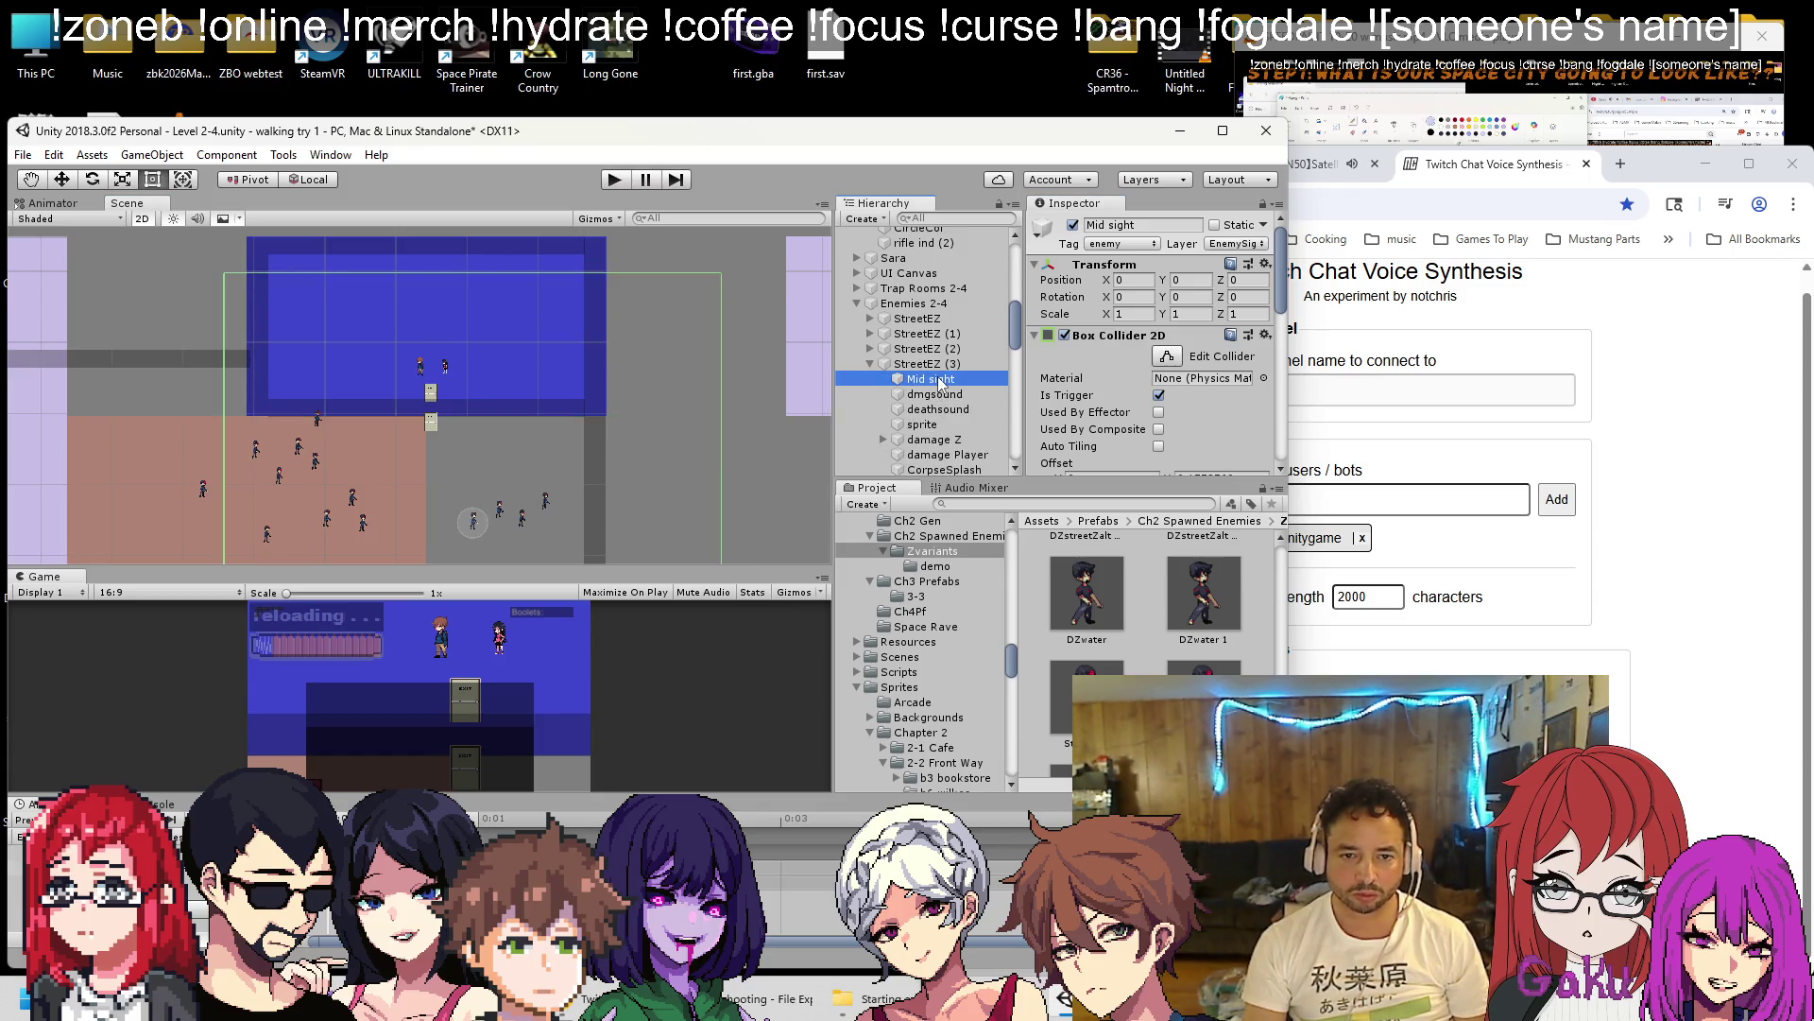
left_click(1168, 357)
left_click_drag(448, 271, 434, 405)
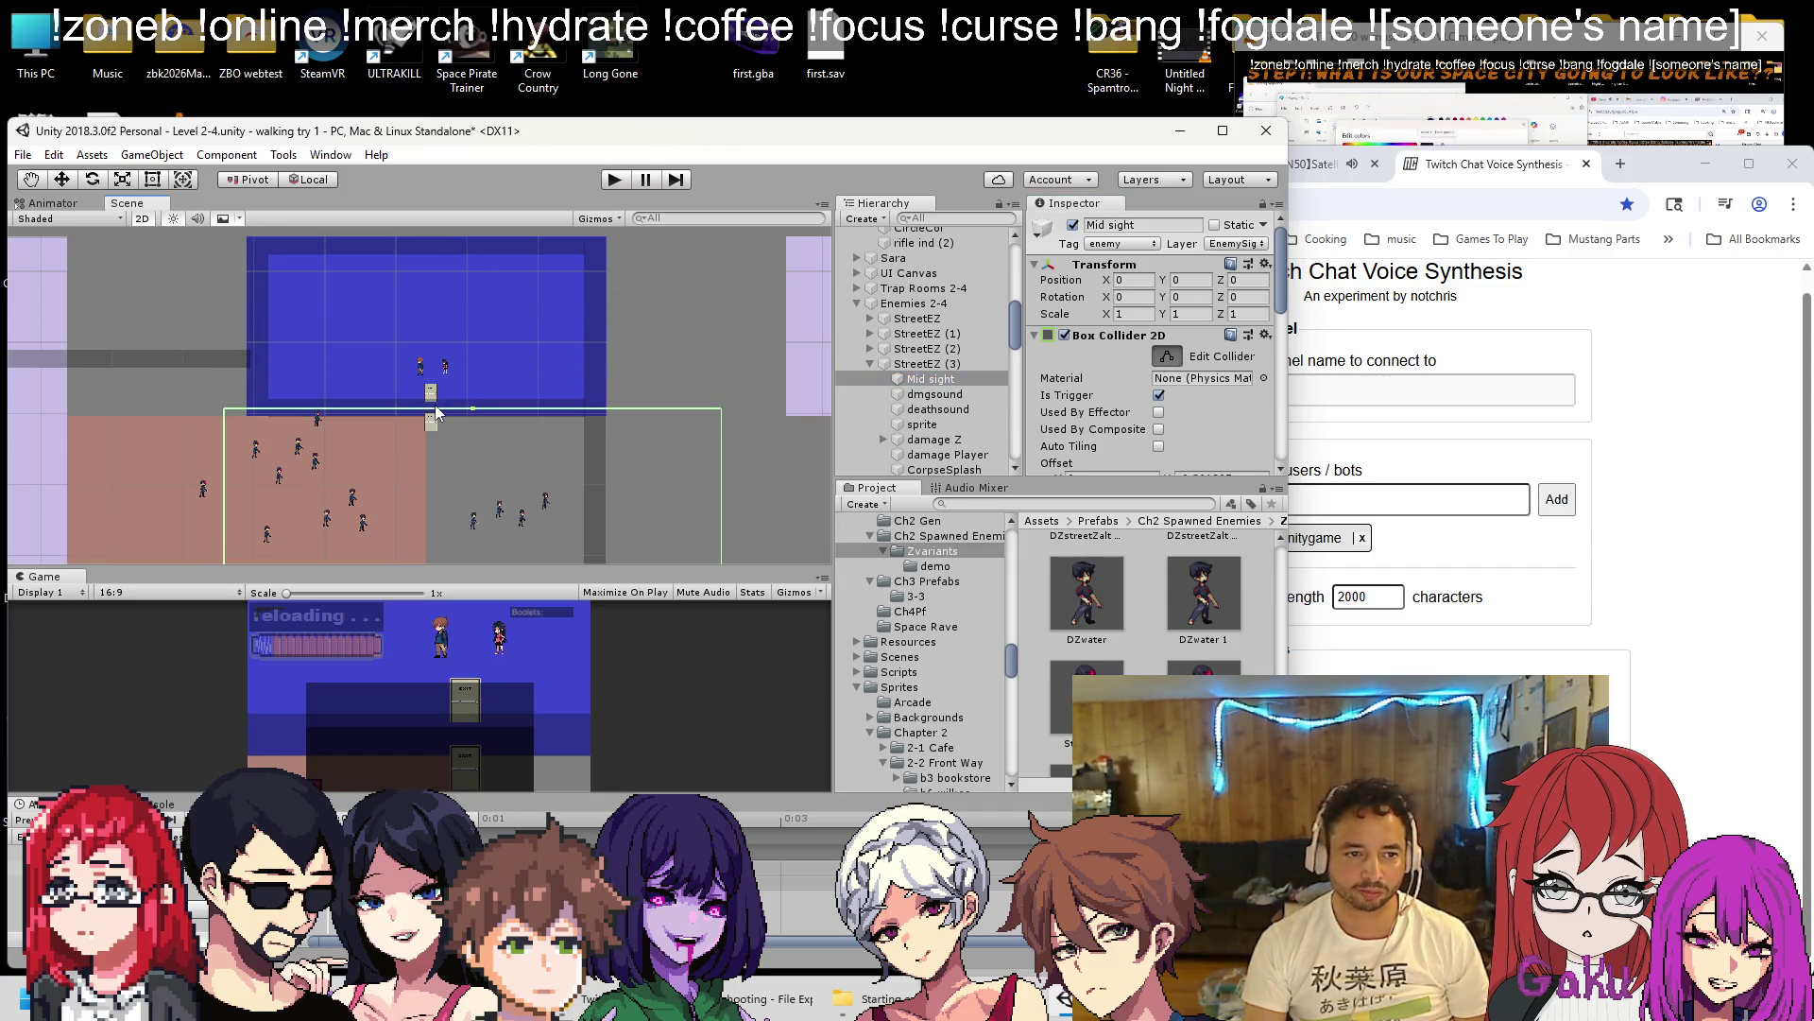
left_click(870, 364)
left_click(871, 379)
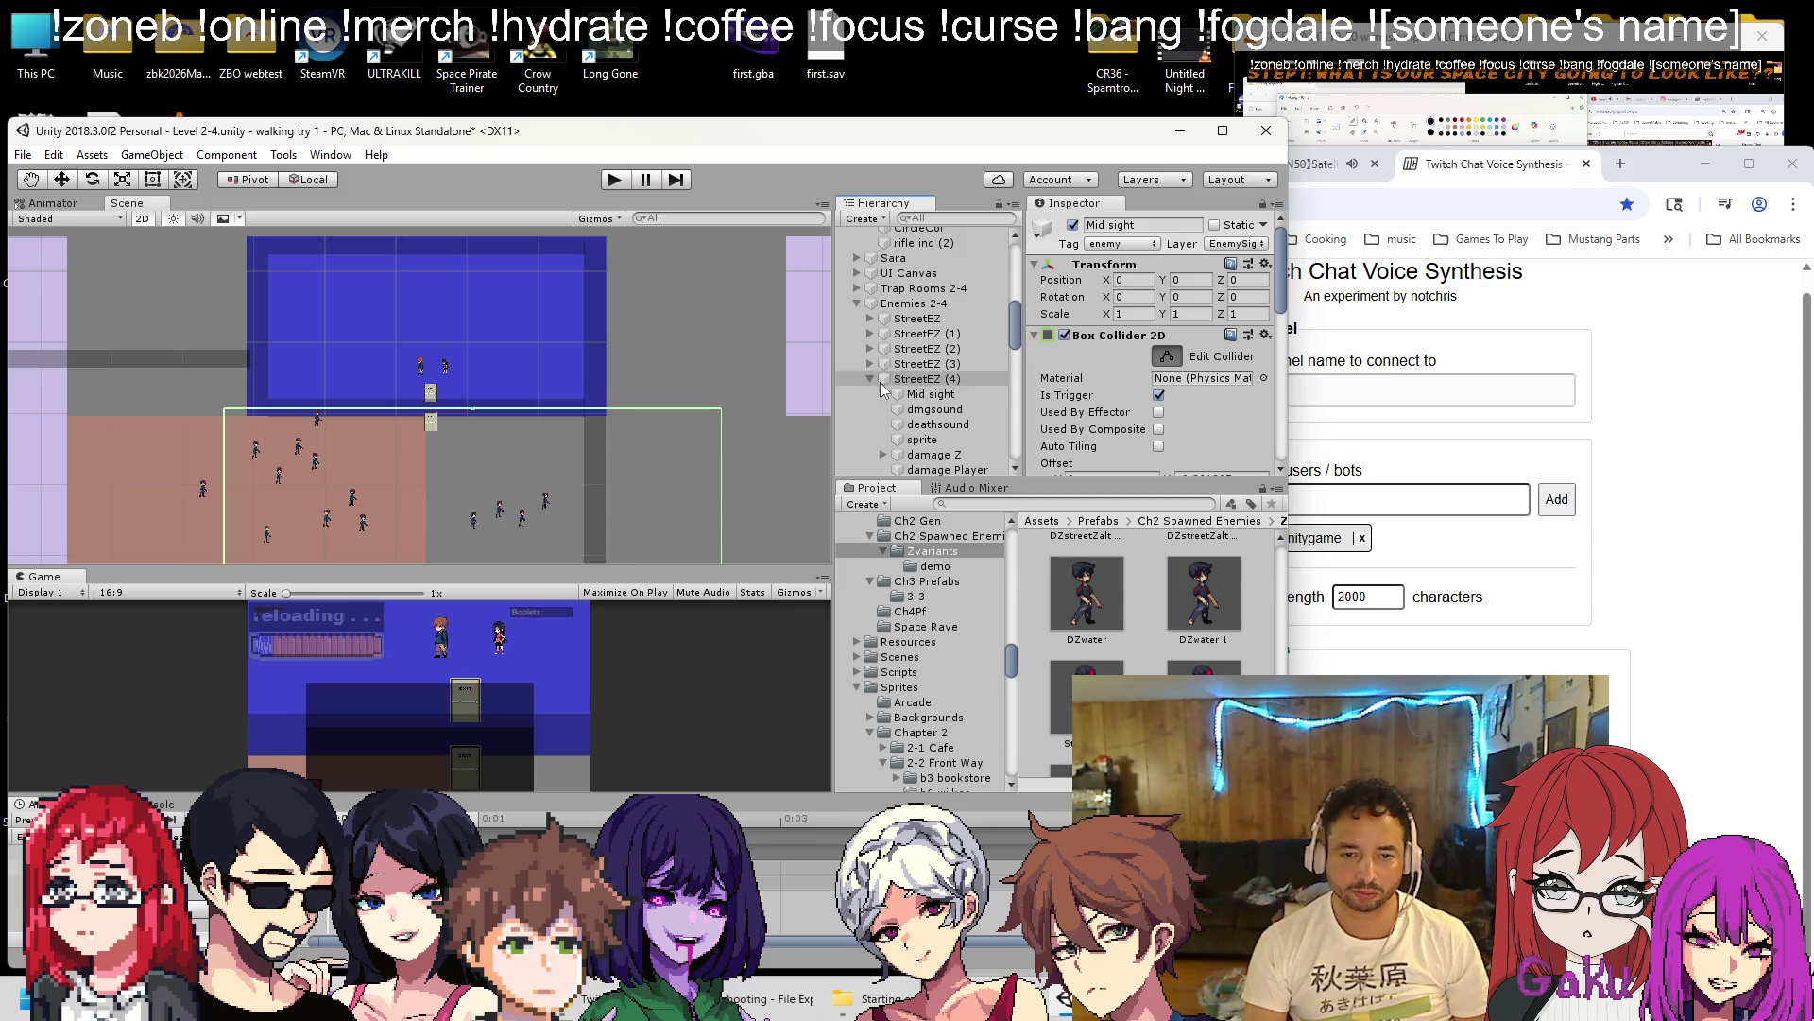
left_click(931, 394)
left_click(1167, 356)
left_click_drag(378, 289, 395, 408)
Resize the Mid sight trigger boxes of StreetEZ (5) and StreetEZ (6).
left_click(871, 379)
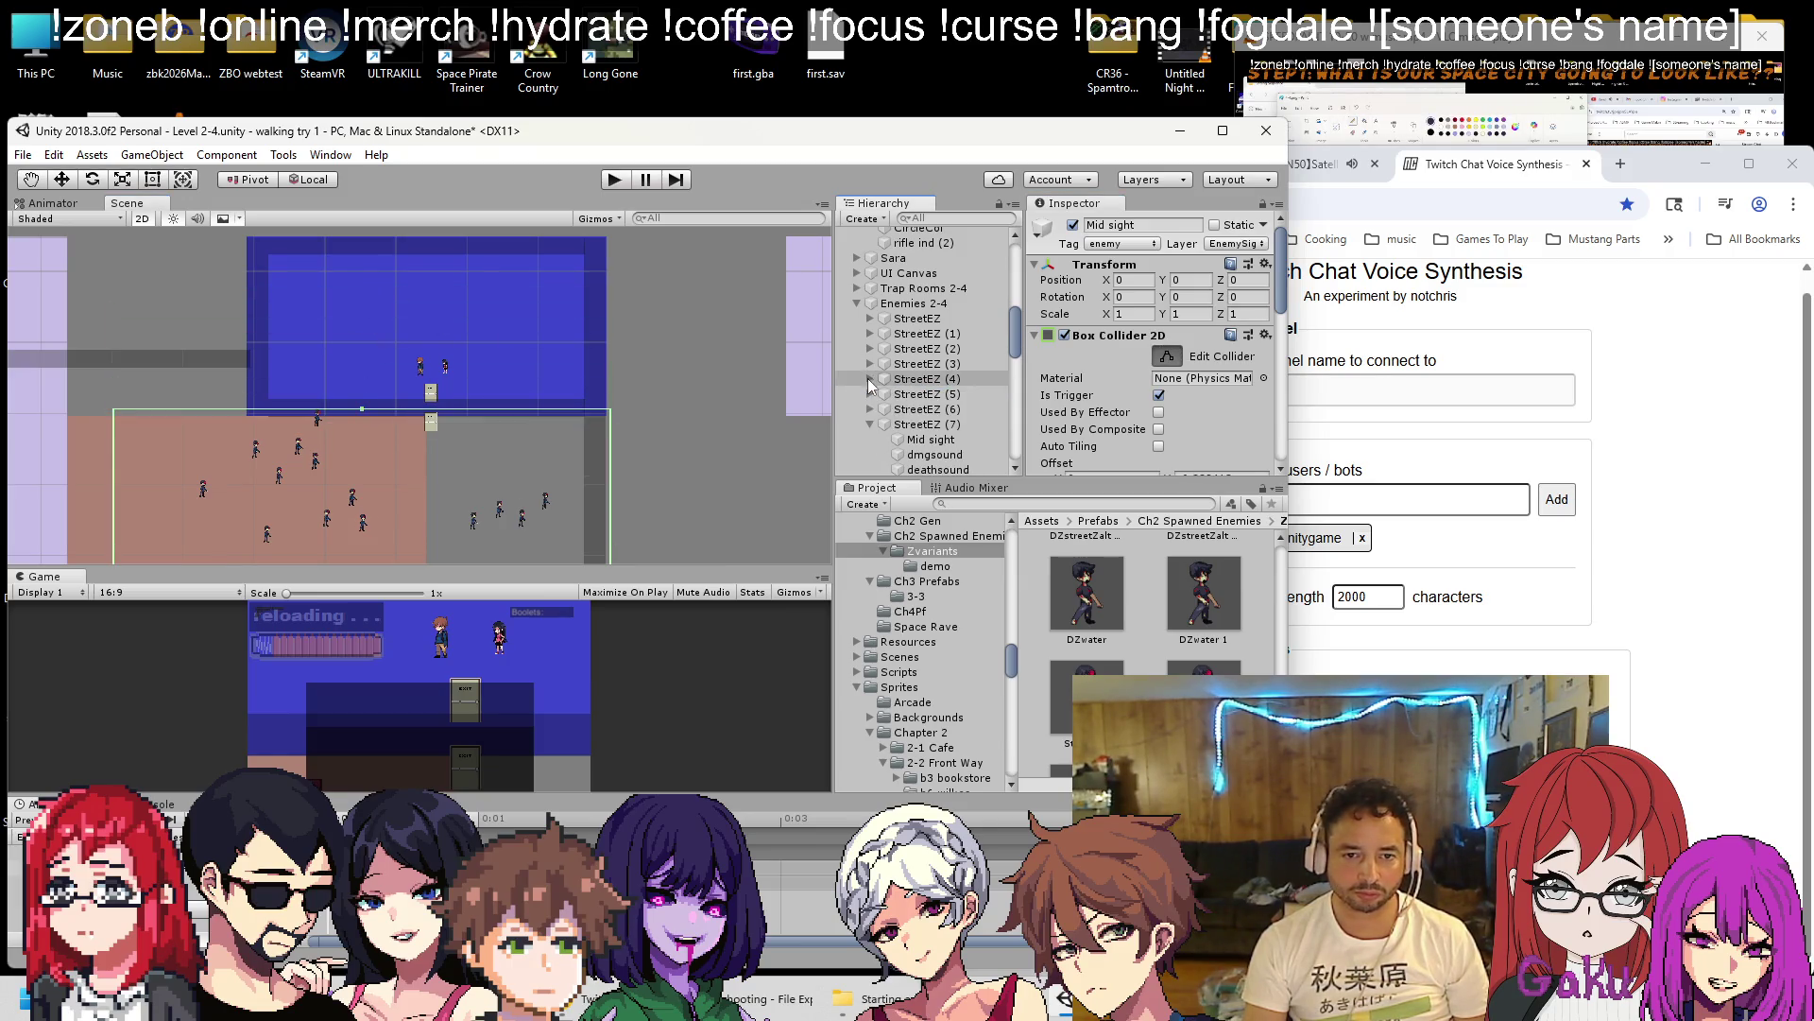
left_click(871, 394)
left_click(931, 409)
left_click(1165, 357)
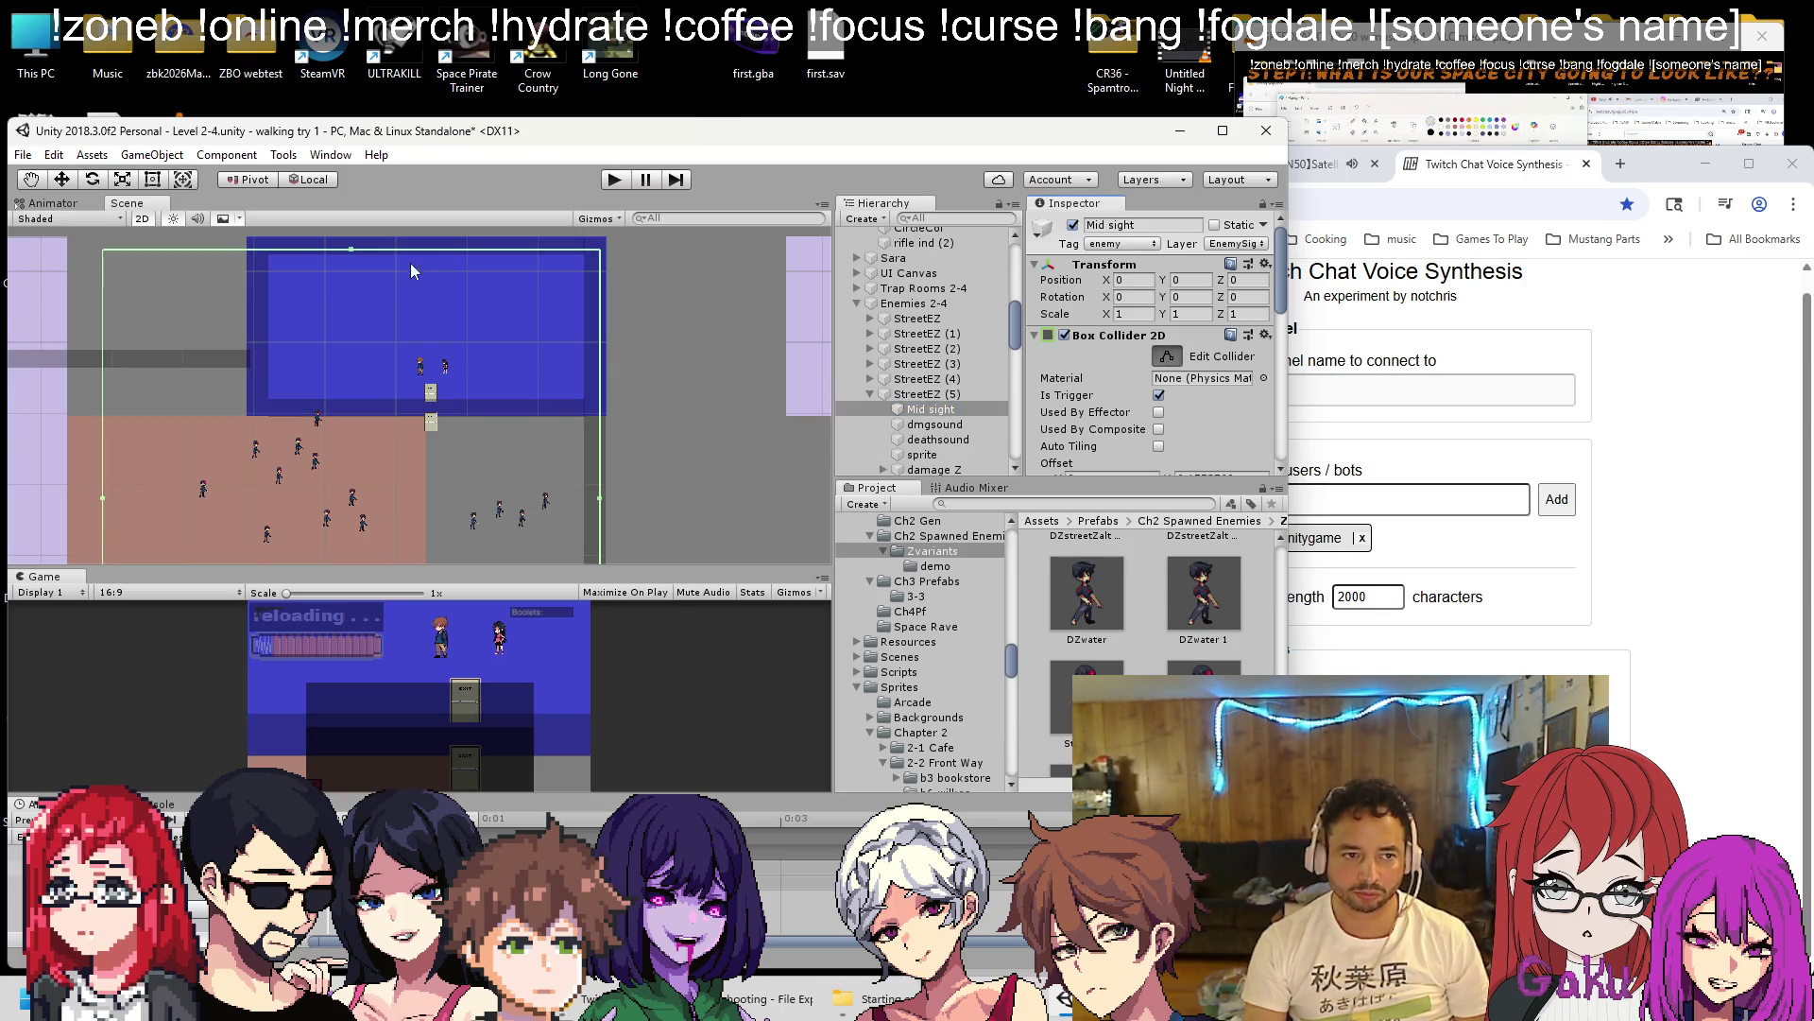
left_click_drag(353, 252, 351, 411)
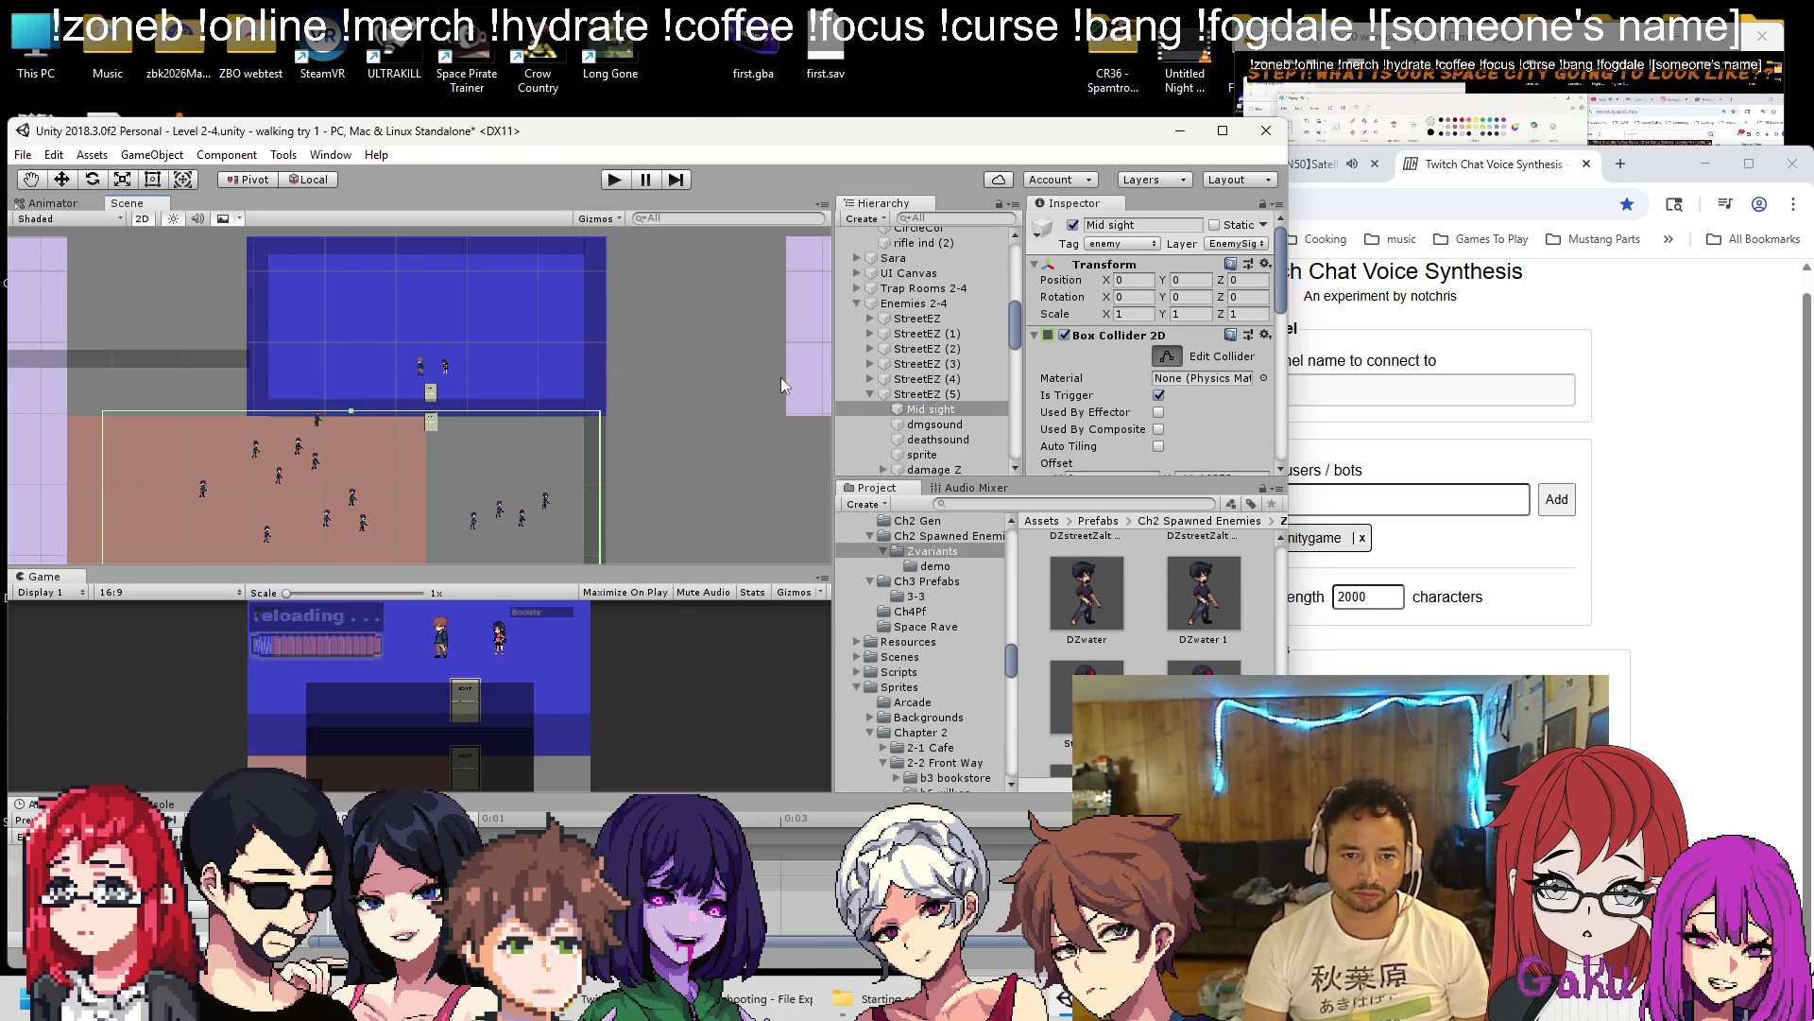
left_click(870, 395)
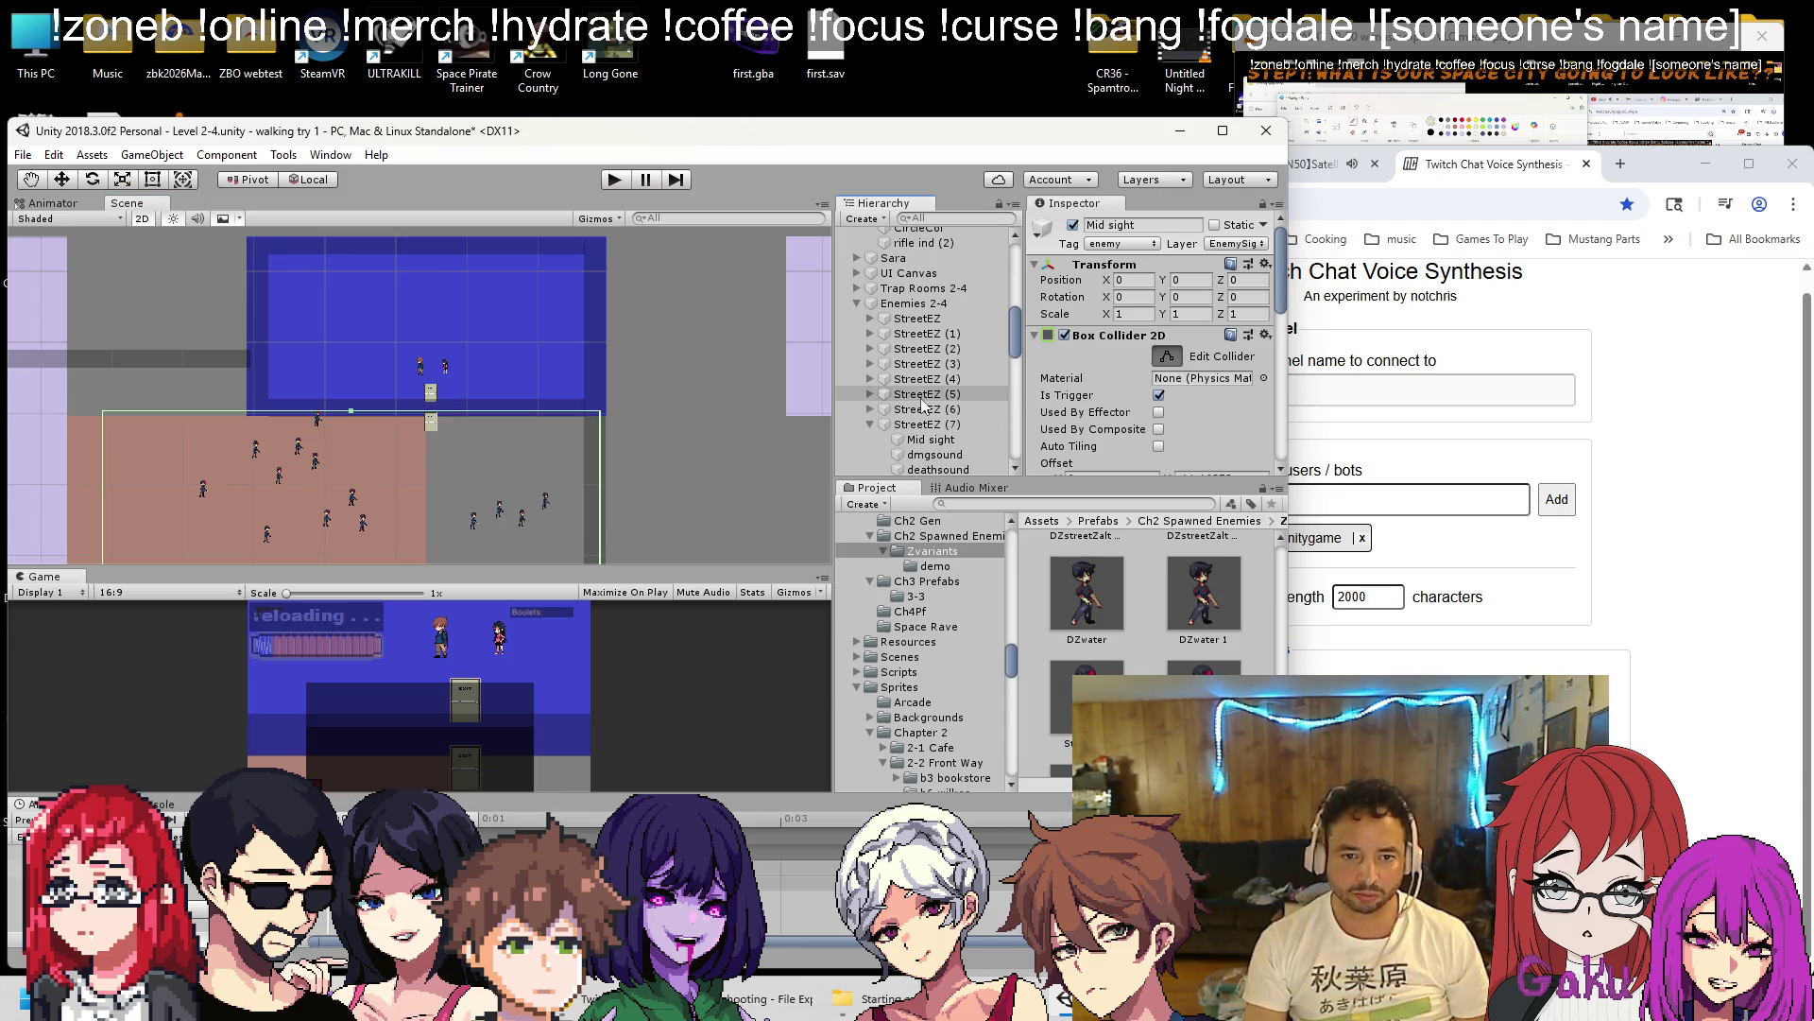
left_click(870, 409)
left_click(924, 424)
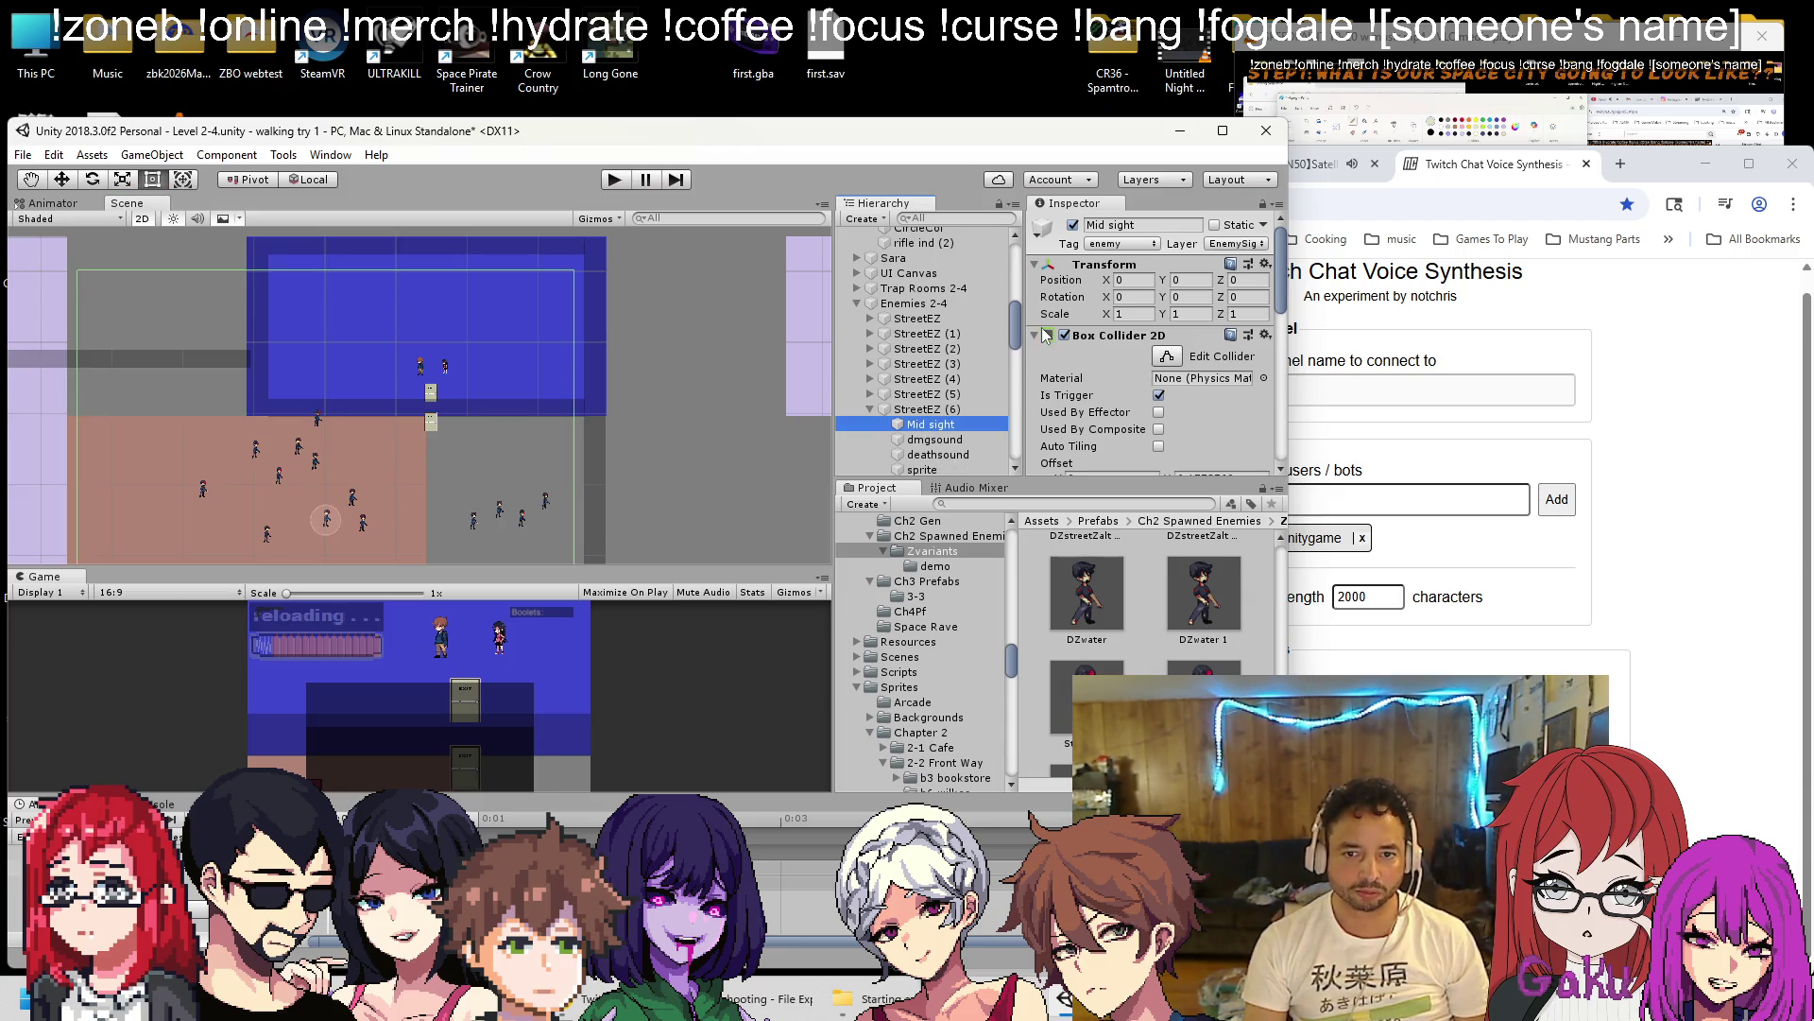
left_click(1167, 356)
left_click_drag(327, 270, 351, 412)
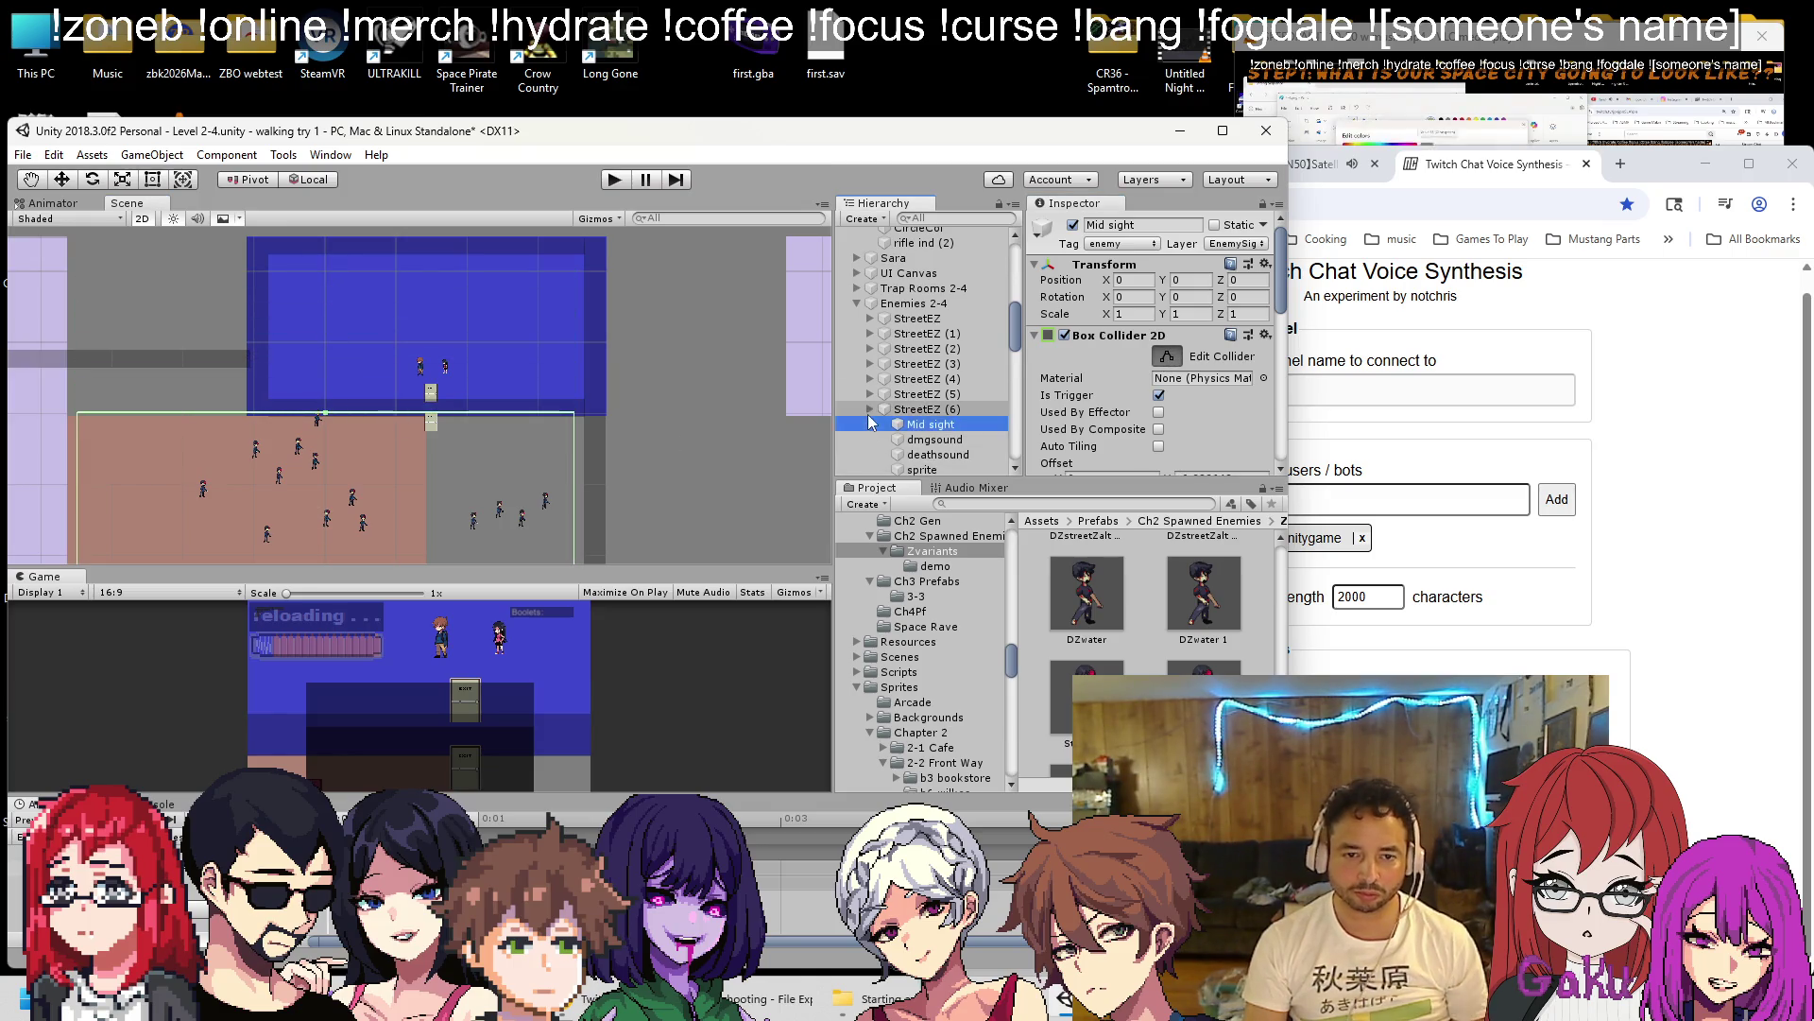
Frame and enlarge the Mid sight trigger boxes of StreetEZ (7) and StreetEZ (8).
key("ctrl+d")
key("f")
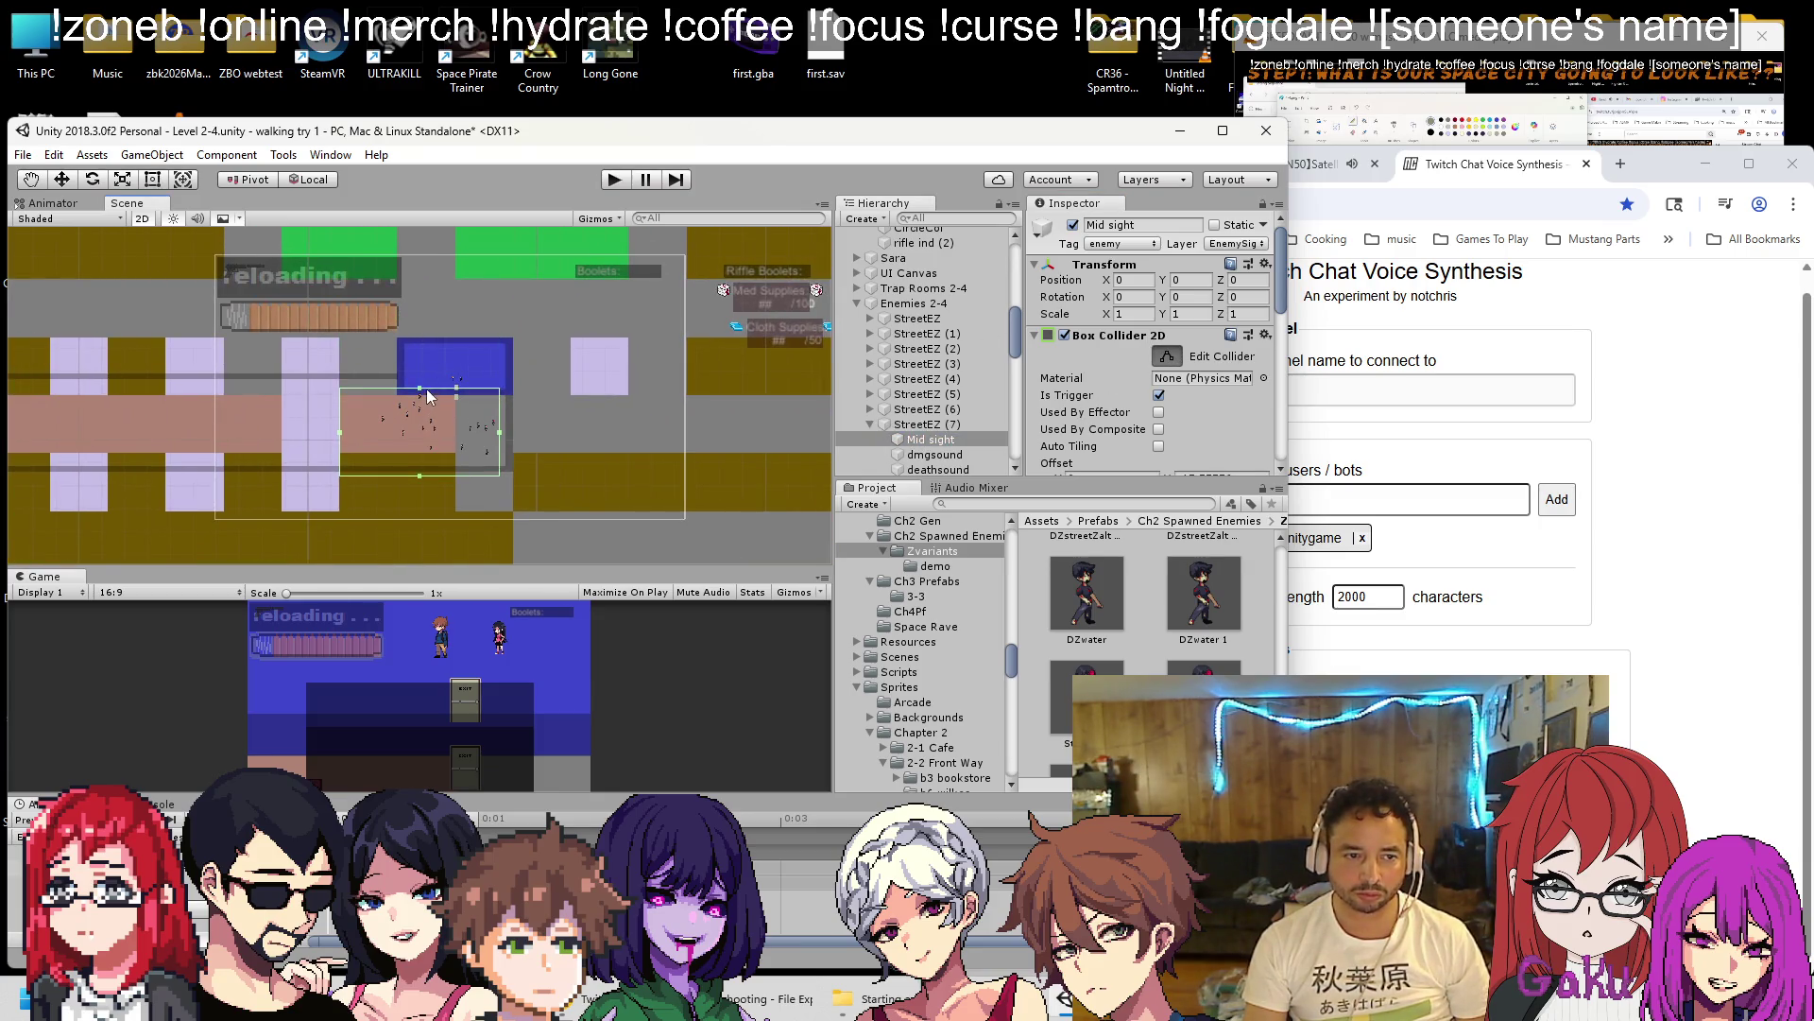
scroll(420, 416, "up", 3)
double_click(926, 438)
left_click(1167, 356)
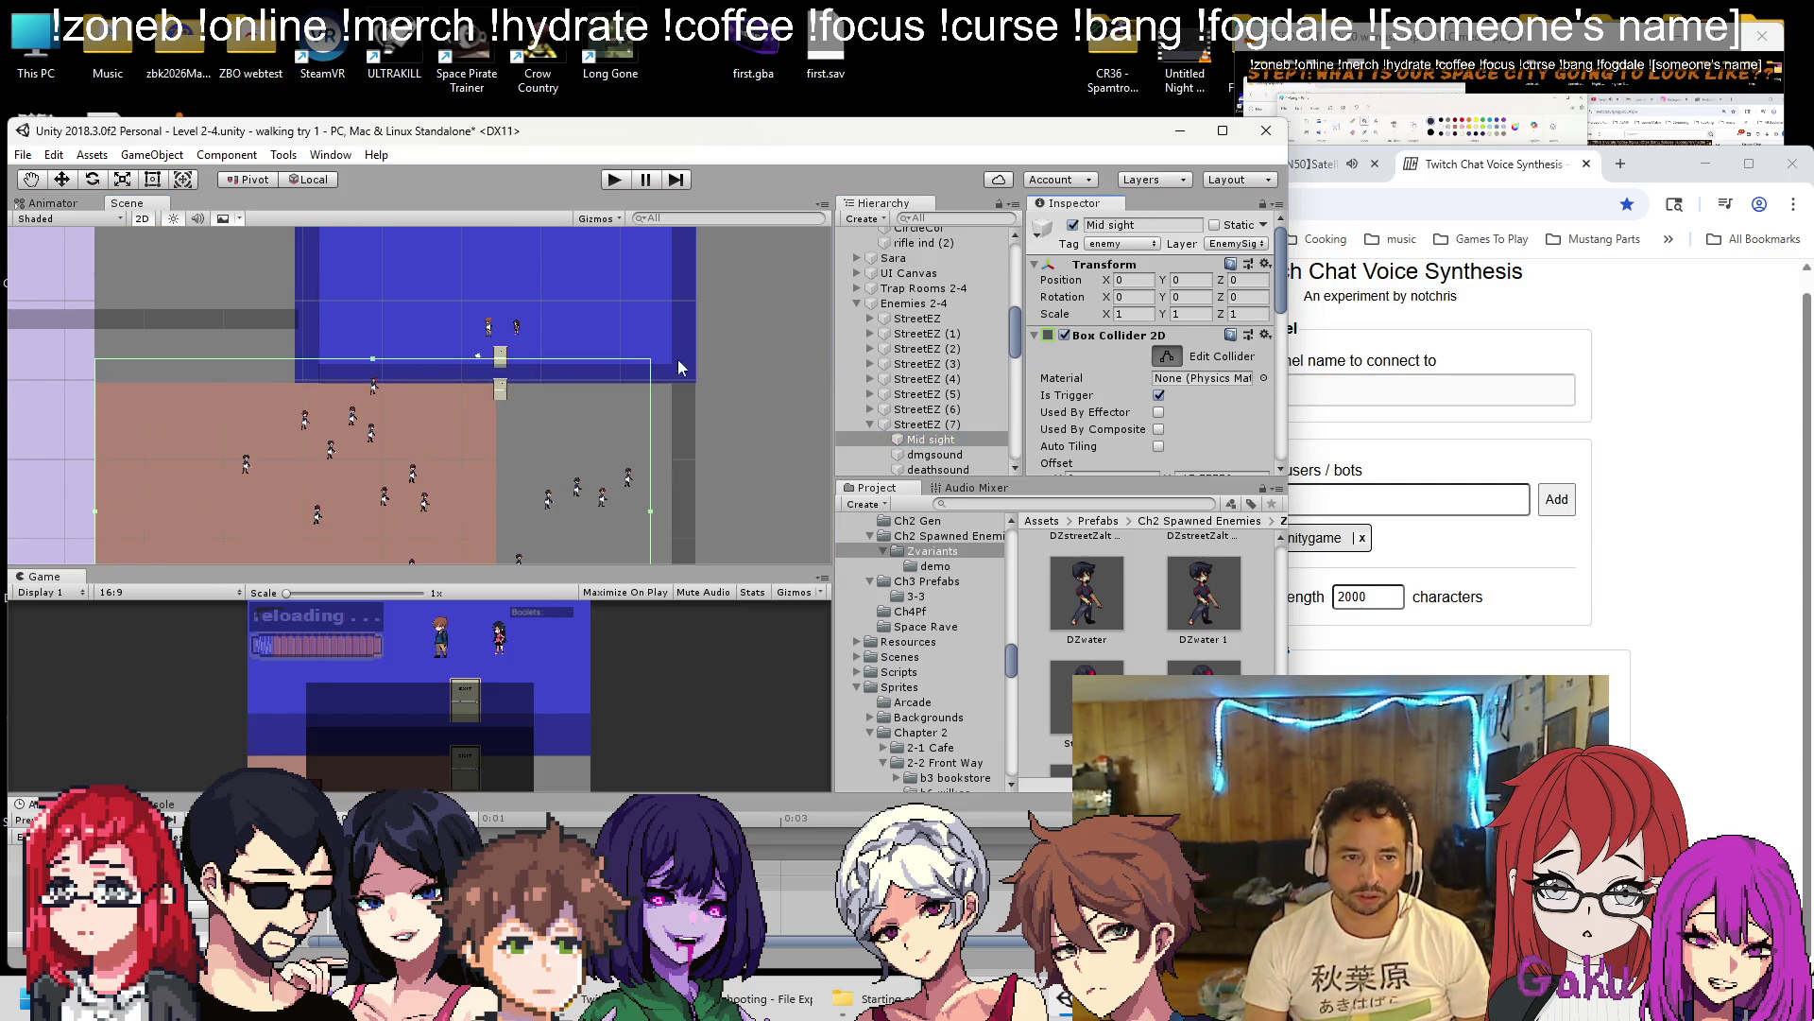
left_click_drag(373, 360, 373, 377)
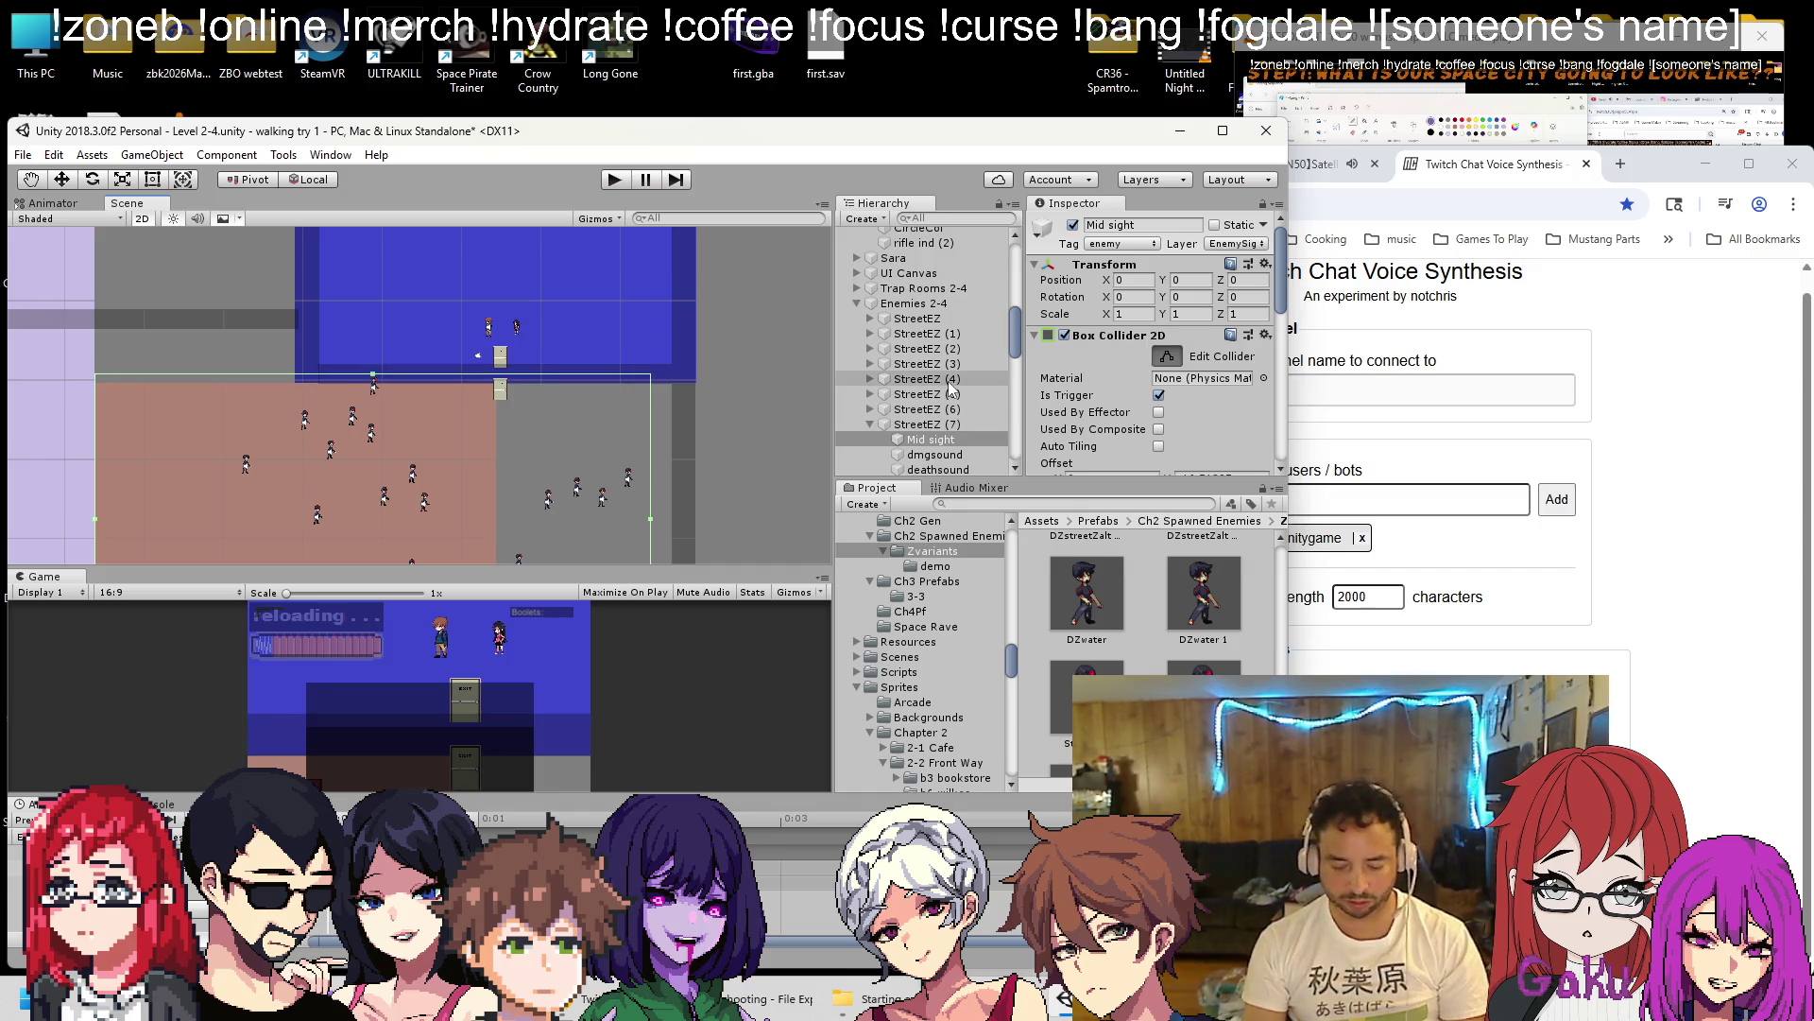
left_click(868, 425)
left_click(870, 439)
left_click(903, 455)
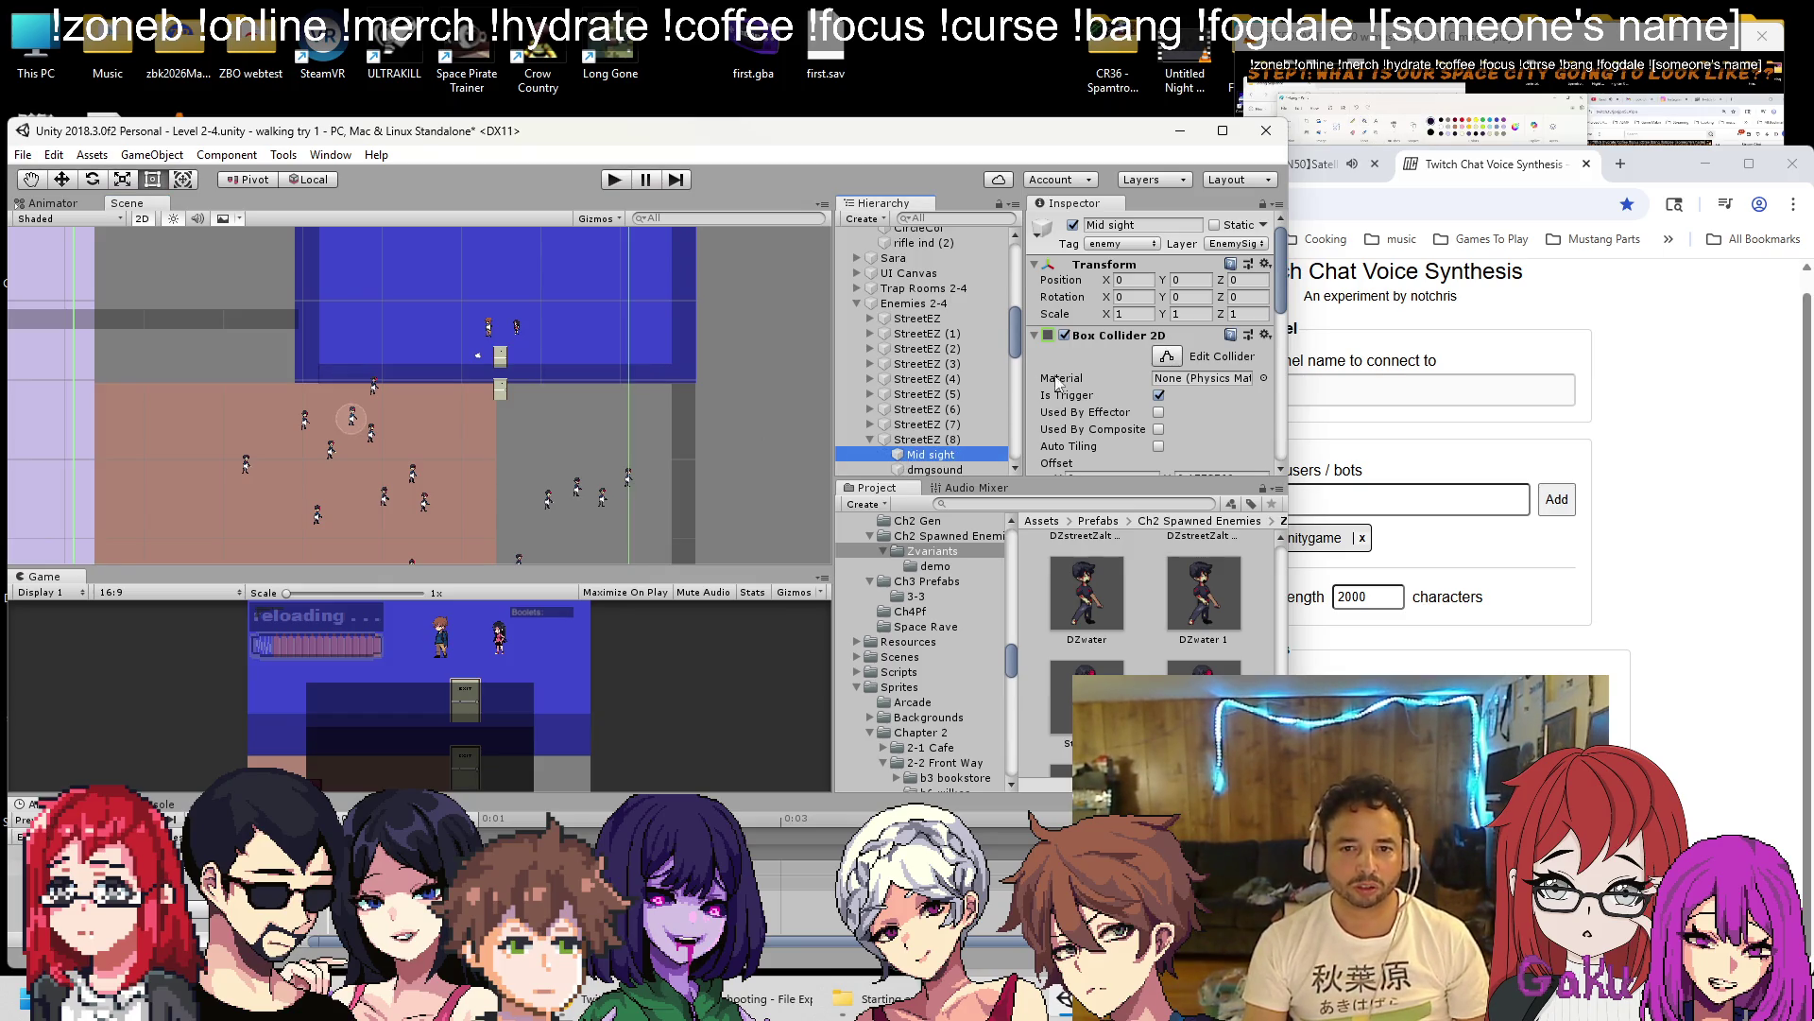
key("f")
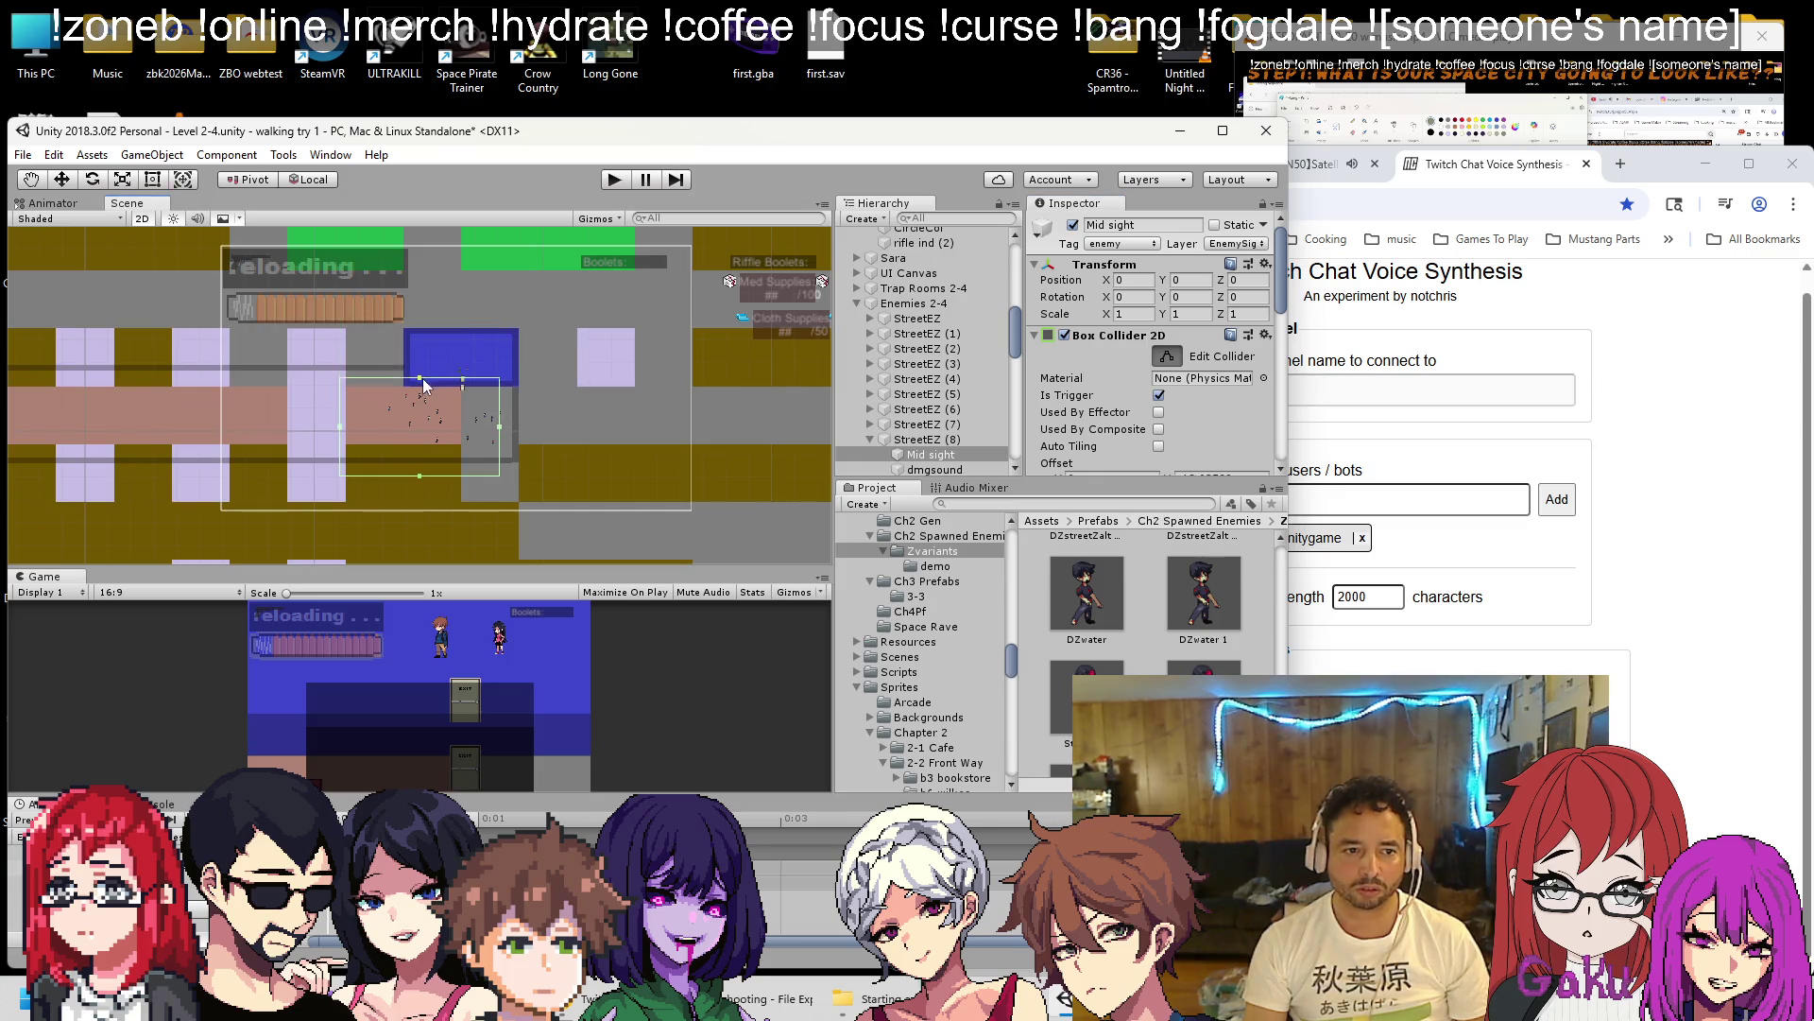
scroll(423, 383, "up", 5)
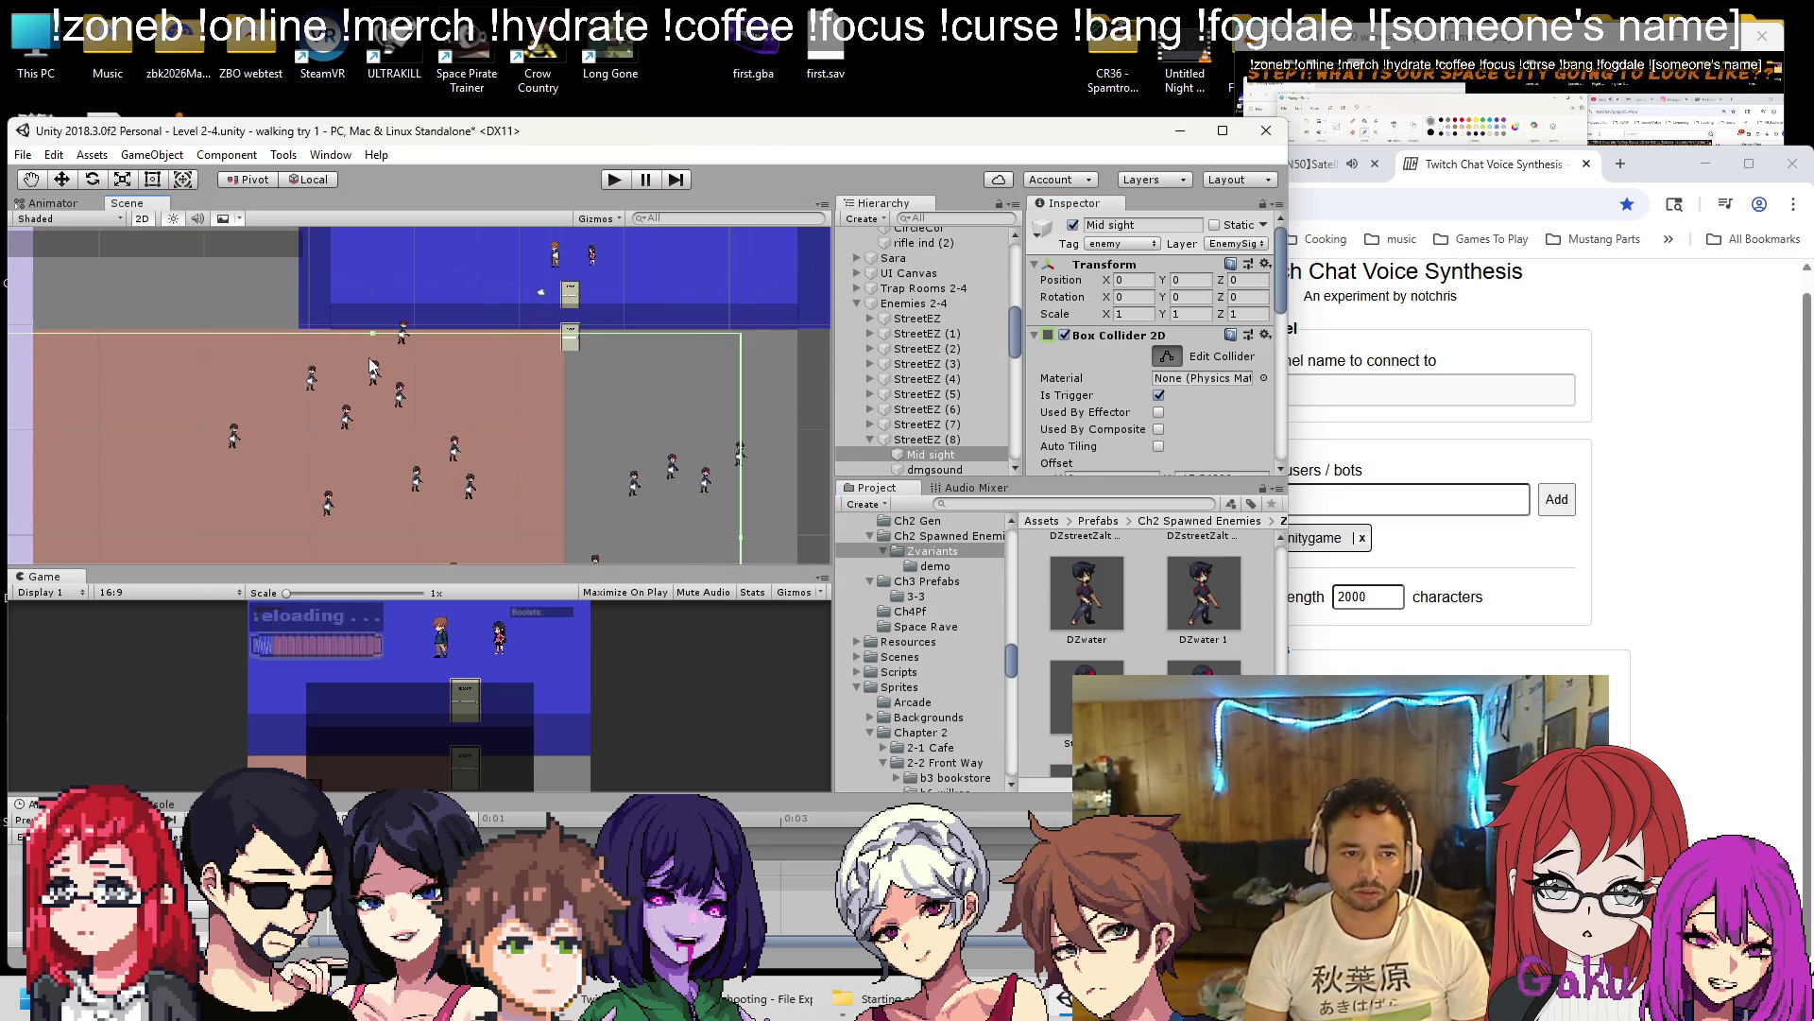
left_click_drag(370, 336, 371, 331)
Expand StreetEZ (9) and frame its Mid sight trigger in the Scene view.
left_click(870, 452)
left_click(870, 454)
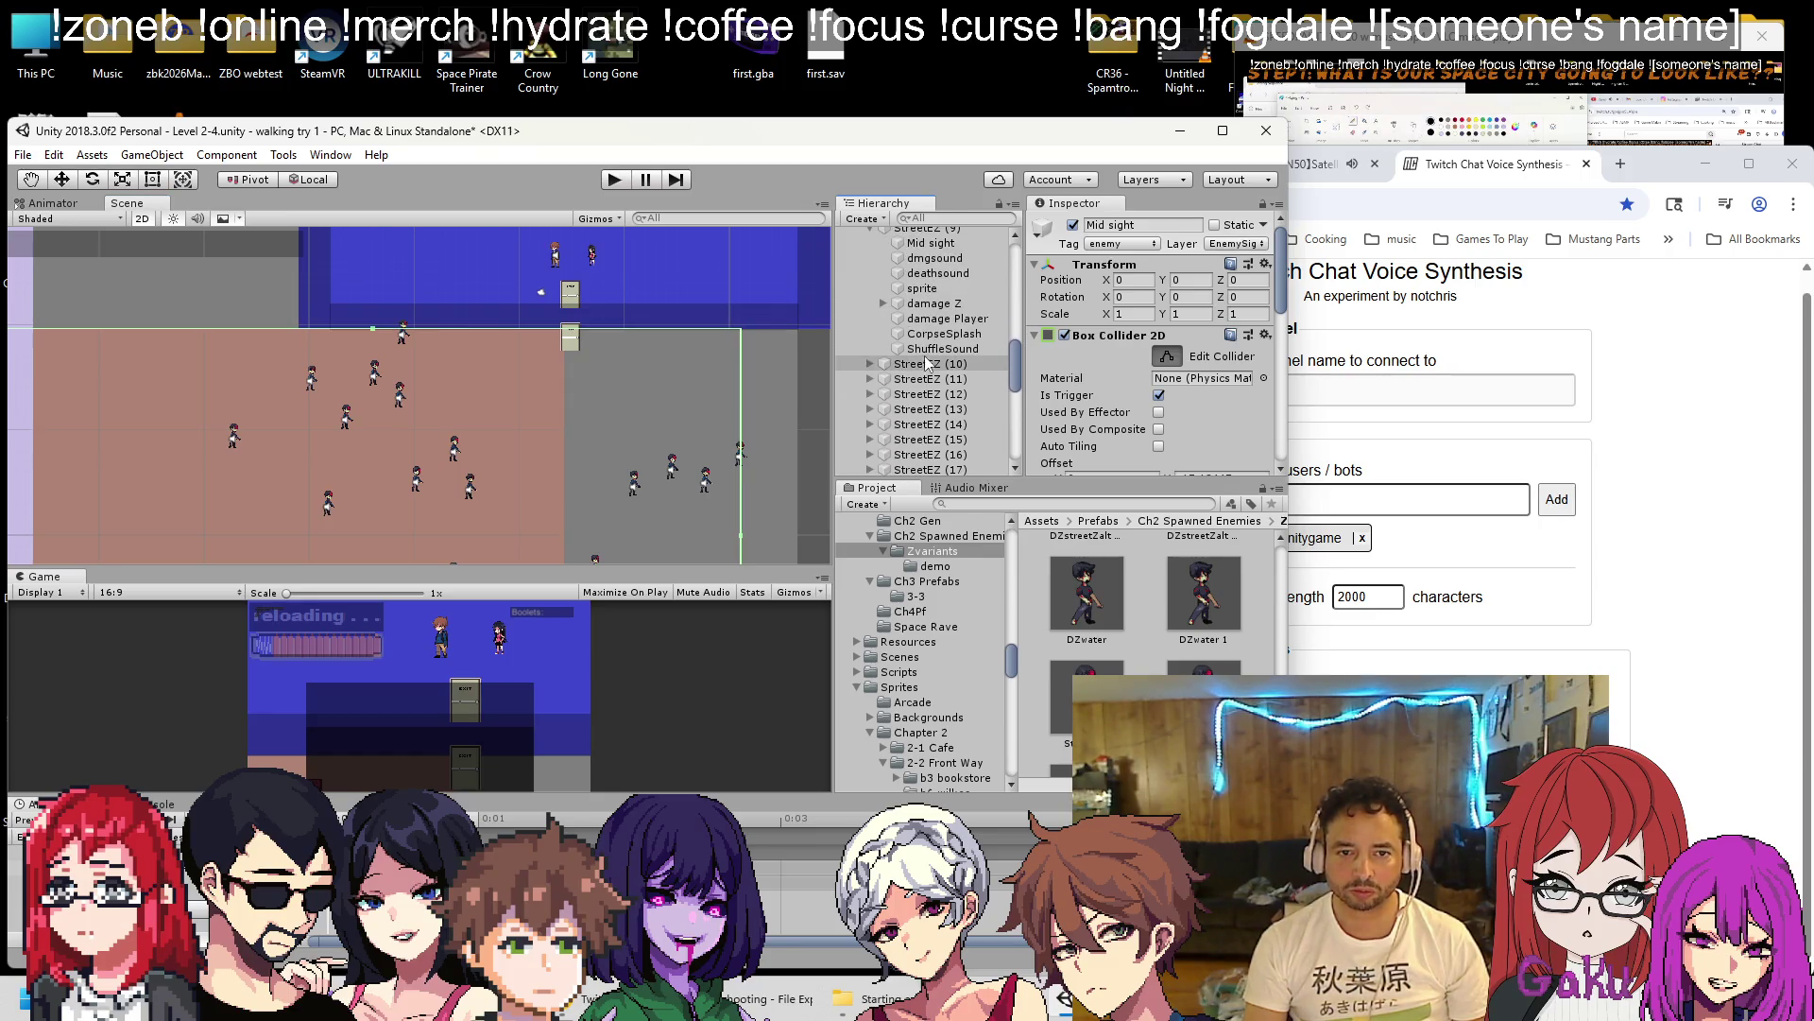
double_click(931, 243)
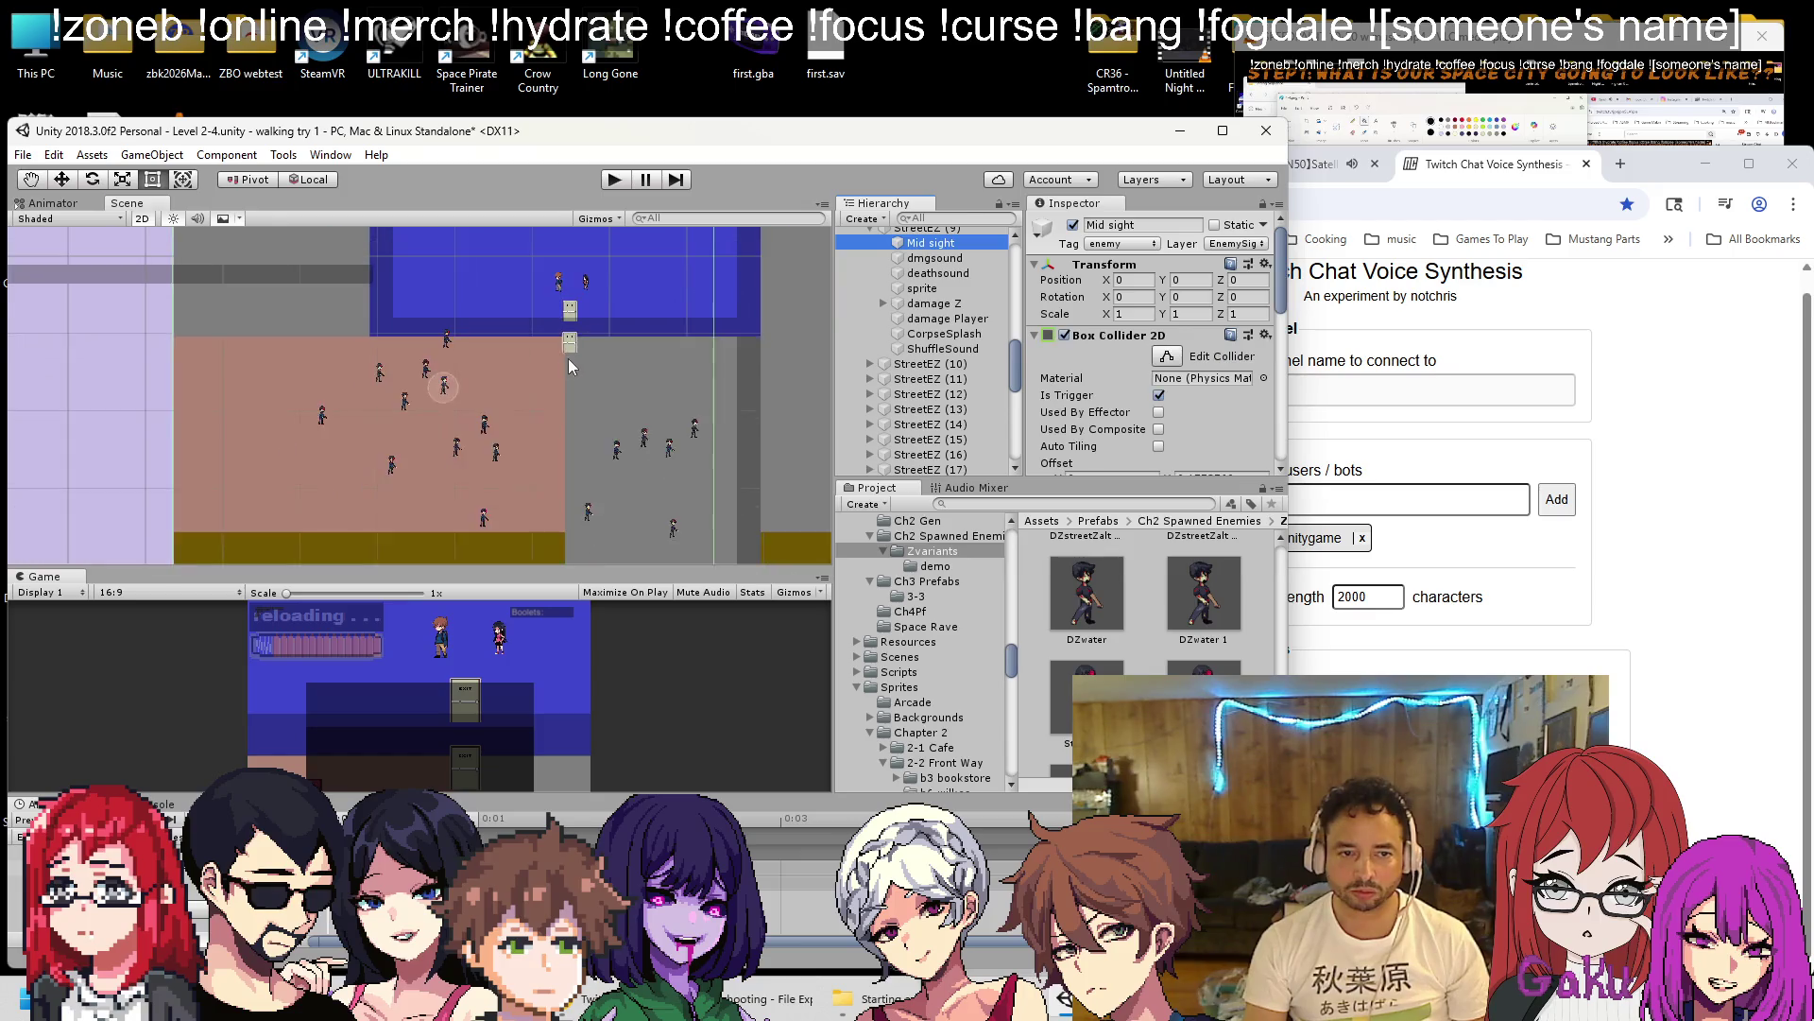
scroll(662, 407, "down", 3)
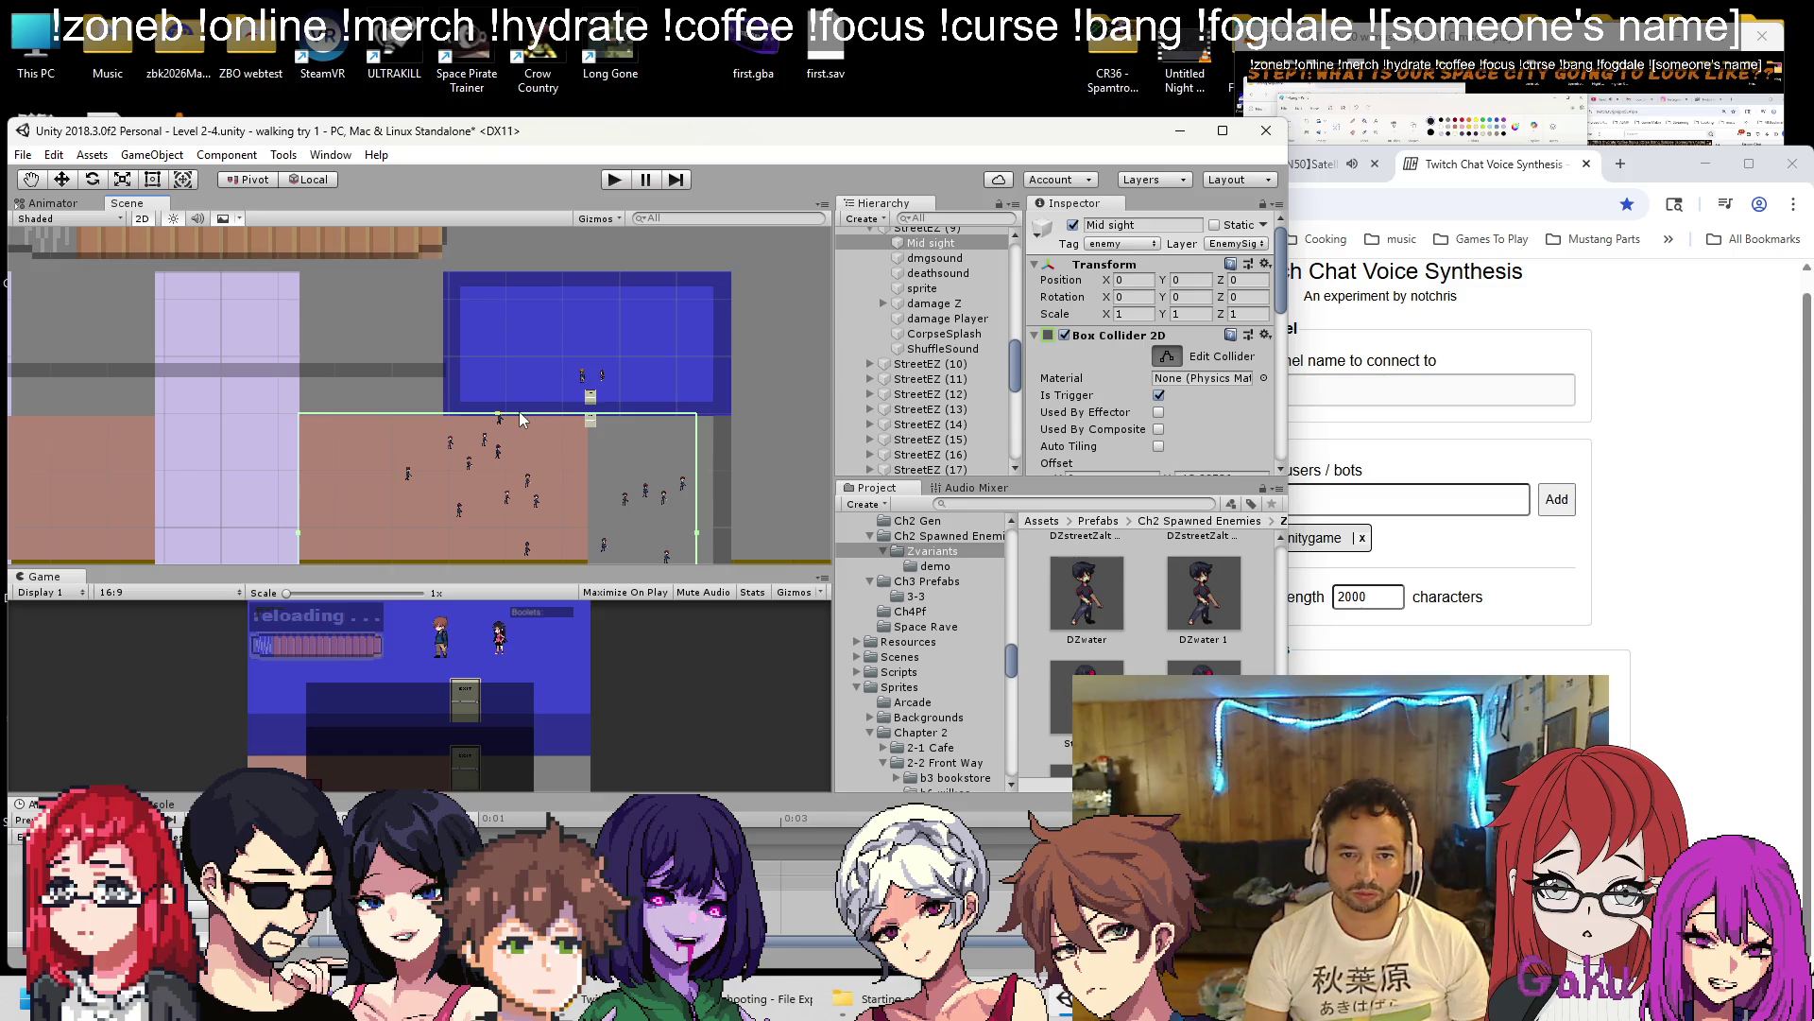
scroll(866, 247, "up", 3)
Select the Mid sight triggers of StreetEZ (10) and StreetEZ (11) in turn.
left_click(870, 287)
left_click(882, 303)
left_click(930, 314)
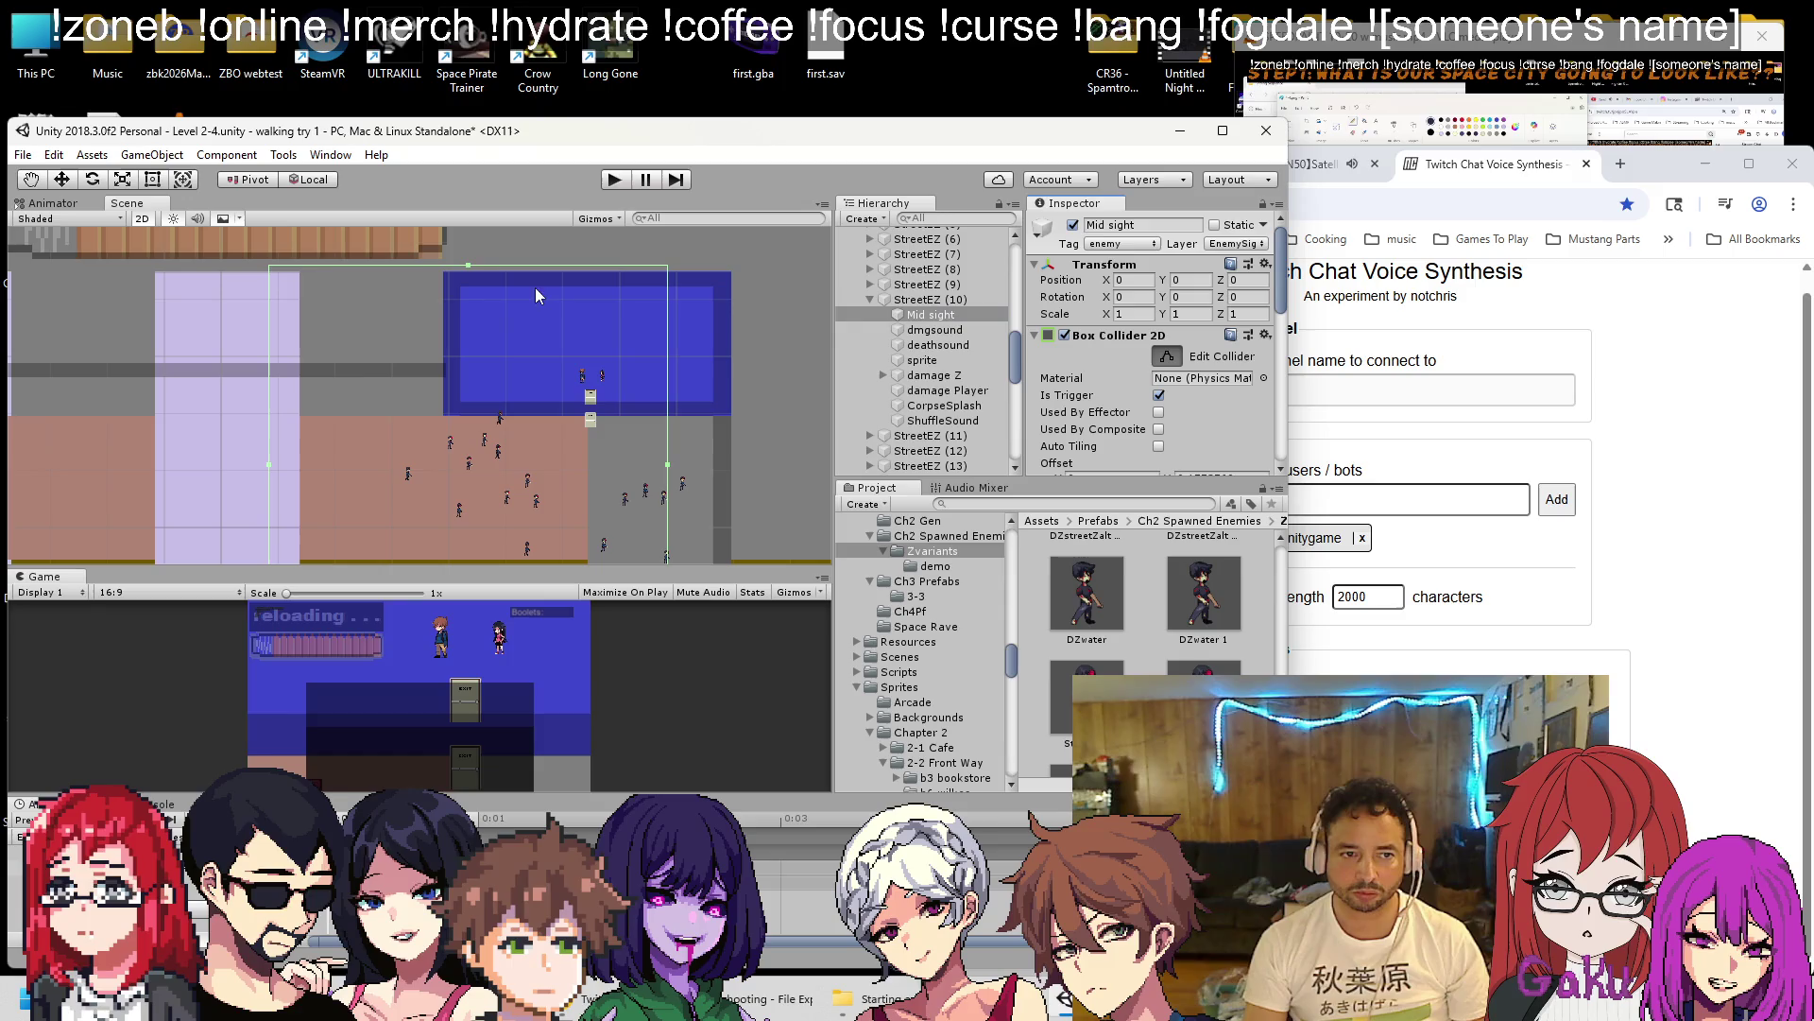
left_click(871, 299)
left_click(870, 315)
left_click(912, 330)
left_click(912, 330)
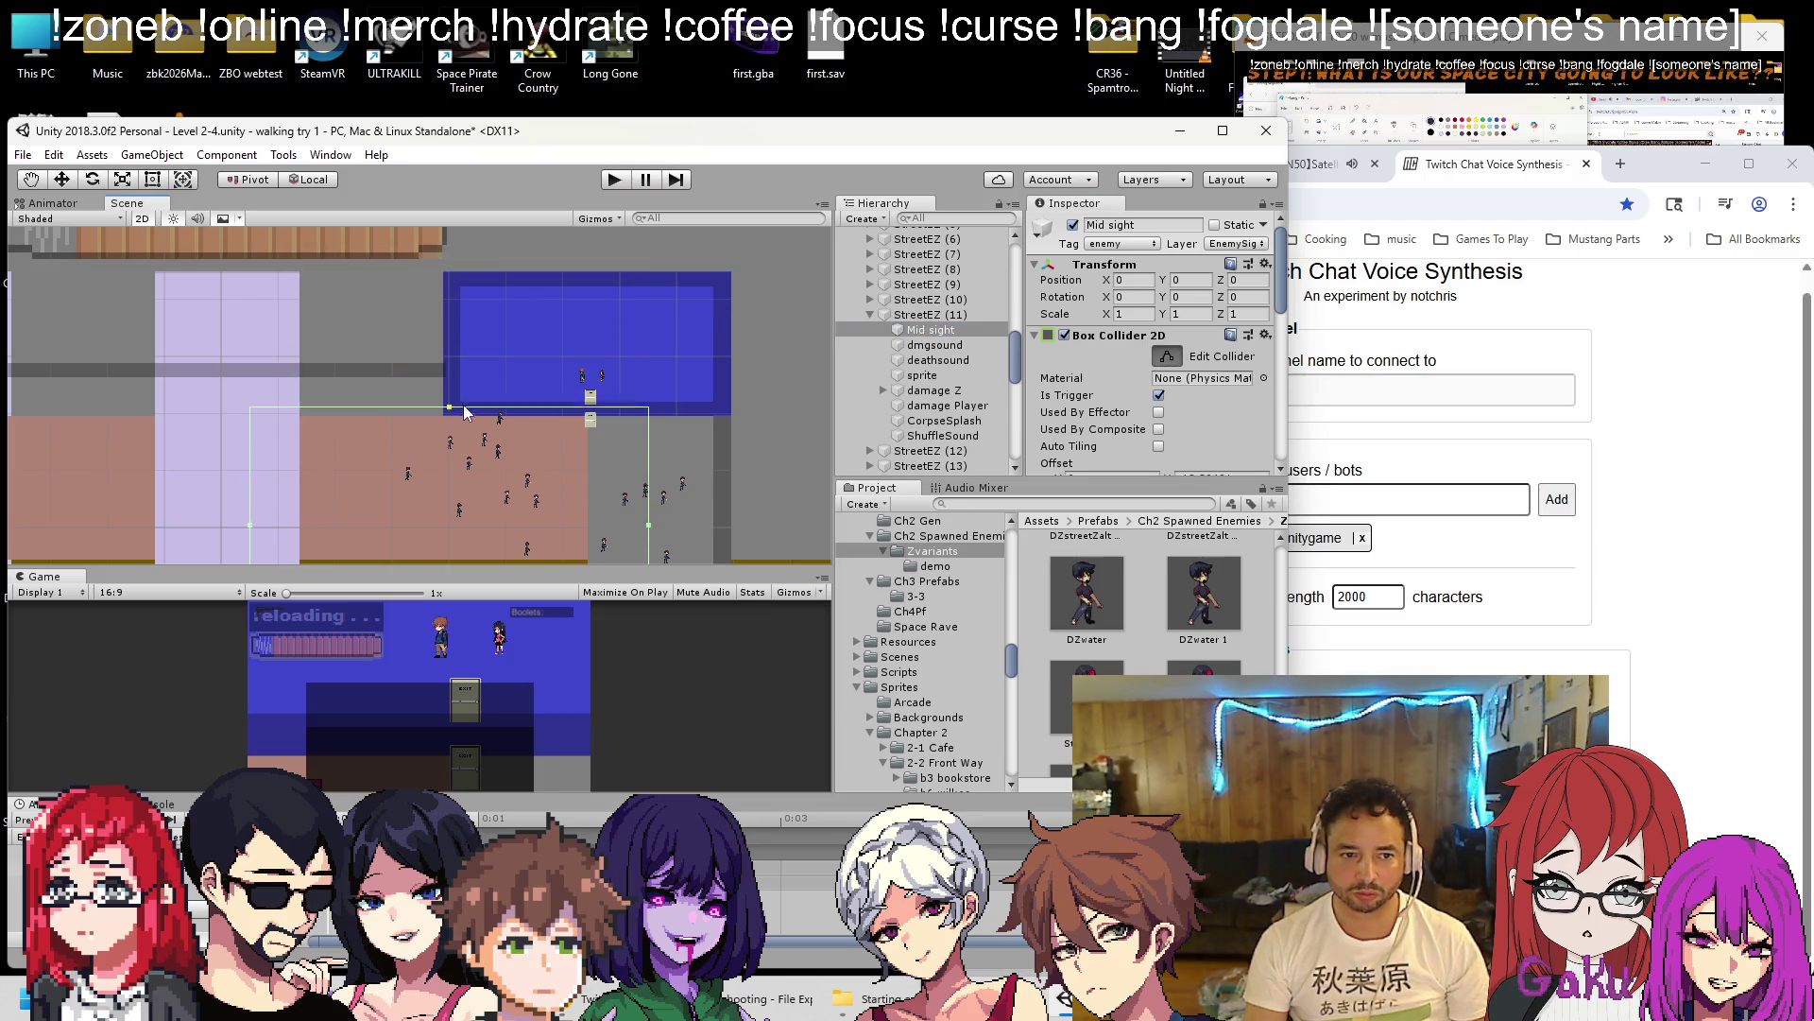
Select StreetEZ (12)'s Mid sight and turn on Edit Collider for its box.
left_click(871, 315)
left_click(870, 330)
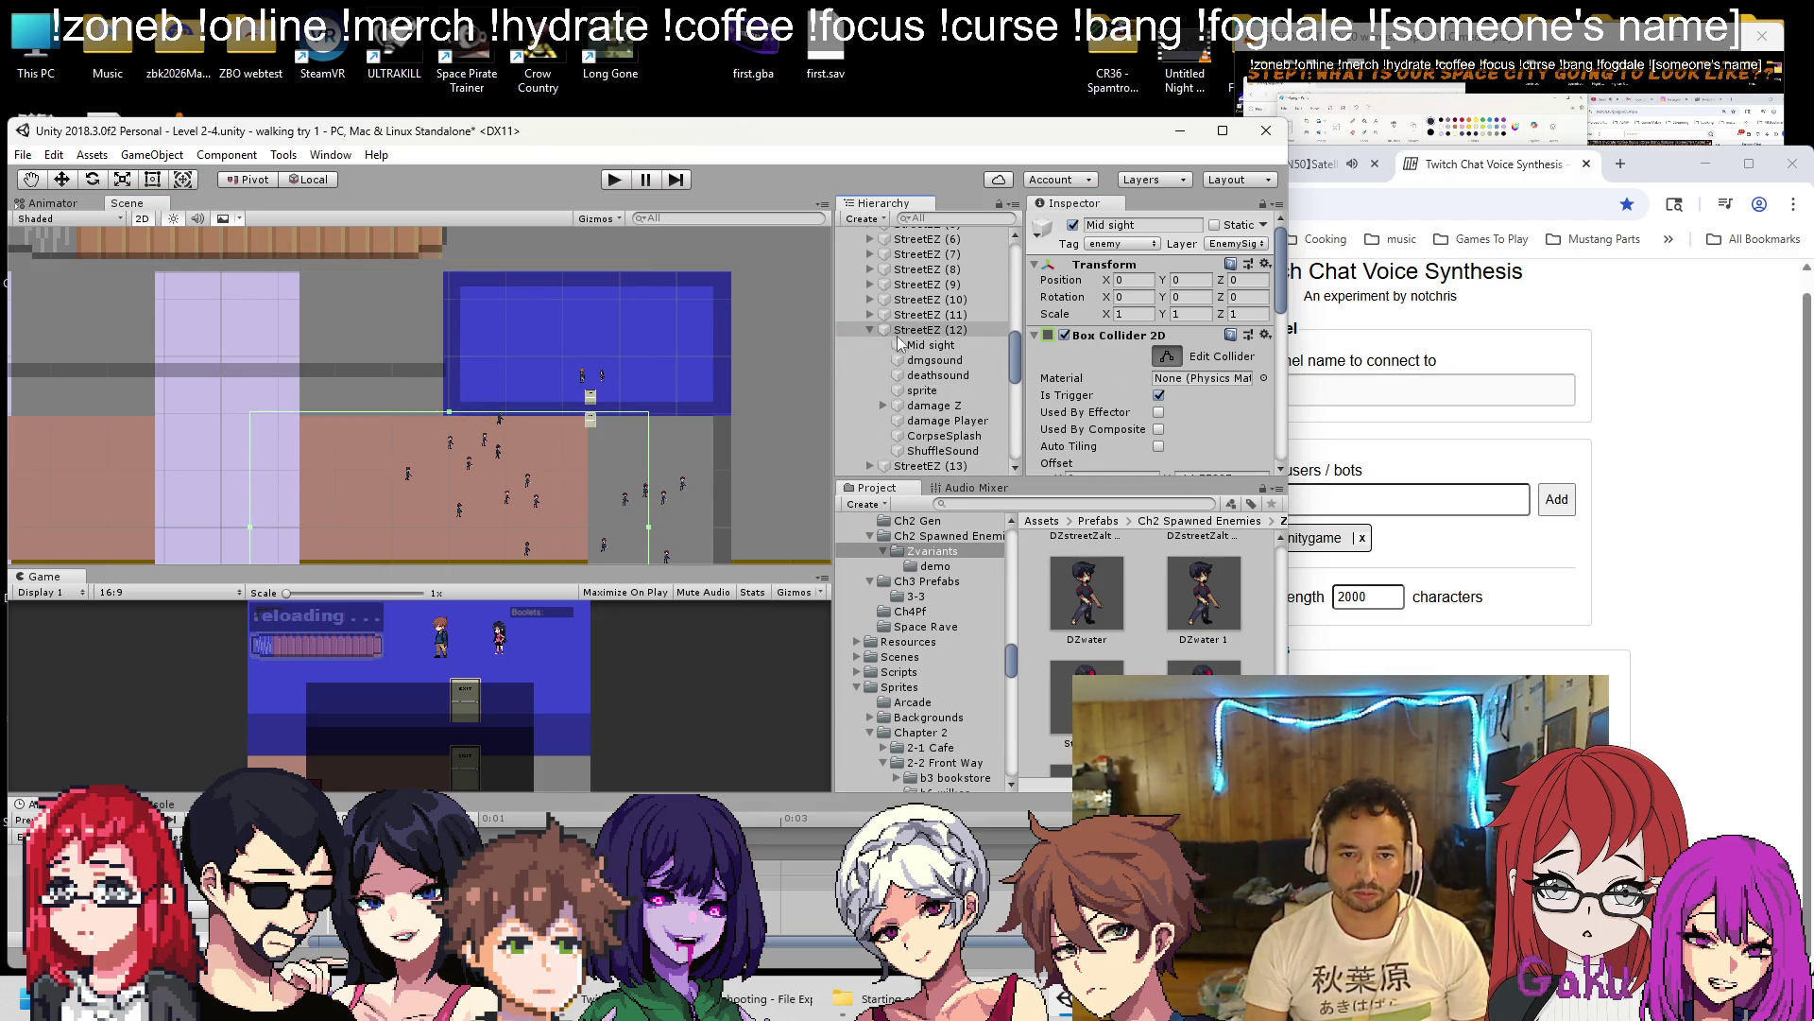
left_click(913, 346)
left_click(1165, 356)
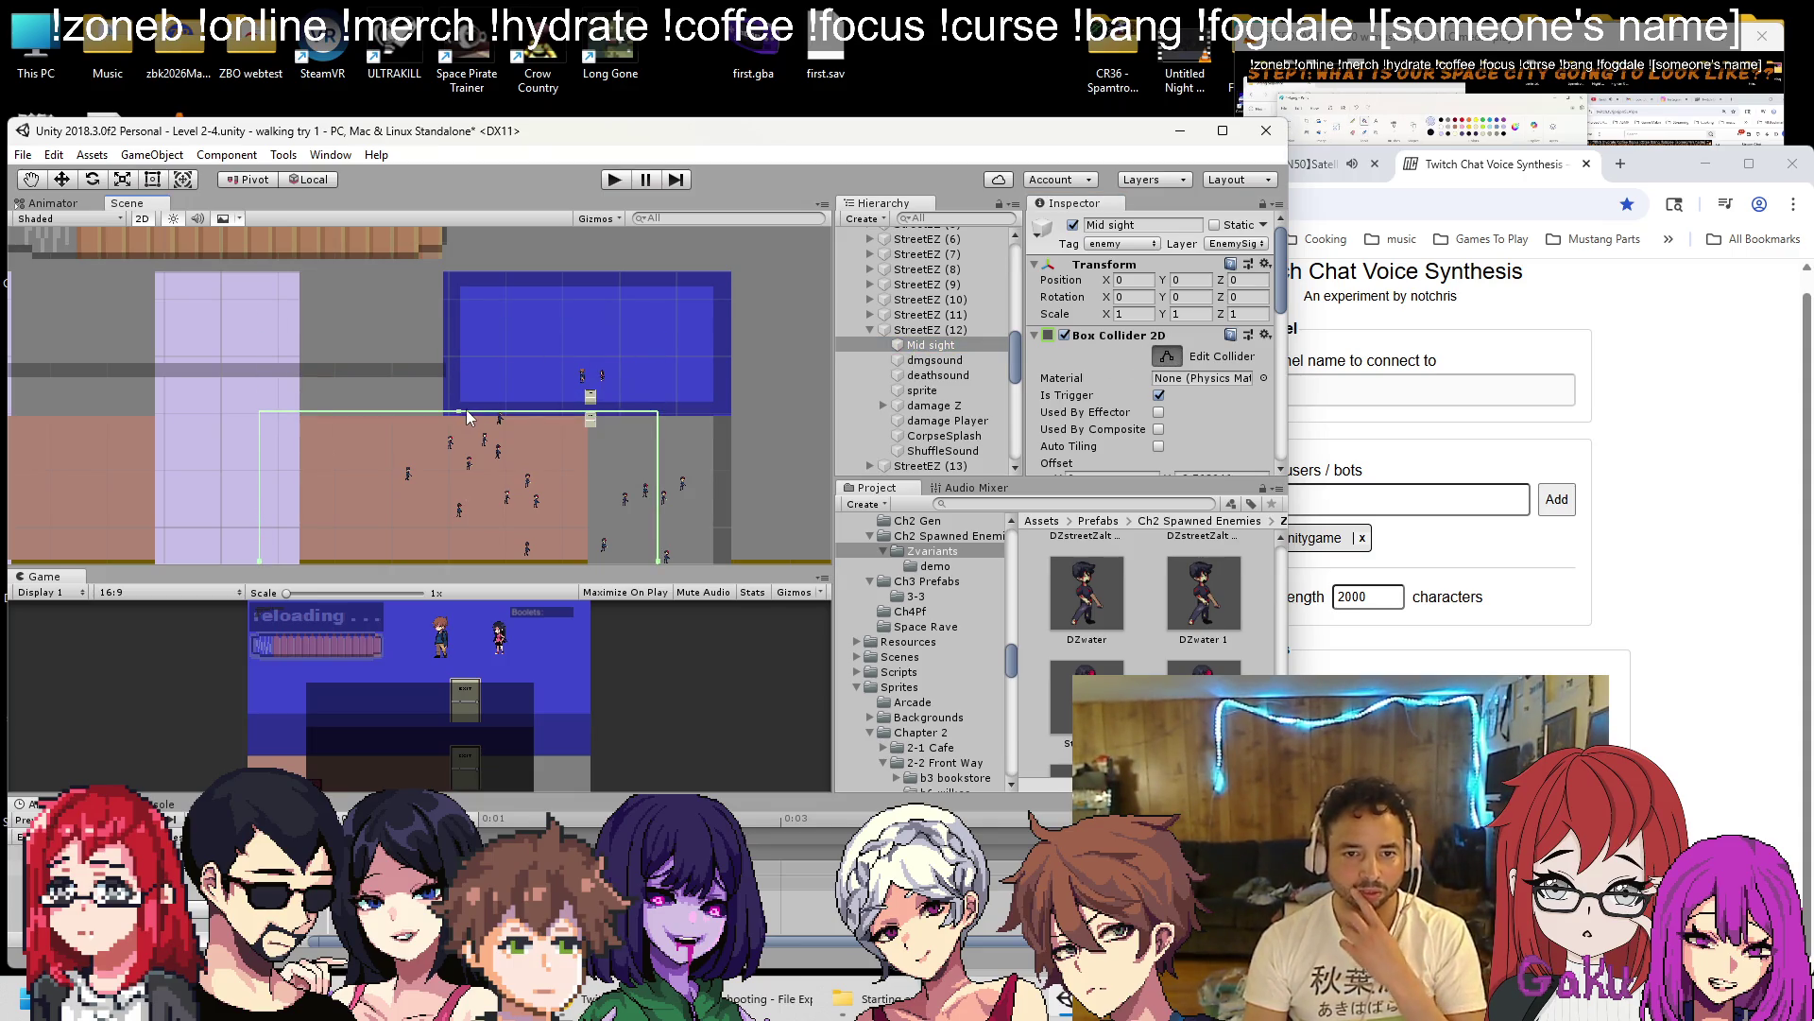
Enlarge StreetEZ (13)'s Mid sight trigger box by dragging its edge.
left_click(870, 329)
left_click(870, 345)
left_click(930, 360)
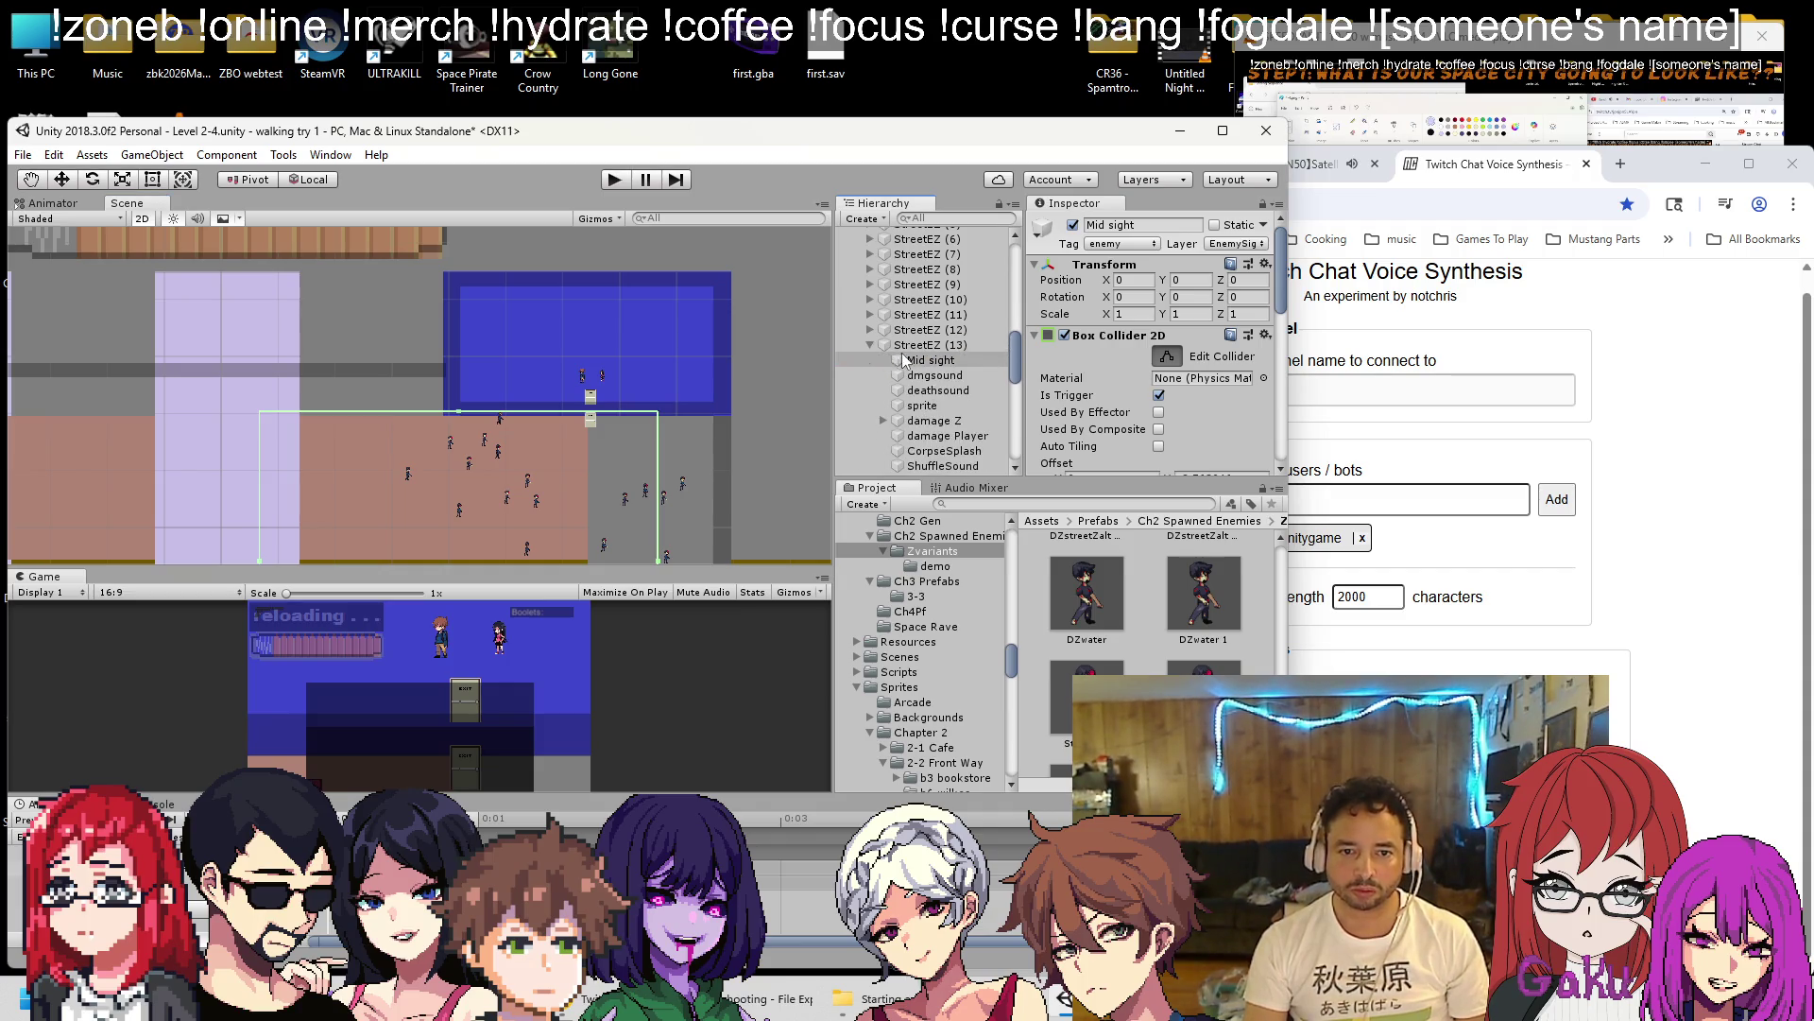
left_click_drag(461, 312, 462, 391)
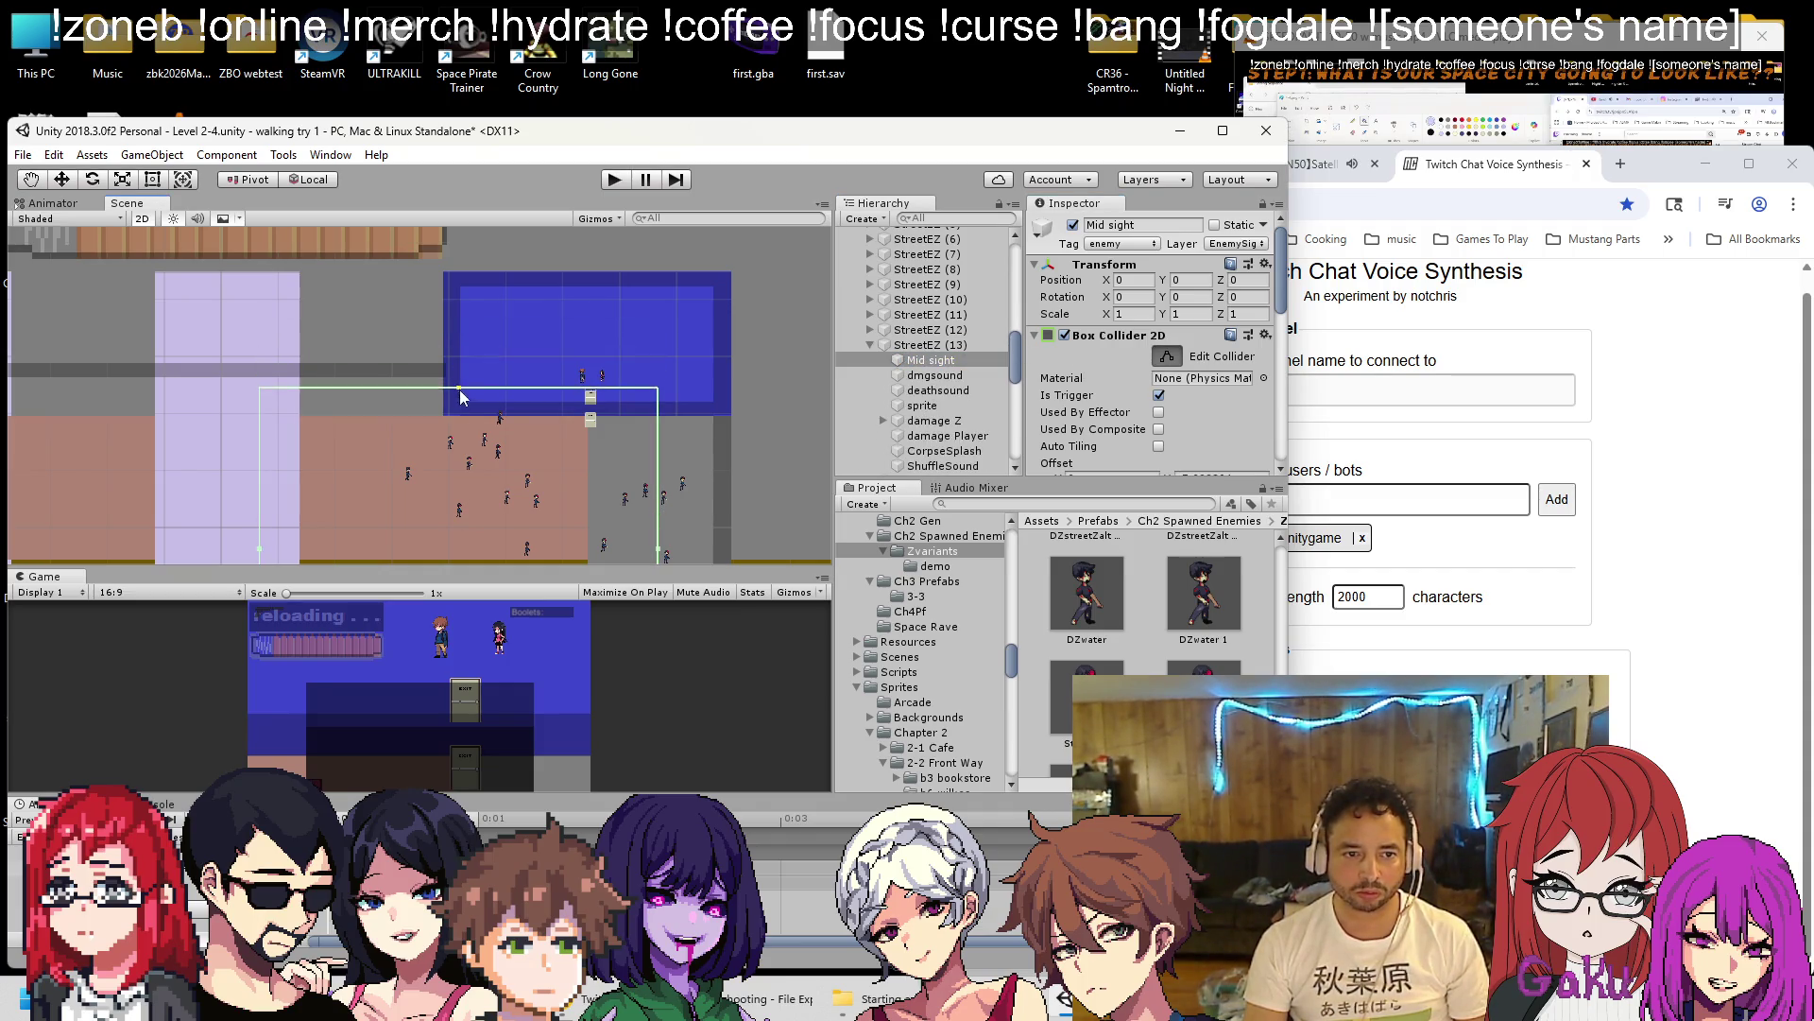
Select StreetEZ (14)'s Mid sight and turn on Edit Collider for its box.
left_click(870, 345)
left_click(871, 360)
left_click(930, 376)
left_click(1167, 357)
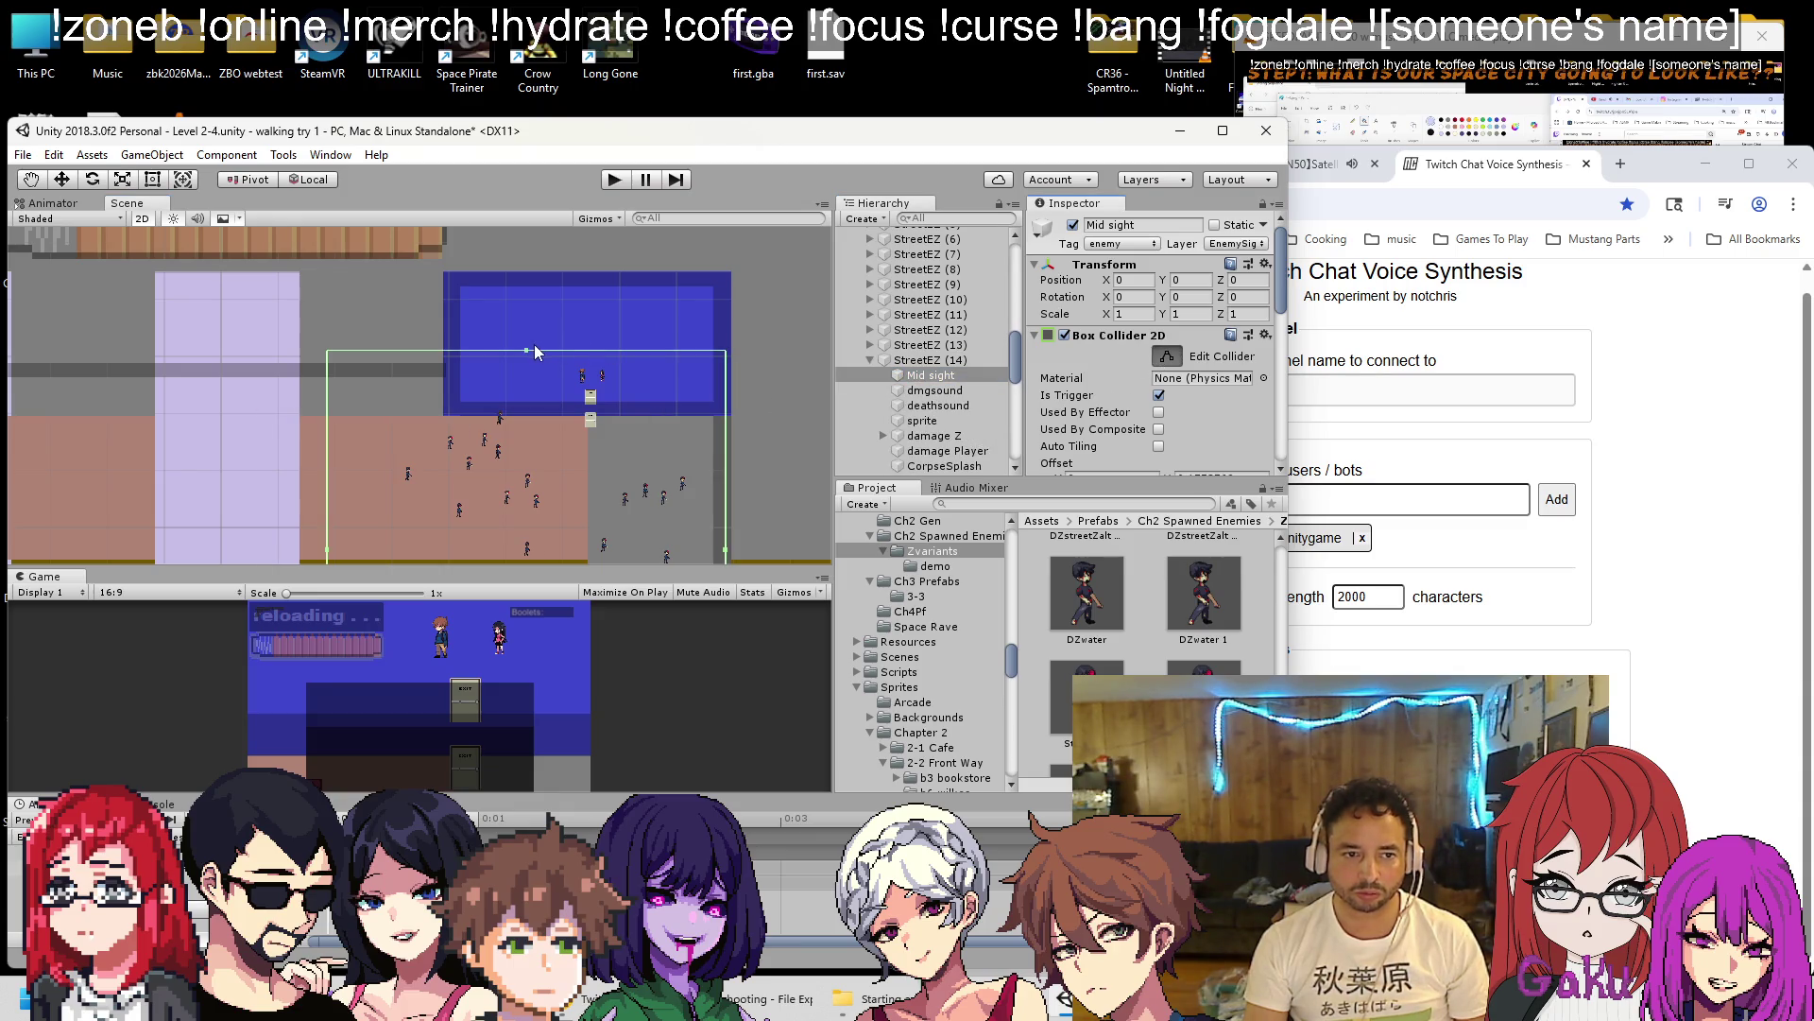
Select the Mid sight triggers of StreetEZ (15) and StreetEZ (16) in turn.
left_click(870, 360)
left_click(870, 375)
left_click(931, 390)
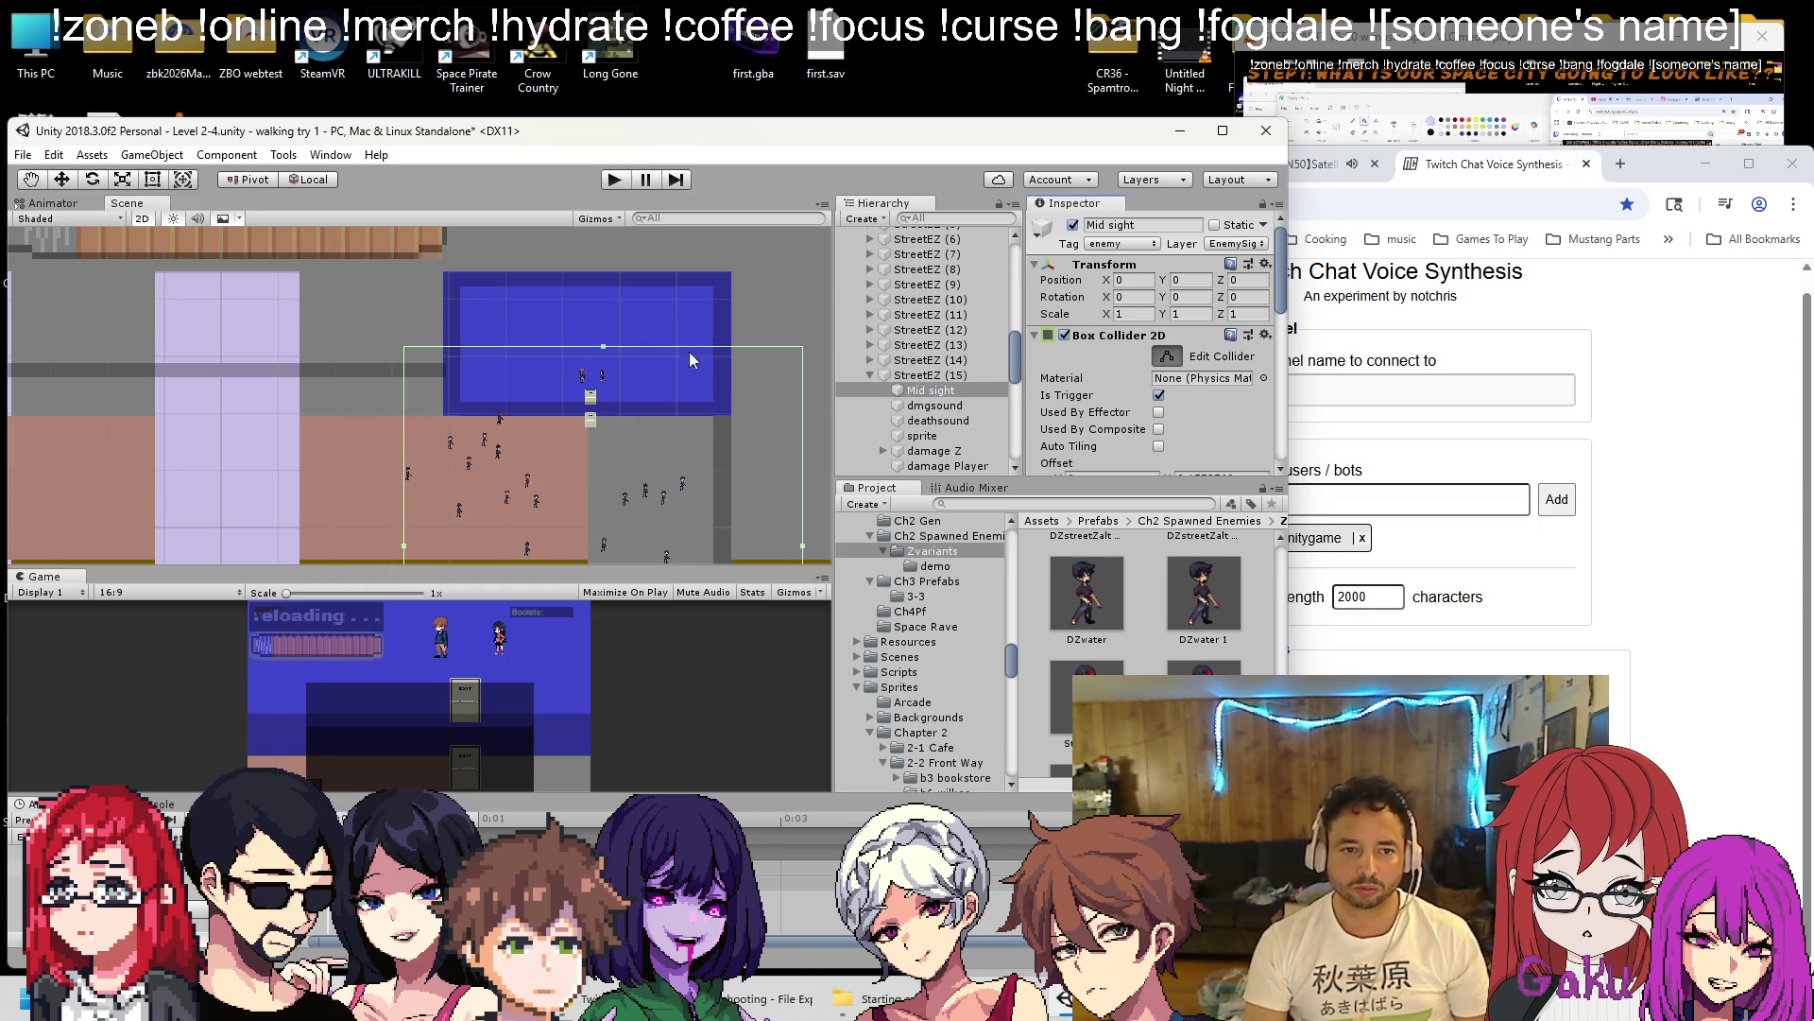
left_click(870, 375)
left_click(870, 390)
left_click(931, 405)
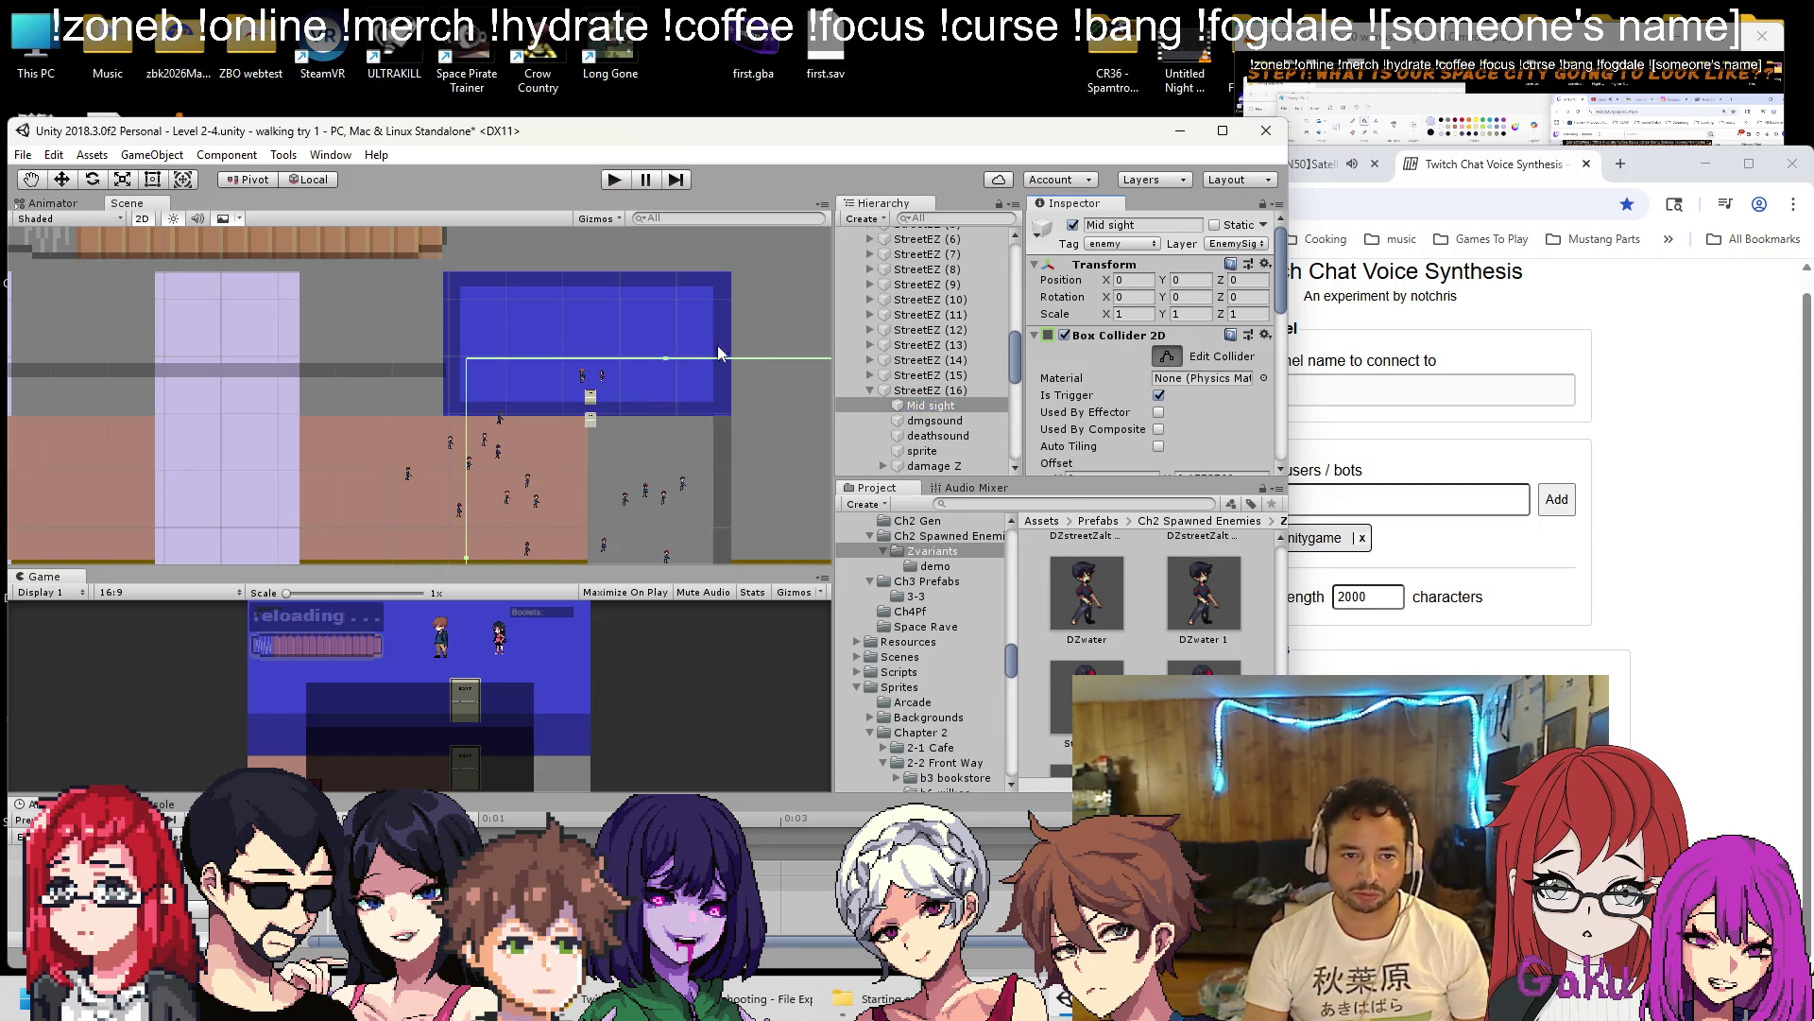
Select StreetEZ (17)'s Mid sight trigger, collapse the list, and enter Play mode.
left_click(871, 390)
left_click(921, 421)
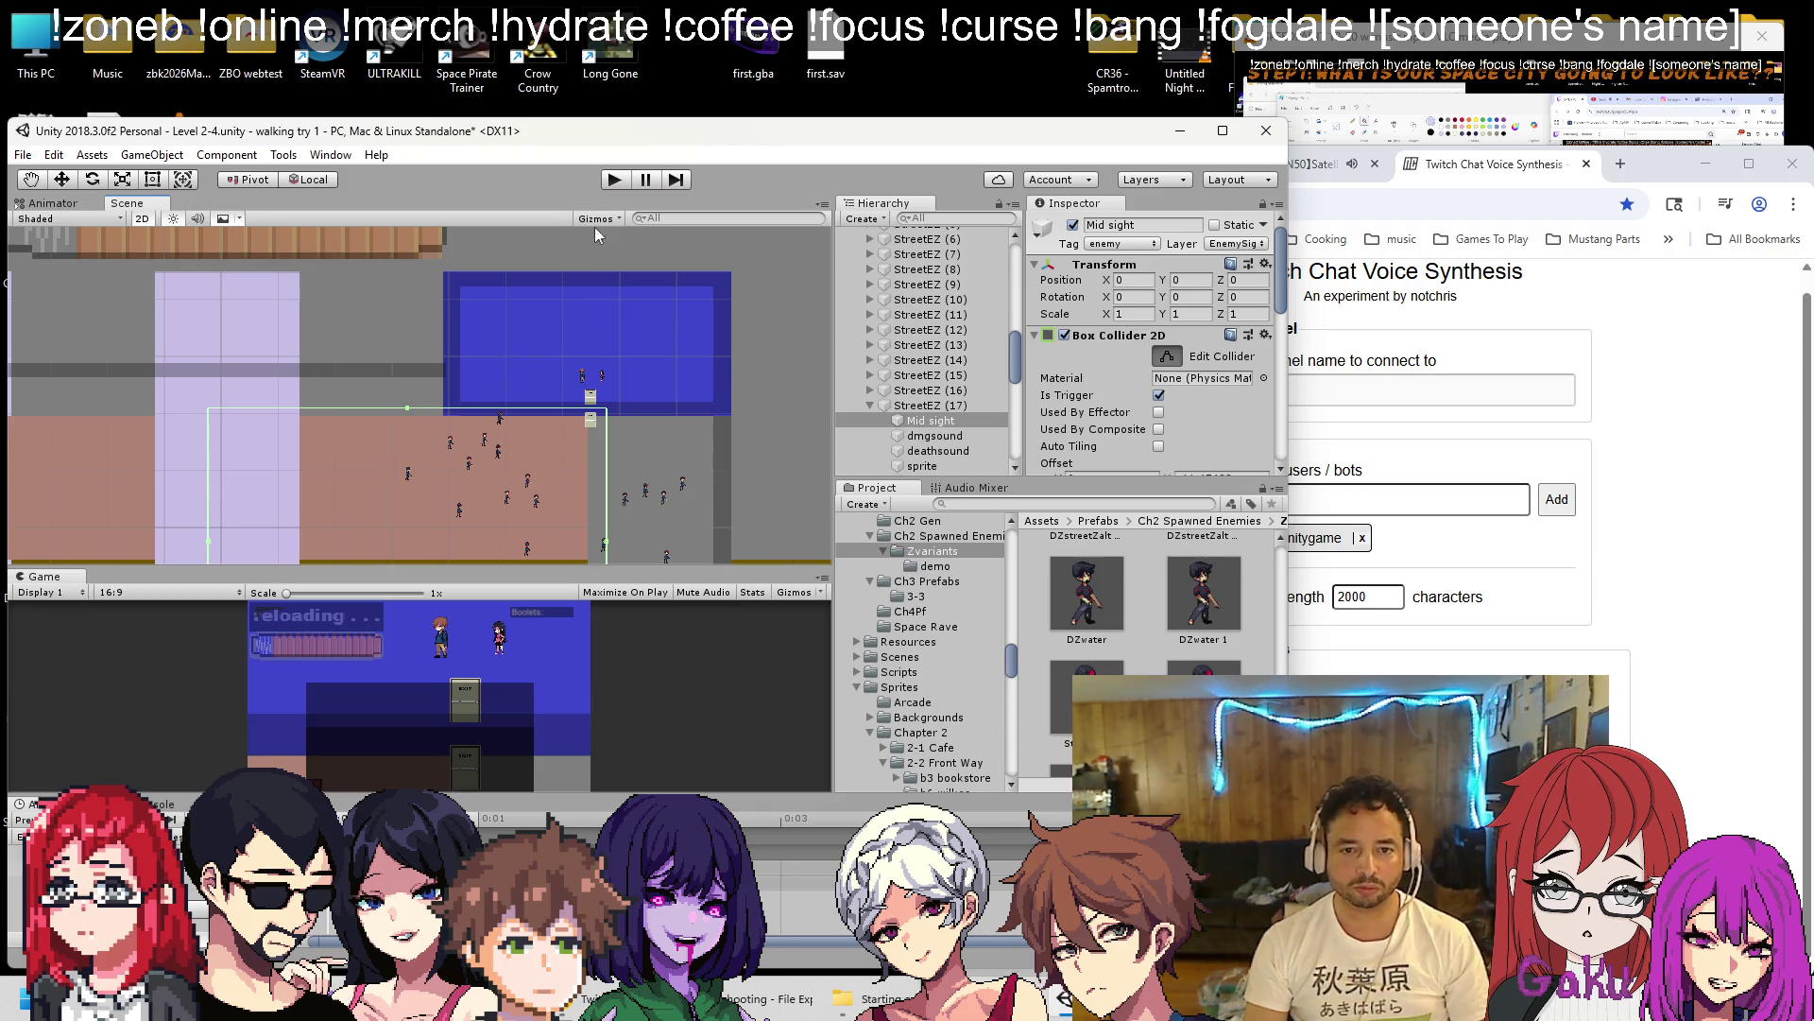
left_click(871, 405)
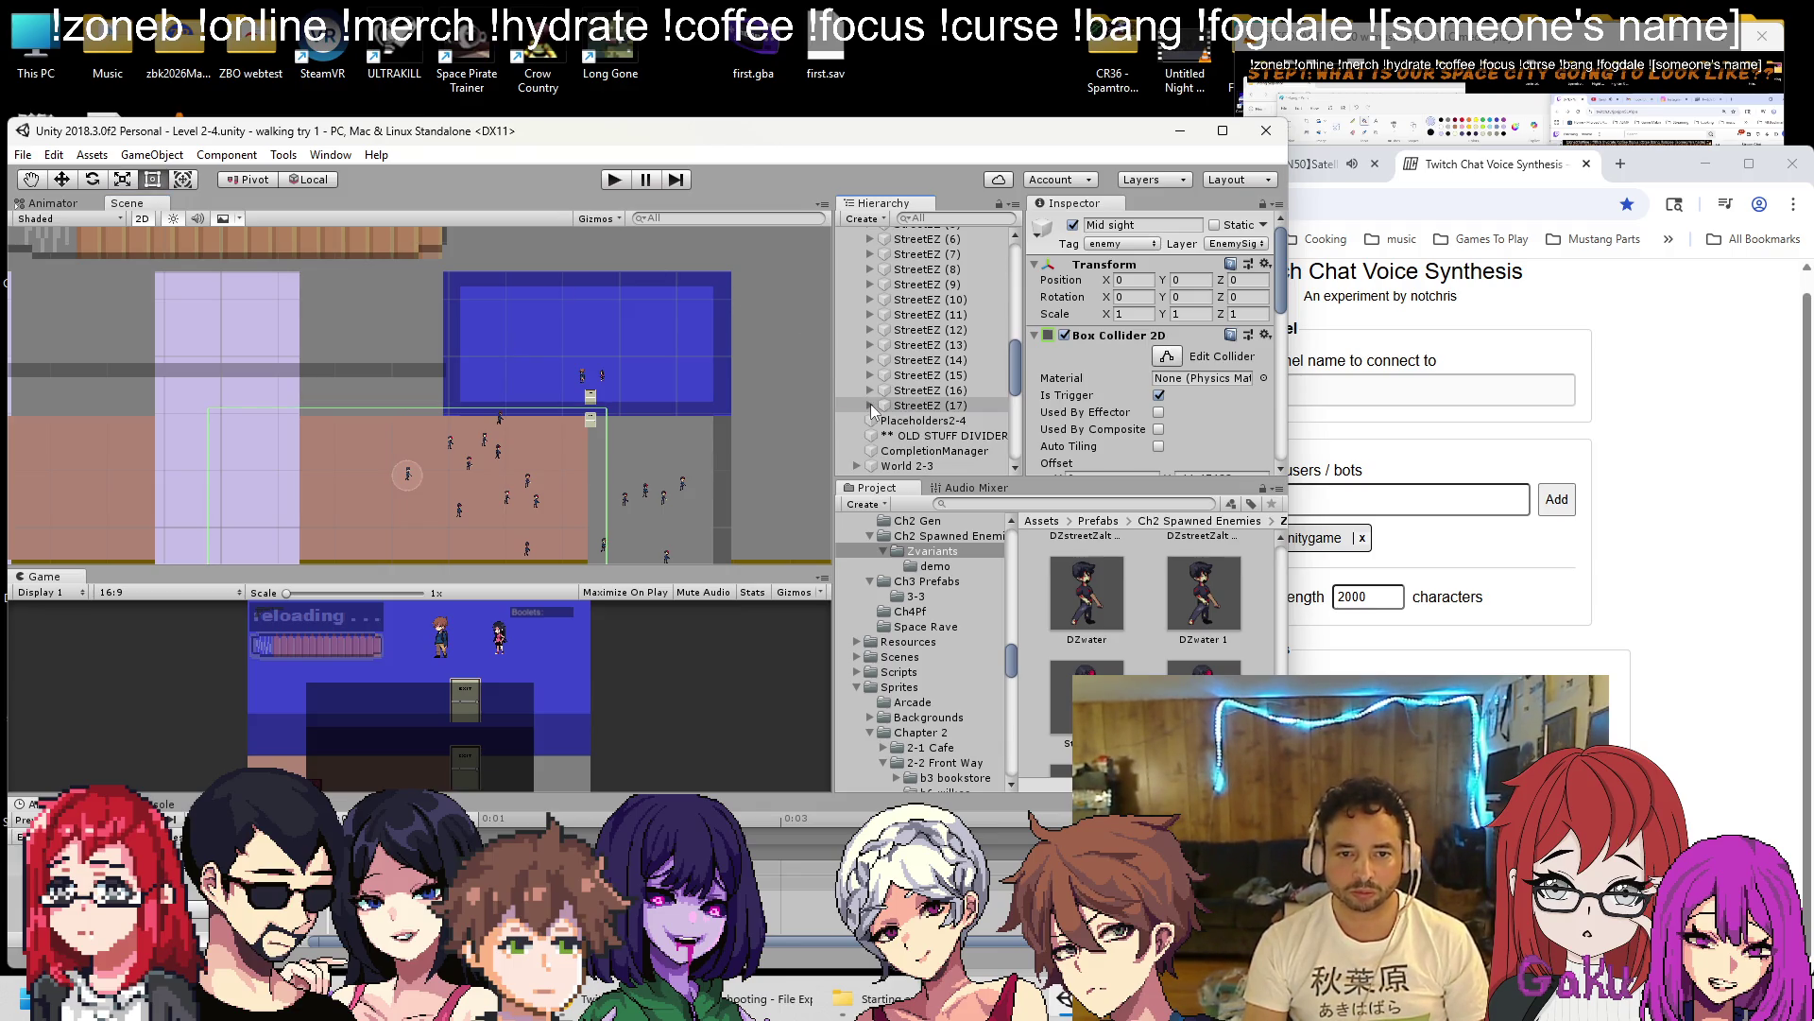
left_click(615, 180)
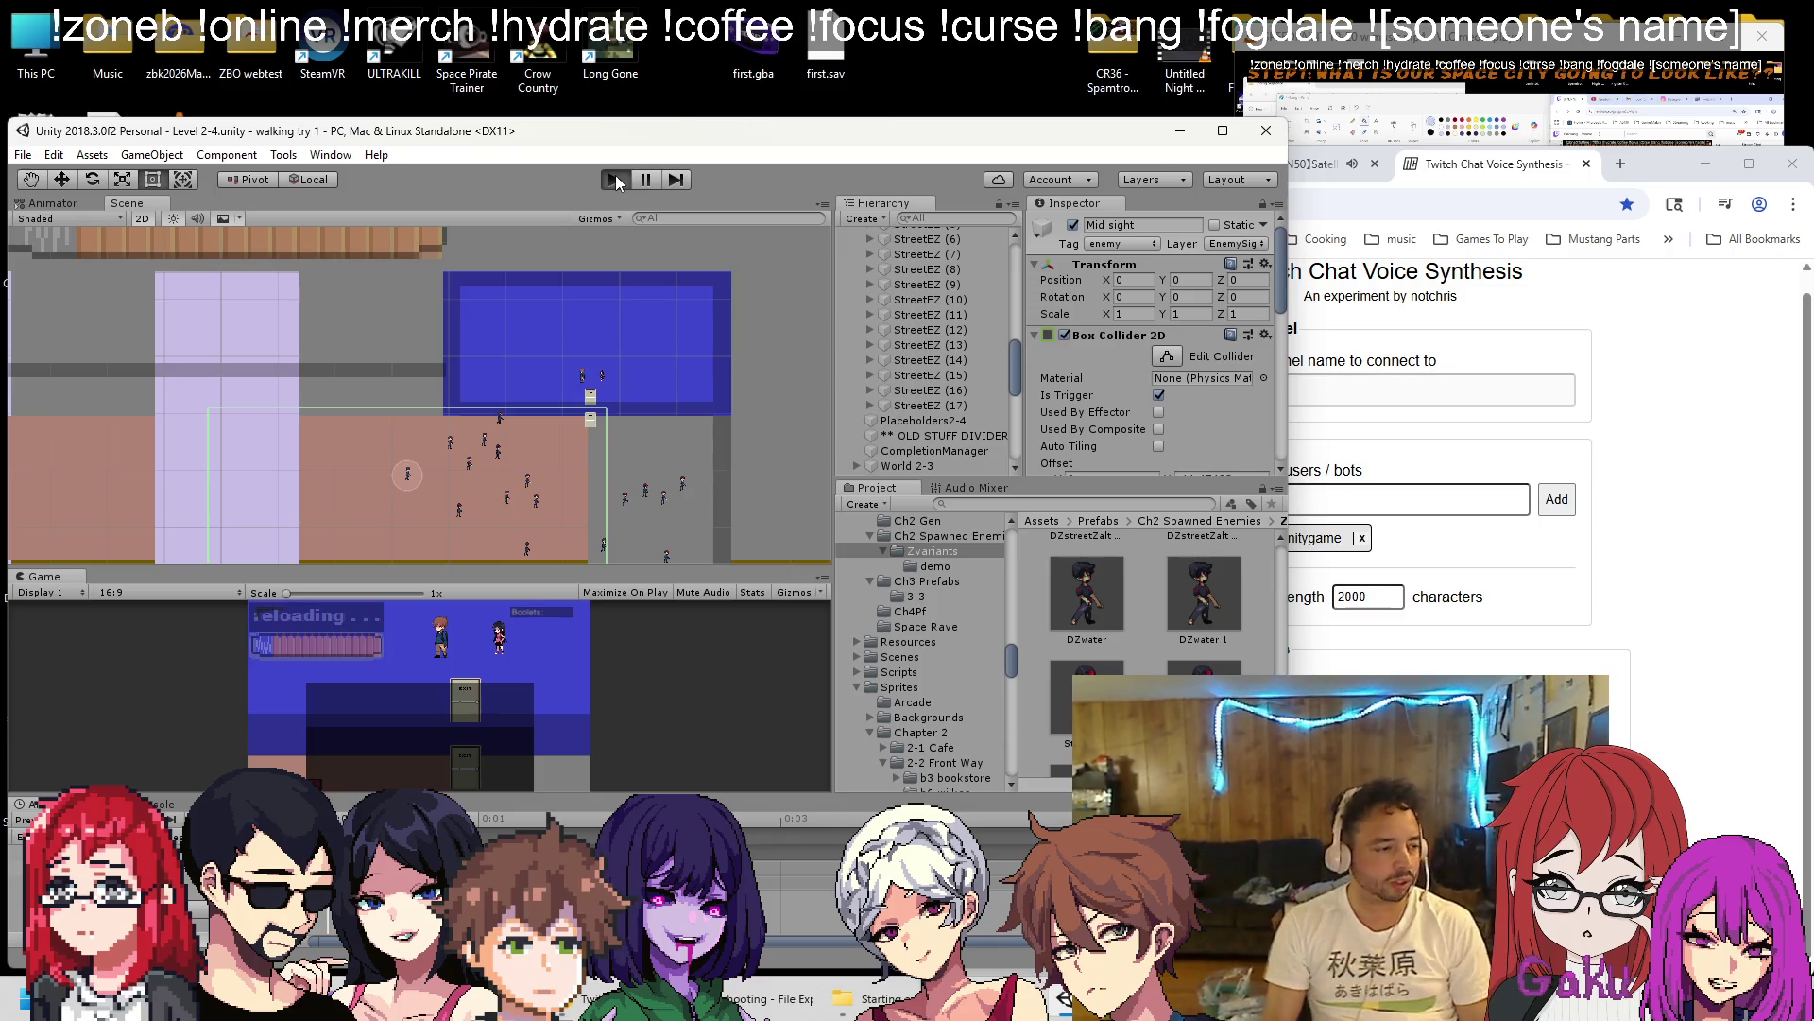
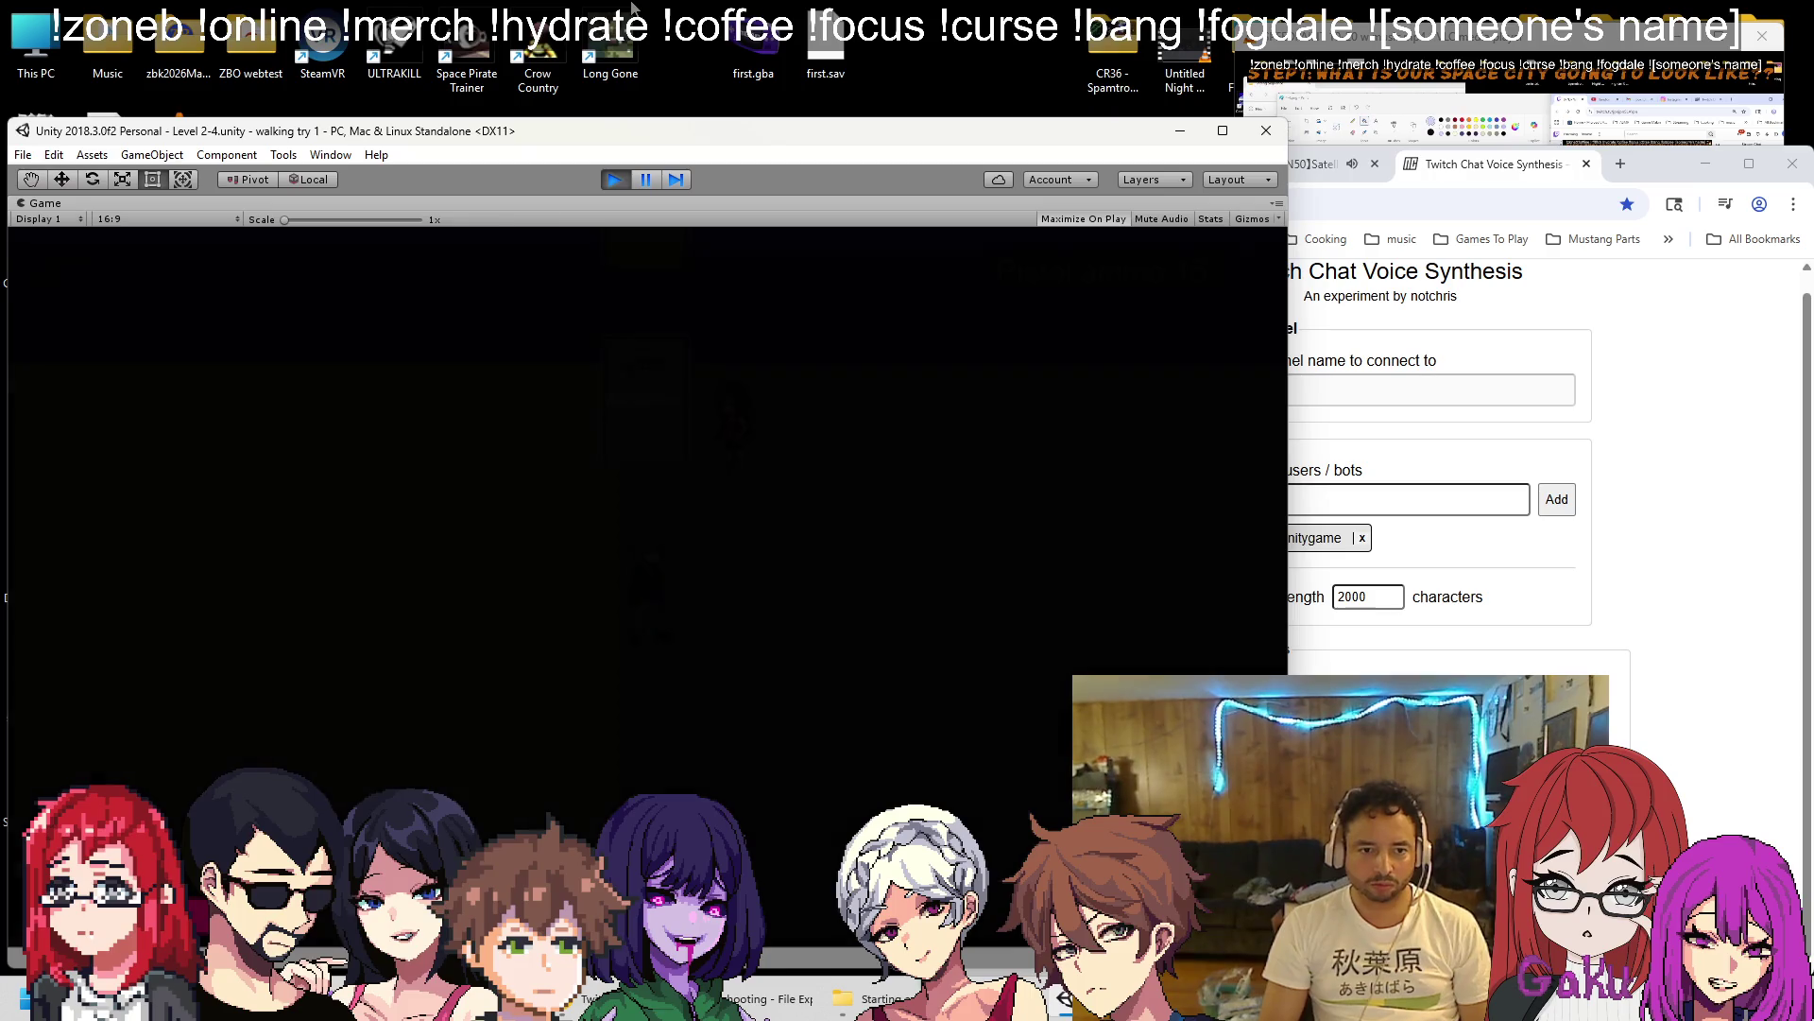
Shoot and reload through the zombie crowd while moving right, then left.
key("space")
key("space")
key("space")
key("space")
key("space")
key("r")
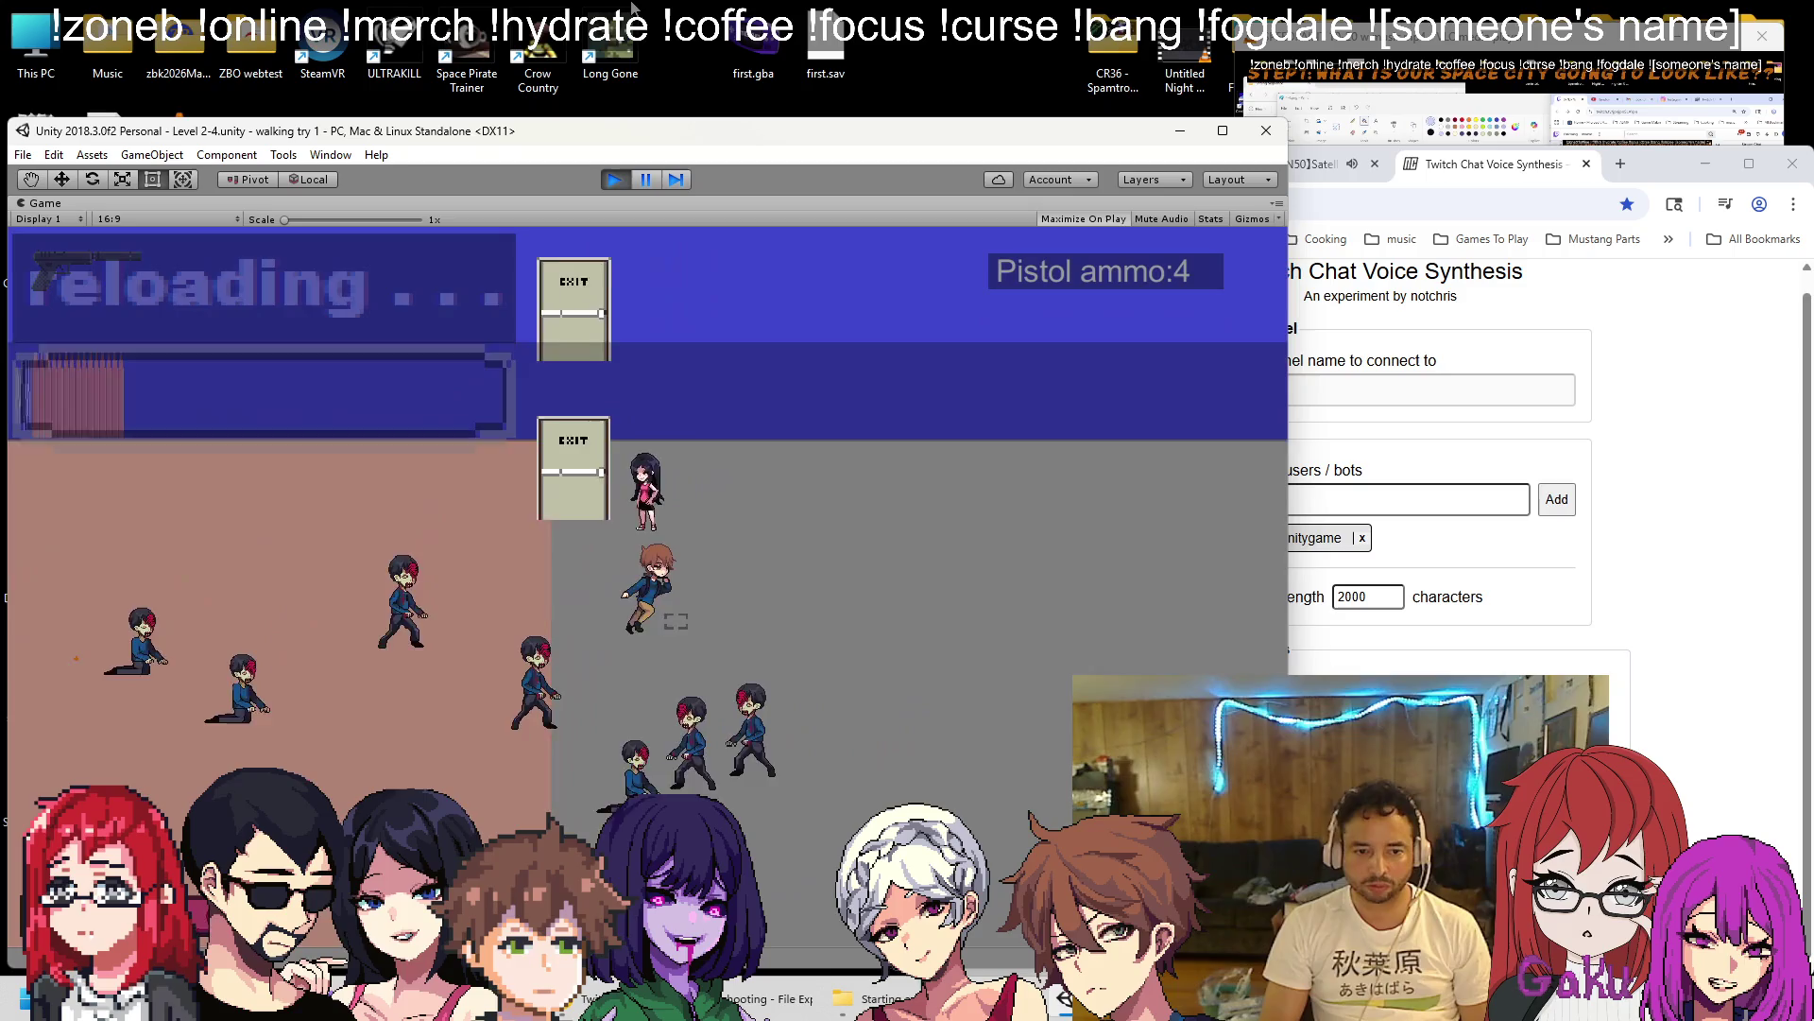
key("space")
key("space")
key("space")
key("space")
key("space")
key("space")
key("space")
key("space")
key("space")
key("space")
key("space")
key("space")
key("r")
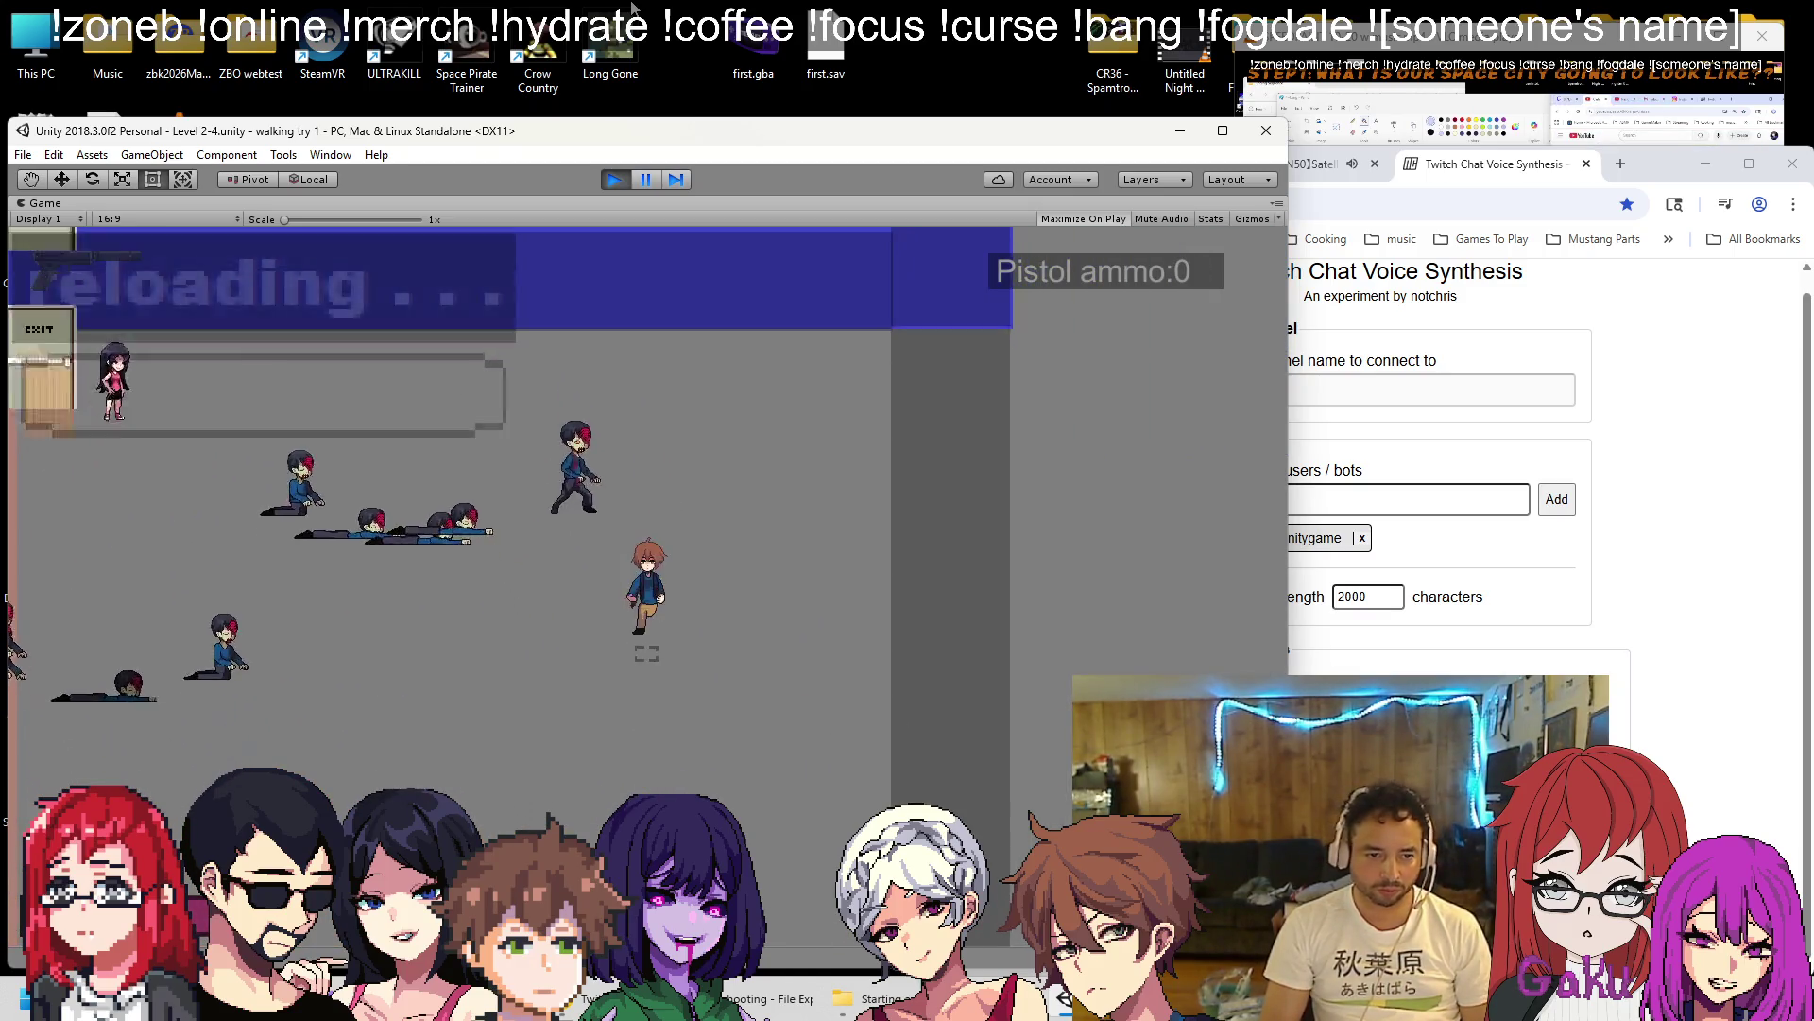
key("d")
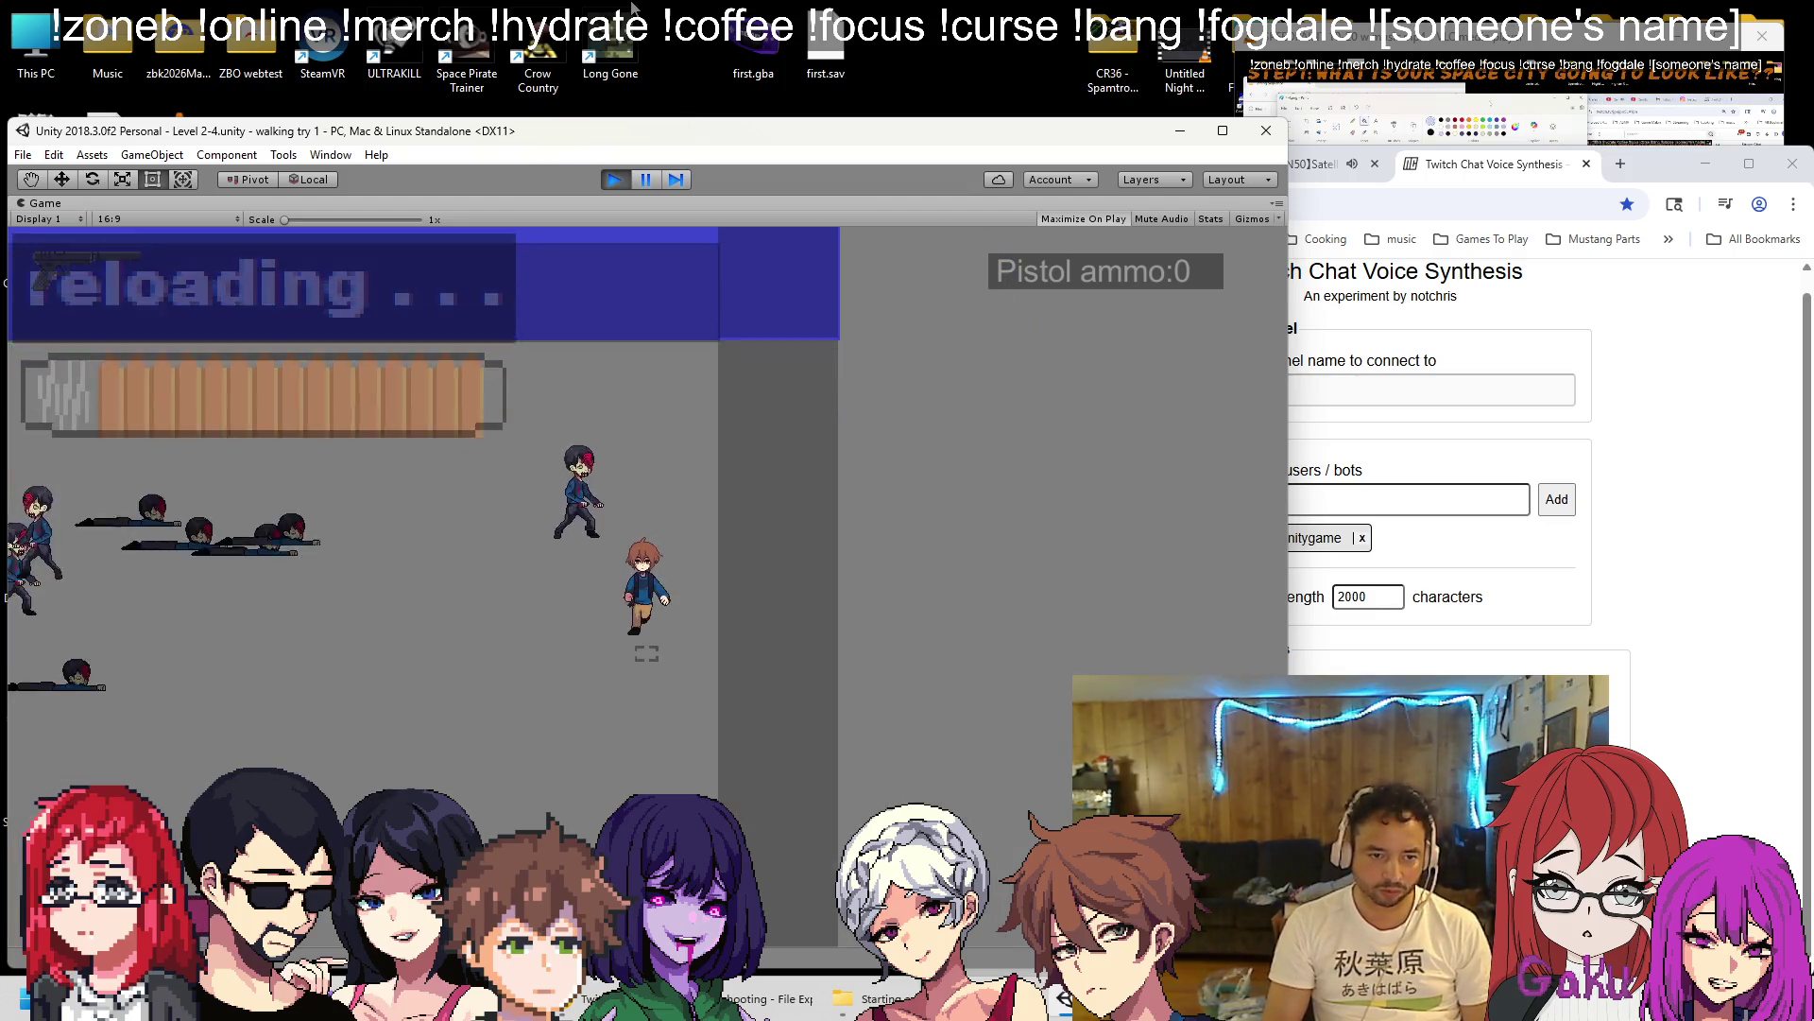
key("a")
key("space")
key("space")
key("space")
key("space")
key("space")
key("space")
key("space")
key("space")
key("space")
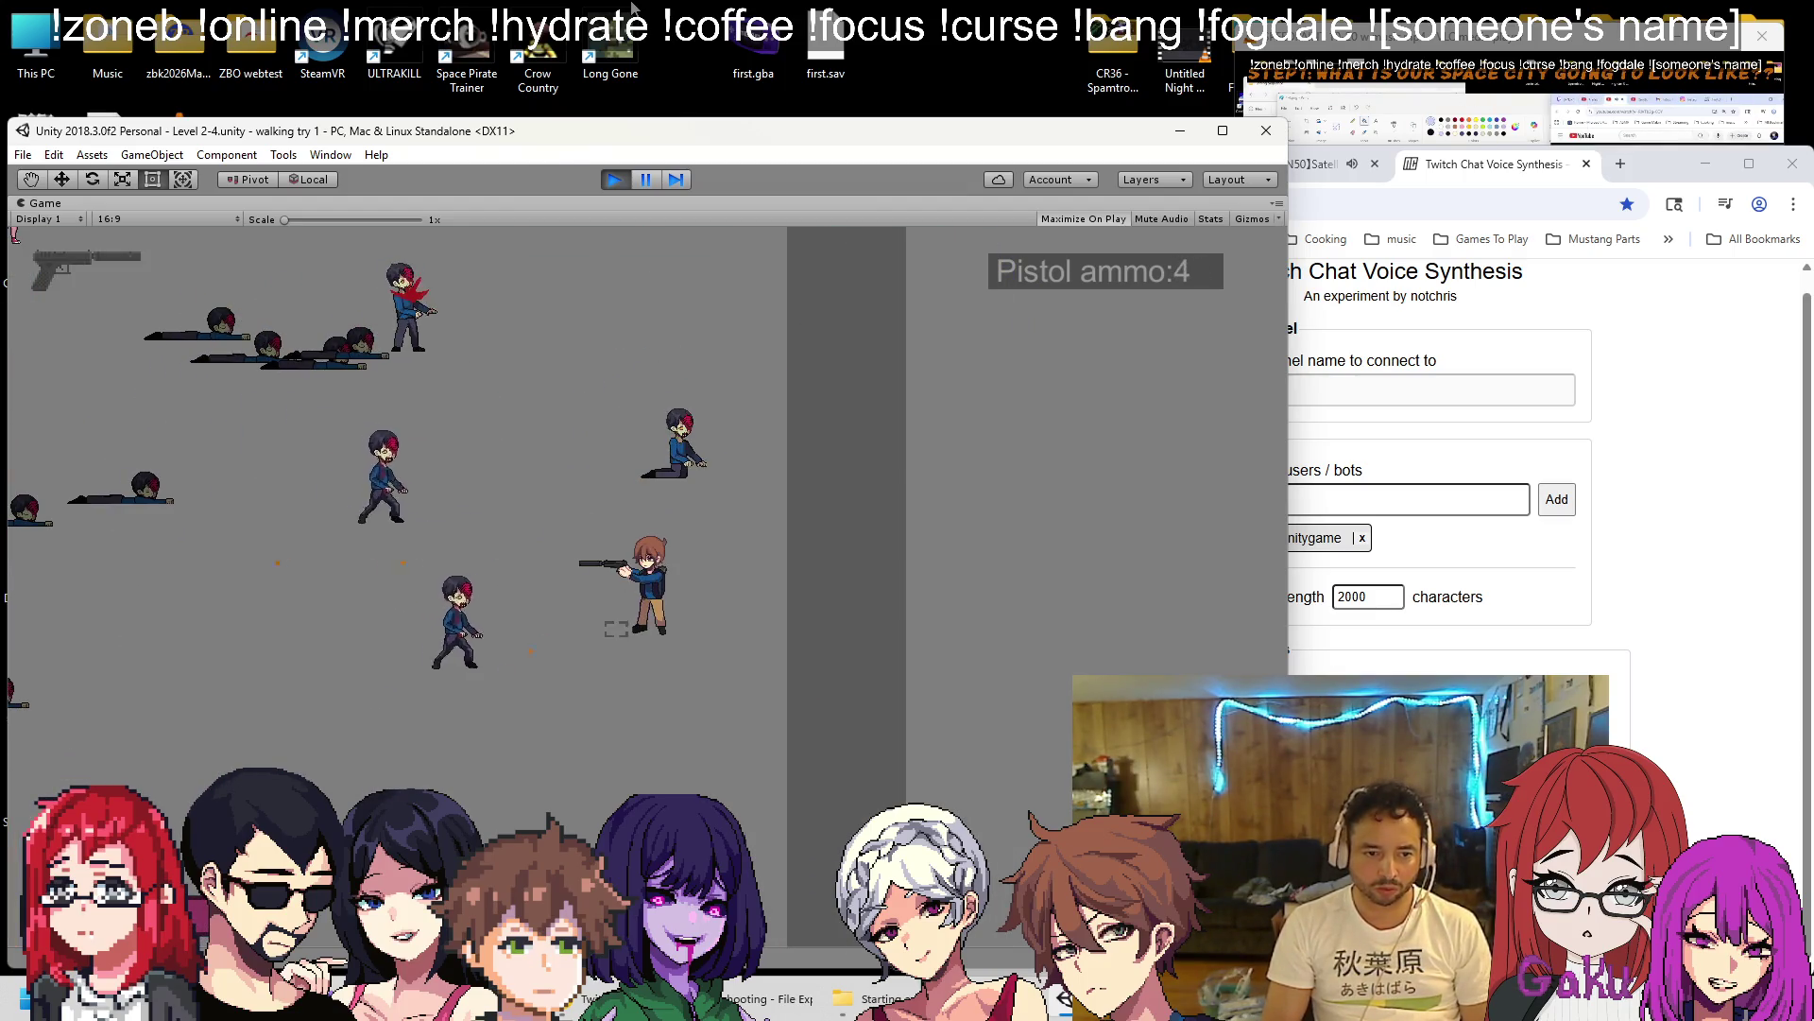
key("space")
key("space")
key("a")
key("r")
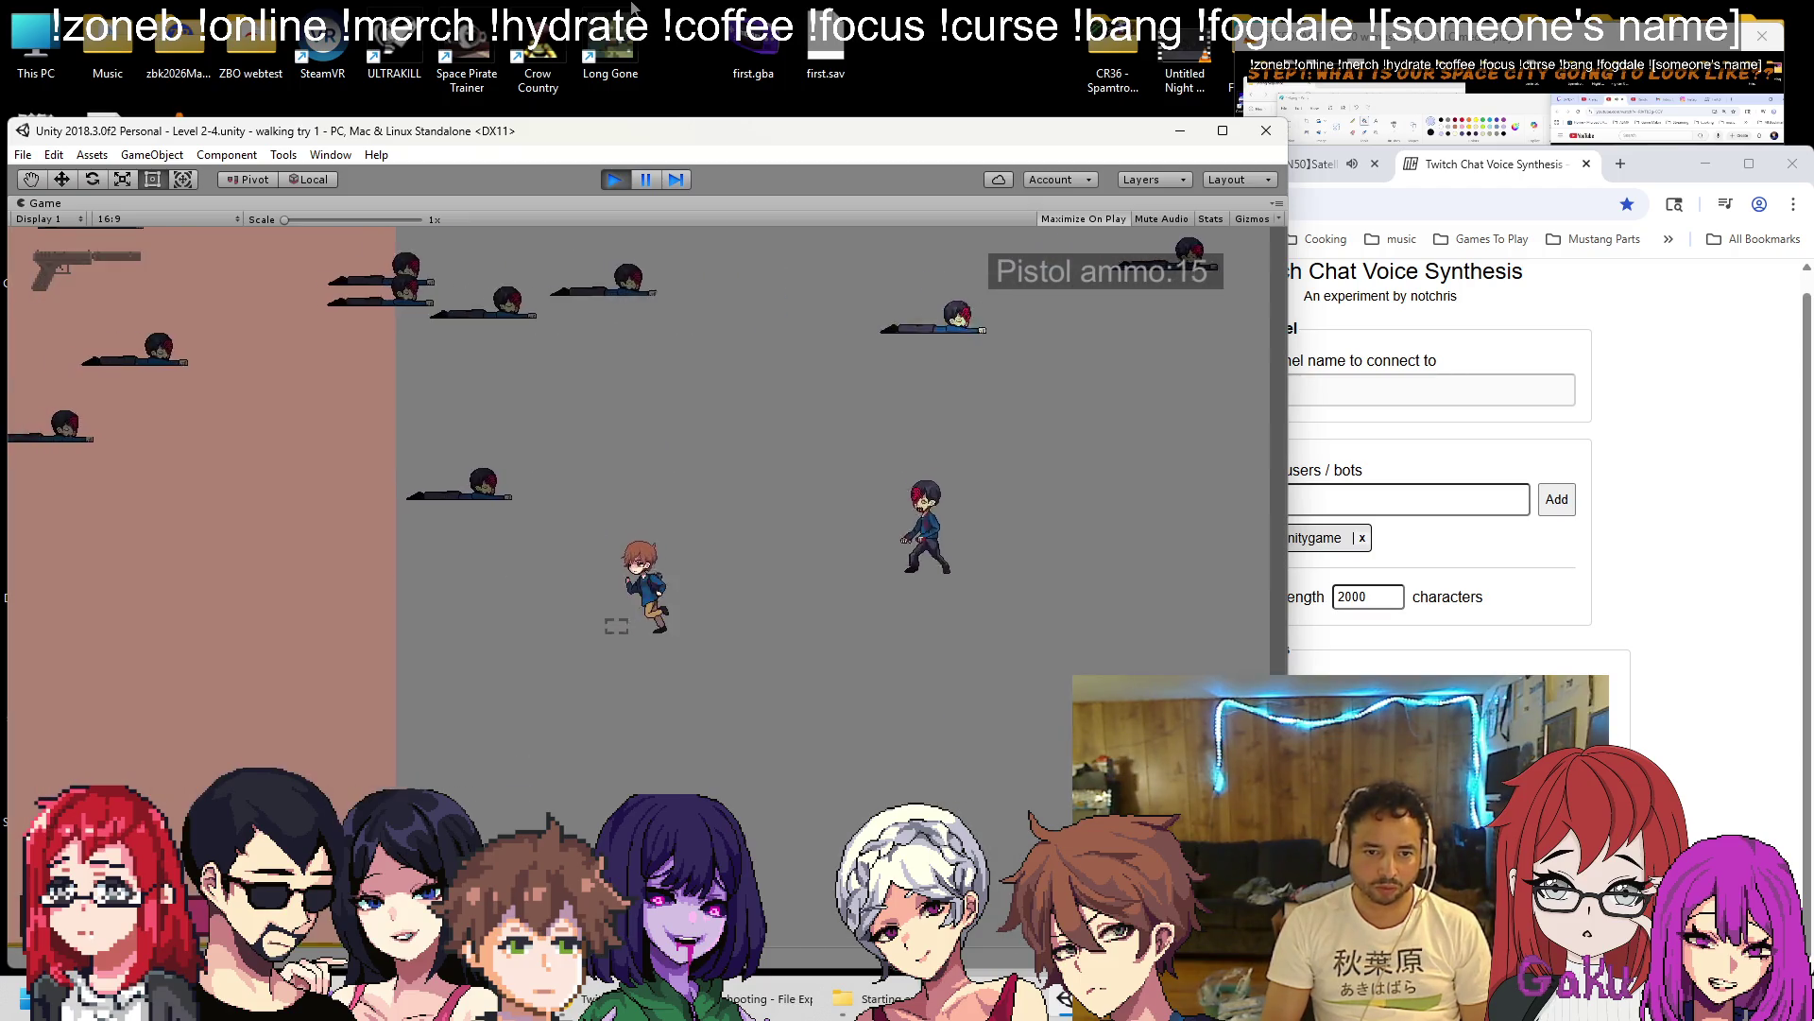
Walk the player up toward the EXIT door, then stop the playtest.
key("space")
key("r")
key("w")
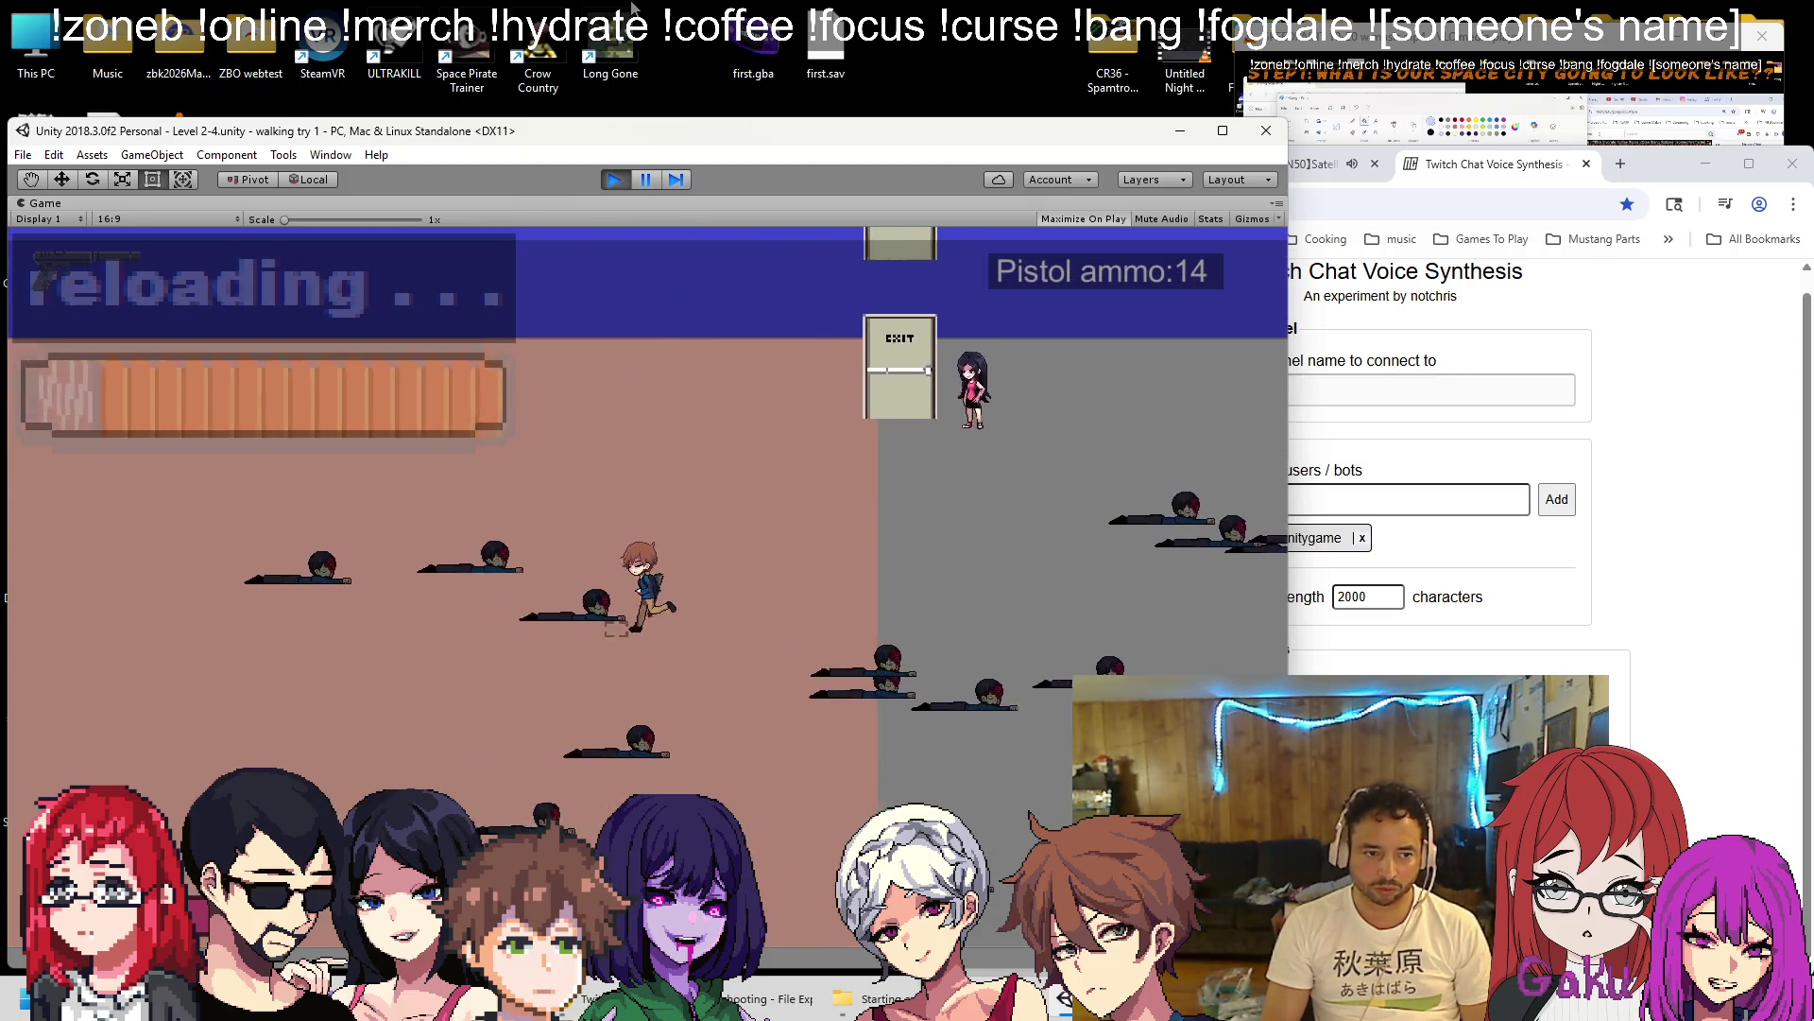
key("s")
key("d")
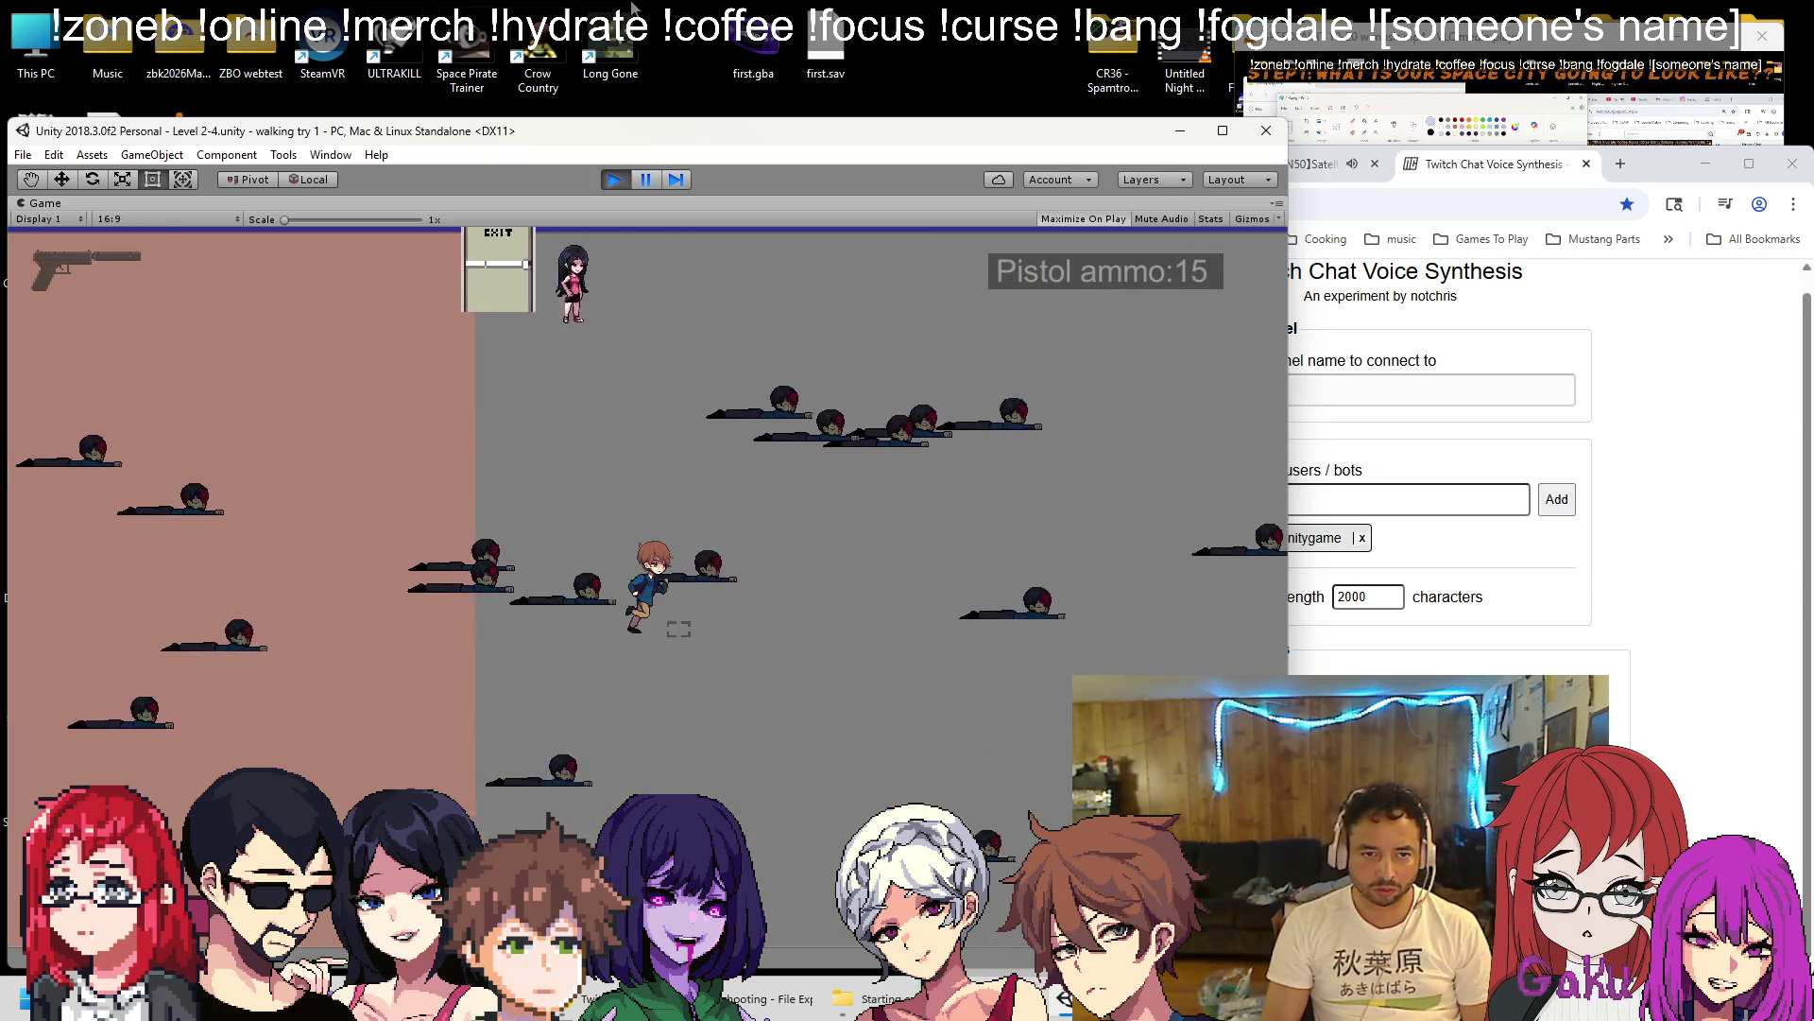
key("a")
key("s")
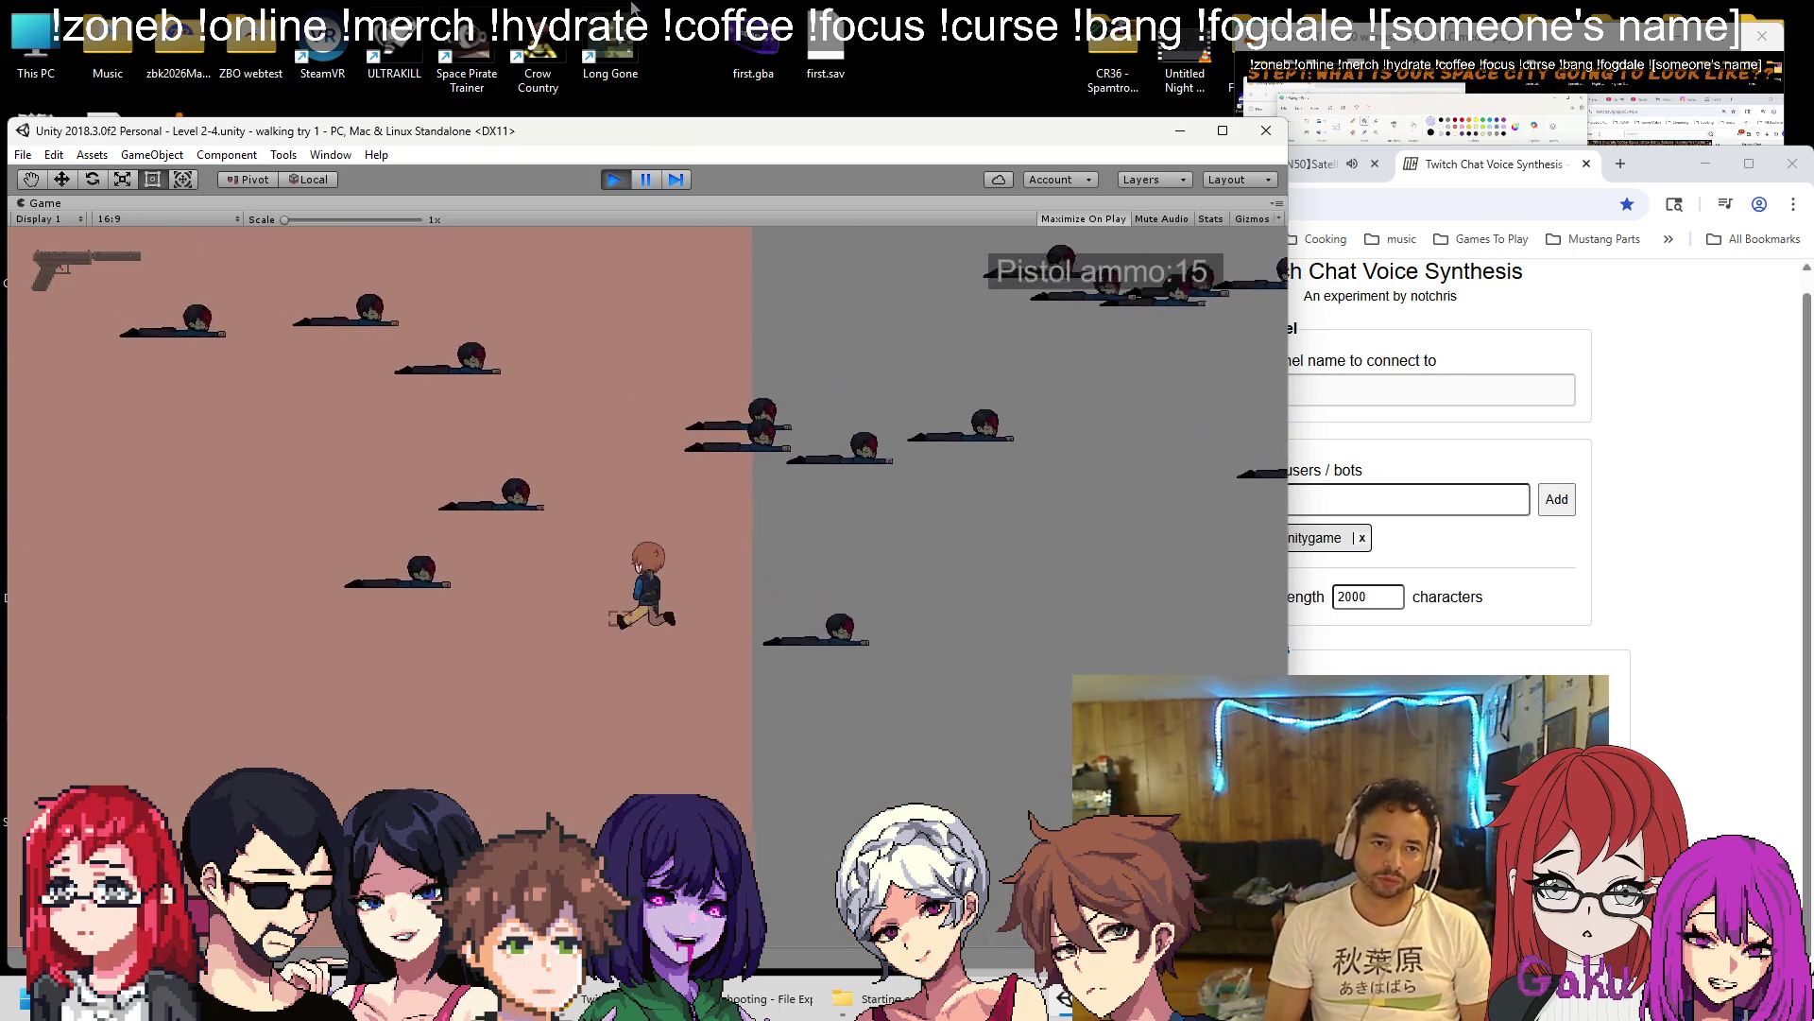
key("w")
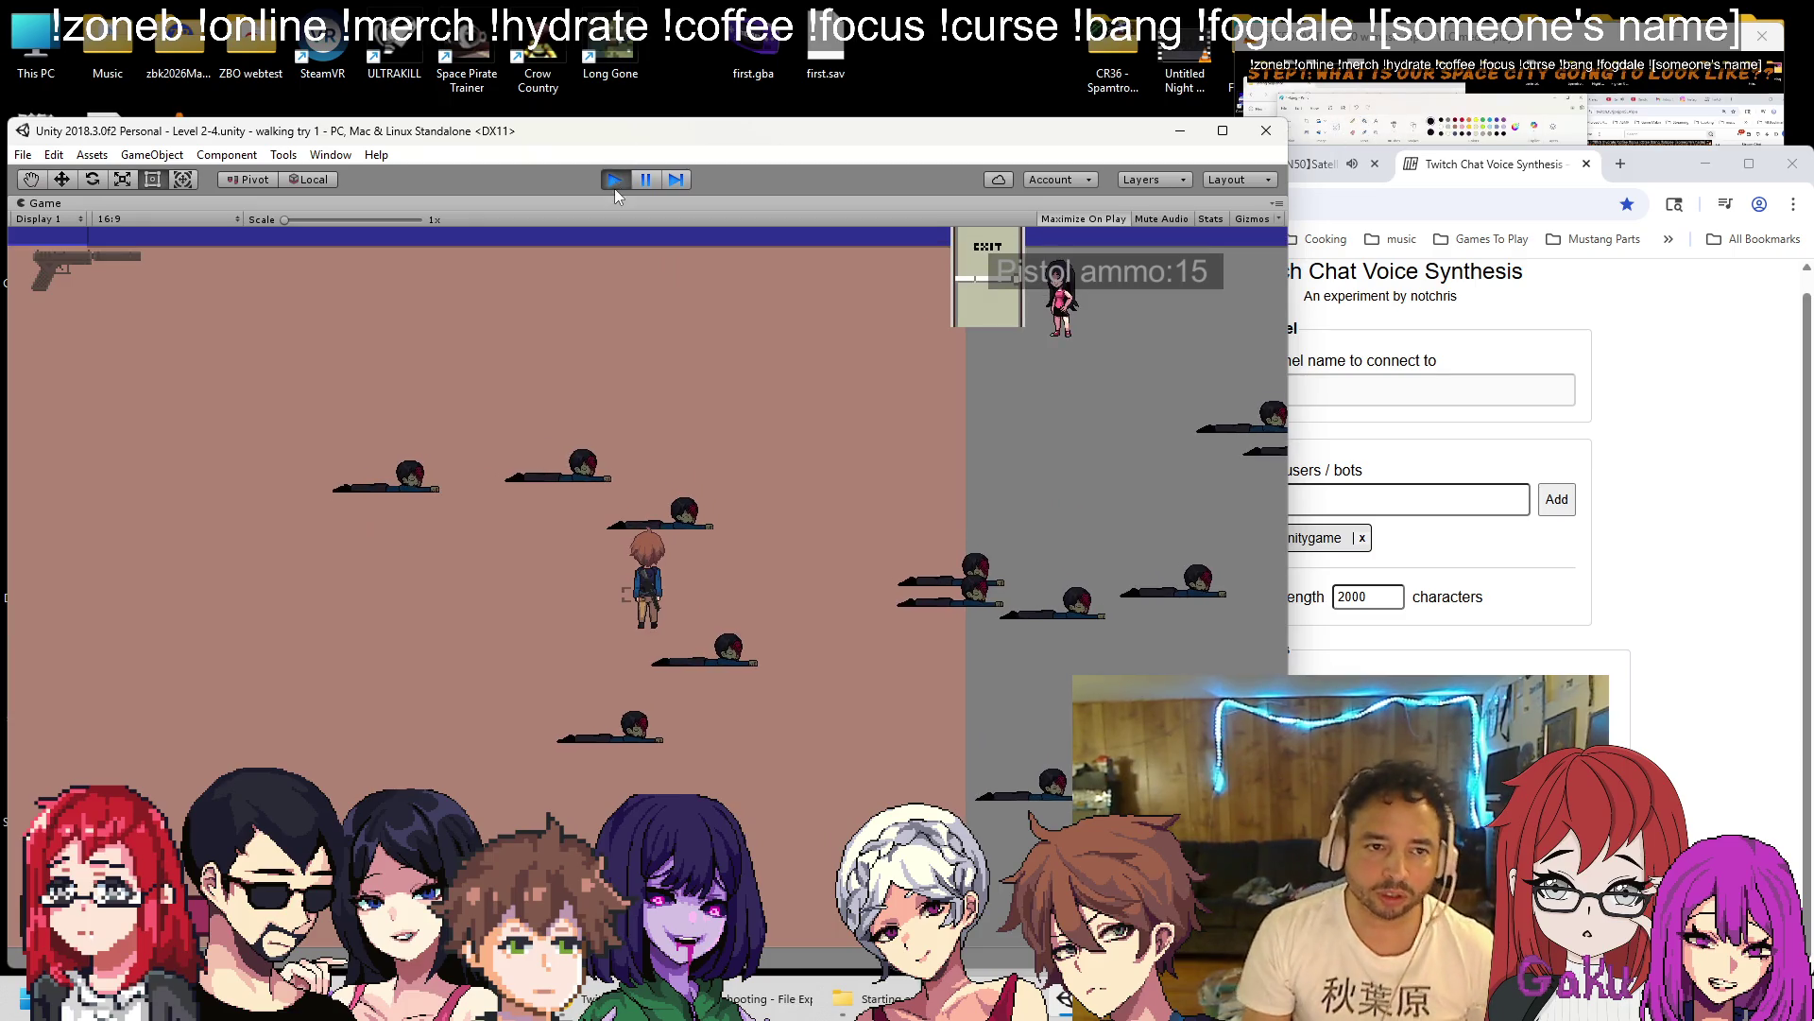
left_click(617, 179)
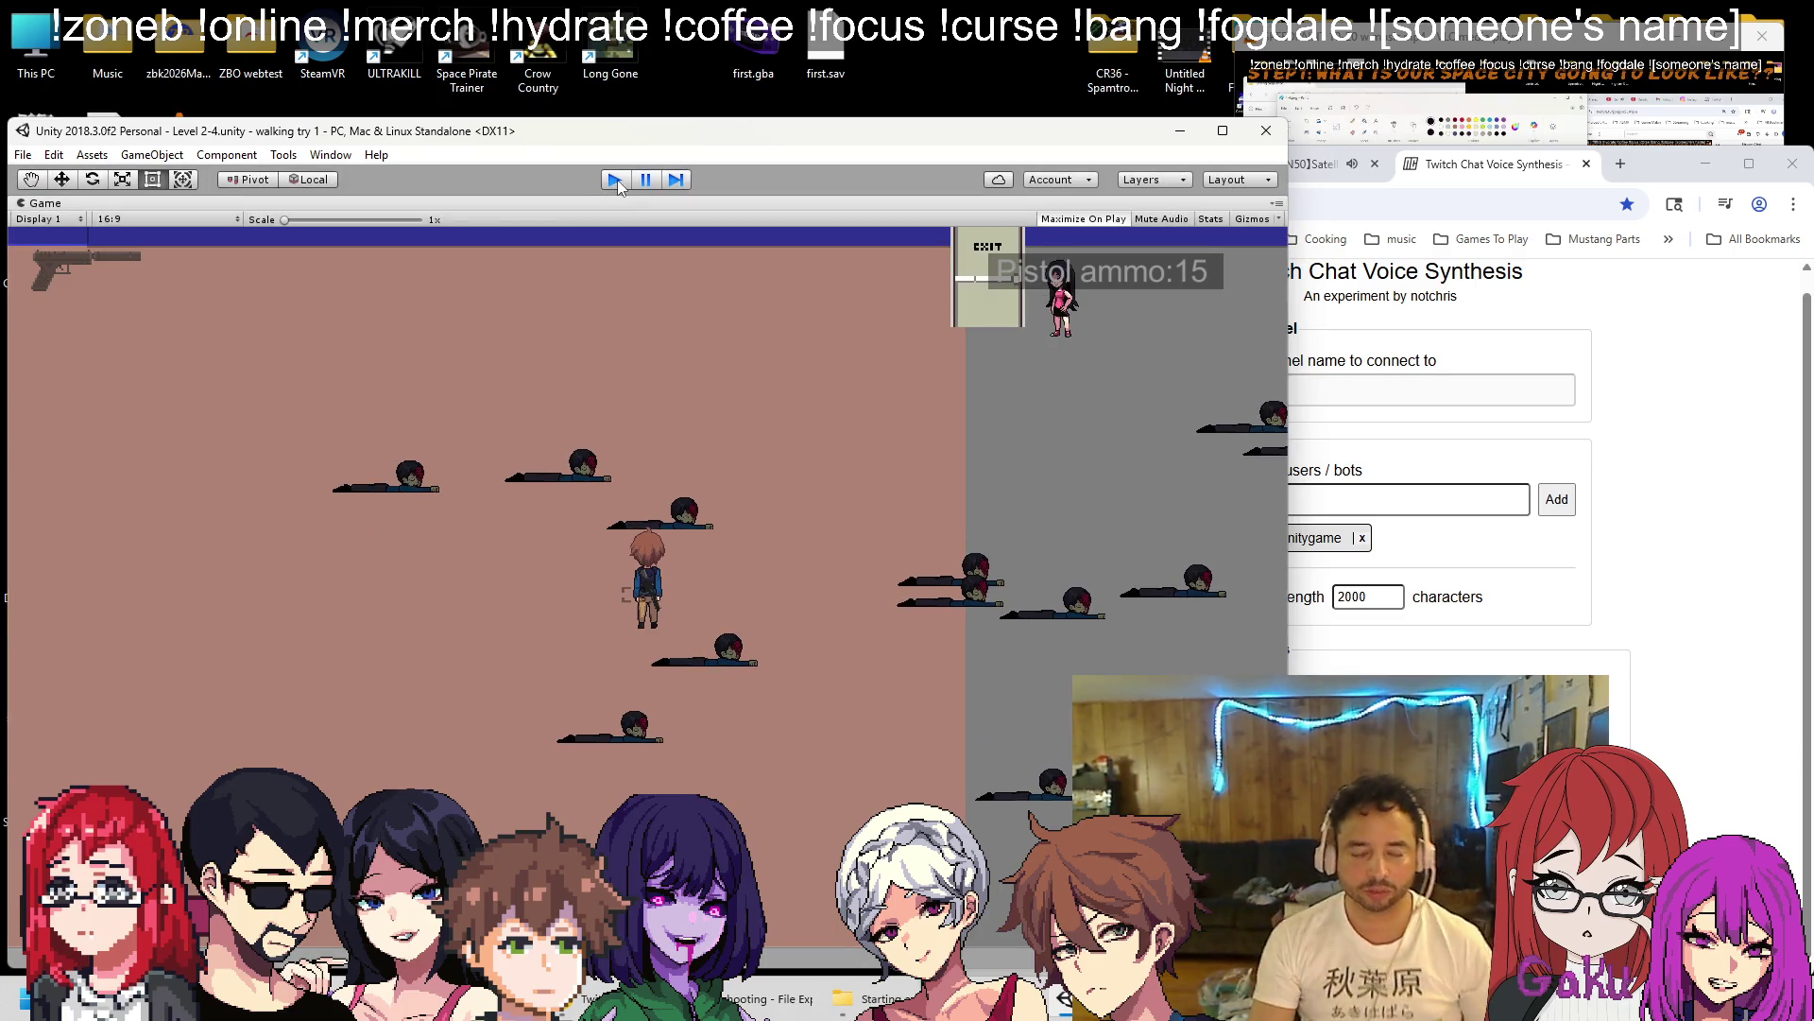
Drag a DZwater zombie prefab into the pink area of the scene.
left_click_drag(454, 367, 431, 335)
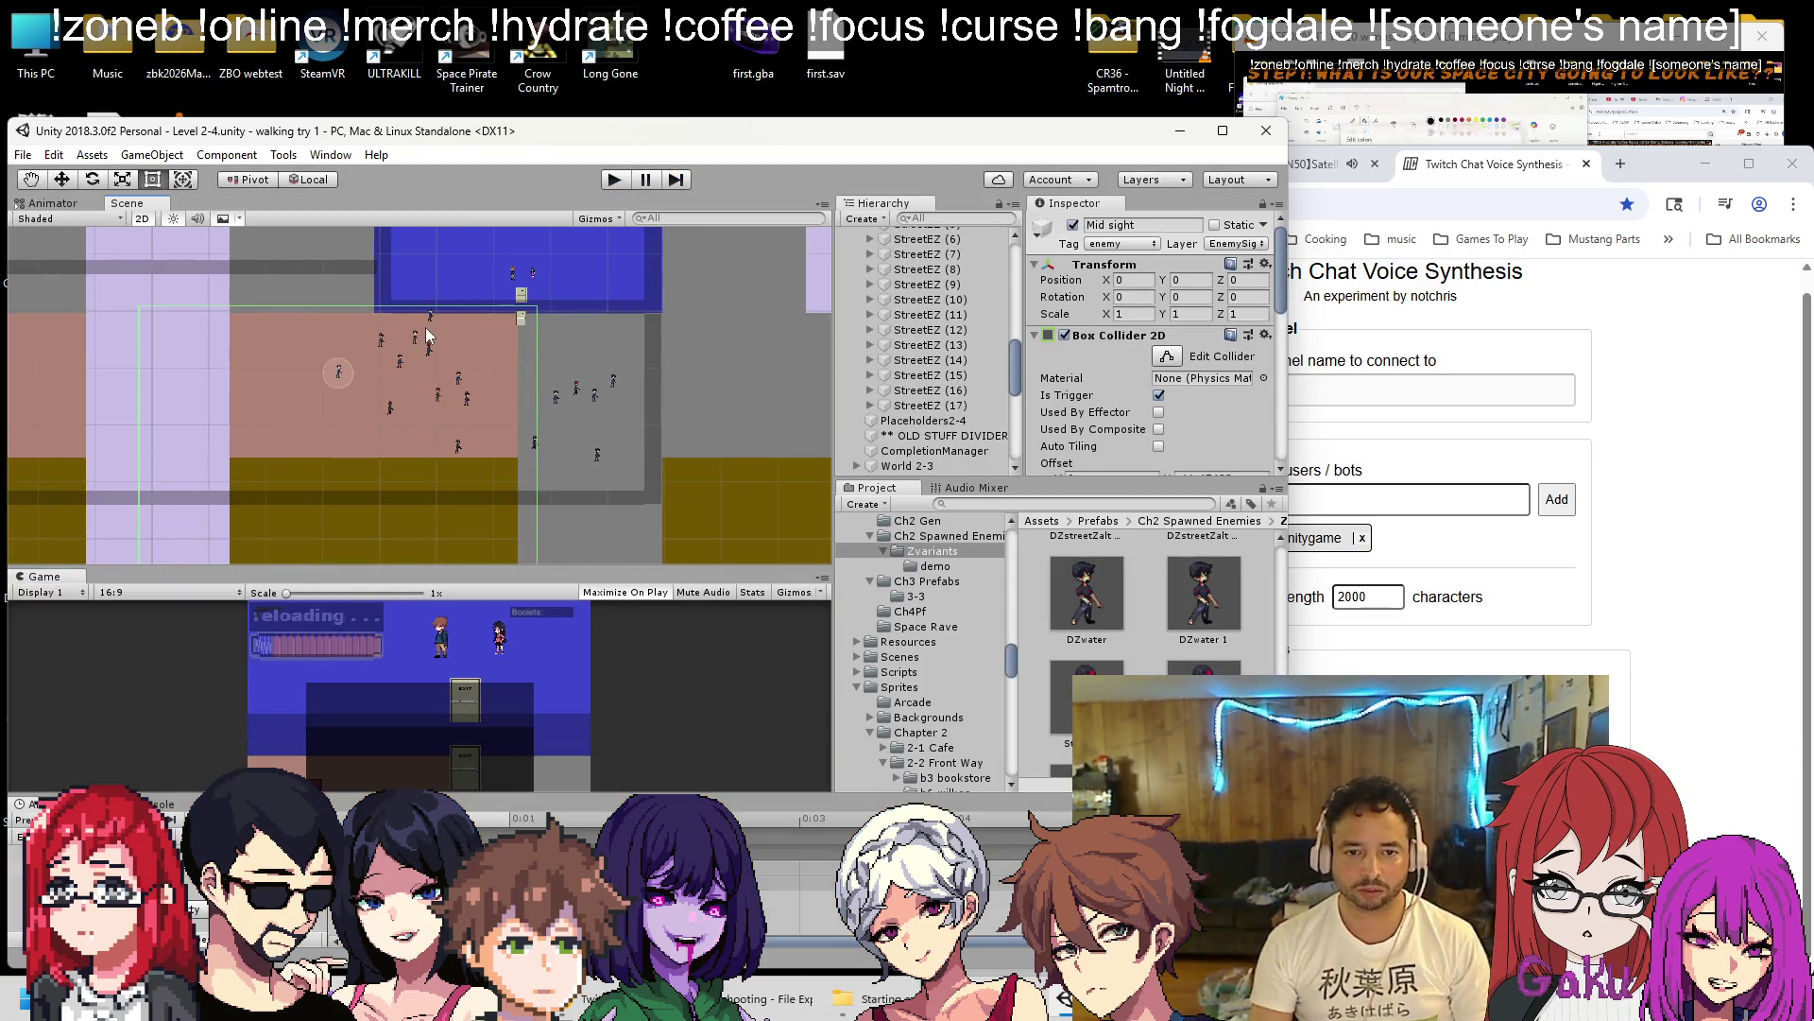
left_click(928, 405)
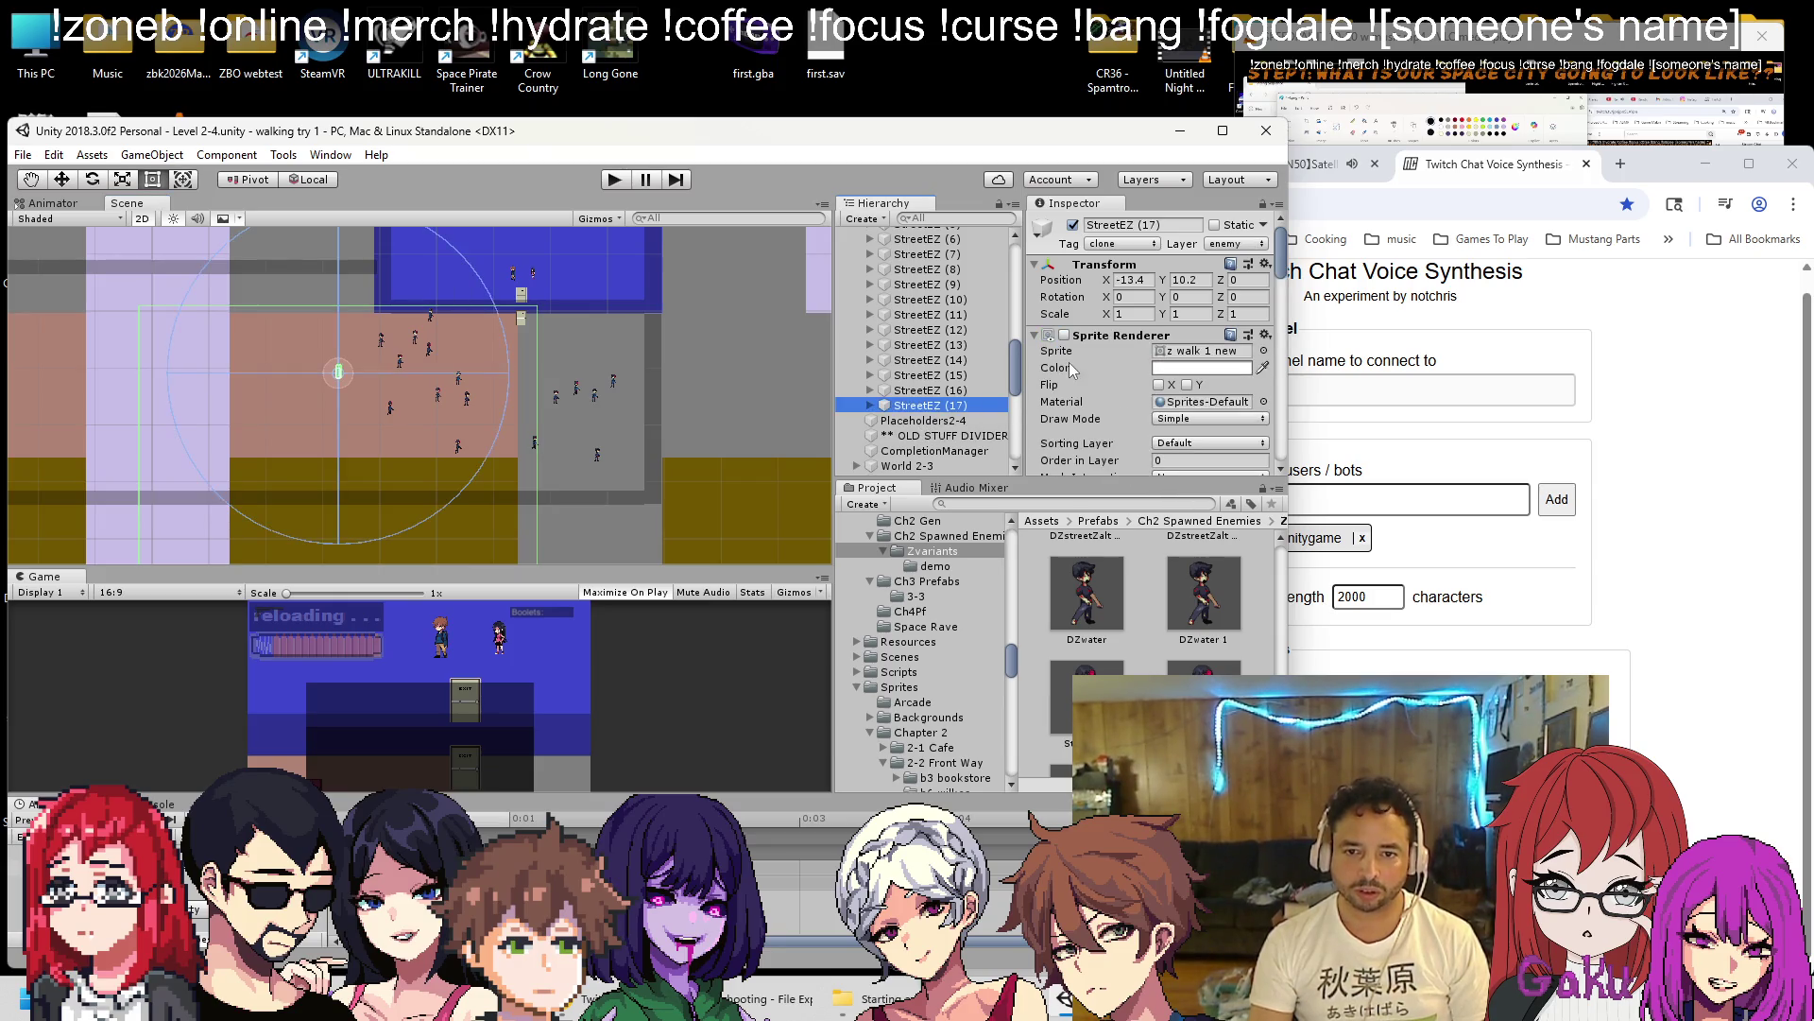
scroll(1157, 631, "down", 5)
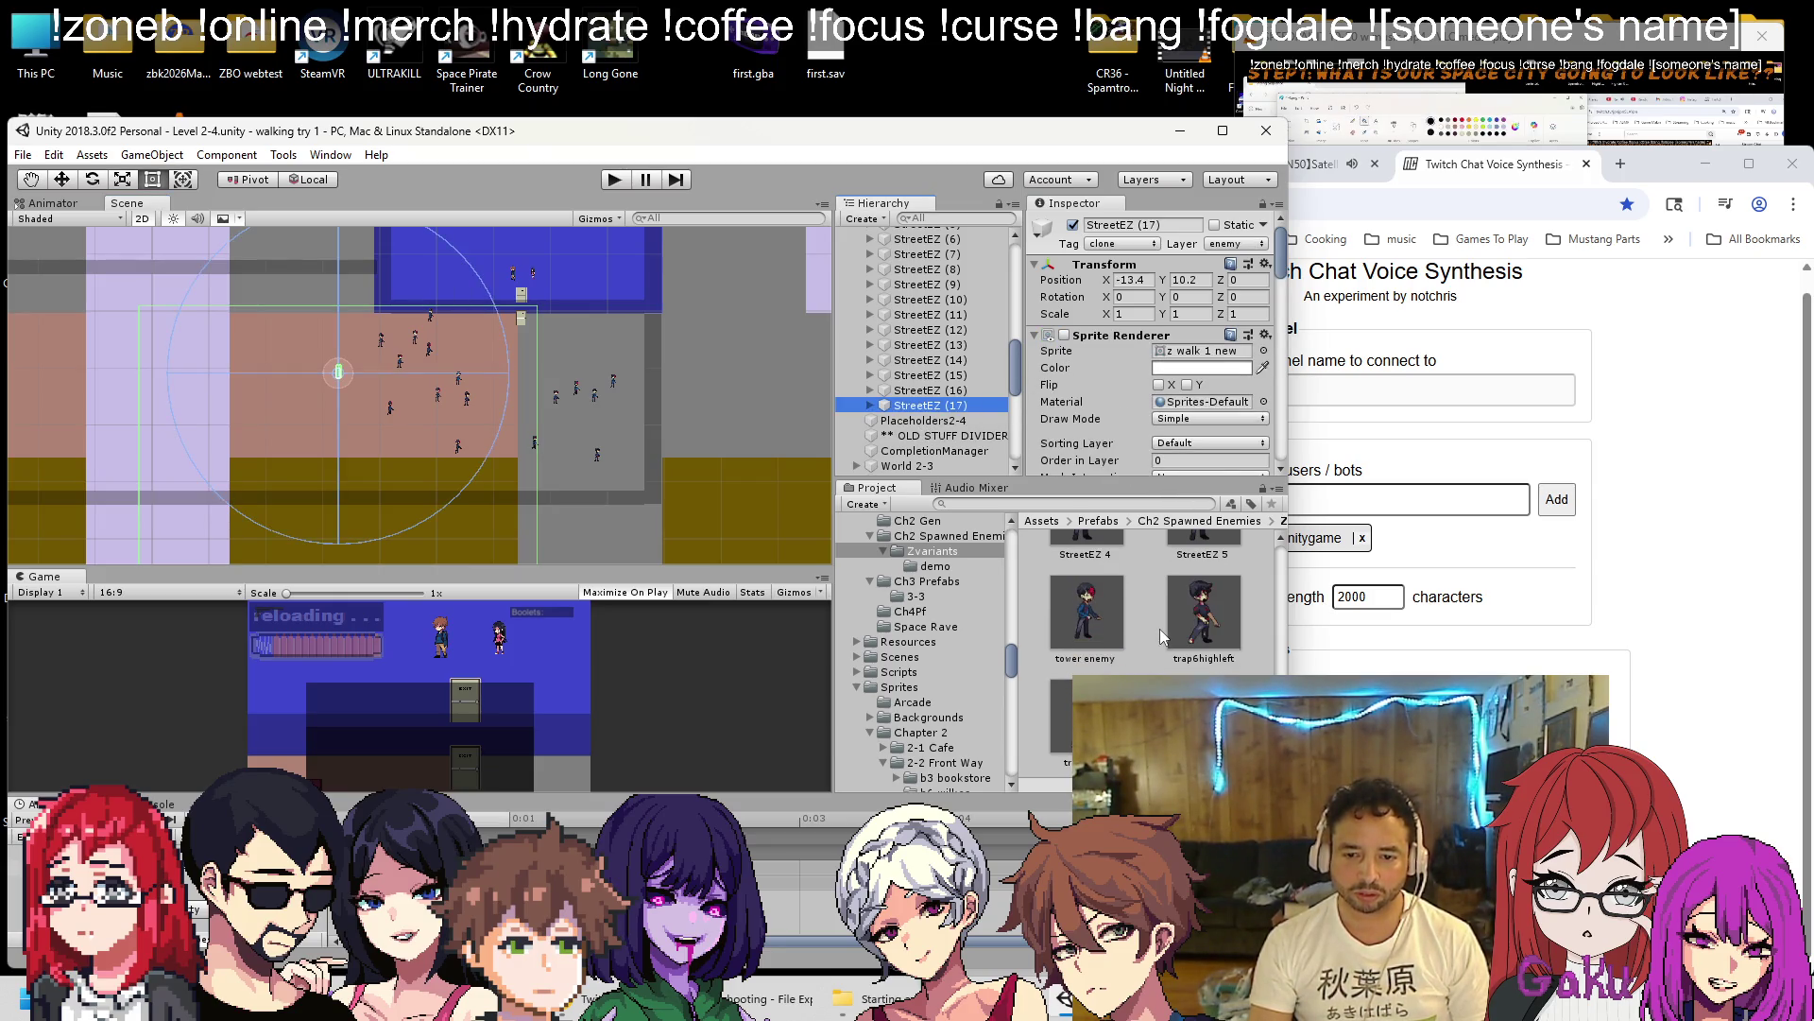
scroll(1159, 622, "down", 3)
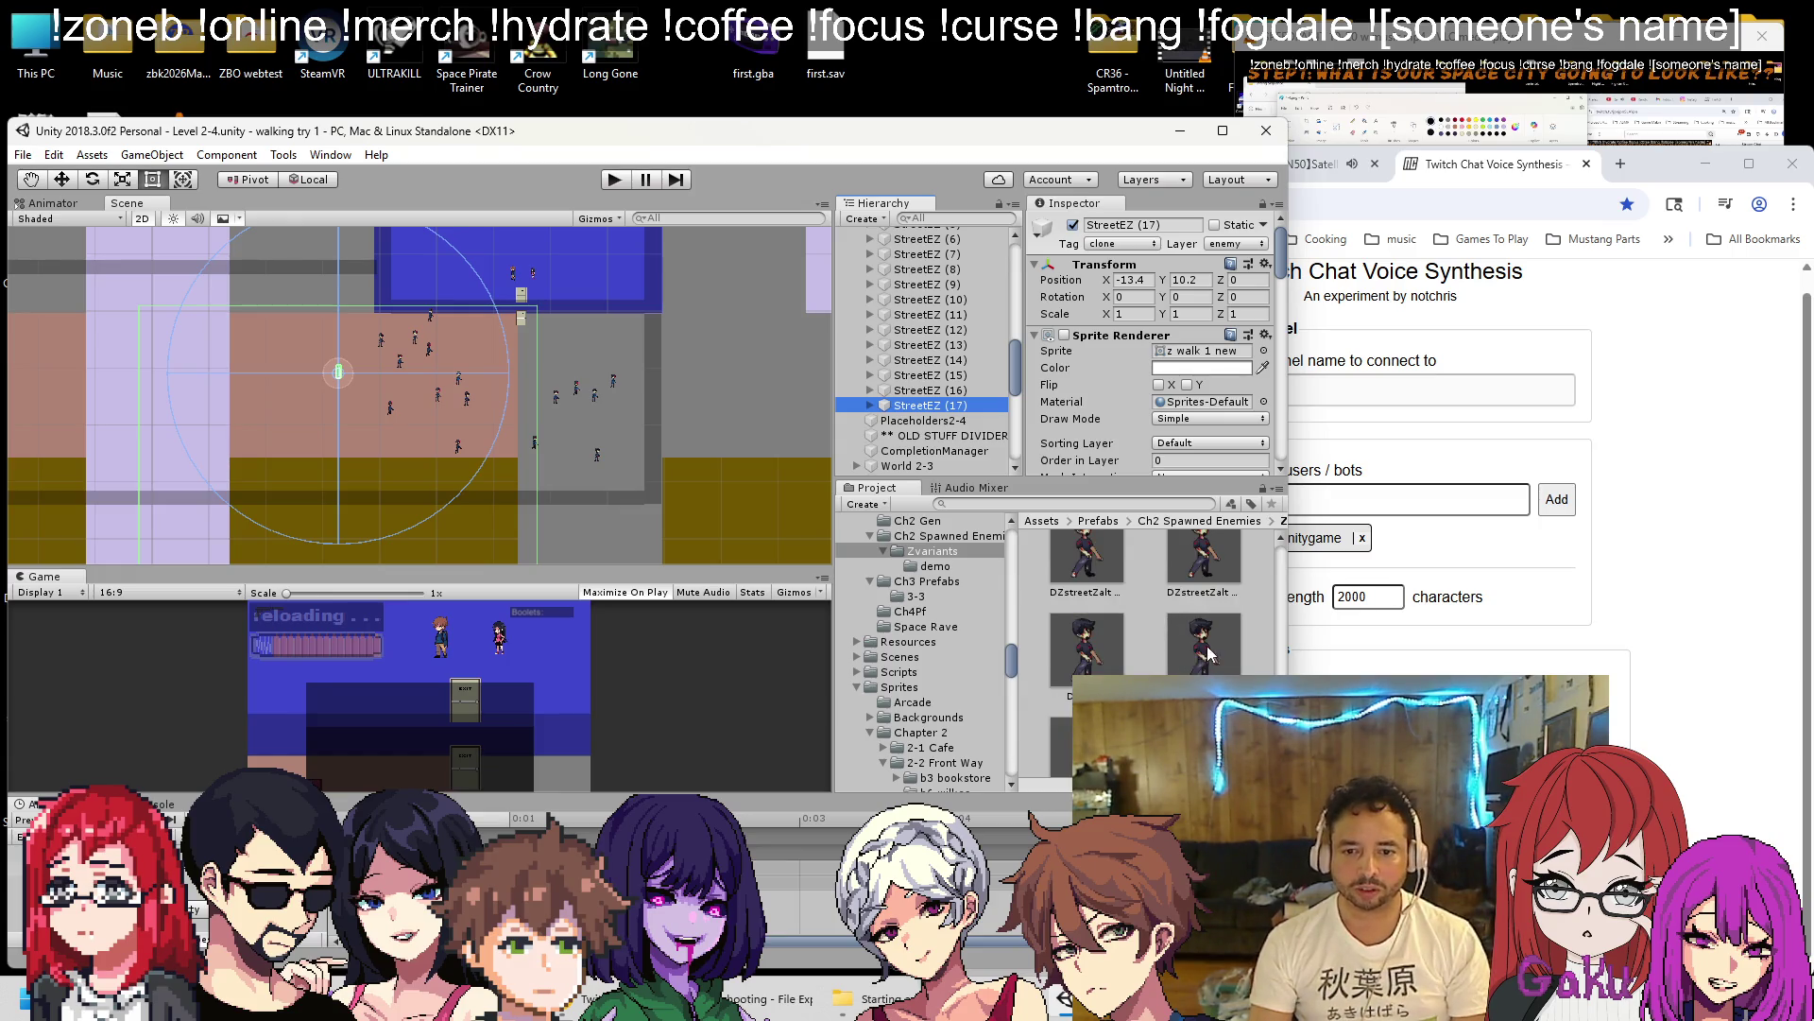
left_click_drag(1172, 615, 540, 452)
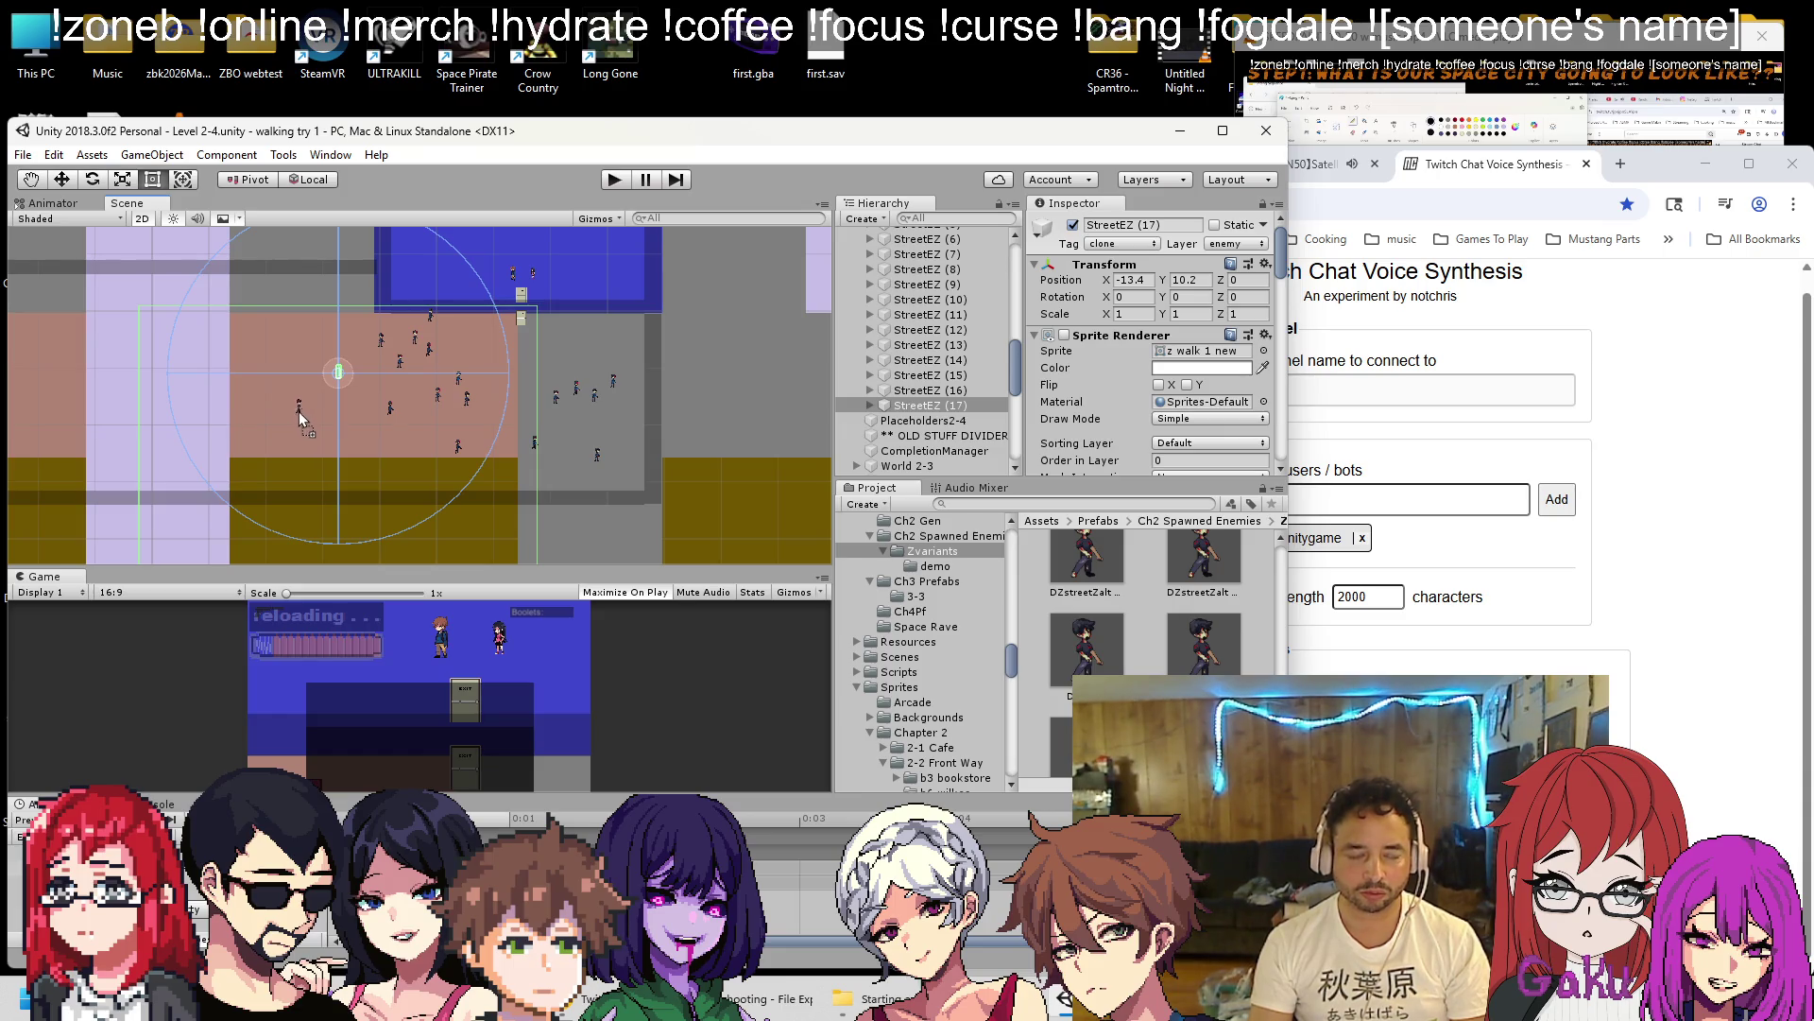
left_click_drag(295, 421, 295, 418)
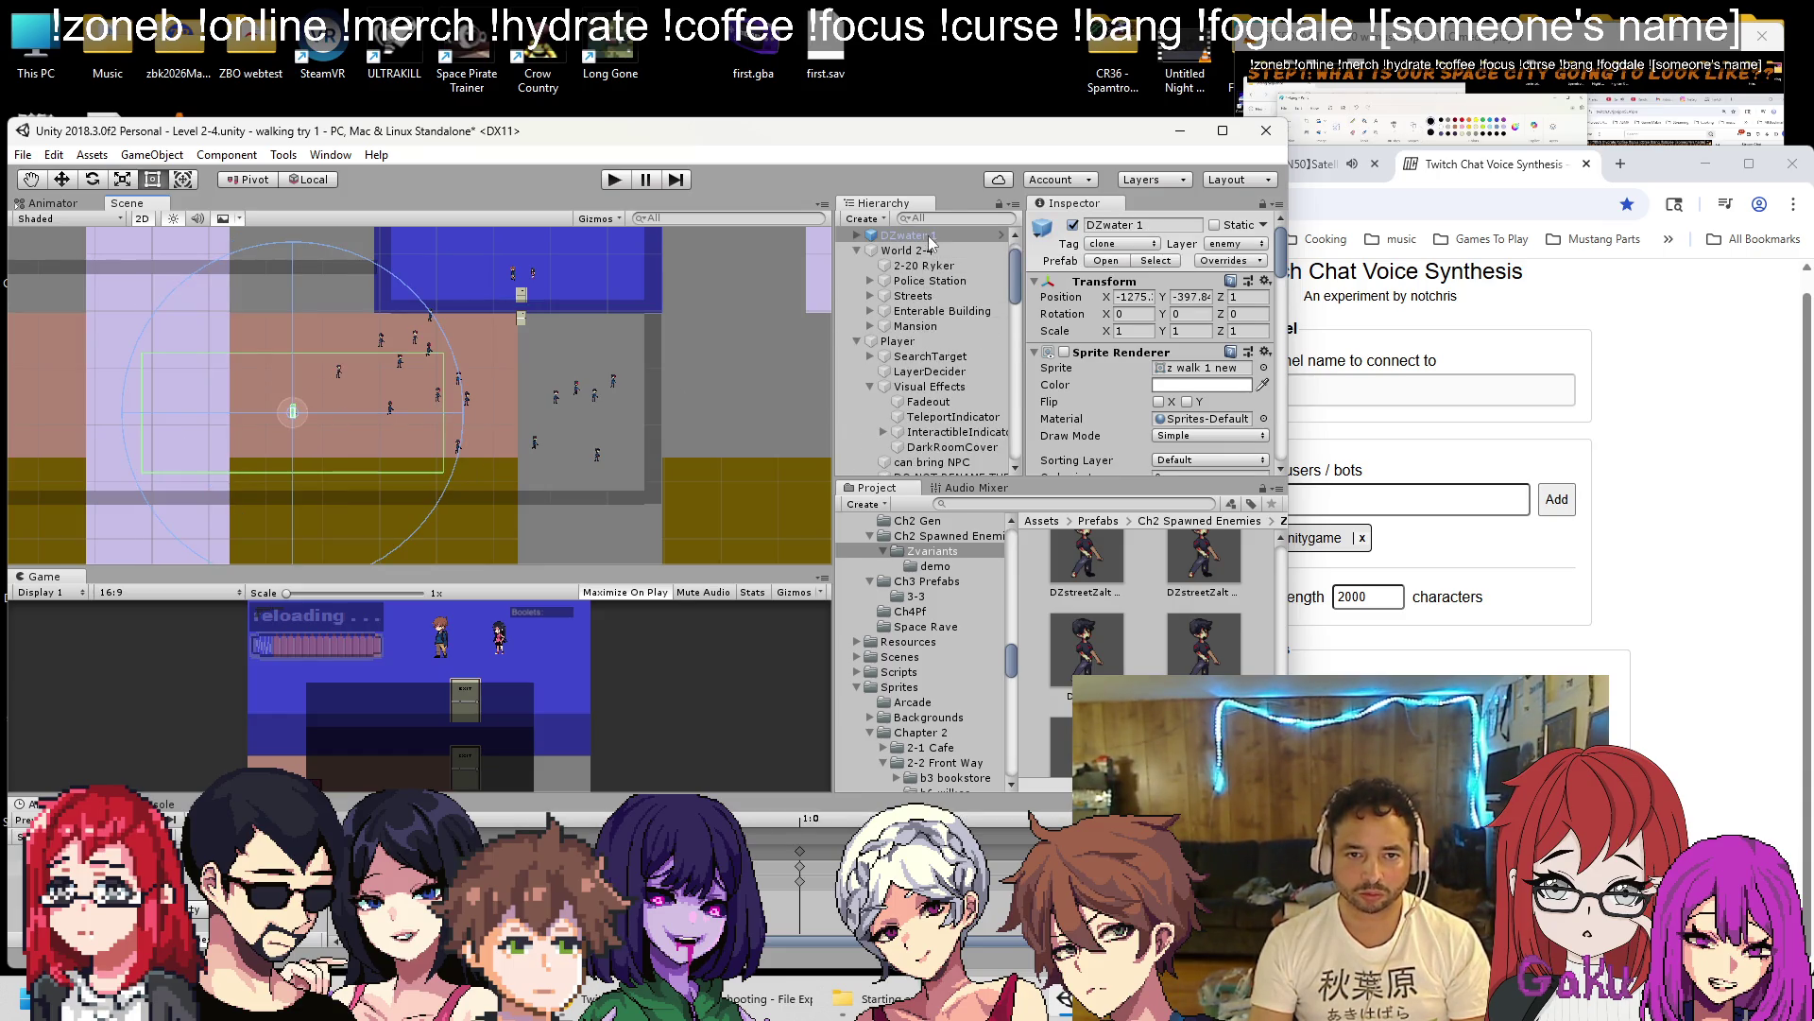
mouse_move(915, 317)
left_mouse_down()
mouse_move(925, 479)
mouse_move(902, 328)
left_mouse_up()
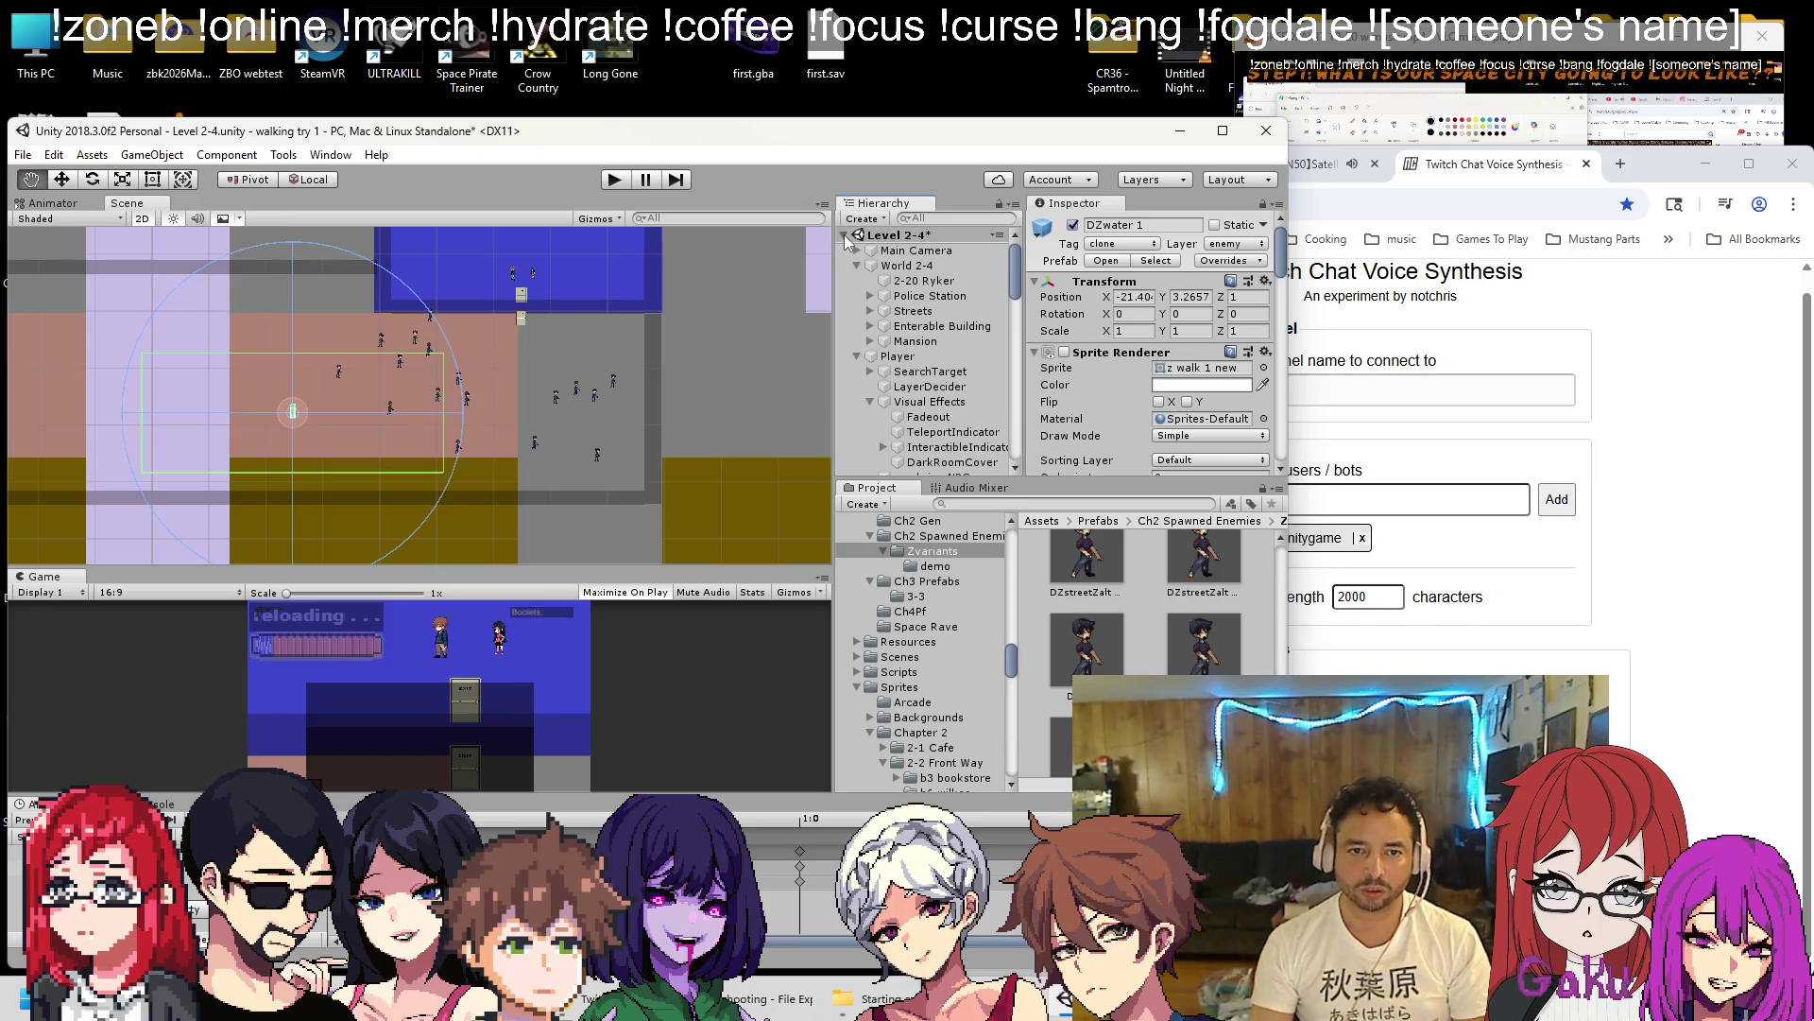
Unpack DZwater 1 from its prefab under Enemies 2-4 and select the zombie.
left_click(845, 235, "alt")
left_click(845, 235)
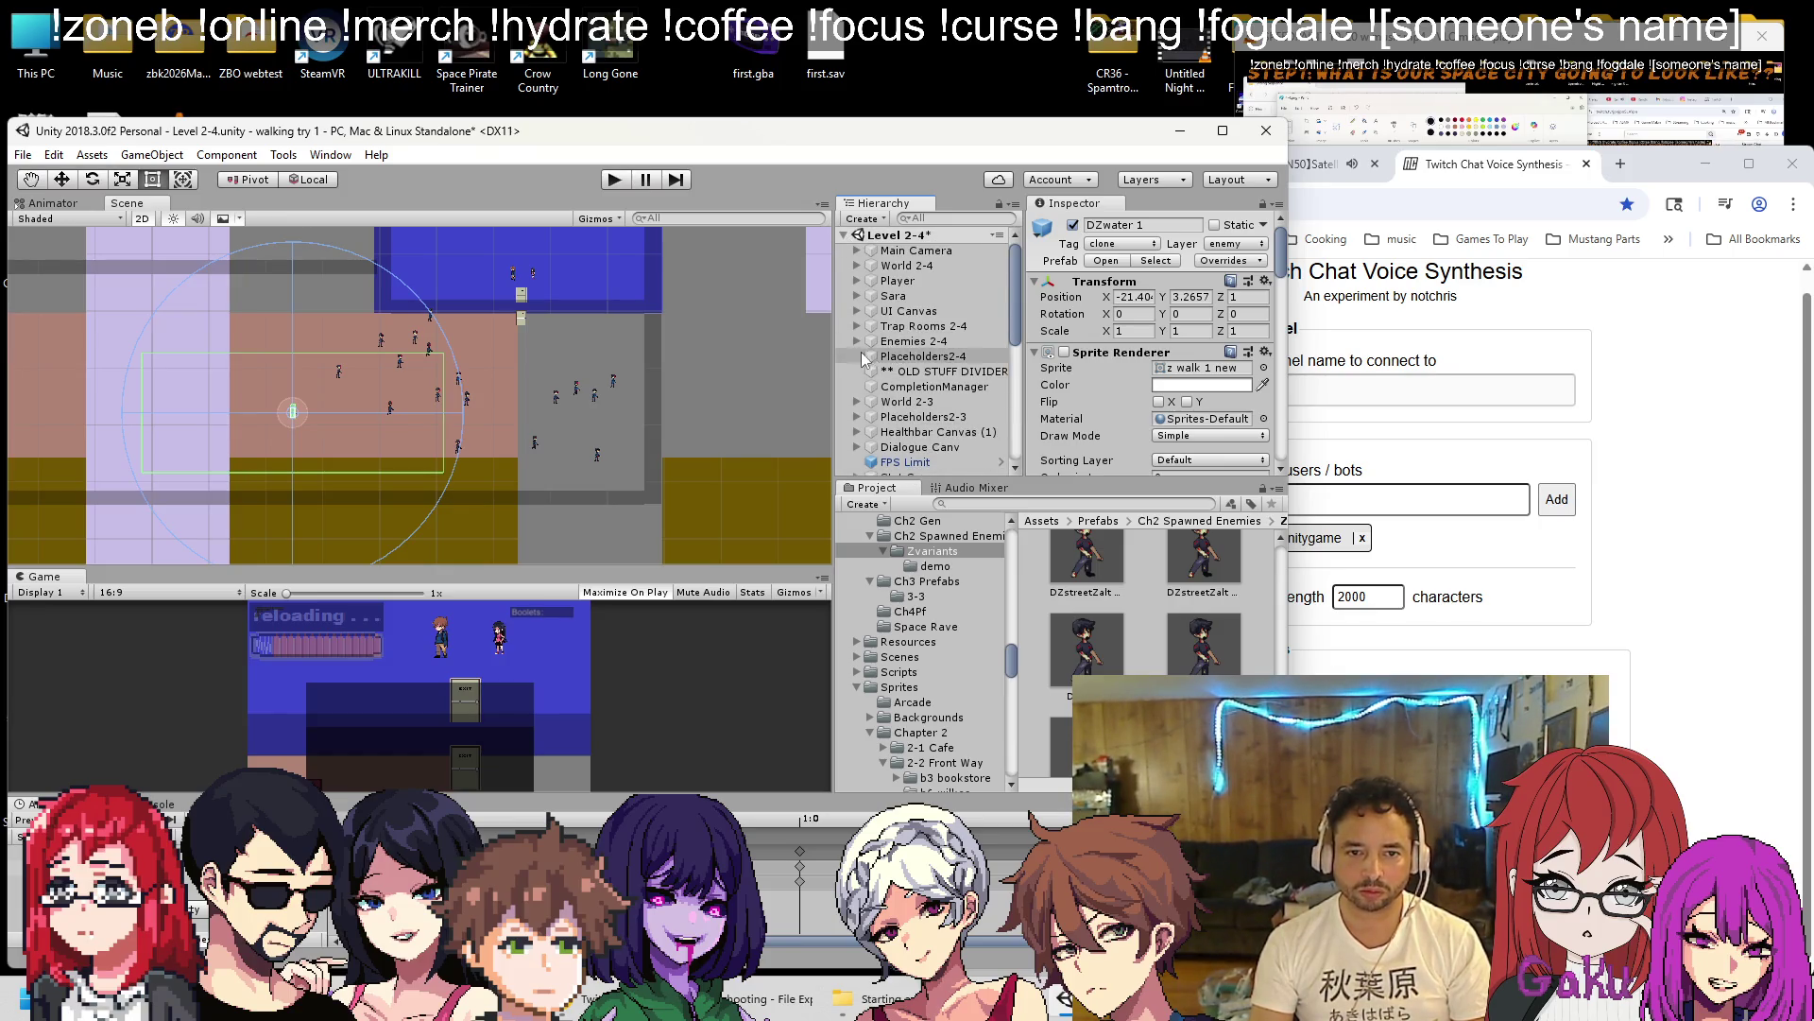
left_click(859, 342)
scroll(931, 458, "down", 4)
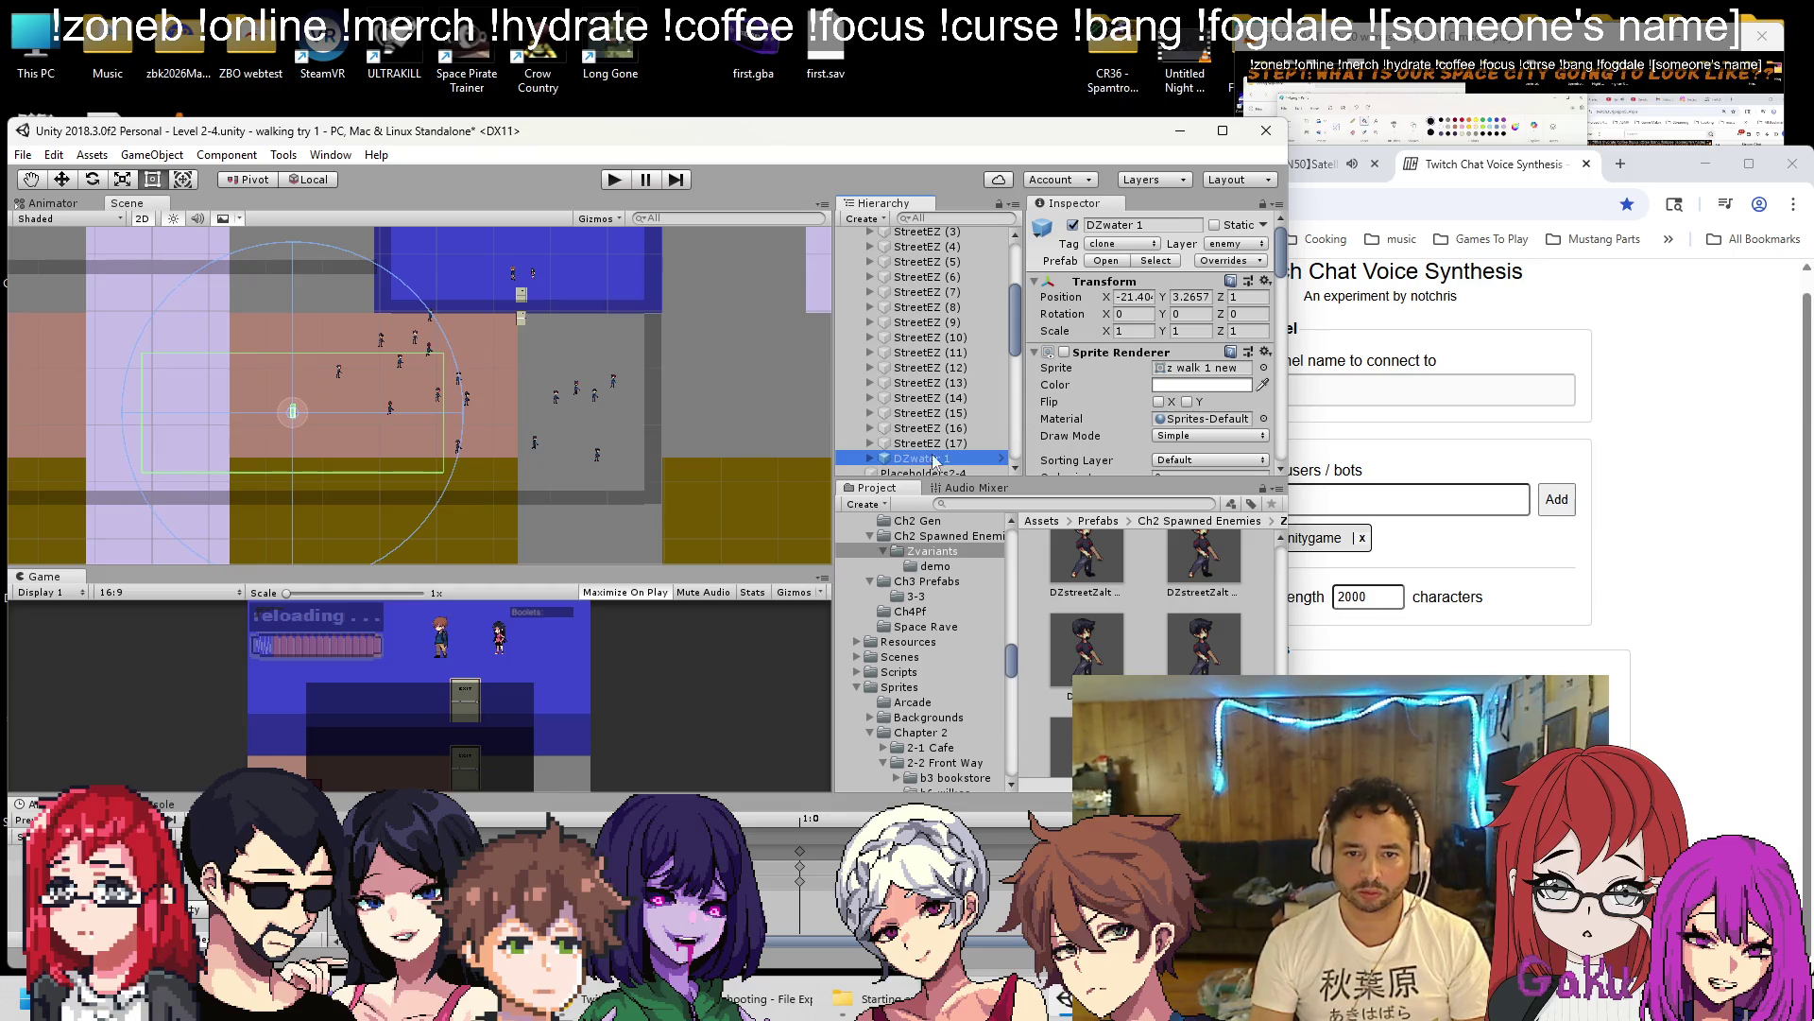
right_click(943, 459)
left_click(1021, 656)
scroll(398, 429, "up", 1)
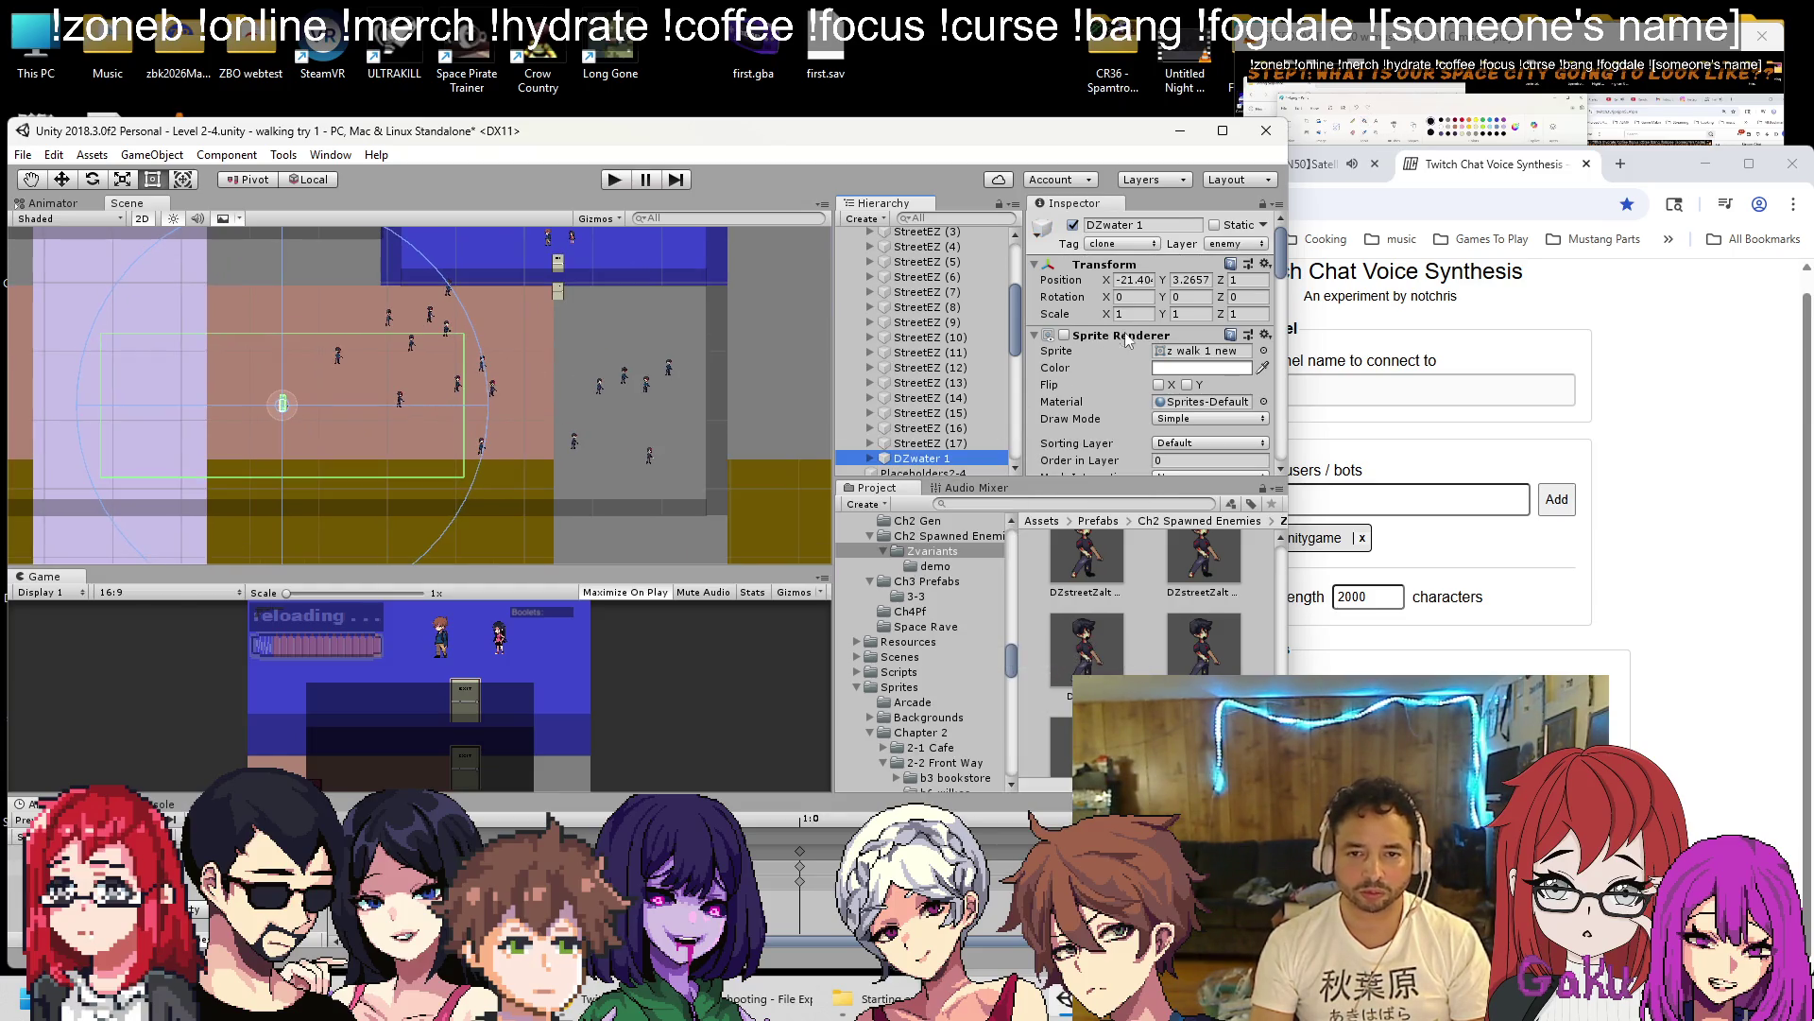
scroll(927, 461, "down", 2)
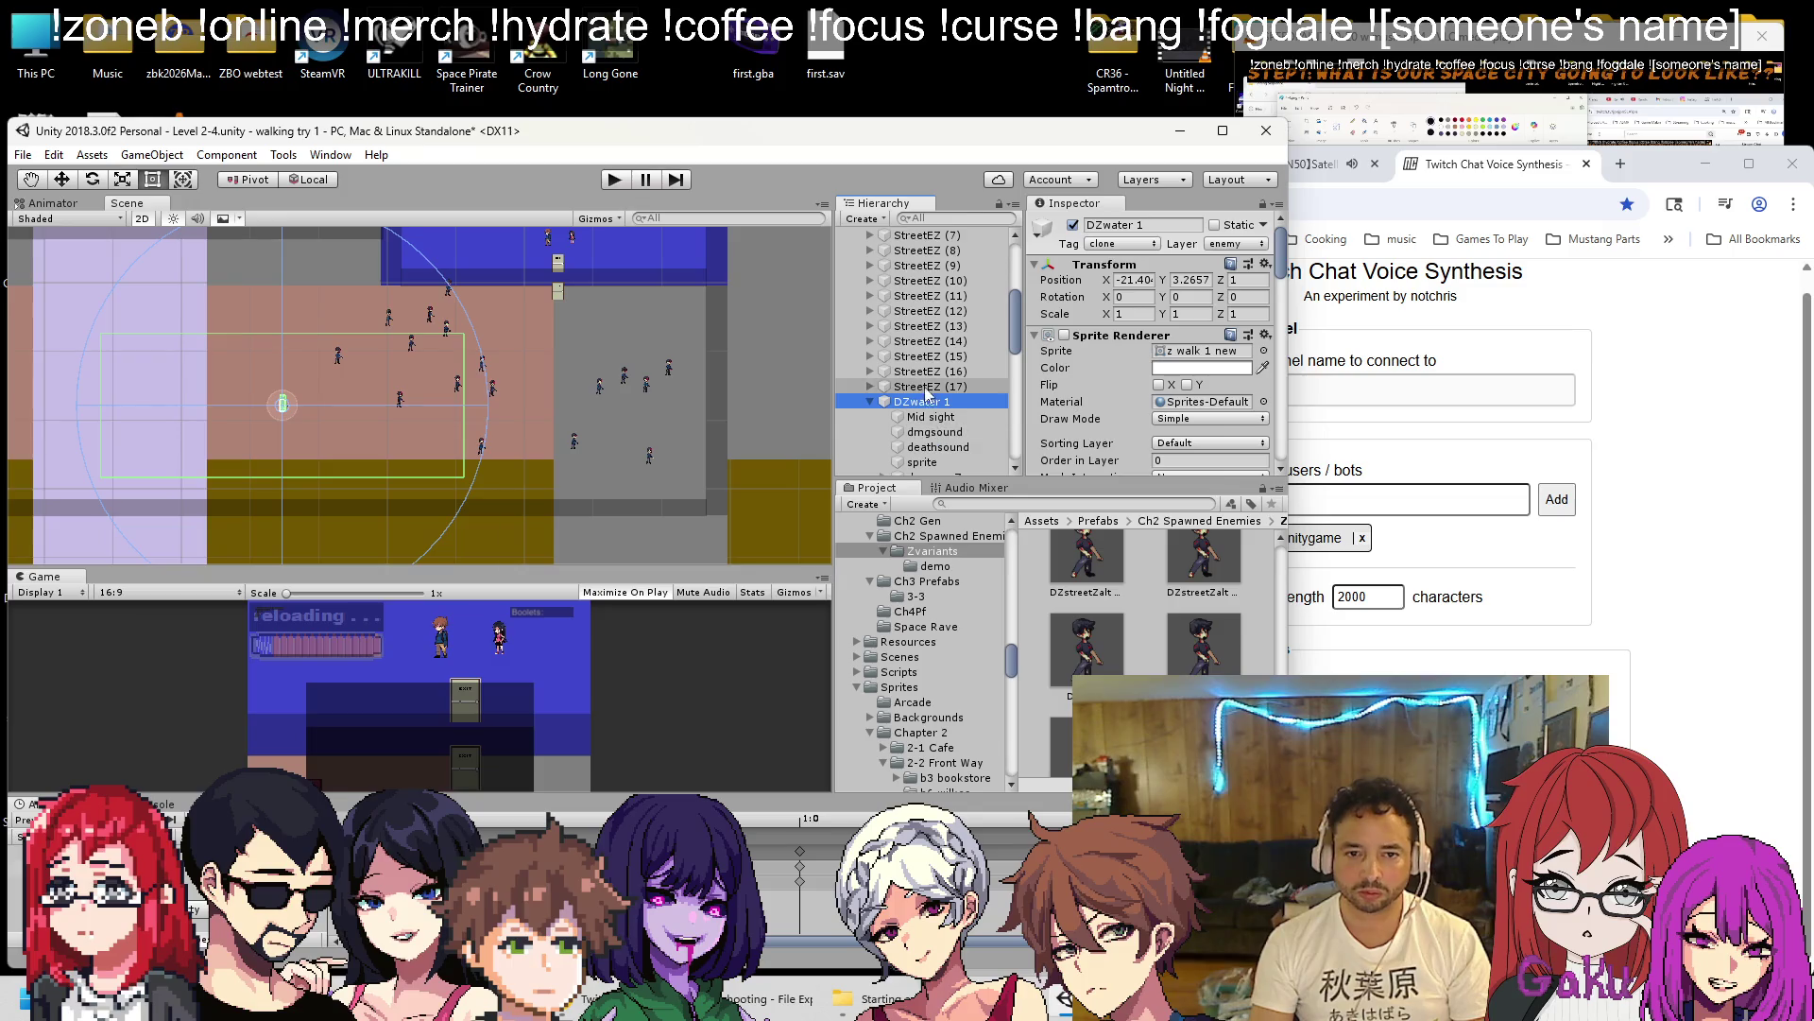
left_click(934, 417)
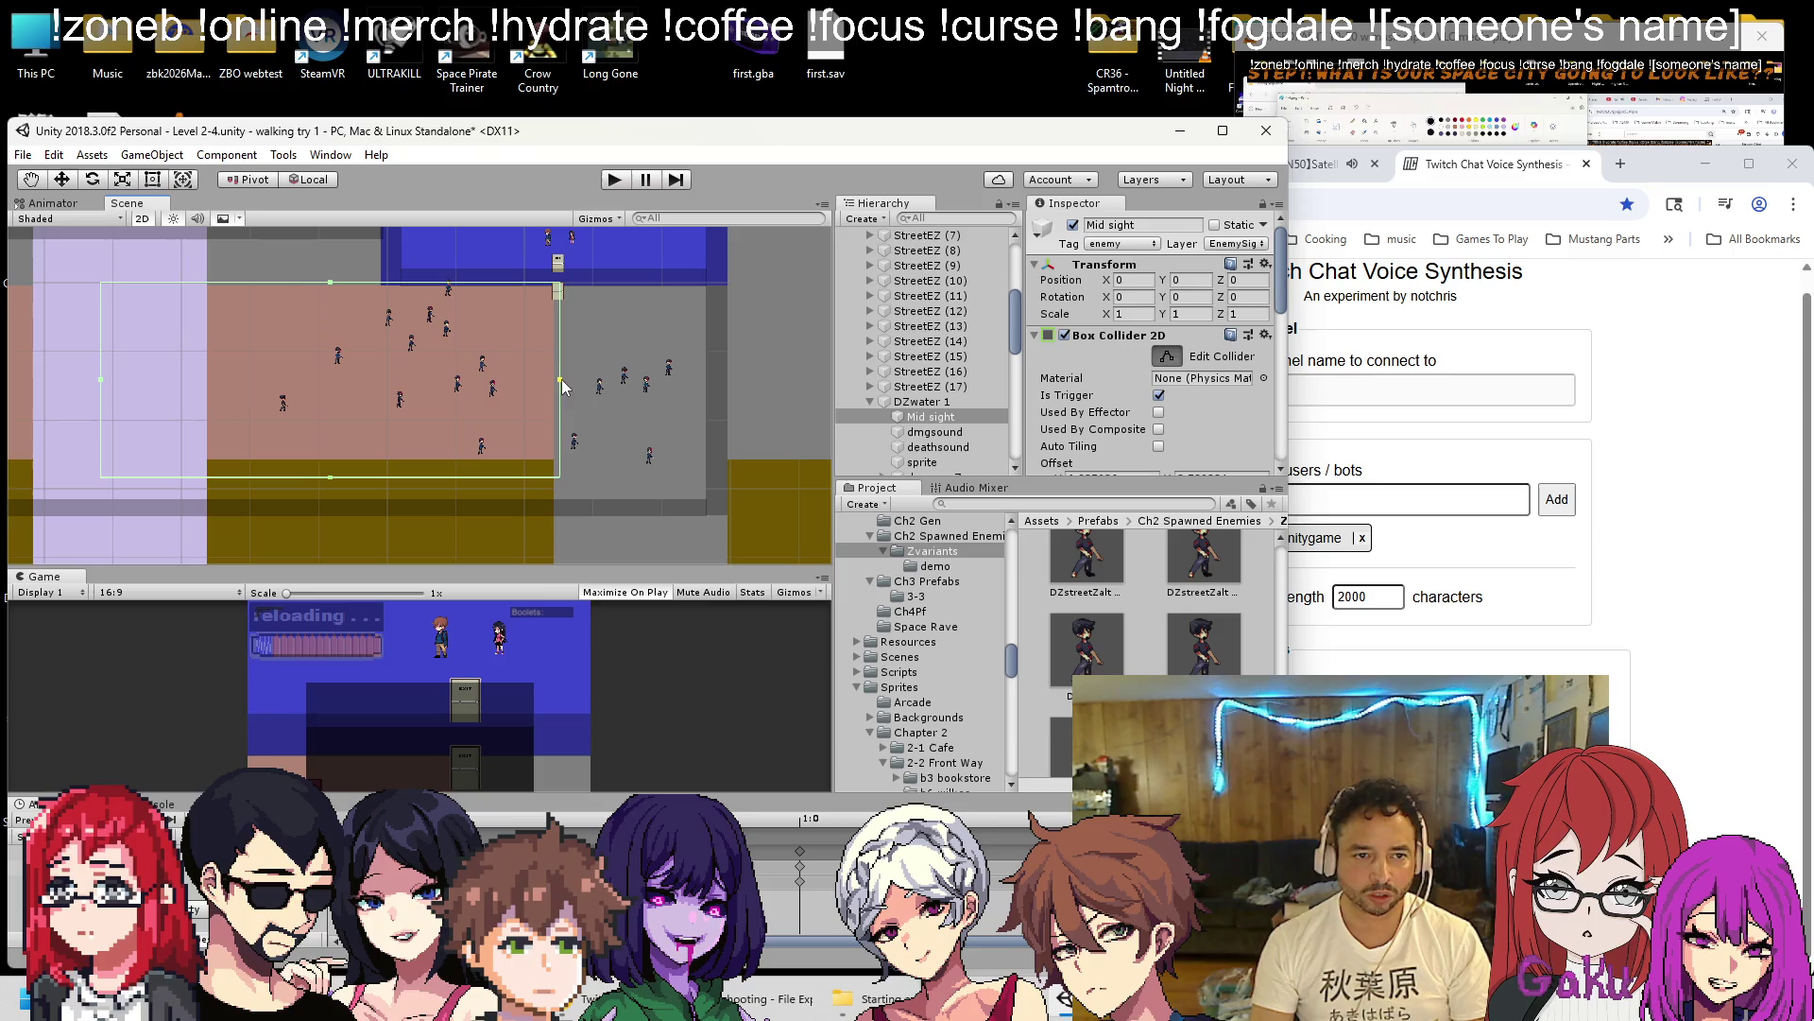
left_click(922, 402)
Duplicate DZwater 1 into DZwater 1 (1) and move the copy to the lower centre.
key("ctrl+d")
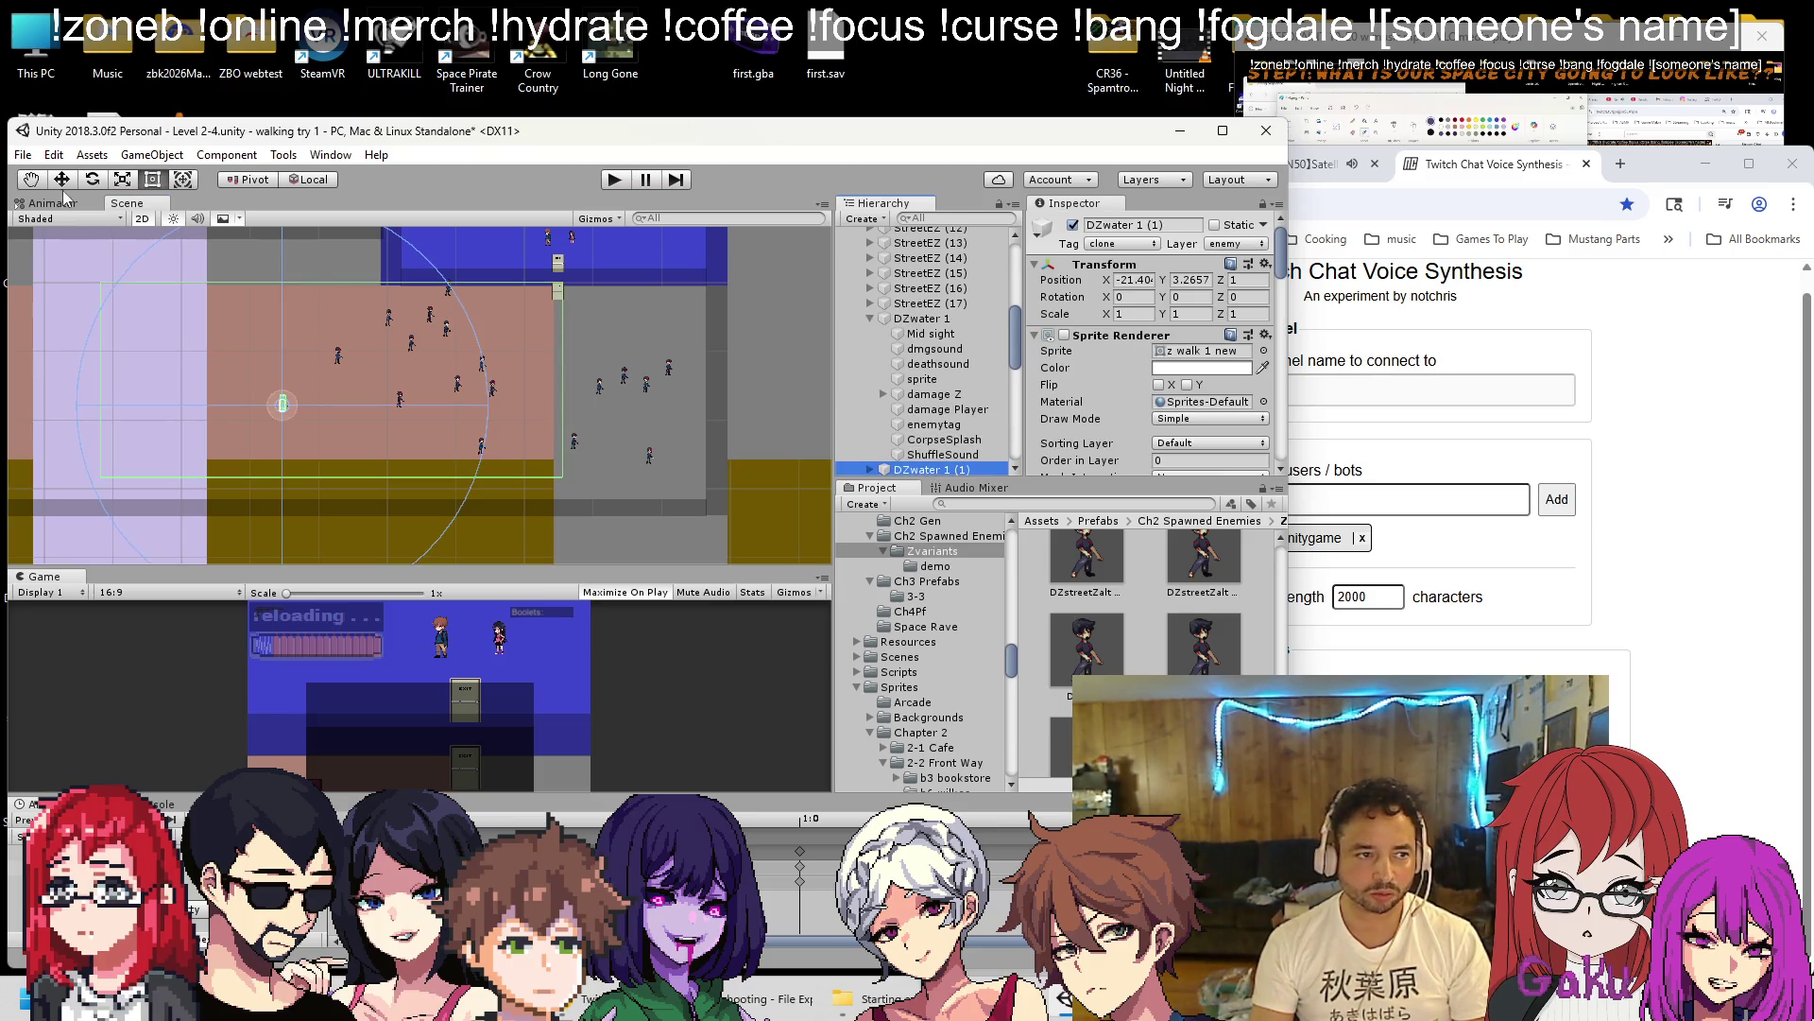
mouse_move(289, 396)
left_mouse_down()
mouse_move(600, 521)
mouse_move(608, 478)
mouse_move(583, 481)
left_mouse_up()
scroll(942, 393, "down", 2)
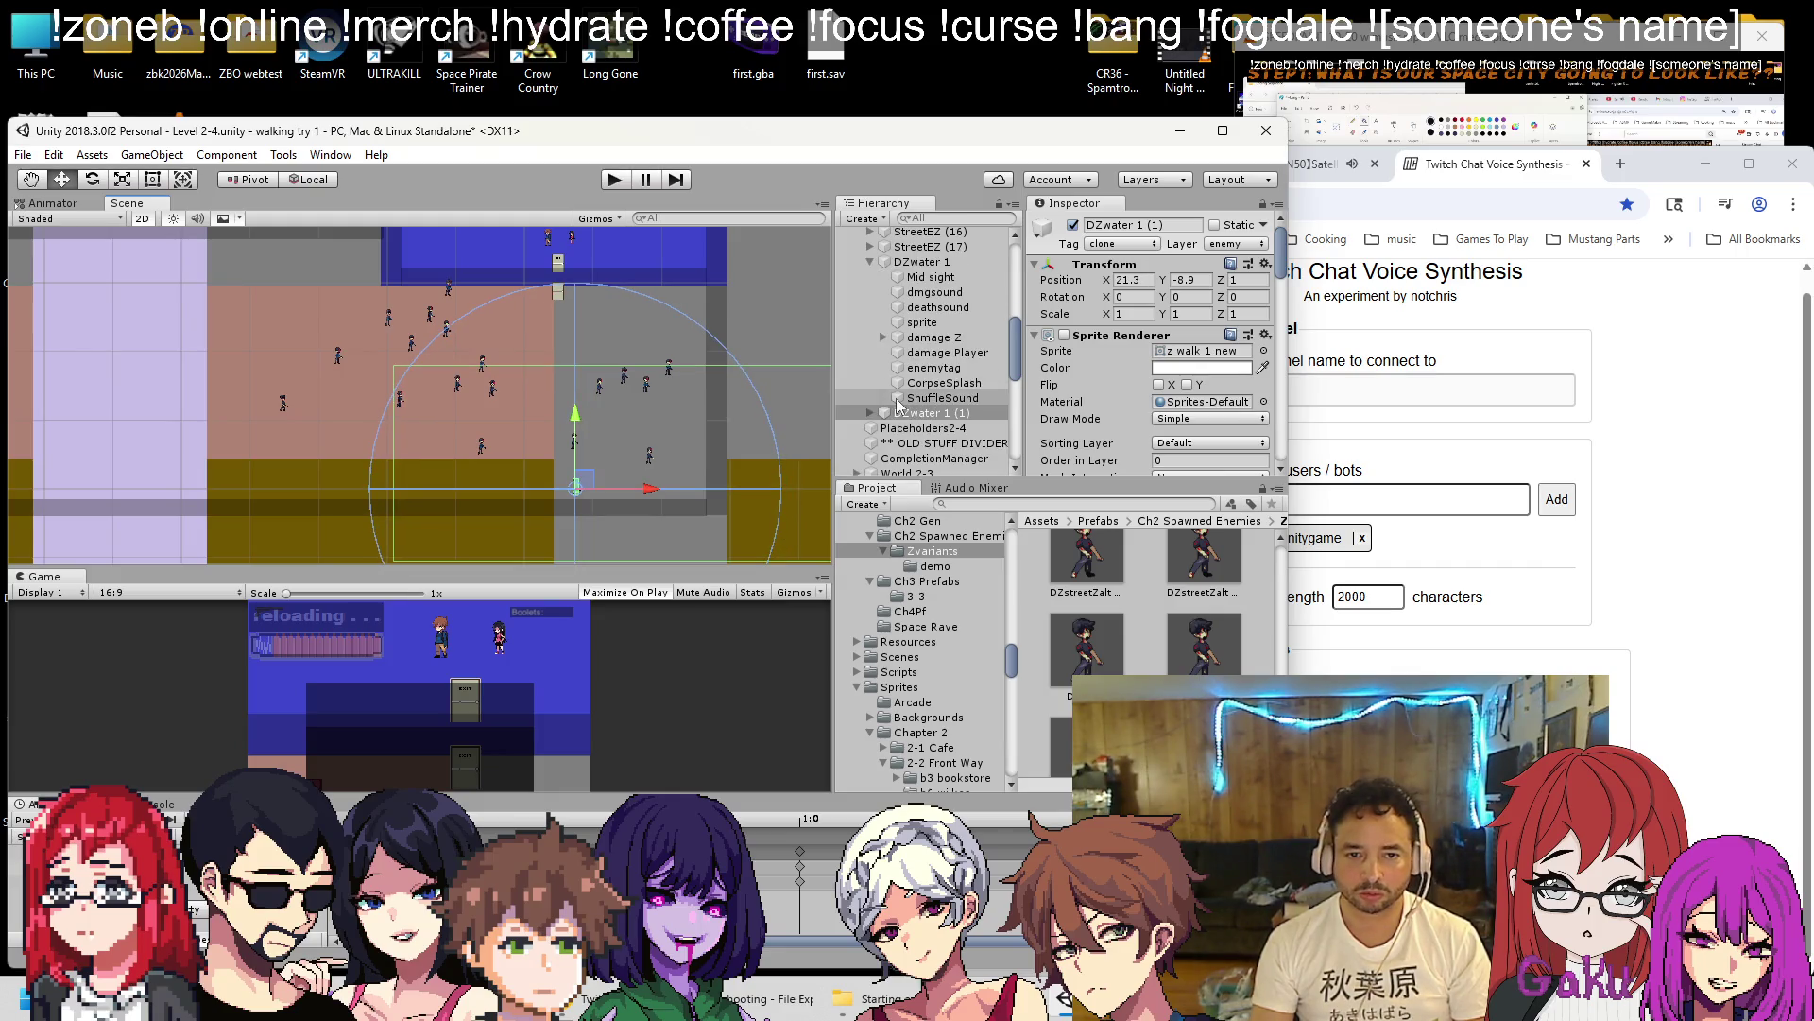
left_click(870, 263)
left_click(870, 276)
left_click(930, 292)
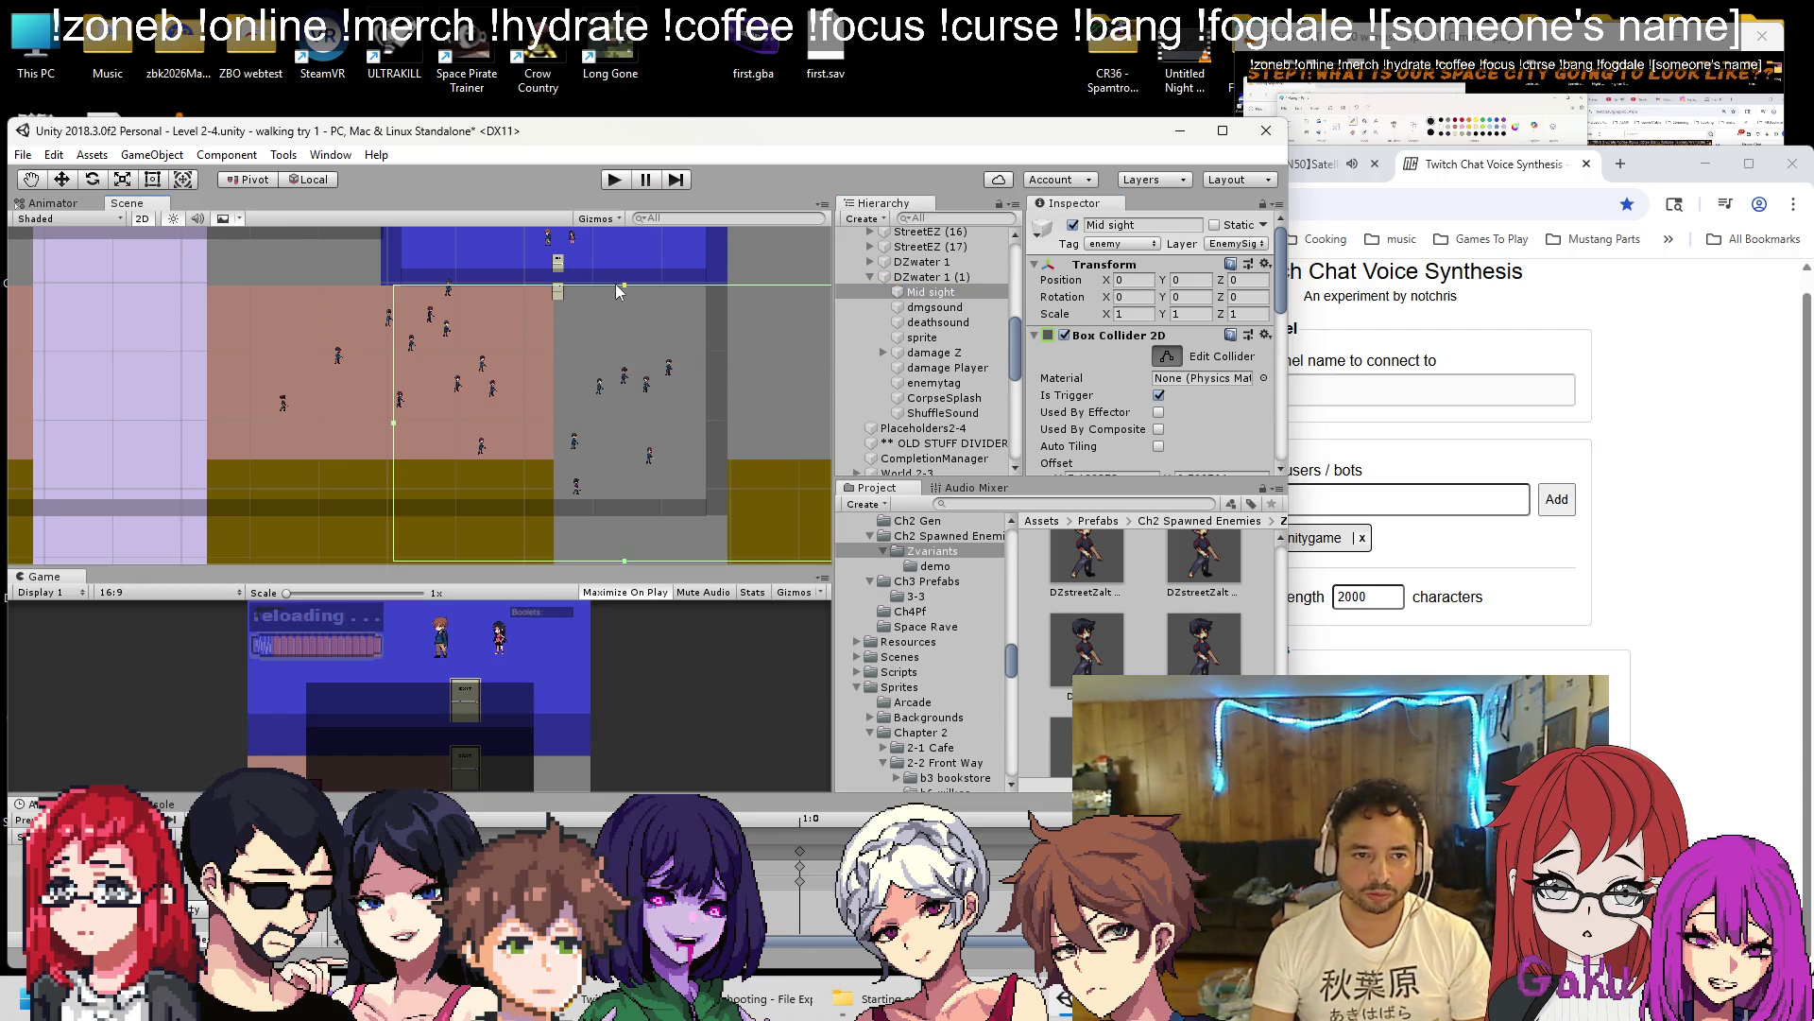
left_click(871, 276)
left_click(922, 276)
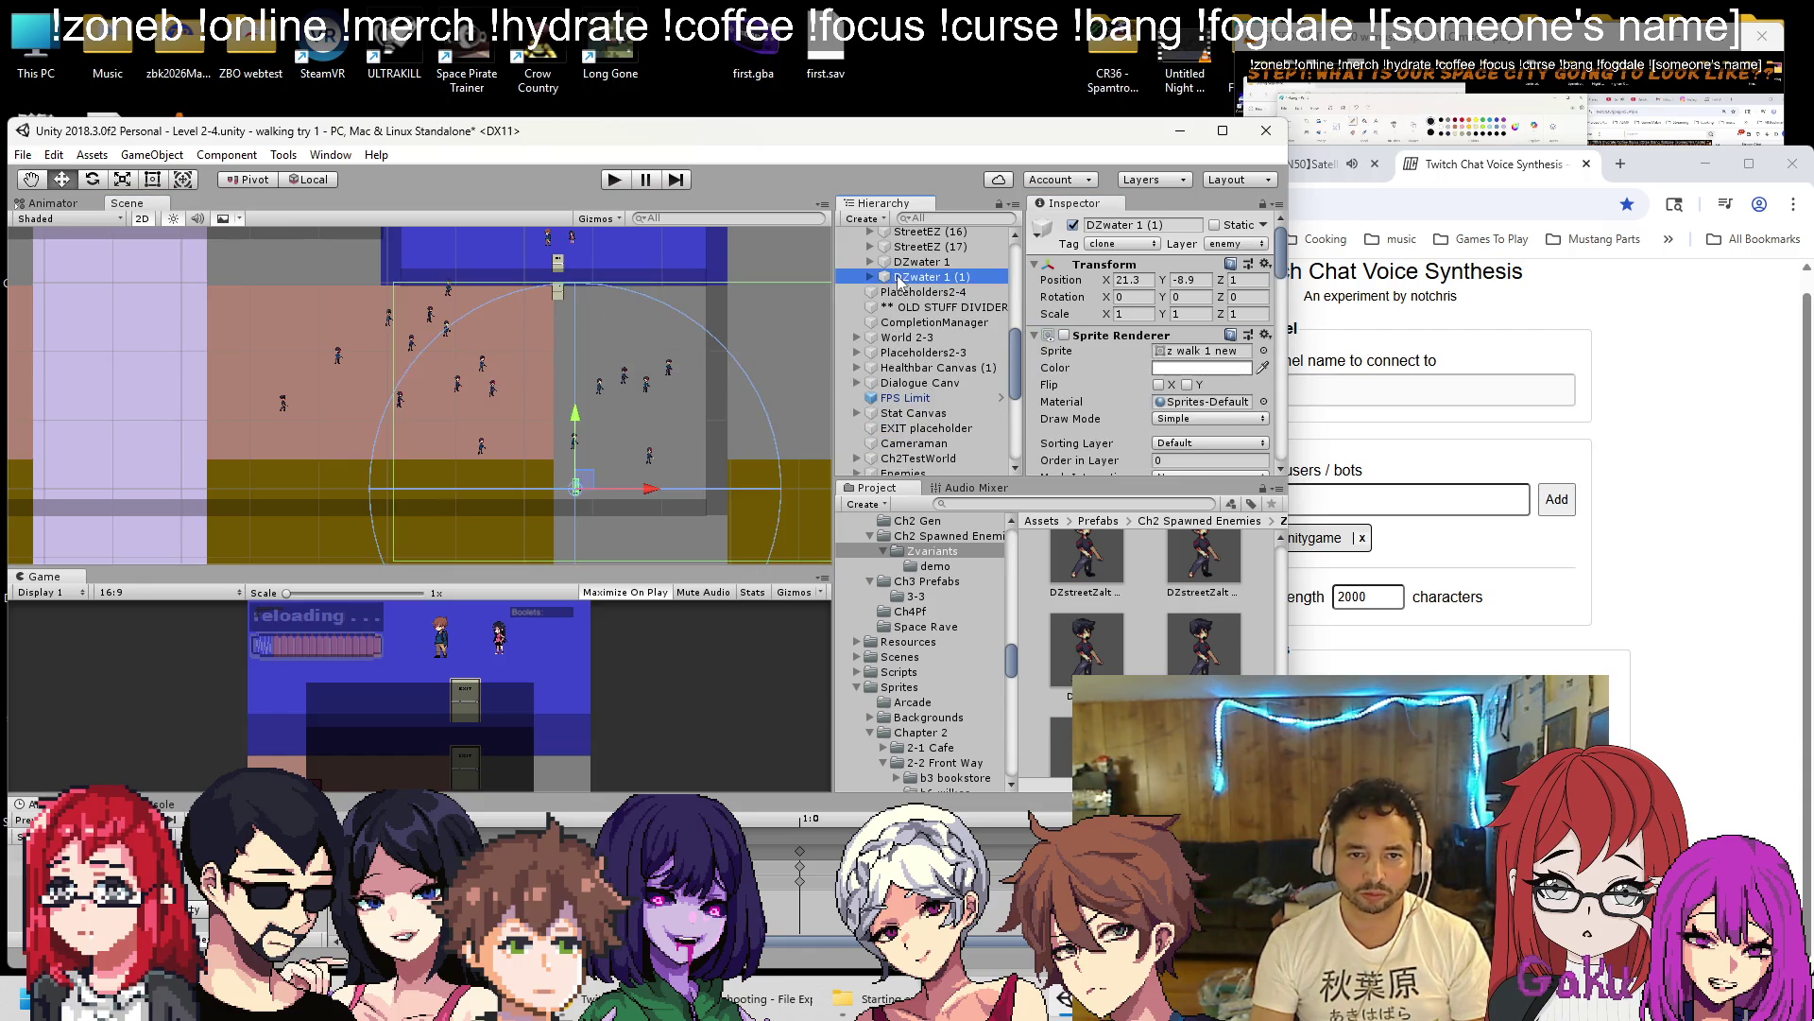
Duplicate further into DZwater 1 (2) and (3), moving (2) further right.
key("ctrl+d")
mouse_move(653, 488)
left_mouse_down()
mouse_move(778, 475)
mouse_move(321, 322)
mouse_move(172, 337)
left_mouse_up()
key("ctrl+d")
key("Right")
Move DZwater 1 (3) lower in the pink area and lower its Mid sight collider's top edge.
left_click(899, 324)
left_click(1172, 356)
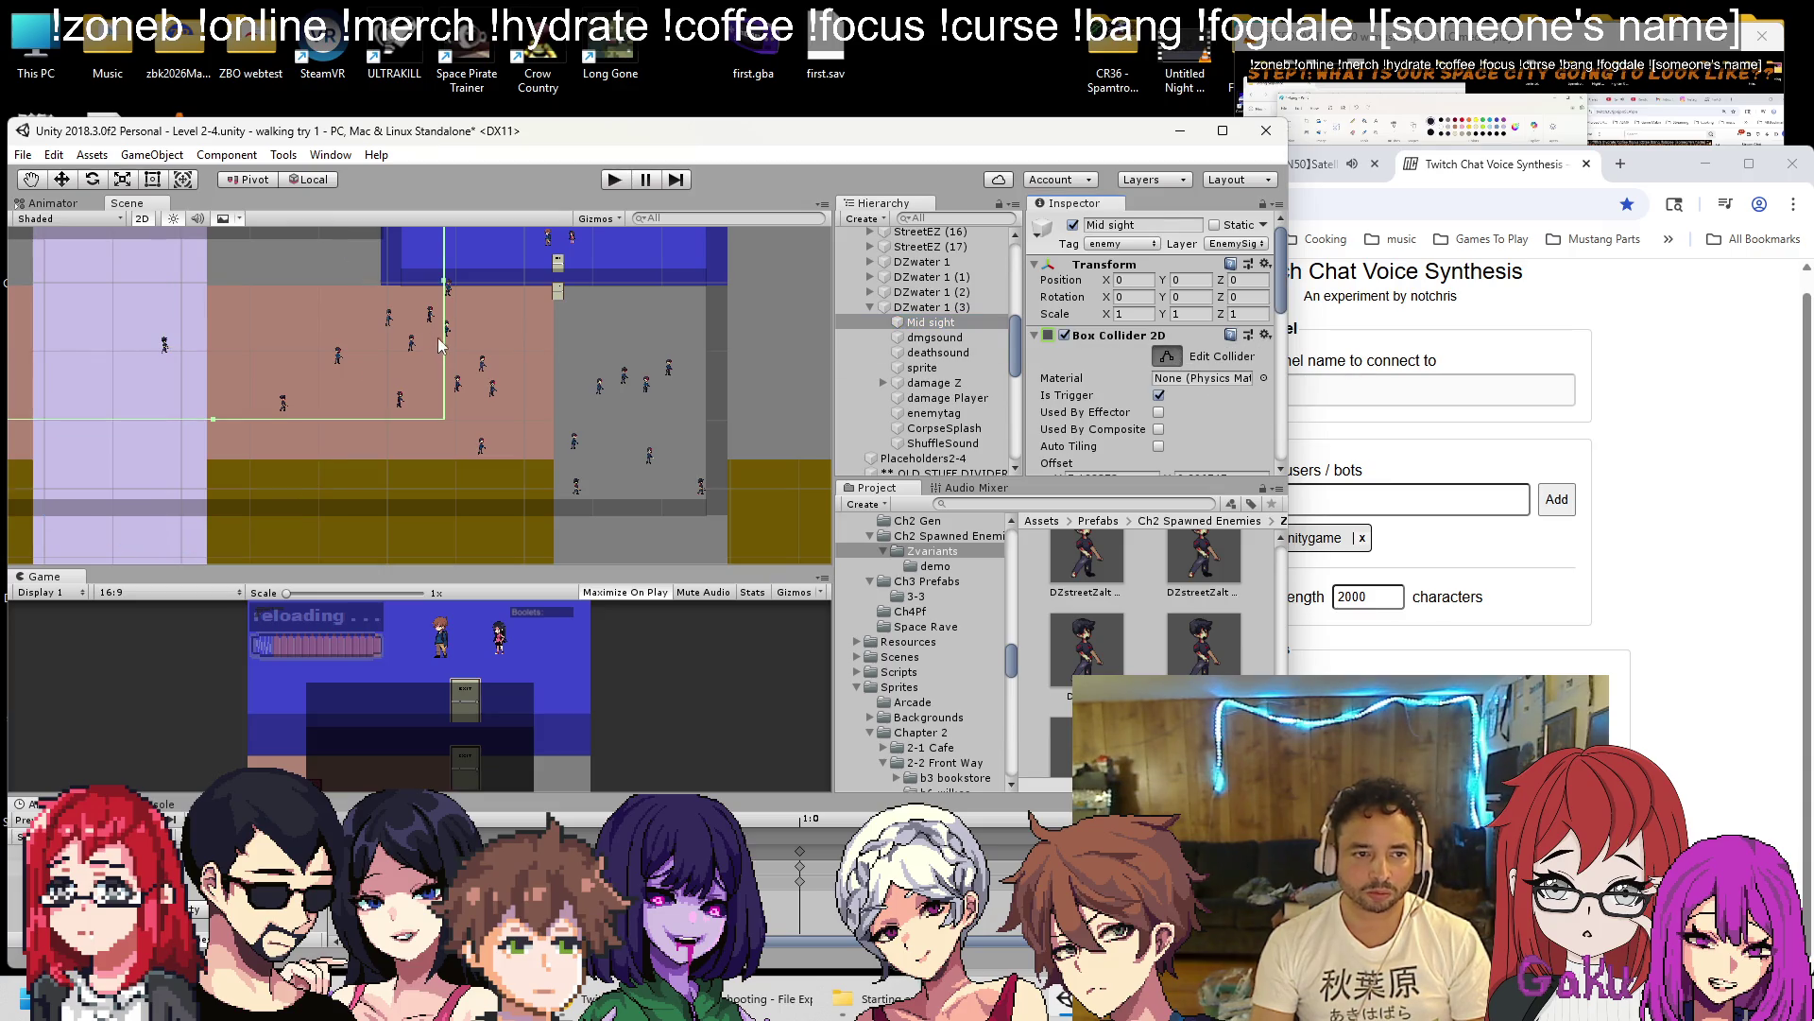
left_click_drag(571, 300, 585, 385)
left_click_drag(177, 353, 184, 439)
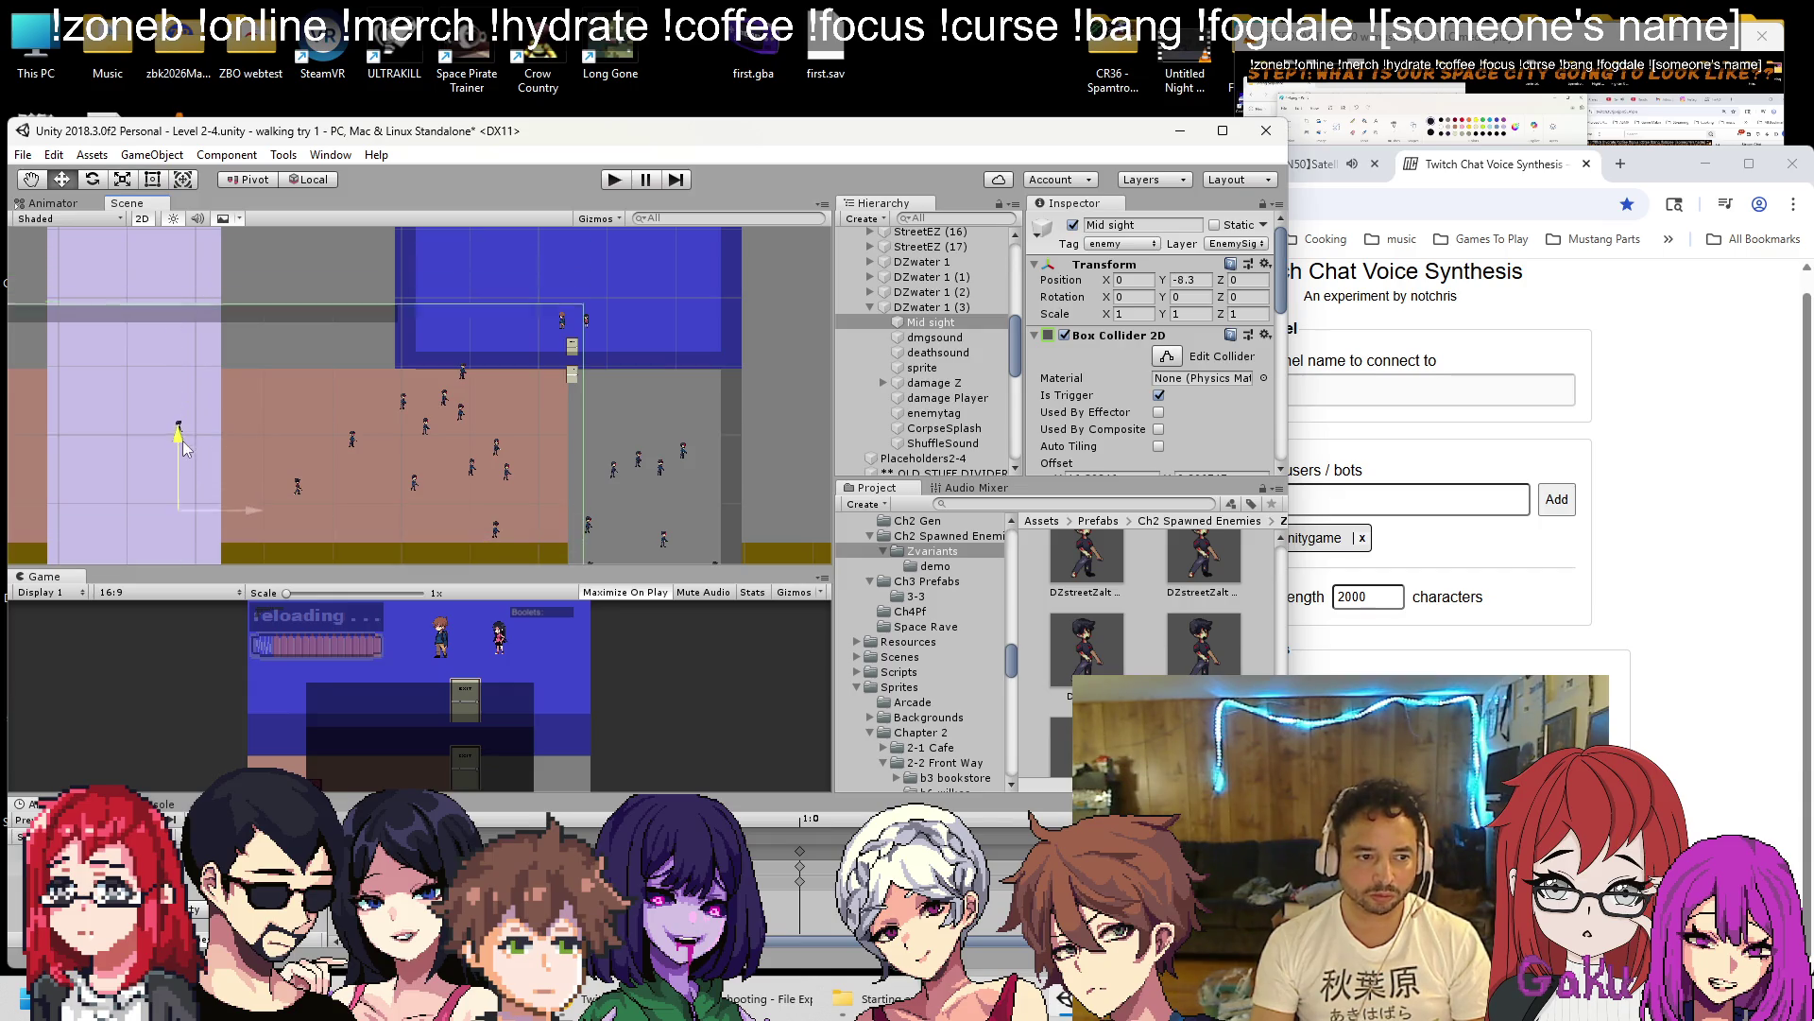
key("ctrl+z")
left_click(935, 322)
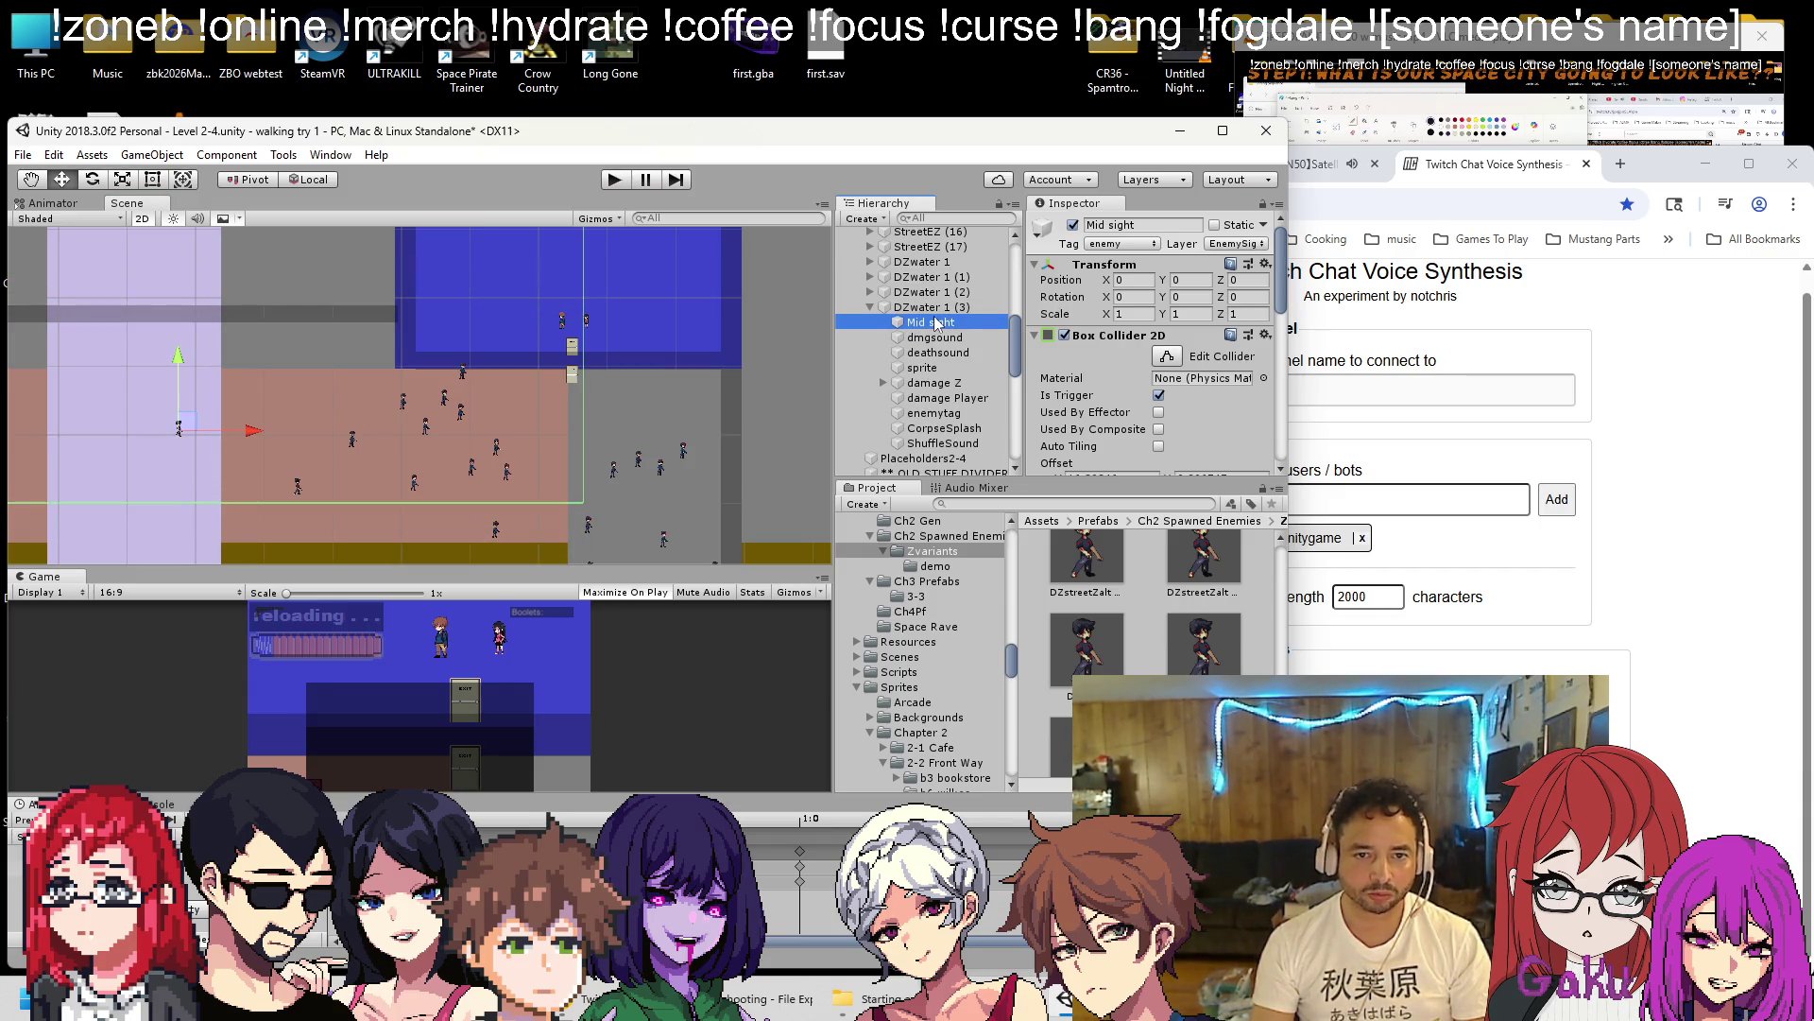
left_click(931, 307)
left_click_drag(175, 365, 224, 442)
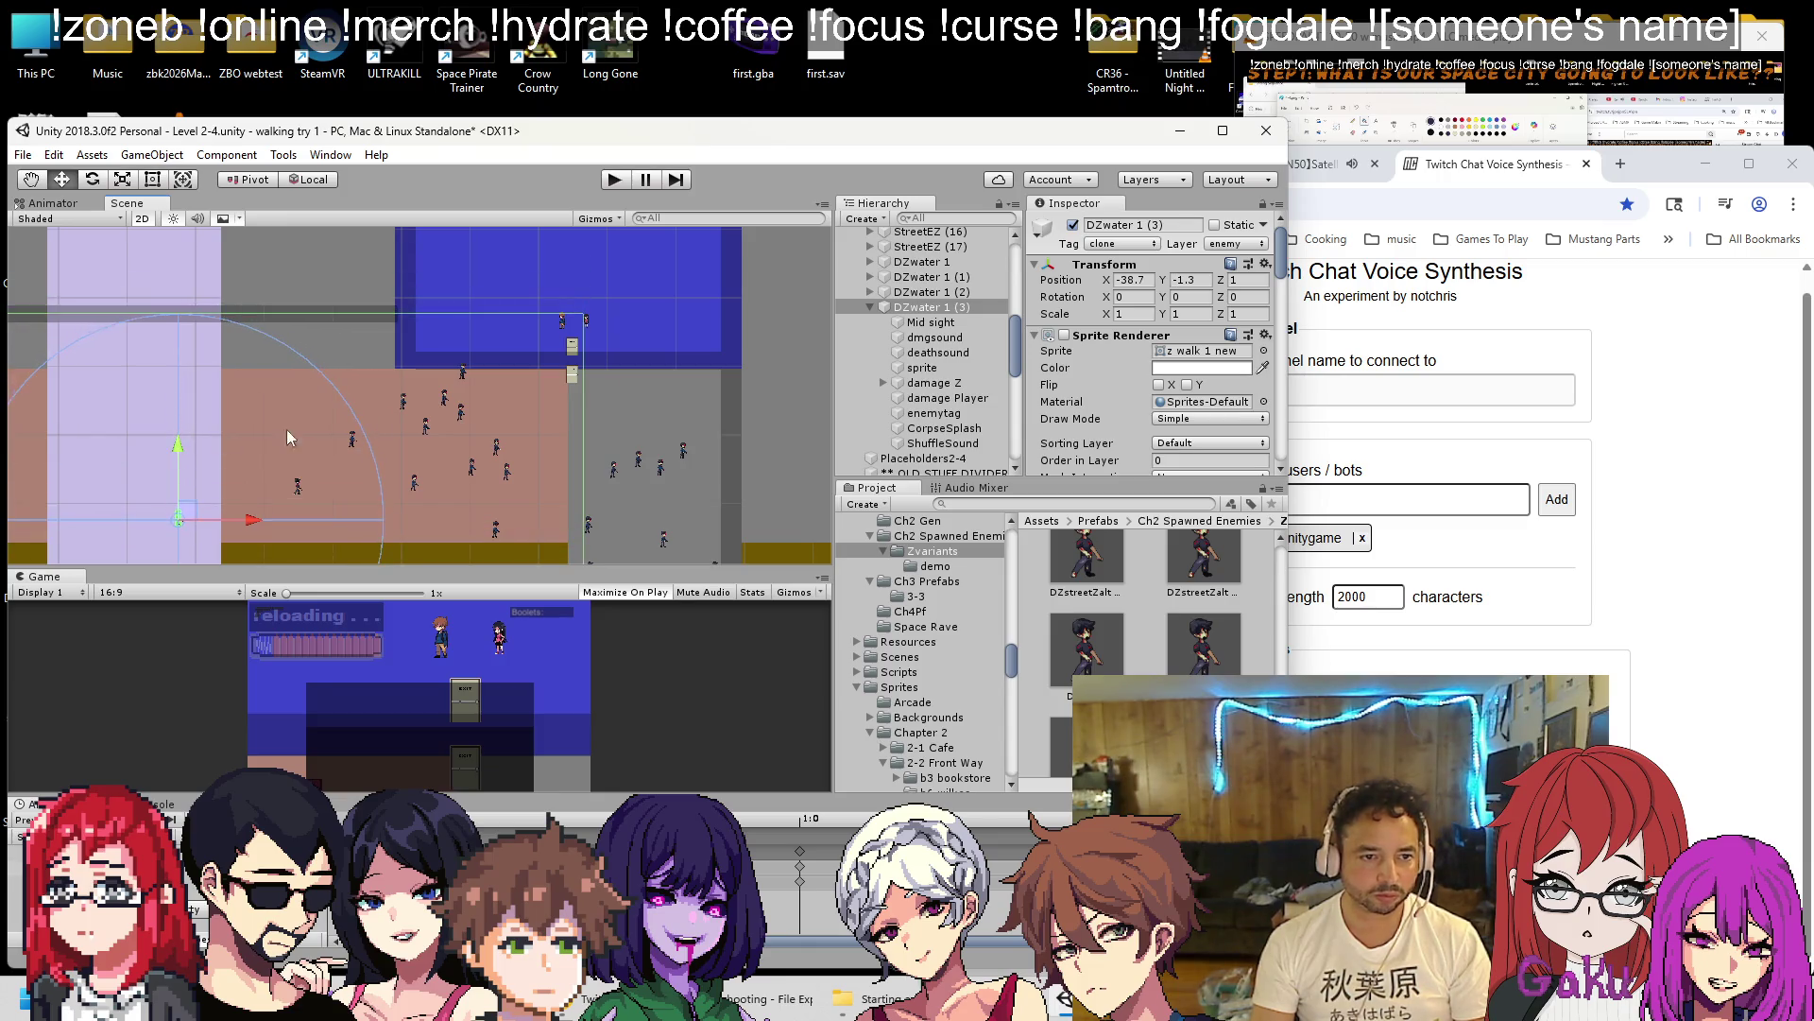
left_click(931, 322)
left_click(1169, 355)
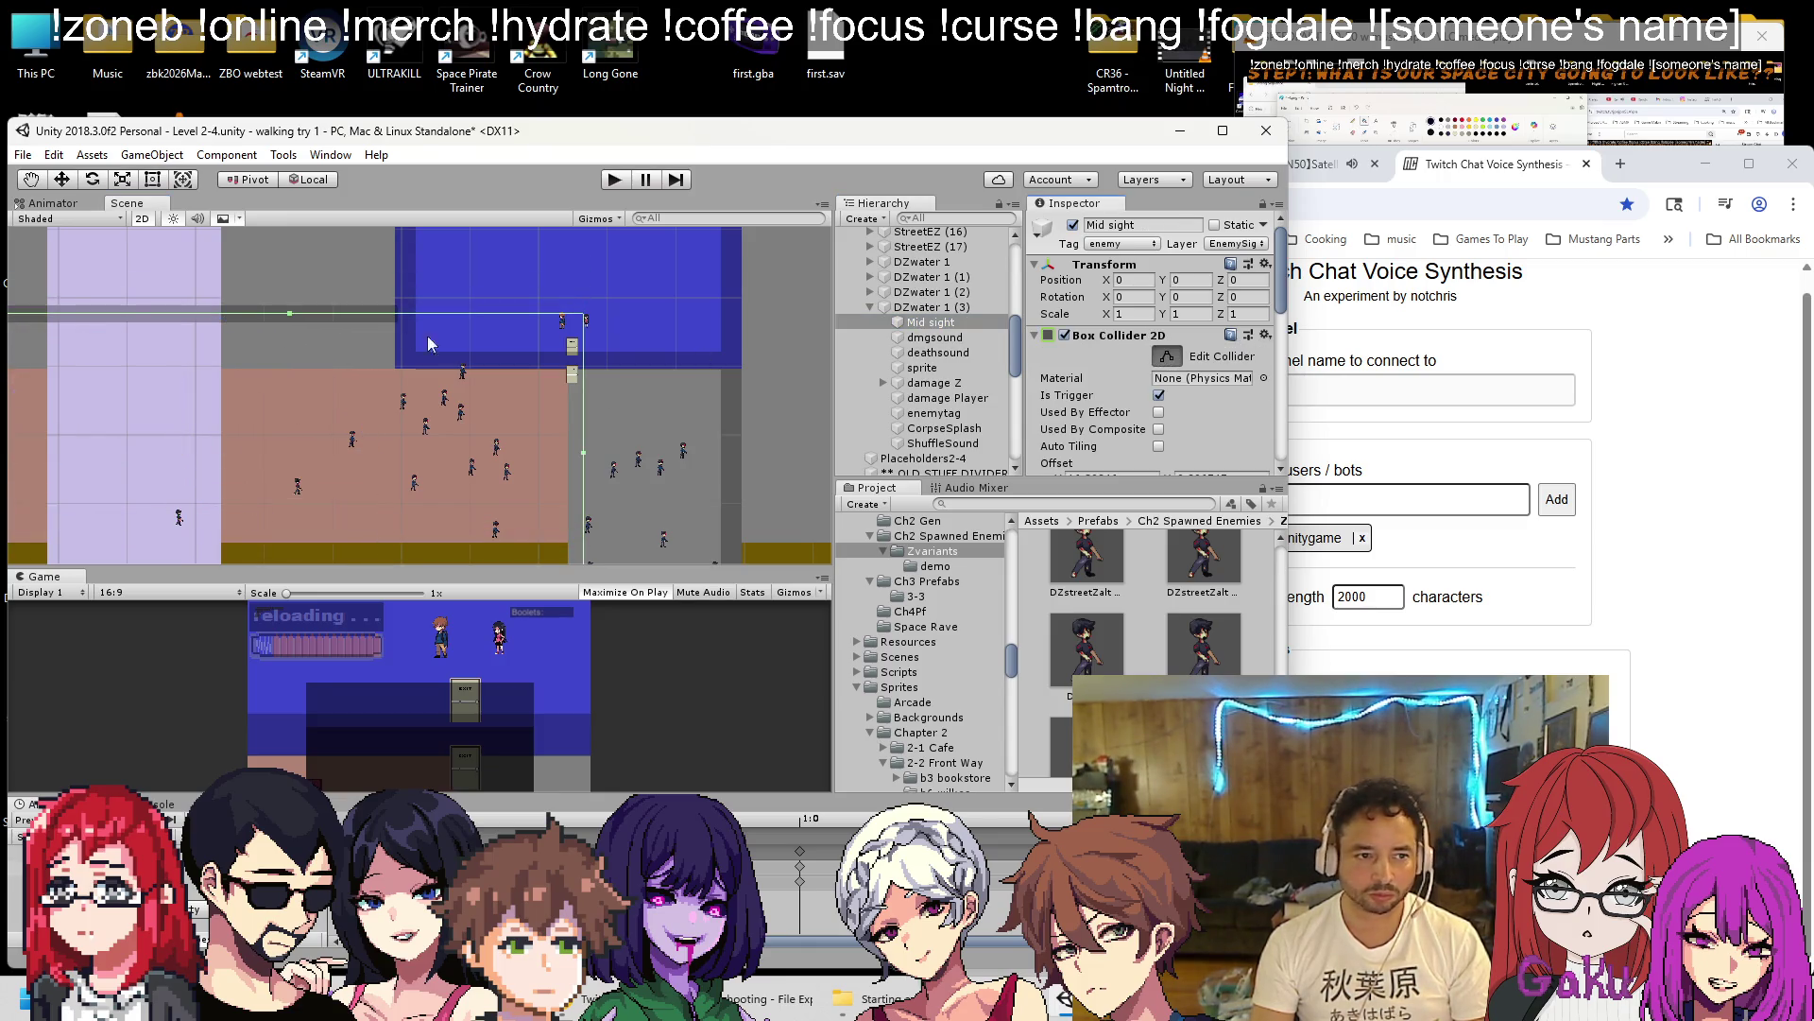
left_click_drag(292, 314, 288, 369)
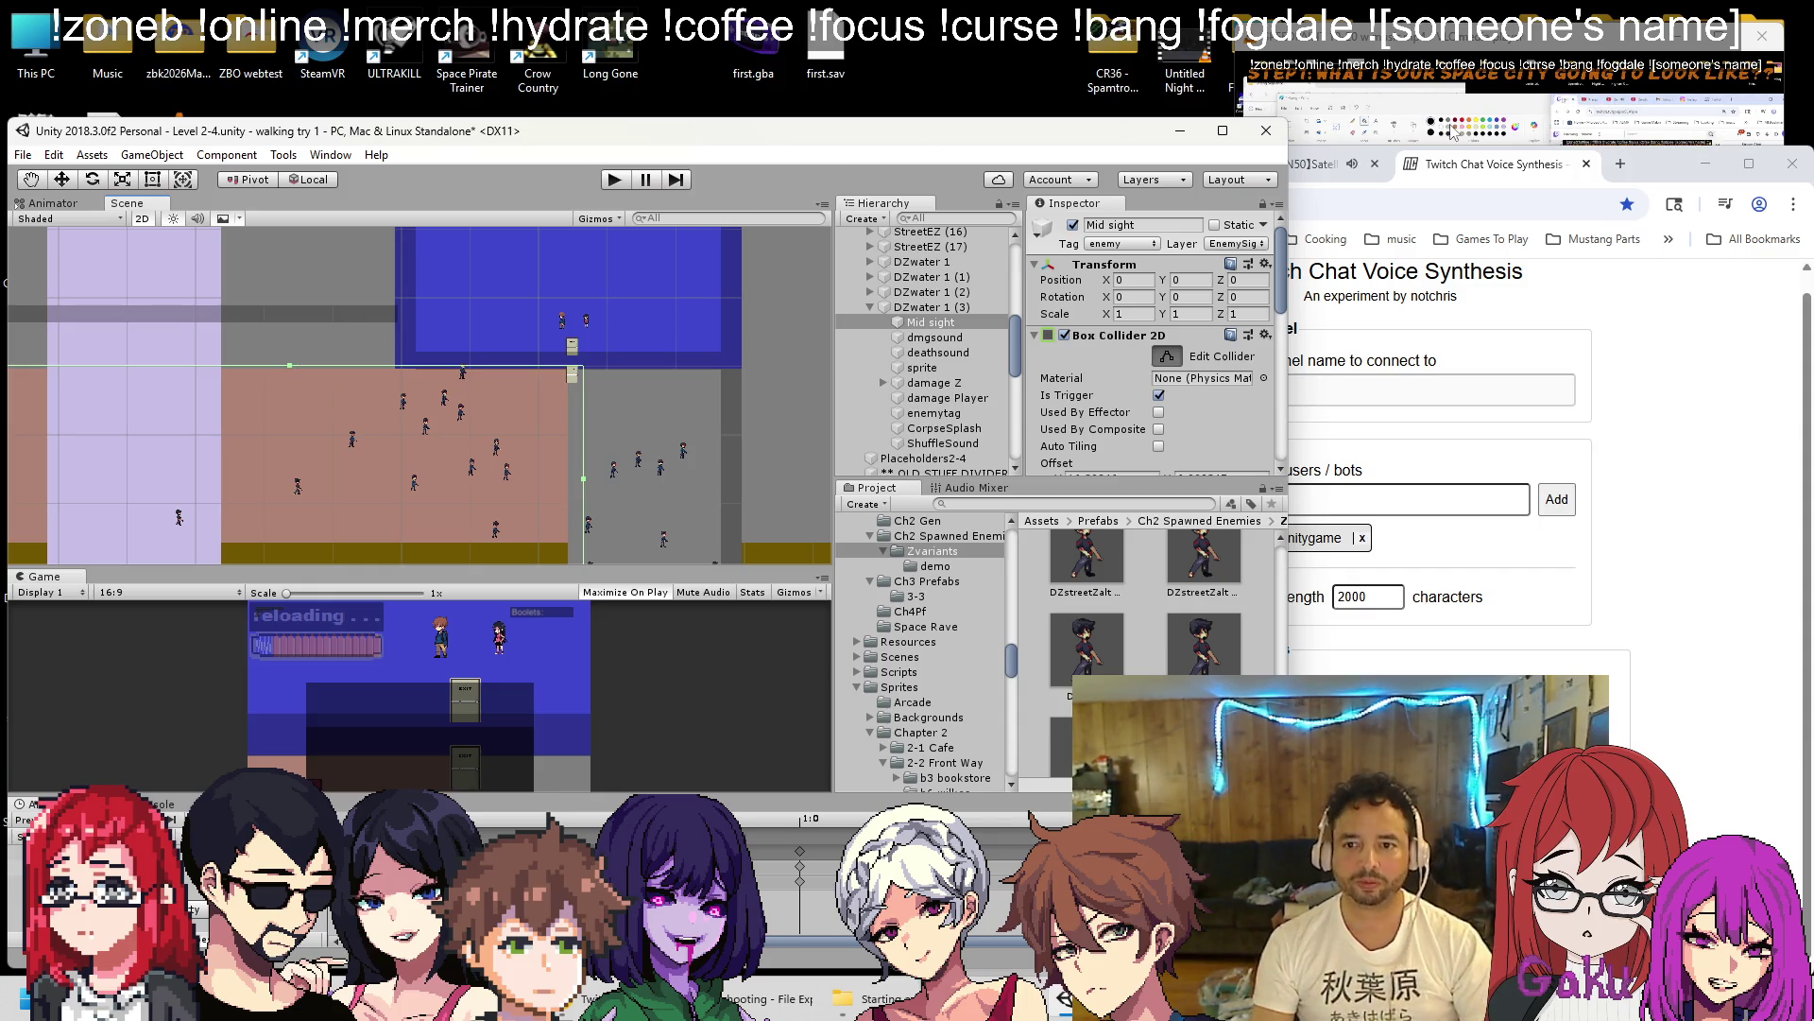
Switch Chrome to the Twitch stream tab, bring Unity back, and start a playtest.
left_click(1490, 180)
left_click(1040, 163)
left_click(1443, 54)
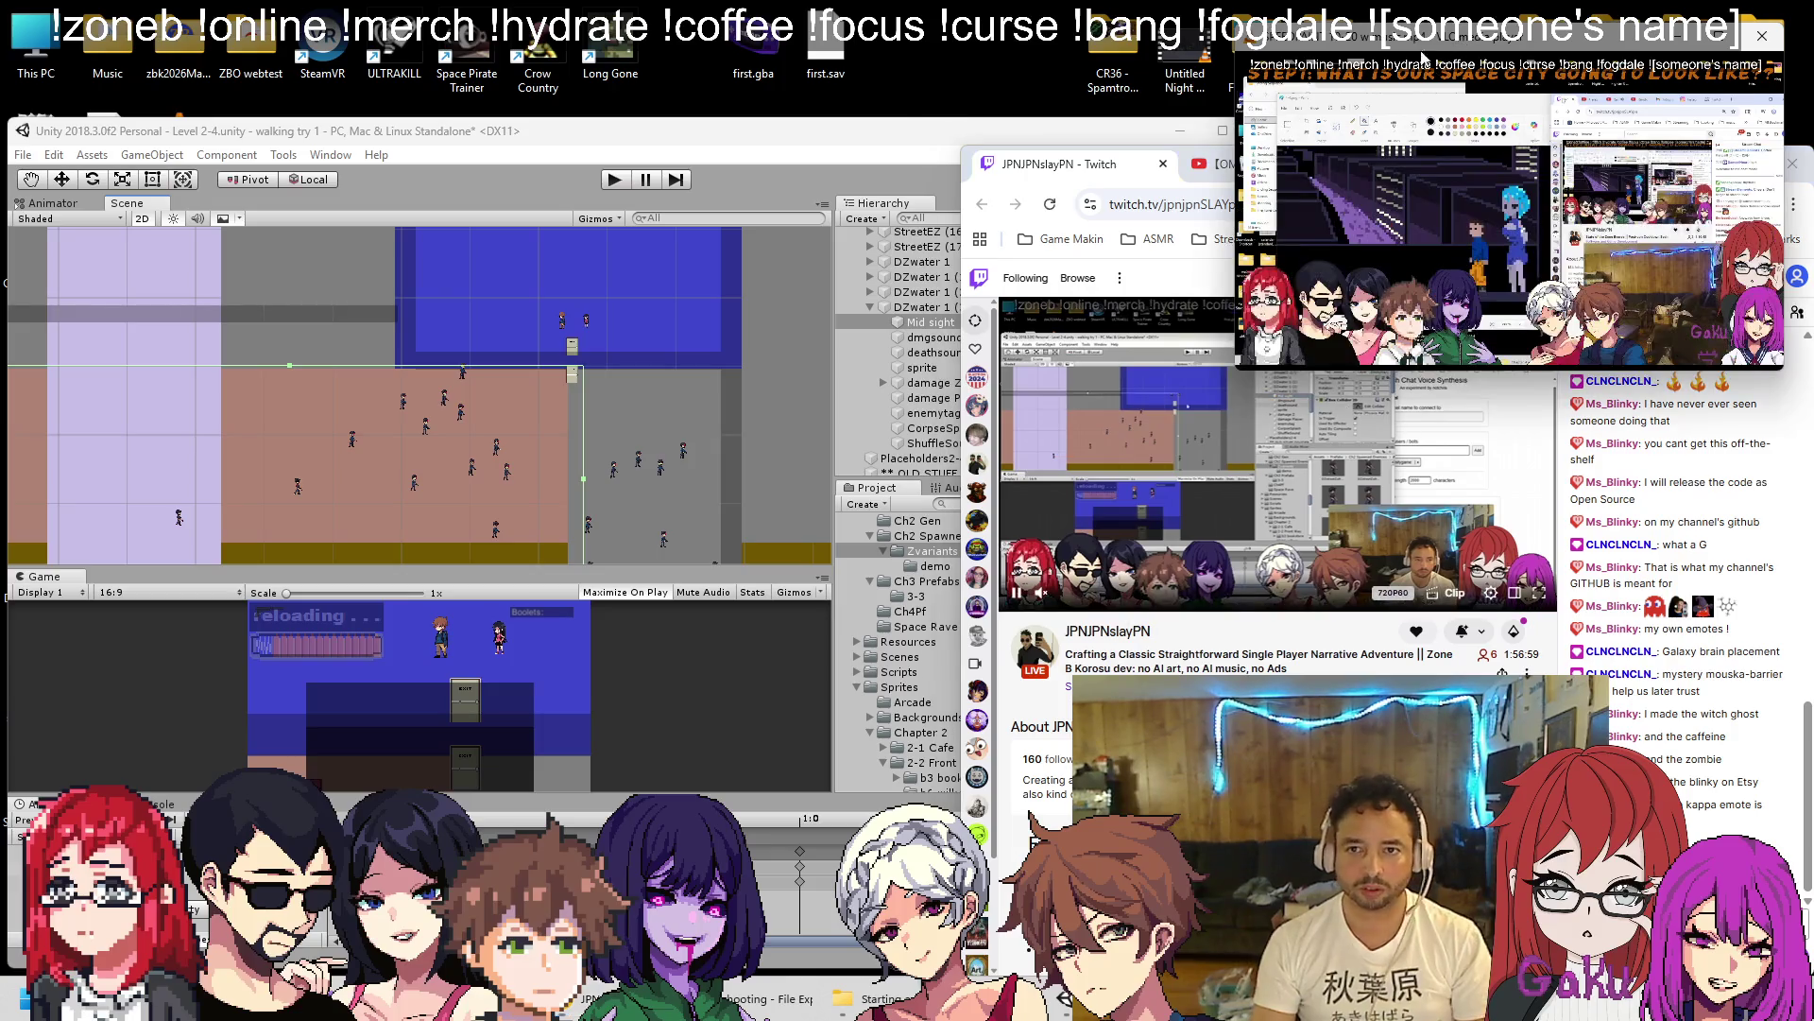
left_click(766, 138)
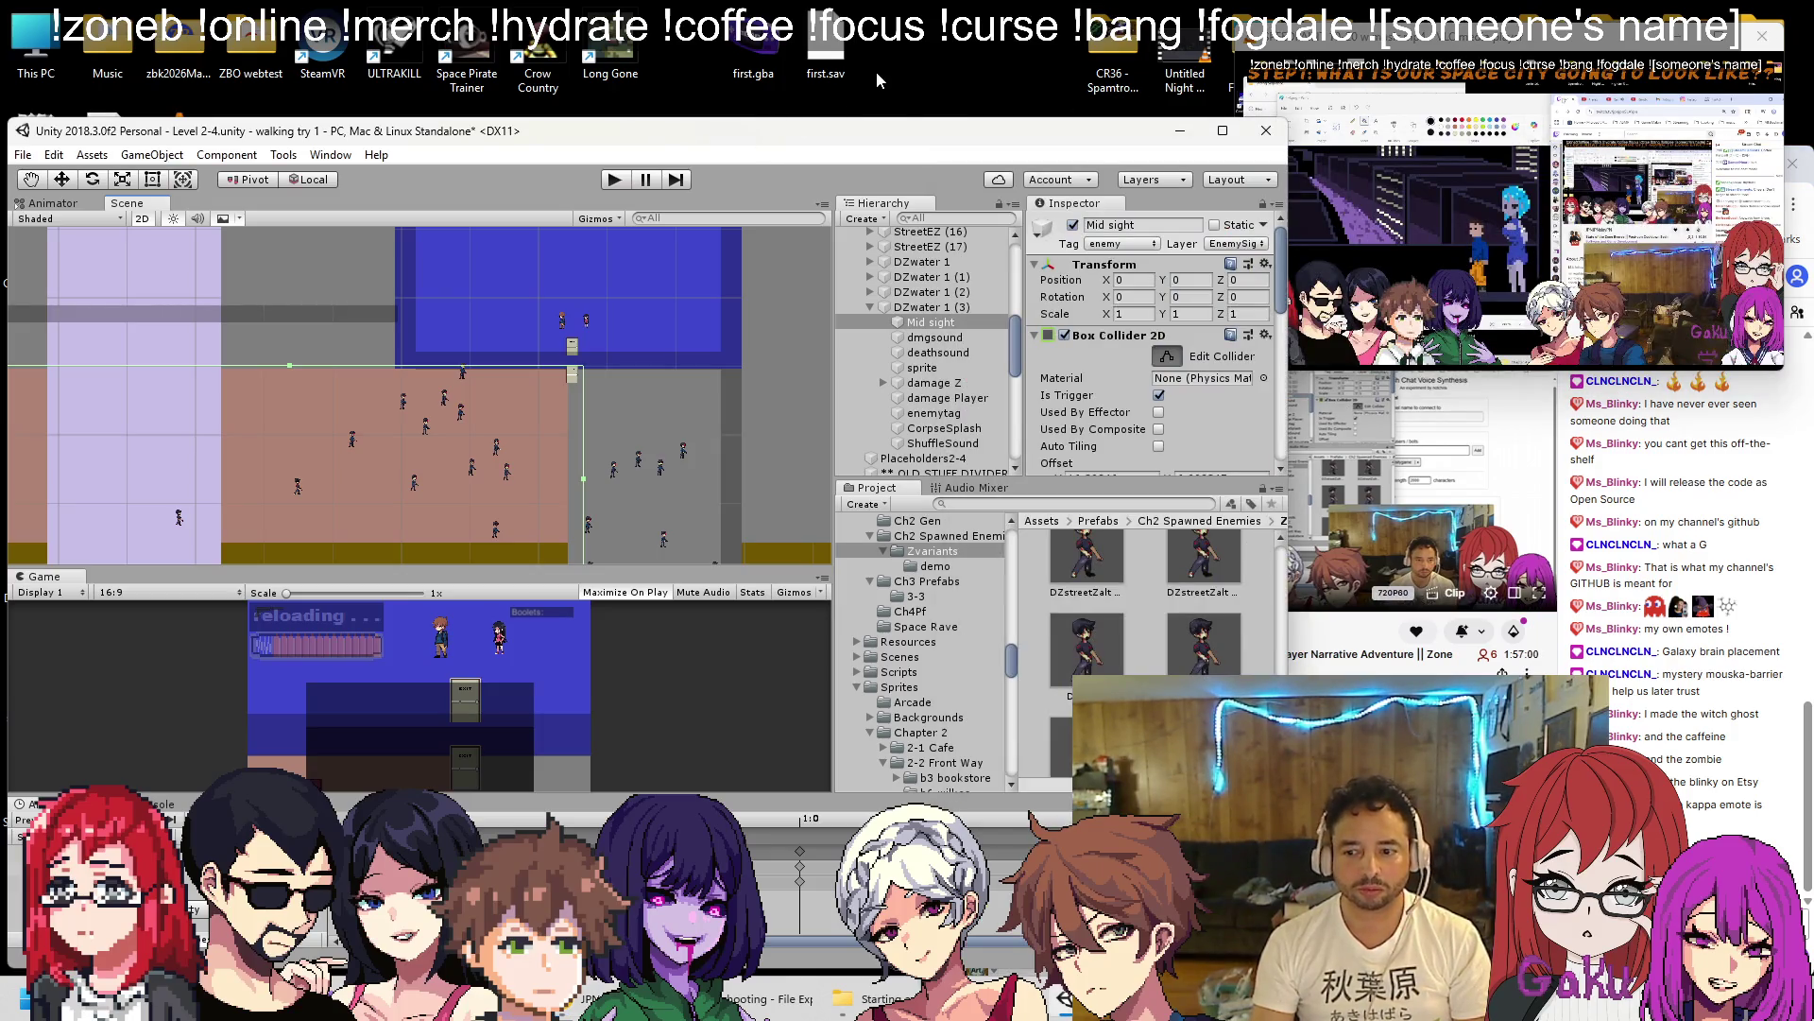
left_click(620, 179)
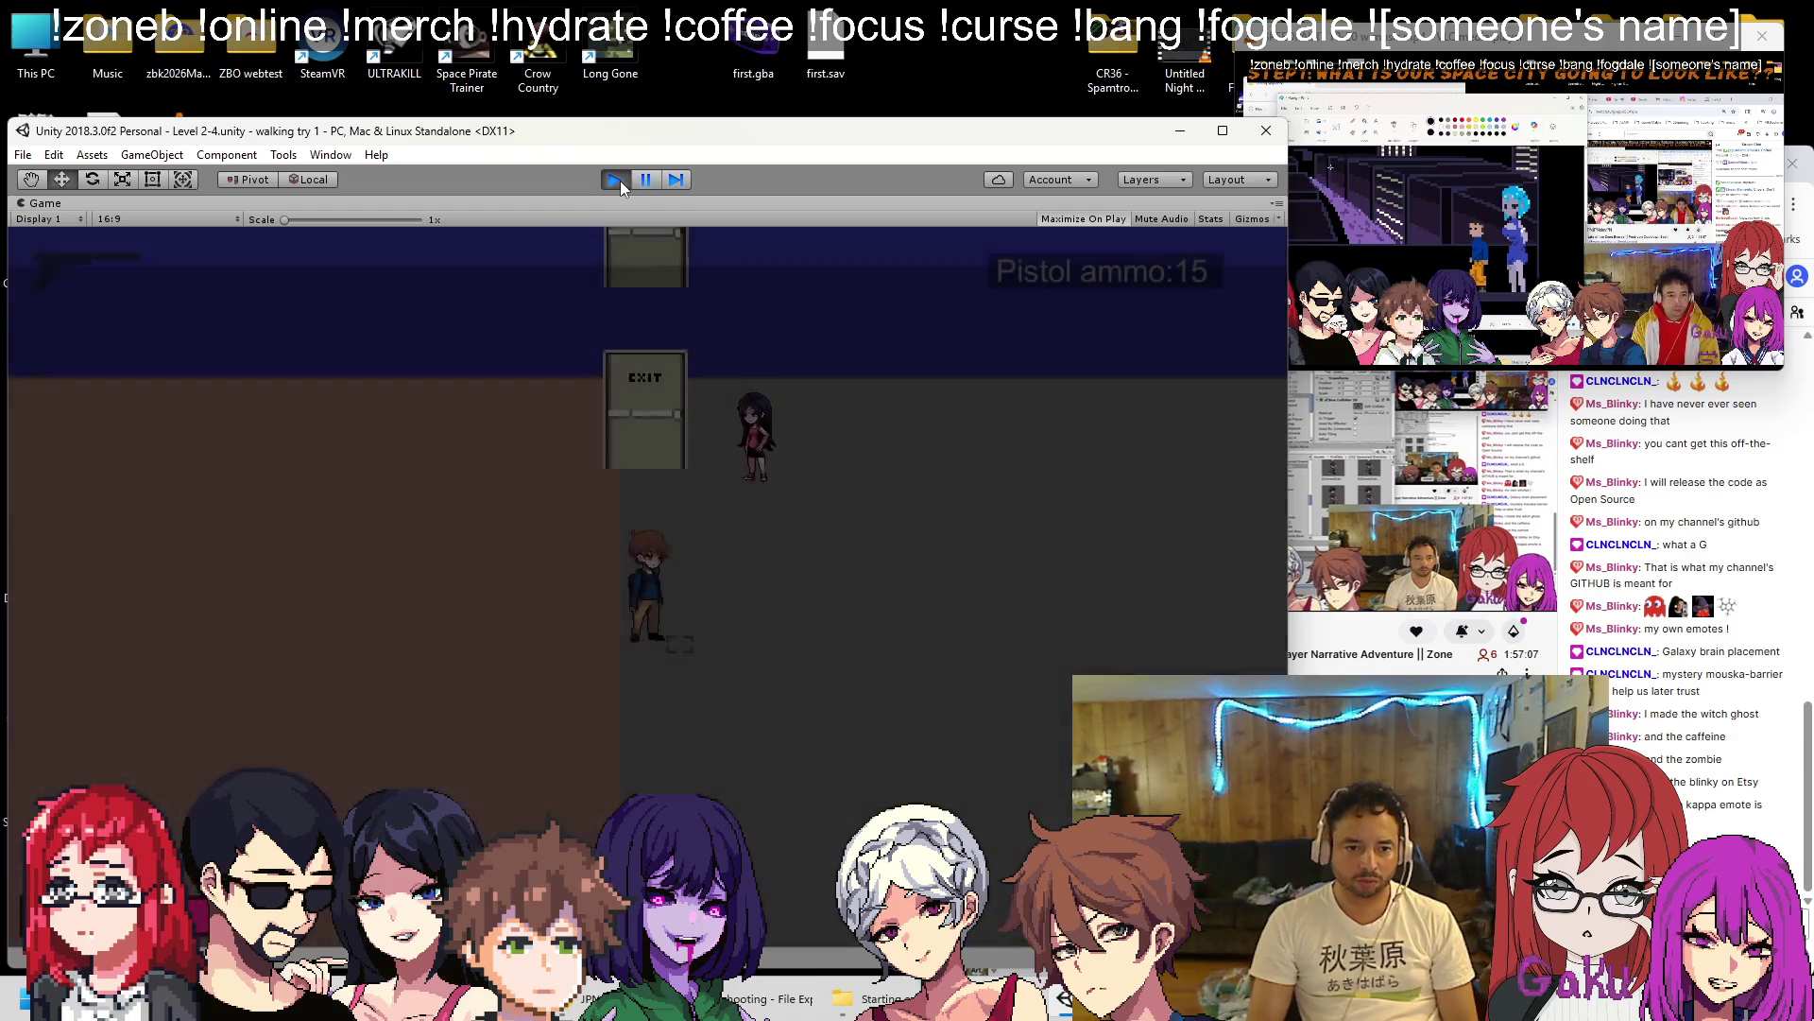
Gun down the zombie crowd with repeated pistol fire and reloads, then run left.
key("space")
key("space")
key("space")
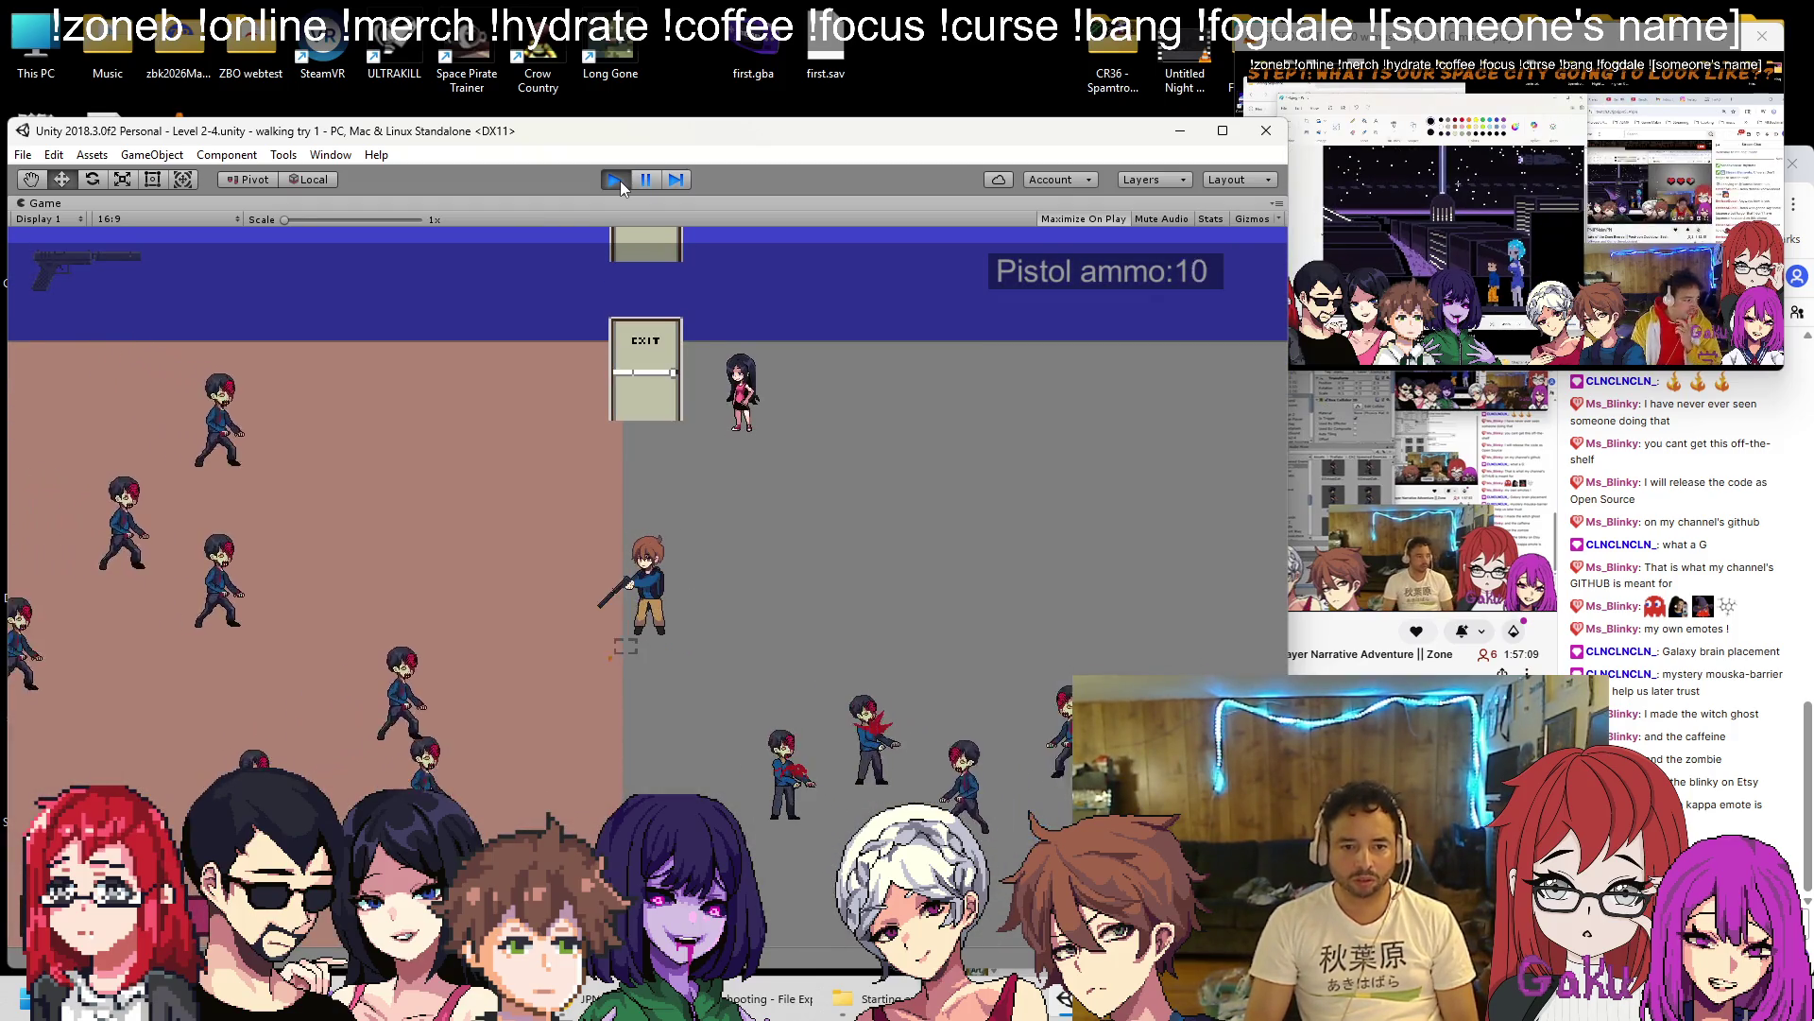
key("space")
key("space")
key("space")
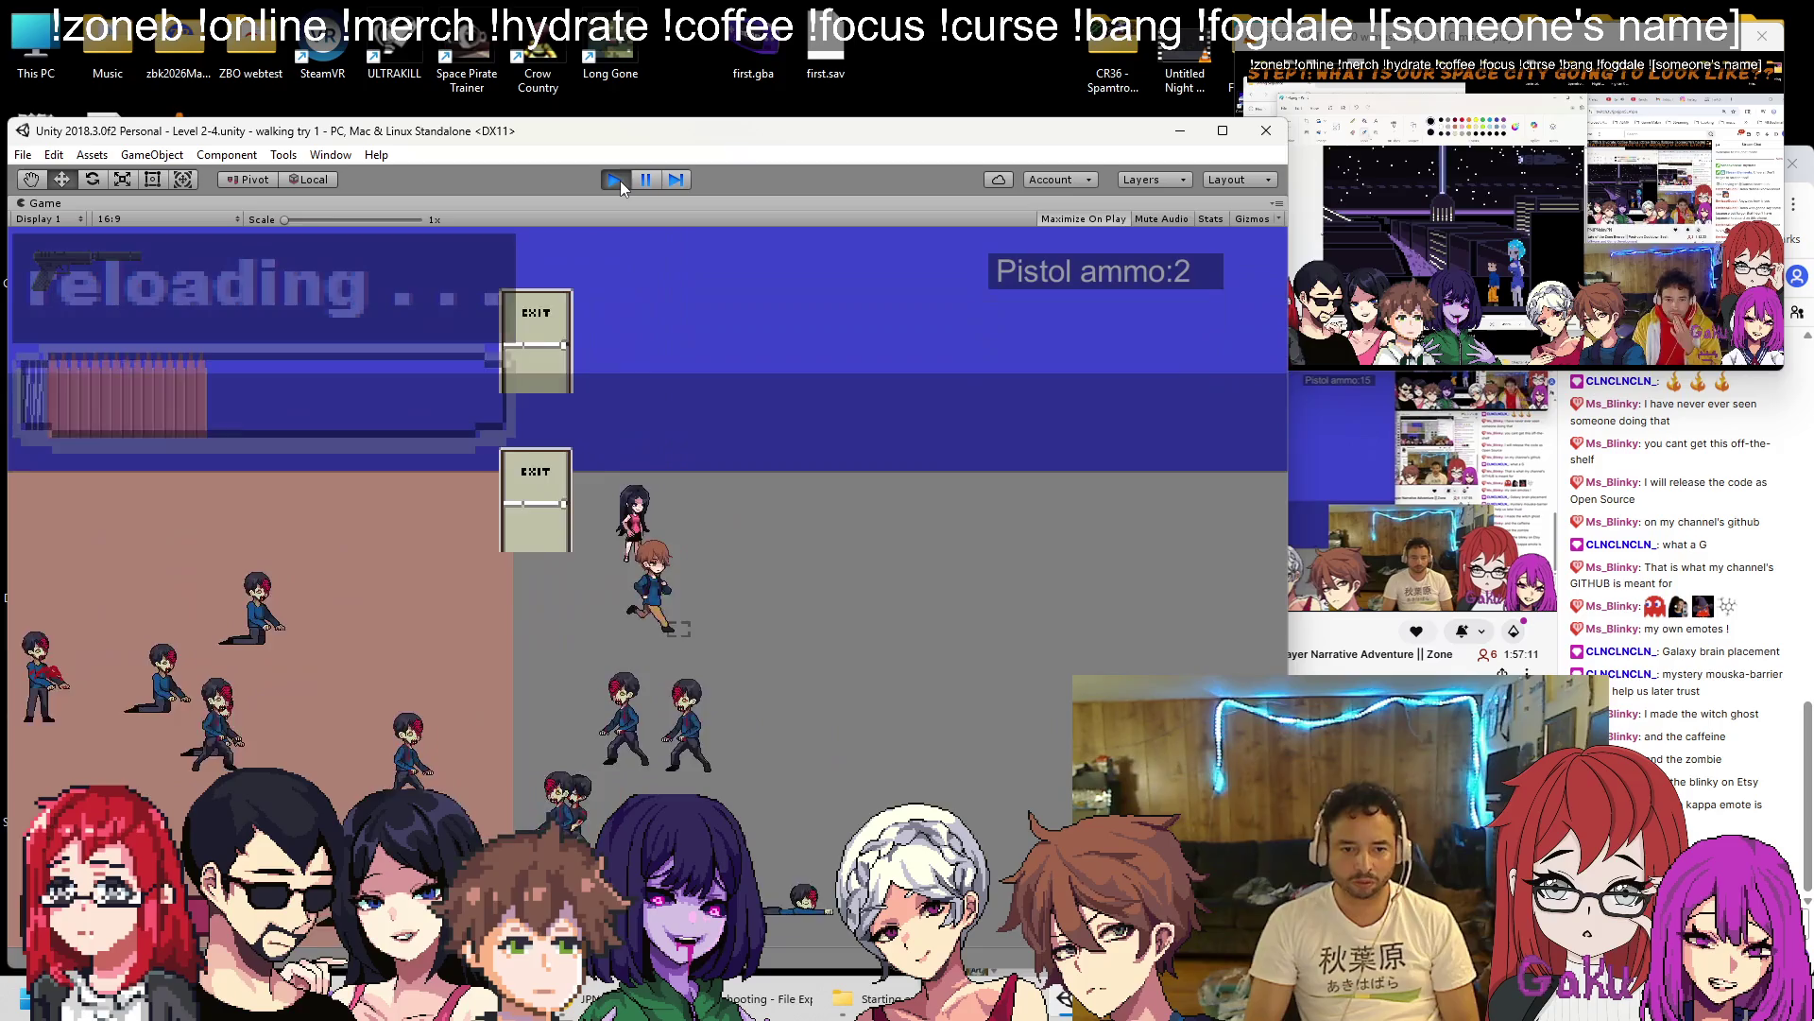
key("space")
key("space")
key("space")
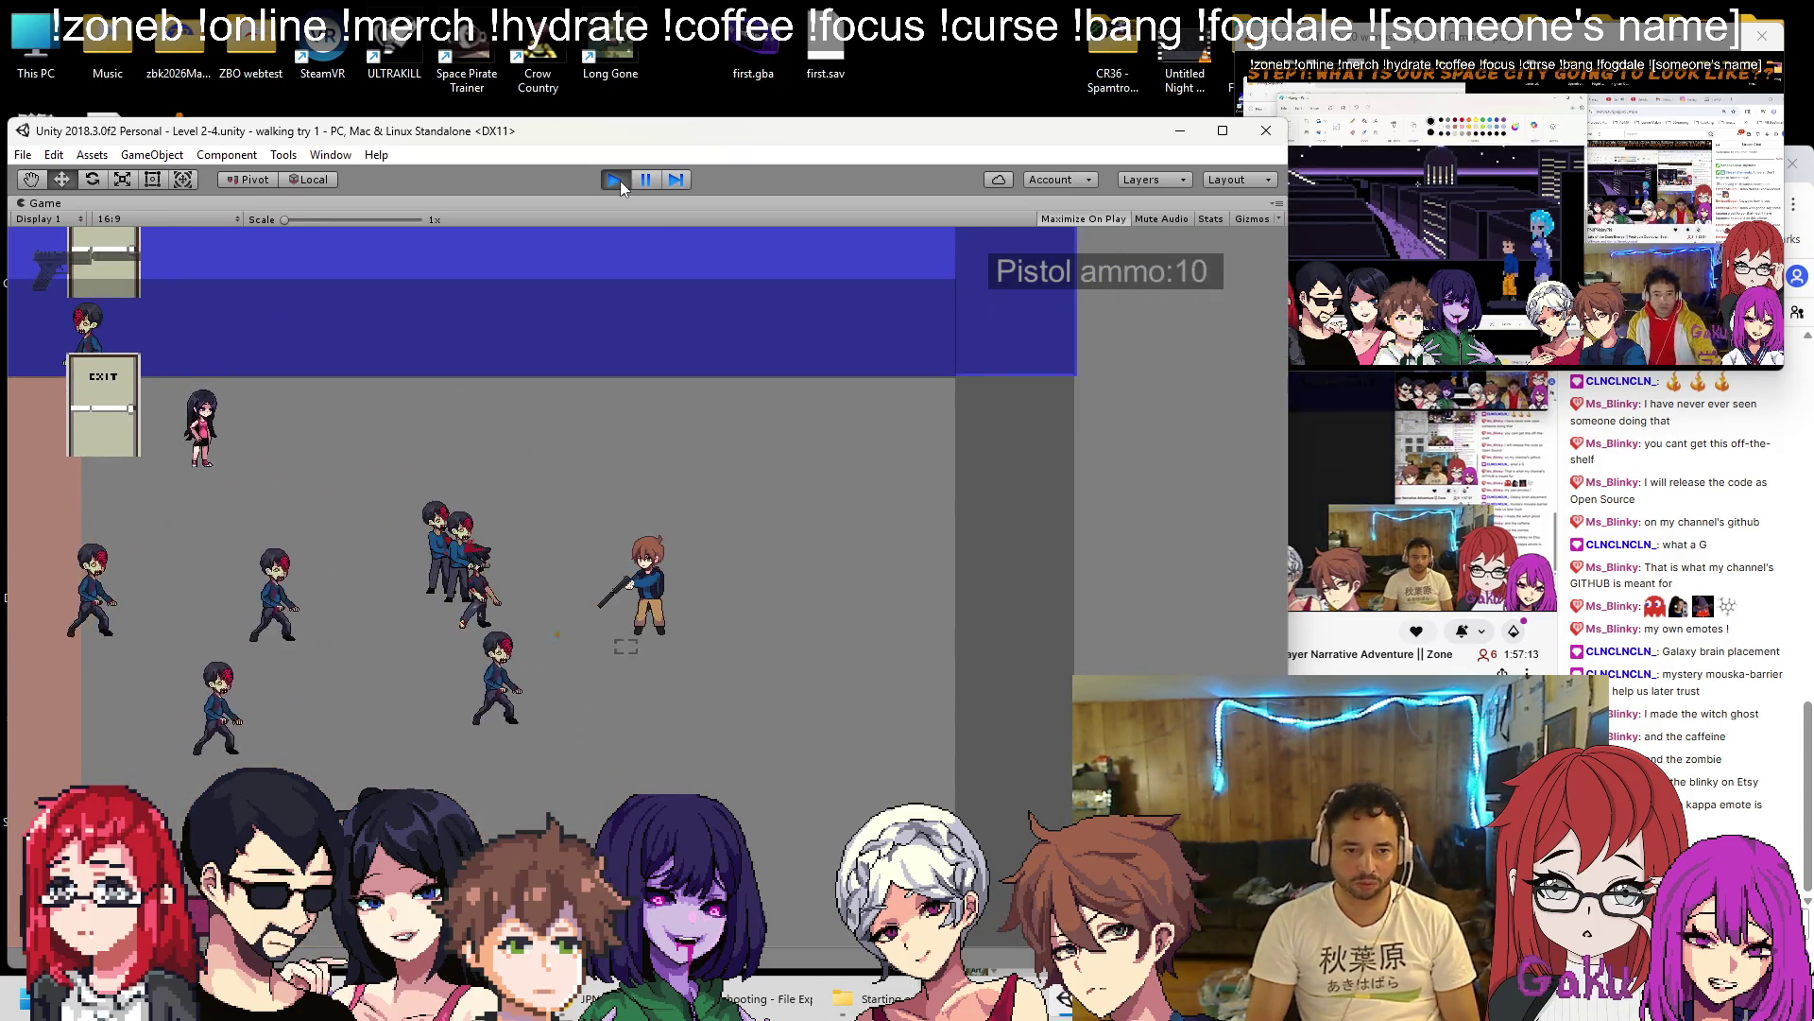
key("space")
key("space")
key("space")
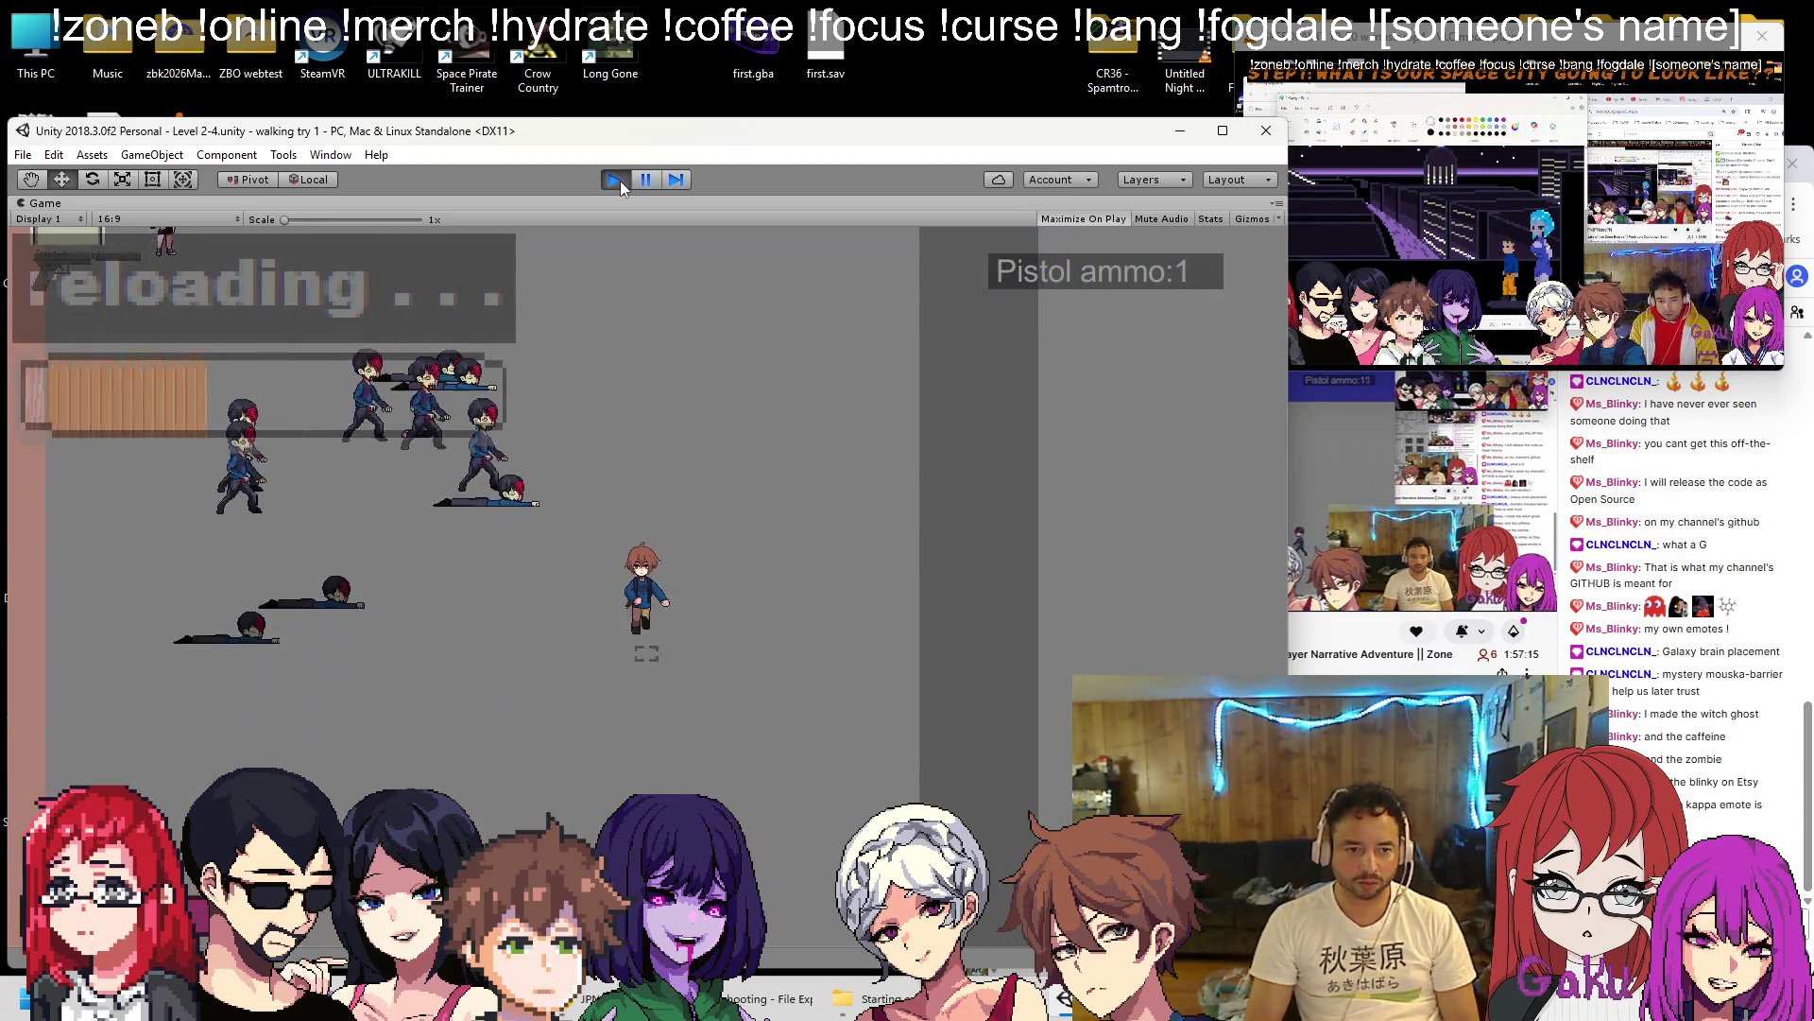
key("space")
key("space")
key("space")
key("space")
key("space")
key("space")
key("r")
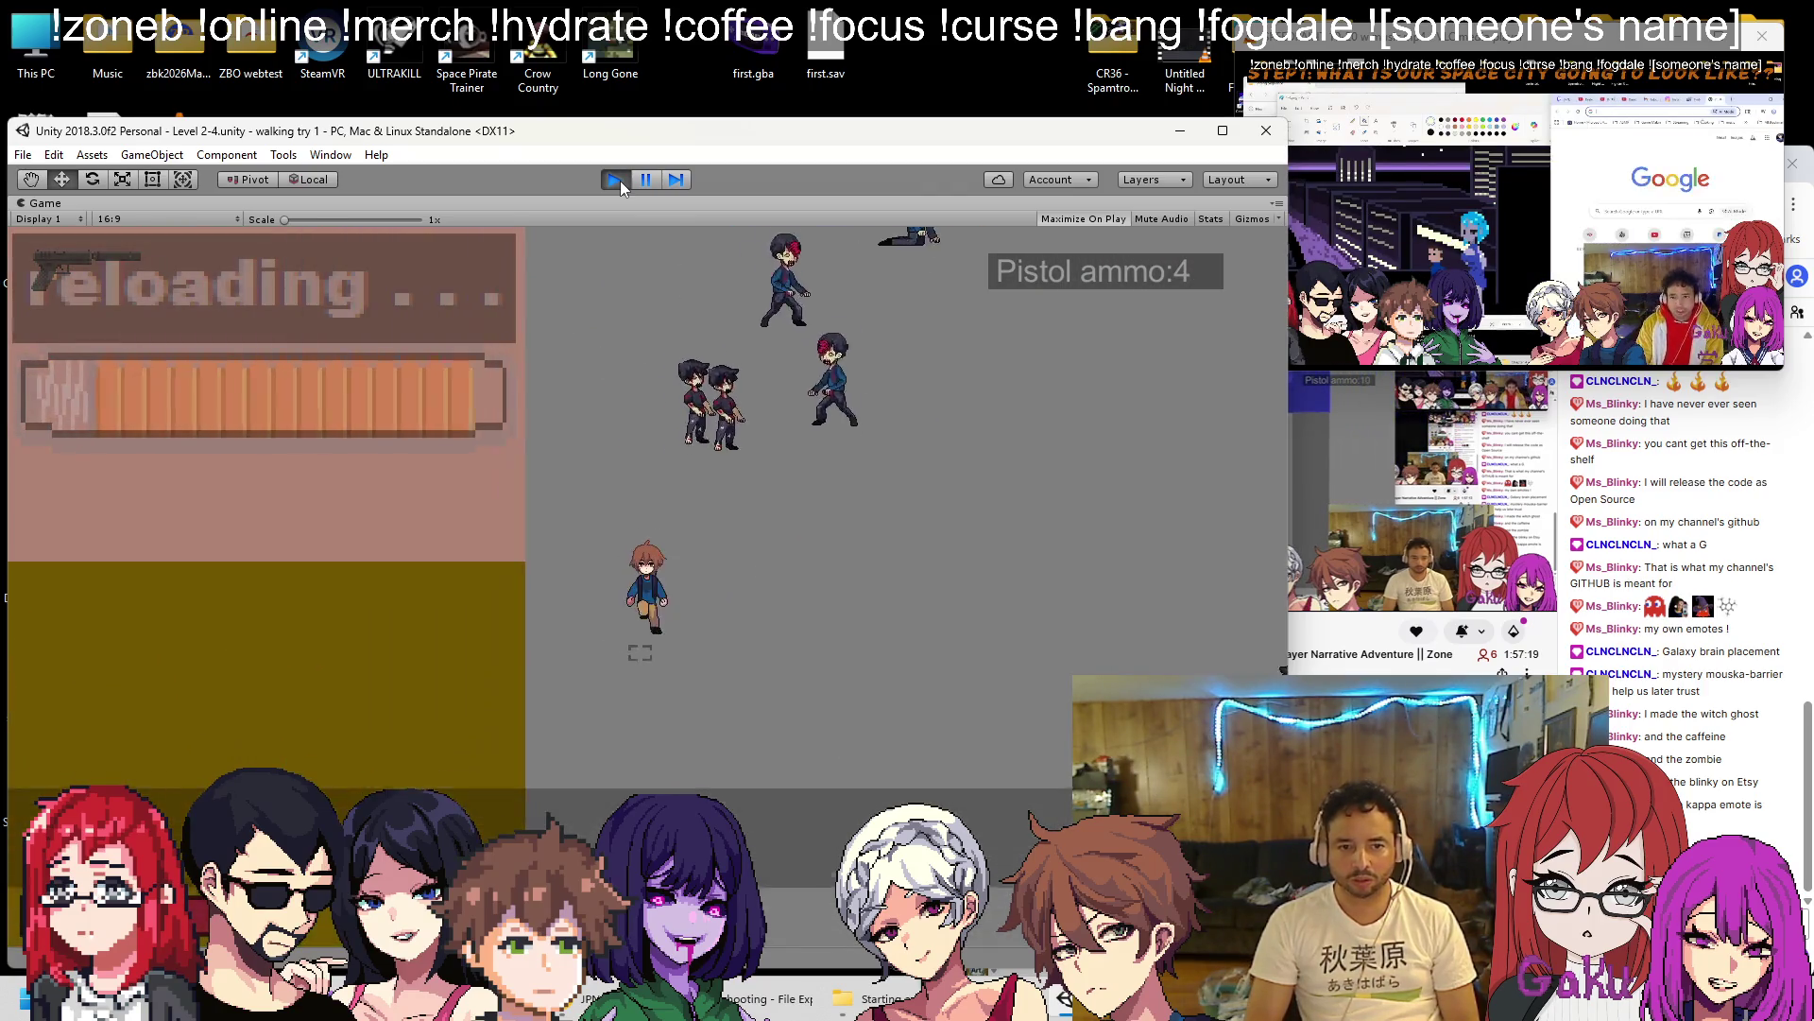
key("space")
key("space")
key("space")
key("space")
key("space")
key("space")
key("r")
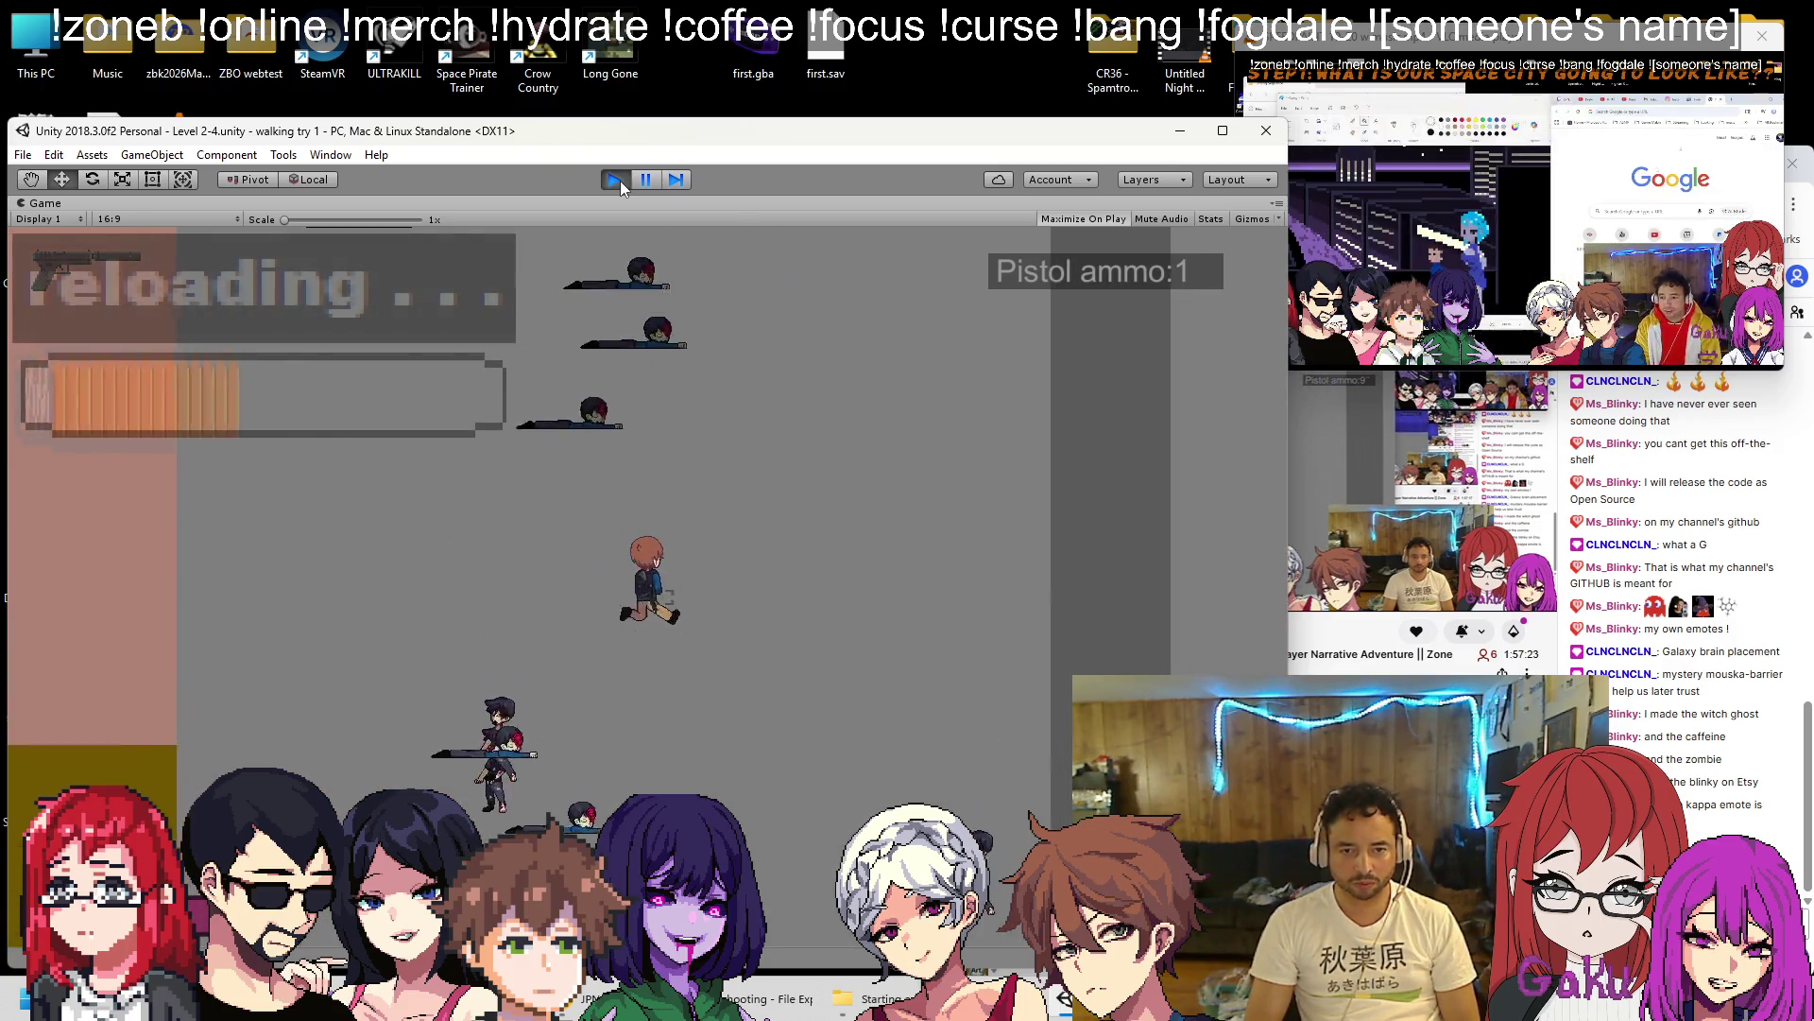
key("space")
key("space")
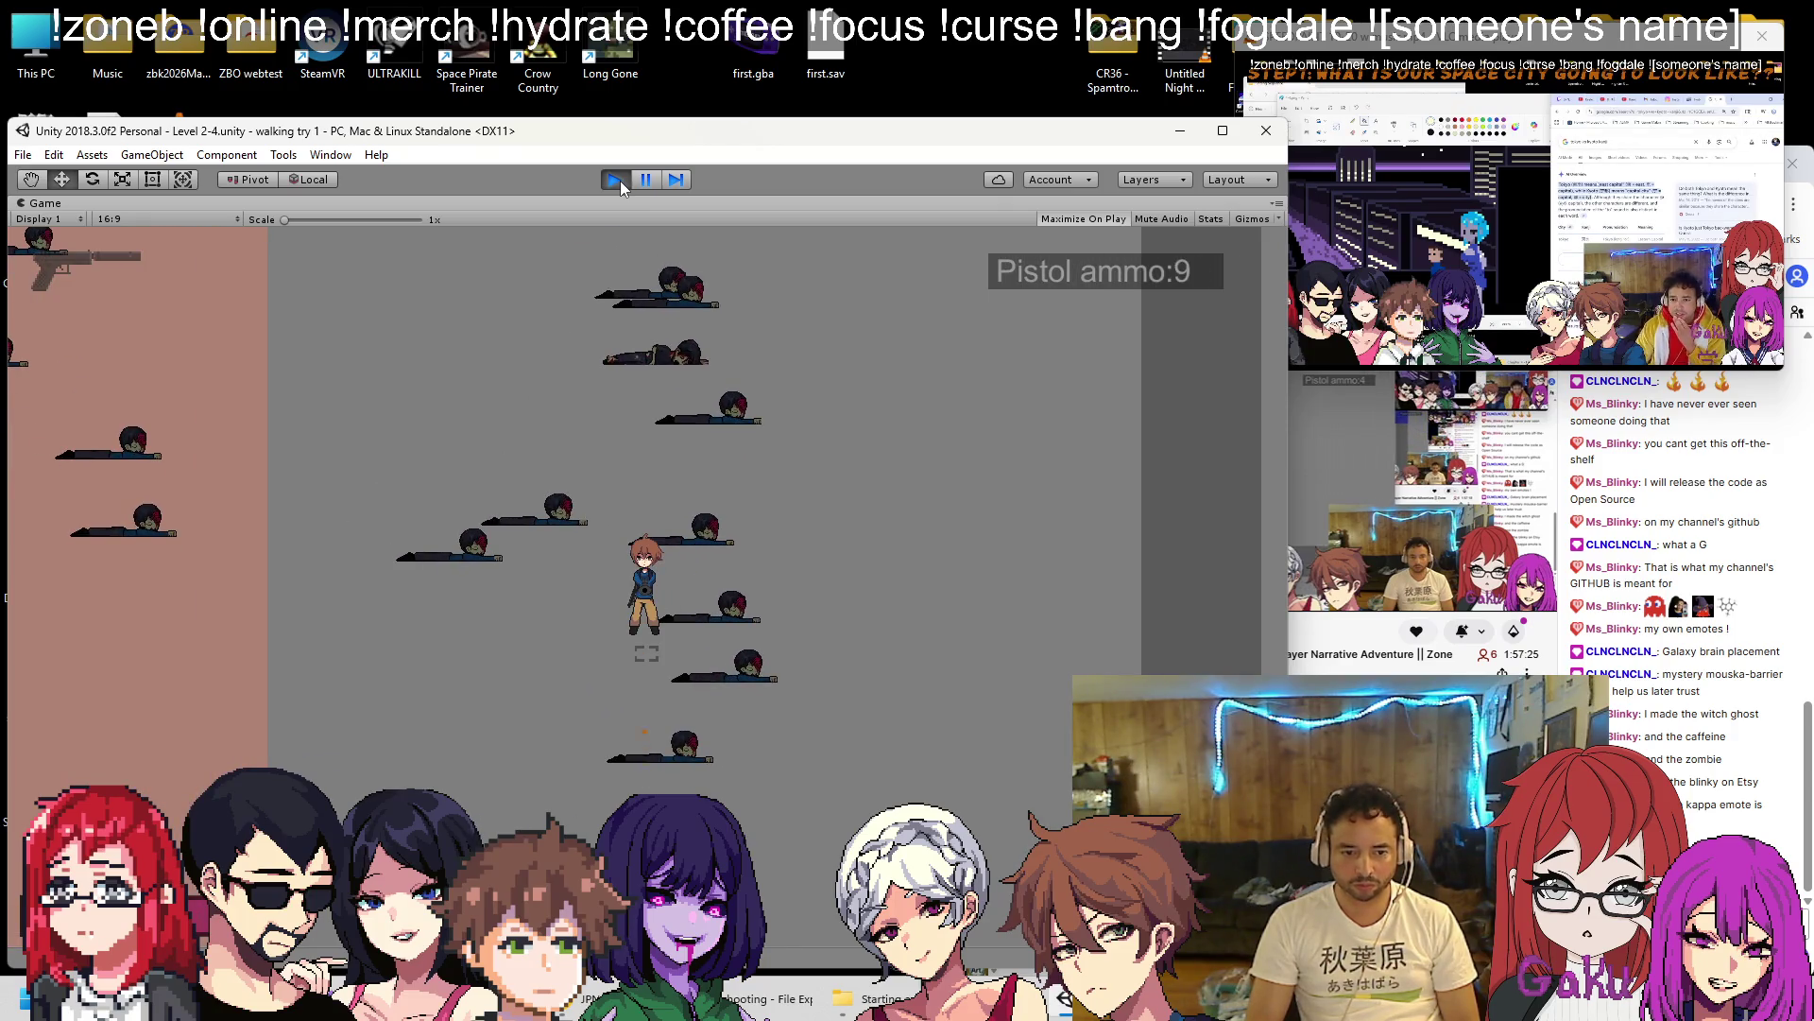
key("space")
key("space")
key("space")
key("r")
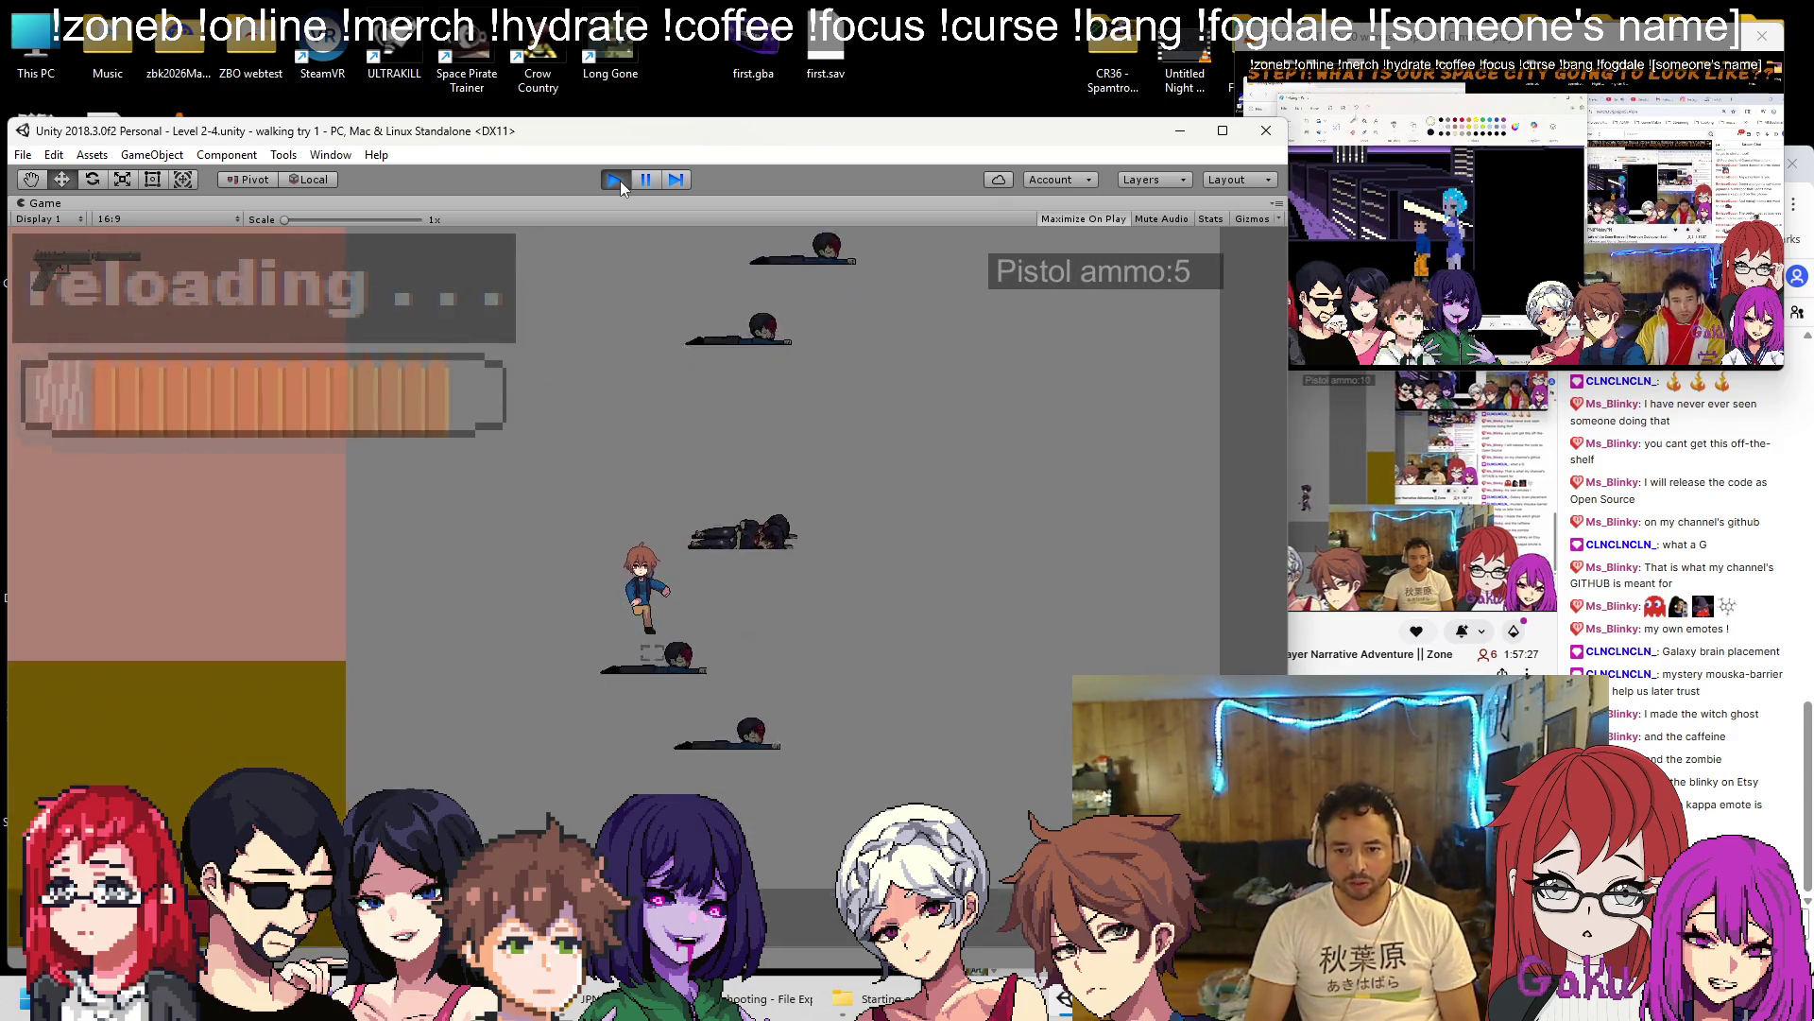
key("space")
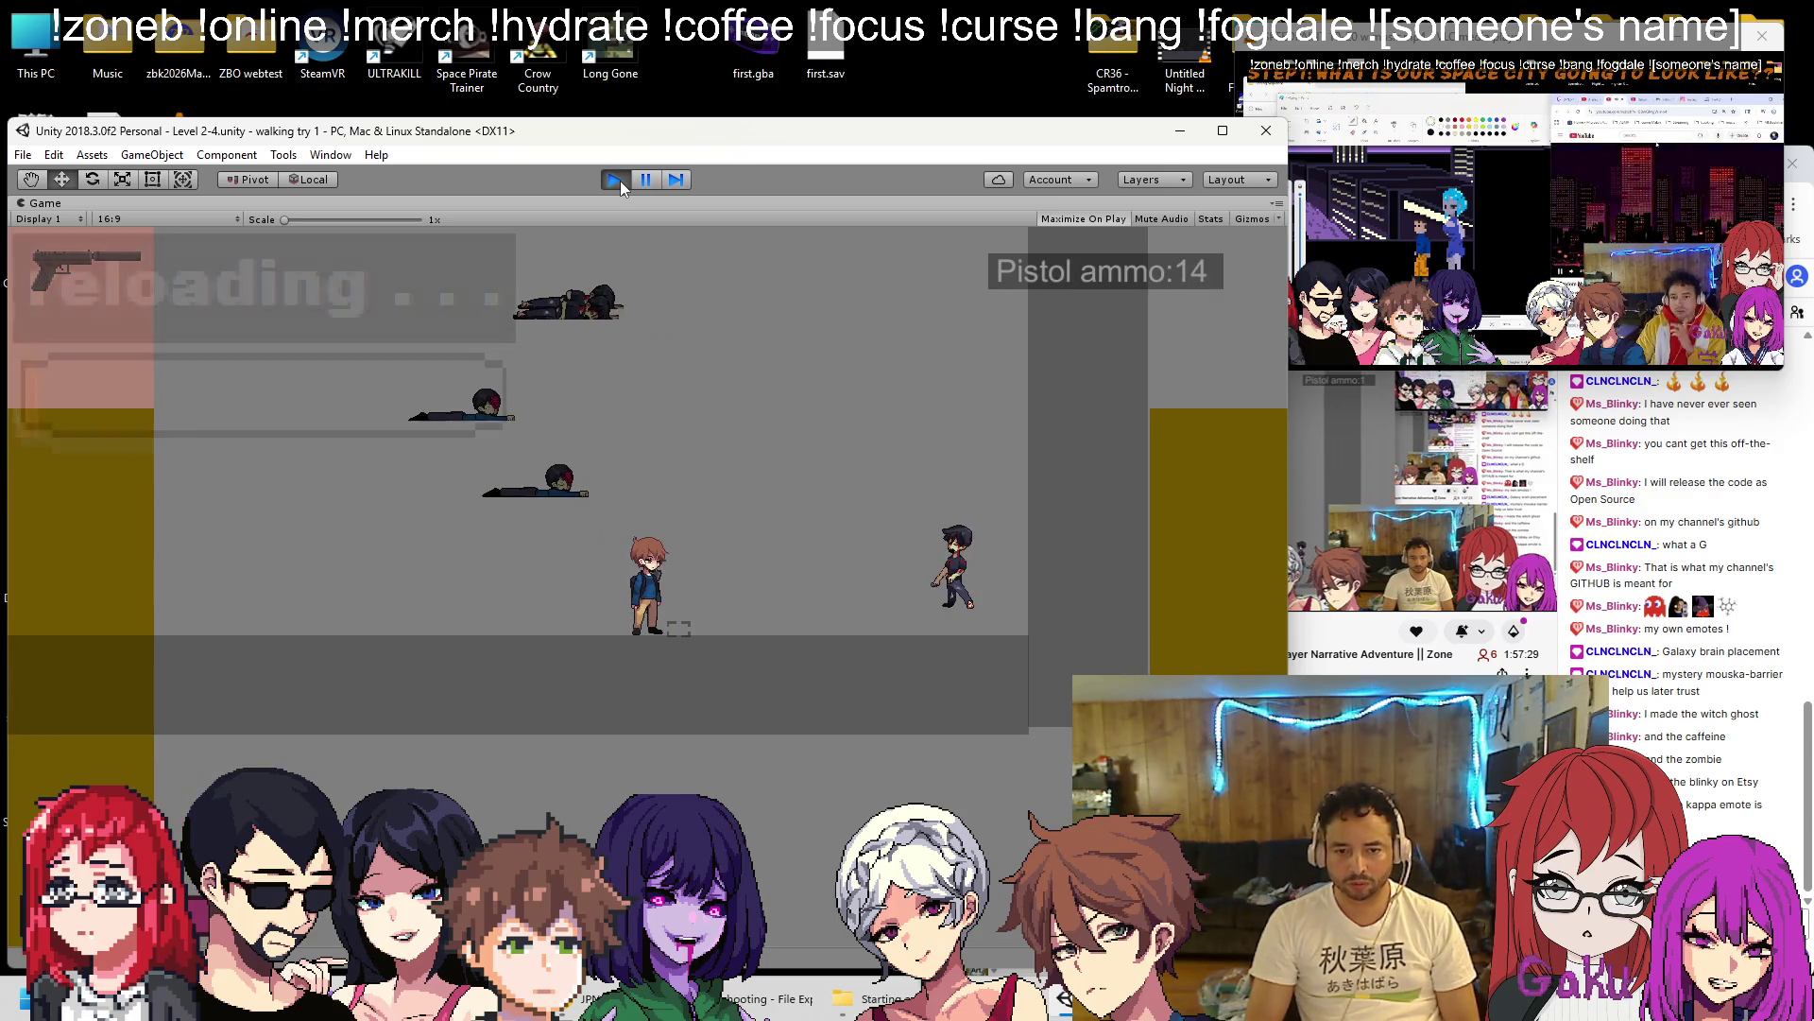
key("Left")
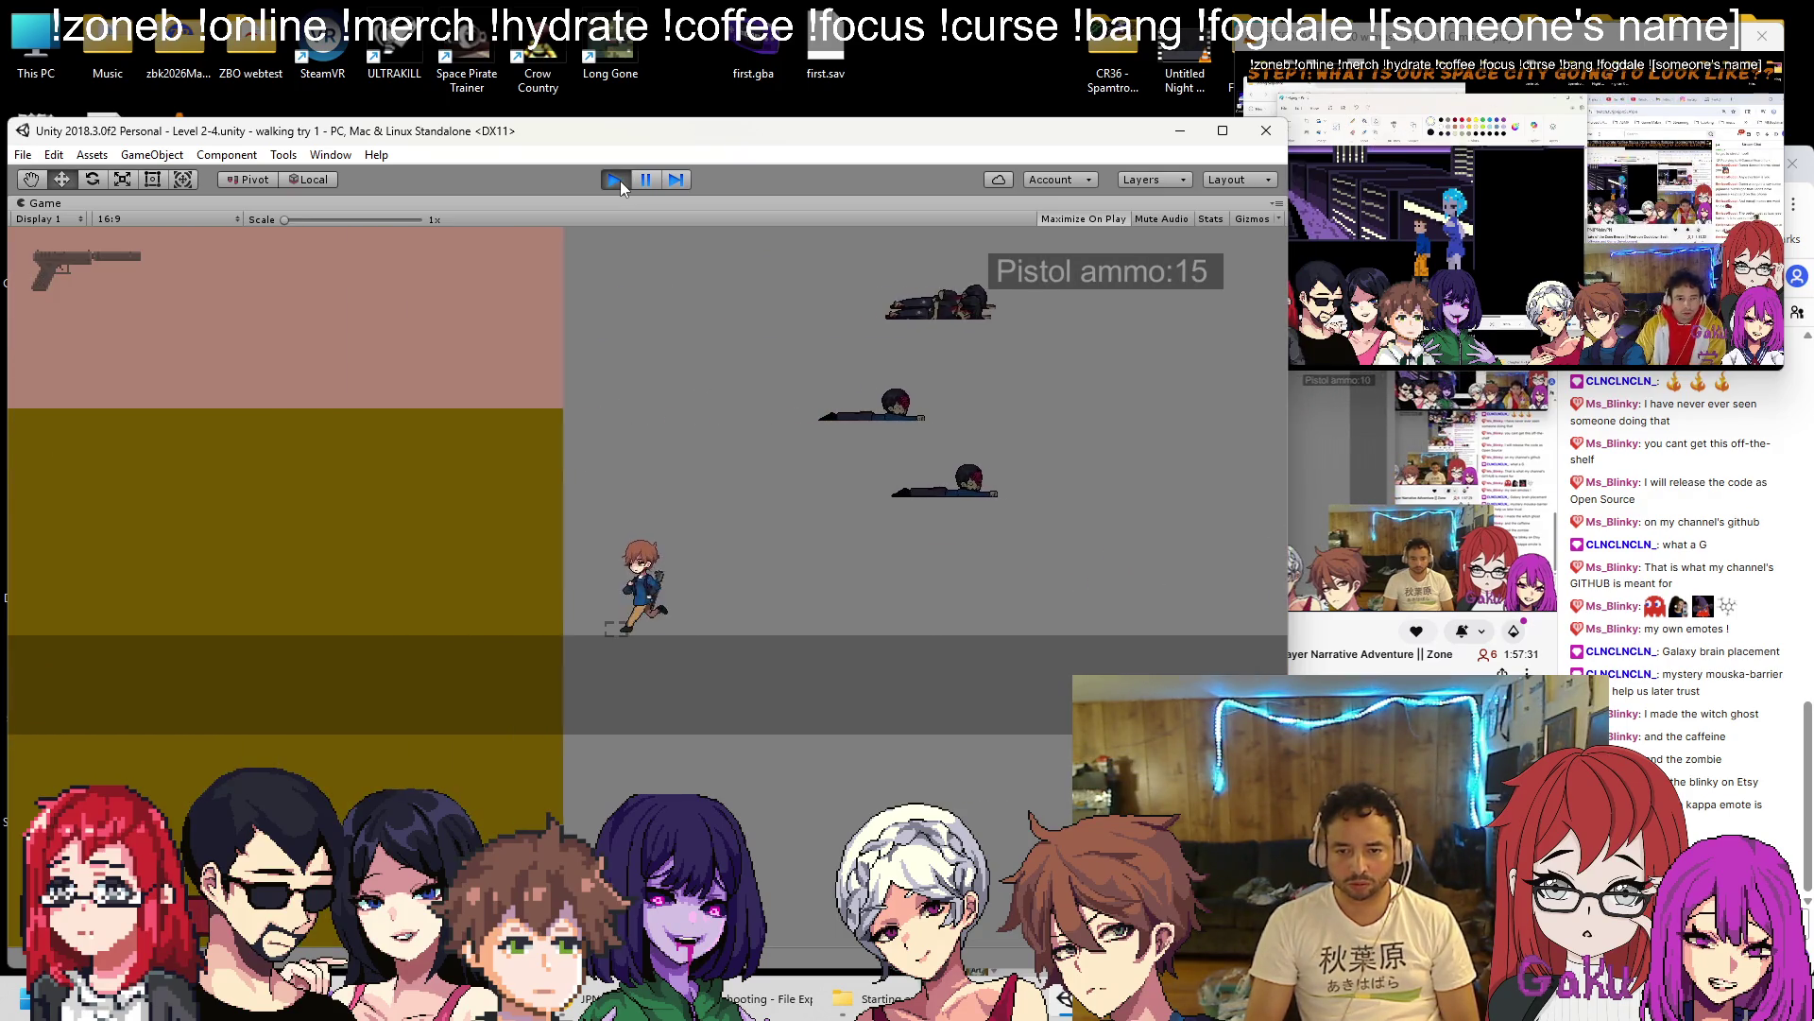
Stop Play, set the DZwater clone's Position Z to 0, and save the scene.
left_click(614, 180)
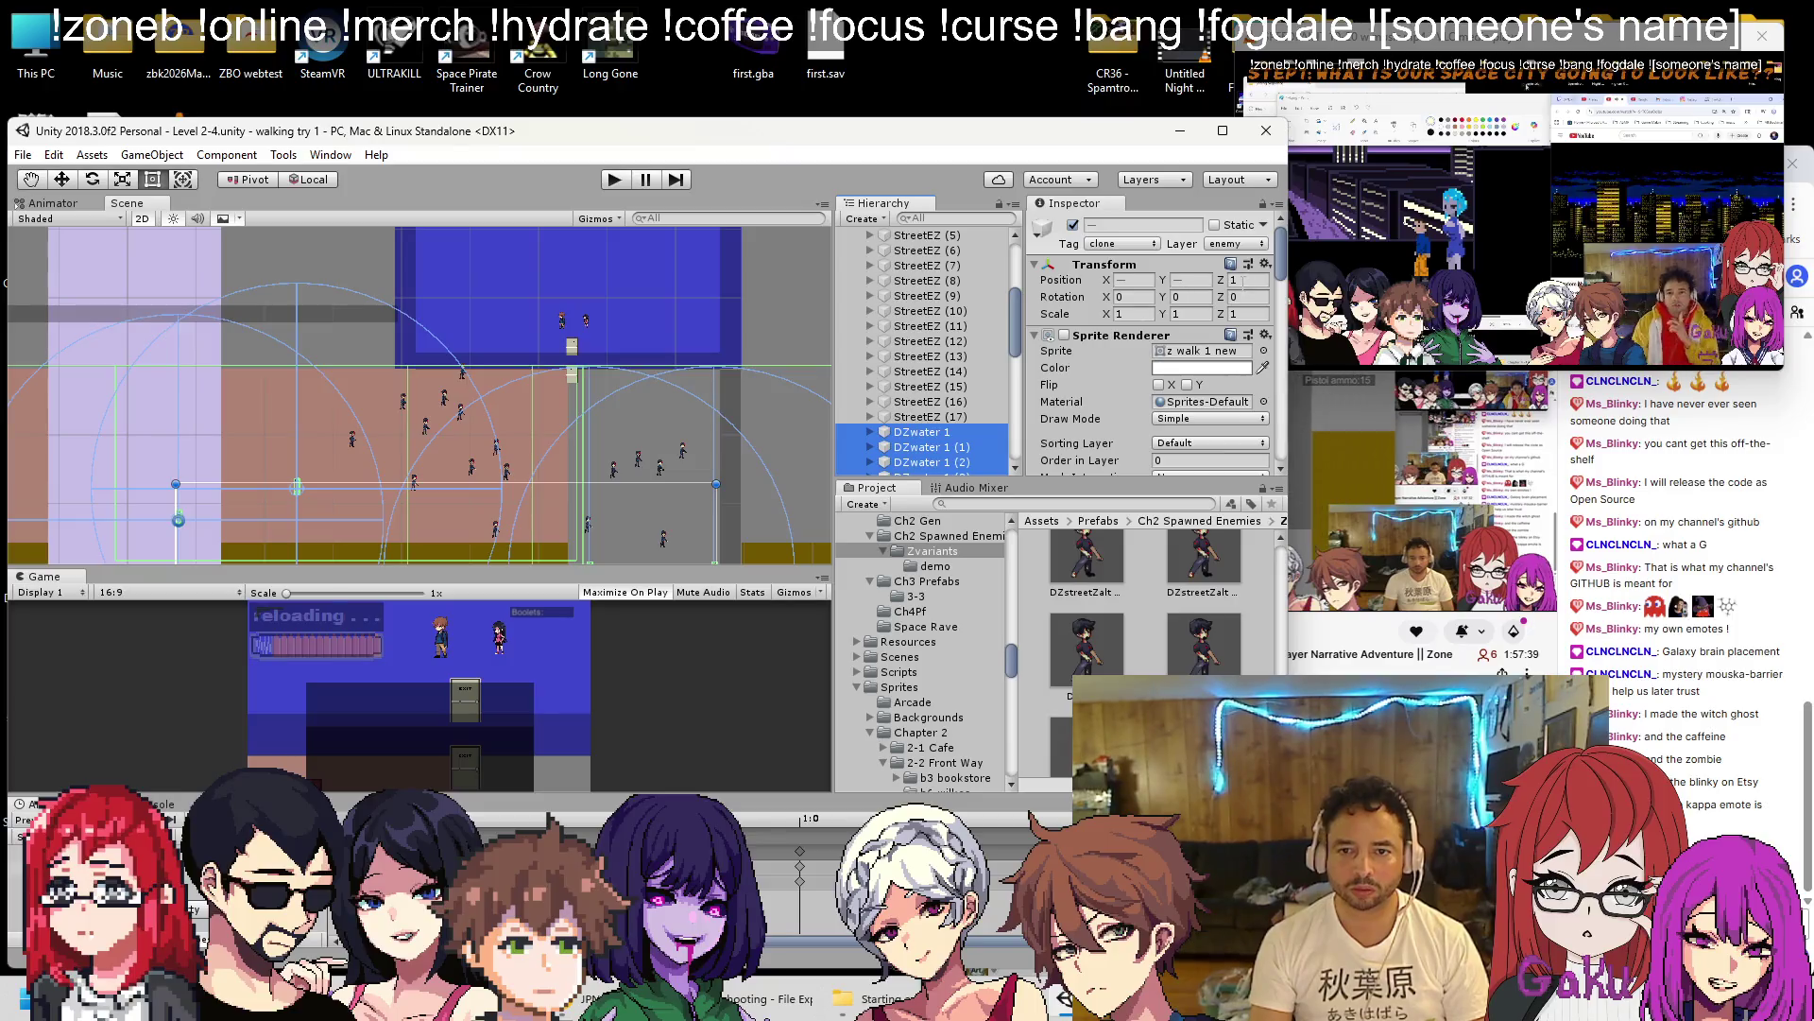
left_click(1245, 280)
type("0")
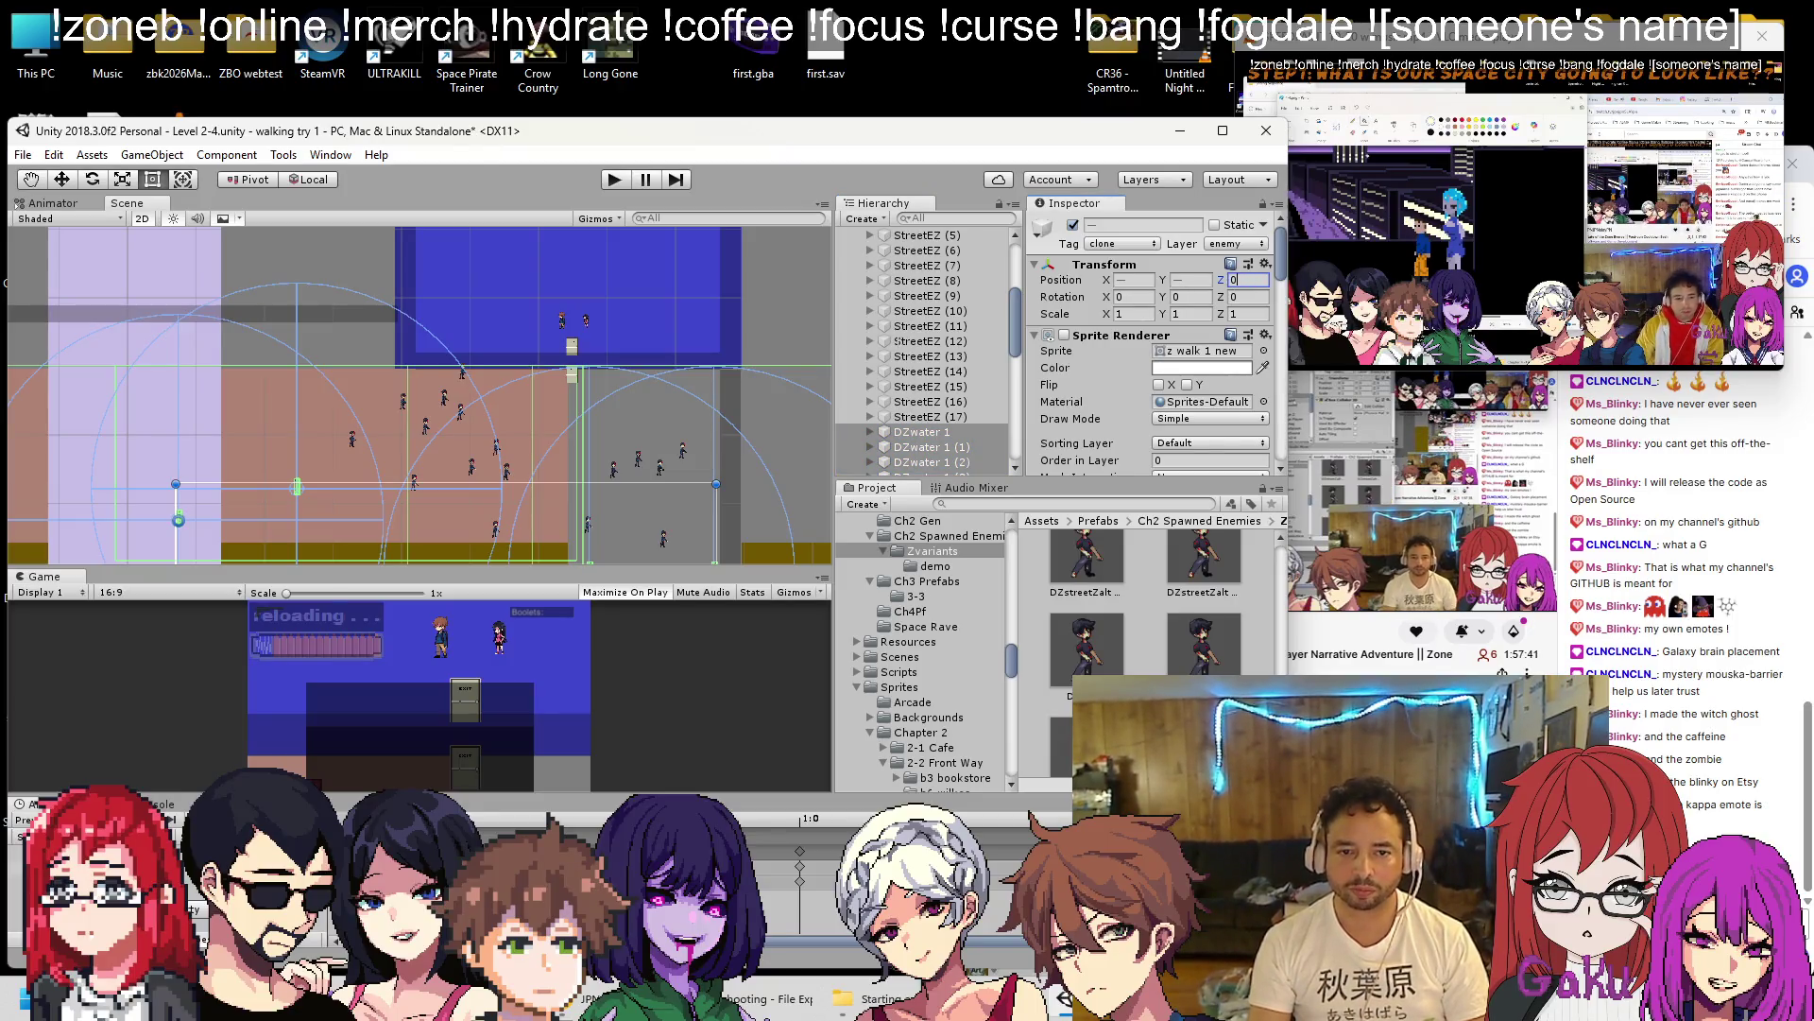
key("ctrl+s")
scroll(926, 274, "down", 4)
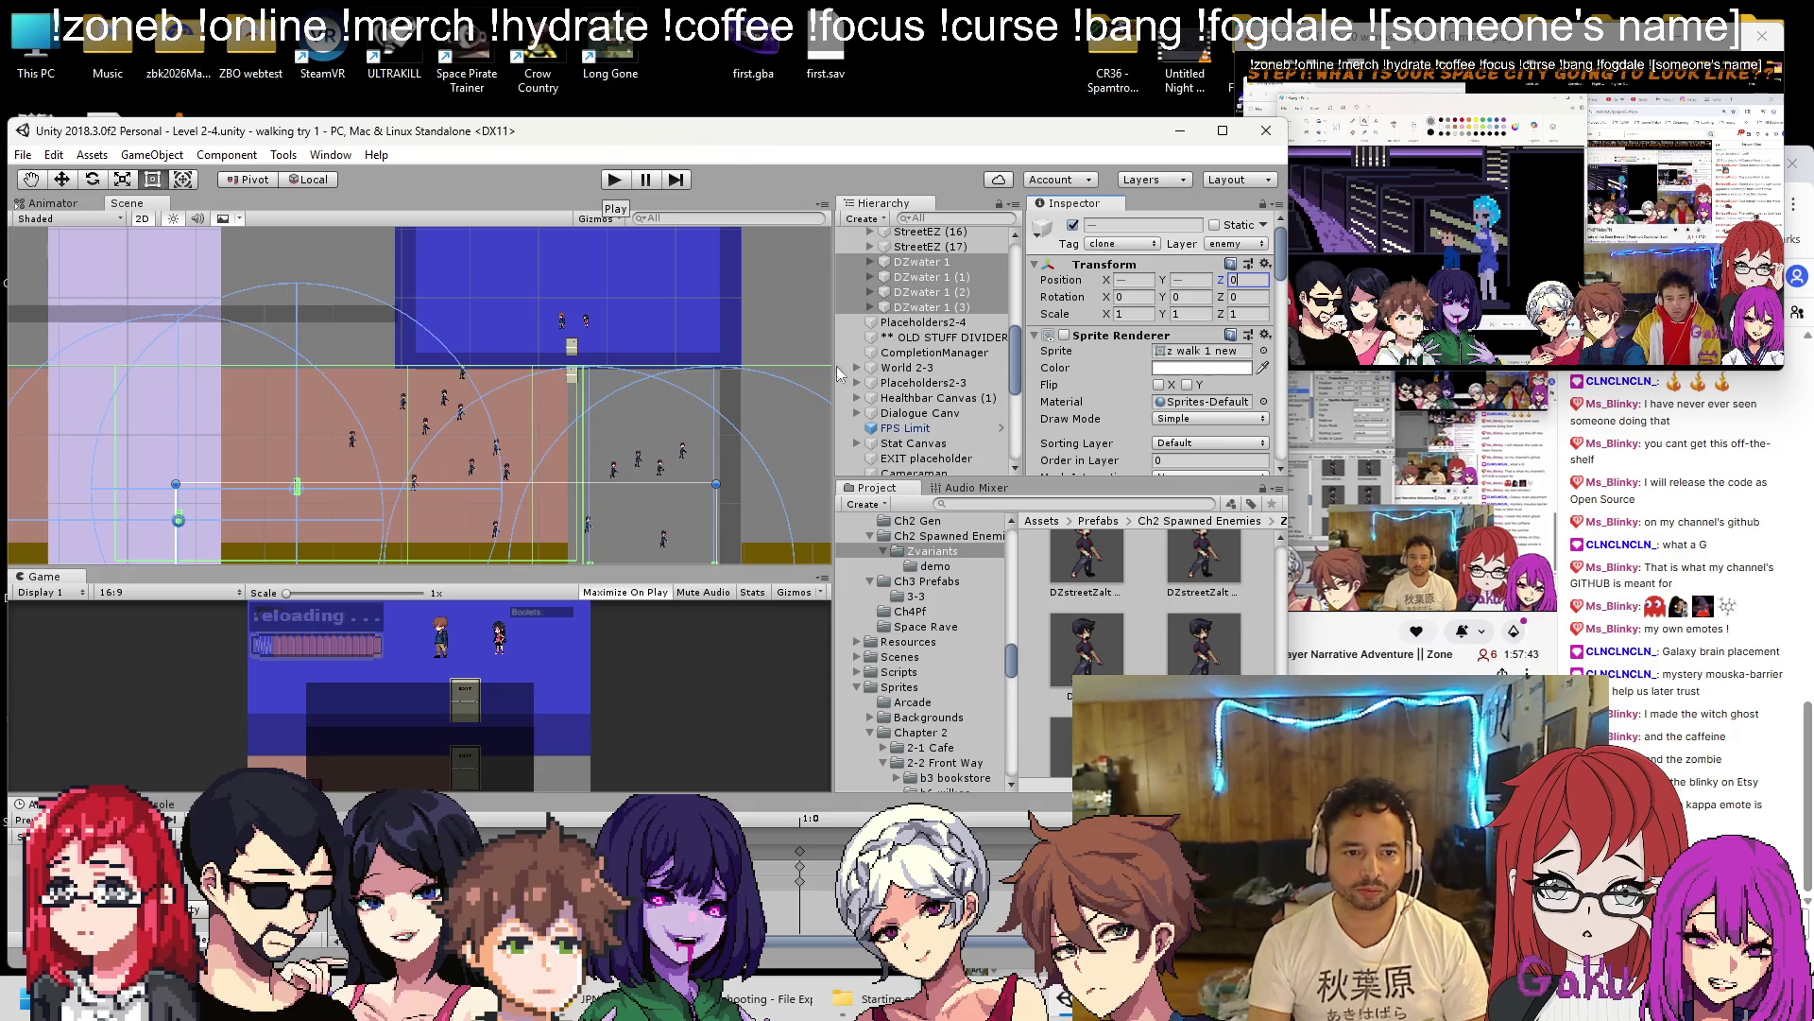
Frame DZwater 1 (3) and (2) in the Scene view, then start another playtest.
double_click(930, 308)
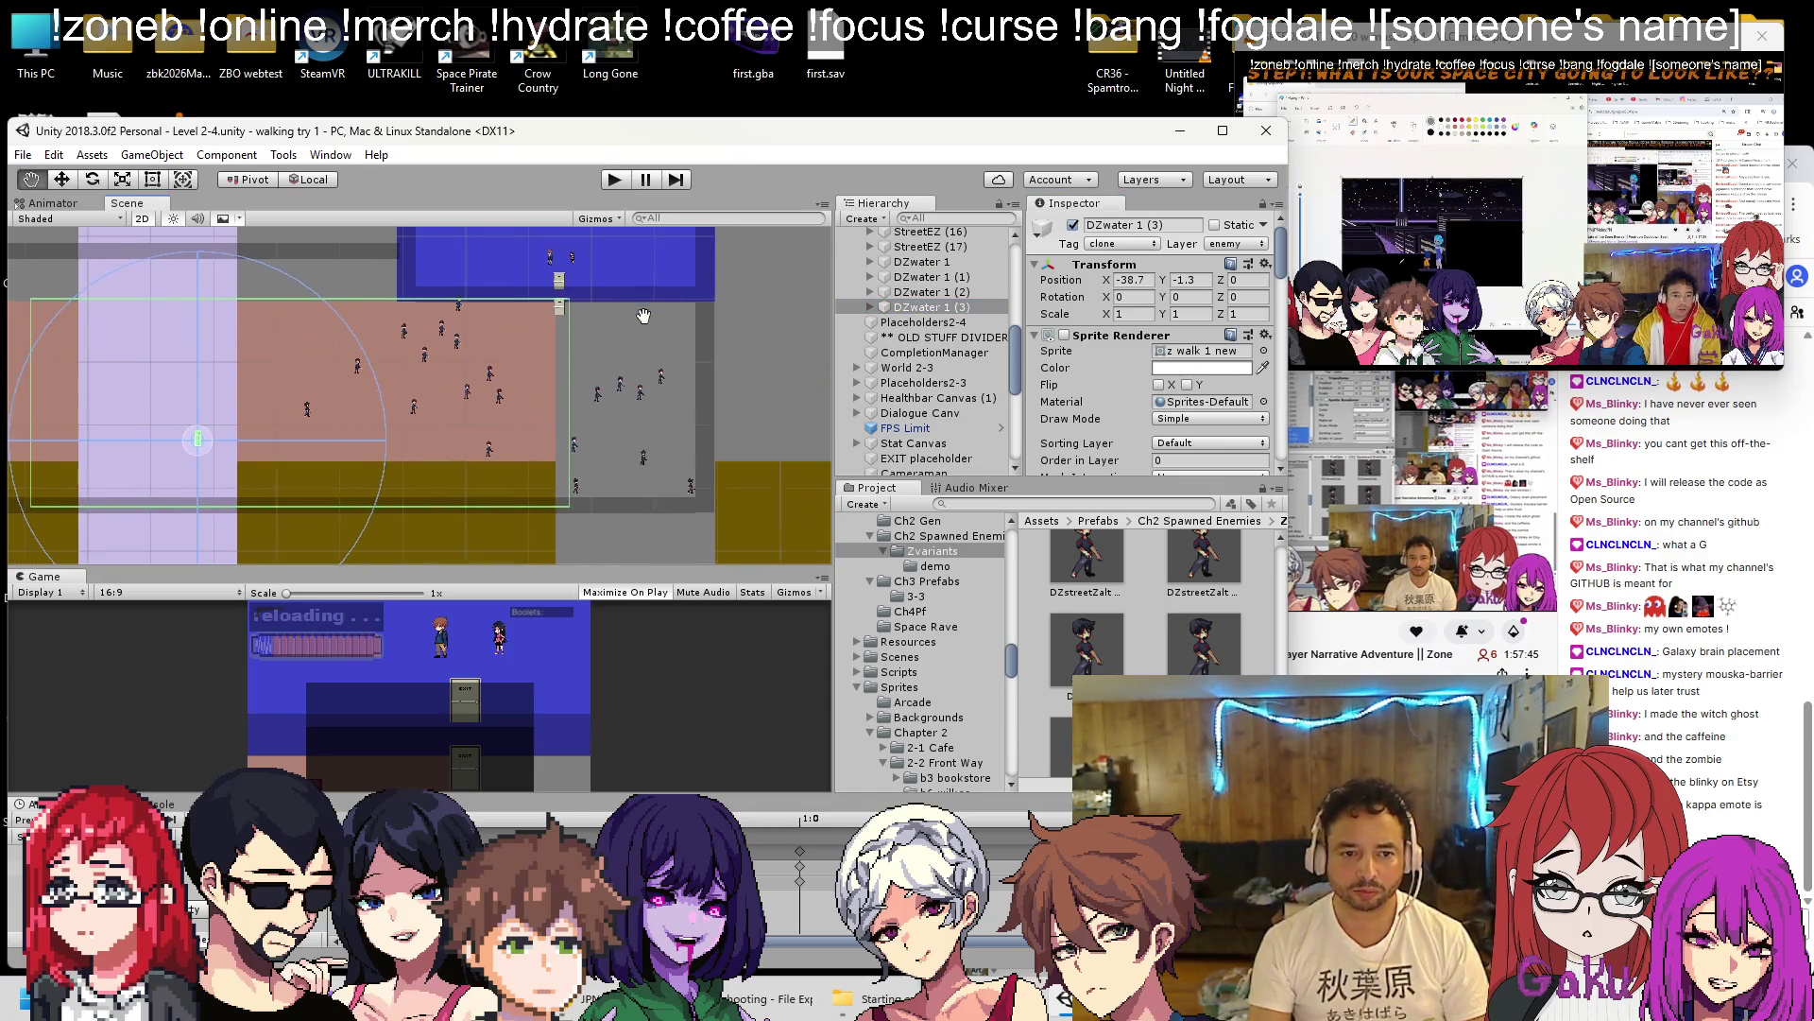
double_click(924, 292)
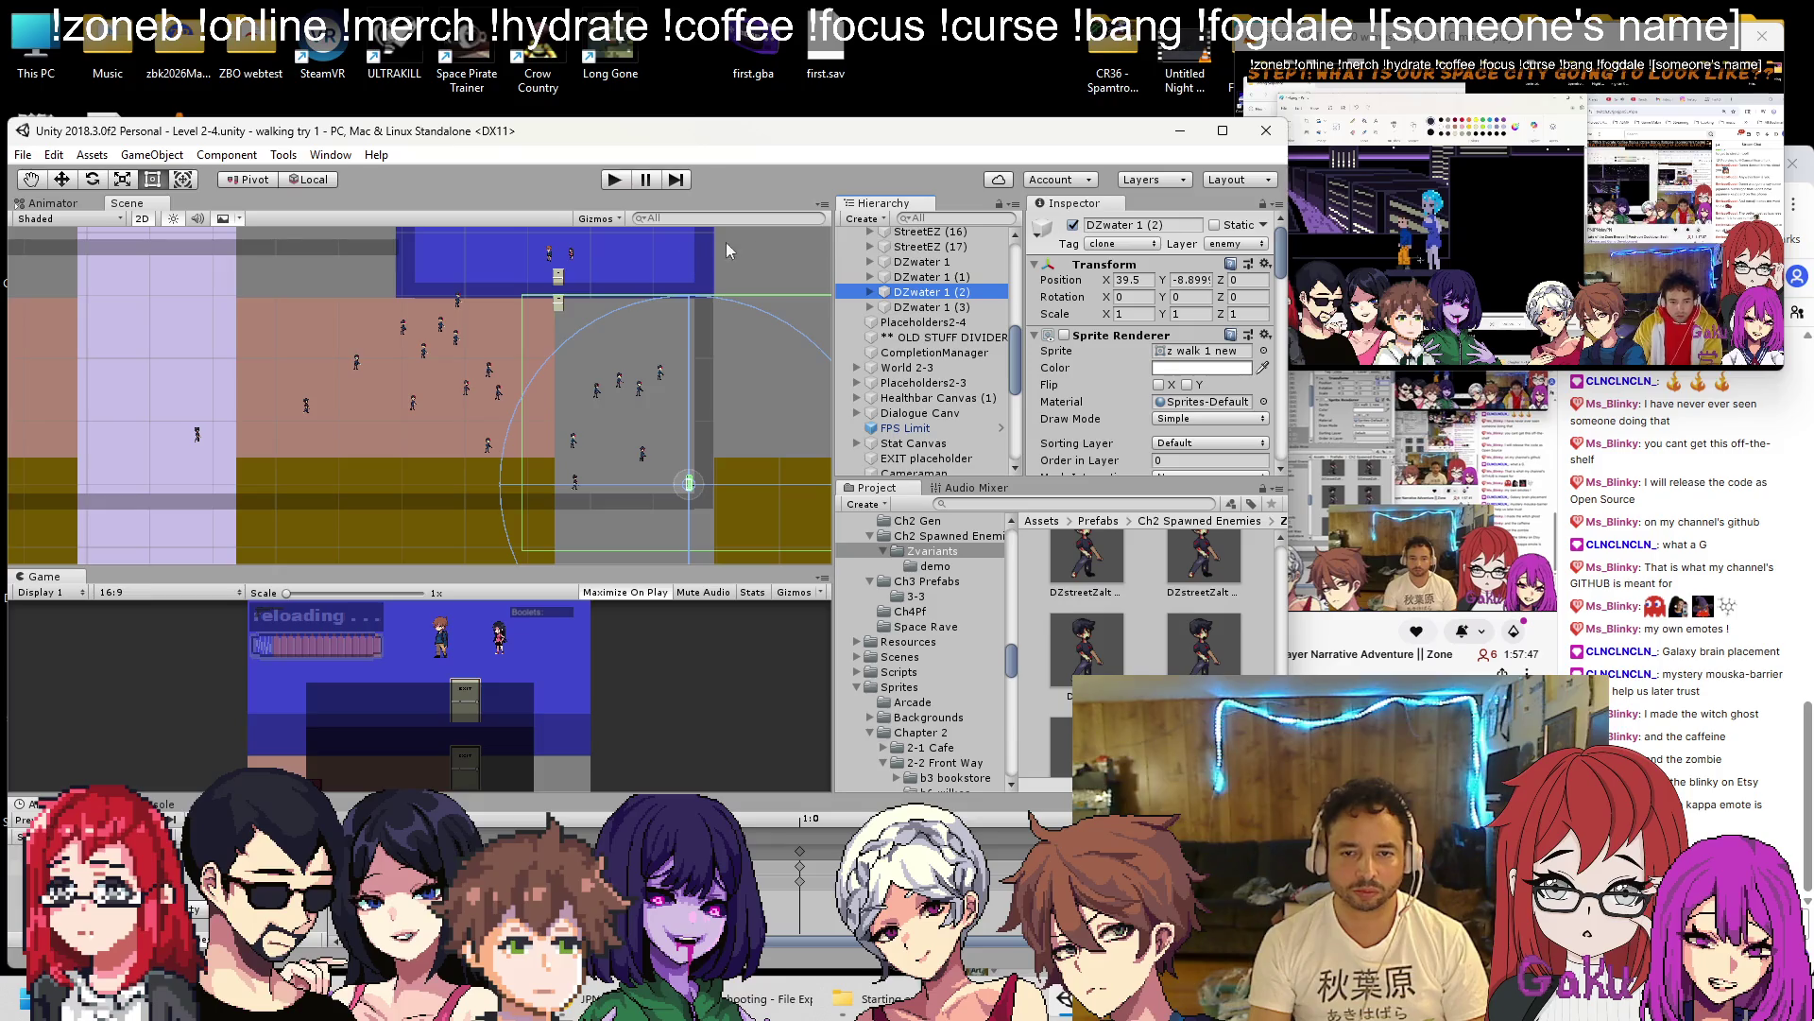
scroll(1161, 335, "down", 10)
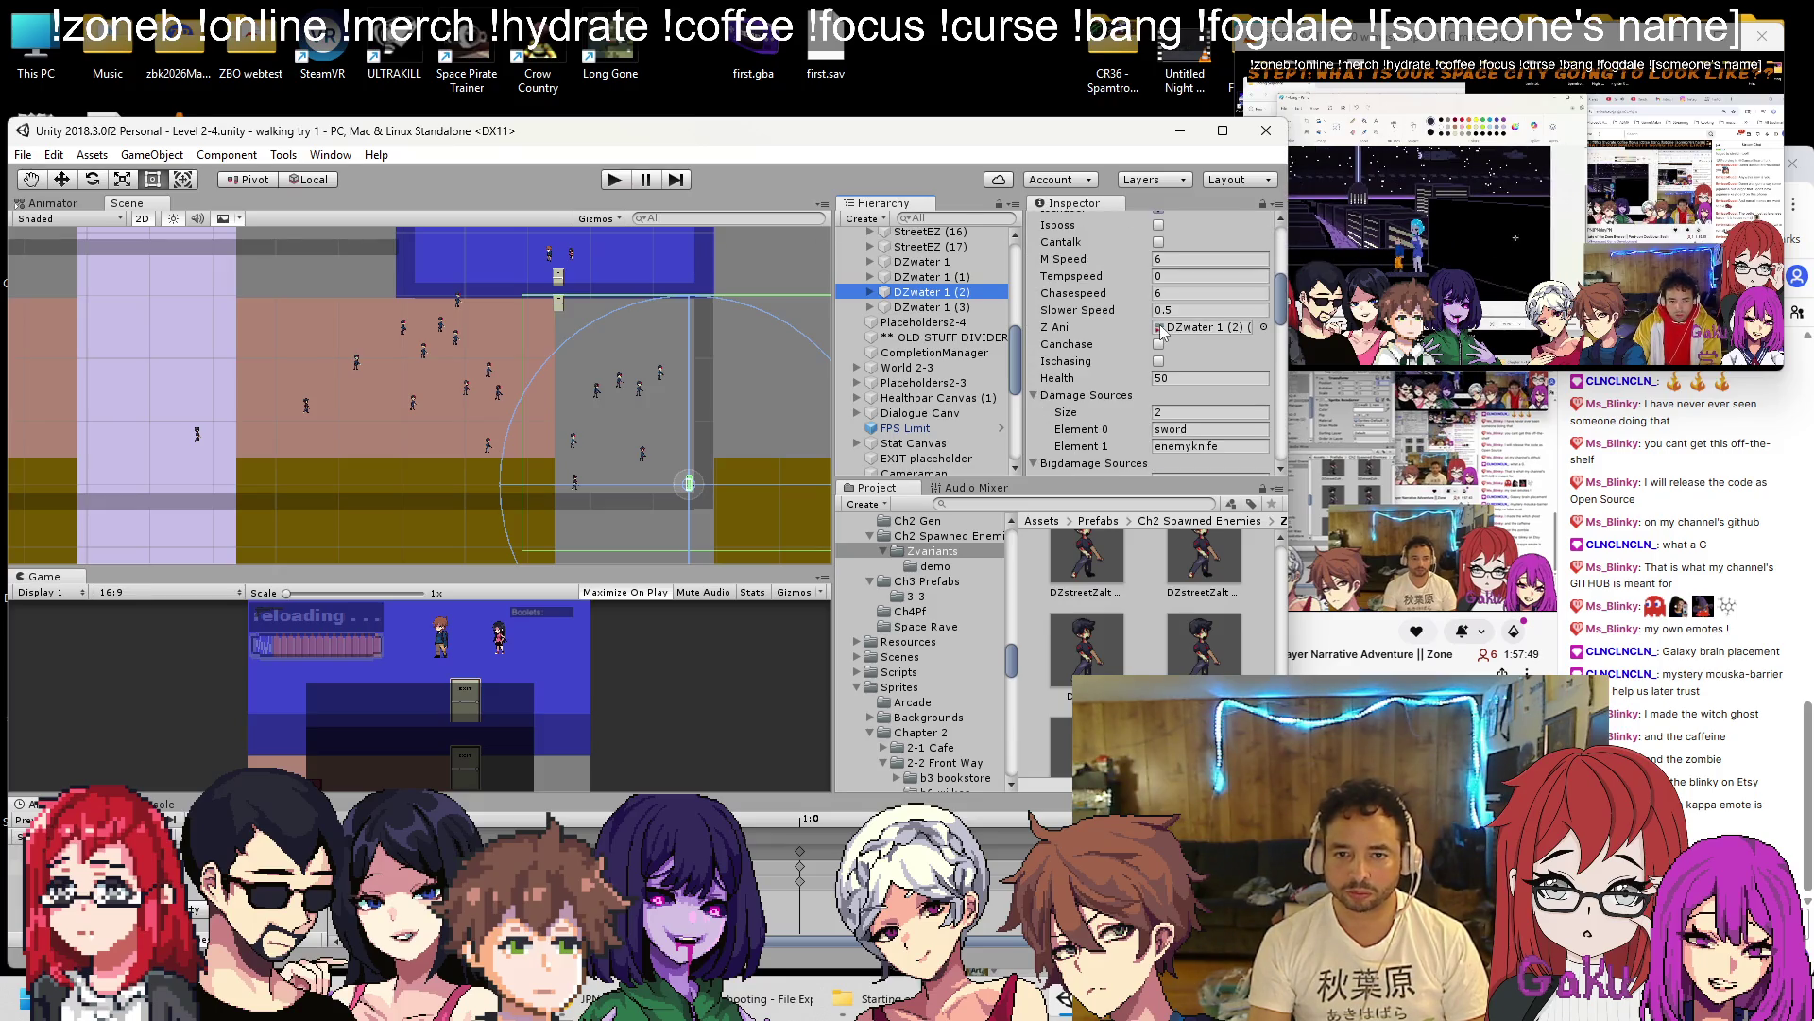
left_click(613, 180)
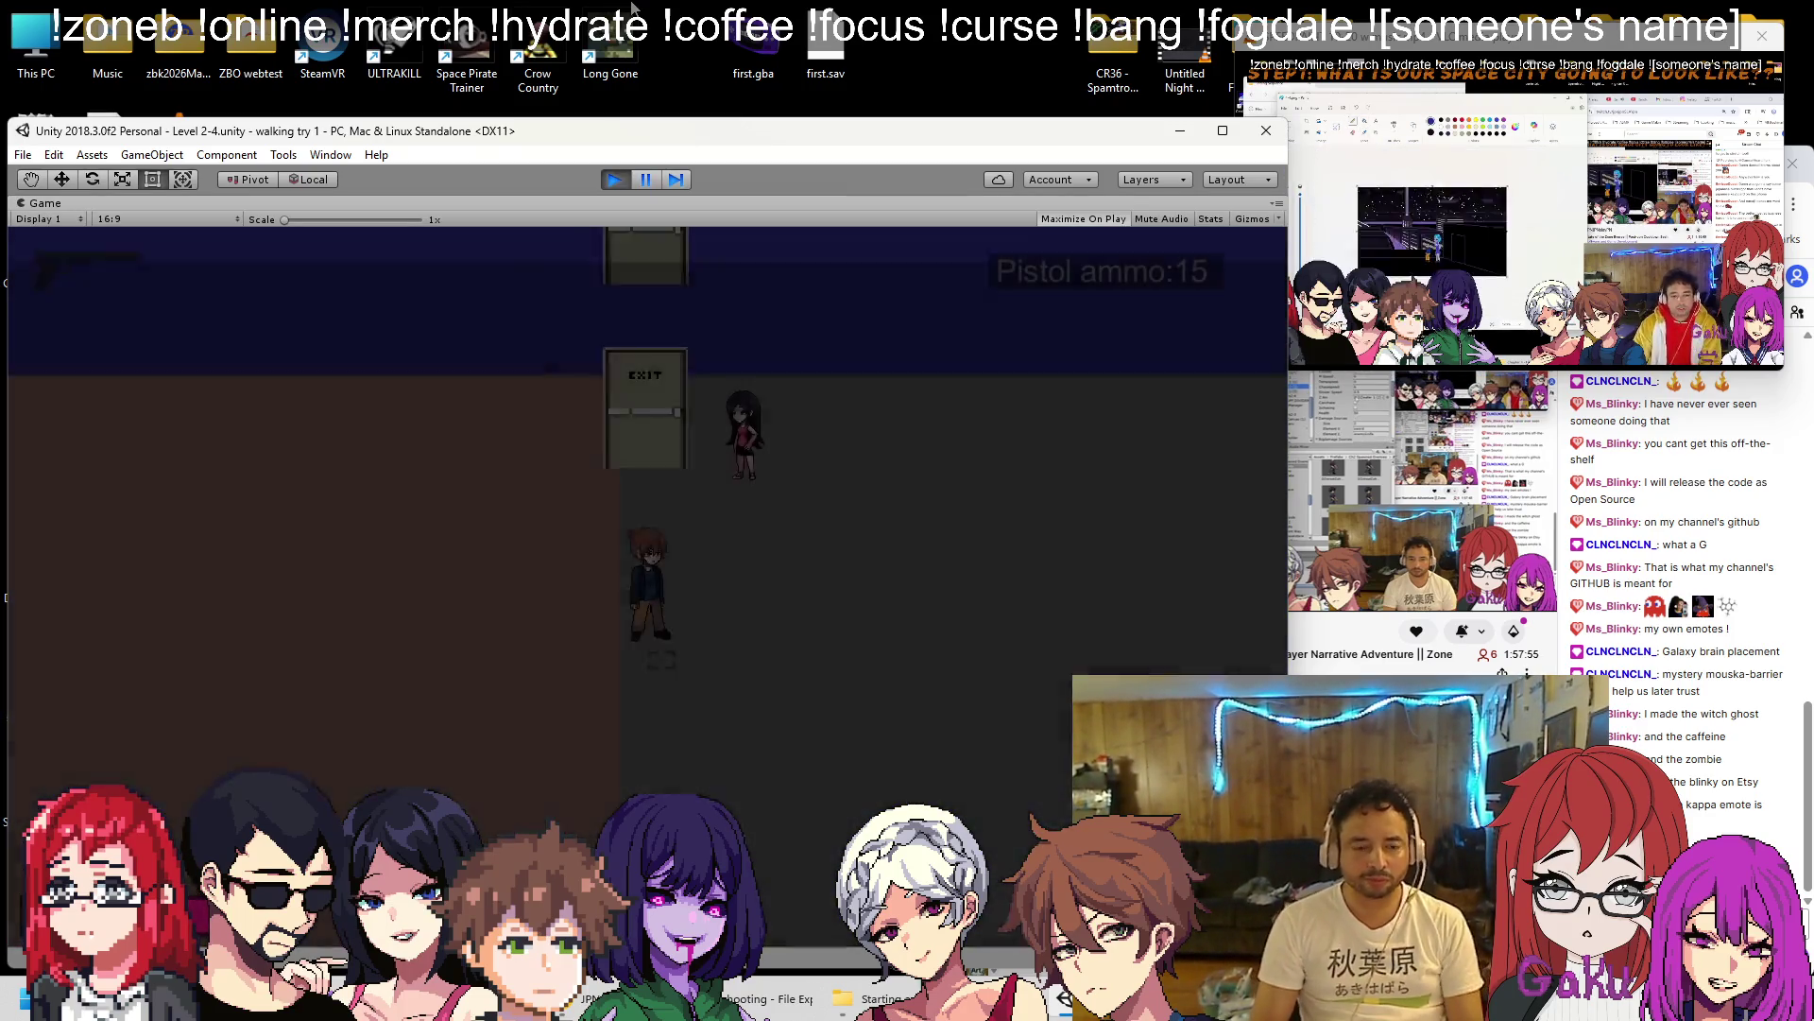
Shoot and reload through the advancing zombies while walking toward the EXIT door.
key("space")
key("space")
key("space")
key("space")
key("space")
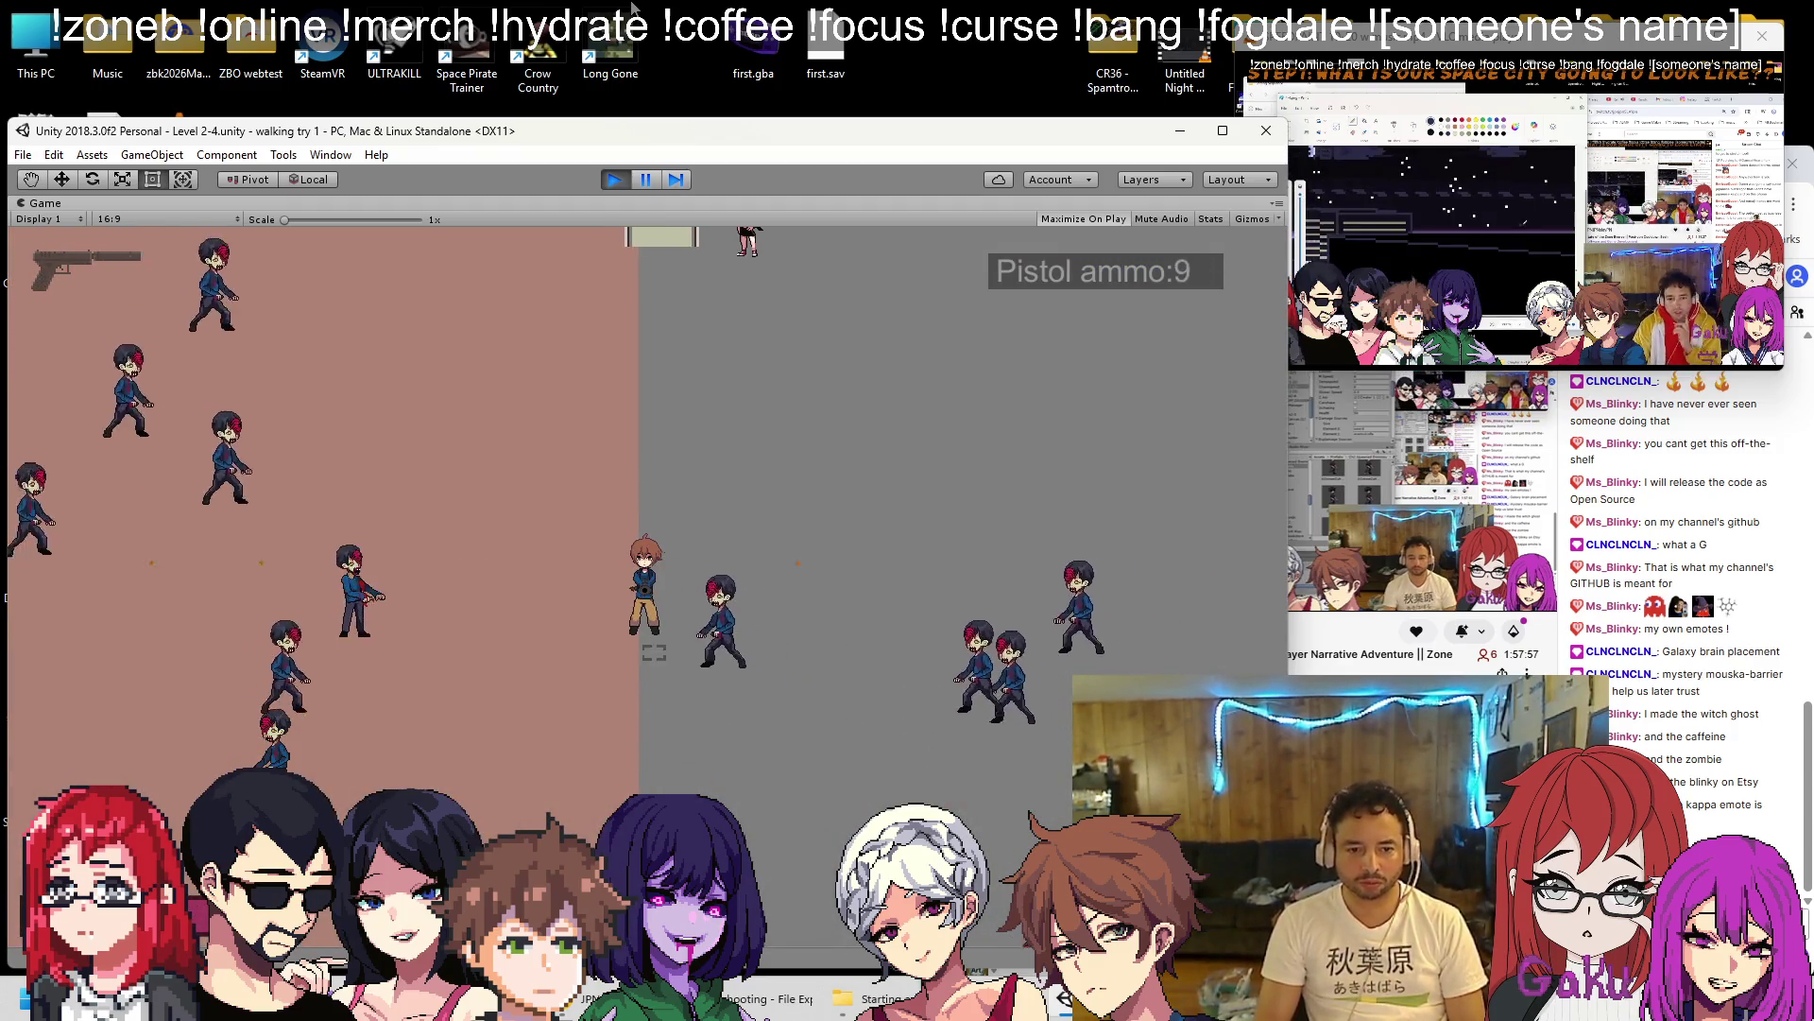
key("w")
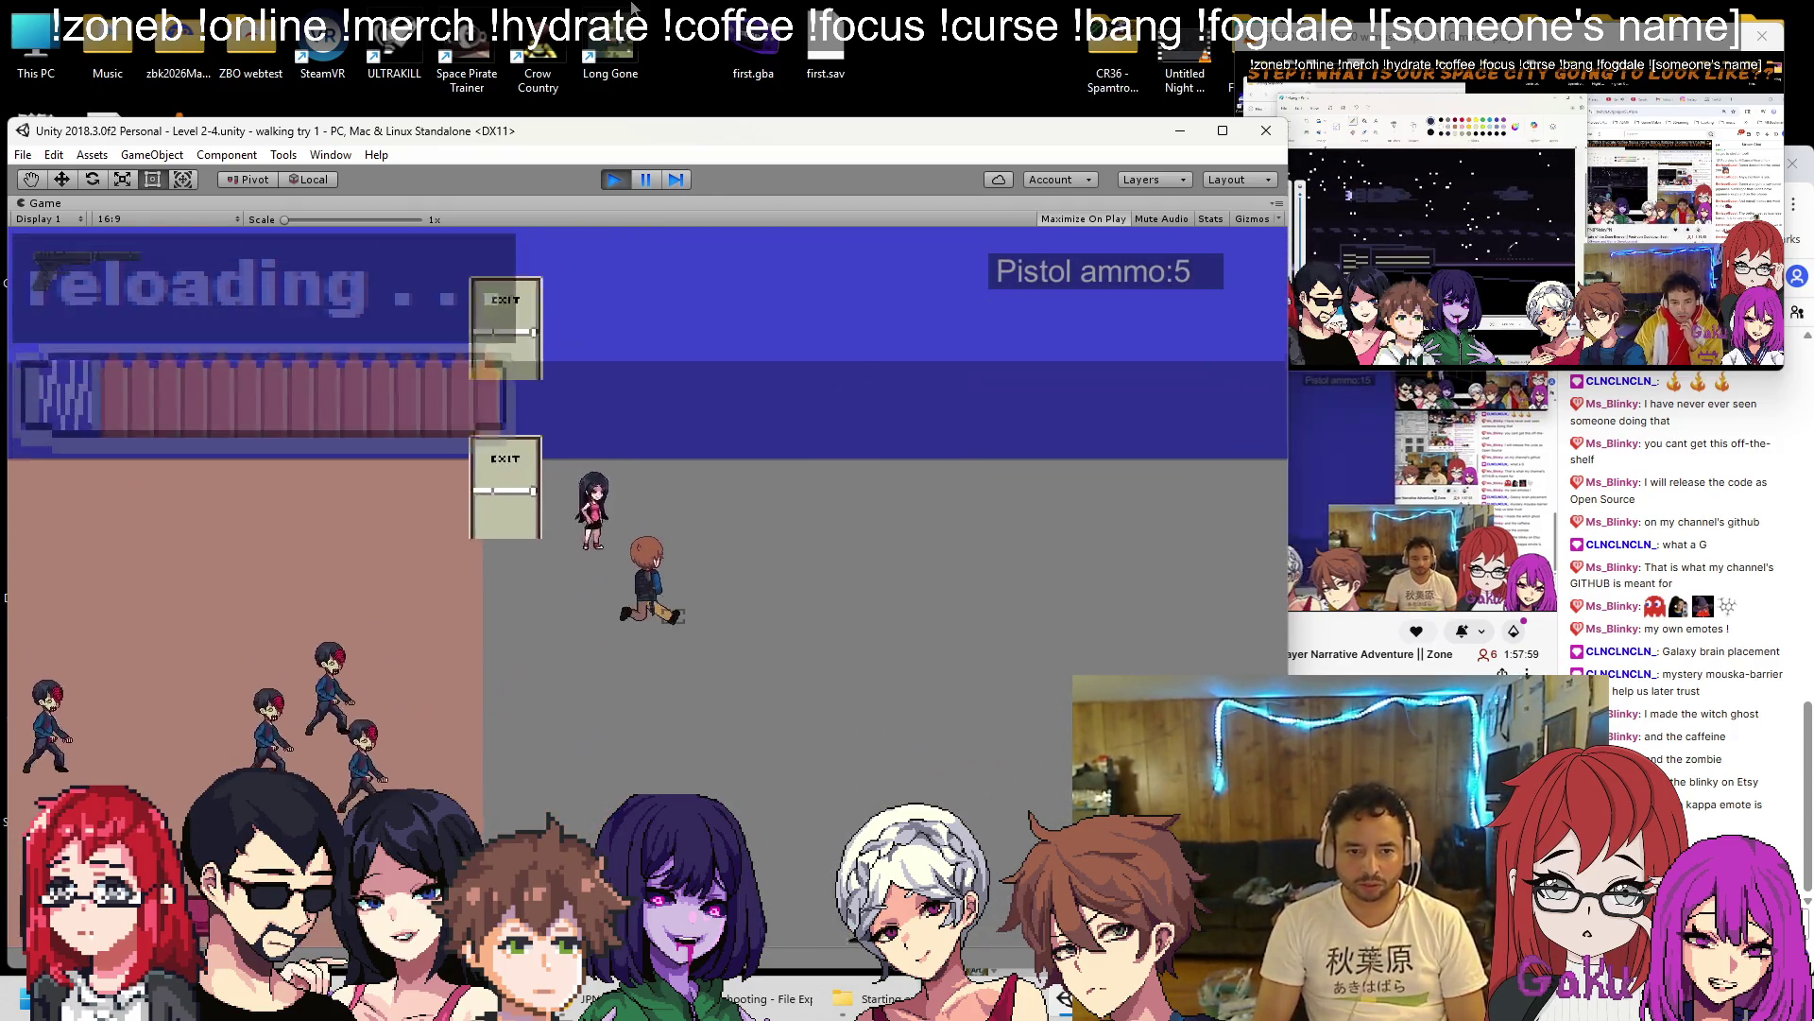
key("space")
key("space")
key("space")
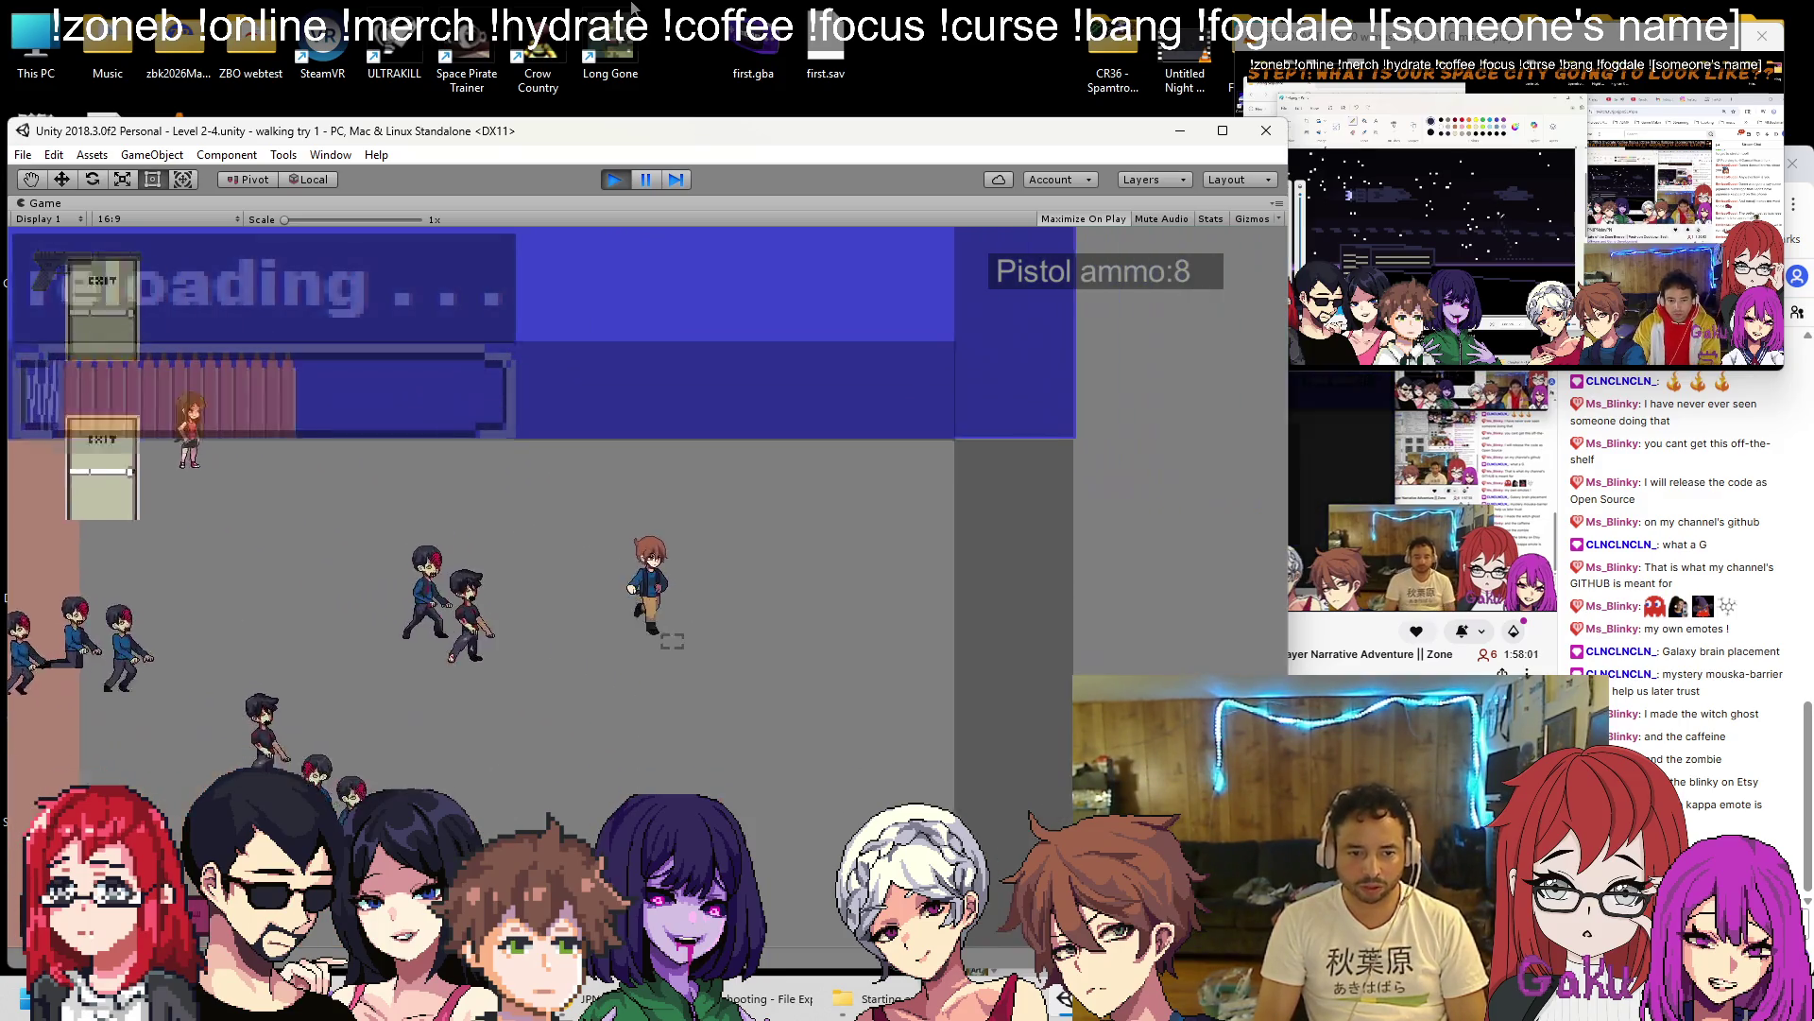
key("space")
key("space")
key("space")
key("space")
key("space")
key("space")
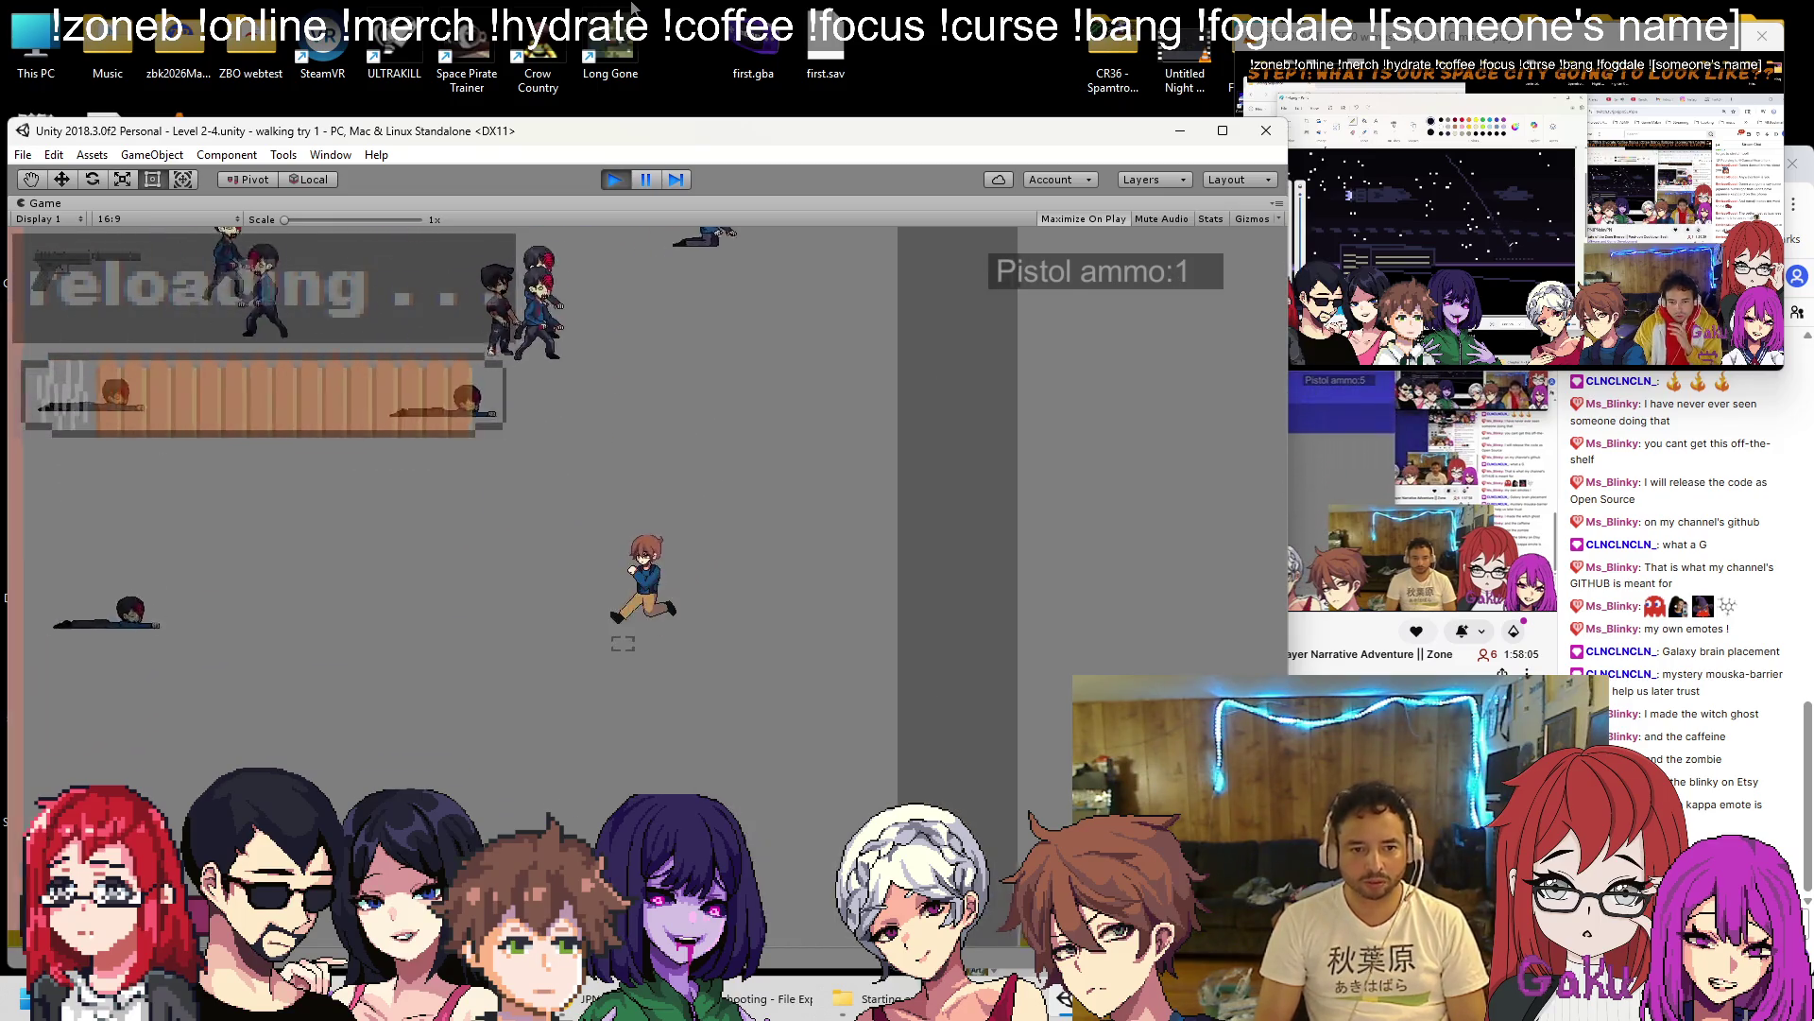
key("space")
key("space")
key("space")
key("space")
key("space")
key("space")
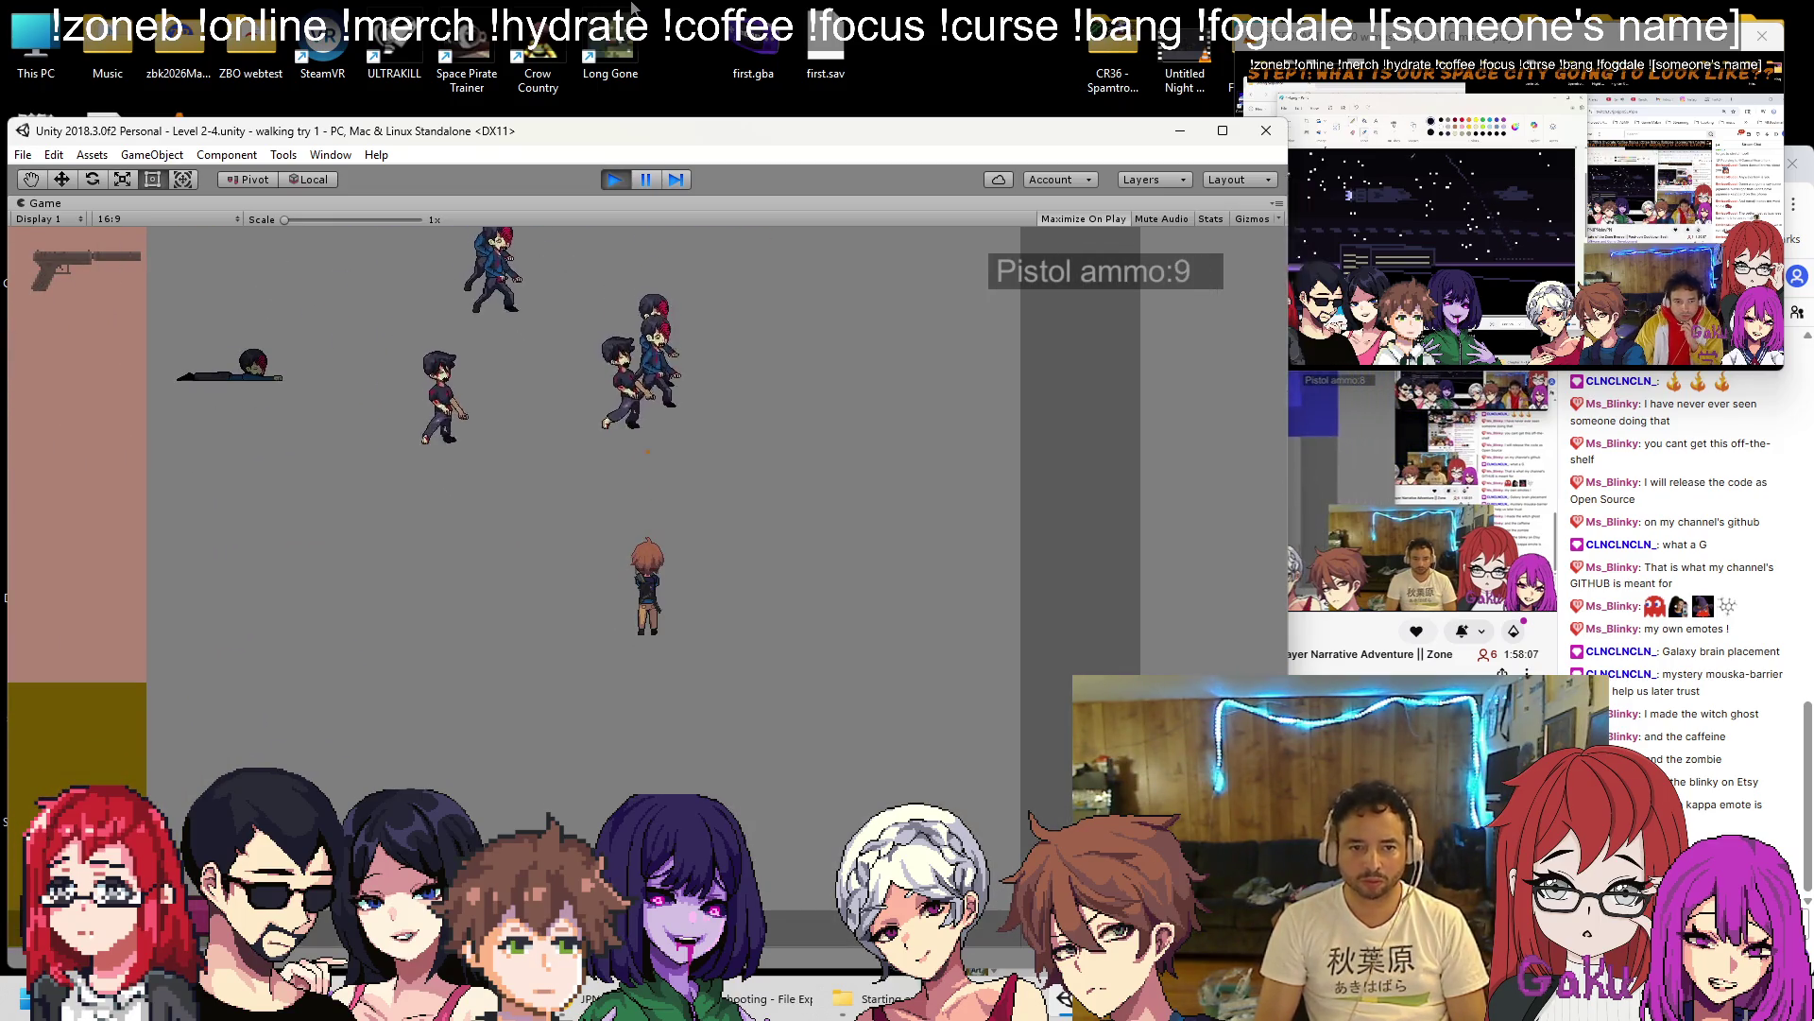
key("r")
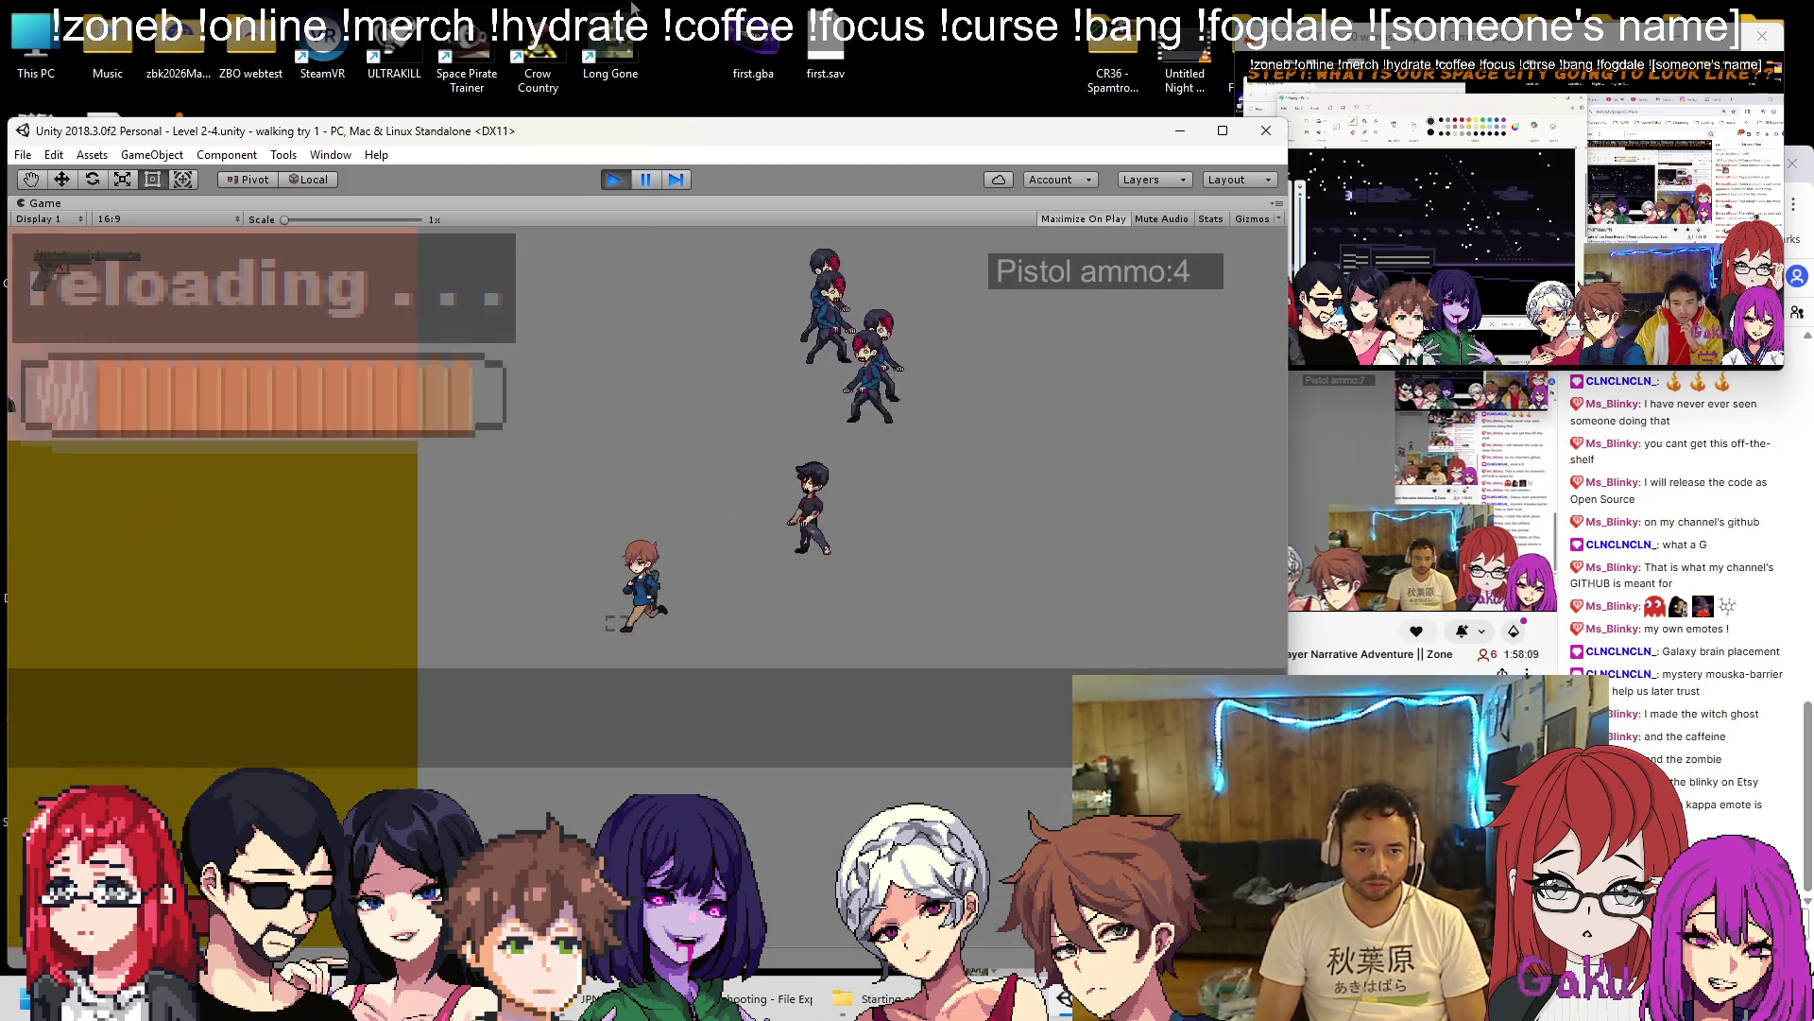
key("space")
key("space")
key("space")
key("space")
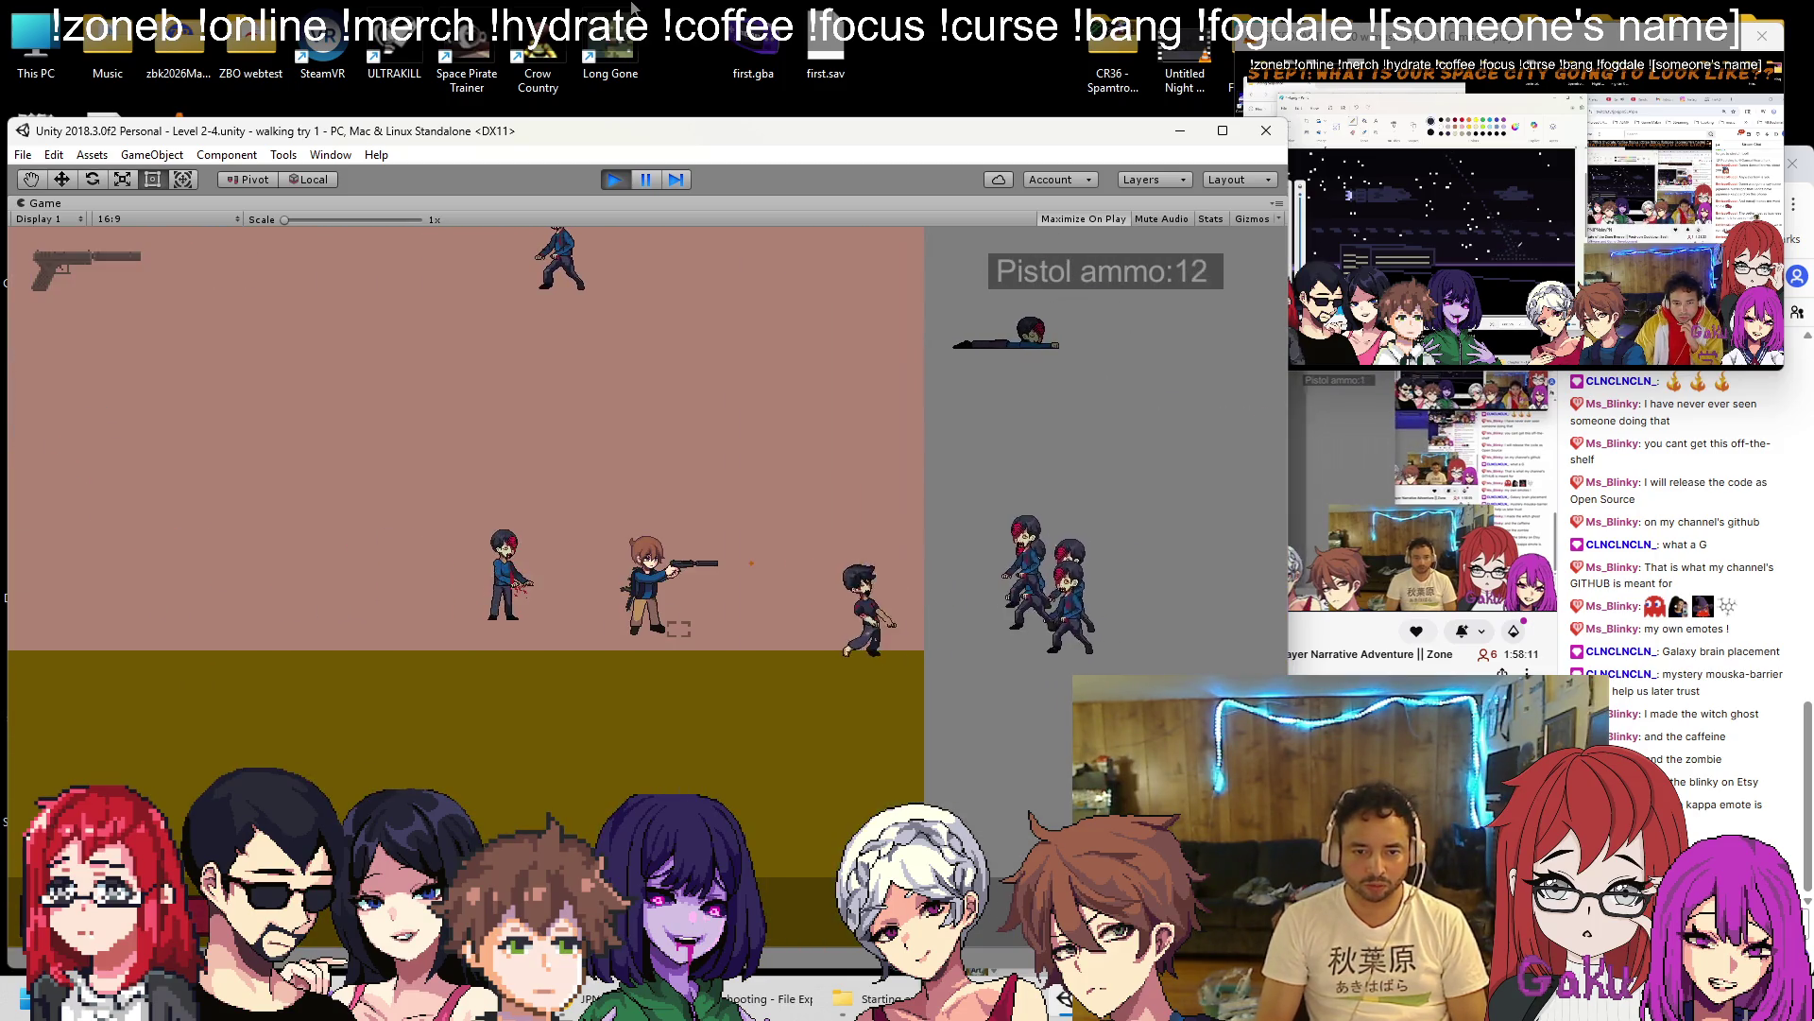
key("r")
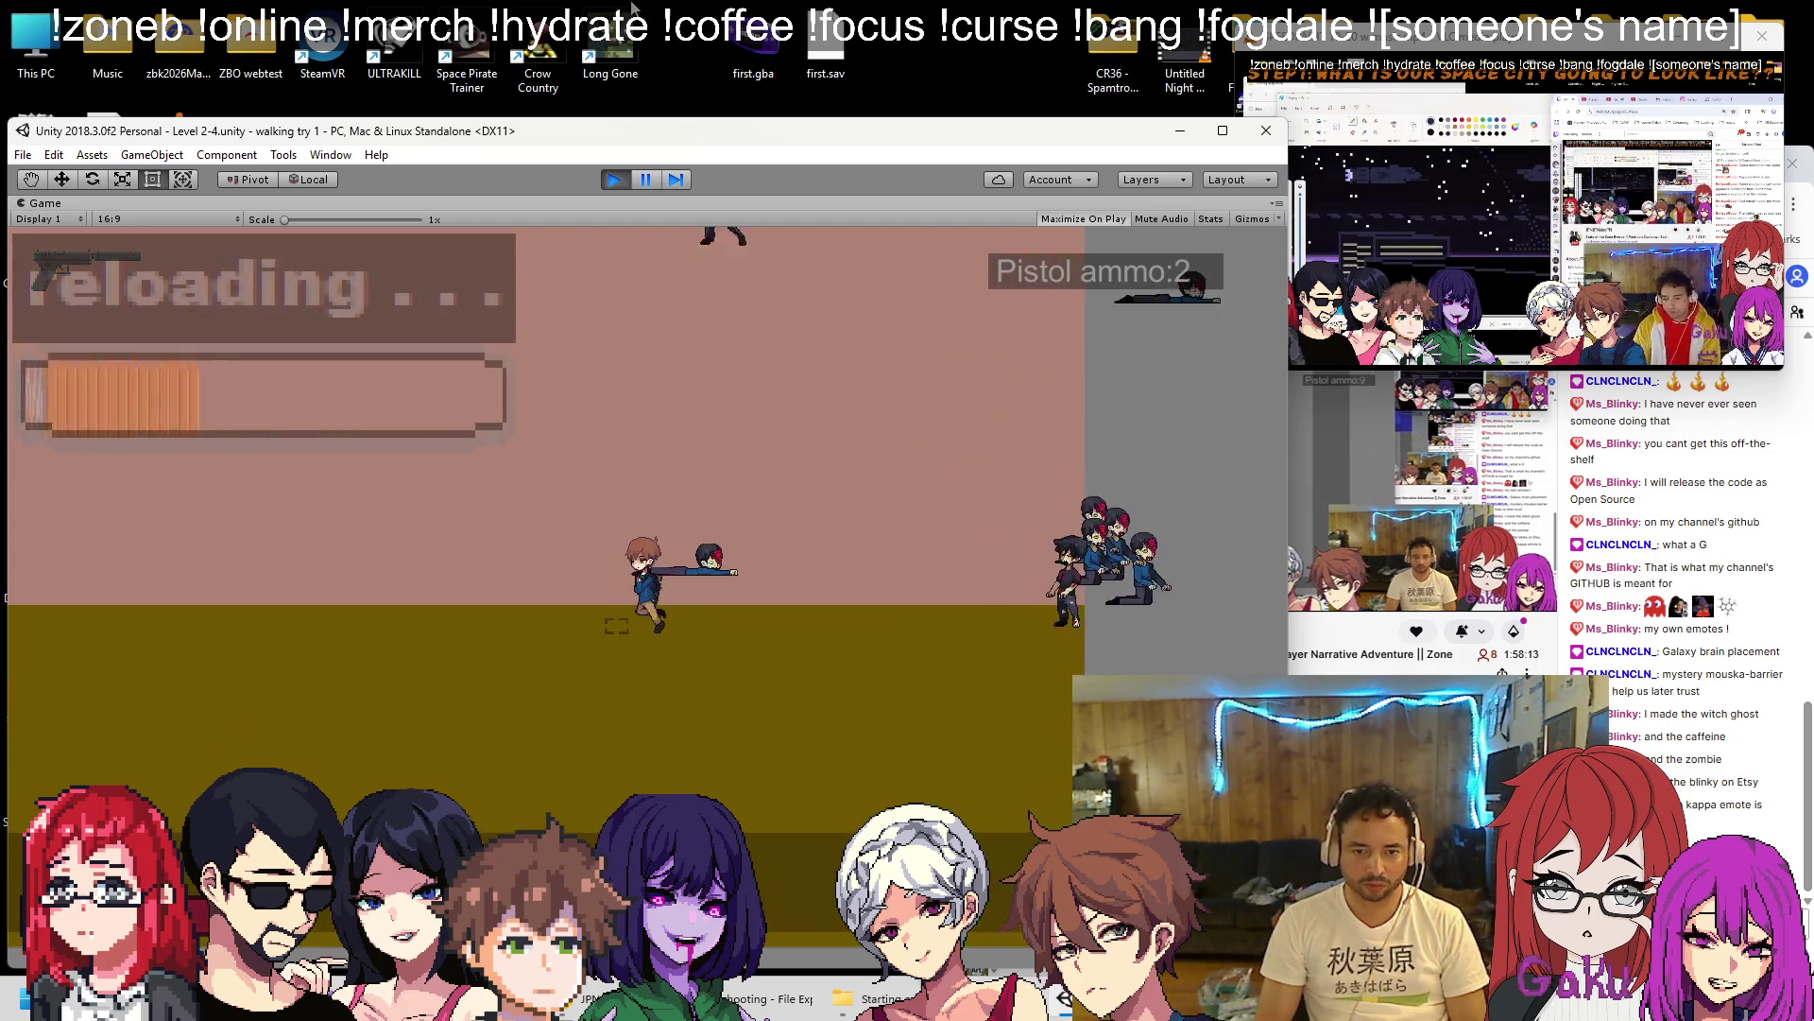
key("space")
key("space")
key("space")
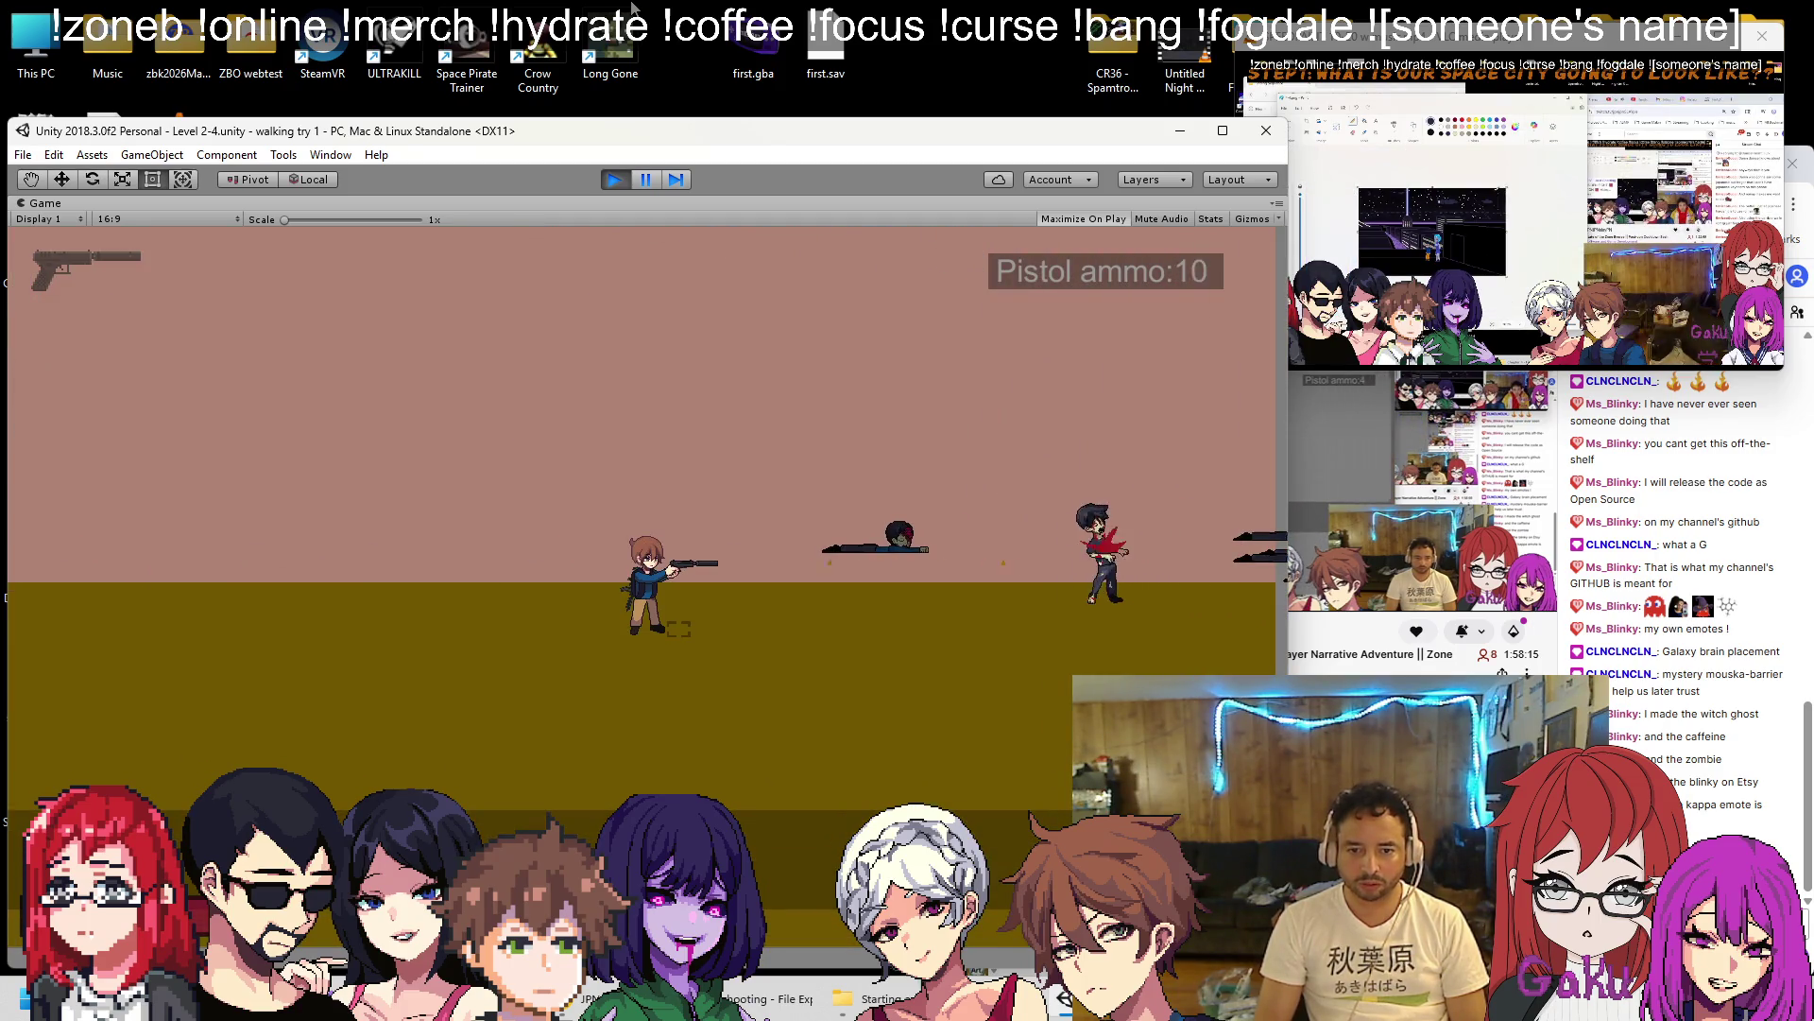
key("space")
key("space")
key("r")
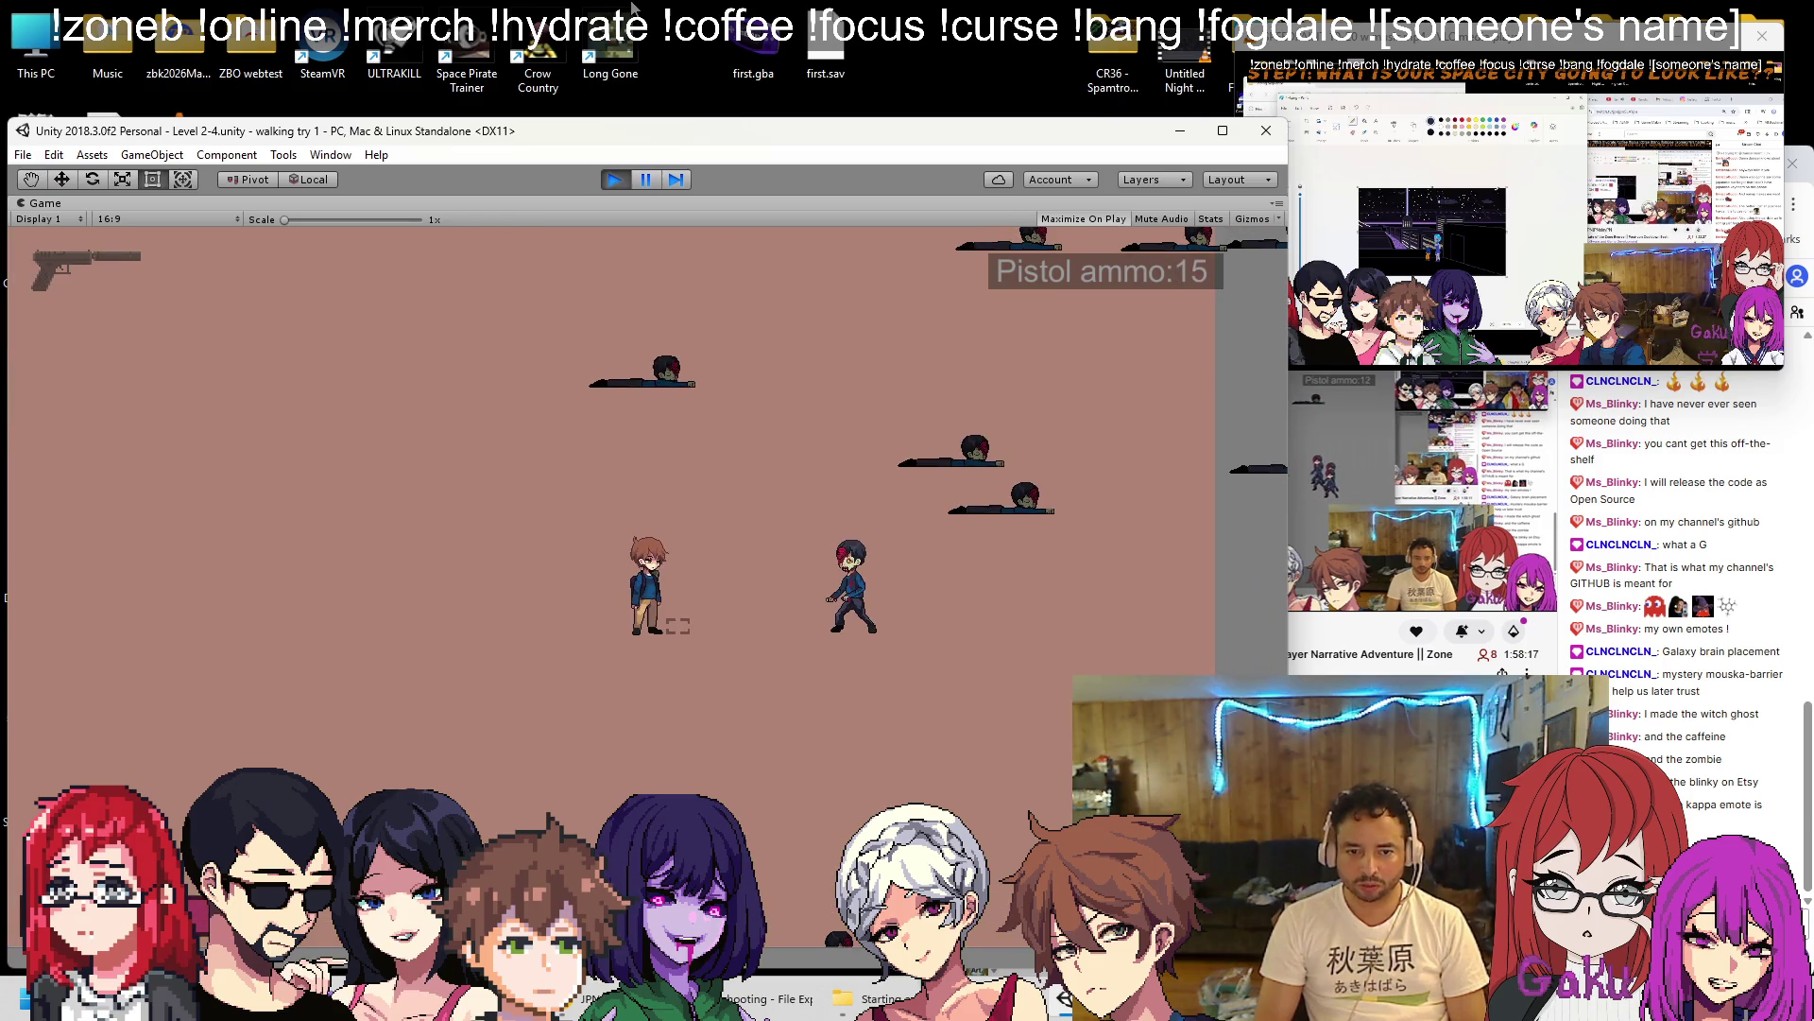
Run the player to the blue EXIT wall and back through the zombie field, then restore the editor layout.
key("Right")
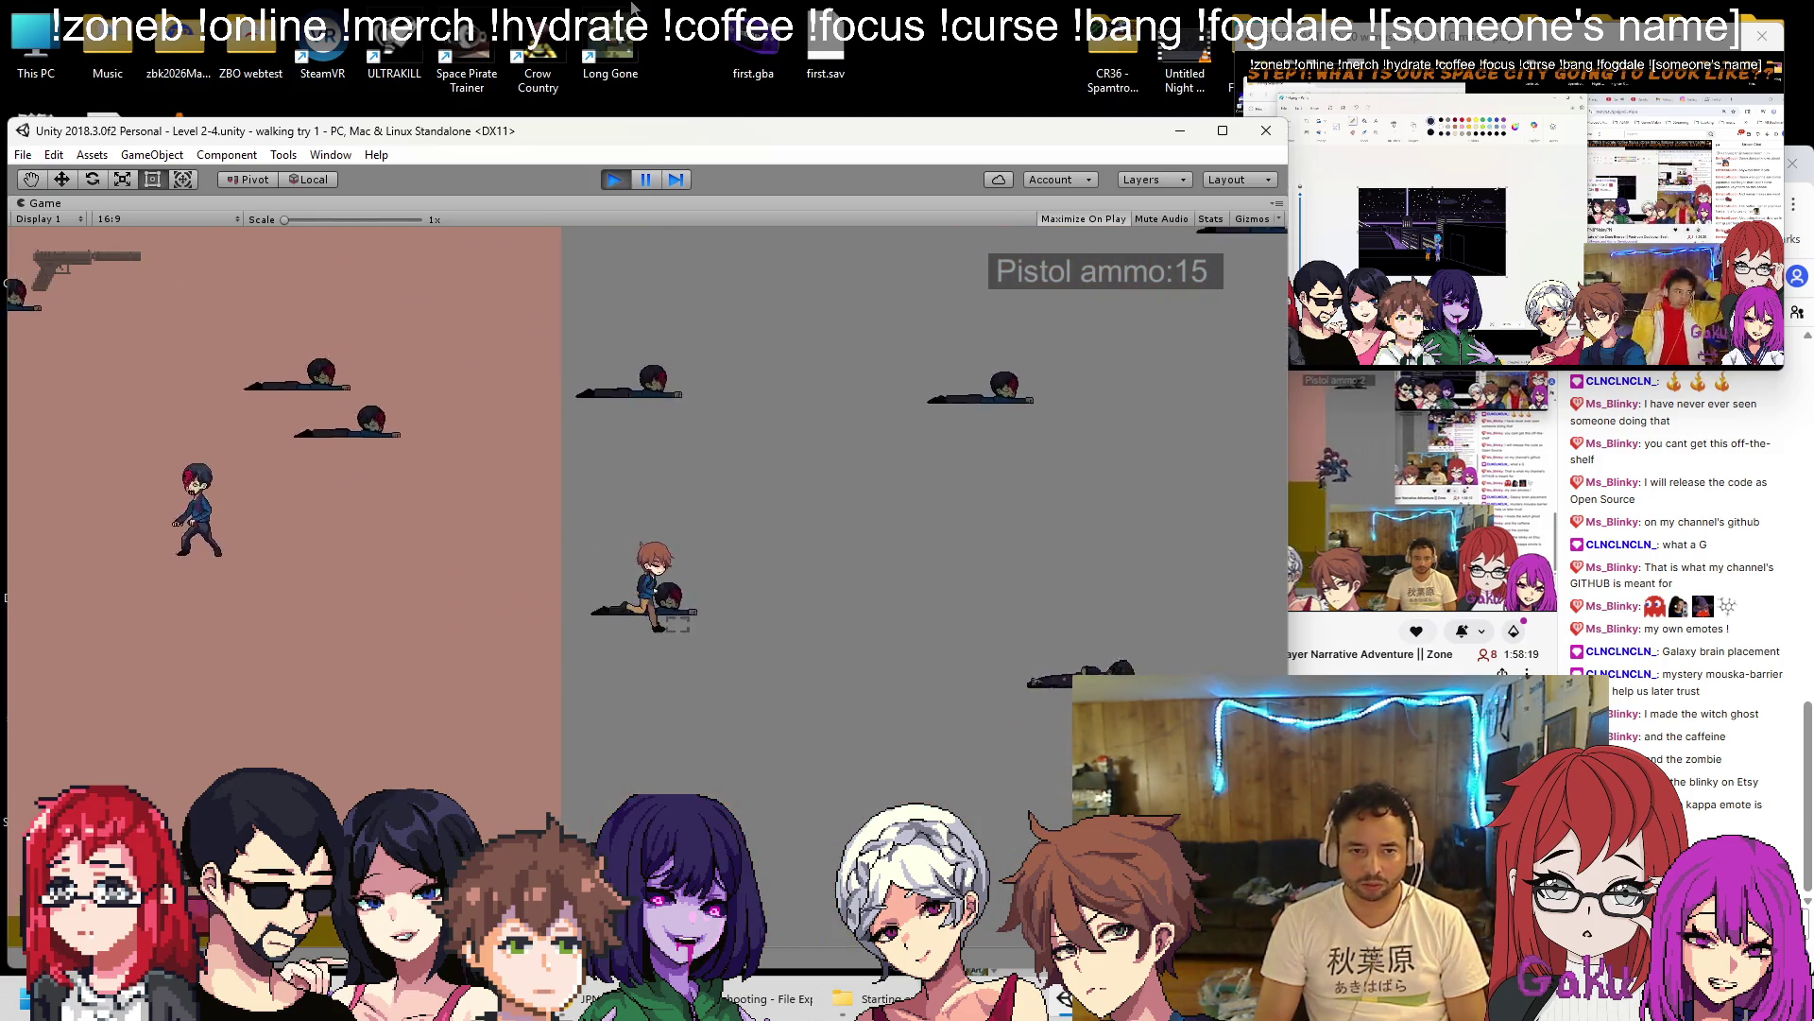
key("Up")
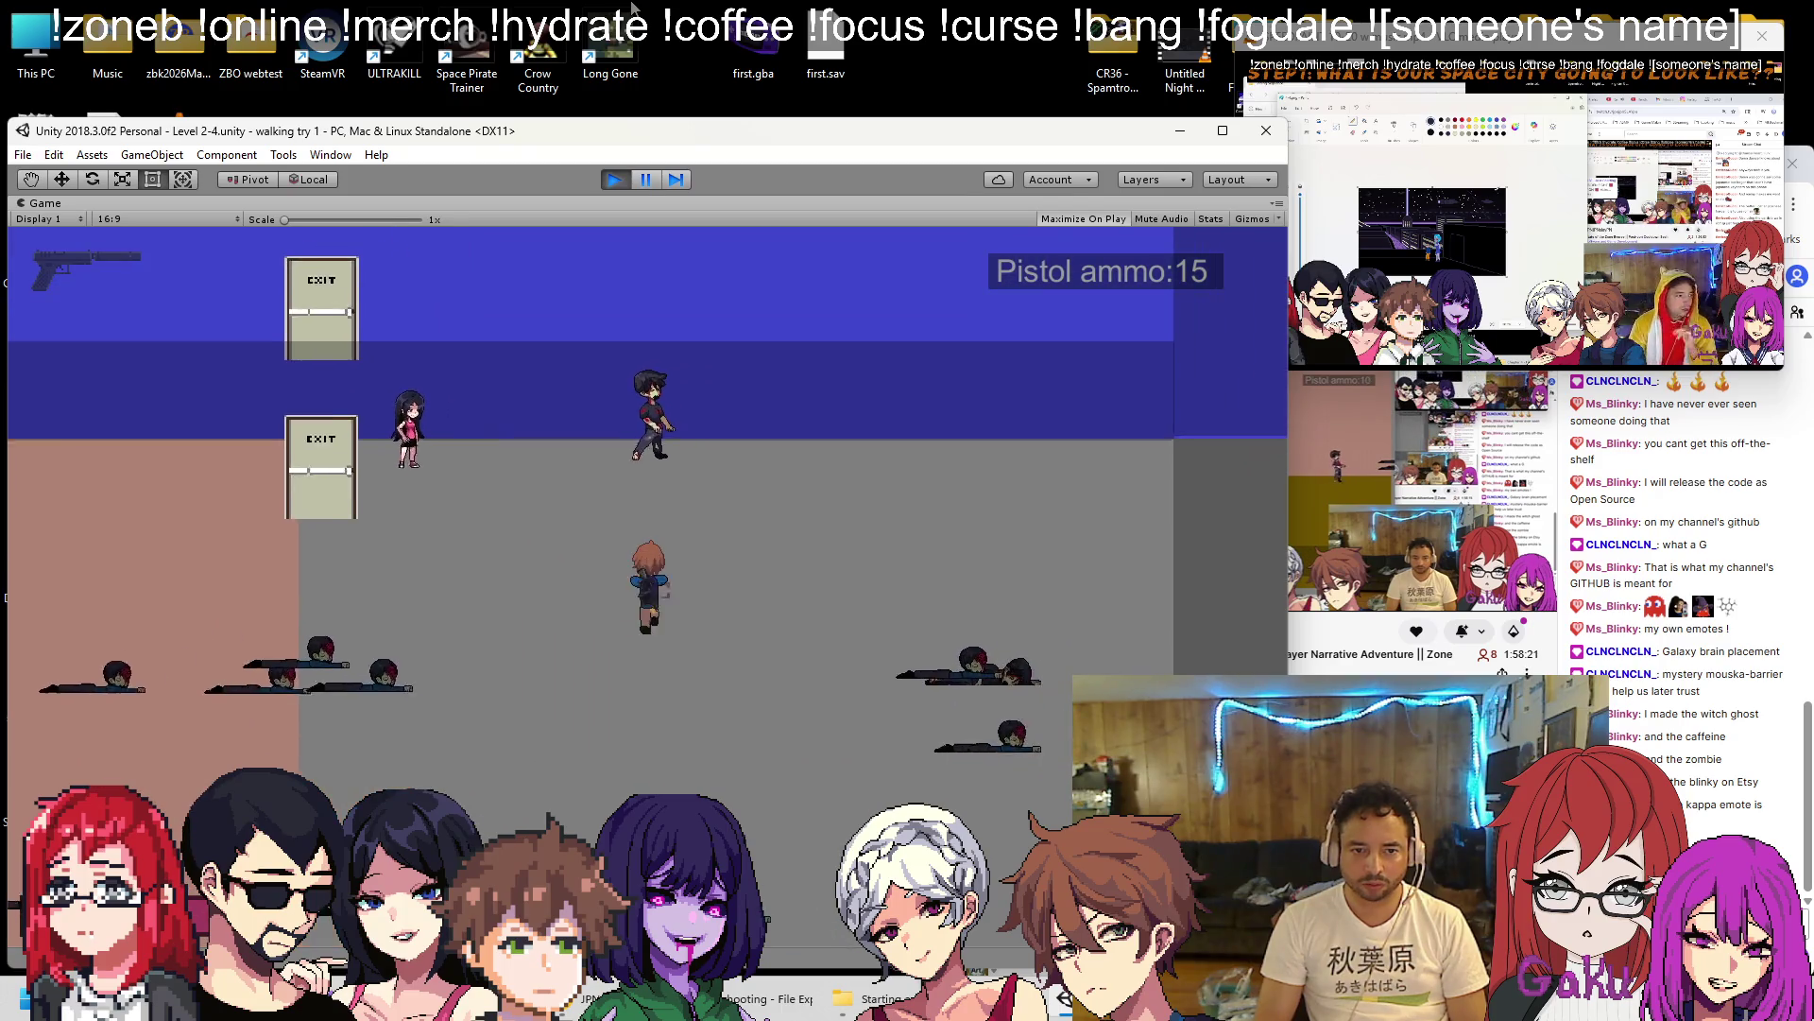
key("space")
key("Down")
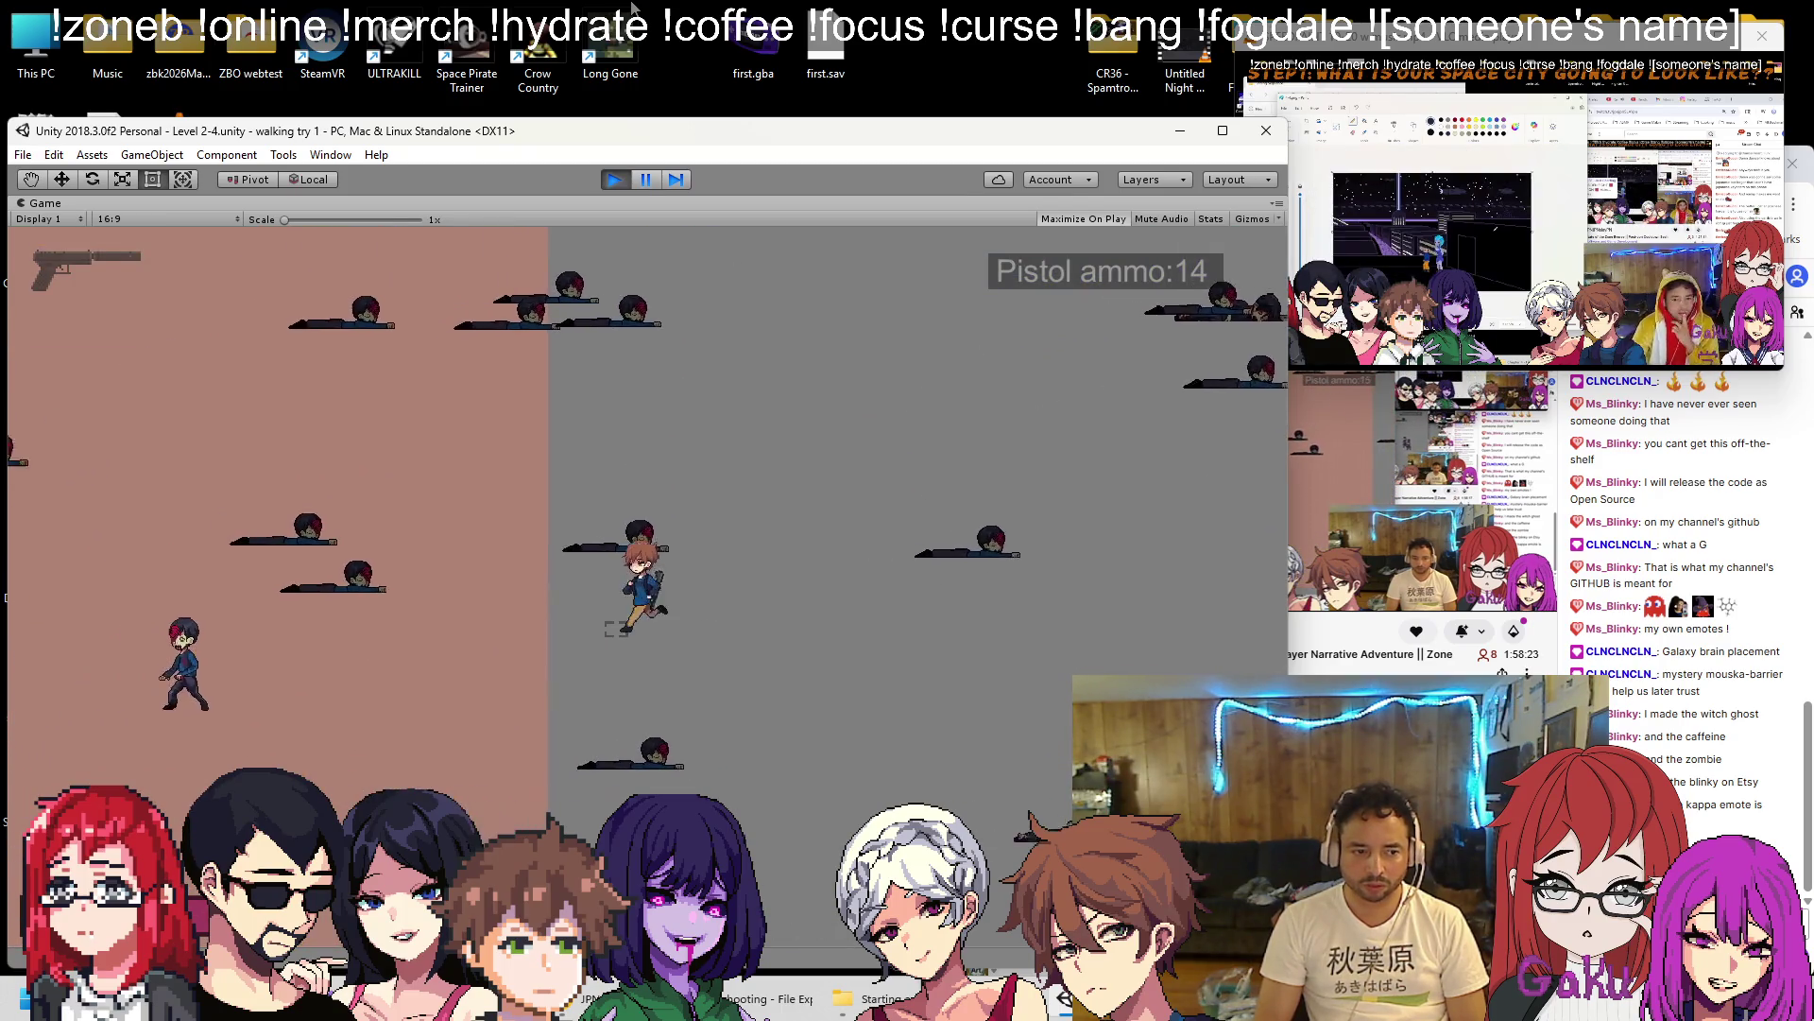
key("r")
key("Left")
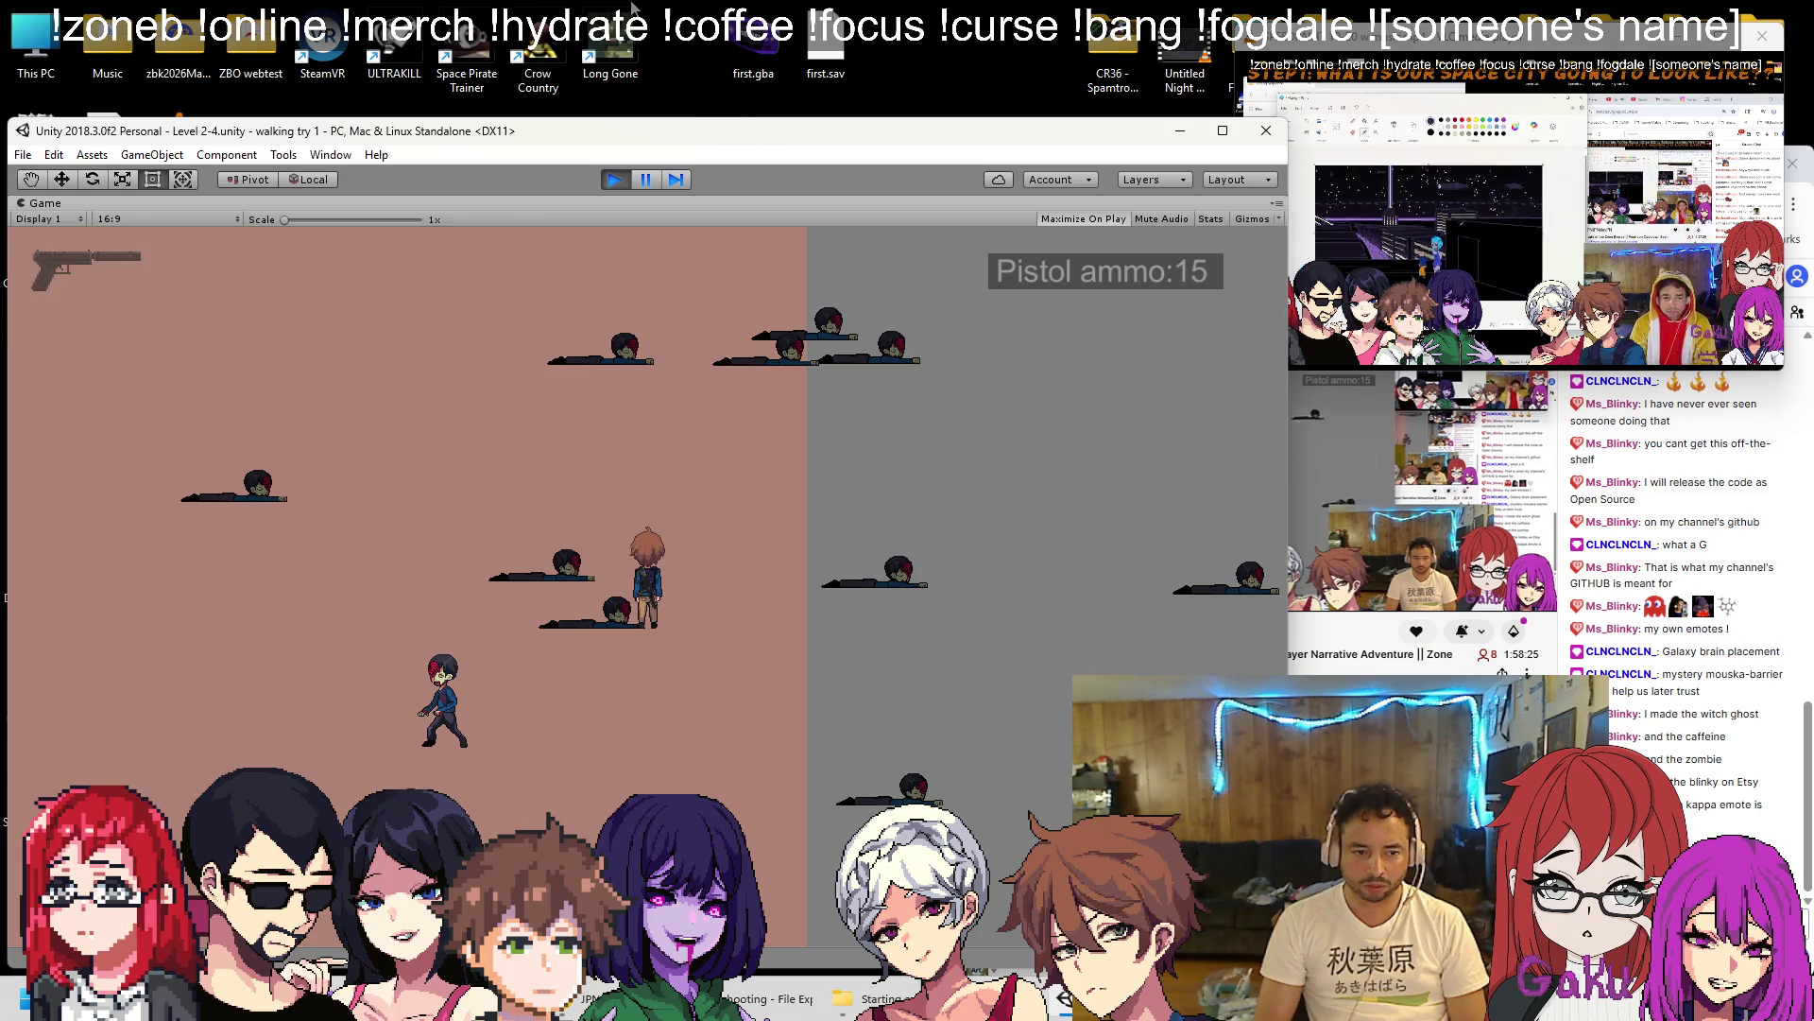
key("Up")
key("Right")
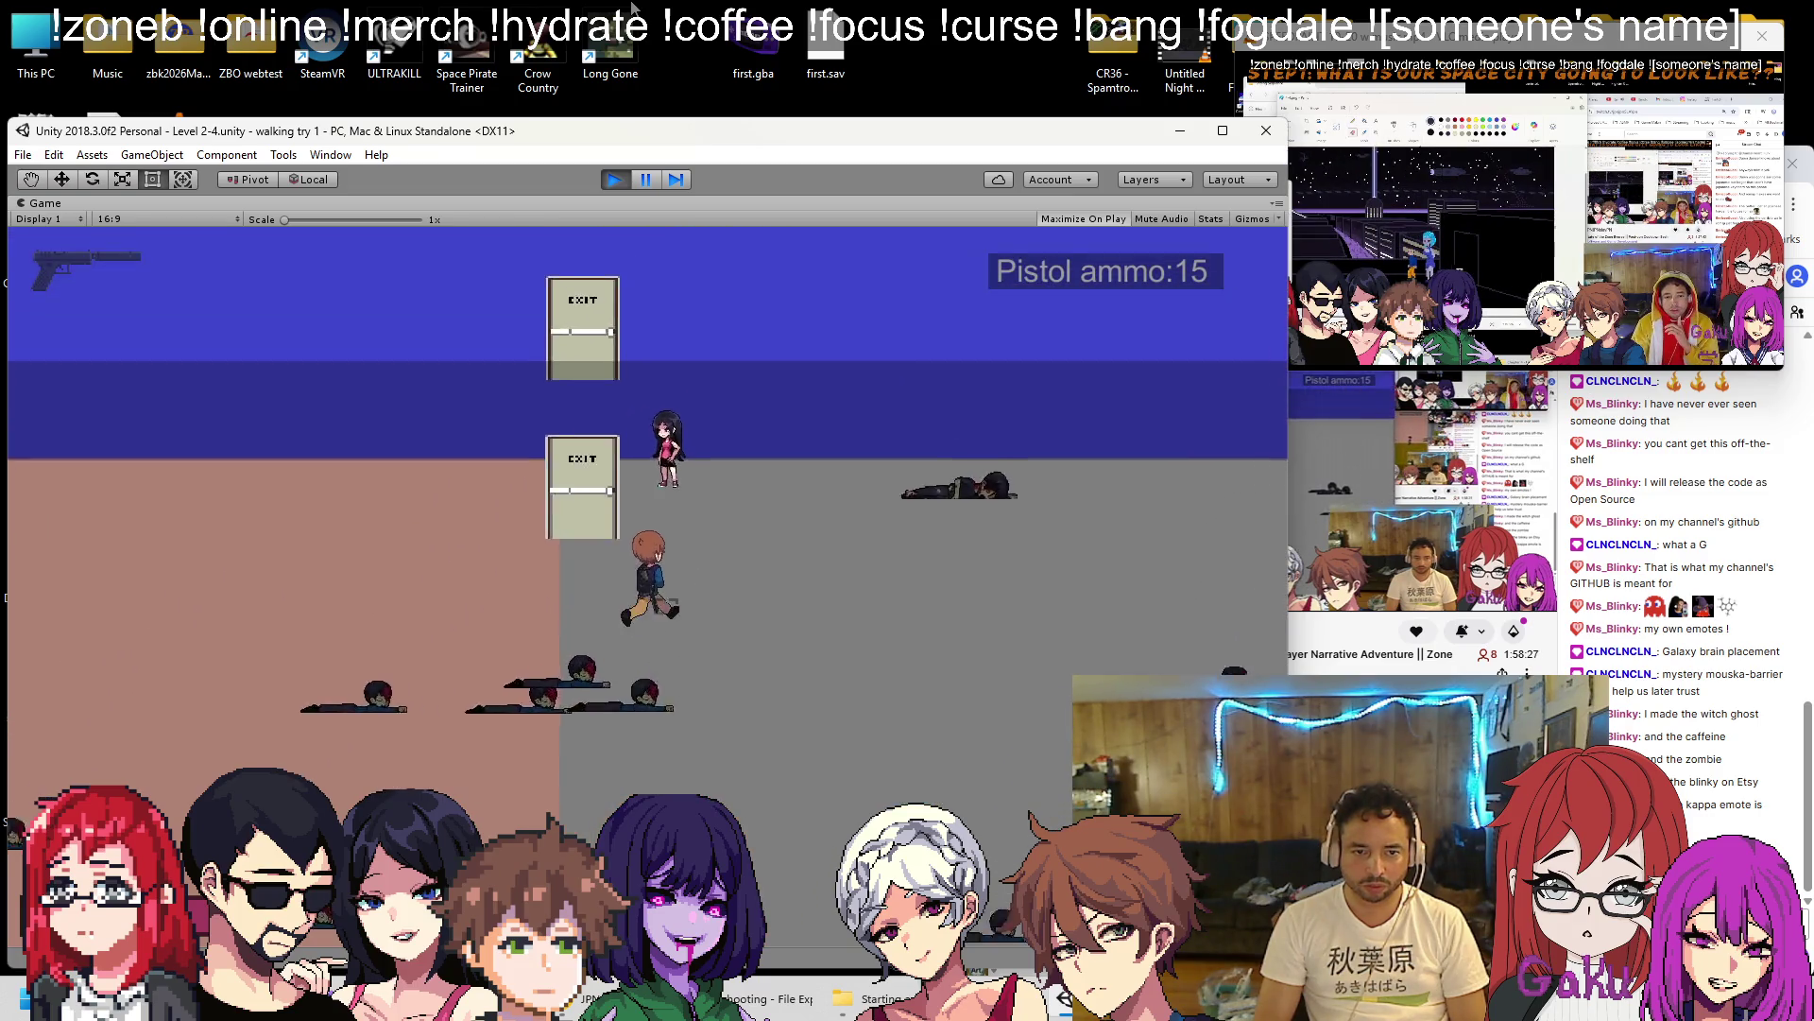
key("Down")
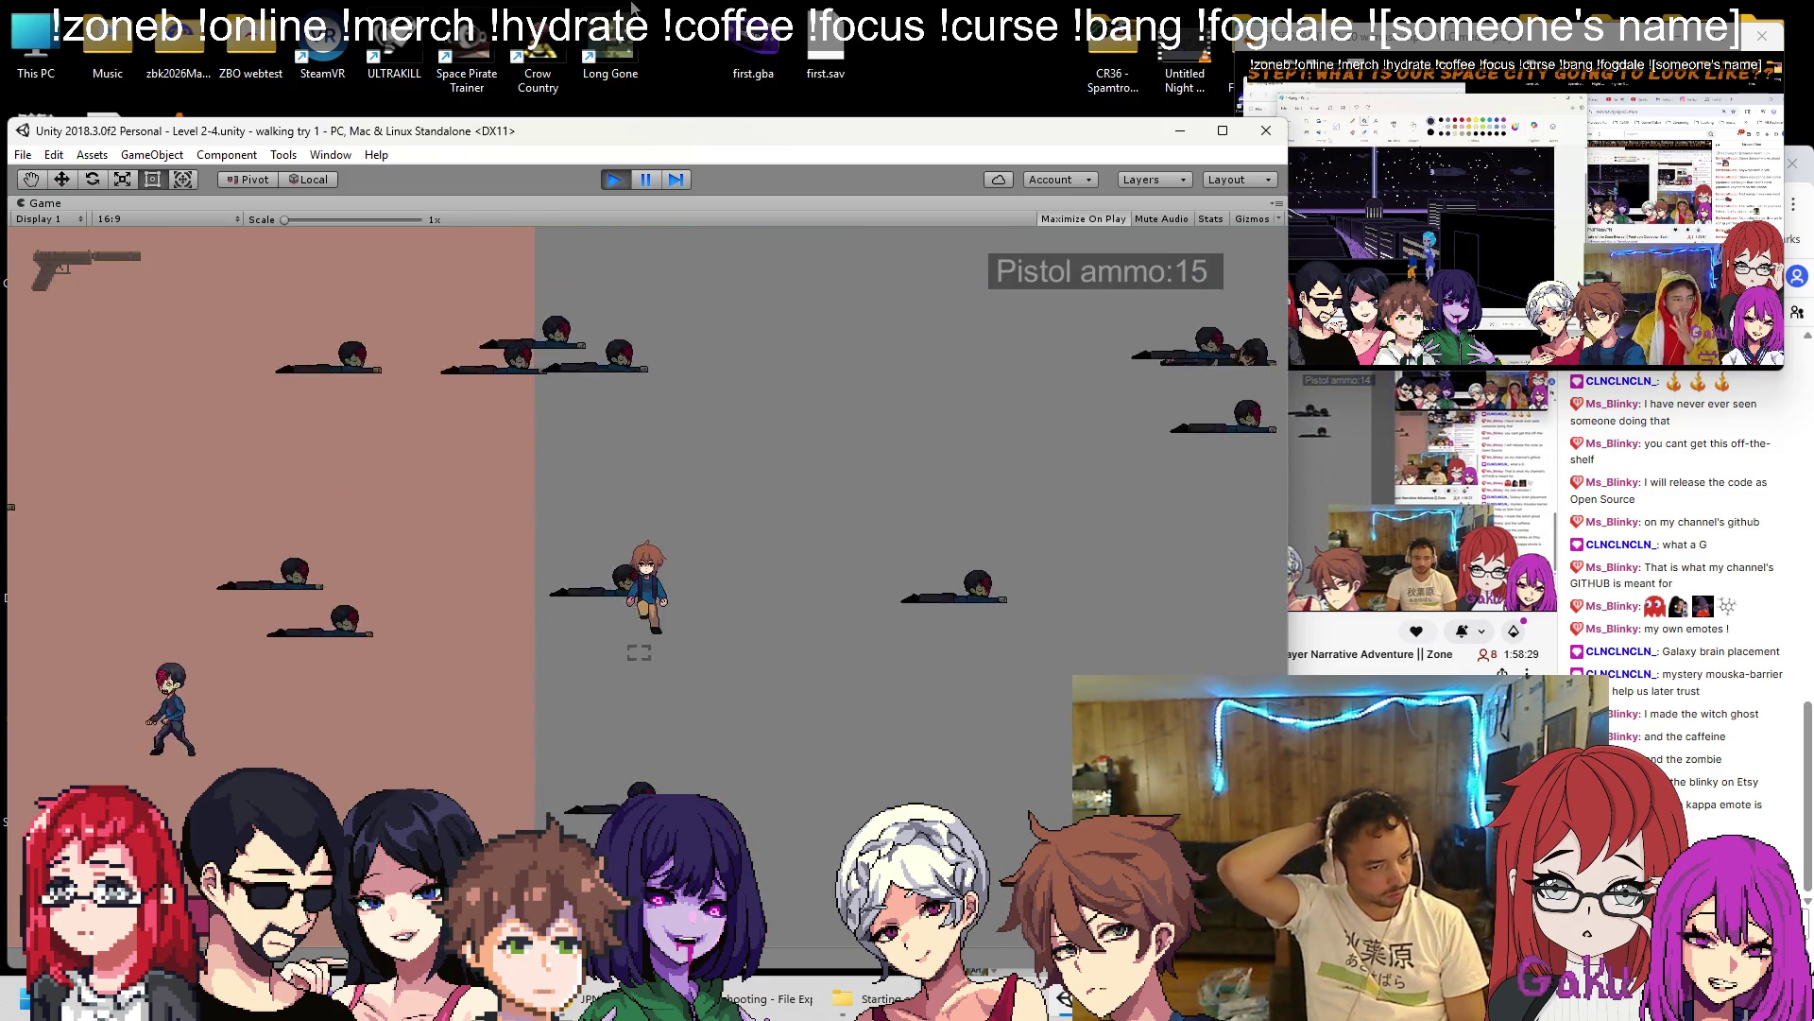
key("Left")
key("Up")
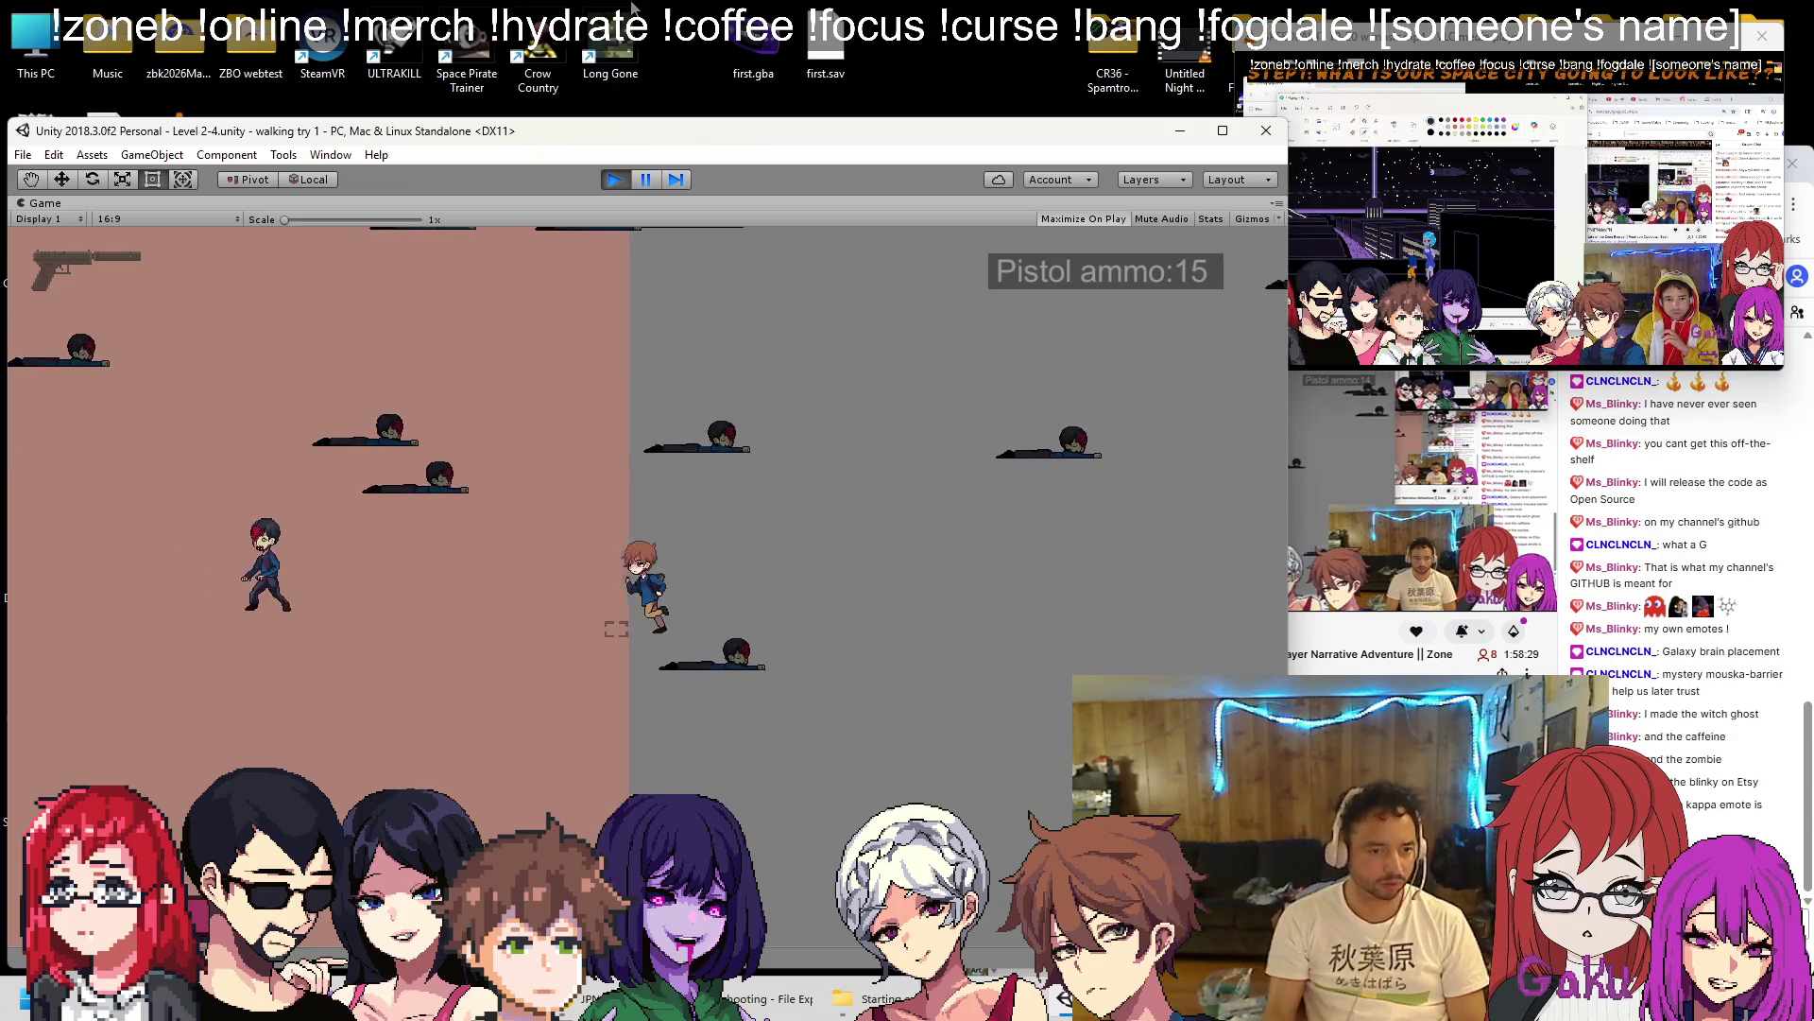
key("space")
key("r")
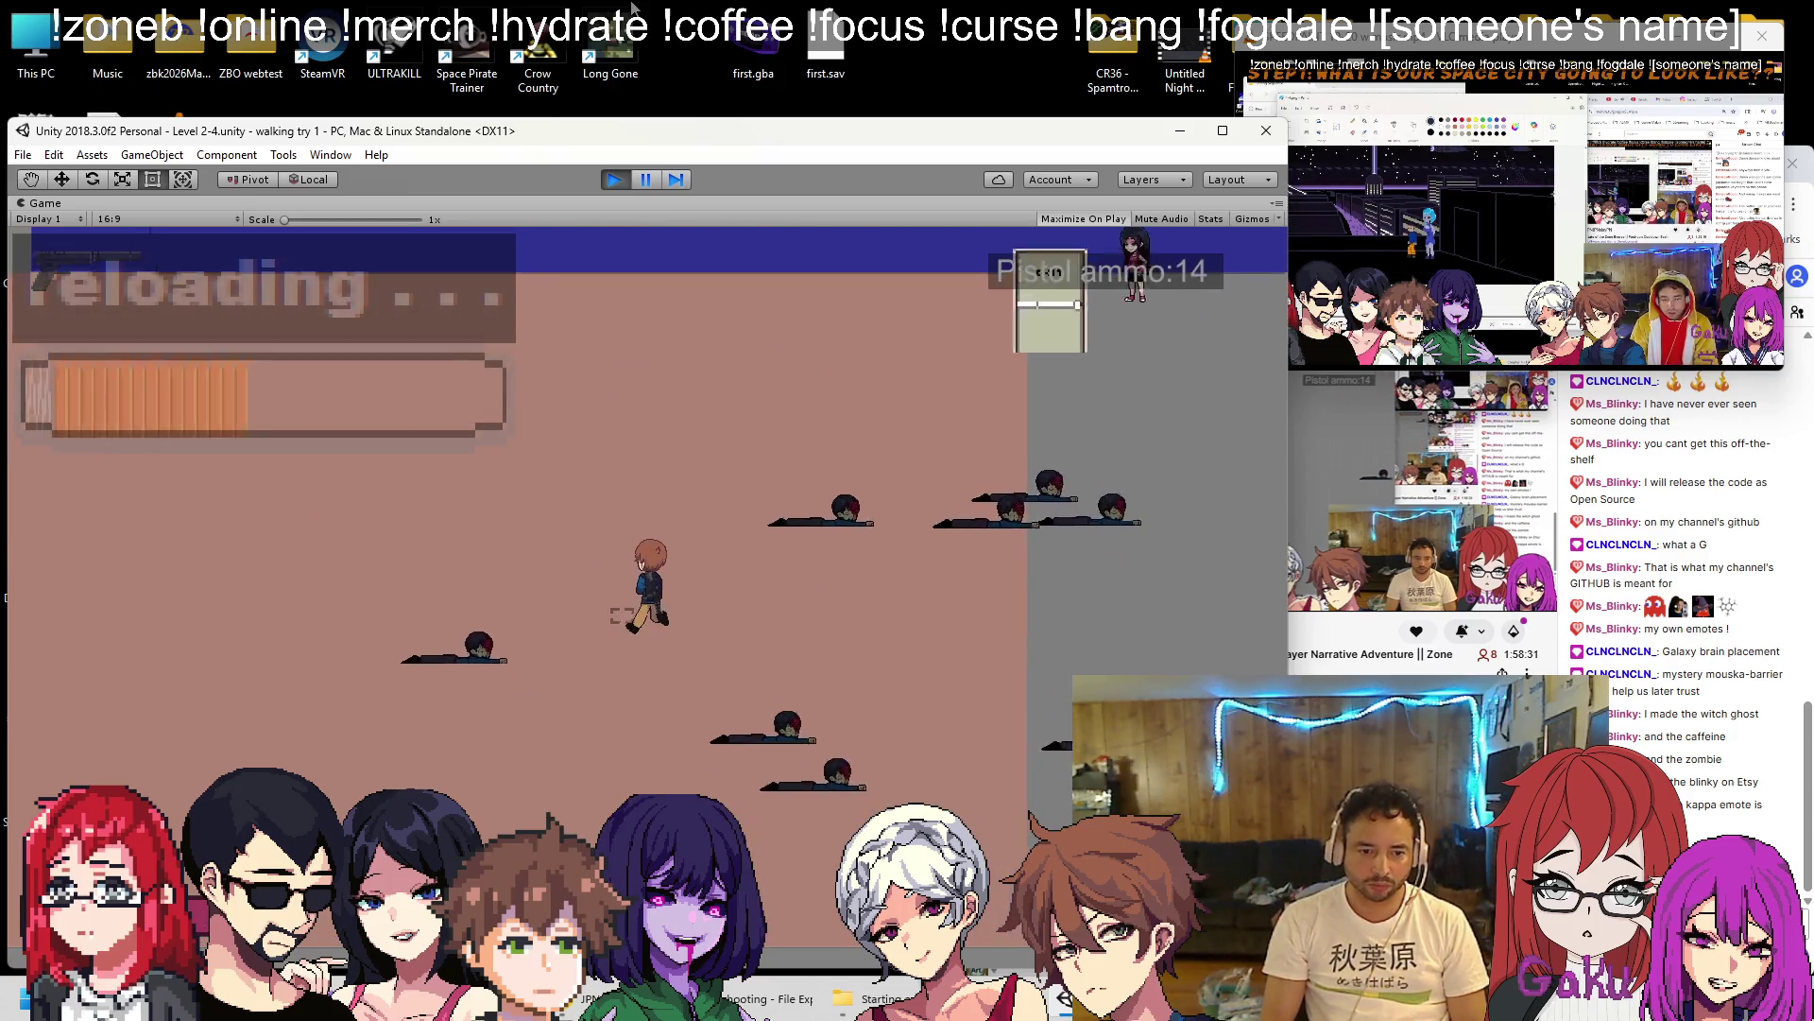
key("Down")
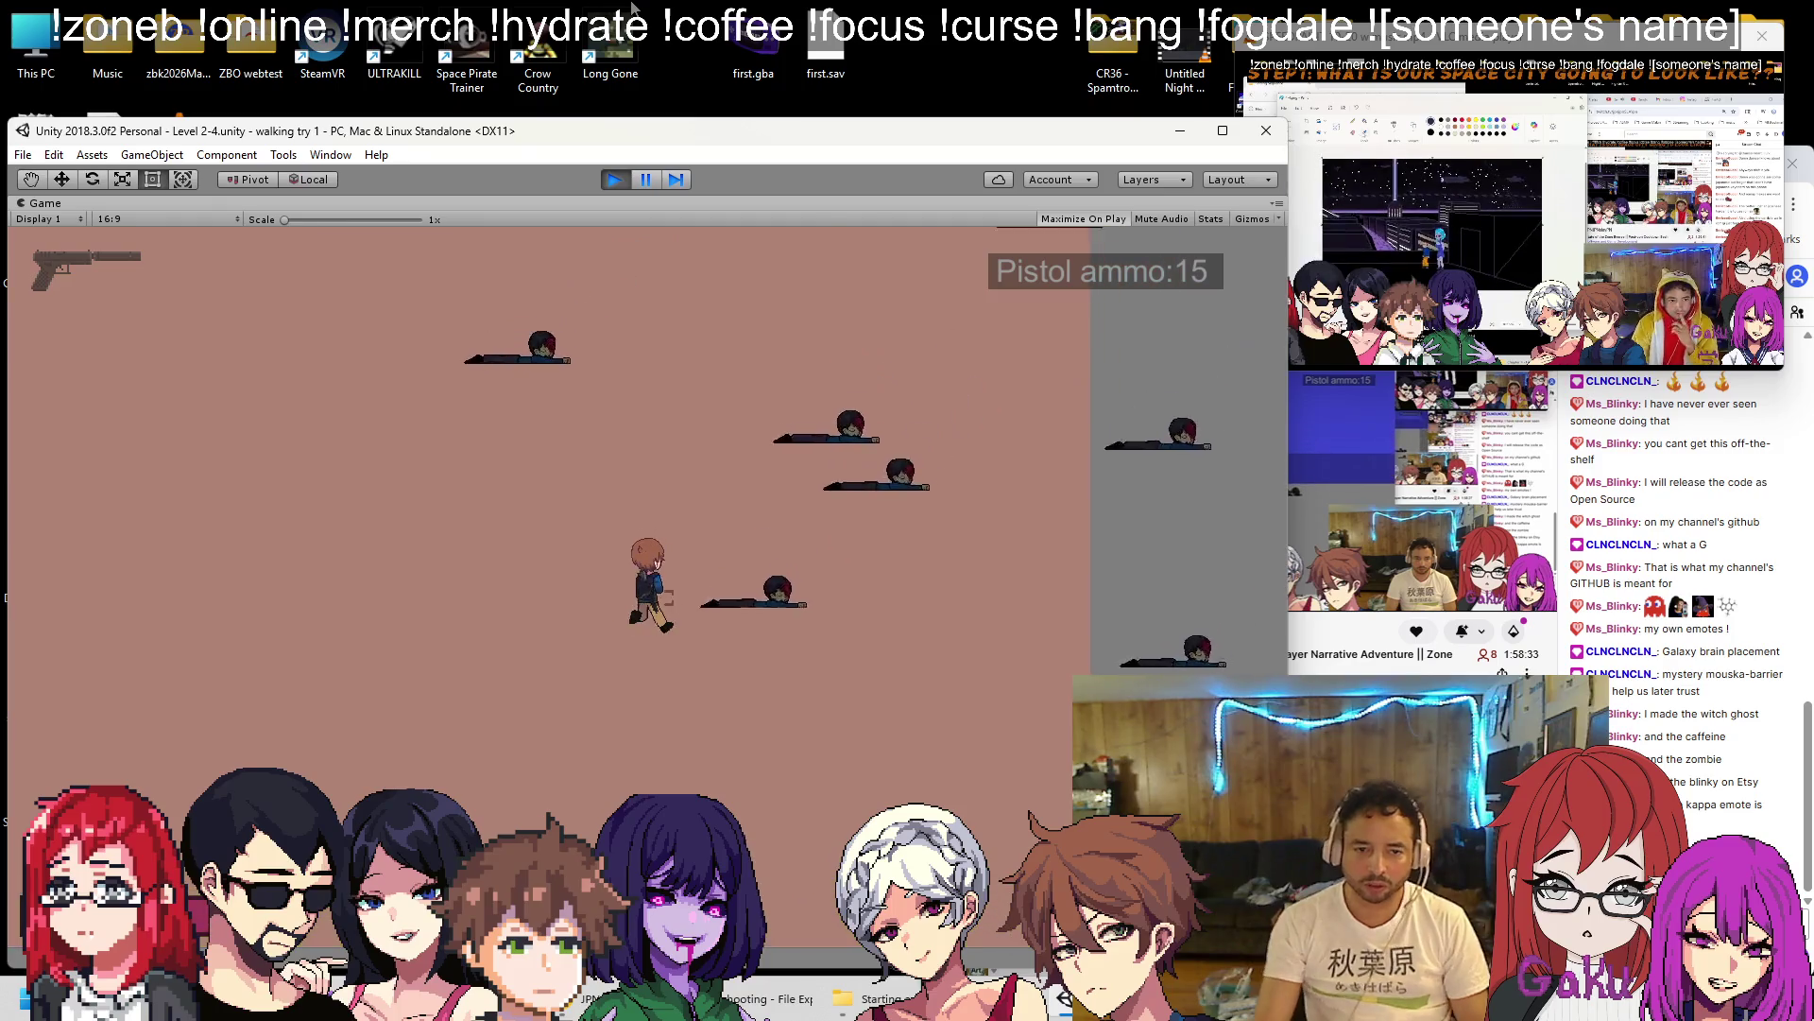
key("ctrl+shift+p")
scroll(510, 461, "up", 5)
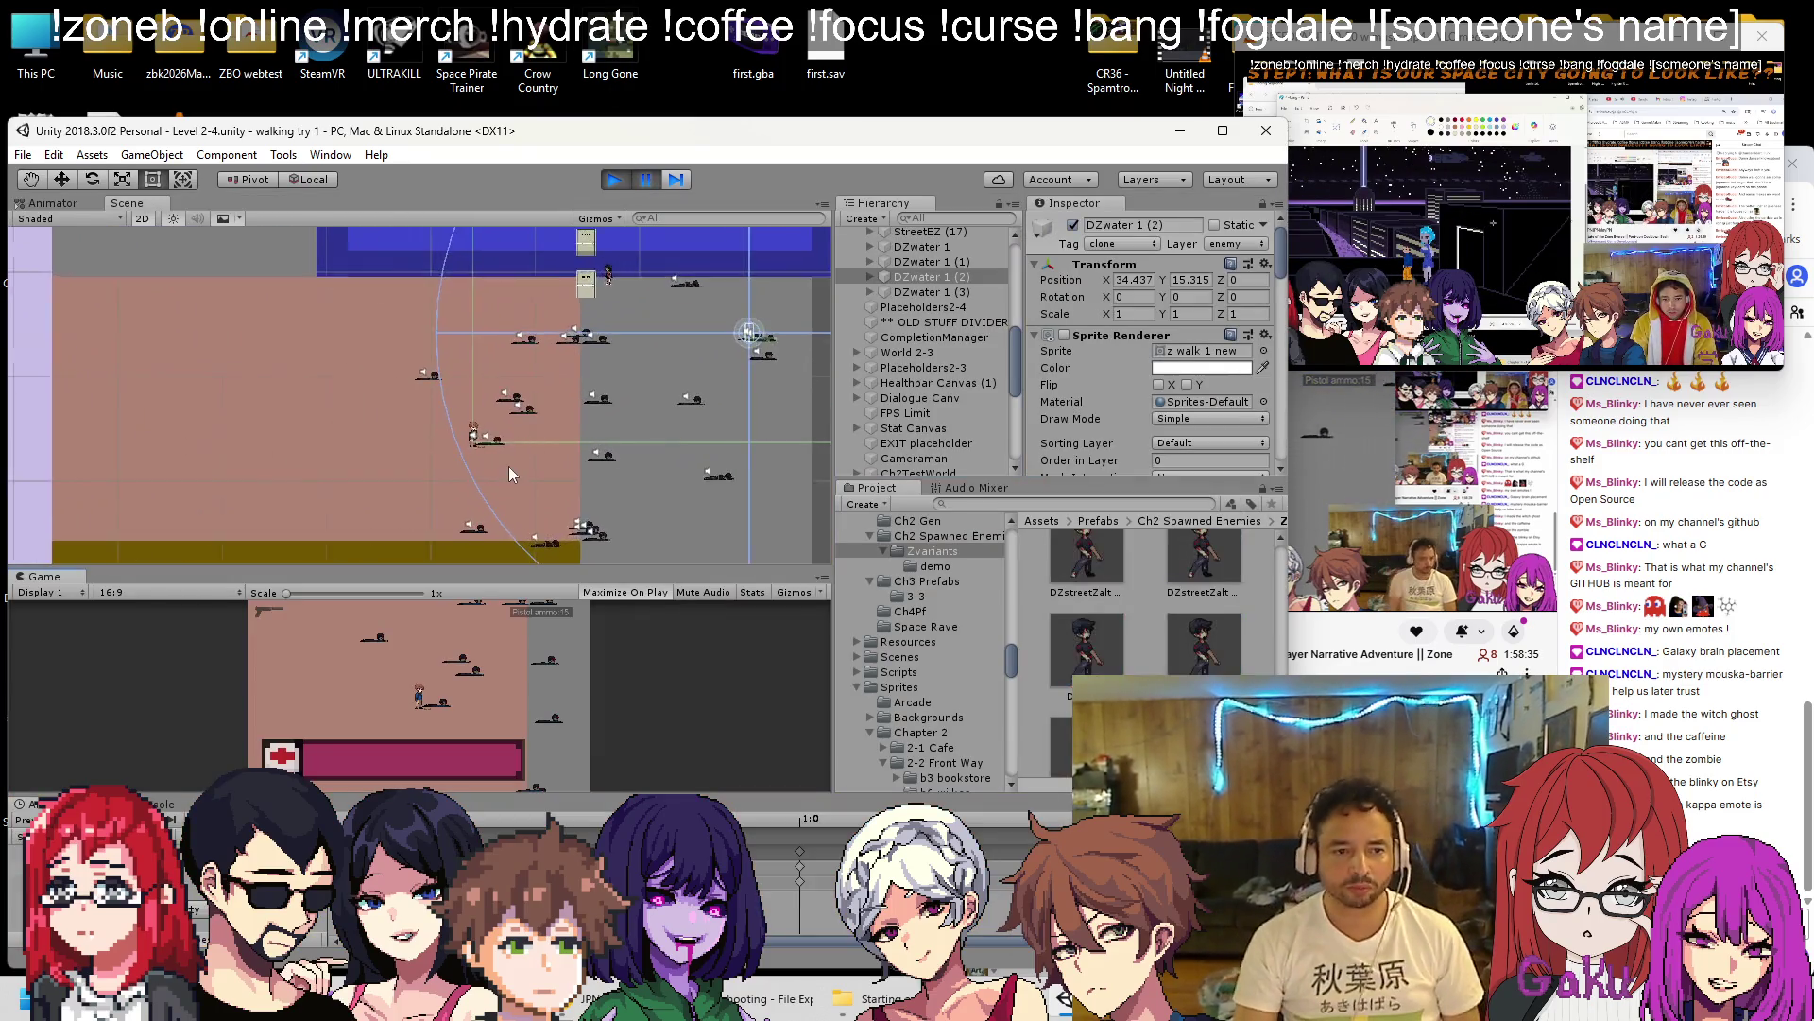
Select the StreetEZ (4) enemy sprite and scroll to its Chapter Two Enemy settings.
left_click(498, 442)
left_click(496, 435)
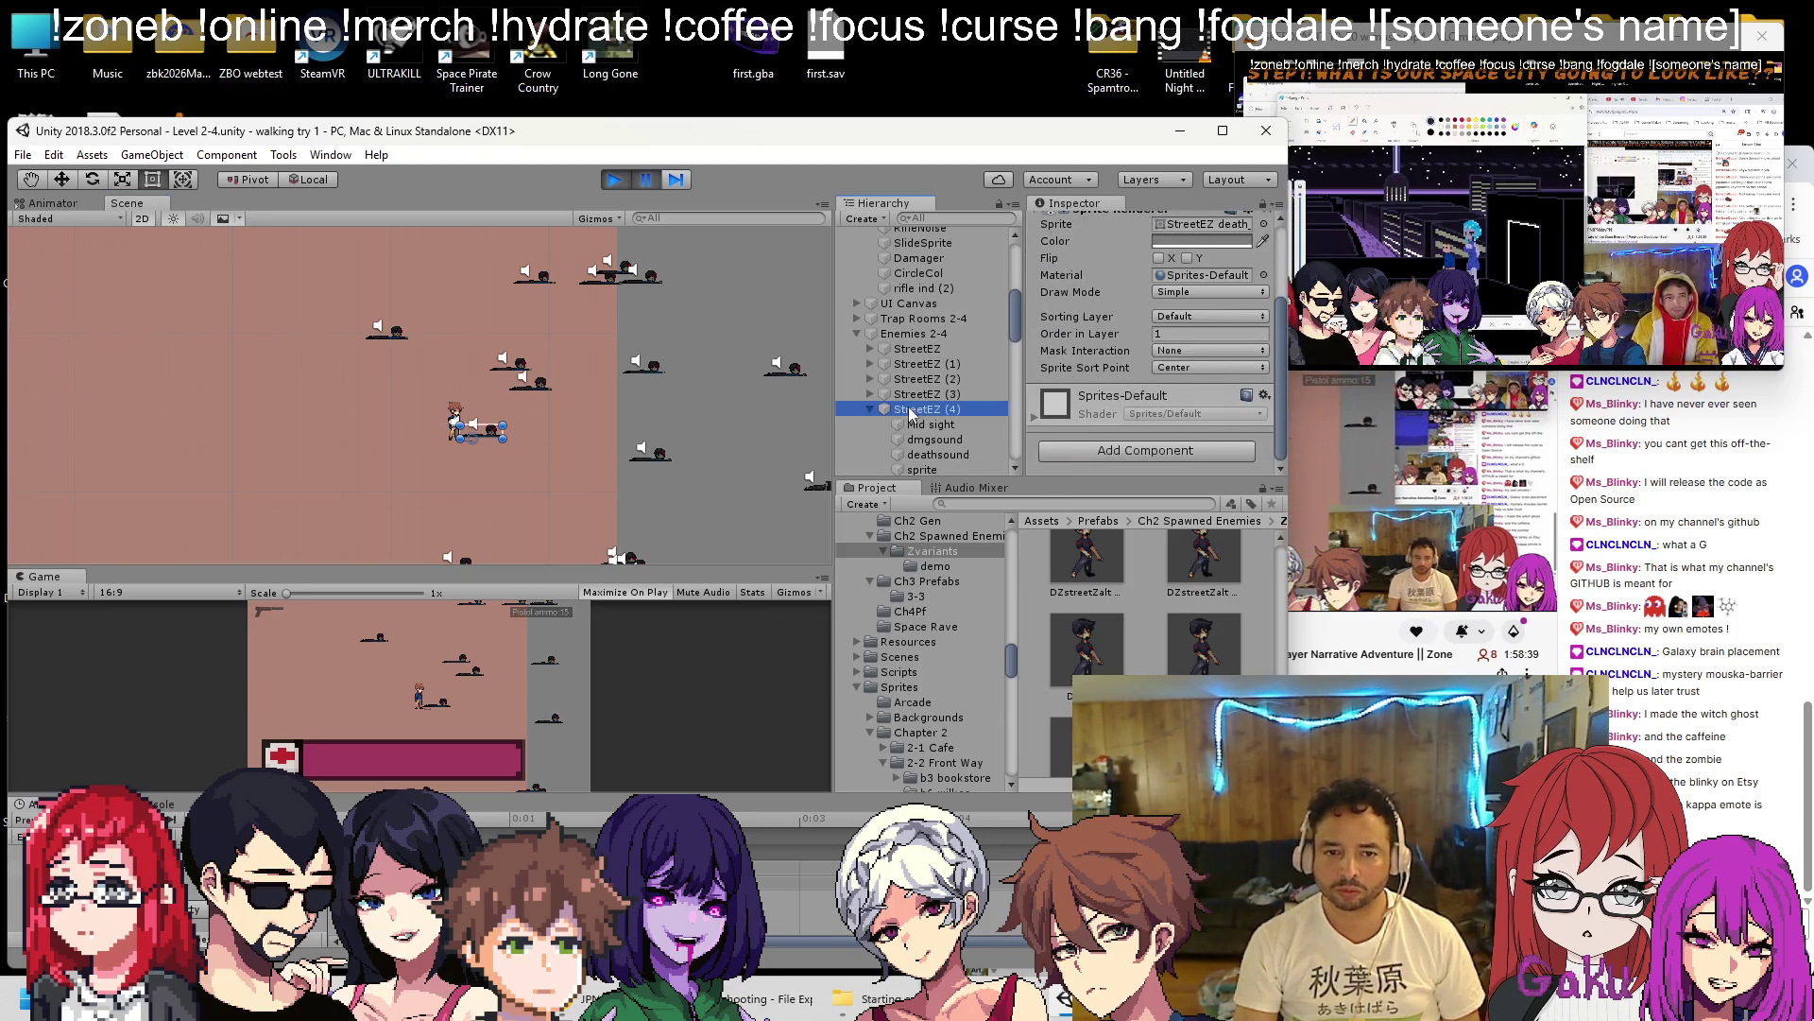
scroll(1165, 395, "down", 3)
scroll(1141, 387, "up", 2)
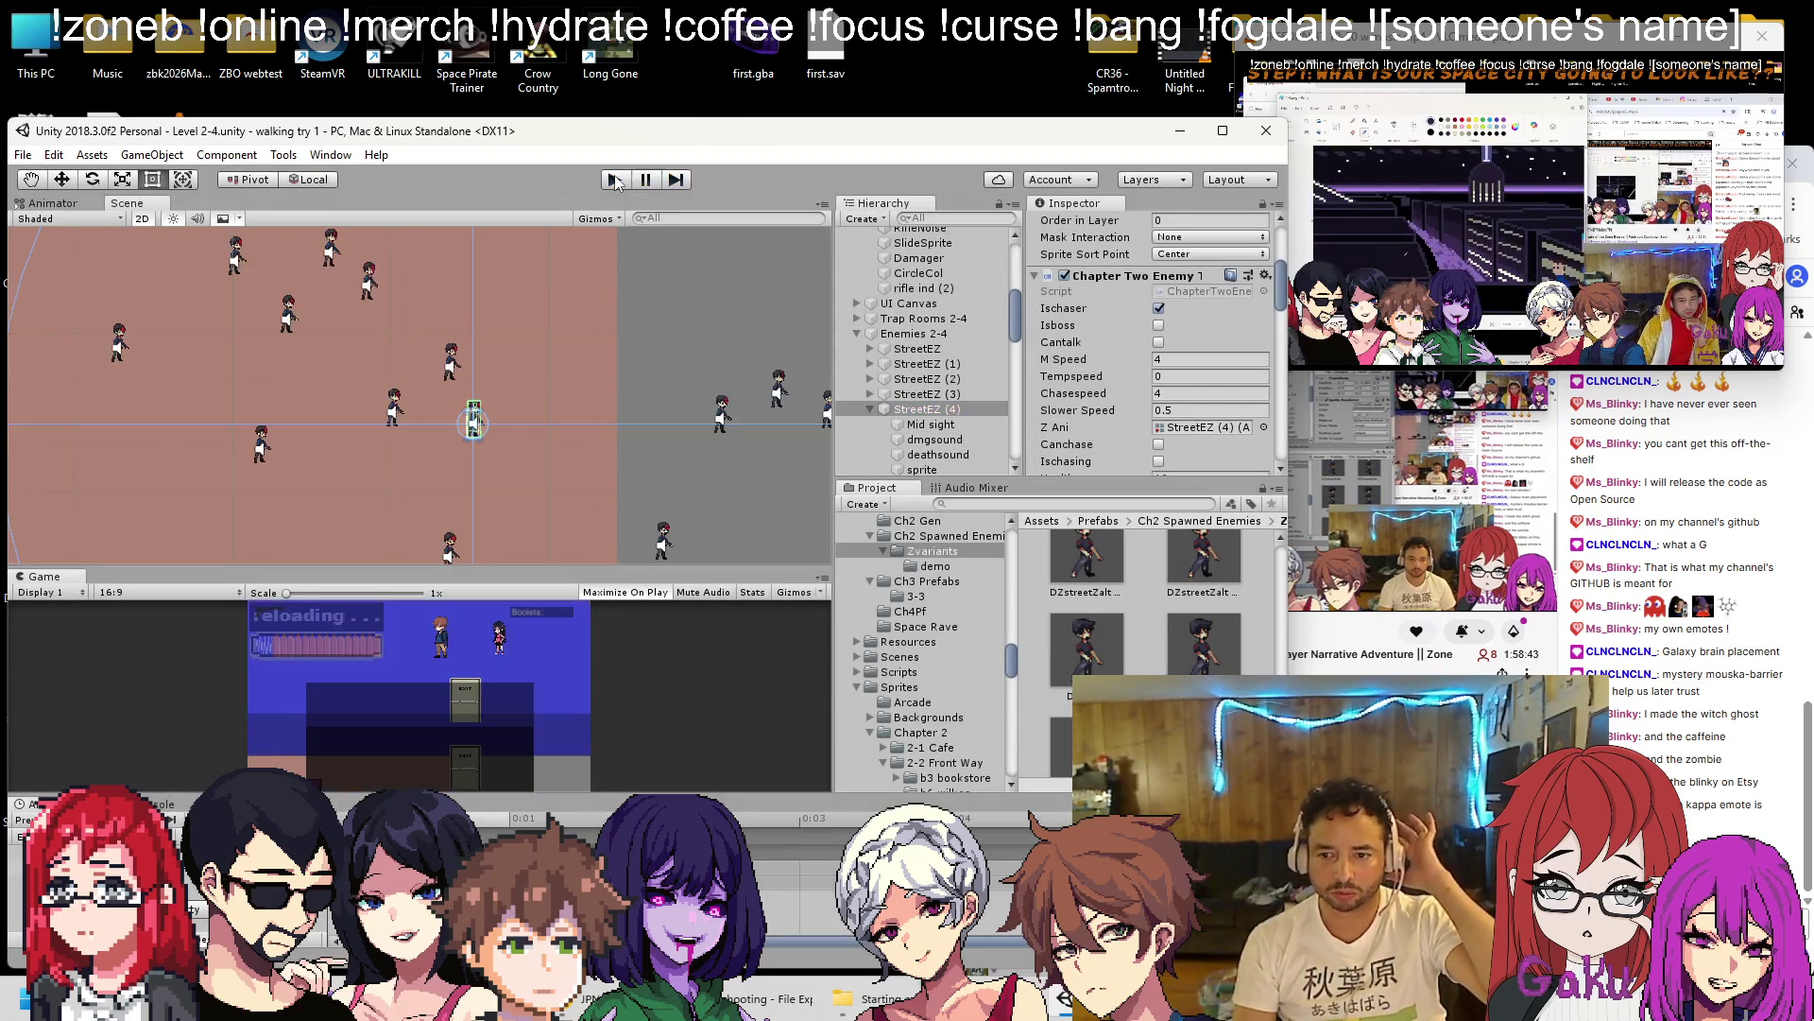
scroll(544, 368, "down", 5)
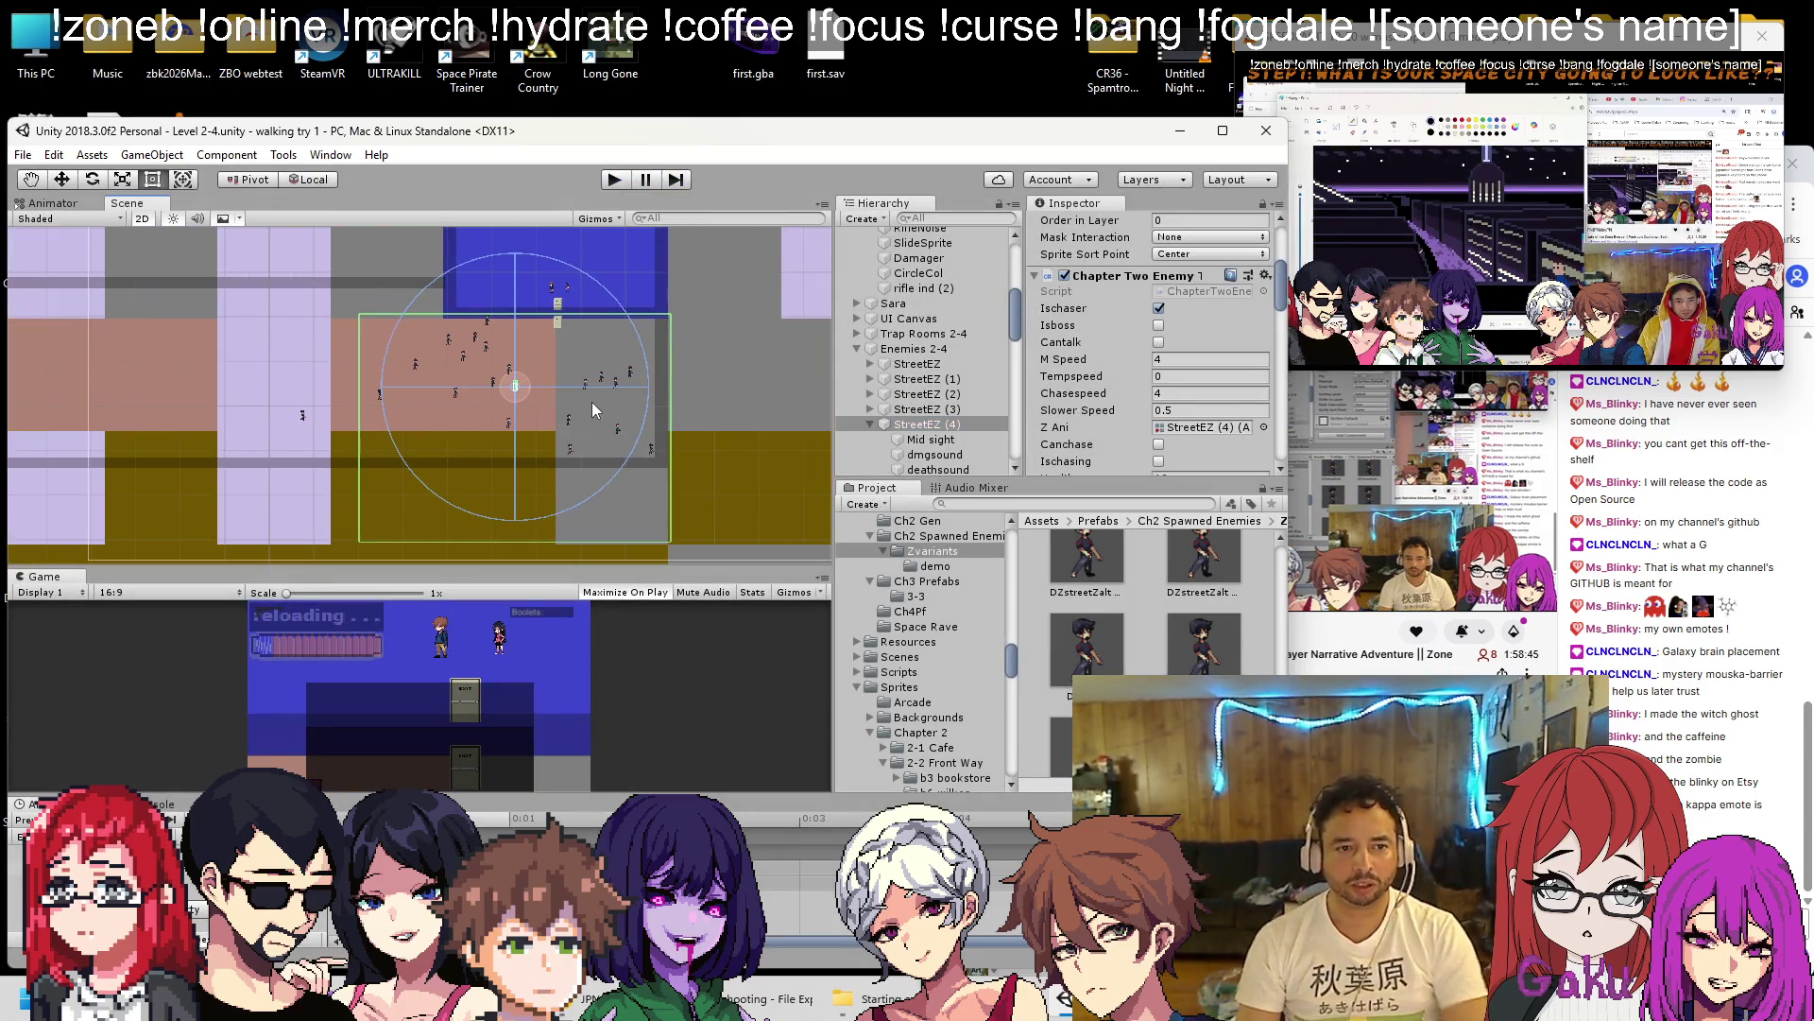
scroll(343, 441, "down", 5)
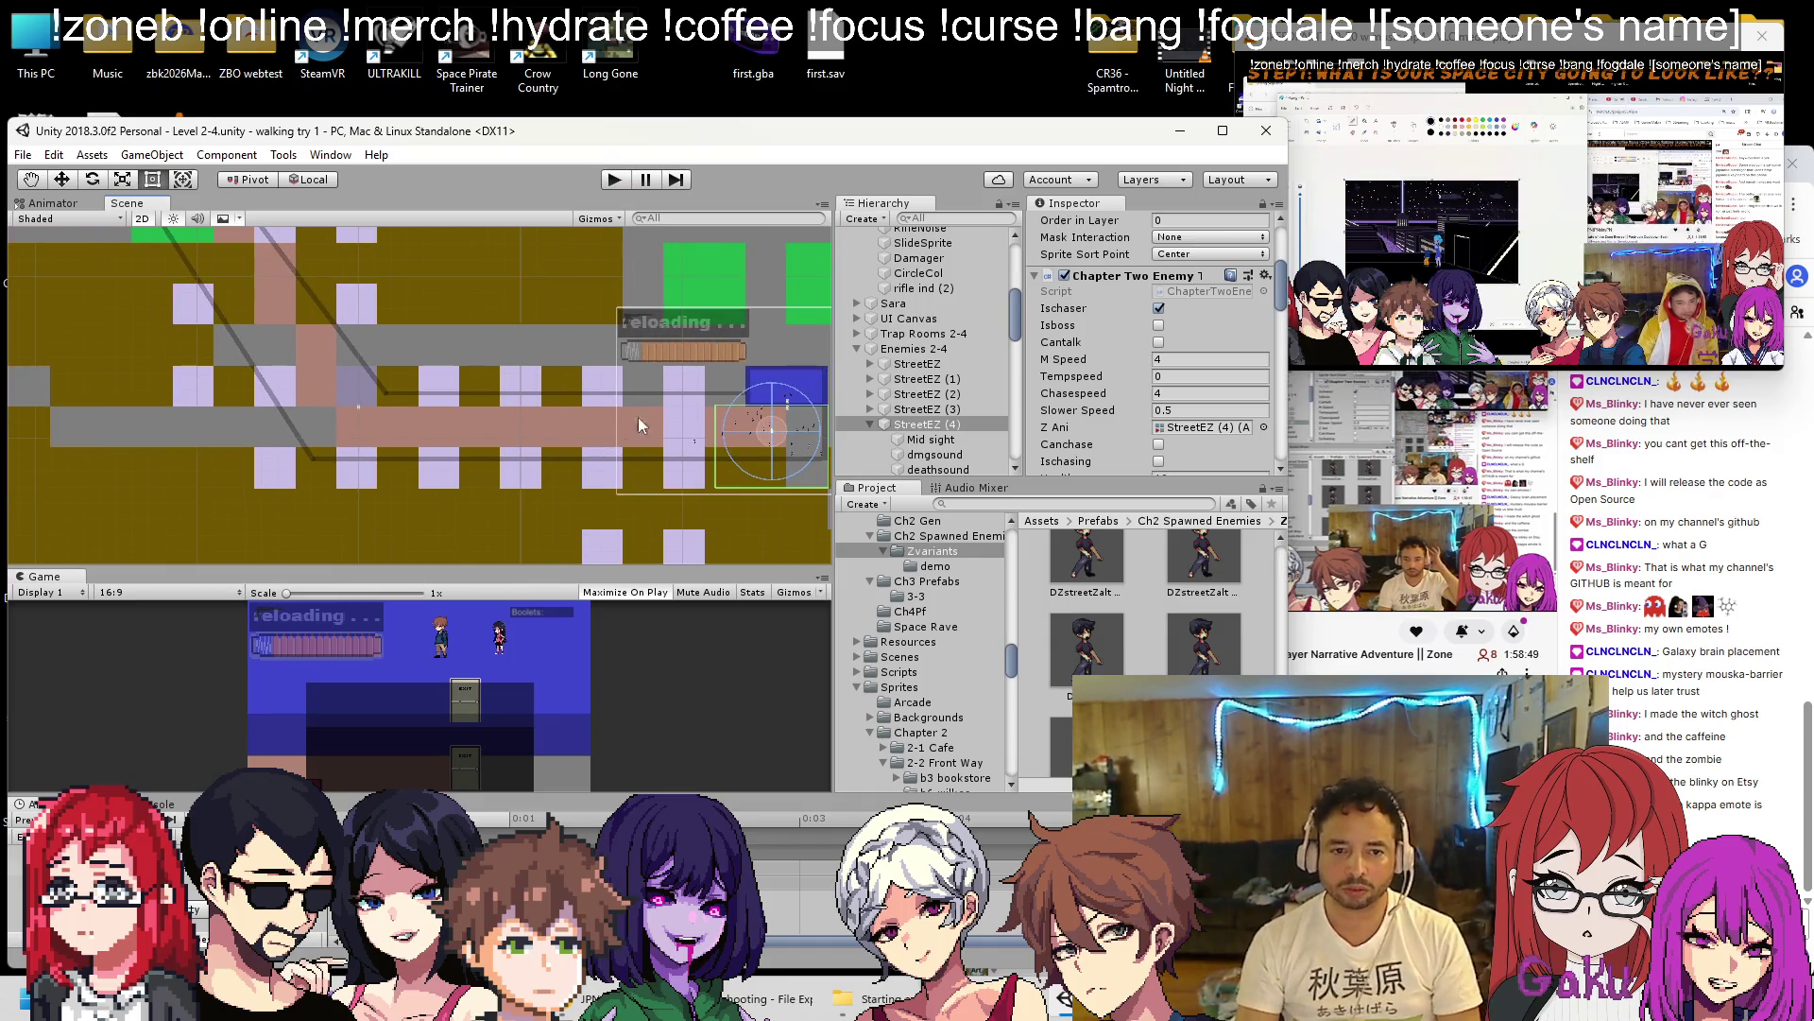
left_click(856, 333)
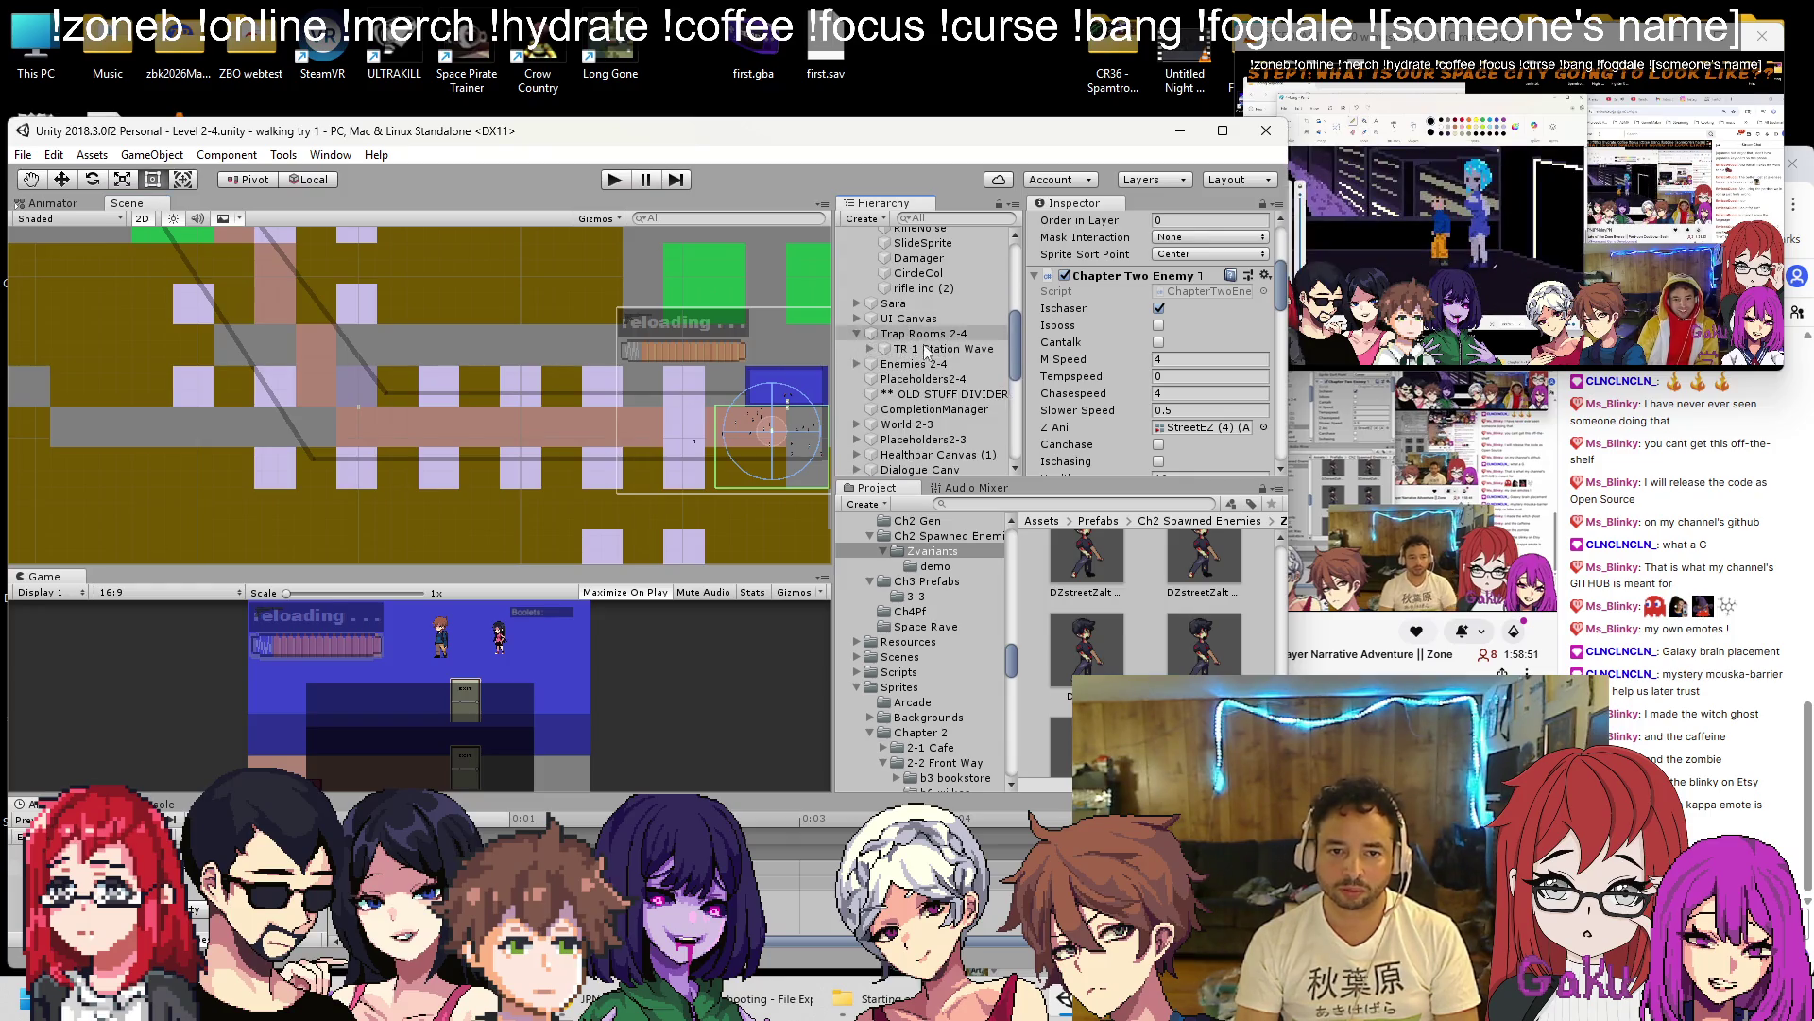
Rename the trap room TR 1 Station Wave to TR 1 Streets.
left_click(912, 349)
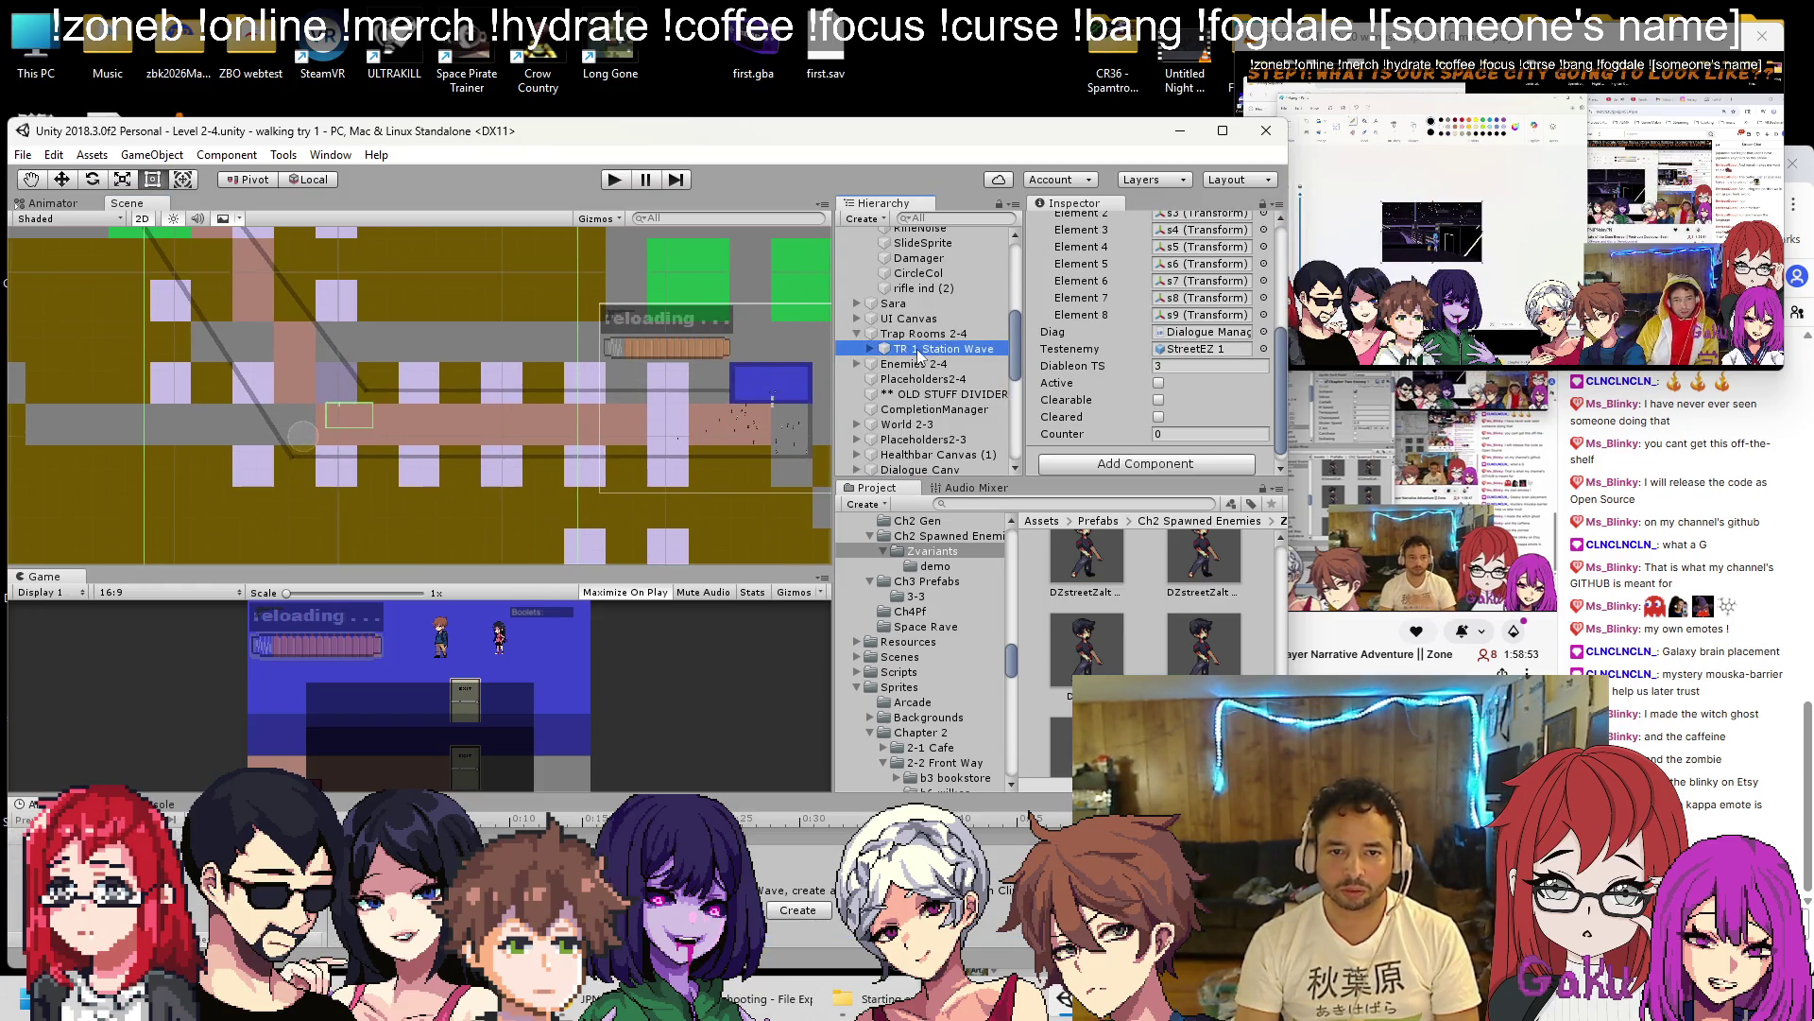
right_click(921, 350)
left_click(995, 415)
key("BackSpace")
key("BackSpace")
key("BackSpace")
type("reets")
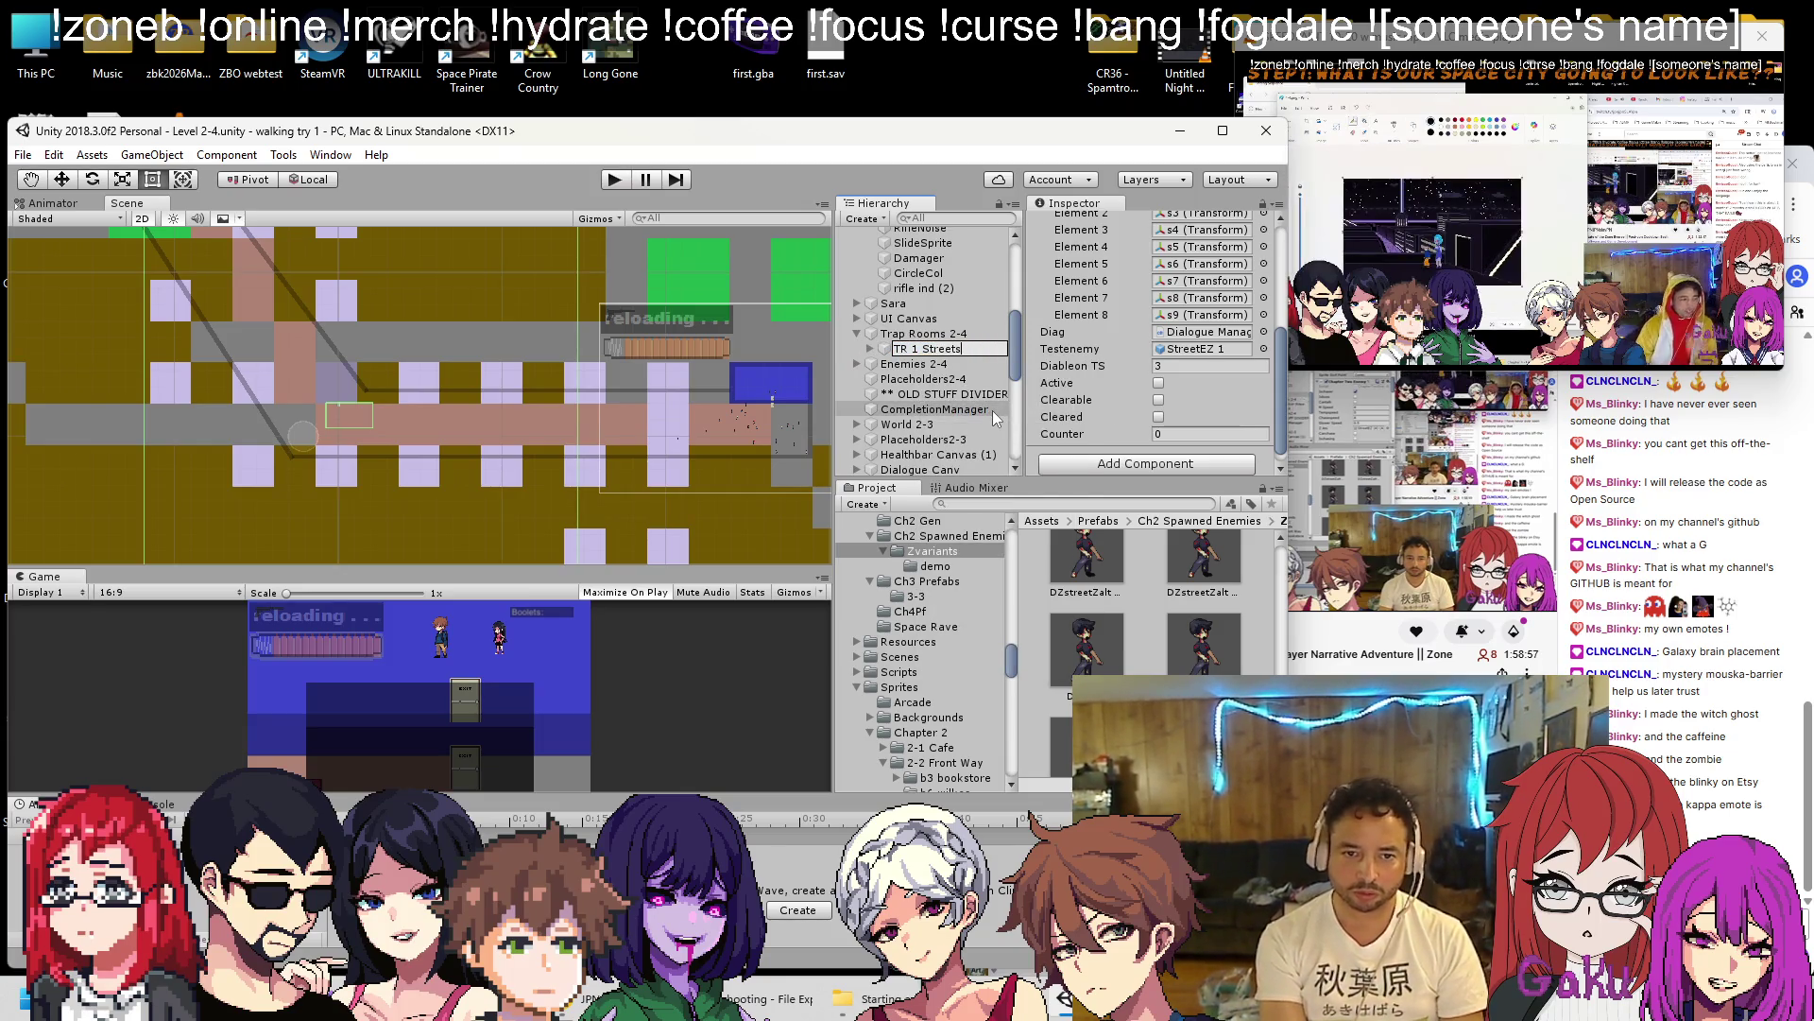
key("Return")
scroll(337, 370, "down", 10)
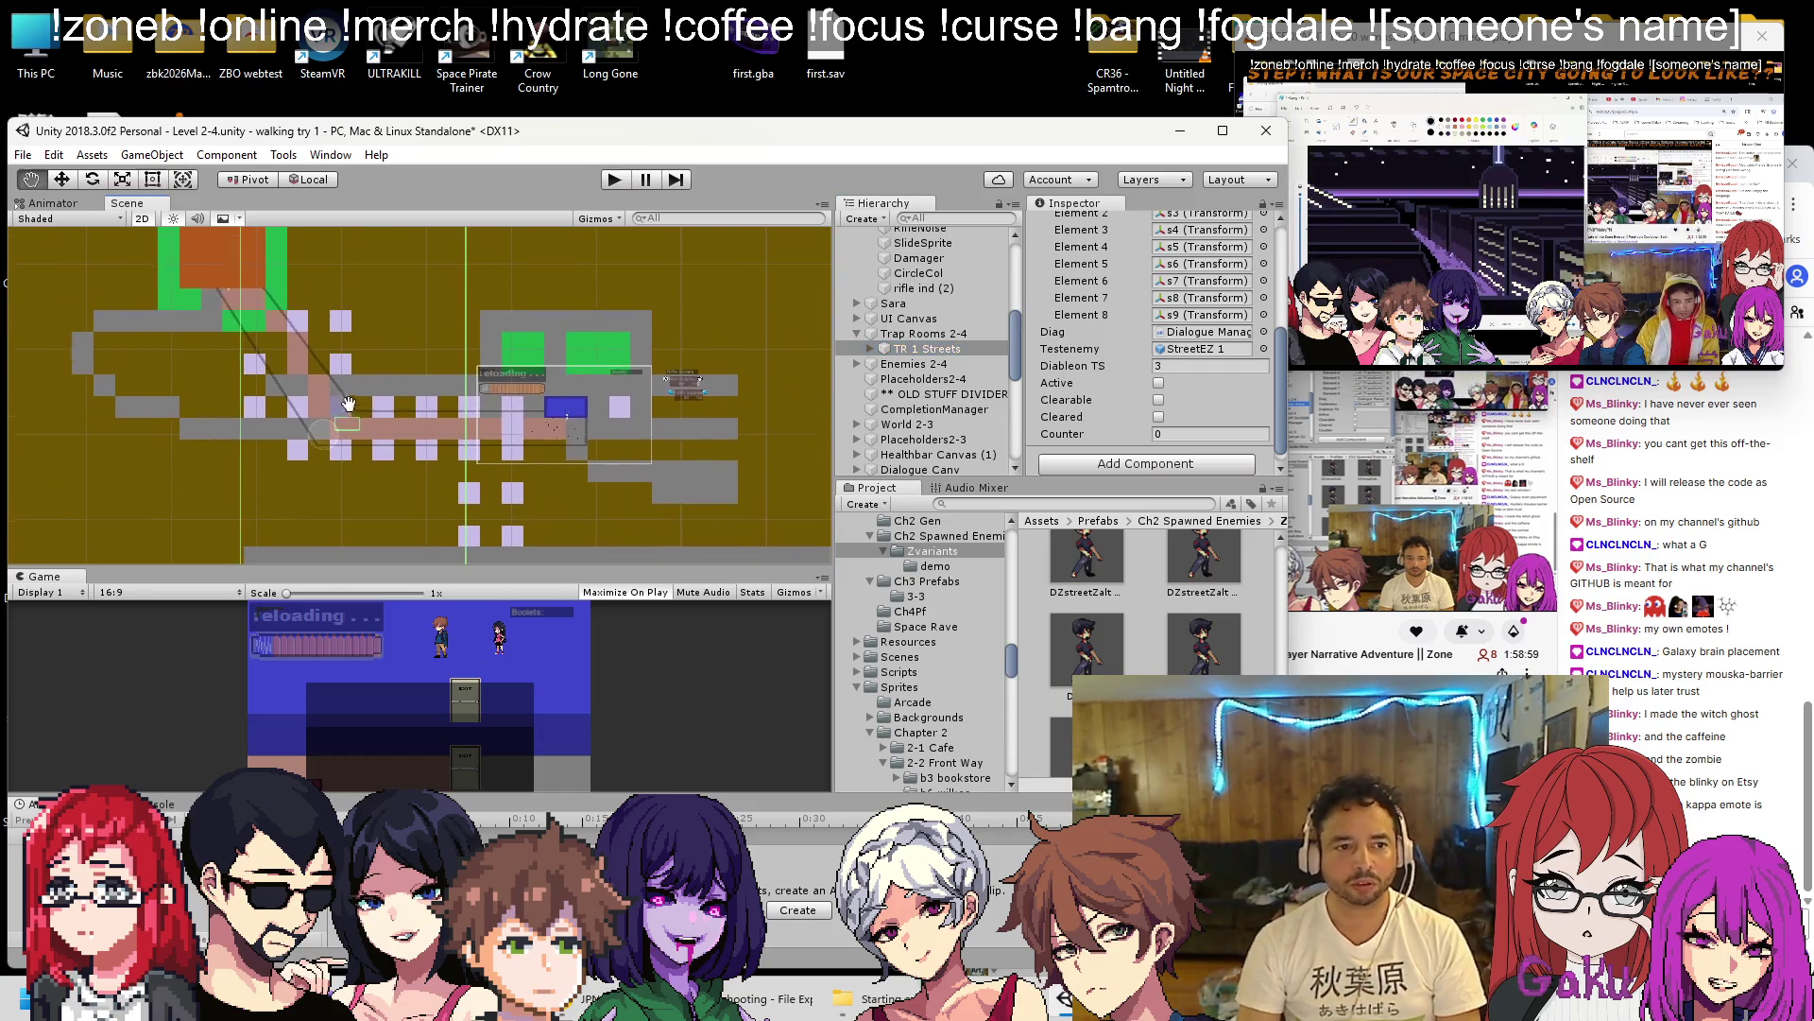
scroll(346, 418, "up", 10)
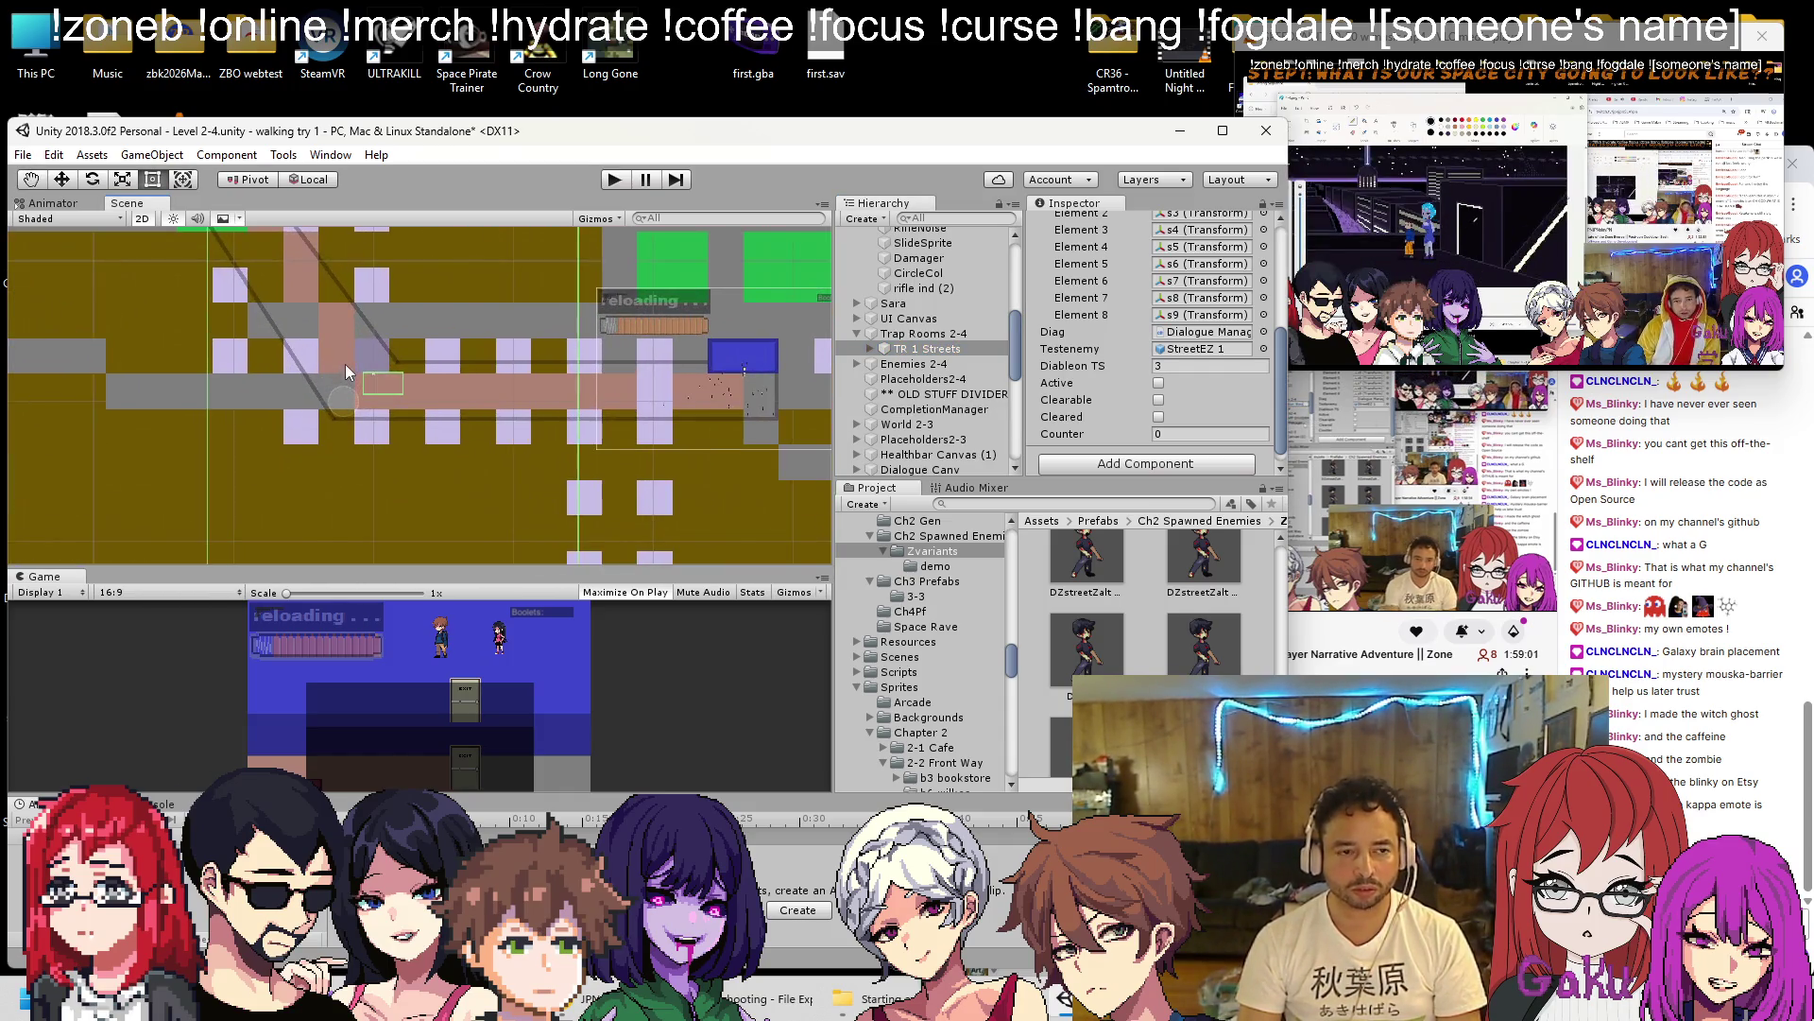
Expand TR 1 Streets and select its entry col trigger.
left_click(871, 348)
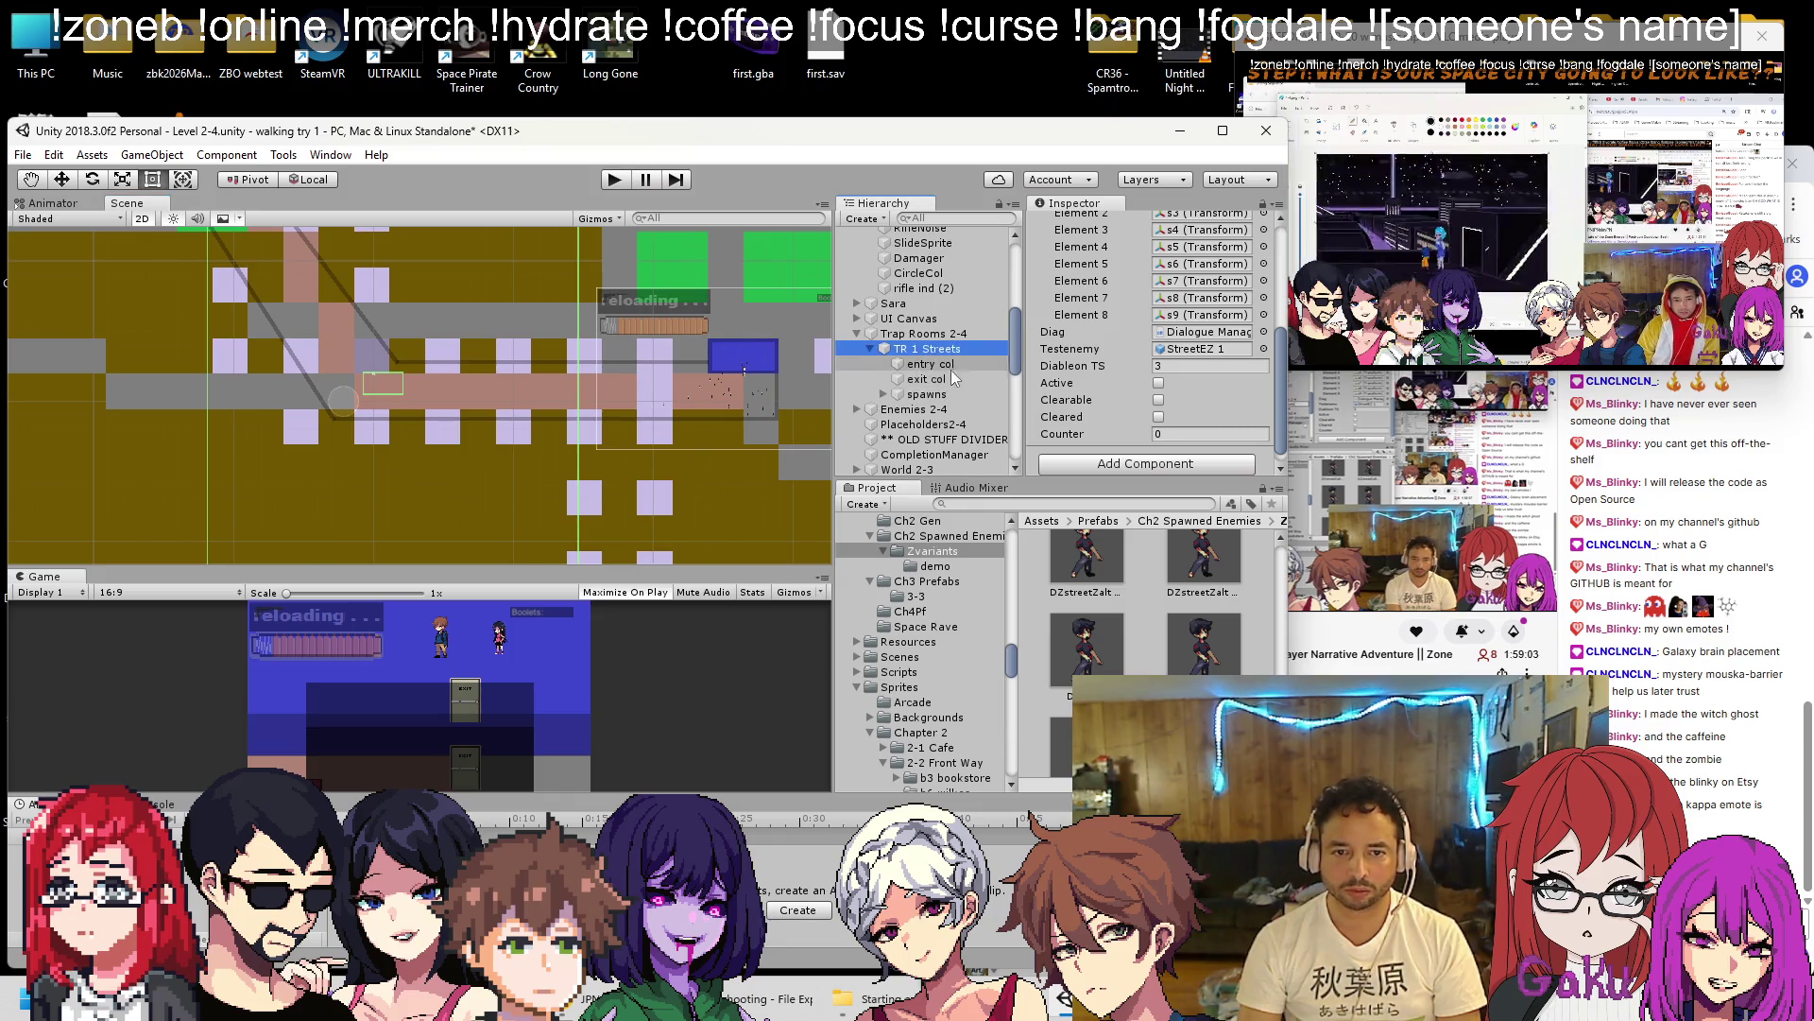
left_click(951, 366)
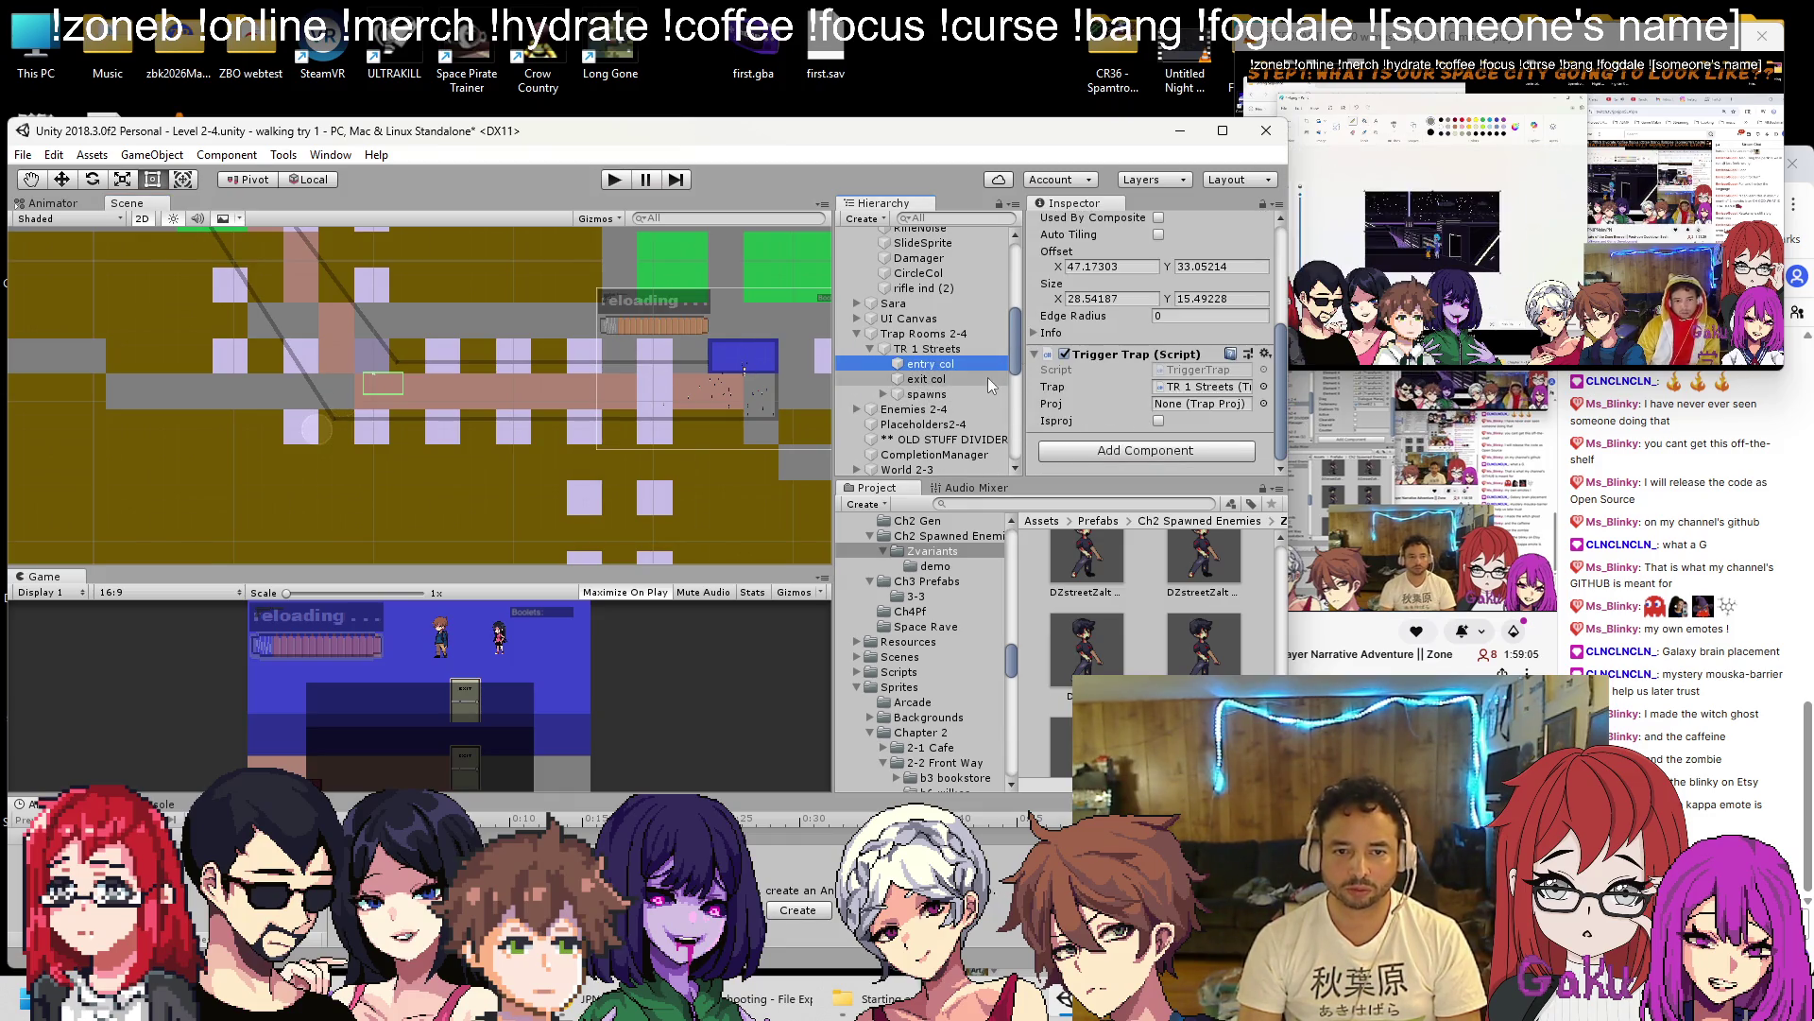
scroll(990, 383, "up", 5)
scroll(1142, 355, "up", 3)
scroll(311, 330, "down", 2)
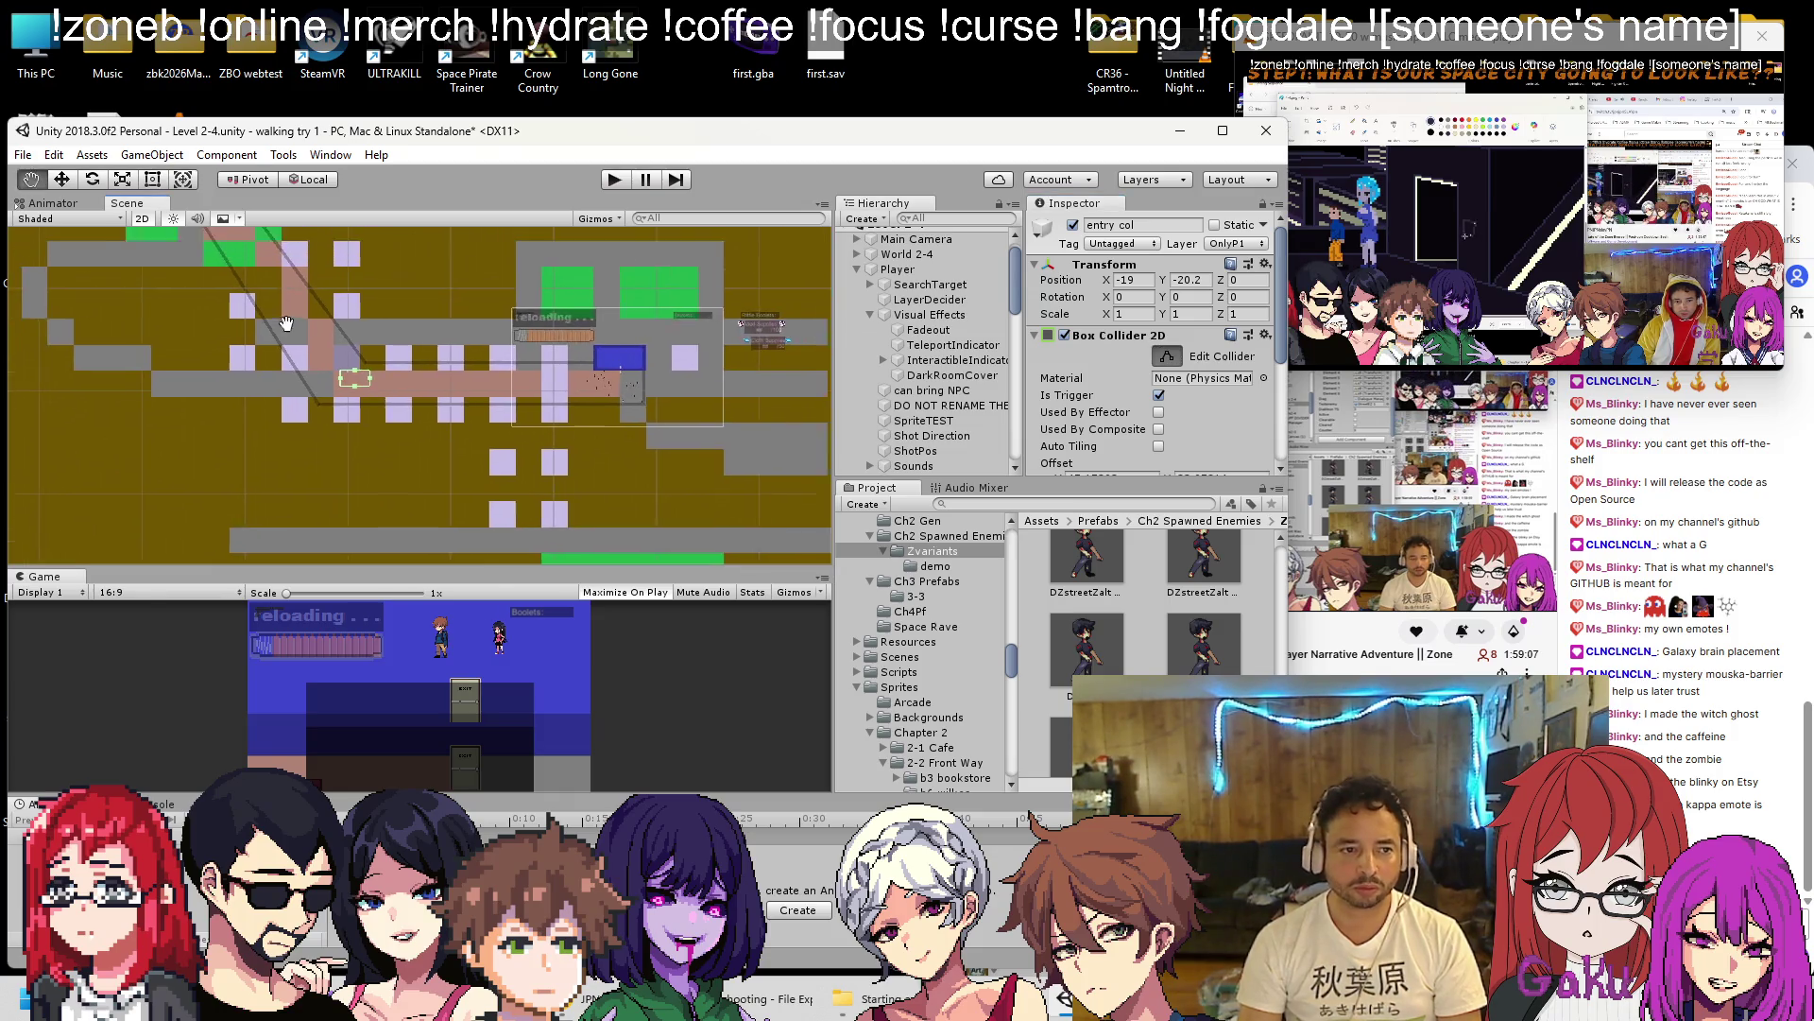
Enlarge the entry col trigger collider, extending it left, right, up and down.
mouse_move(274, 433)
left_mouse_down()
mouse_move(196, 432)
mouse_move(293, 323)
mouse_move(296, 272)
left_mouse_up()
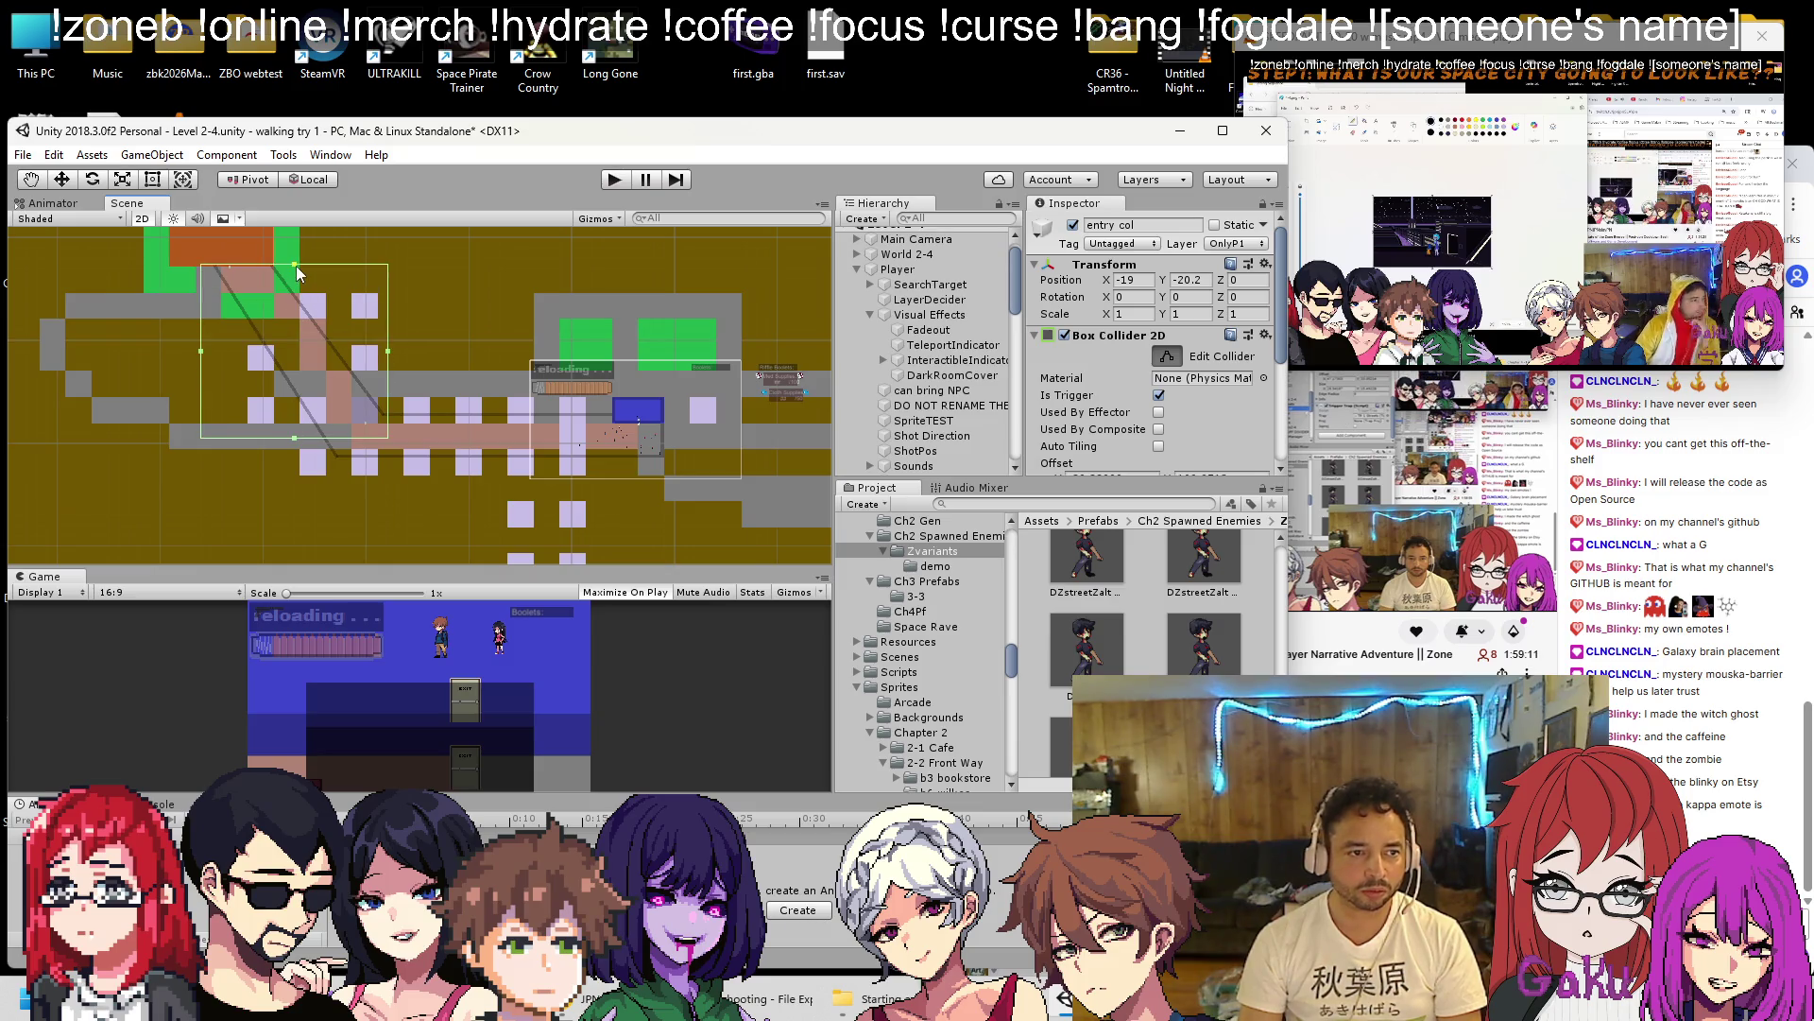
left_click_drag(201, 353, 211, 354)
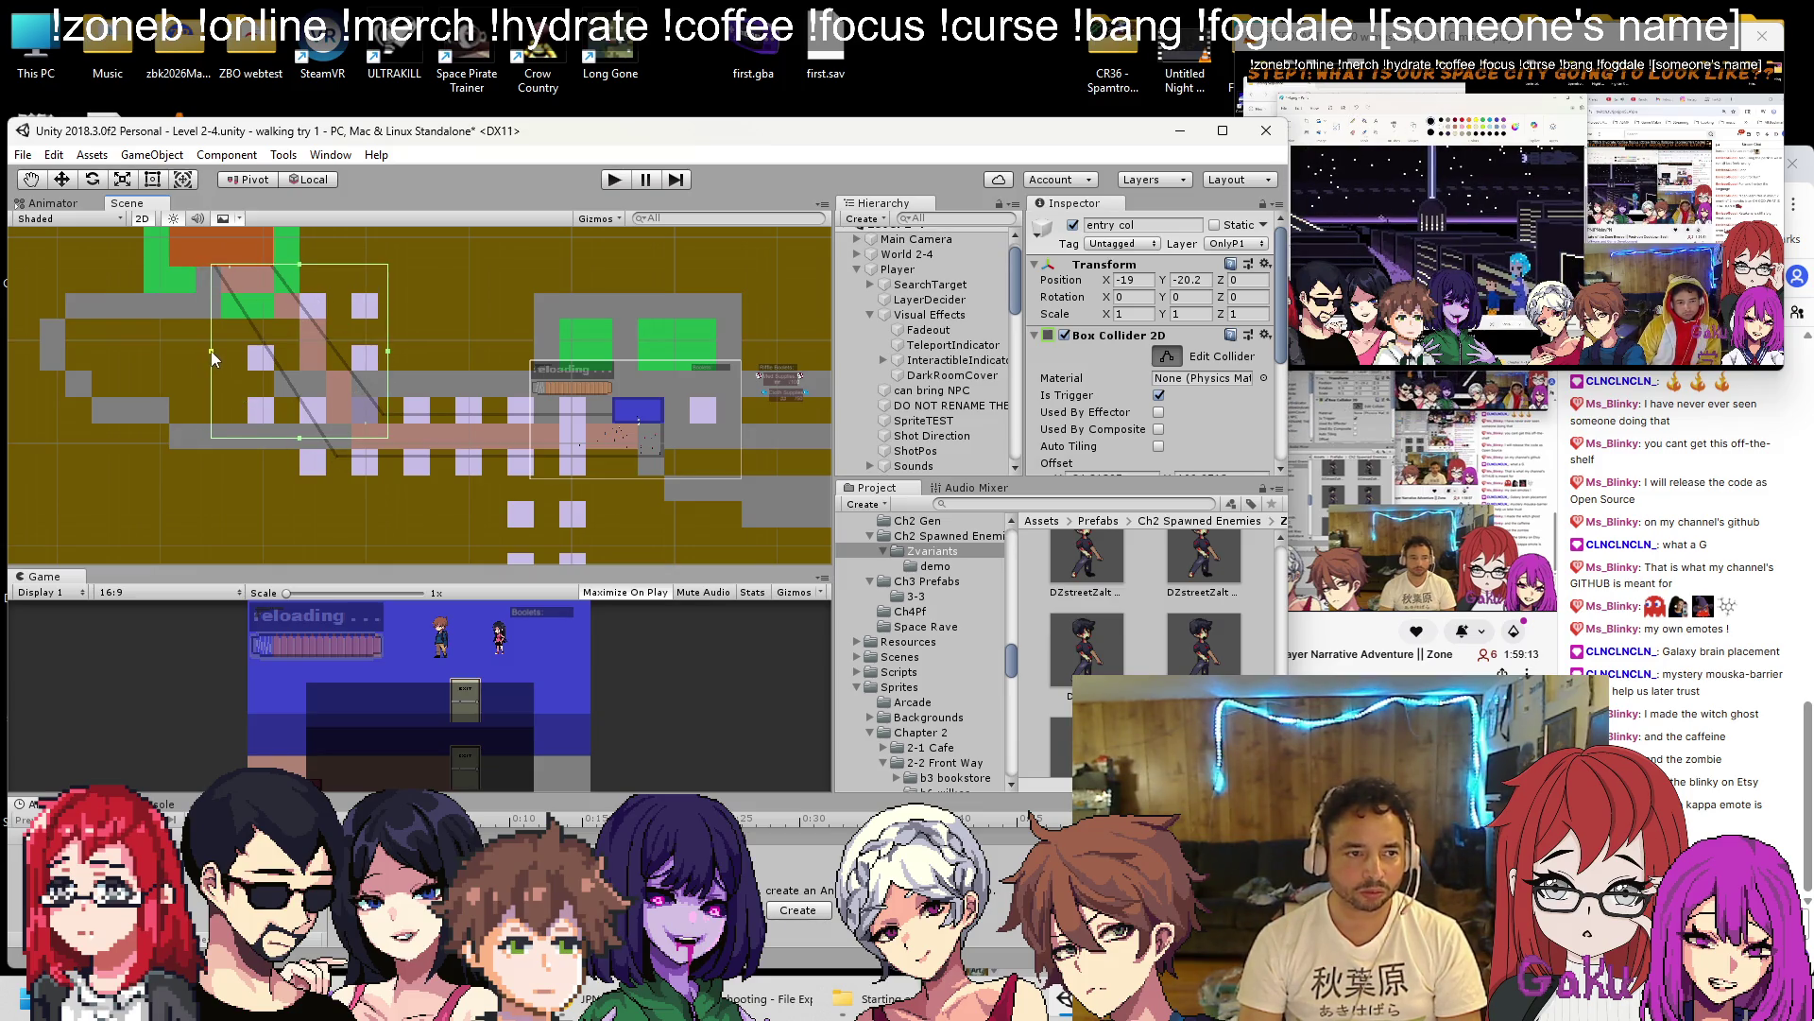
left_click_drag(387, 354, 562, 370)
left_click_drag(387, 440, 372, 486)
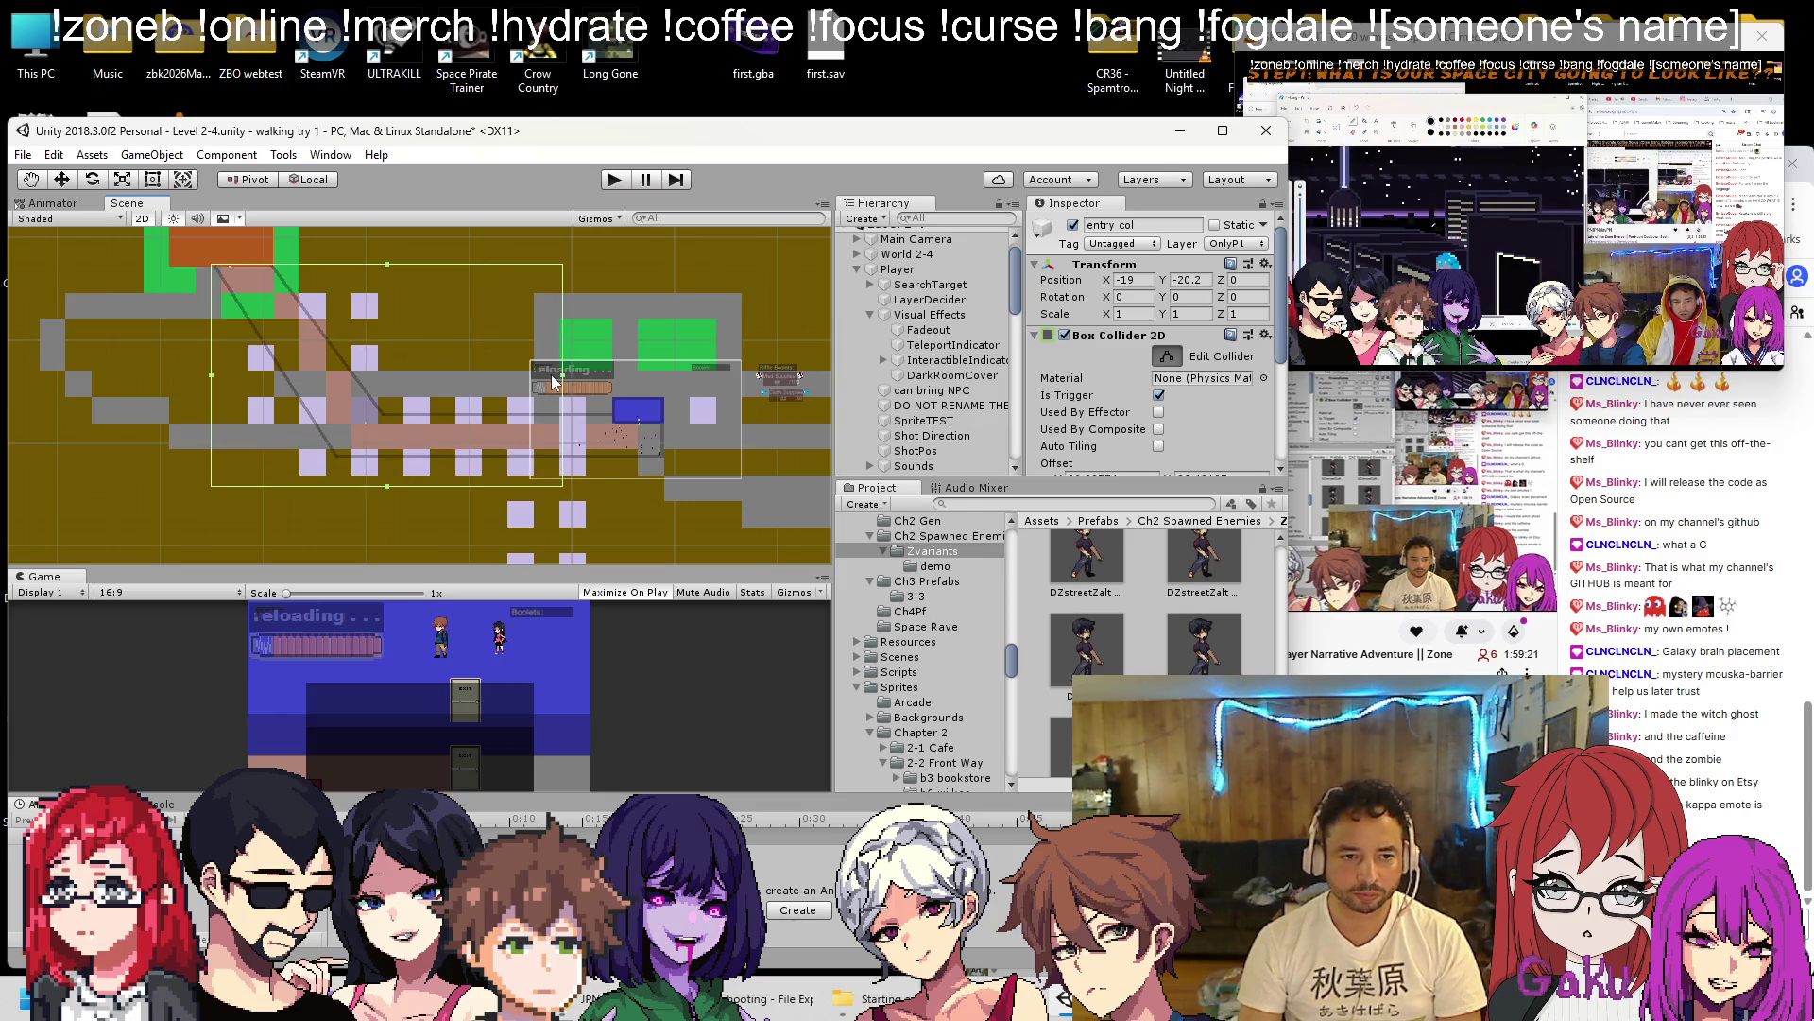
left_click_drag(563, 375, 585, 371)
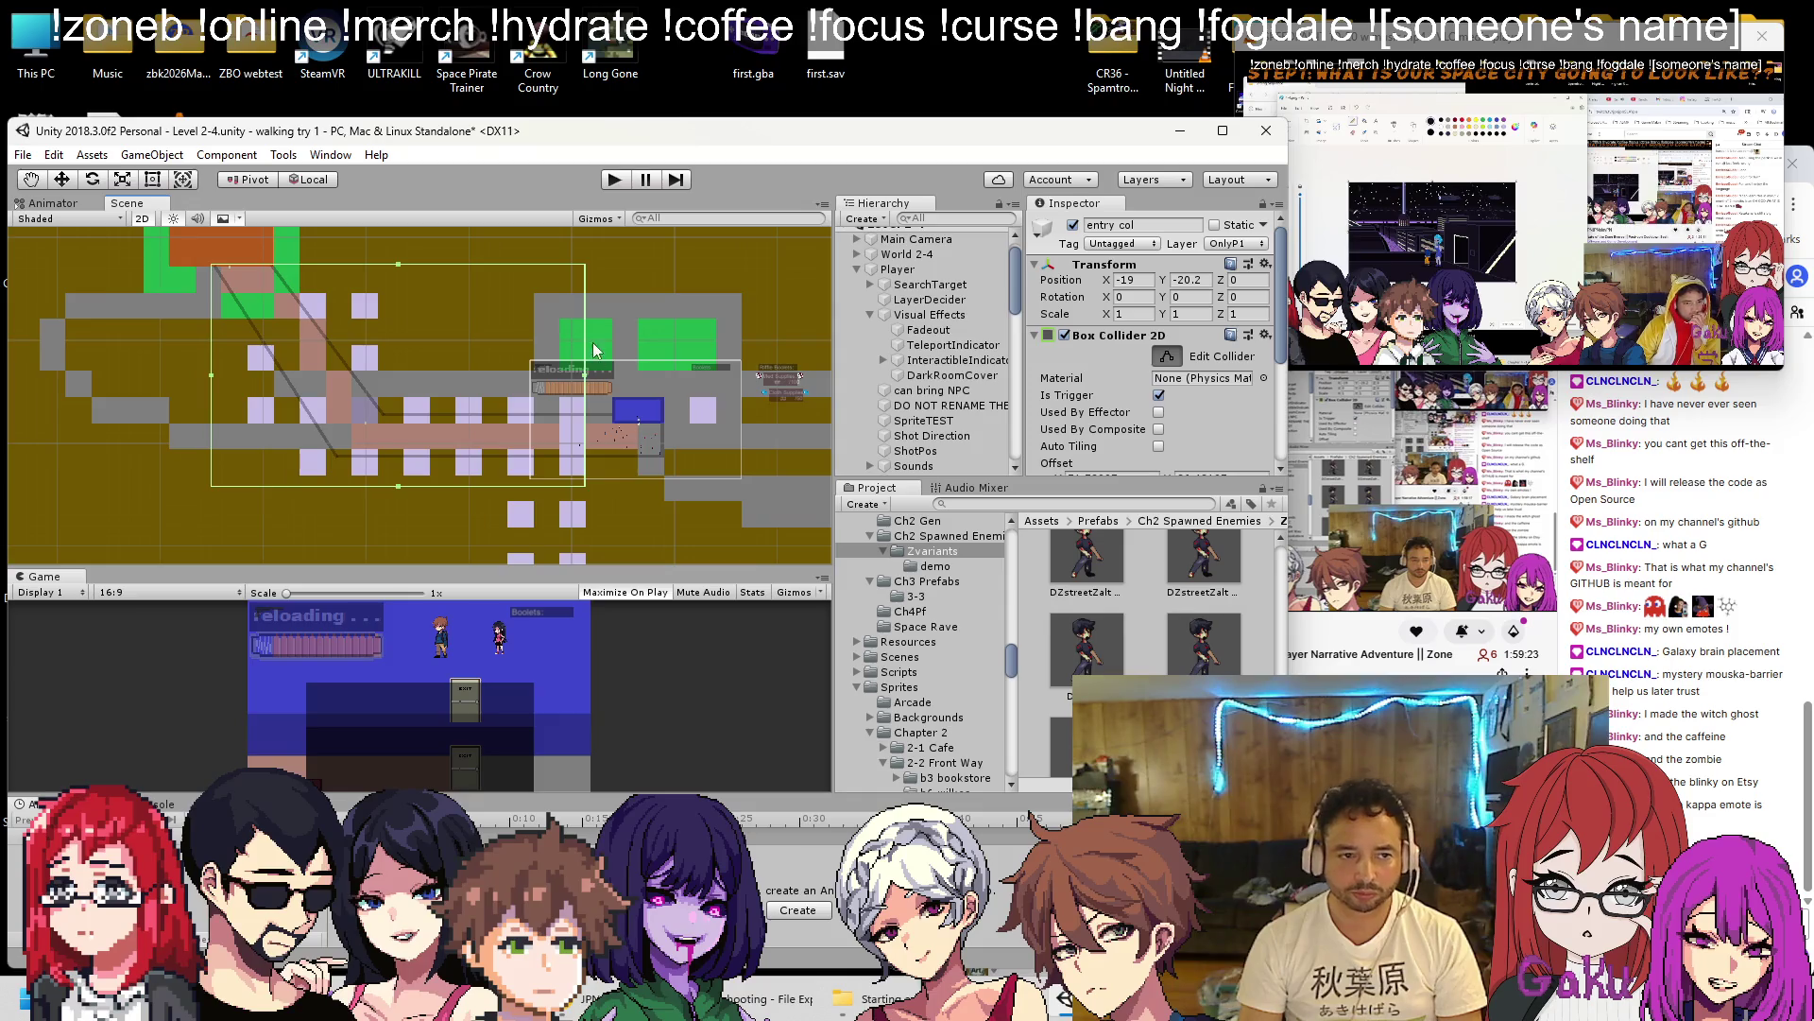
Frame the exit col collider and resize its trigger: widen it both sides and shrink its height.
scroll(928, 340, "down", 4)
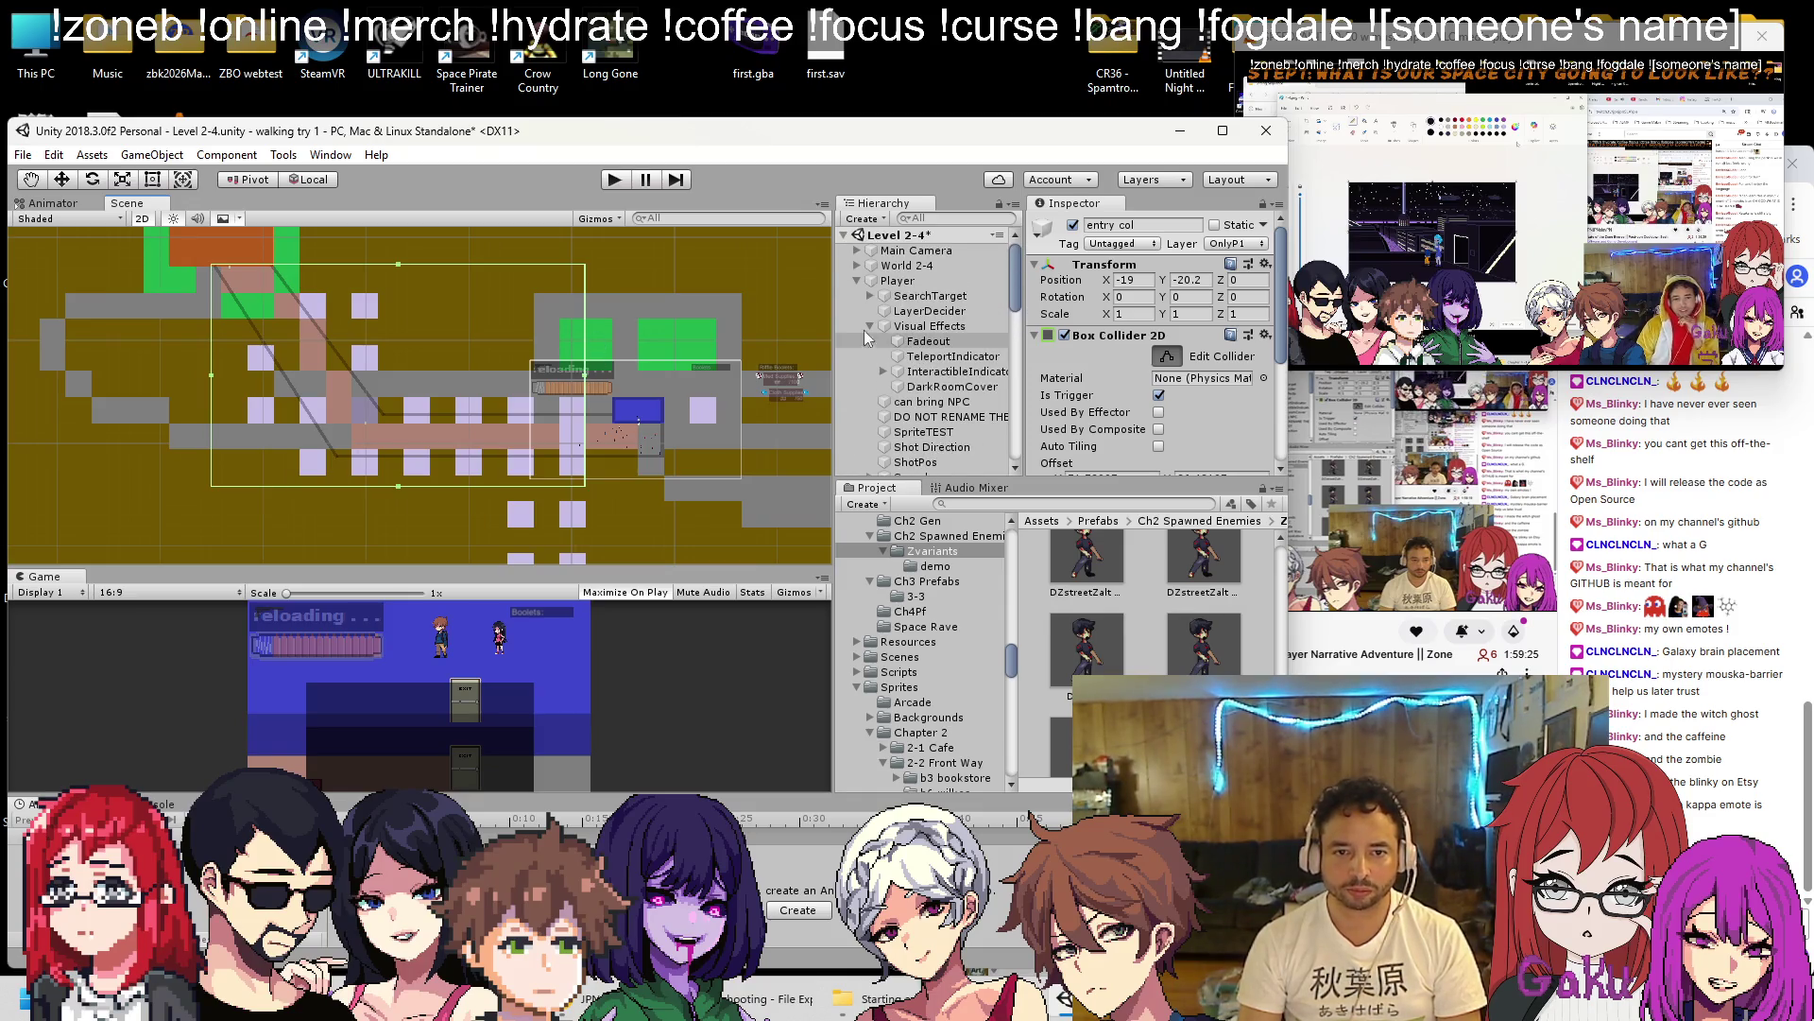
left_click(857, 281)
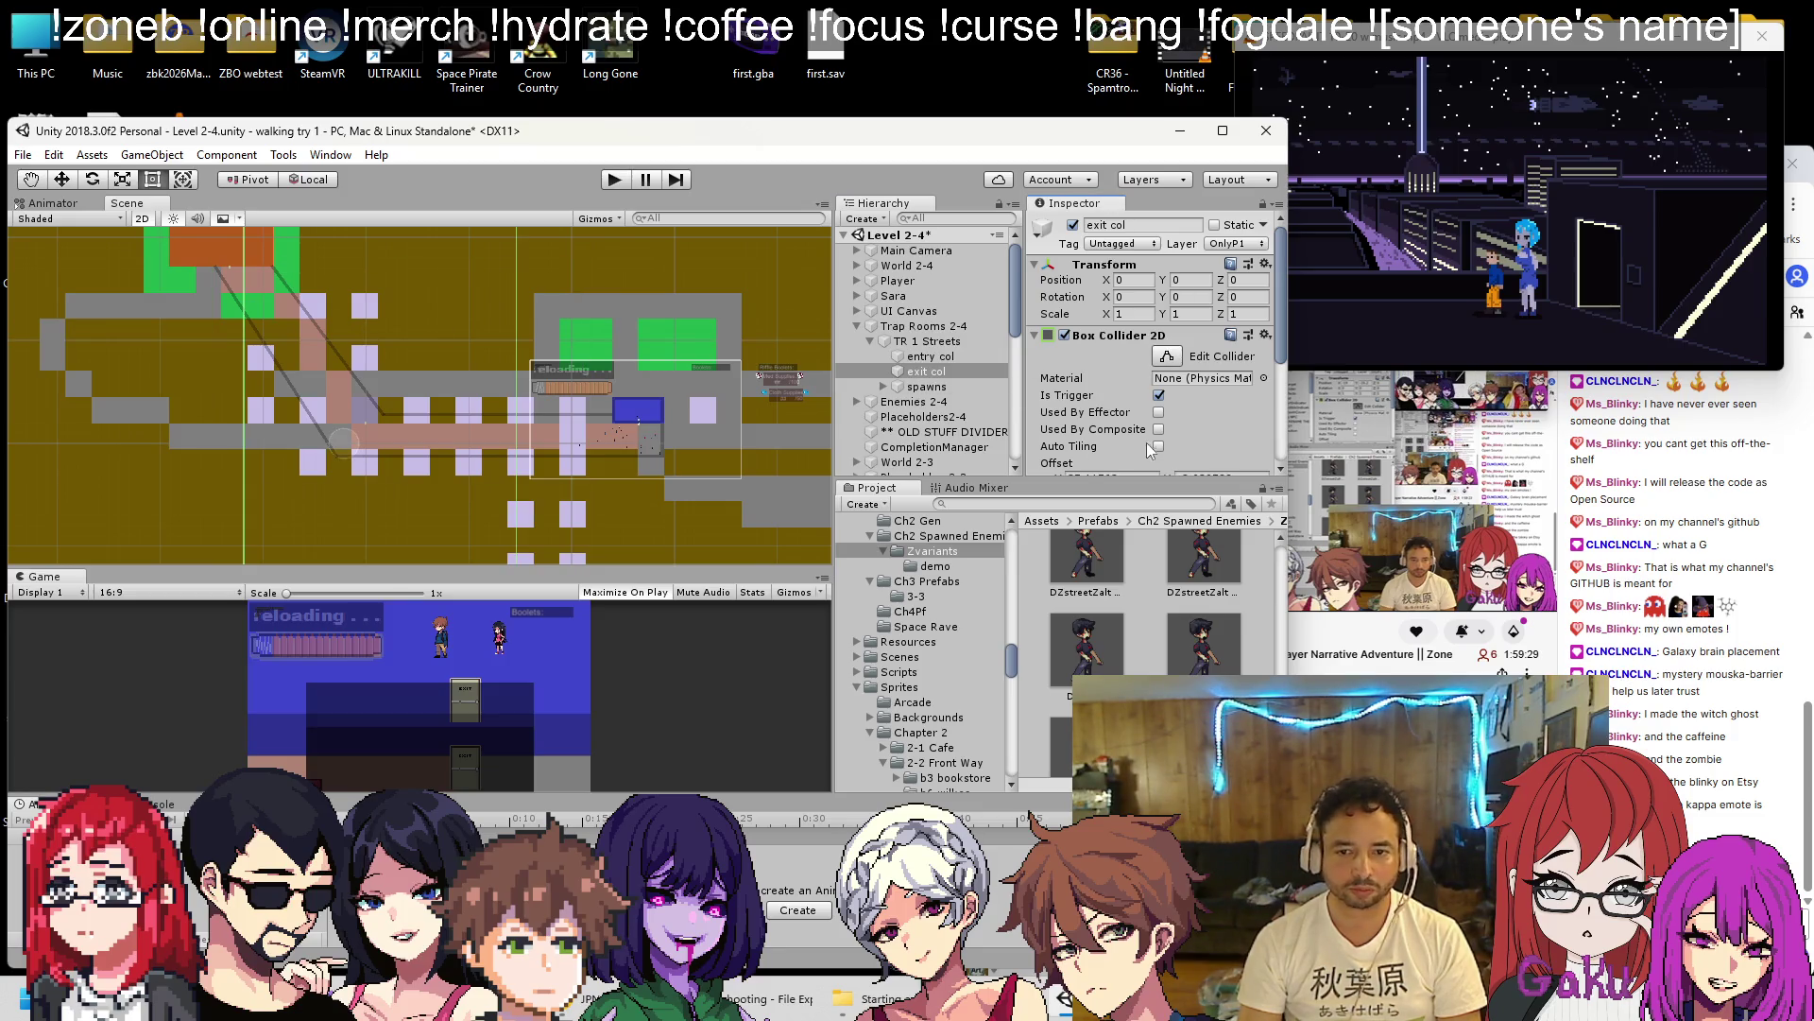
left_click(1168, 360)
key("f")
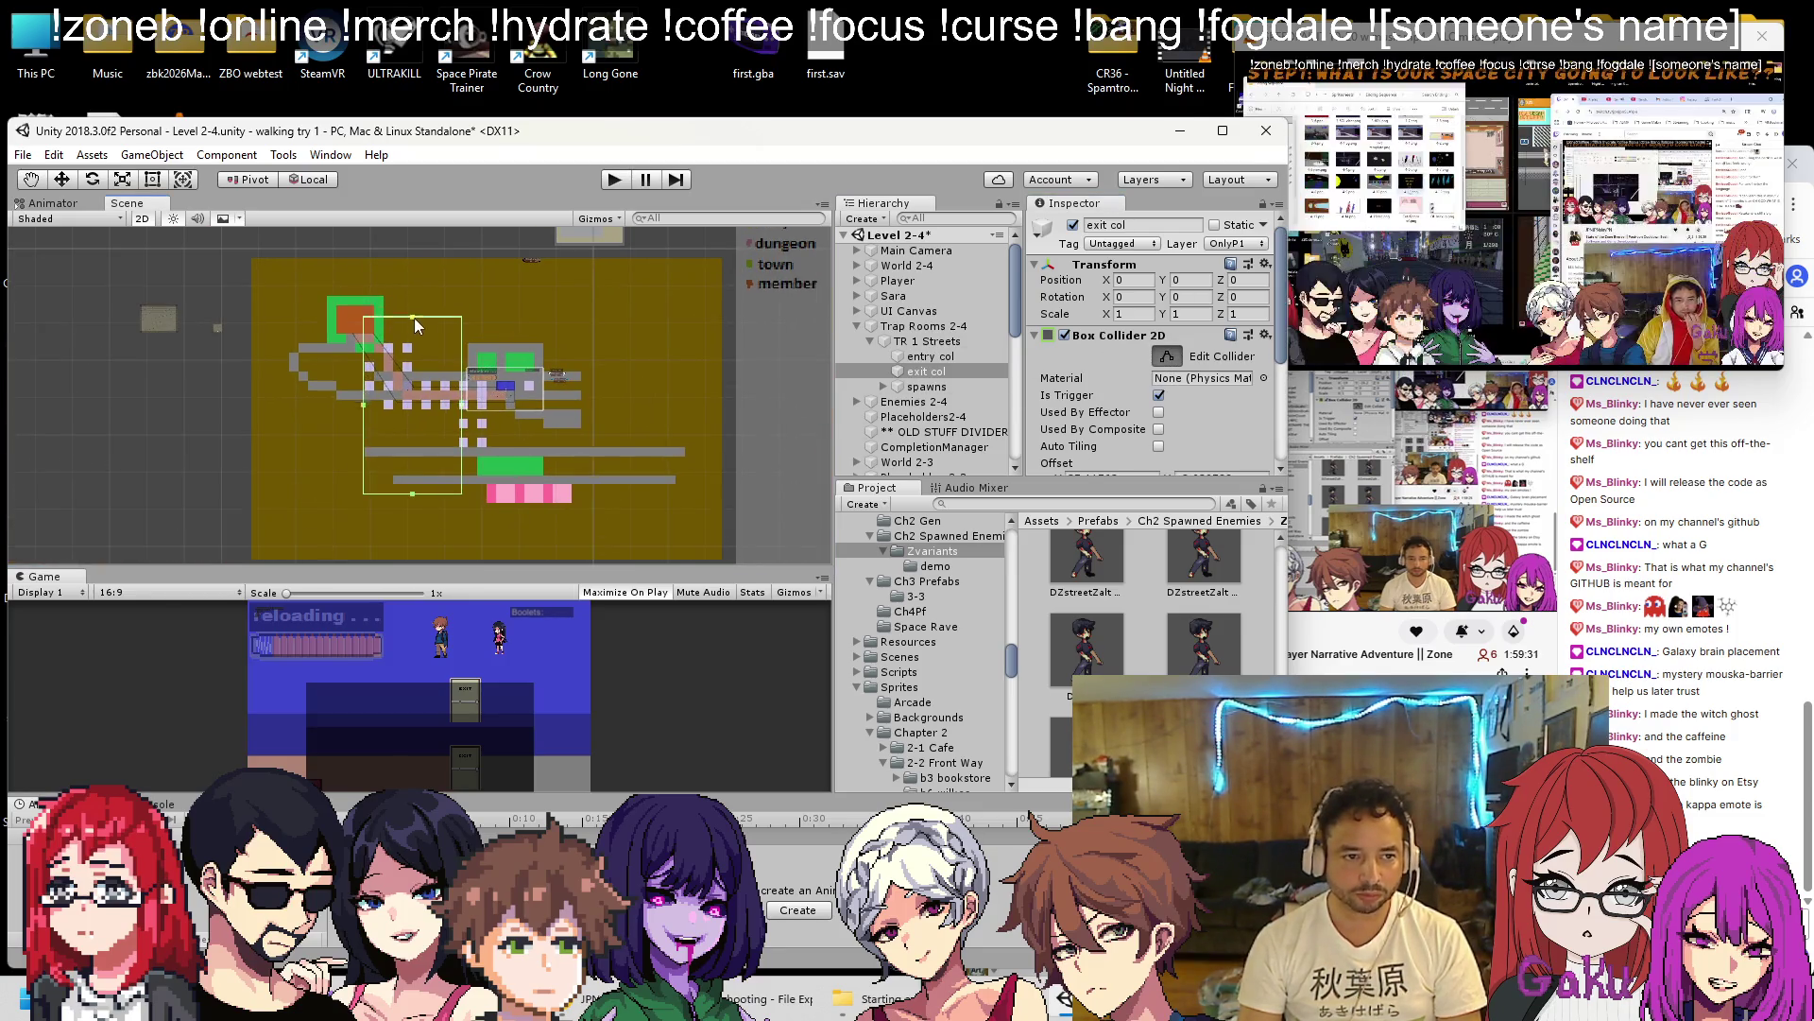
scroll(462, 425, "up", 2)
left_click_drag(461, 410, 540, 411)
left_click_drag(318, 404, 302, 392)
left_click_drag(420, 528, 444, 399)
scroll(236, 321, "up", 5)
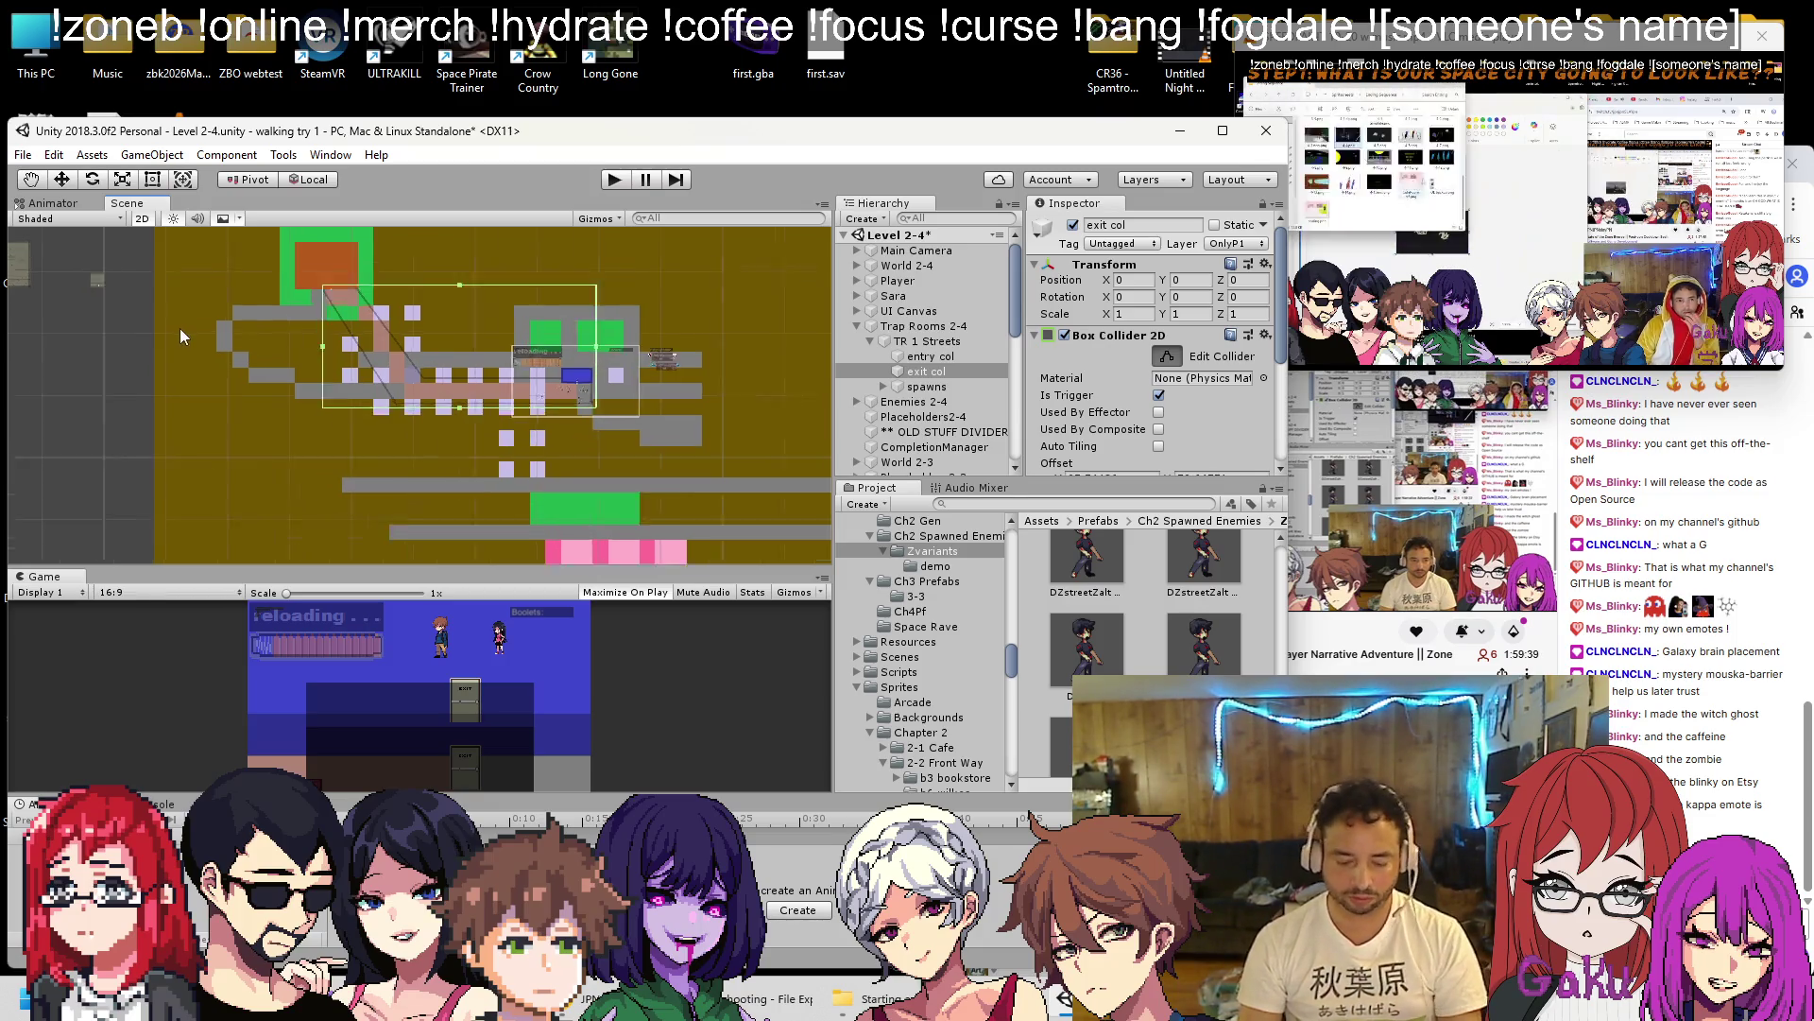
scroll(399, 410, "up", 4)
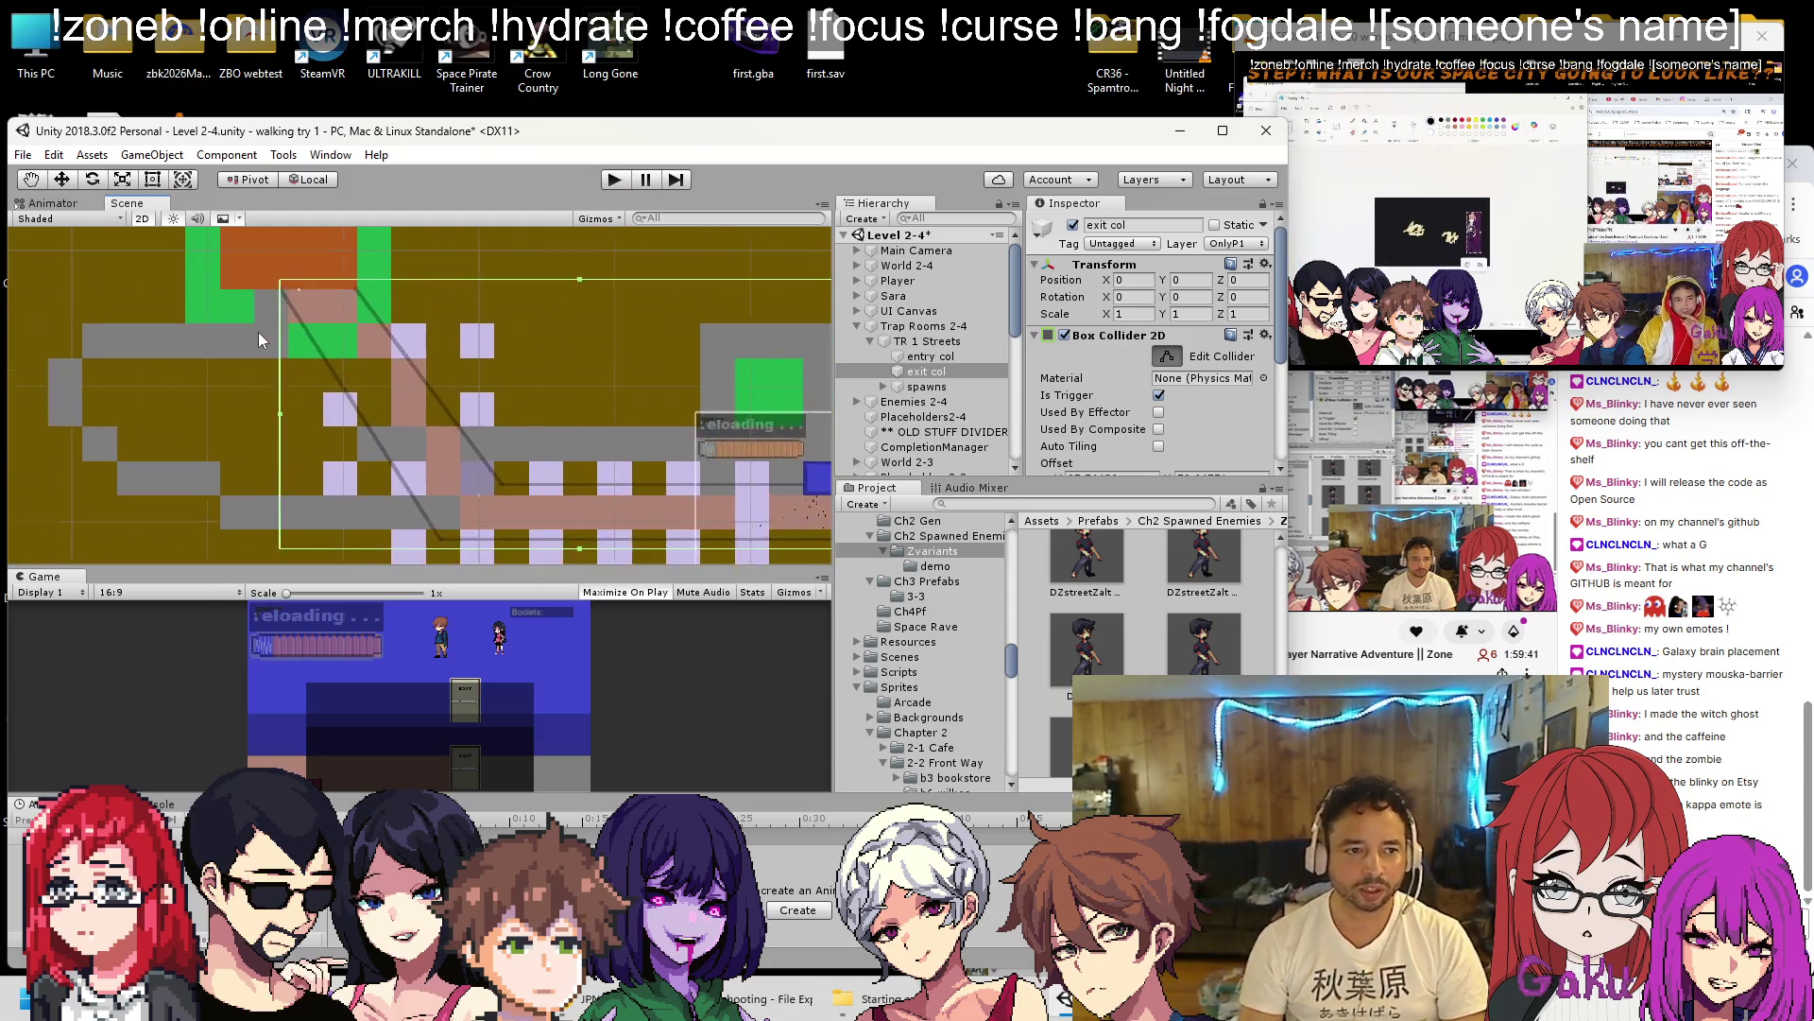
scroll(276, 441, "down", 3)
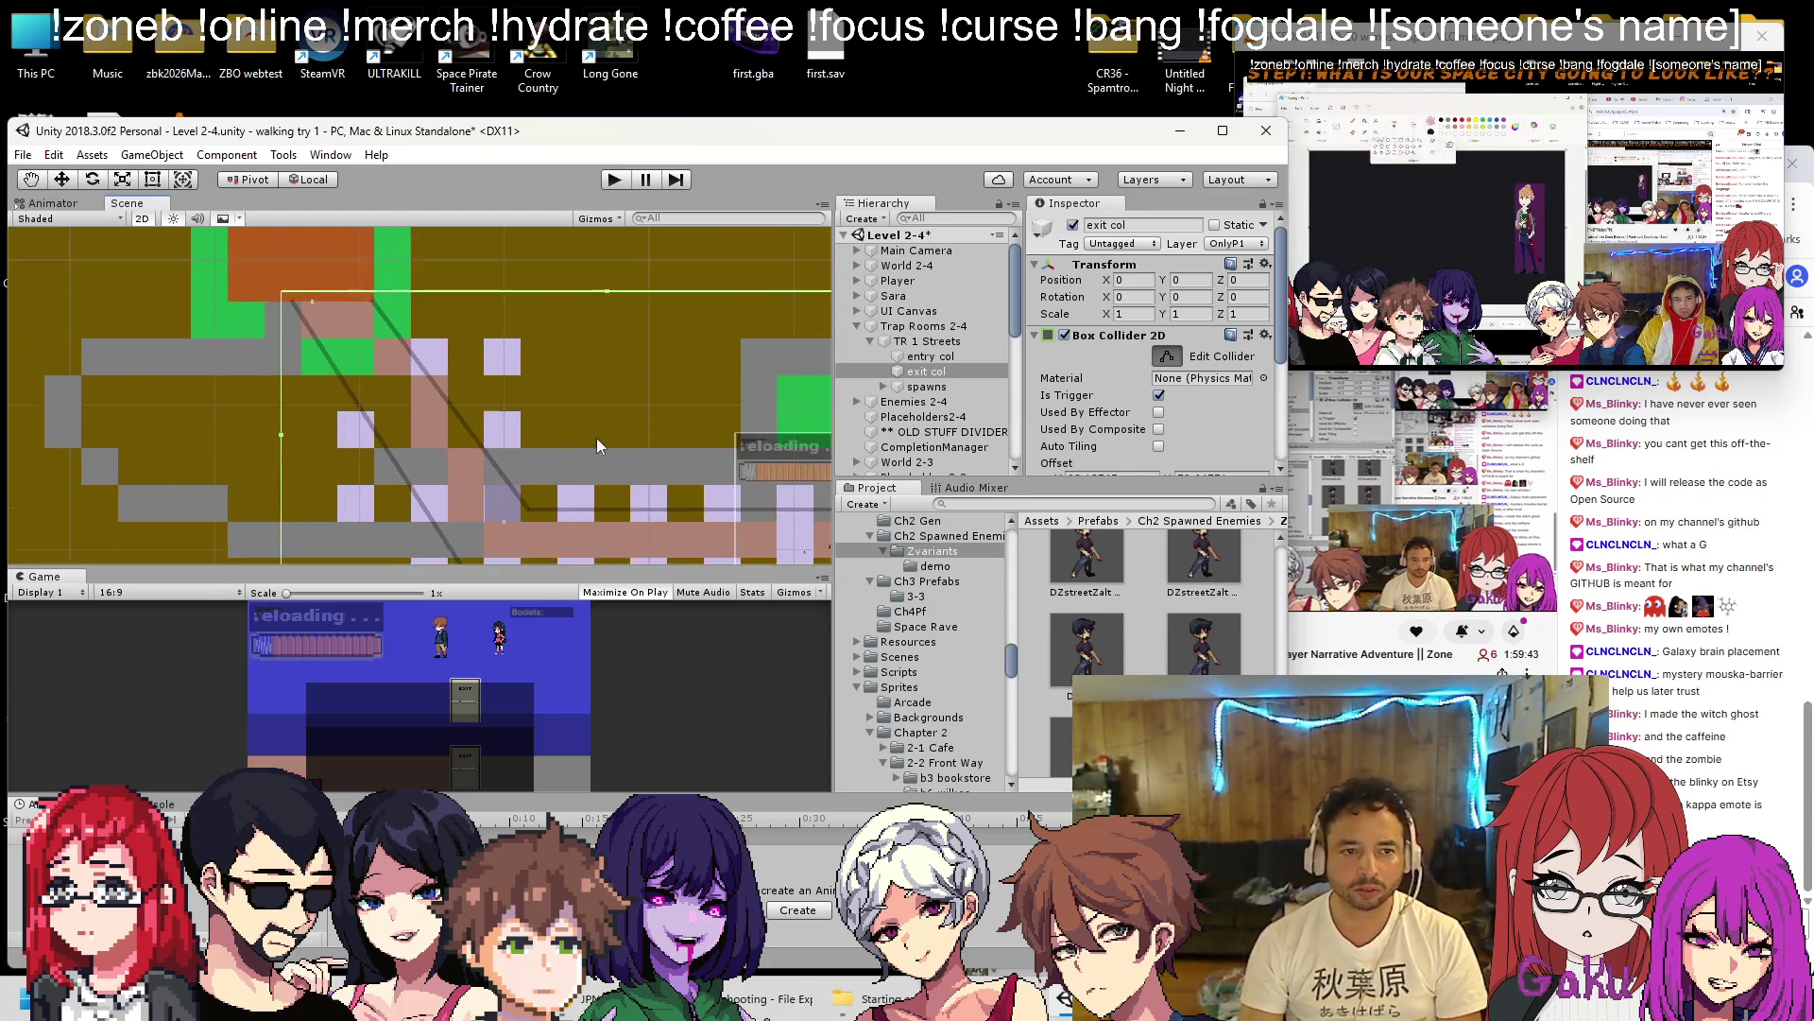
left_click_drag(443, 424, 456, 384)
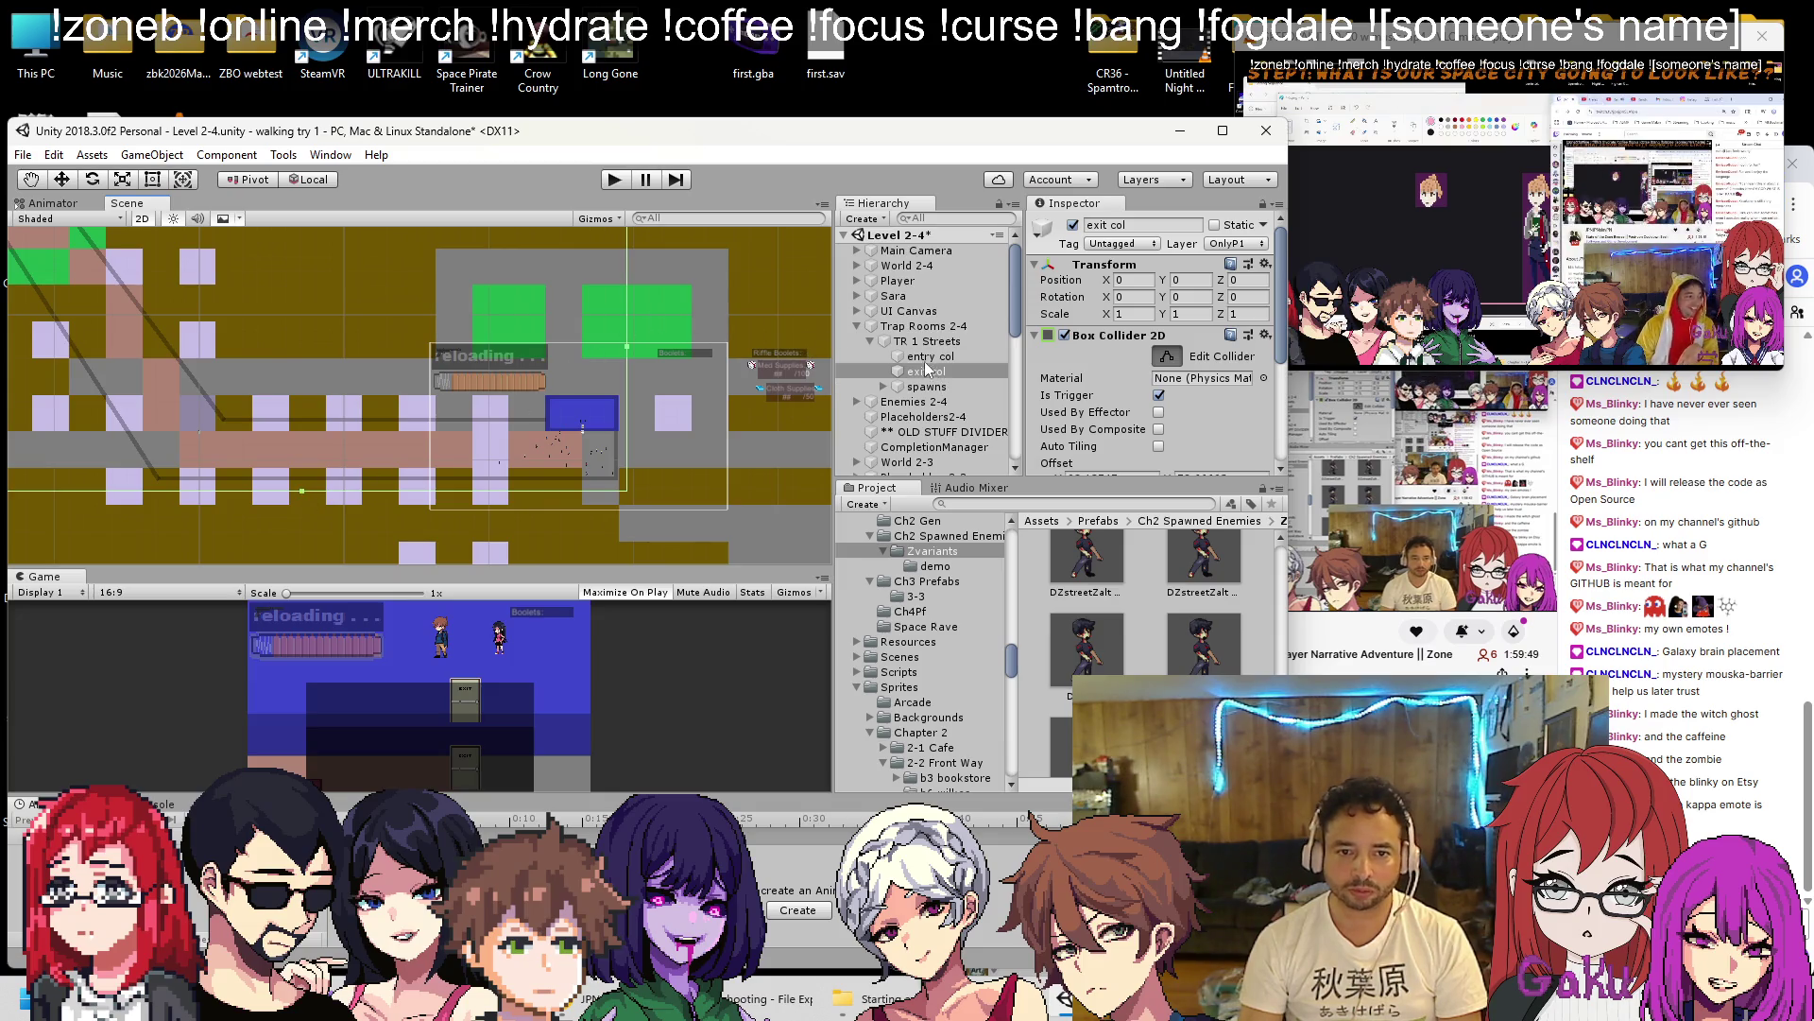
left_click(912, 388)
Frame spawn point s1 in the Scene view and save the Level 2-4 scene.
double_click(898, 403)
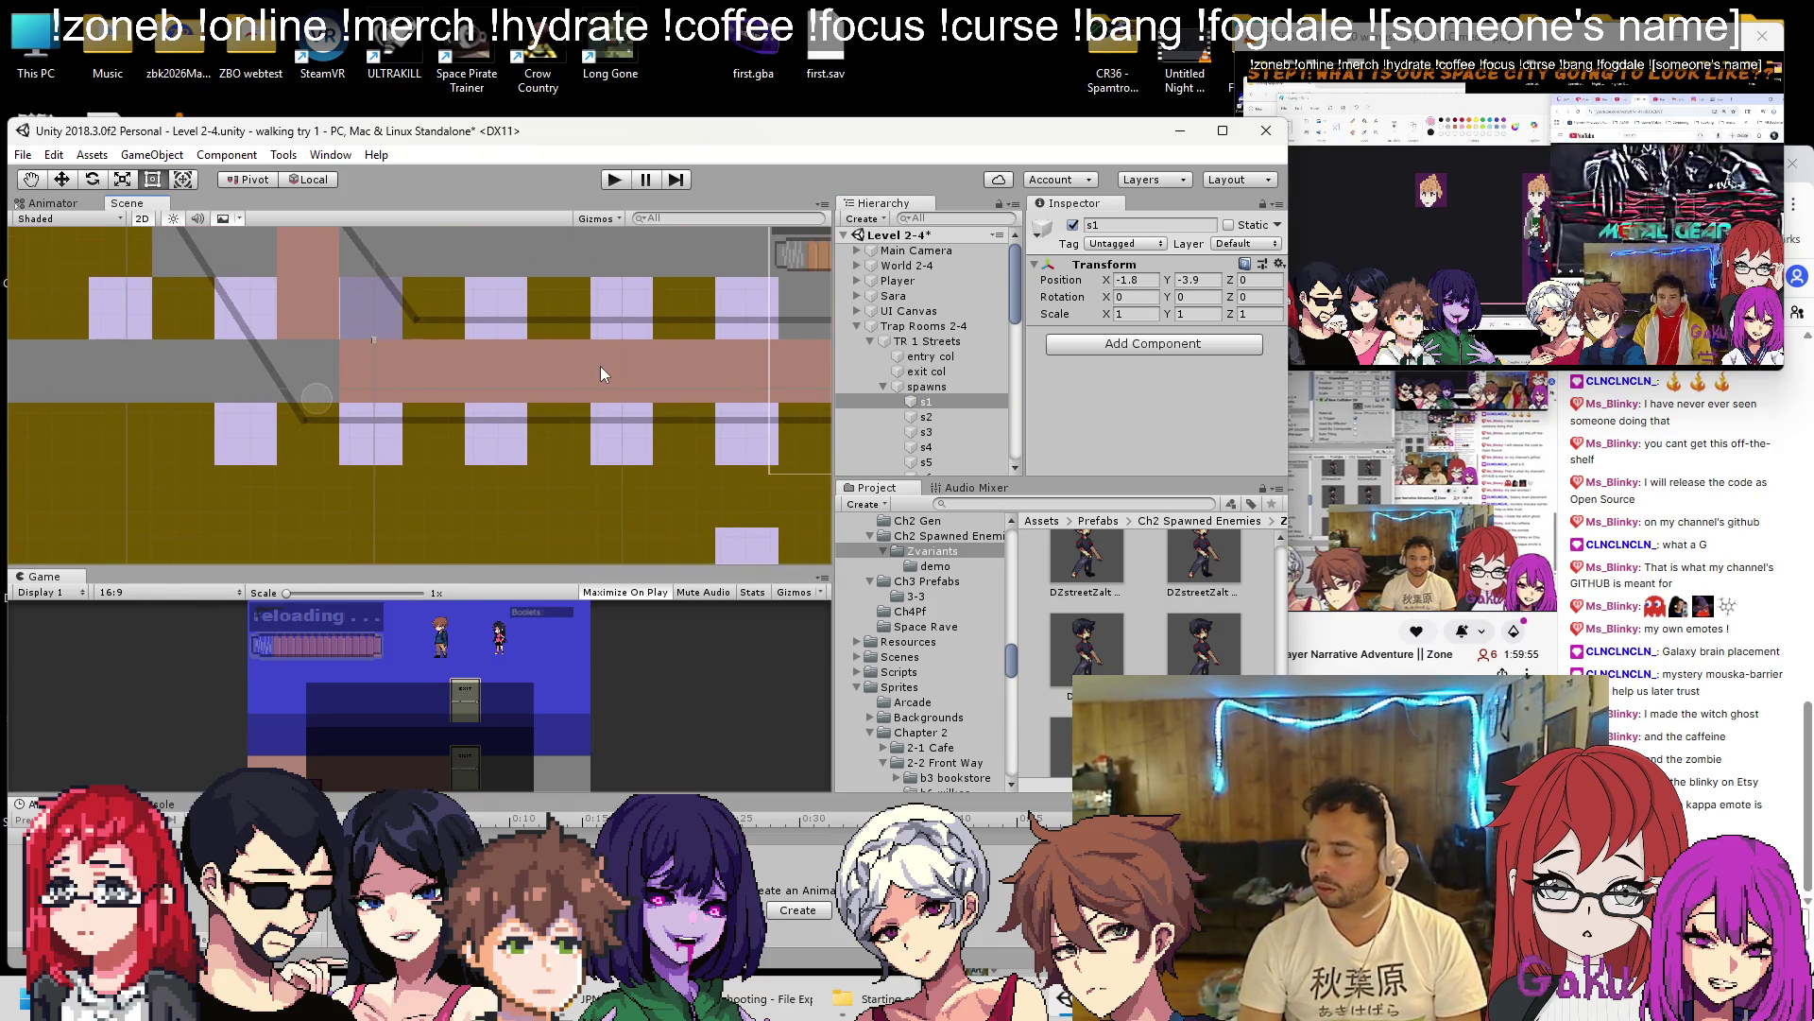
key("ctrl+s")
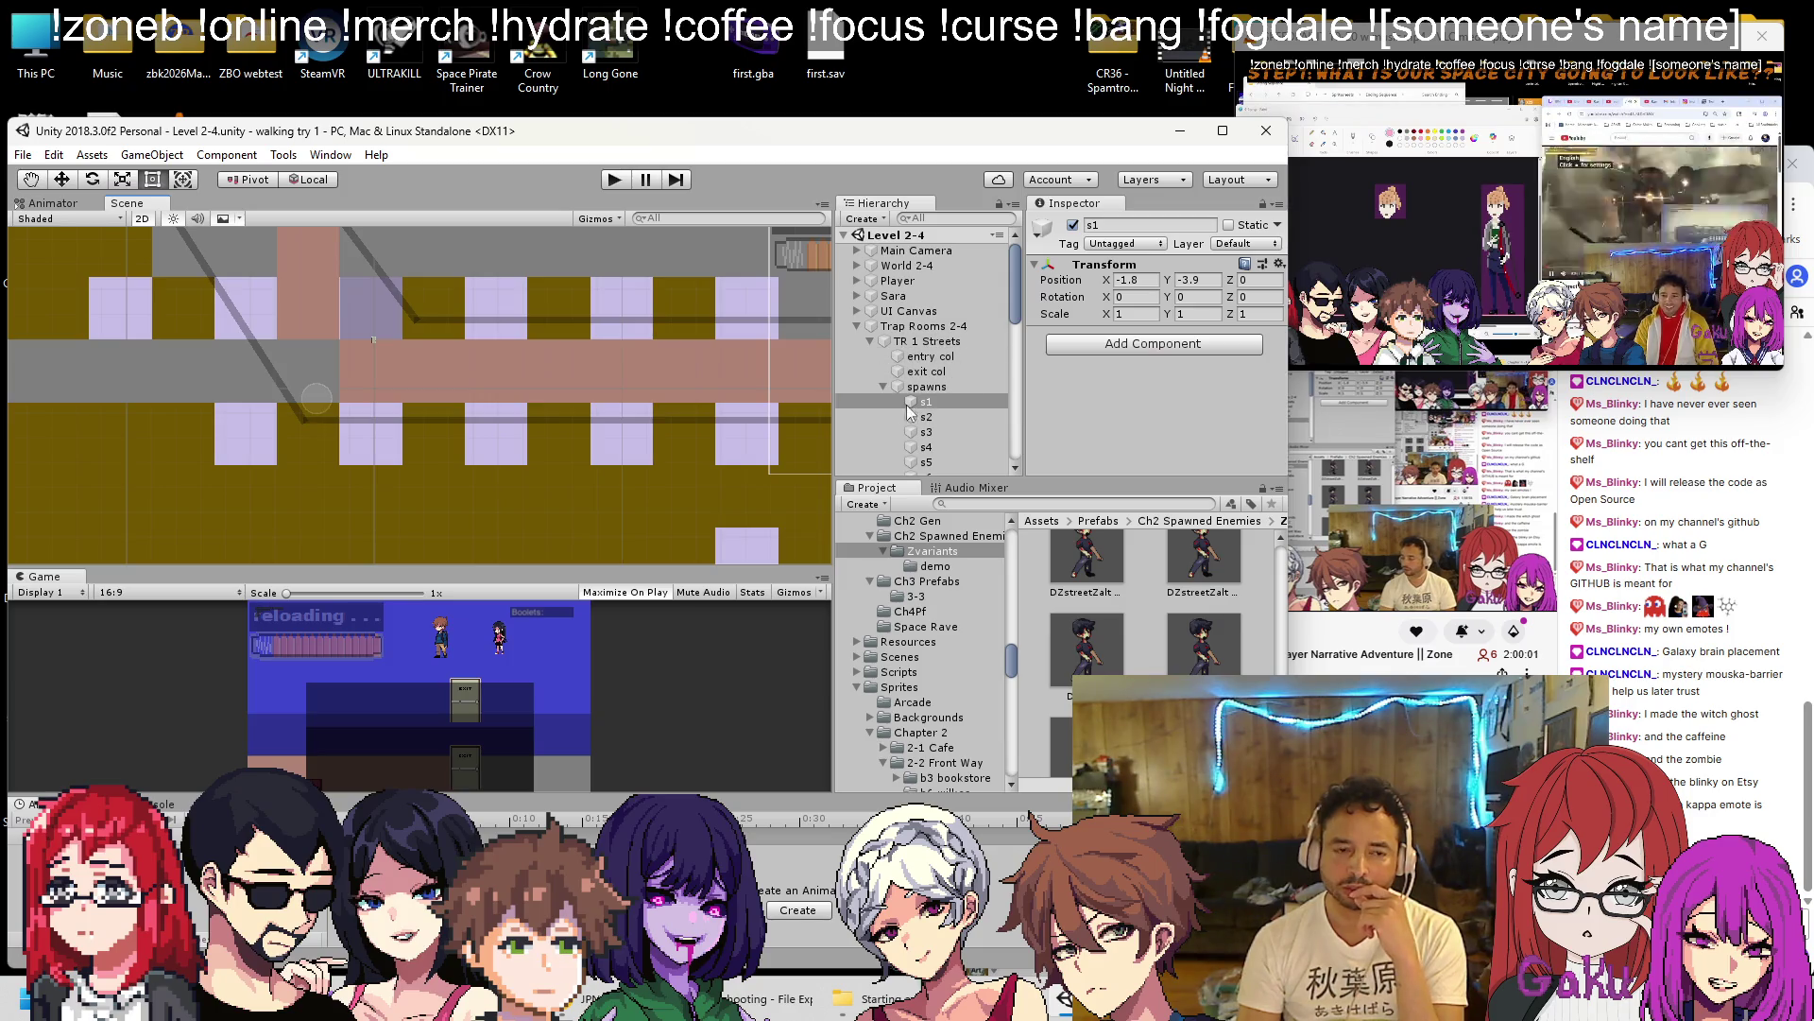
scroll(701, 416, "down", 3)
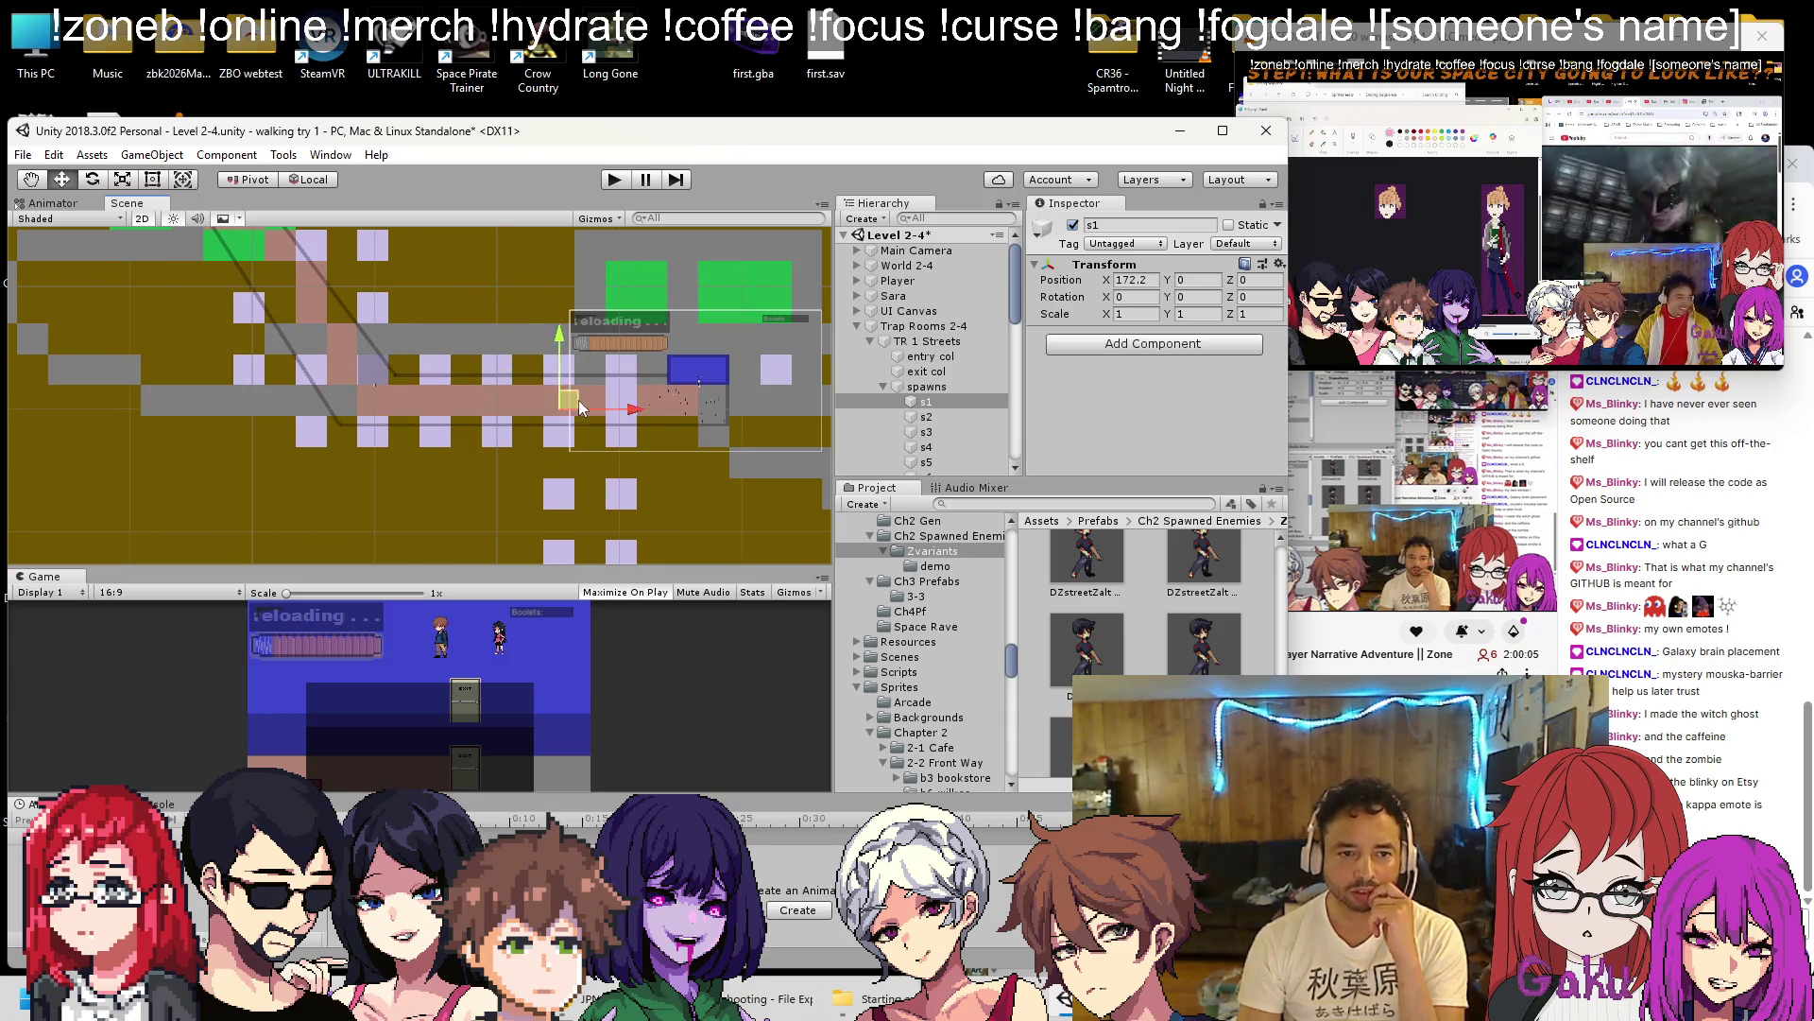
scroll(579, 404, "up", 5)
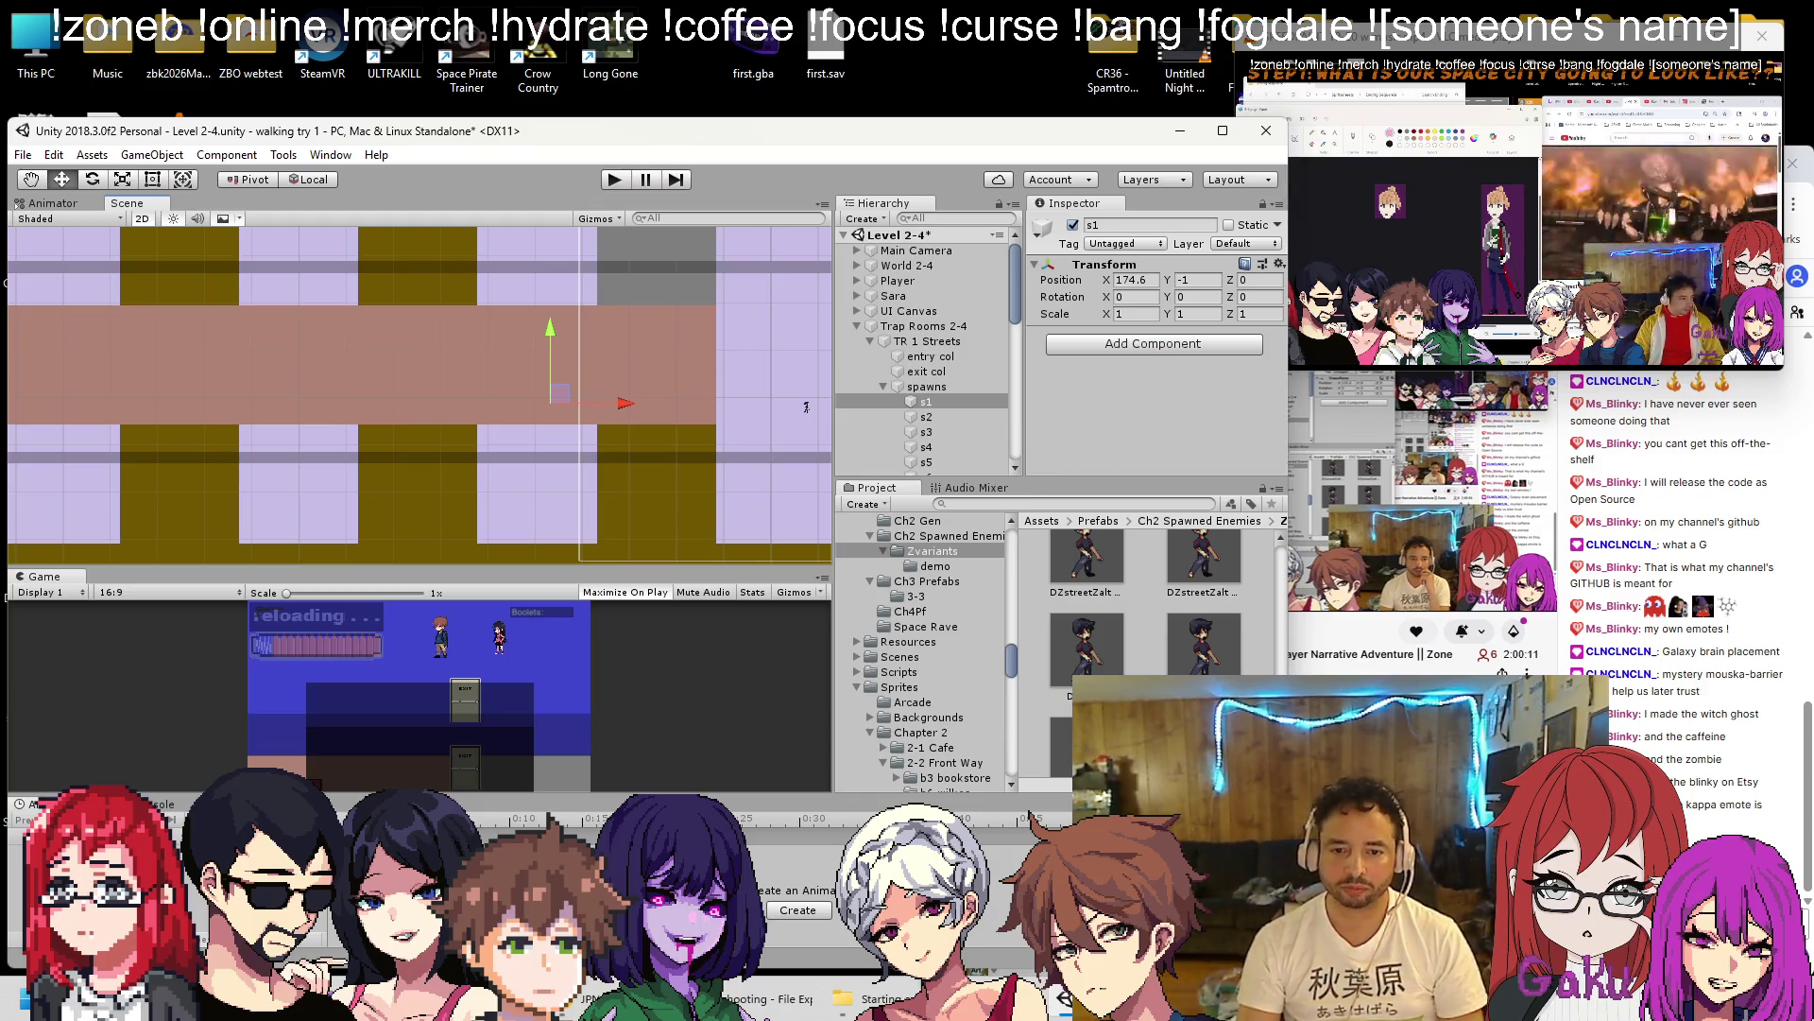
Open the DZwater prefab, locate its zombie sprite asset in the project, then exit prefab mode.
left_click(1092, 639)
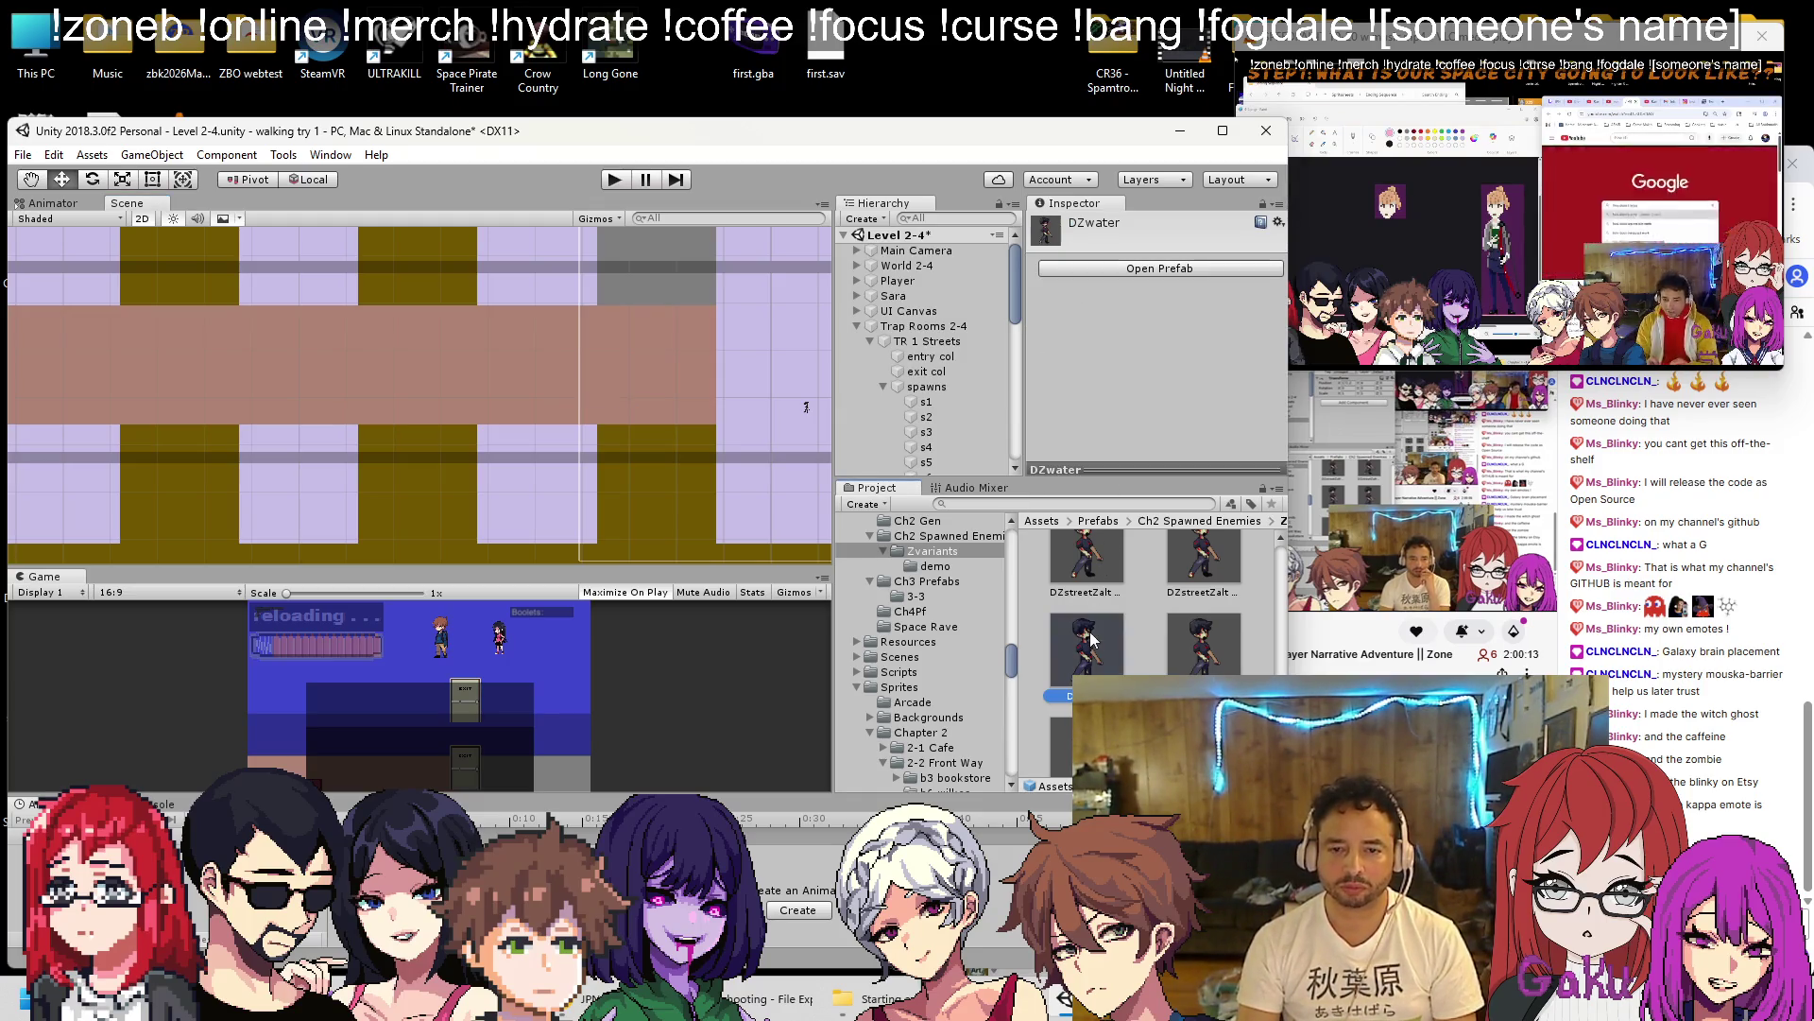
left_click(1132, 271)
left_click(1199, 354)
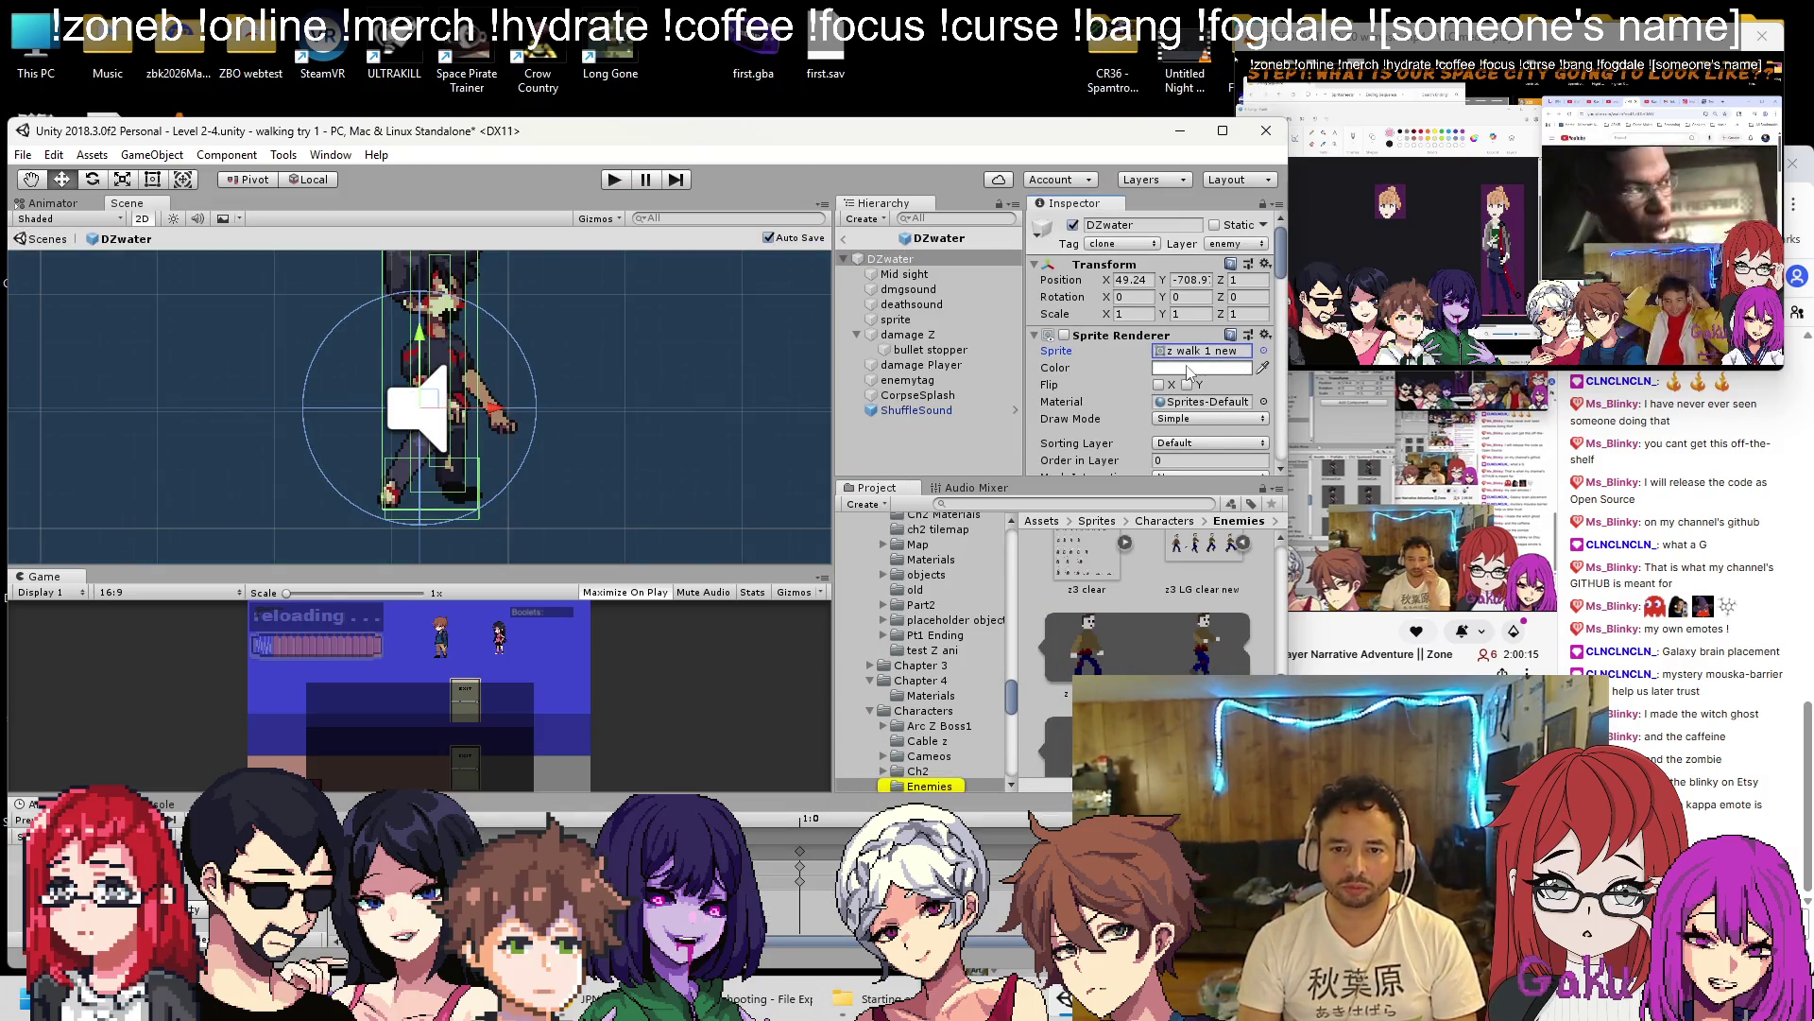
left_click(915, 322)
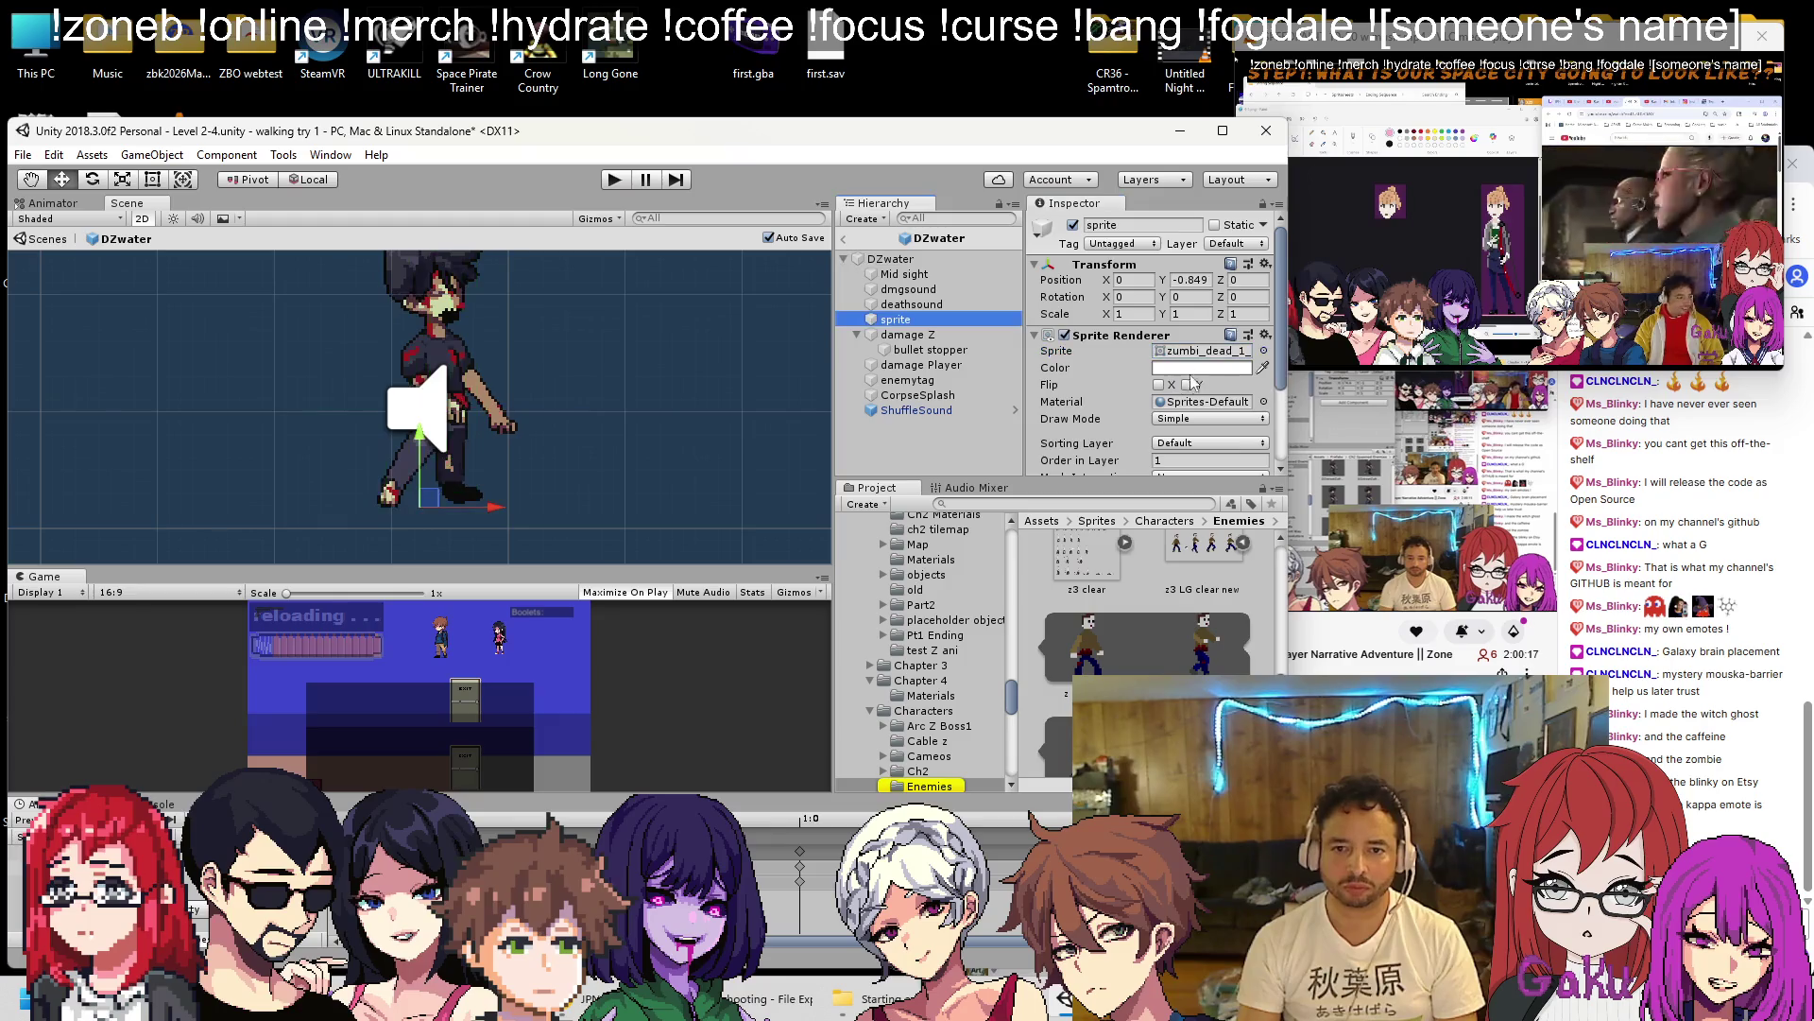
left_click(1204, 352)
scroll(1172, 617, "up", 1)
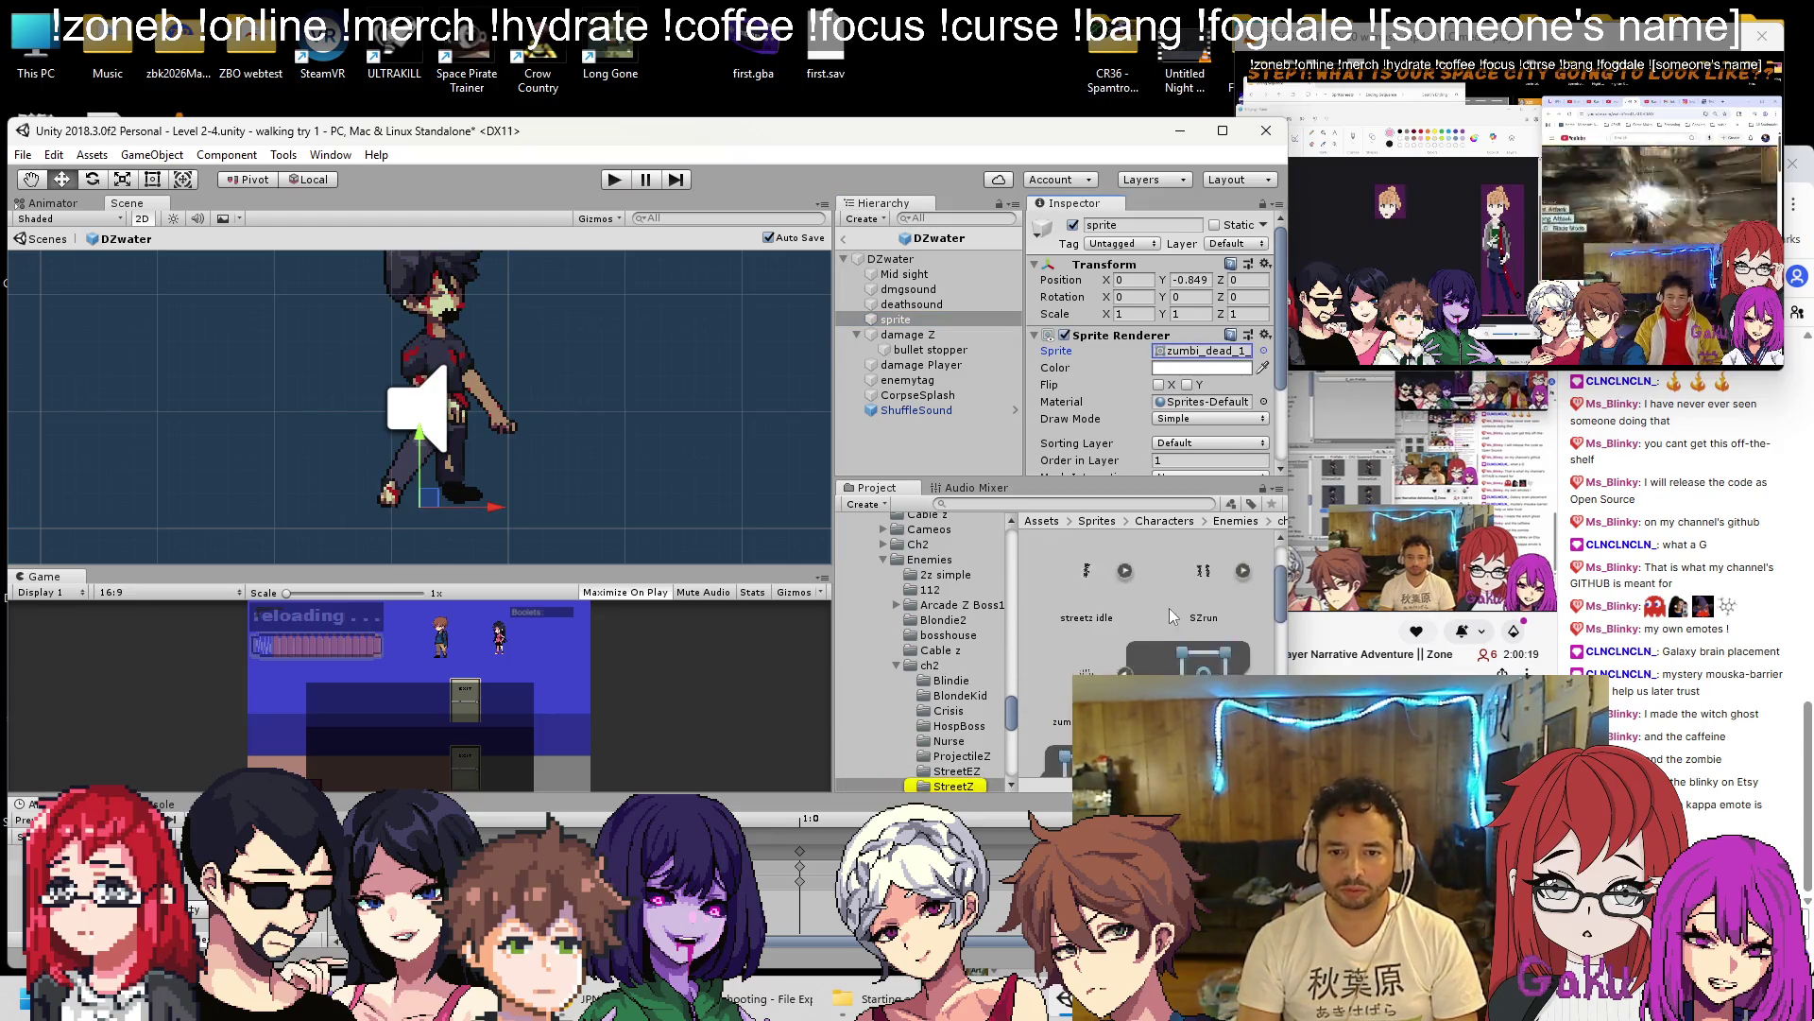
scroll(1149, 563, "up", 1)
scroll(1150, 563, "up", 1)
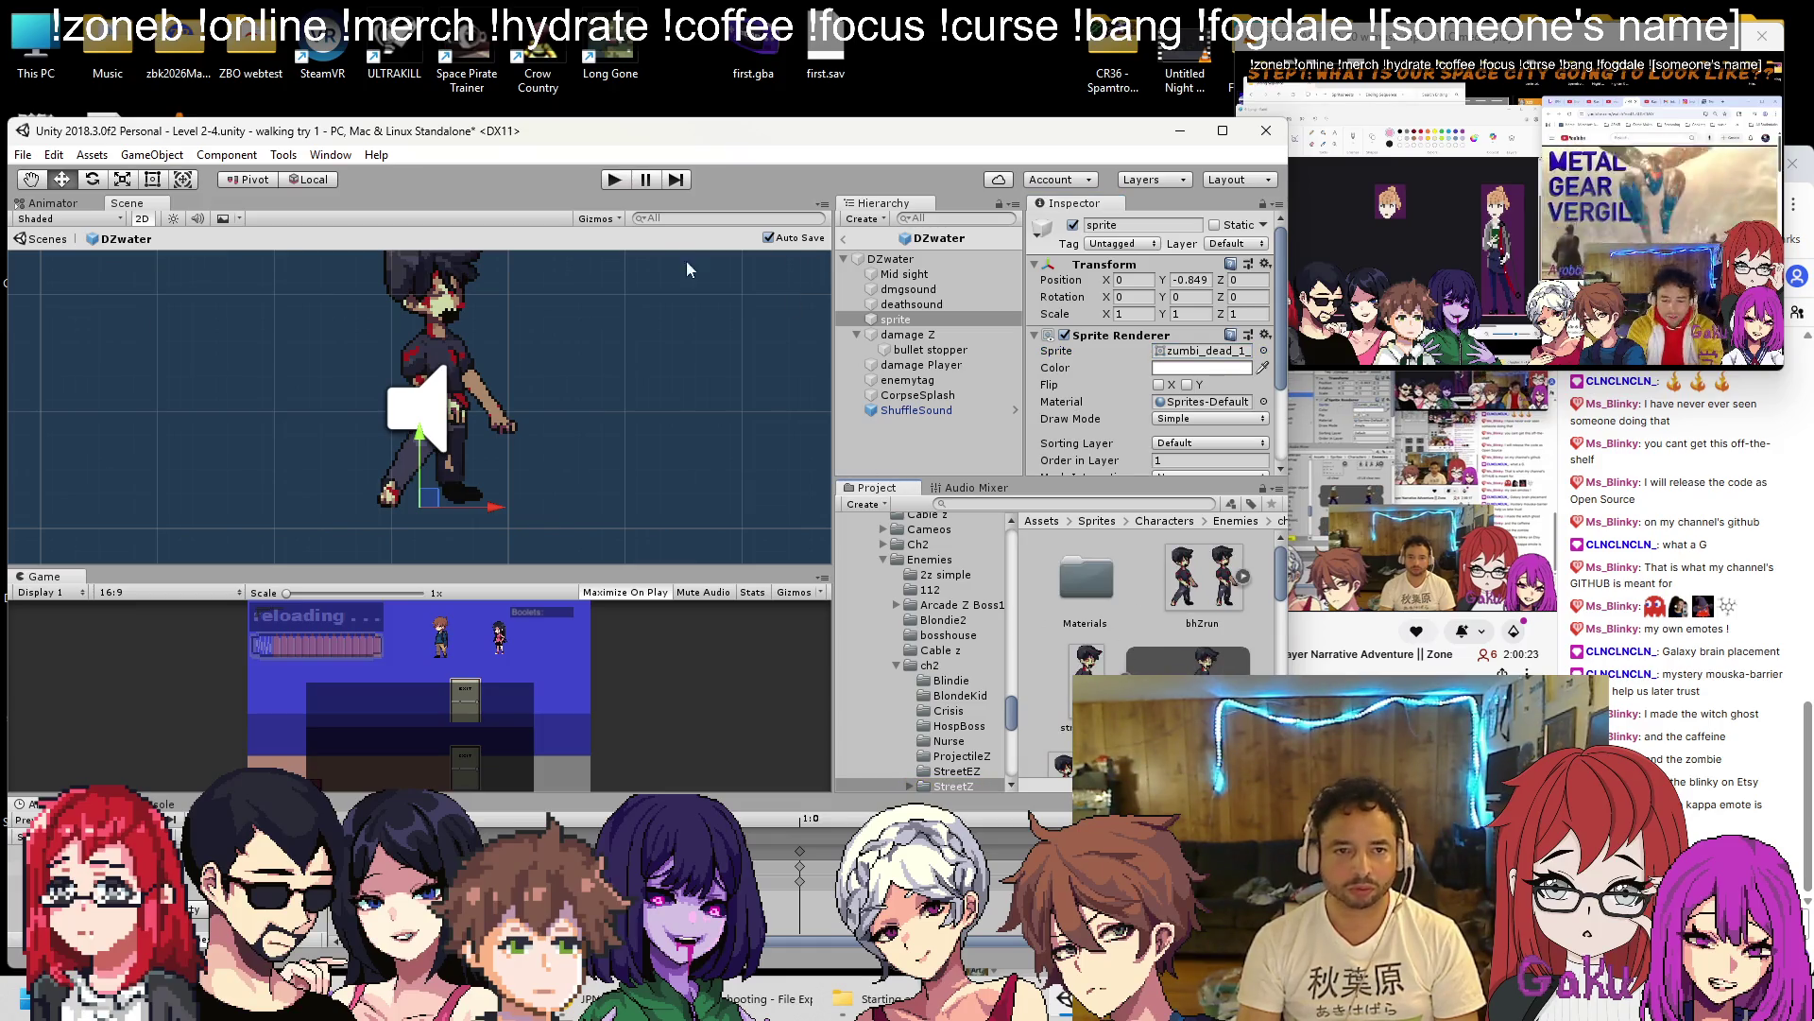
left_click(843, 238)
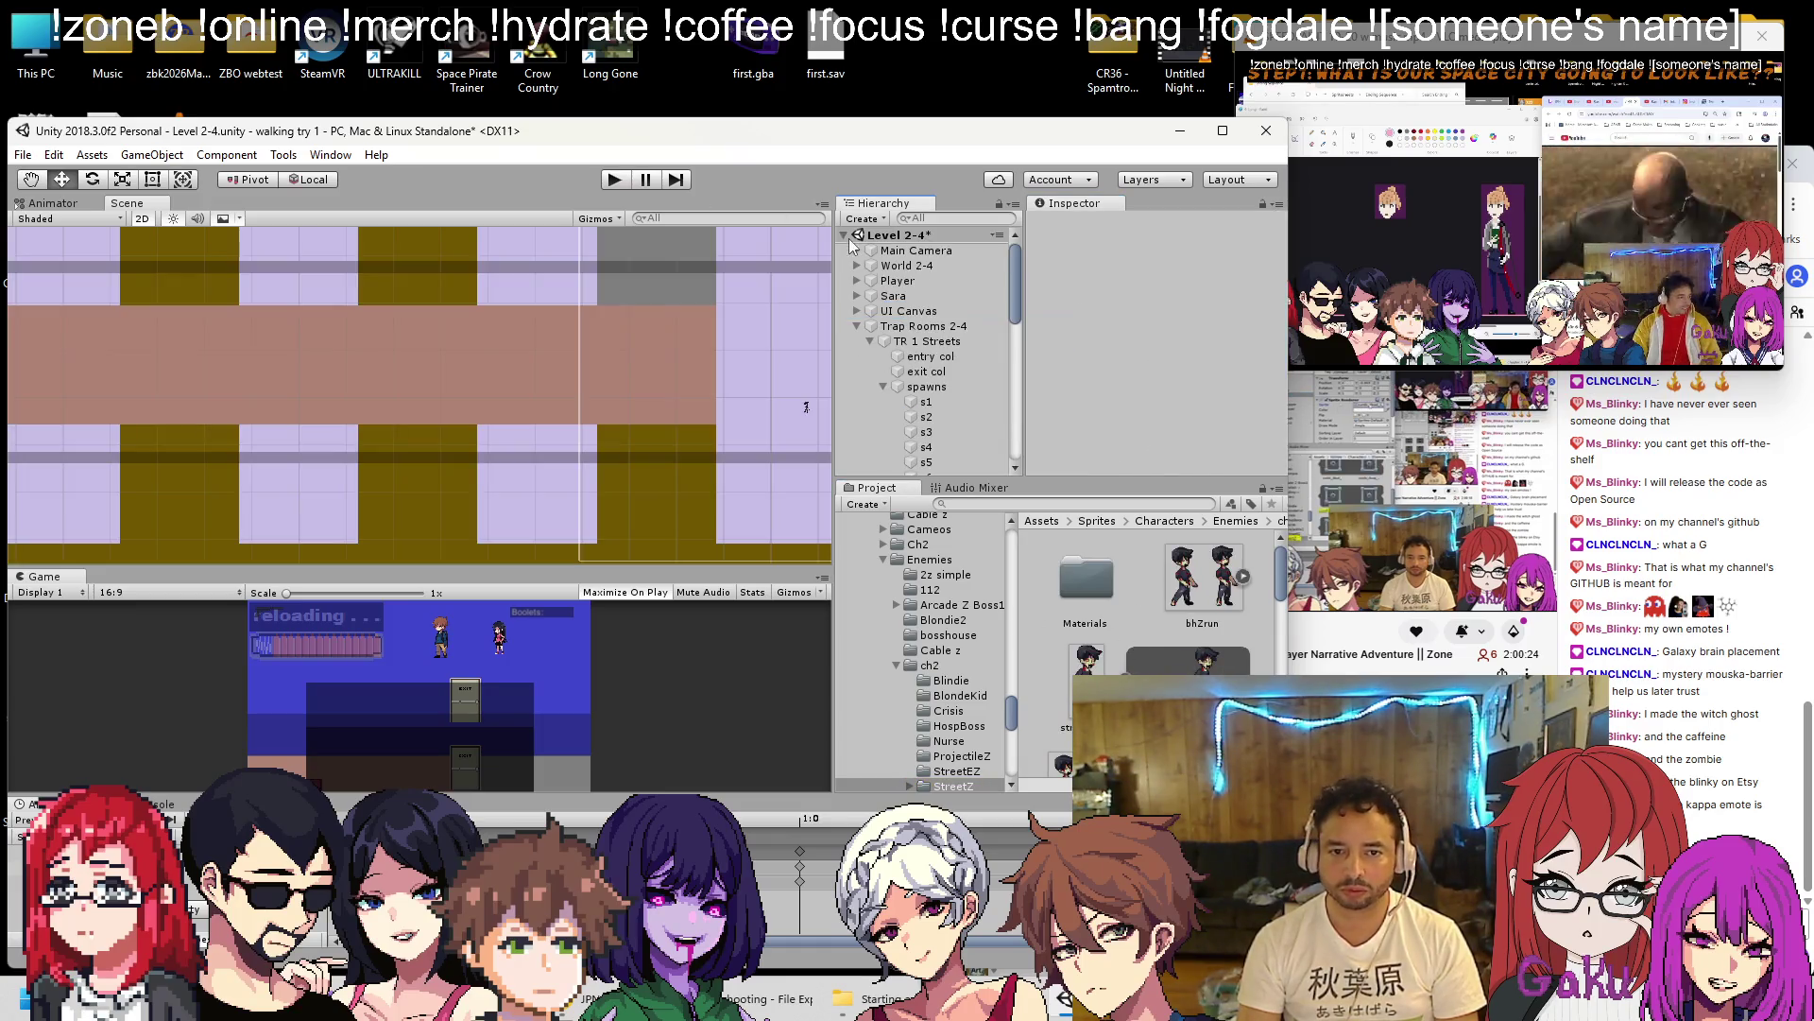
Parent the streetz idle sprite under spawn point s1 and frame it.
left_click_drag(927, 408, 929, 406)
double_click(926, 402)
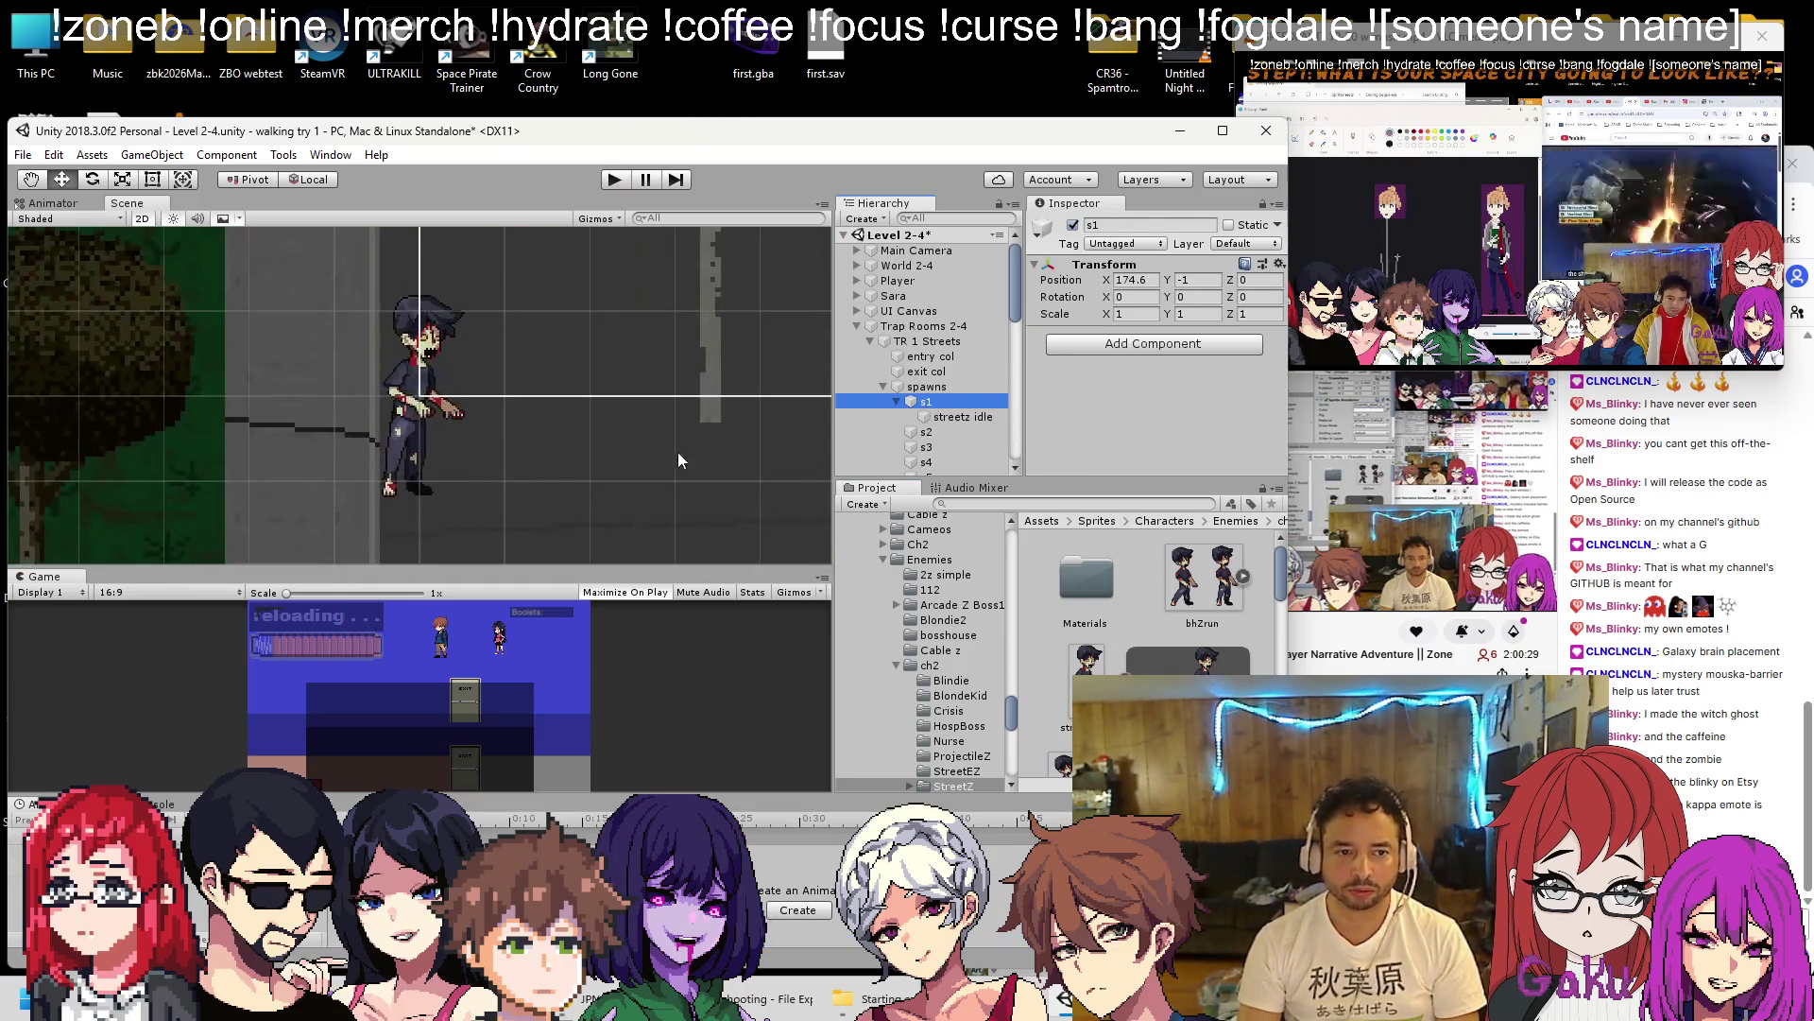
scroll(588, 457, "down", 10)
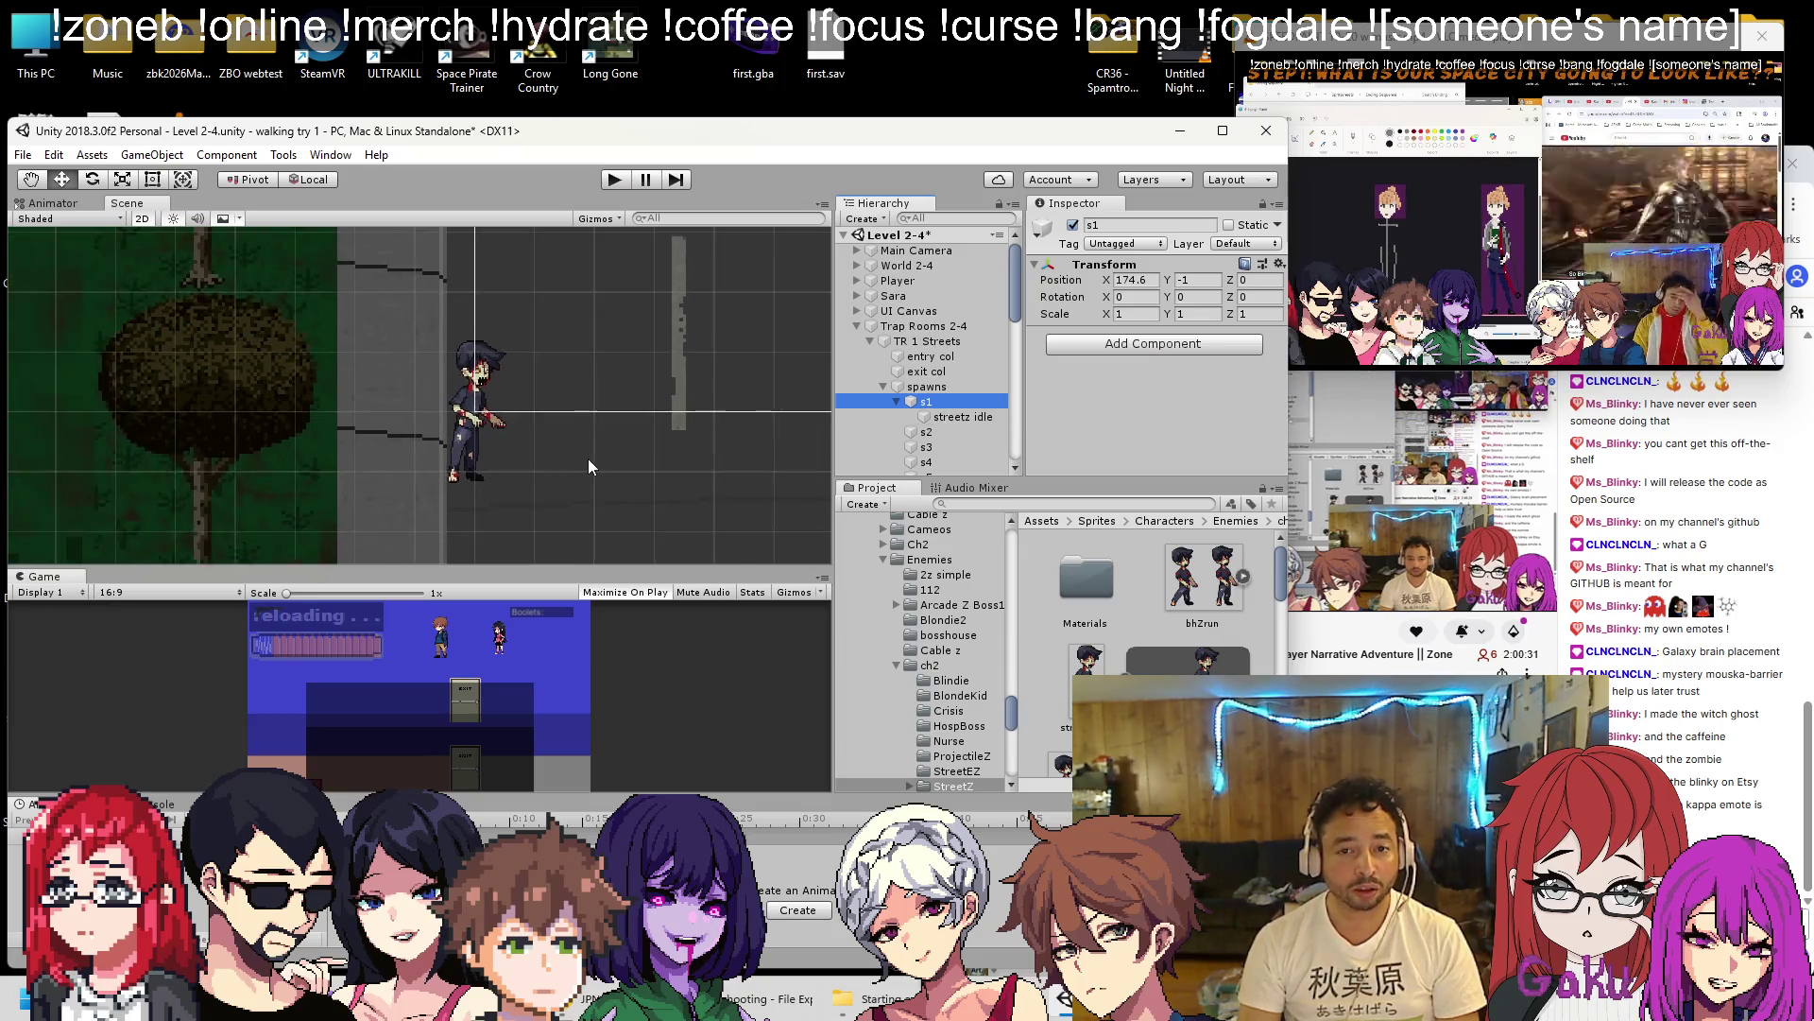
scroll(533, 468, "down", 10)
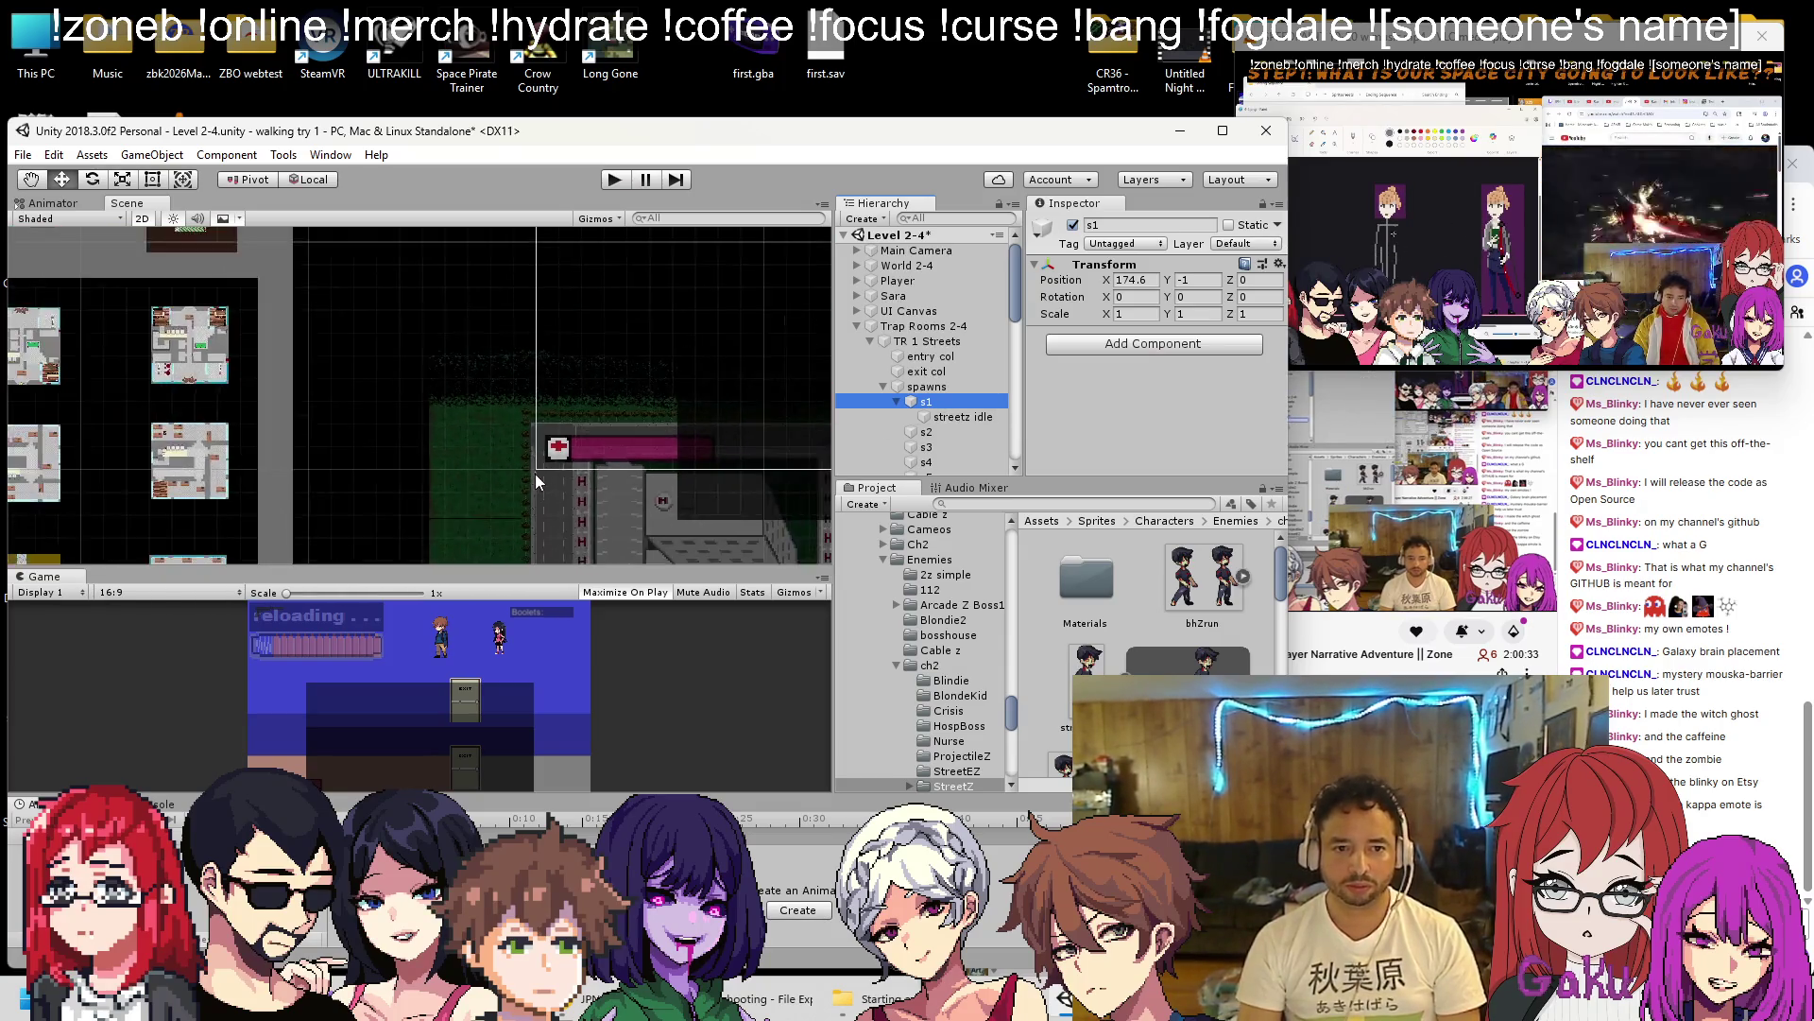
double_click(927, 386)
scroll(554, 423, "down", 6)
Frame the TR 1 Streets trap room in the Scene view.
left_click(557, 417)
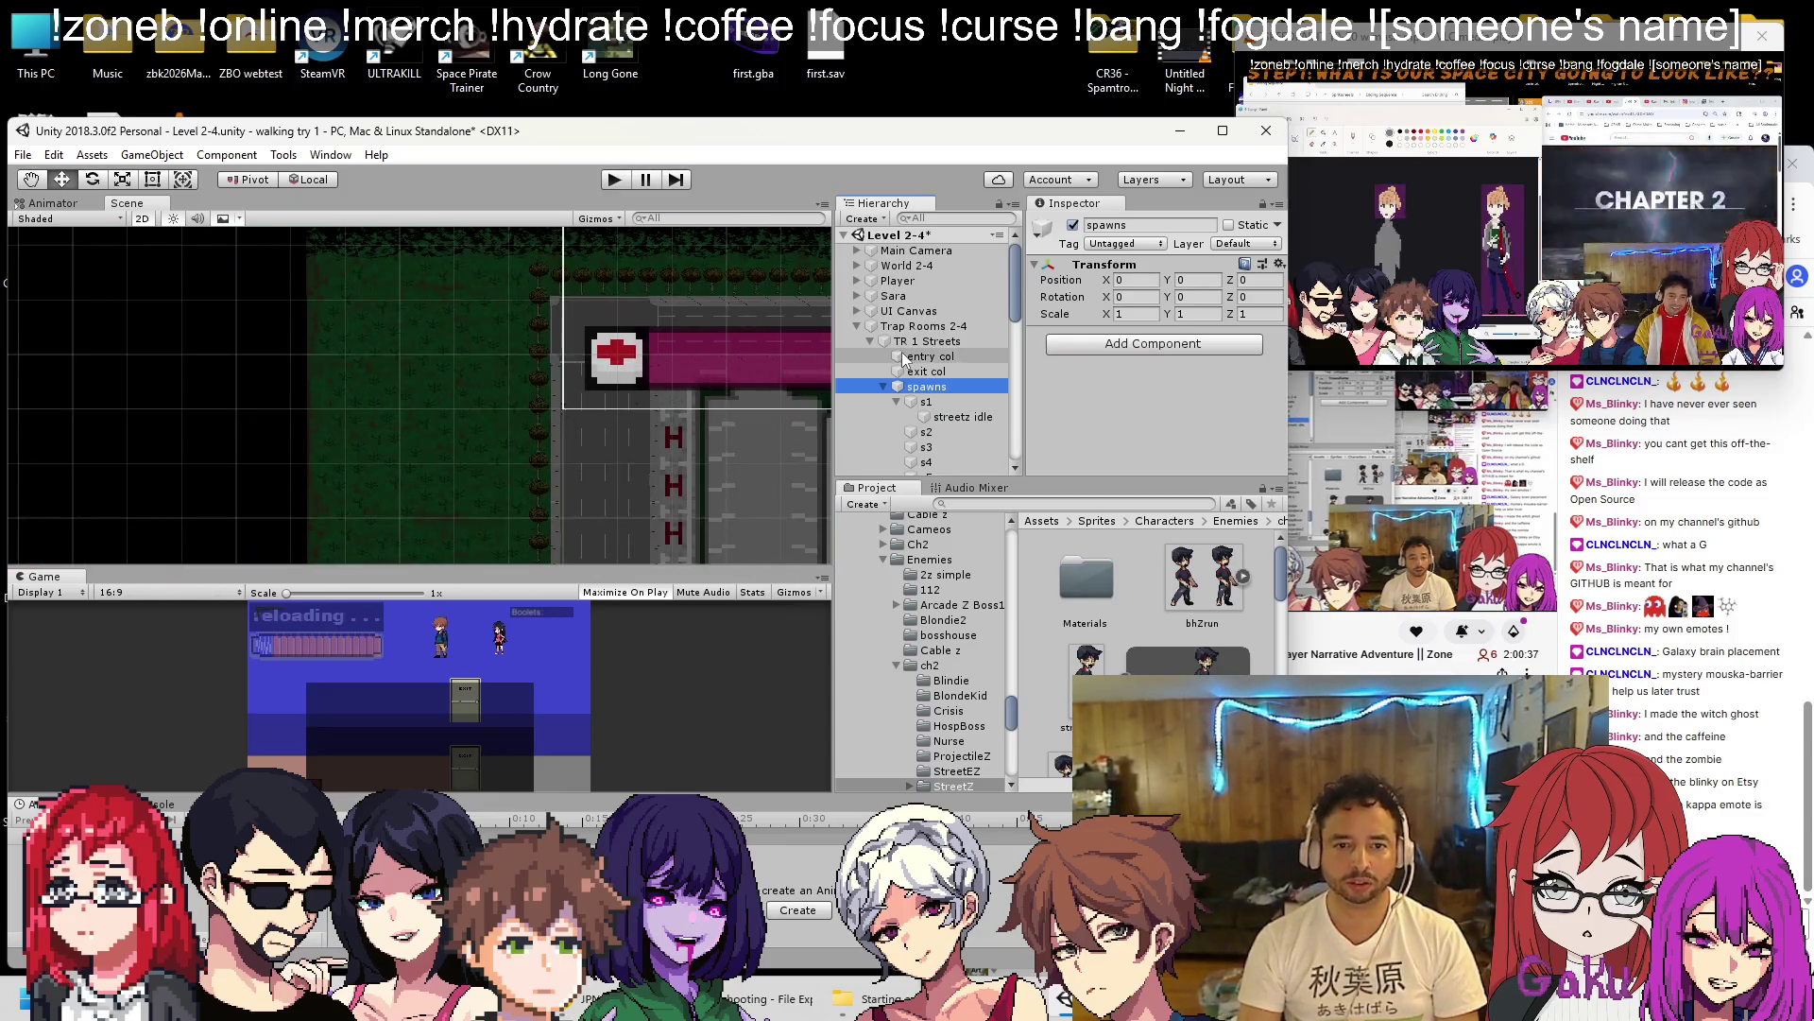
scroll(425, 458, "up", 3)
scroll(423, 452, "down", 10)
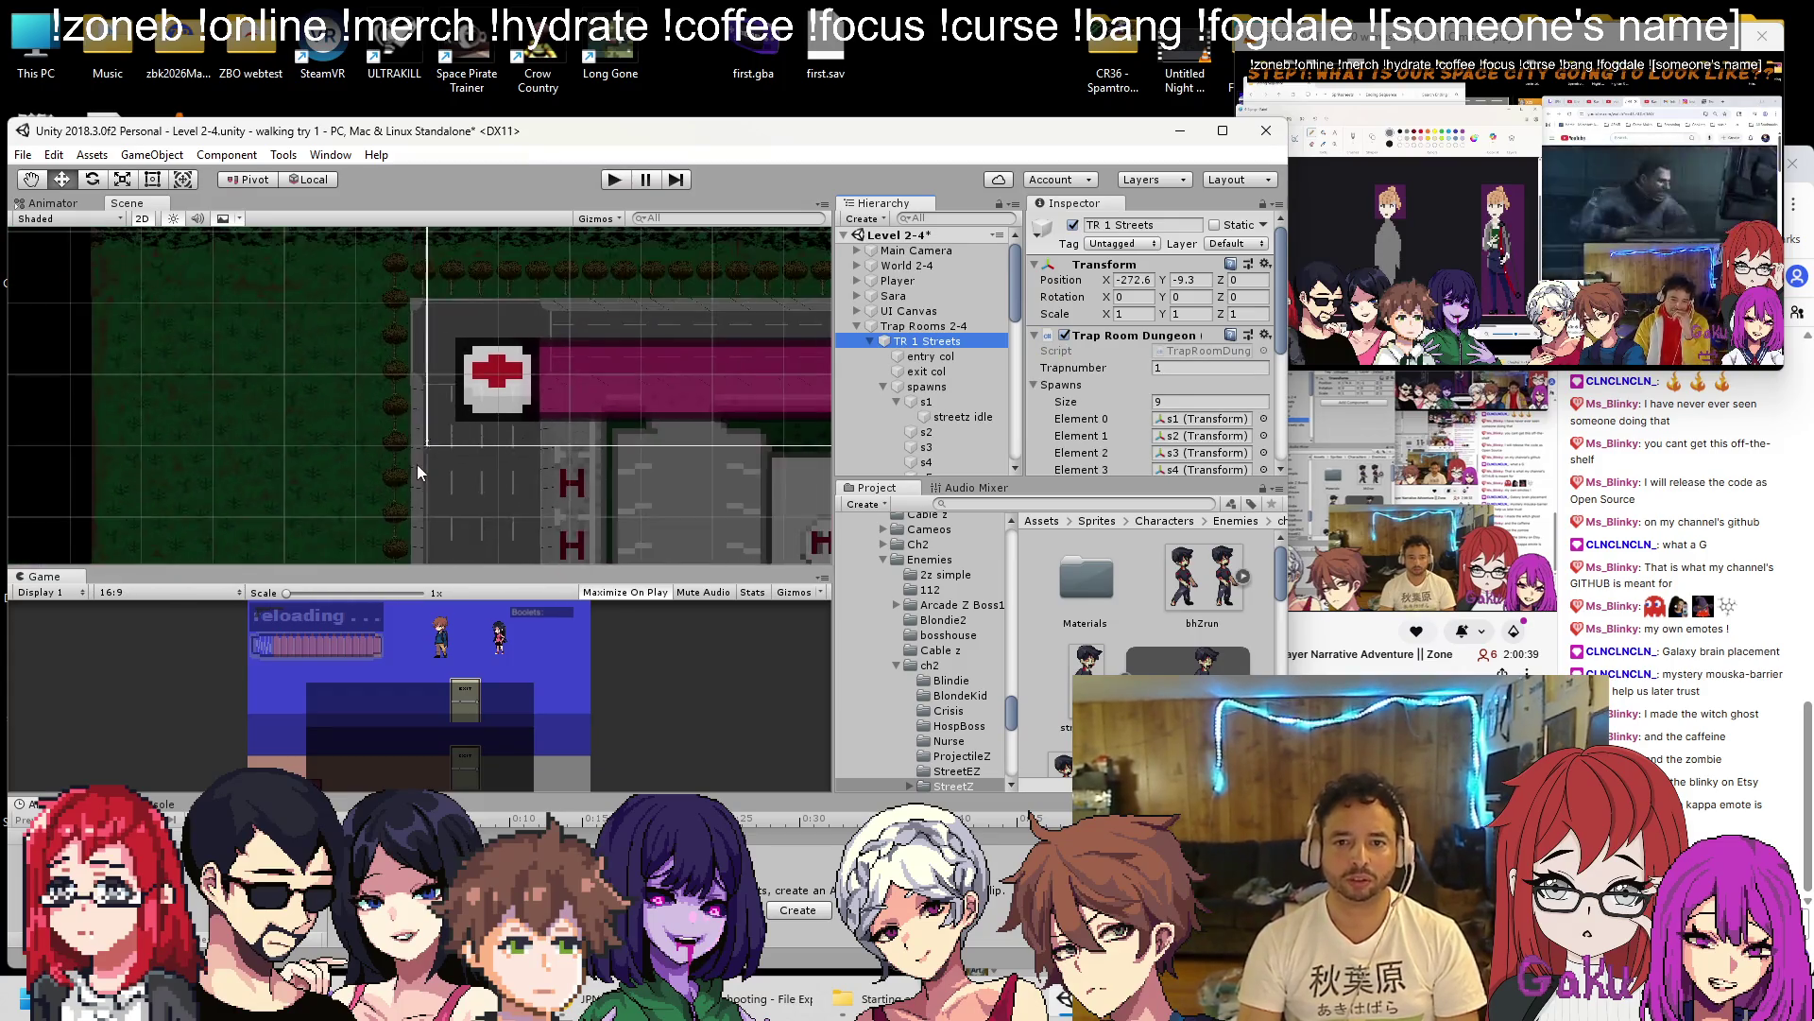
scroll(413, 452, "down", 8)
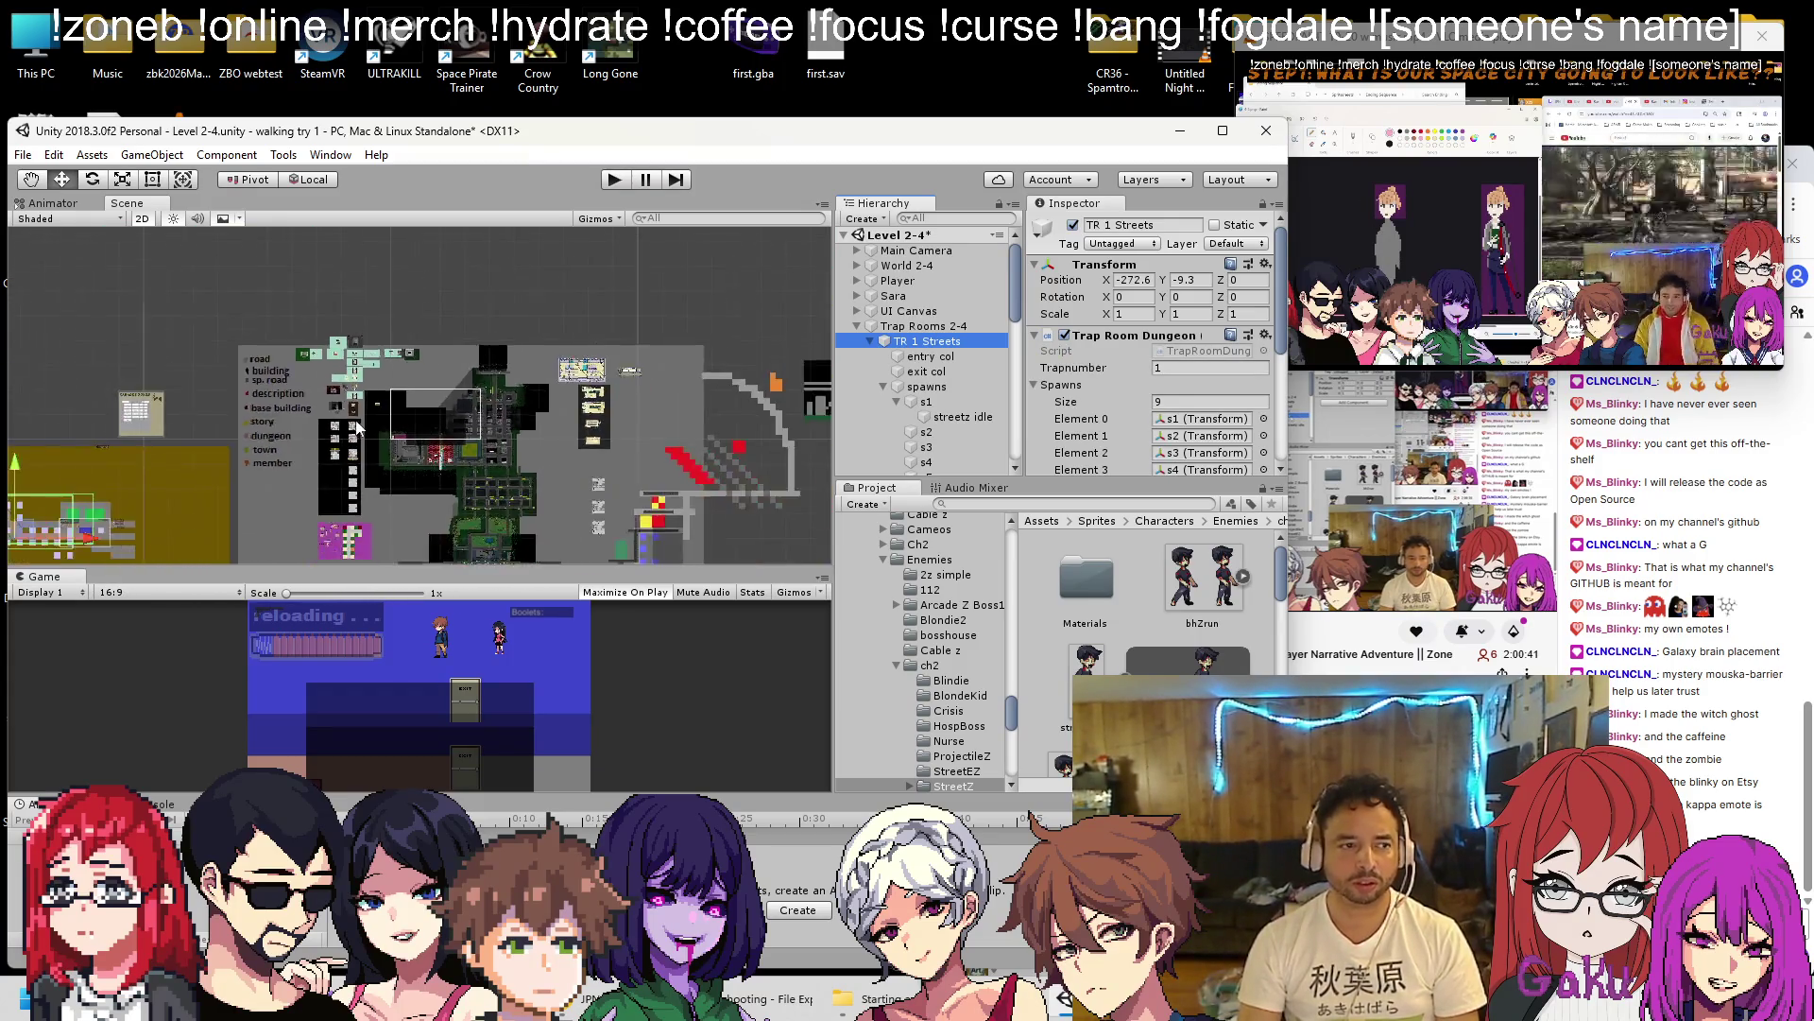
left_click(921, 327)
left_click(921, 343)
left_click(921, 343)
double_click(921, 342)
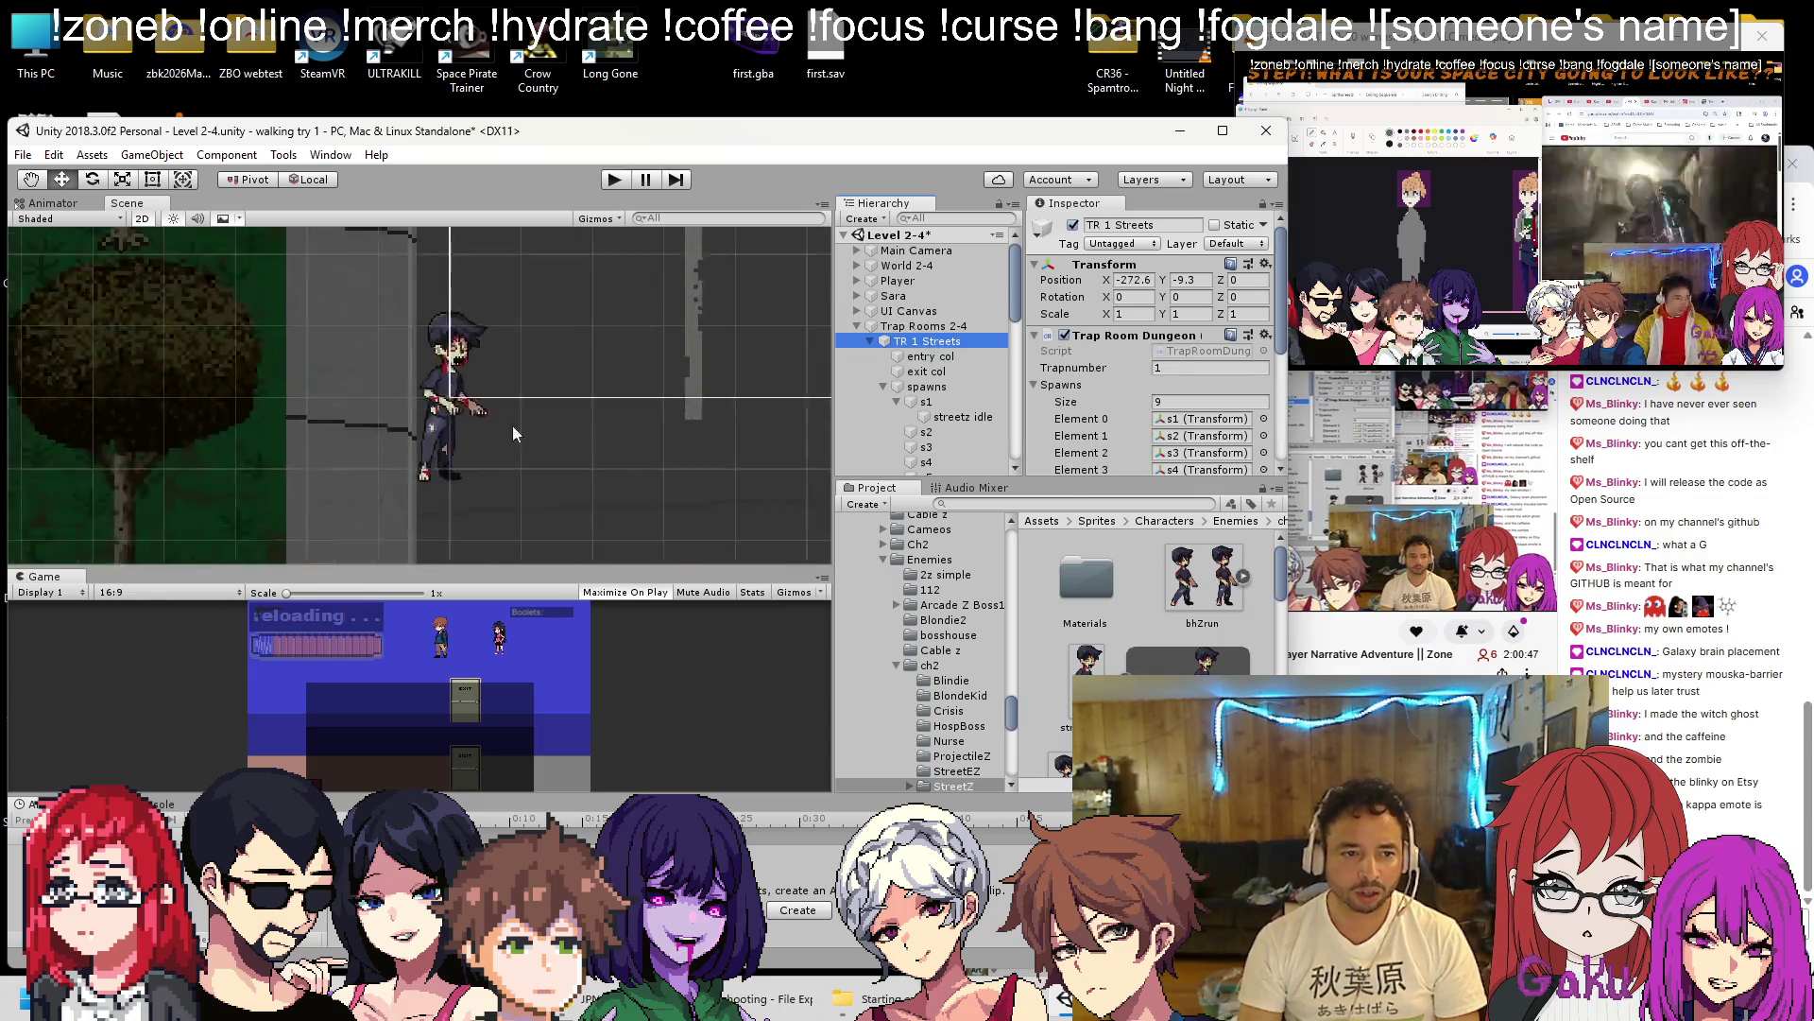
scroll(558, 410, "up", 5)
scroll(419, 444, "down", 10)
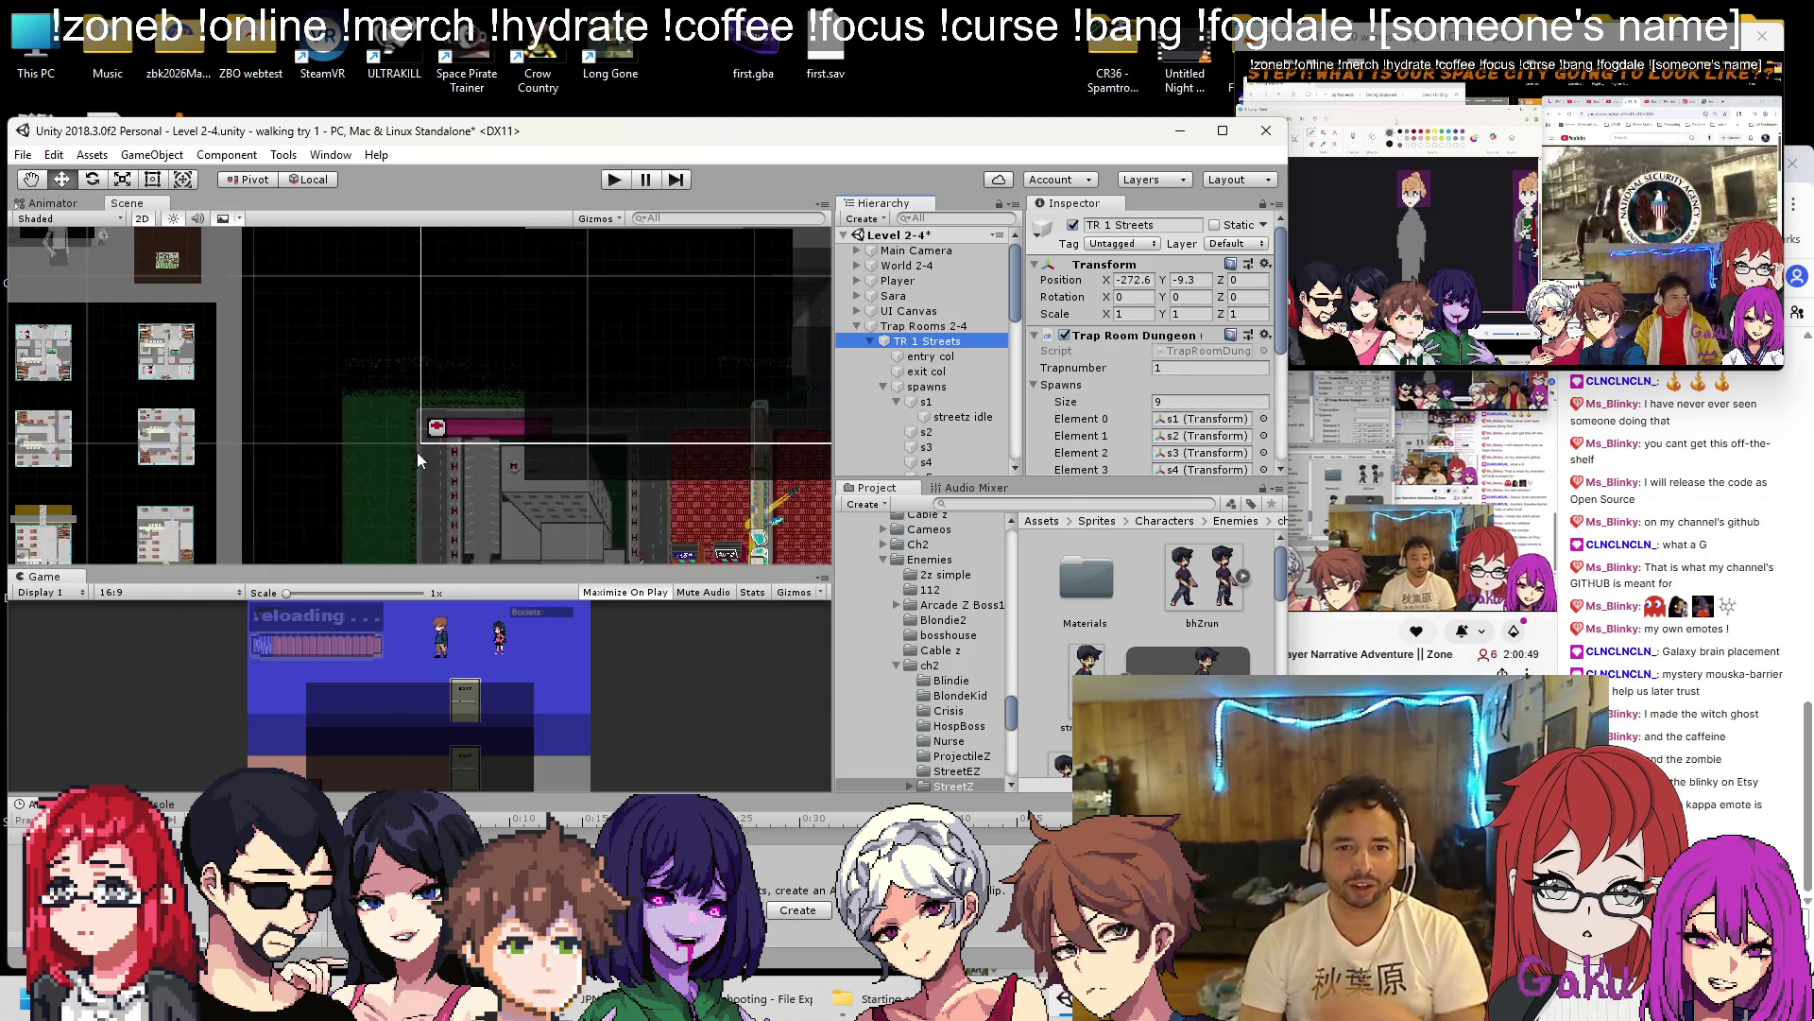
scroll(472, 389, "down", 10)
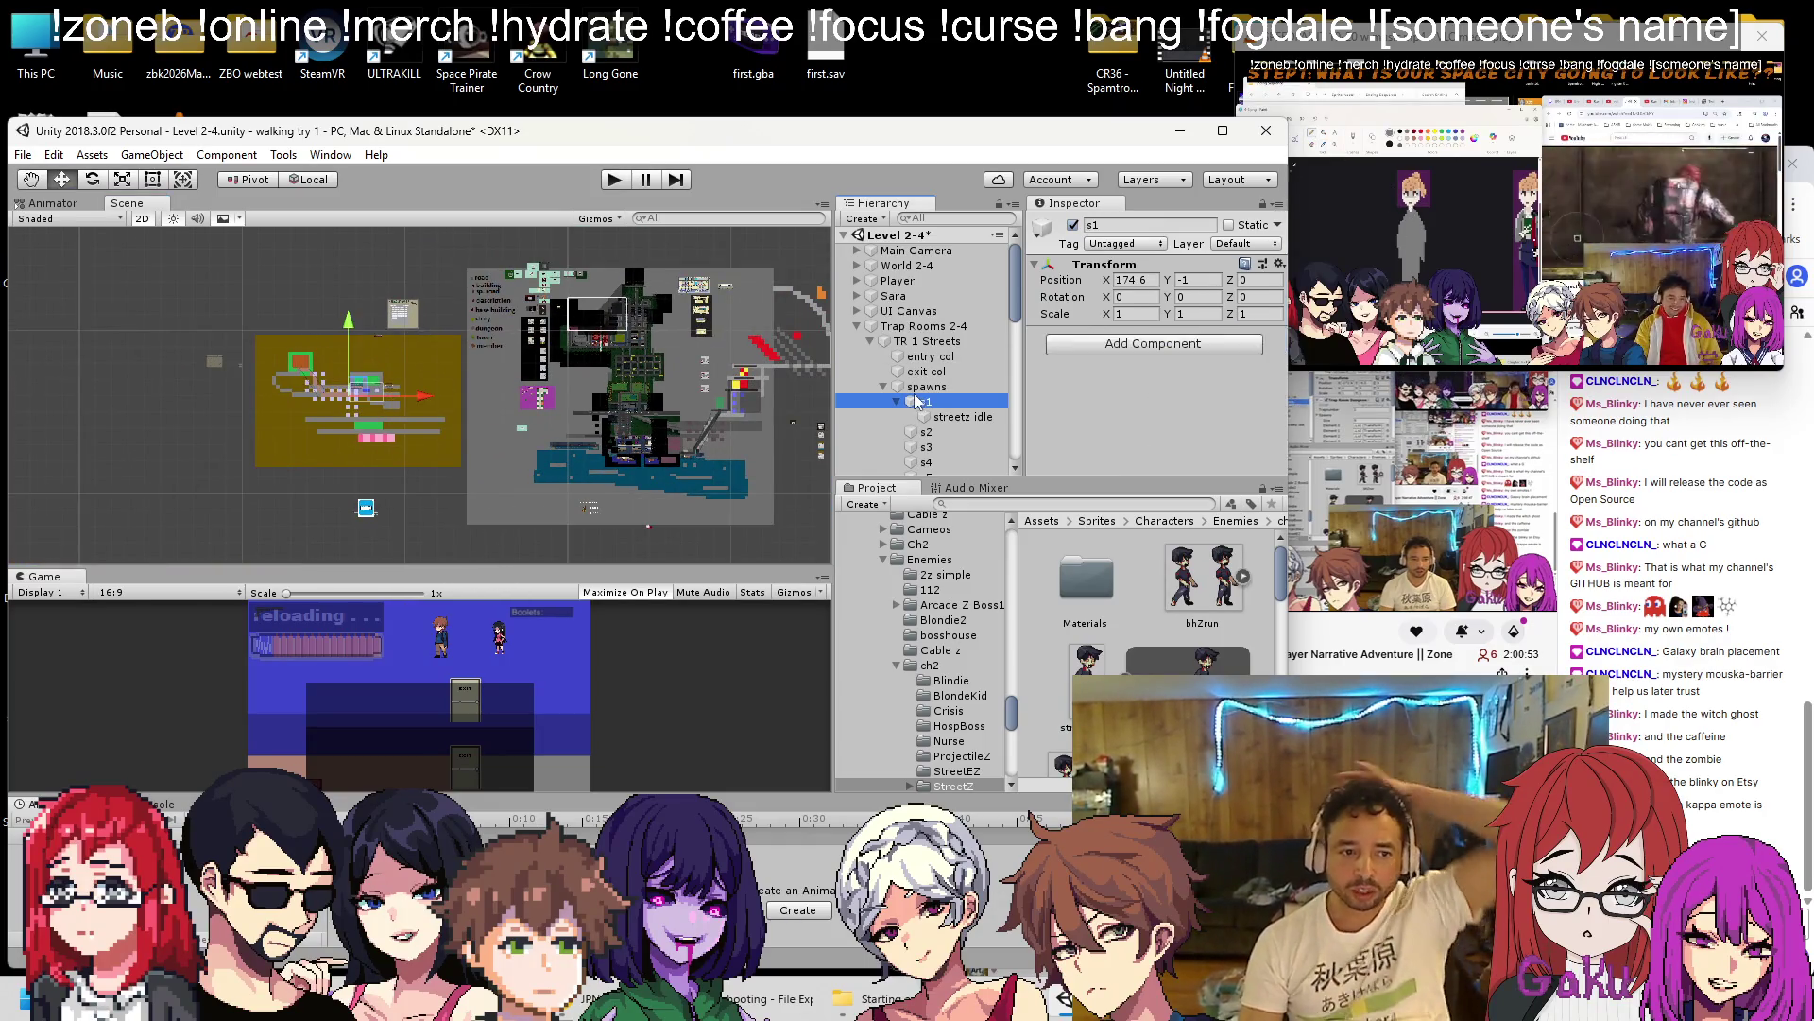
scroll(252, 417, "up", 10)
scroll(659, 435, "up", 5)
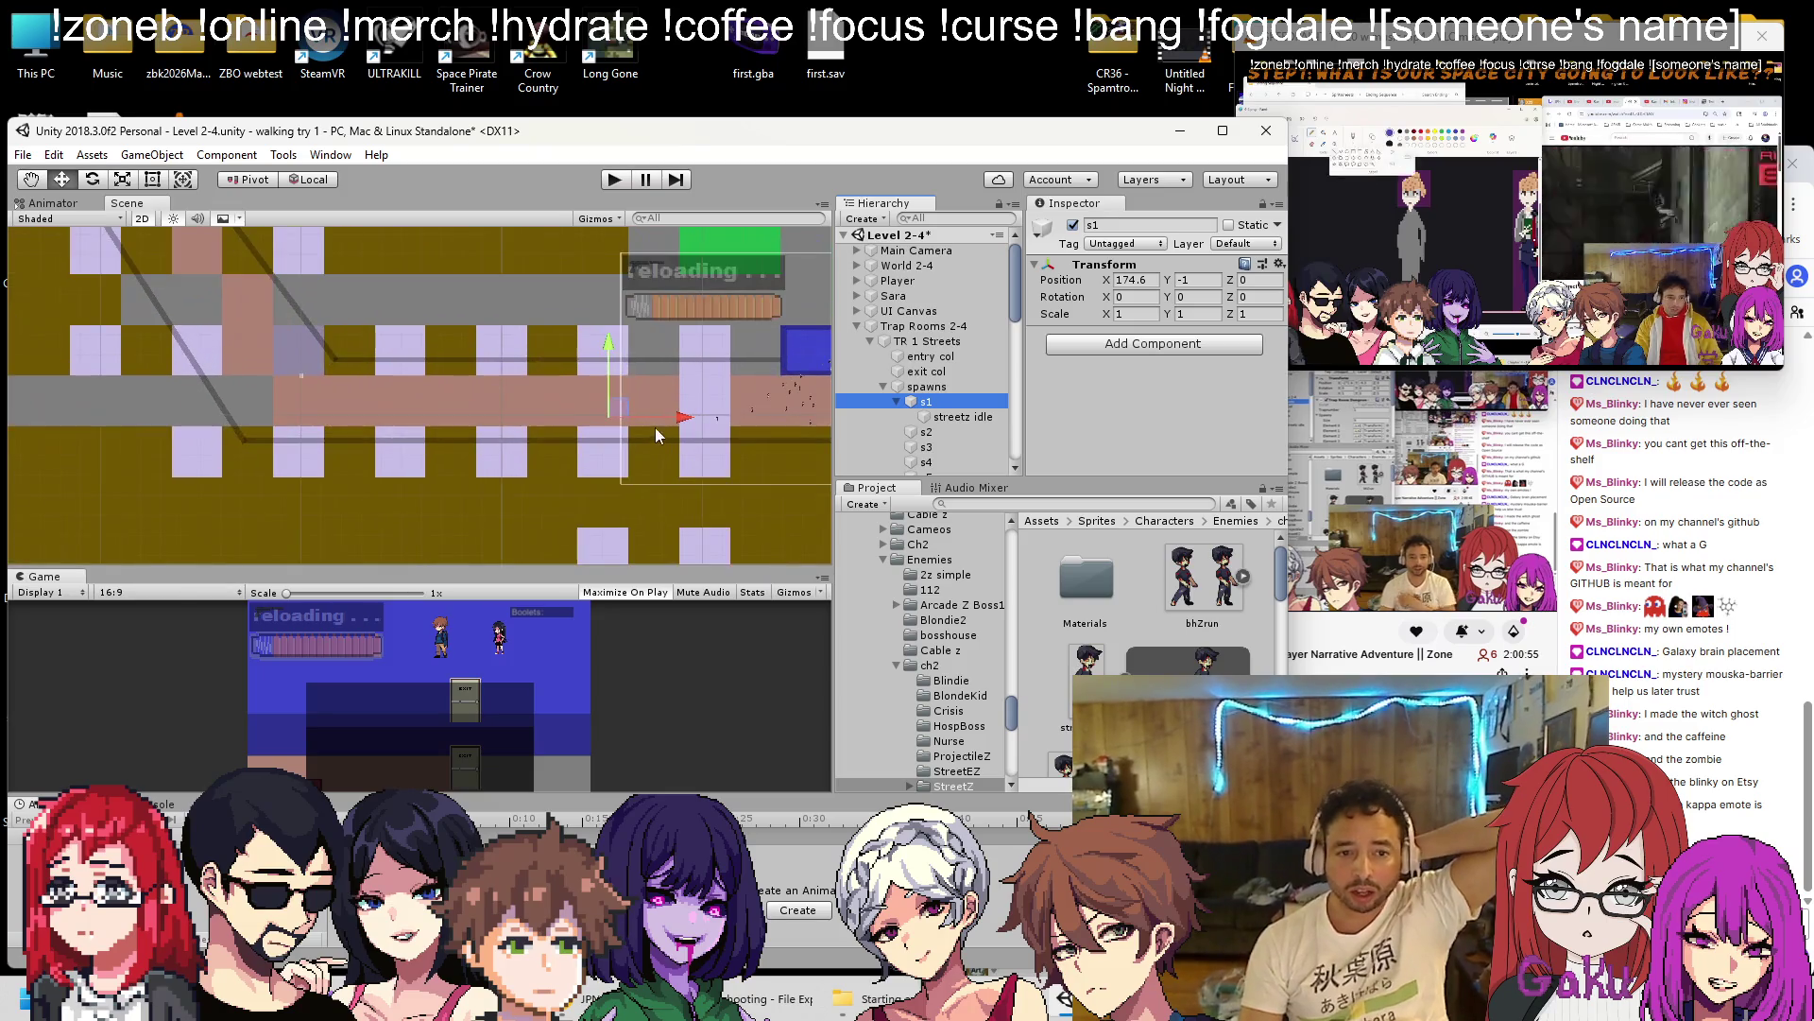
Frame s1, the exit col and the spawns group in turn to check the layout.
double_click(937, 404)
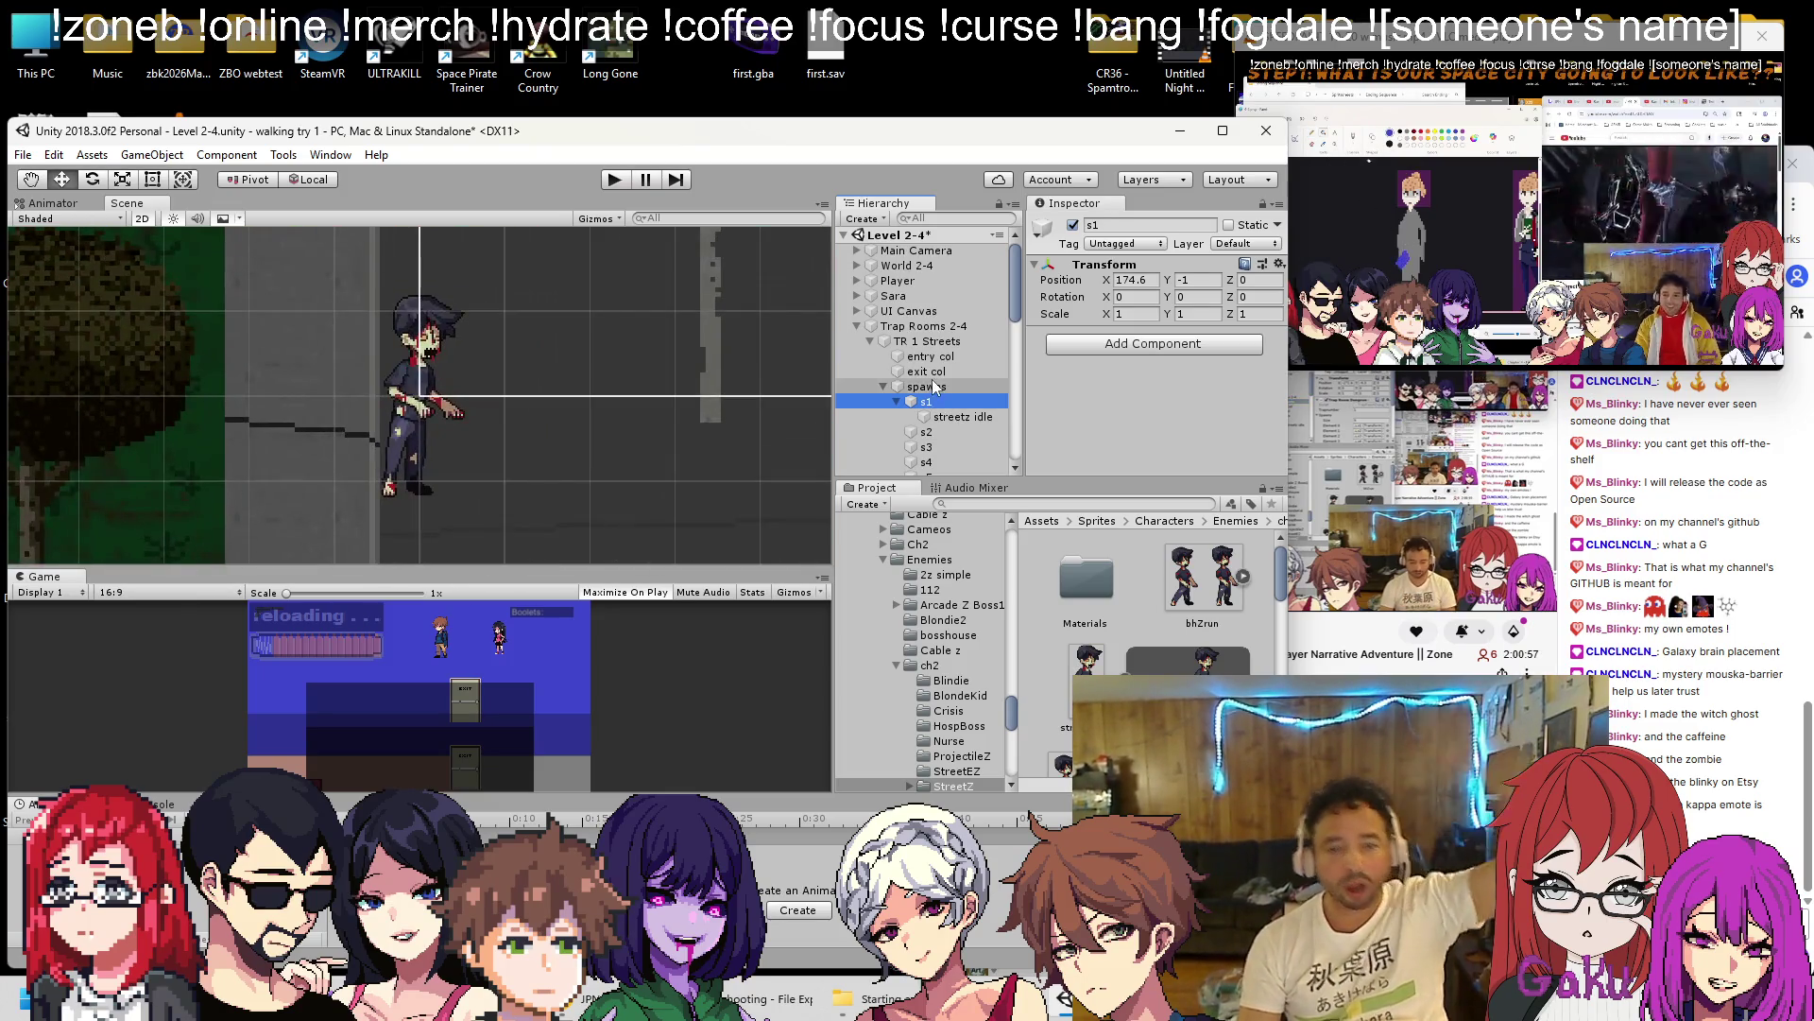
double_click(931, 374)
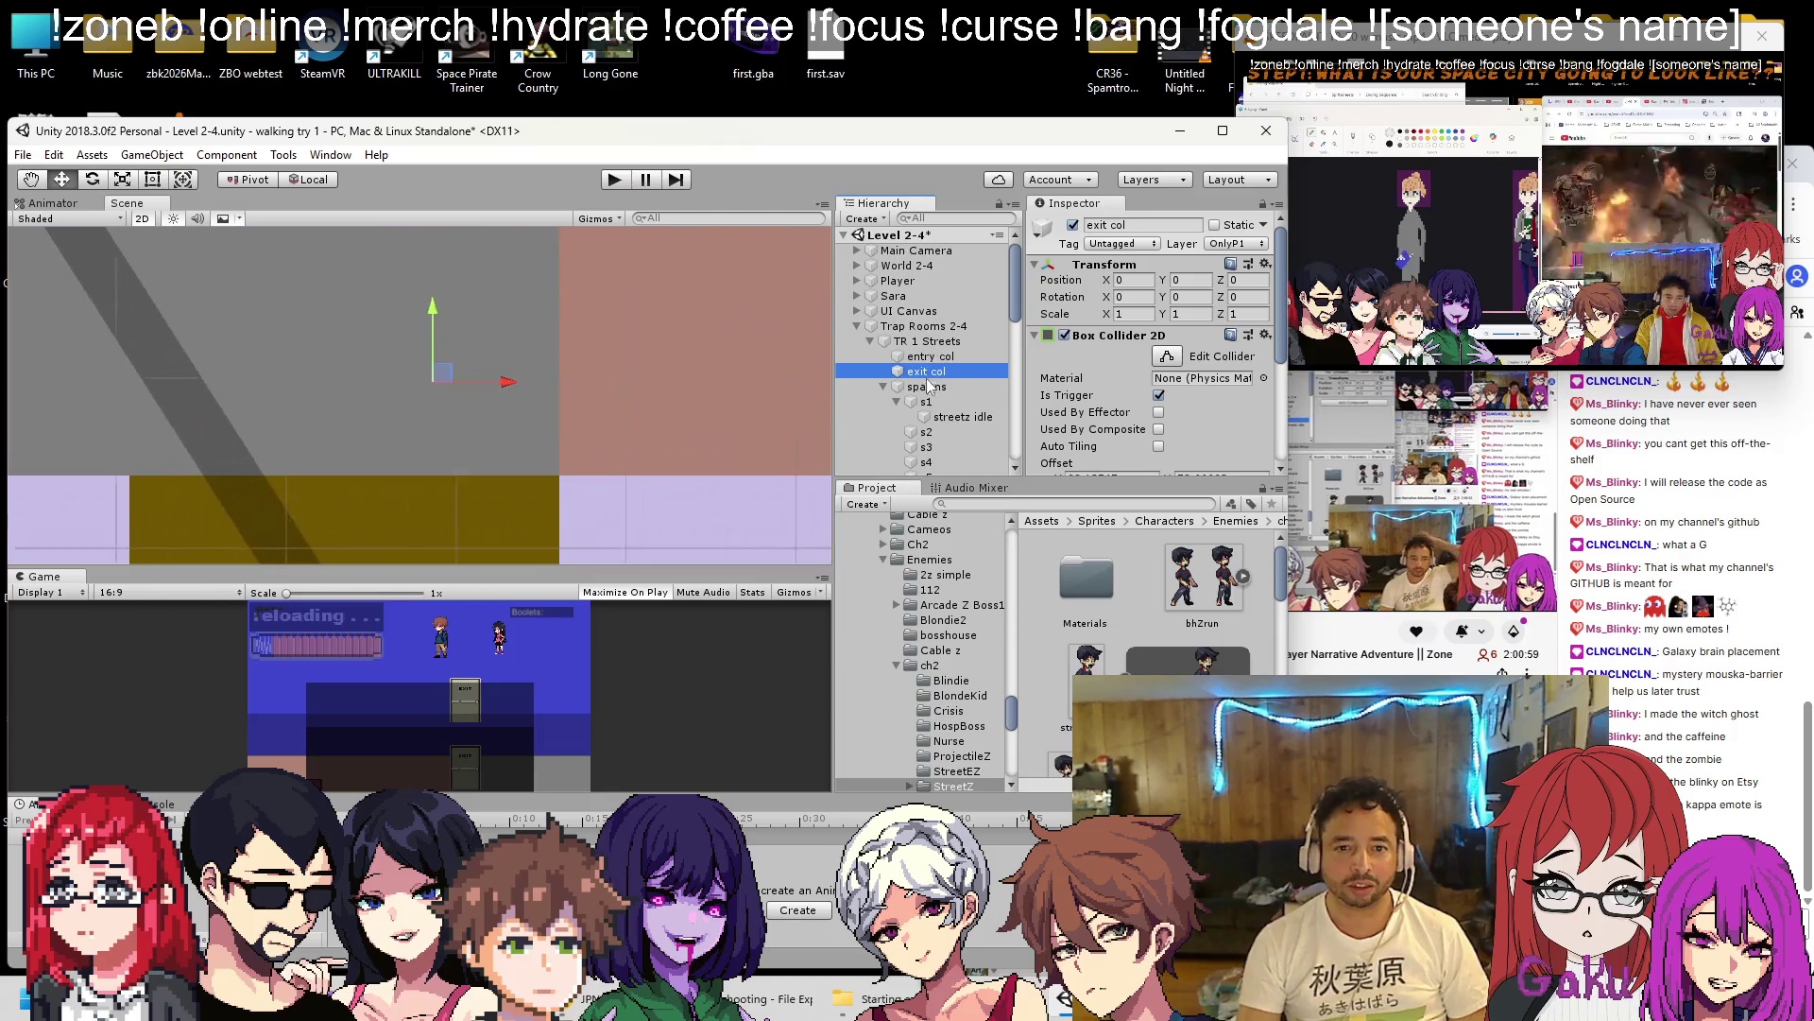
double_click(926, 390)
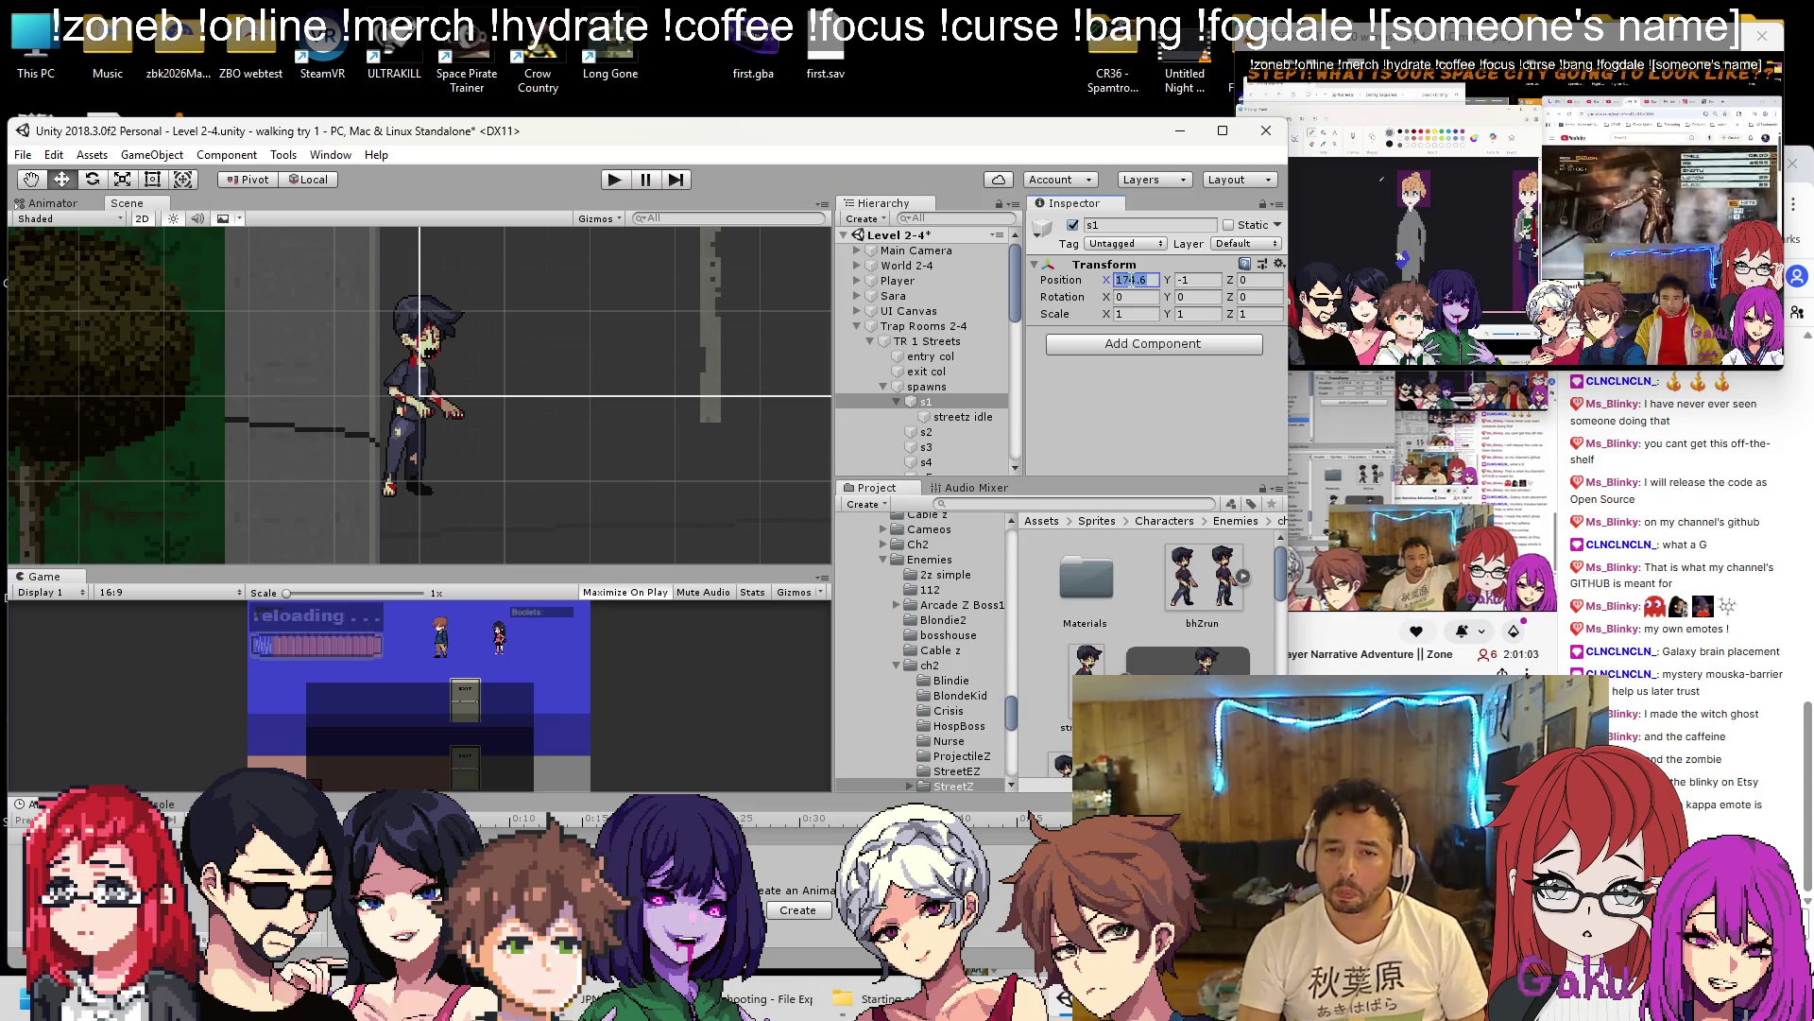
double_click(932, 404)
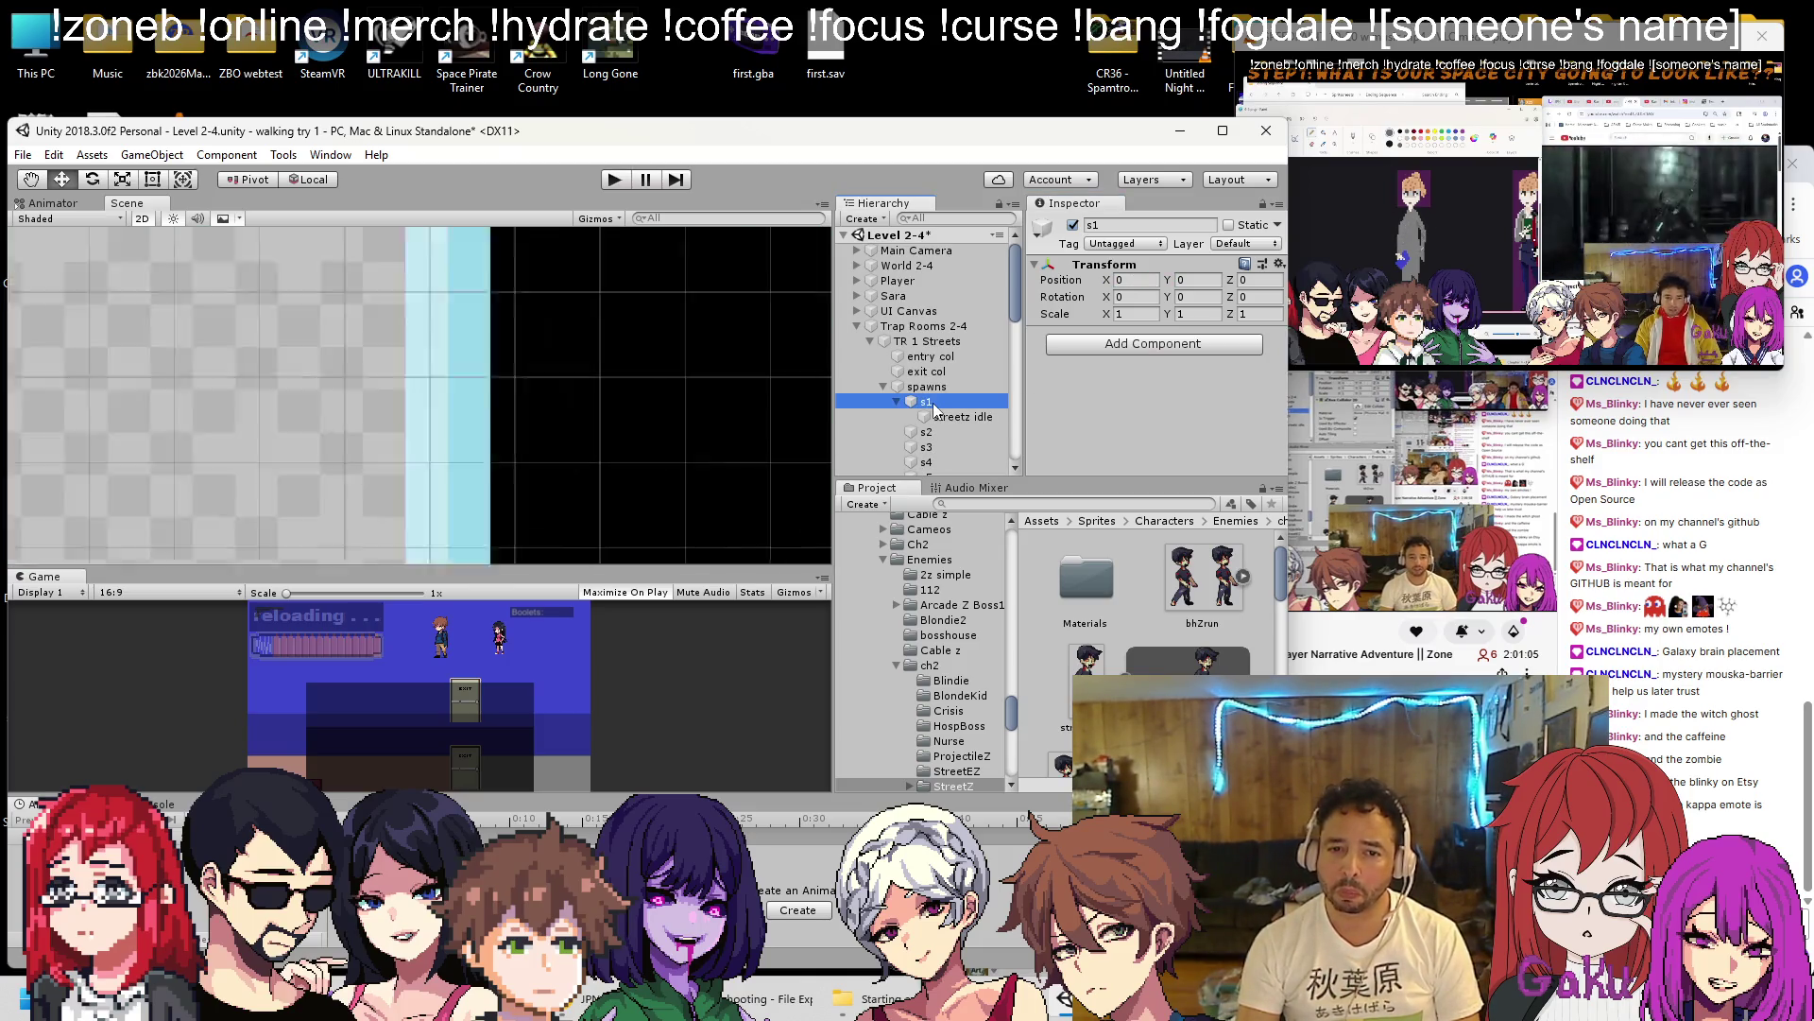
double_click(918, 387)
scroll(451, 434, "down", 10)
scroll(463, 476, "down", 15)
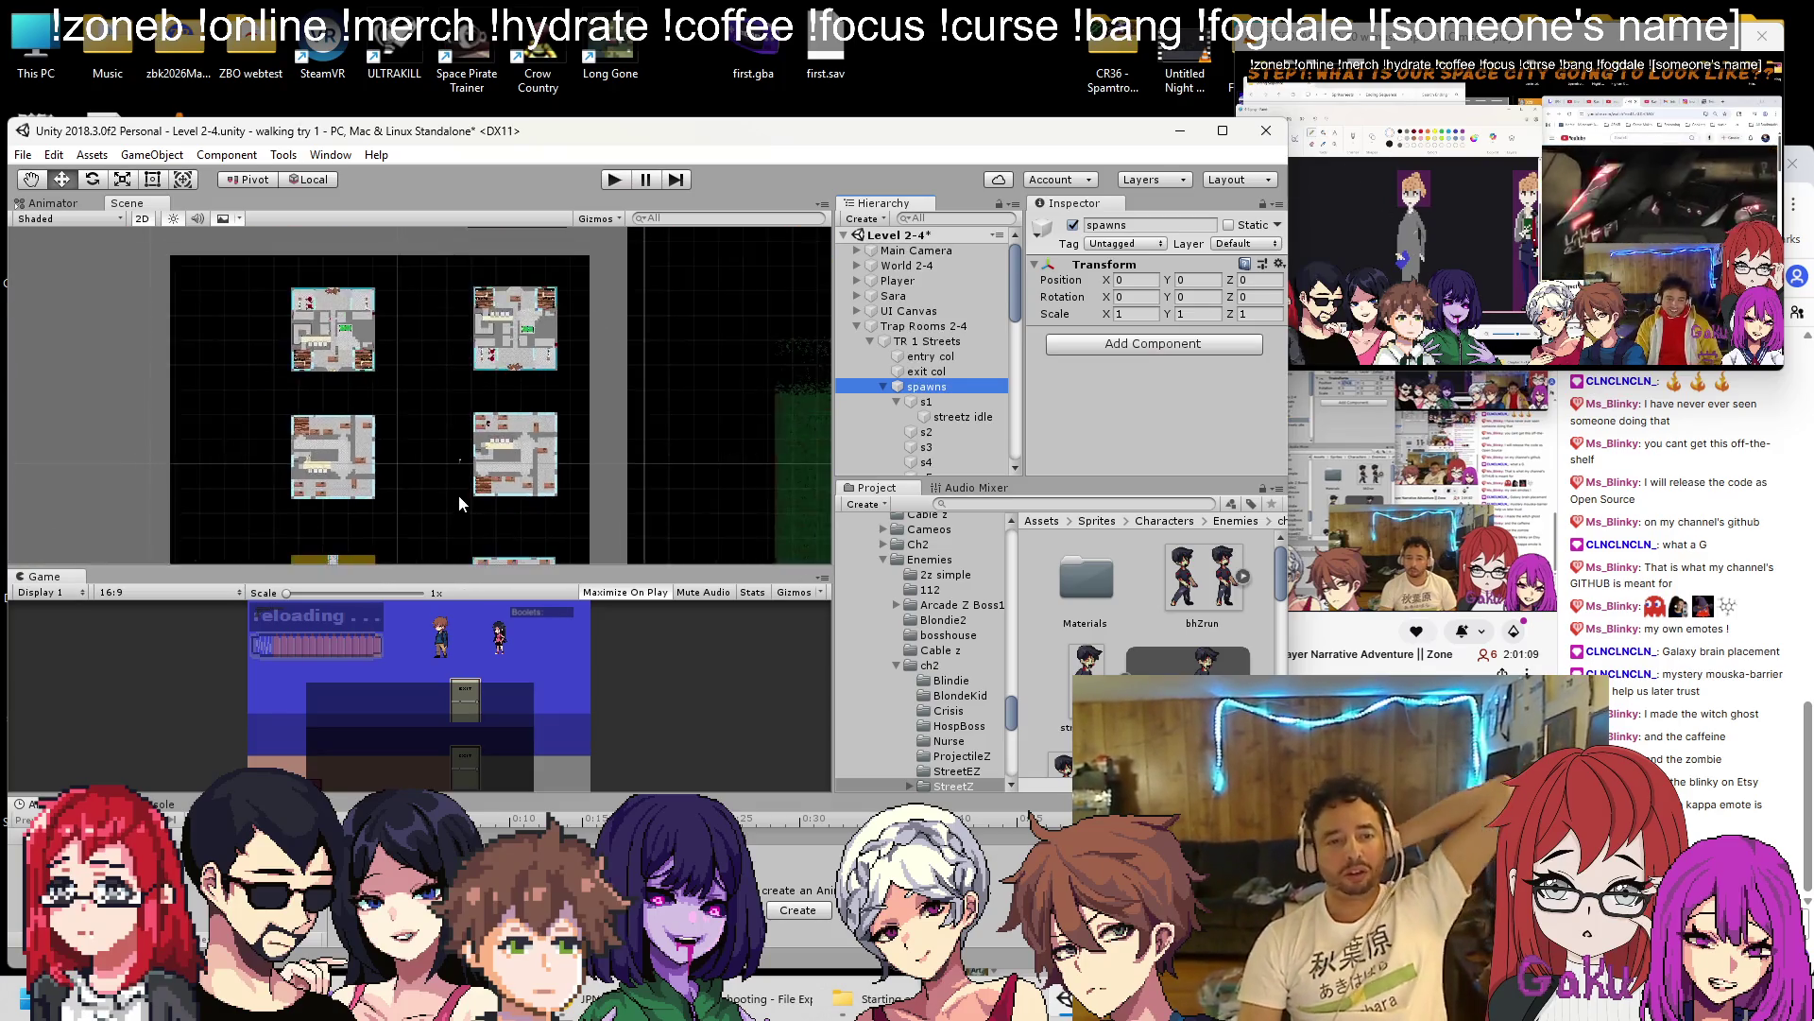
scroll(571, 441, "down", 1)
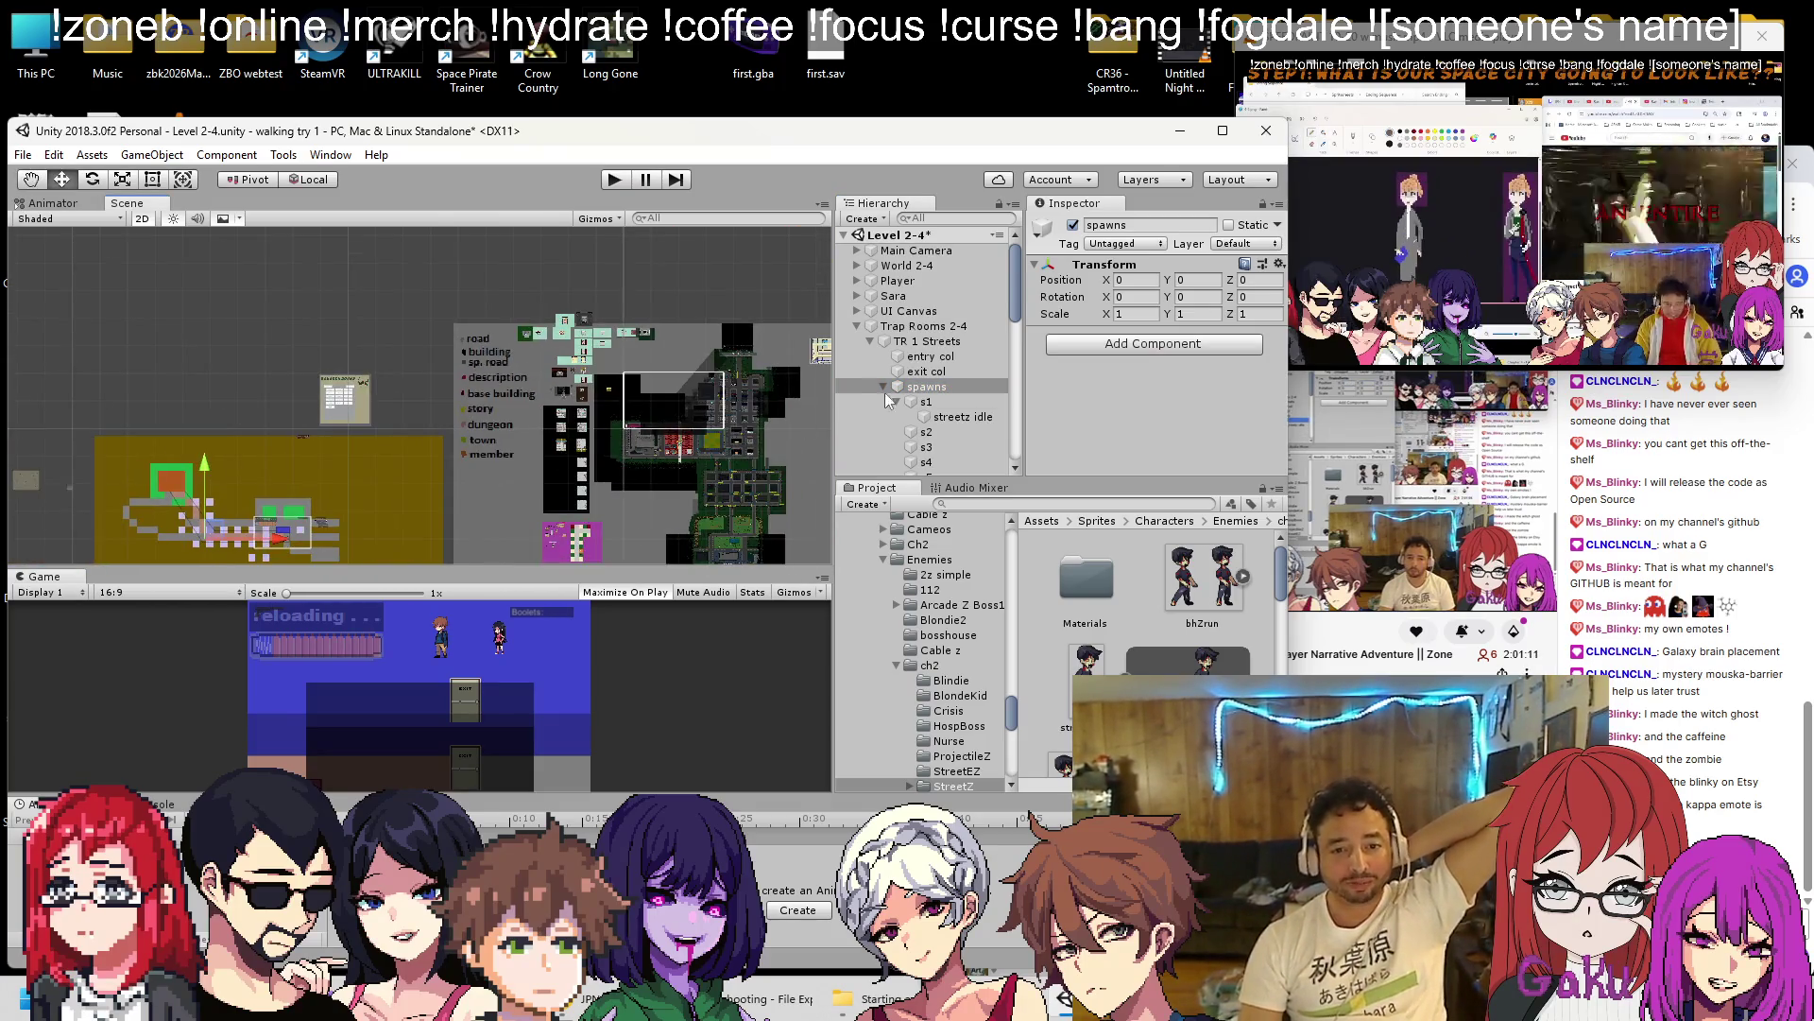
Select the streetz idle zombie sprite under s1 and frame it.
left_click(980, 419)
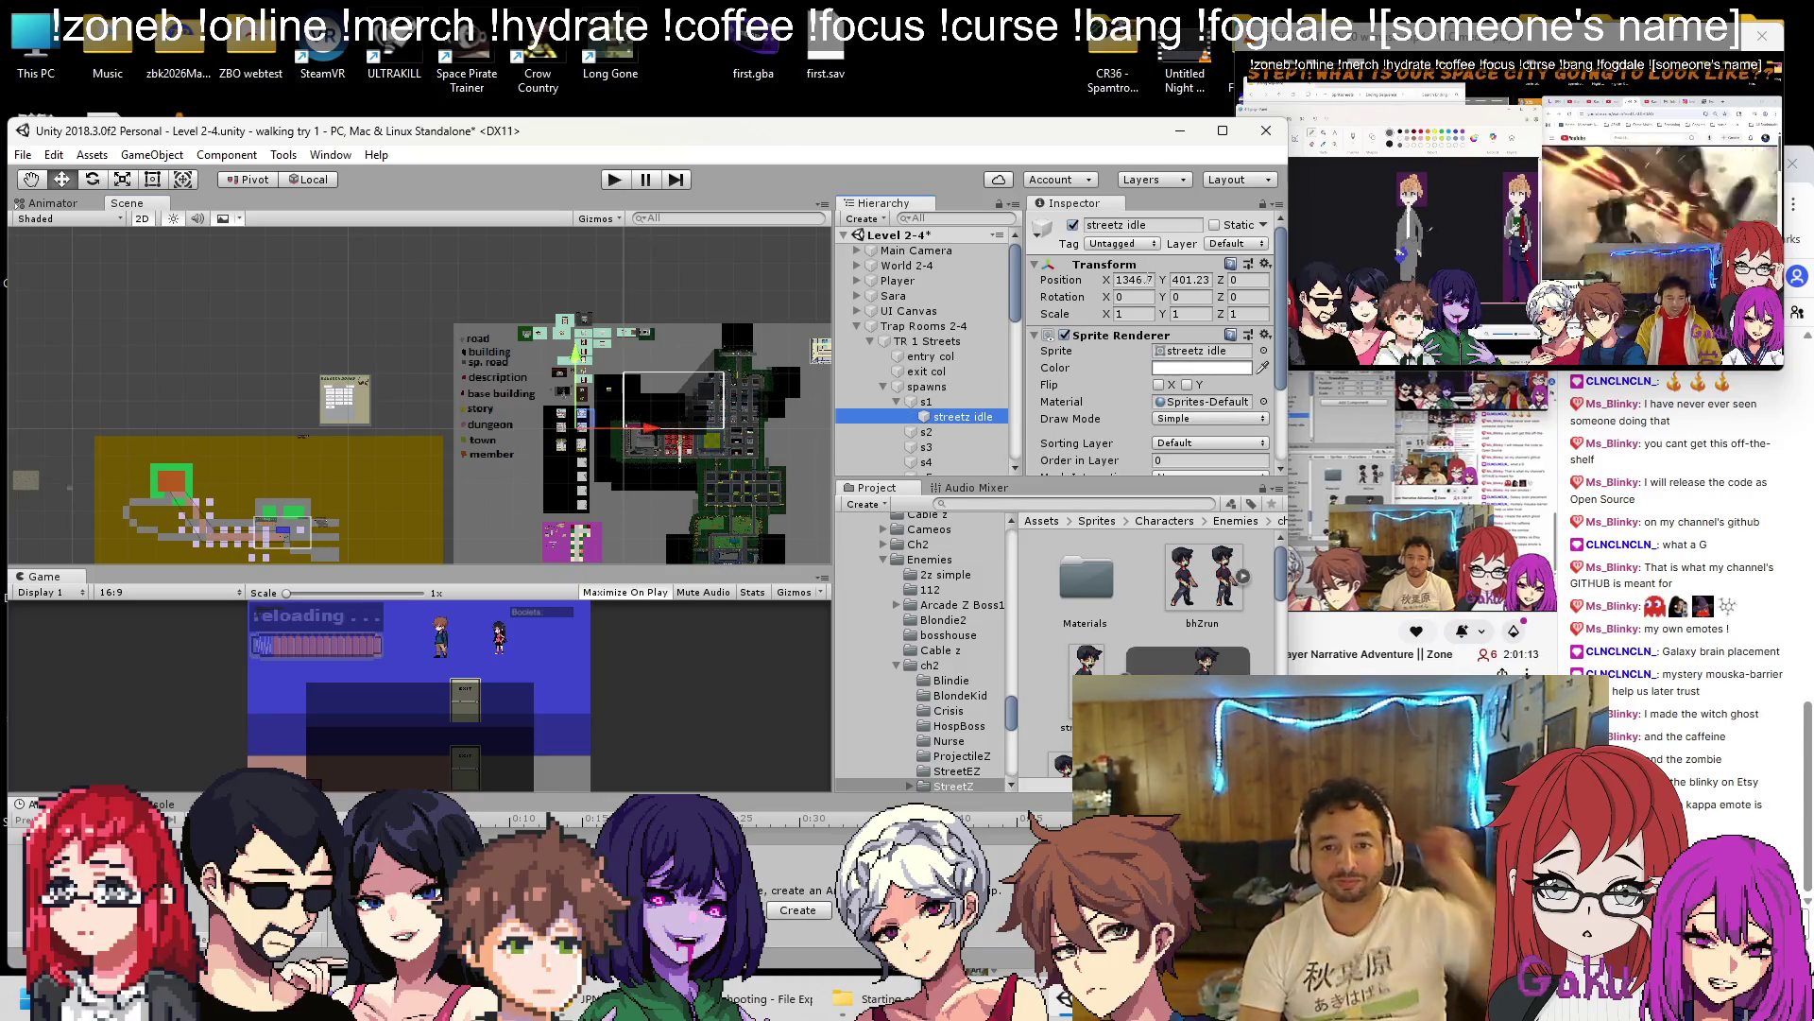
double_click(931, 388)
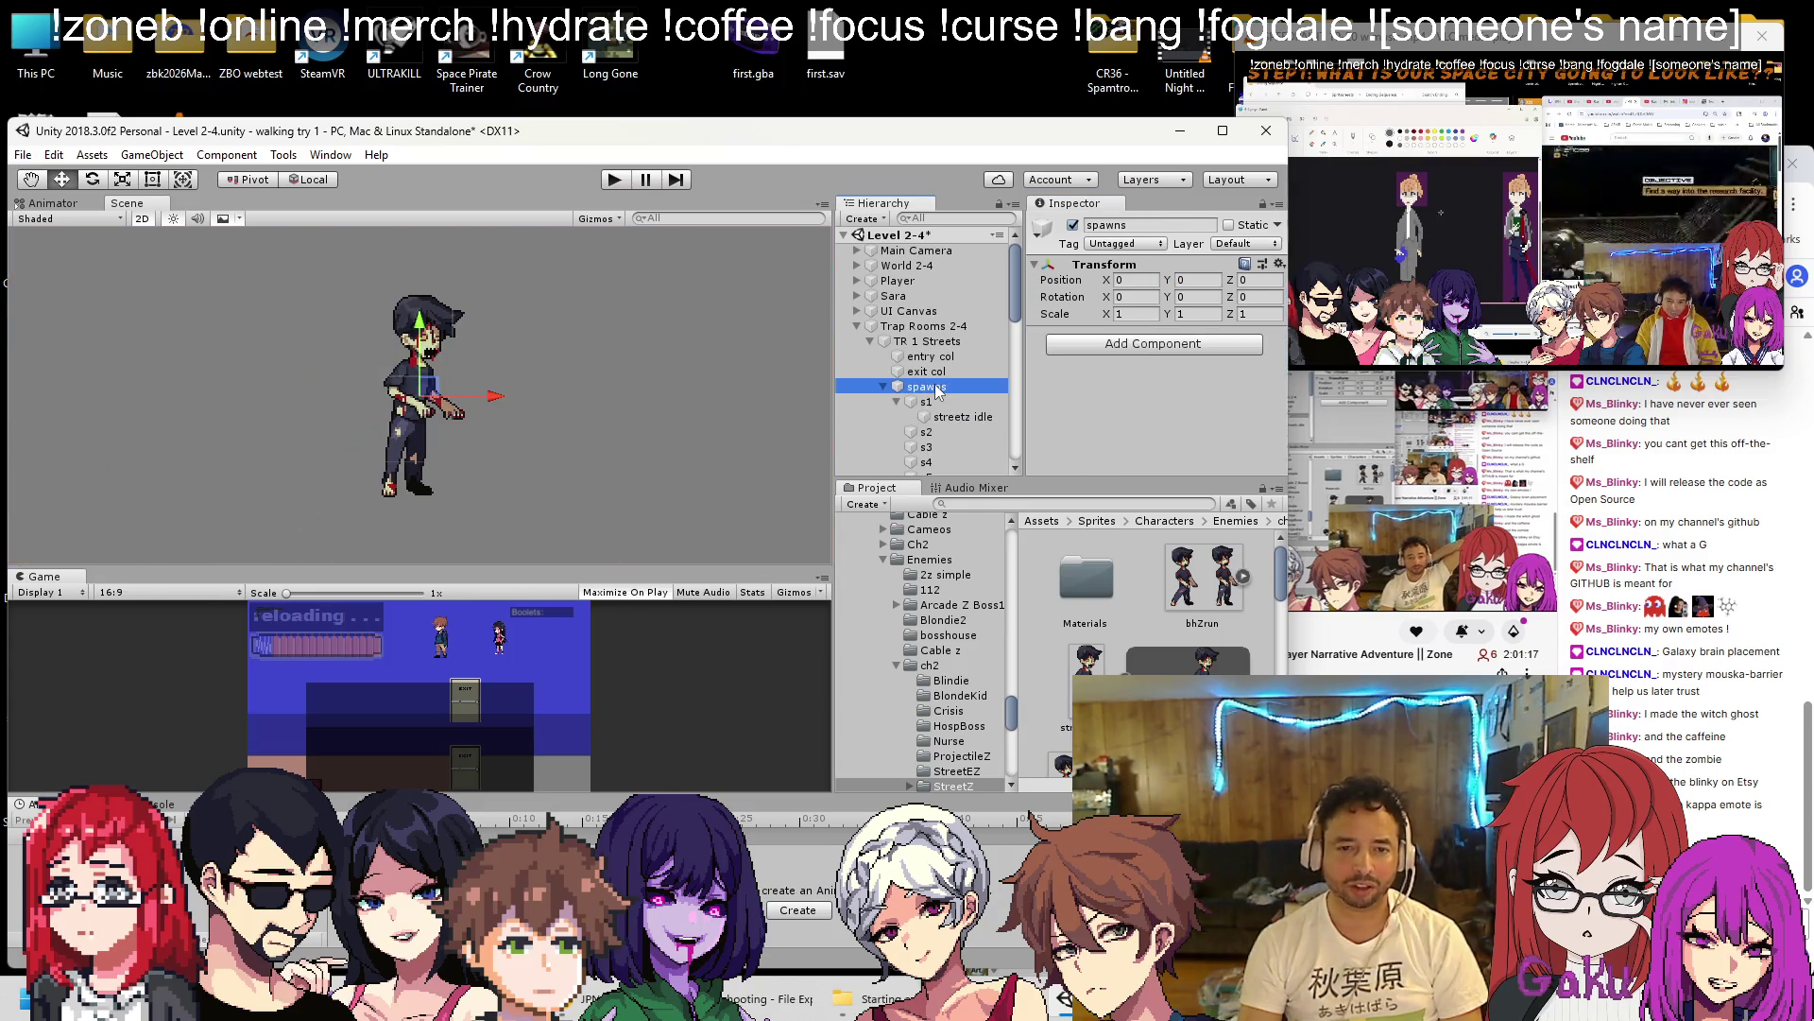
scroll(696, 380, "down", 4)
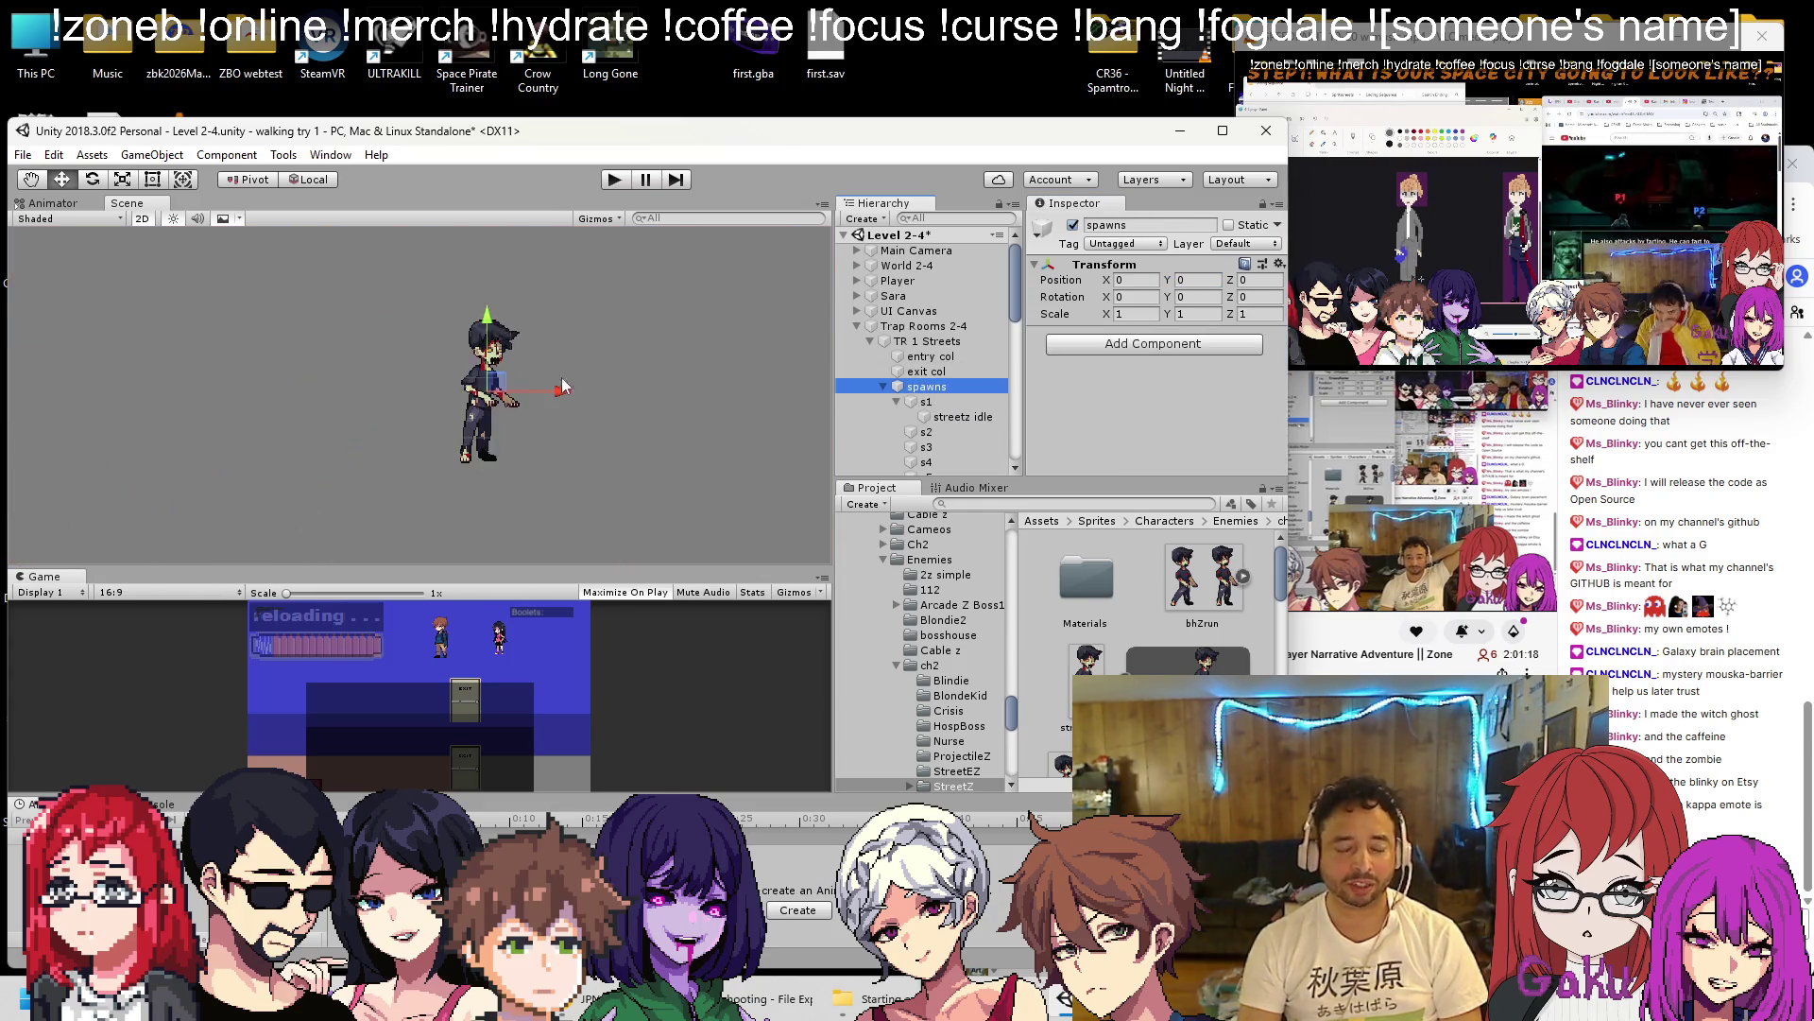
double_click(919, 402)
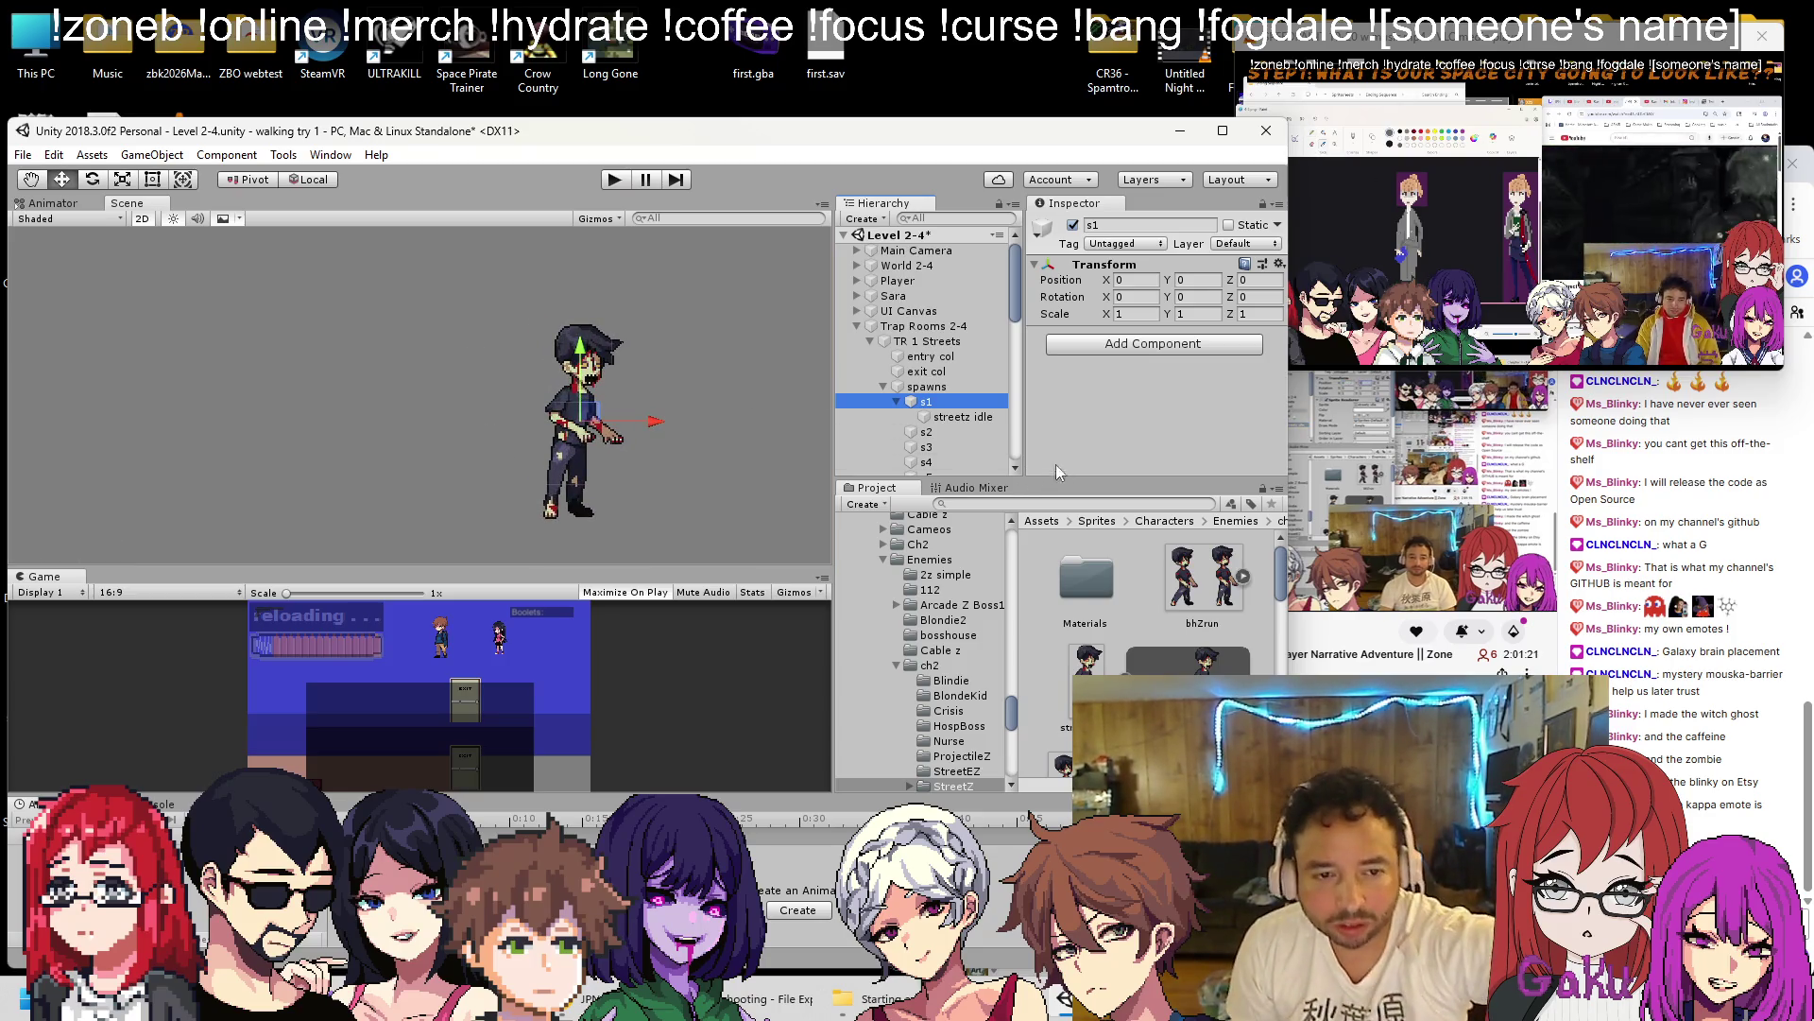
left_click(956, 413)
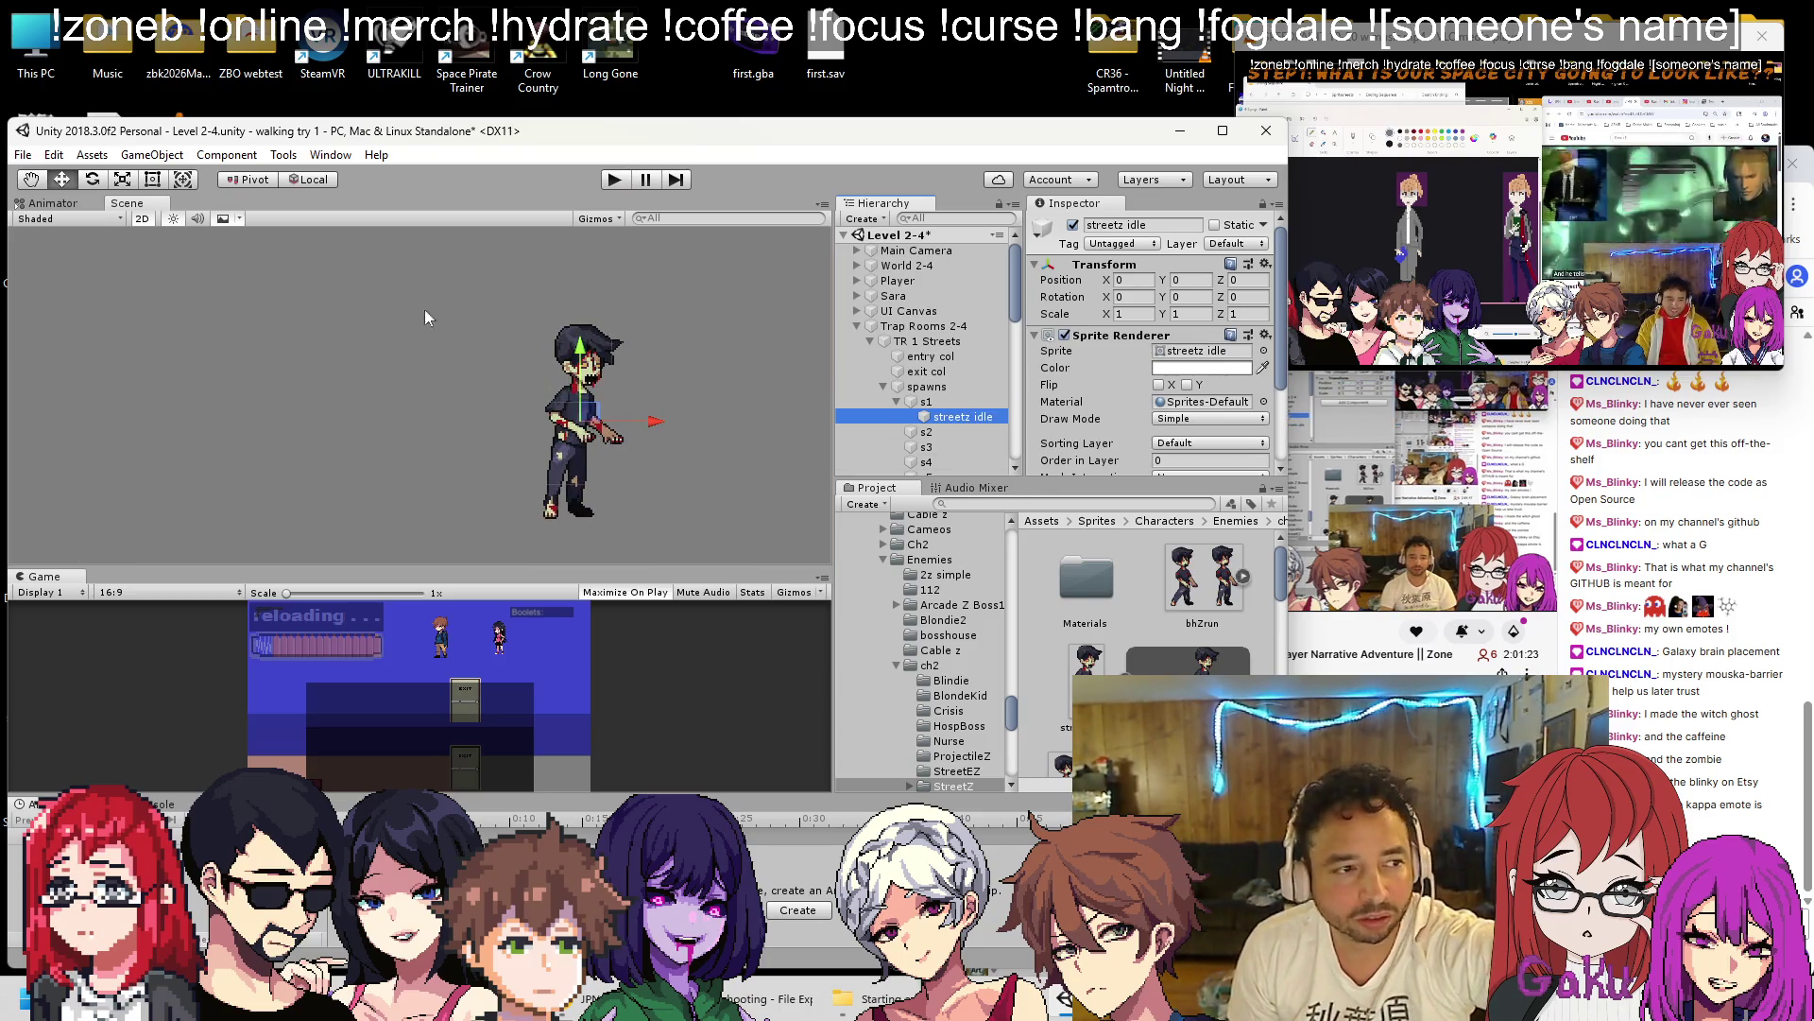
Offset the zombie sprite to about 0.24, 0.98 from s1 and copy its transform values.
left_click_drag(595, 425, 616, 345)
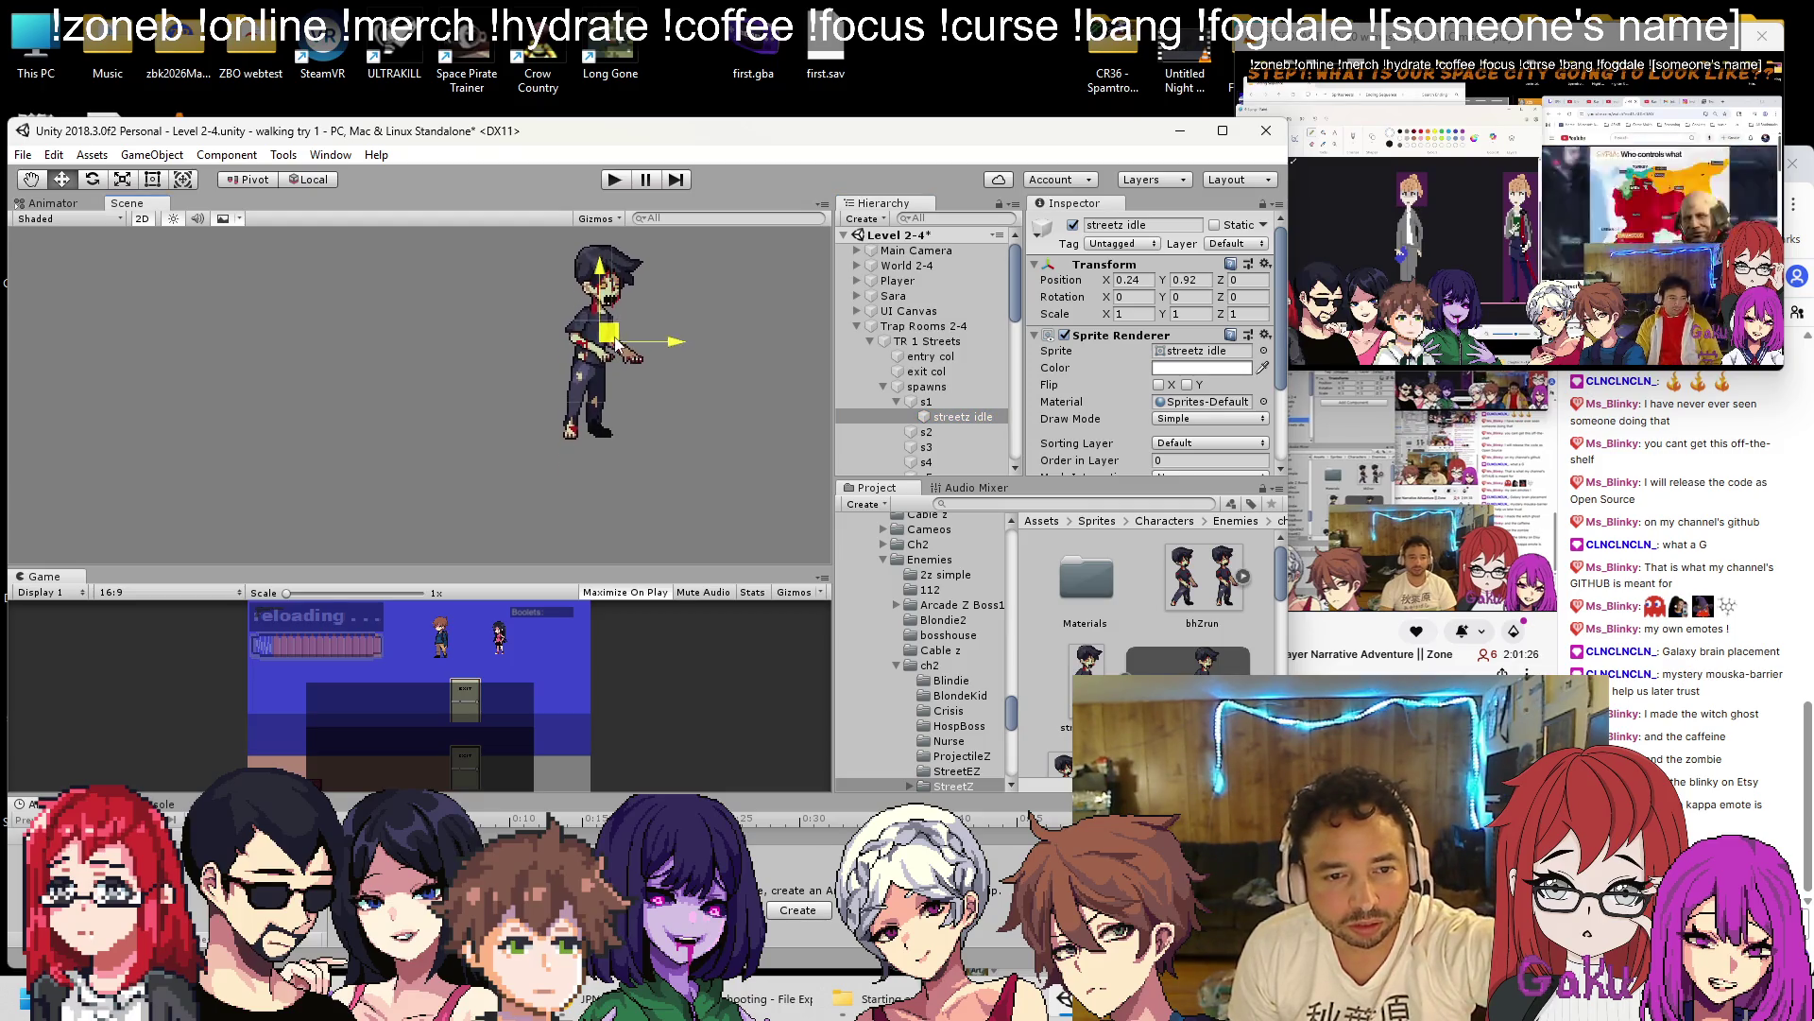
left_click(1254, 268)
left_click(1278, 361)
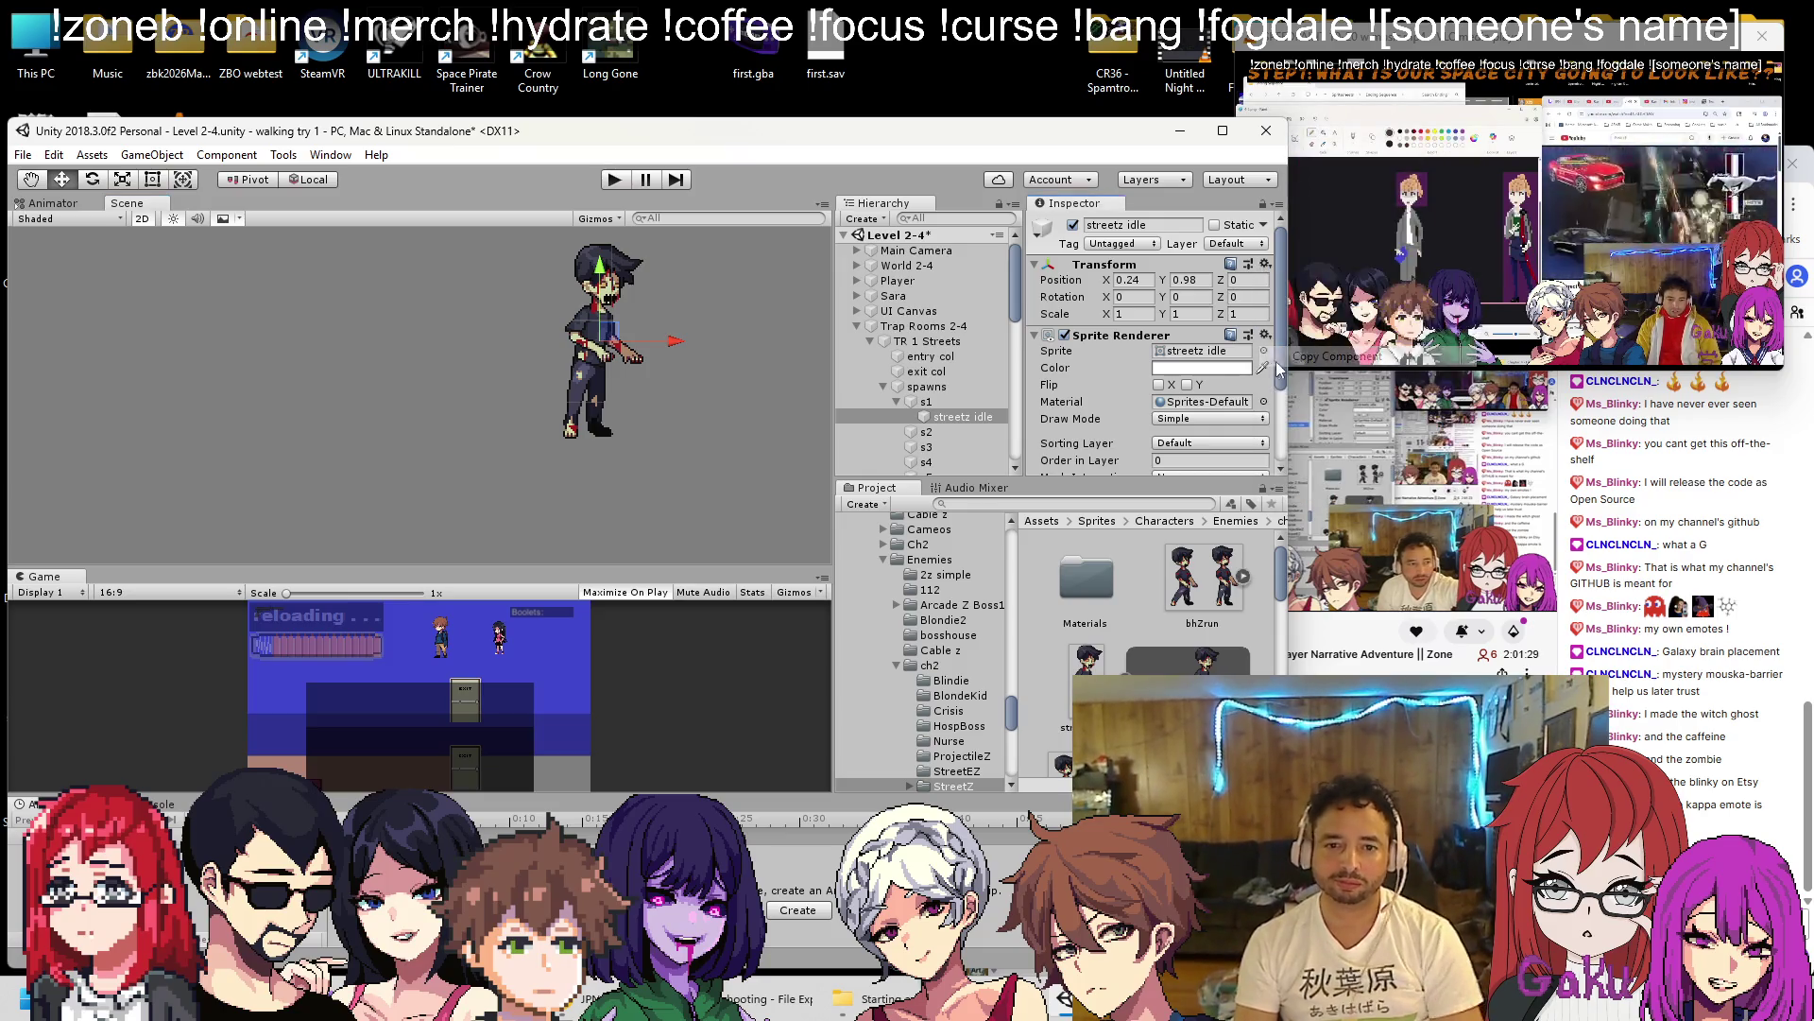
Add the Destroy On Start script component to the sprite via a 'destroy' search.
scroll(1113, 406, "down", 3)
left_click(1097, 457)
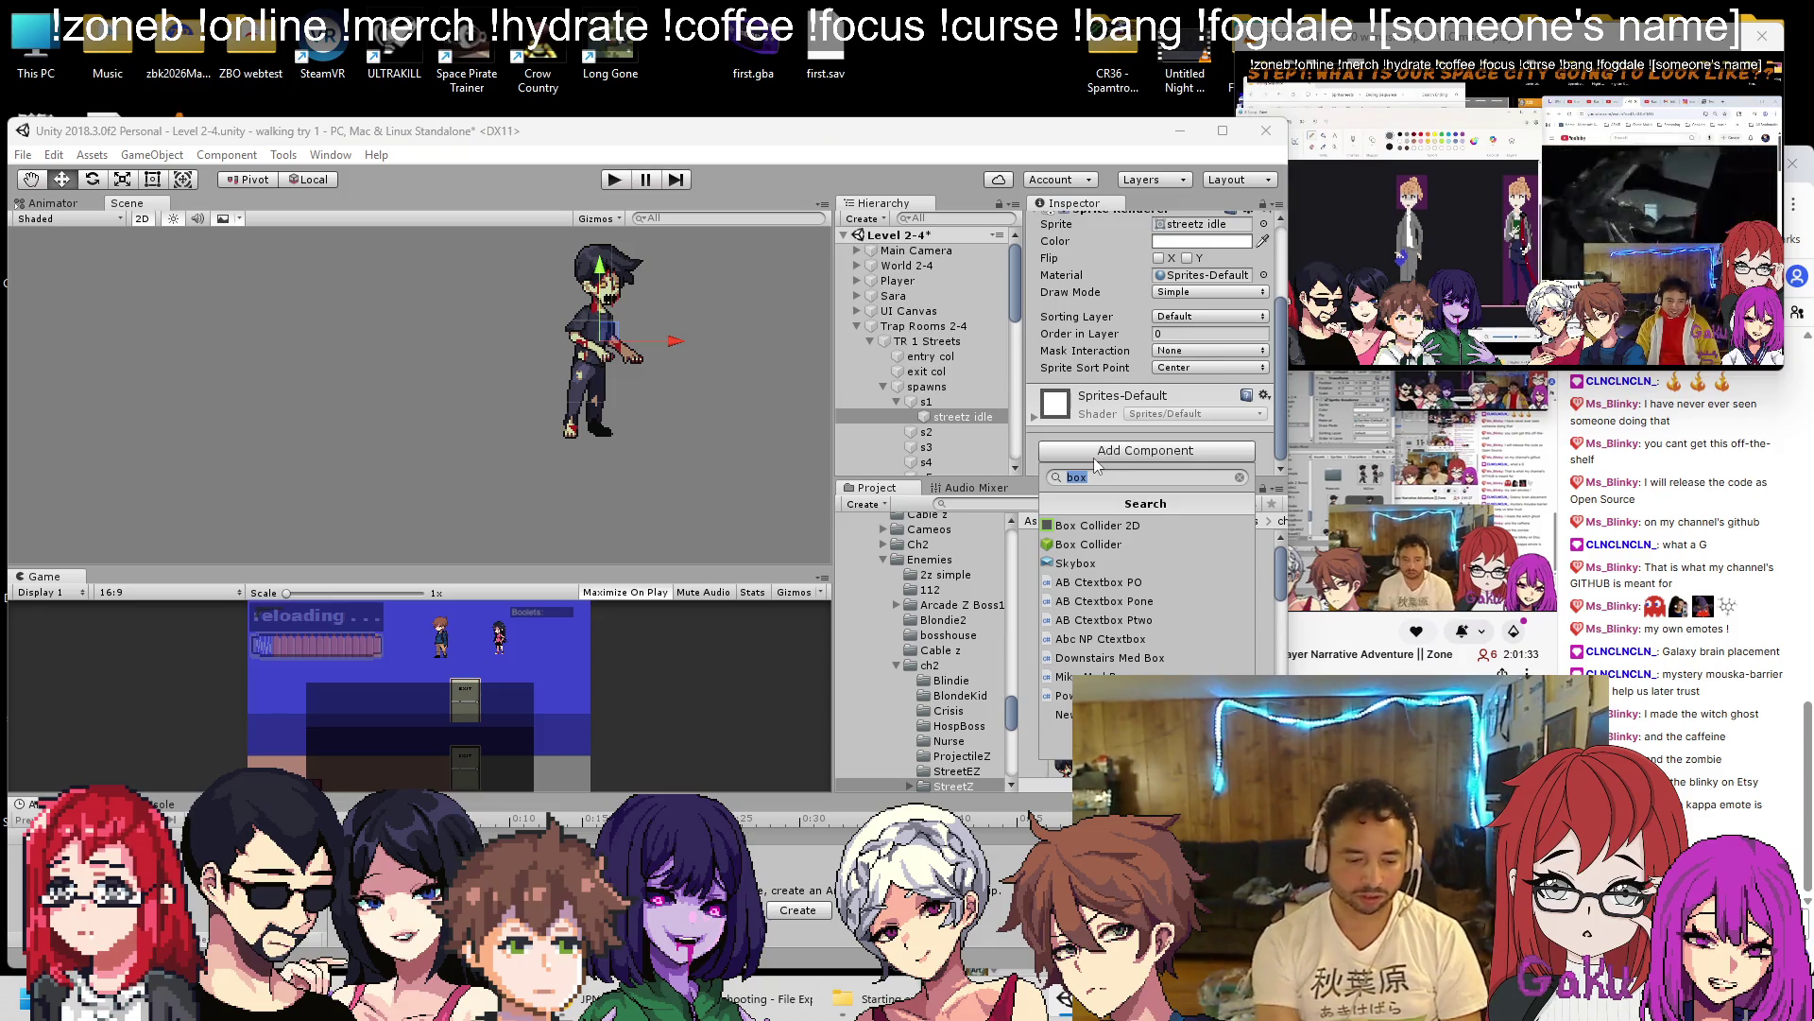
type("ch2")
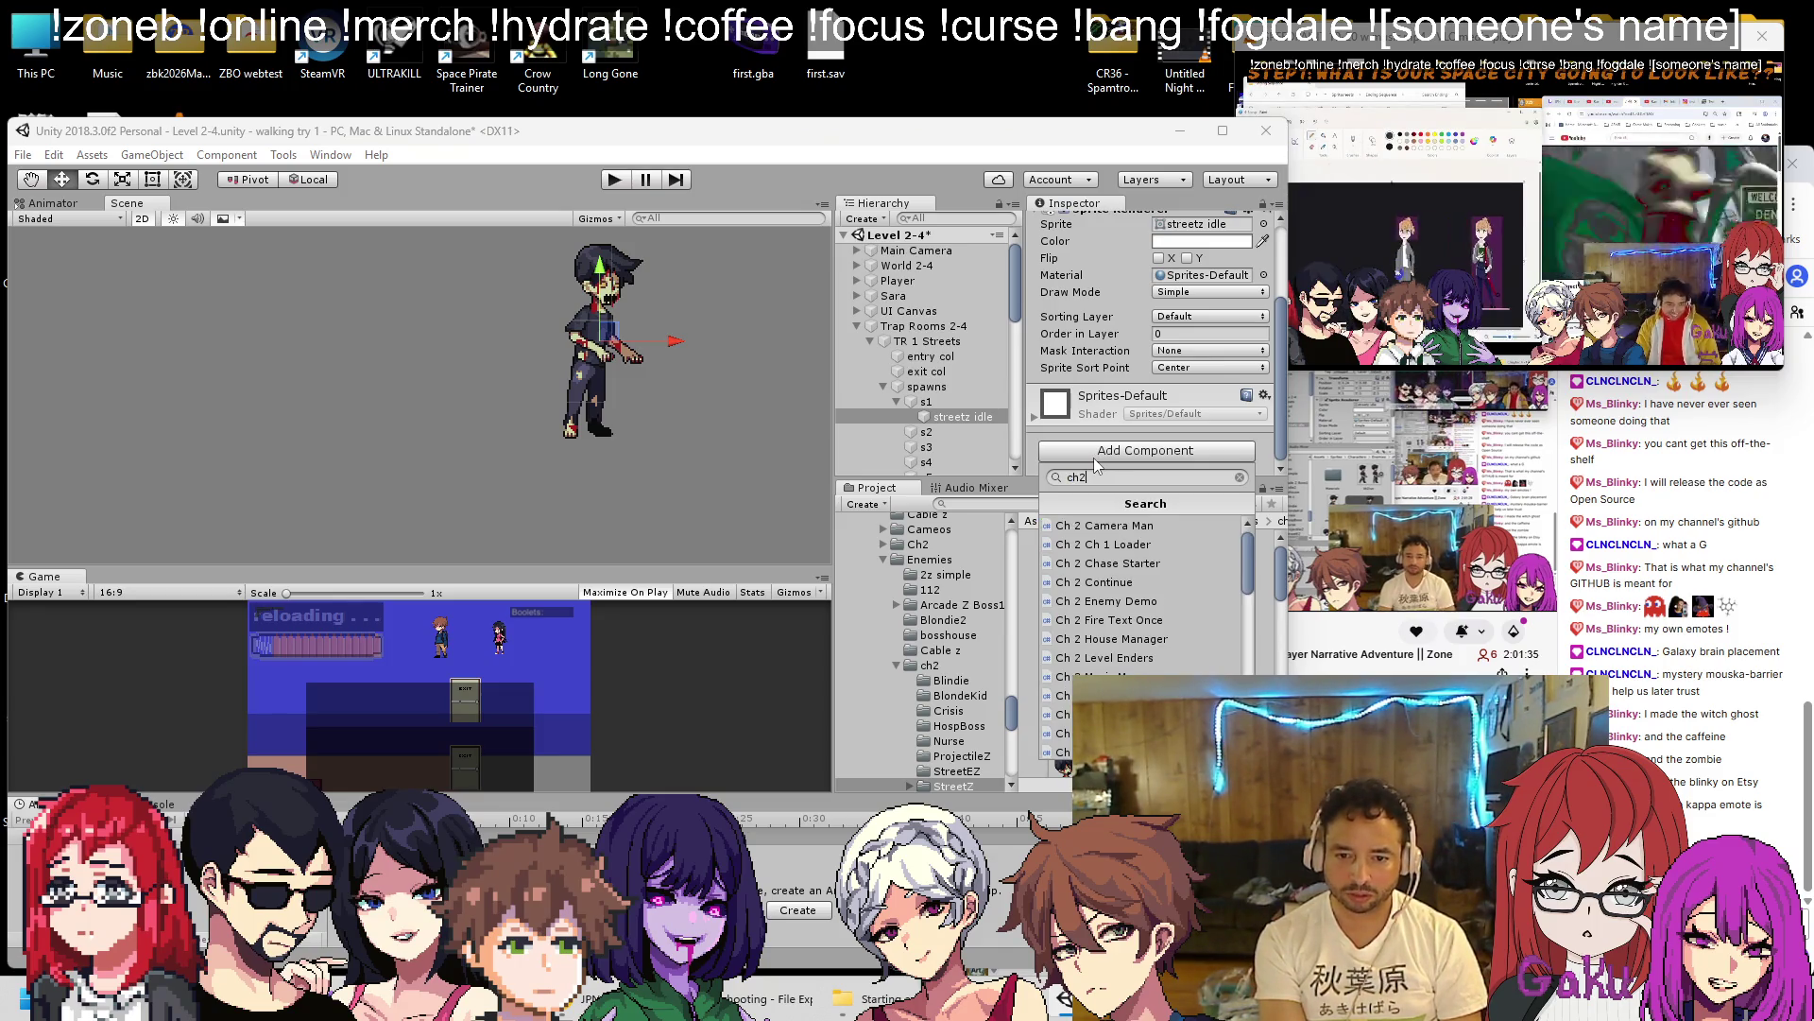
key("BackSpace")
key("BackSpace")
key("BackSpace")
type("destroy")
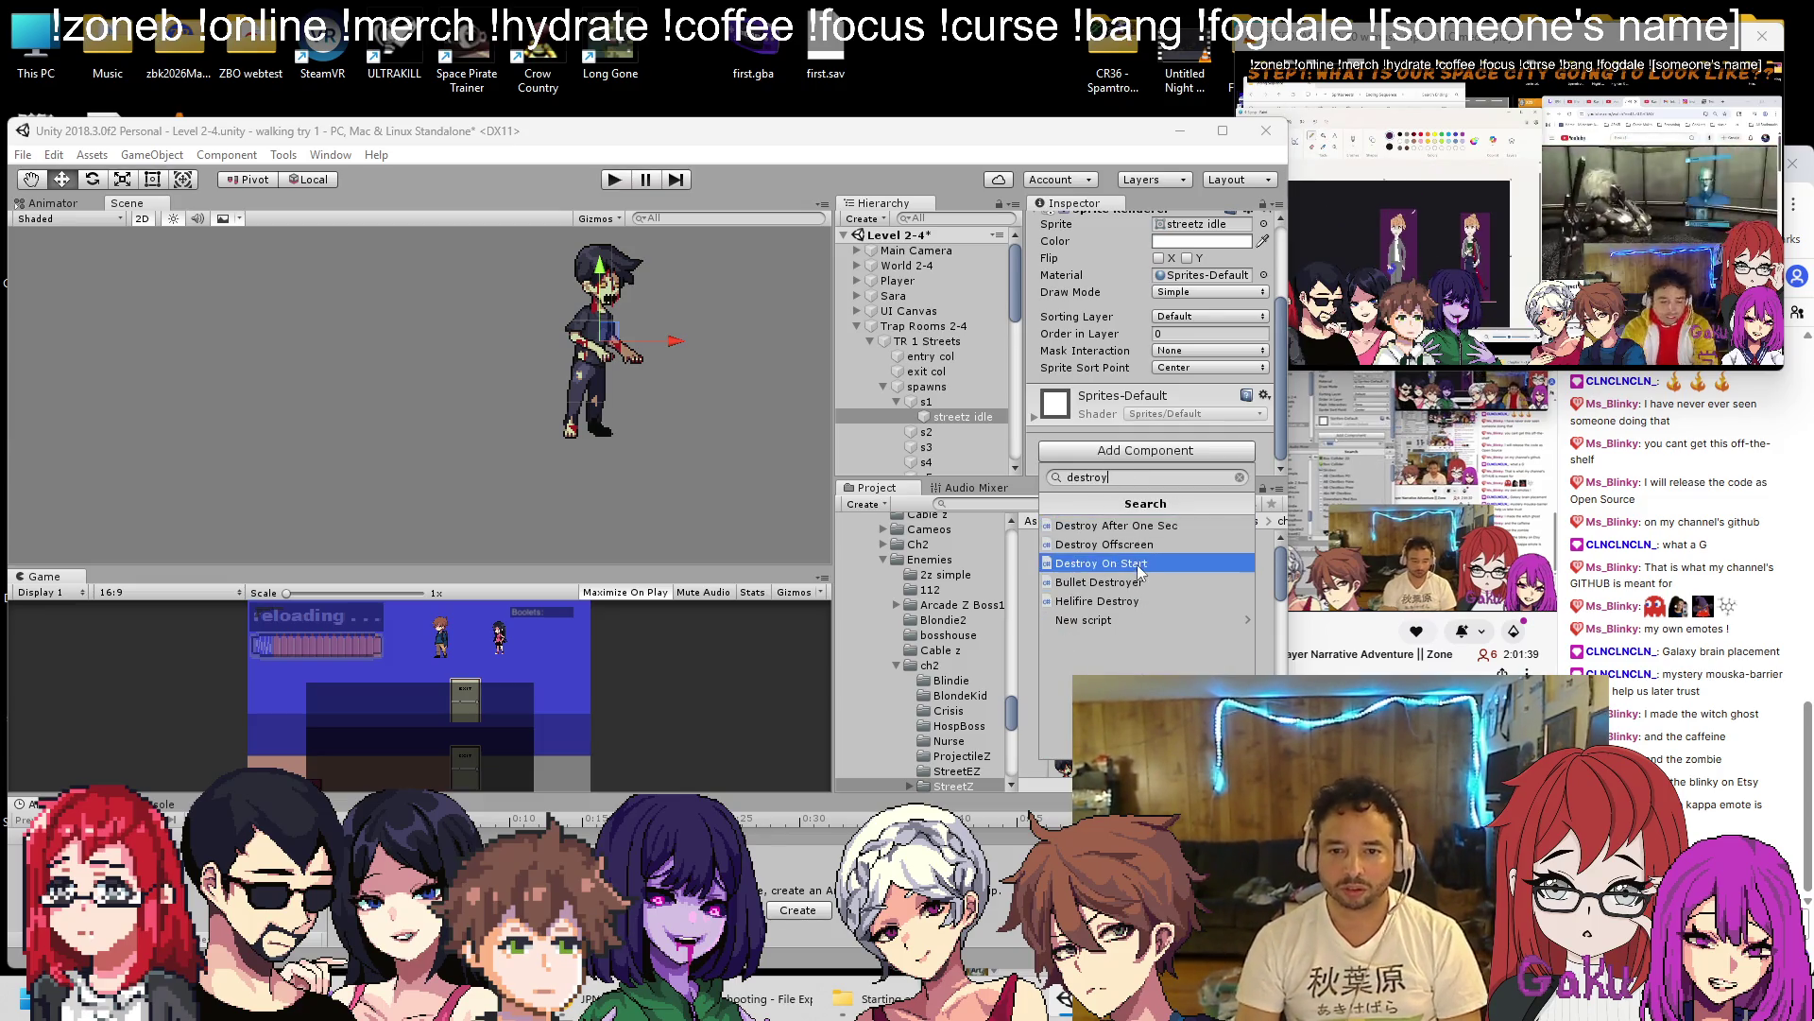
left_click(1137, 564)
scroll(690, 378, "down", 8)
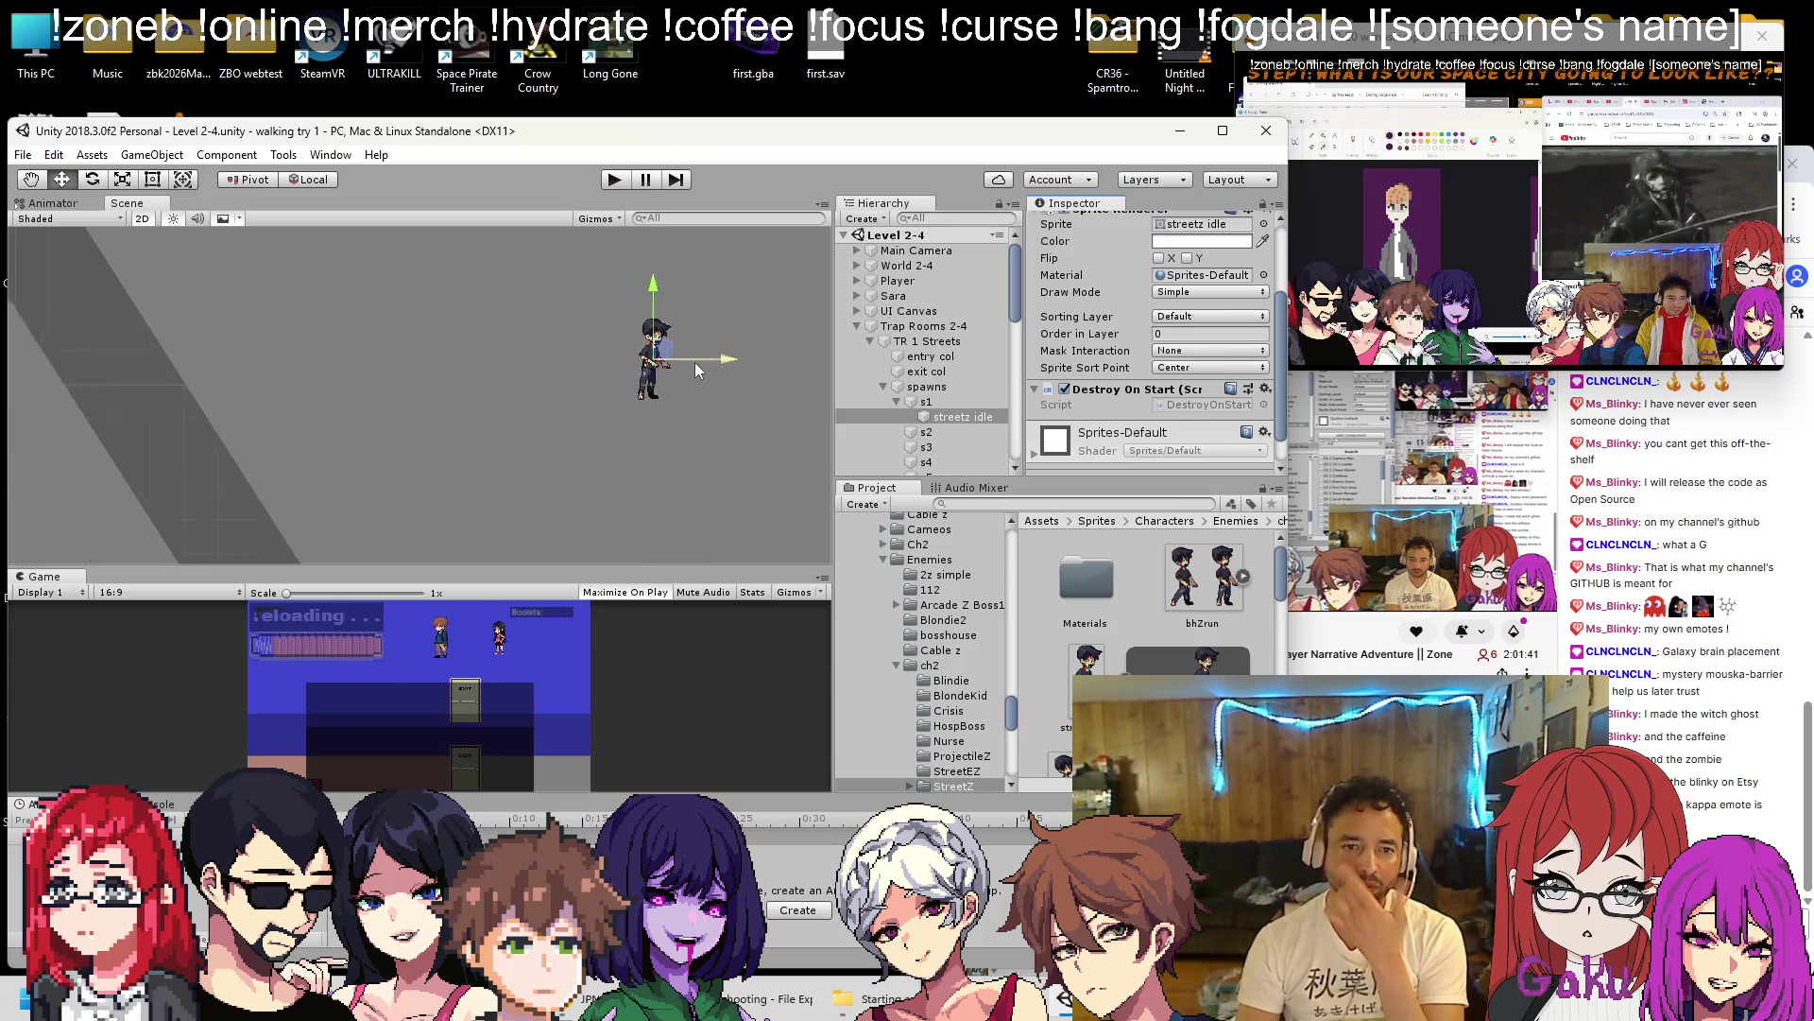
scroll(520, 392, "down", 3)
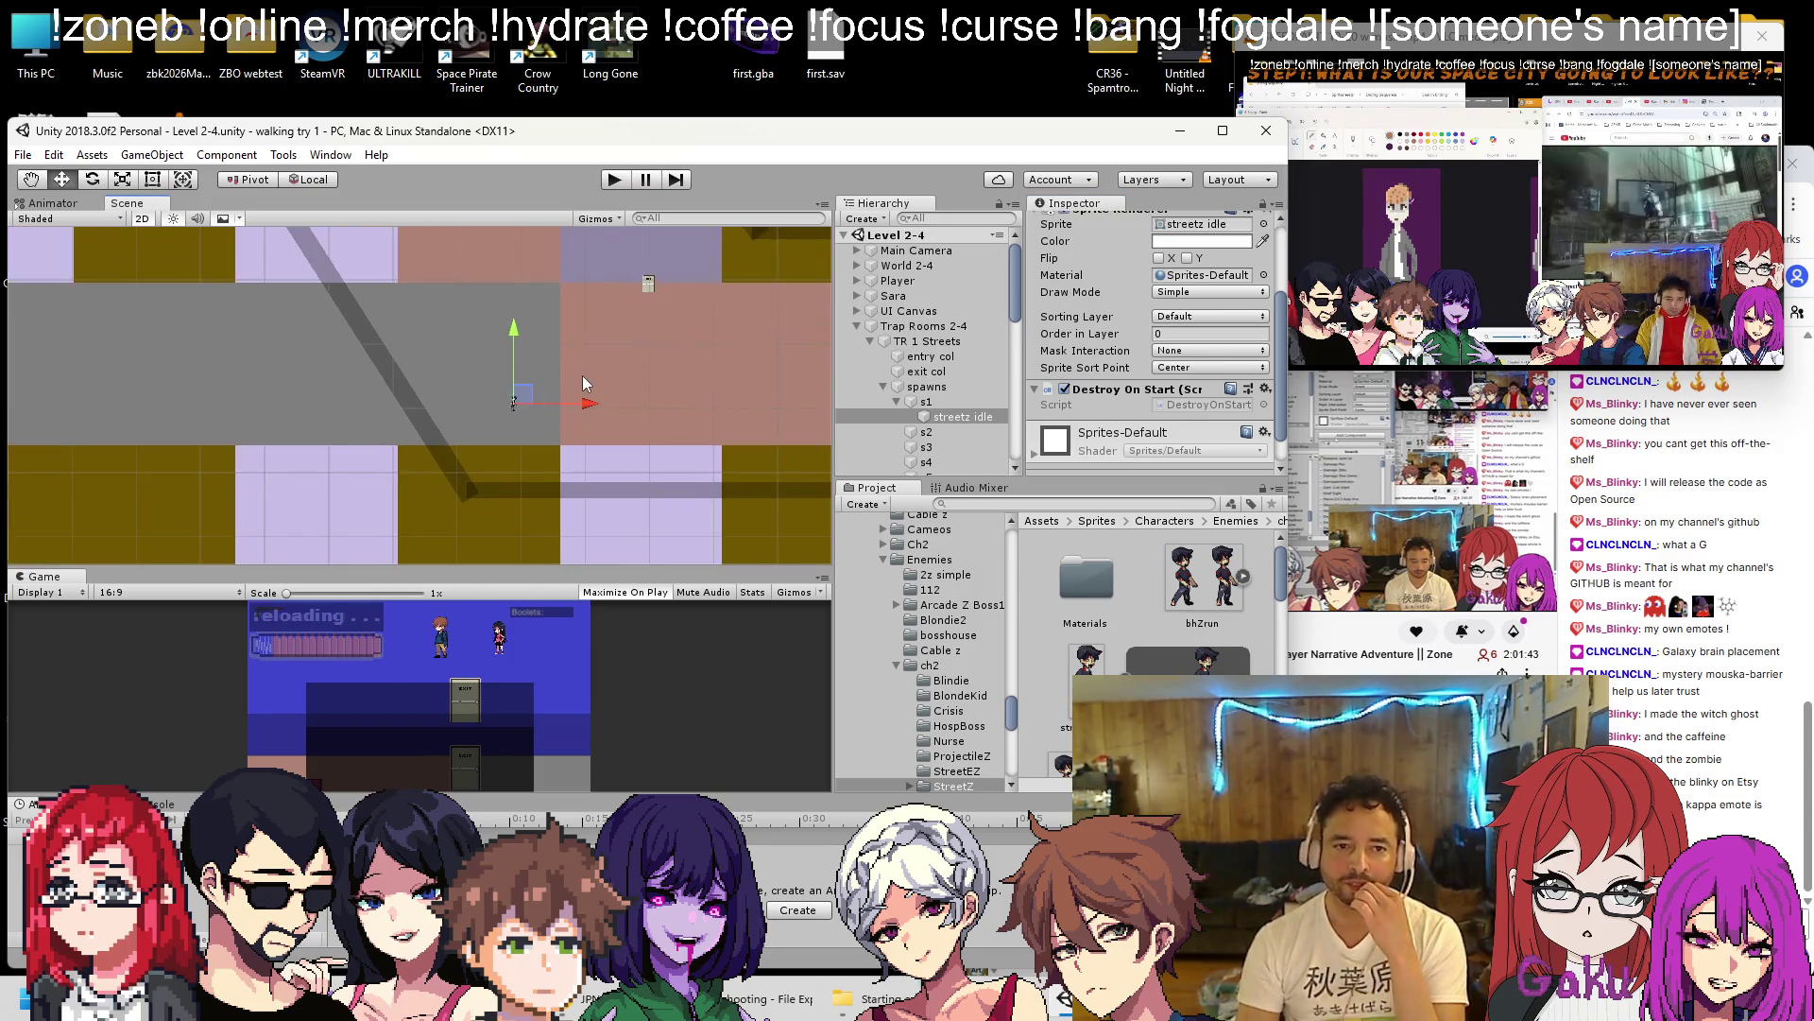
scroll(582, 376, "down", 1)
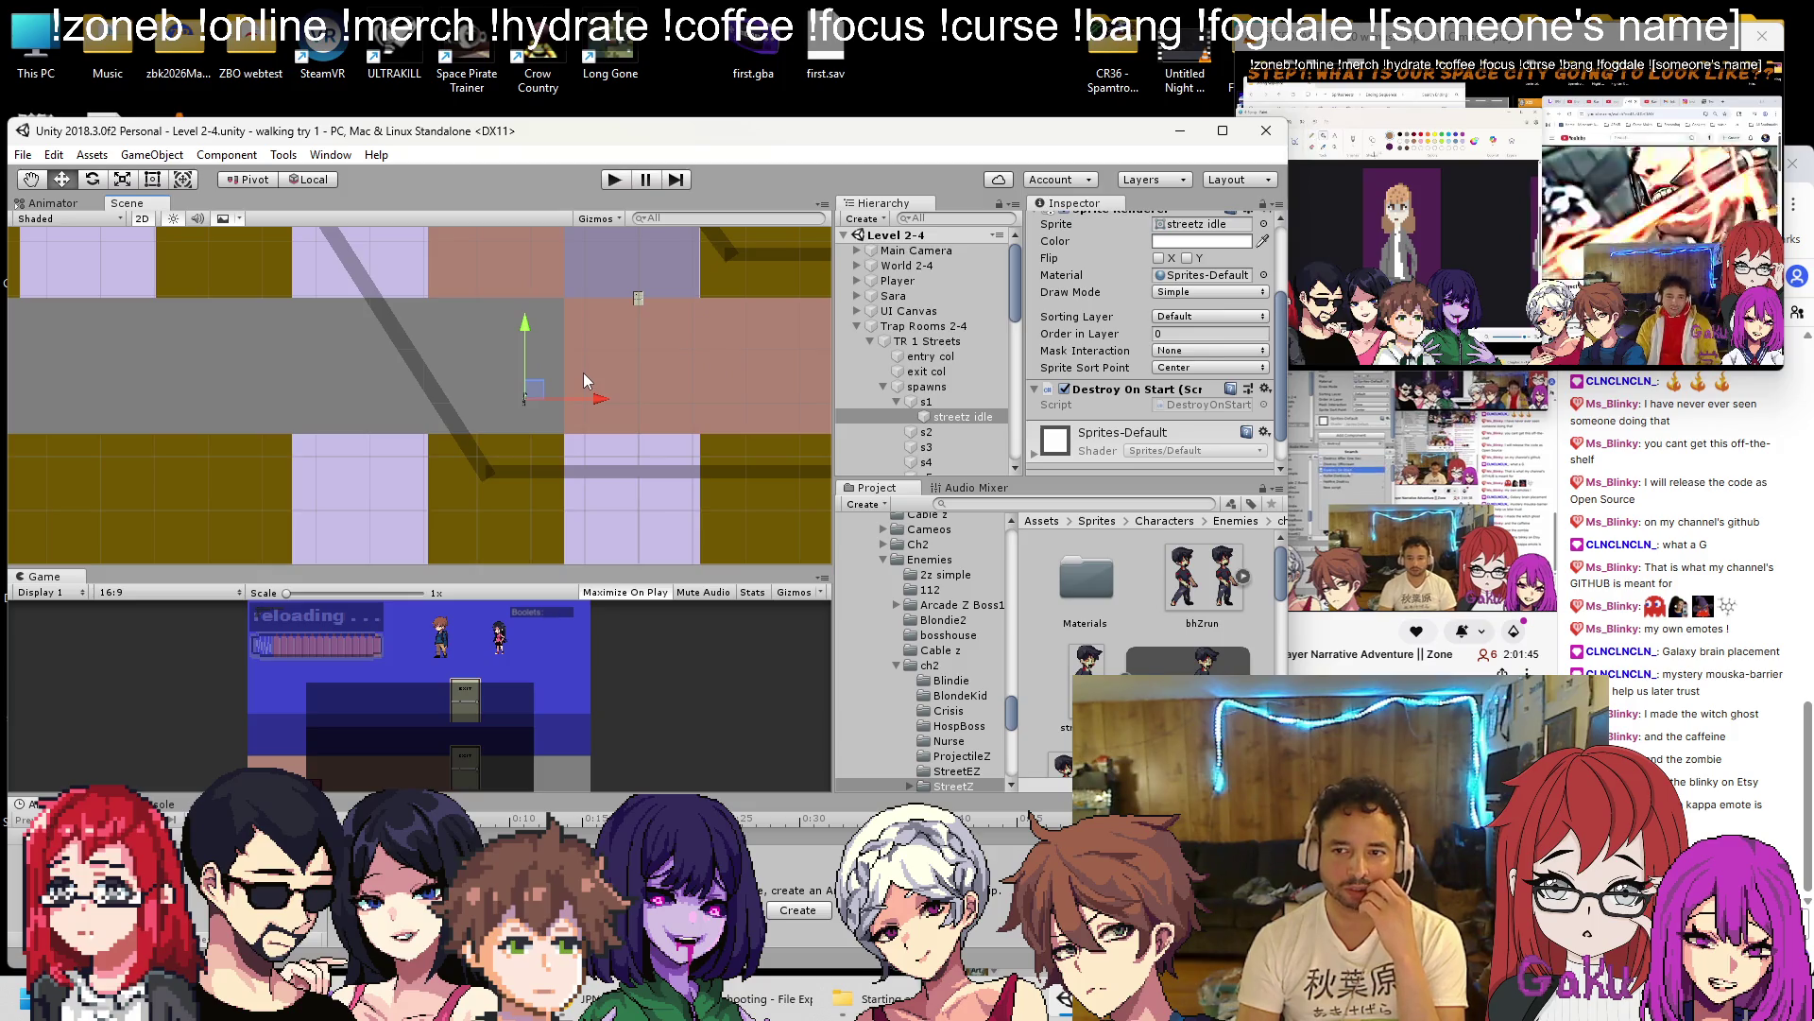
Open the Destroy On Start script and add a 'public bool disabled;' field, saving it.
right_click(1155, 389)
left_click(1198, 630)
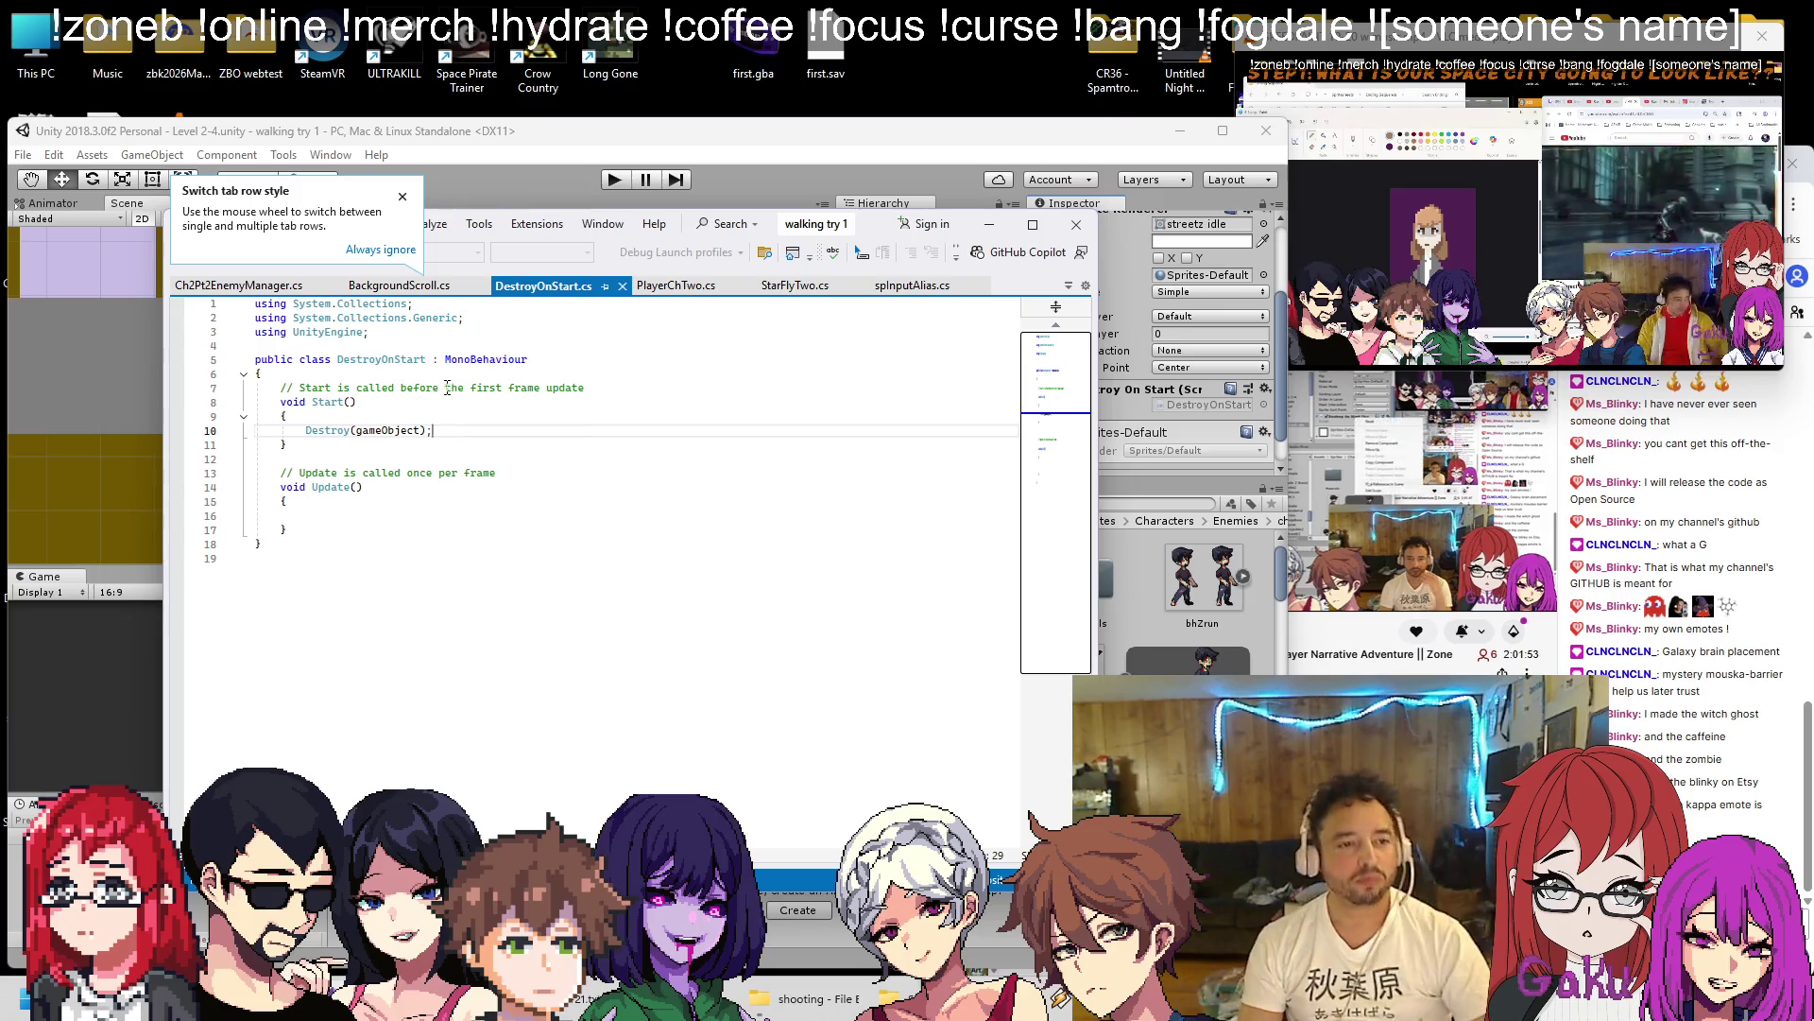
type("p")
key("Return")
type("public b")
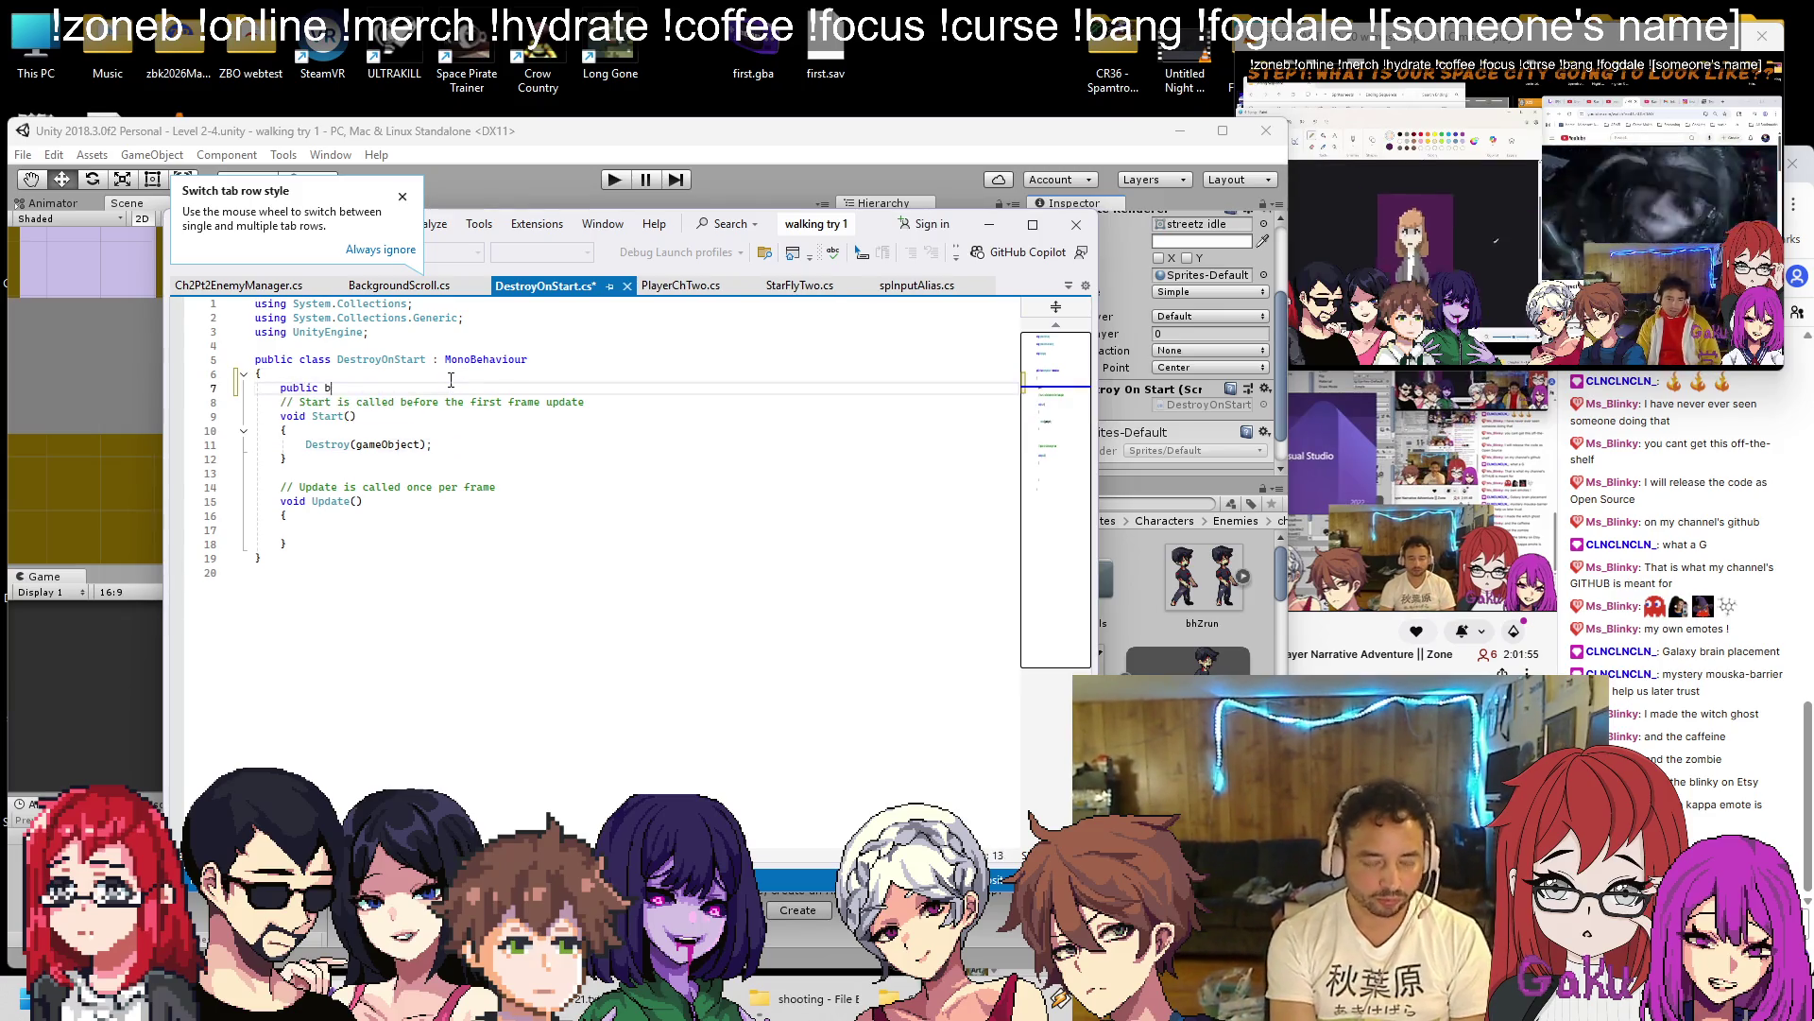
type("ool disabled;")
key("Return")
key("ctrl+s")
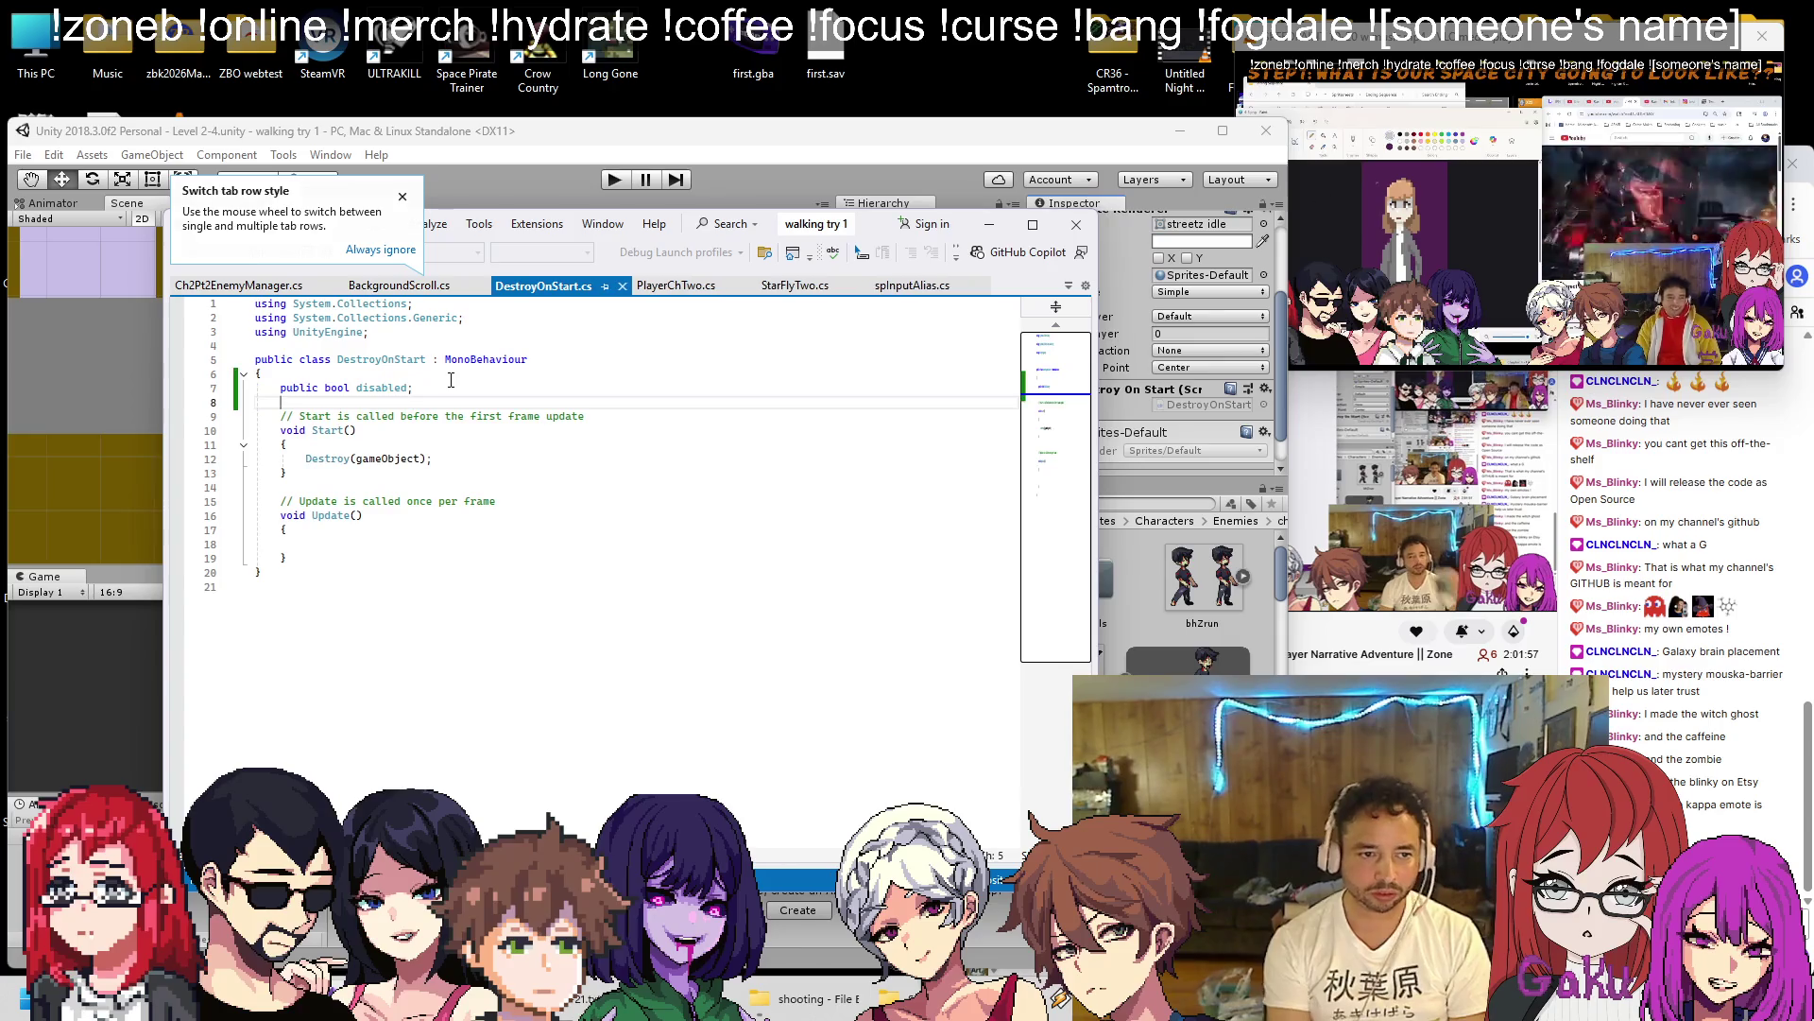
Wrap Destroy(gameObject) in 'if (disabled == false) { }' and return to Unity.
left_click(352, 441)
key("Return")
type("if (dis")
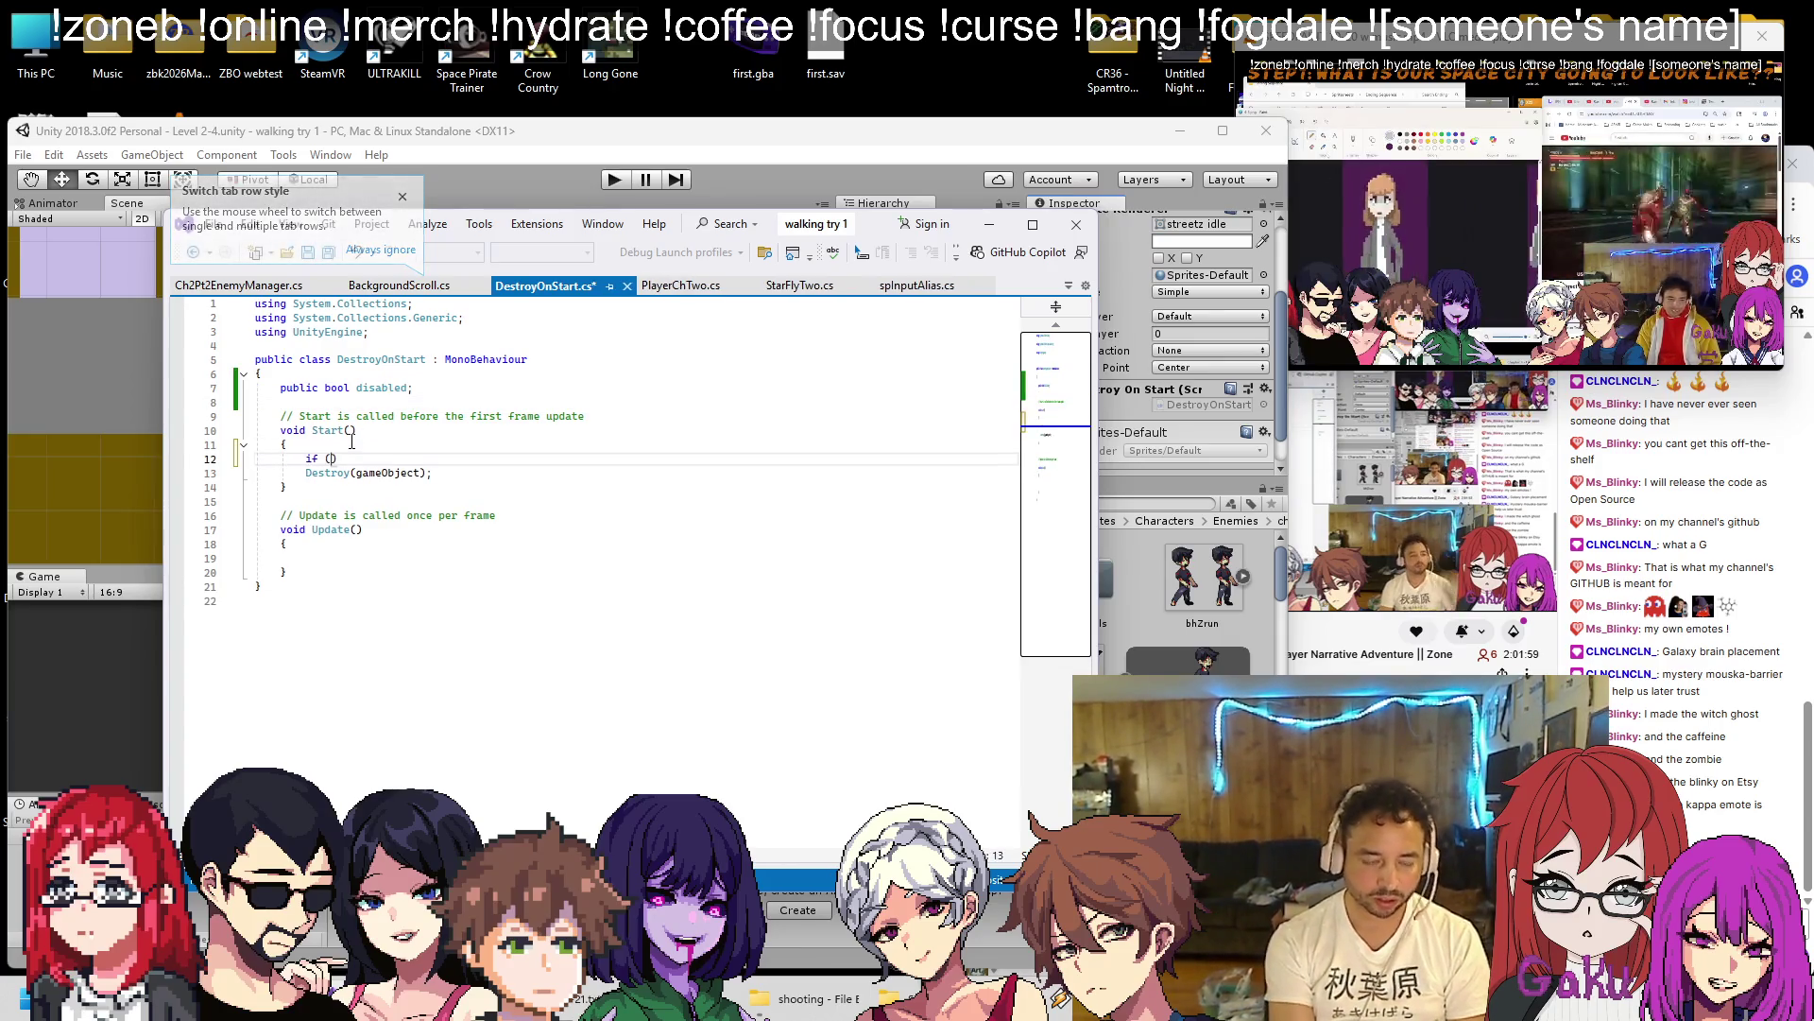
type("abled == false")
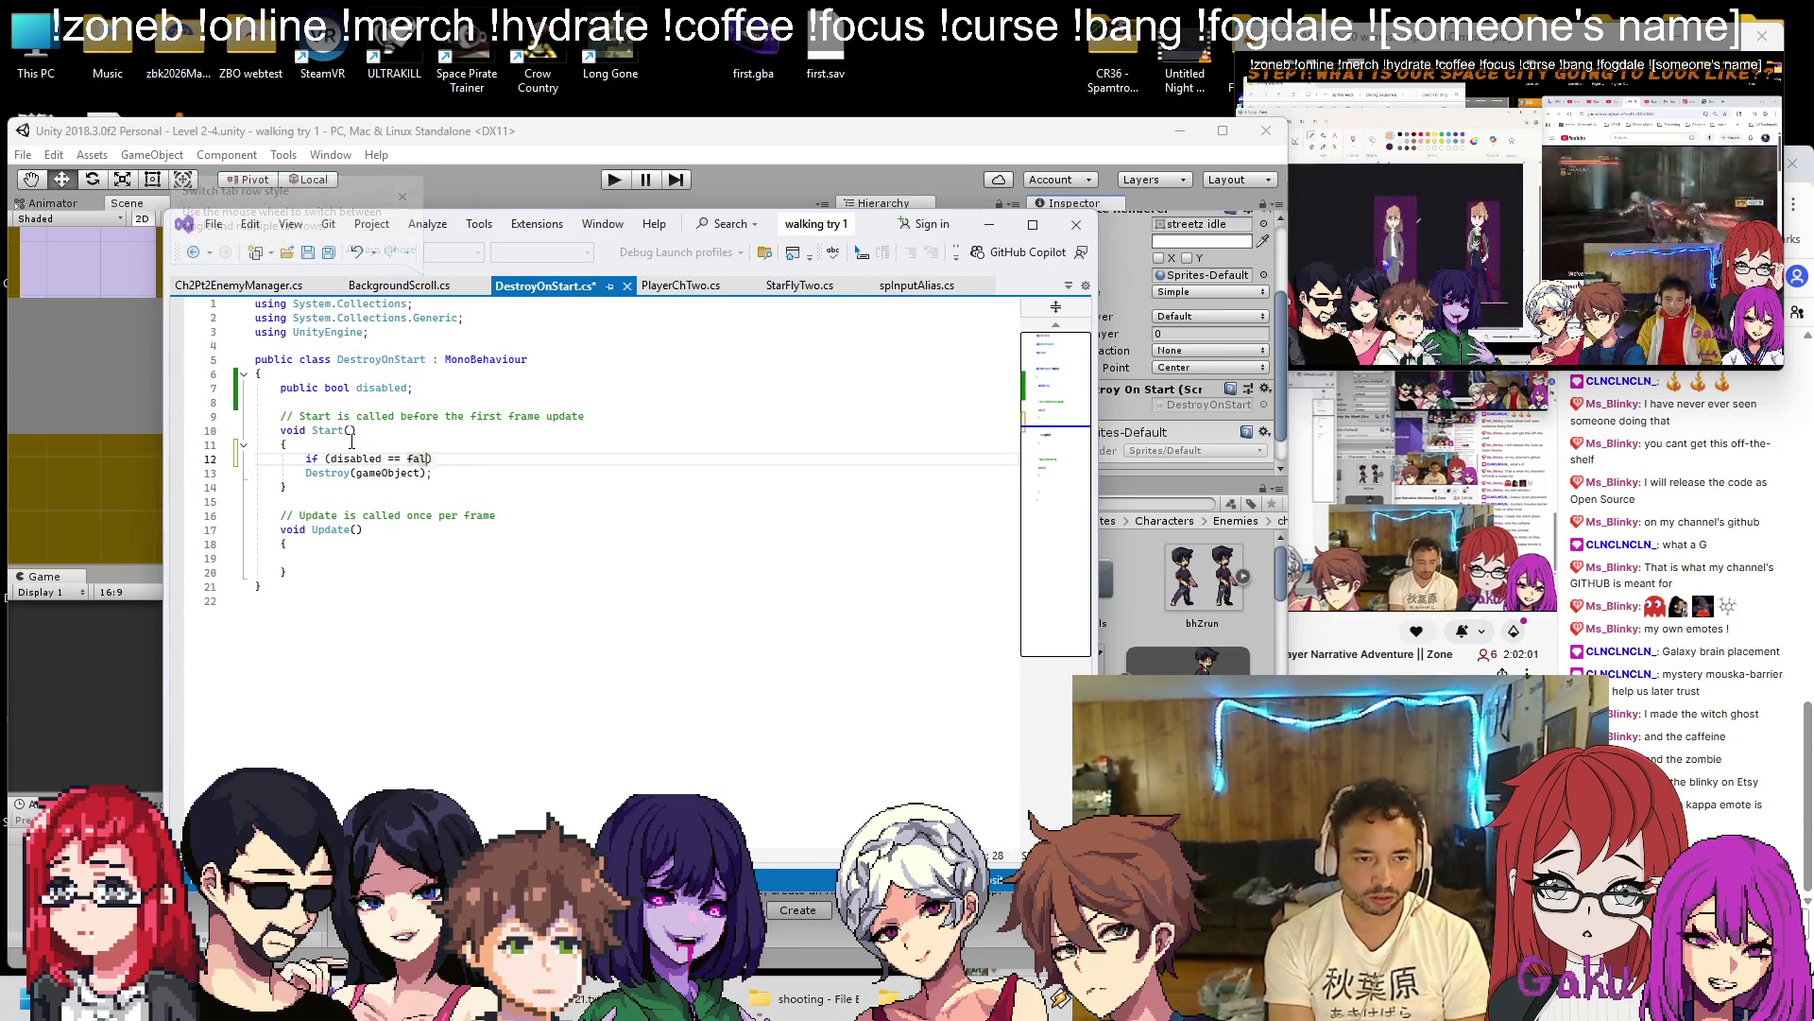
type(")")
key("Return")
type("{")
key("Down")
key("End")
key("Return")
type("}")
key("Up")
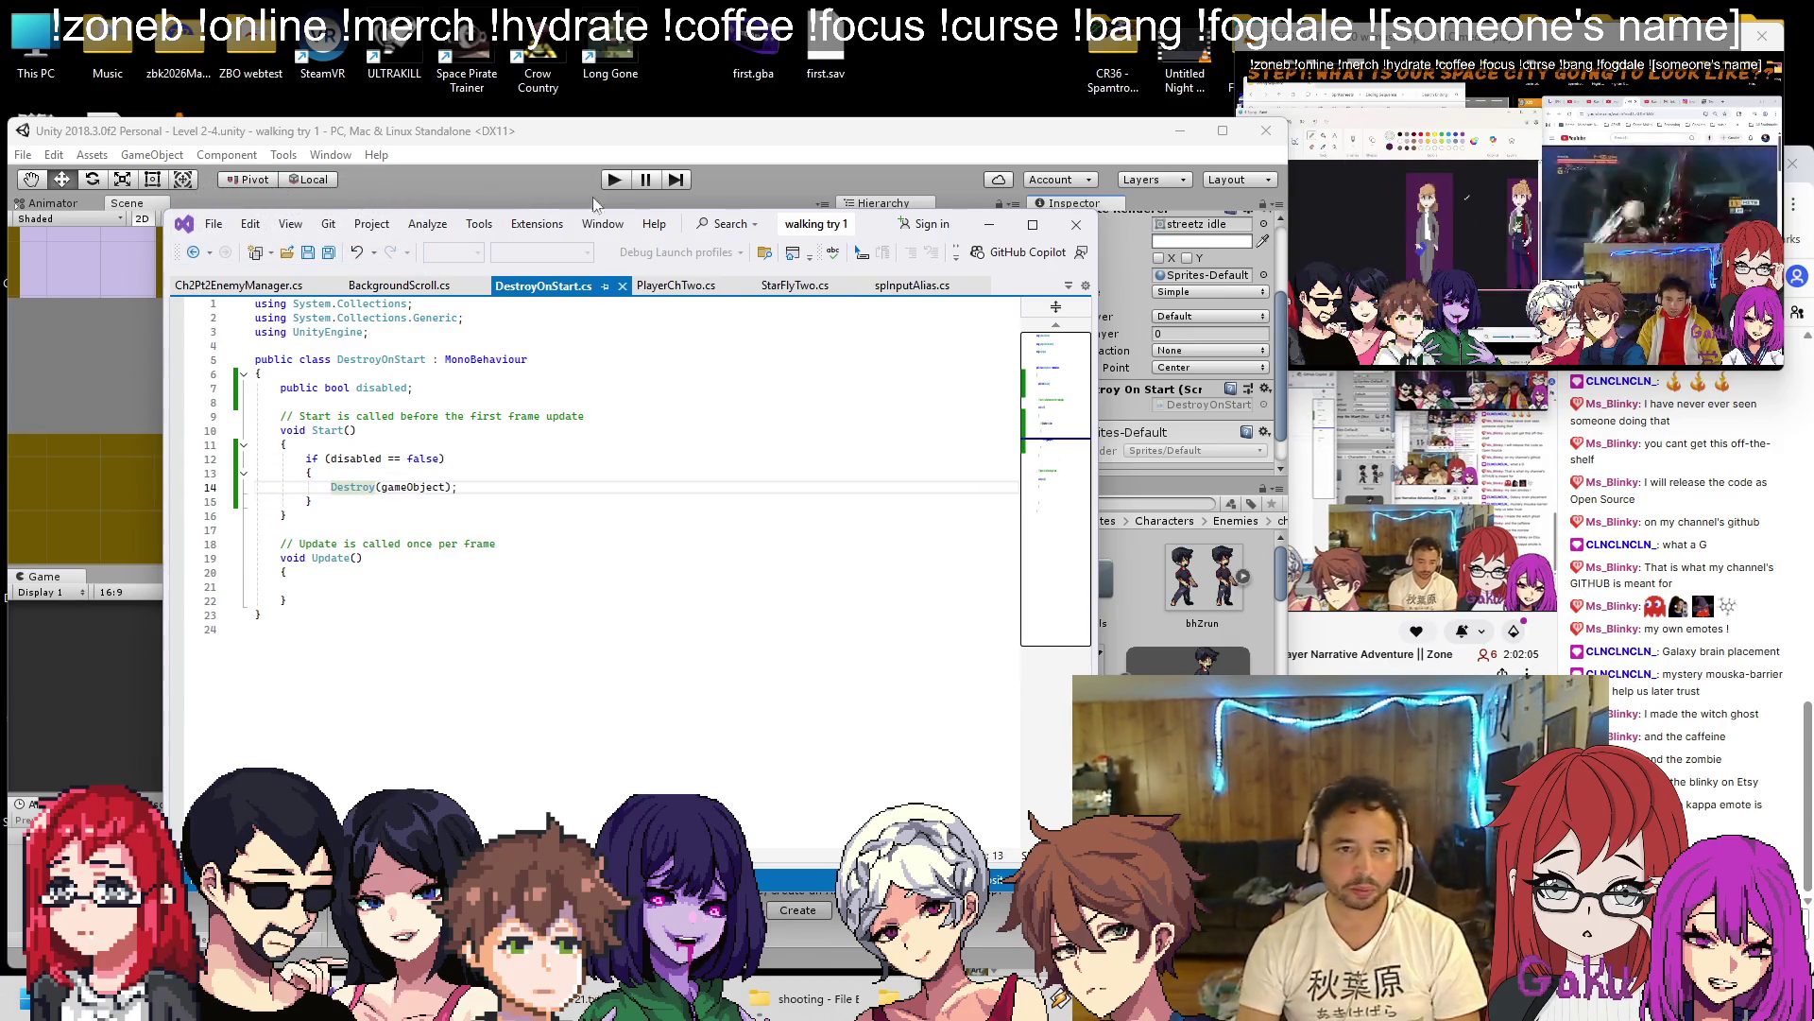
left_click(990, 224)
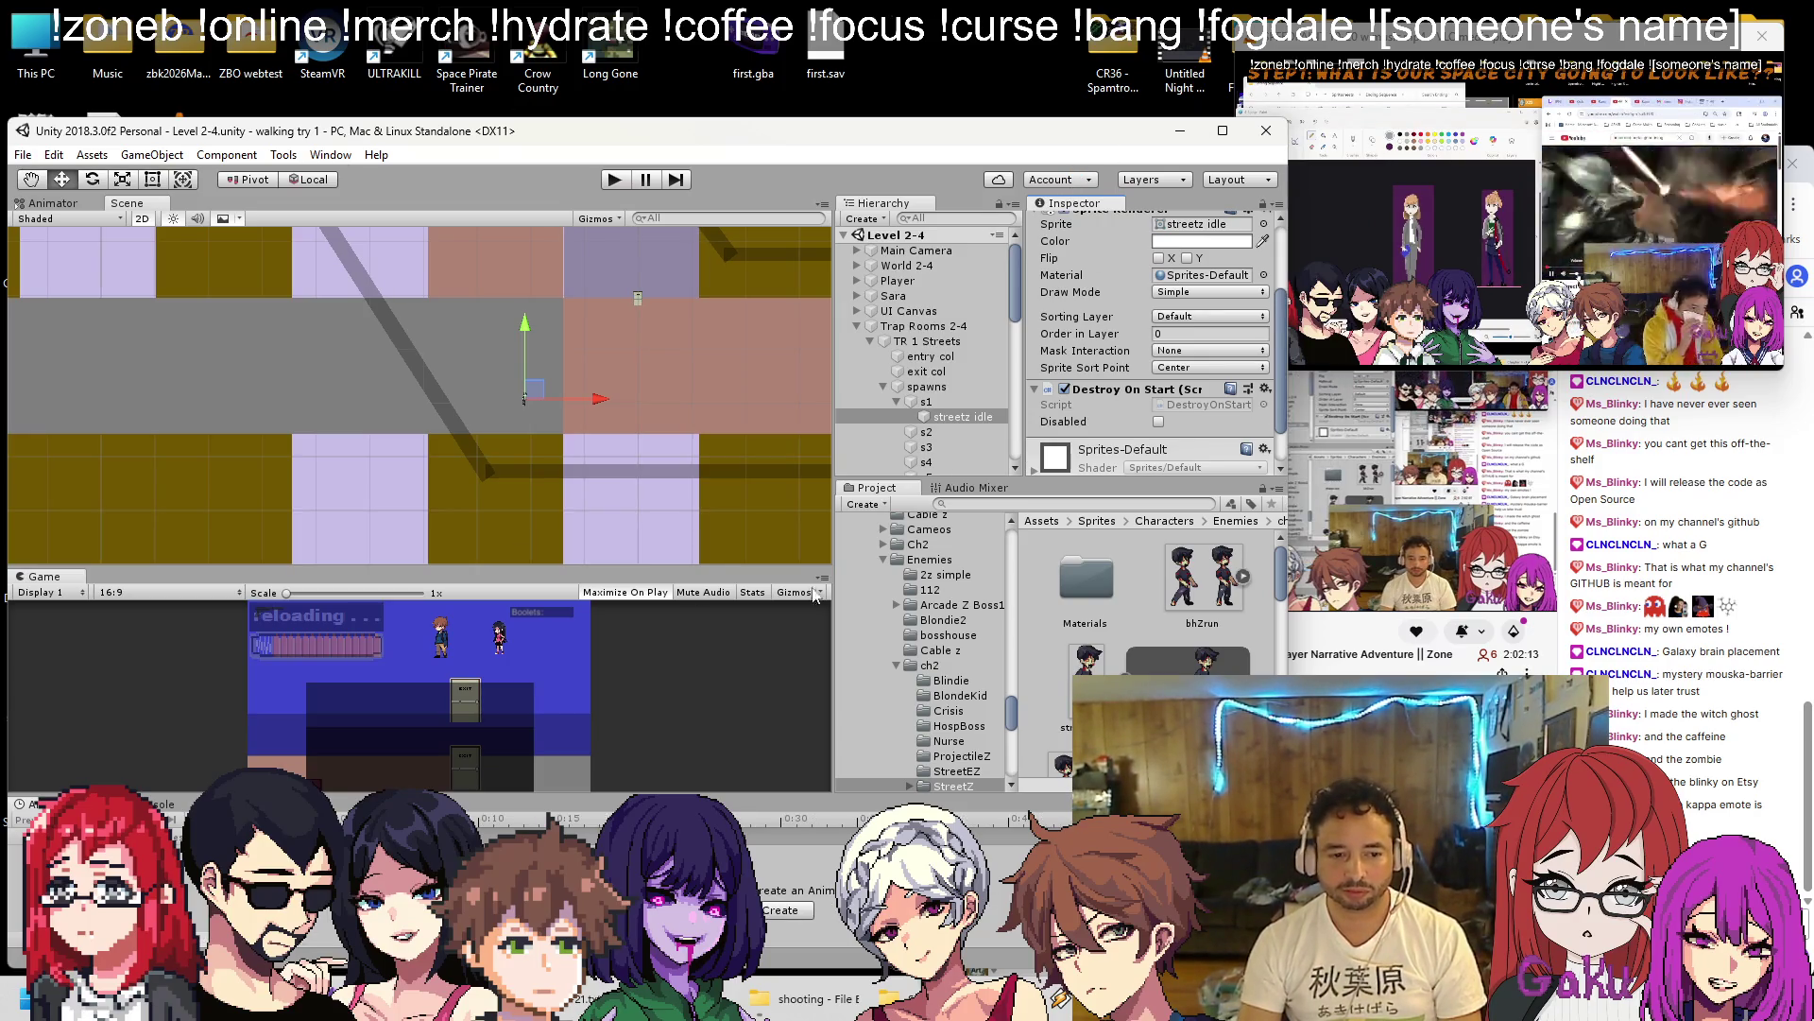
Duplicate the zombie sprite from s1 and place the copy under spawn point s2.
double_click(928, 404)
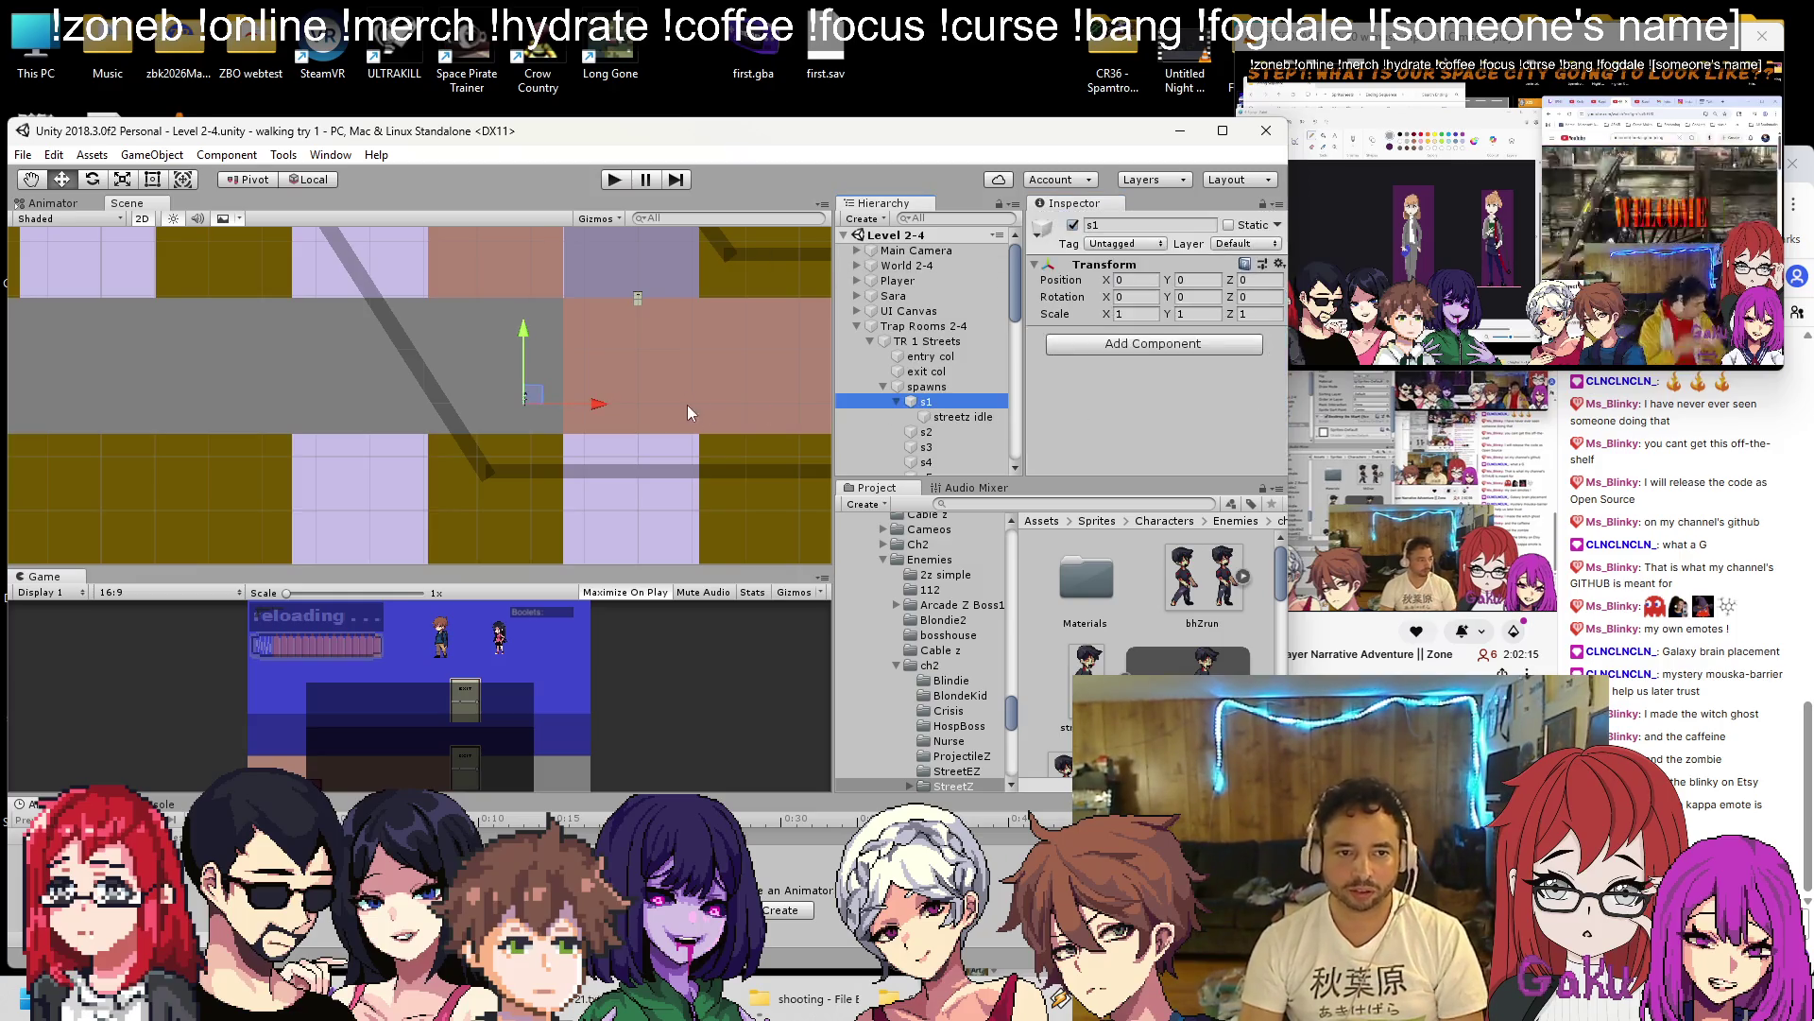
left_click(940, 417)
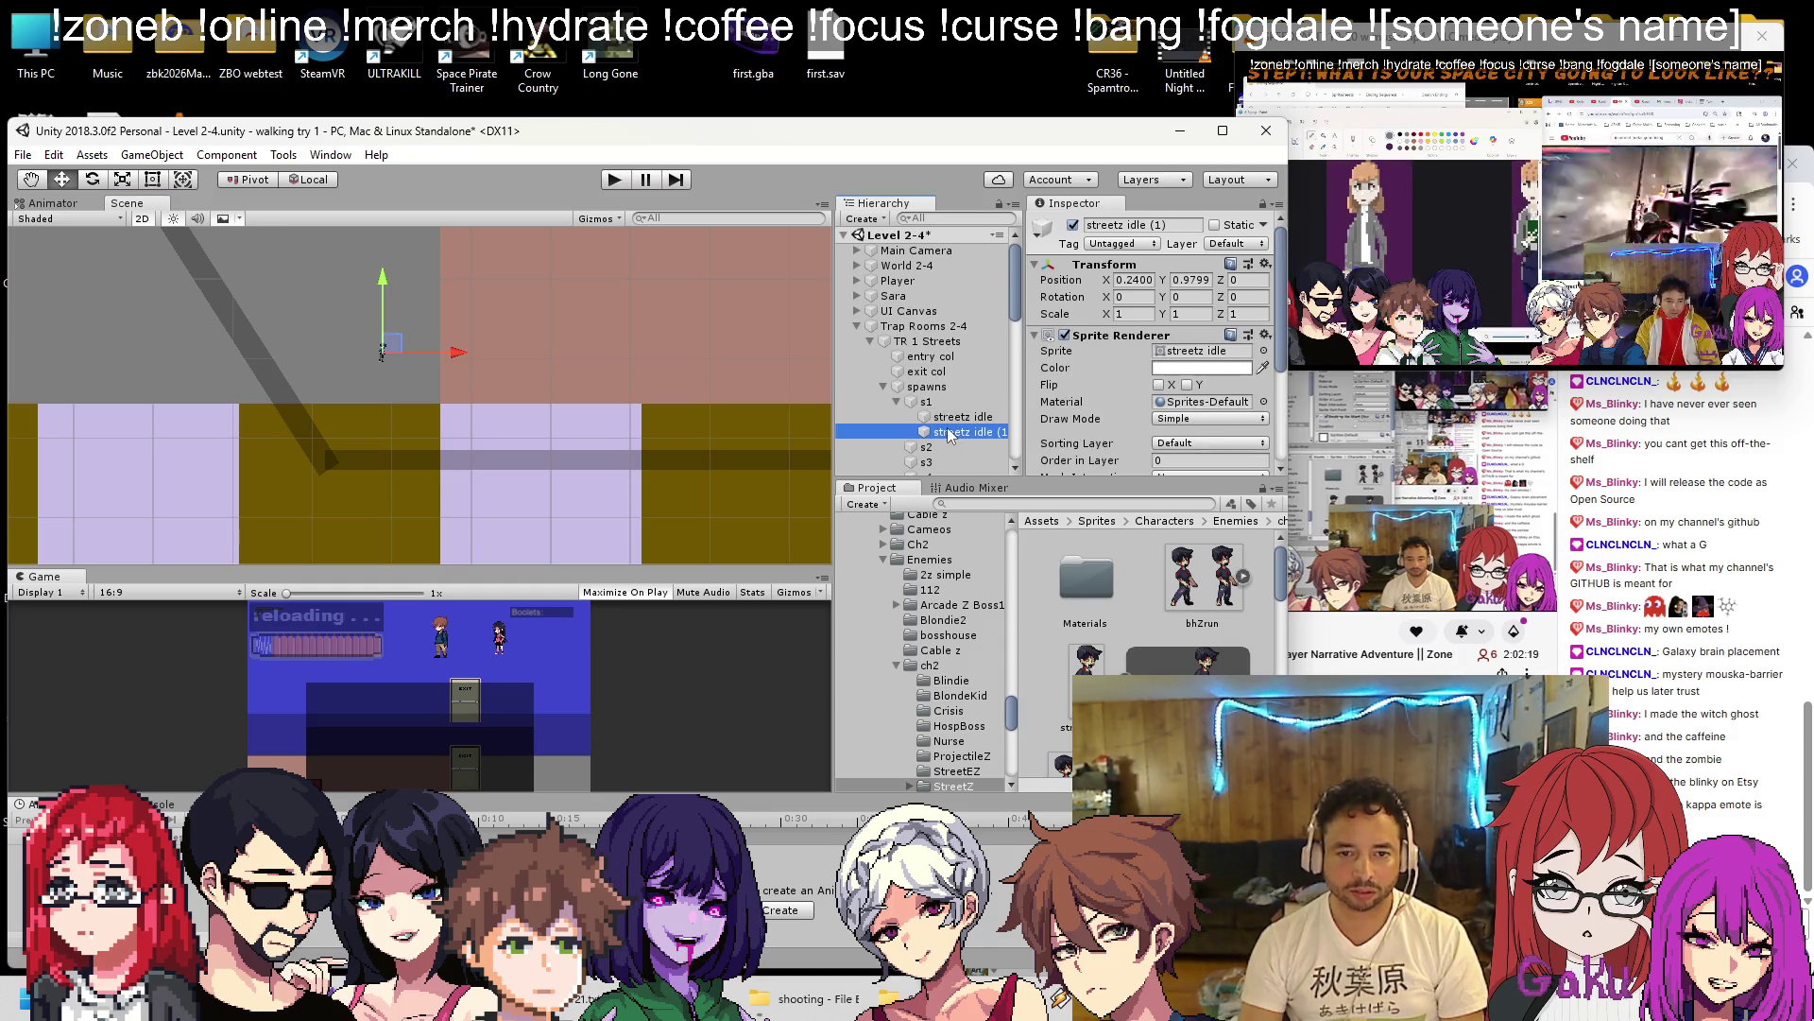
key("ctrl+d")
left_click_drag(931, 452, 928, 447)
Rename both zombie sprites, under s1 and s2, to 'ind'.
right_click(954, 417)
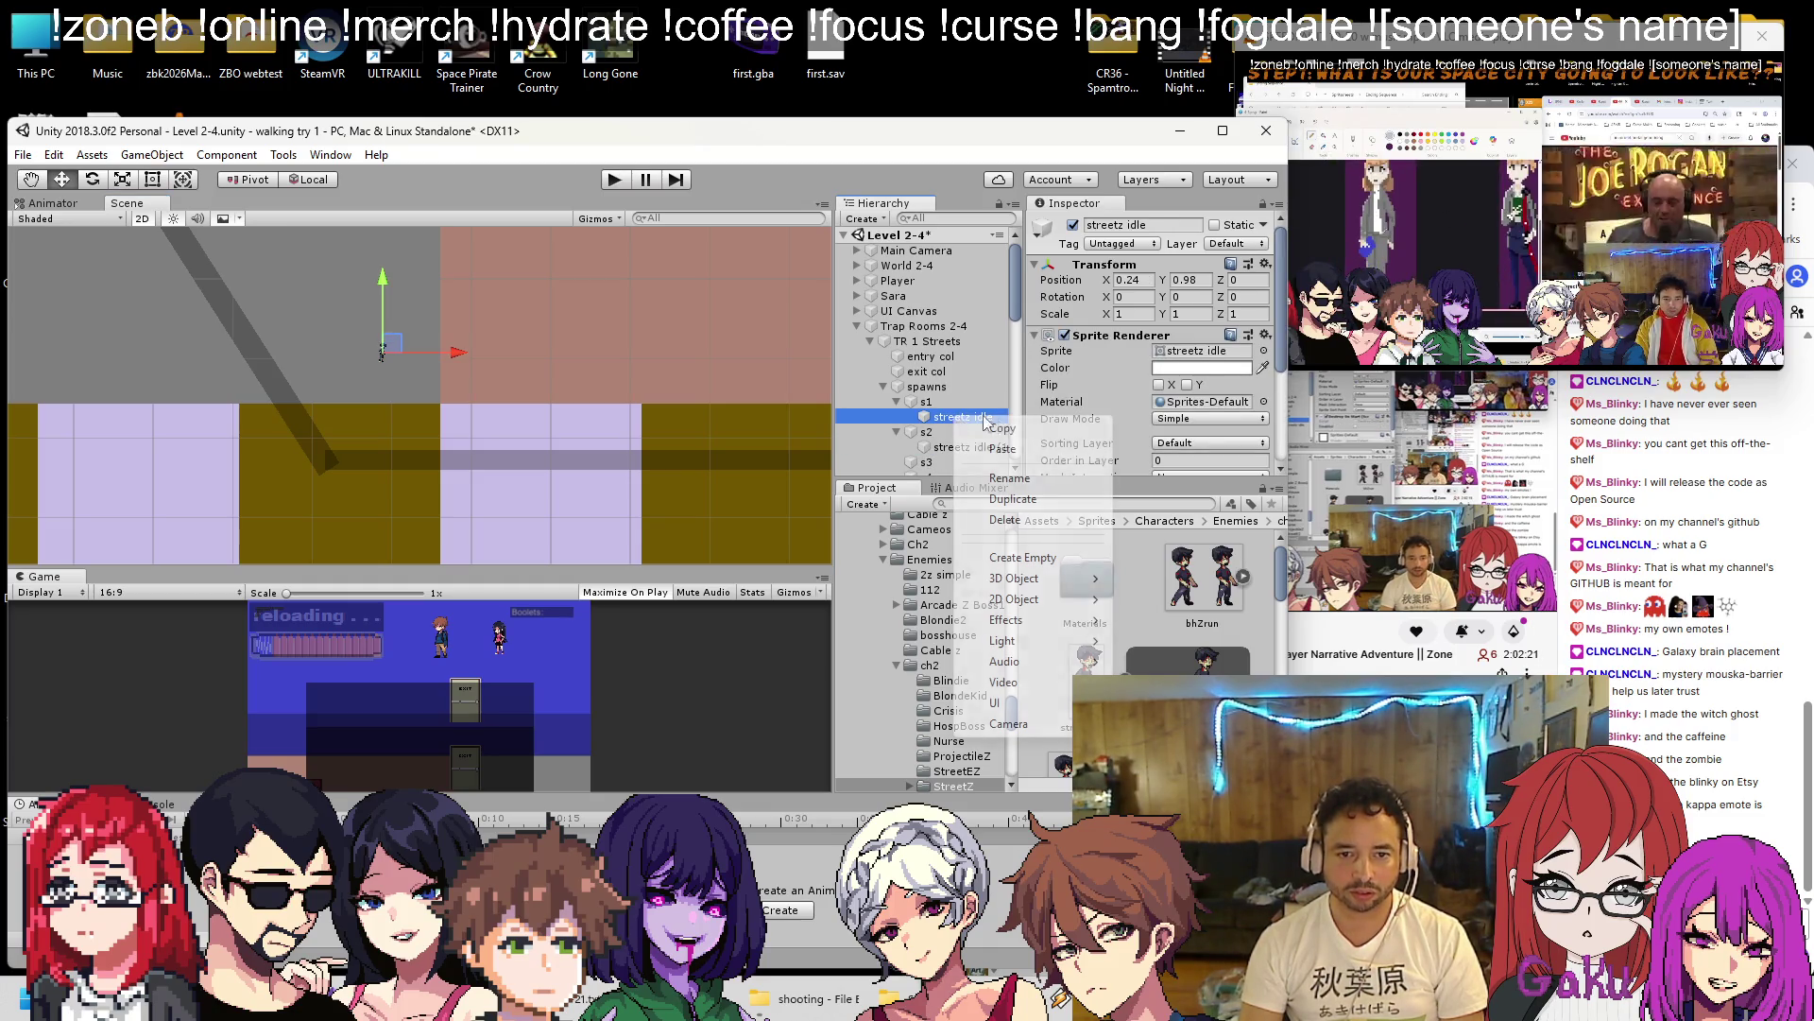
left_click(1004, 477)
type("spriute")
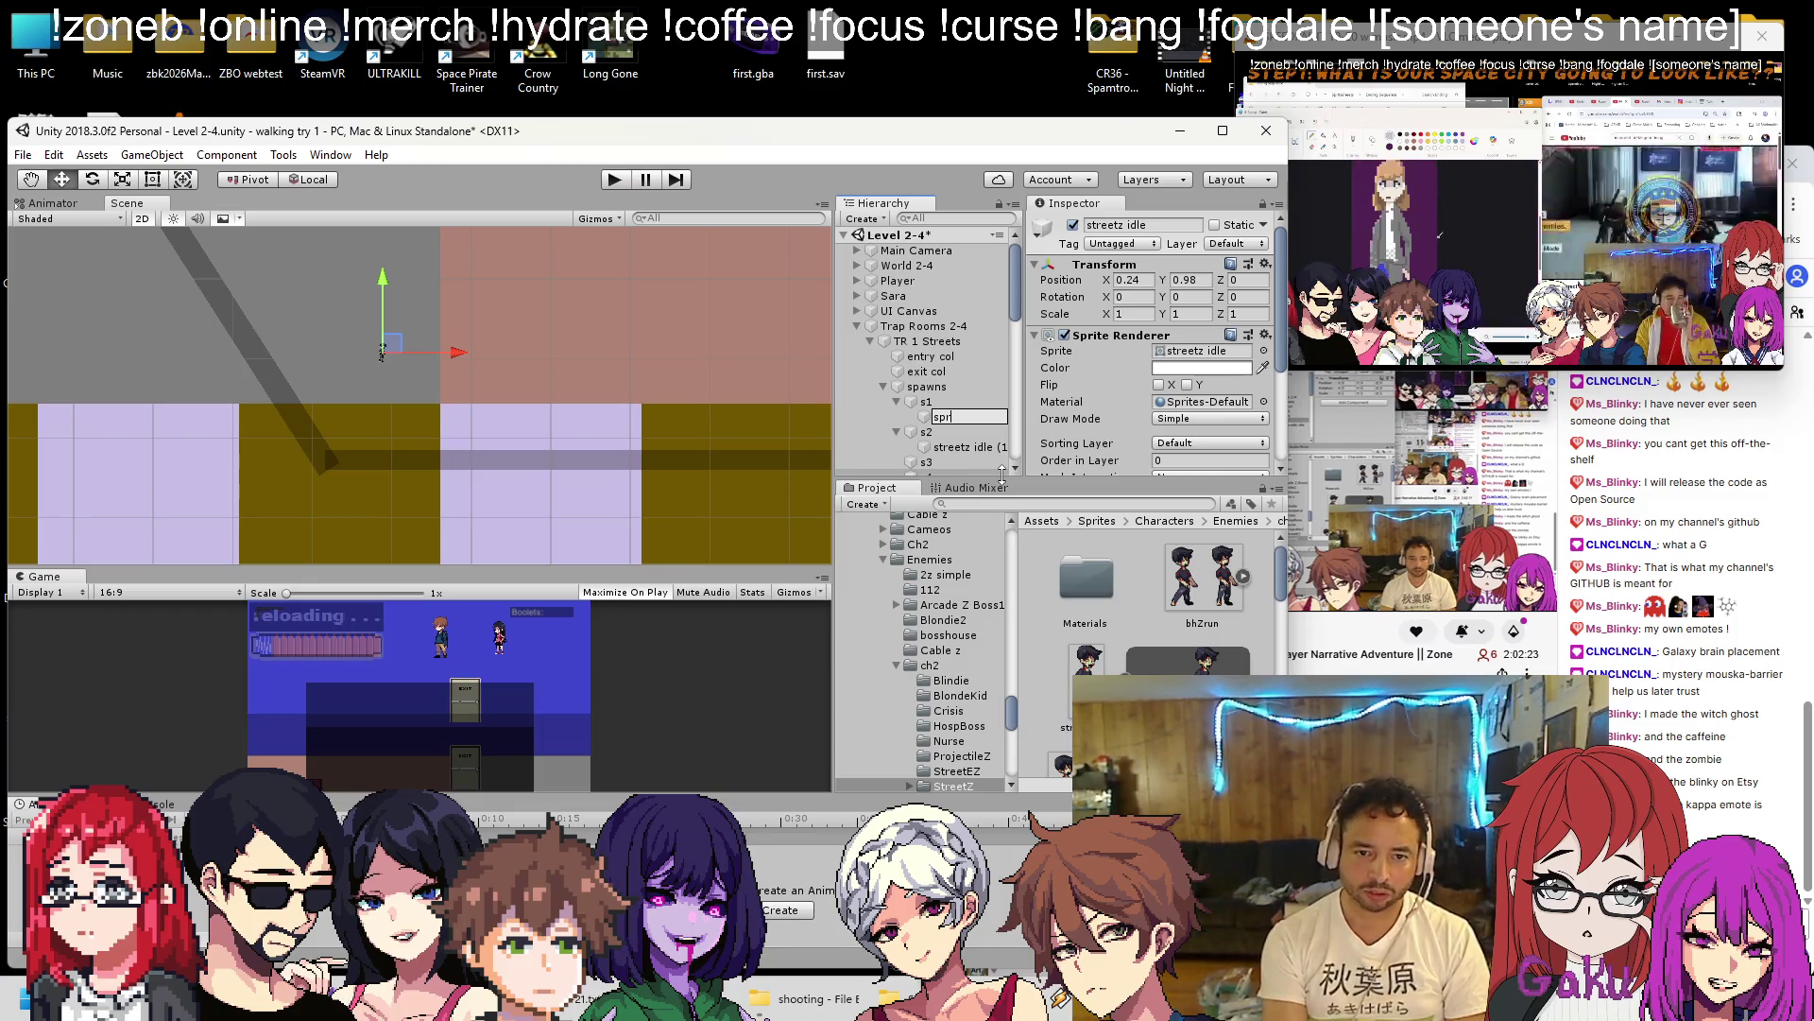
type("ind")
key("Return")
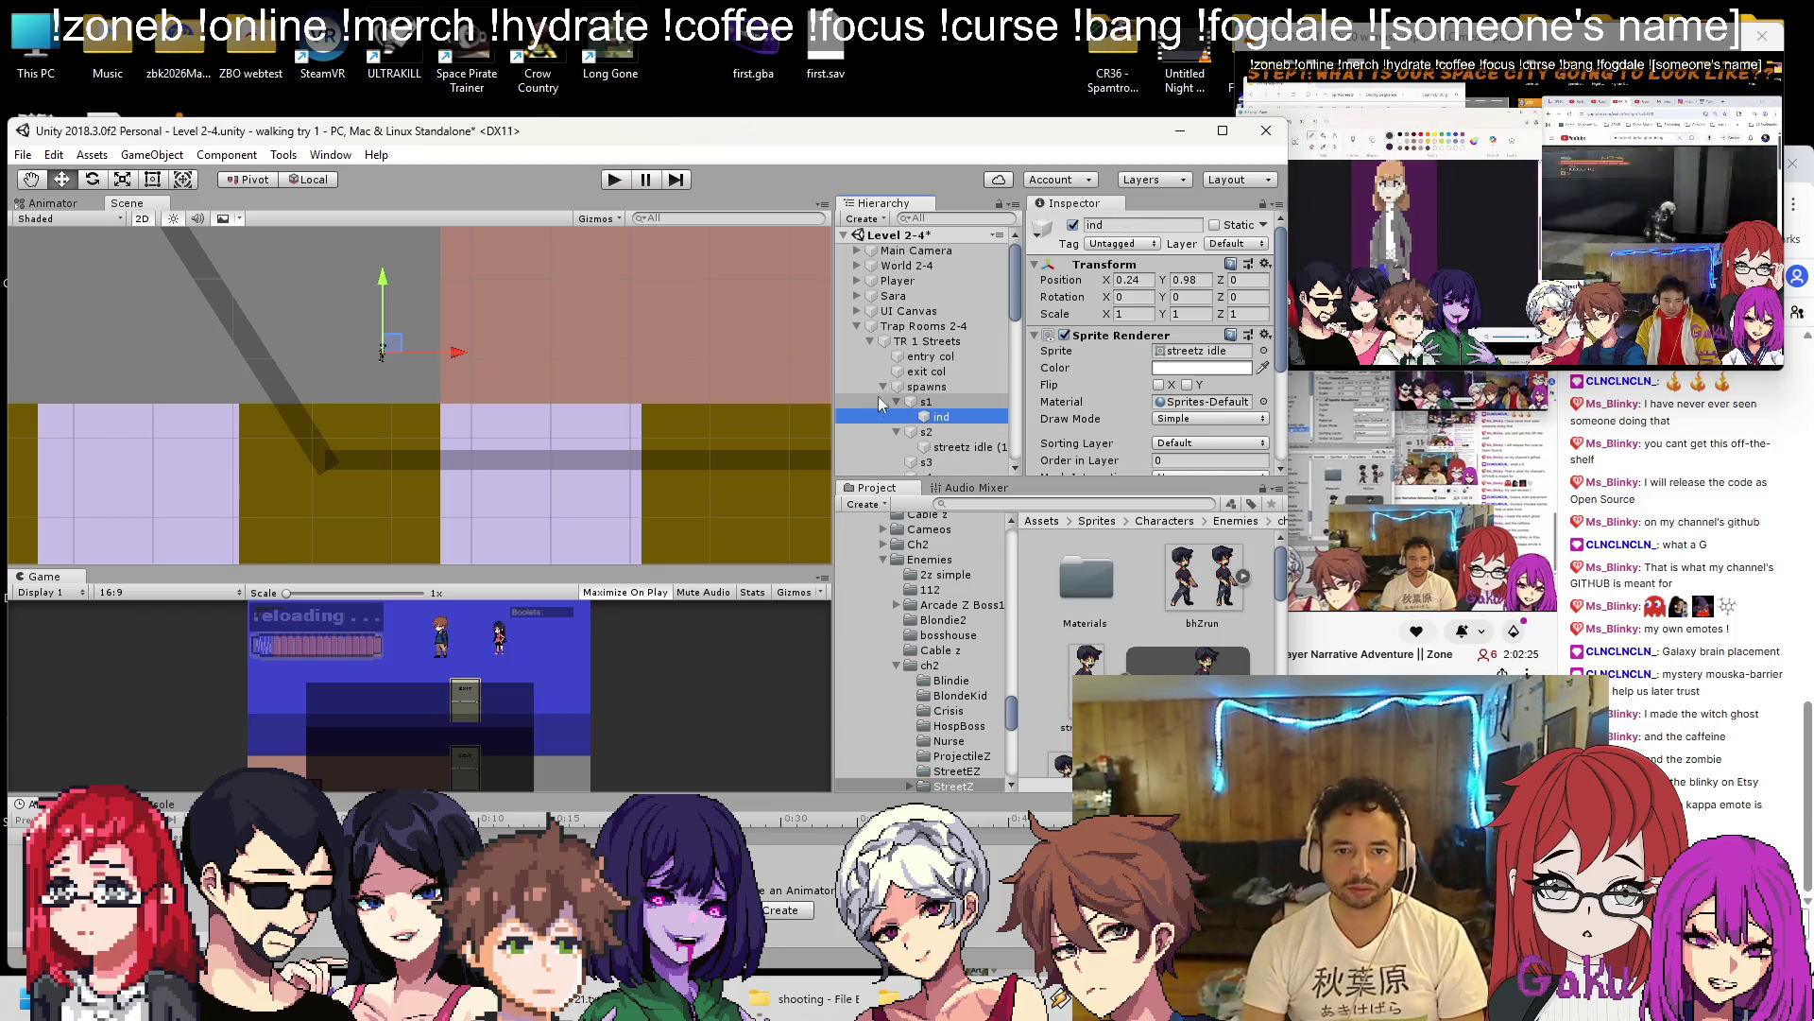
left_click(897, 402)
right_click(935, 432)
left_click(971, 489)
type("ind")
key("Return")
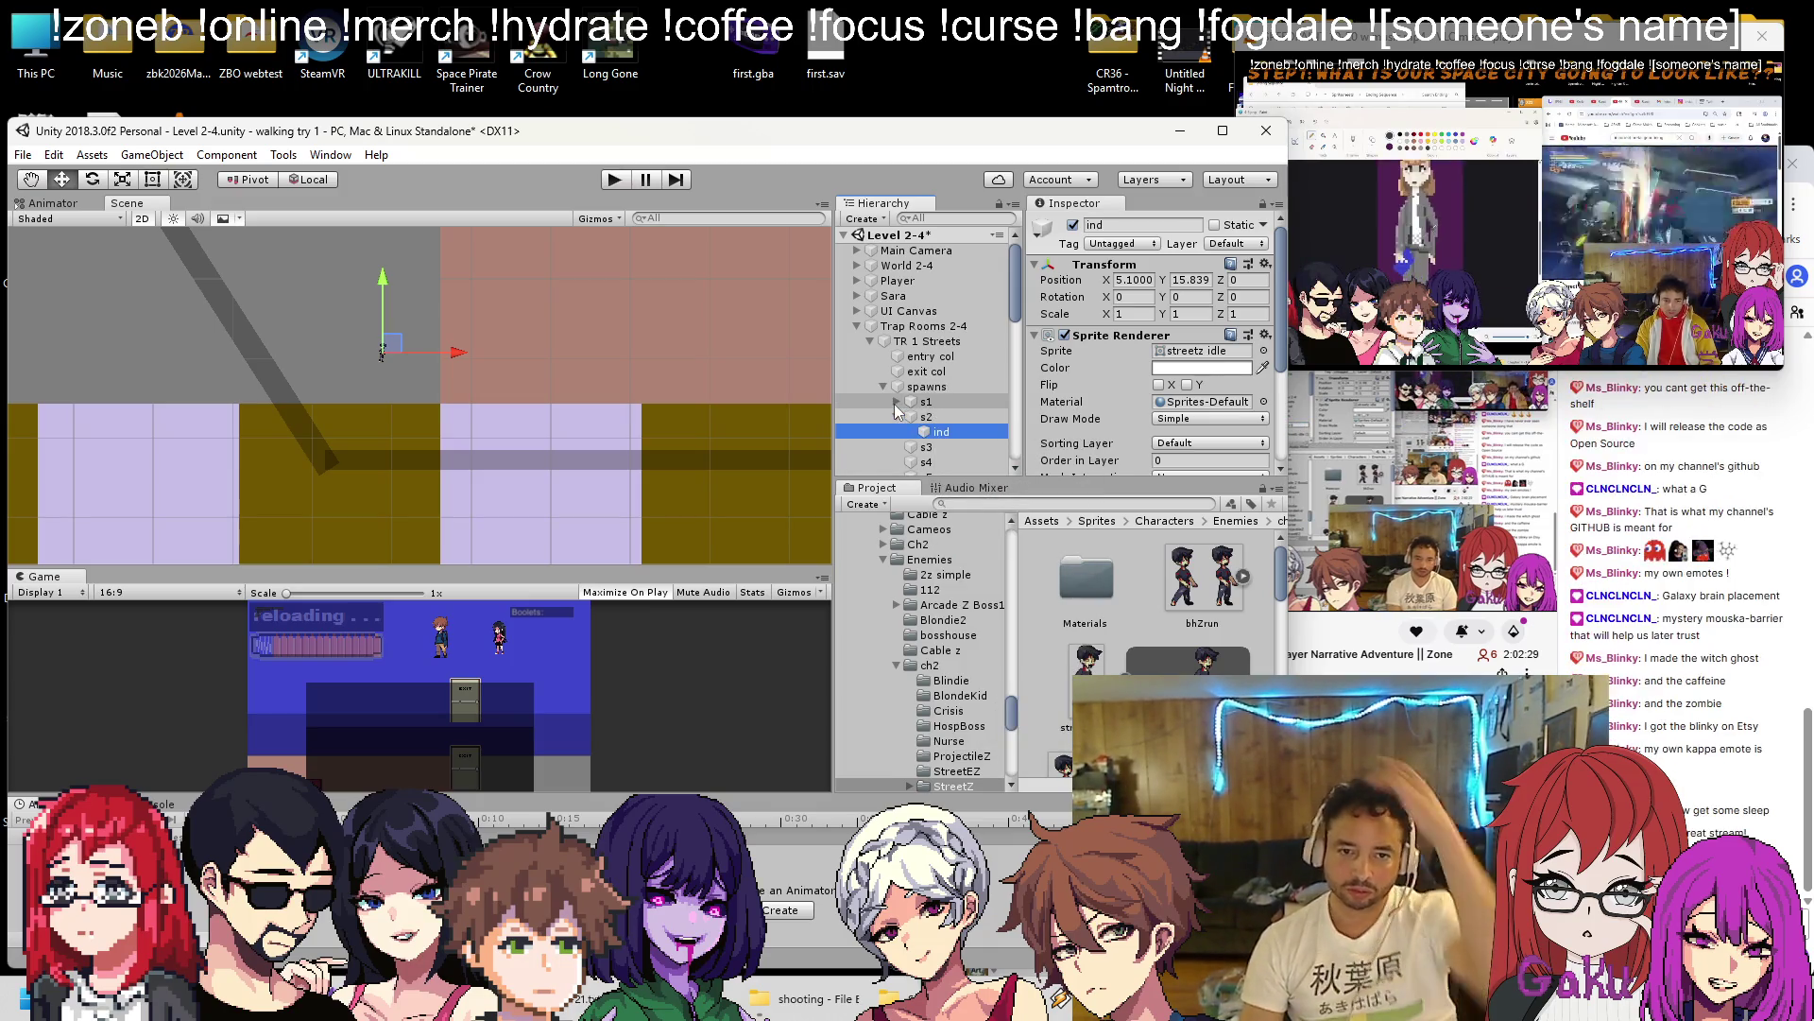
left_click(897, 402)
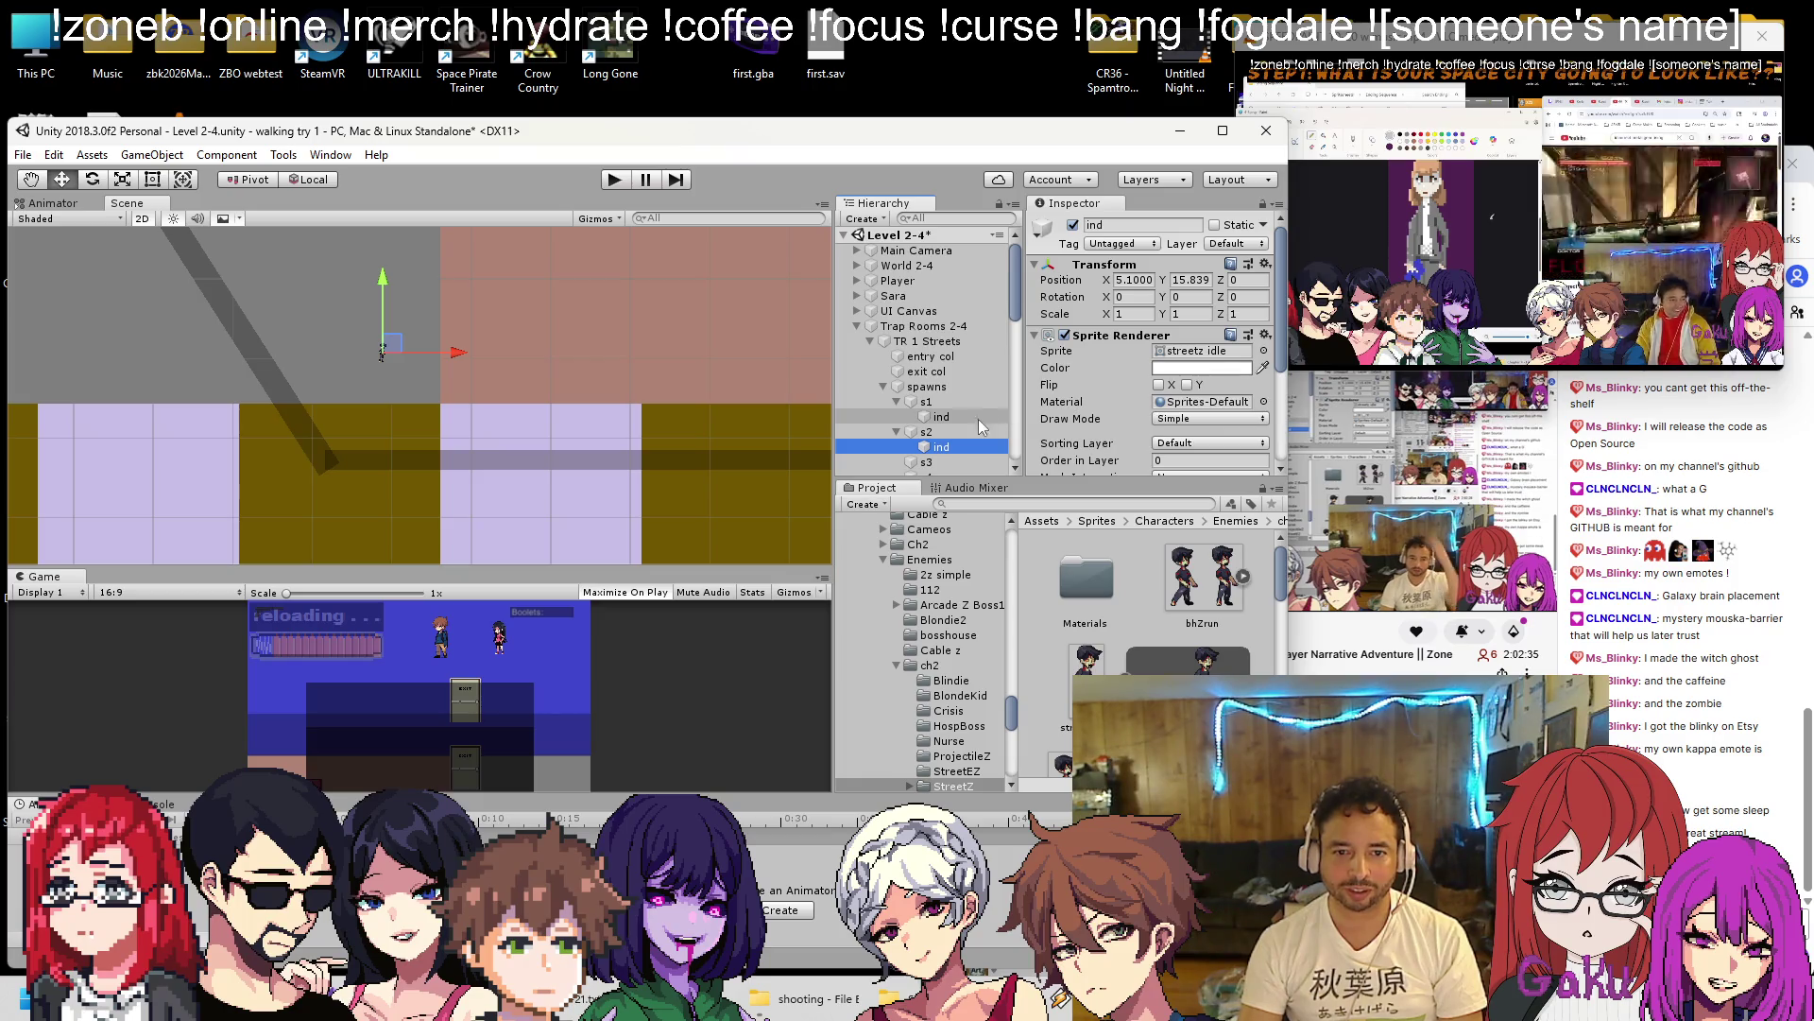
Copy the transform values of s1's ind sprite and paste them onto s2's ind sprite.
left_click(941, 417)
left_click(1266, 264)
left_click(1323, 357)
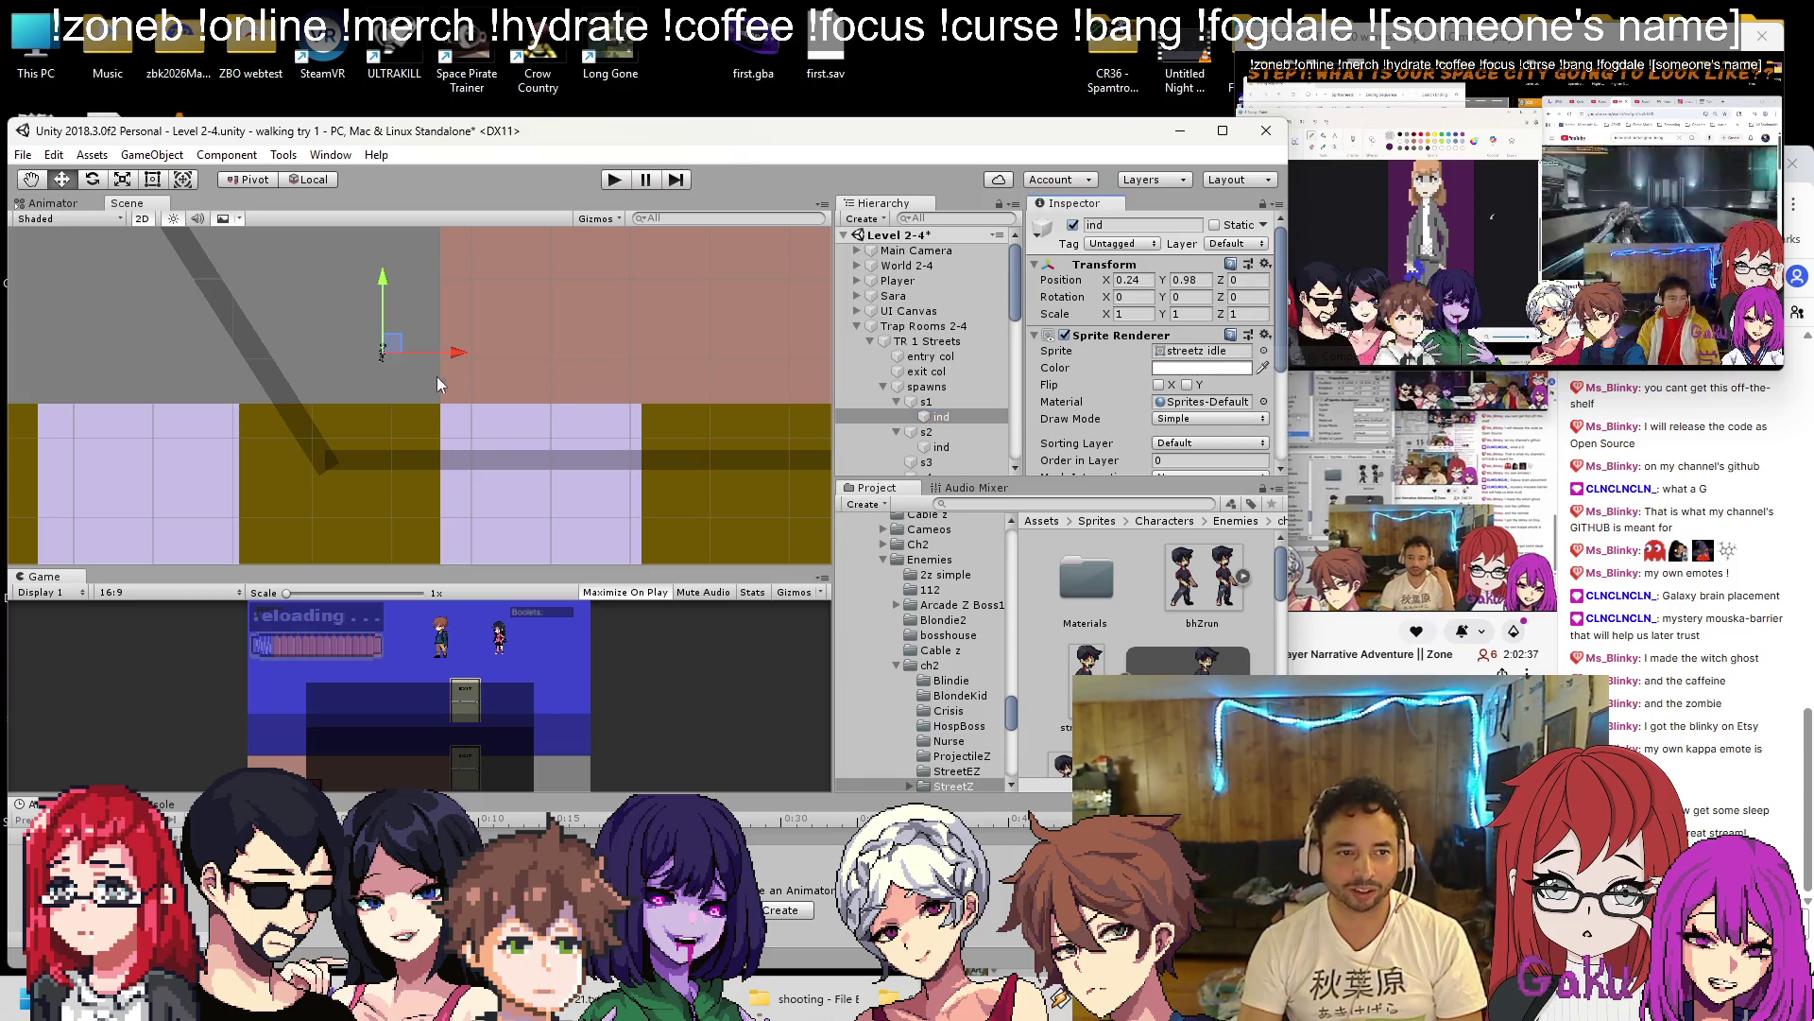
left_click(895, 402)
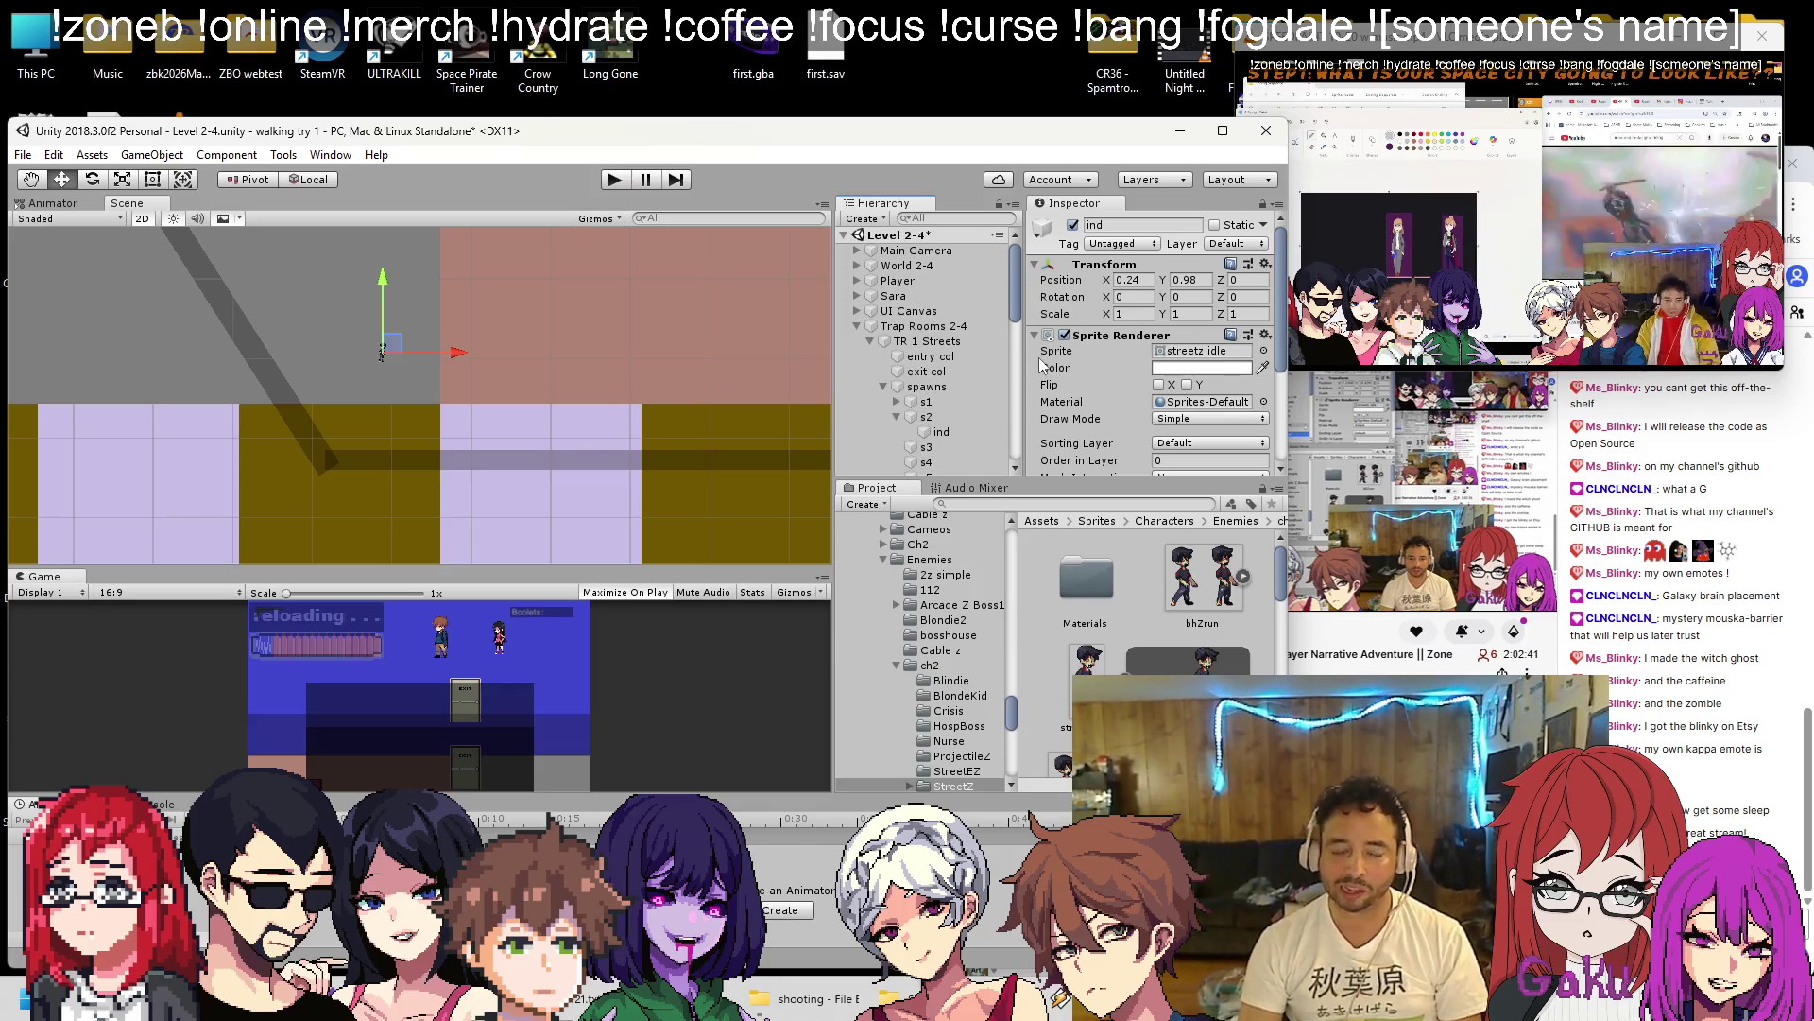
left_click(940, 432)
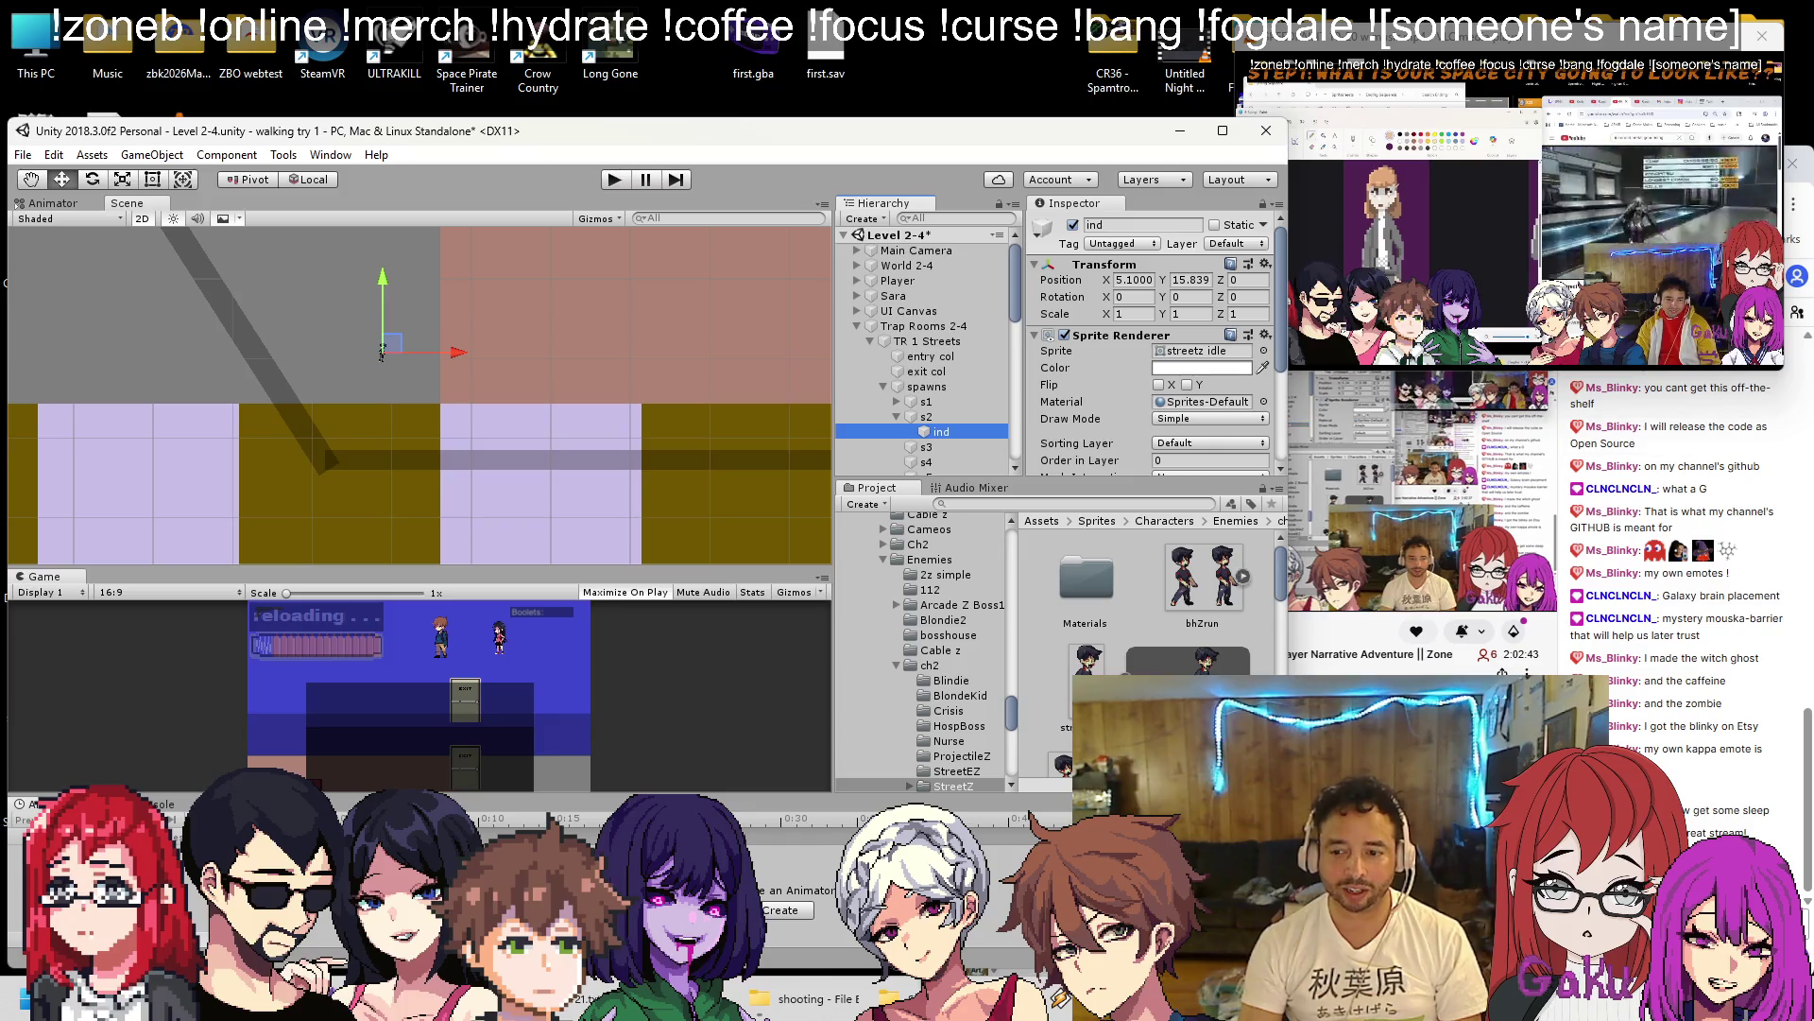
left_click(1265, 265)
left_click(1399, 448)
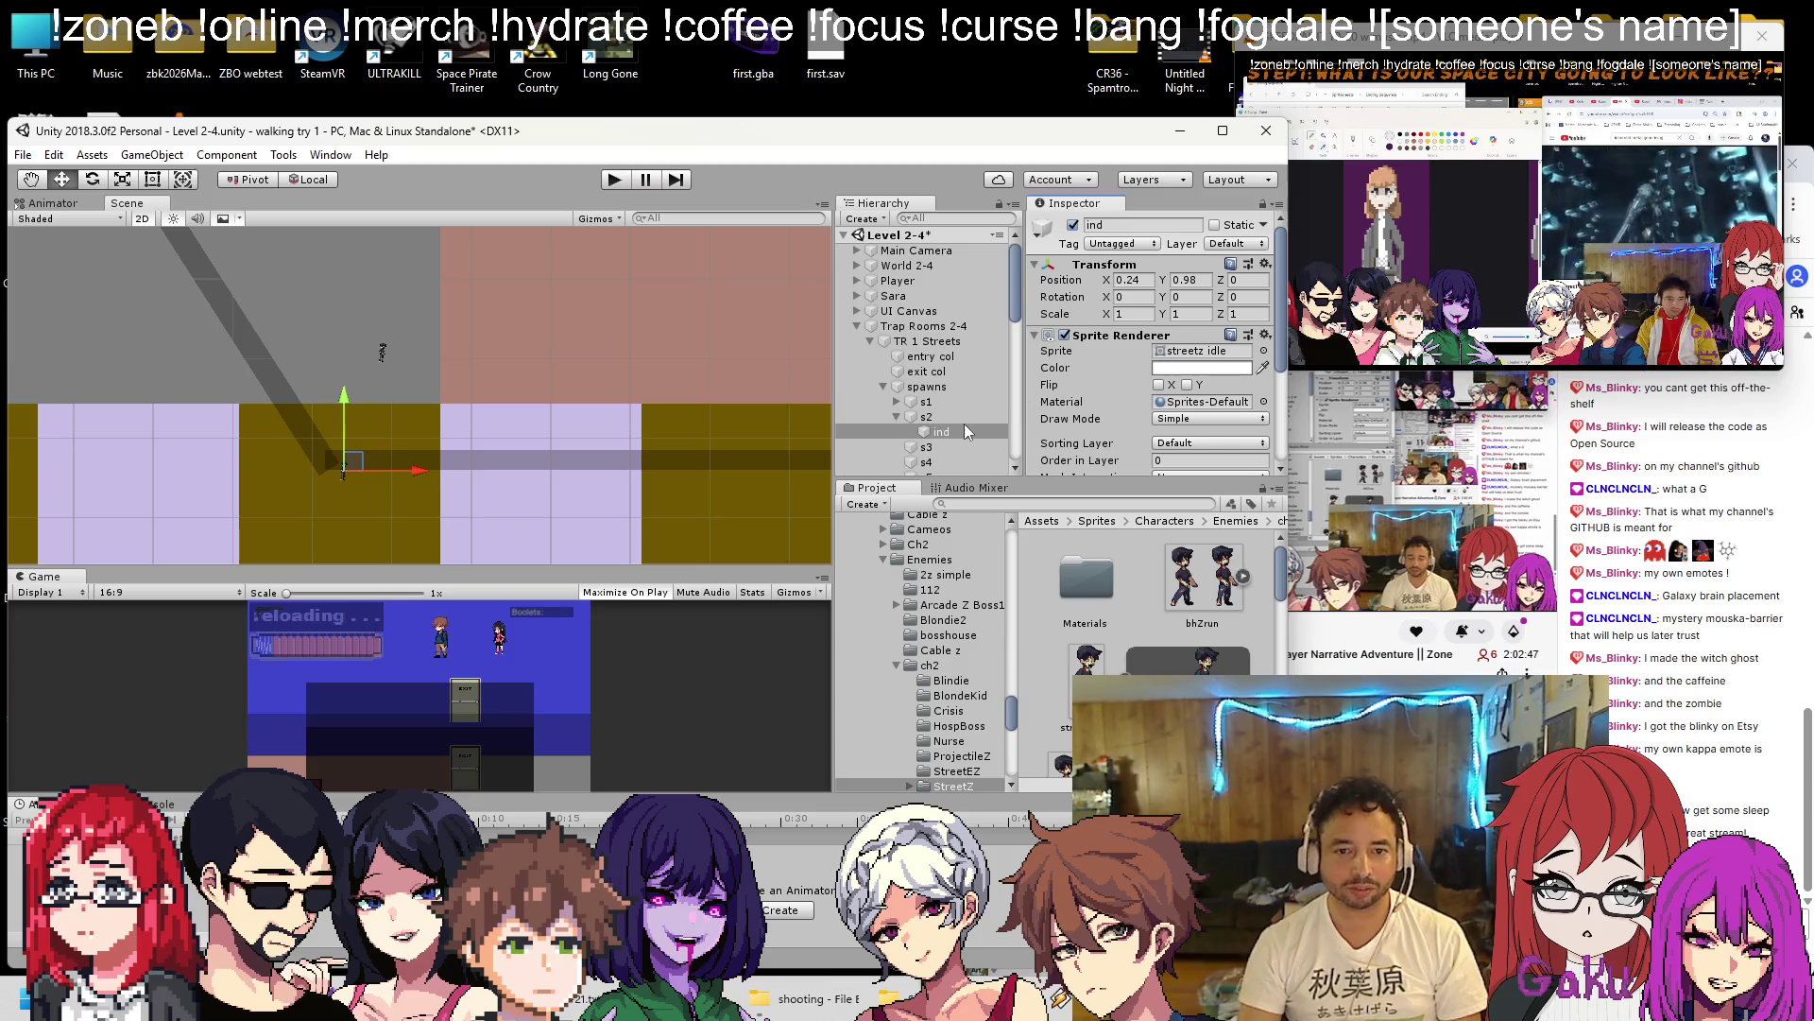
Move spawn point s2 to X -0.6, Y 25.7 with the Move tool.
left_click(926, 417)
mouse_move(283, 245)
left_mouse_down()
mouse_move(352, 320)
mouse_move(439, 508)
mouse_move(471, 440)
mouse_move(450, 453)
left_mouse_up()
scroll(439, 508, "down", 2)
key("w")
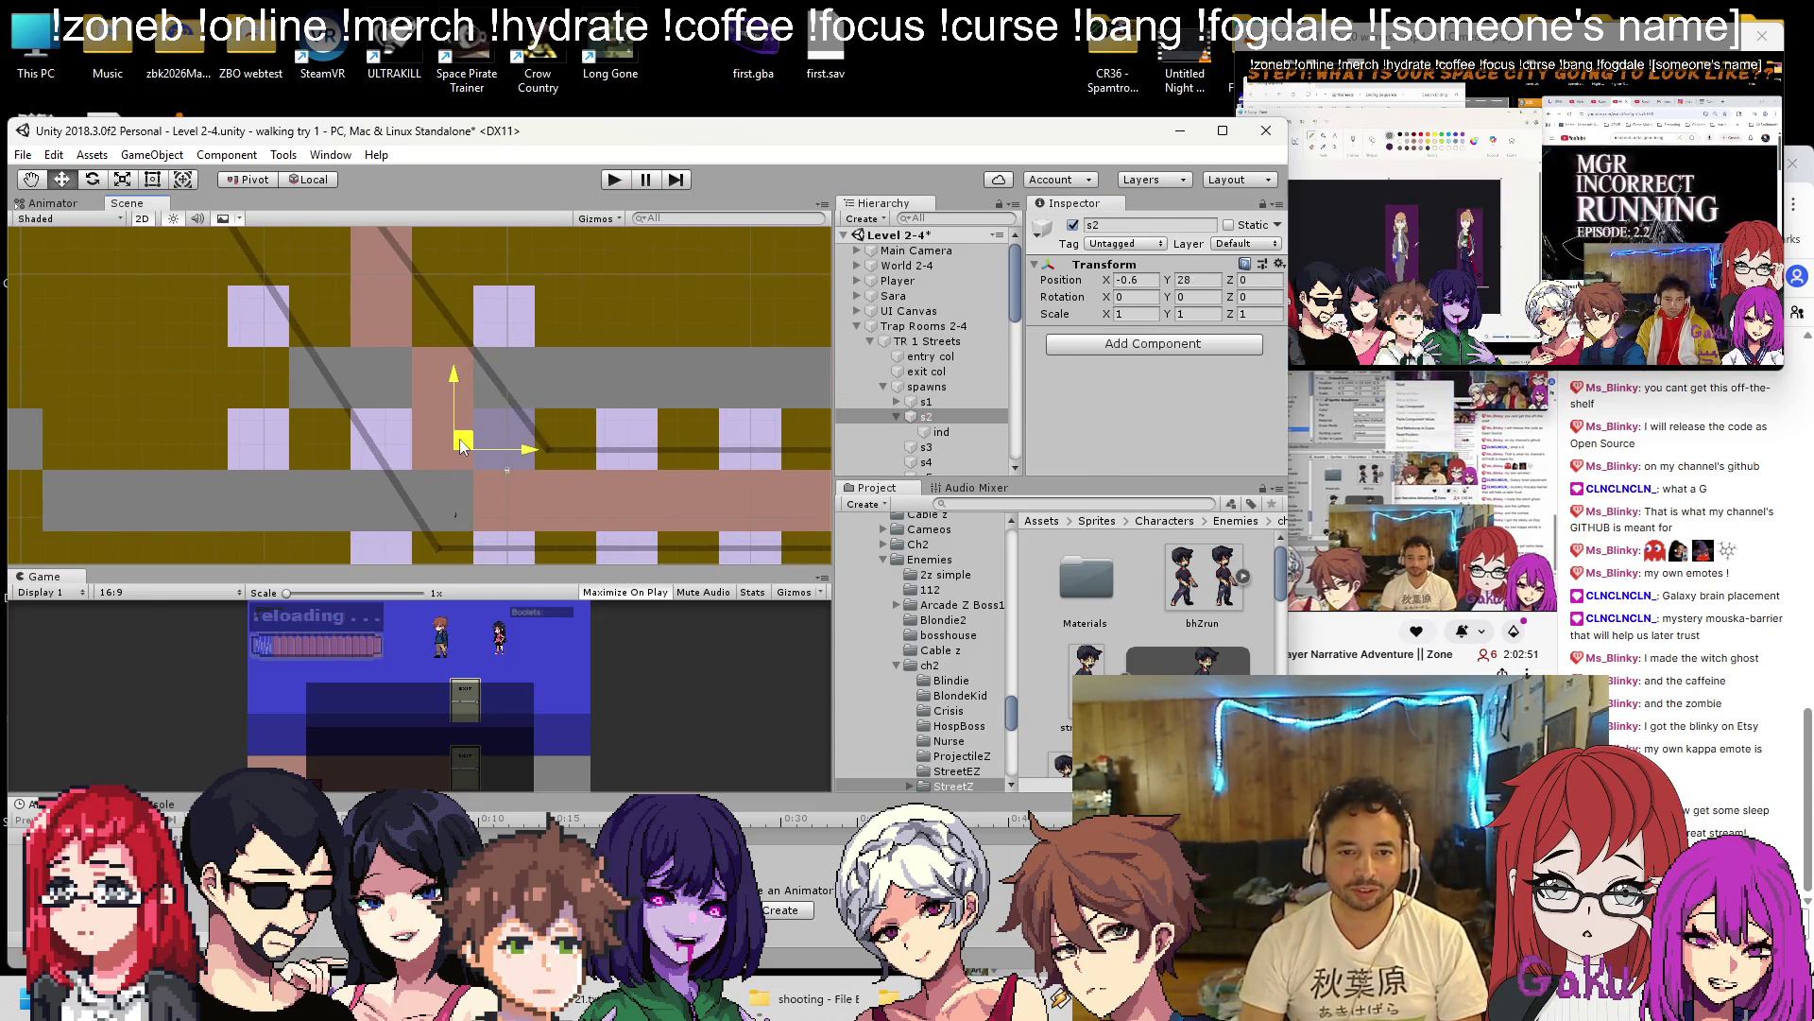
double_click(899, 418)
left_click(898, 418)
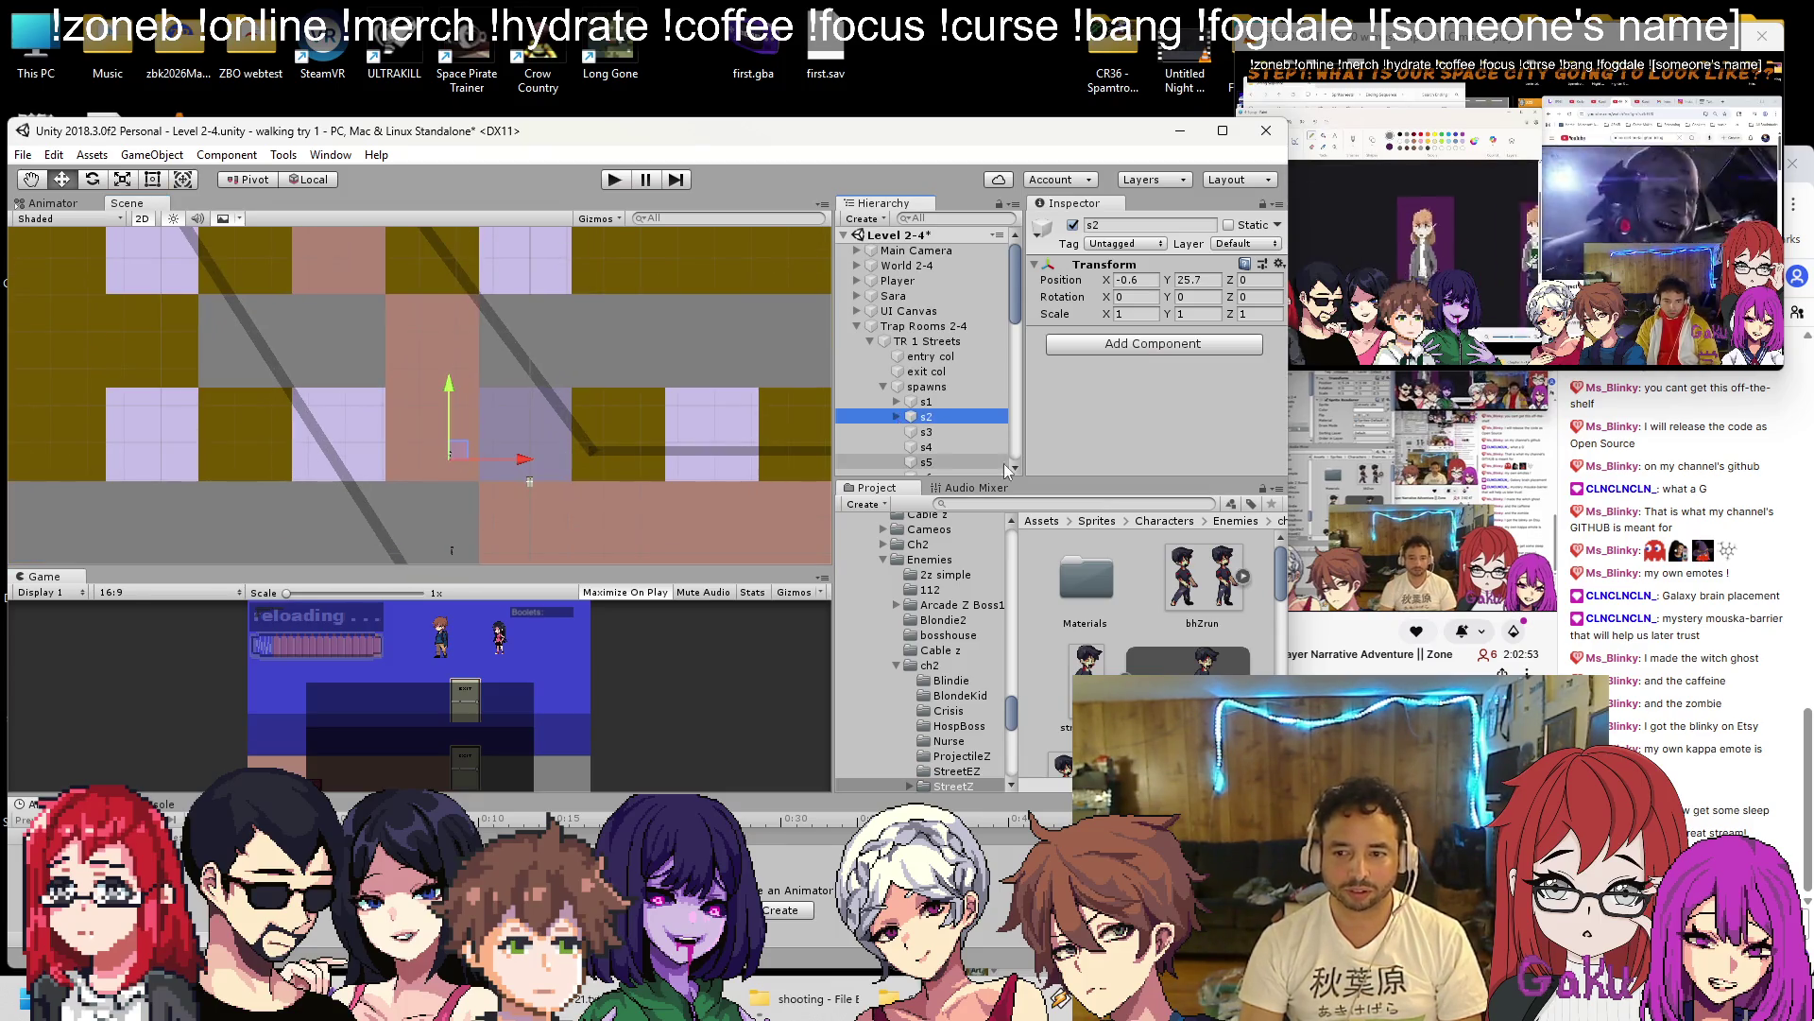
key("alt+Tab")
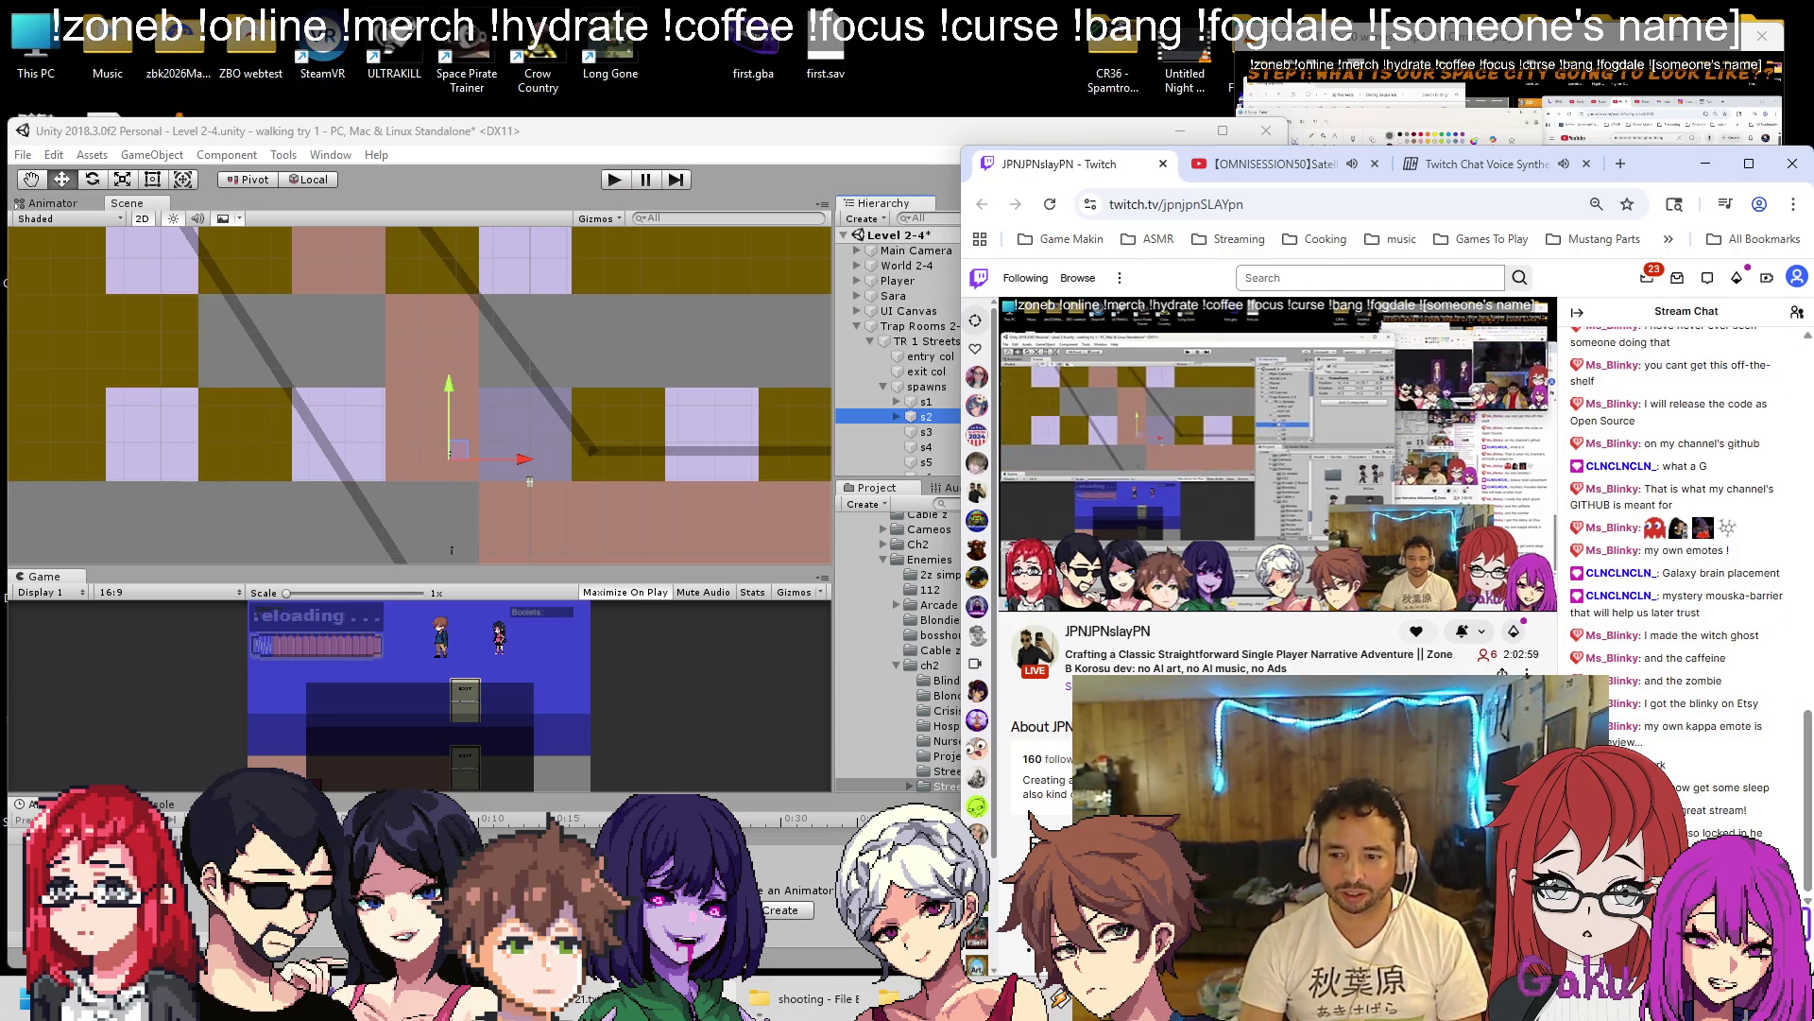
Pop the Twitch stream chat into its own window, close it, and return to Unity.
left_click(1577, 950)
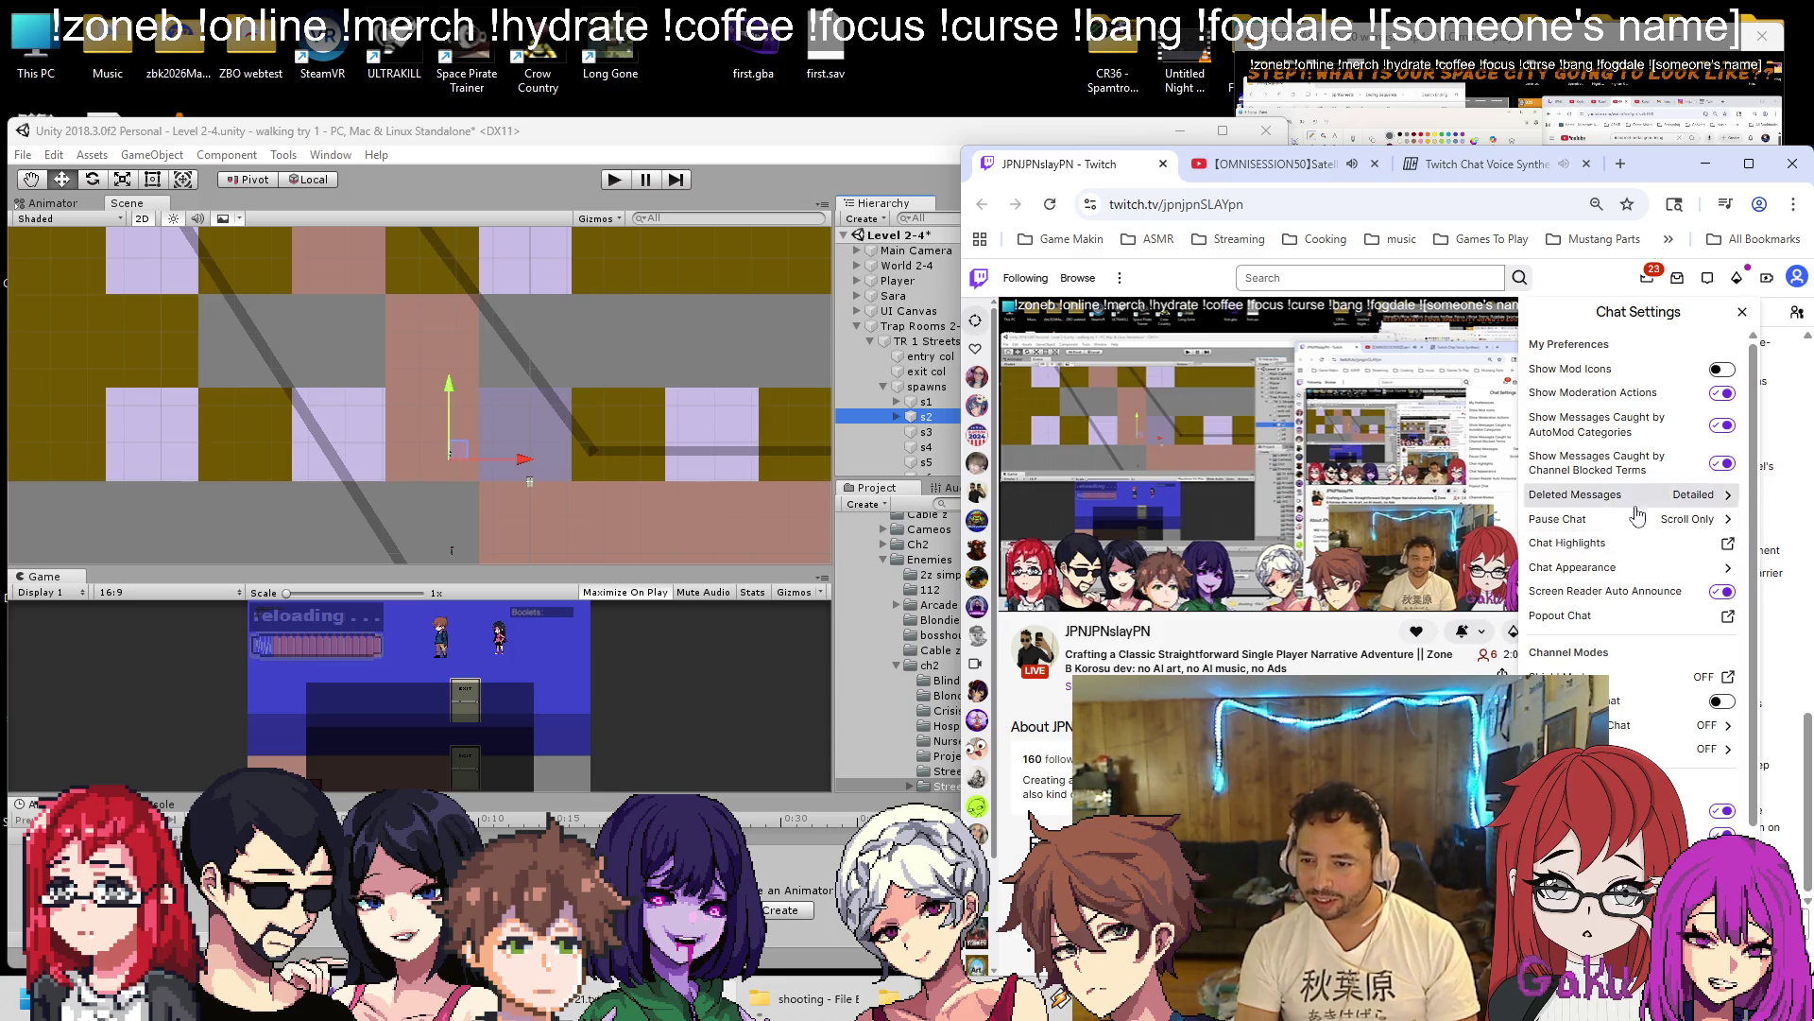
left_click(1649, 619)
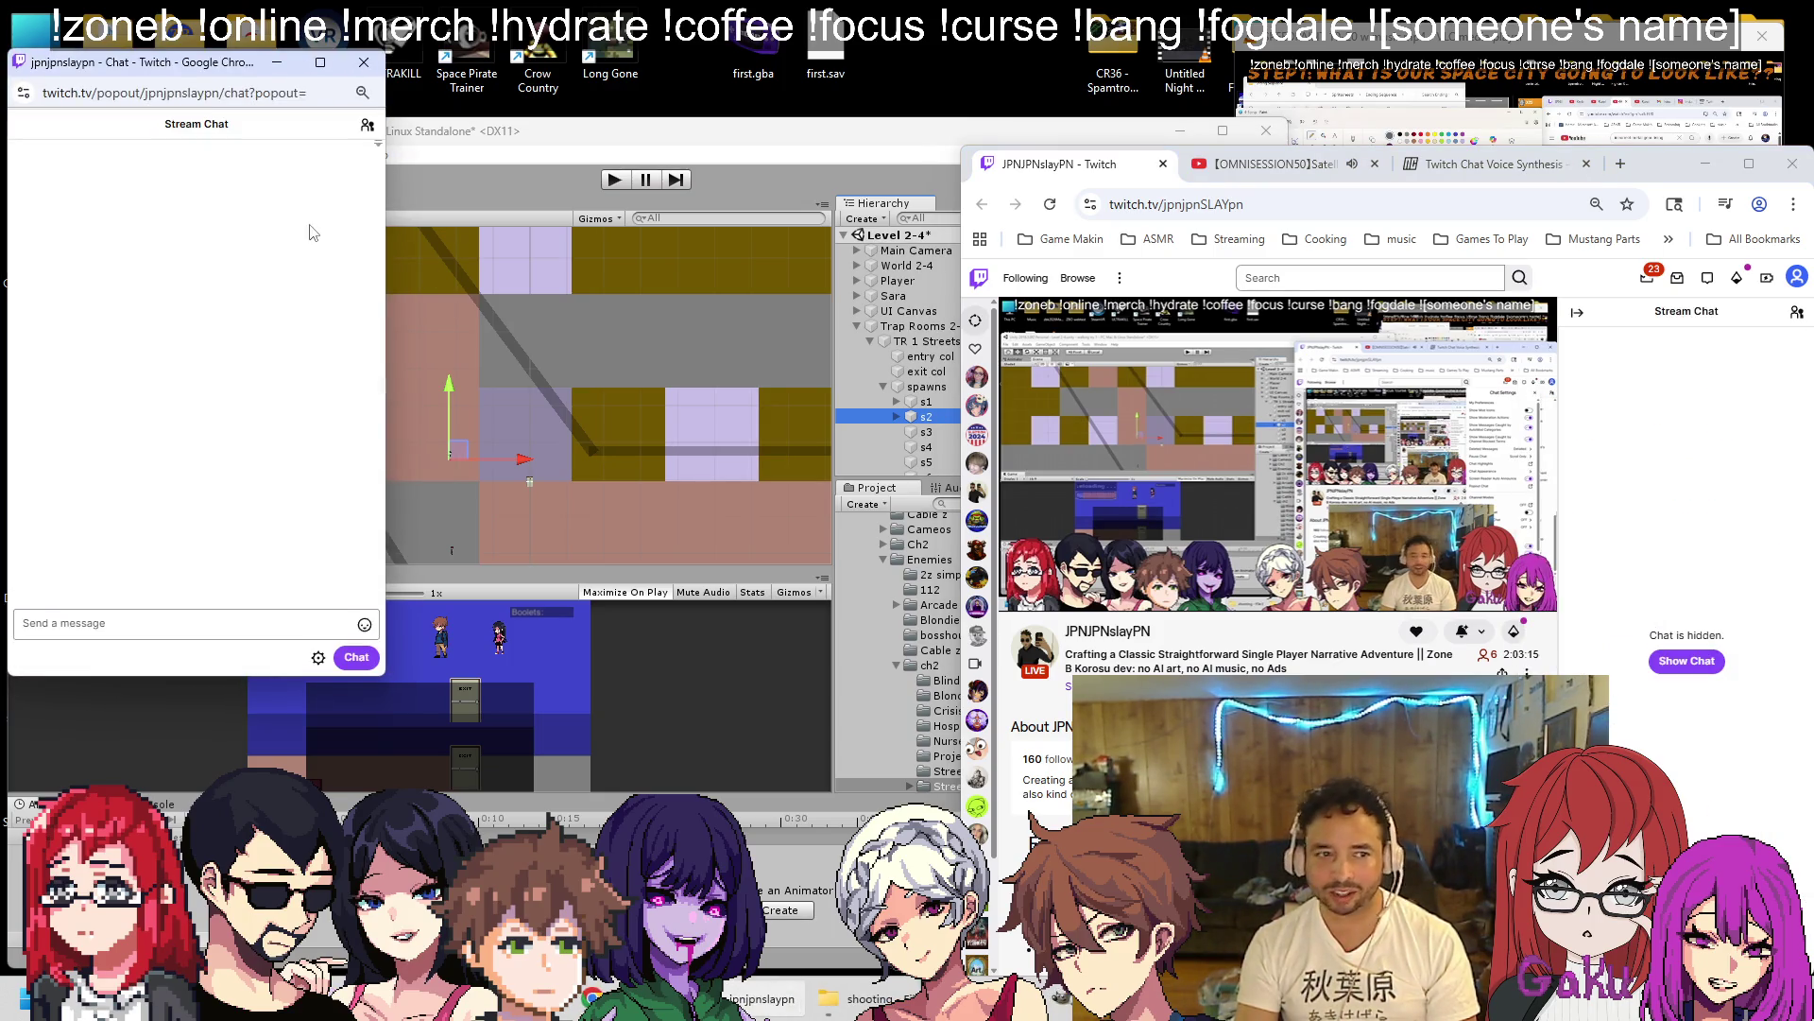
mouse_move(221, 79)
left_mouse_down()
mouse_move(860, 244)
mouse_move(976, 322)
left_mouse_up()
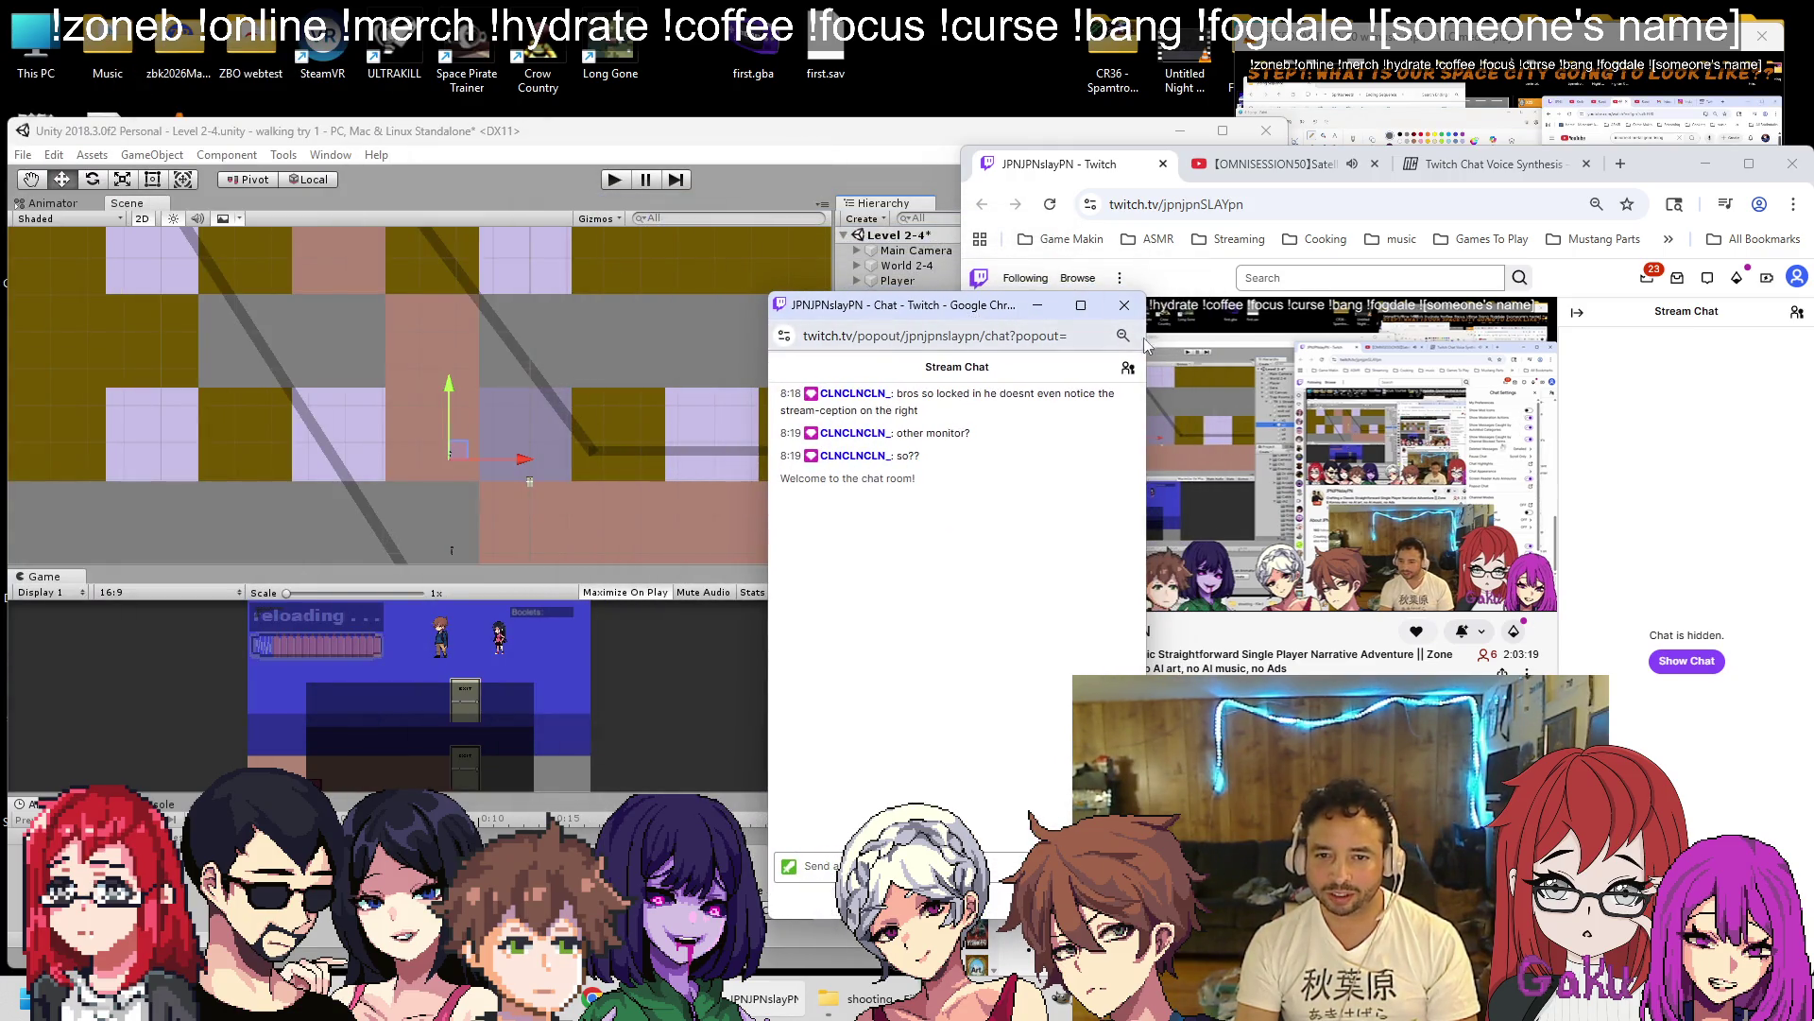
left_click(1125, 304)
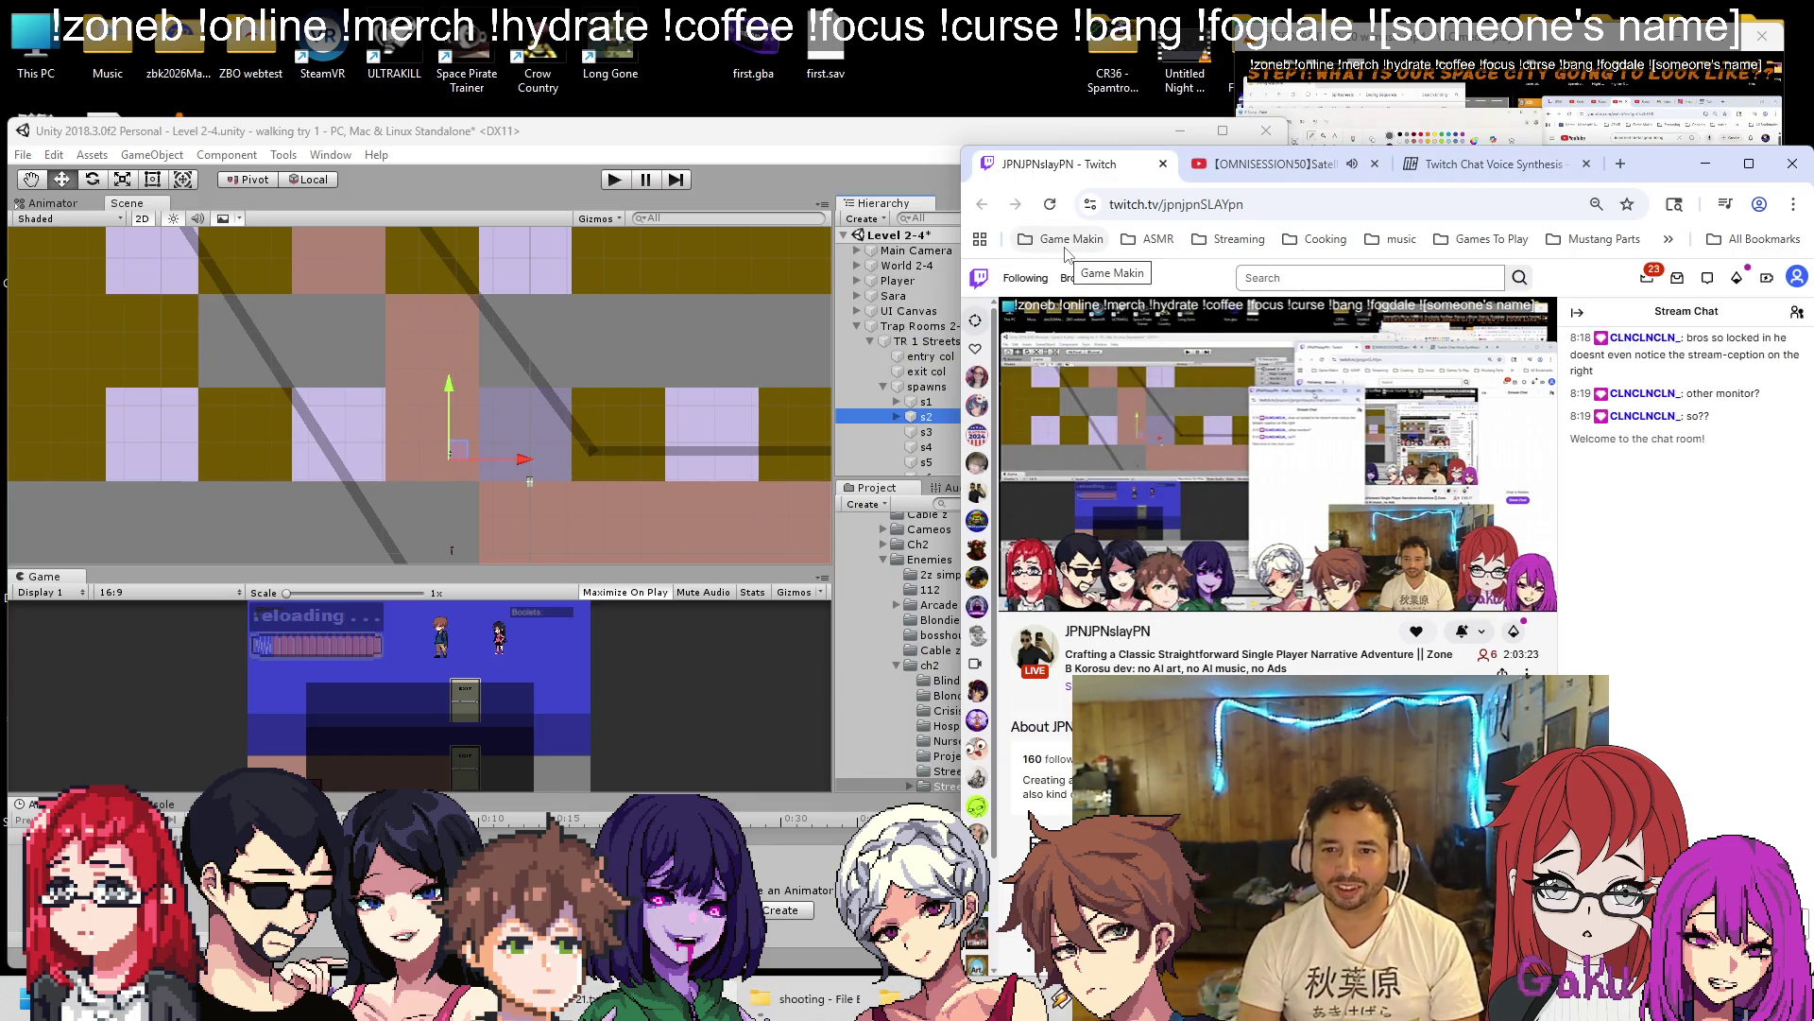
left_click(907, 137)
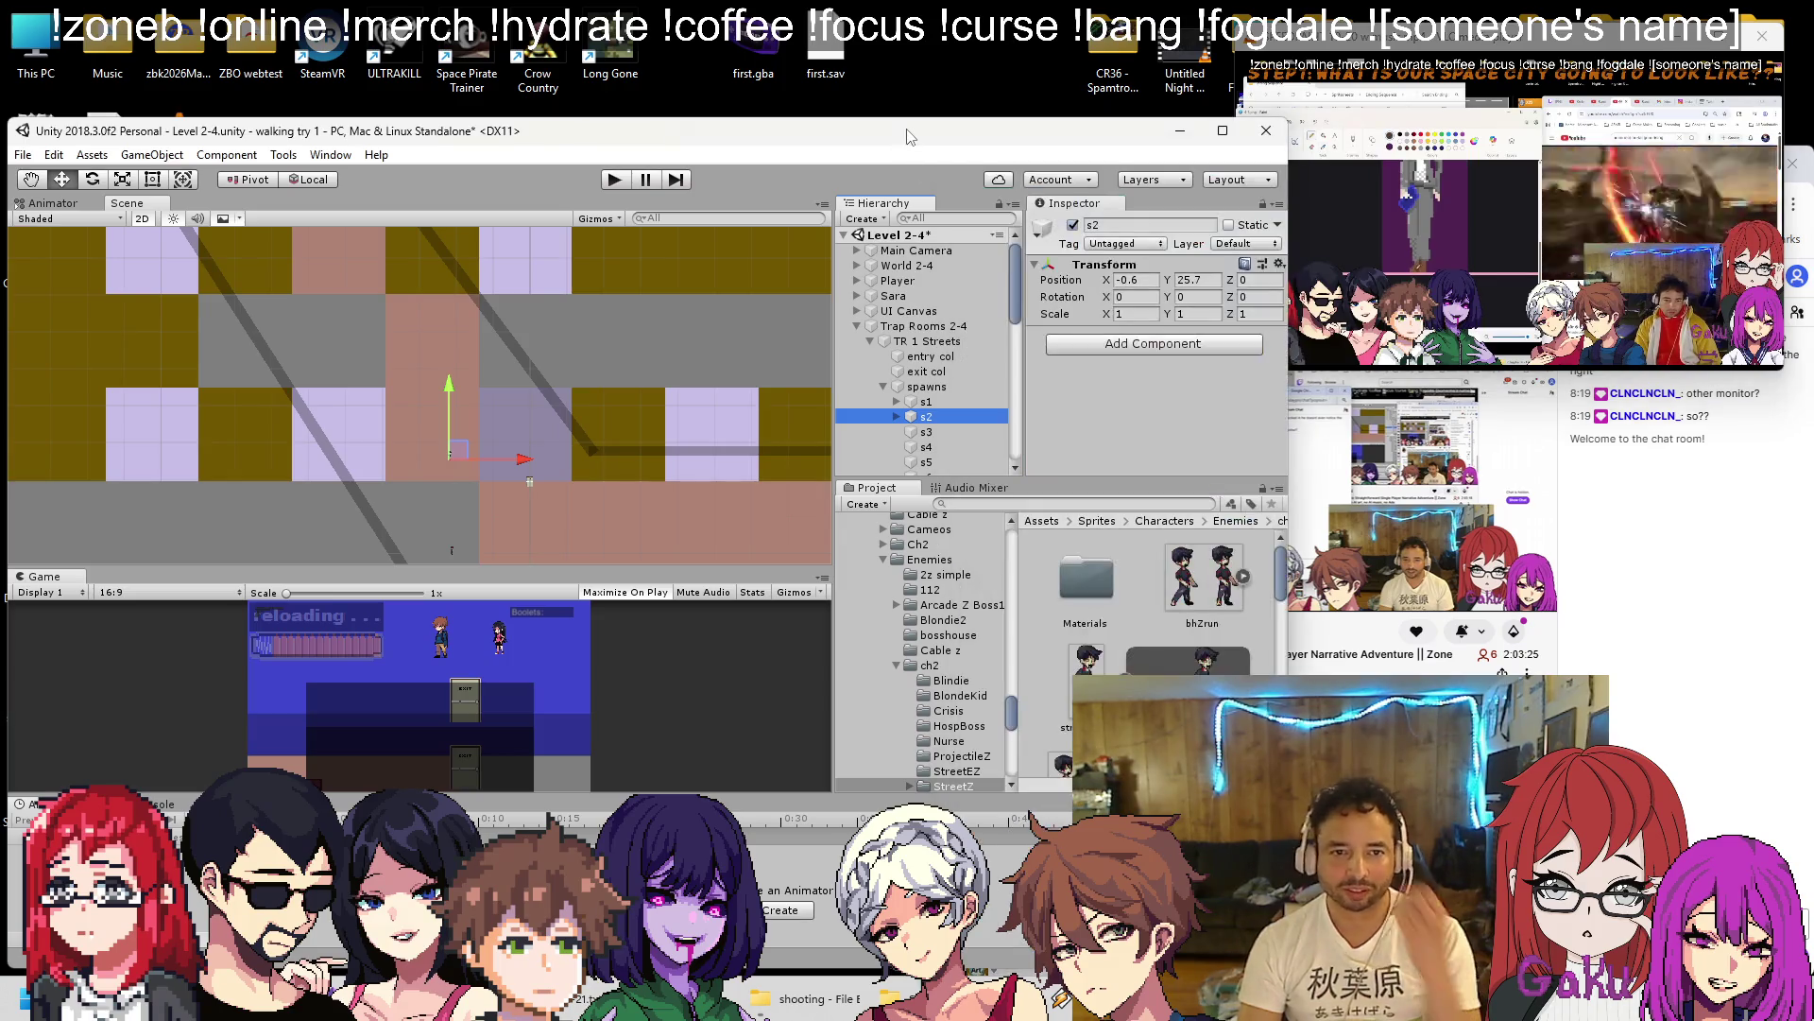
Move spawn point s2 further up the street.
scroll(511, 492, "up", 3)
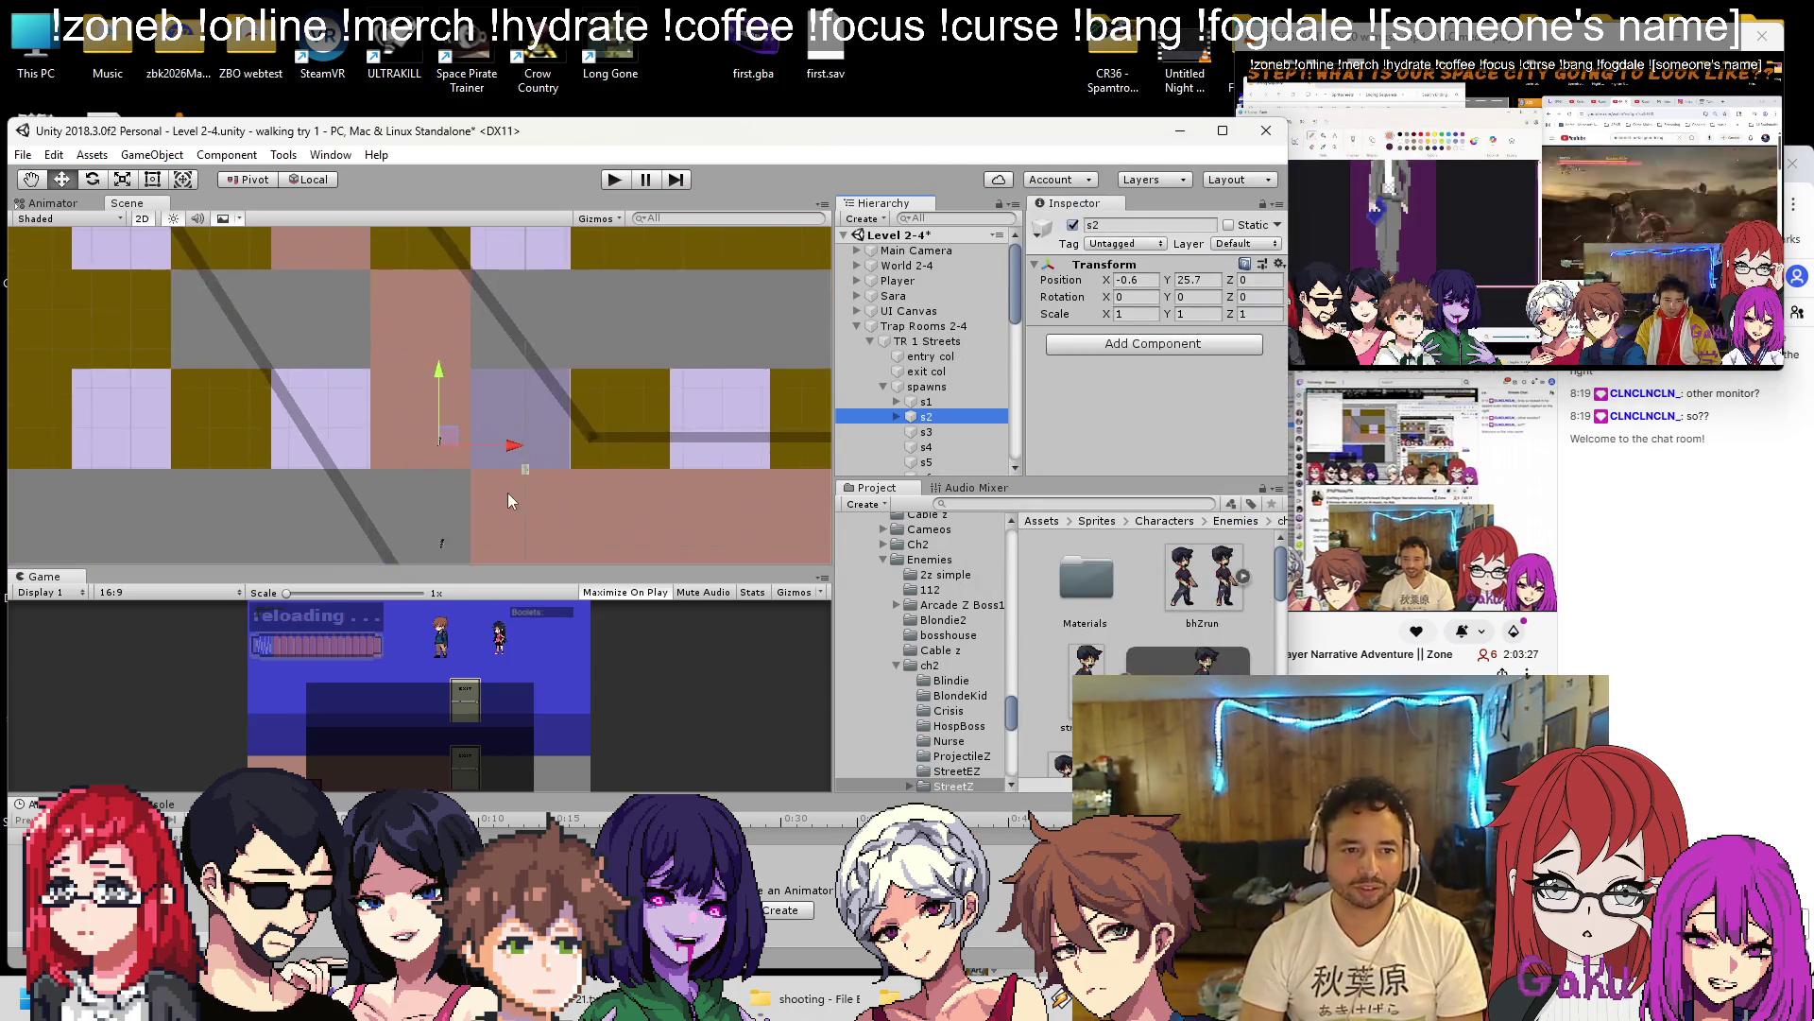
left_click_drag(416, 417, 439, 367)
scroll(444, 361, "down", 3)
scroll(505, 406, "down", 3)
scroll(441, 393, "up", 2)
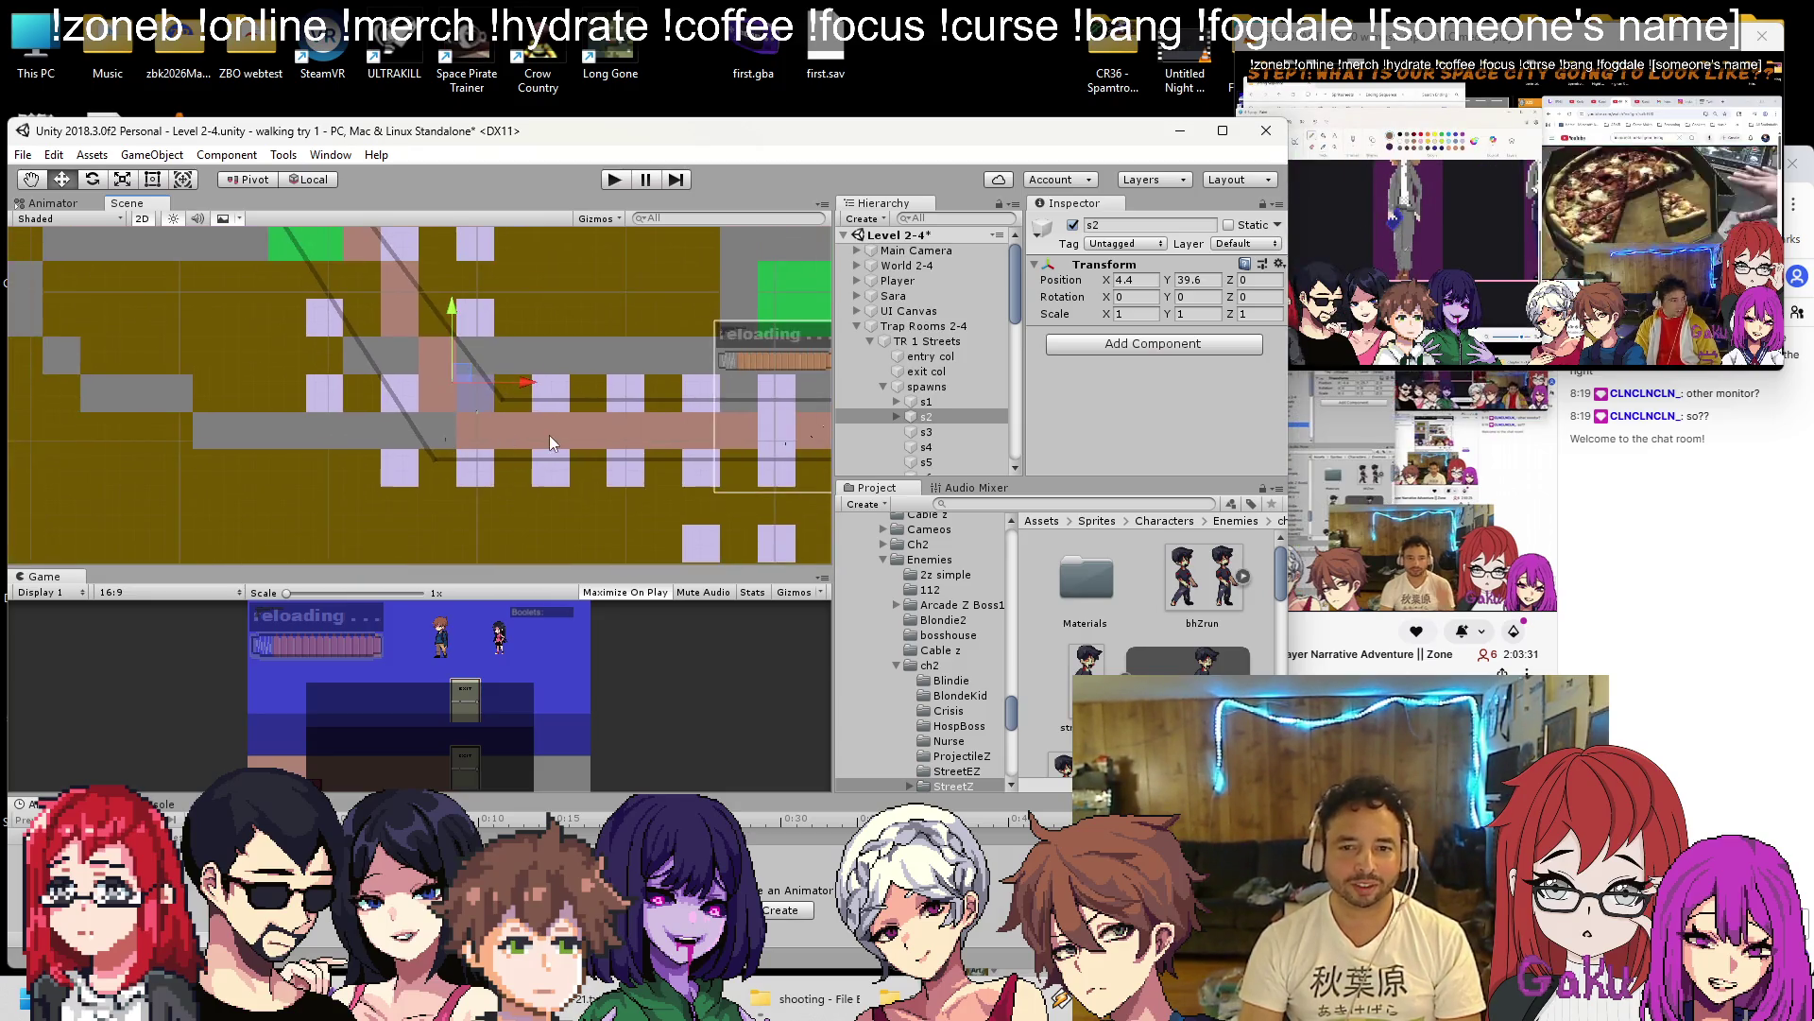
scroll(473, 423, "up", 3)
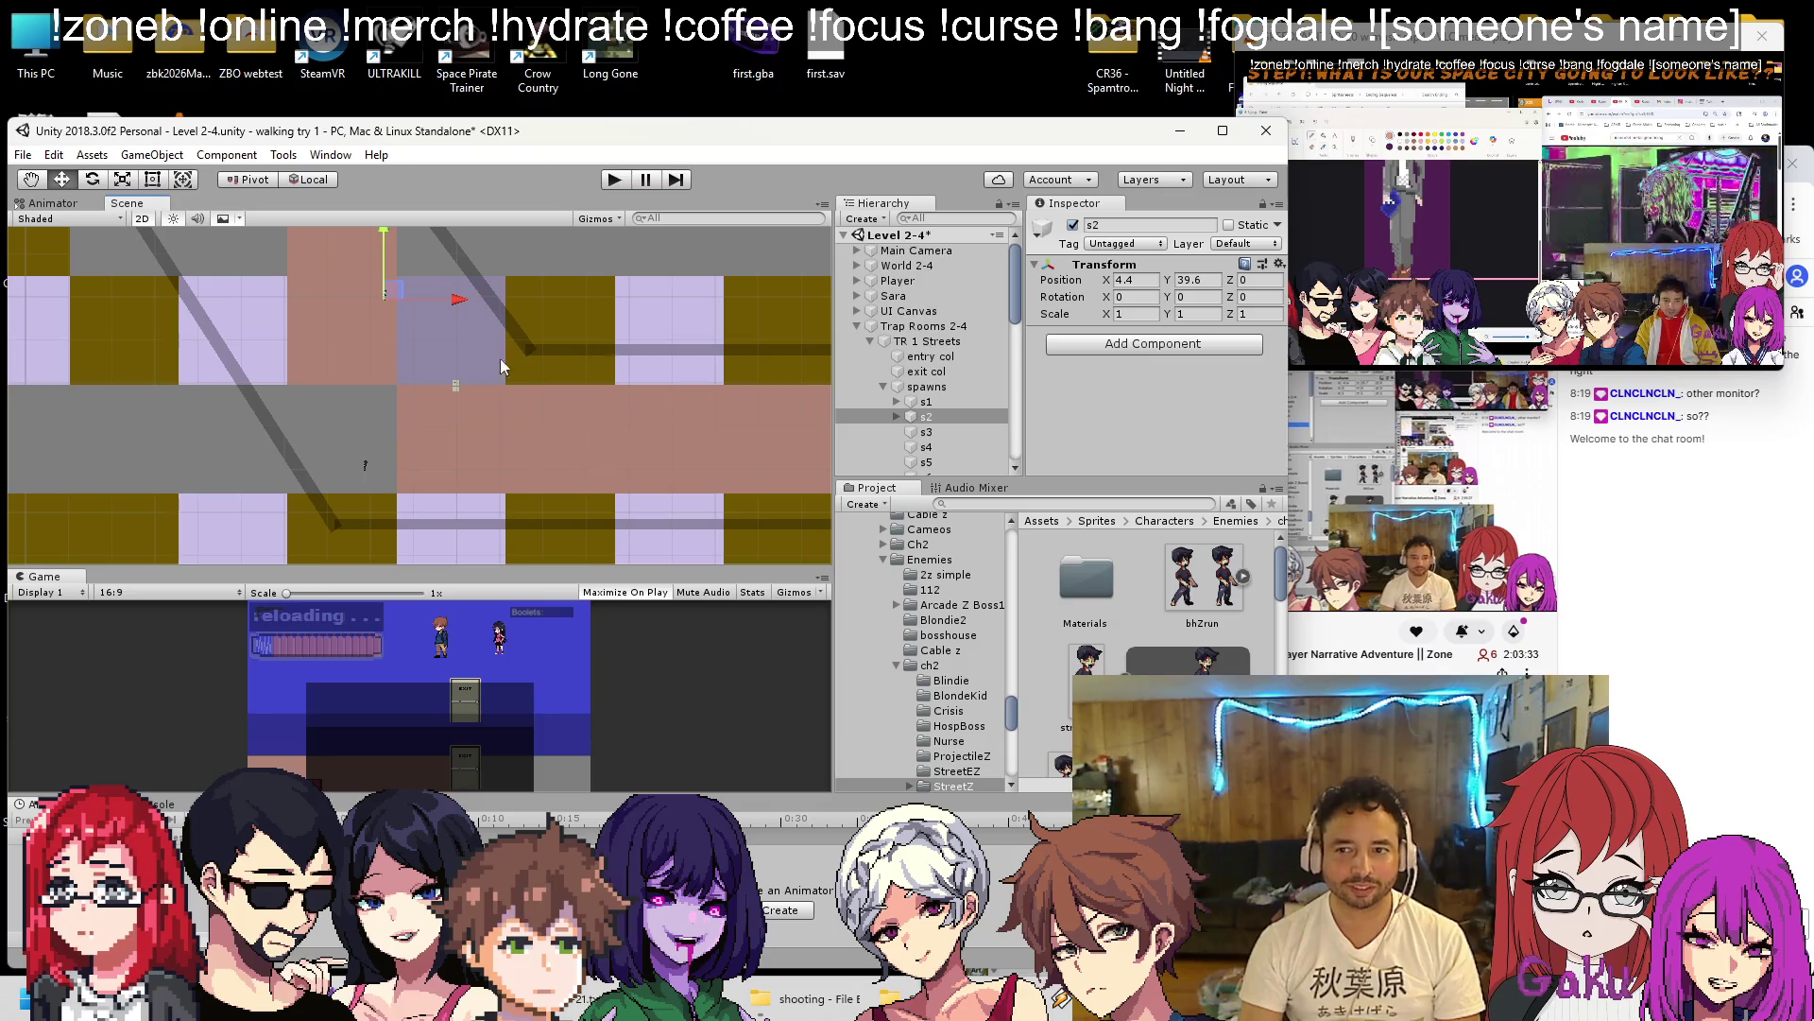
scroll(378, 359, "down", 1)
left_click_drag(378, 359, 520, 386)
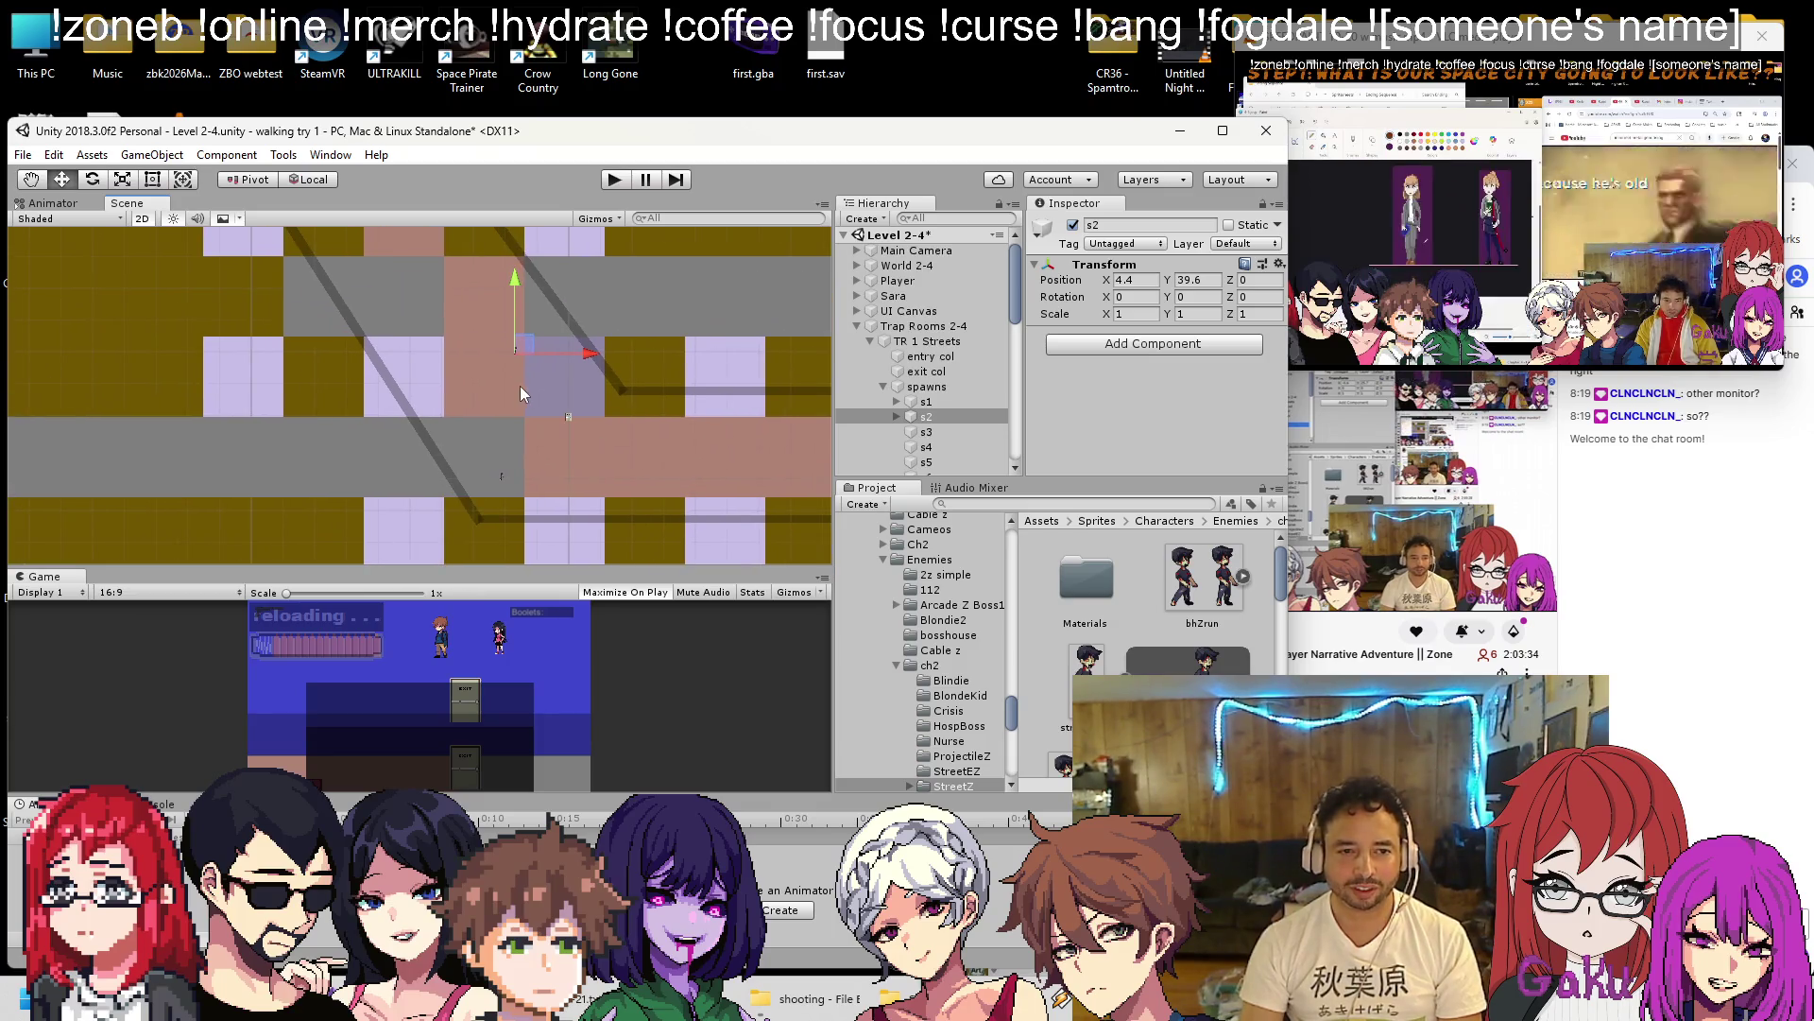
Reparent ind (1) under s3 at local position 0.24, 0.98 and move s3 up and left.
left_click(896, 417)
left_click_drag(948, 447, 938, 463)
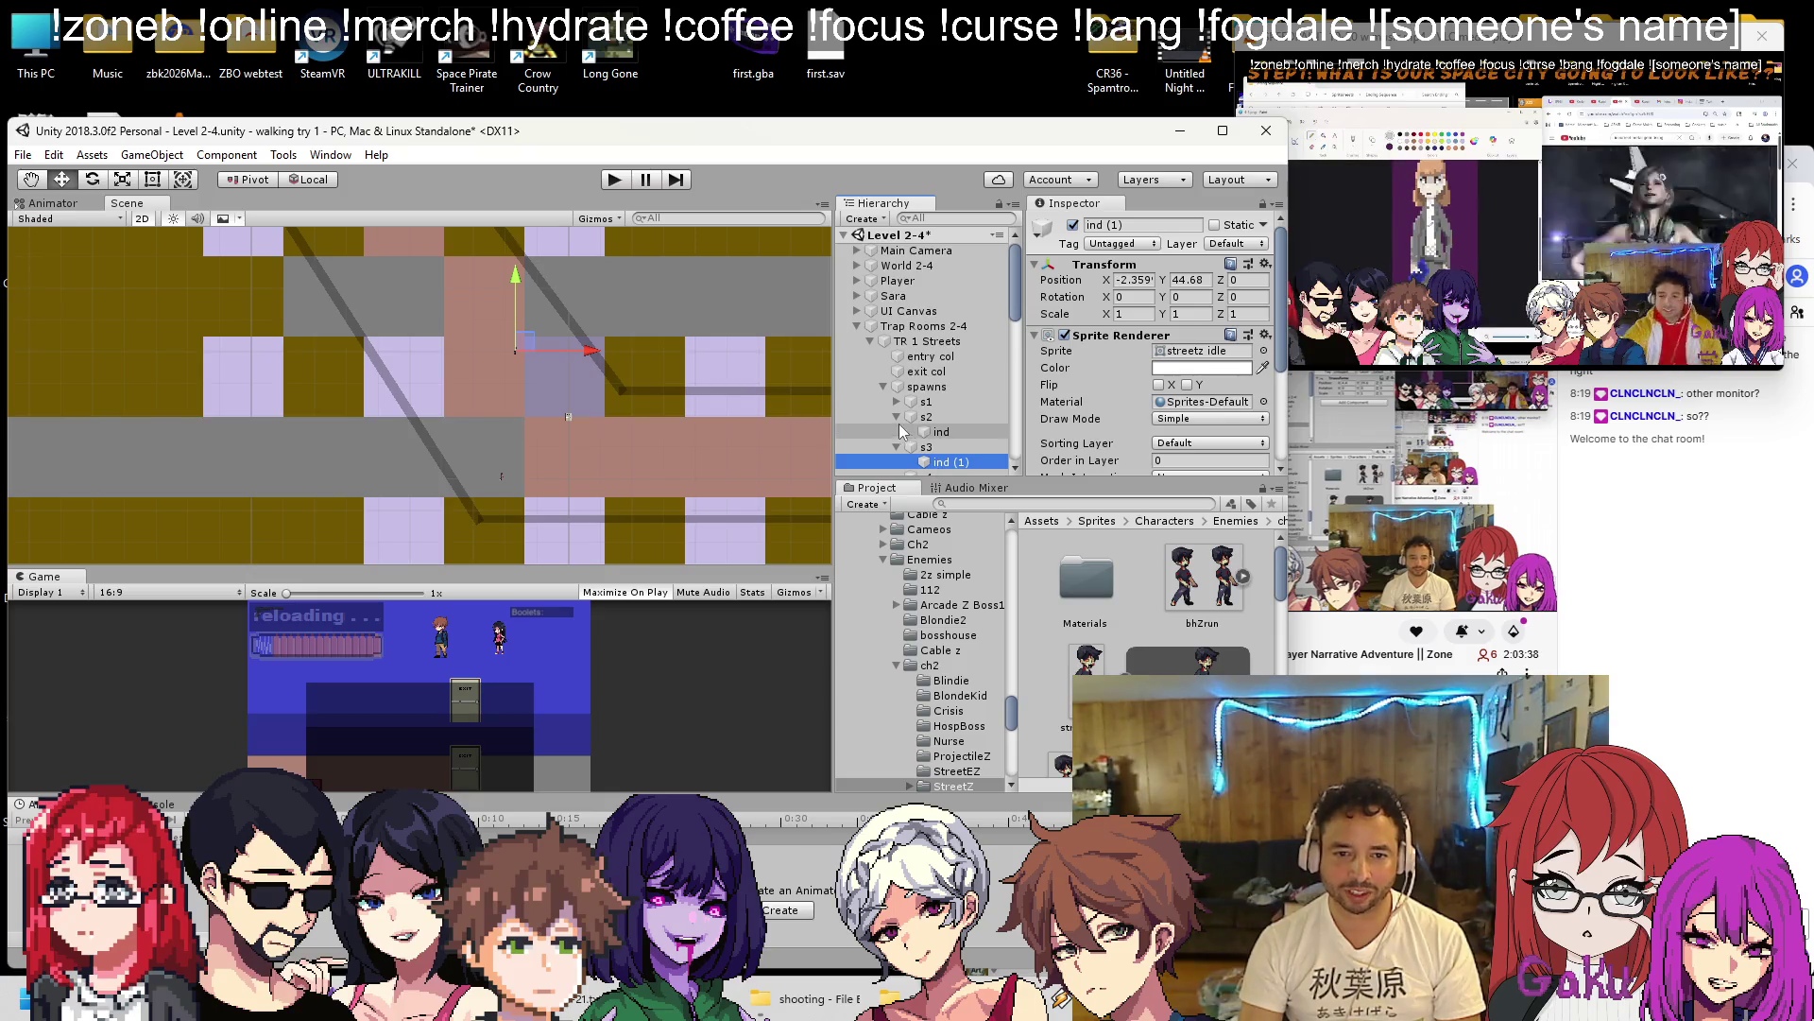
left_click(1266, 264)
left_click(1342, 393)
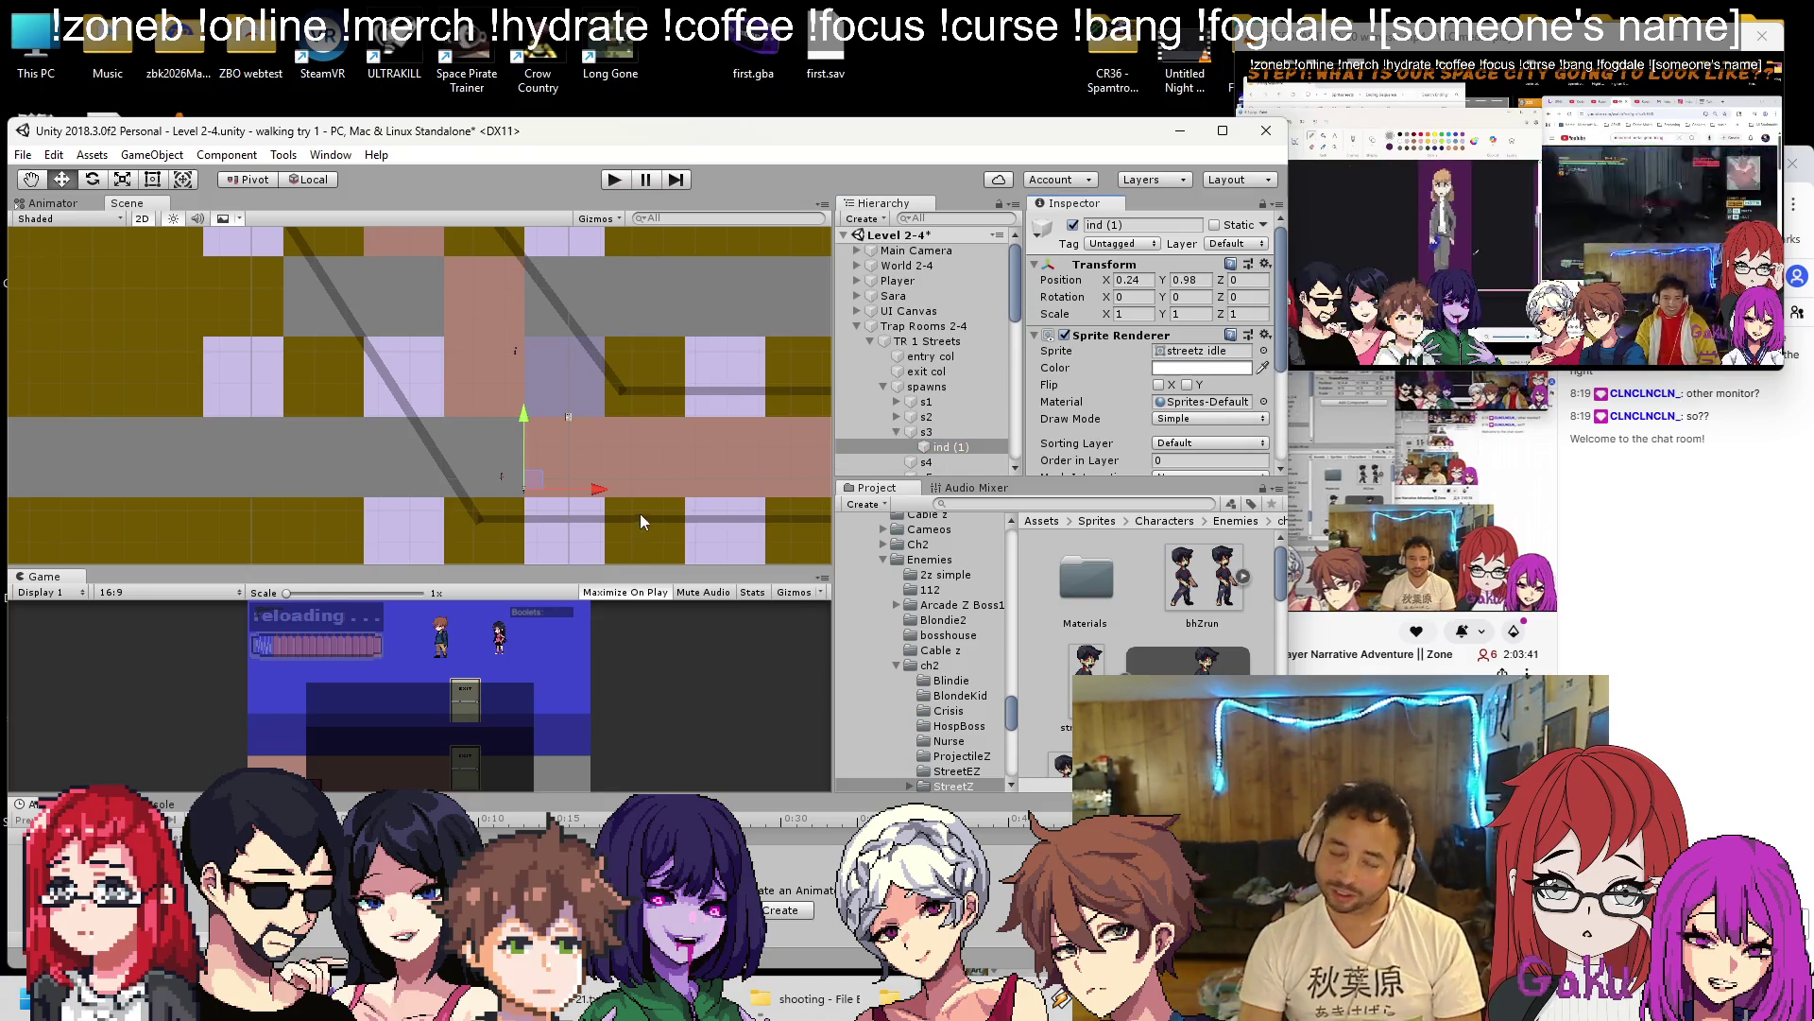
left_click(533, 483)
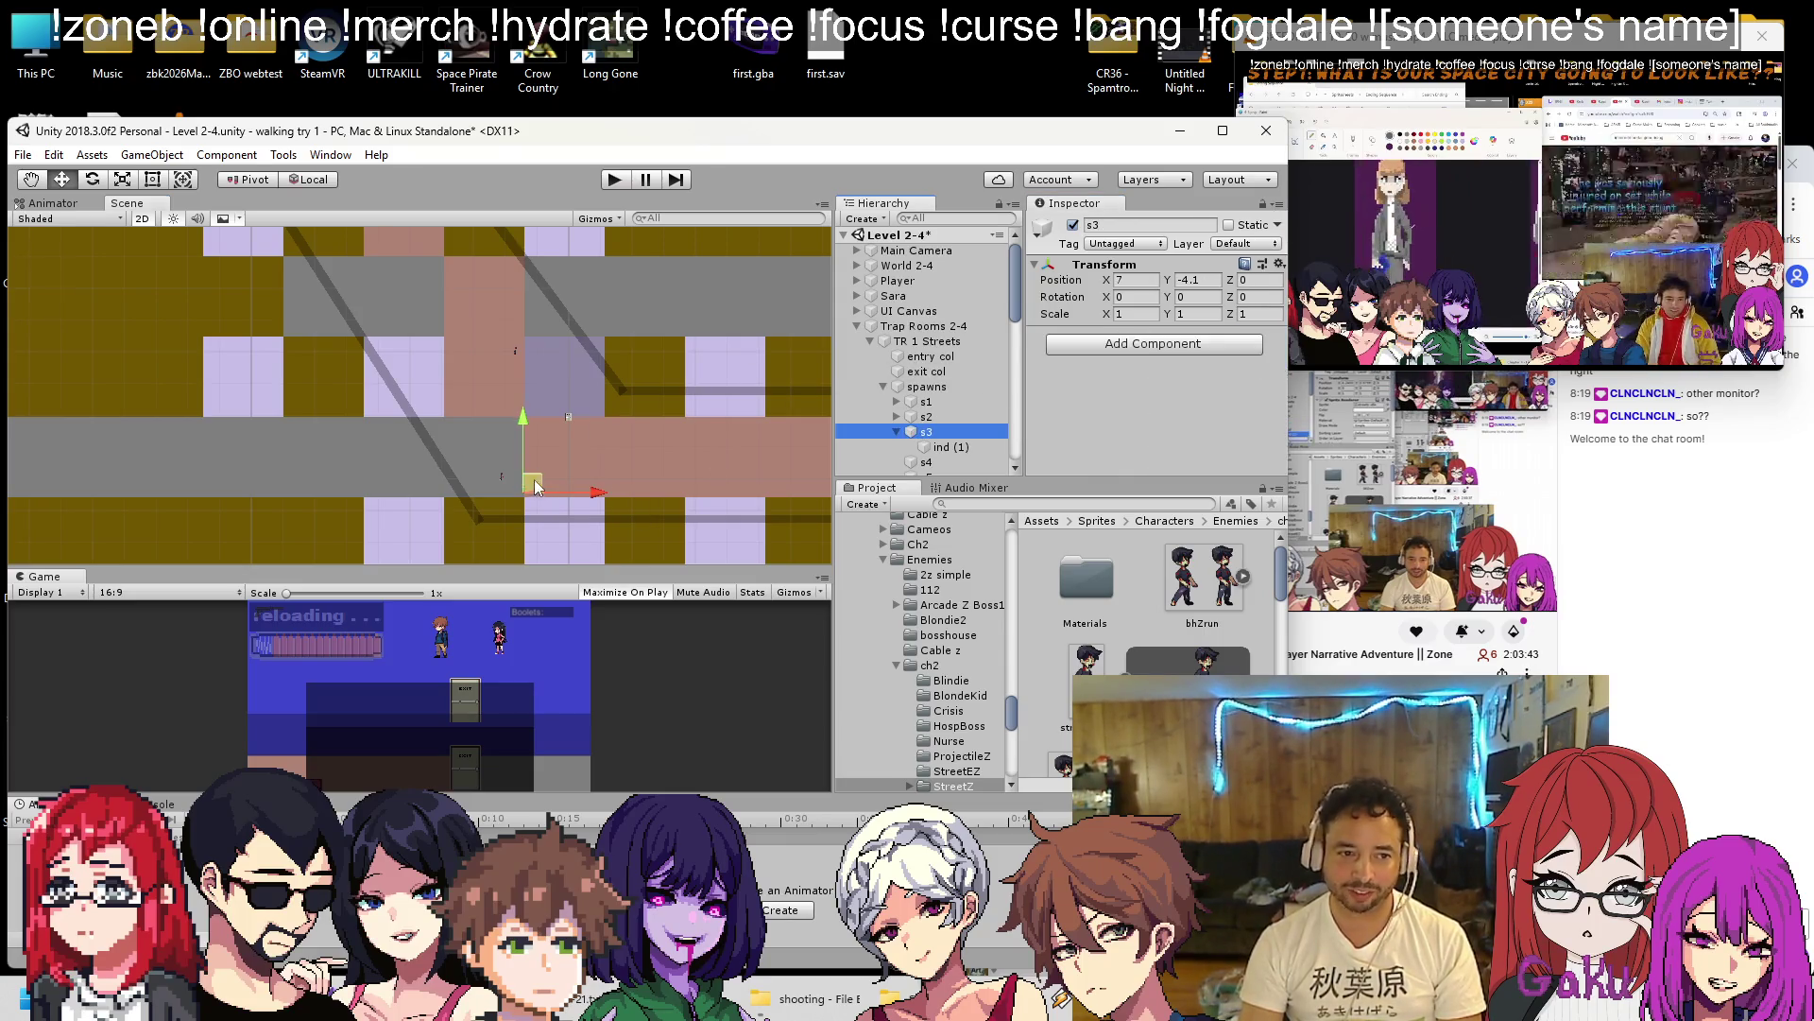
left_click_drag(535, 485, 519, 467)
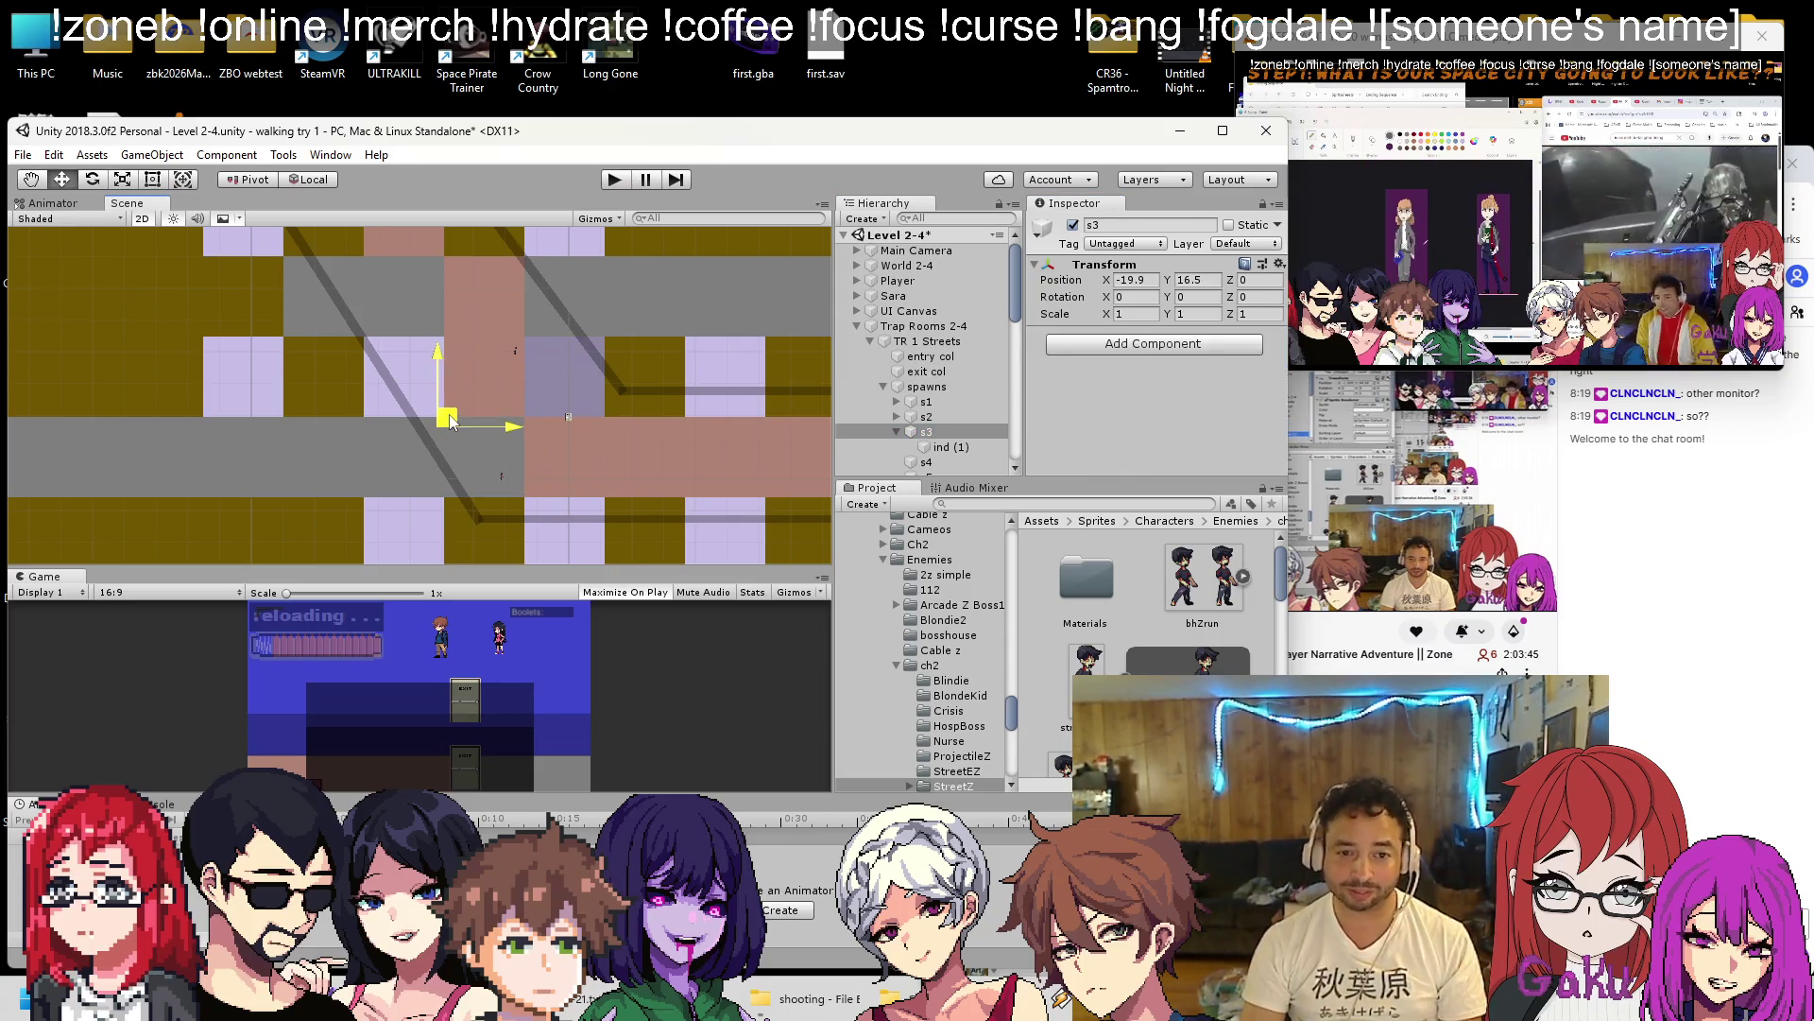
left_click(897, 432)
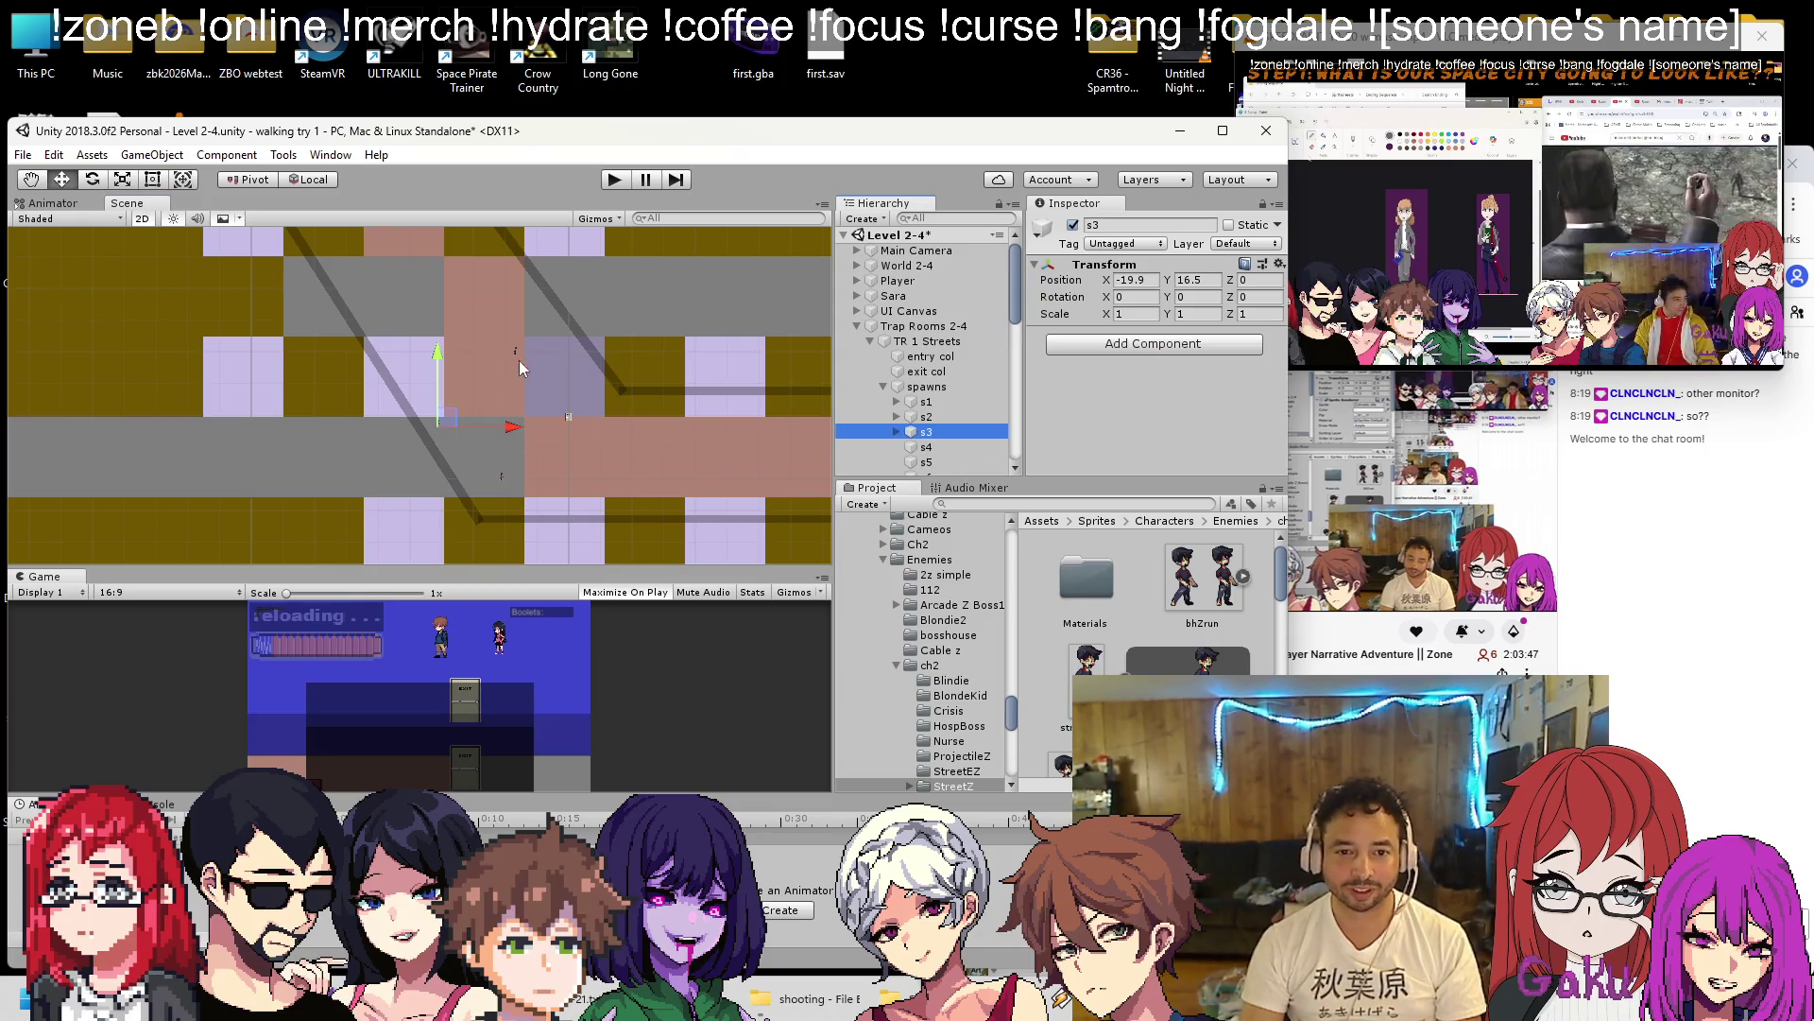
Reparent ind (2) under s4, paste the 0.24, 0.98 position, and move s4 up and left.
scroll(531, 365, "down", 4)
scroll(492, 345, "down", 2)
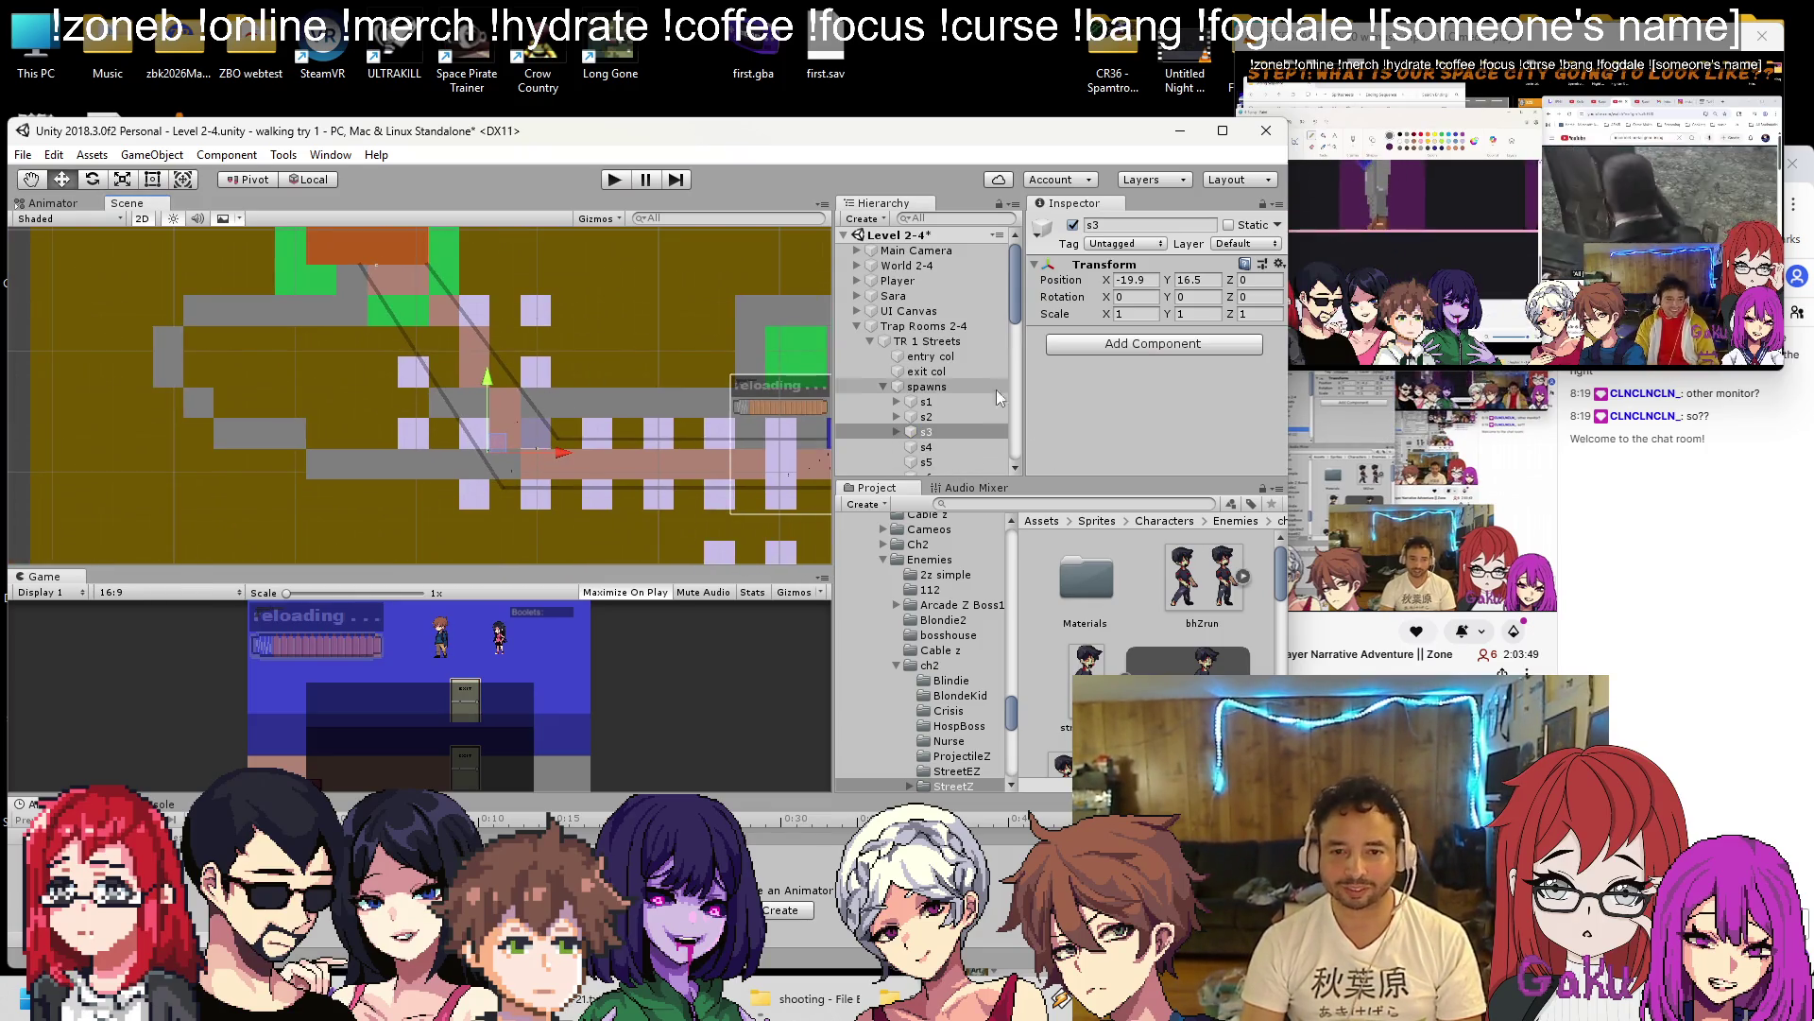
left_click(897, 432)
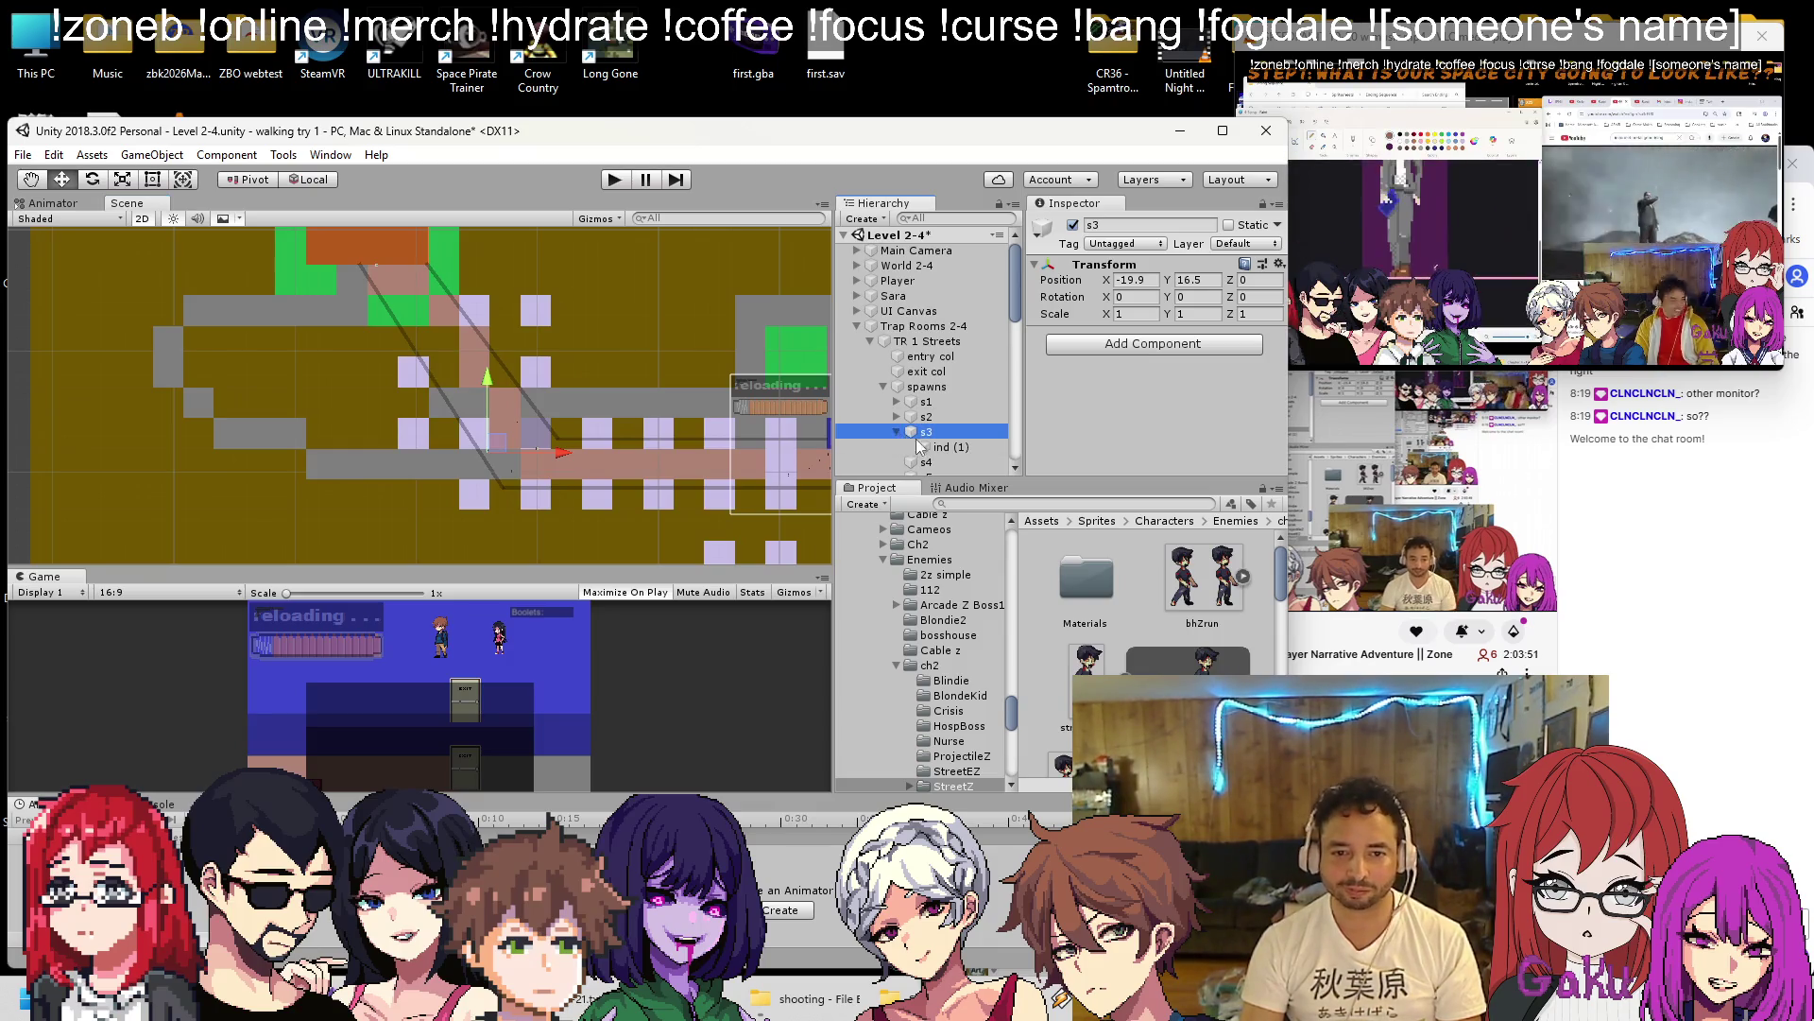
left_click(942, 460)
left_click_drag(942, 460, 928, 348)
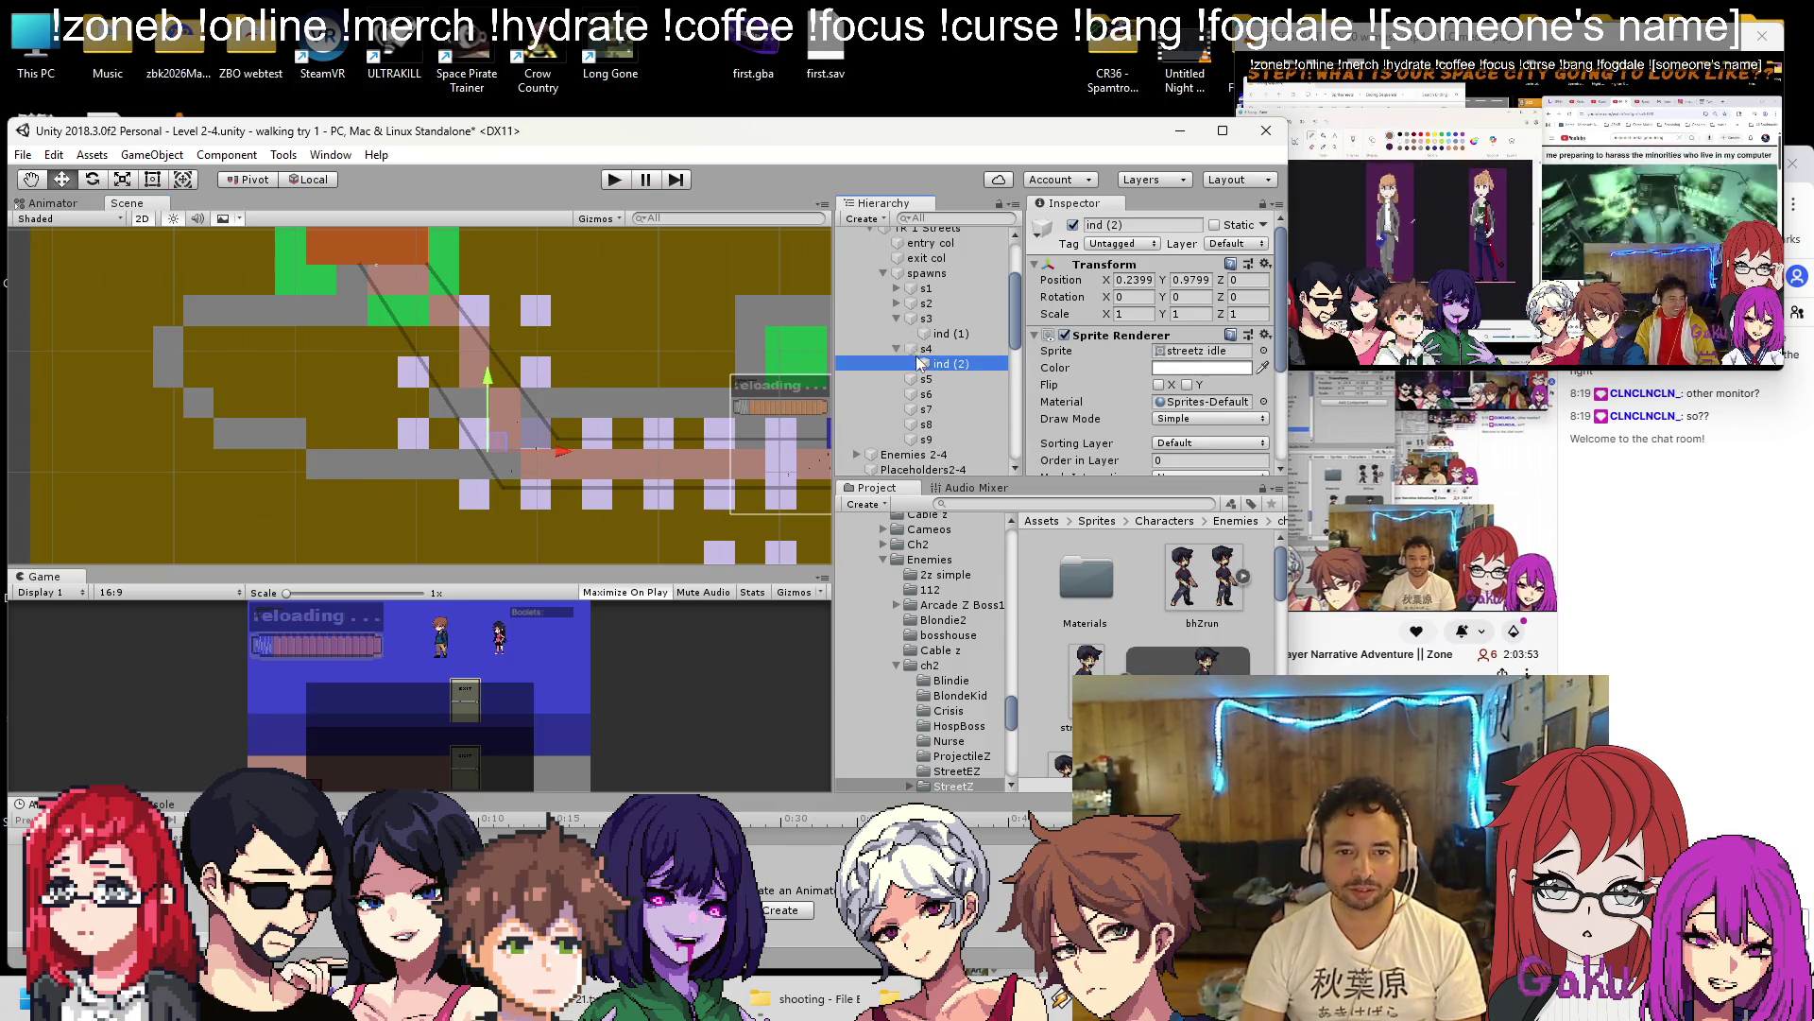
left_click(897, 318)
left_click(1263, 264)
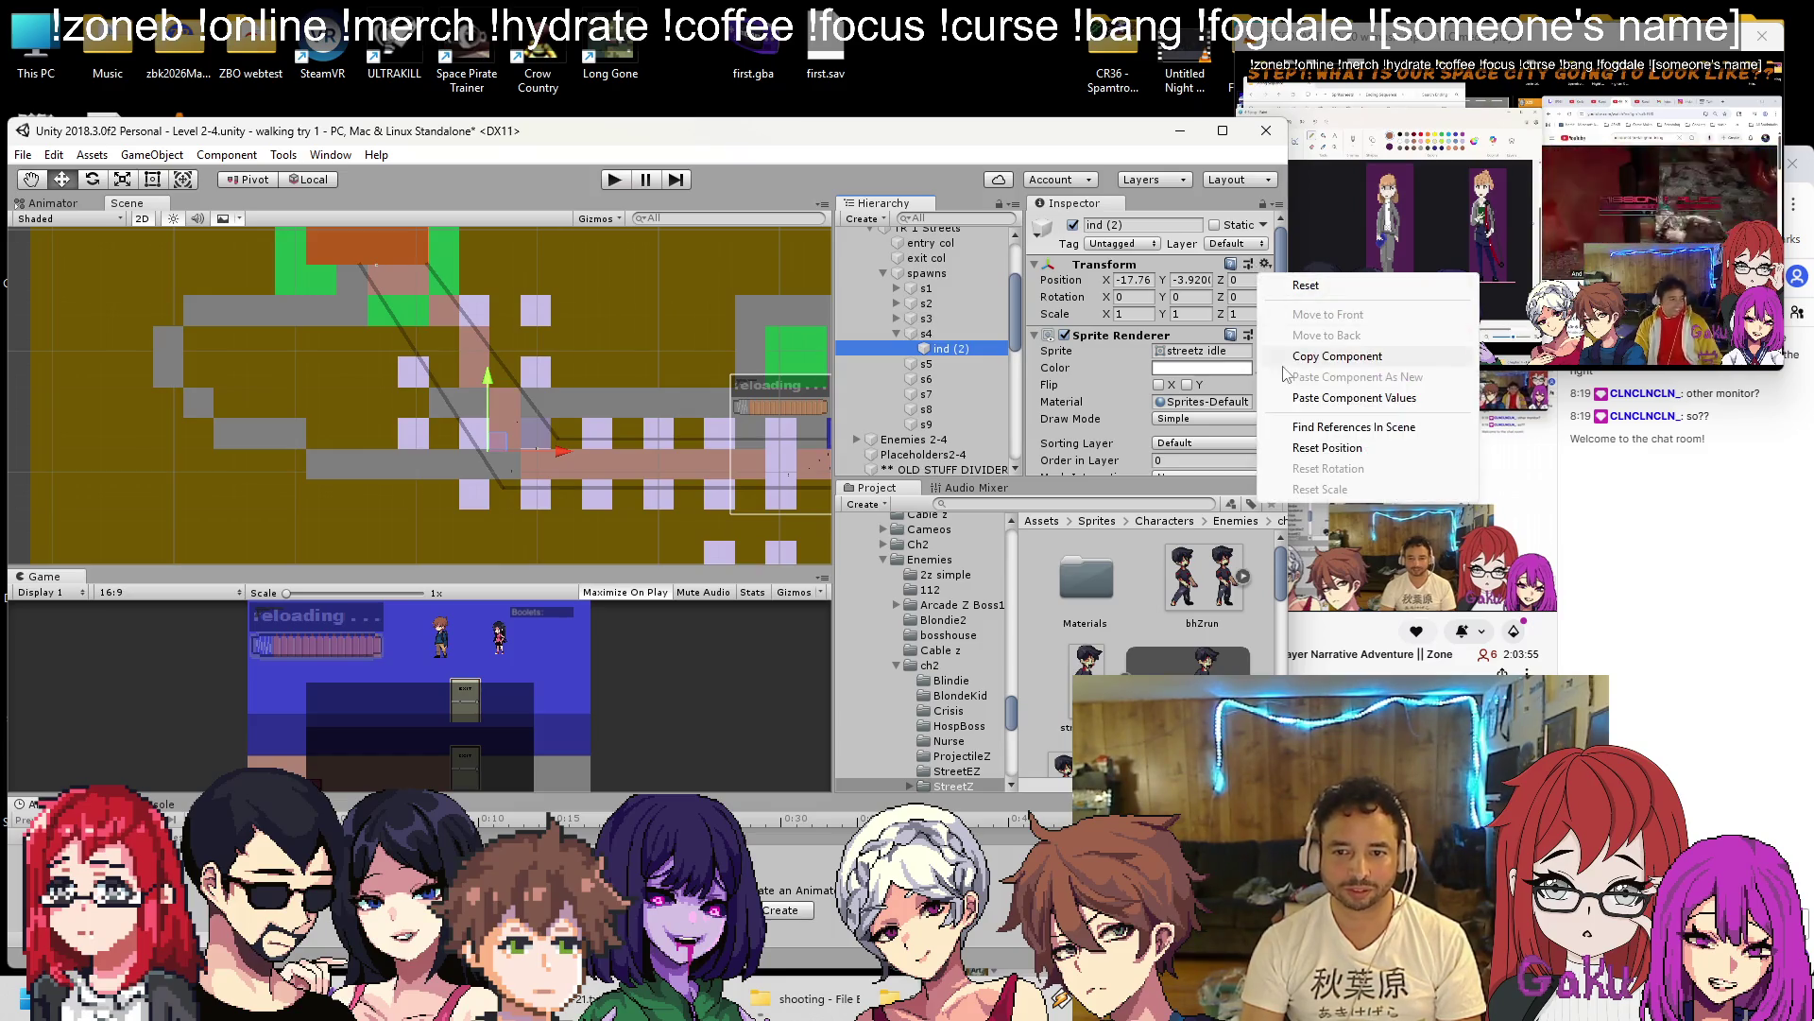
left_click(1295, 285)
left_click(926, 333)
scroll(450, 355, "down", 1)
scroll(491, 457, "up", 6)
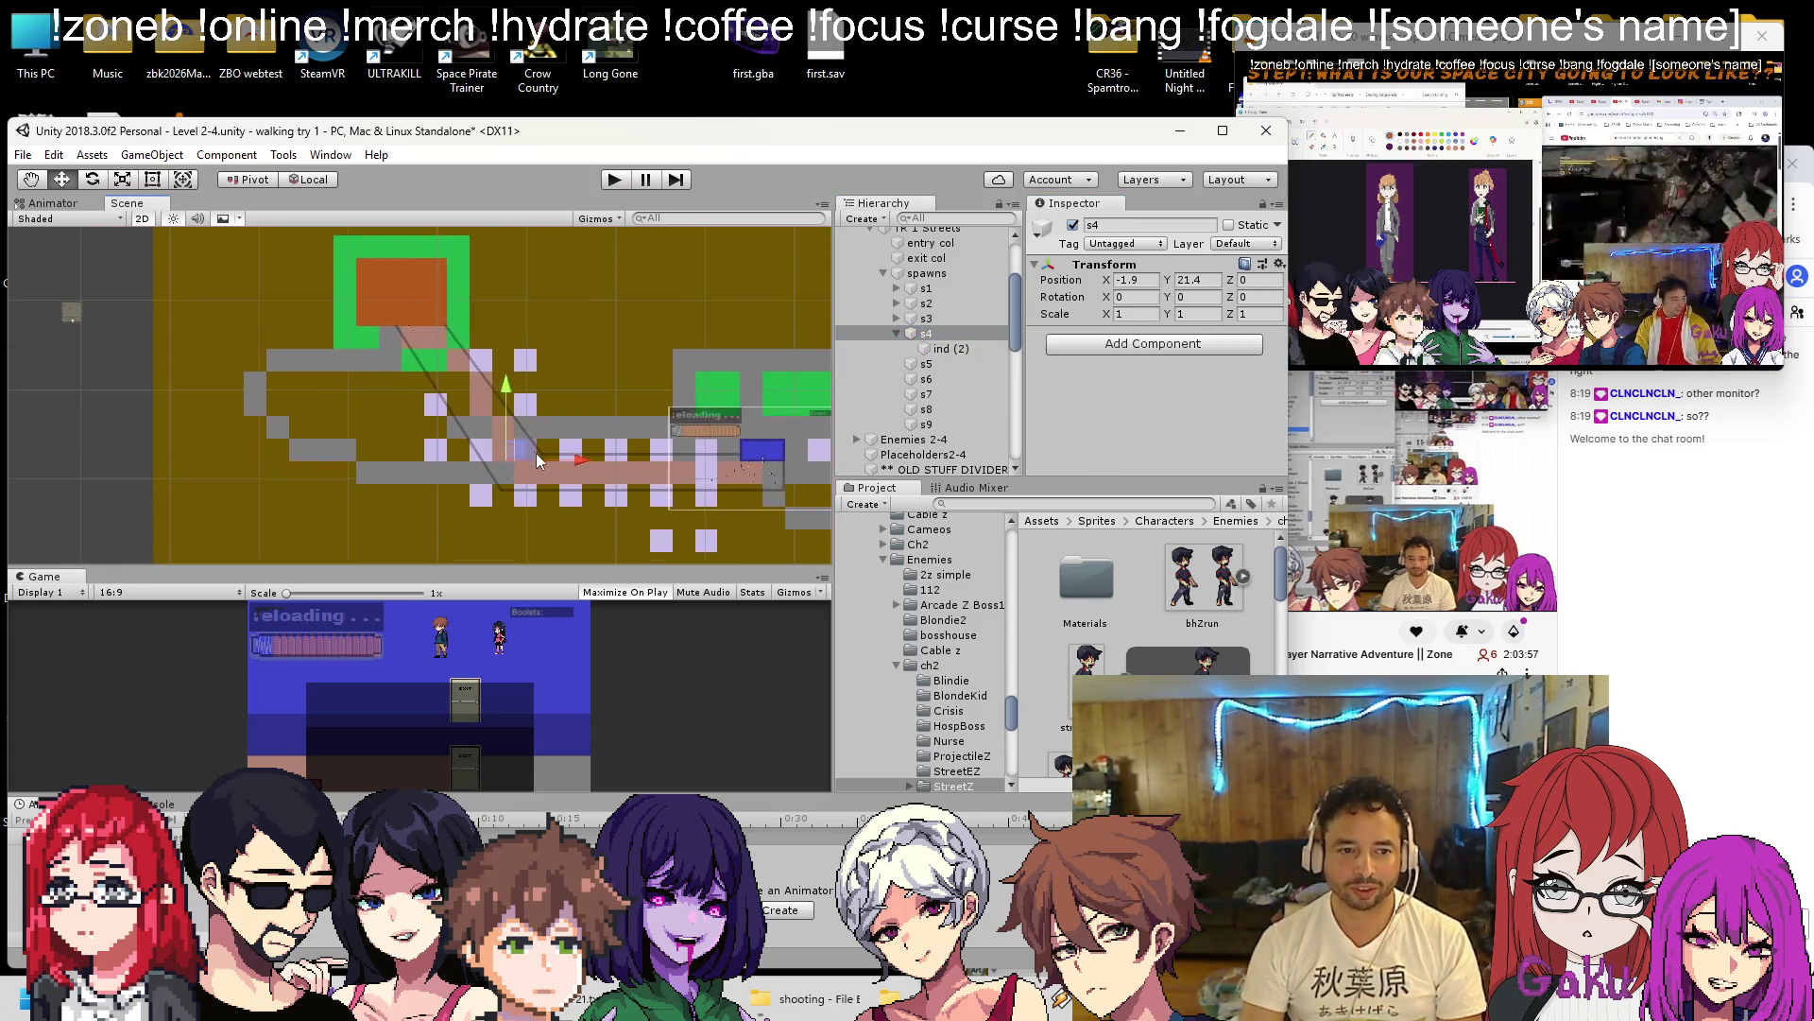
mouse_move(513, 460)
left_mouse_down()
mouse_move(460, 375)
mouse_move(448, 395)
left_mouse_up()
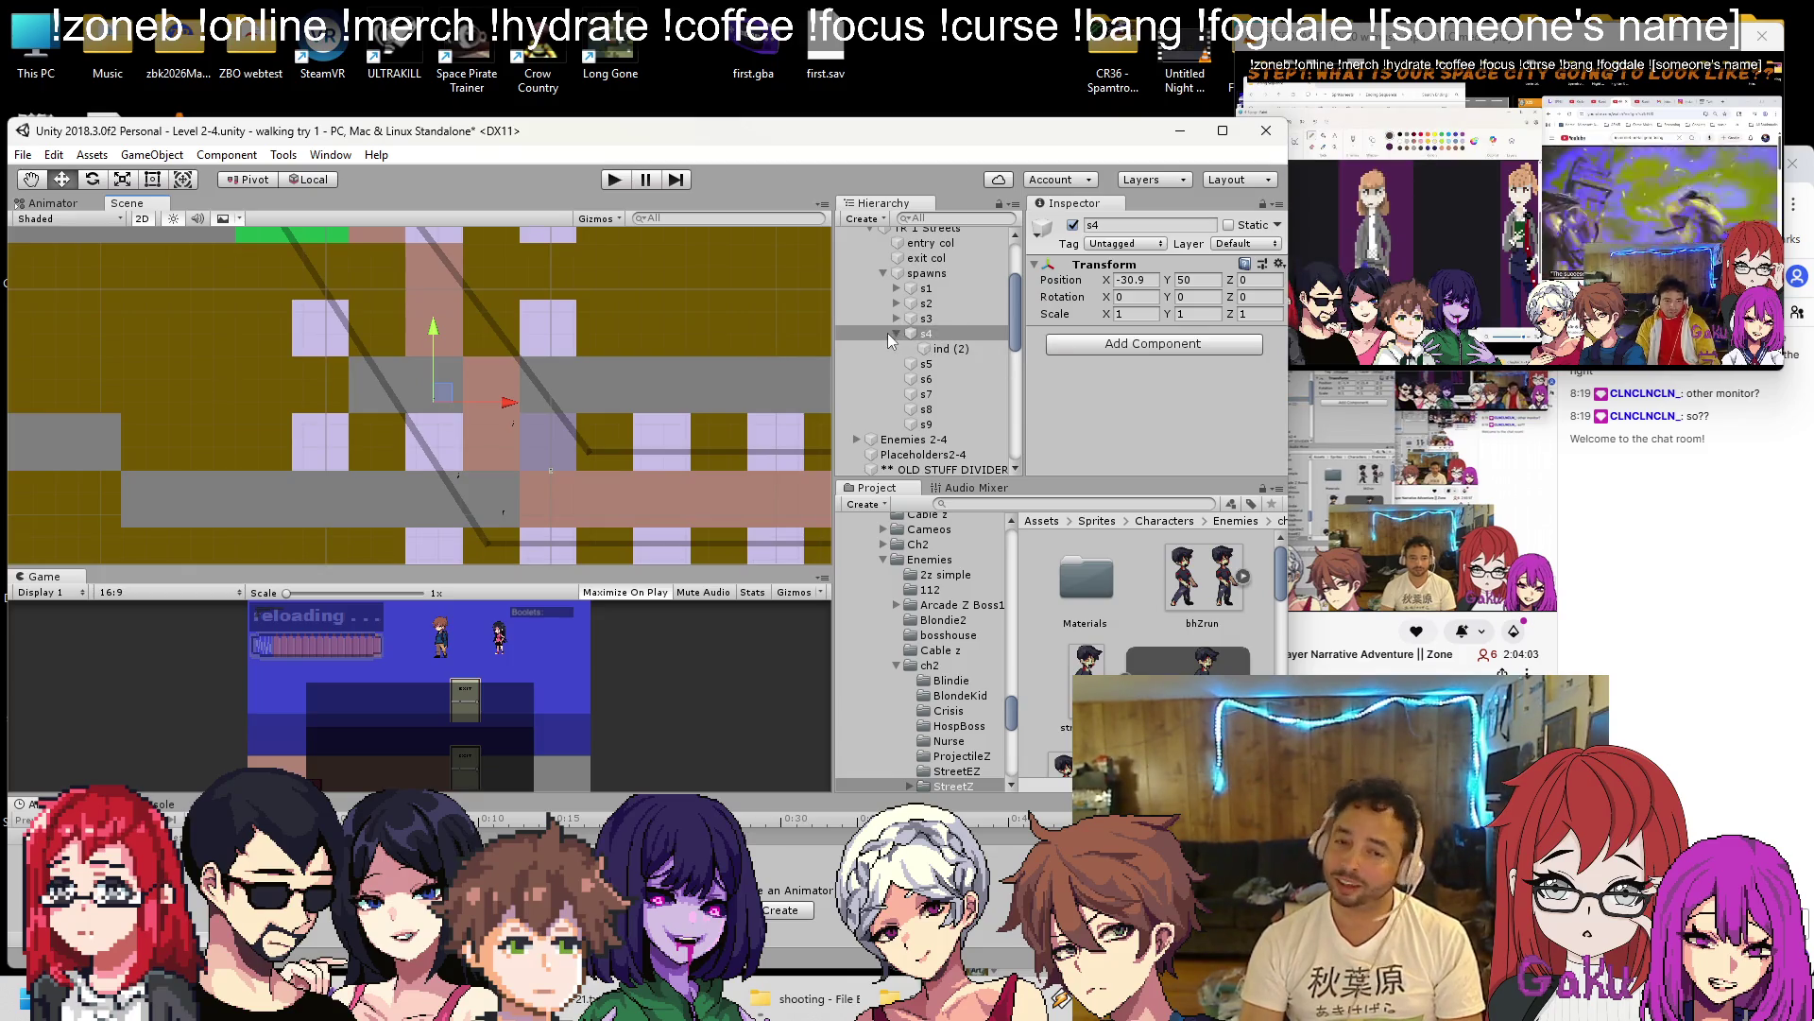
Duplicate ind (2) as ind (3) under s5 at 0.24, 0.98; move s5 to X -2.5, Y 37.8.
left_click(950, 346)
key("ctrl+d")
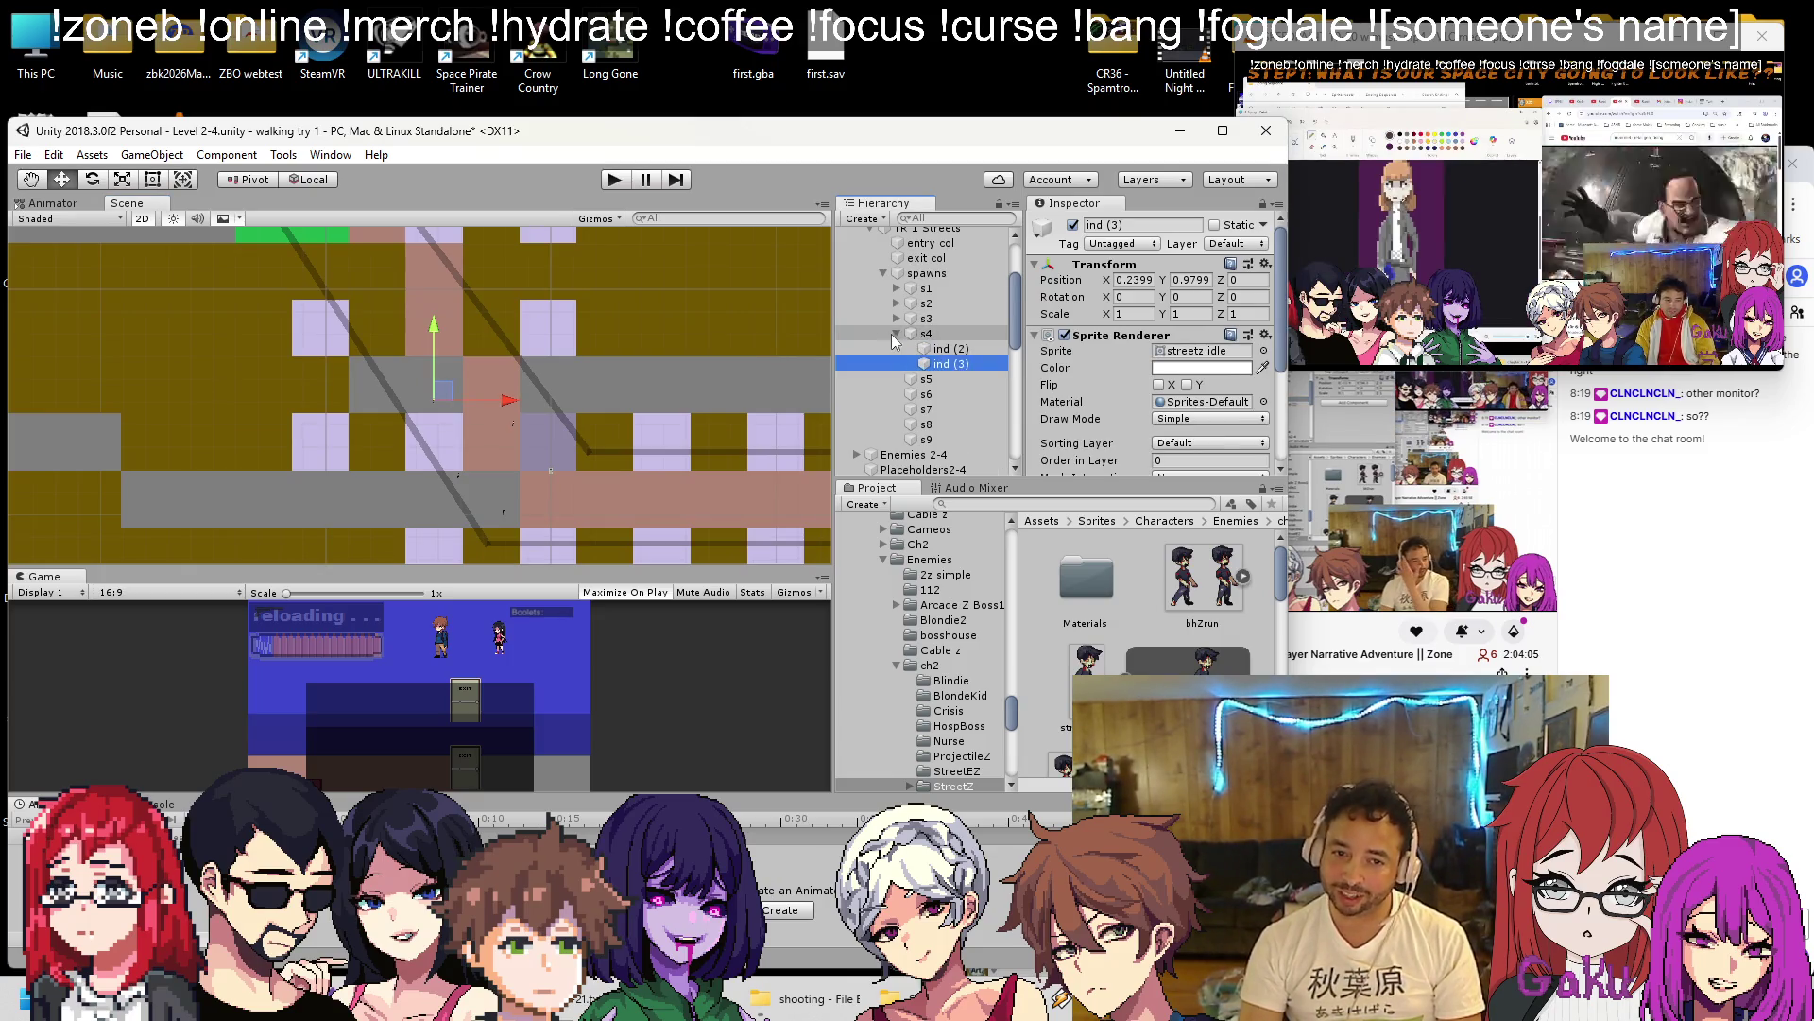
left_click_drag(932, 386, 930, 381)
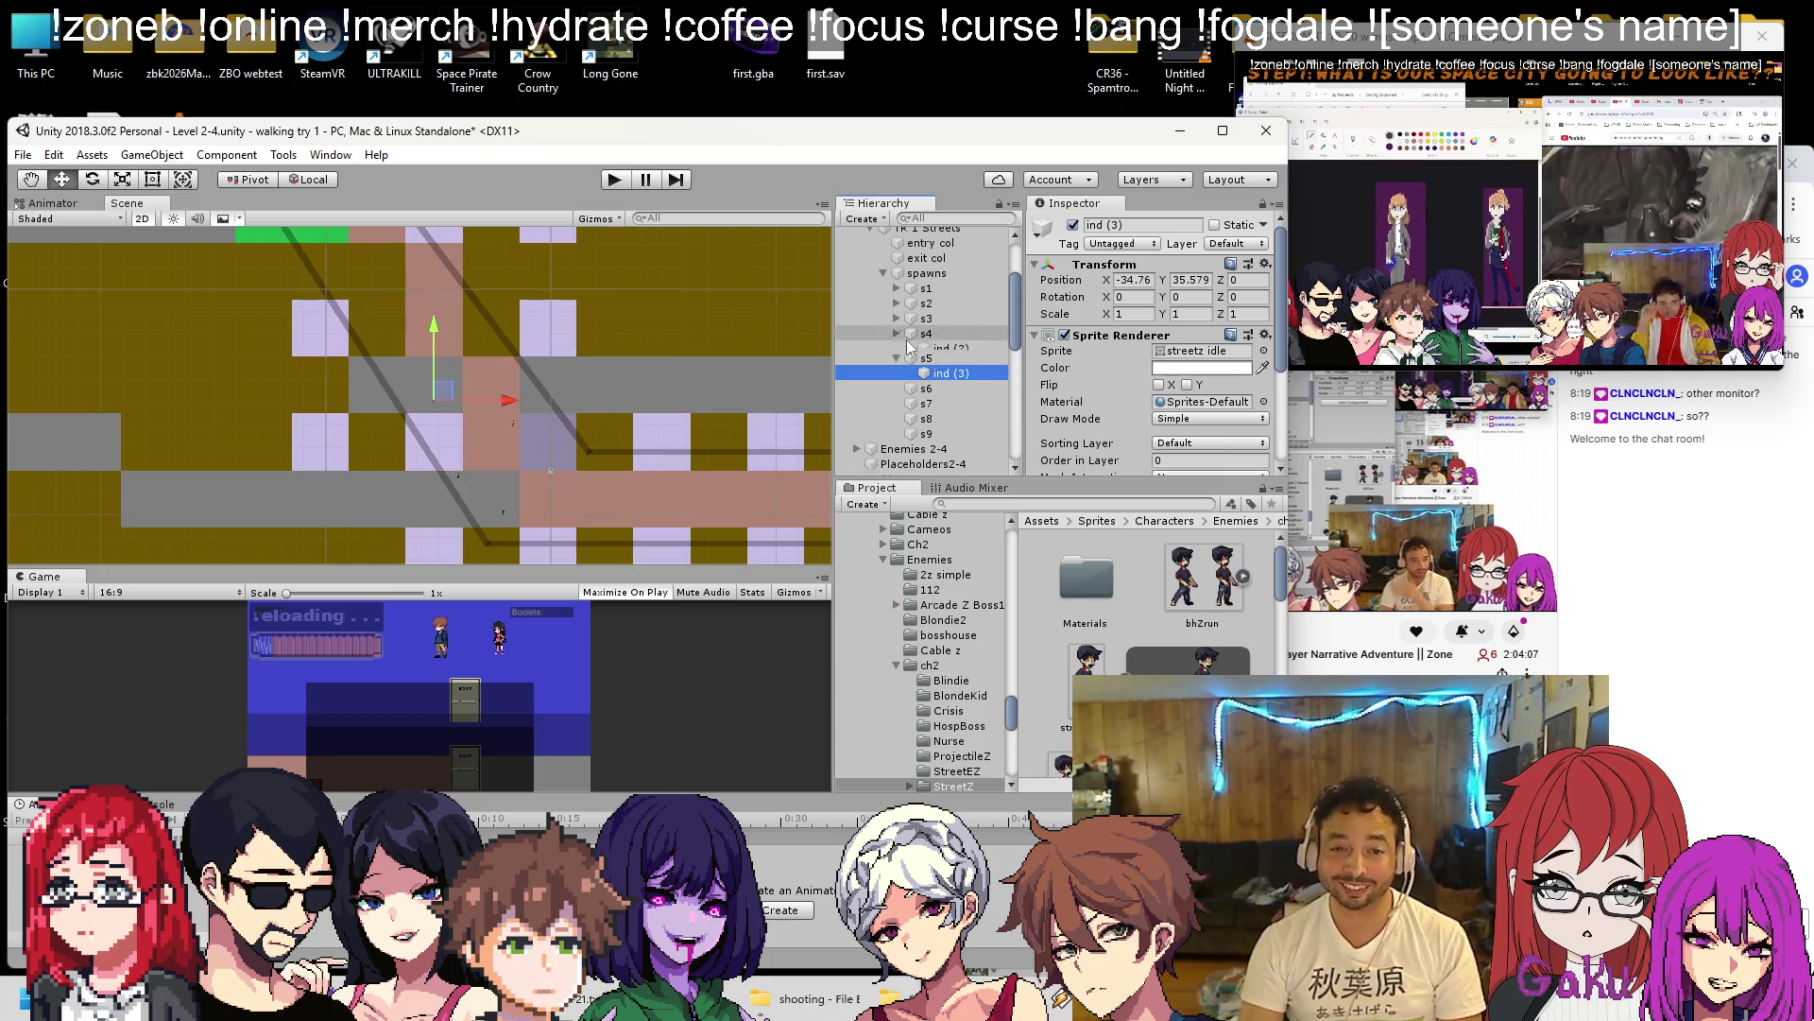
left_click(1266, 264)
left_click(1300, 287)
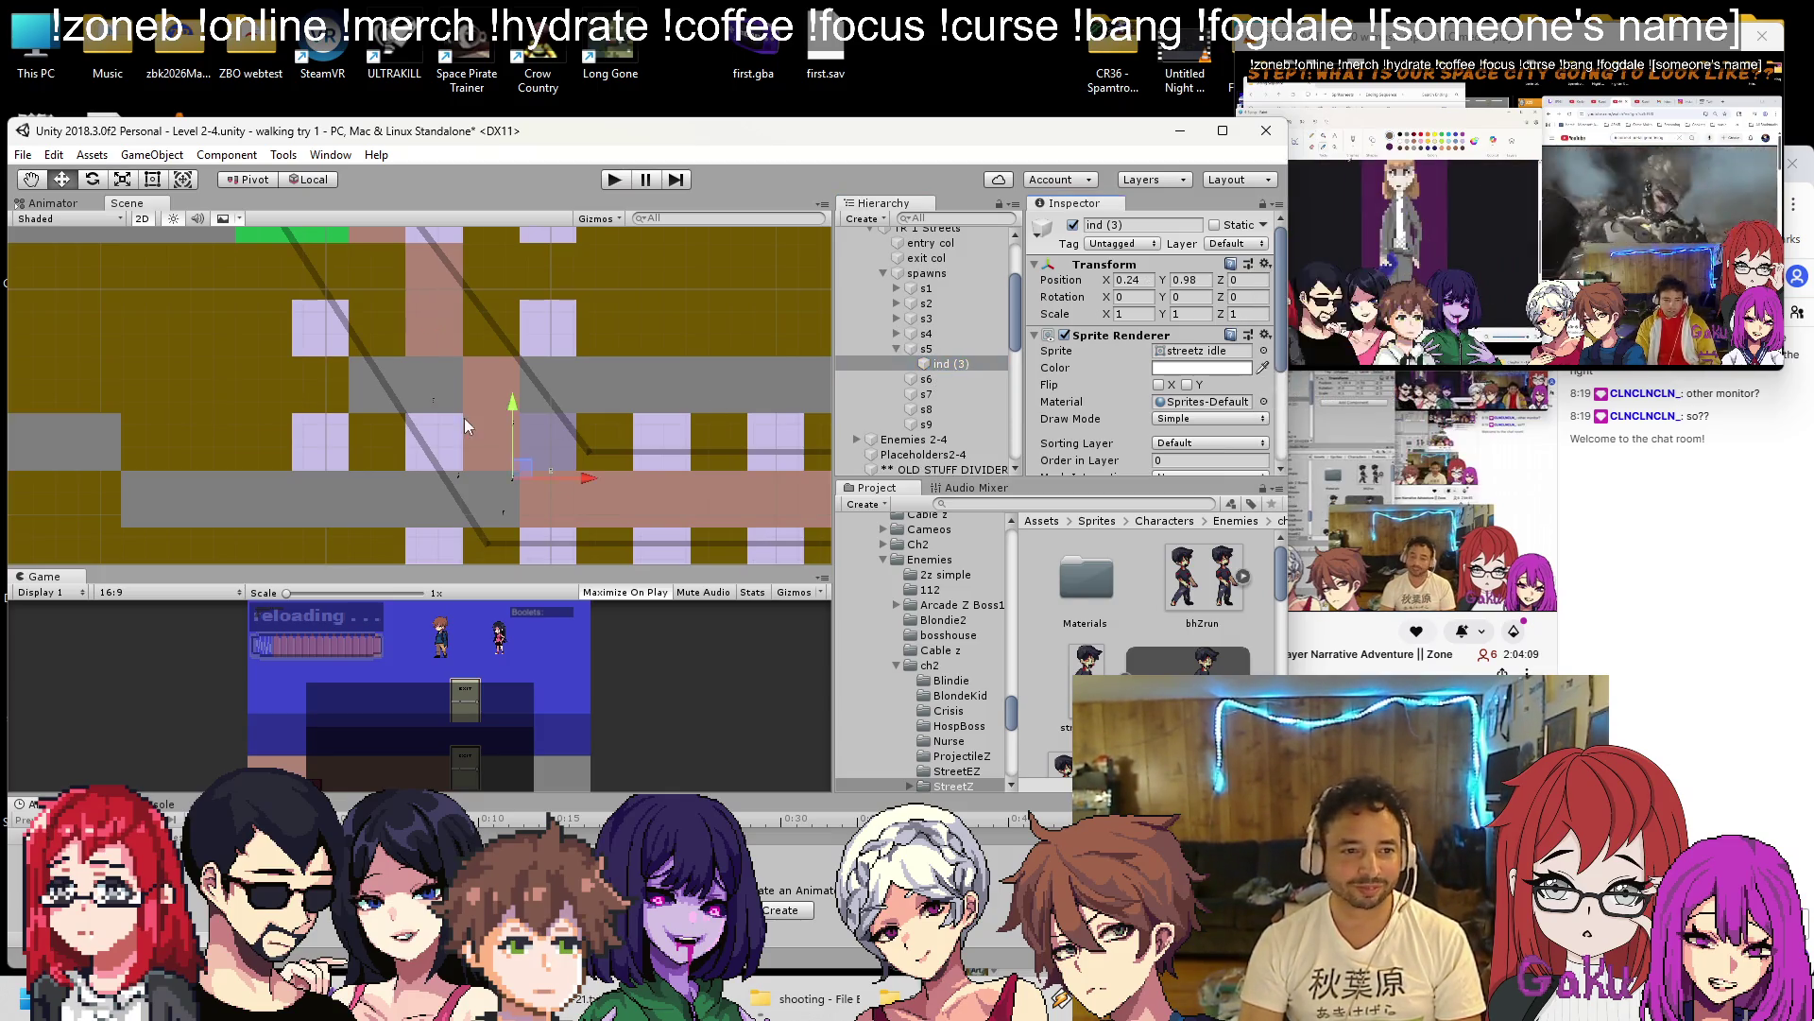
scroll(476, 418, "up", 2)
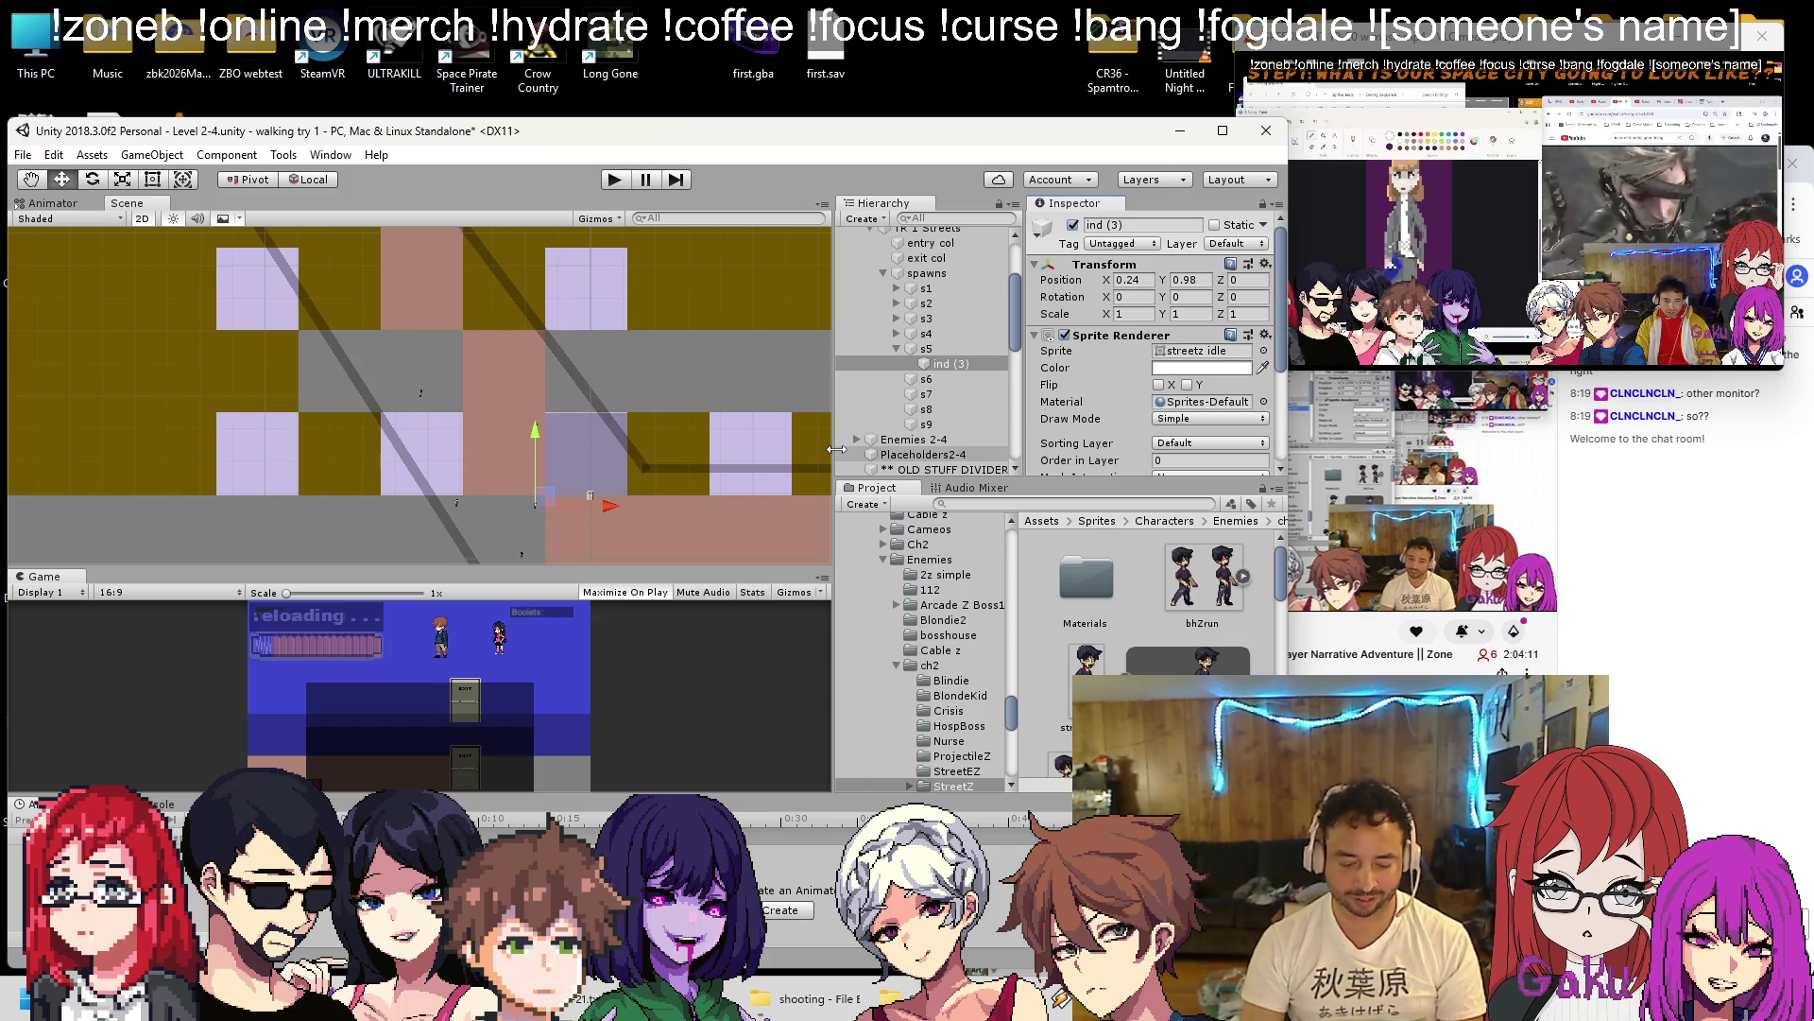
left_click(925, 350)
key("Left")
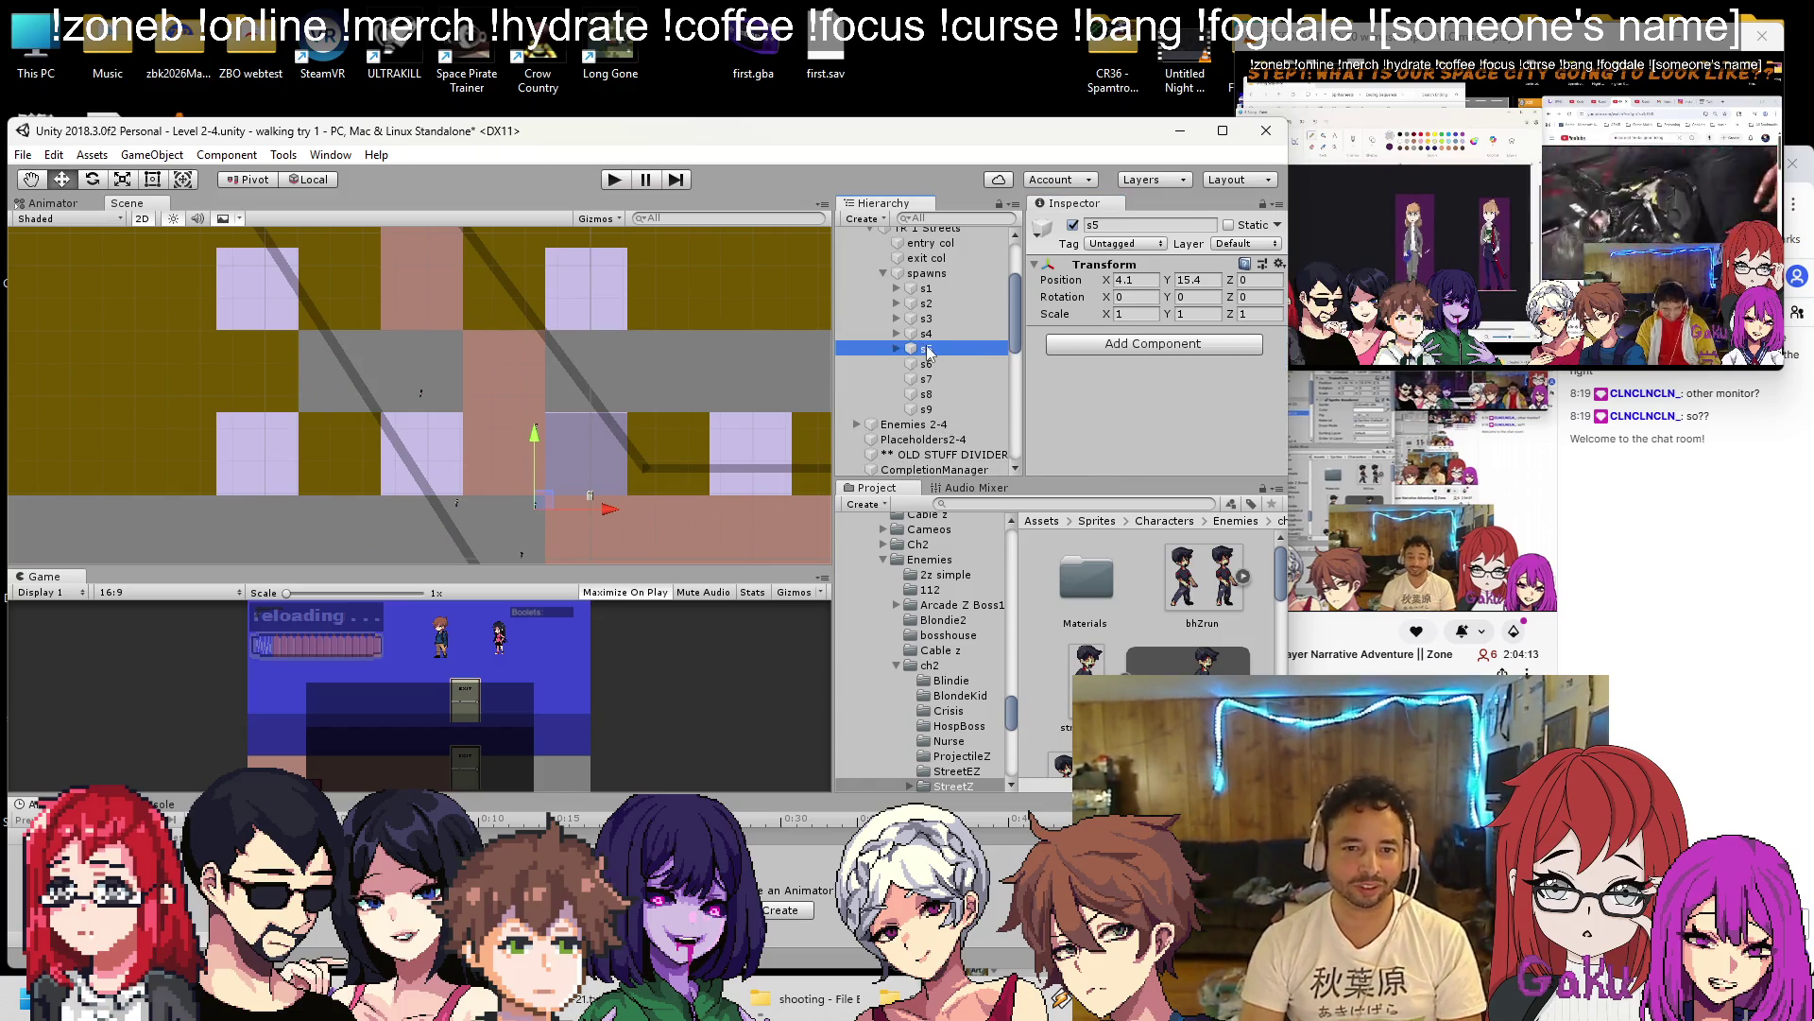
key("f")
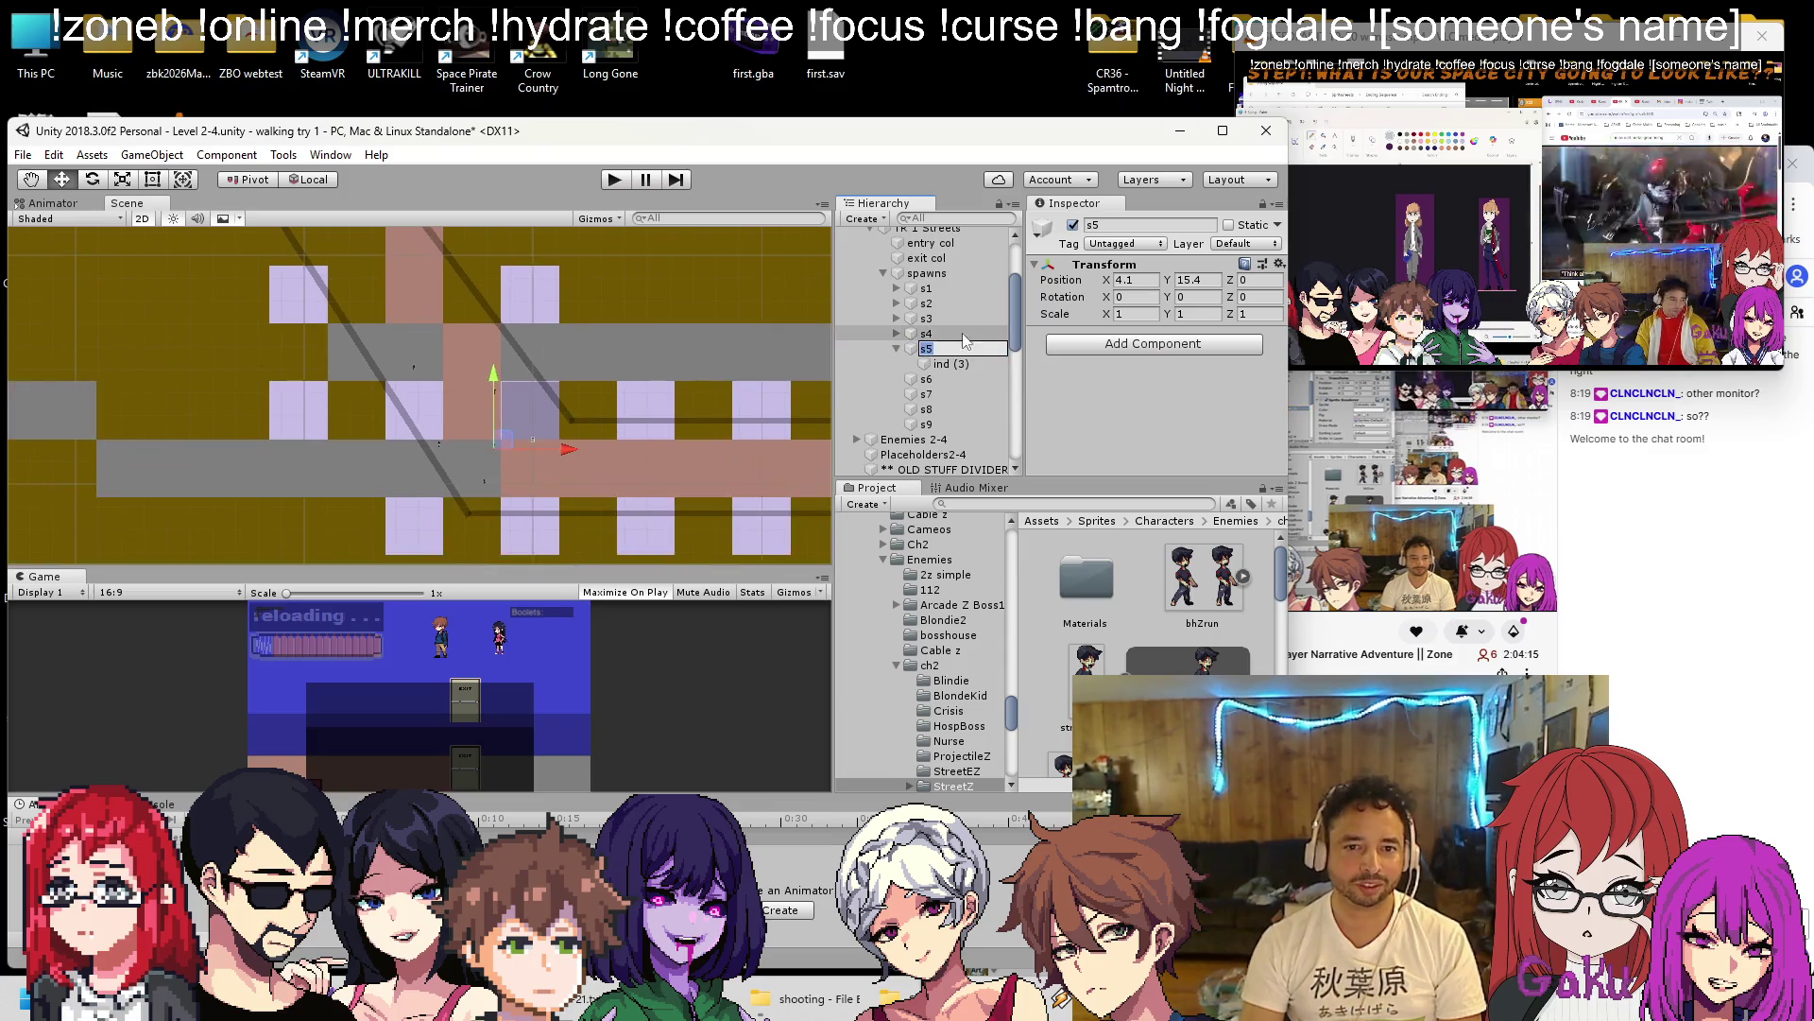
left_click_drag(502, 440, 484, 394)
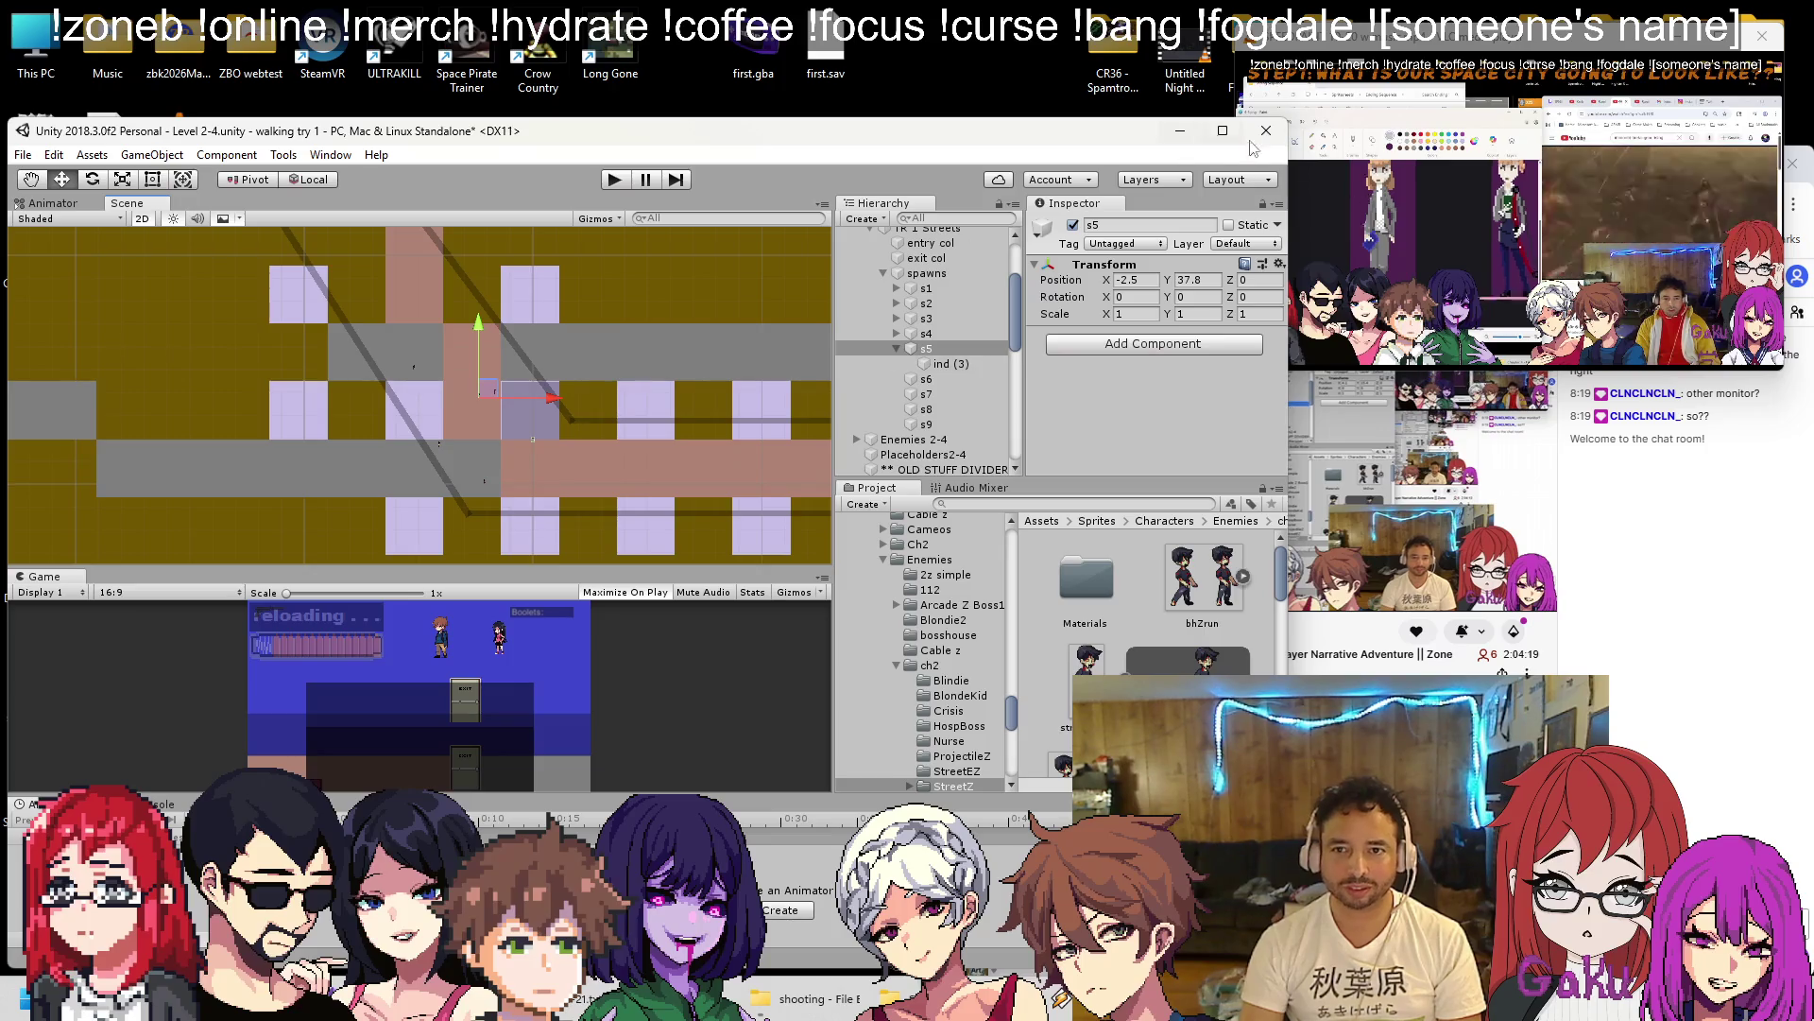
left_click(1709, 764)
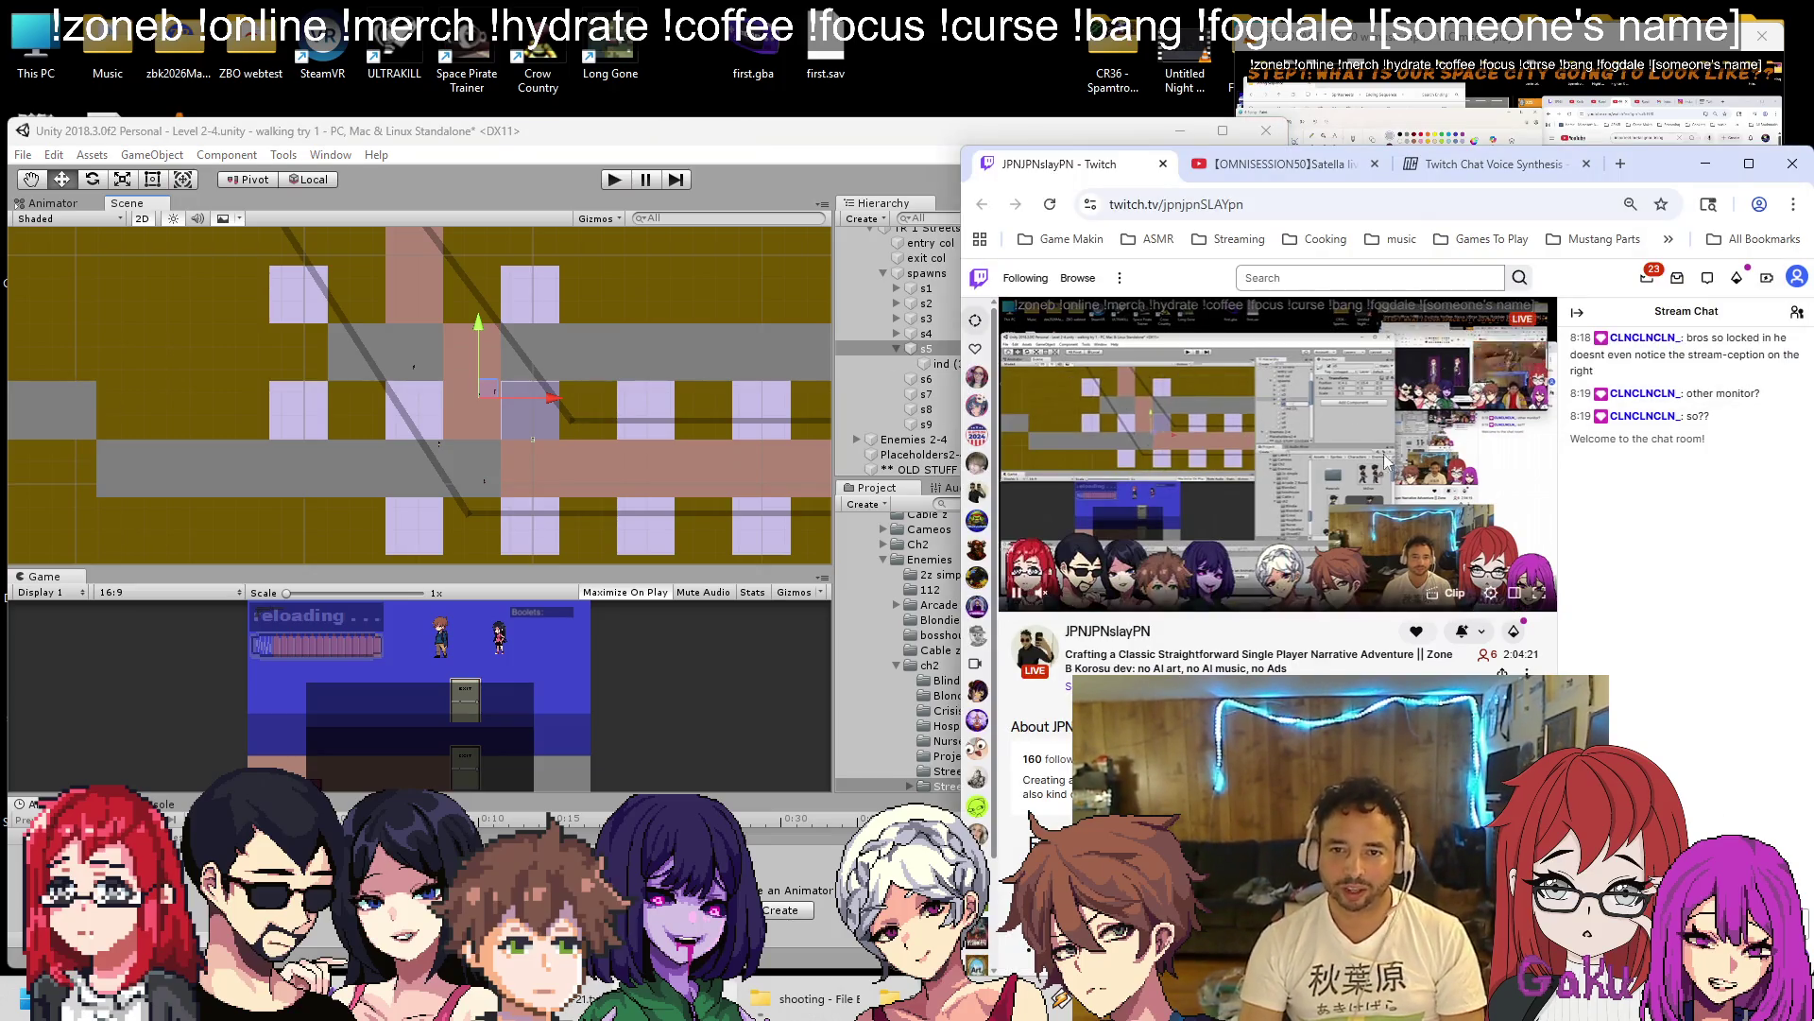
Play the Mega Man 6 Guitar Playthrough video, skip its ad, and return to Unity.
left_click(1313, 170)
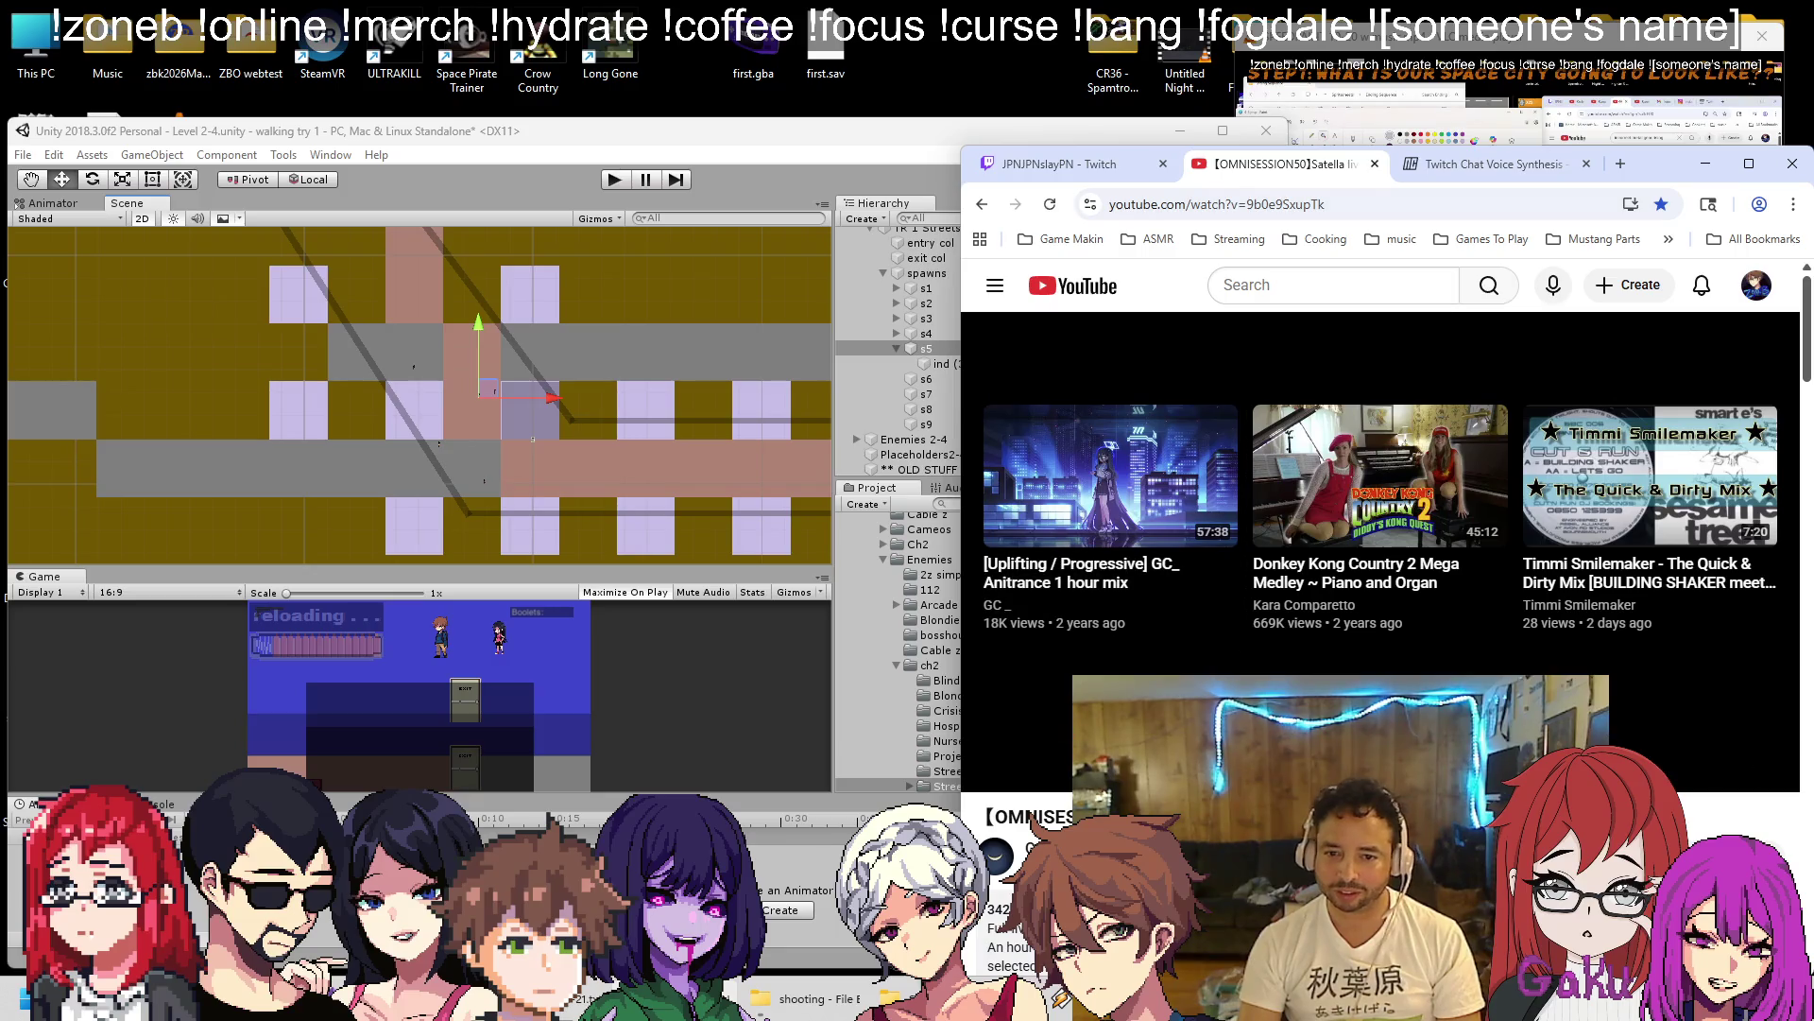
scroll(1172, 530, "down", 5)
scroll(1172, 529, "down", 3)
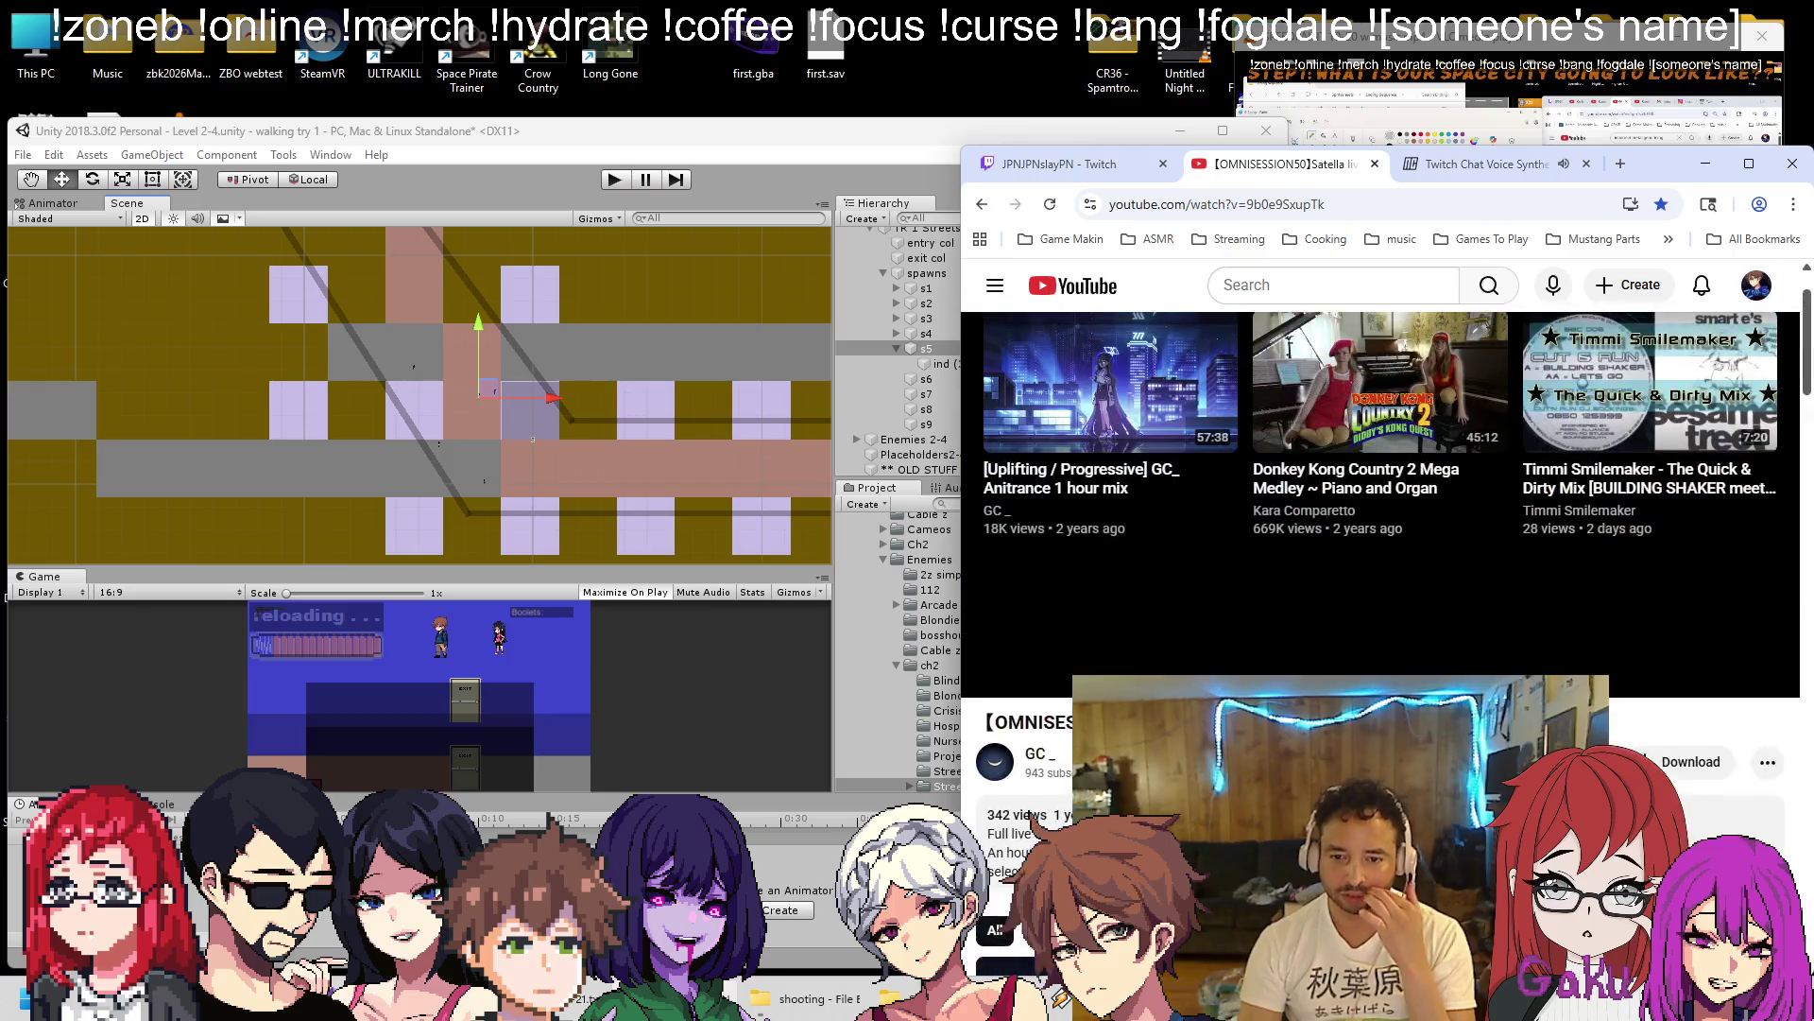
scroll(1170, 646, "down", 5)
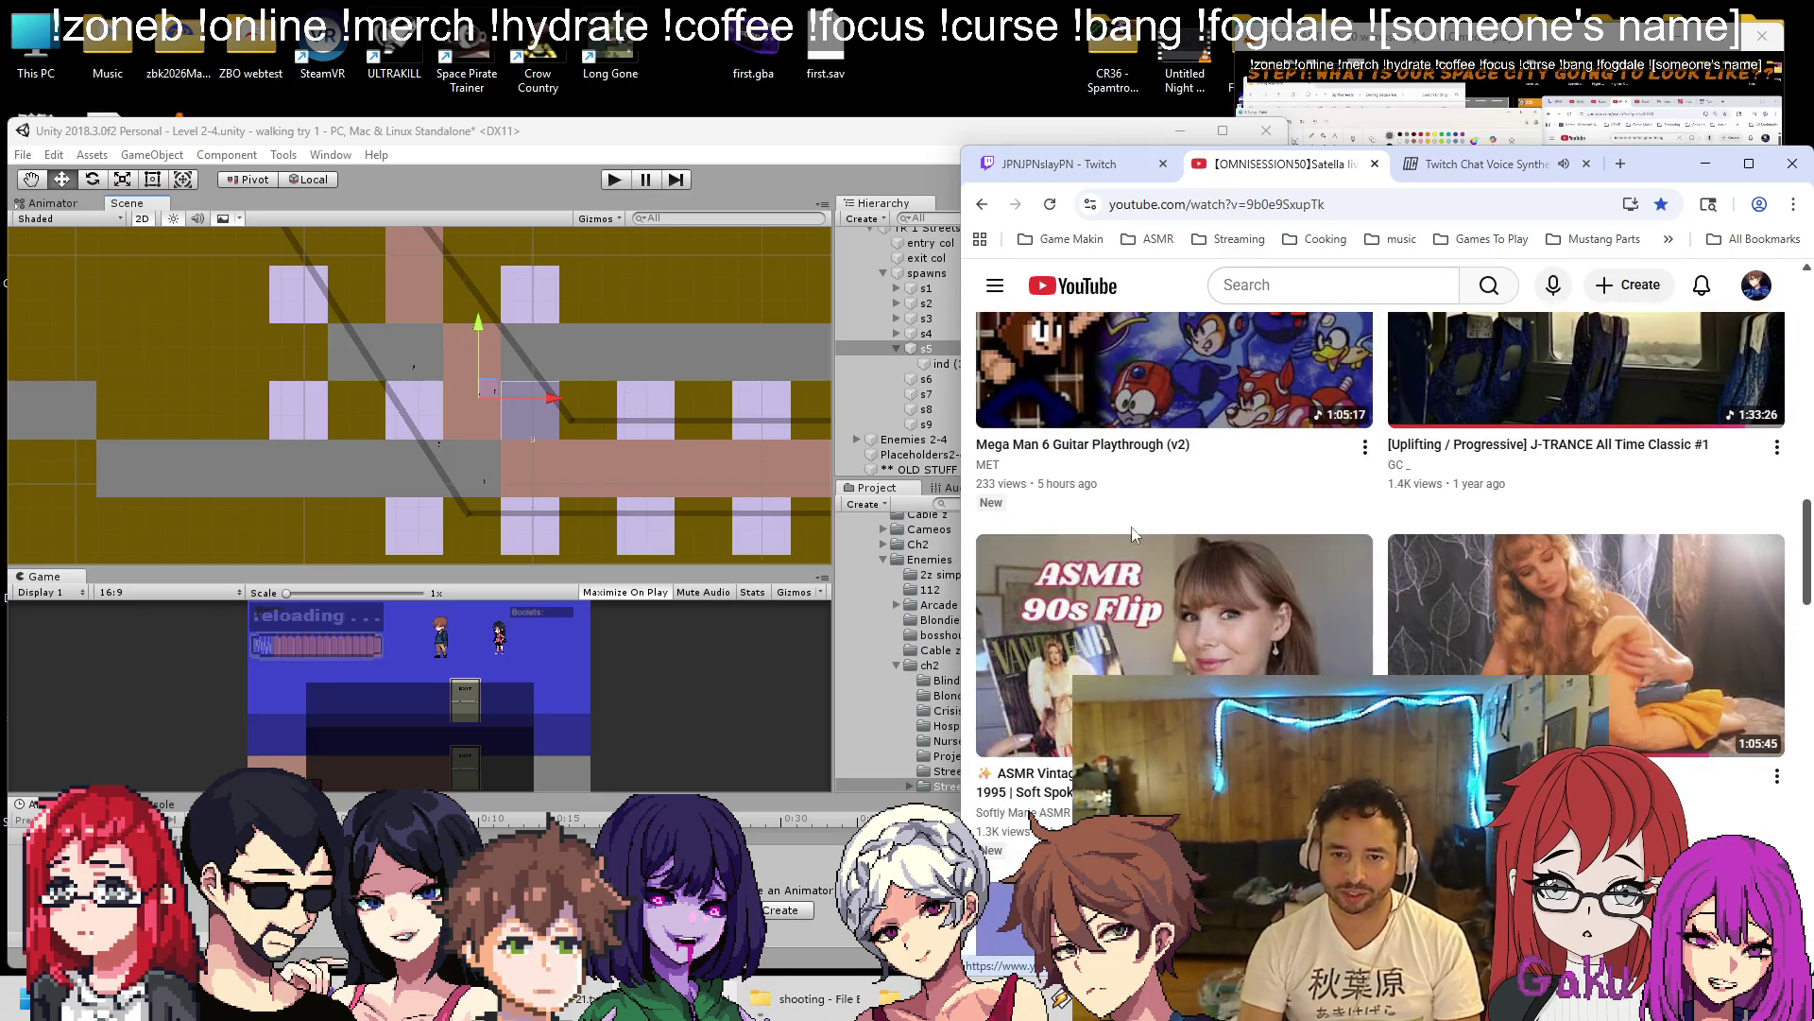
scroll(1170, 647, "up", 3)
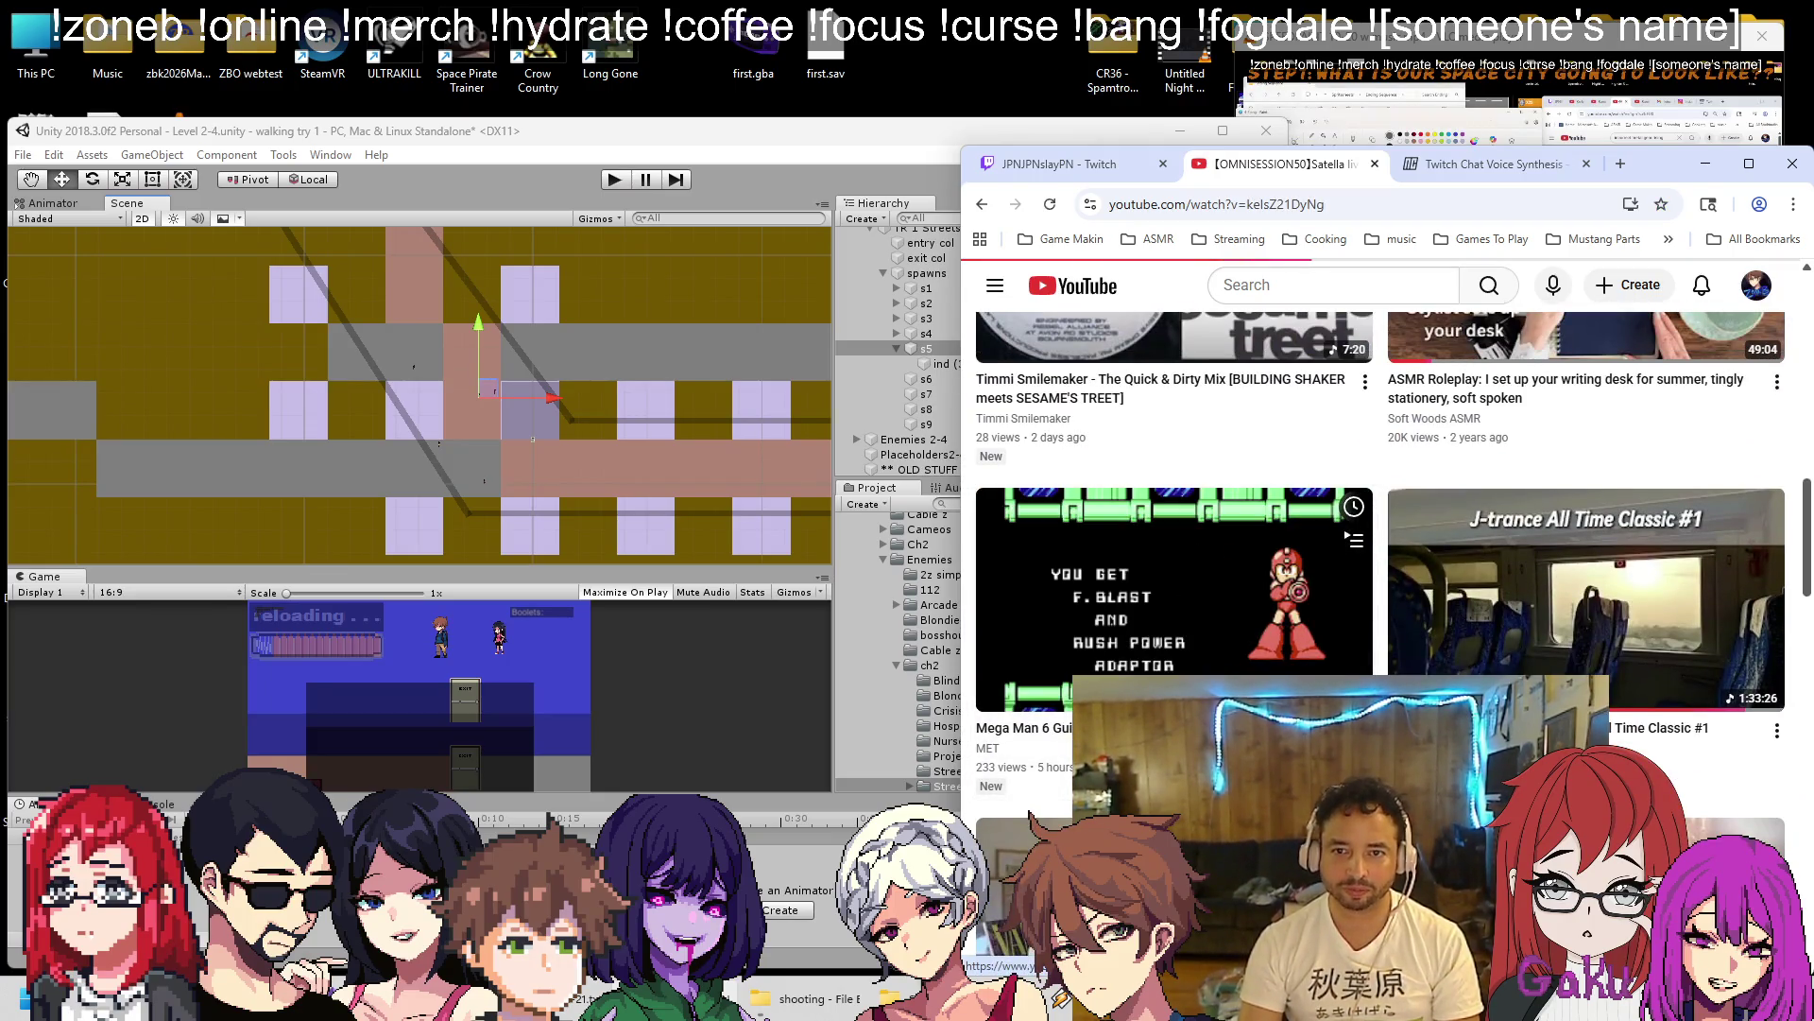
left_click(1047, 770)
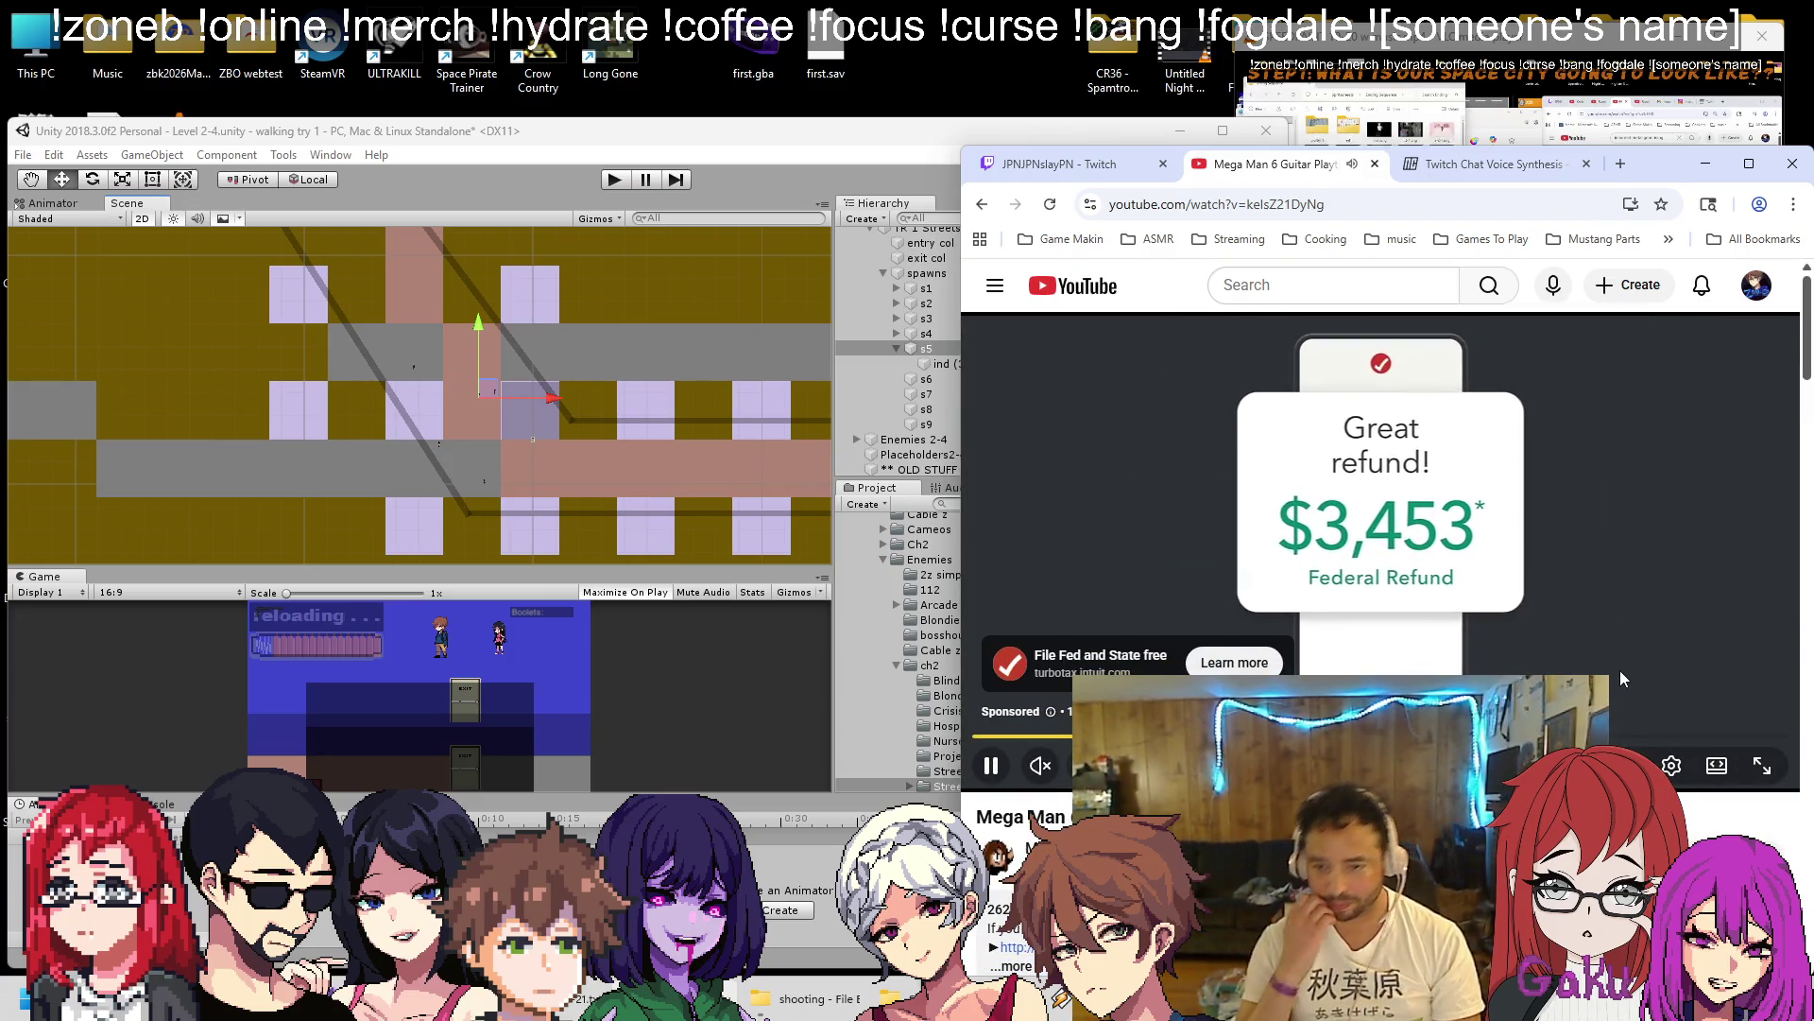
left_click(1726, 709)
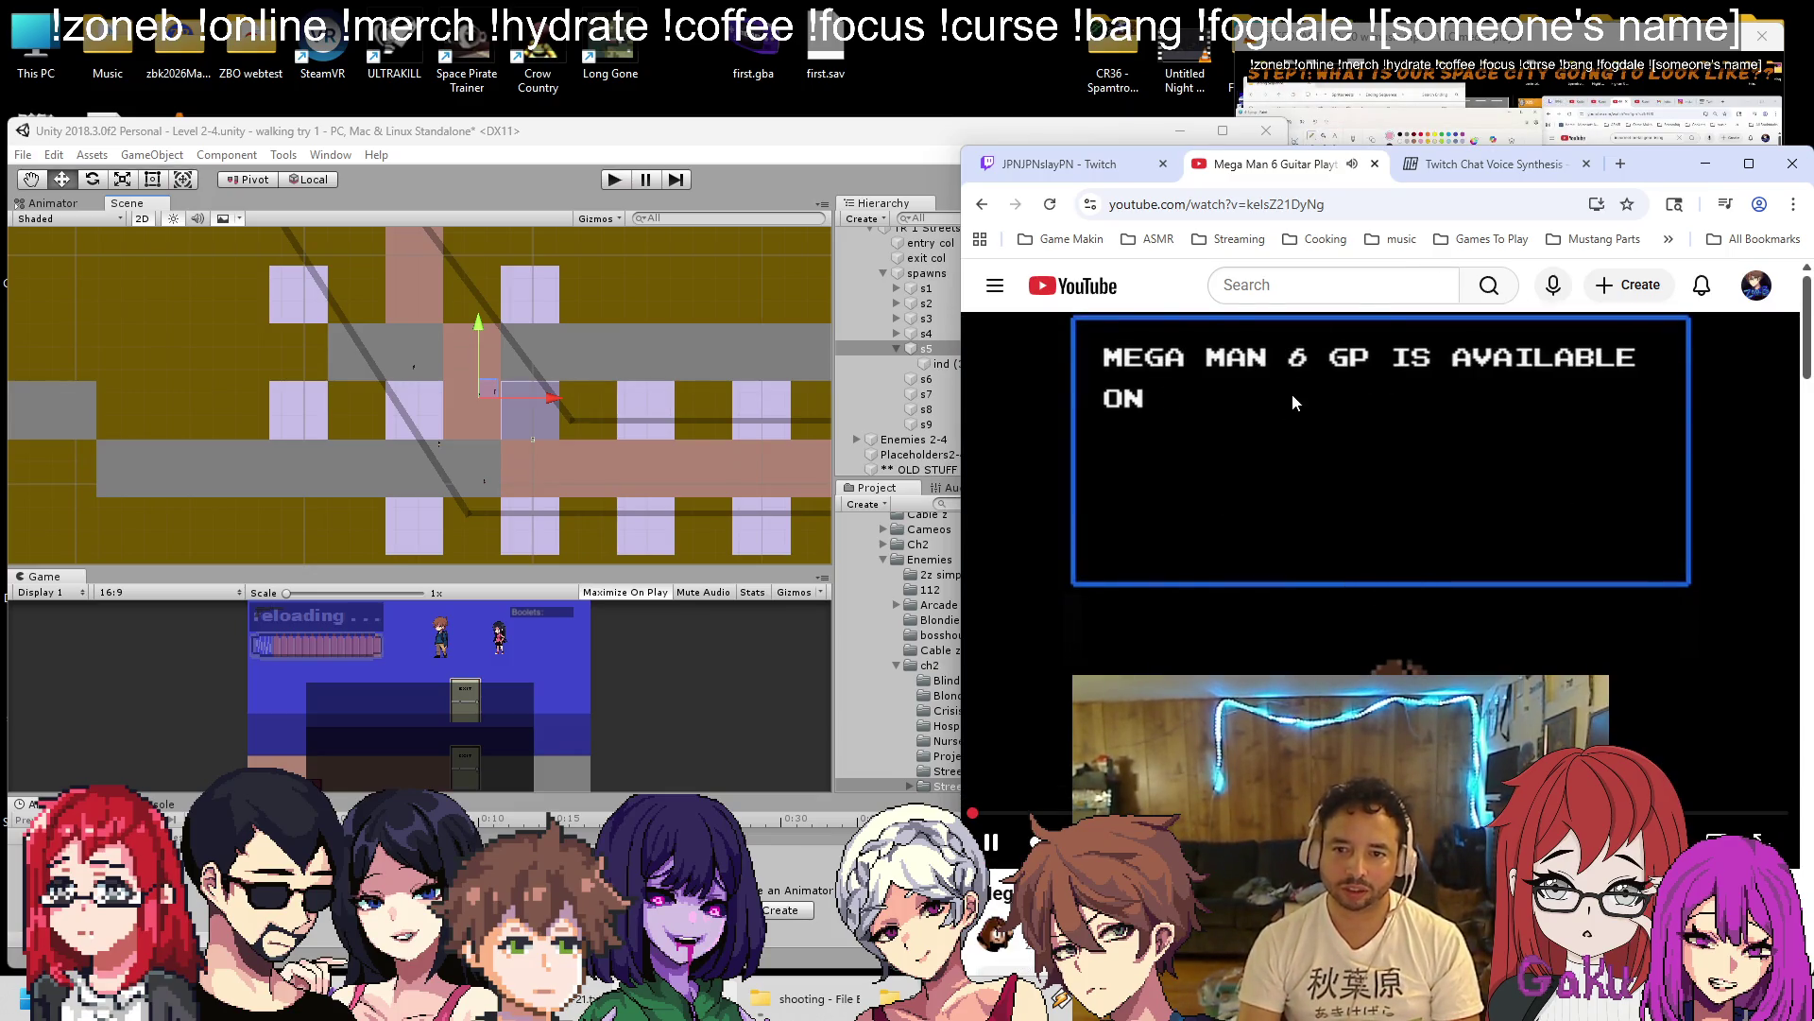
left_click(1395, 55)
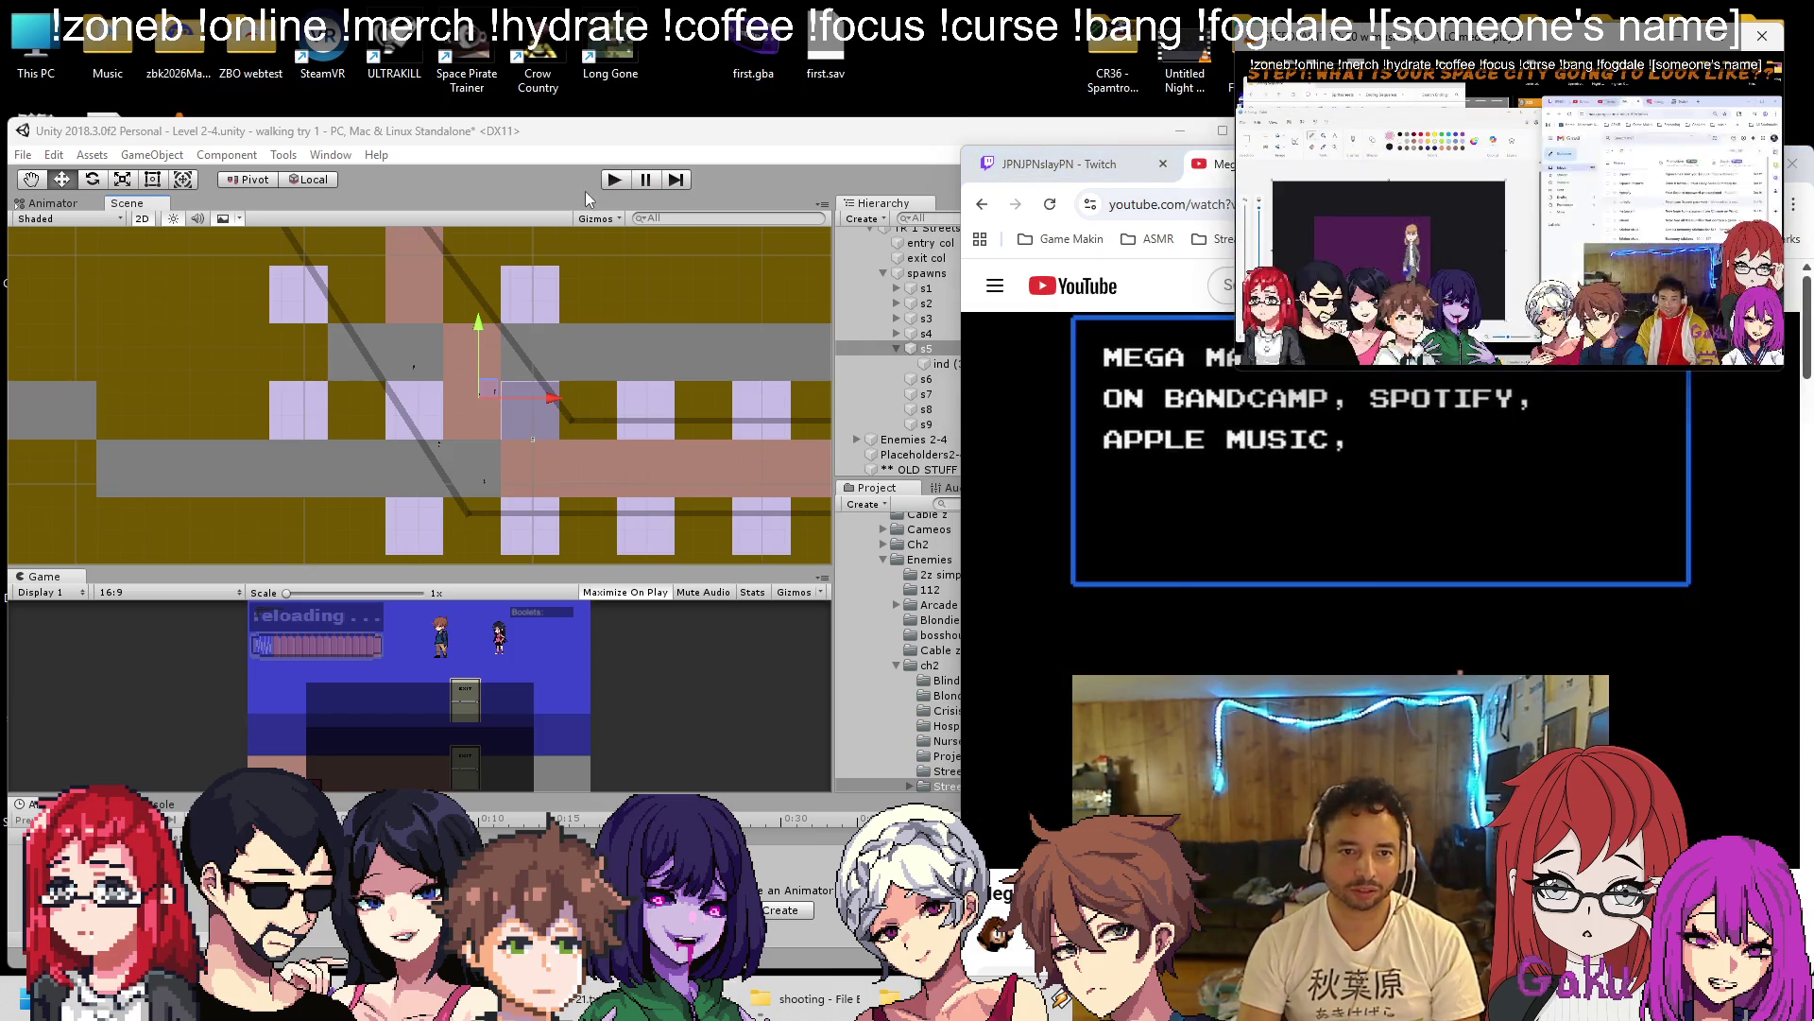
left_click(704, 159)
scroll(536, 533, "up", 2)
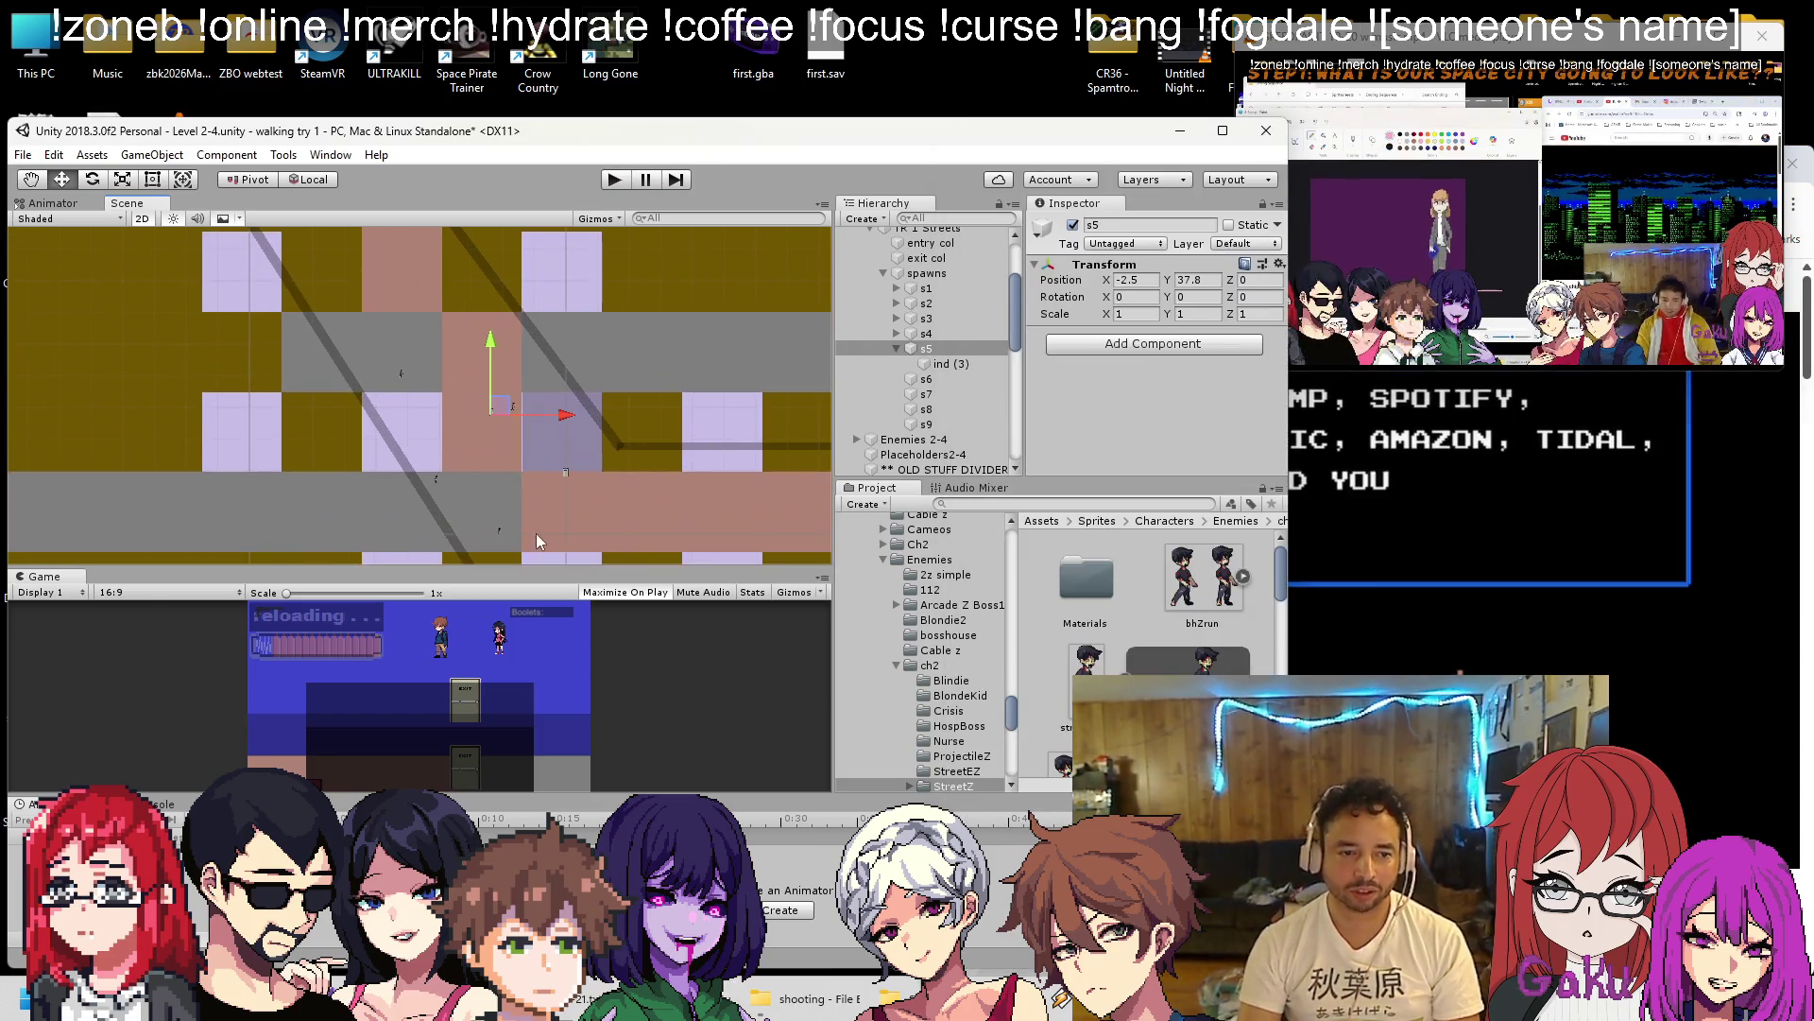
Nudge spawn point s5 slightly down and to the right.
left_click_drag(484, 401, 490, 415)
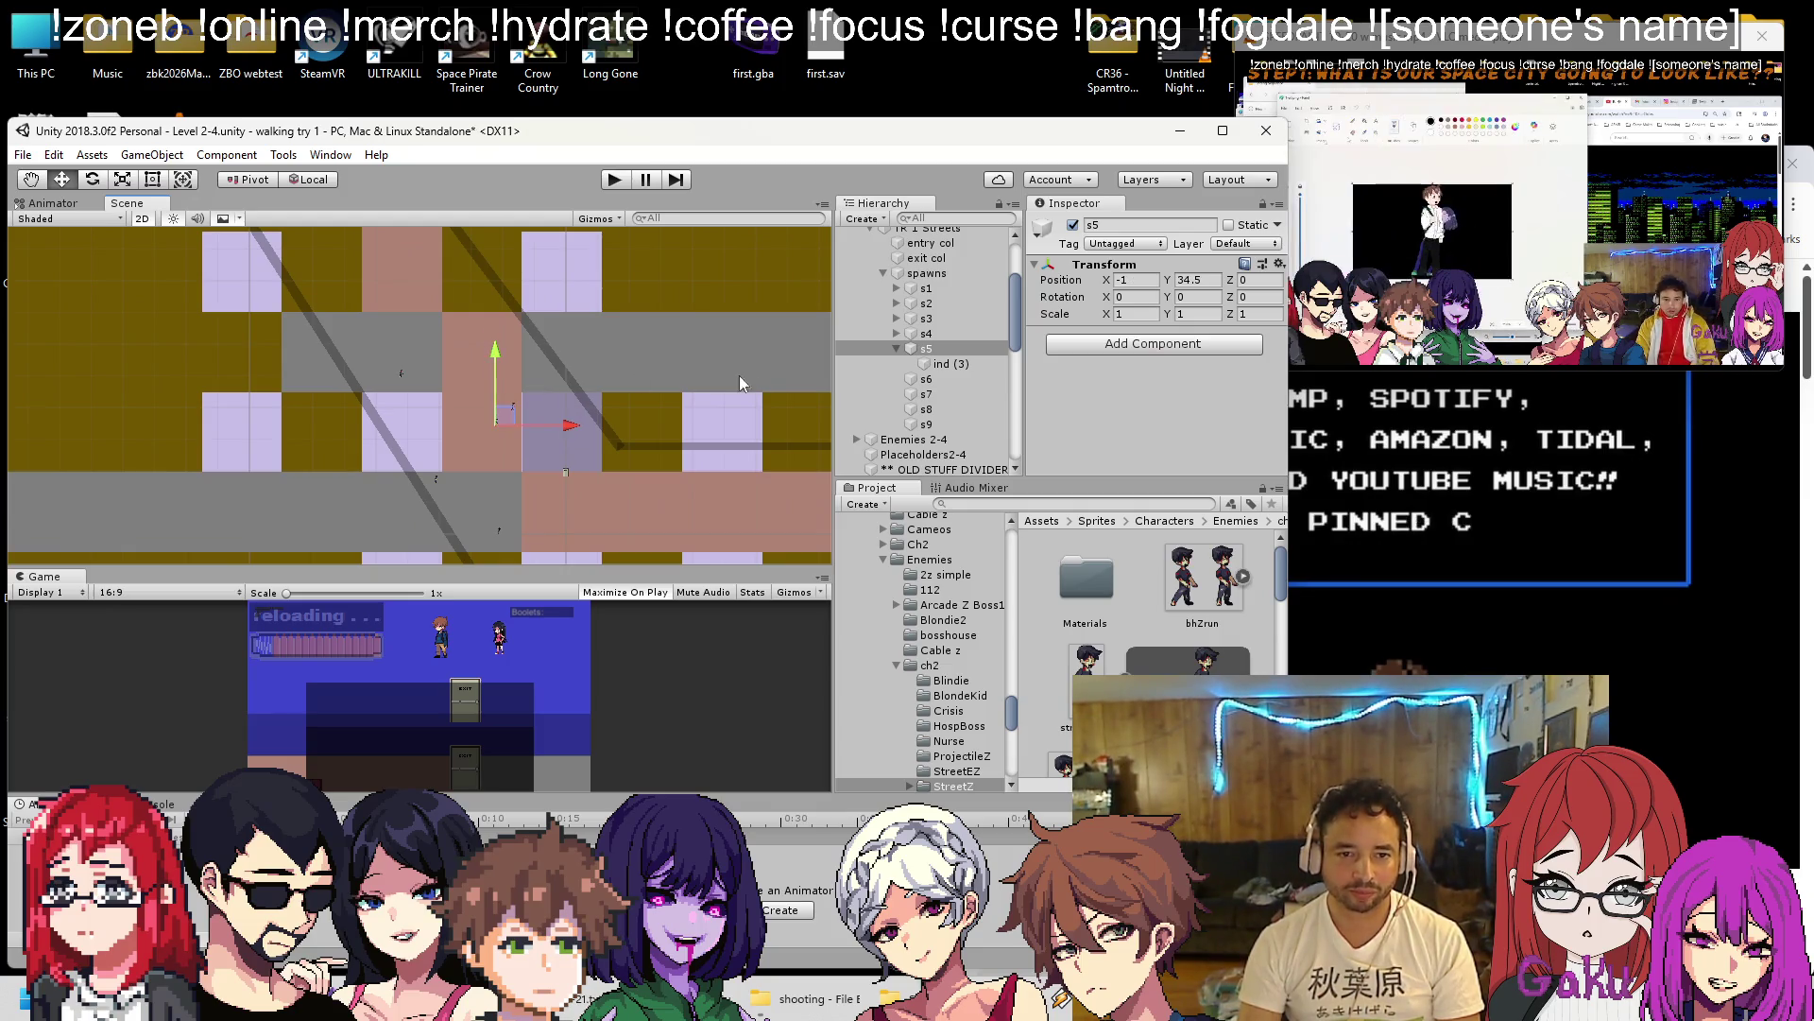
scroll(527, 443, "up", 2)
scroll(541, 401, "down", 3)
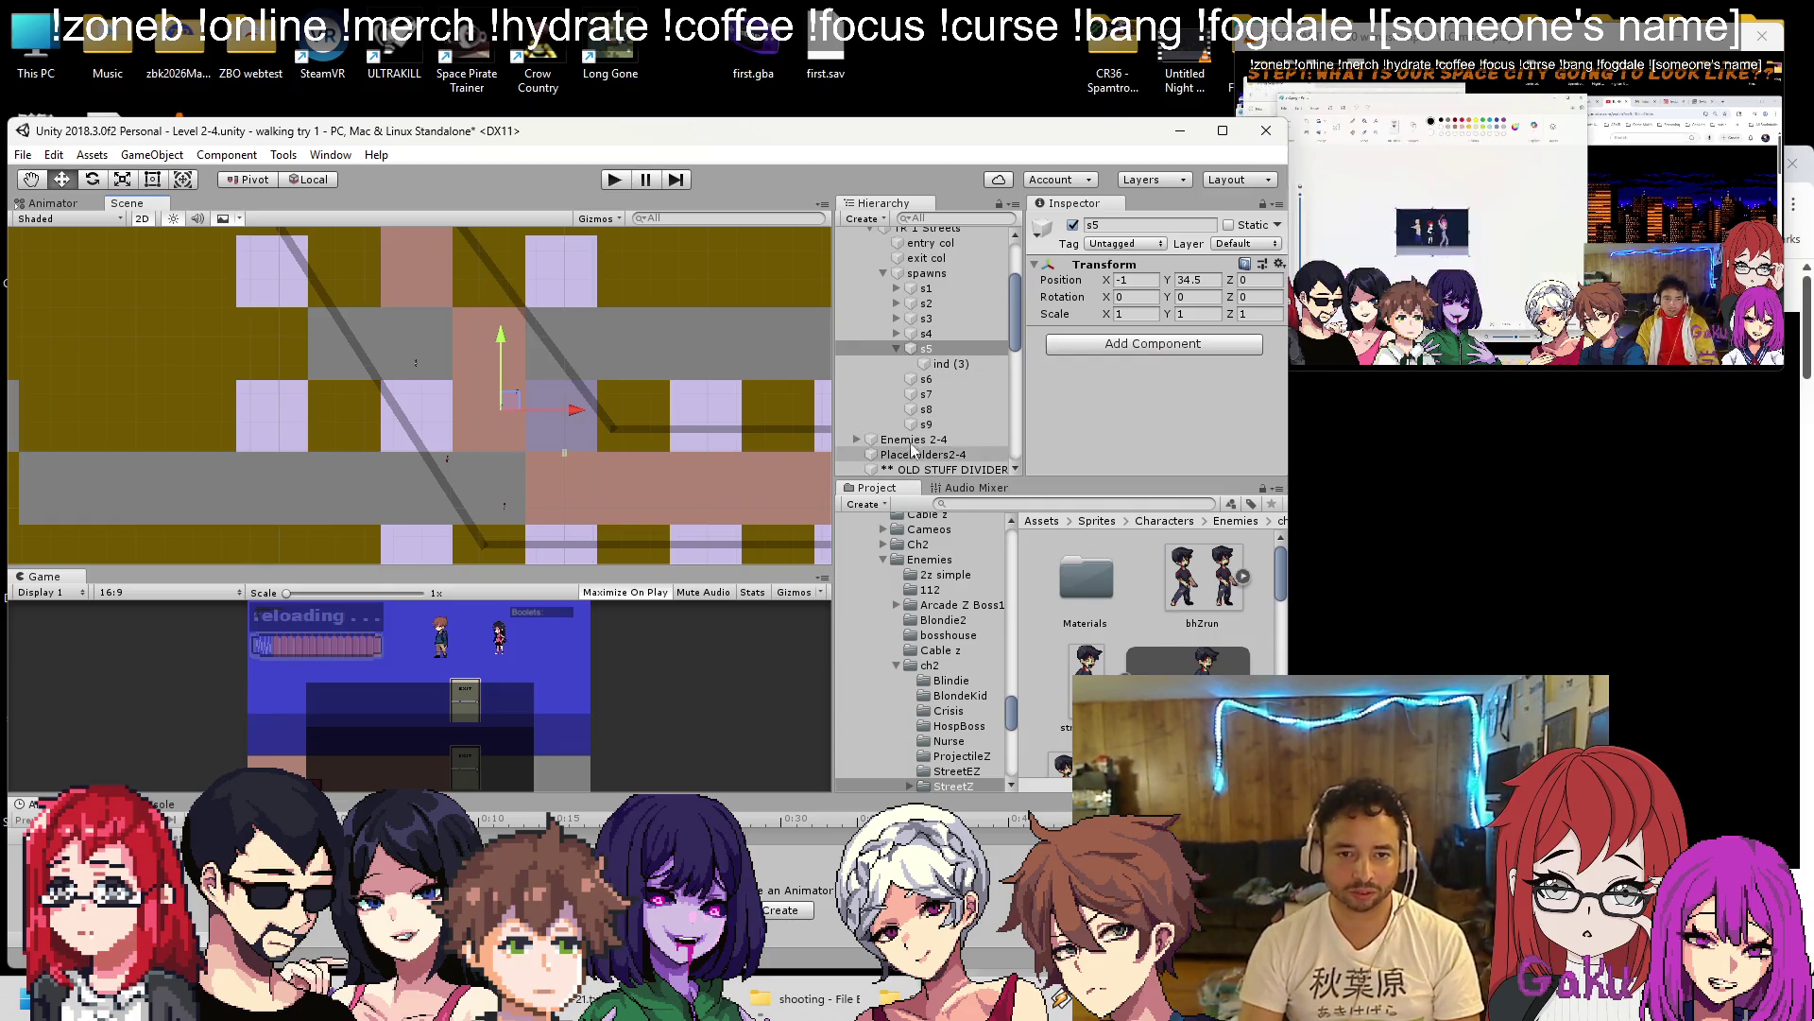
Duplicate ind (3) as ind (4) under s6, reset its Transform, and move s6 up-left.
left_click(950, 364)
key("ctrl+d")
left_click_drag(961, 388, 931, 399)
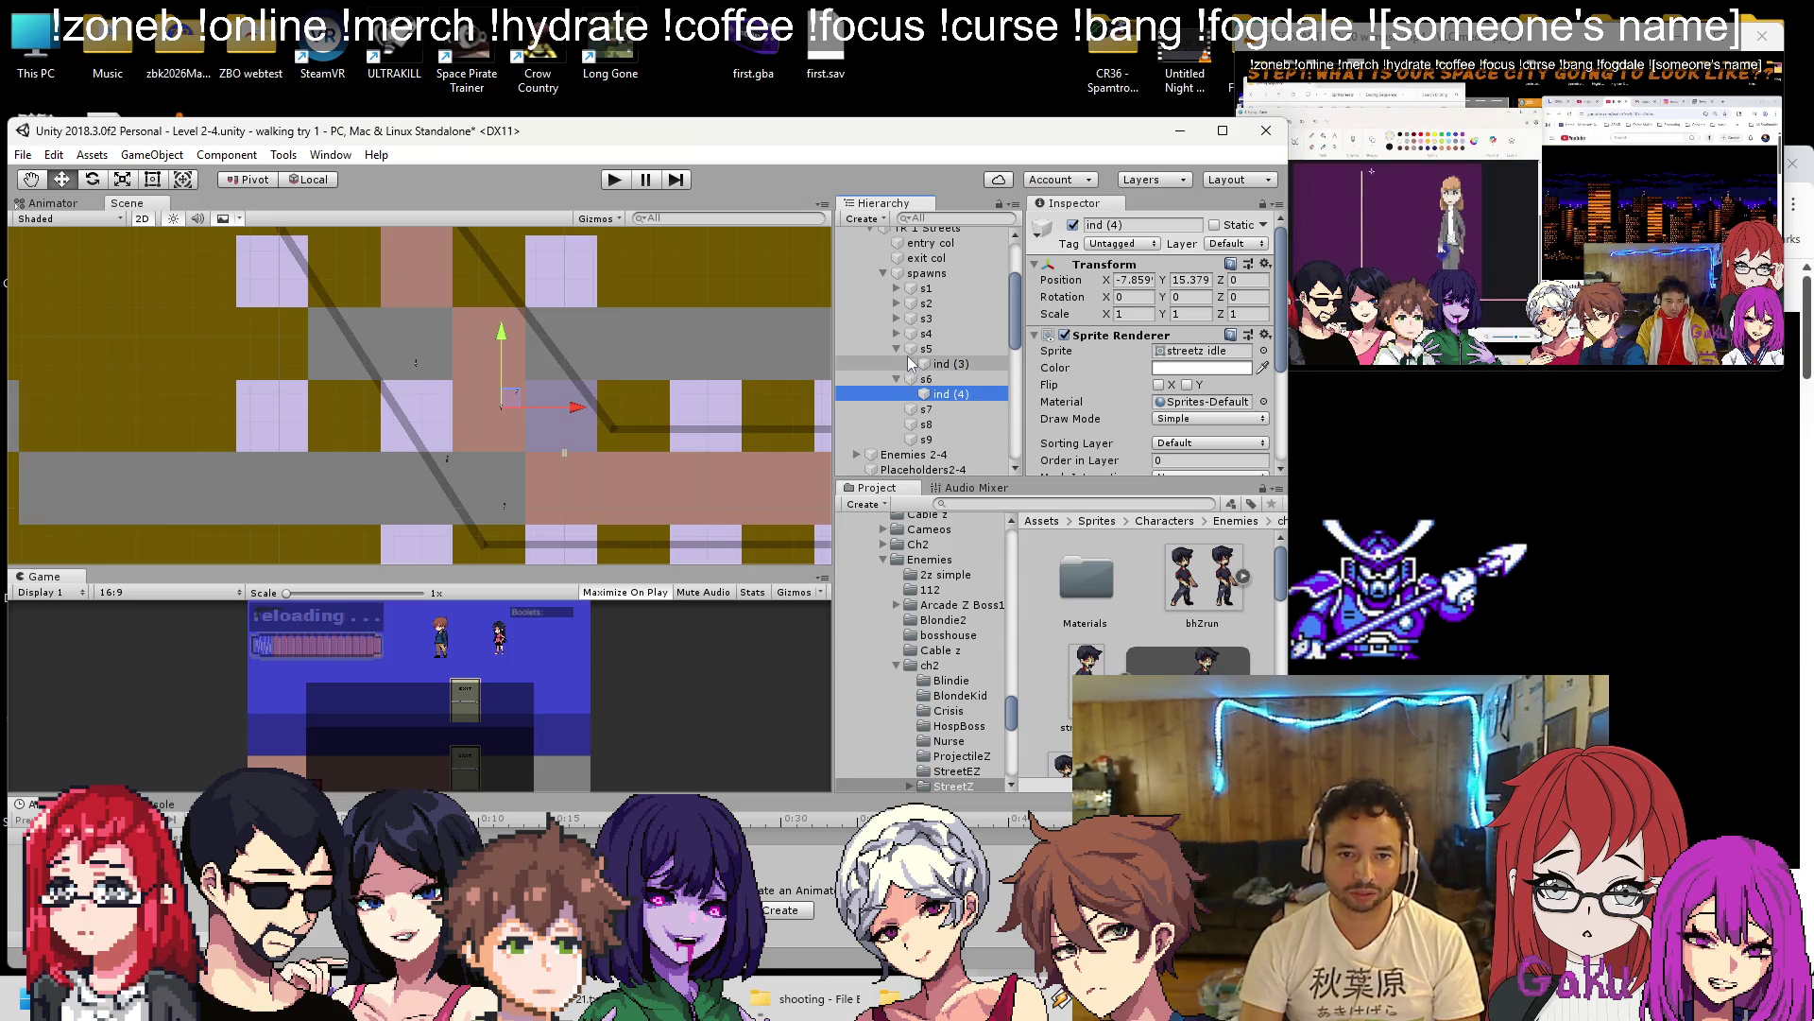
left_click(896, 349)
left_click(1266, 264)
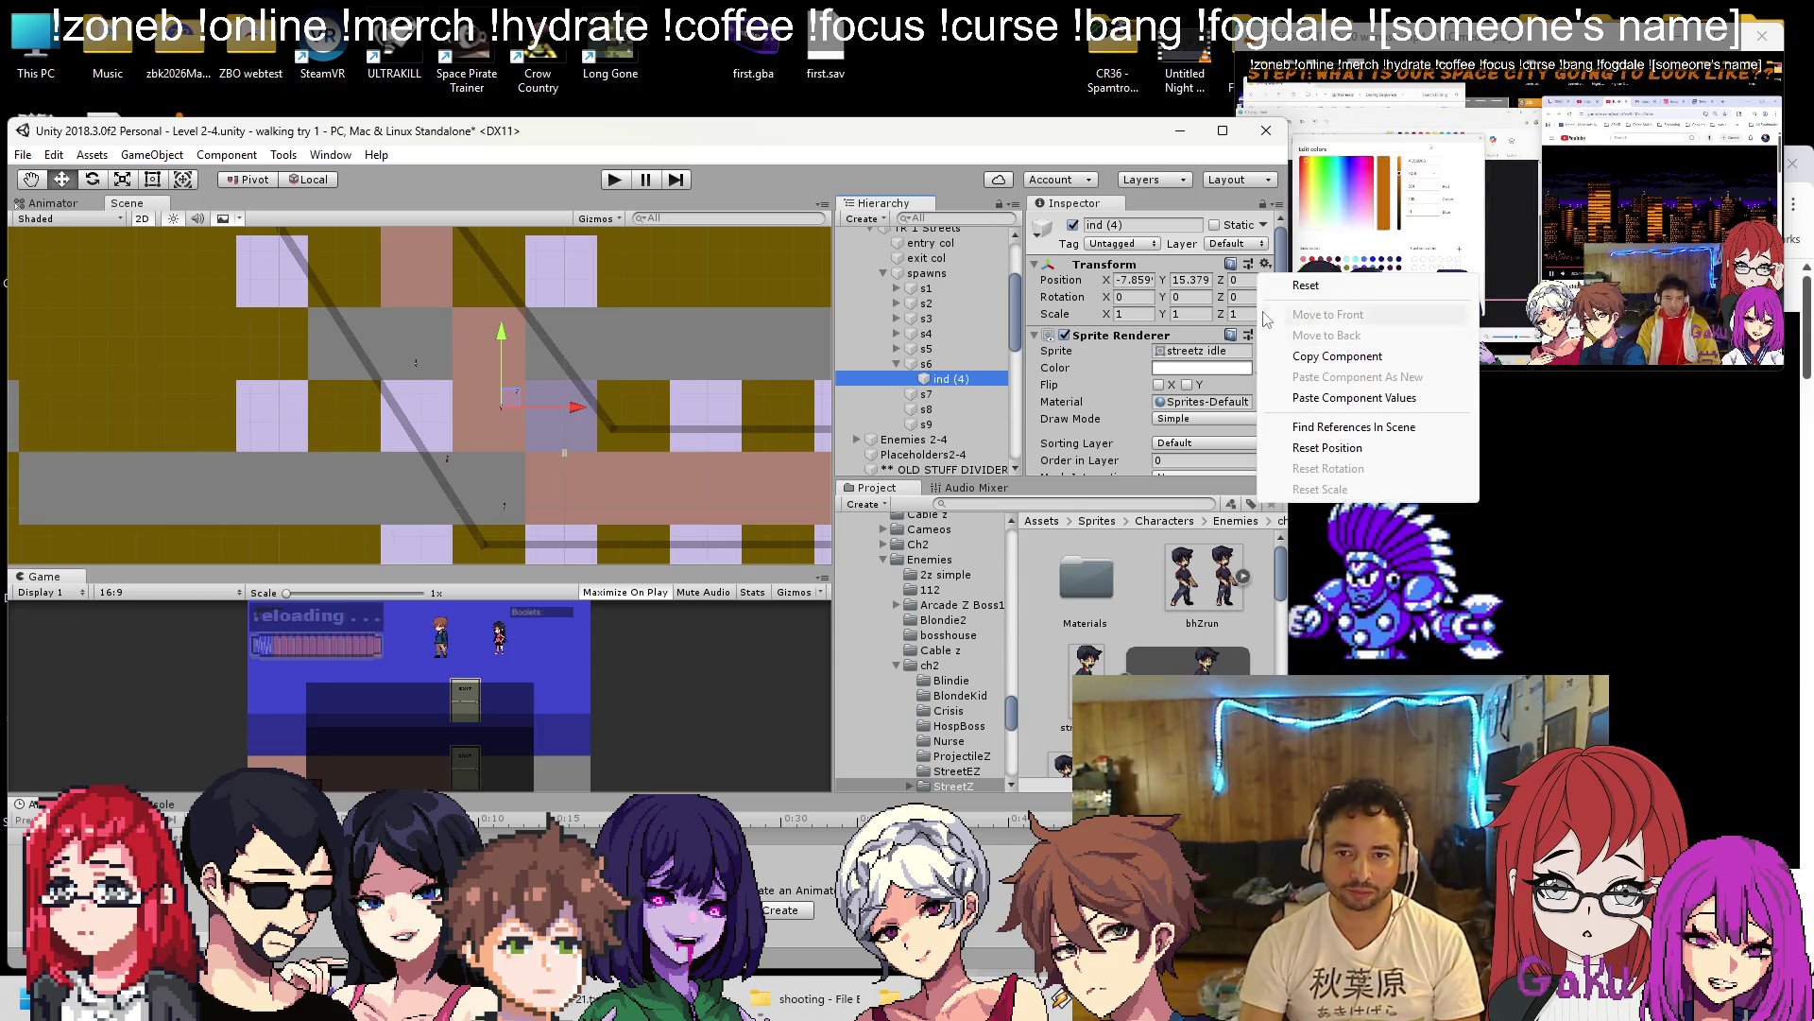
left_click(1327, 447)
left_click(546, 447)
left_click_drag(467, 382, 448, 351)
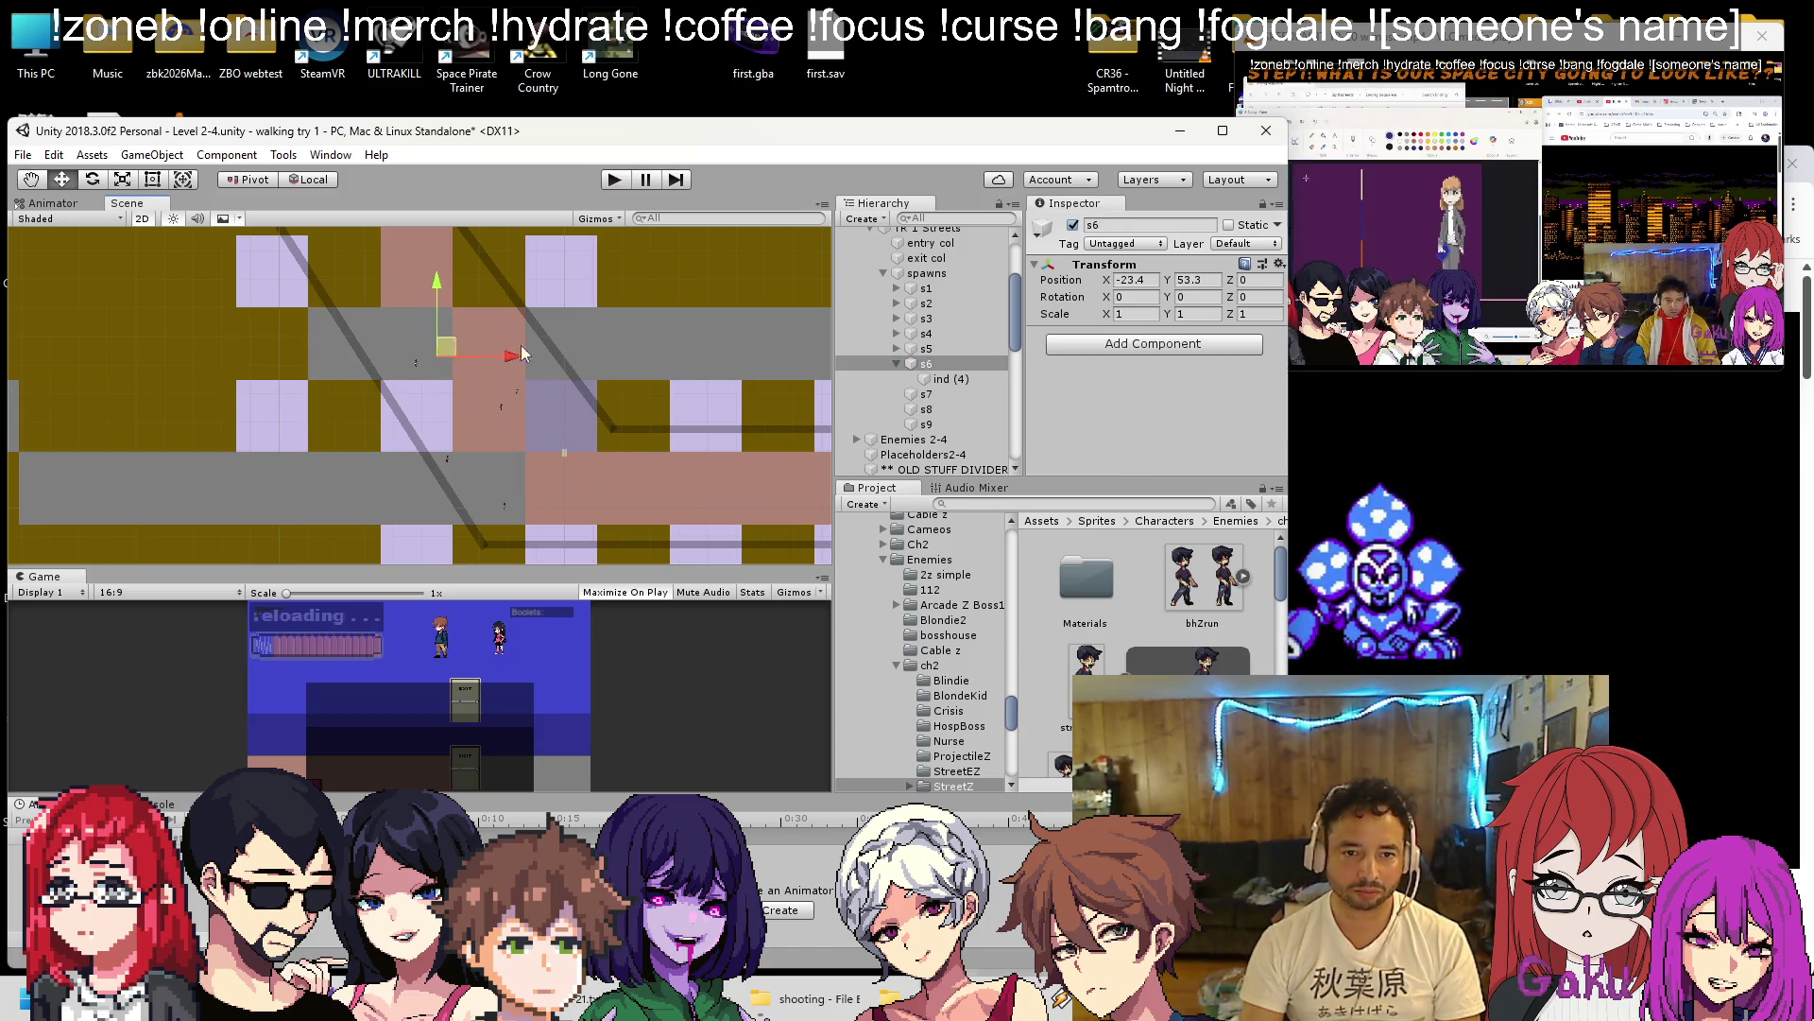
Put ind (5) under s7 with a reset Transform and move s7 to X -15.9, Y 57.6.
left_click(941, 379)
left_click_drag(950, 395, 927, 395)
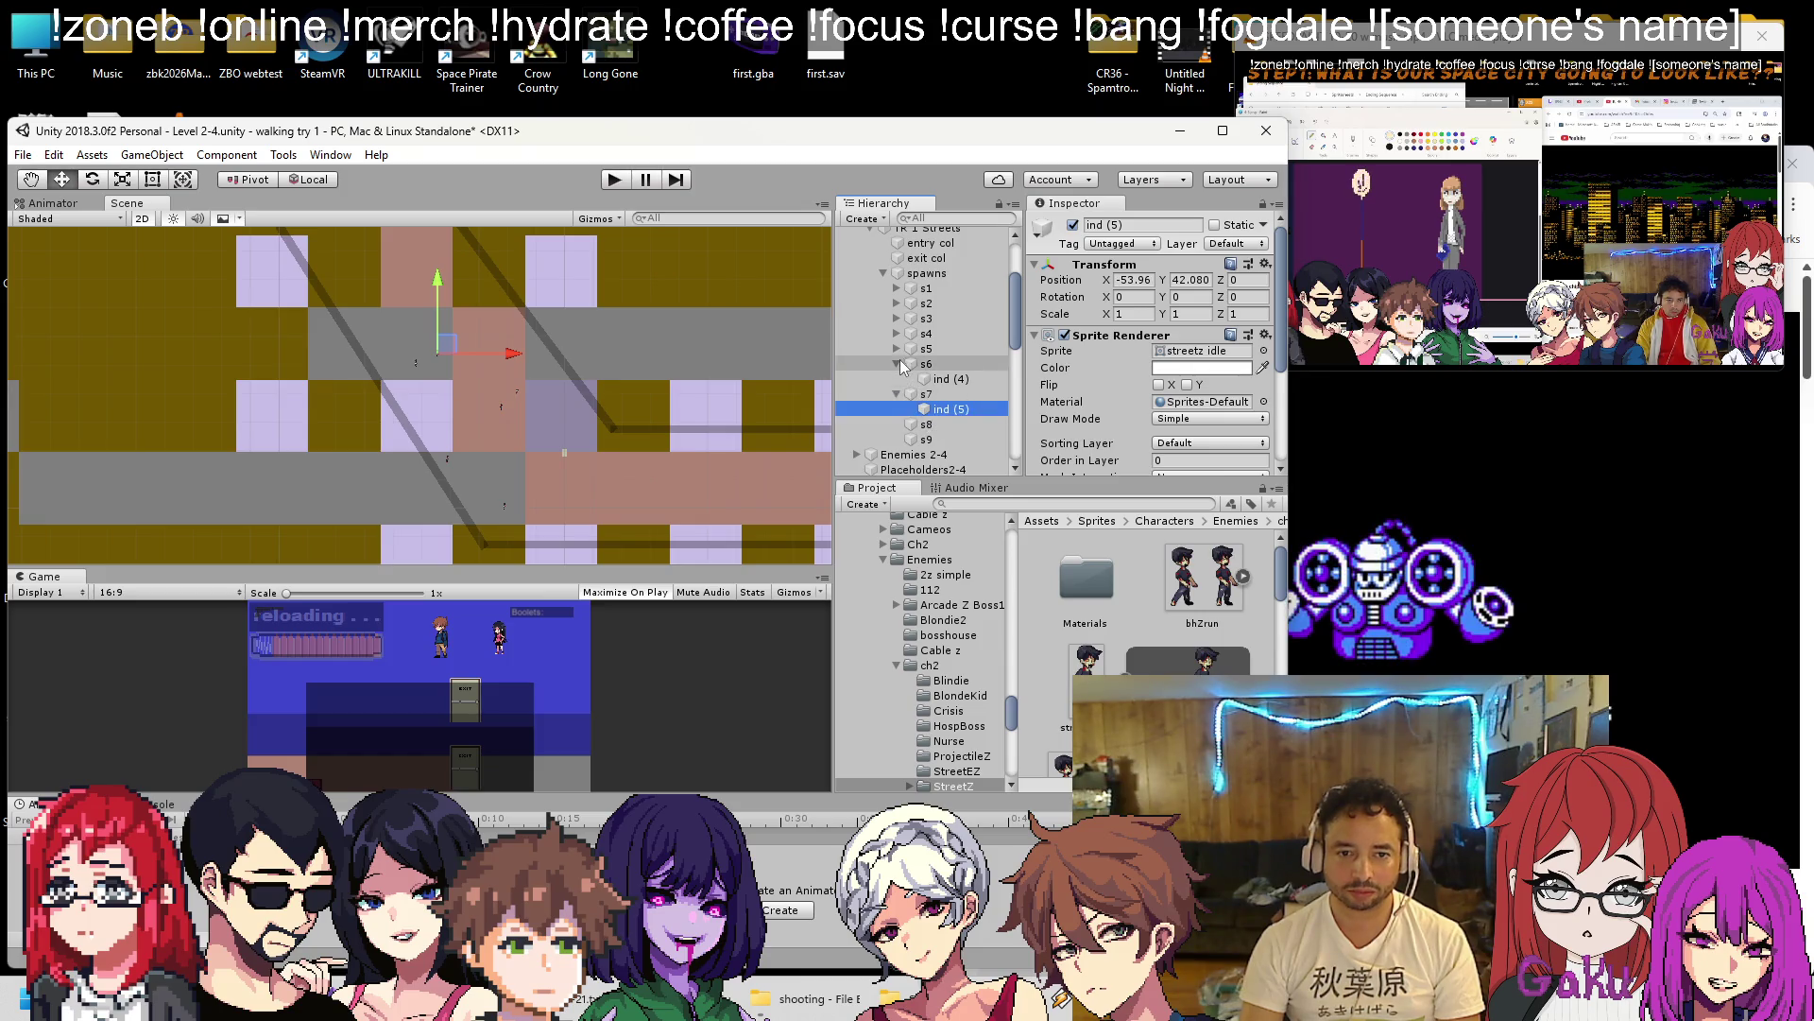
left_click(1266, 264)
left_click(1323, 393)
left_click(950, 379)
left_click_drag(592, 468, 466, 337)
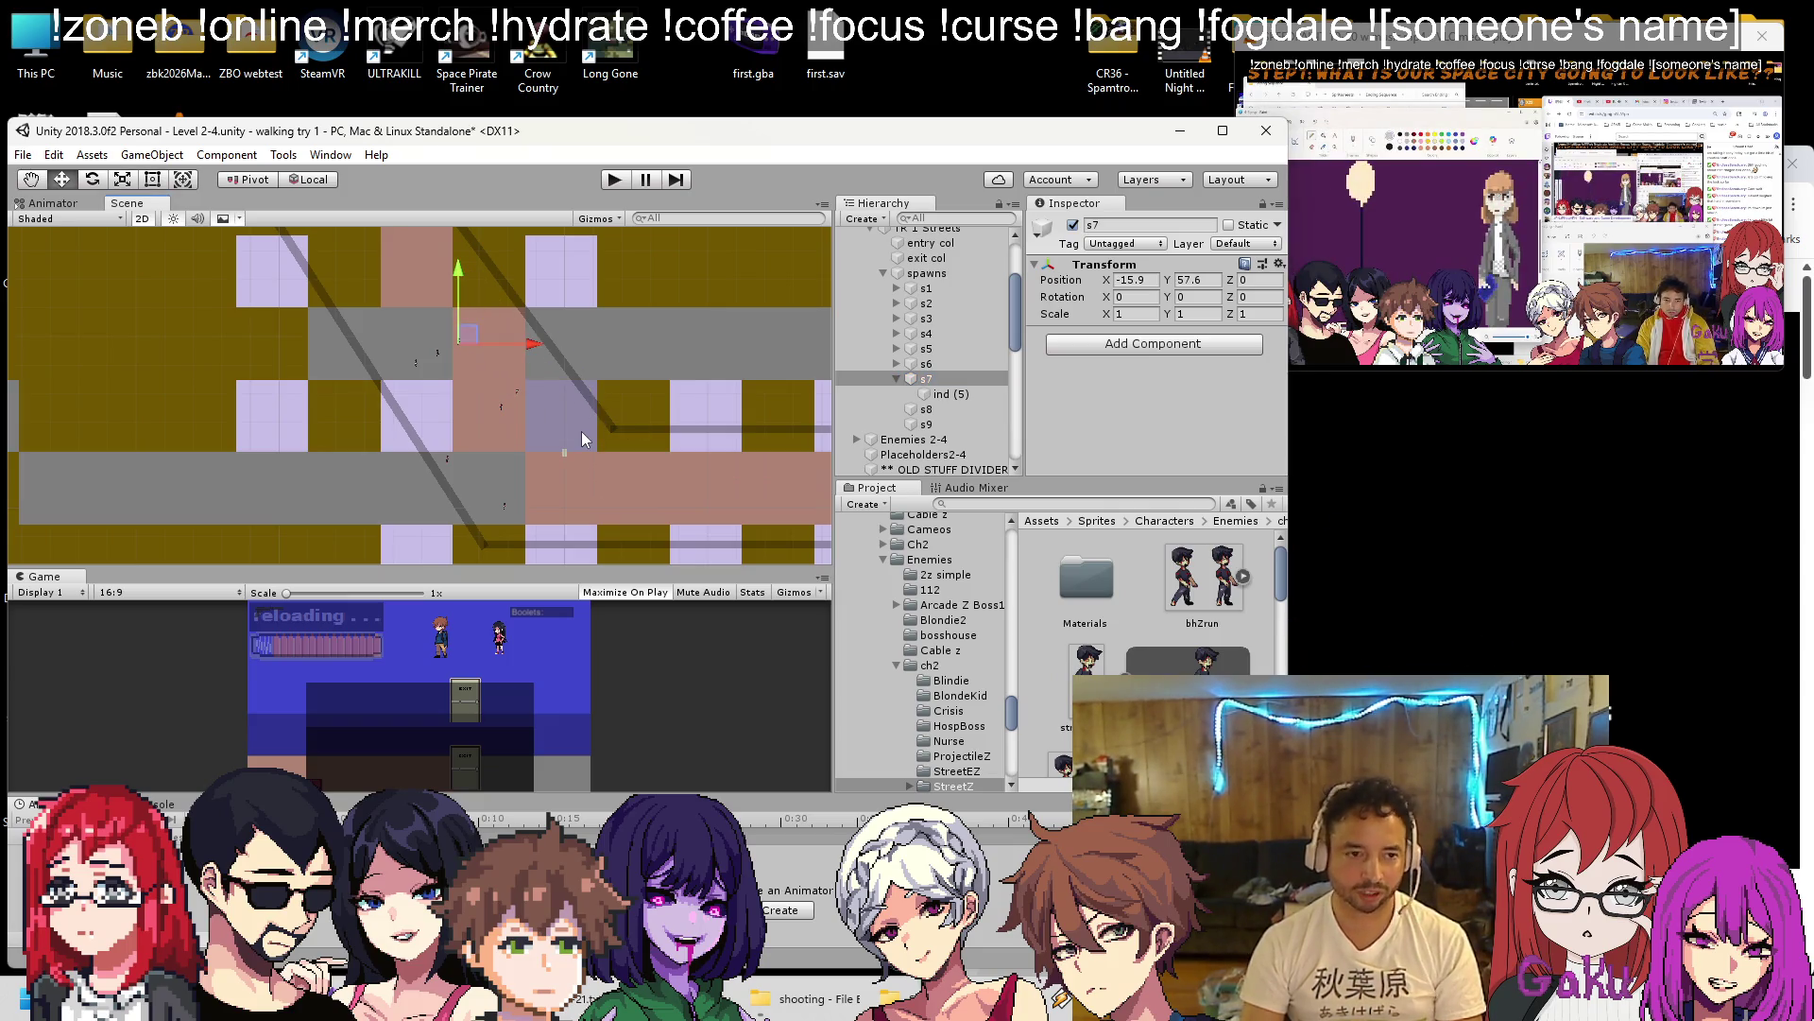
scroll(472, 432, "down", 6)
scroll(478, 428, "up", 4)
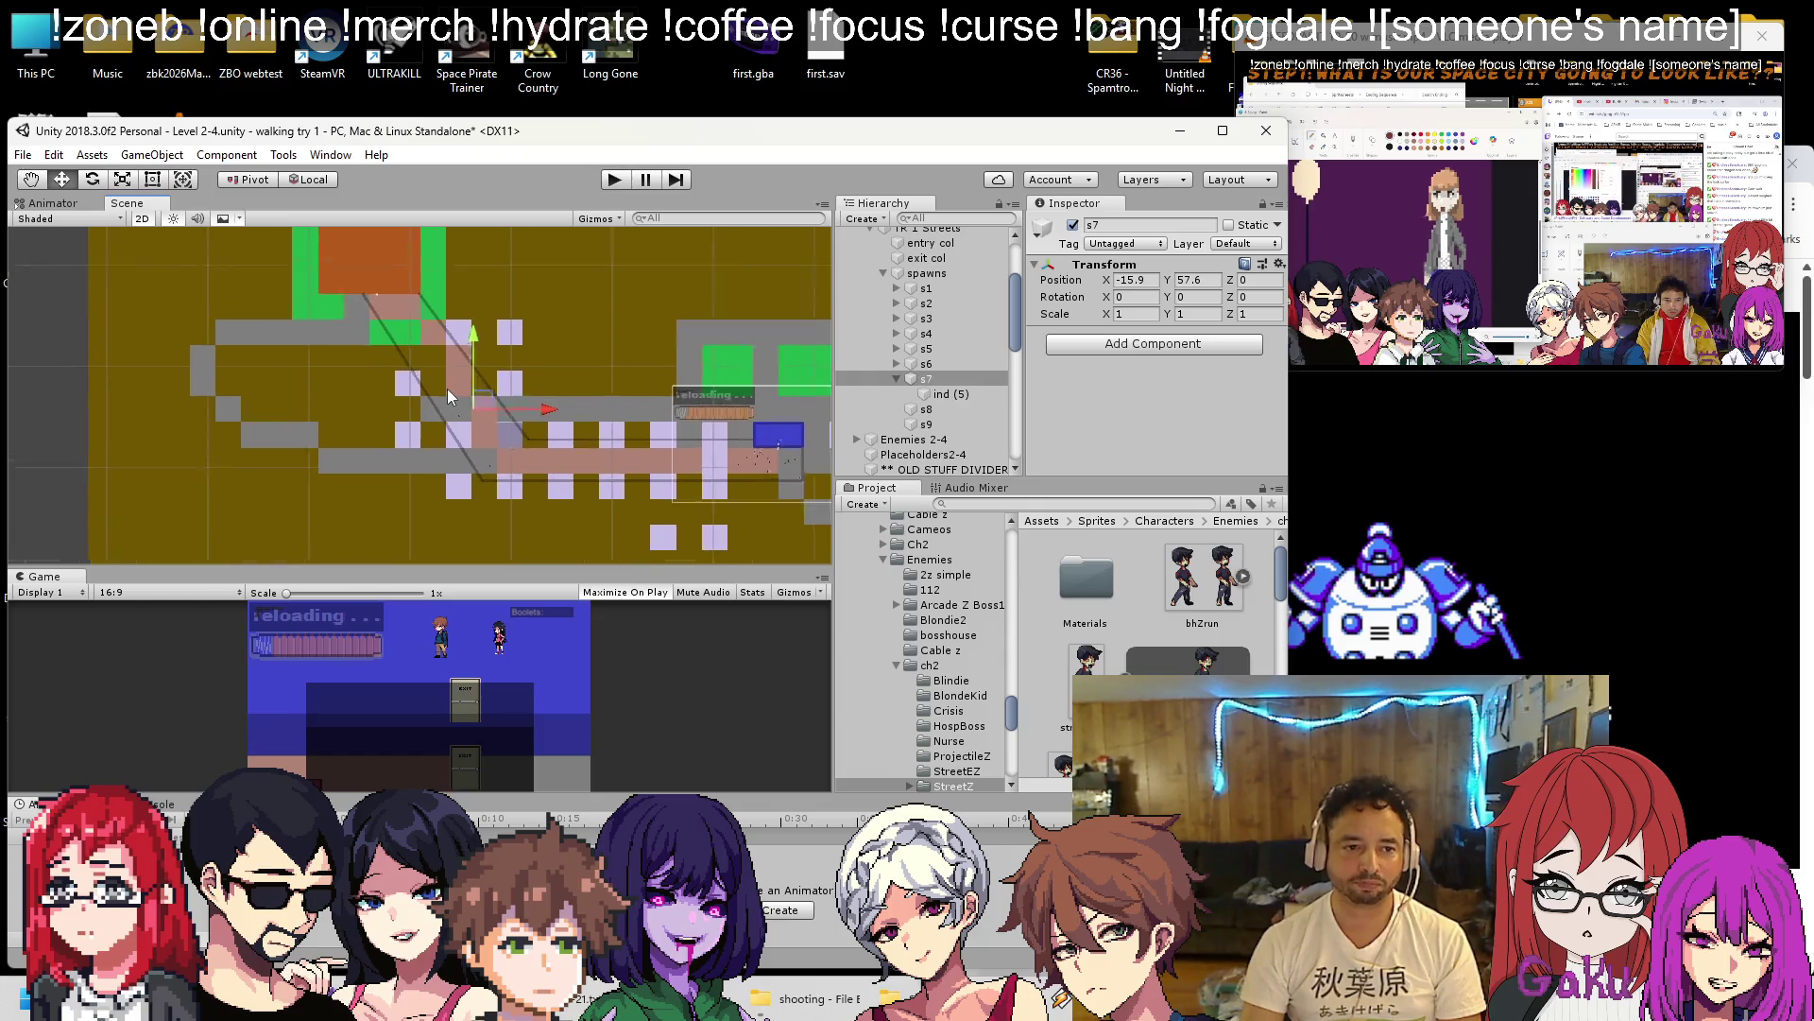
scroll(510, 407, "up", 5)
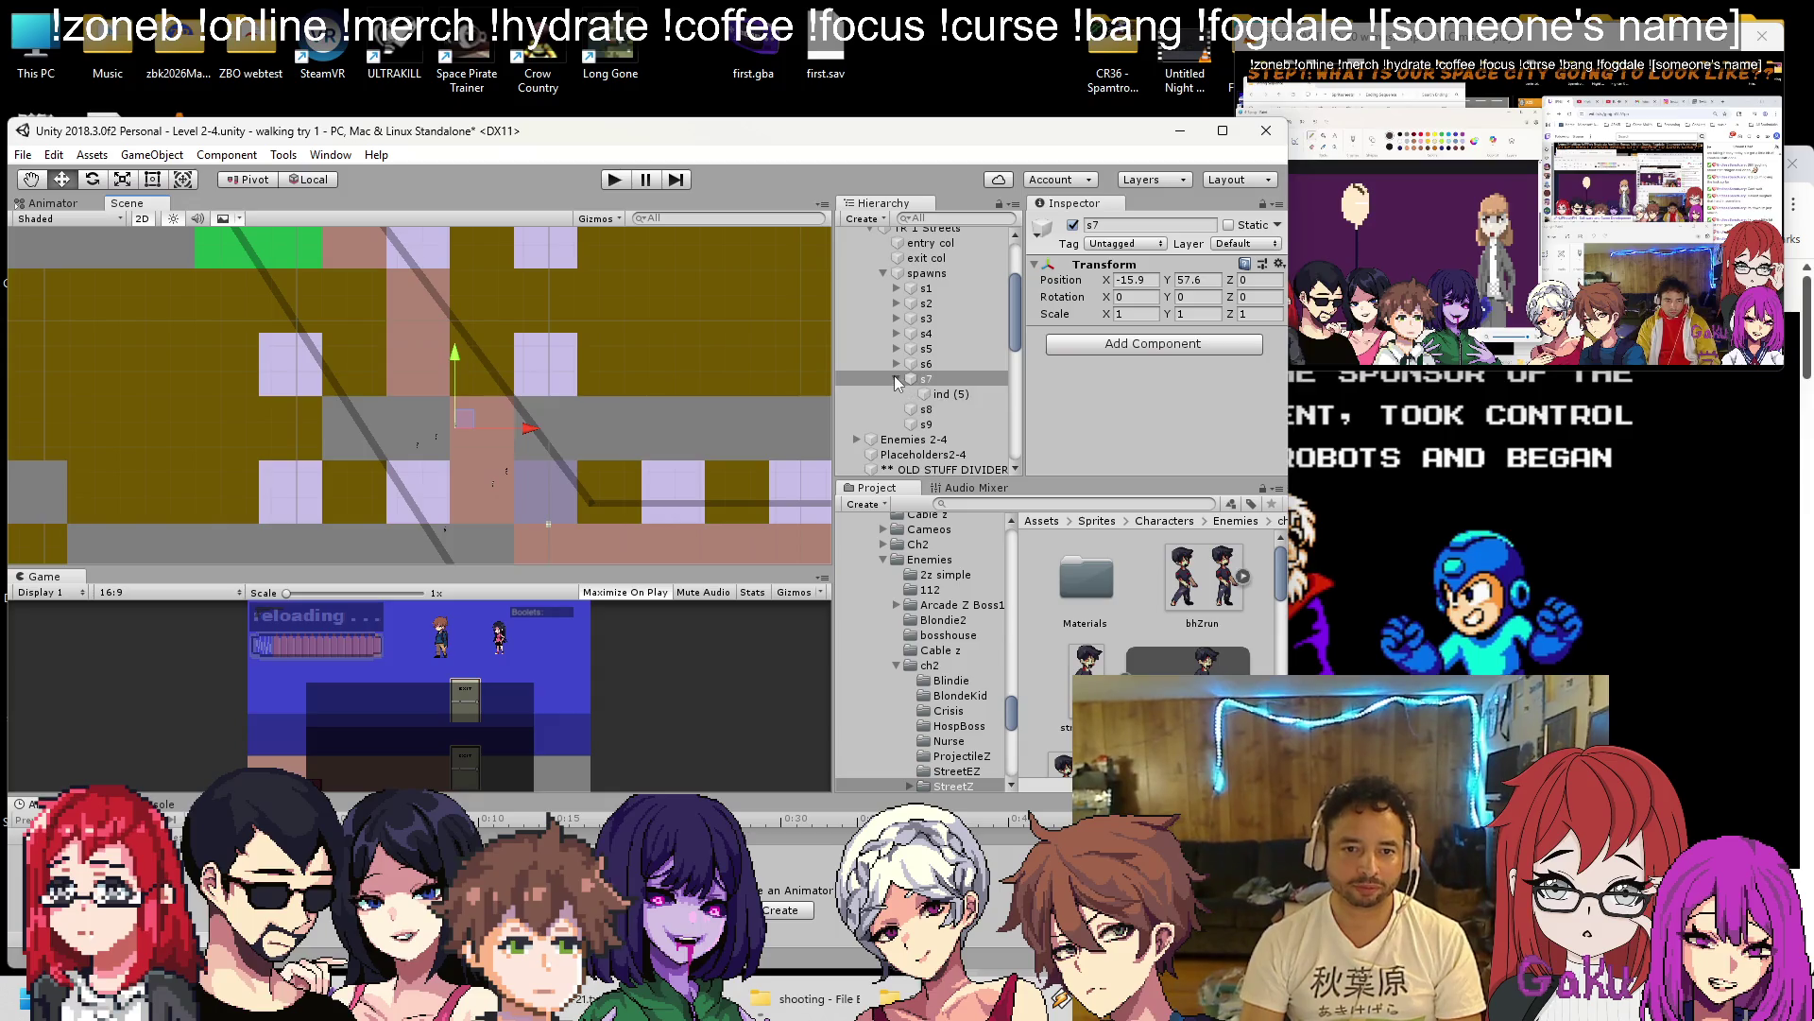
left_click(964, 397)
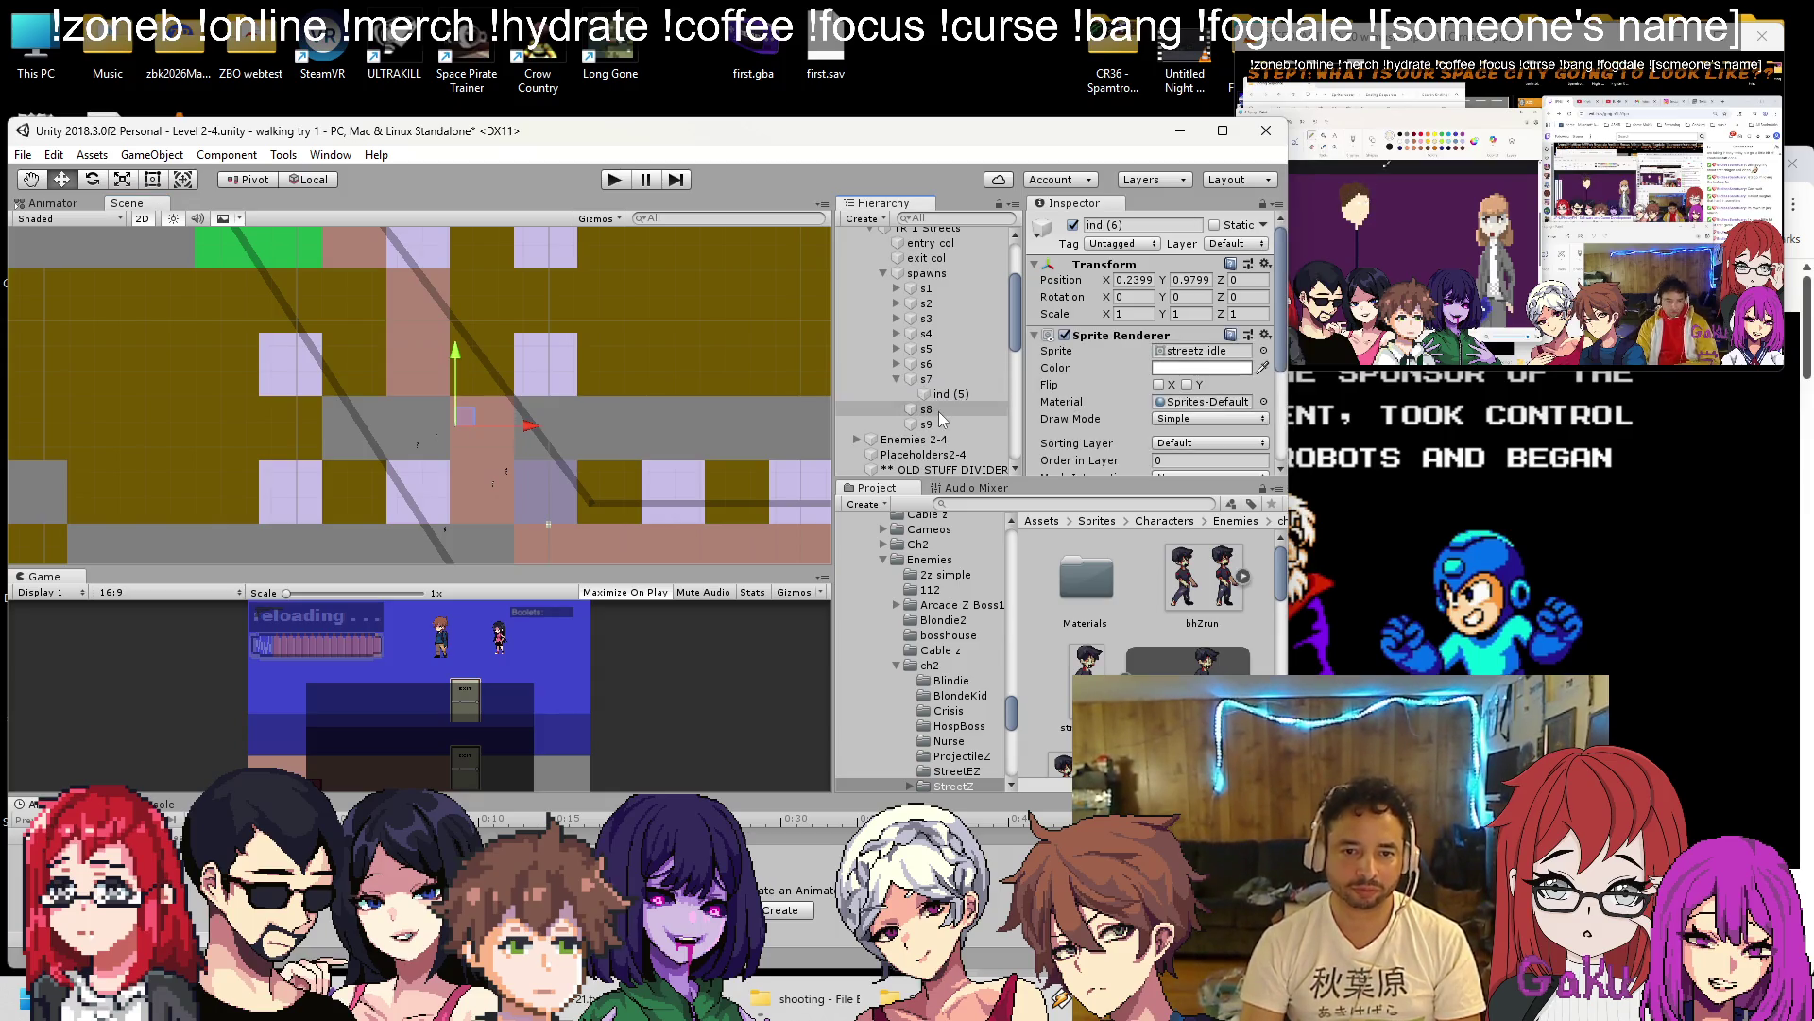
Make ind (6) a child of s8, reset its Transform, and move s8 toward the orange room.
left_click_drag(939, 413, 928, 425)
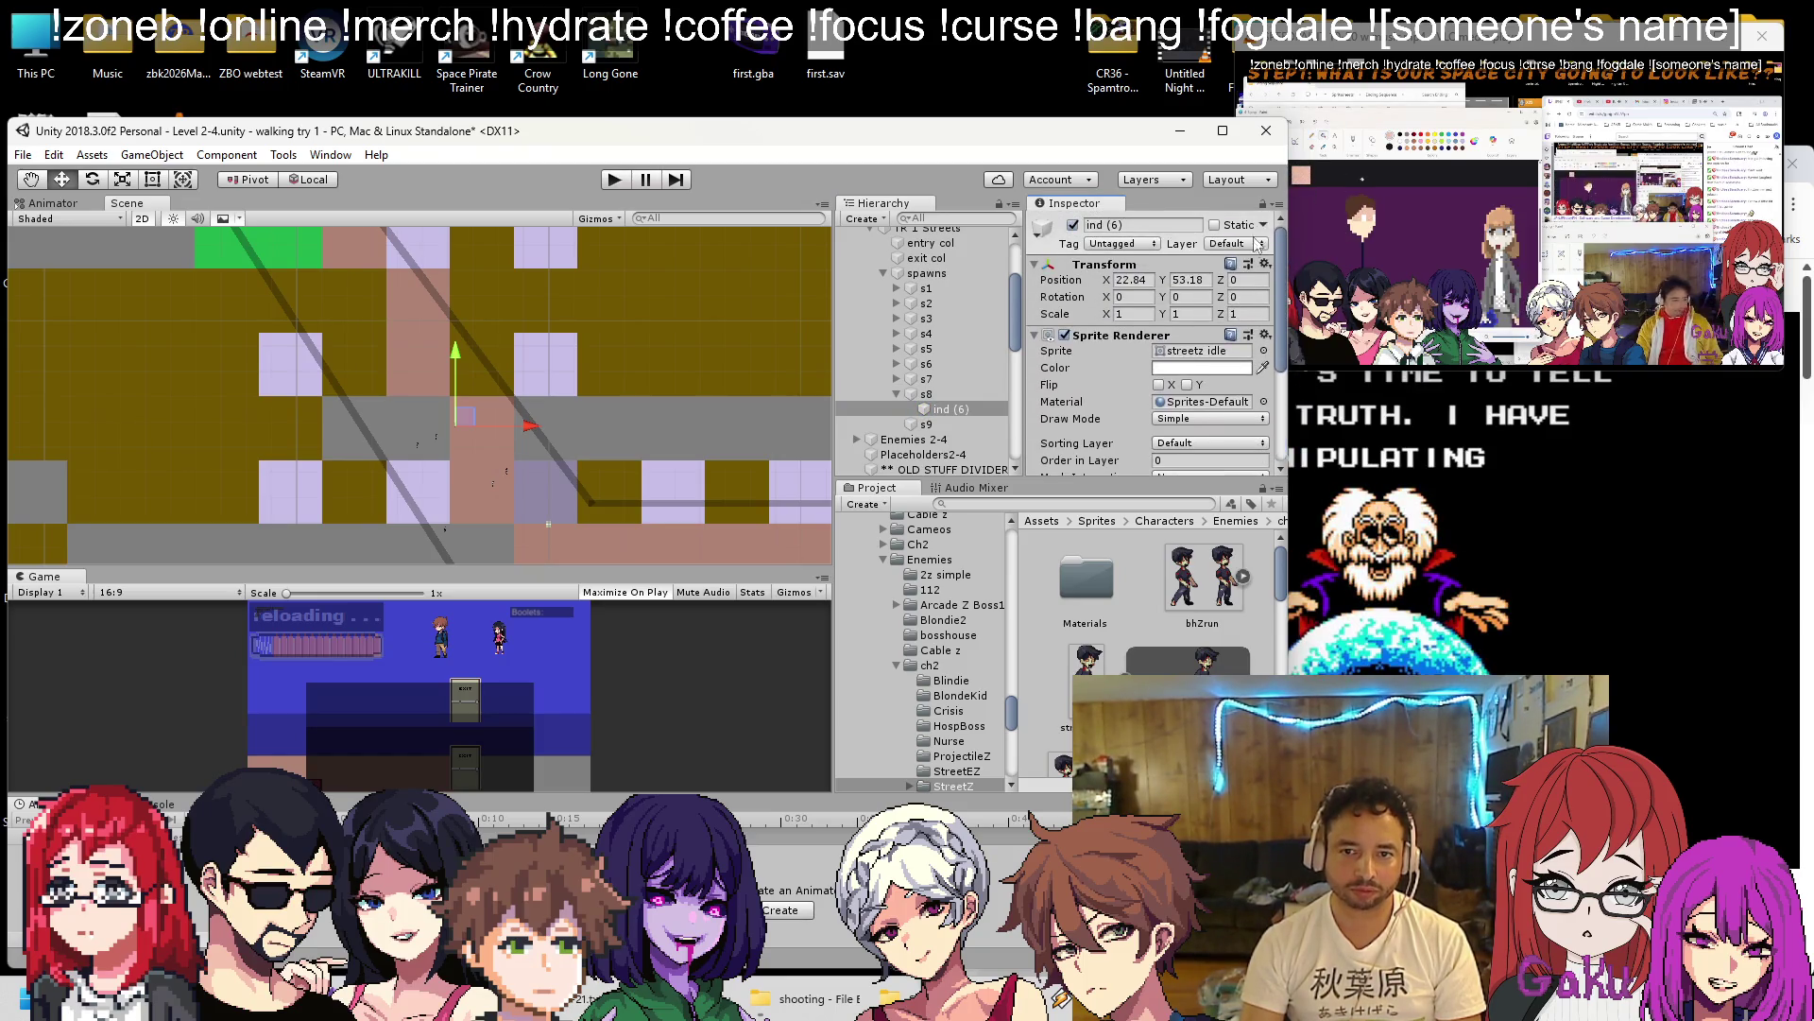
left_click(1266, 270)
left_click(1309, 281)
left_click(926, 394)
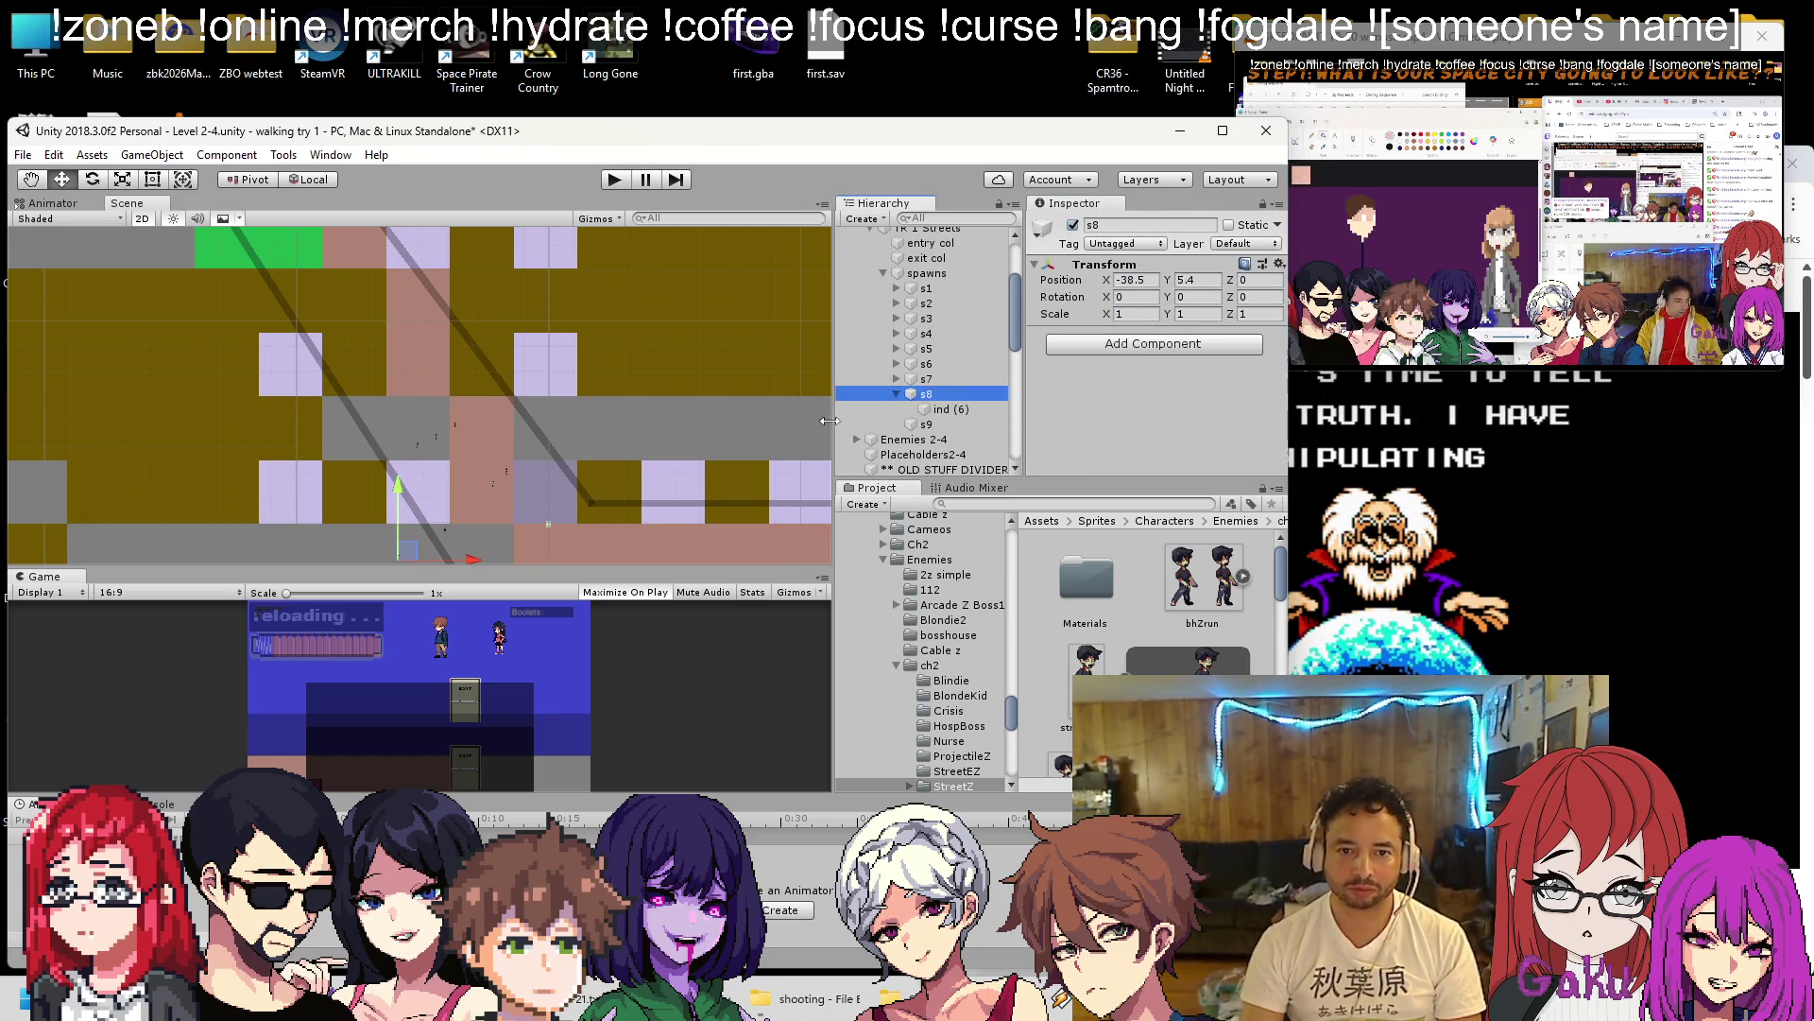
scroll(365, 345, "down", 1)
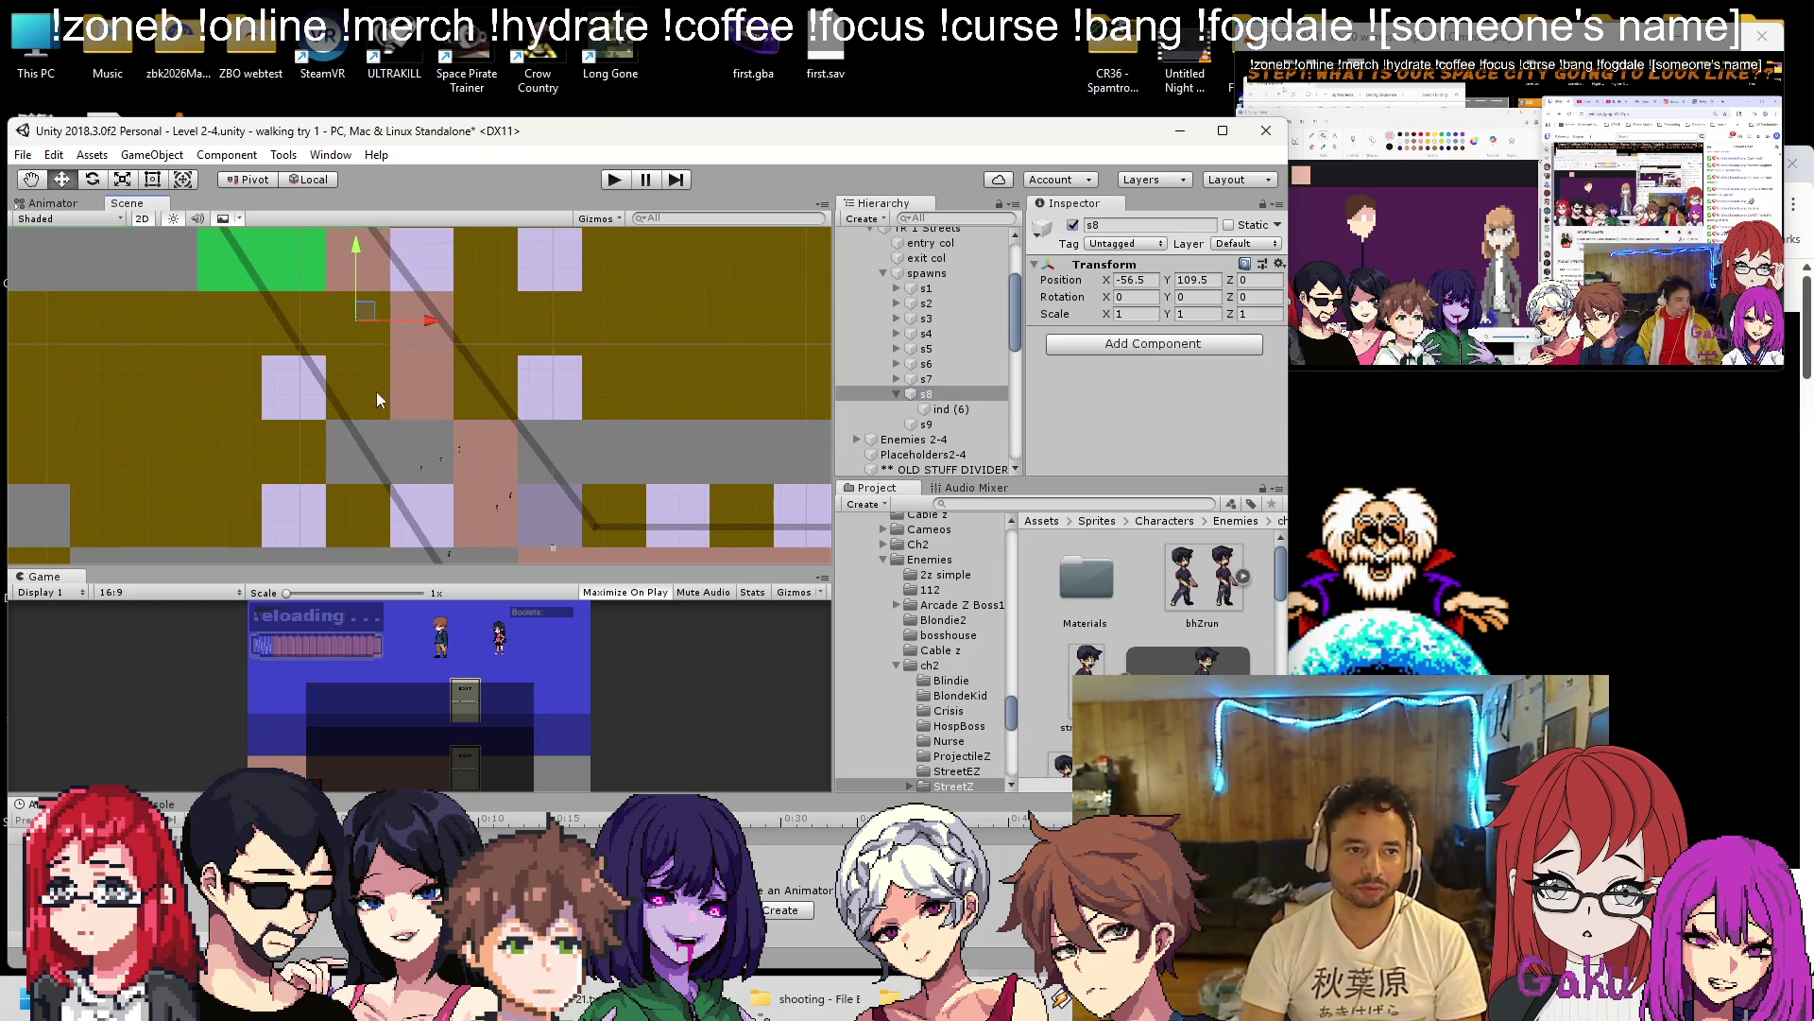
left_click_drag(371, 372, 409, 543)
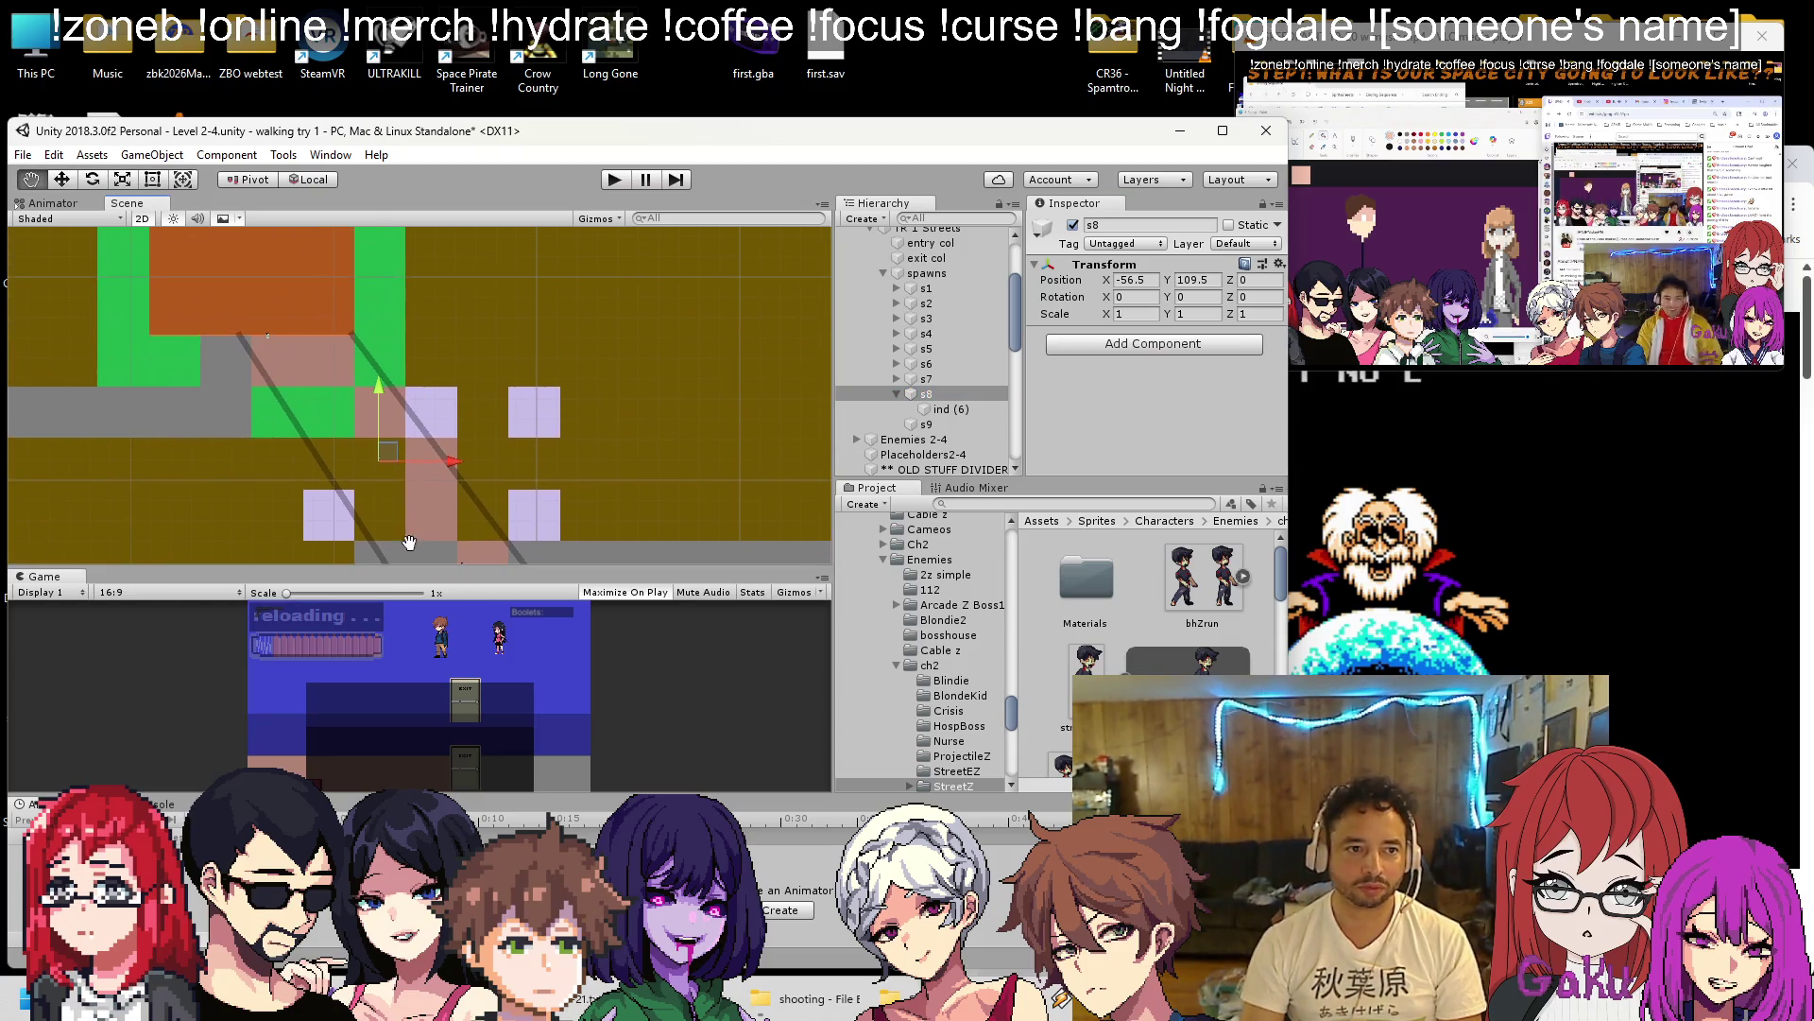
Duplicate ind (6) as ind (7) under s9, reset it, and move s9 to X -90.02, Y 156.66.
left_click(950, 408)
key("ctrl+d")
left_click_drag(949, 423, 926, 439)
left_click(897, 394)
left_click(1266, 265)
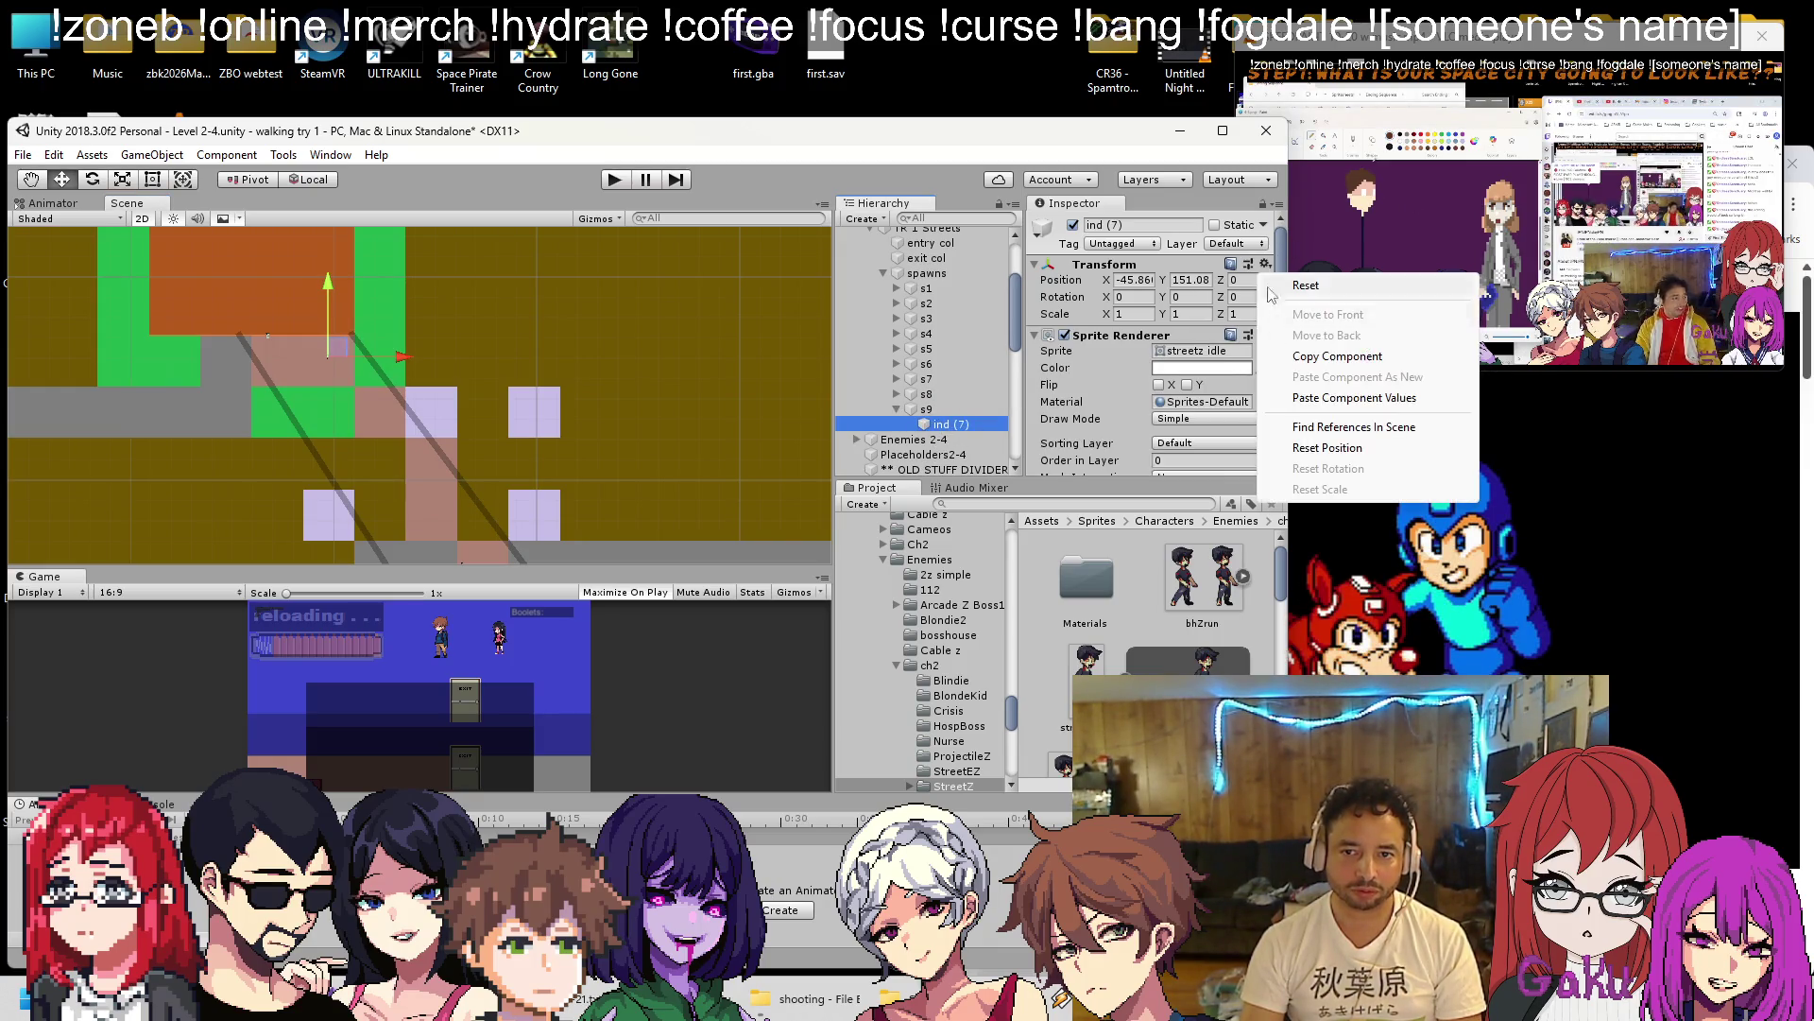
left_click(1290, 397)
left_click(926, 408)
scroll(516, 487, "down", 5)
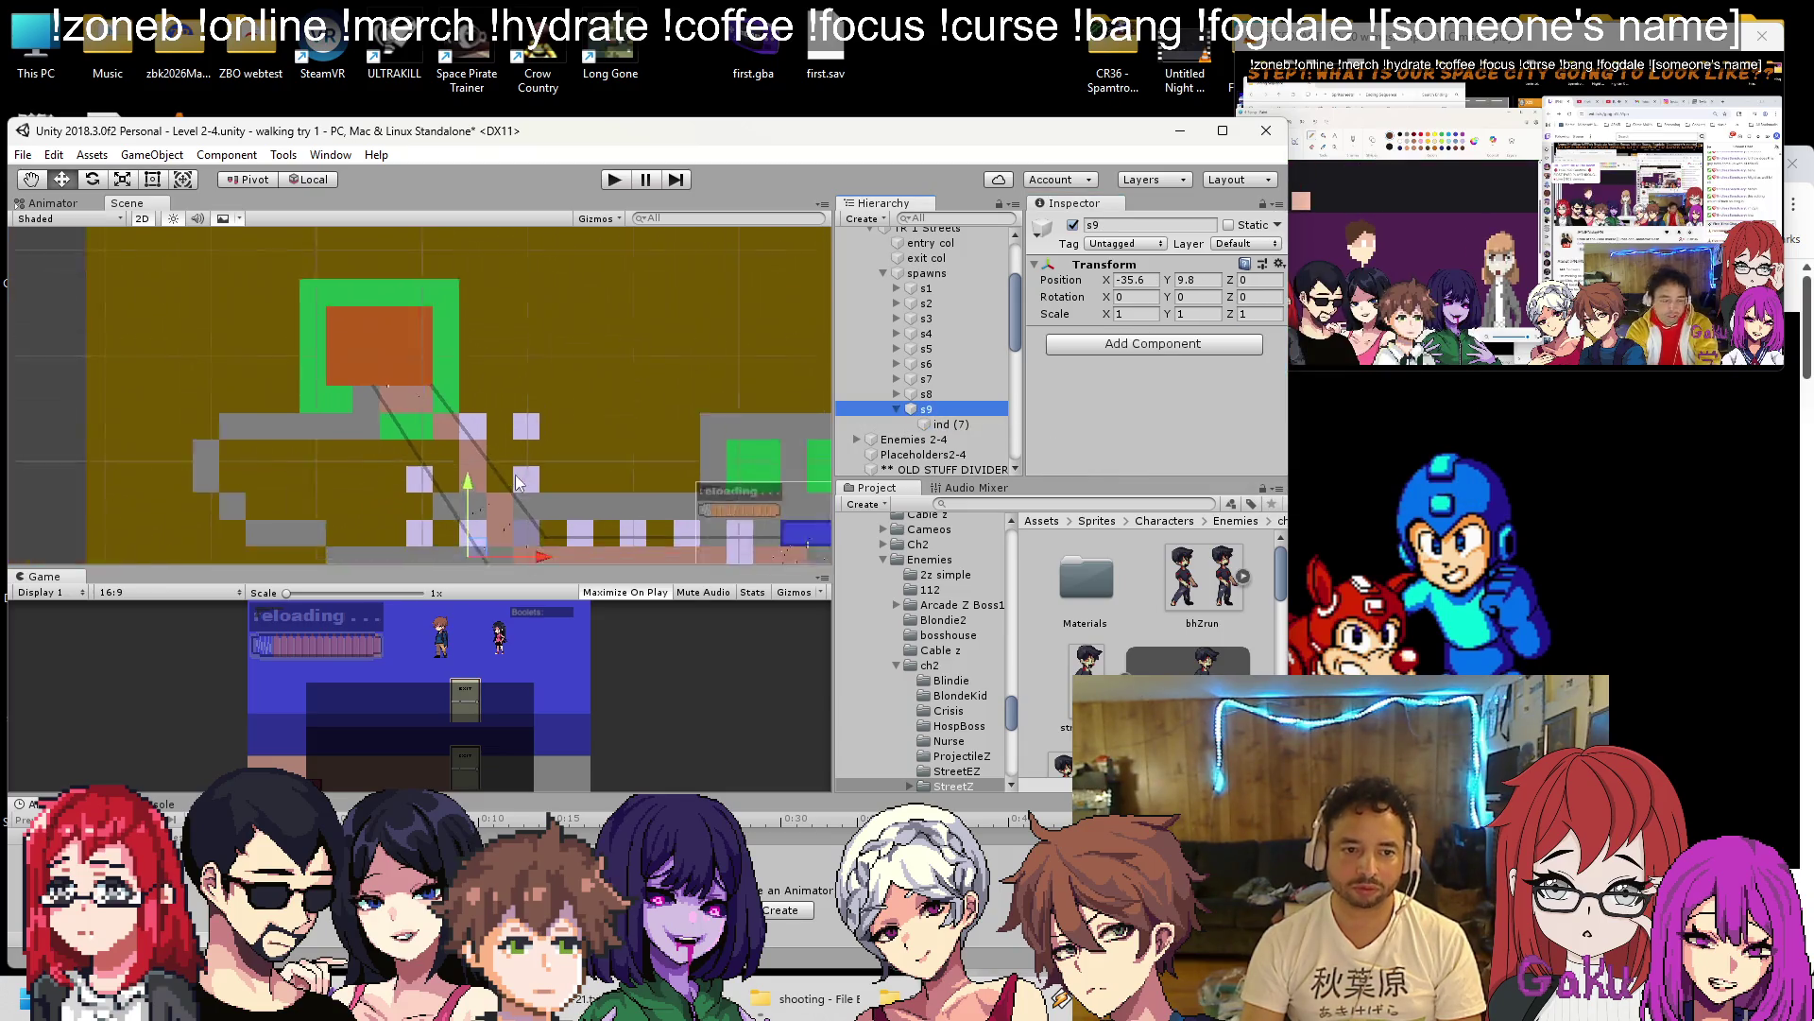
left_click_drag(520, 517, 473, 425)
scroll(468, 440, "up", 5)
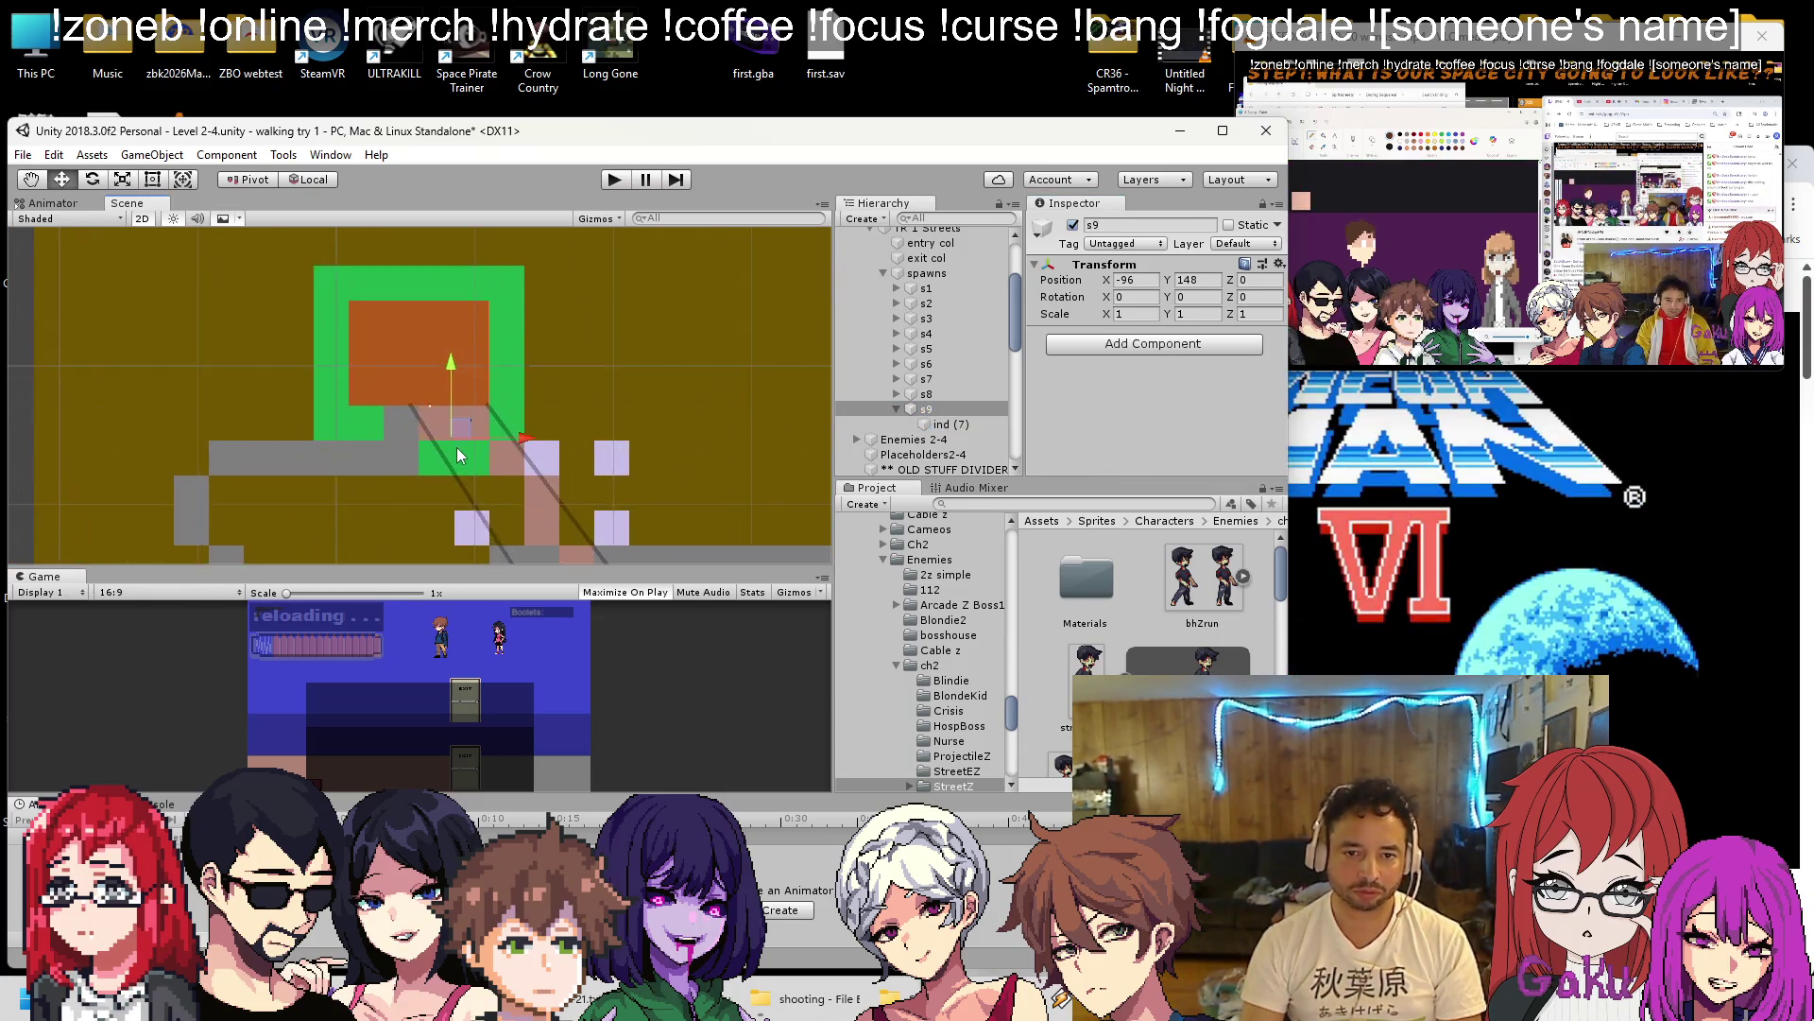
scroll(456, 445, "up", 6)
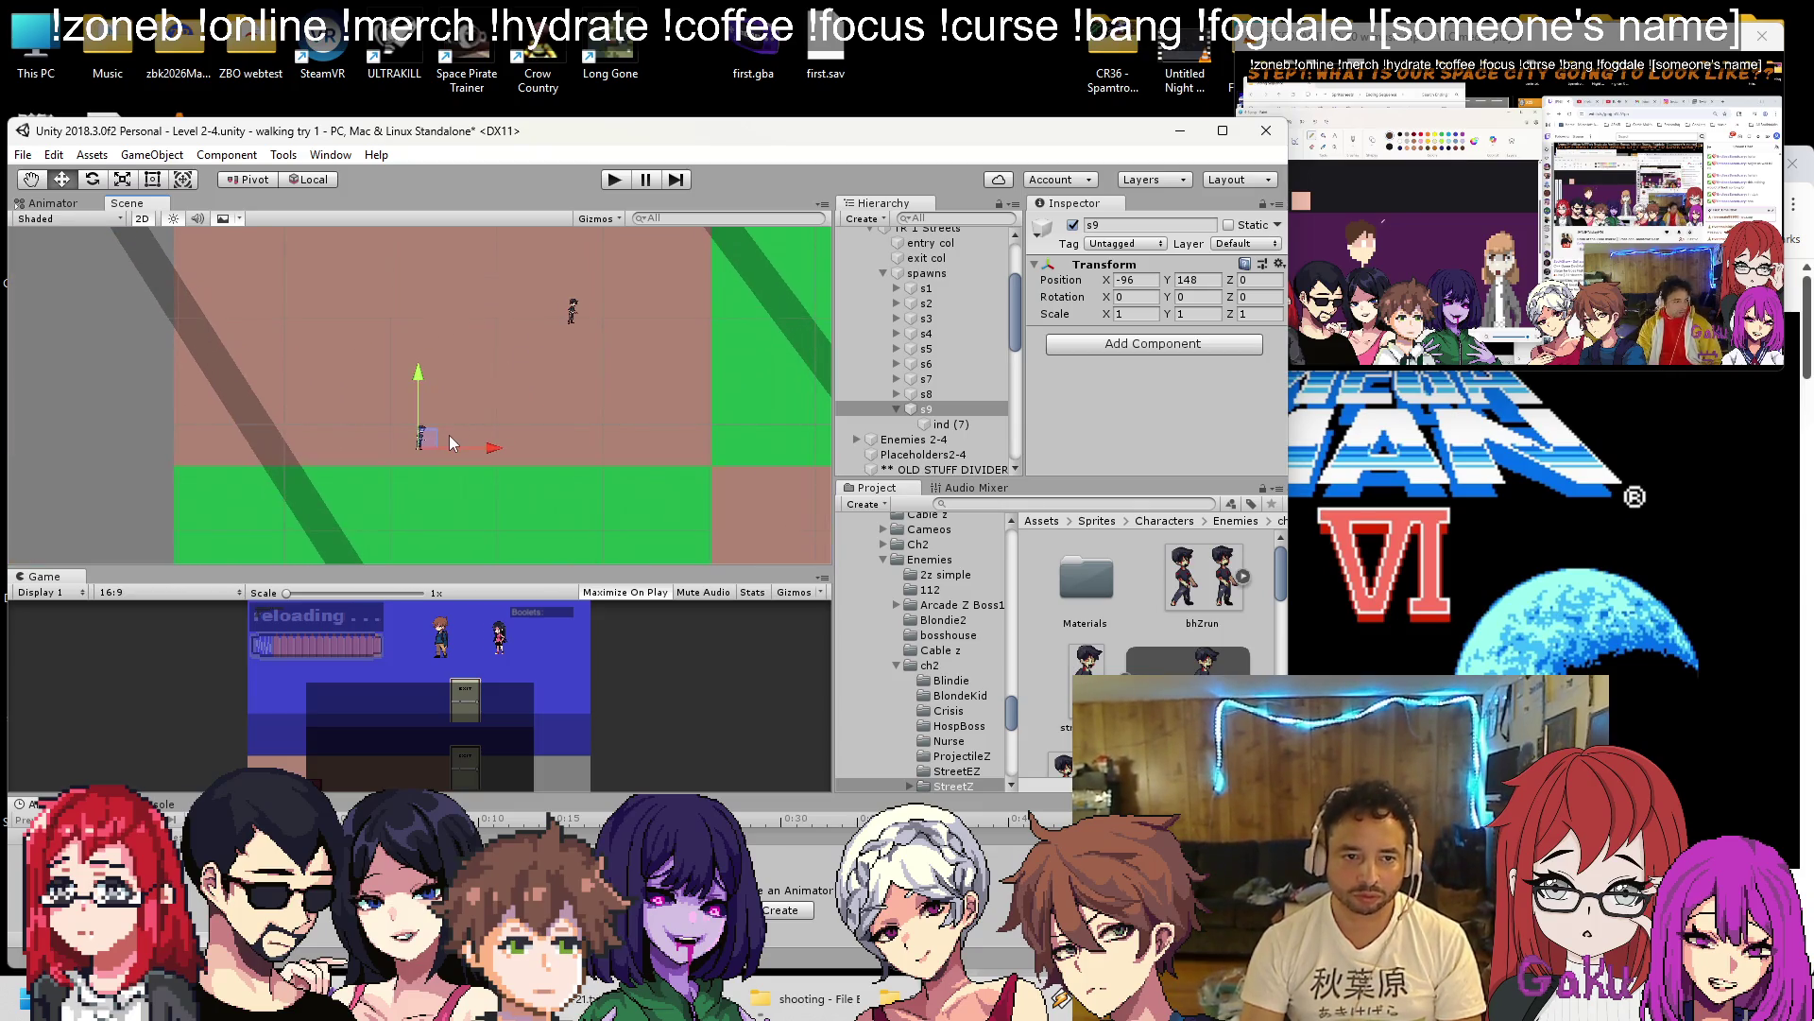
left_click_drag(430, 446, 475, 357)
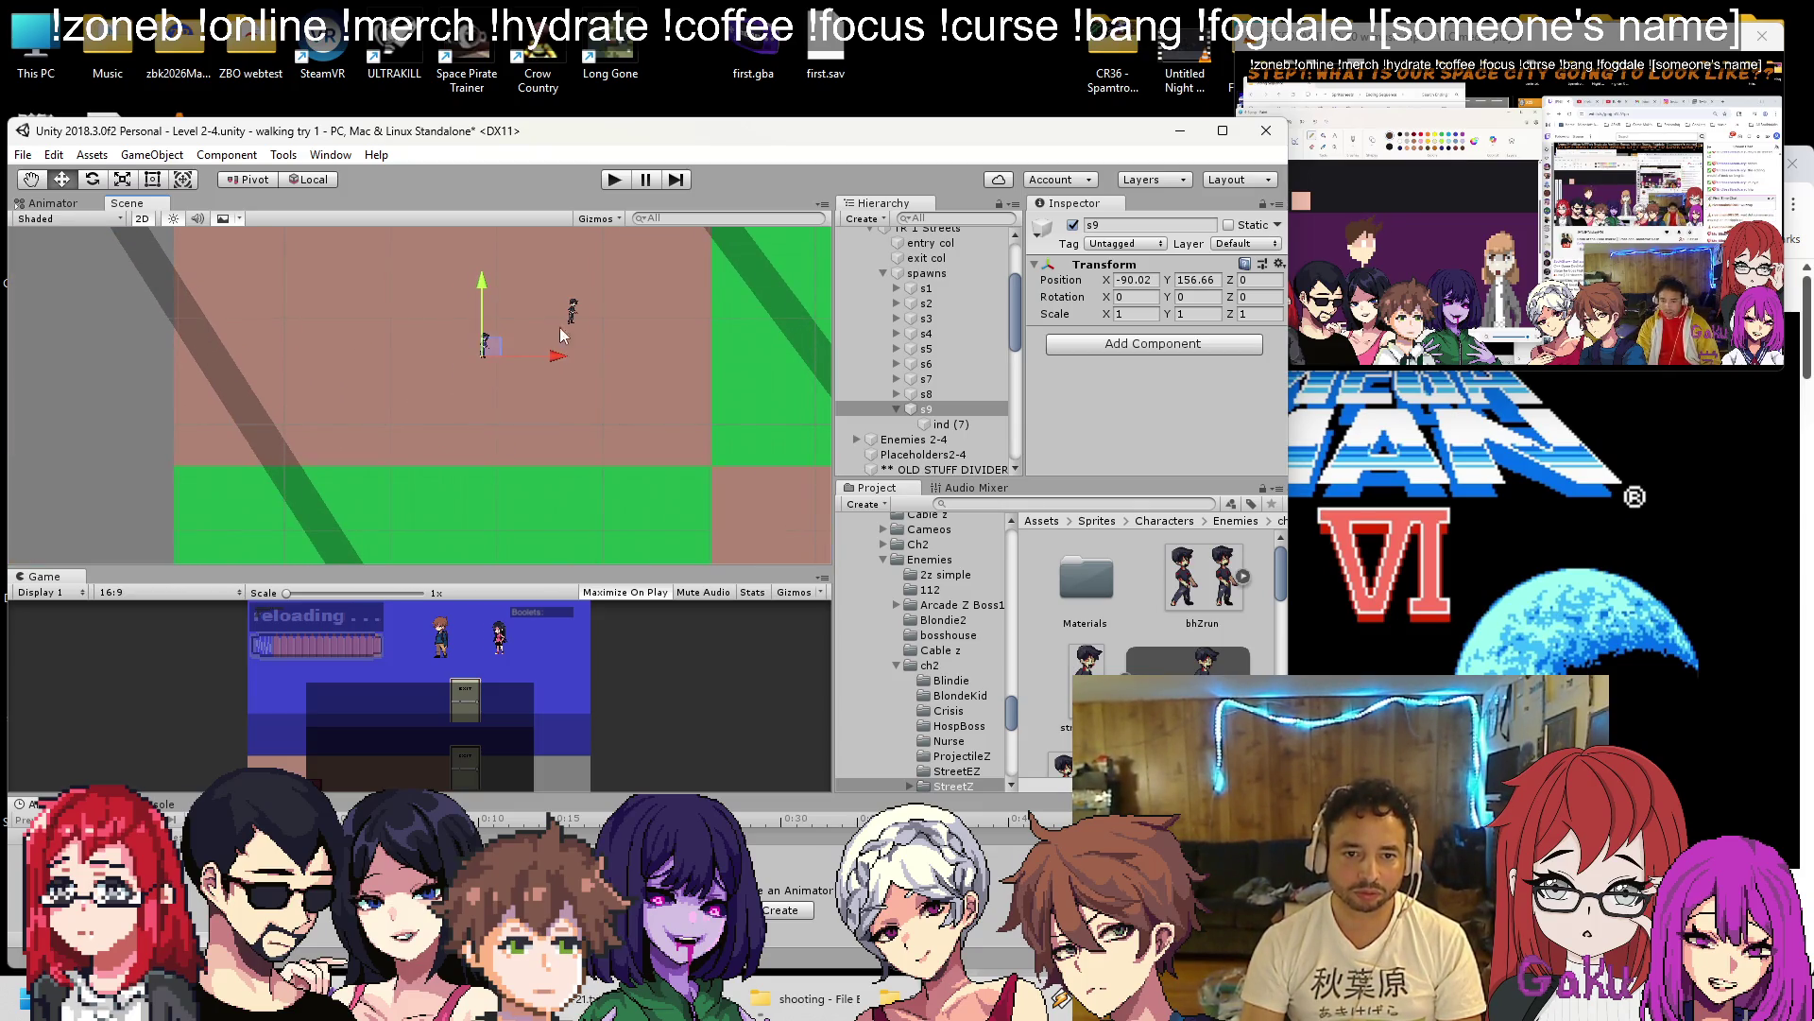
scroll(652, 355, "down", 2)
Save the scene with Ctrl+S.
key("ctrl+s")
scroll(639, 391, "down", 8)
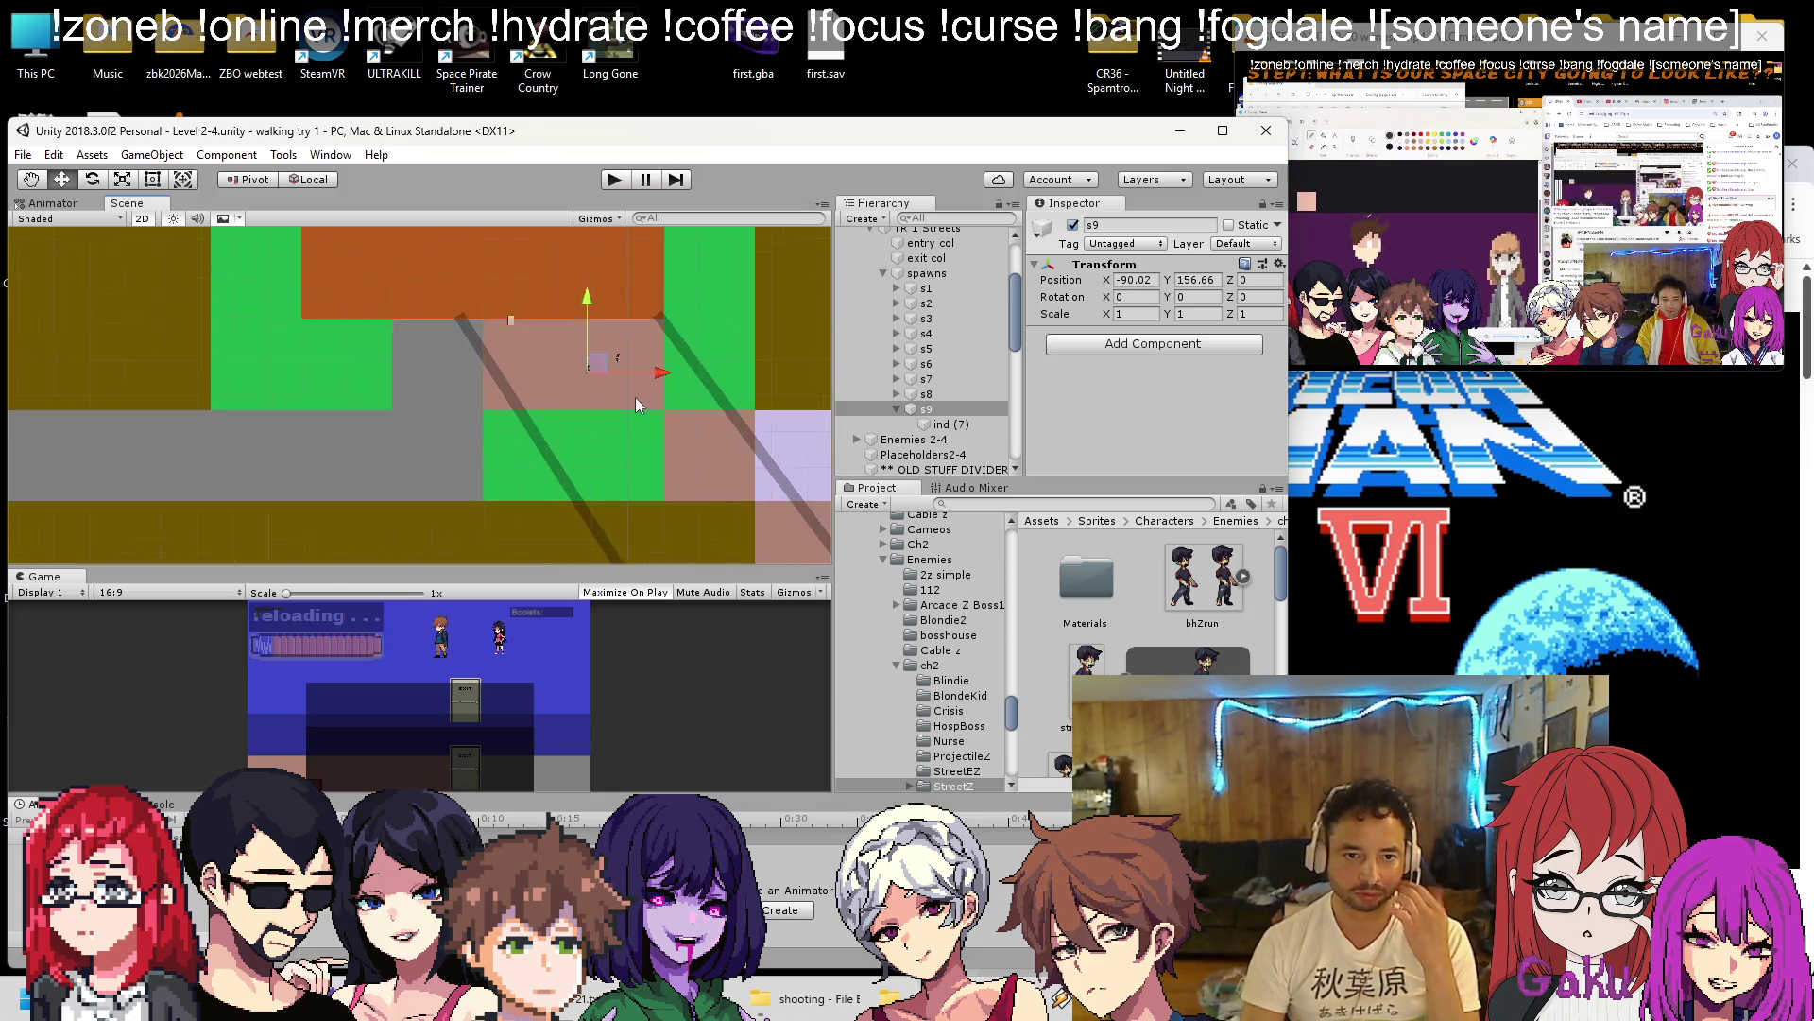
scroll(626, 424, "down", 4)
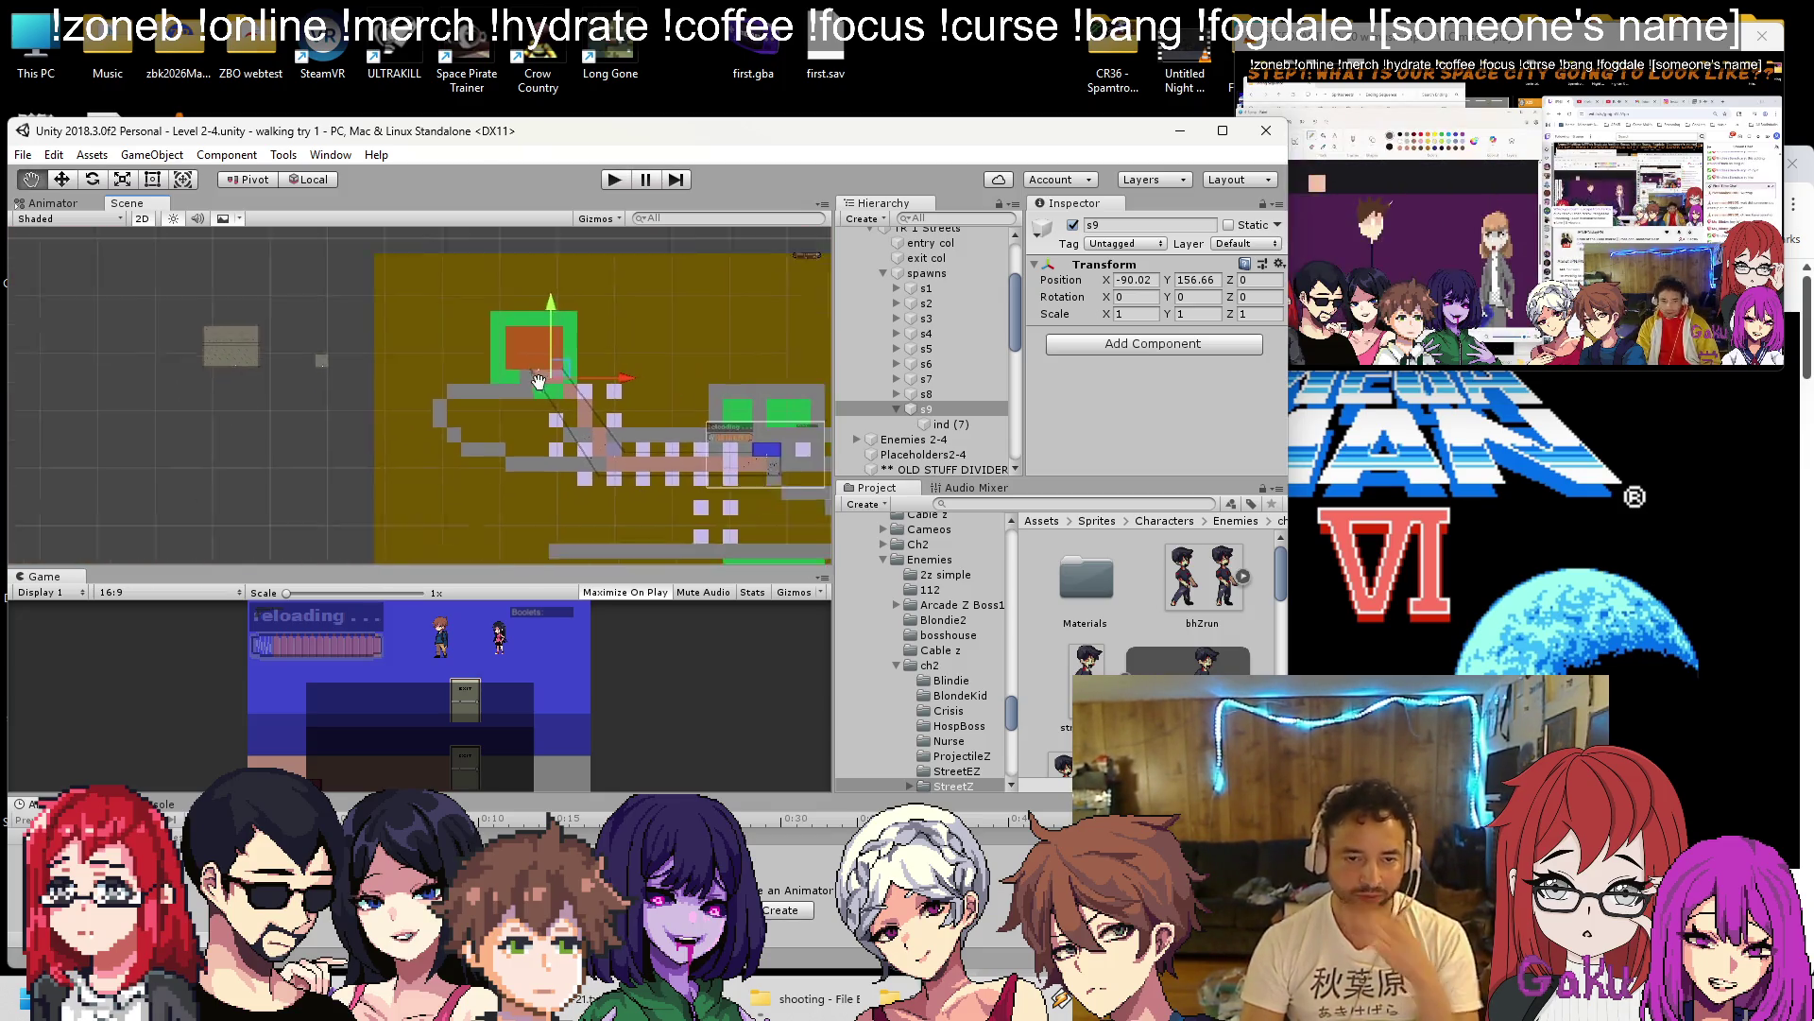
Switch the Scene view to 3D perspective and orbit to a low angle across the city.
mouse_move(605, 331)
left_mouse_down()
mouse_move(638, 376)
mouse_move(508, 355)
mouse_move(175, 382)
left_mouse_up()
scroll(175, 382, "up", 6)
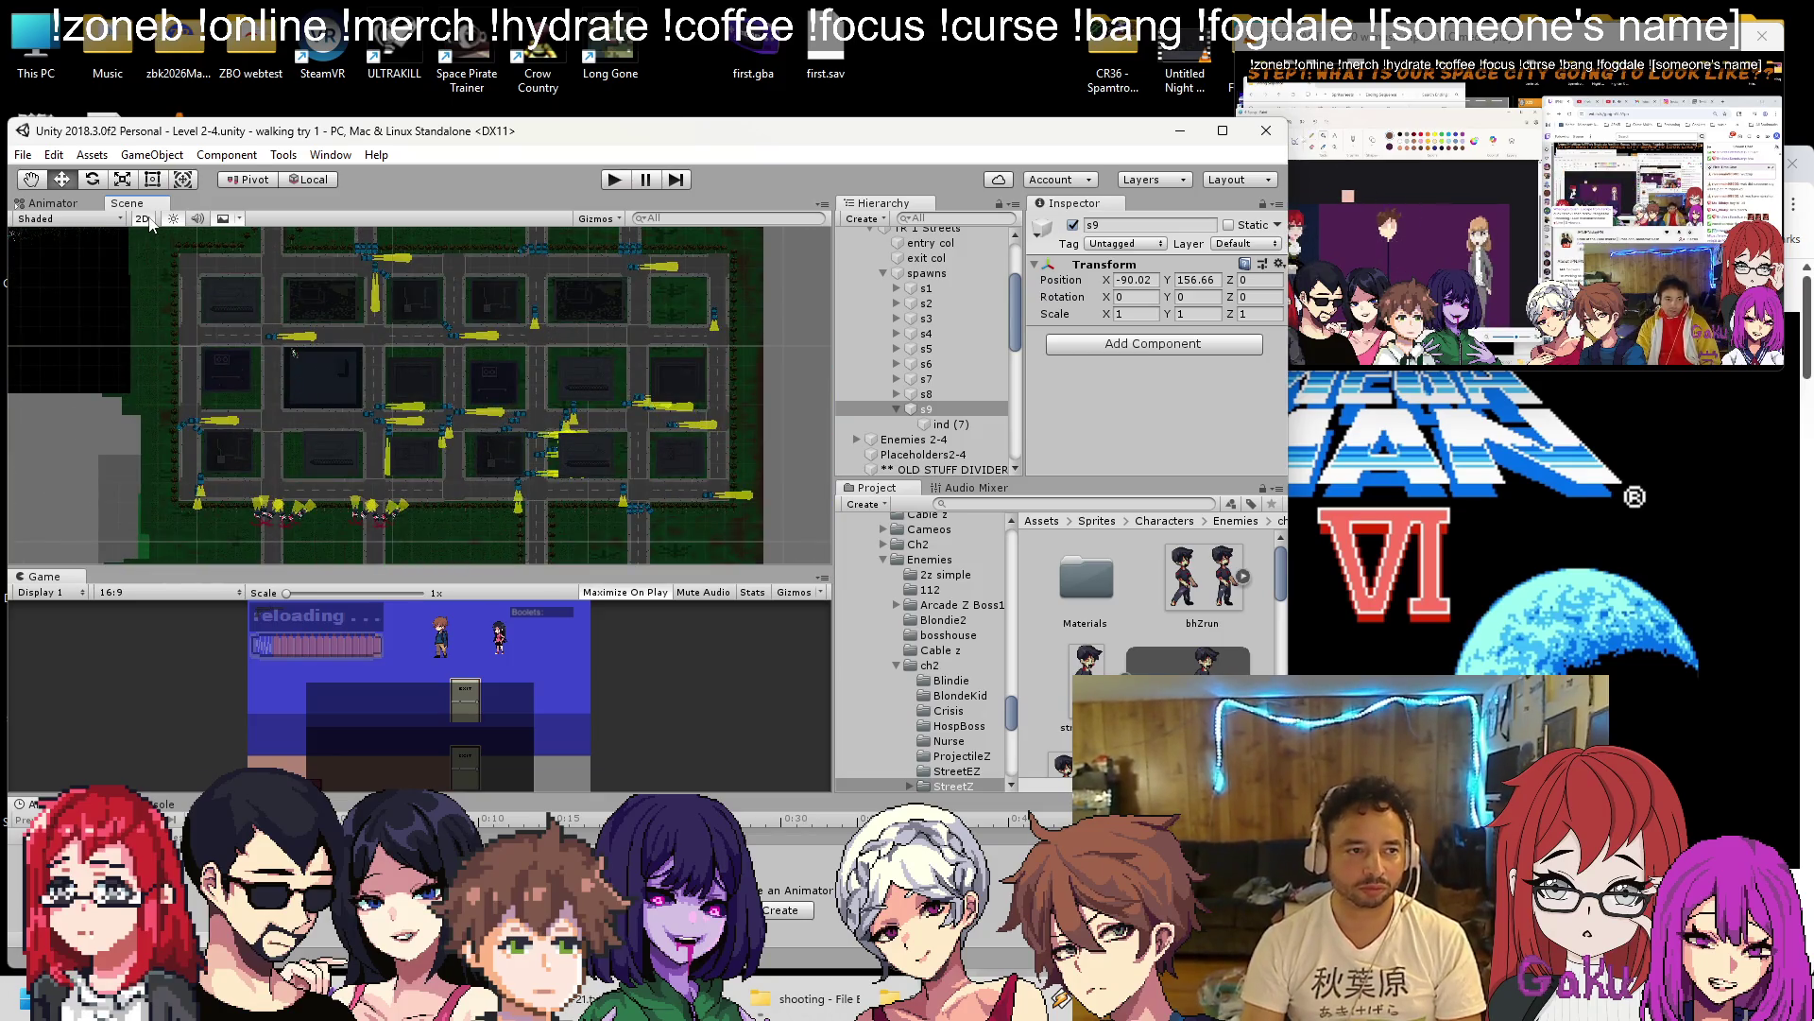
left_click(150, 223)
mouse_move(259, 292)
left_mouse_down()
mouse_move(655, 284)
mouse_move(675, 435)
left_mouse_up()
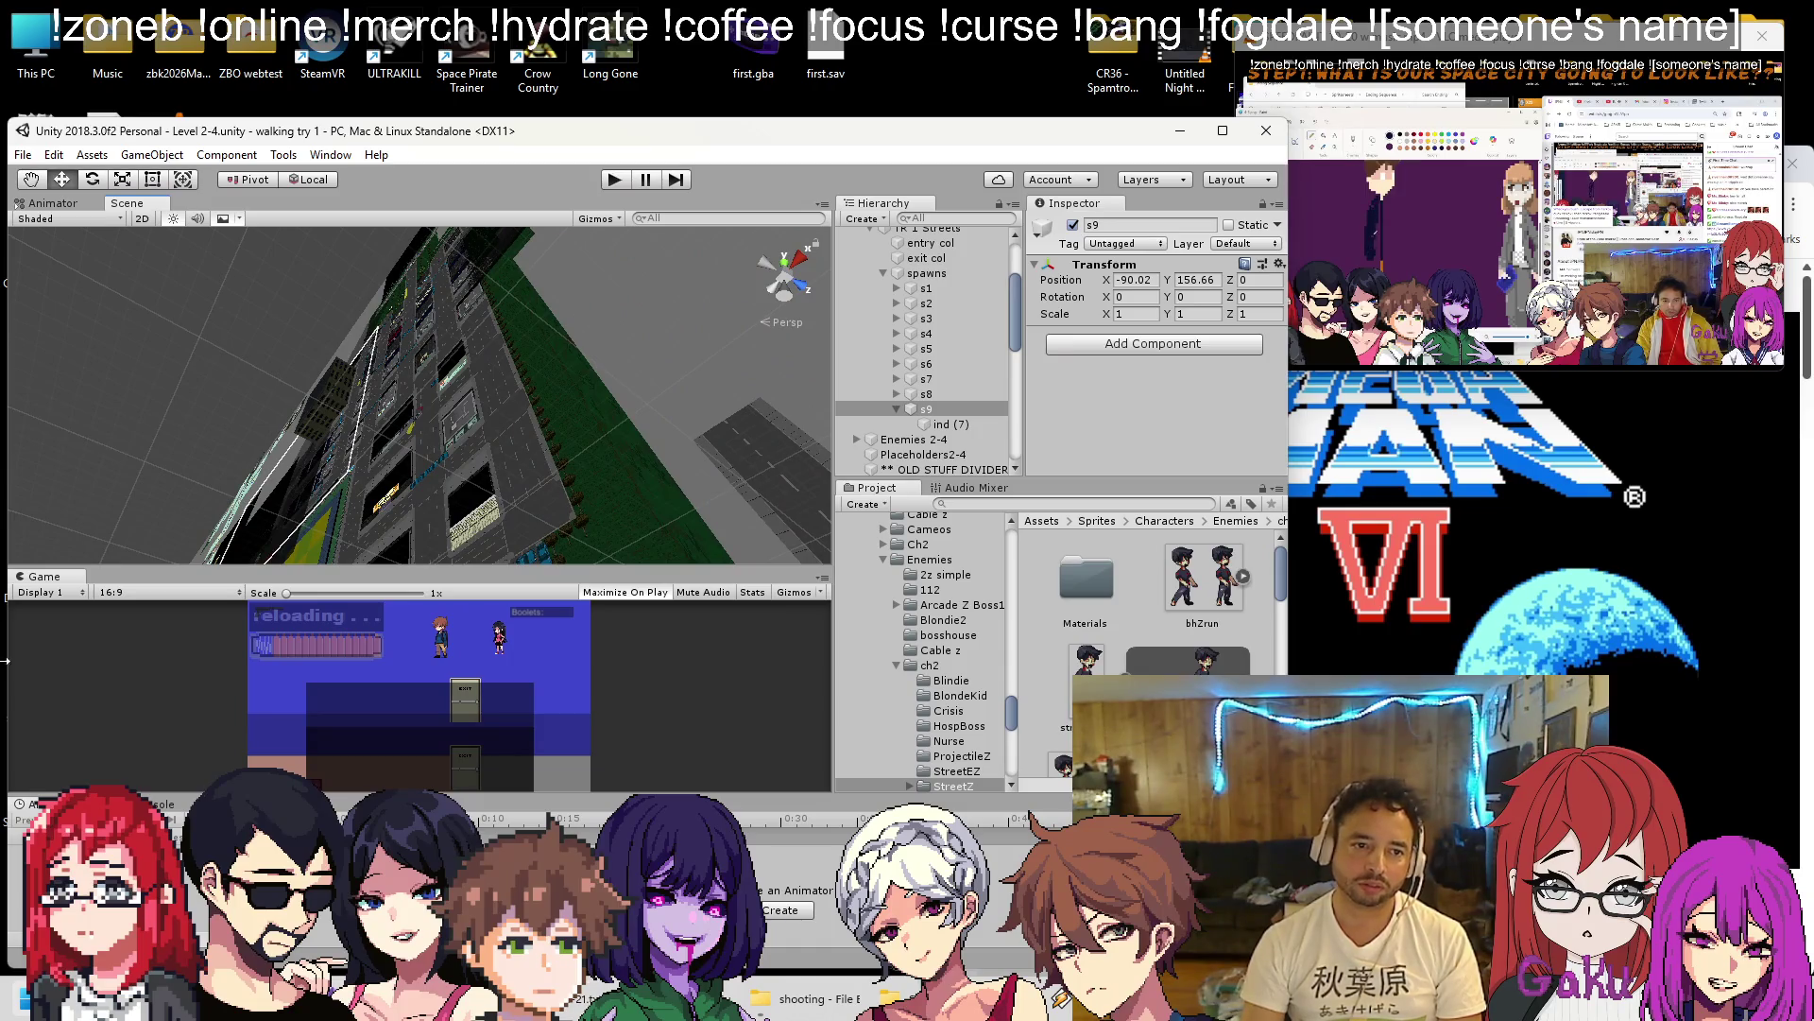
mouse_move(302, 536)
left_mouse_down()
mouse_move(553, 391)
mouse_move(666, 377)
mouse_move(385, 500)
mouse_move(405, 640)
mouse_move(586, 732)
mouse_move(529, 397)
mouse_move(425, 425)
left_mouse_up()
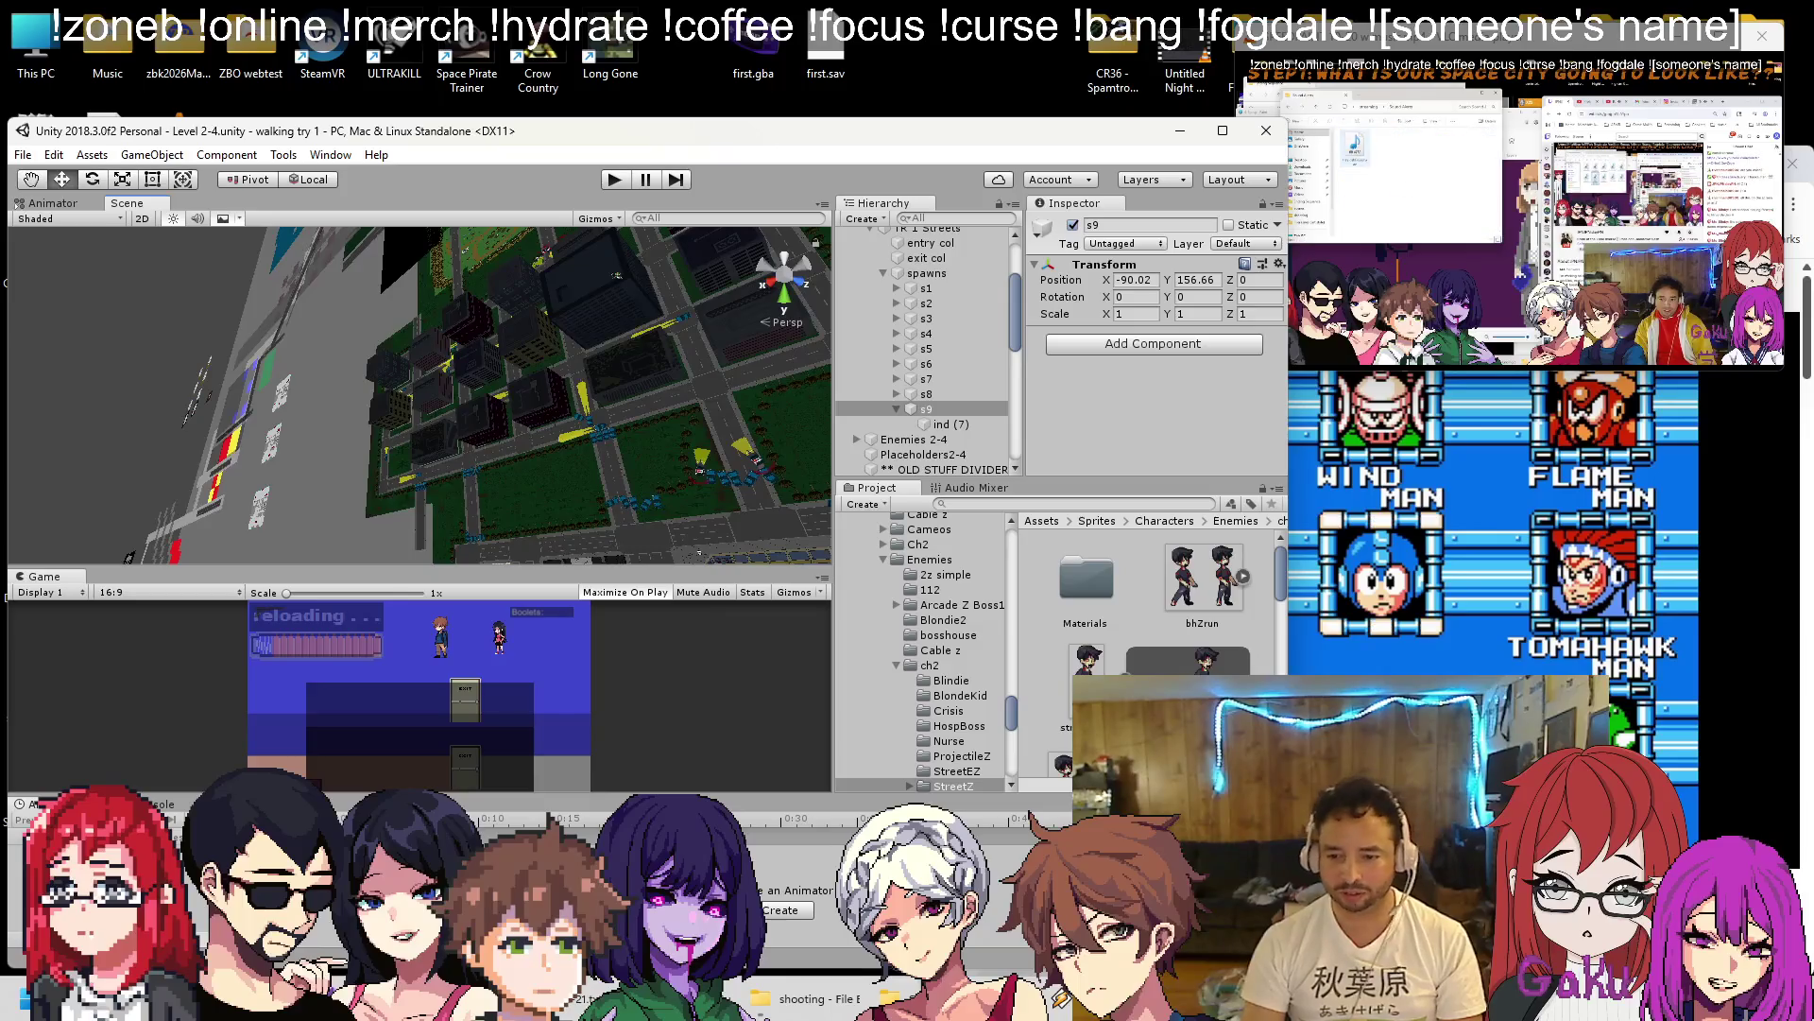
Alt-Tab to Chrome and scroll YouTube down to the Mega Man 5 suggestion.
key("alt+Tab")
scroll(1380, 567, "down", 4)
scroll(1380, 567, "down", 5)
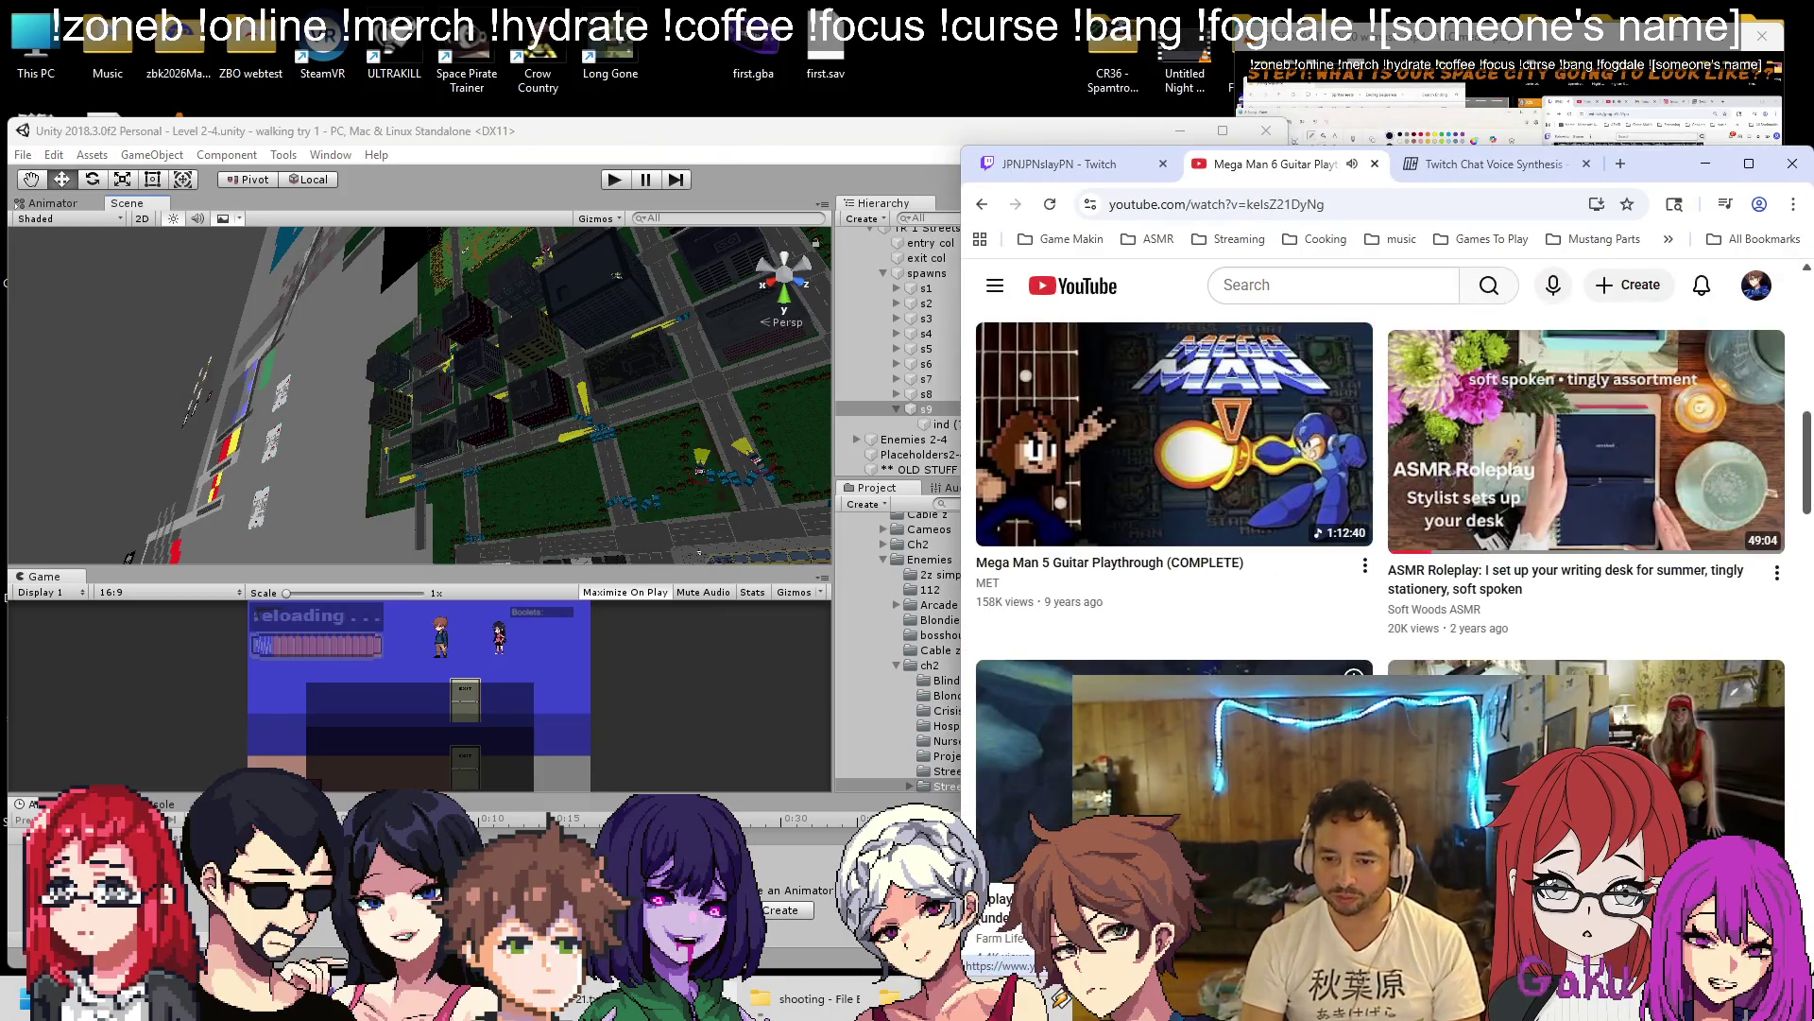
Open the guitar-cover channel behind the Mega Man 5 video and browse its uploads.
left_click(983, 581)
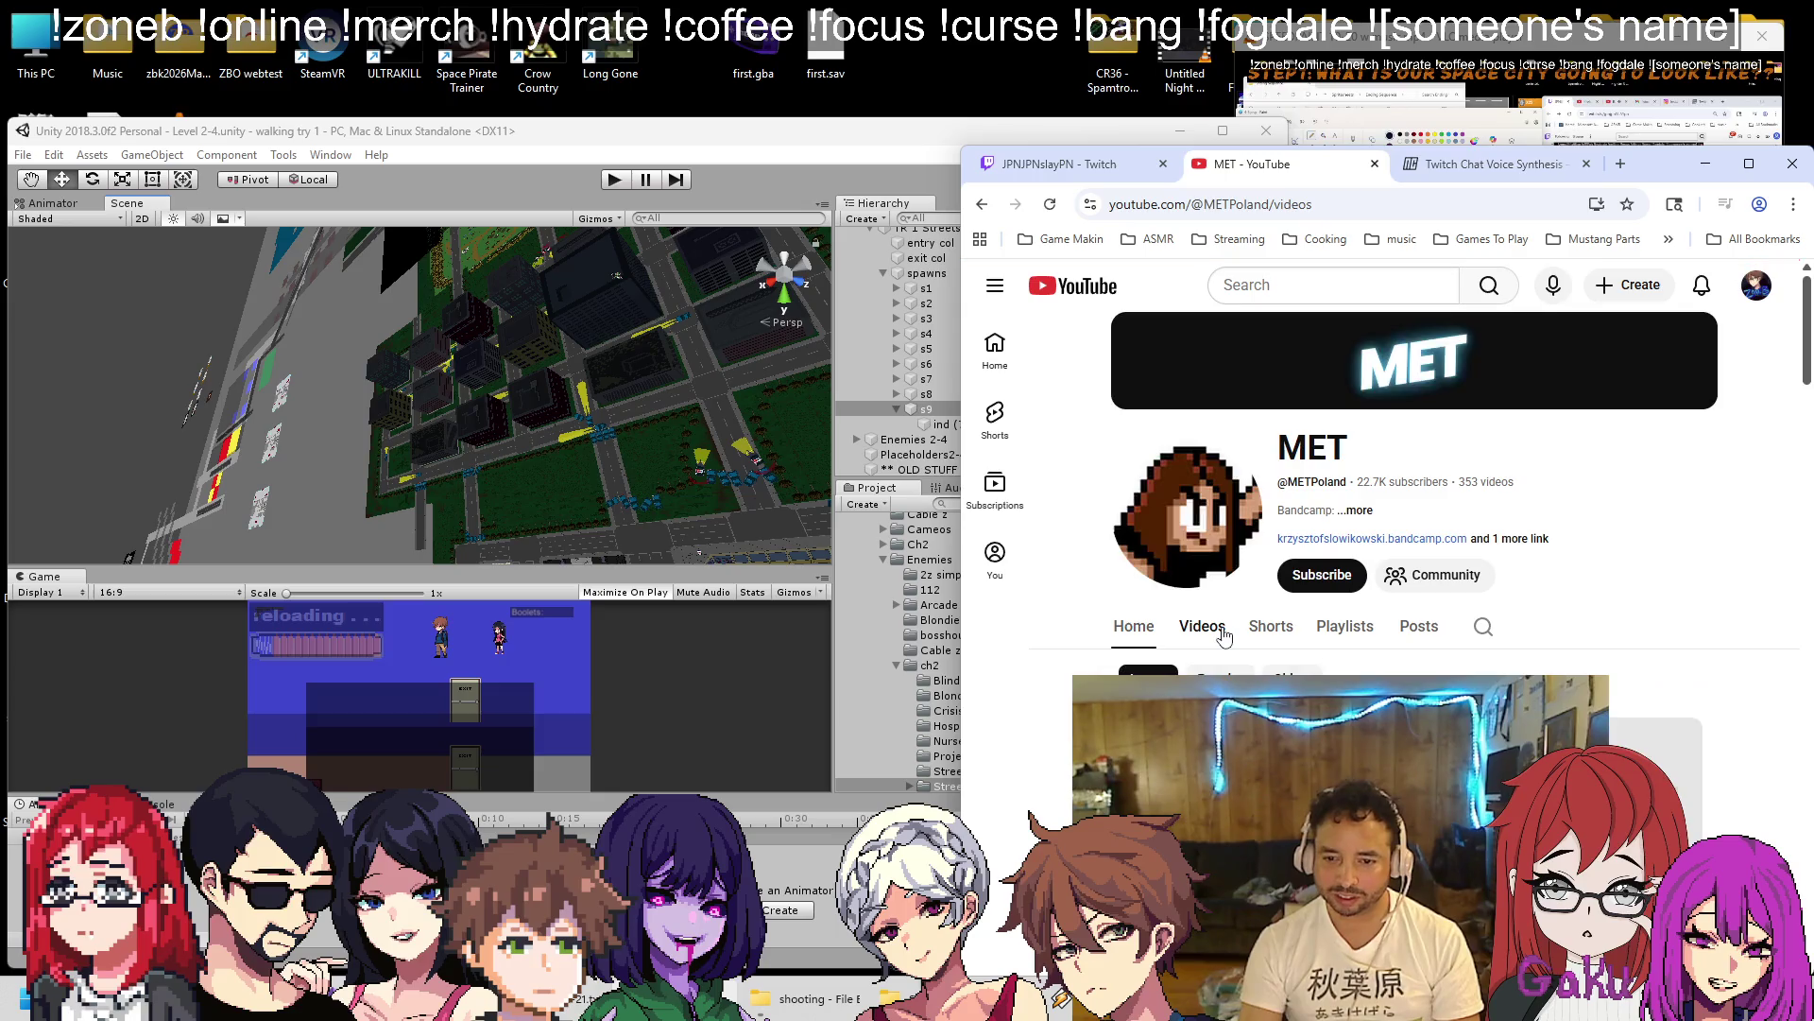
scroll(1219, 628, "down", 3)
scroll(1345, 529, "down", 10)
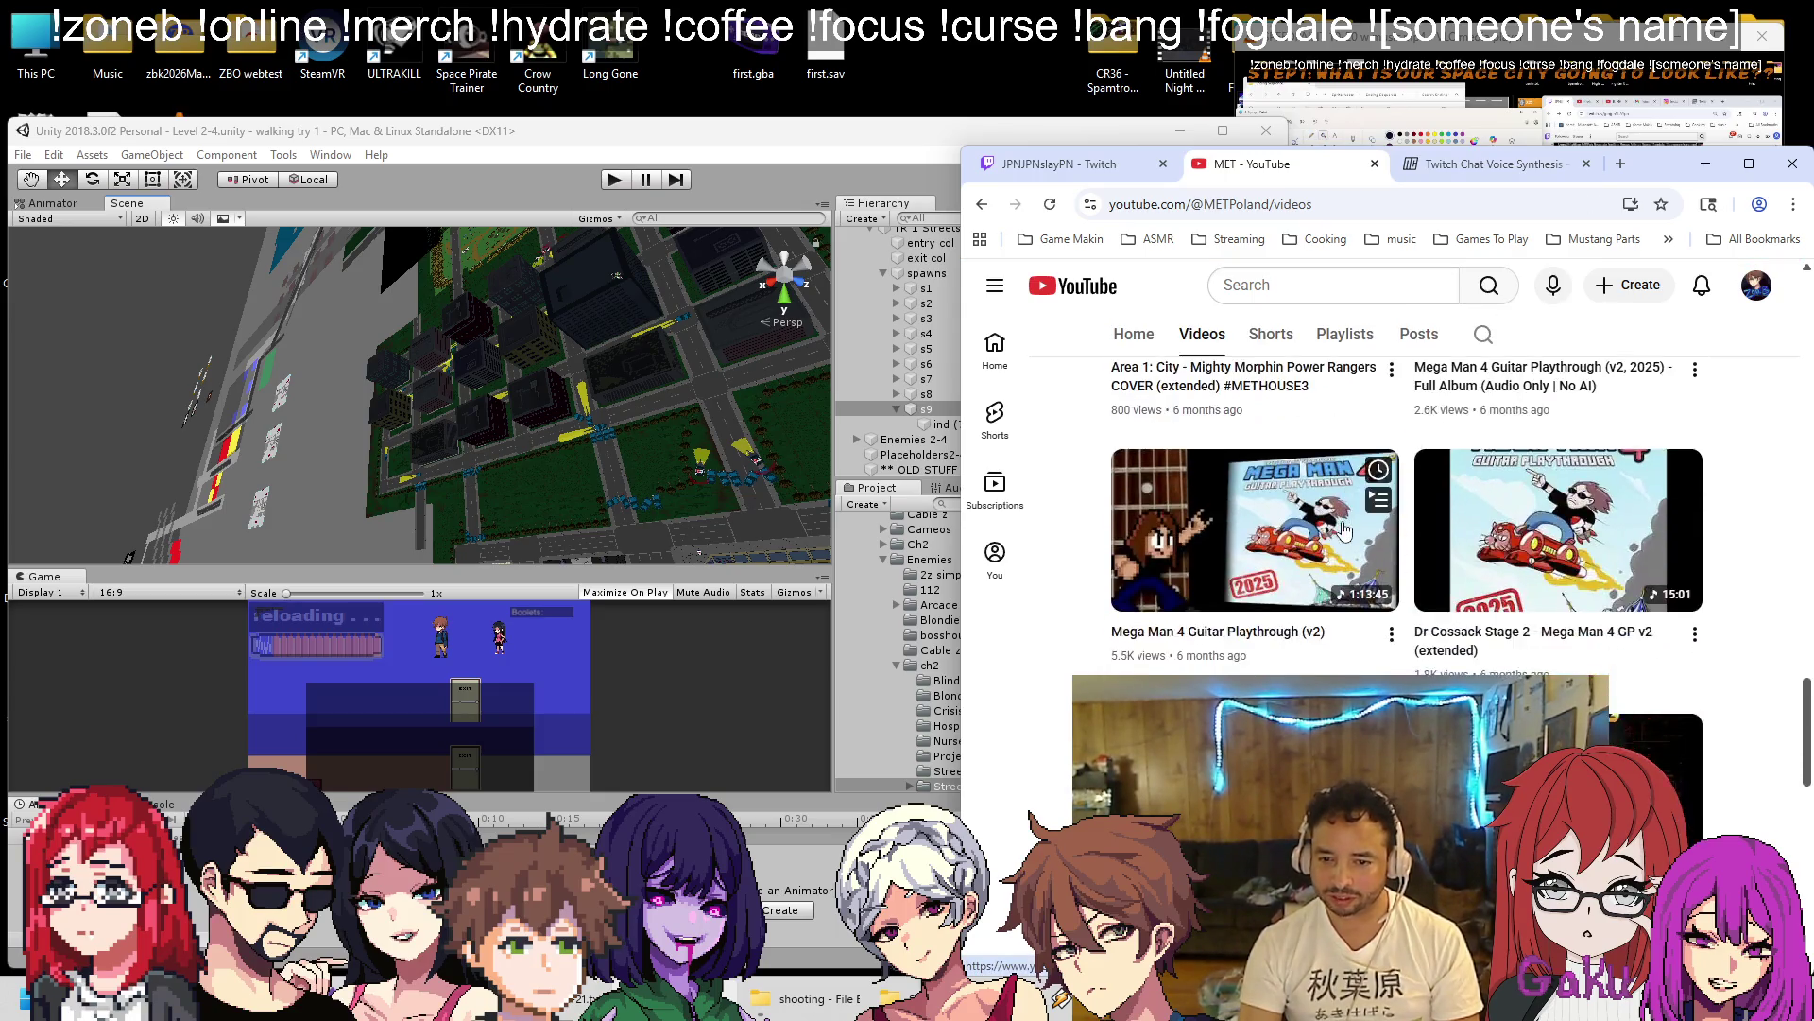
scroll(1345, 529, "down", 15)
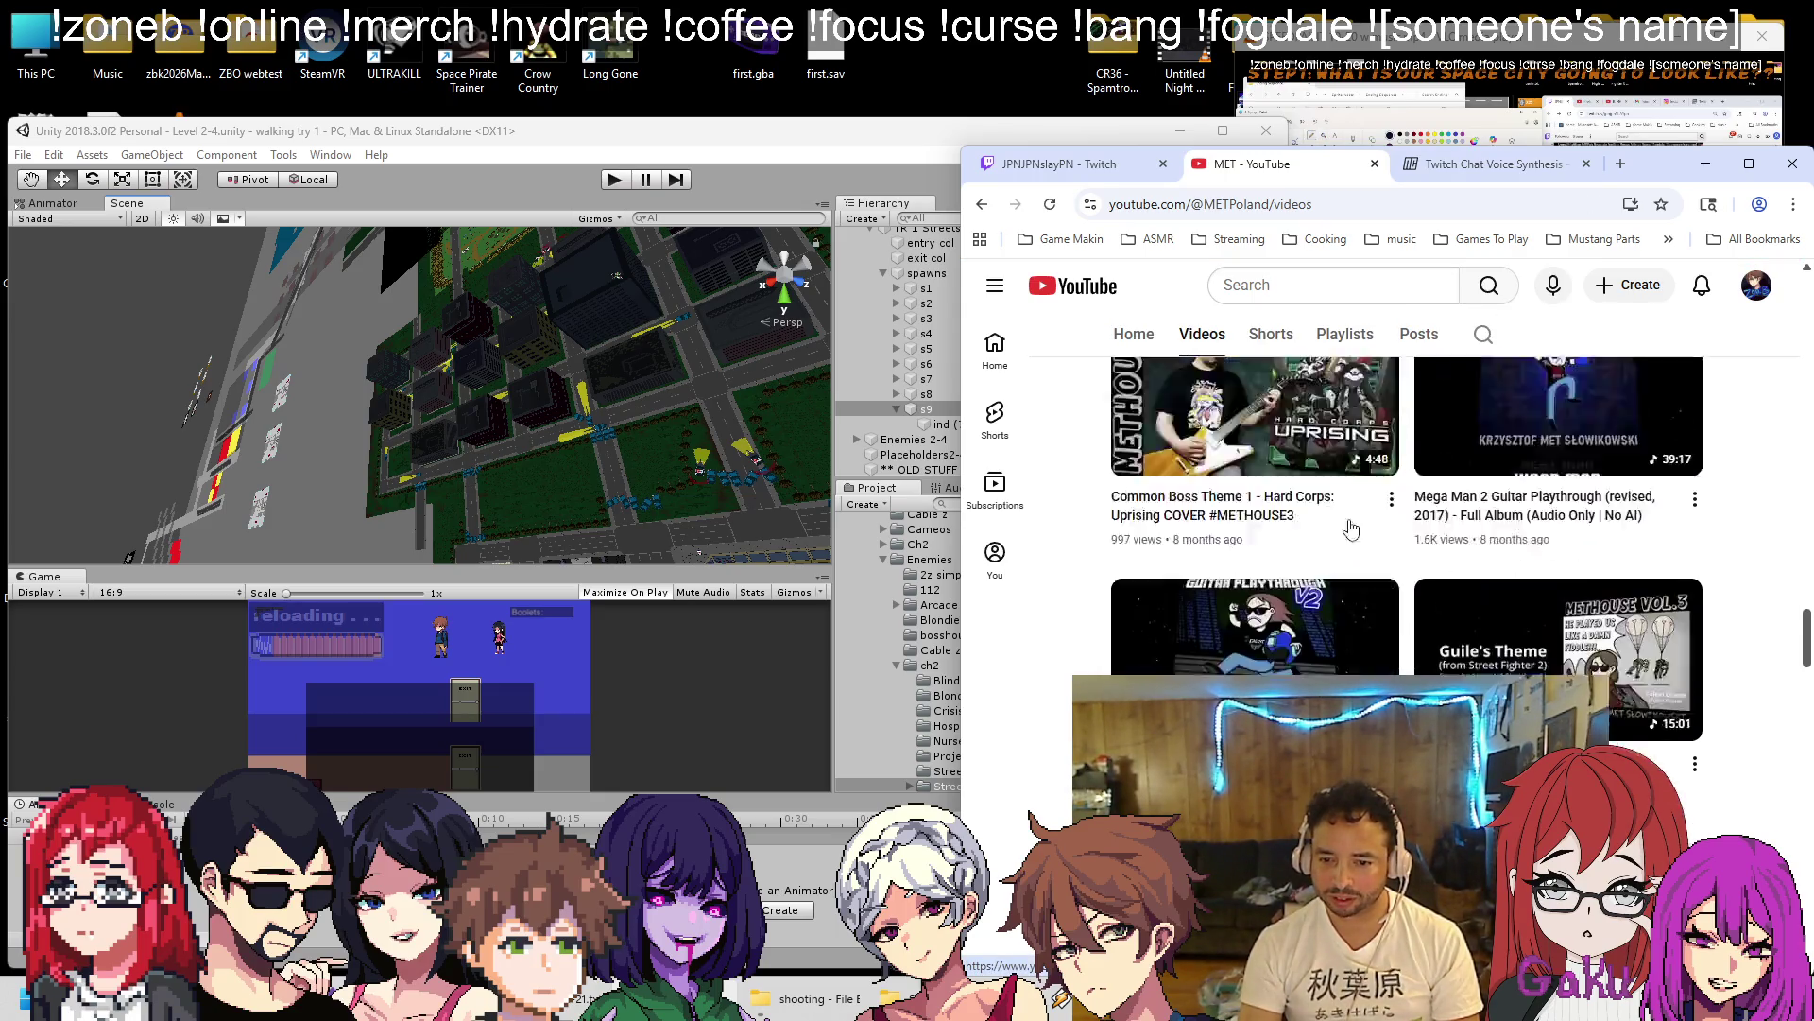
scroll(1351, 527, "down", 15)
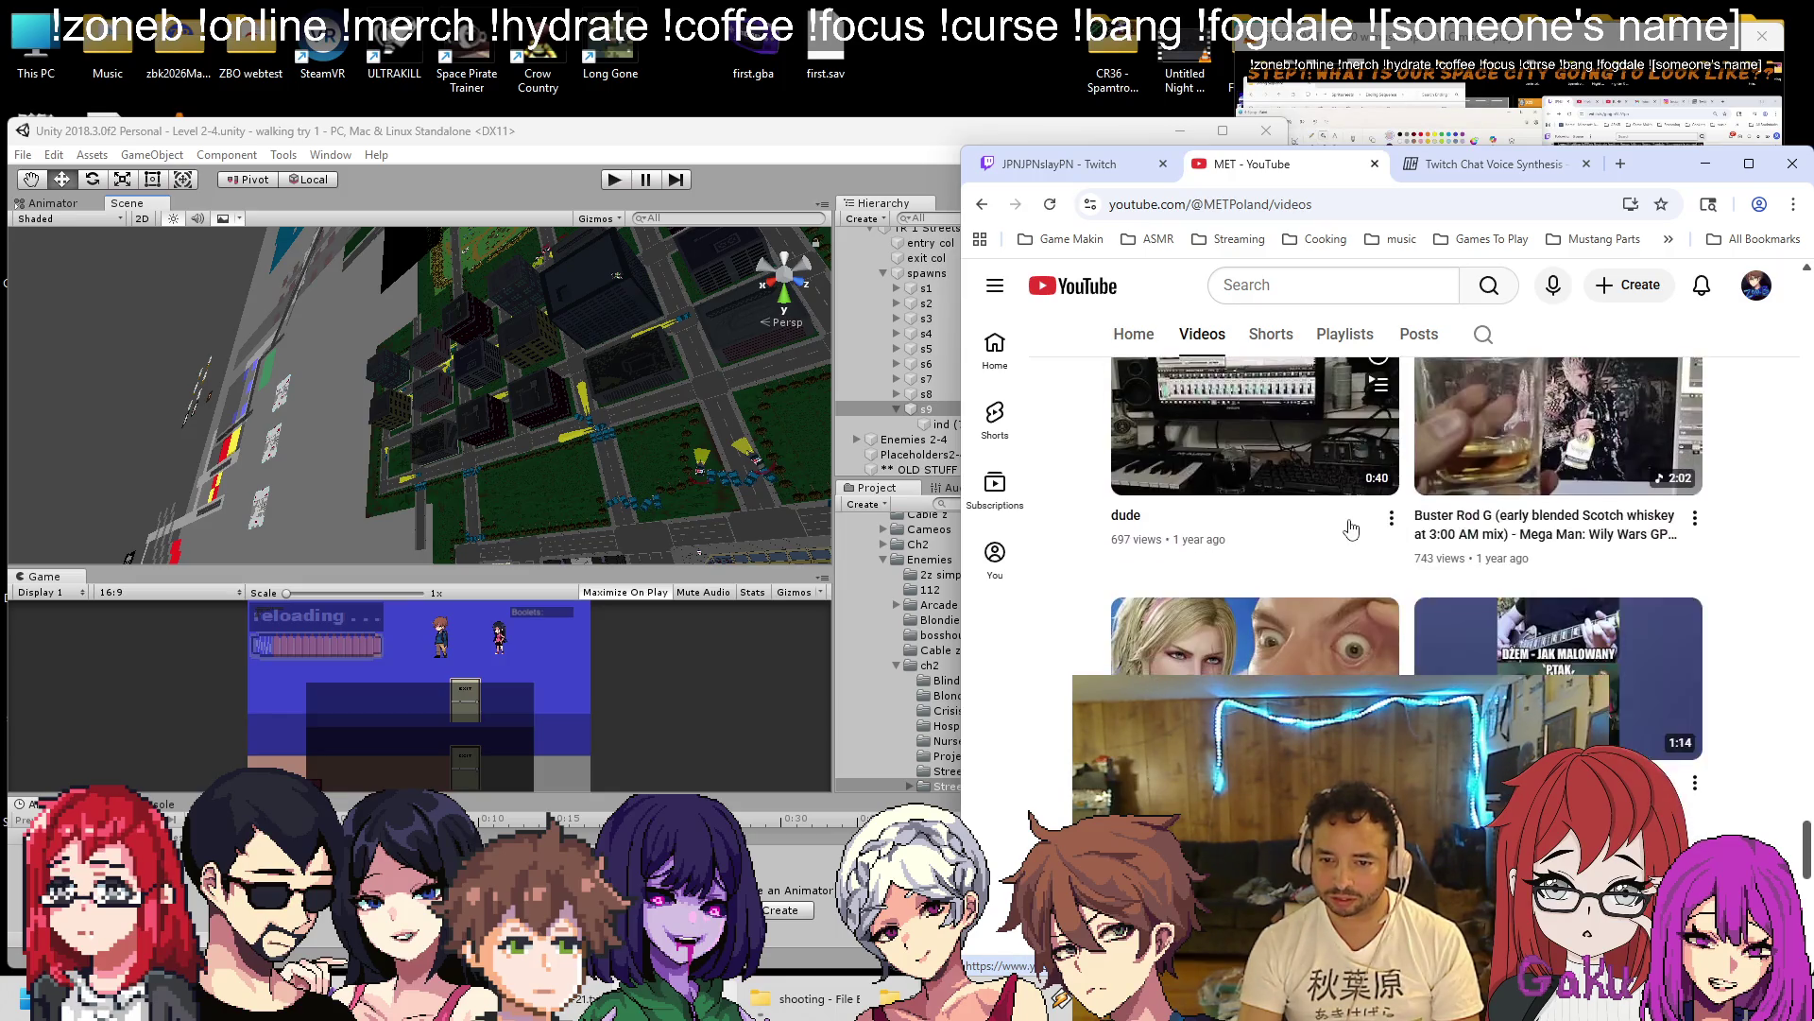
scroll(1351, 527, "down", 15)
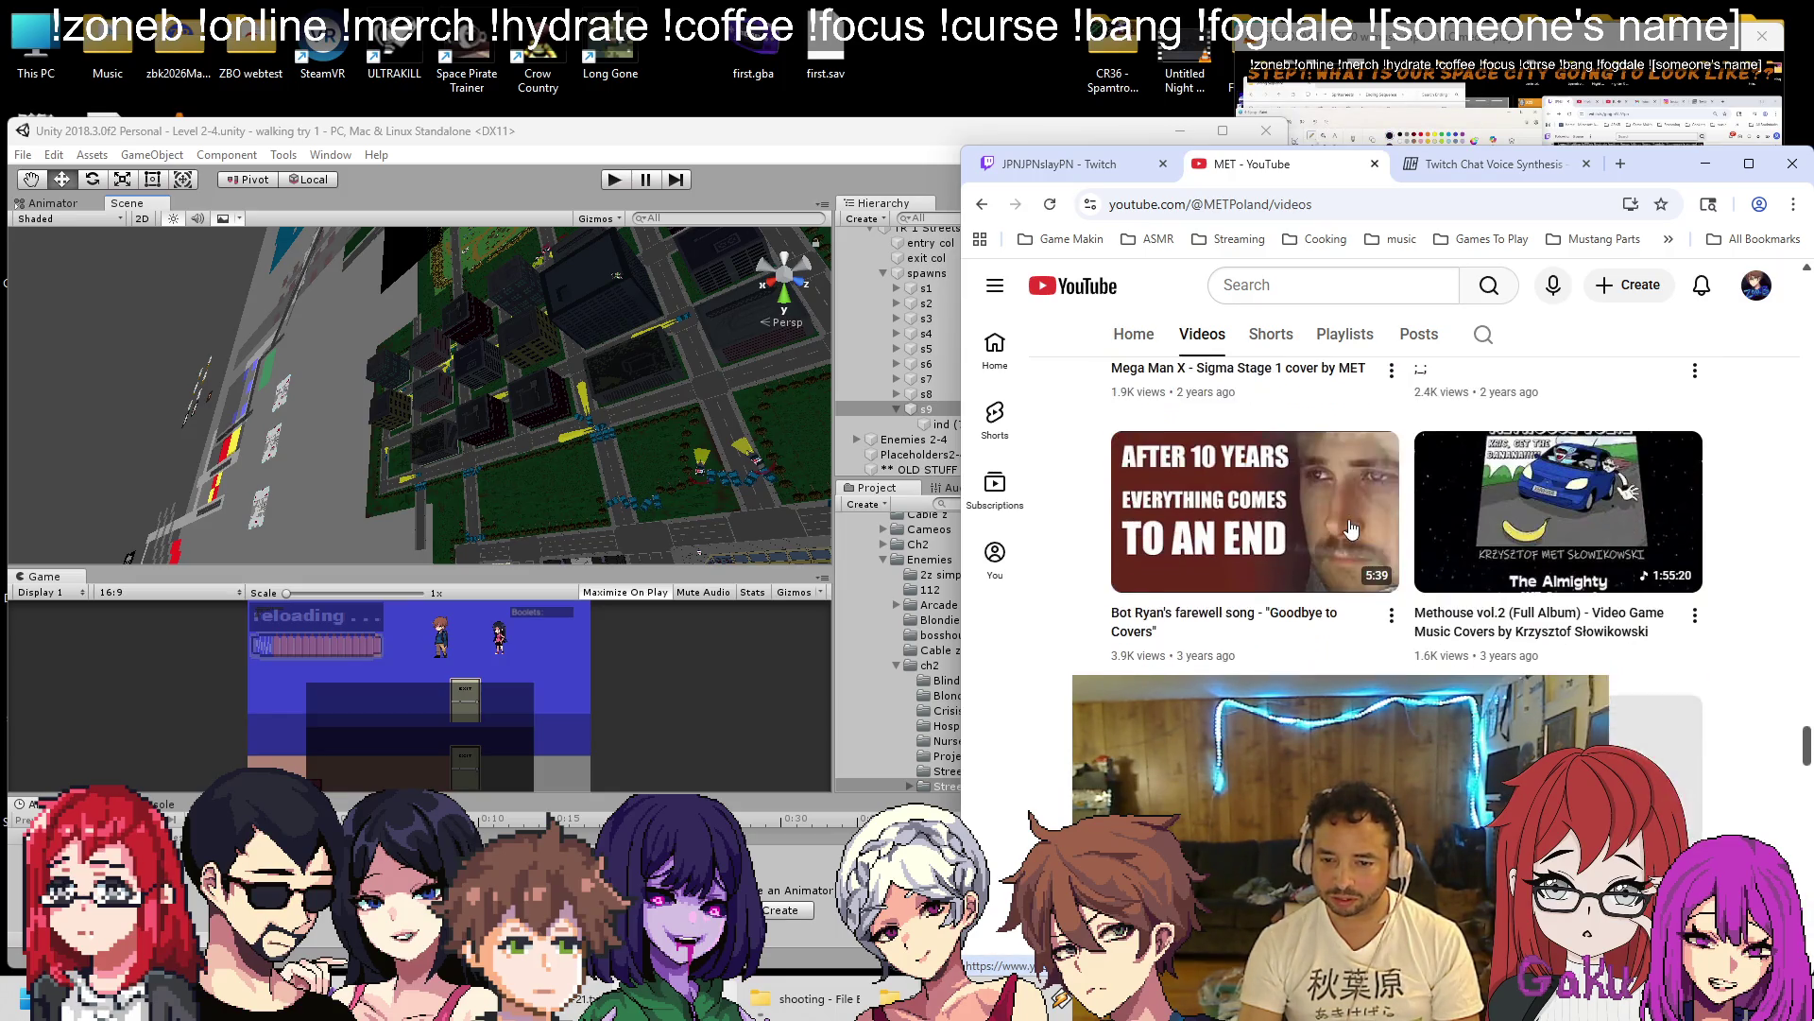
scroll(1351, 527, "down", 10)
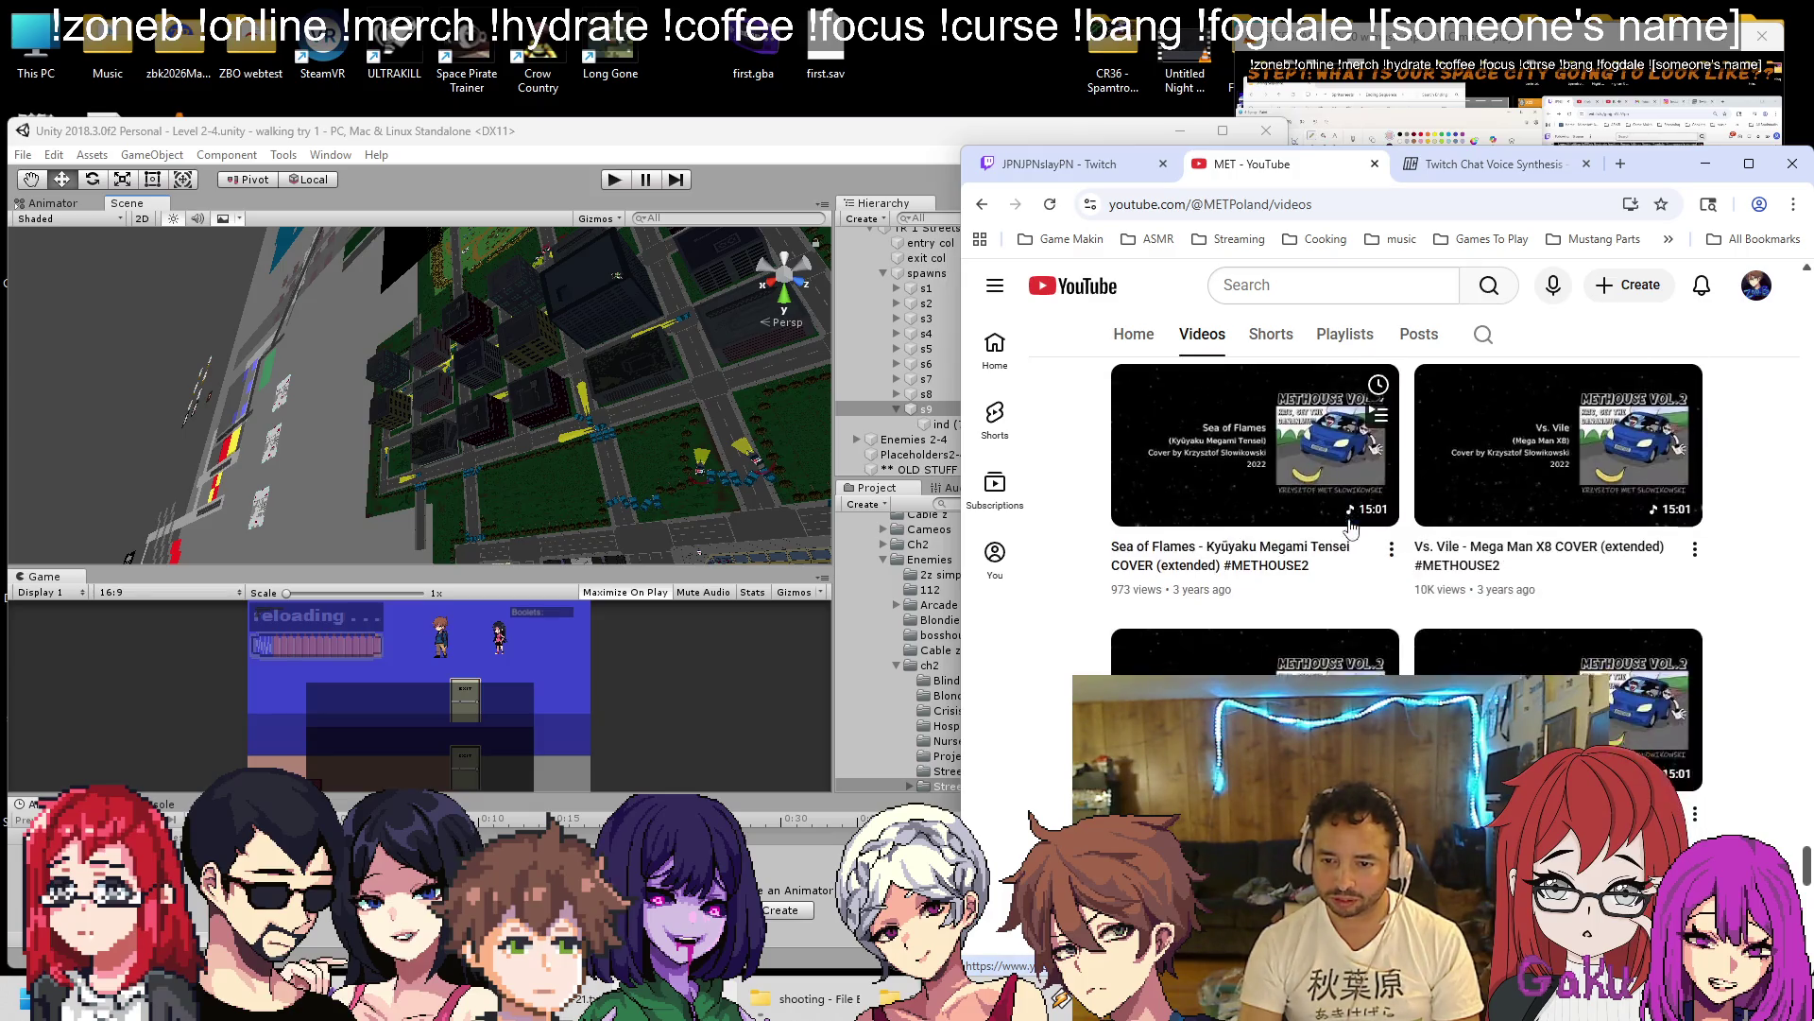
scroll(1351, 527, "down", 15)
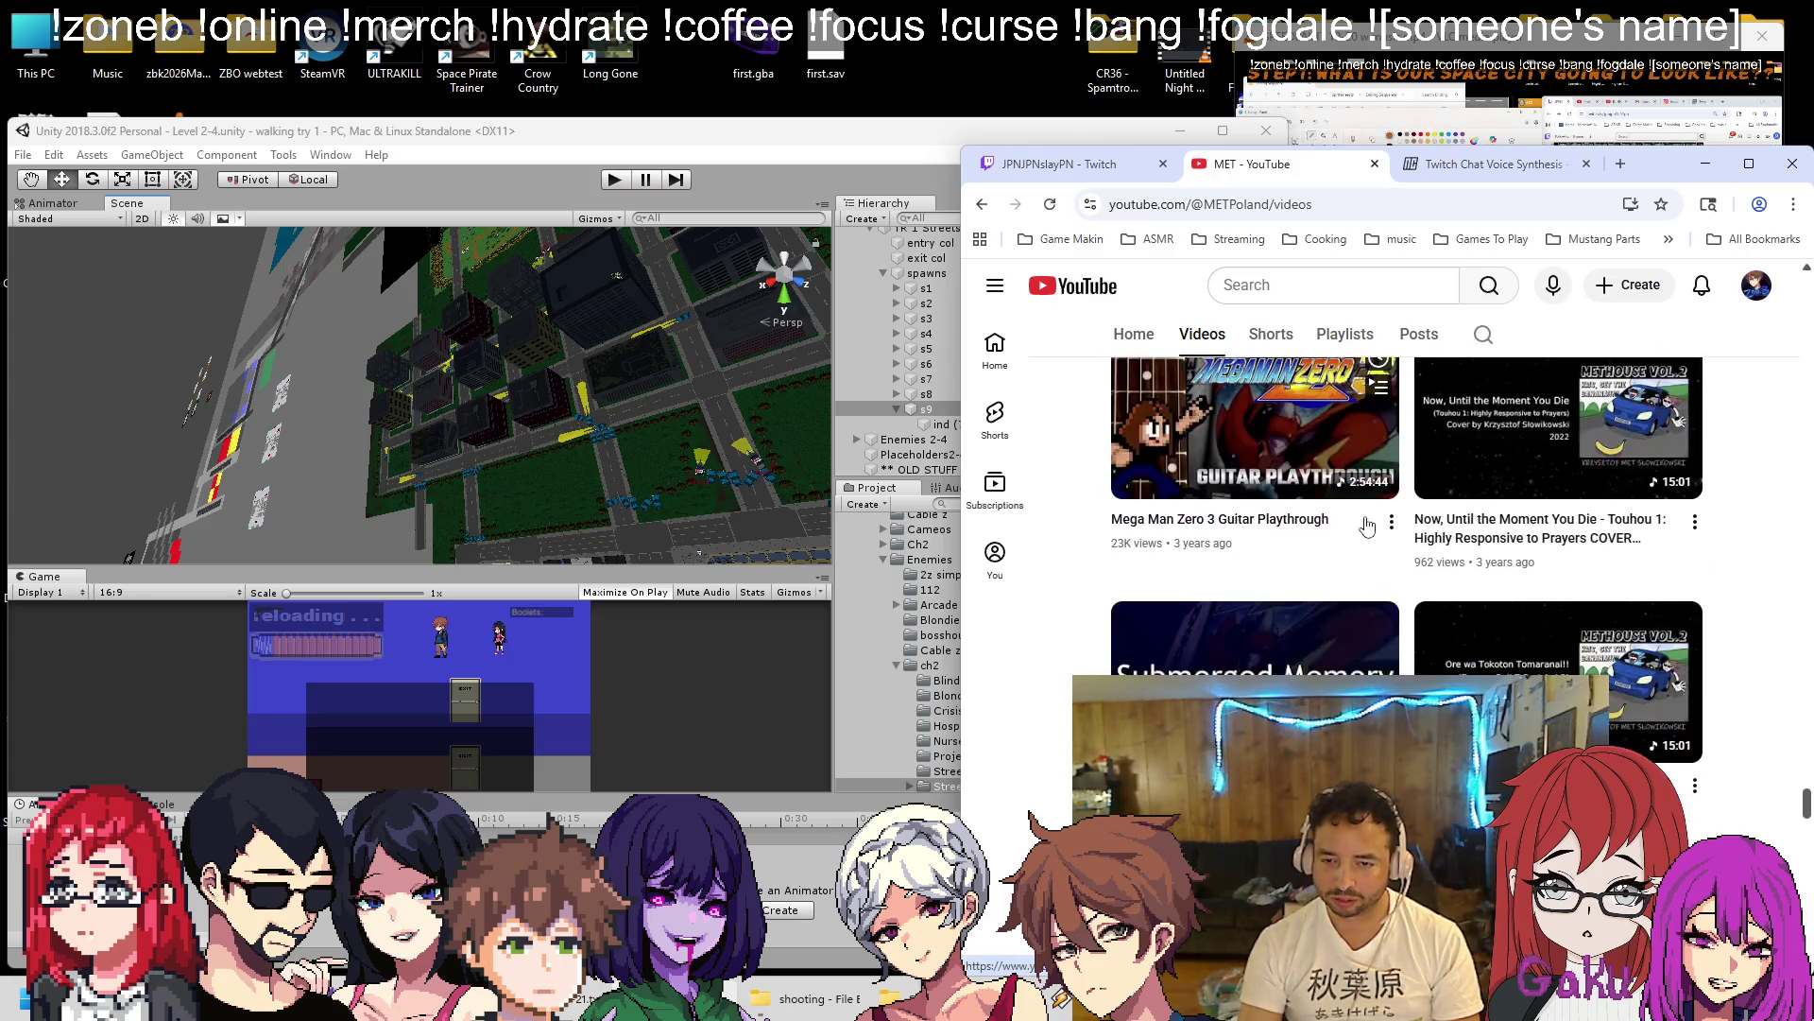
scroll(1368, 524, "up", 10)
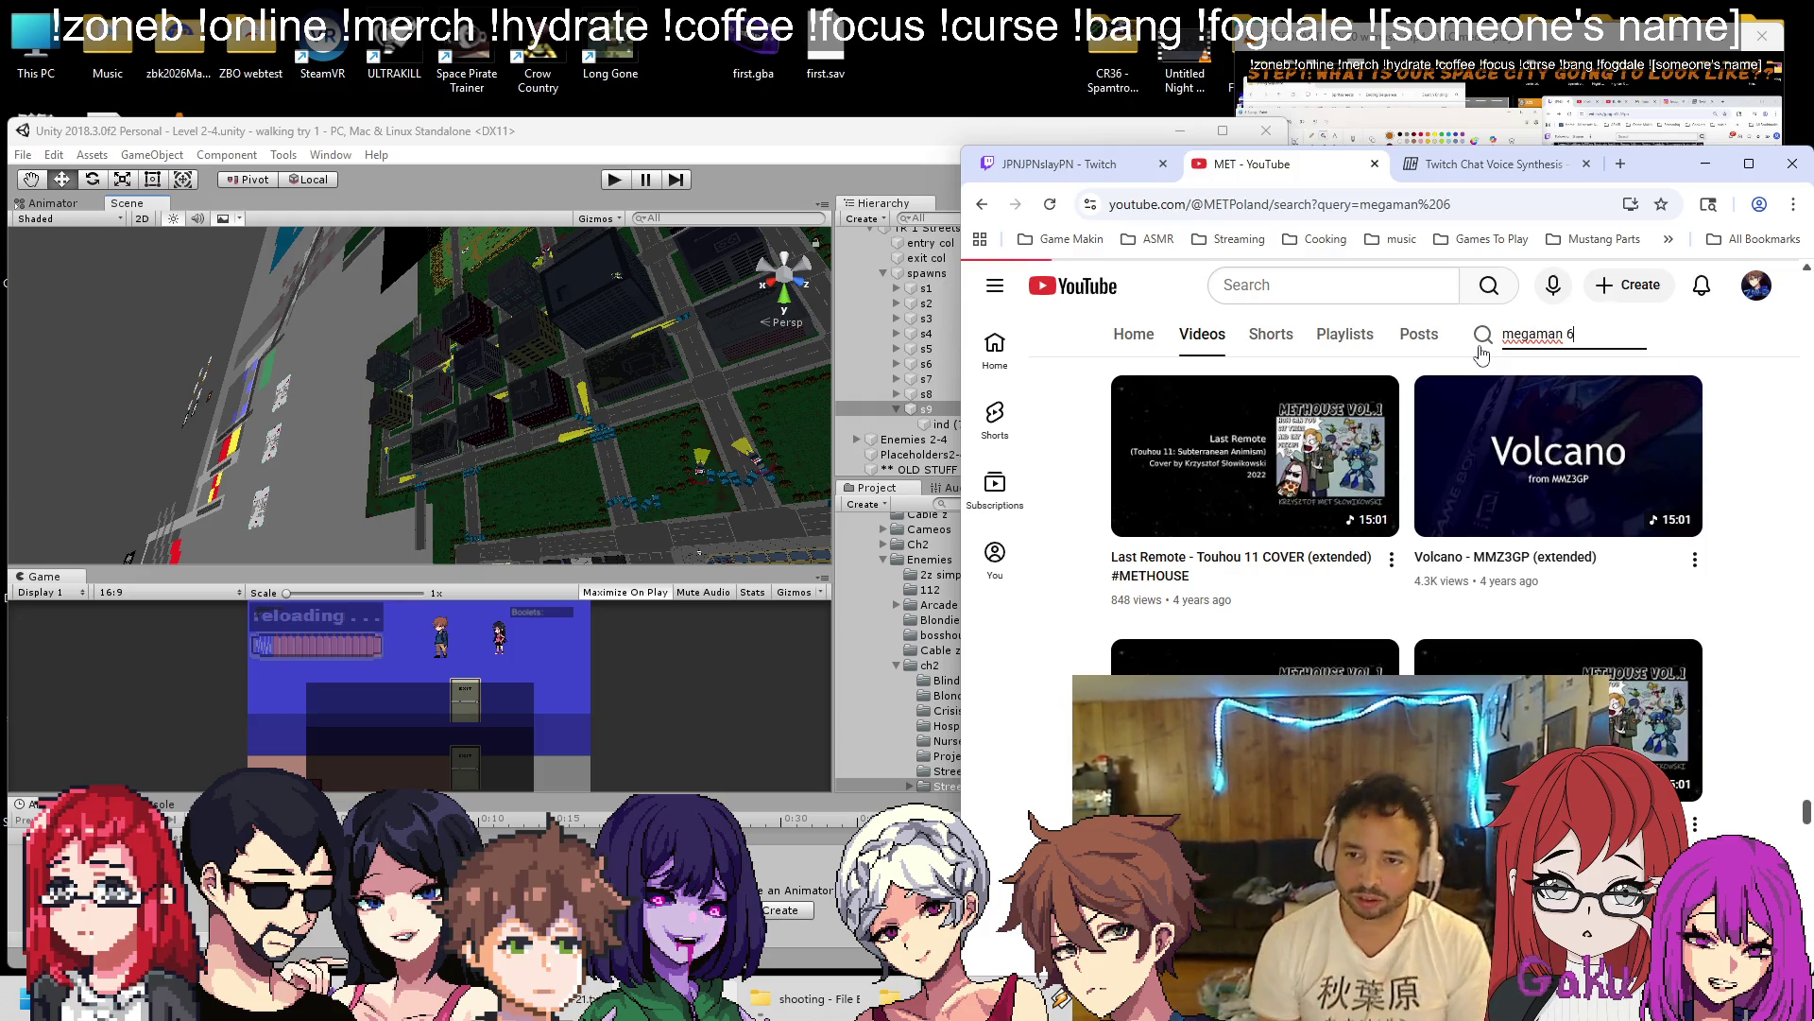
Search the channel for 'megaman 6', start the Mega Man 6 Guitar Playthrough, and return to Unity.
left_click(1479, 348)
scroll(1568, 652, "down", 5)
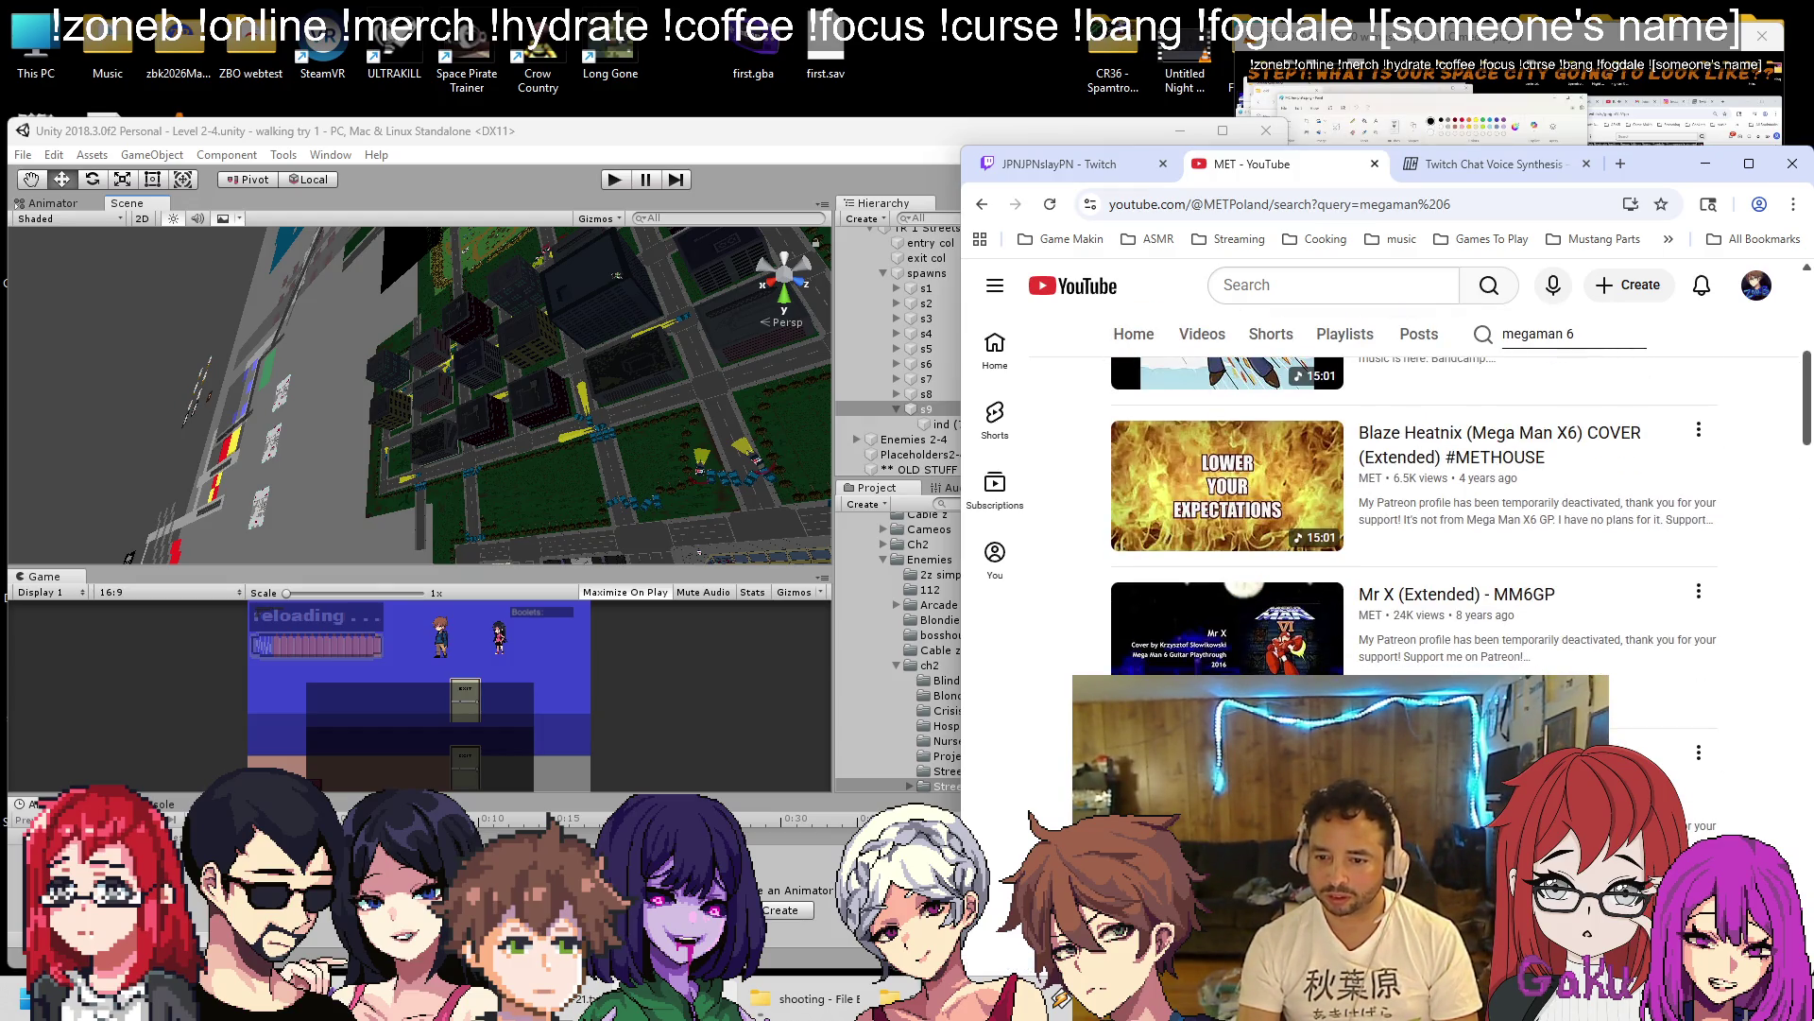
left_click(1181, 747)
left_click_drag(983, 744, 982, 742)
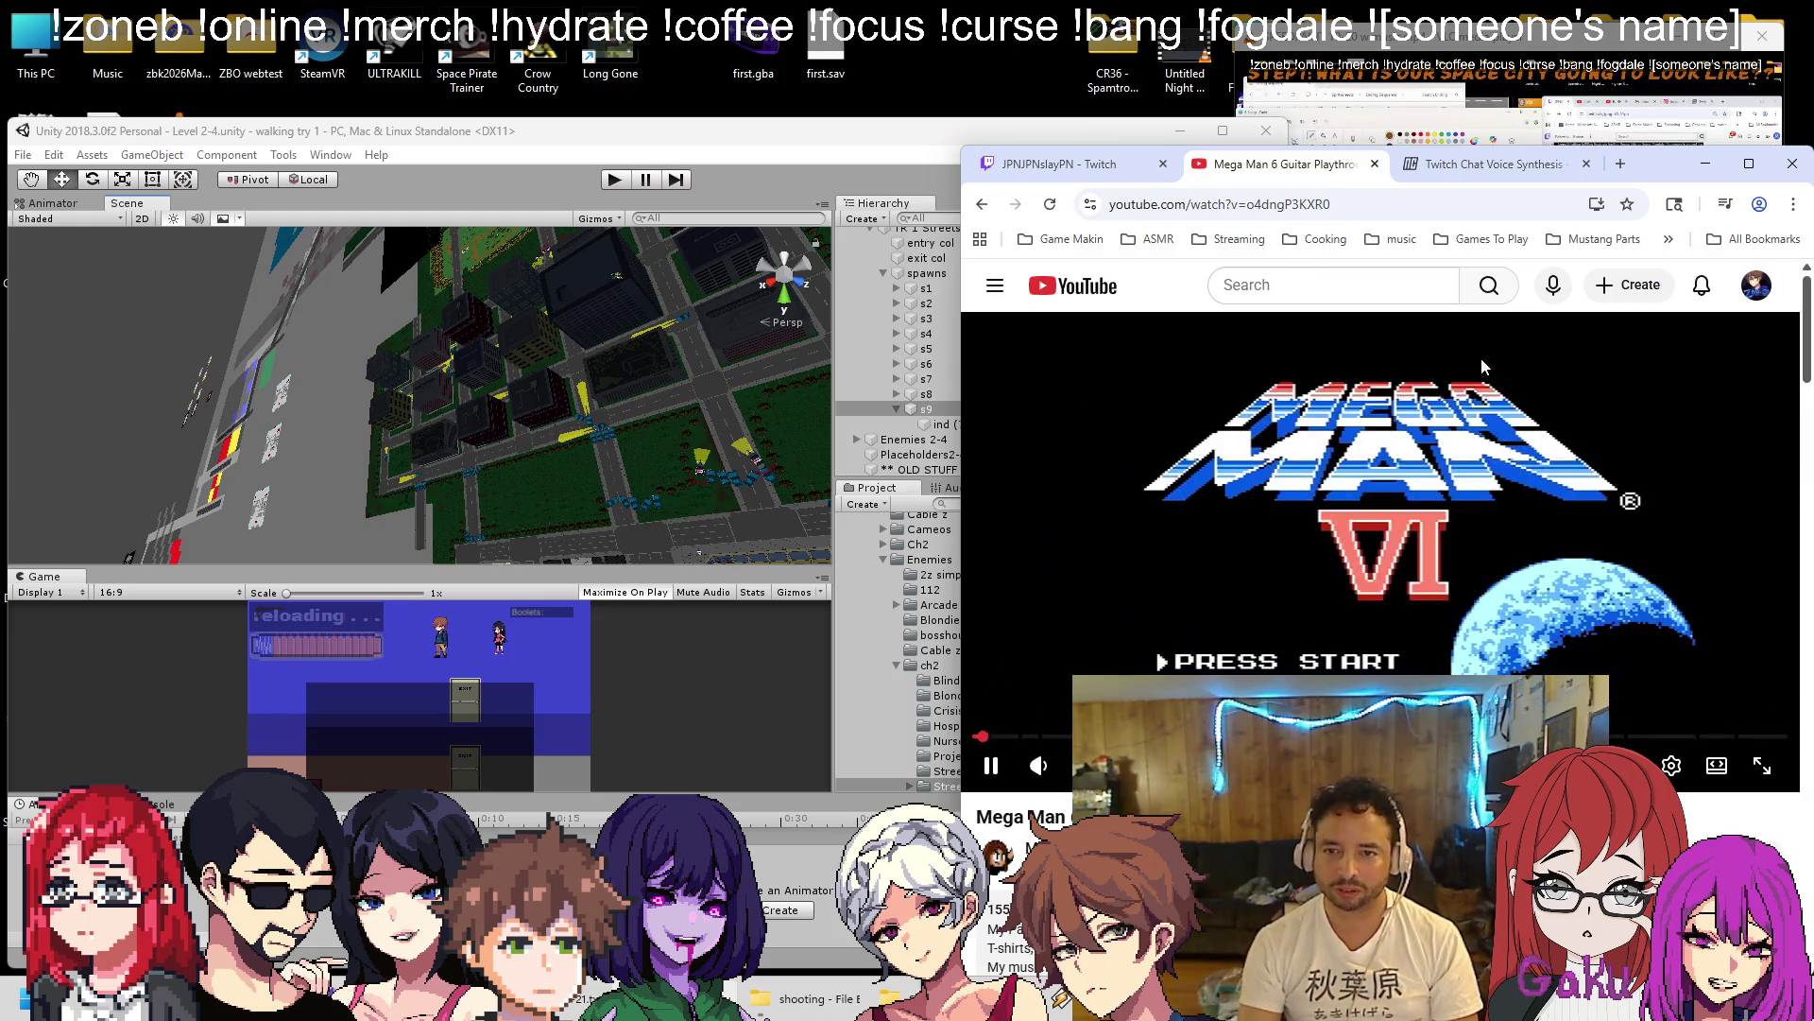
left_click(1515, 106)
mouse_move(567, 397)
left_mouse_down()
mouse_move(767, 409)
mouse_move(225, 375)
mouse_move(599, 342)
mouse_move(588, 362)
mouse_move(529, 368)
left_mouse_up()
left_click(281, 386)
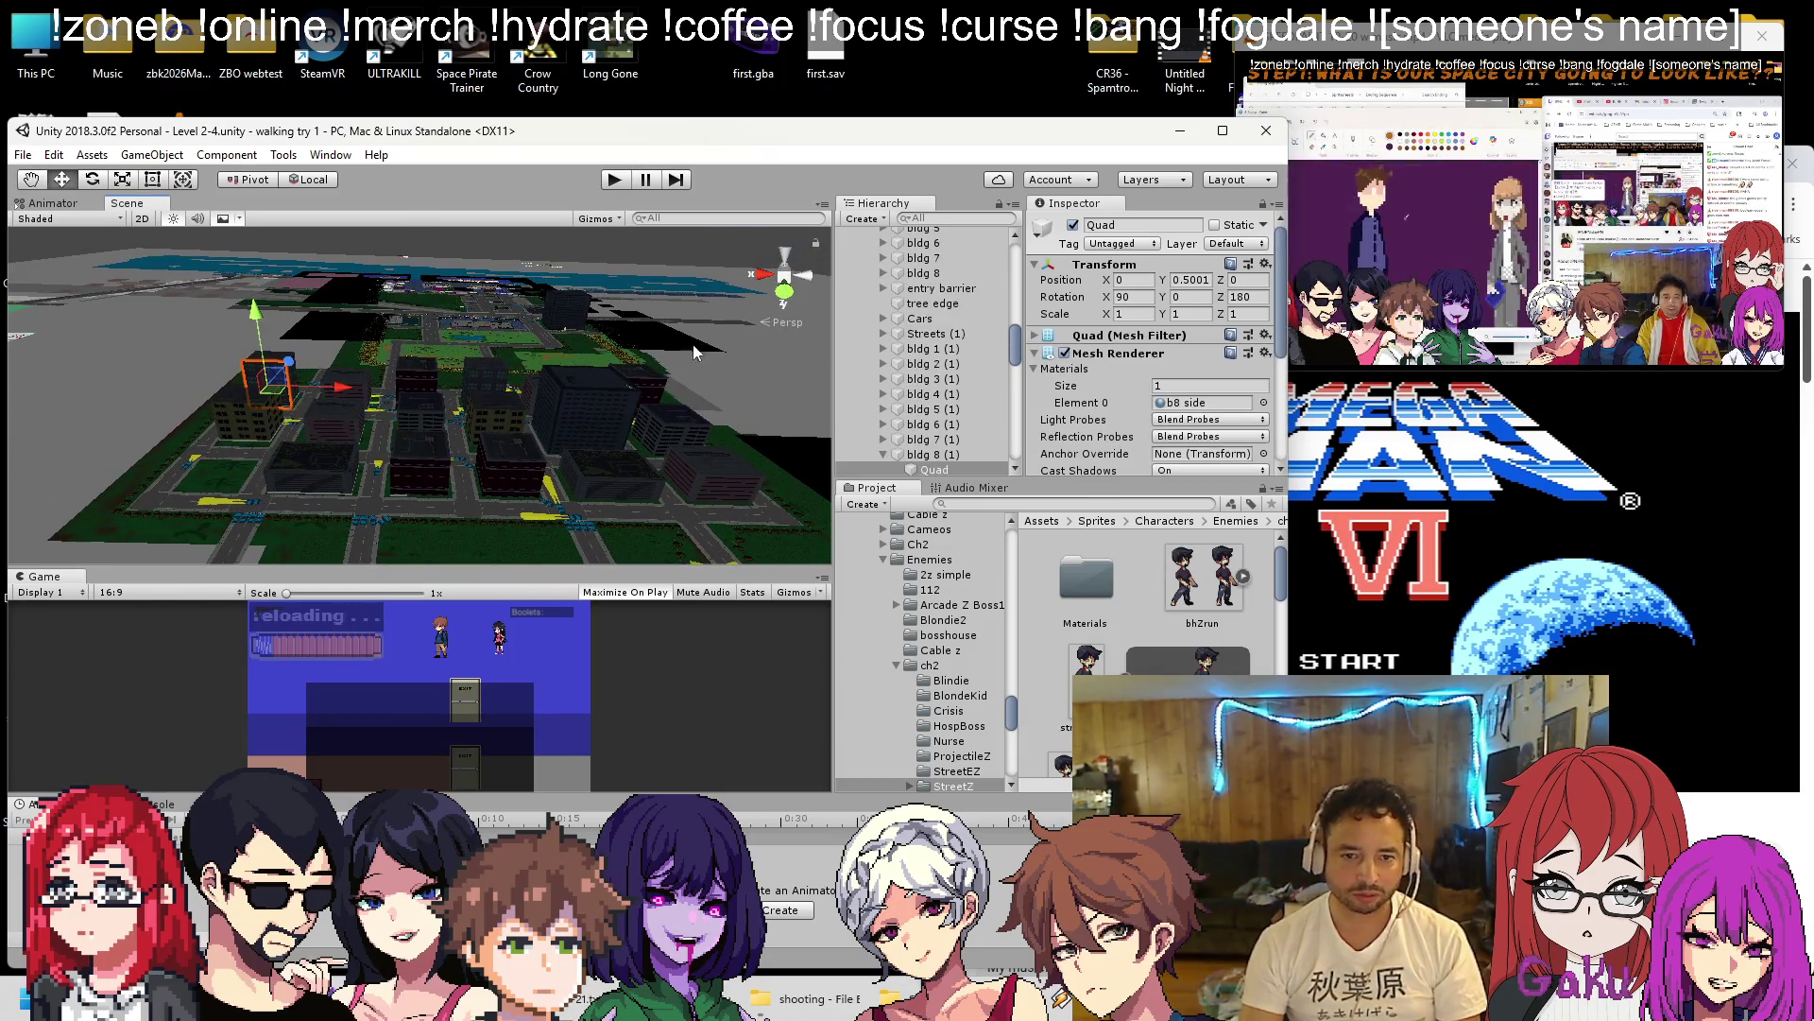
Move bldg 8 (1) into World 2-4 and position it at street level, X -124, Y 9.7.
left_click(933, 454)
mouse_move(932, 455)
left_mouse_down()
mouse_move(953, 232)
mouse_move(936, 267)
left_mouse_up()
mouse_move(618, 359)
left_mouse_down()
mouse_move(570, 400)
mouse_move(621, 454)
mouse_move(756, 439)
mouse_move(1083, 351)
mouse_move(1091, 274)
left_mouse_up()
mouse_move(360, 520)
left_mouse_down()
mouse_move(468, 429)
mouse_move(425, 378)
left_mouse_up()
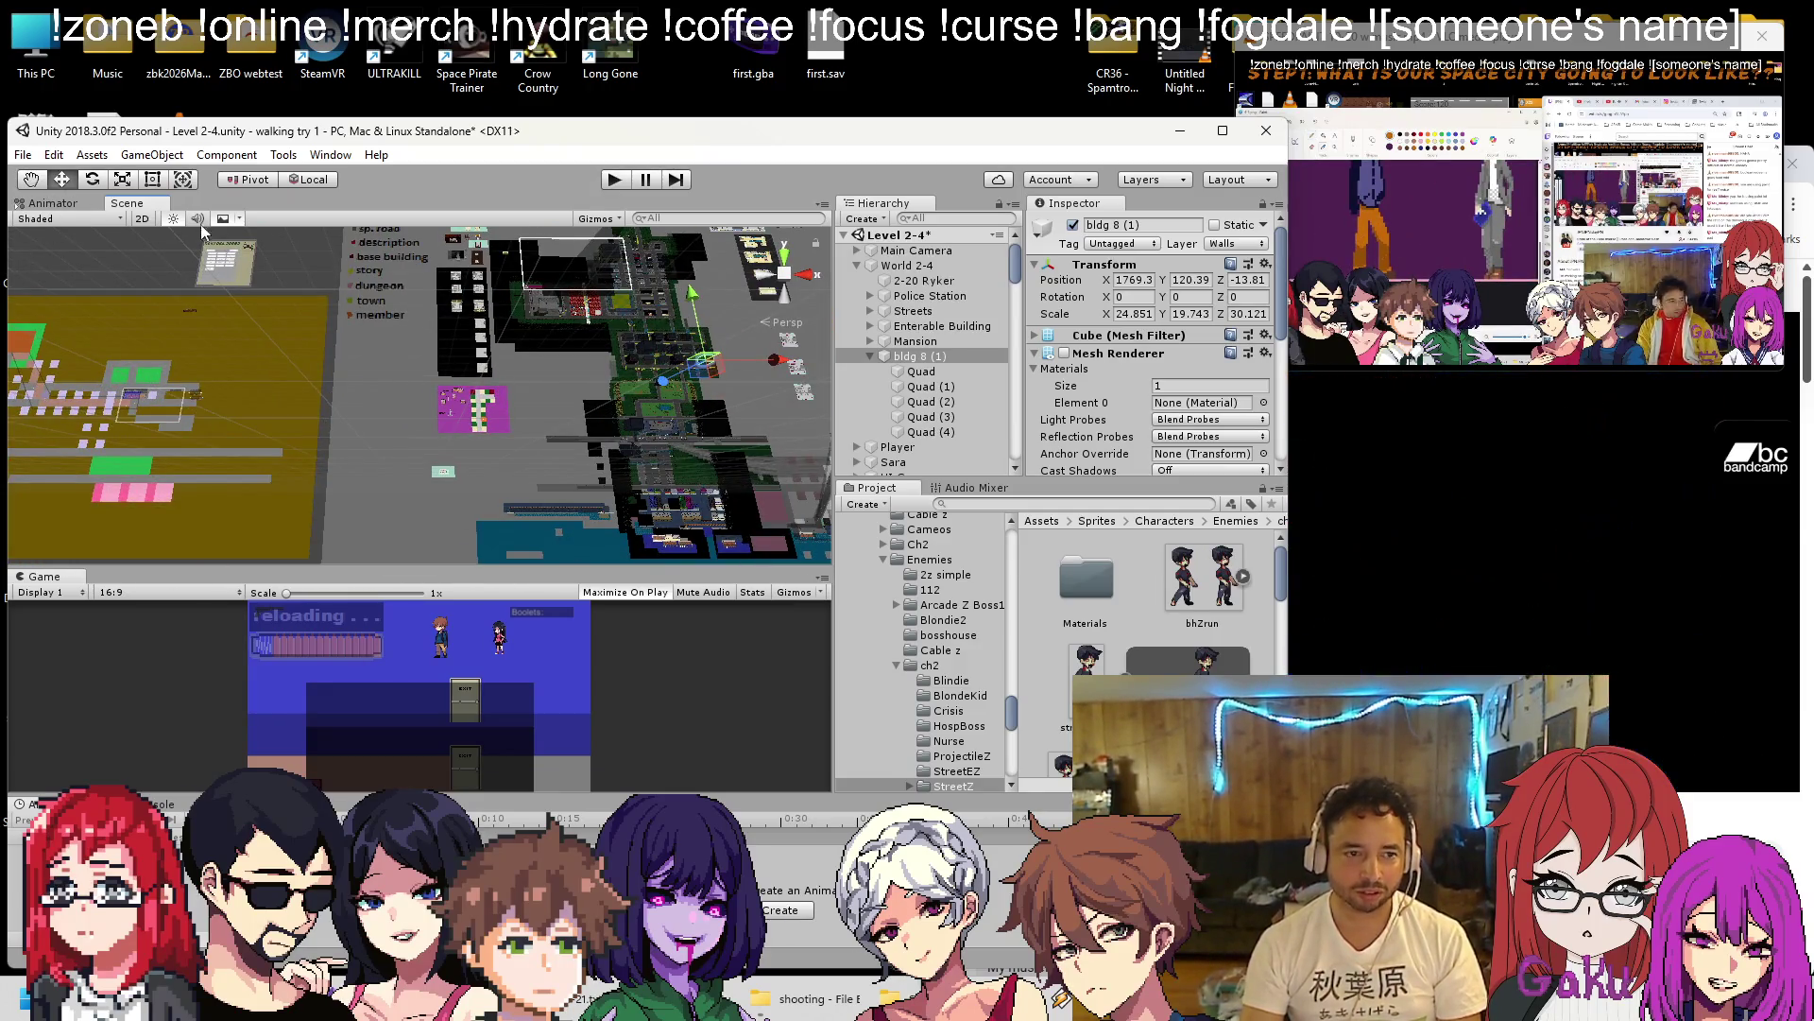
scroll(416, 397, "down", 3)
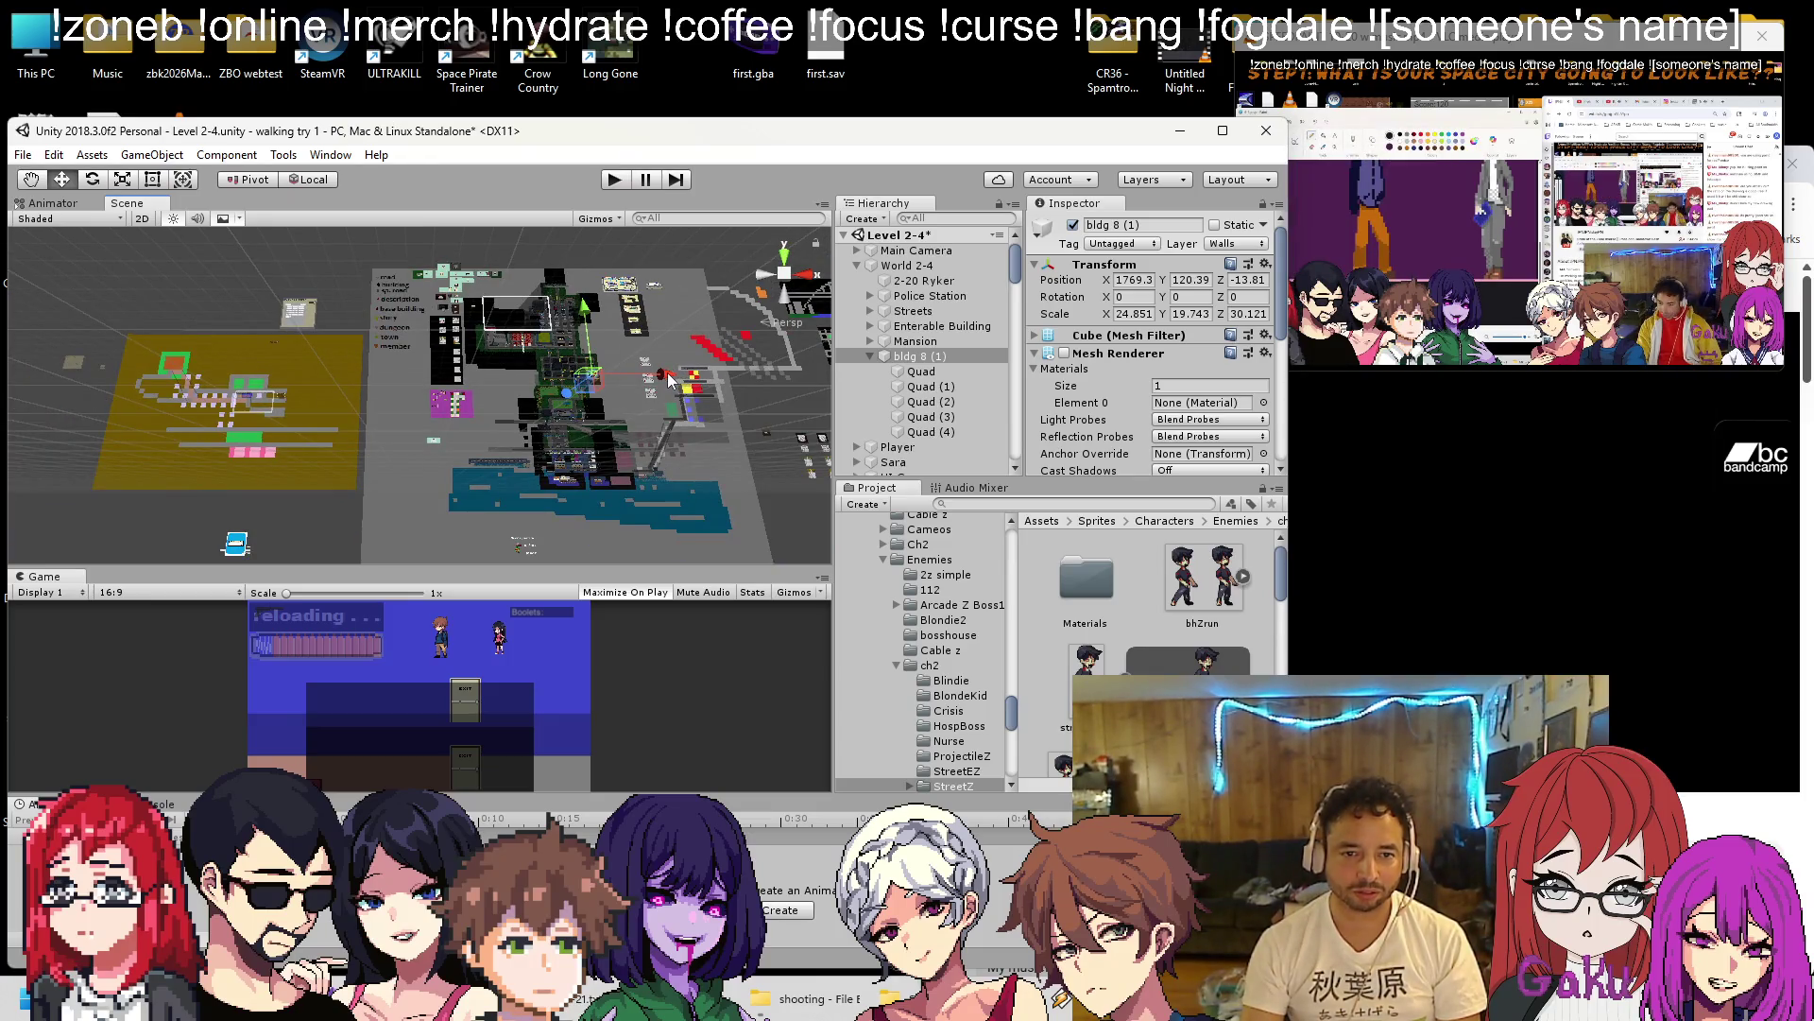
left_click_drag(669, 380, 392, 365)
key("f")
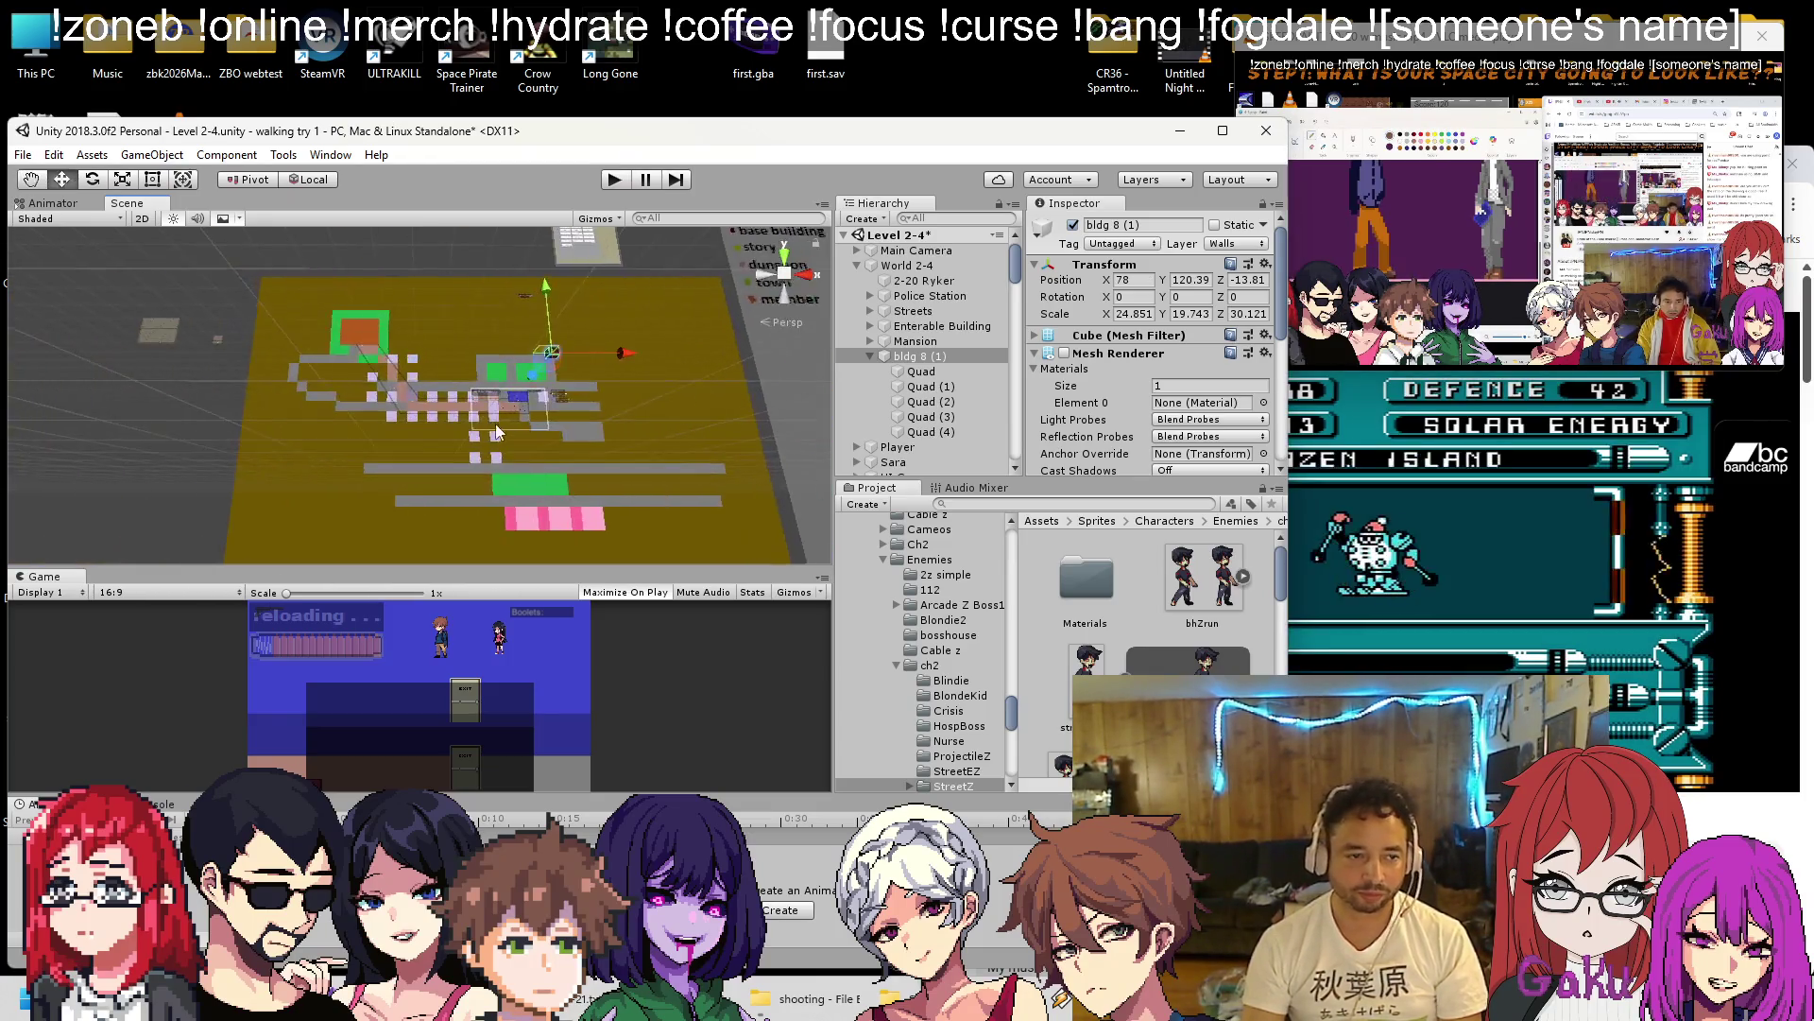
left_click_drag(619, 357, 587, 367)
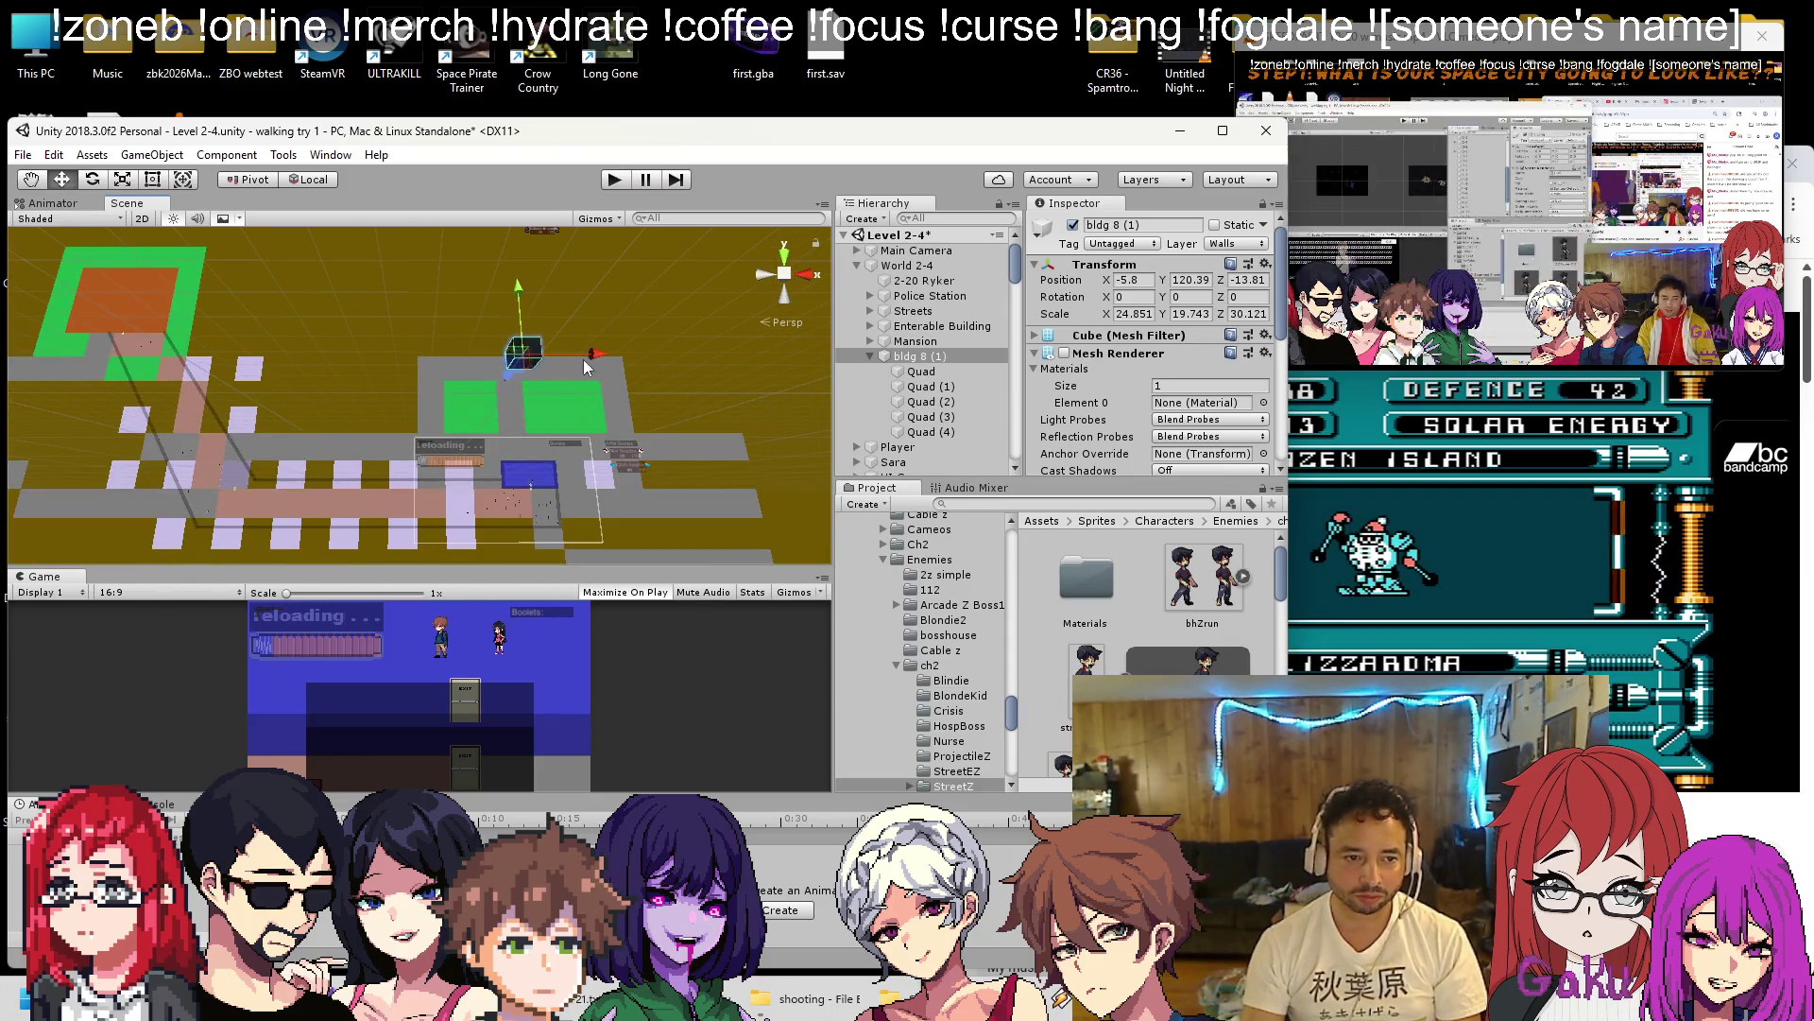
mouse_move(518, 311)
left_mouse_down()
mouse_move(497, 341)
mouse_move(496, 489)
mouse_move(592, 495)
mouse_move(484, 508)
left_mouse_up()
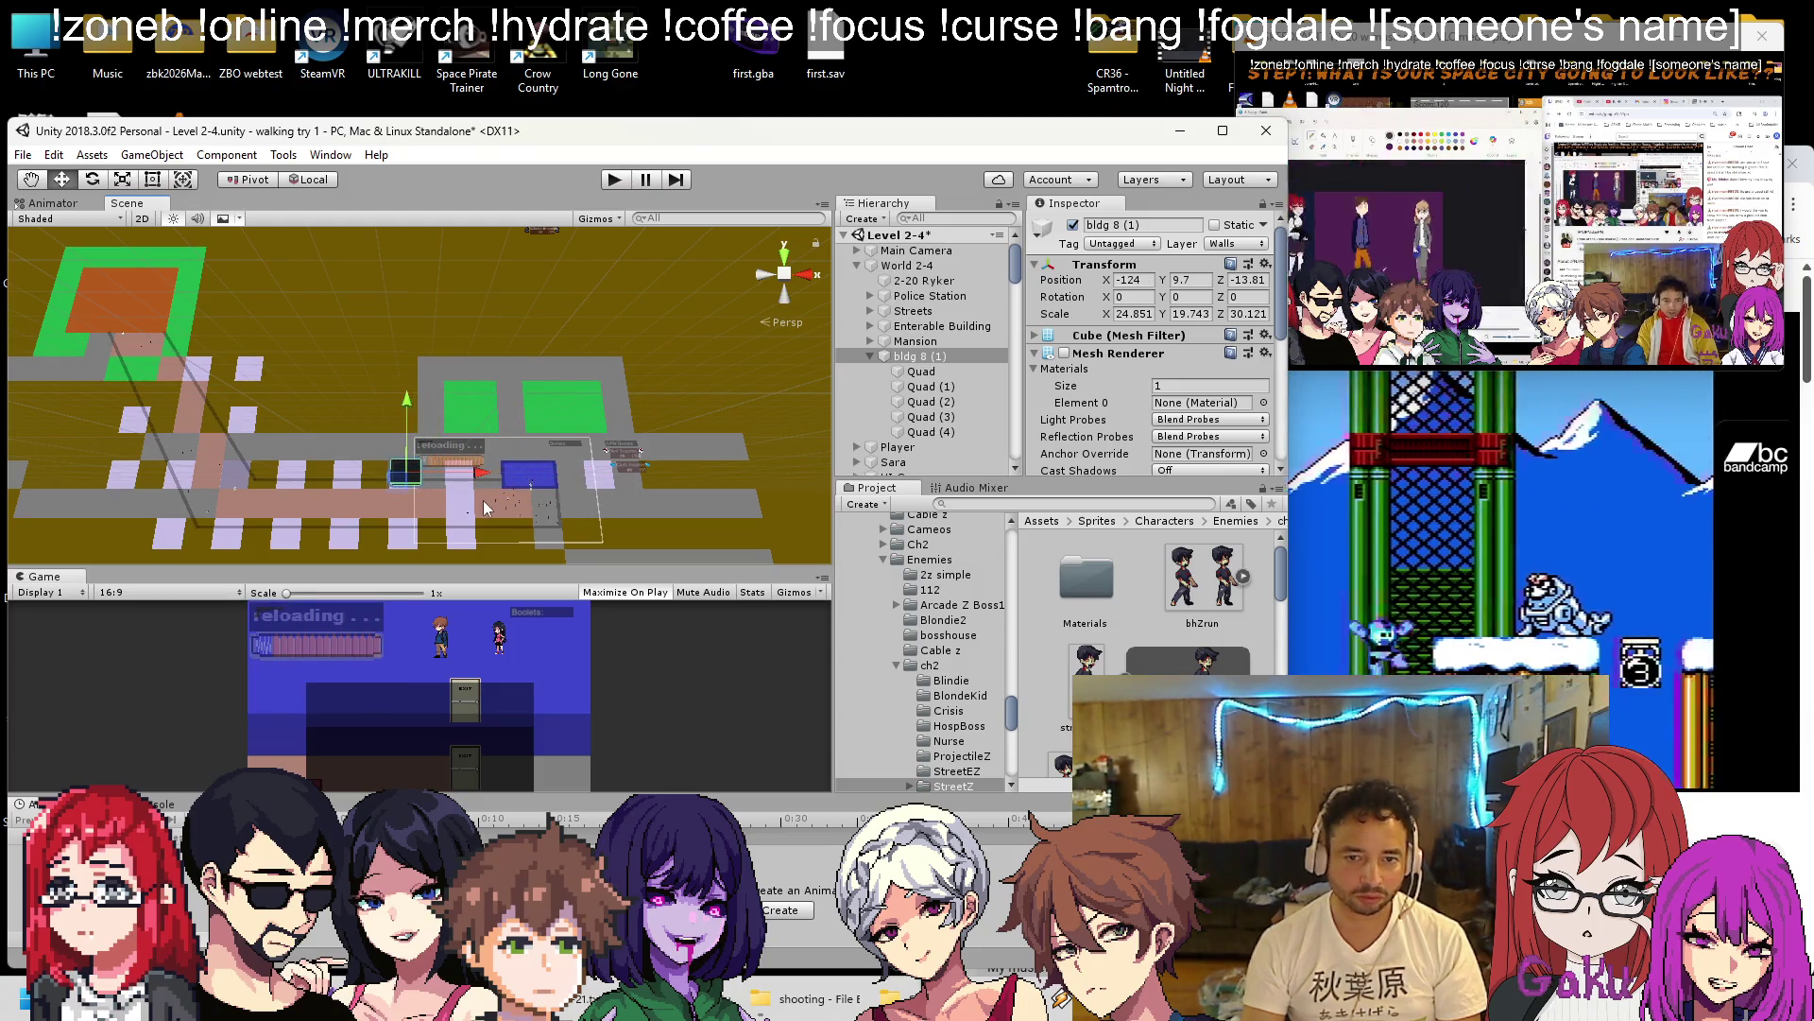
Rename the bldg 8 (1) building to Apts.
right_click(900, 365)
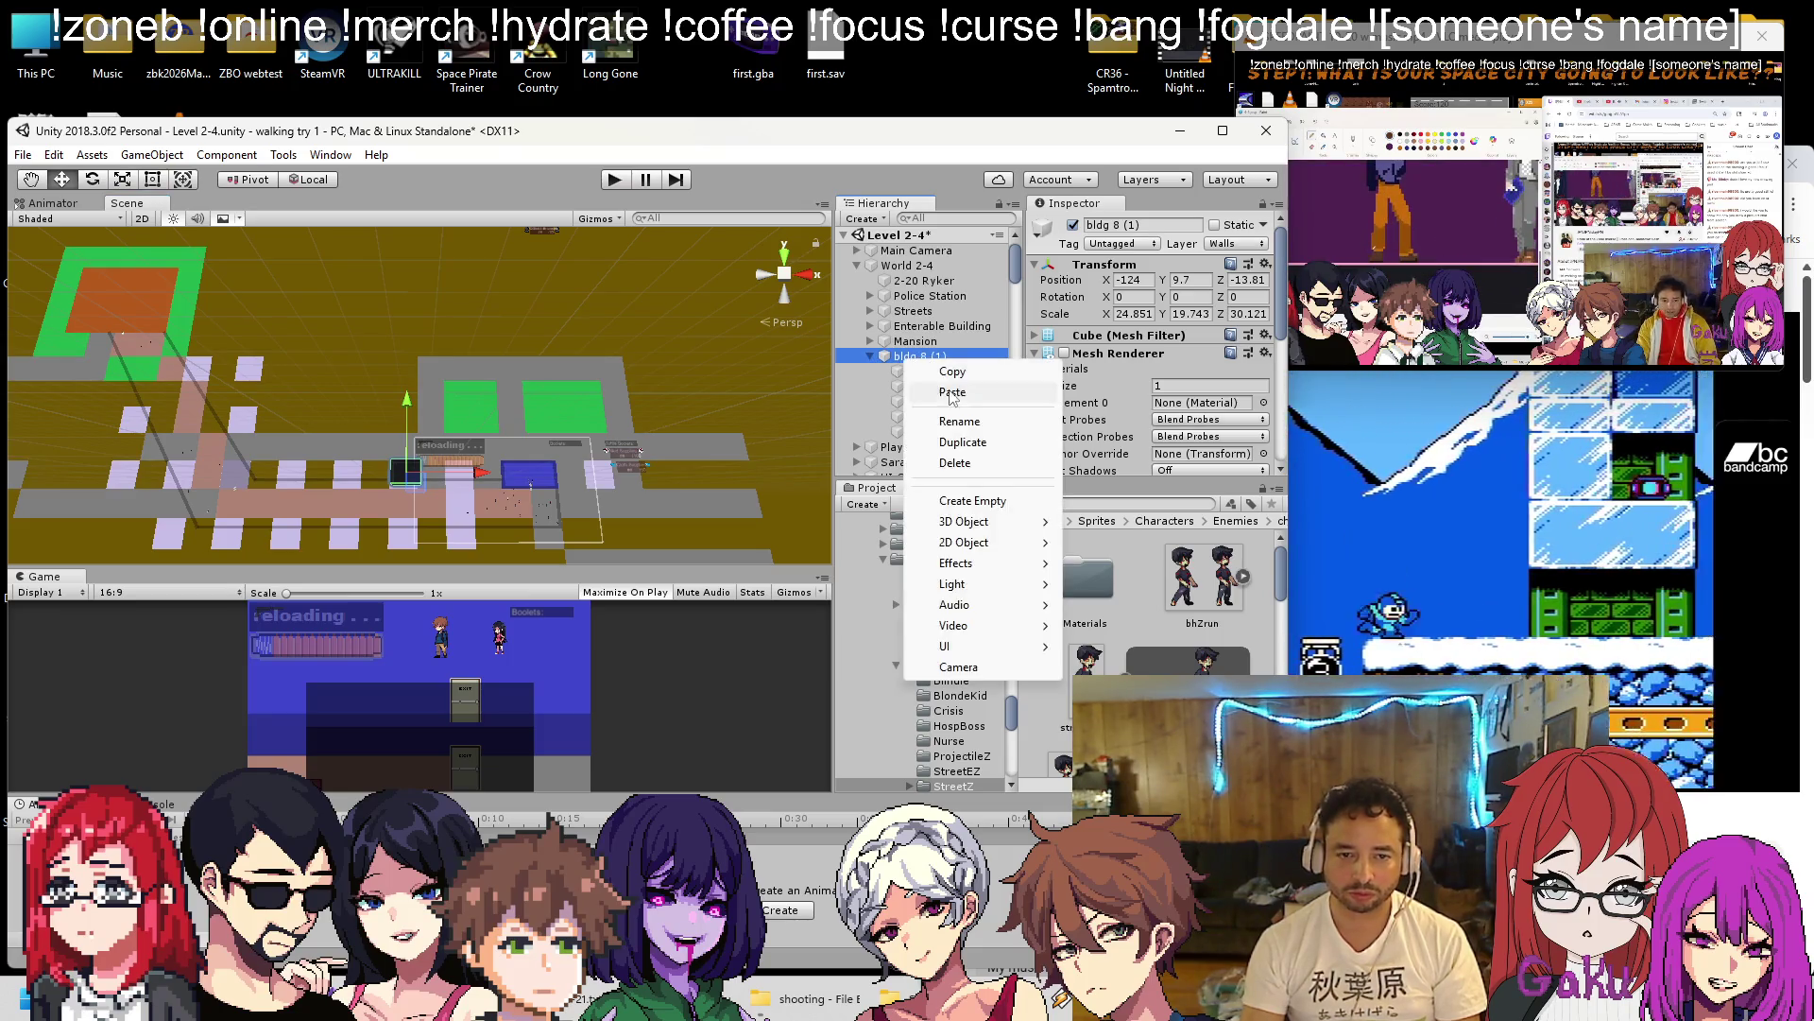
left_click(957, 420)
type("Apts")
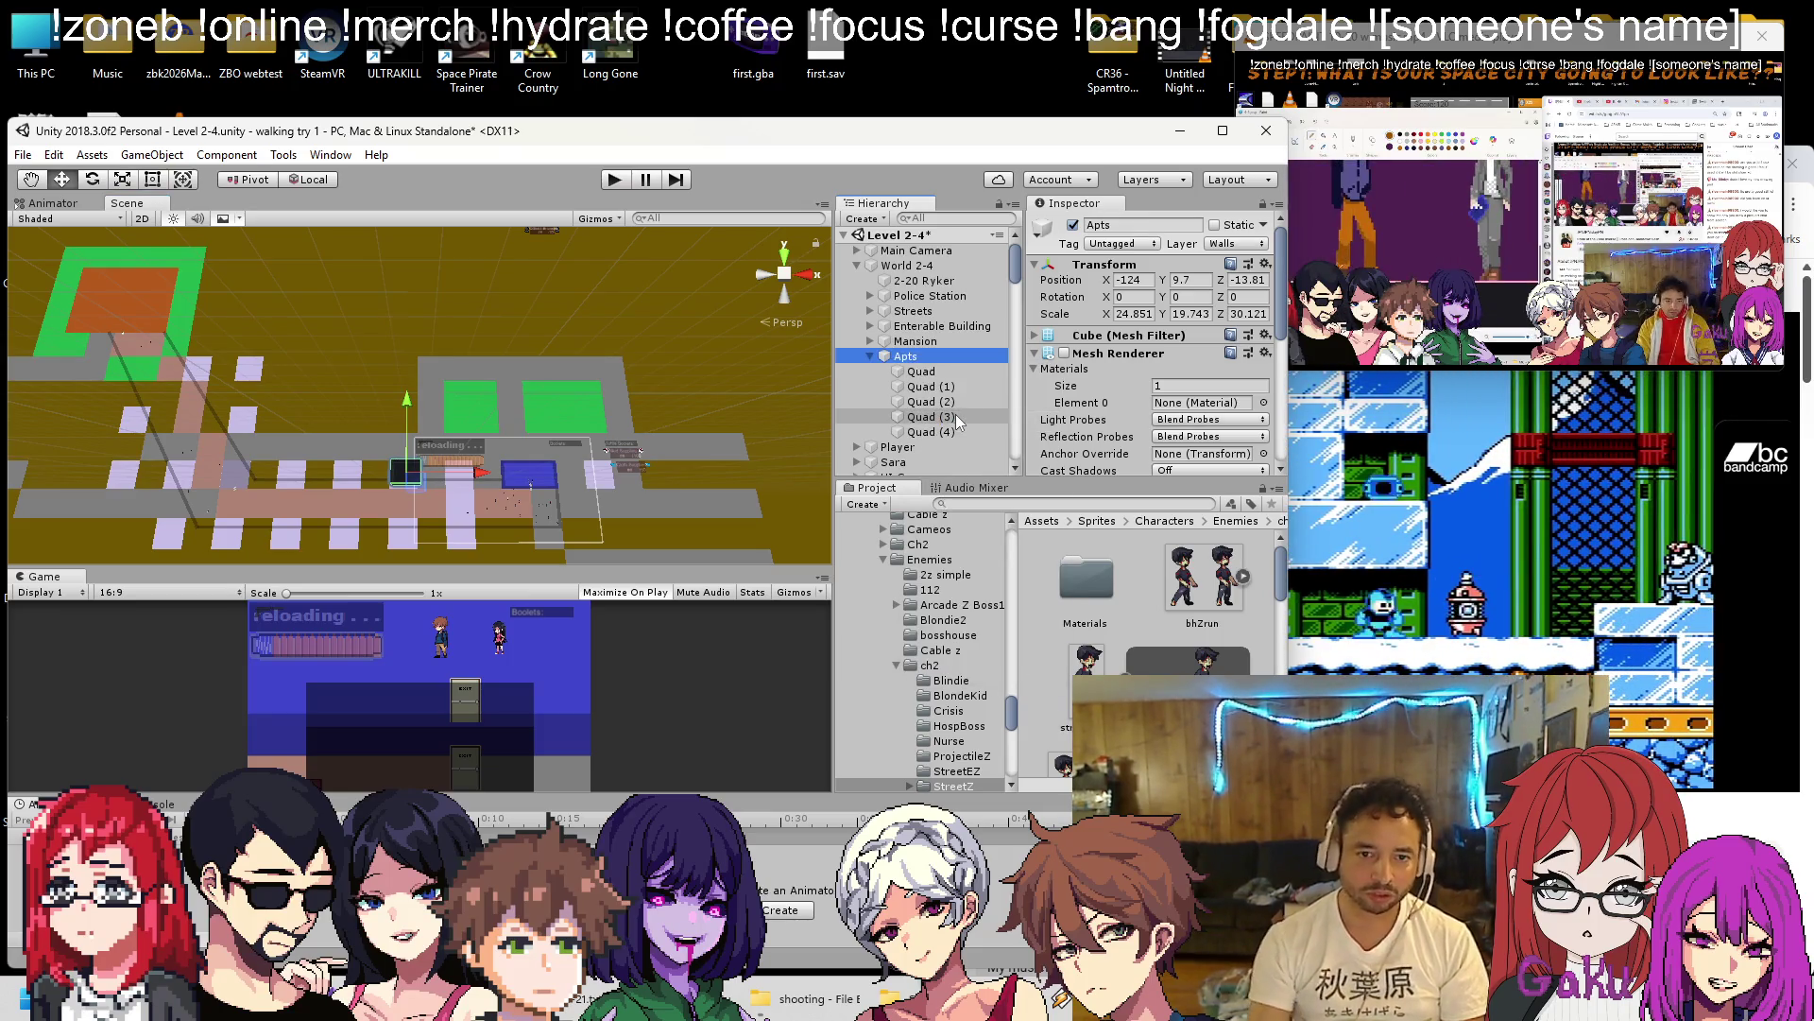
key("Return")
left_click(870, 356)
left_click(1314, 761)
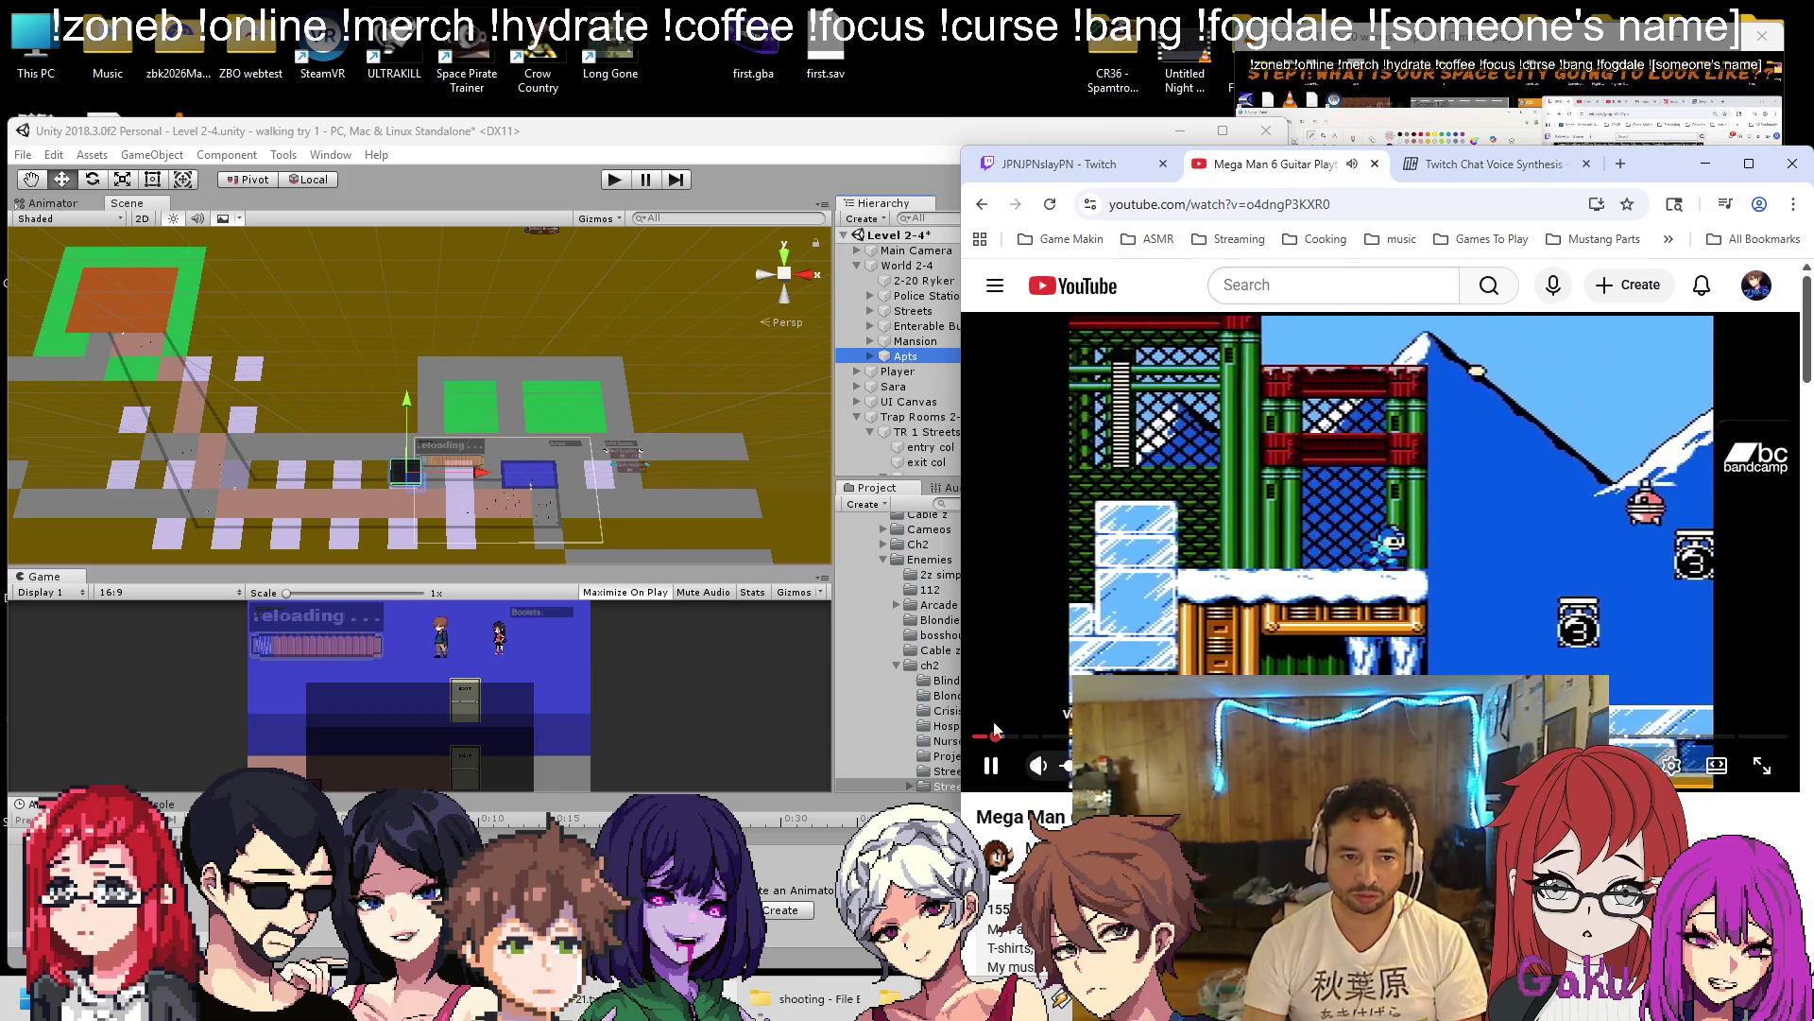
Undo a stray Apts move and slide the duplicated Apts cubes along X into the grid.
left_click(448, 308)
scroll(561, 352, "up", 5)
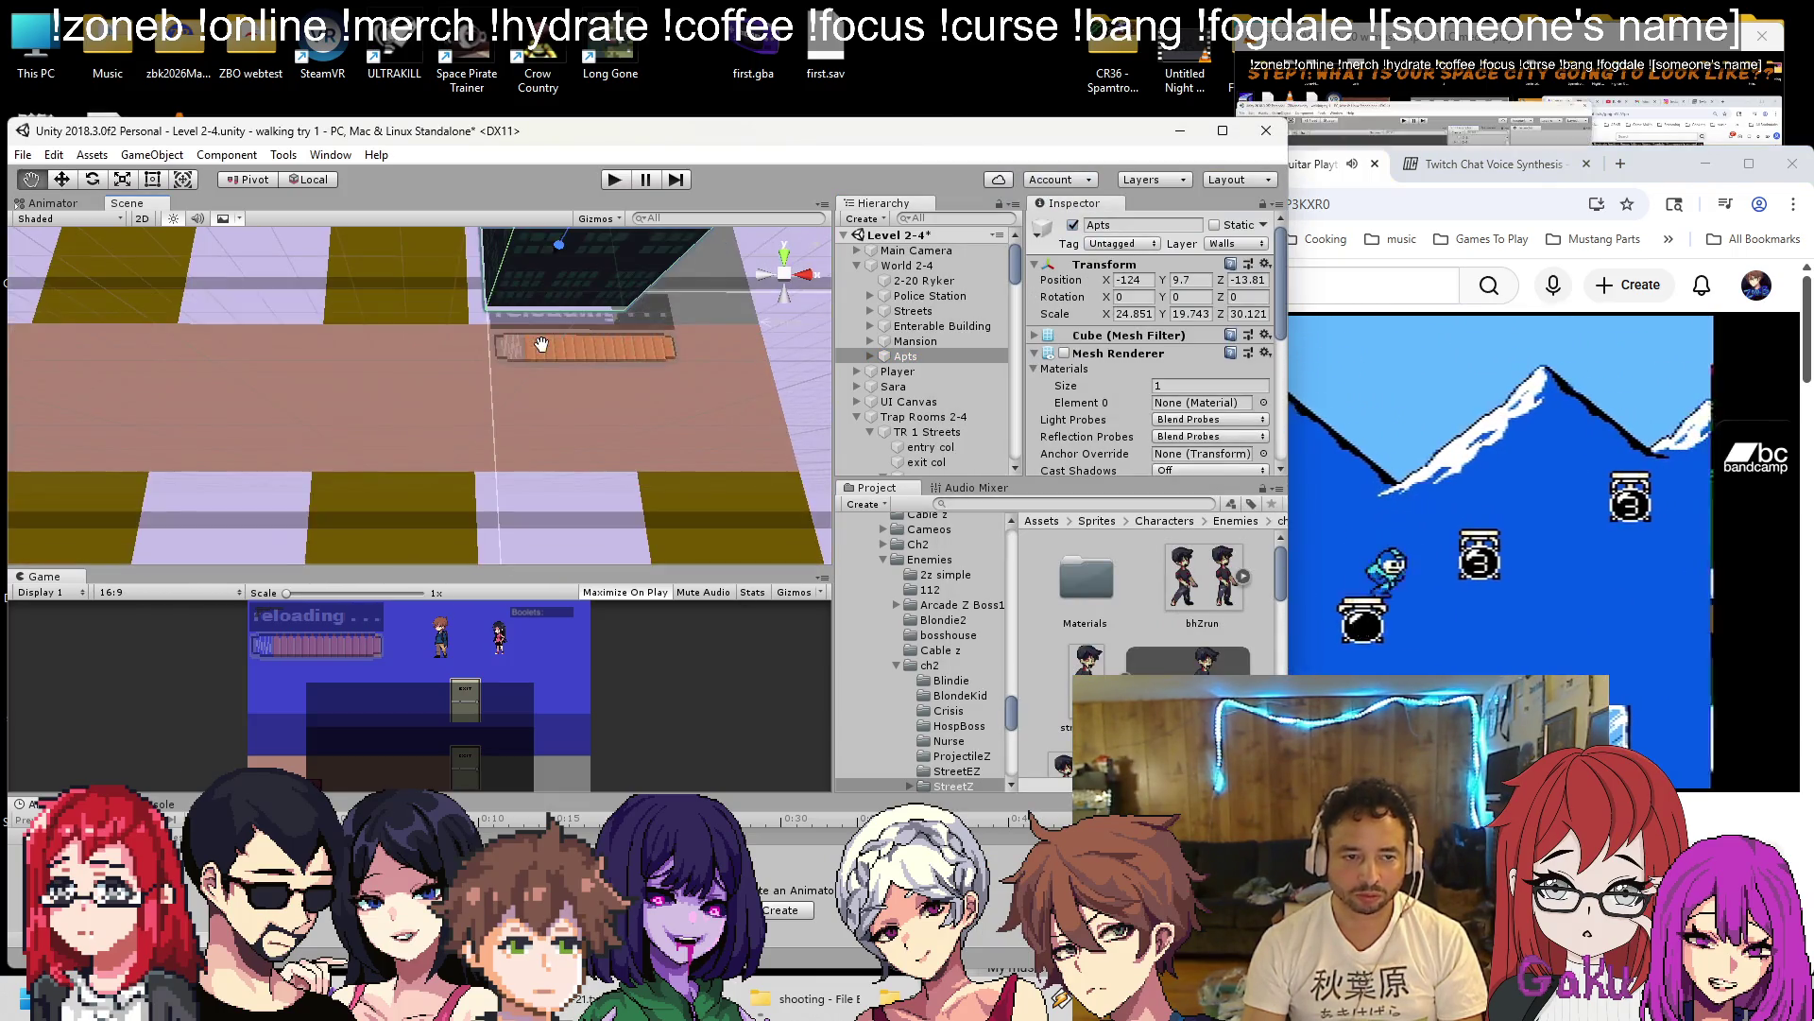
scroll(542, 344, "down", 3)
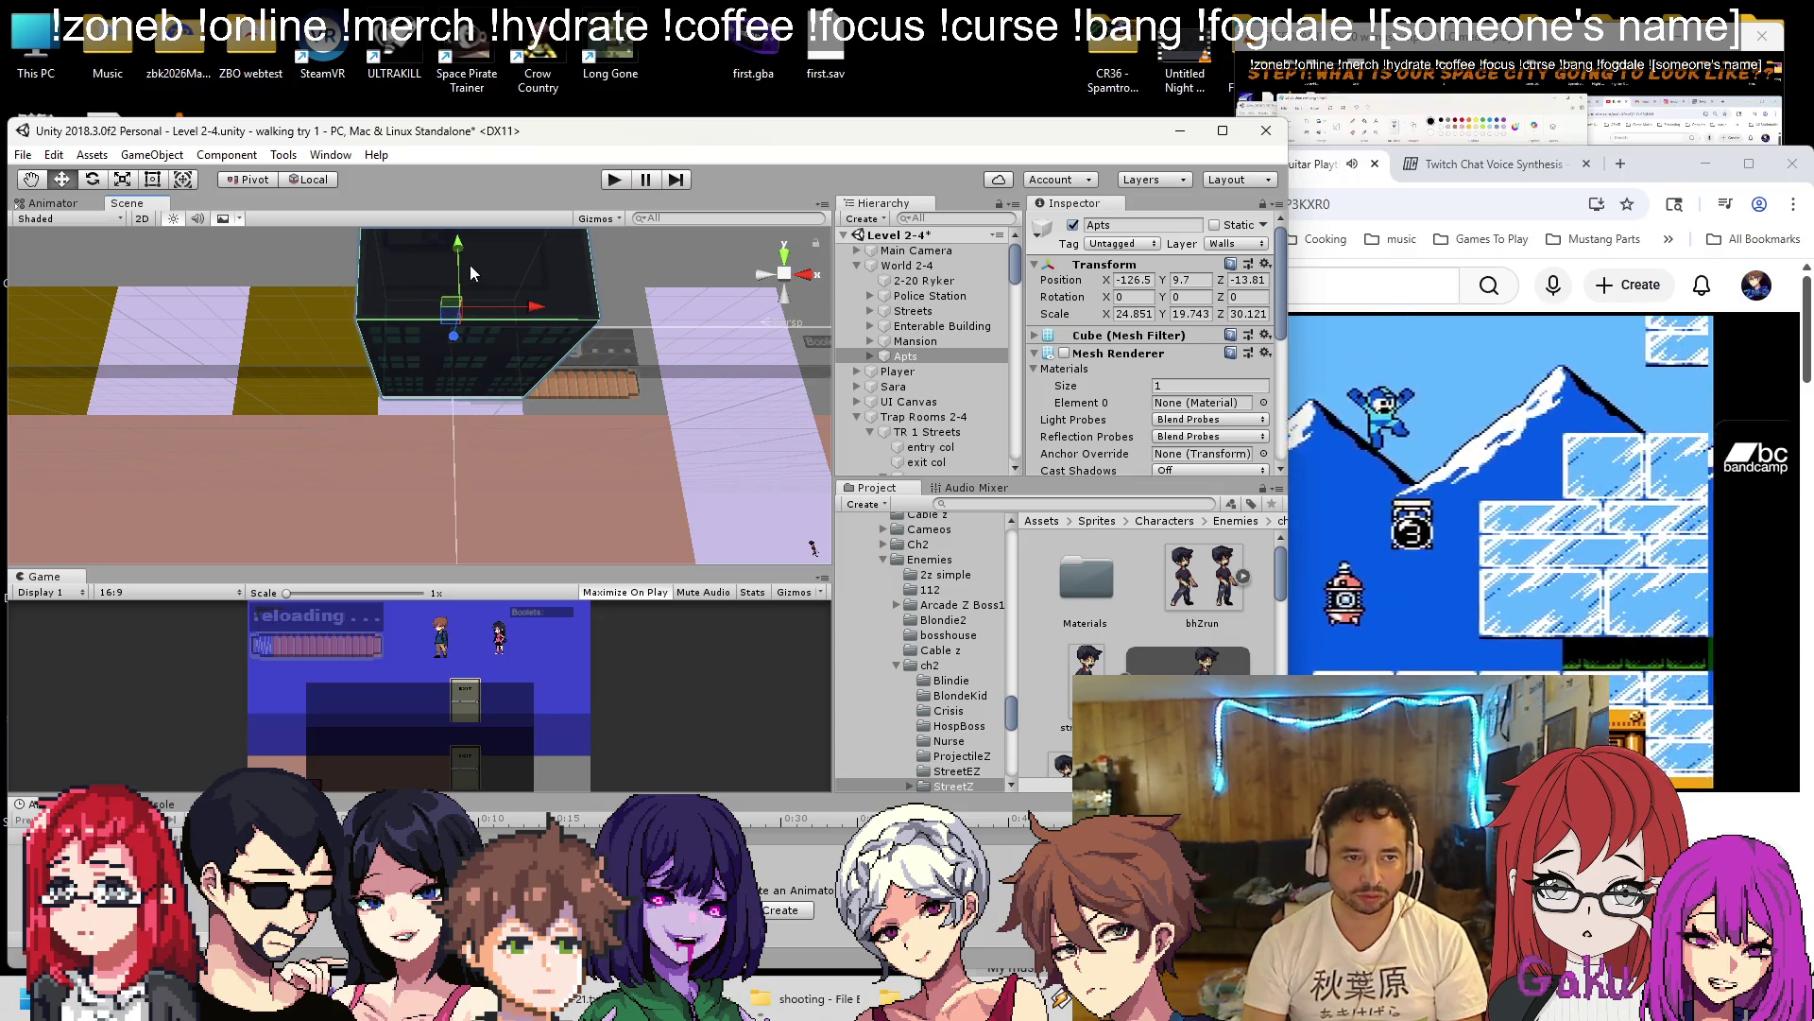
mouse_move(459, 277)
left_mouse_down()
mouse_move(548, 327)
mouse_move(681, 341)
mouse_move(348, 269)
left_mouse_up()
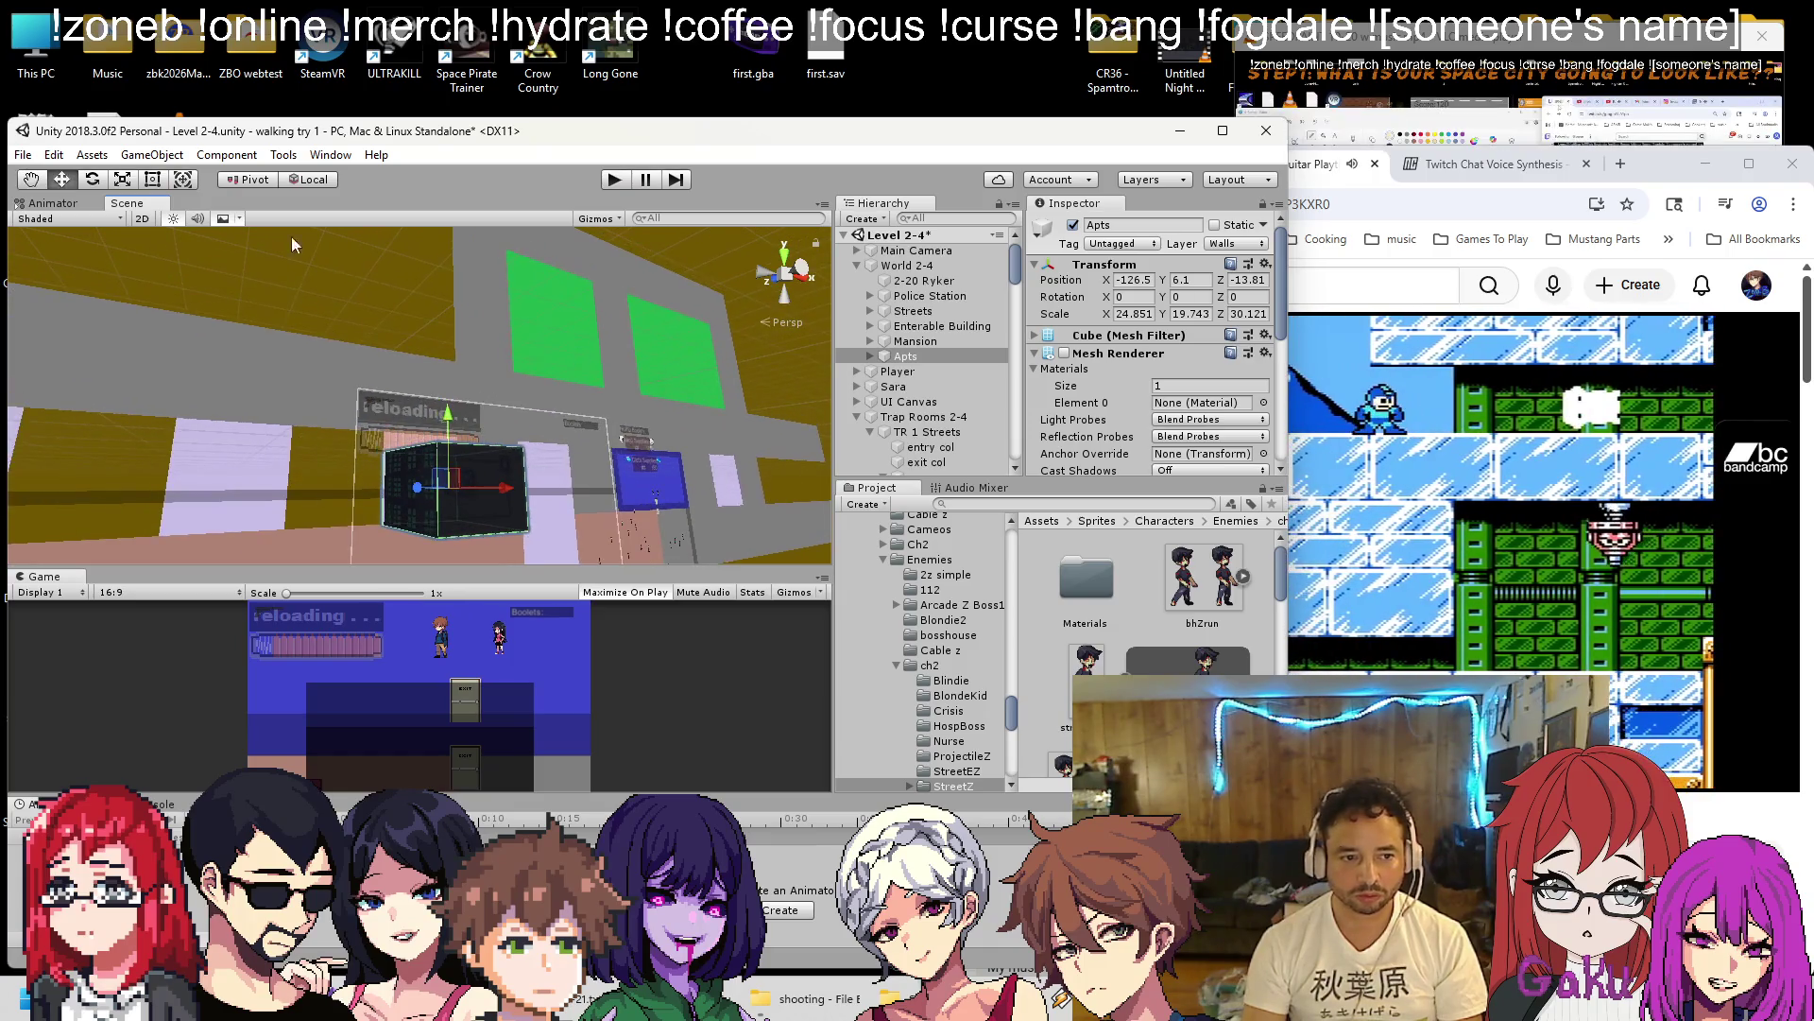
mouse_move(443, 399)
left_mouse_down()
mouse_move(417, 463)
mouse_move(390, 446)
mouse_move(361, 469)
mouse_move(299, 466)
mouse_move(327, 462)
mouse_move(255, 357)
left_mouse_up()
key("ctrl+z")
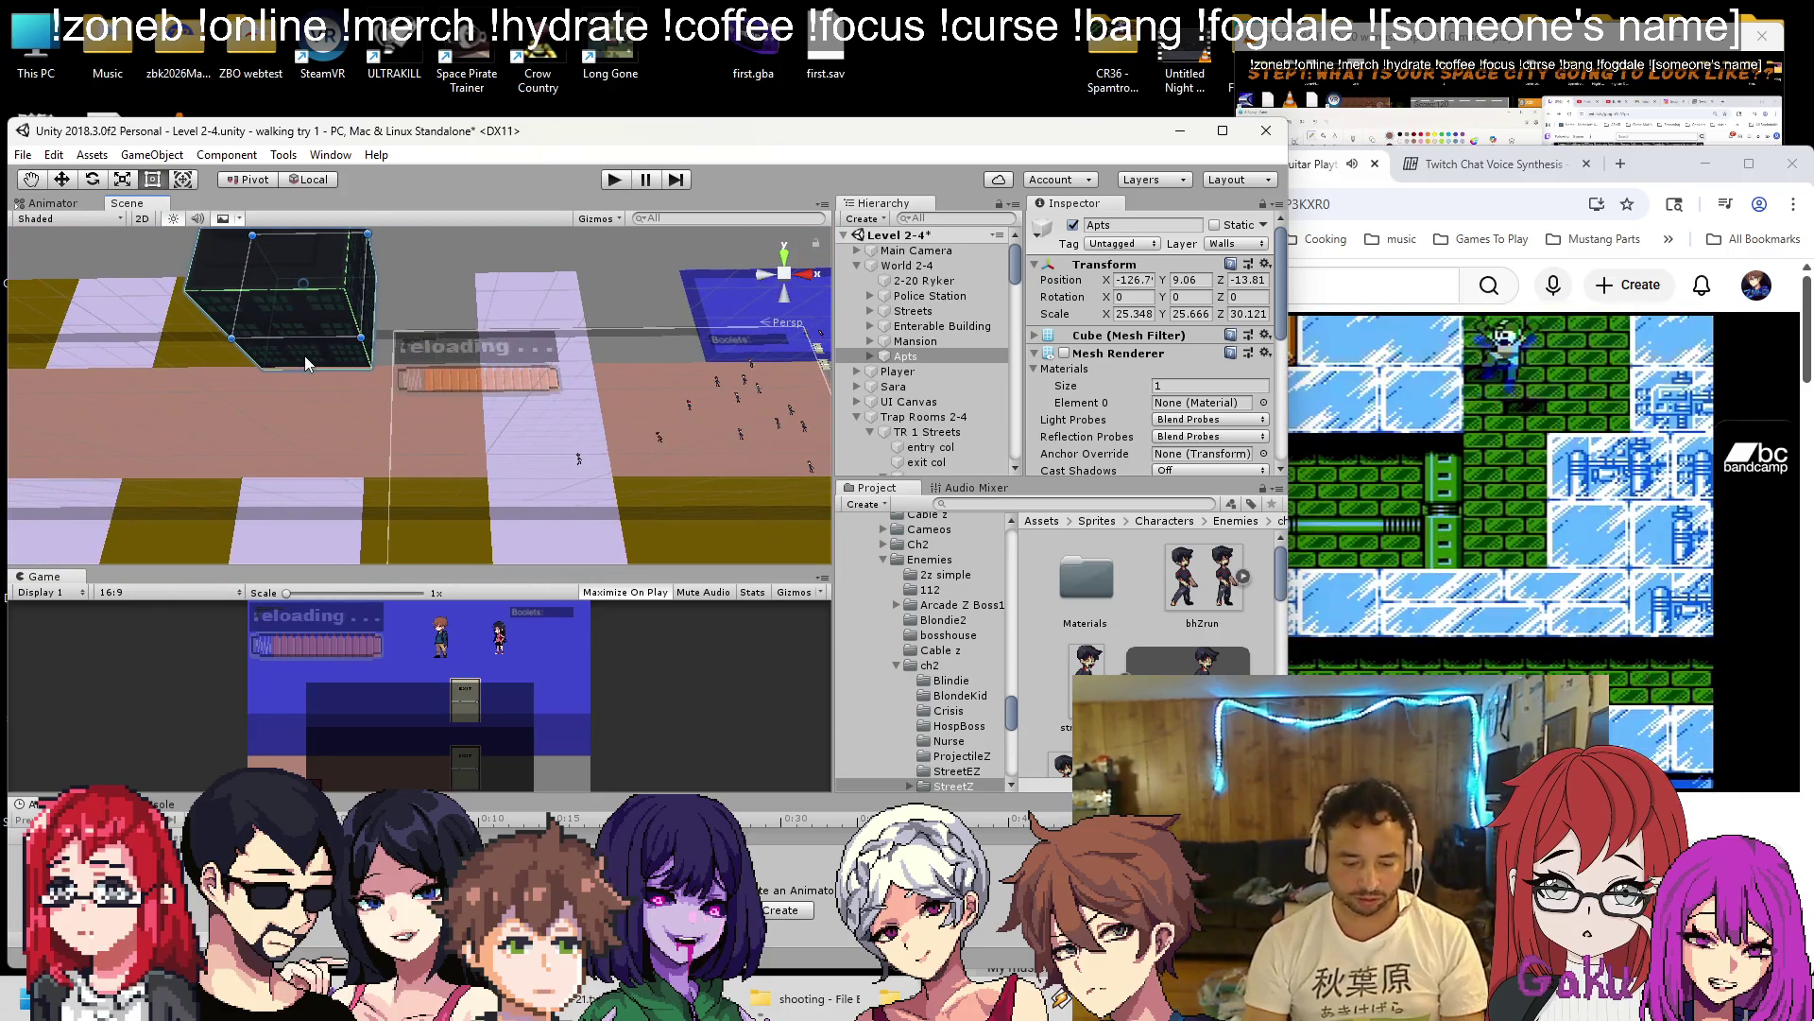
scroll(480, 394, "down", 5)
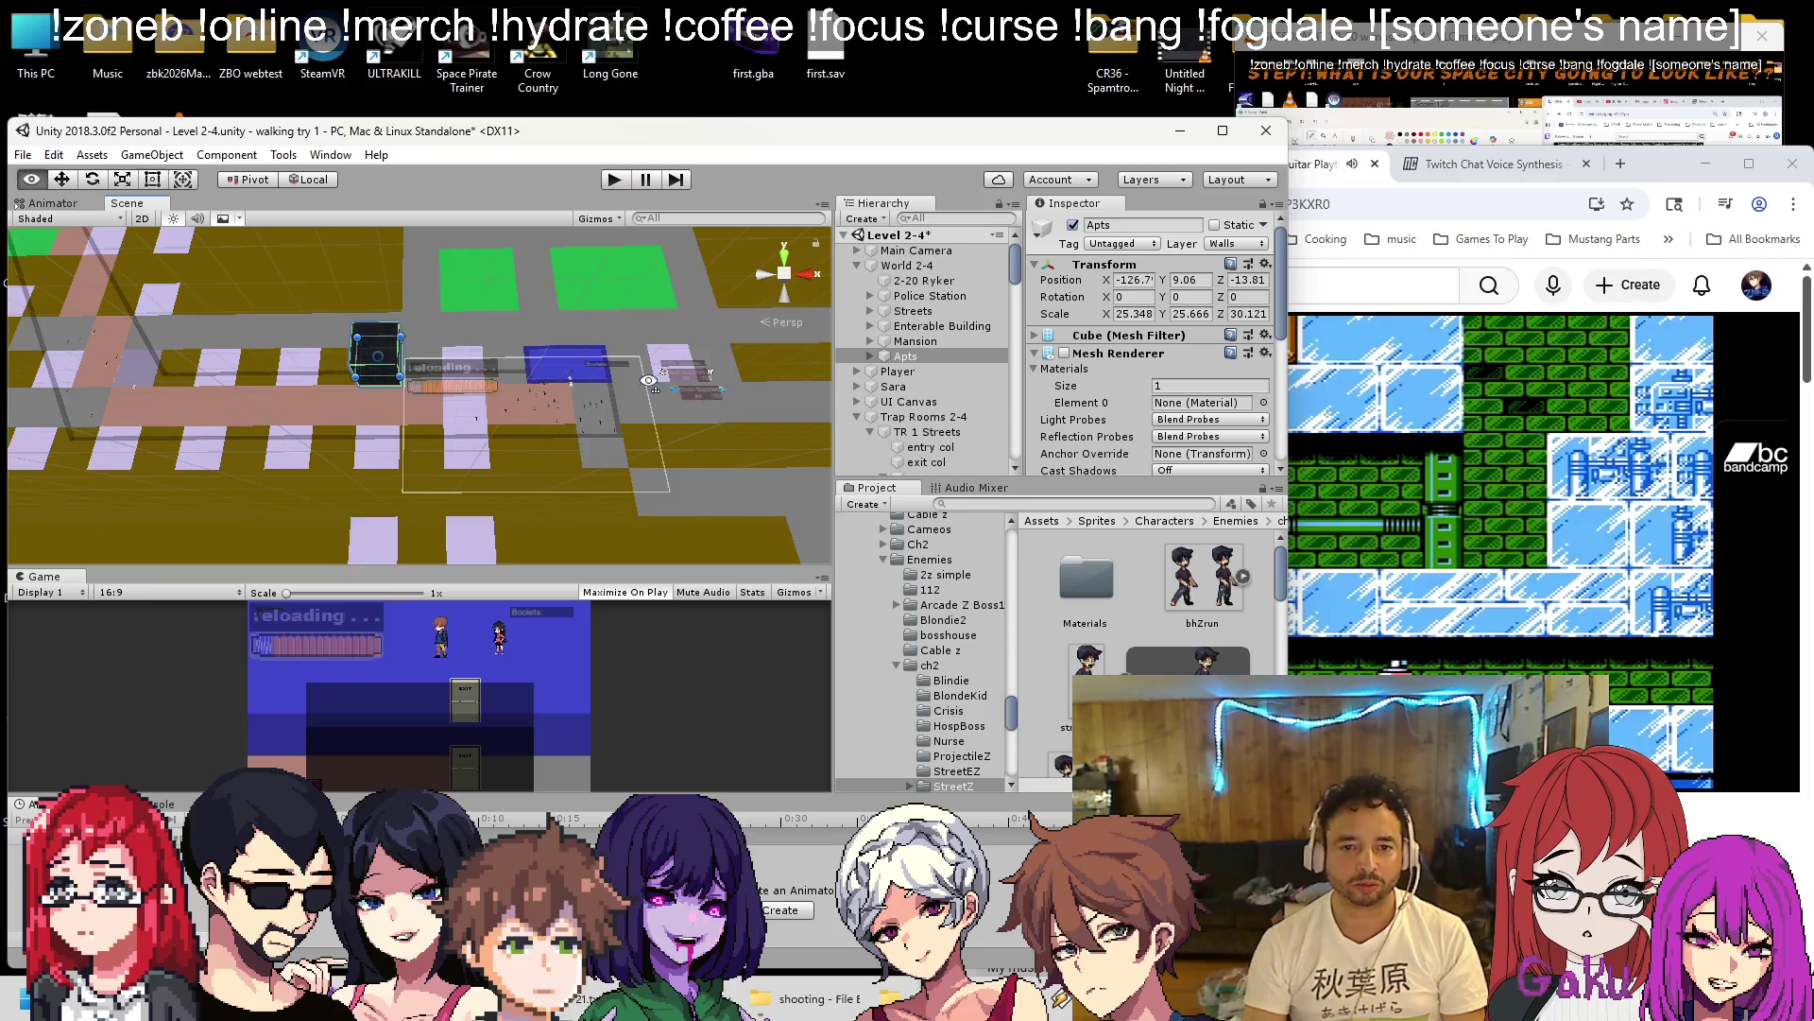
left_click_drag(649, 381, 886, 383)
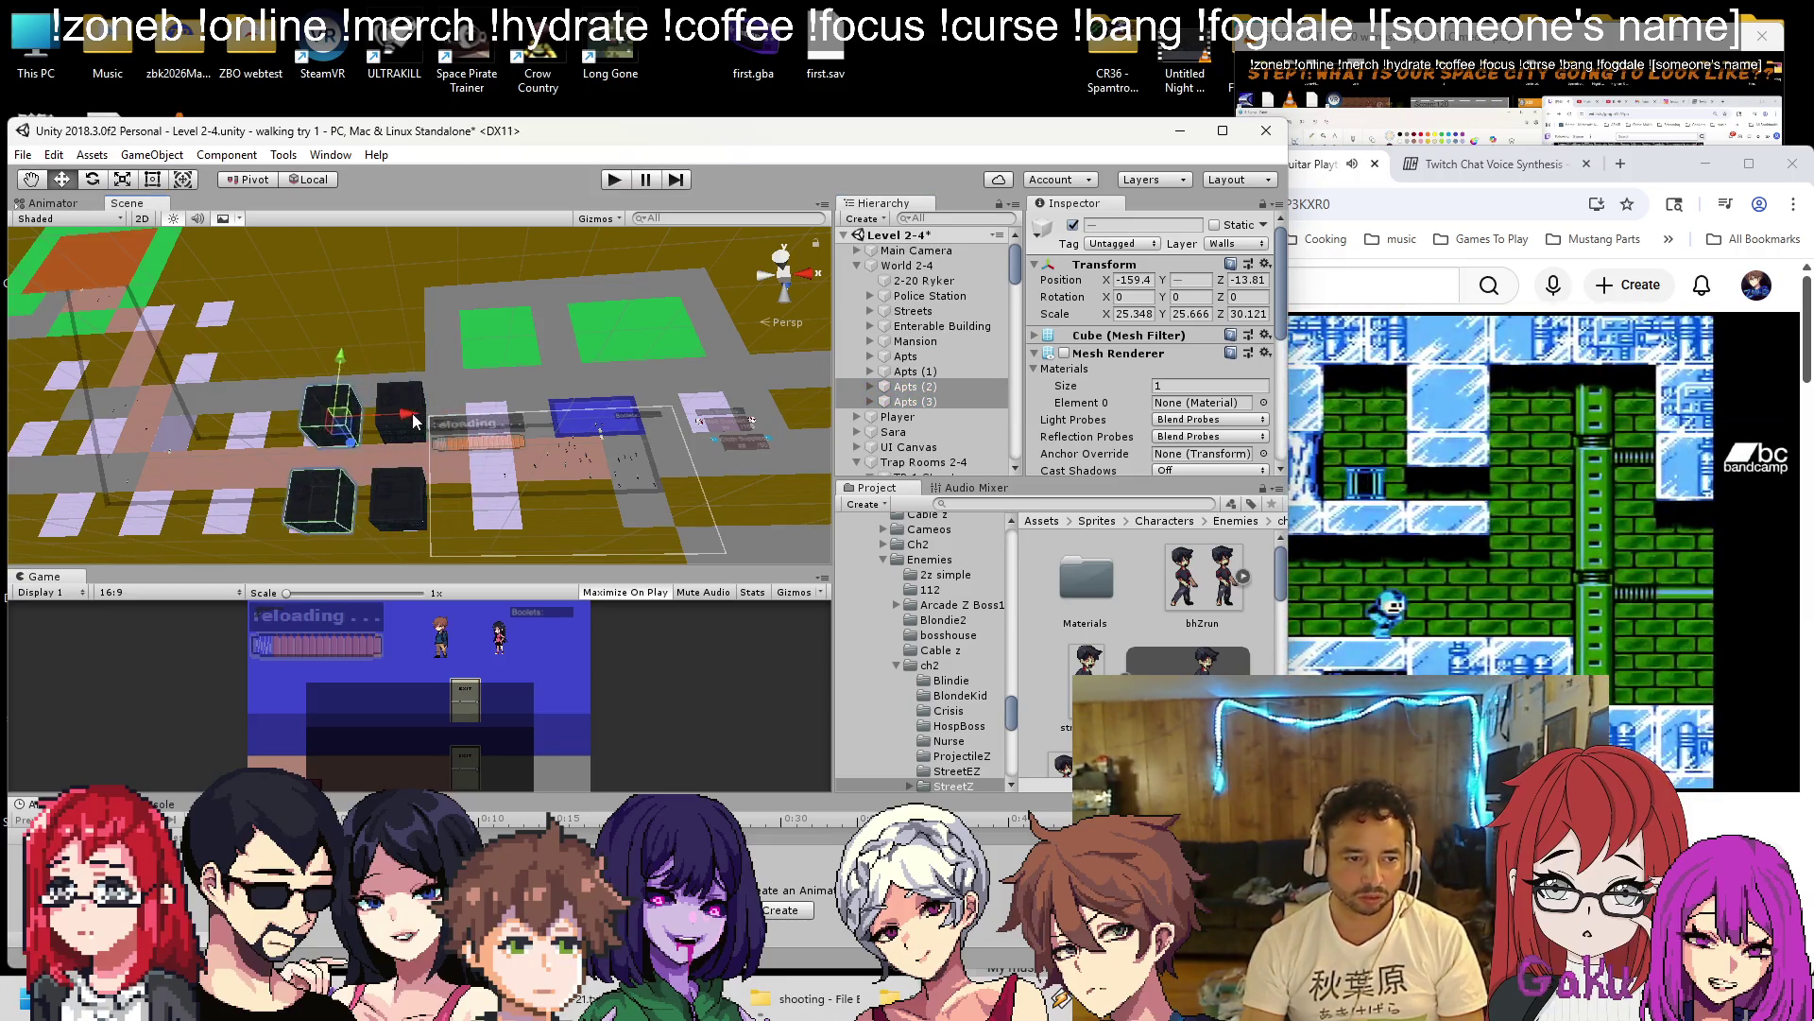
left_click_drag(395, 416, 308, 429)
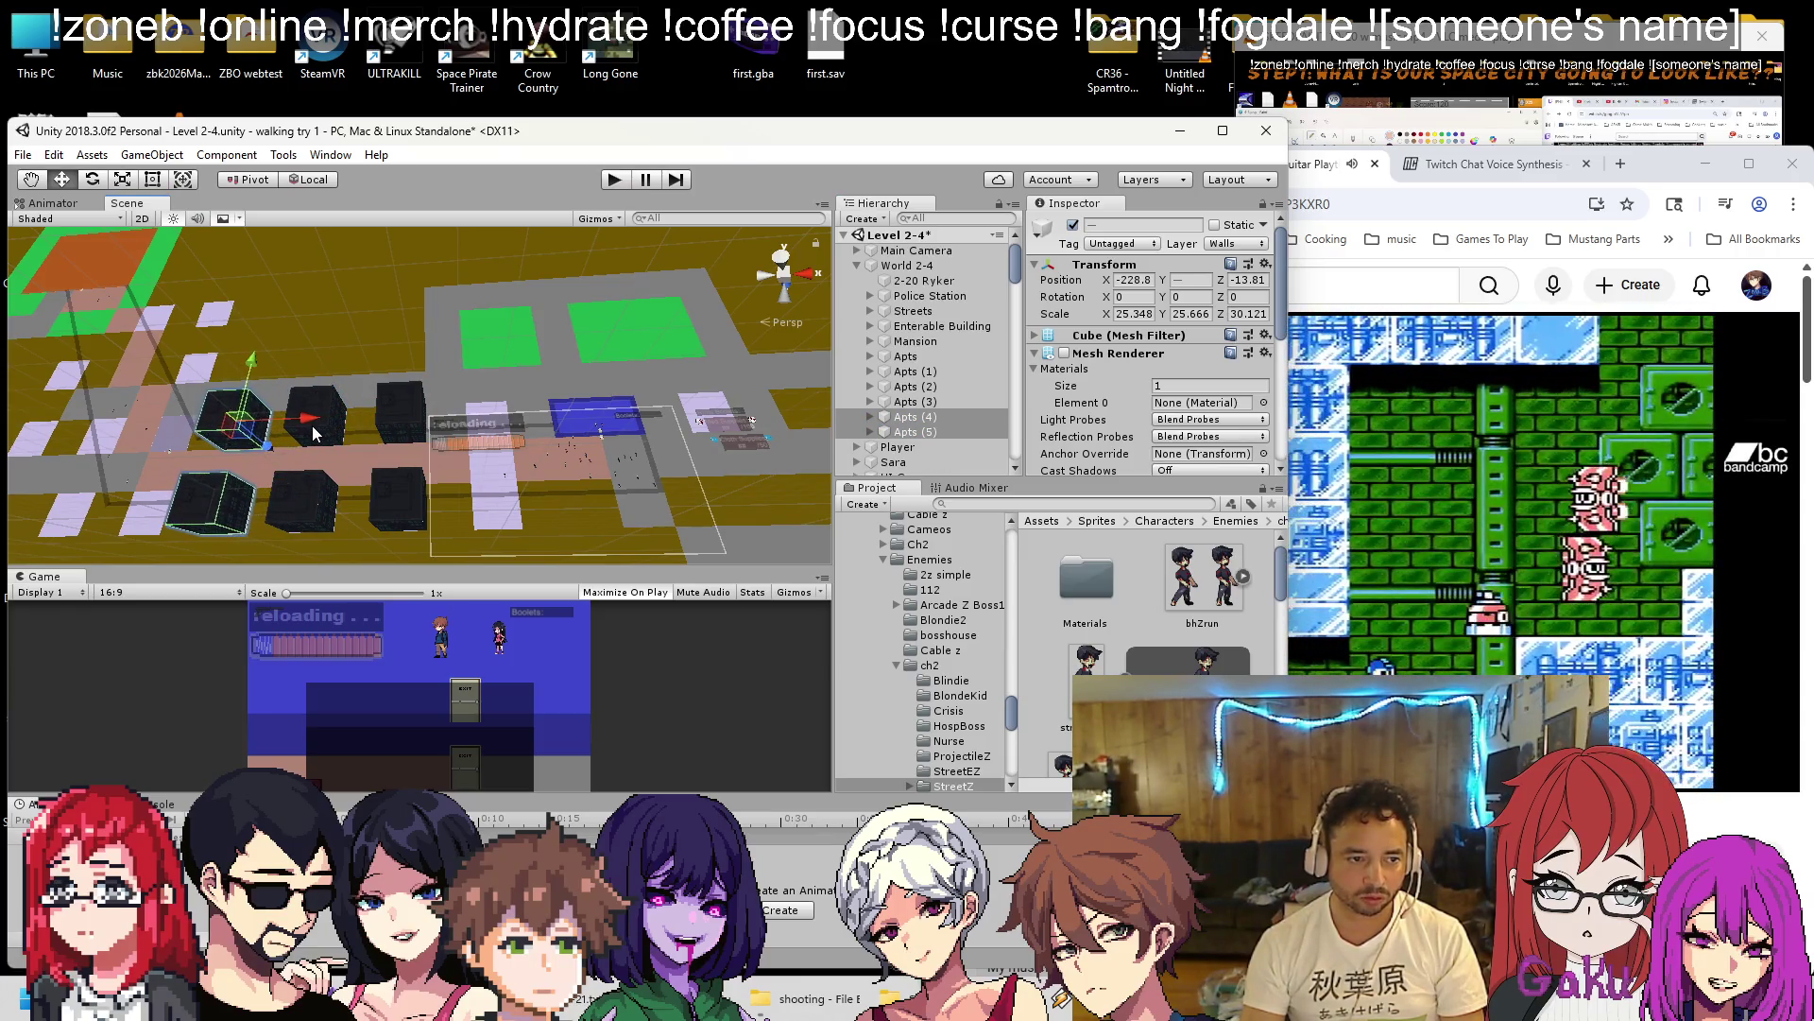
left_click(311, 424)
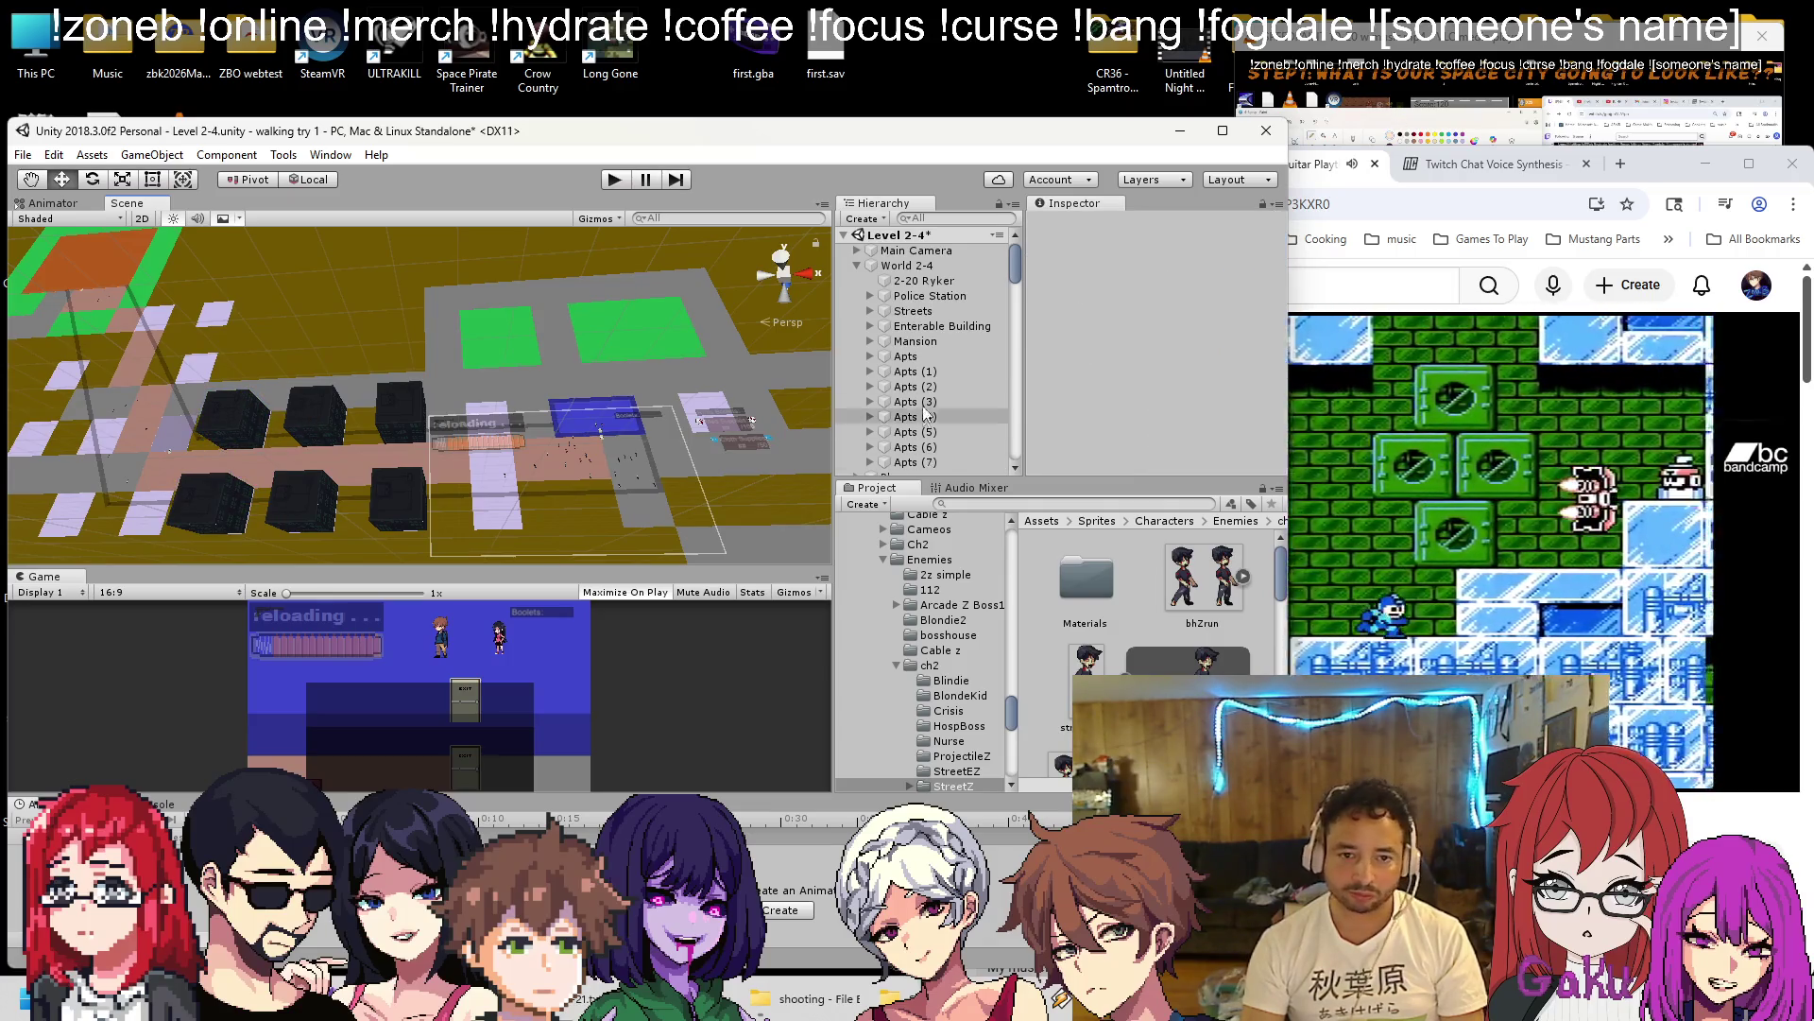
Duplicate more Apts cubes with Ctrl+D and nudge the copies into place, reaching Apts (15).
key("ctrl+z")
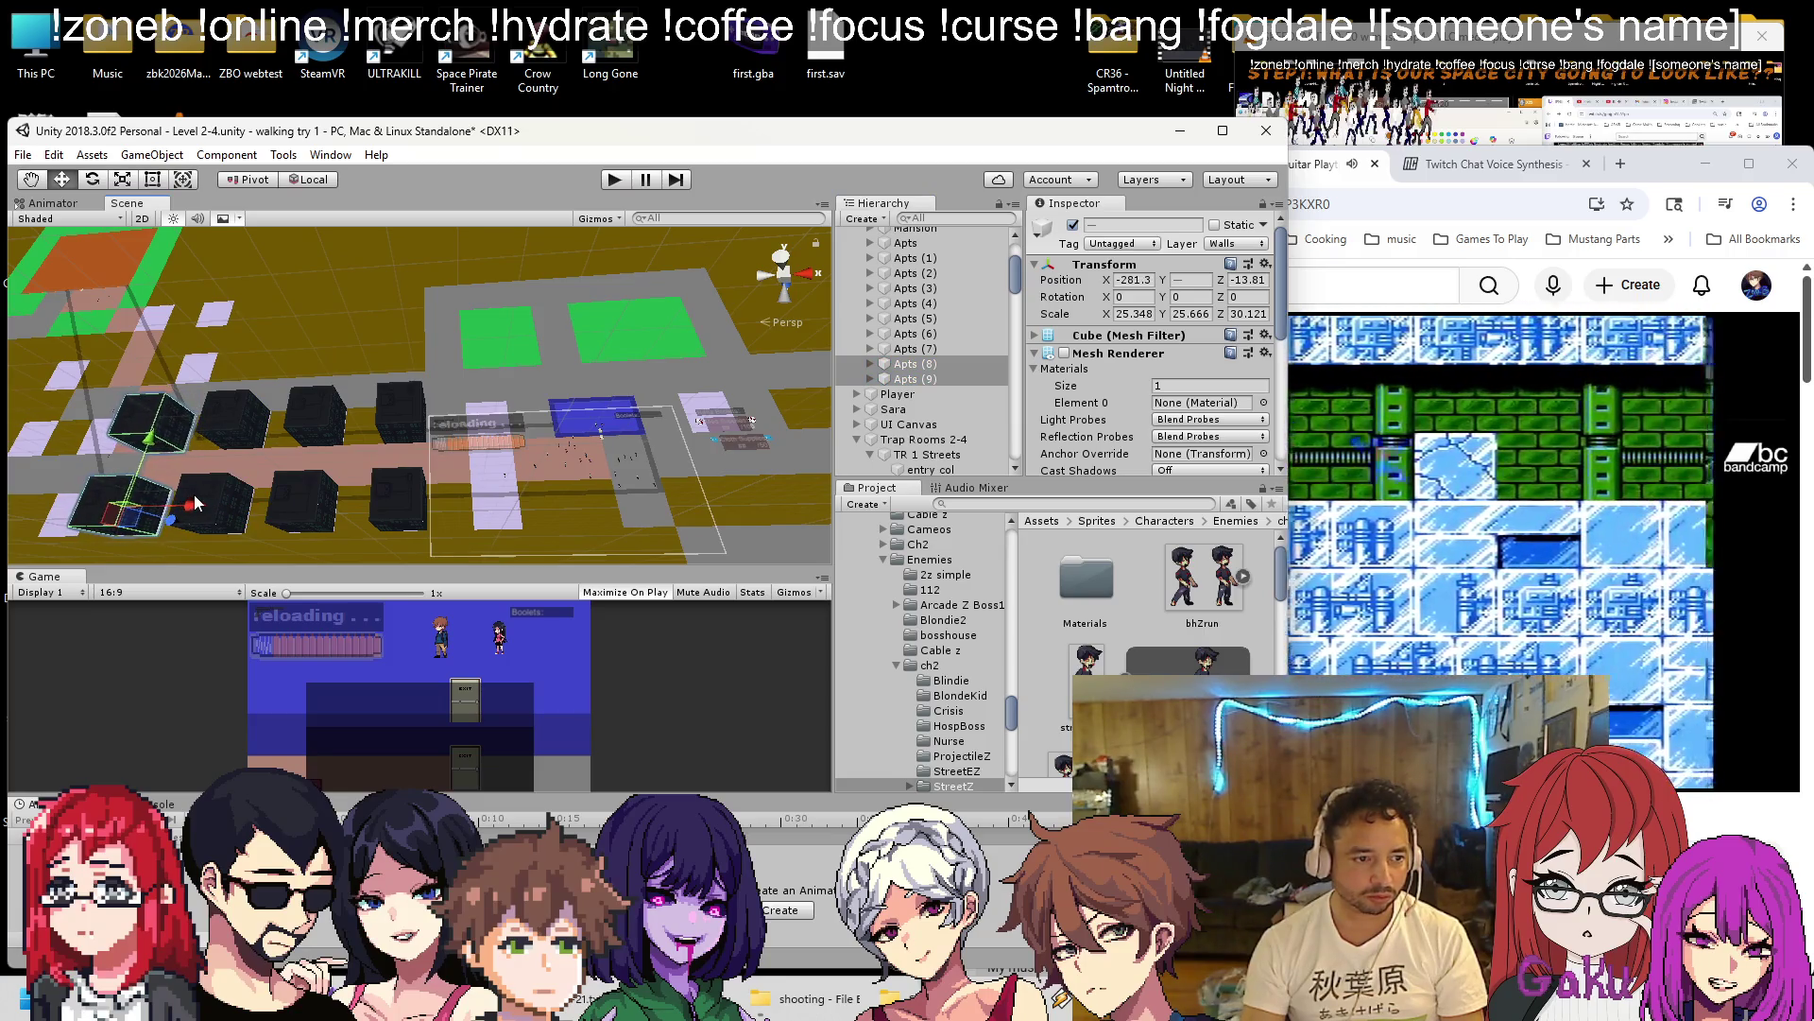
left_click_drag(192, 505, 200, 503)
key("f")
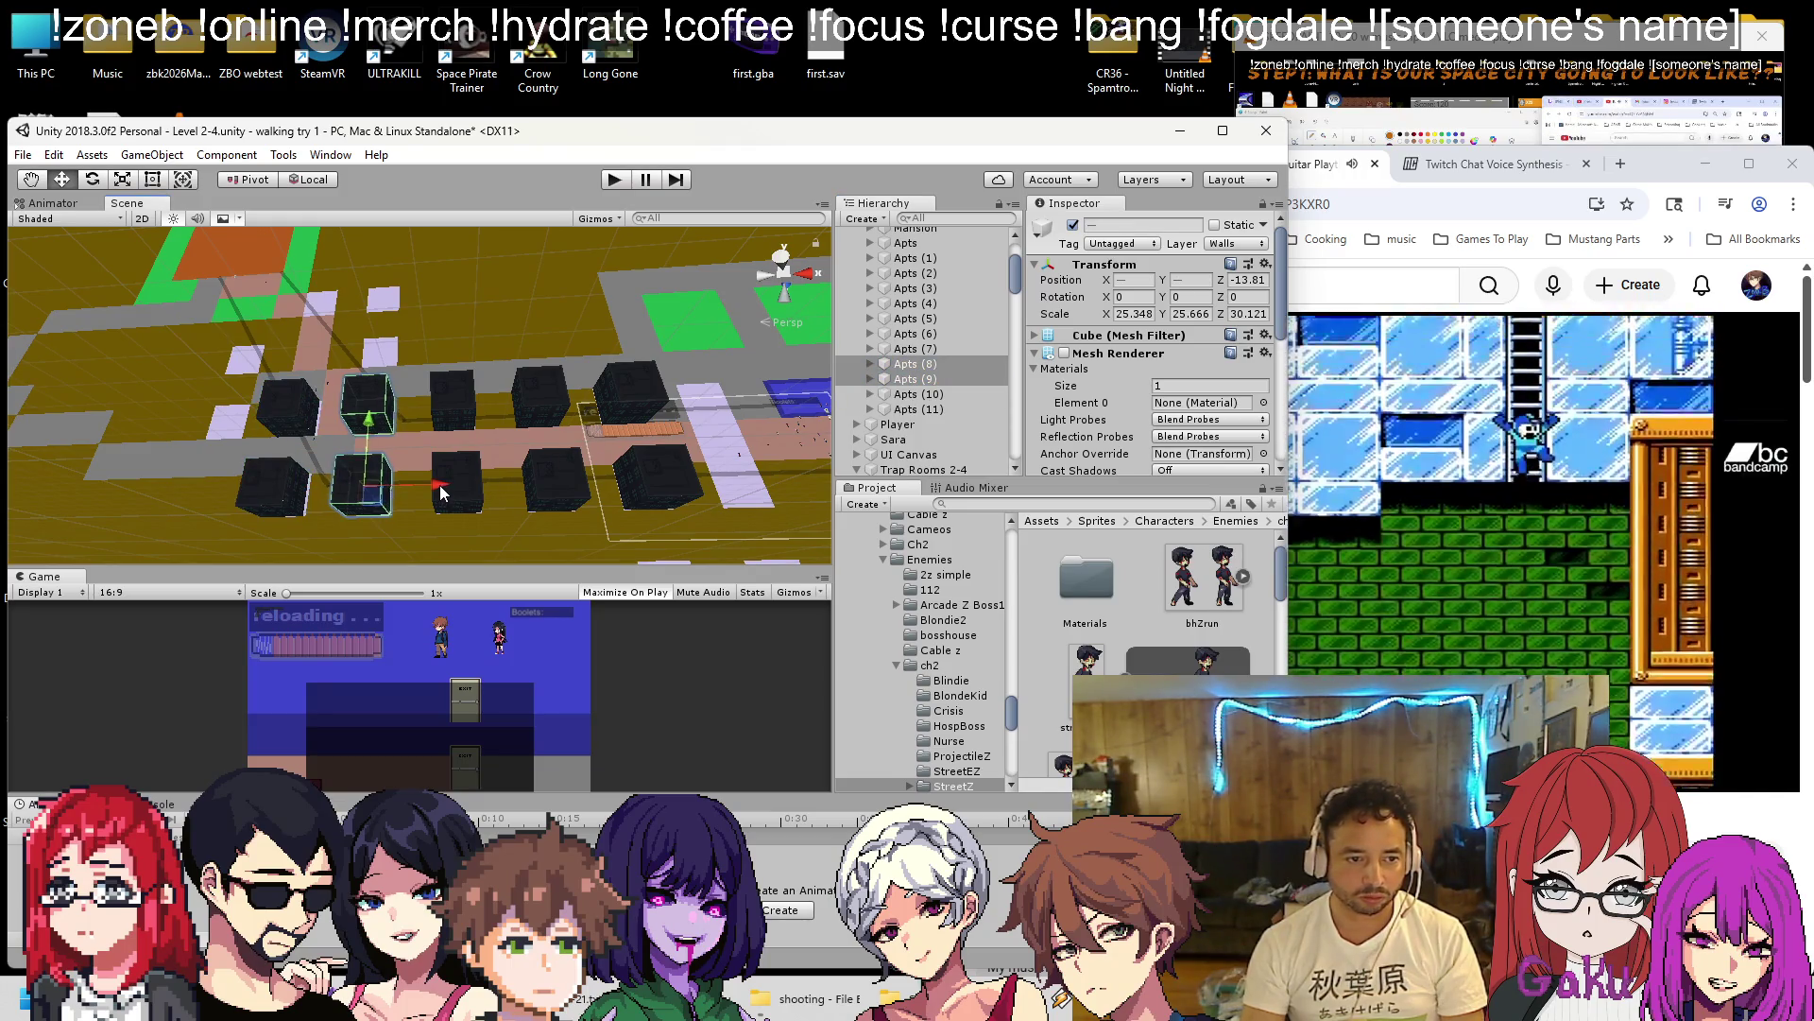
scroll(610, 386, "up", 3)
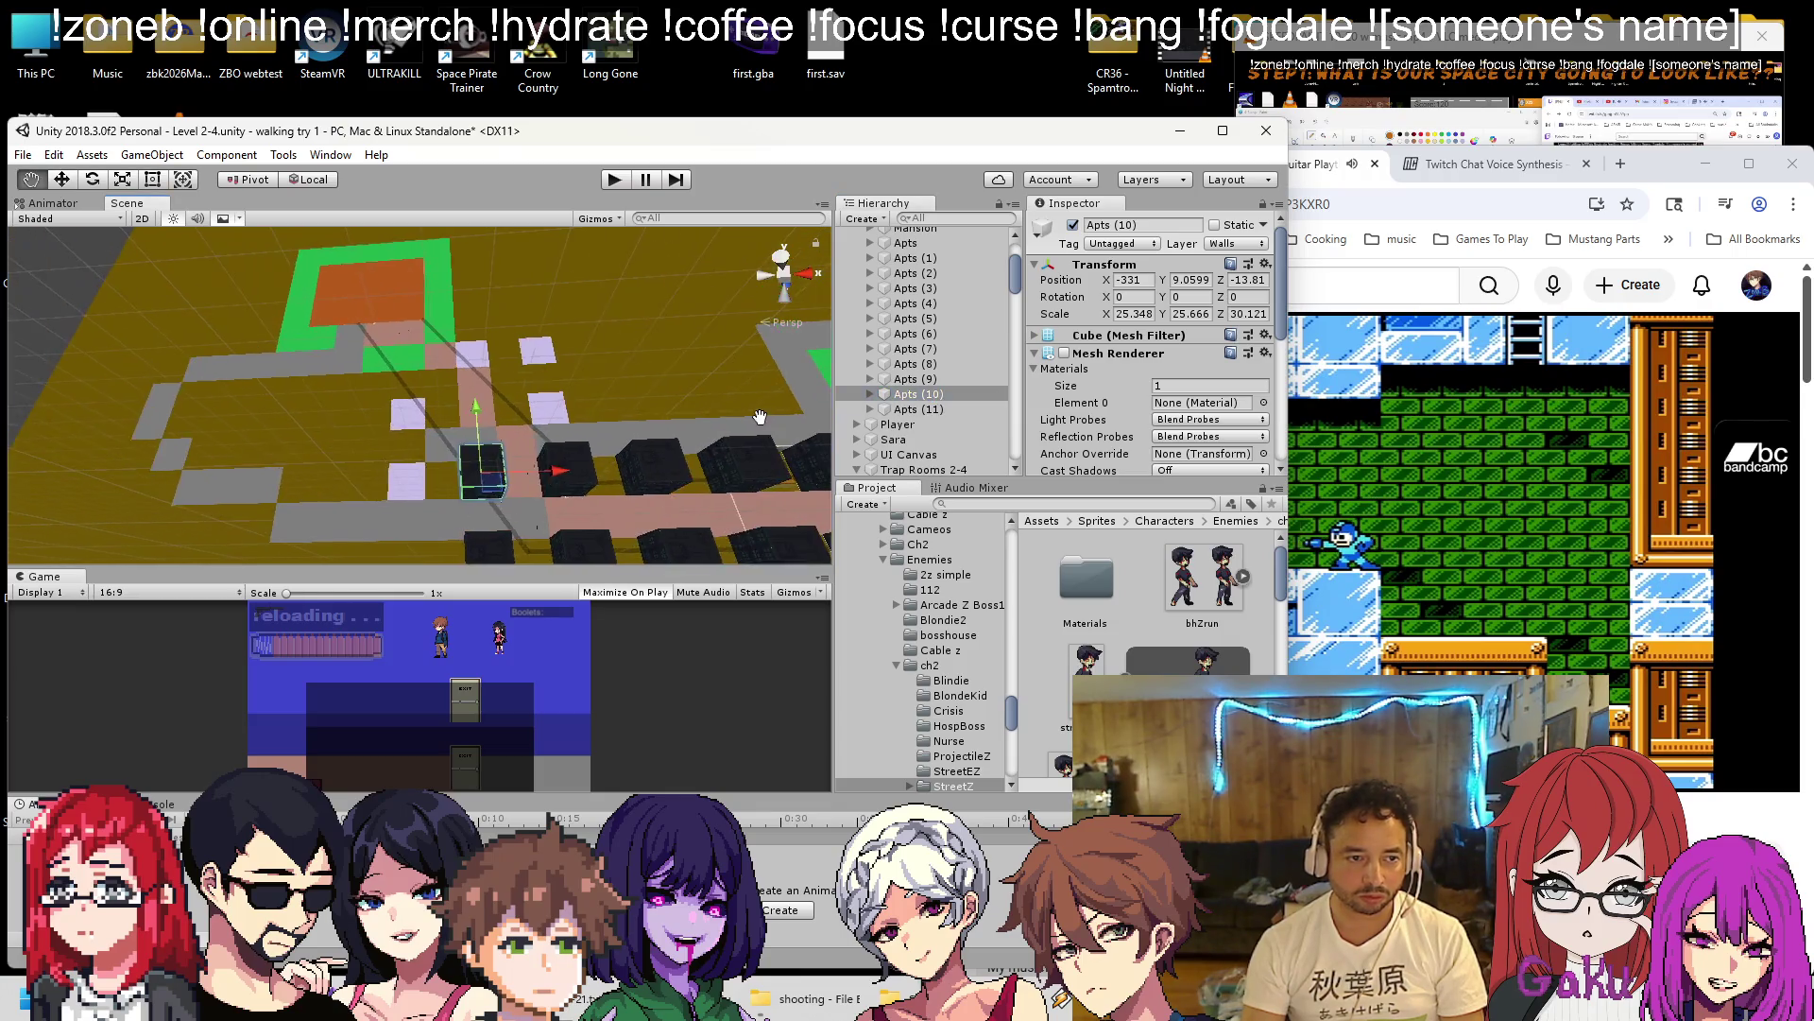
mouse_move(227, 317)
left_mouse_down()
mouse_move(348, 388)
mouse_move(384, 379)
mouse_move(378, 338)
left_mouse_up()
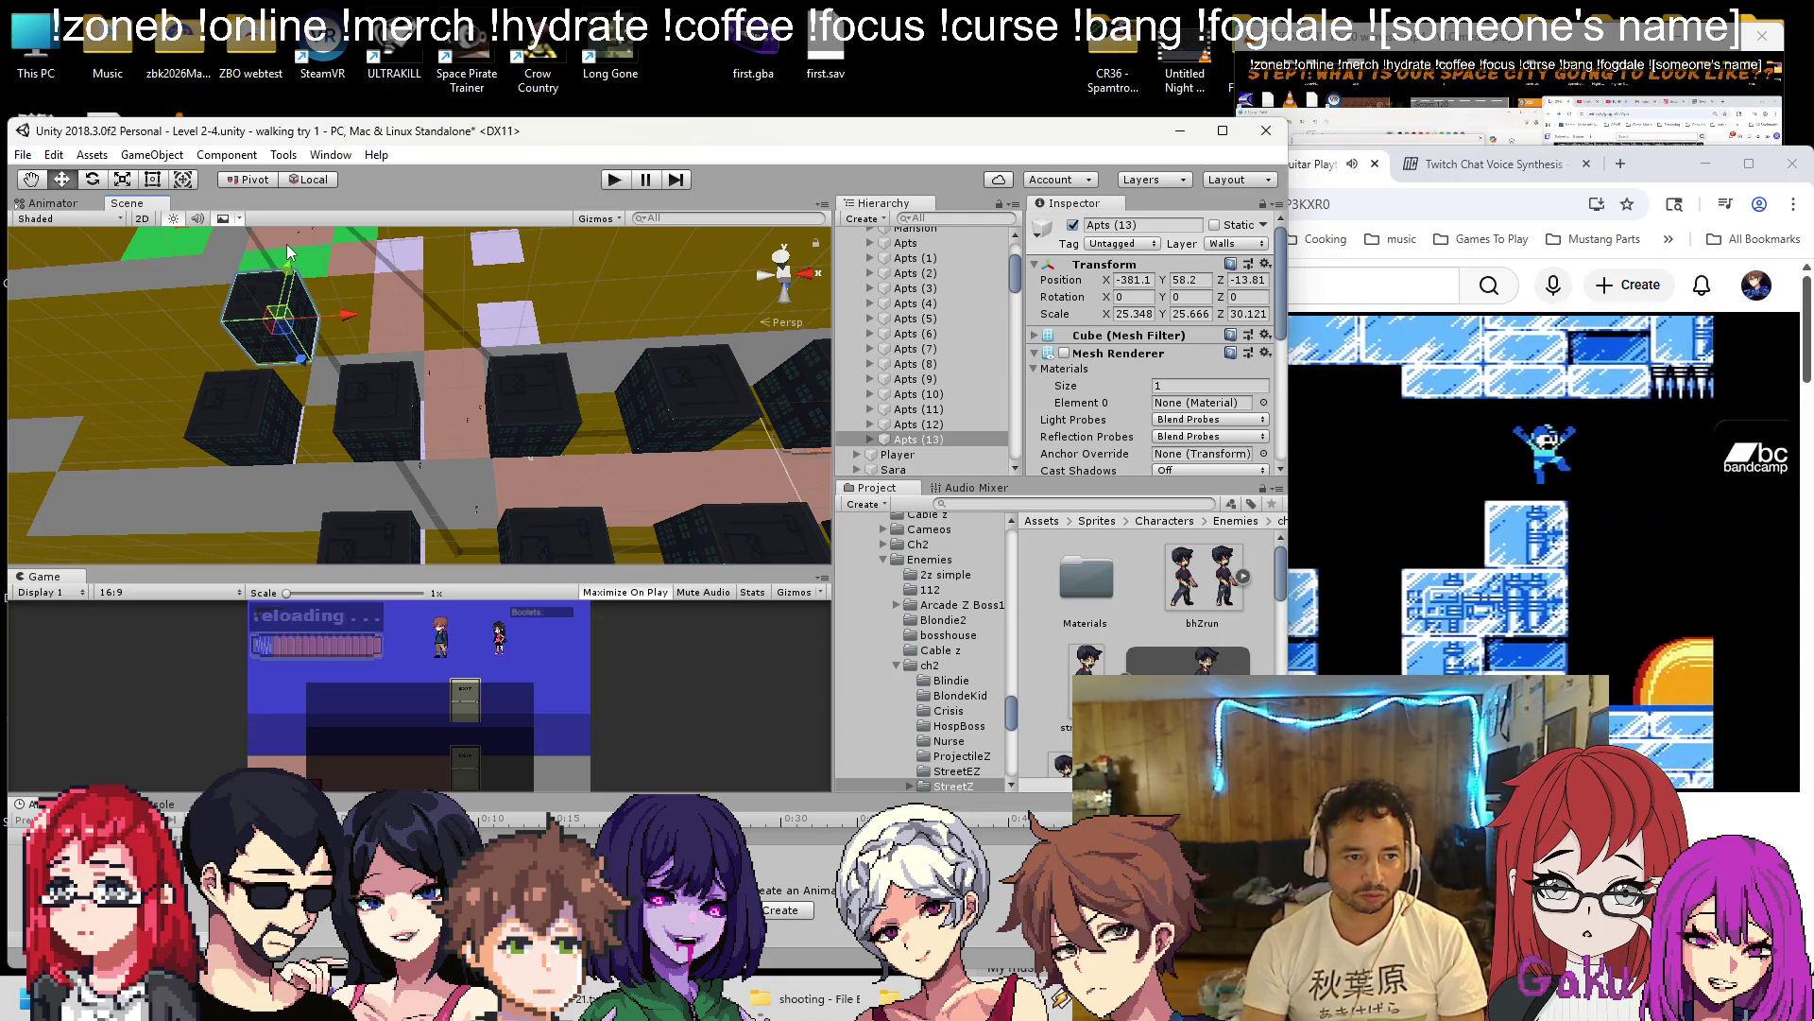
key("ctrl+d")
left_click_drag(567, 307, 526, 357)
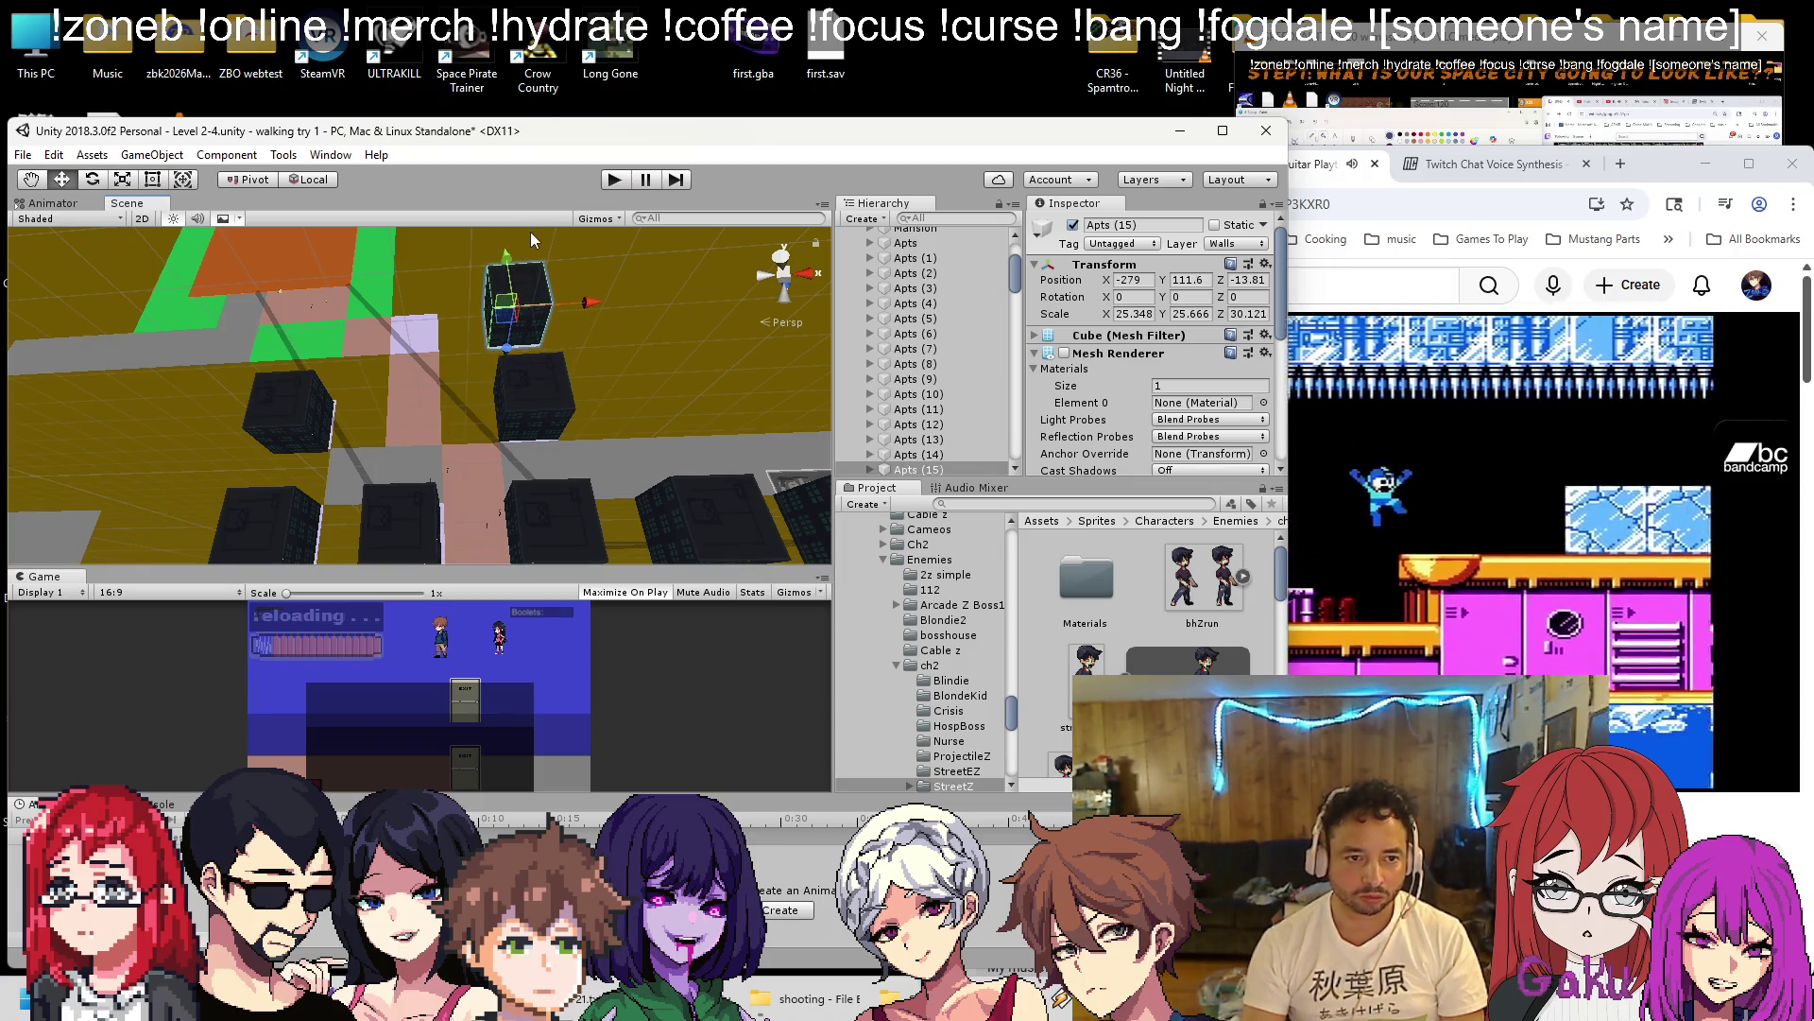
scroll(620, 366, "down", 10)
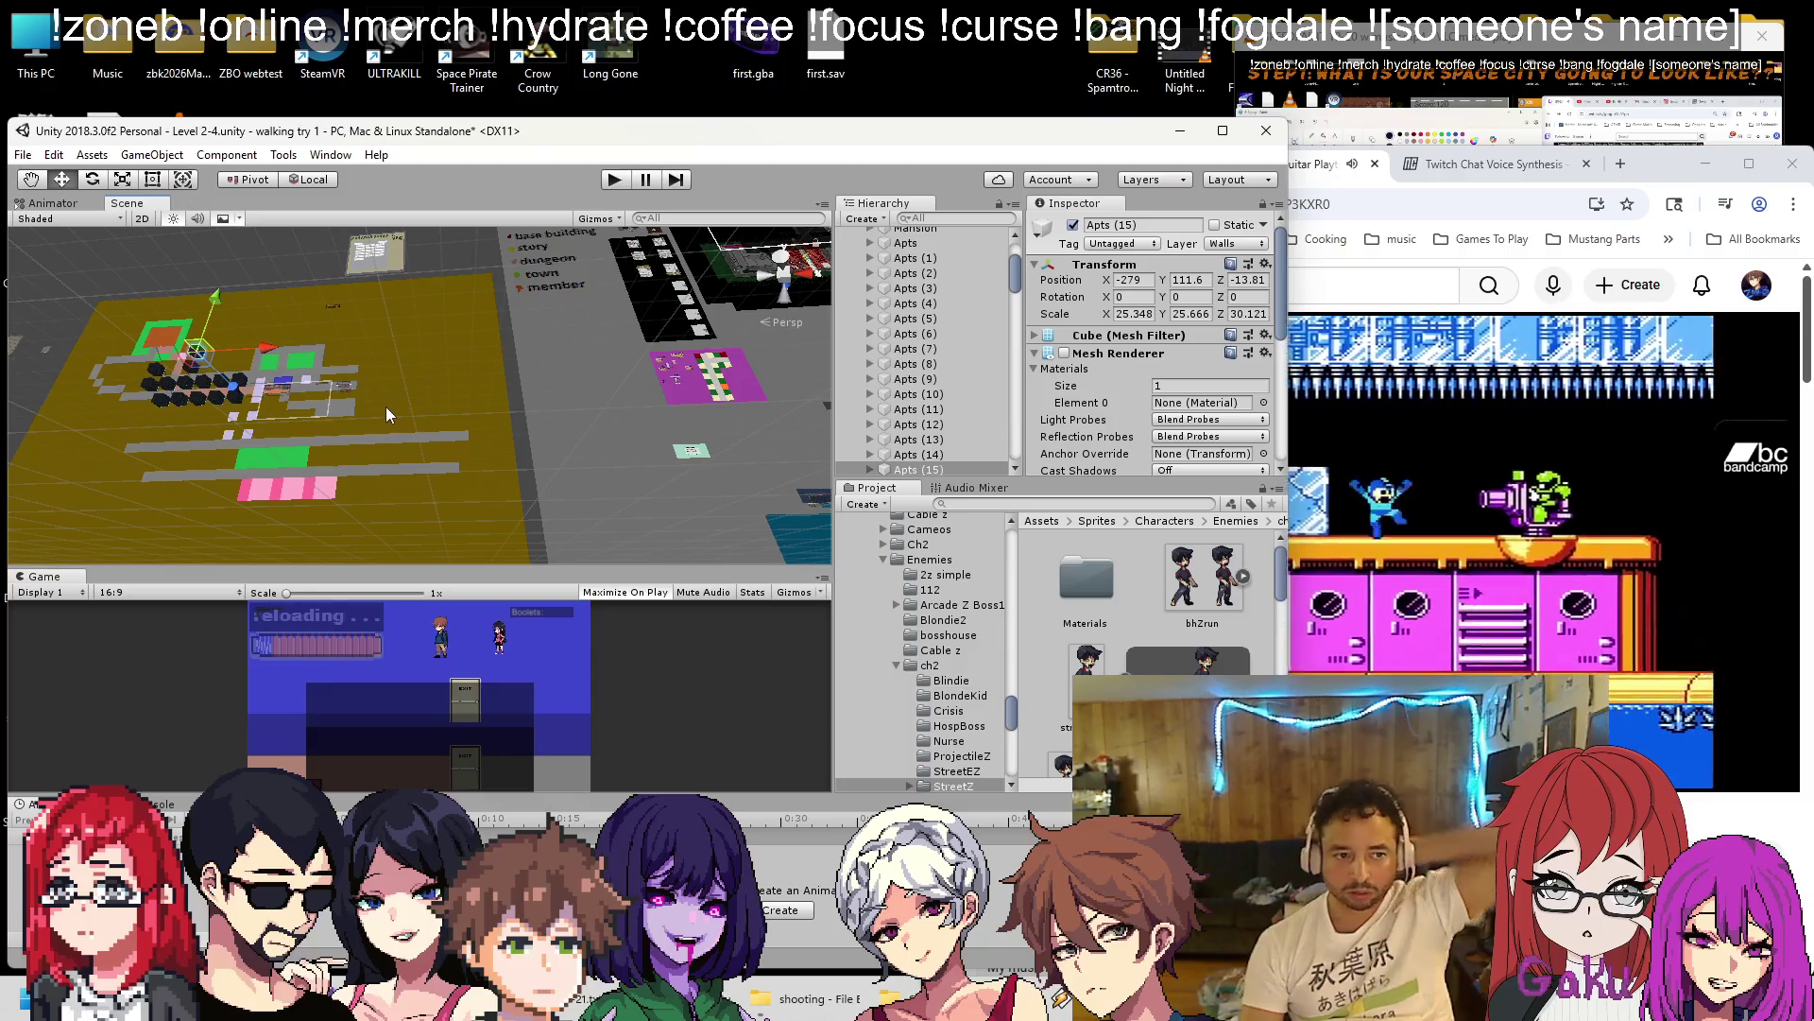
mouse_move(411, 414)
left_mouse_down()
mouse_move(272, 385)
mouse_move(327, 452)
left_mouse_up()
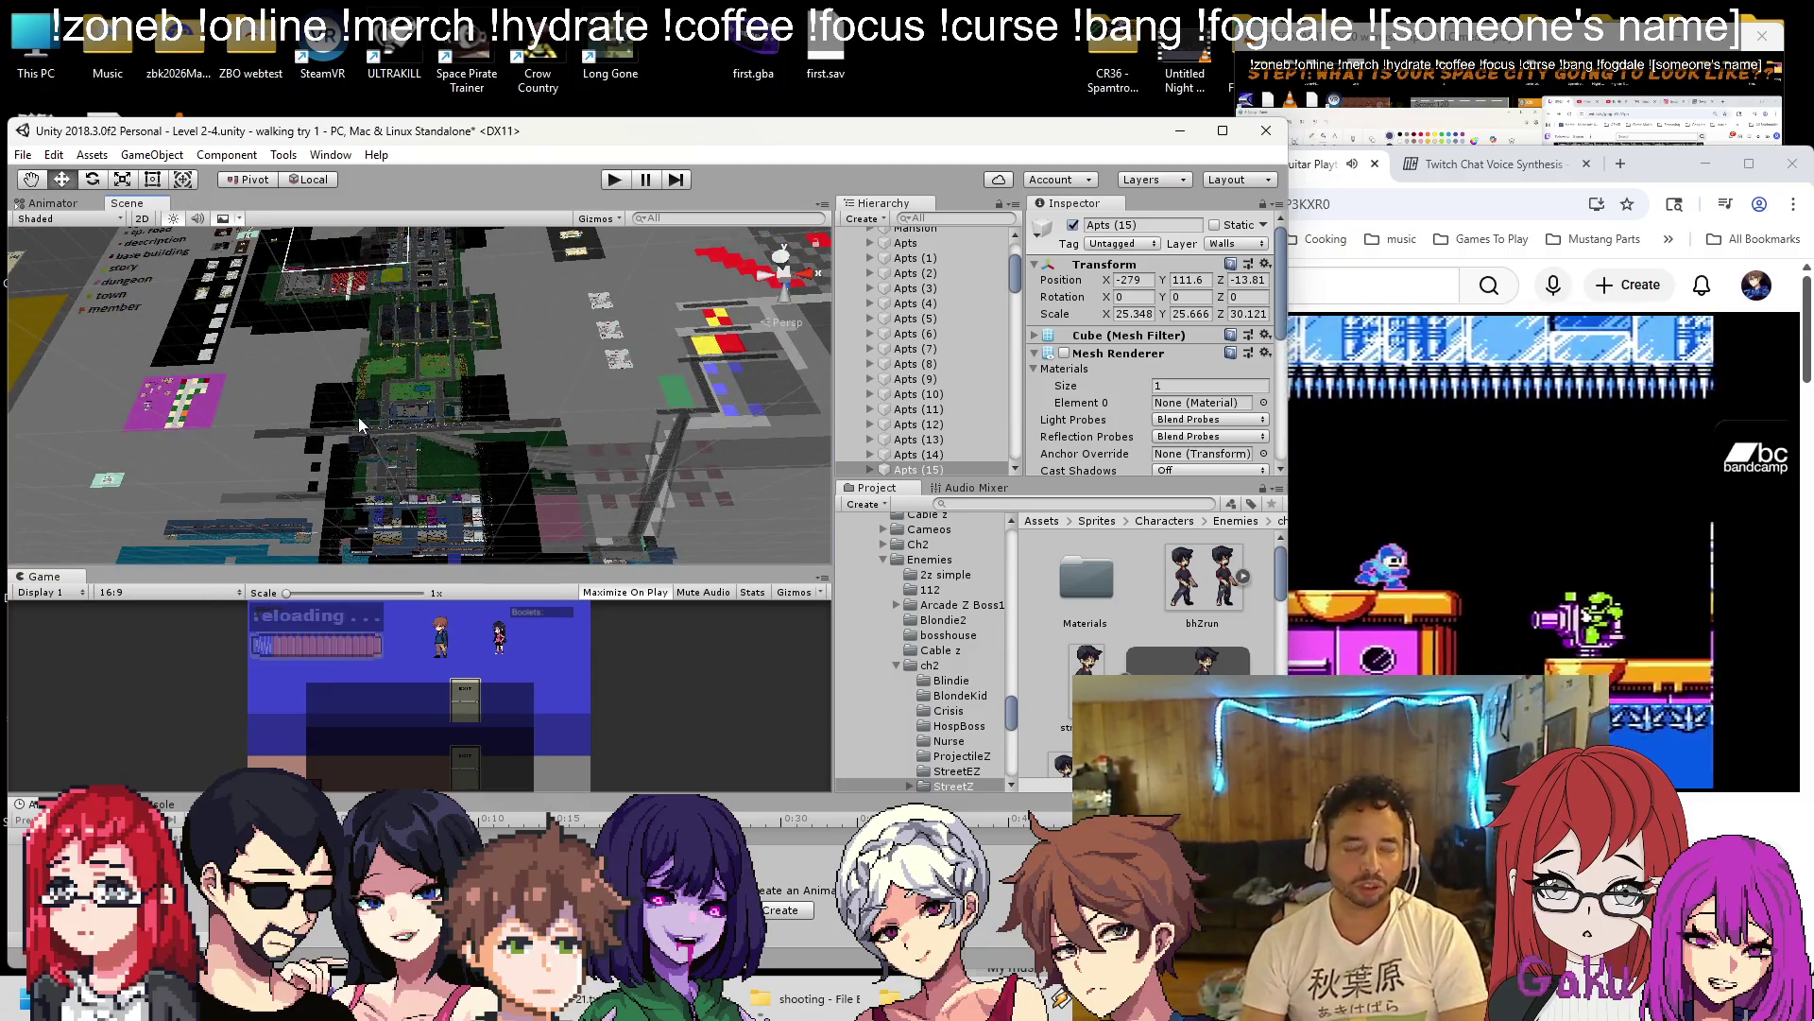
scroll(359, 389, "up", 10)
scroll(440, 374, "down", 5)
left_click_drag(519, 376, 376, 357)
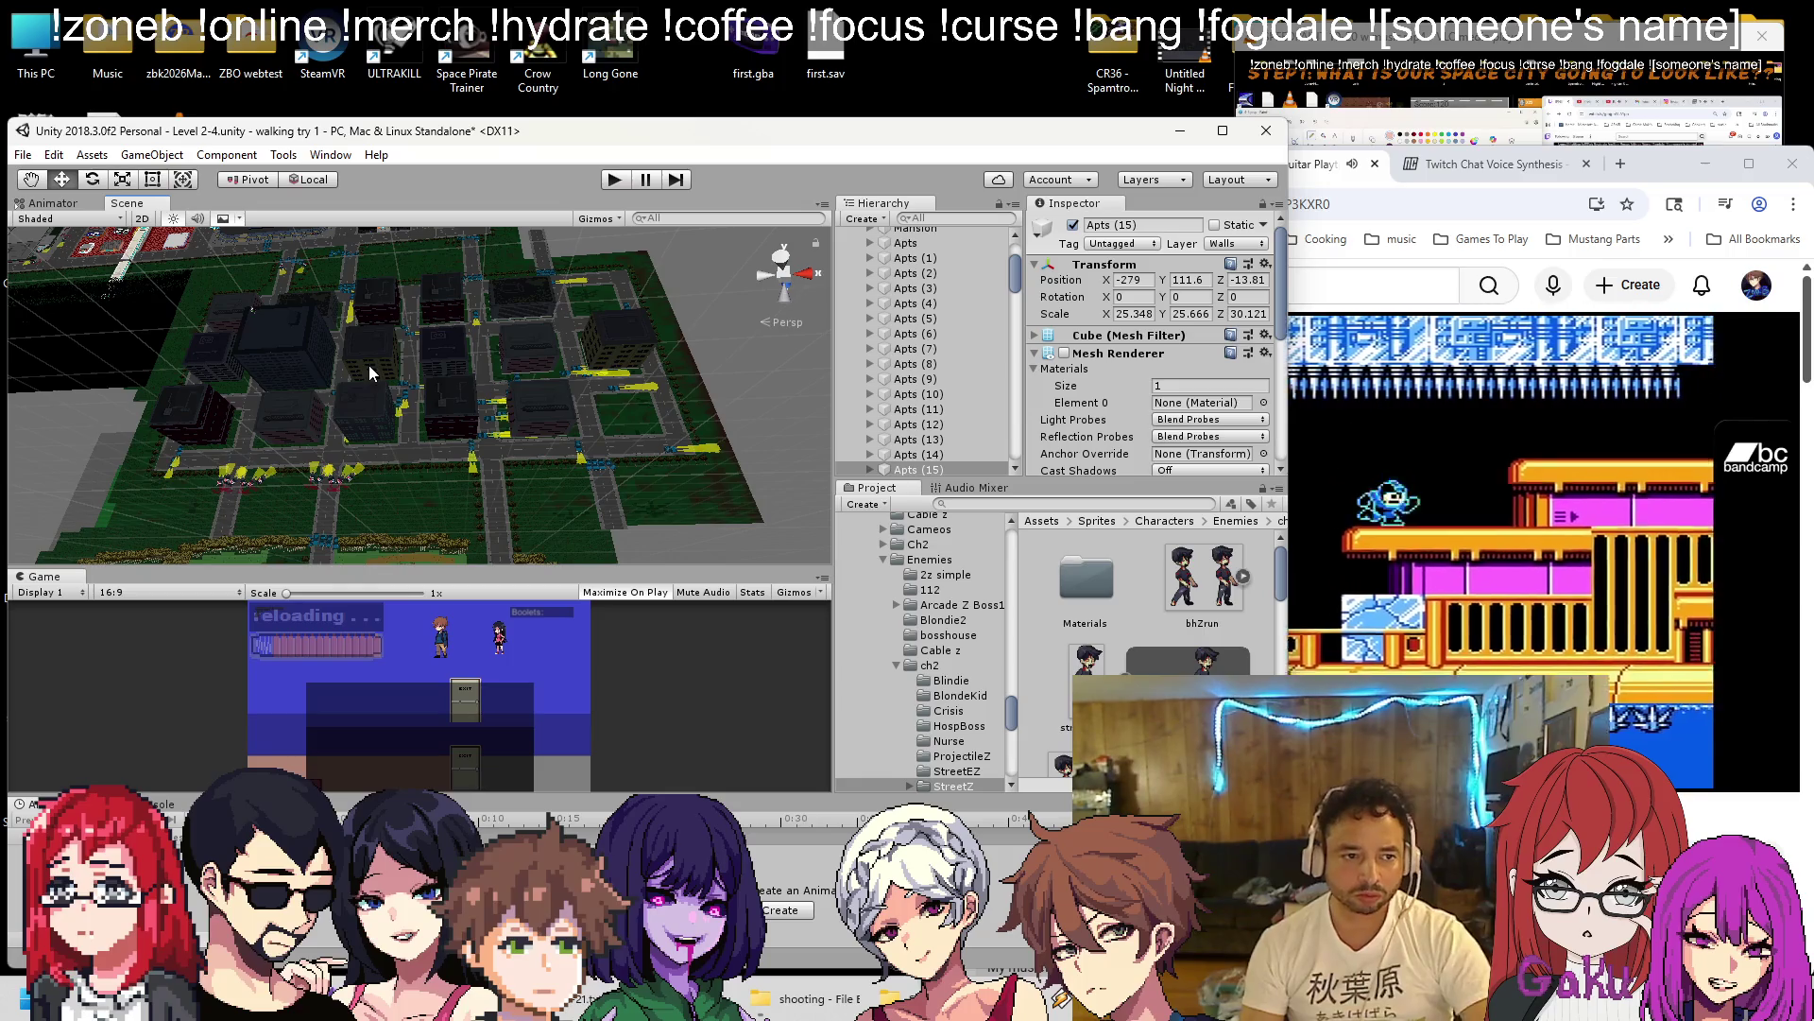
left_click(368, 365)
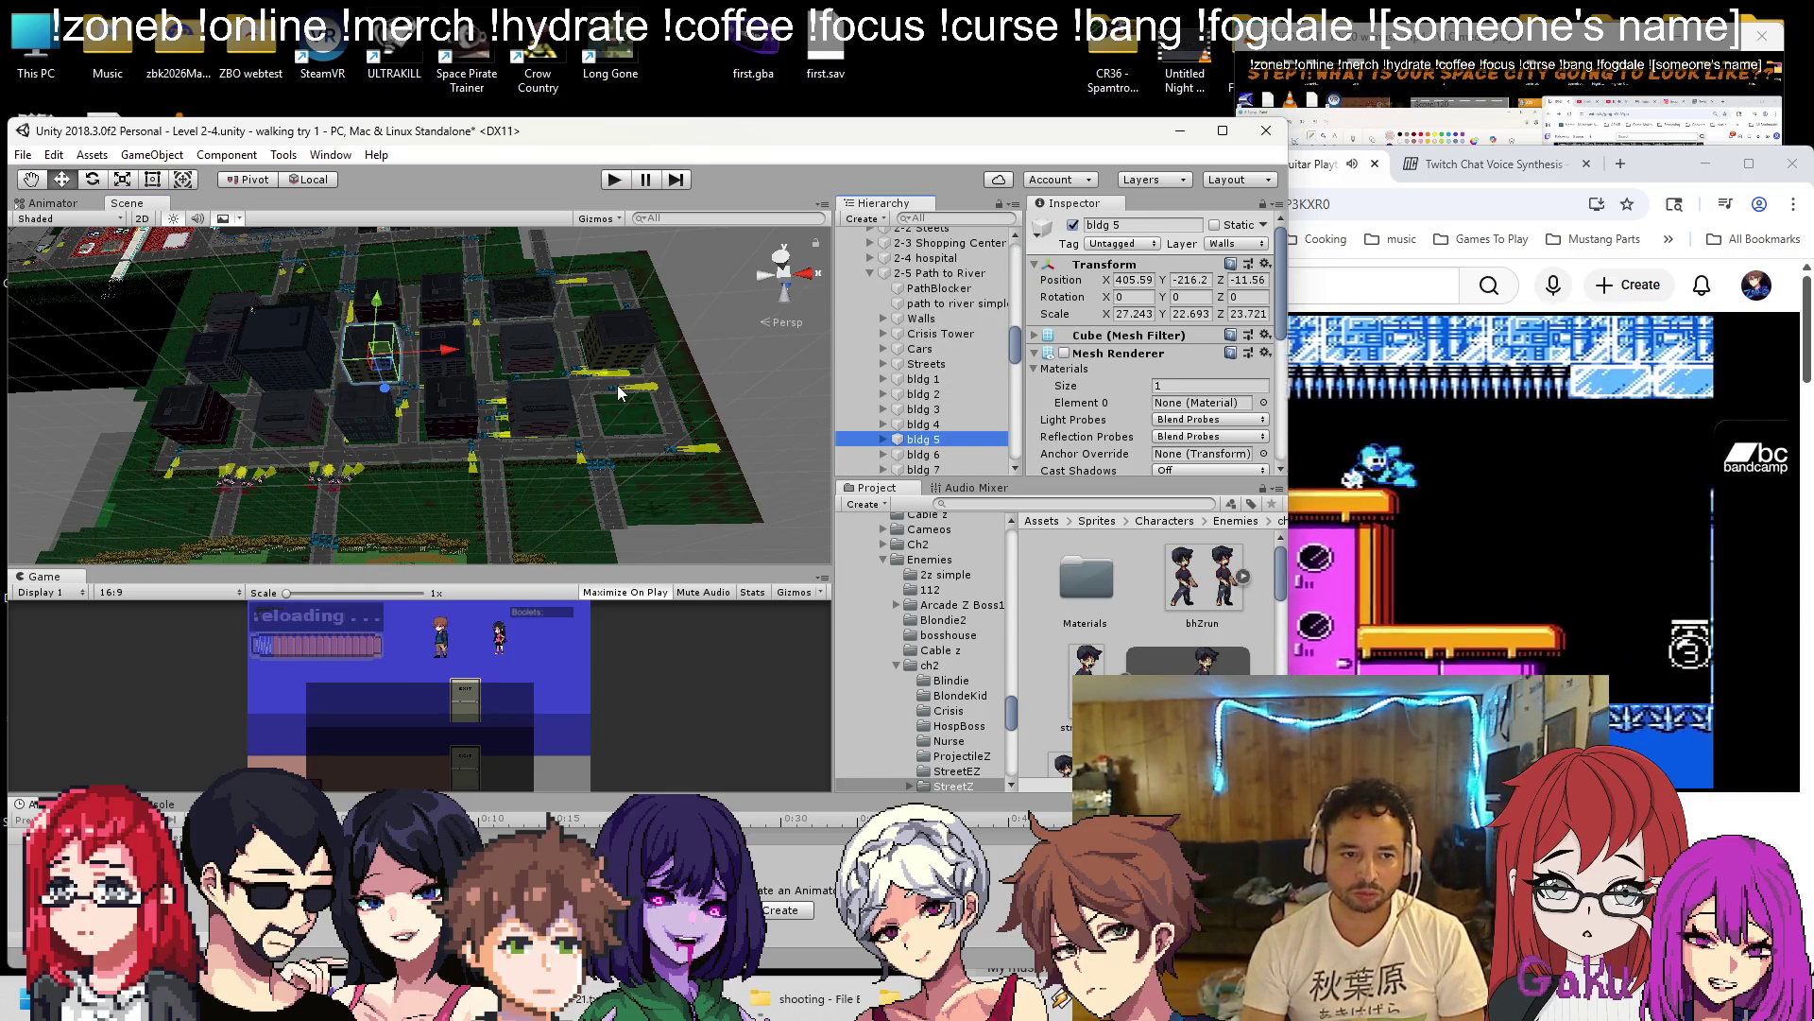
scroll(619, 393, "down", 5)
mouse_move(211, 338)
left_mouse_down()
mouse_move(525, 344)
mouse_move(355, 438)
mouse_move(395, 427)
left_mouse_up()
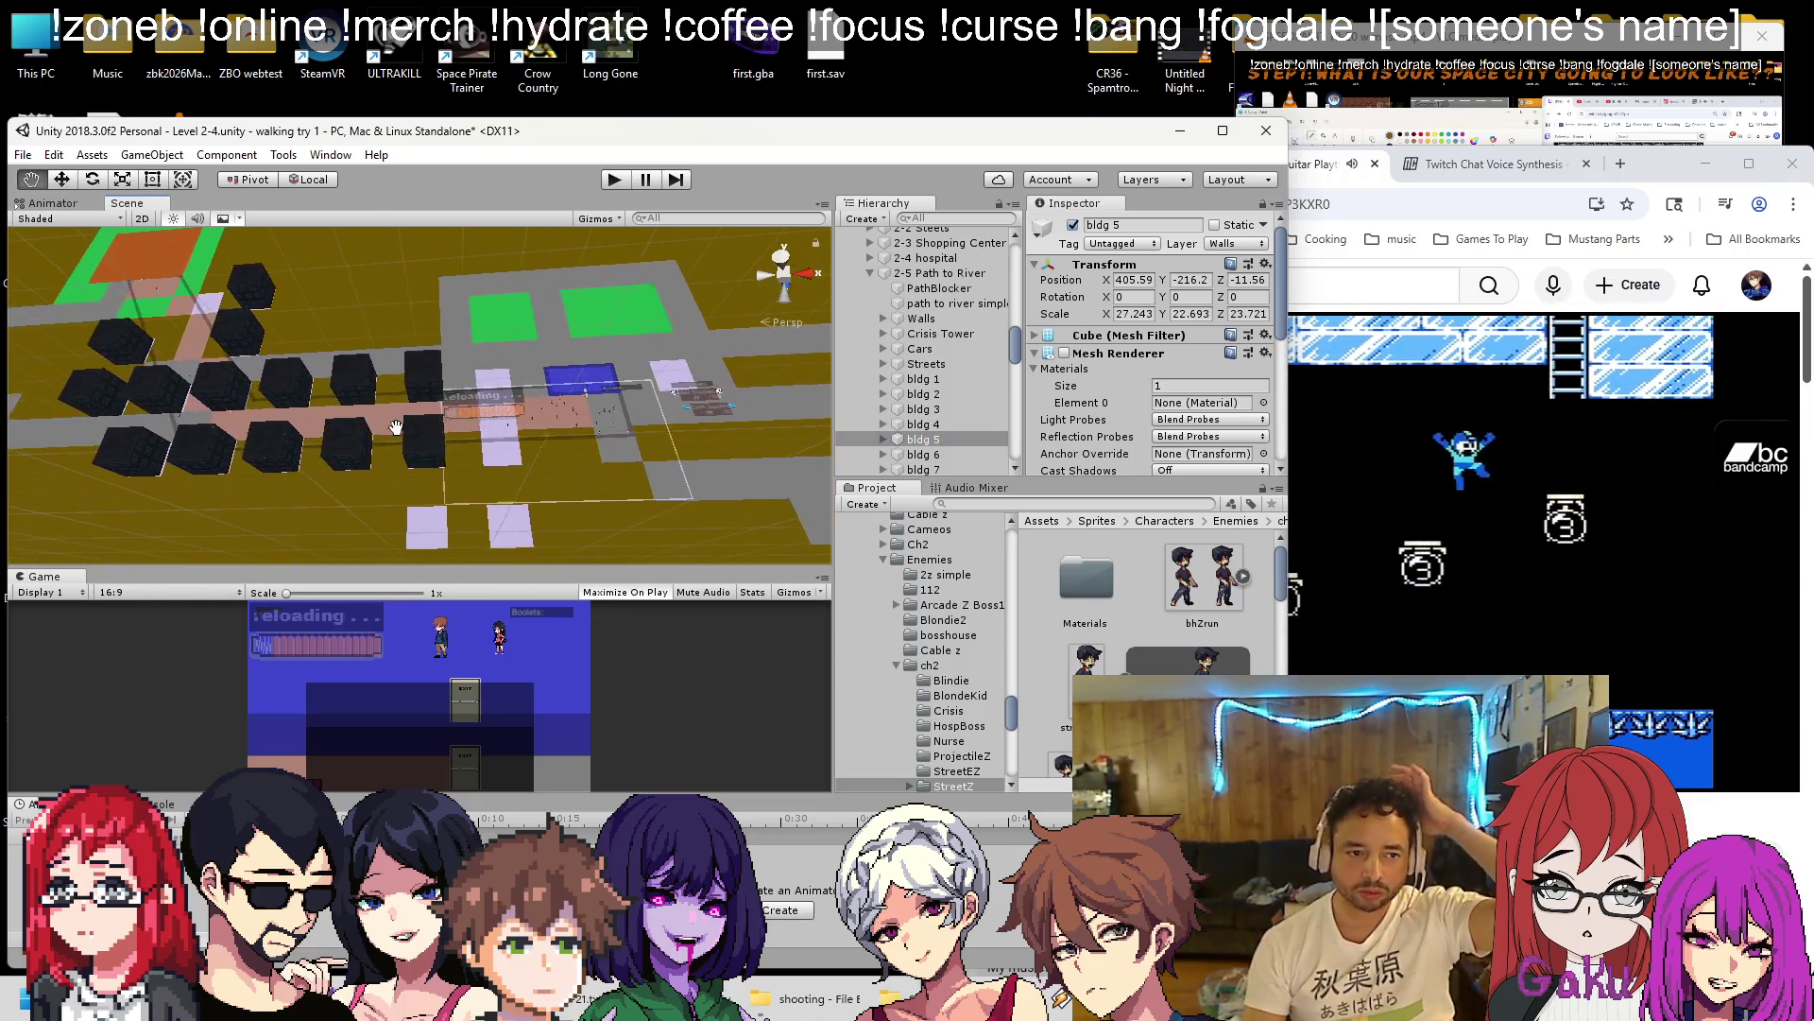
left_click_drag(586, 423, 288, 410)
mouse_move(400, 400)
left_mouse_down()
mouse_move(276, 366)
mouse_move(482, 399)
mouse_move(535, 351)
mouse_move(455, 416)
left_mouse_up()
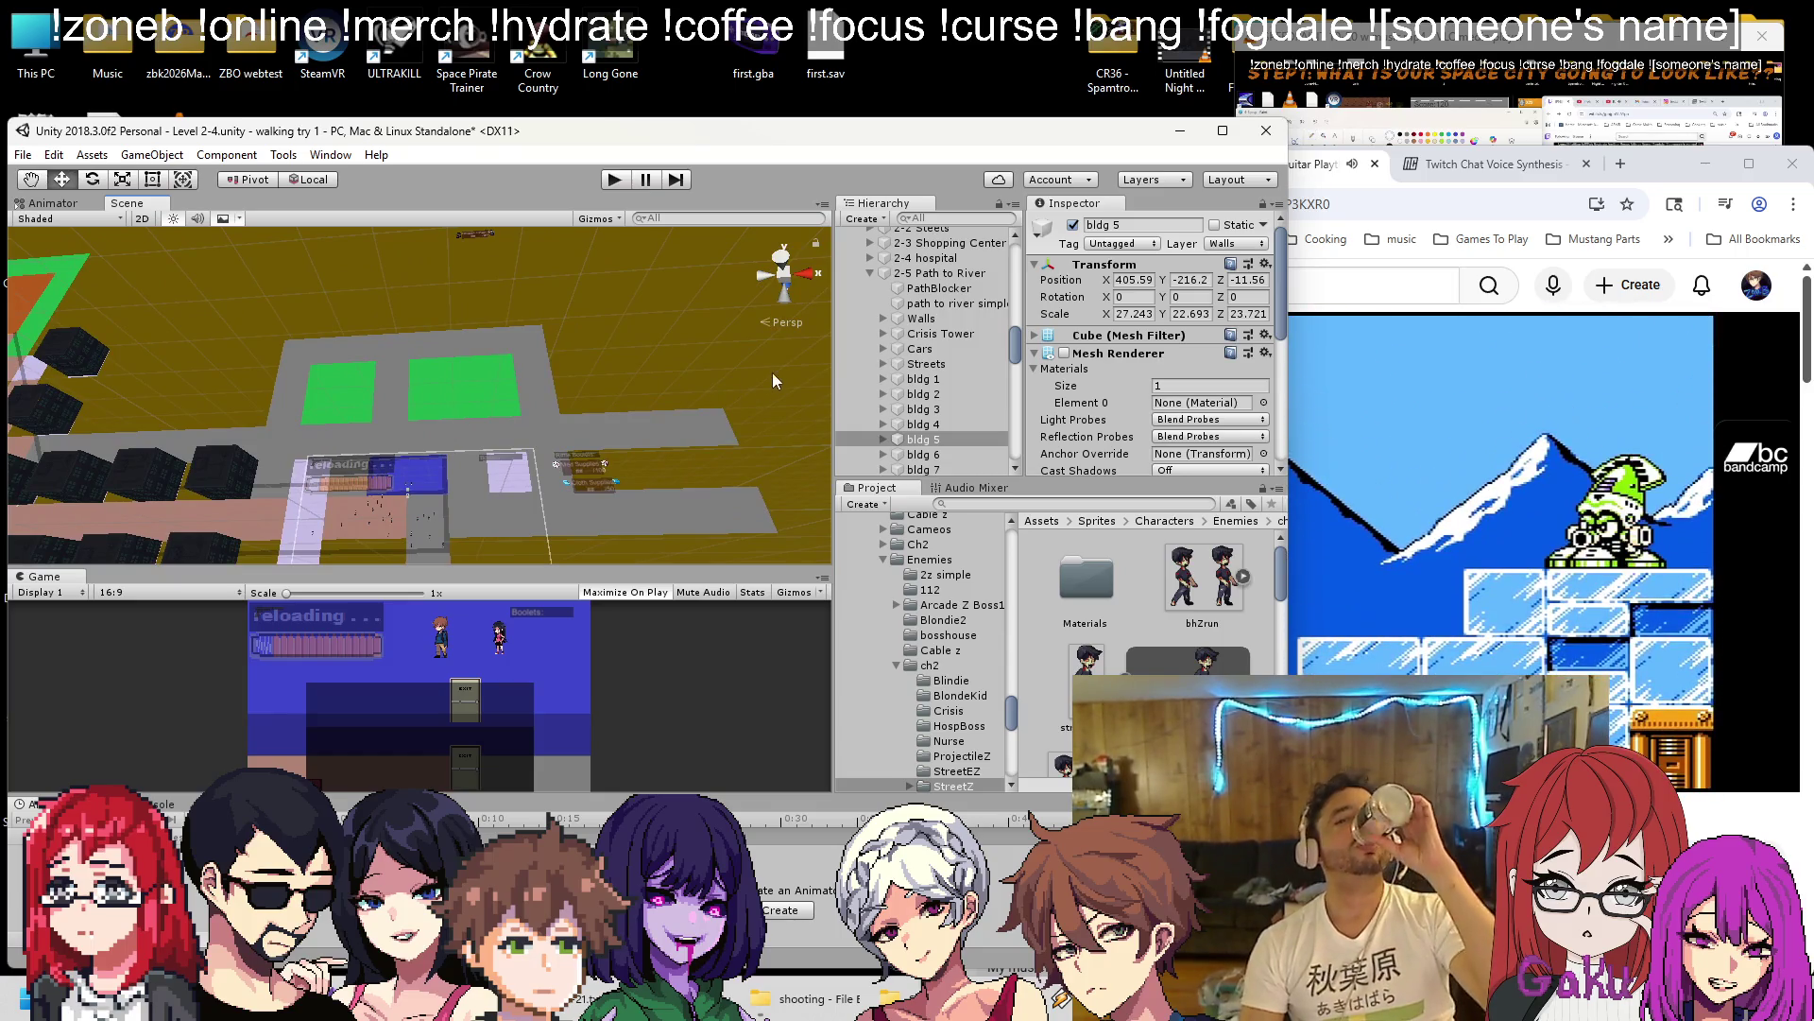
scroll(859, 331, "up", 10)
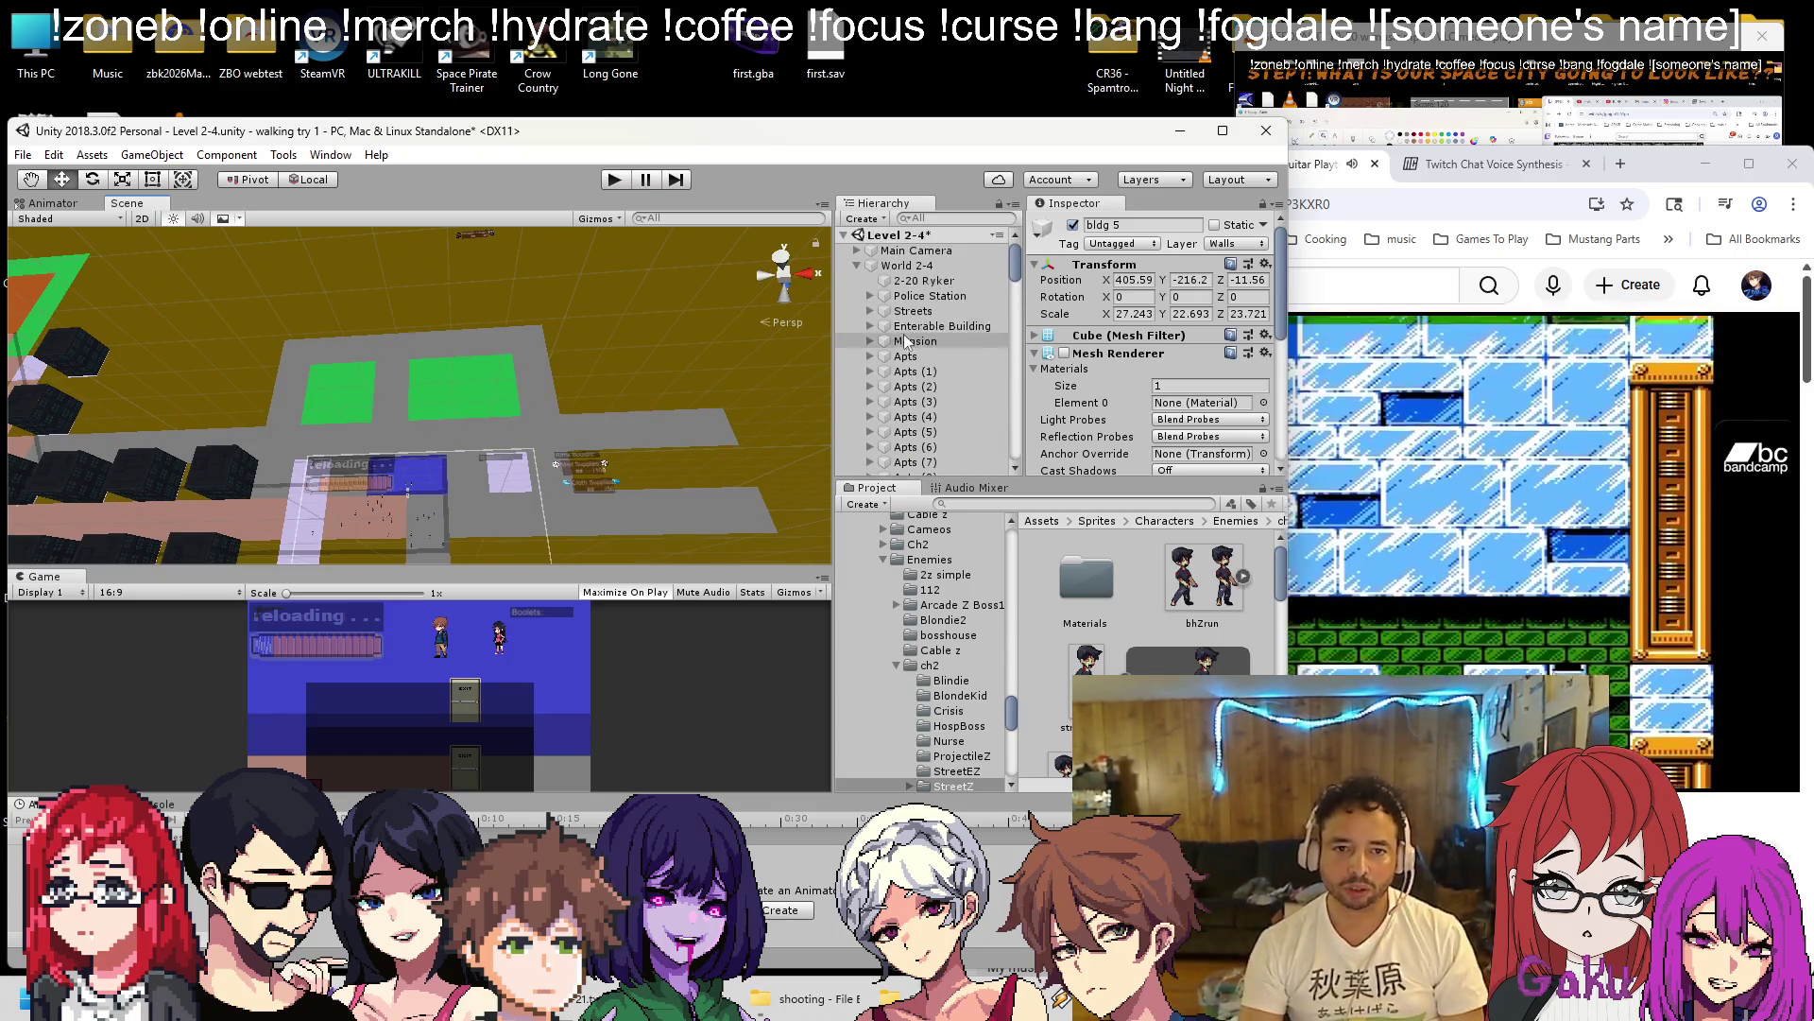
Create a new Cube as a child of Police Station and frame it in the view.
left_click(930, 296)
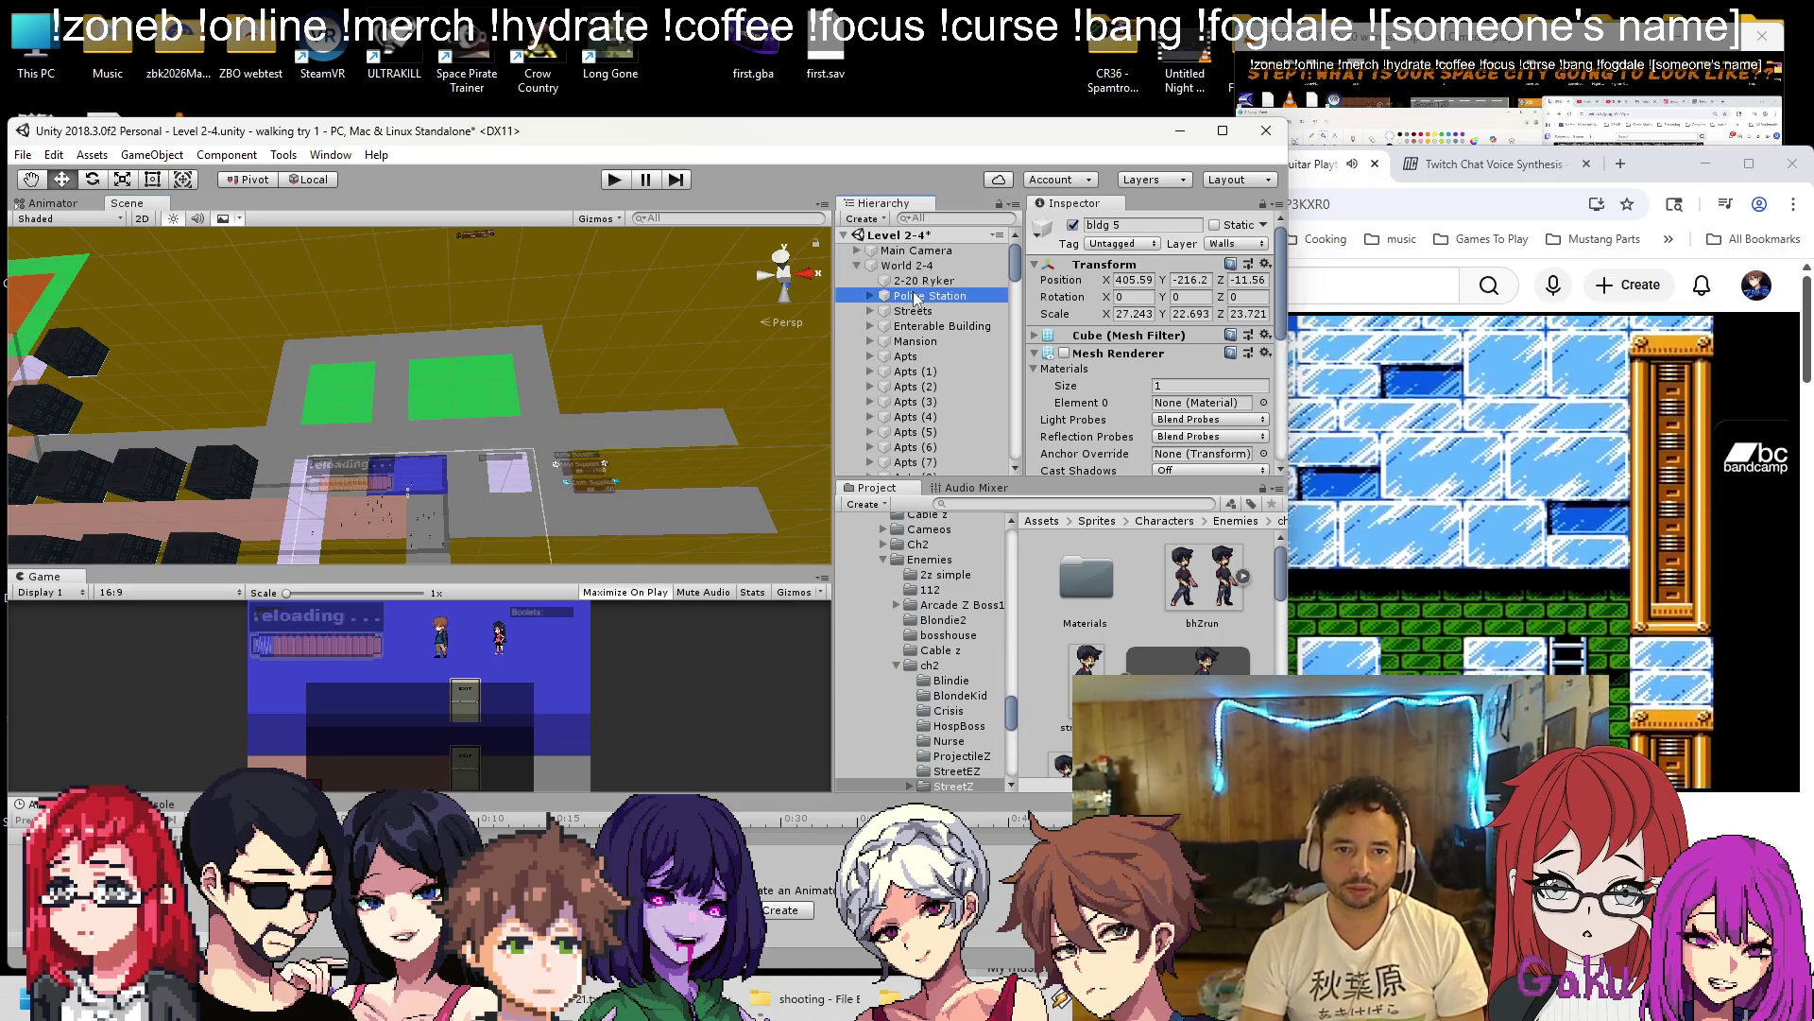
key("f")
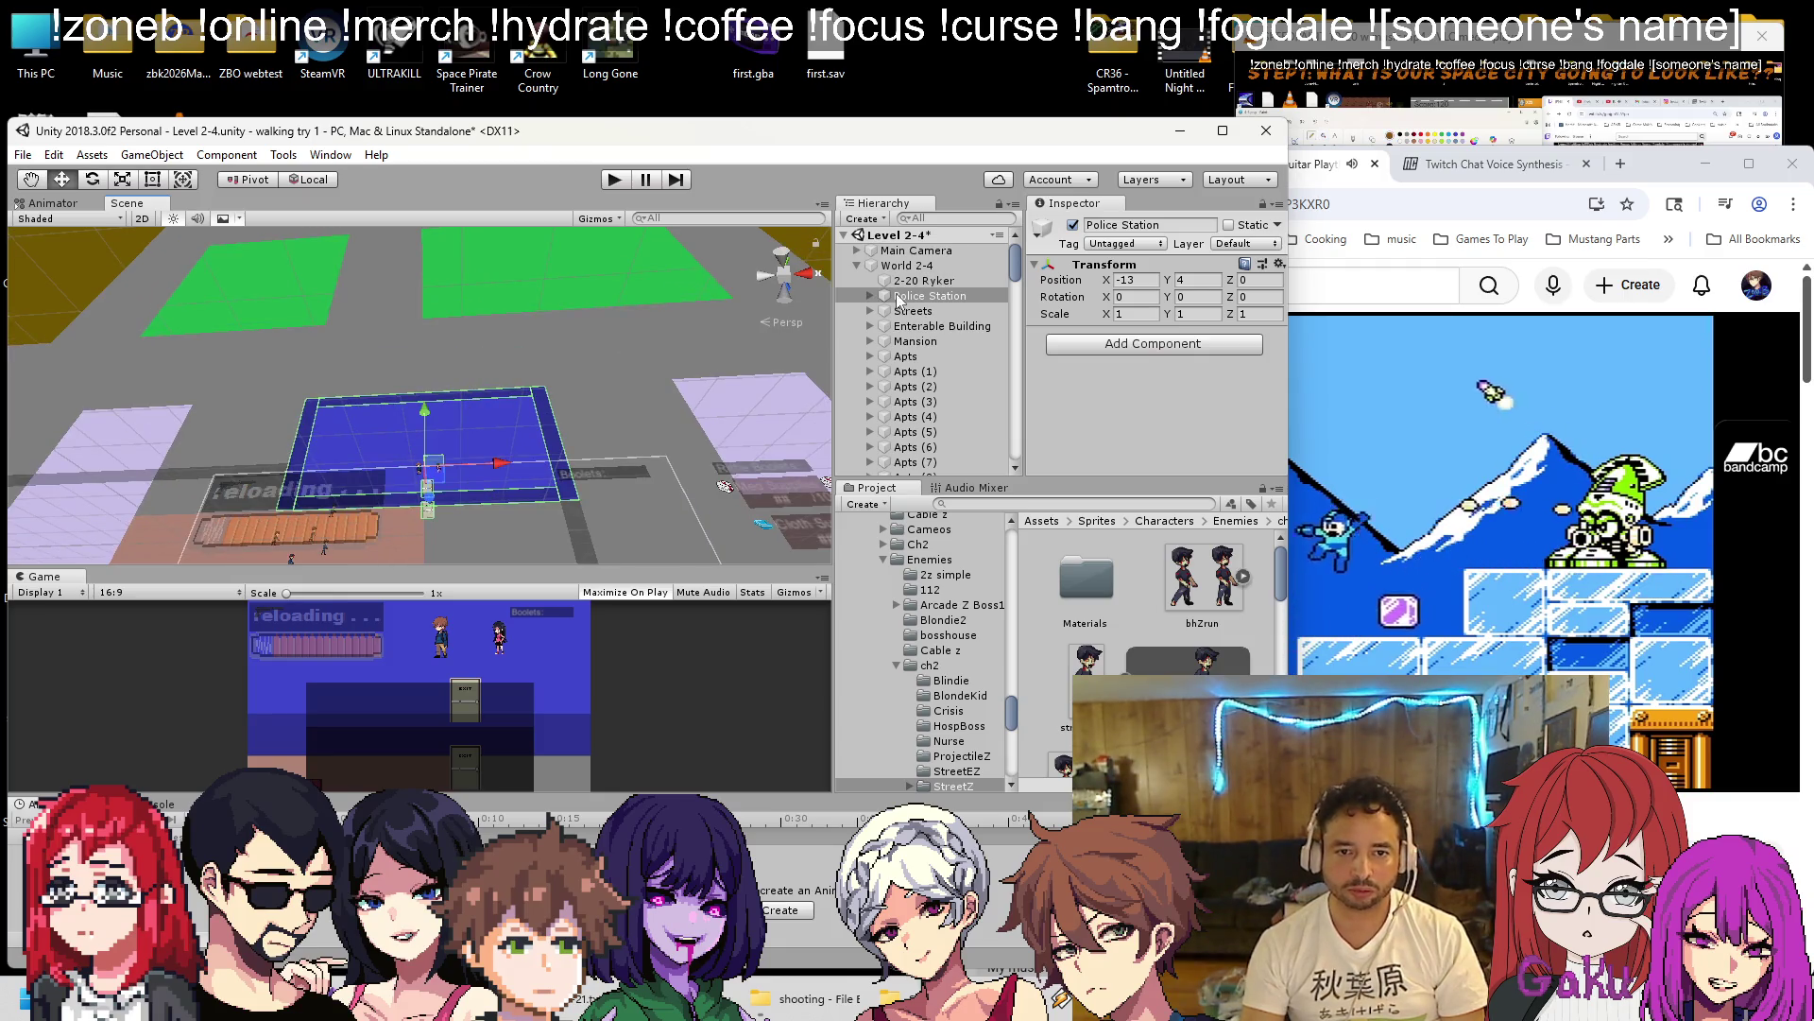
right_click(909, 299)
mouse_move(992, 461)
left_click(1101, 463)
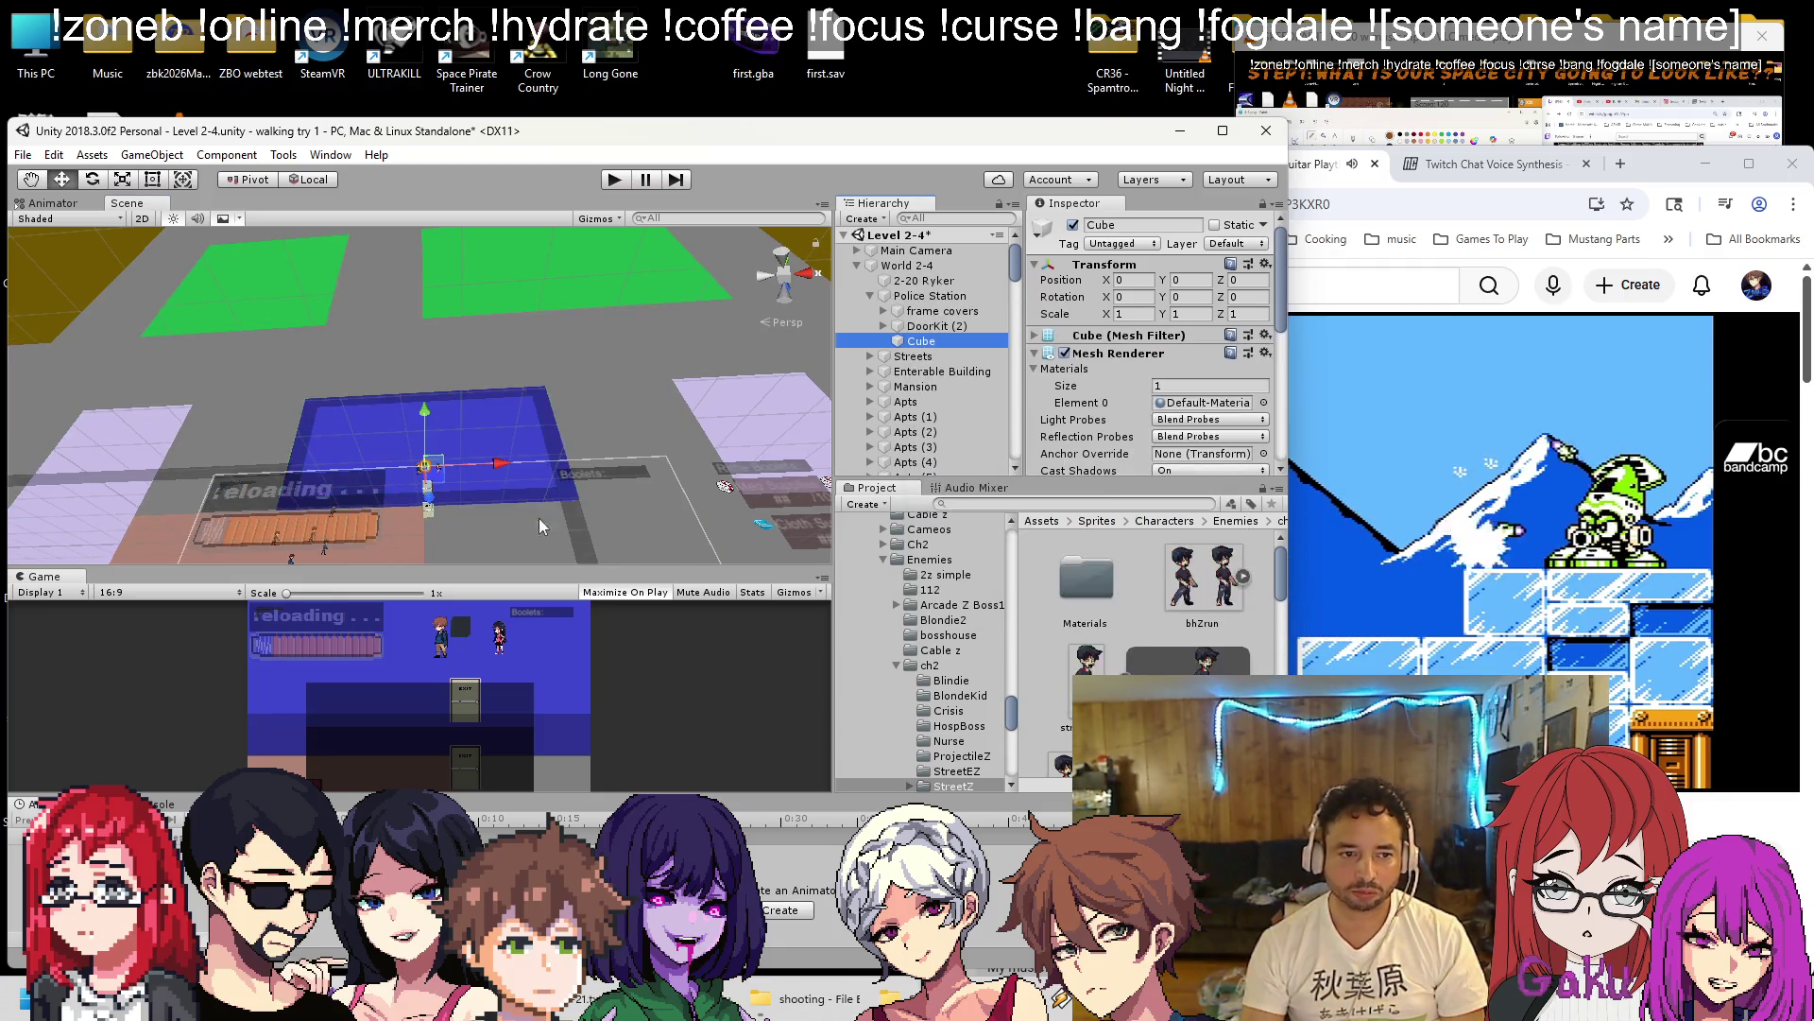
key("f")
scroll(491, 436, "down", 5)
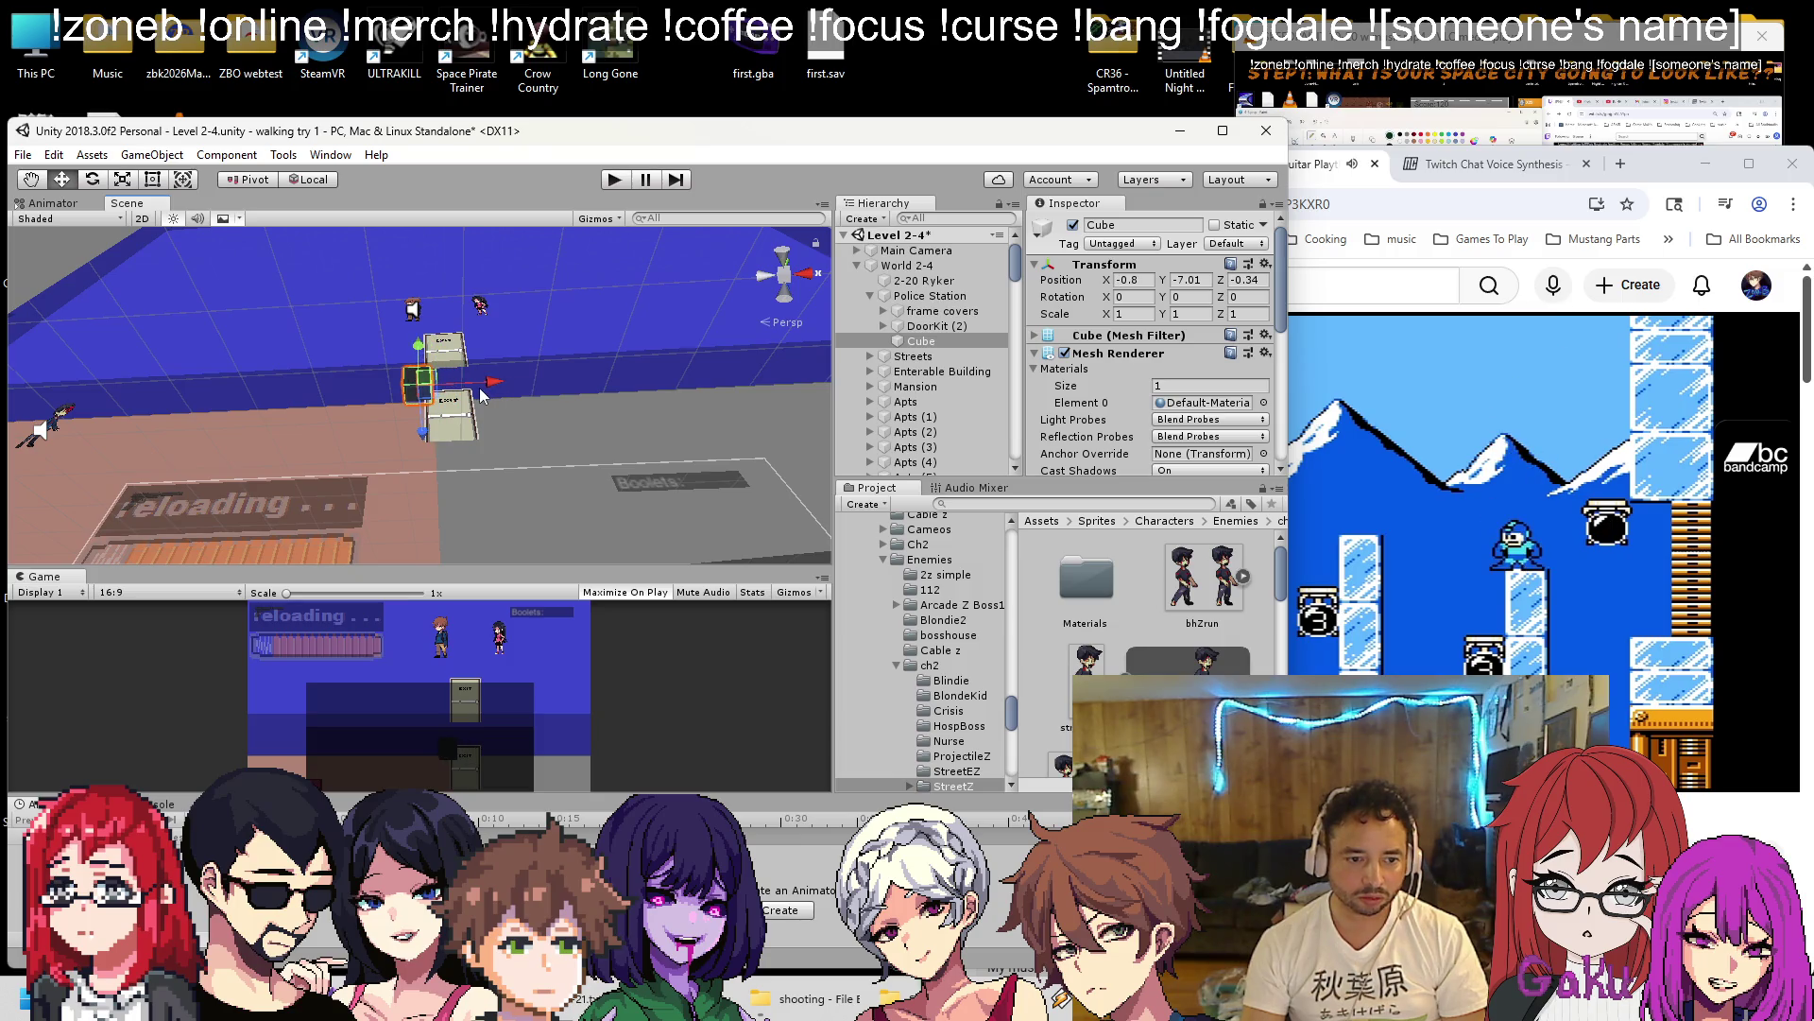
scroll(480, 383, "down", 6)
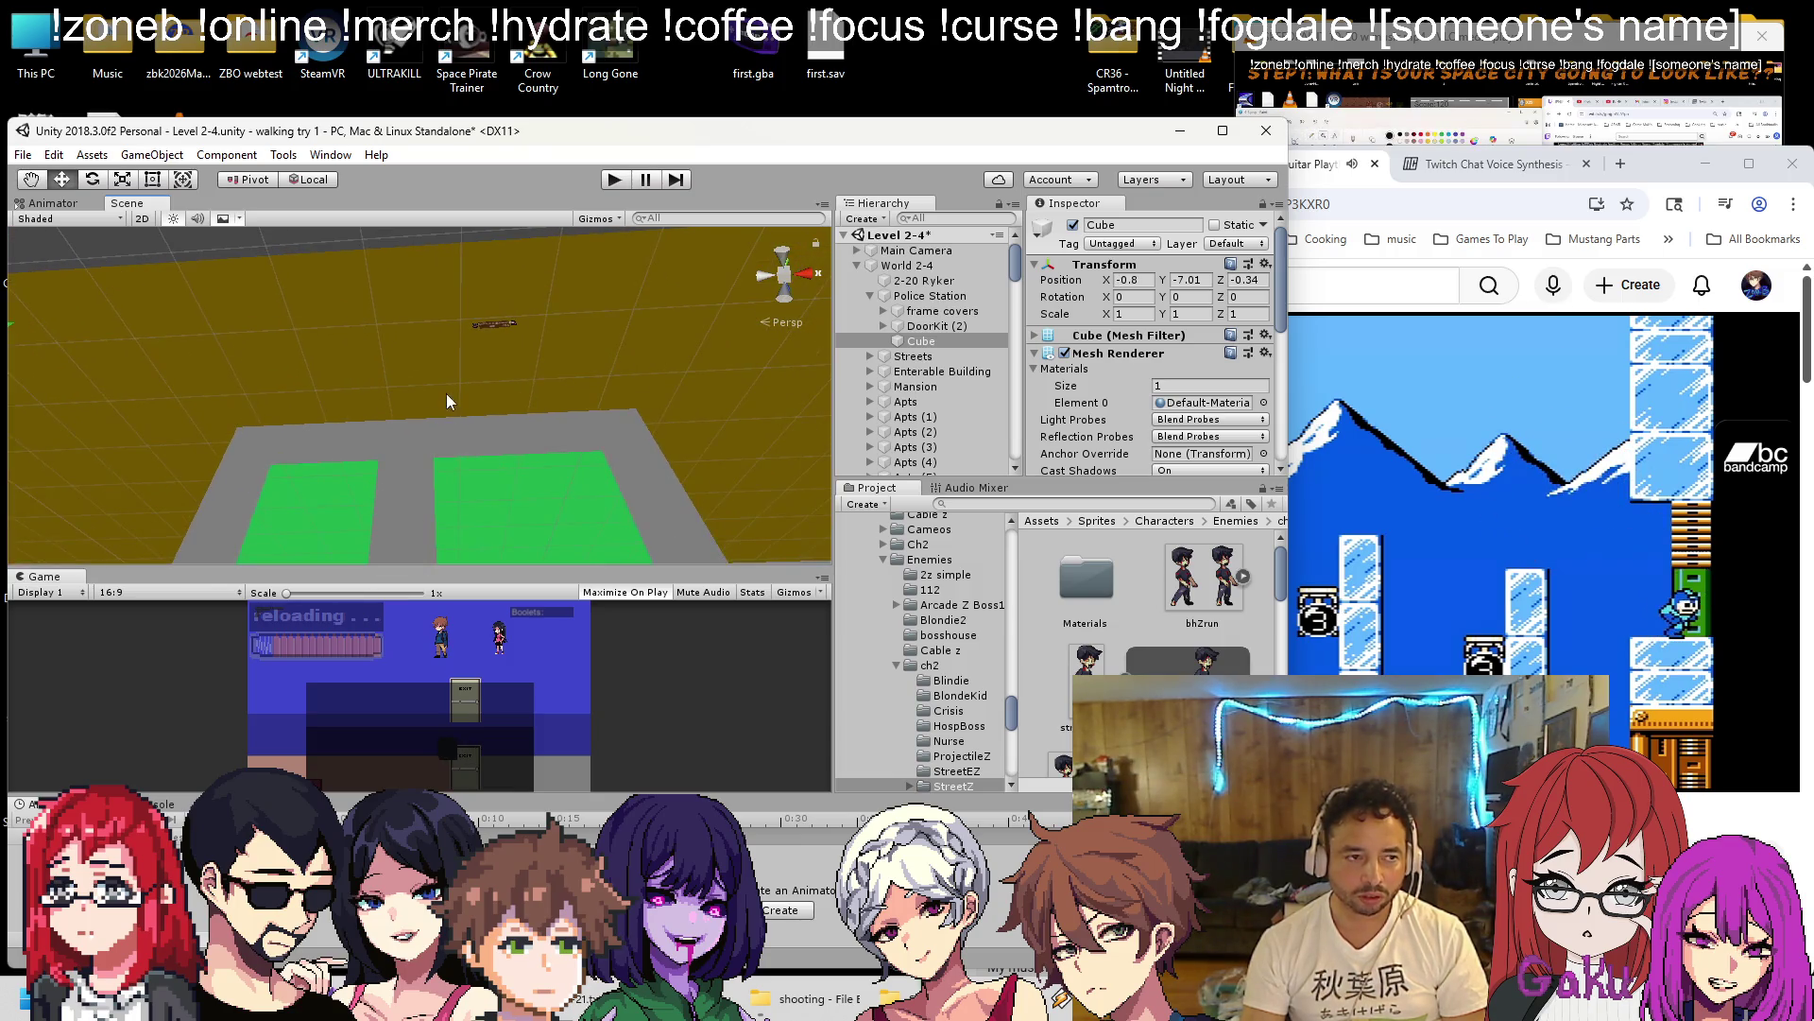
scroll(435, 451, "up", 8)
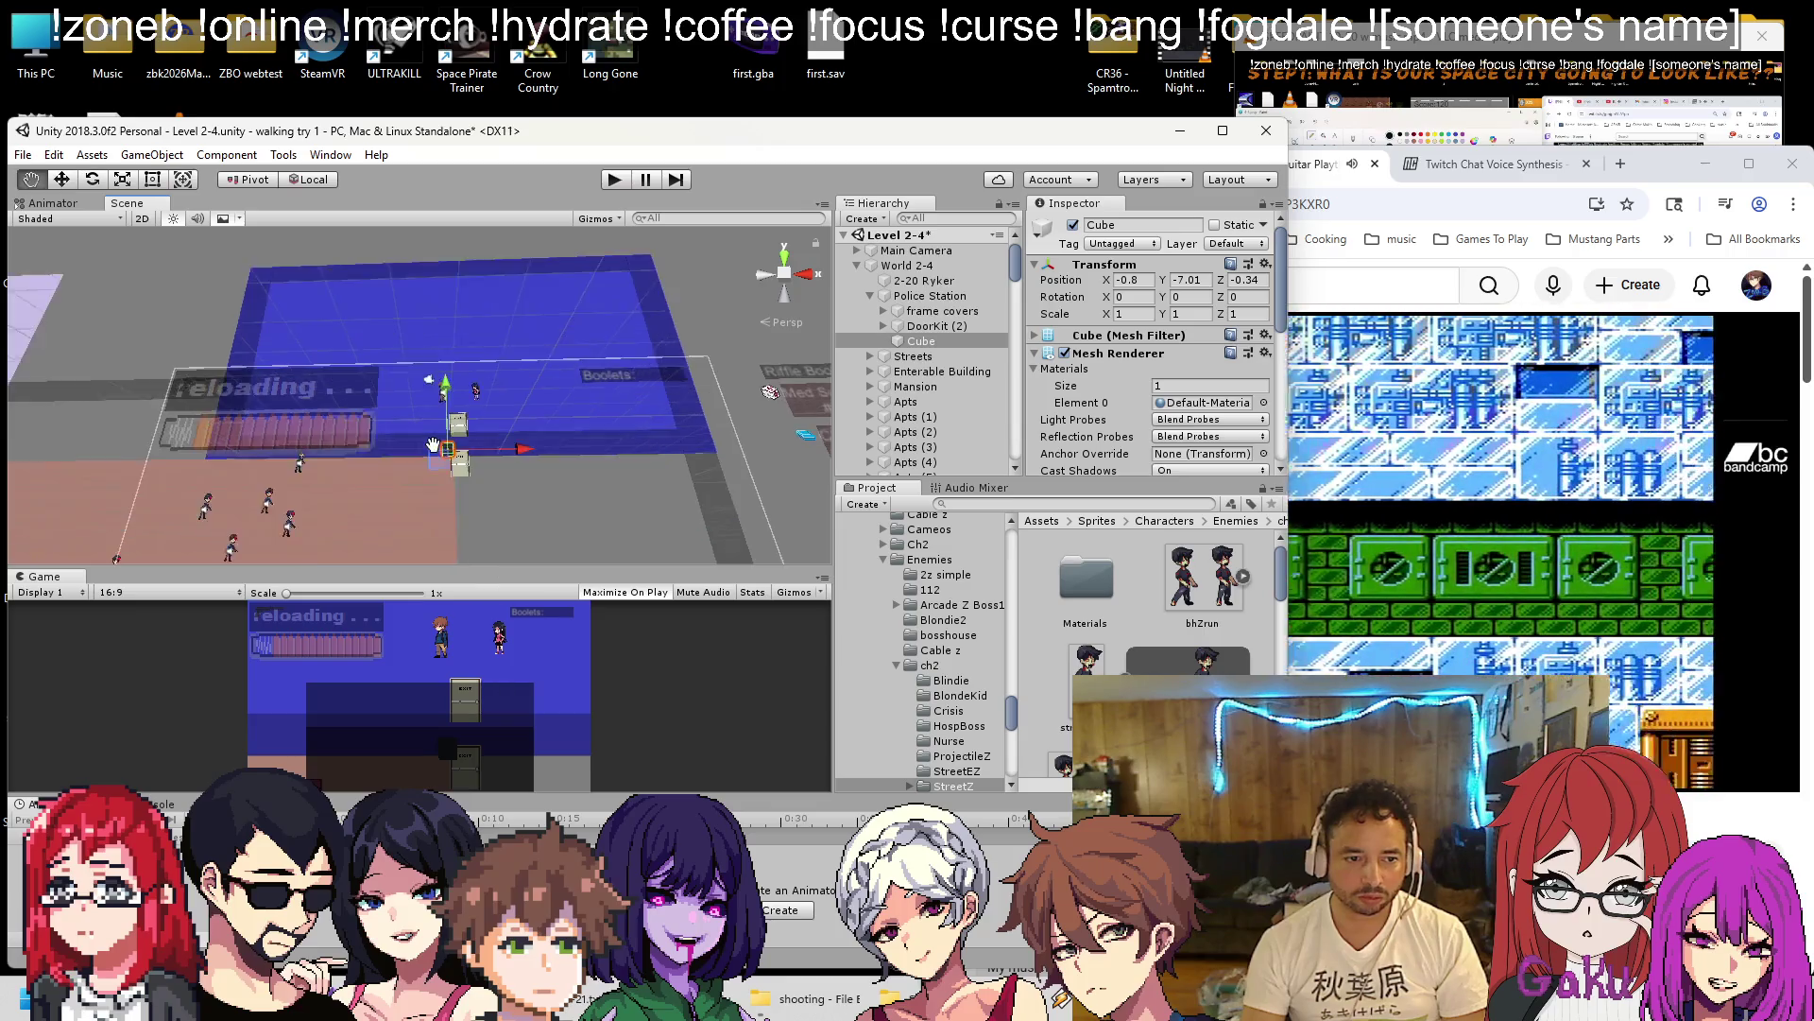
key("f")
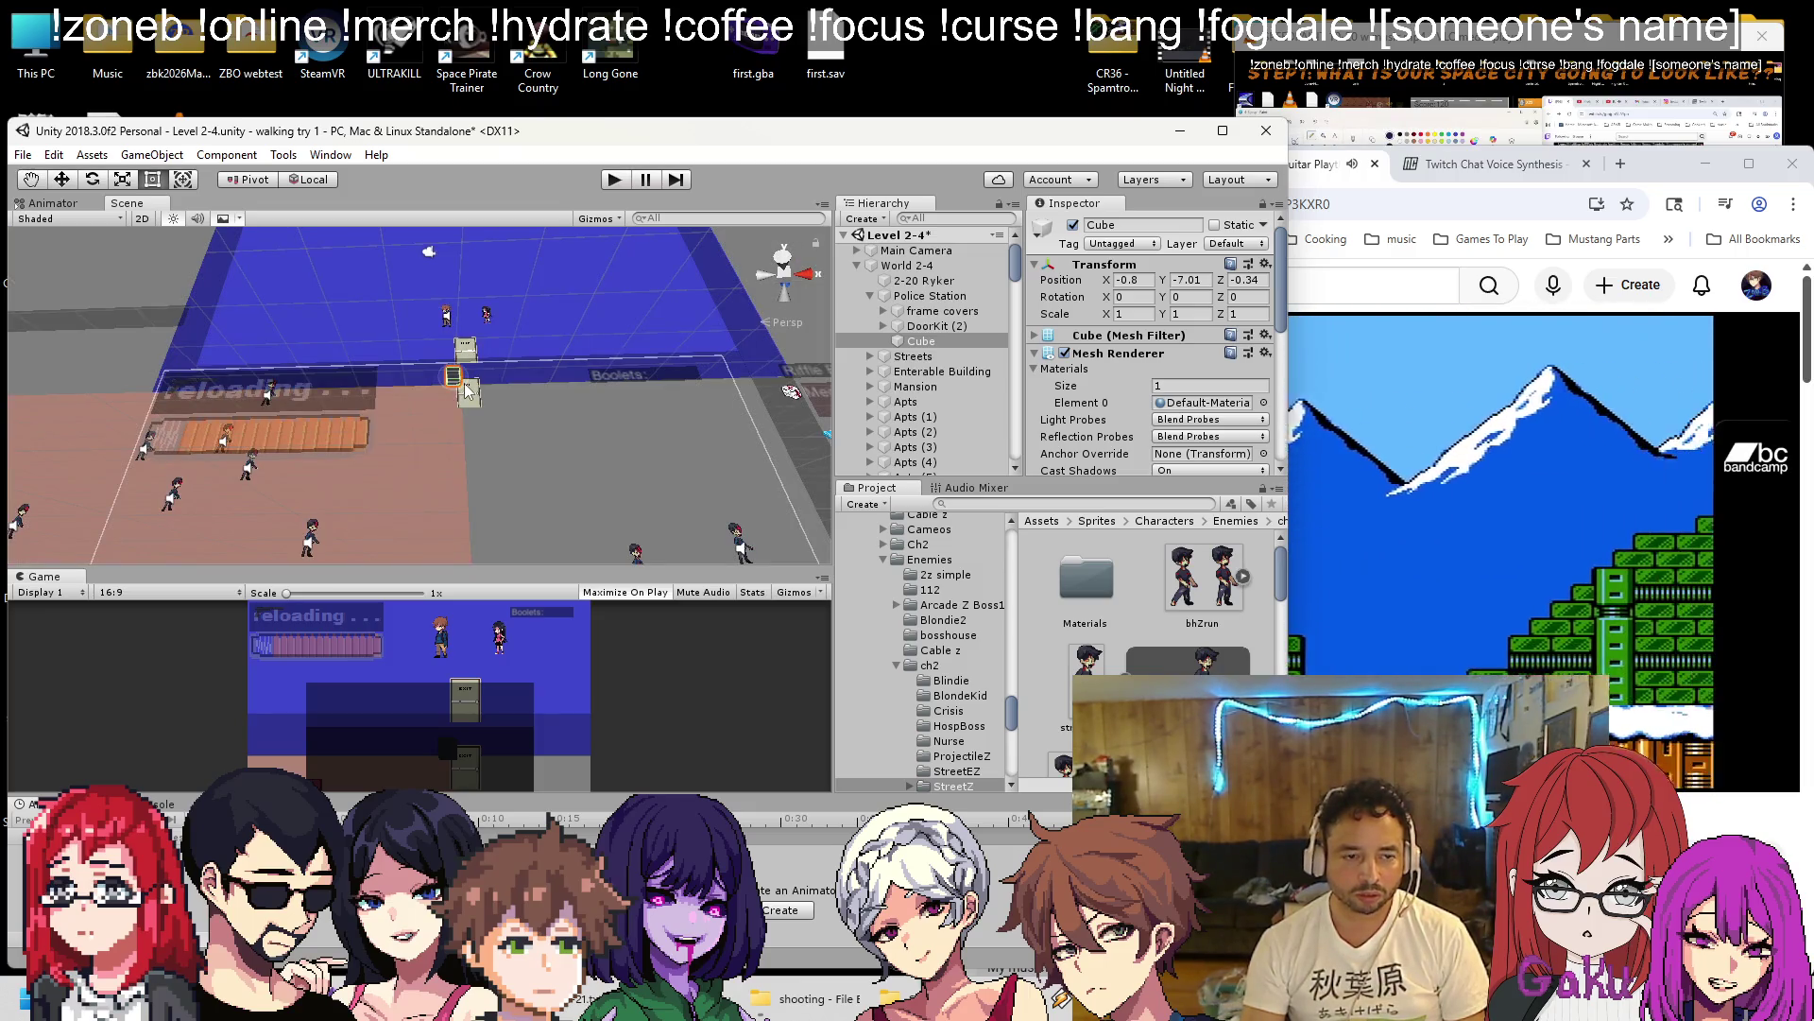
Stretch the Cube with the Rect tool into a long strip, X scale about 29.7.
key("q")
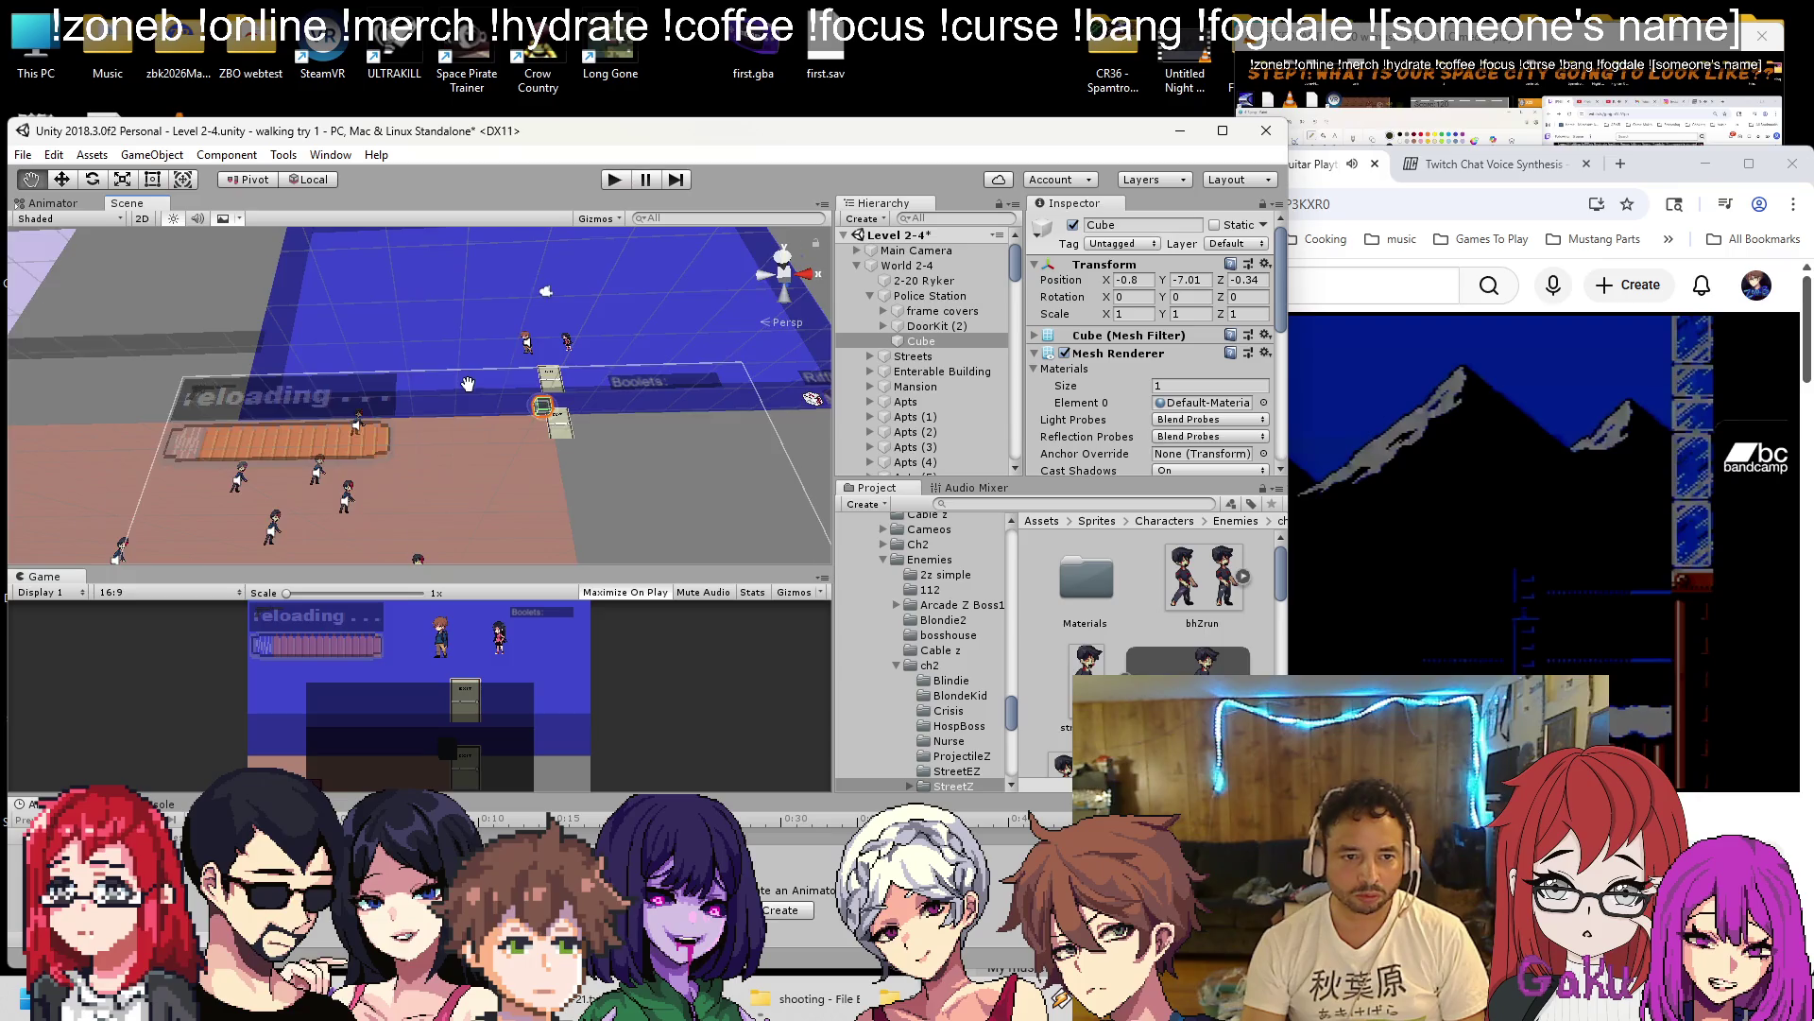
key("t")
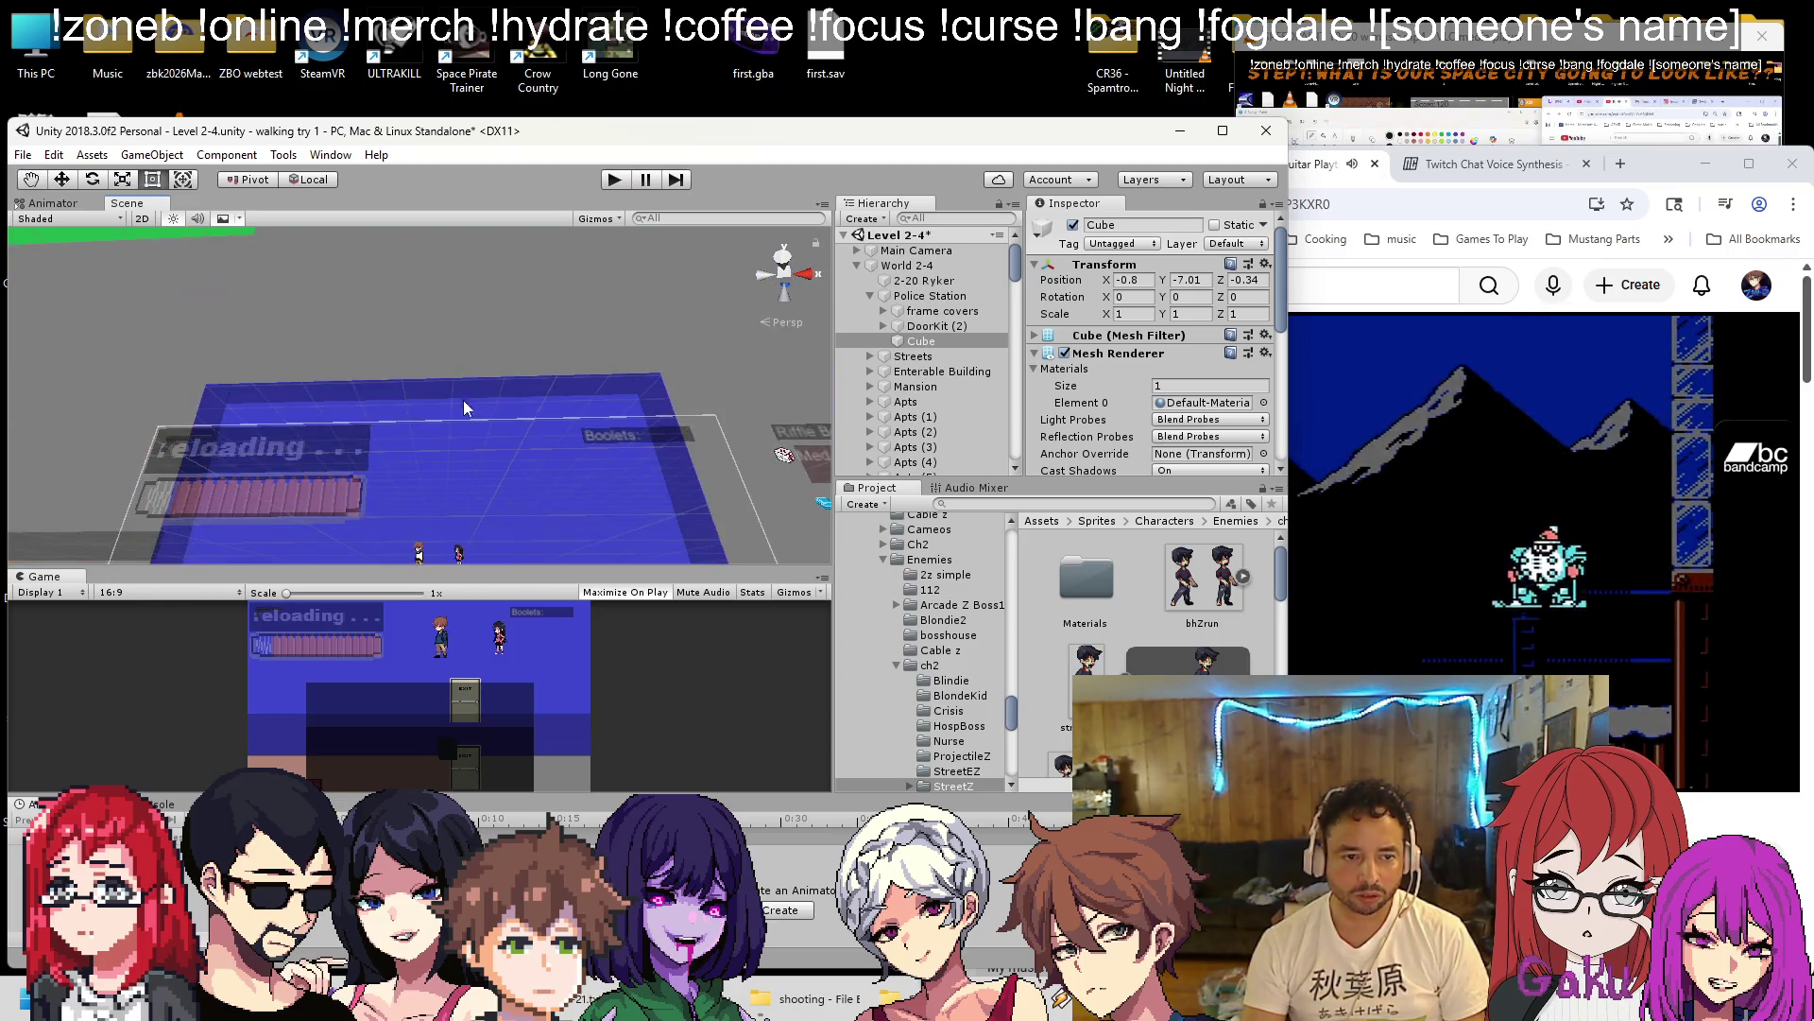
key("f")
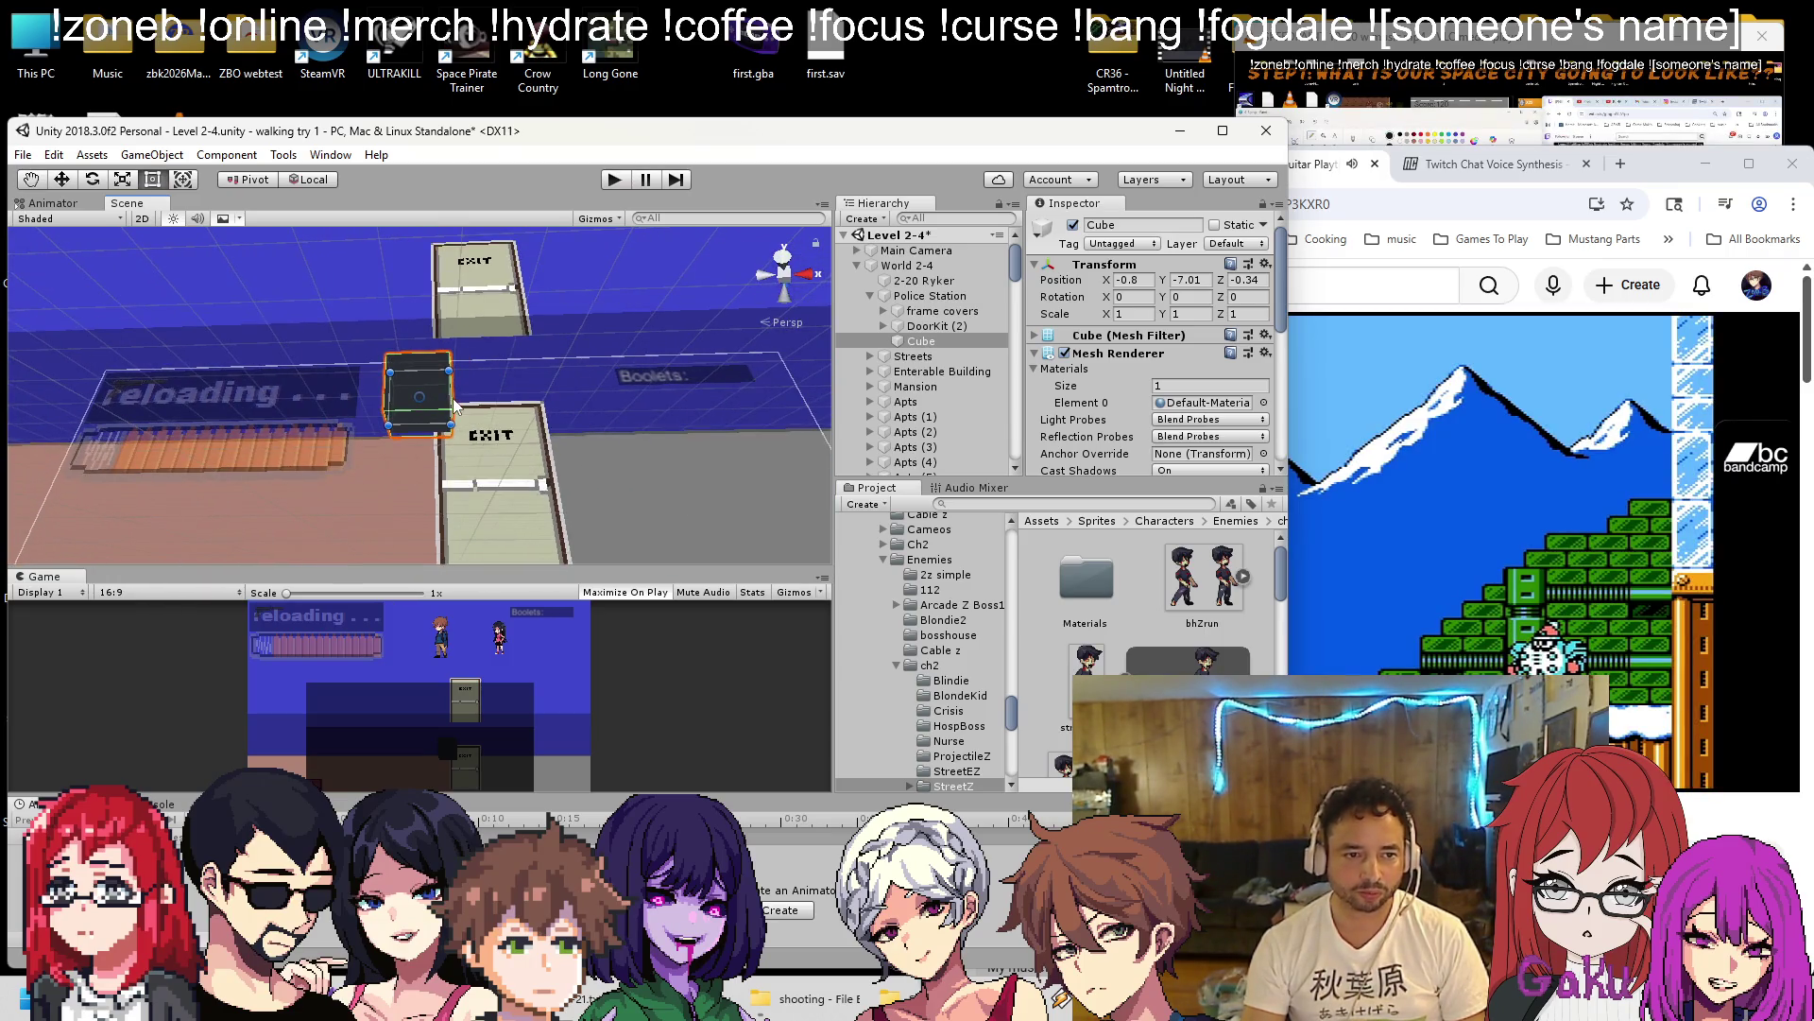
left_click_drag(518, 398, 803, 397)
scroll(383, 412, "down", 2)
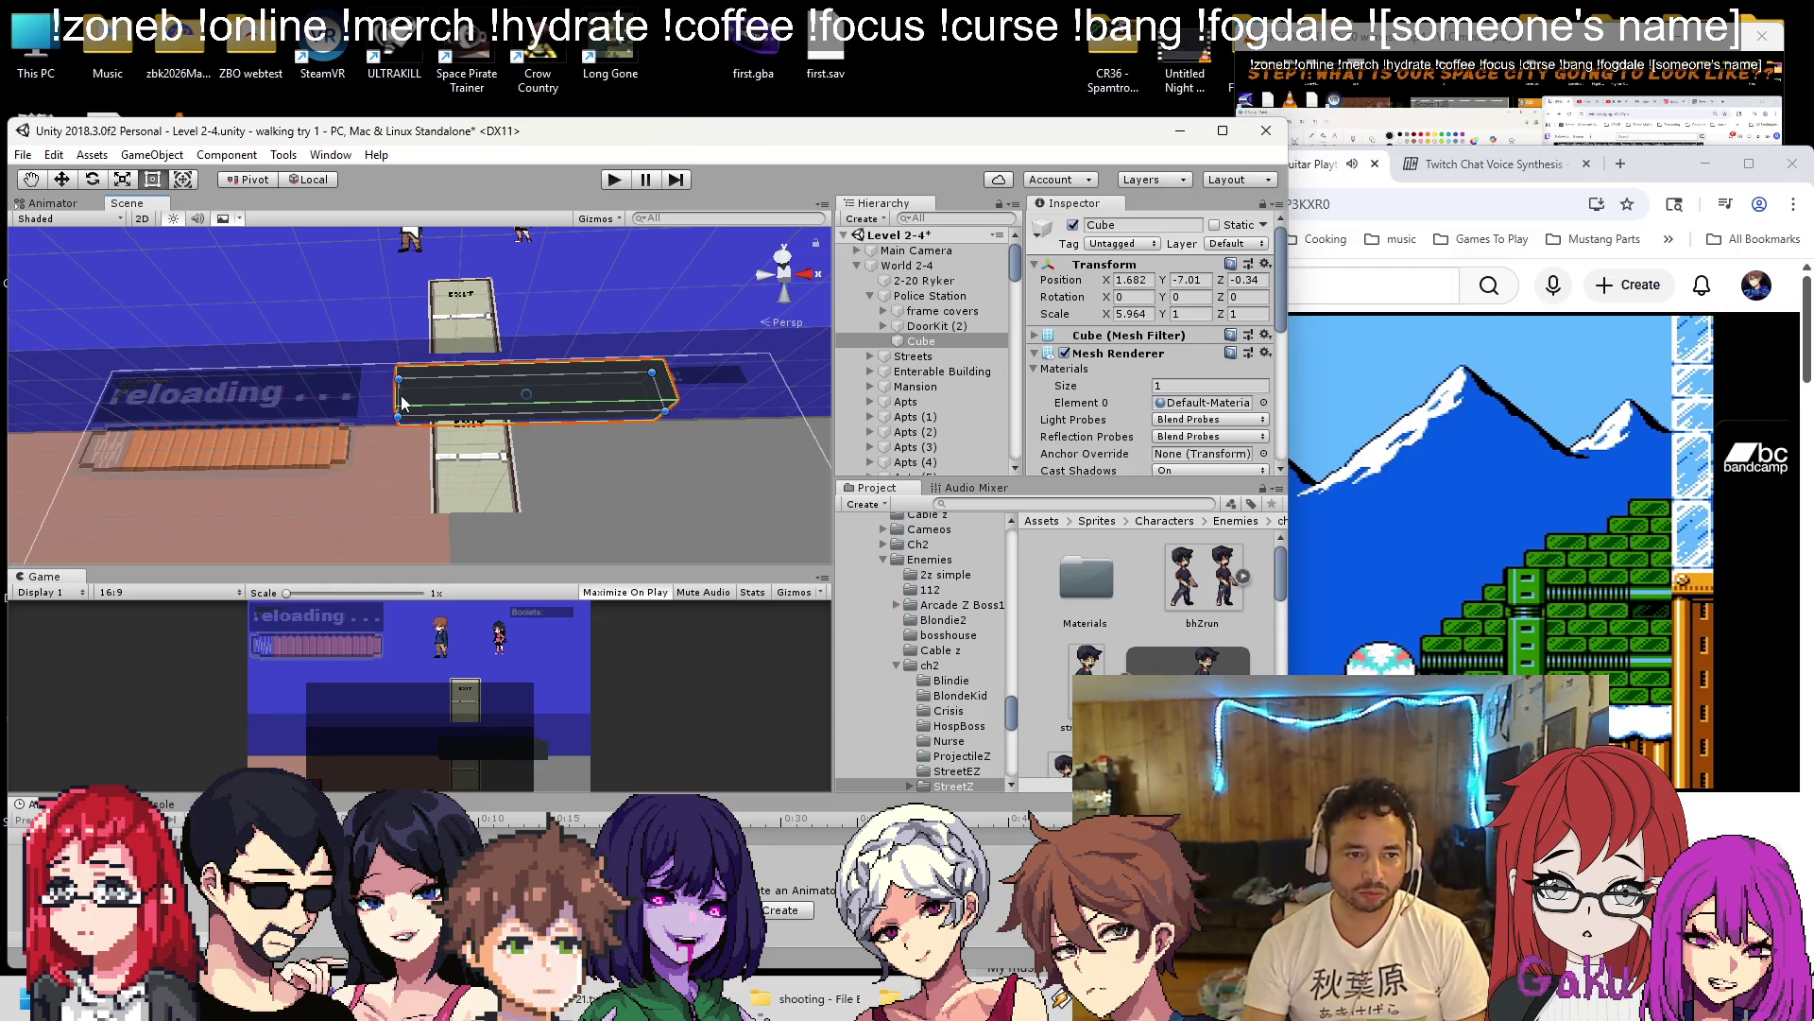
left_click_drag(284, 407, 123, 402)
scroll(395, 406, "down", 2)
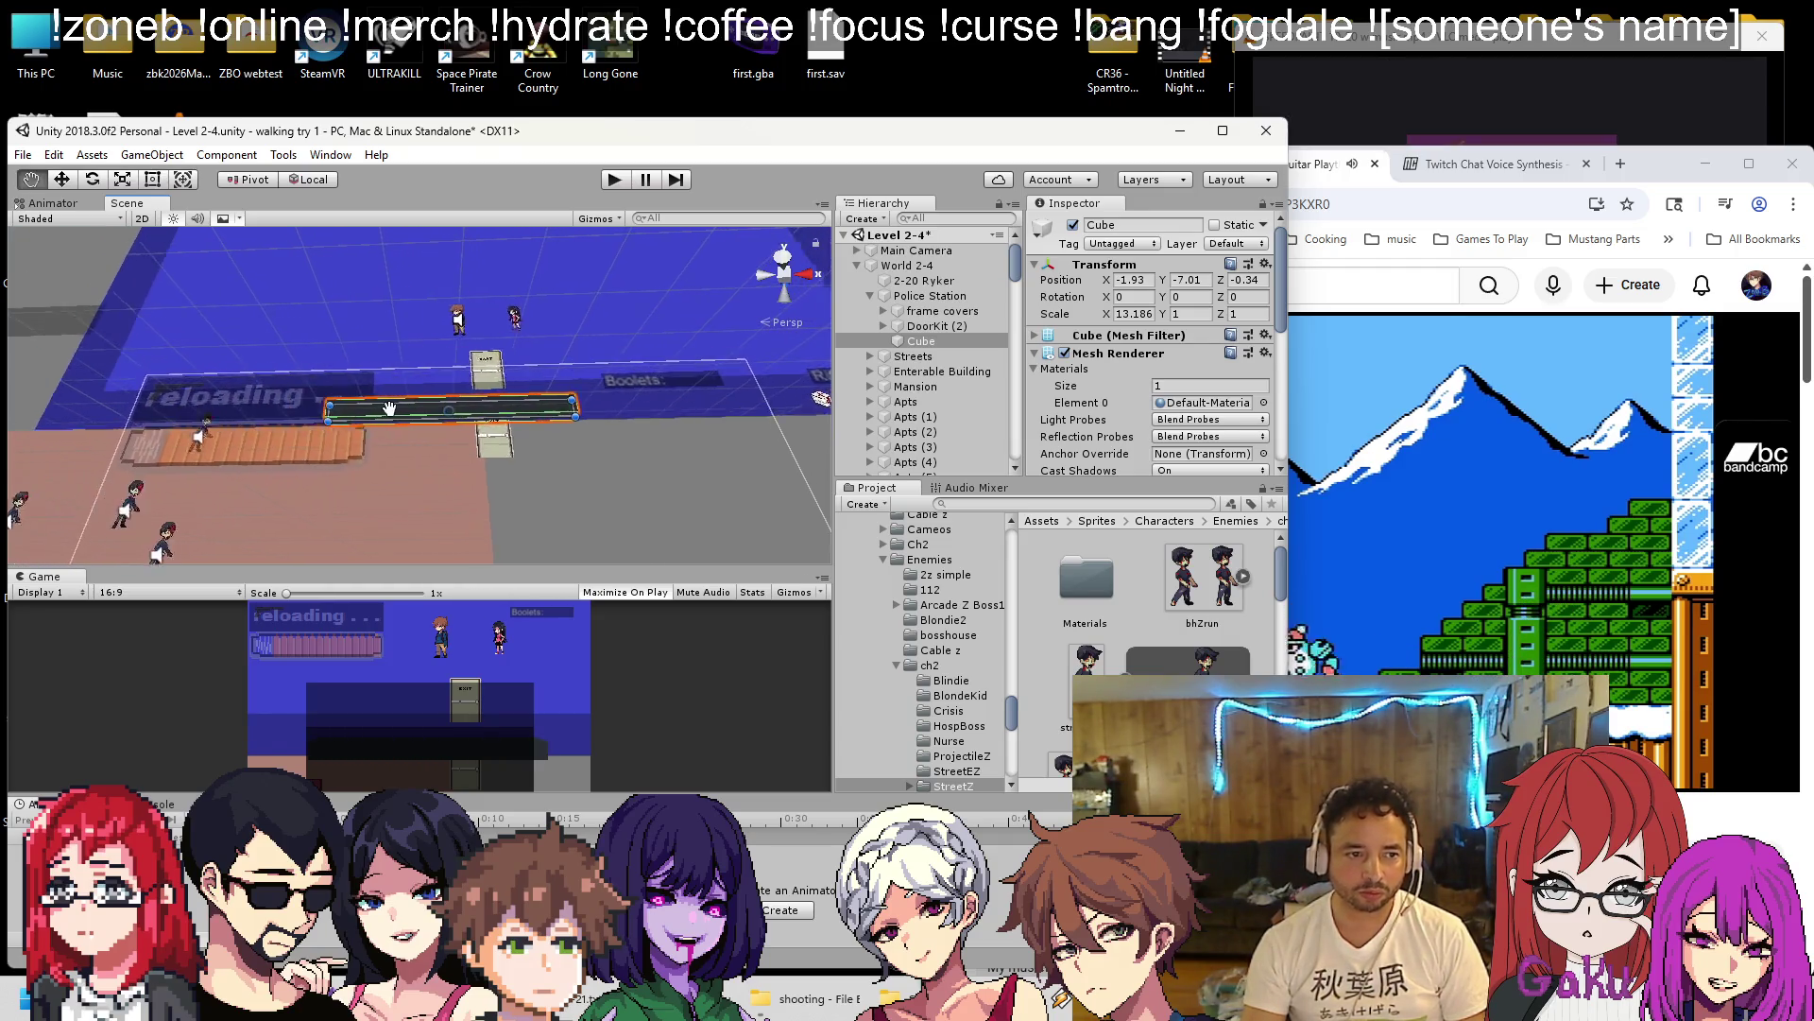
left_click_drag(500, 416, 718, 406)
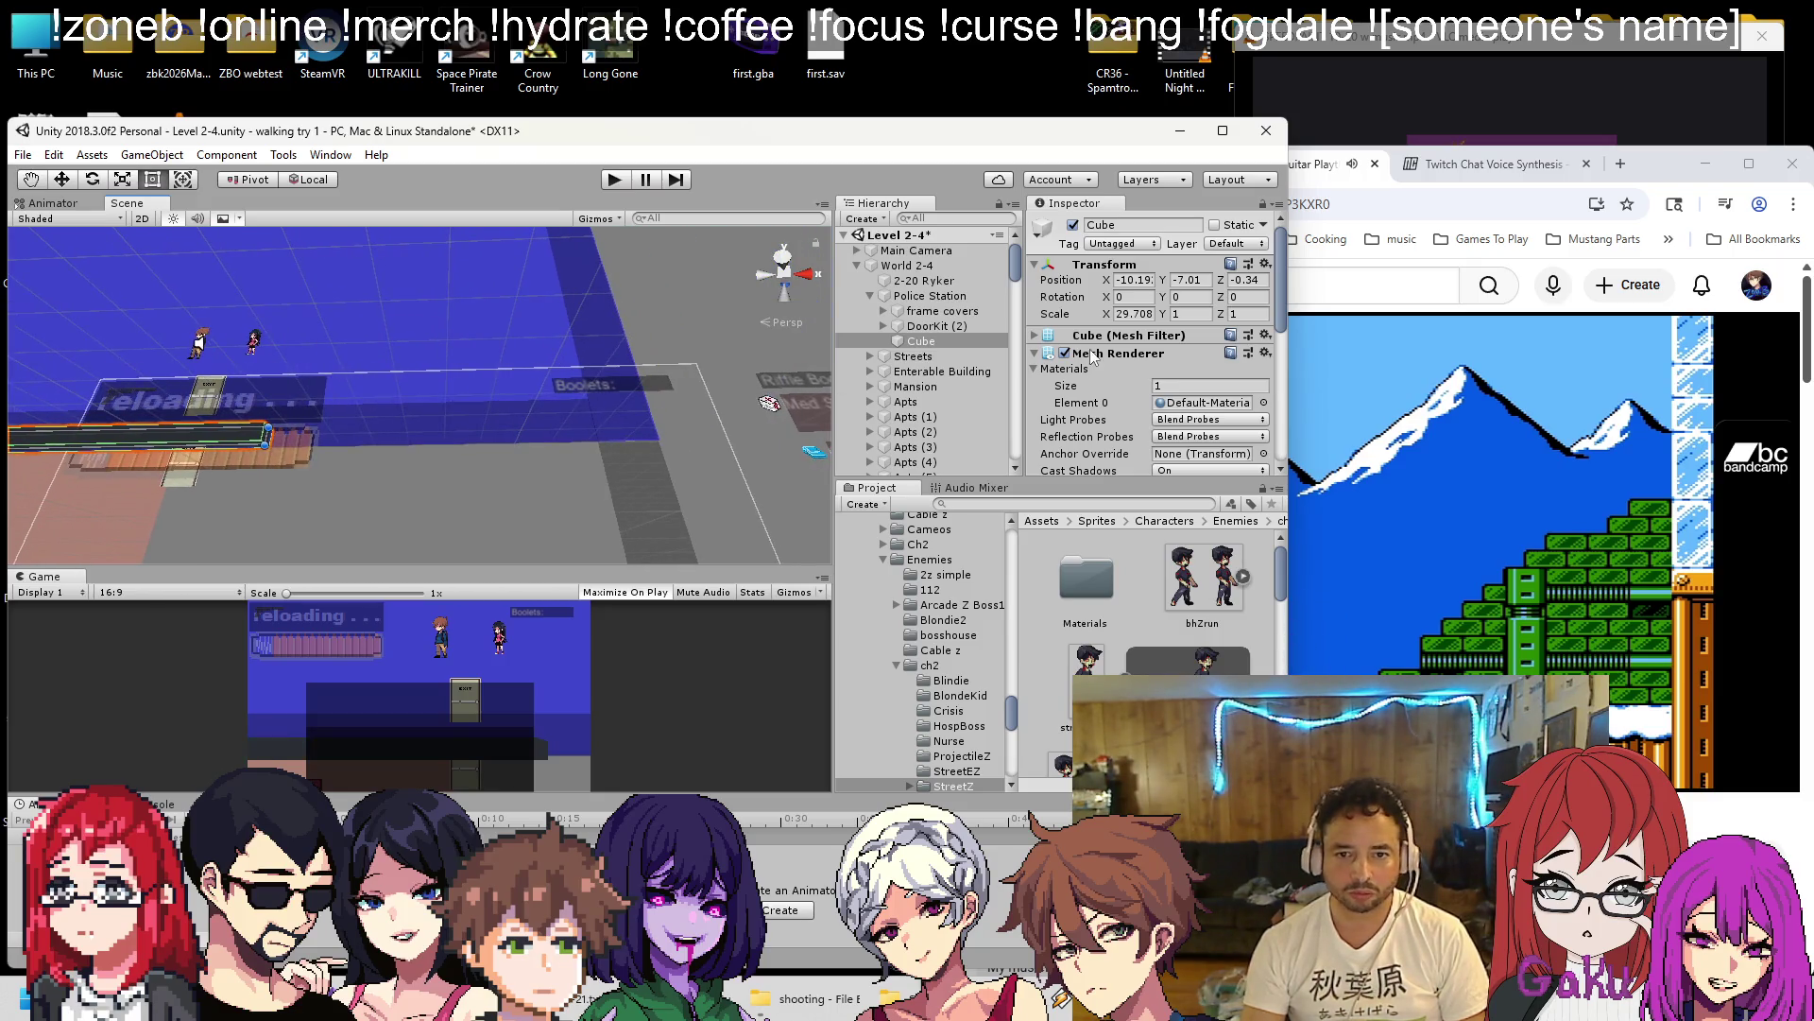
scroll(1070, 364, "down", 3)
scroll(1069, 364, "up", 3)
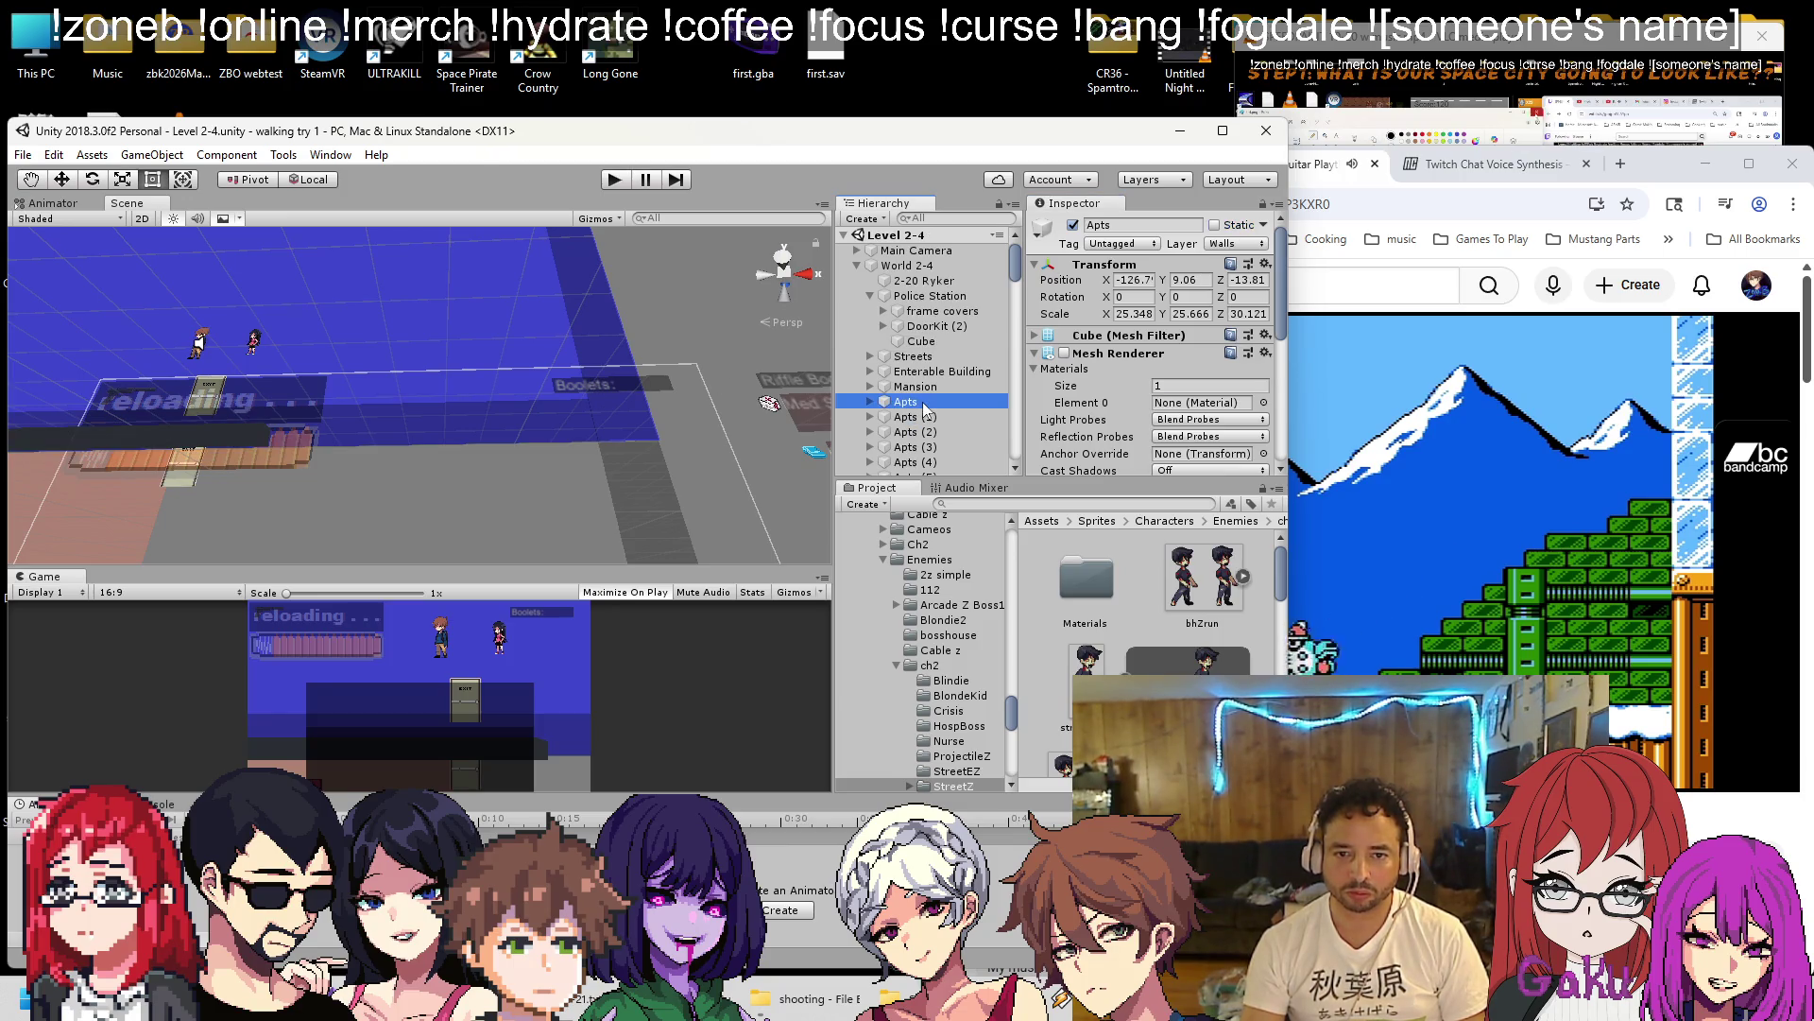
Mark Apts through Apts (15) Static, applying the change to their children too.
scroll(949, 400, "down", 3)
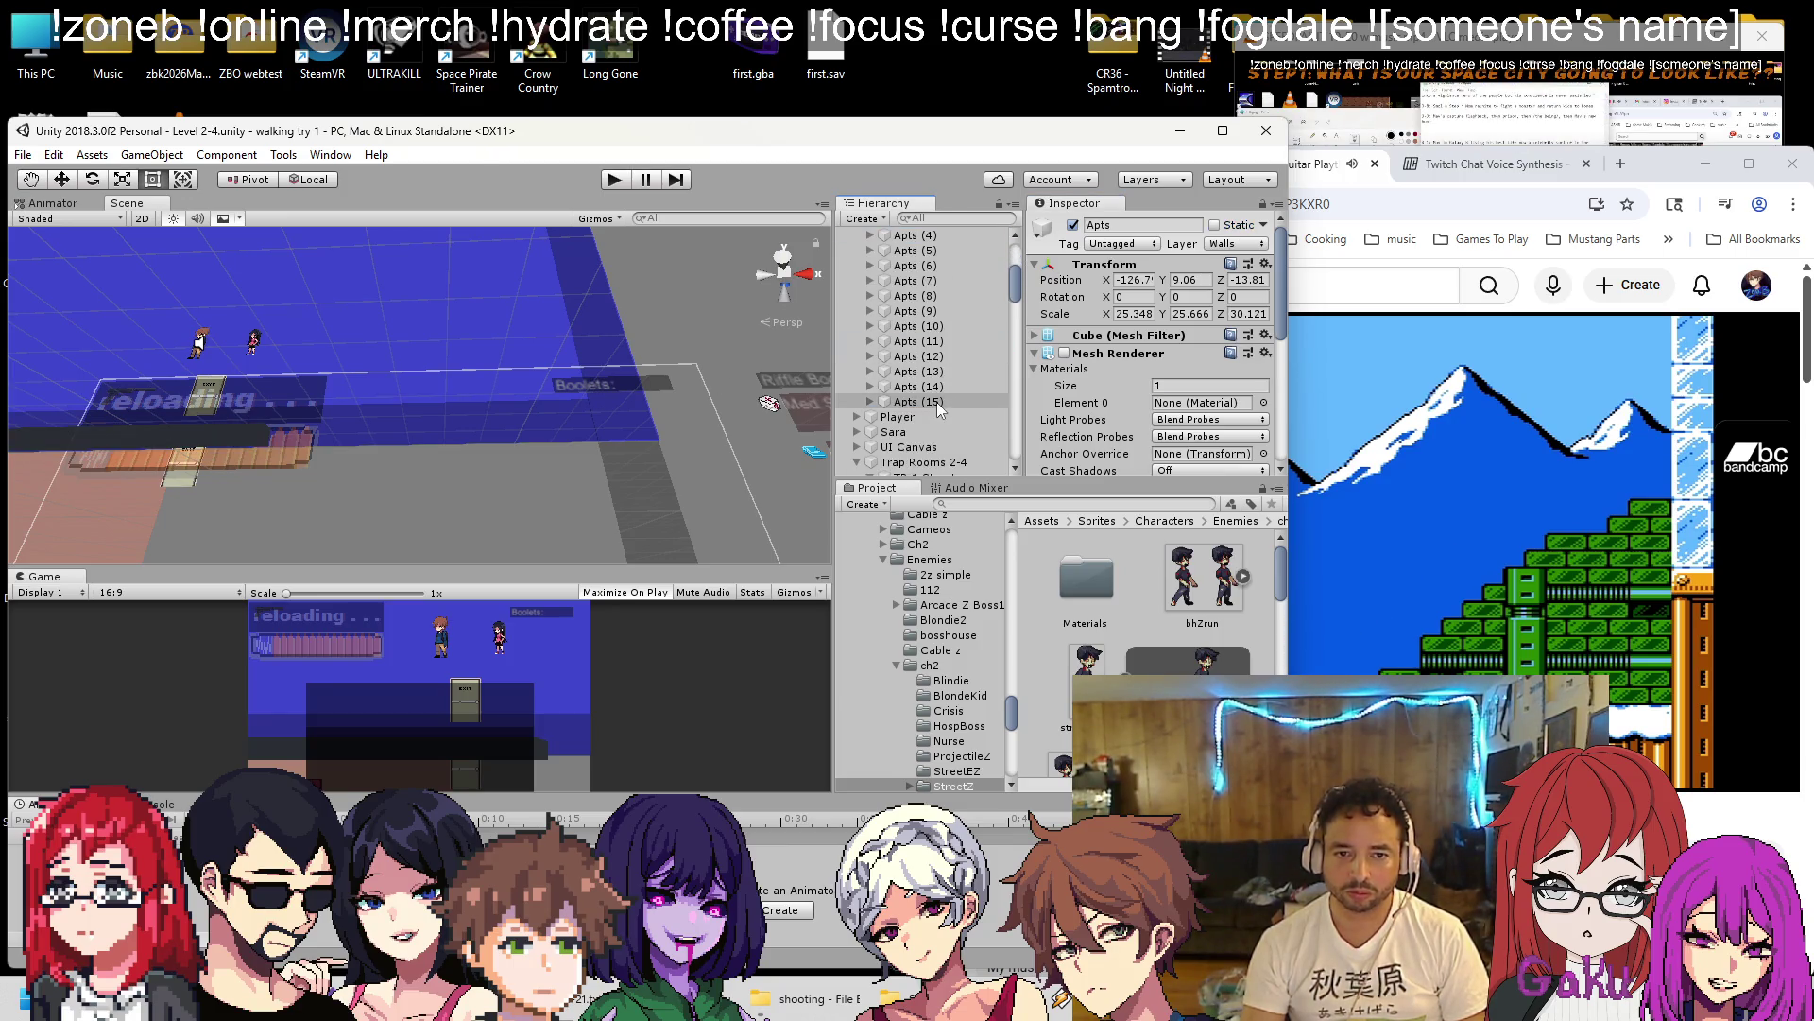
left_click(907, 401, "shift")
left_click(1214, 226)
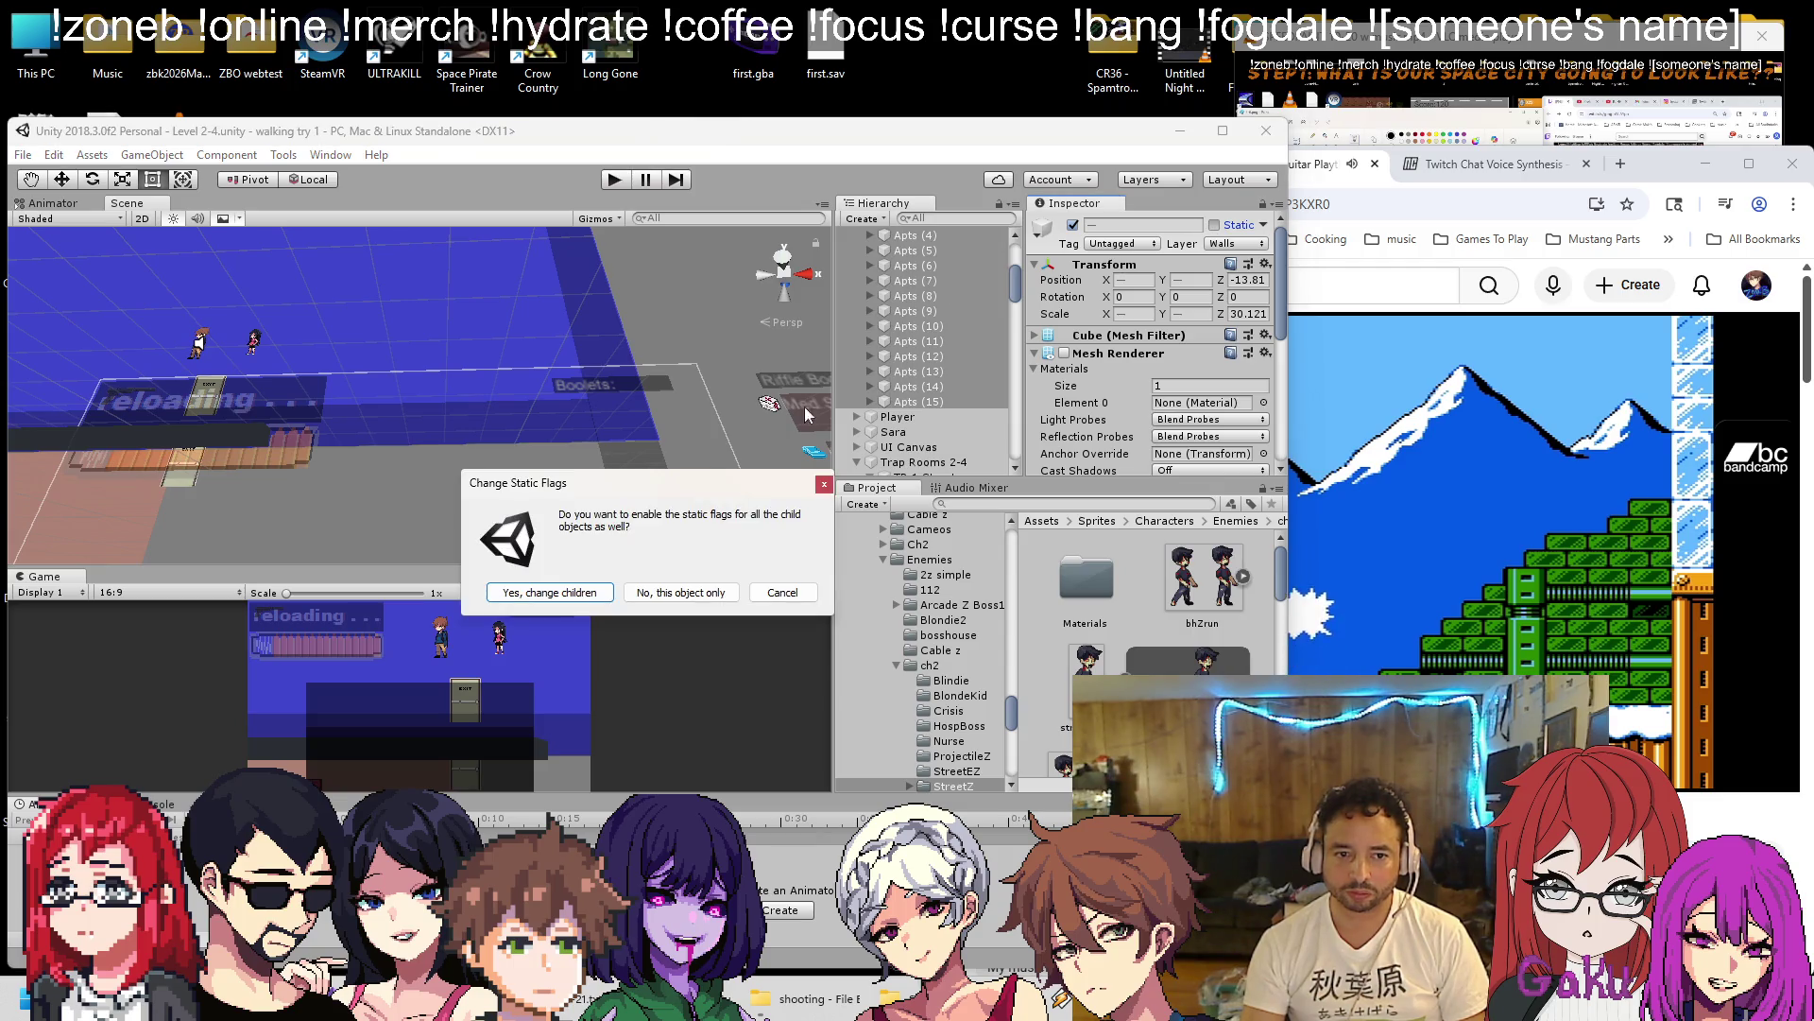
left_click(563, 593)
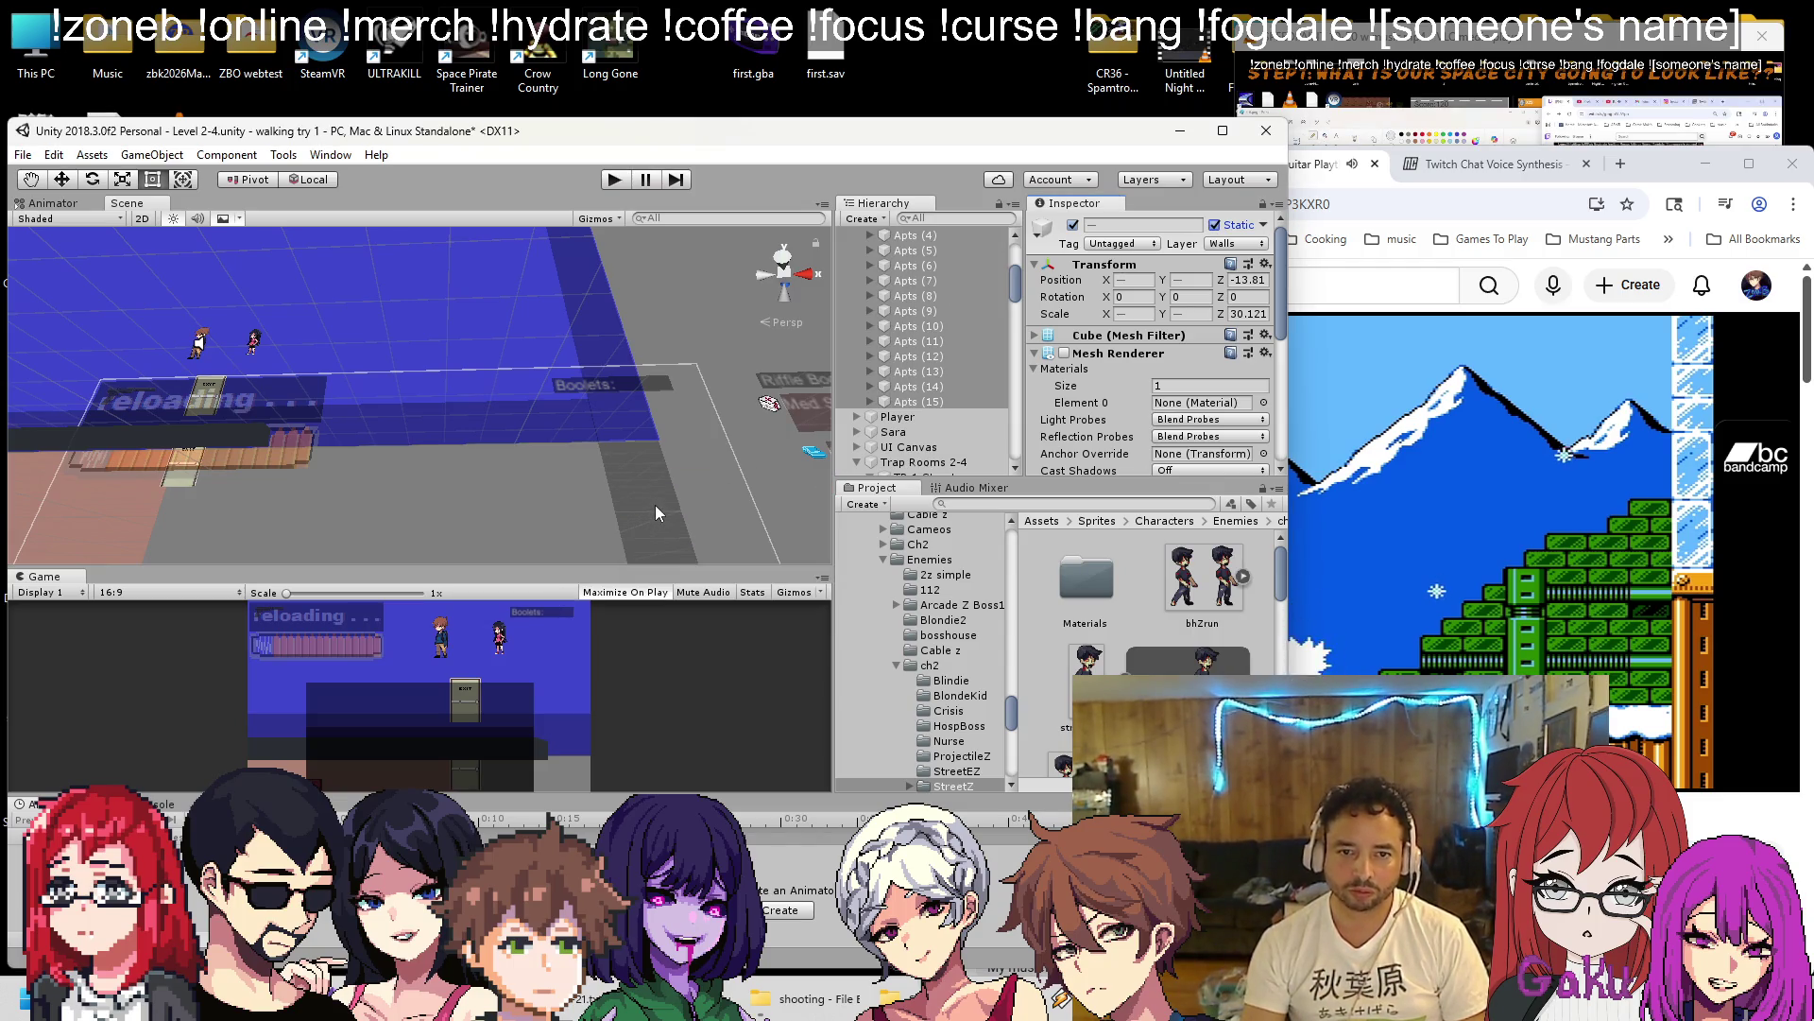
Check the quad children under Apts, then select the long cube strip.
scroll(930, 372, "up", 3)
left_click(870, 287)
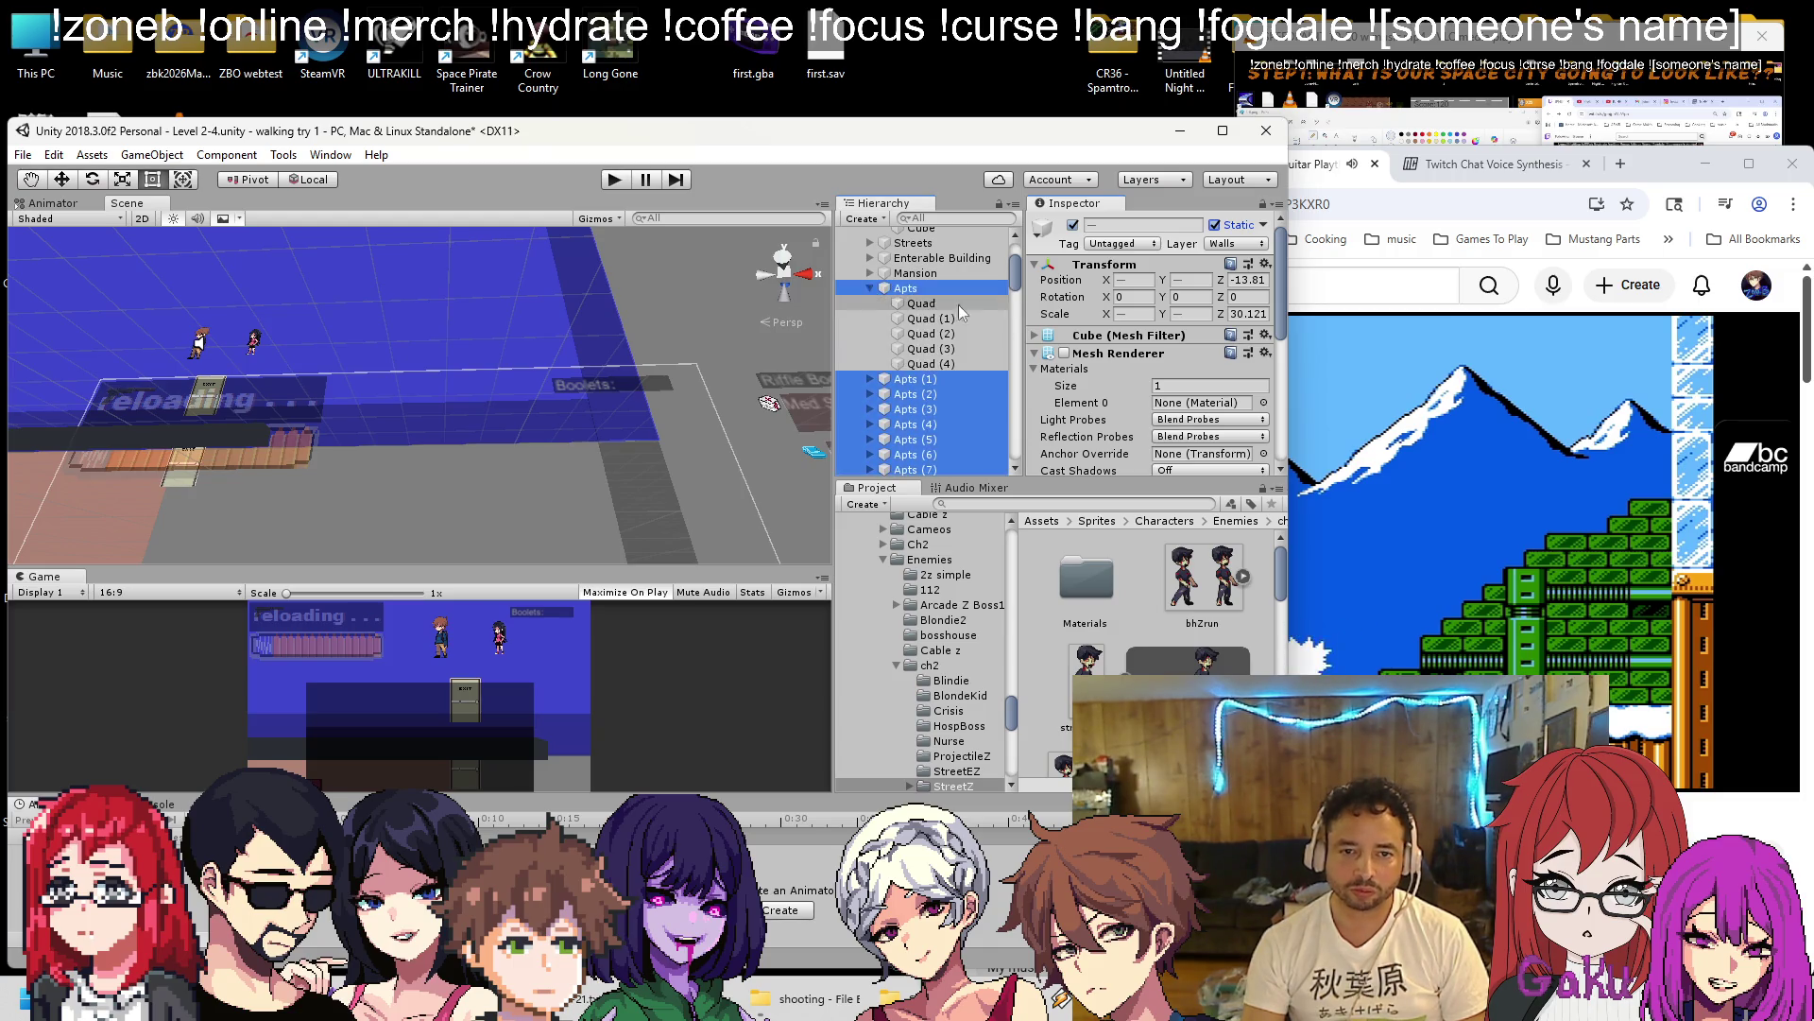
scroll(1145, 359, "down", 8)
scroll(926, 342, "up", 3)
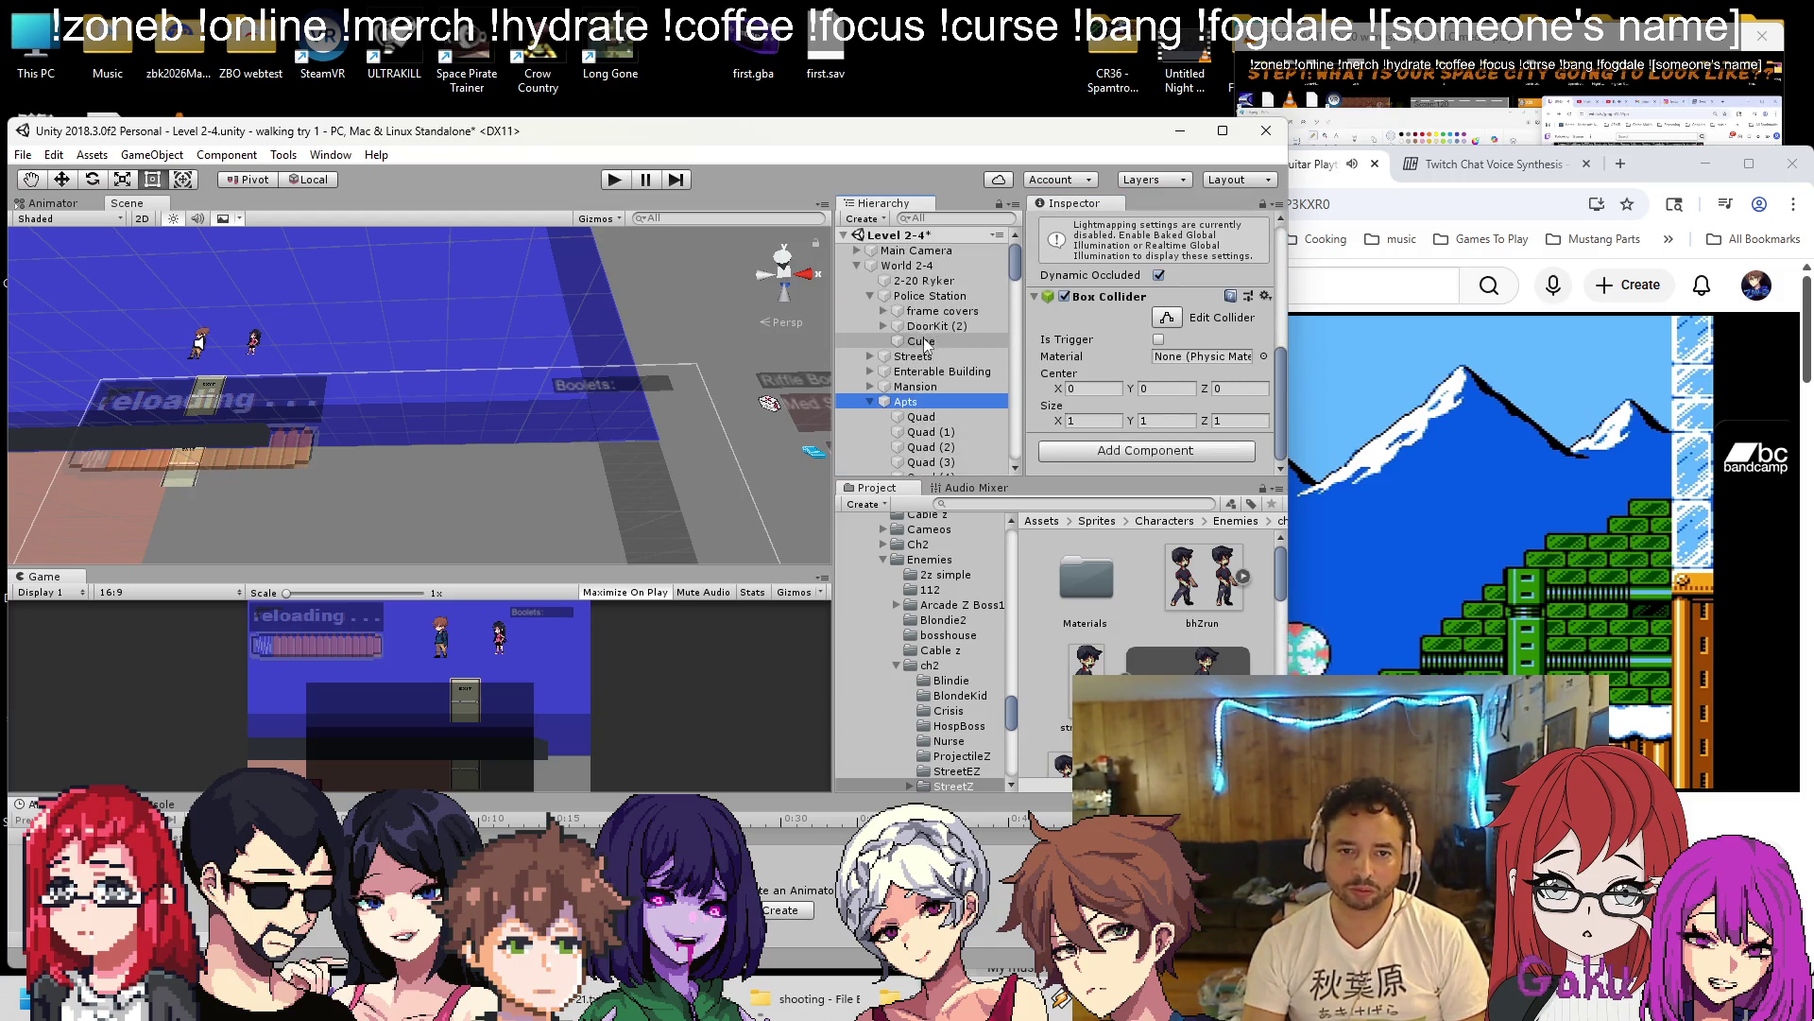
left_click(866, 401)
left_click_drag(270, 293, 53, 450)
left_click(53, 450)
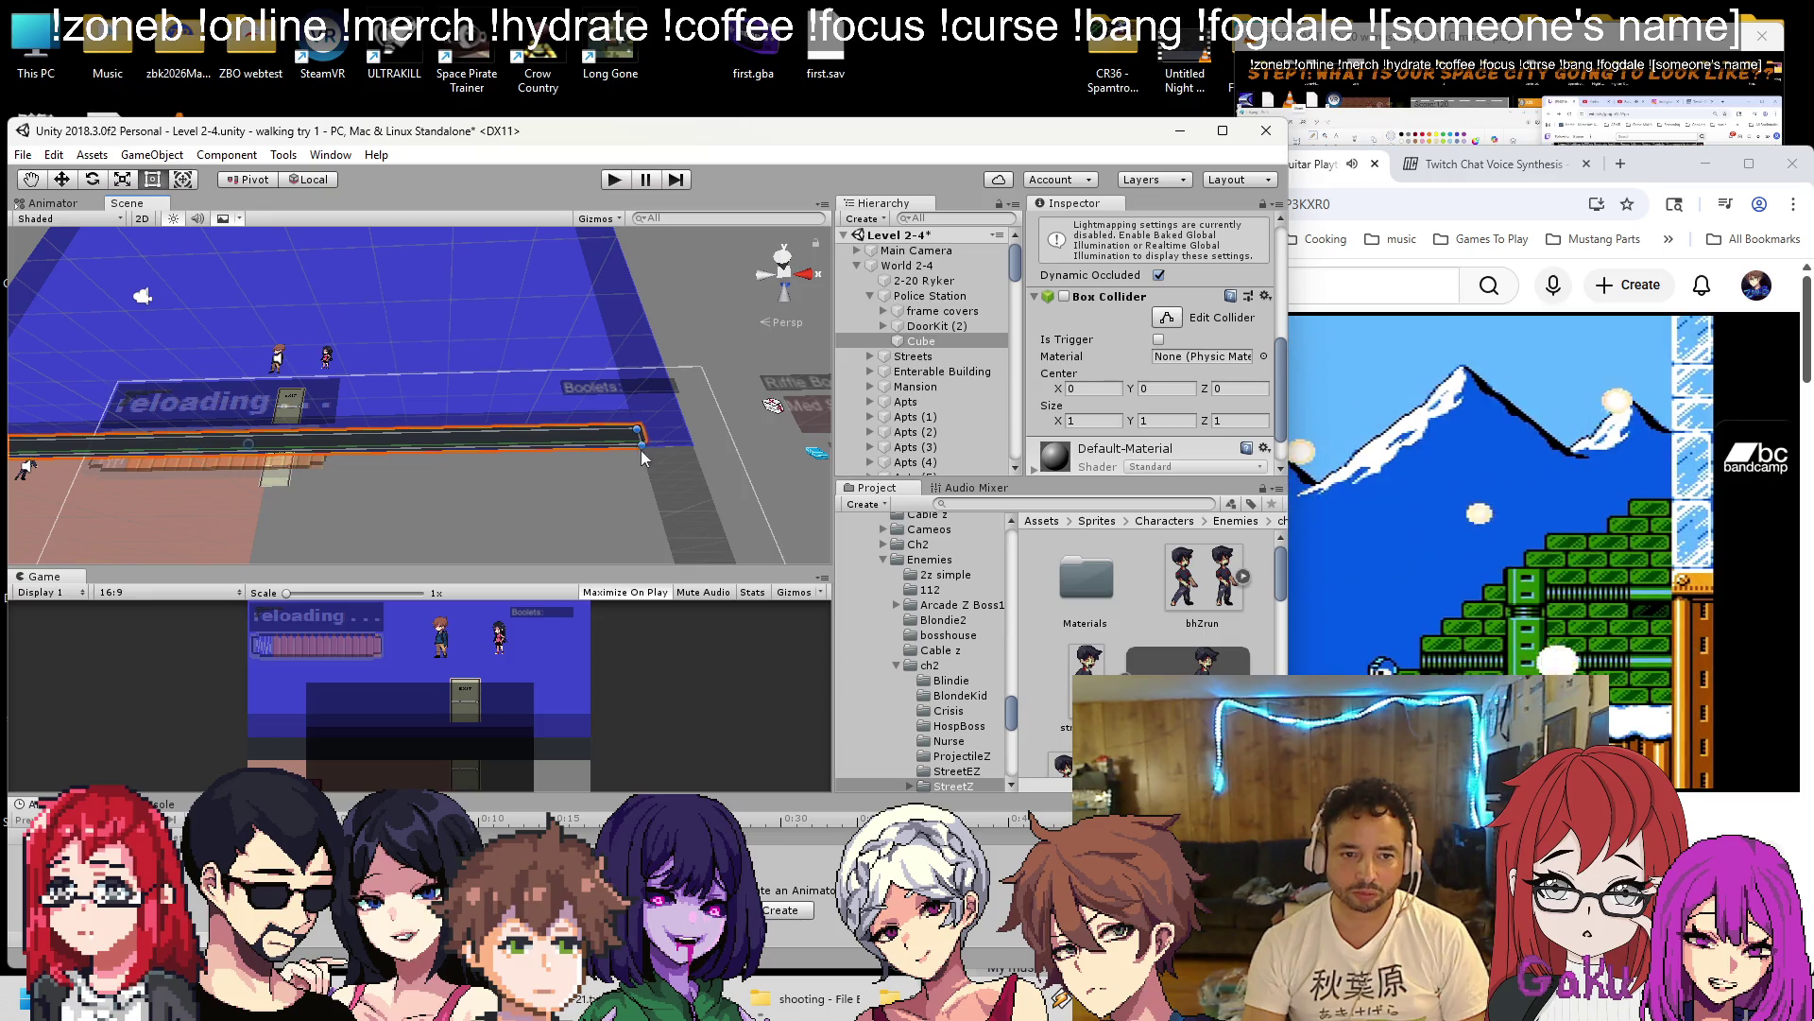
Raise the Police Station cube strip into a large dark wall.
mouse_move(671, 453)
left_mouse_down()
mouse_move(286, 499)
mouse_move(433, 456)
left_mouse_up()
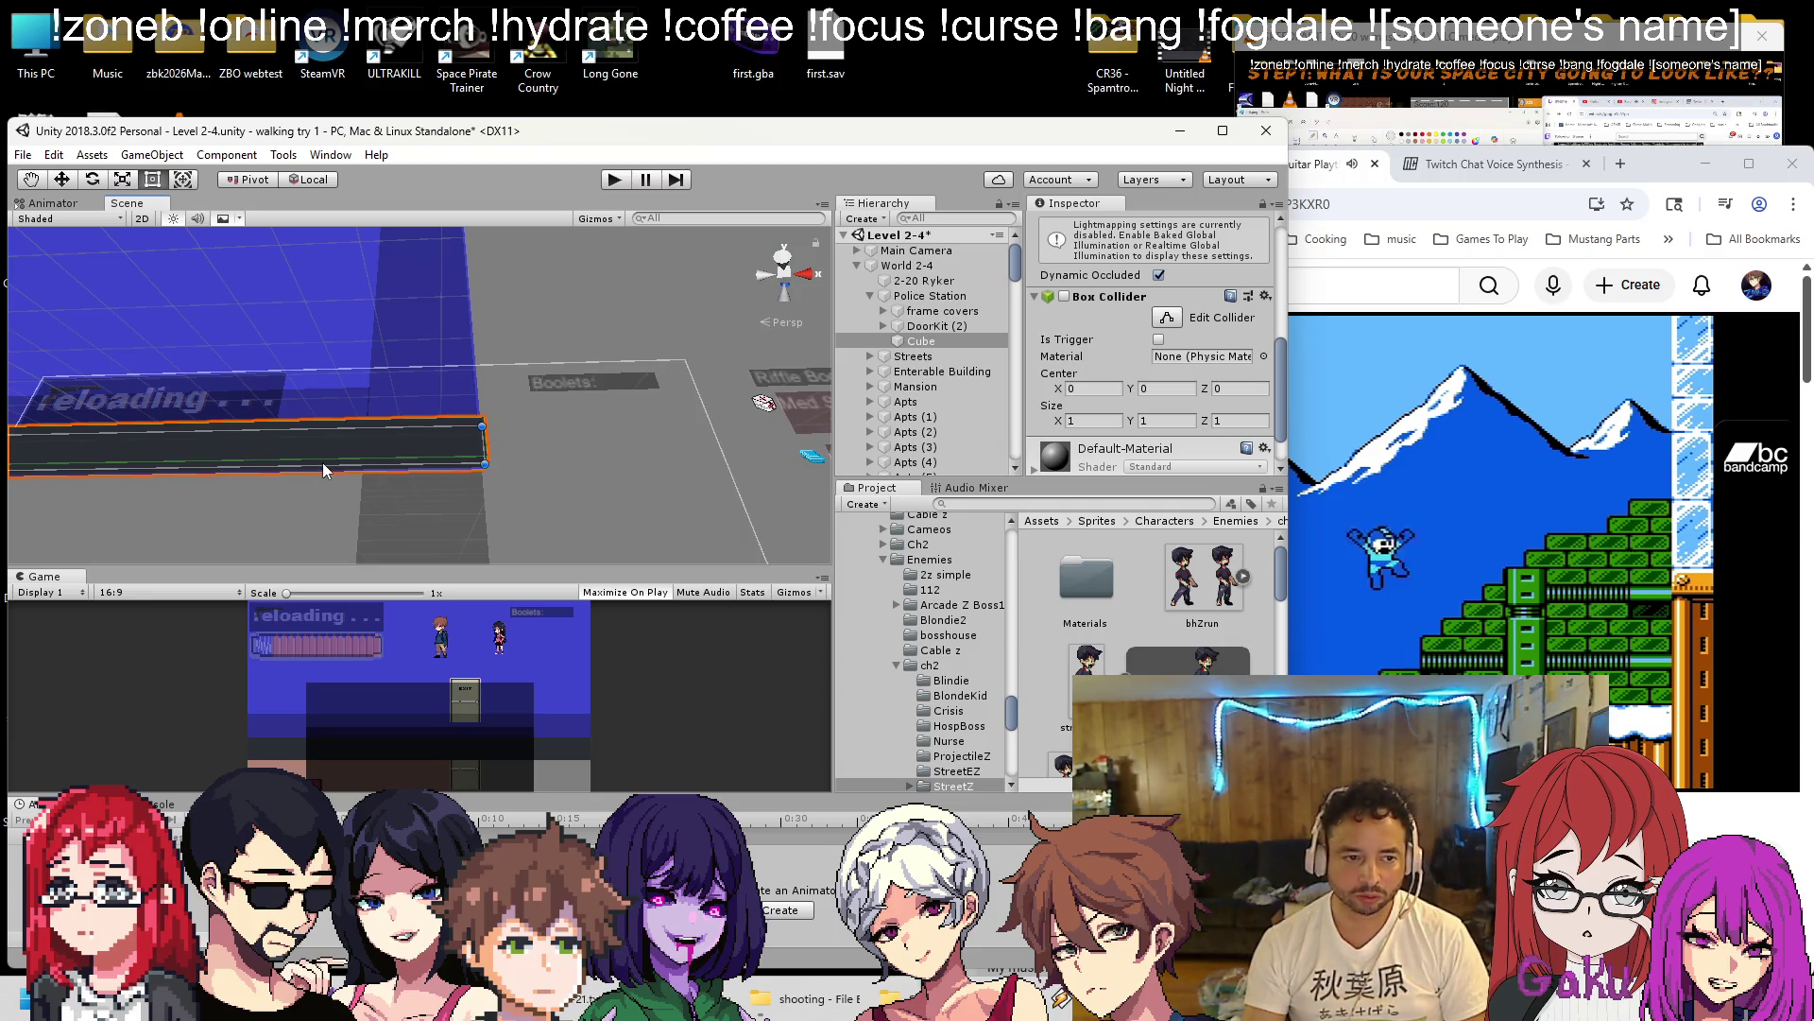
mouse_move(321, 465)
left_mouse_down()
mouse_move(300, 411)
mouse_move(410, 434)
left_mouse_up()
left_click_drag(383, 508, 375, 253)
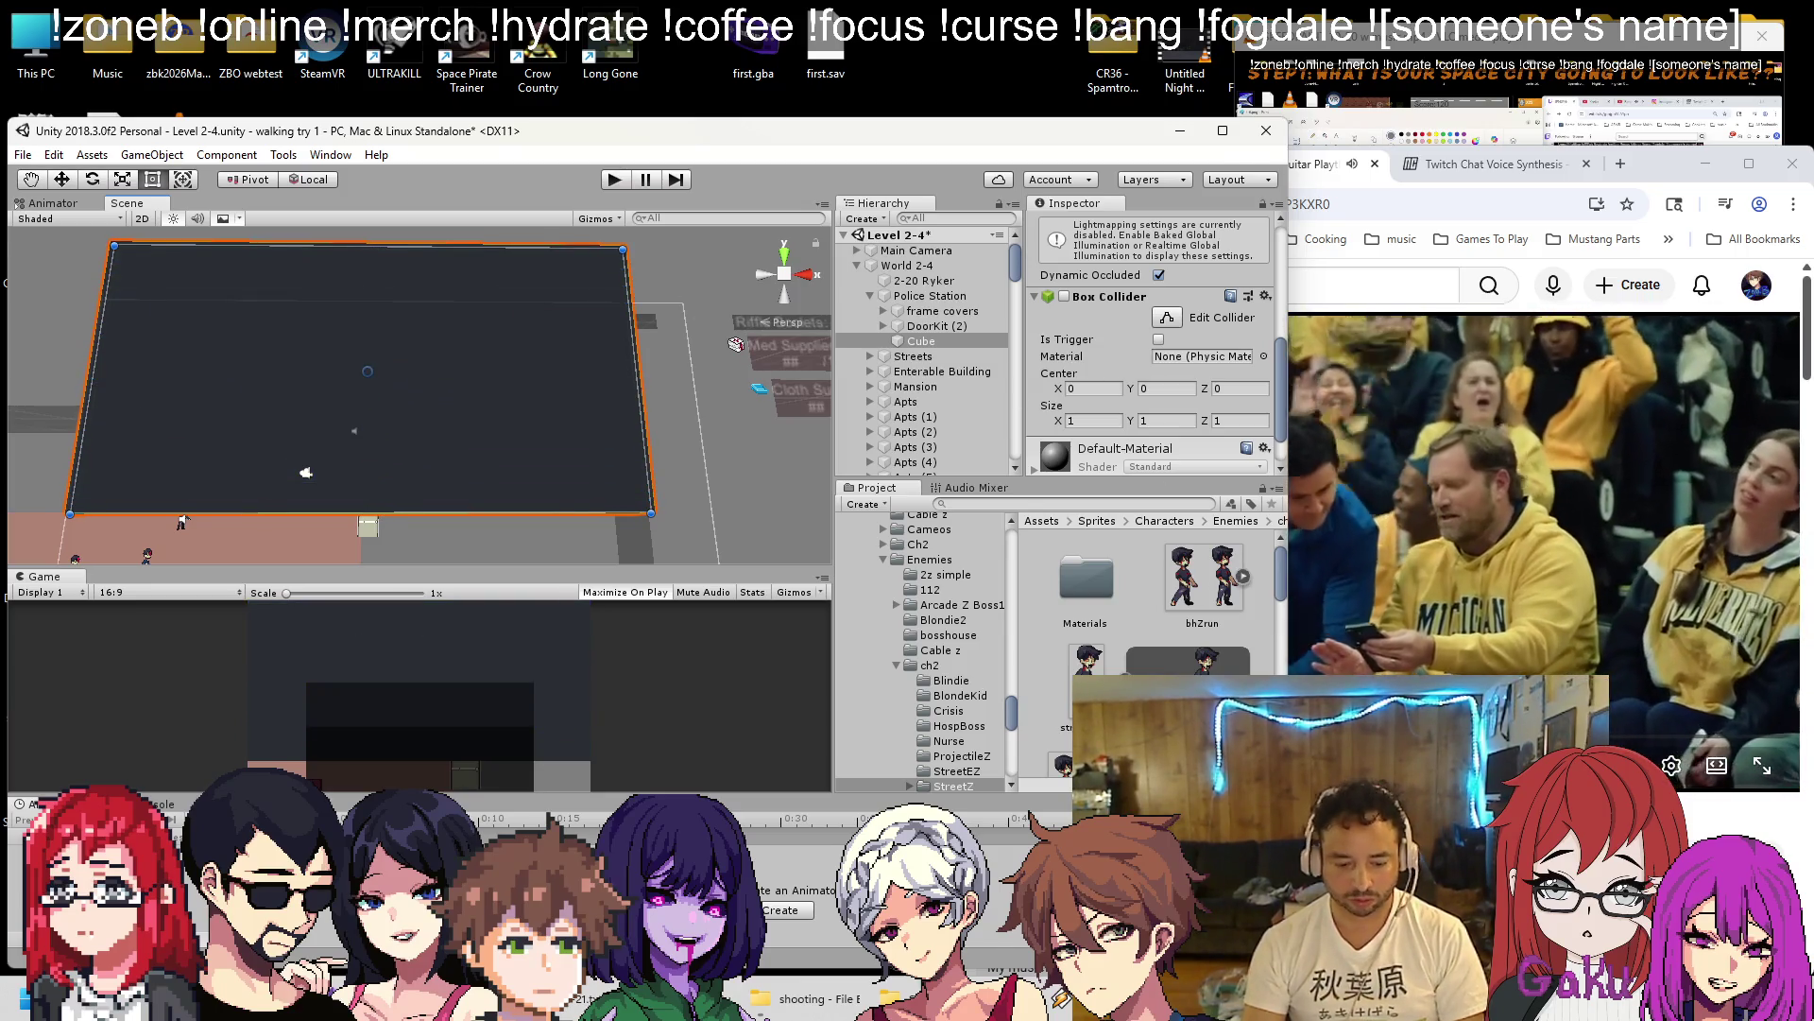
Mute and skip the YouTube ad in the browser.
key("alt+Tab")
key("m")
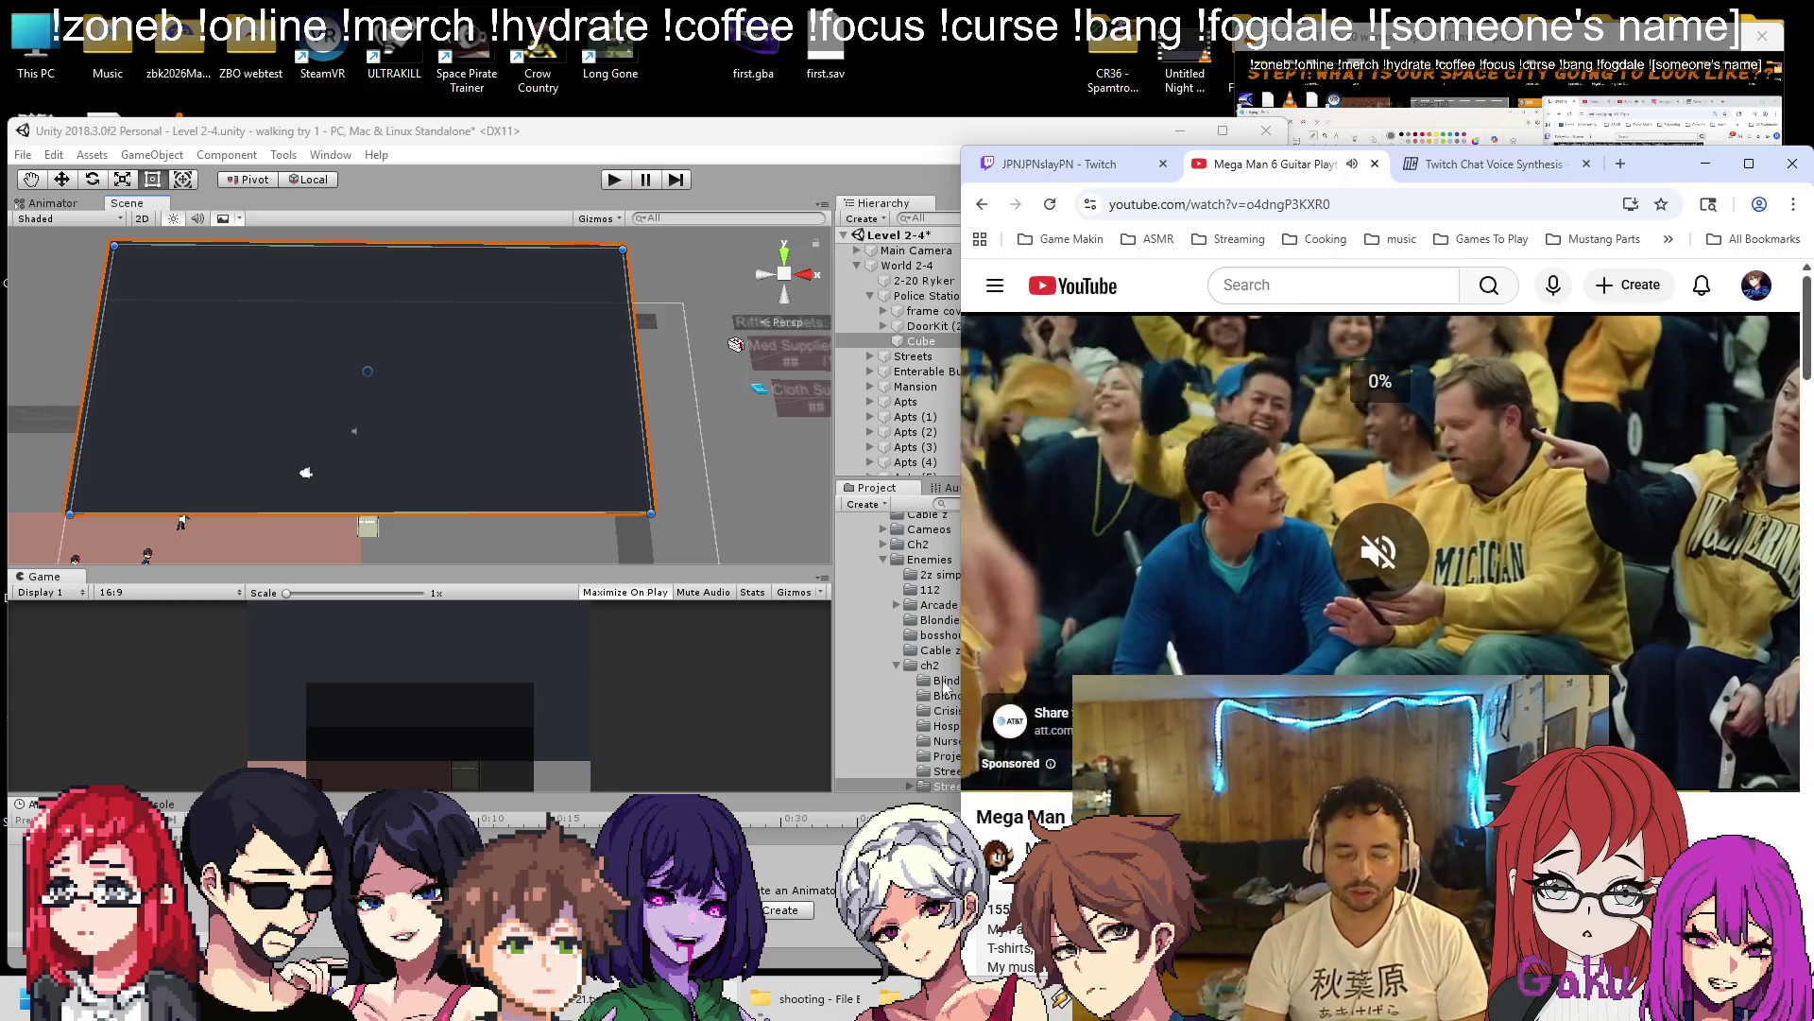
left_click(1725, 709)
Shrink the dark Police Station wall from its top edge with the Rect tool.
left_click(538, 462)
mouse_move(539, 463)
left_mouse_down()
mouse_move(446, 459)
mouse_move(570, 460)
mouse_move(595, 330)
mouse_move(415, 400)
mouse_move(375, 268)
mouse_move(349, 390)
mouse_move(381, 397)
mouse_move(360, 328)
mouse_move(370, 239)
left_mouse_up()
left_click_drag(375, 461, 388, 261)
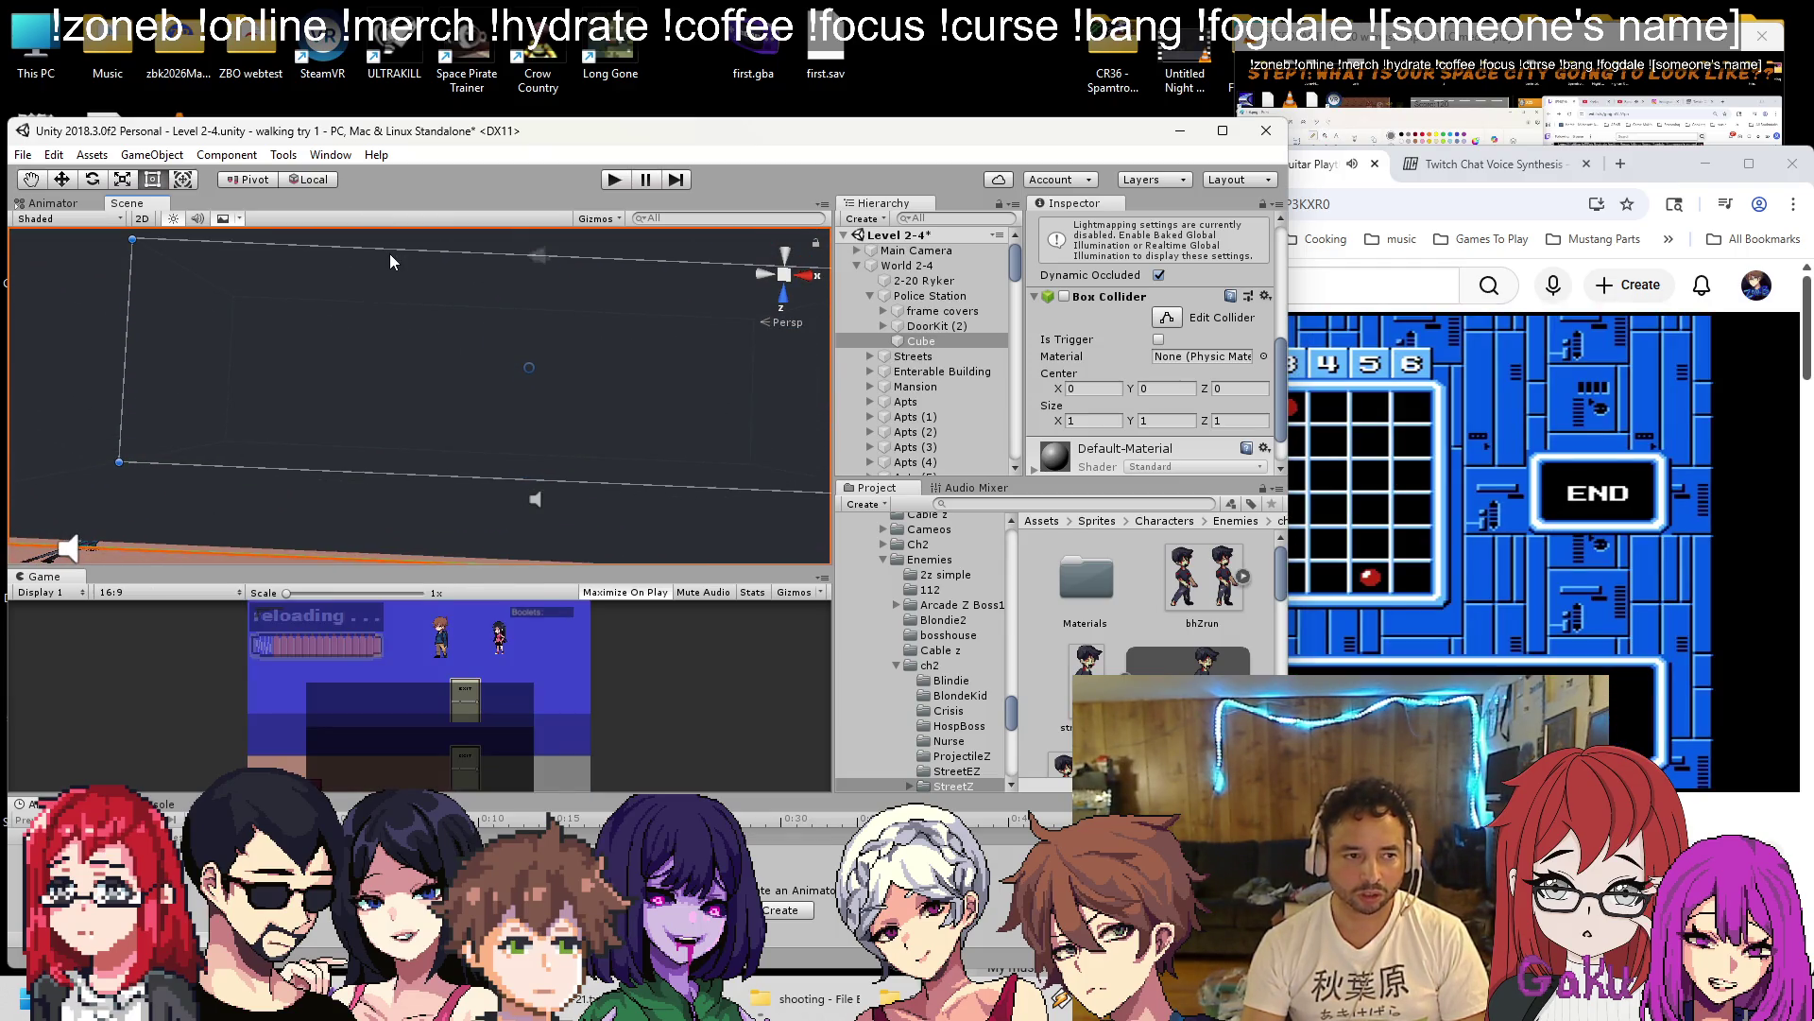
key("f")
left_click_drag(432, 349, 435, 381)
left_click(616, 180)
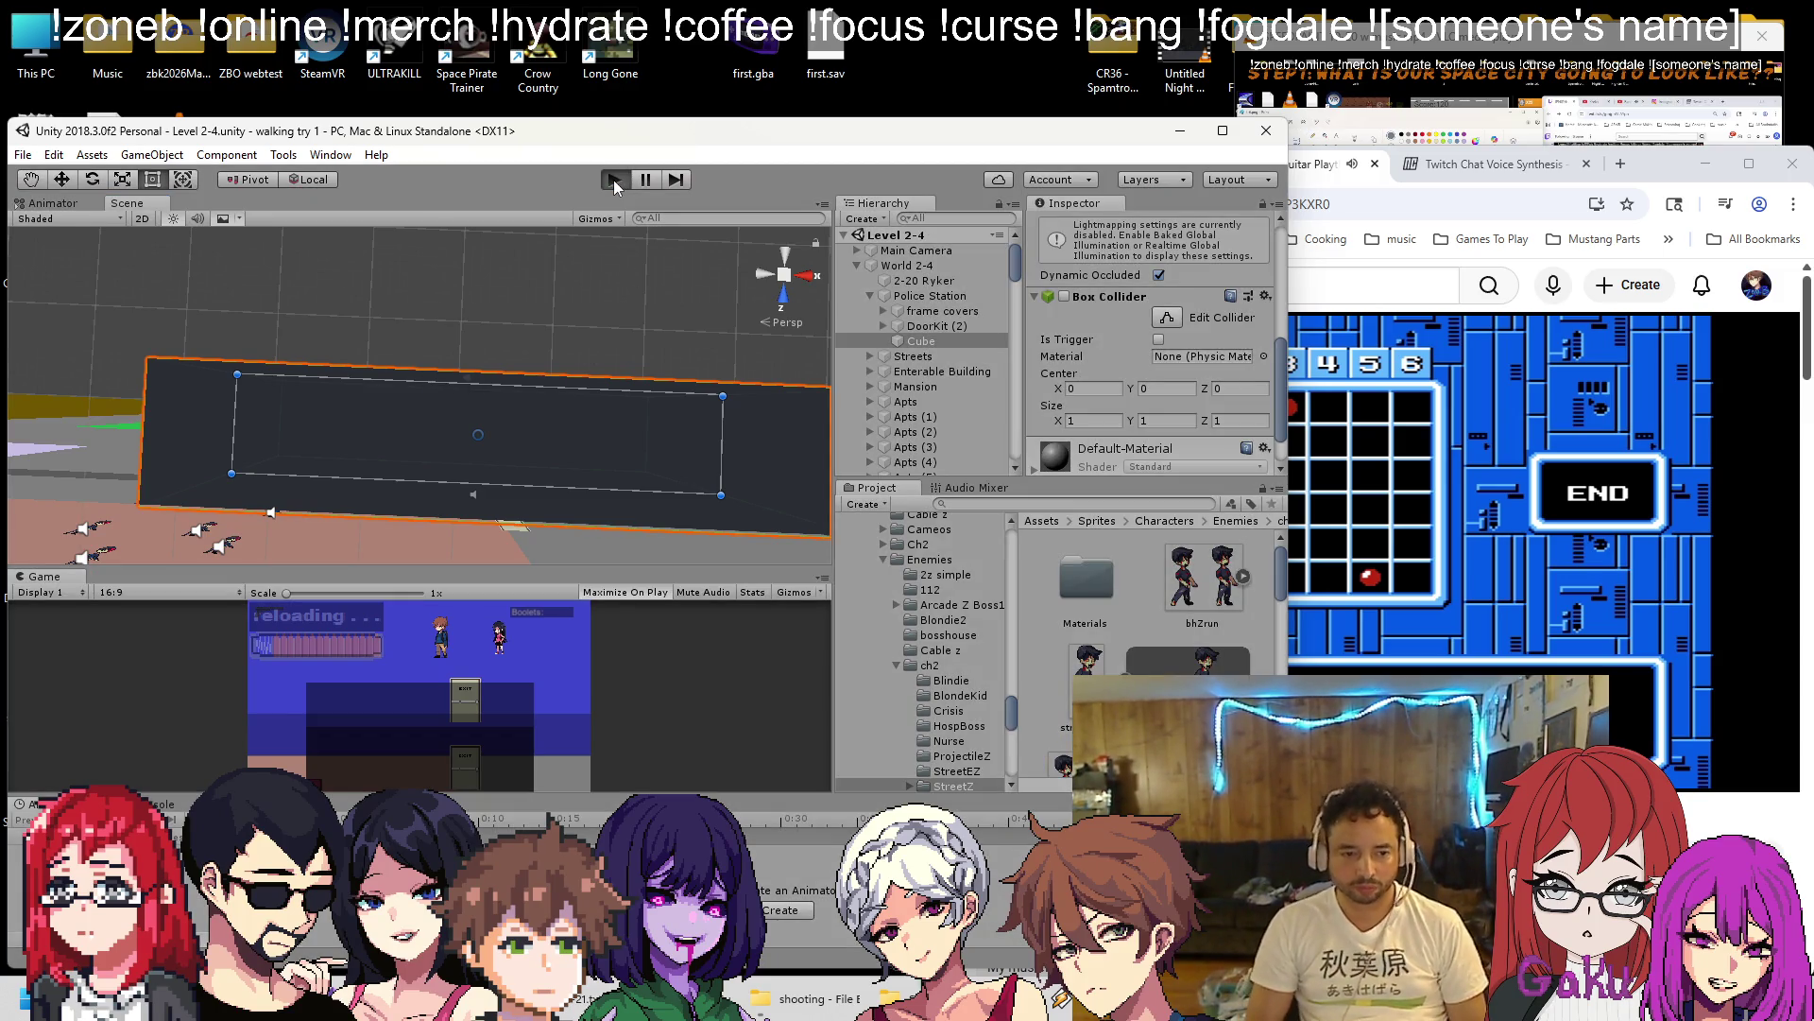
Walk the player through the EXIT door and shoot the zombies on both sides.
key("space")
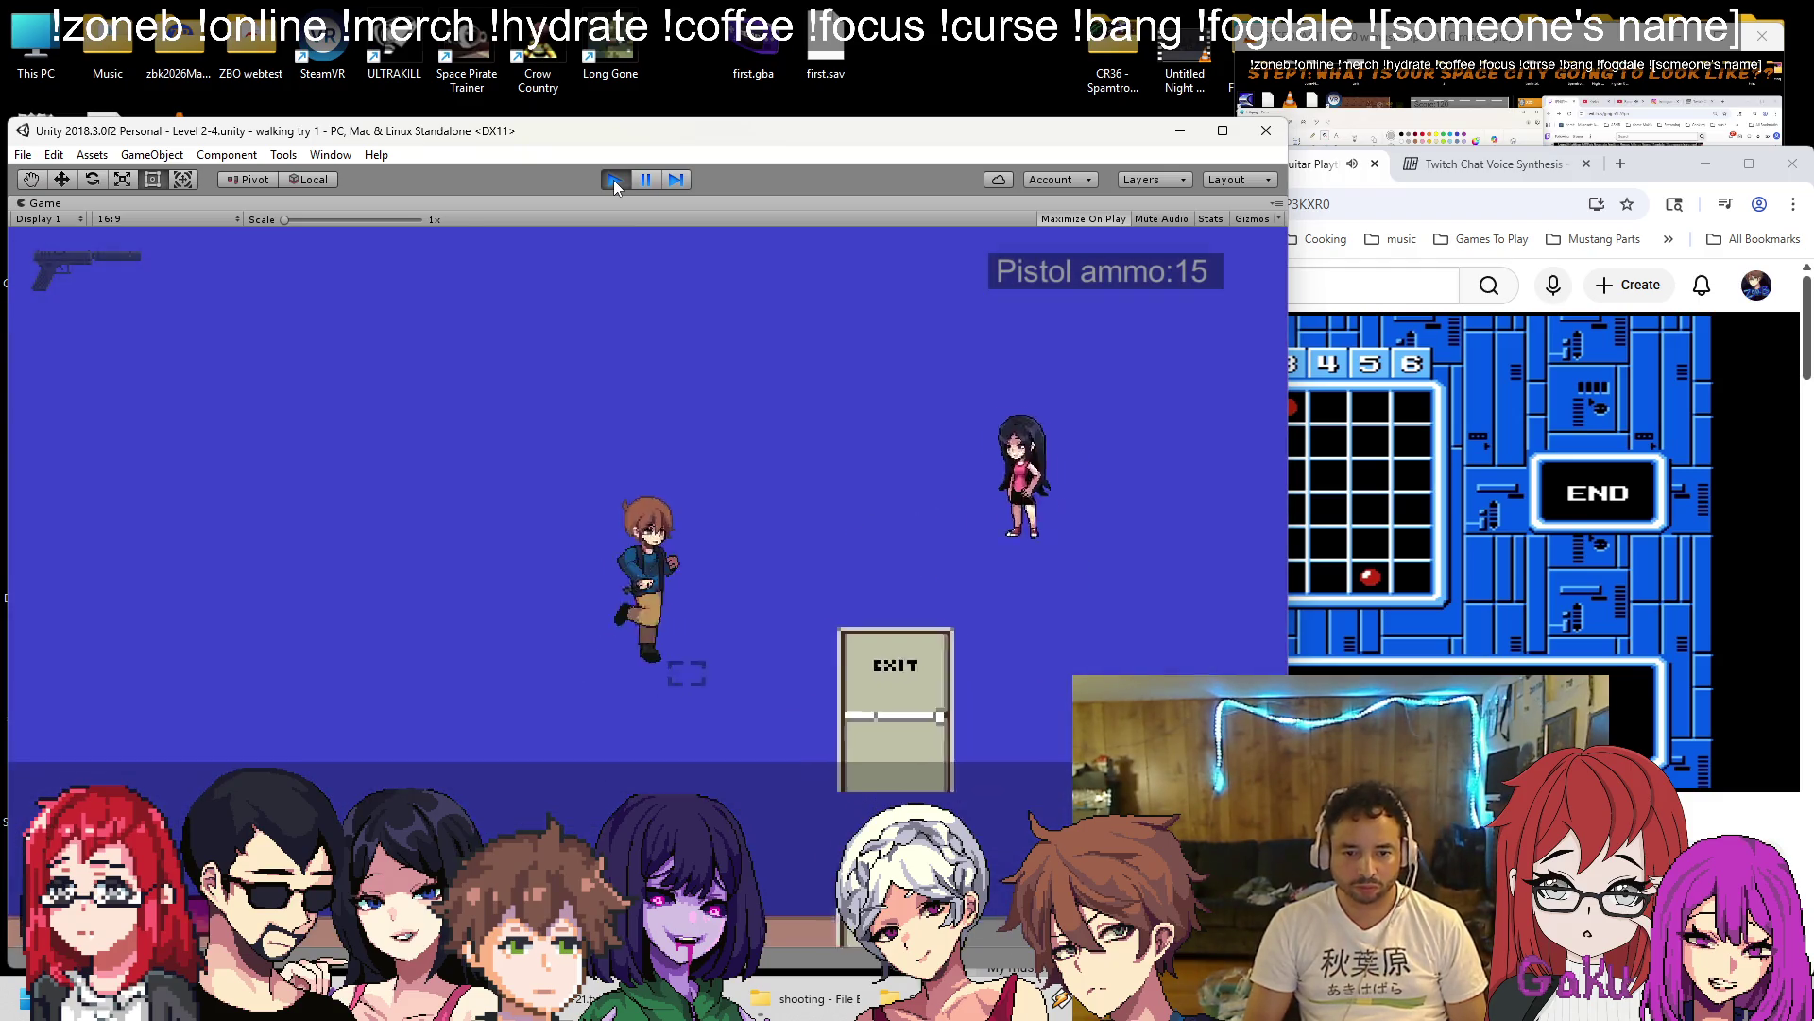
key("Right")
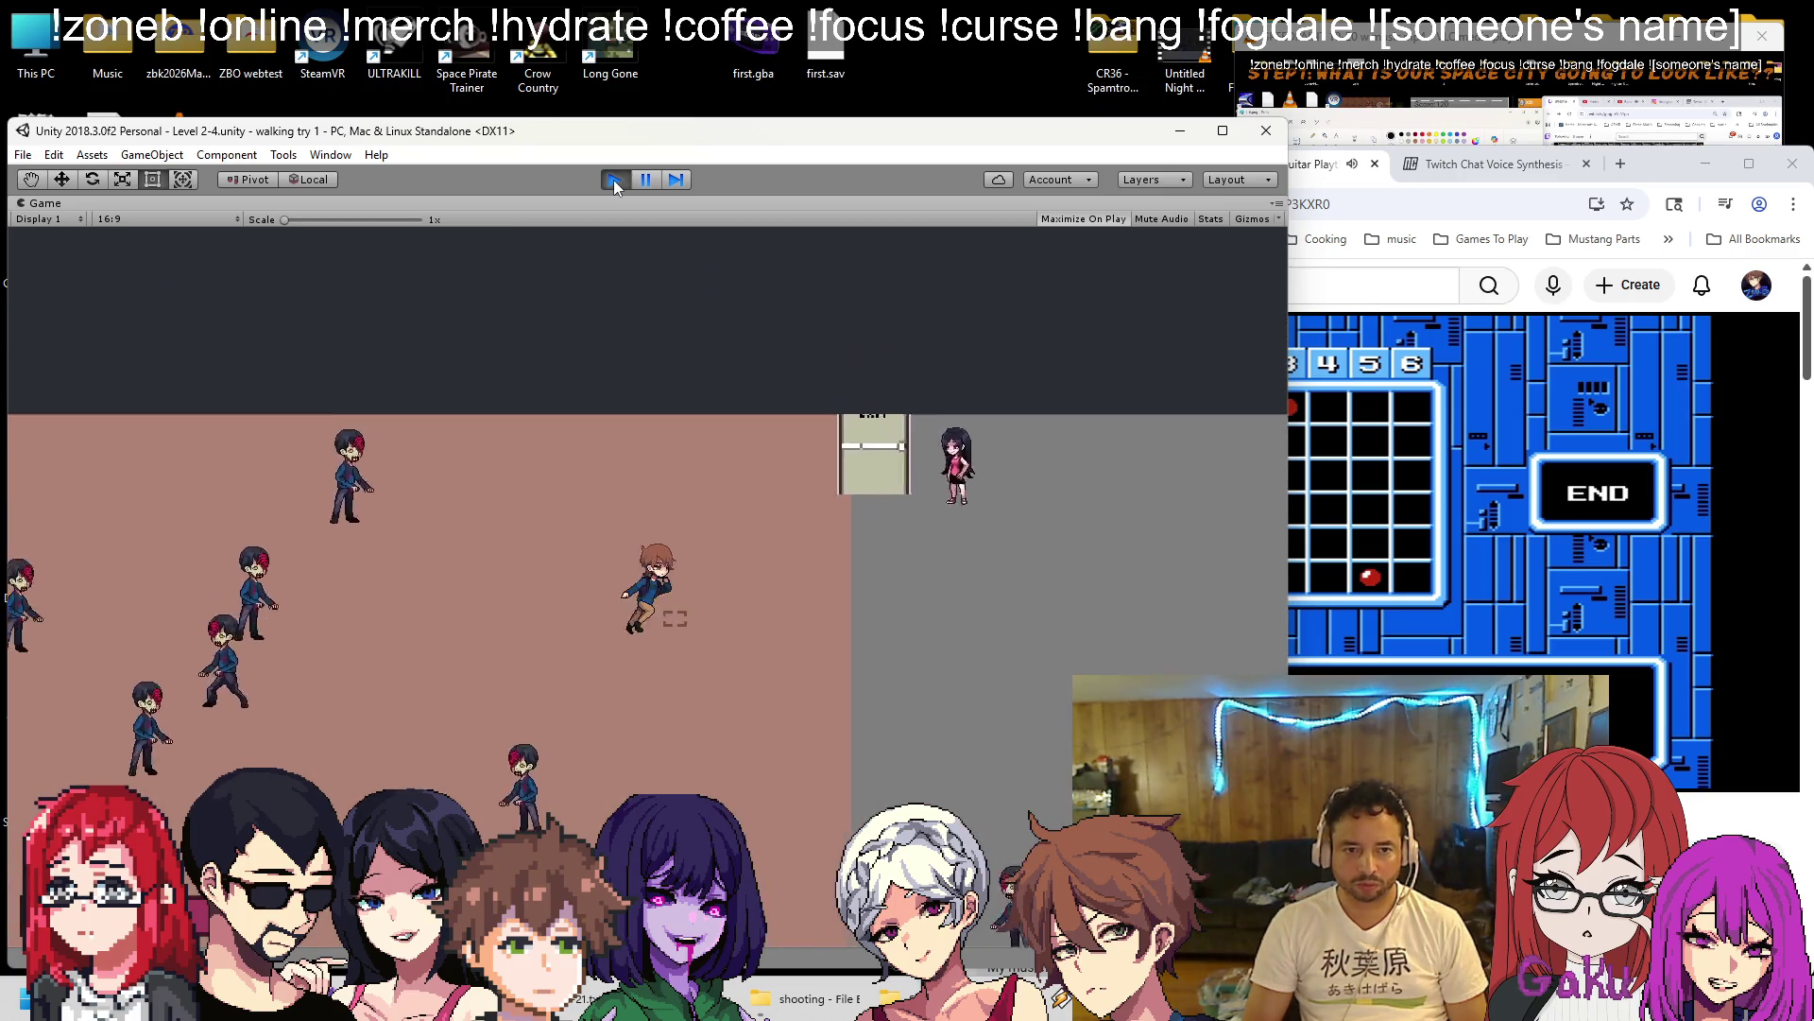
key("Right")
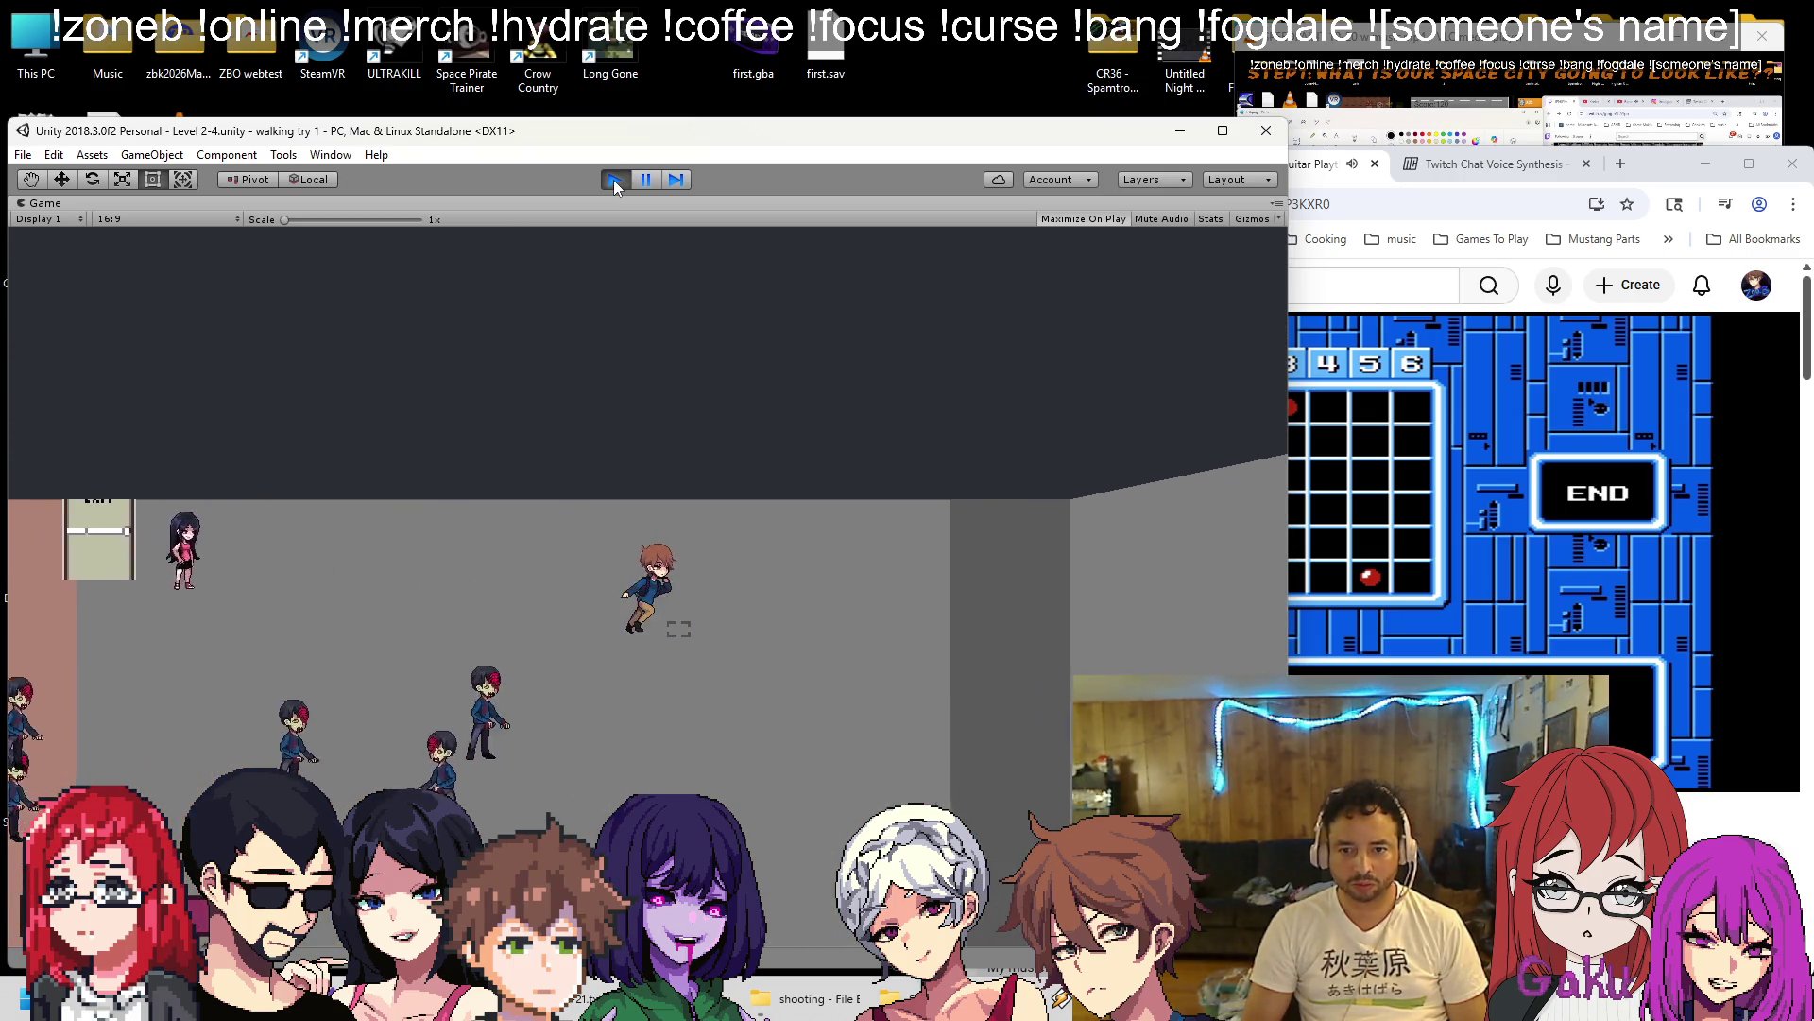
key("Right")
key("Left")
key("space")
key("space")
key("space")
key("space")
key("space")
key("space")
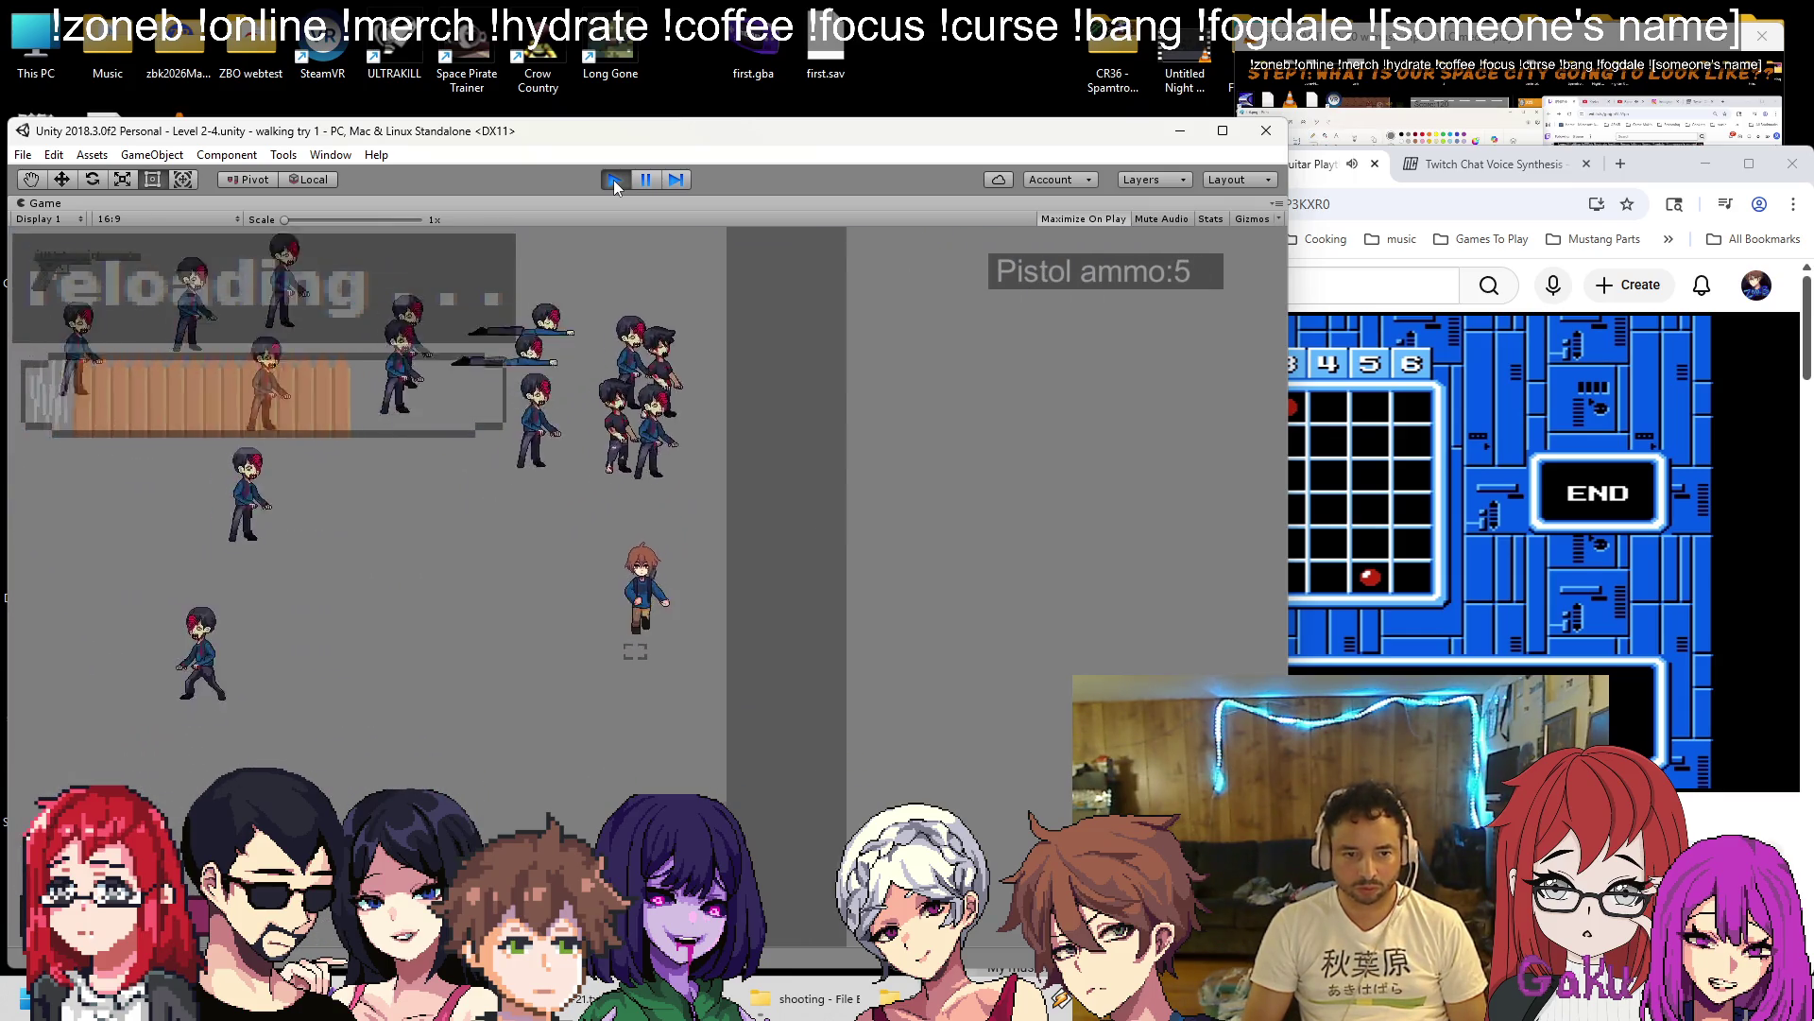
key("Left")
key("space")
key("space")
key("space")
key("space")
key("space")
key("Left")
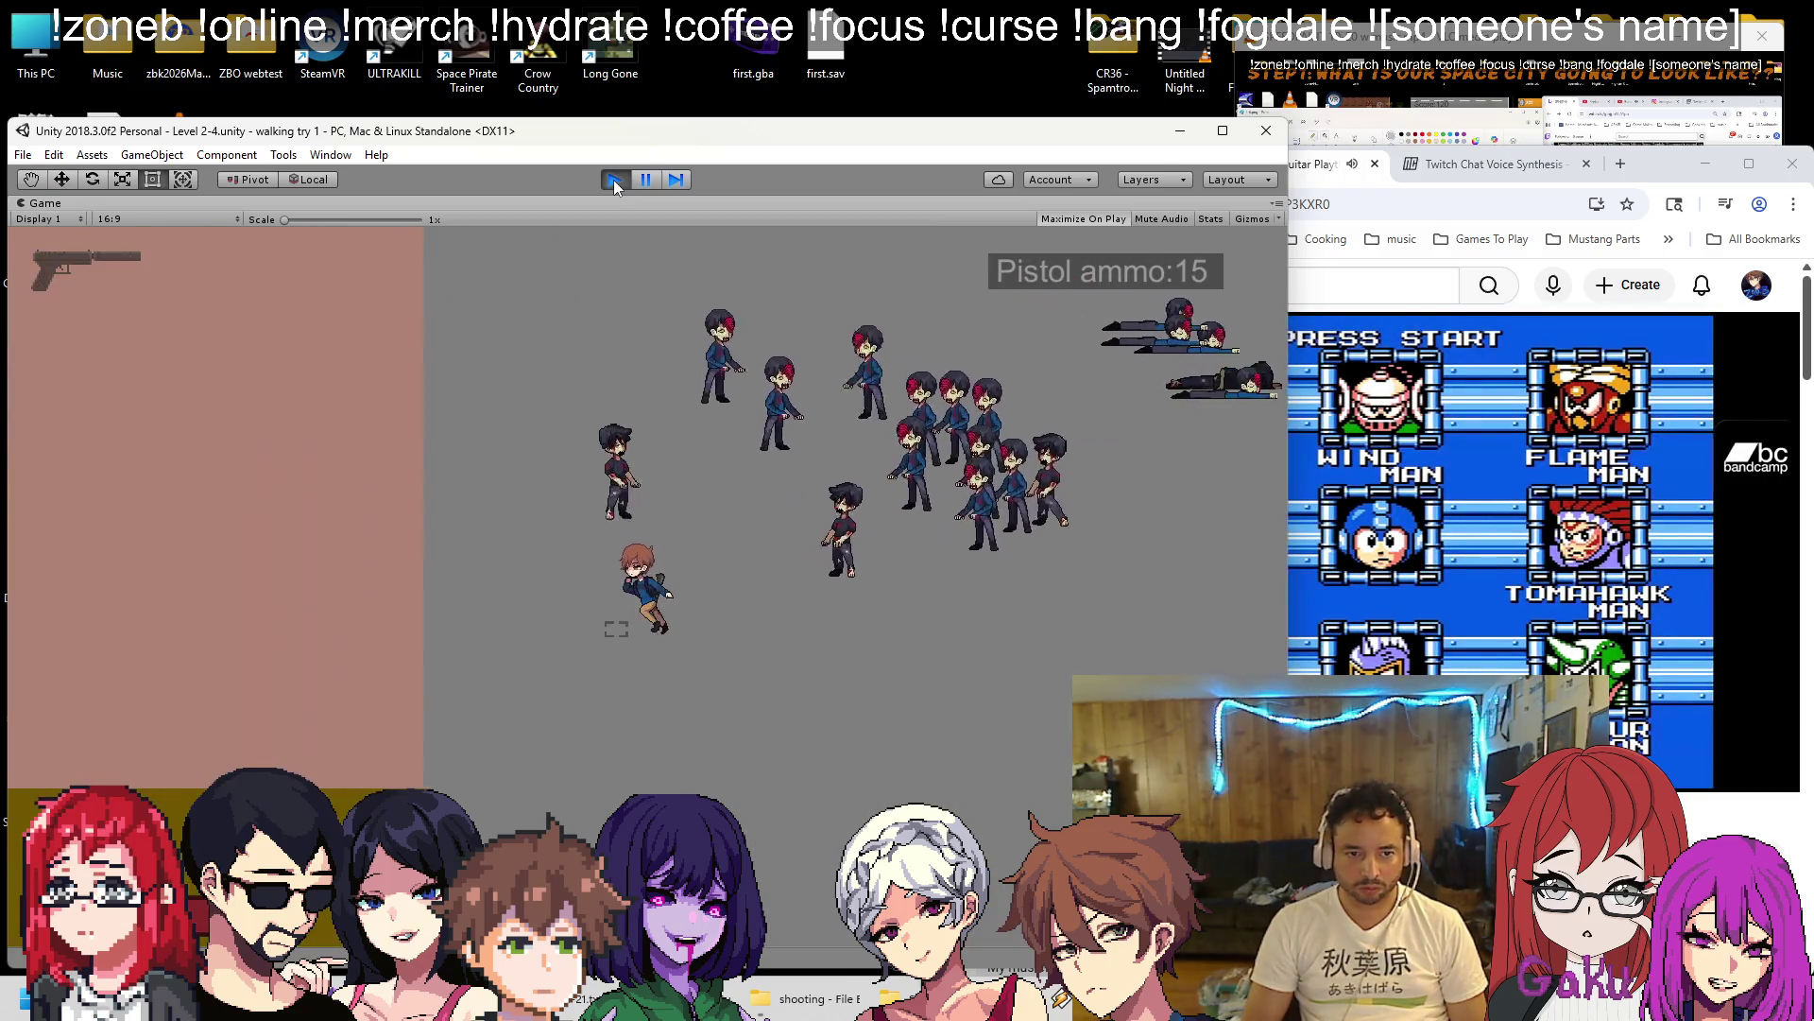
key("Right")
key("space")
key("space")
key("space")
key("space")
key("space")
key("space")
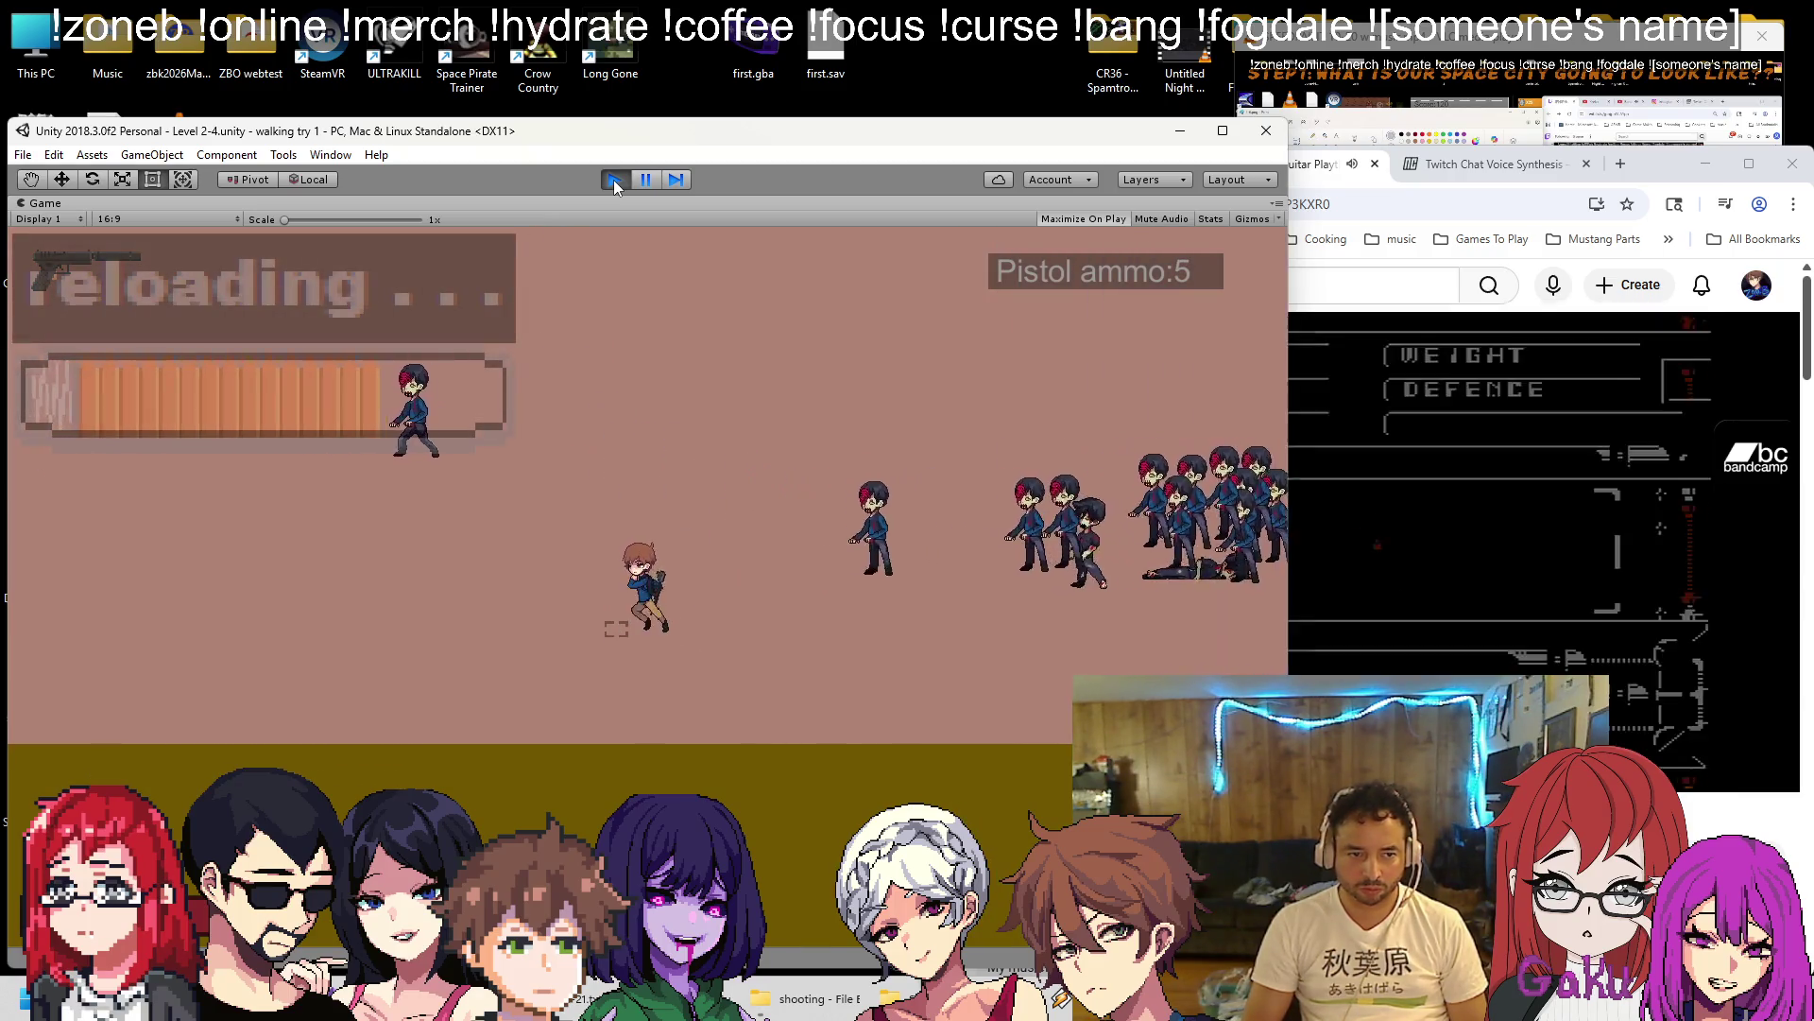
key("space")
key("space")
key("space")
key("space")
key("space")
key("space")
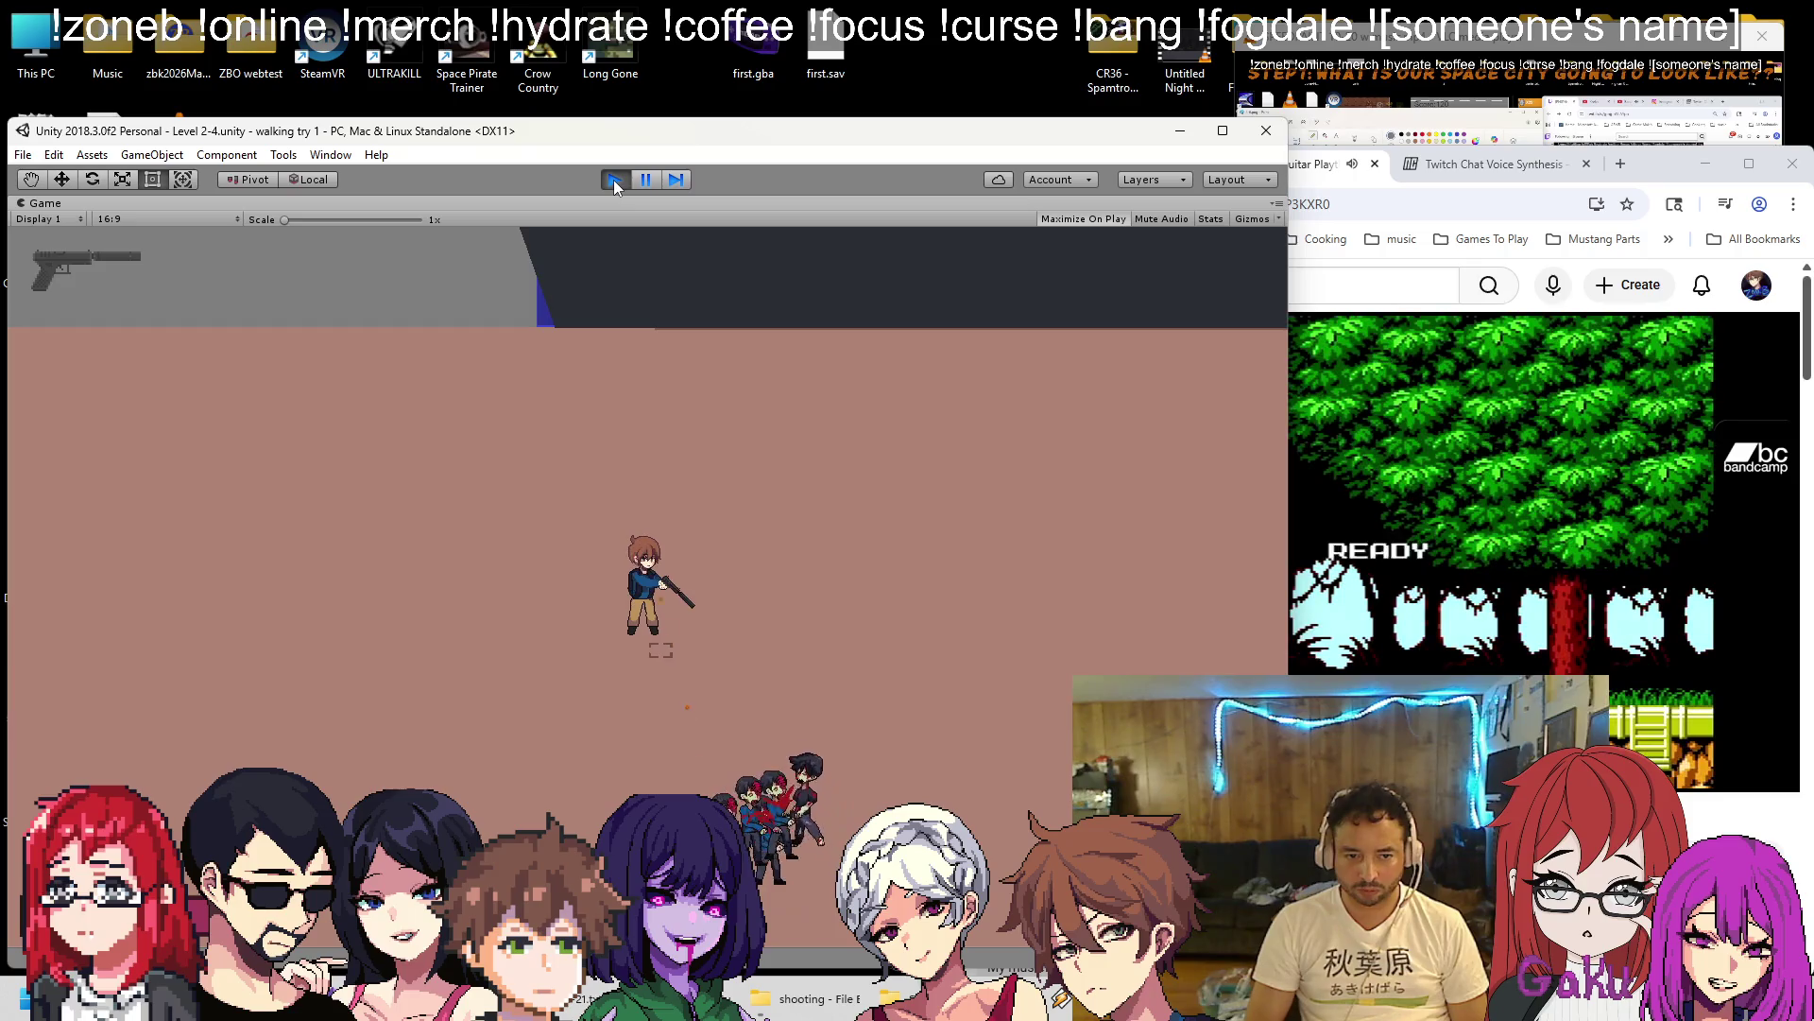
Reload, dodge and shoot the remaining zombie, then stop the playtest.
key("r")
key("Up")
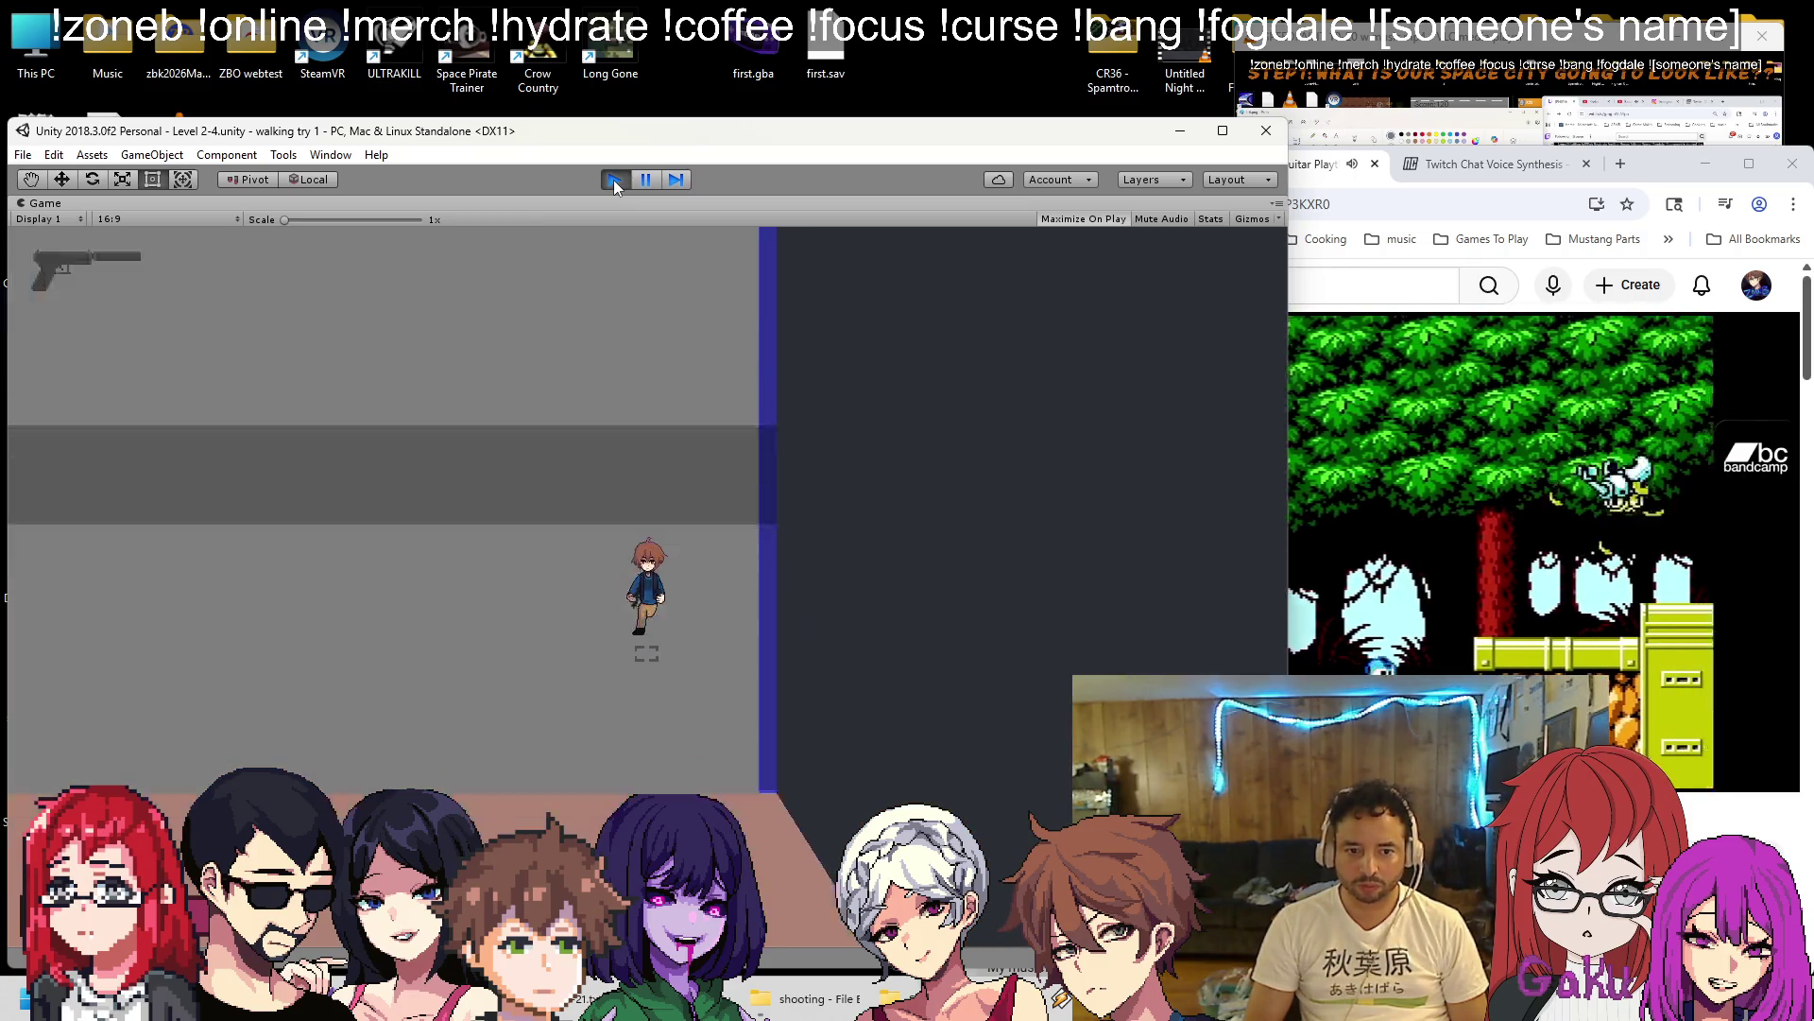
key("Down")
key("space")
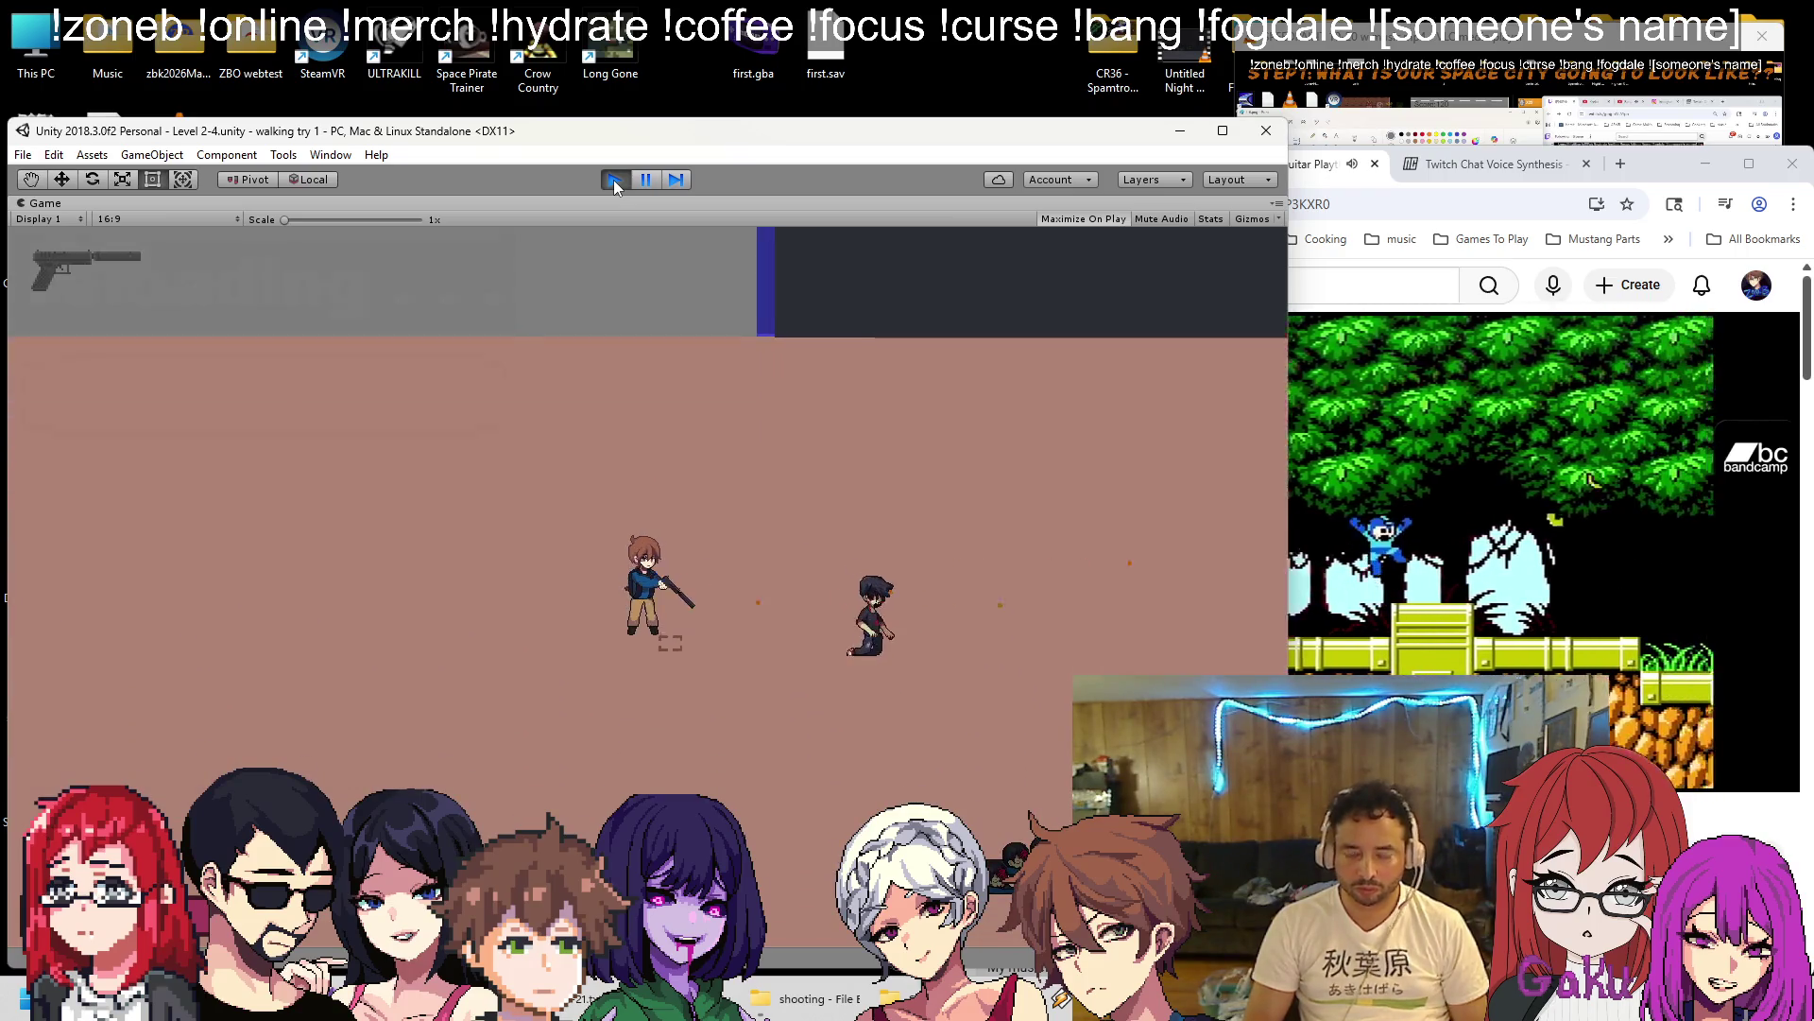
key("r")
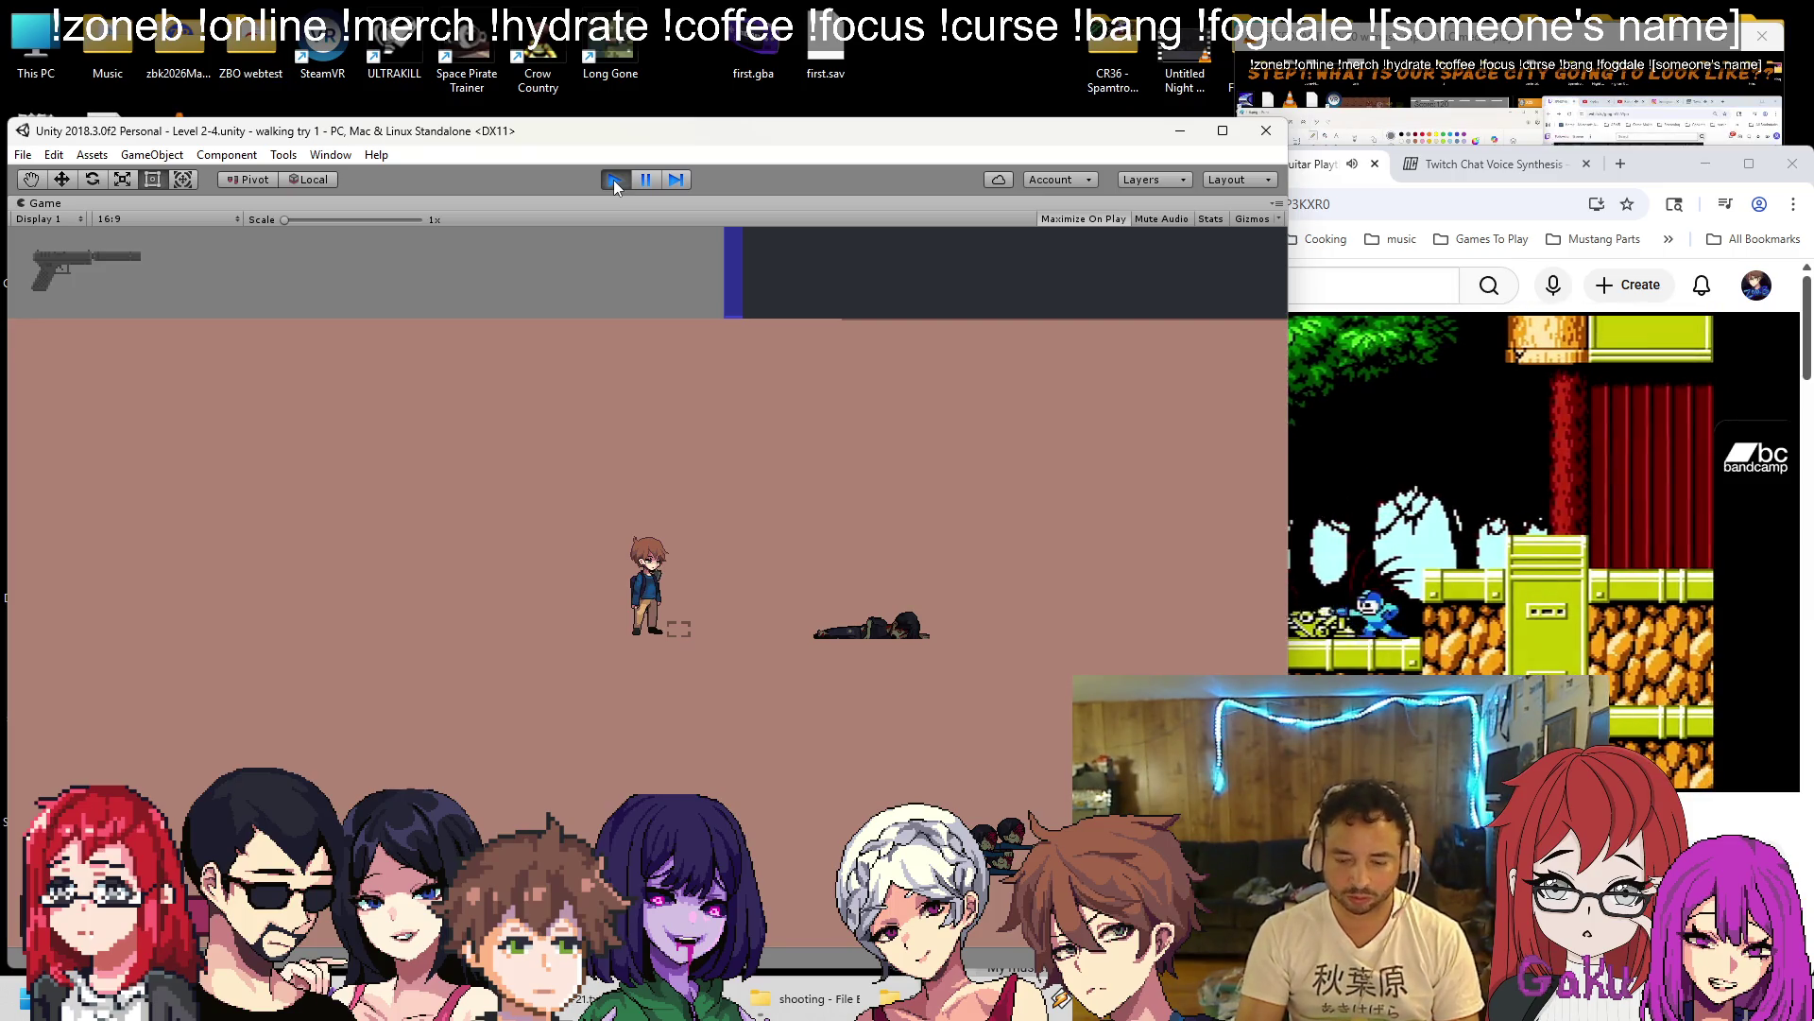
key("d")
key("w")
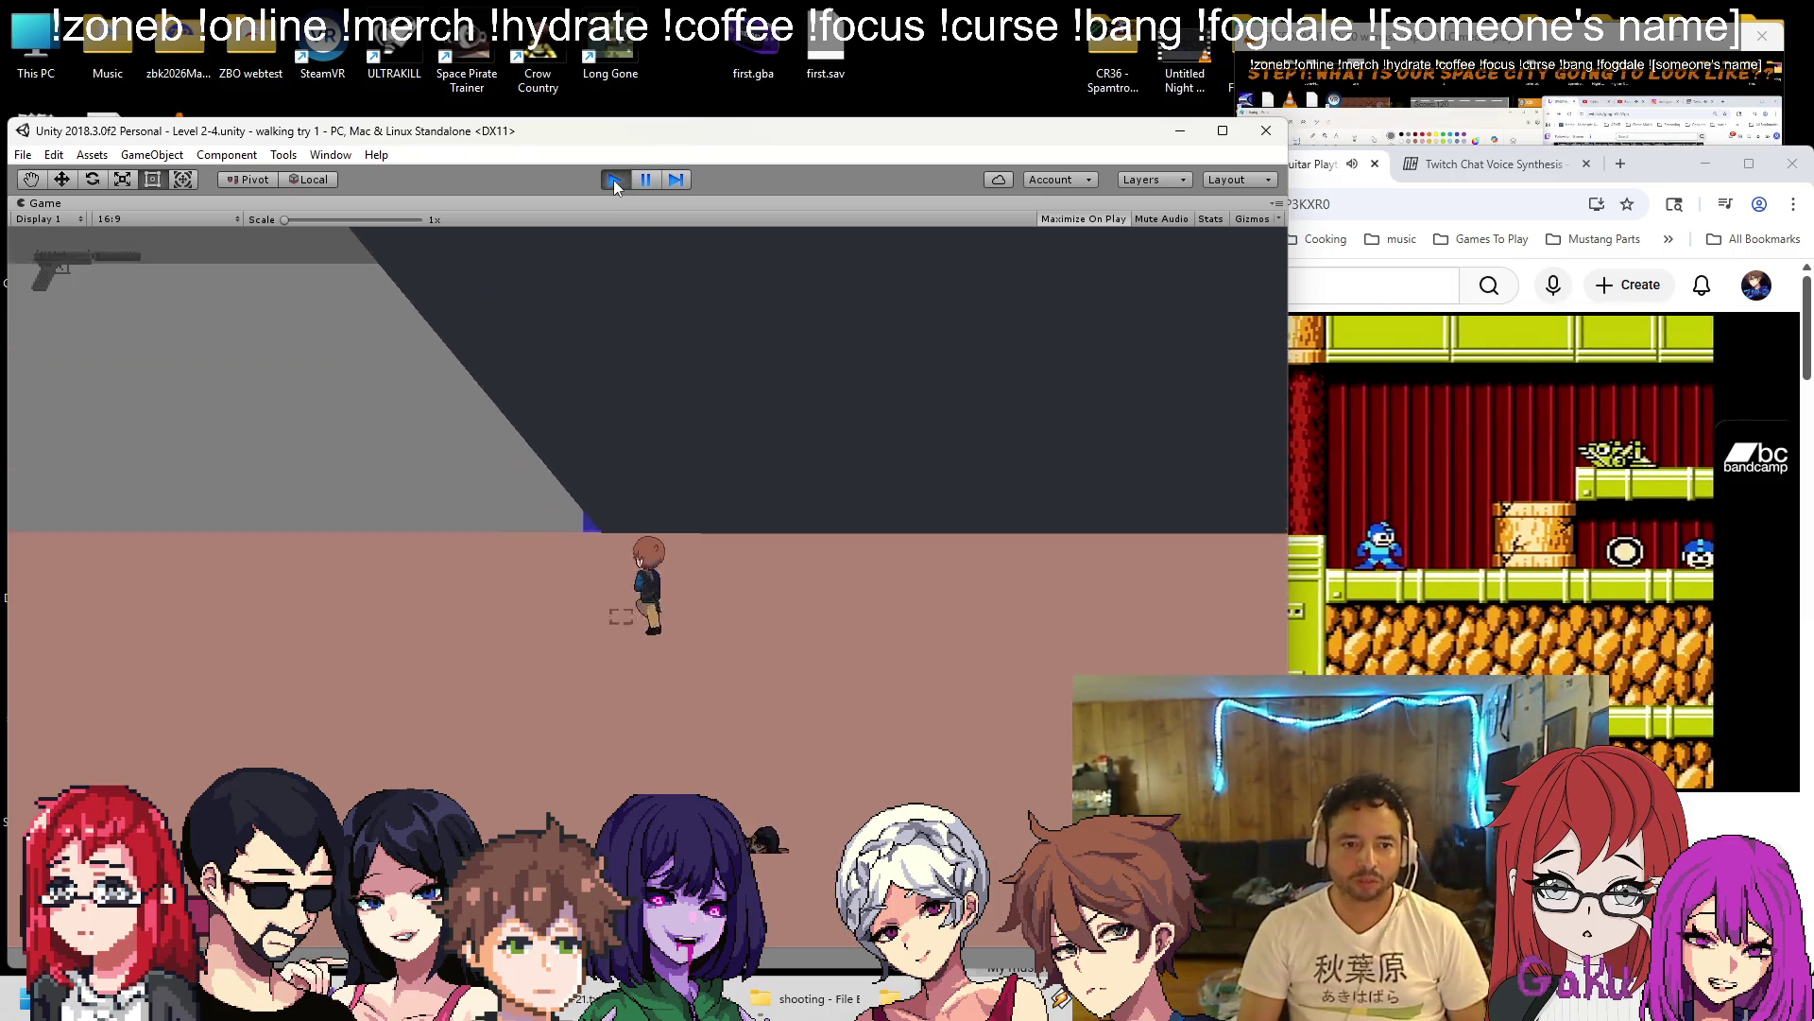
left_click(614, 180)
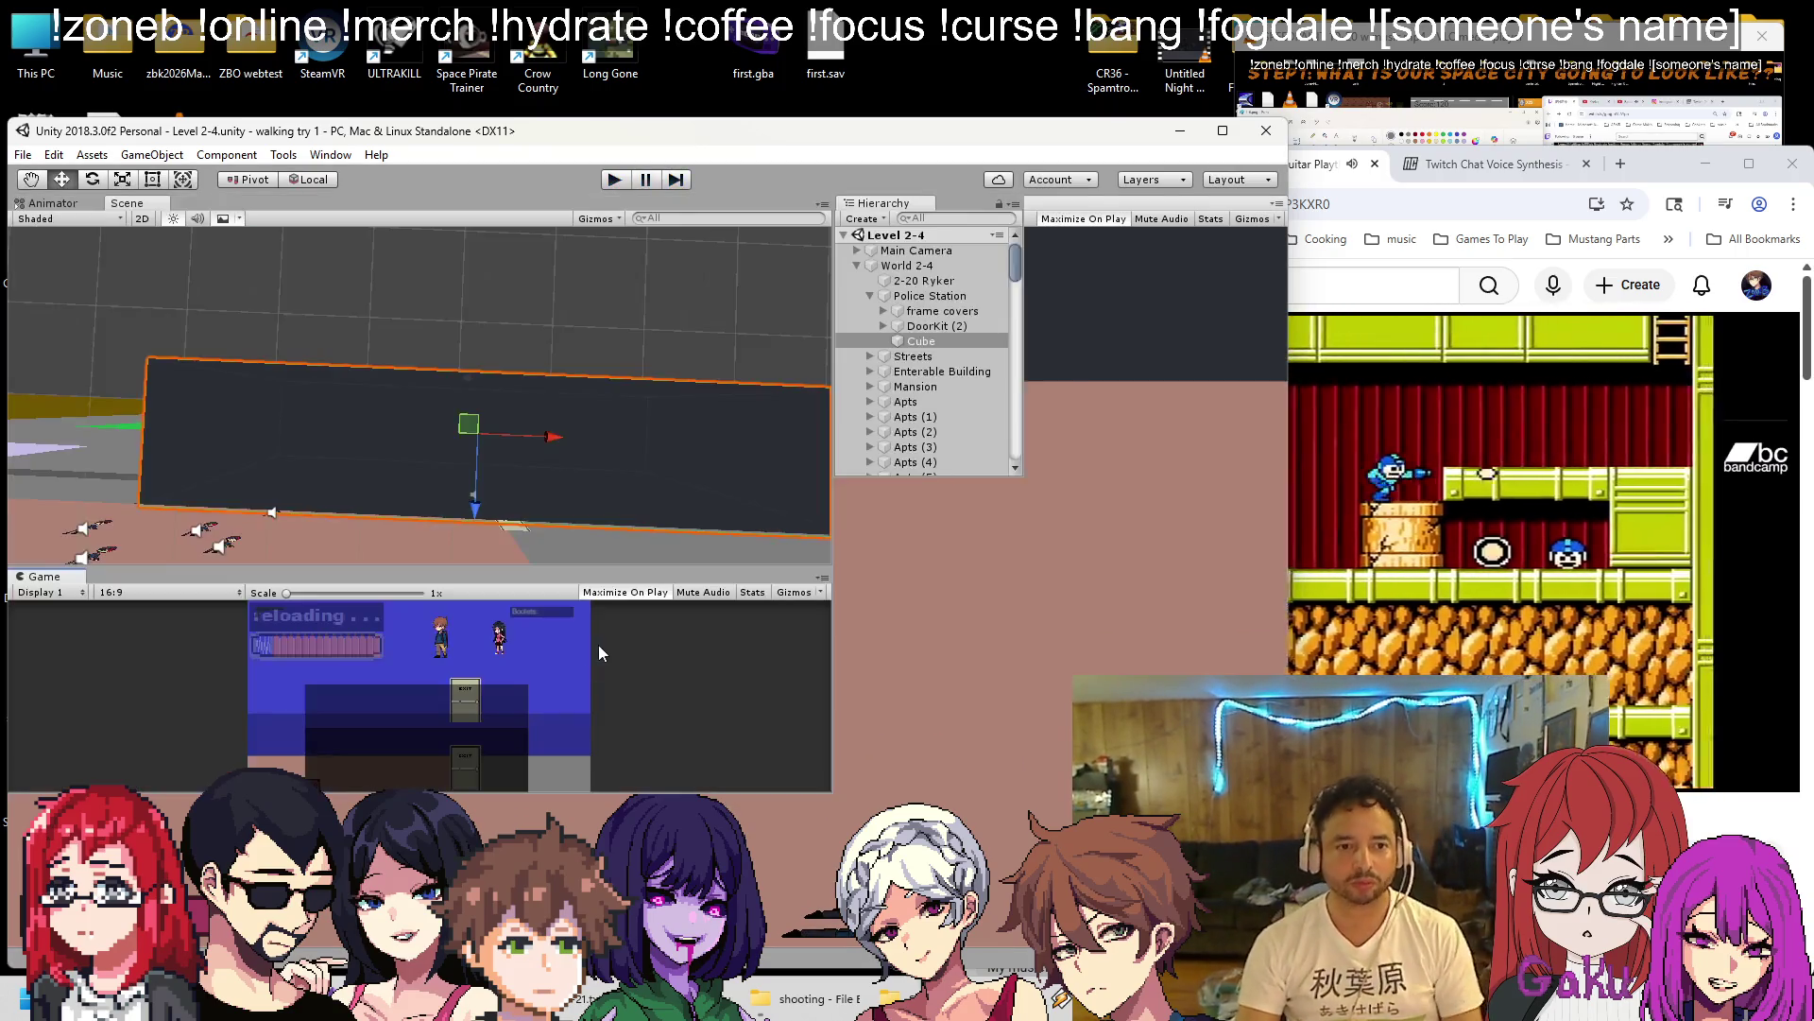
Create a Quad as a child of the Police Station Cube.
mouse_move(574, 397)
left_mouse_down()
mouse_move(571, 305)
mouse_move(518, 595)
mouse_move(468, 539)
mouse_move(503, 348)
mouse_move(548, 472)
mouse_move(615, 405)
mouse_move(939, 305)
left_mouse_up()
right_click(940, 311)
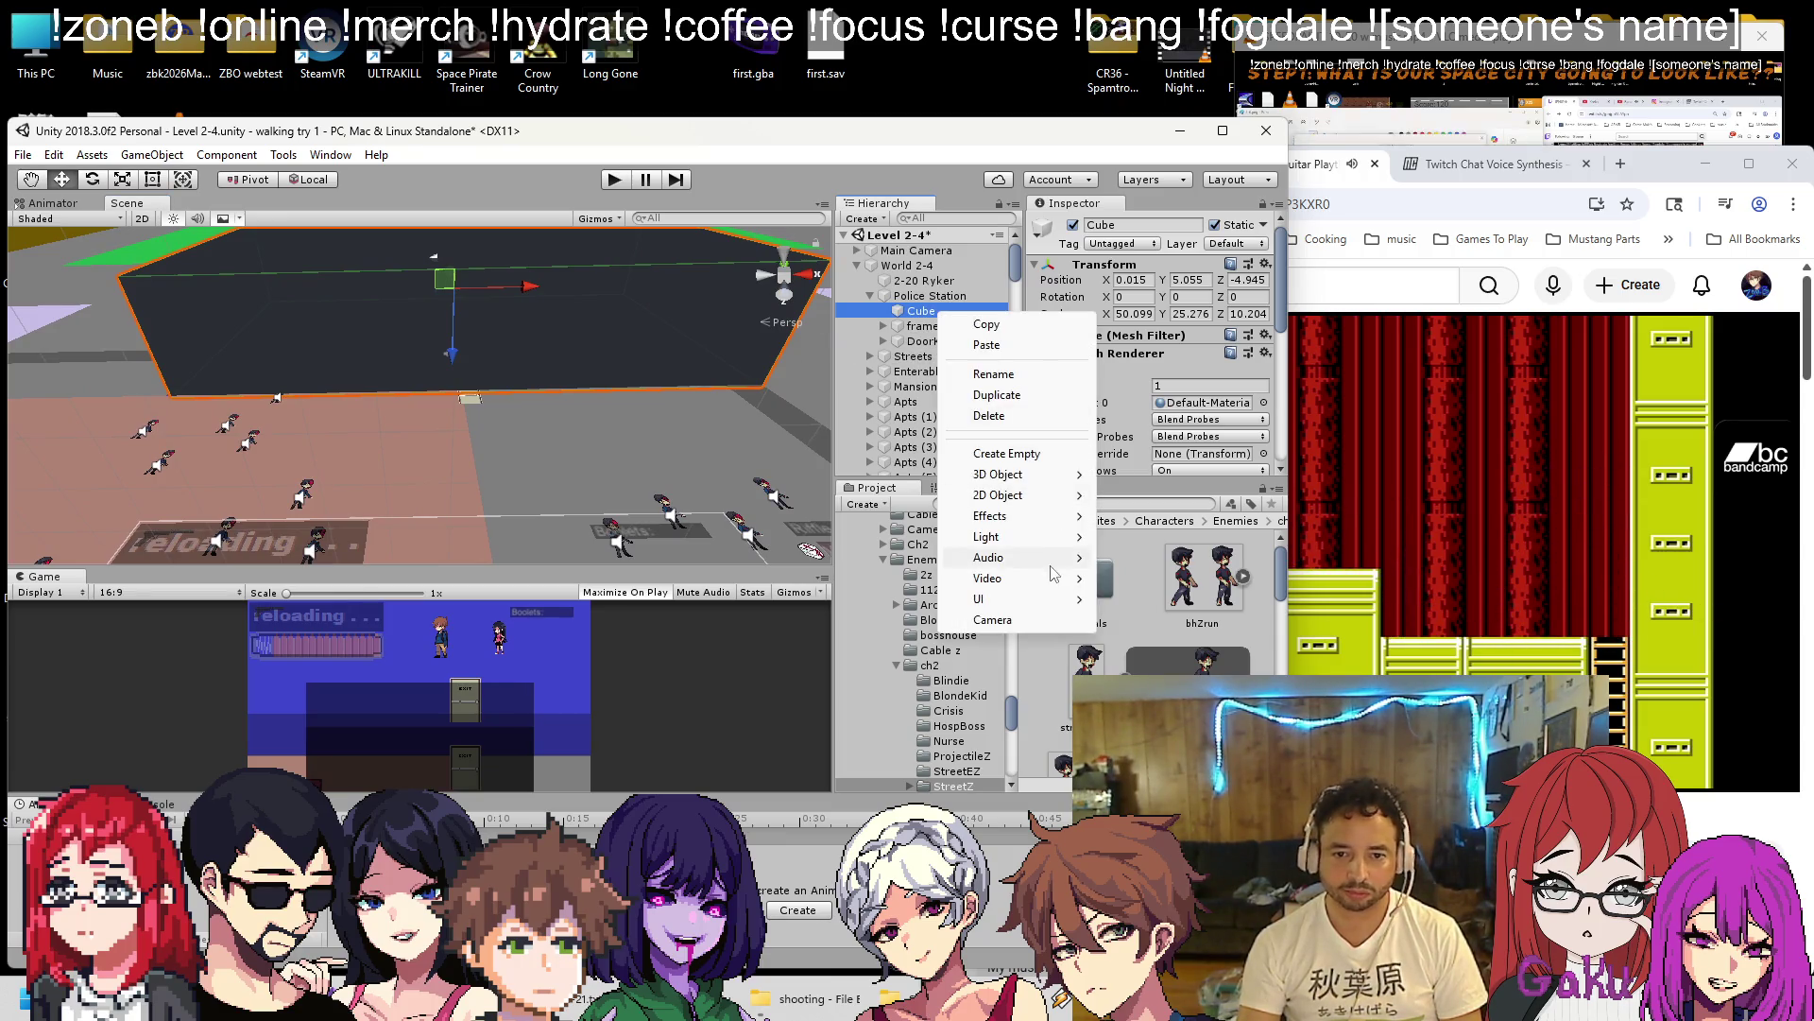
mouse_move(1030, 473)
left_click(1134, 577)
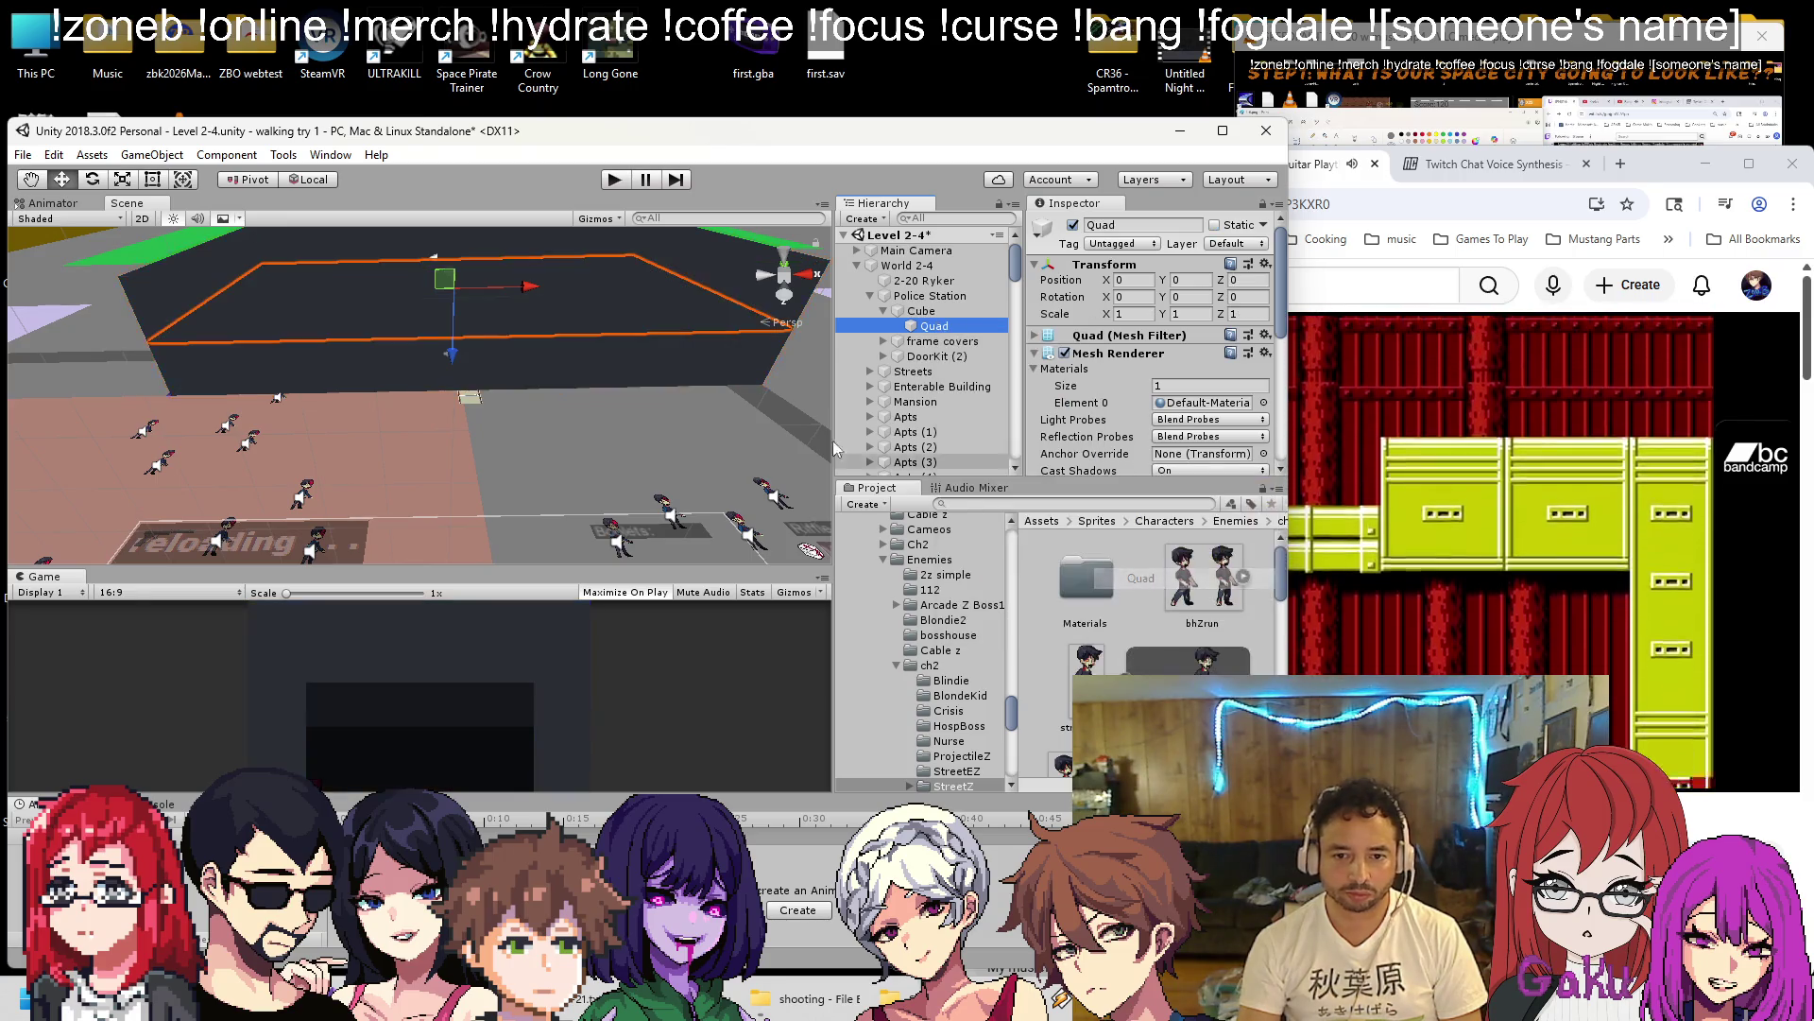
left_click_drag(659, 370, 660, 391)
Rotate the Quad upright by setting its Rotation X to -90.
left_click(92, 179)
left_click_drag(456, 279, 491, 483)
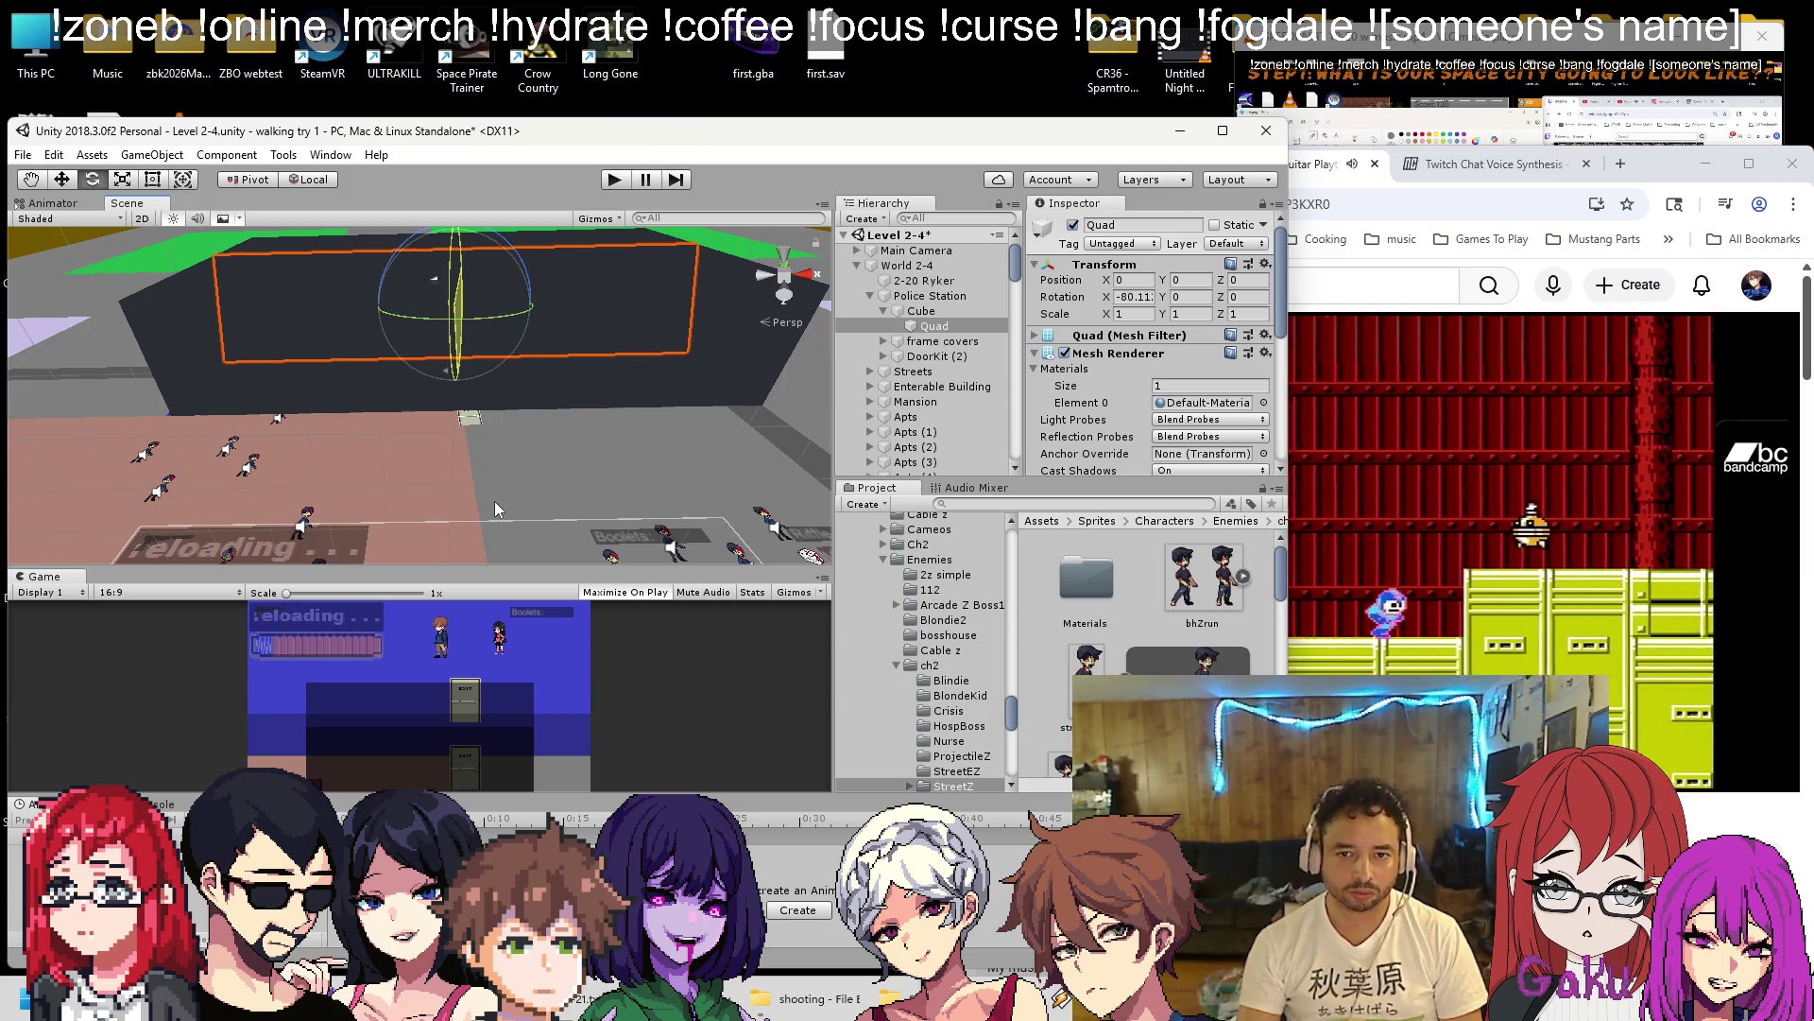
left_click(1134, 297)
type("-90")
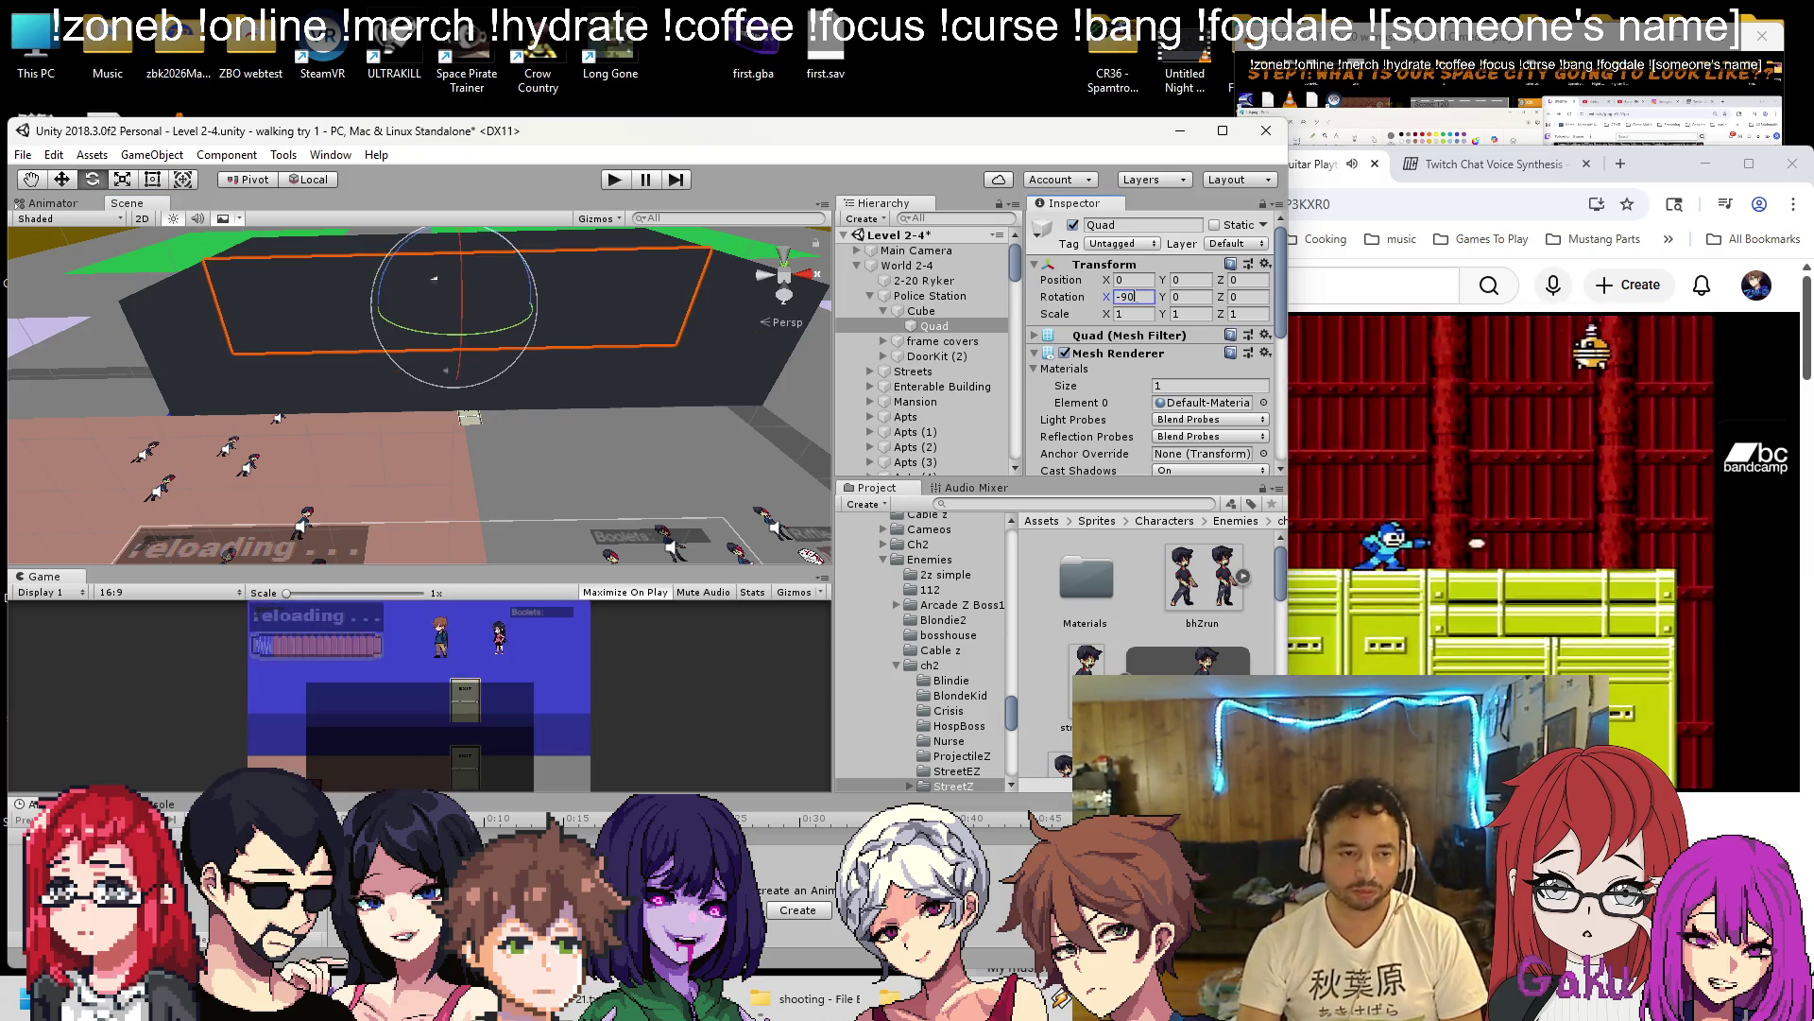
left_click_drag(359, 326, 478, 321)
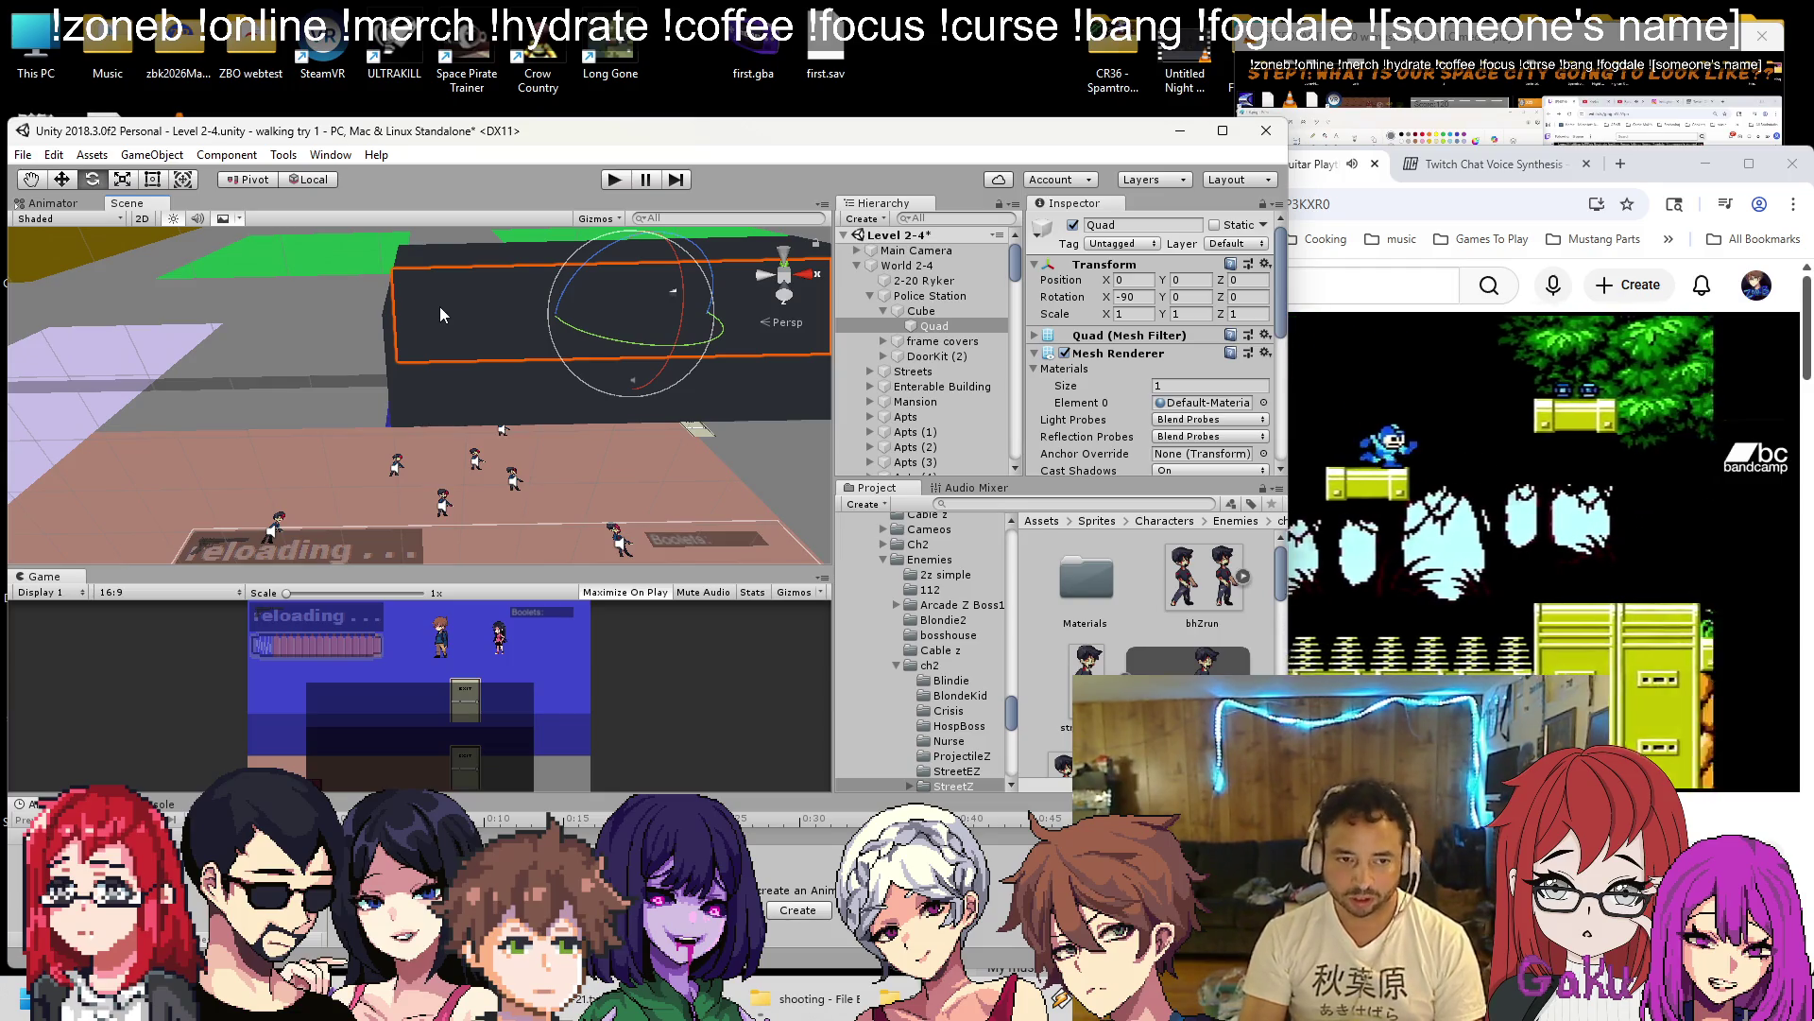
left_click_drag(282, 327, 366, 411)
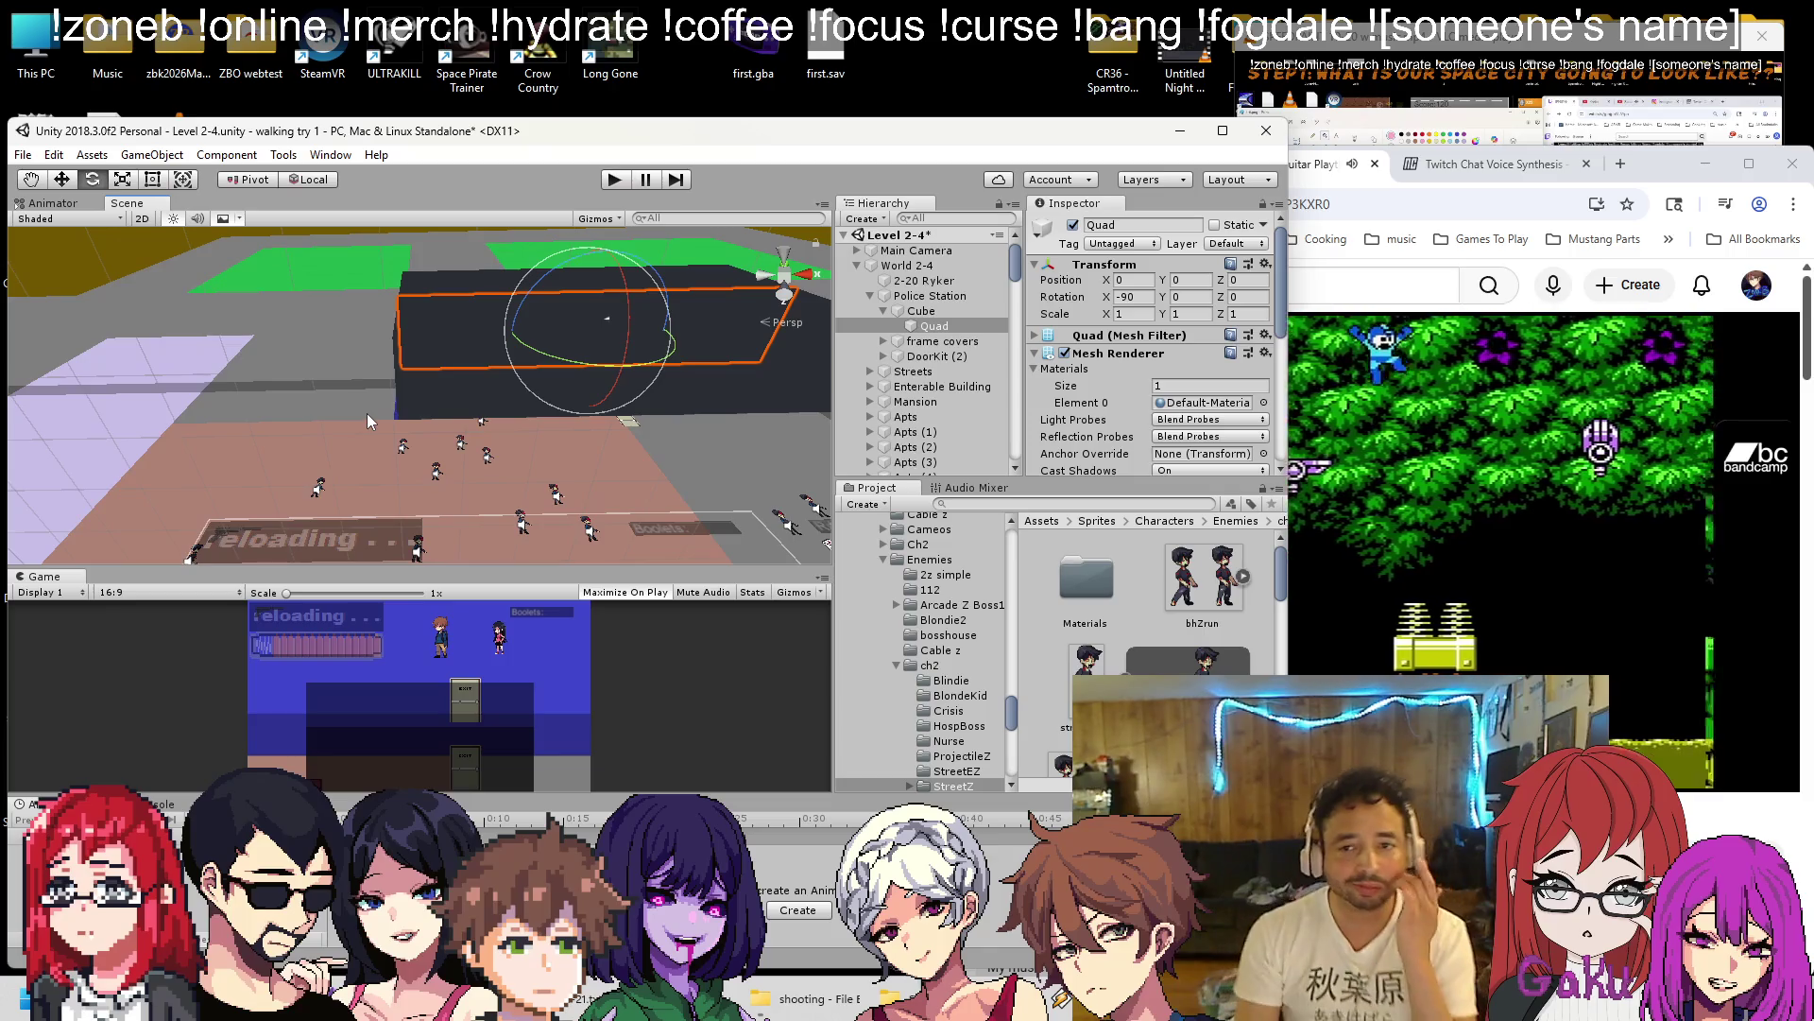
left_click_drag(1295, 150, 962, 150)
left_click(1077, 164)
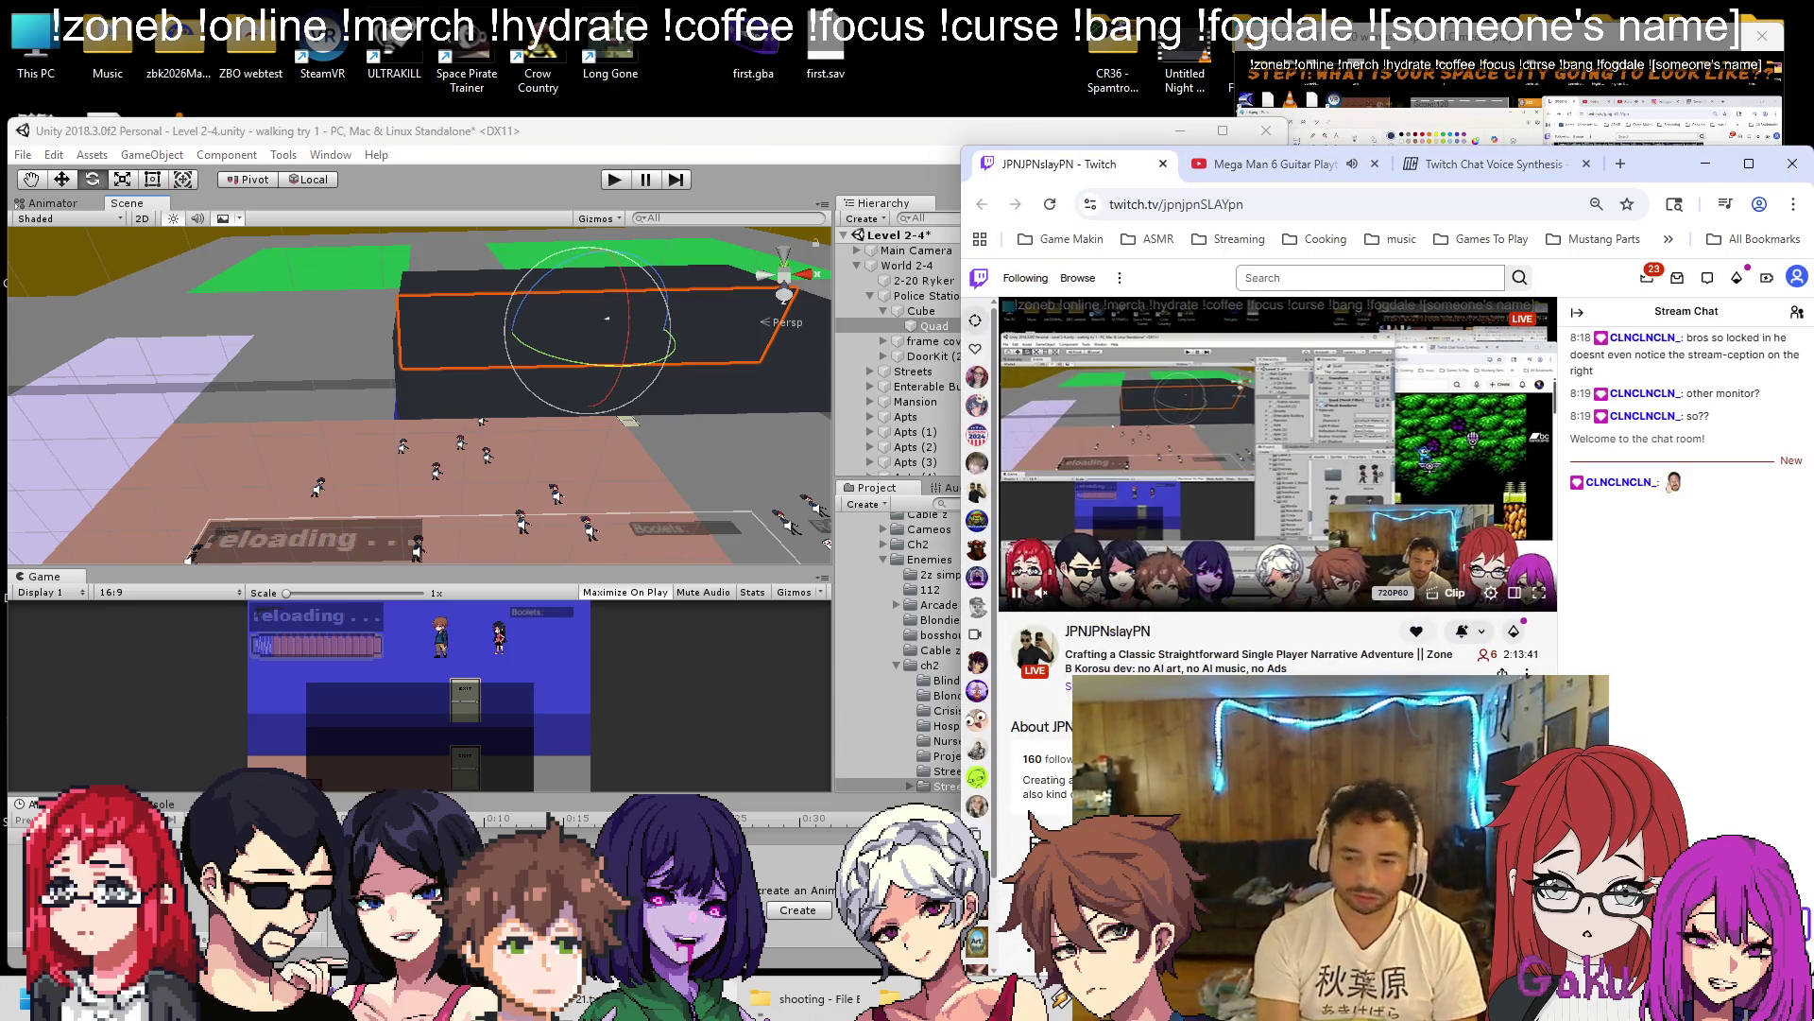
Return to the Mega Man 6 guitar video tab and bring the stream preview forward.
left_click(1313, 168)
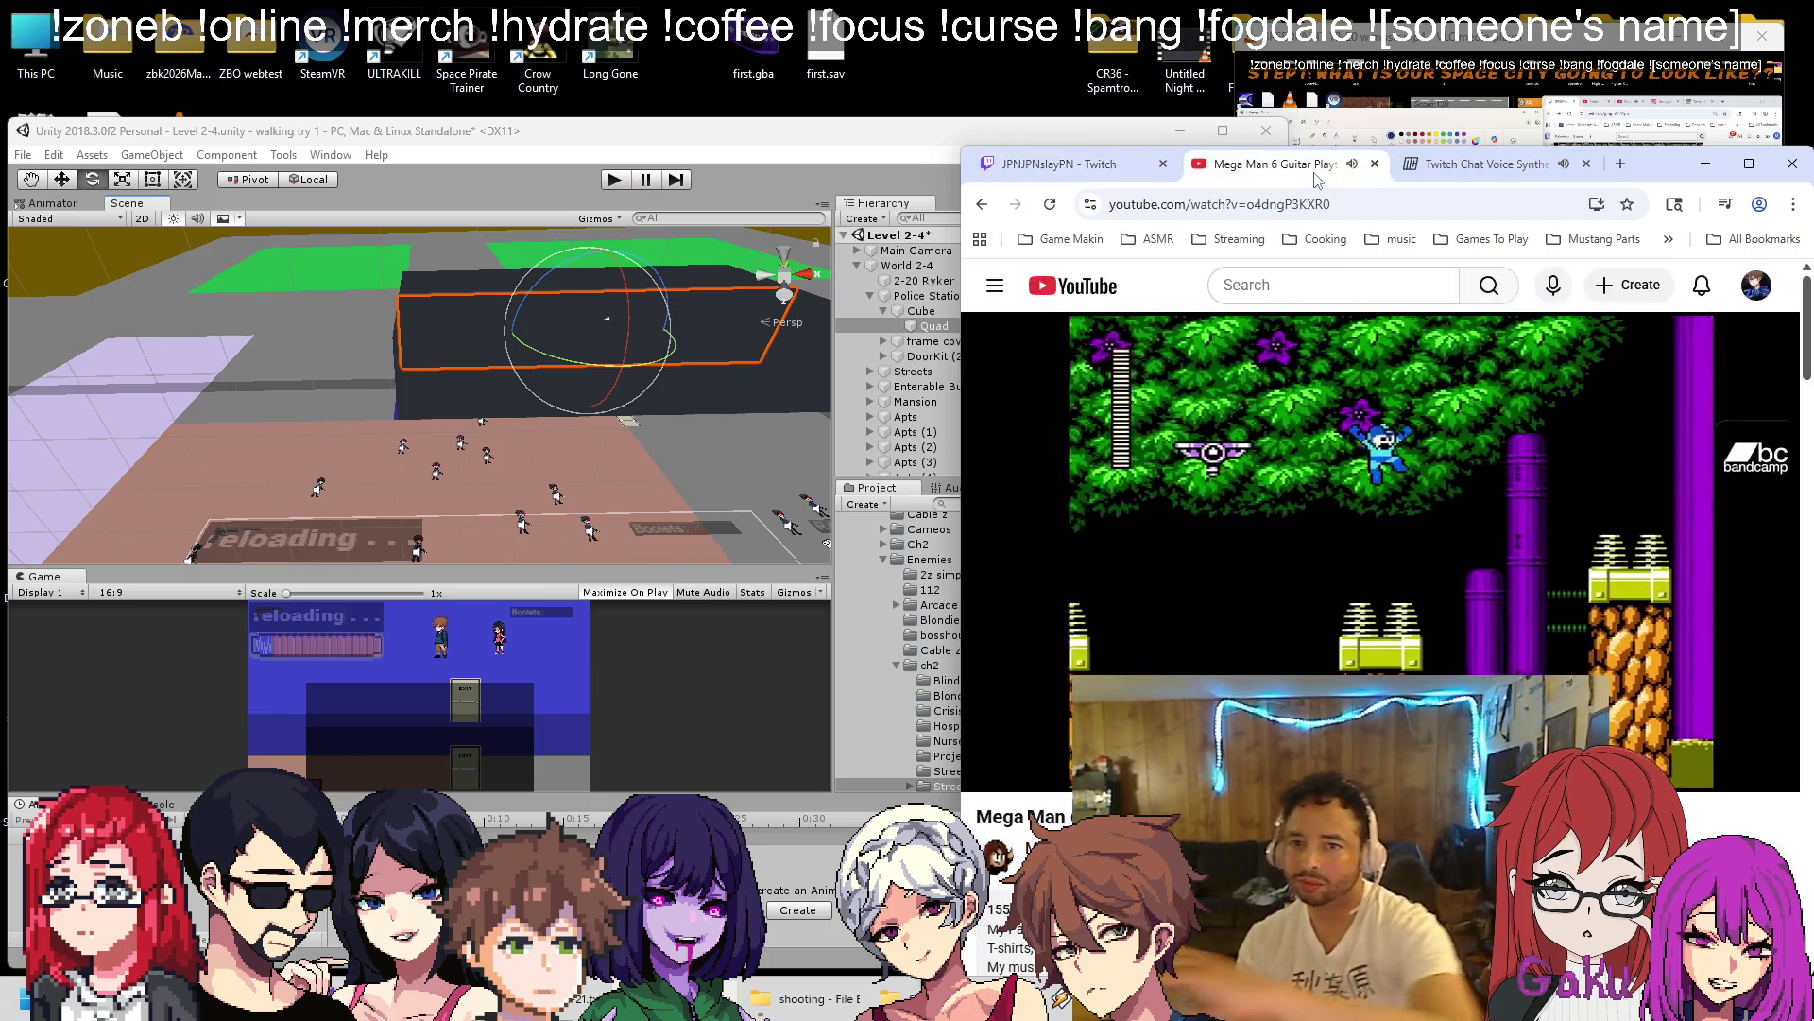
left_click(1554, 40)
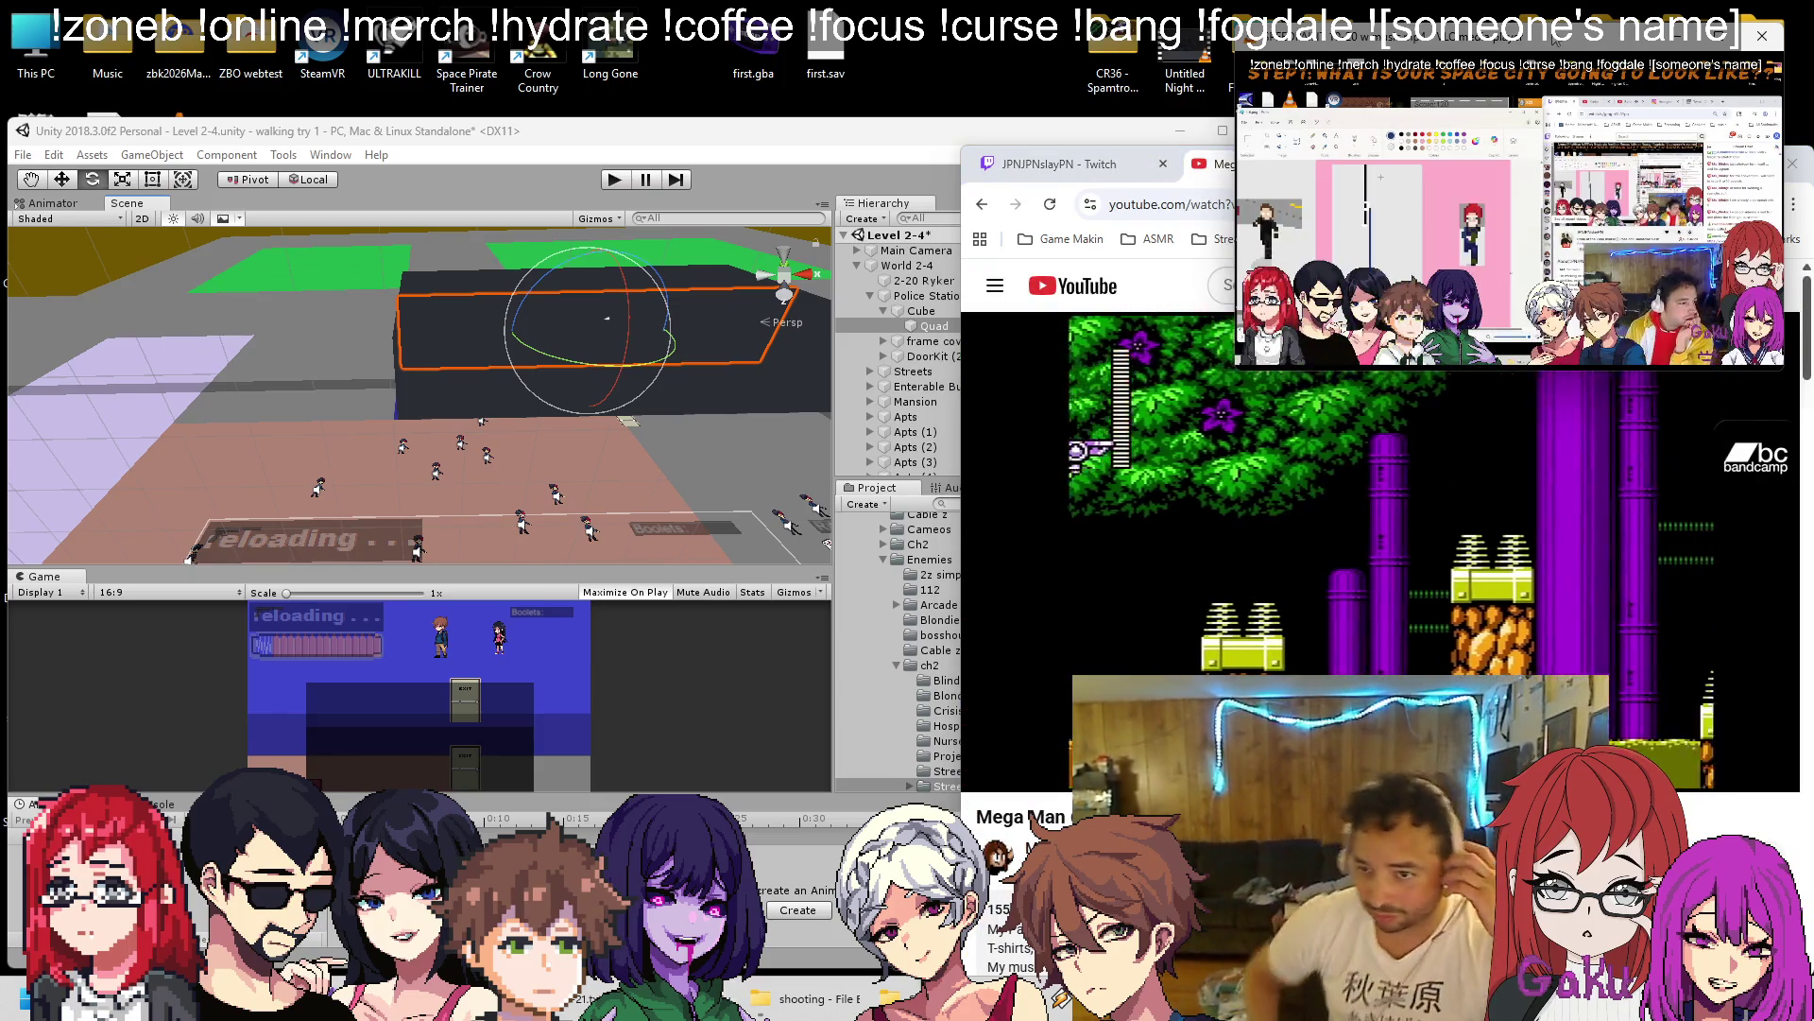
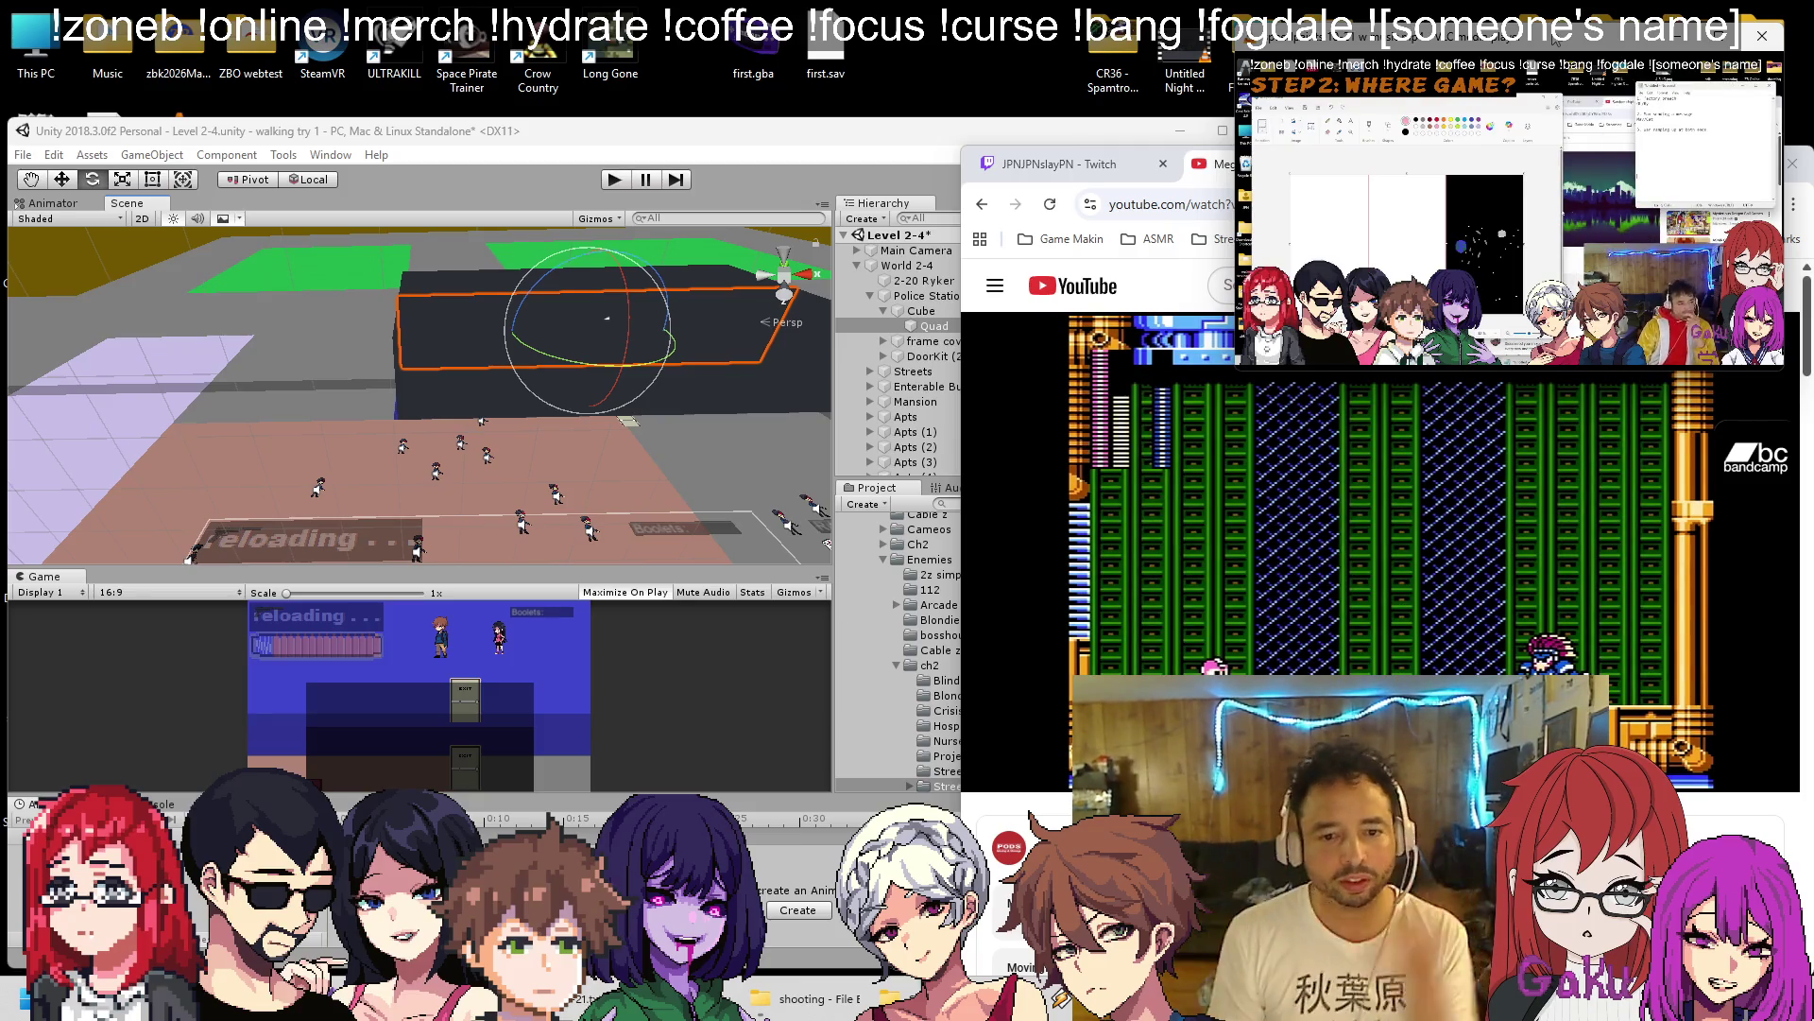
Orbit the Scene view top-down and collapse the Enemies and 2-2 Front Way asset folders.
key("alt+Tab")
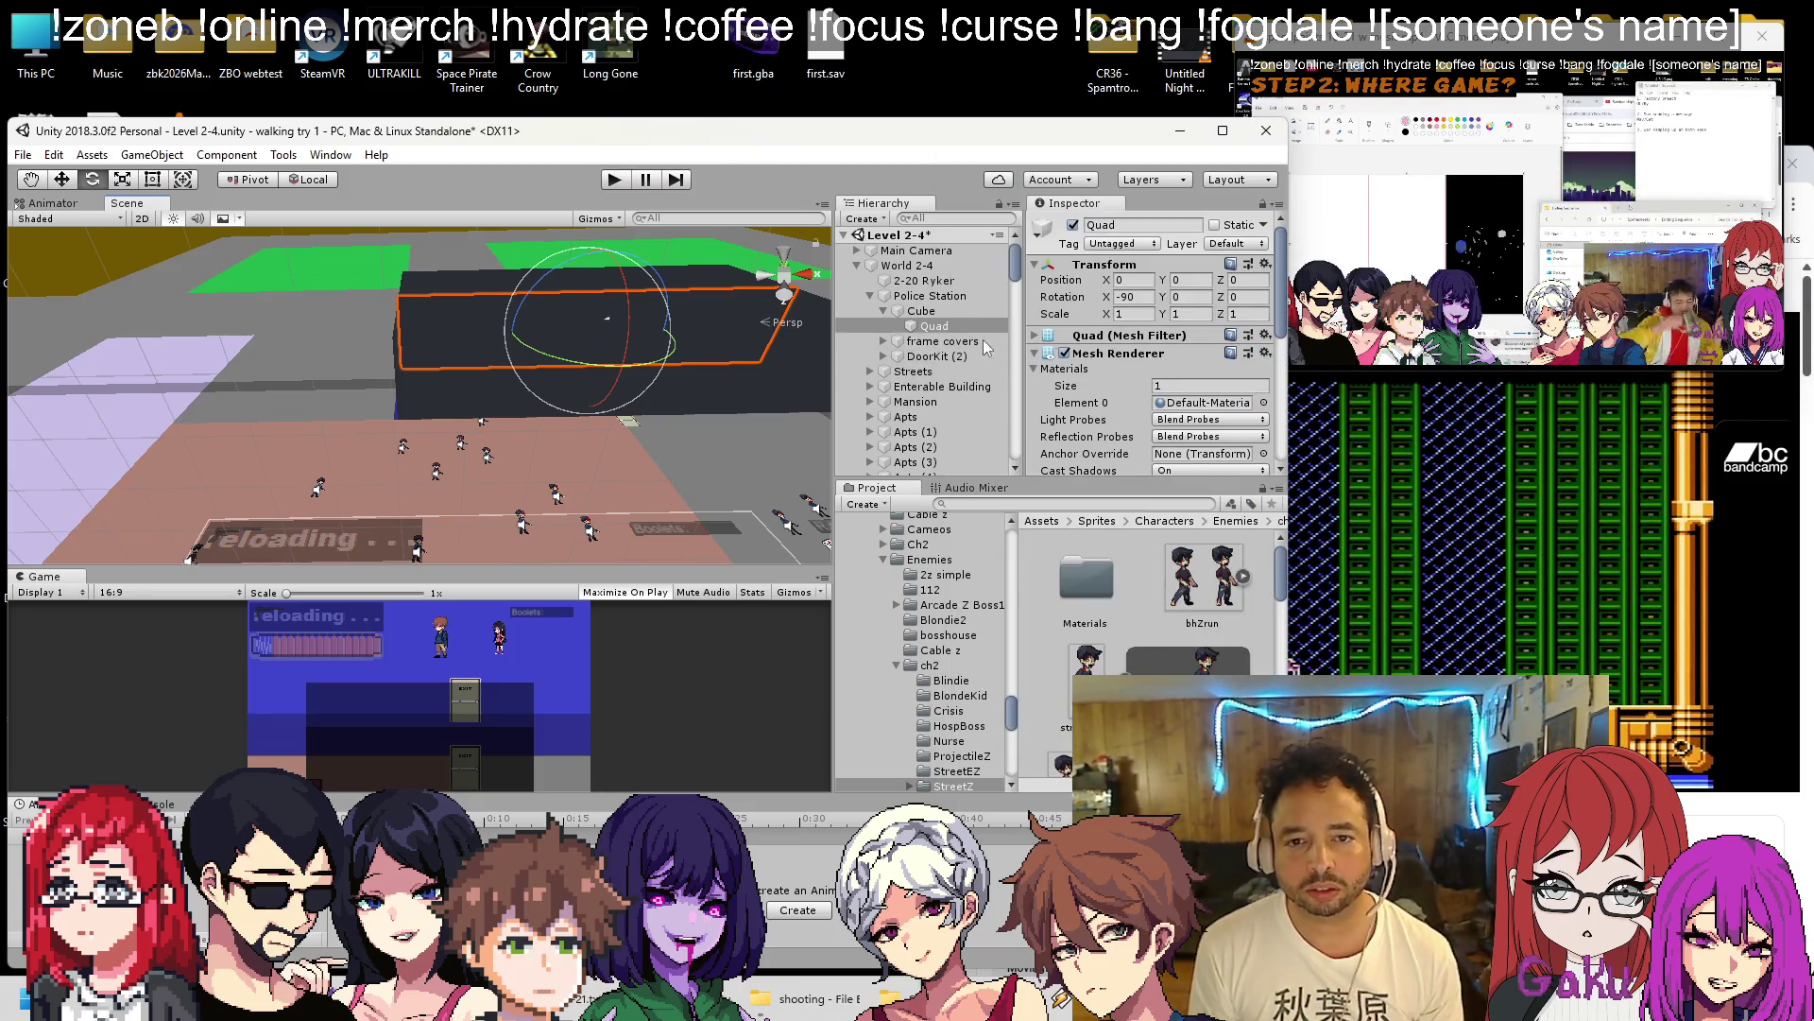
mouse_move(491, 321)
left_mouse_down()
mouse_move(446, 348)
mouse_move(462, 413)
mouse_move(498, 451)
left_mouse_up()
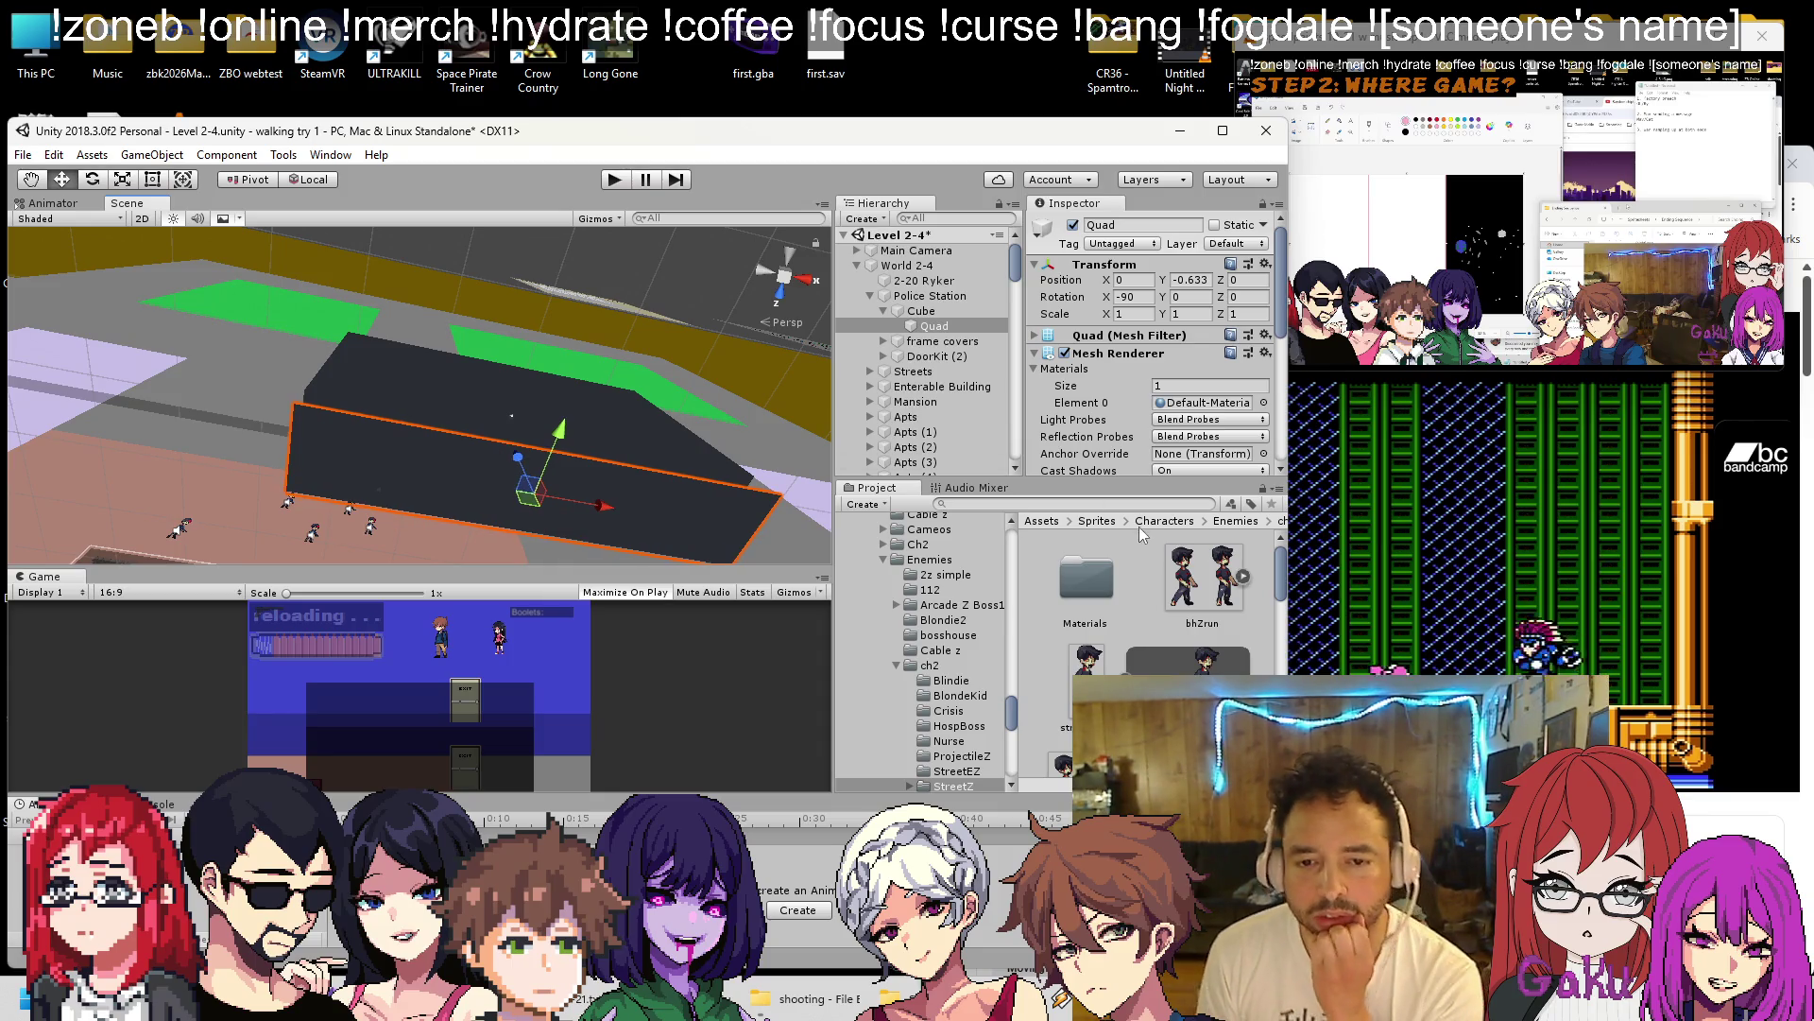
type("bcpd")
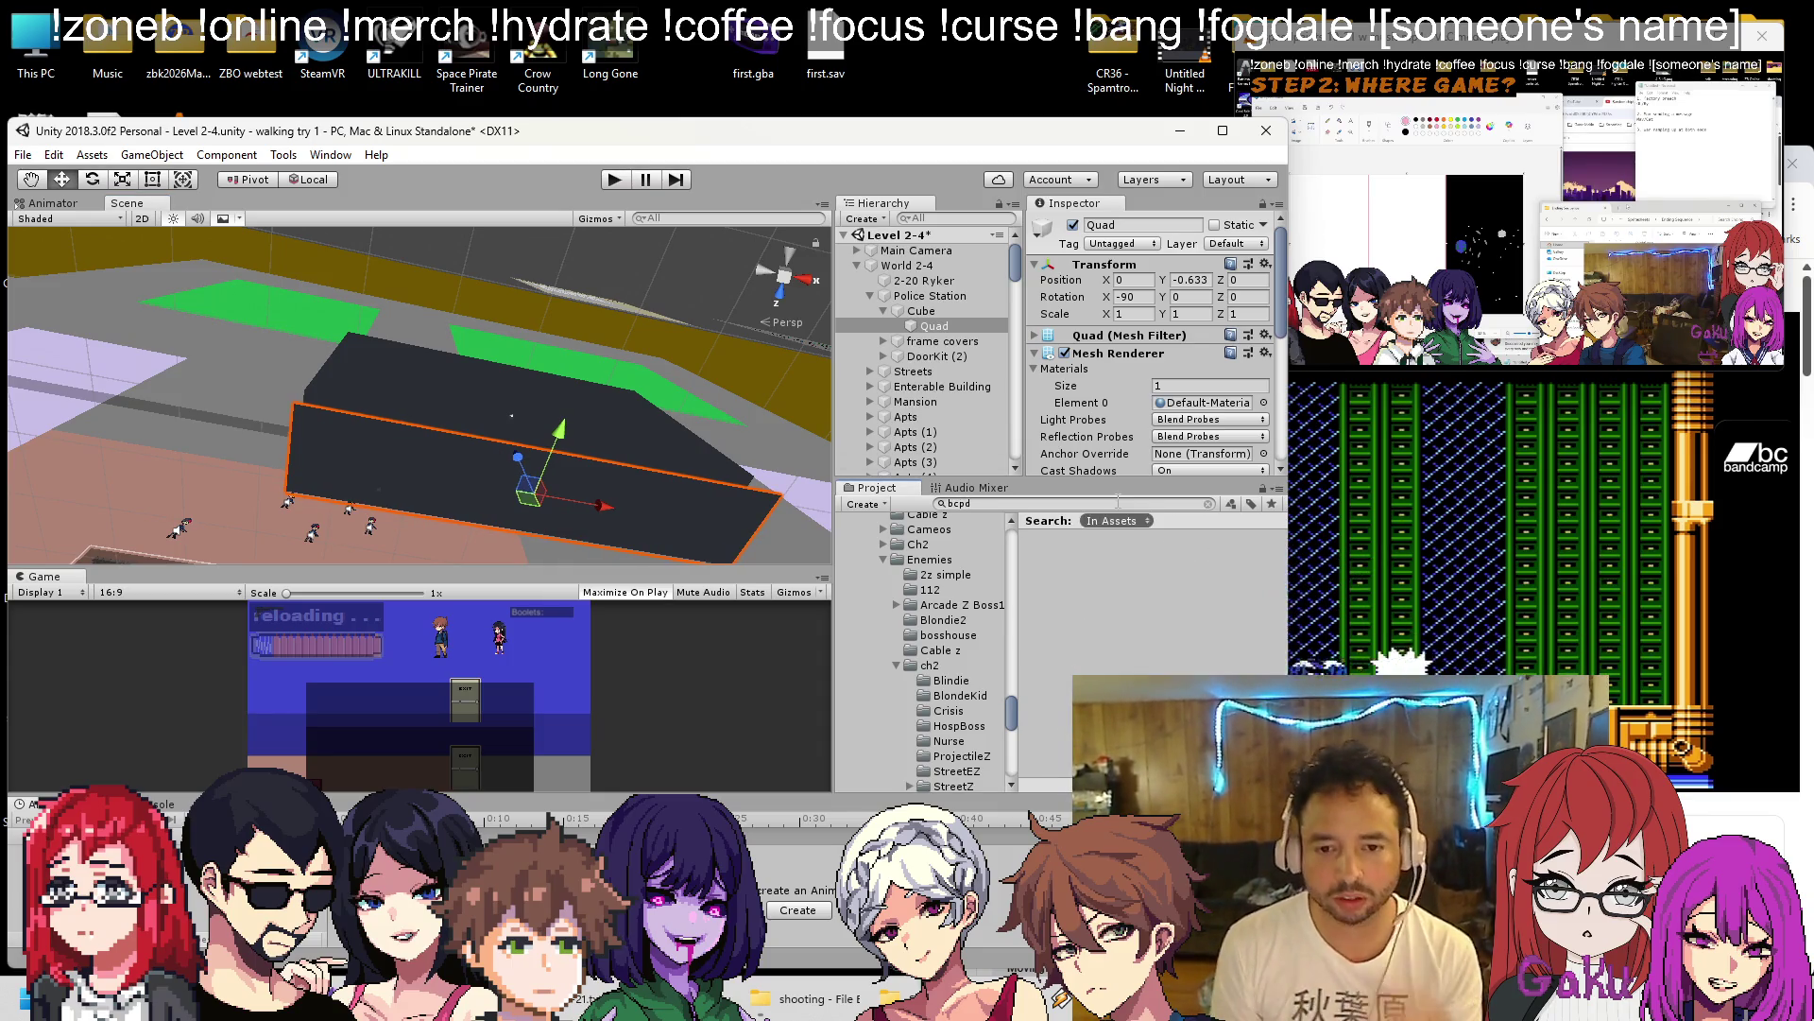
left_click(885, 559)
scroll(909, 608, "up", 4)
scroll(898, 633, "up", 5)
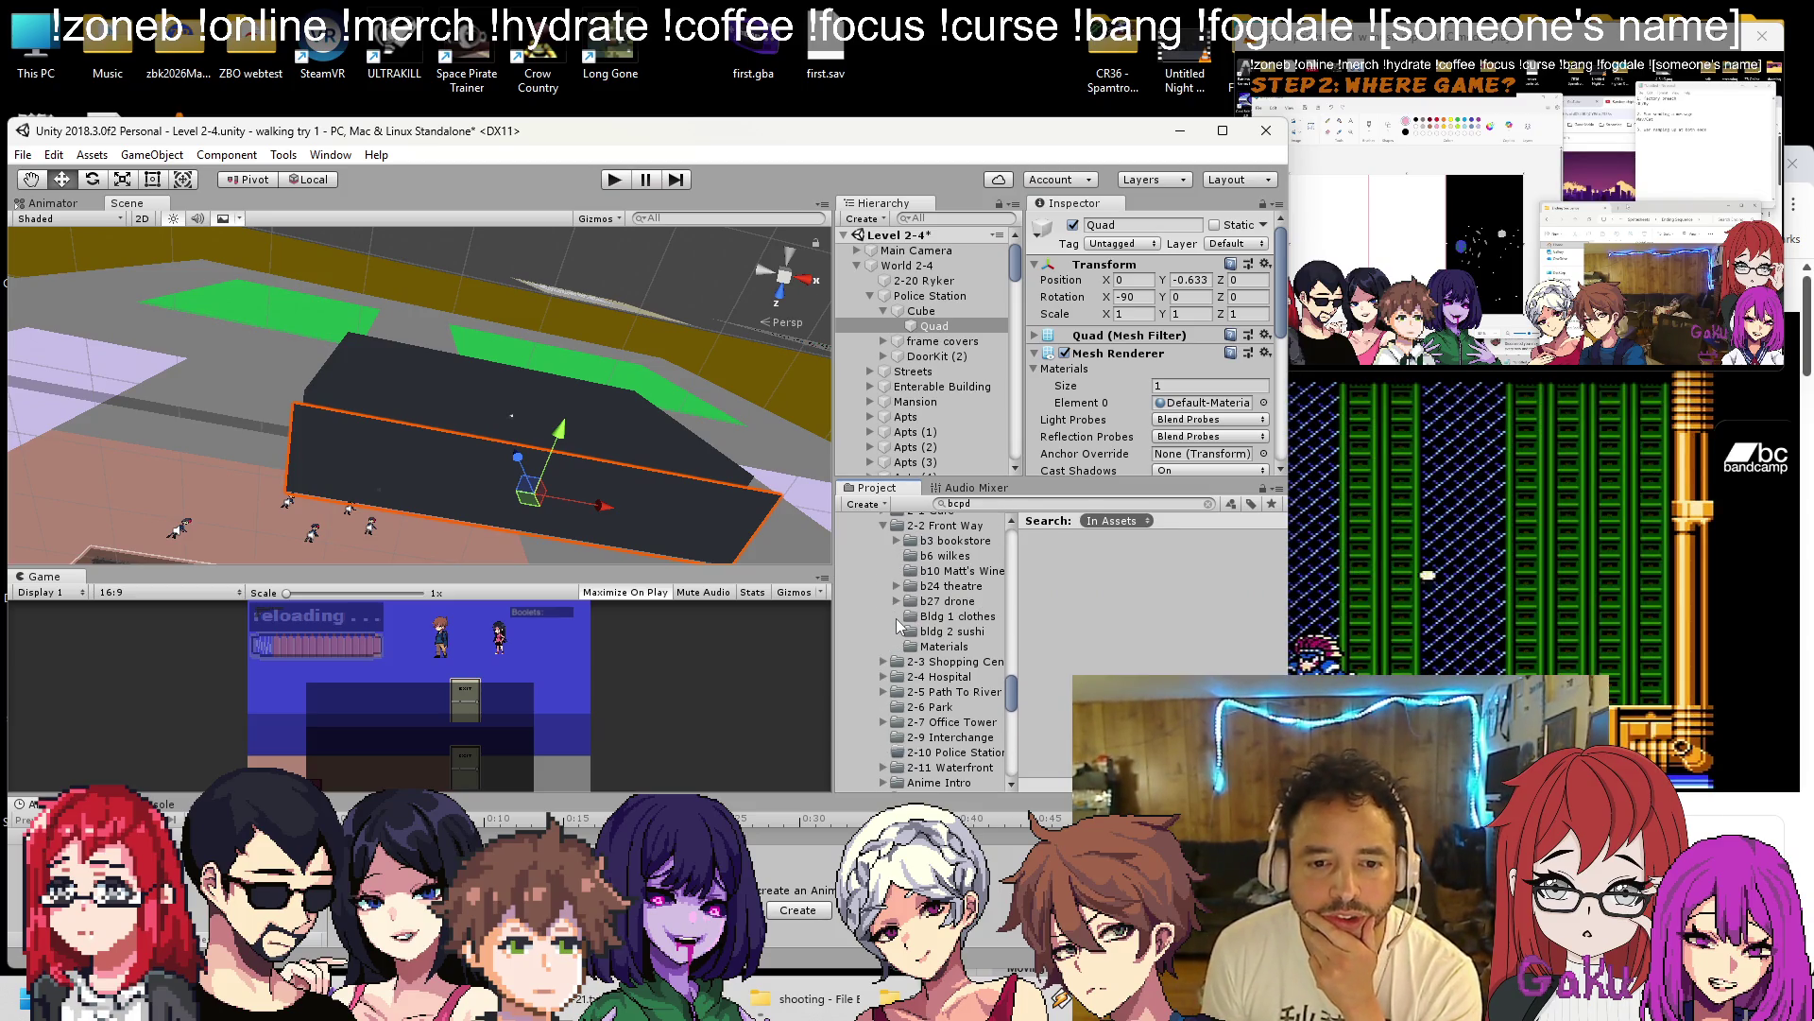
left_click(883, 524)
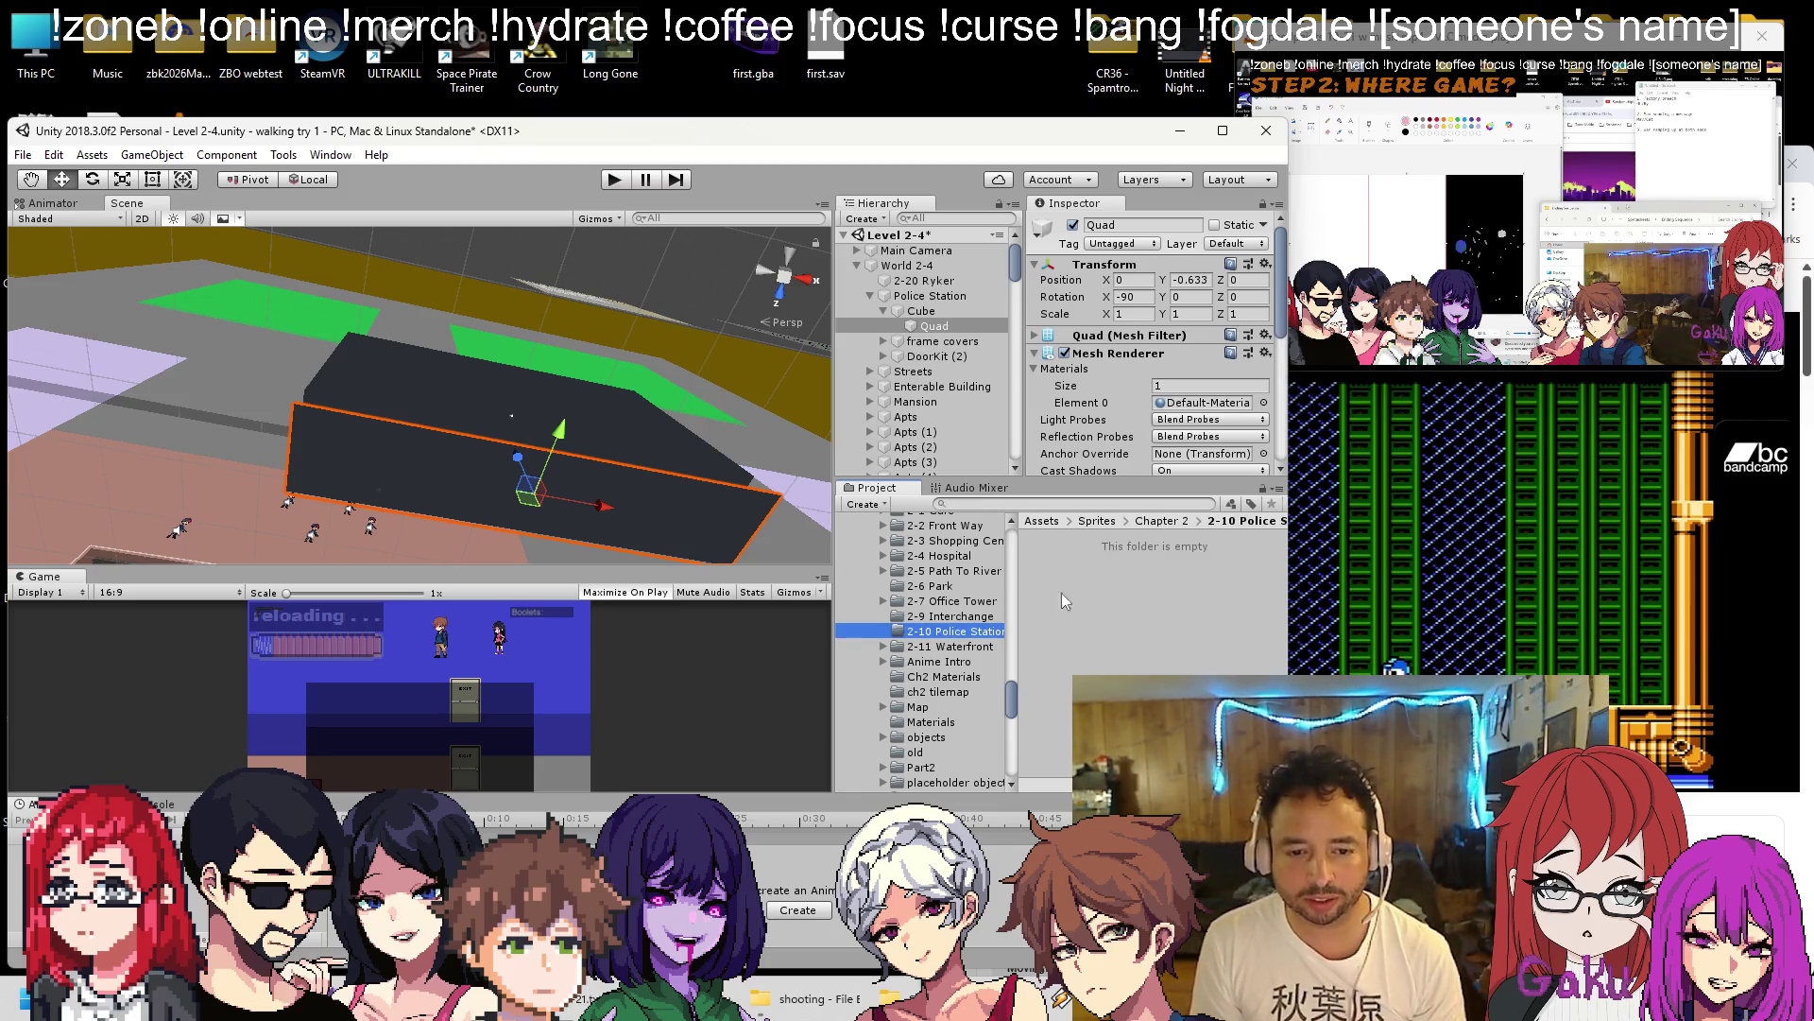
Go up to the Sprites folder, then bring the shooting File Explorer window forward.
left_click(1098, 521)
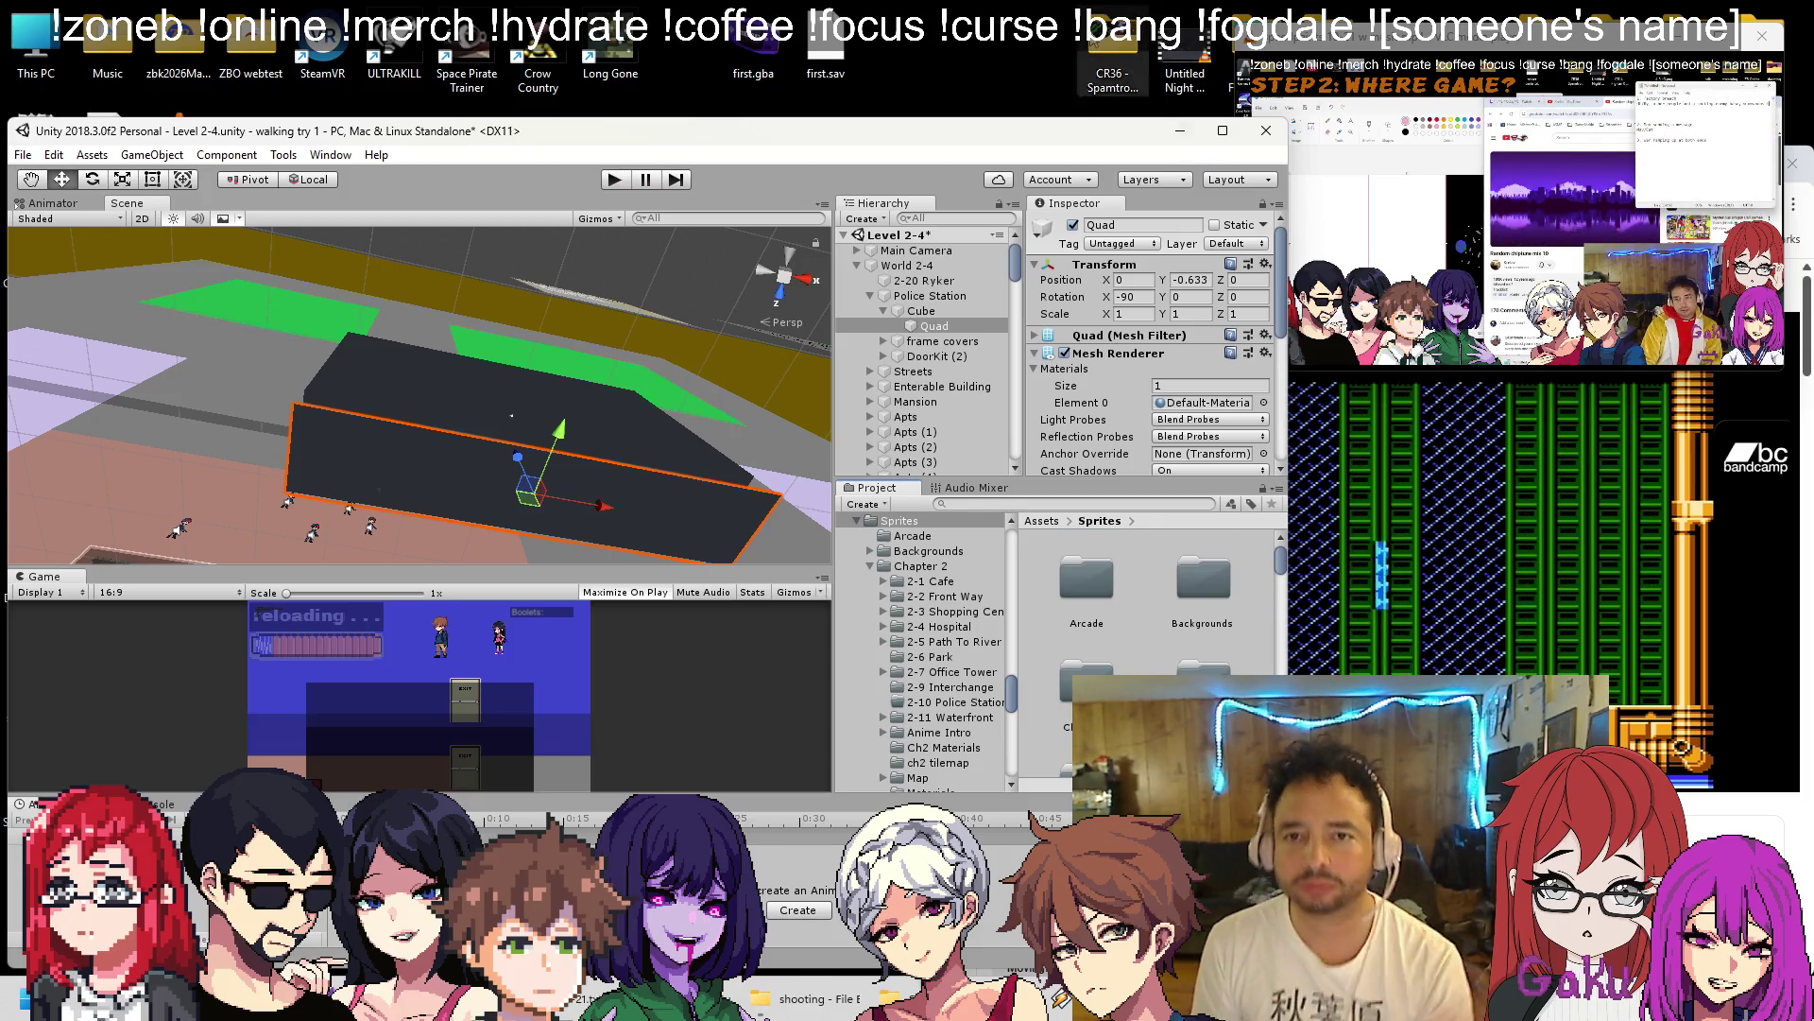
left_click(983, 17)
left_click(812, 998)
Browse to Spritesheets > Chapter 2 > Levels > 2-10 Police Station in File Explorer.
double_click(648, 453)
left_click(879, 545)
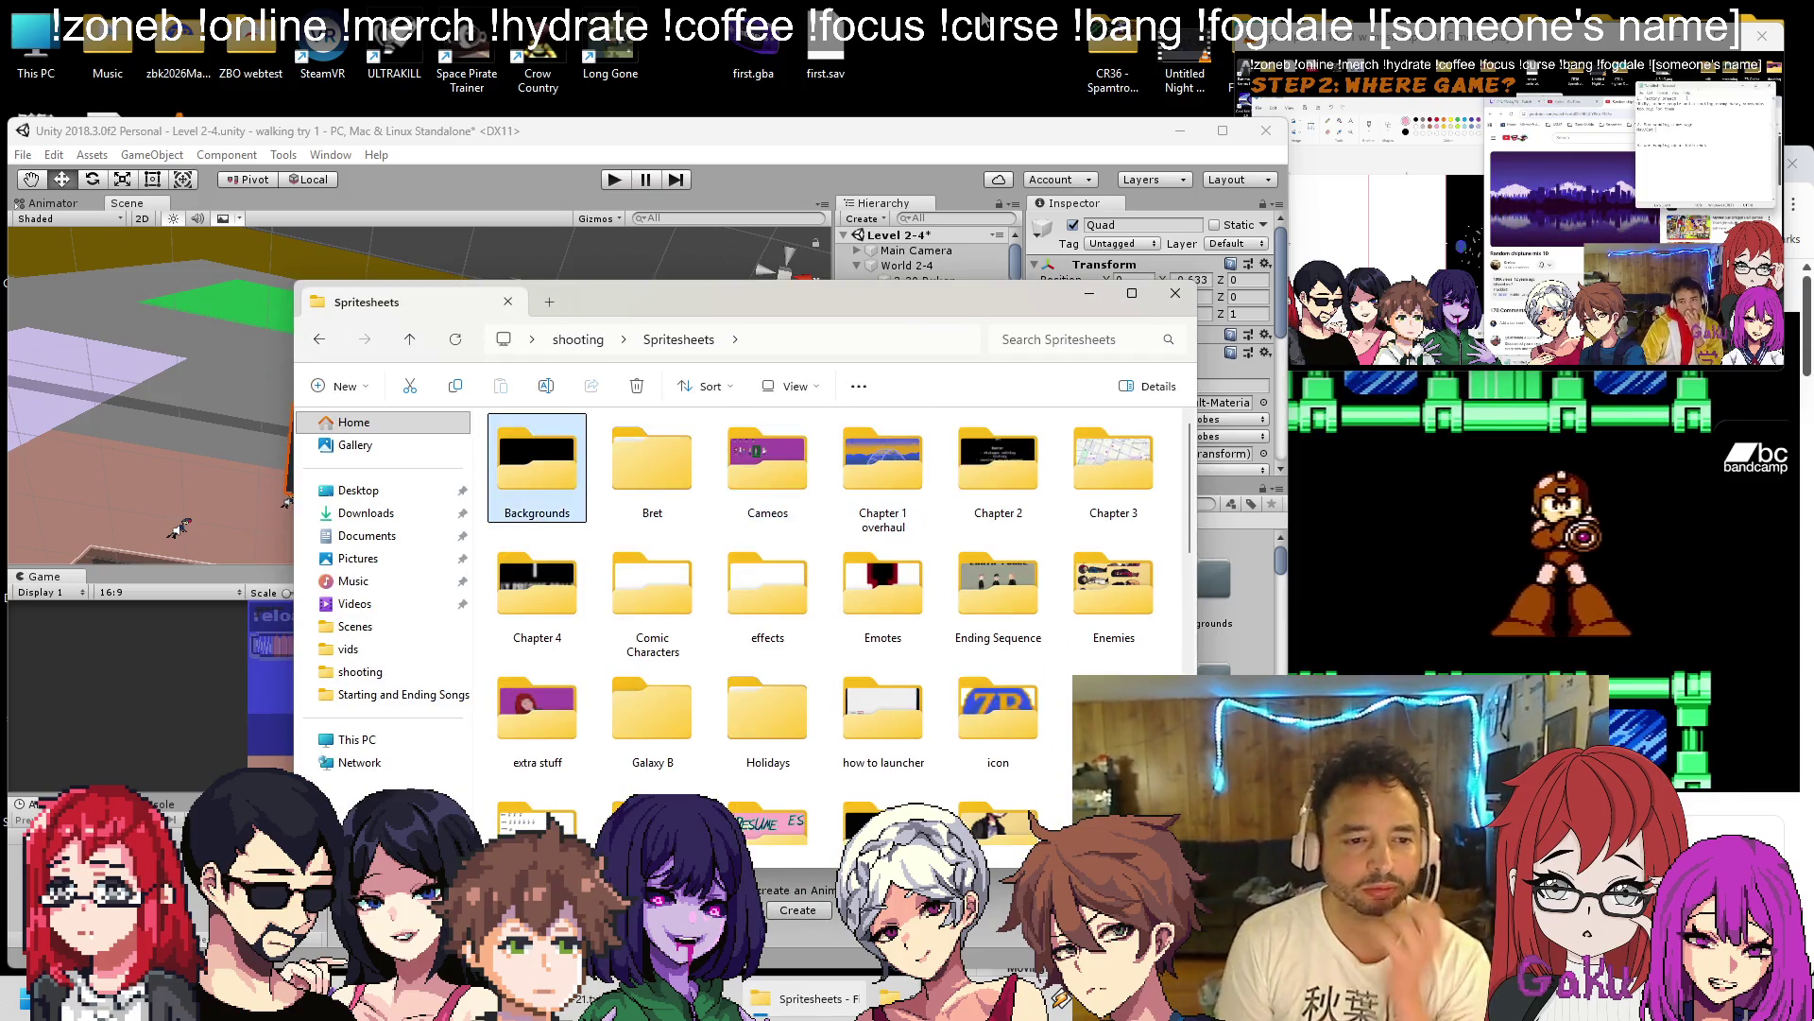
double_click(537, 458)
key("BackSpace")
key("Right")
key("Right")
key("Right")
key("Return")
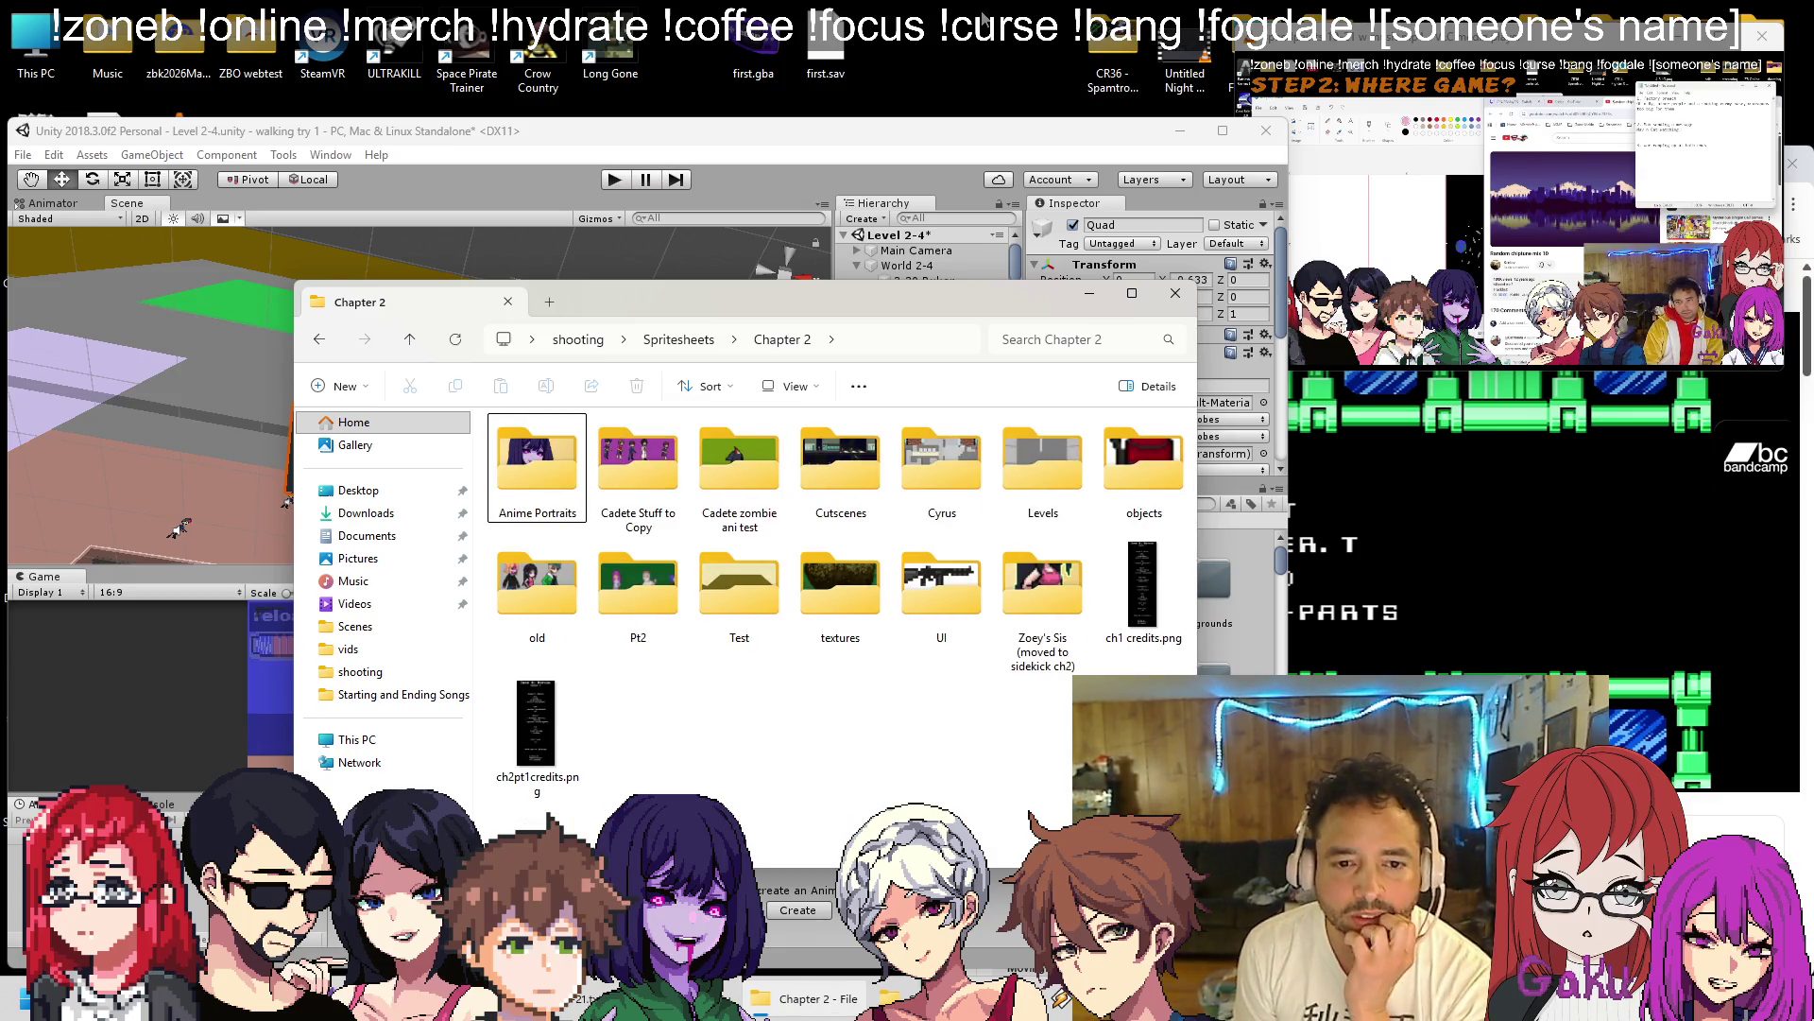
key("Right")
key("Right")
key("Right")
key("Return")
key("BackSpace")
key("Right")
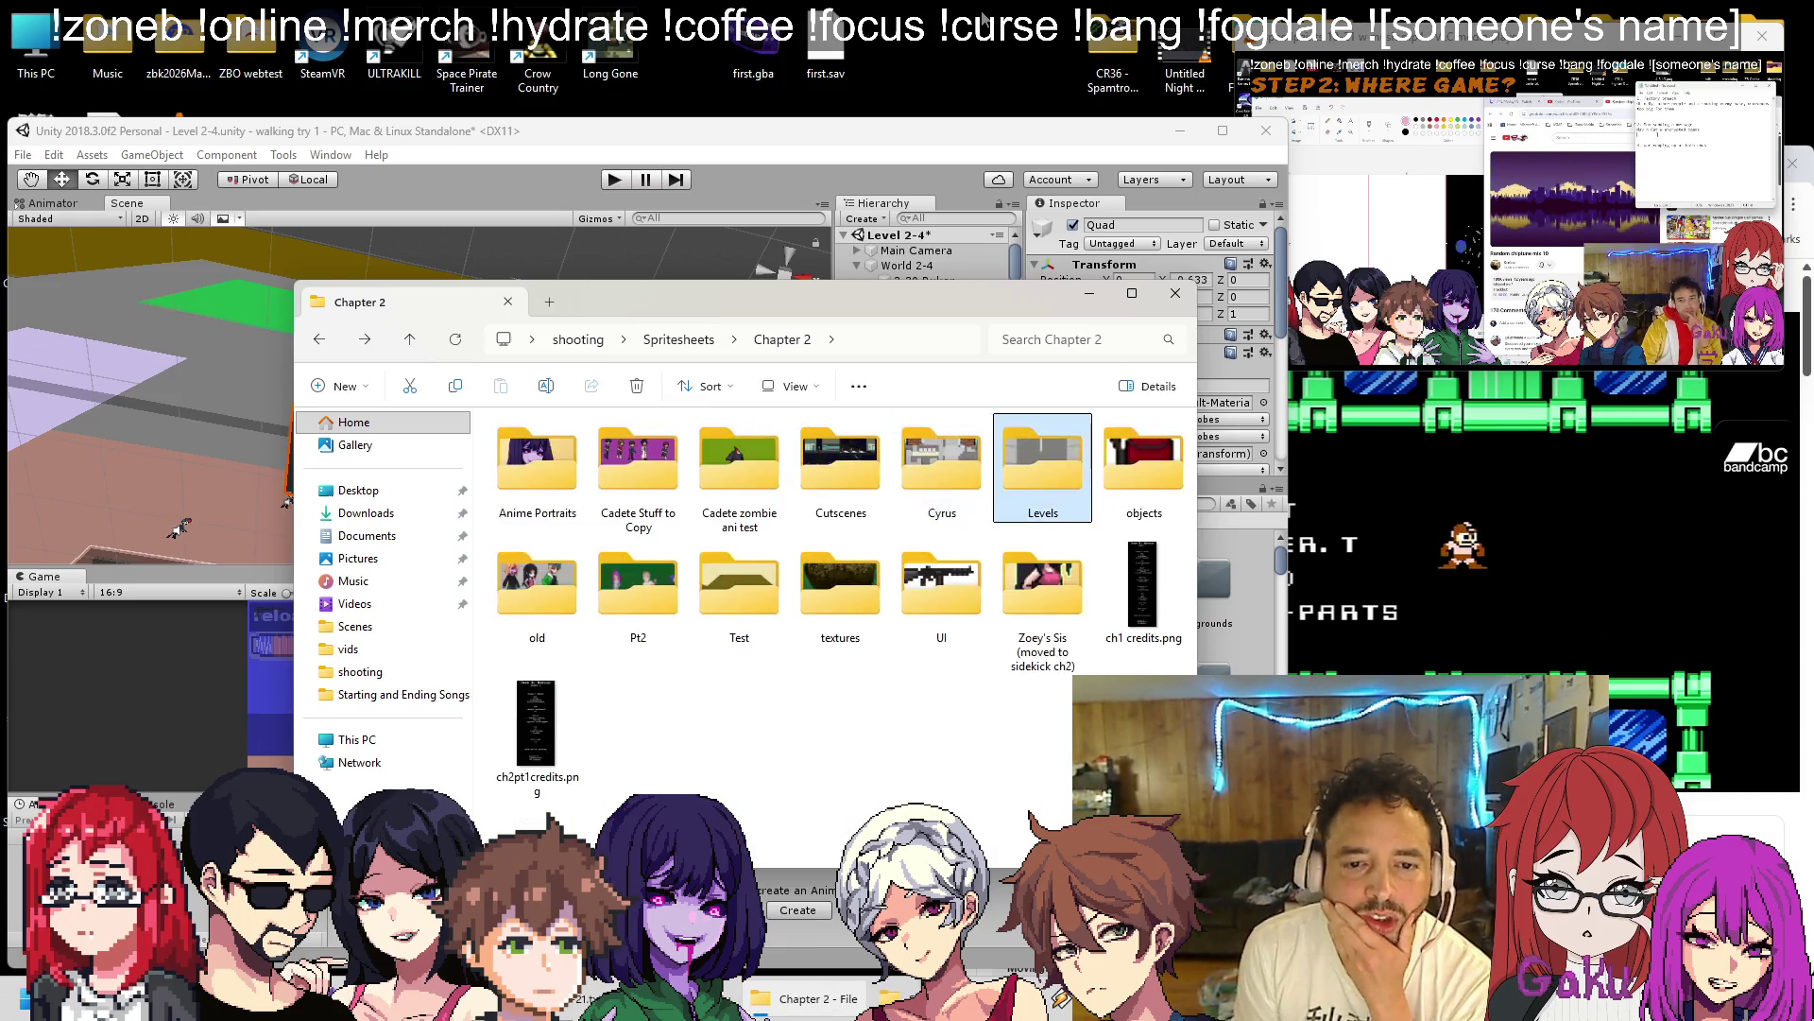
key("Return")
key("Right")
key("Right")
key("Down")
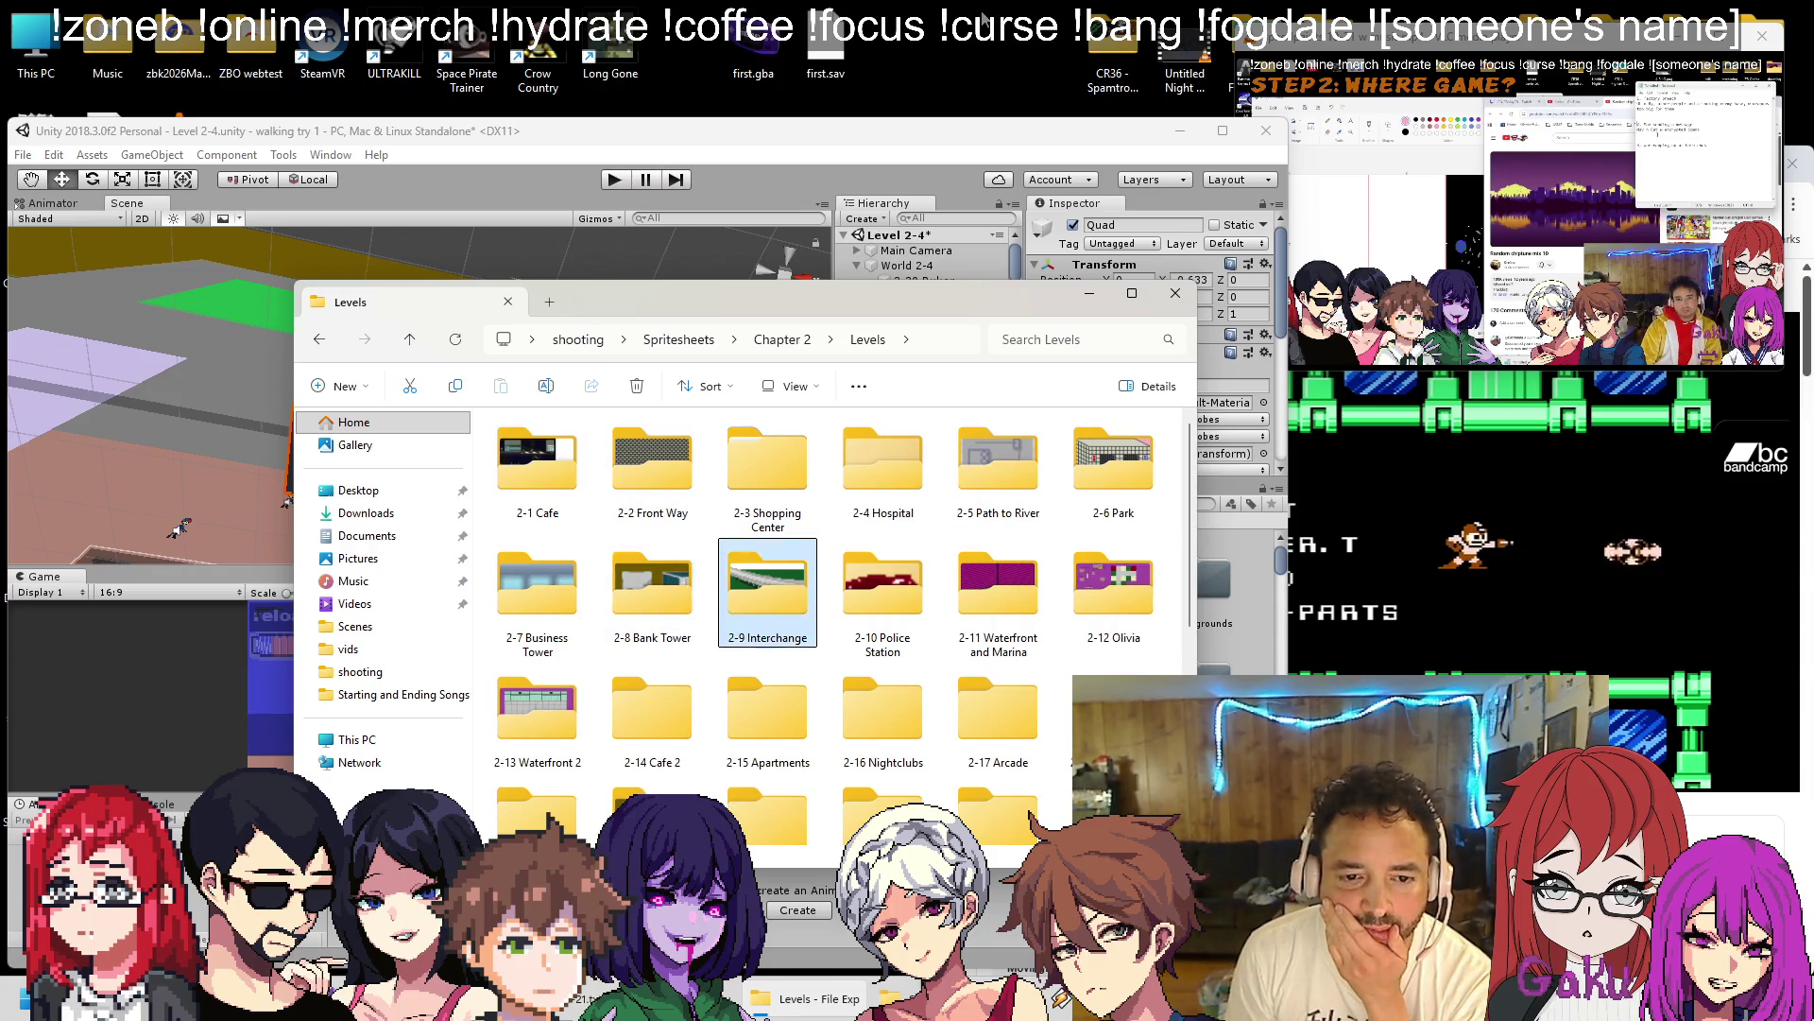
key("Right")
key("Return")
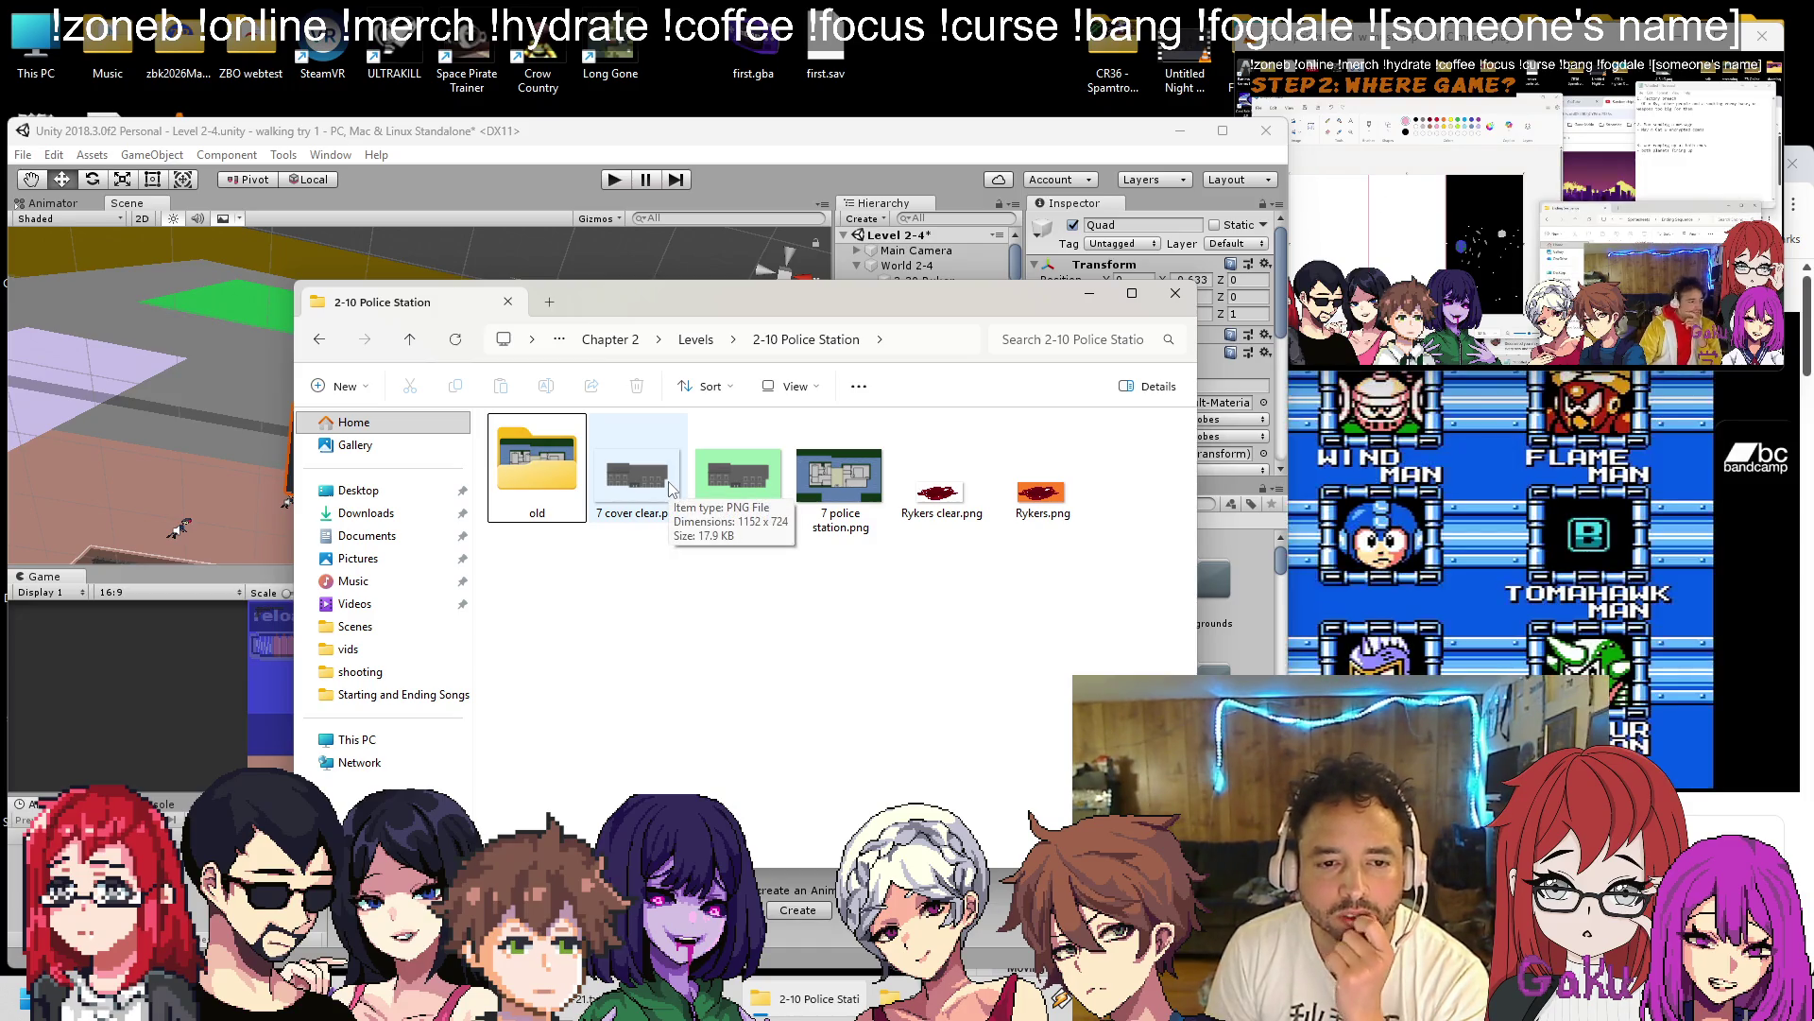
Preview 7 cover clear.png in Paint, then close it.
double_click(669, 486)
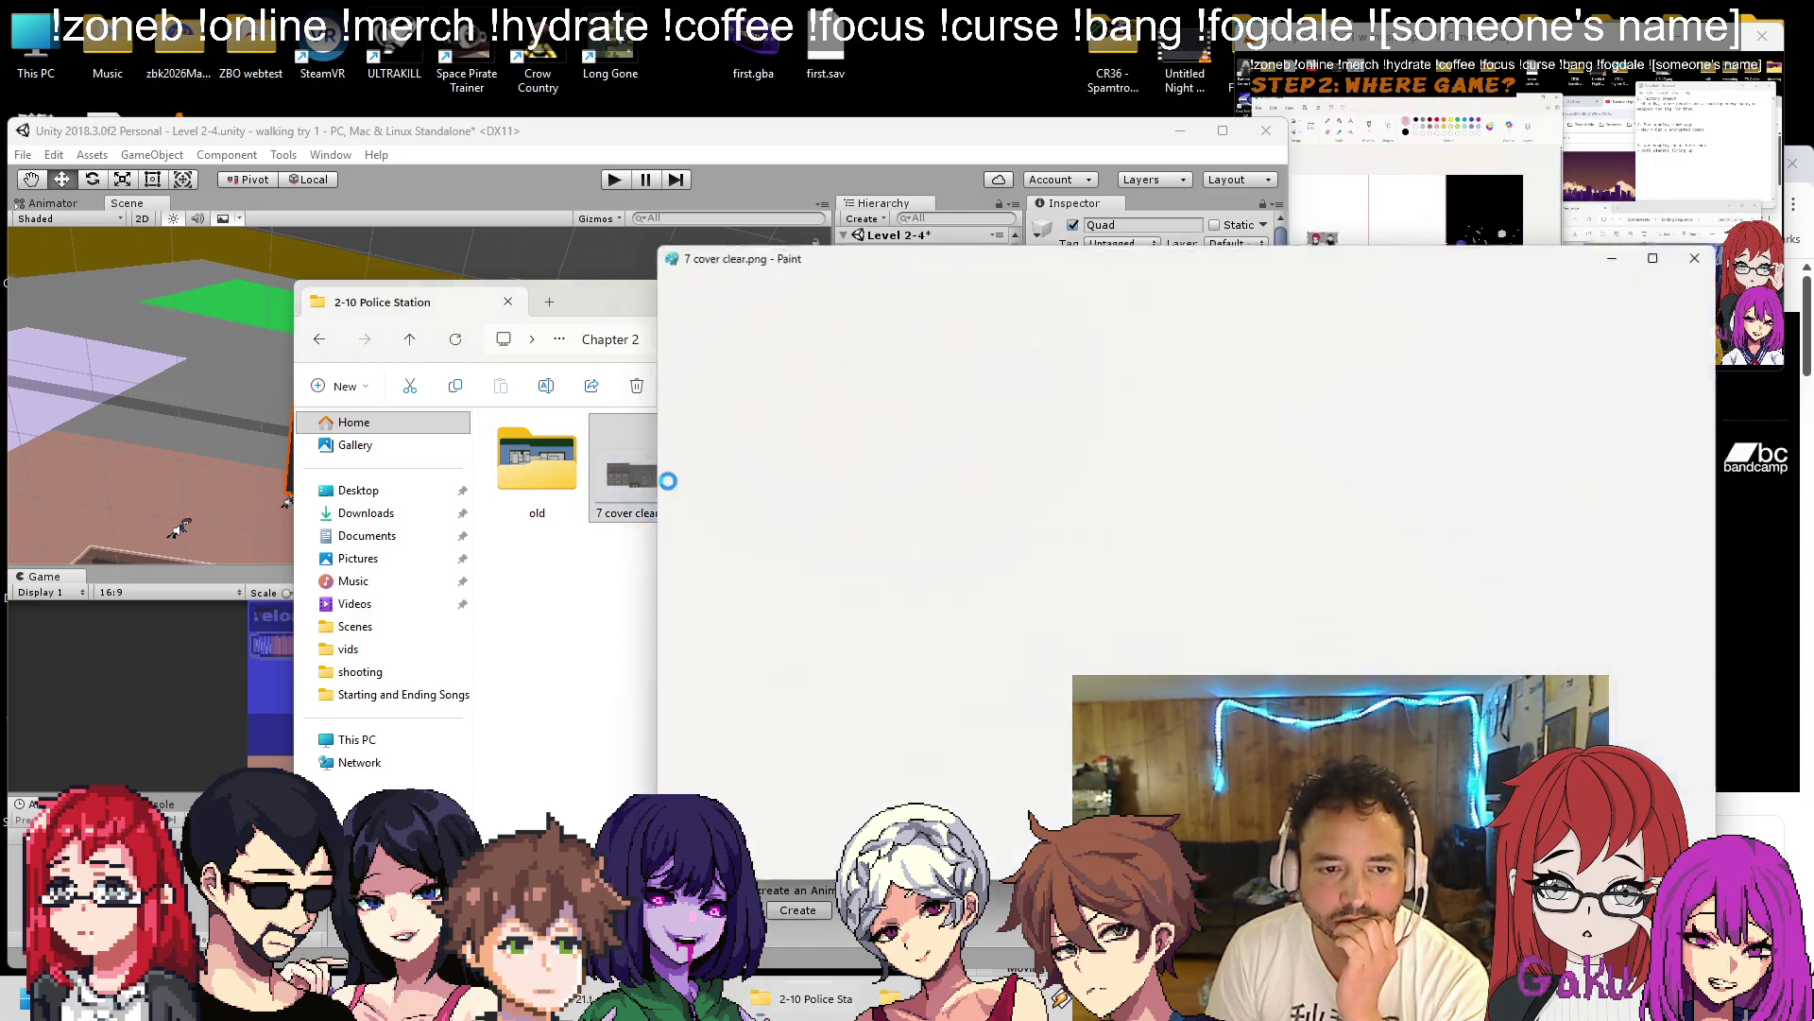
scroll(1521, 561, "down", 5)
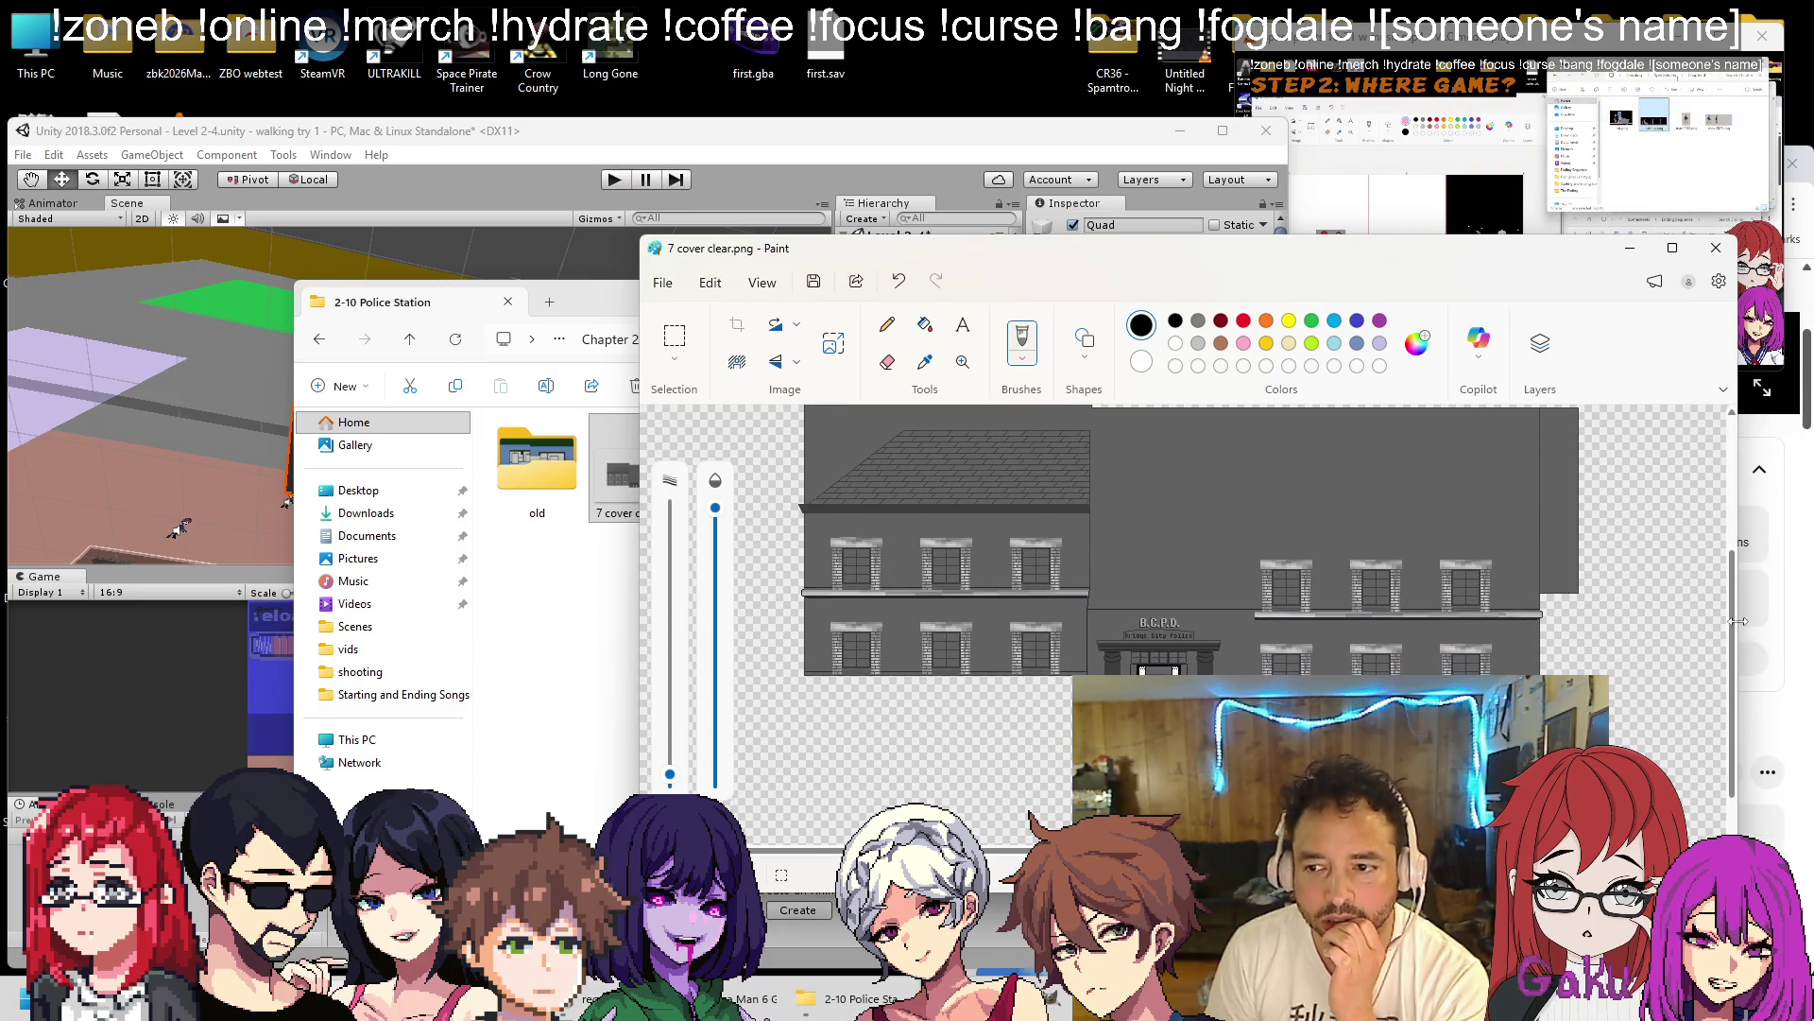
scroll(1522, 561, "up", 4)
scroll(1521, 561, "up", 1)
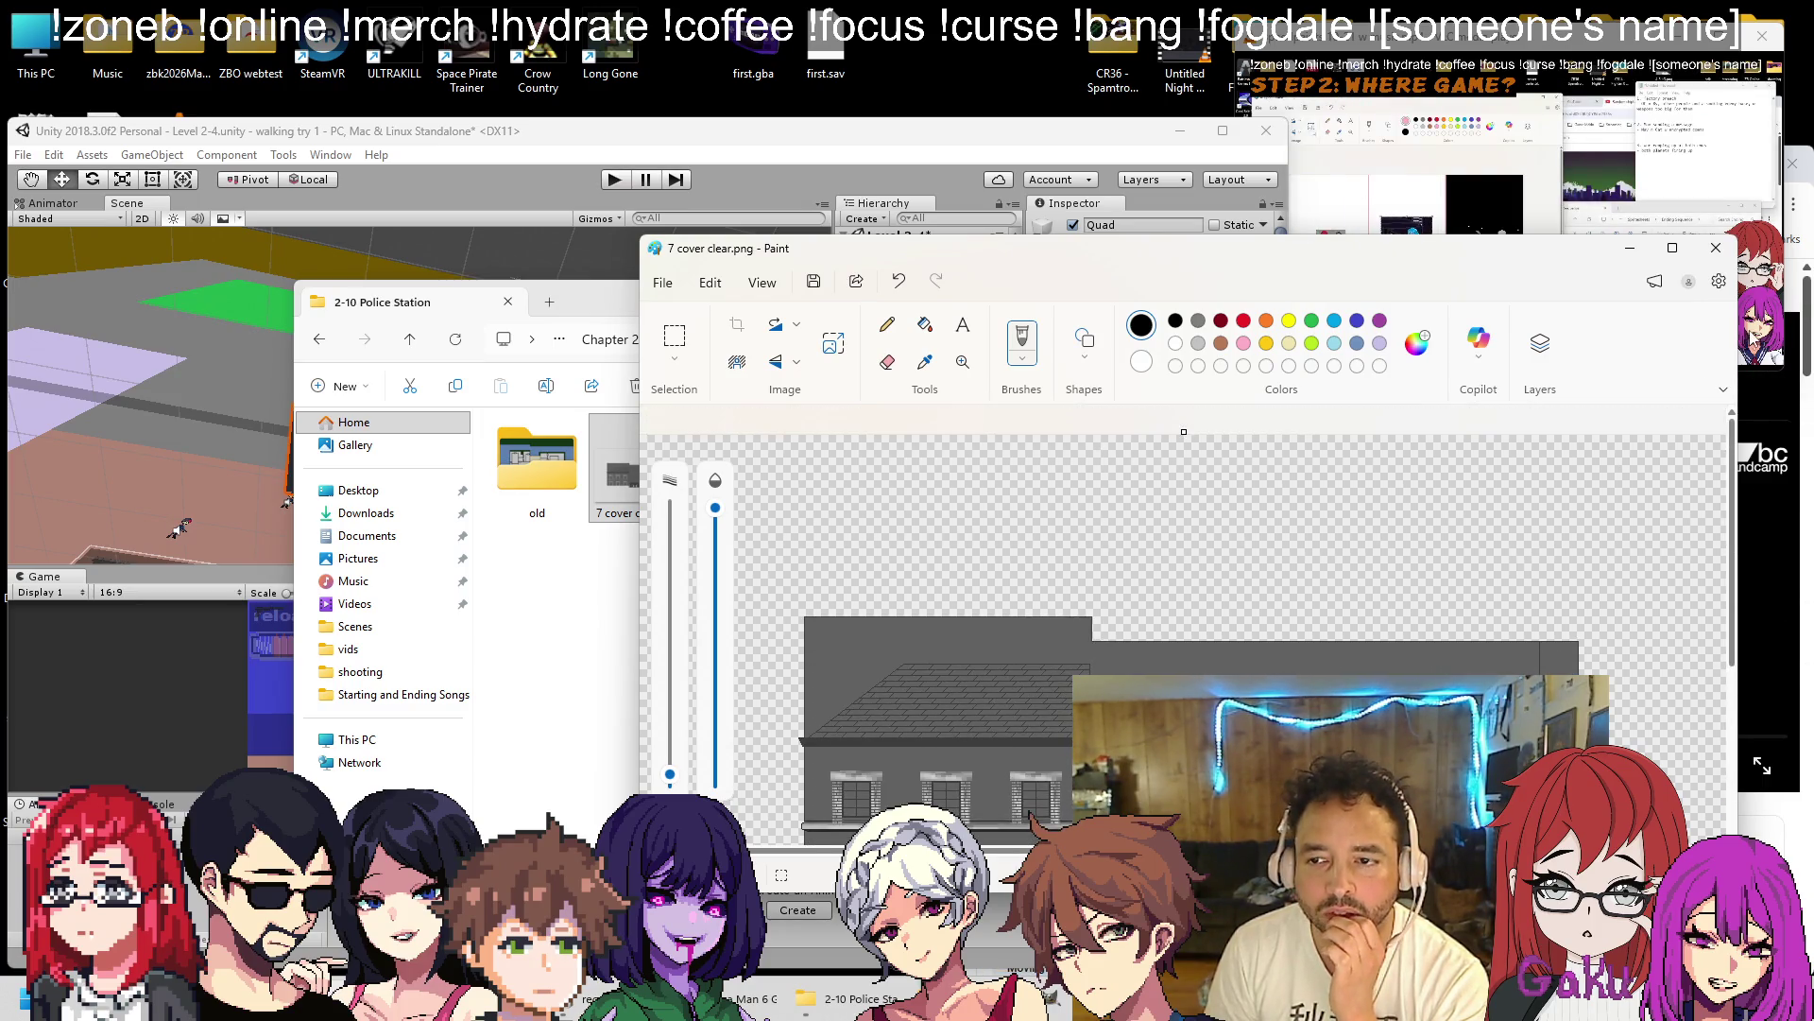
left_click(1717, 247)
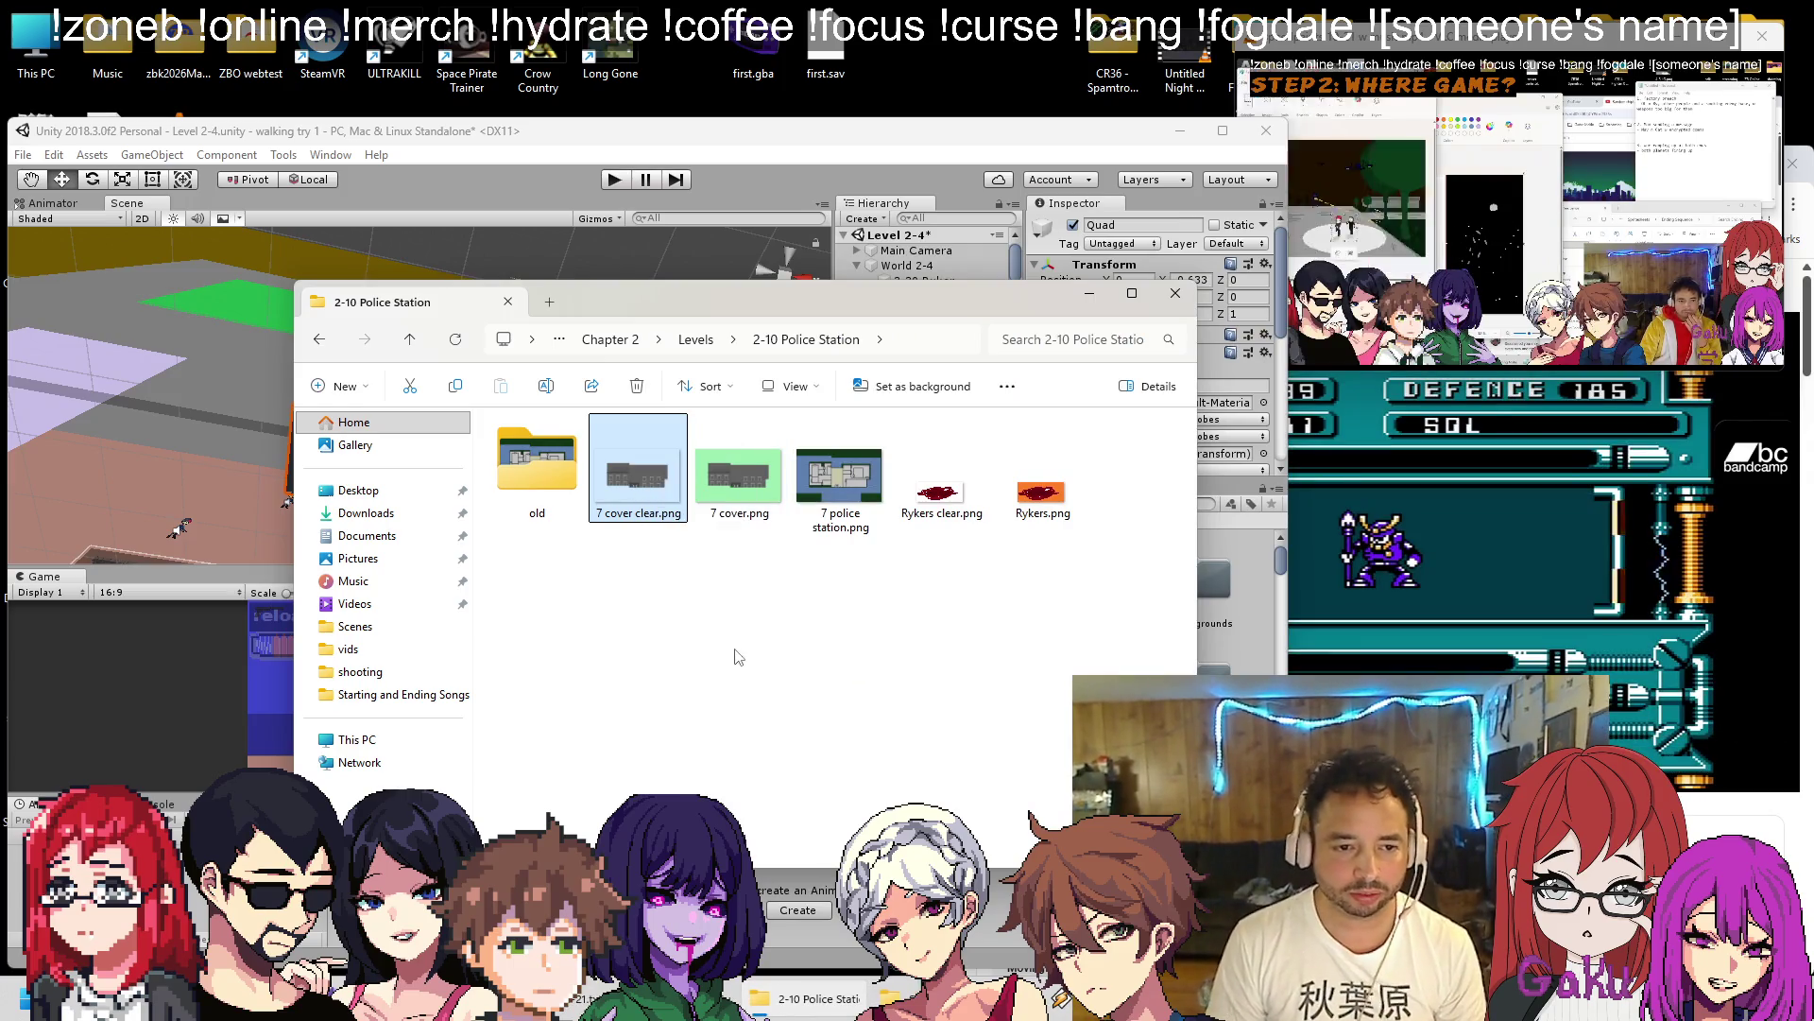
Rename the copied image to 'BCPD trimmed'.
right_click(653, 515)
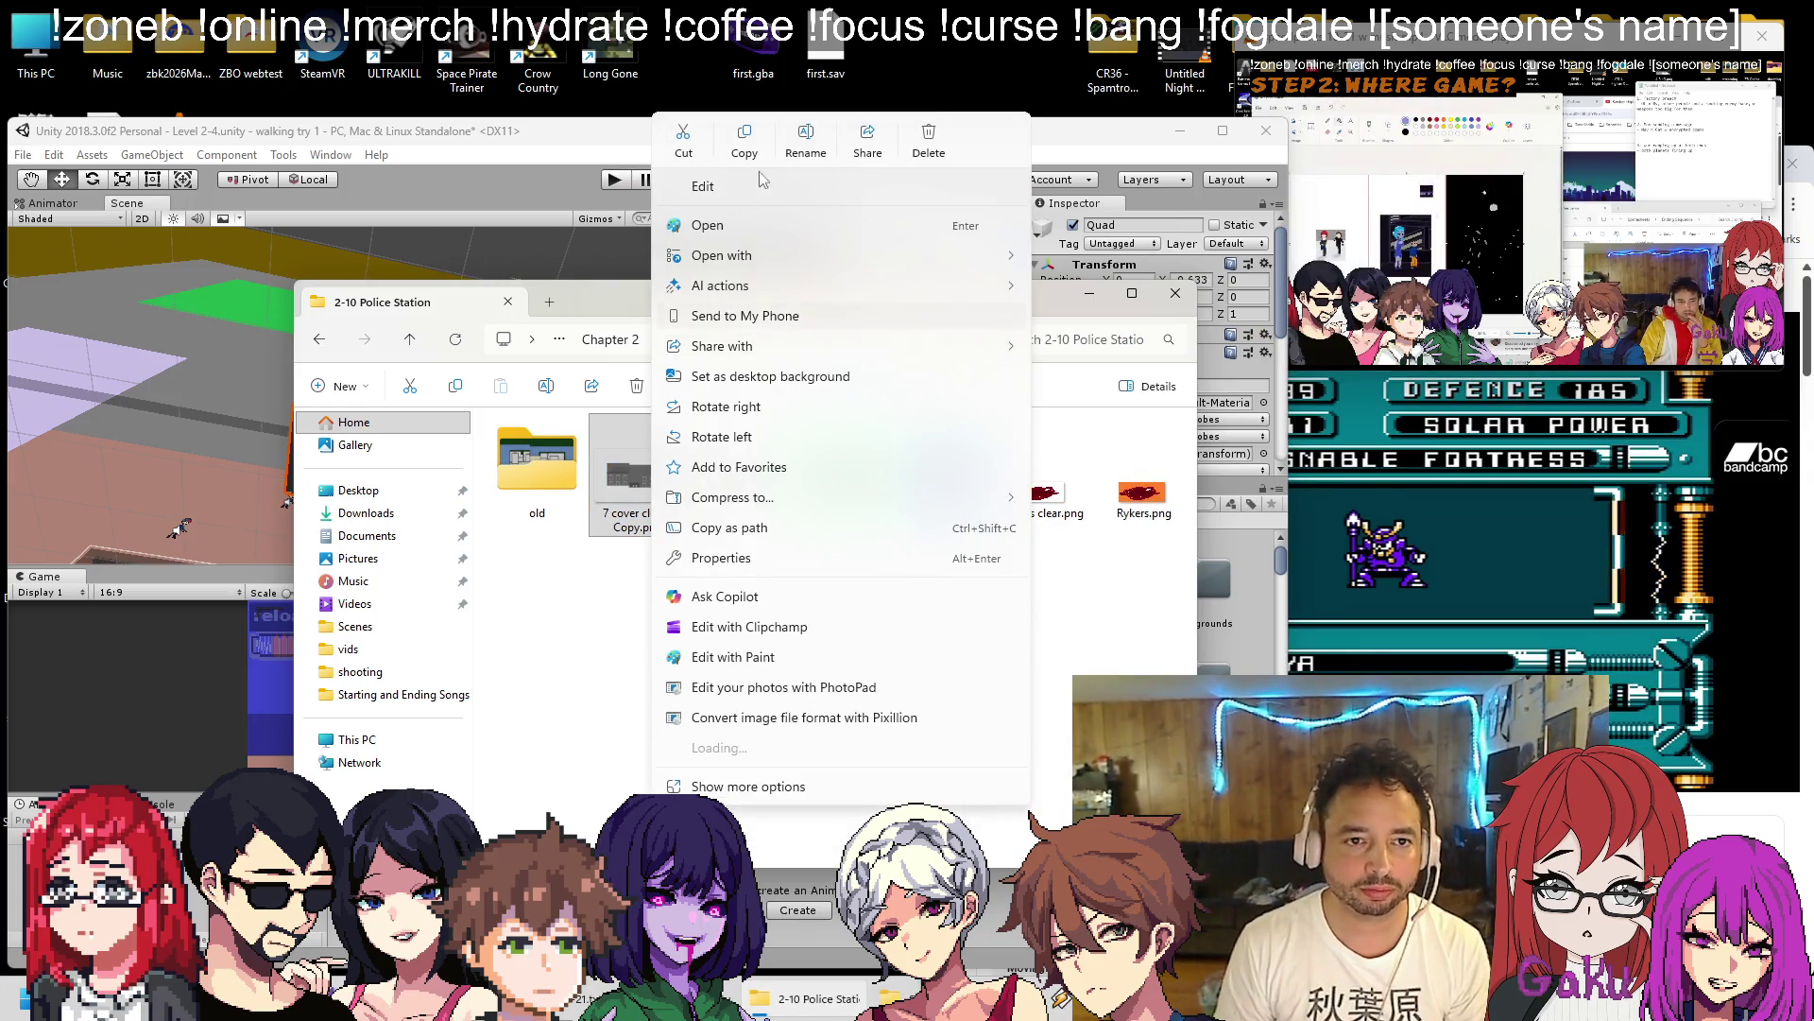
left_click(816, 152)
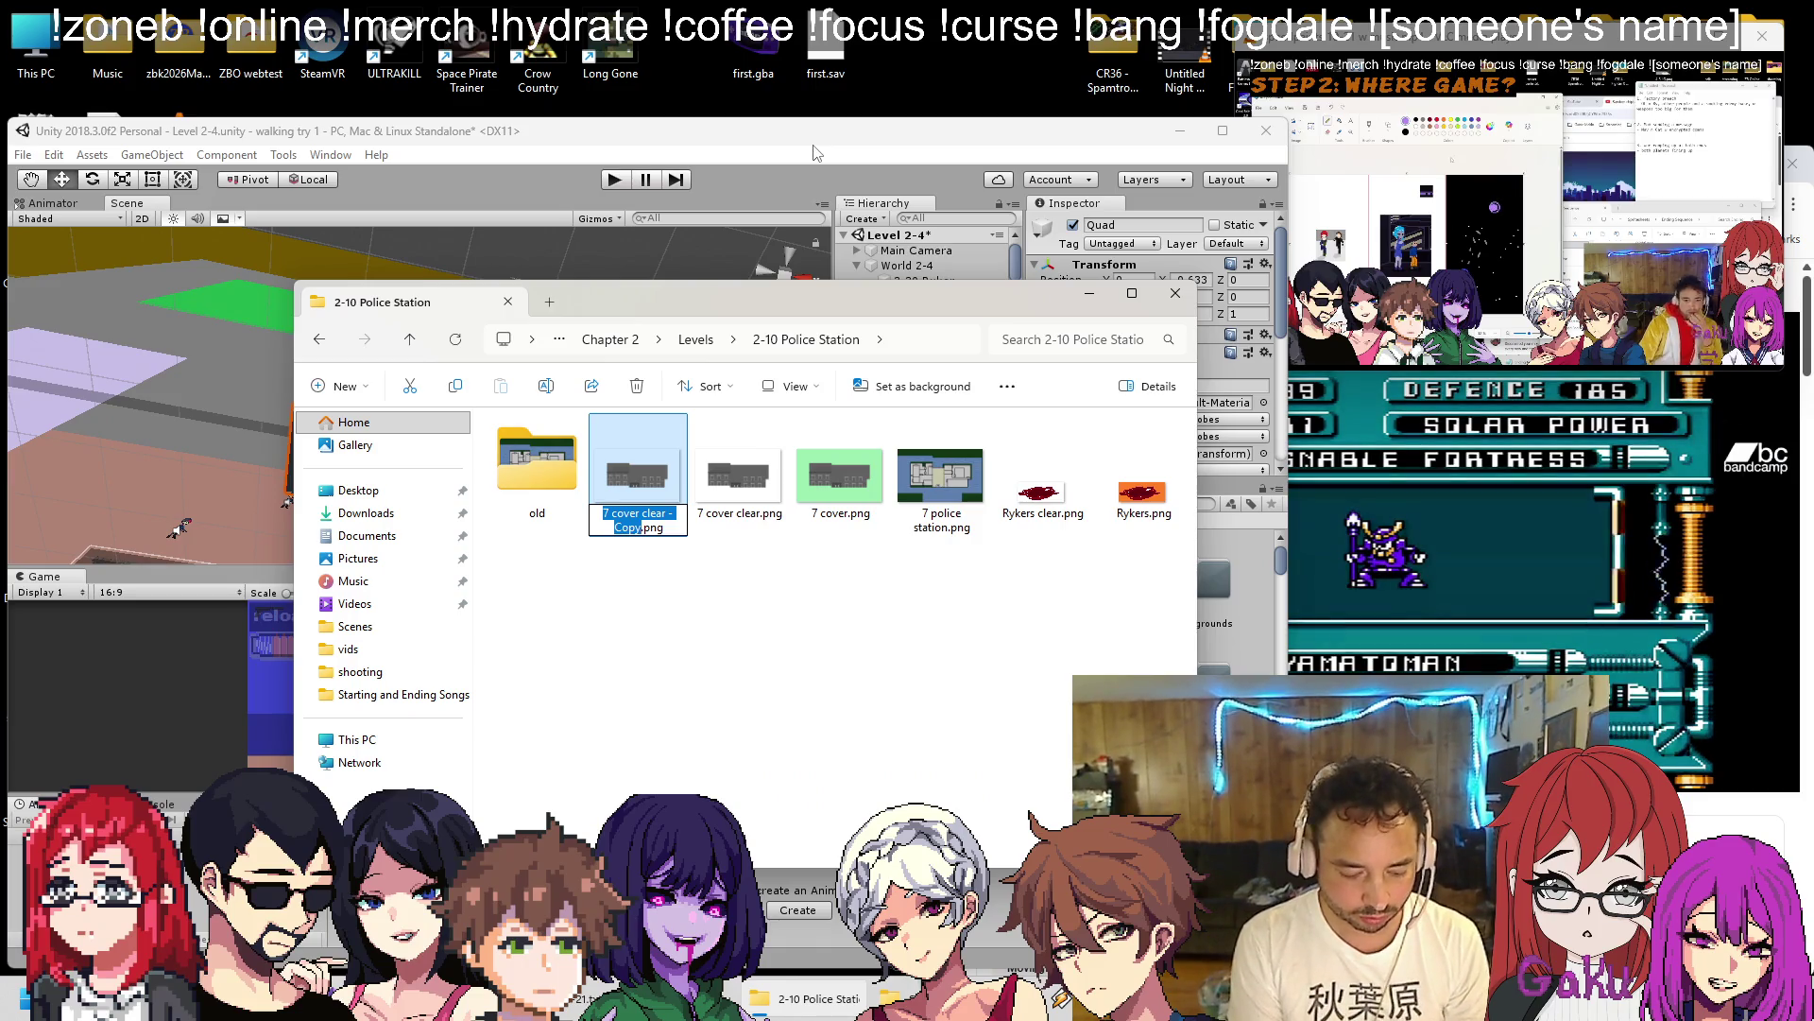
type("BCPD t")
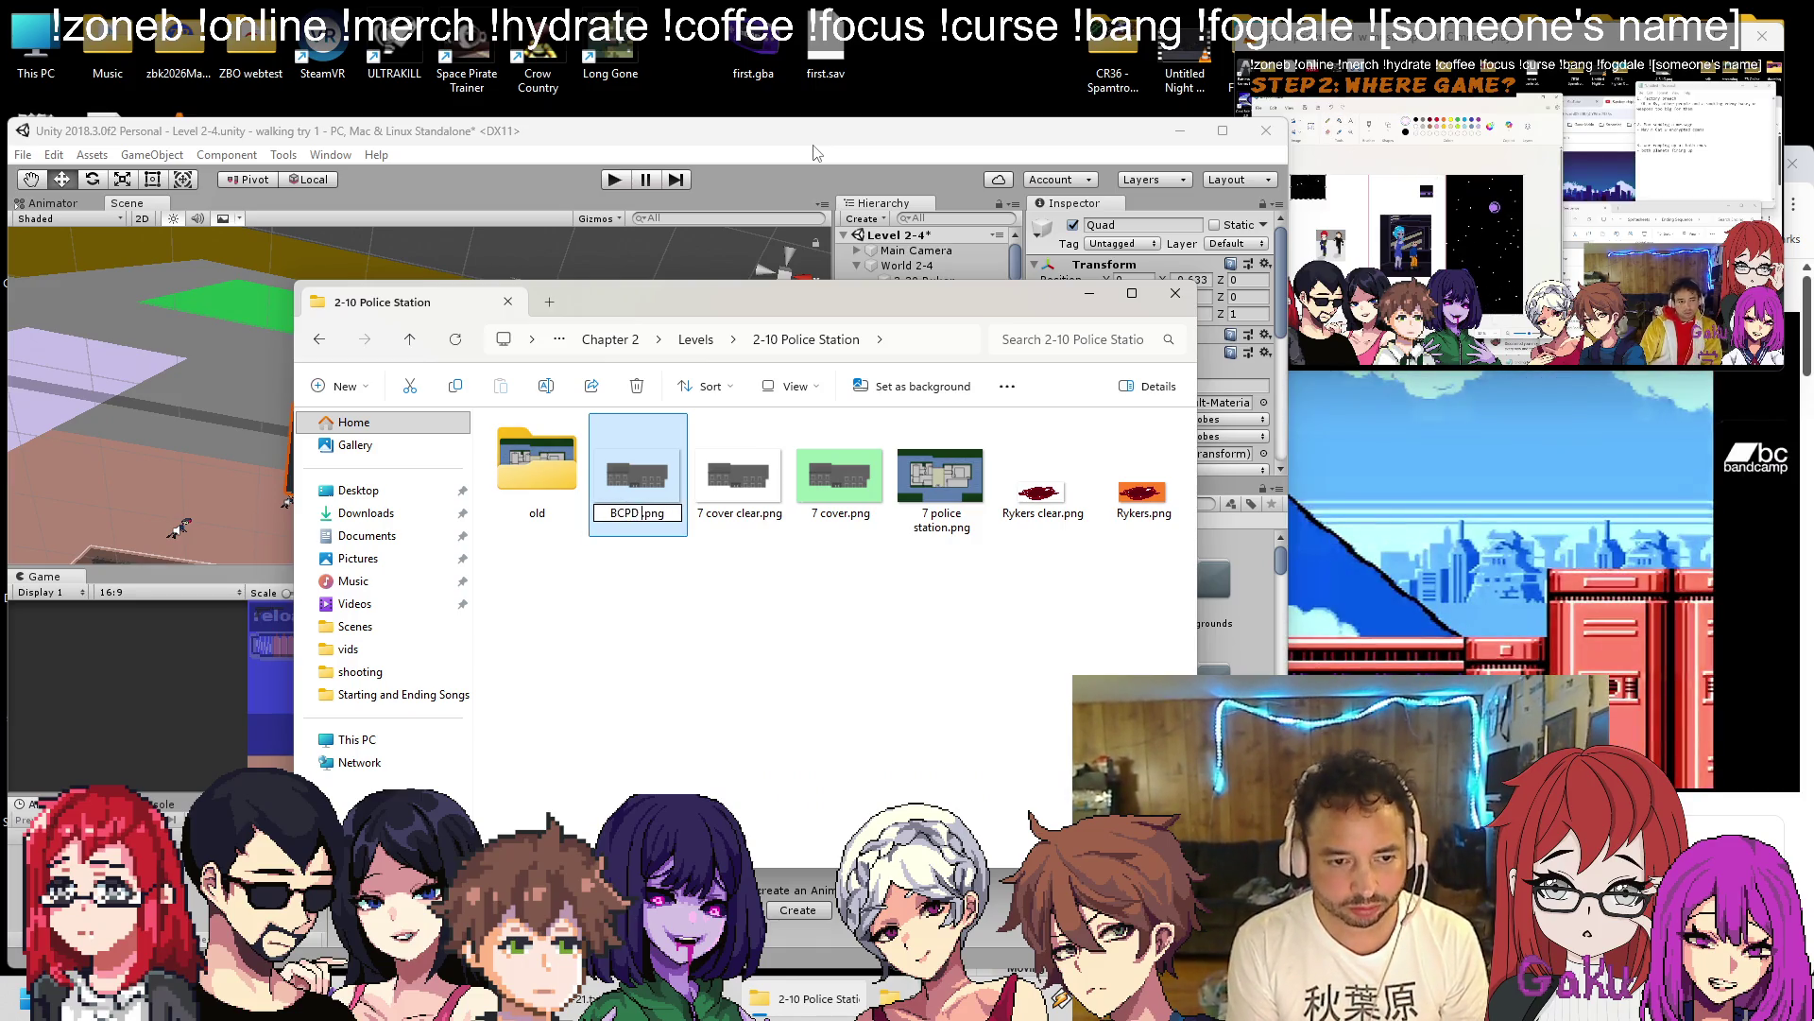
type("rimmed")
key("Return")
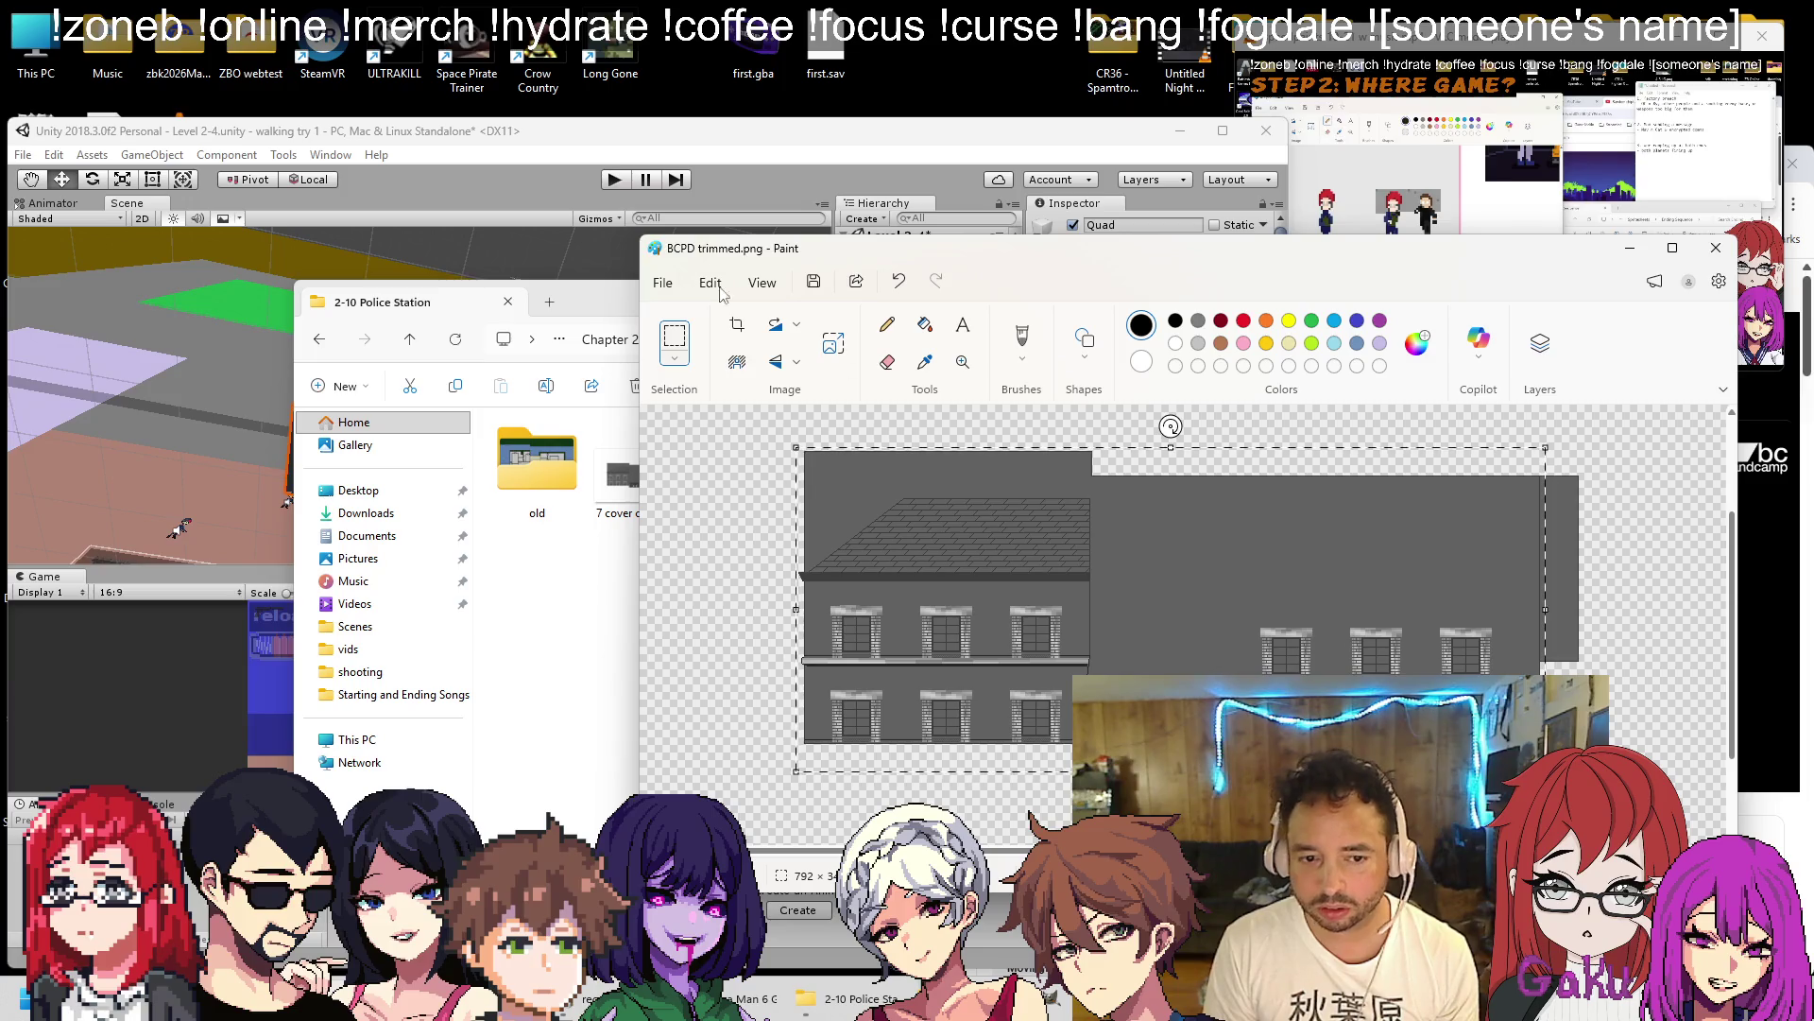
Crop the empty transparent strip off the bottom of the canvas.
left_click(995, 435)
scroll(995, 436, "up", 3, "ctrl")
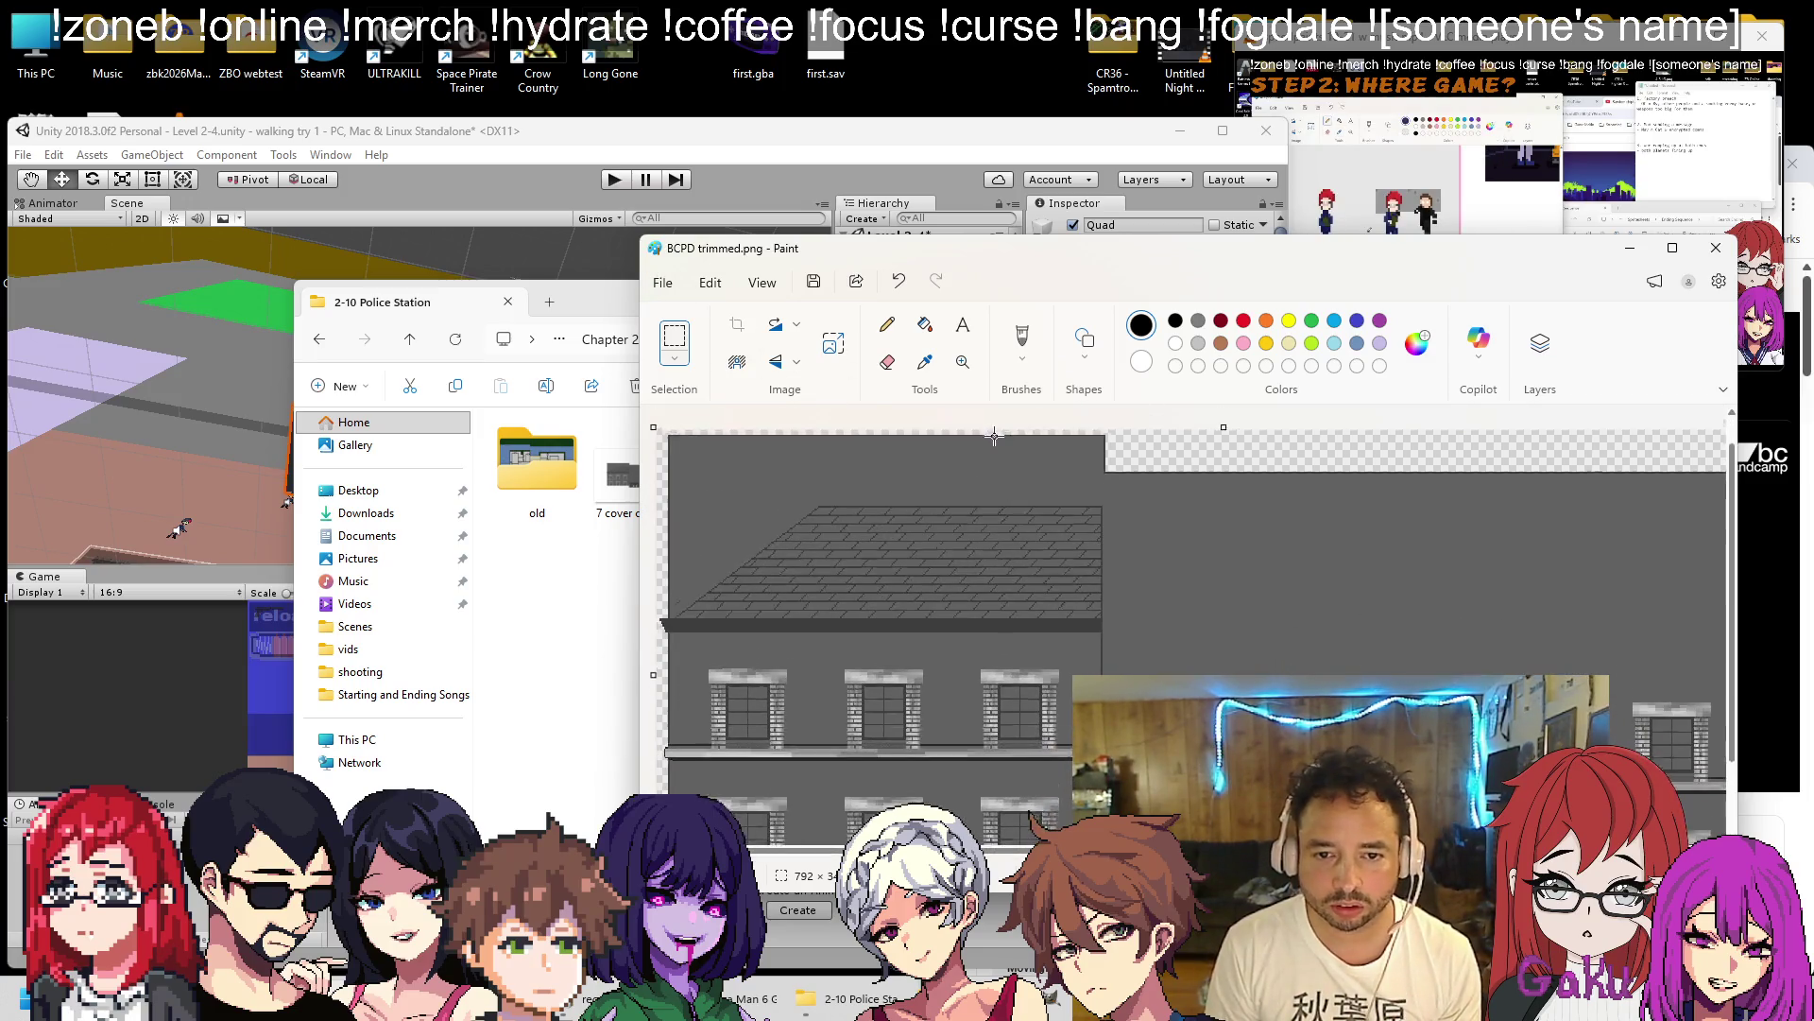
scroll(1228, 453, "up", 4, "ctrl")
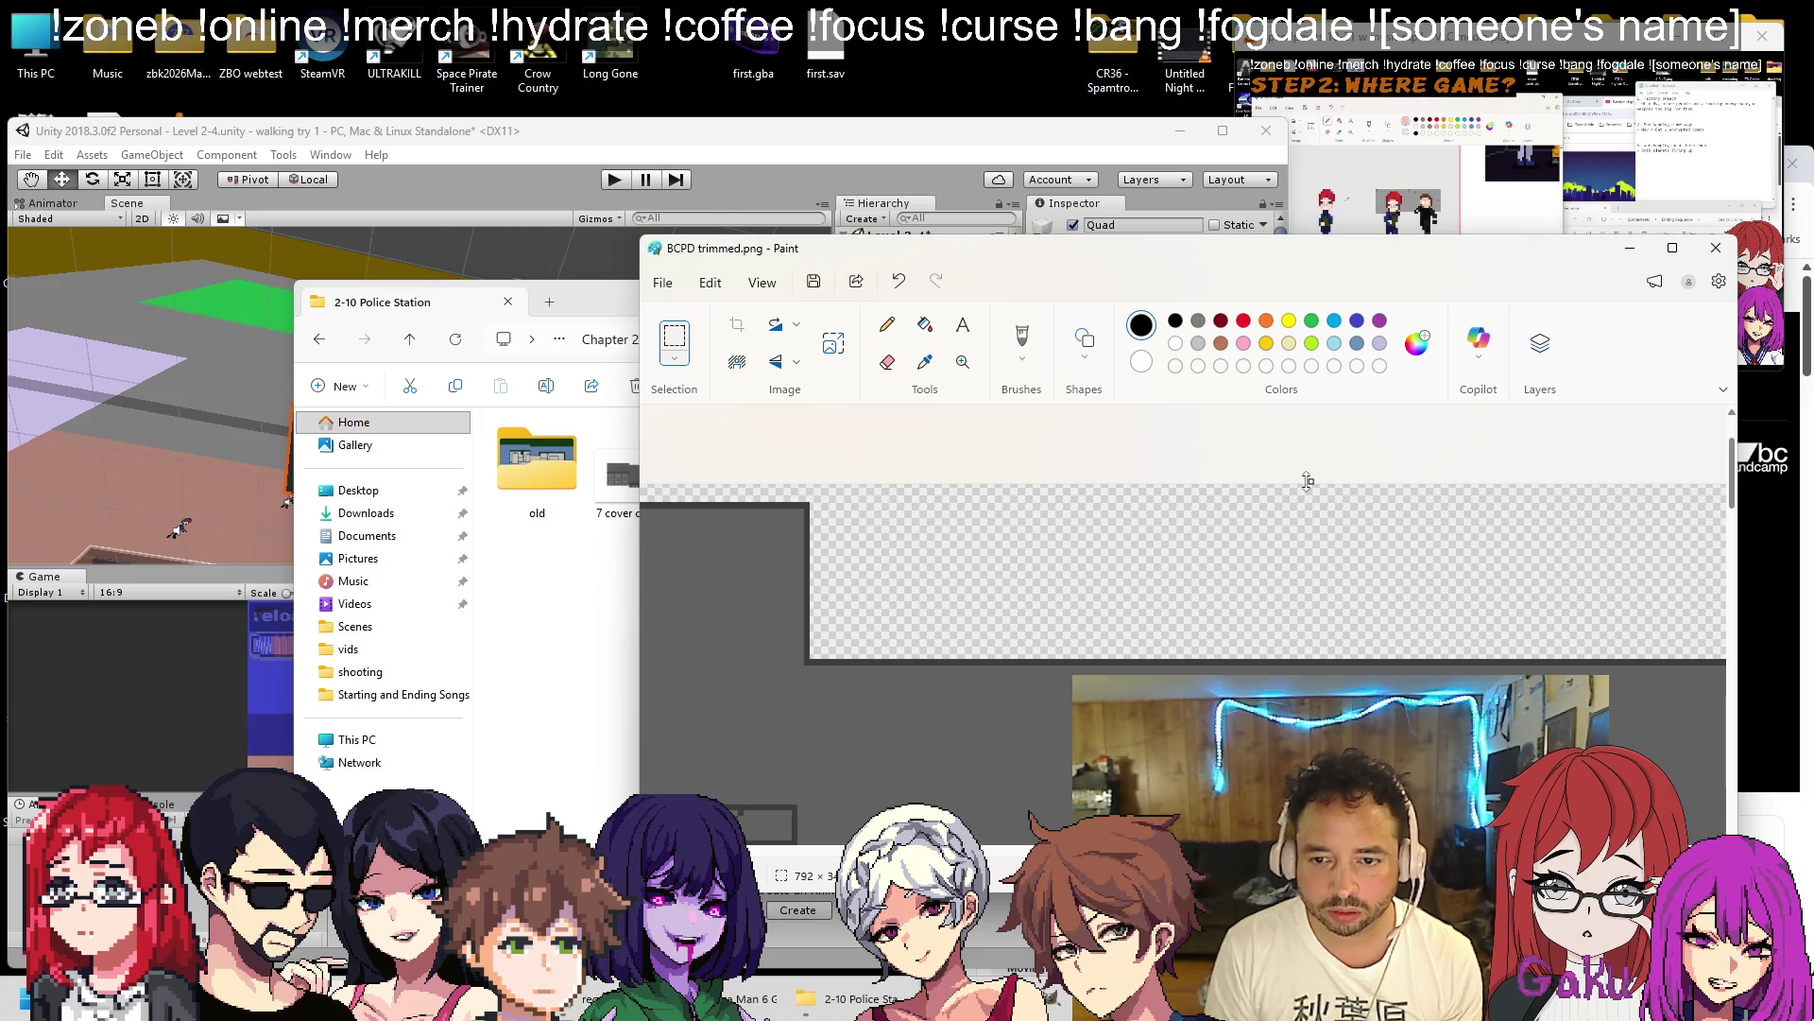
scroll(1308, 495, "down", 10)
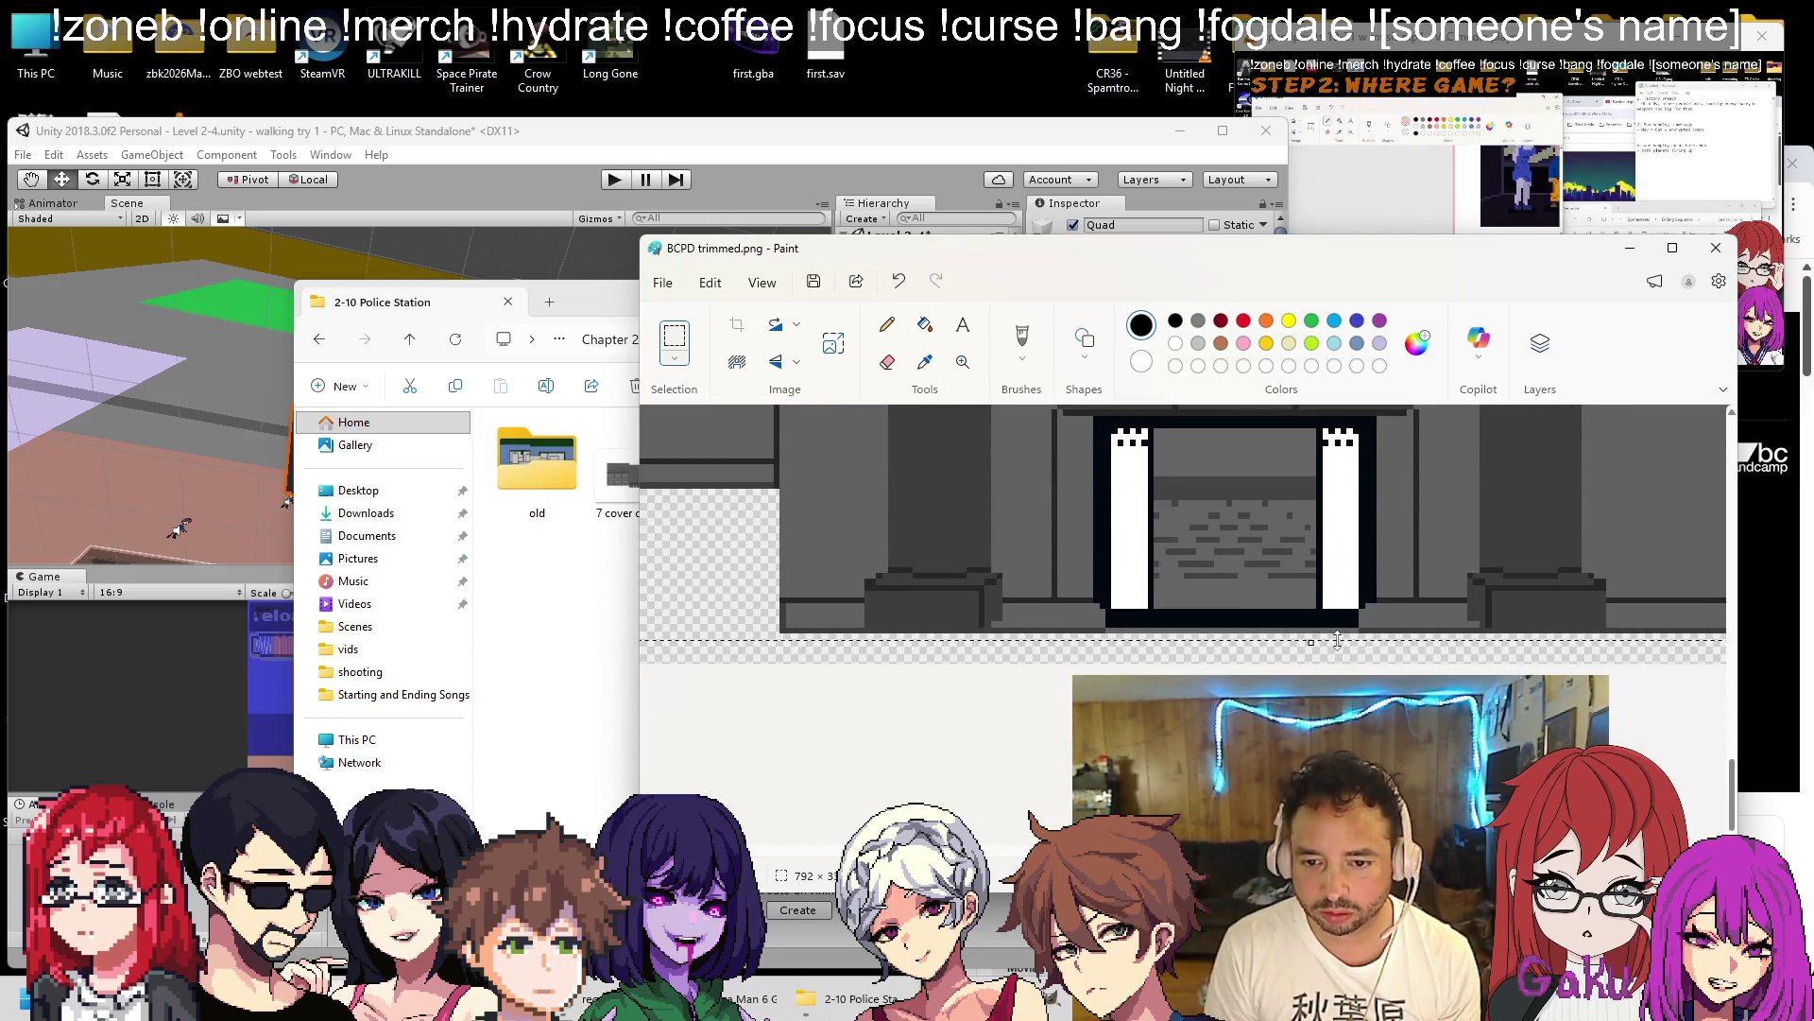
left_click_drag(1337, 640, 1337, 642)
scroll(1021, 567, "down", 3)
Paste the building image and trim the empty transparent strip off the canvas top.
key("ctrl+v")
scroll(885, 585, "up", 5)
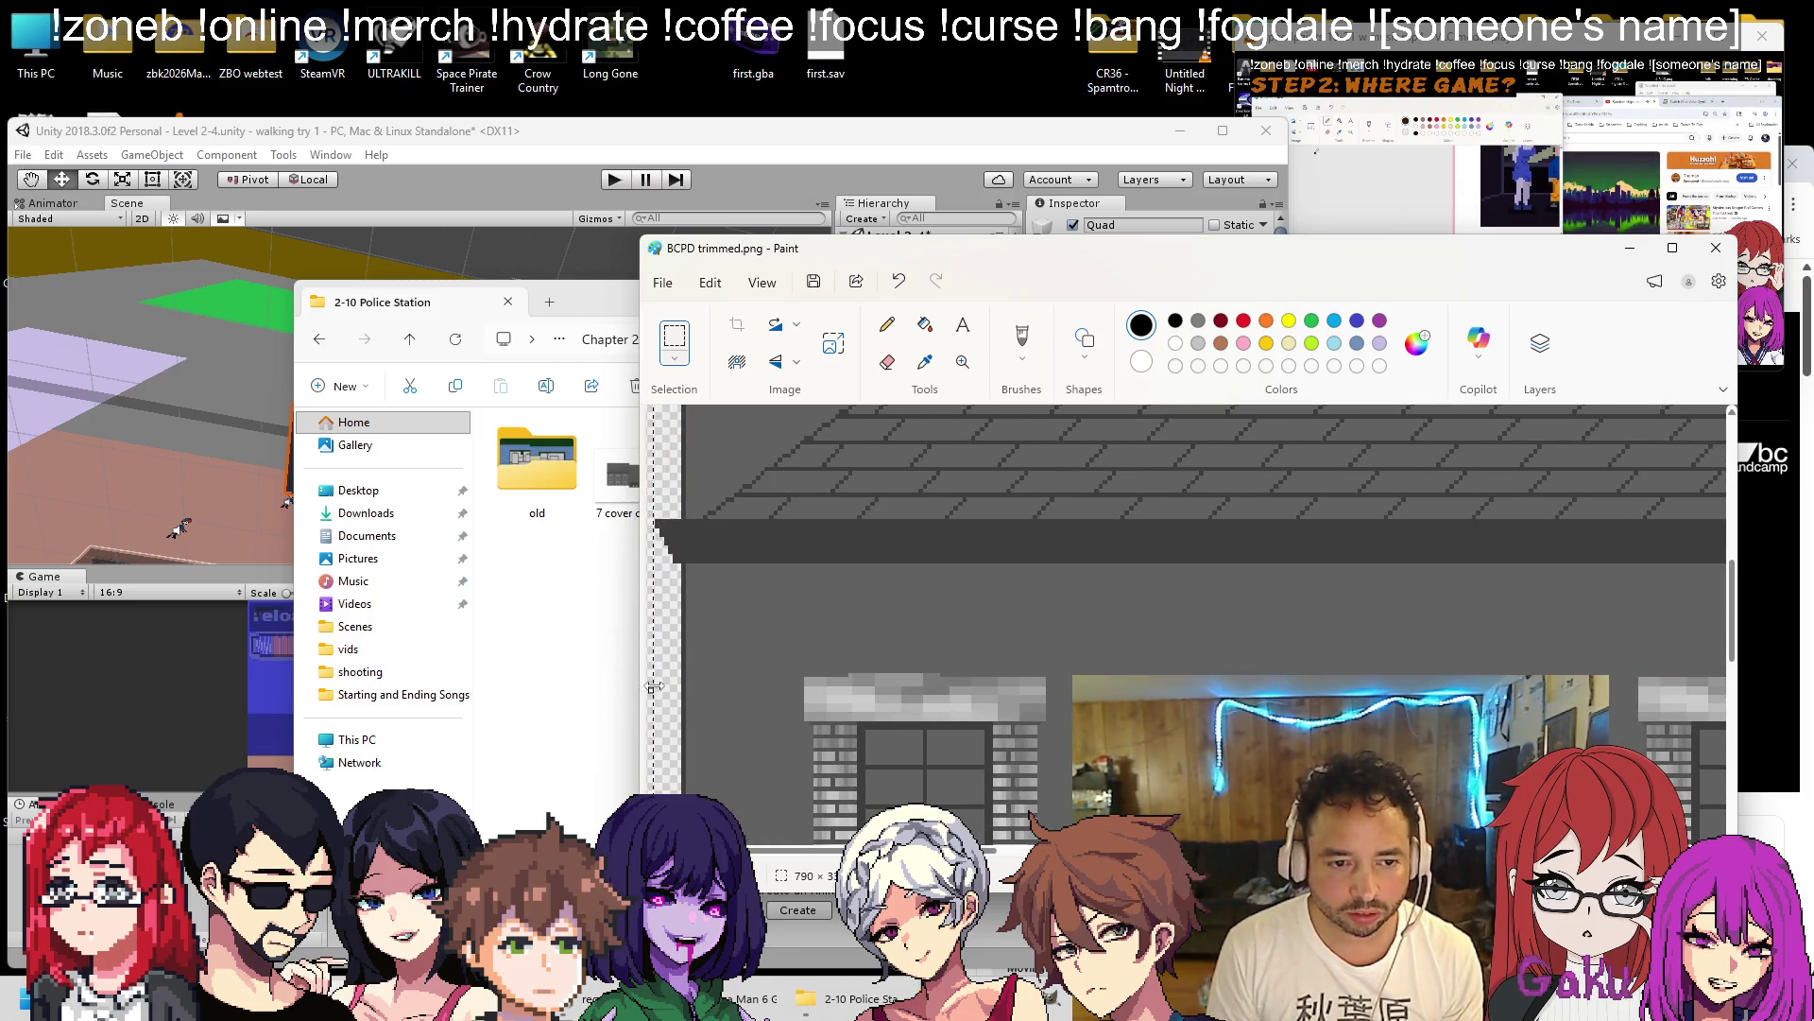
scroll(1040, 662, "down", 4)
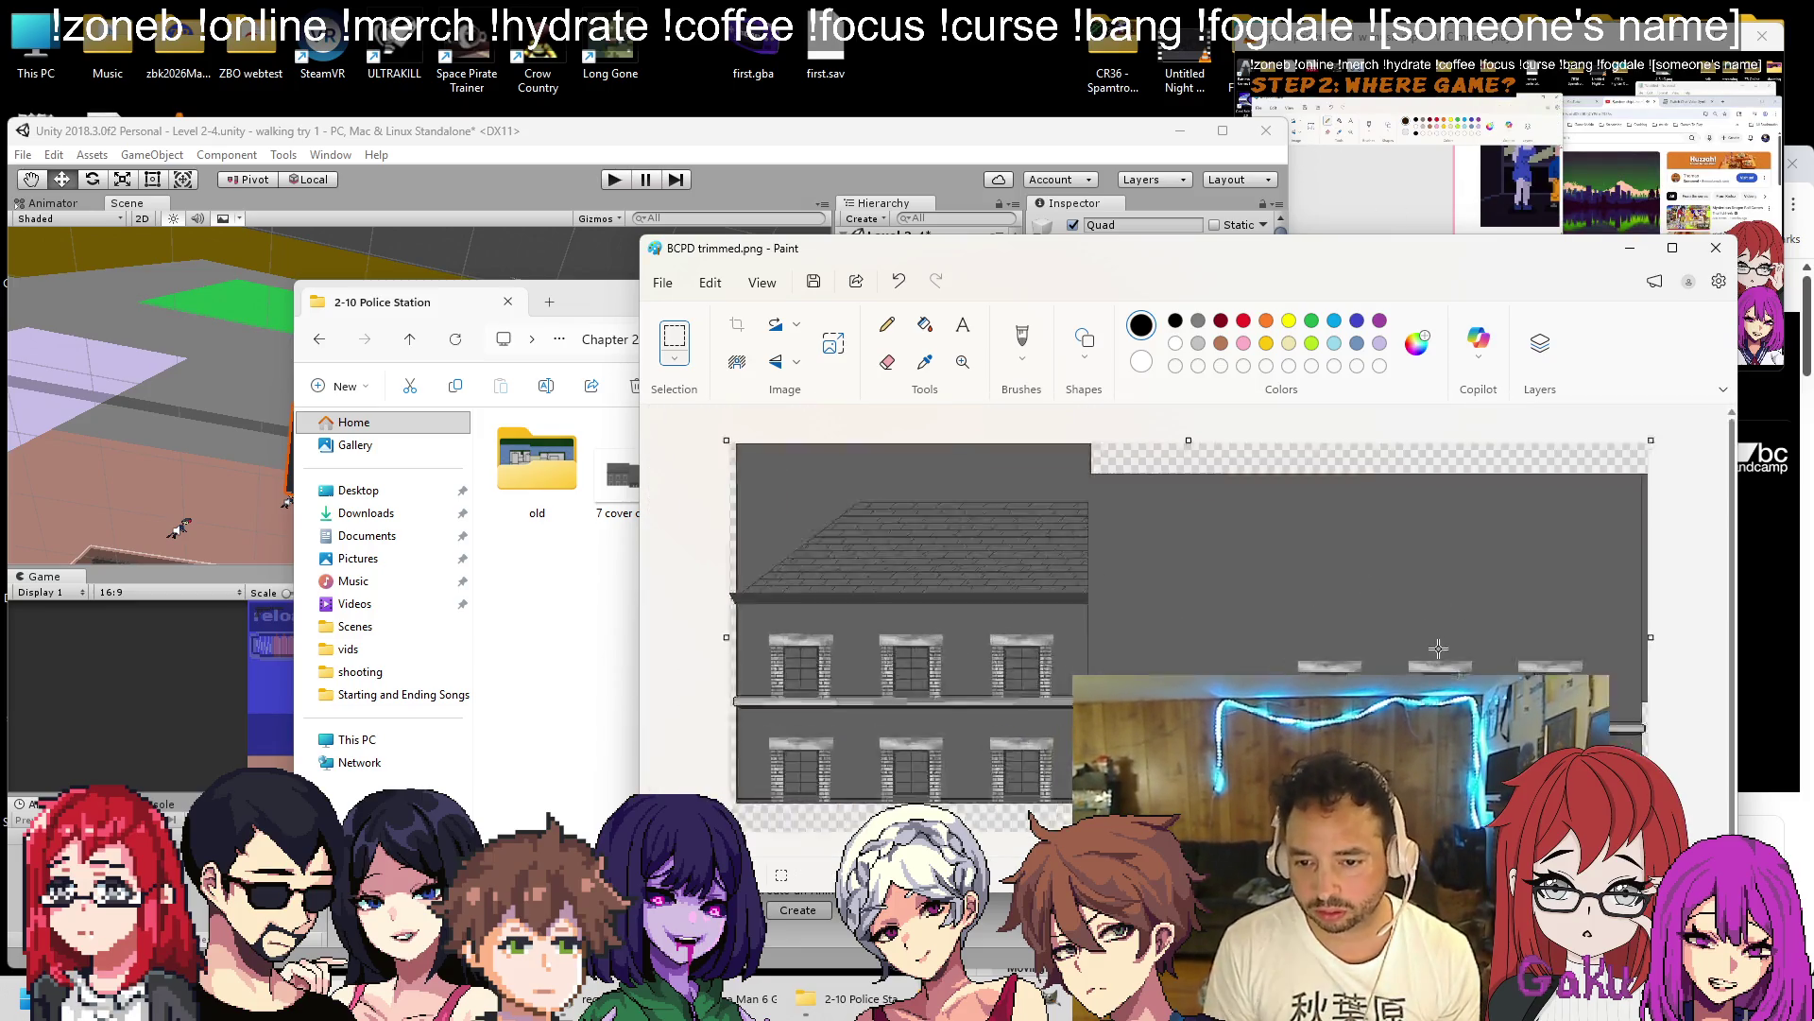
scroll(1427, 646, "up", 5)
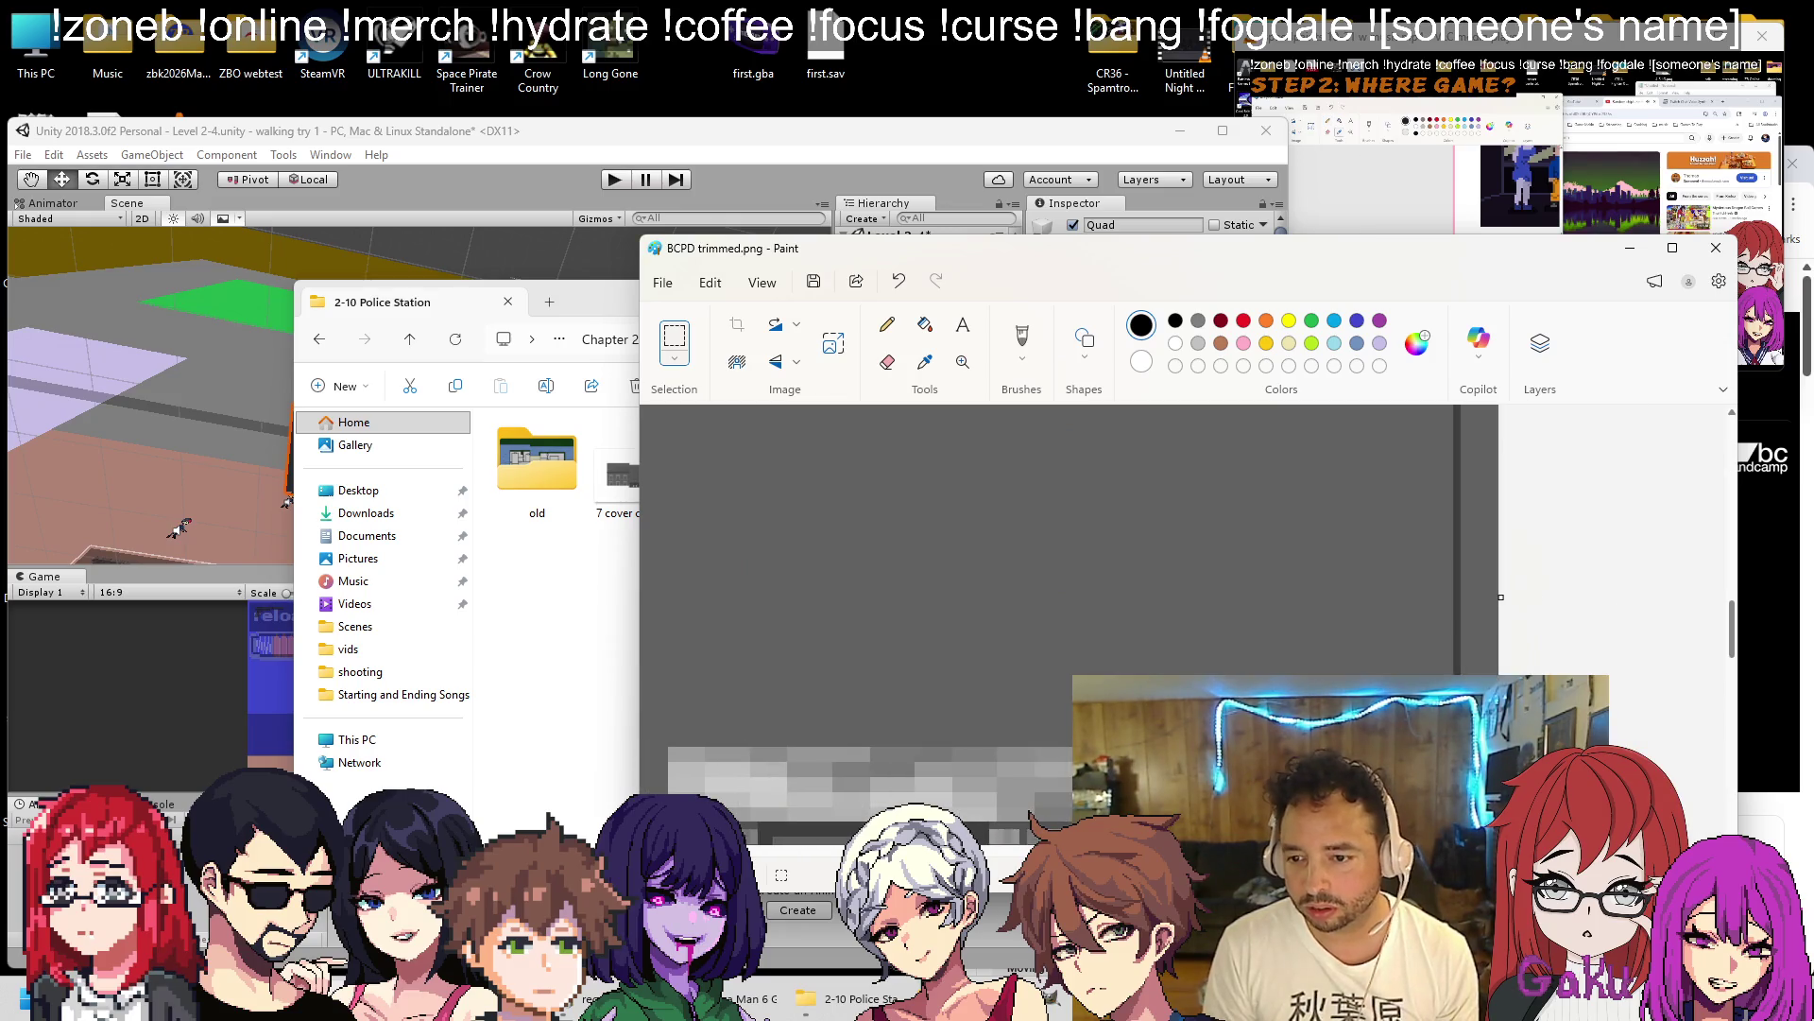
scroll(1379, 615, "down", 3)
scroll(1645, 606, "up", 3)
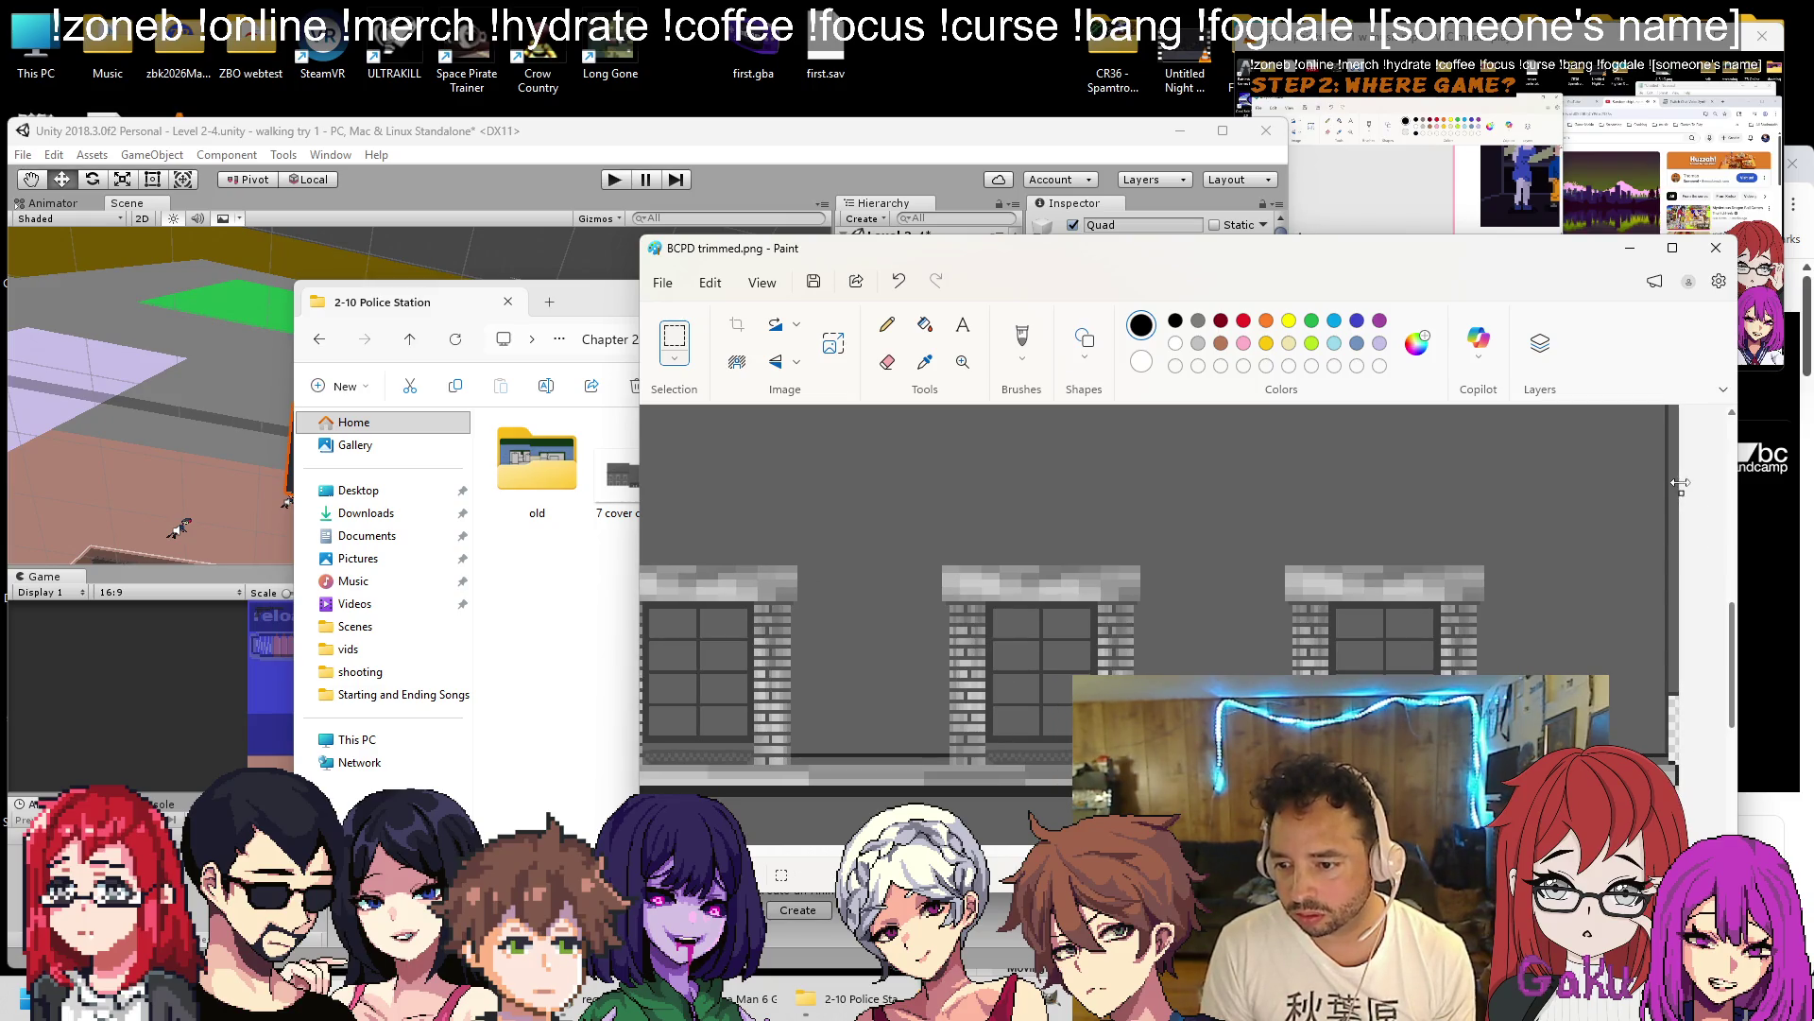
scroll(1213, 583, "down", 4)
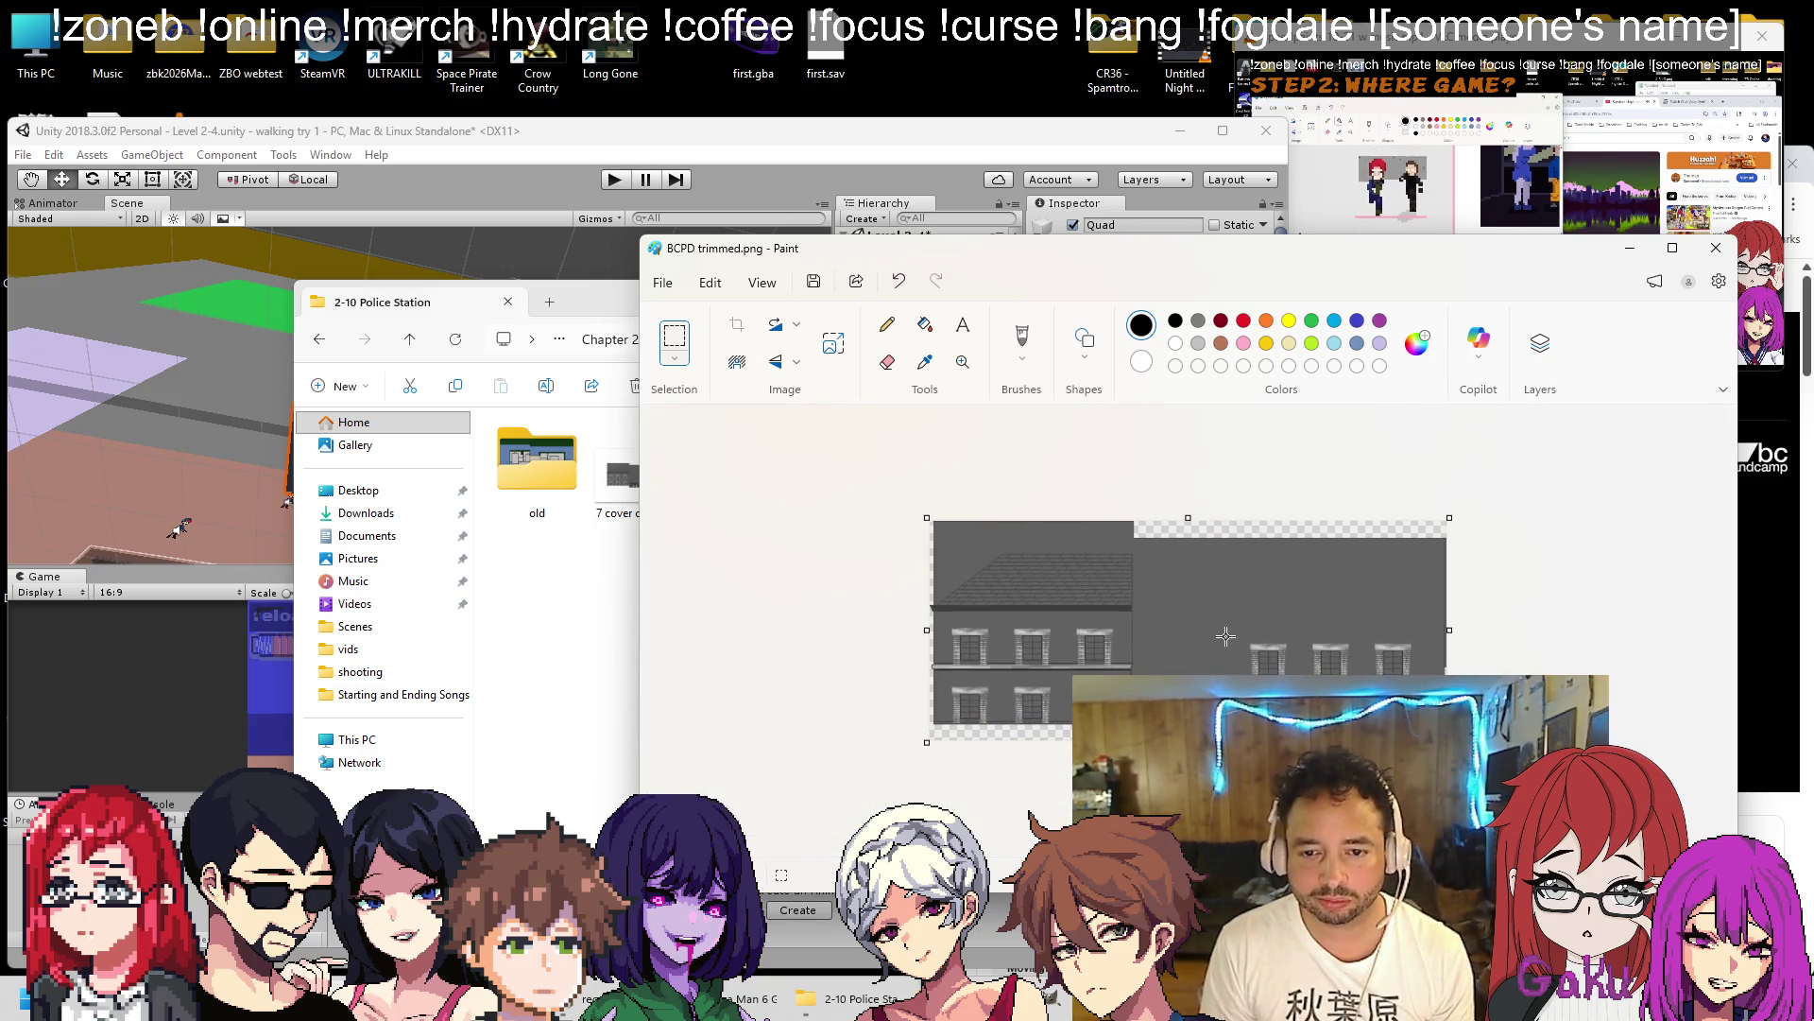
scroll(1206, 530, "up", 4)
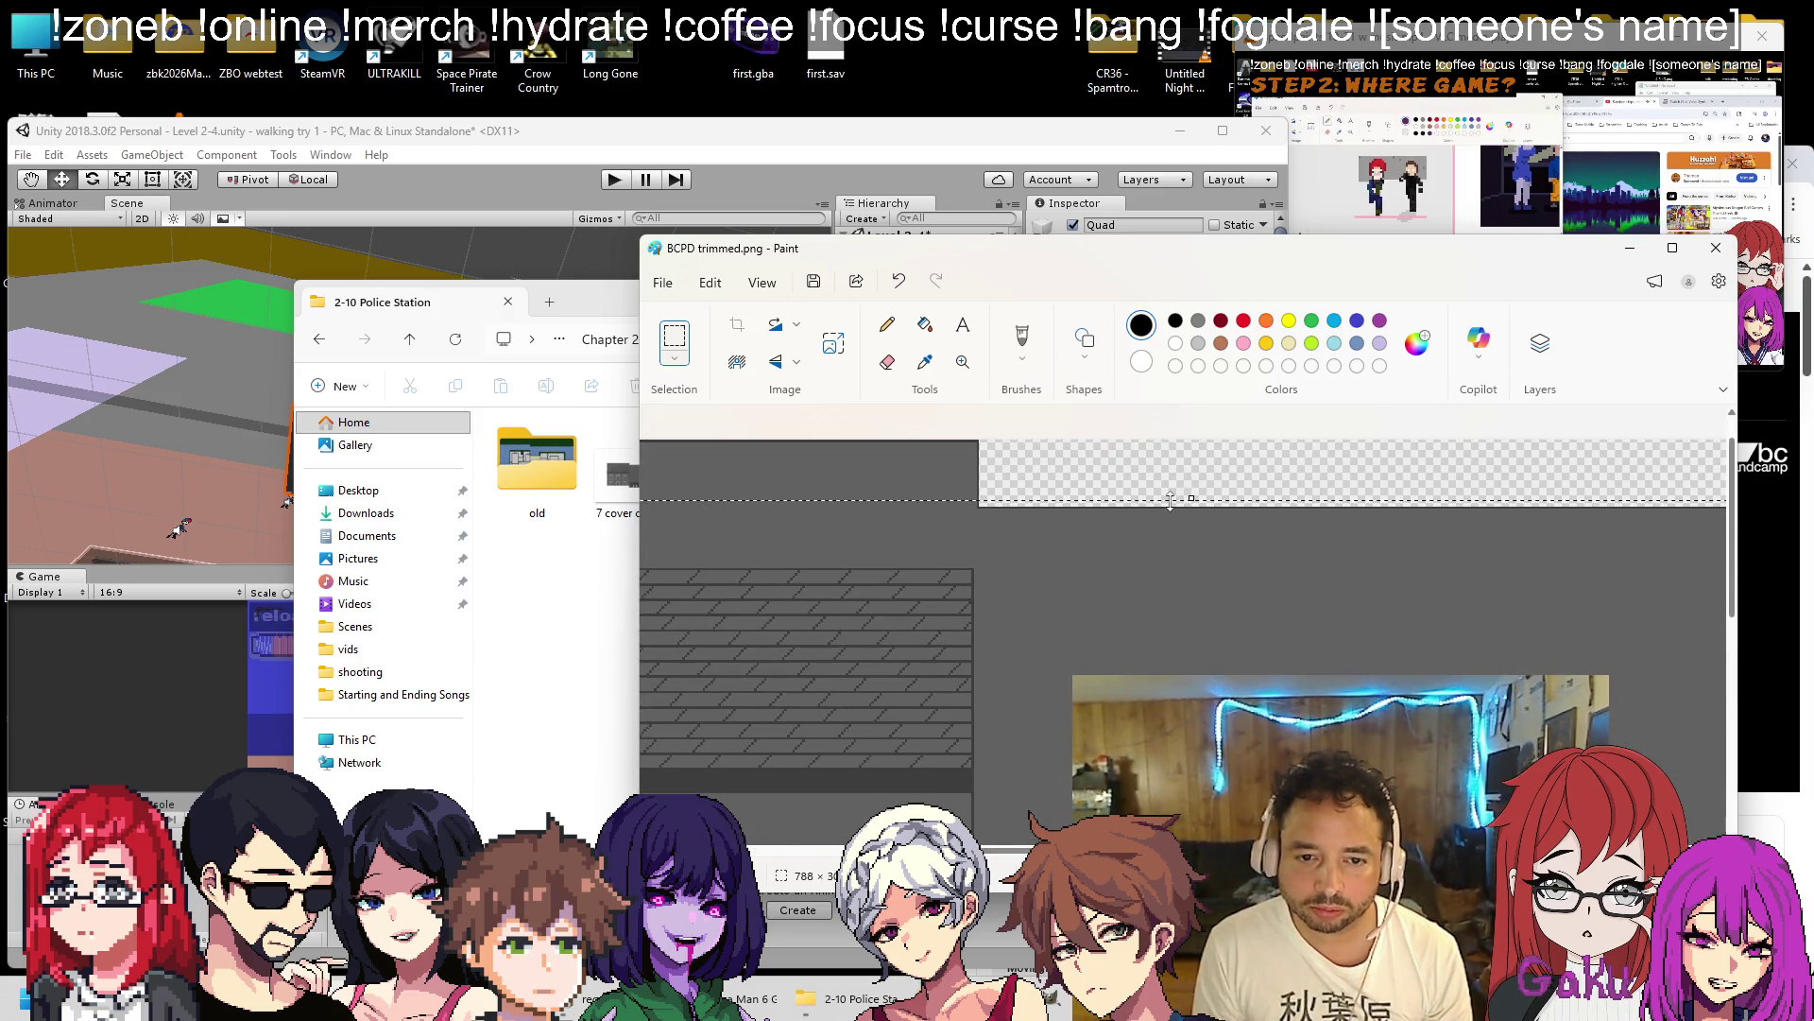
left_click_drag(1170, 501, 1168, 439)
key("ctrl+z")
key("ctrl+z")
left_click_drag(1195, 438, 1191, 437)
scroll(1077, 558, "down", 5)
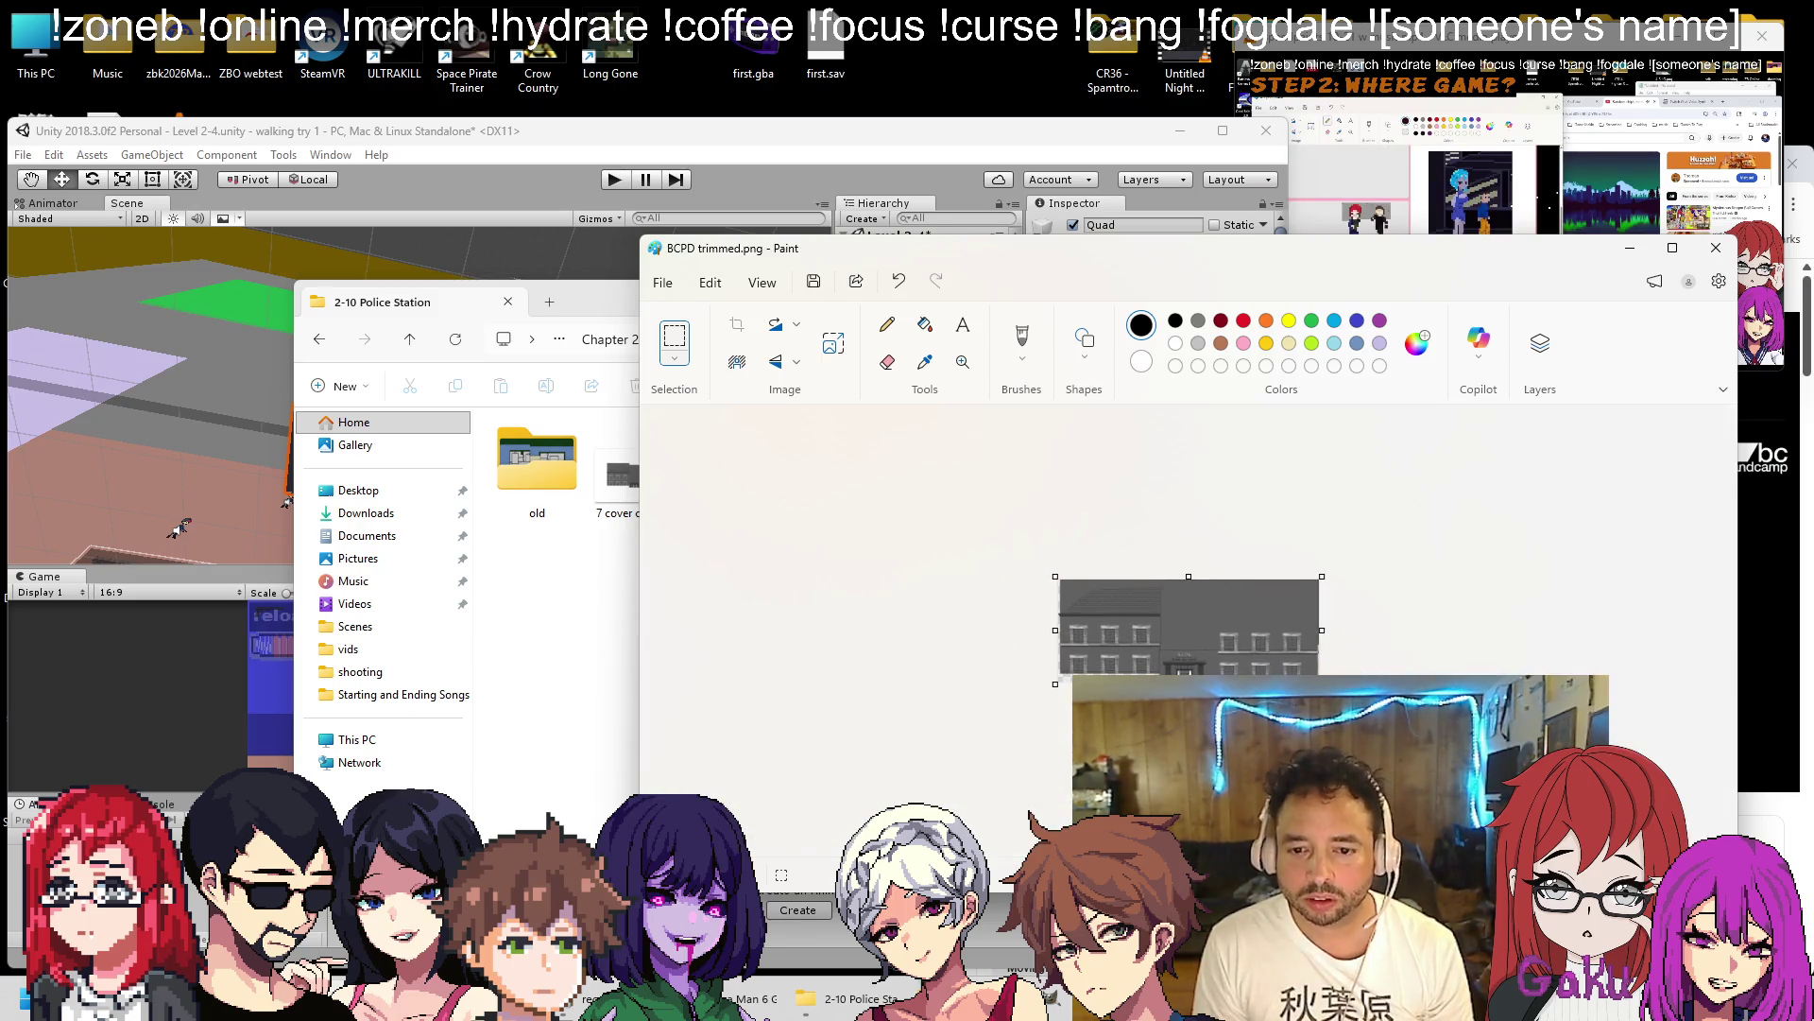
scroll(1207, 604, "up", 2)
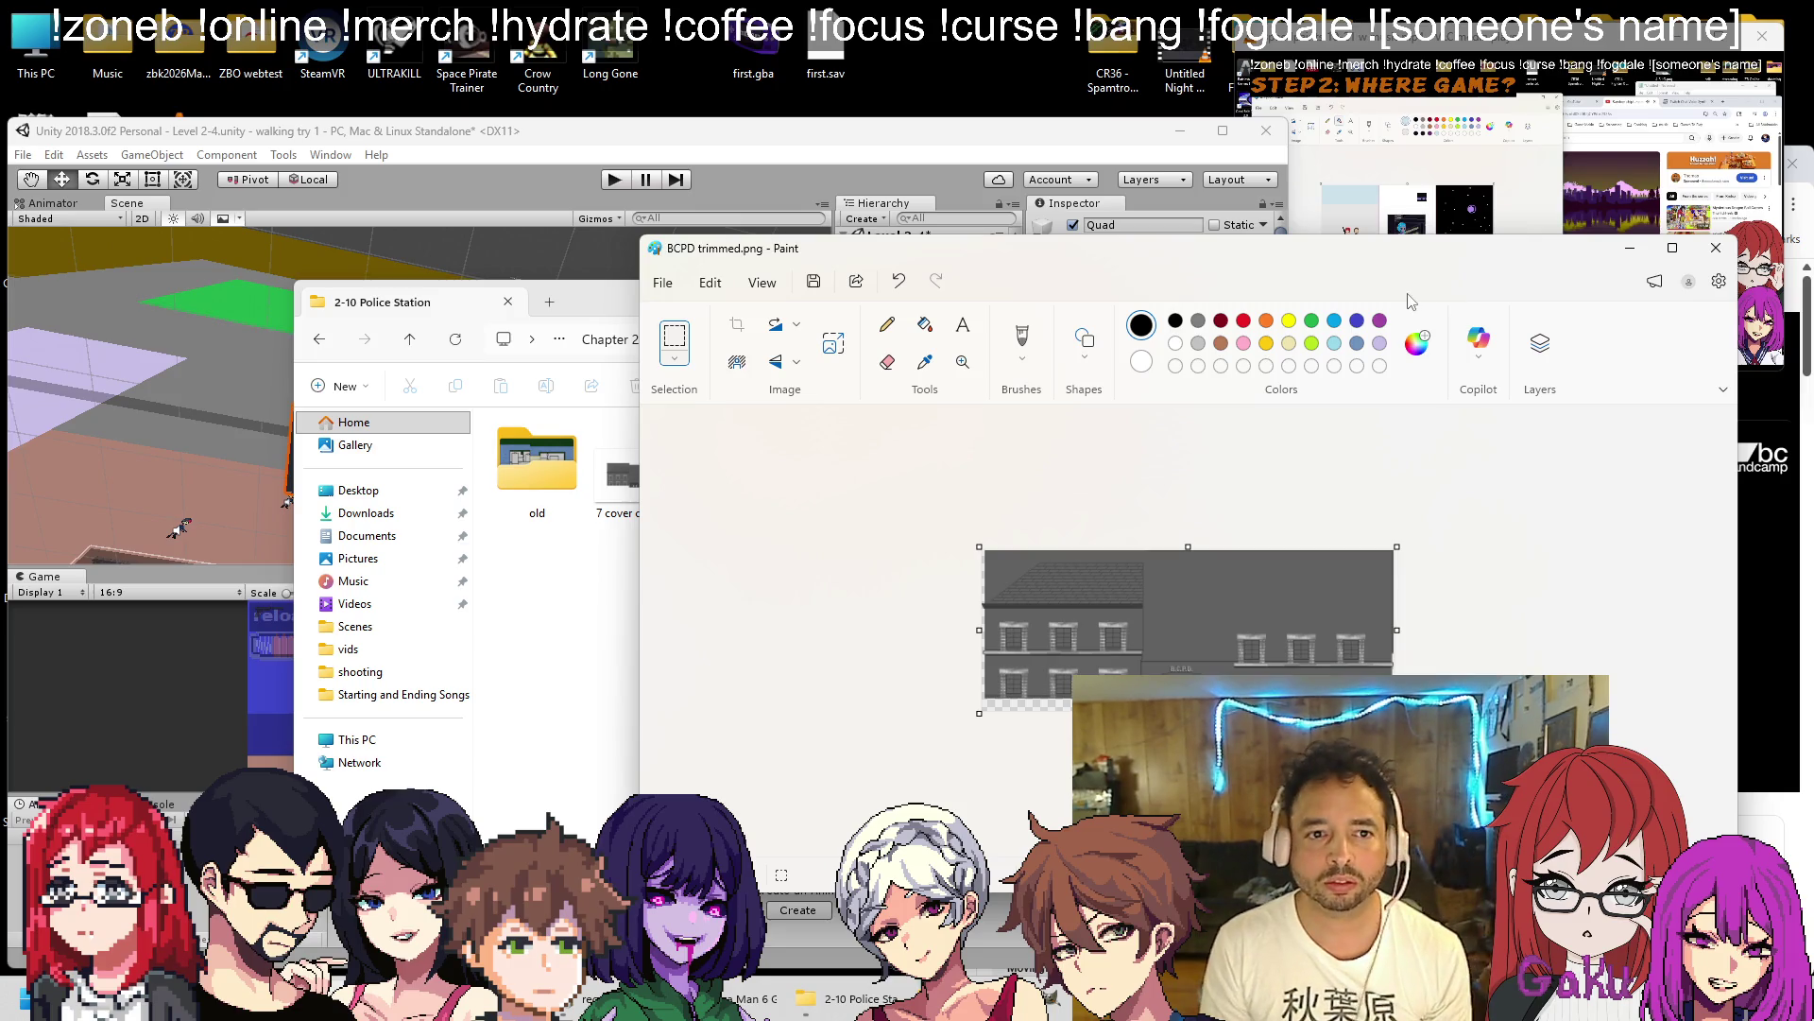
Open Sprites > Chapter 2 > 2-10 Police Station and drag BCPD trimmed.png into it.
left_click(1713, 249)
left_click(778, 153)
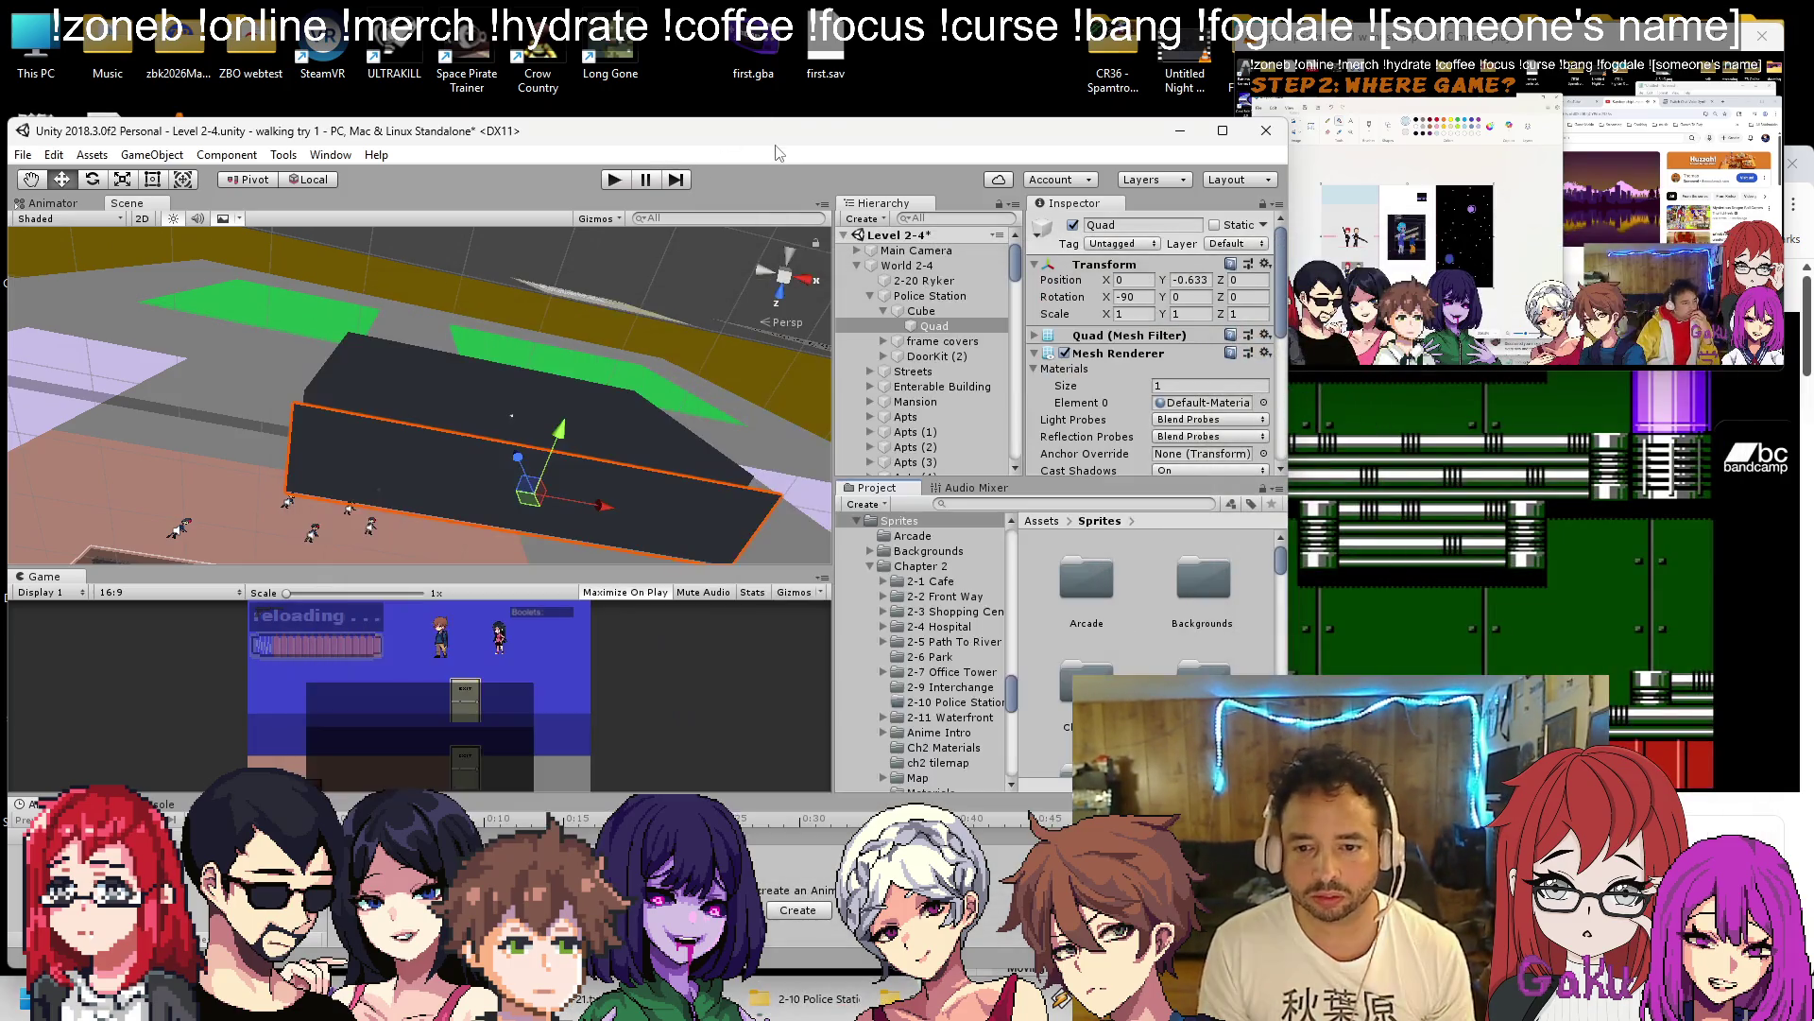
double_click(1085, 661)
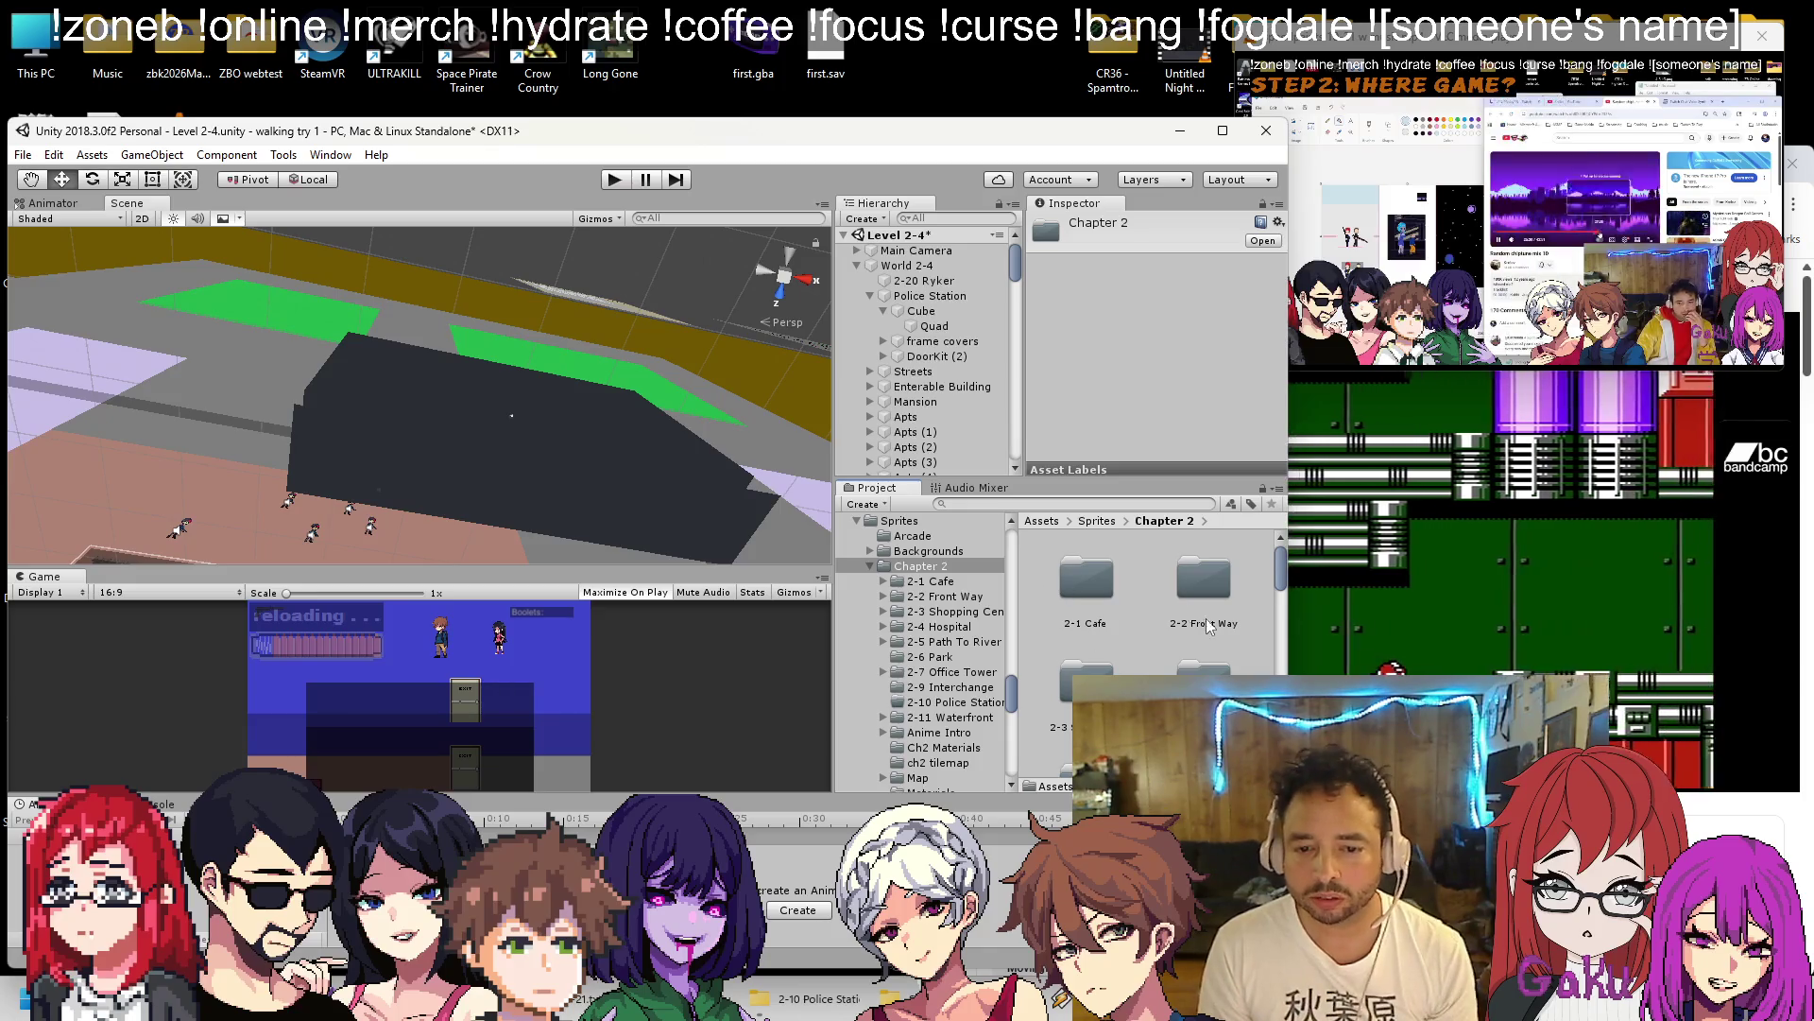
double_click(1107, 640)
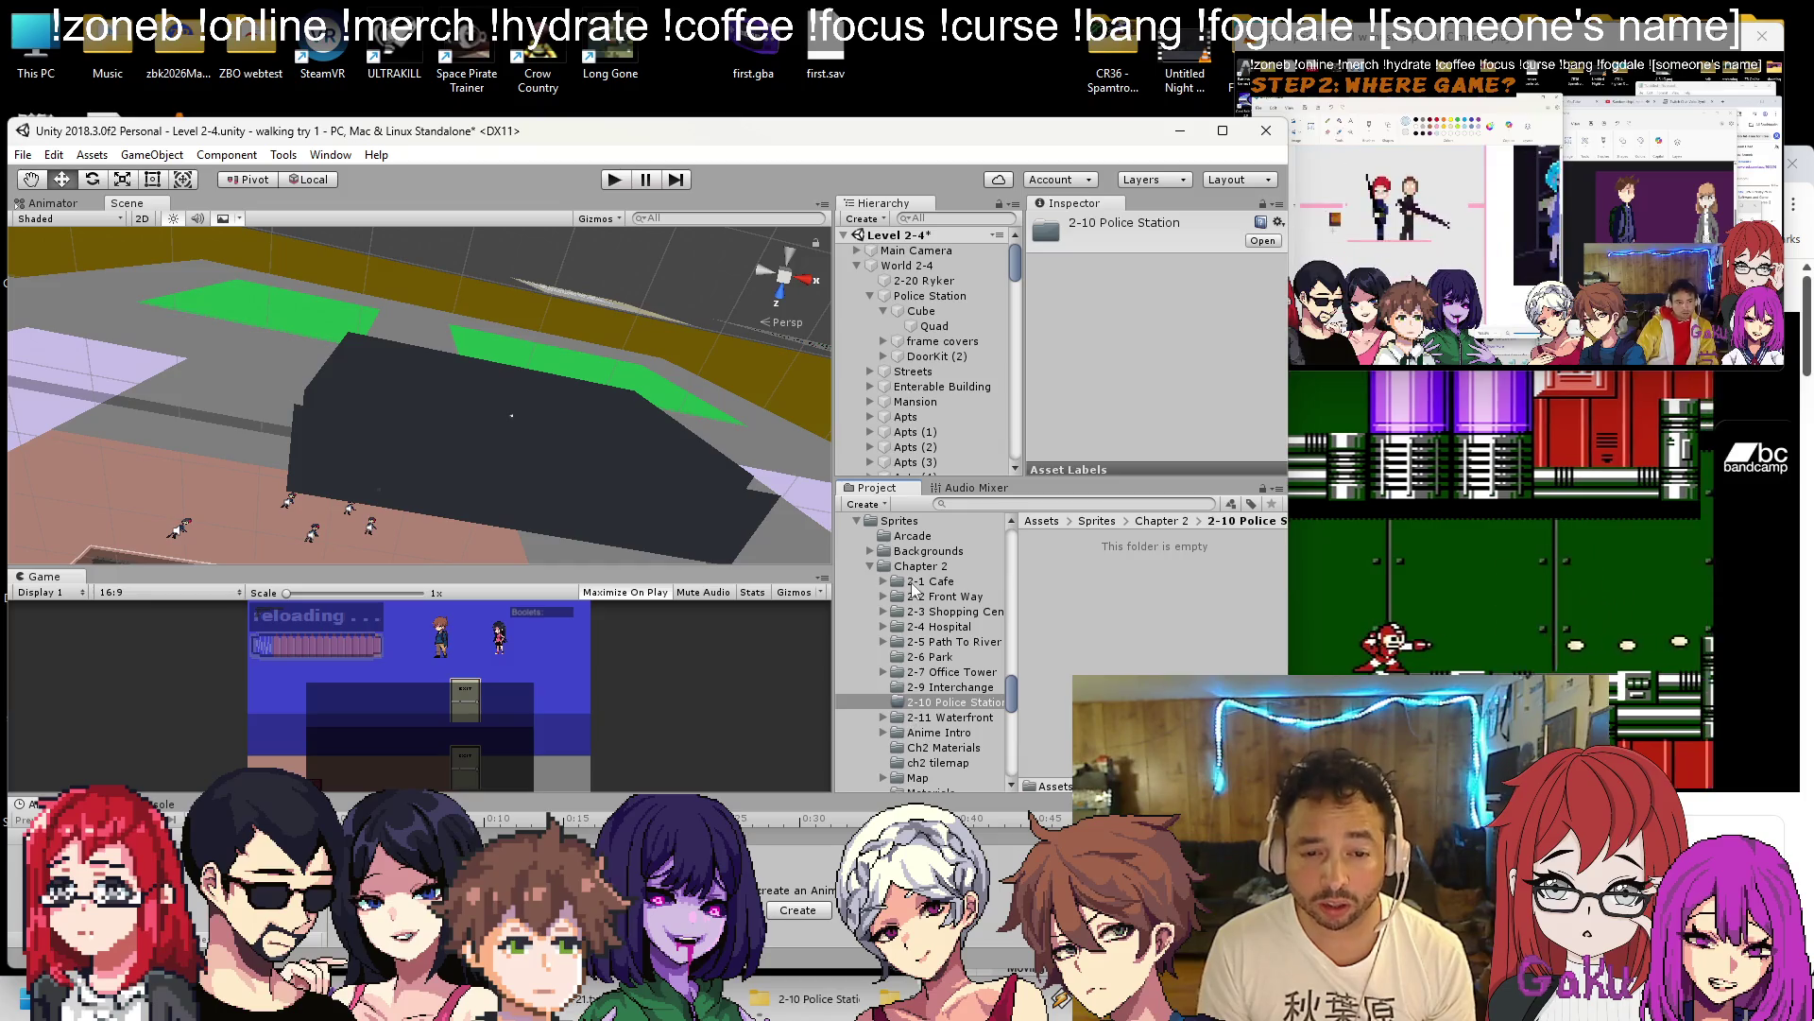
scroll(914, 590, "up", 3)
scroll(915, 589, "down", 15)
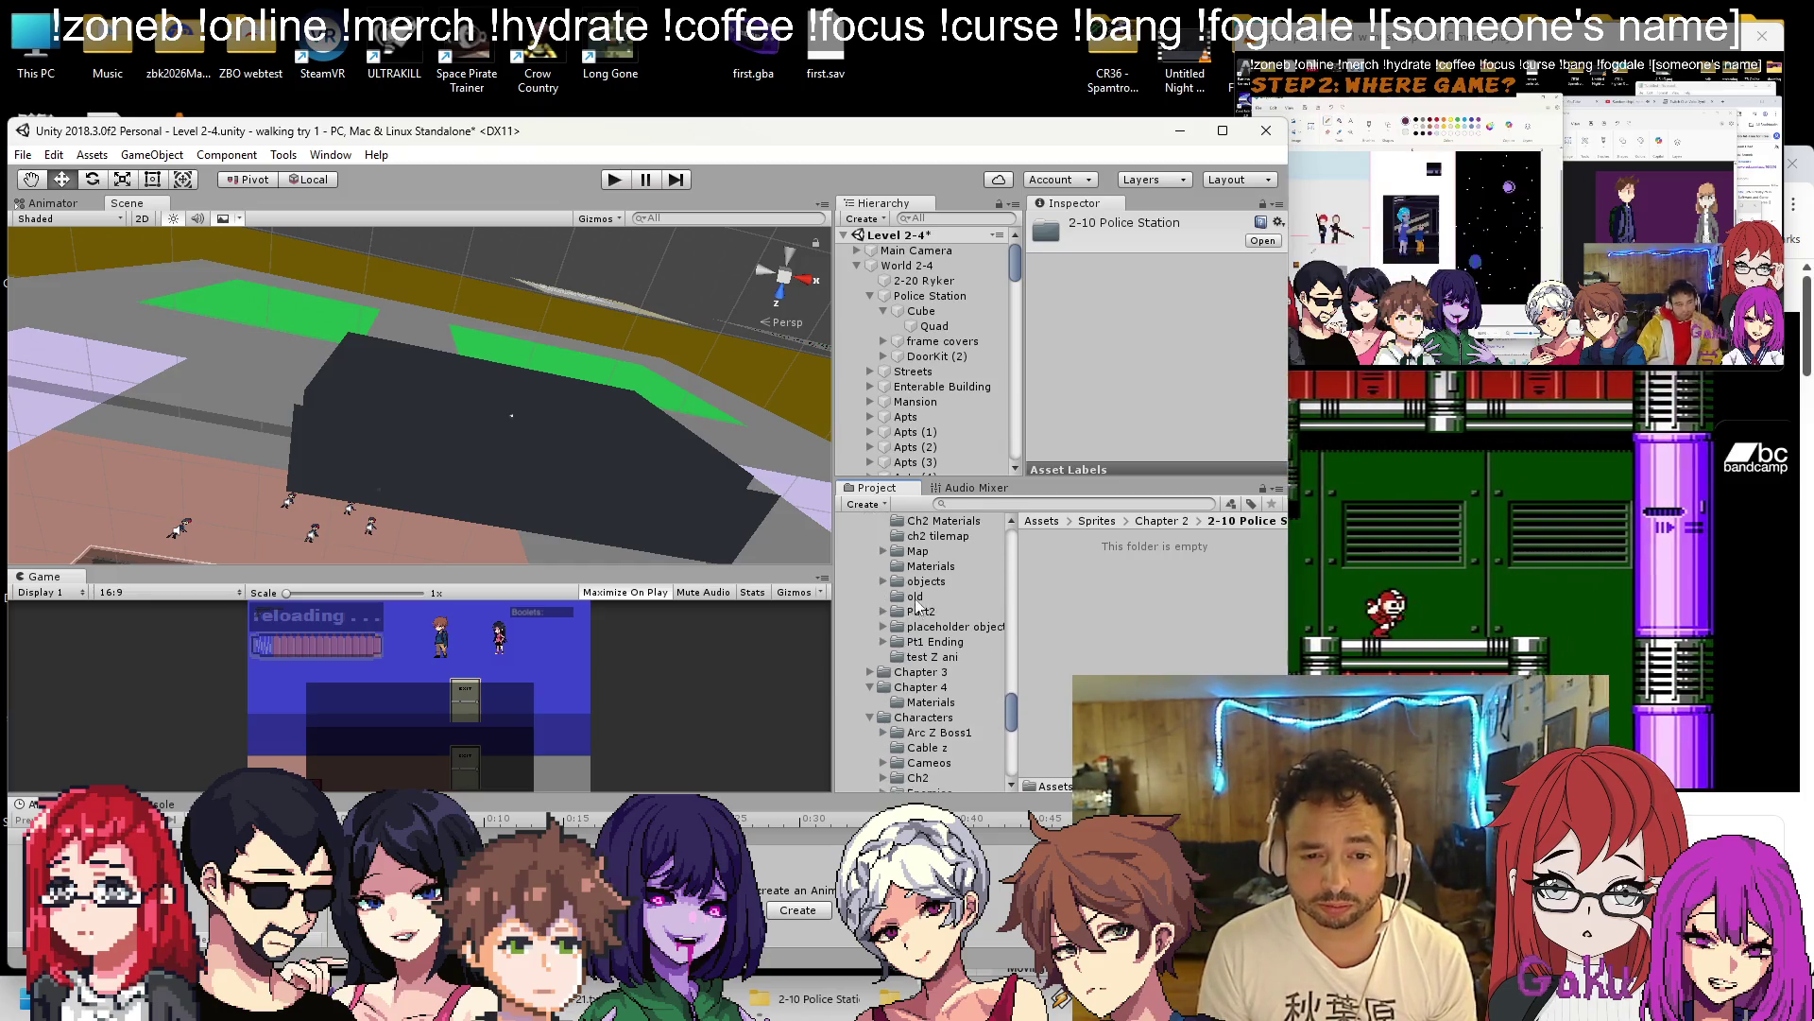
left_click(818, 998)
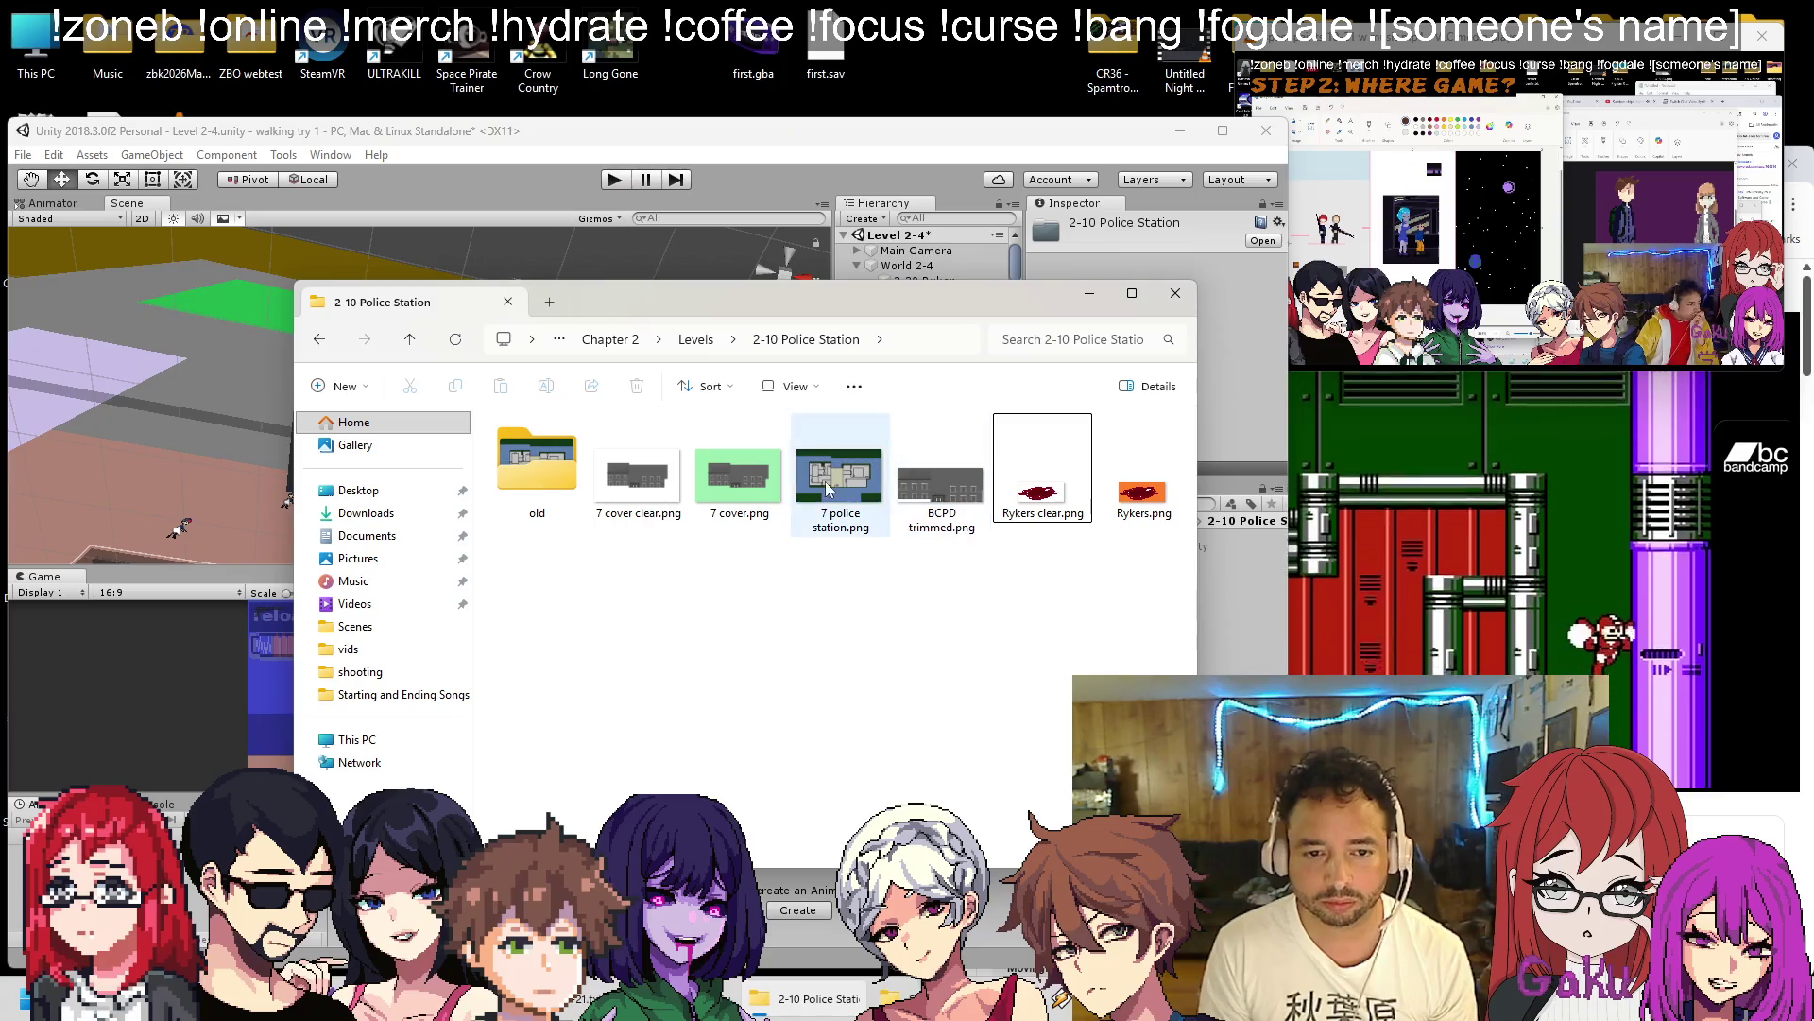
left_click(941, 477)
left_click_drag(941, 477, 1128, 618)
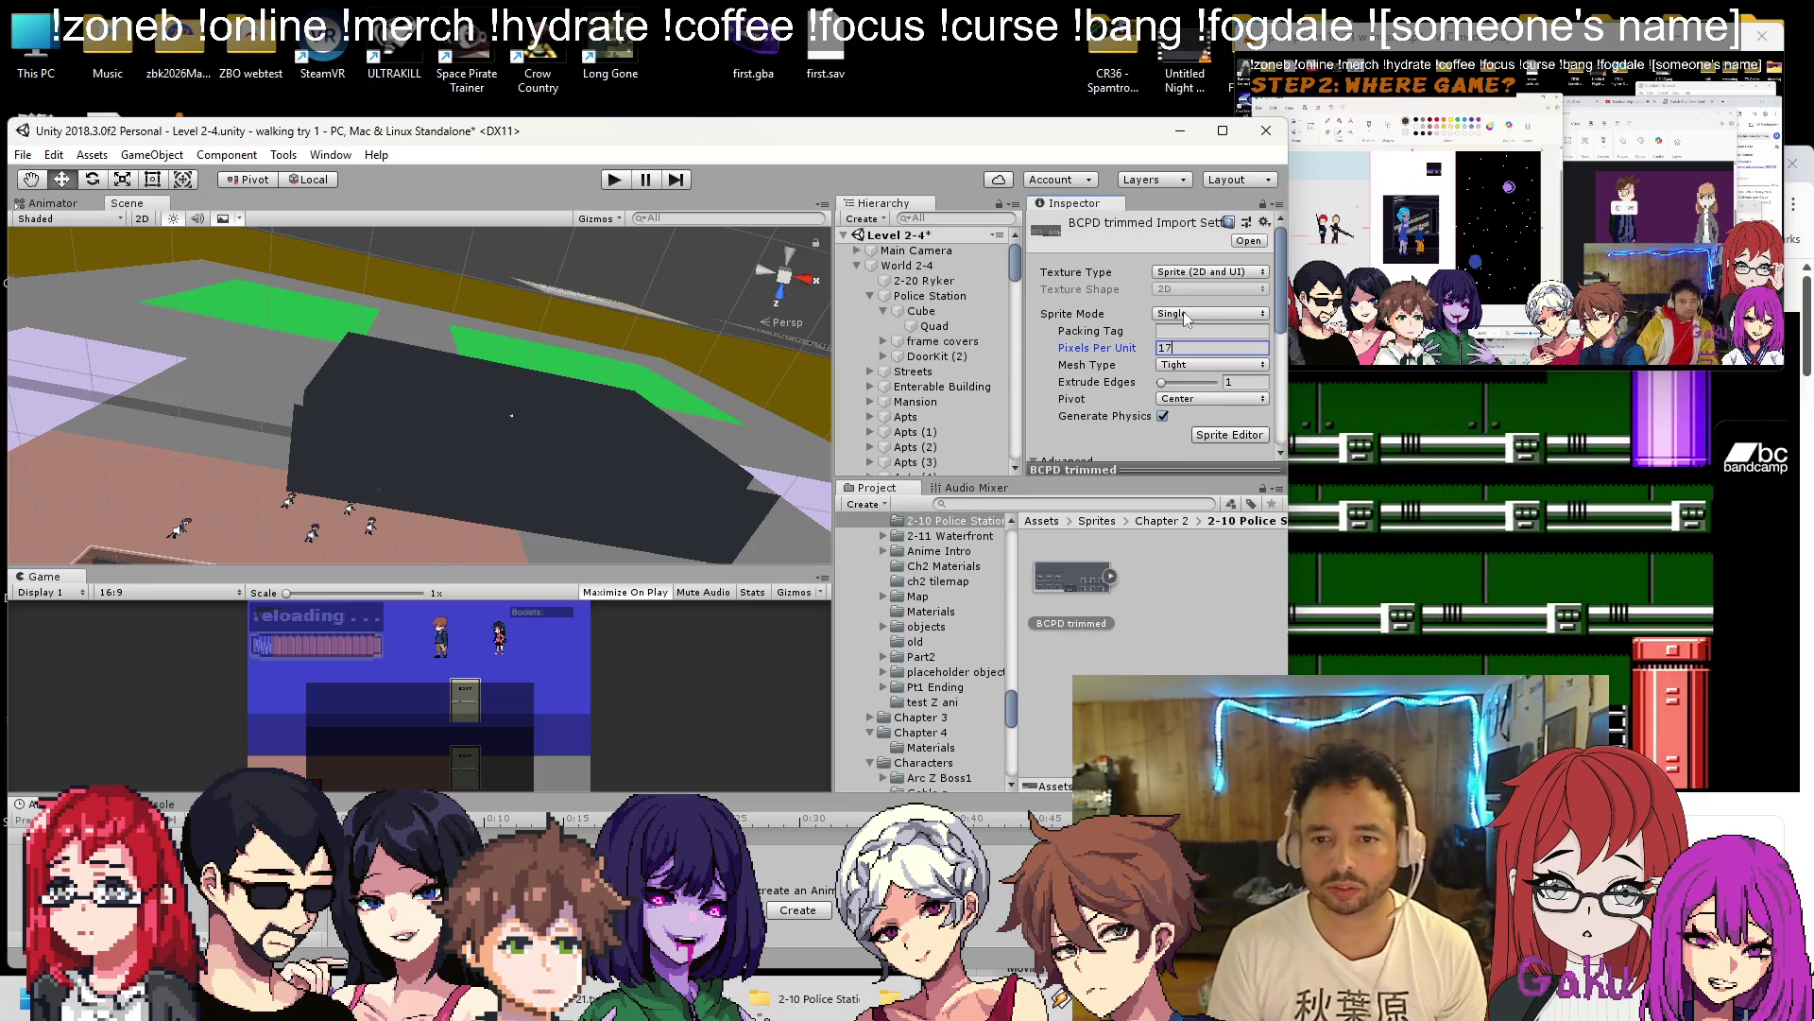
Set the BCPD trimmed texture to Point filtering and no compression, and apply.
scroll(1205, 344, "down", 5)
left_click(1202, 361)
left_click(1196, 378)
scroll(1199, 378, "down", 2)
left_click(1210, 417)
left_click(1228, 427)
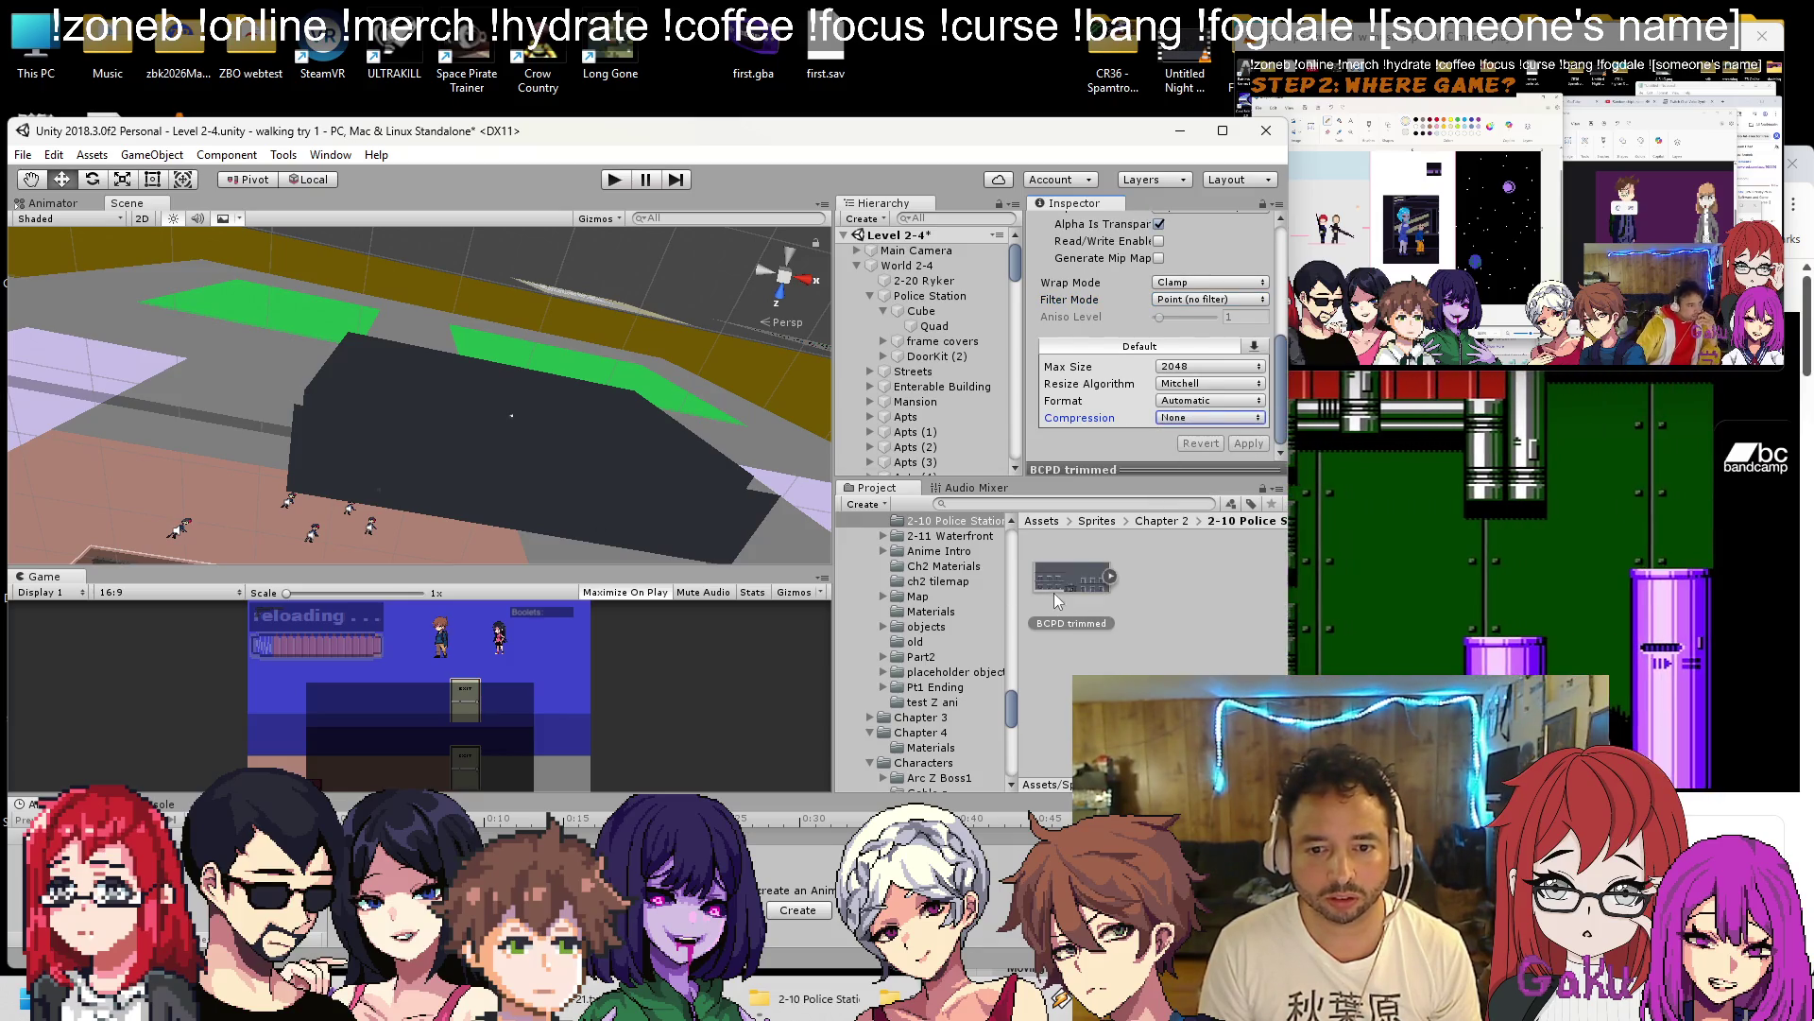
Put the texture on the police station quad with the Unlit/Transparent shader.
left_click_drag(358, 466, 355, 465)
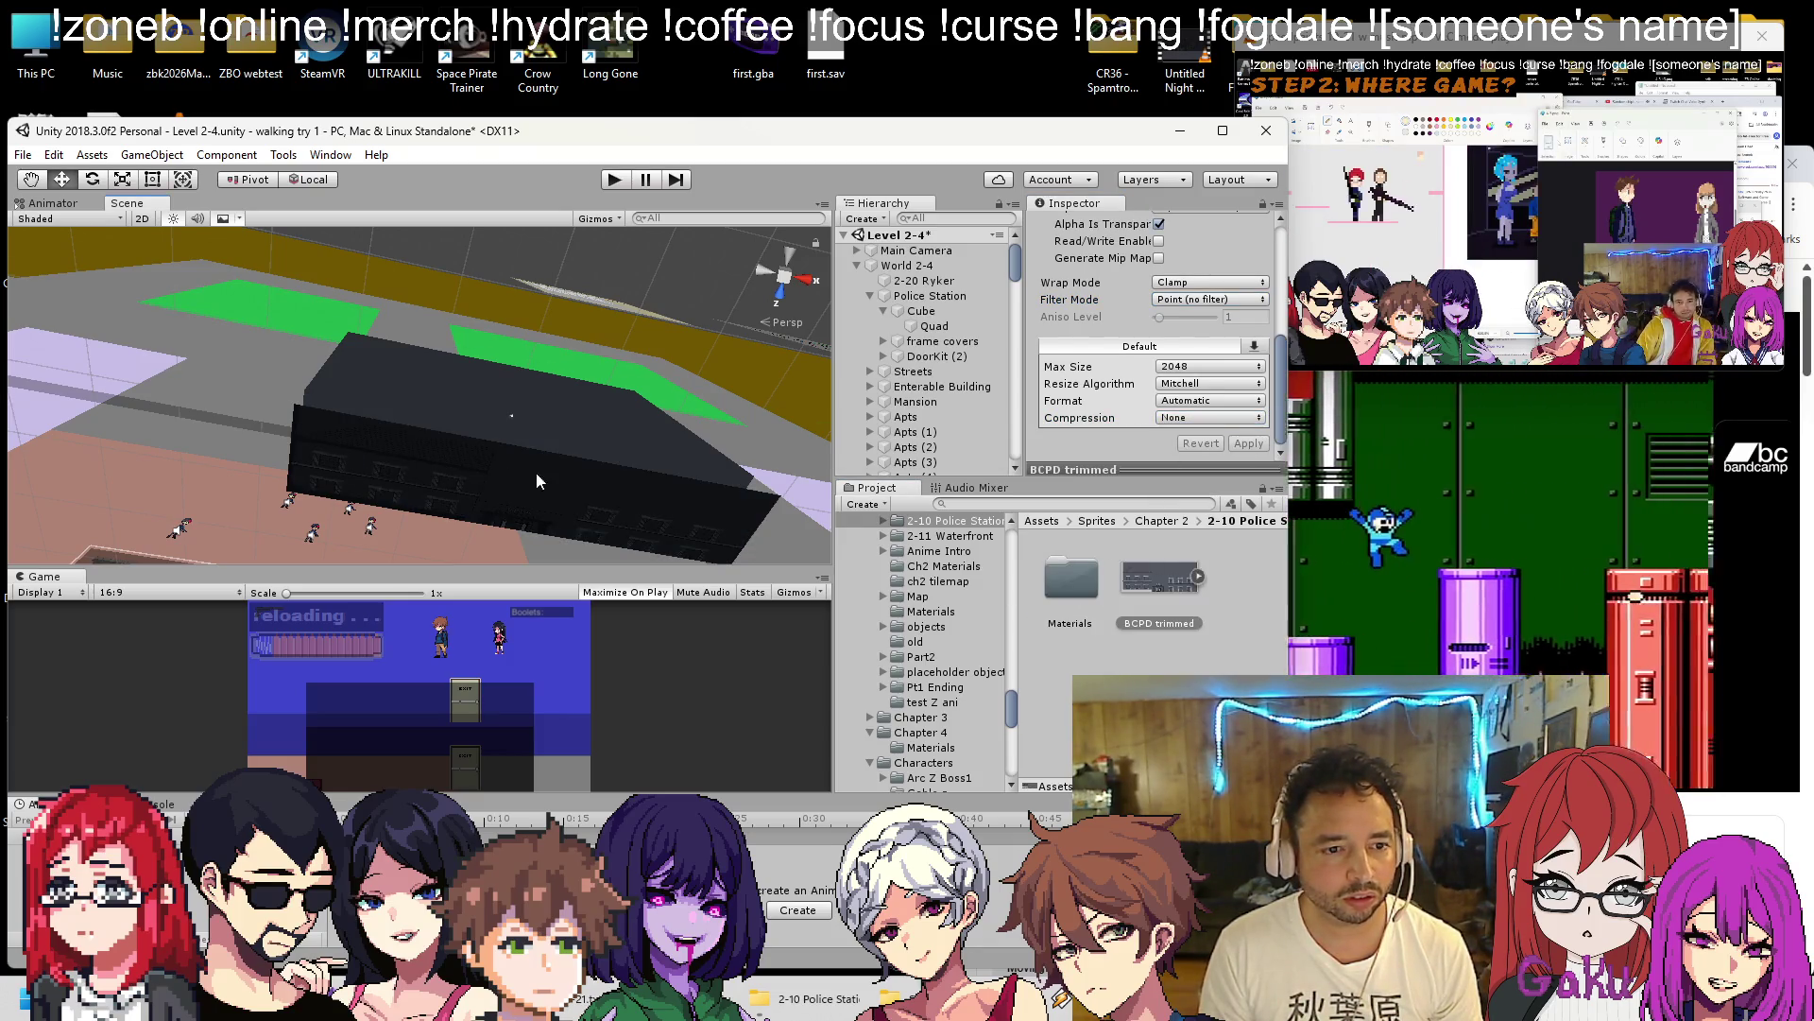
left_click(498, 501)
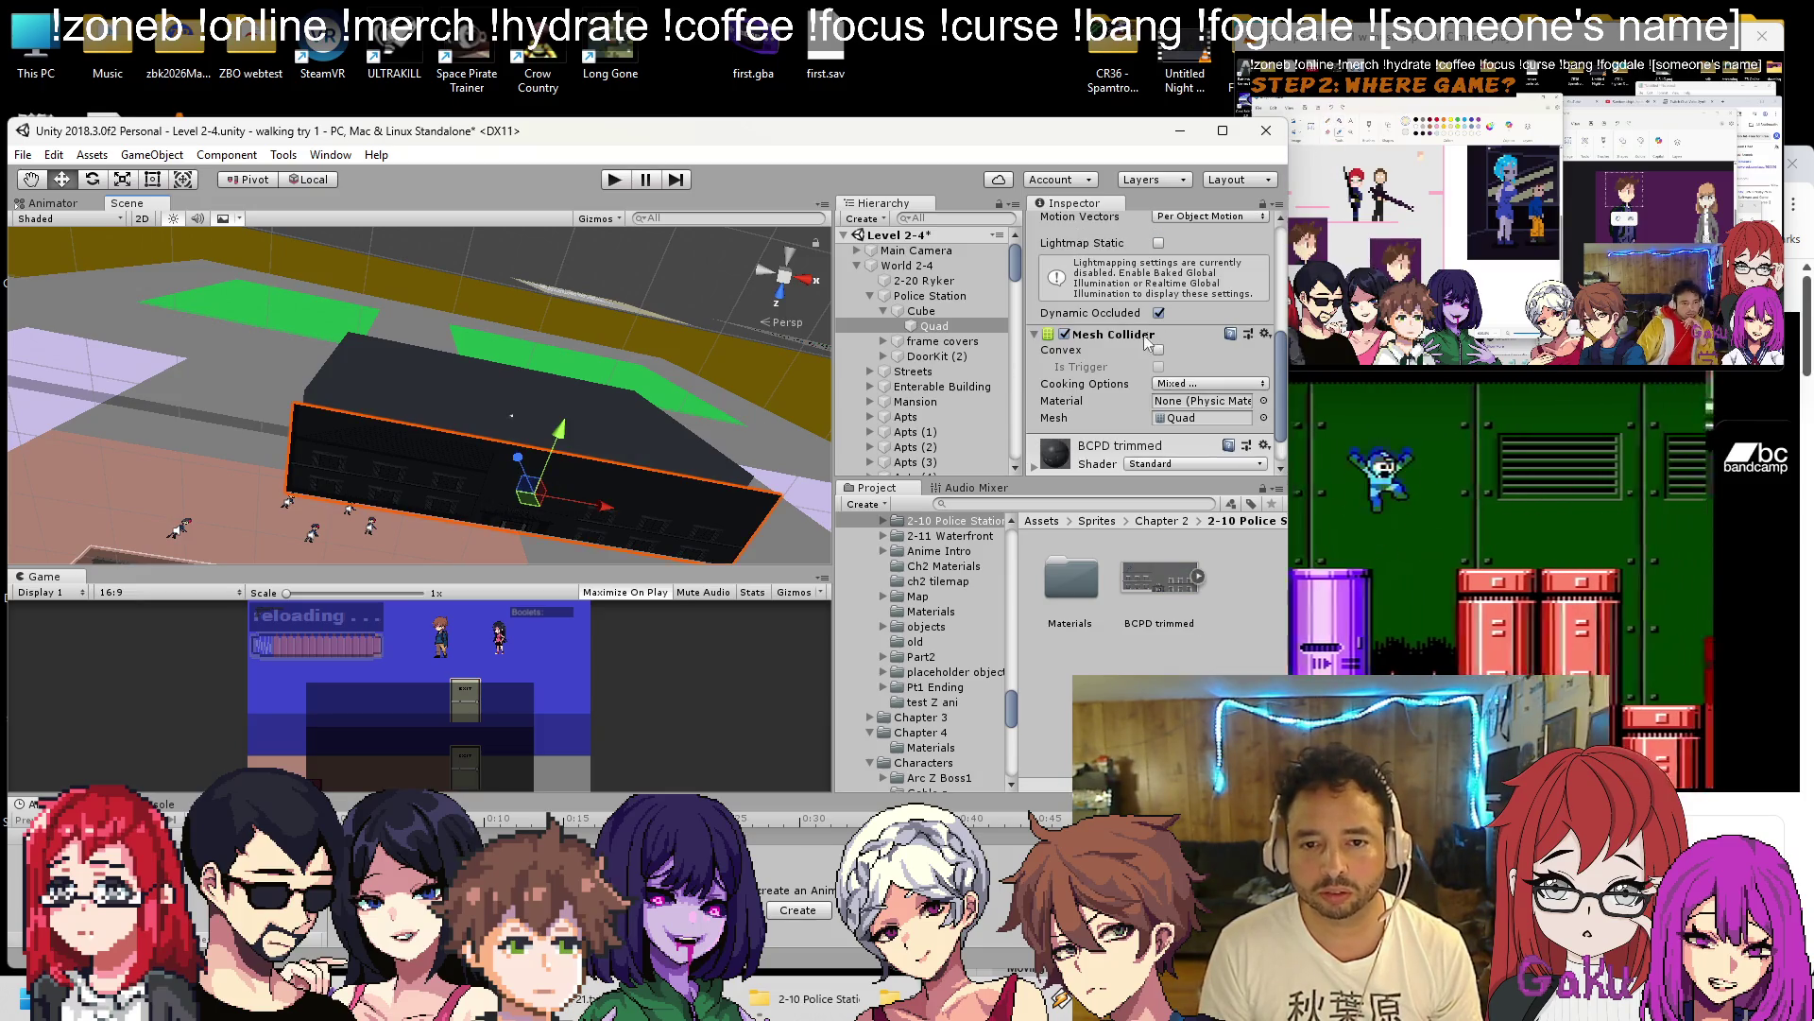
scroll(1188, 436, "down", 2)
left_click(1033, 417)
left_click(1162, 416)
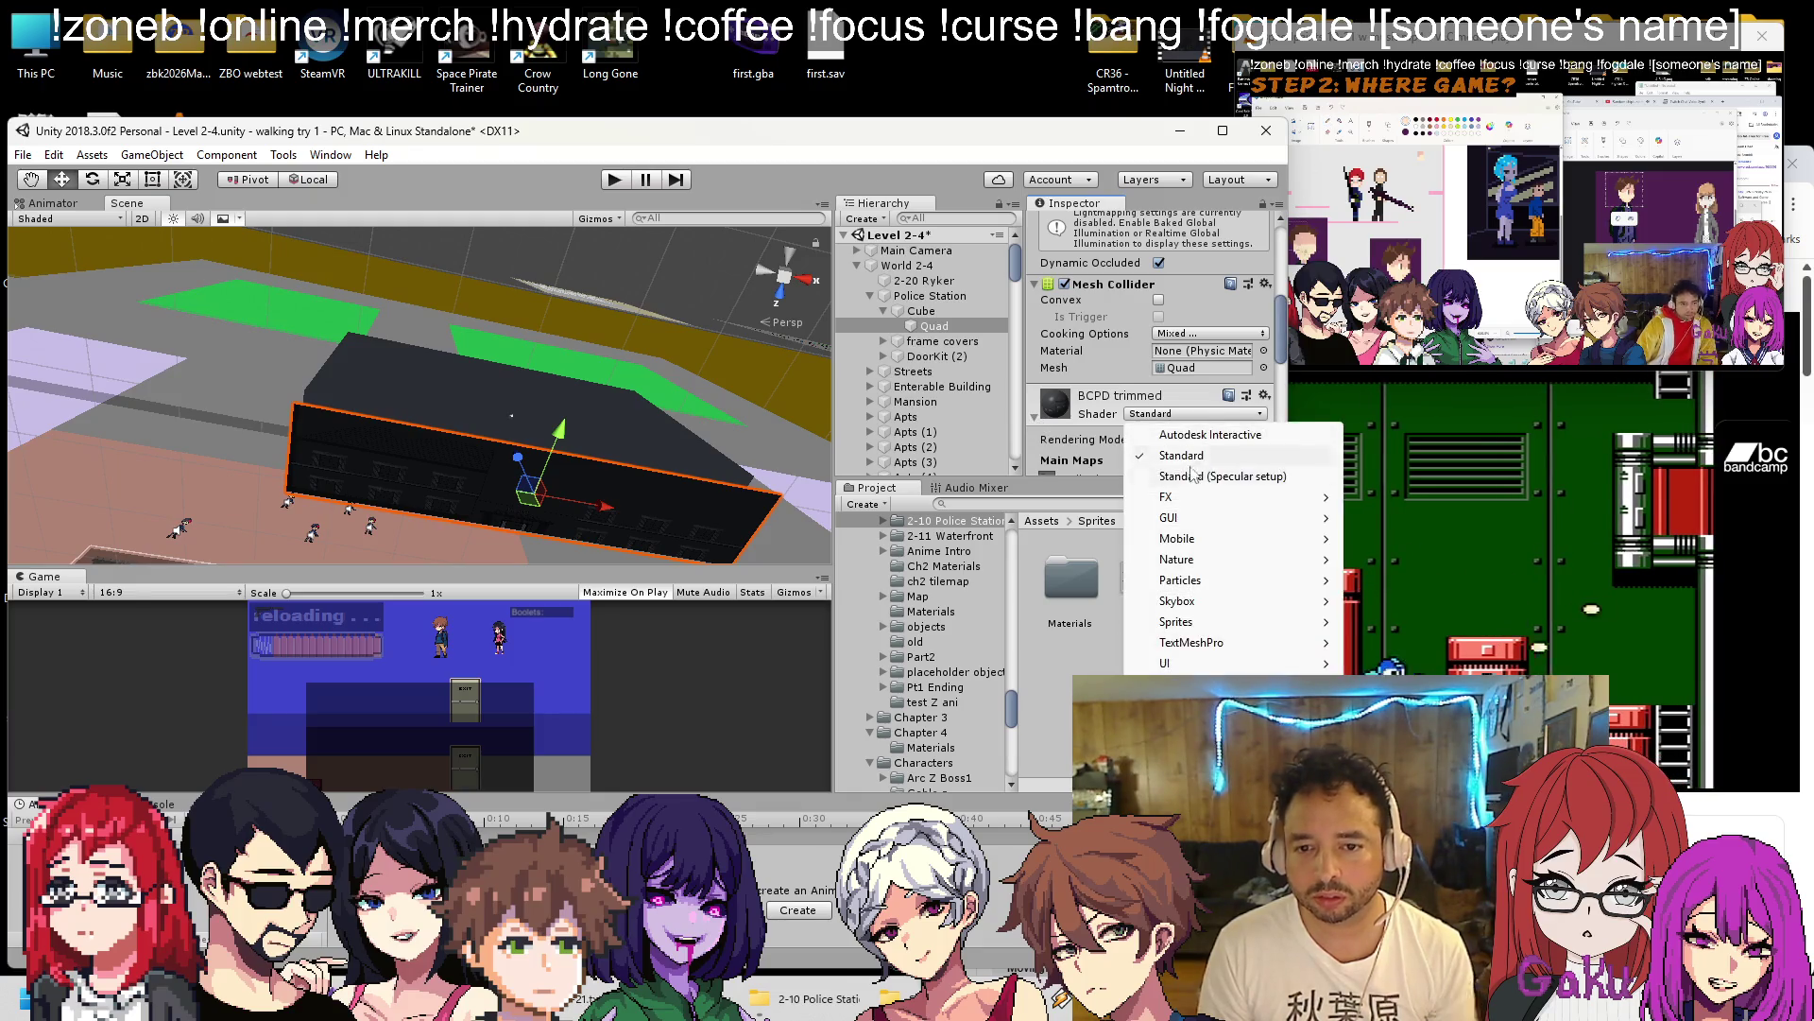
mouse_move(1227, 658)
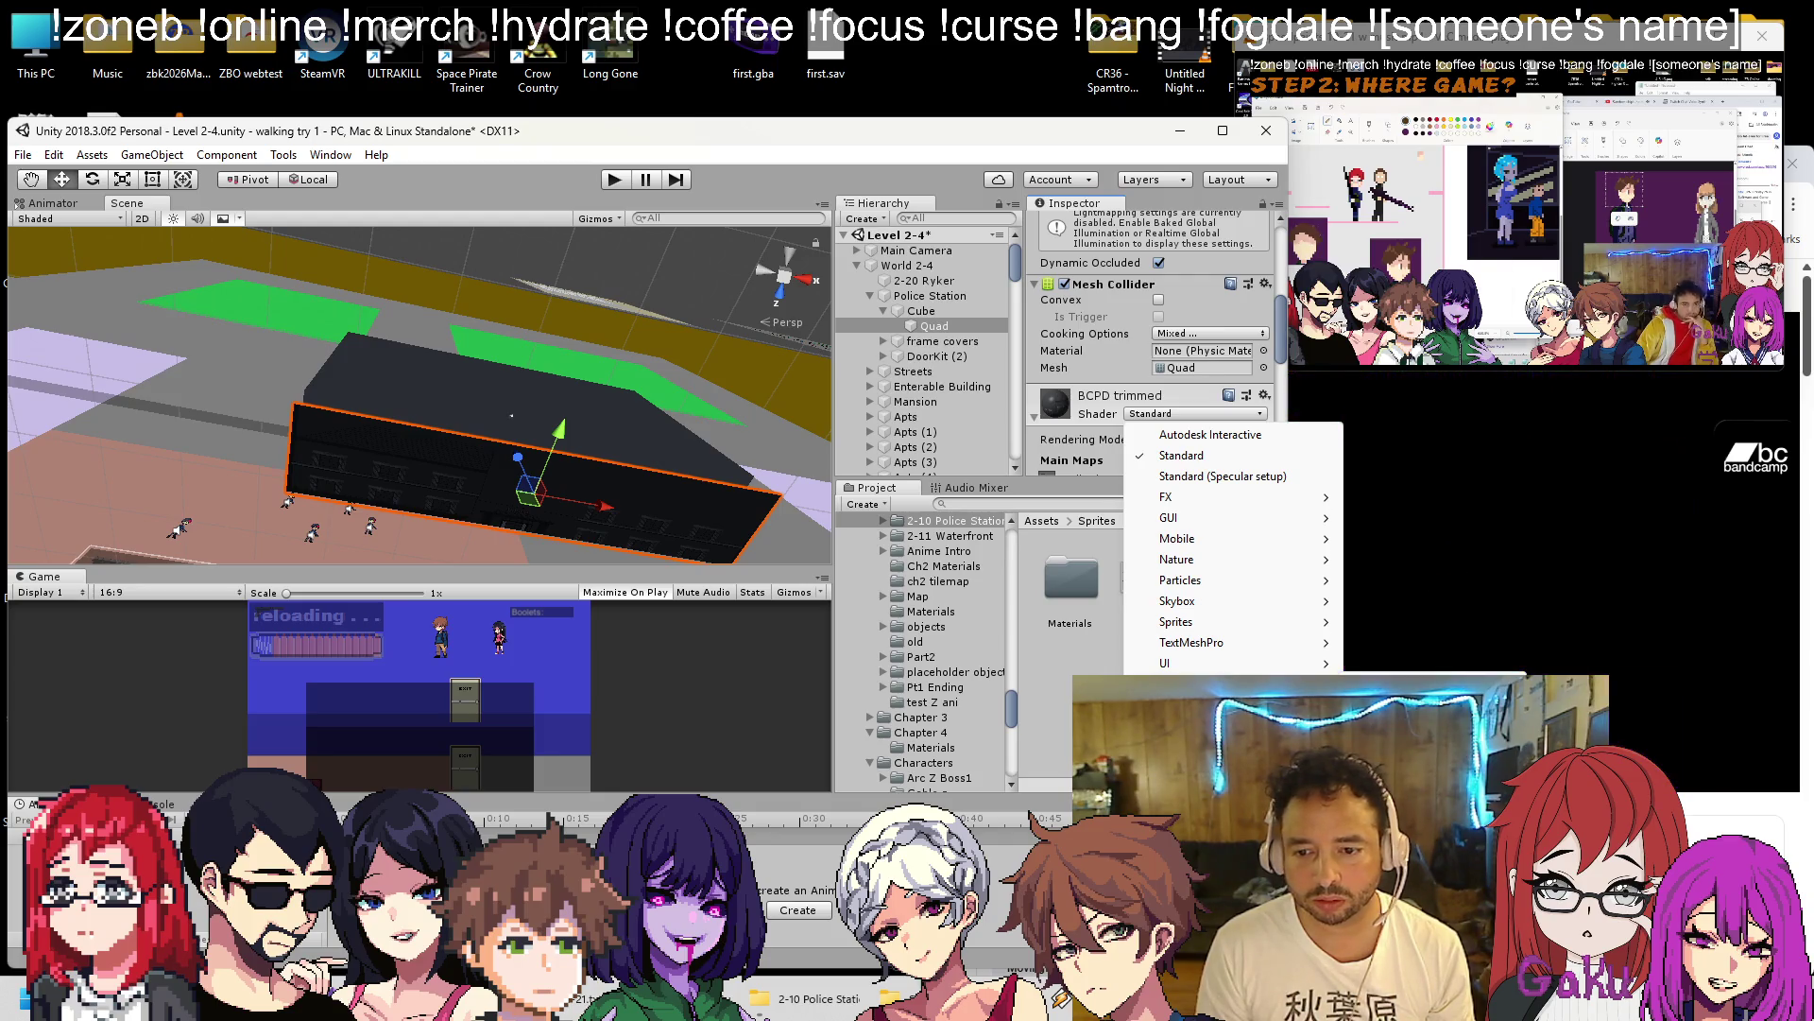
left_click(1376, 671)
left_click(1172, 414)
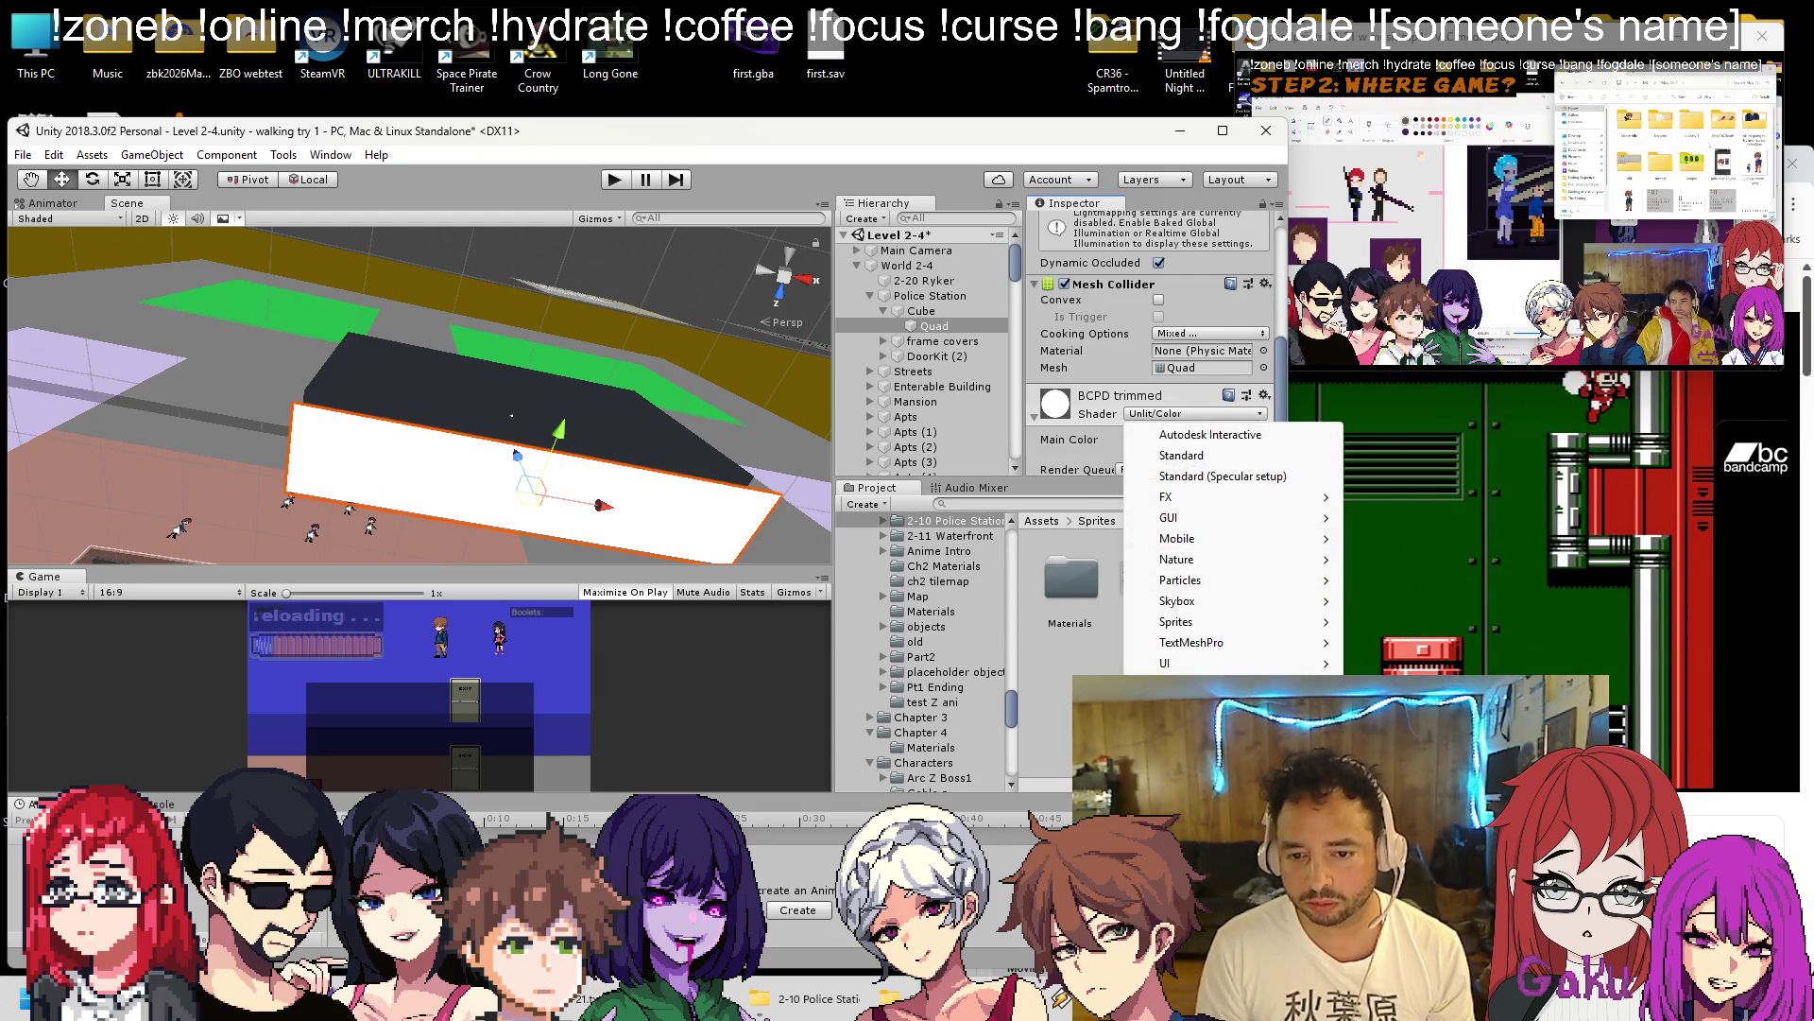
left_click(1376, 712)
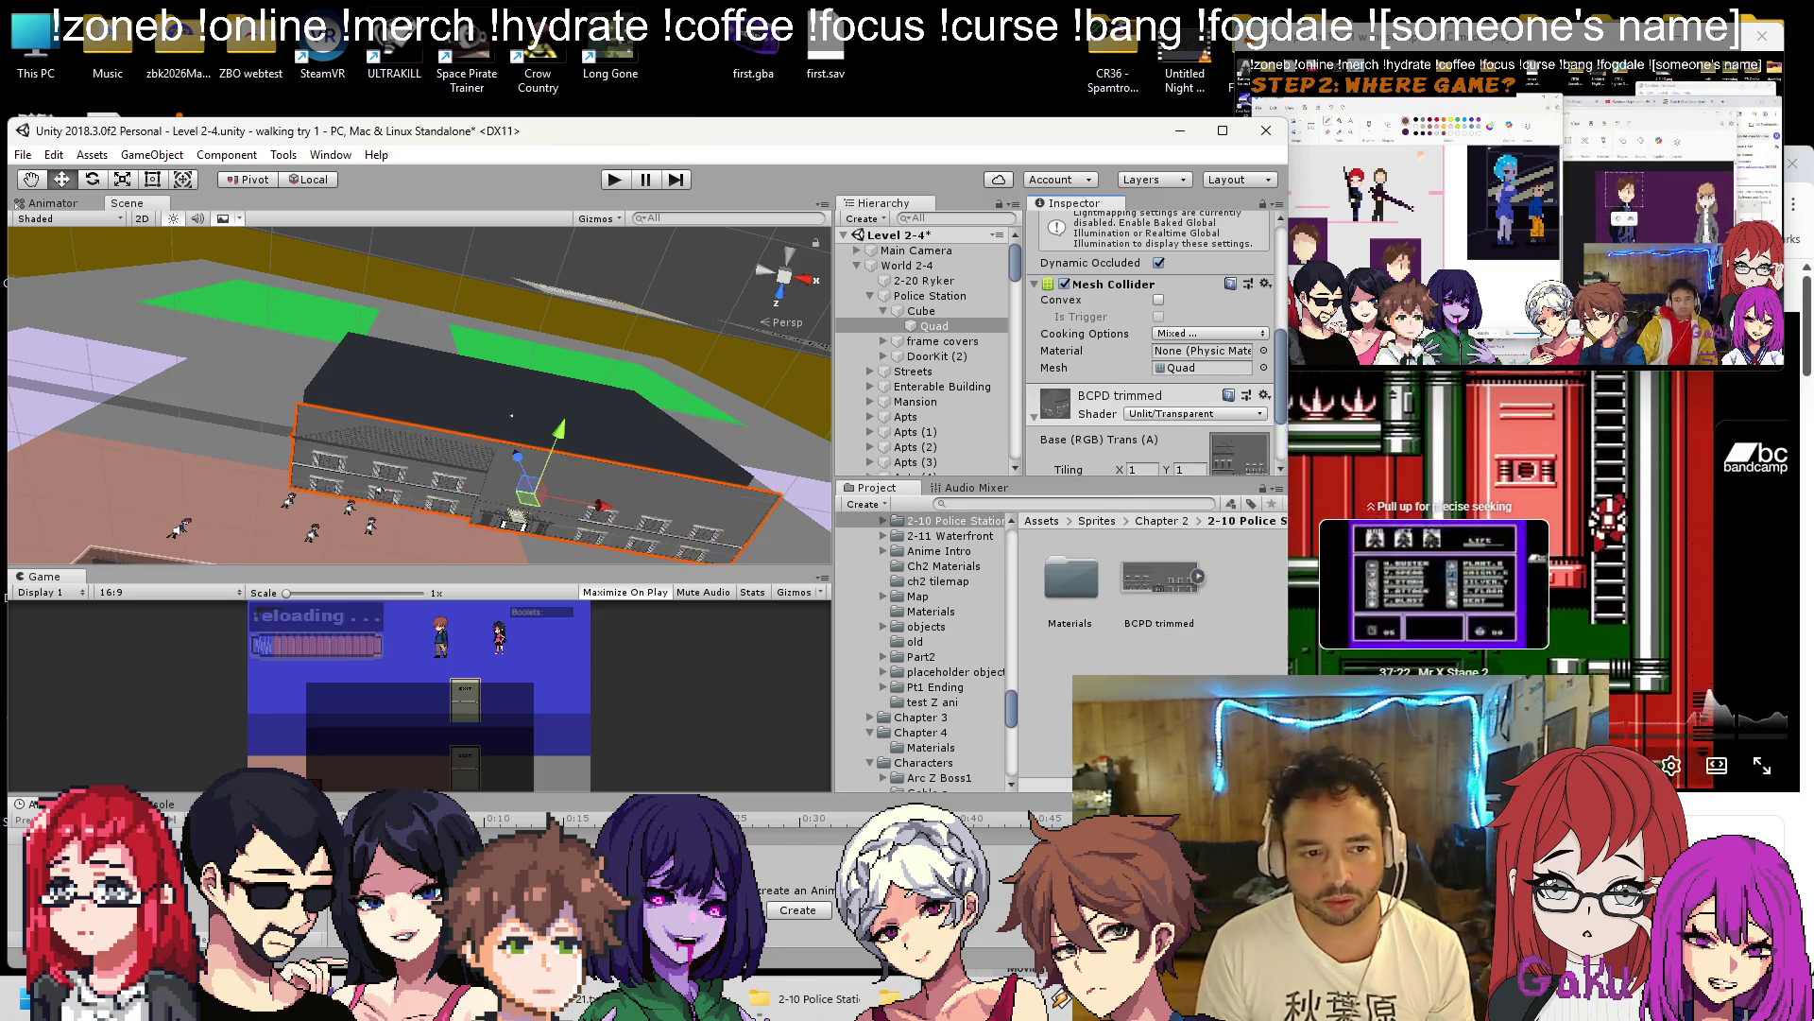
scroll(609, 413, "up", 6)
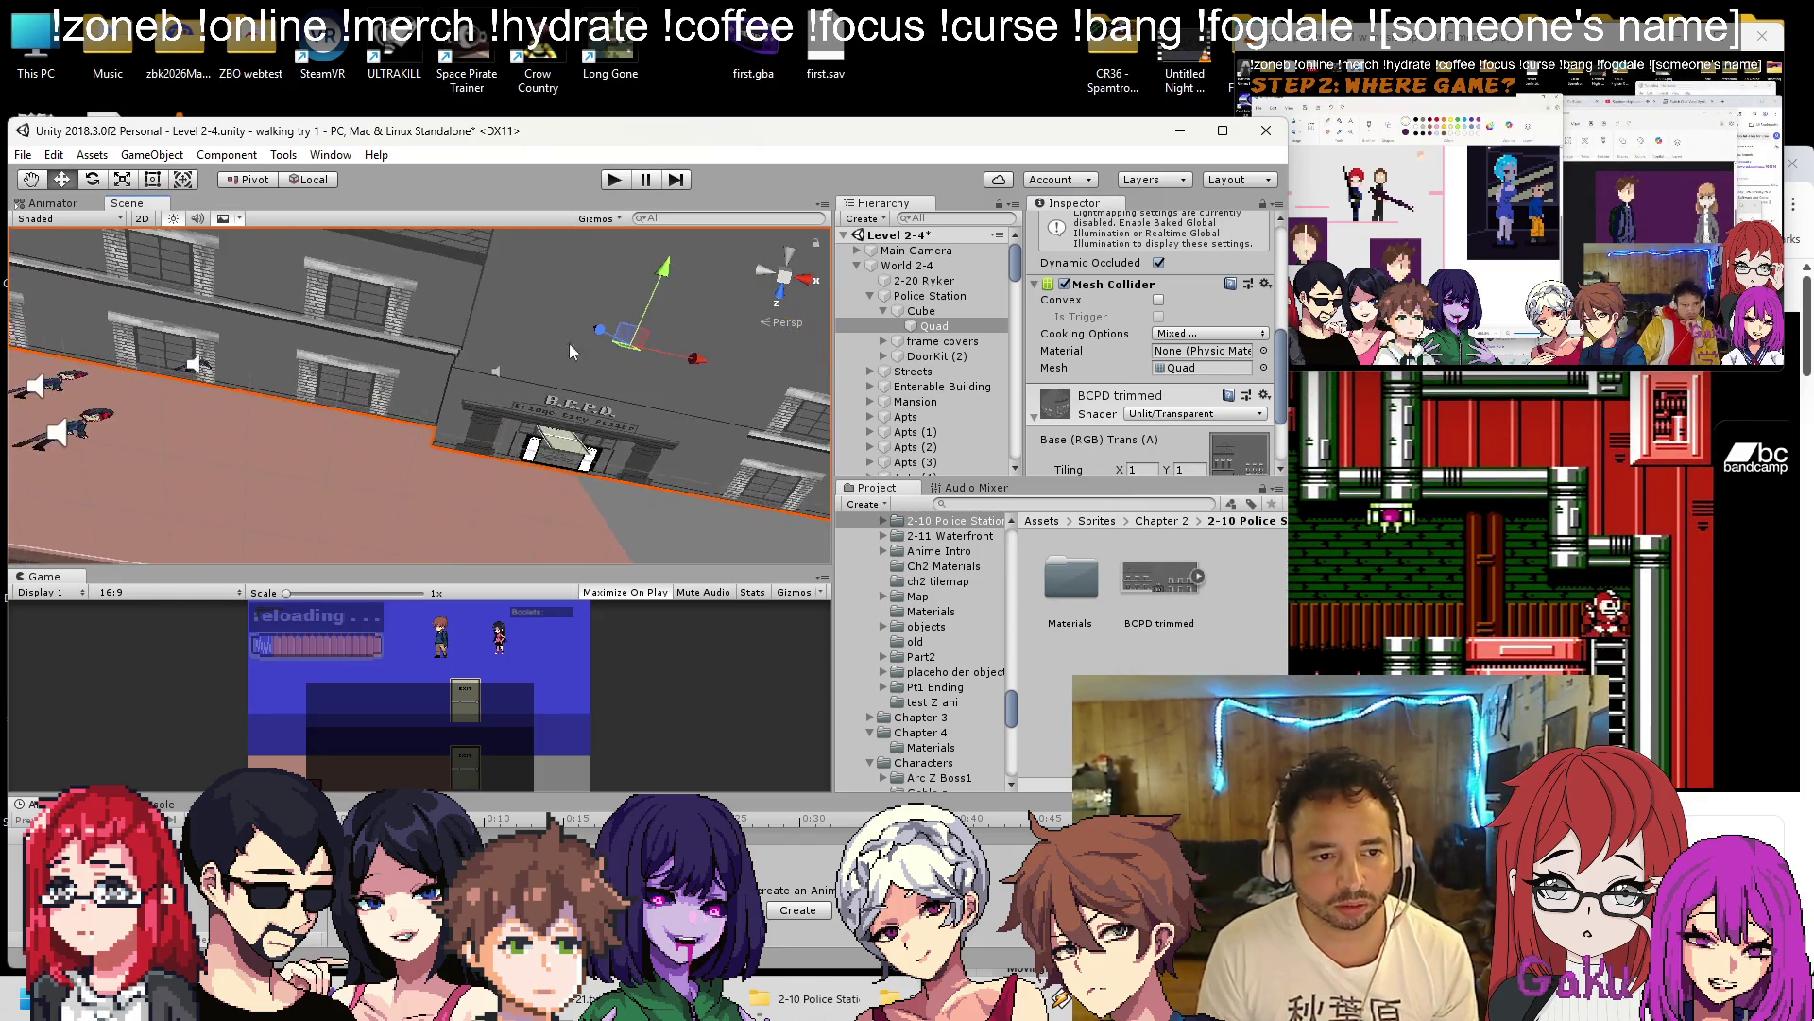
mouse_move(373, 459)
left_mouse_down()
mouse_move(505, 362)
mouse_move(501, 297)
left_mouse_up()
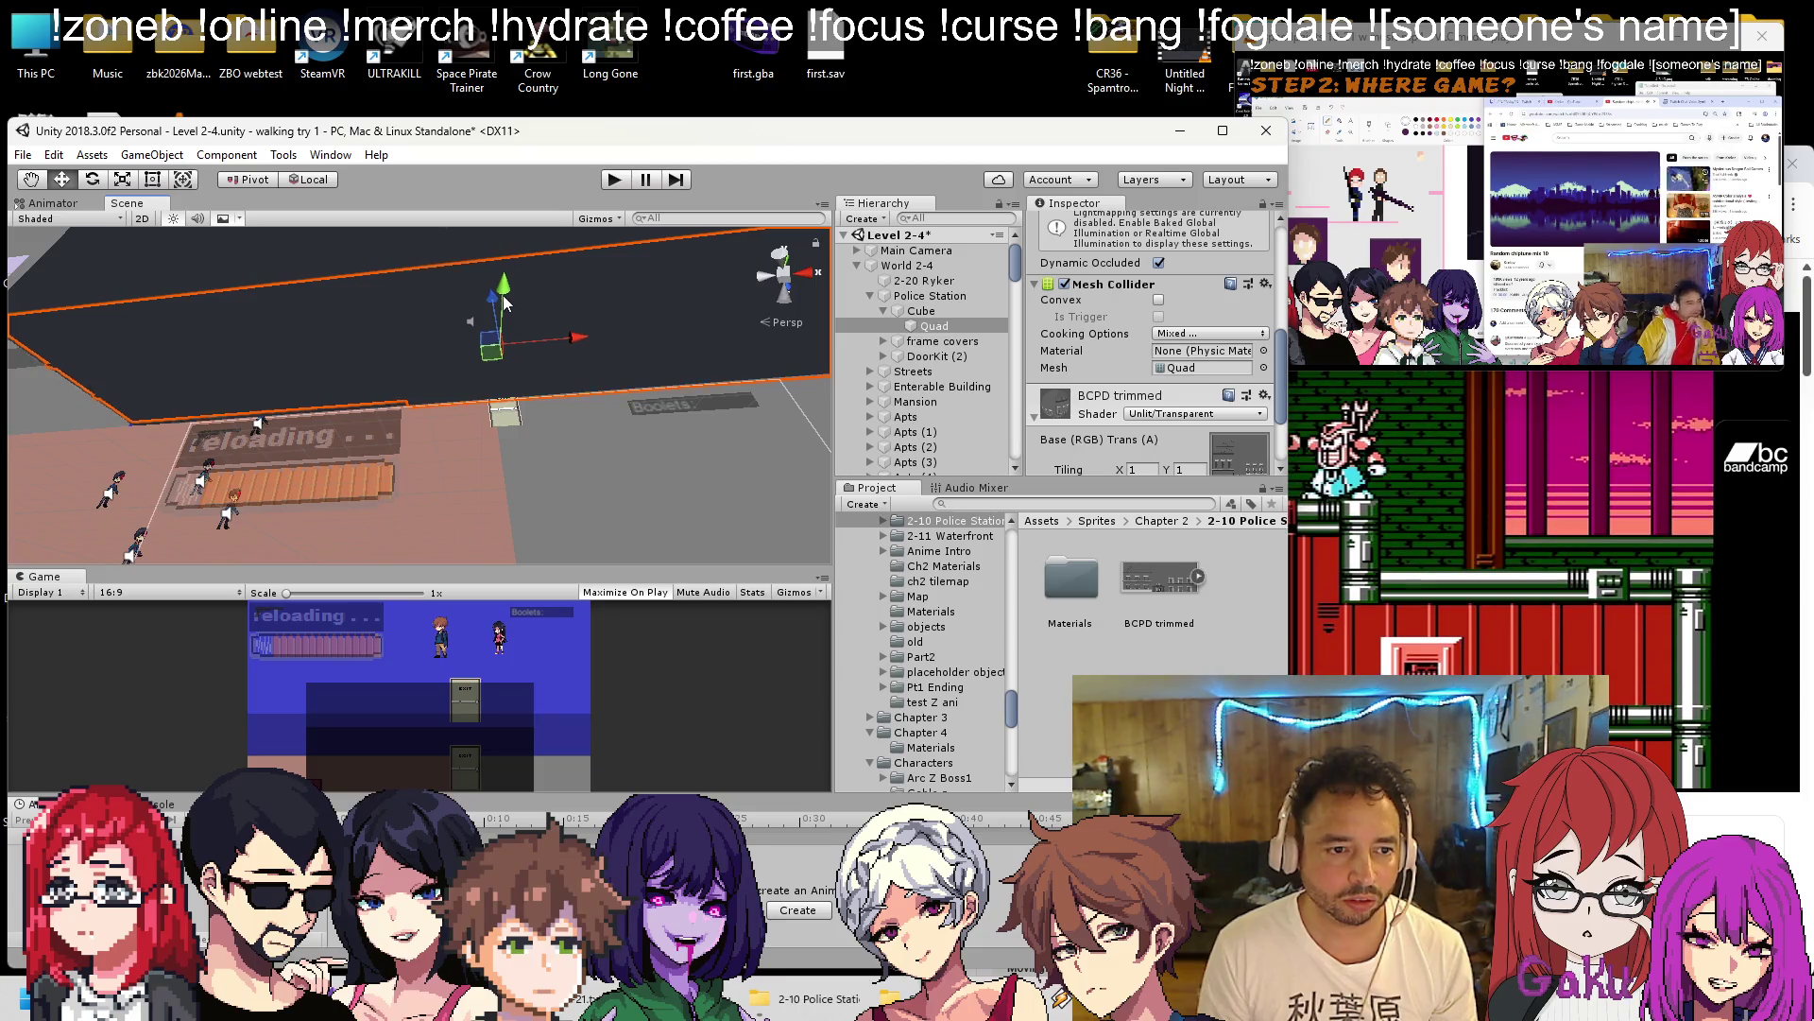
left_click(511, 421)
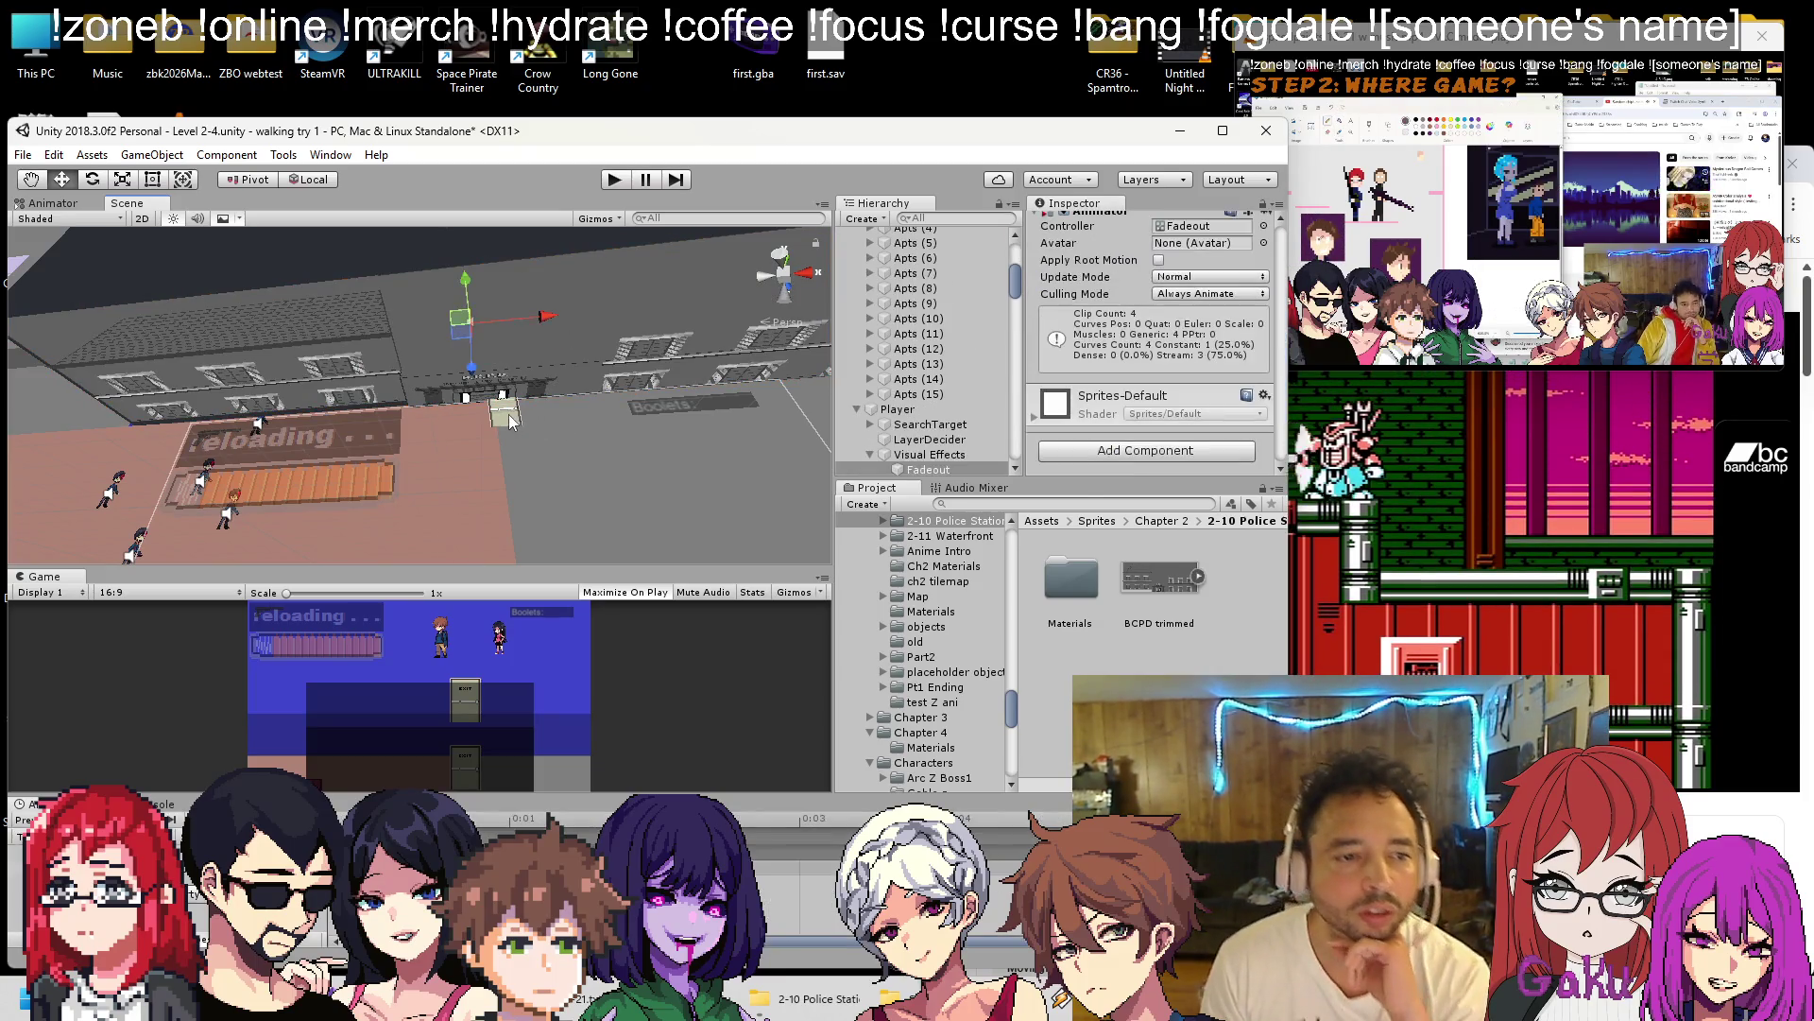
left_click(508, 421)
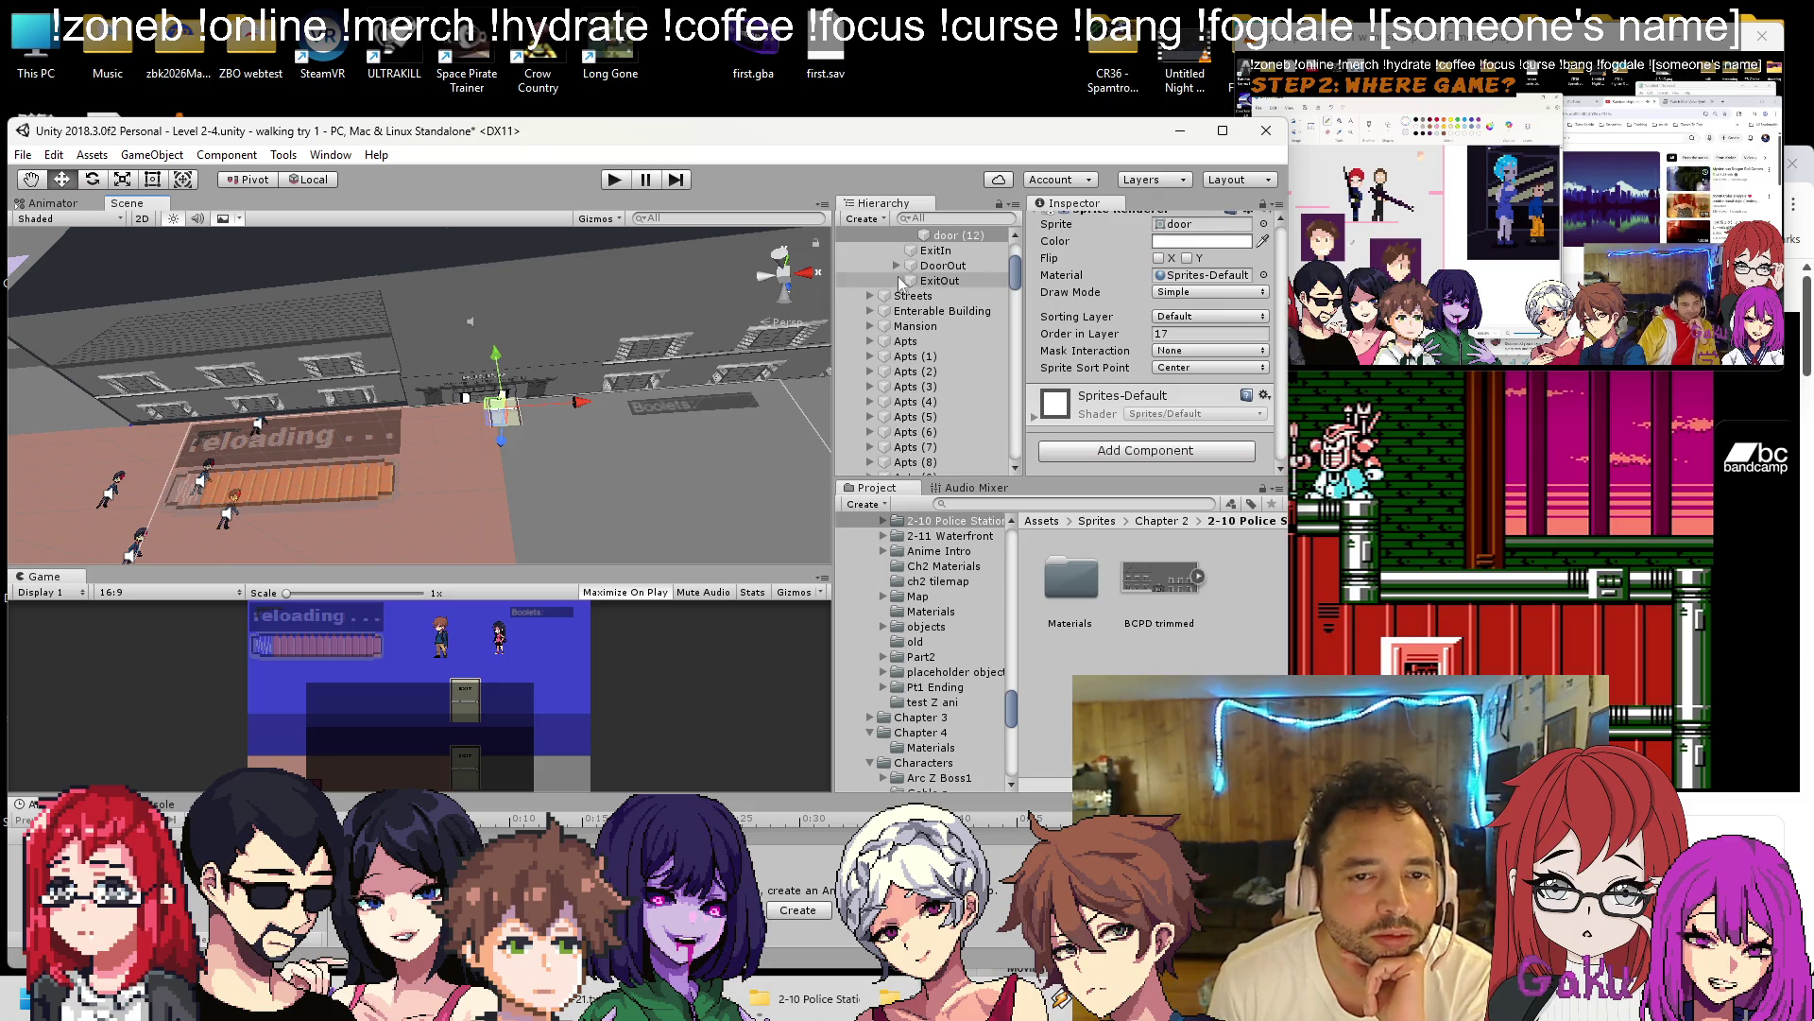
scroll(895, 284, "up", 2)
left_click(939, 276)
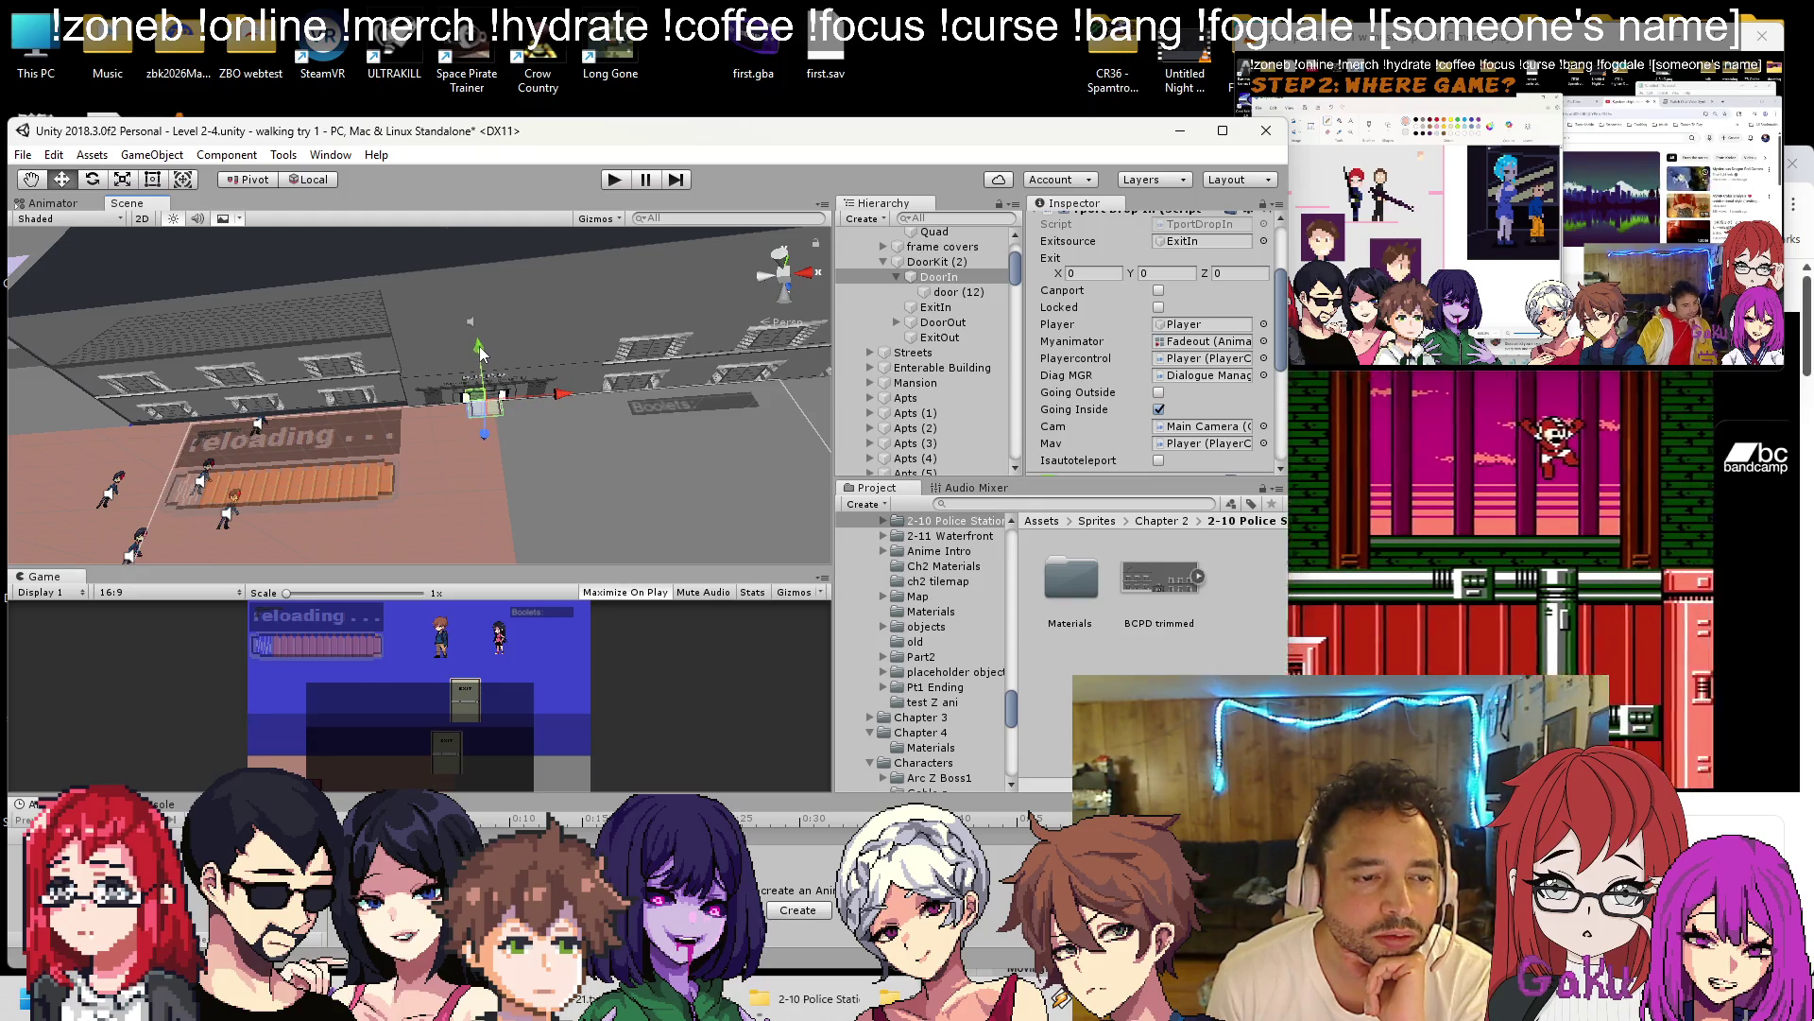
scroll(525, 348, "down", 2)
scroll(525, 348, "down", 1)
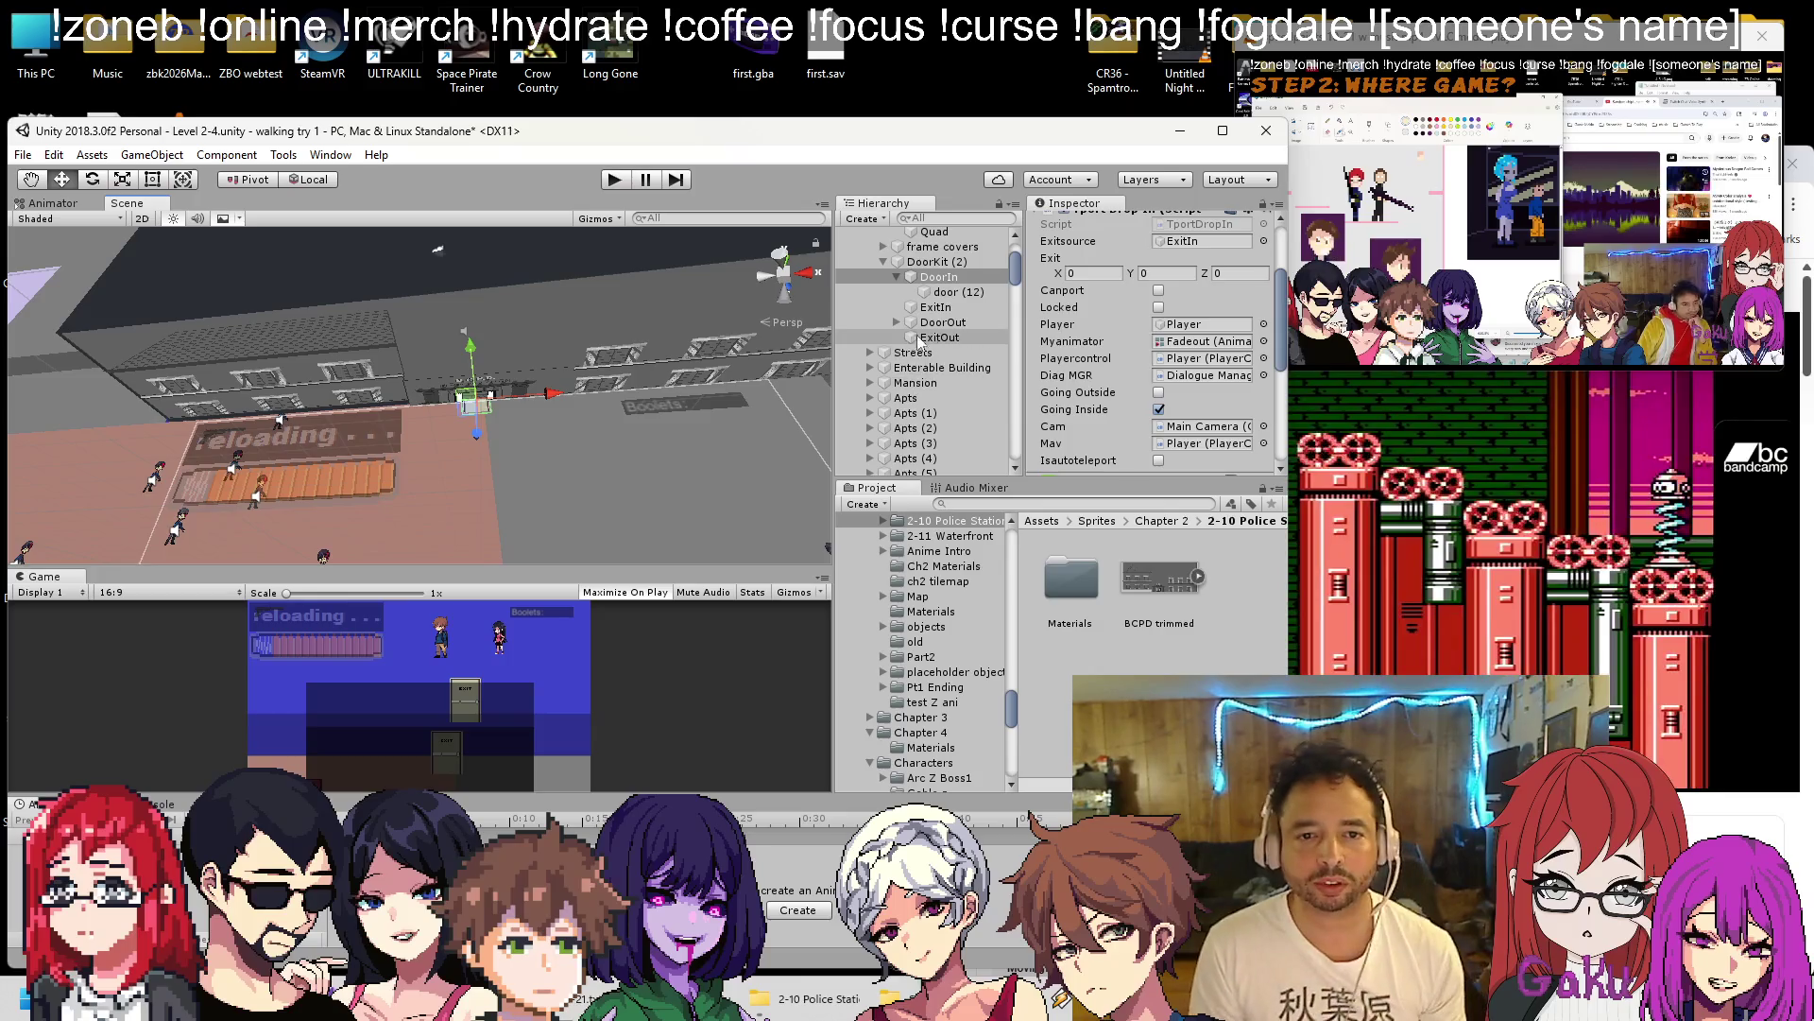
left_click(940, 337)
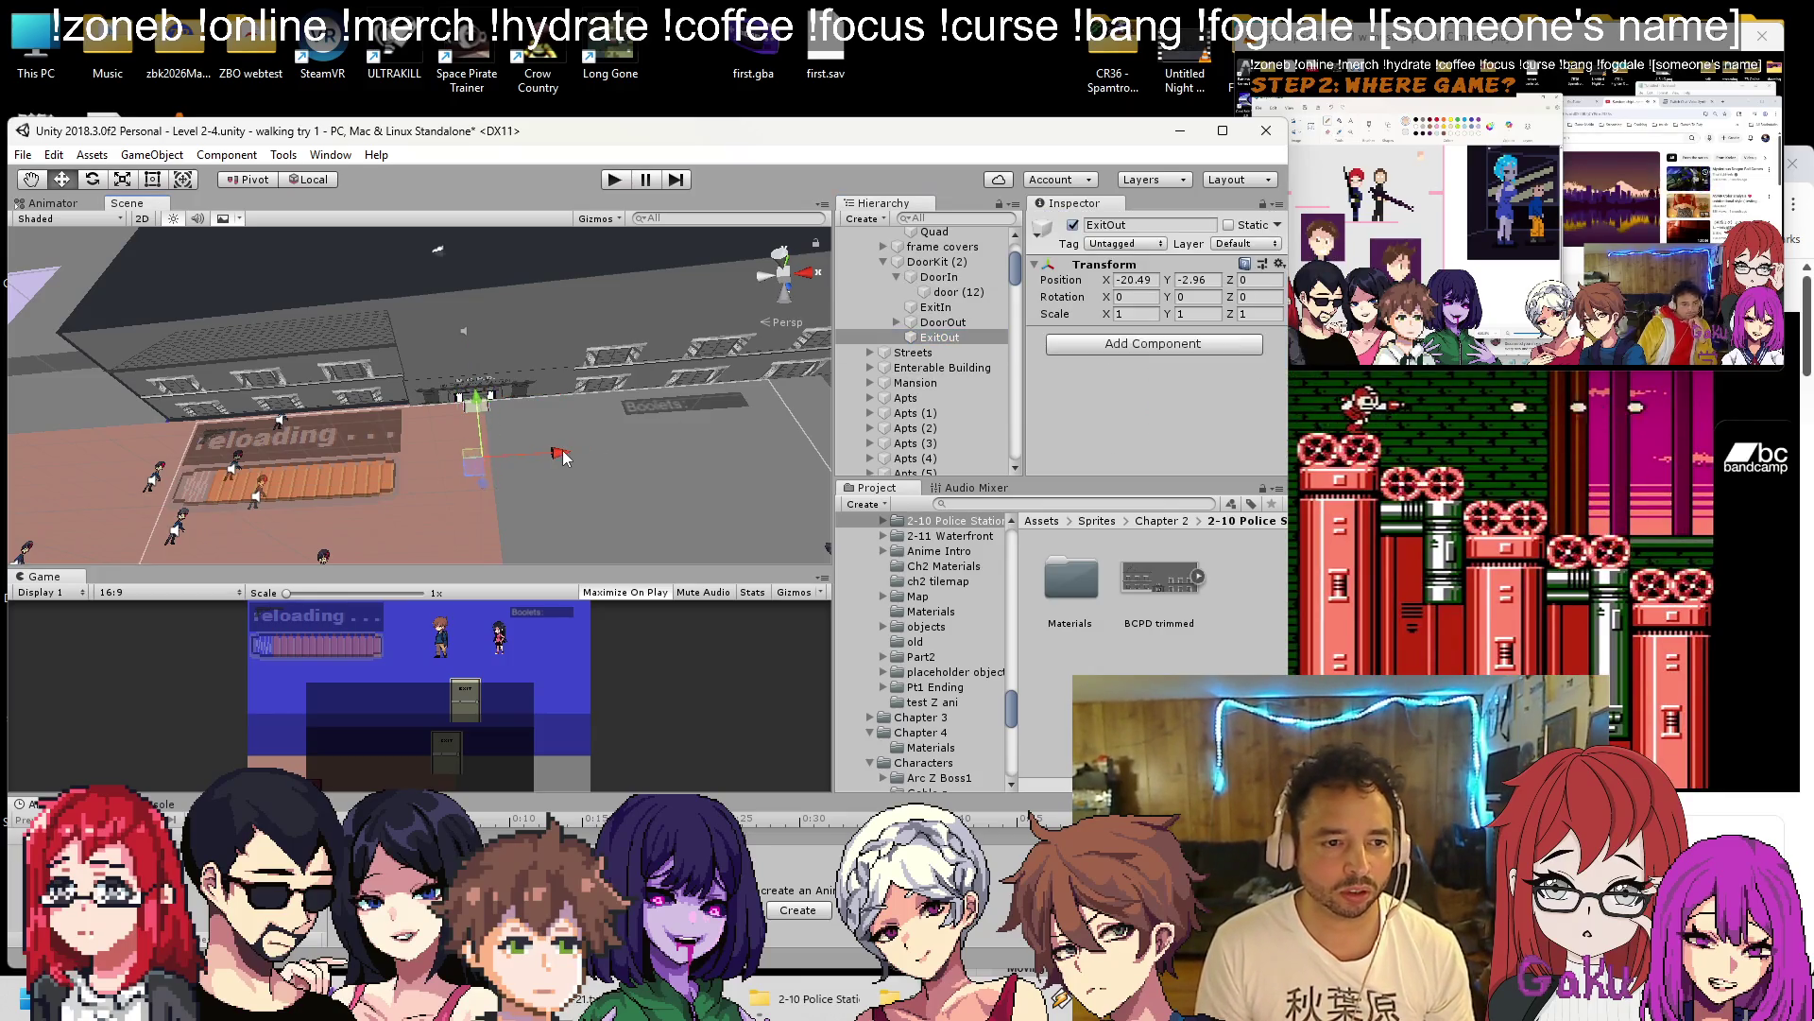
key("ctrl+s")
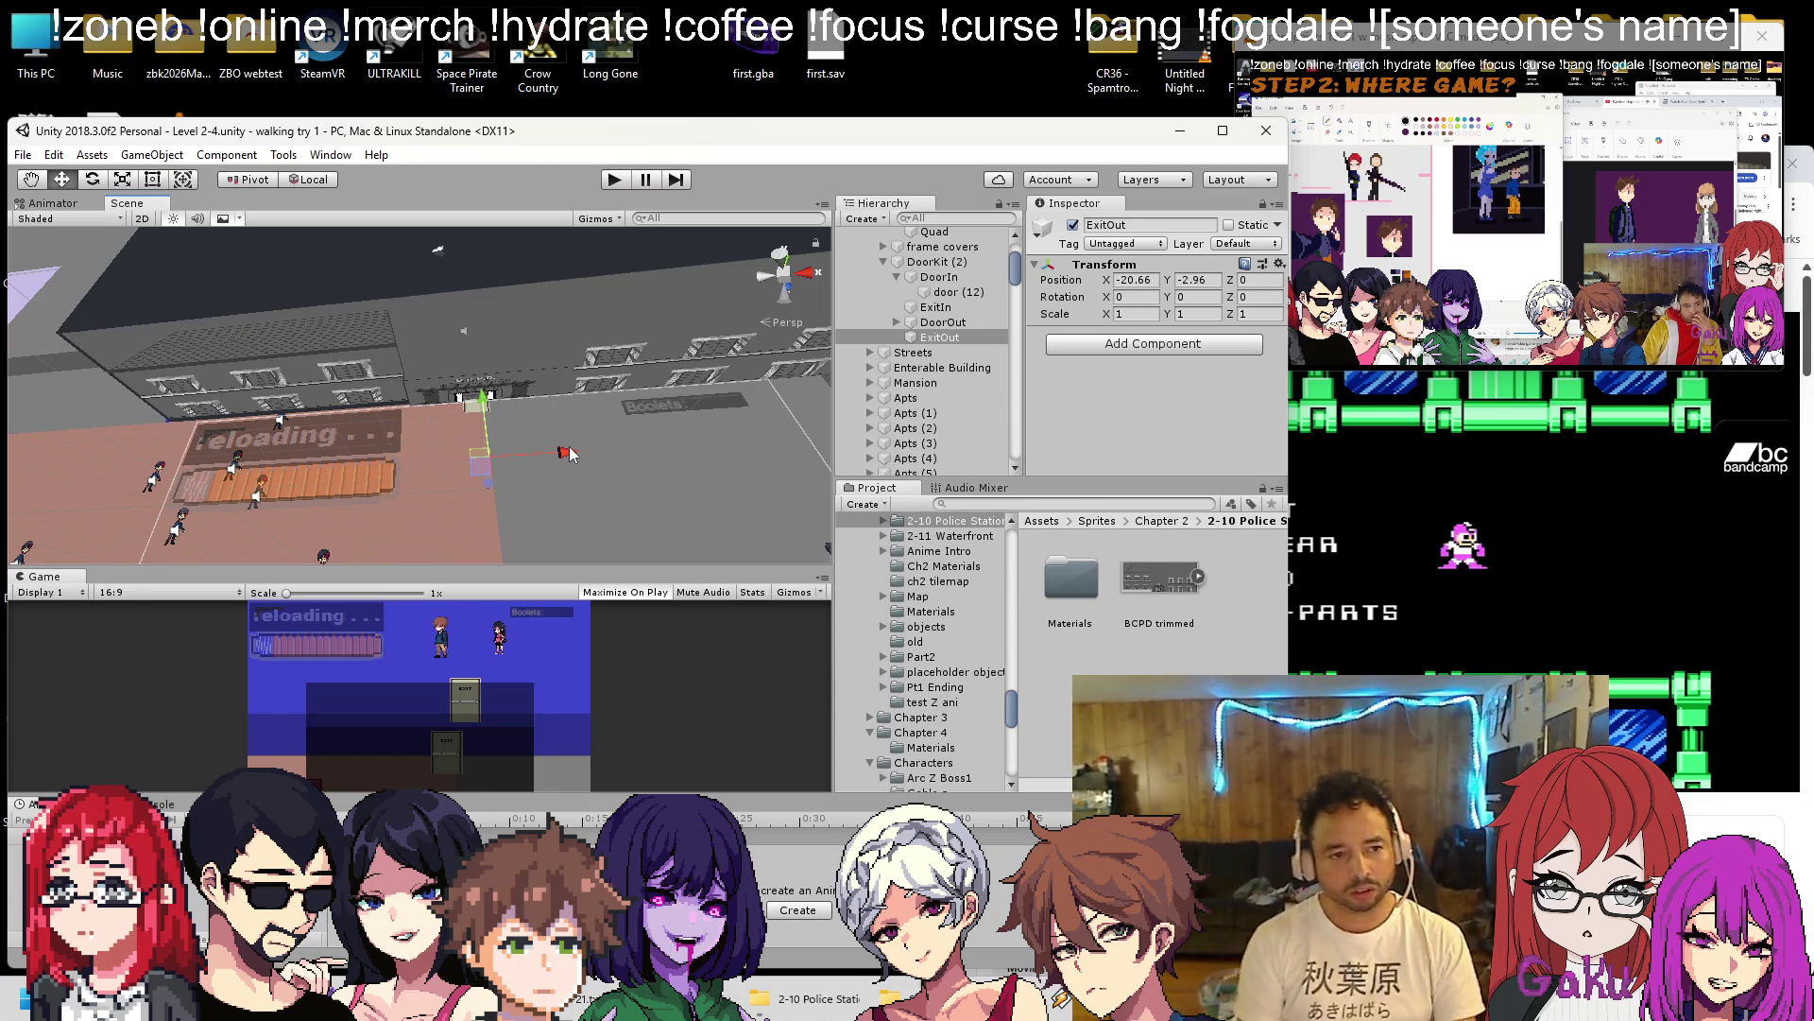
Start Play mode to play-test the Level 2-4 scene.
left_click(604, 184)
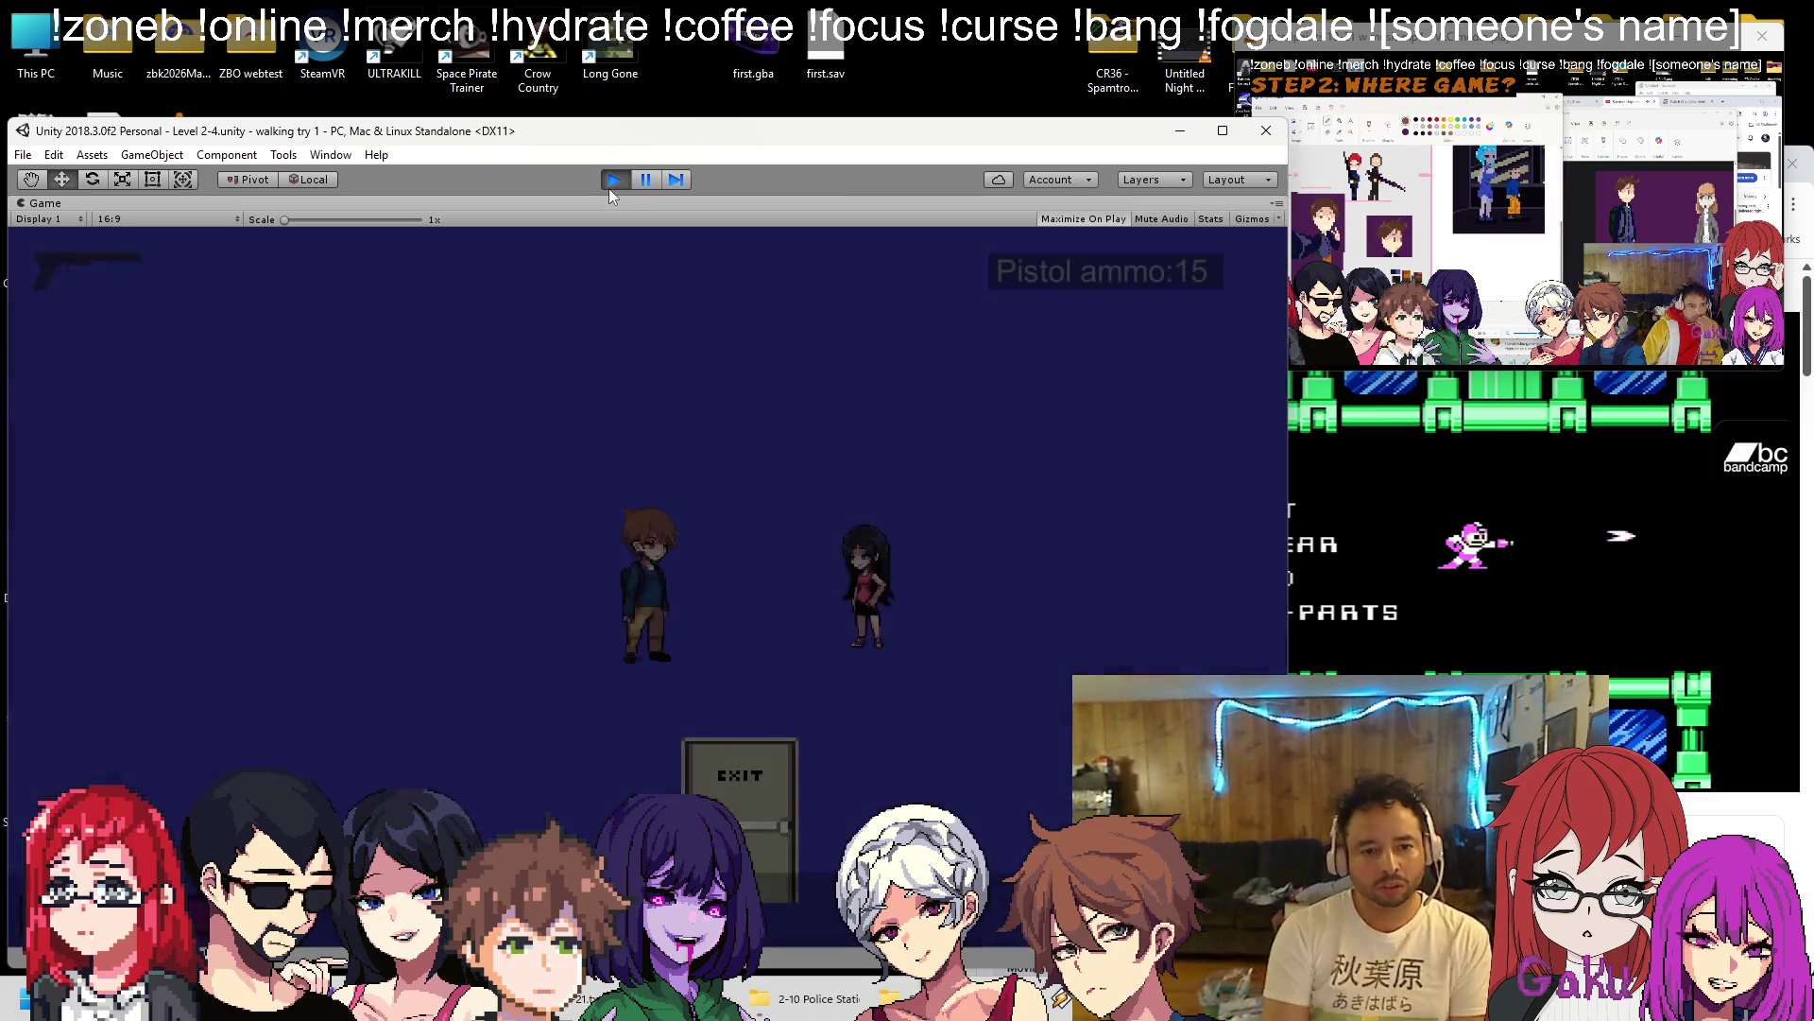
Run through the EXIT door into the station lot and shoot the approaching zombies.
key("Right")
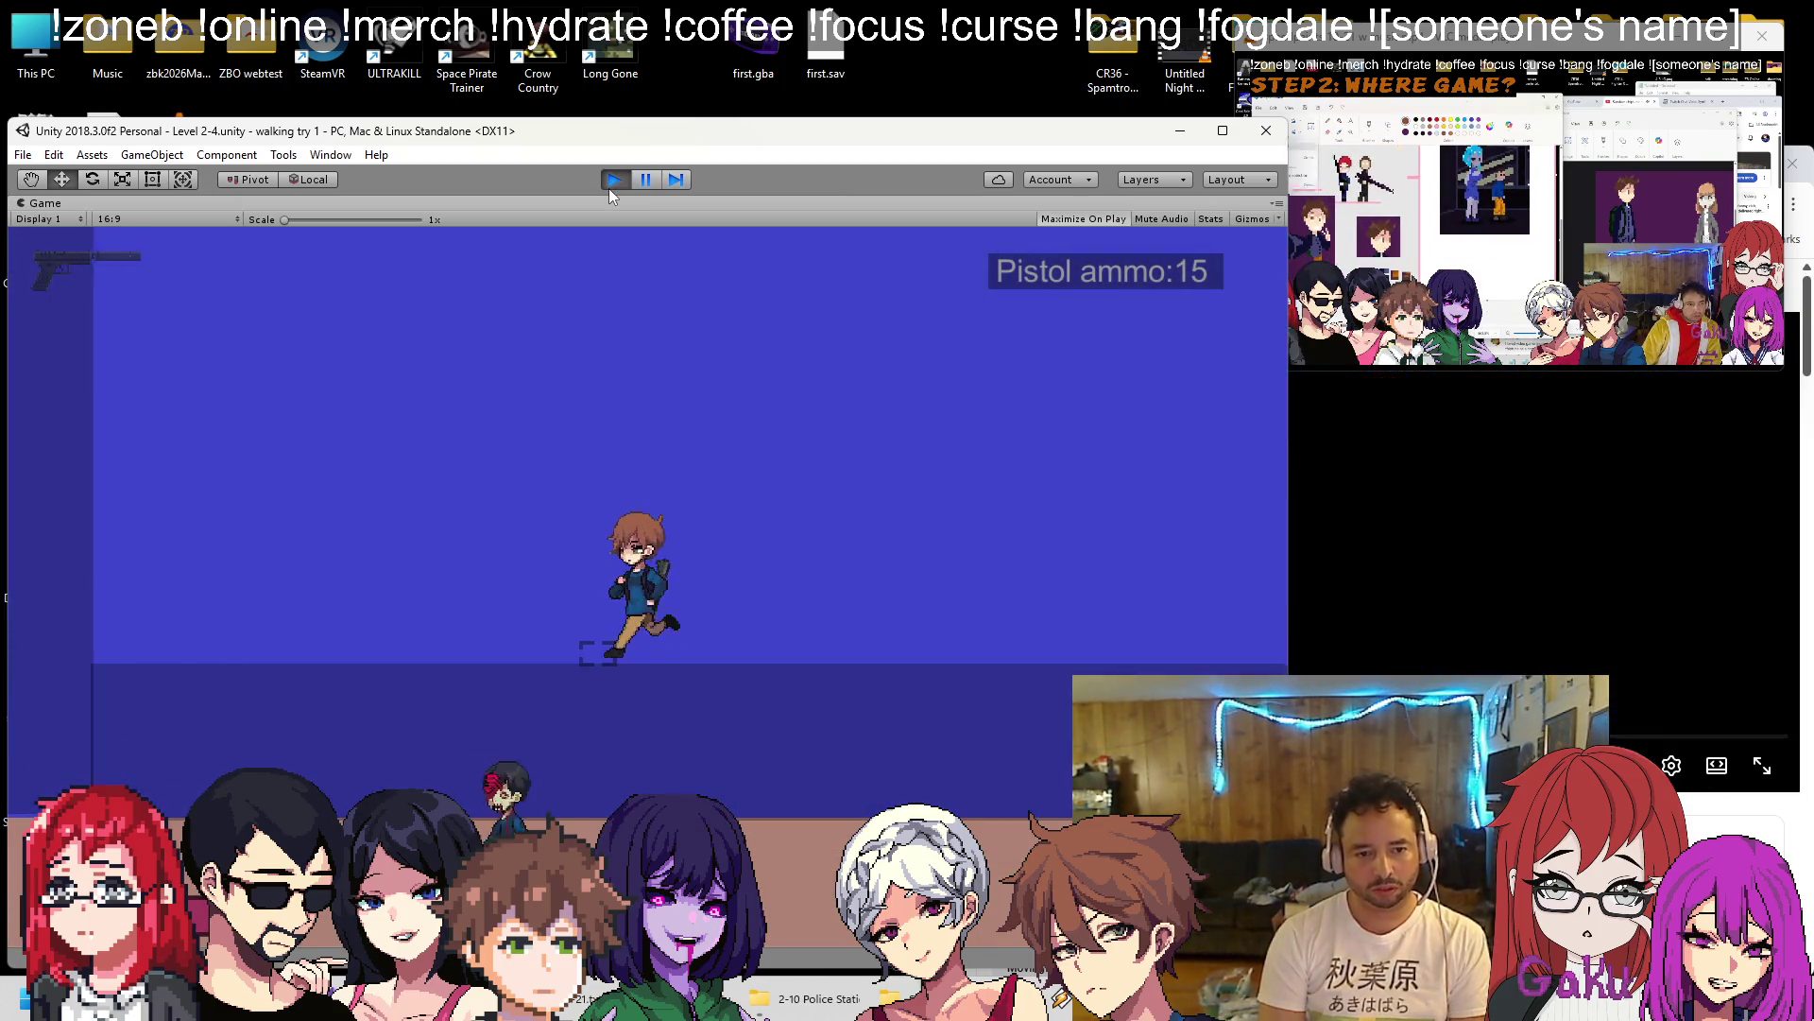
key("ctrl")
key("Right")
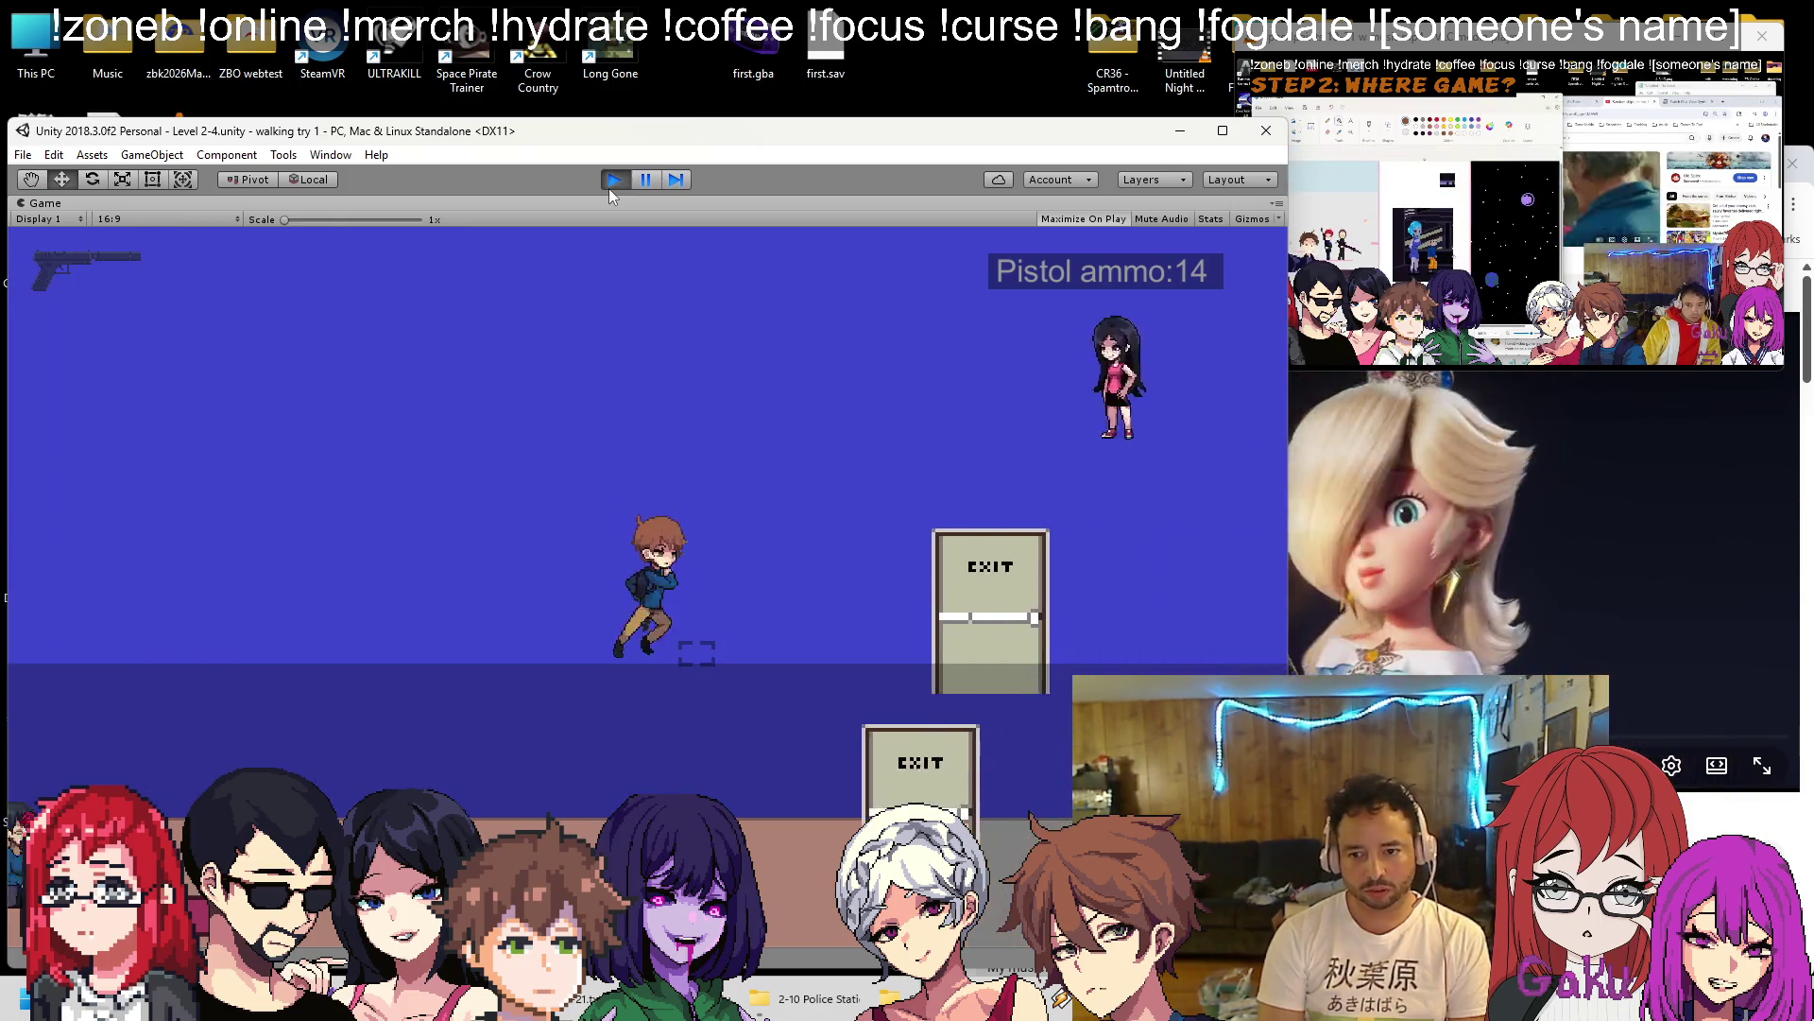
key("Left")
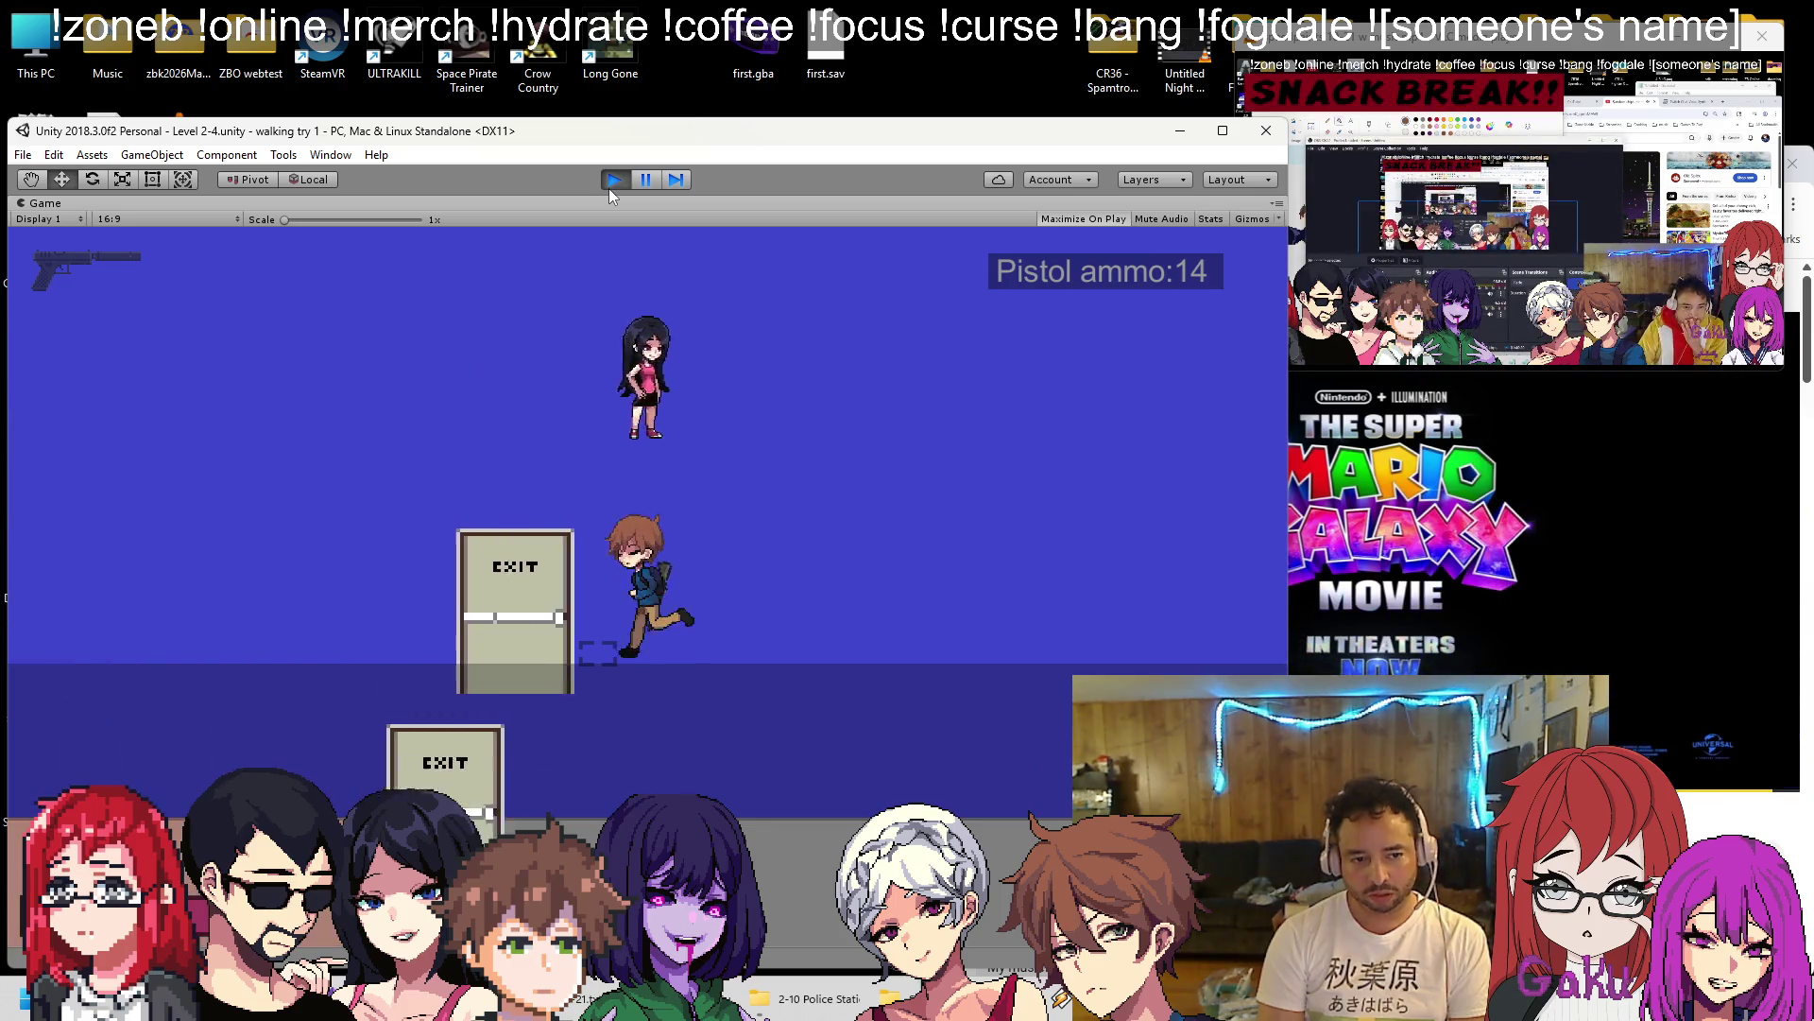
key("Up")
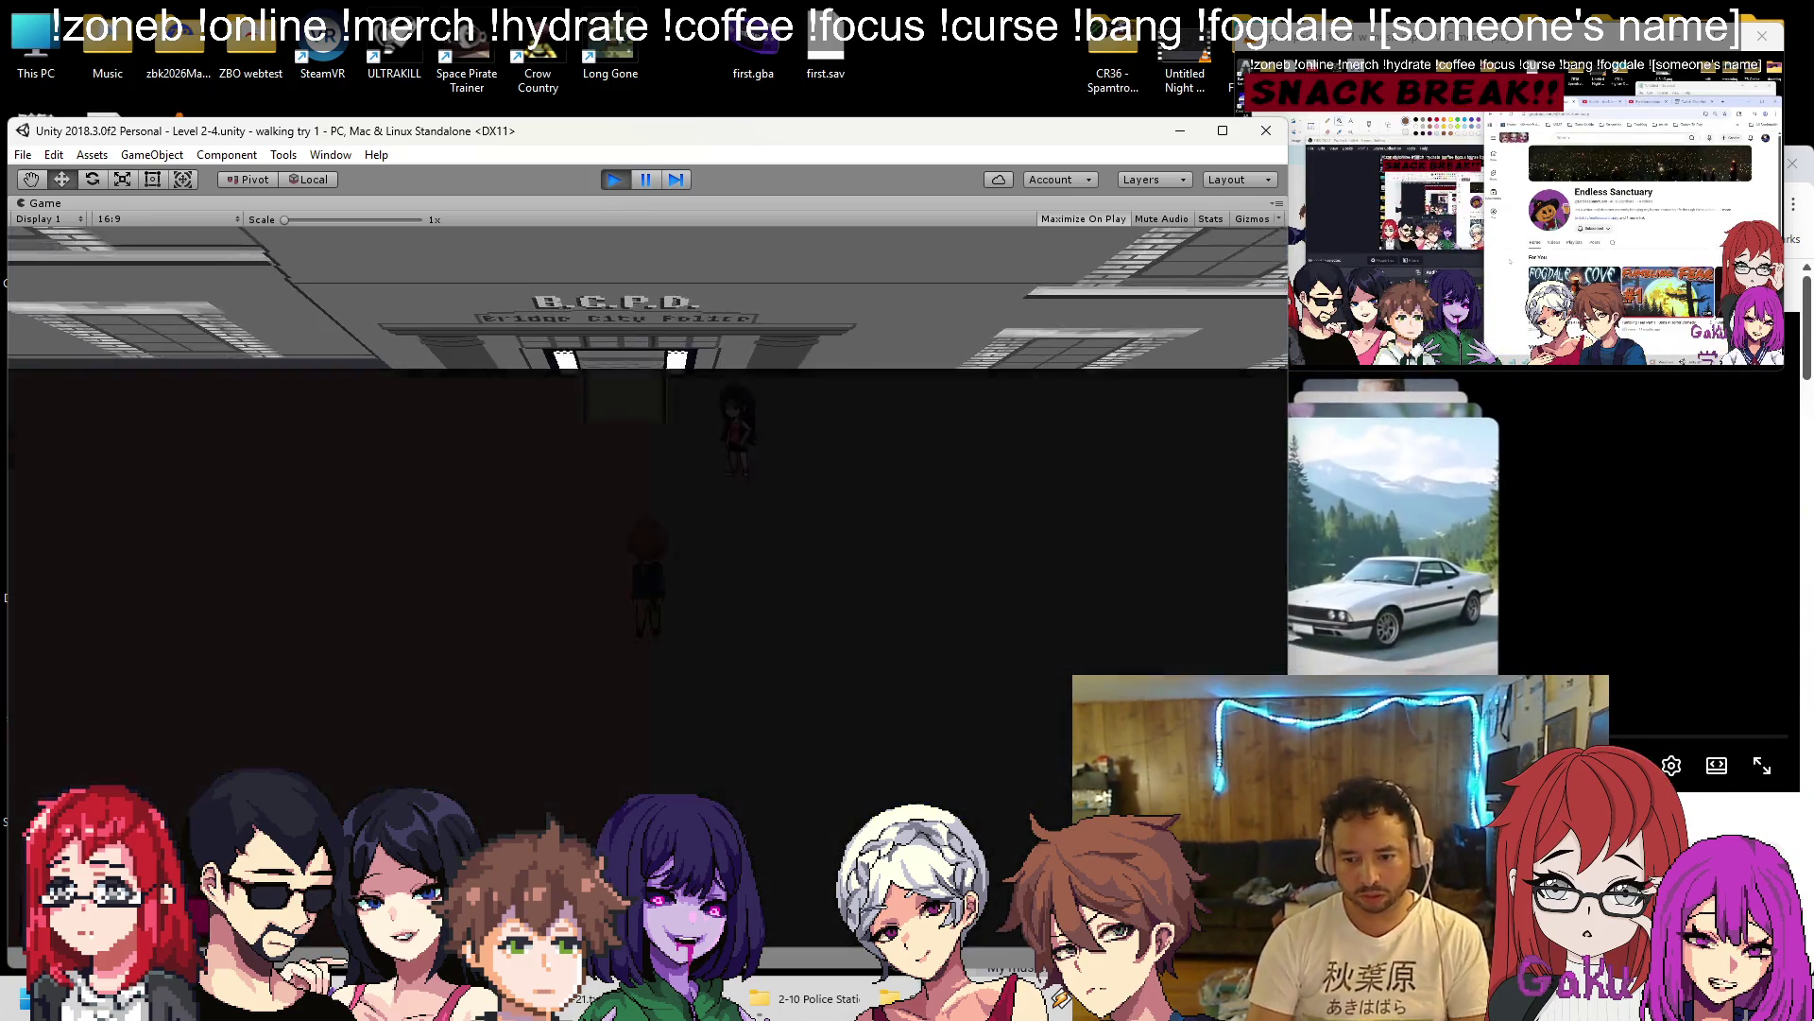
key("Right")
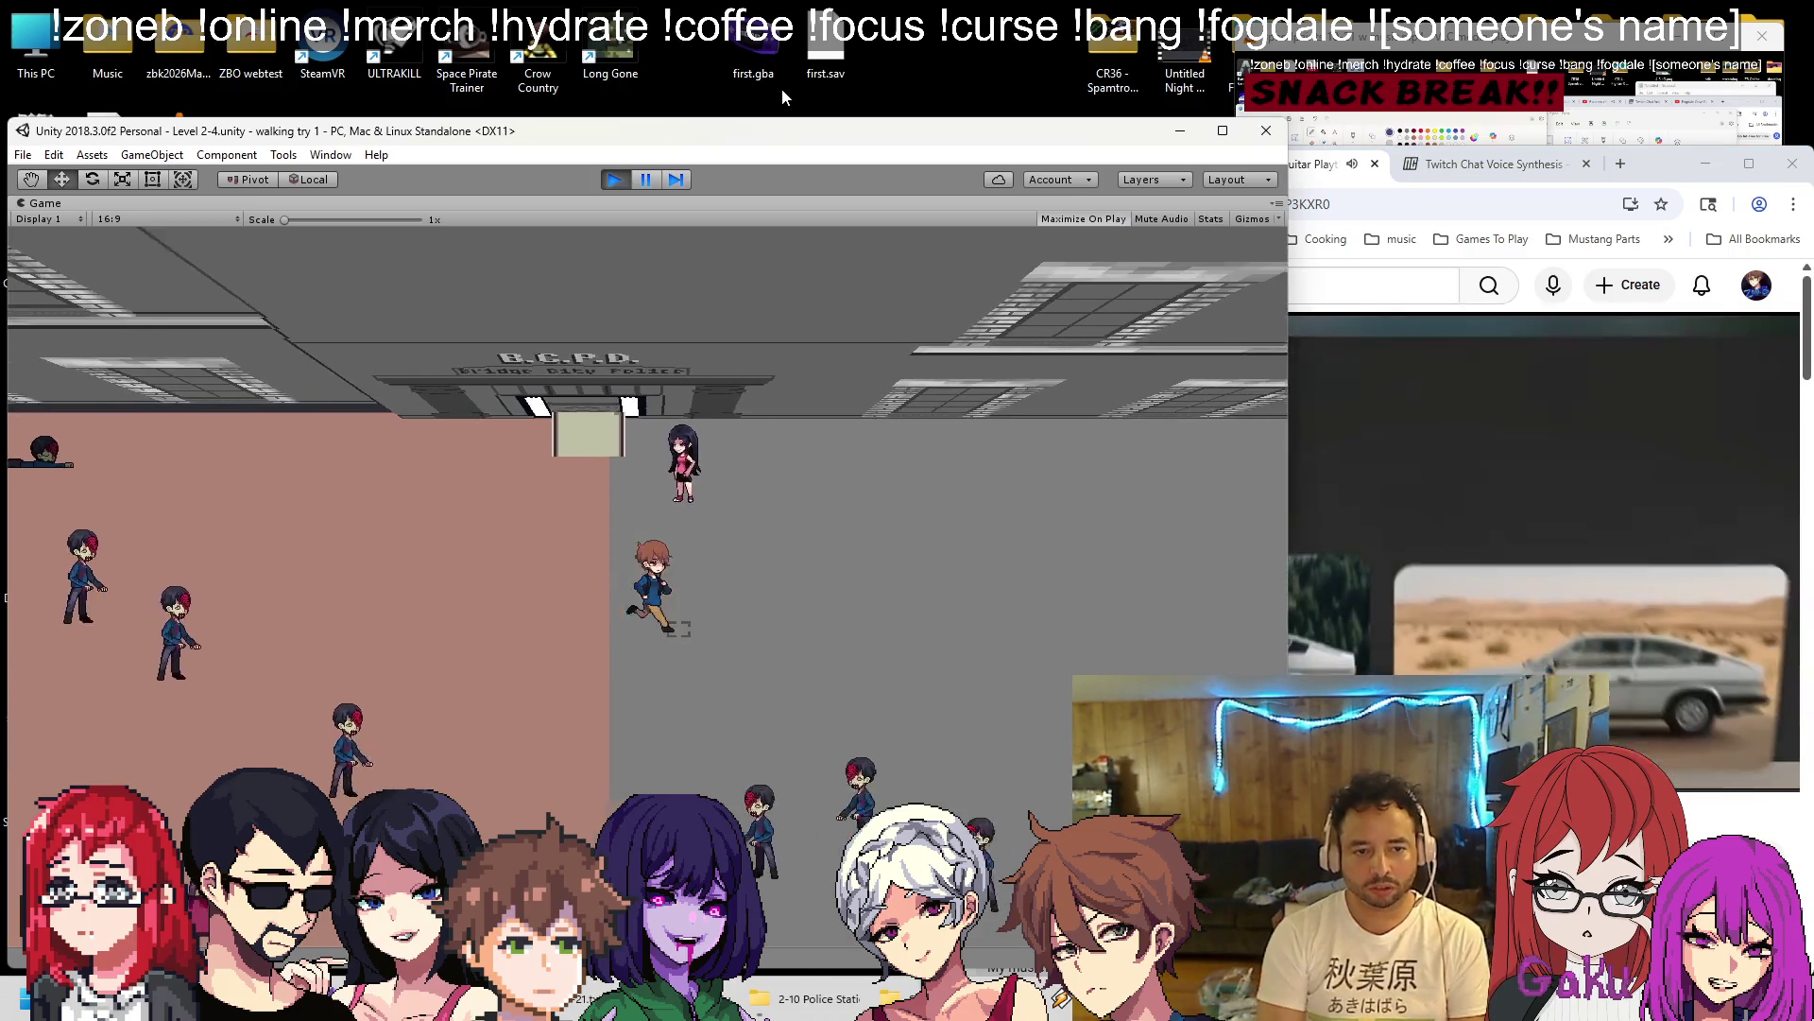
key("Left")
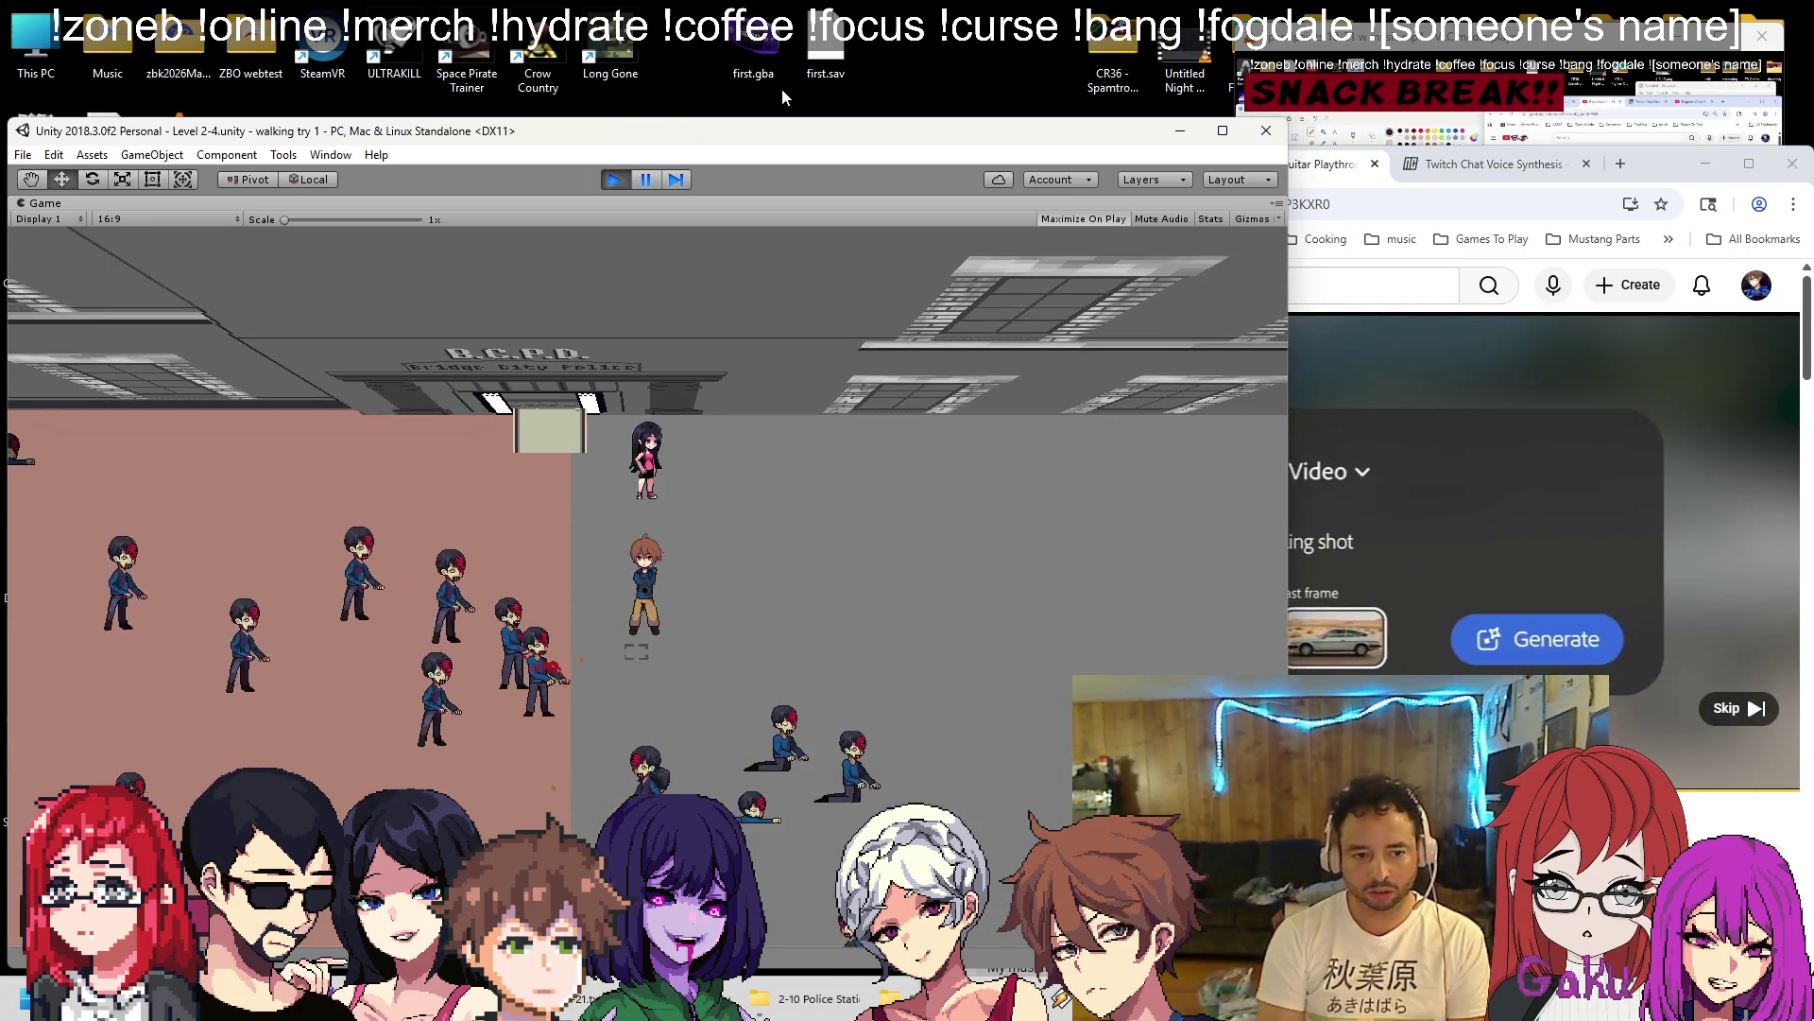
key("Right")
key("Left")
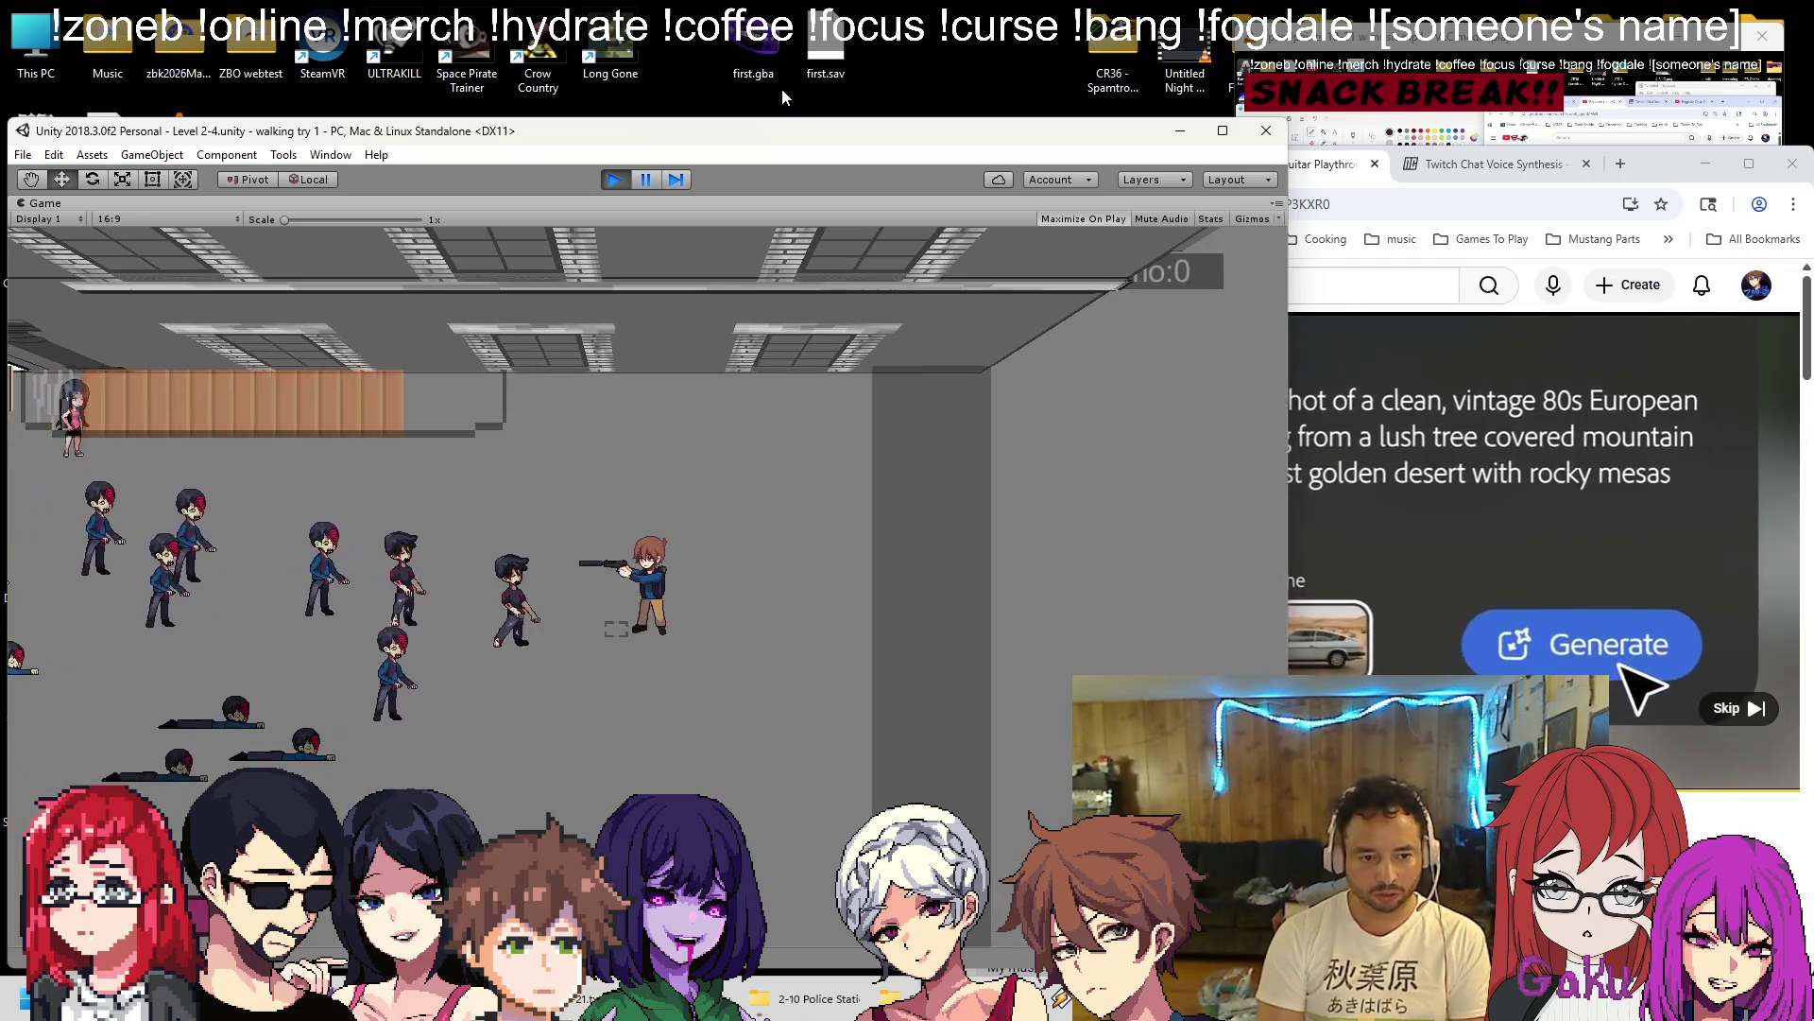
key("space")
key("space")
key("space")
key("space")
key("space")
key("space")
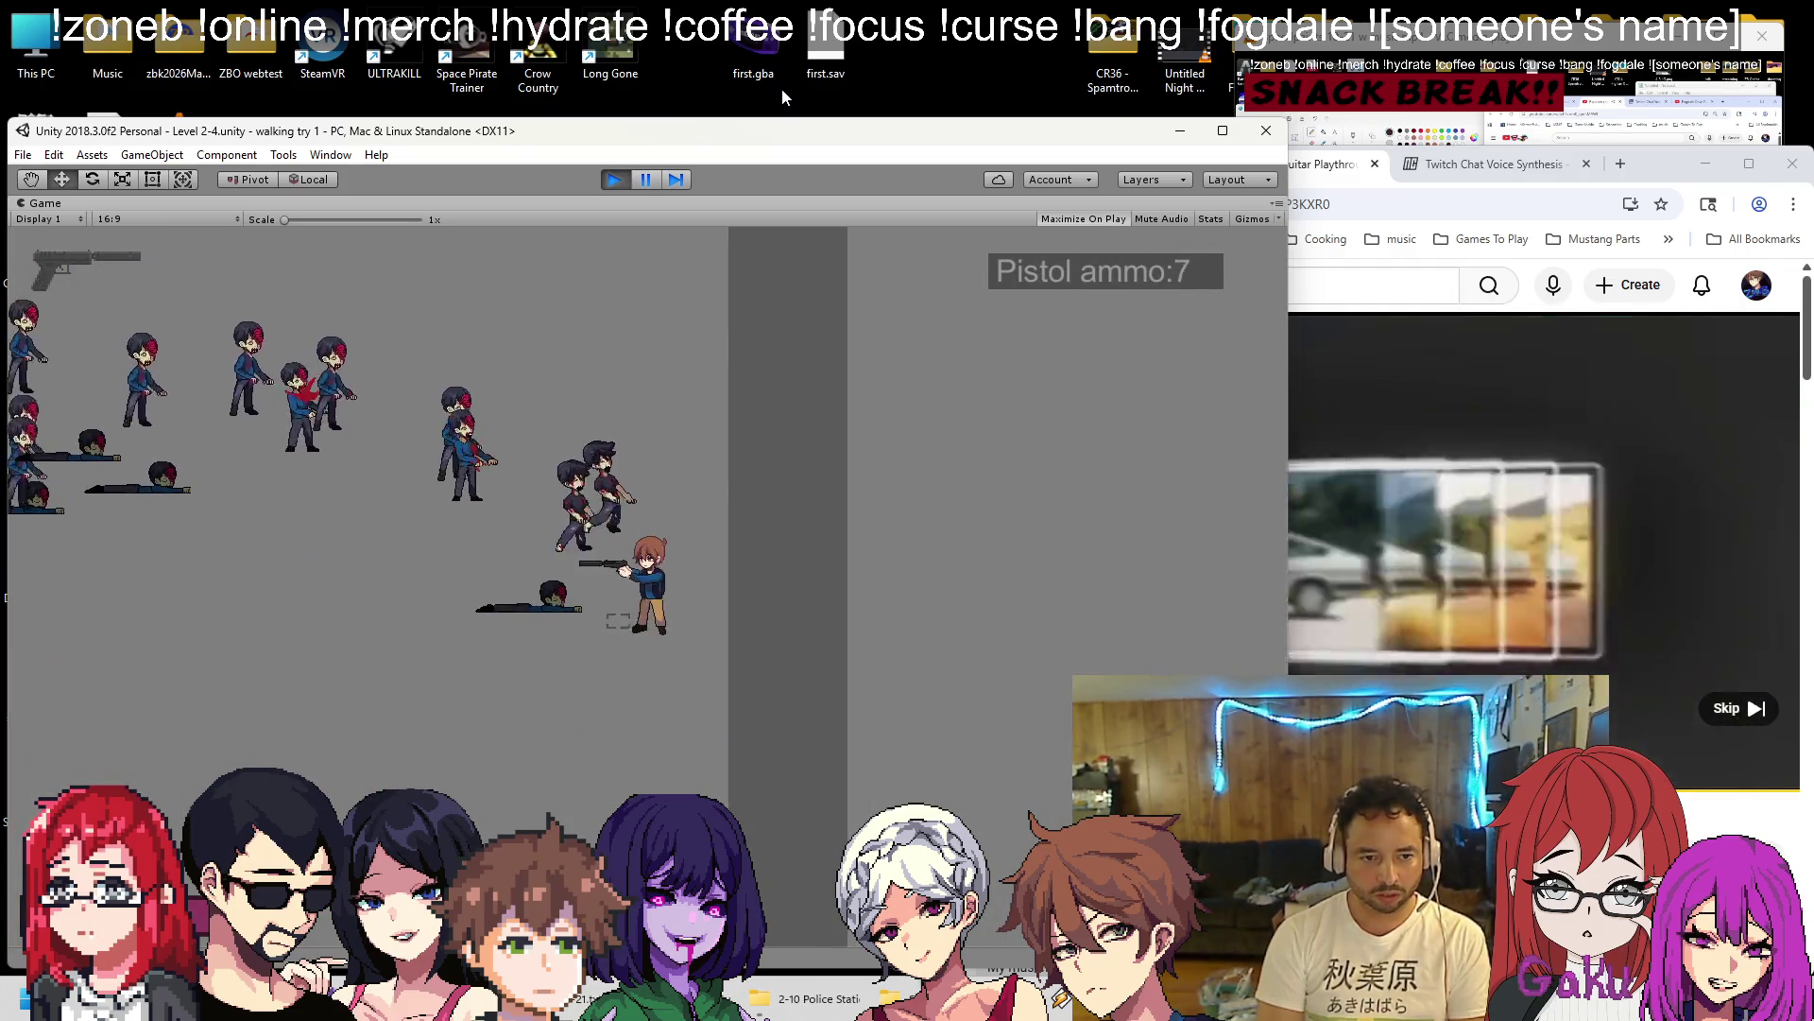
key("space")
key("space")
key("space")
key("space")
key("r")
key("Down")
Pause, resume, and keep firing and reloading until the StreetEZ crowd is down.
key("Escape")
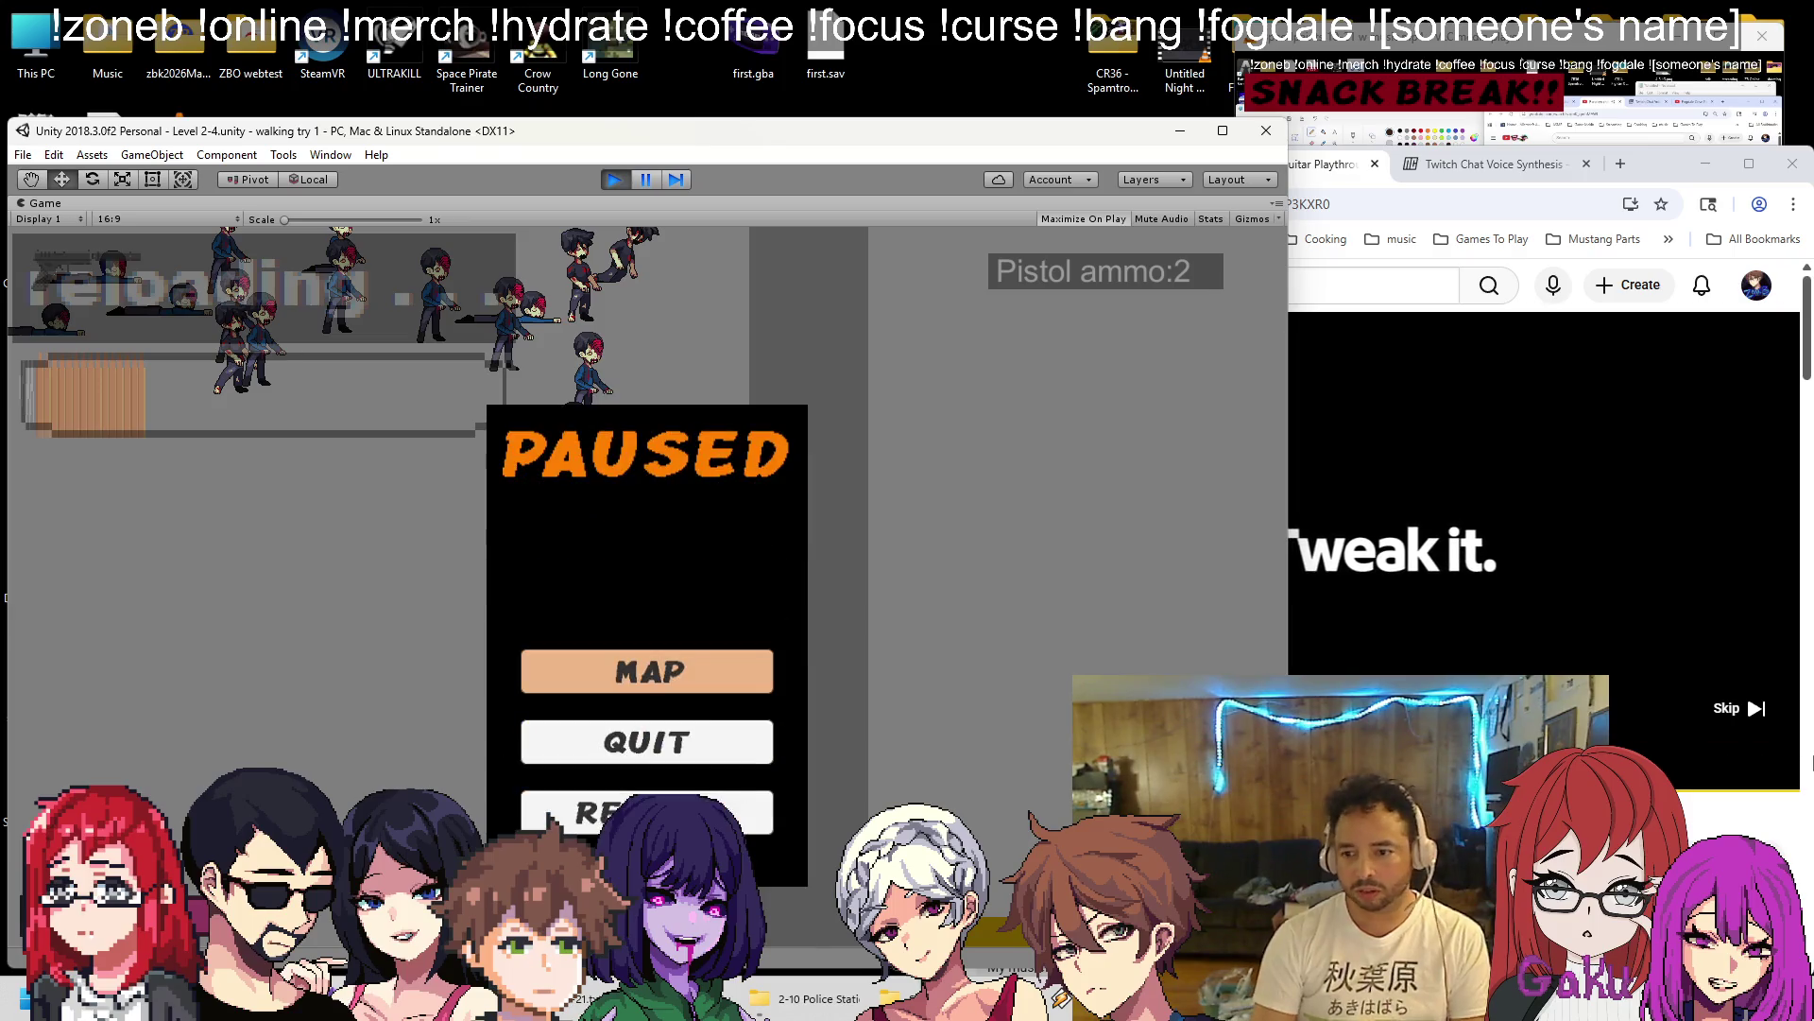
left_click(1724, 706)
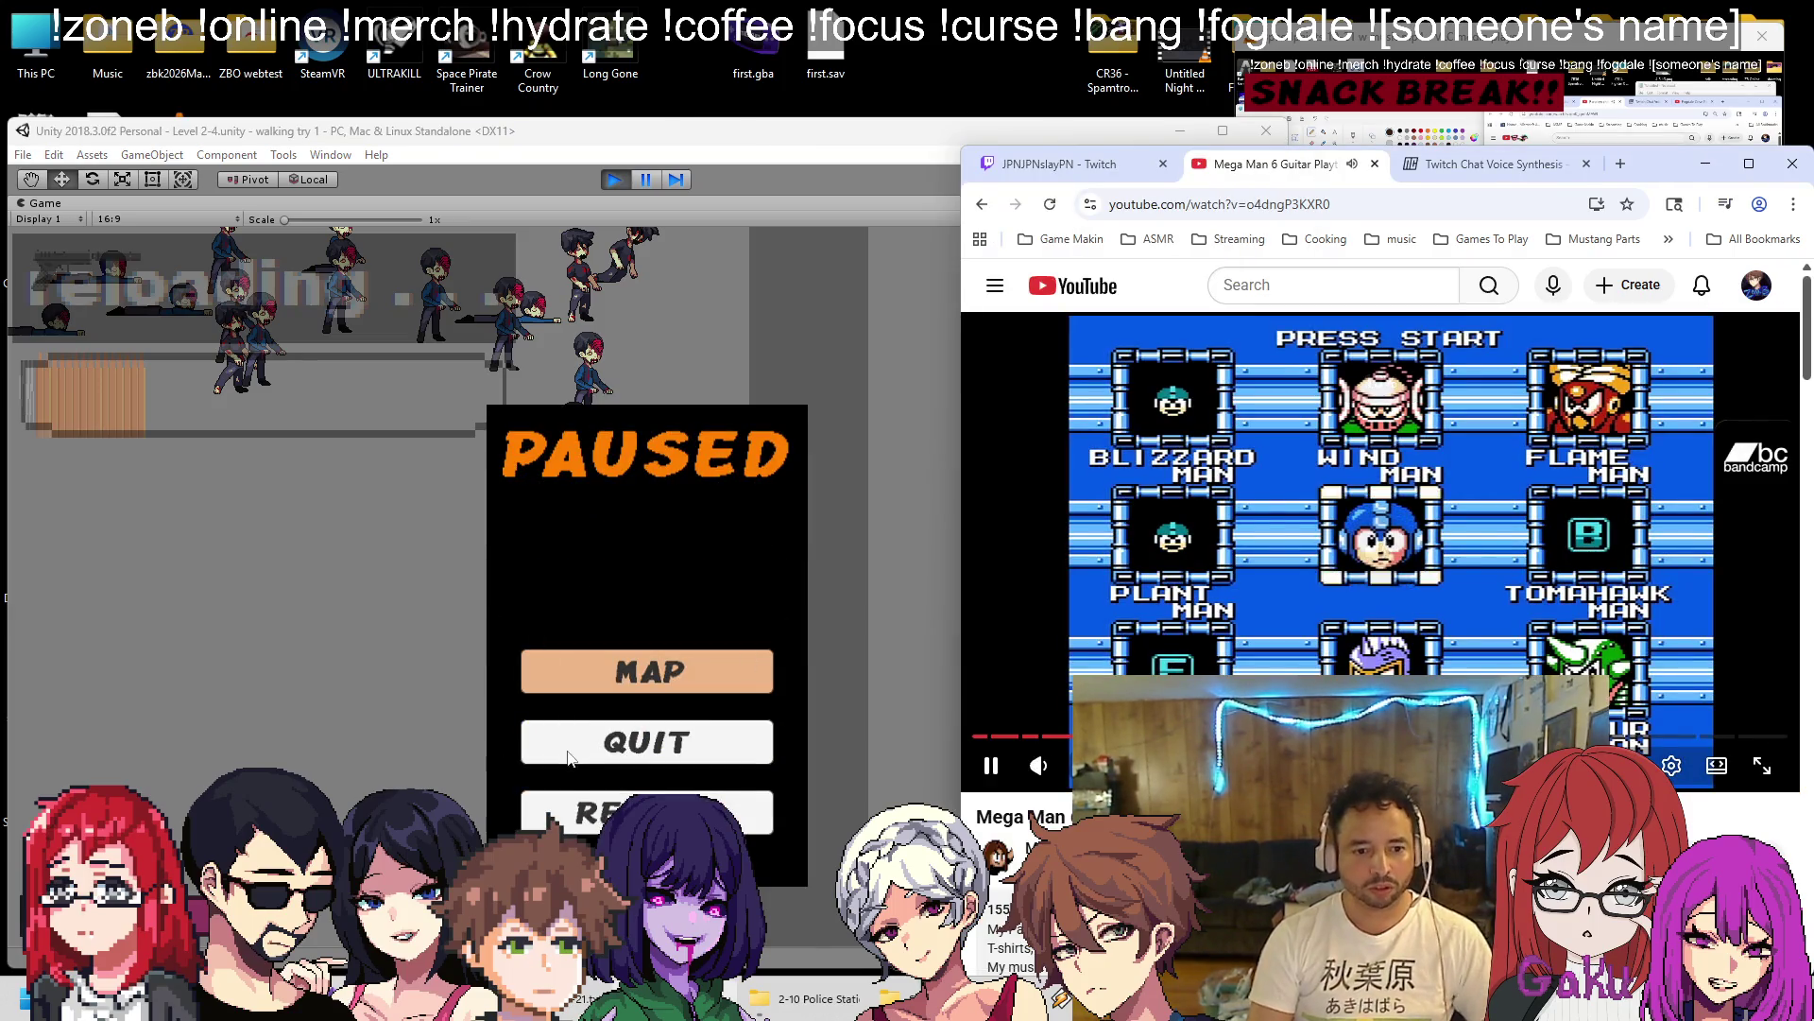
left_click(567, 753)
key("Escape")
key("space")
key("space")
key("space")
key("space")
key("space")
key("space")
key("space")
key("space")
key("space")
key("space")
key("r")
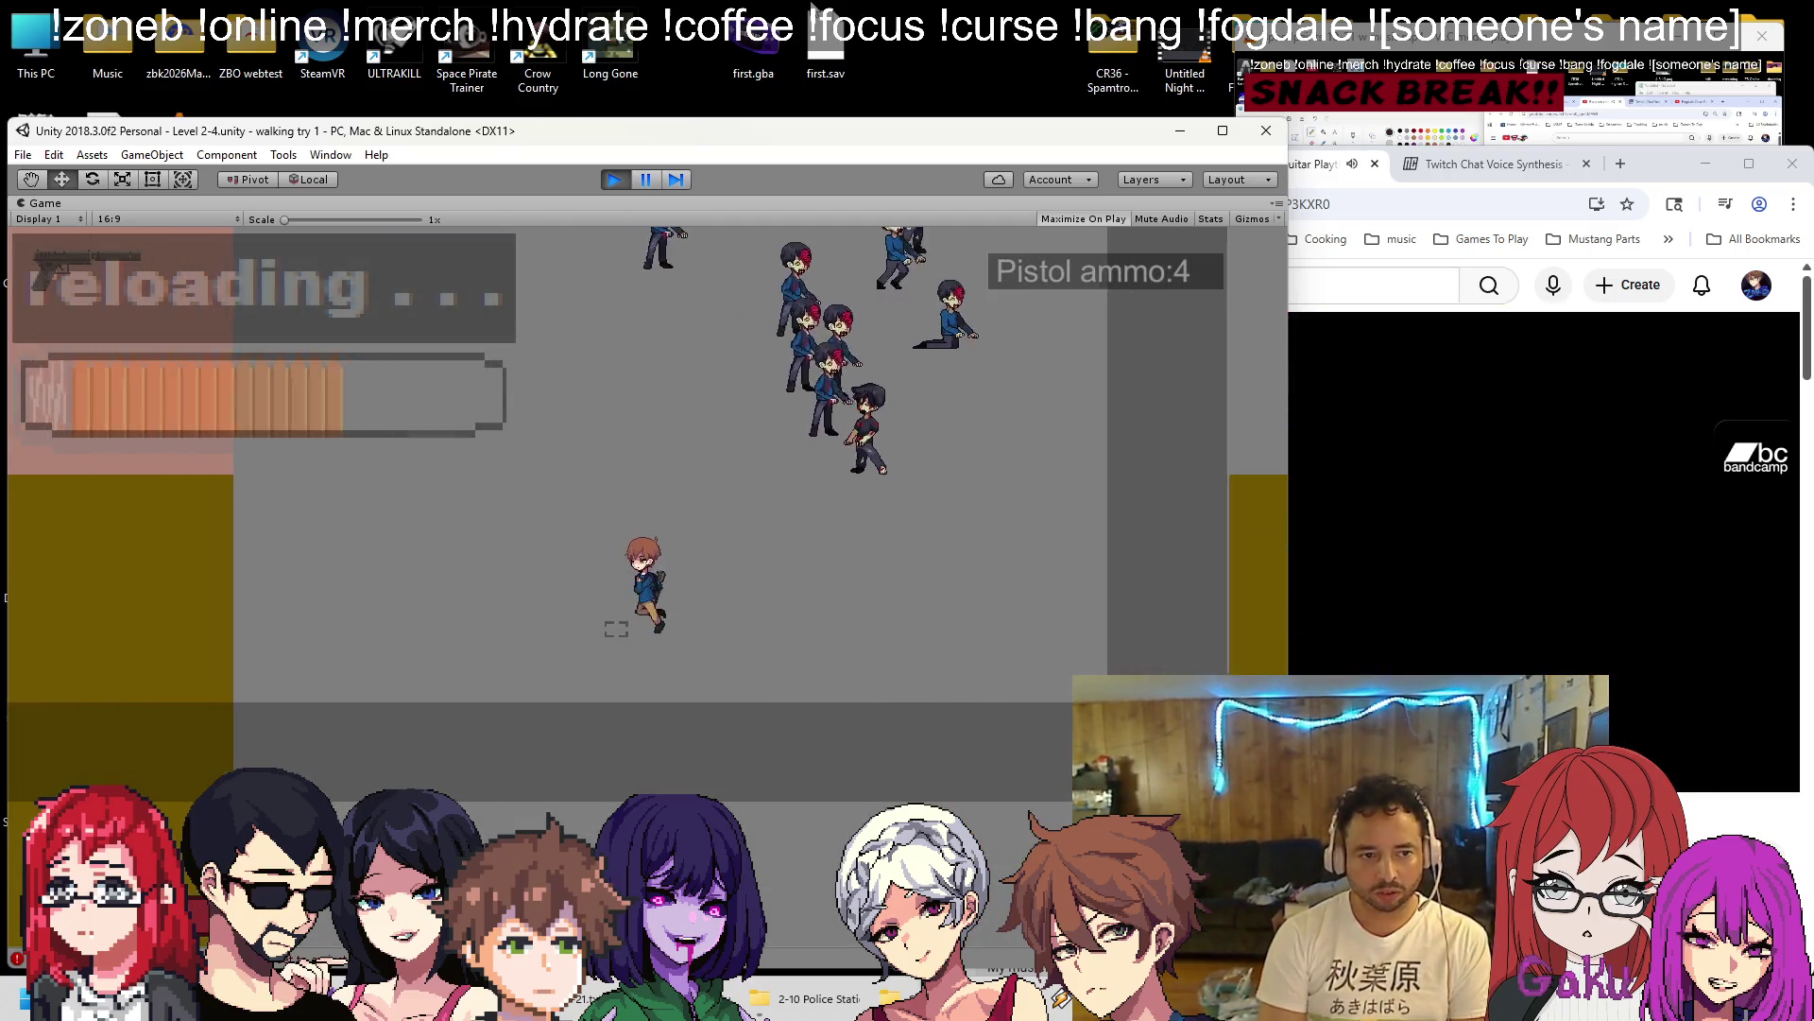
key("space")
key("space")
key("space")
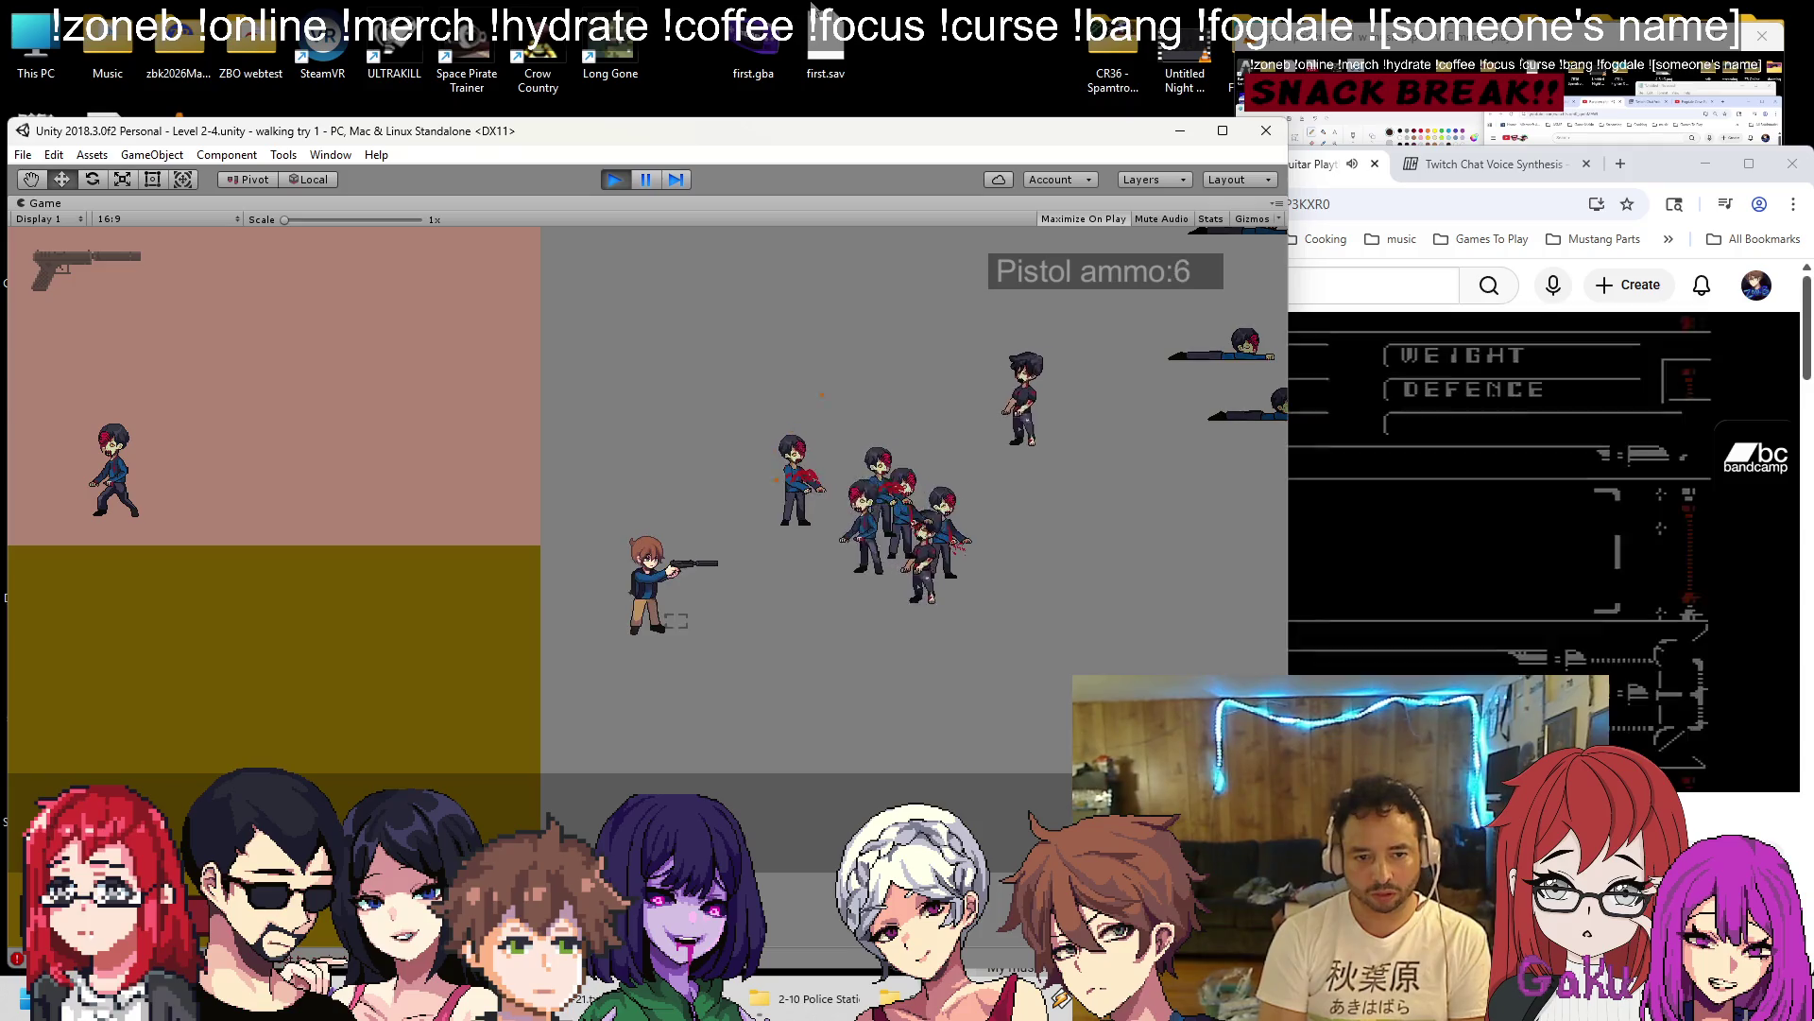
key("space")
key("space")
key("space")
key("space")
key("space")
key("r")
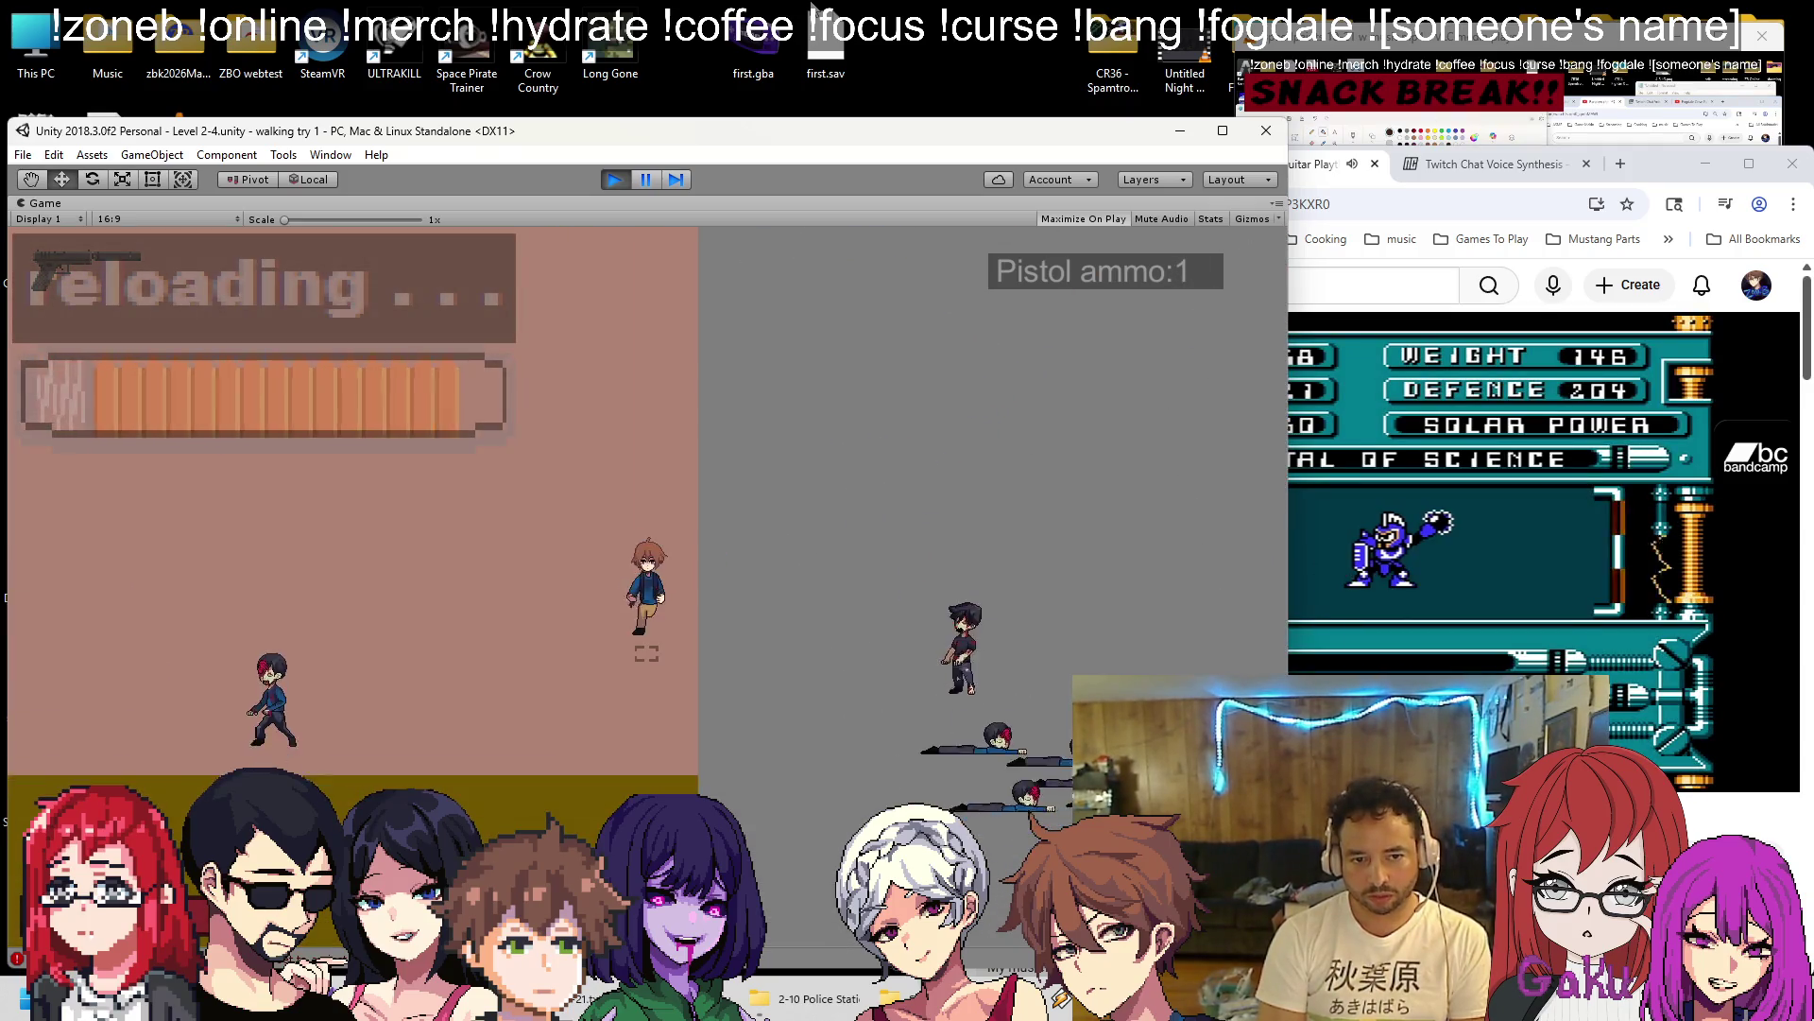
key("space")
key("space")
key("space")
key("r")
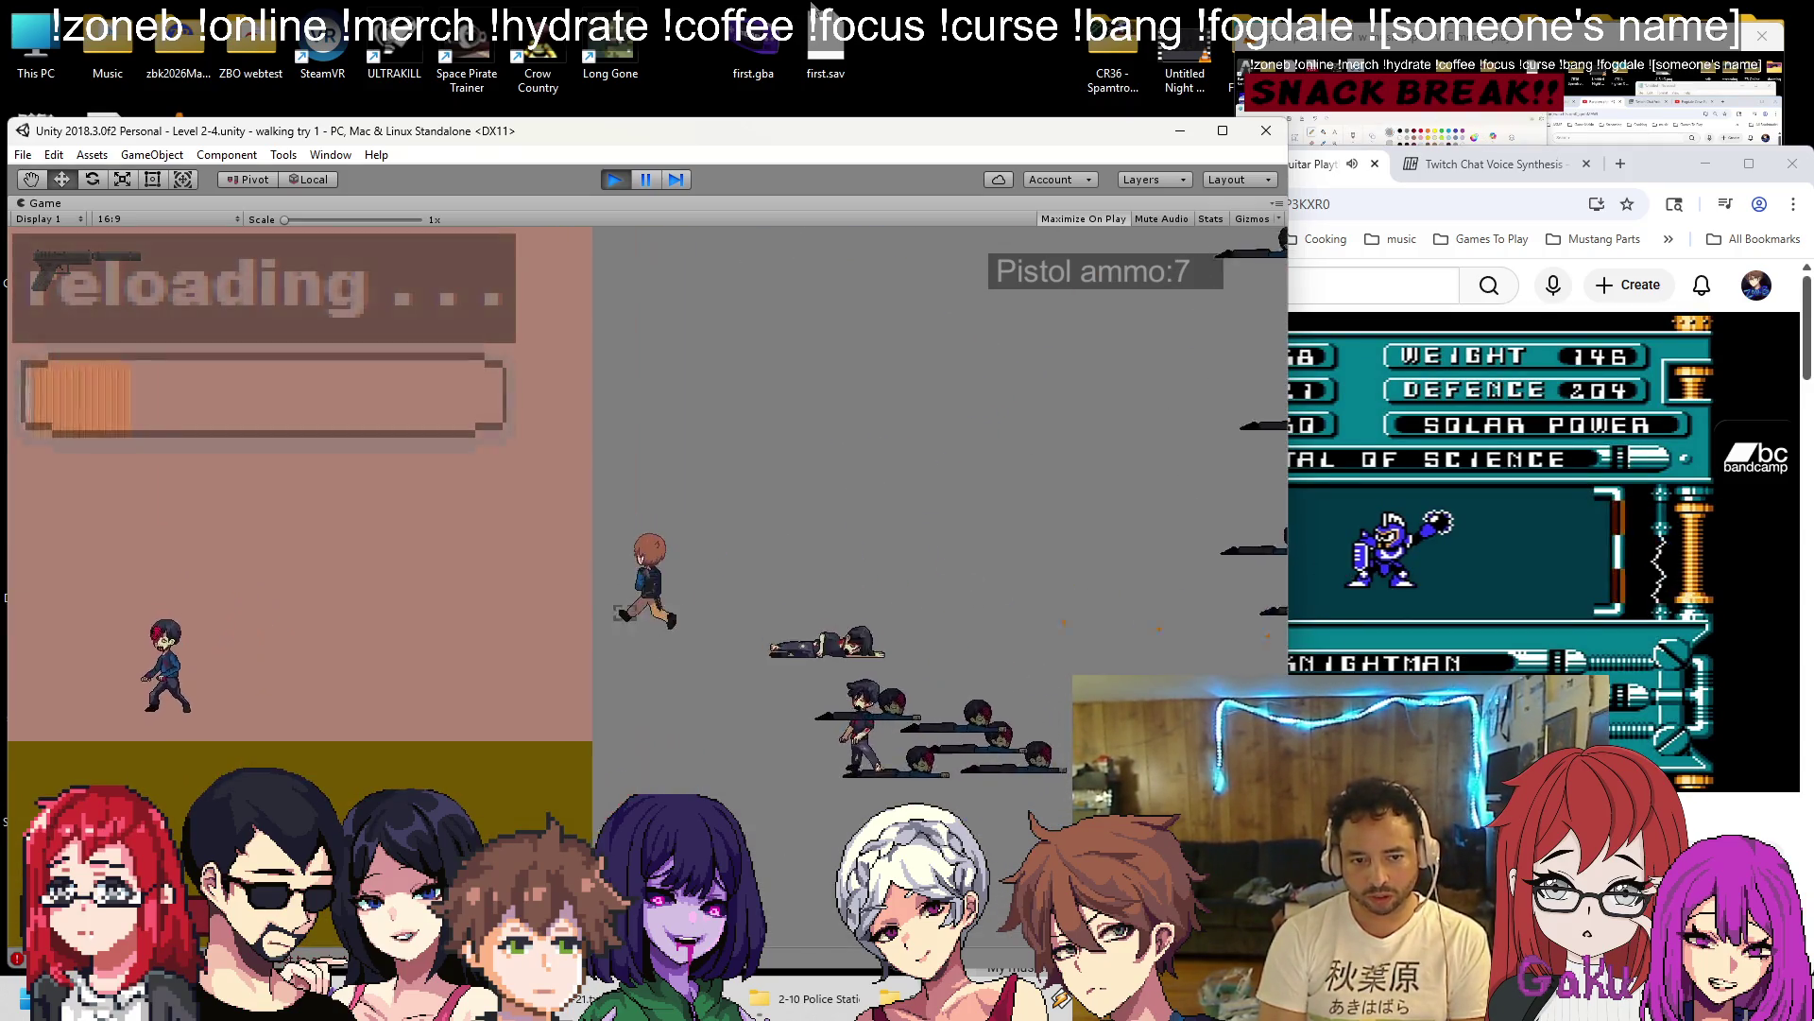
key("space")
key("space")
key("space")
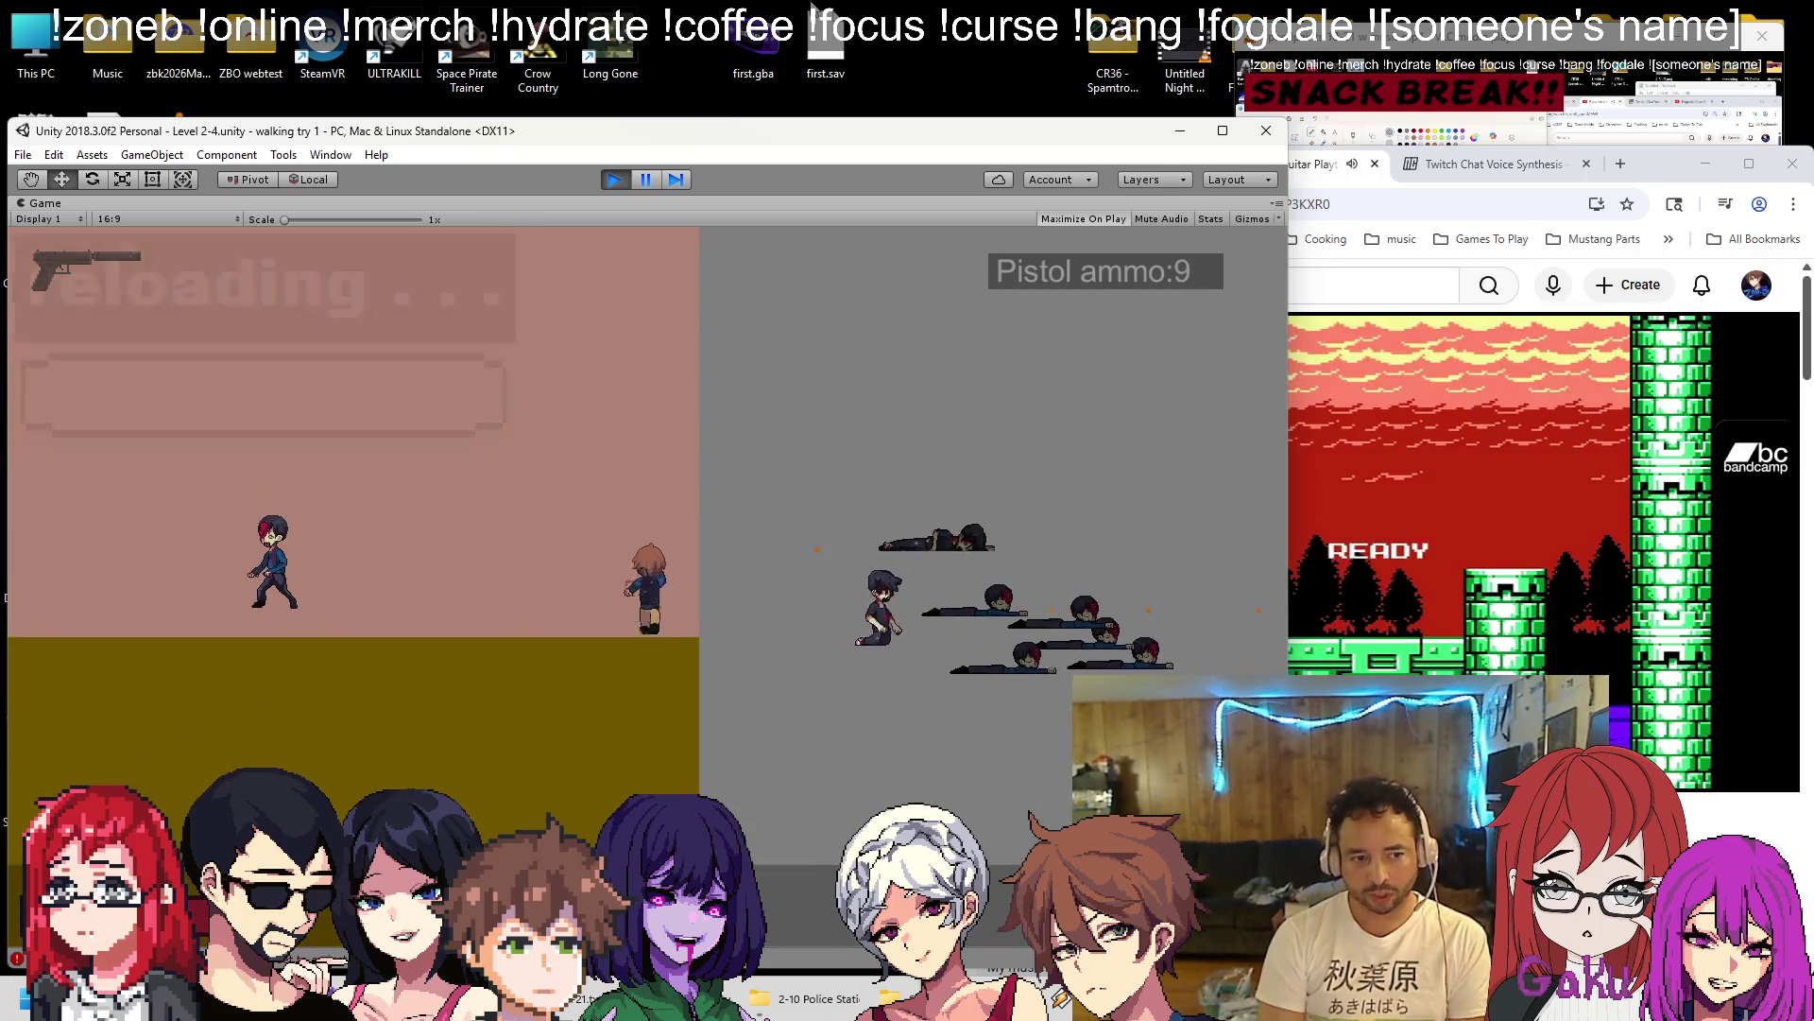
key("r")
key("space")
key("space")
key("space")
key("space")
key("r")
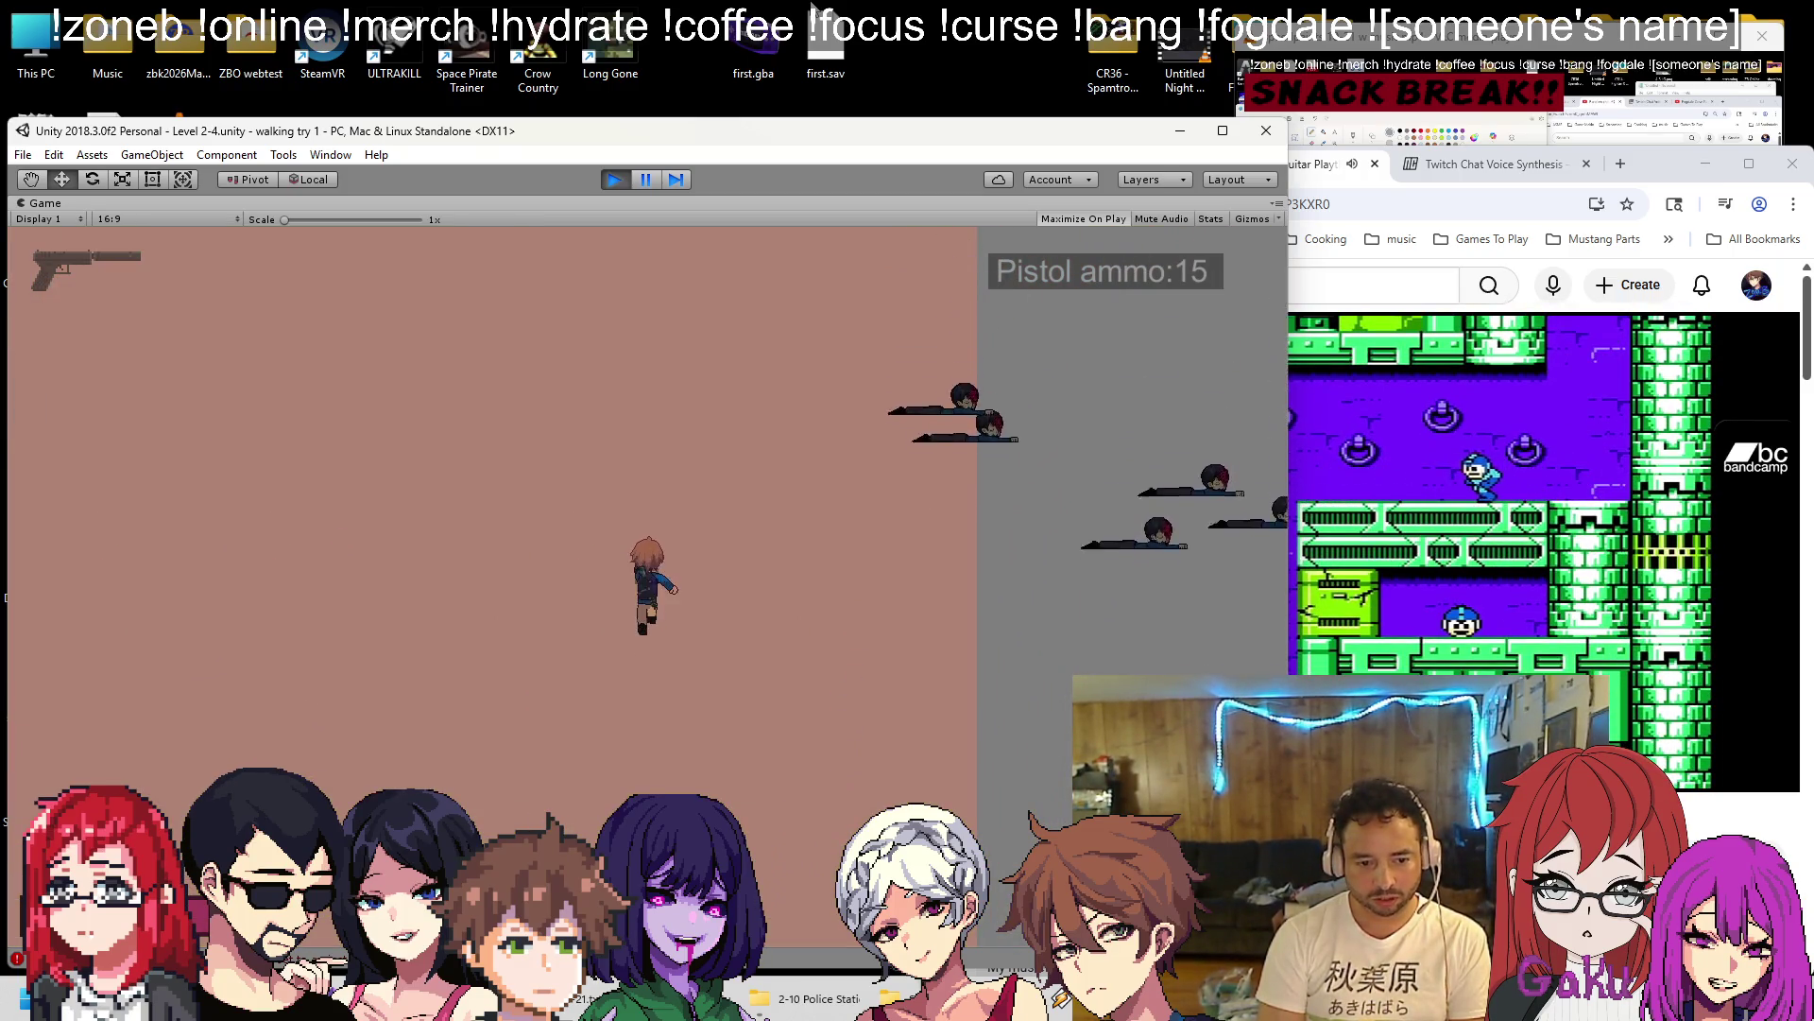
Walk the player across the lot to the B.C.P.D. entrance, then stop the play-test.
key("w")
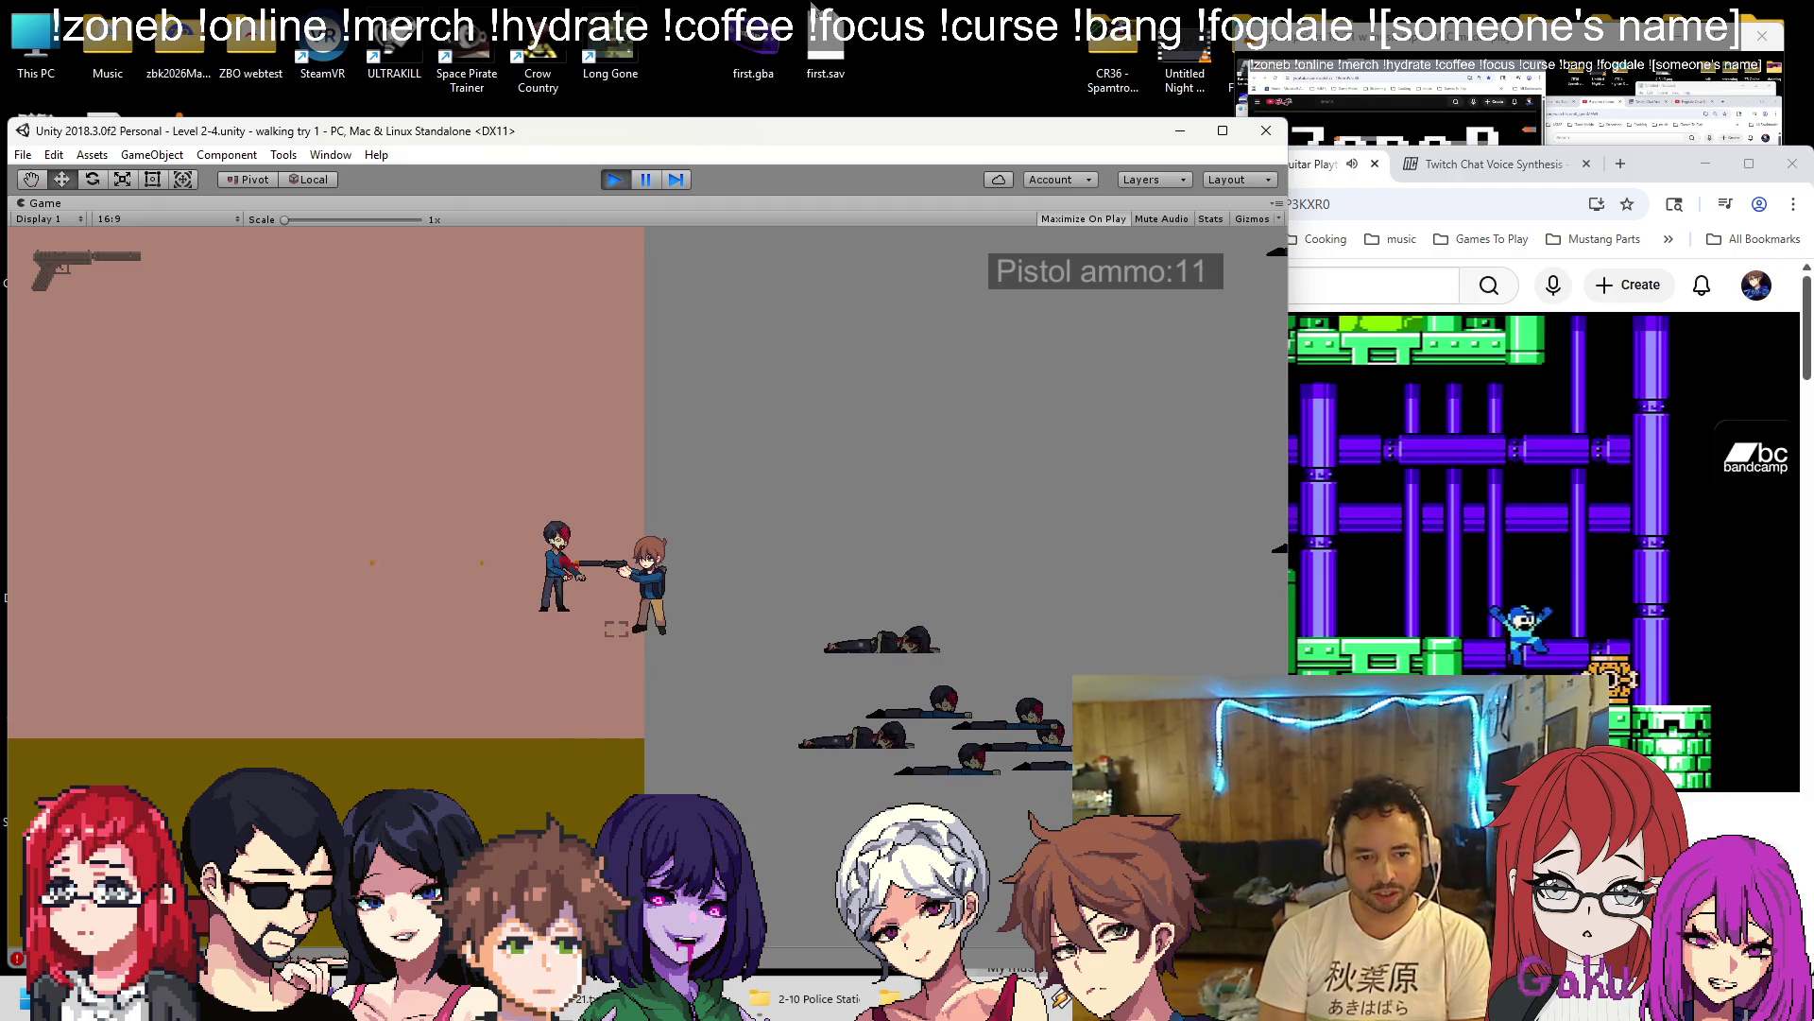
key("r")
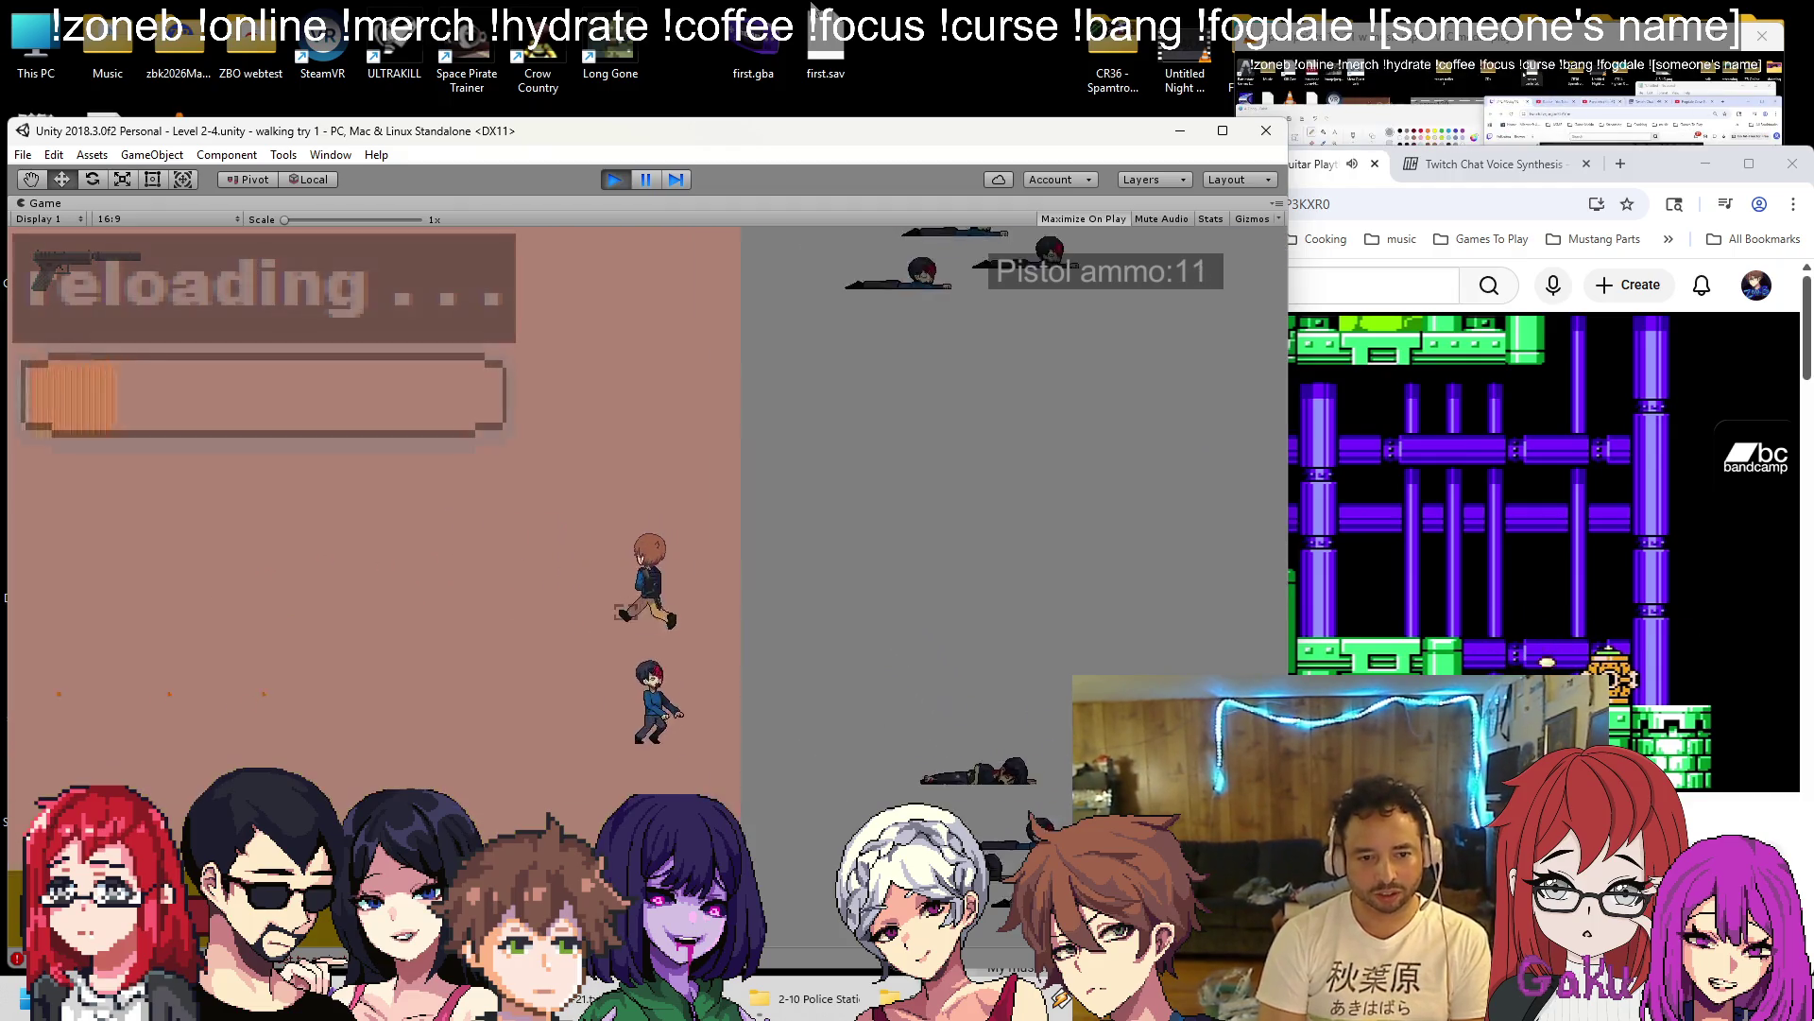
key("w")
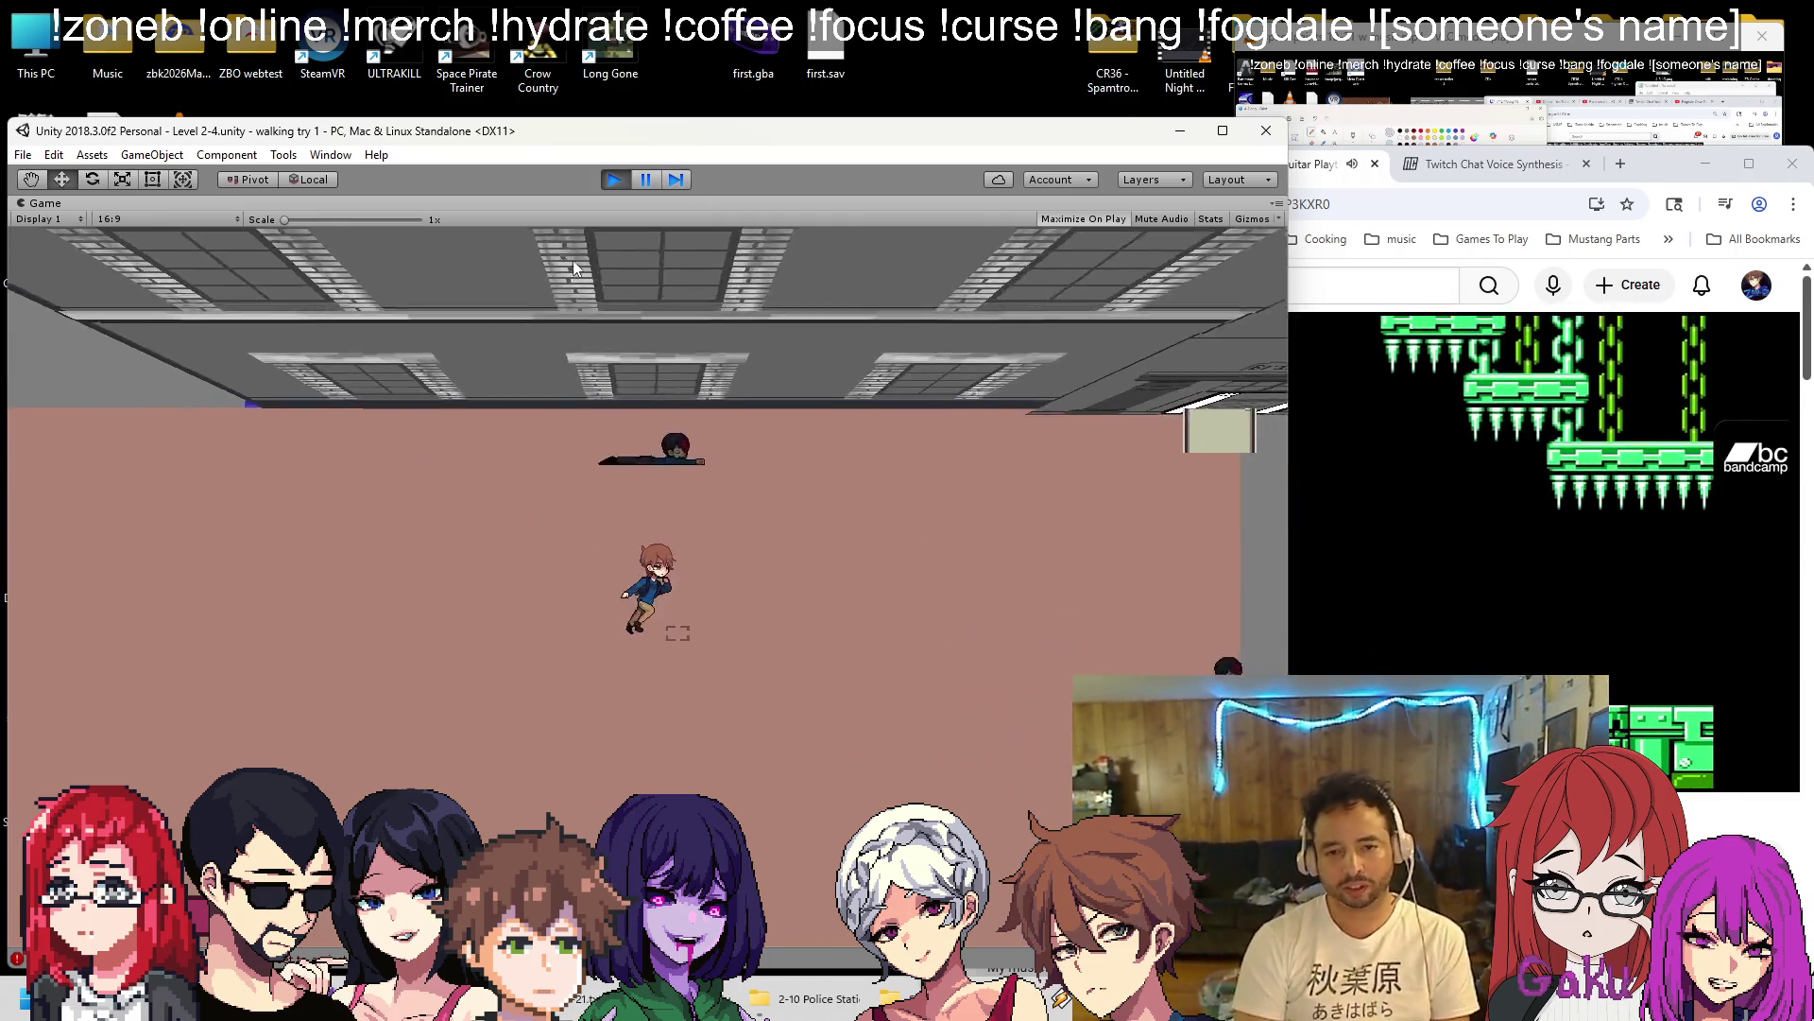
key("w")
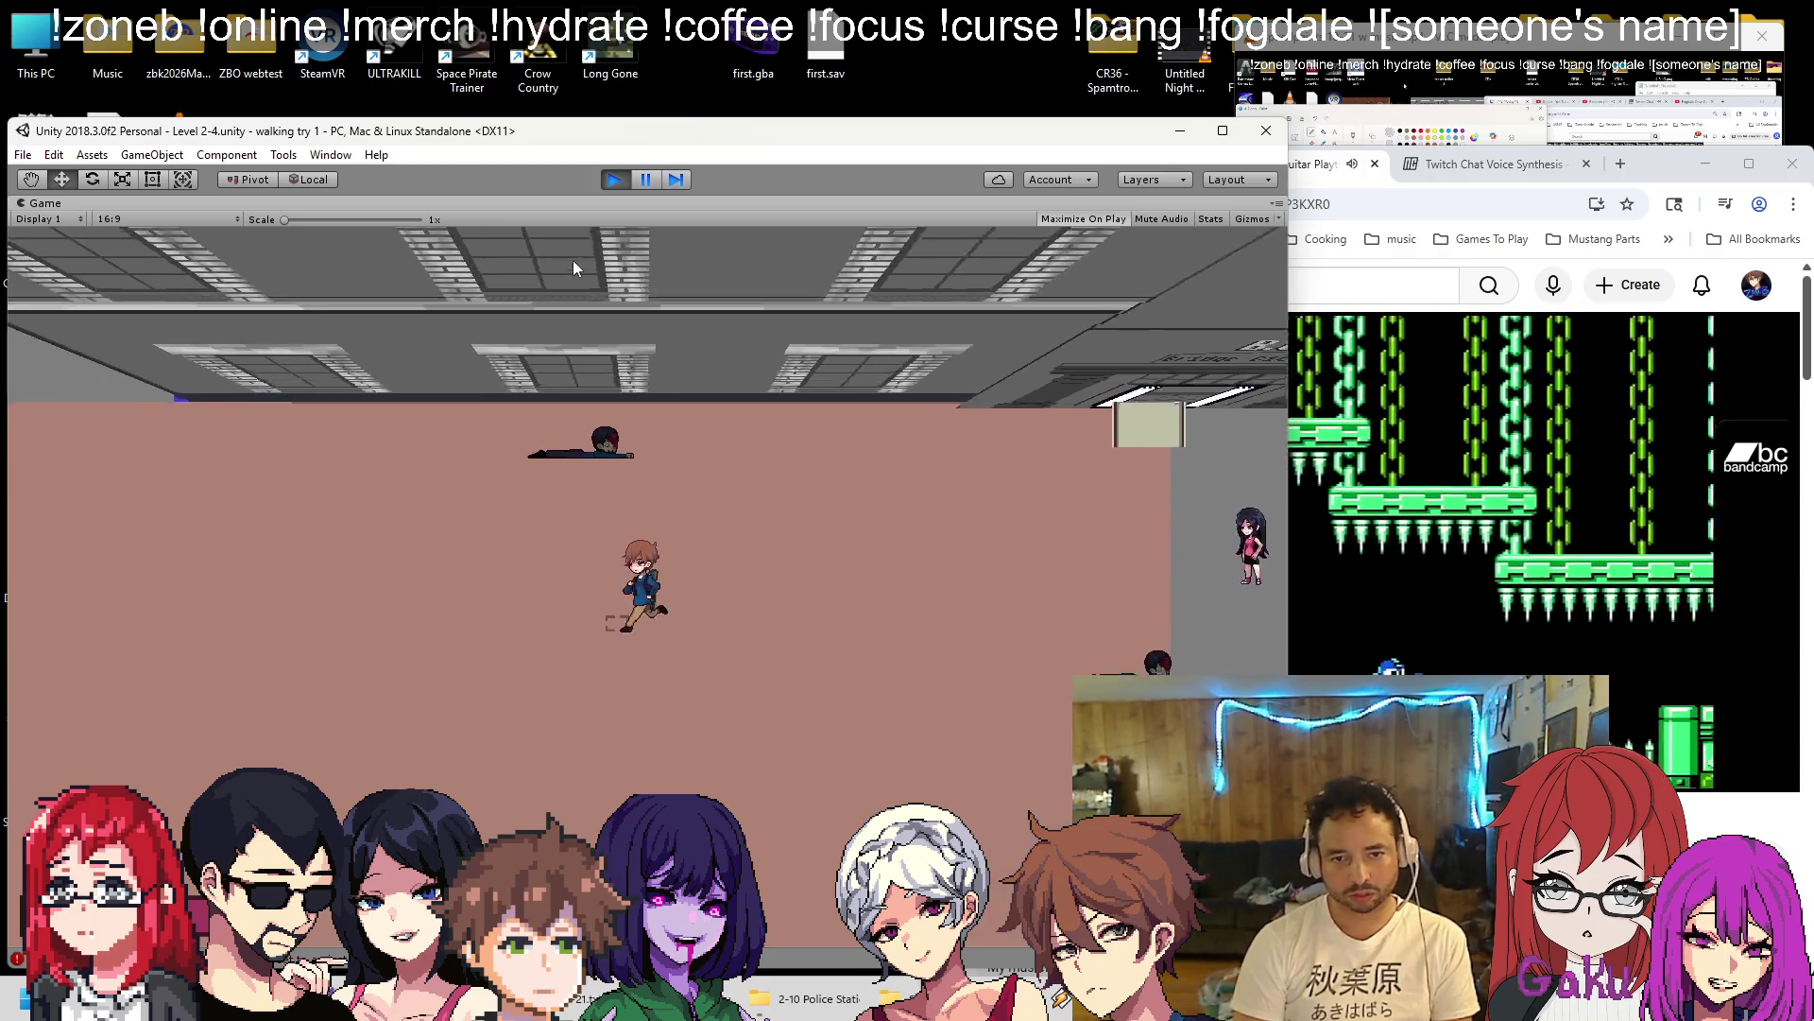
key("w")
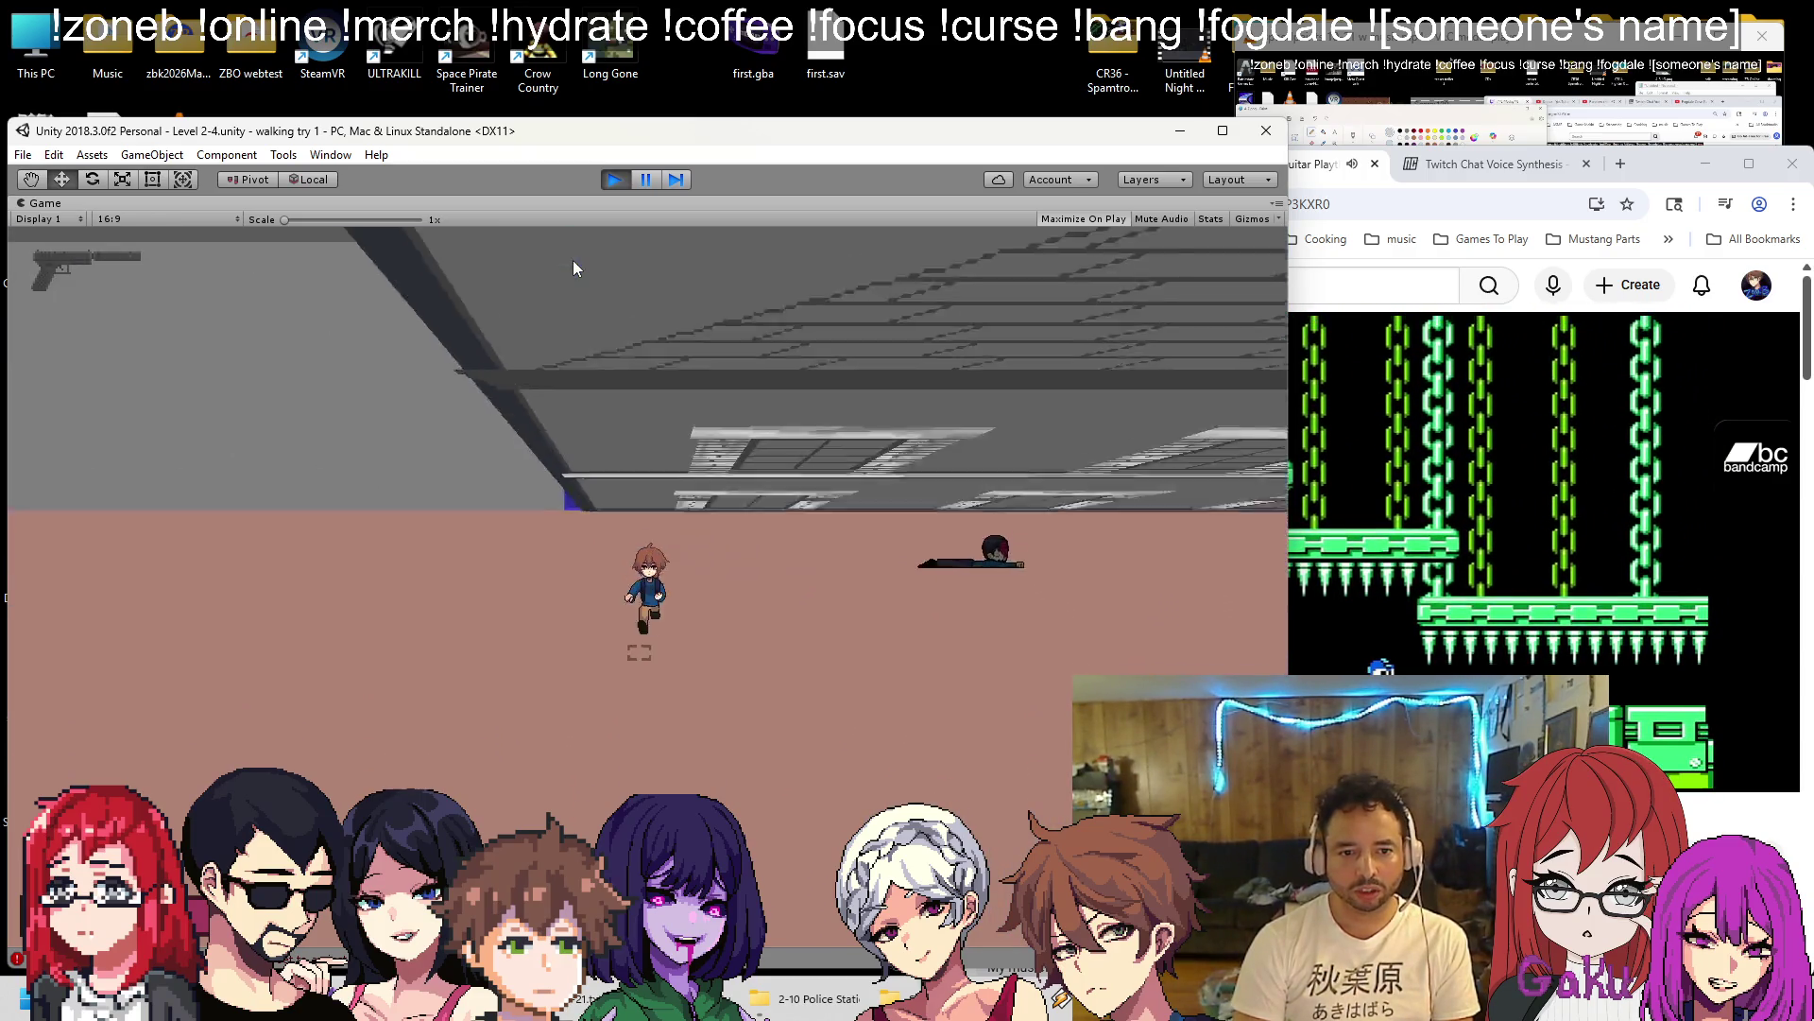
key("d")
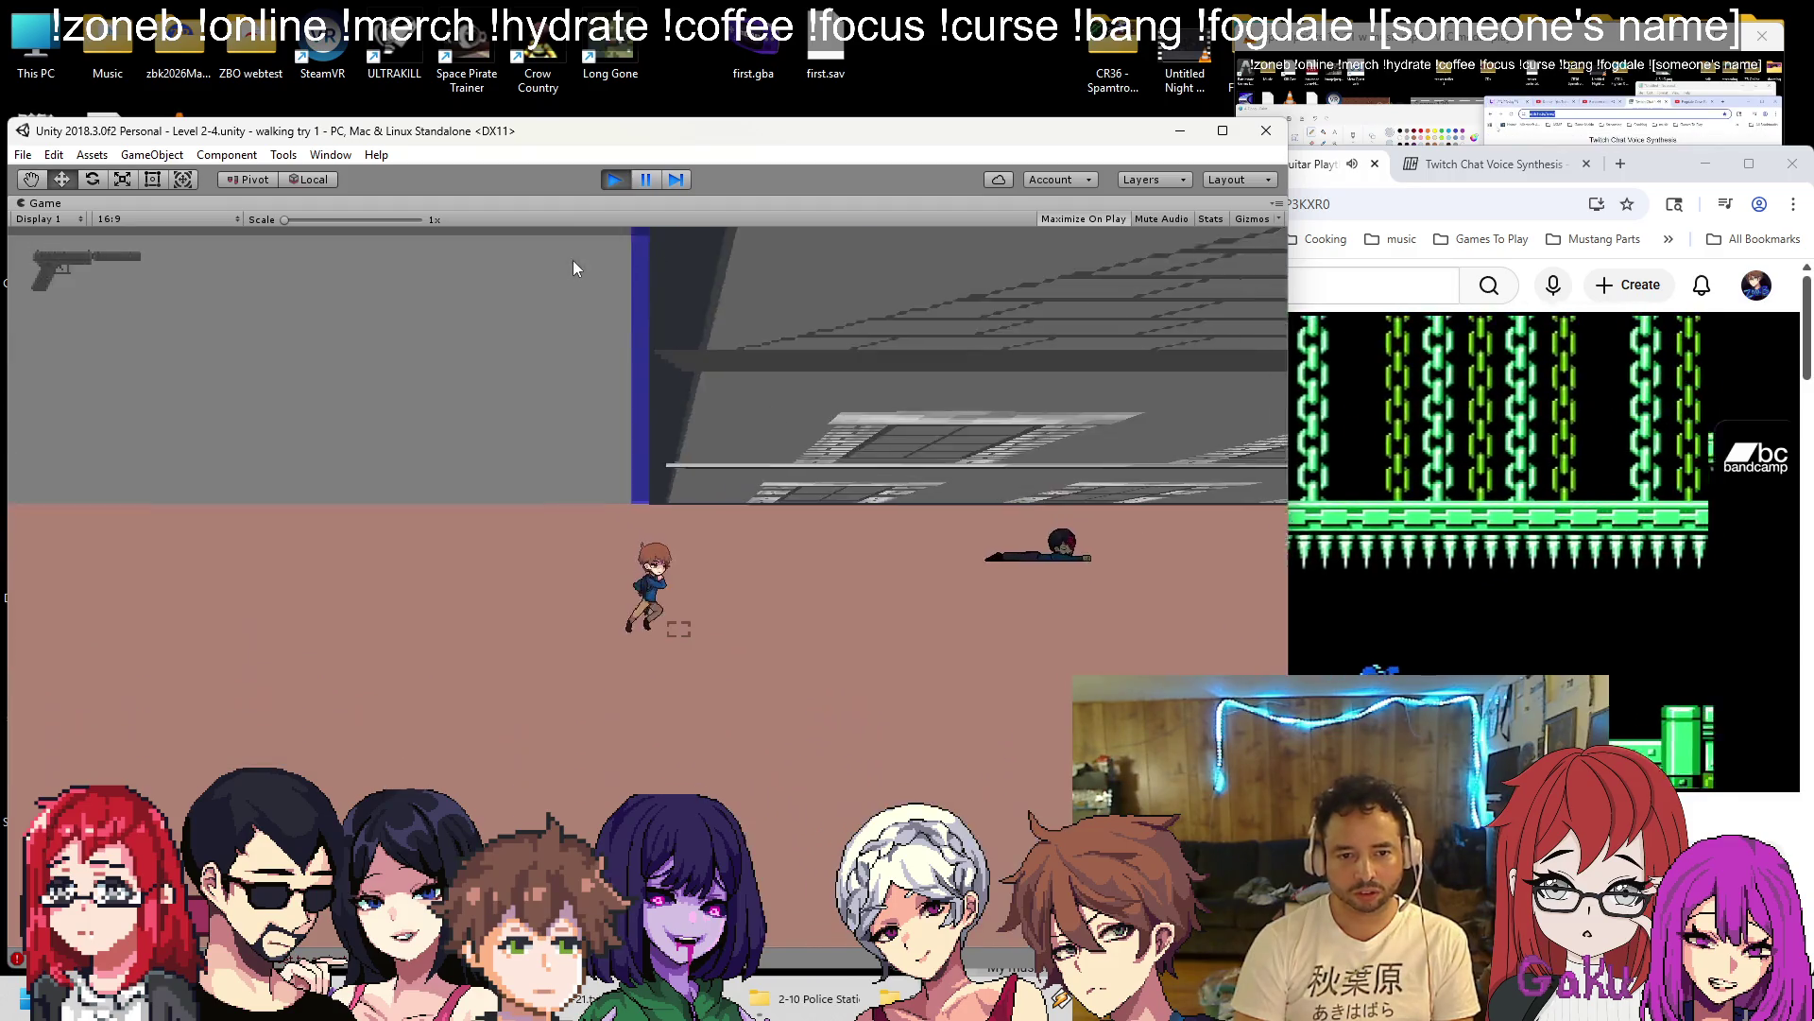
key("d")
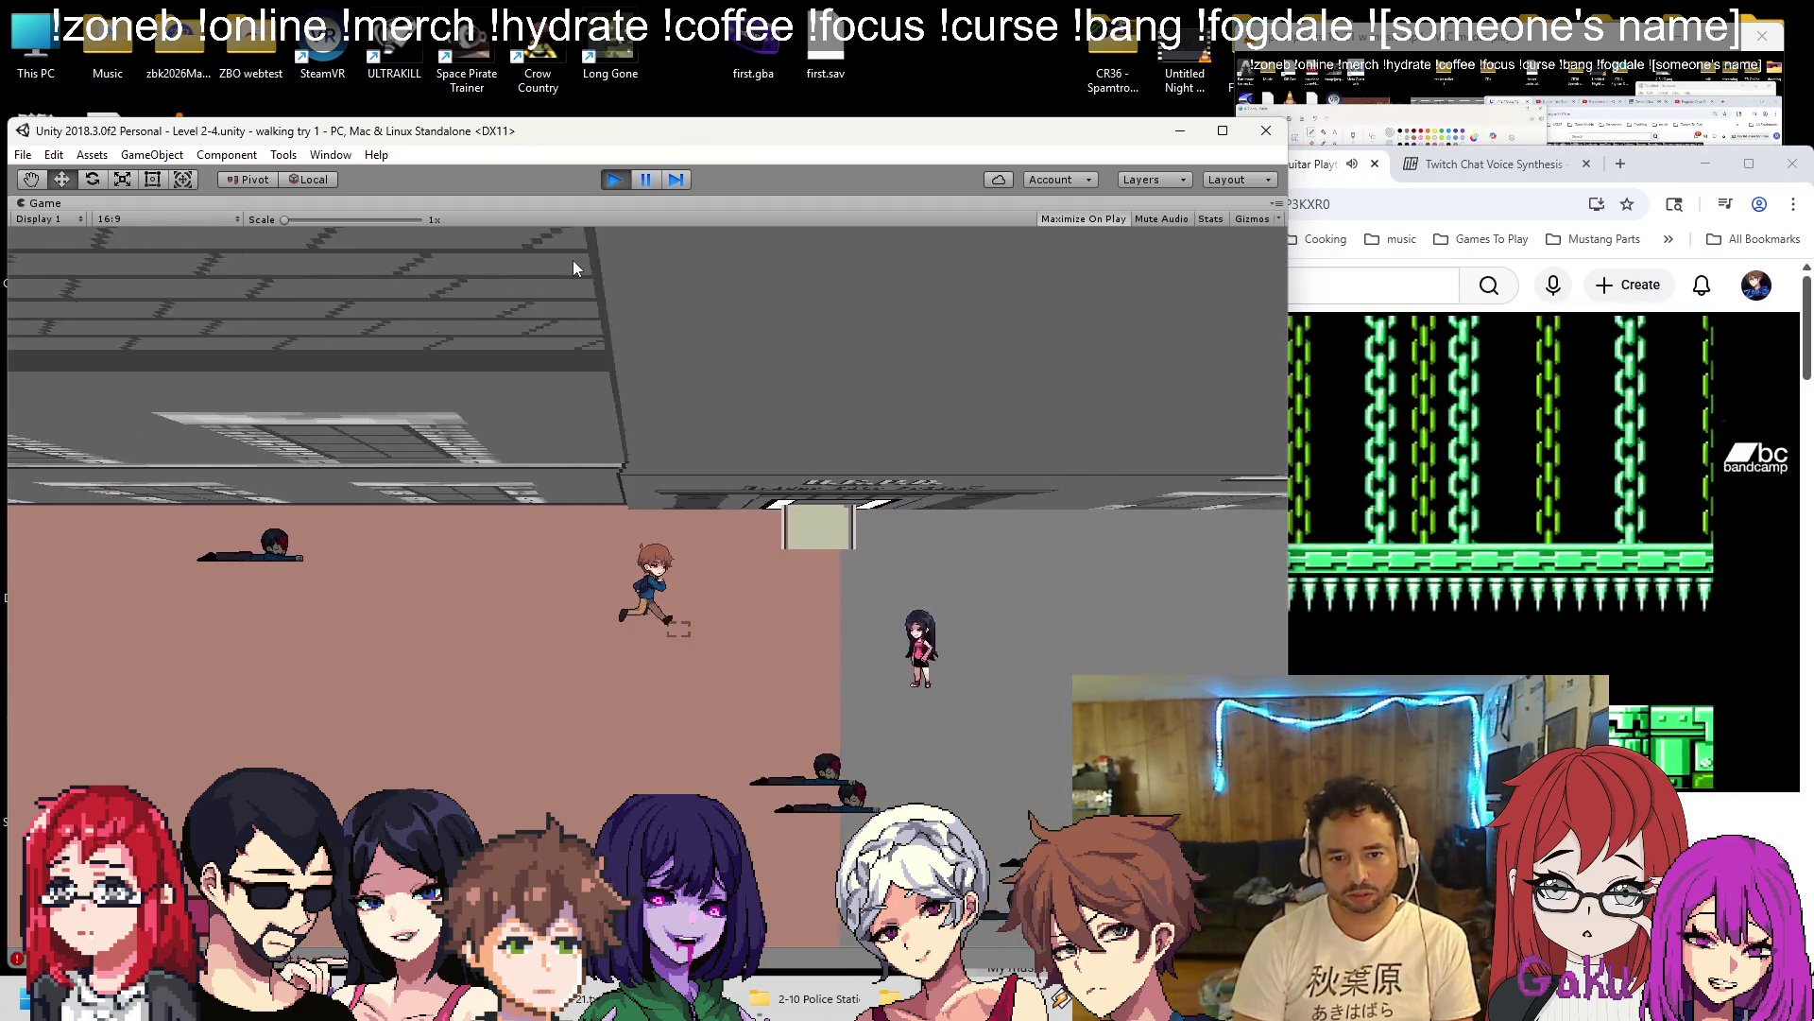
key("d")
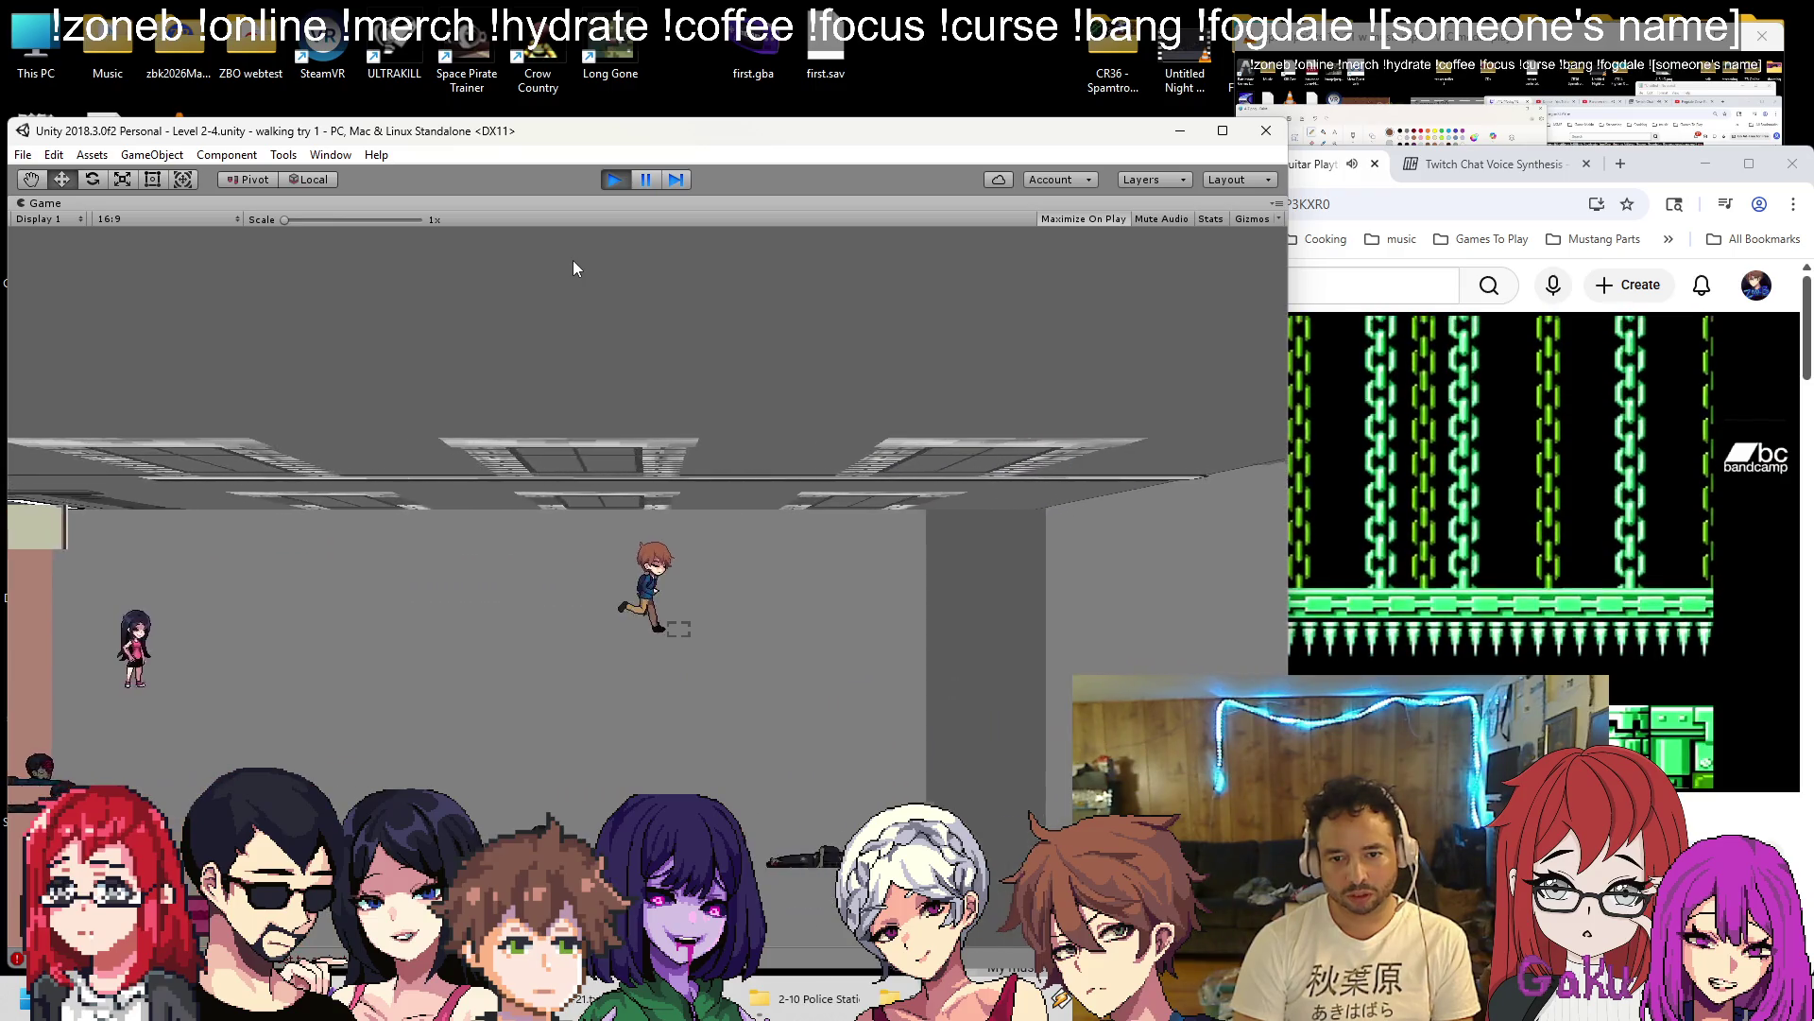
key("s")
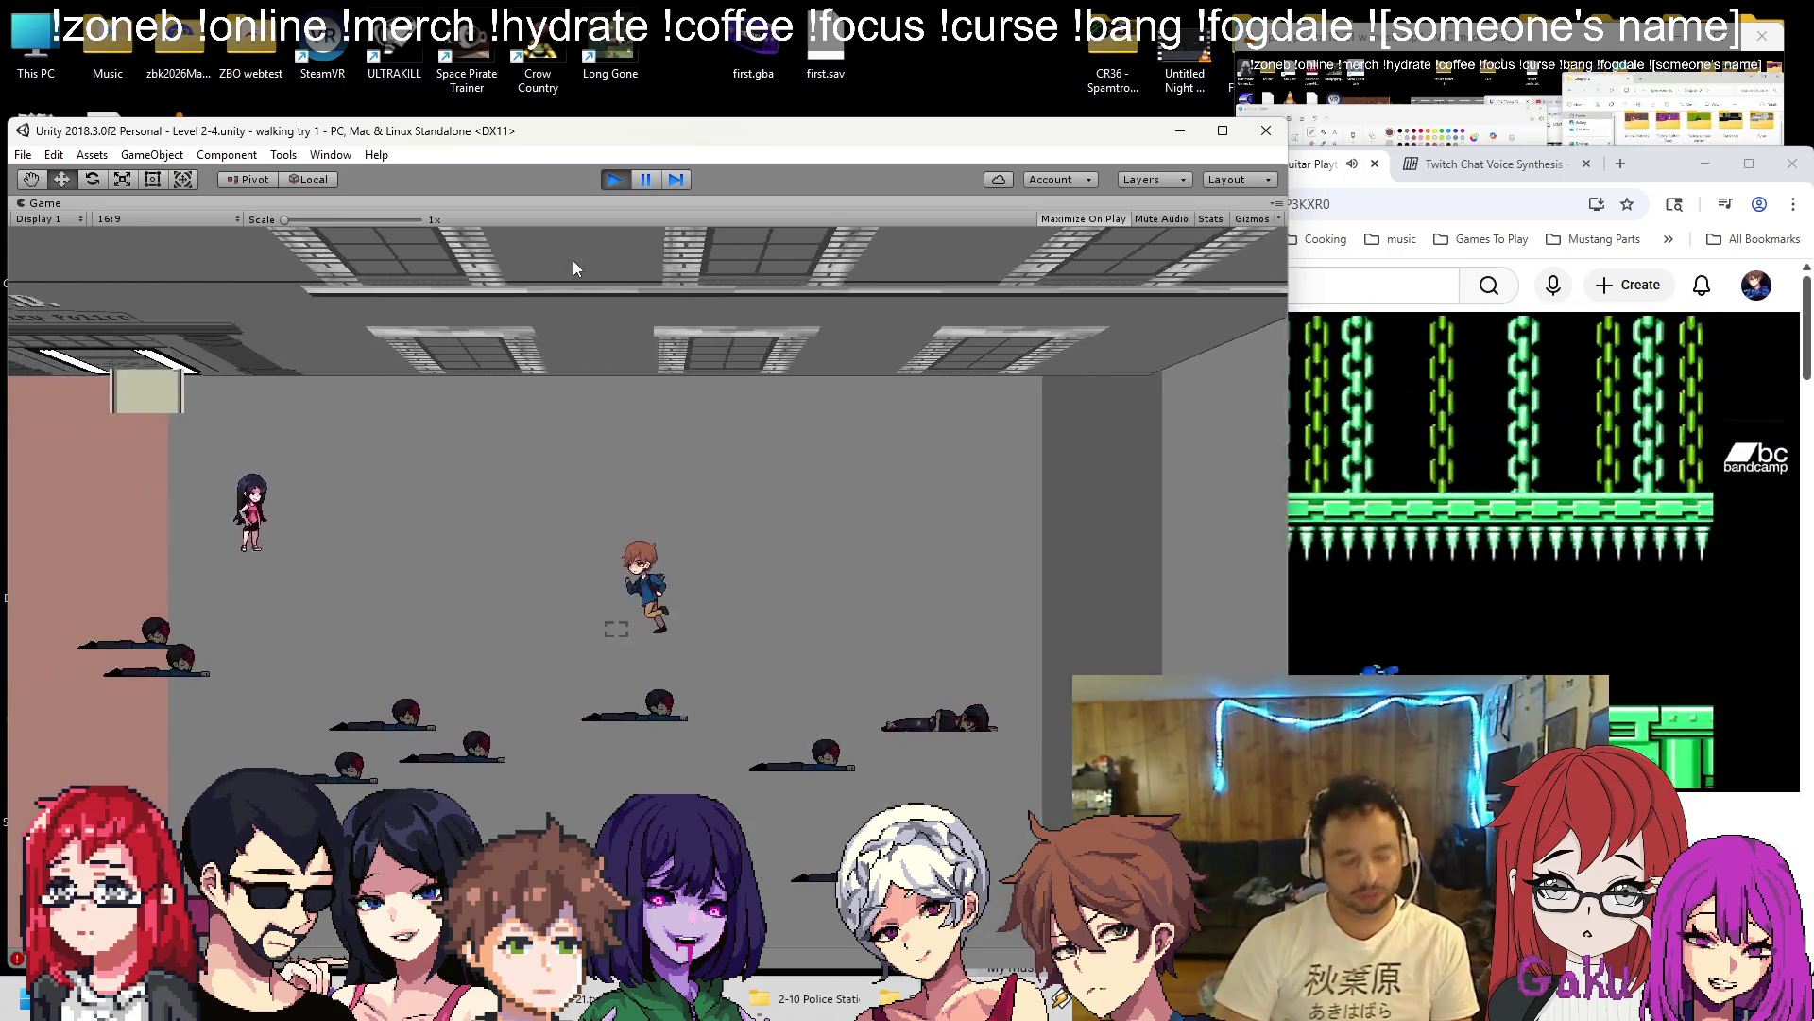
key("a")
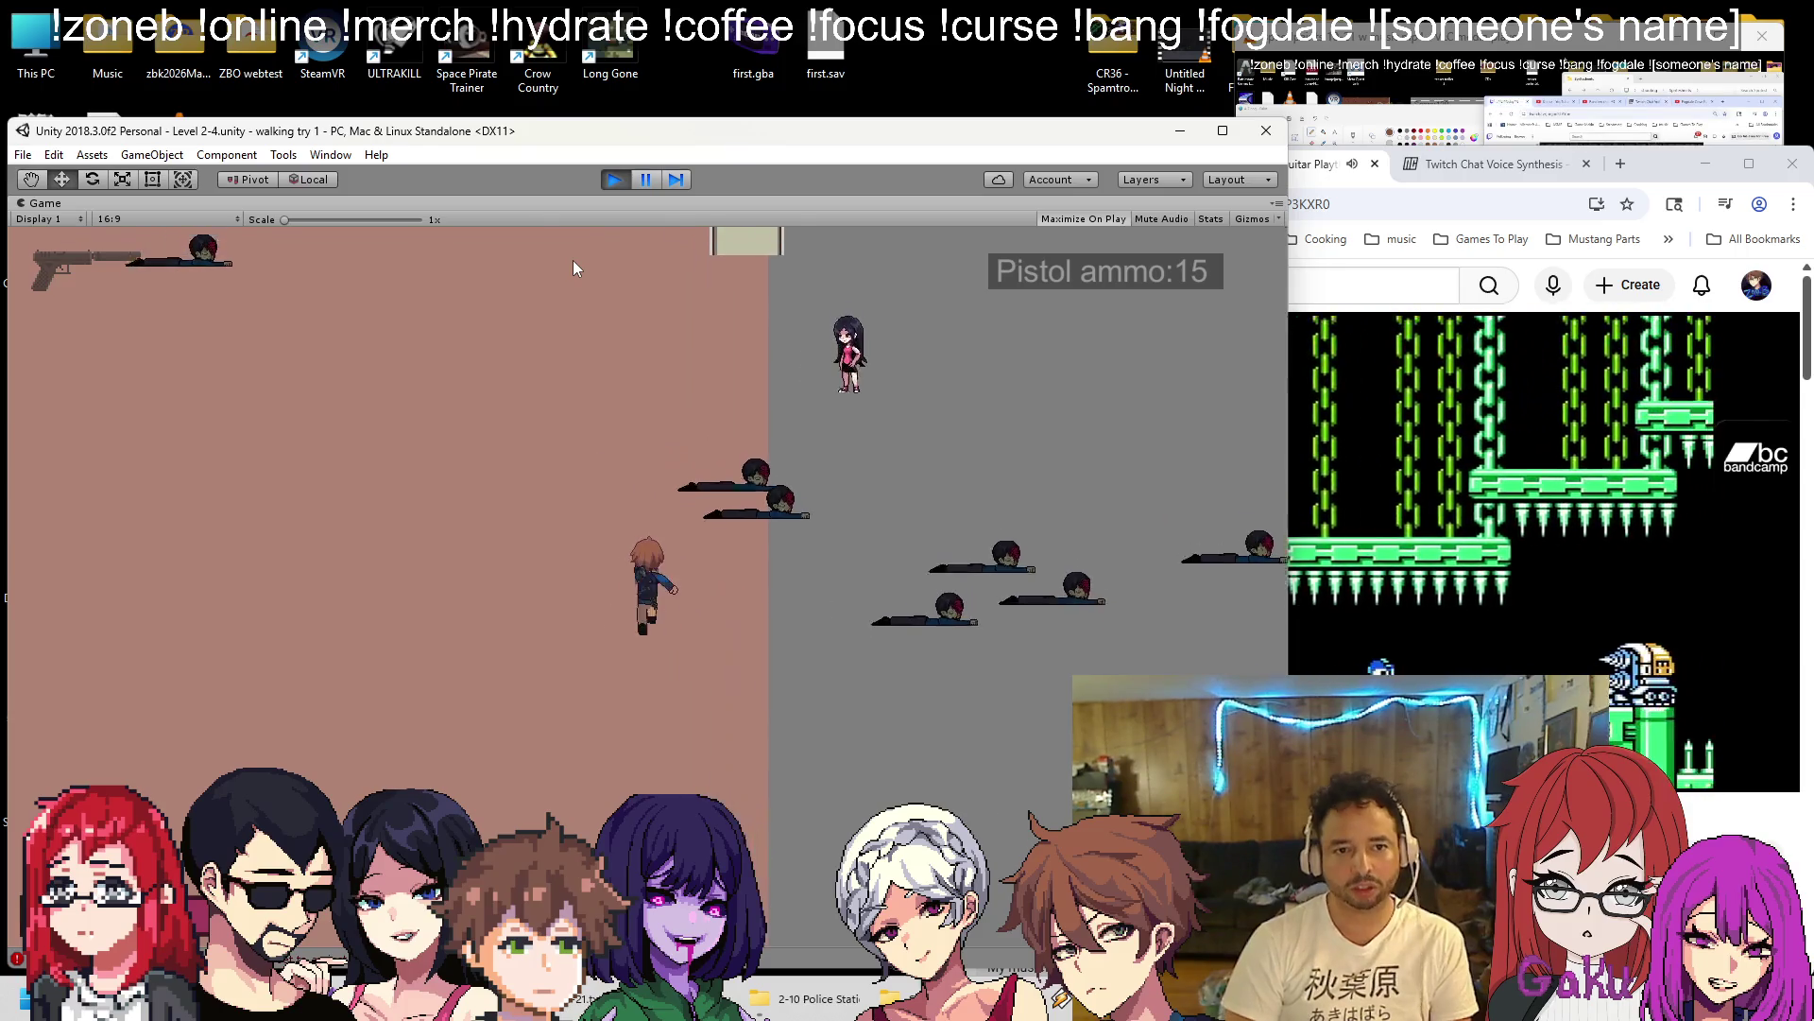
left_click(615, 183)
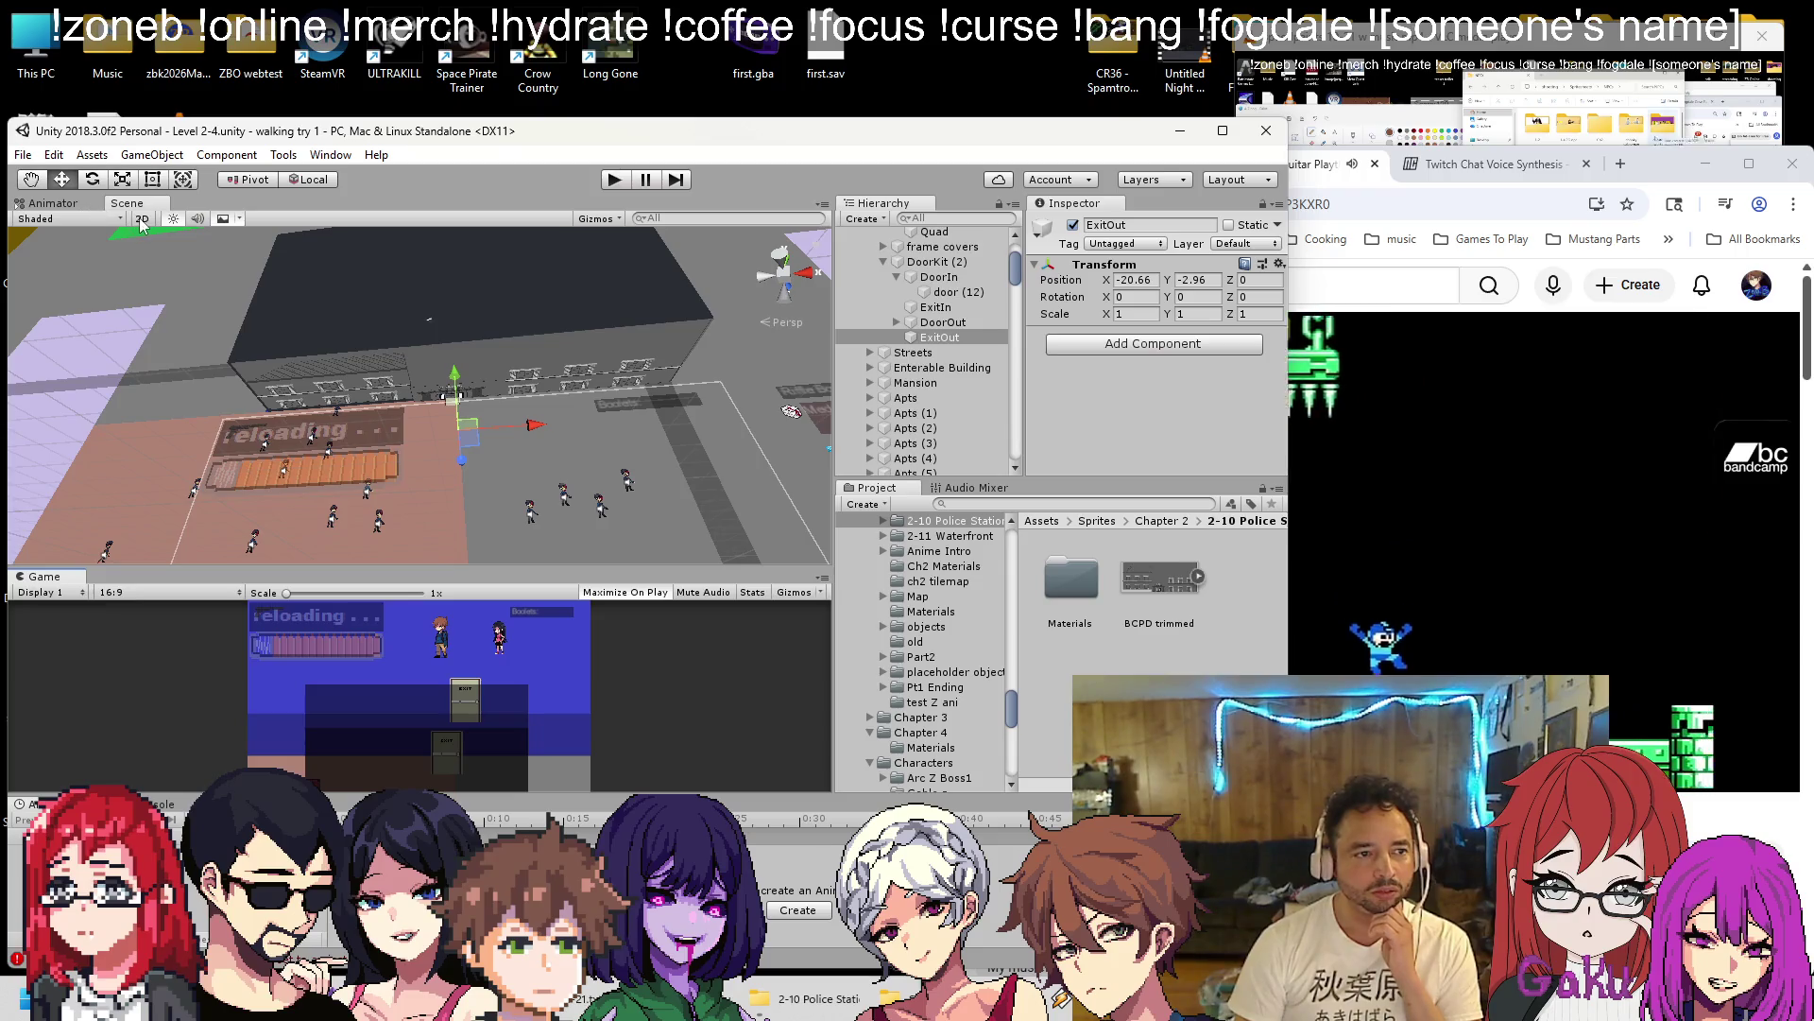
Switch the Scene view to 2D, select StreetEZ (14)'s Mid sight collider, and rerun the play-test.
left_click(141, 219)
scroll(417, 343, "up", 3)
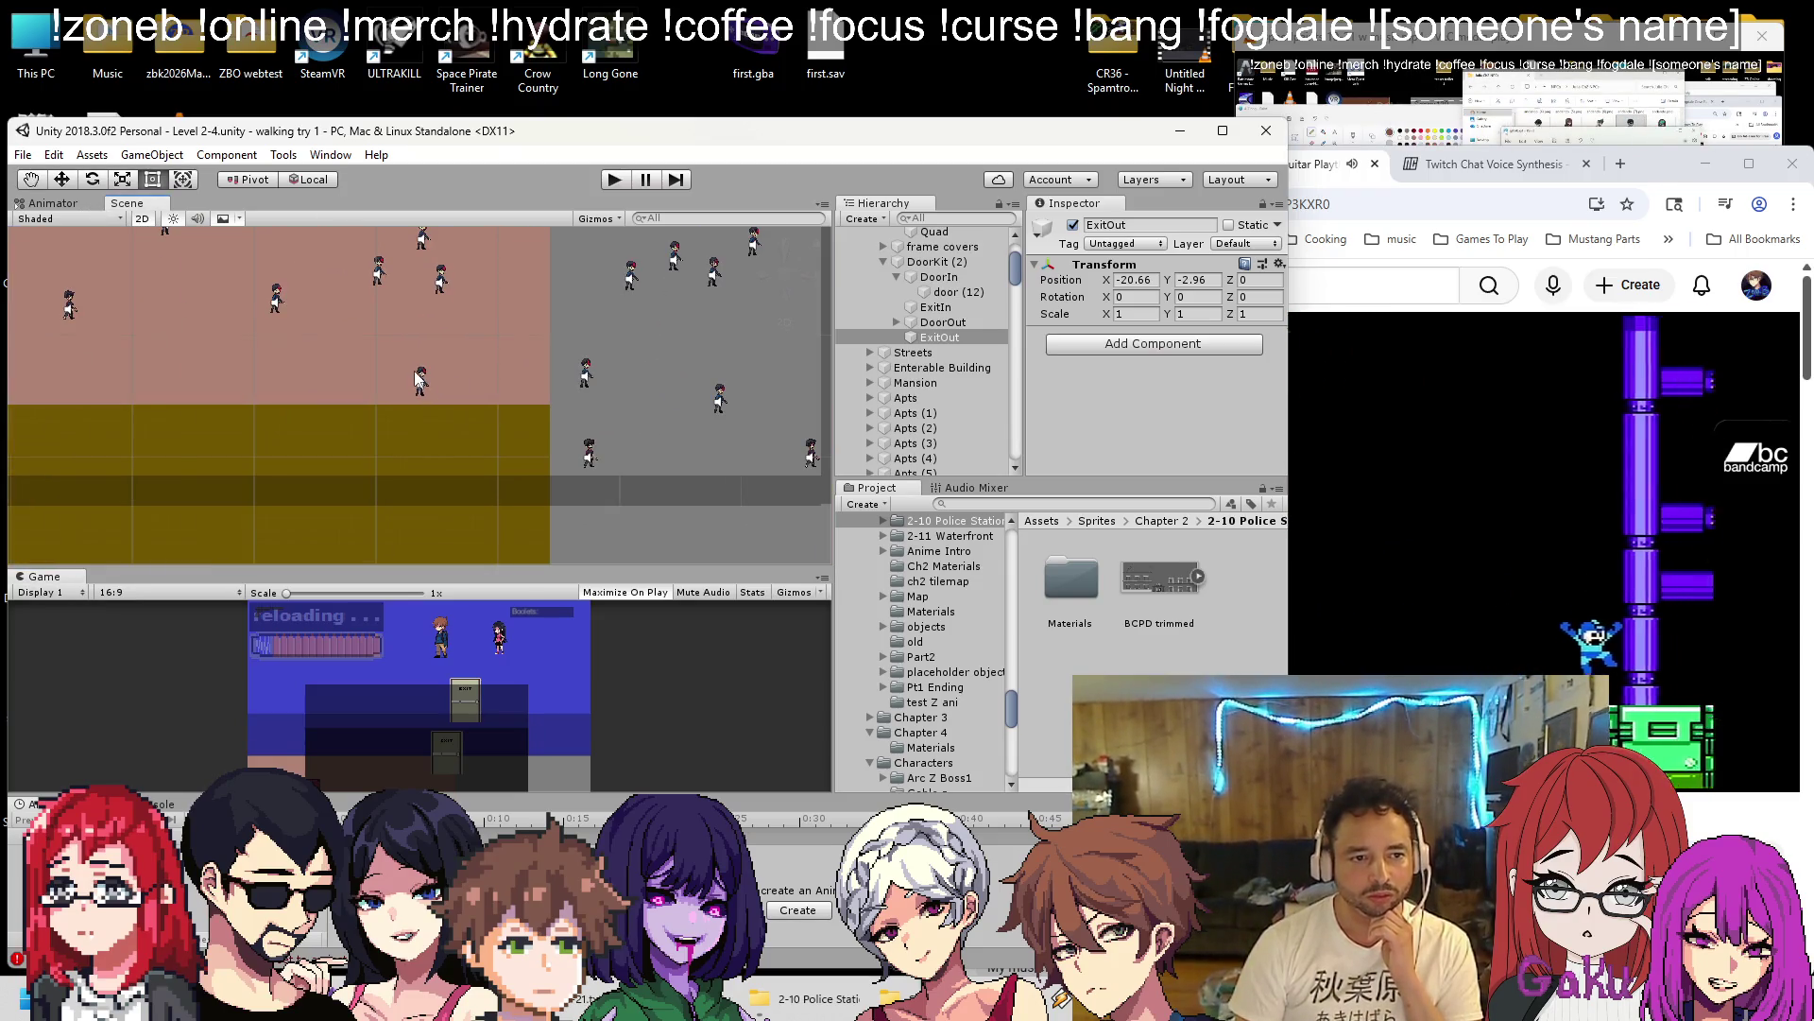
left_click(423, 380)
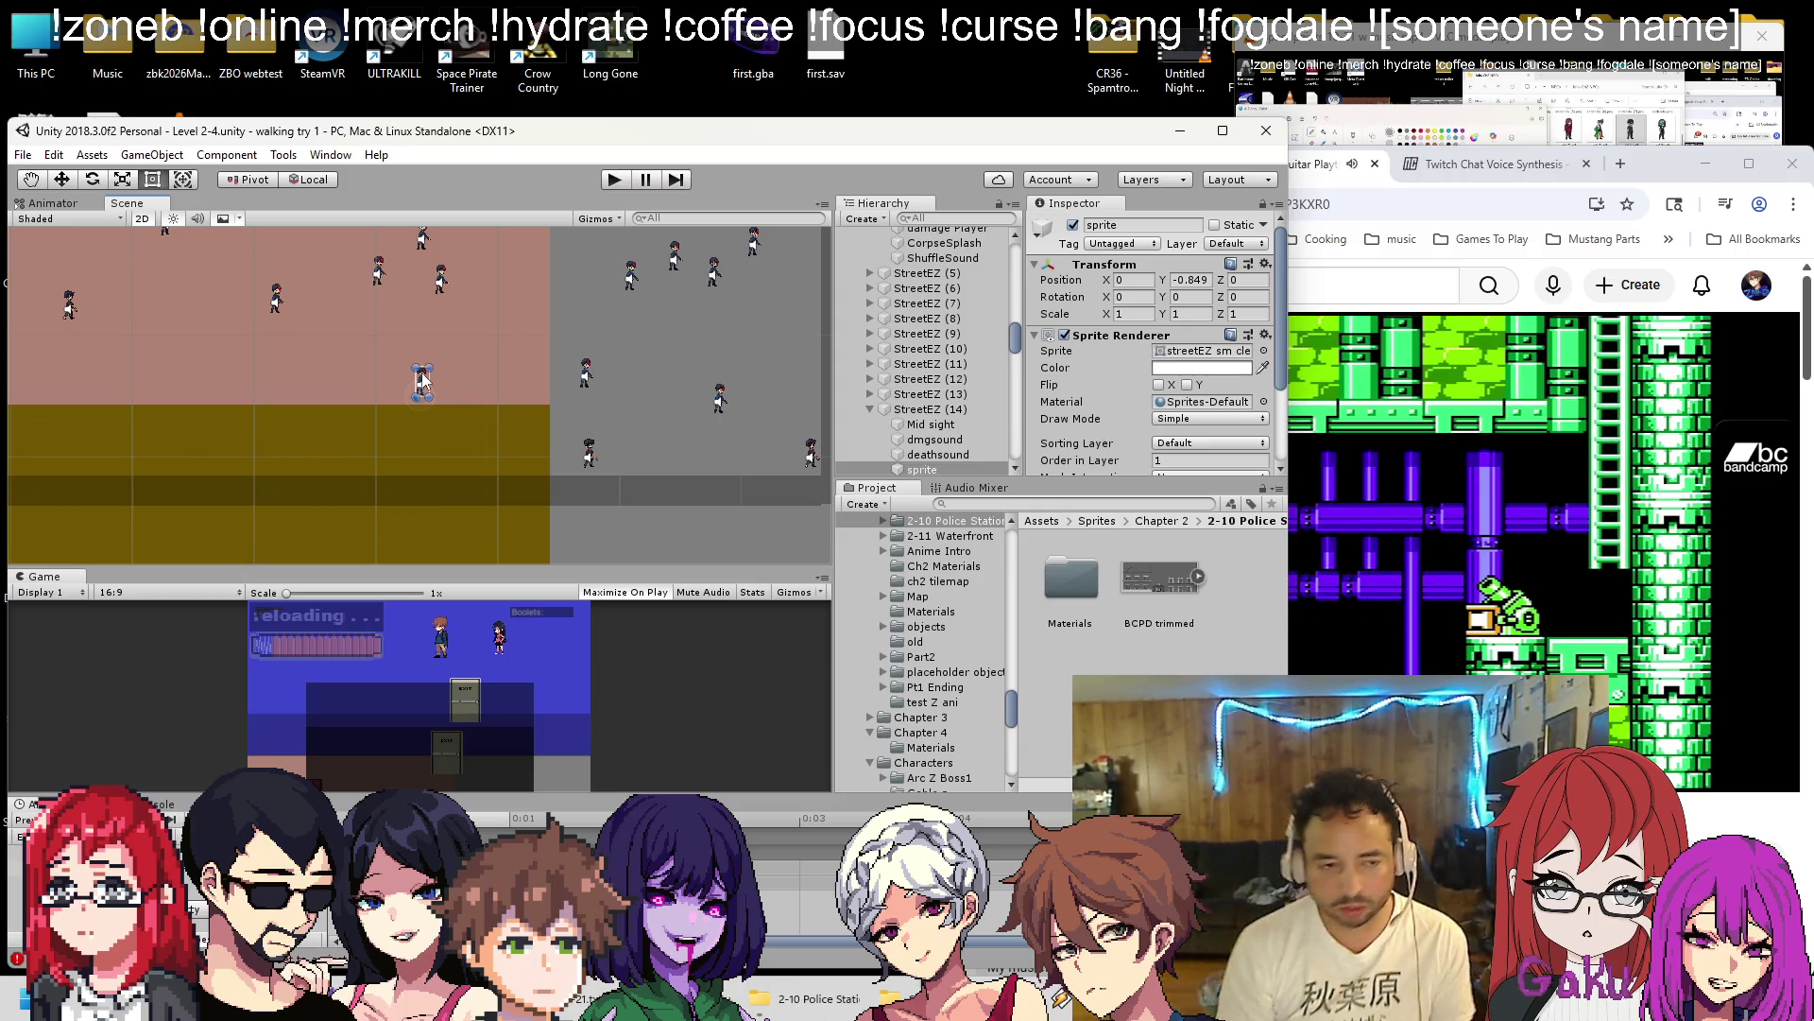
scroll(569, 323, "down", 4)
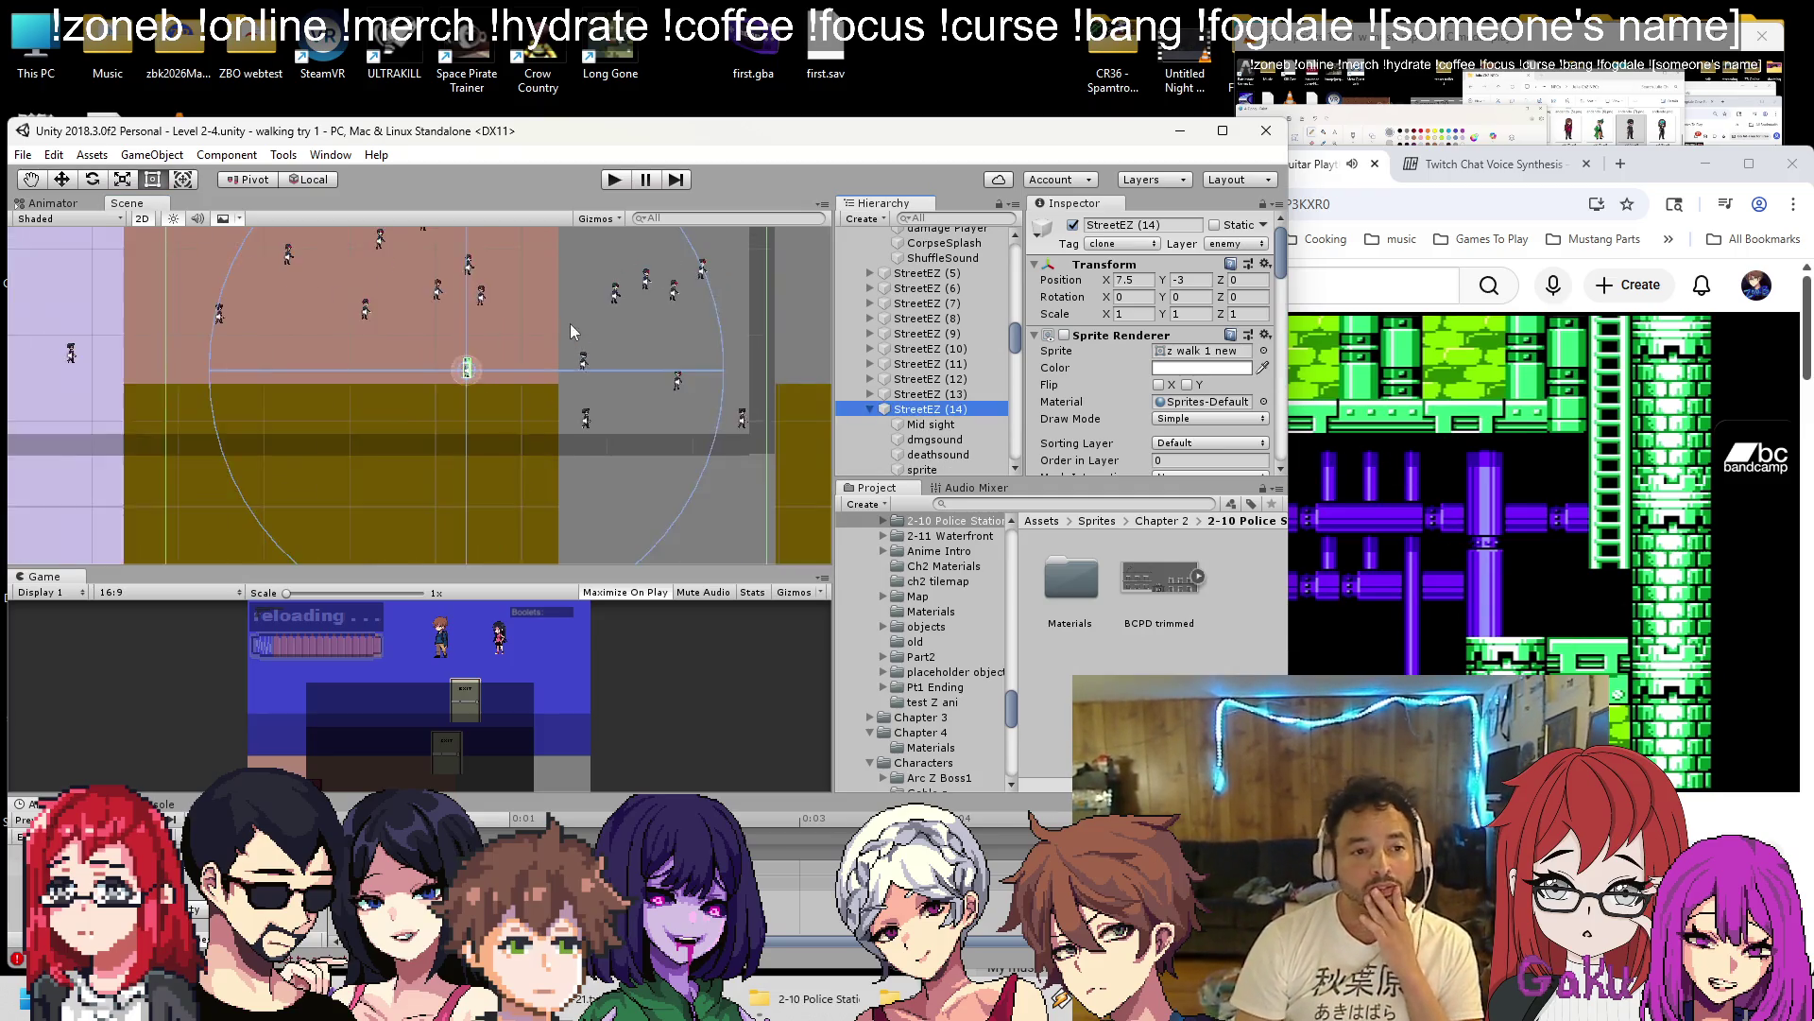
left_click(935, 425)
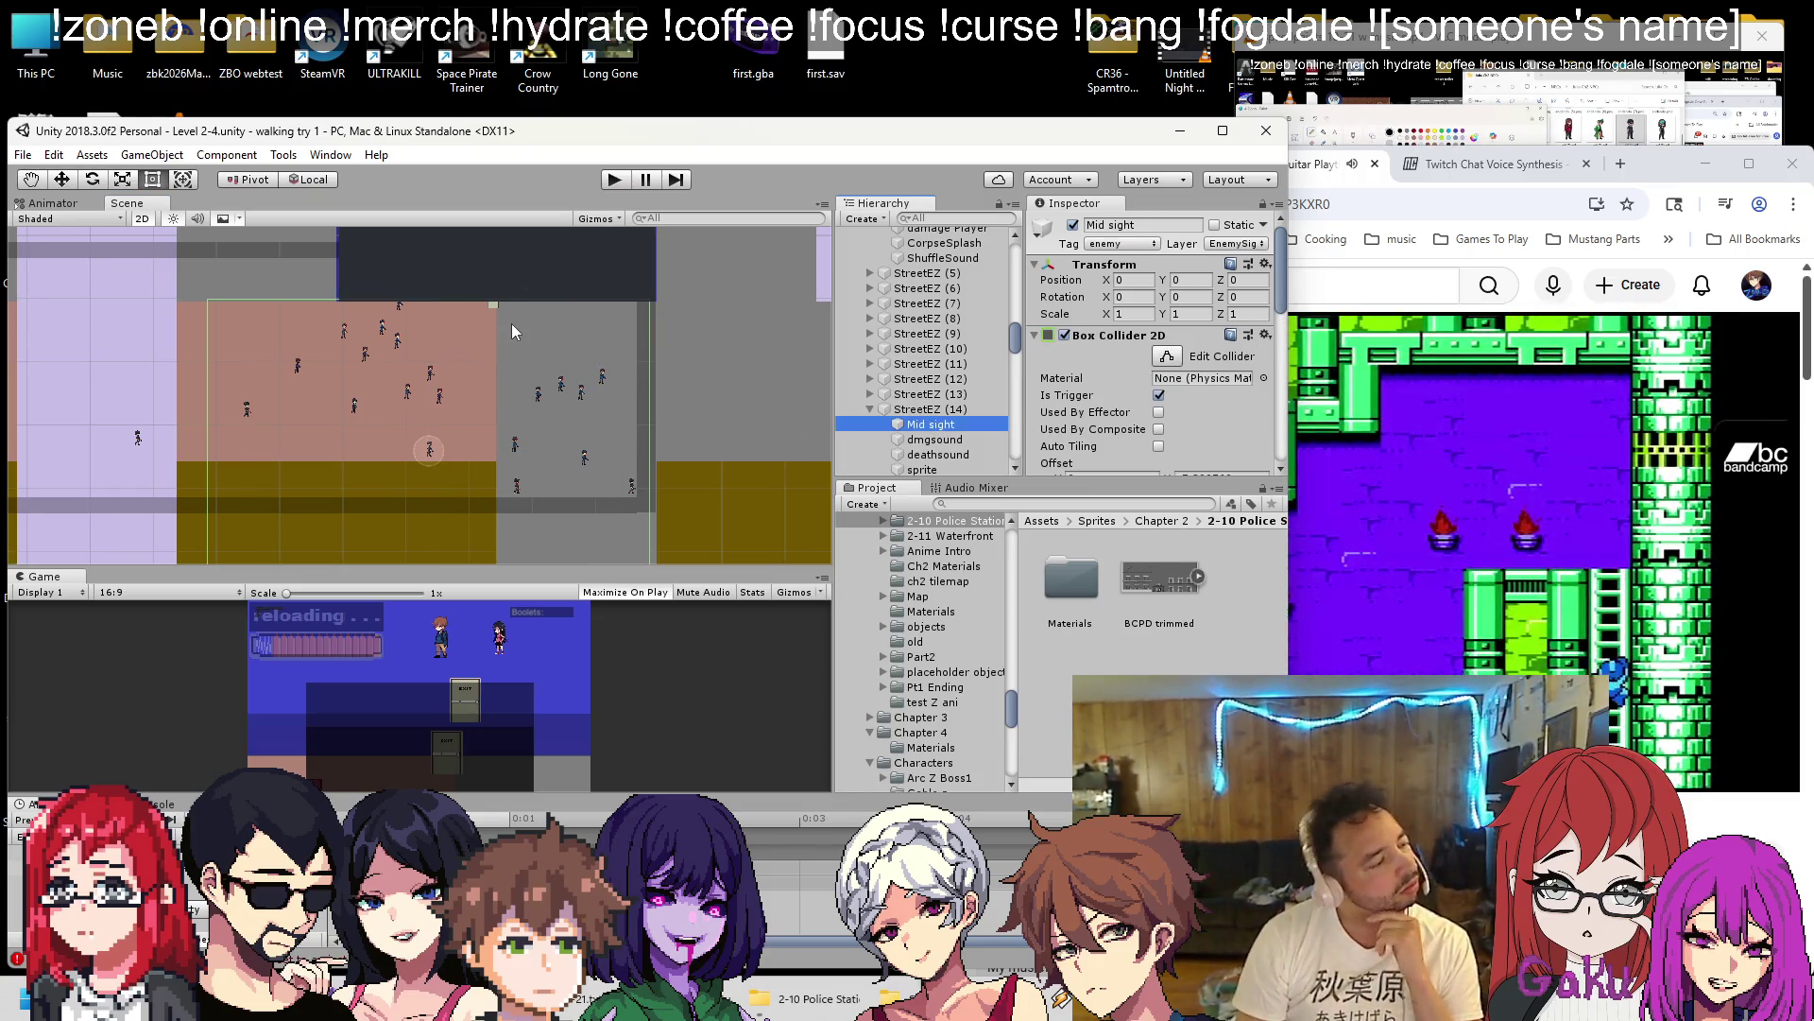
scroll(459, 400, "down", 5)
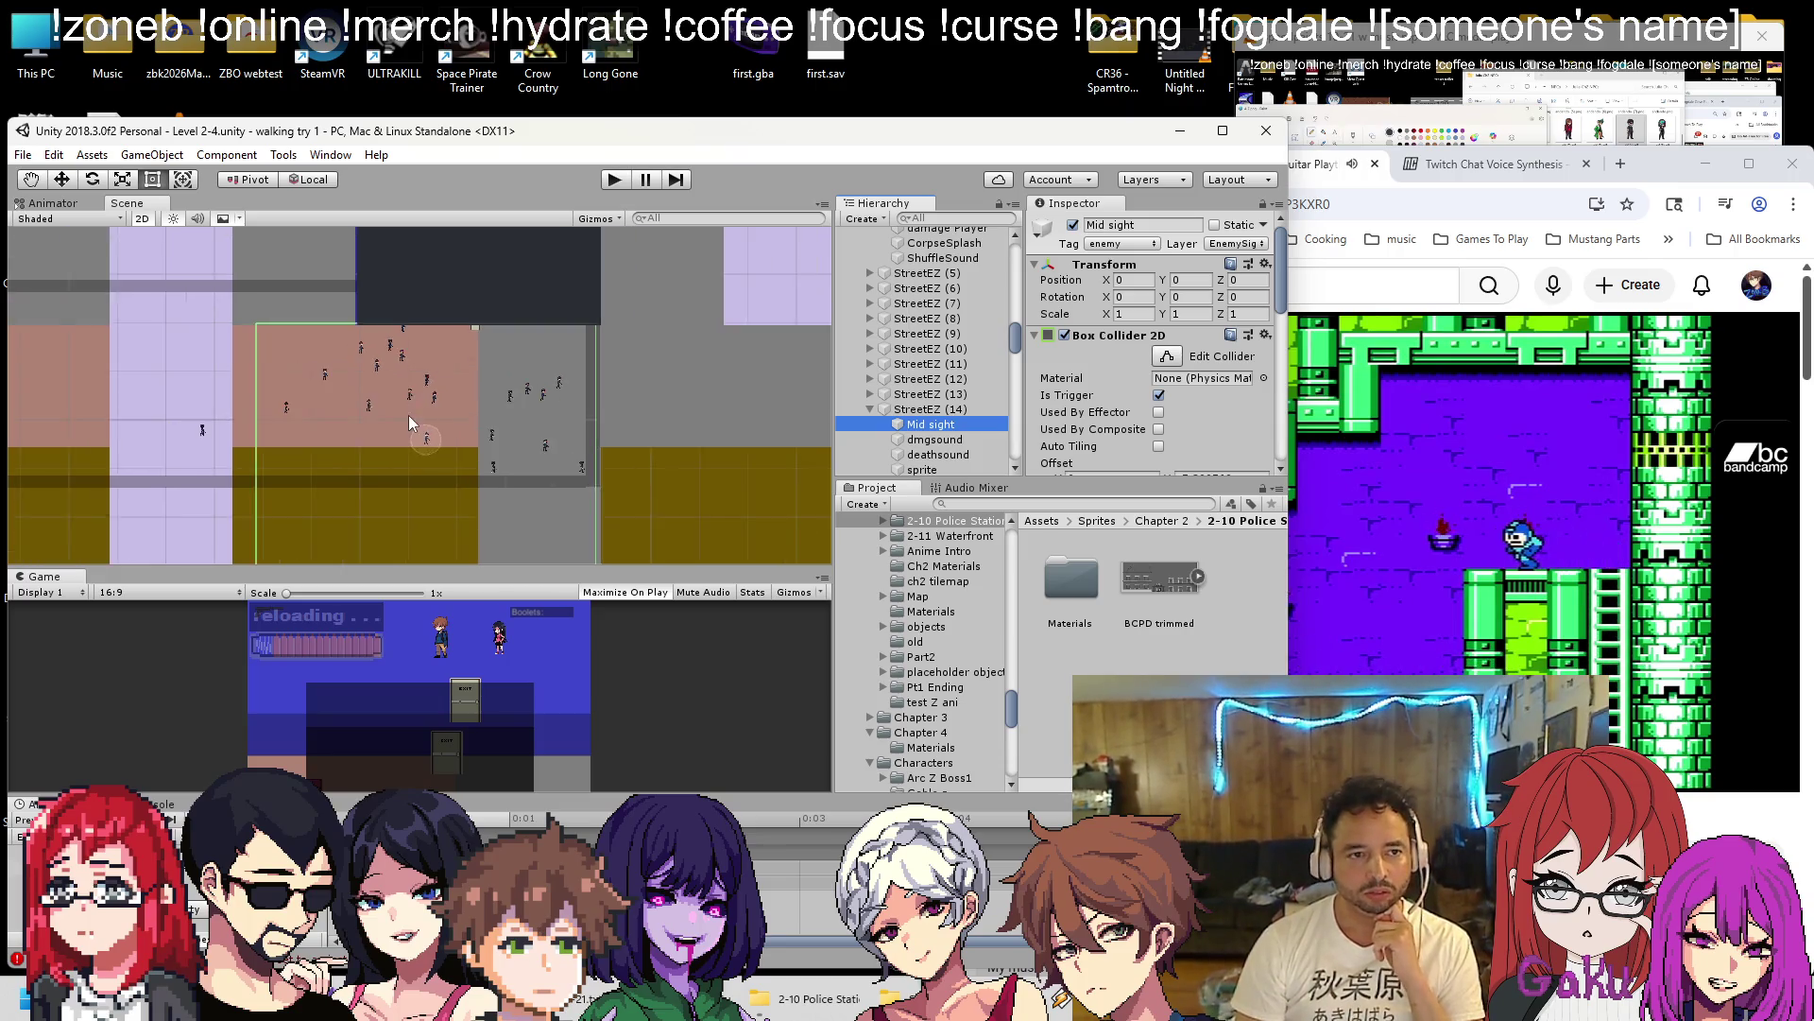
left_click(615, 182)
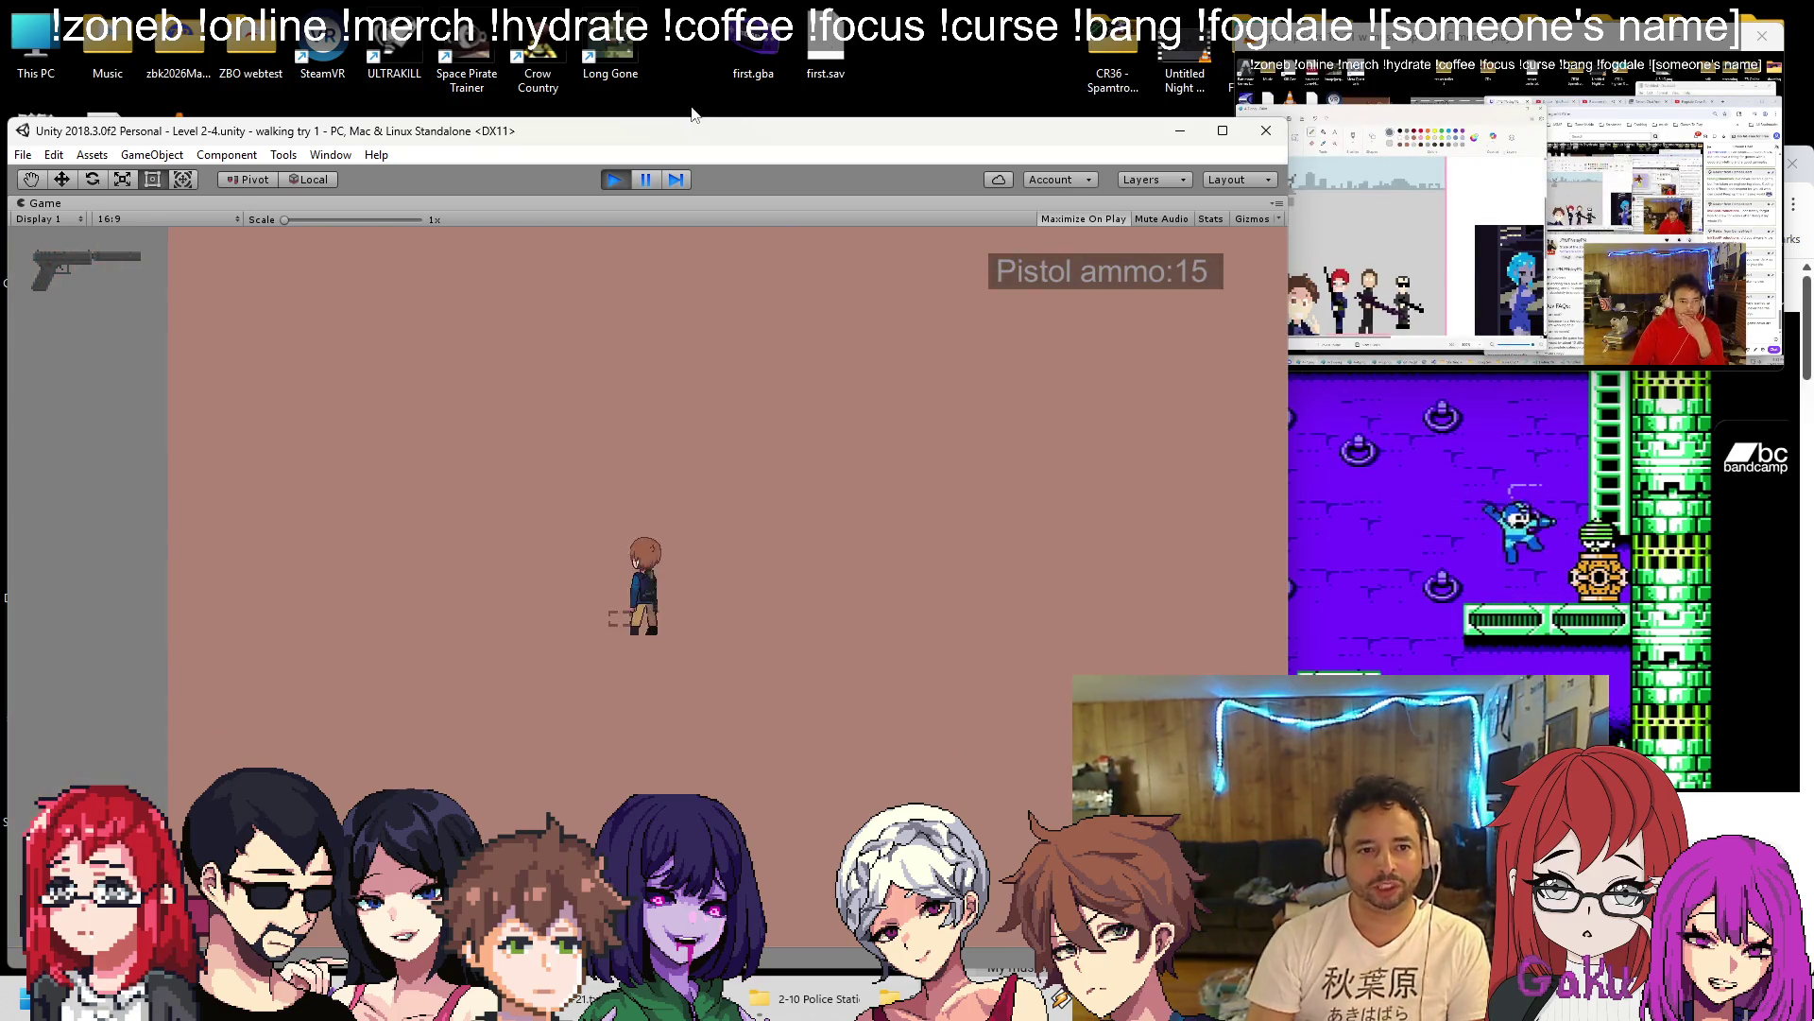
left_click(646, 180)
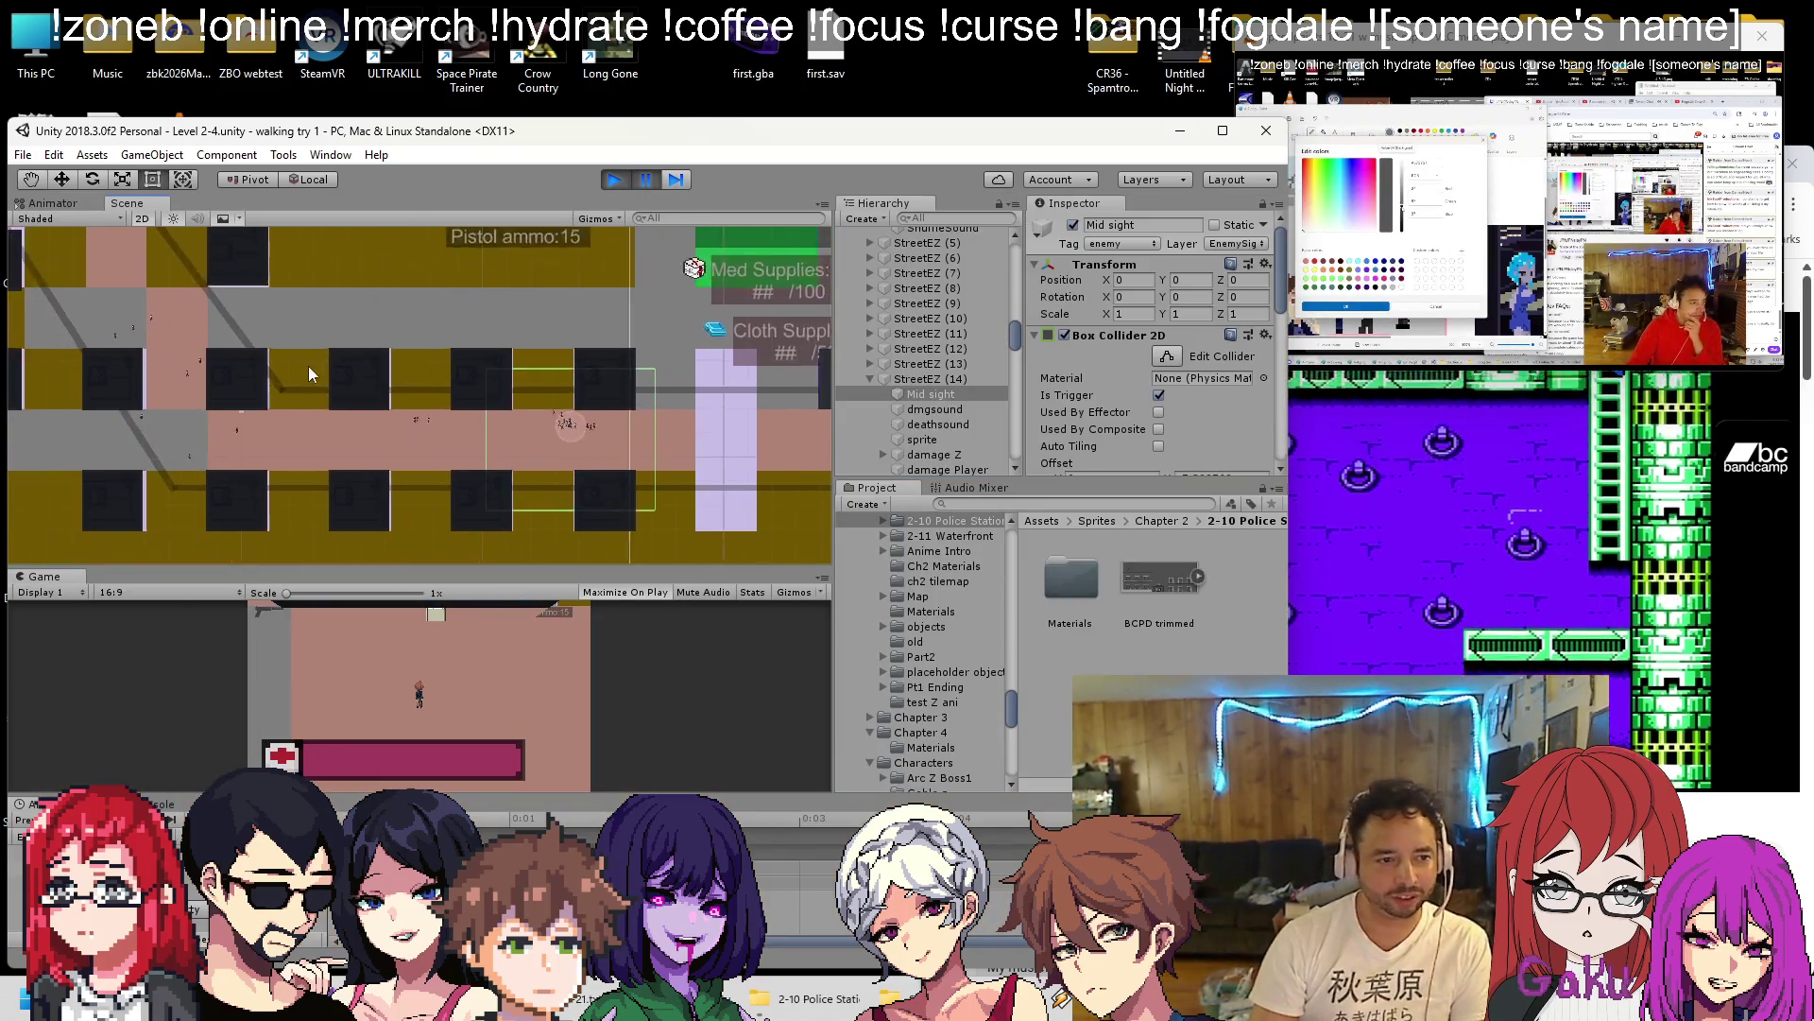
Zoom around the paused scene to check the corridor layout, then stop play mode.
scroll(420, 457, "up", 5)
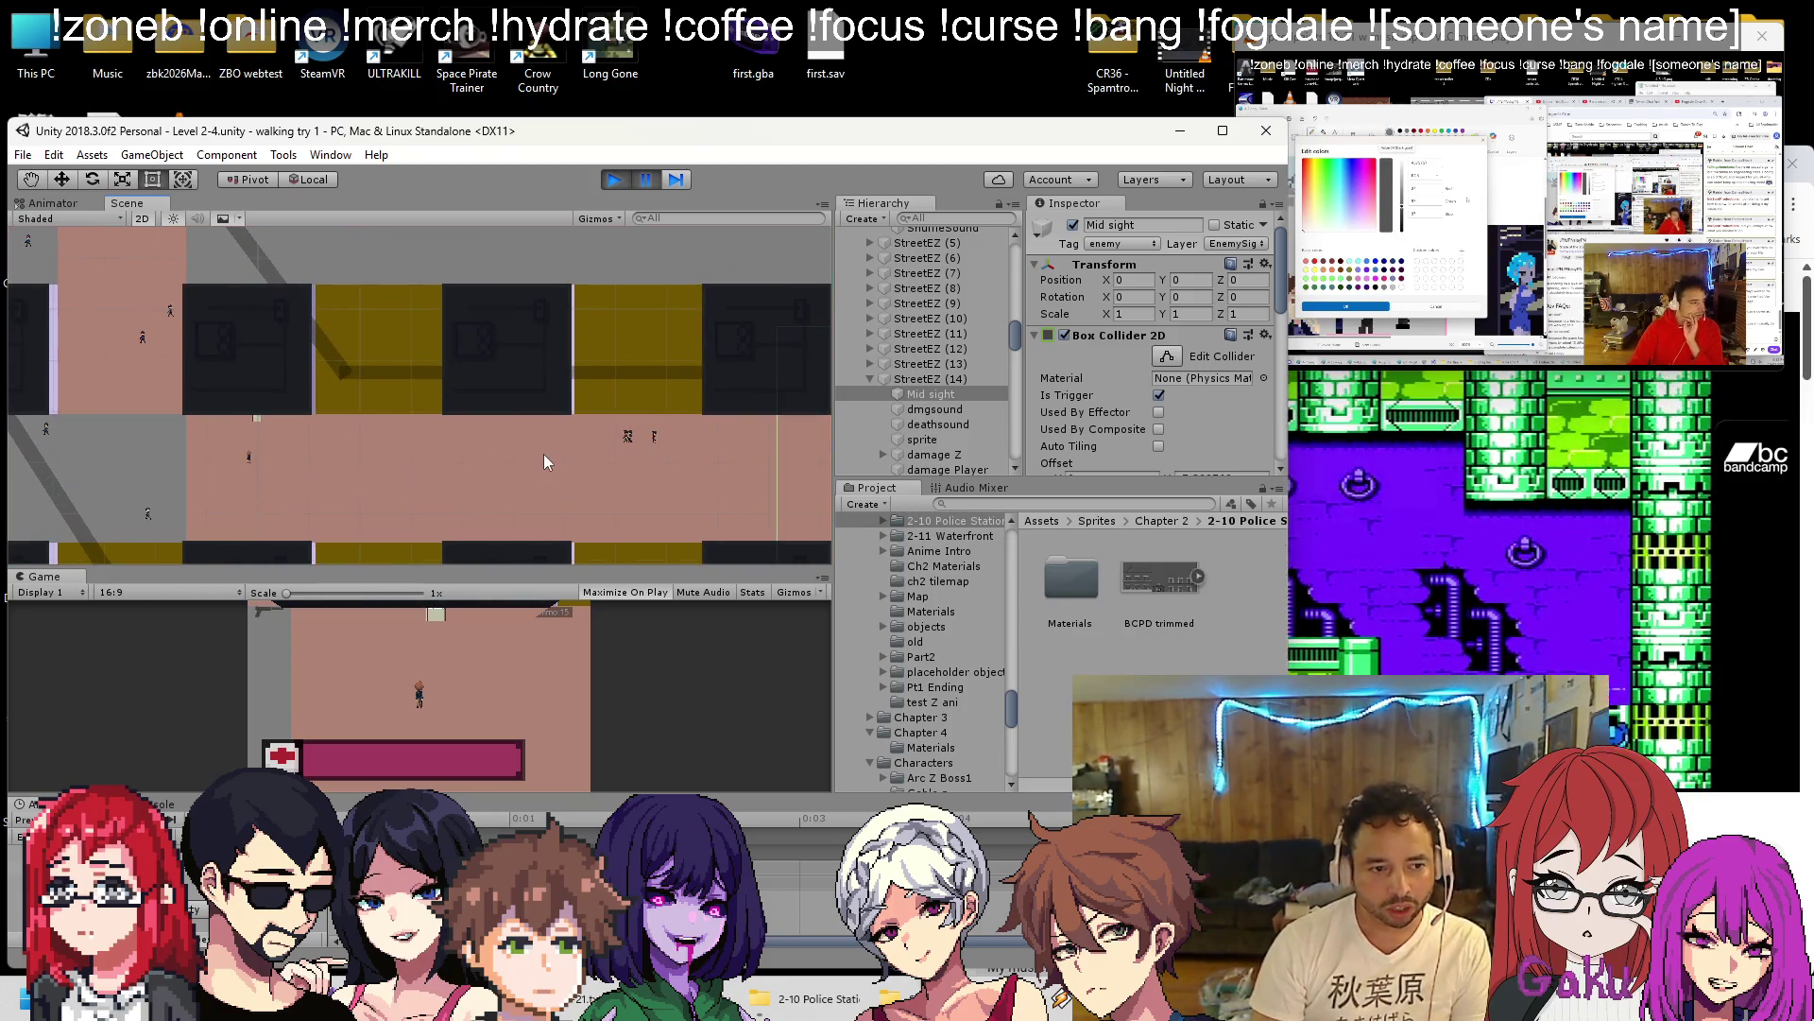
scroll(428, 420, "down", 3)
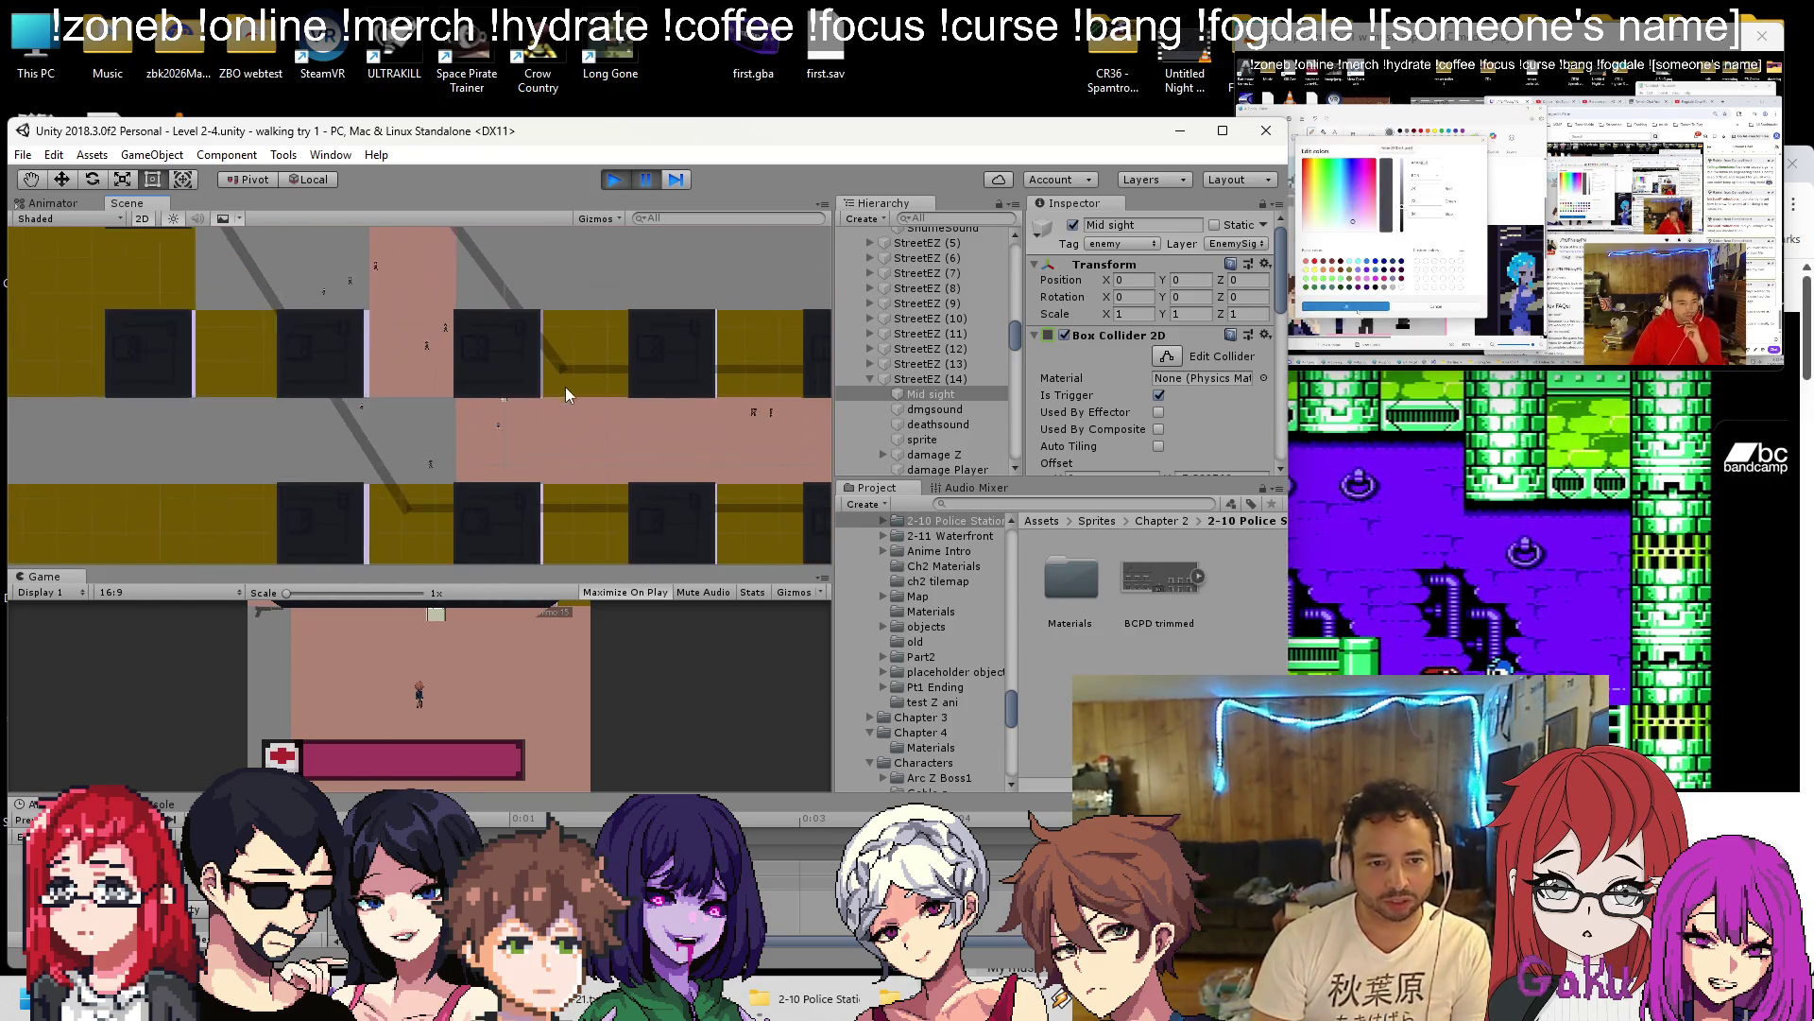
scroll(567, 388, "down", 4)
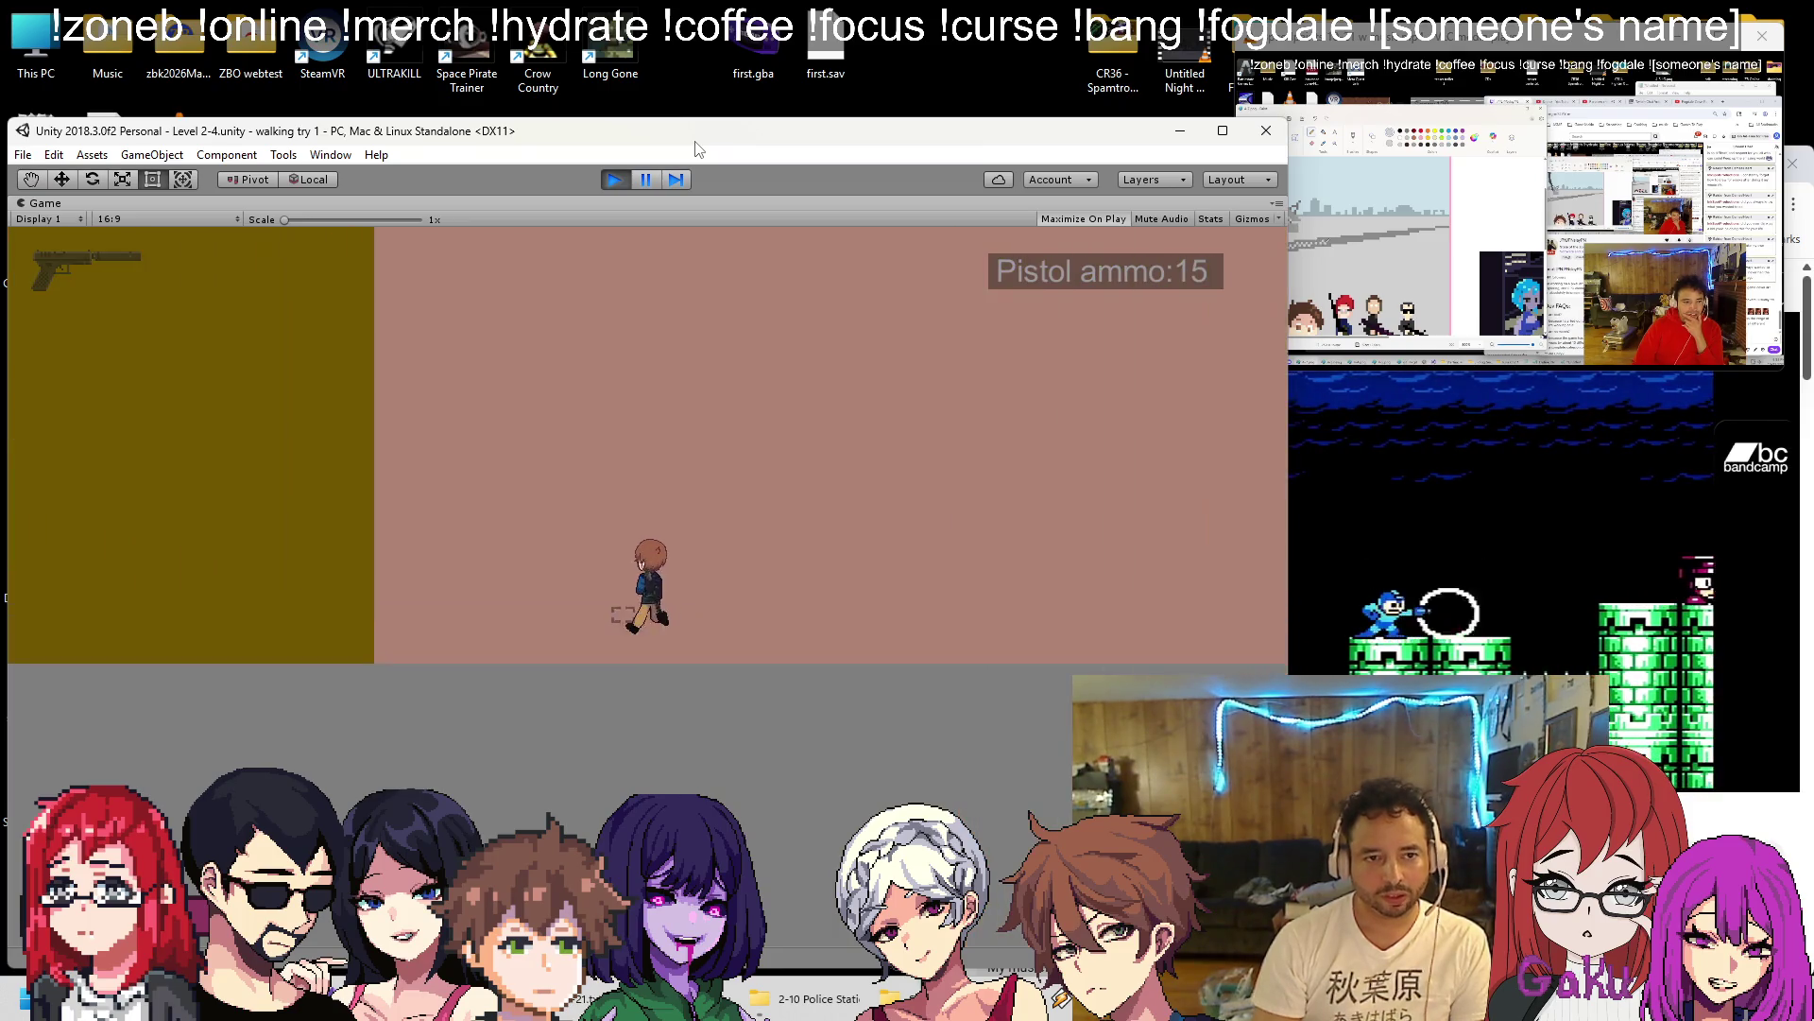
left_click(622, 178)
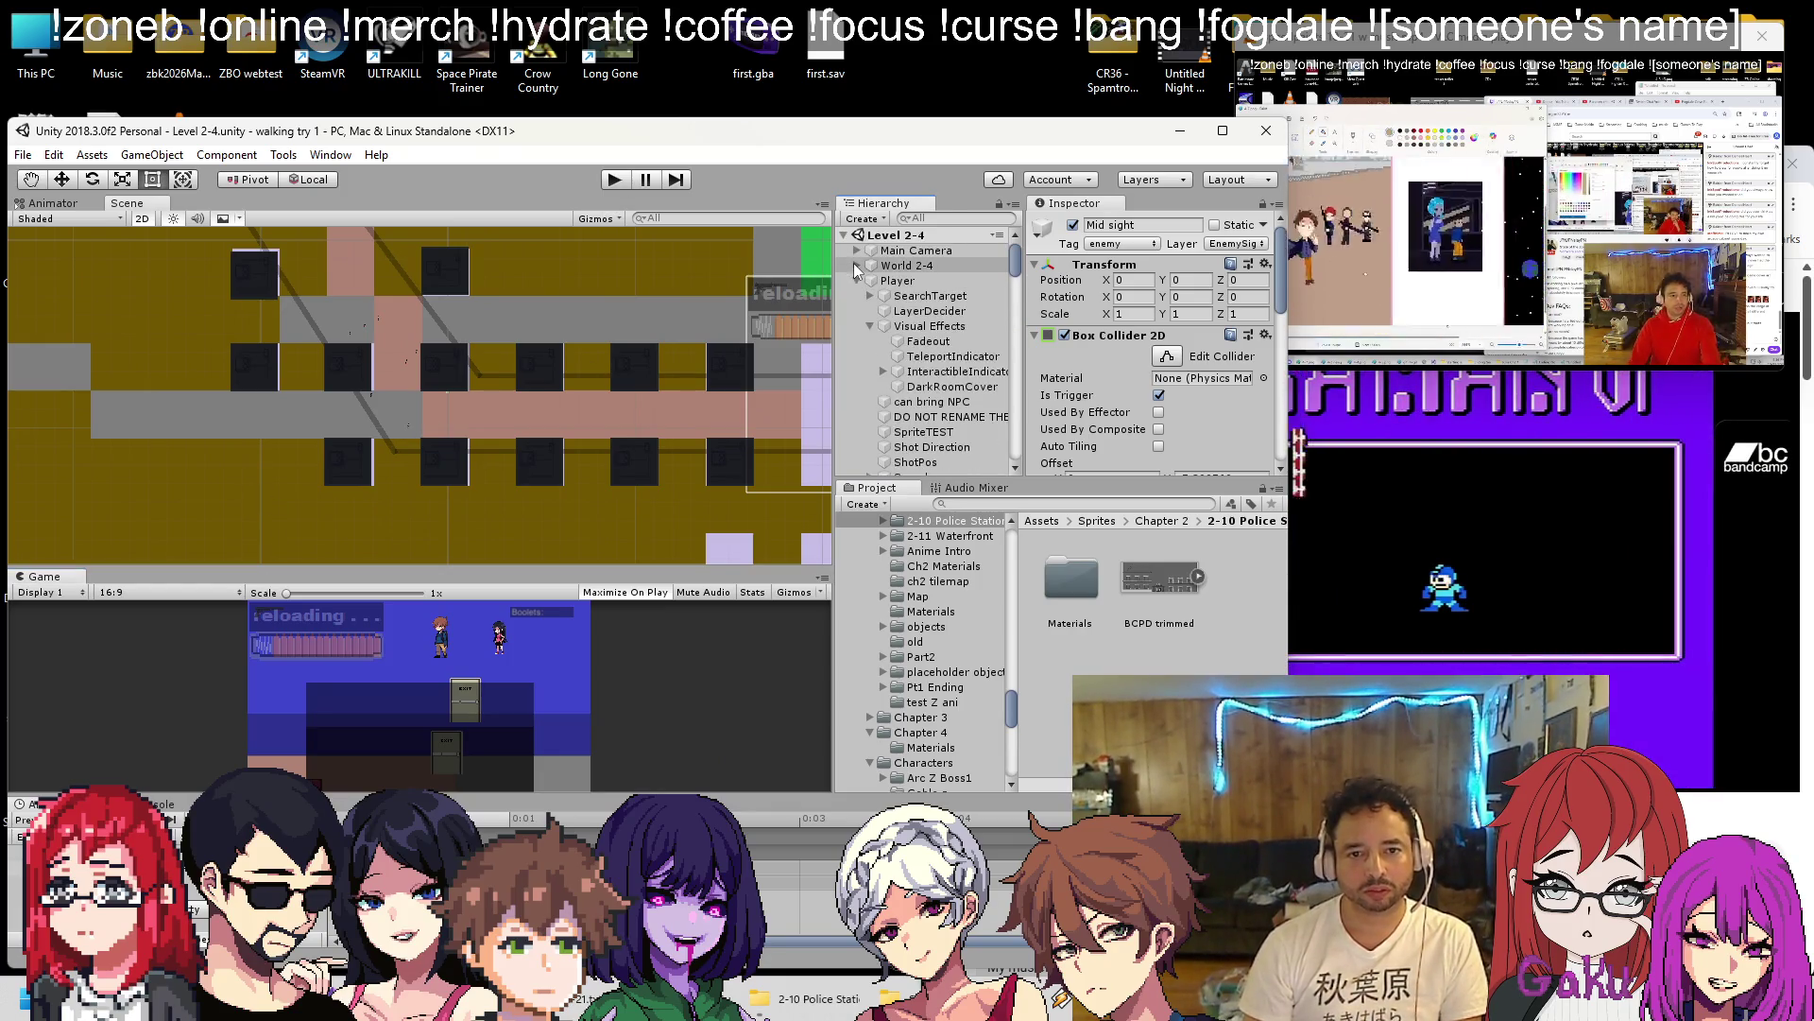
Expand Level 2-4 in the Hierarchy down to the TR 1 Streets trap room.
left_click(844, 235)
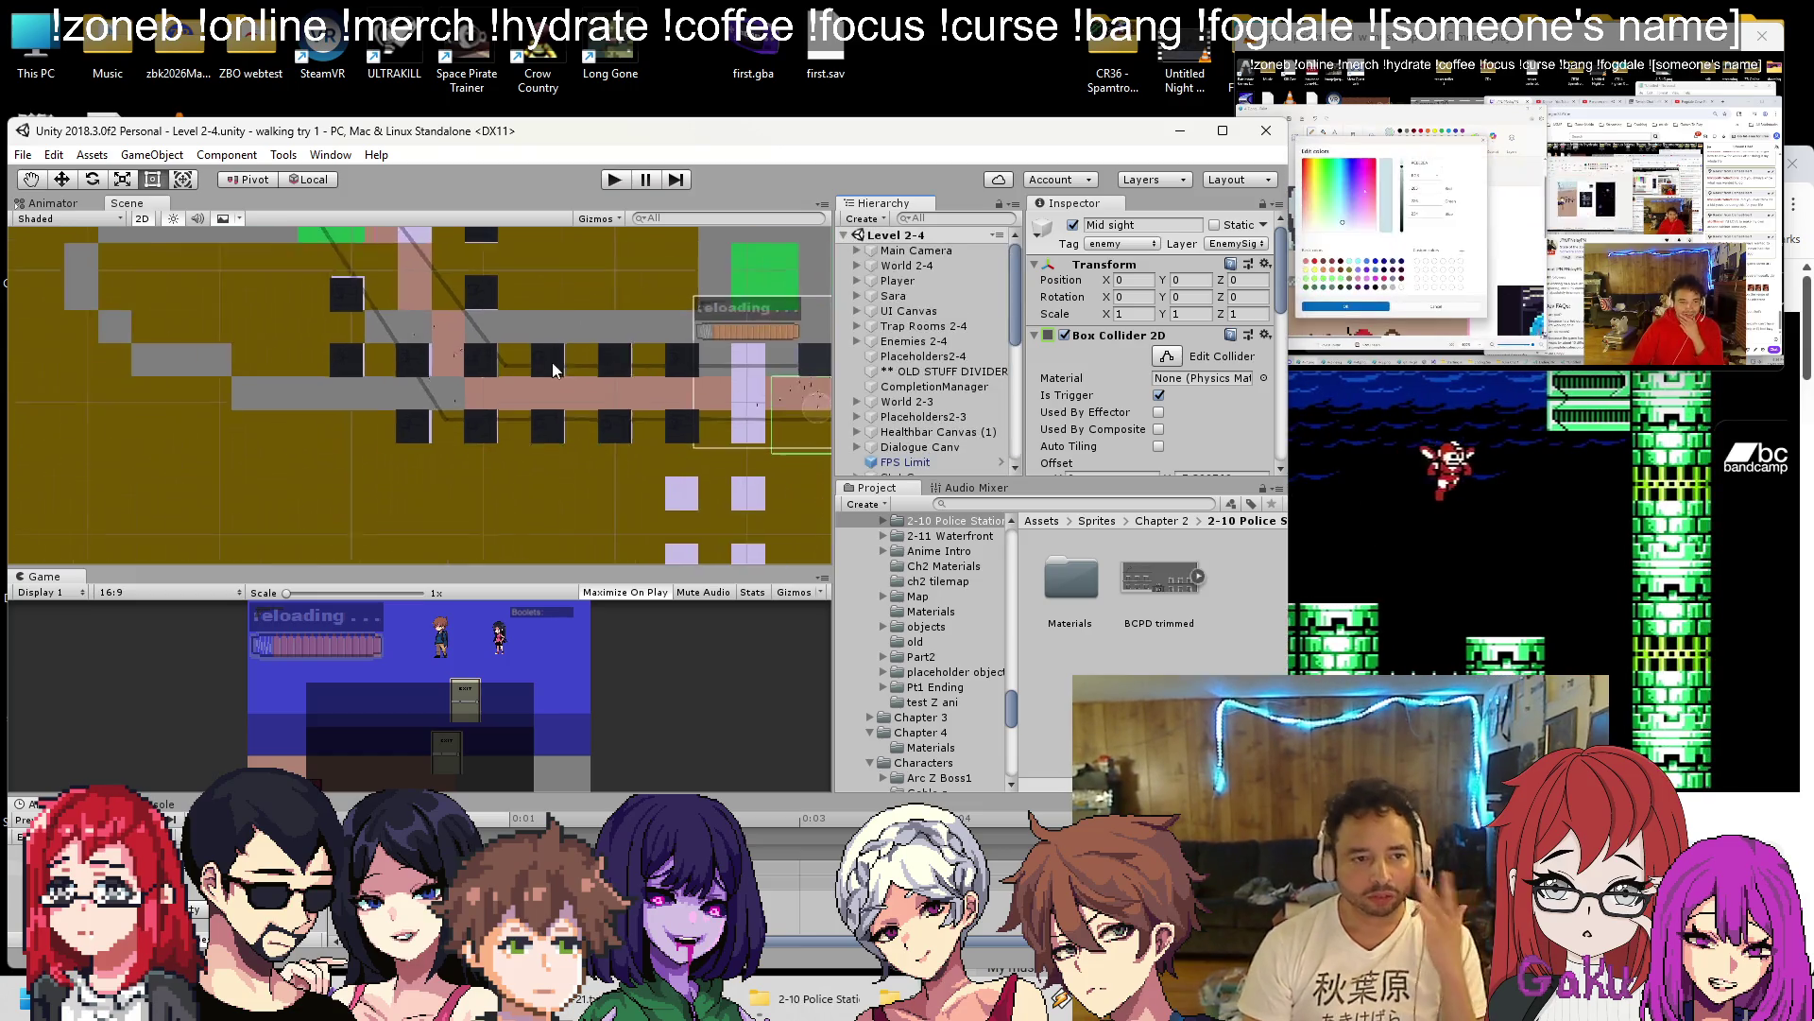
scroll(542, 400, "up", 5)
scroll(546, 340, "down", 8)
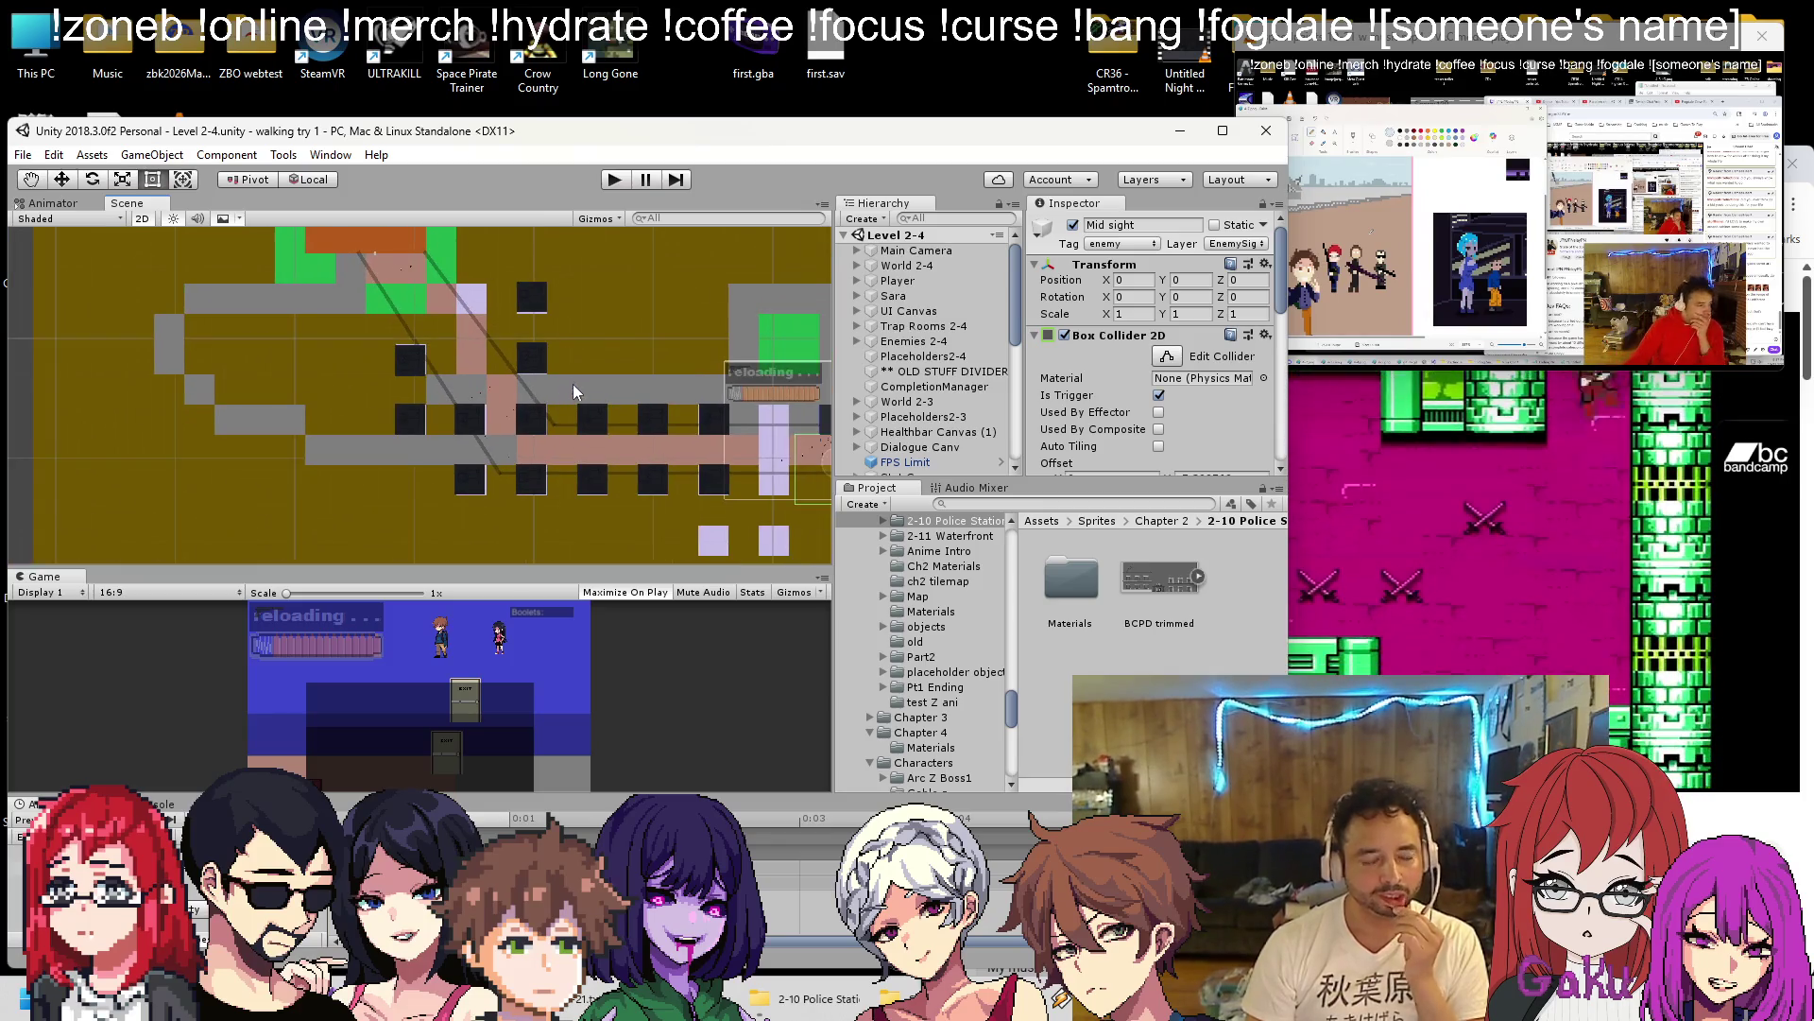
scroll(609, 416, "up", 8)
scroll(608, 387, "up", 4)
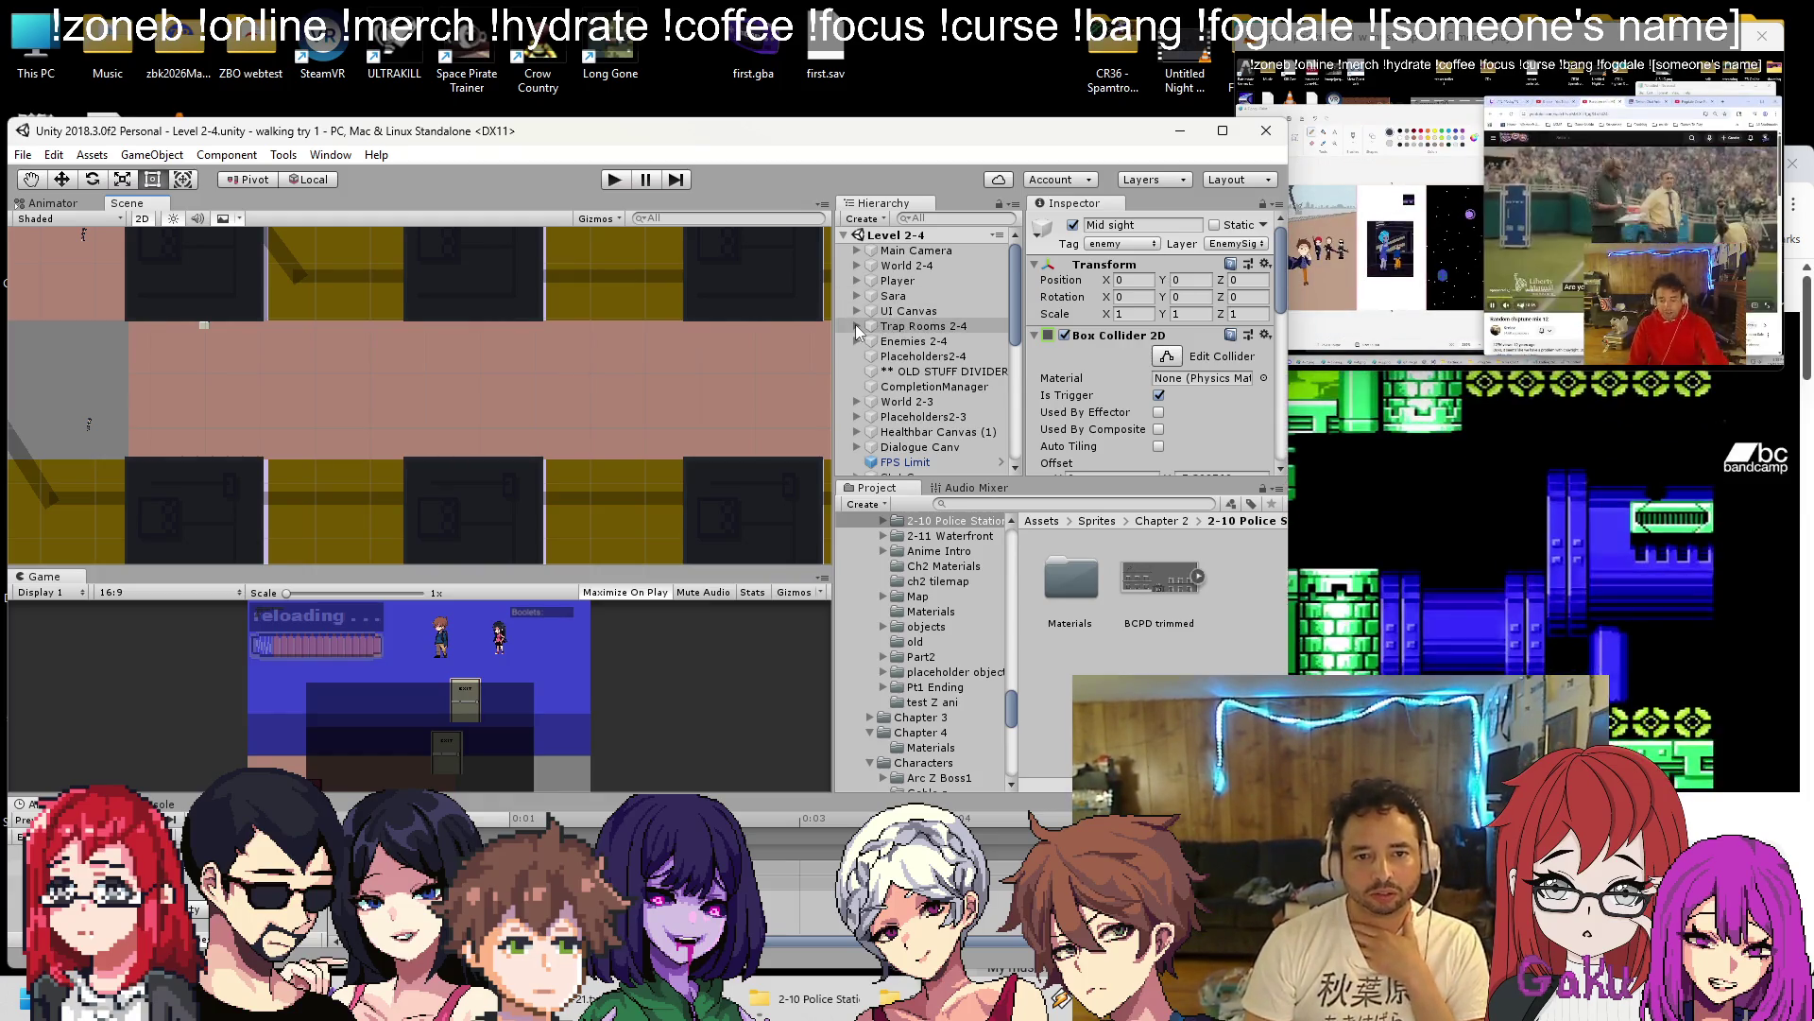
scroll(305, 303, "down", 10)
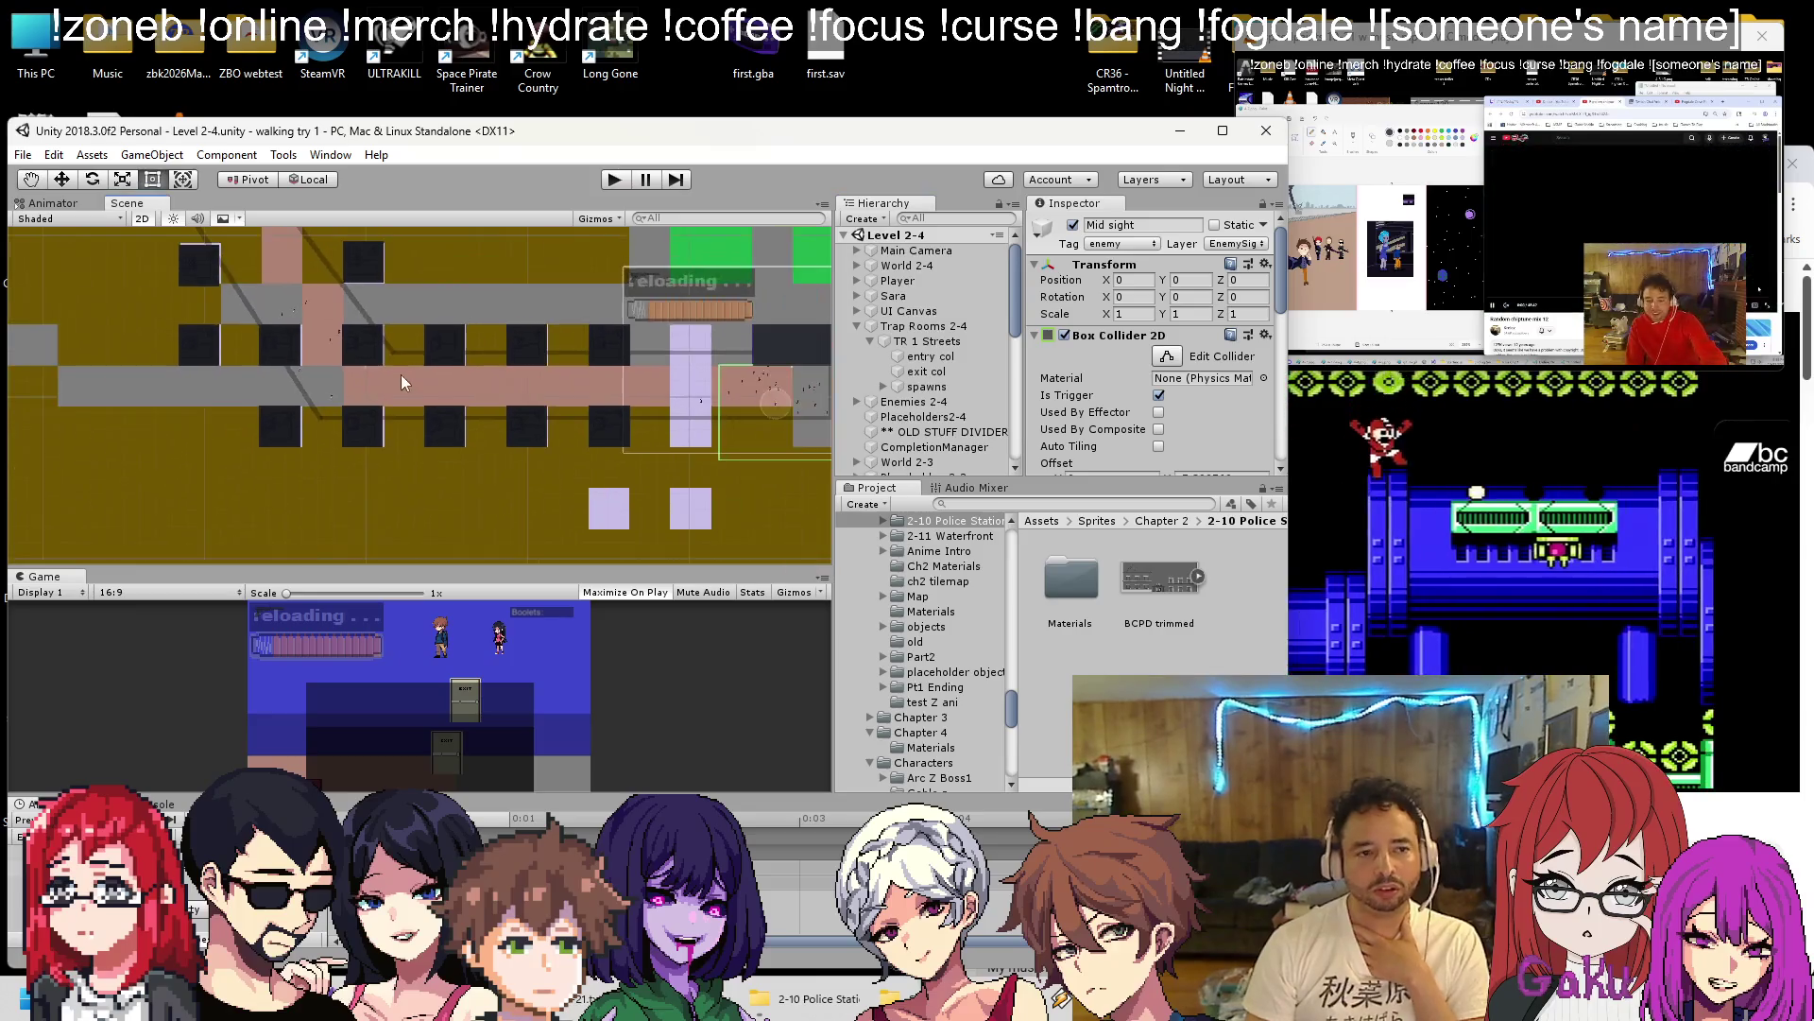
Select the spawns group of TR 1 Streets and pan the scene along the corridor.
left_click(922, 388)
scroll(424, 367, "up", 5)
scroll(461, 353, "up", 3)
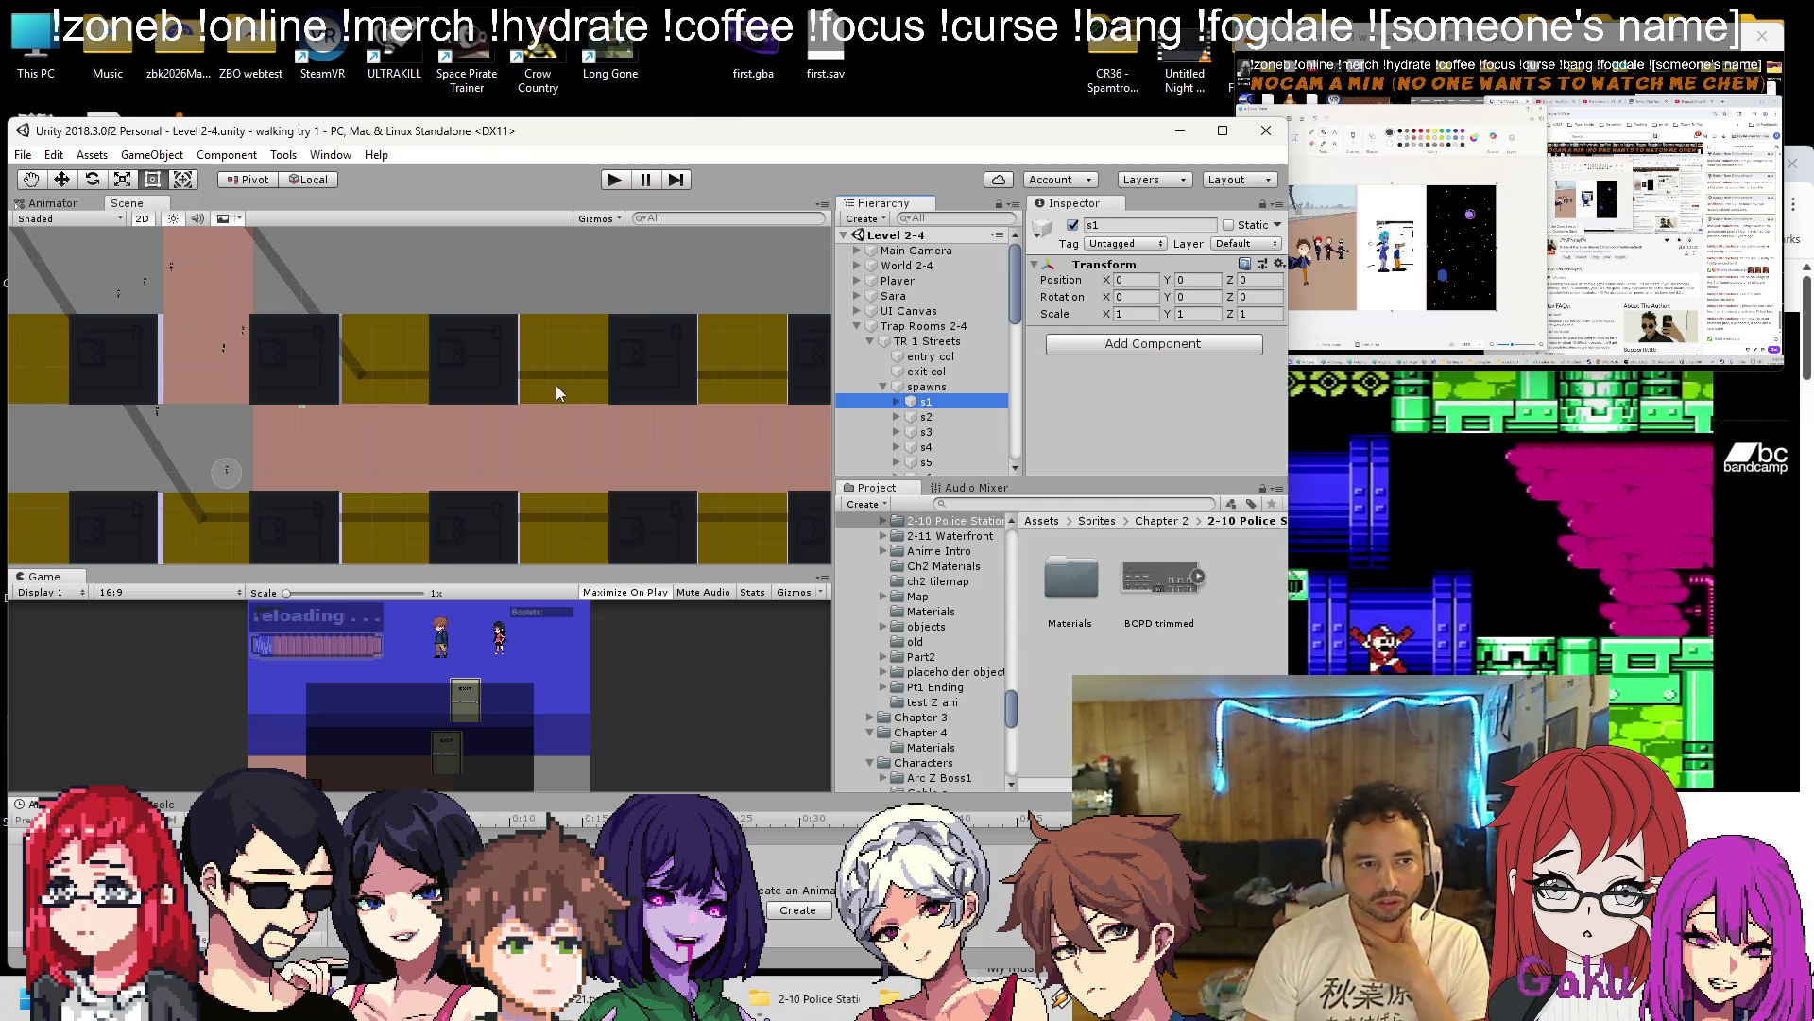
scroll(490, 370, "down", 3)
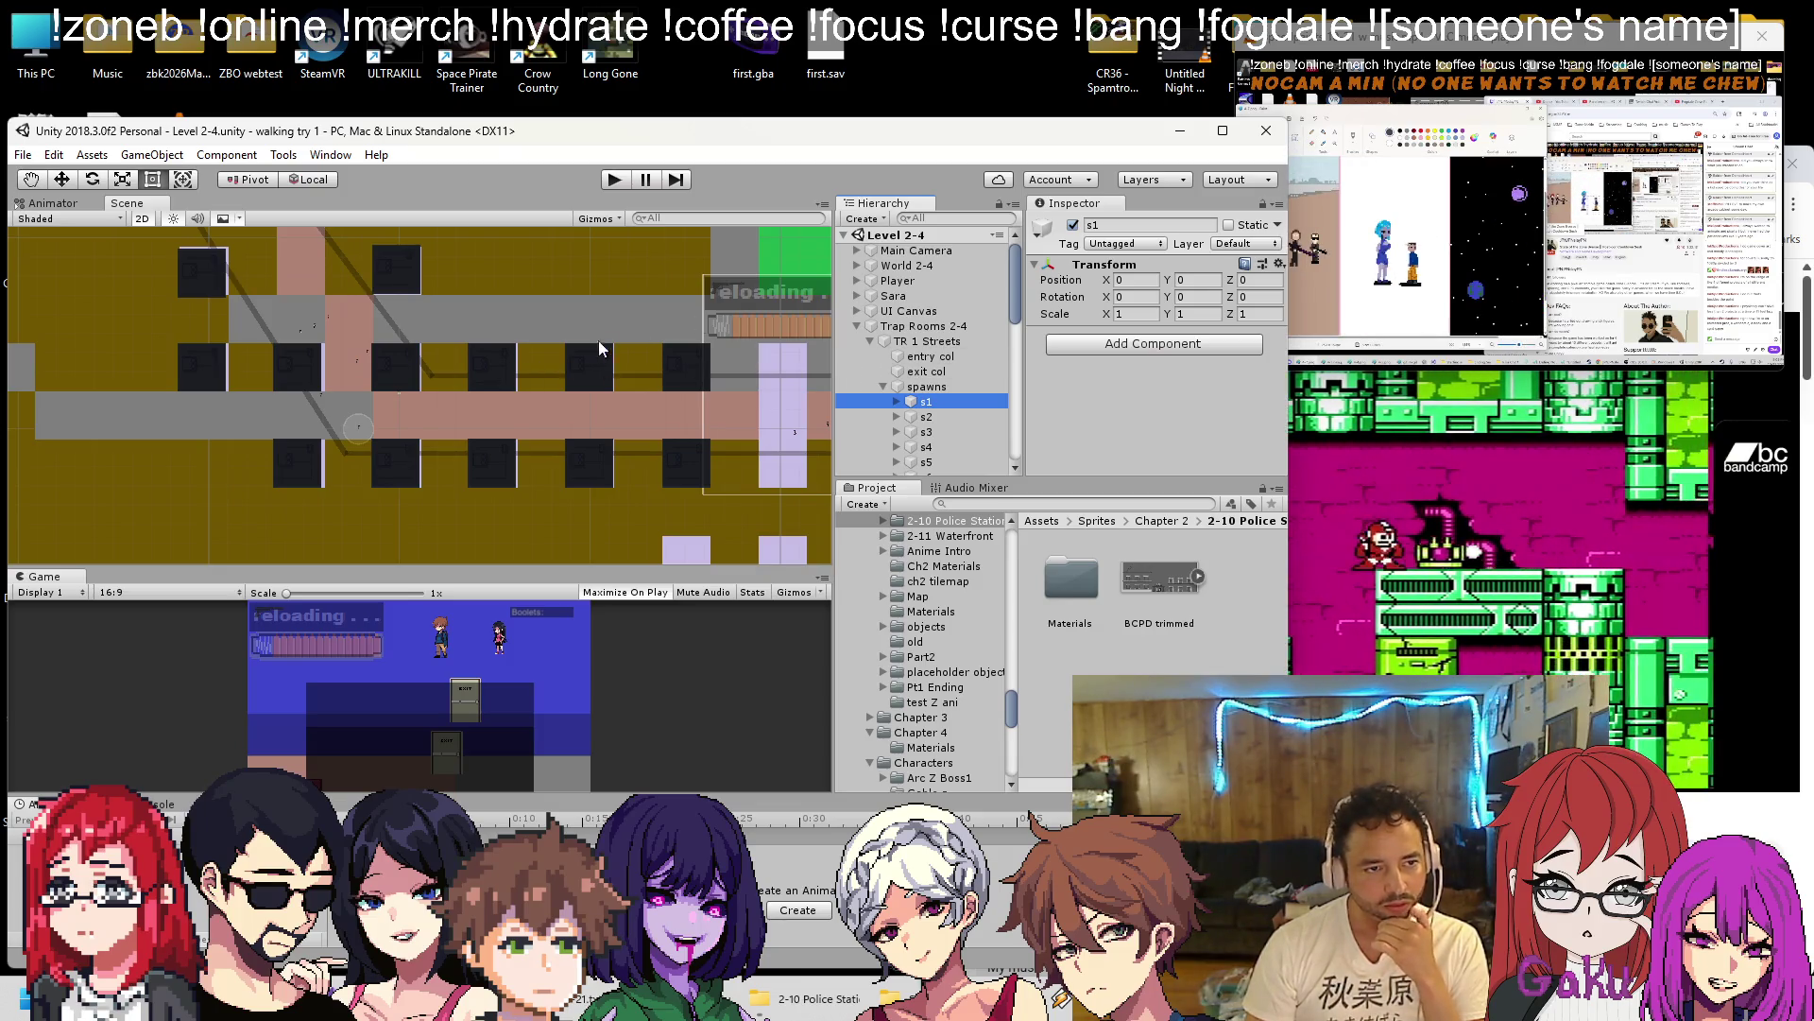
scroll(607, 338, "up", 3)
left_click_drag(553, 438, 522, 329)
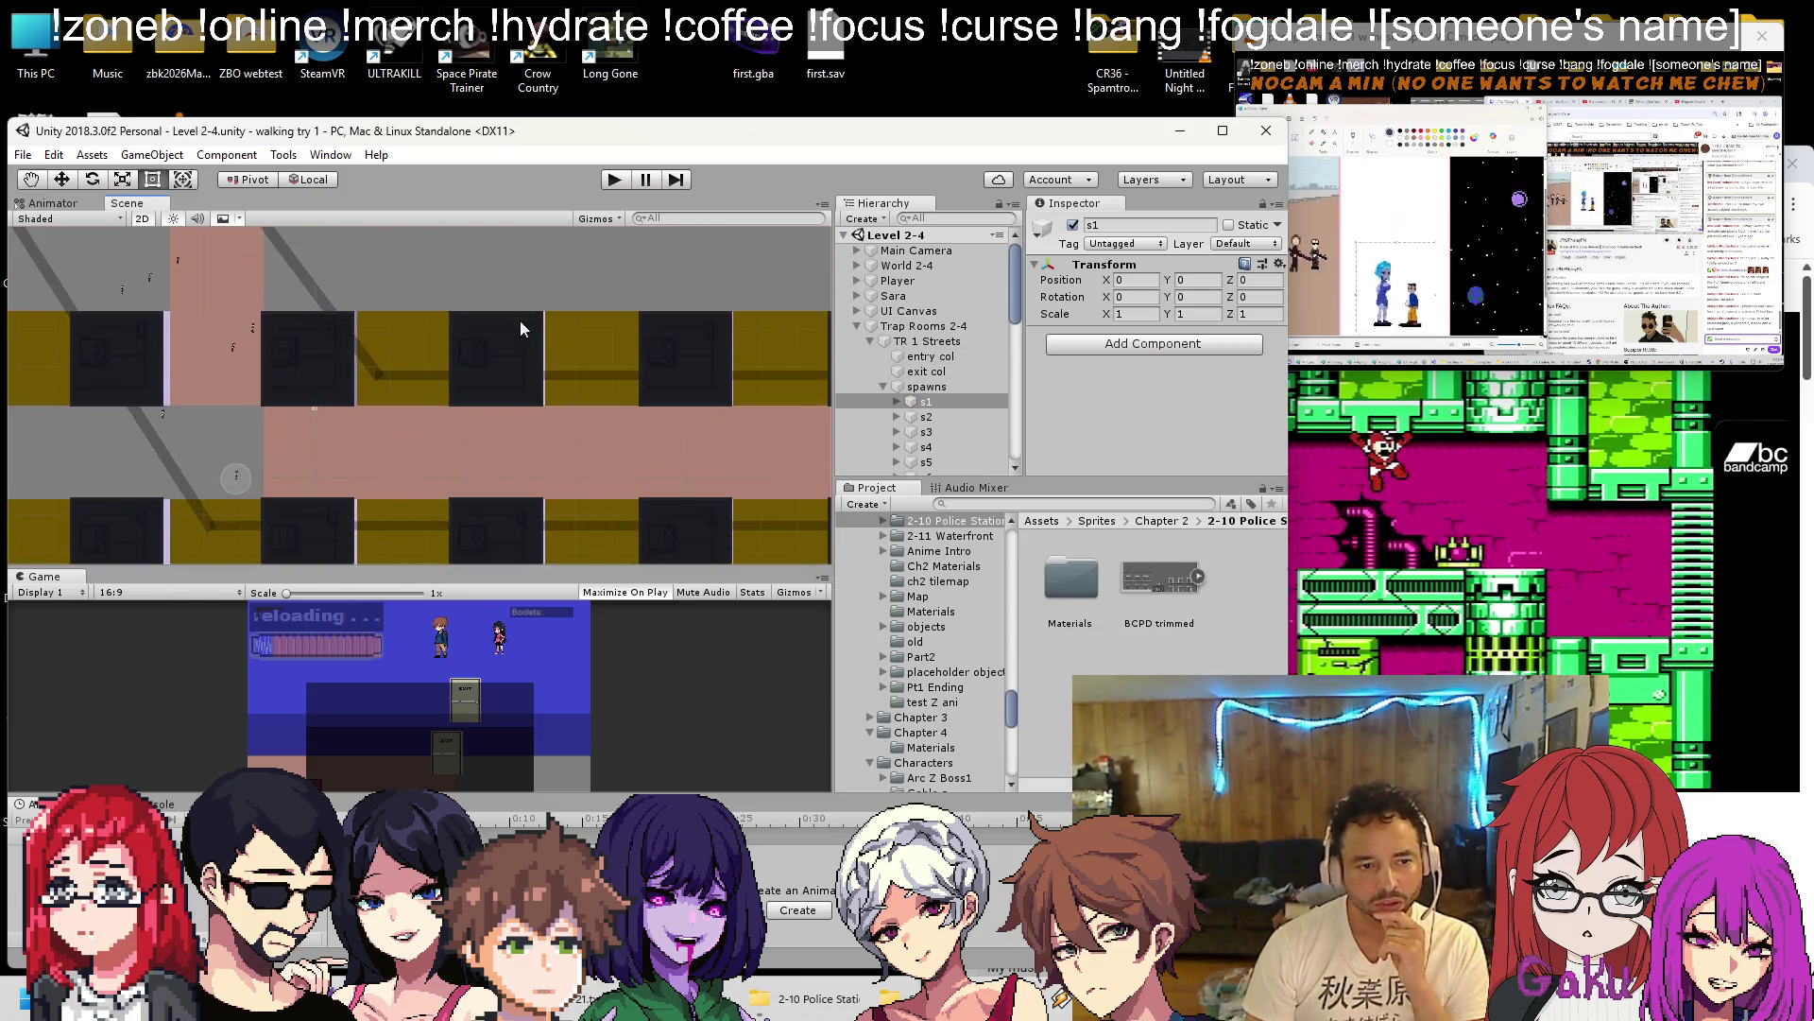
scroll(491, 359, "up", 2)
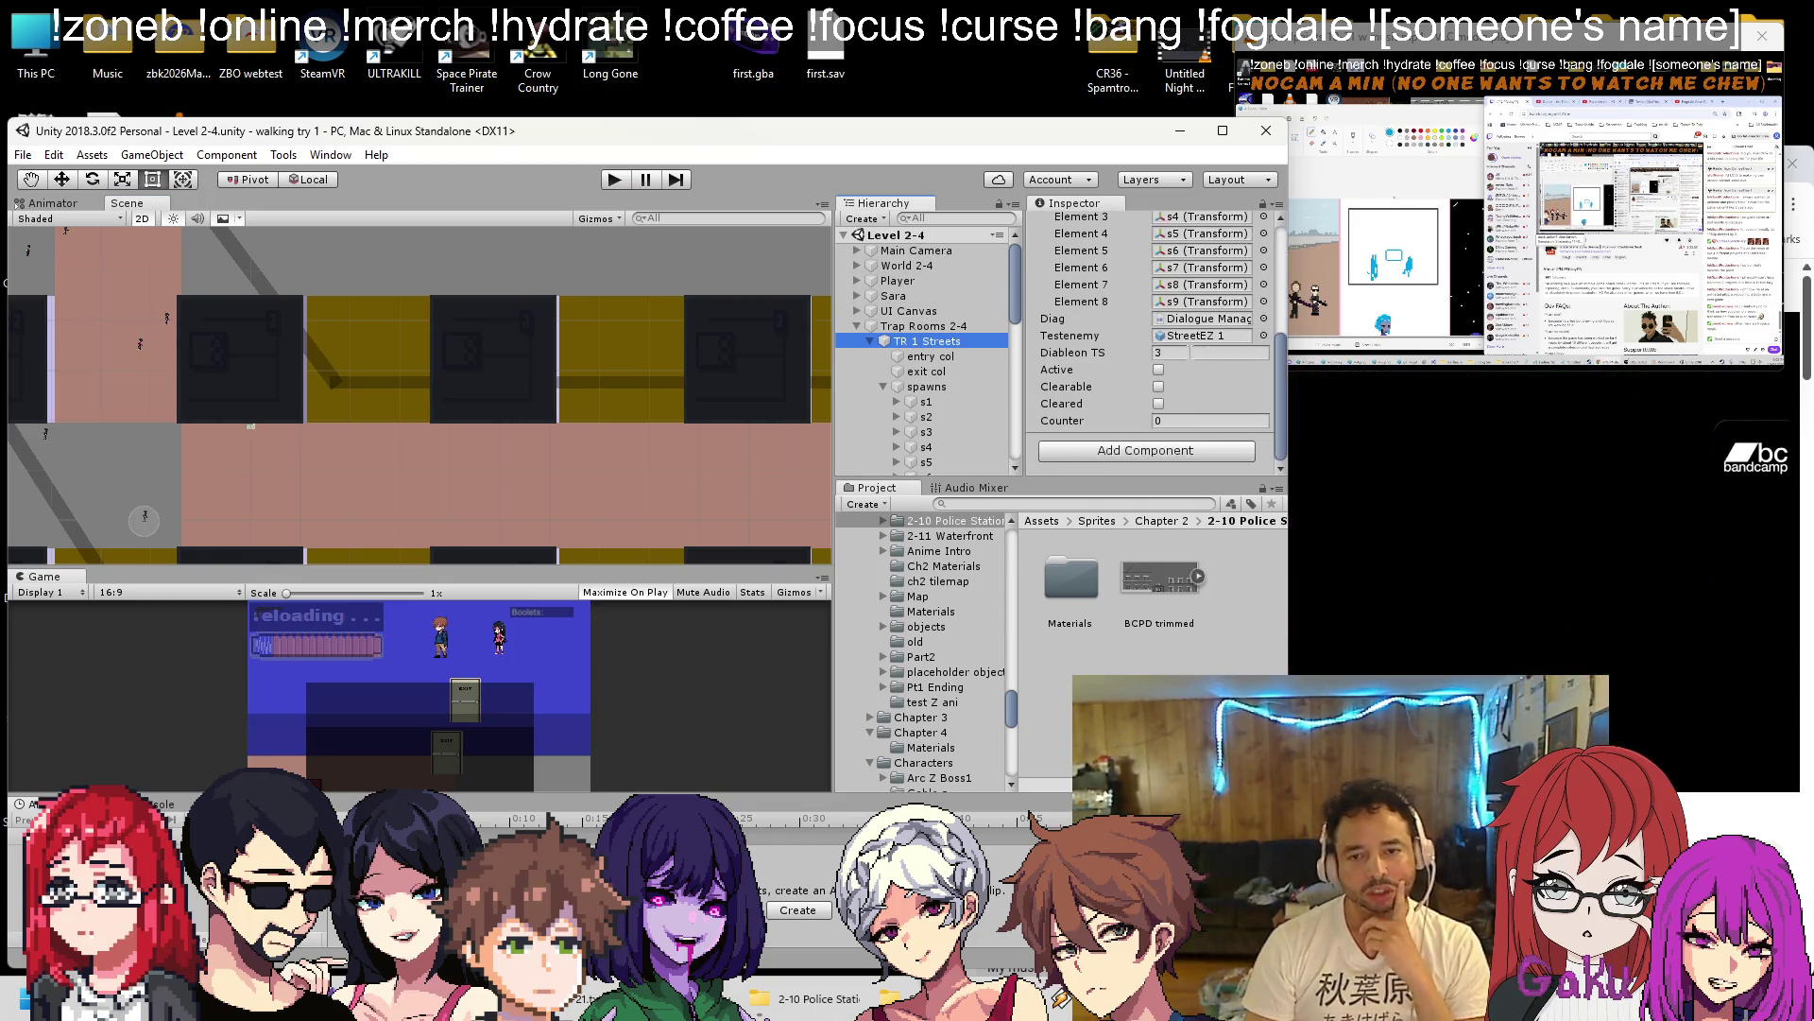
Collapse the spawns and TR 1 Streets children, then duplicate TR 1 Streets with Ctrl+D.
scroll(595, 360, "down", 6)
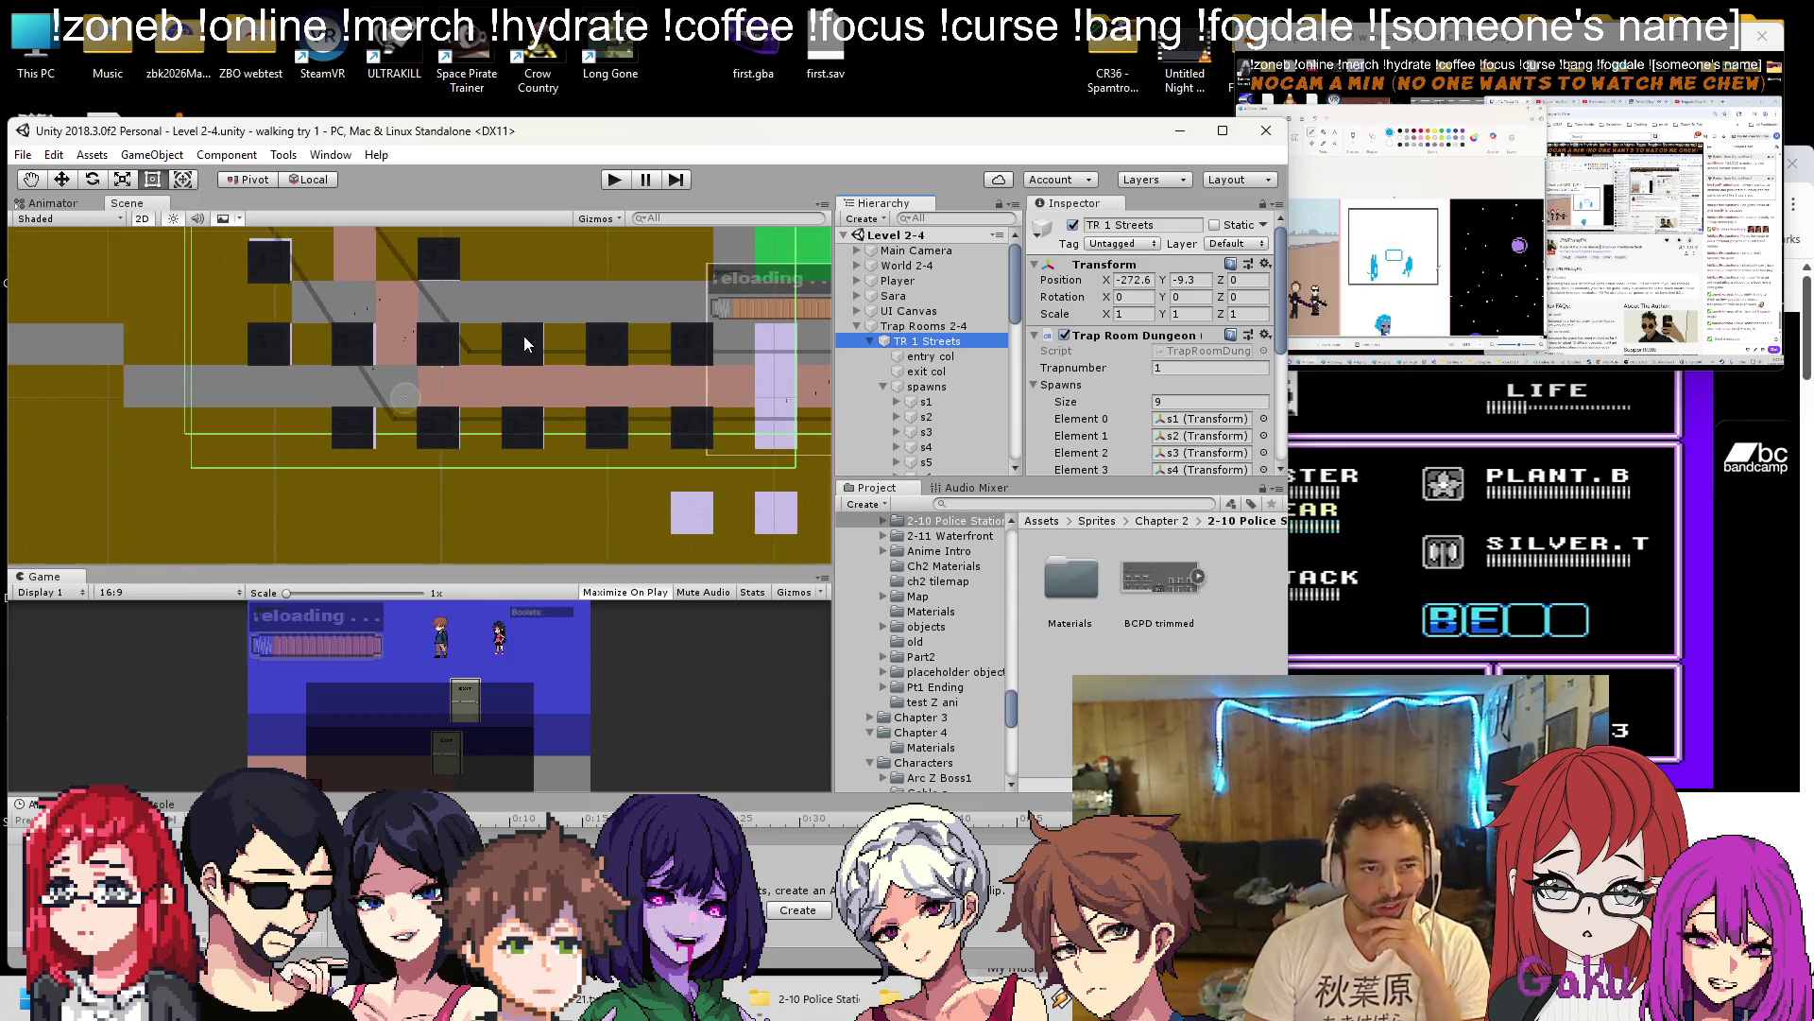
scroll(579, 391, "up", 5)
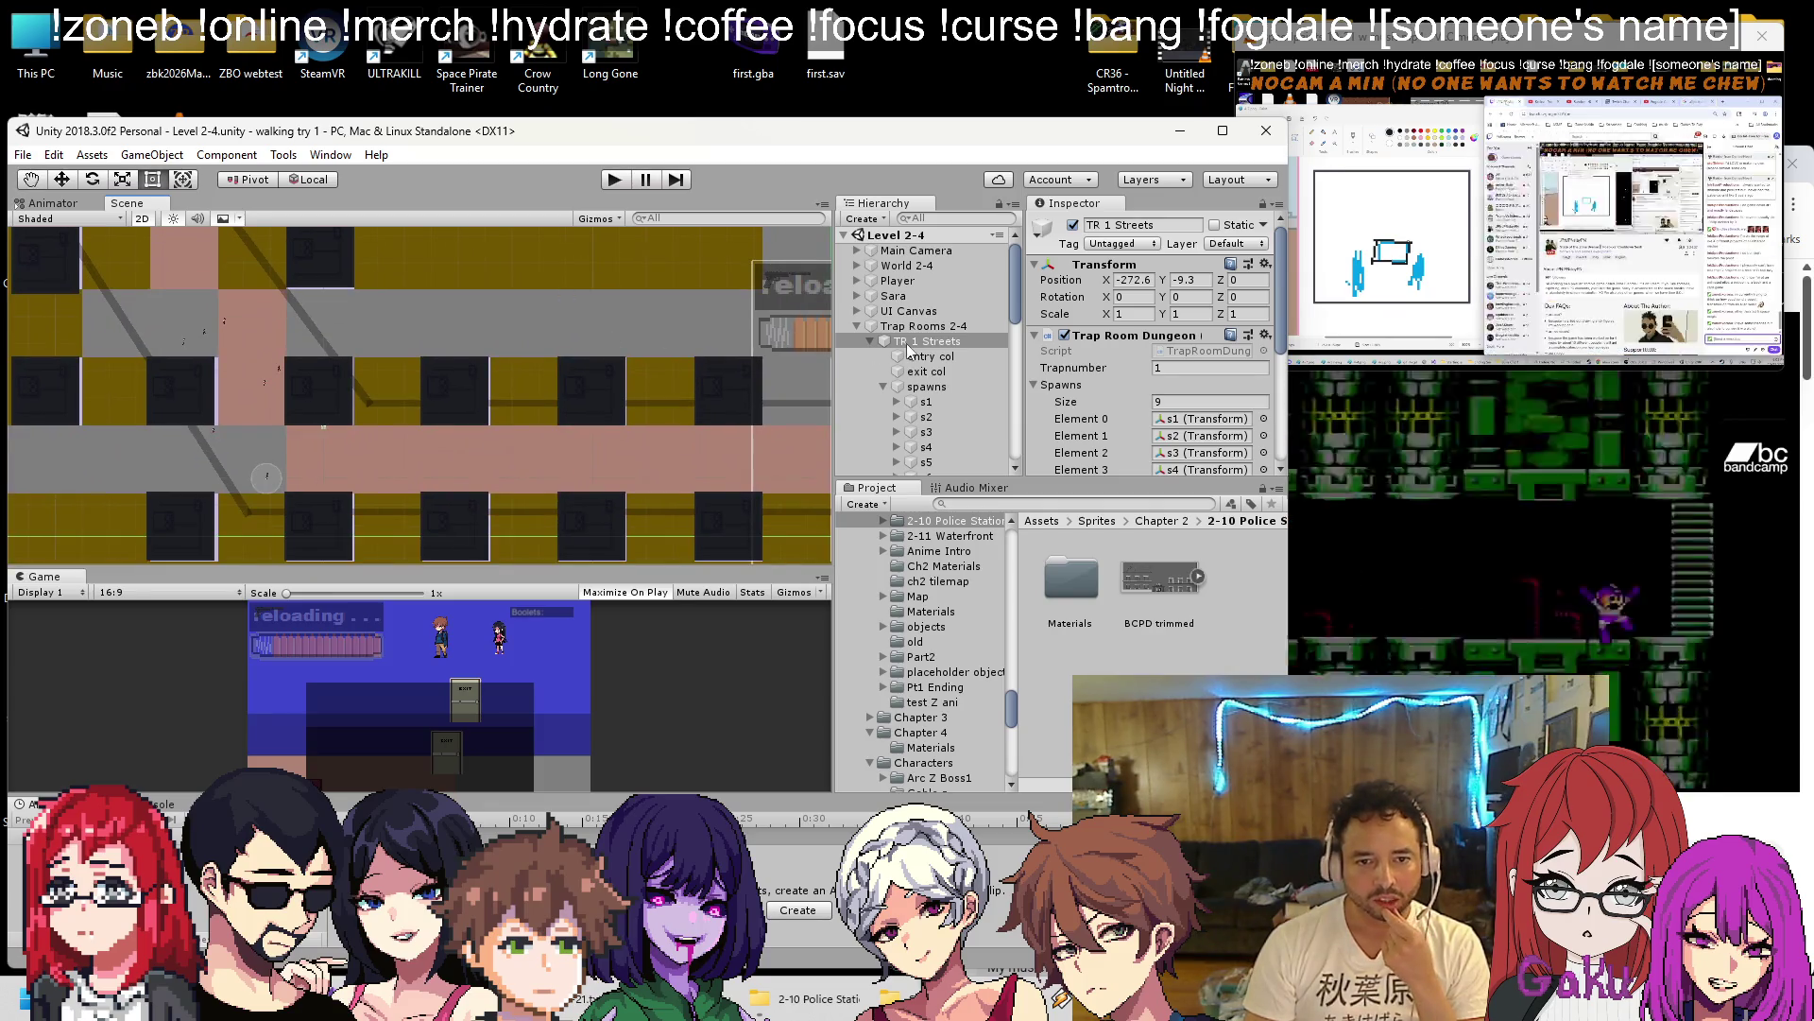
left_click(883, 383)
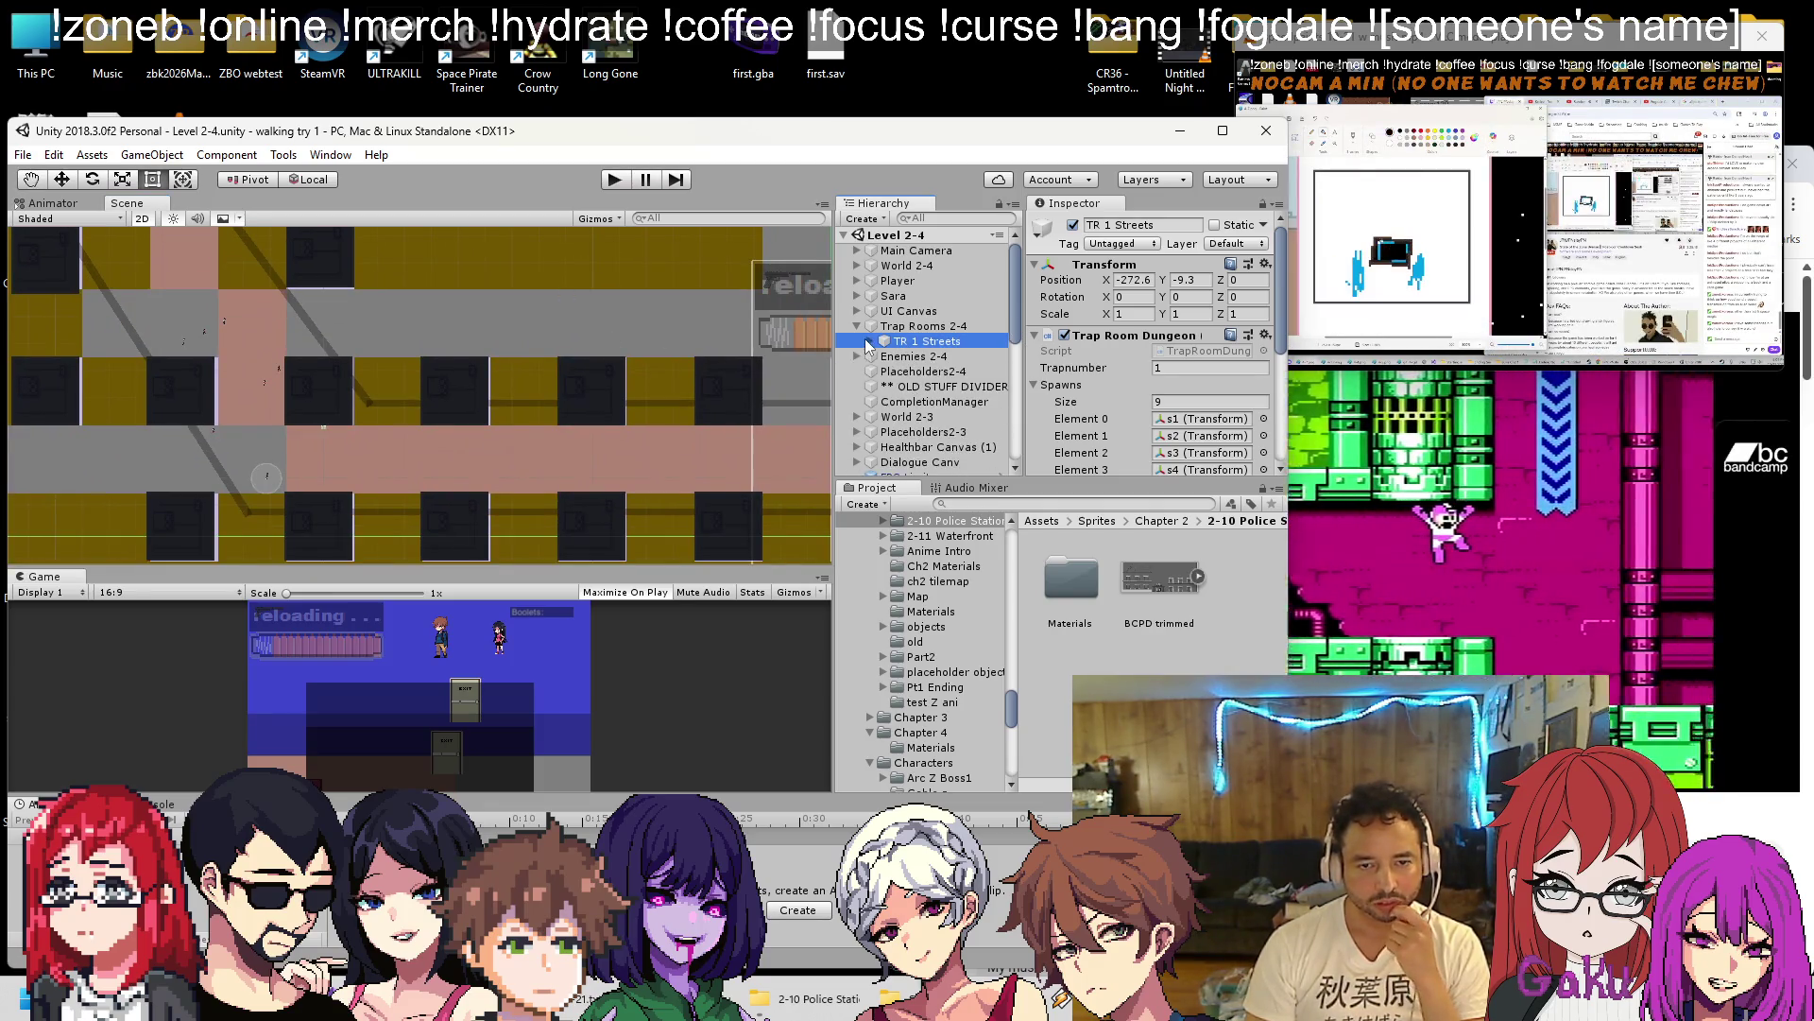
left_click(869, 343)
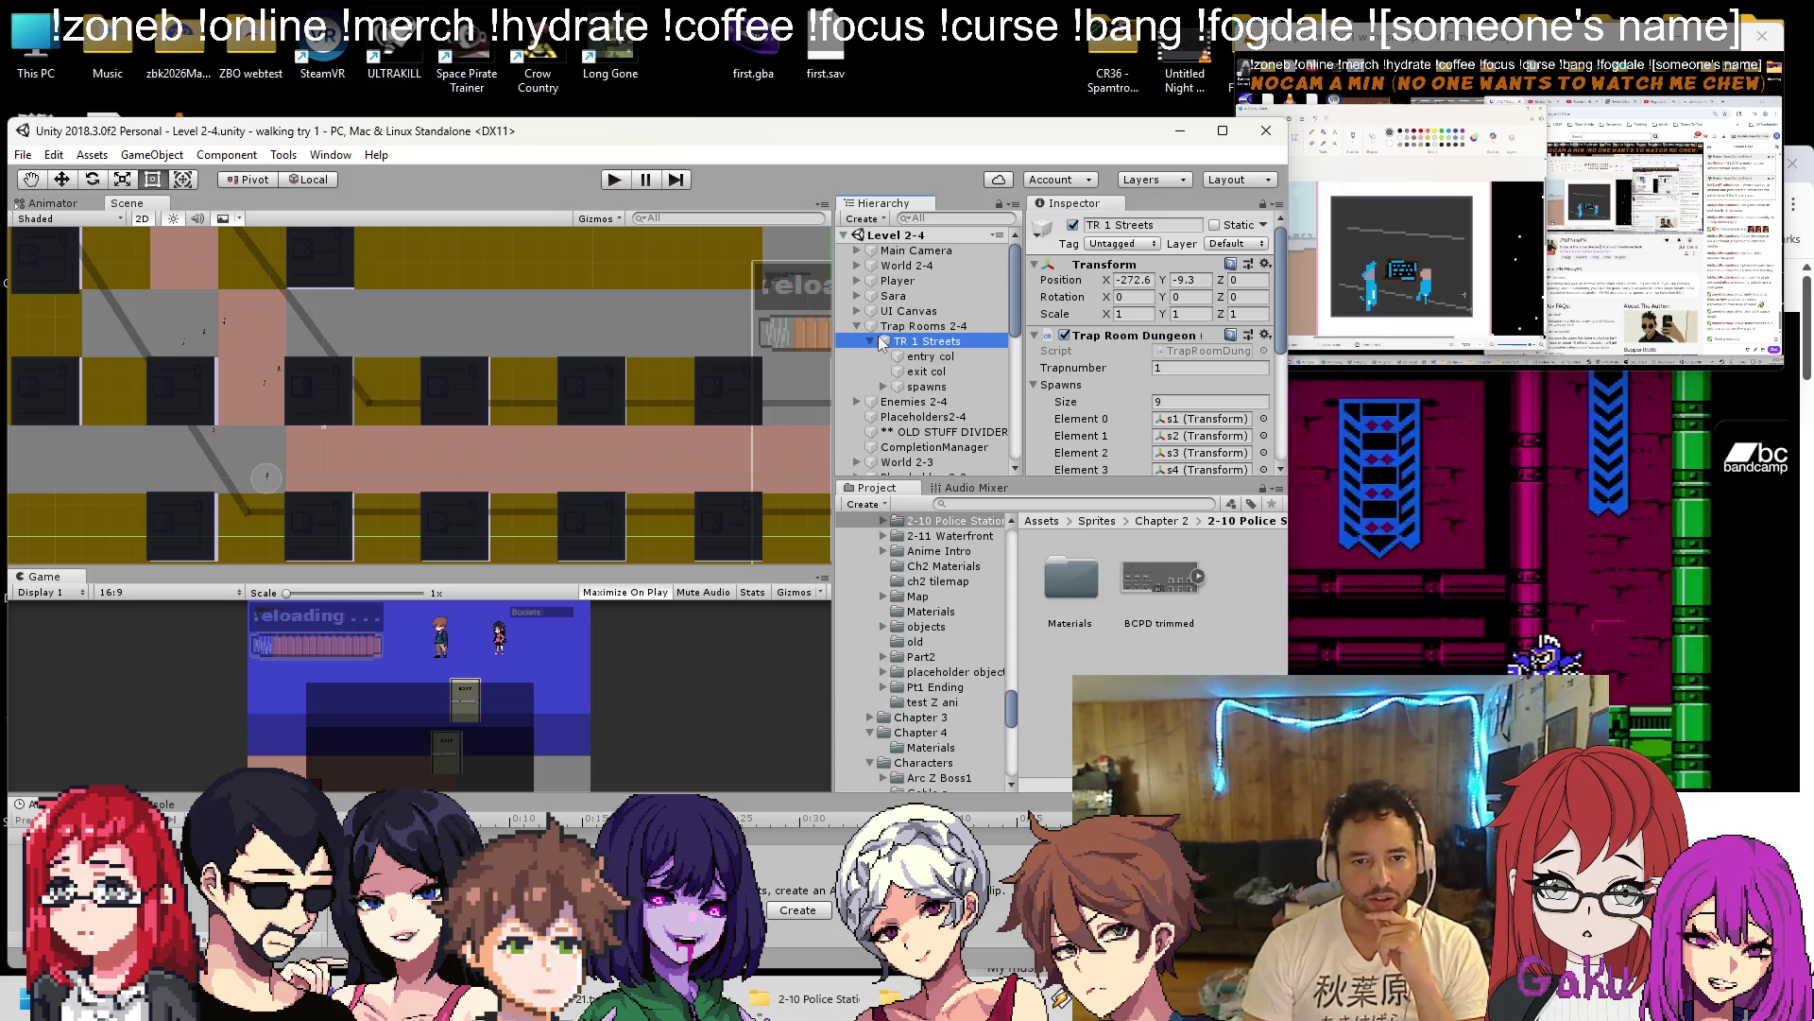
left_click(869, 341)
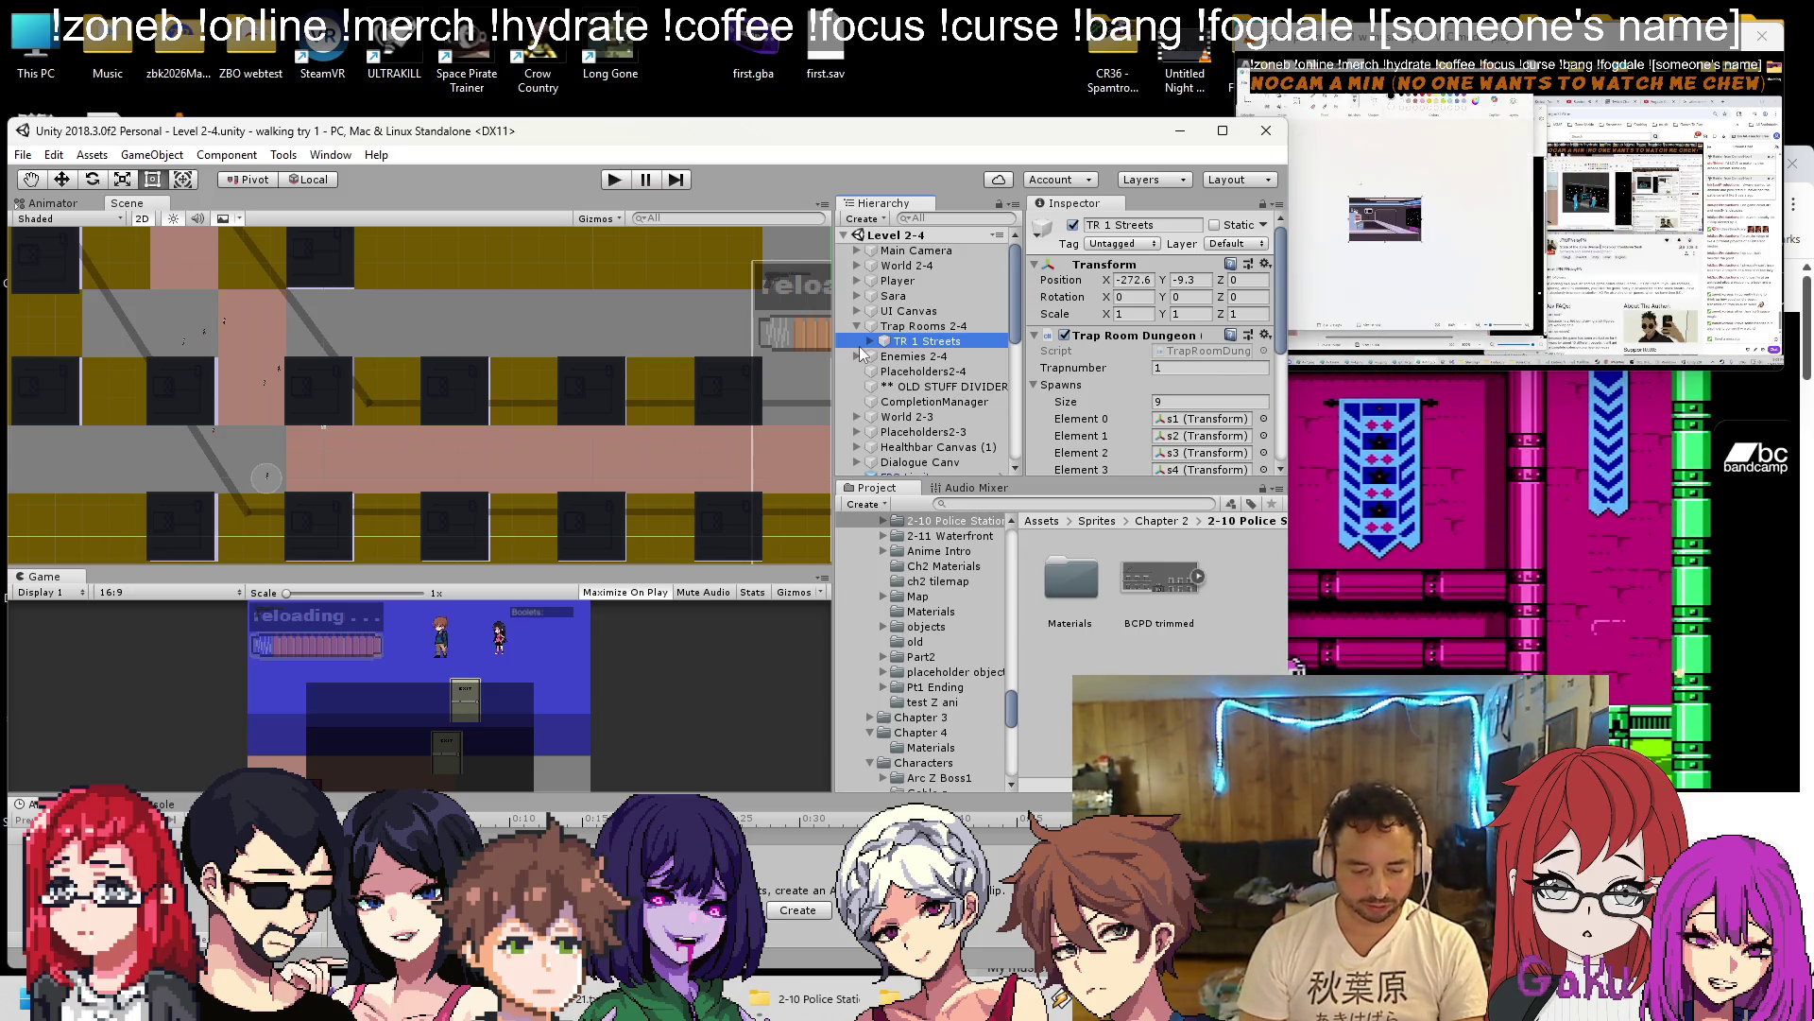
scroll(644, 392, "down", 3)
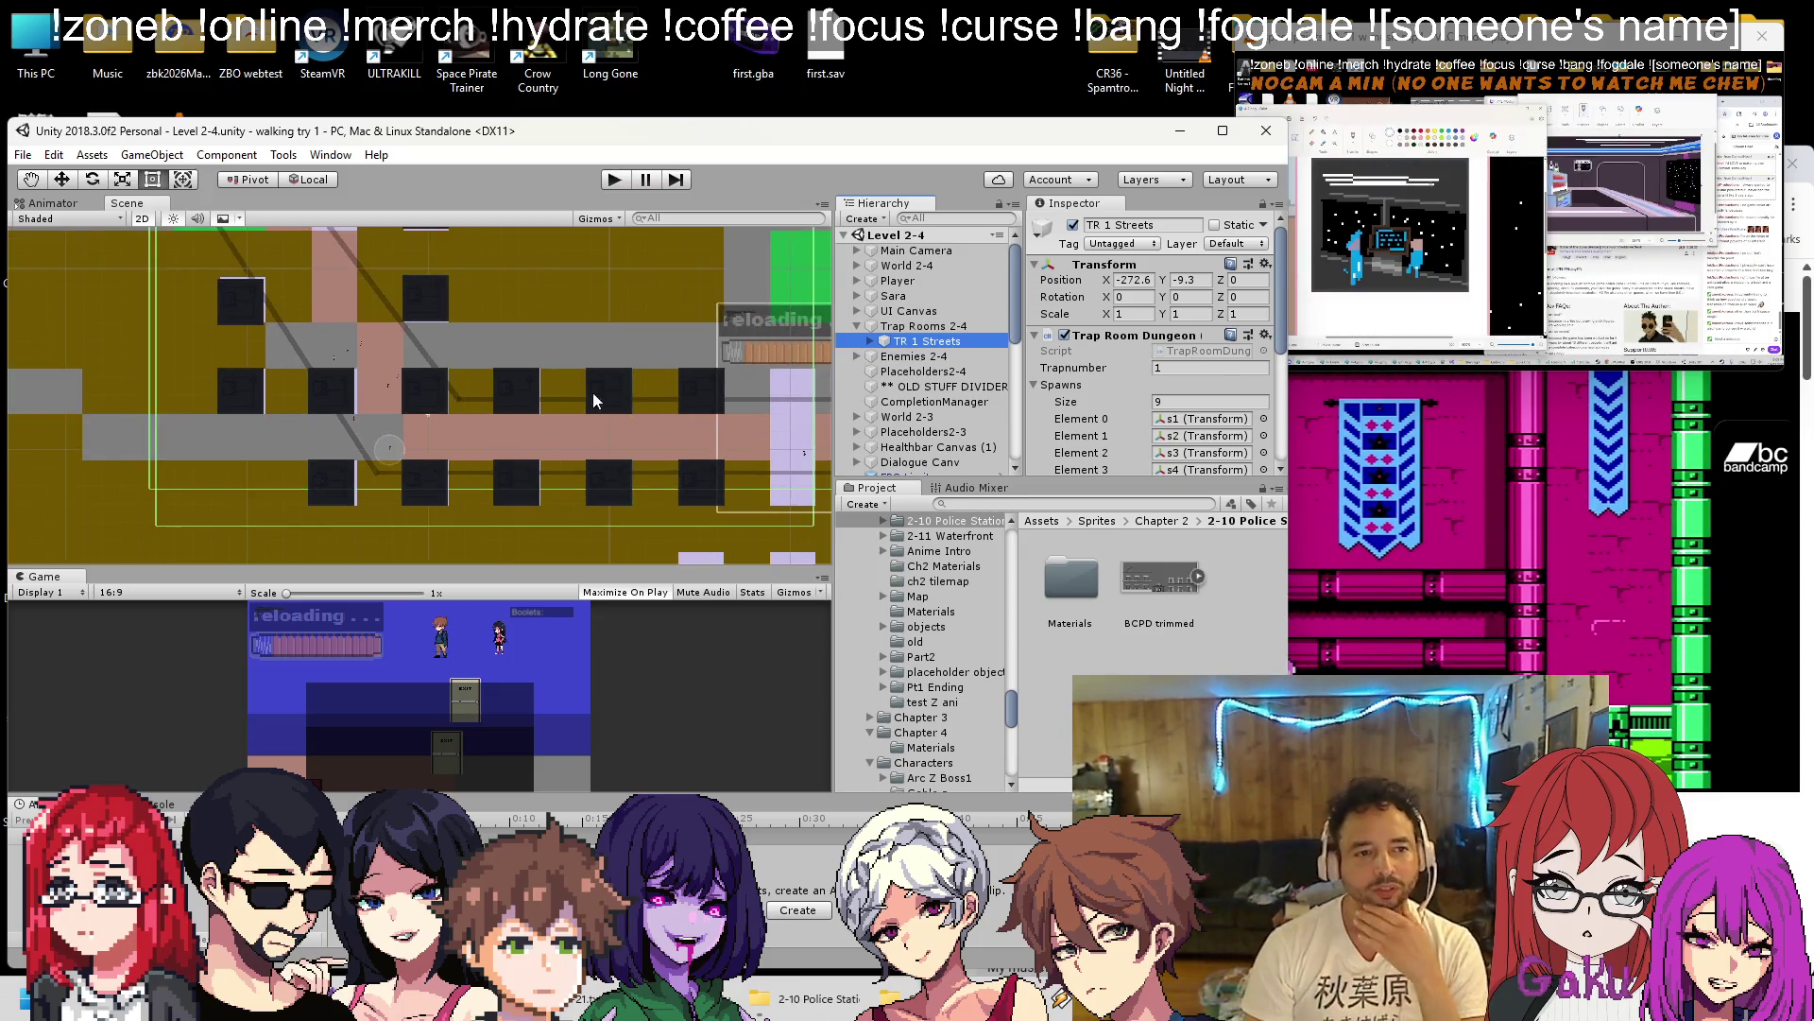
scroll(454, 407, "up", 5)
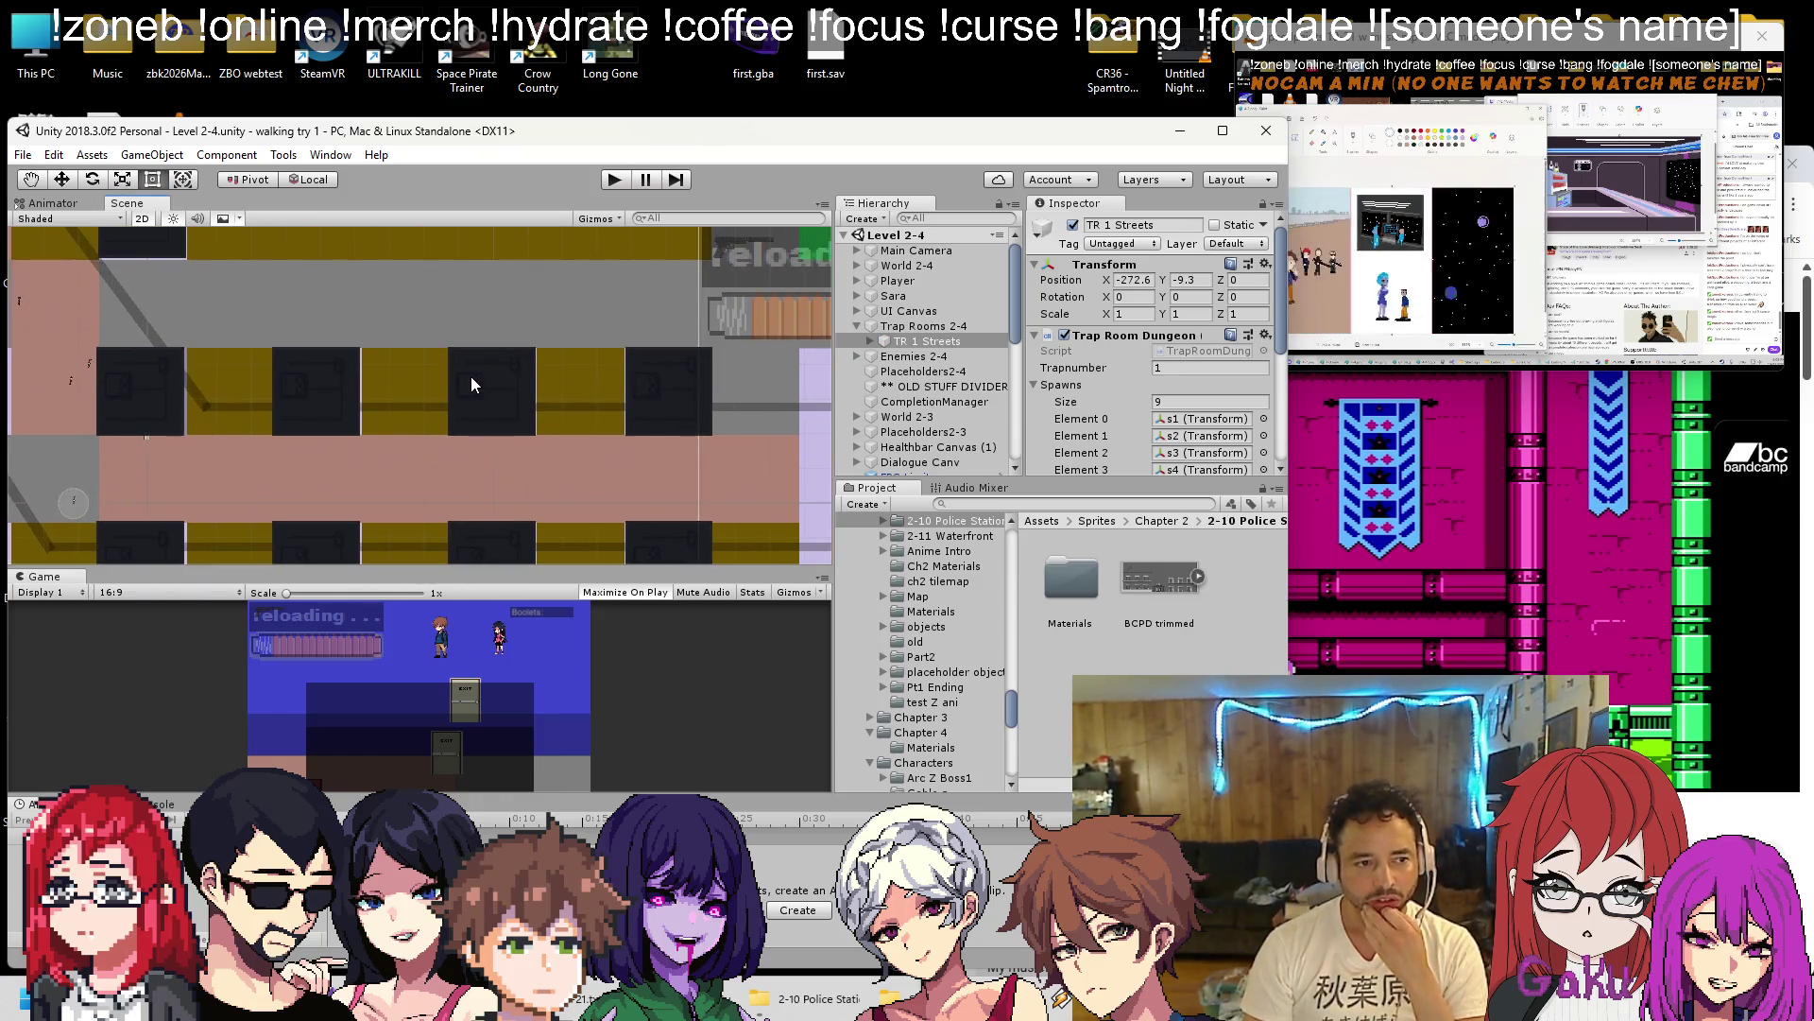
key("ctrl+d")
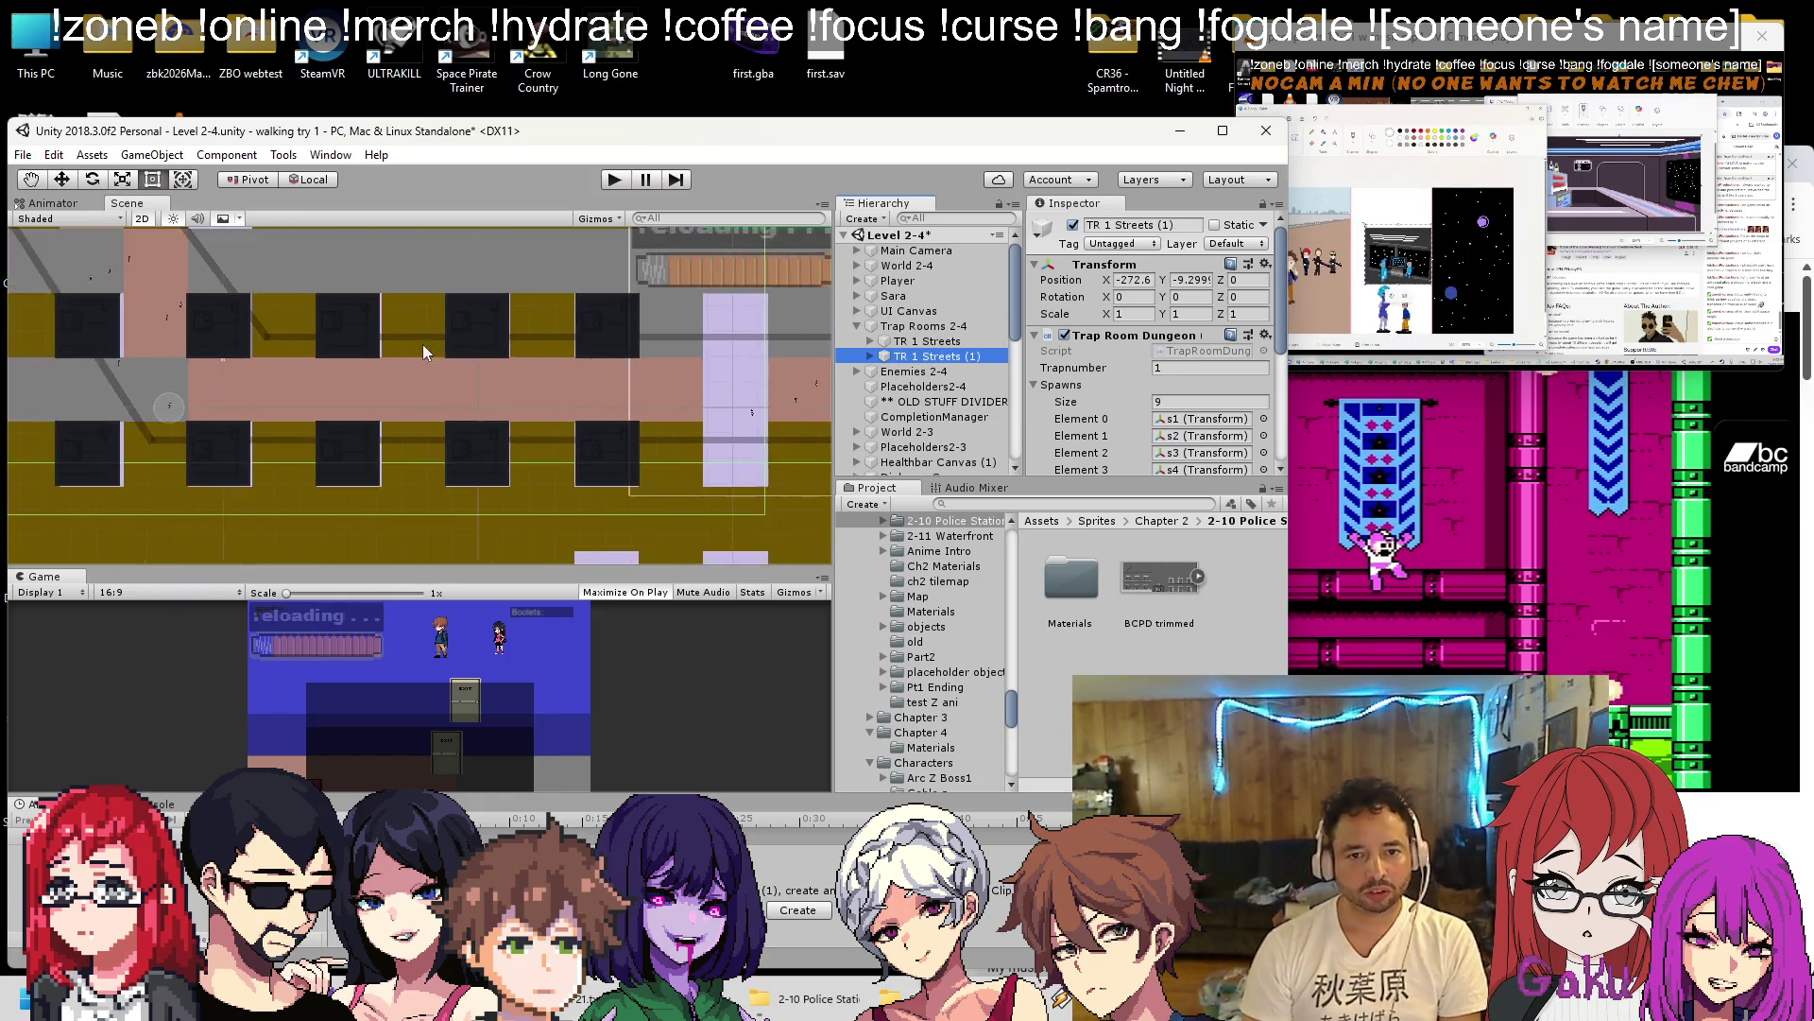
Rename the duplicated trap room to 'TR 2 Streets'.
scroll(423, 344, "down", 5)
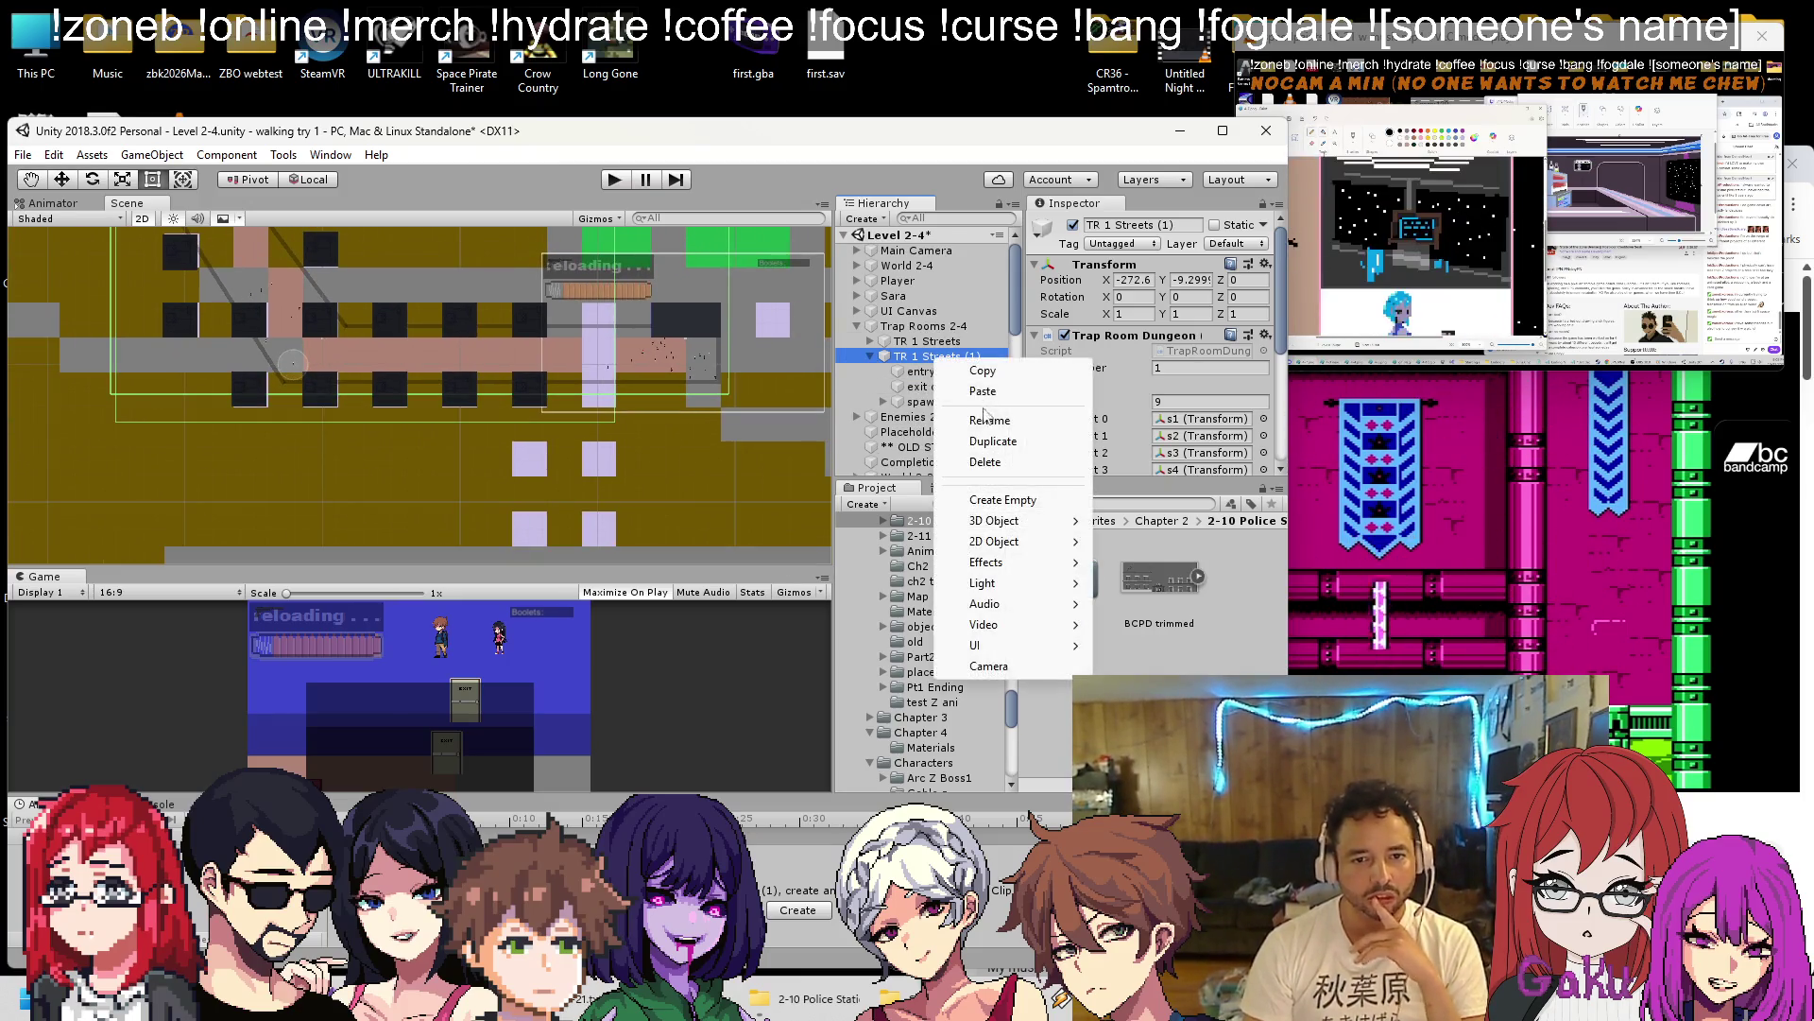
left_click(985, 421)
type("TR 2 Streets")
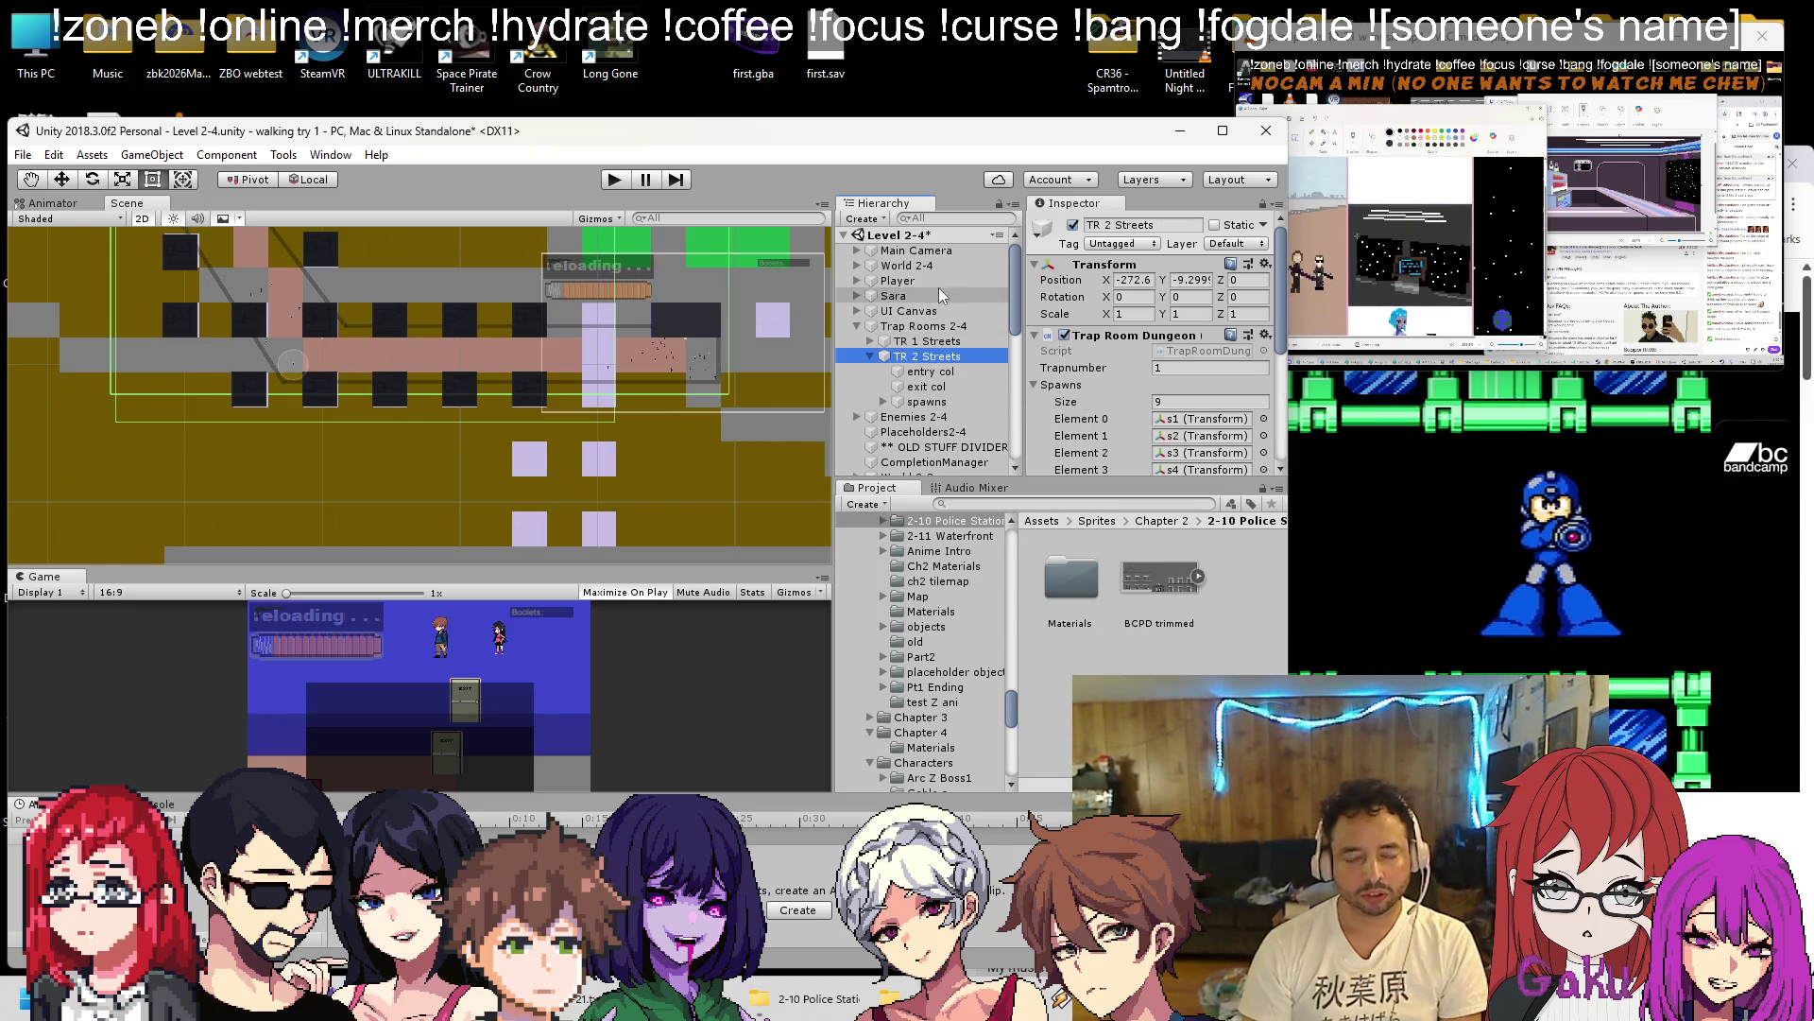
left_click(931, 342)
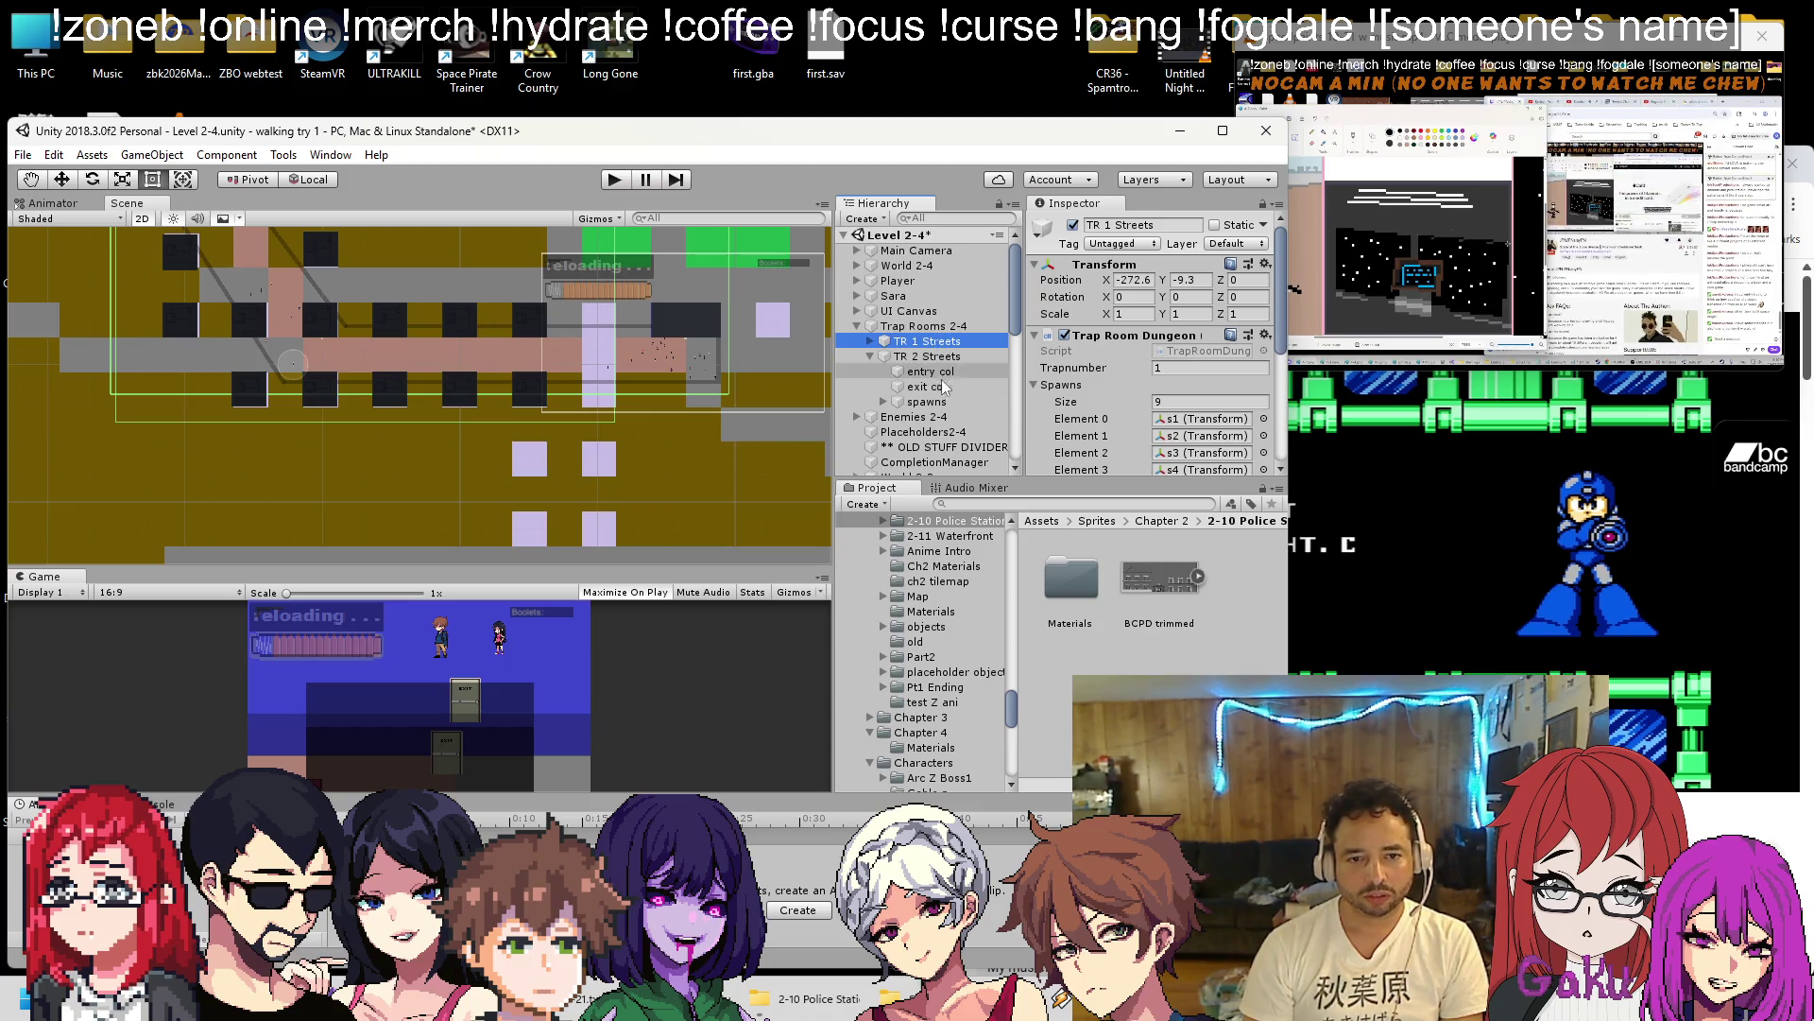
Expand TR 2 Streets' spawns and move spawn point s1 right along the corridor.
left_click(884, 402)
left_click(884, 416)
double_click(905, 416)
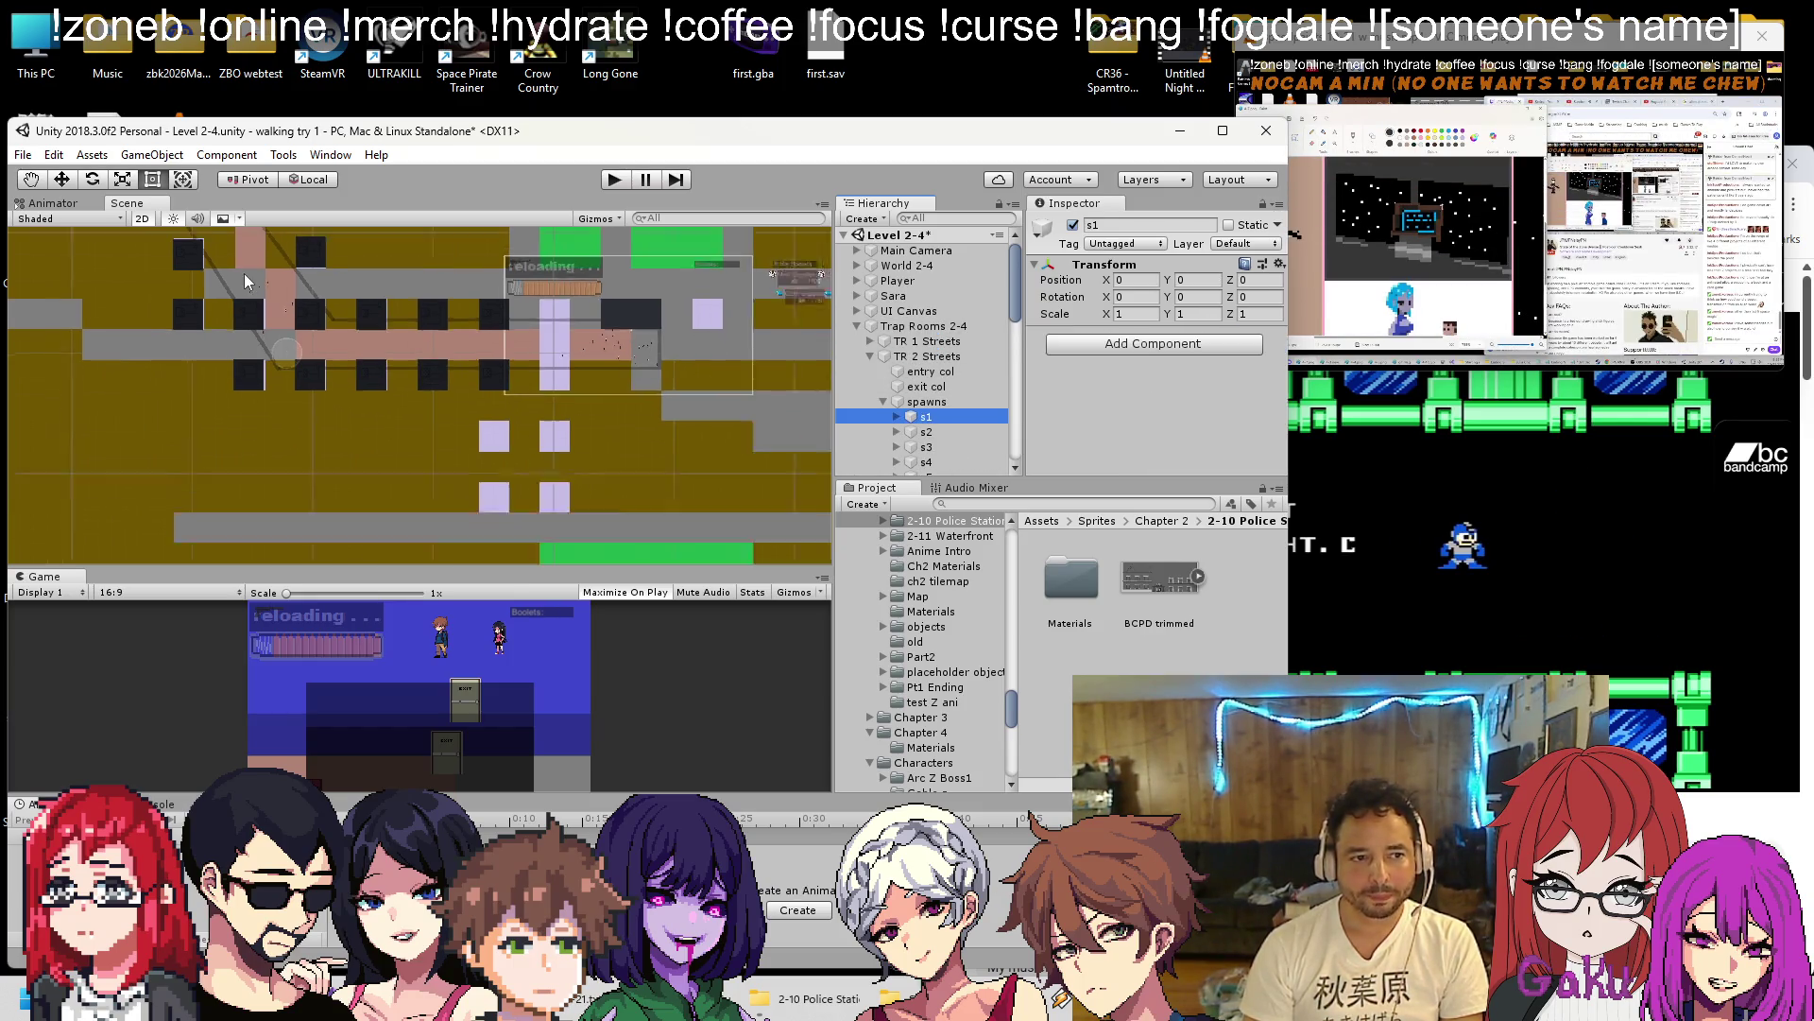
key("w")
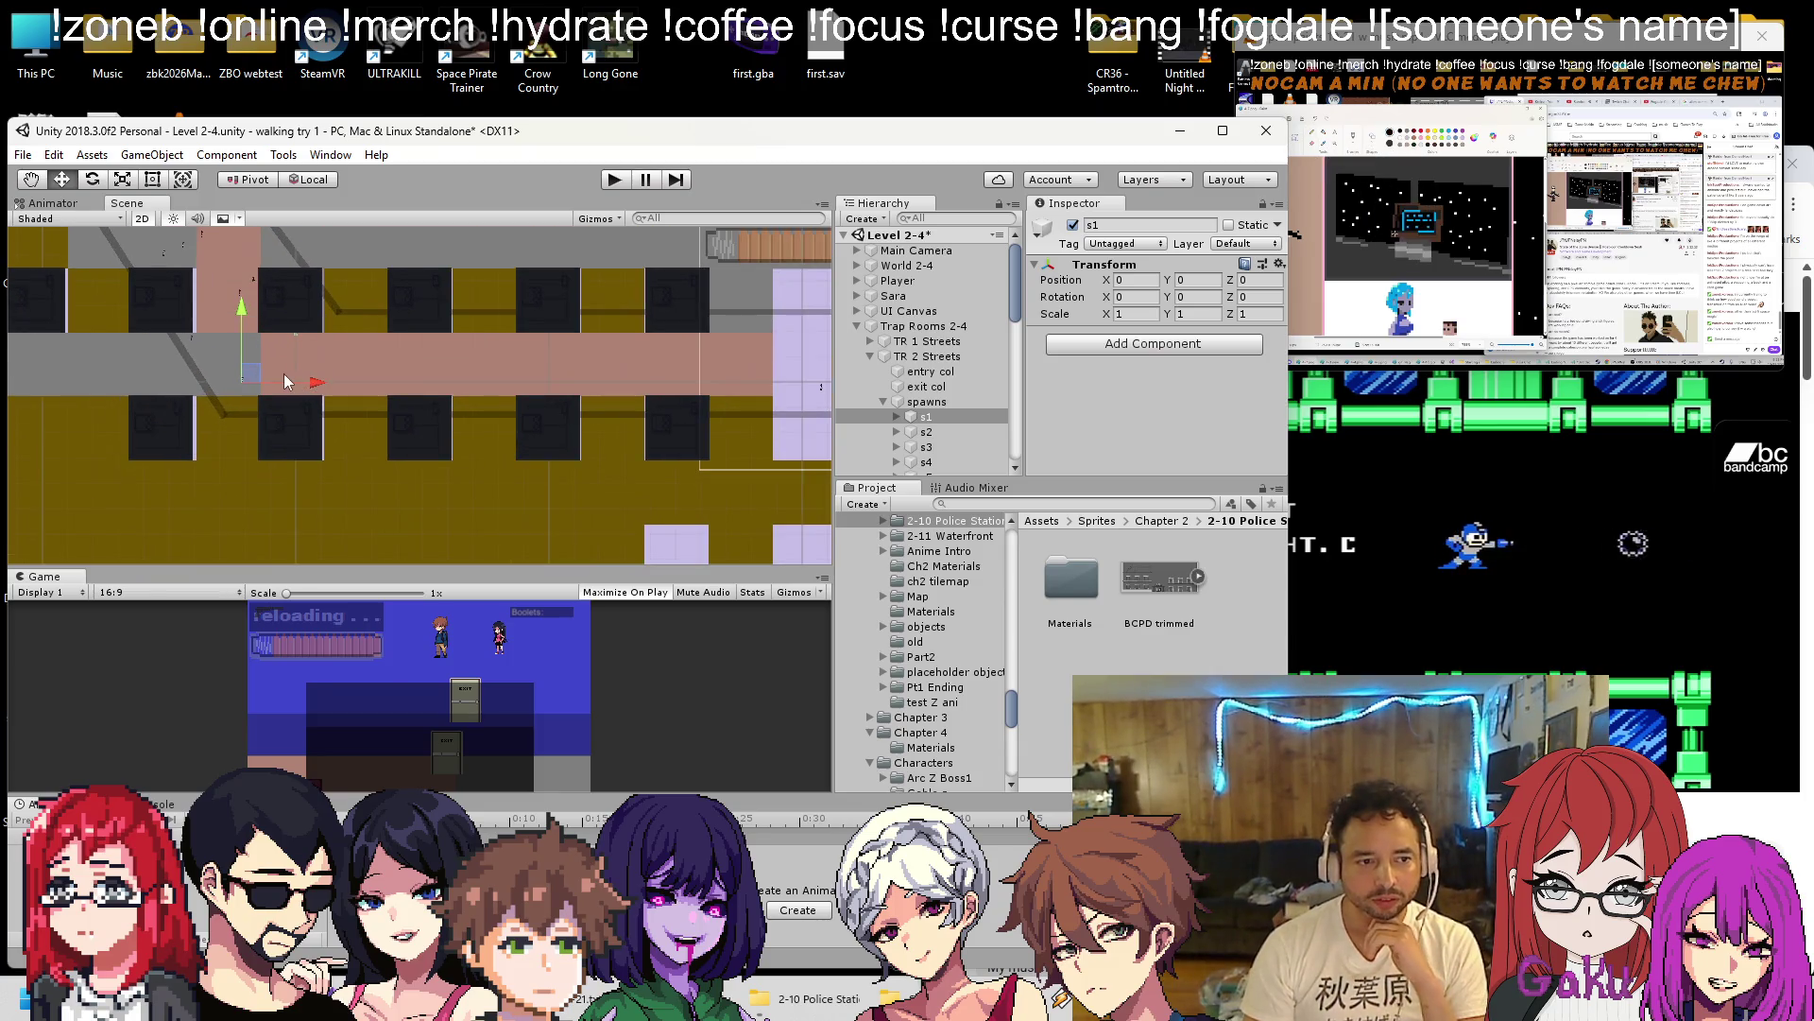
left_click_drag(329, 361, 615, 342)
Select s2, collapse World 2-4, and move spawn point s3 right into the corridor.
left_click(939, 433)
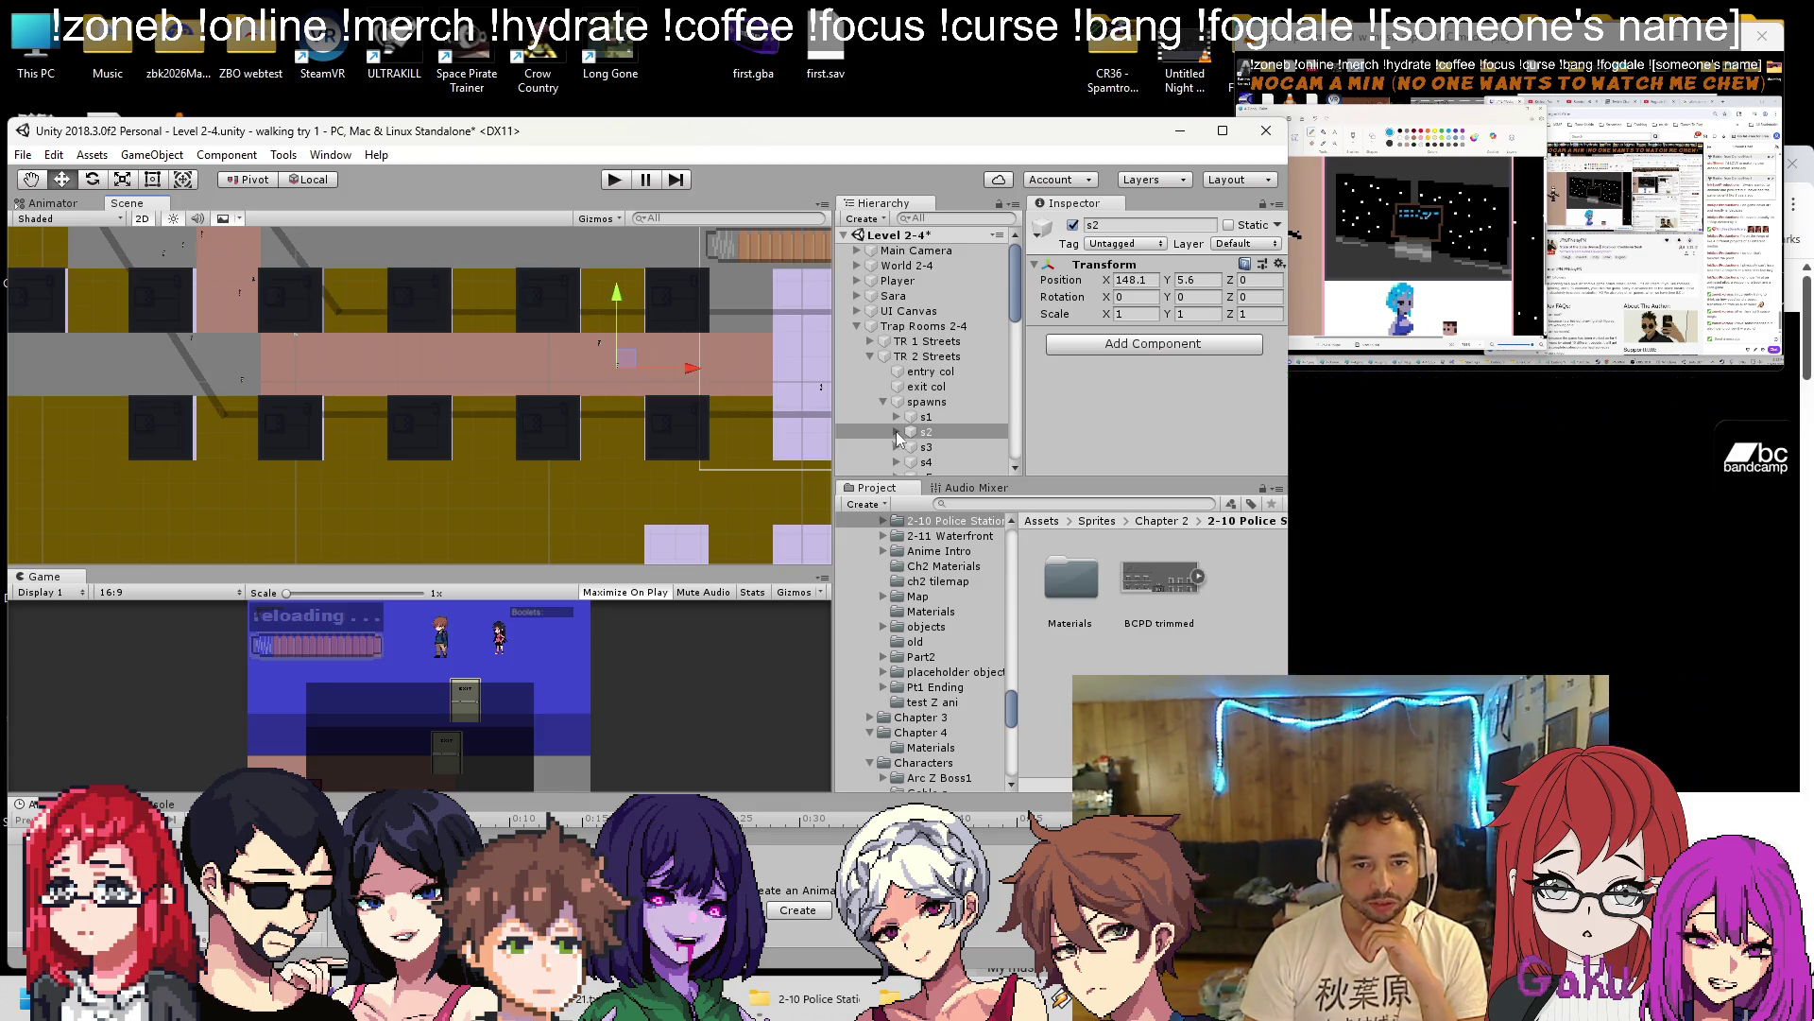
left_click(376, 341)
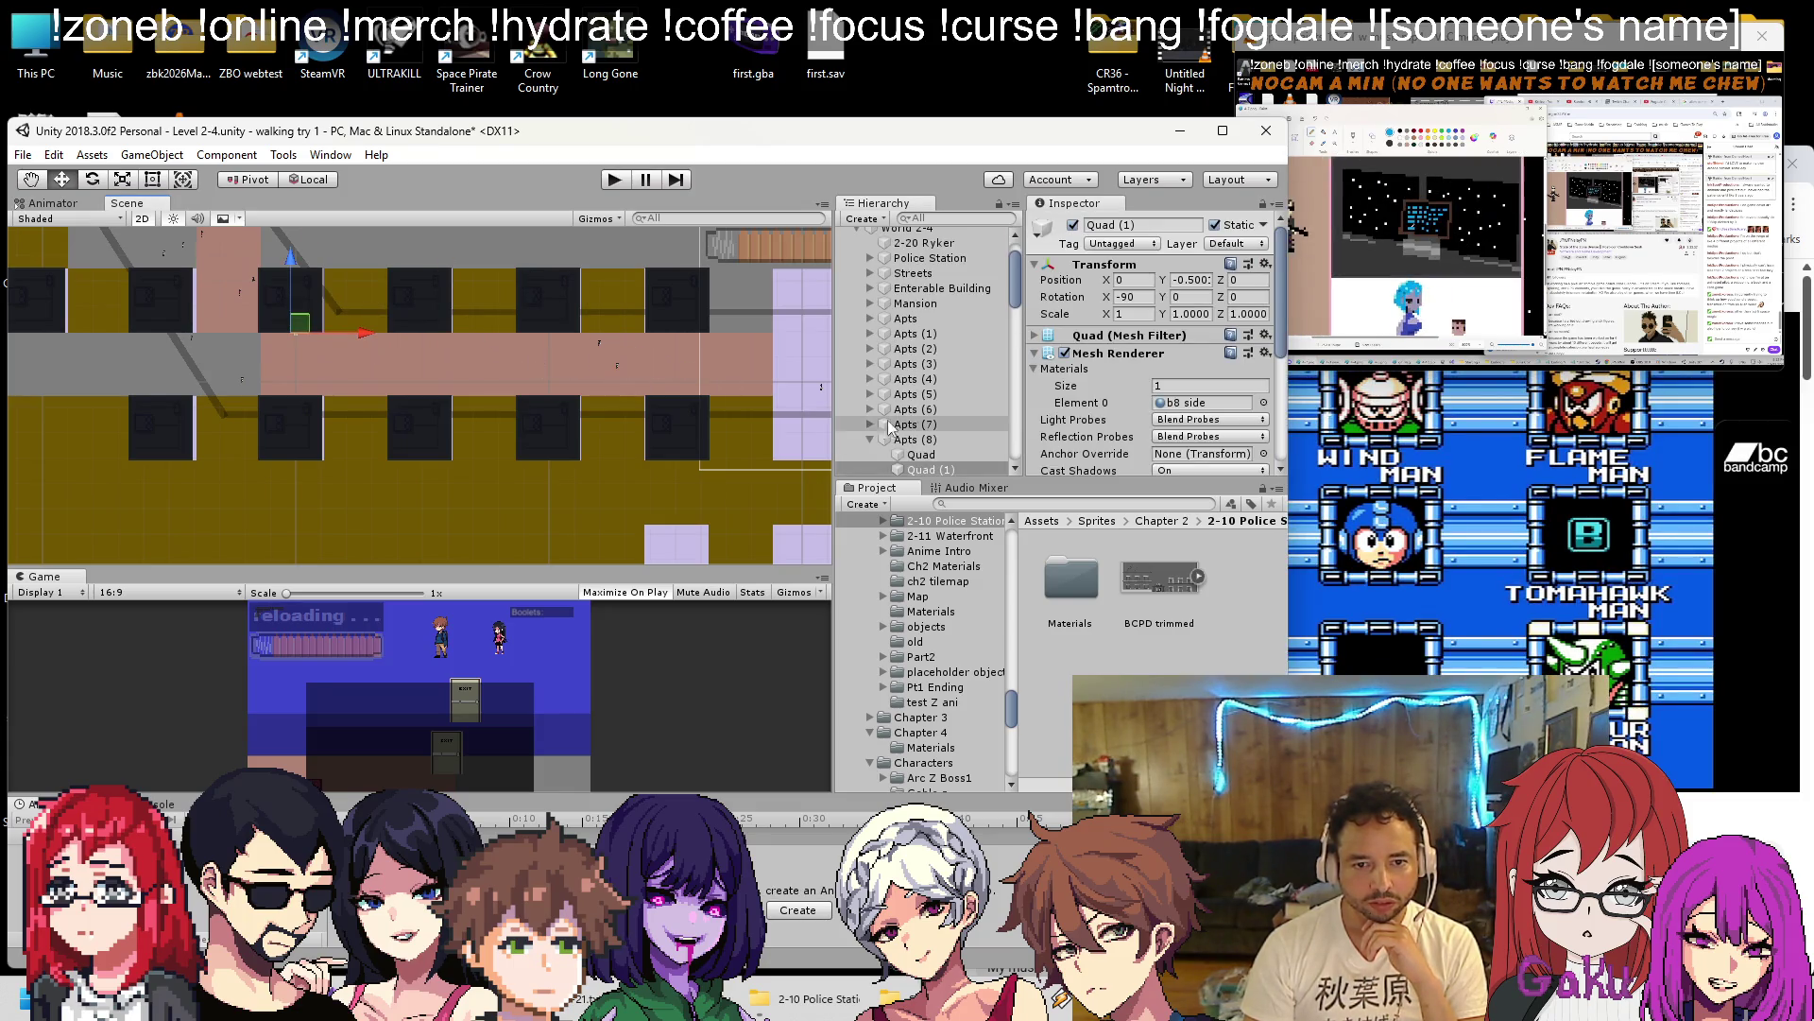
scroll(942, 391, "up", 2)
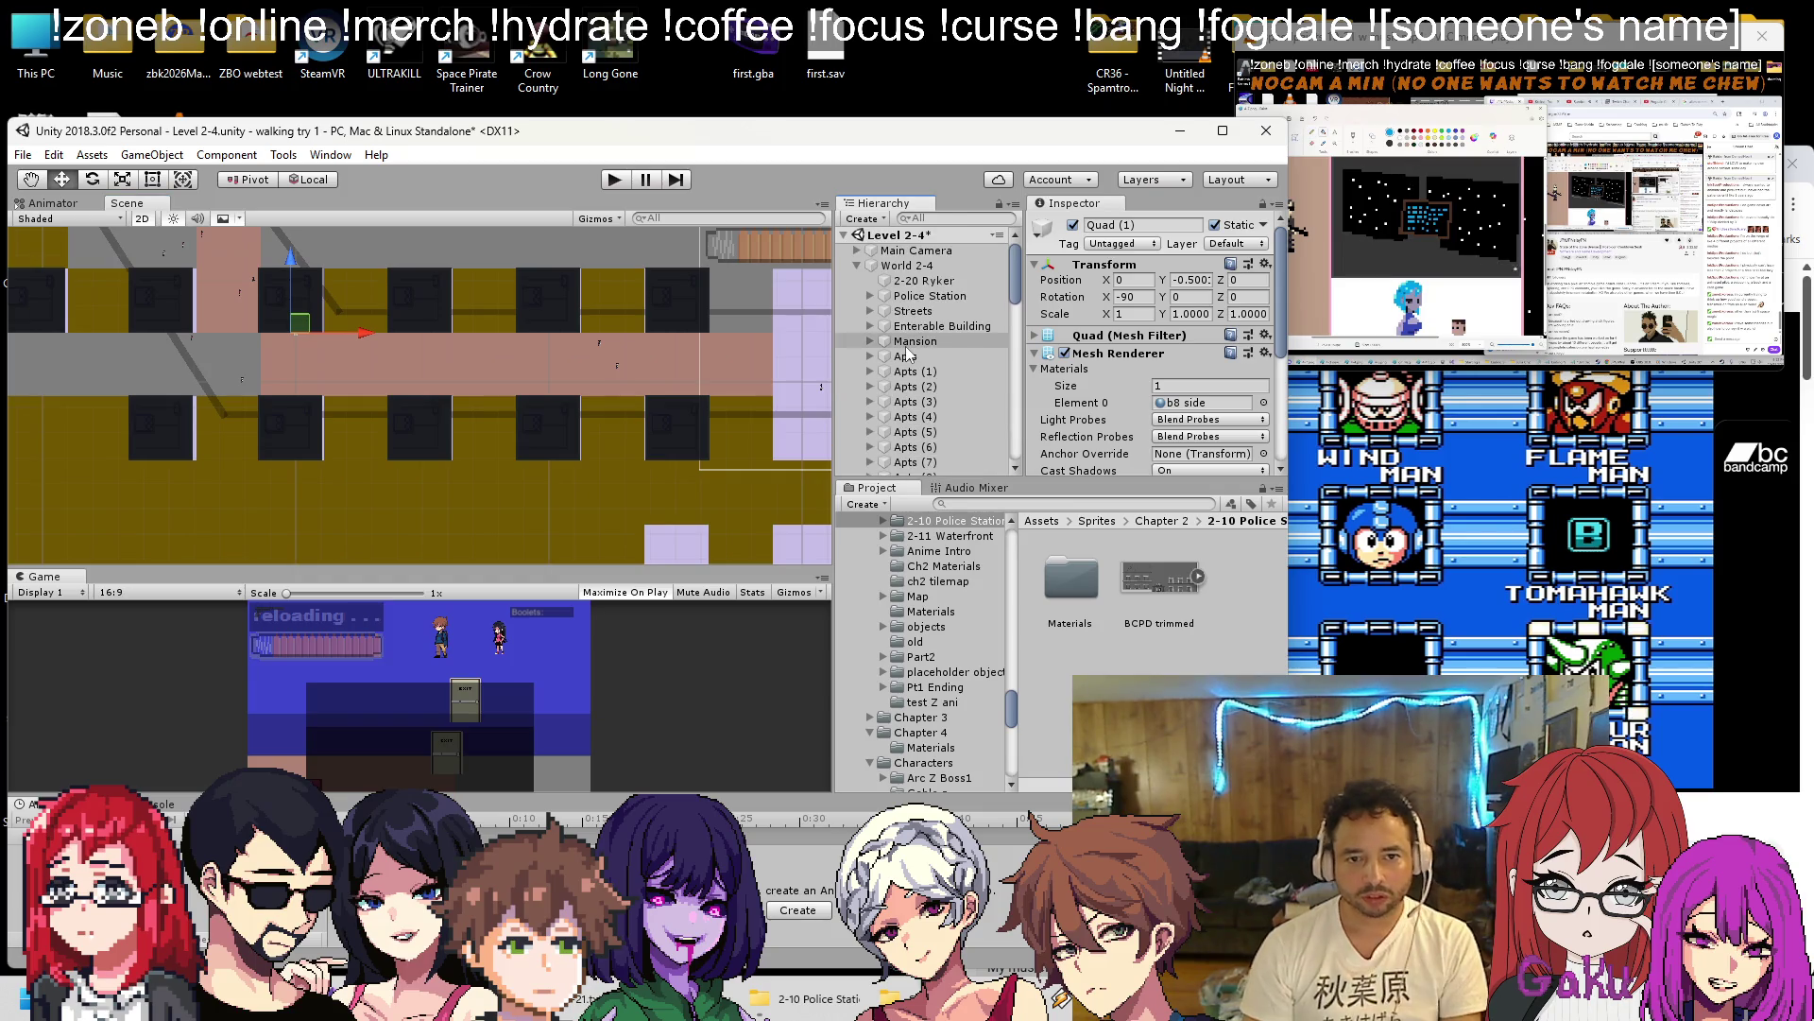
left_click(857, 265)
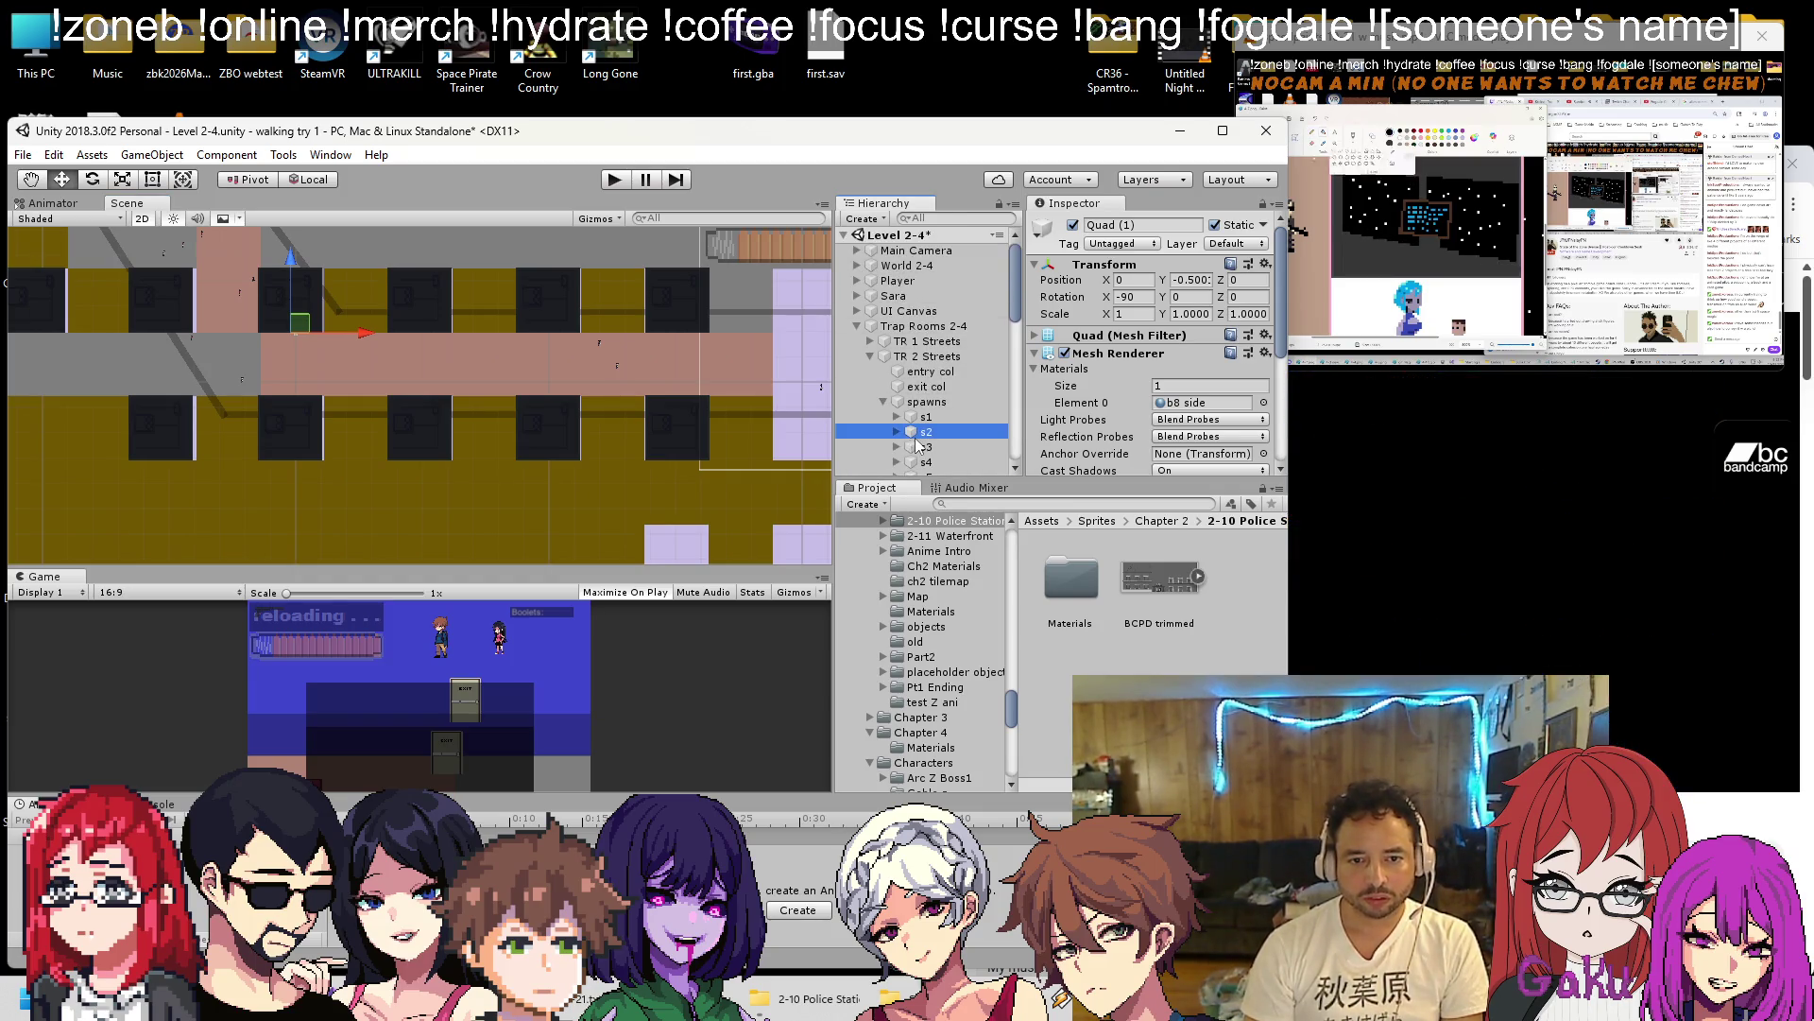
left_click(244, 301)
left_click_drag(203, 335, 616, 380)
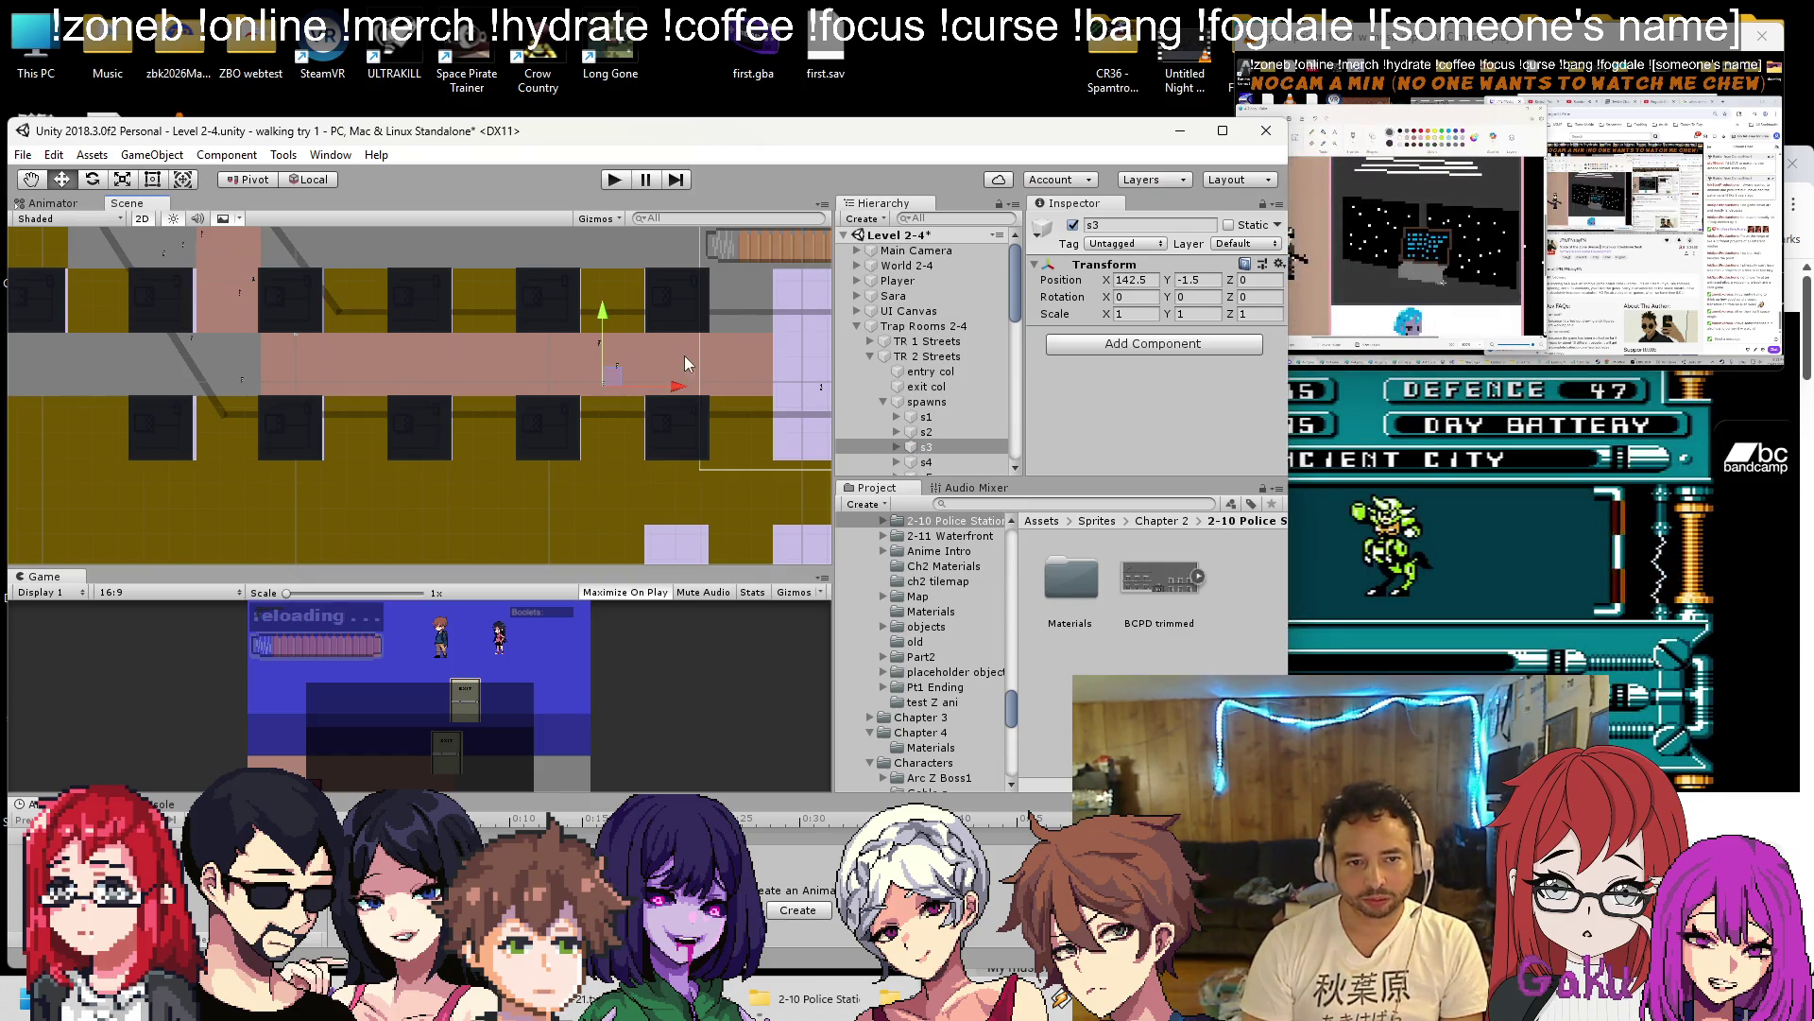
scroll(680, 350, "up", 5)
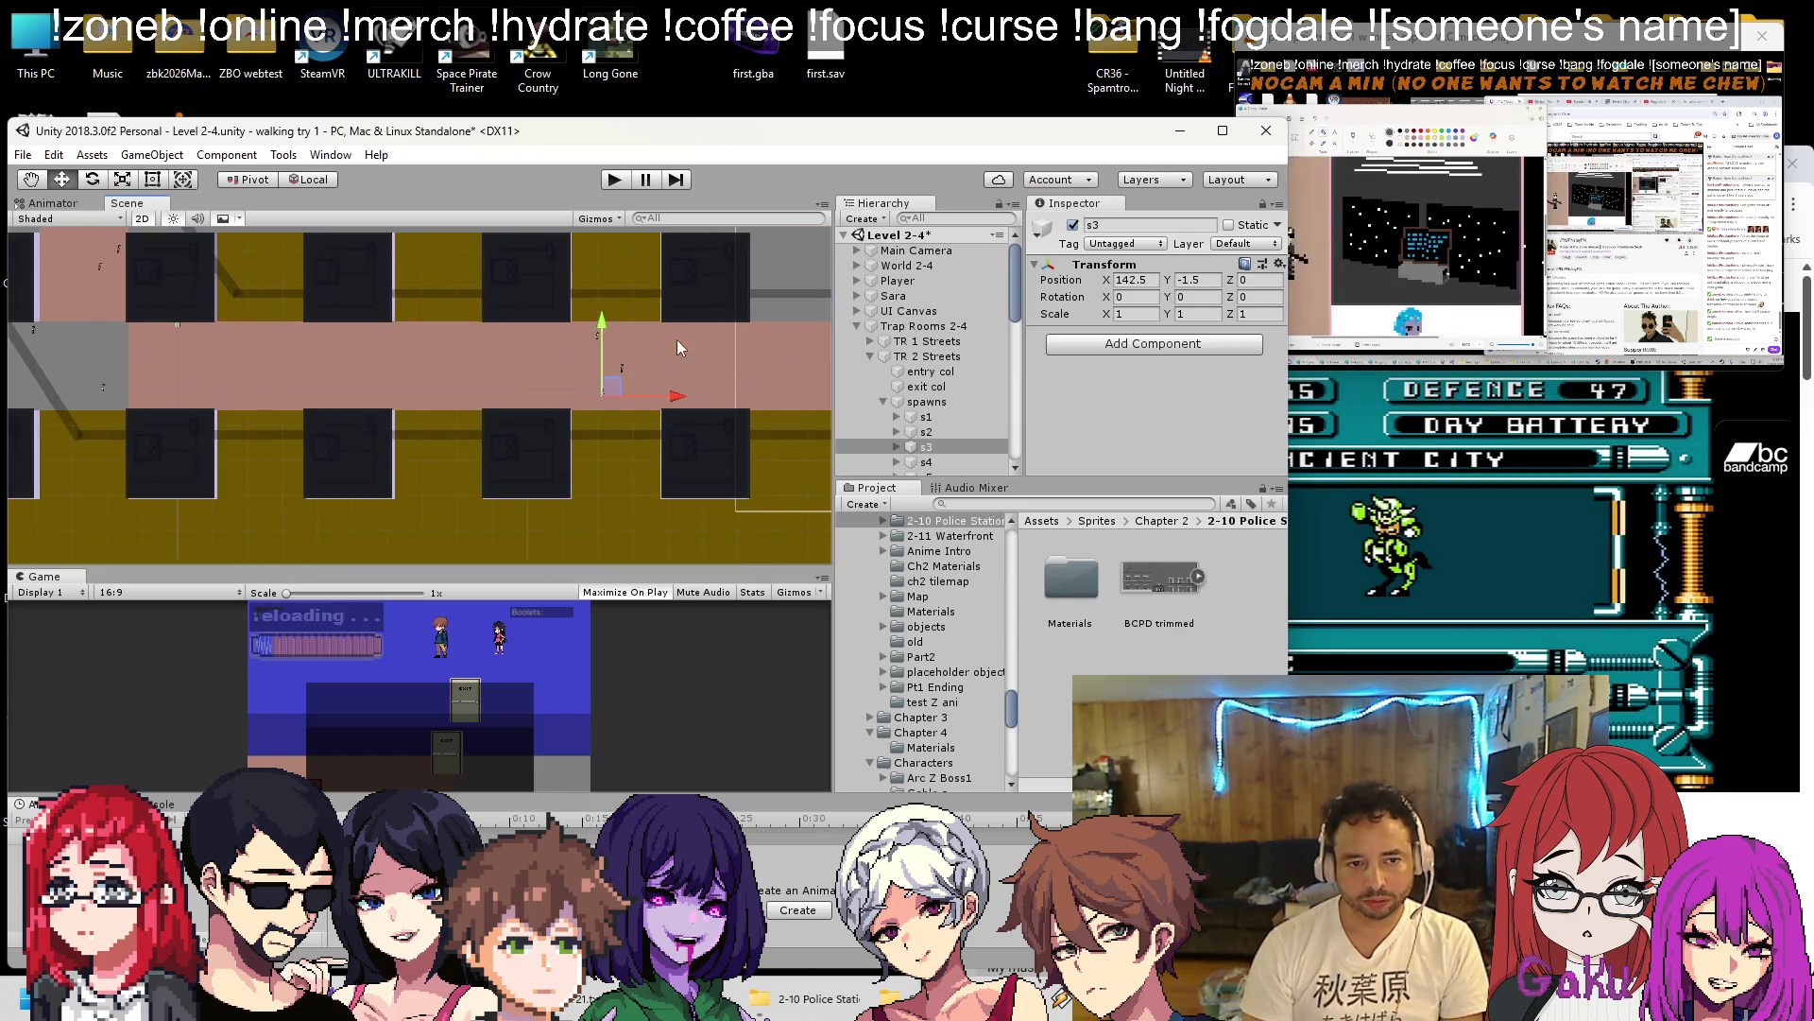
Step through spawn points s4 to s7 of TR 2 Streets.
left_click(926, 463)
scroll(304, 350, "down", 4)
left_click_drag(218, 357, 259, 372)
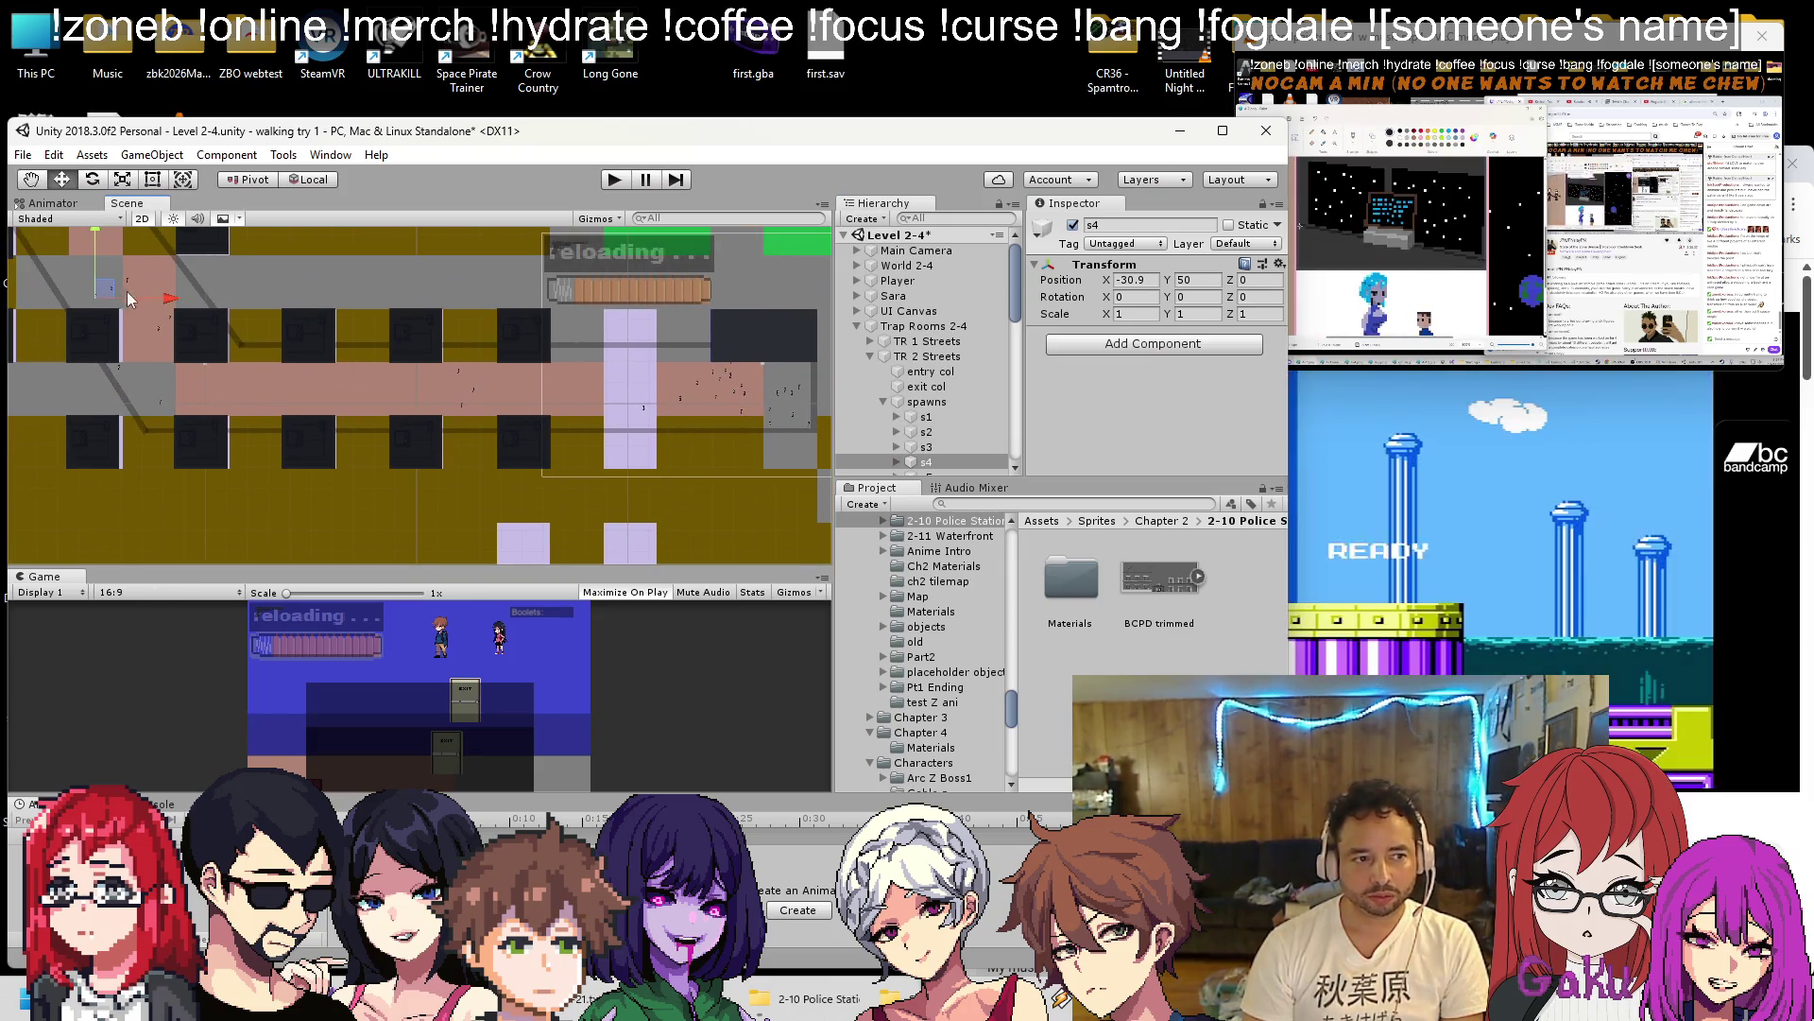
left_click(168, 326)
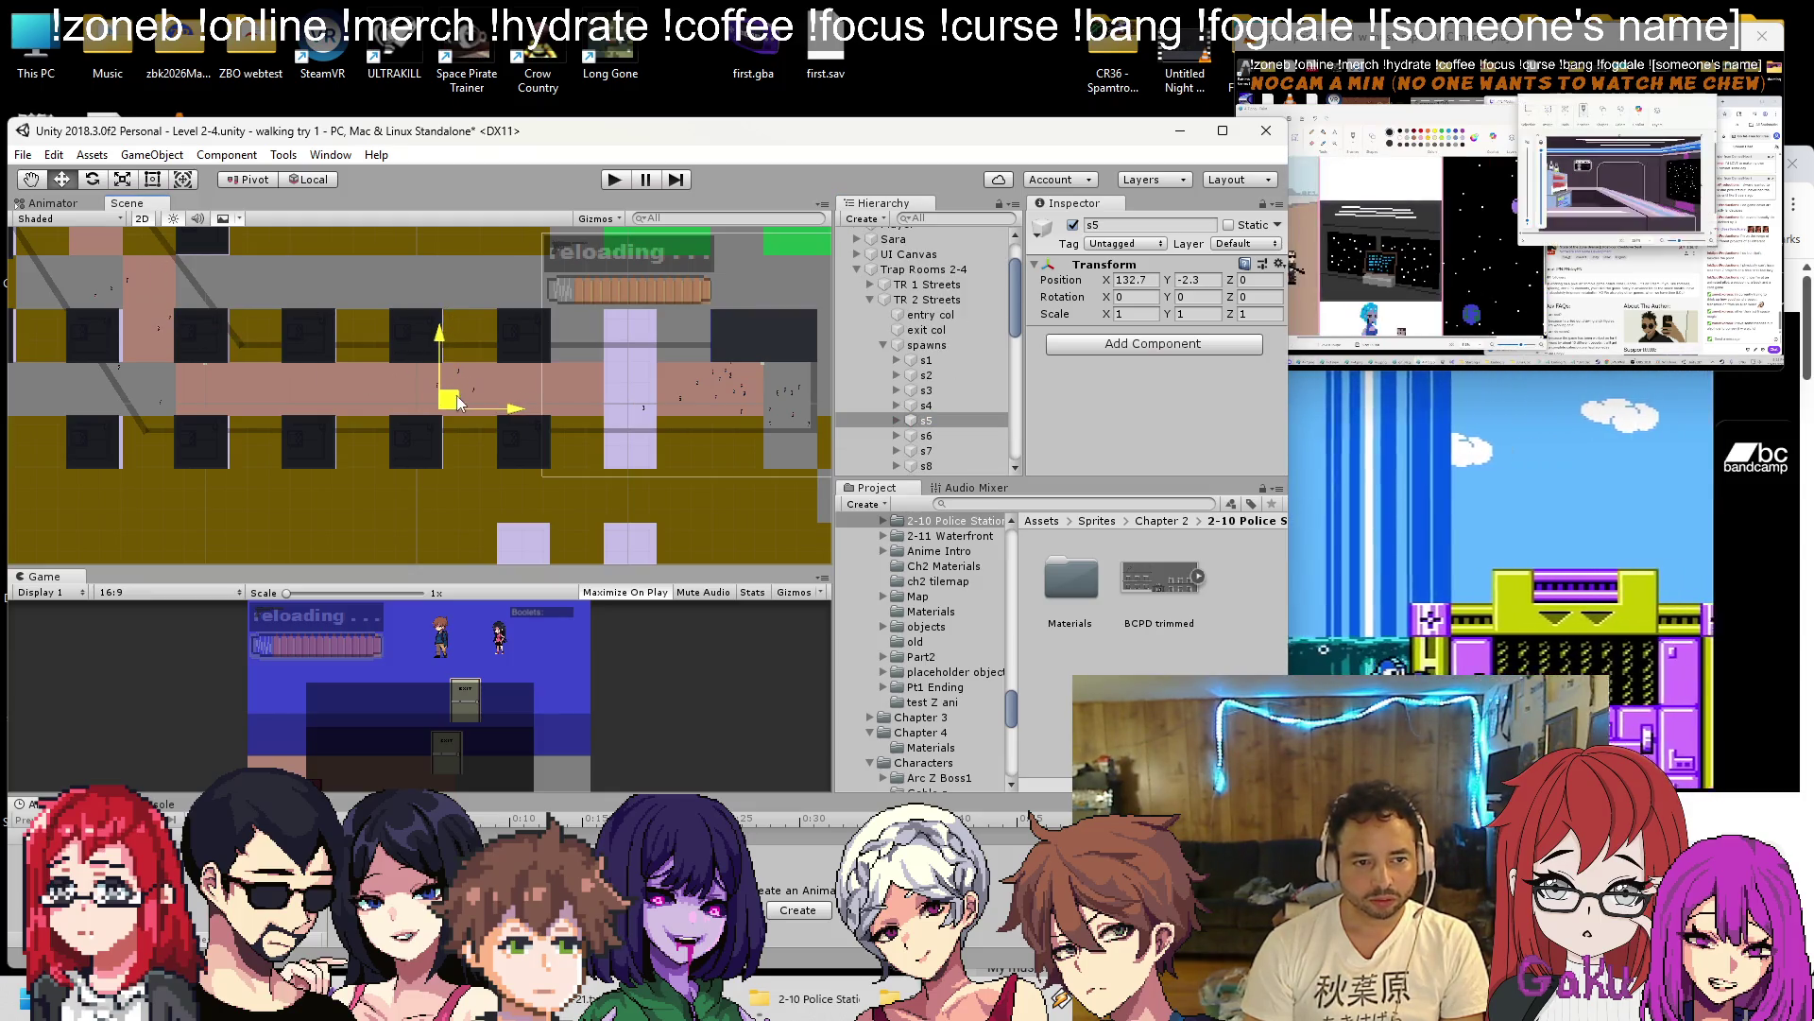
left_click(934, 437)
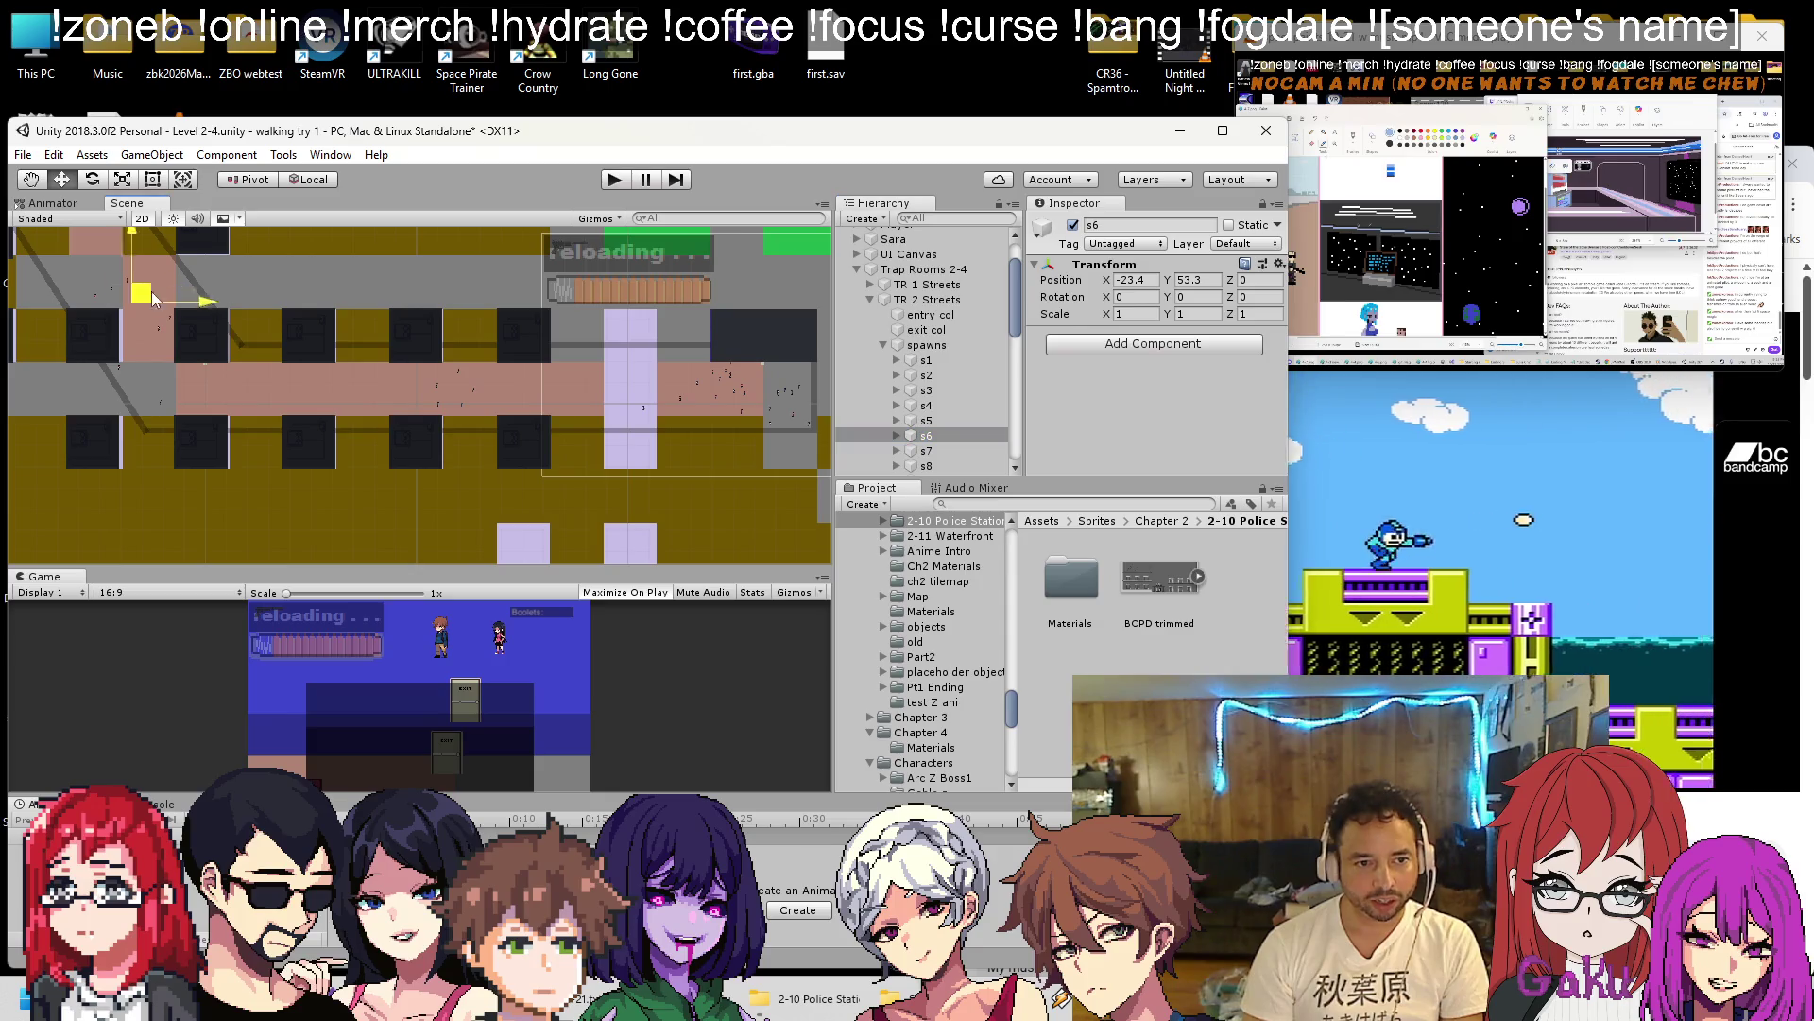
left_click(914, 454)
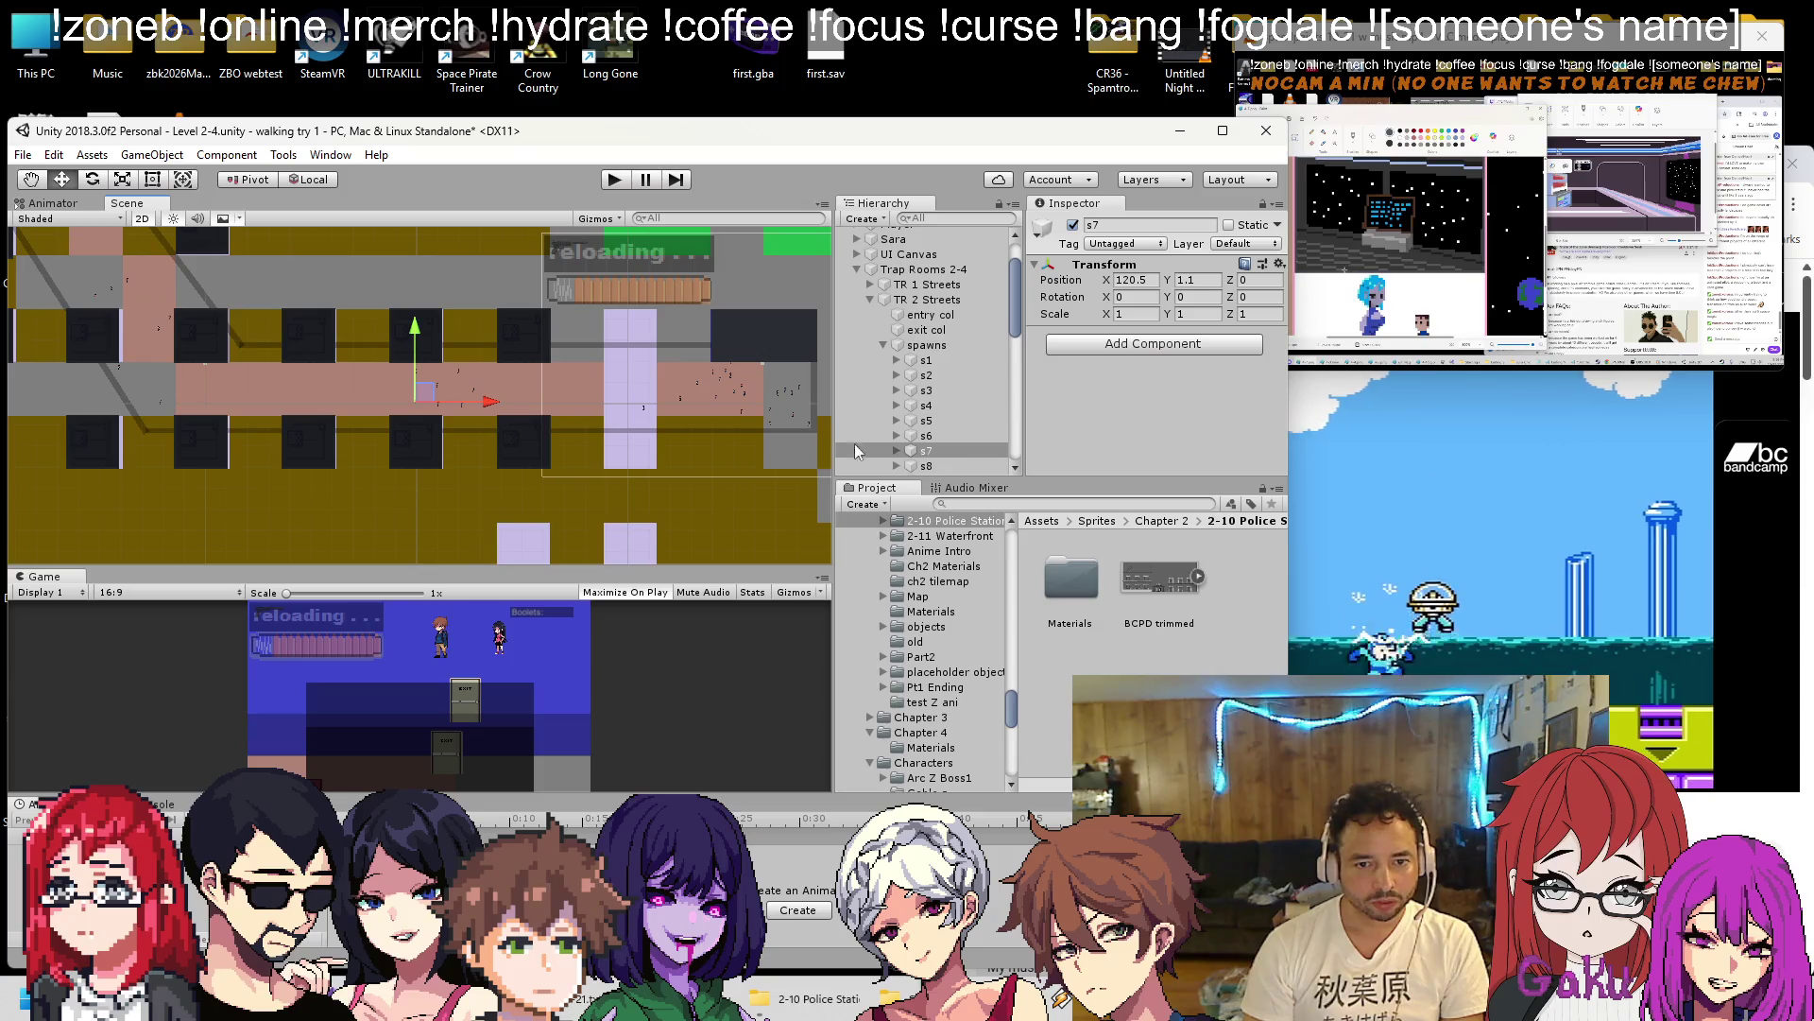
left_click(925, 466)
Move spawn point s8 down into the corridor and s9 onto the street near the station.
scroll(212, 286, "down", 5)
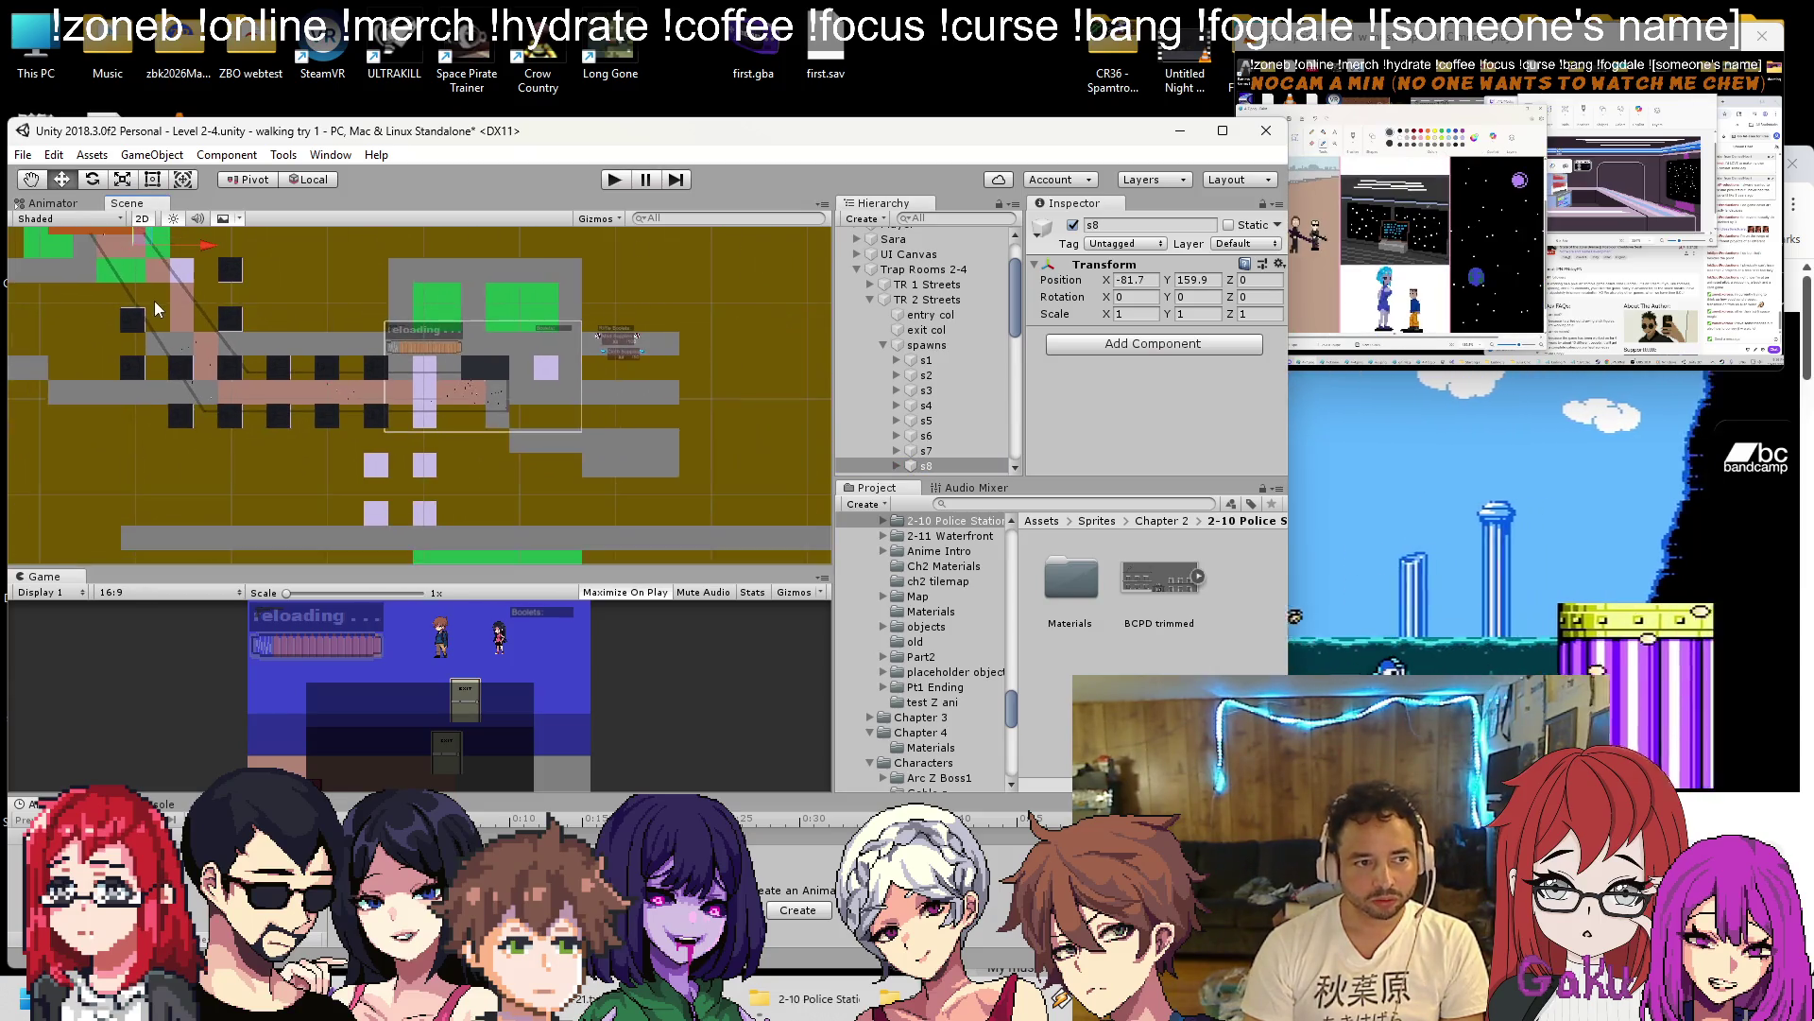
left_click_drag(145, 264, 310, 380)
scroll(326, 416, "up", 5)
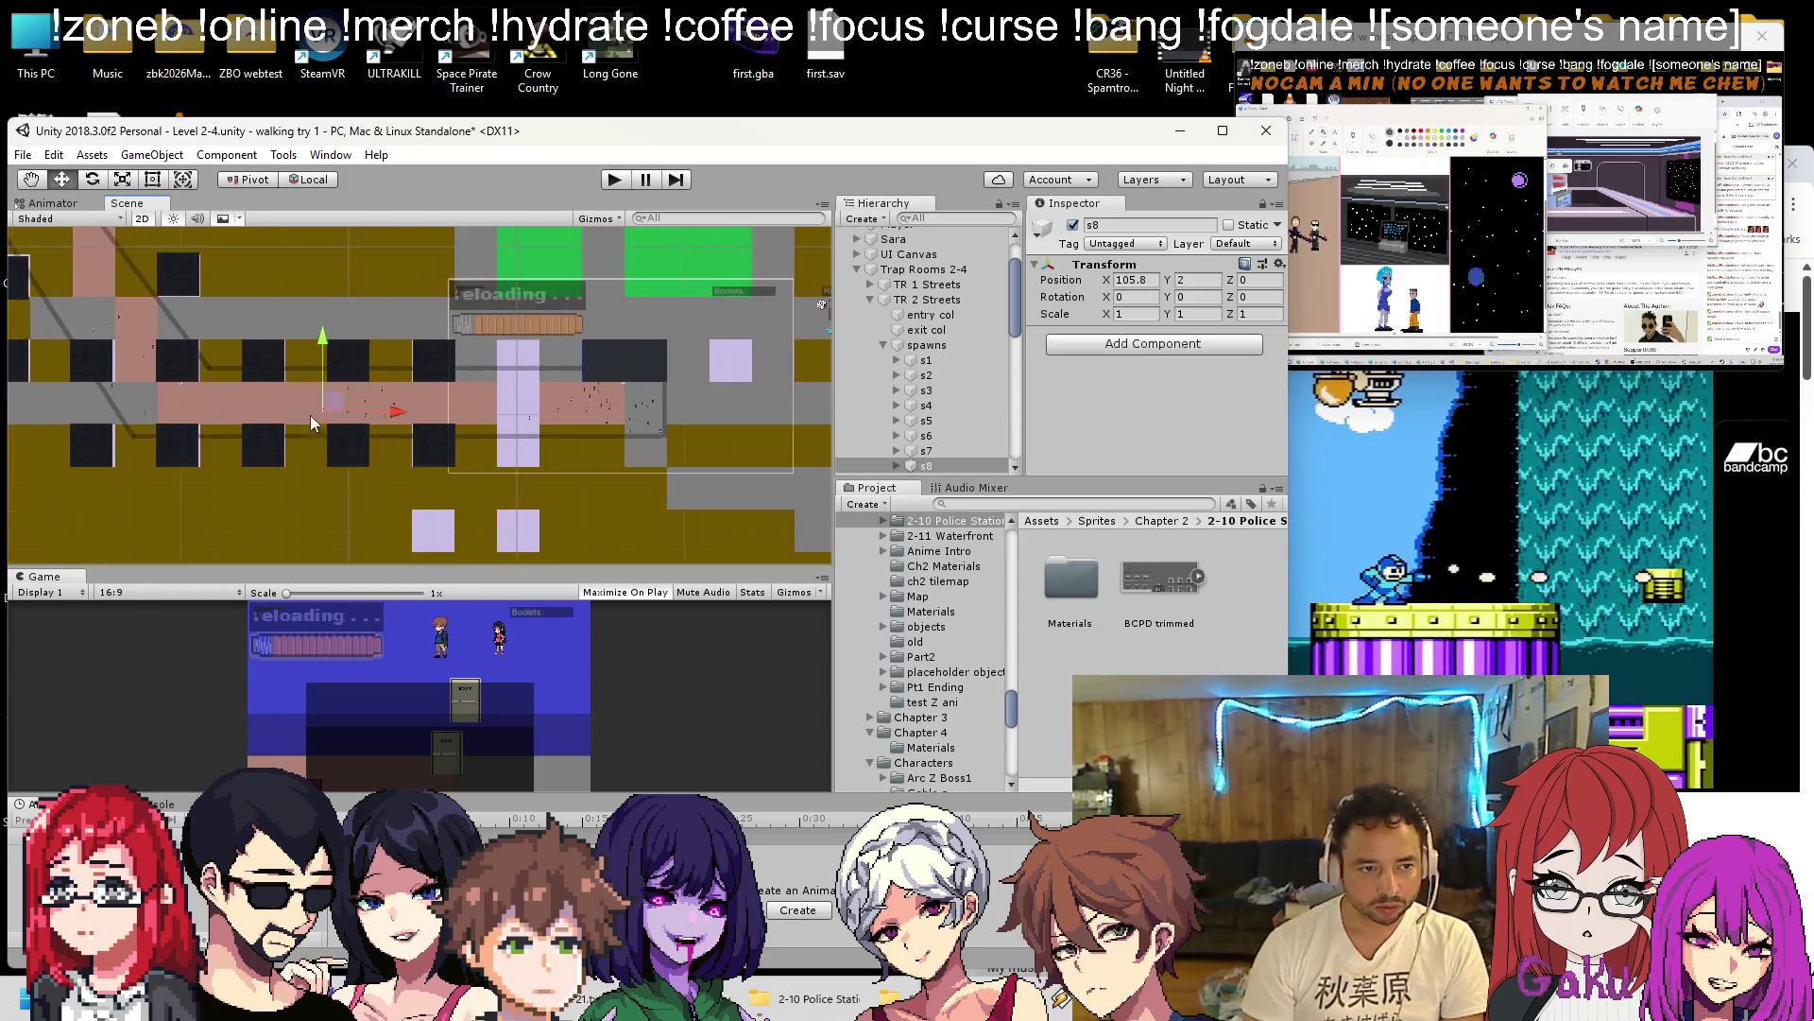
scroll(956, 461, "down", 3)
left_click(925, 368)
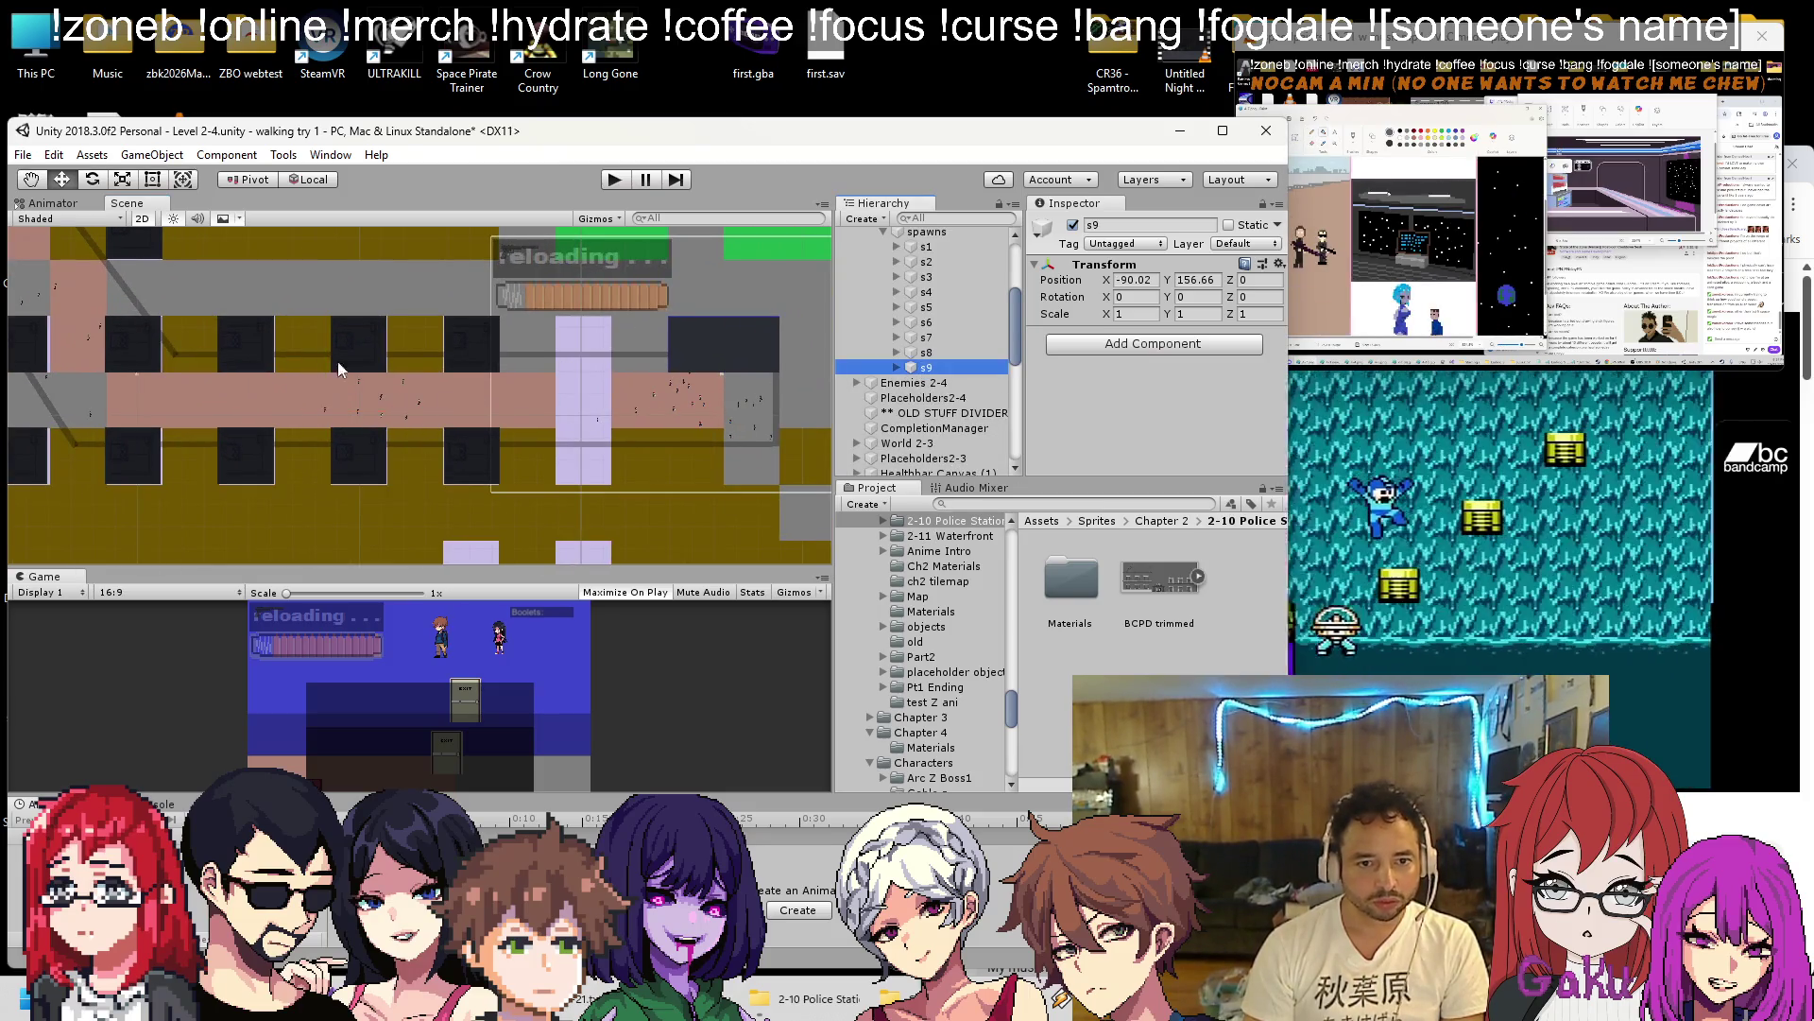
scroll(406, 371, "down", 3)
left_click_drag(183, 253, 418, 461)
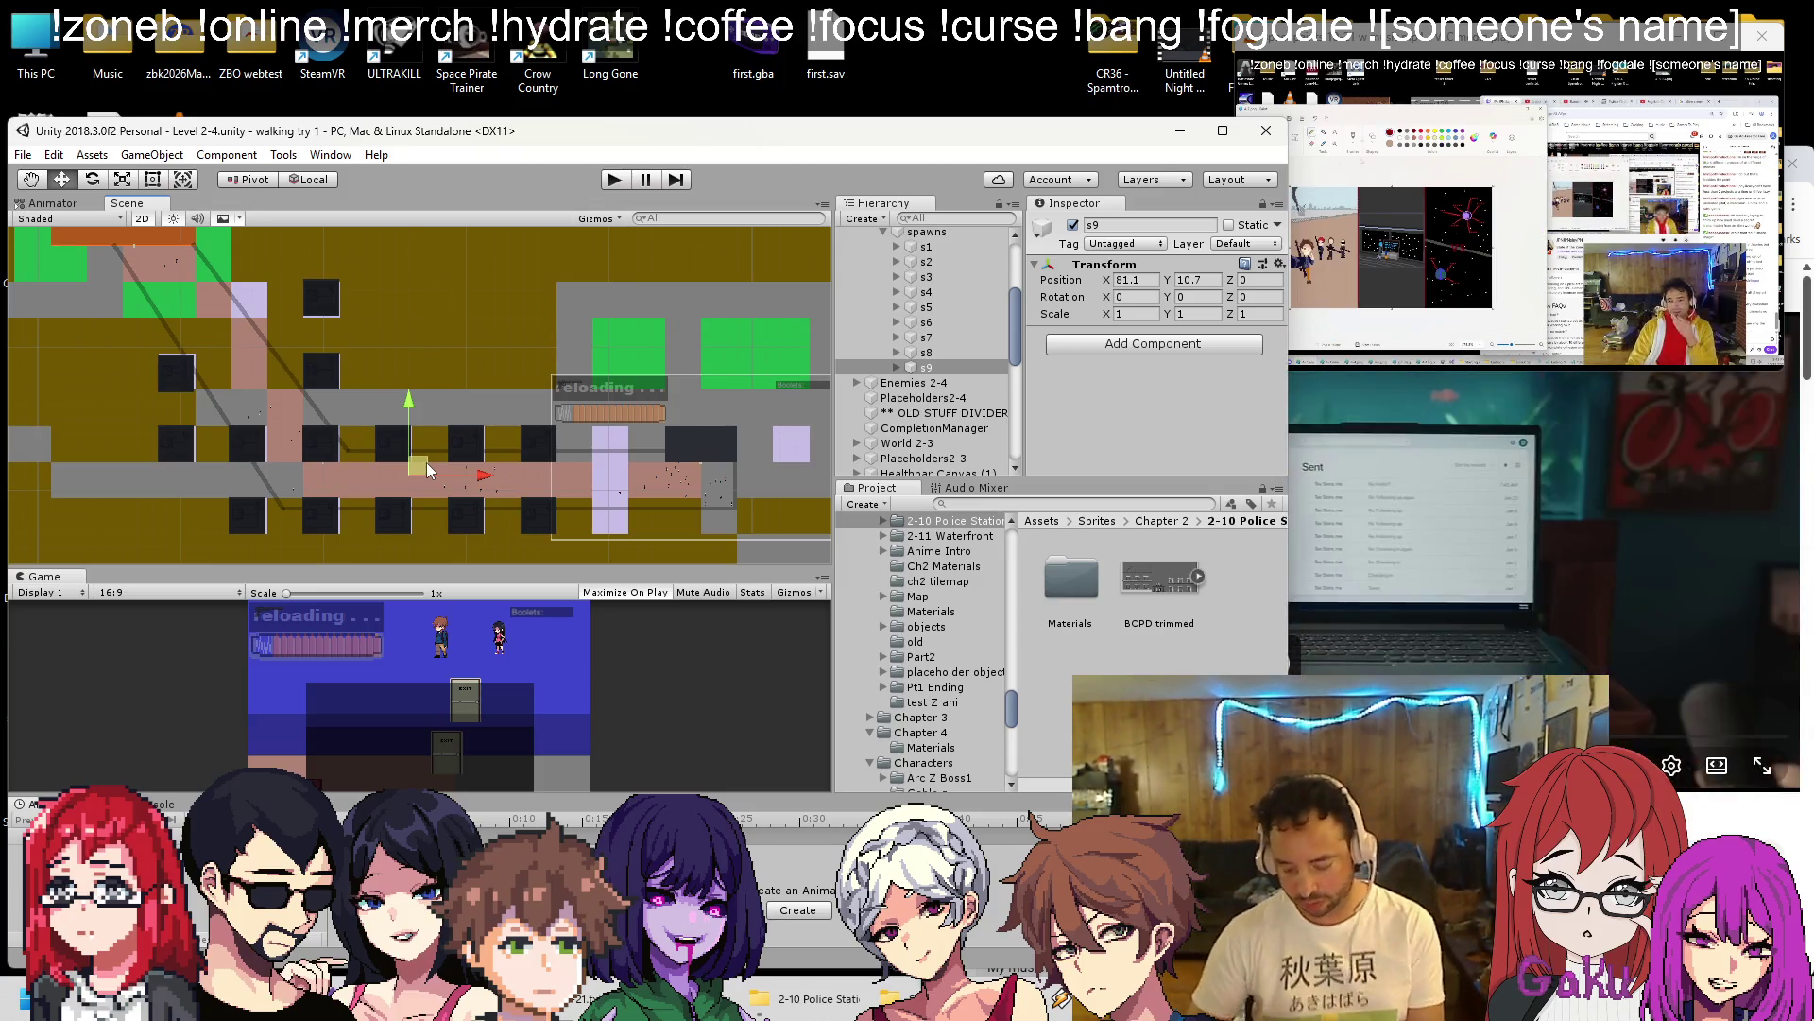
Switch to the browser window playing the Mega Man 6 guitar video on YouTube.
key("alt+Tab")
scroll(1384, 527, "down", 5)
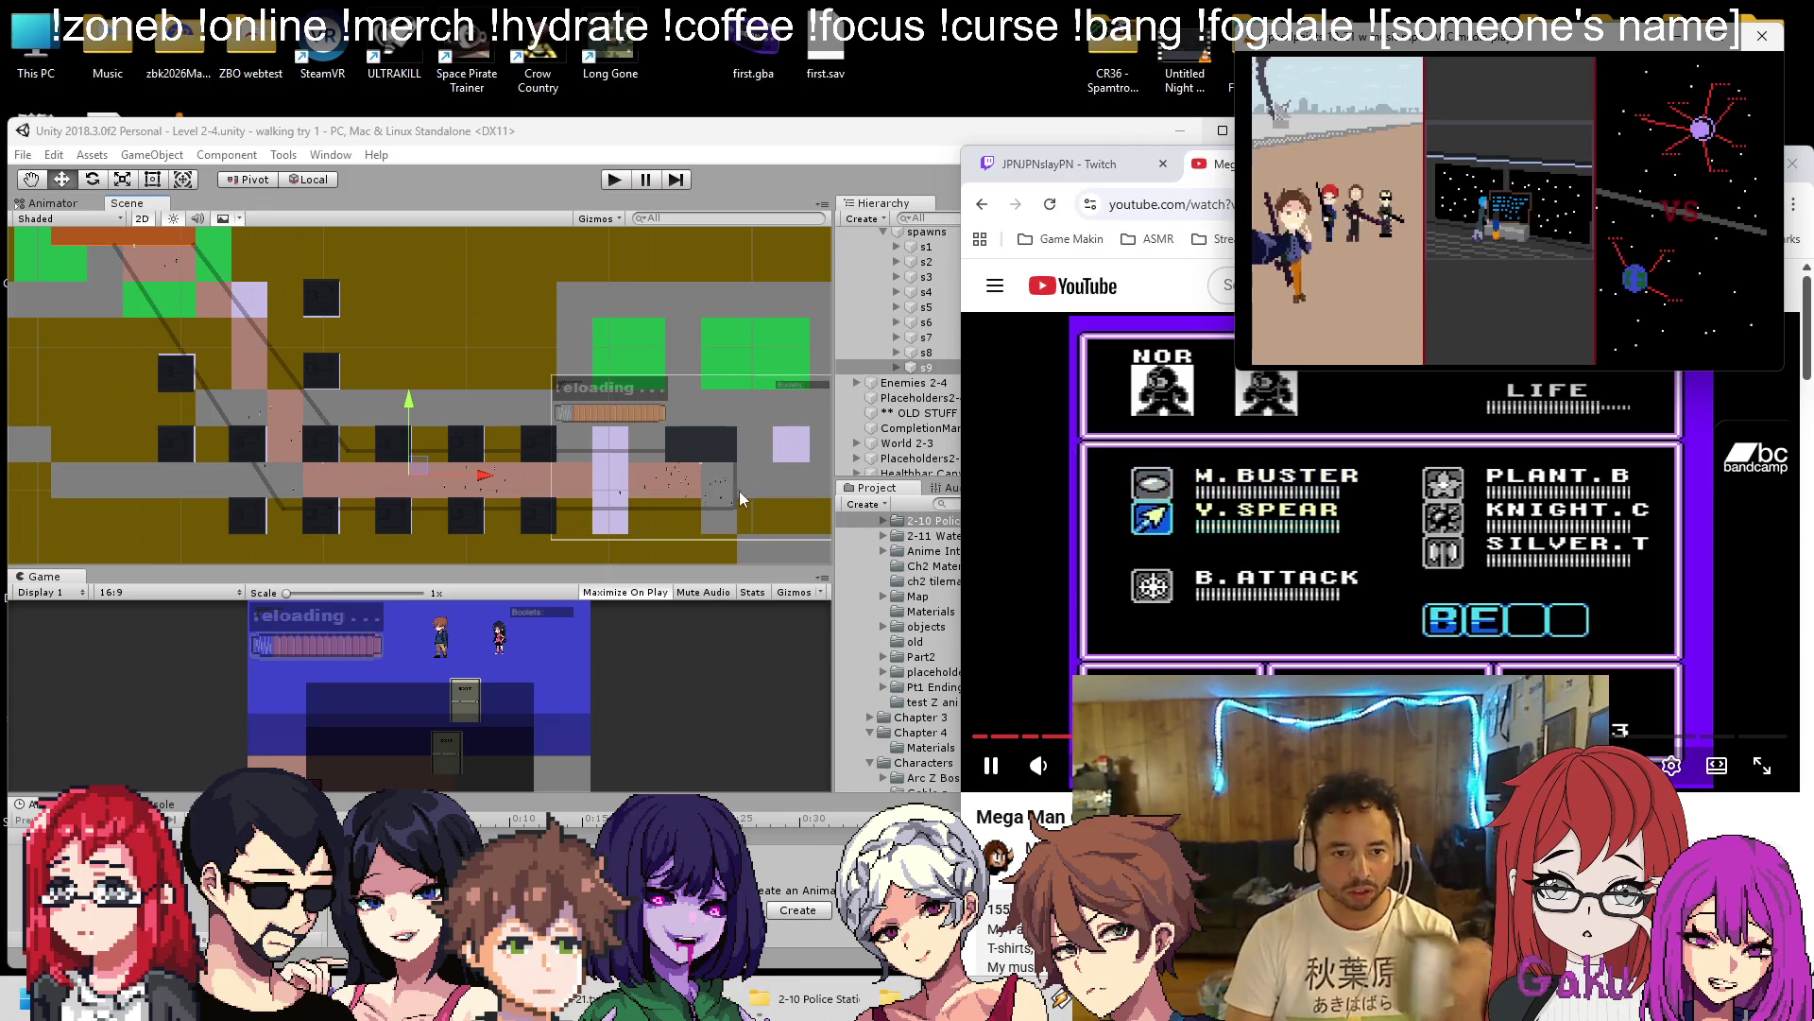
Back in Unity, frame TrapRoom (6) mall 1 and drag it onto the Level 2-4 map.
left_click(768, 176)
left_click_drag(391, 457, 512, 448)
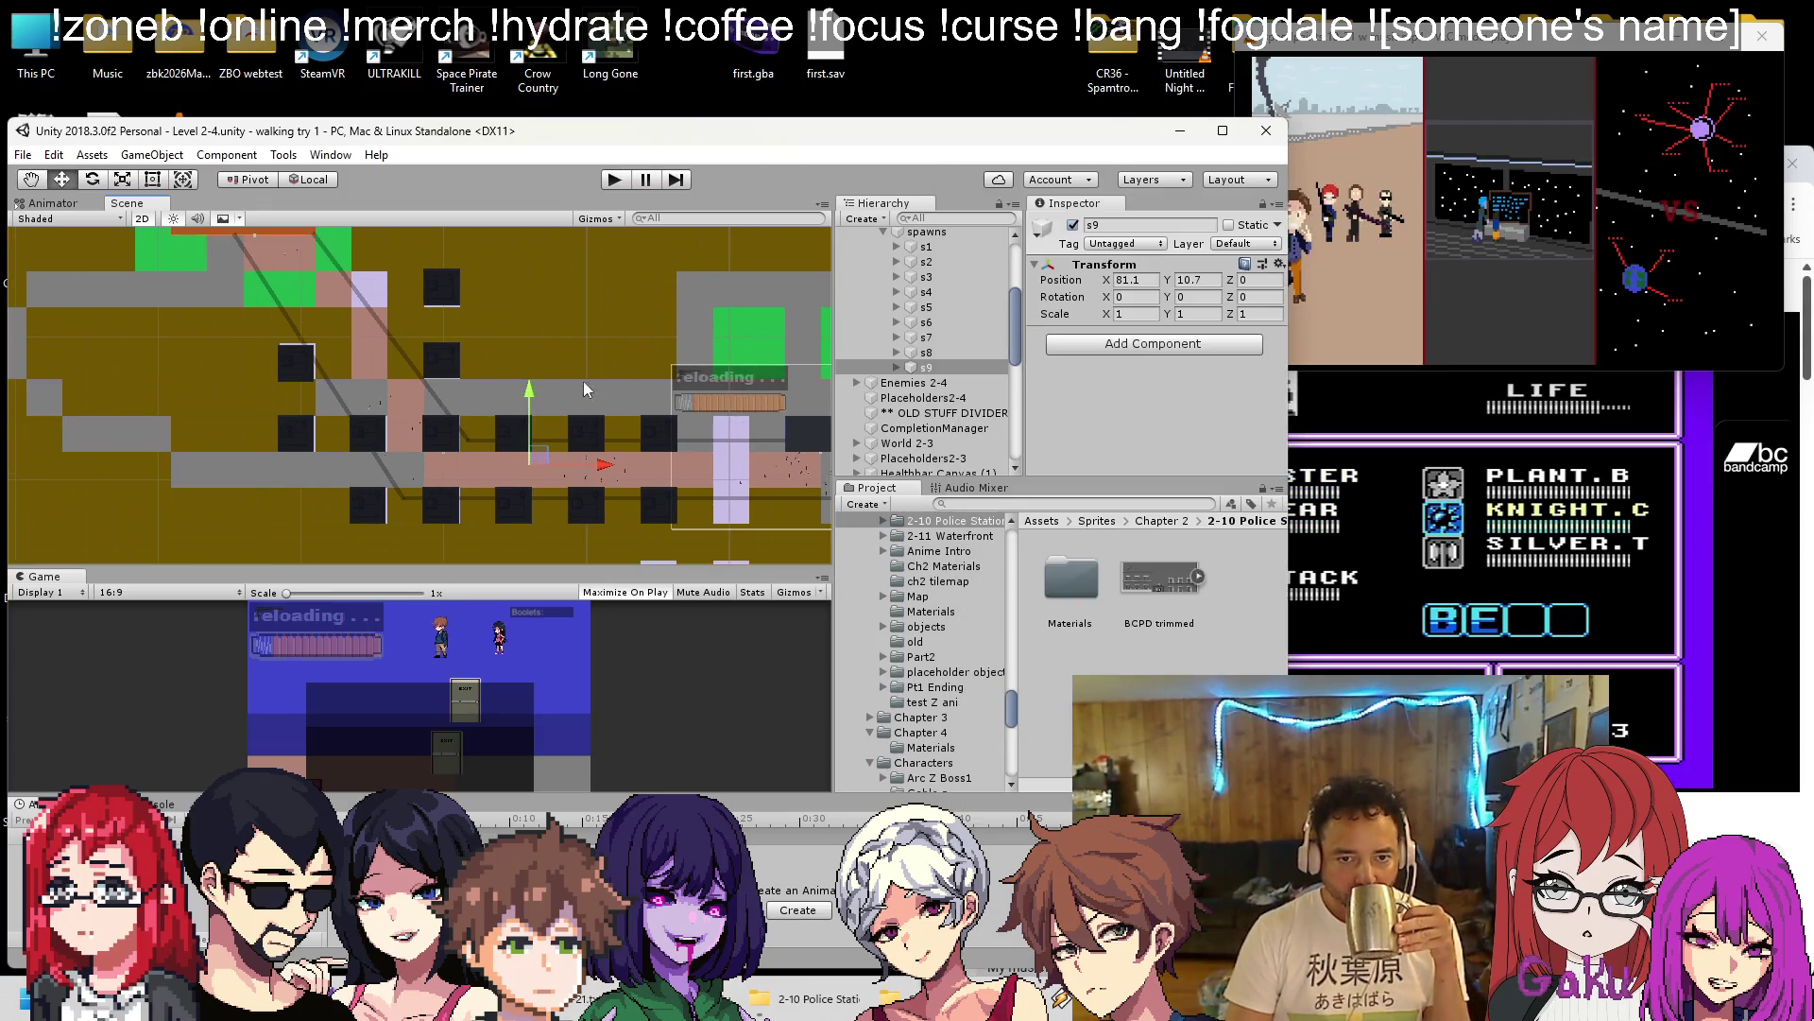
scroll(901, 350, "up", 4)
left_click(870, 356)
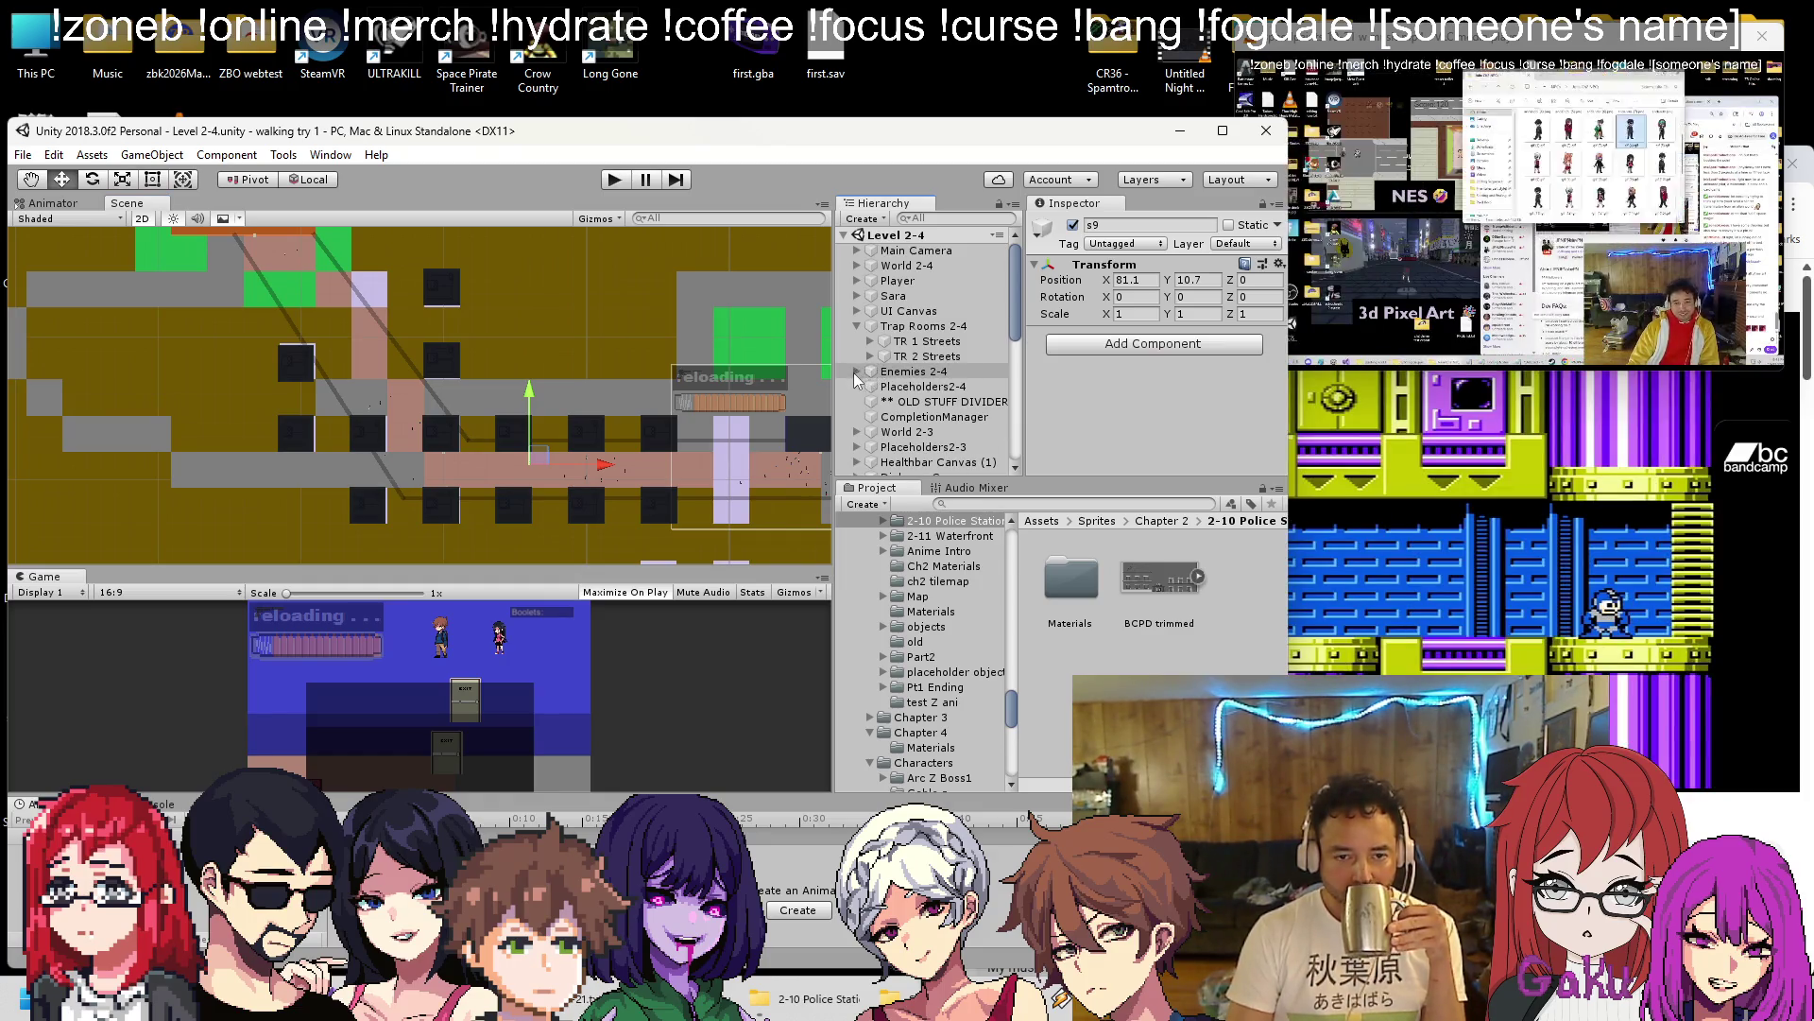
scroll(857, 378, "down", 10)
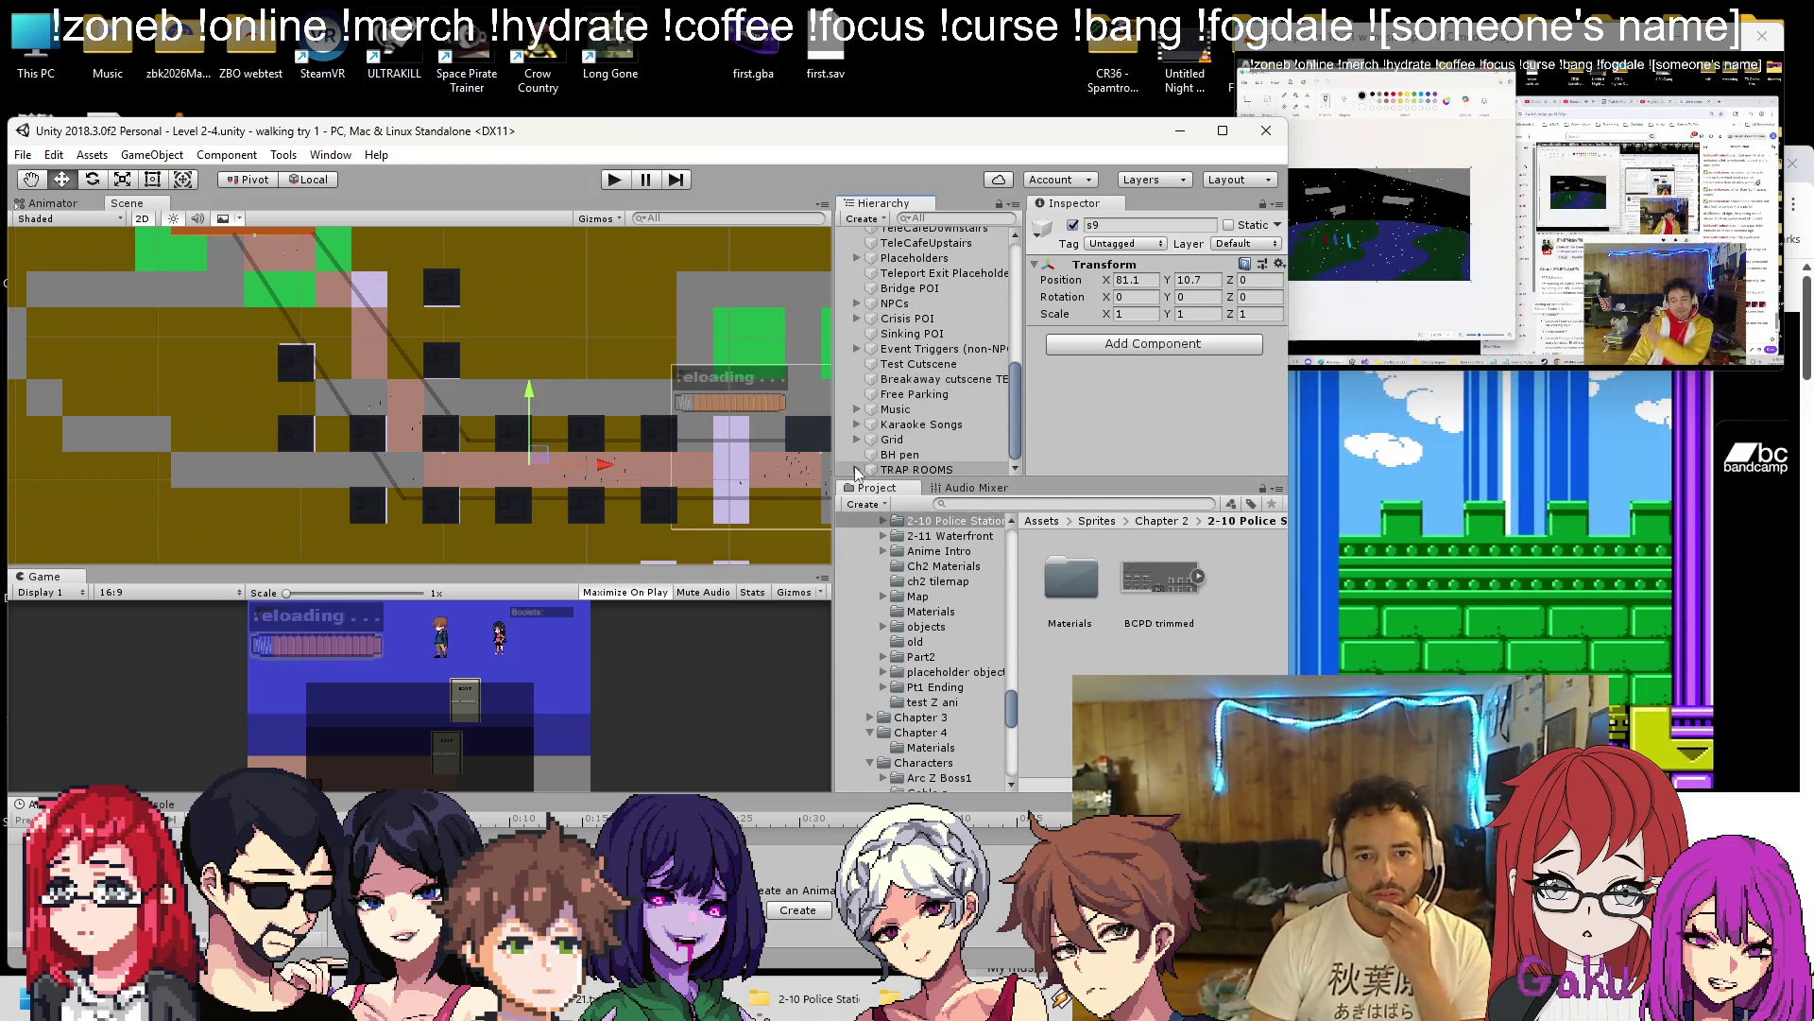
scroll(973, 388, "down", 5)
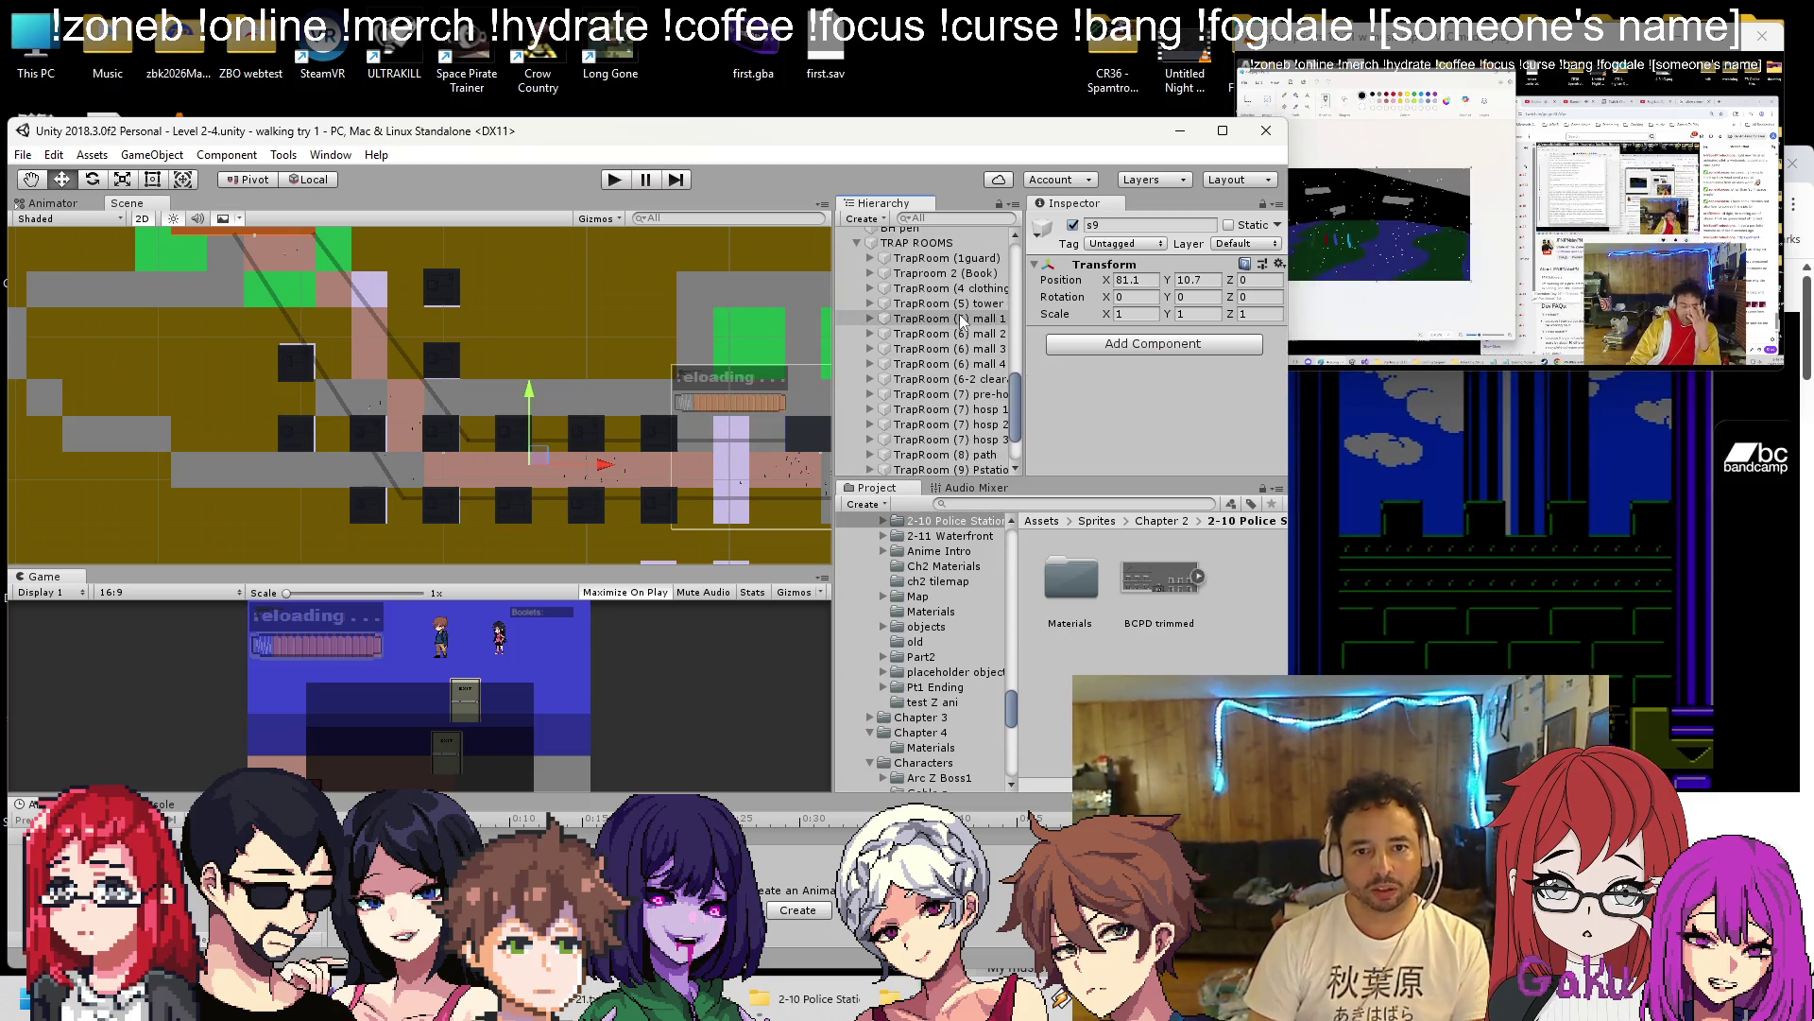
double_click(961, 320)
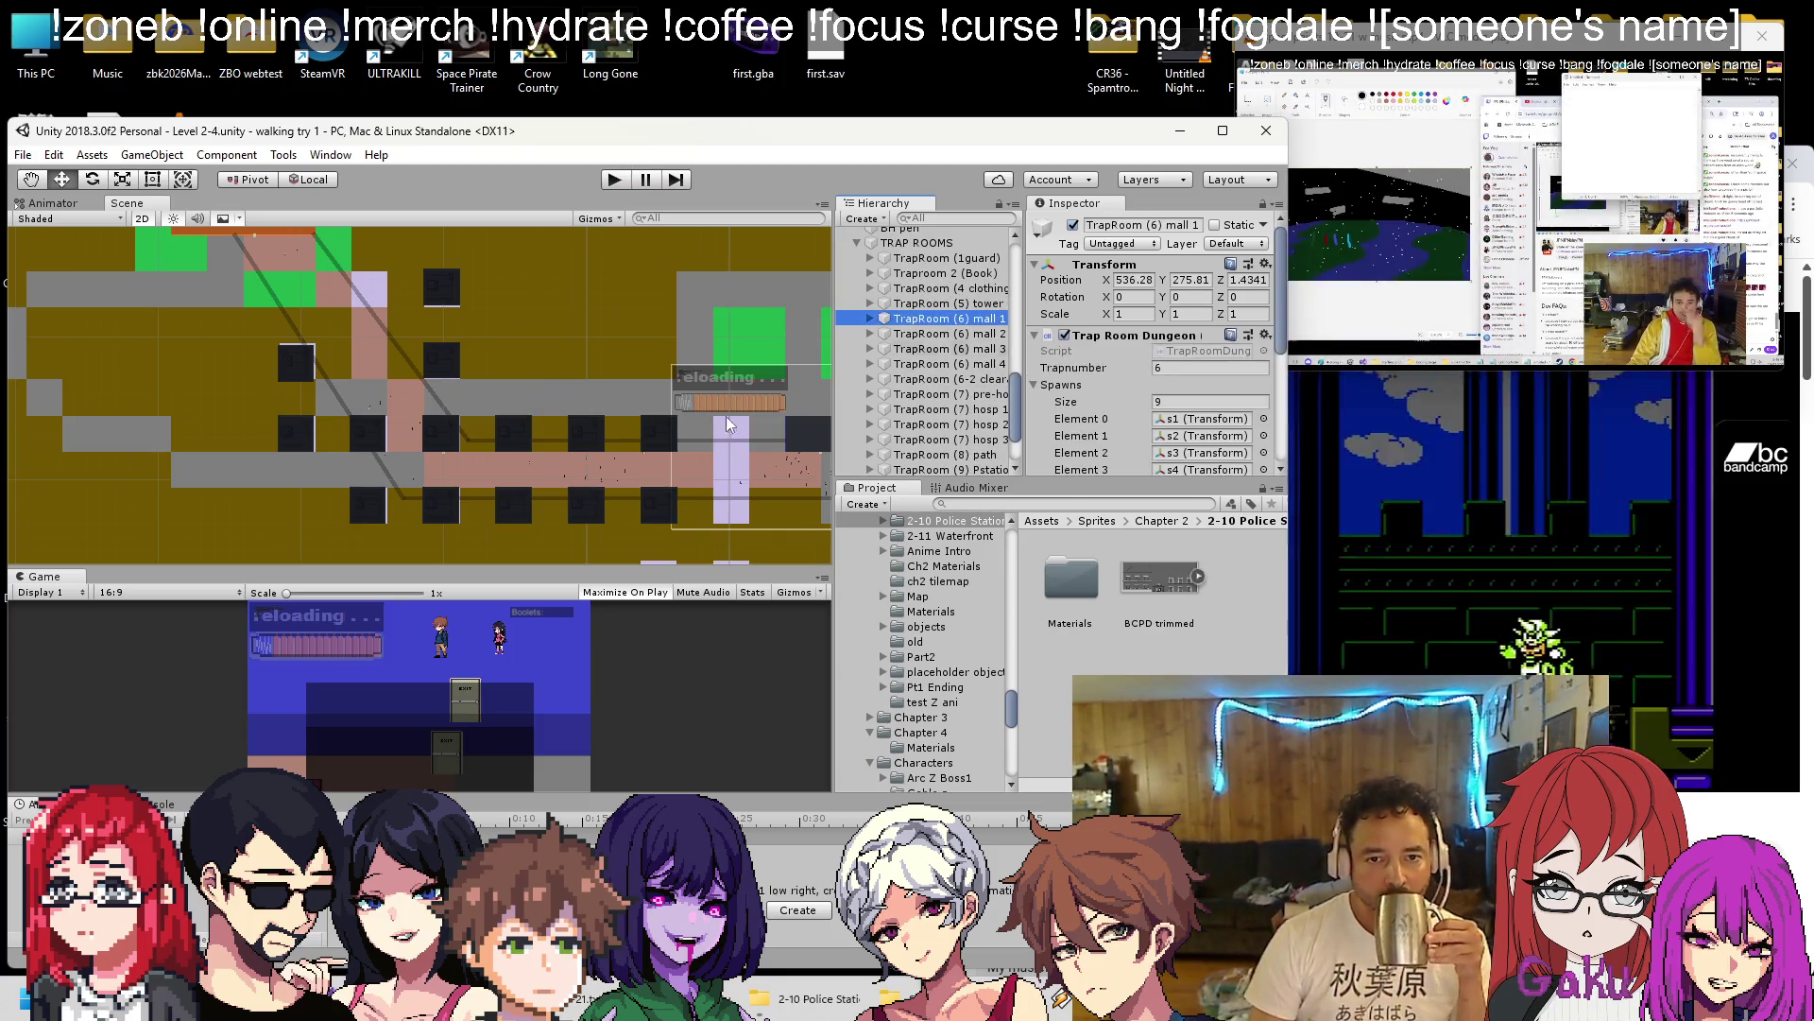
scroll(484, 425, "down", 6)
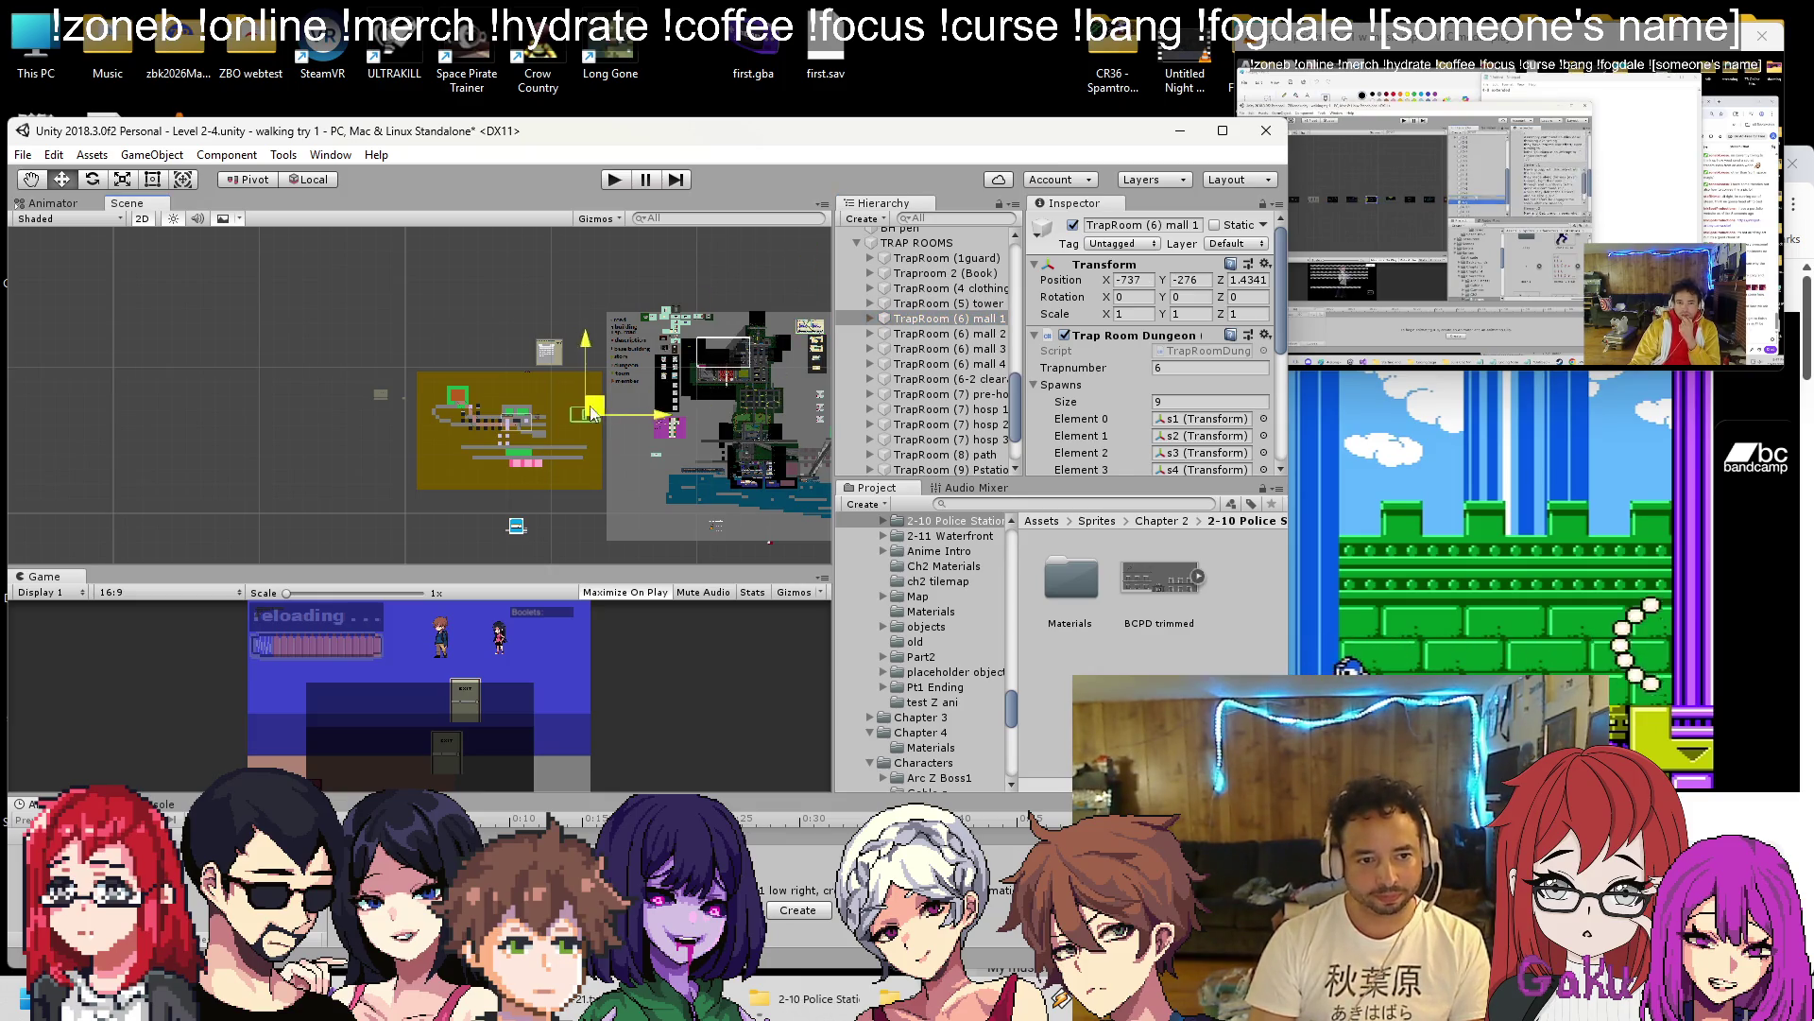
left_click_drag(595, 413, 486, 422)
mouse_move(945, 326)
left_mouse_down()
mouse_move(962, 236)
mouse_move(943, 335)
left_mouse_up()
Rename the moved mall trap room to 'TR 3 Streets' from its right-click menu.
right_click(941, 370)
left_click(951, 428)
type("TR 3 Starts")
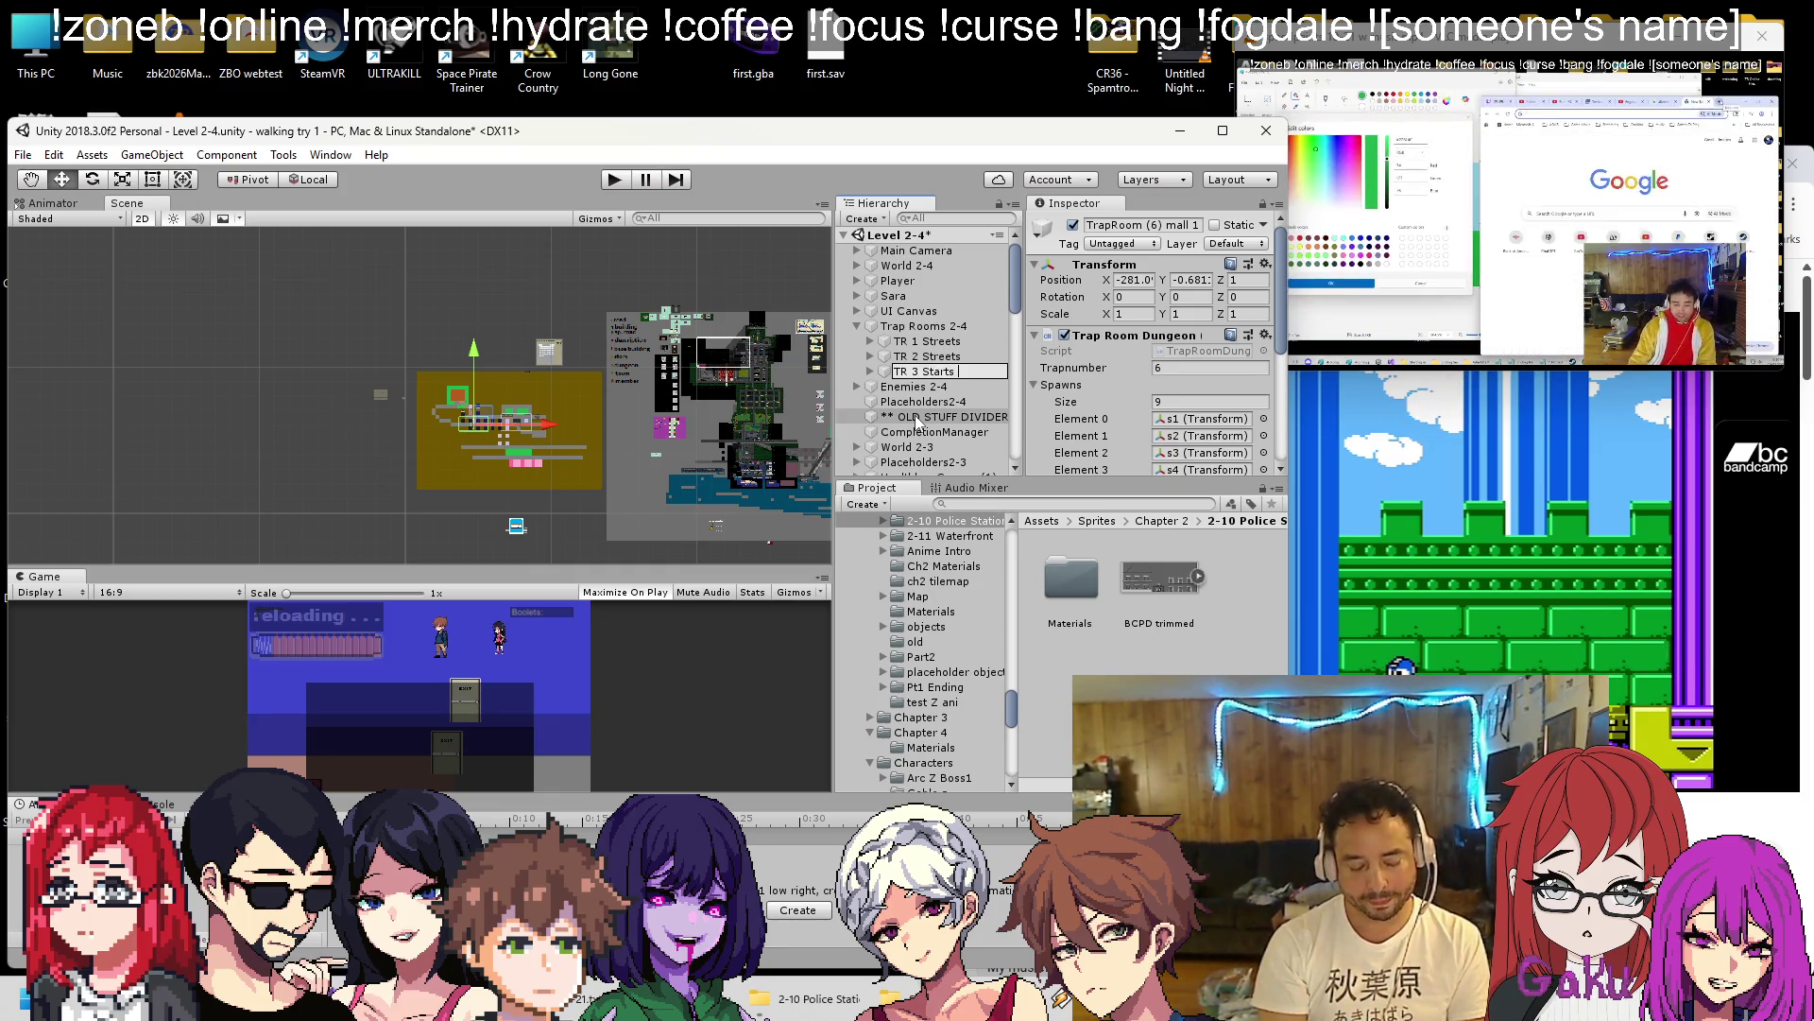
key("BackSpace")
key("BackSpace")
key("BackSpace")
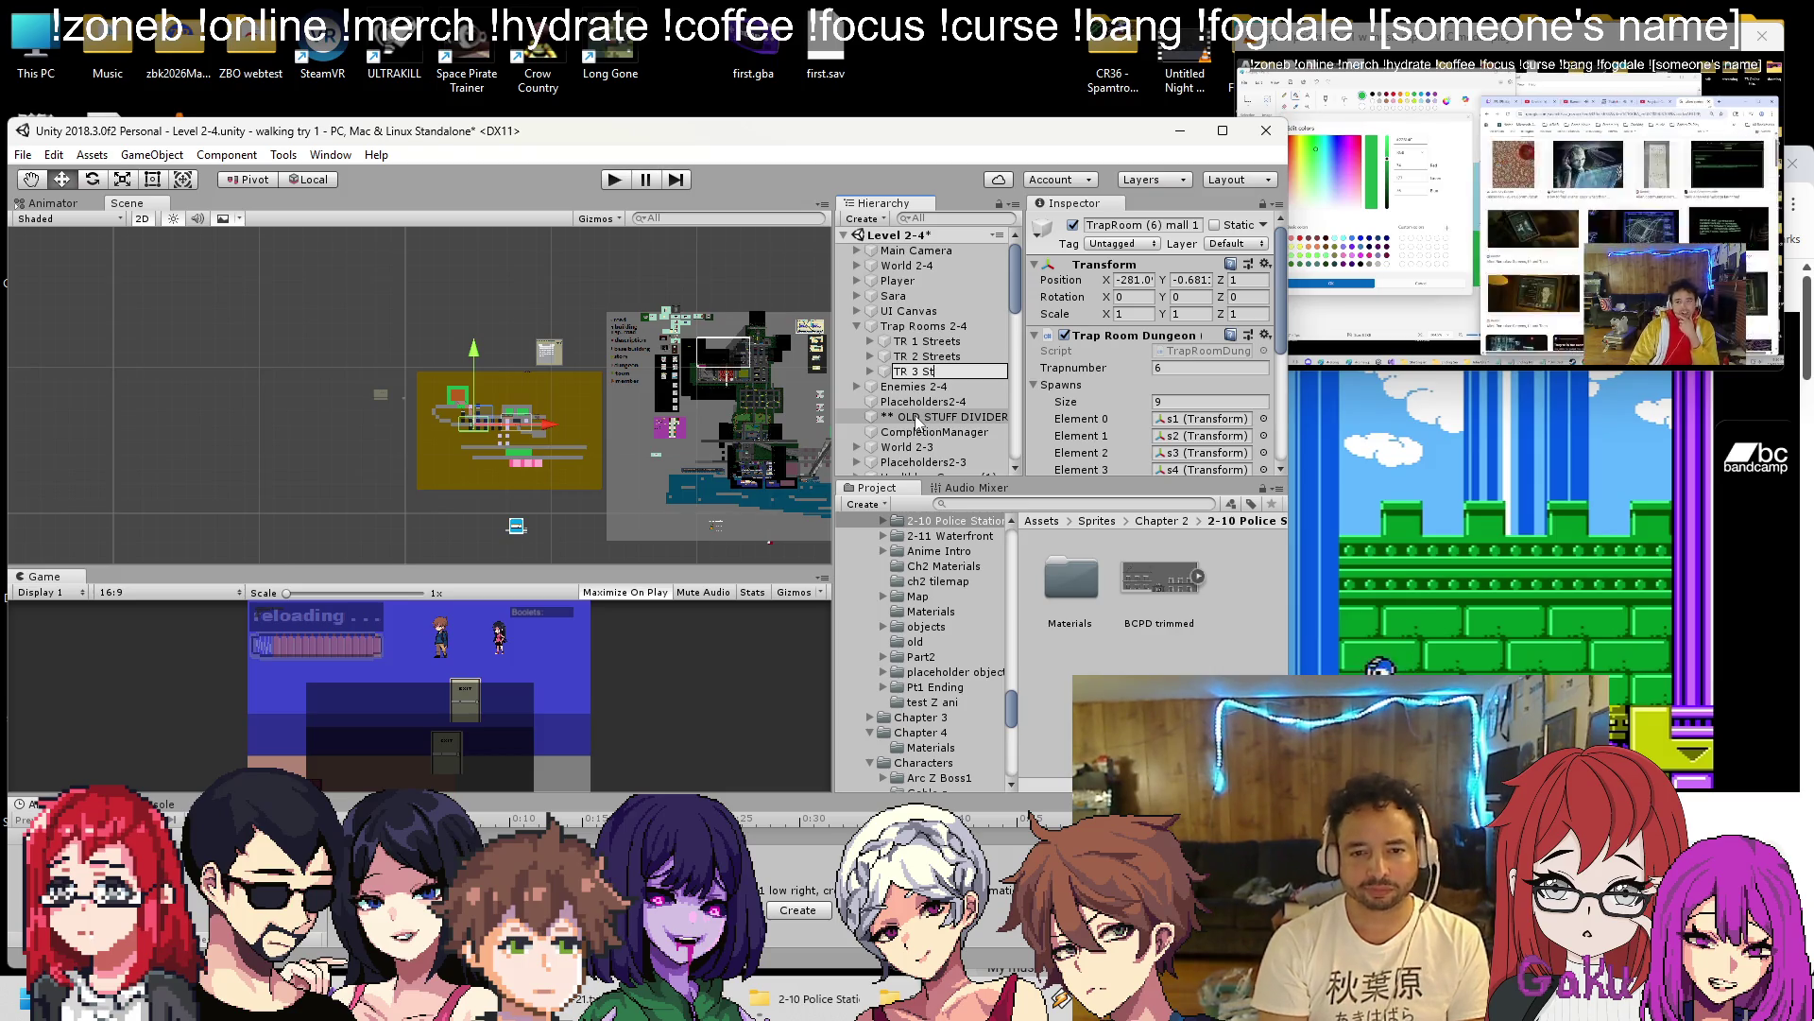
type("reets")
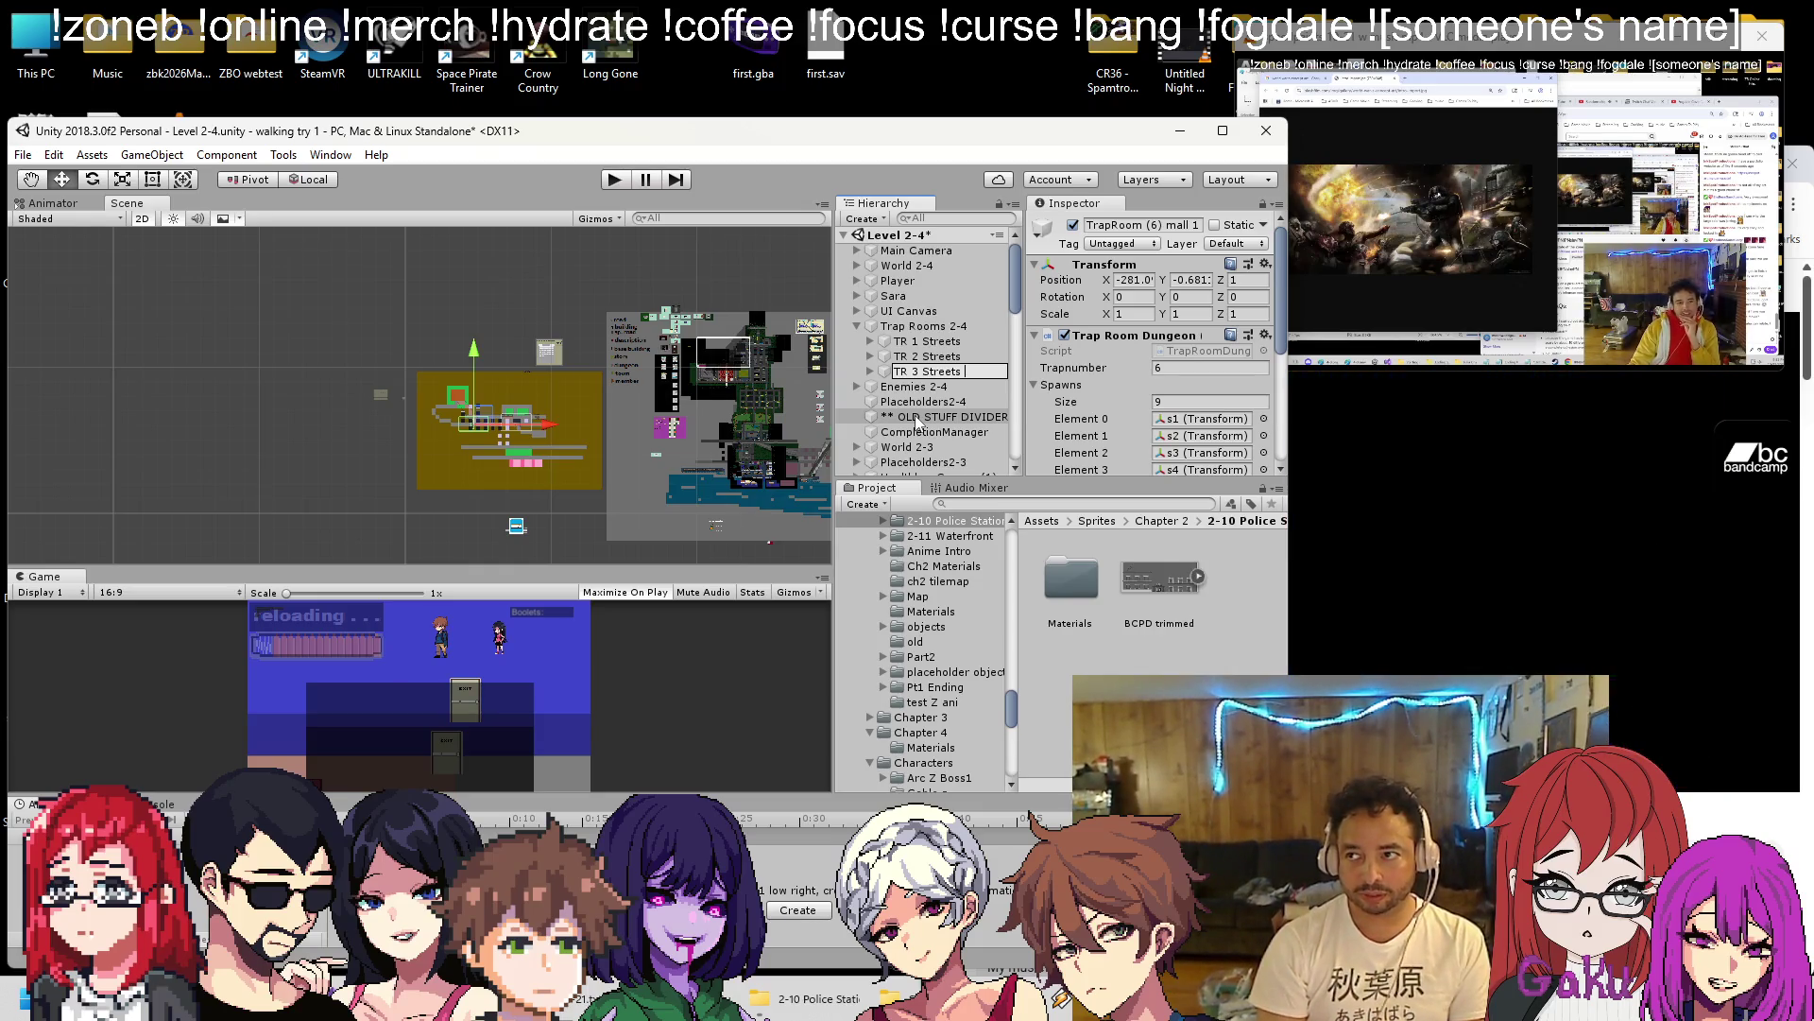
key("Return")
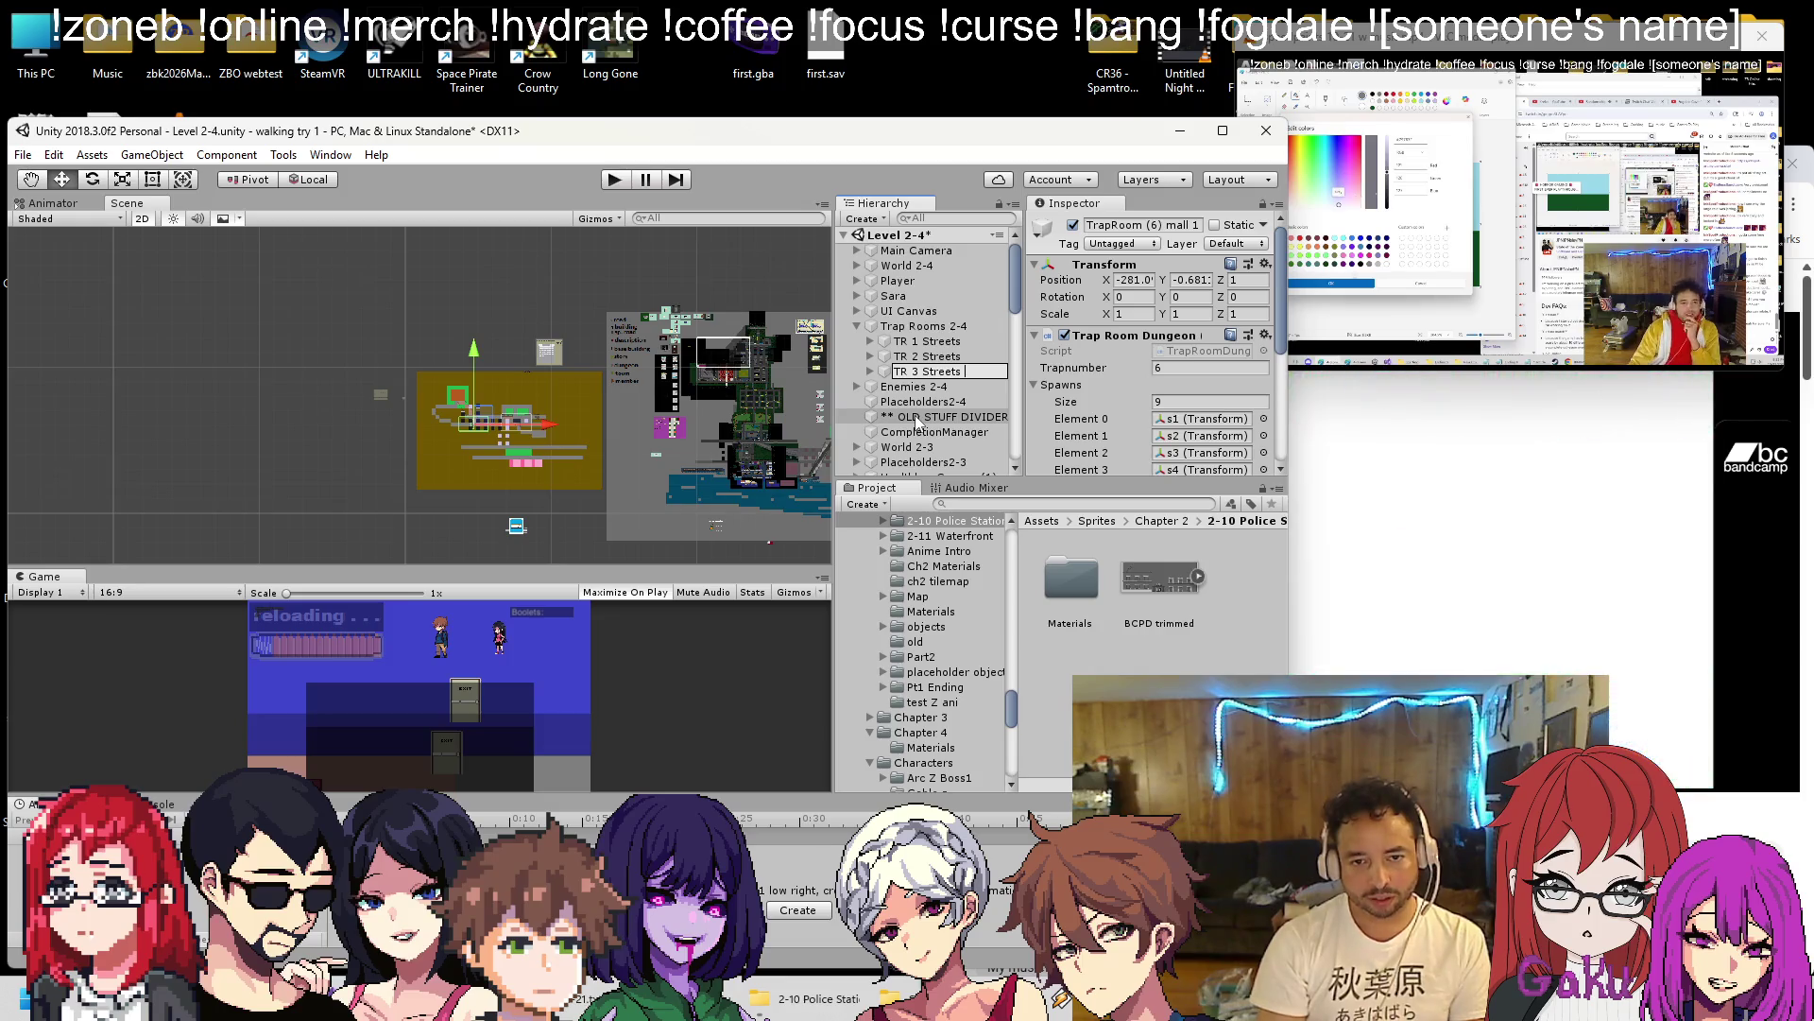
scroll(598, 355, "up", 1)
scroll(394, 389, "up", 8)
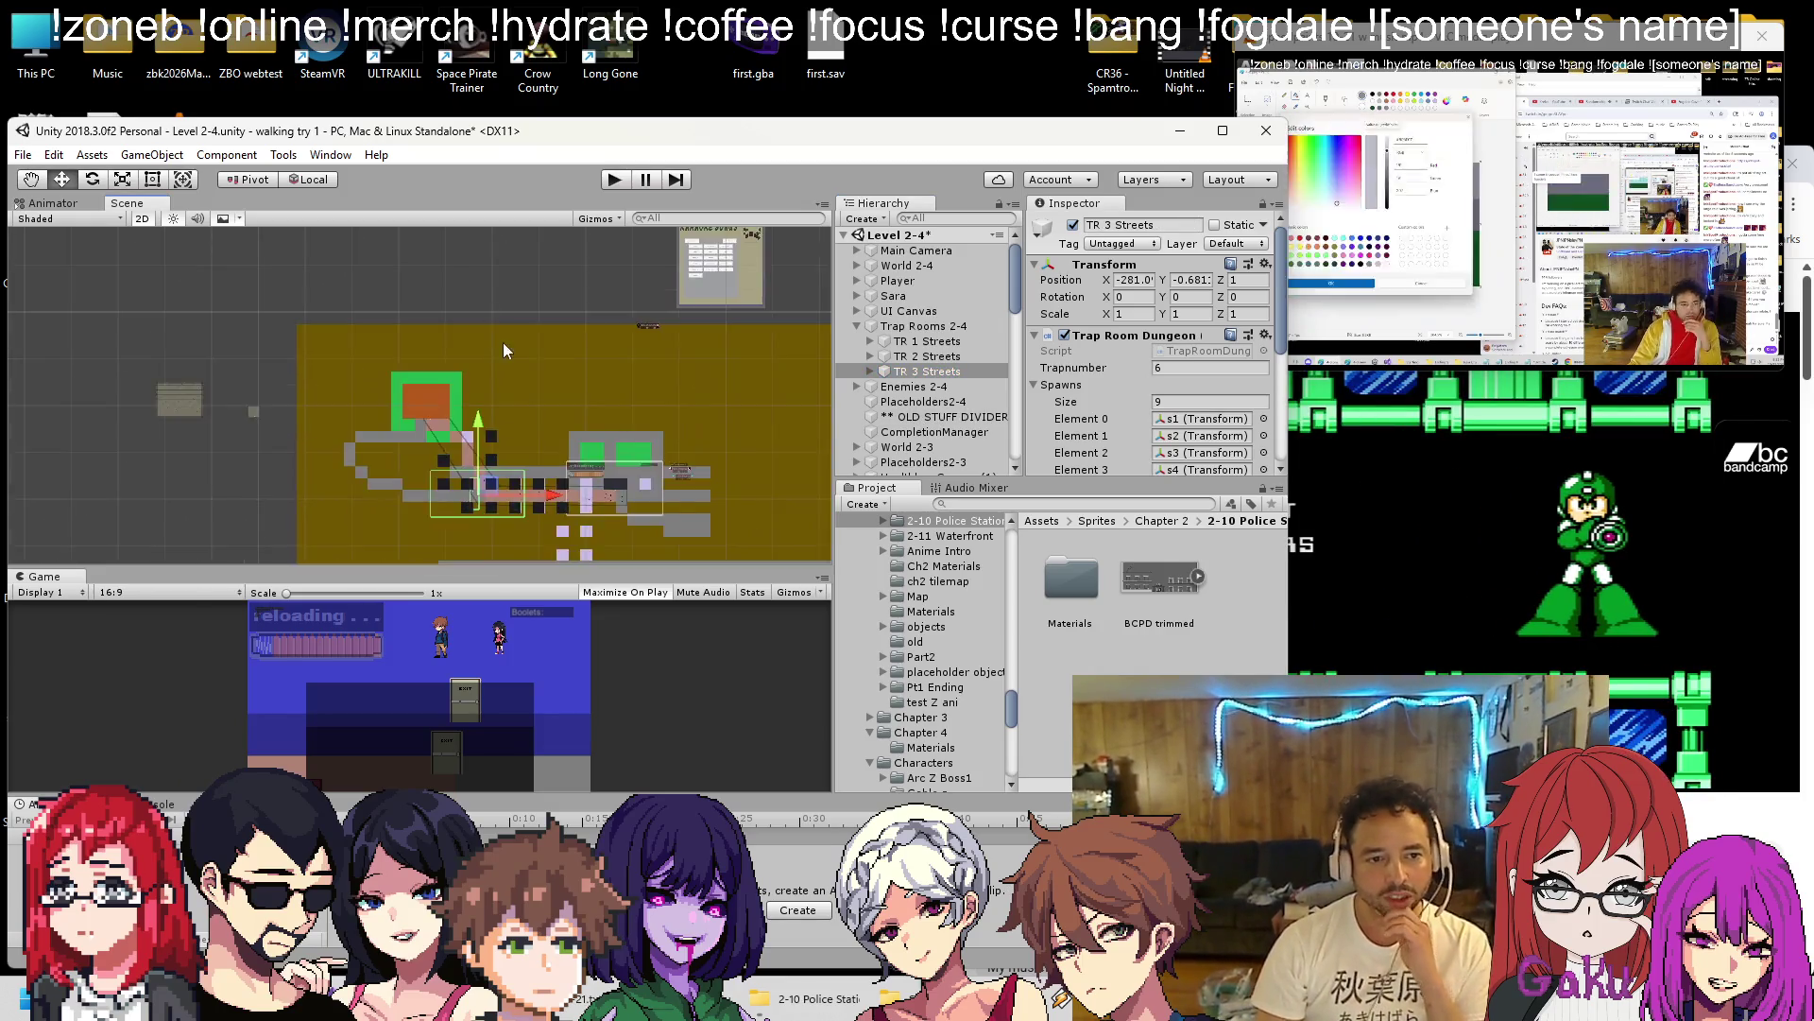
Pan to the street and station area and expand TR 3 Streets in the Hierarchy.
left_click_drag(591, 281, 557, 185)
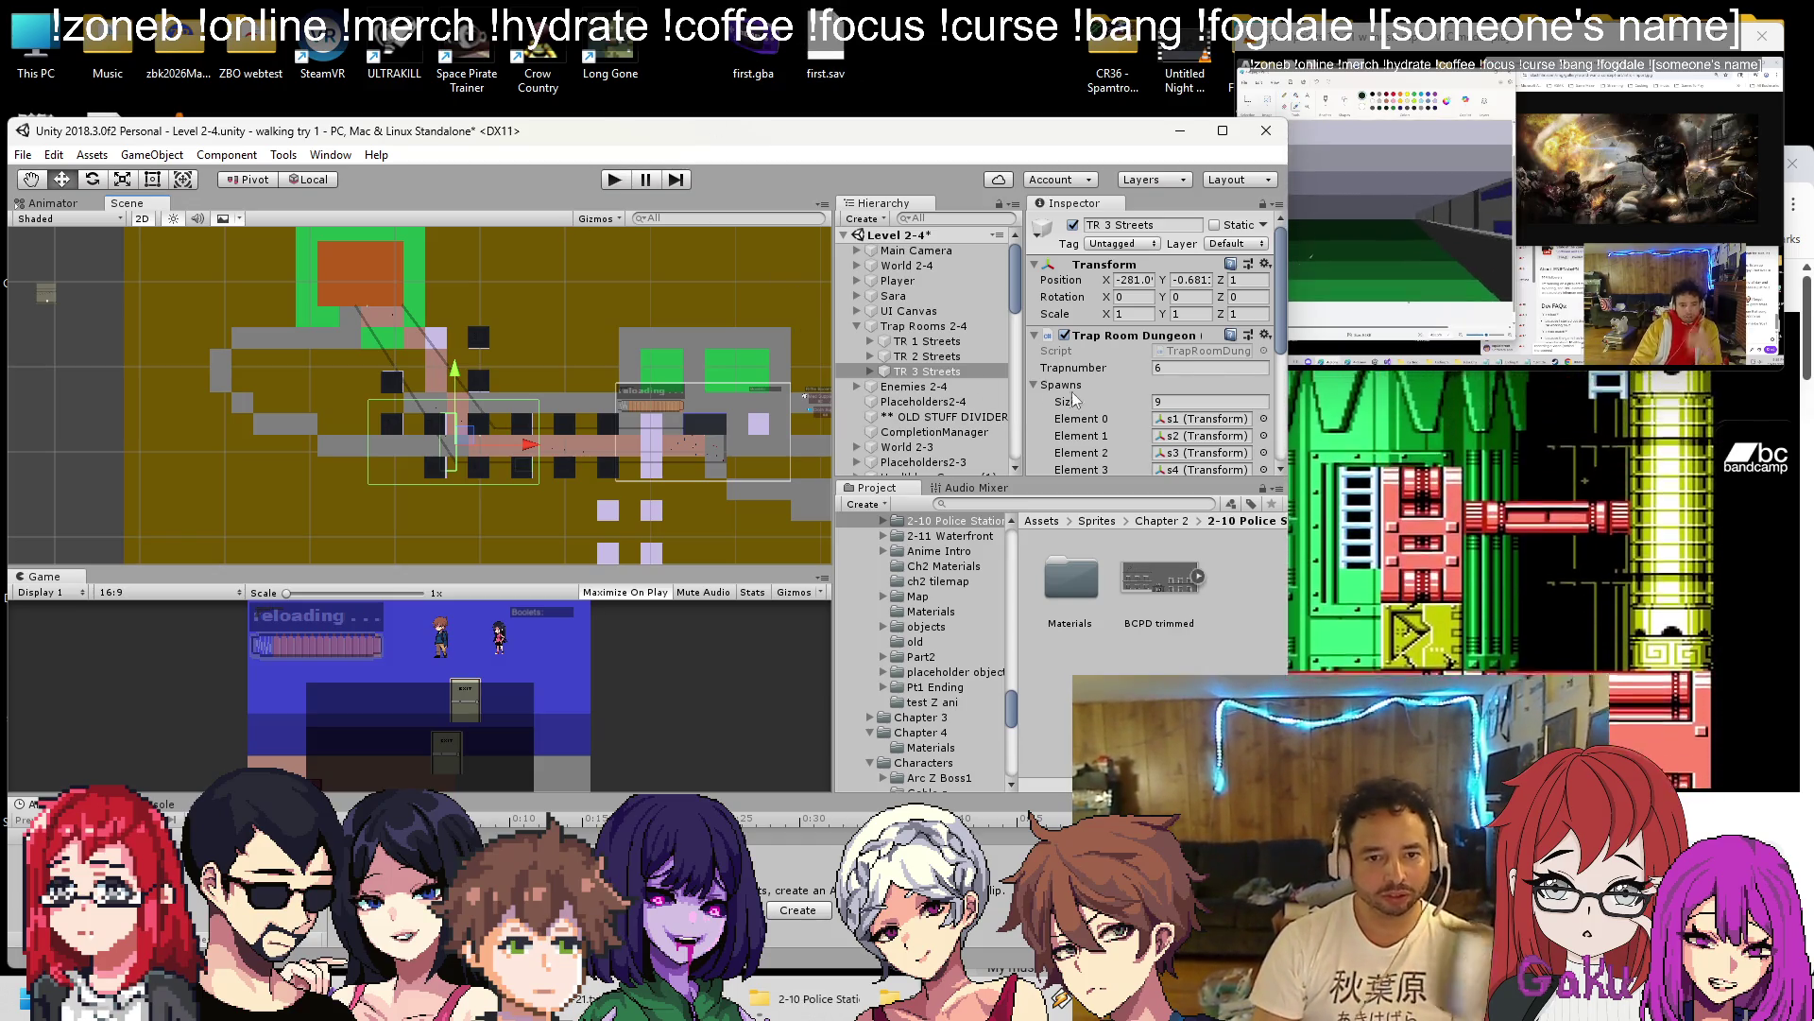
left_click(870, 372)
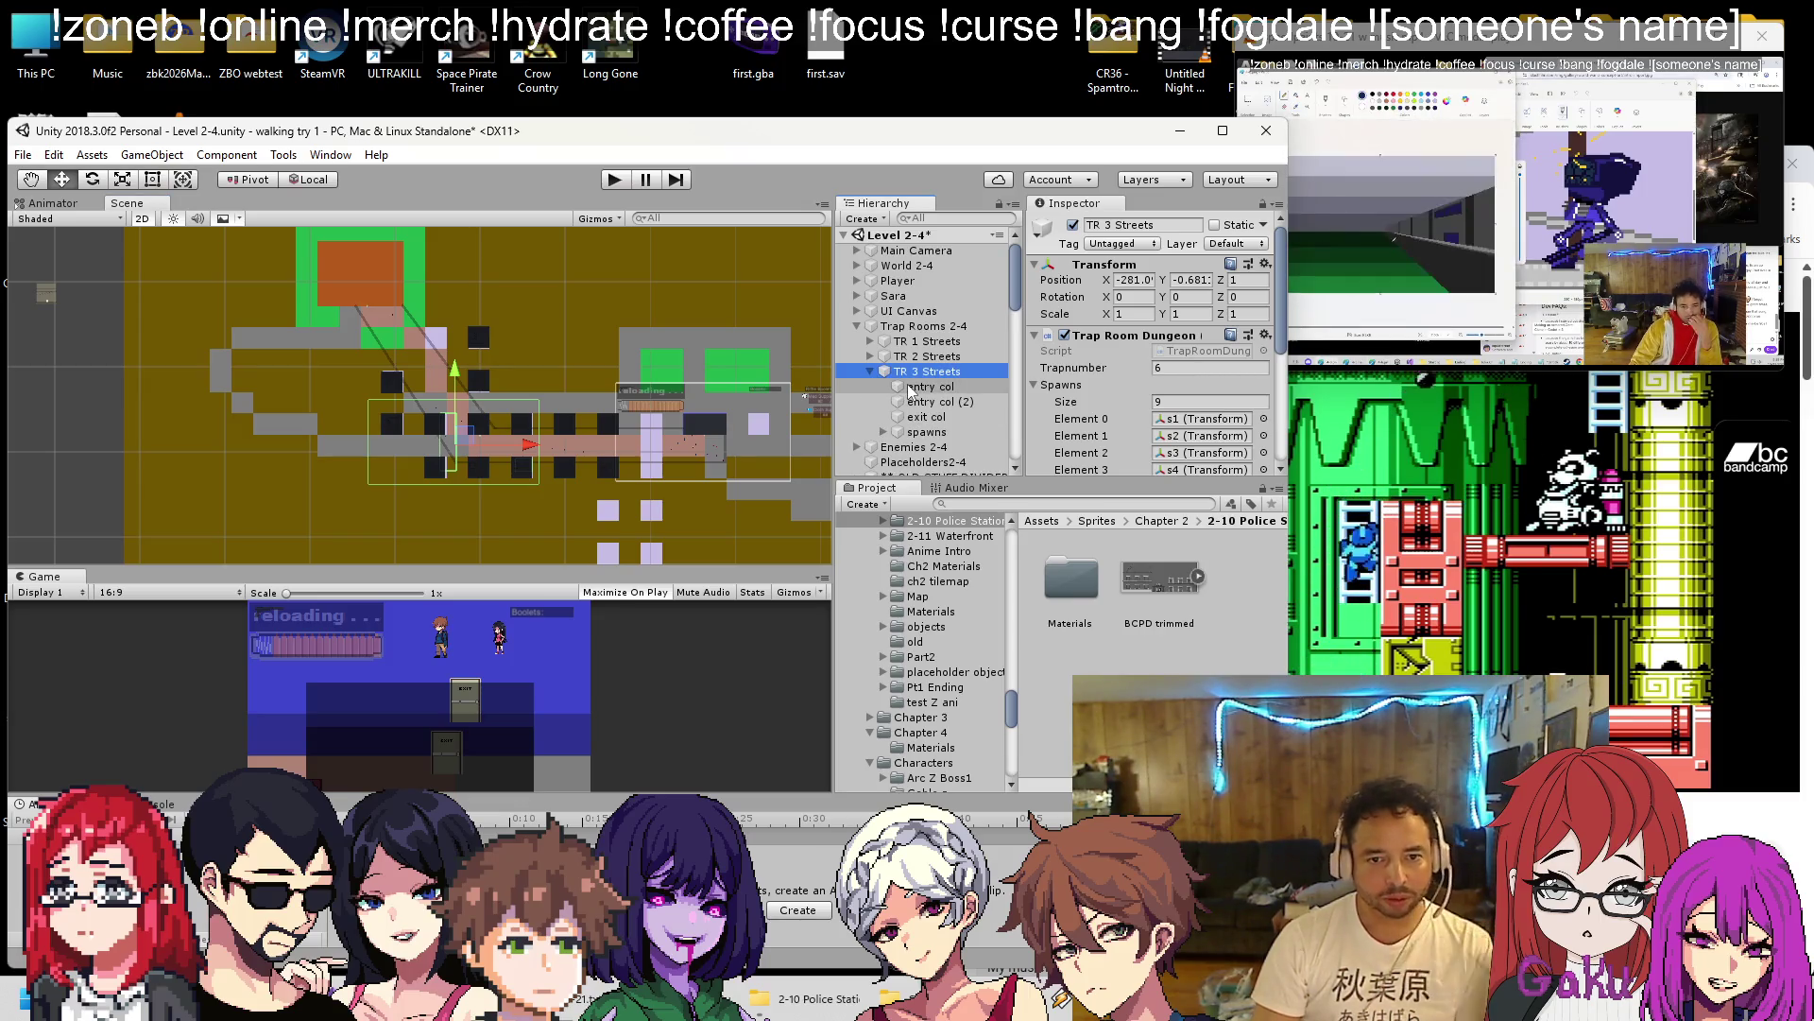
Rename TR 3 Streets to 'TR 3 Tough'.
right_click(929, 376)
left_click(958, 433)
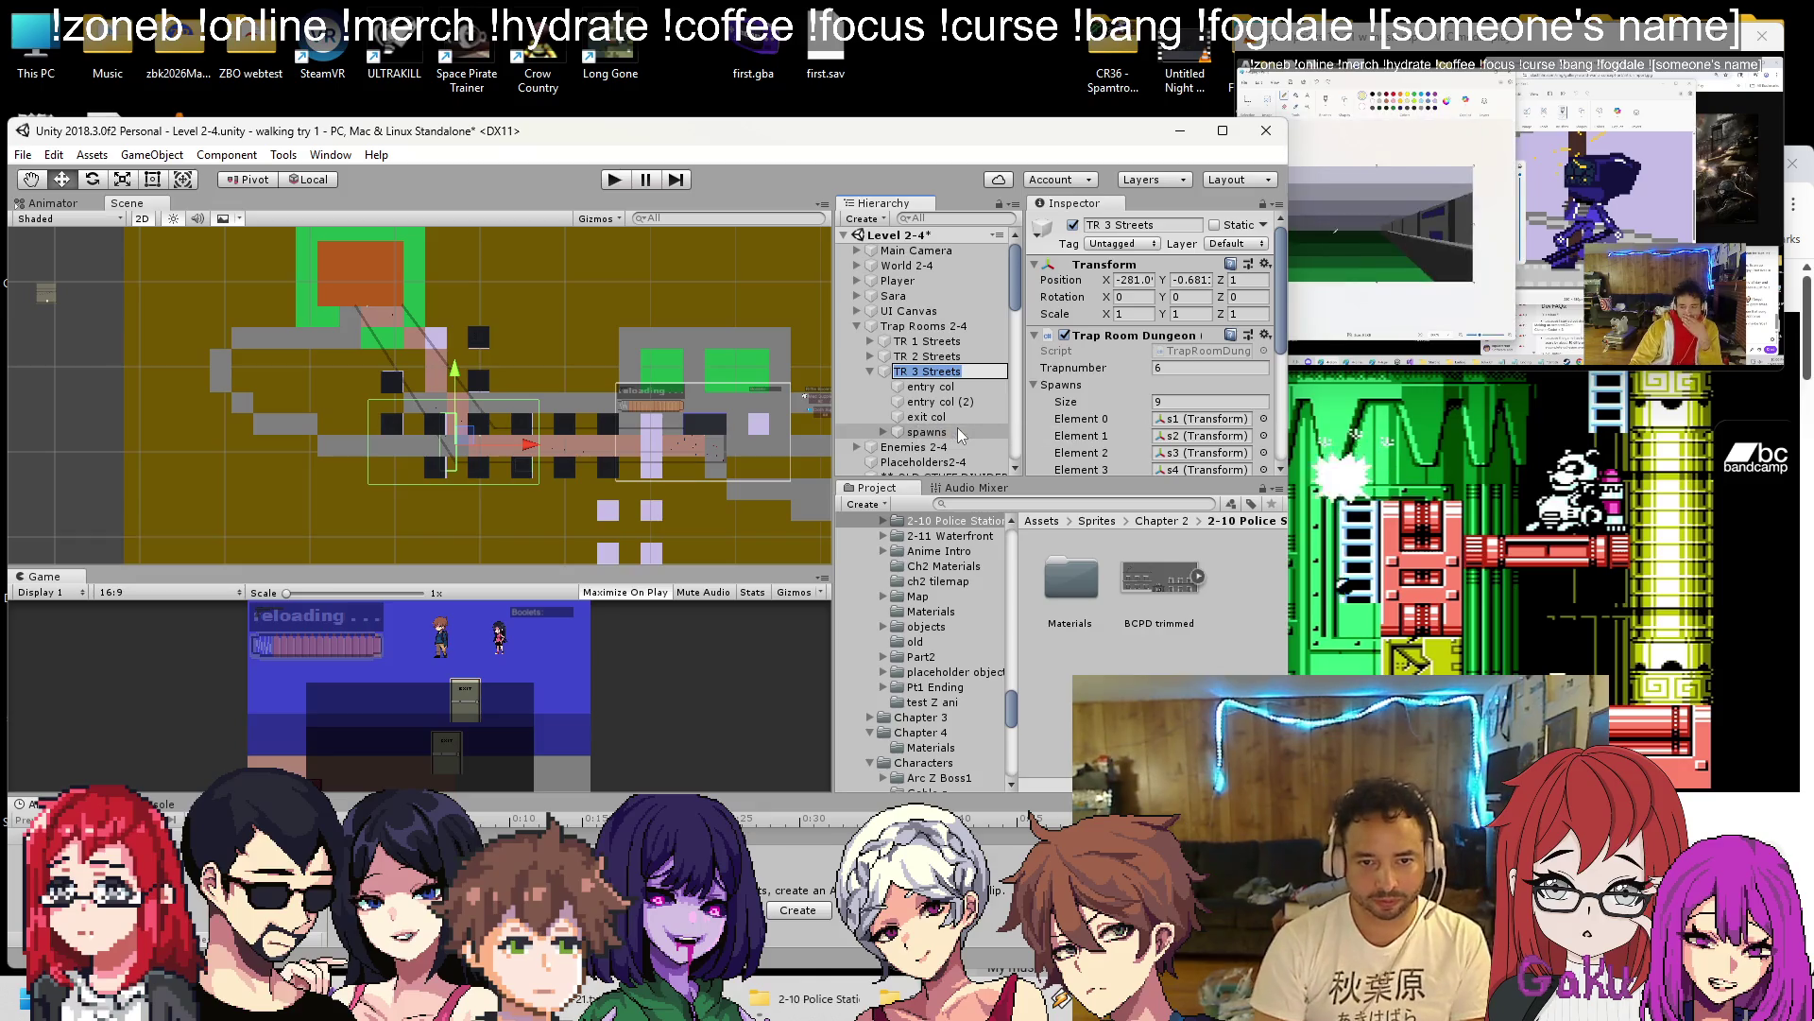
key("BackSpace")
key("BackSpace")
key("BackSpace")
key("BackSpace")
key("BackSpace")
key("BackSpace")
type("TR 3 Tou")
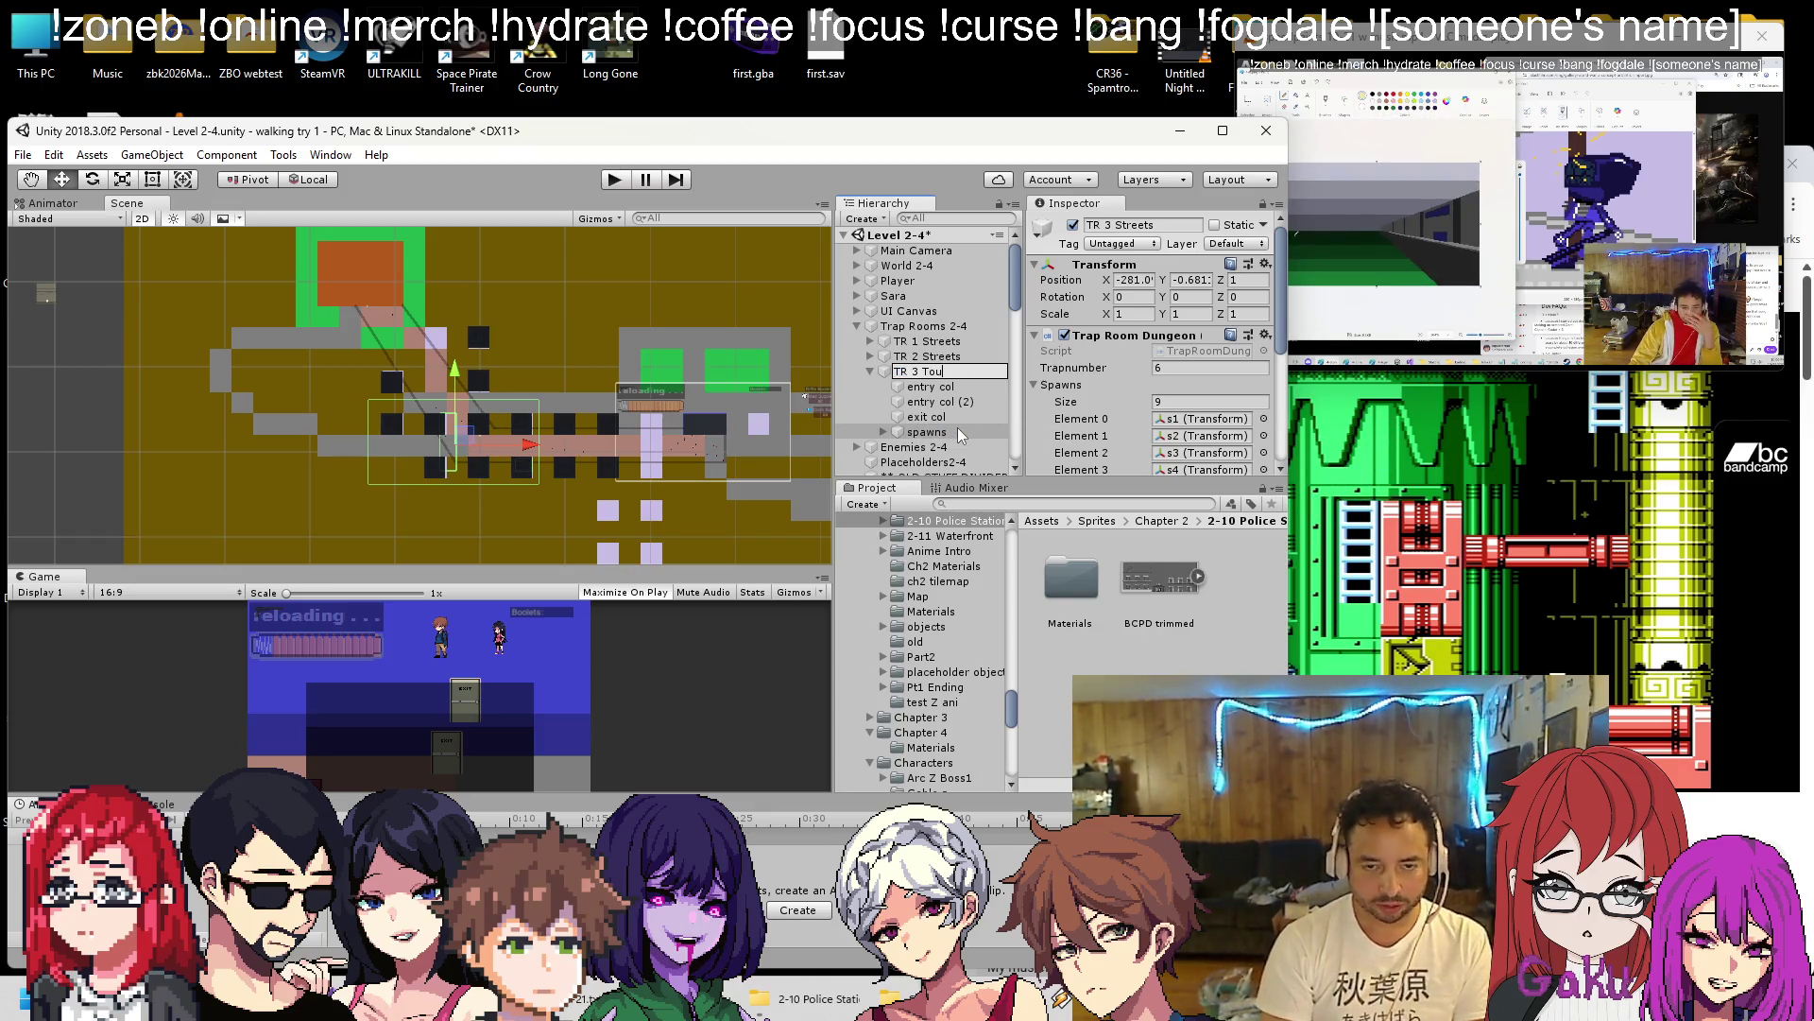
type("gh")
key("Return")
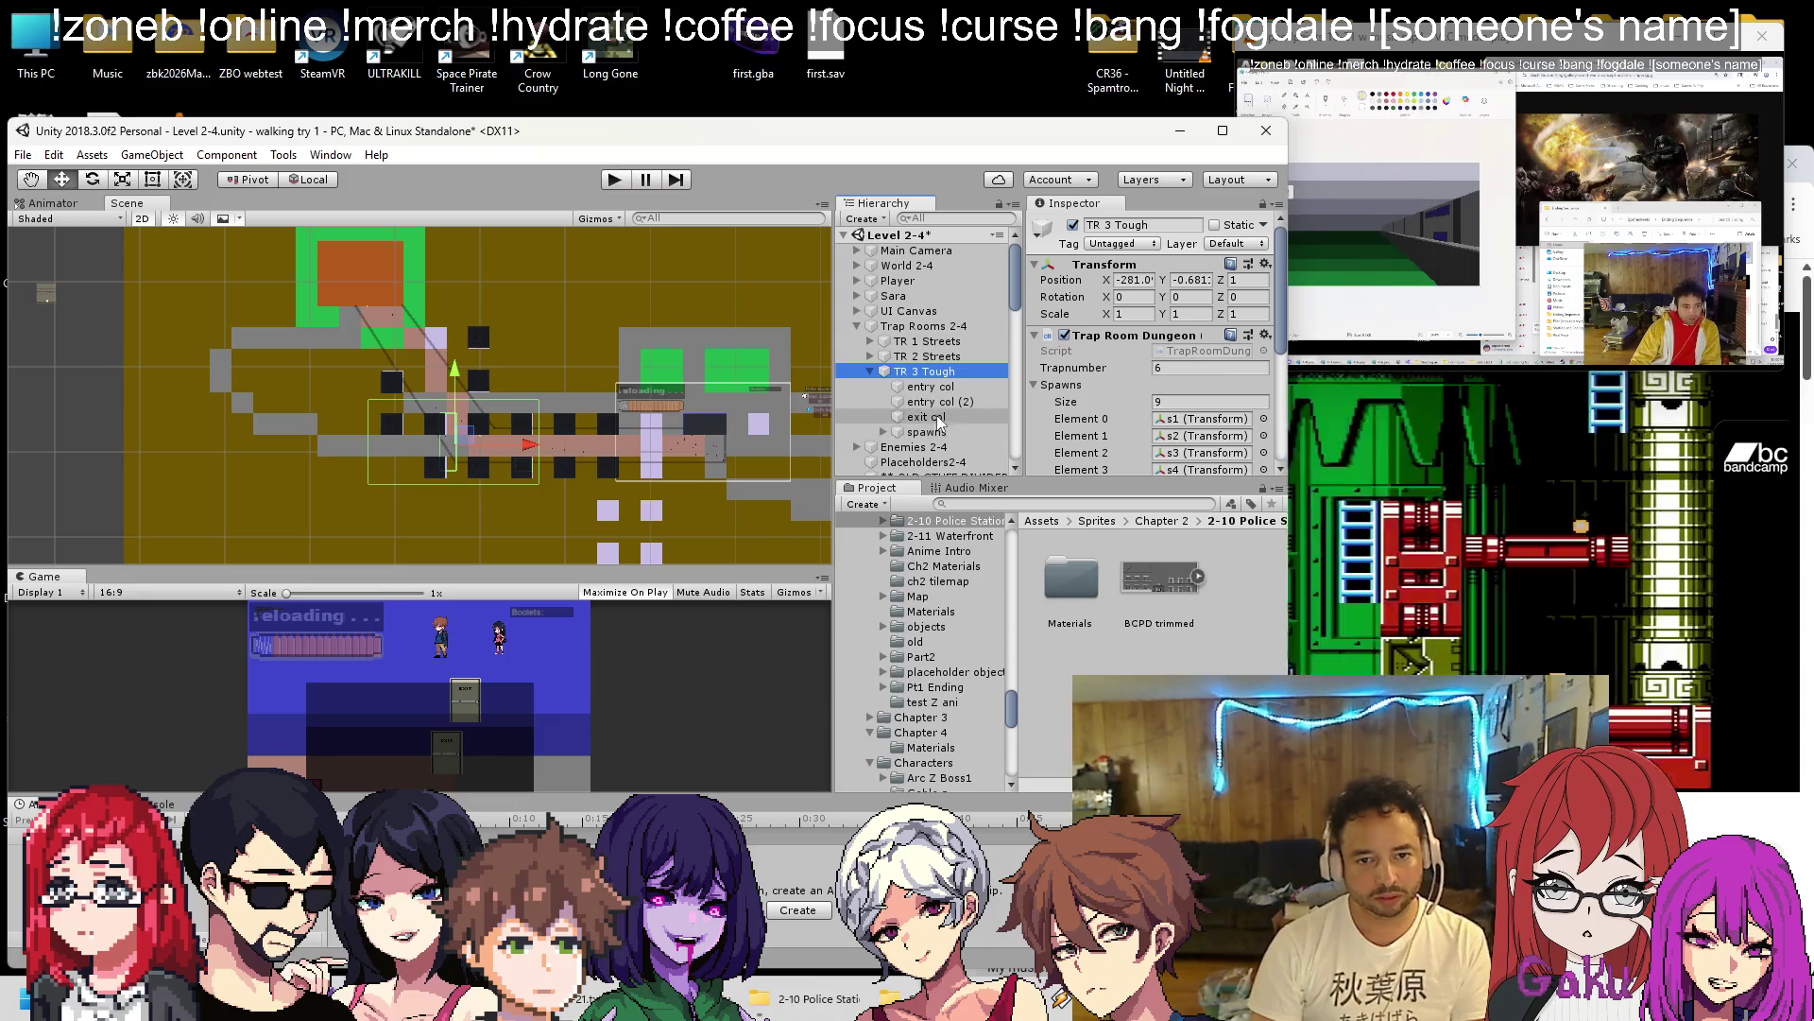
Widen the entry col collider on both sides and delete the spare entry col (2).
key("Down")
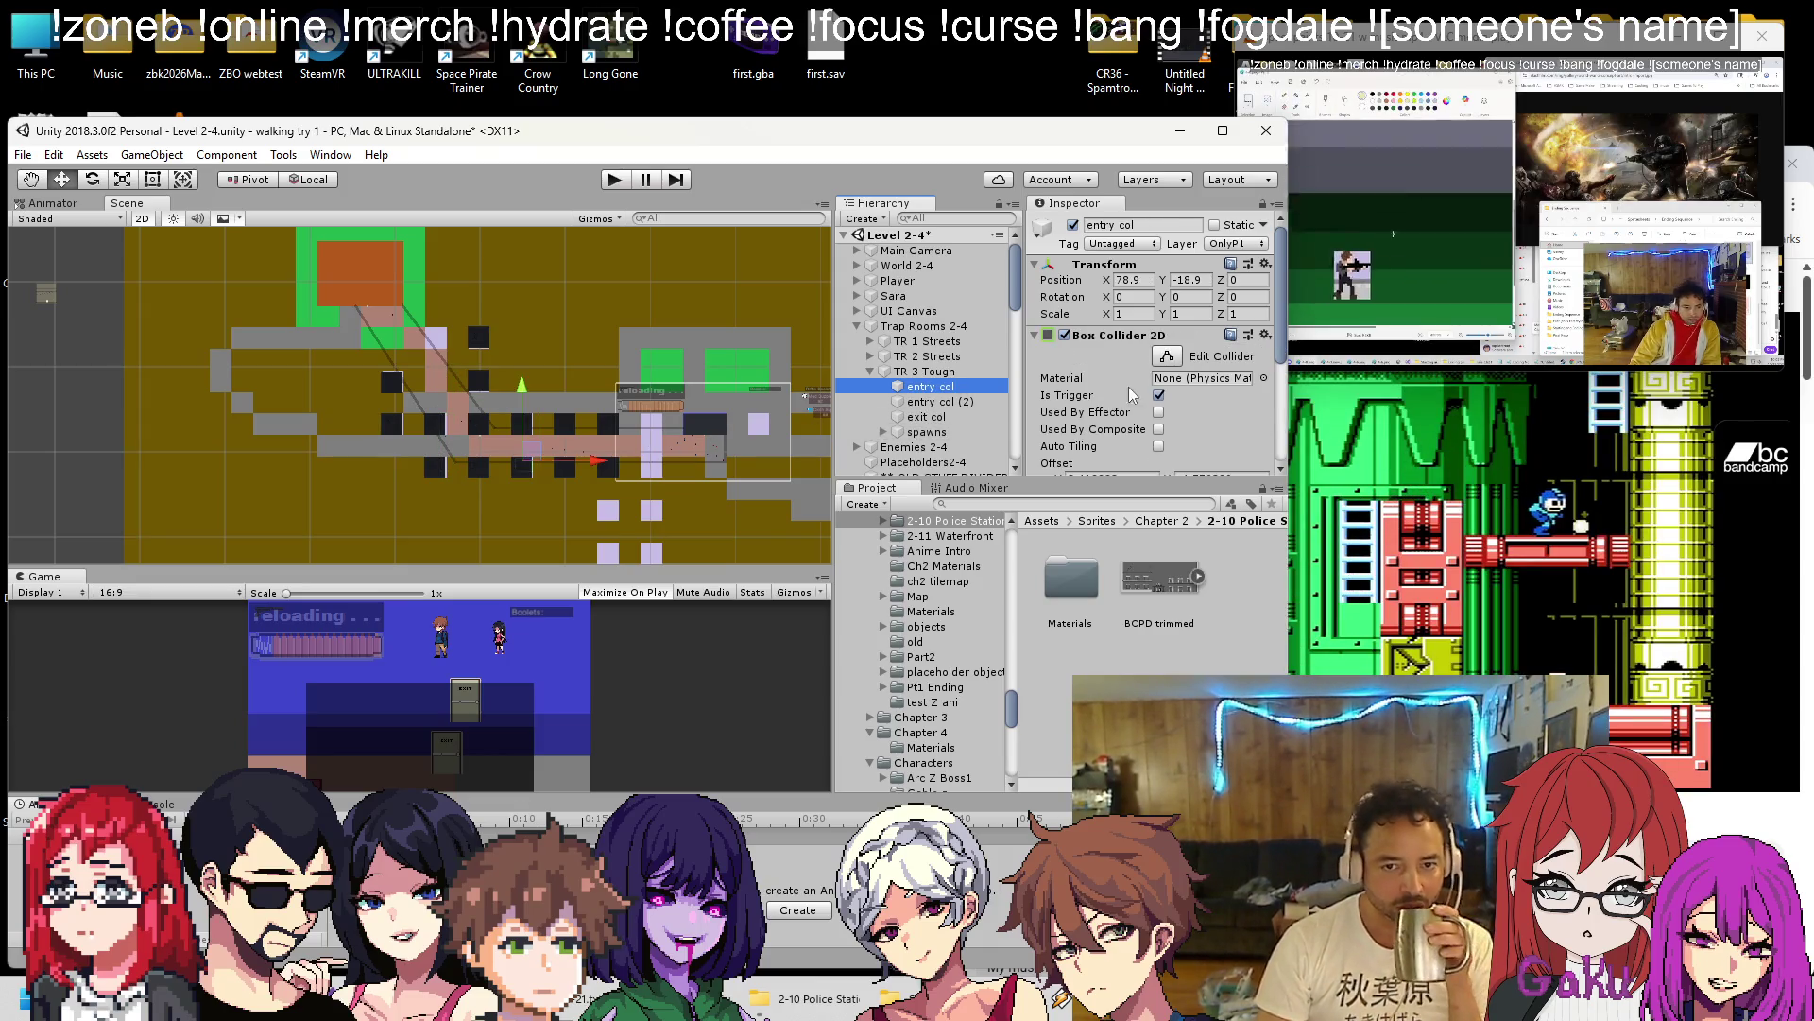
scroll(497, 480, "up", 2)
scroll(529, 463, "down", 1)
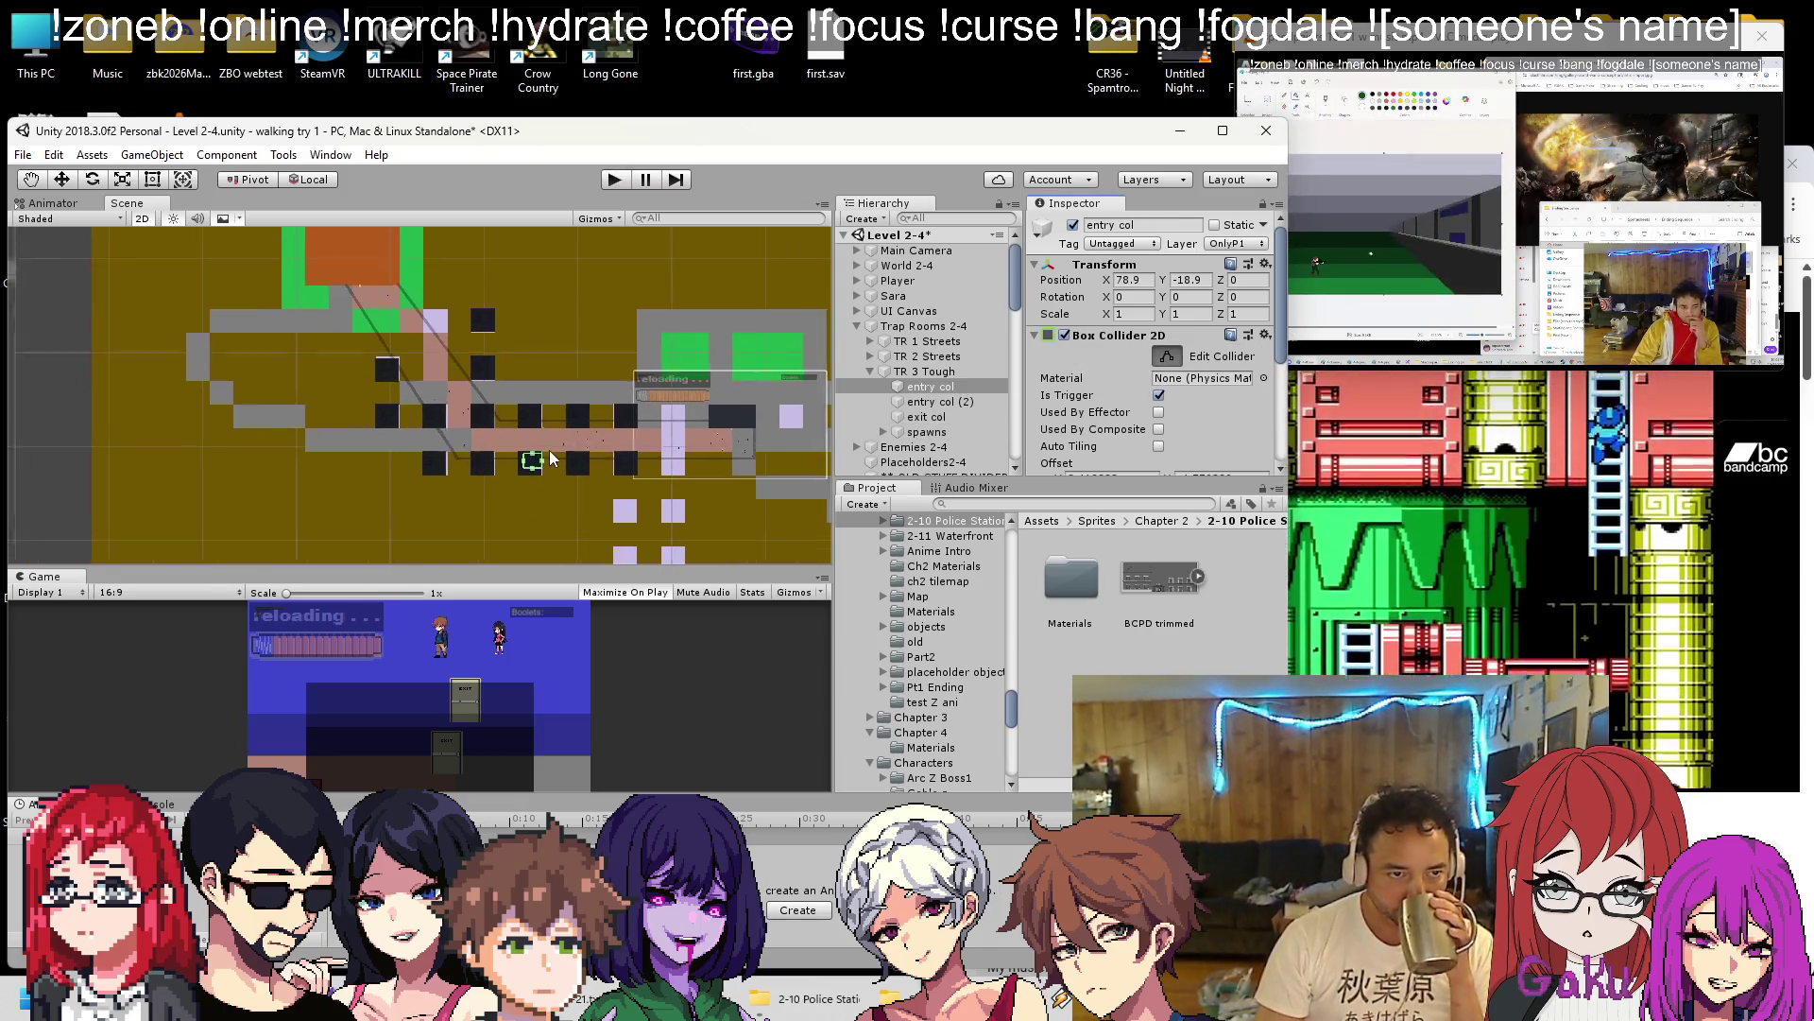
mouse_move(543, 460)
left_mouse_down()
mouse_move(666, 463)
mouse_move(605, 281)
left_mouse_up()
left_click_drag(533, 375, 362, 358)
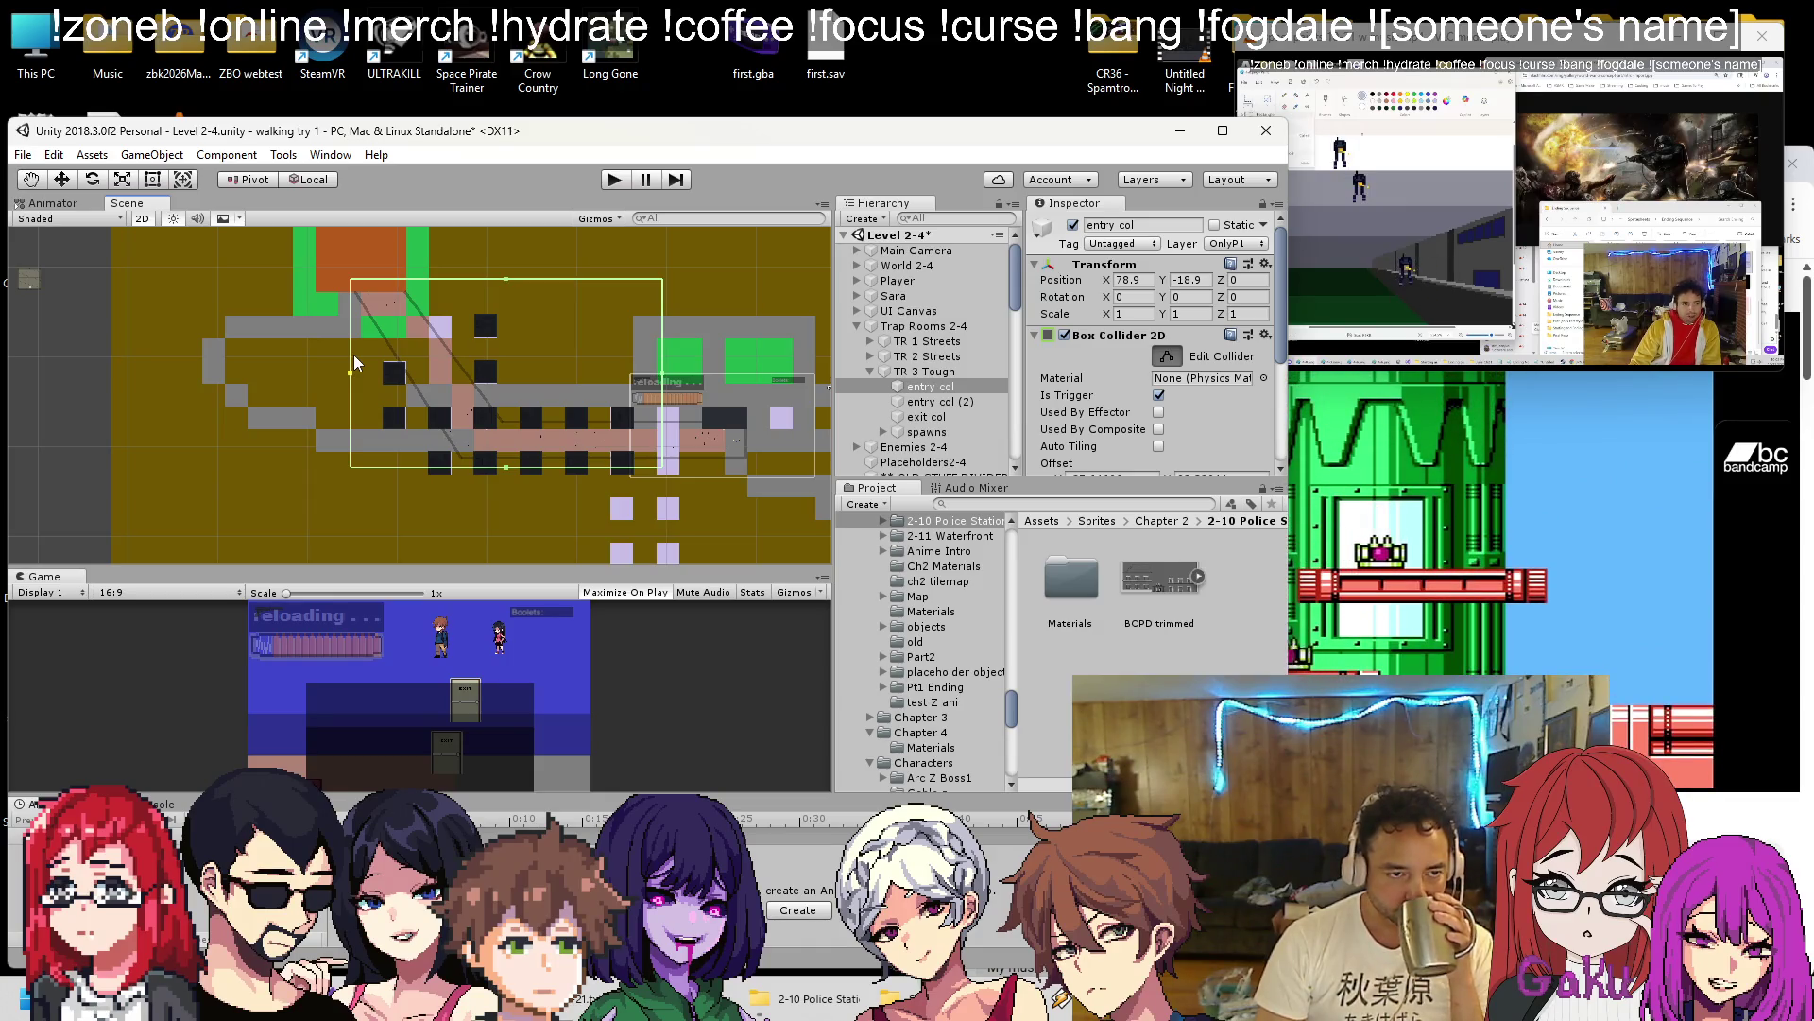
left_click(948, 404)
key("Delete")
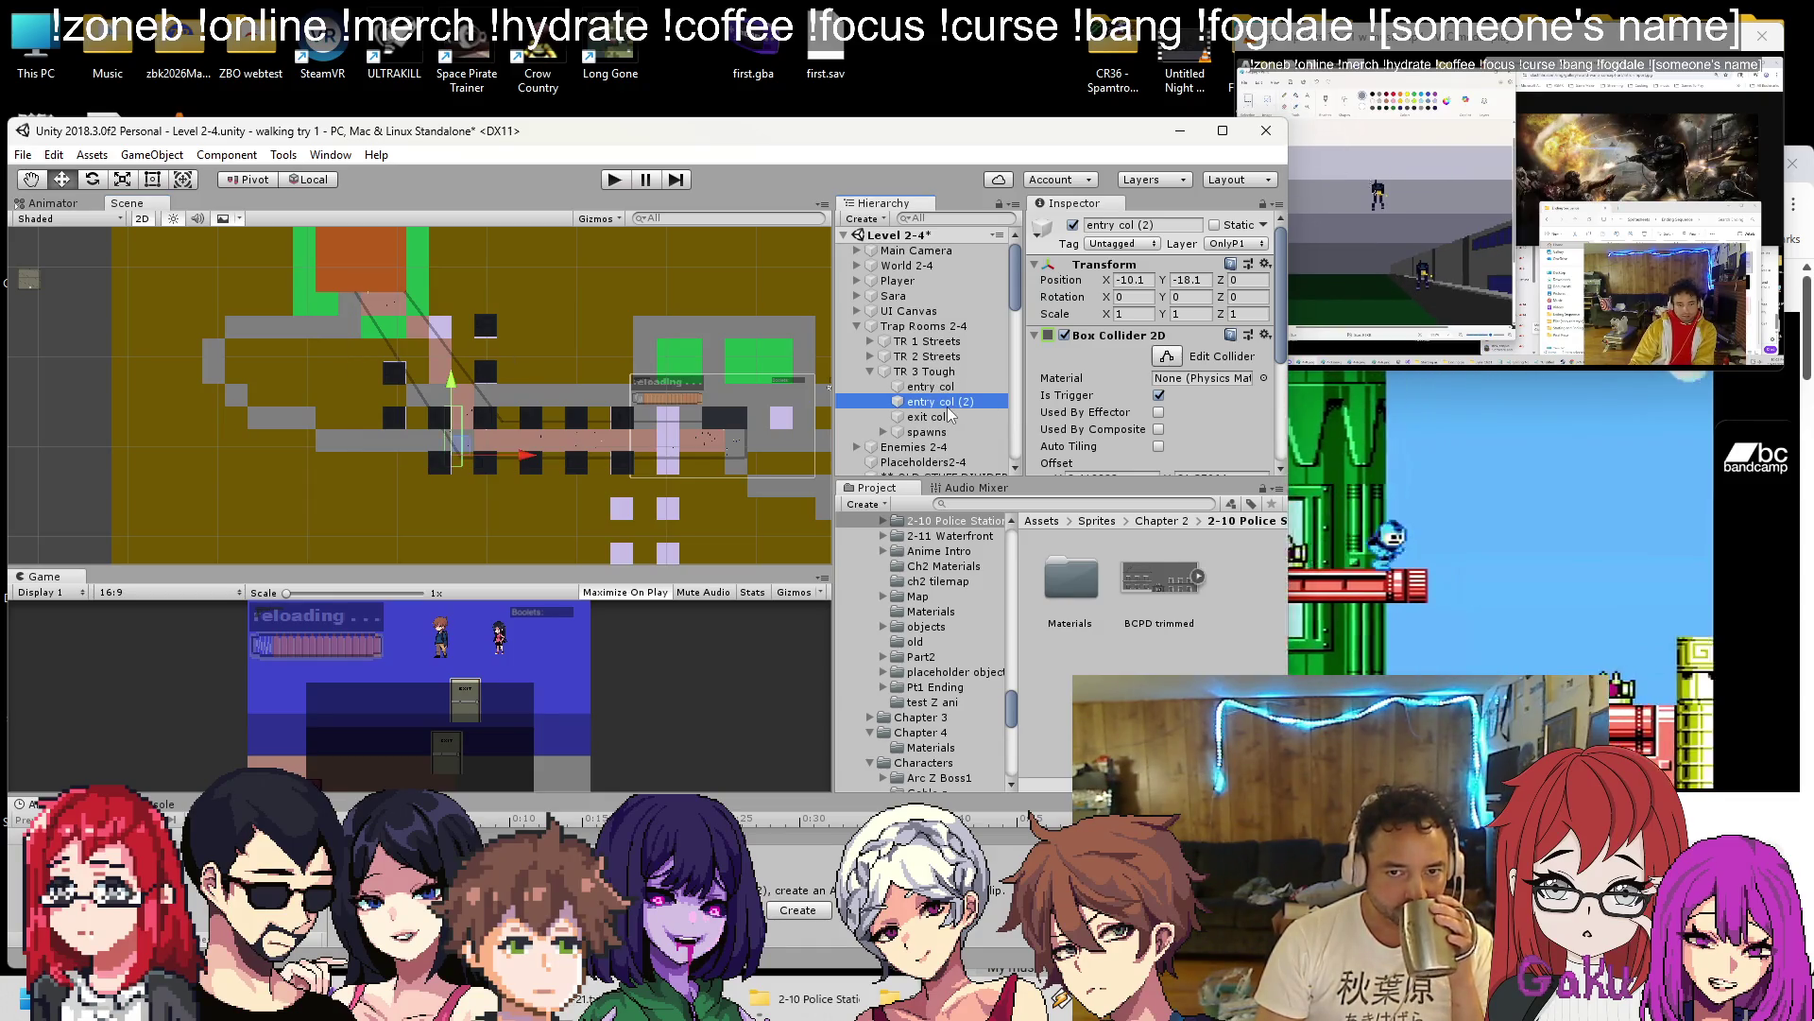
Reshape the exit col collider taller and wider to the right.
left_click(947, 404)
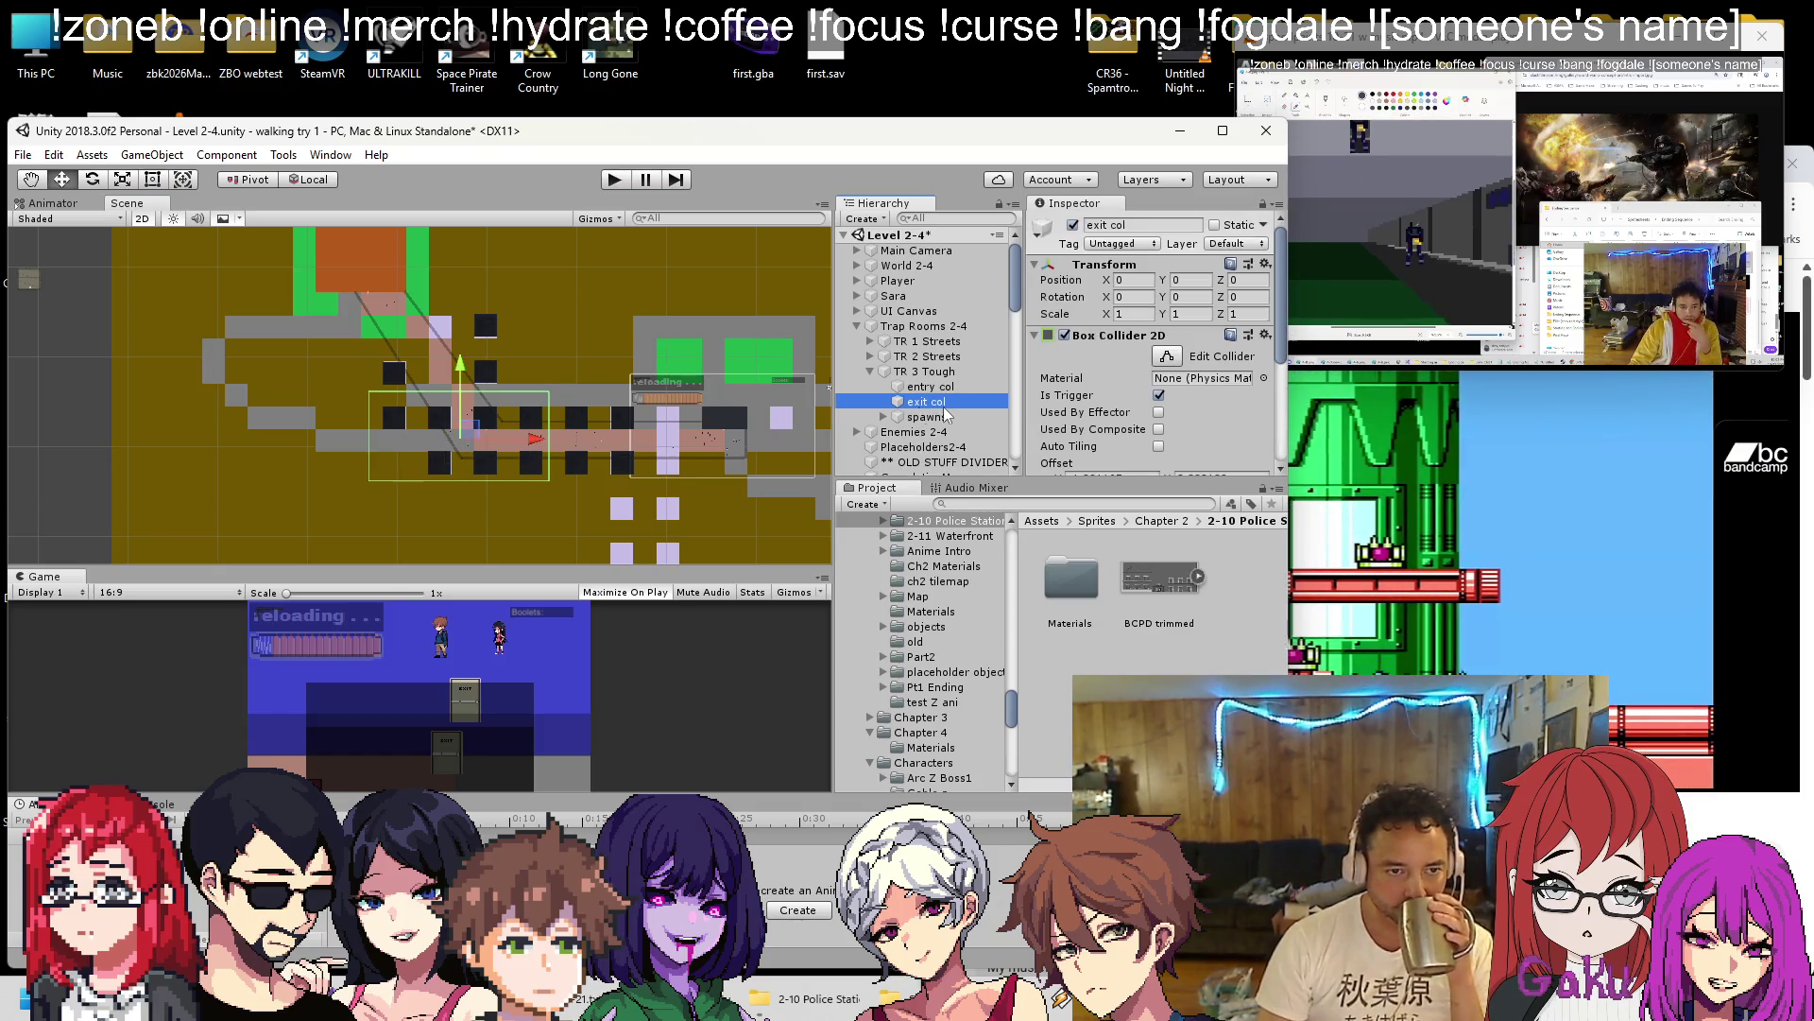
left_click(1168, 356)
mouse_move(459, 391)
left_mouse_down()
mouse_move(457, 350)
mouse_move(345, 380)
left_mouse_up()
left_click_drag(550, 380, 757, 383)
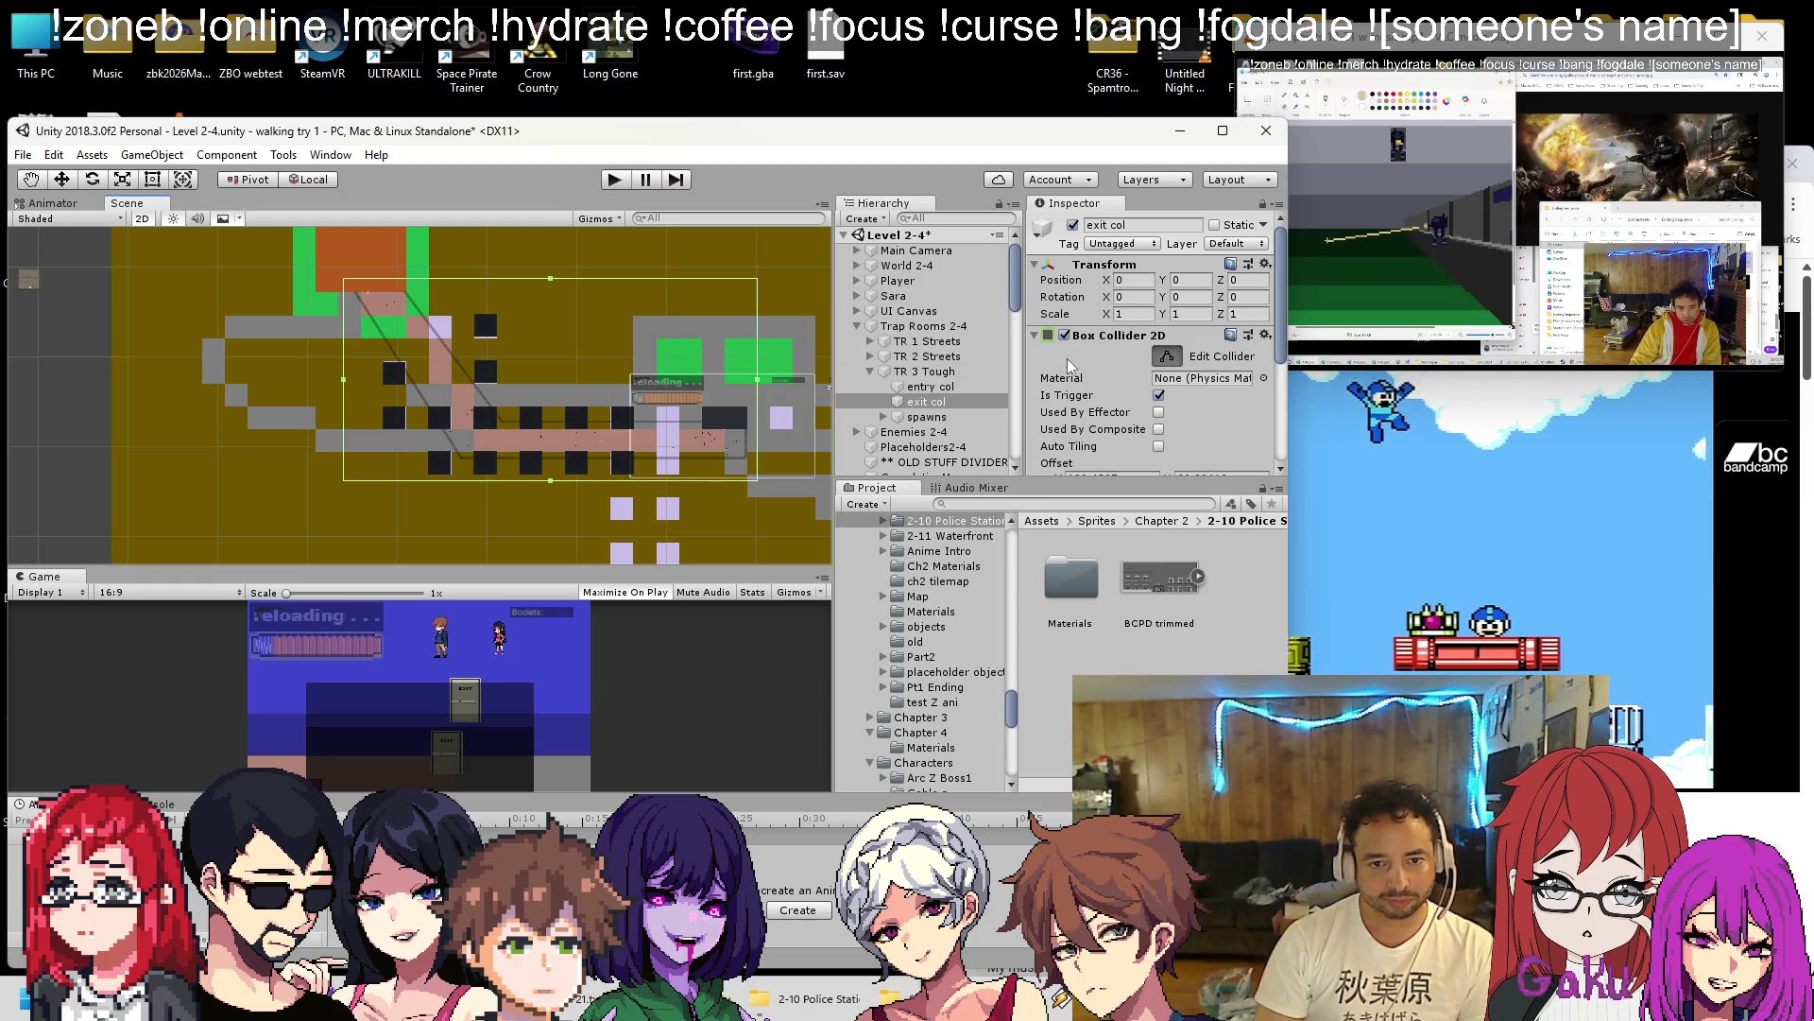
left_click(883, 417)
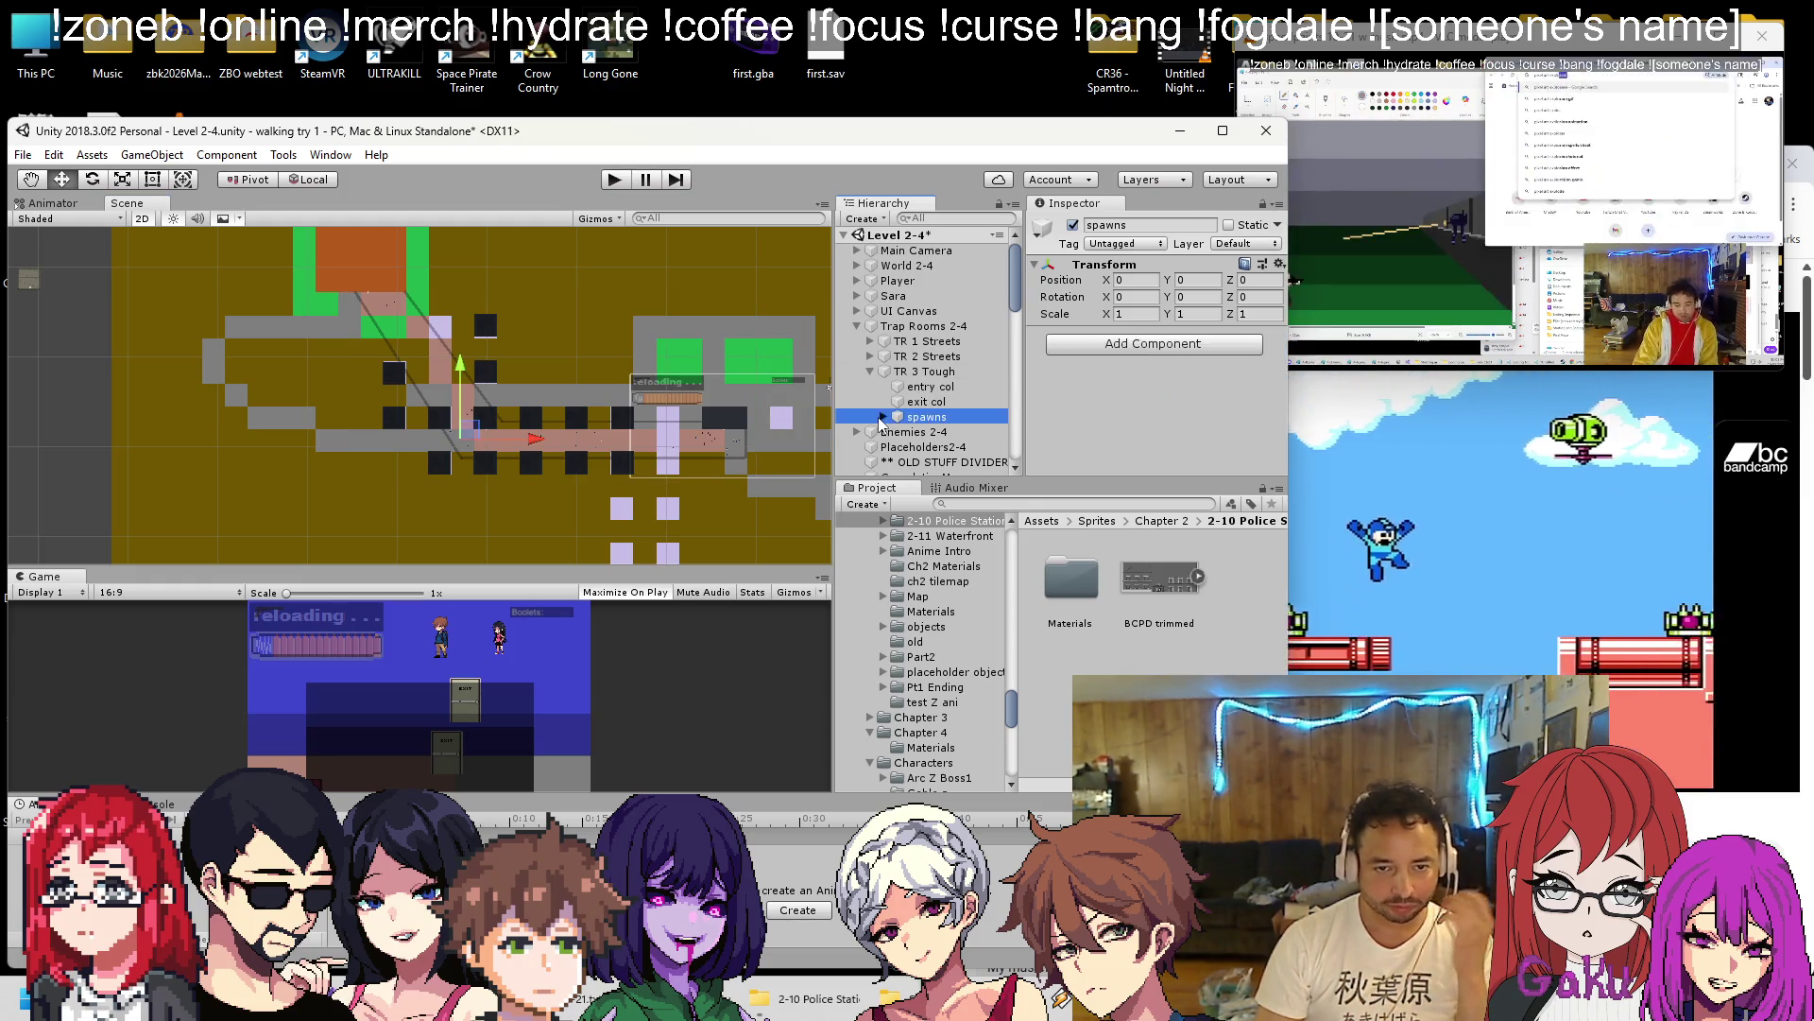
In the spawns group, copy ind (7)'s transform values and paste them onto ind (8) under s1.
left_click(883, 417)
scroll(895, 425, "down", 5)
left_click(896, 372)
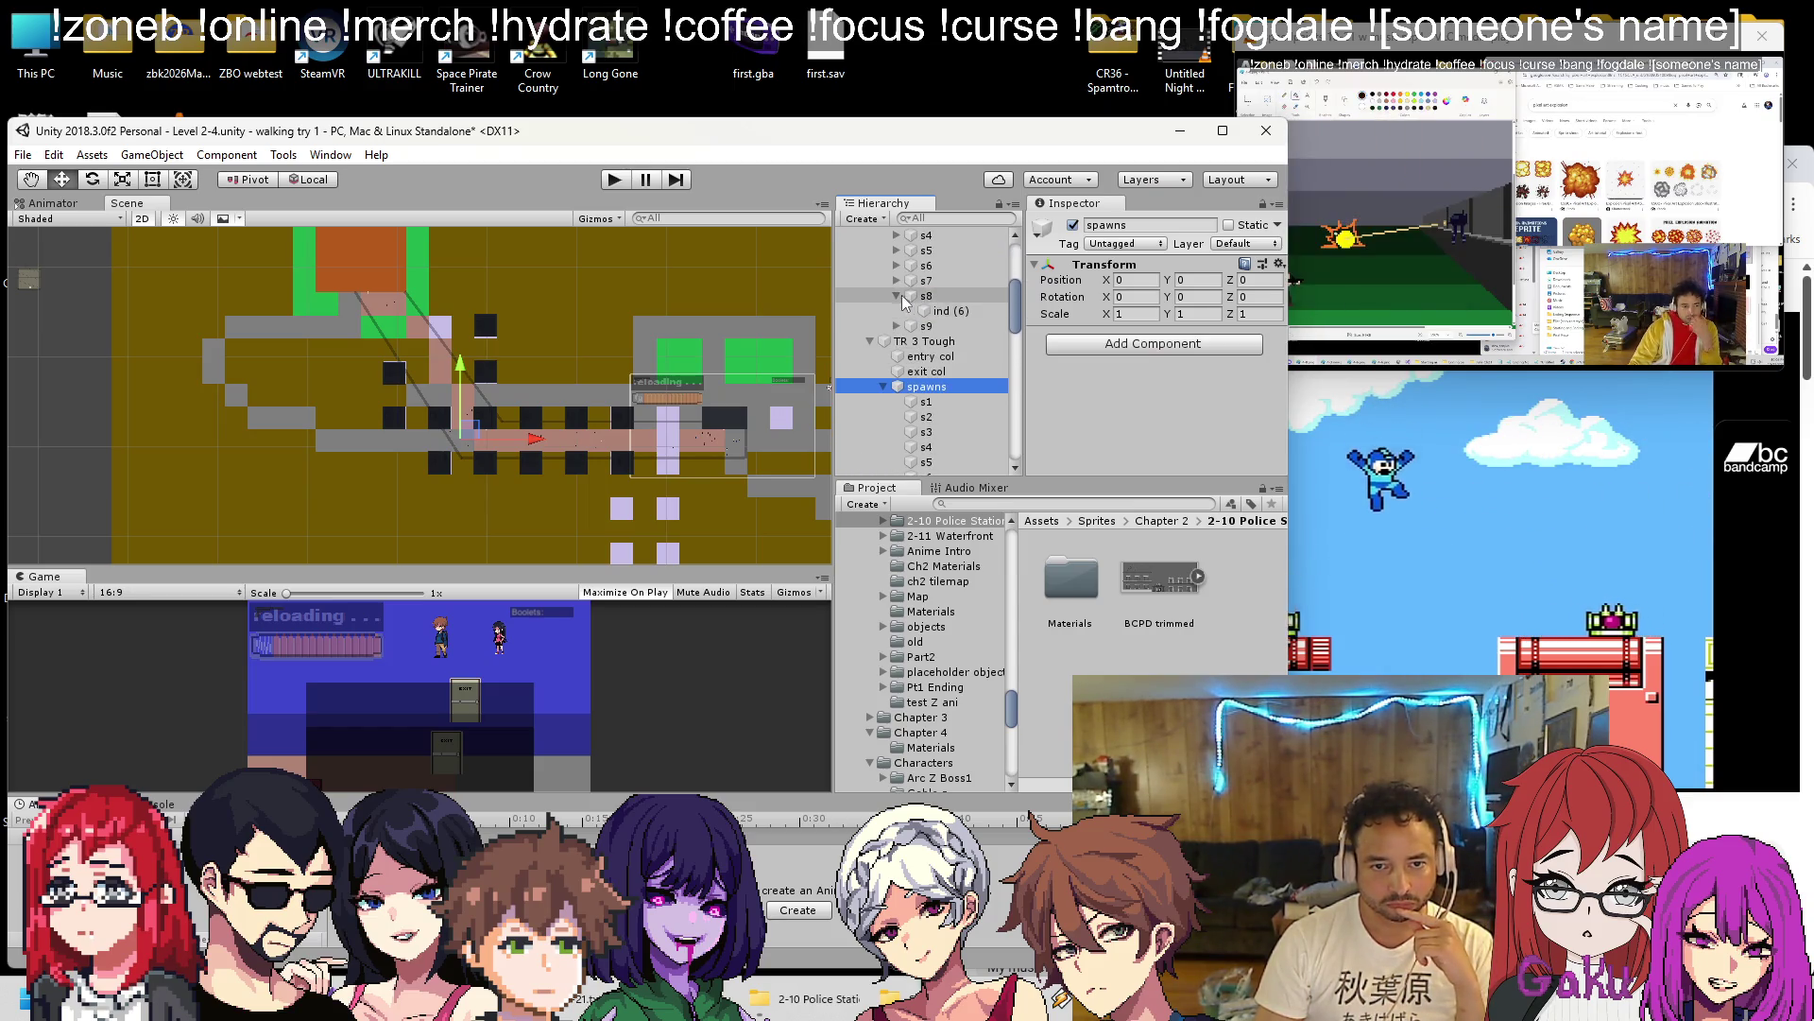
left_click(953, 313)
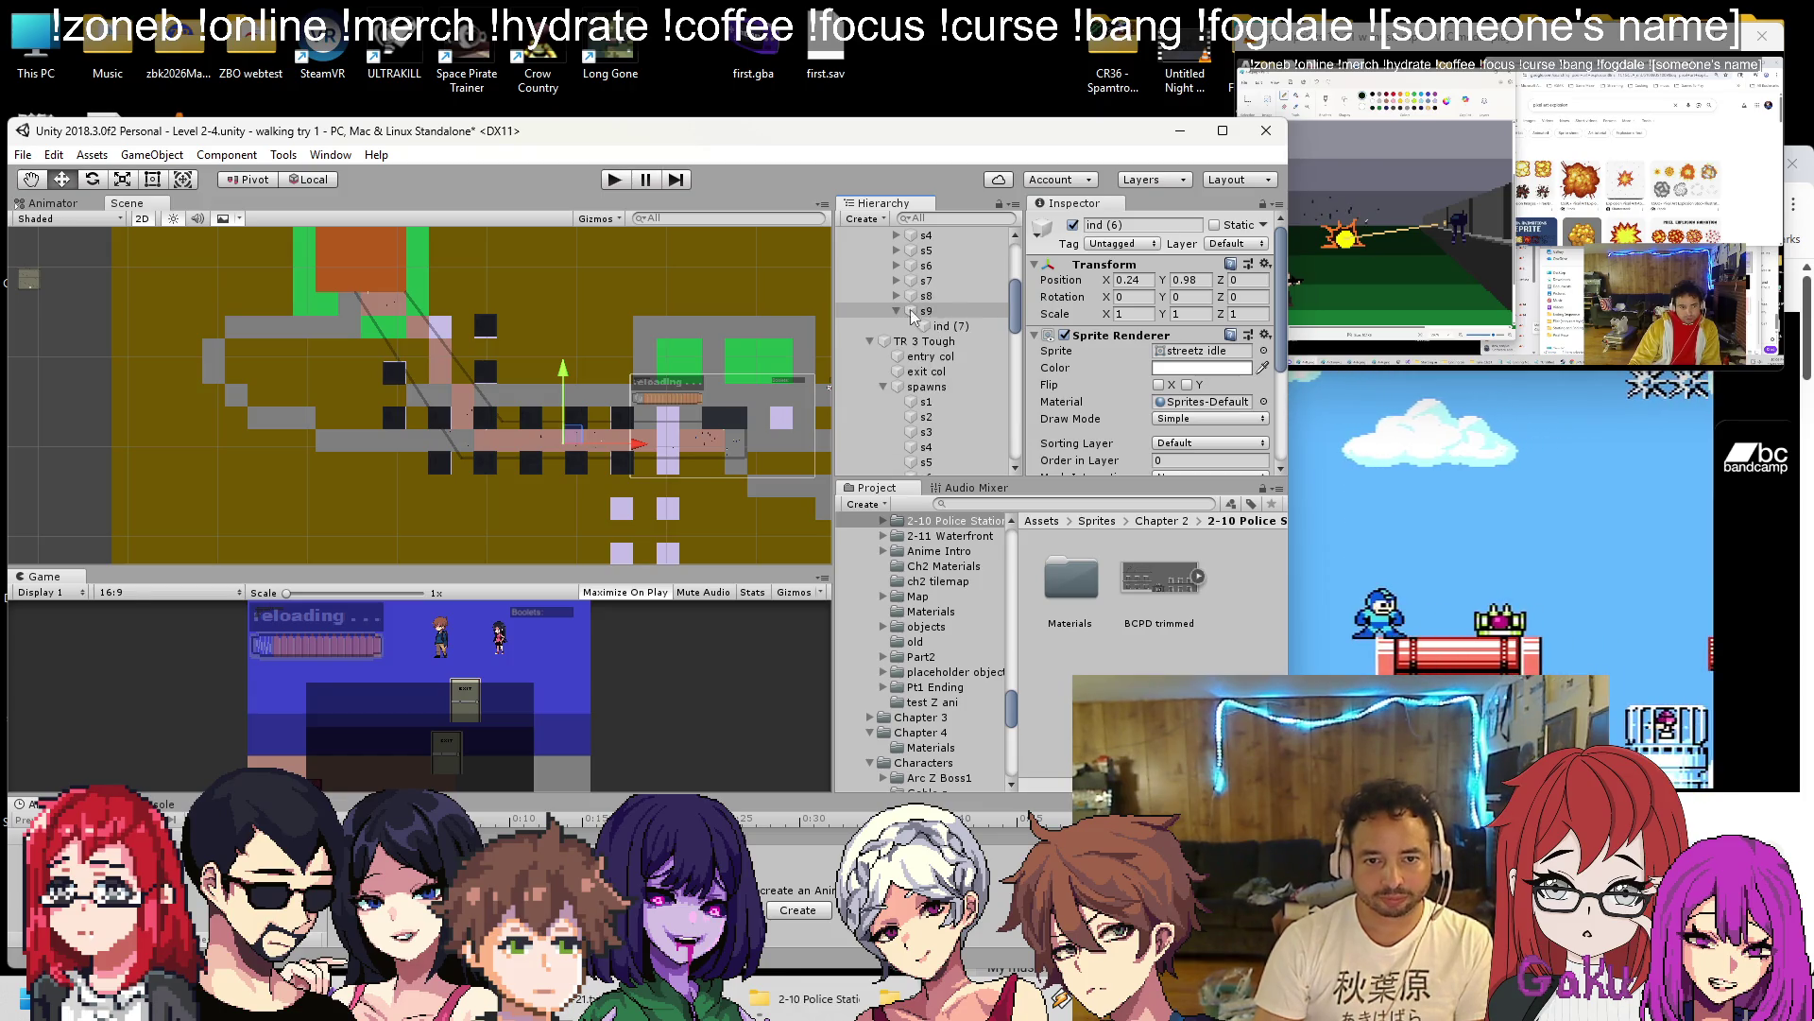
left_click(897, 402)
left_click(948, 417)
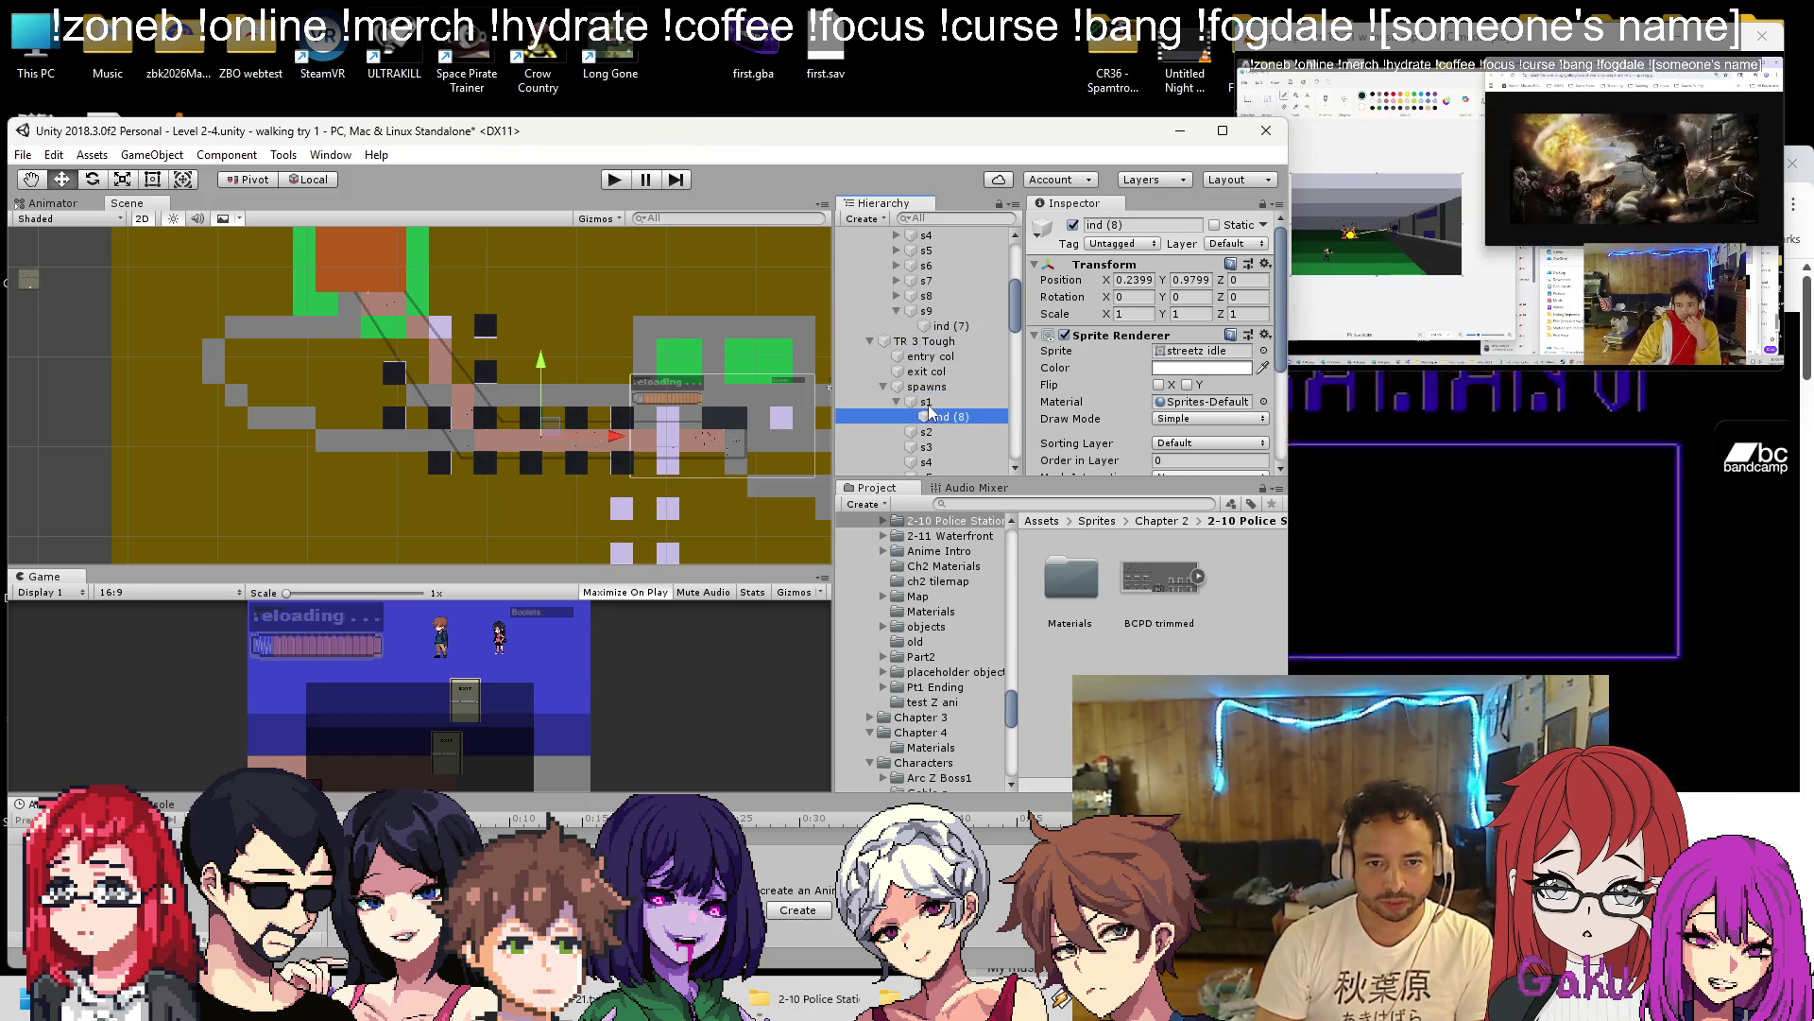
left_click(948, 326)
left_click(1265, 264)
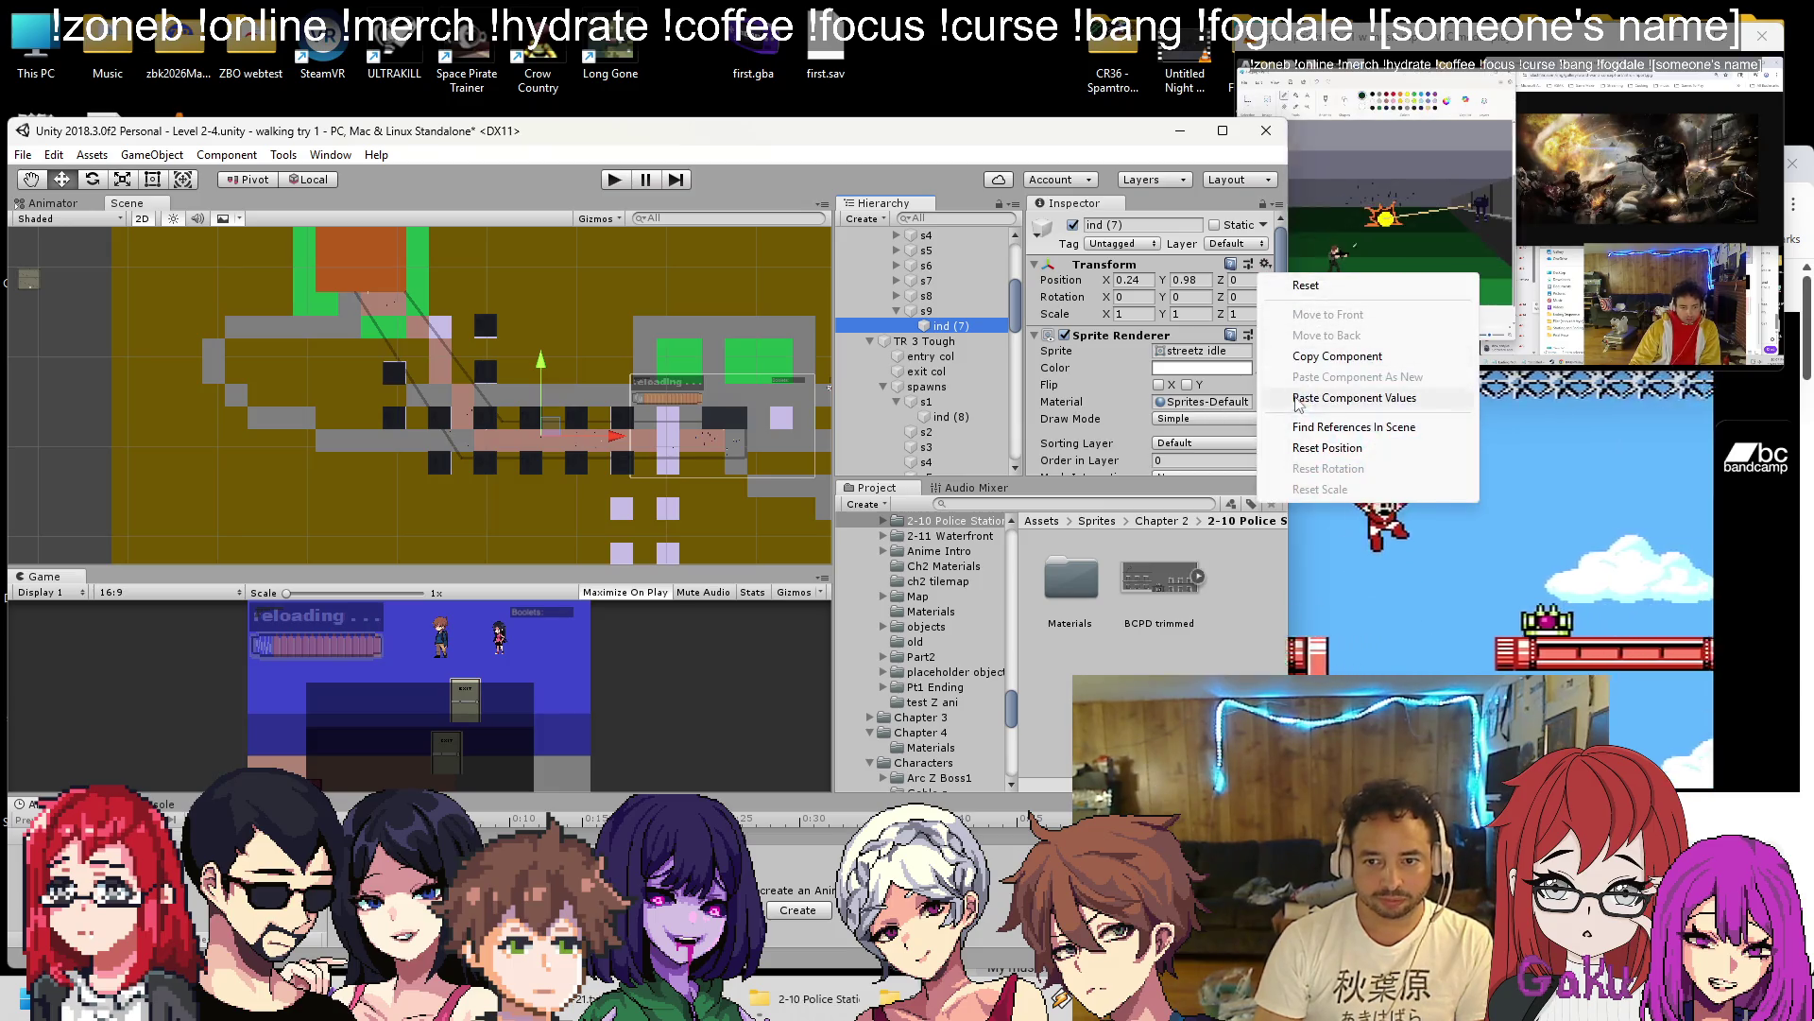
left_click(1307, 356)
left_click(897, 312)
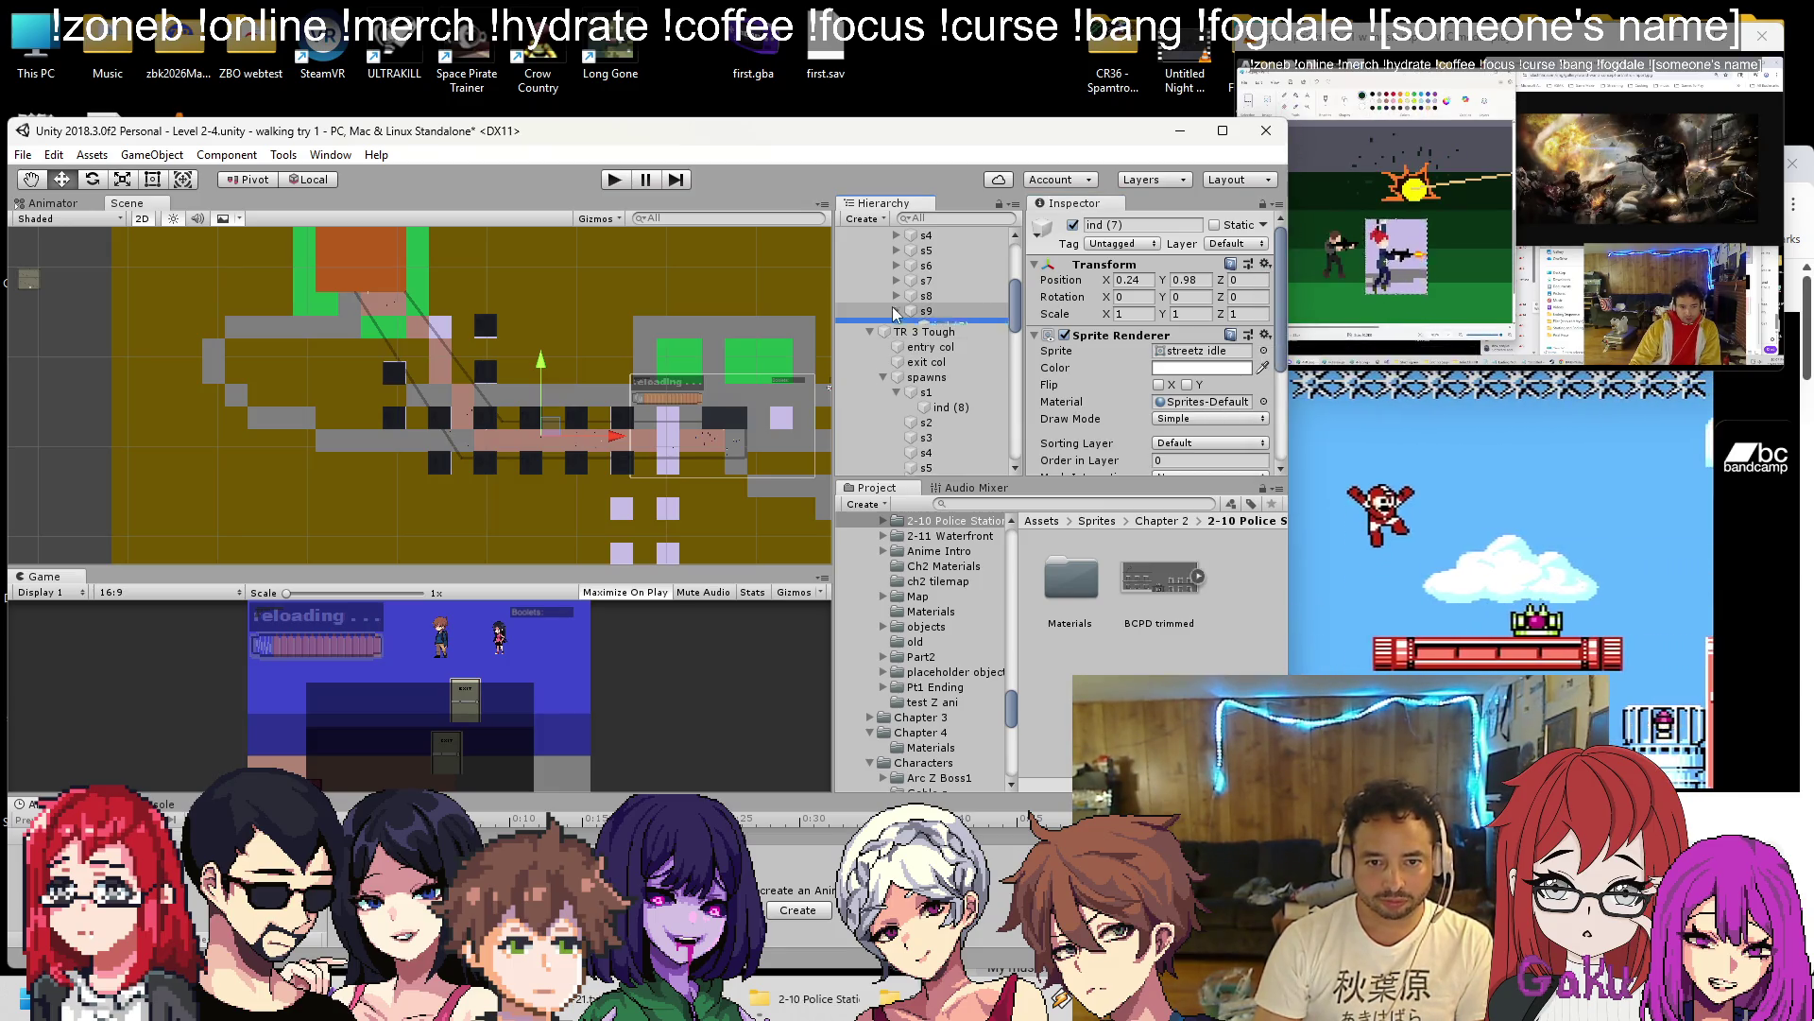
left_click(940, 401)
left_click(1265, 265)
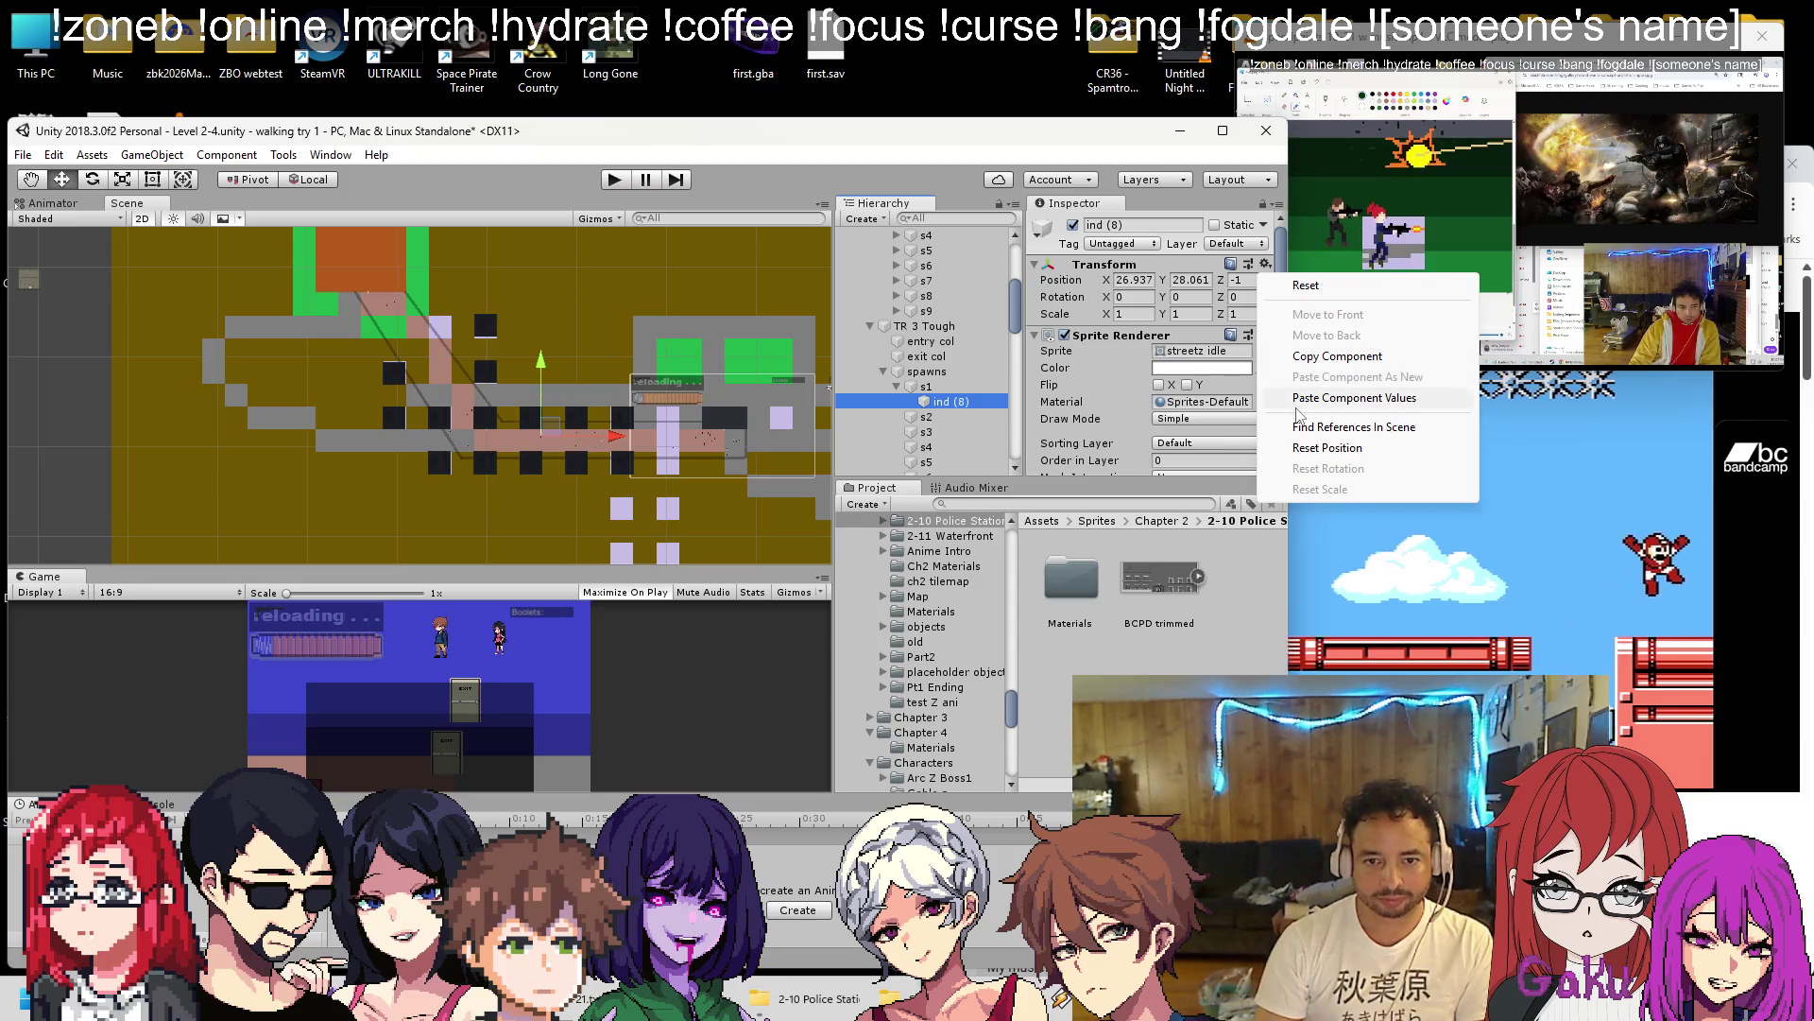
left_click(1332, 373)
Move spawn point s1 up-right and put a duplicate indicator, ind (9), under s2.
double_click(947, 389)
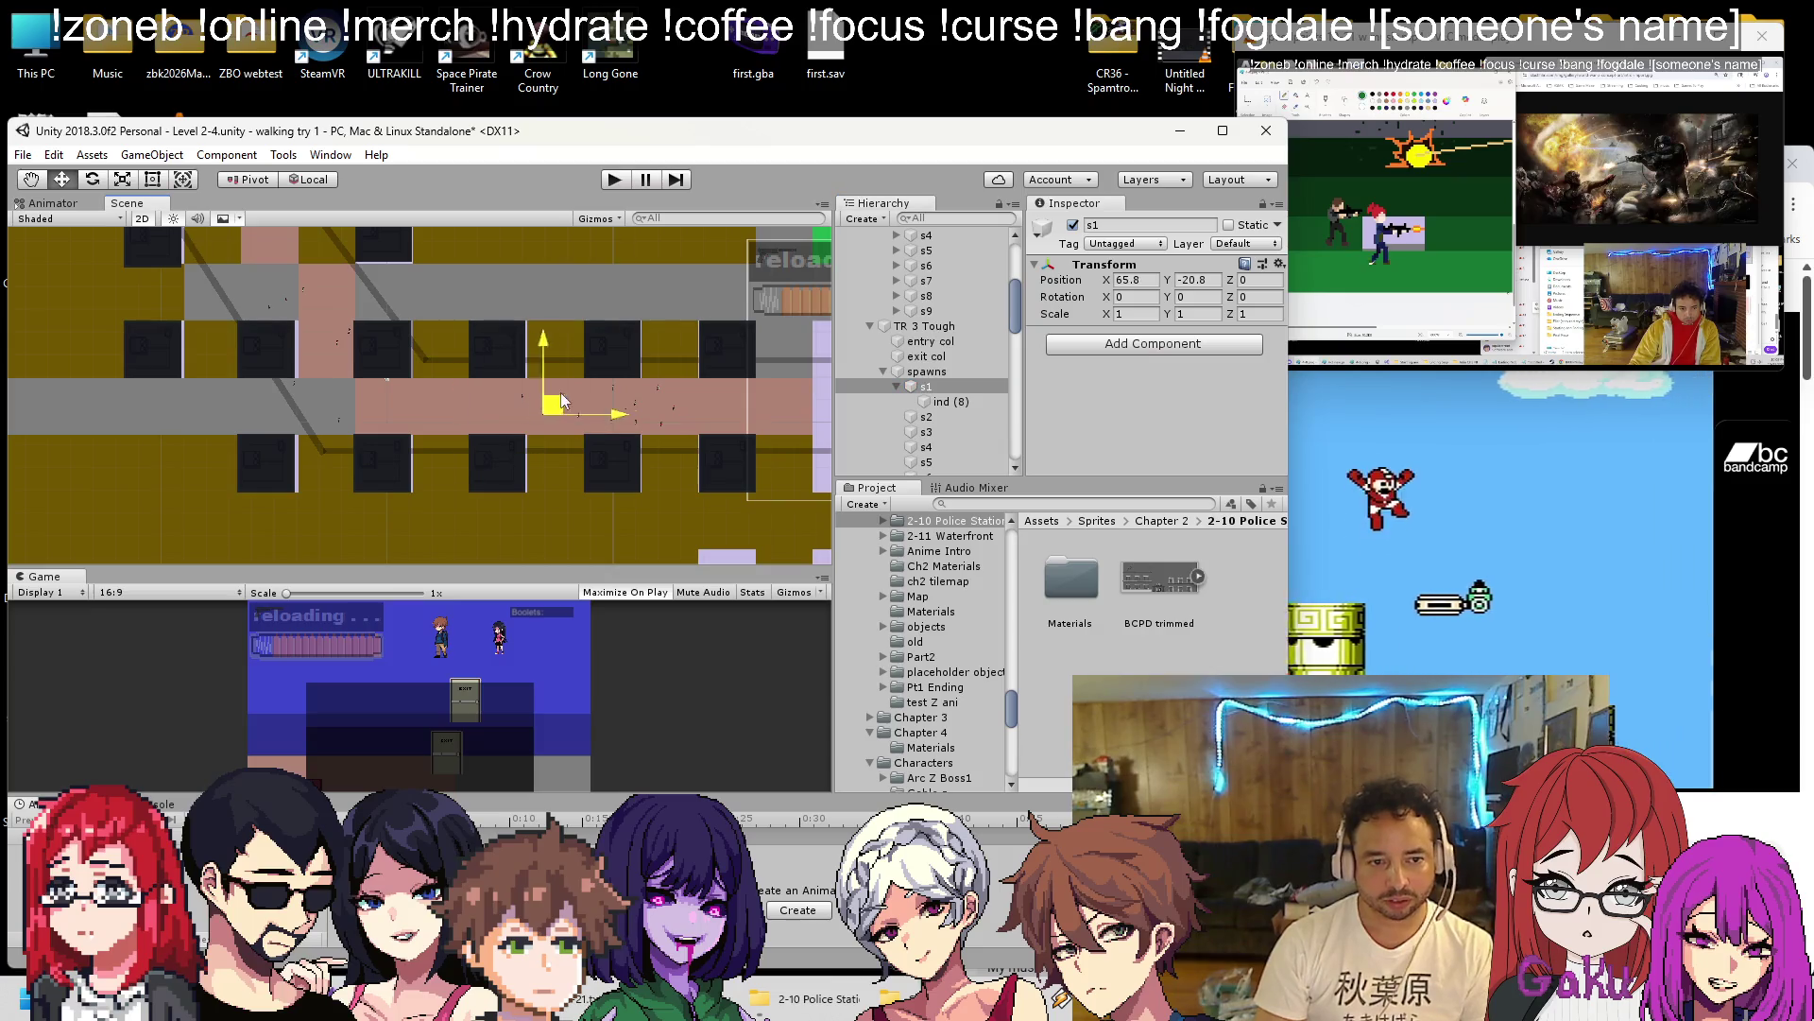
left_click_drag(556, 397, 611, 392)
scroll(490, 370, "down", 2)
left_click(938, 402)
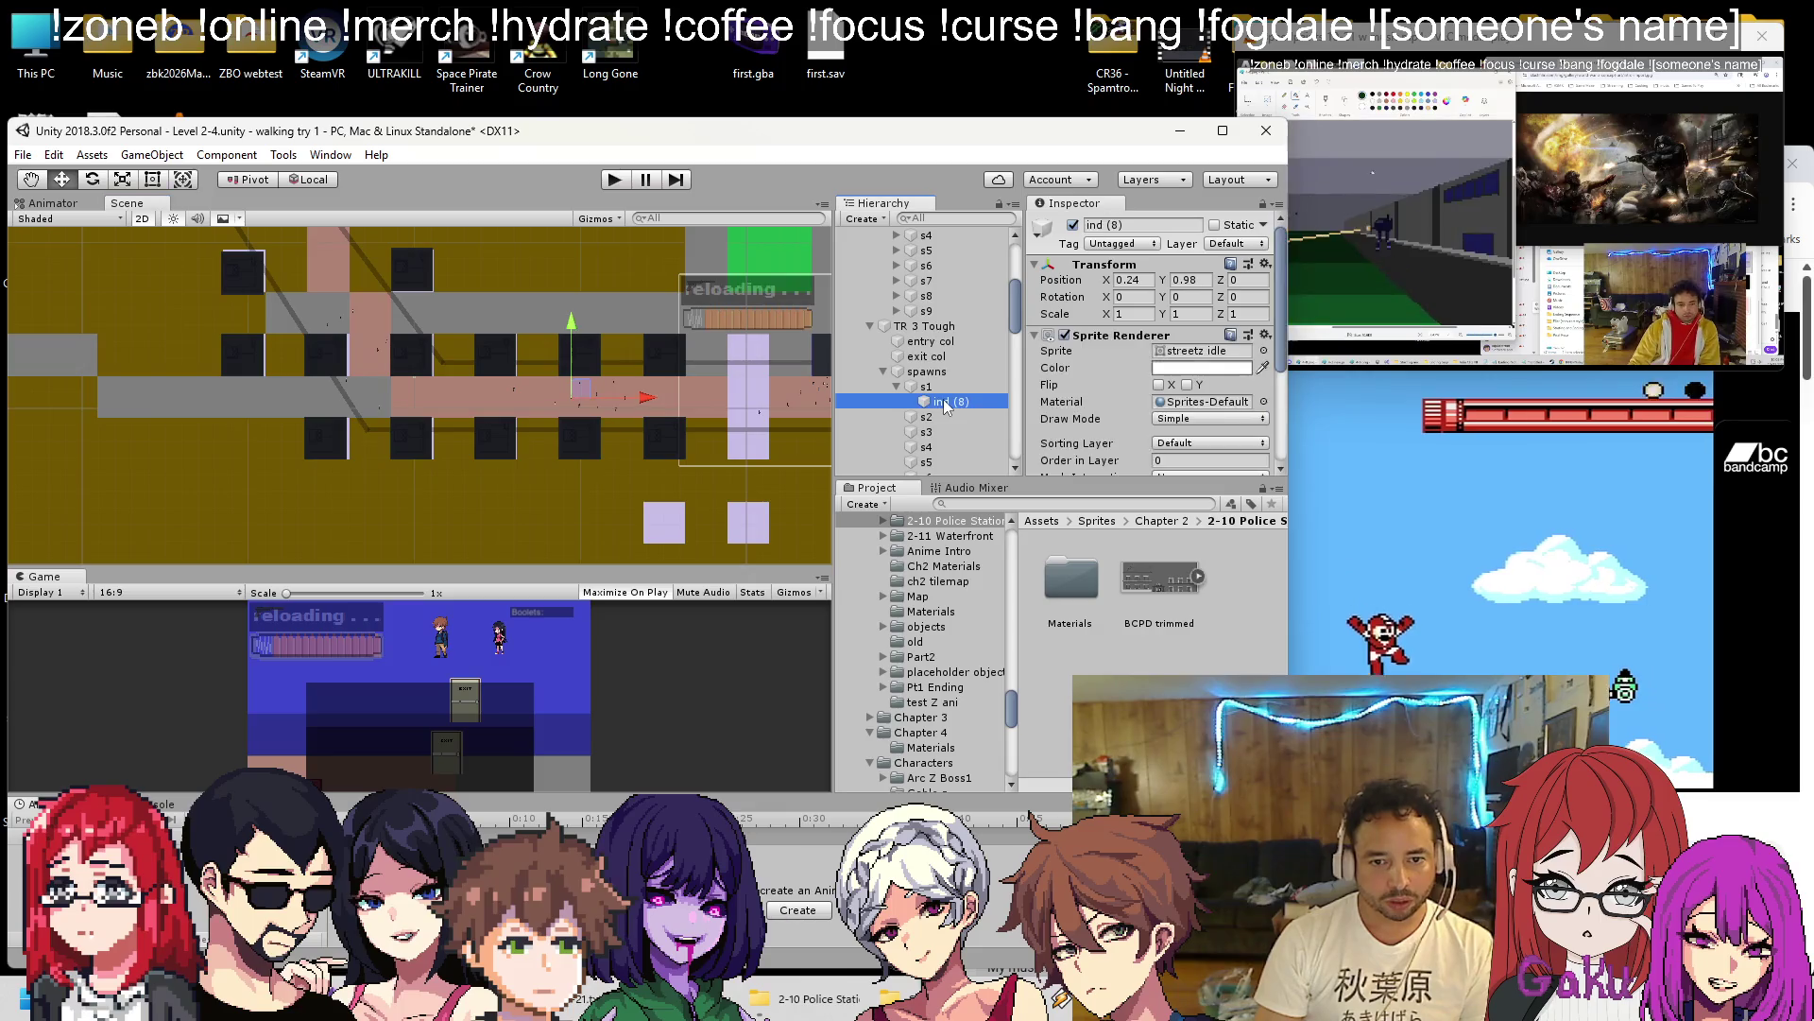
key("ctrl+d")
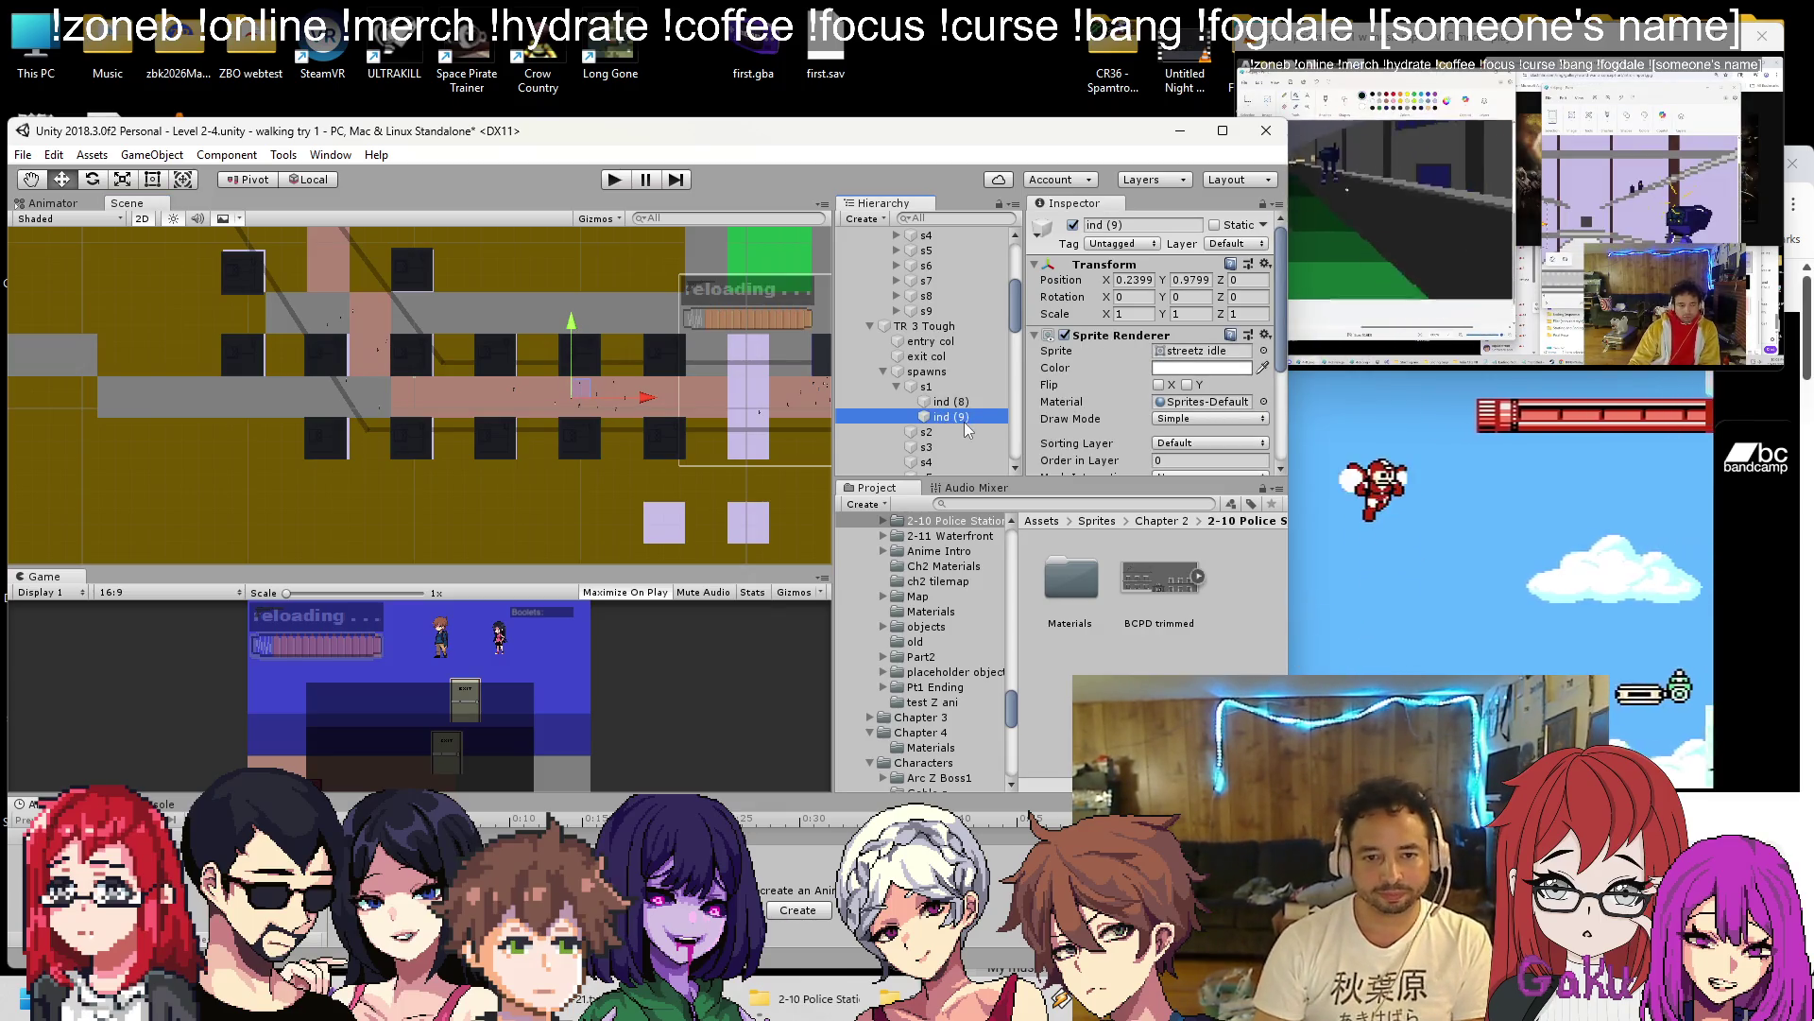
left_click_drag(939, 416, 917, 431)
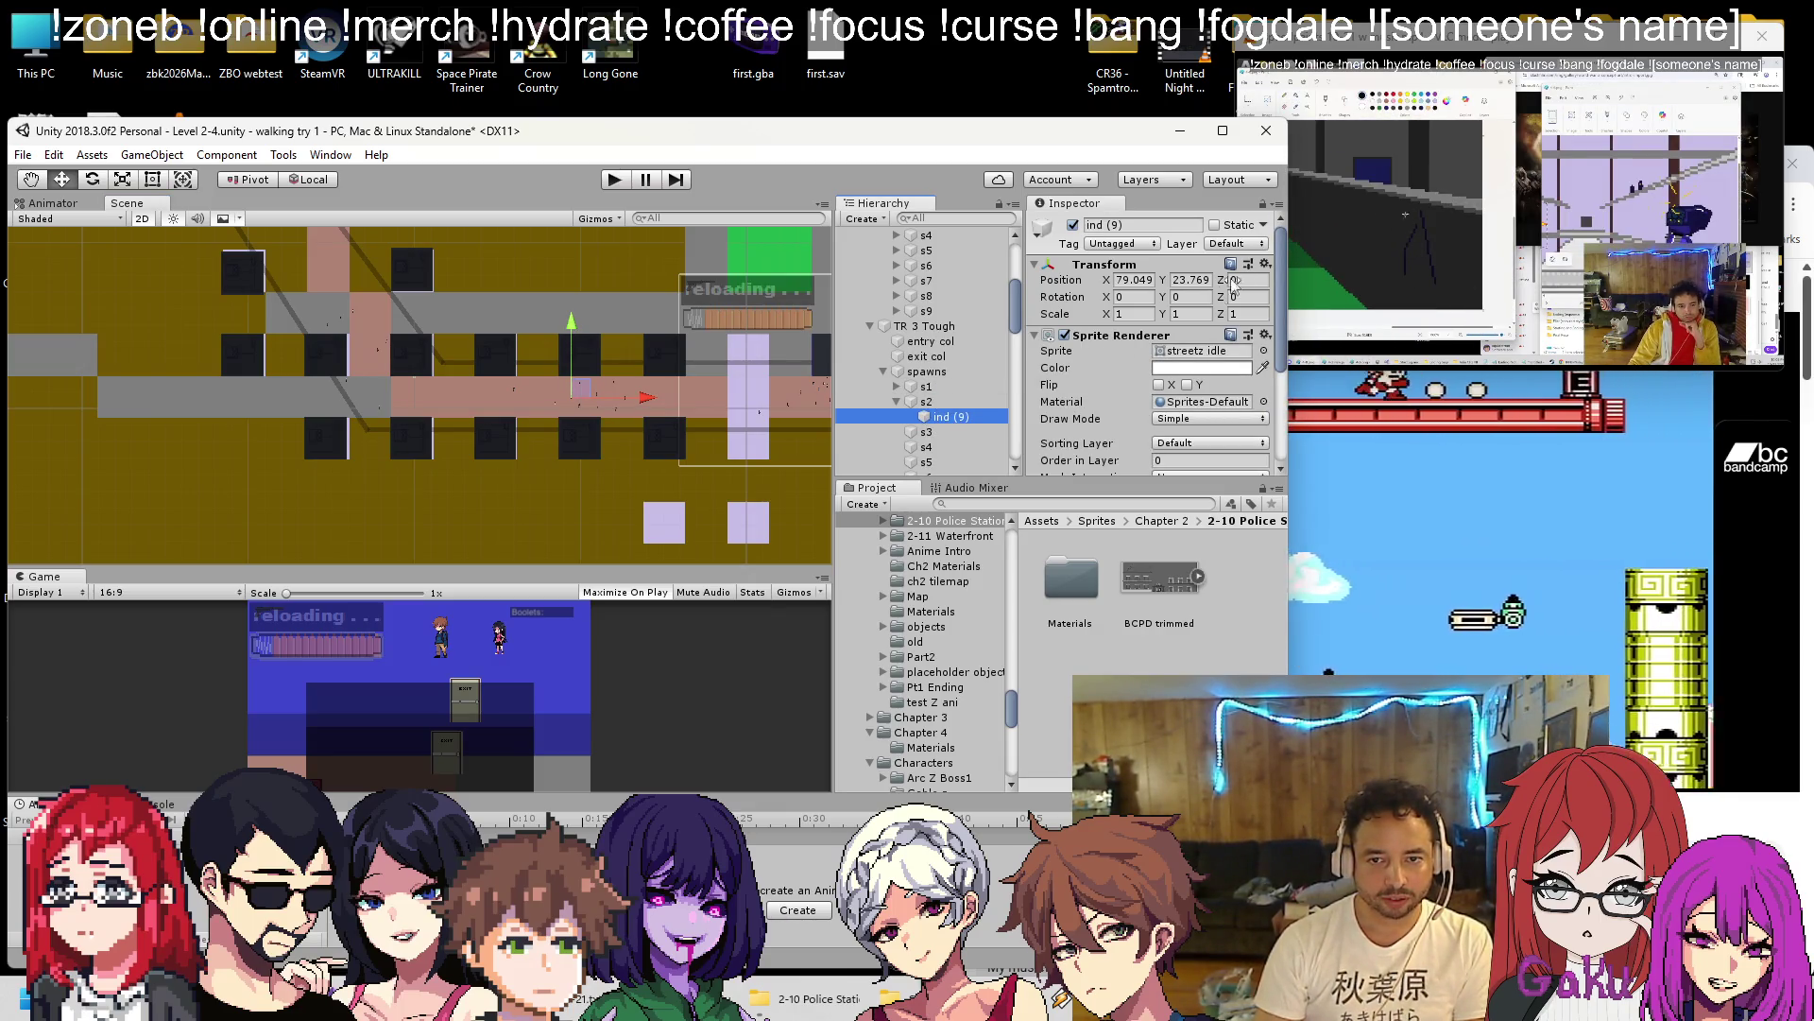
left_click(1267, 267)
Move spawn point s2 up-left and paste the copied position onto its indicator, ind (10).
left_click(945, 402)
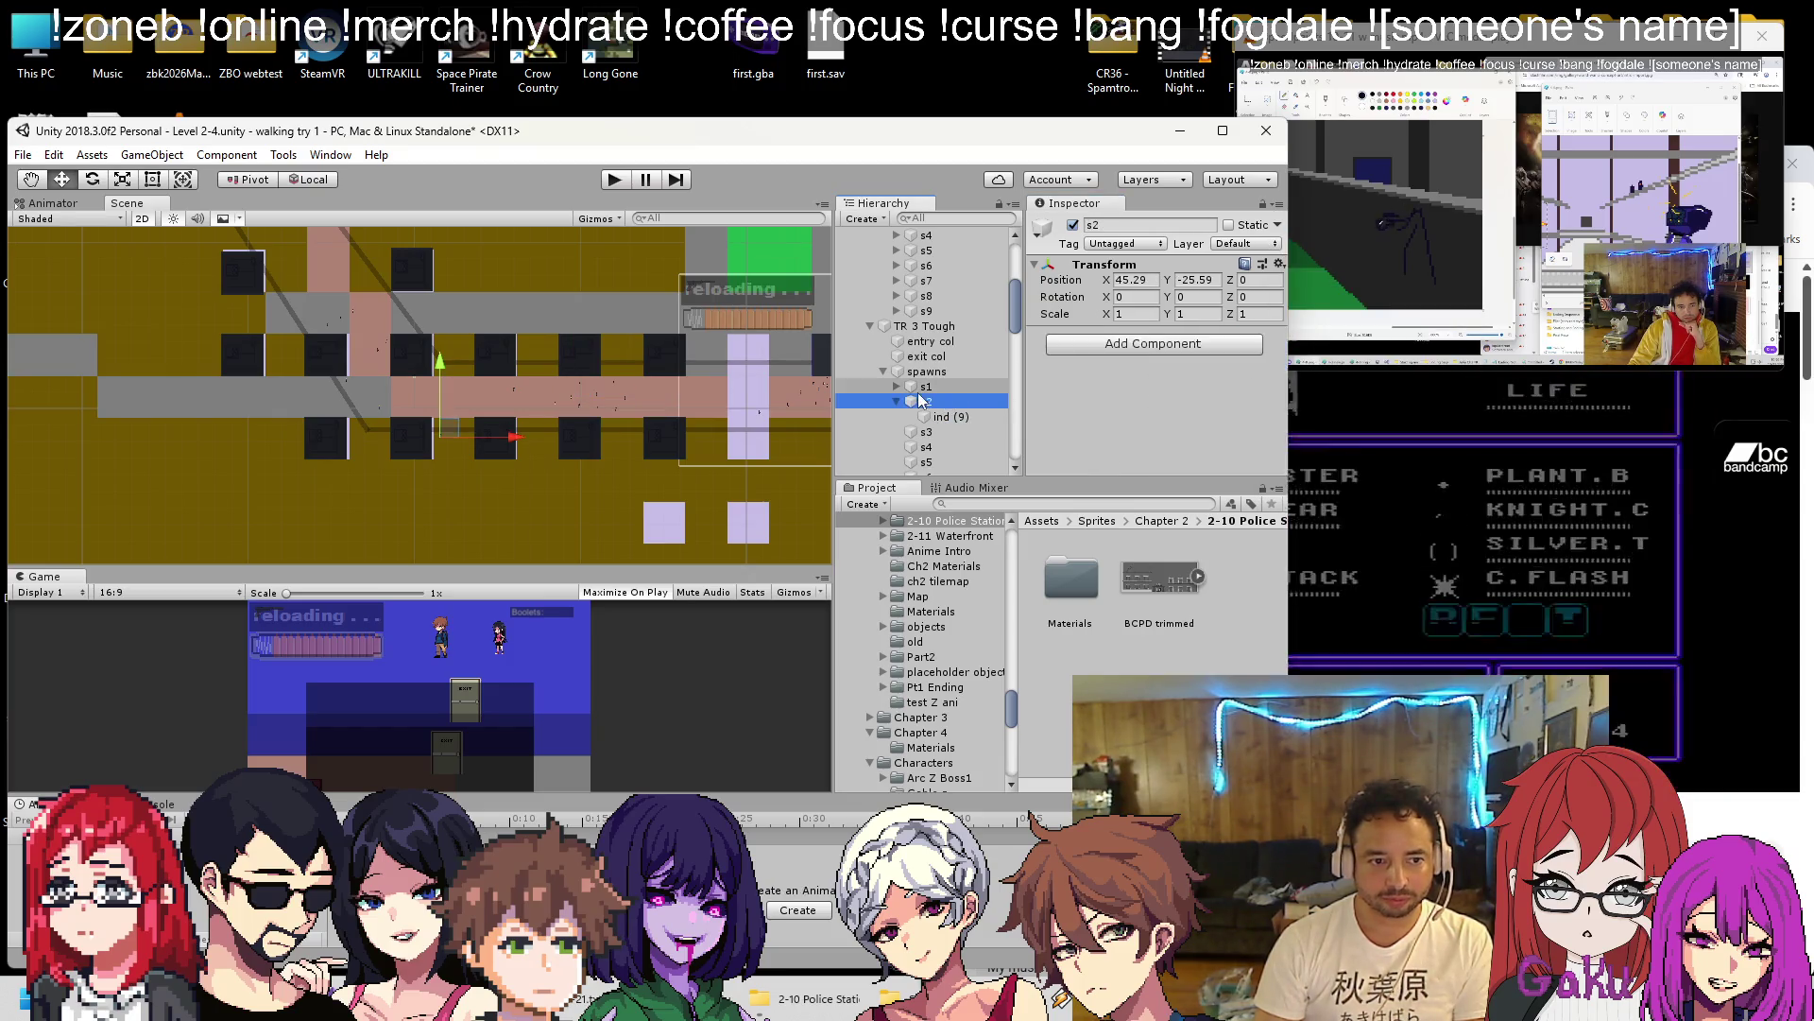
left_click_drag(456, 423, 432, 375)
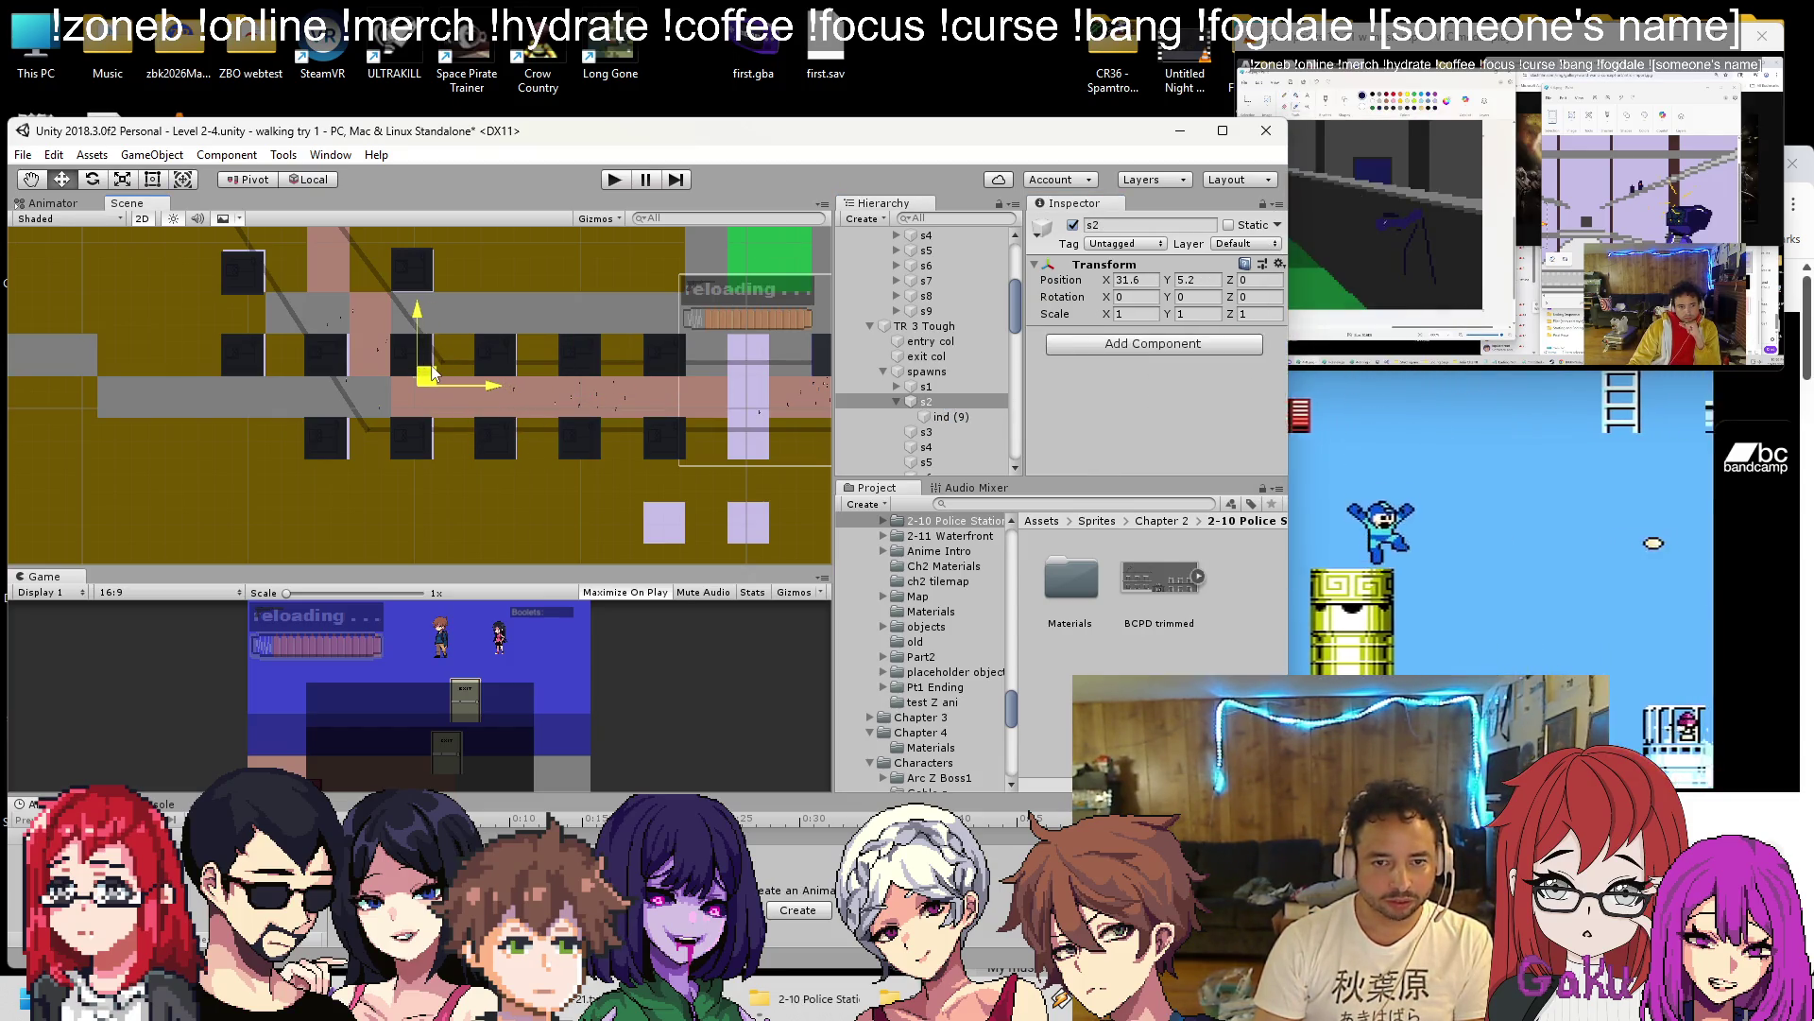
left_click(945, 419)
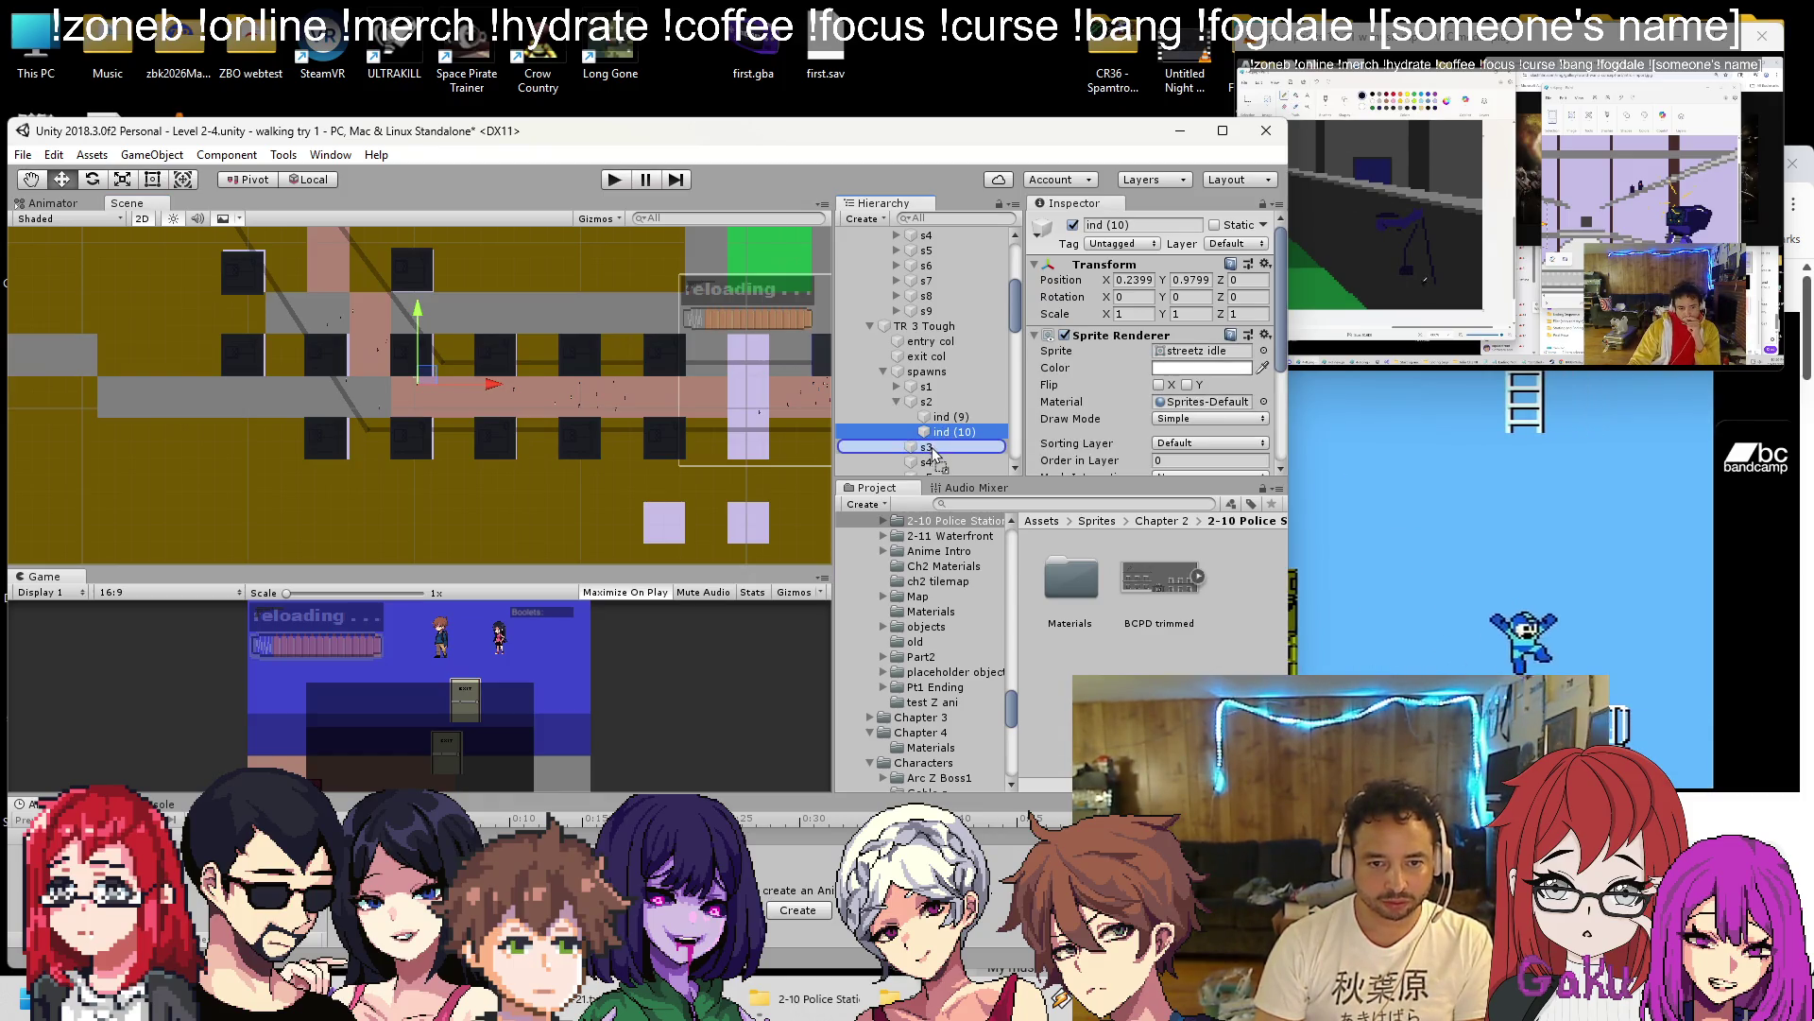
left_click(1267, 263)
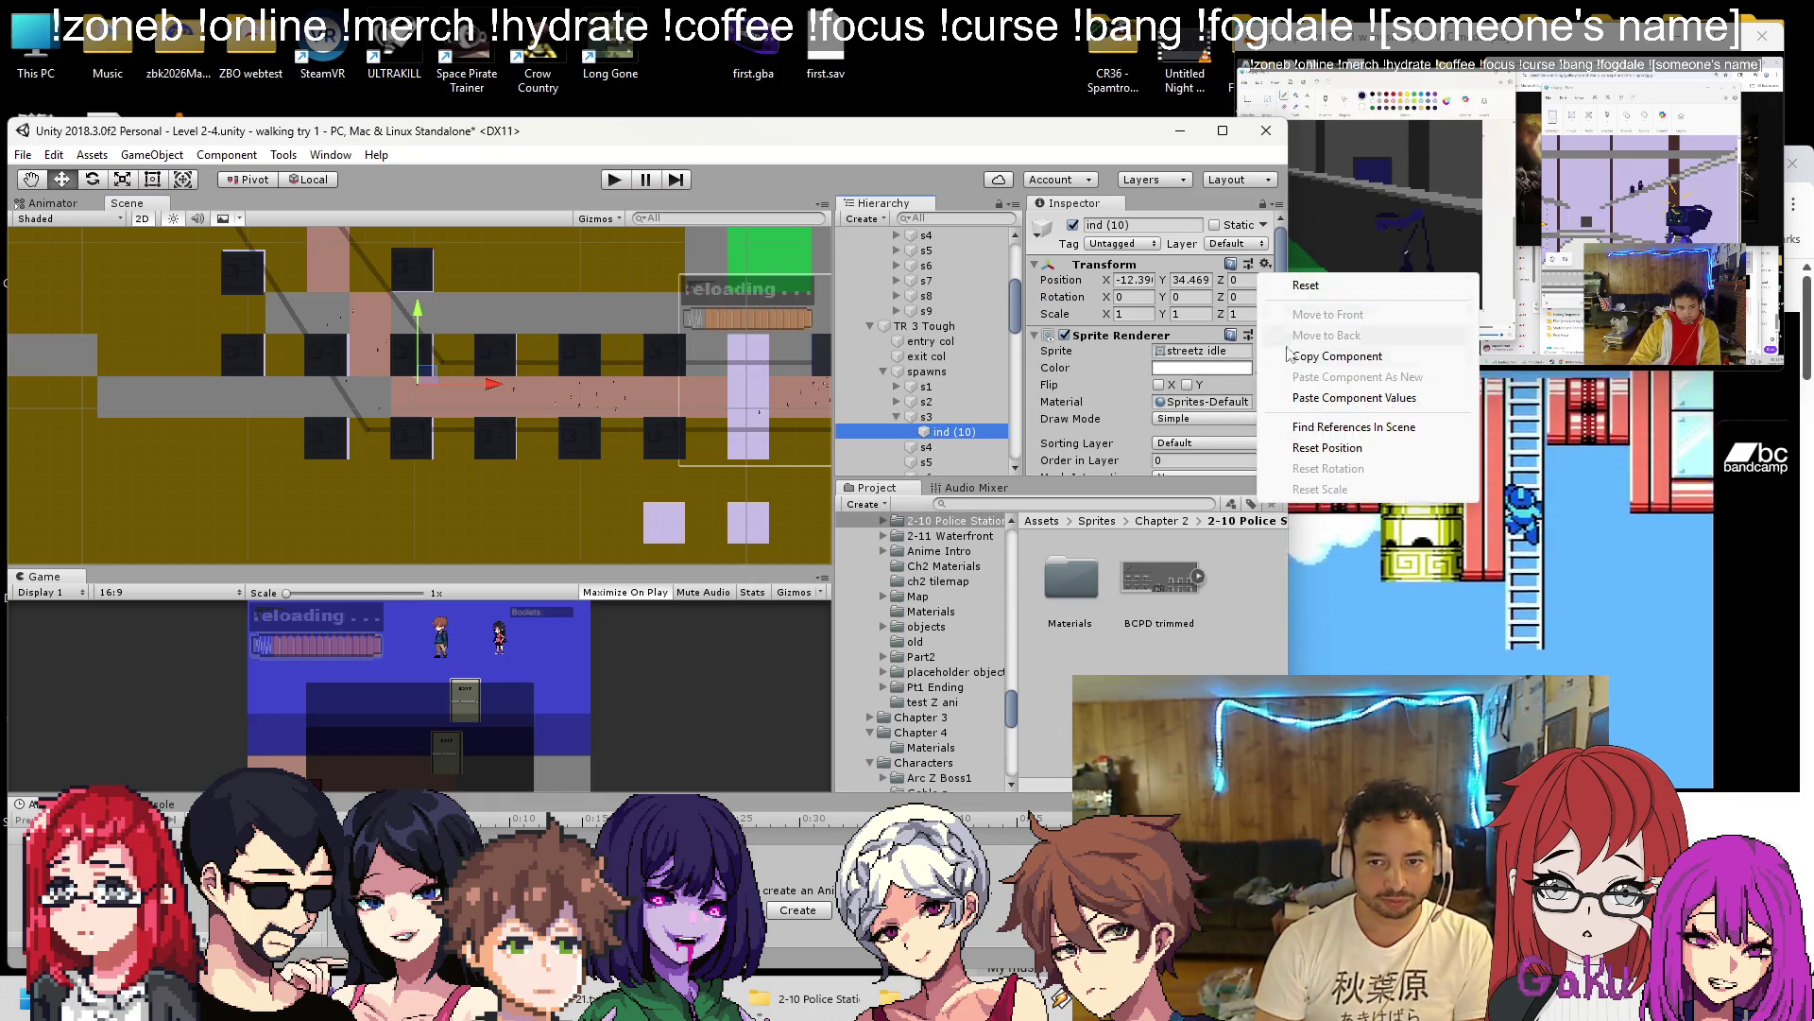
left_click(1318, 471)
Give s4 its own indicator, ind (11), with the copied position, and move s4 up-left.
left_click(967, 417)
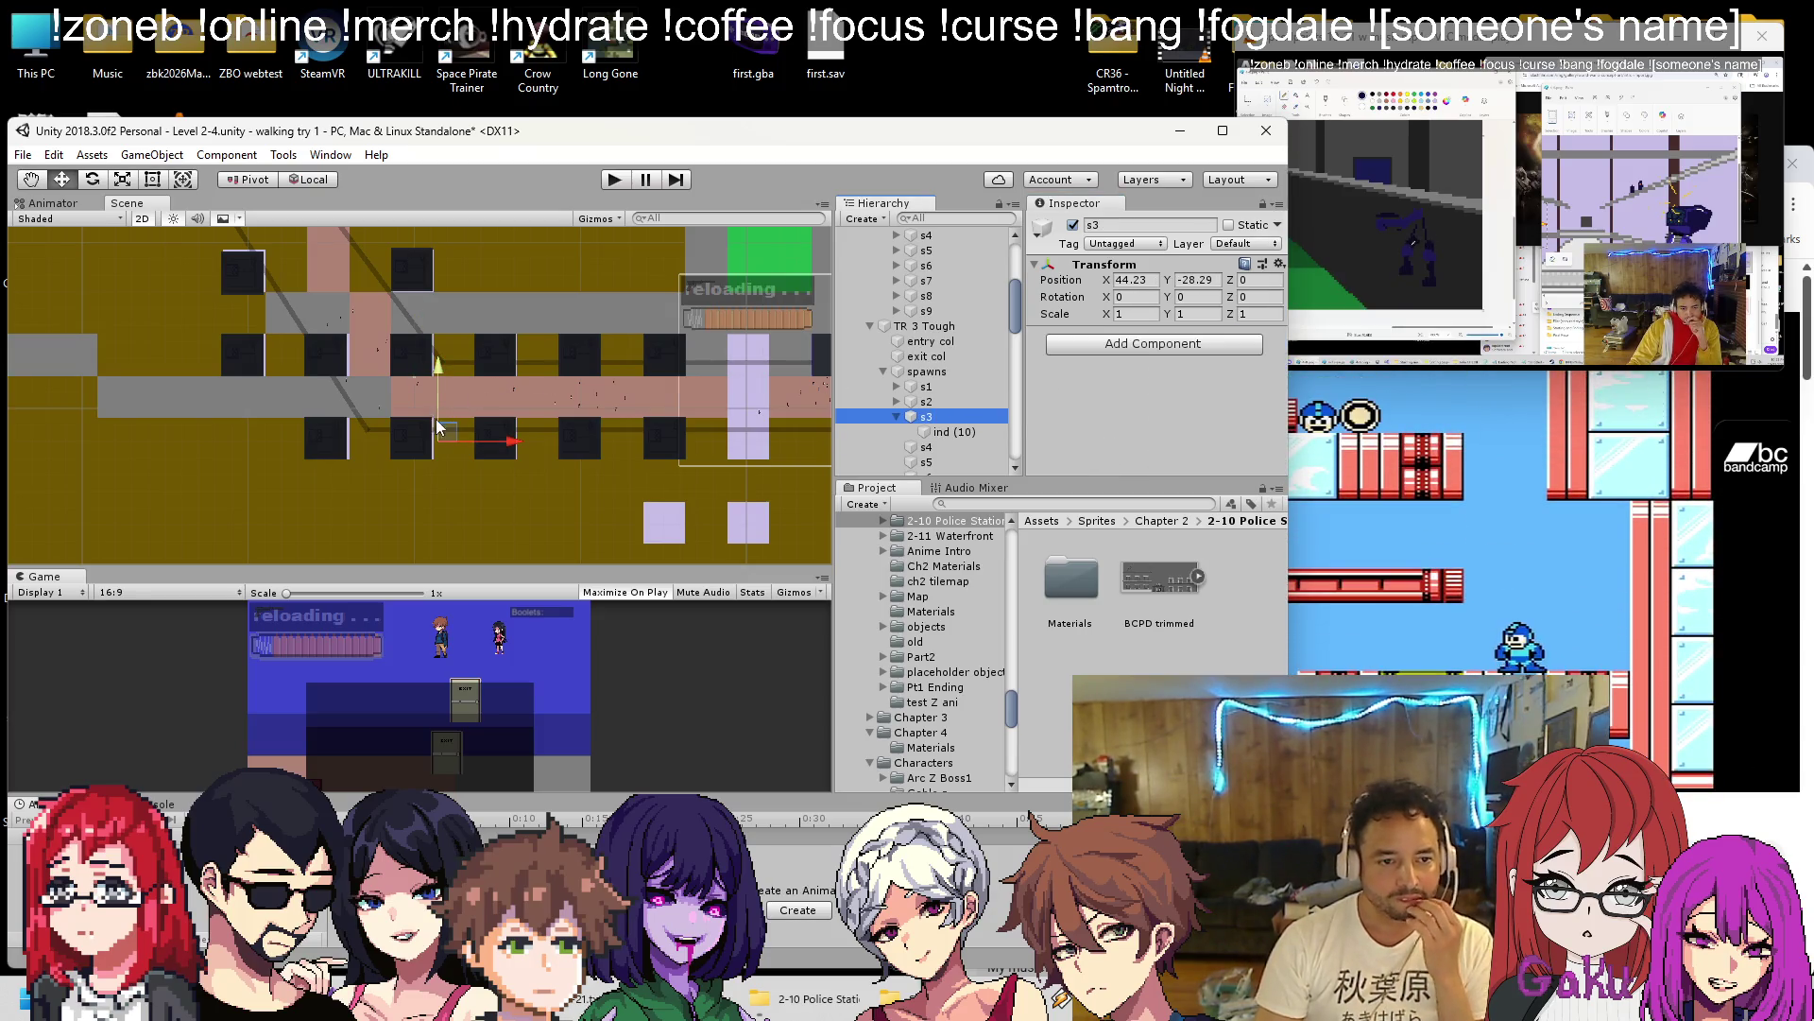
left_click(960, 434)
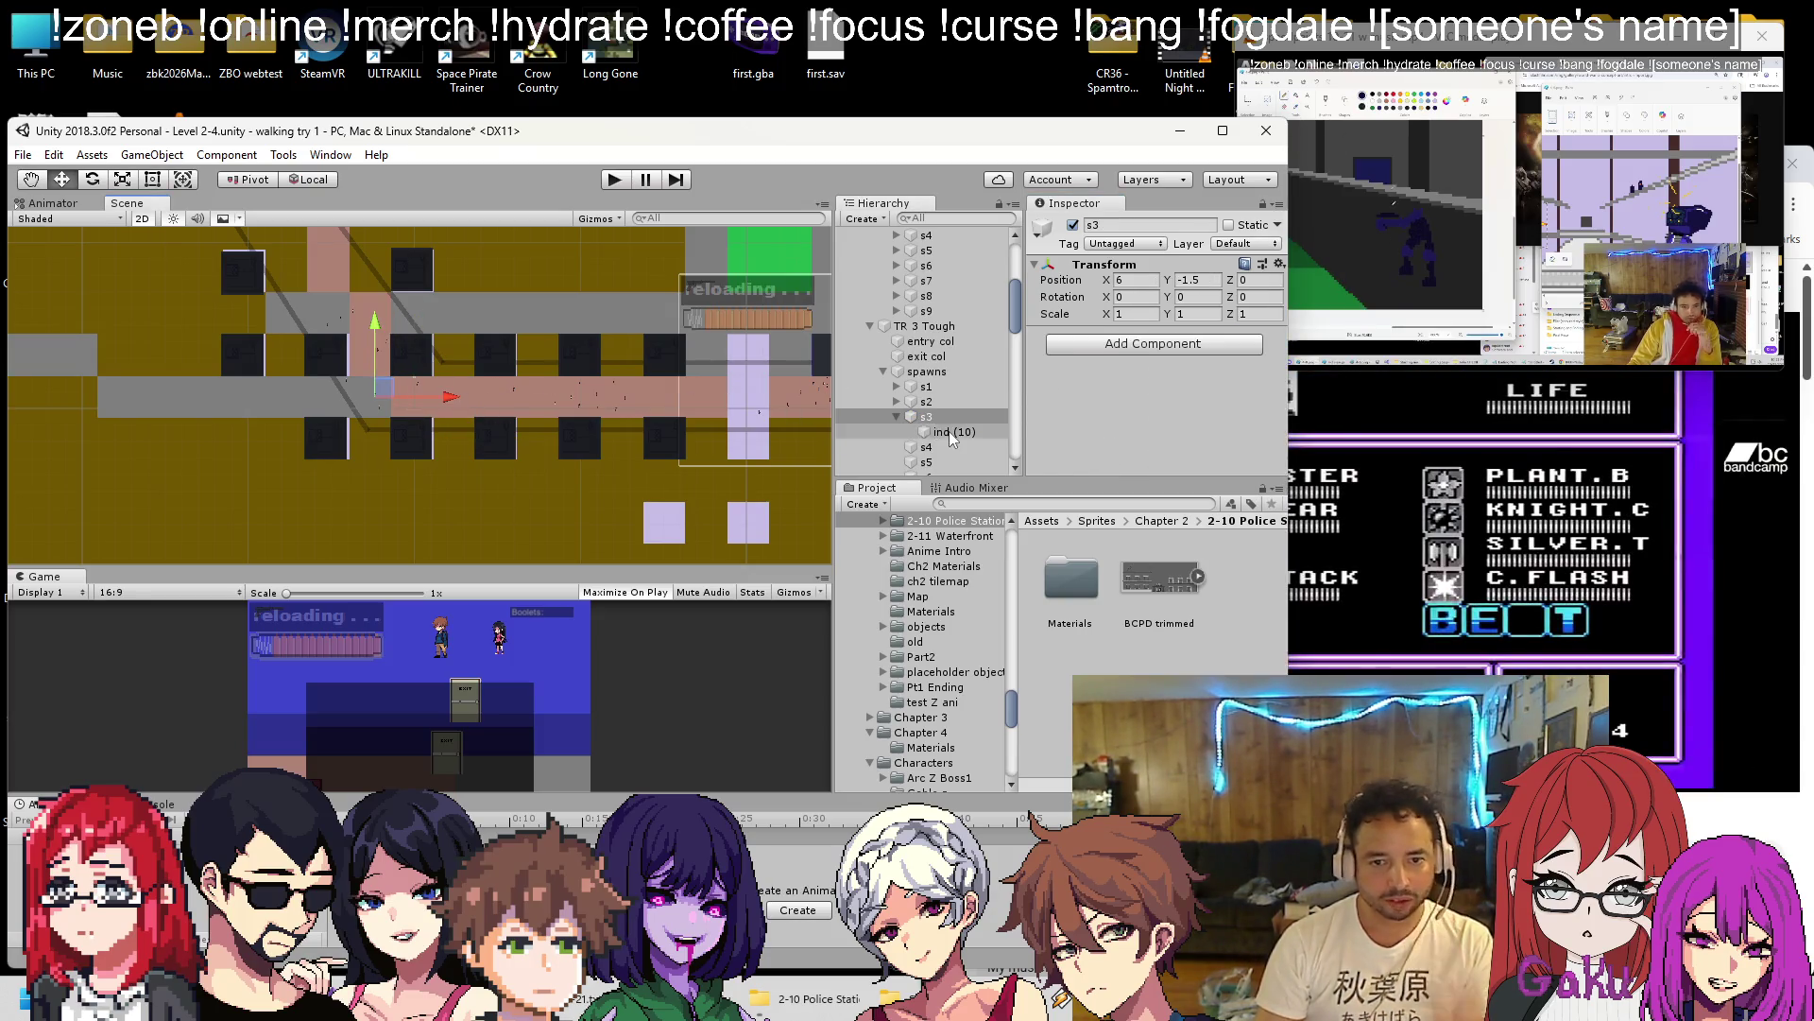
left_click(897, 447)
left_click(954, 462)
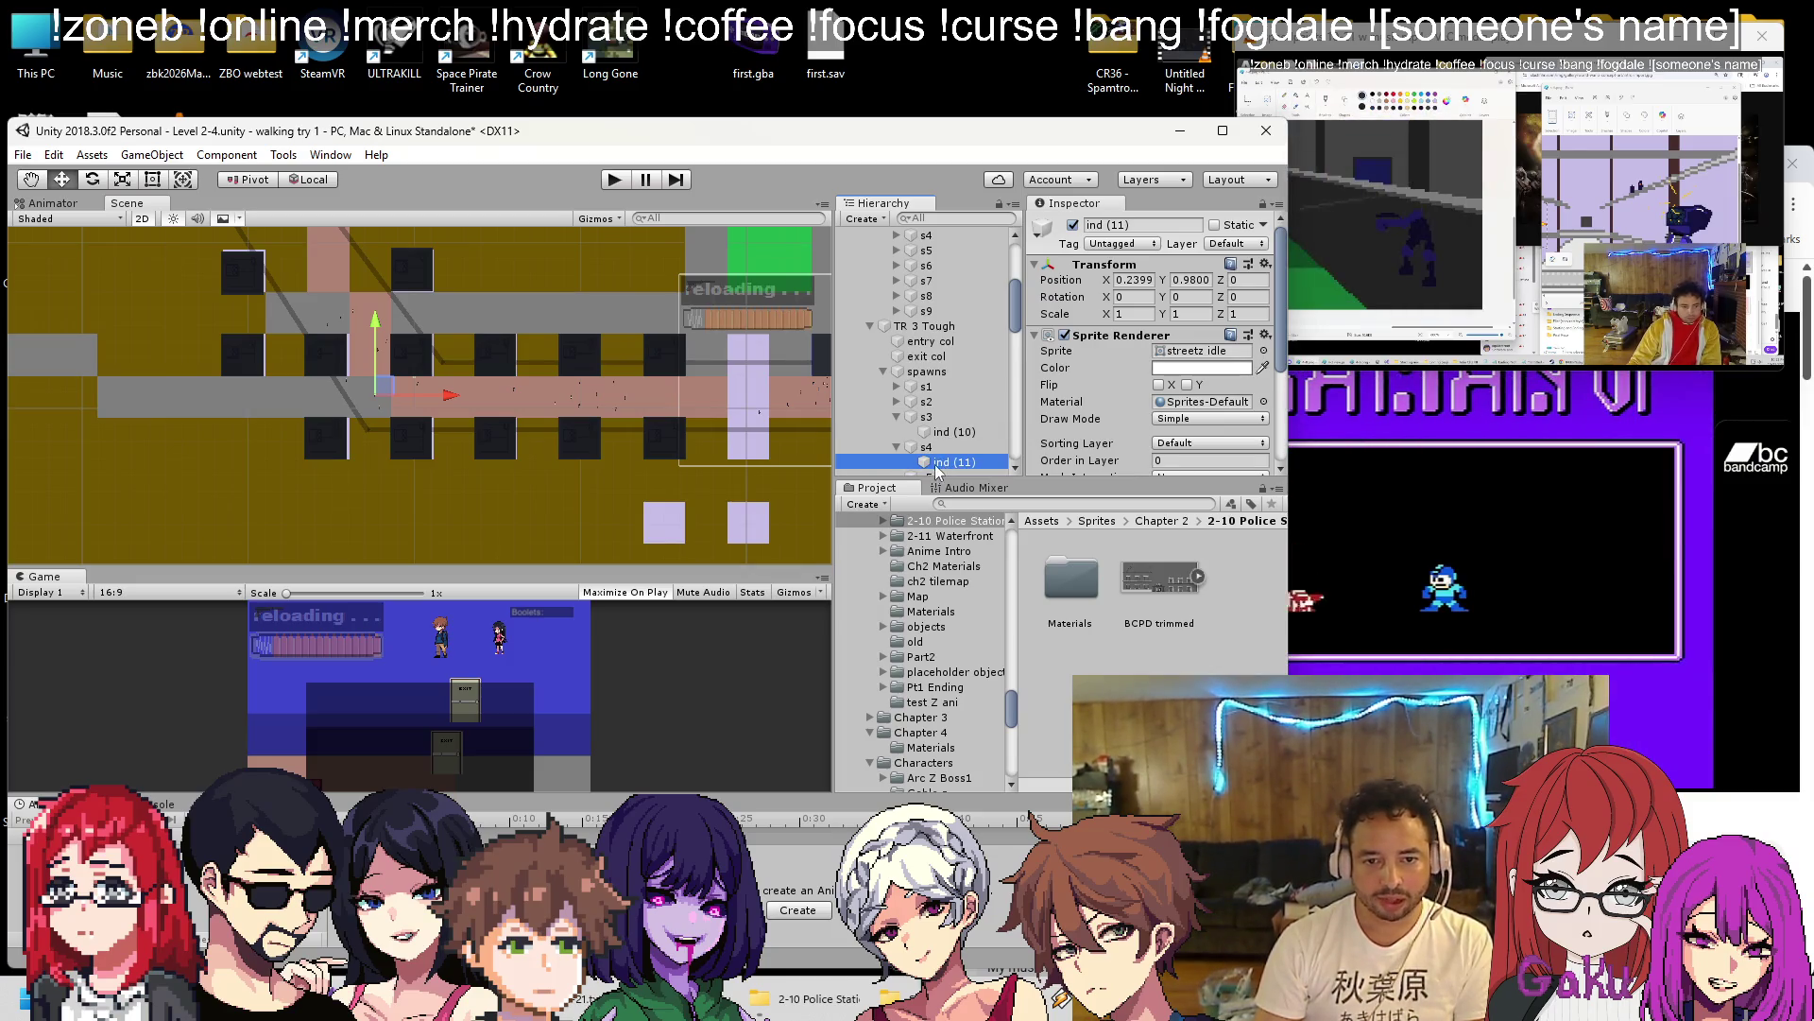
left_click(1250, 279)
left_click(1266, 265)
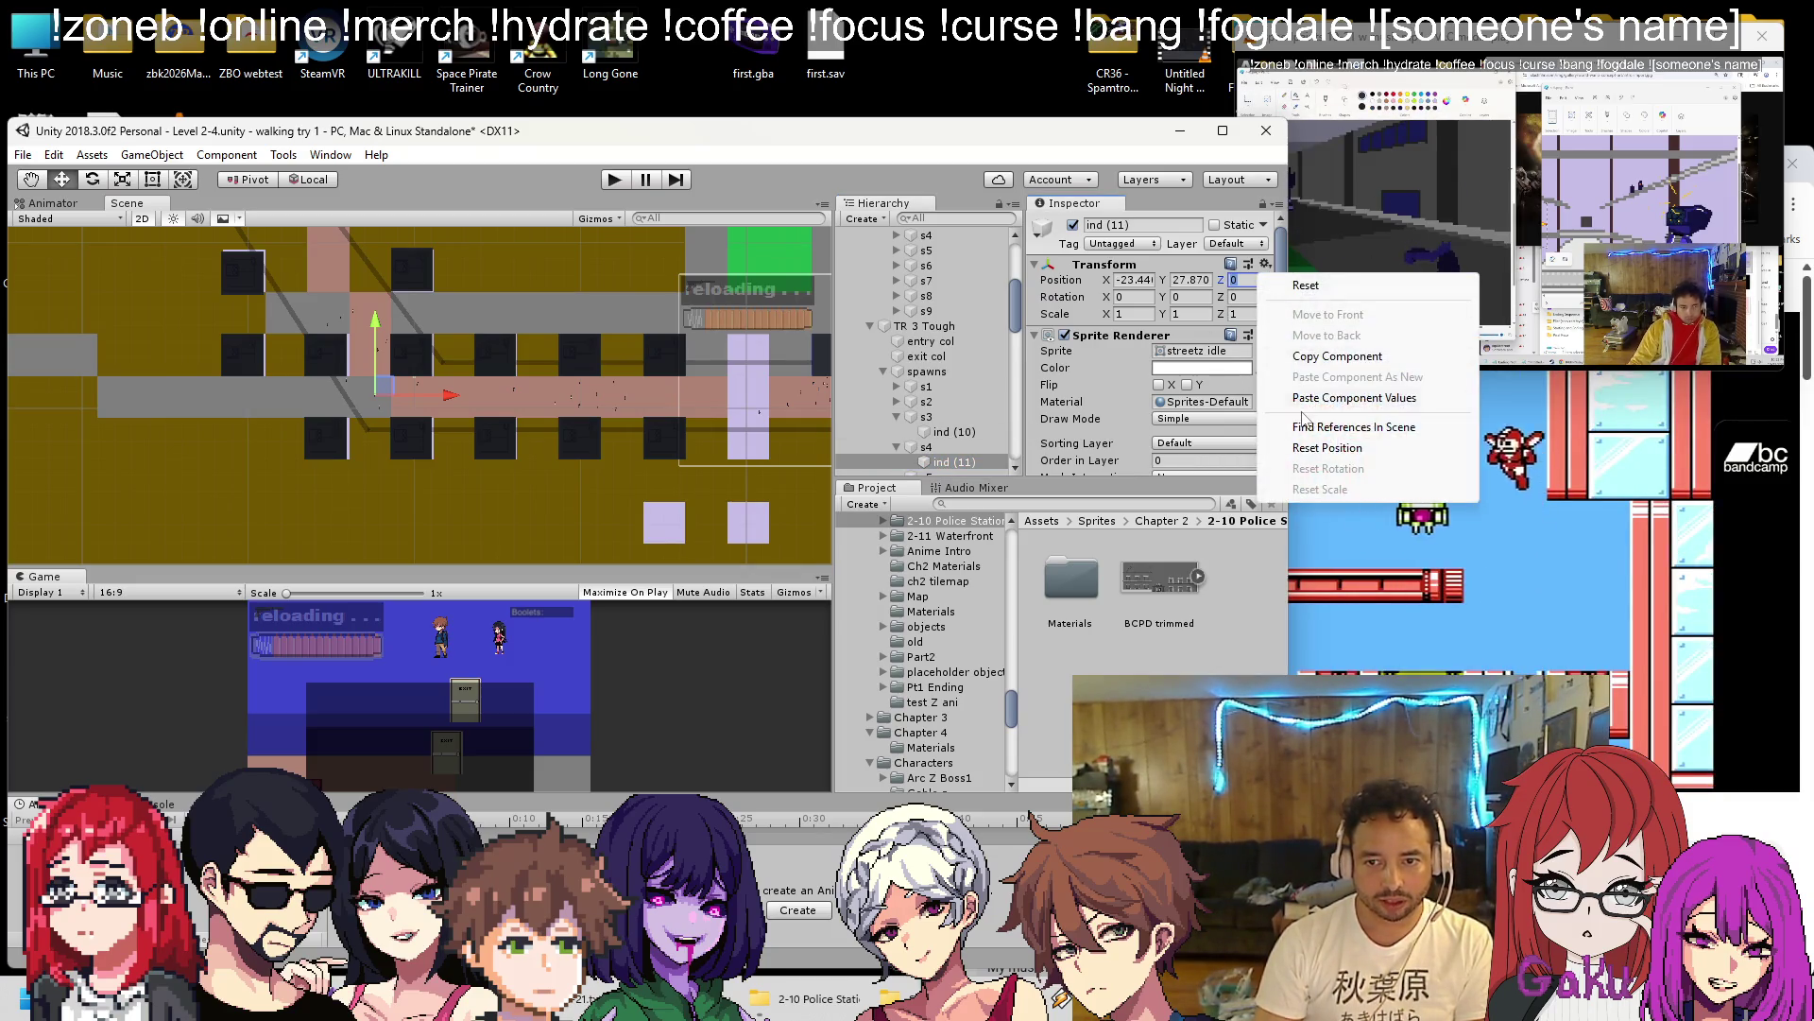
left_click(382, 402)
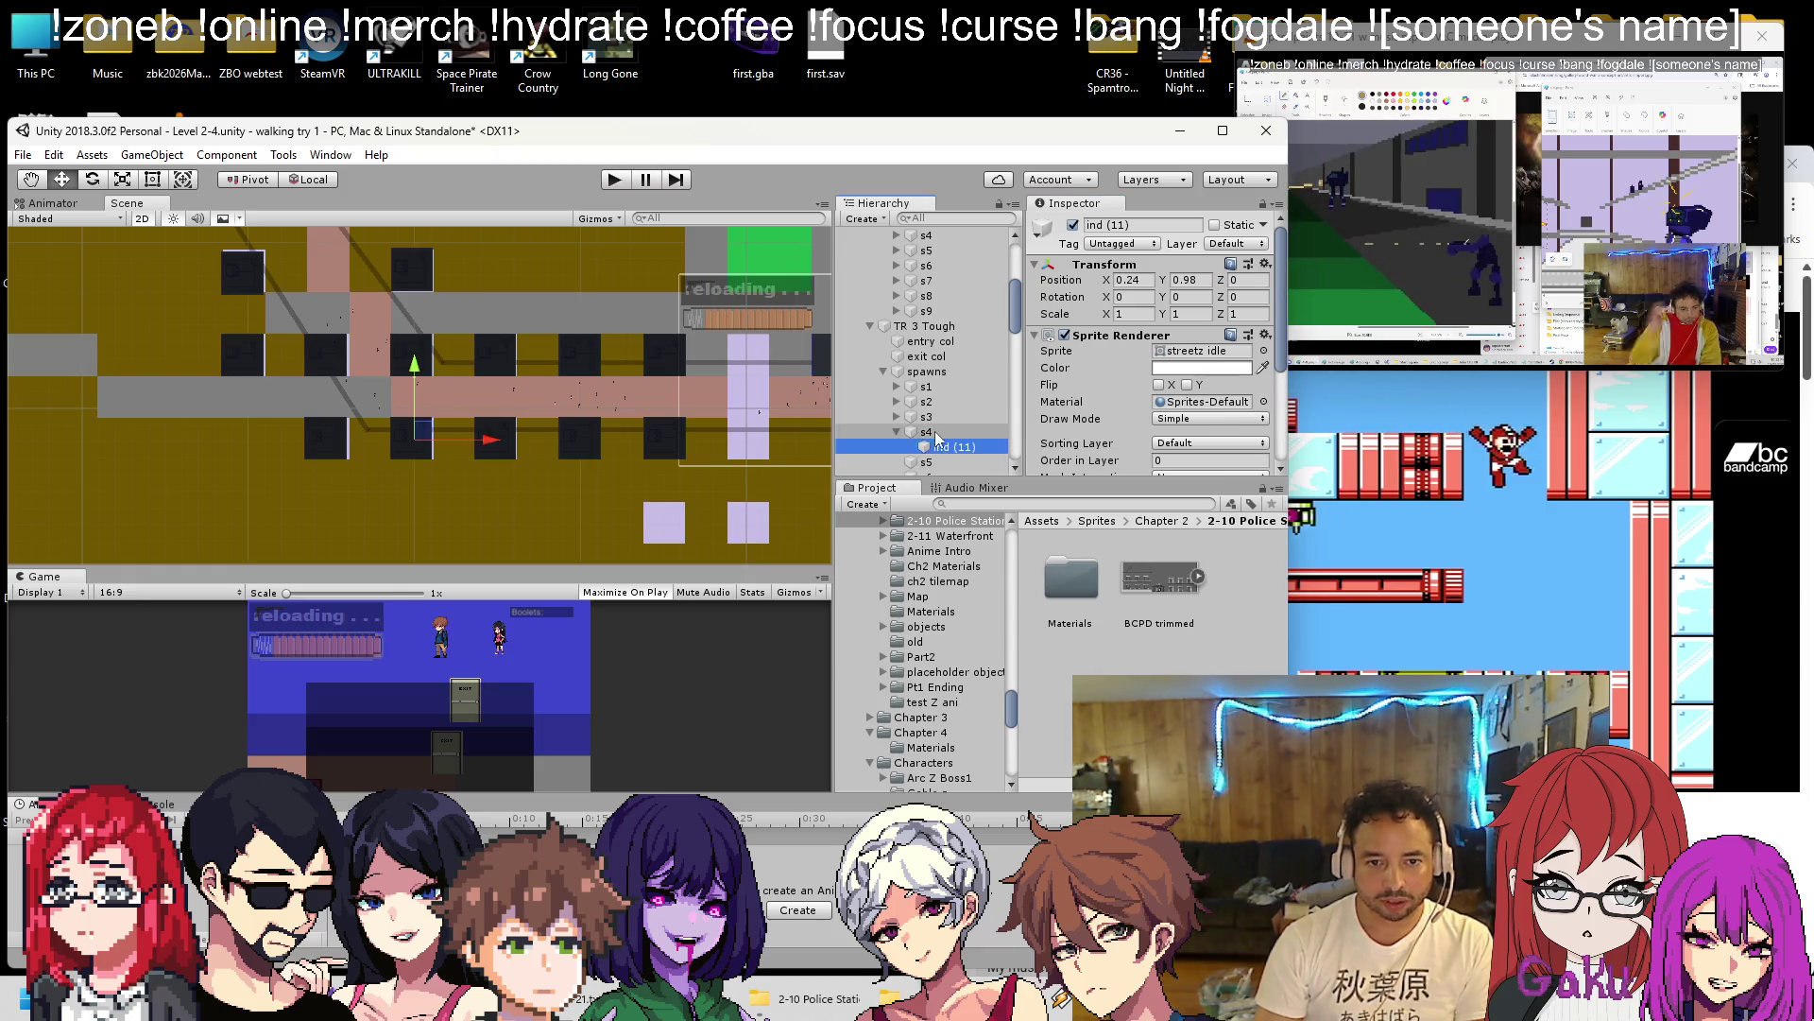
left_click_drag(419, 425, 393, 363)
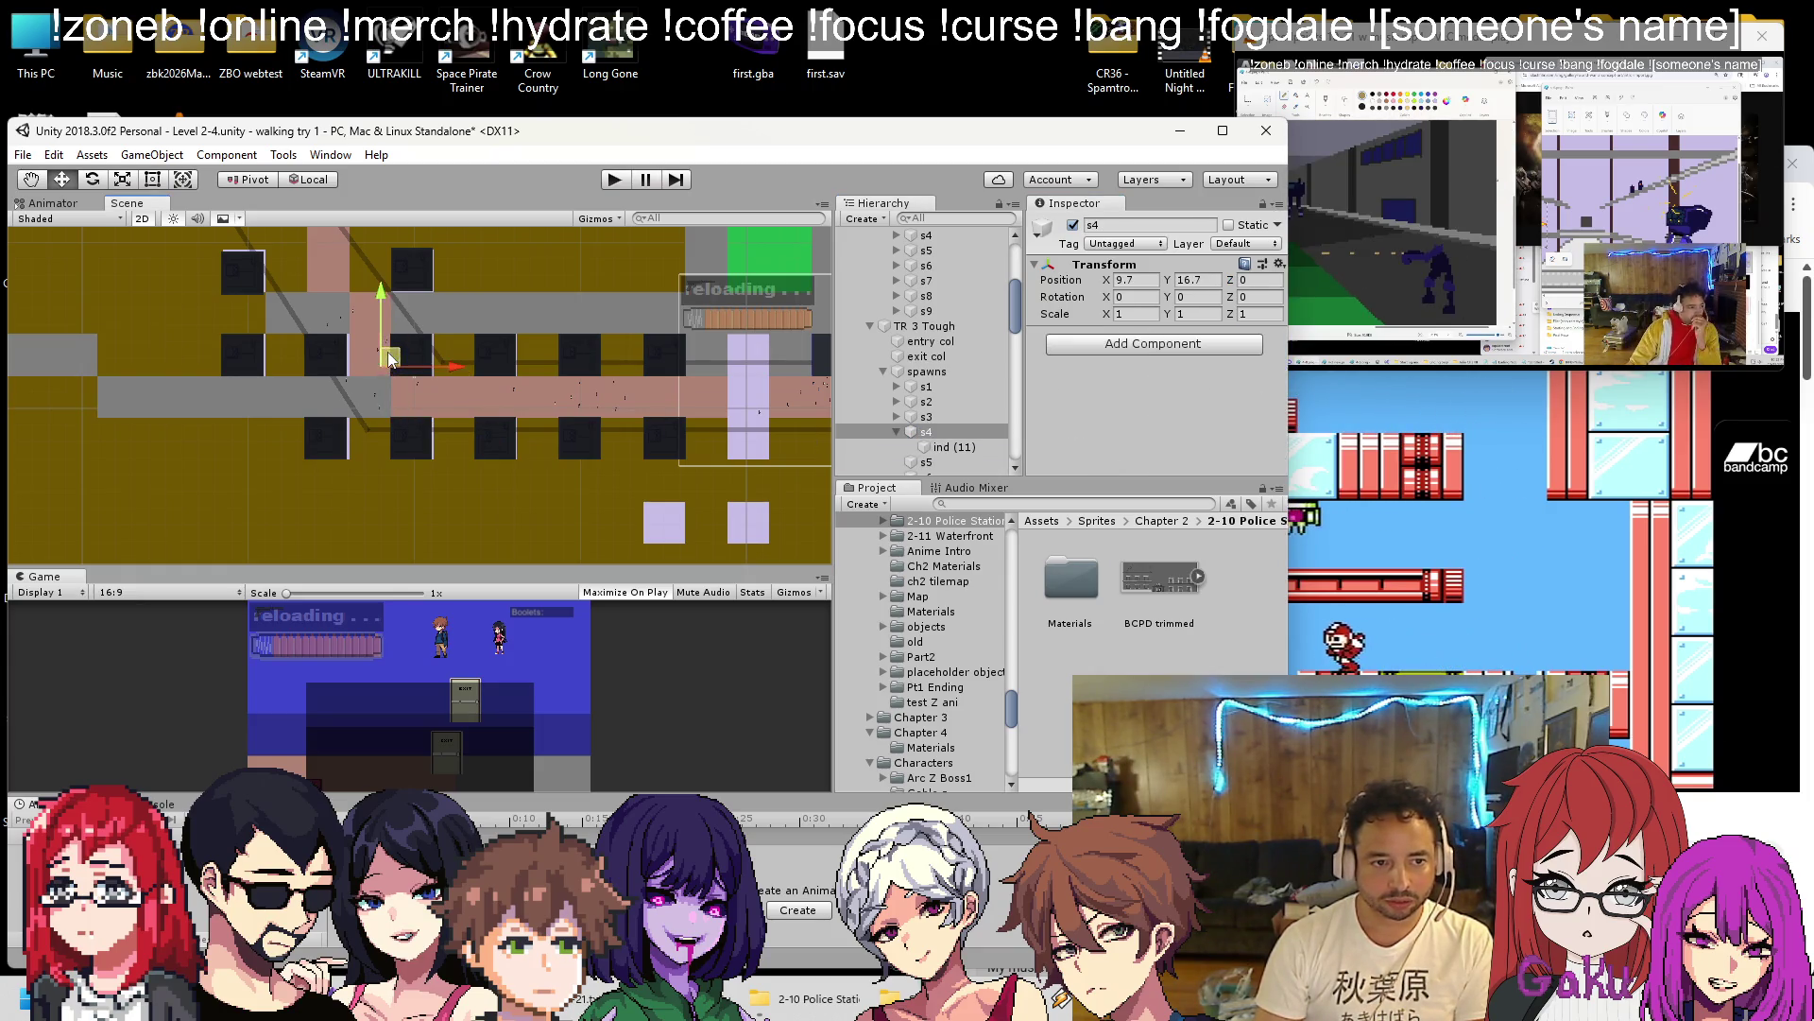
Duplicate the indicator as ind (12) under s5 and reposition spawn point s5.
scroll(494, 529, "down", 3)
left_click(971, 448)
key("ctrl+d")
left_click_drag(955, 462, 924, 344)
left_click(1265, 264)
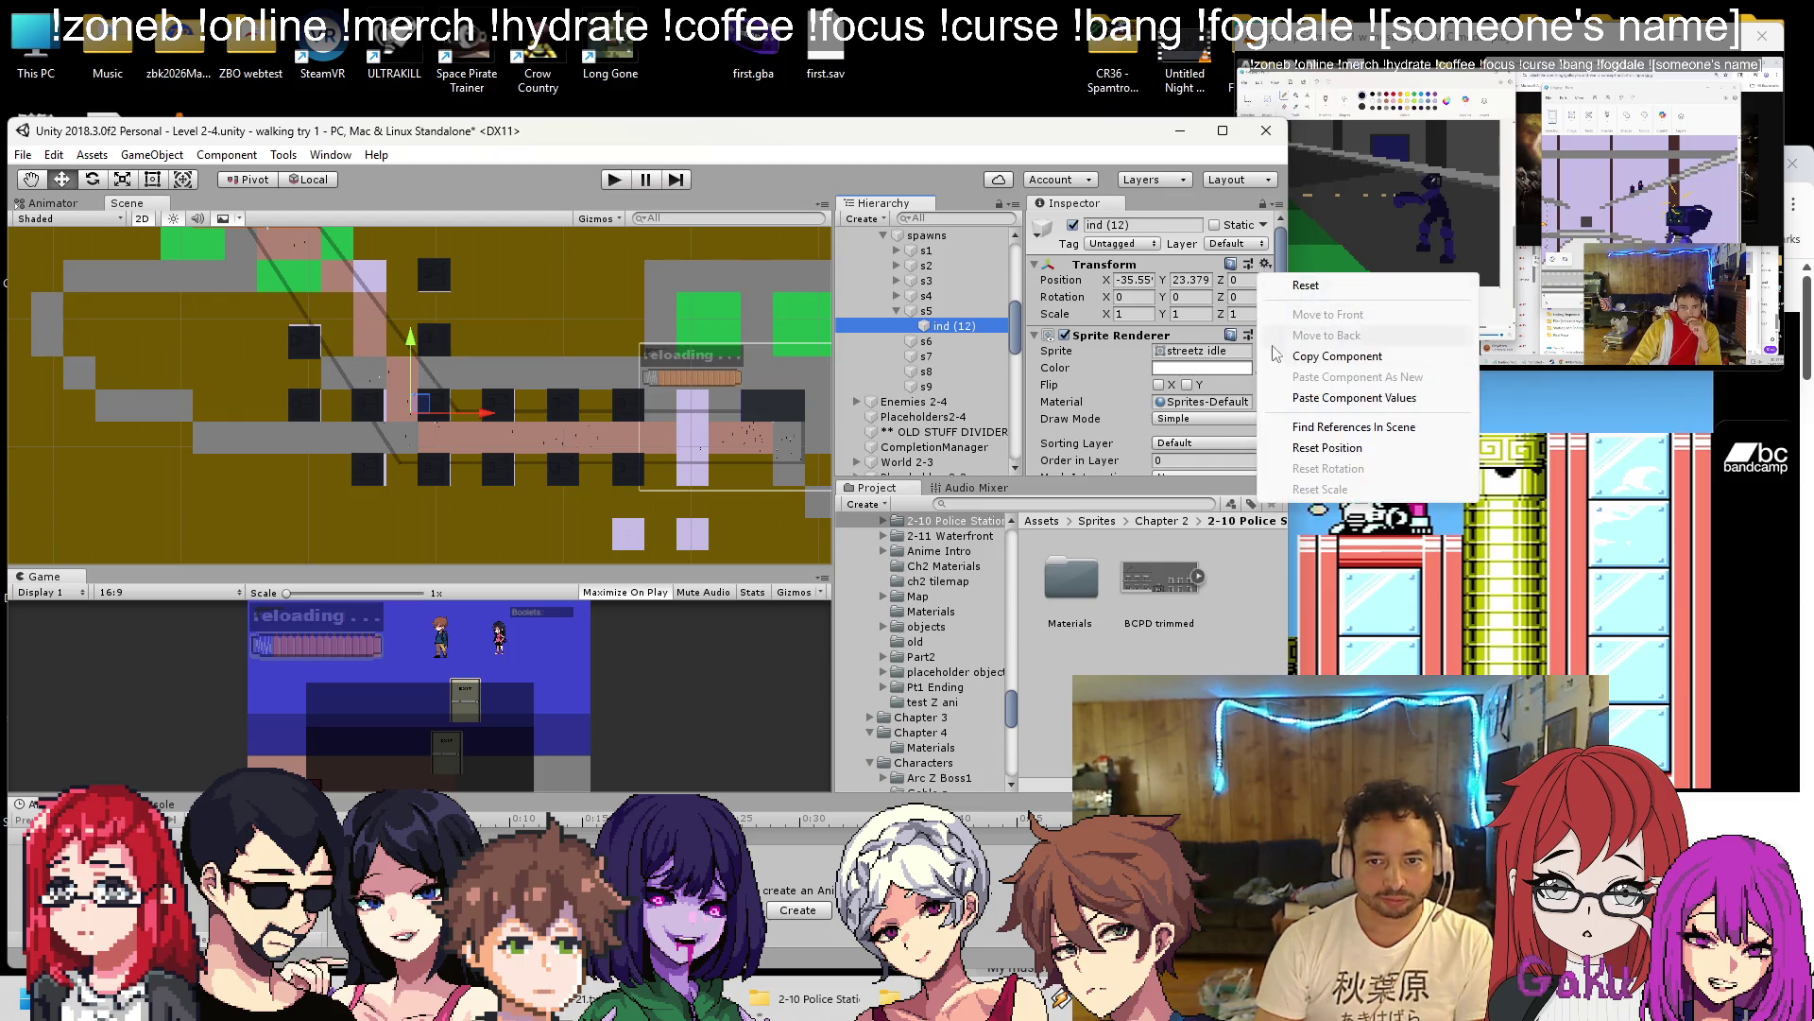
left_click(926, 310)
left_click(926, 310)
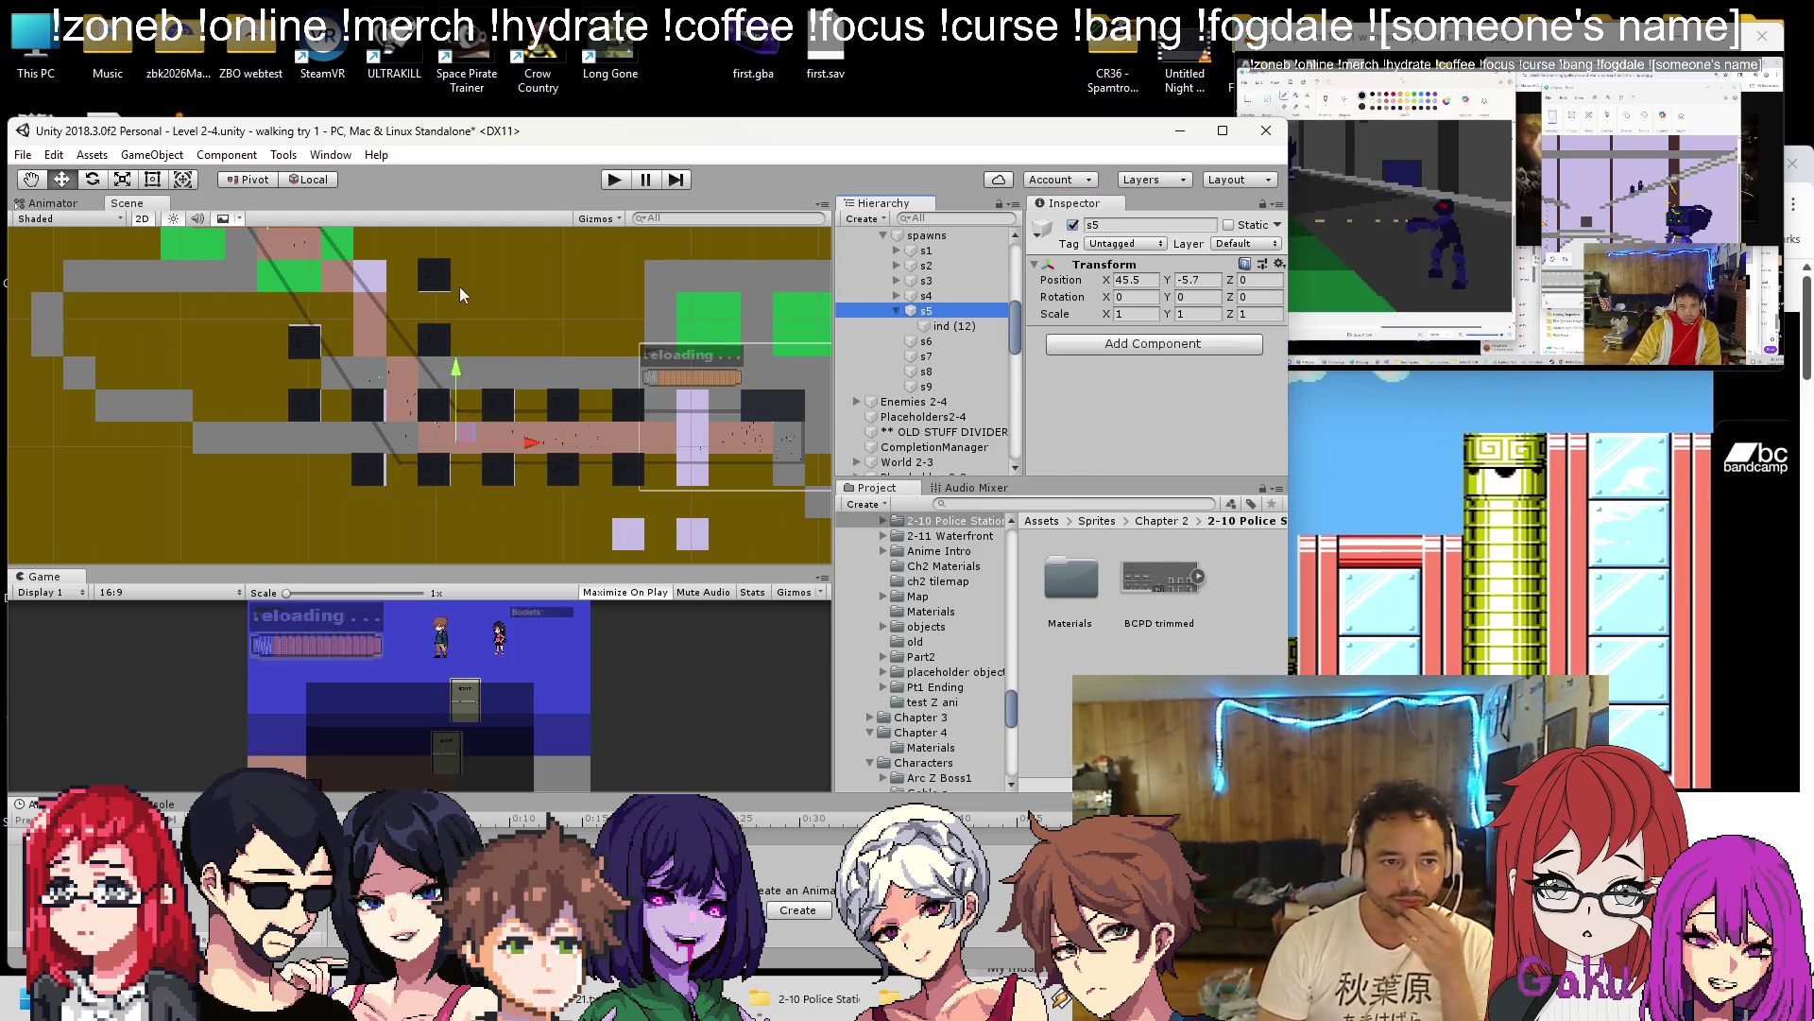
left_click_drag(410, 410, 471, 462)
Add indicator ind (13) under s6 and move spawn point s6 left and down.
left_click(954, 325)
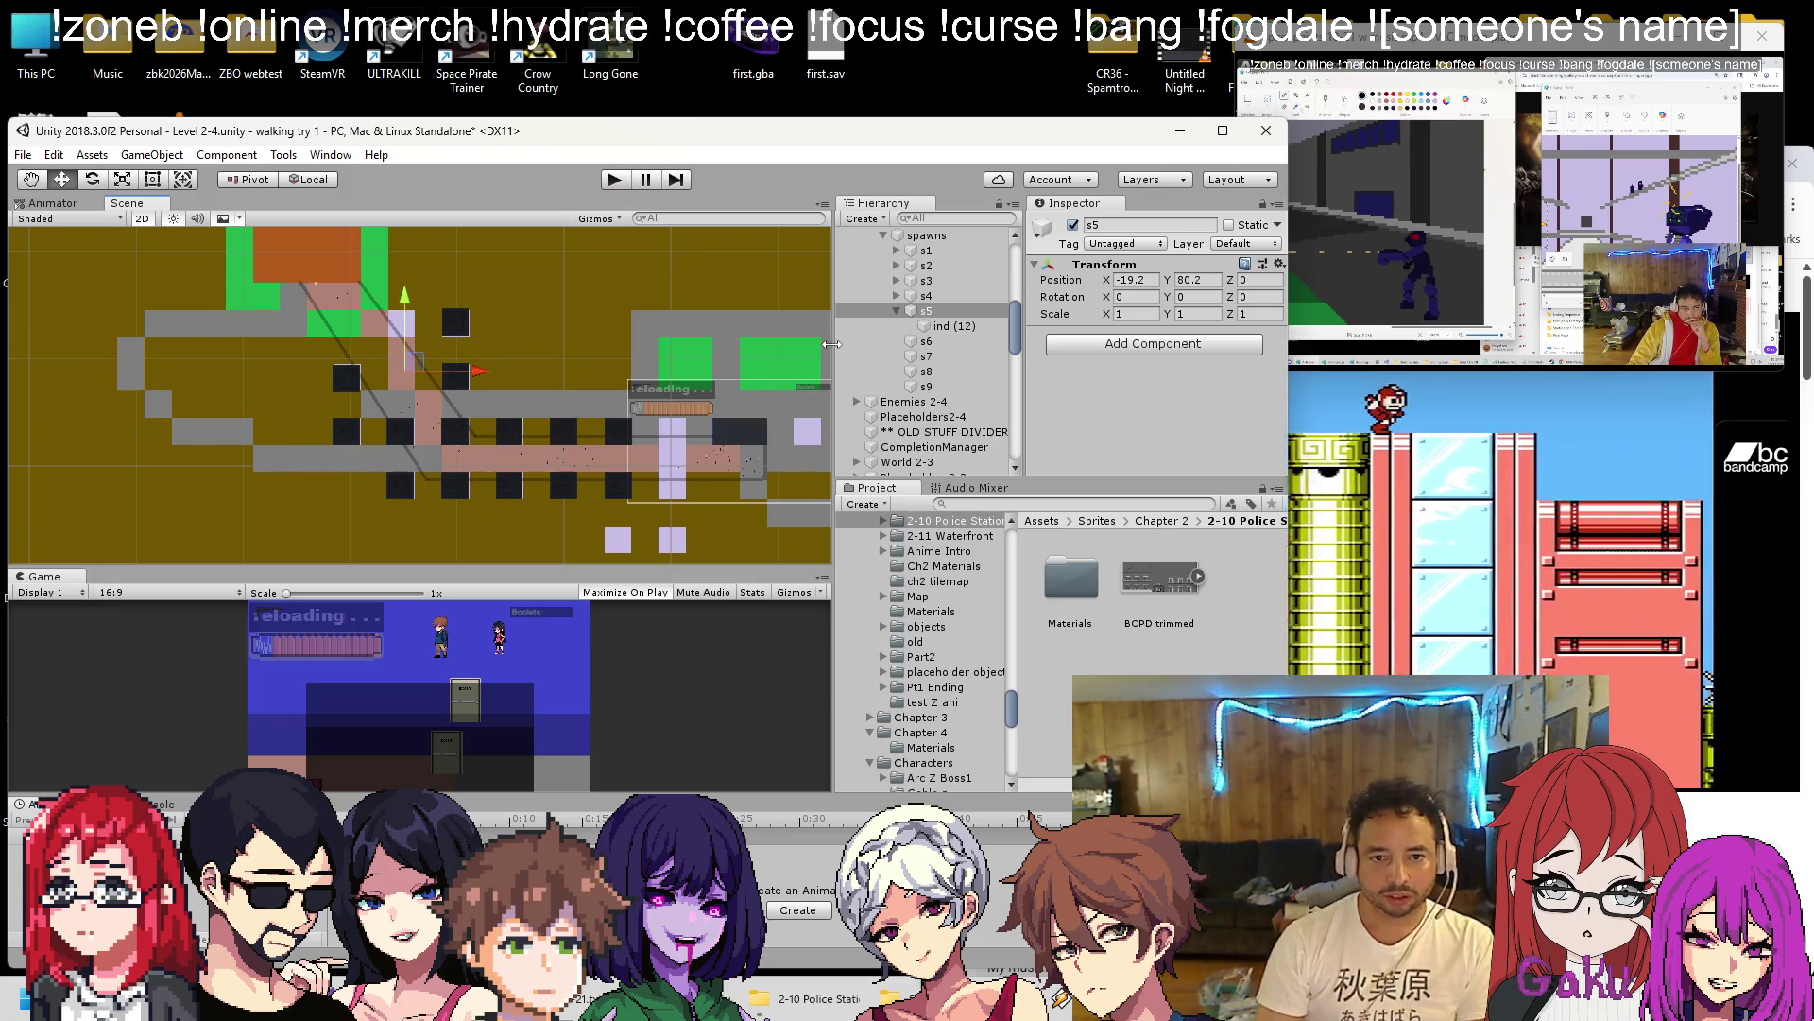
key("ctrl+d")
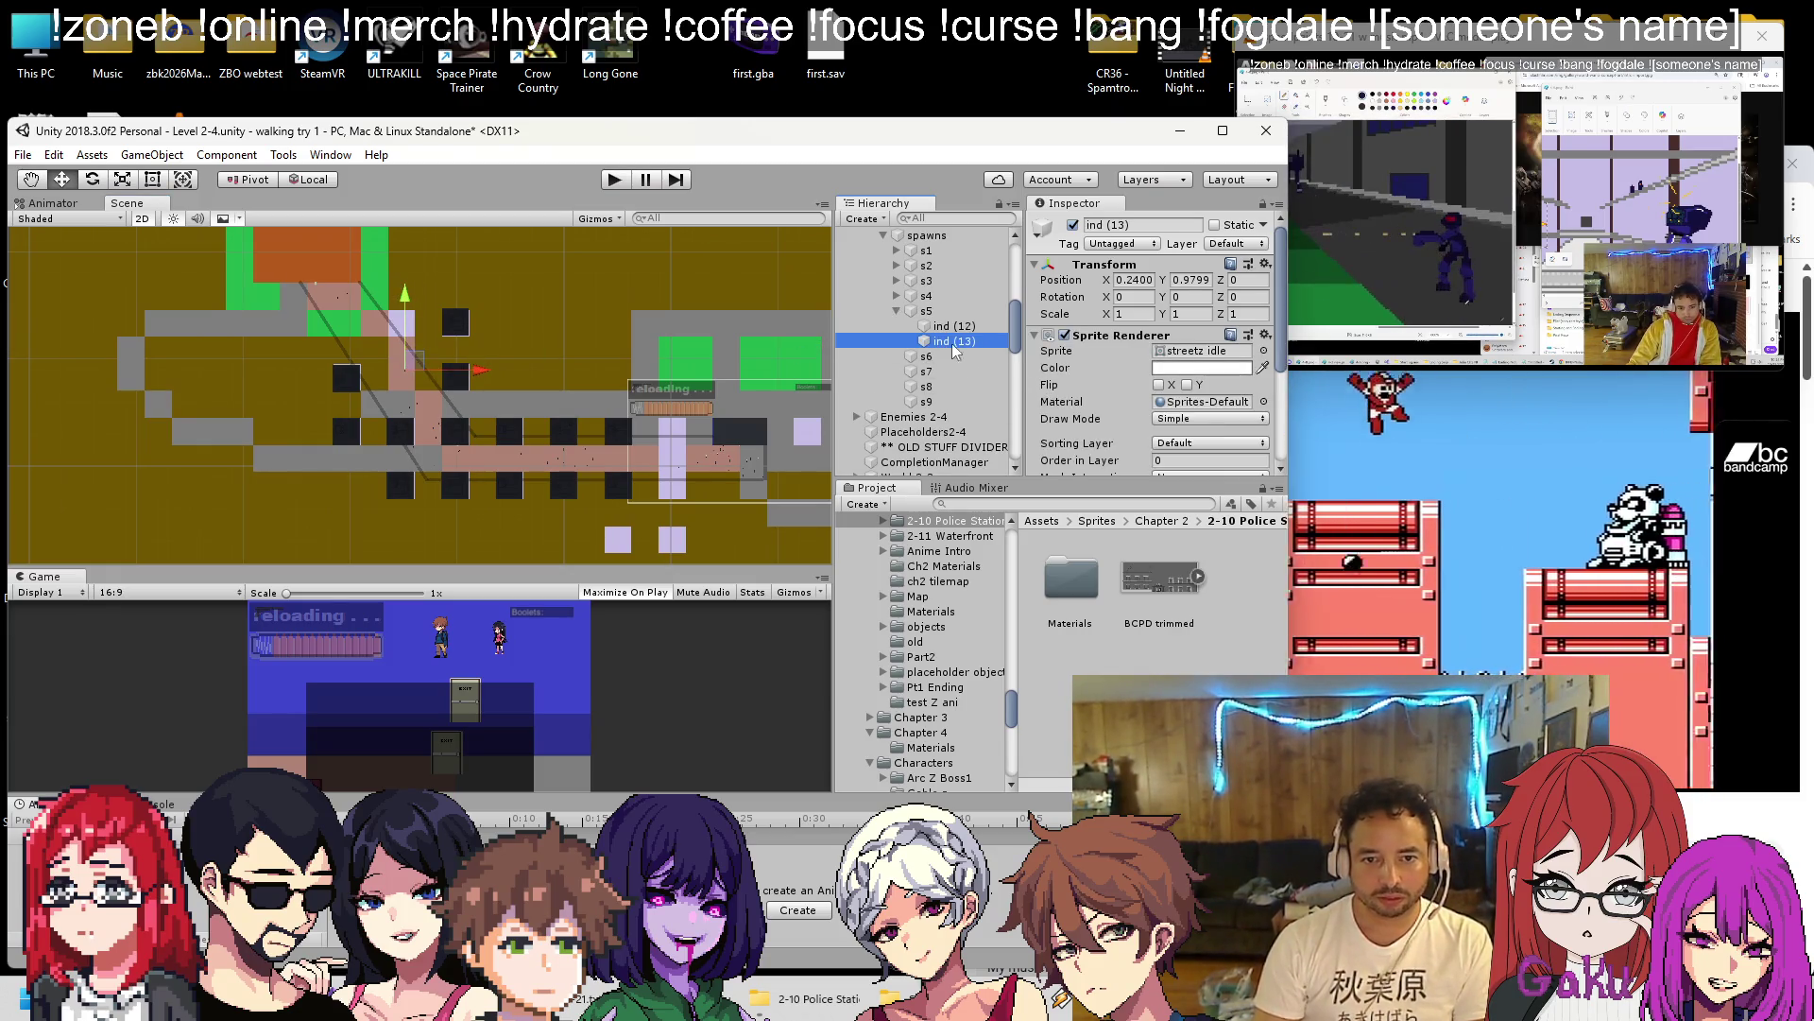
left_click_drag(944, 344, 927, 356)
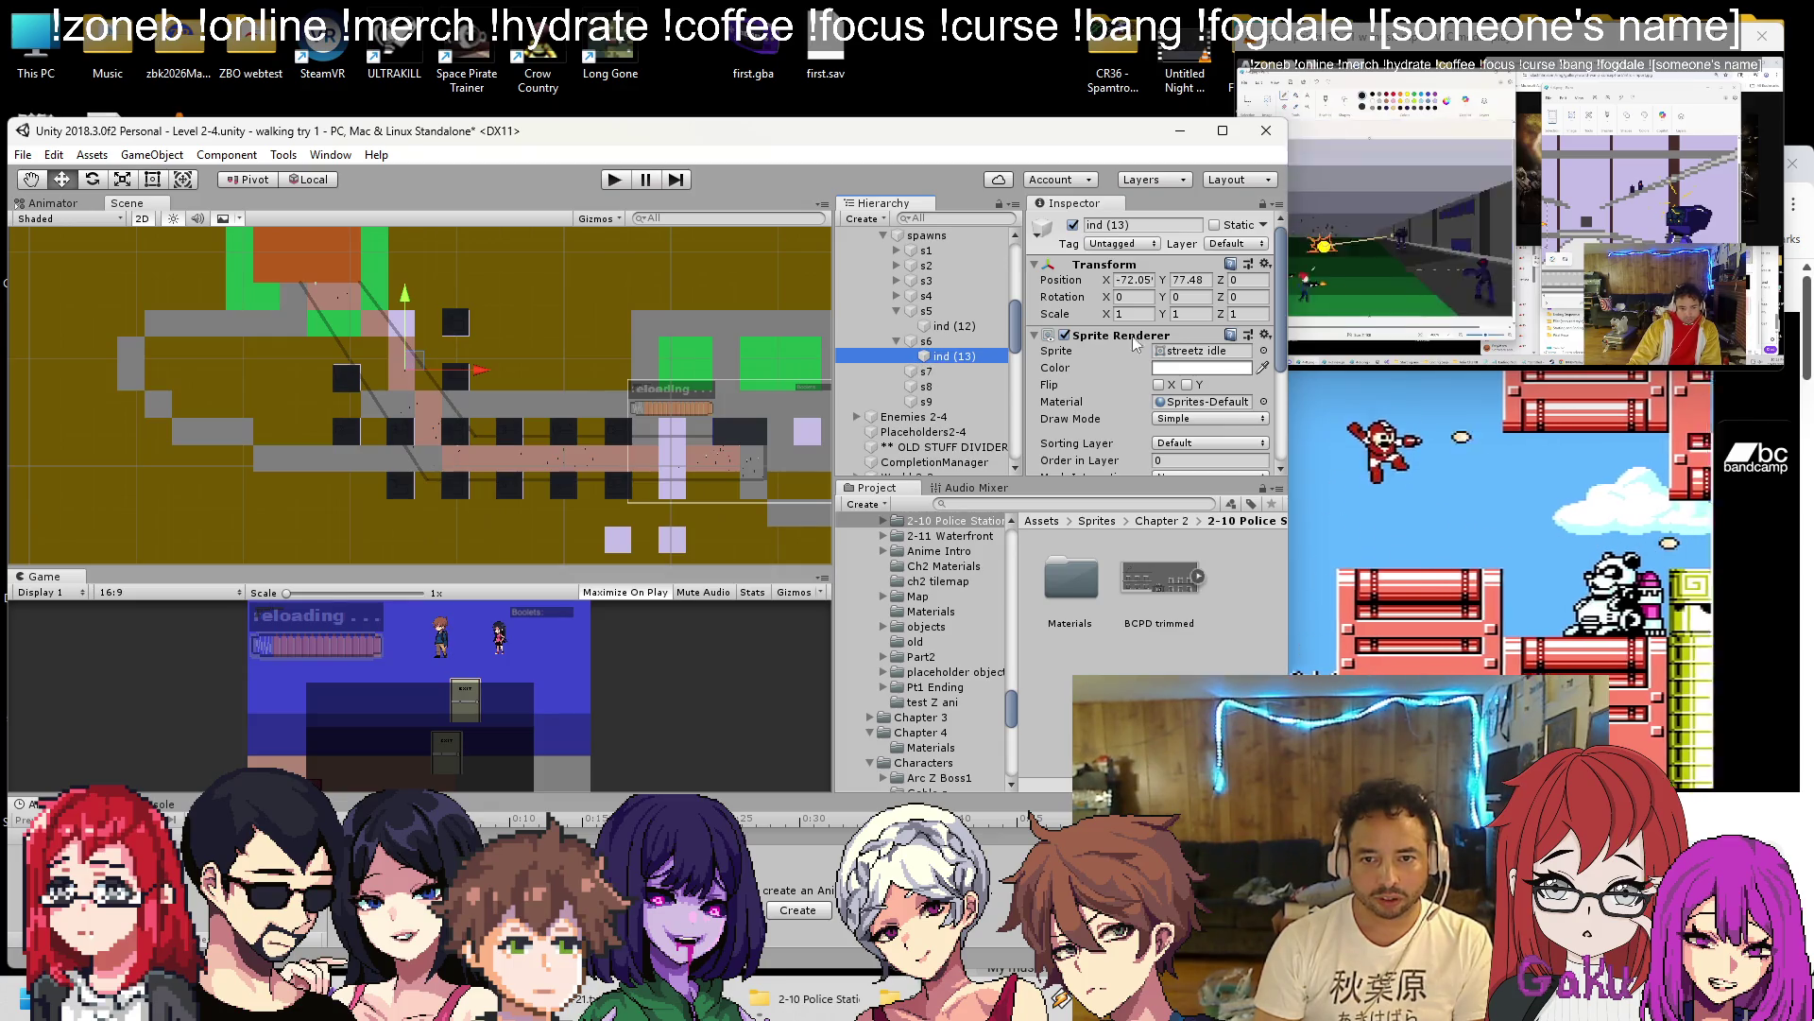
left_click(1265, 264)
left_click(1354, 398)
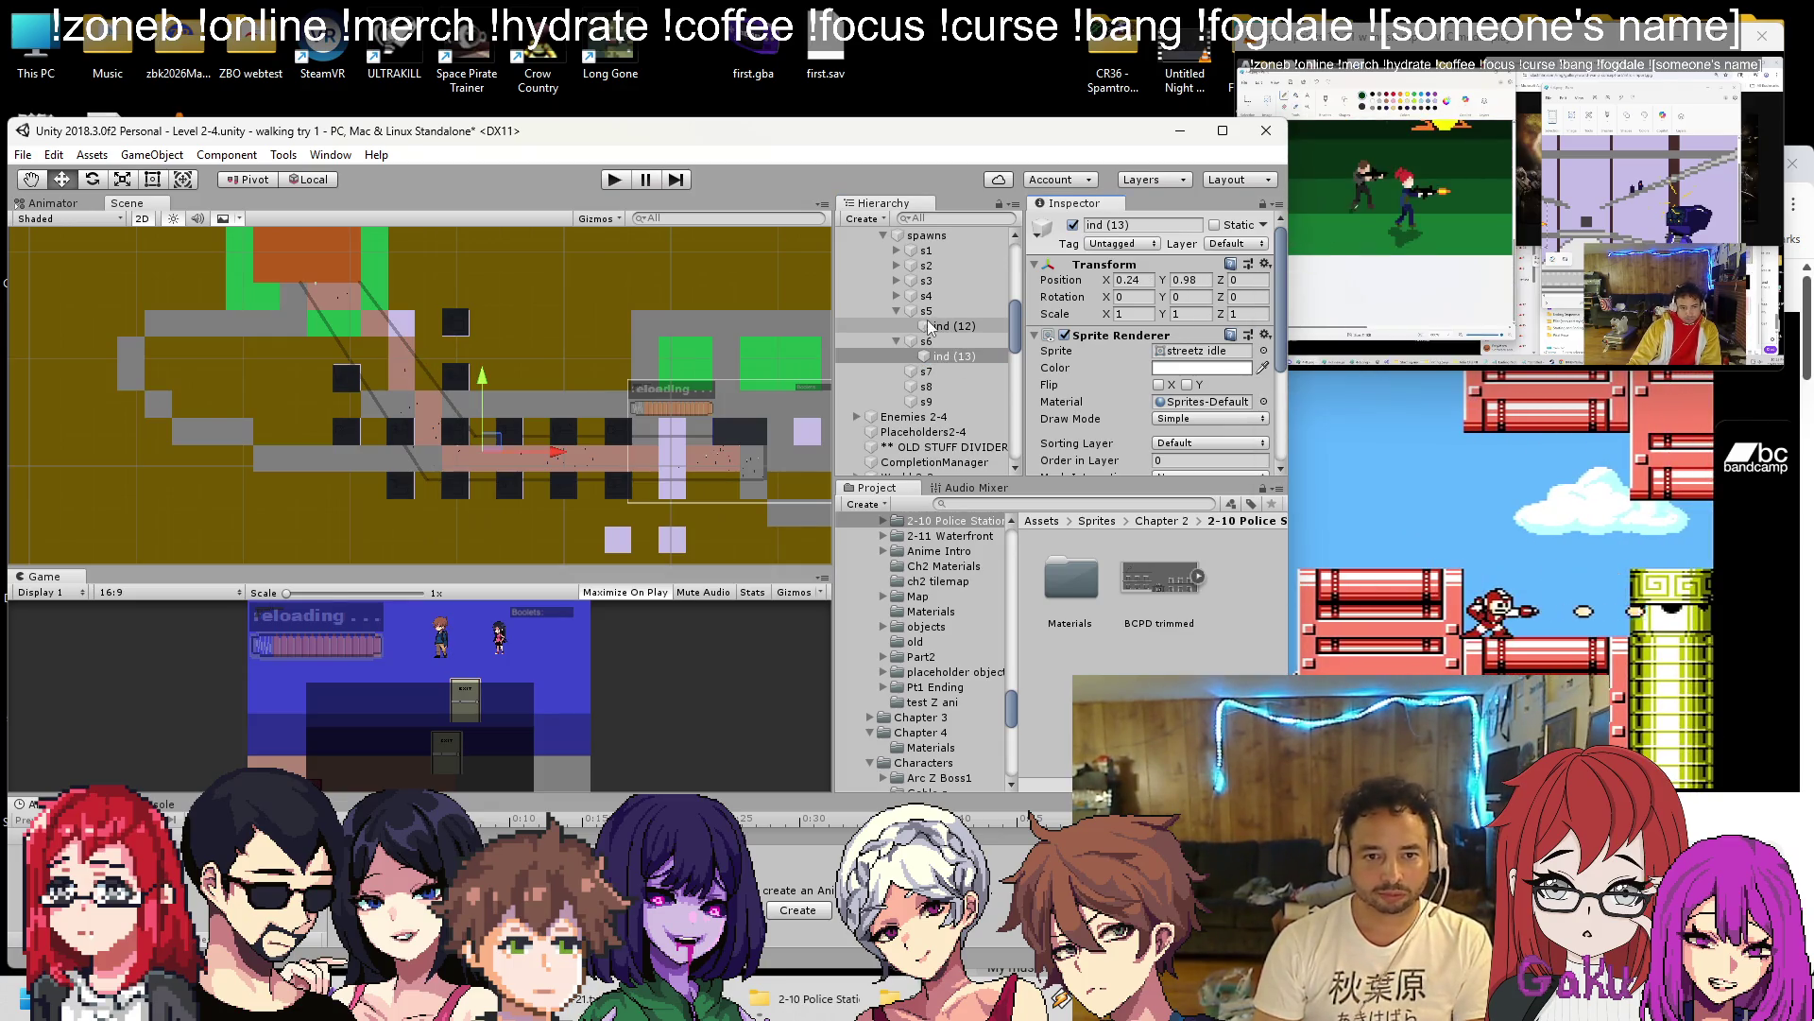
left_click(896, 310)
left_click(926, 325)
key("f")
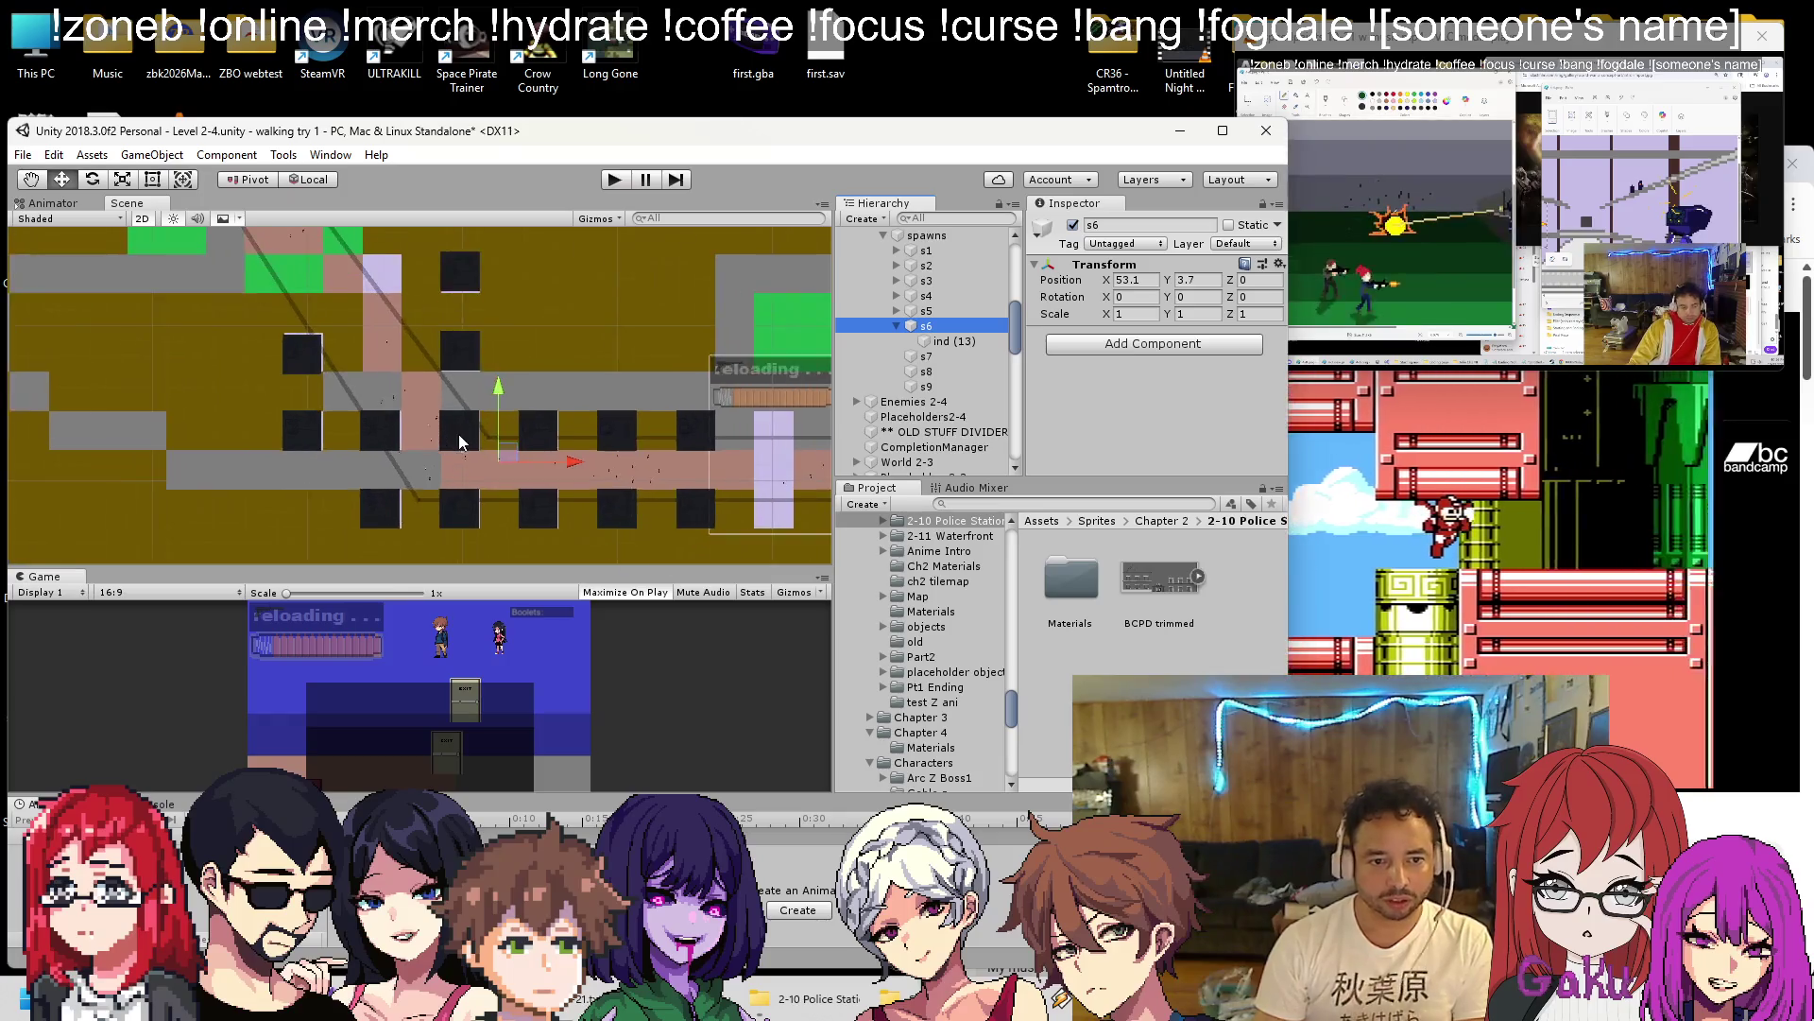
left_click_drag(517, 461, 491, 487)
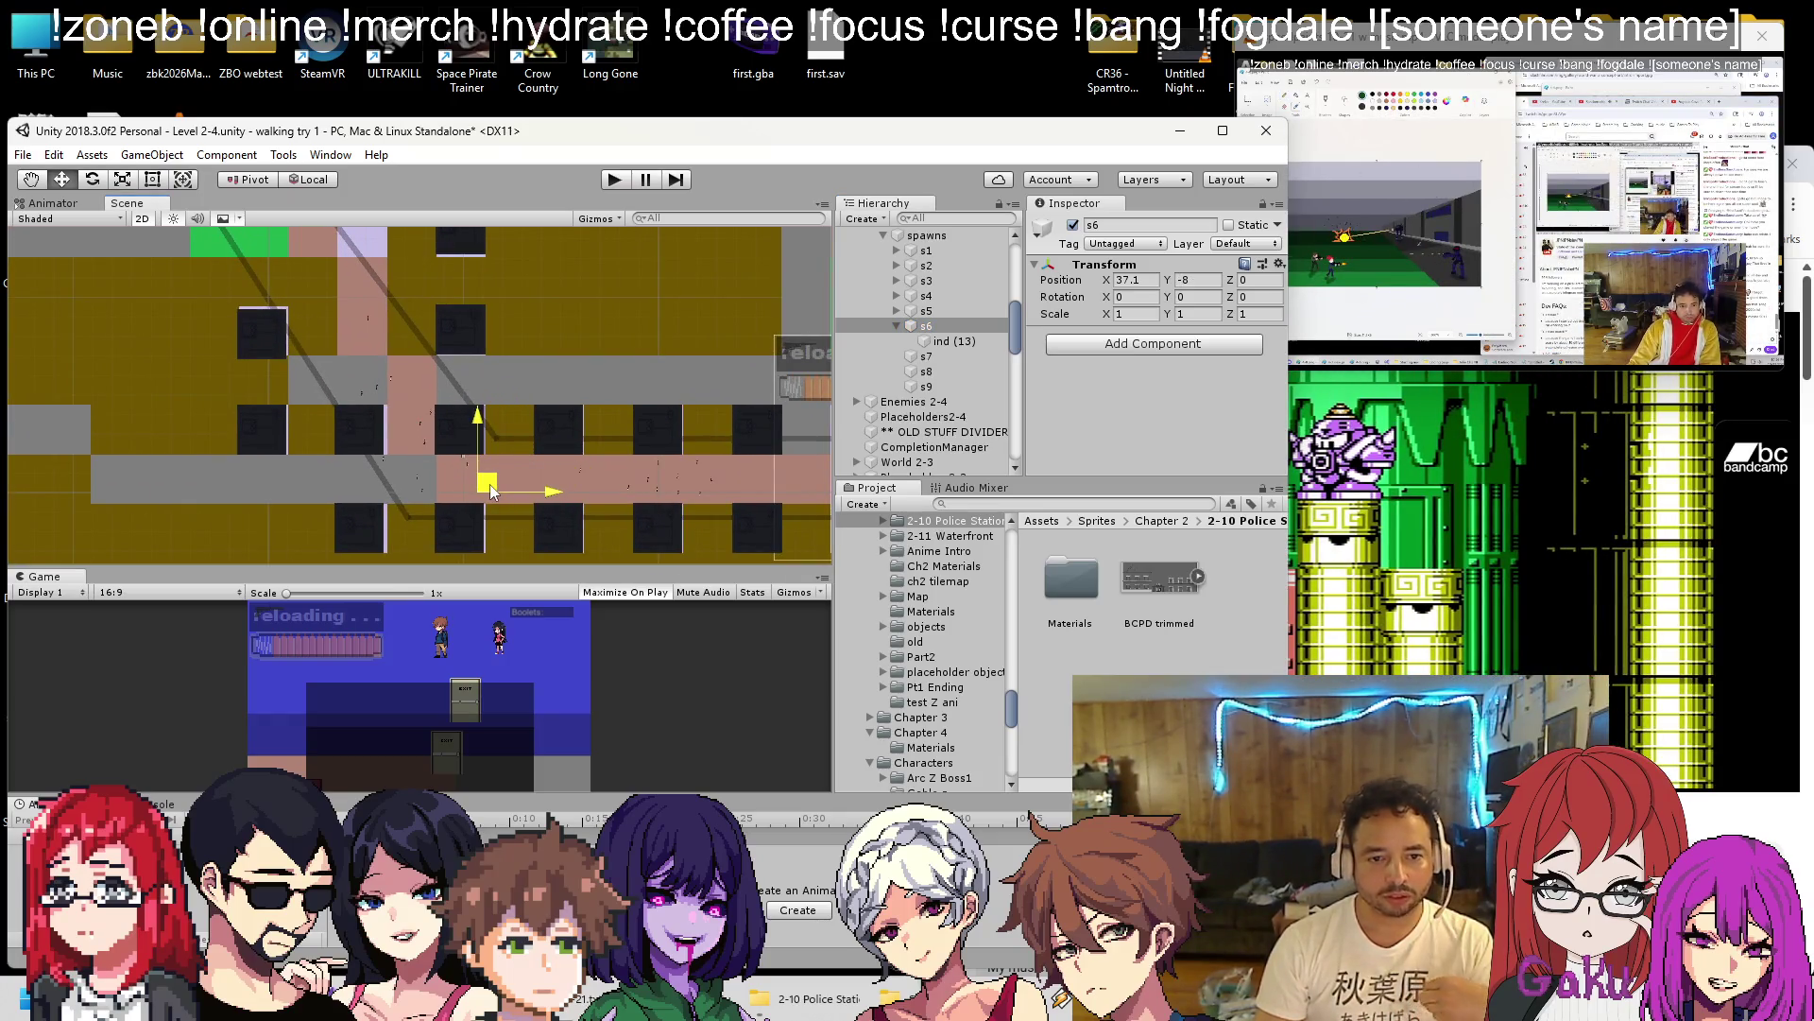
Add indicator ind (14) under s7 and move s7 up-left near the top green area.
left_click(945, 340)
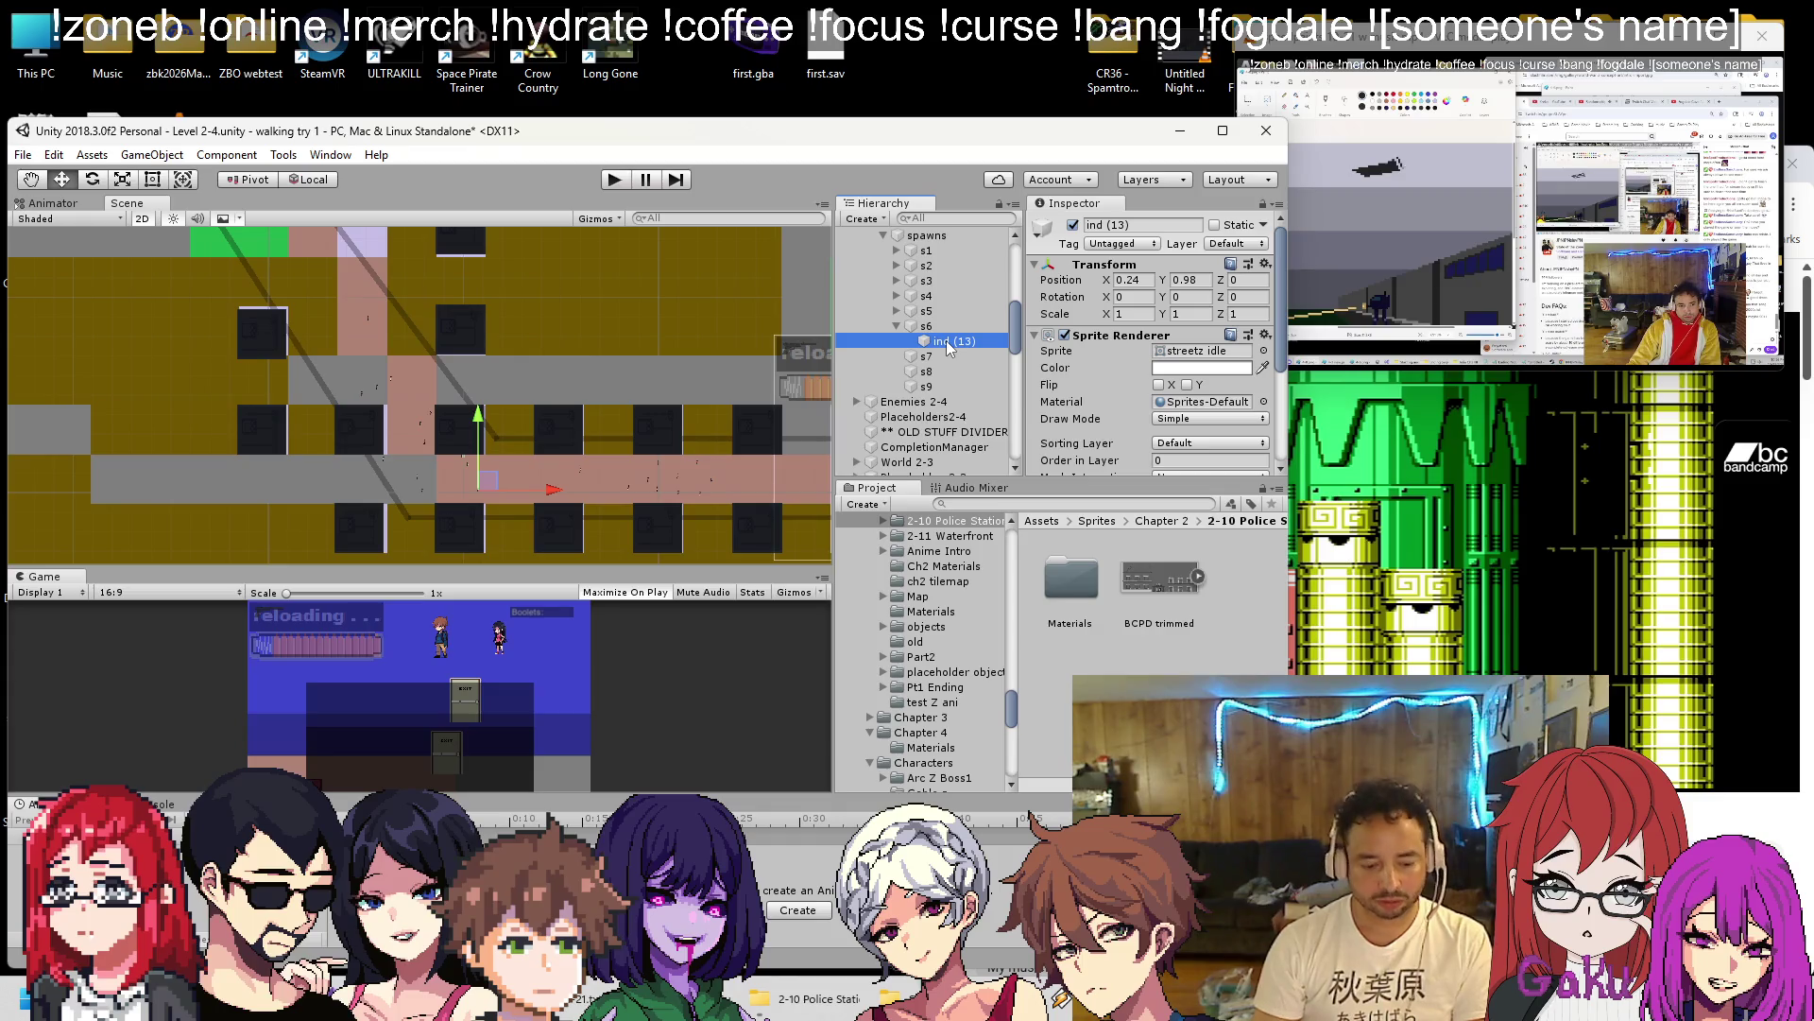
key("ctrl+d")
left_click_drag(943, 355, 930, 375)
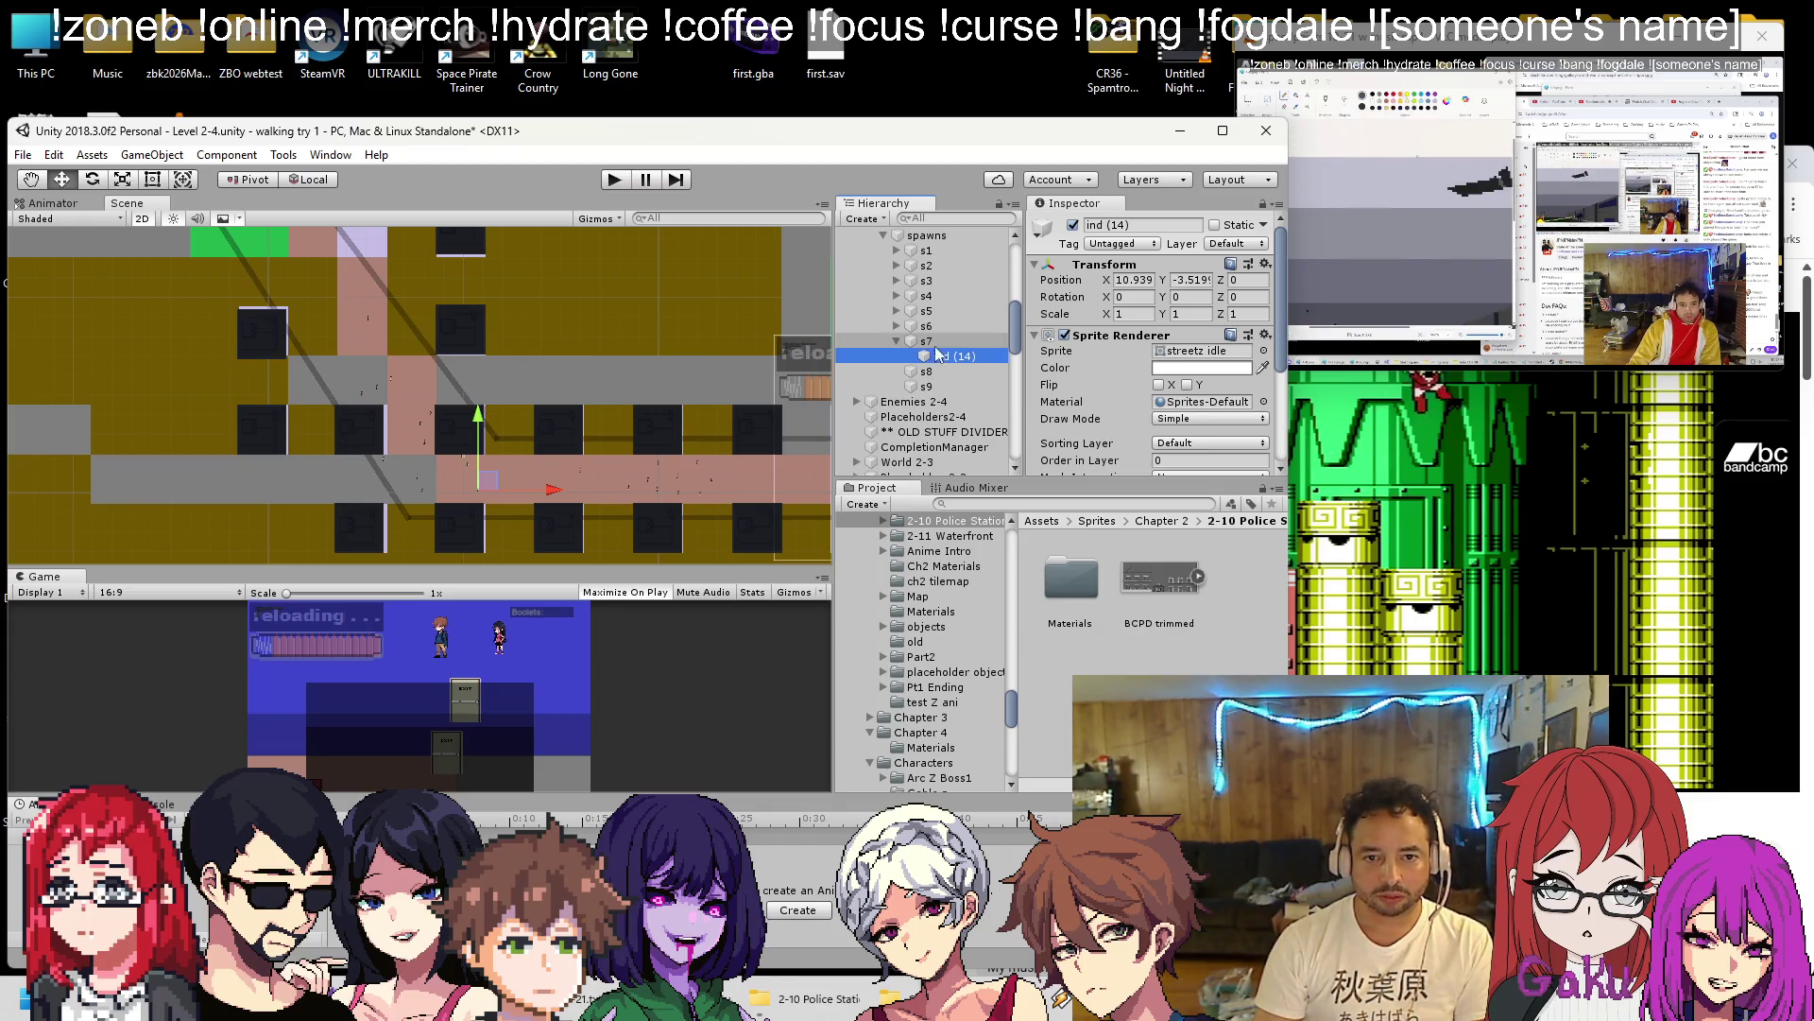
left_click(1265, 265)
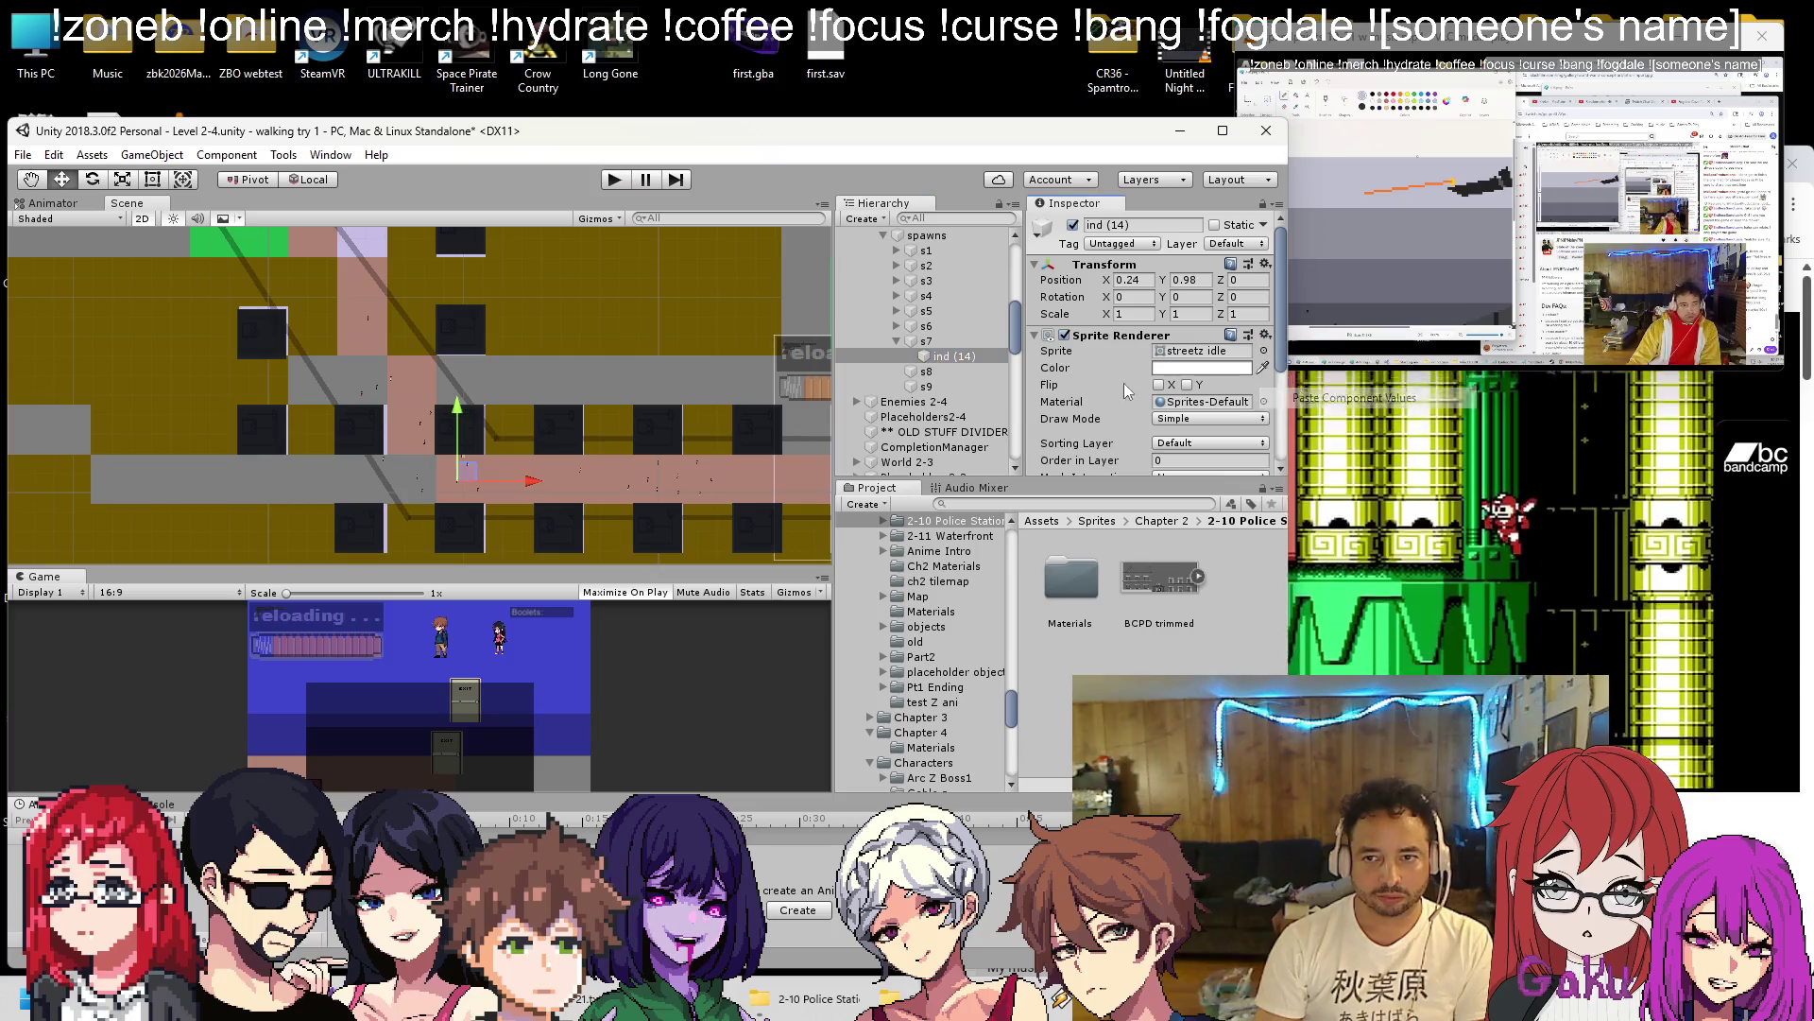
left_click(926, 340)
scroll(423, 346, "down", 3)
left_click_drag(423, 345, 450, 369)
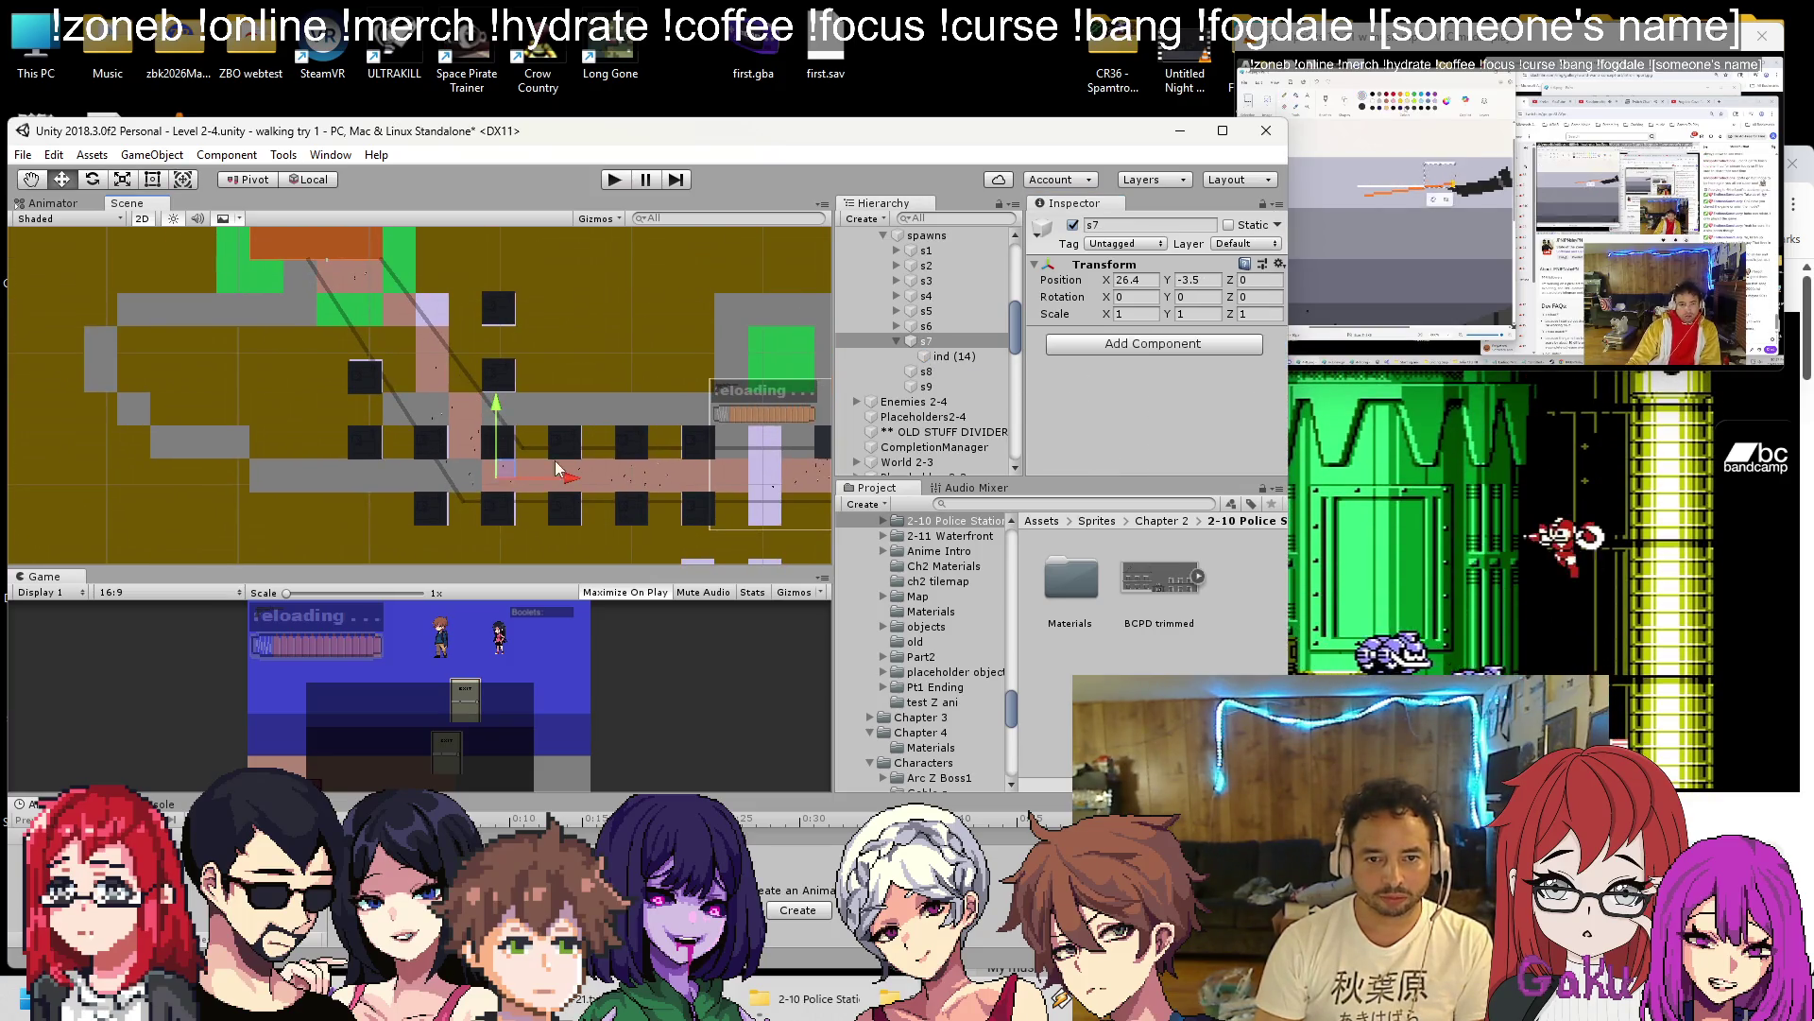
left_click_drag(510, 467, 398, 313)
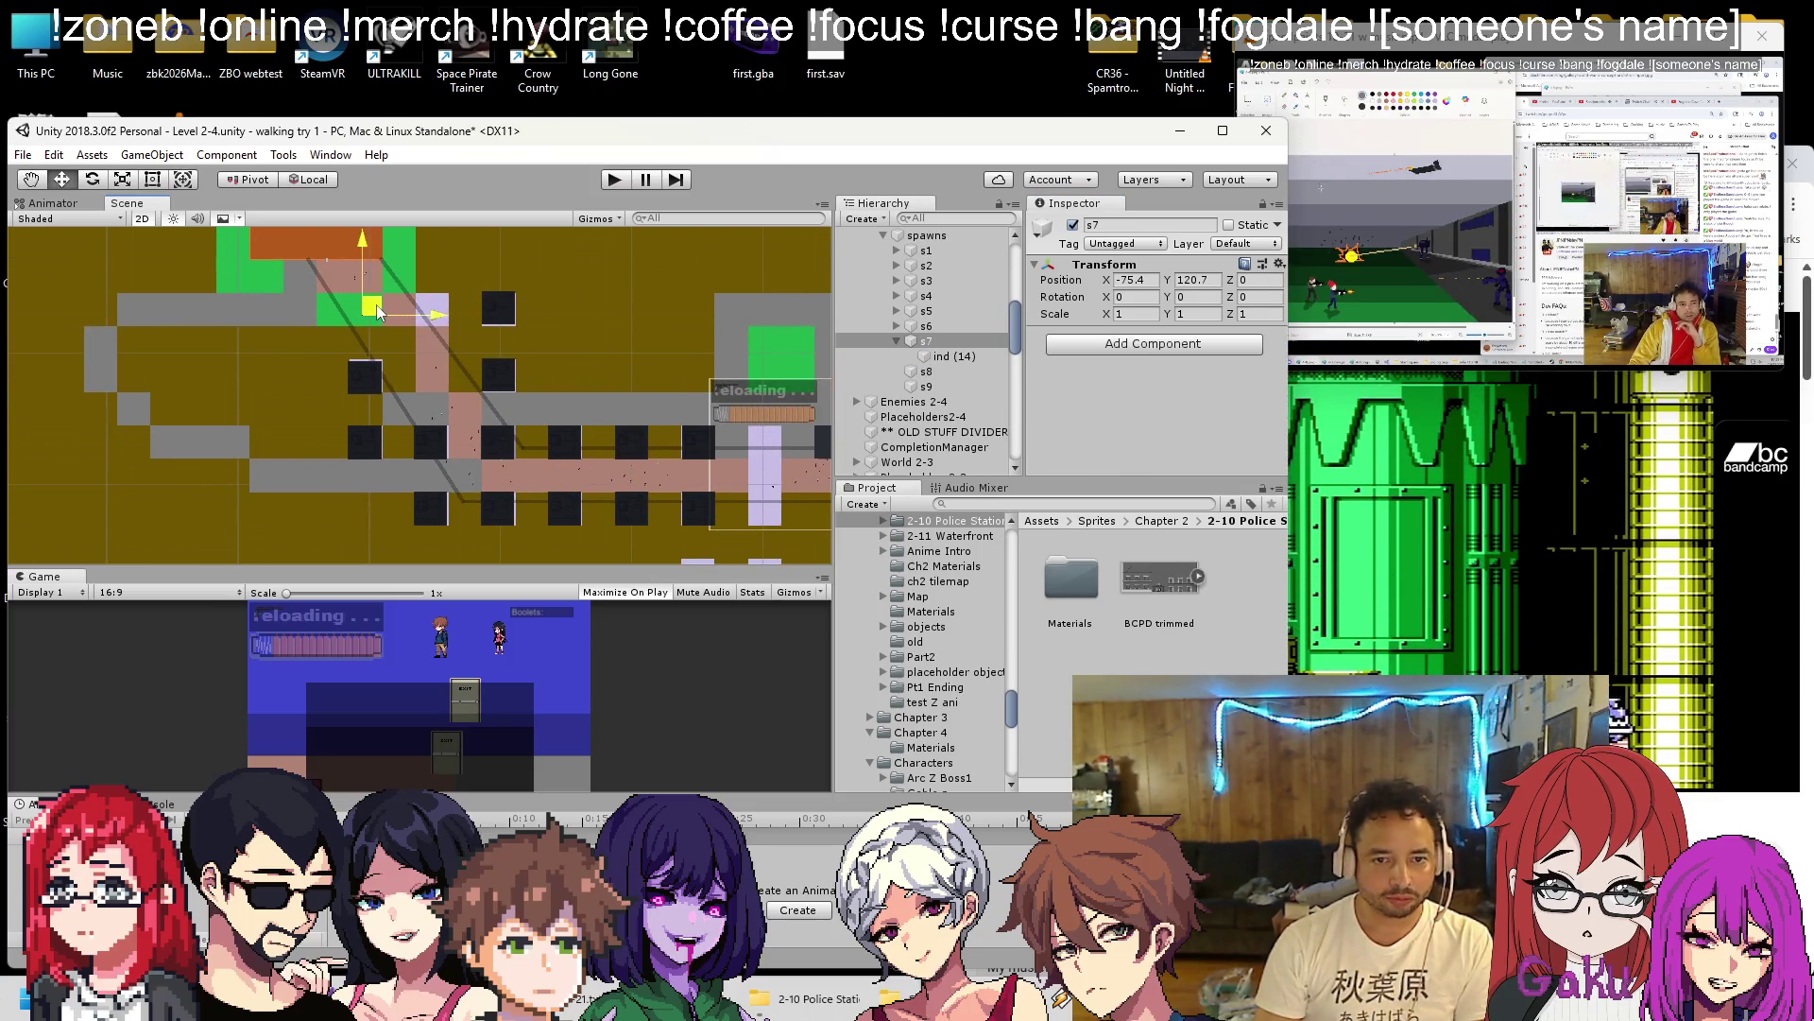
Add indicator ind (15) under s8 and move s8 up toward the lot's top.
left_click(941, 355)
key("ctrl+d")
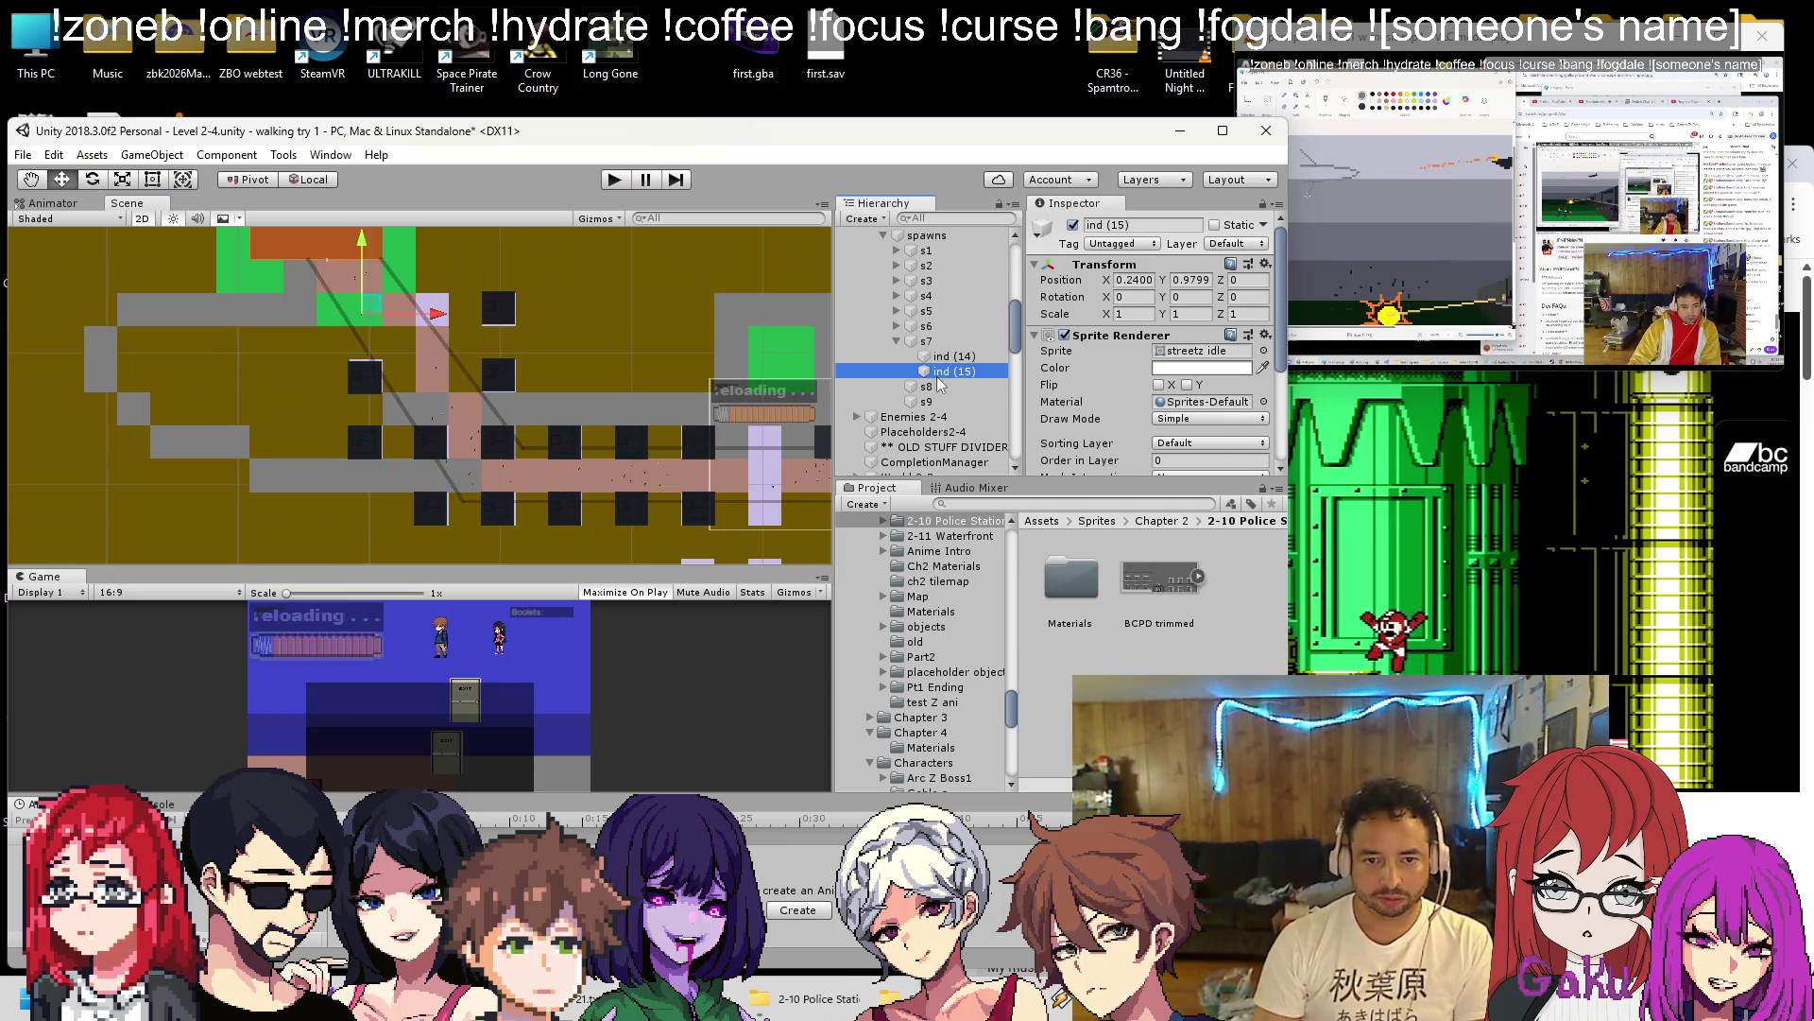
left_click_drag(943, 370, 927, 391)
left_click(1267, 265)
left_click(1304, 280)
left_click(896, 341)
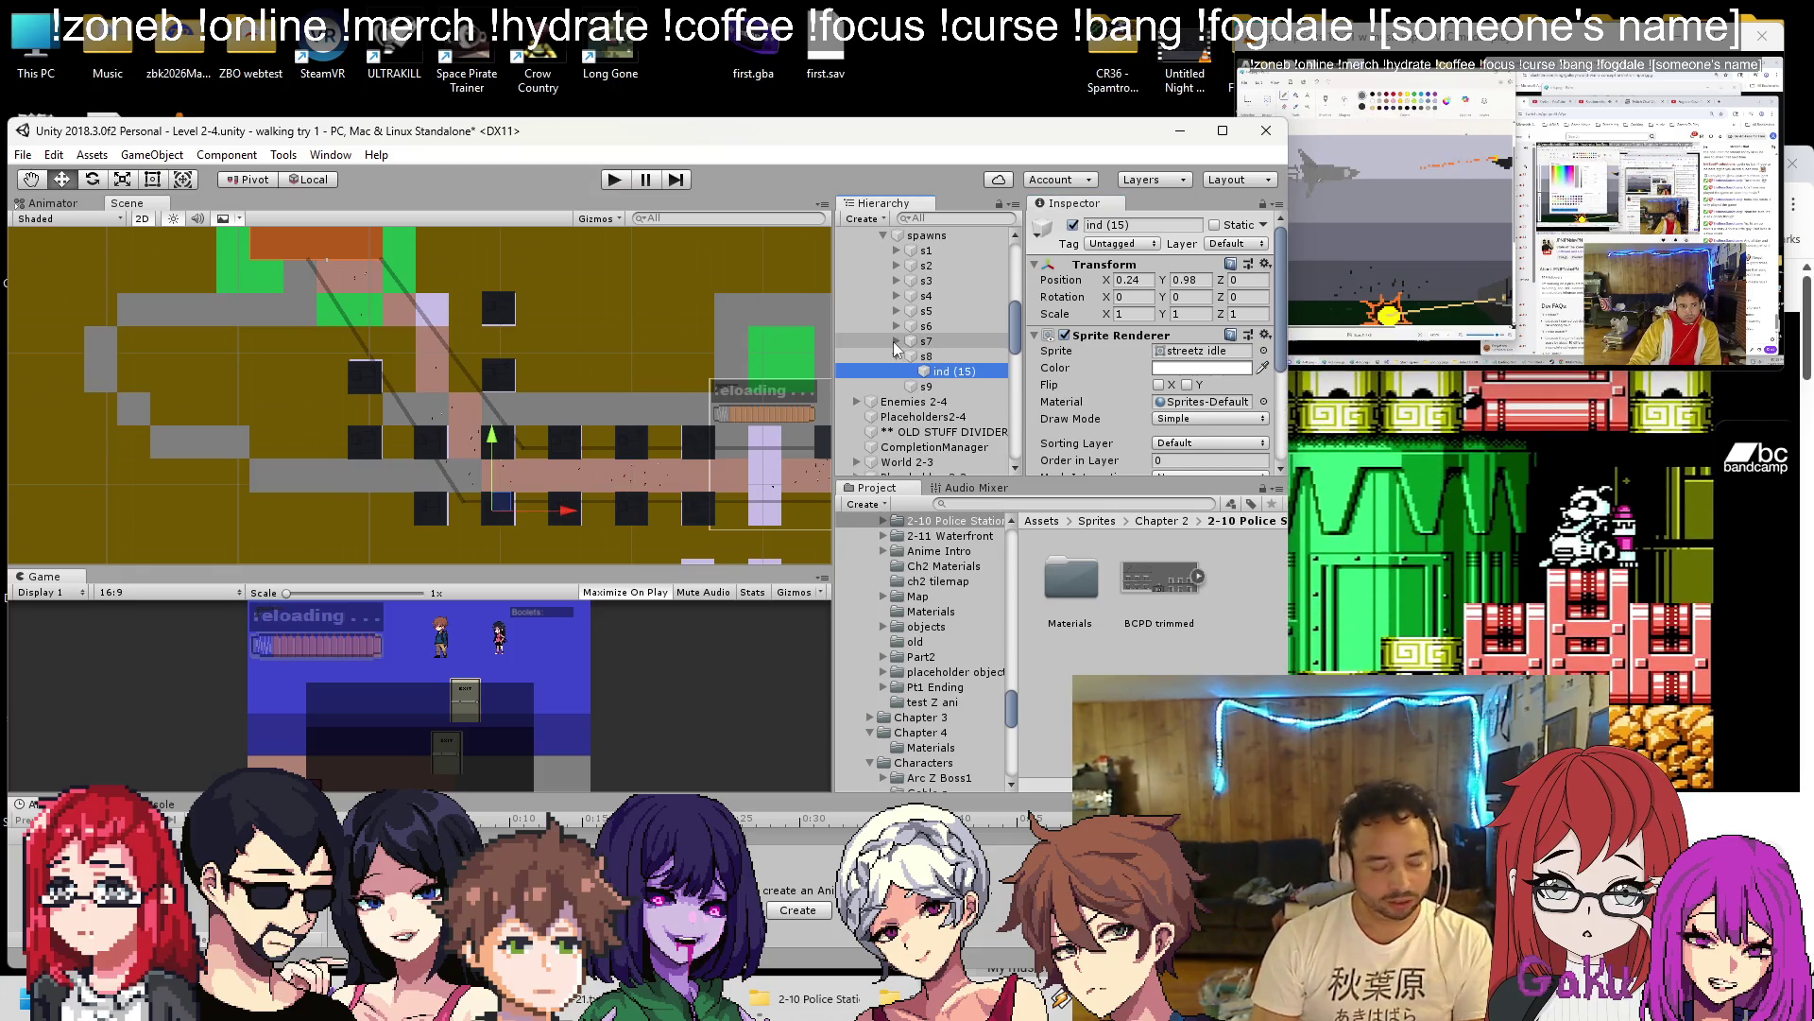
left_click(921, 356)
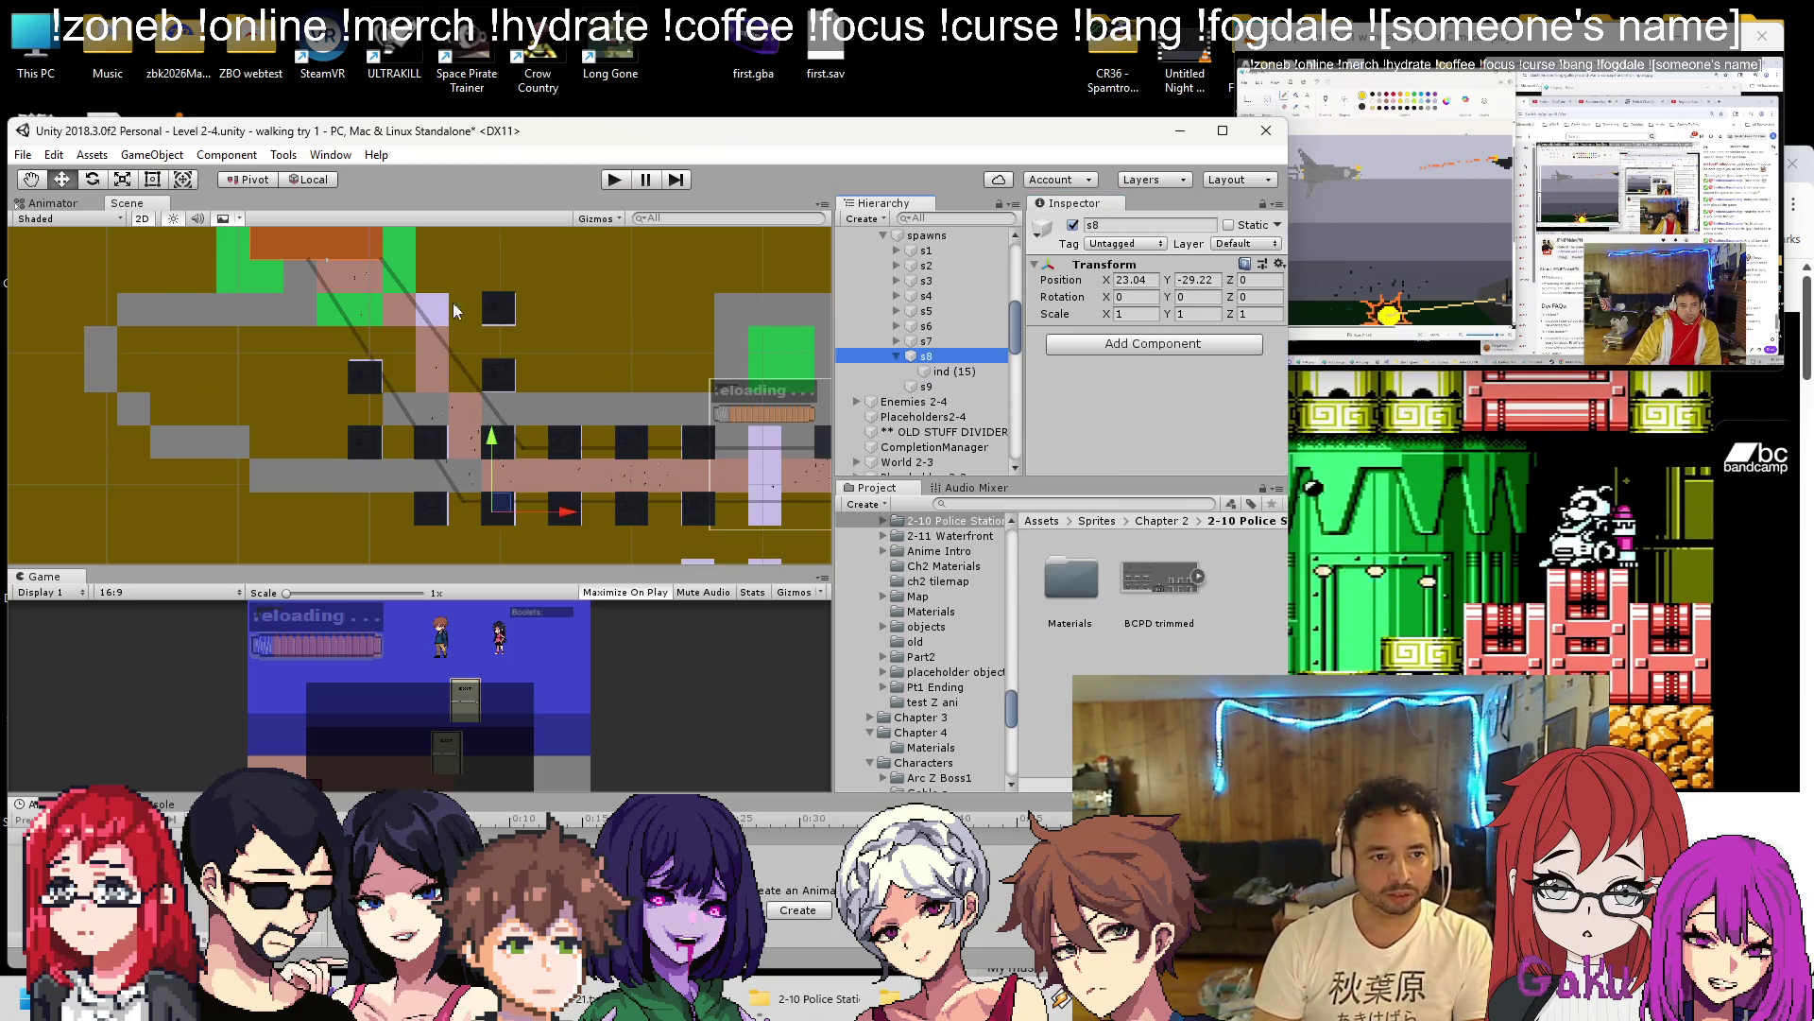
left_click_drag(508, 508, 403, 284)
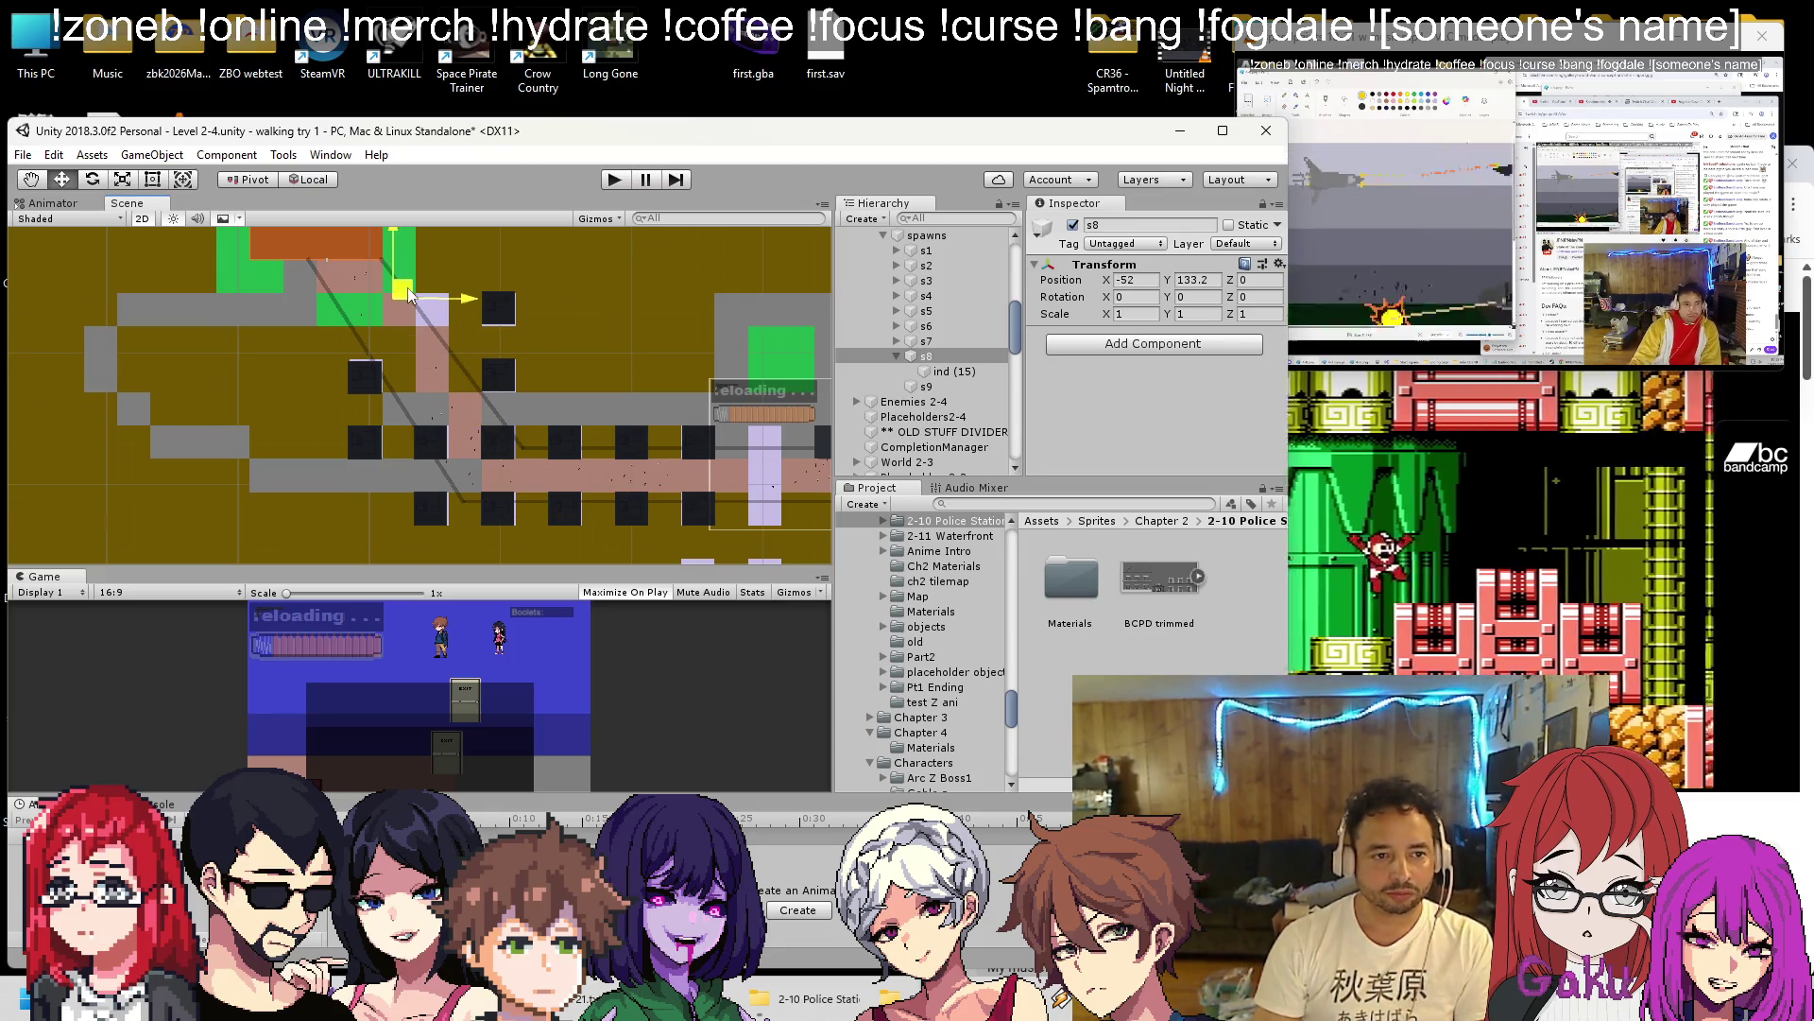
Give s9 a reset indicator ind (16), move s9 to -44.7, 90.4, 0, and save.
left_click(949, 371)
key("ctrl+d")
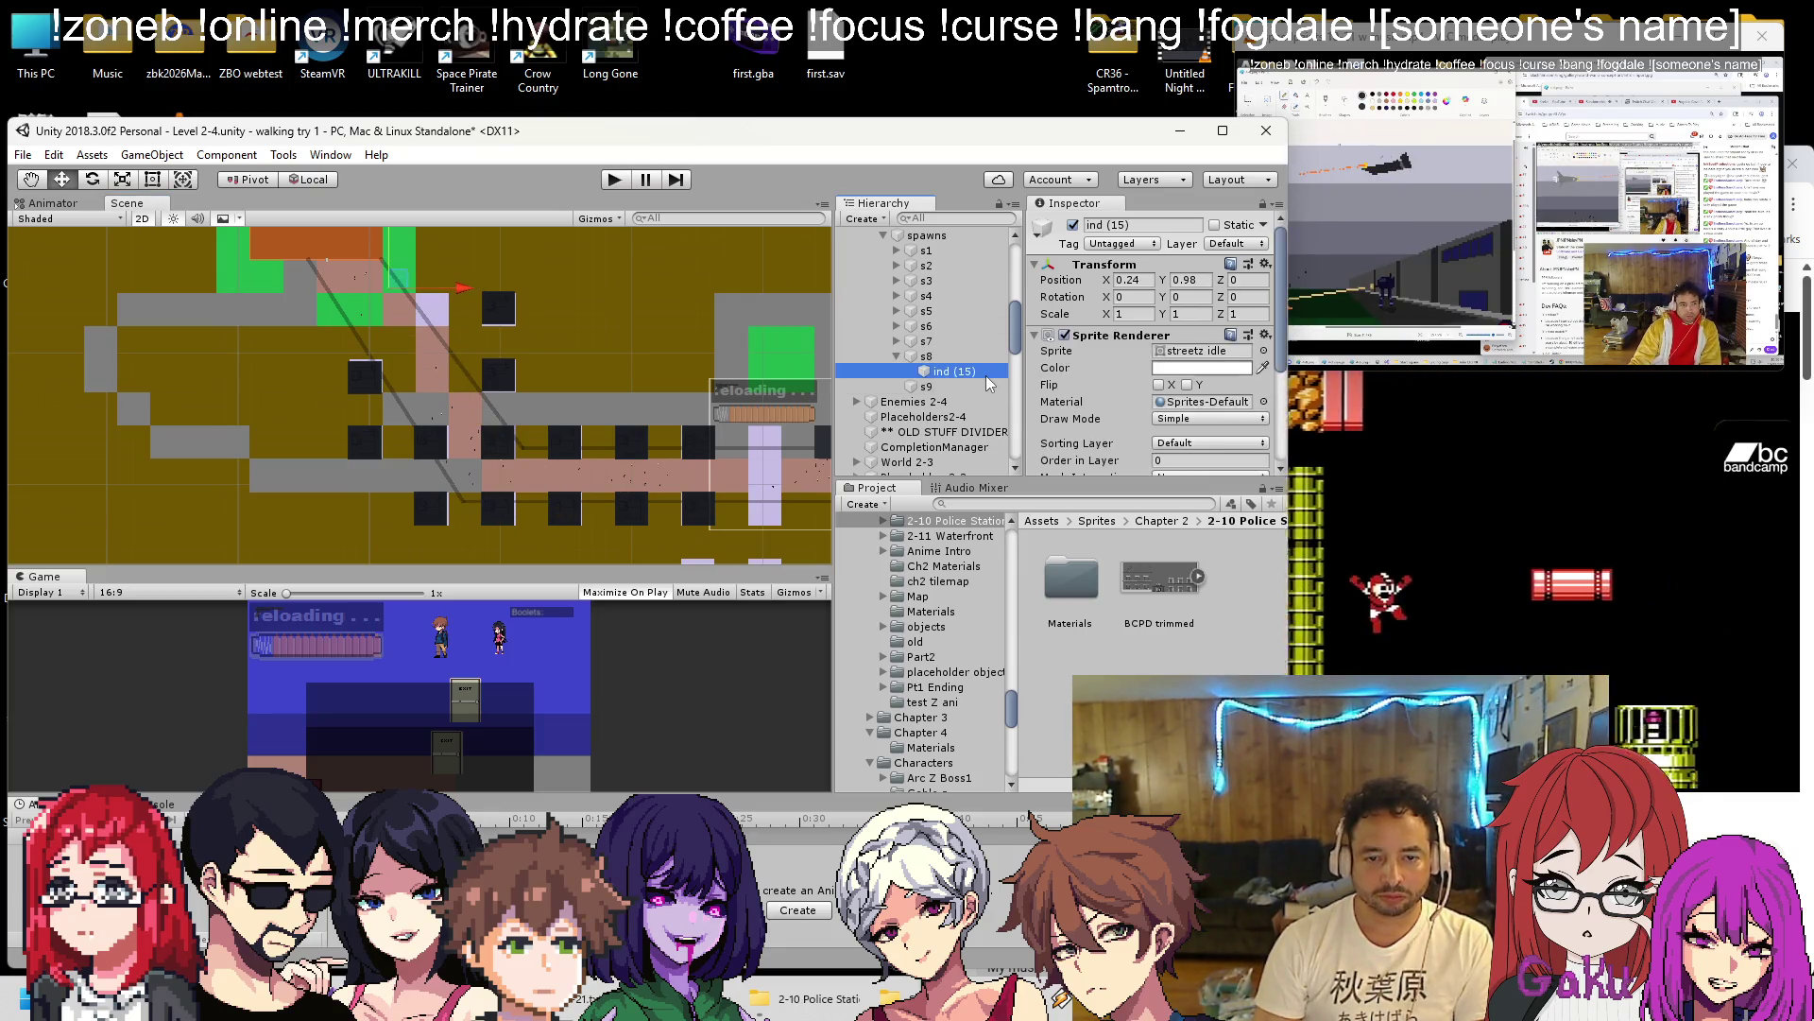
left_click_drag(947, 387, 929, 404)
left_click(896, 357)
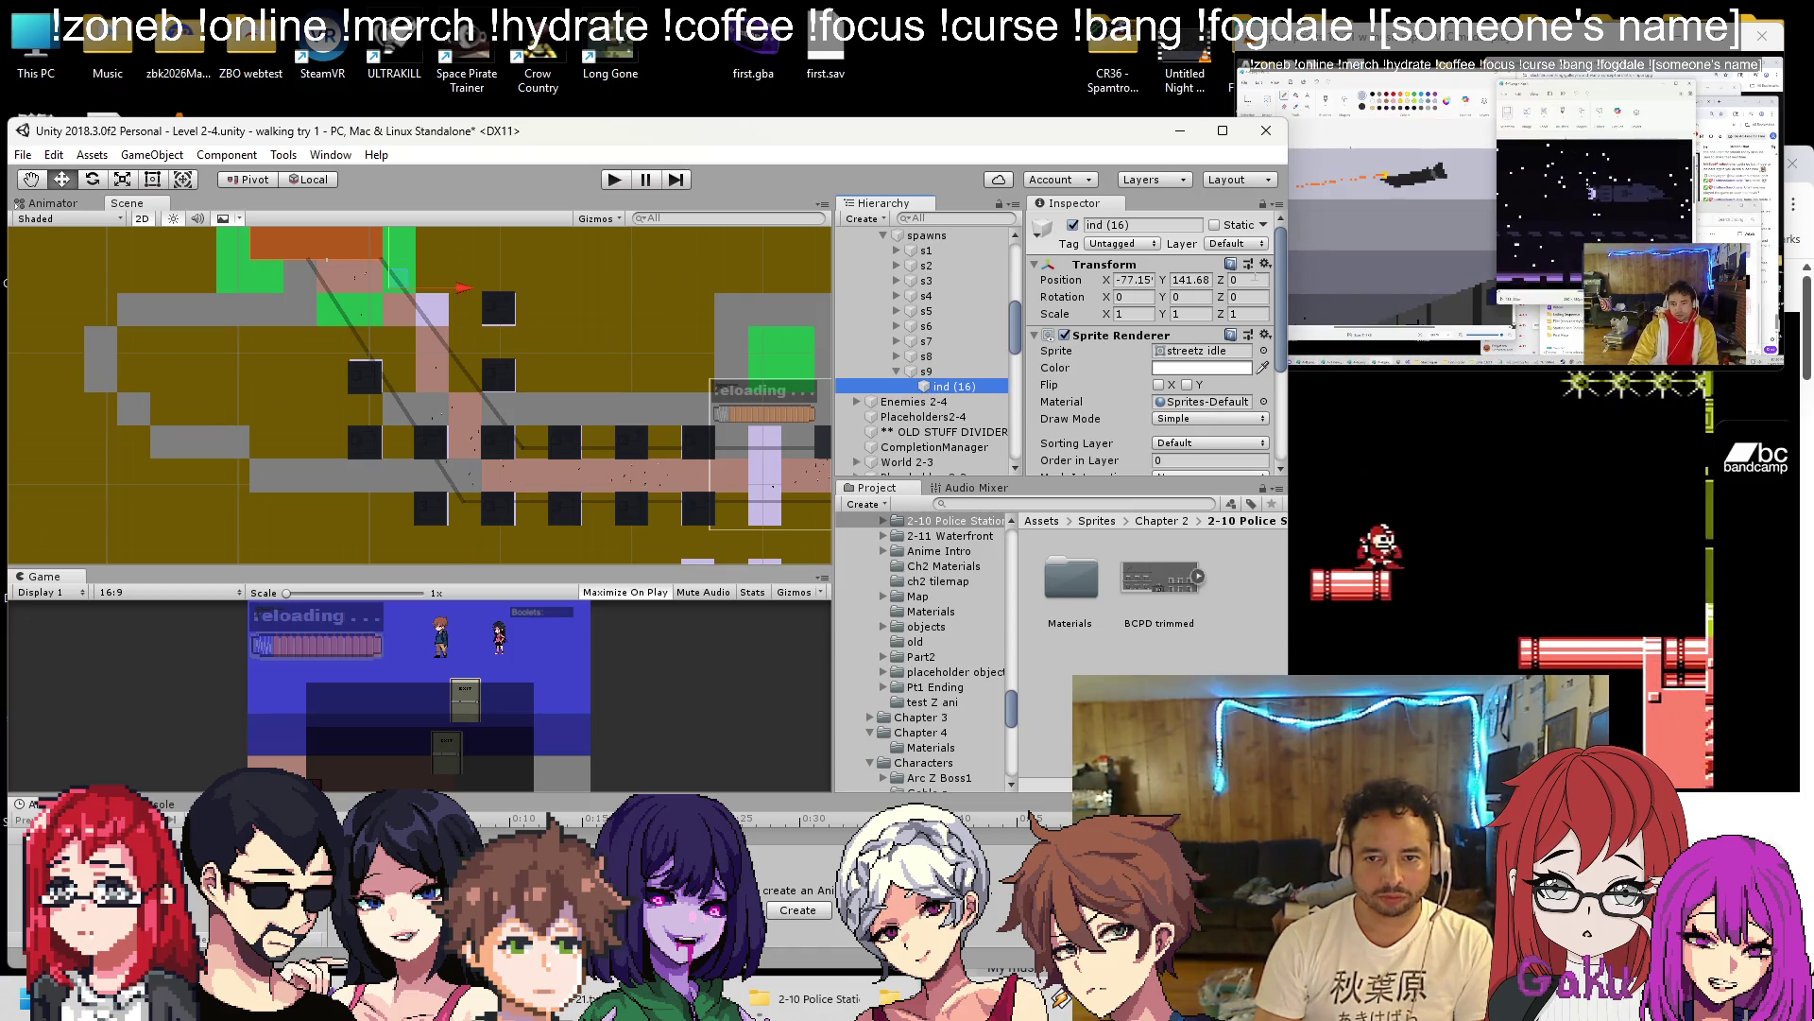
left_click(1265, 264)
left_click(1295, 282)
left_click(928, 372)
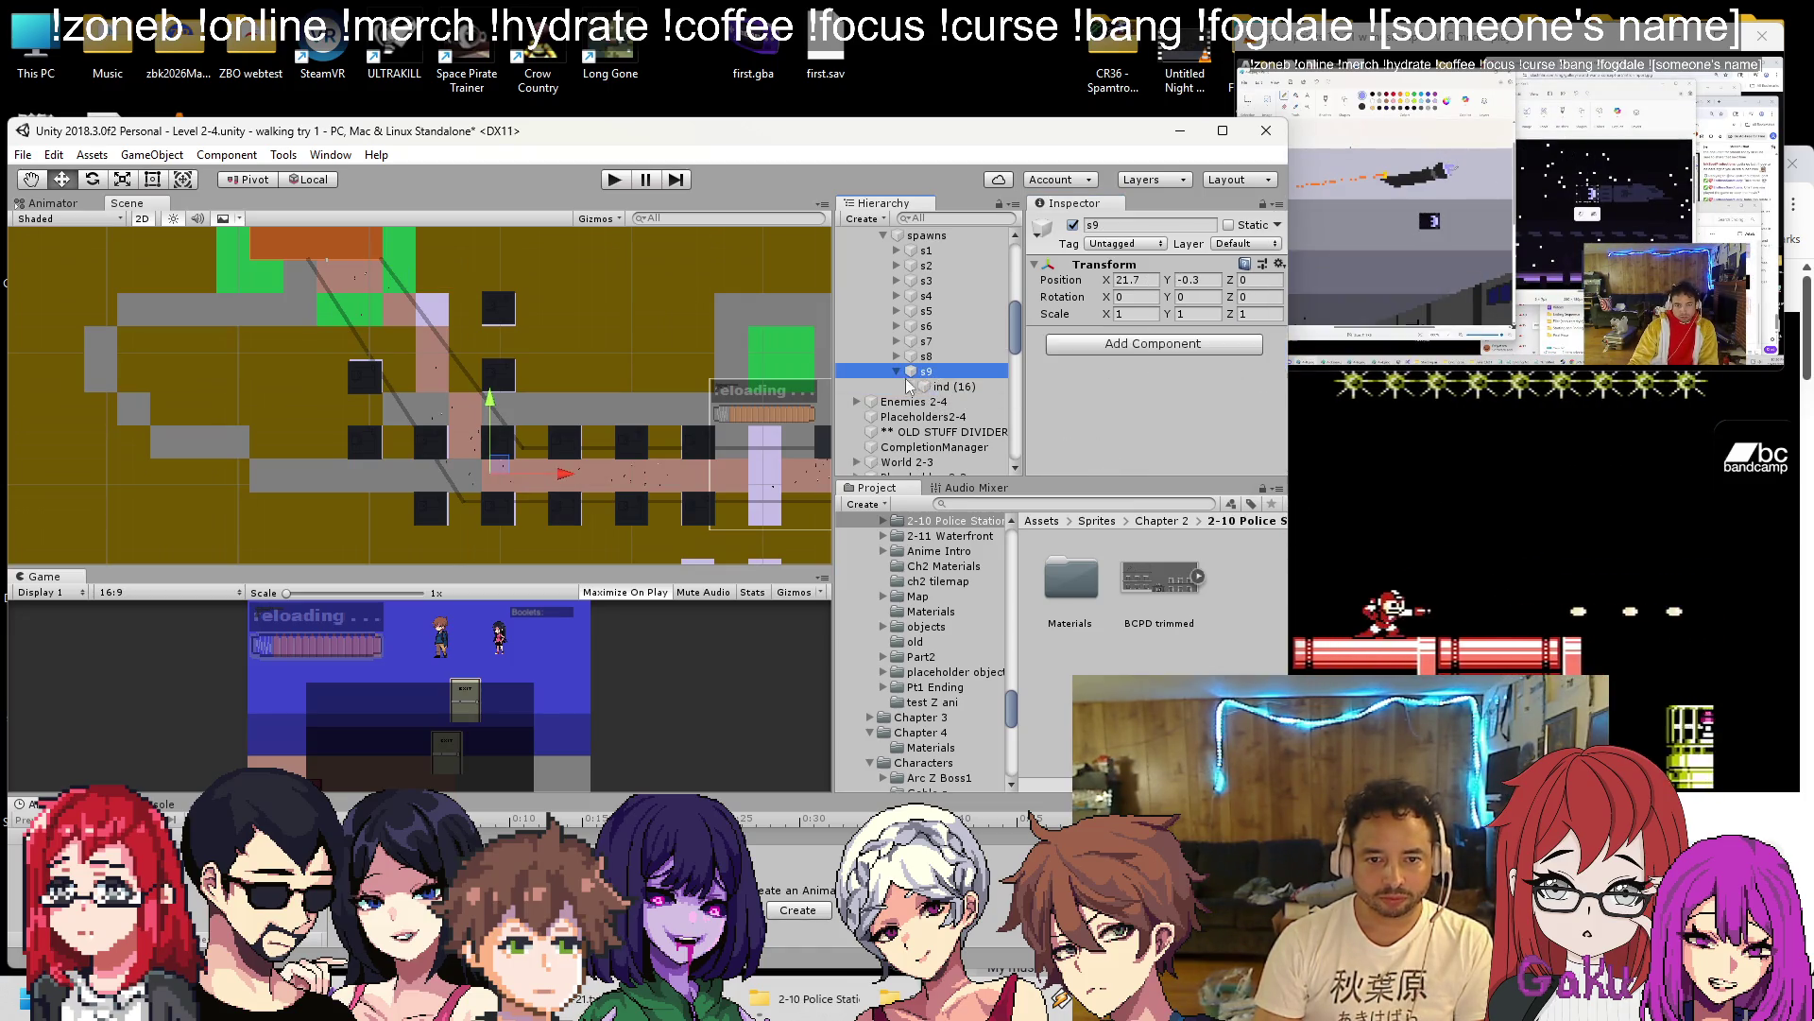
scroll(466, 460, "up", 2)
scroll(466, 405, "up", 1)
left_click_drag(466, 404, 526, 273)
key("ctrl+s")
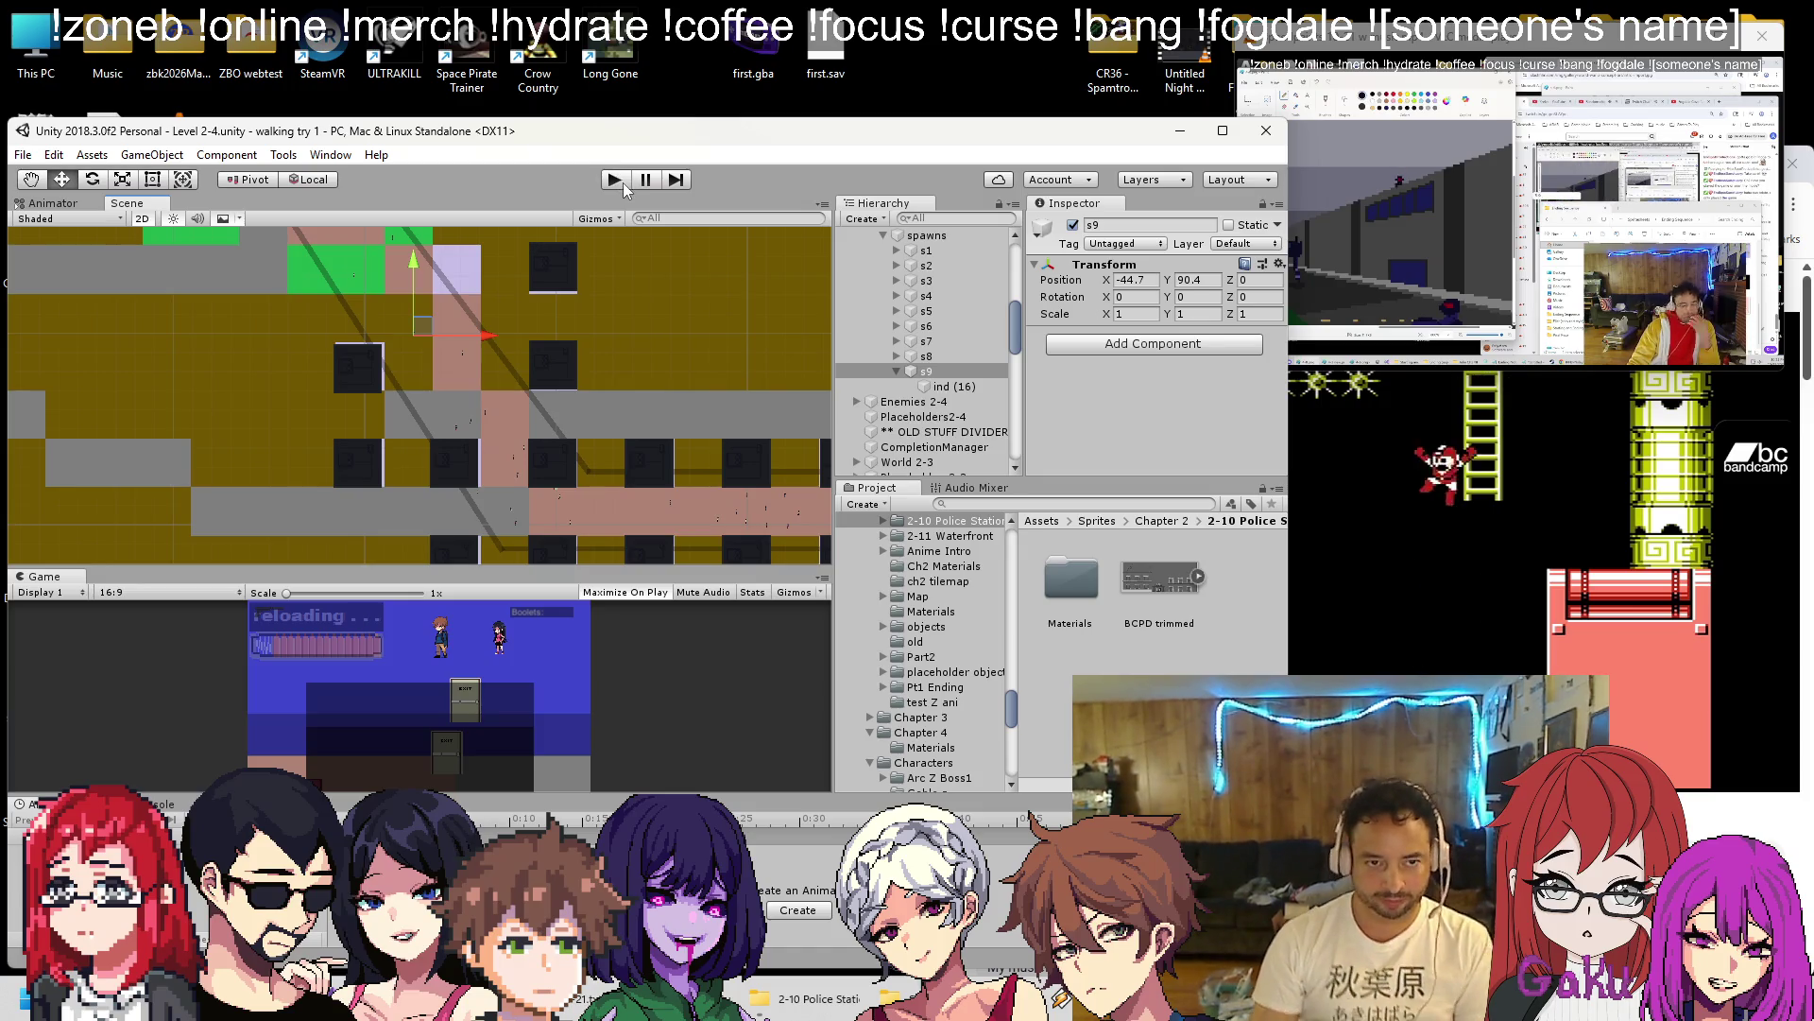
left_click(621, 181)
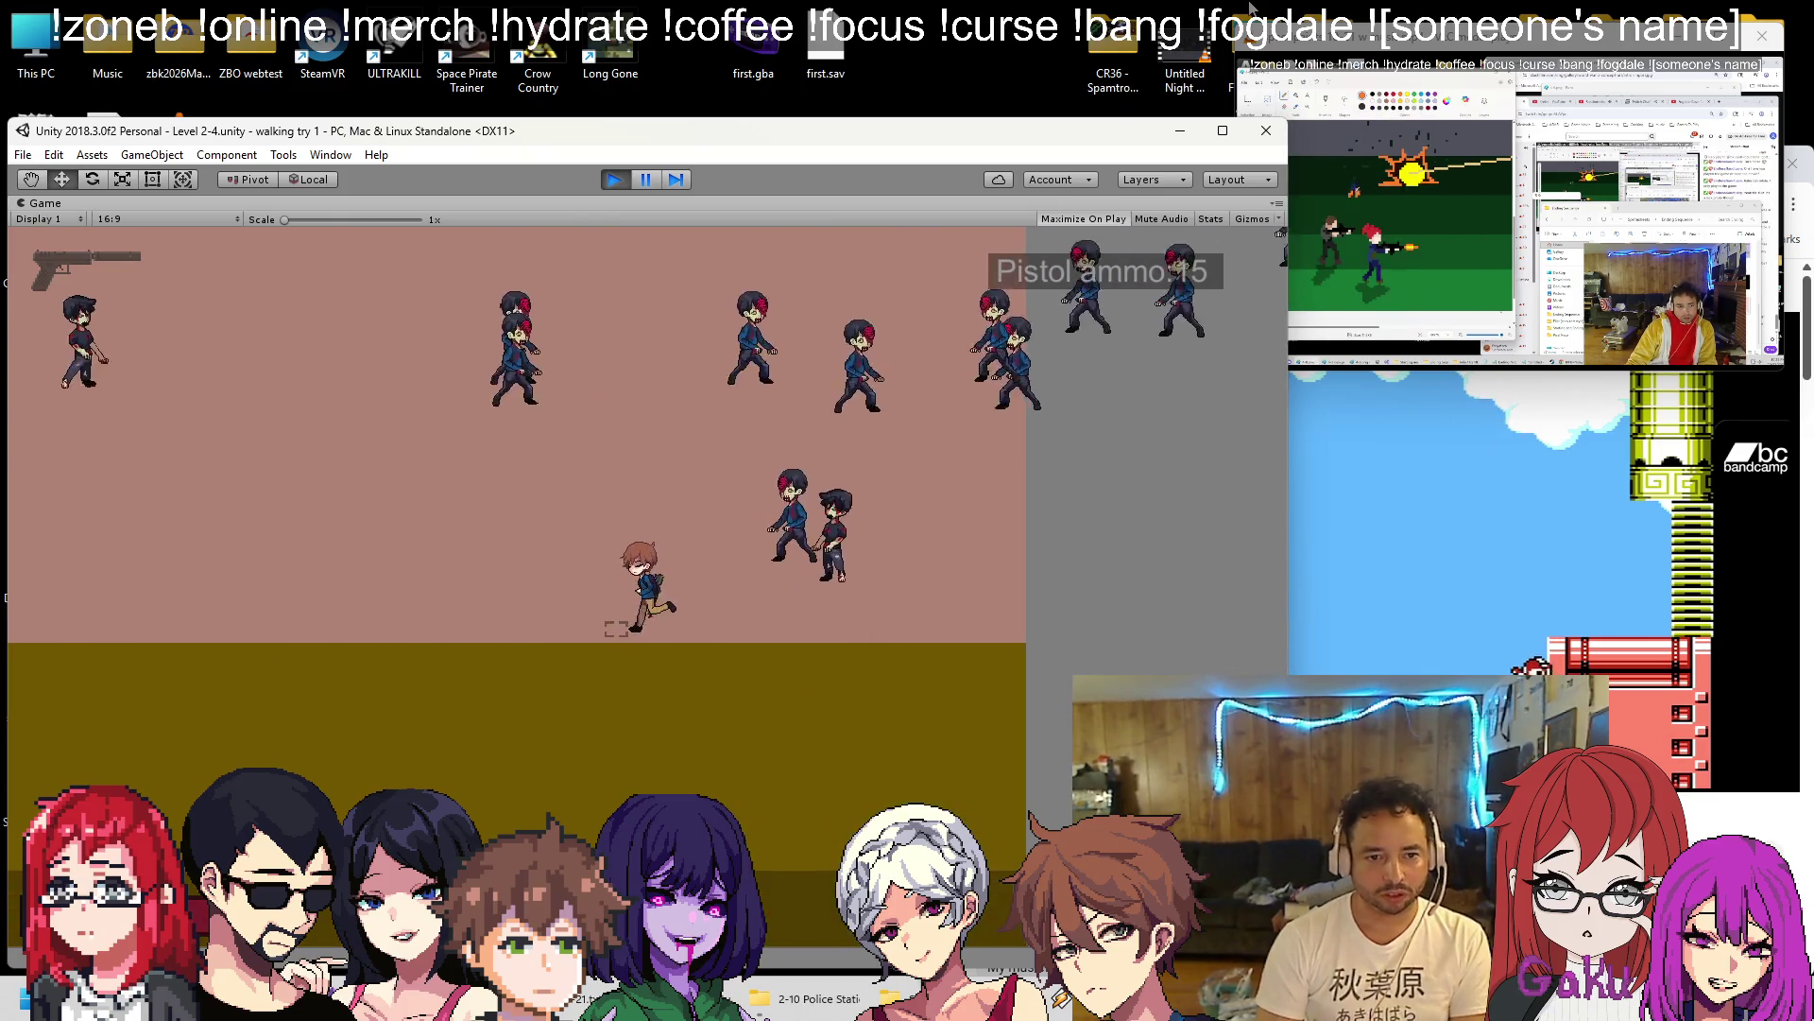
key("space")
key("space")
key("space")
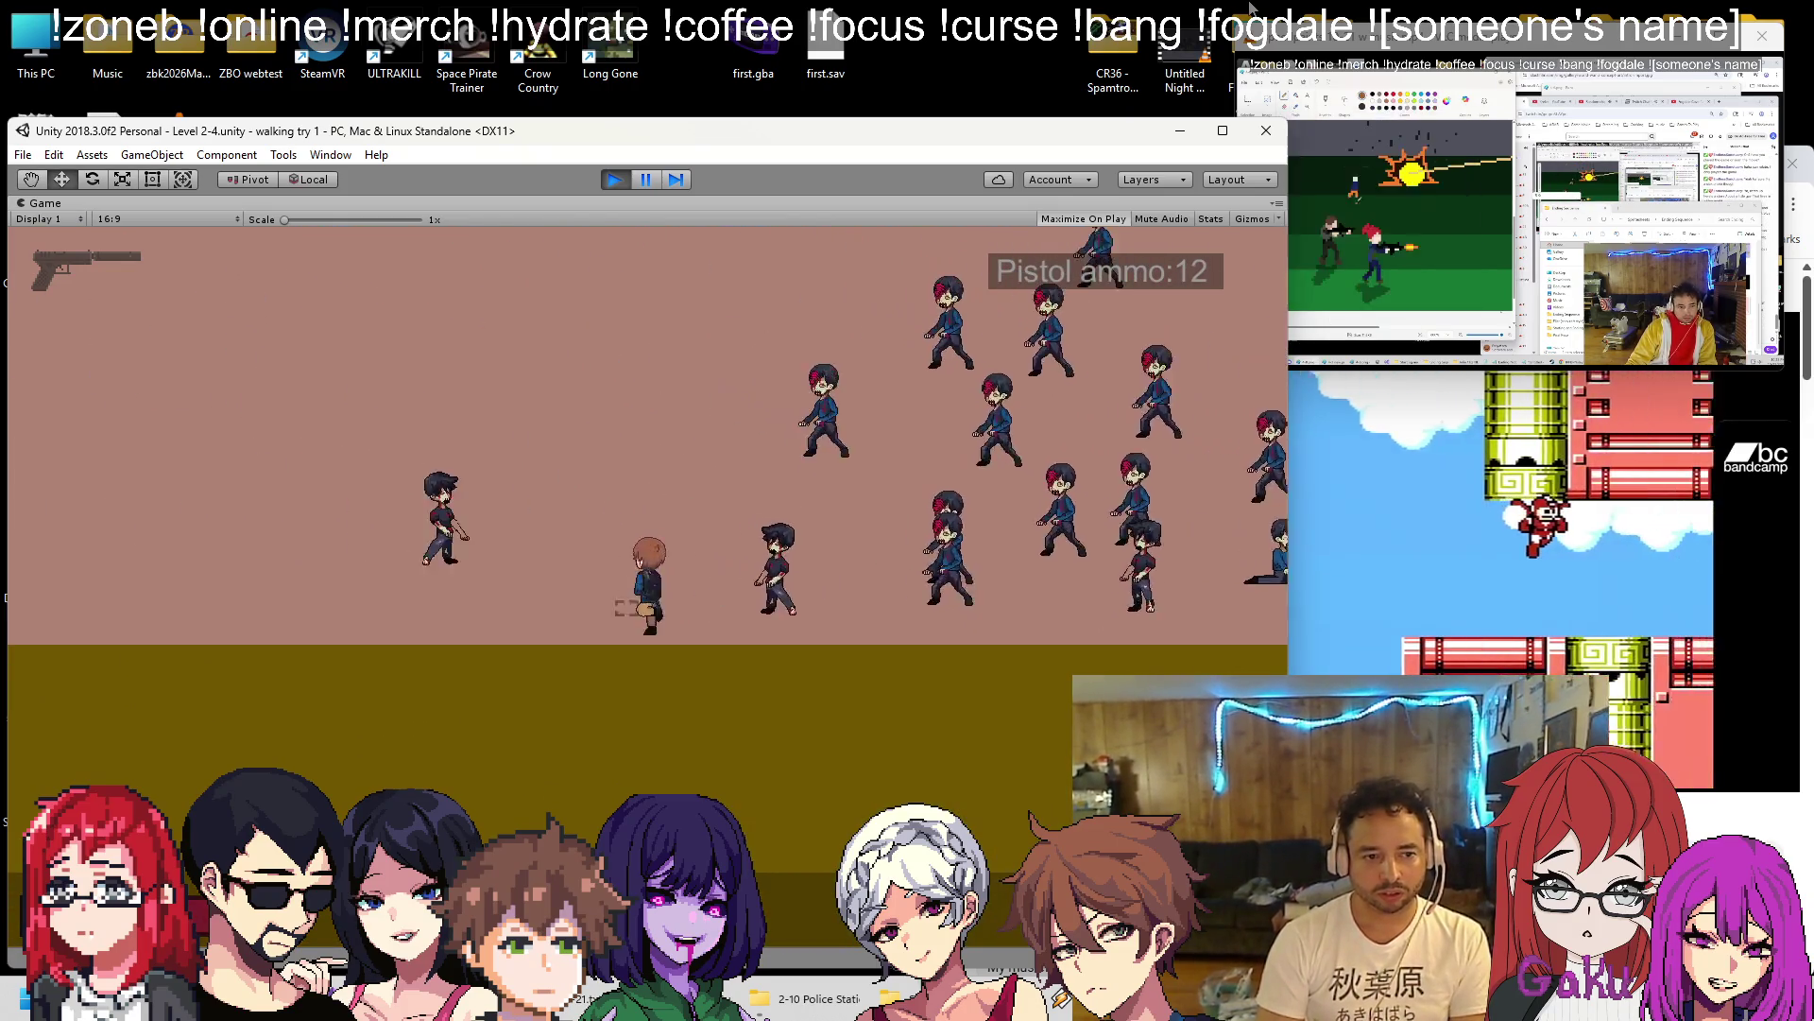
key("Up")
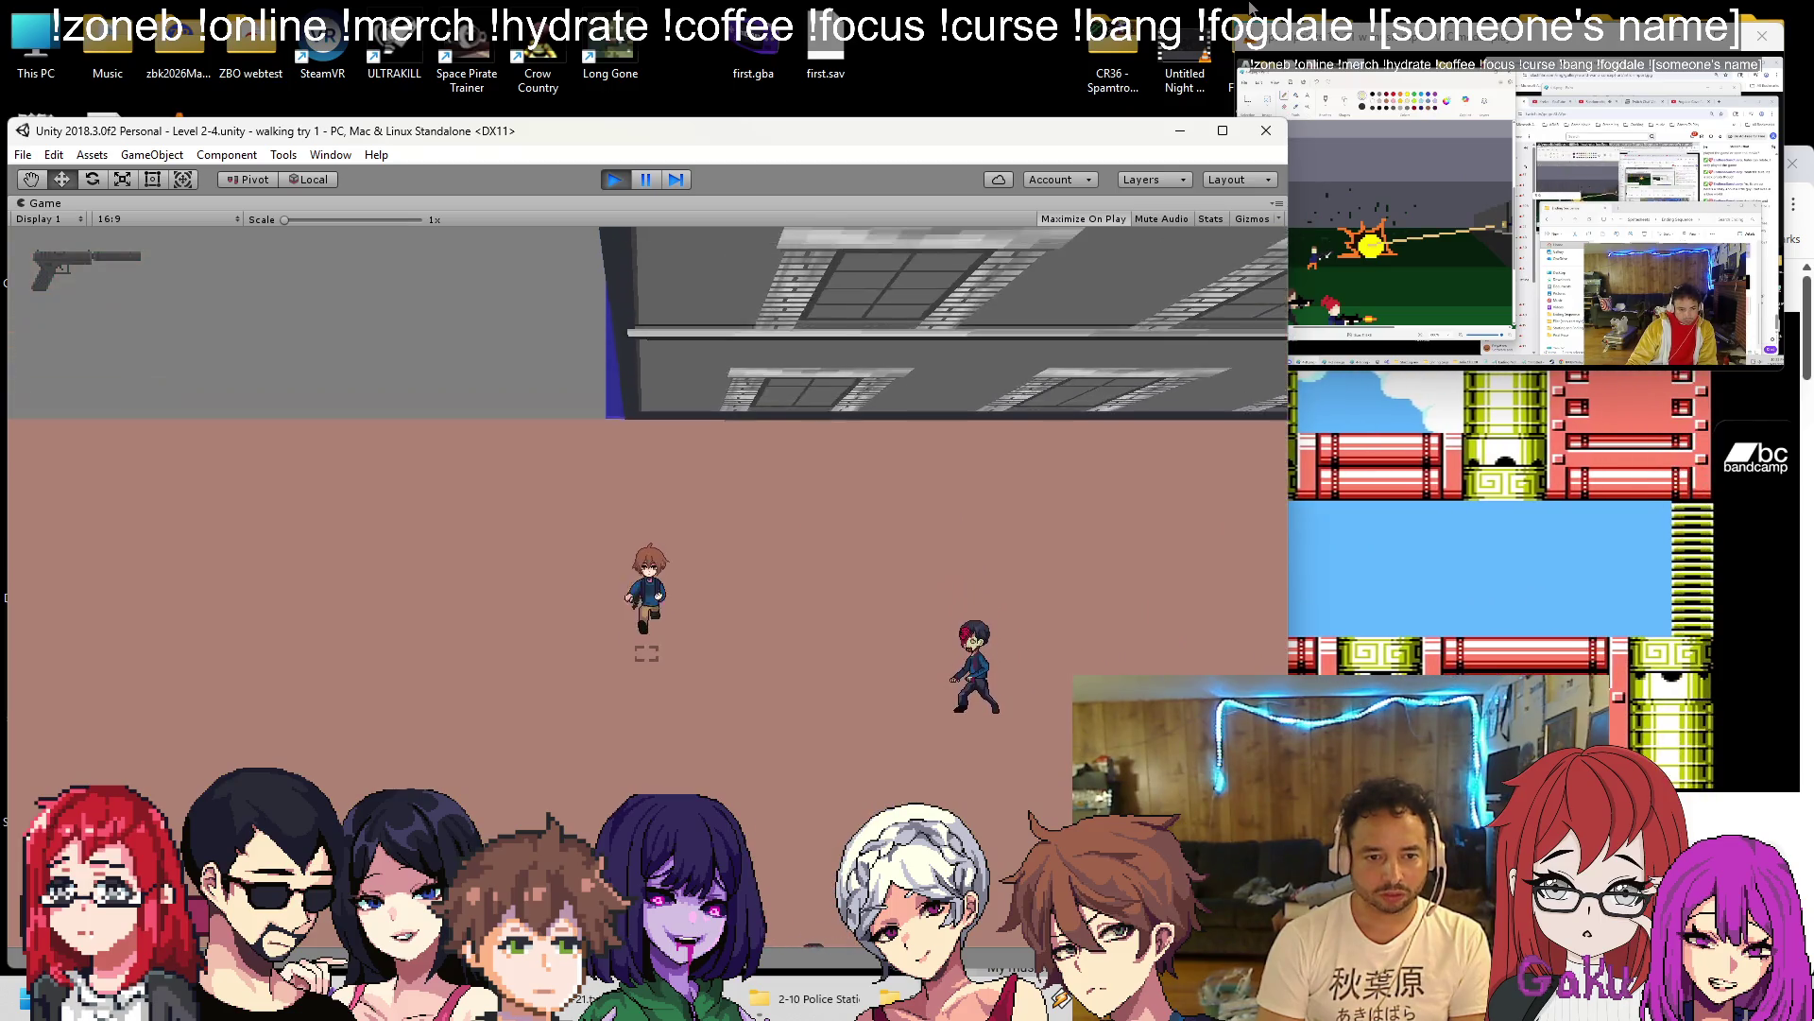
key("r")
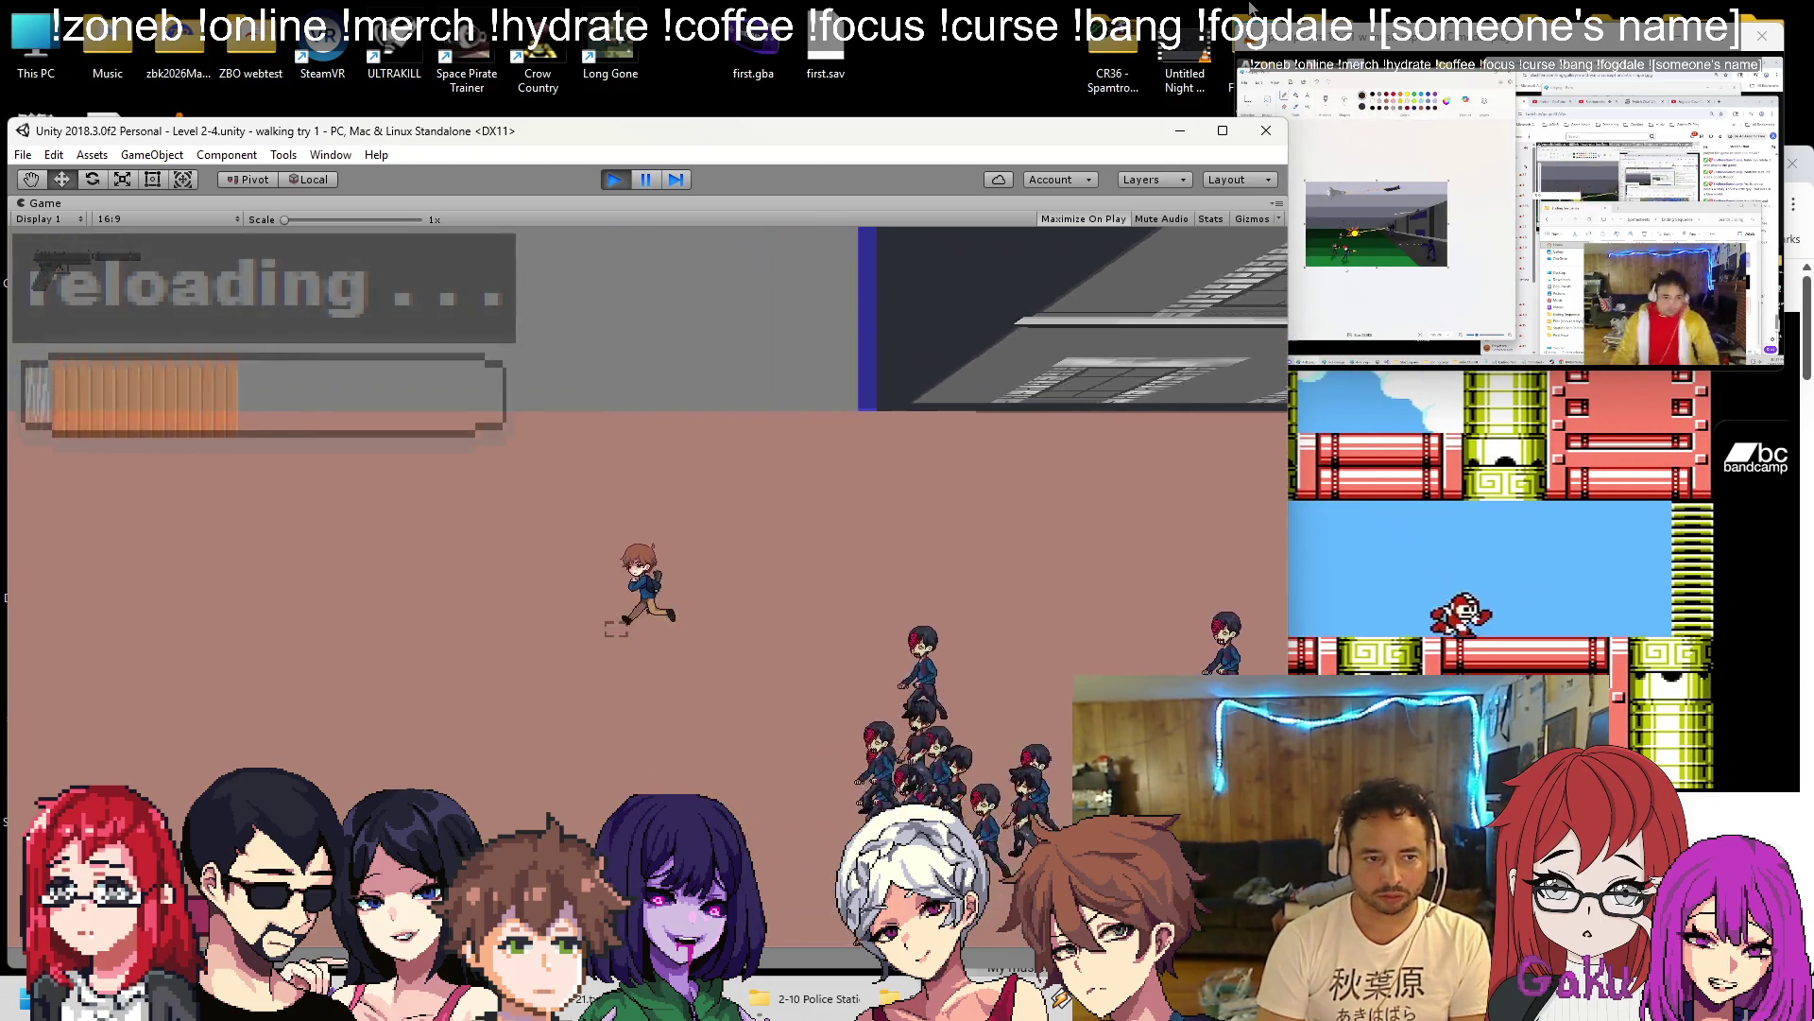
key("Right")
key("space")
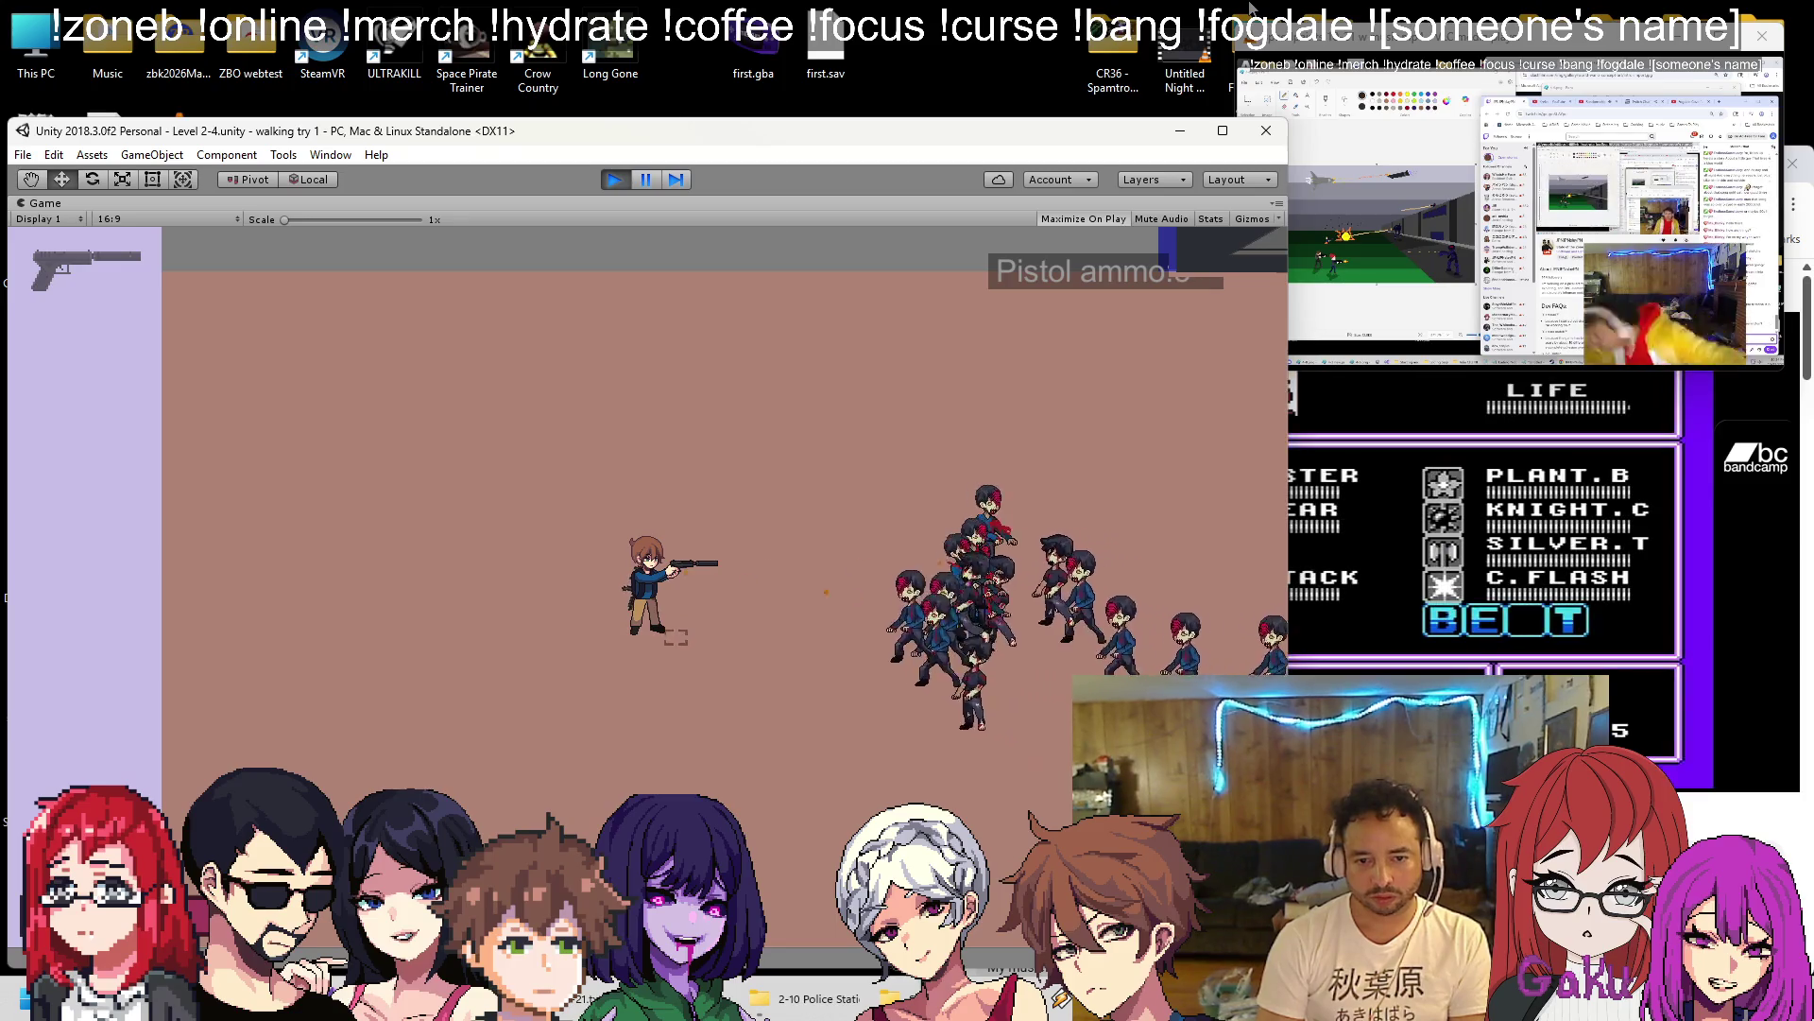
key("Right")
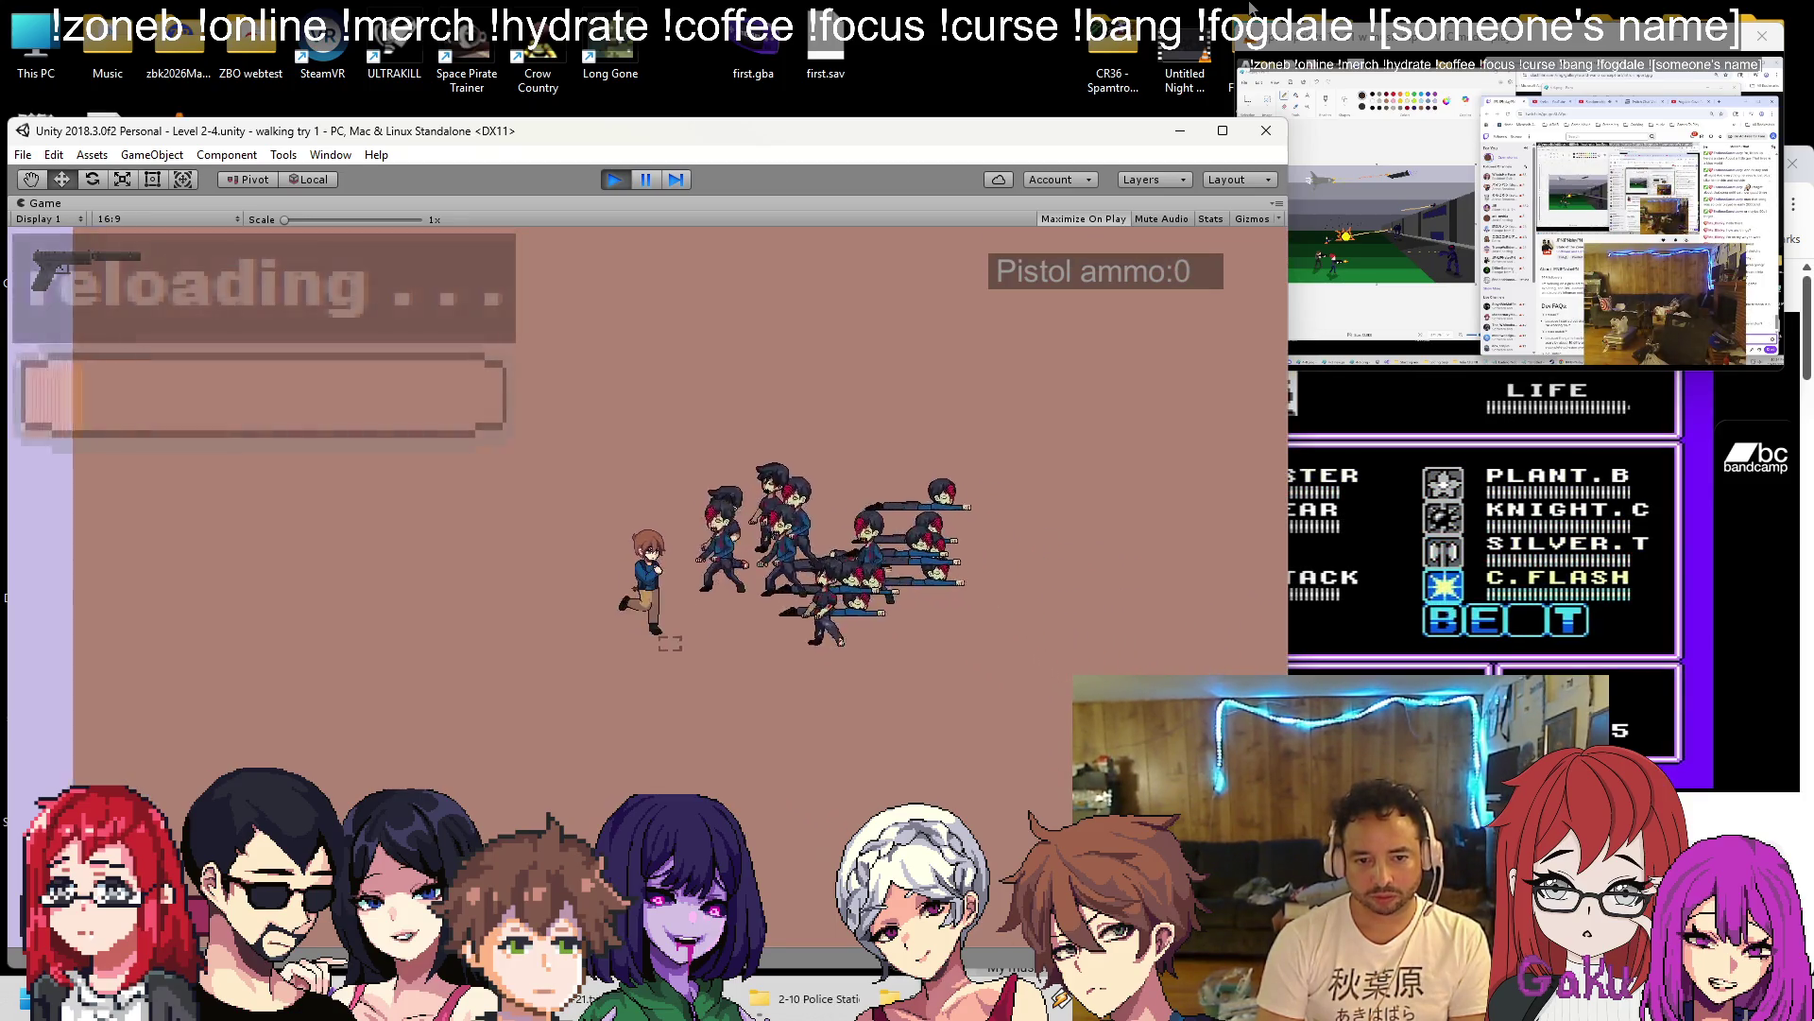
key("Left")
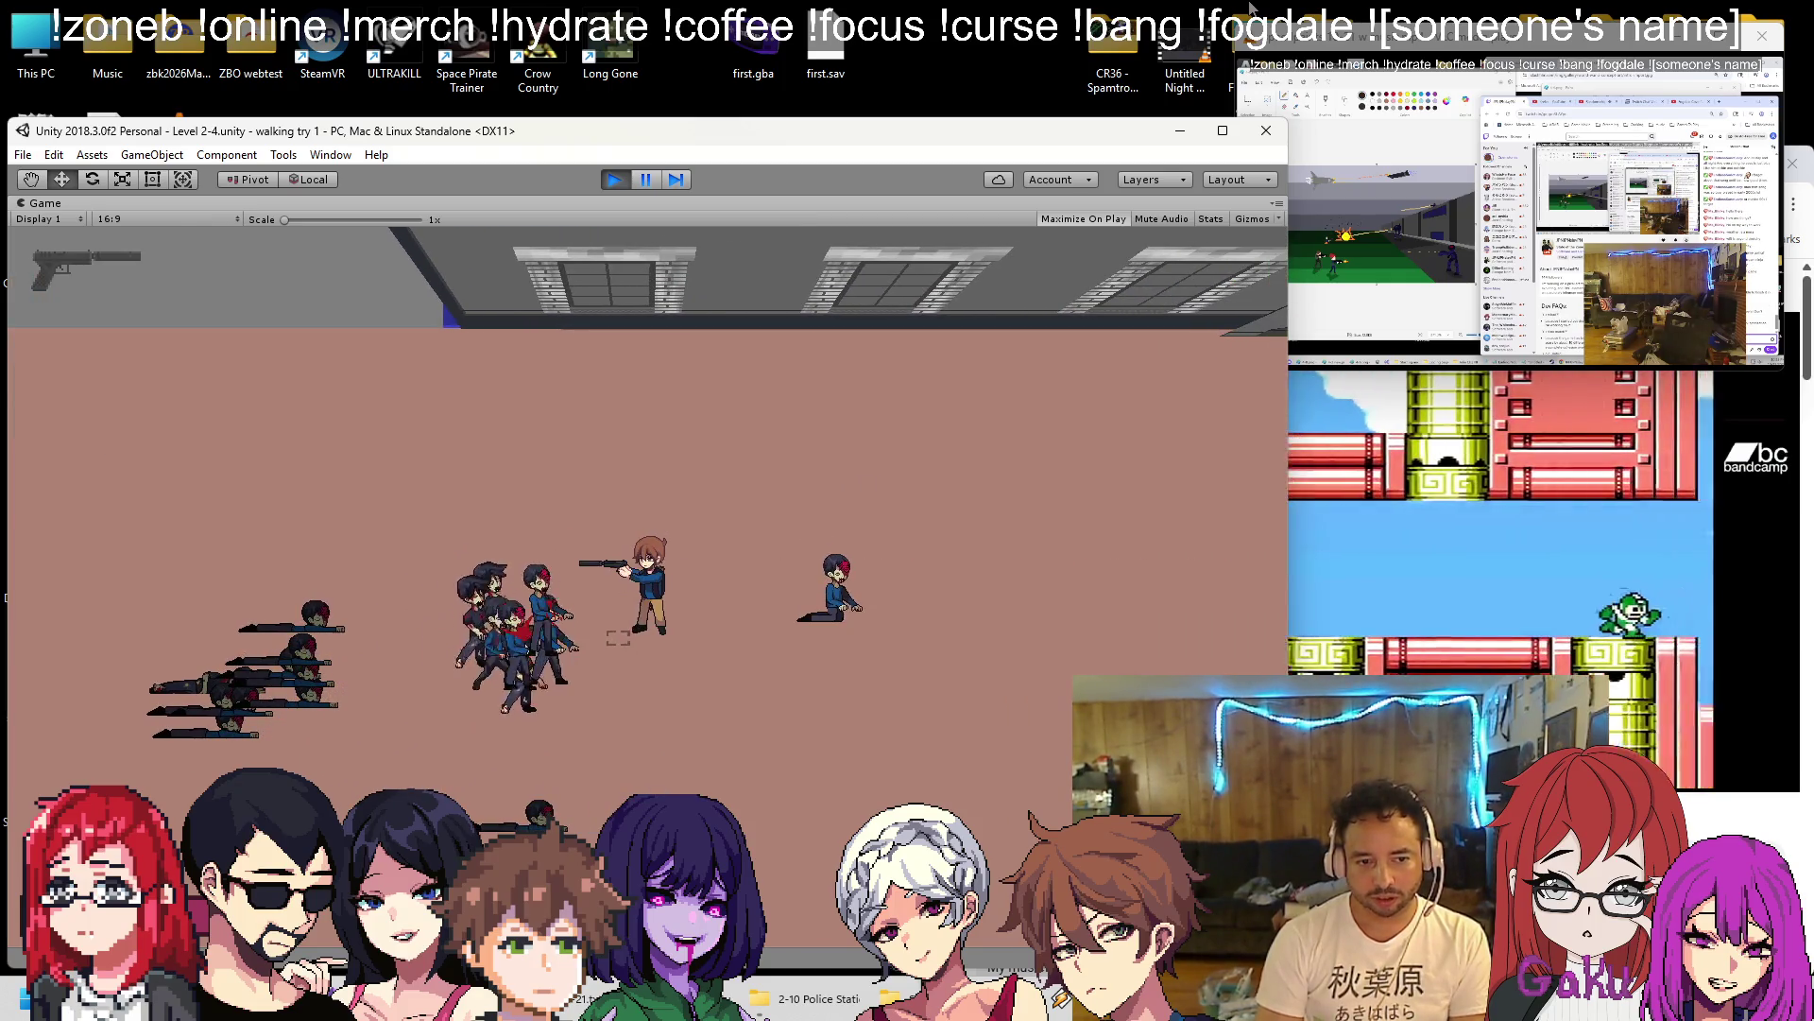
key("Right")
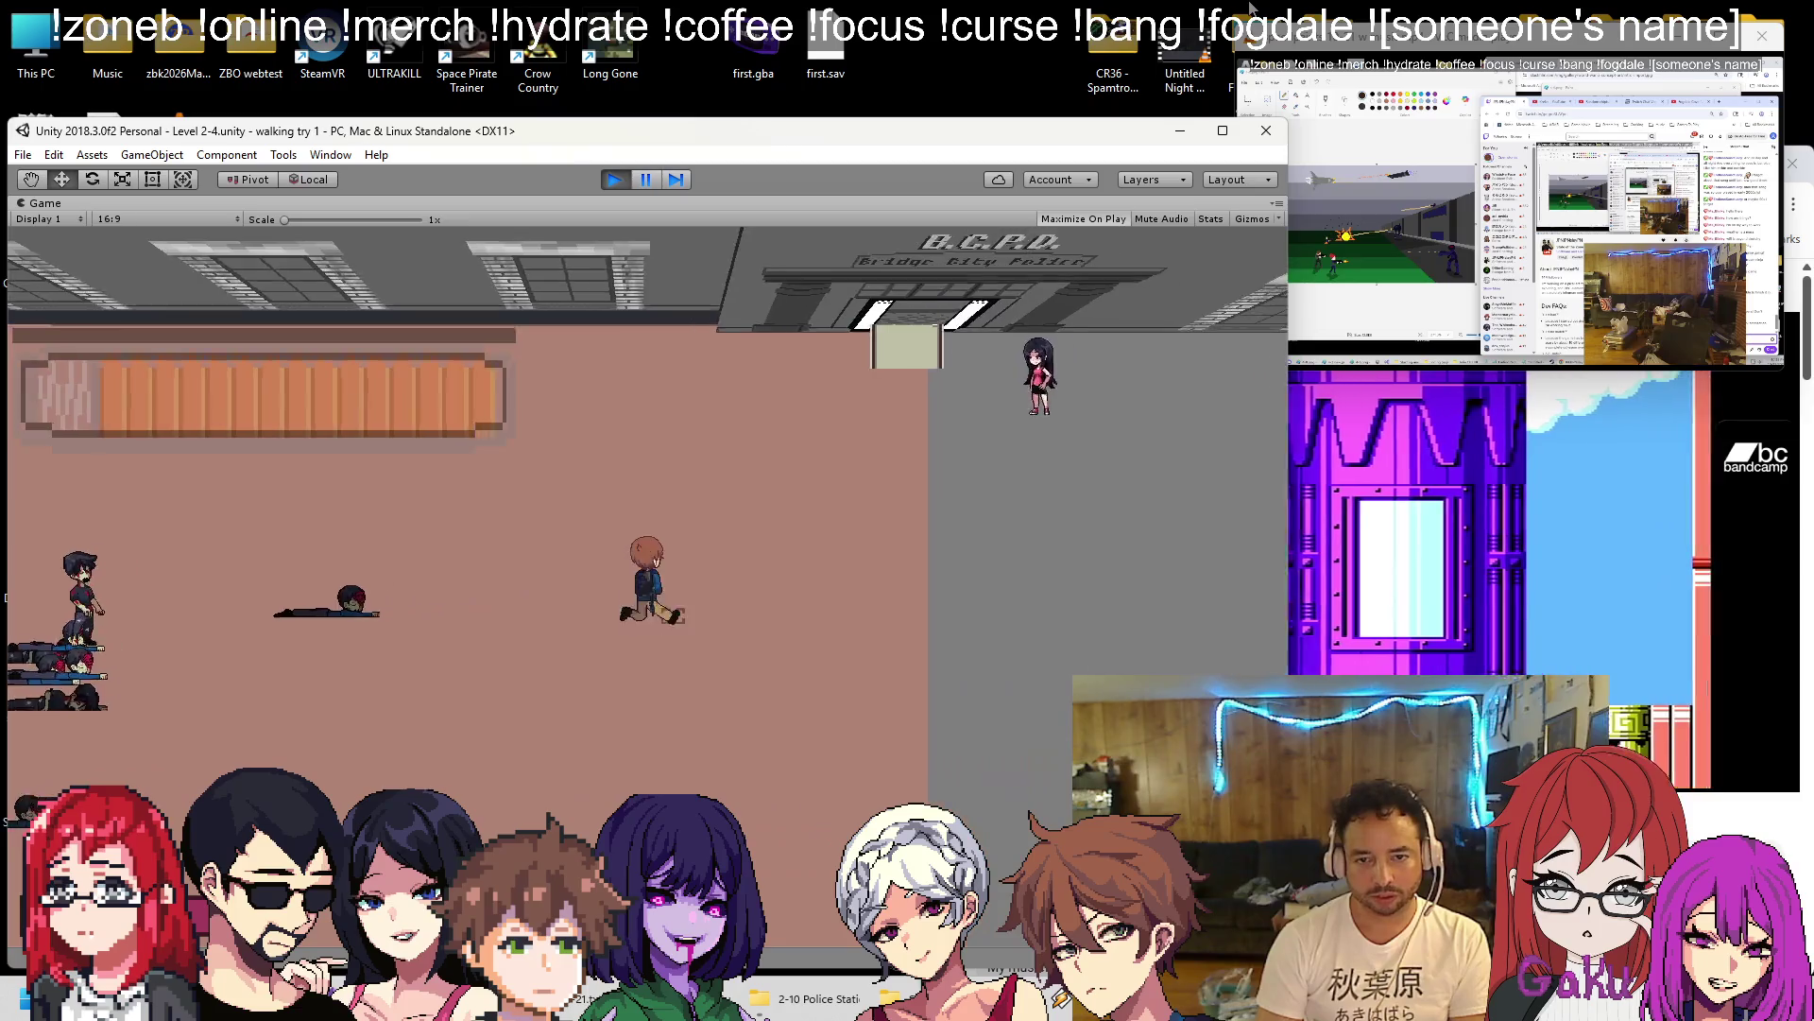
key("Left")
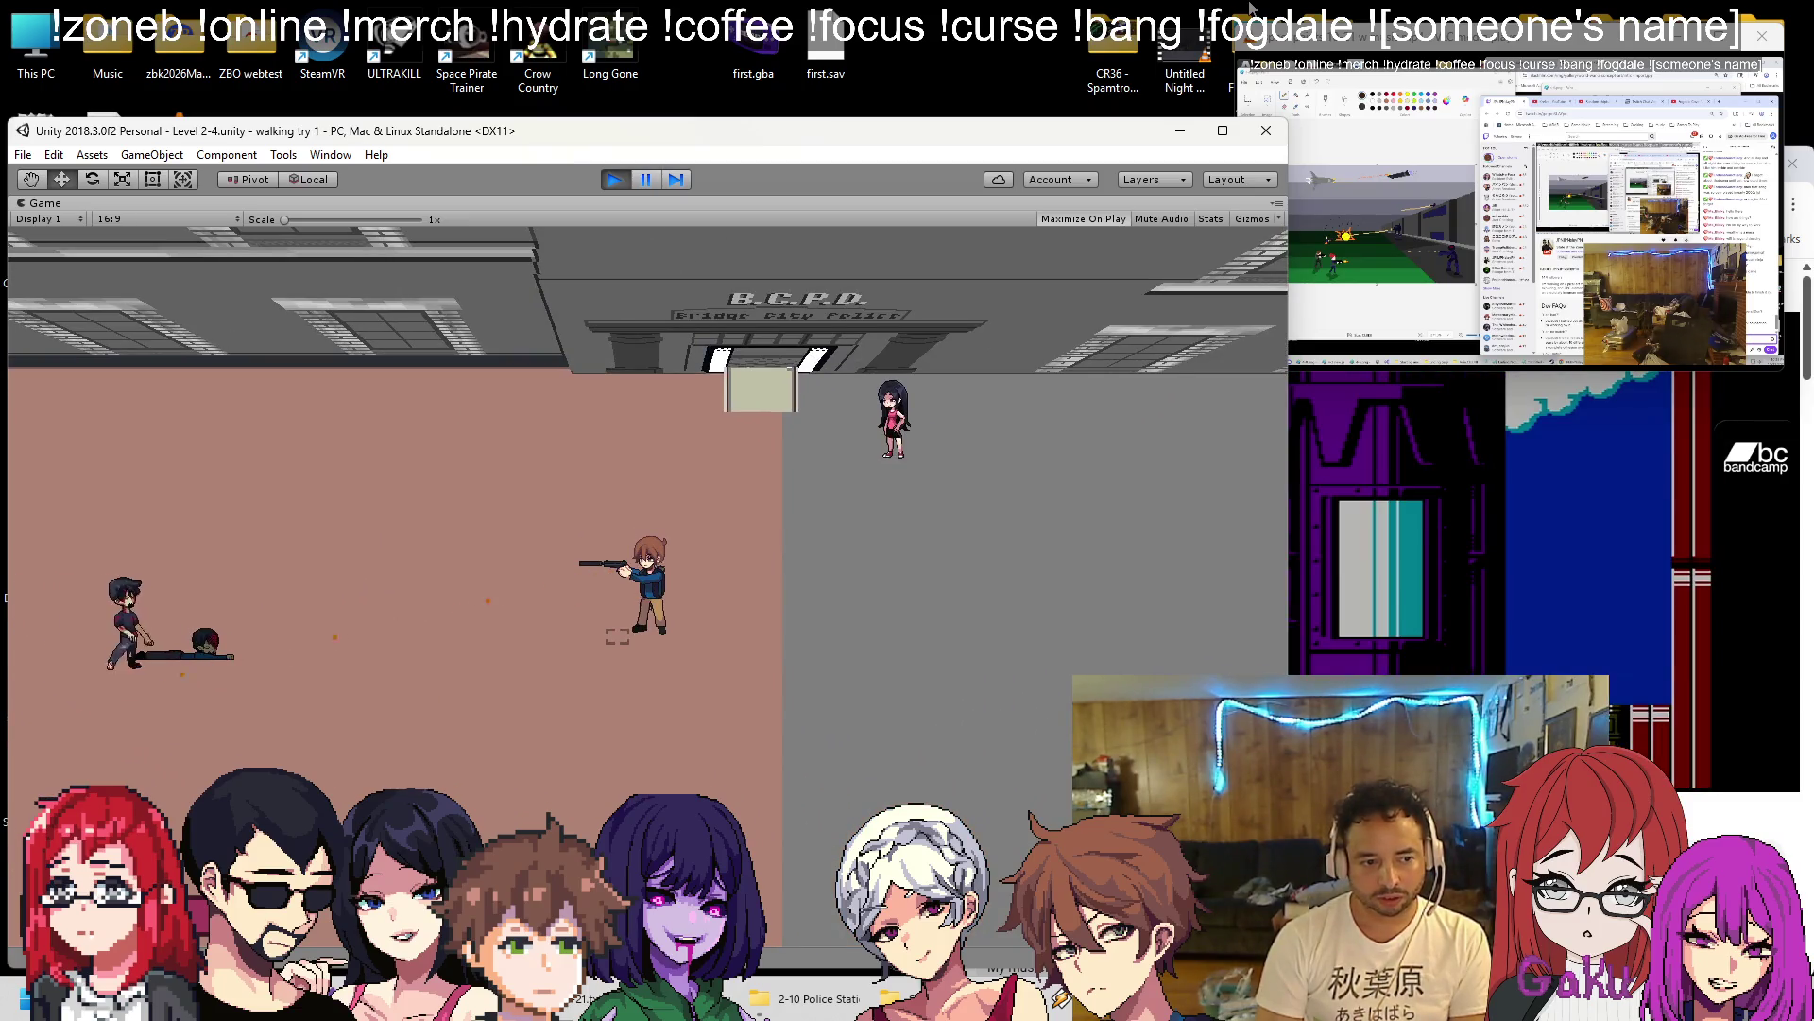
key("Left")
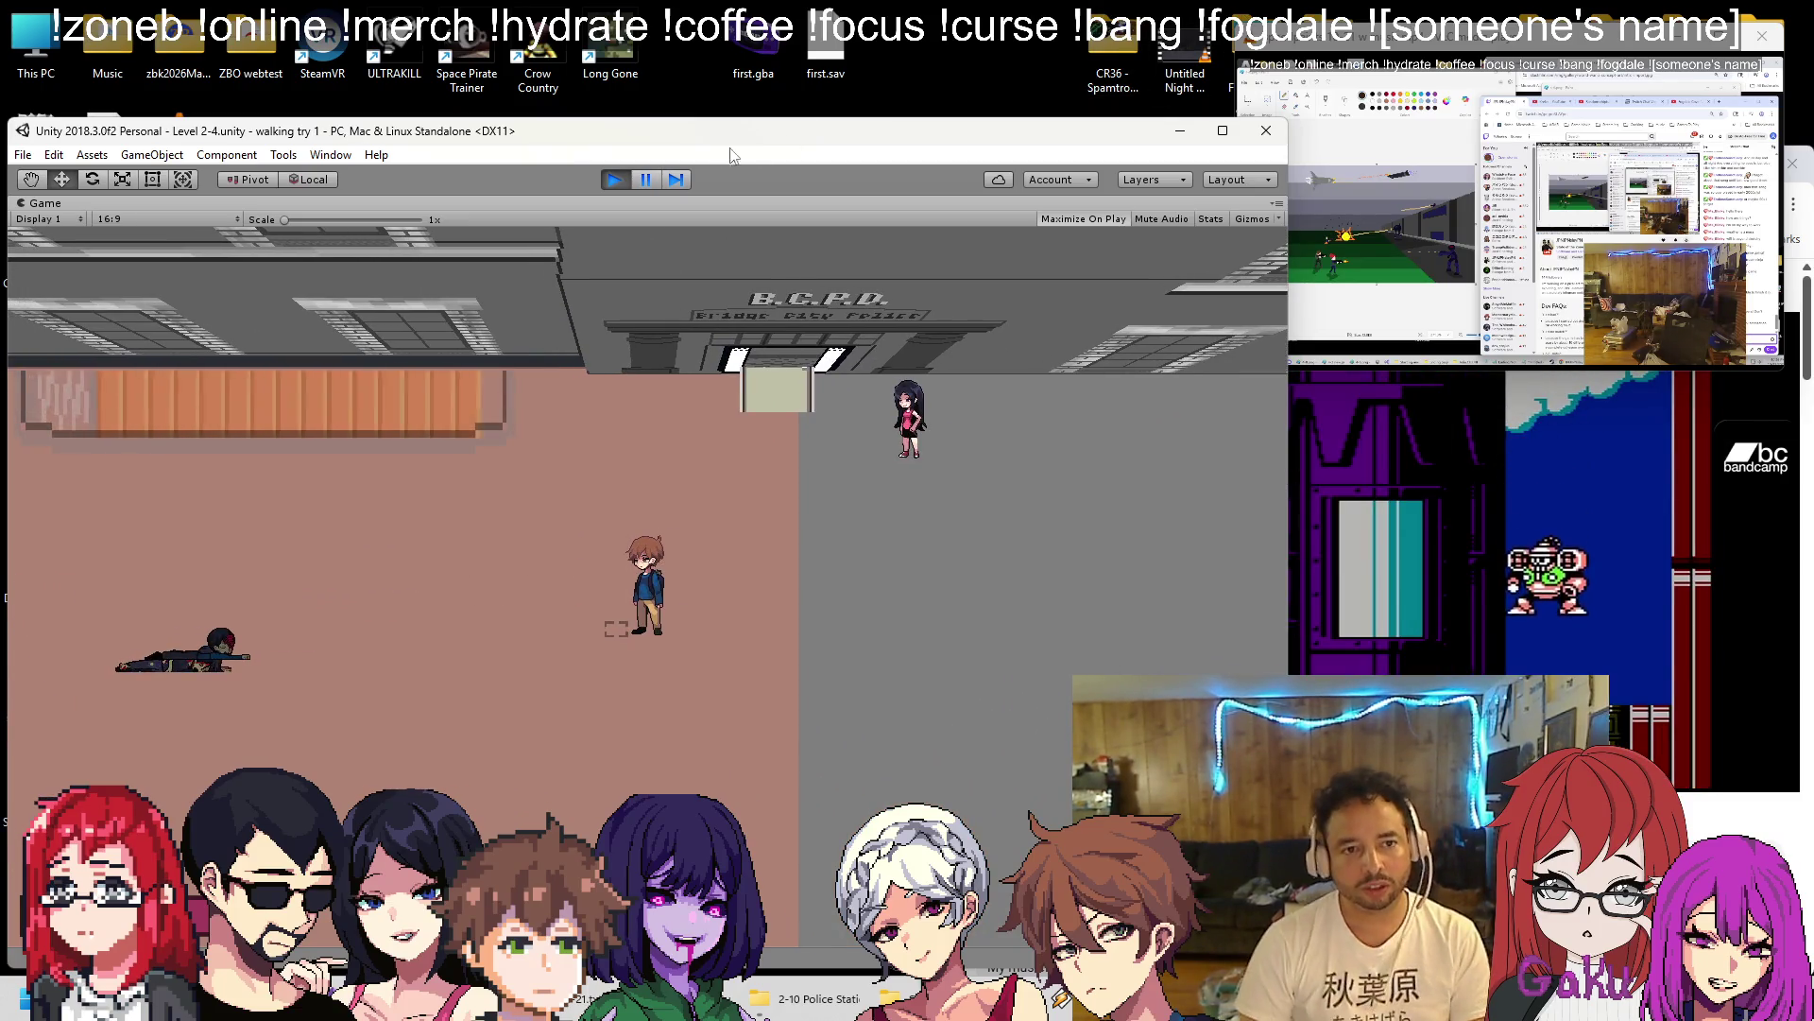
left_click(615, 182)
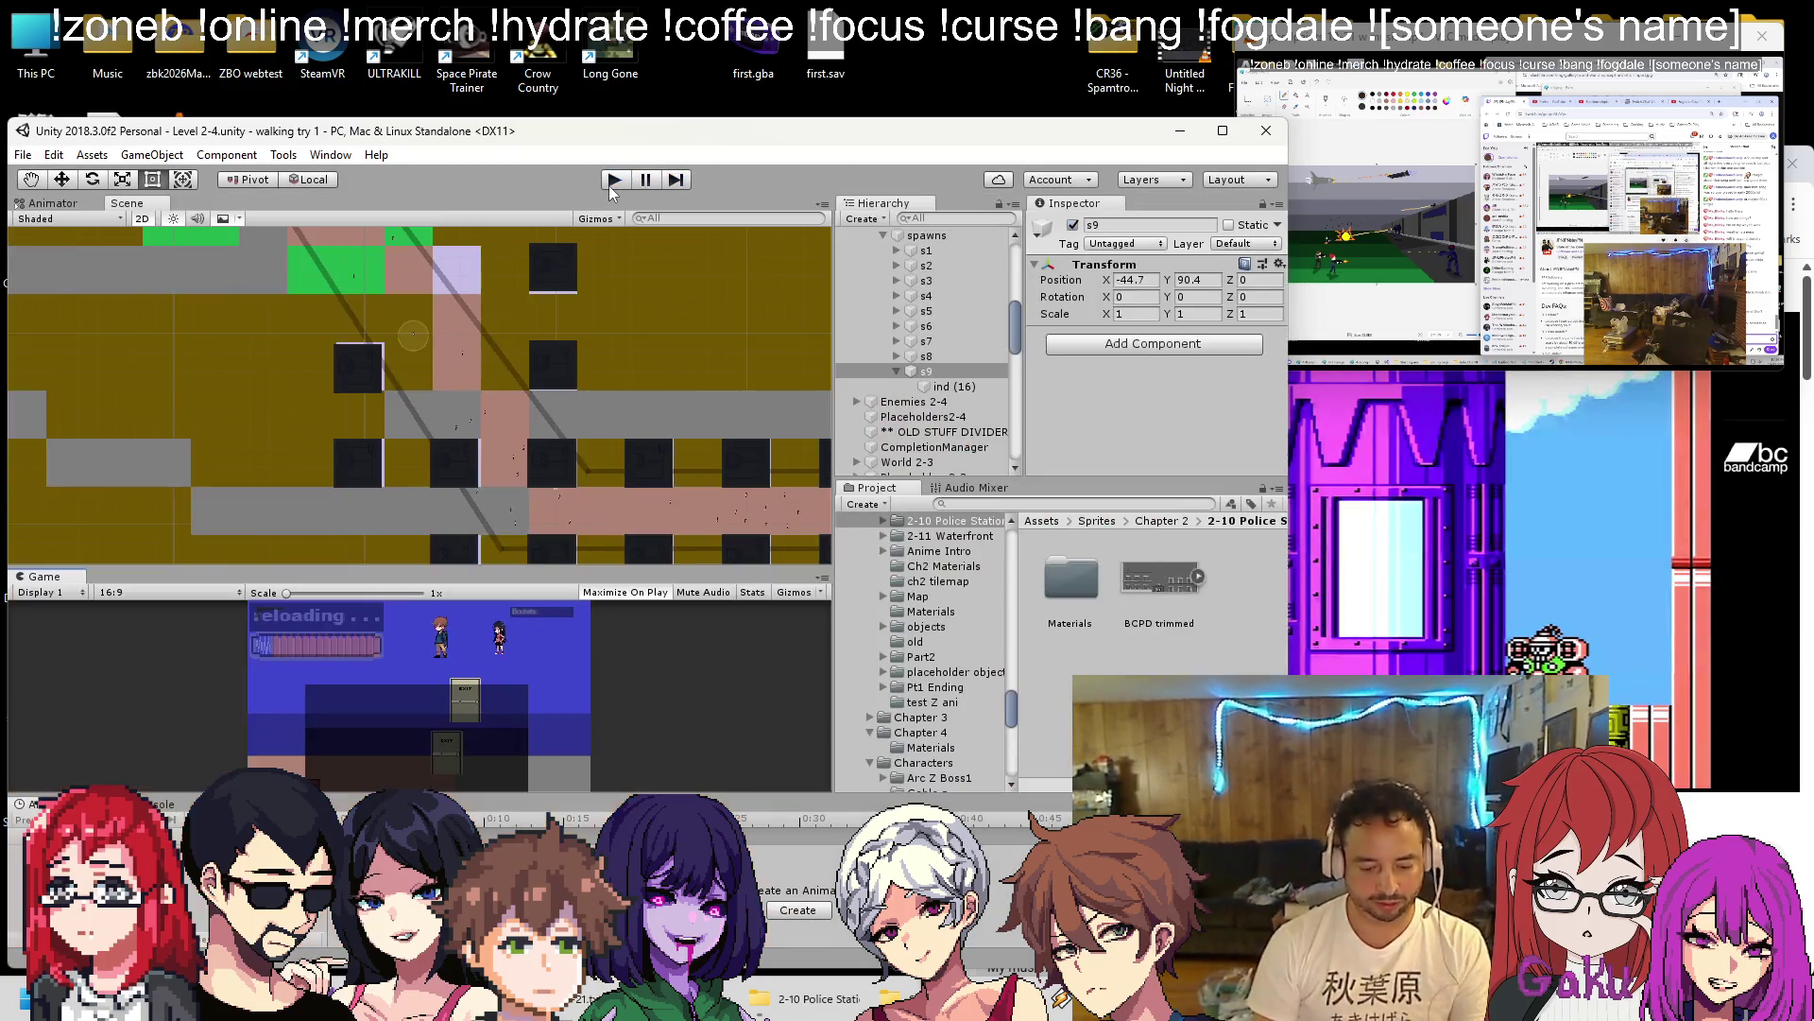
Zoom onto the lot, collapse spawns and expand the Enemies 2-4 group in the Hierarchy.
scroll(344, 399, "up", 5)
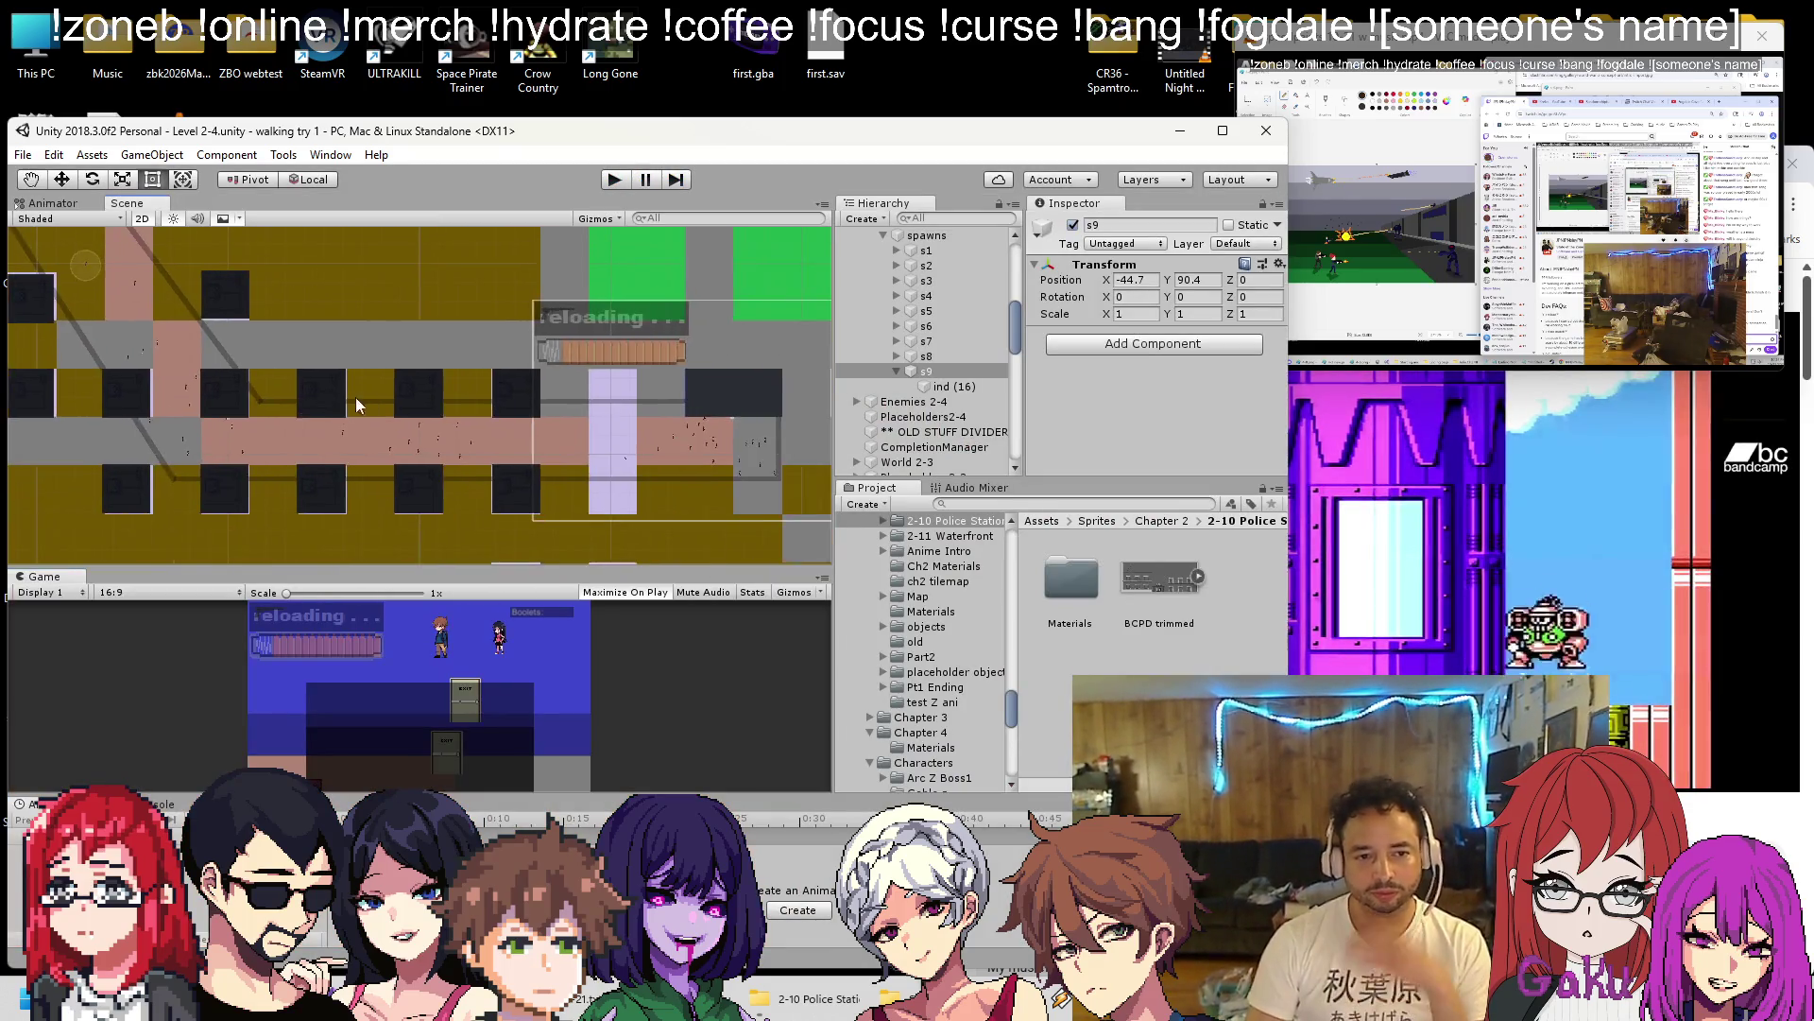
scroll(477, 373, "up", 3)
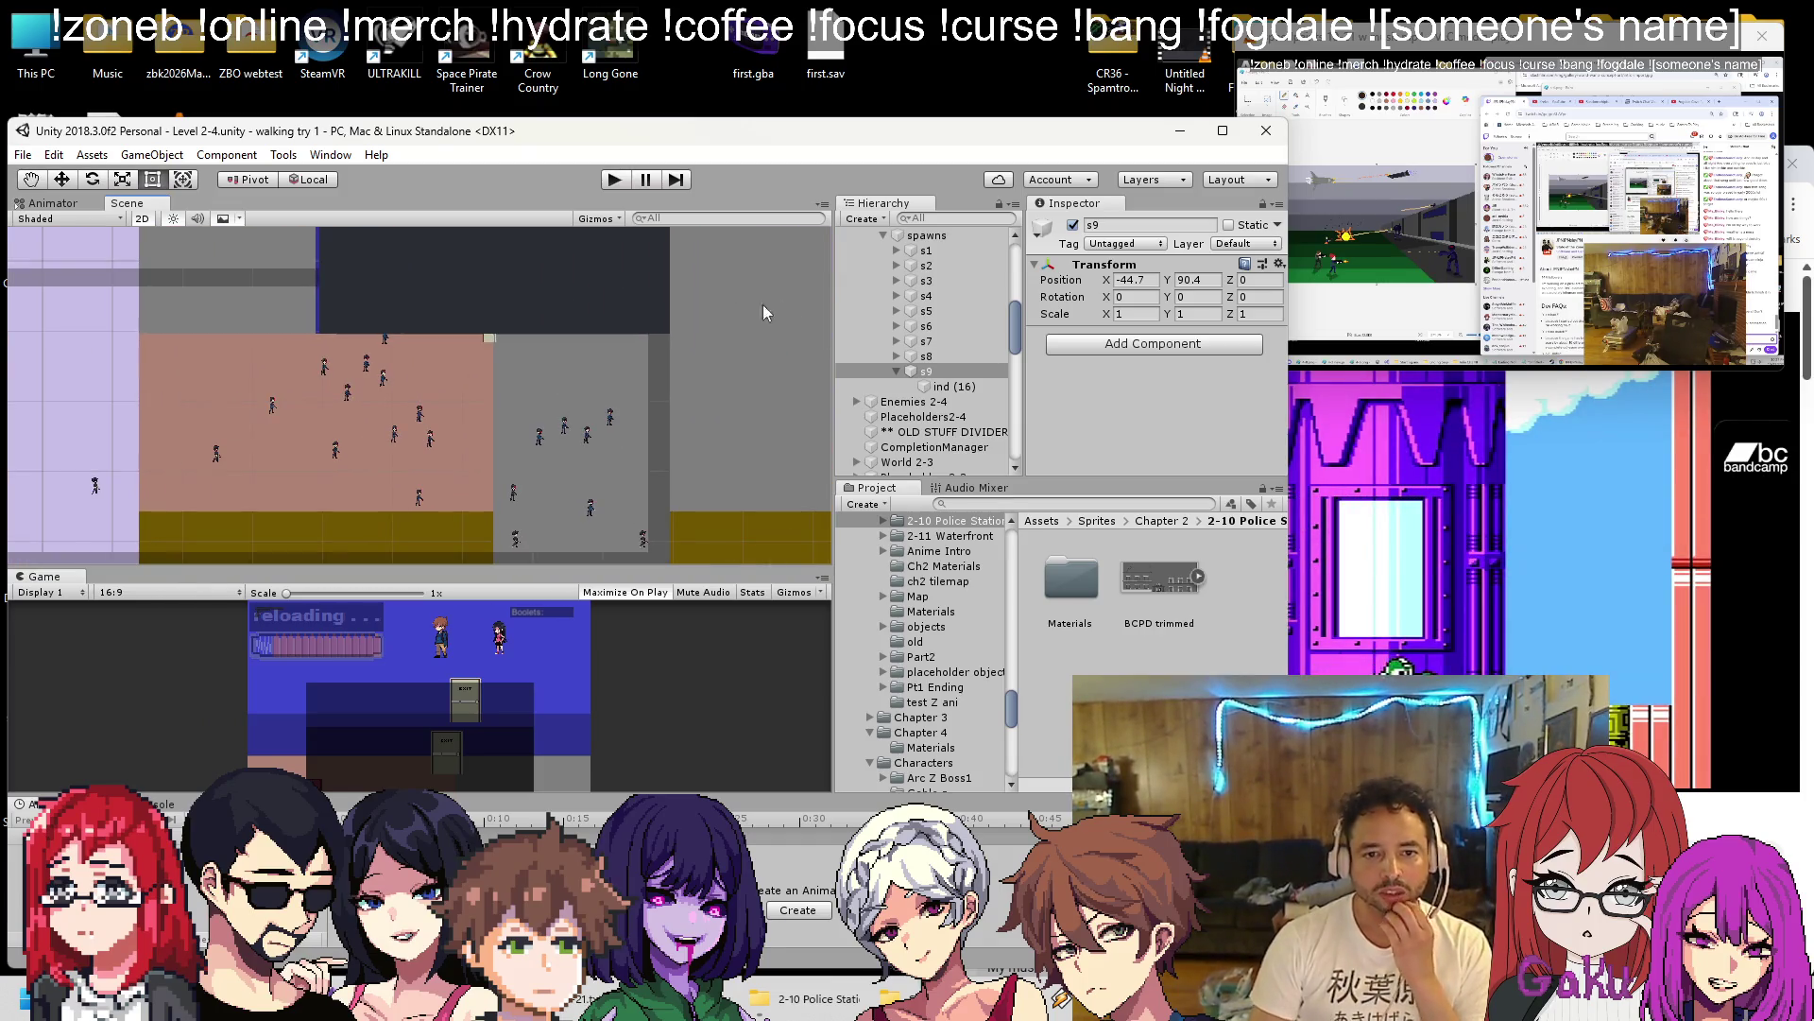
left_click(885, 235)
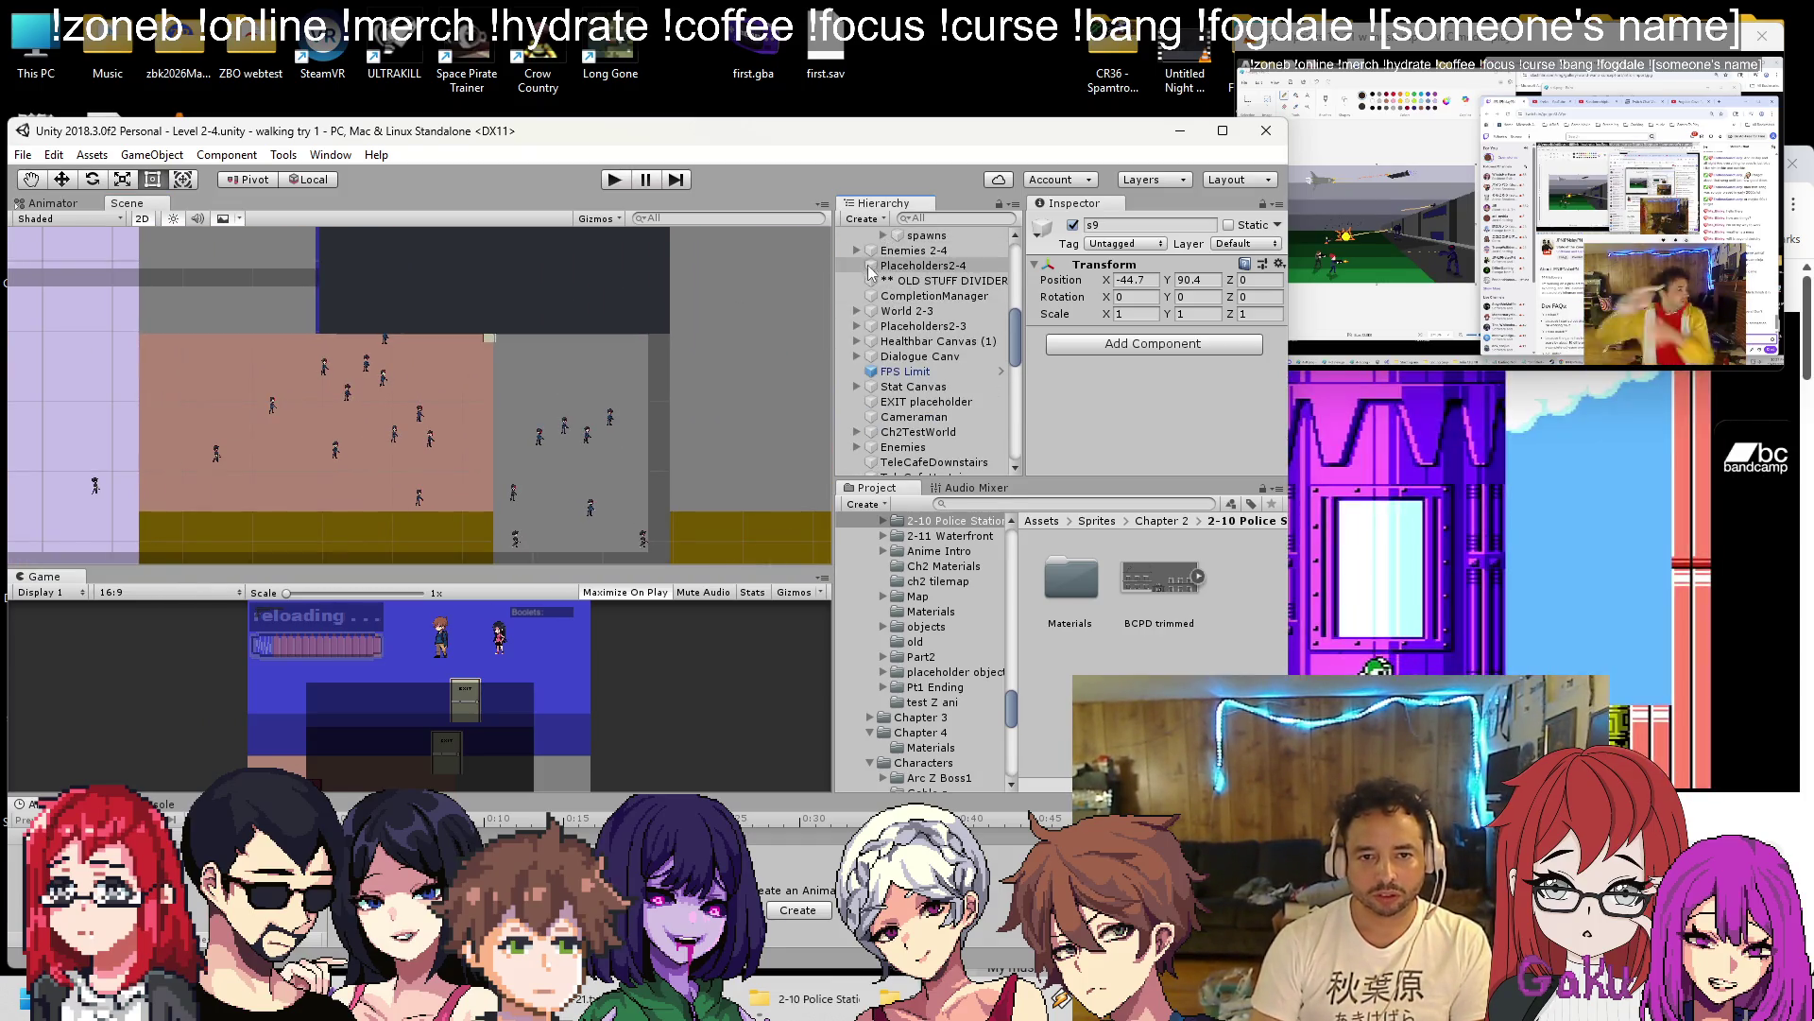
left_click(871, 252)
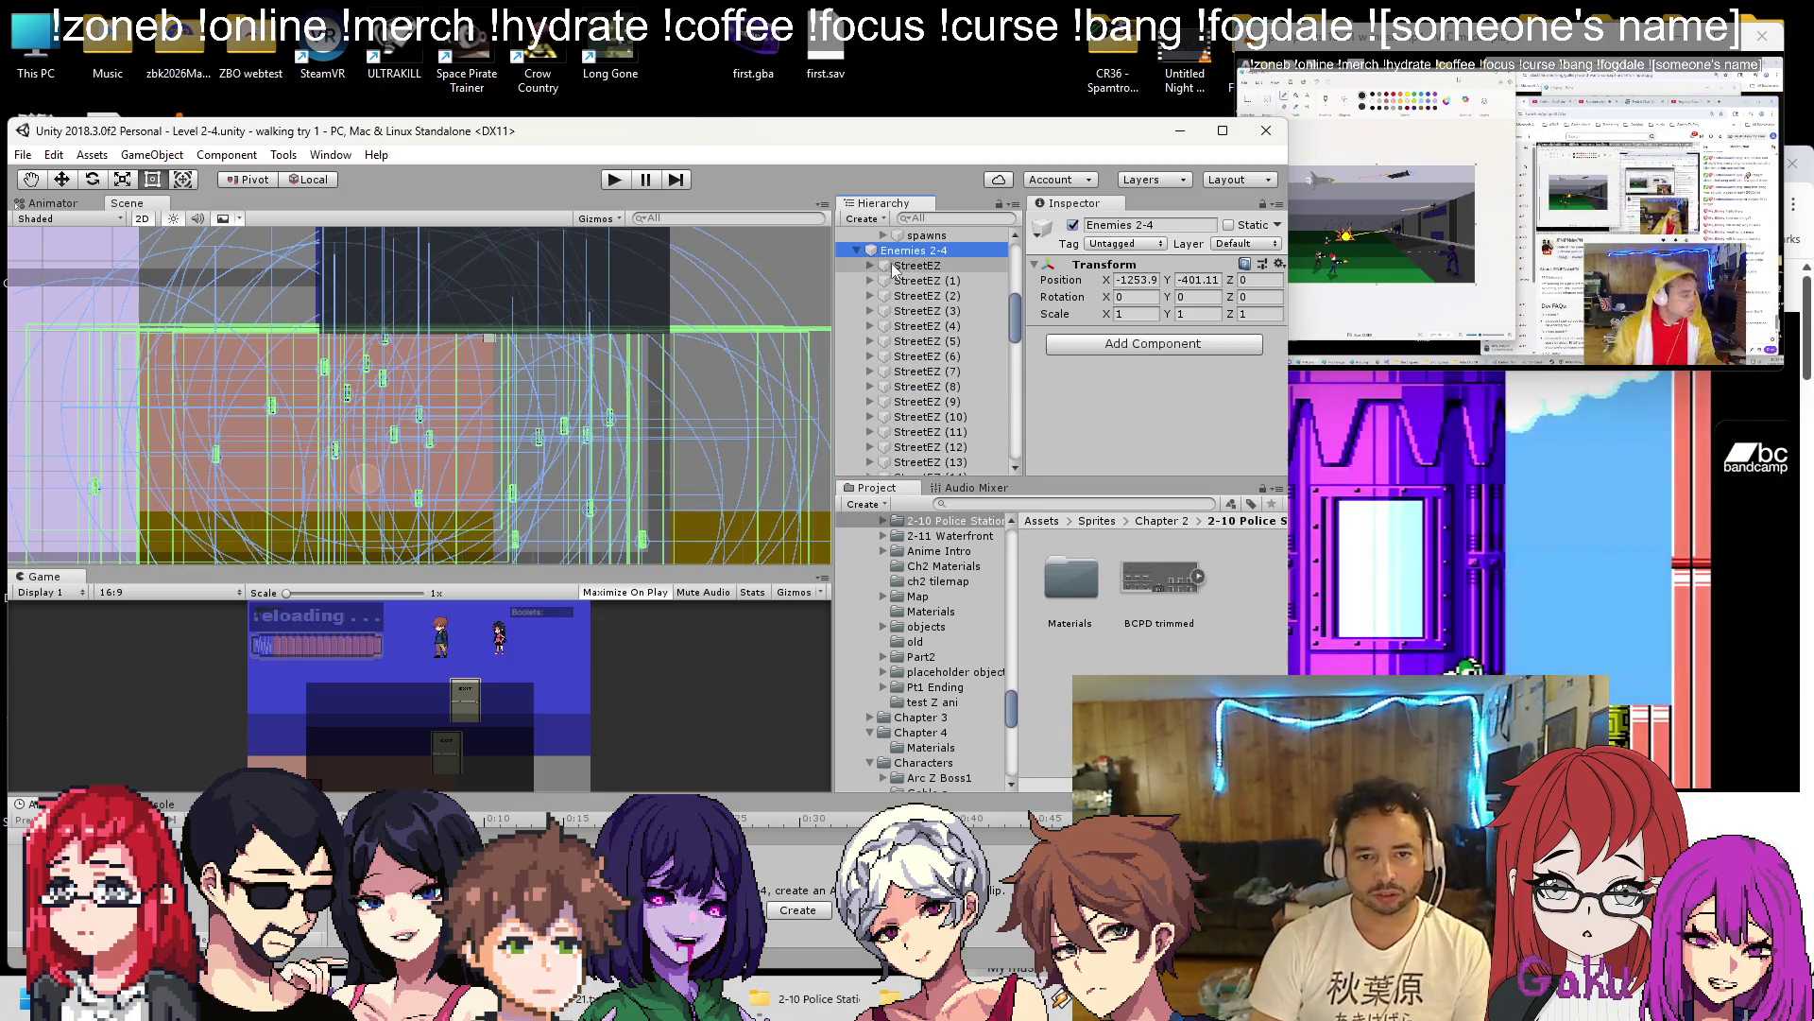
Move StreetEZ (1) left into the pink lot and StreetEZ (2) right into the grey area.
left_click(907, 265)
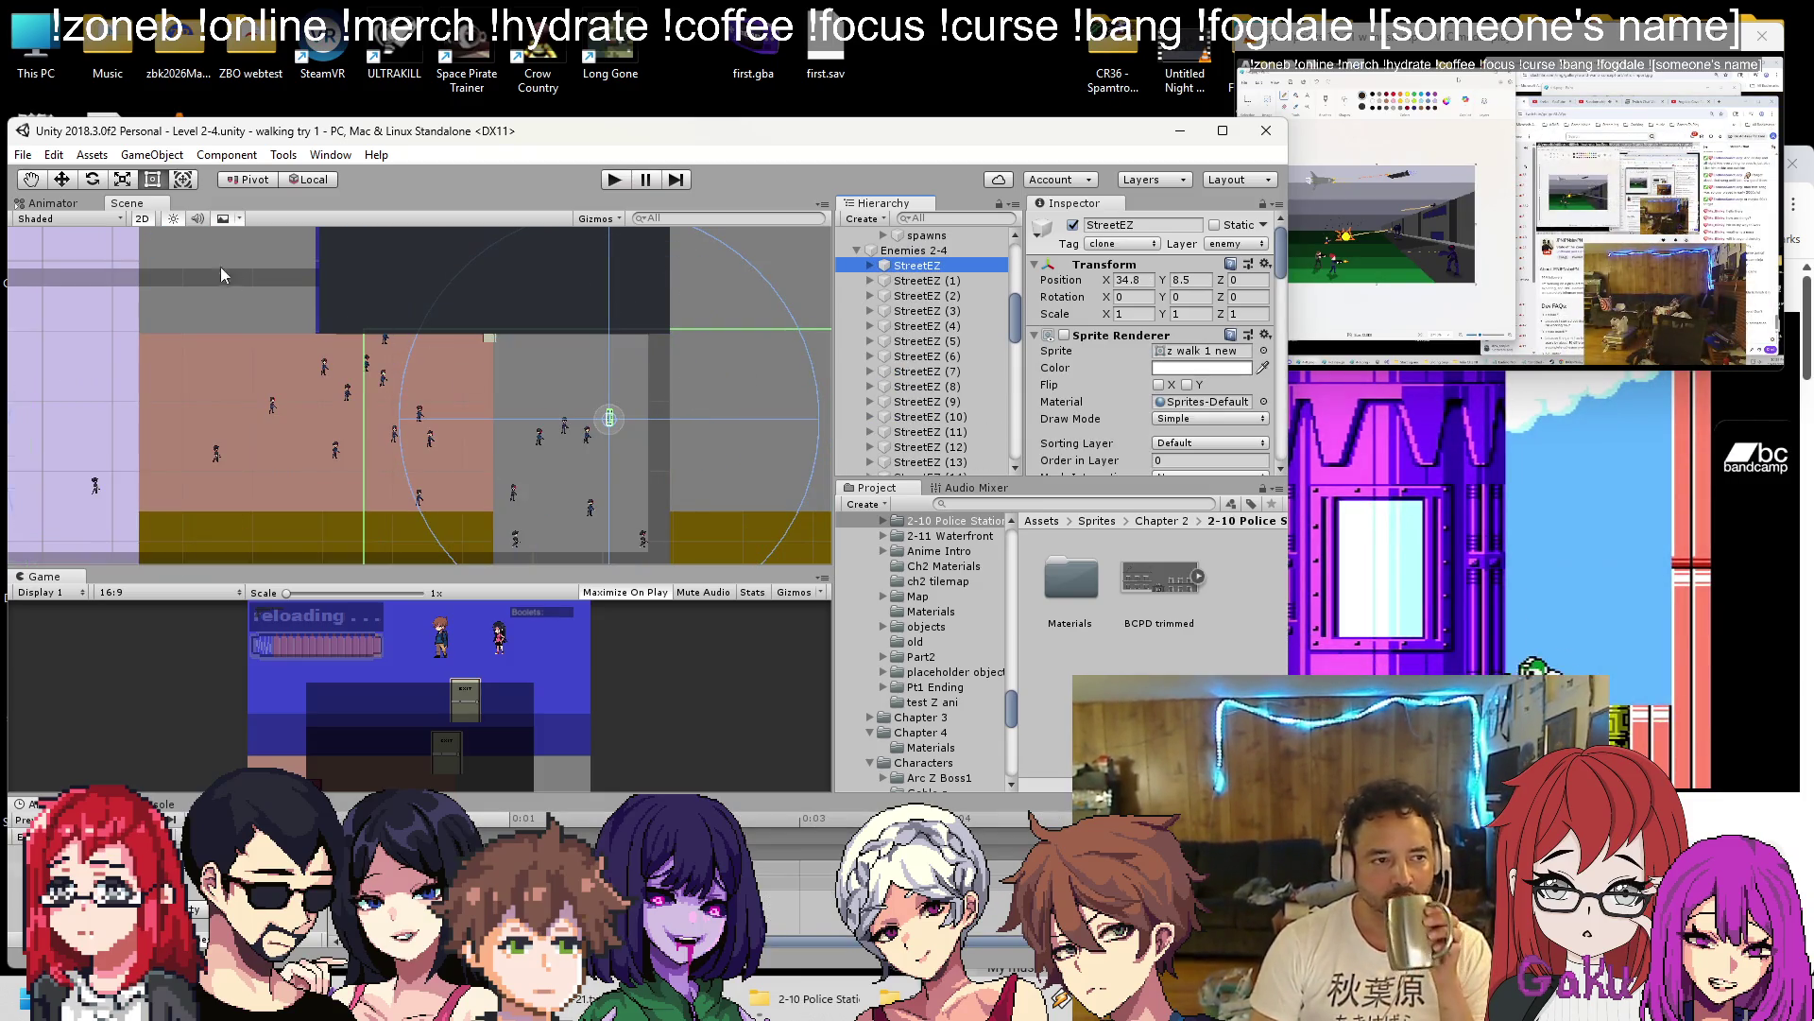
left_click_drag(662, 395, 691, 395)
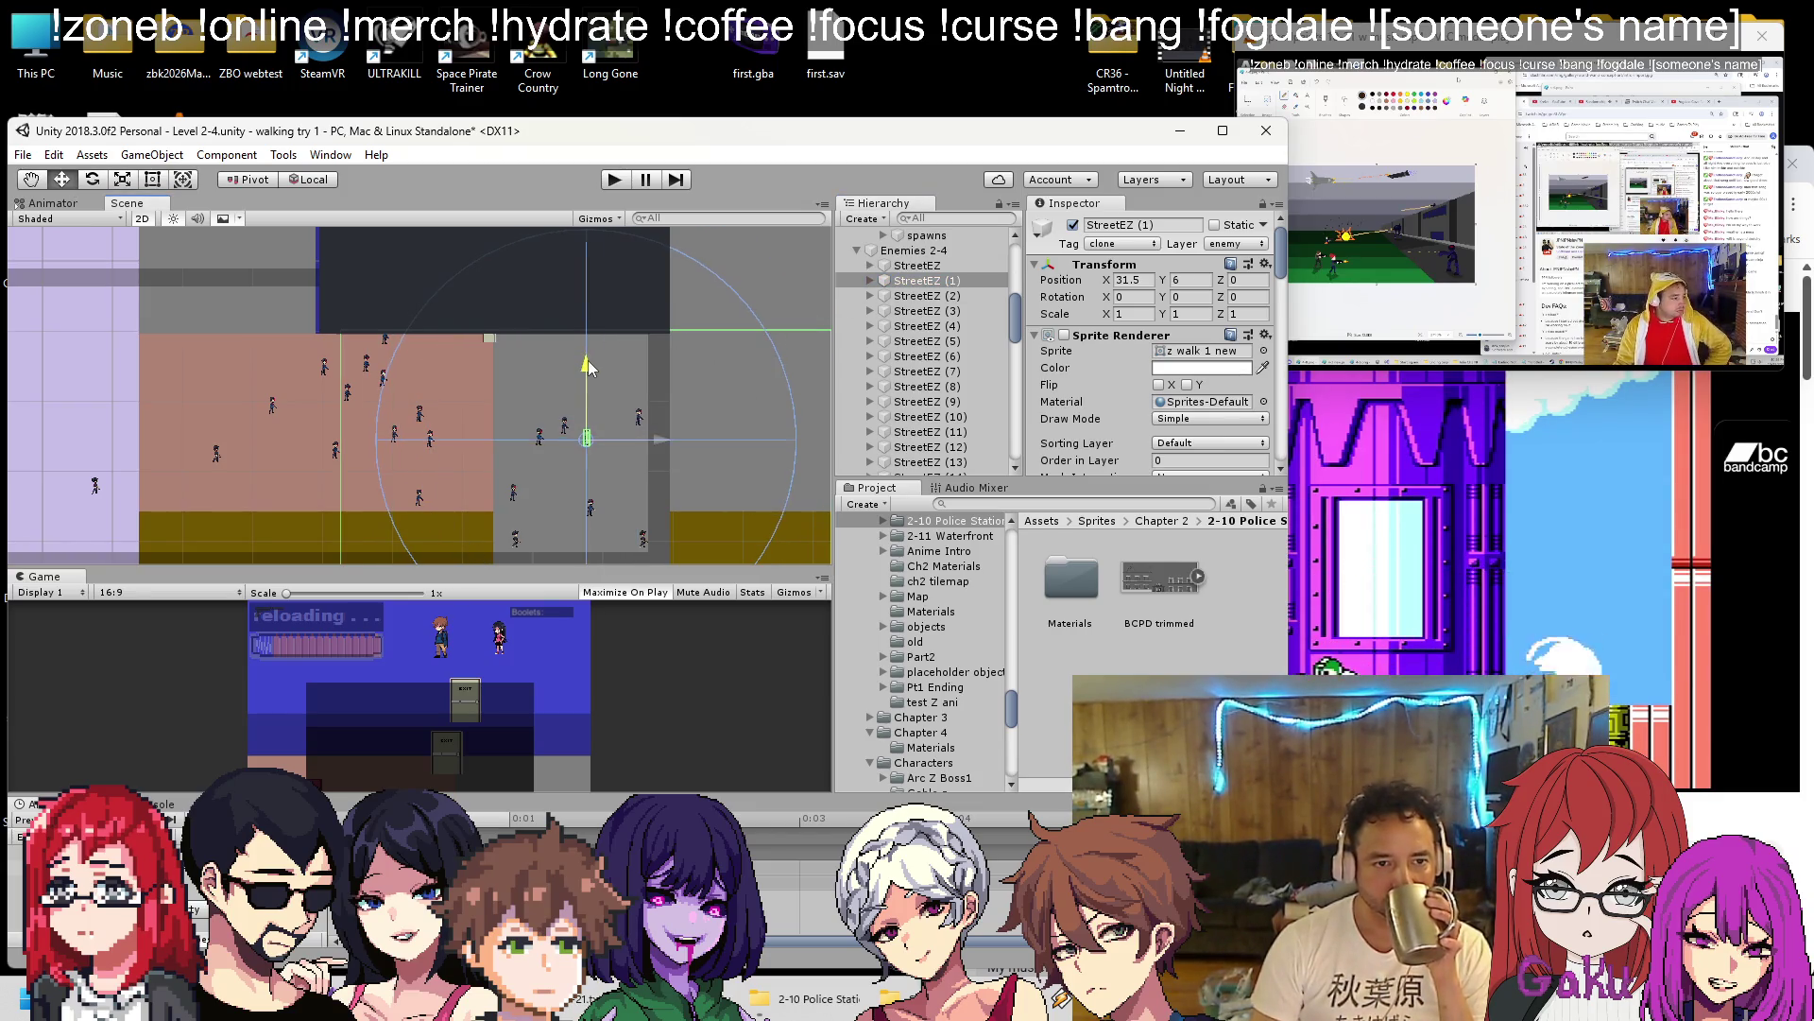
left_click_drag(645, 446, 453, 434)
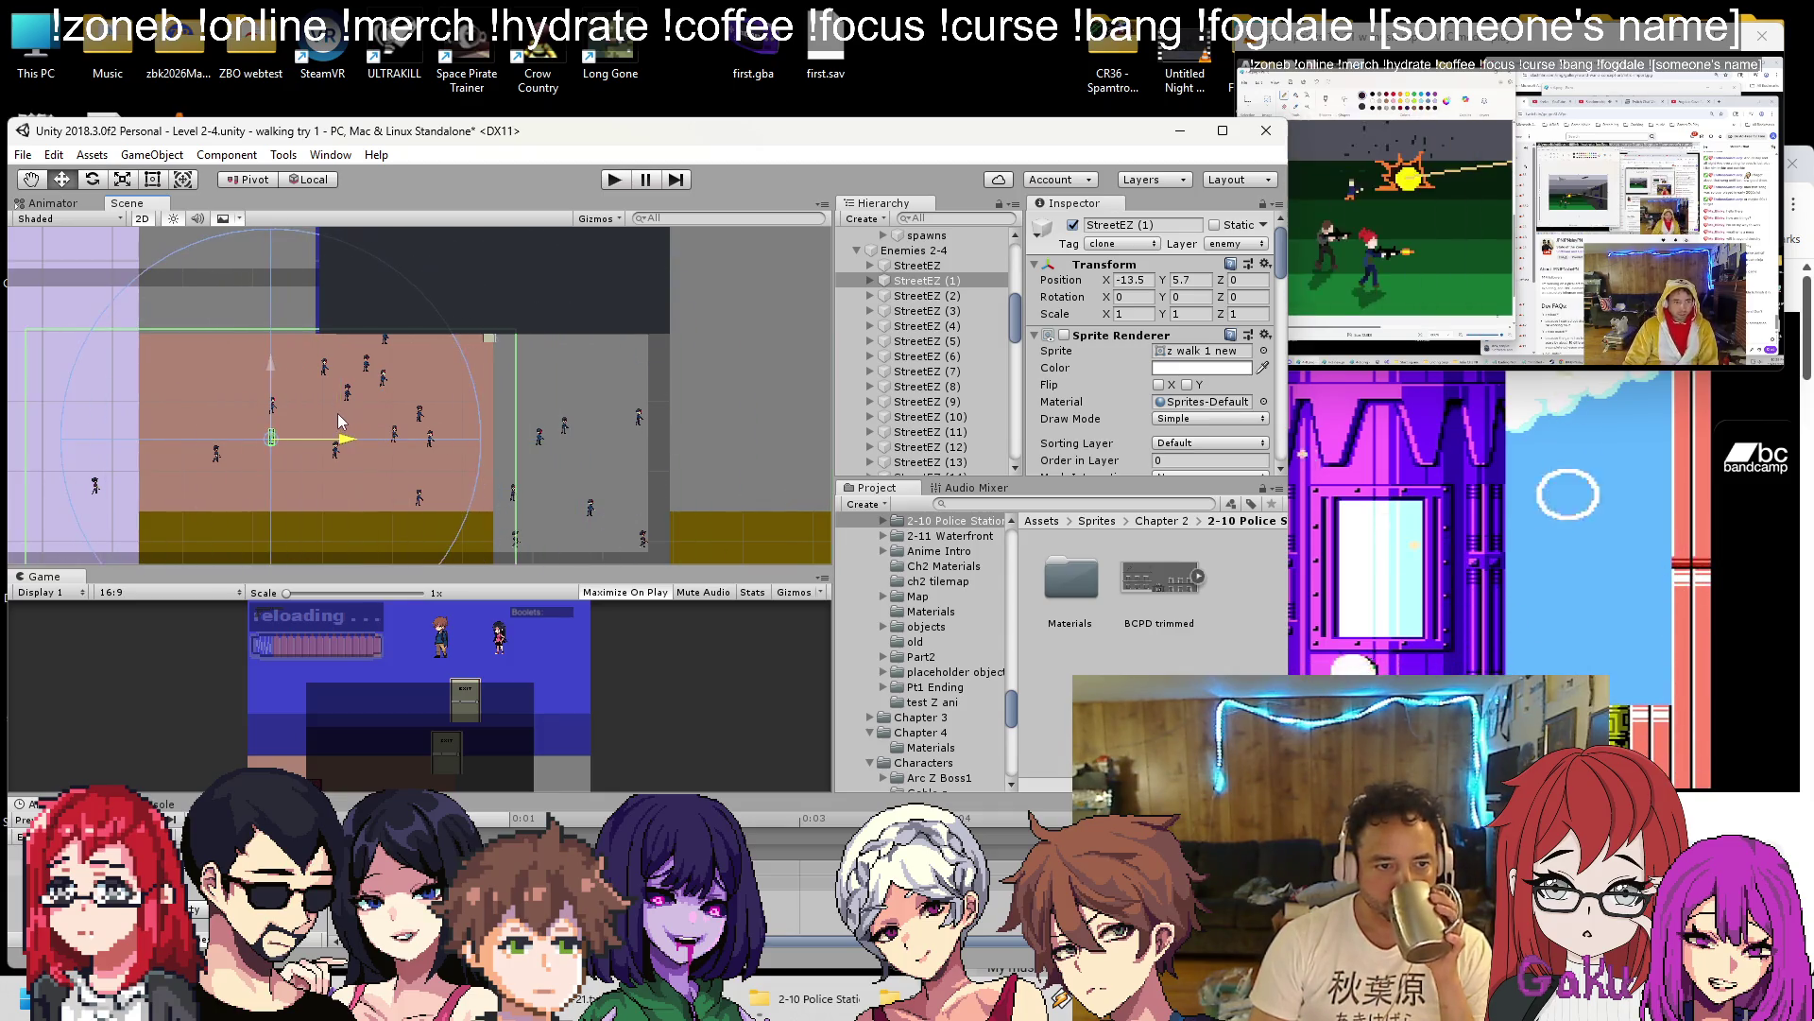
left_click_drag(340, 421, 337, 421)
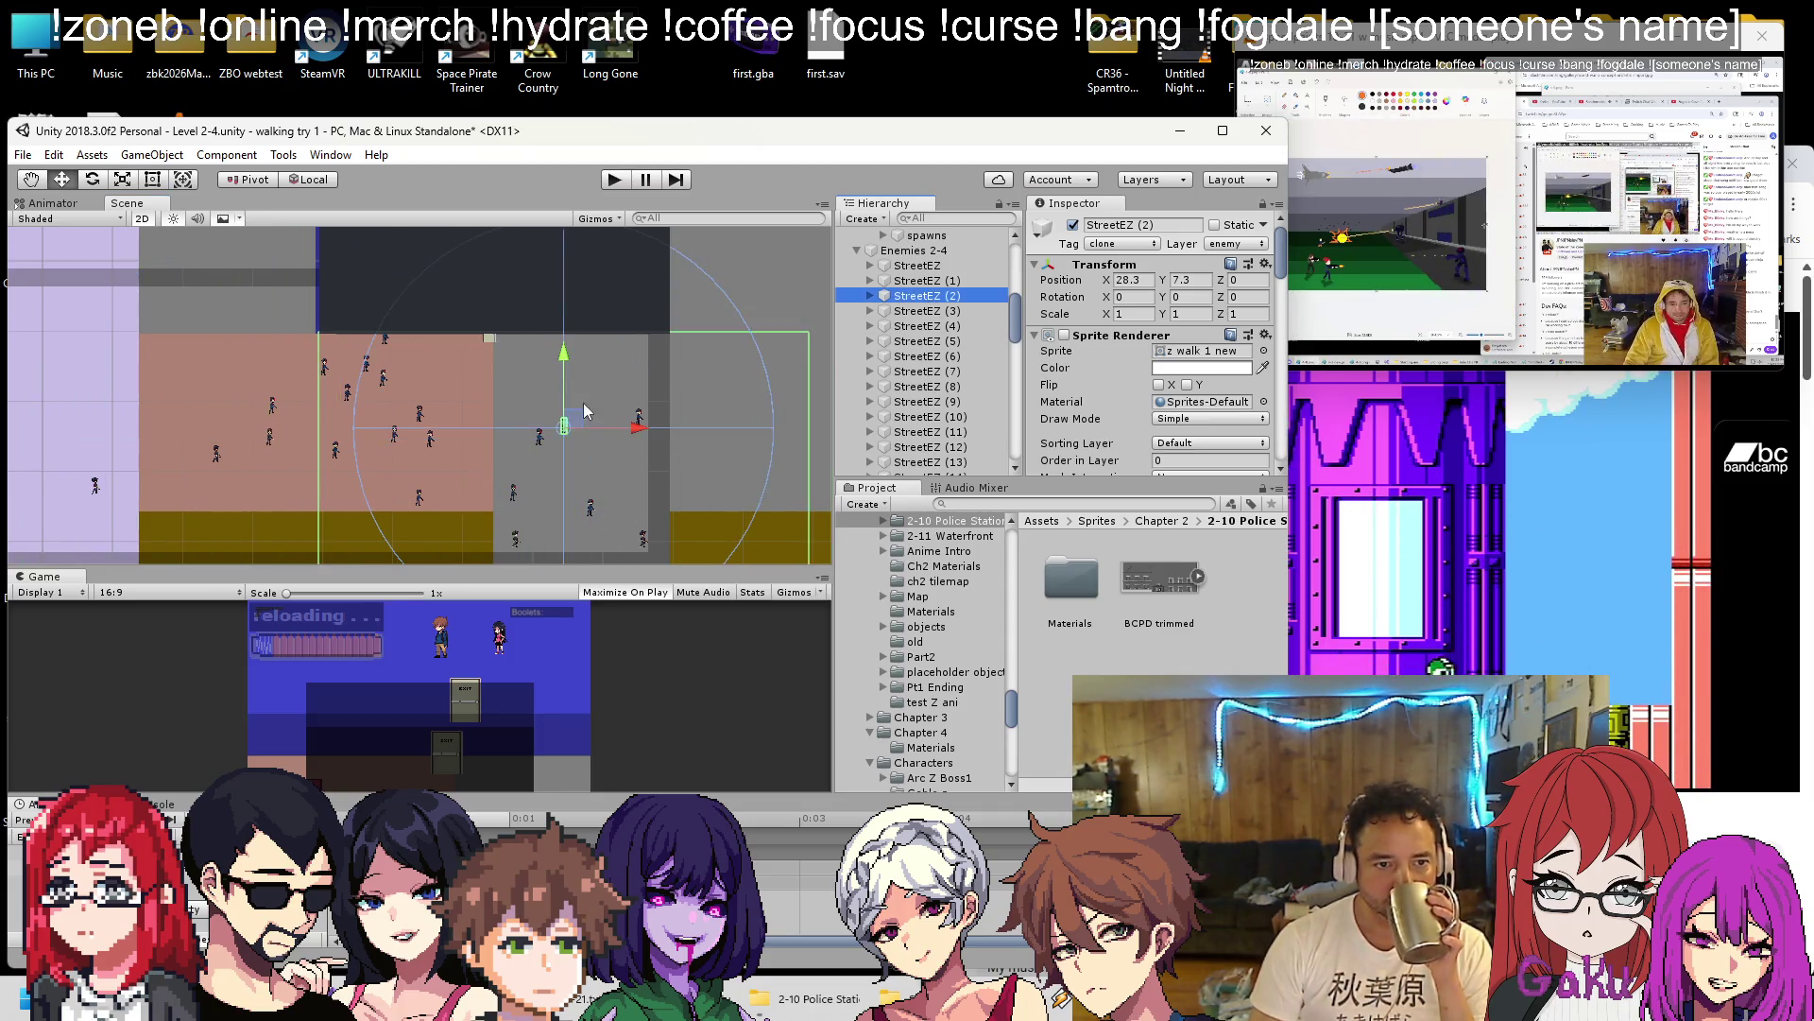
scroll(595, 406, "down", 3)
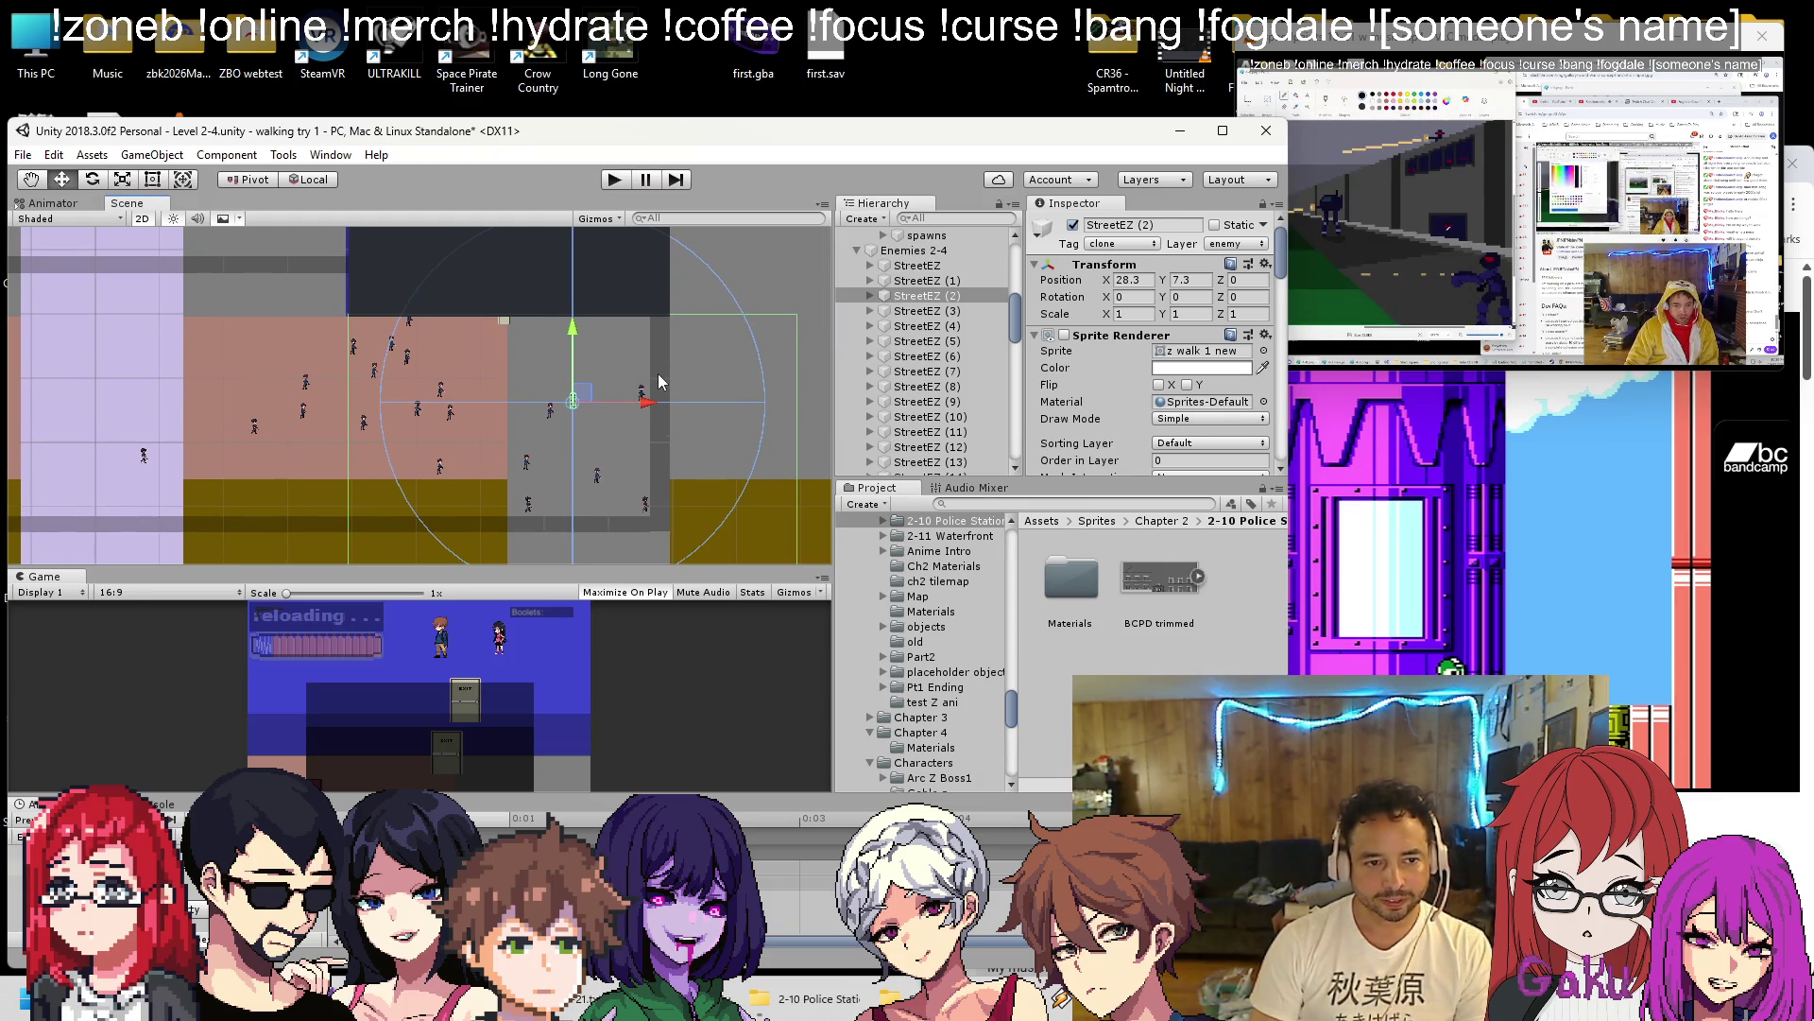
left_click_drag(650, 412, 700, 404)
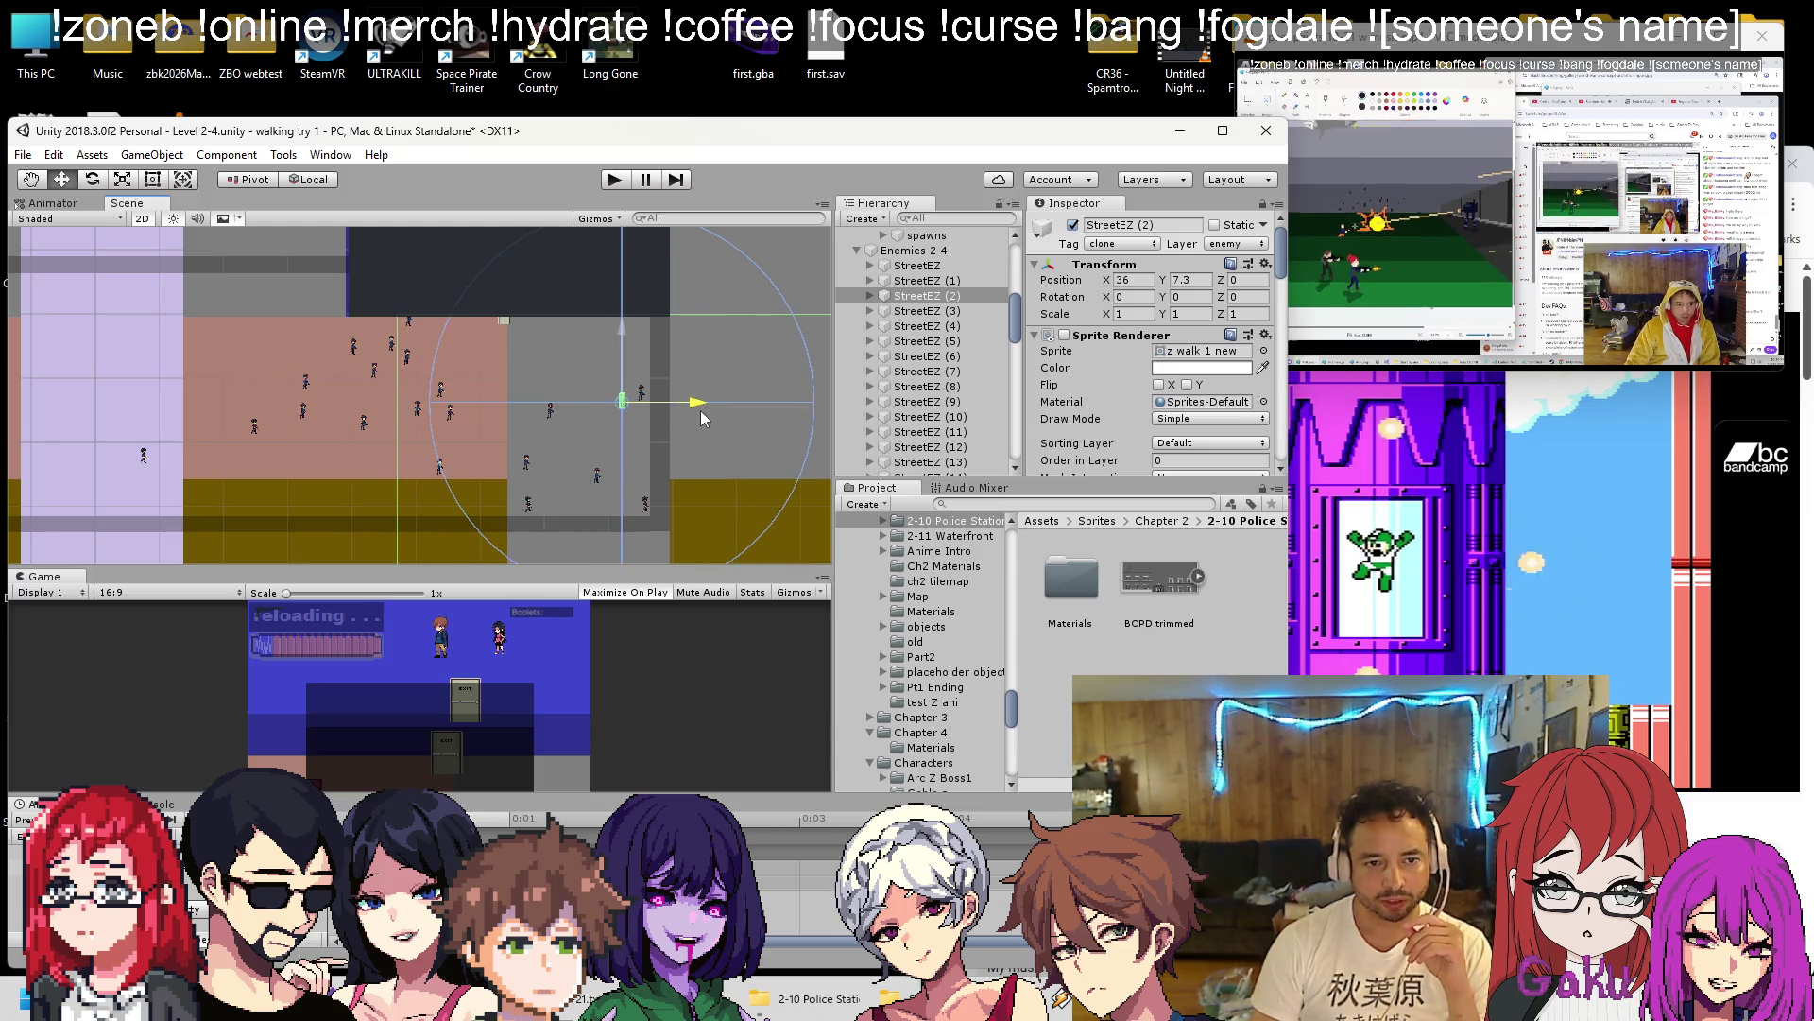
Shift StreetEZ (4), (6), (7) and (8) further left across the lot.
left_click(900, 315)
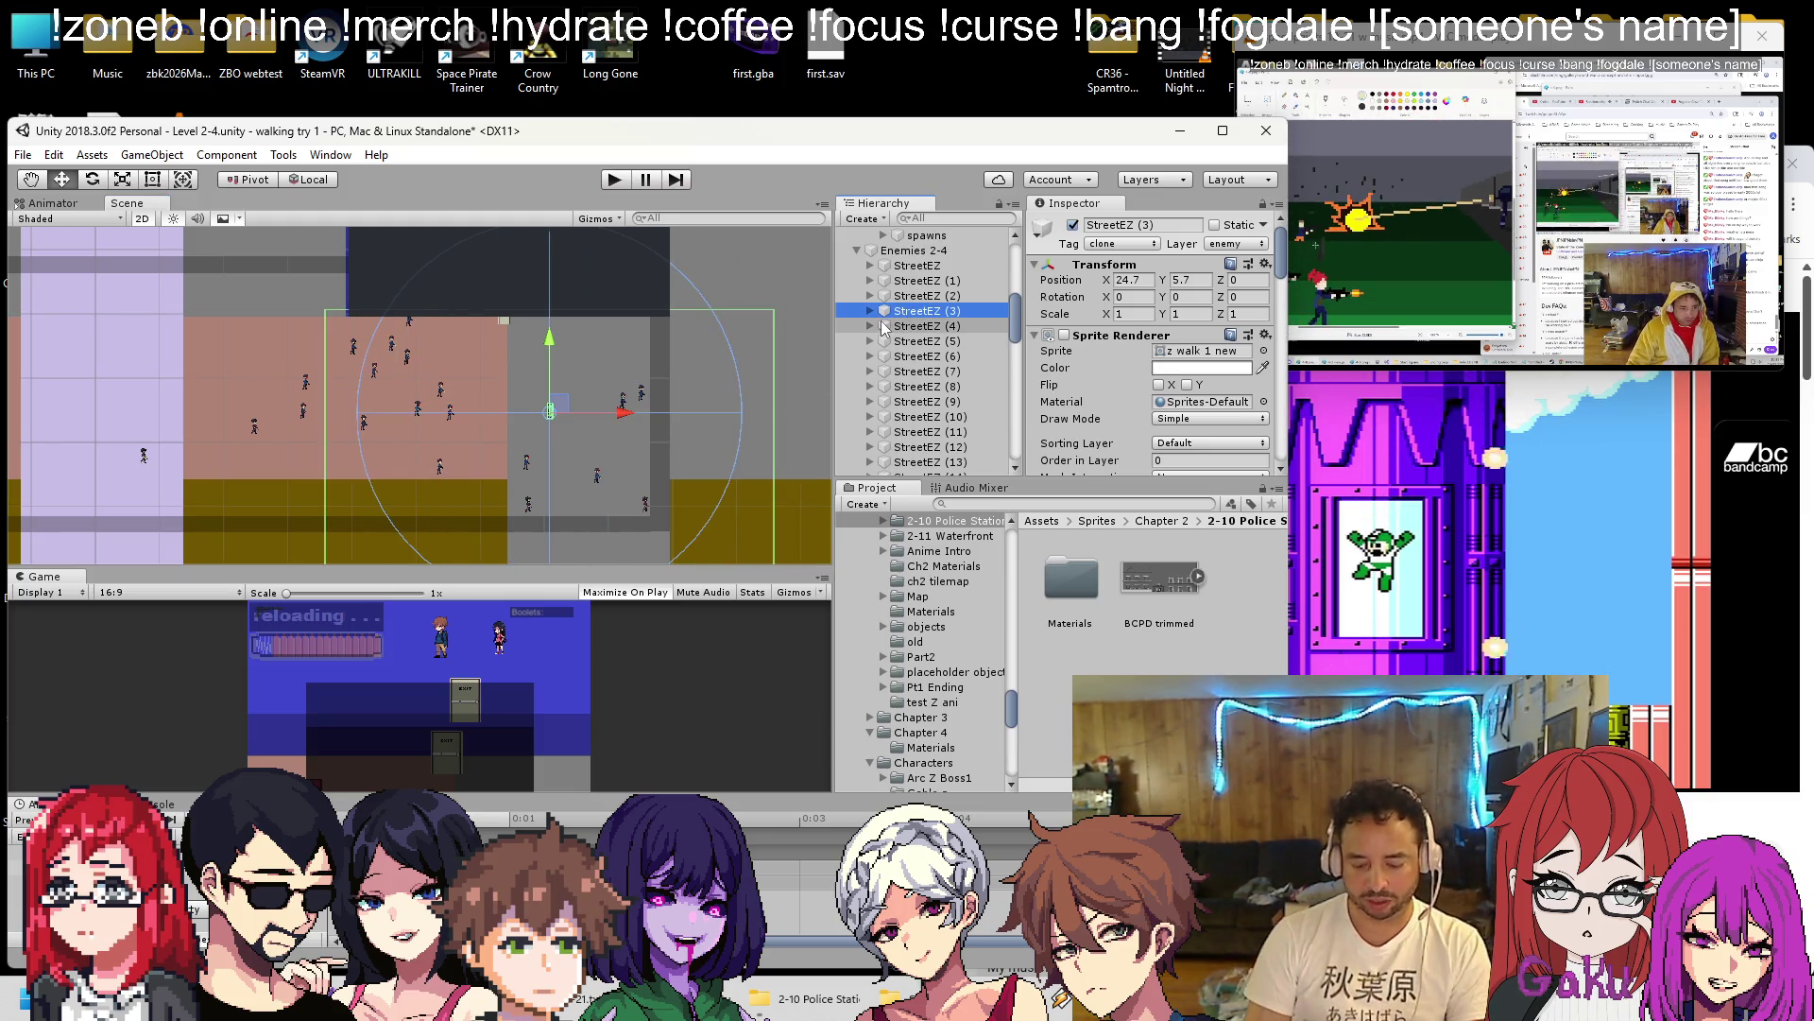
left_click(900, 326)
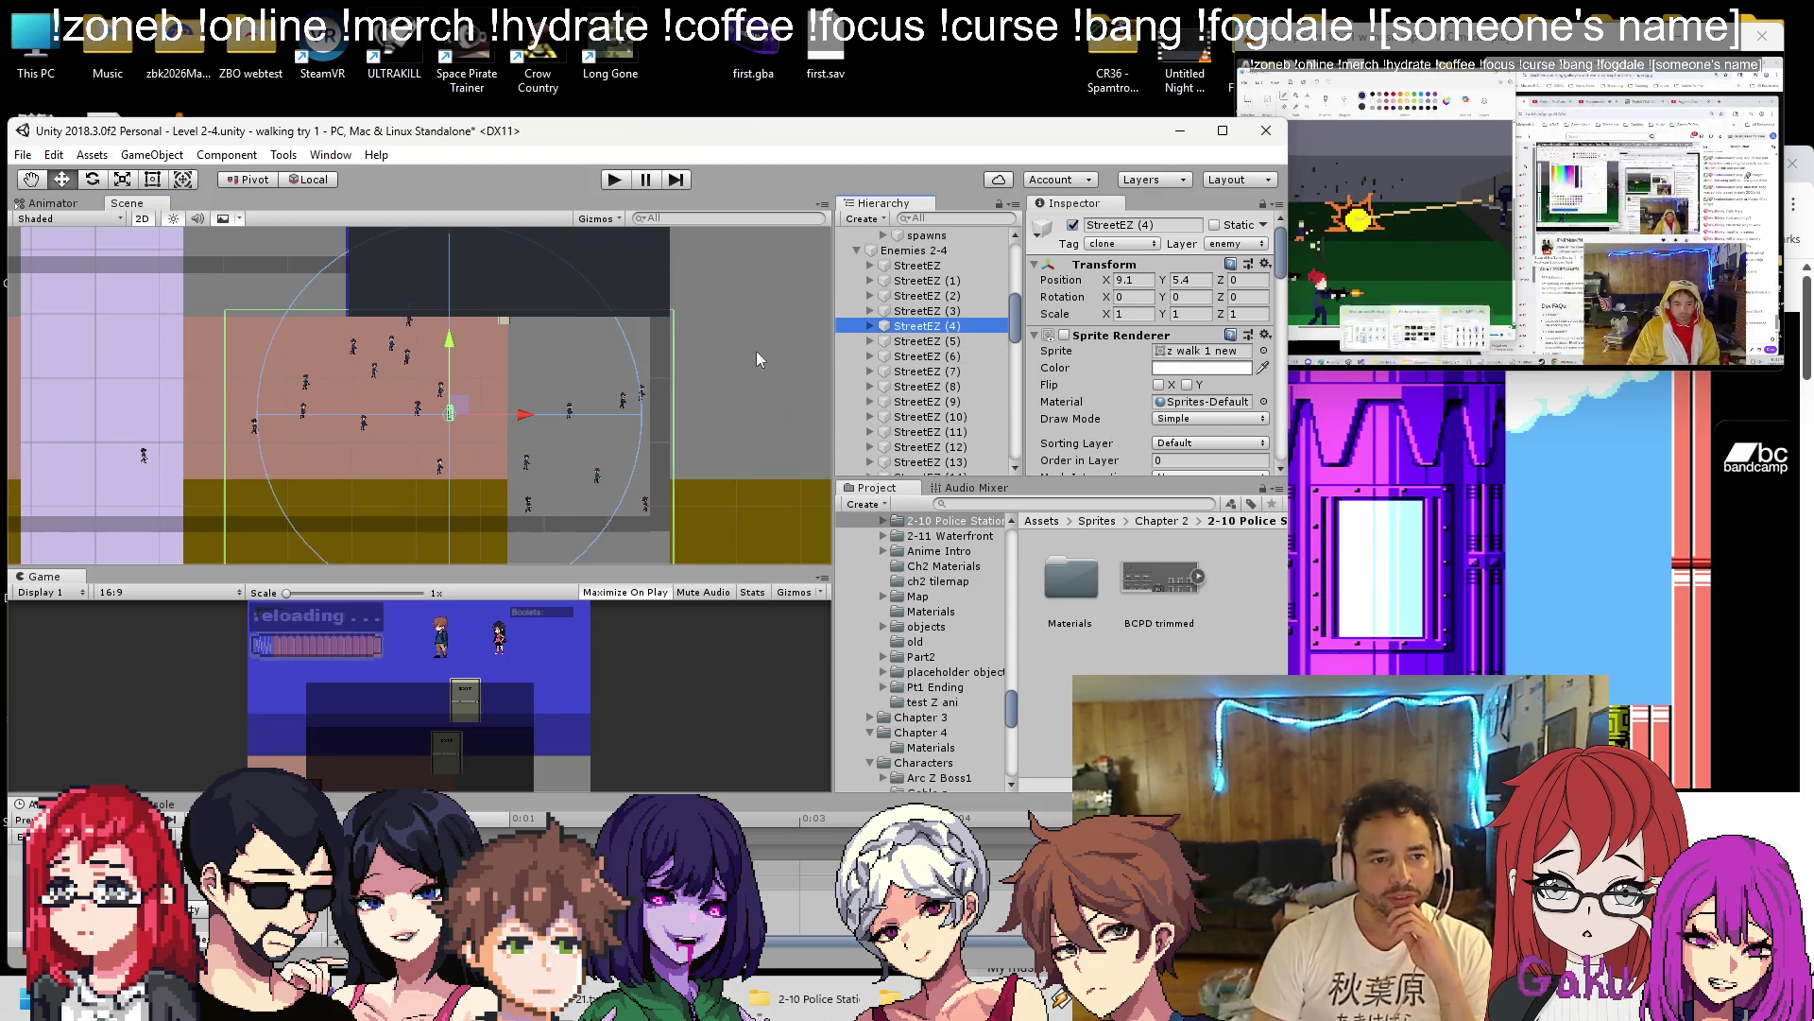
left_click_drag(526, 418, 399, 417)
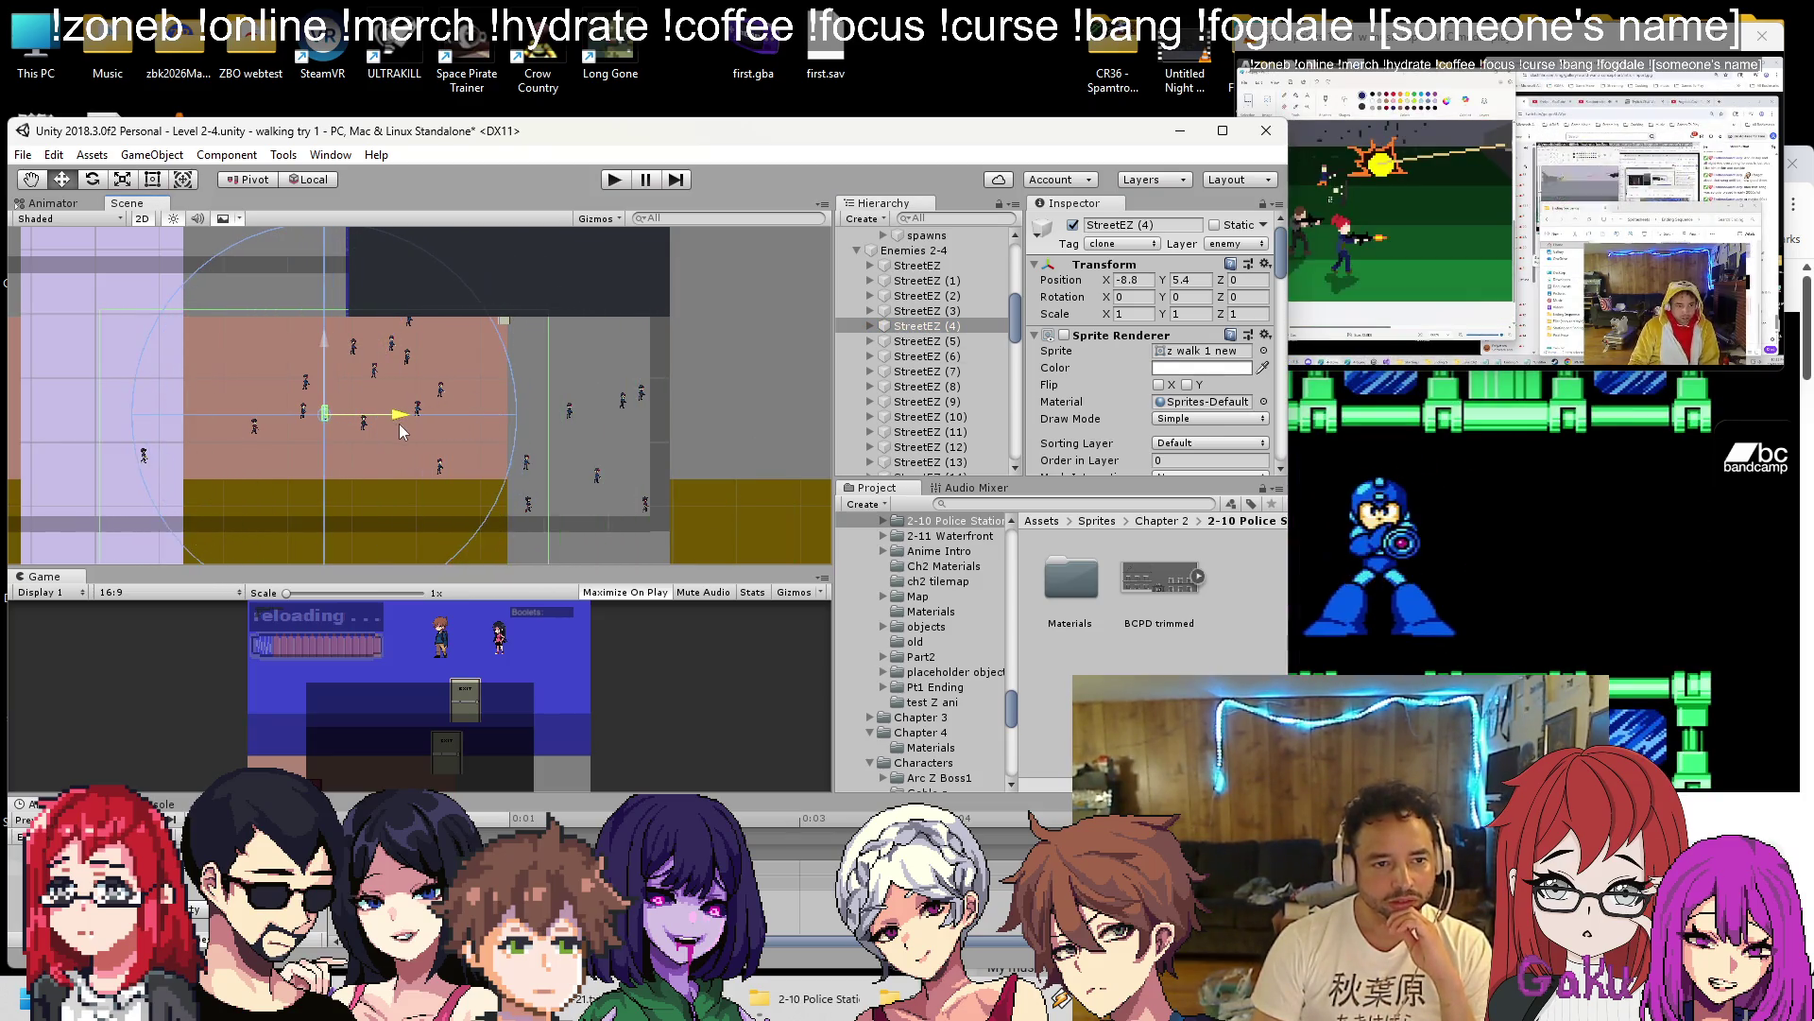
left_click(936, 341)
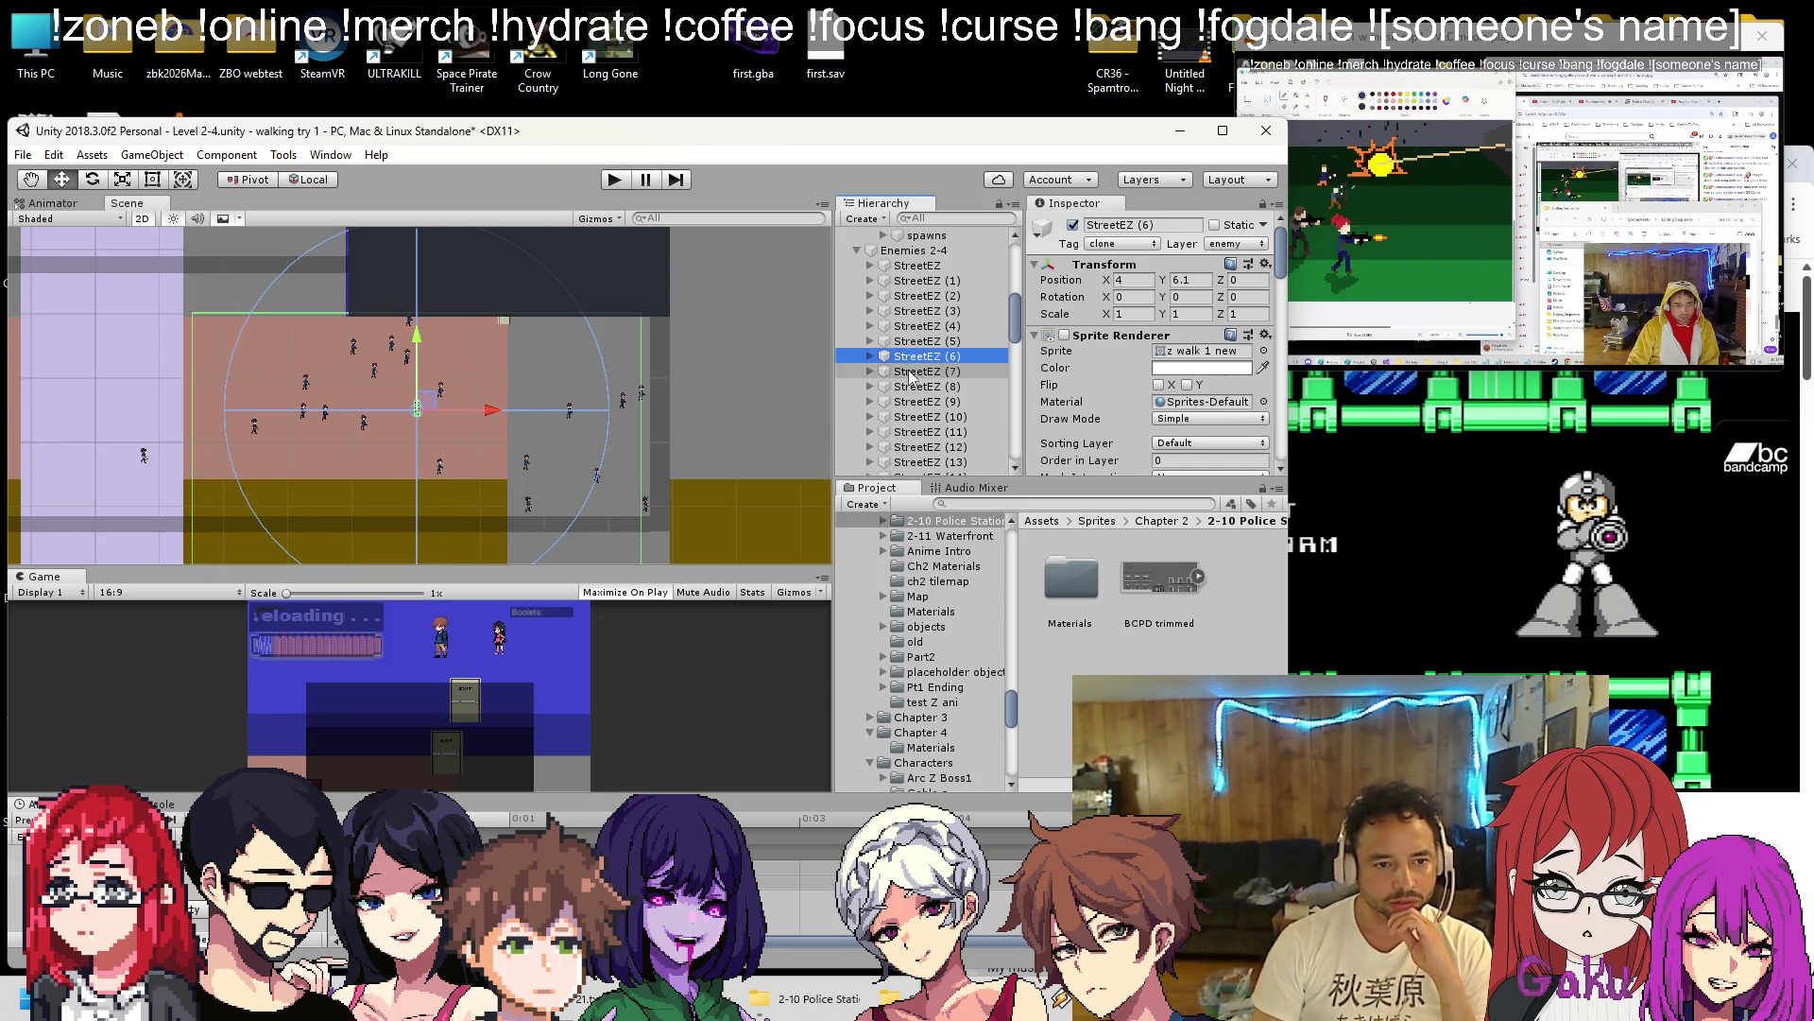
left_click_drag(486, 410, 471, 410)
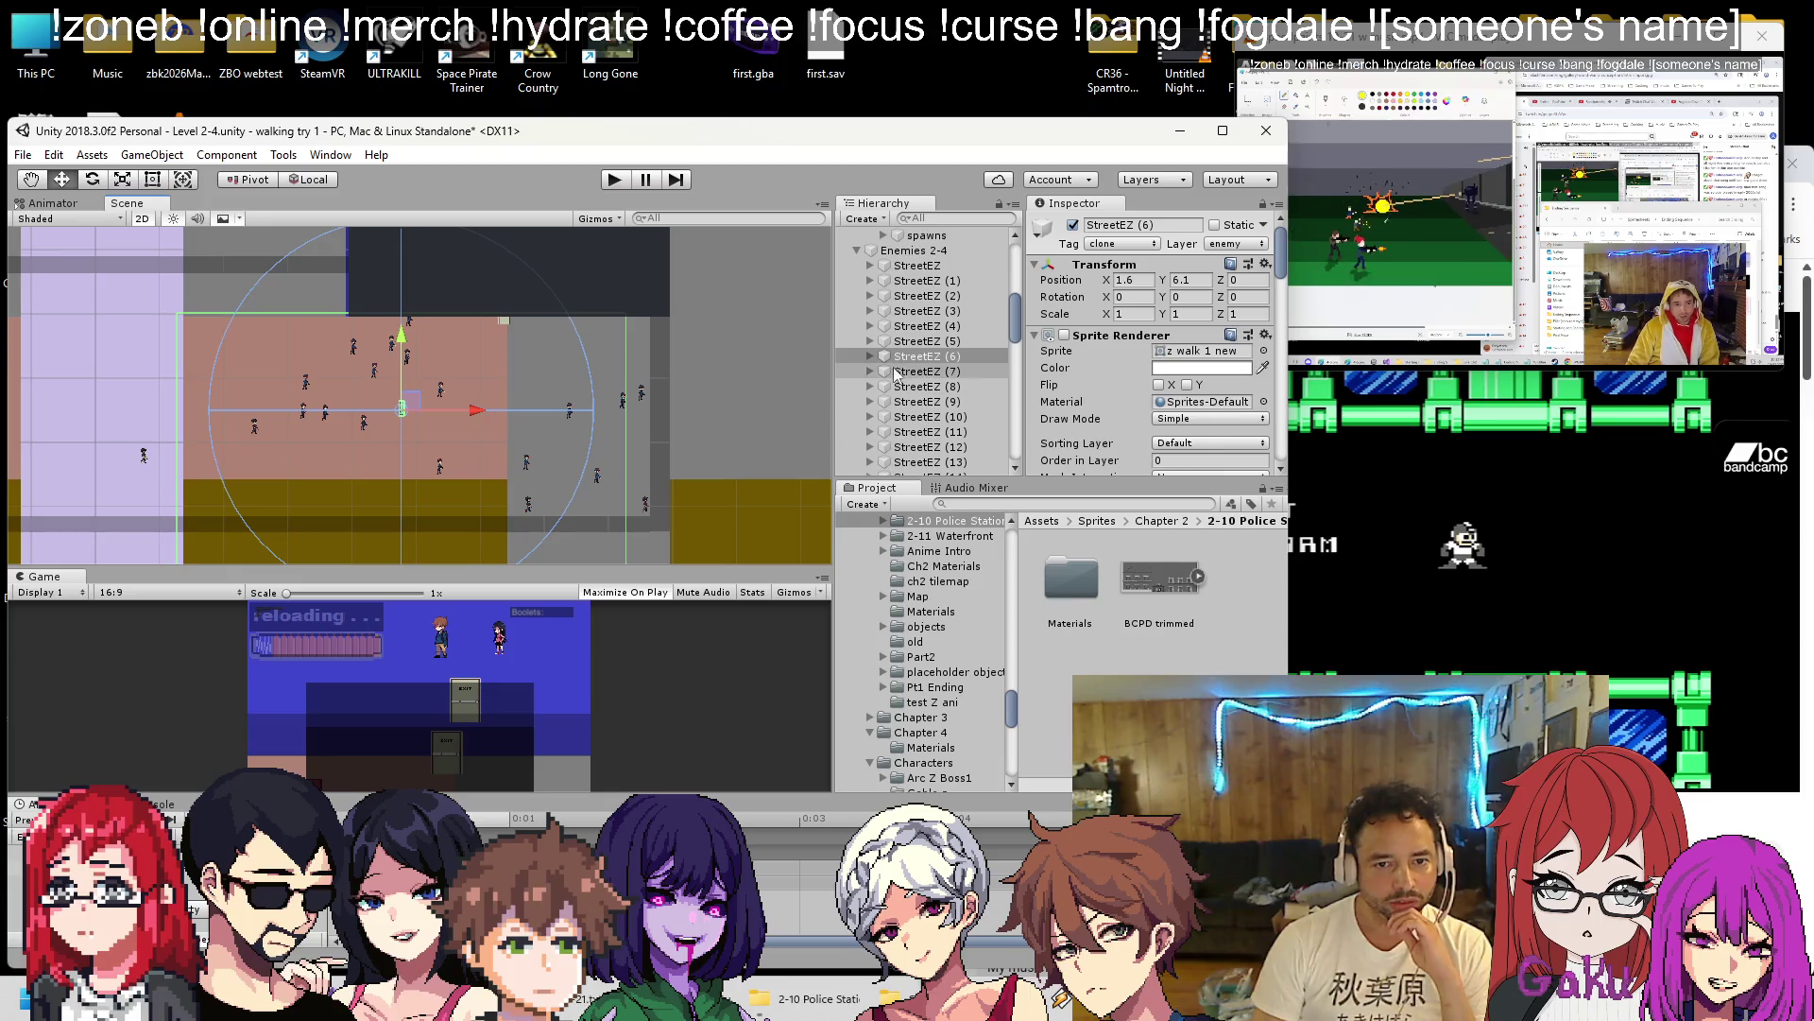
left_click_drag(482, 321, 336, 324)
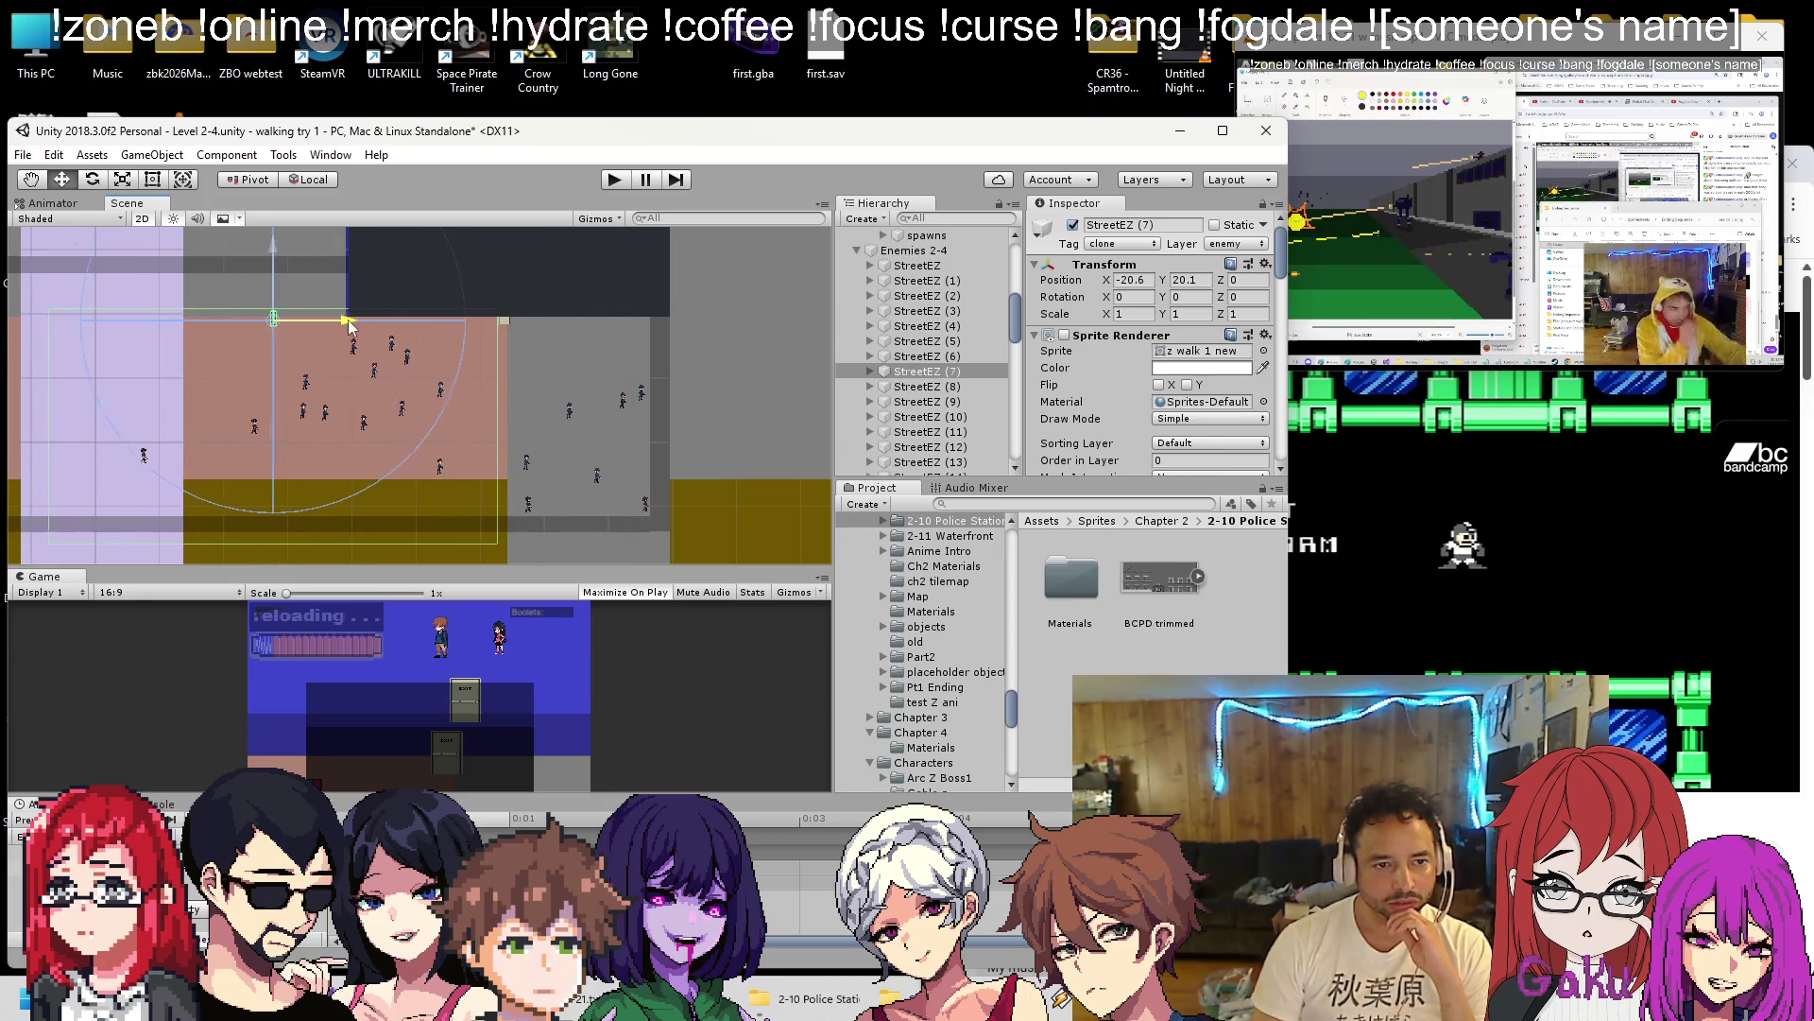
left_click_drag(468, 359, 402, 359)
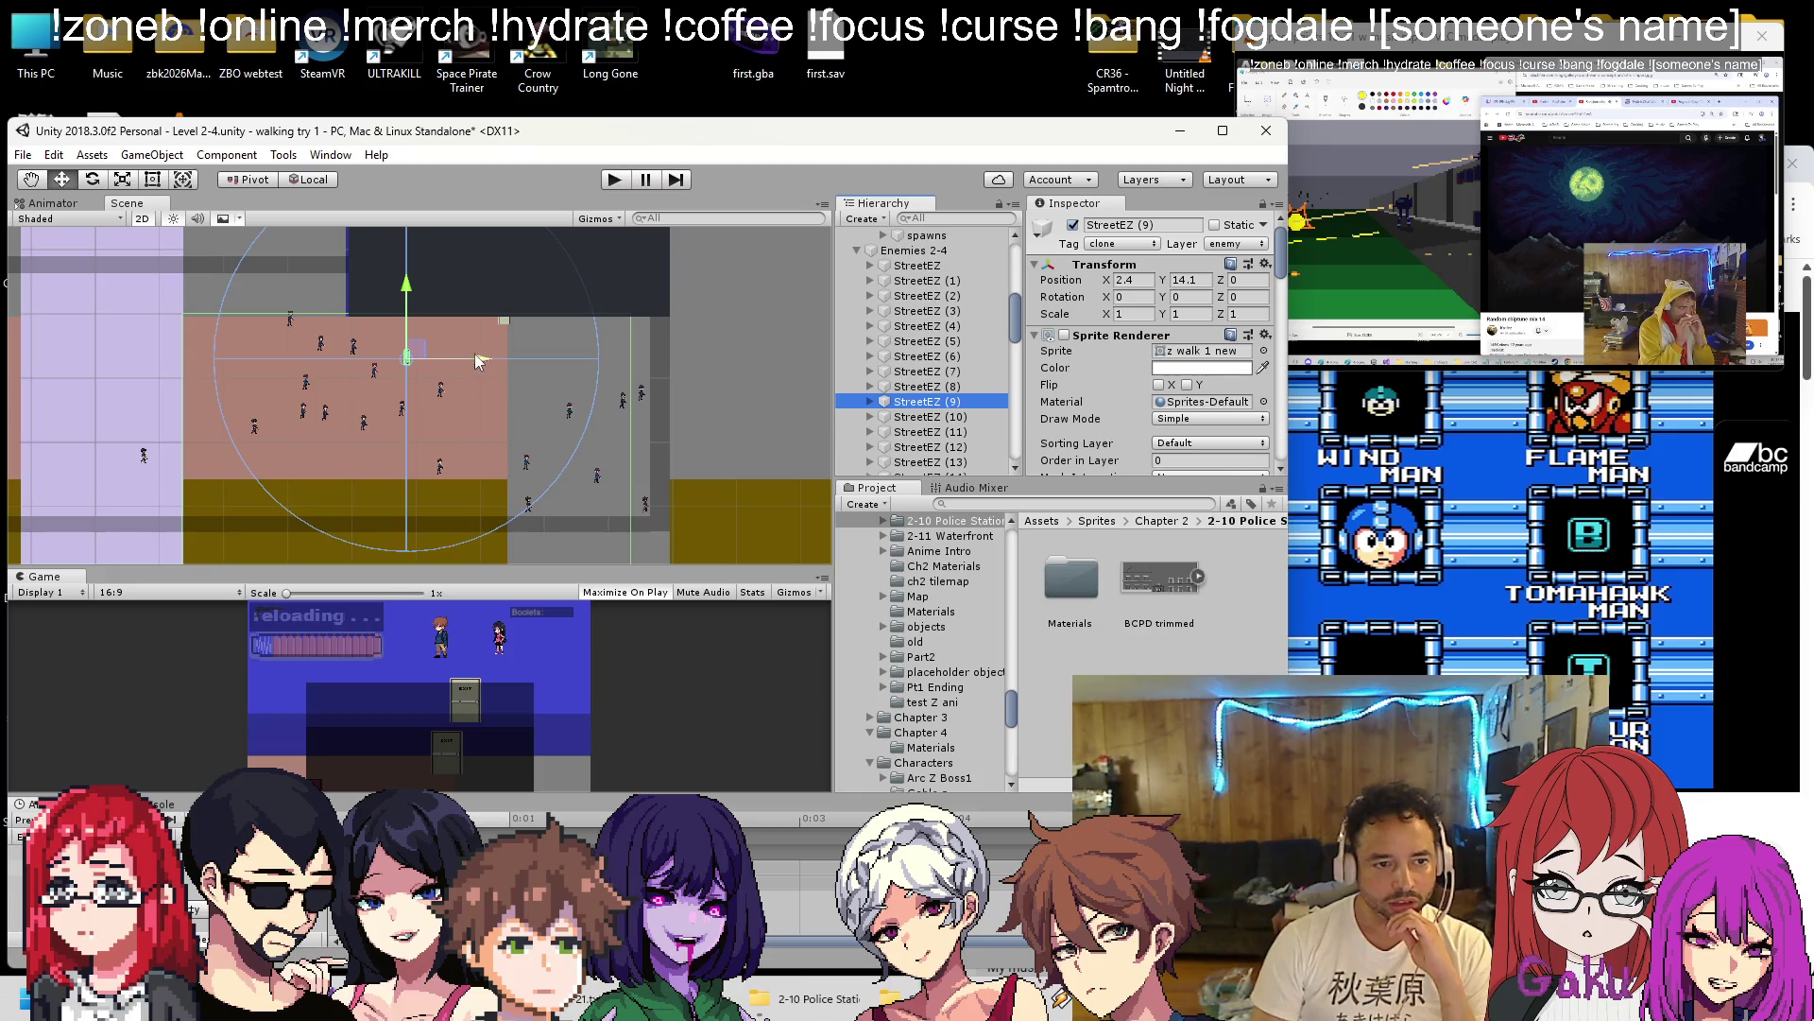
Move StreetEZ (12) slightly left and lower in the lot, to about -12.8, -3.7.
left_click(950, 421)
left_click(936, 432)
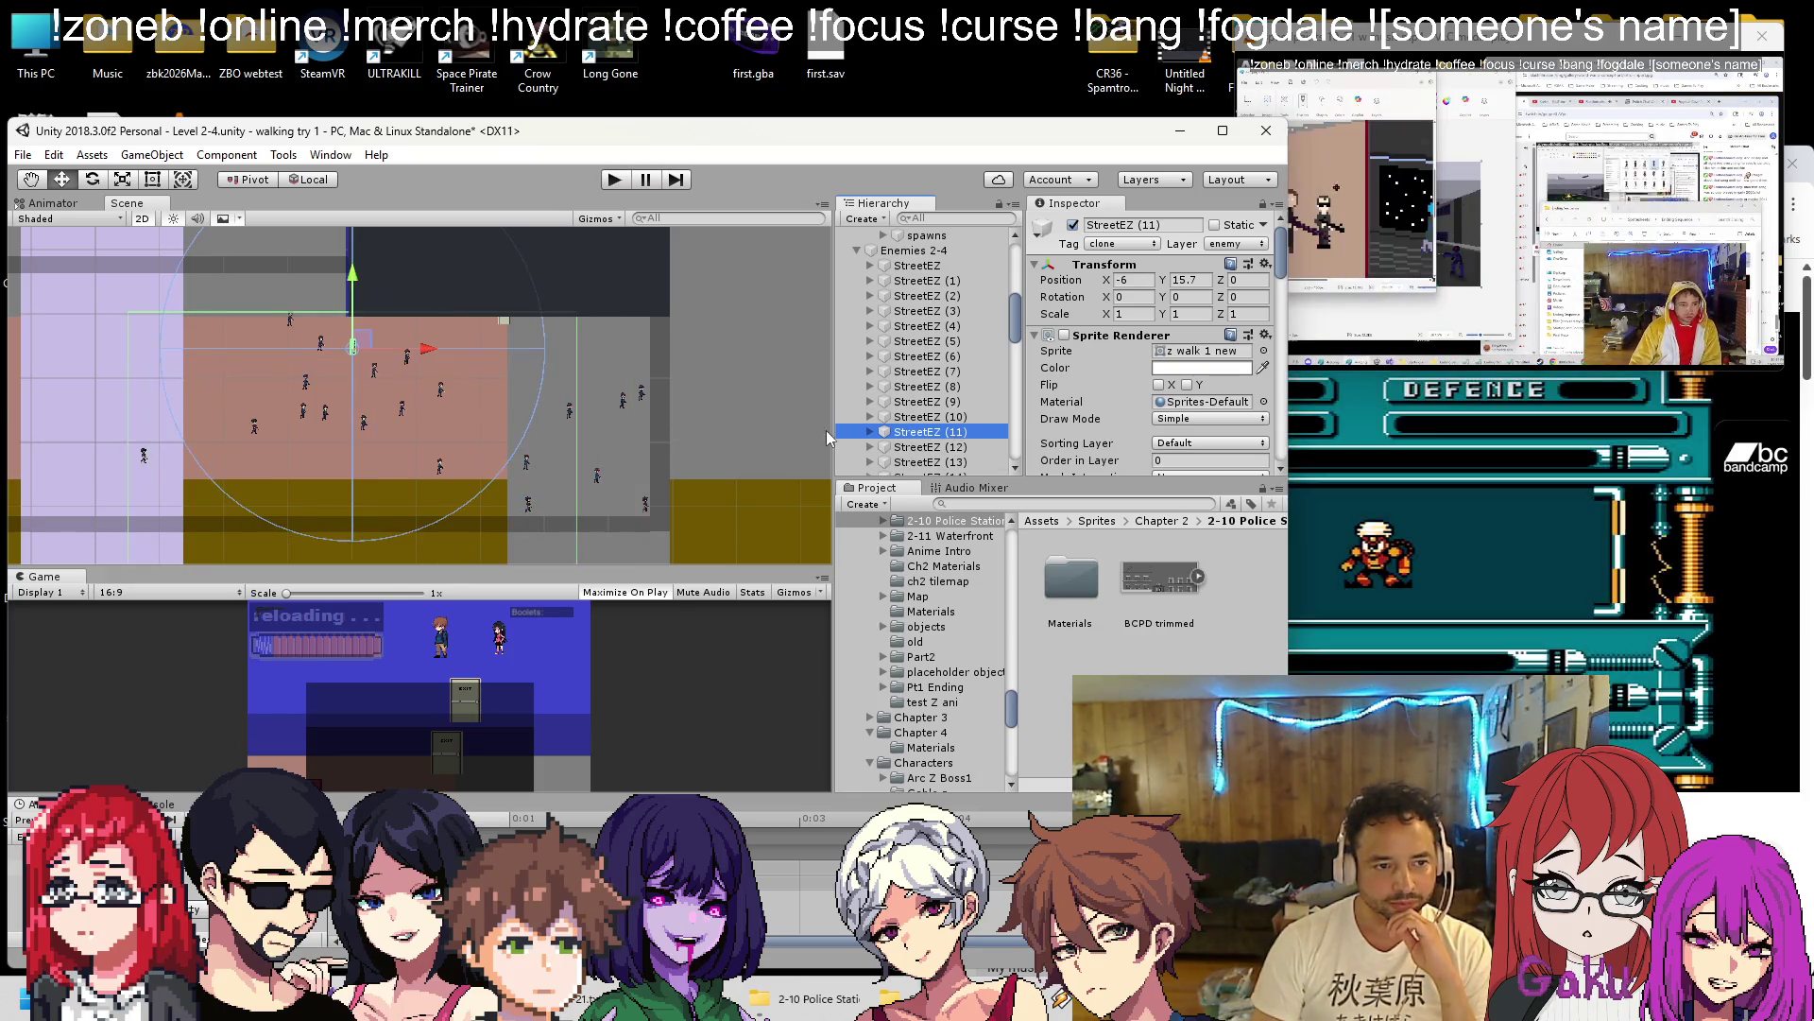
left_click(960, 448)
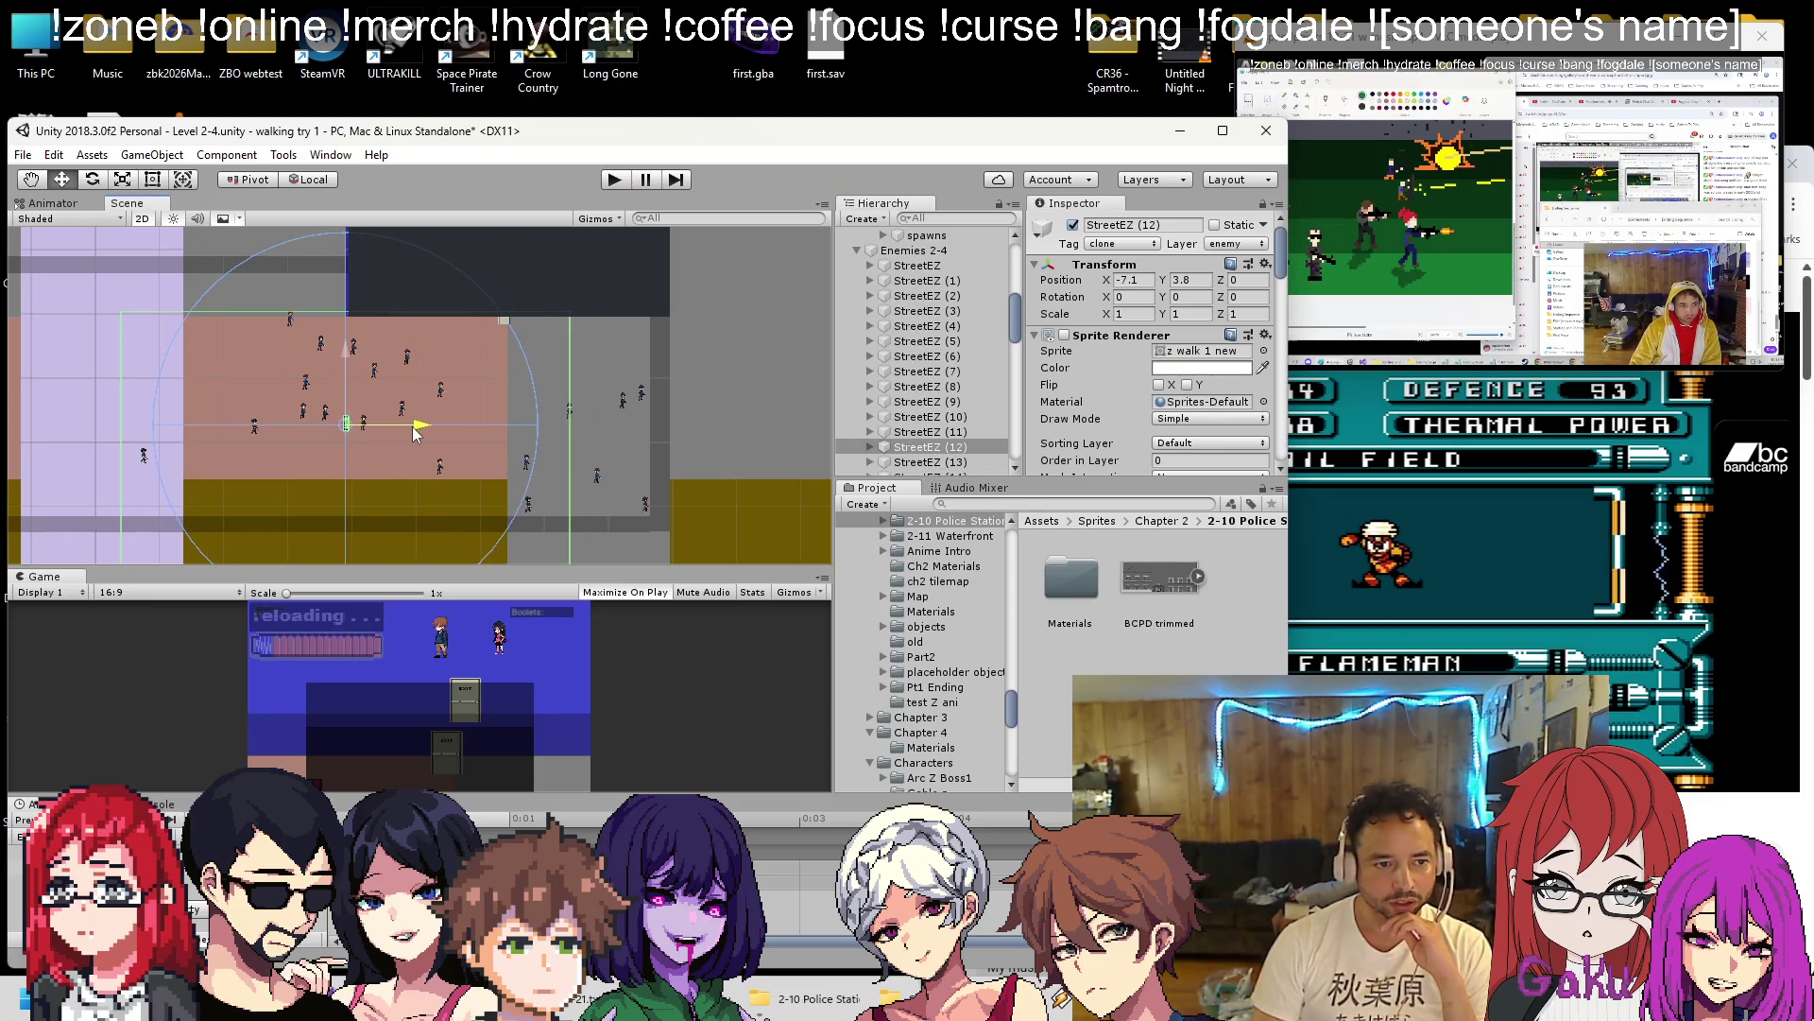
left_click_drag(413, 430, 405, 427)
left_click_drag(342, 367, 345, 406)
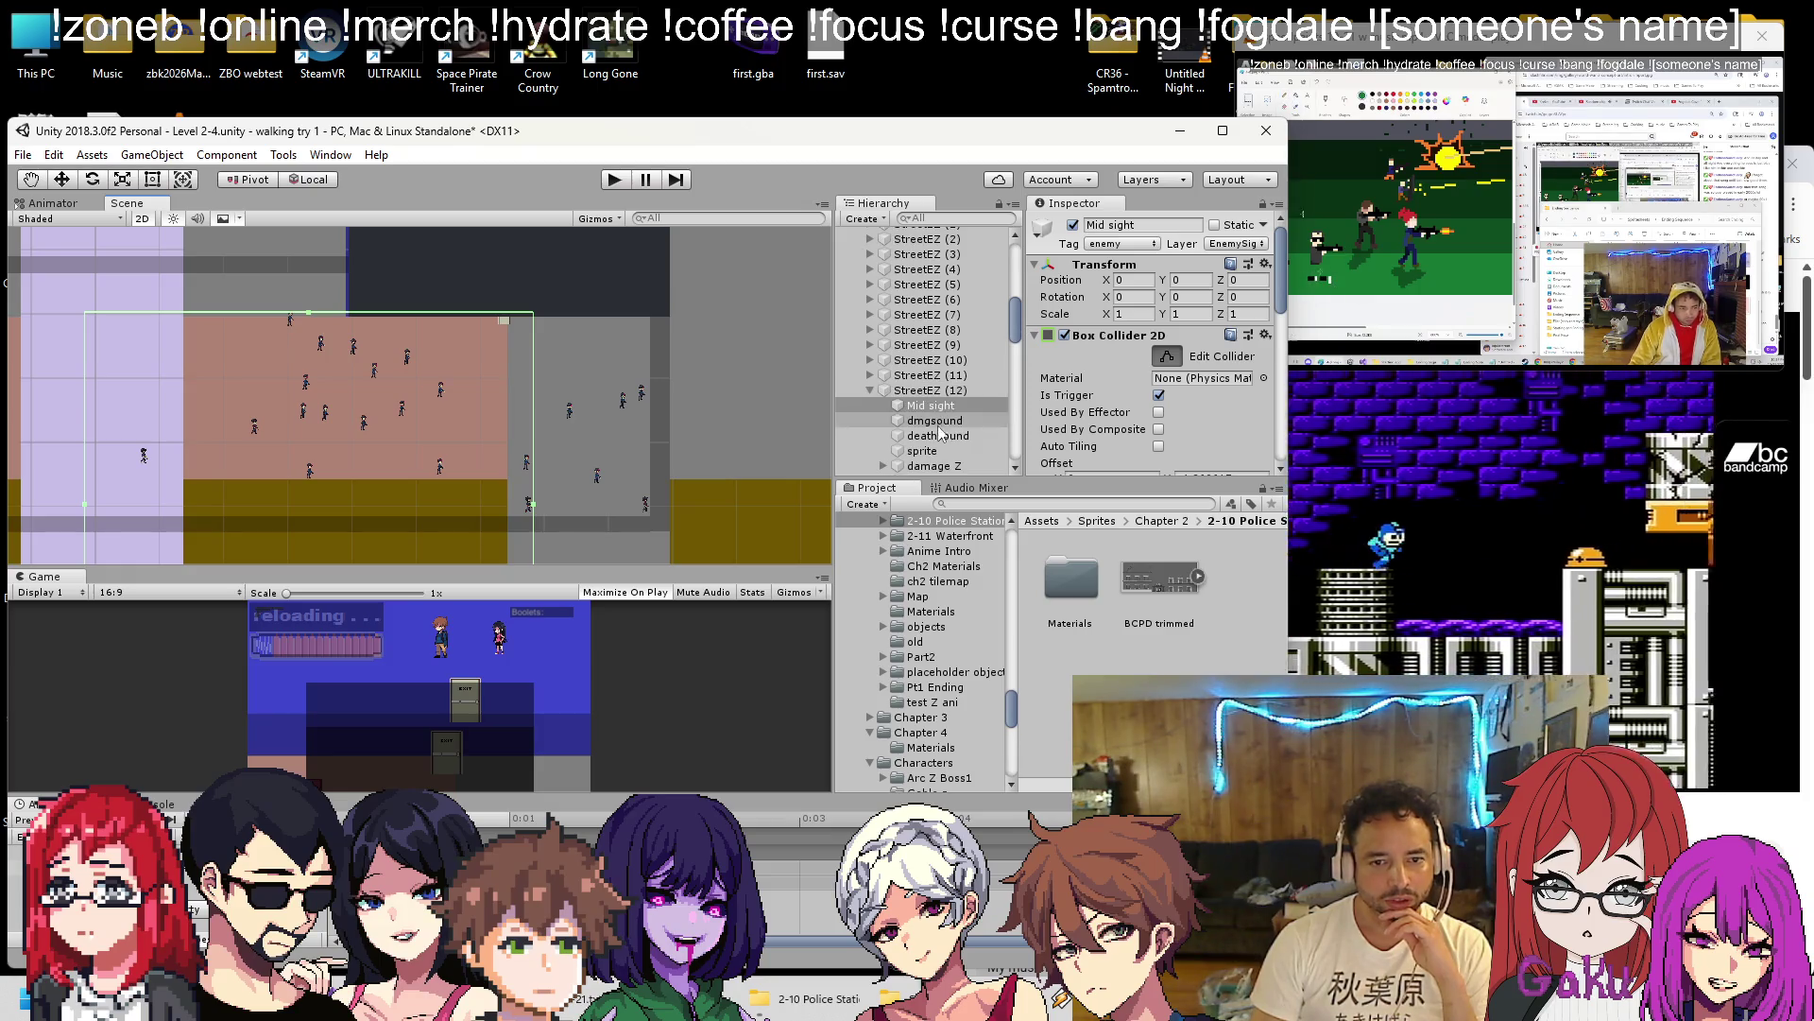
Move StreetEZ (17) further left to about -26.3, 10.2.
left_click(914, 409)
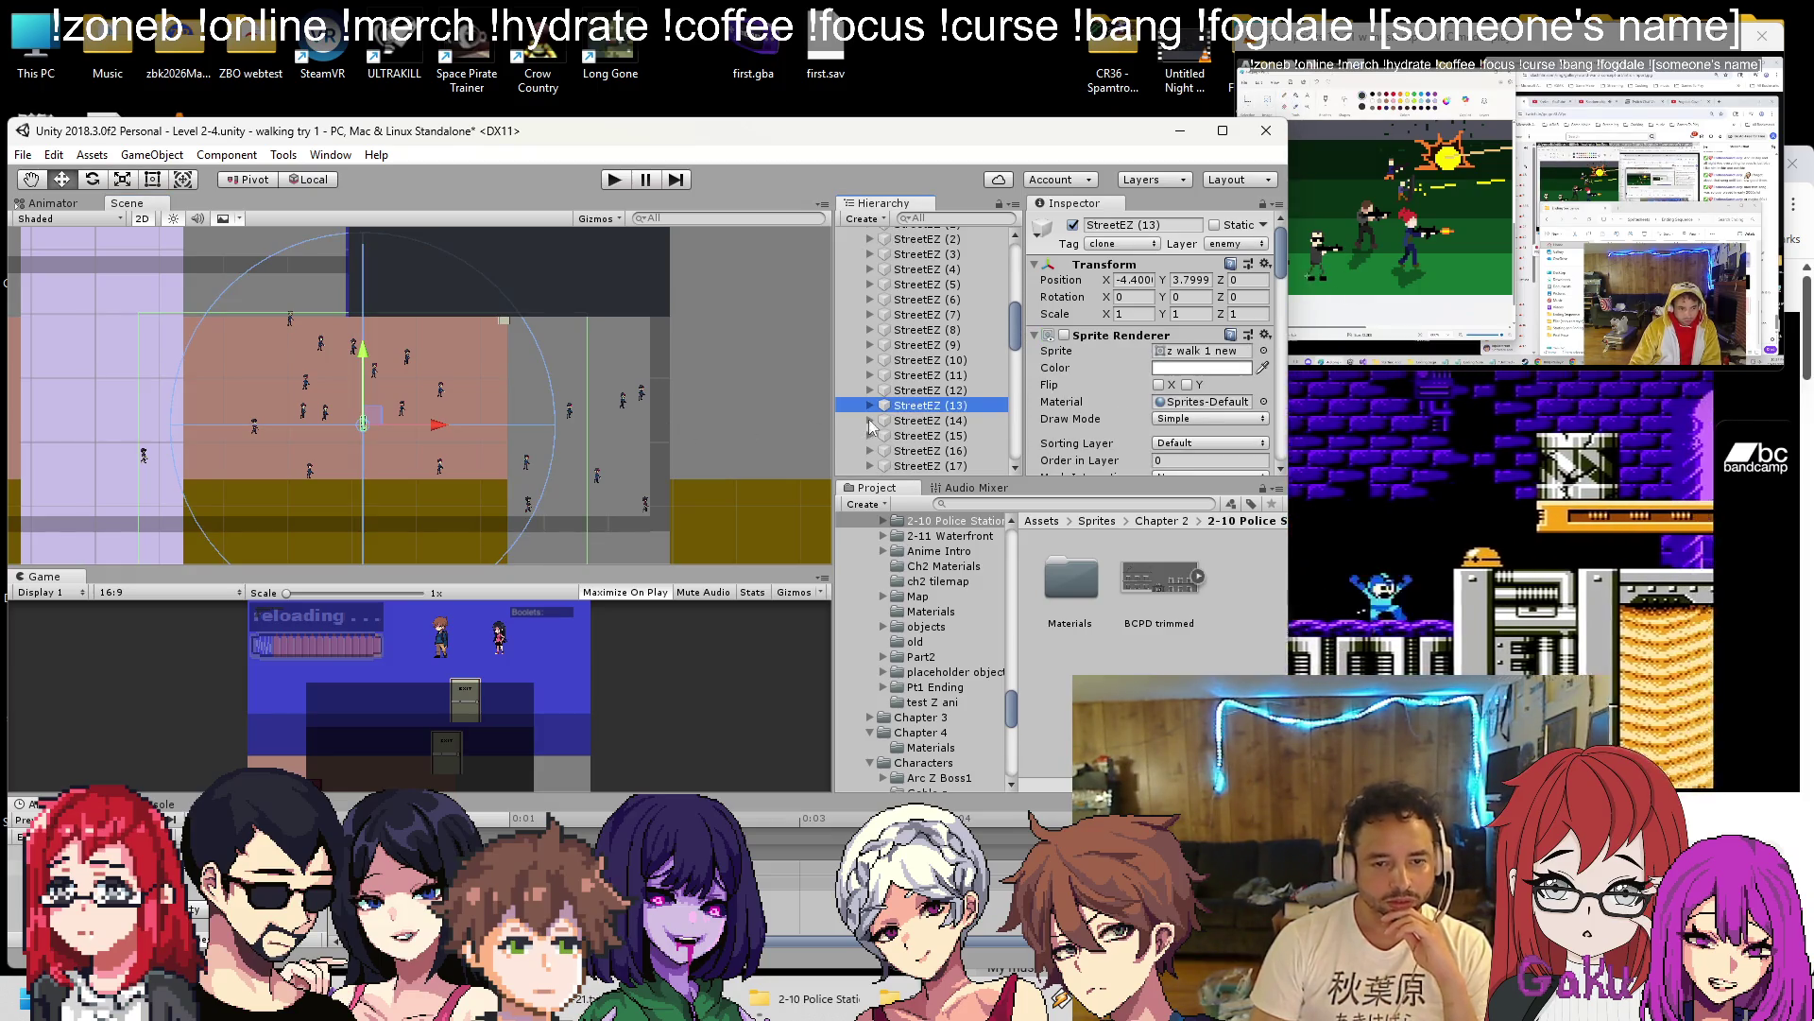
left_click(901, 436)
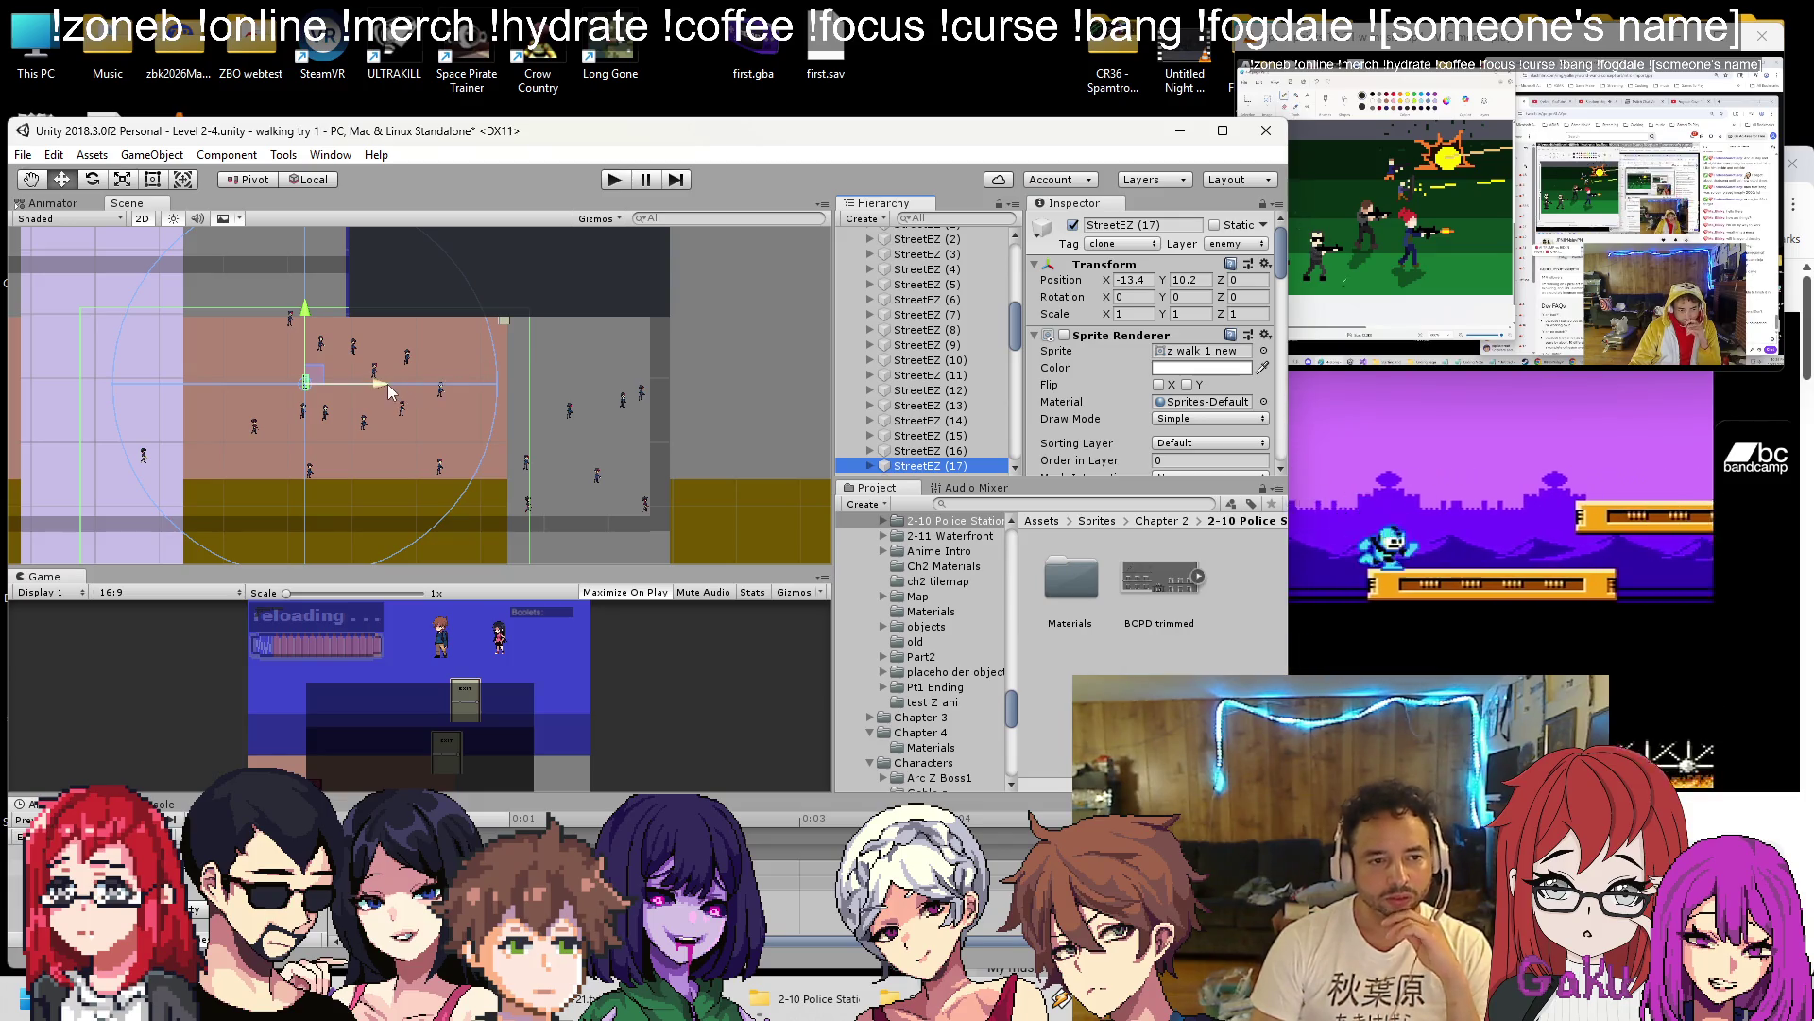
left_click_drag(321, 387, 301, 384)
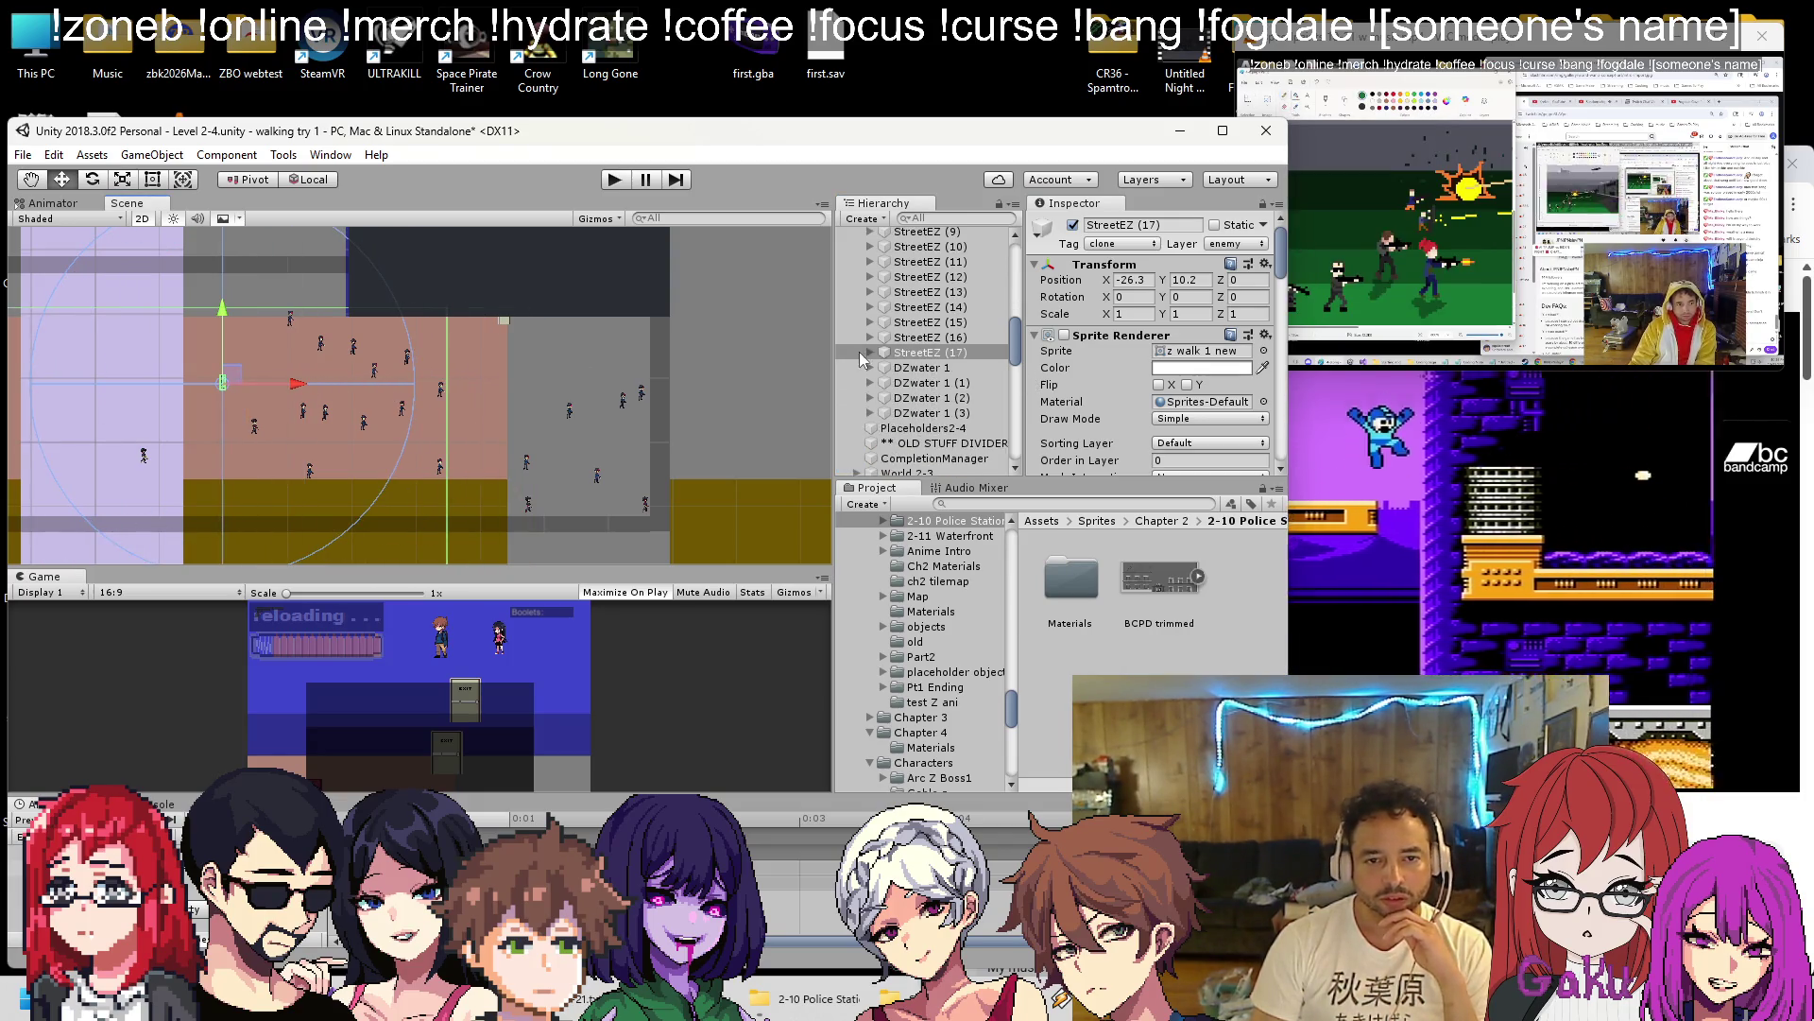
Widen StreetEZ (17)'s Mid sight collider to the right using Edit Collider.
left_click(869, 353)
left_click(921, 368)
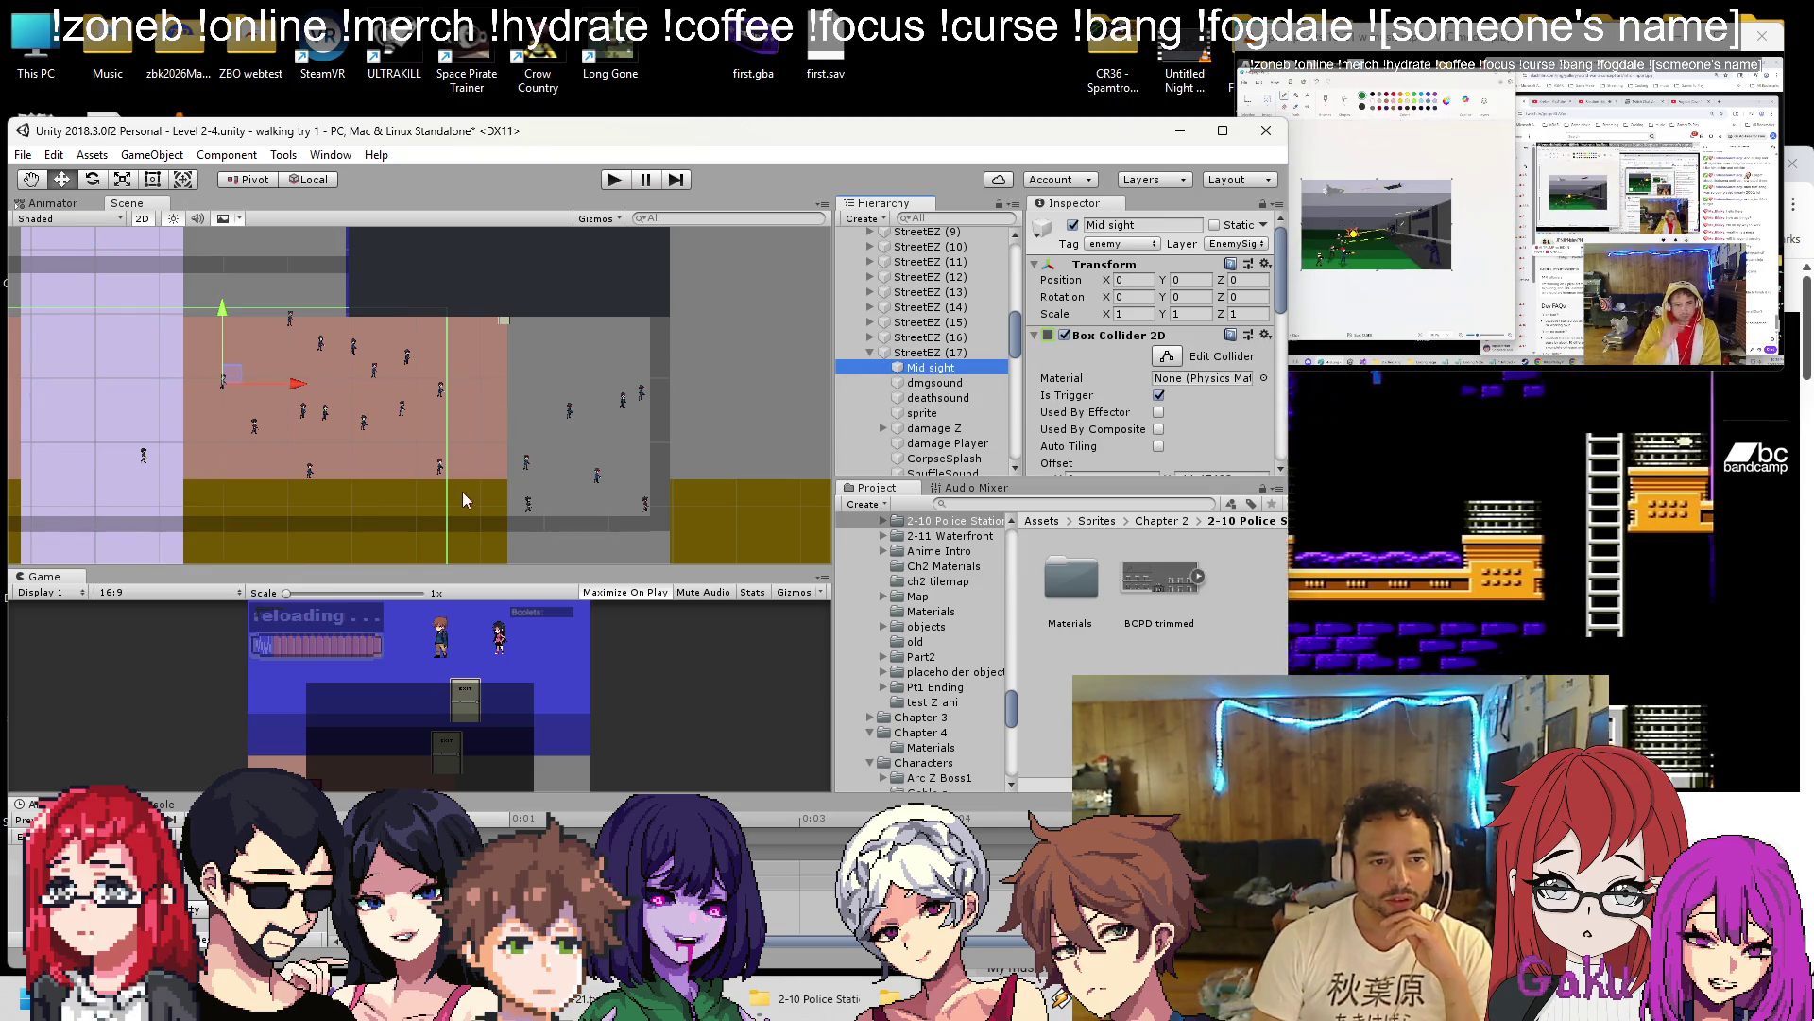
left_click(1167, 355)
mouse_move(446, 457)
left_mouse_down()
mouse_move(534, 453)
mouse_move(514, 448)
left_mouse_up()
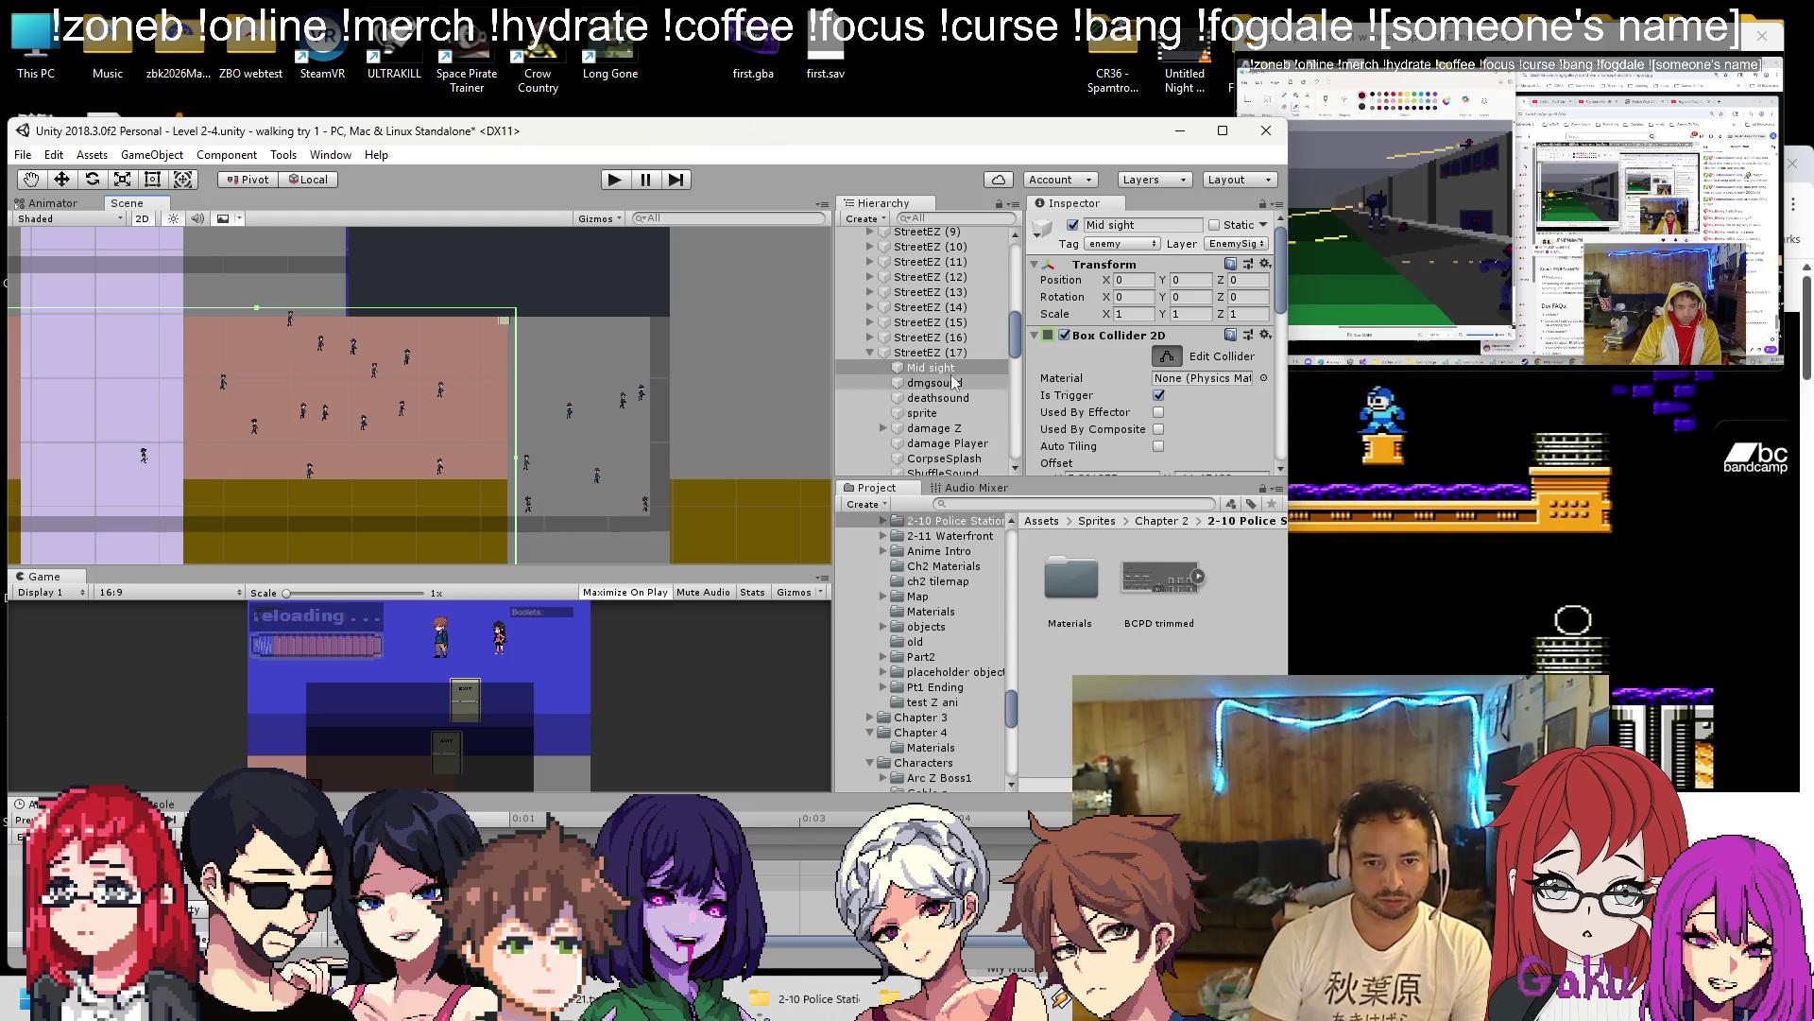
scroll(501, 383, "down", 3)
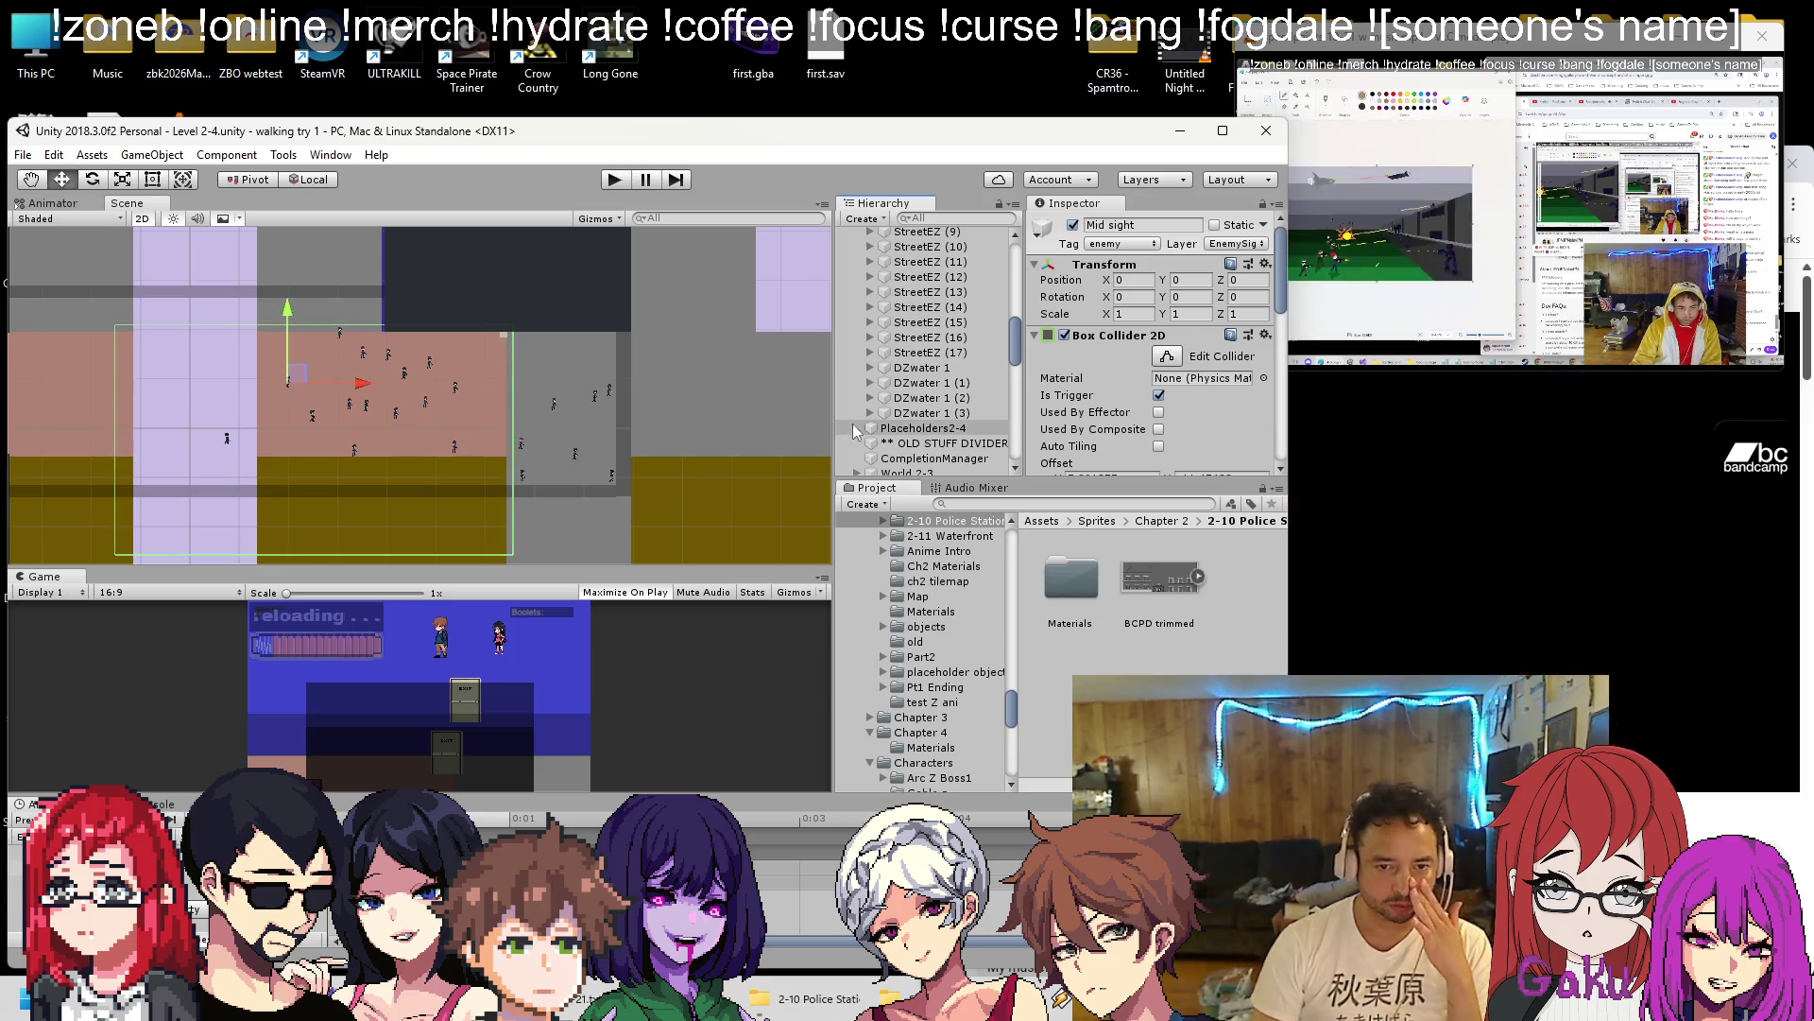
Check the three DZwater 1 objects, then start Play mode to test Level 2-4.
left_click(945, 367)
left_click(952, 398)
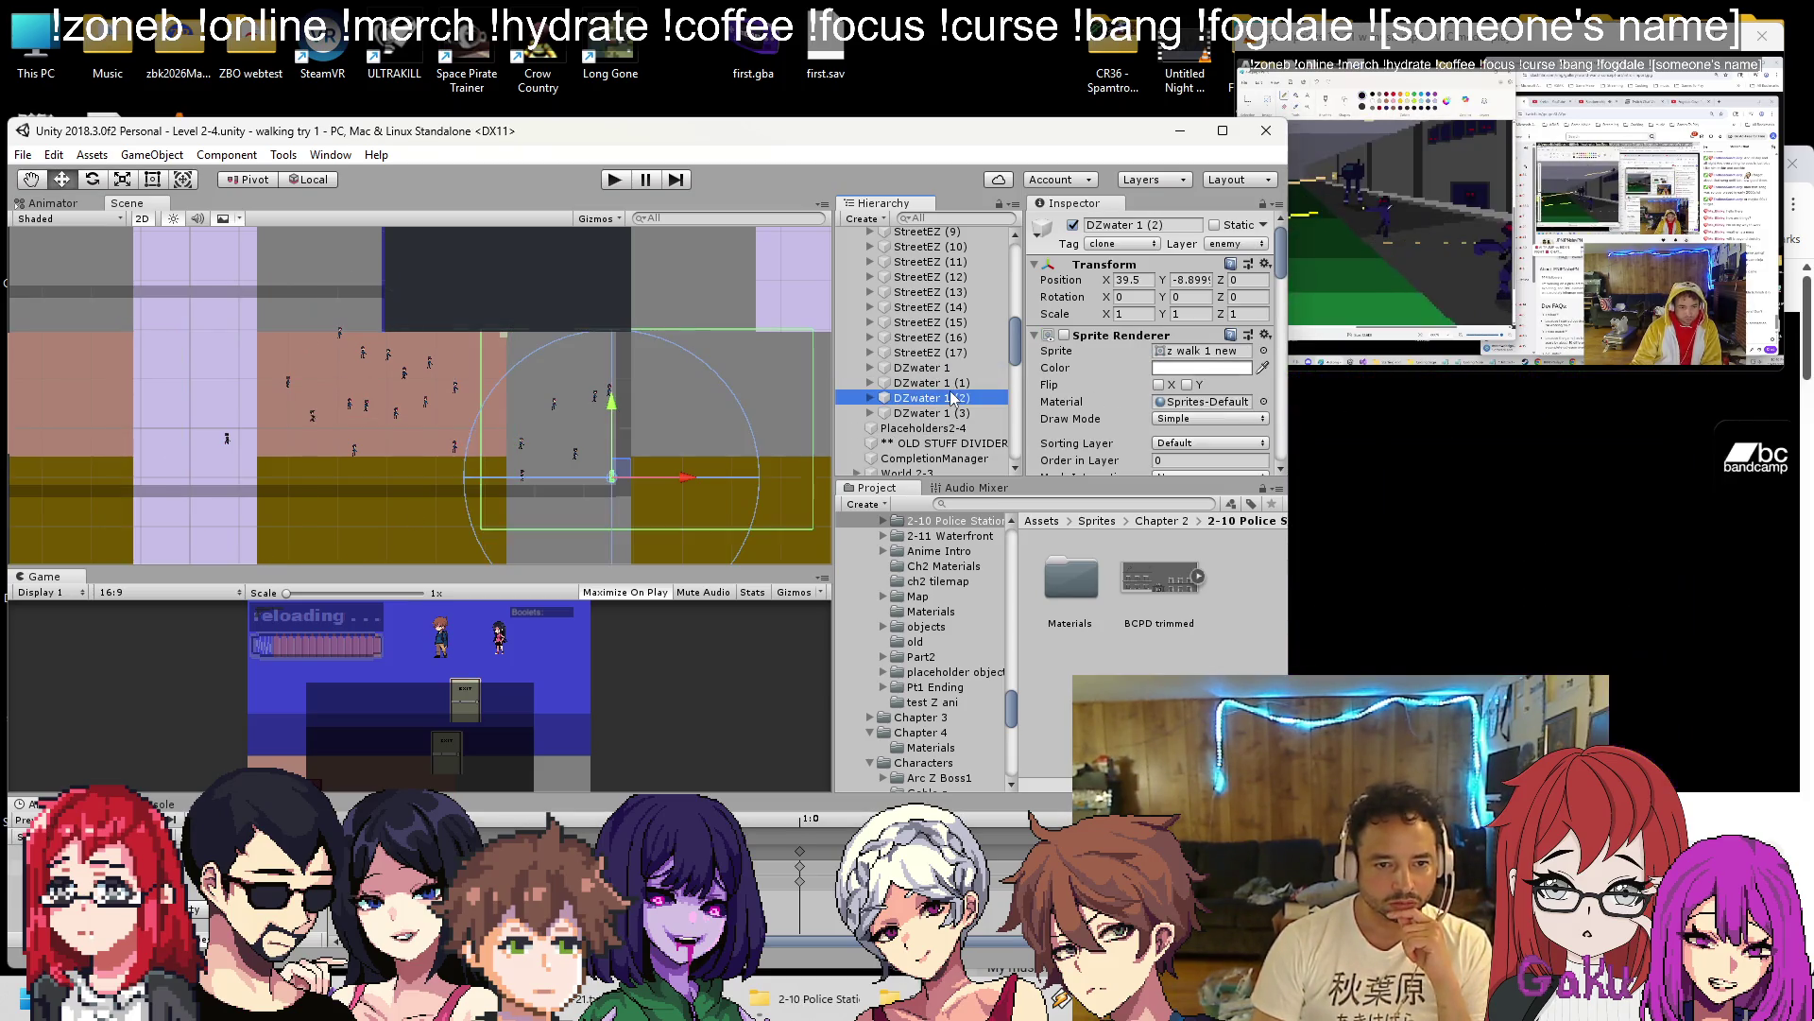
left_click(939, 413)
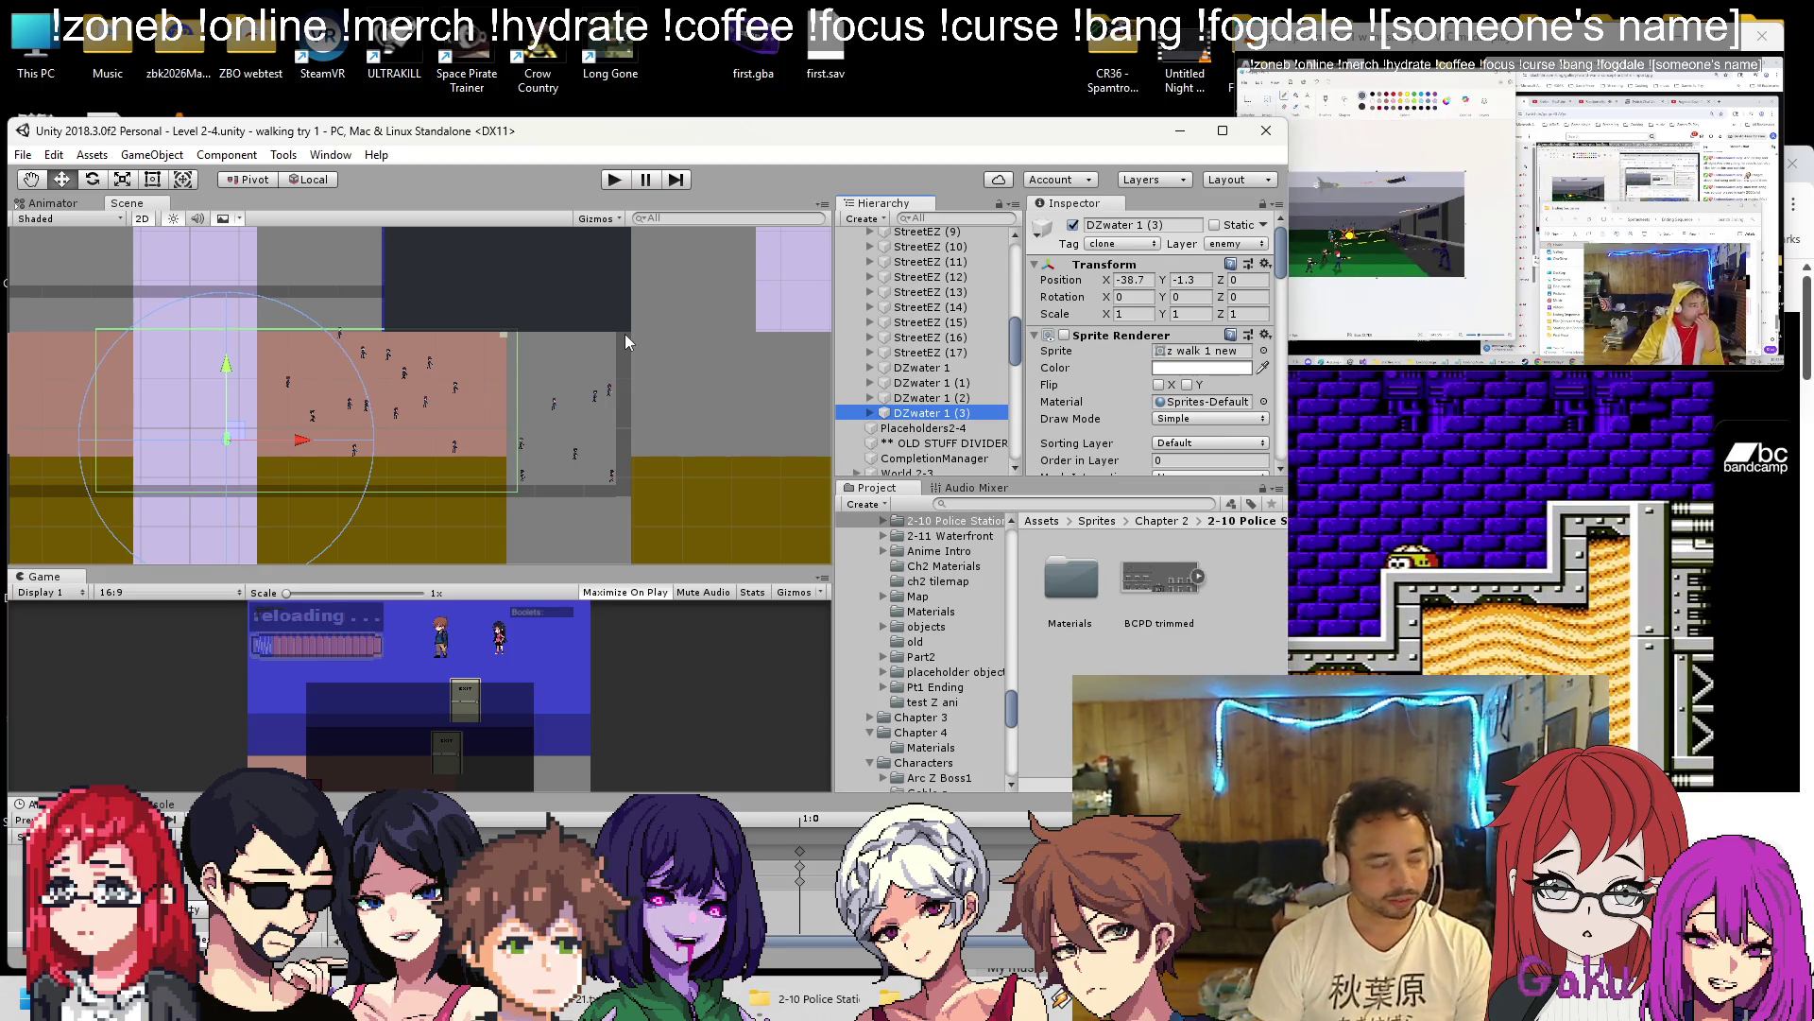
left_click(619, 180)
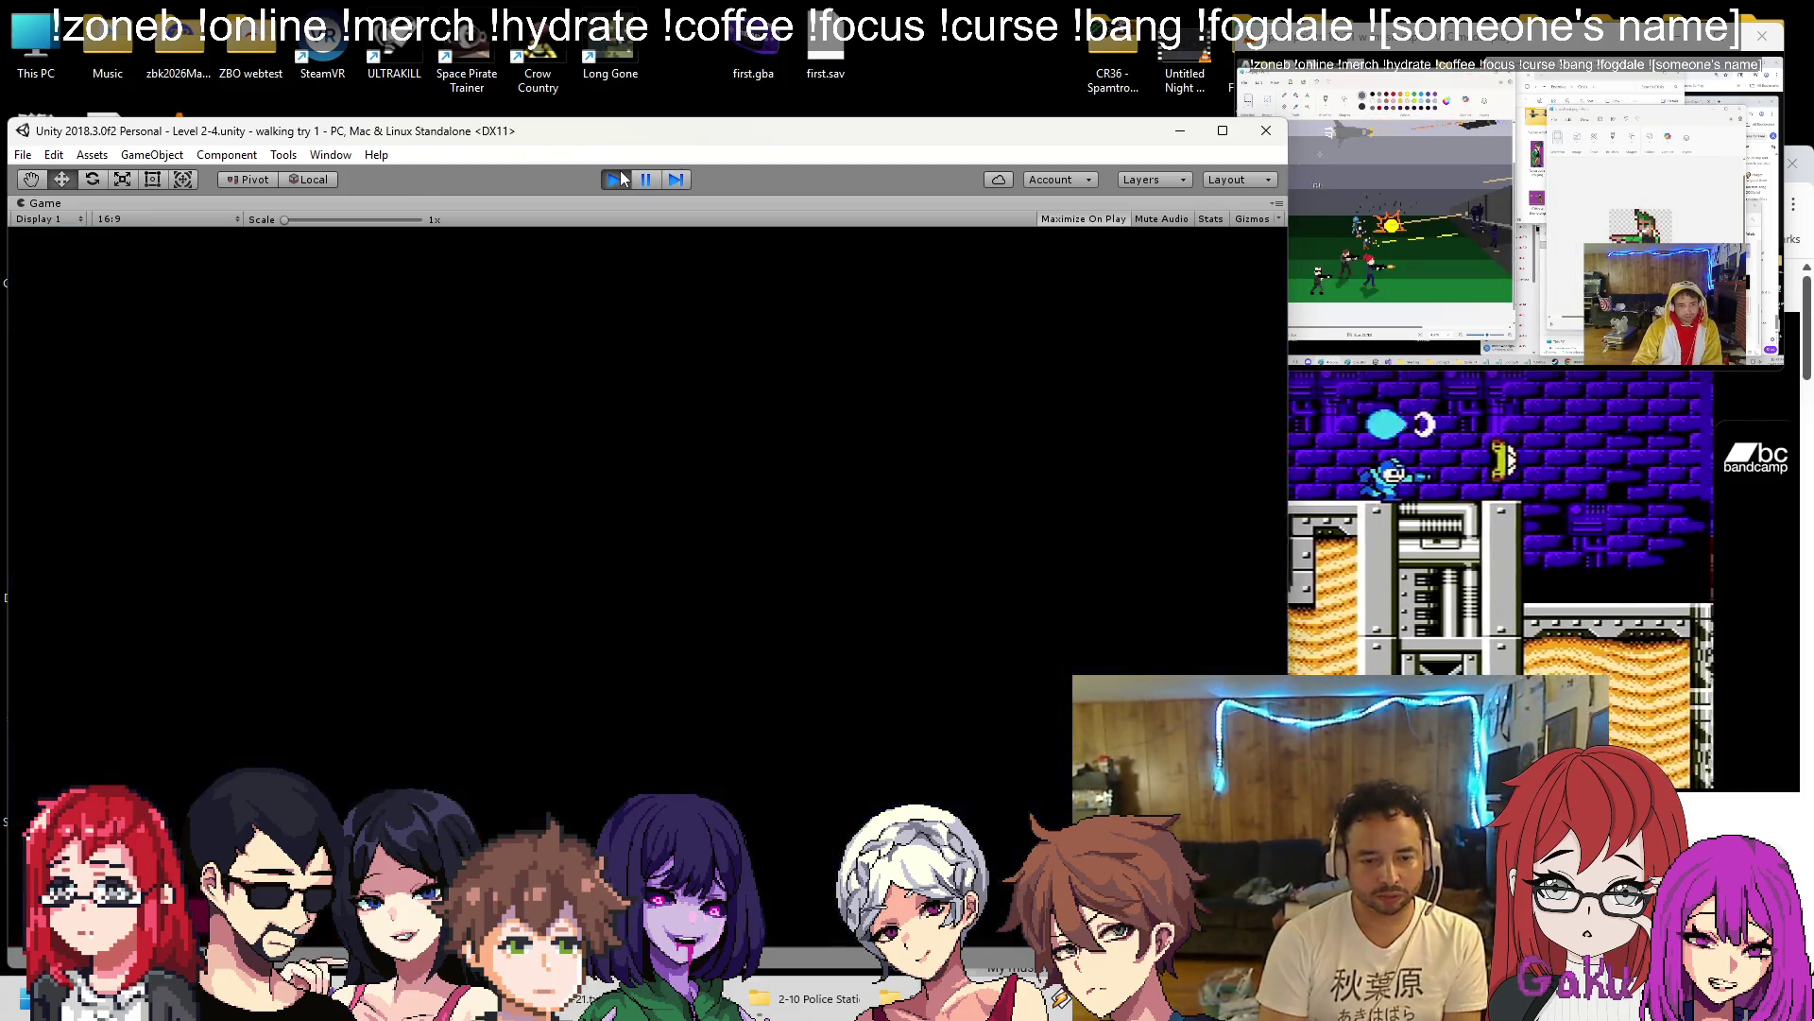
Shoot the StreetEZ zombie crowd while moving around the police station lot.
key("space")
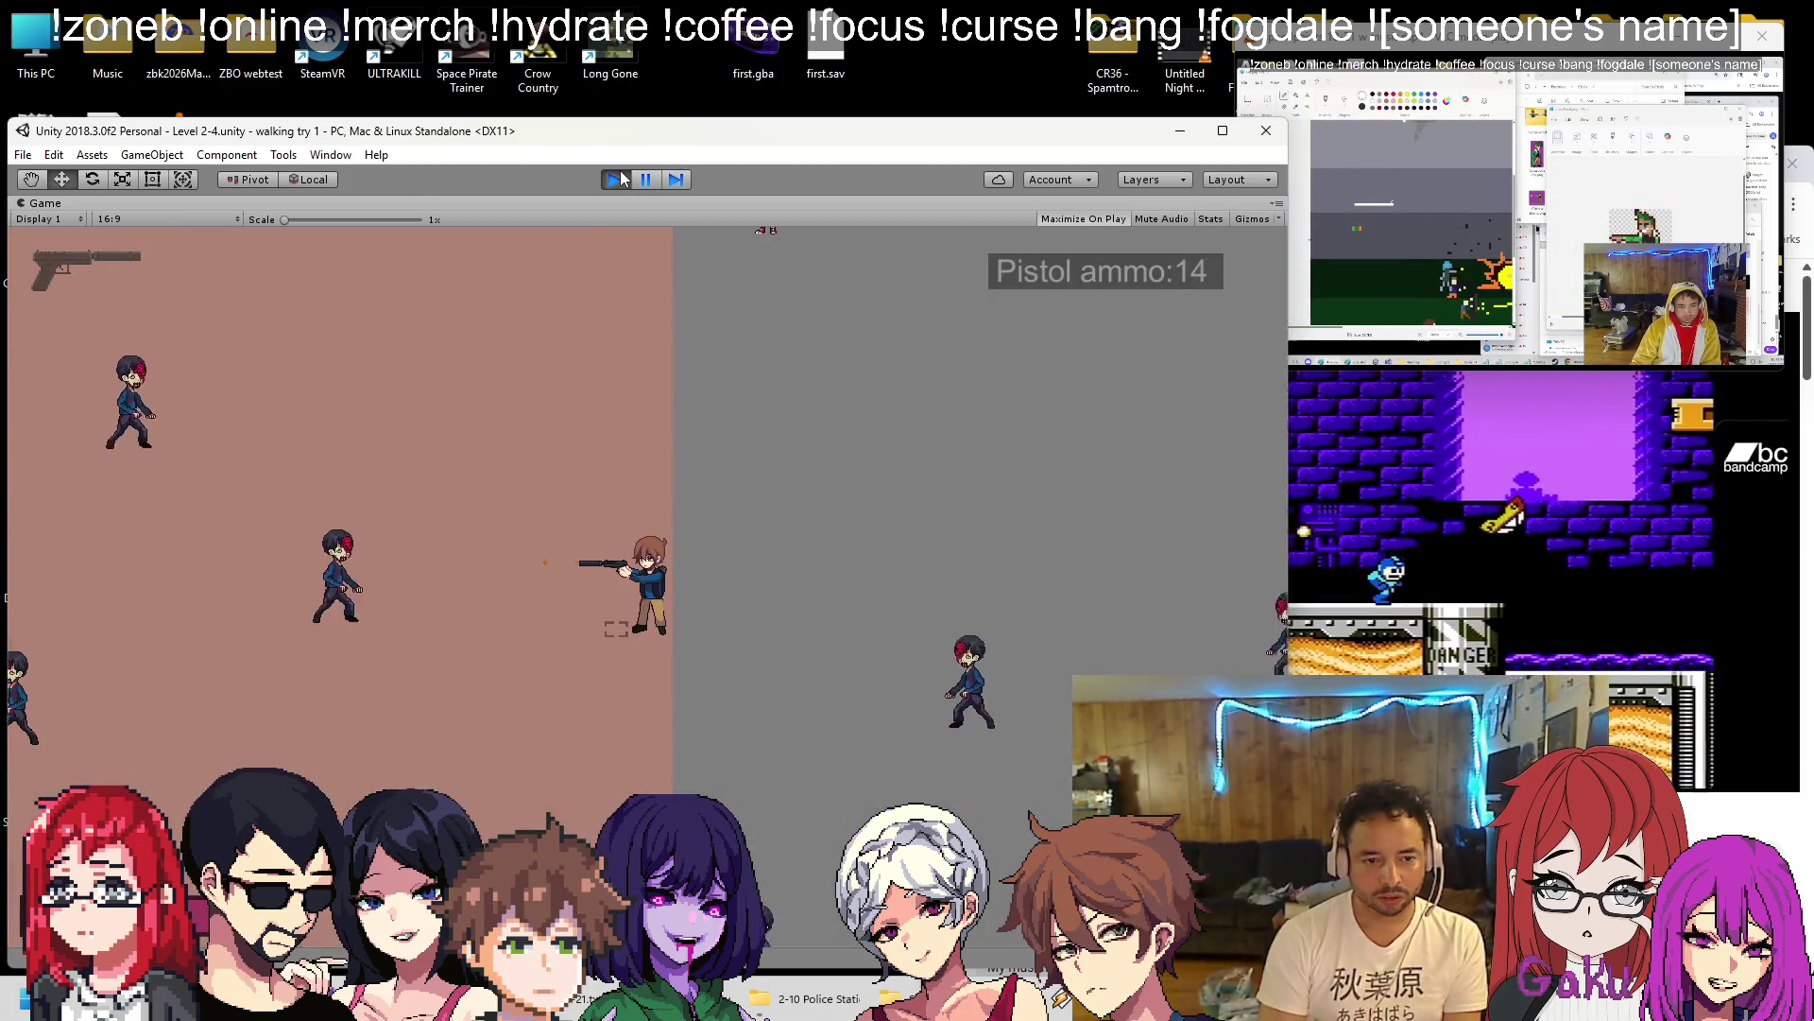
key("space")
key("space")
key("space")
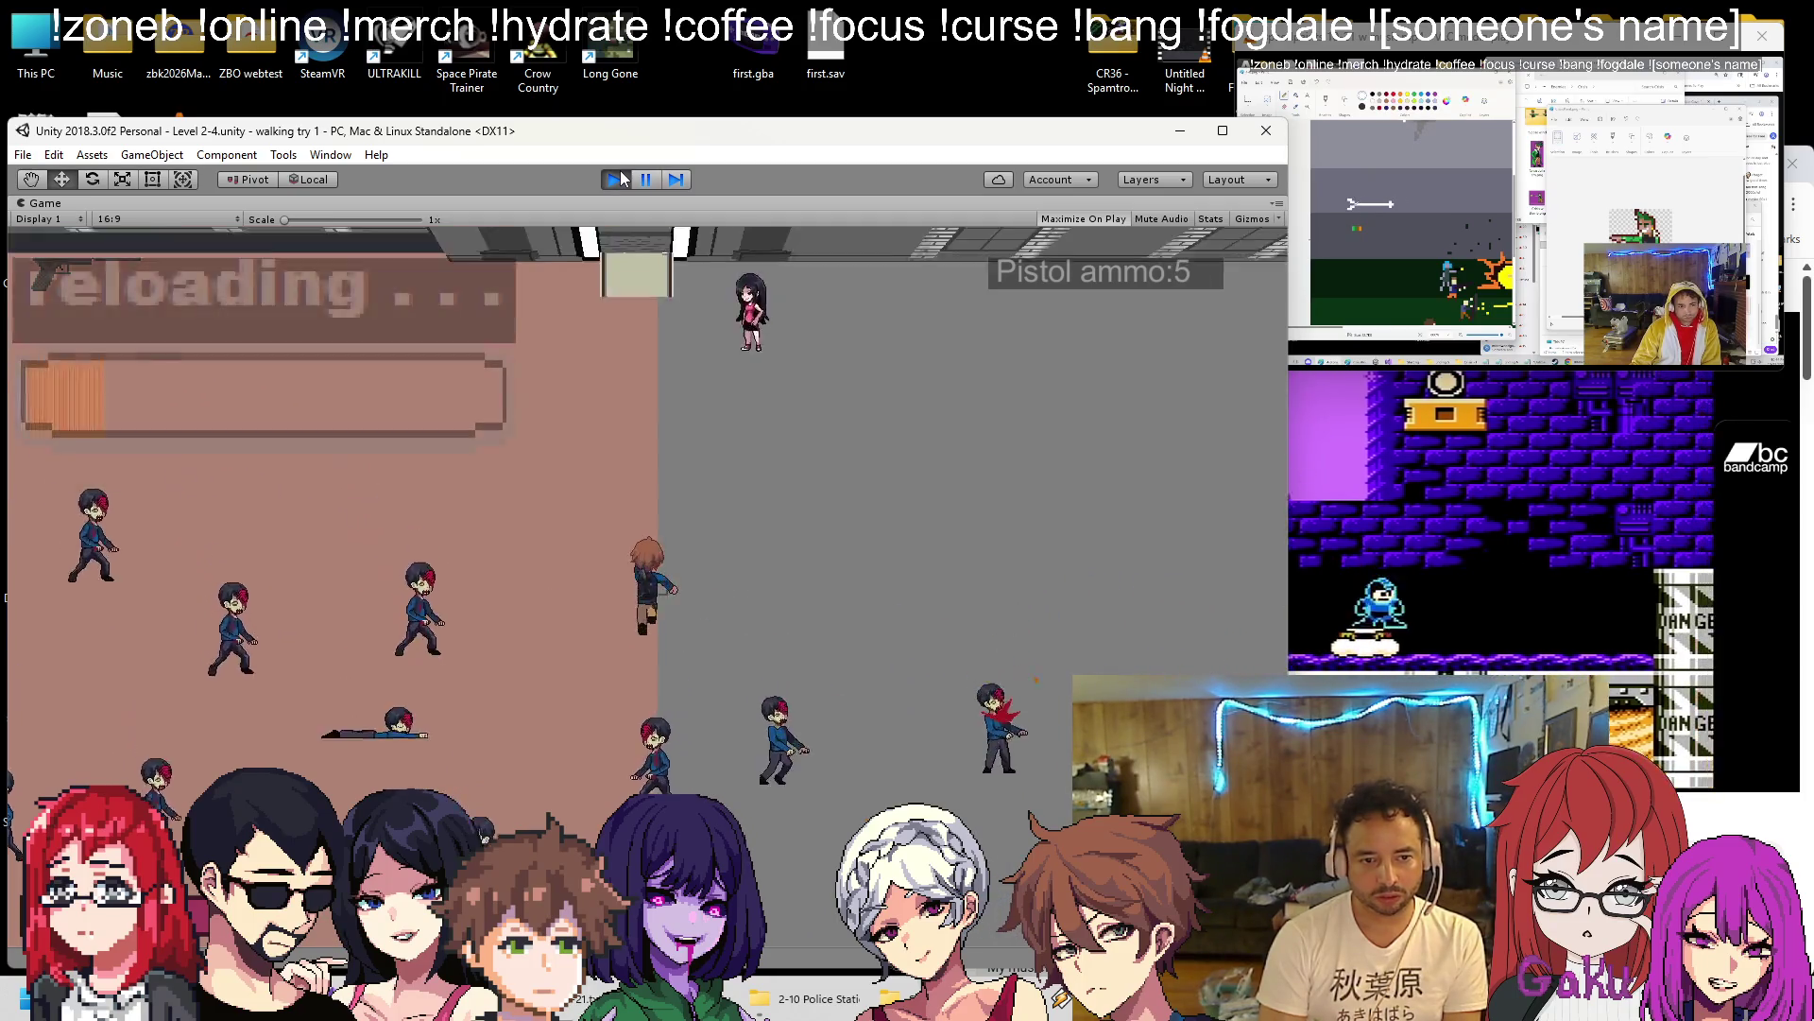
key("Right")
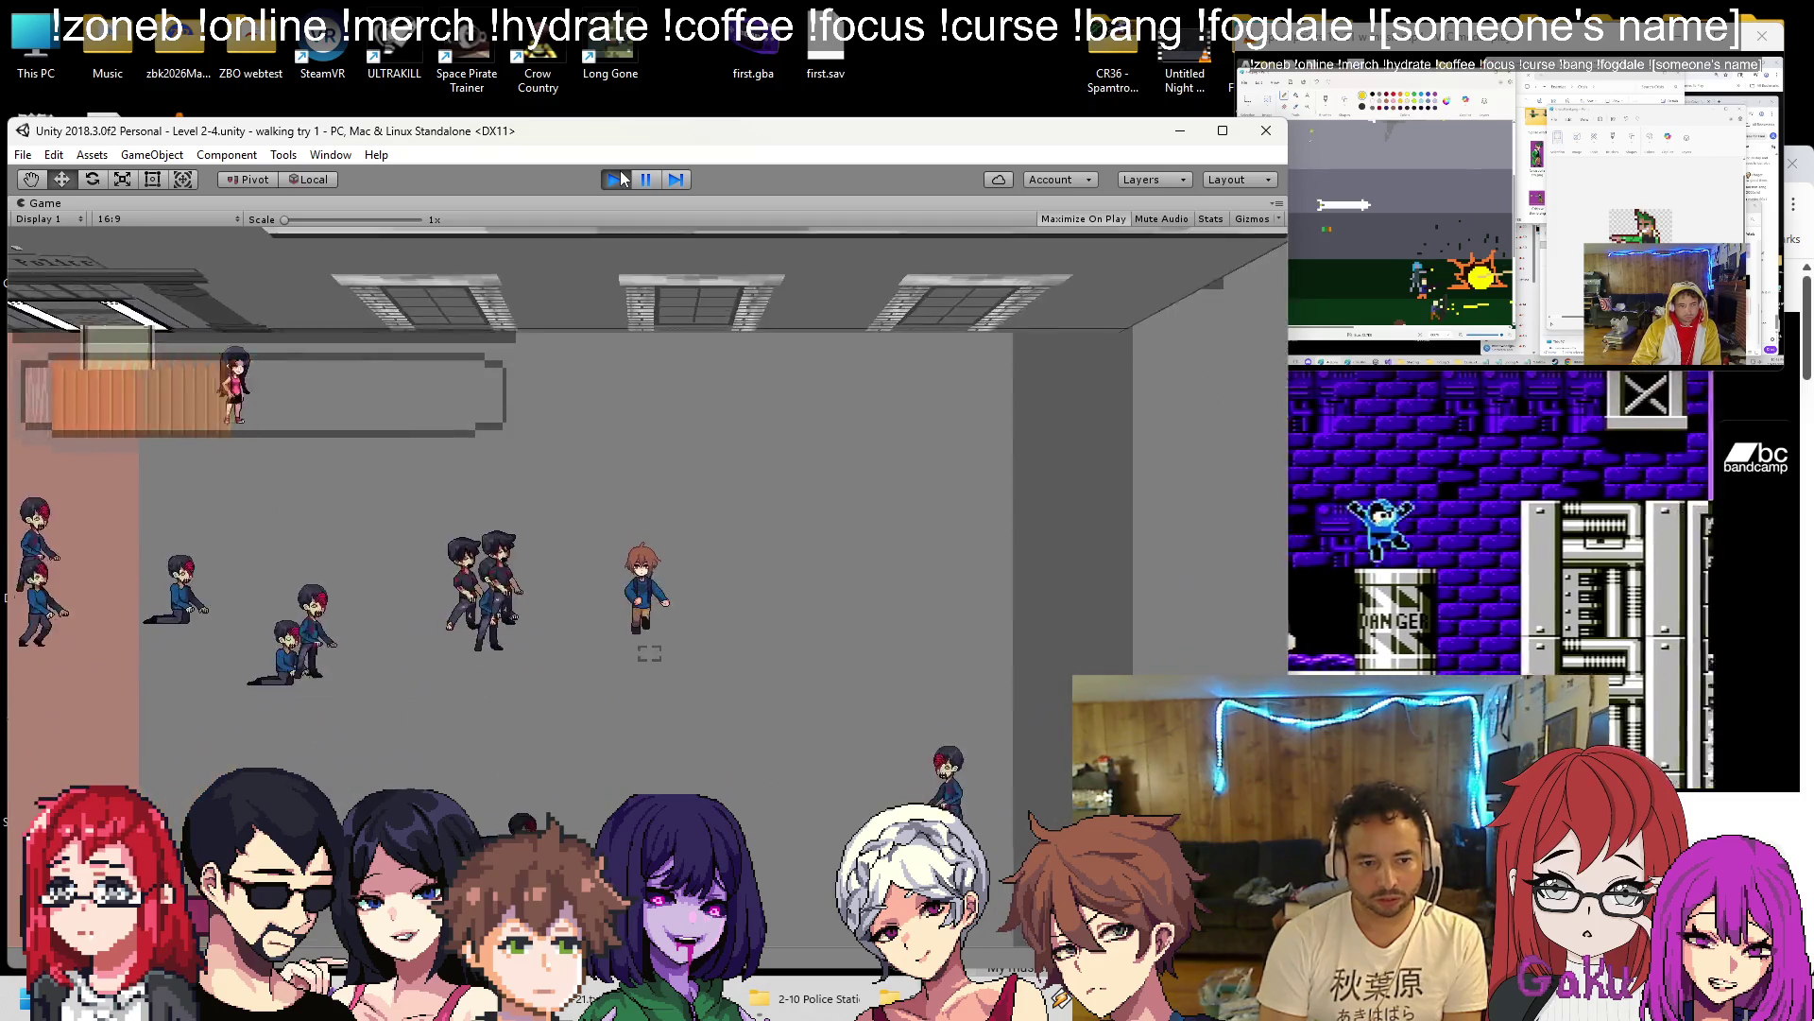
key("r")
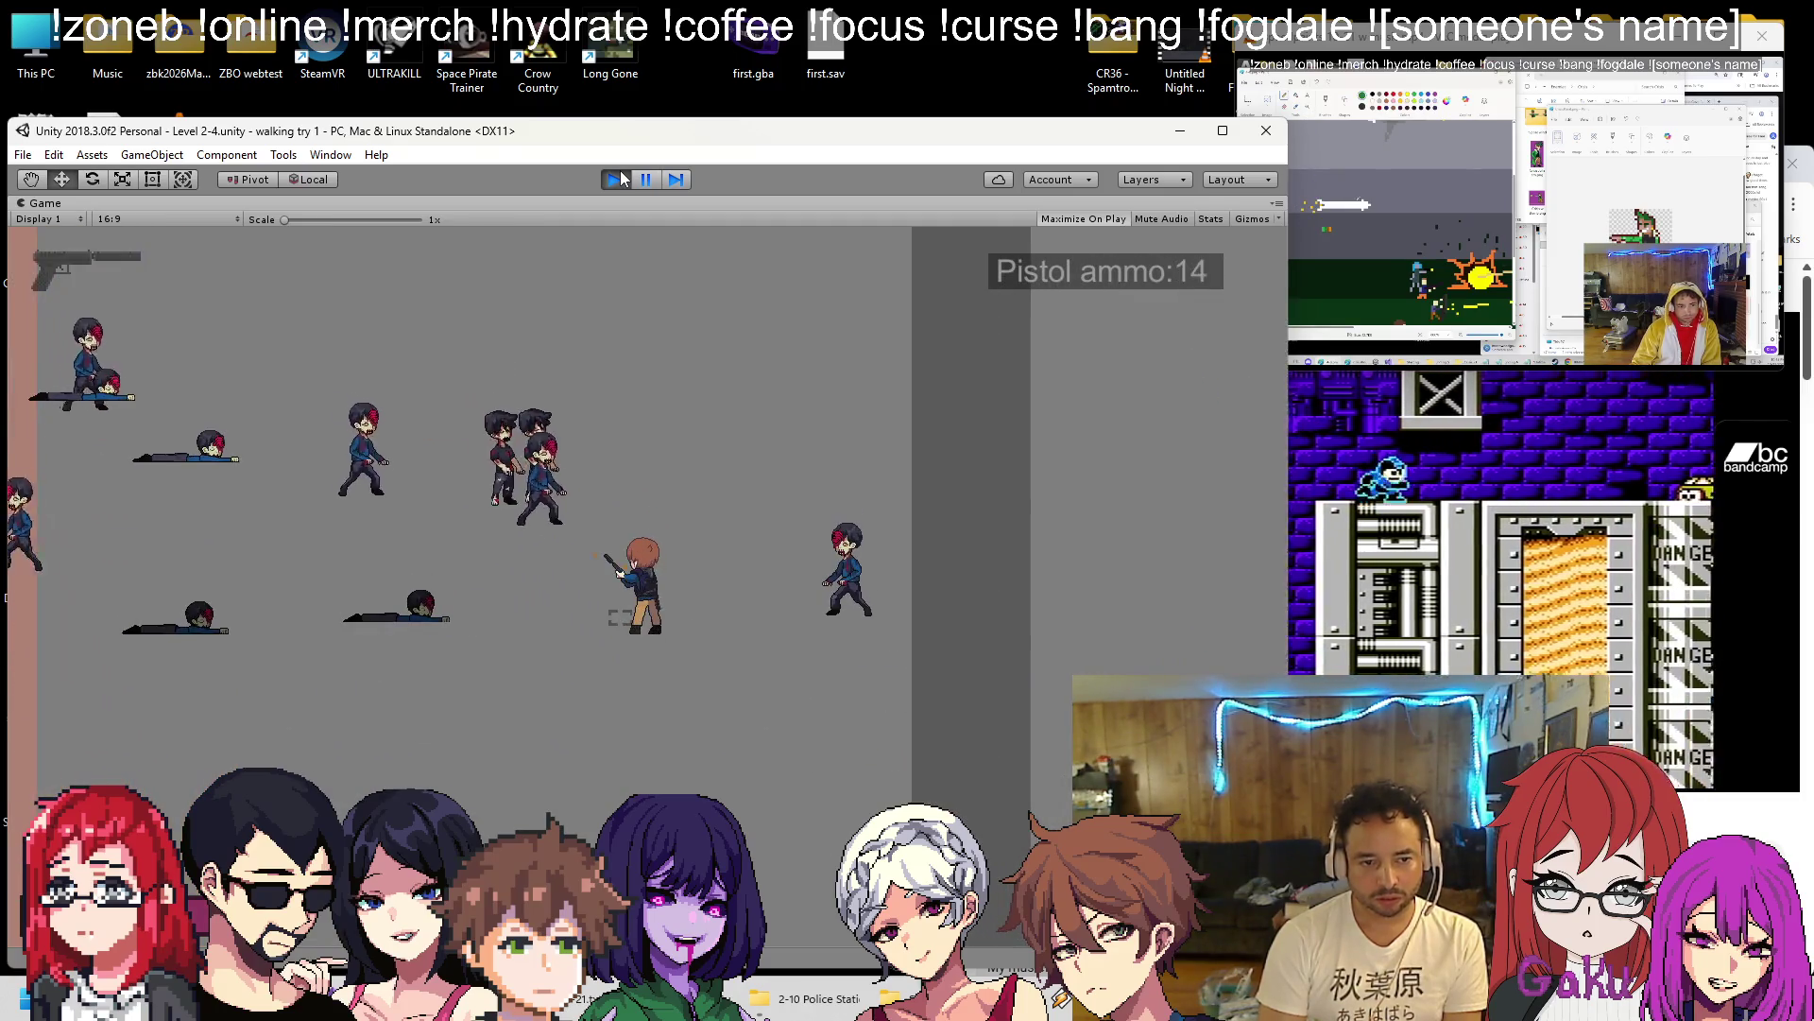
key("space")
key("space")
key("space")
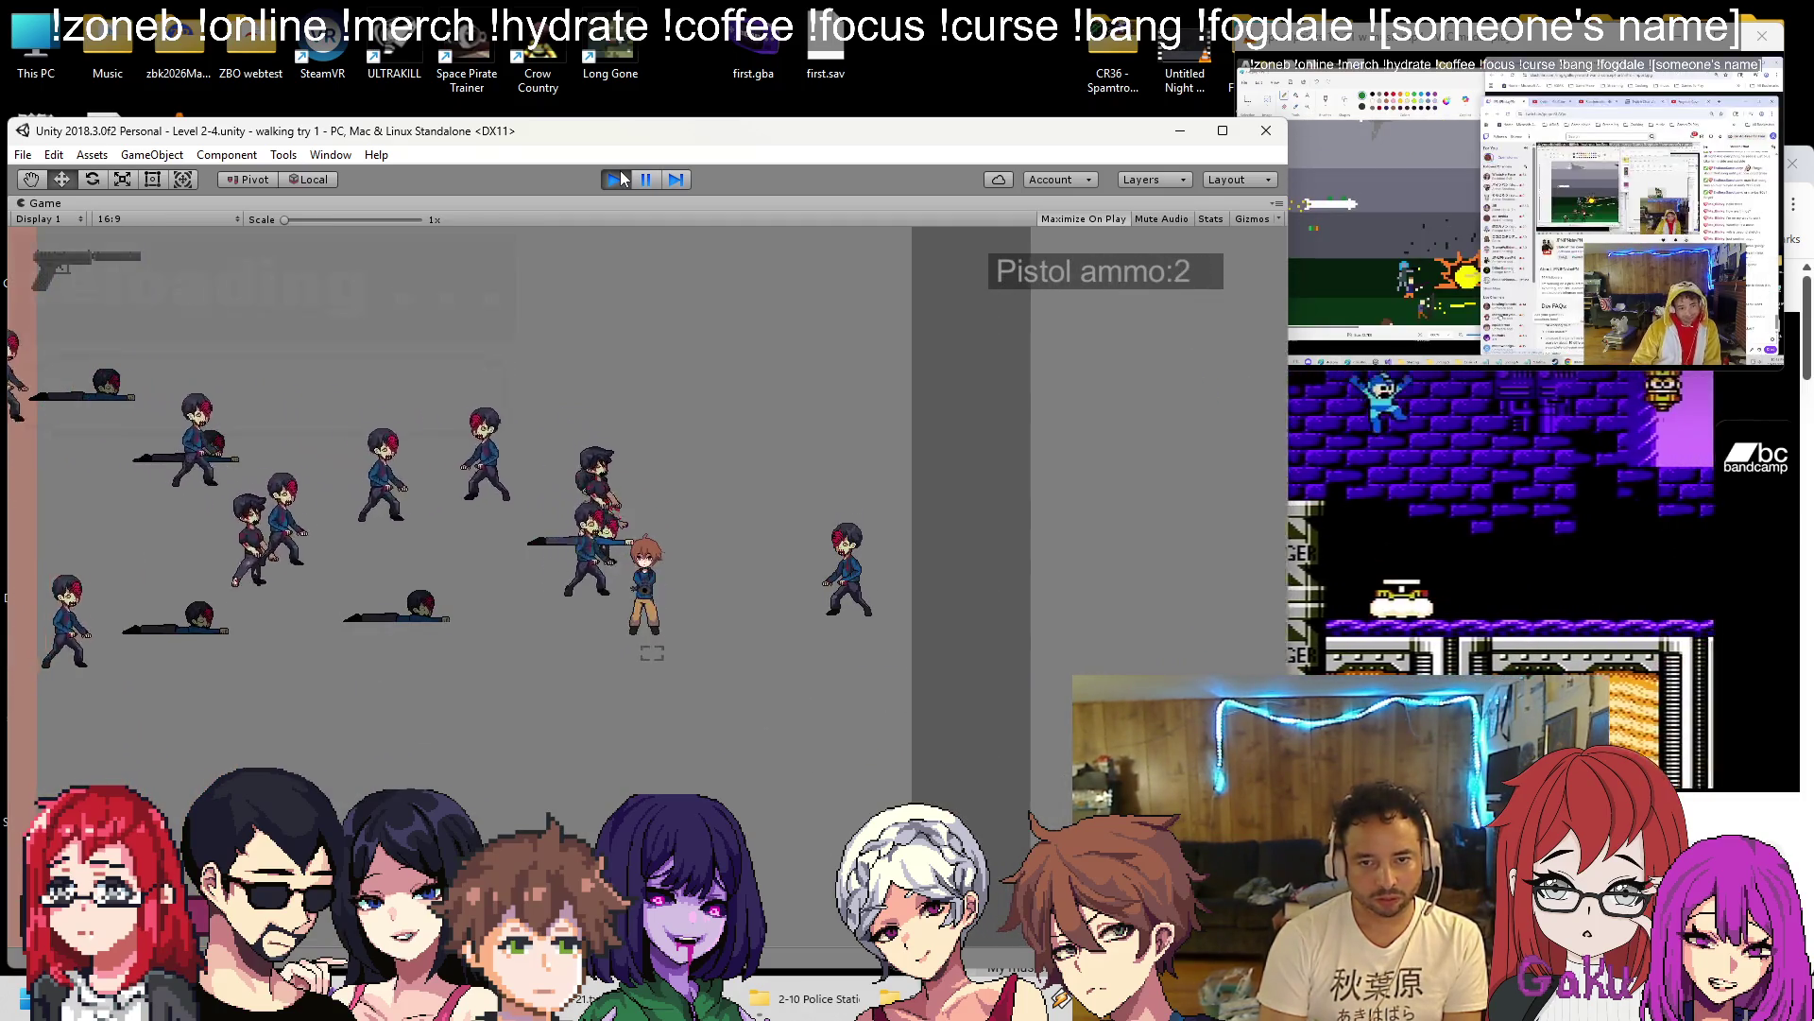
key("Down")
key("space")
key("space")
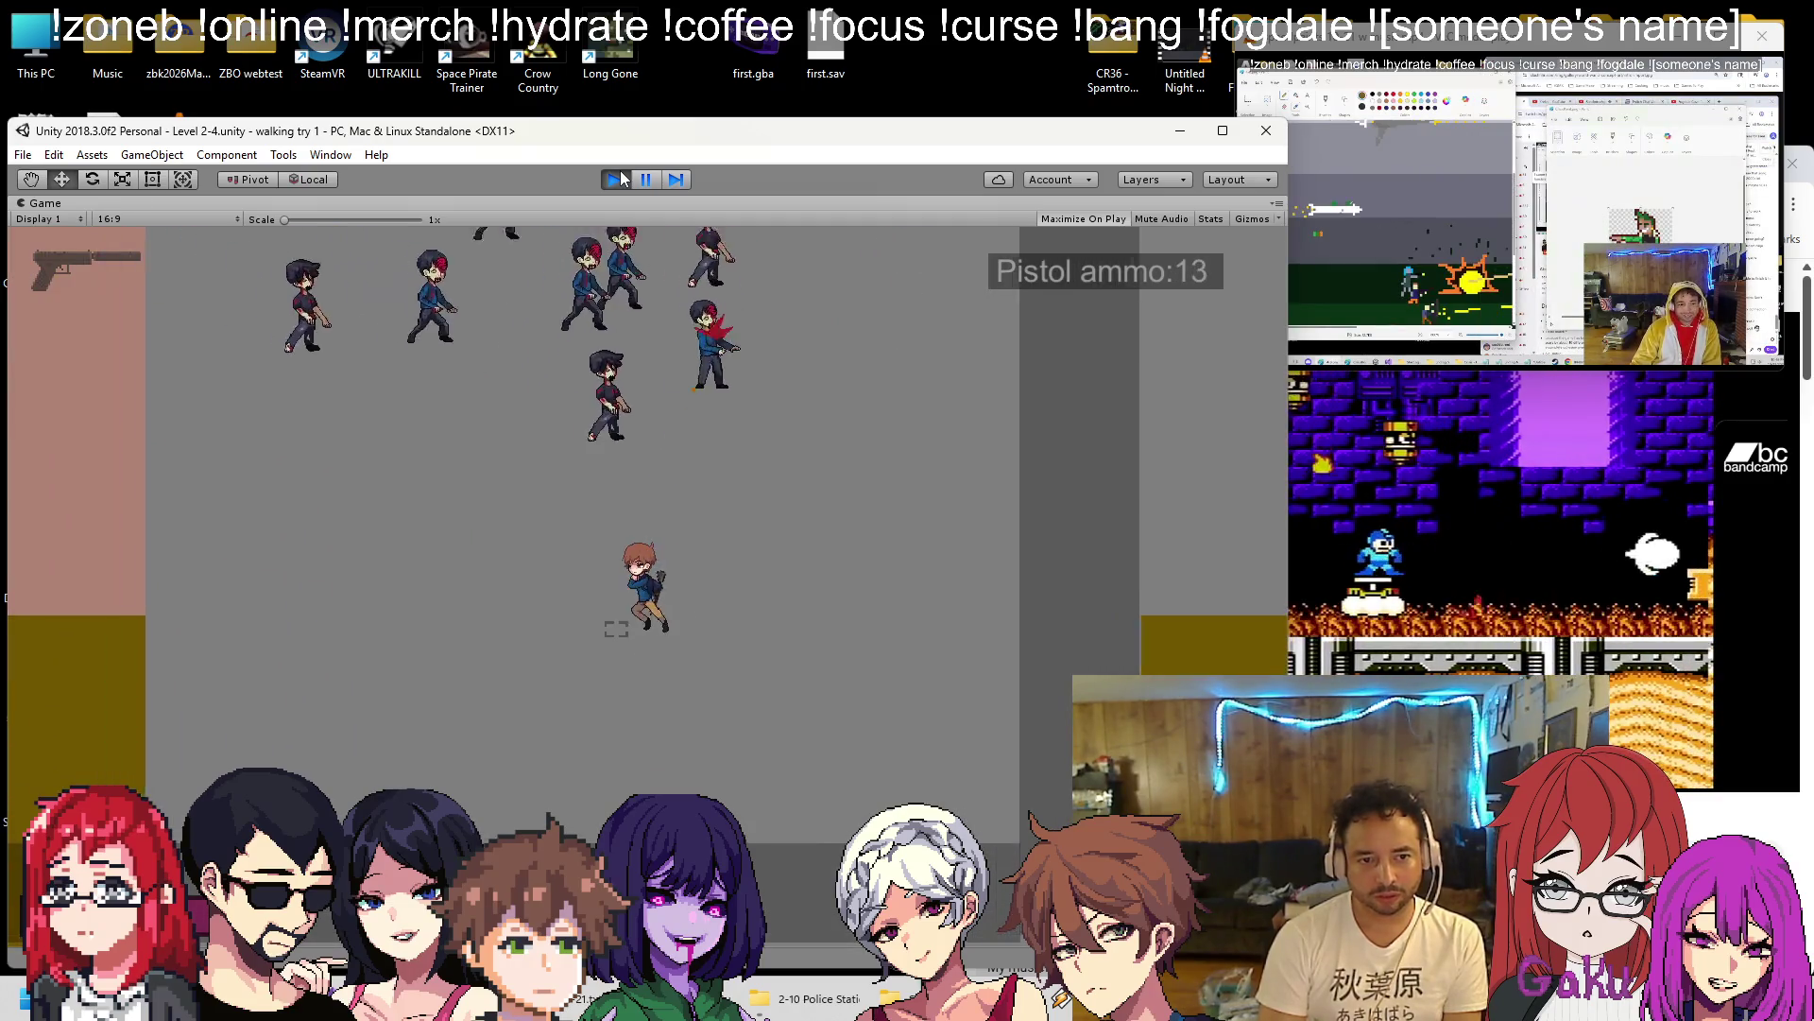
key("Left")
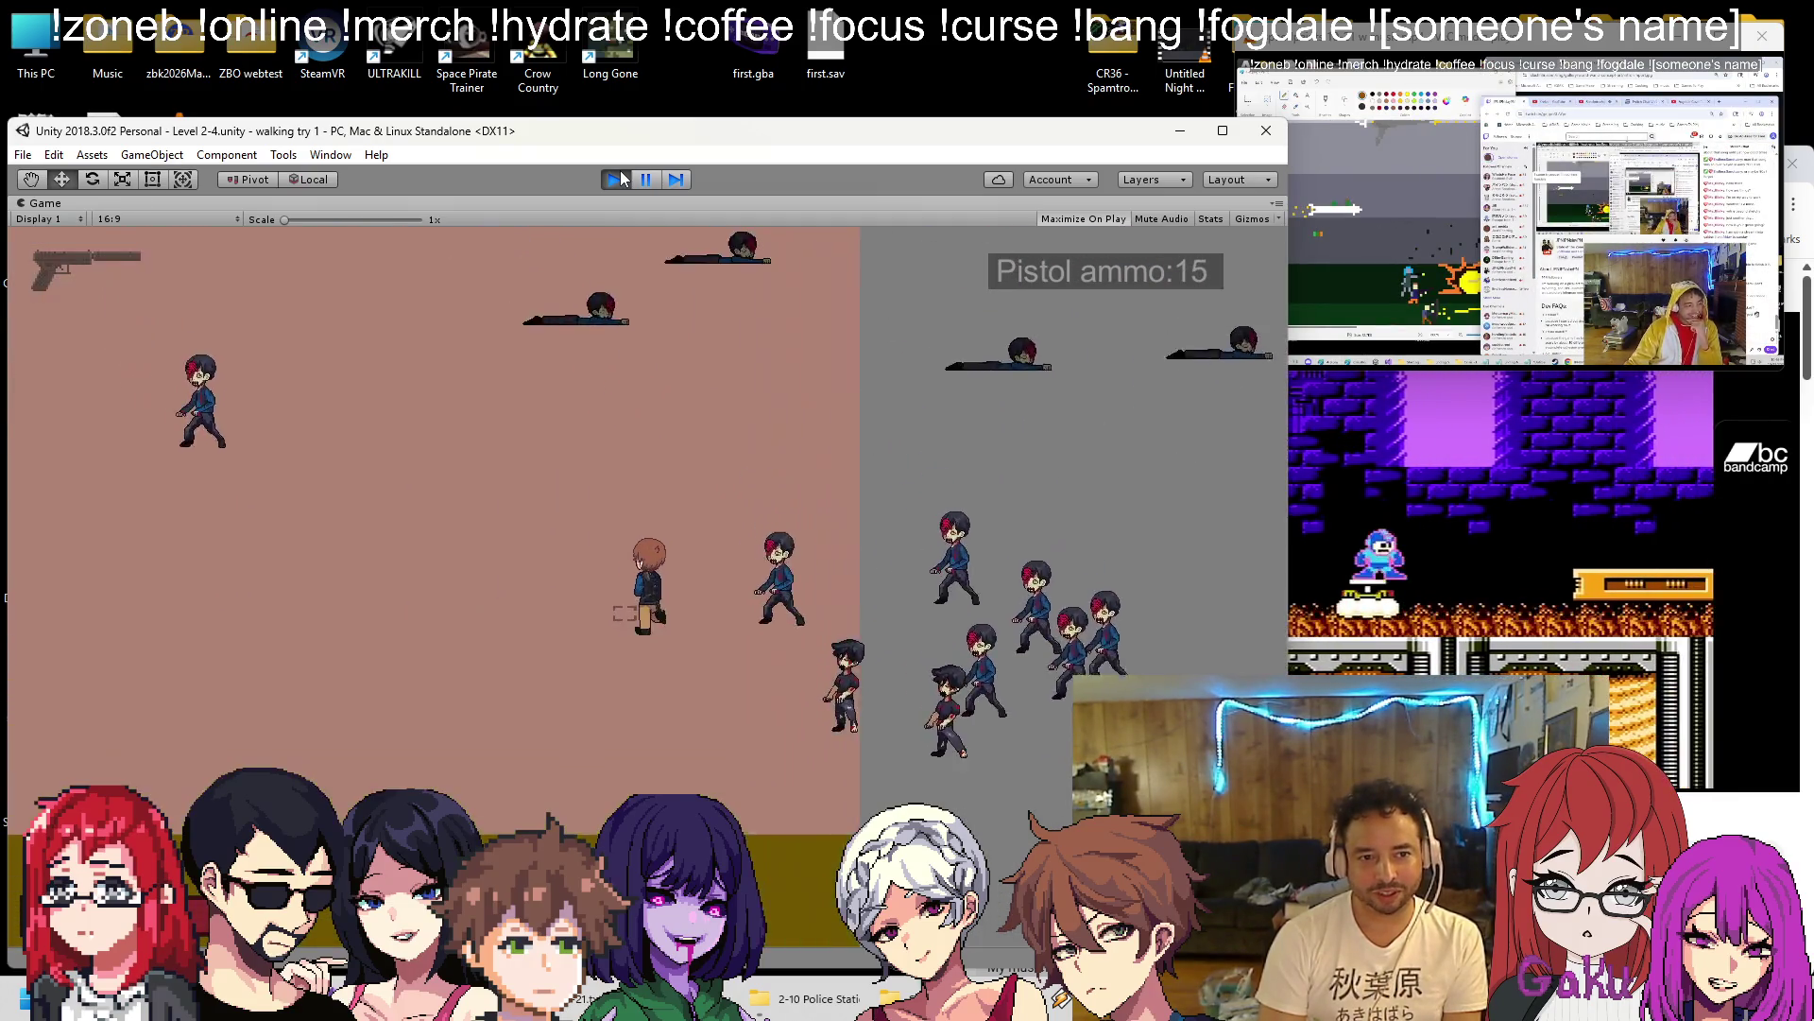
key("Right")
key("Up")
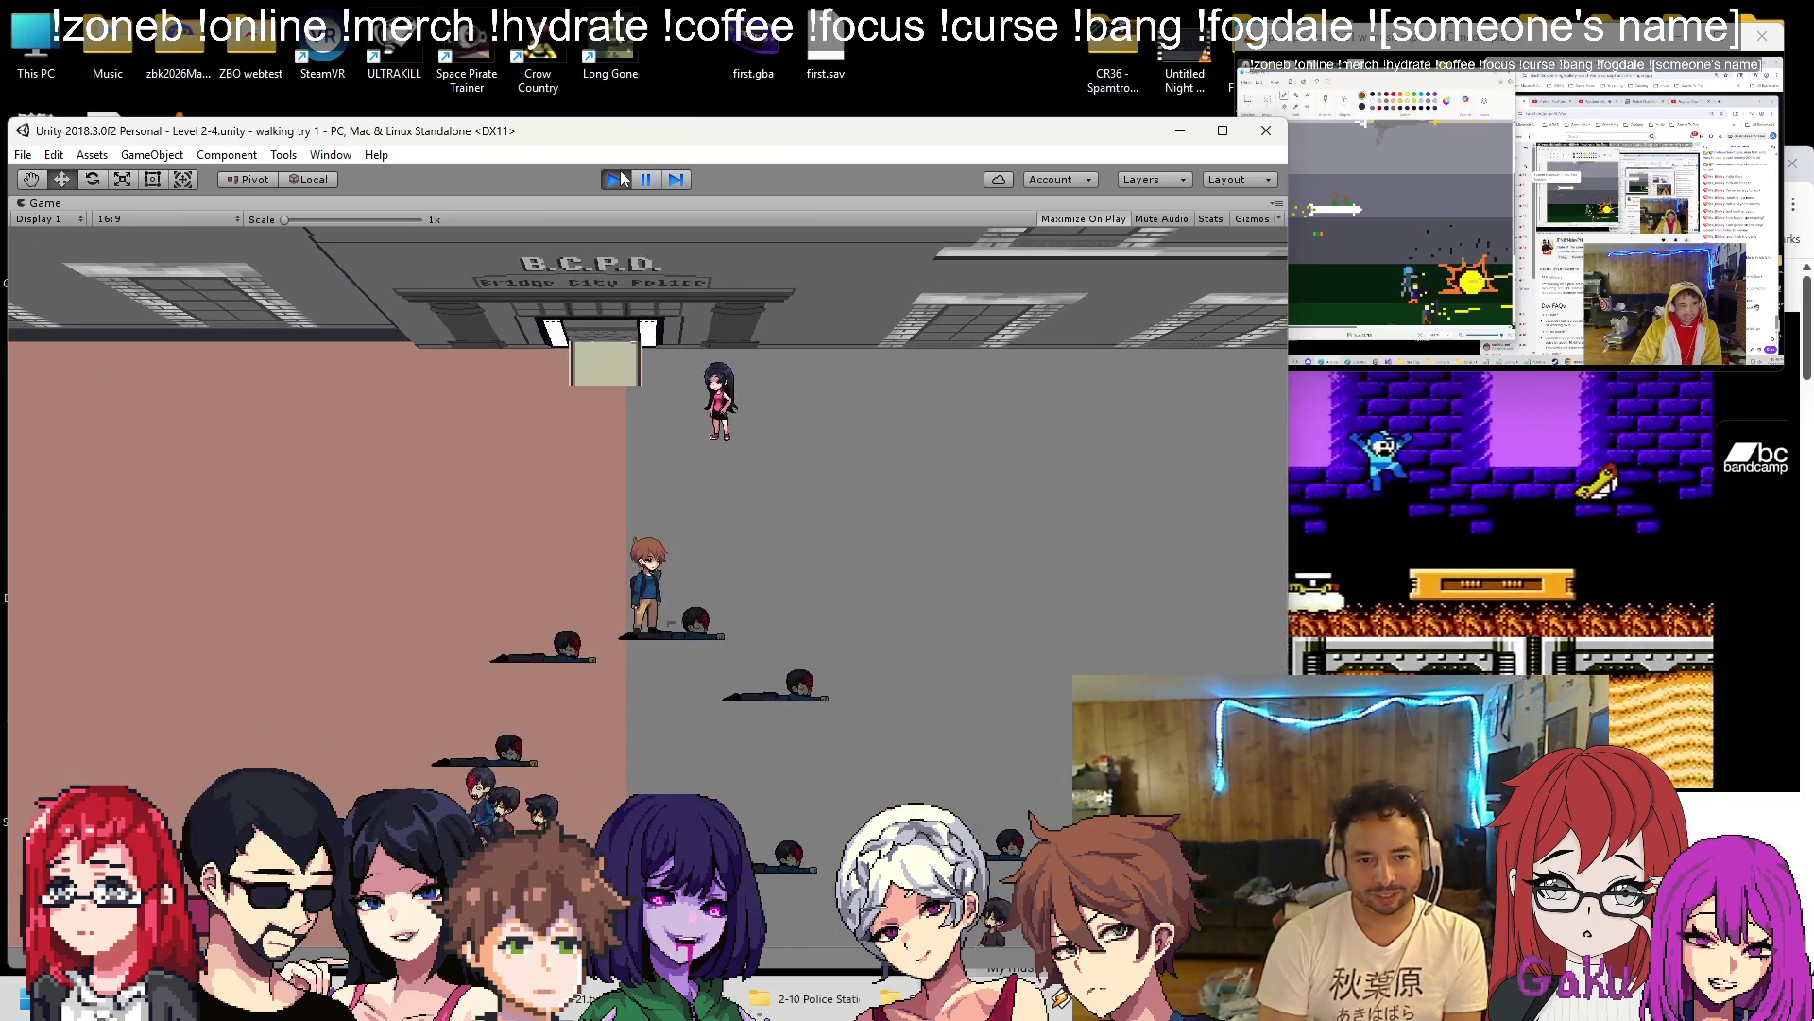
Enter the B.C.P.D. door, walk through the station while firing, and leave via EXIT.
key("Up")
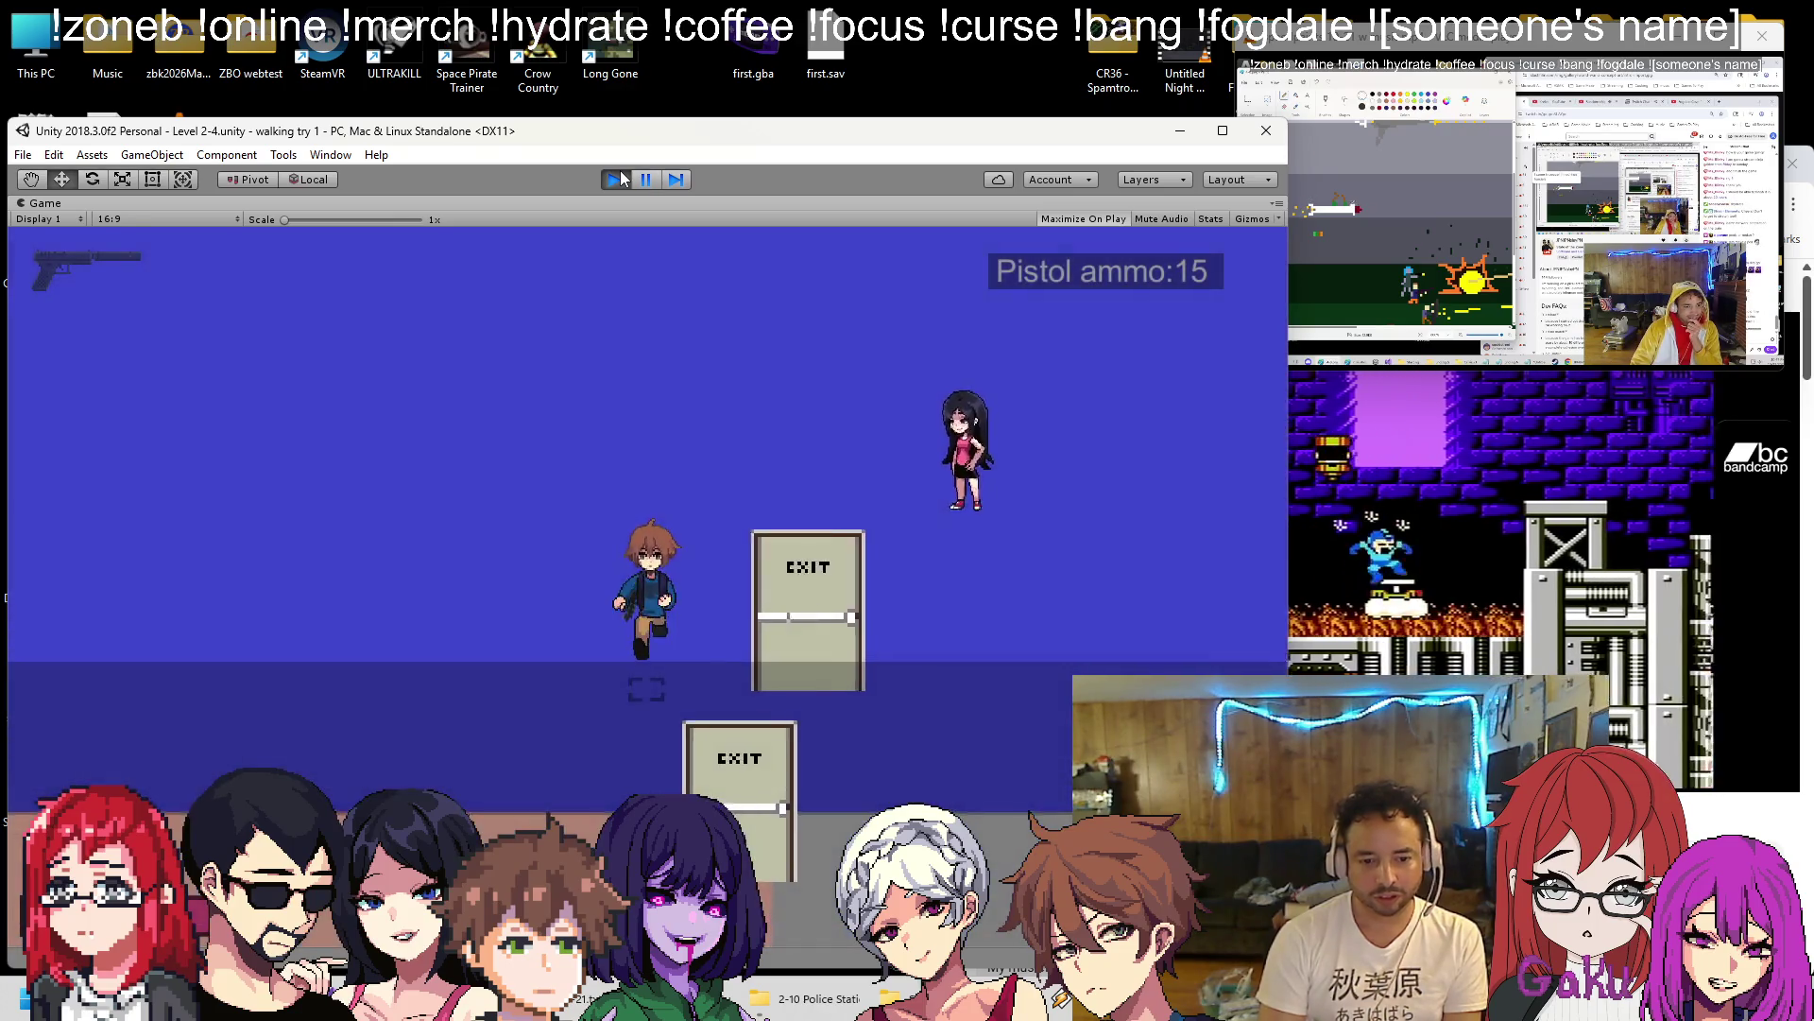
key("Left")
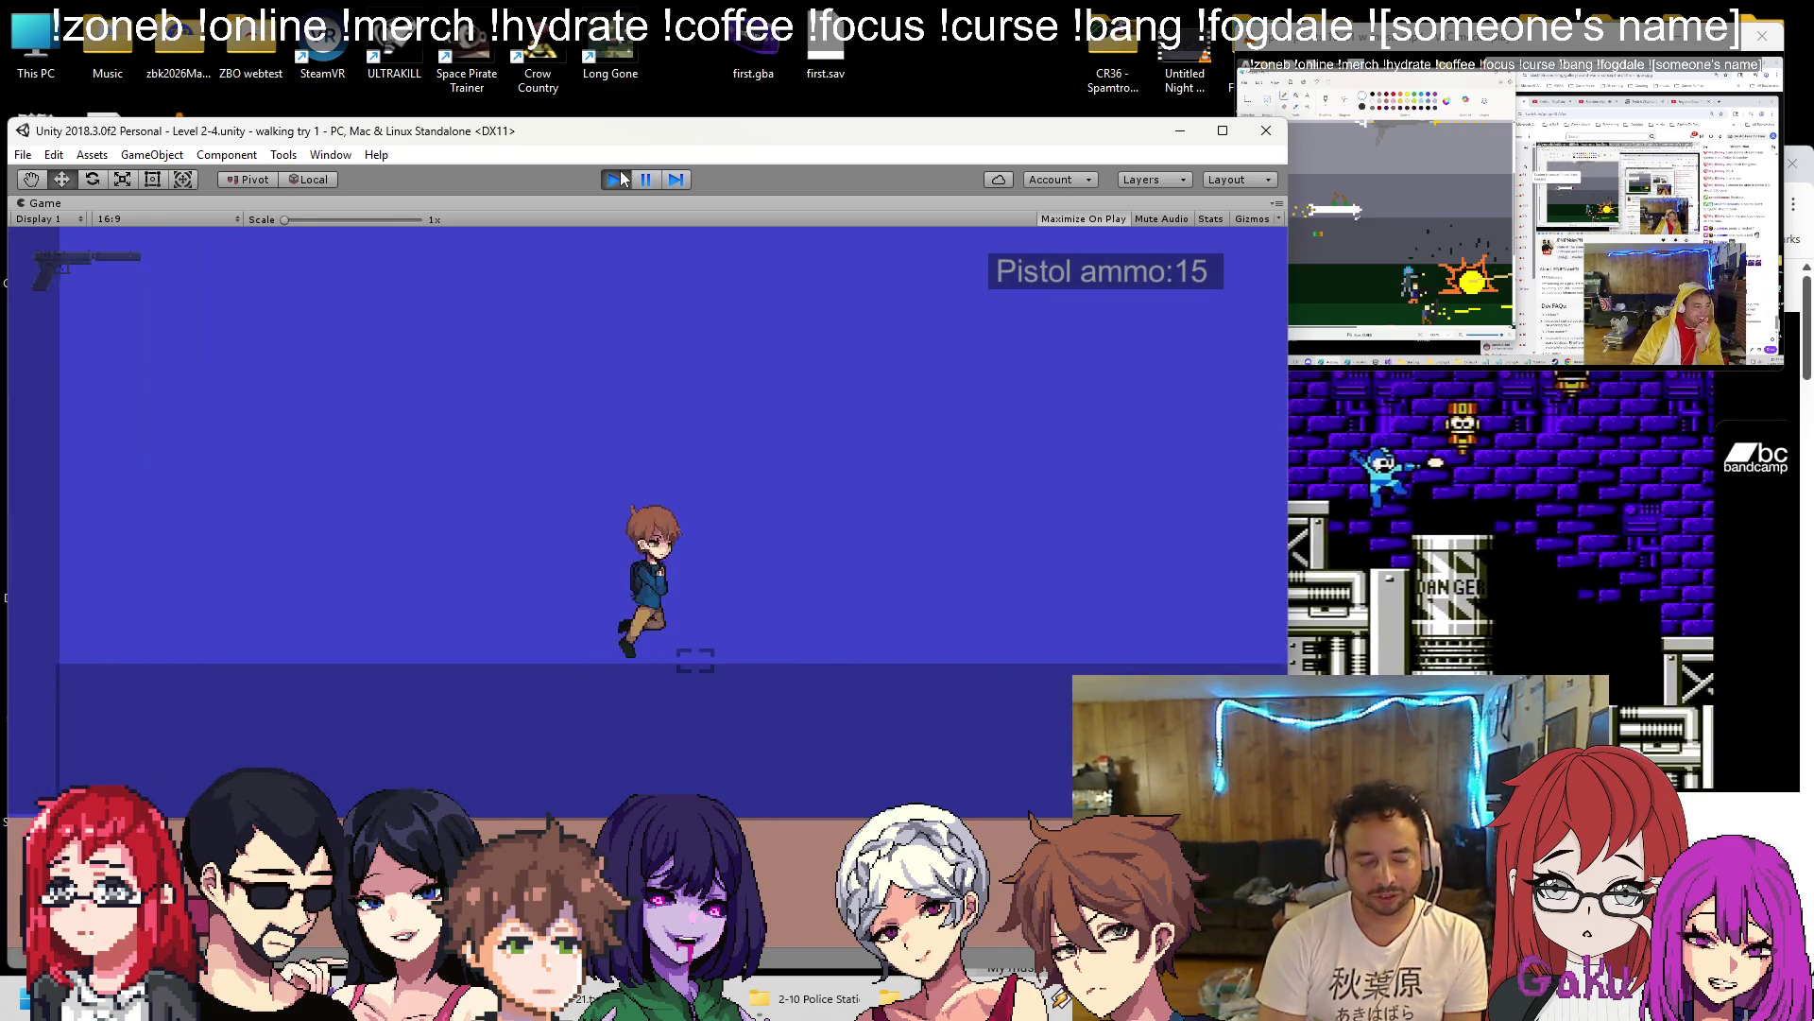
key("Right")
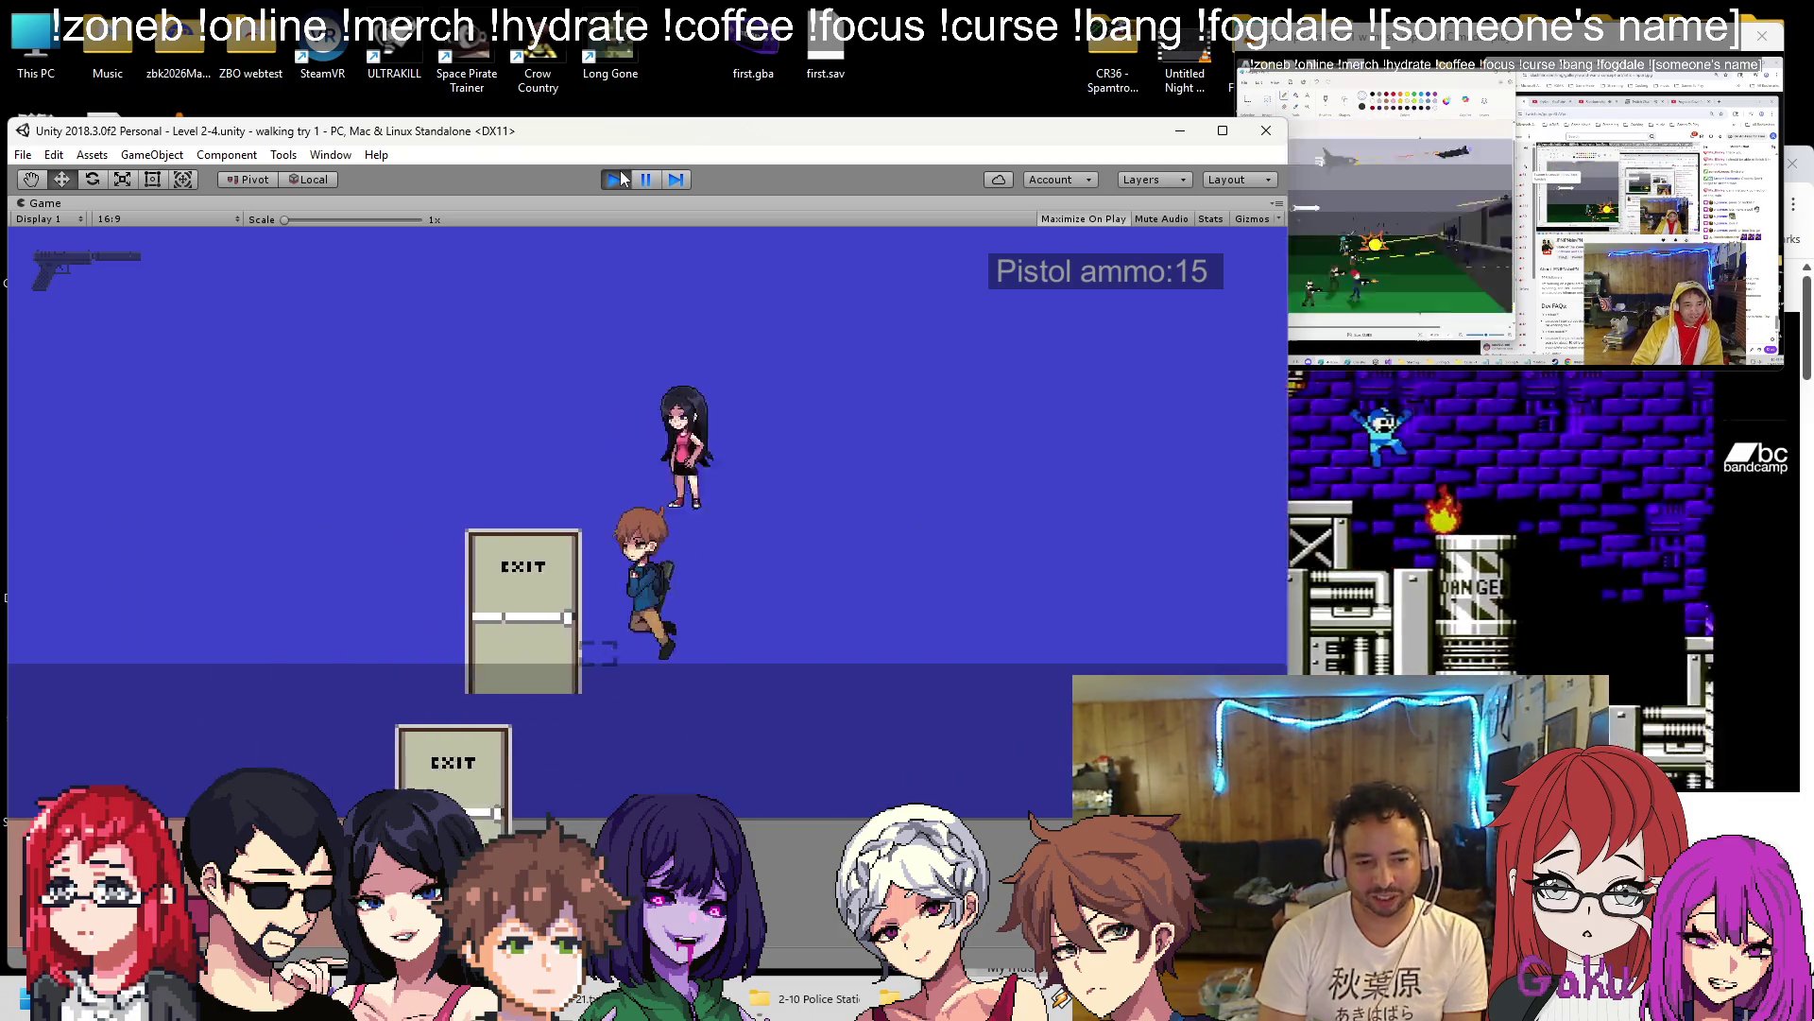
key("Left")
key("space")
key("space")
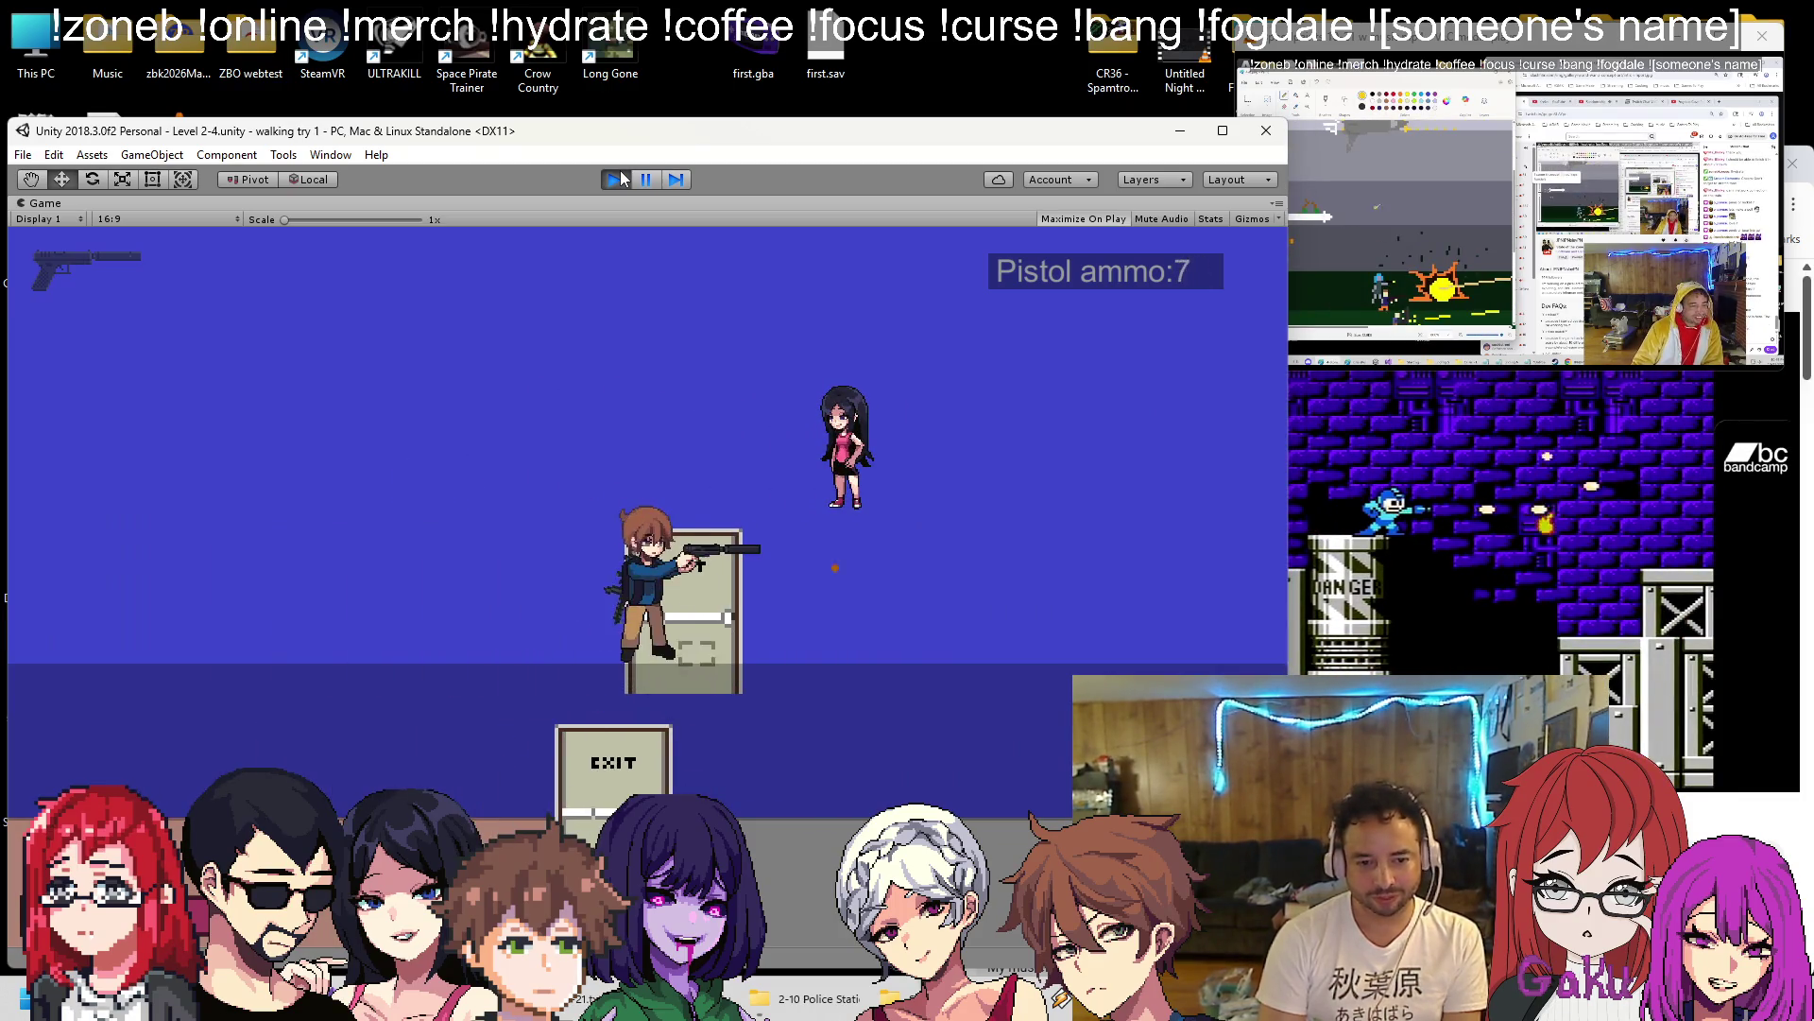
key("space")
key("space")
key("r")
key("Left")
key("Right")
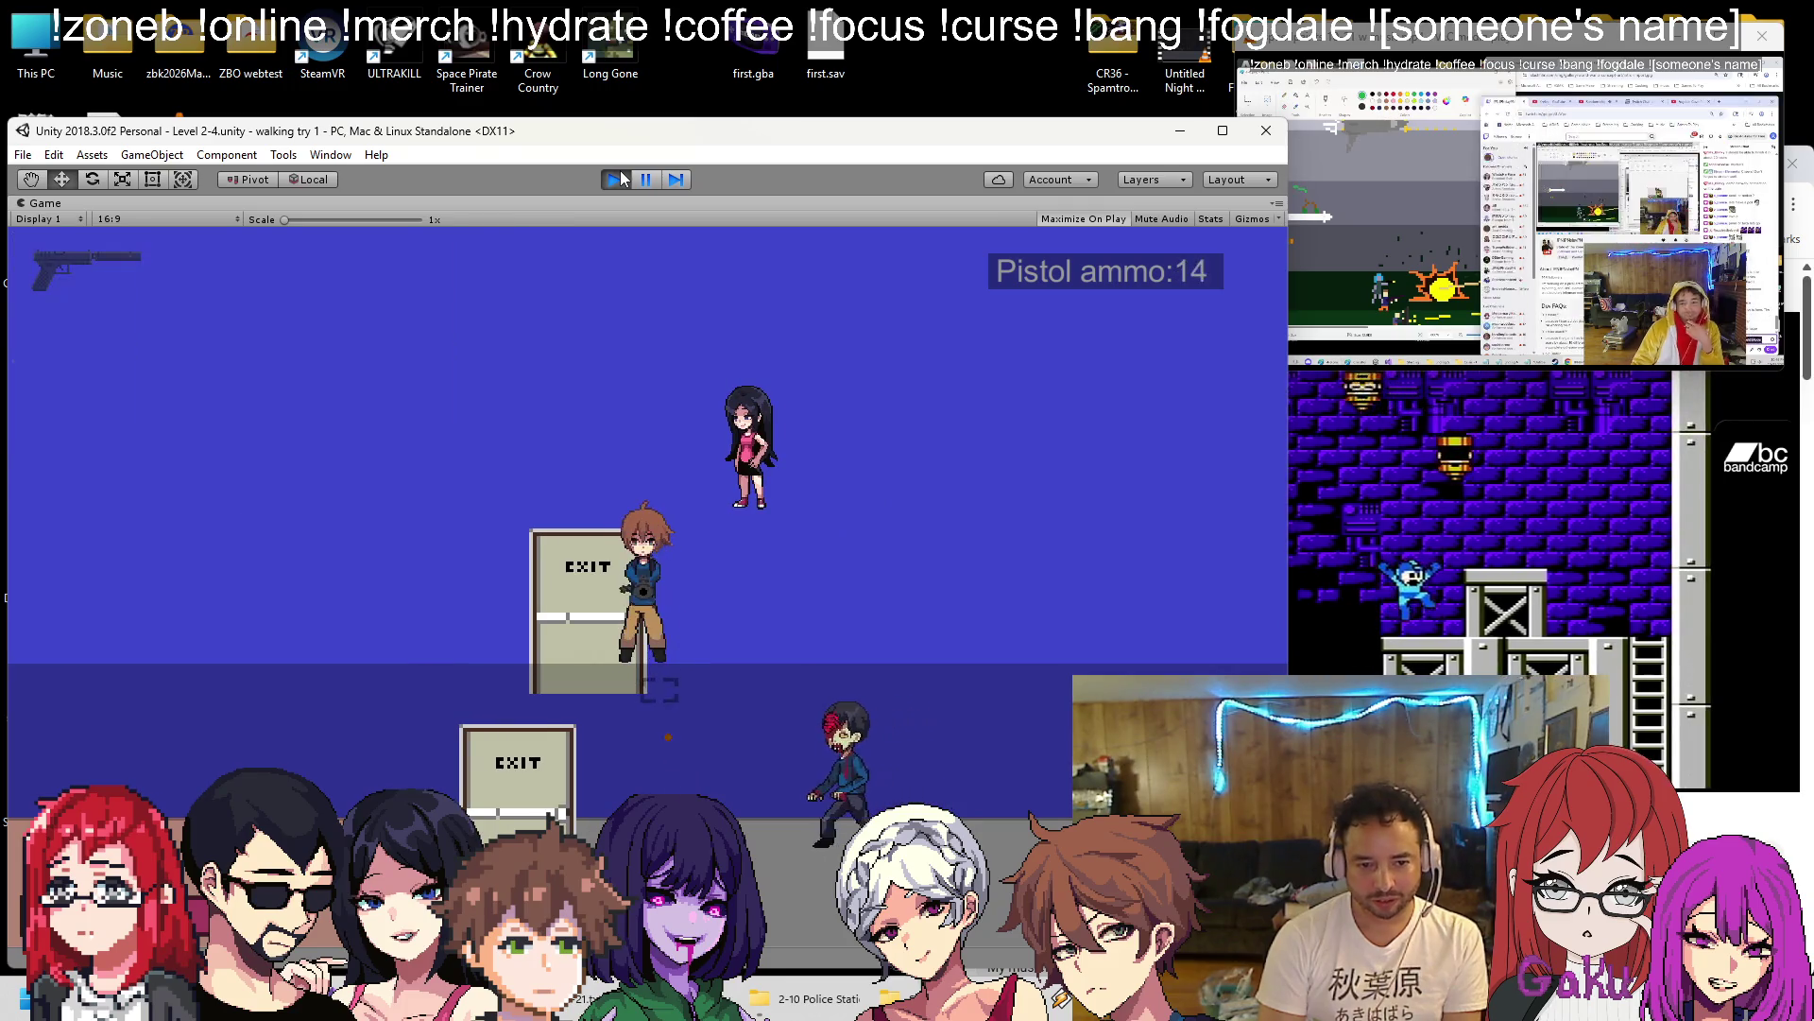
key("space")
key("r")
key("Up")
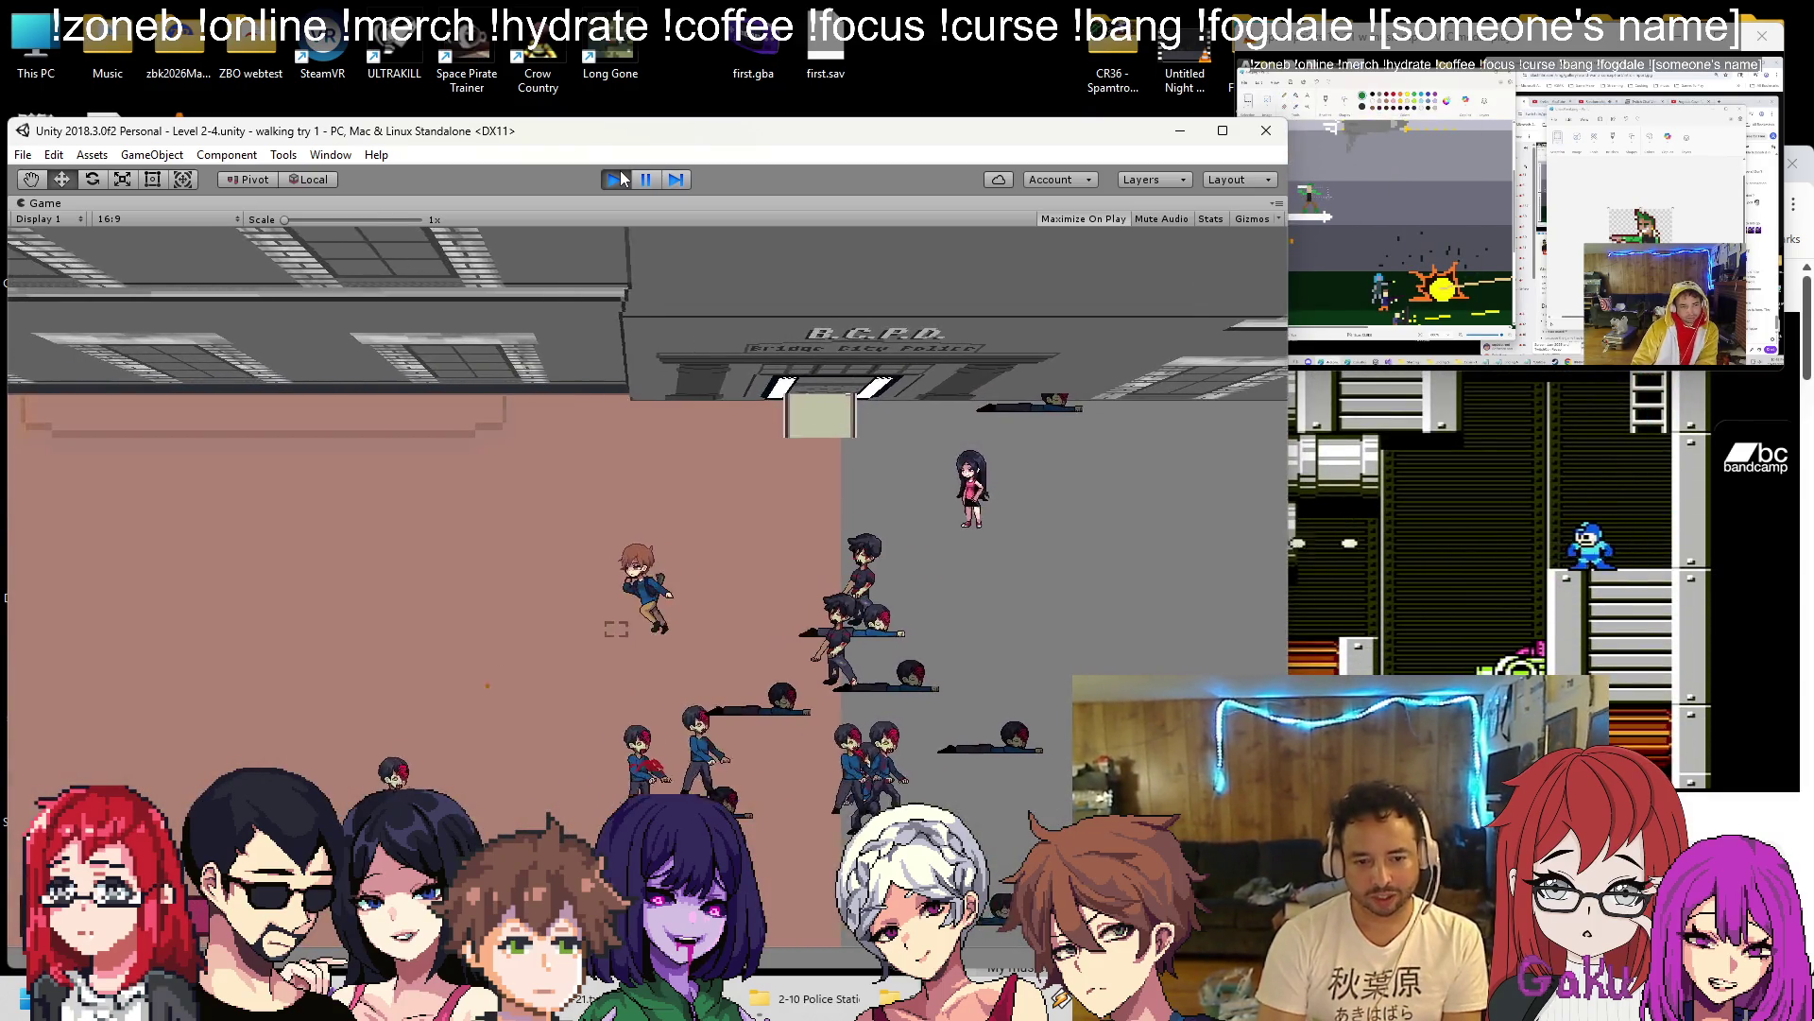
Back outside, shoot the zombies in the street and run up toward the police building.
key("Down")
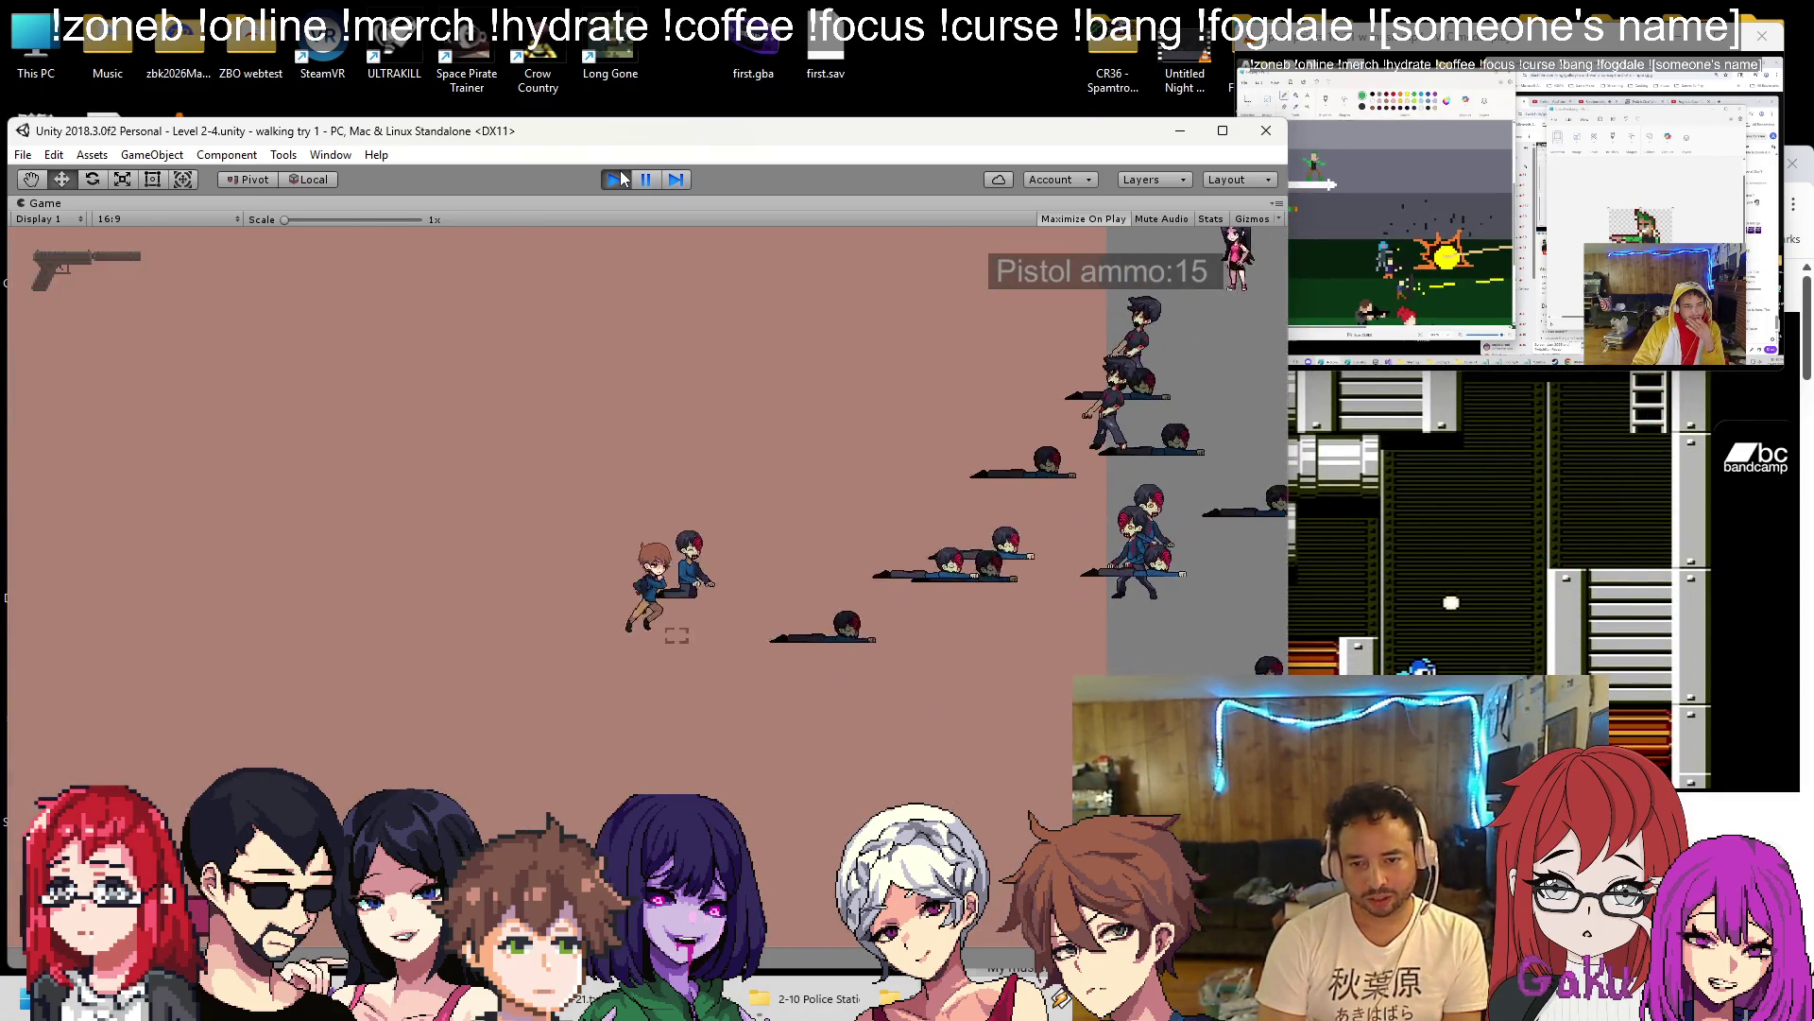
key("space")
key("space")
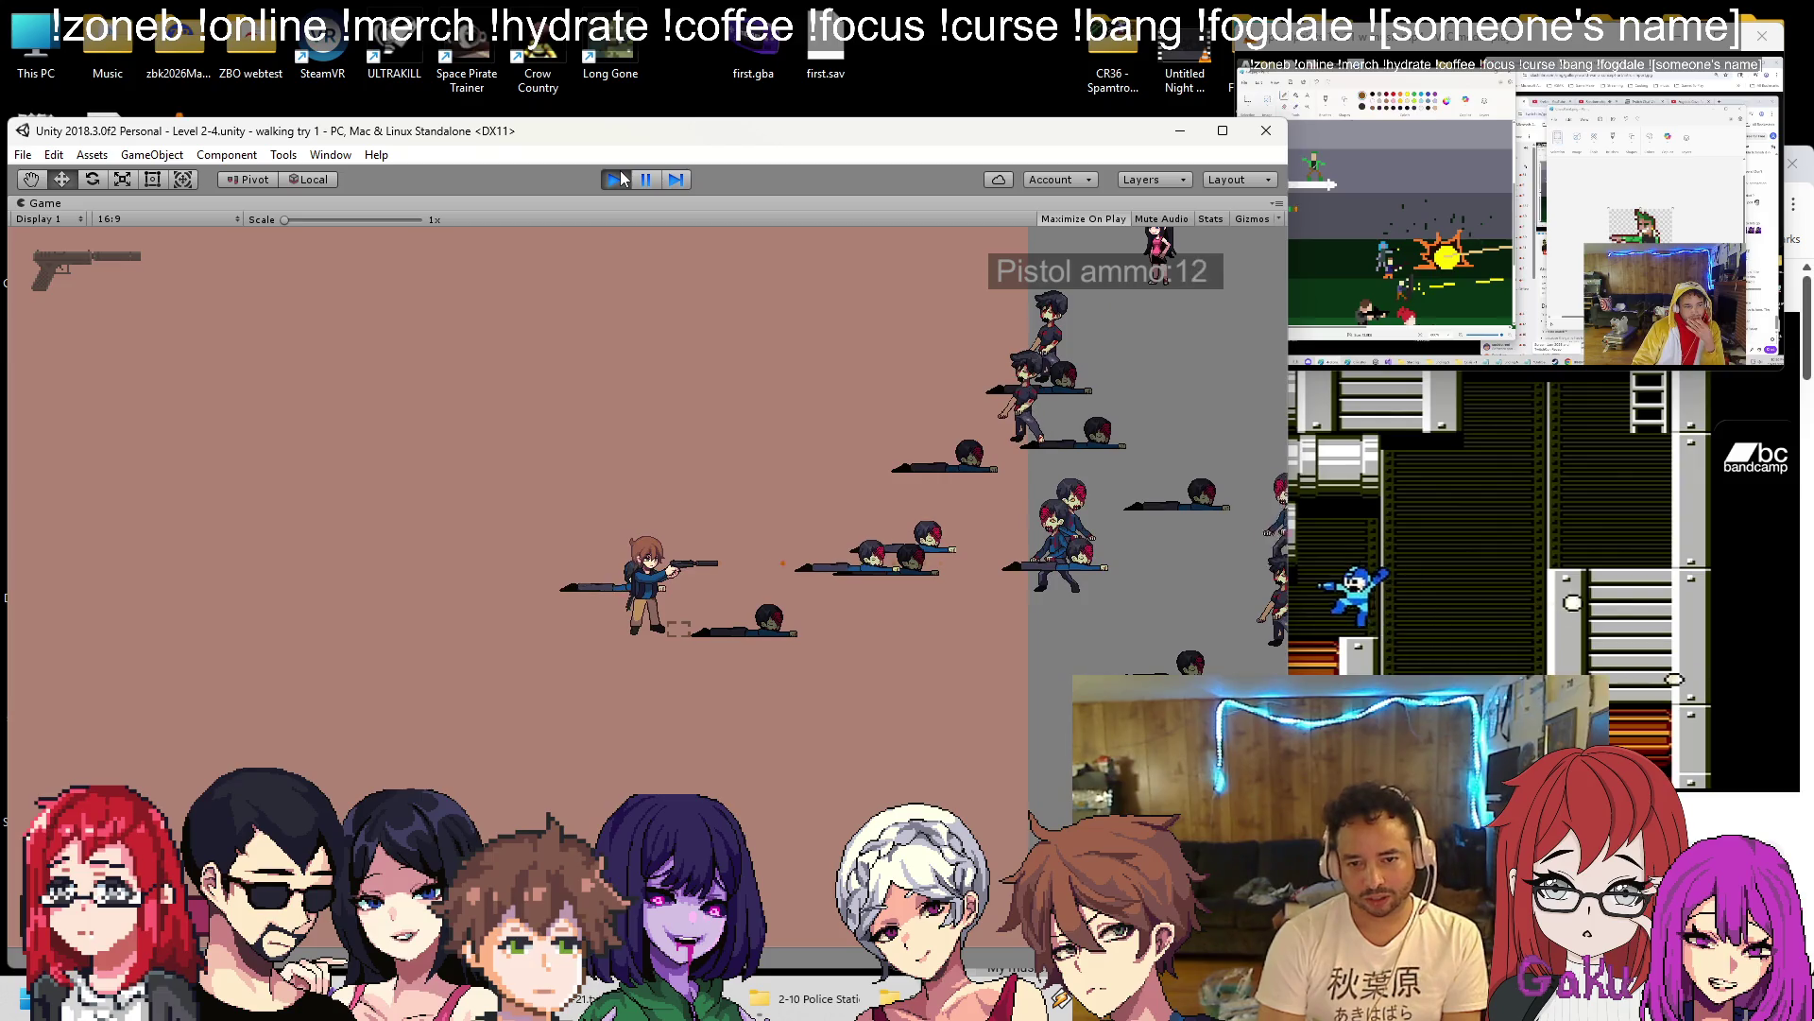
key("r")
key("Up")
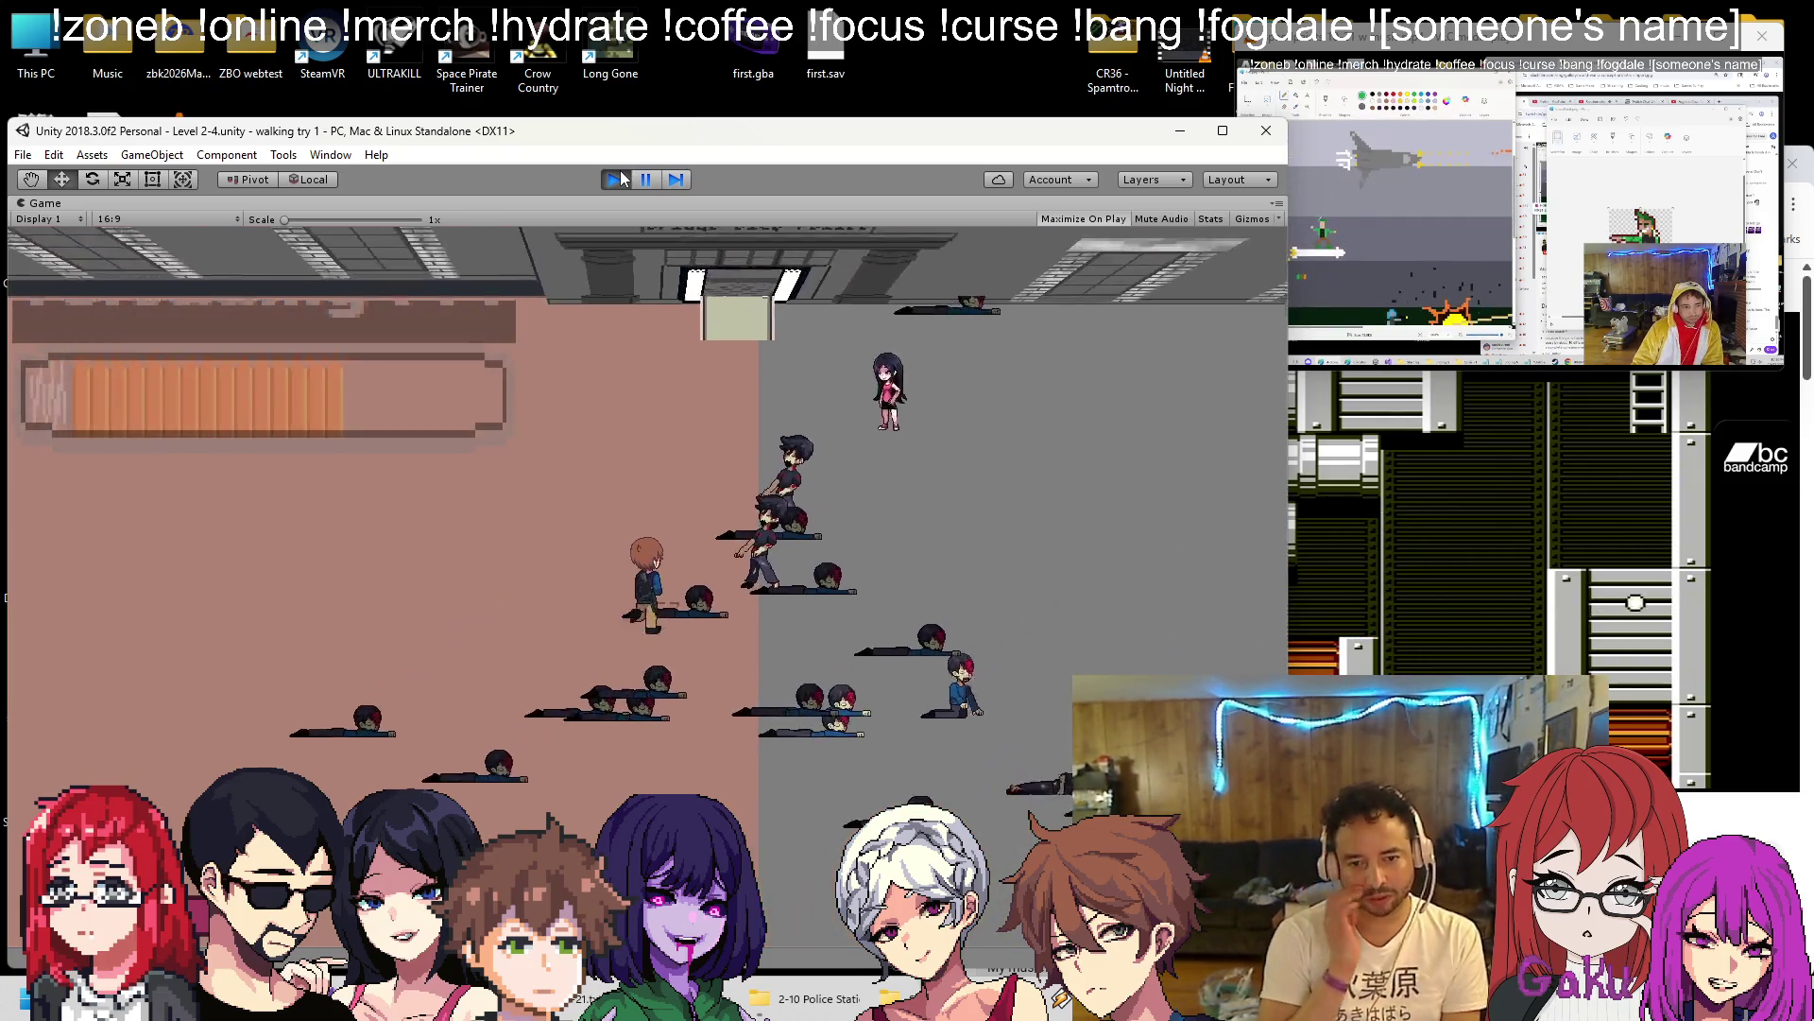
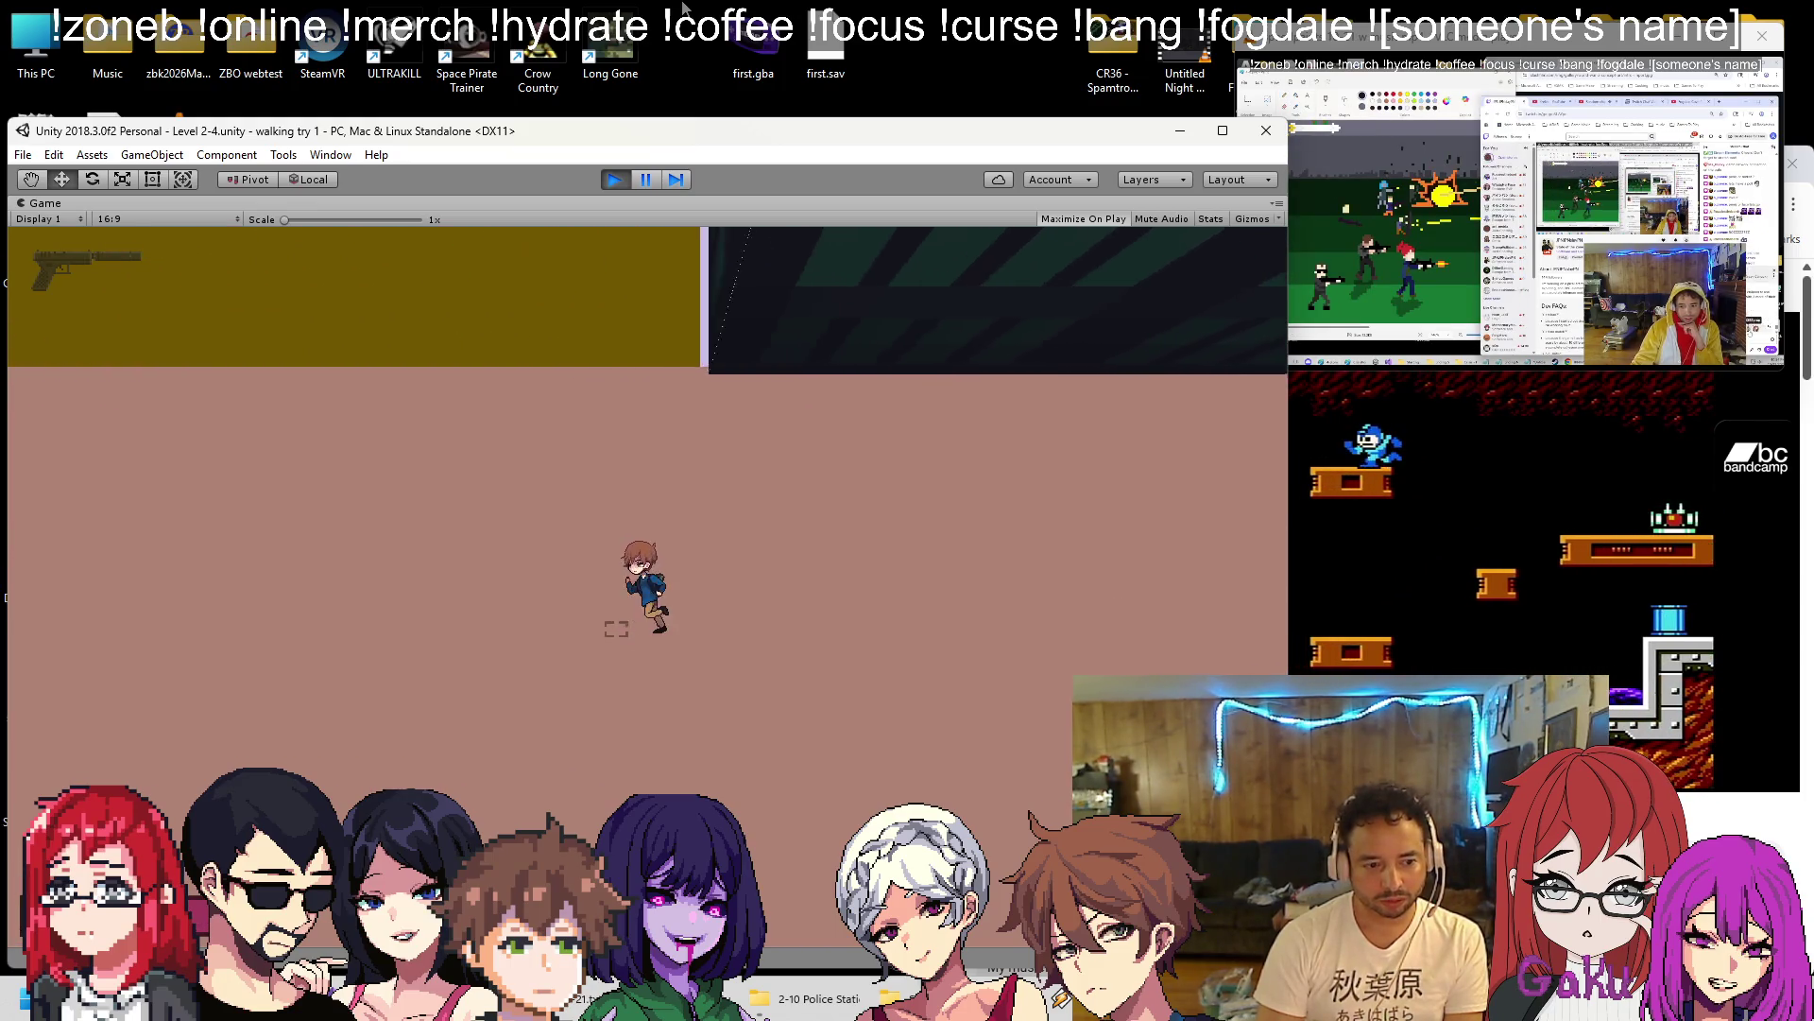
Fire the pistol repeatedly at the street enemies closing in, bringing ammo down to 13.
key("ctrl")
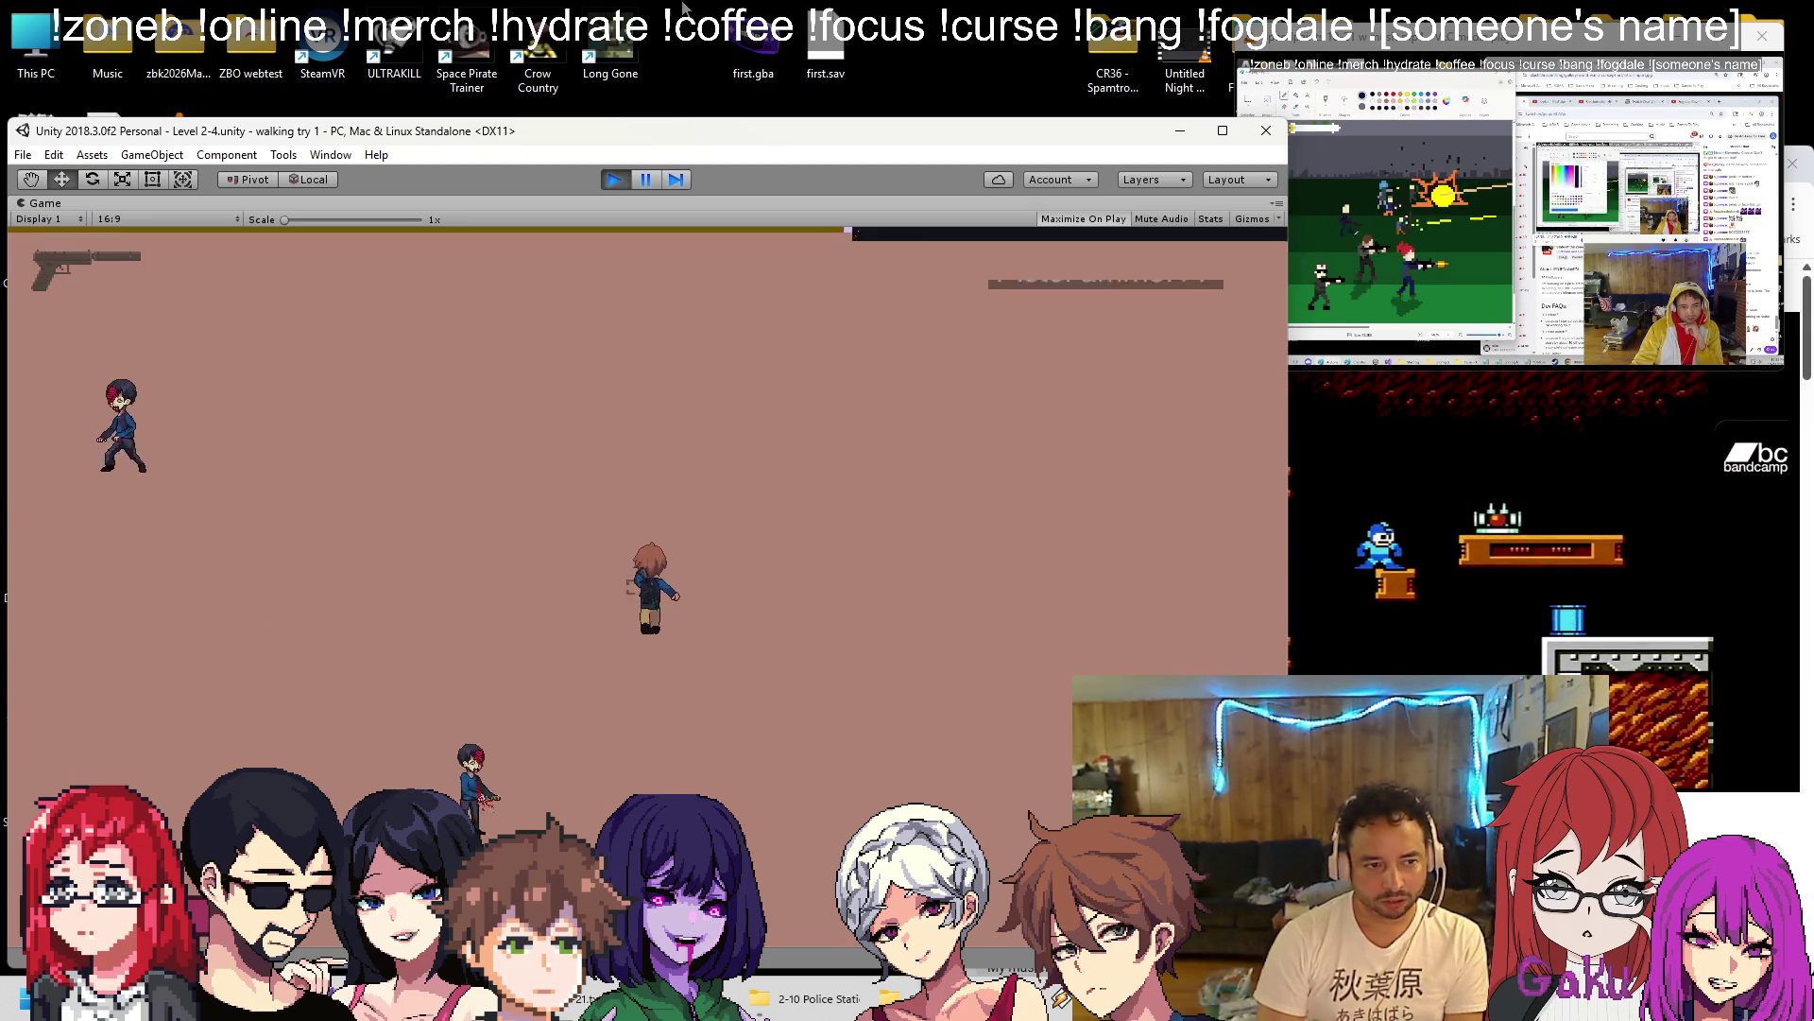
key("ctrl")
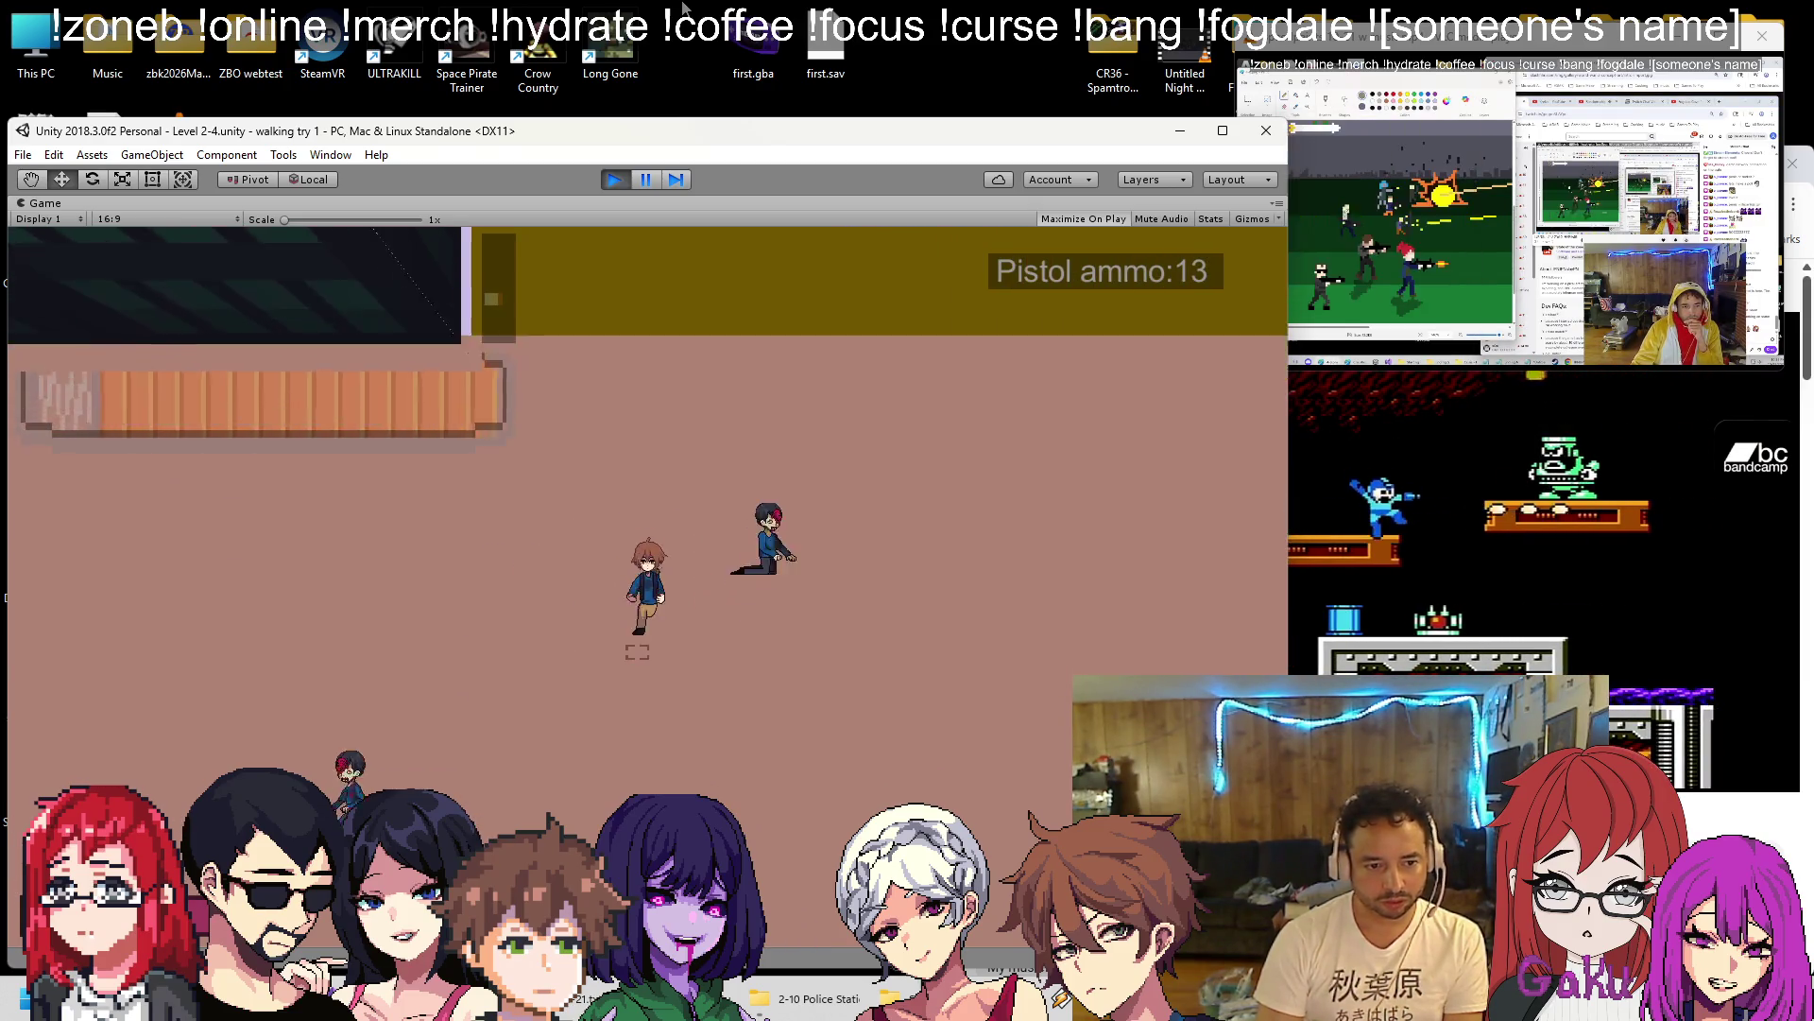
key("ctrl")
key("ctrl")
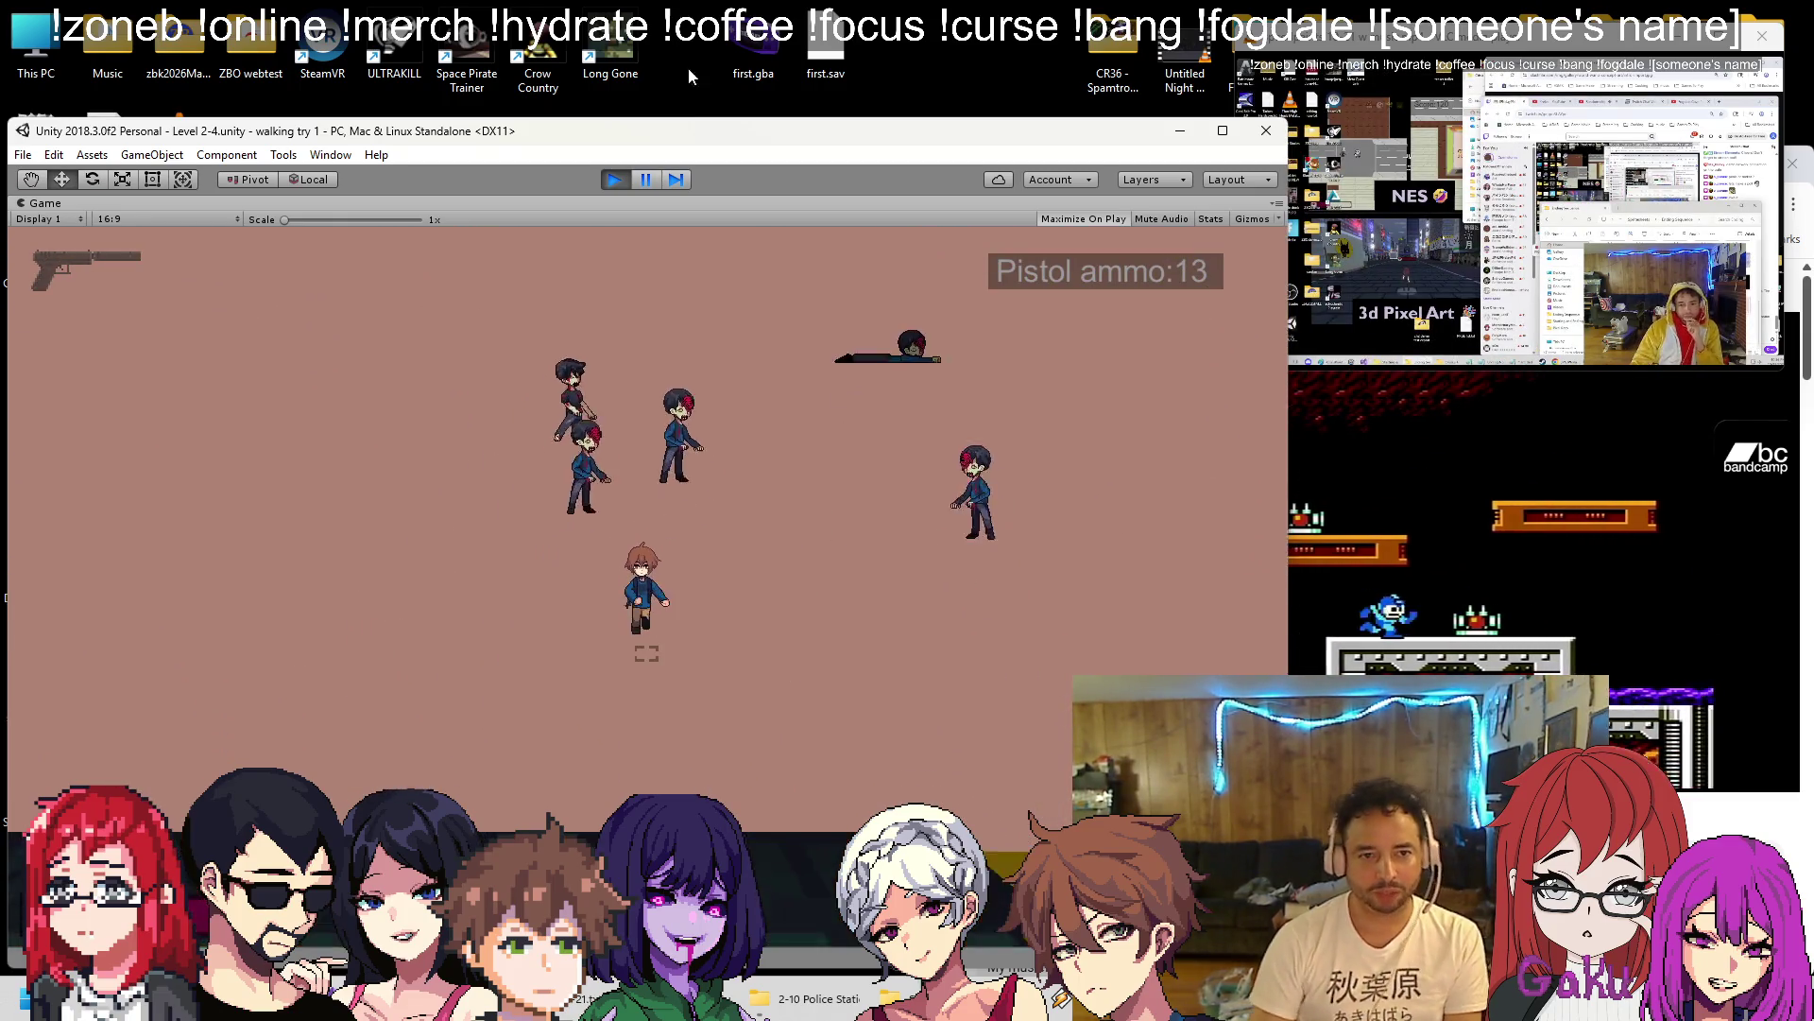
Stop the play-test and select the StreetEZ enemies, the Enemies 2-4 group and TR 3 Tough.
left_click(610, 180)
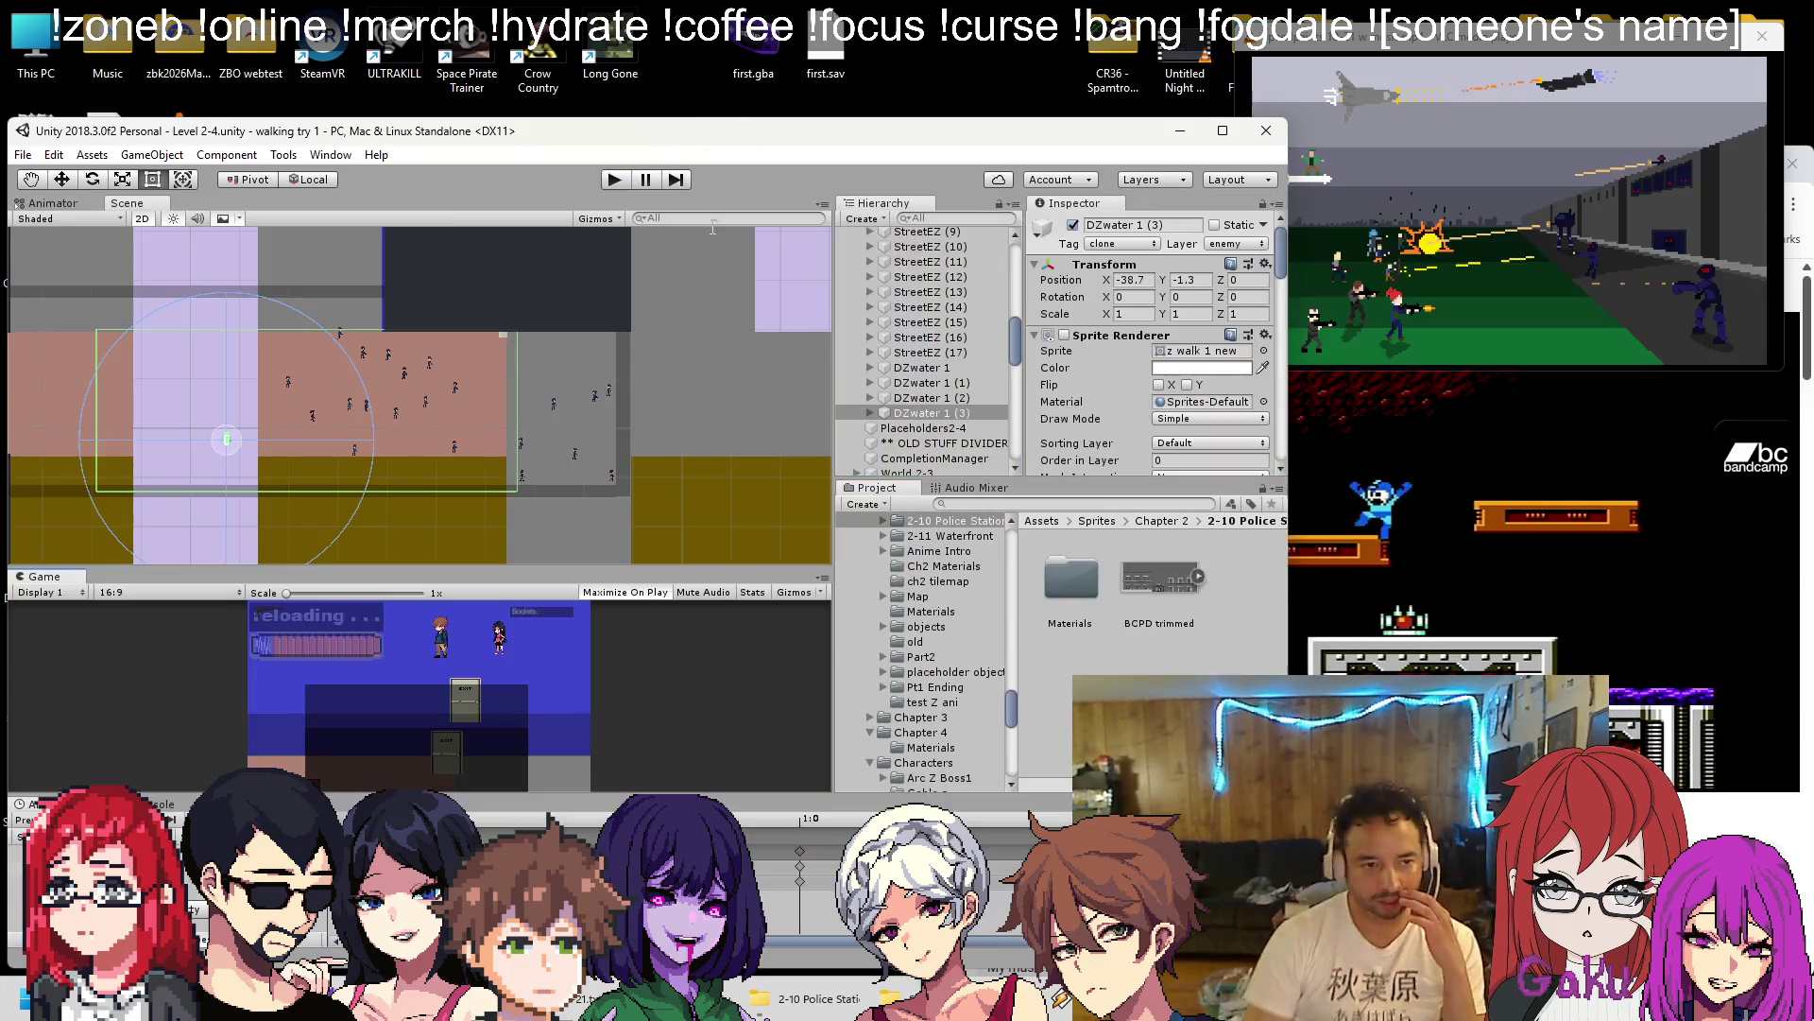
scroll(961, 369, "up", 6)
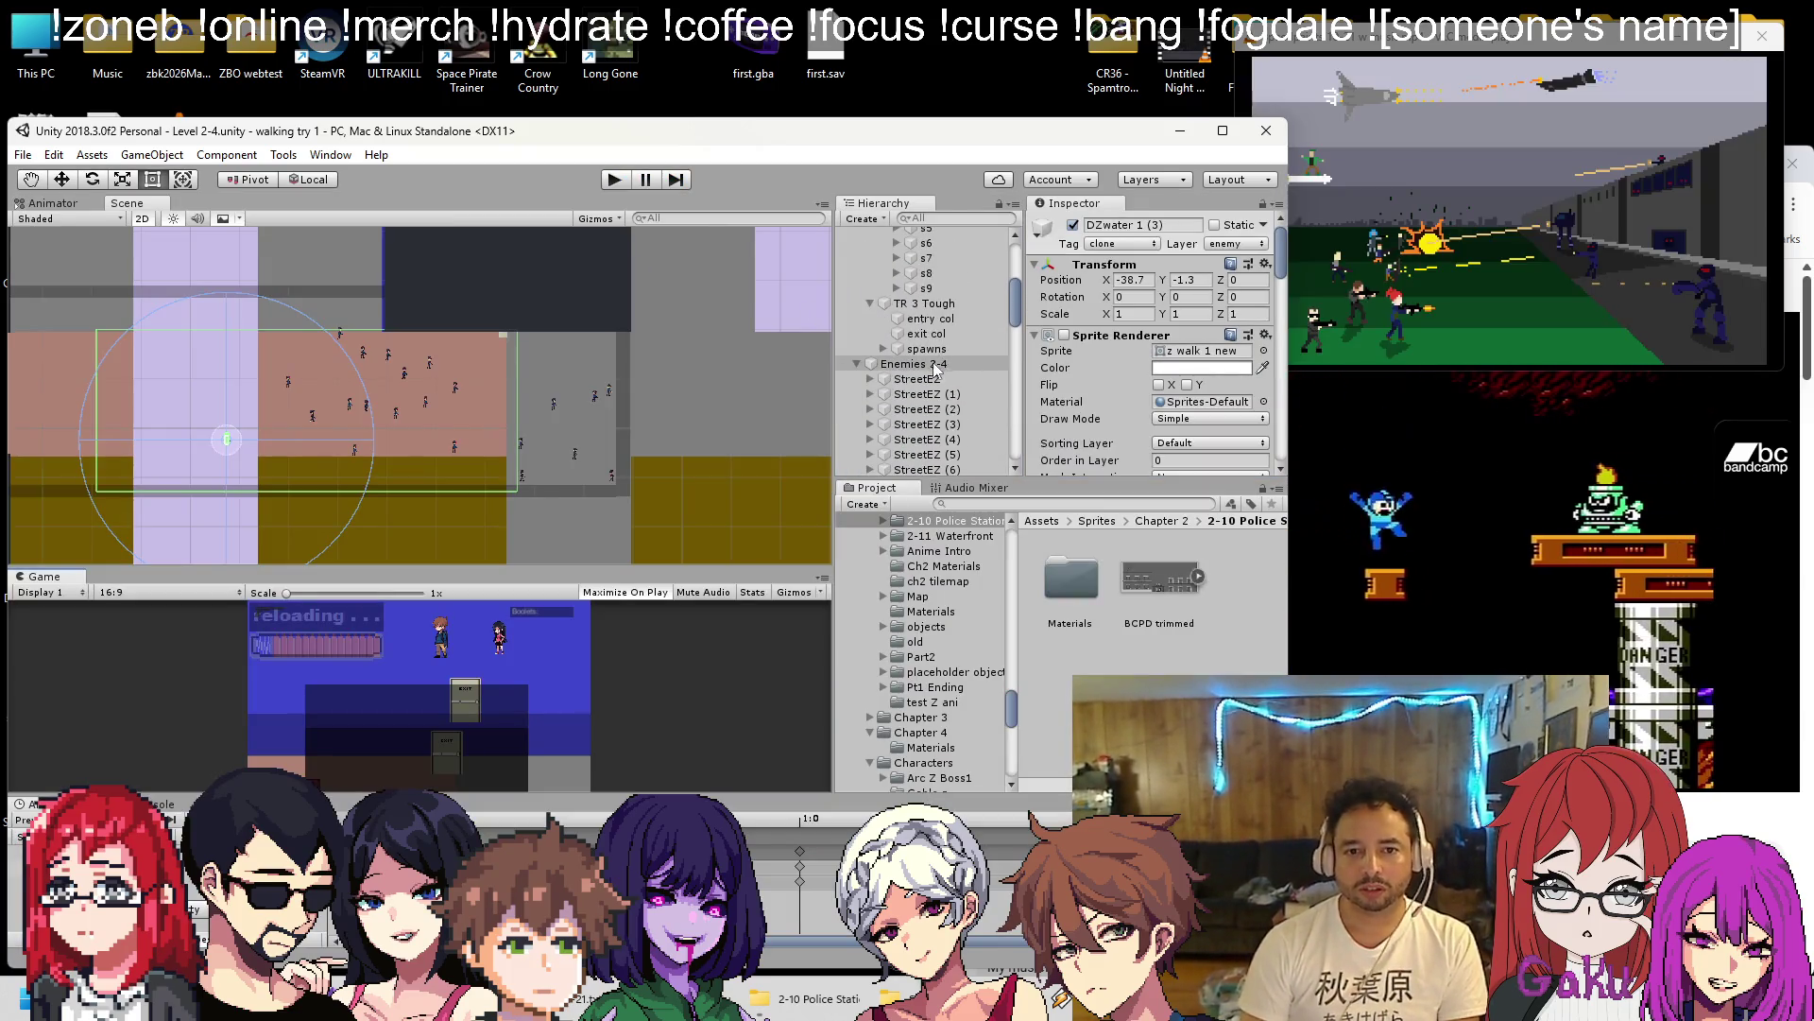
left_click(927, 381, "shift")
left_click(924, 370)
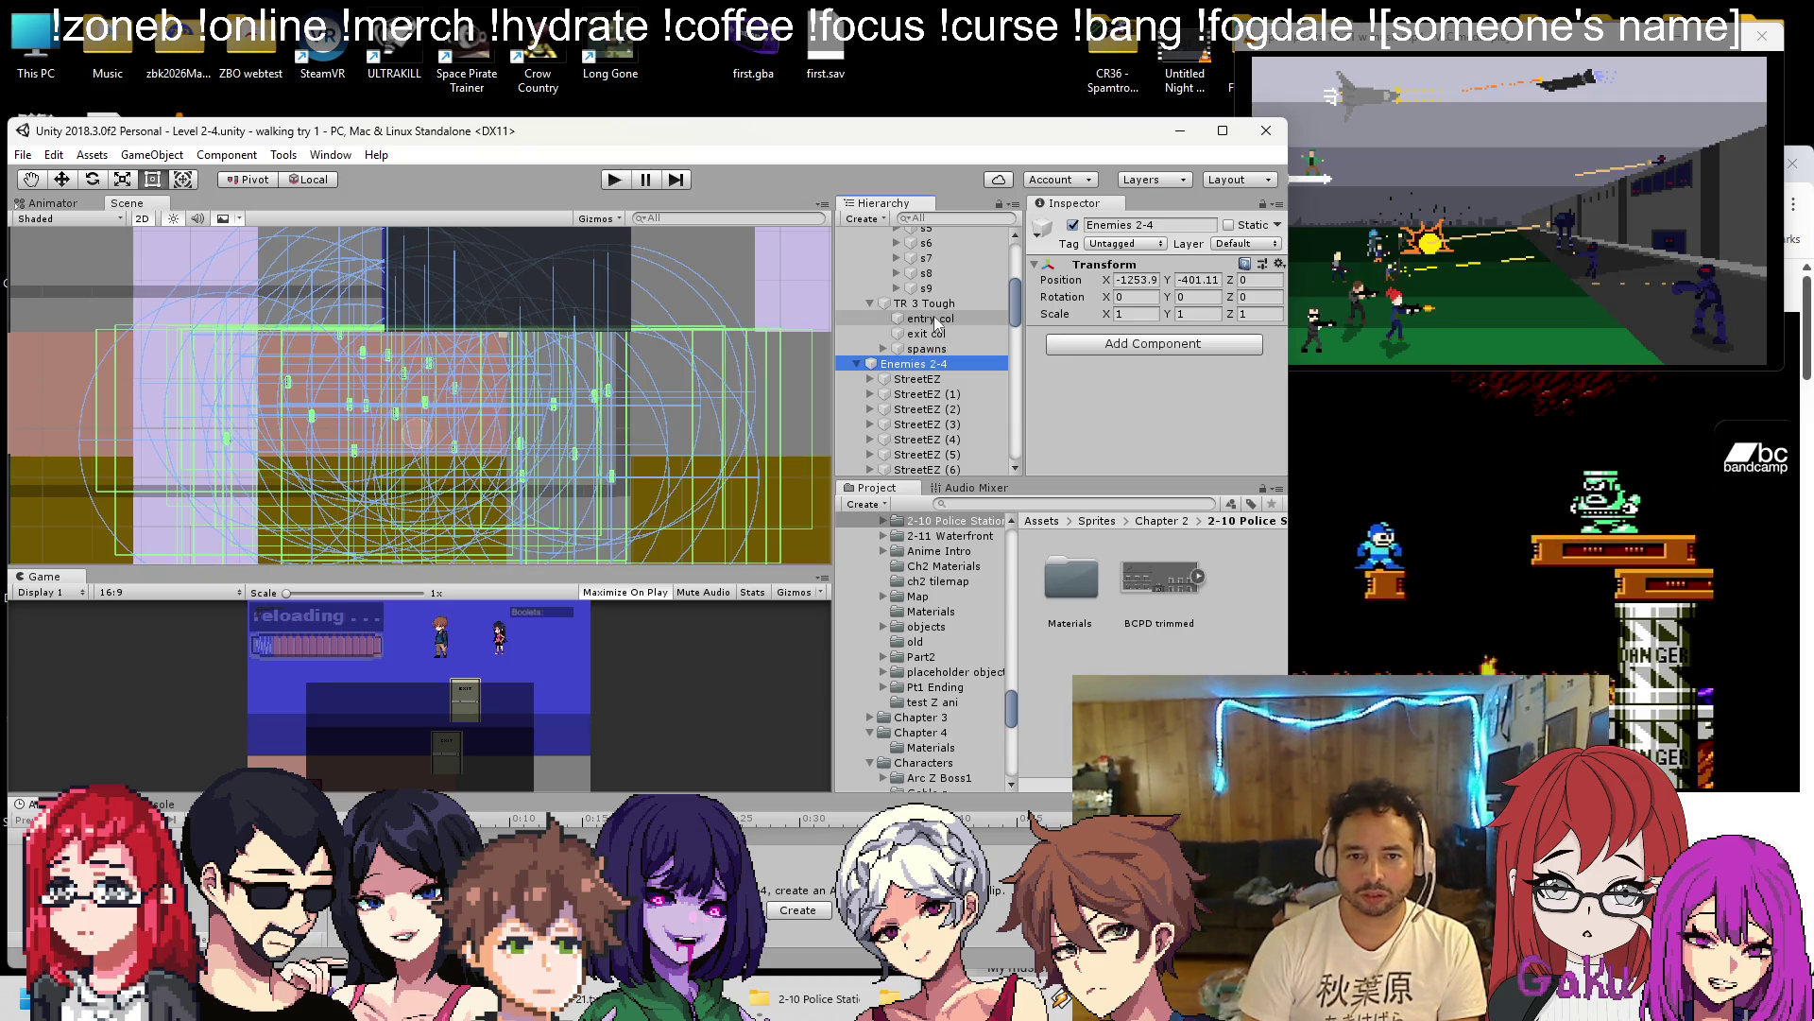
left_click(879, 300)
Expand TR 1 Streets, then select Trap Rooms 2-4 and its spawn markers through ind (16).
scroll(889, 321, "up", 4)
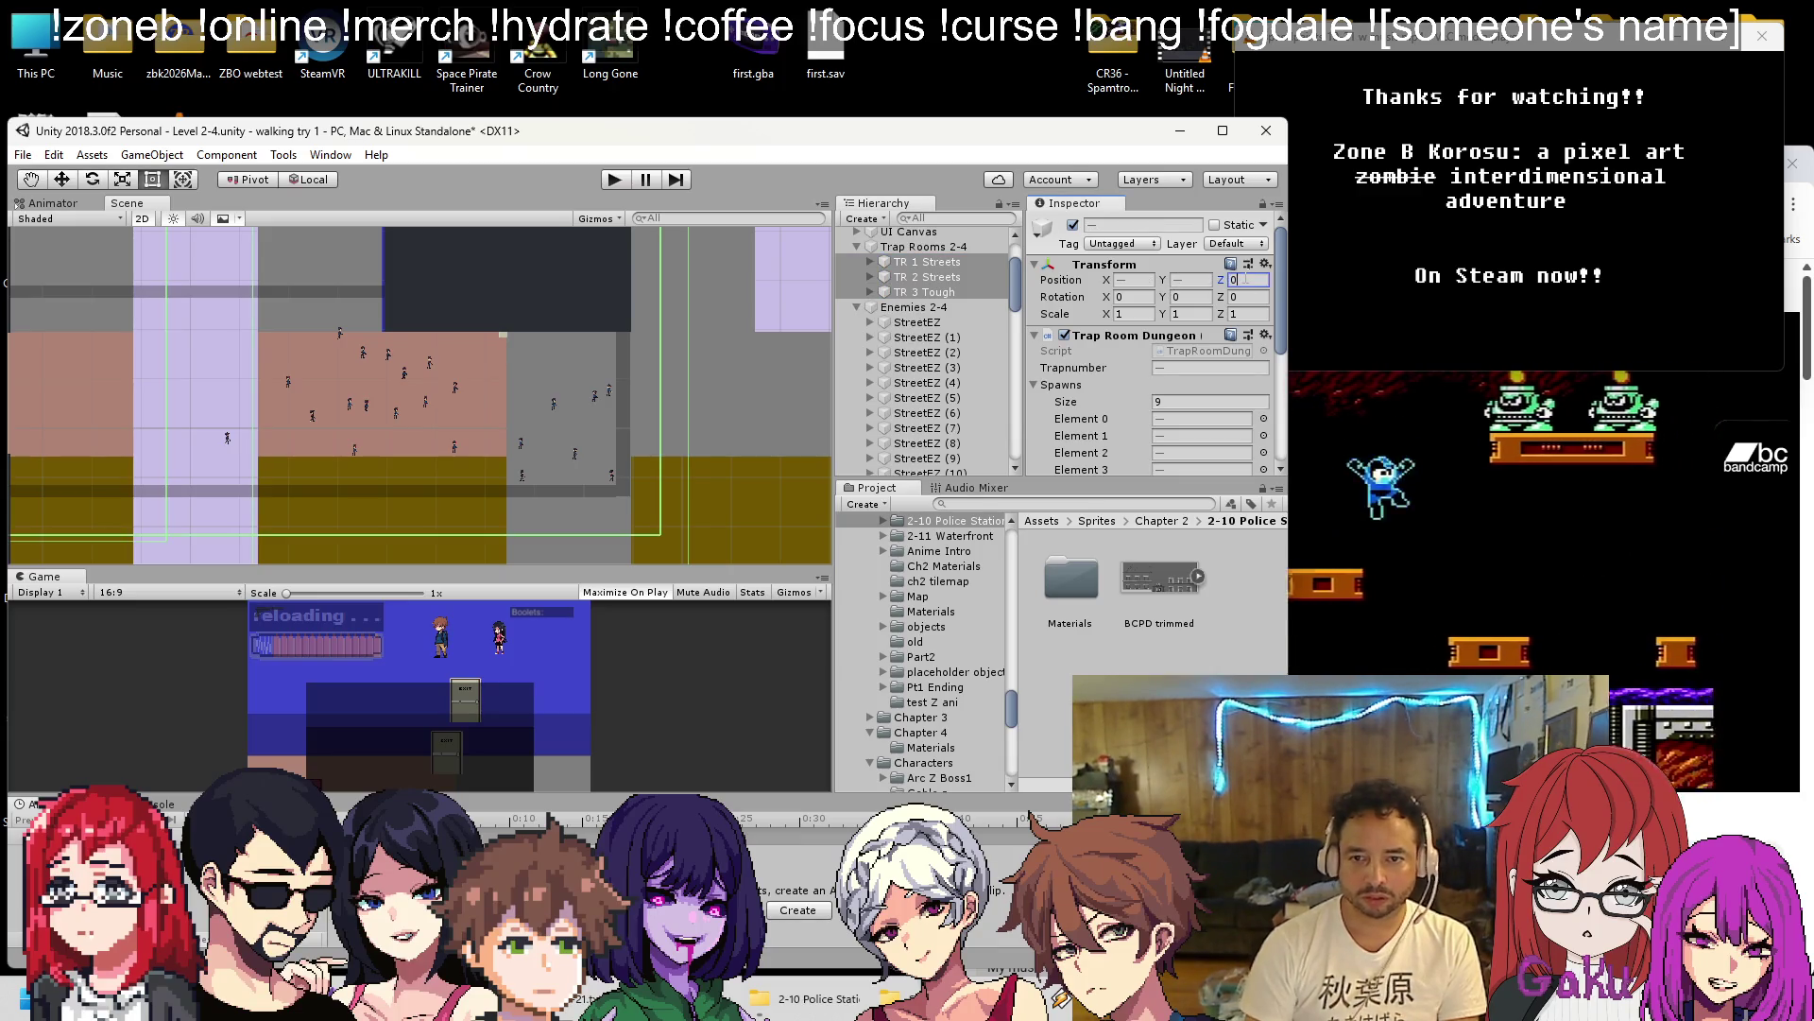
left_click(870, 262)
left_click(900, 263)
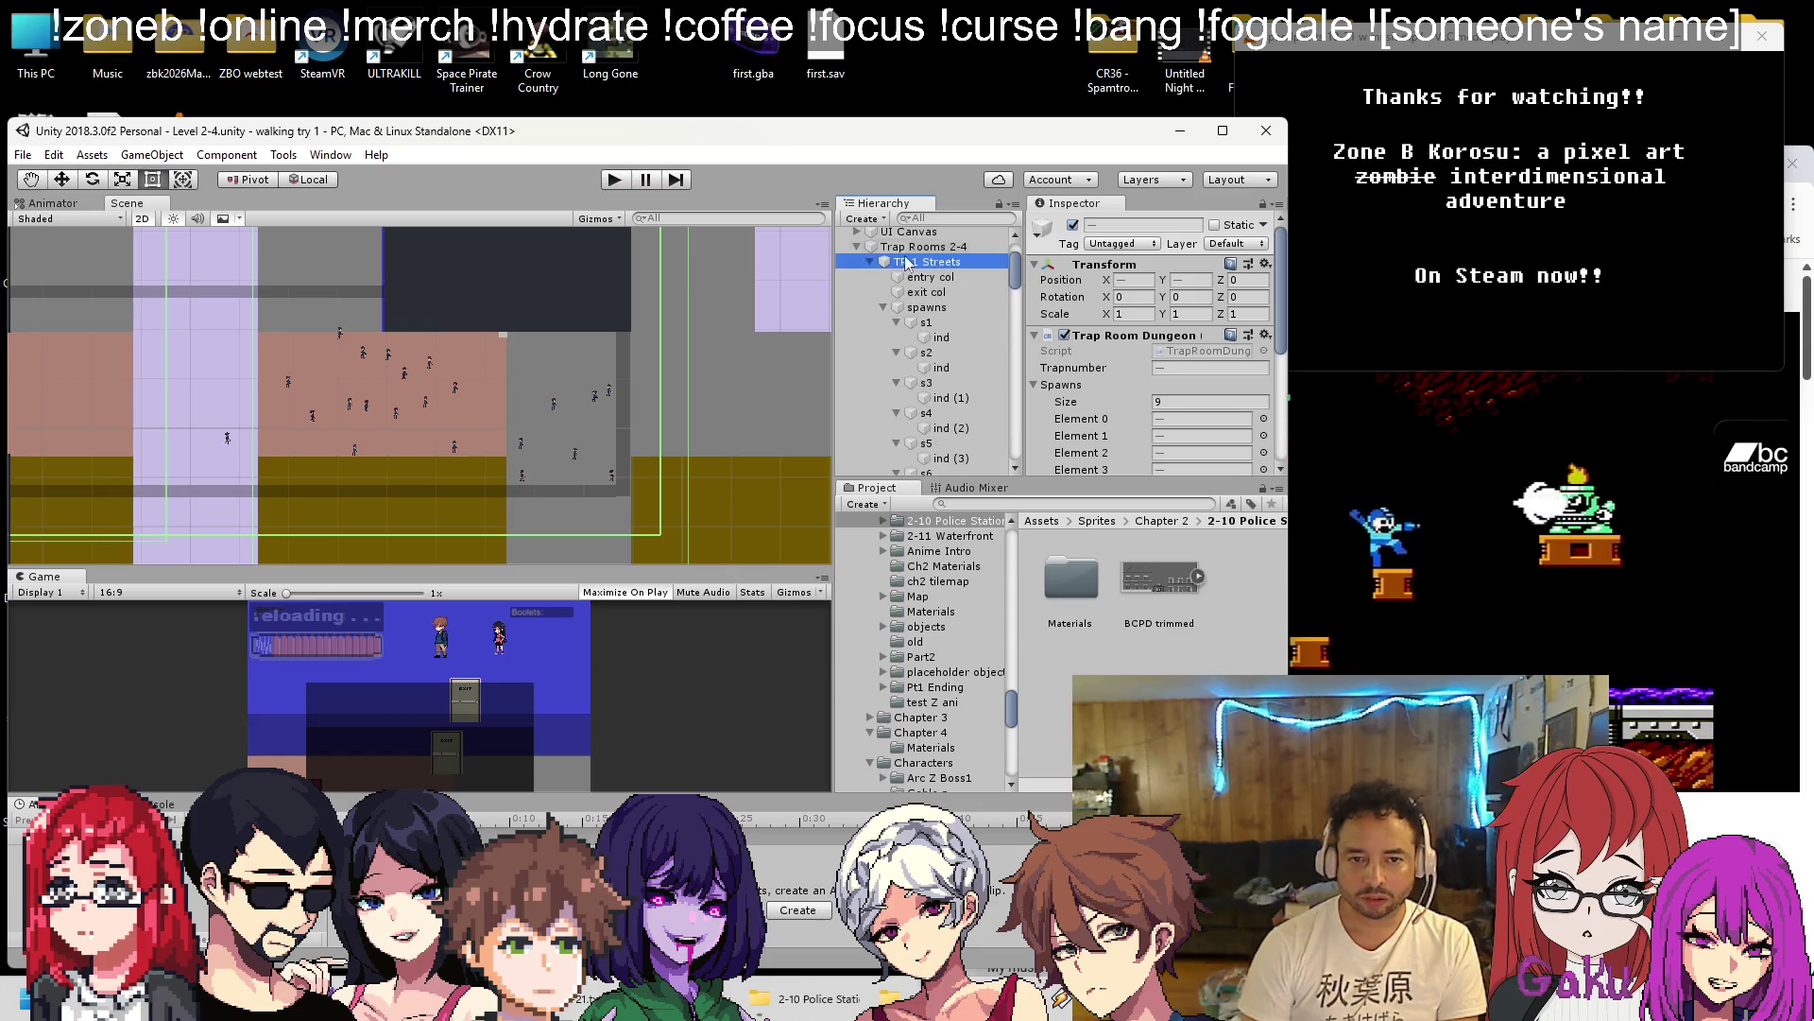
scroll(944, 345, "down", 3)
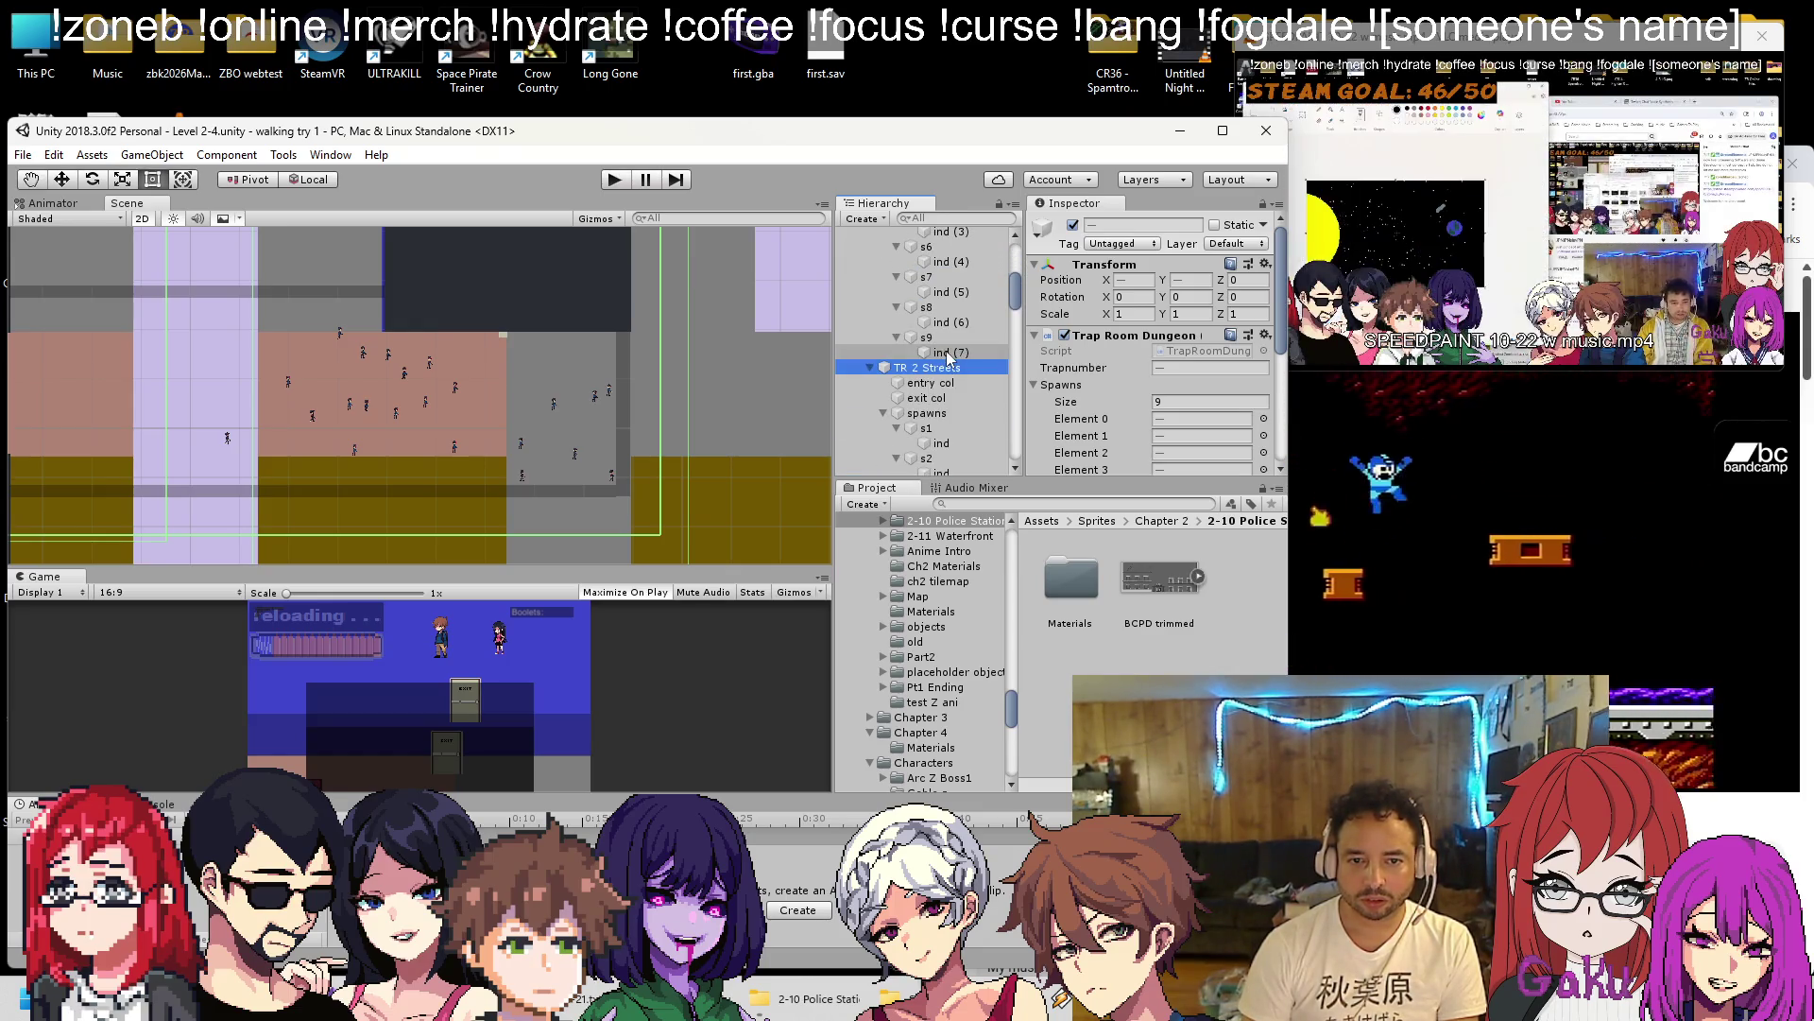
scroll(940, 340, "up", 5)
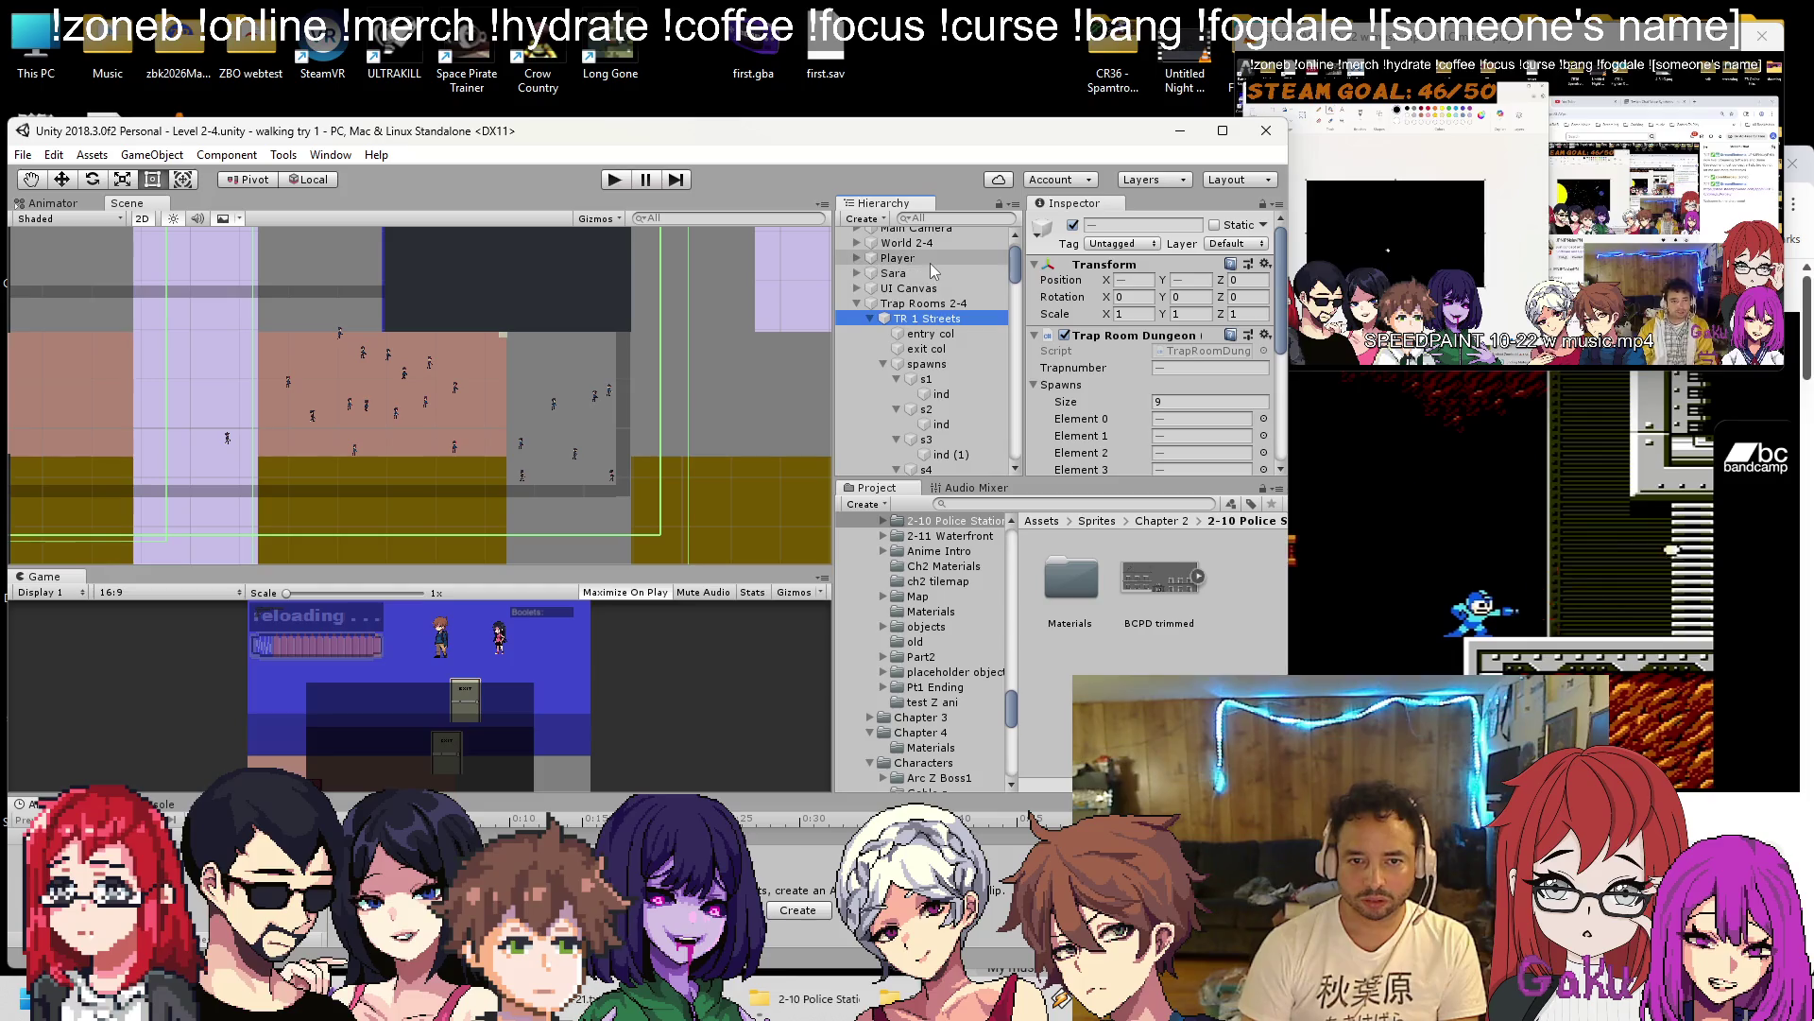
left_click(931, 303)
scroll(941, 317, "down", 8)
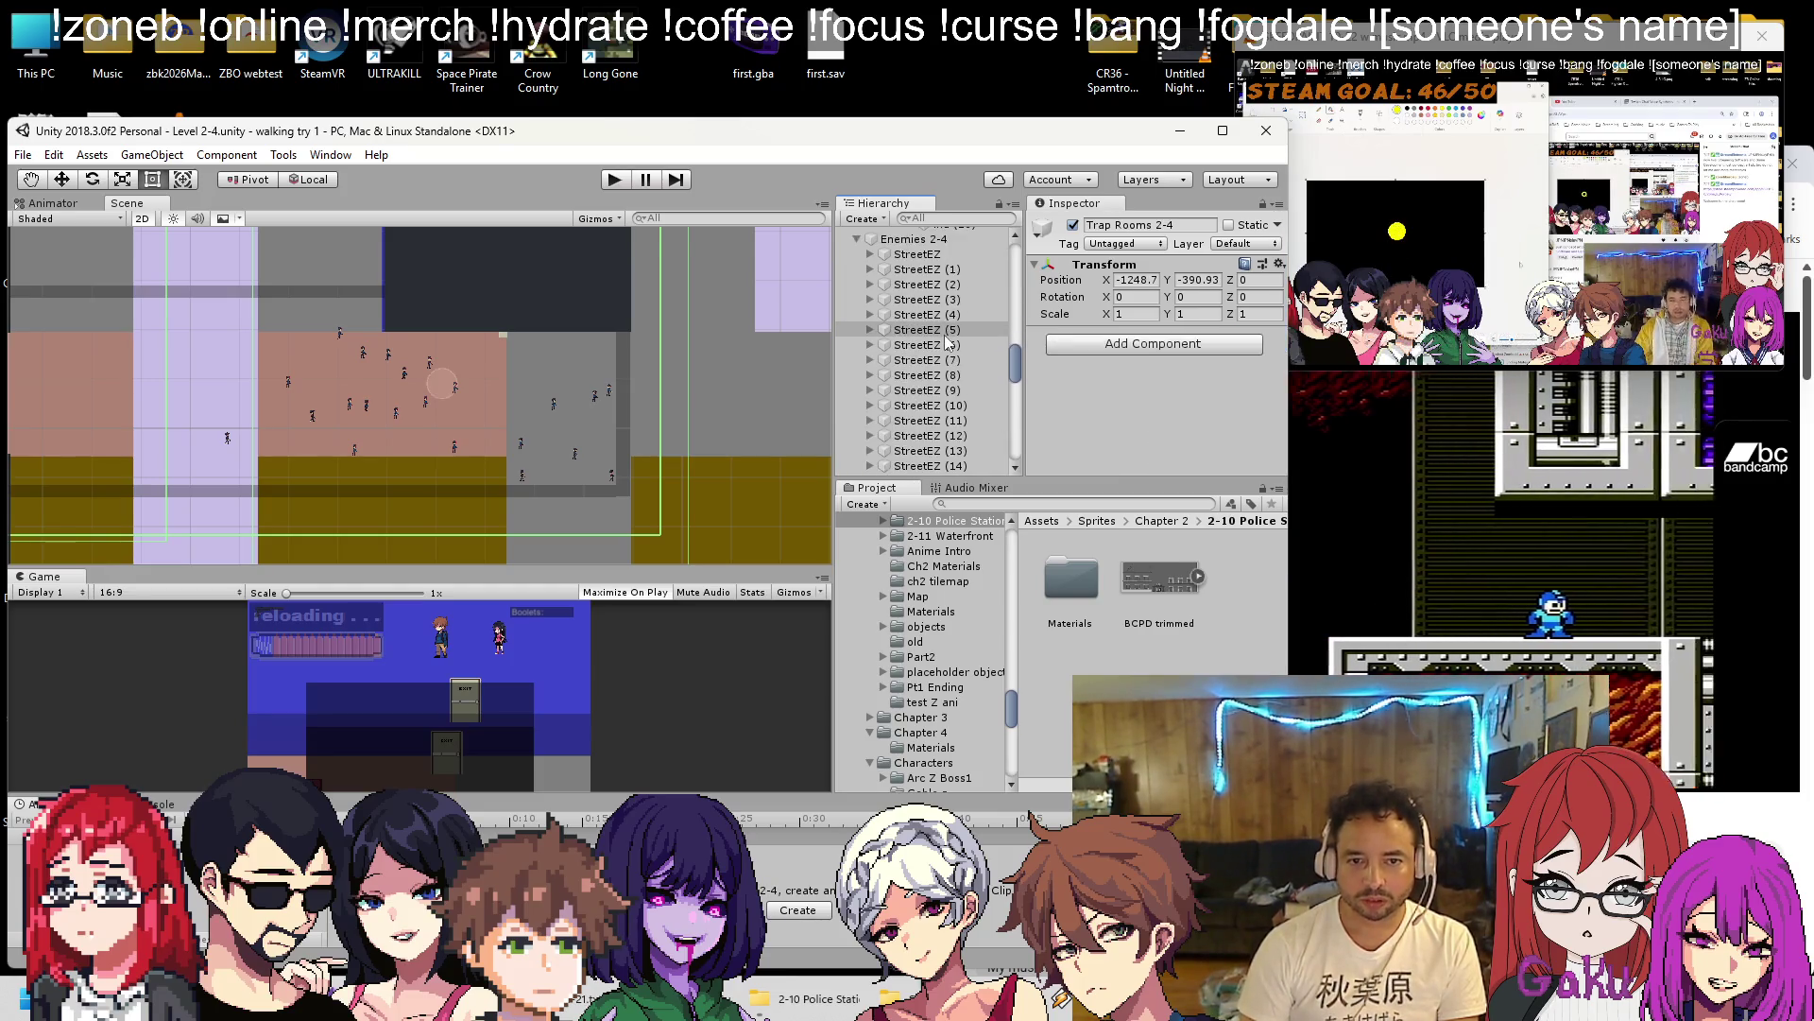
left_click(952, 340, "shift")
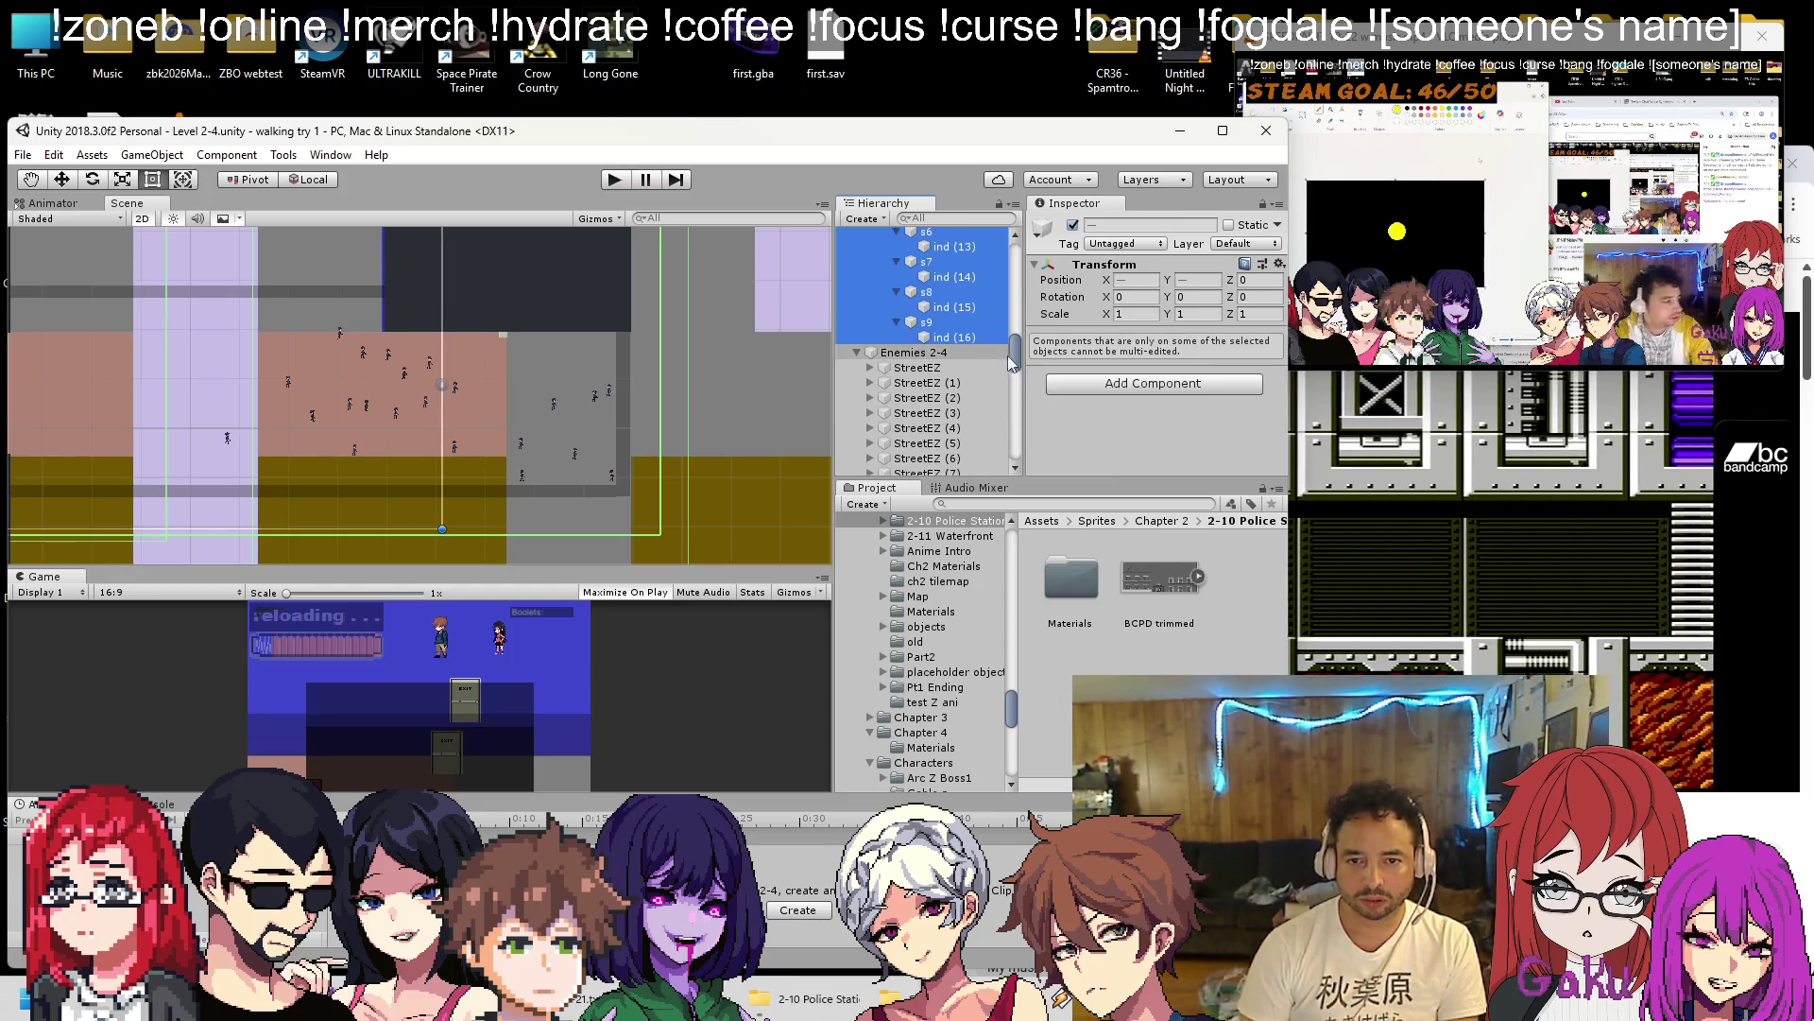
scroll(623, 308, "down", 3)
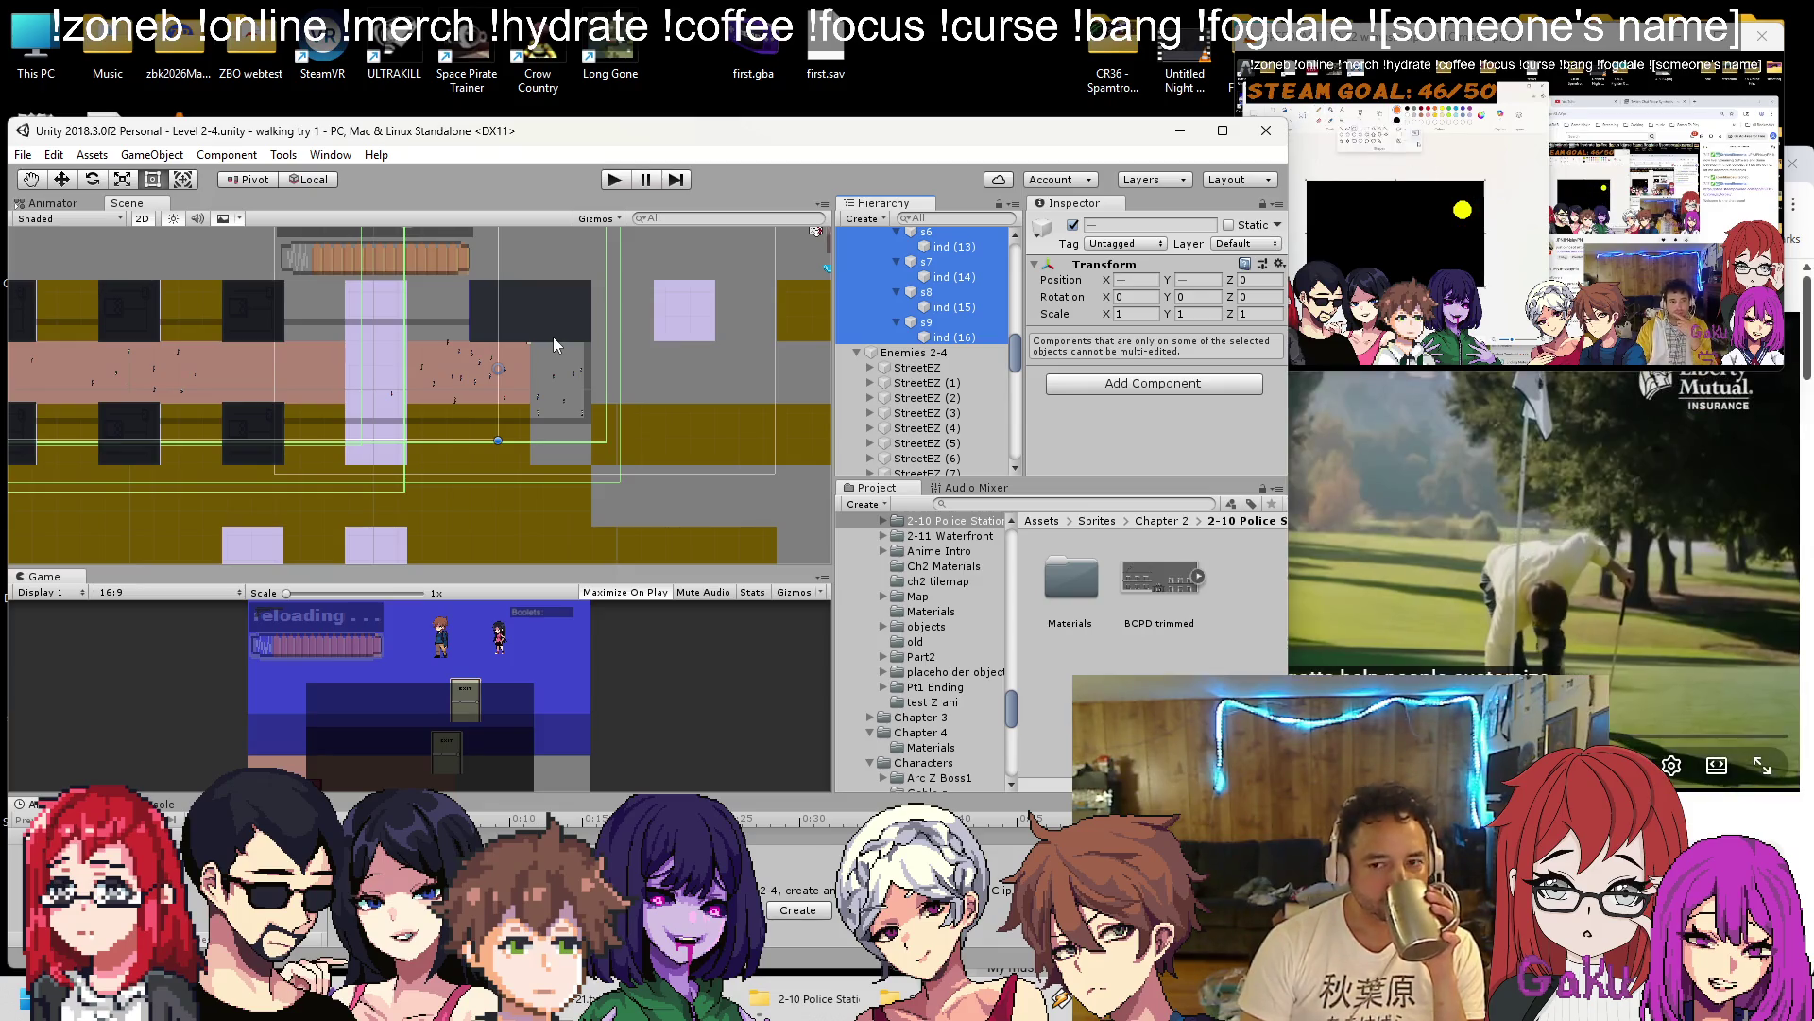
key("alt+Tab")
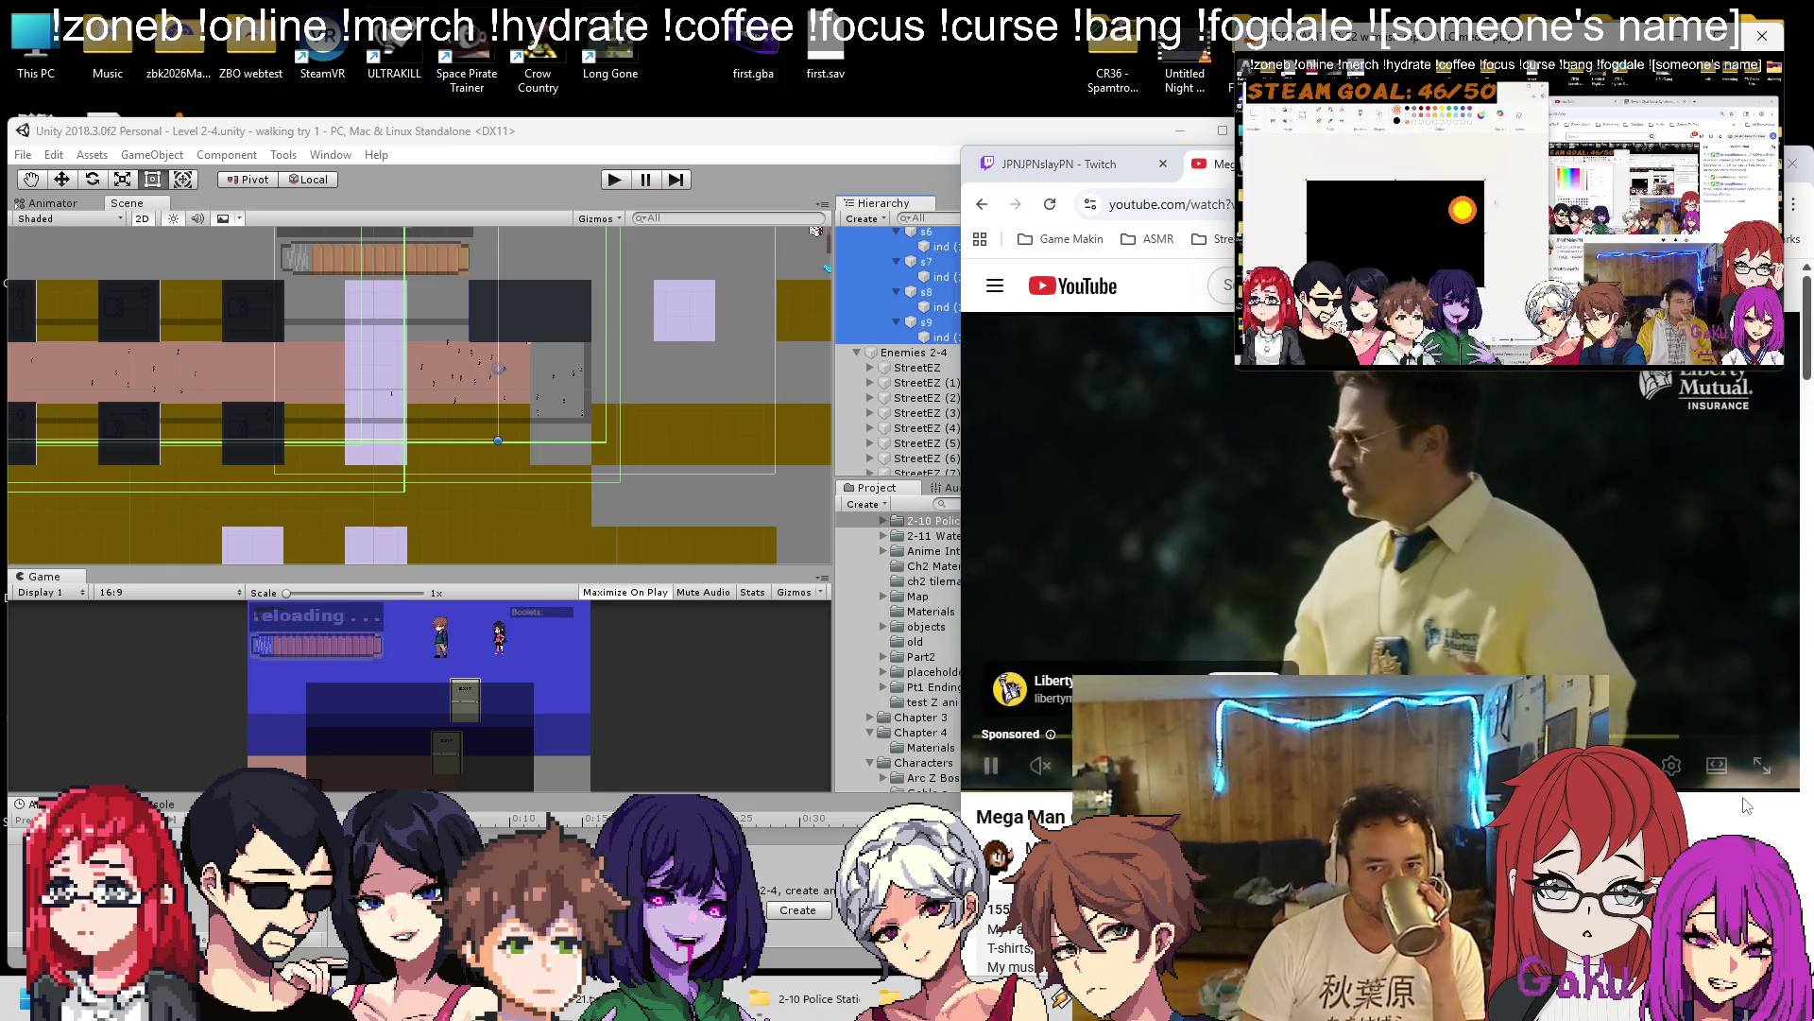
Unmute the Mega Man 6 guitar video at 13% volume and bring Unity back to front.
key("Up")
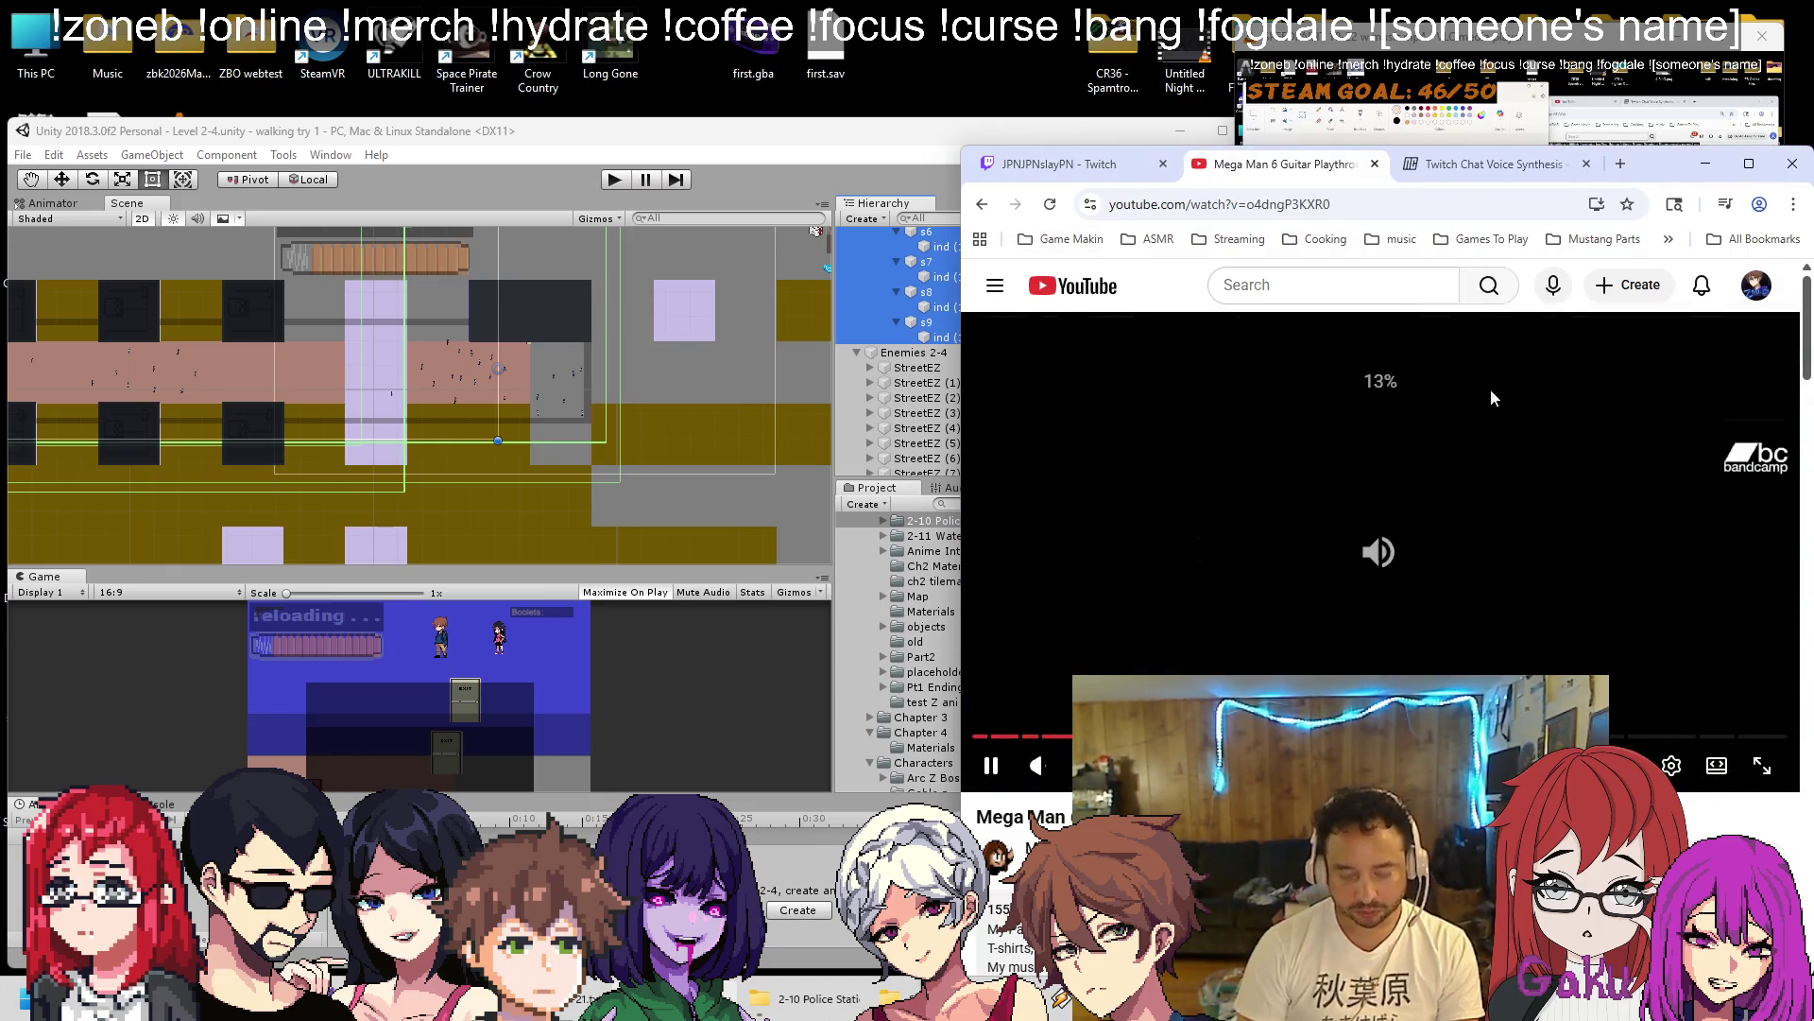
left_click(748, 174)
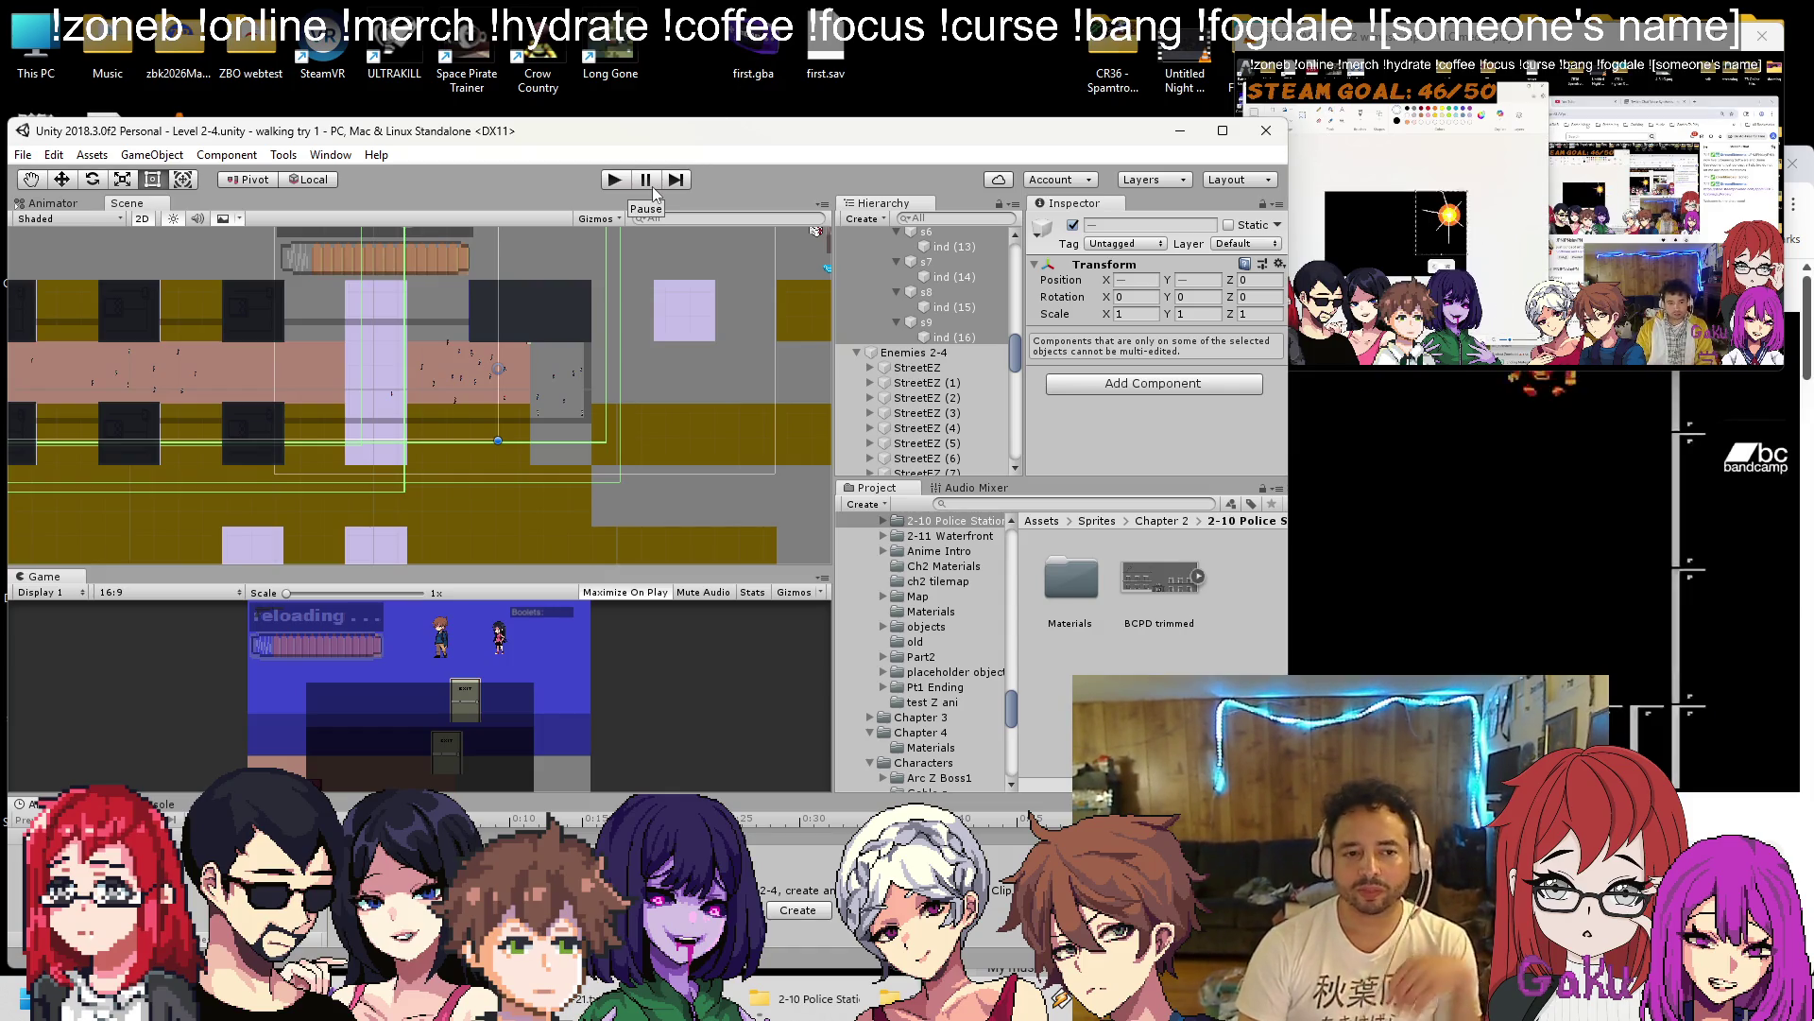
scroll(420, 352, "up", 3)
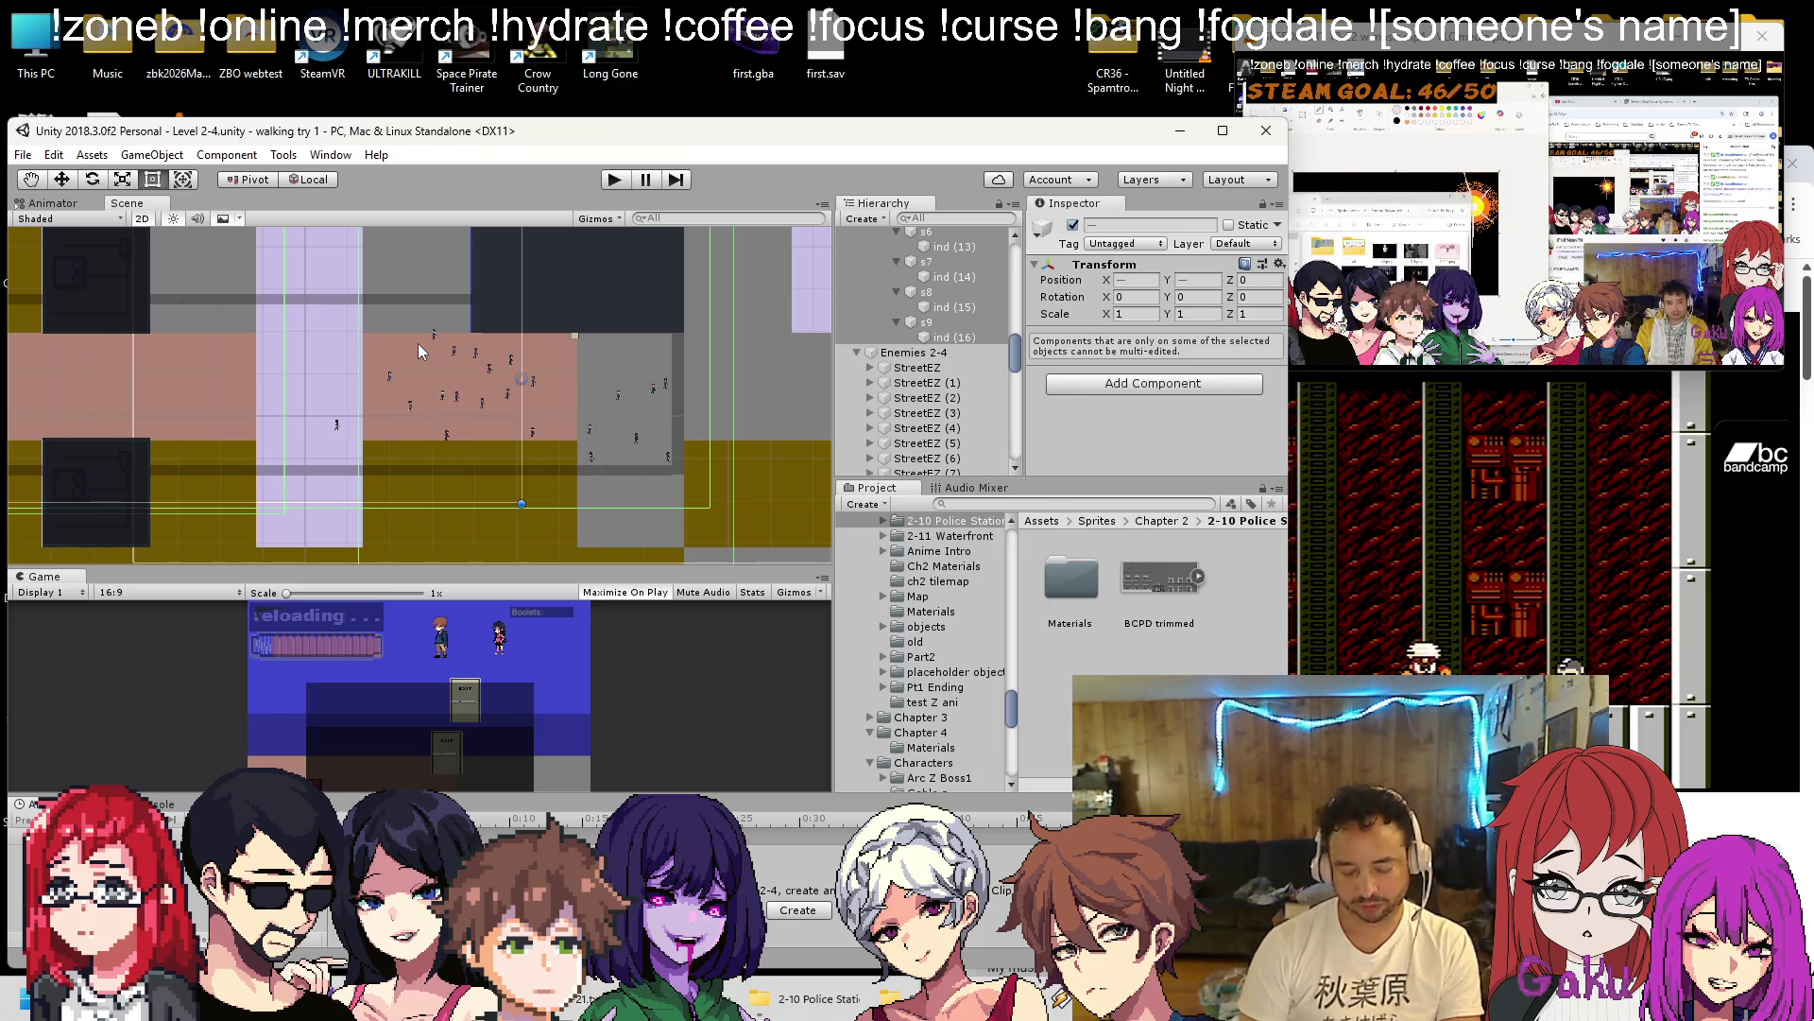
Zoom the Scene view out to the whole map and back onto the street, then select Trap Rooms 2-4 and World 2-4.
scroll(501, 442, "up", 1)
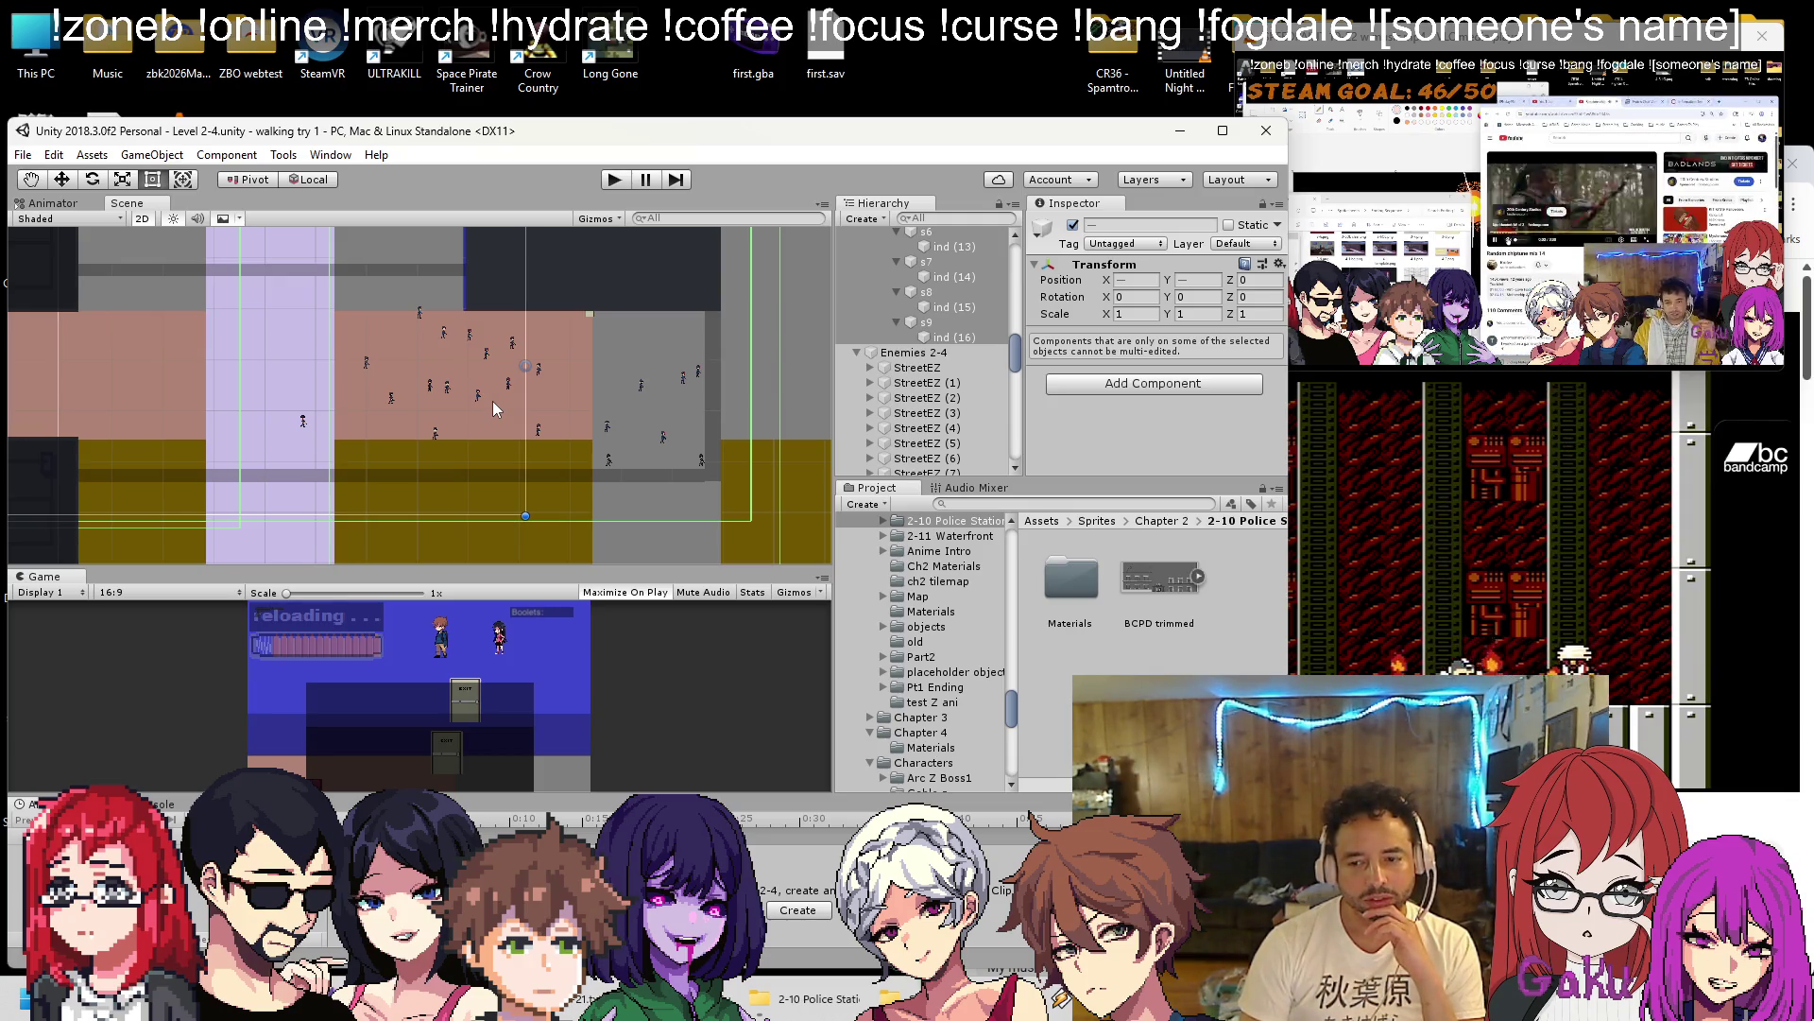
scroll(599, 312, "down", 5)
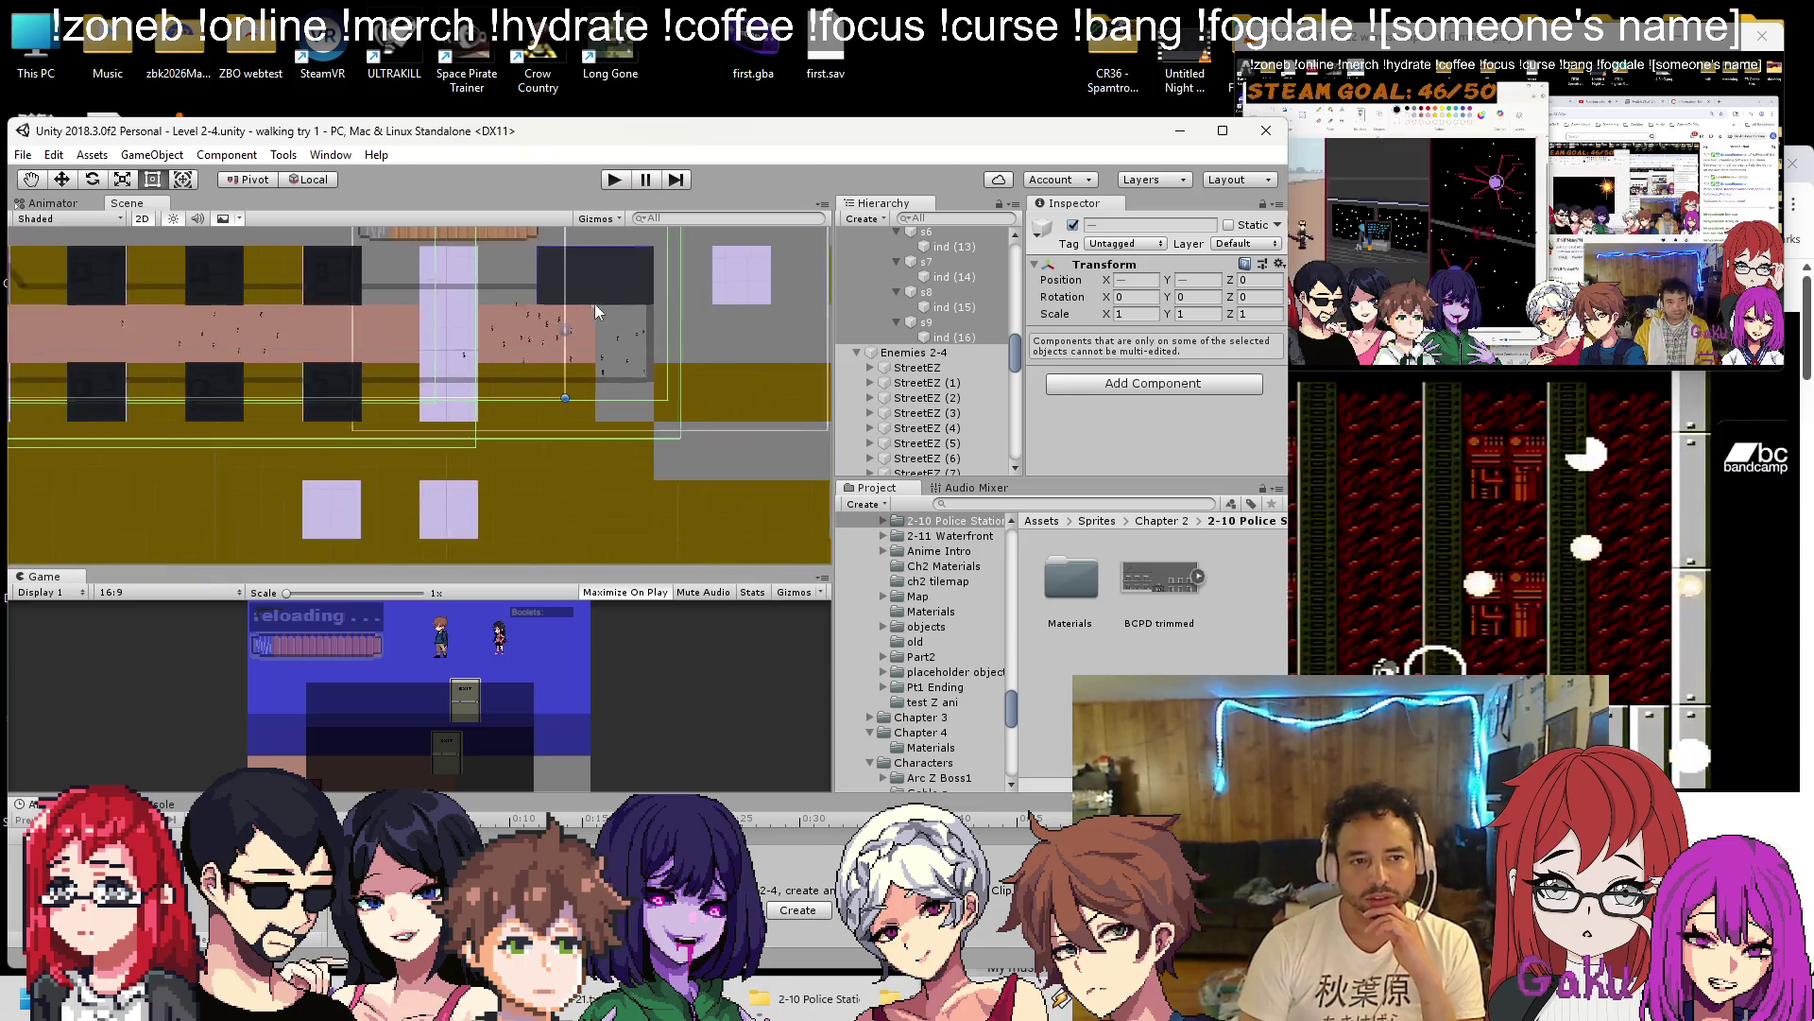
scroll(593, 303, "down", 5)
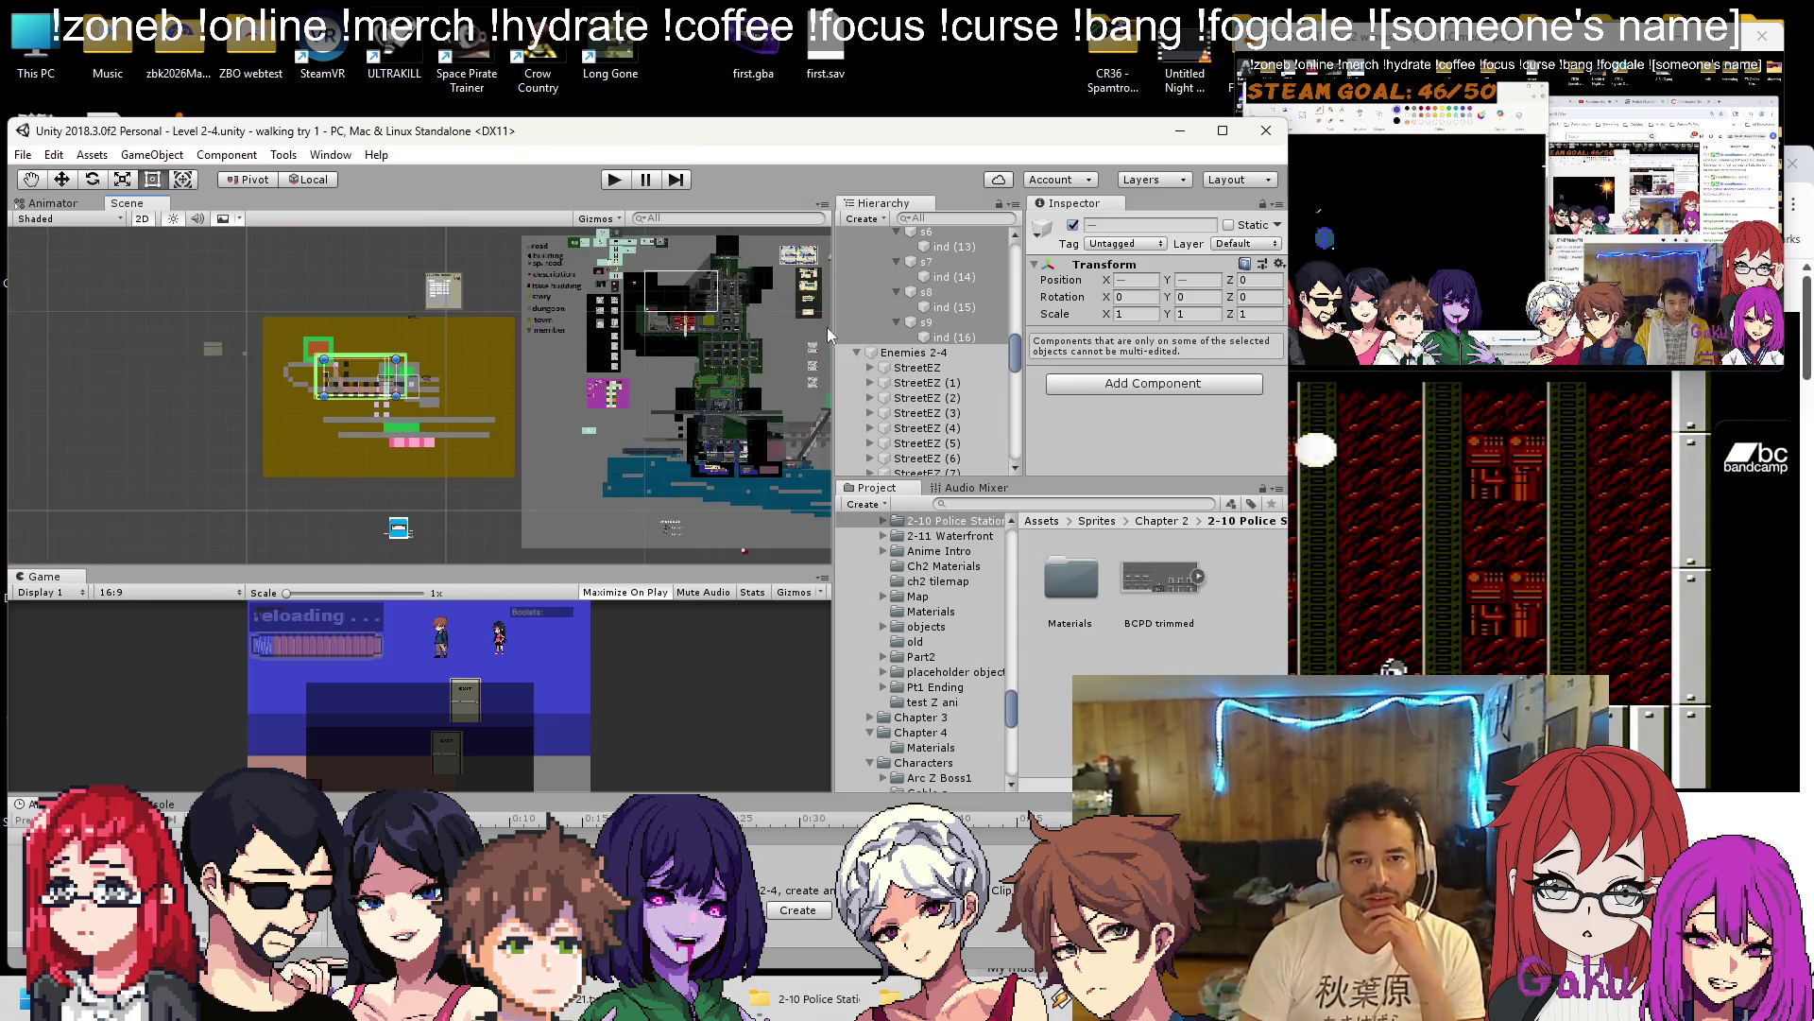
scroll(894, 342, "up", 3)
scroll(894, 343, "up", 5)
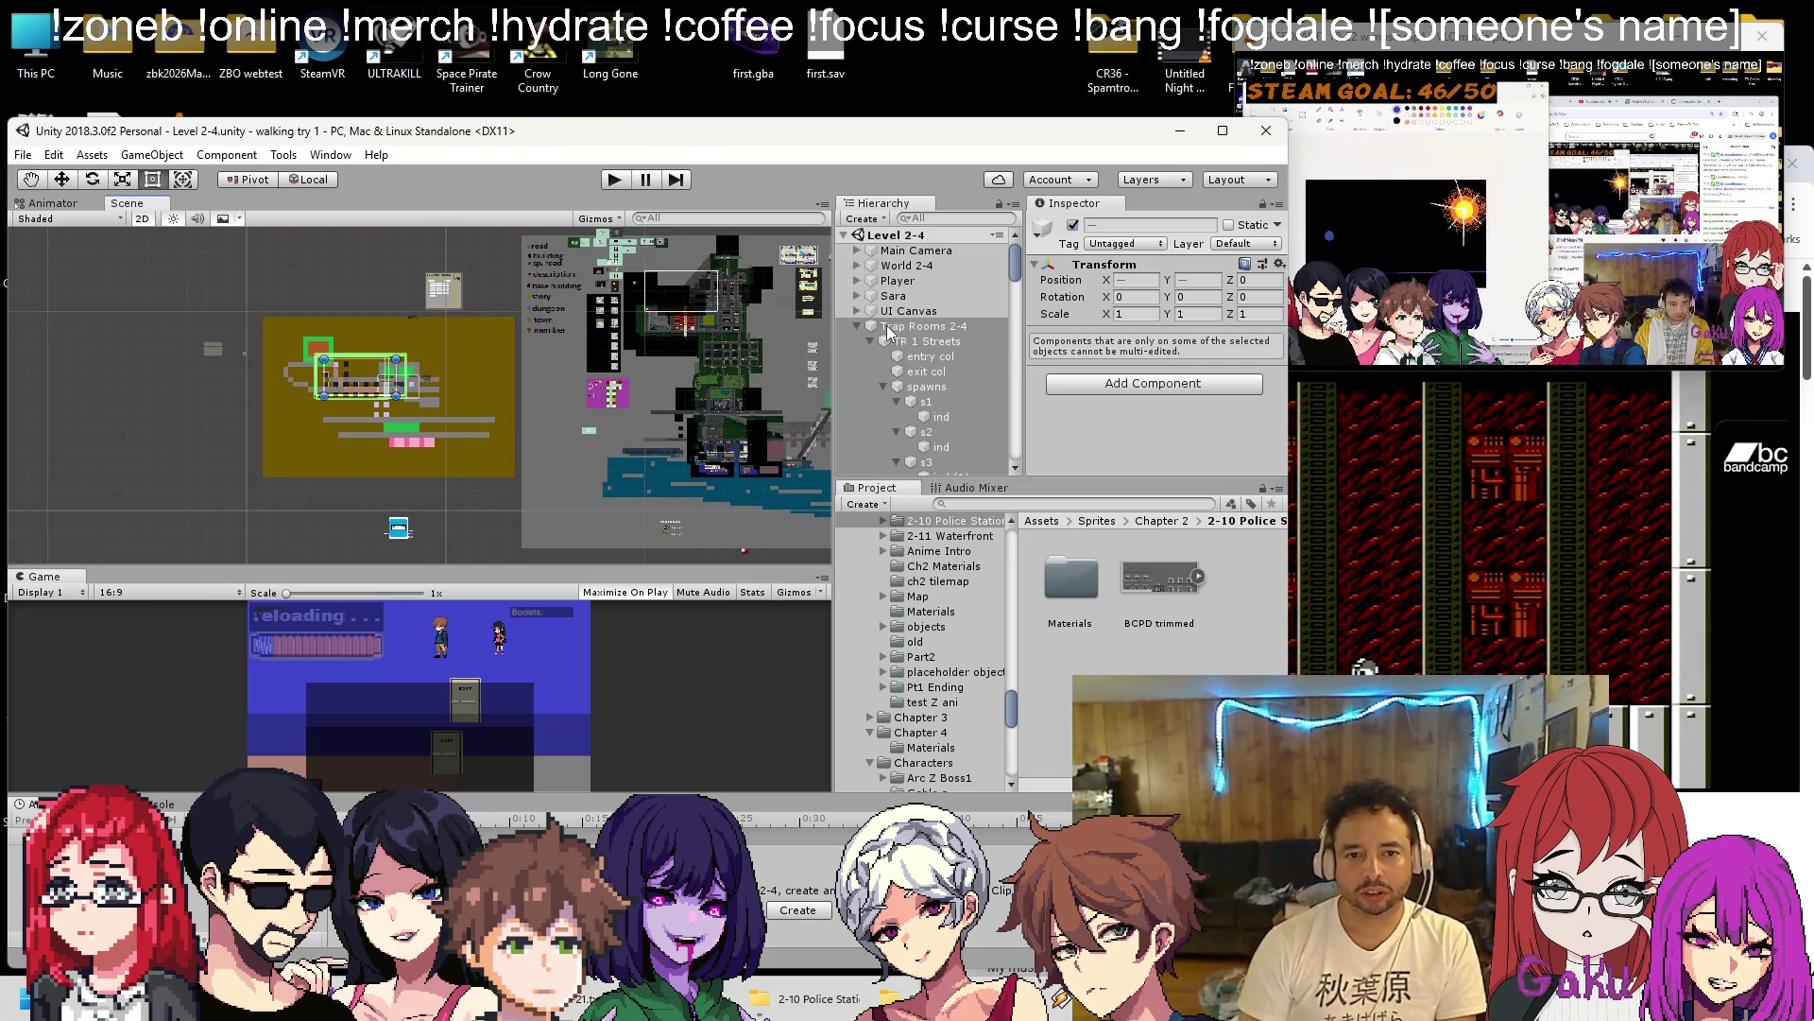
left_click(845, 236)
scroll(680, 312, "up", 5)
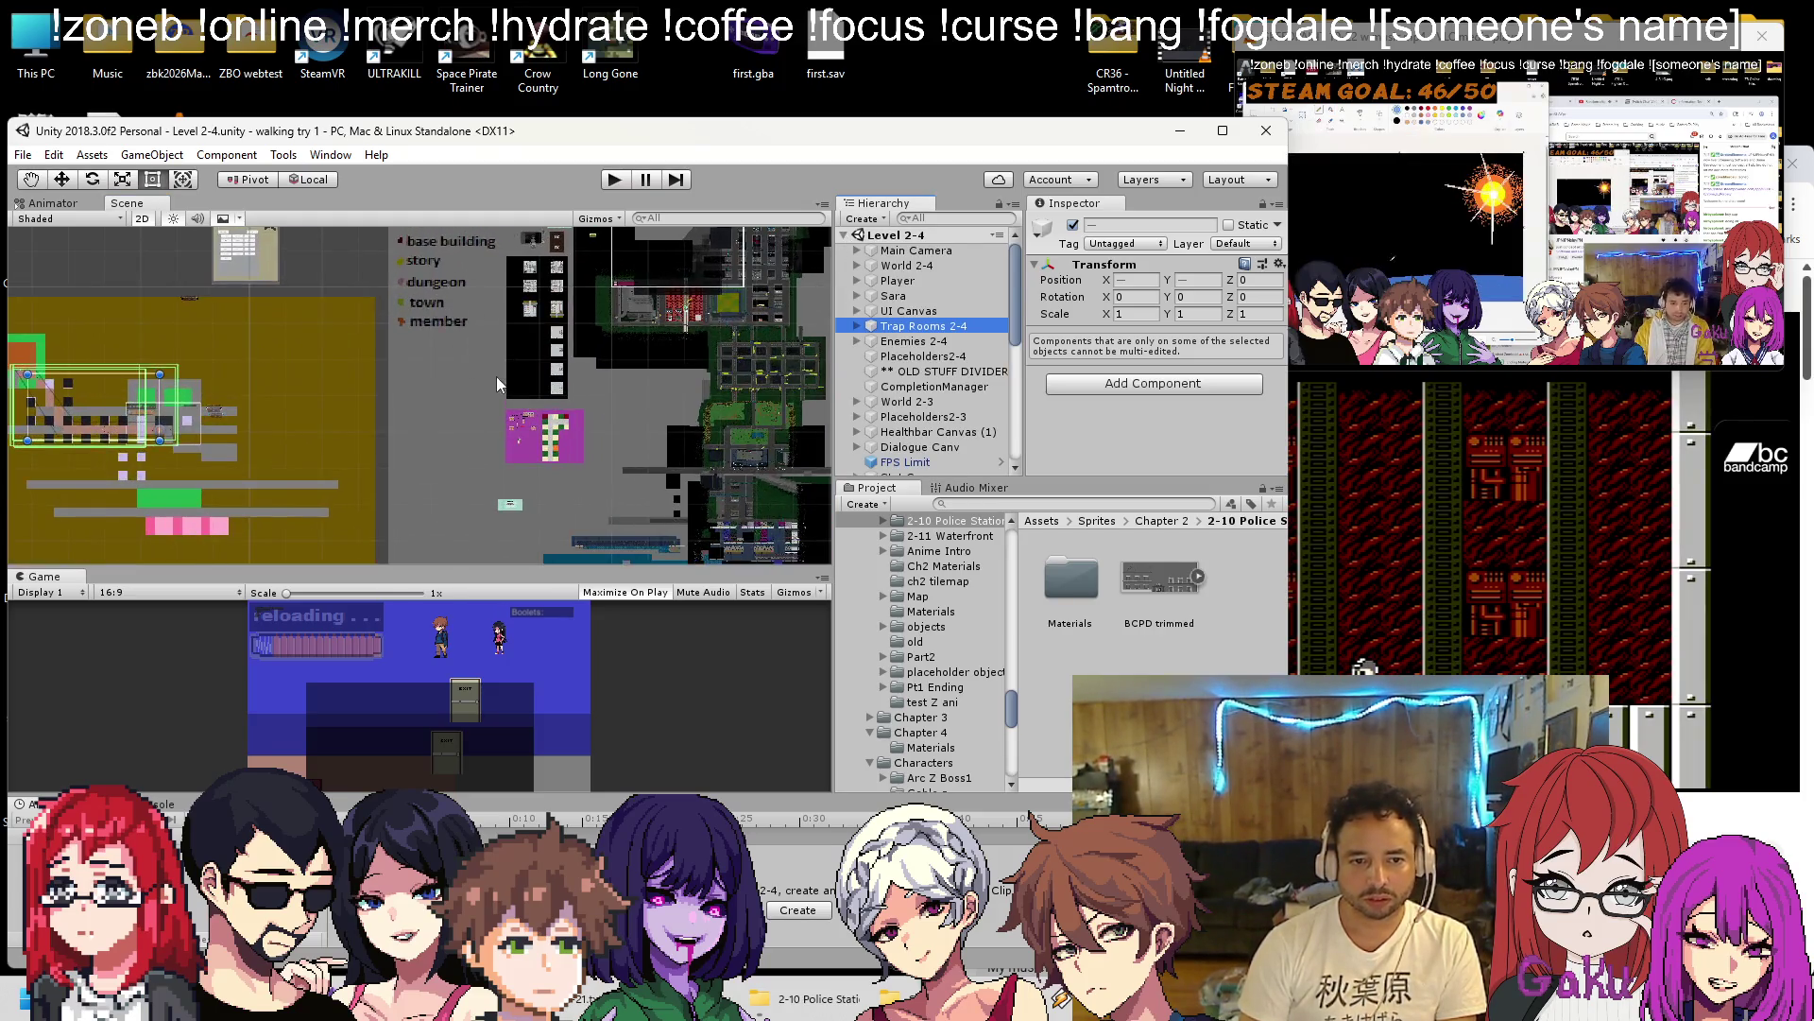
scroll(451, 412, "up", 5)
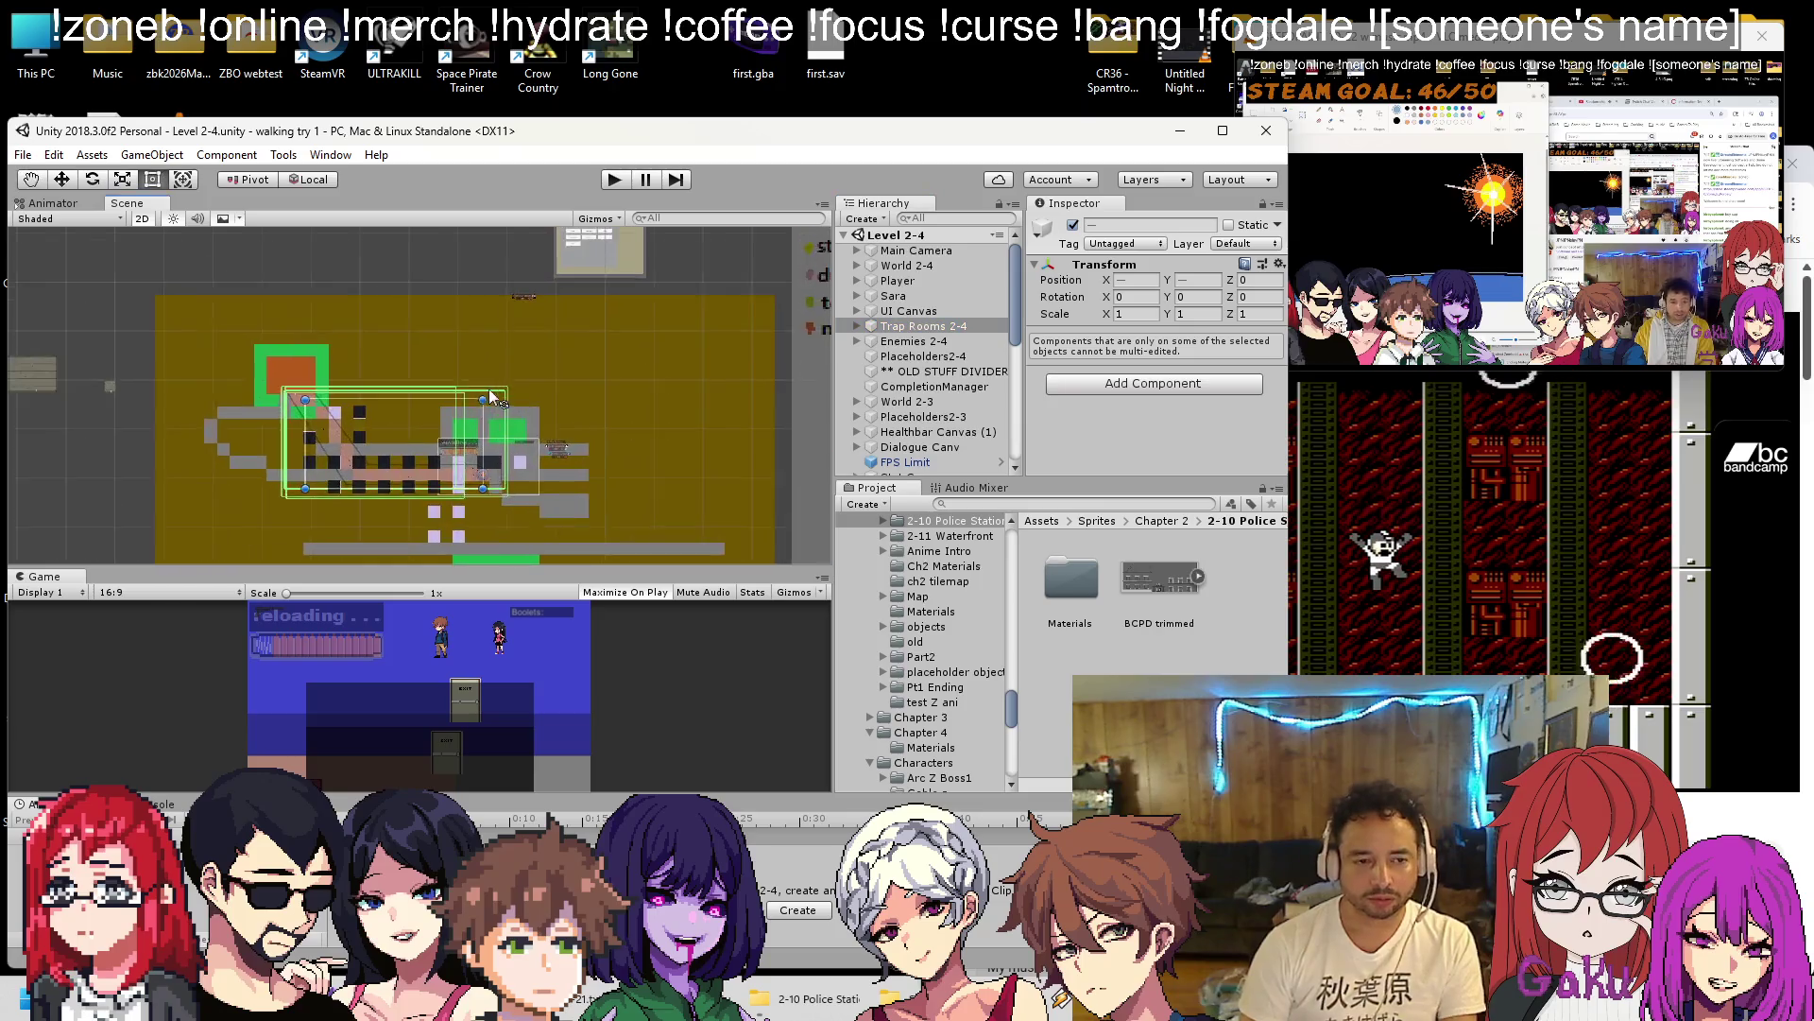
left_click(864, 267)
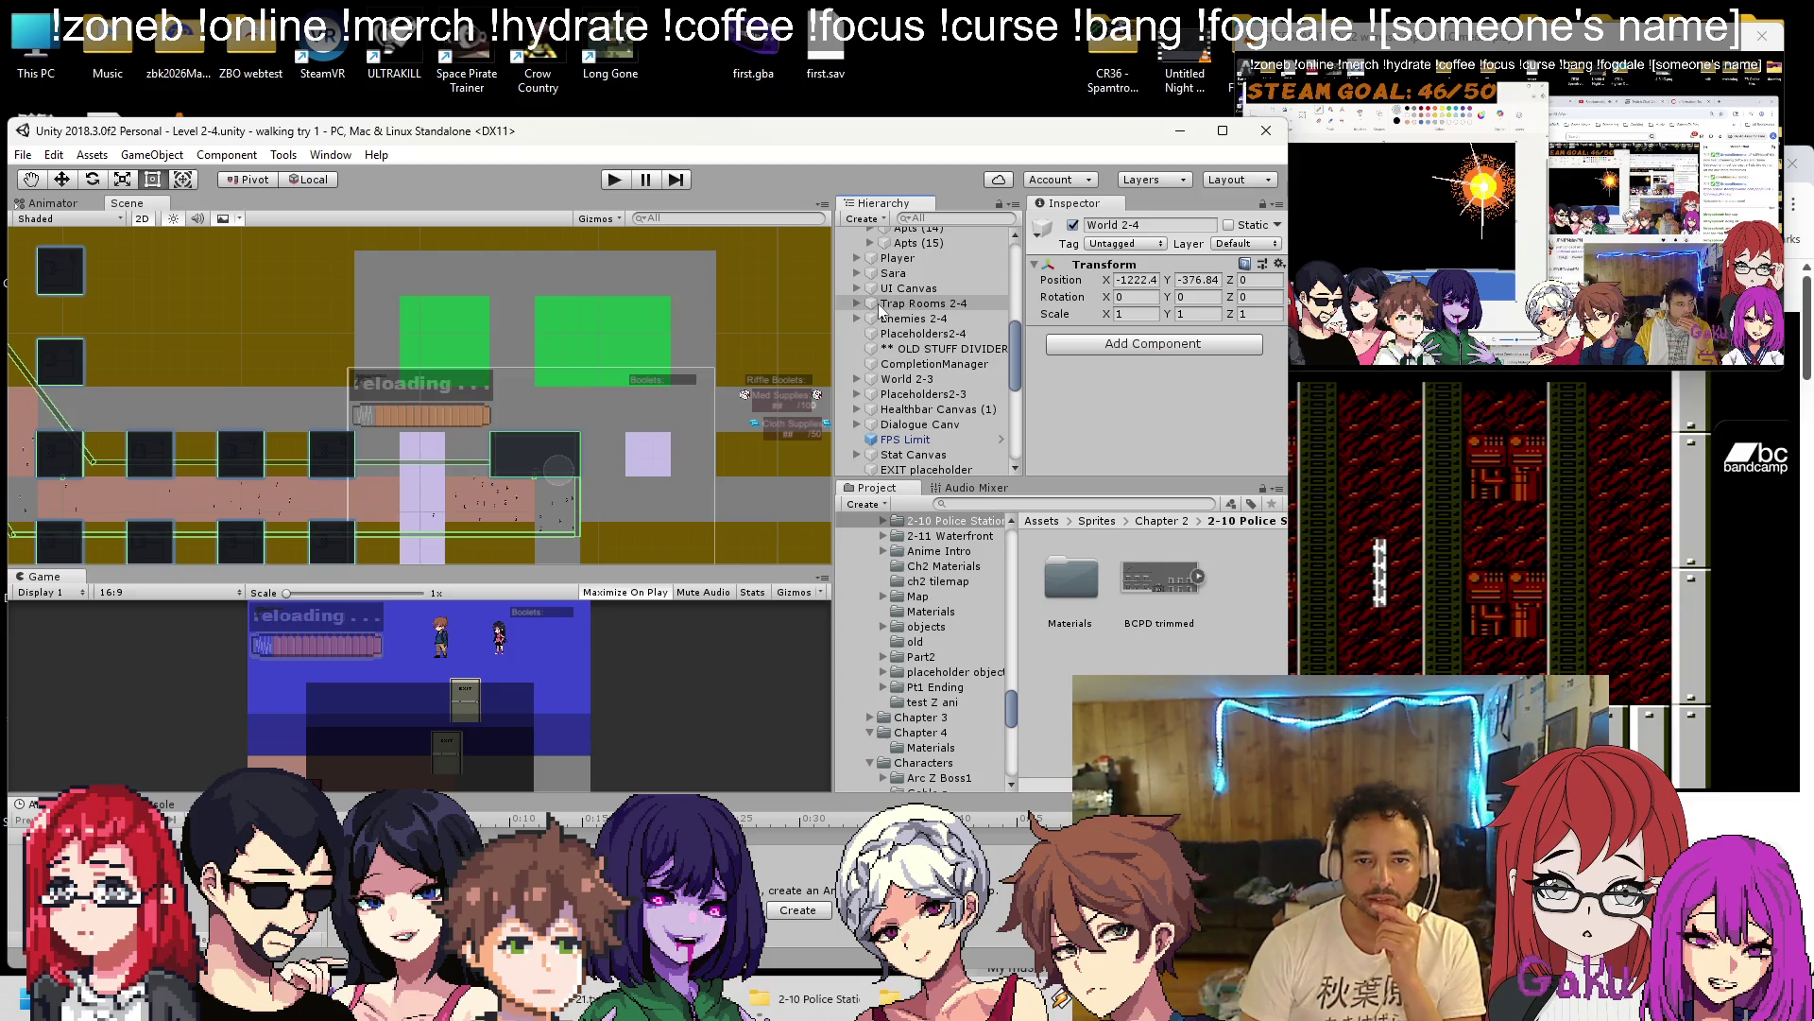
Select frame cover (9) in the Scene view.
right_click(899, 268)
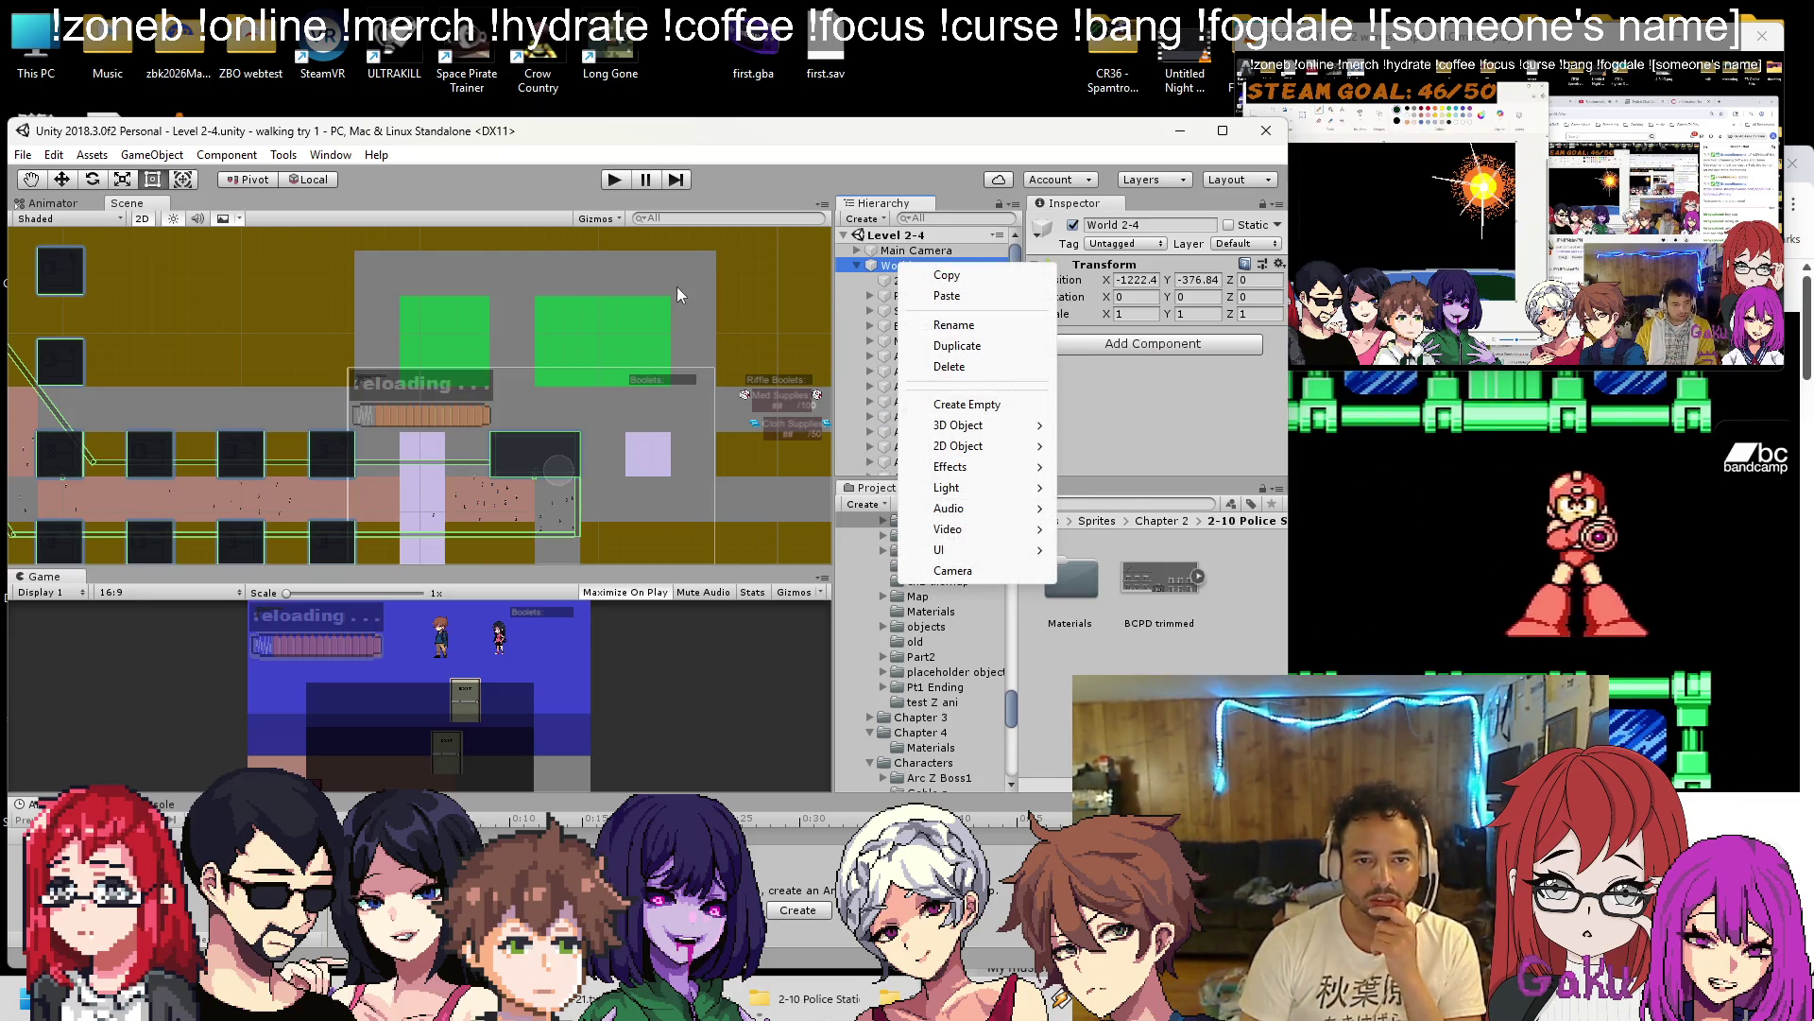
left_click(393, 467)
left_click(389, 461)
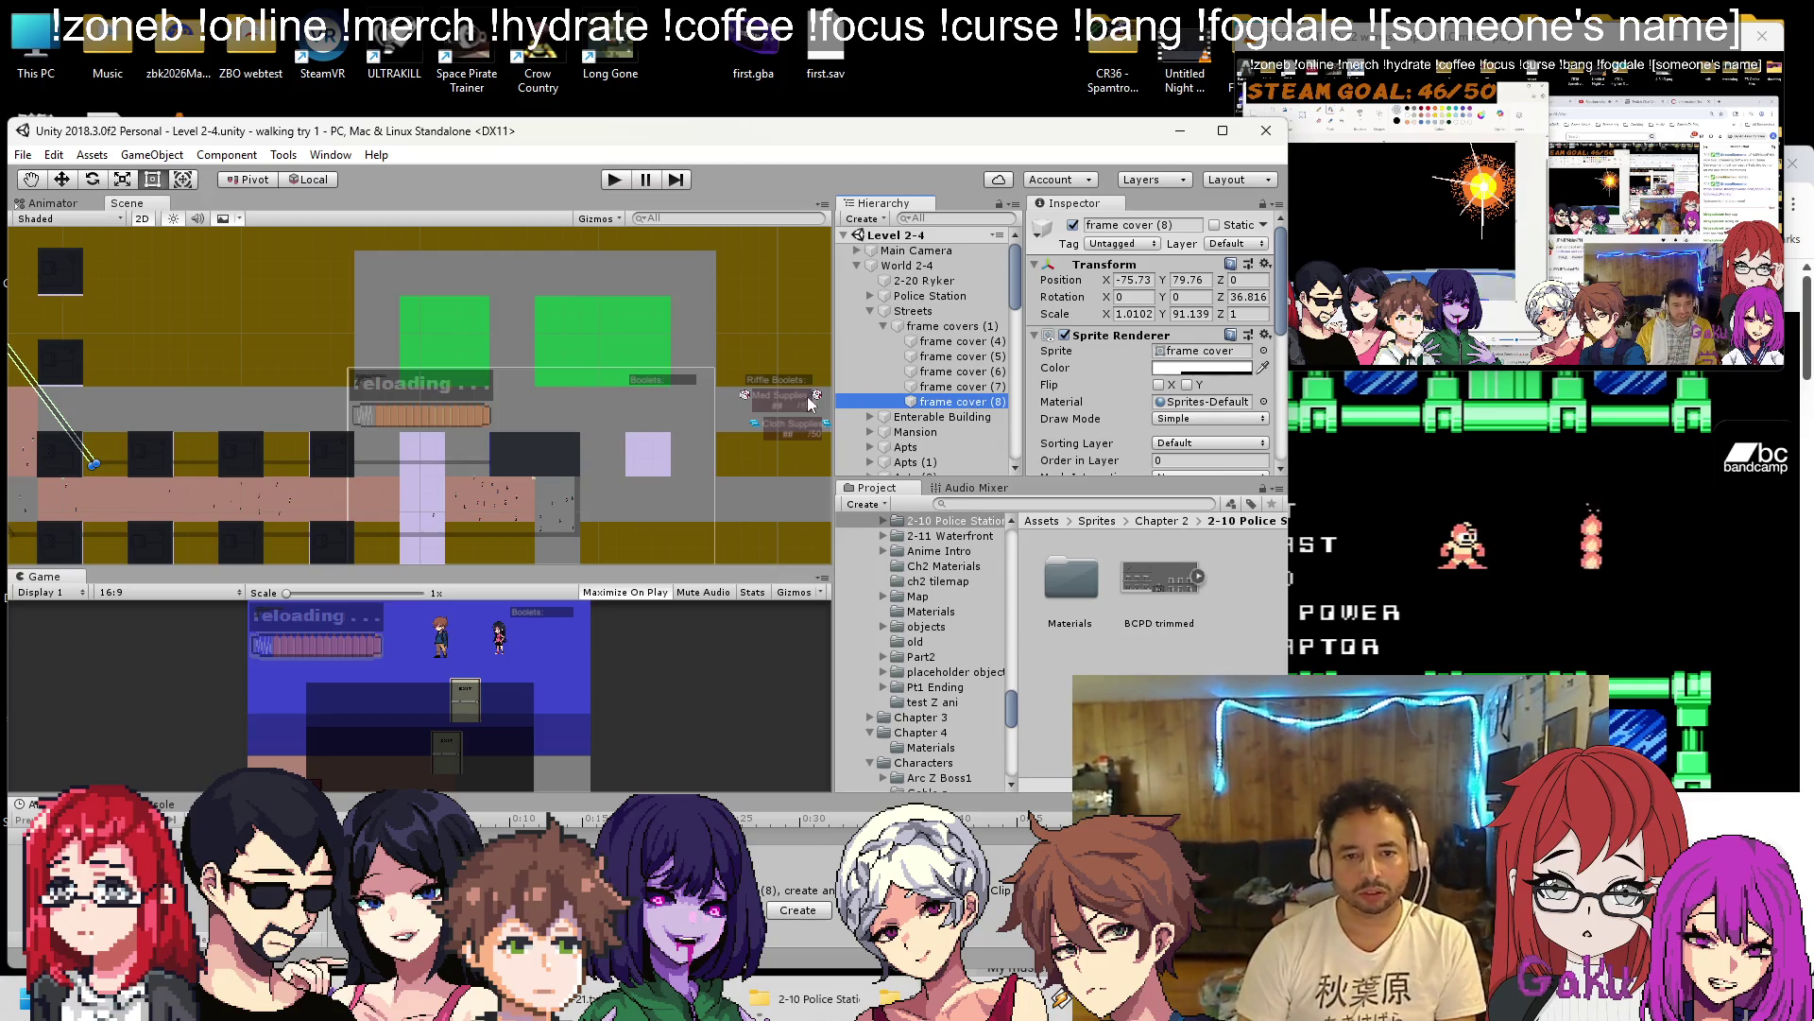
key("w")
left_click(52, 295)
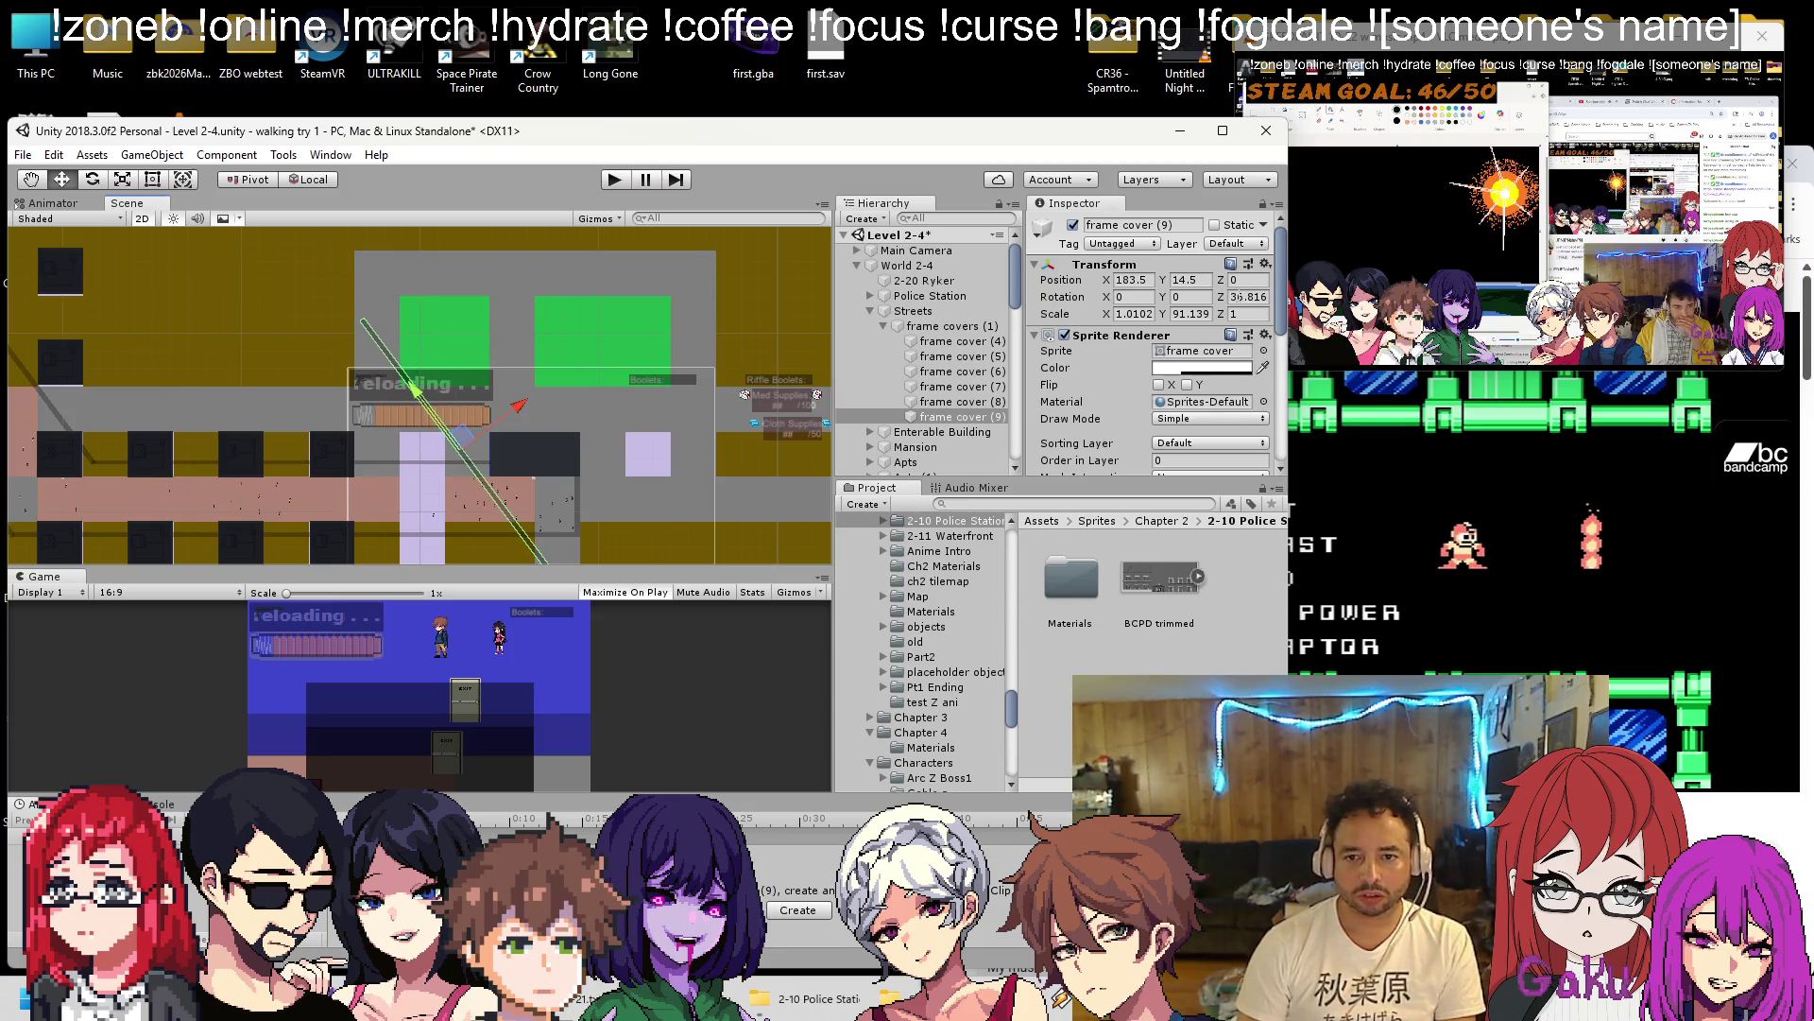
scroll(510, 444, "up", 3)
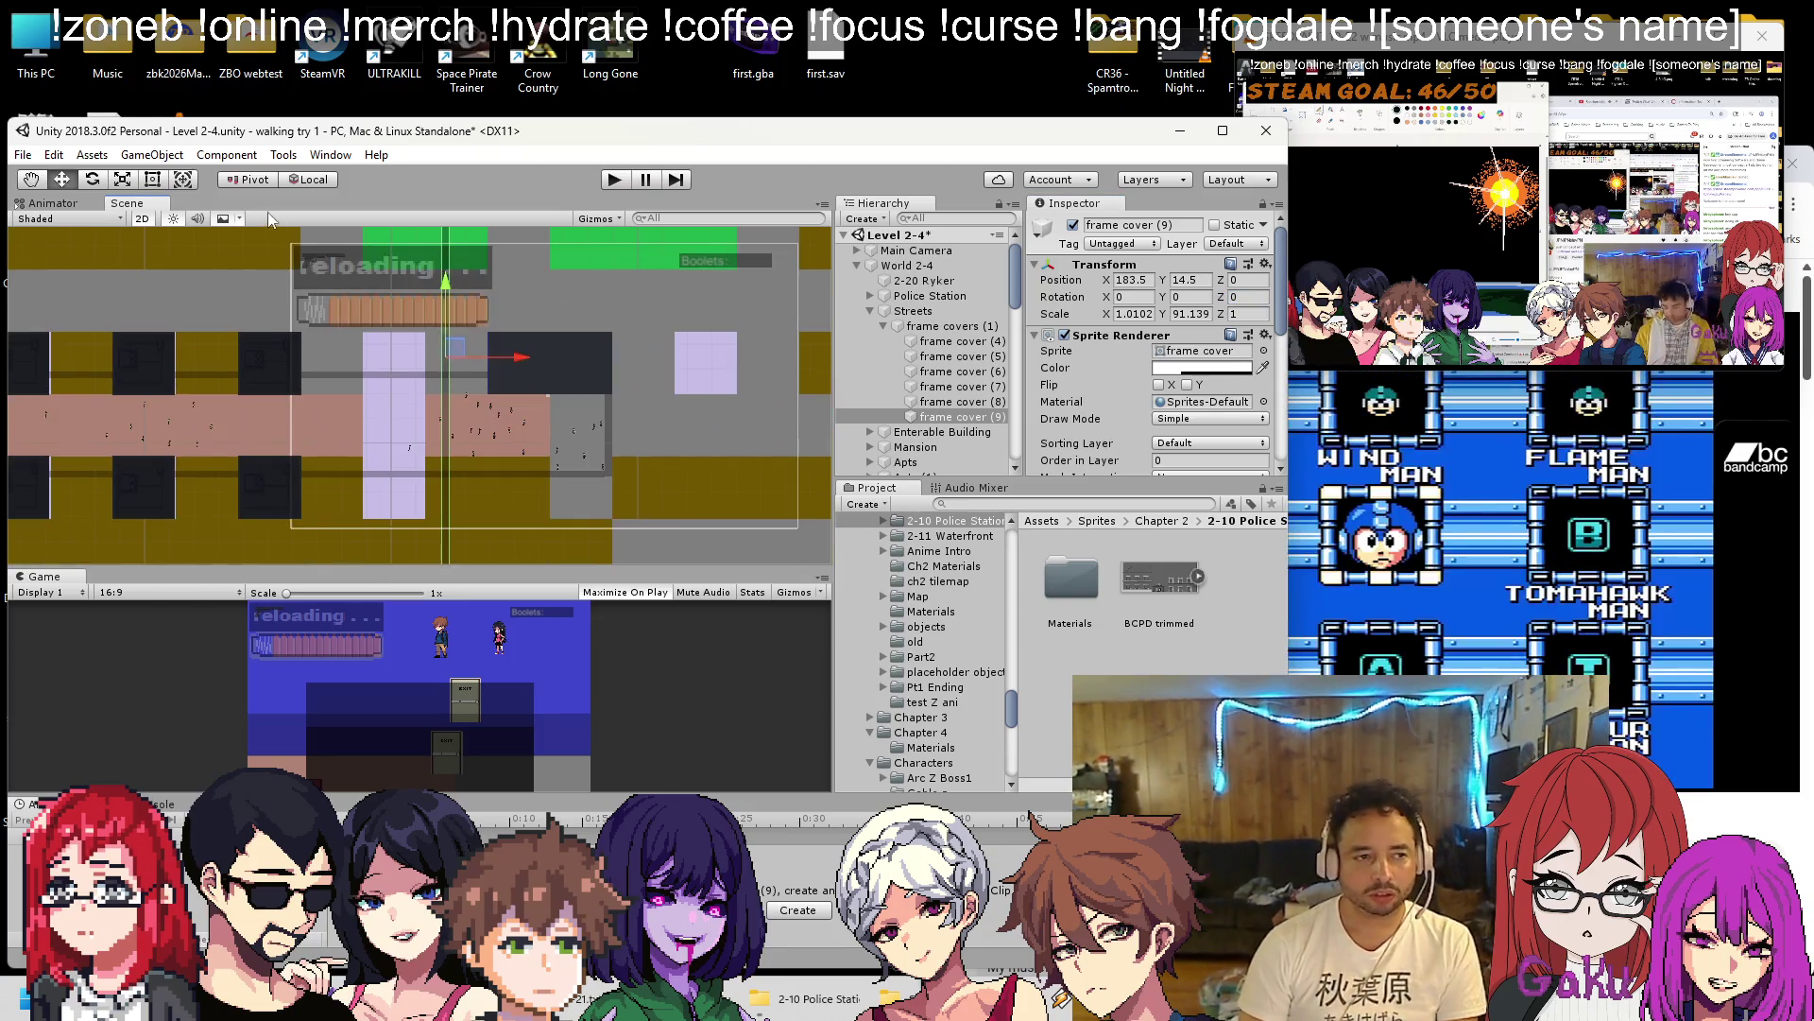
Widen frame cover (9) across the street and shorten it from the top with the Rect tool.
left_click(152, 180)
scroll(440, 445, "up", 4)
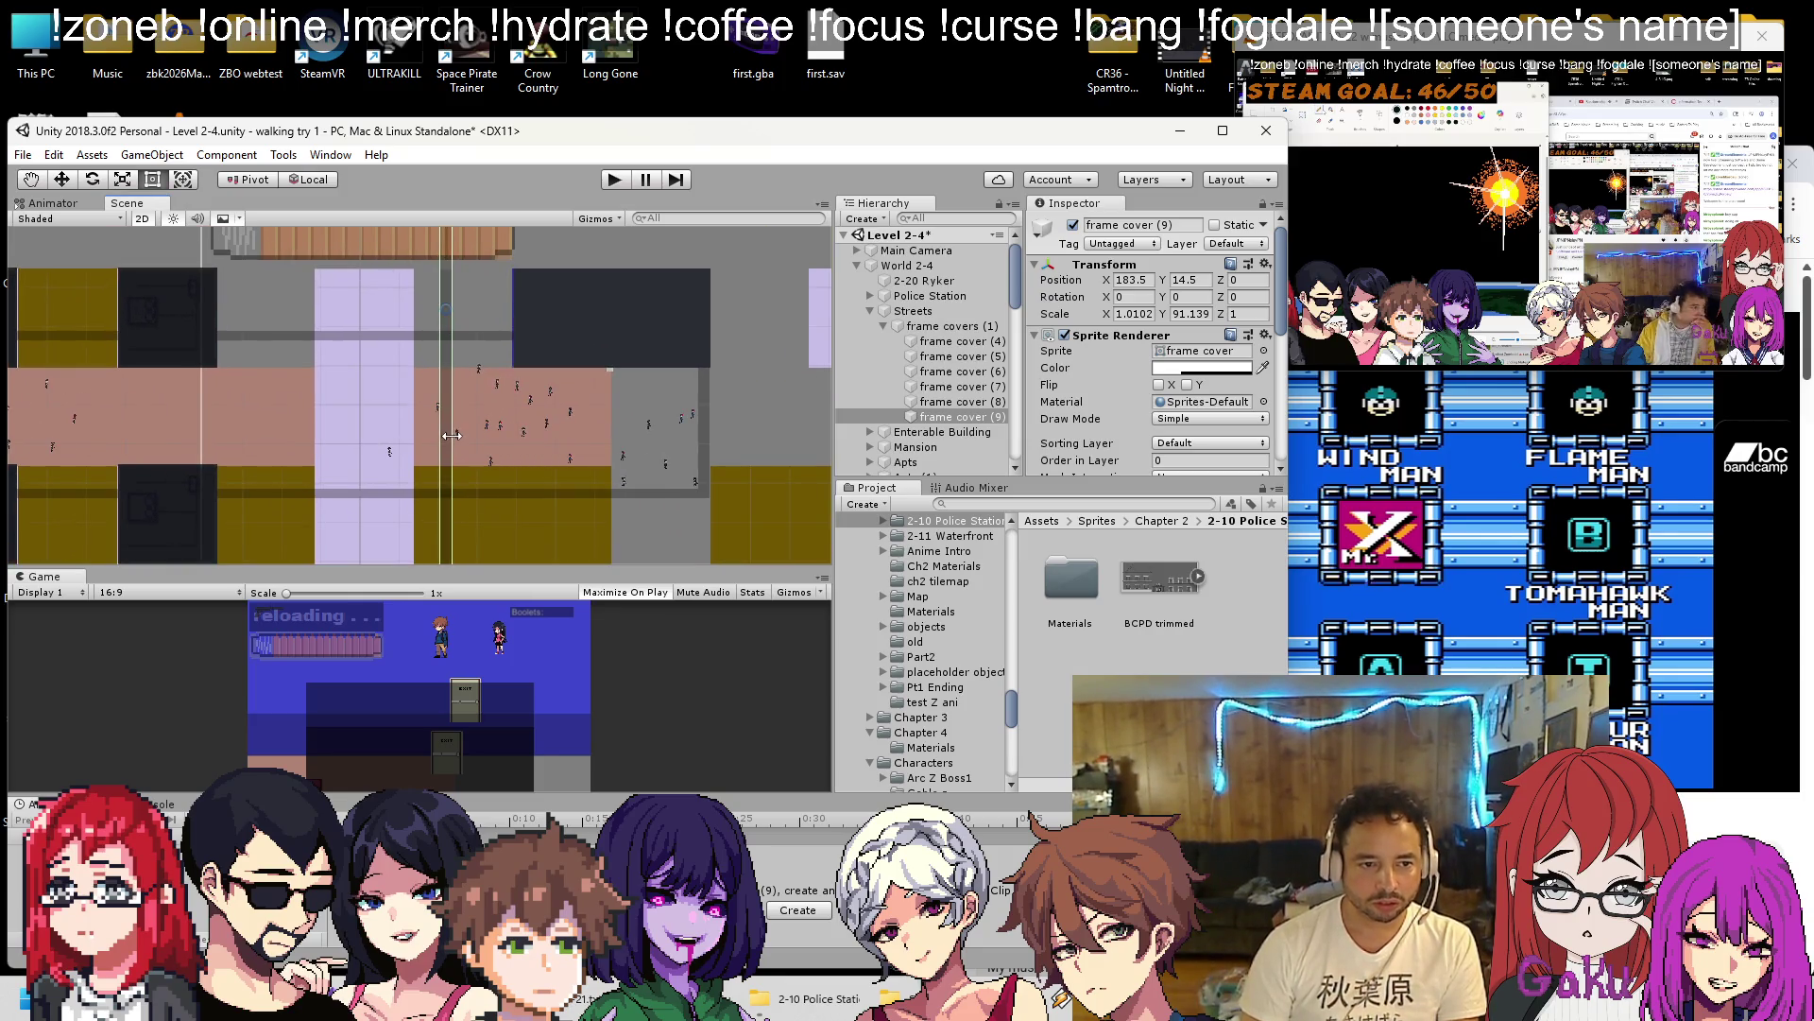
left_click_drag(438, 441, 406, 348)
scroll(406, 348, "down", 3)
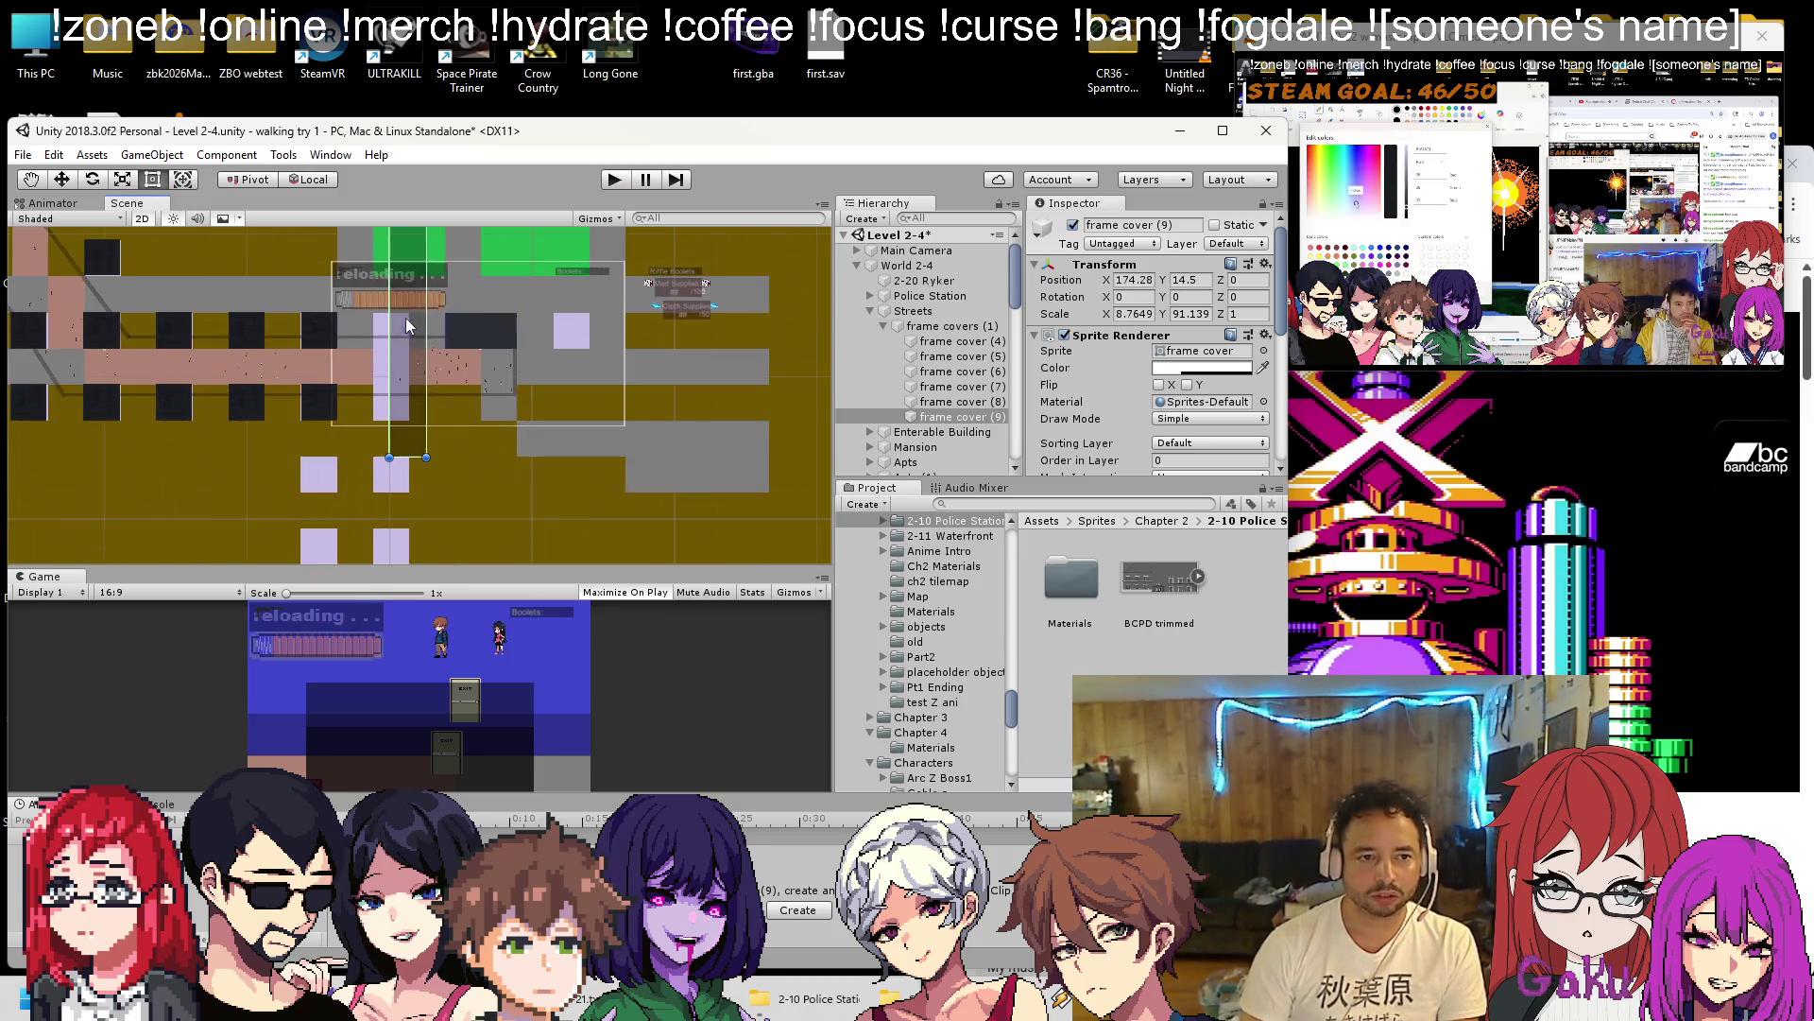
left_click_drag(404, 280, 399, 303)
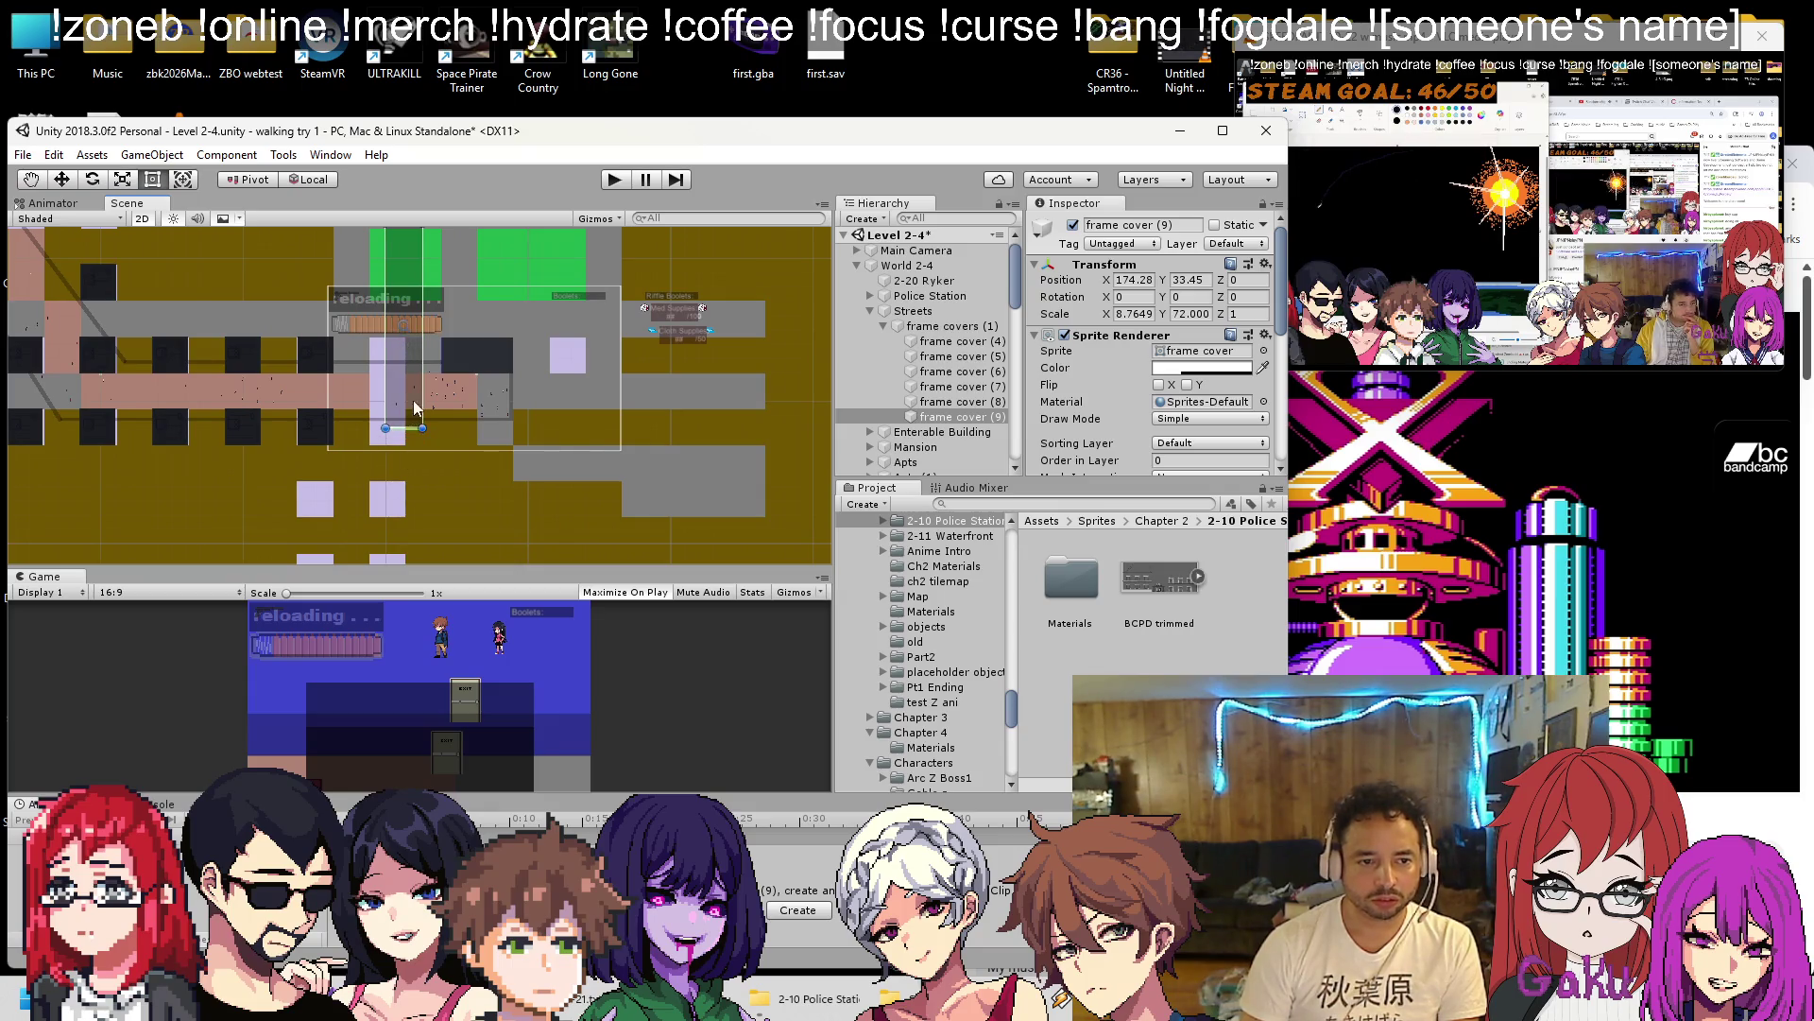
left_click_drag(405, 229, 404, 353)
scroll(438, 444, "up", 3)
scroll(415, 444, "up", 3)
Nudge frame cover (9) slightly right to 178.1, -14.06 and reselect it in the Hierarchy.
left_click(63, 180)
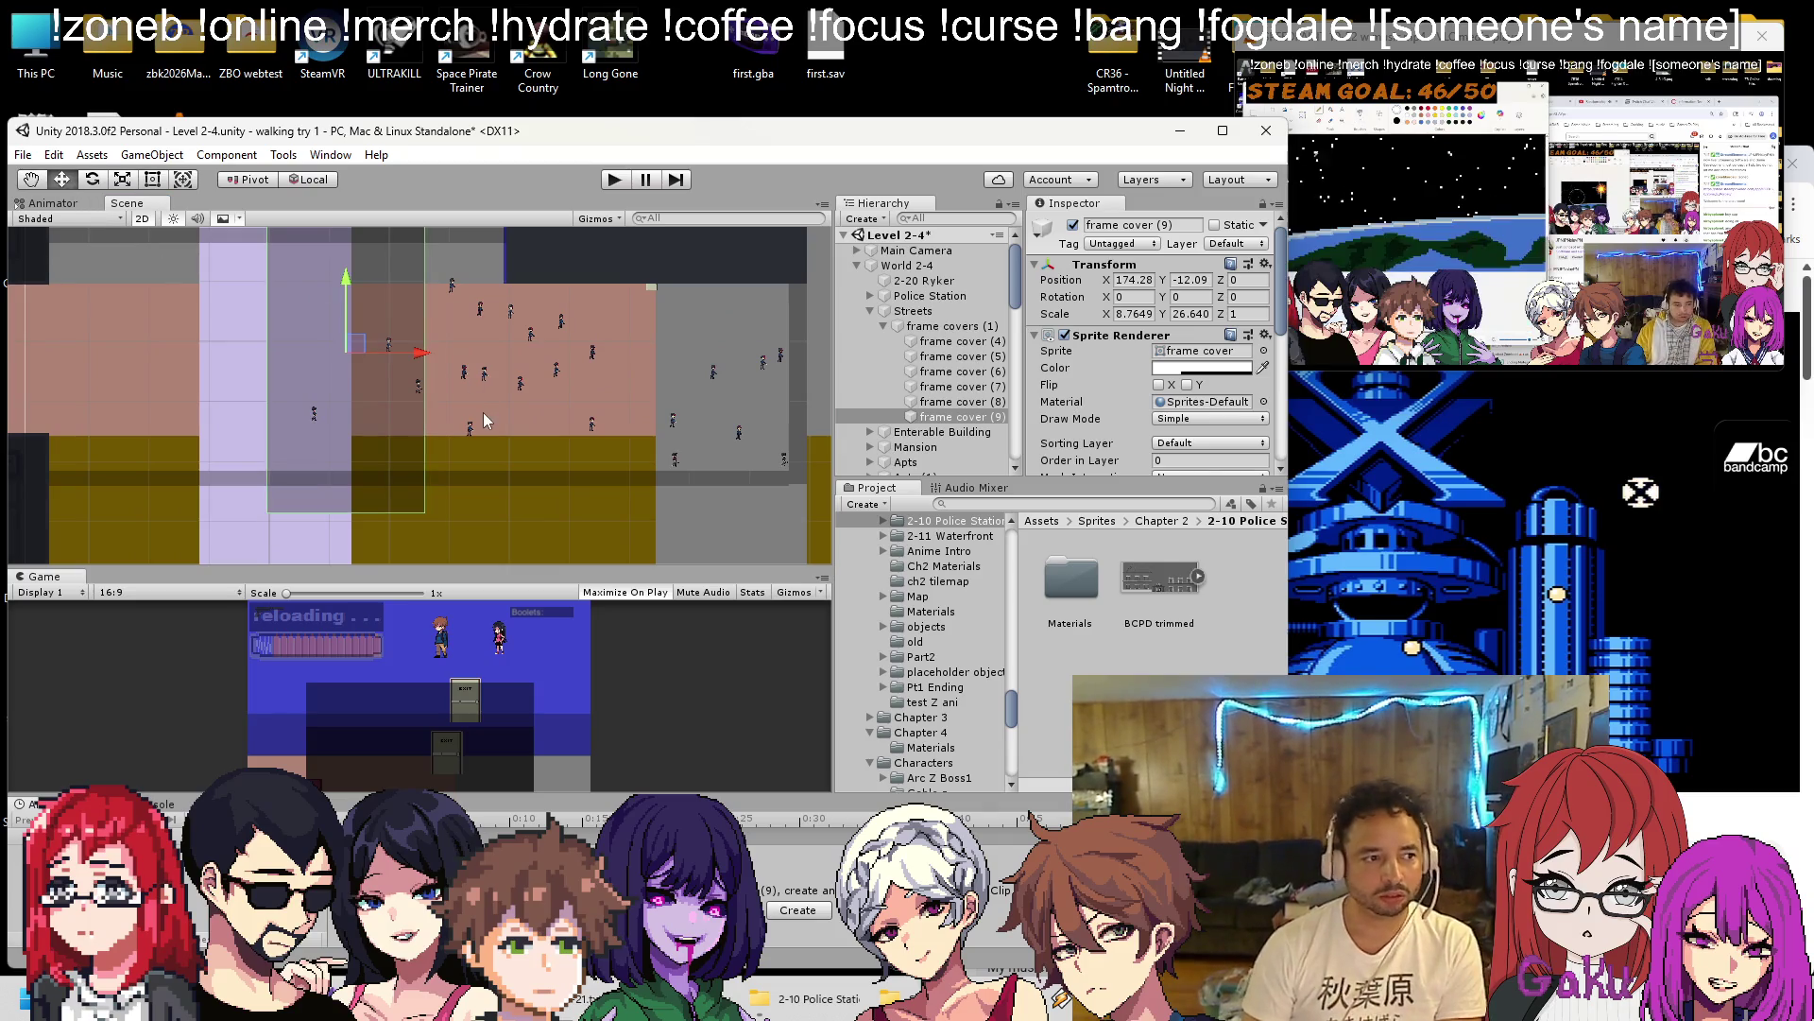
mouse_move(361, 348)
left_mouse_down()
mouse_move(397, 354)
mouse_move(379, 366)
left_mouse_up()
scroll(389, 350, "down", 2)
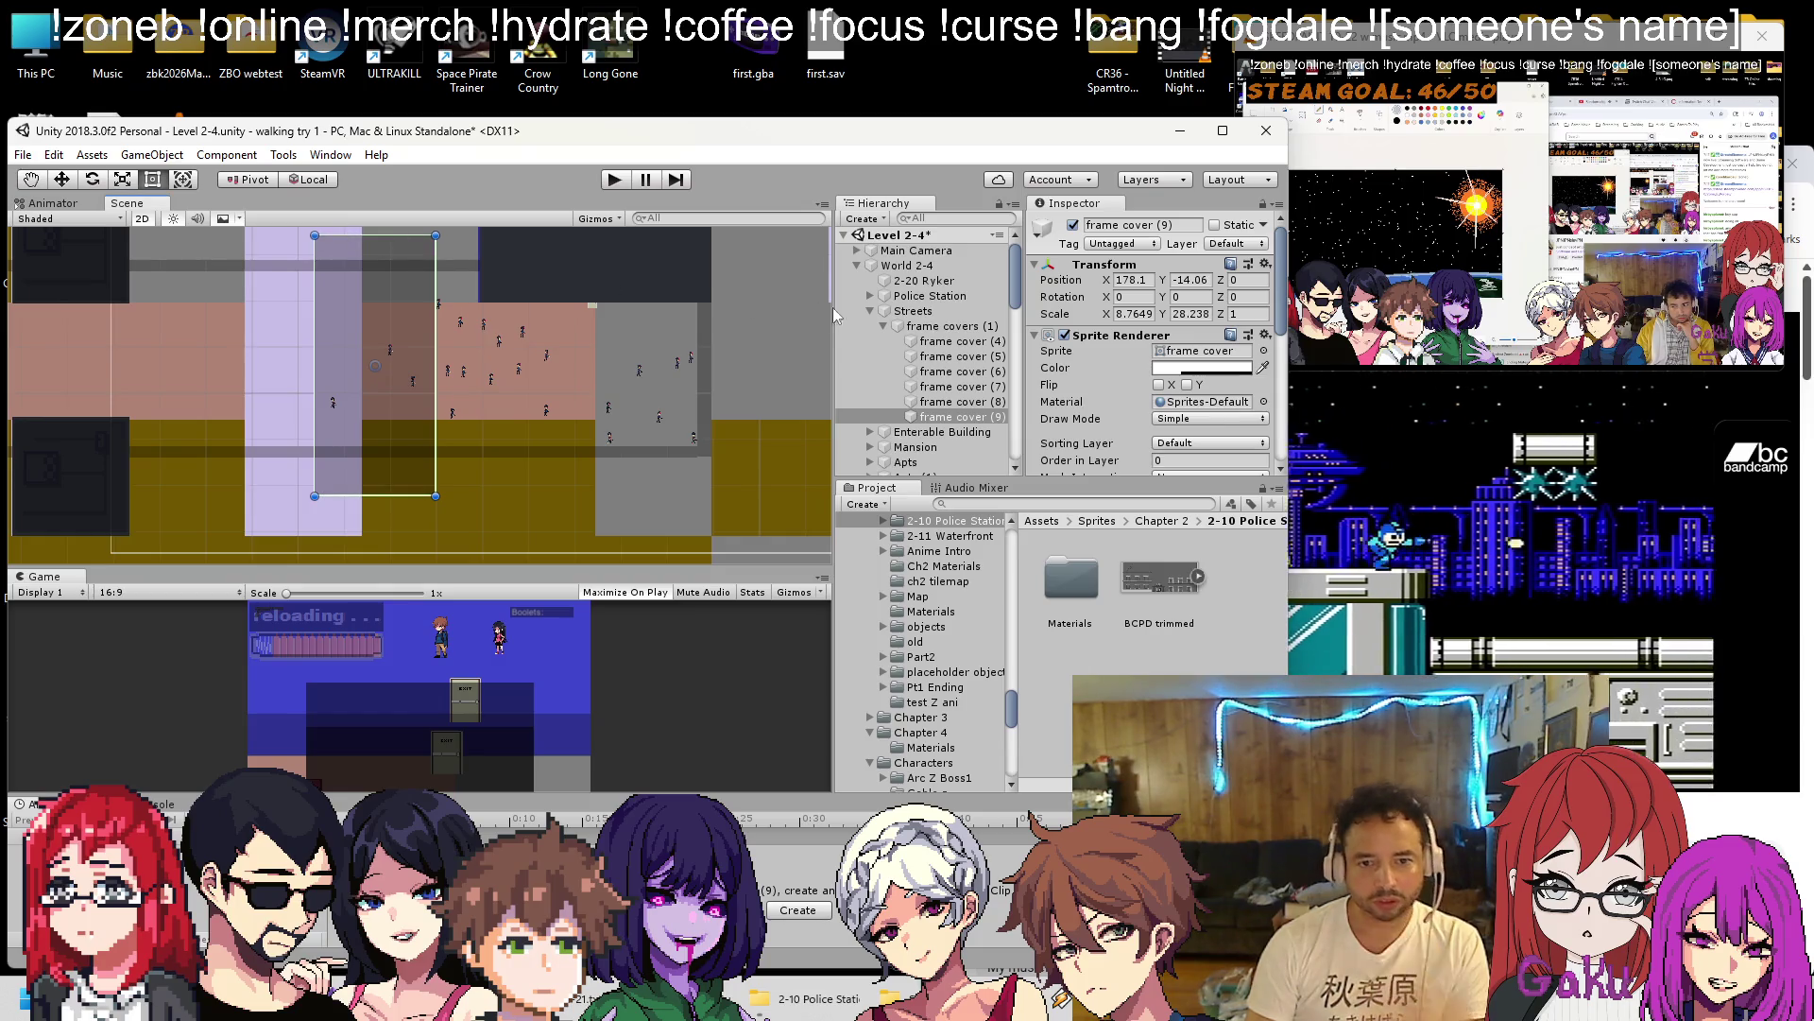
right_click(921, 462)
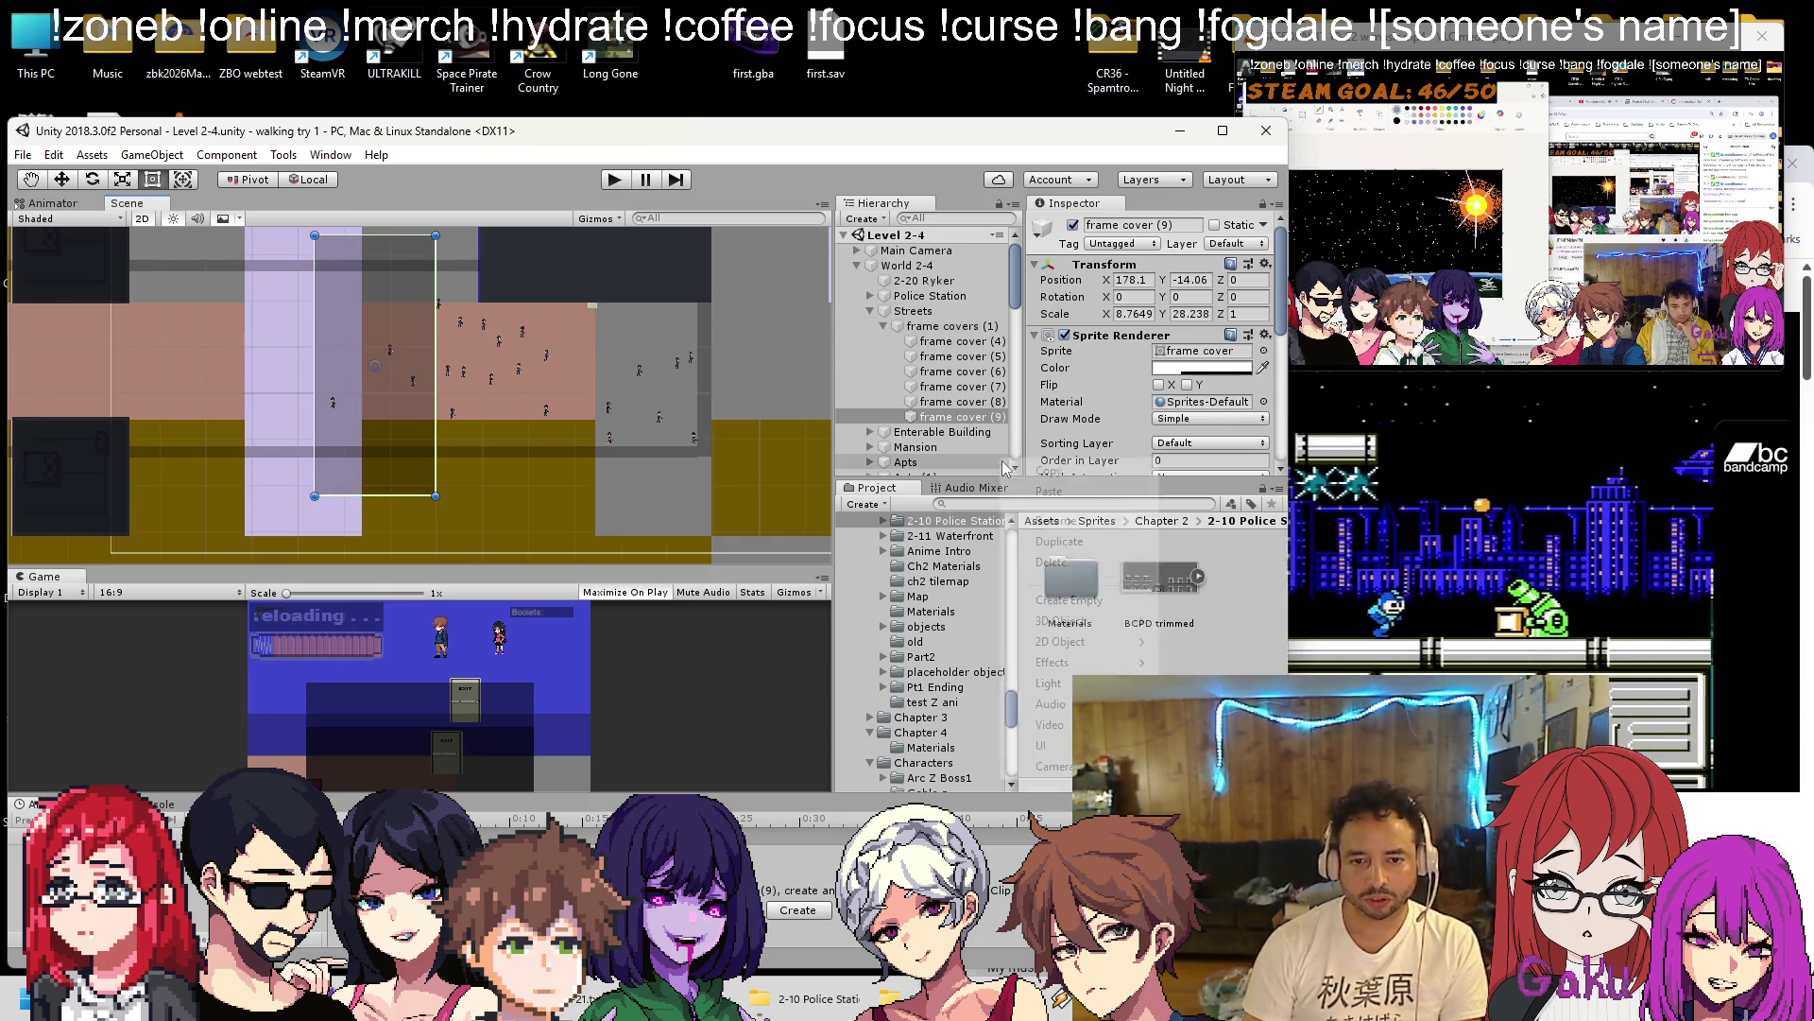
left_click(1022, 521)
left_click(956, 416)
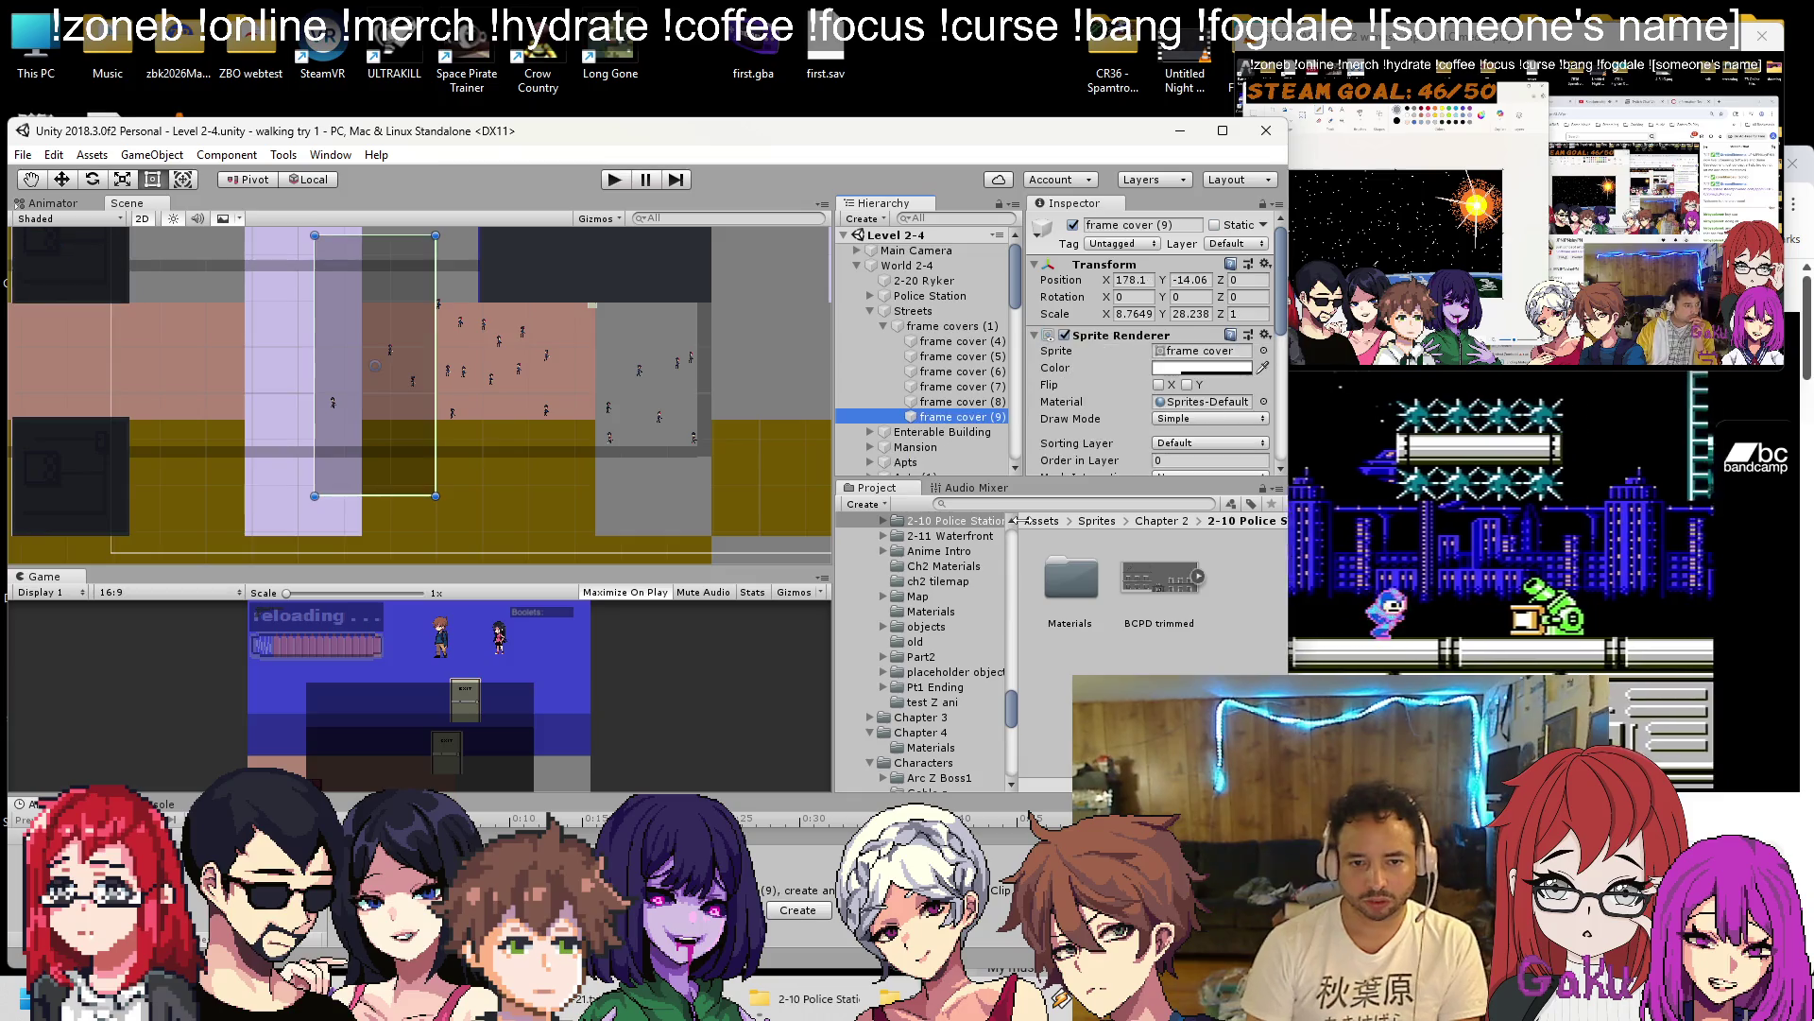
Rename frame cover (9) to WaveClear Wall, move it right to X 187.1, and save the scene.
right_click(981, 418)
left_click(1035, 477)
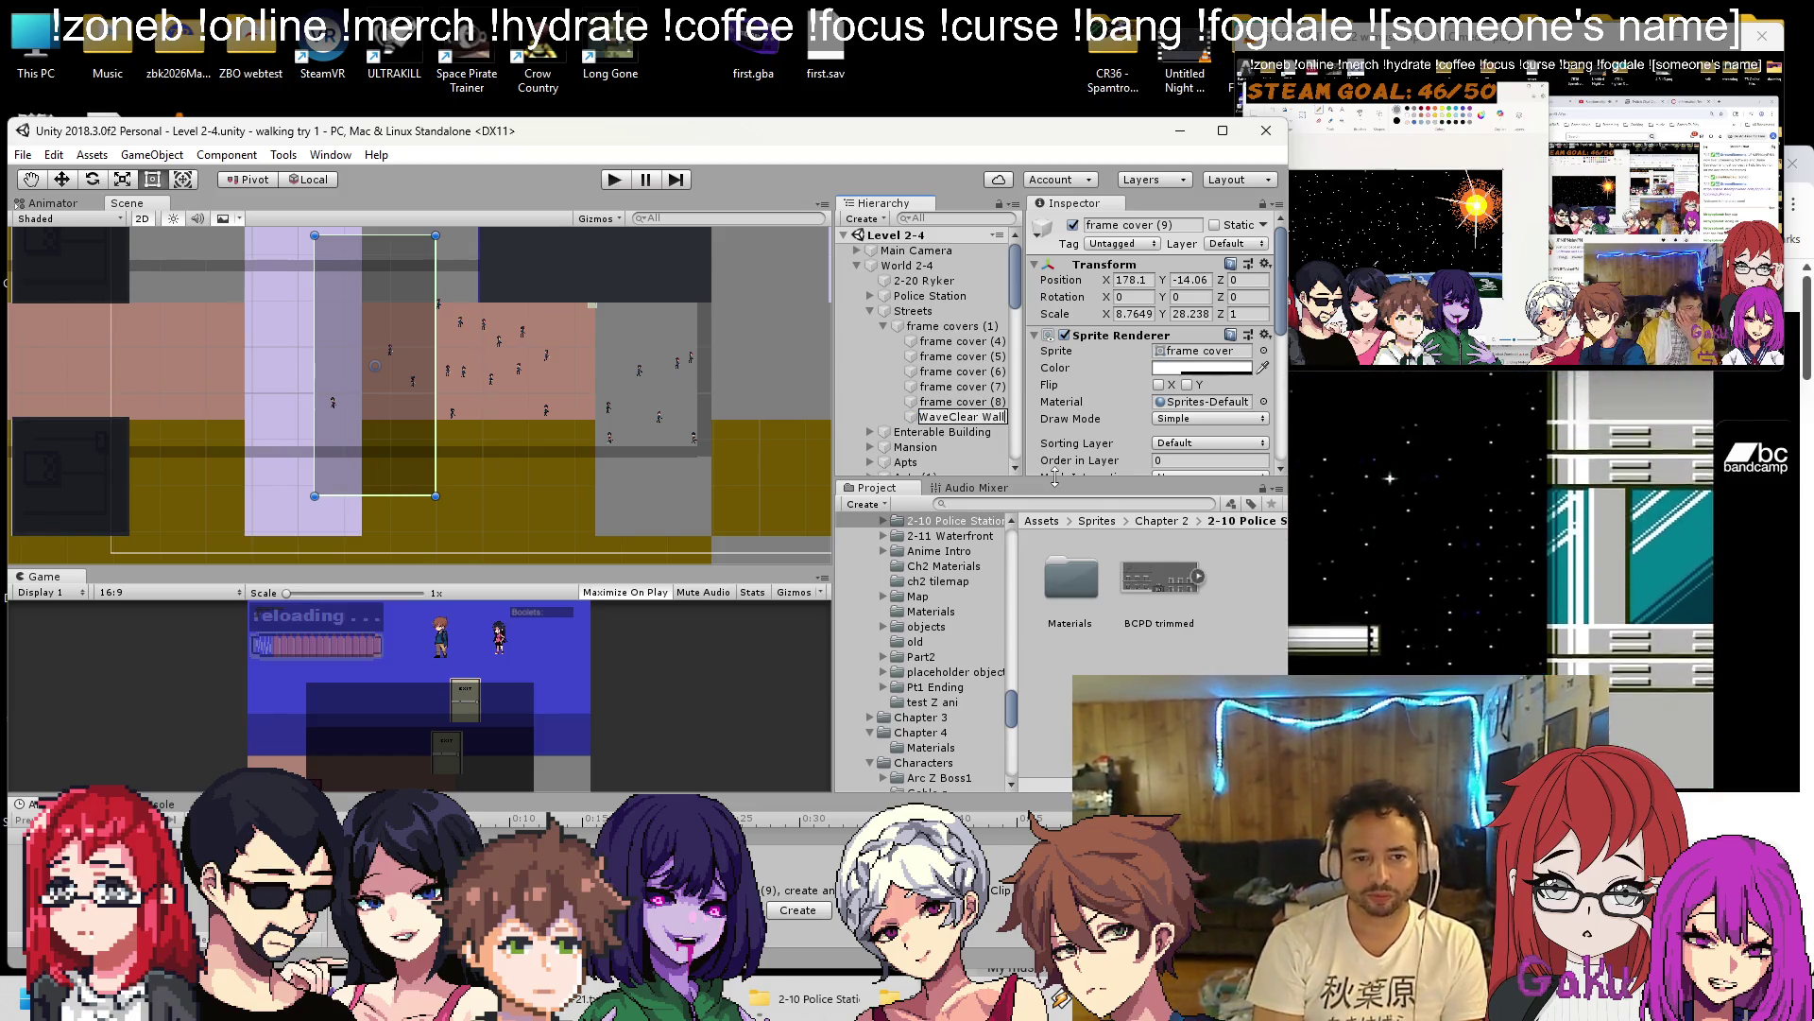
left_click(74, 180)
mouse_move(455, 371)
left_mouse_down()
mouse_move(775, 357)
mouse_move(487, 334)
left_mouse_up()
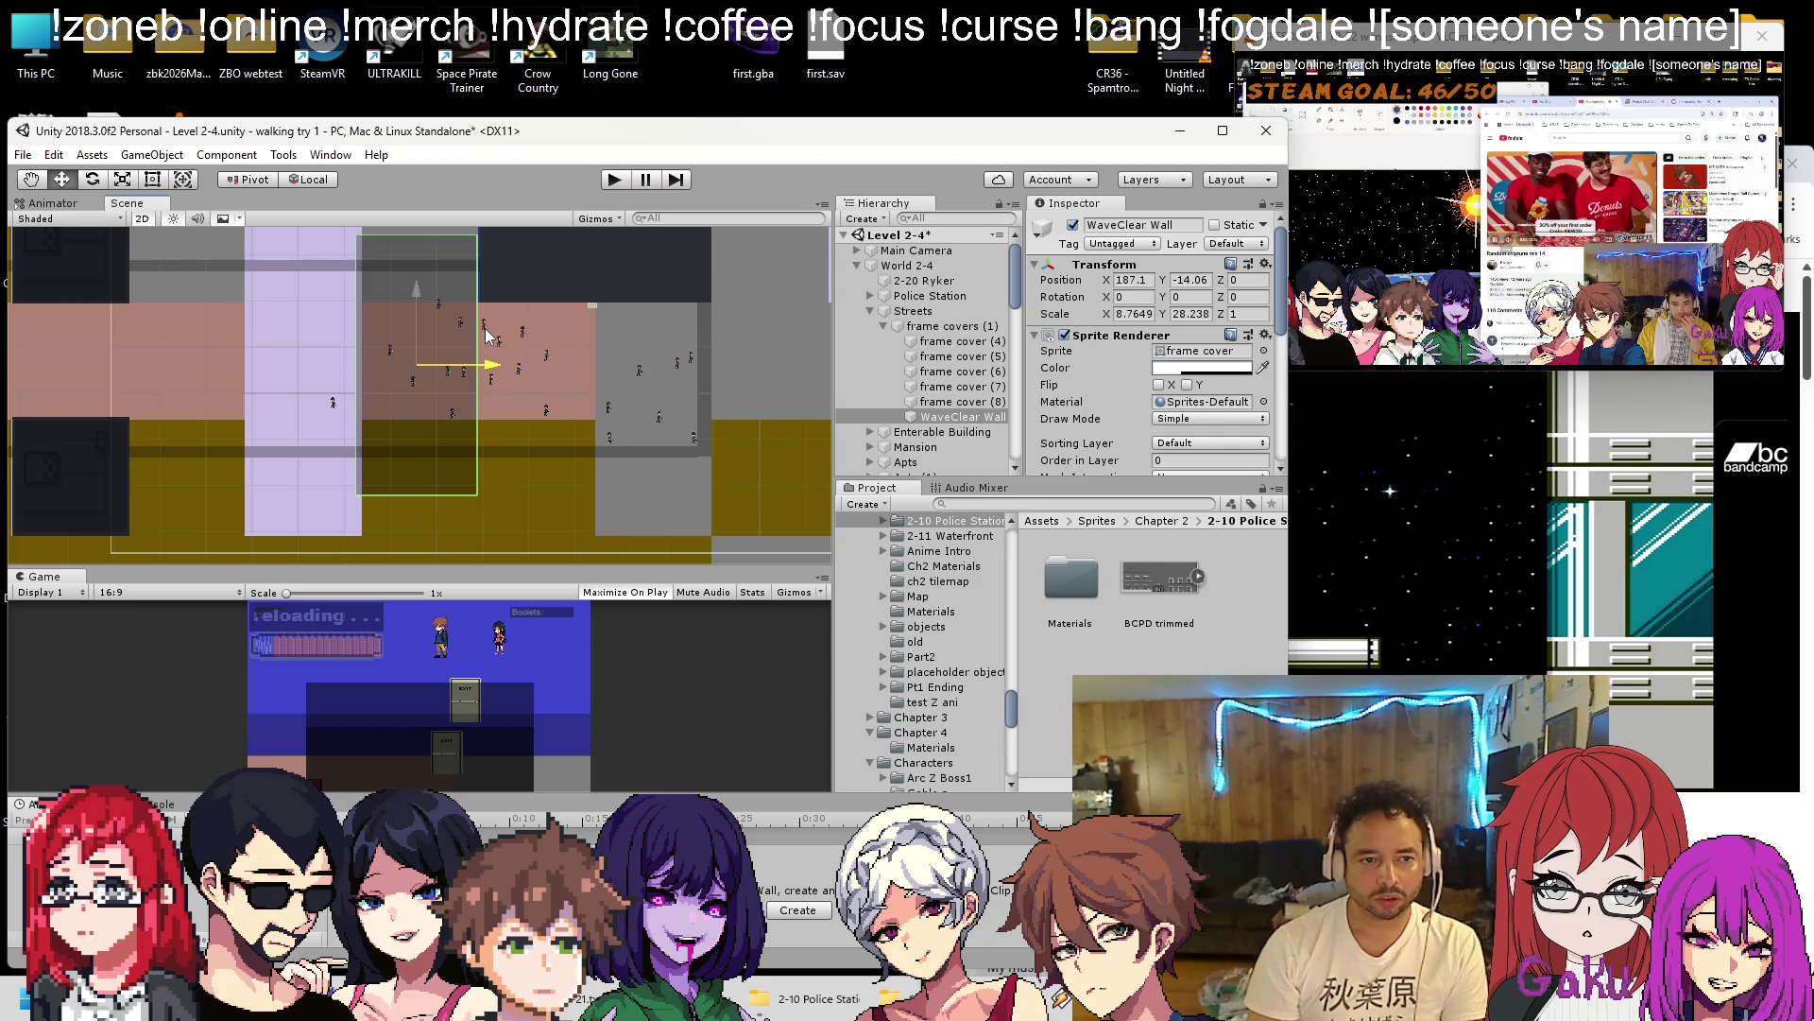
key("ctrl+s")
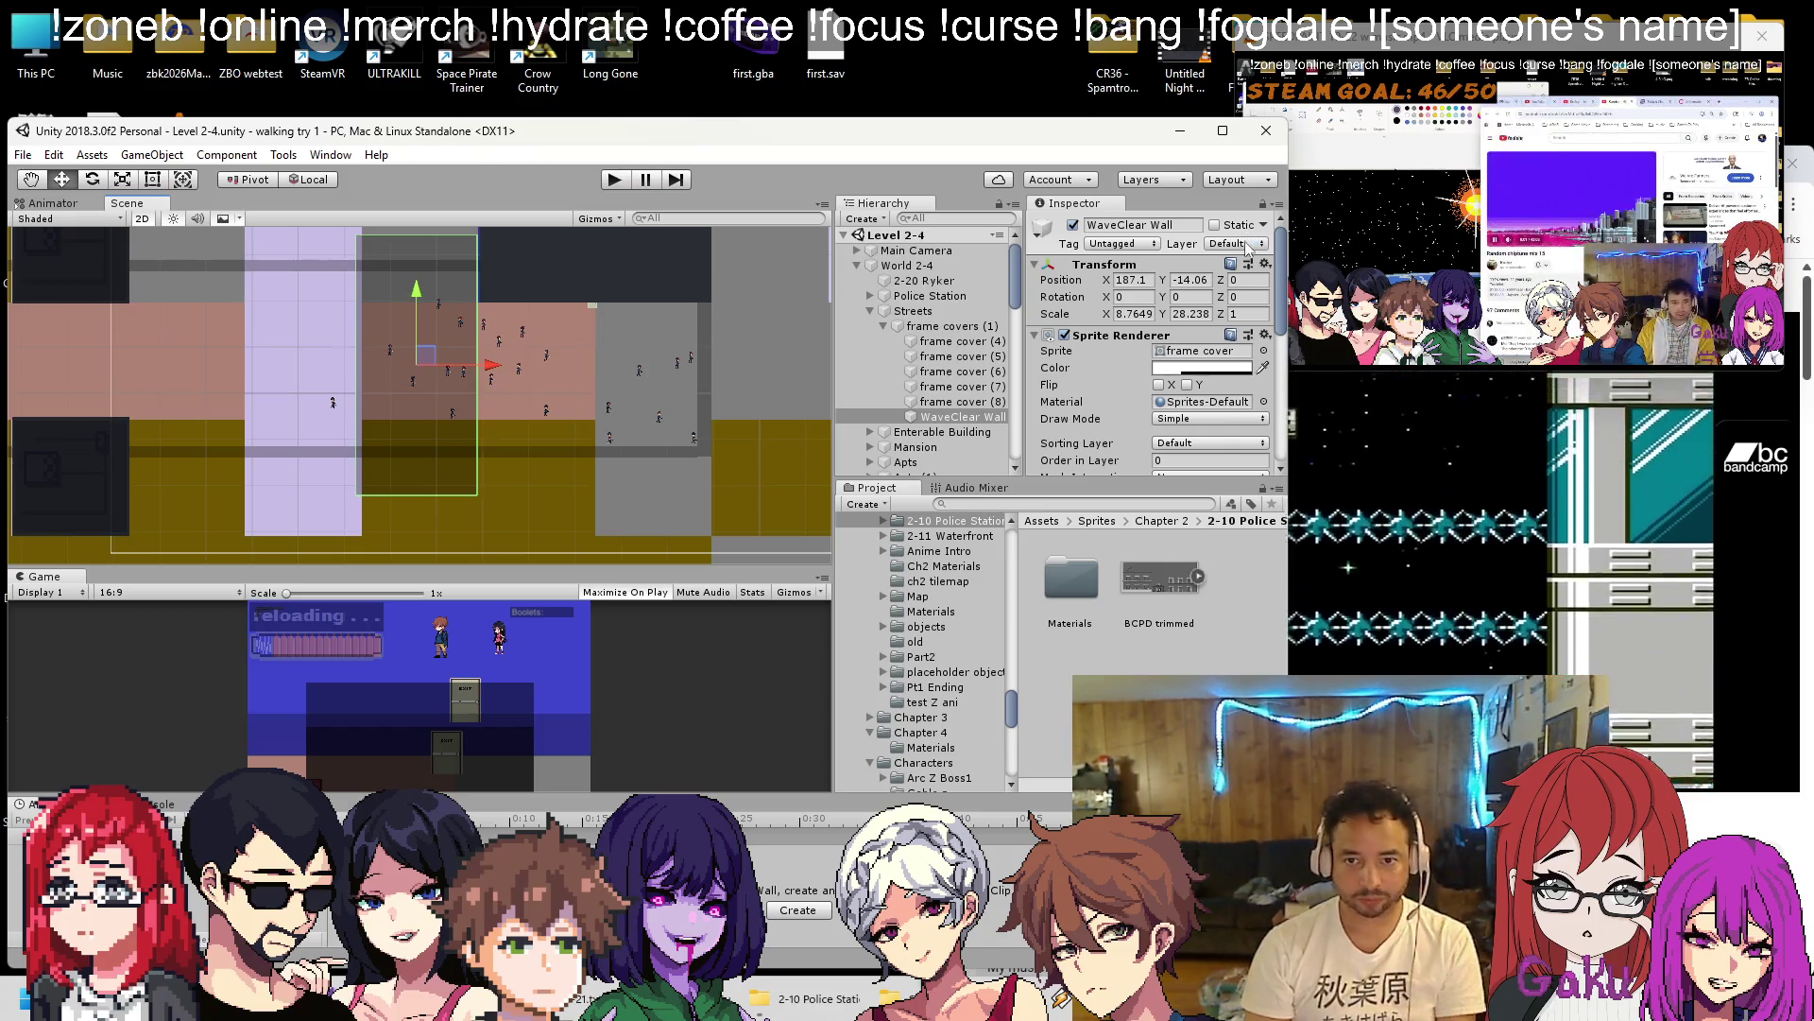
Put WaveClear Wall on the OnlyP1 layer and briefly play-test the level.
left_click(1245, 244)
left_click(1271, 659)
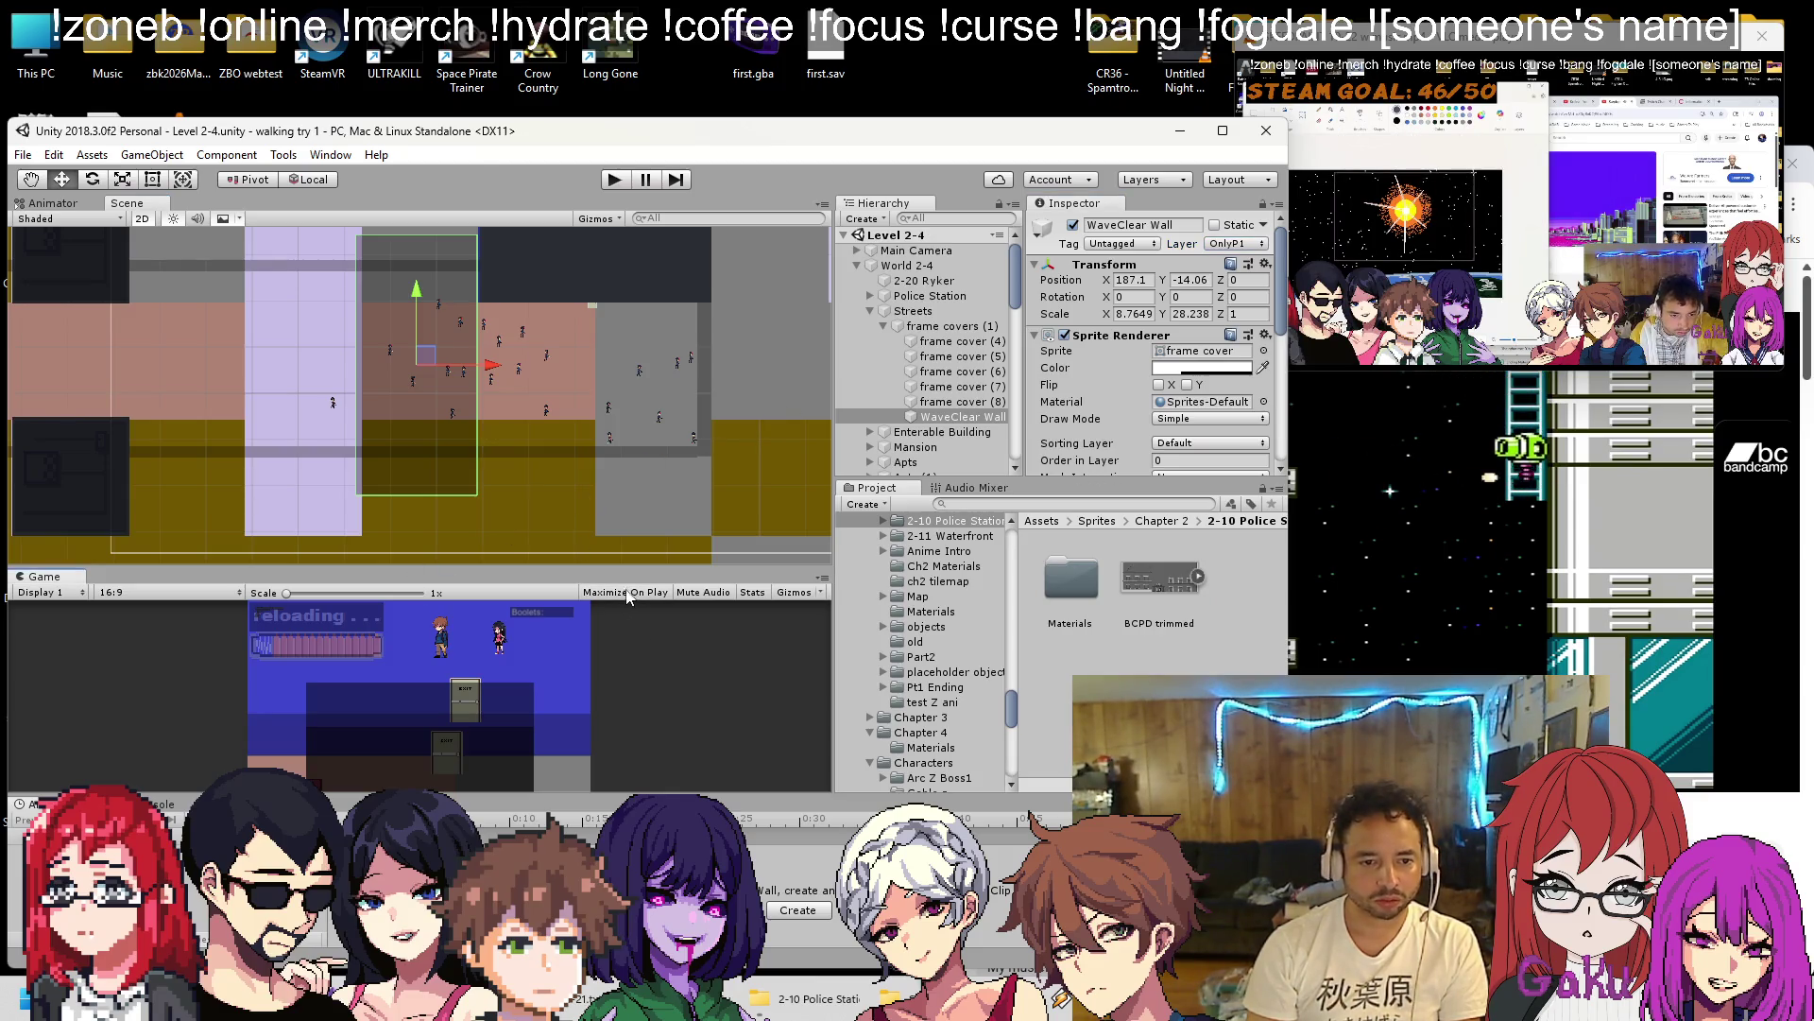
scroll(403, 276, "up", 2)
scroll(1153, 349, "down", 5)
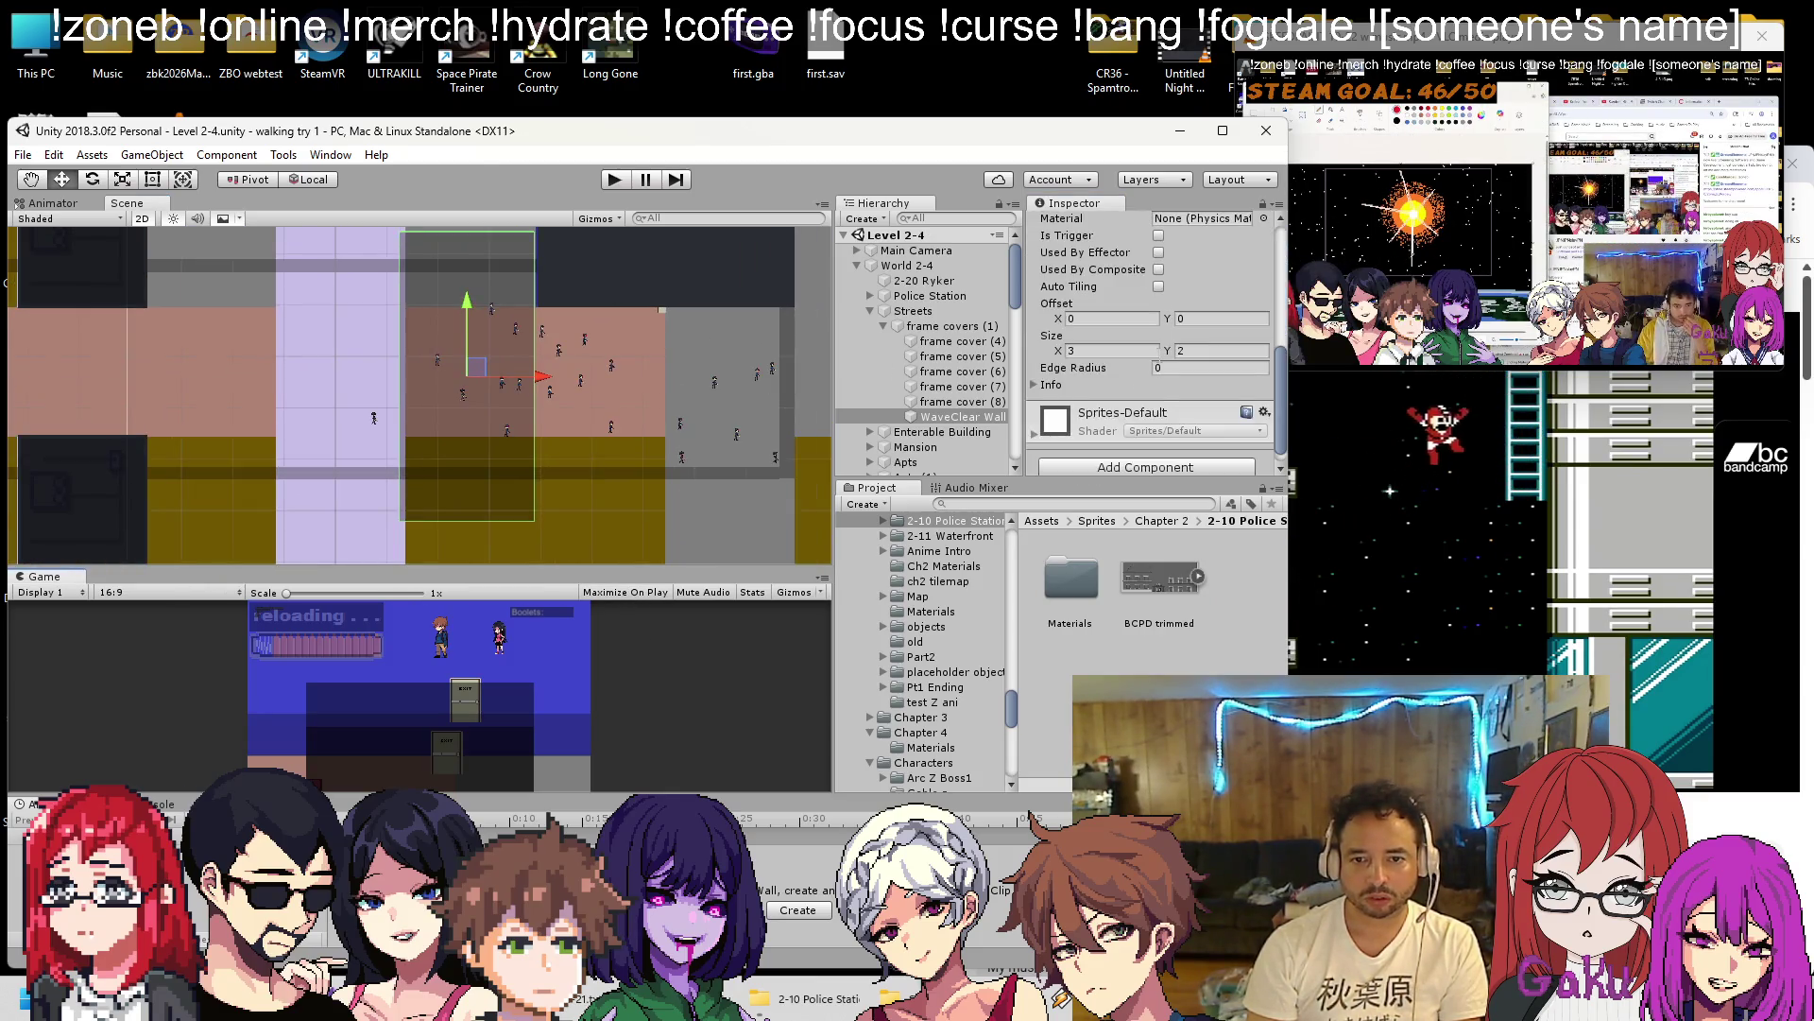
scroll(1131, 378, "up", 2)
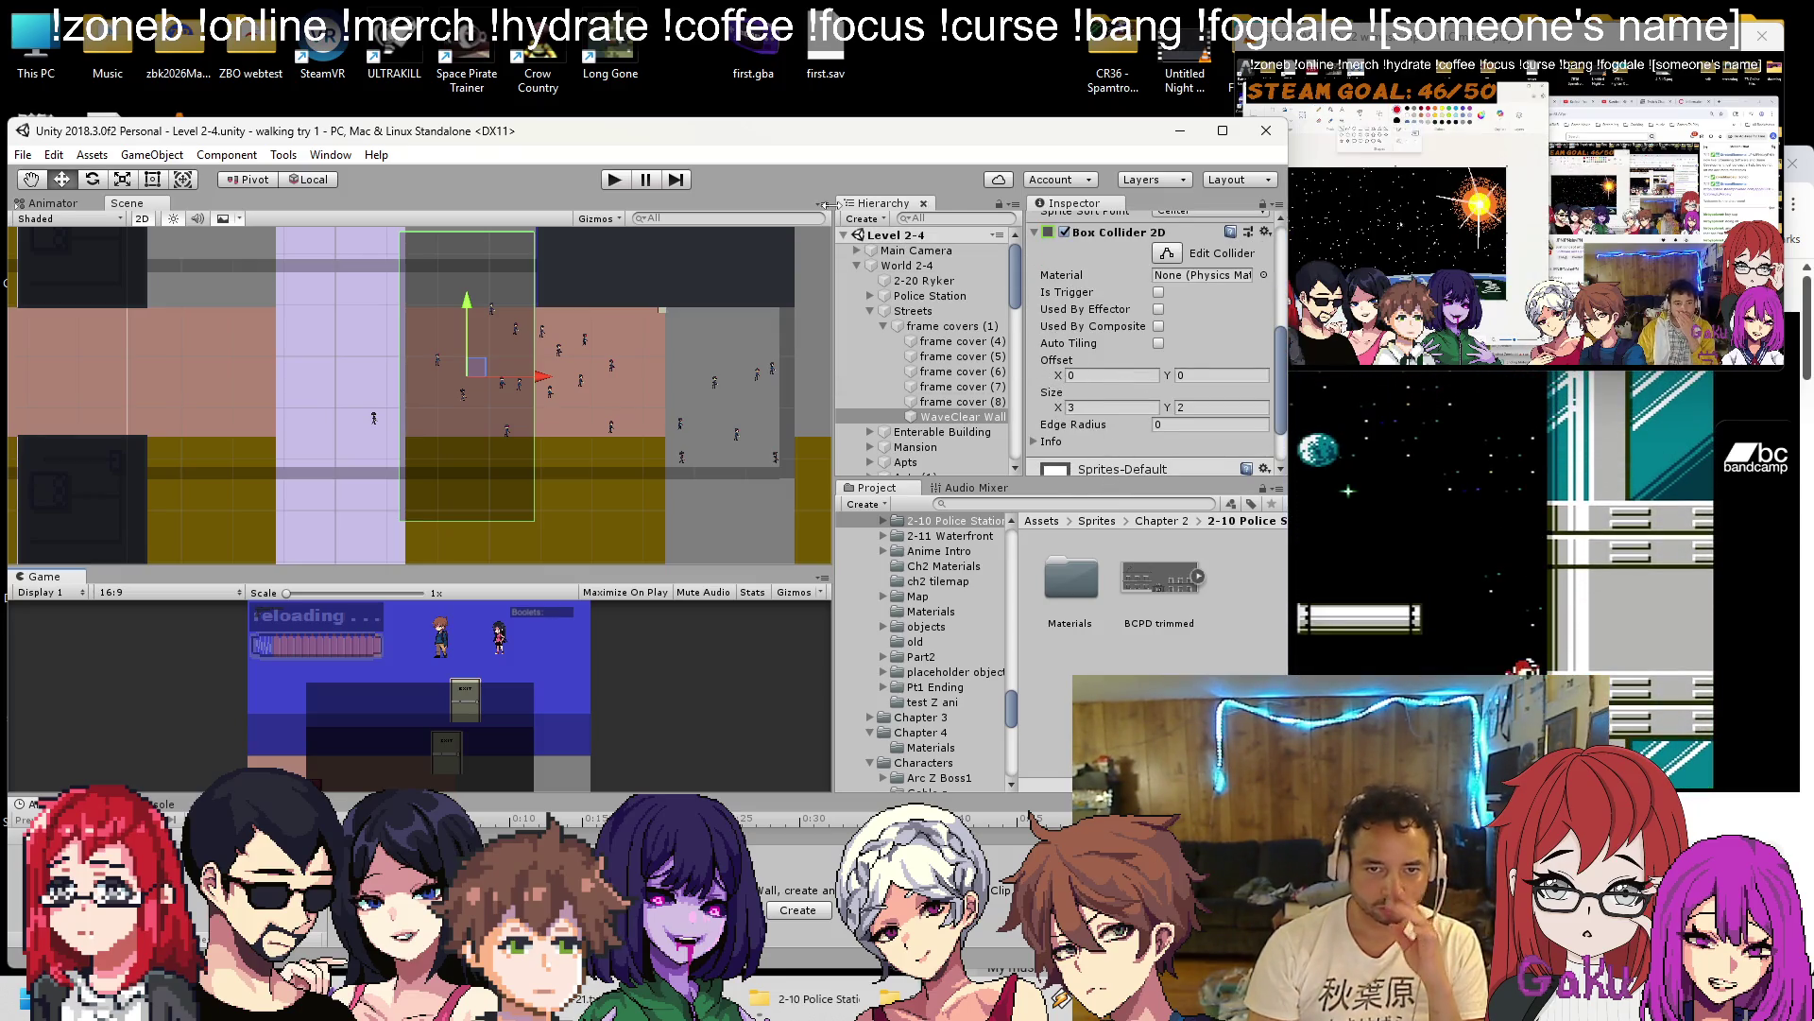
left_click(613, 181)
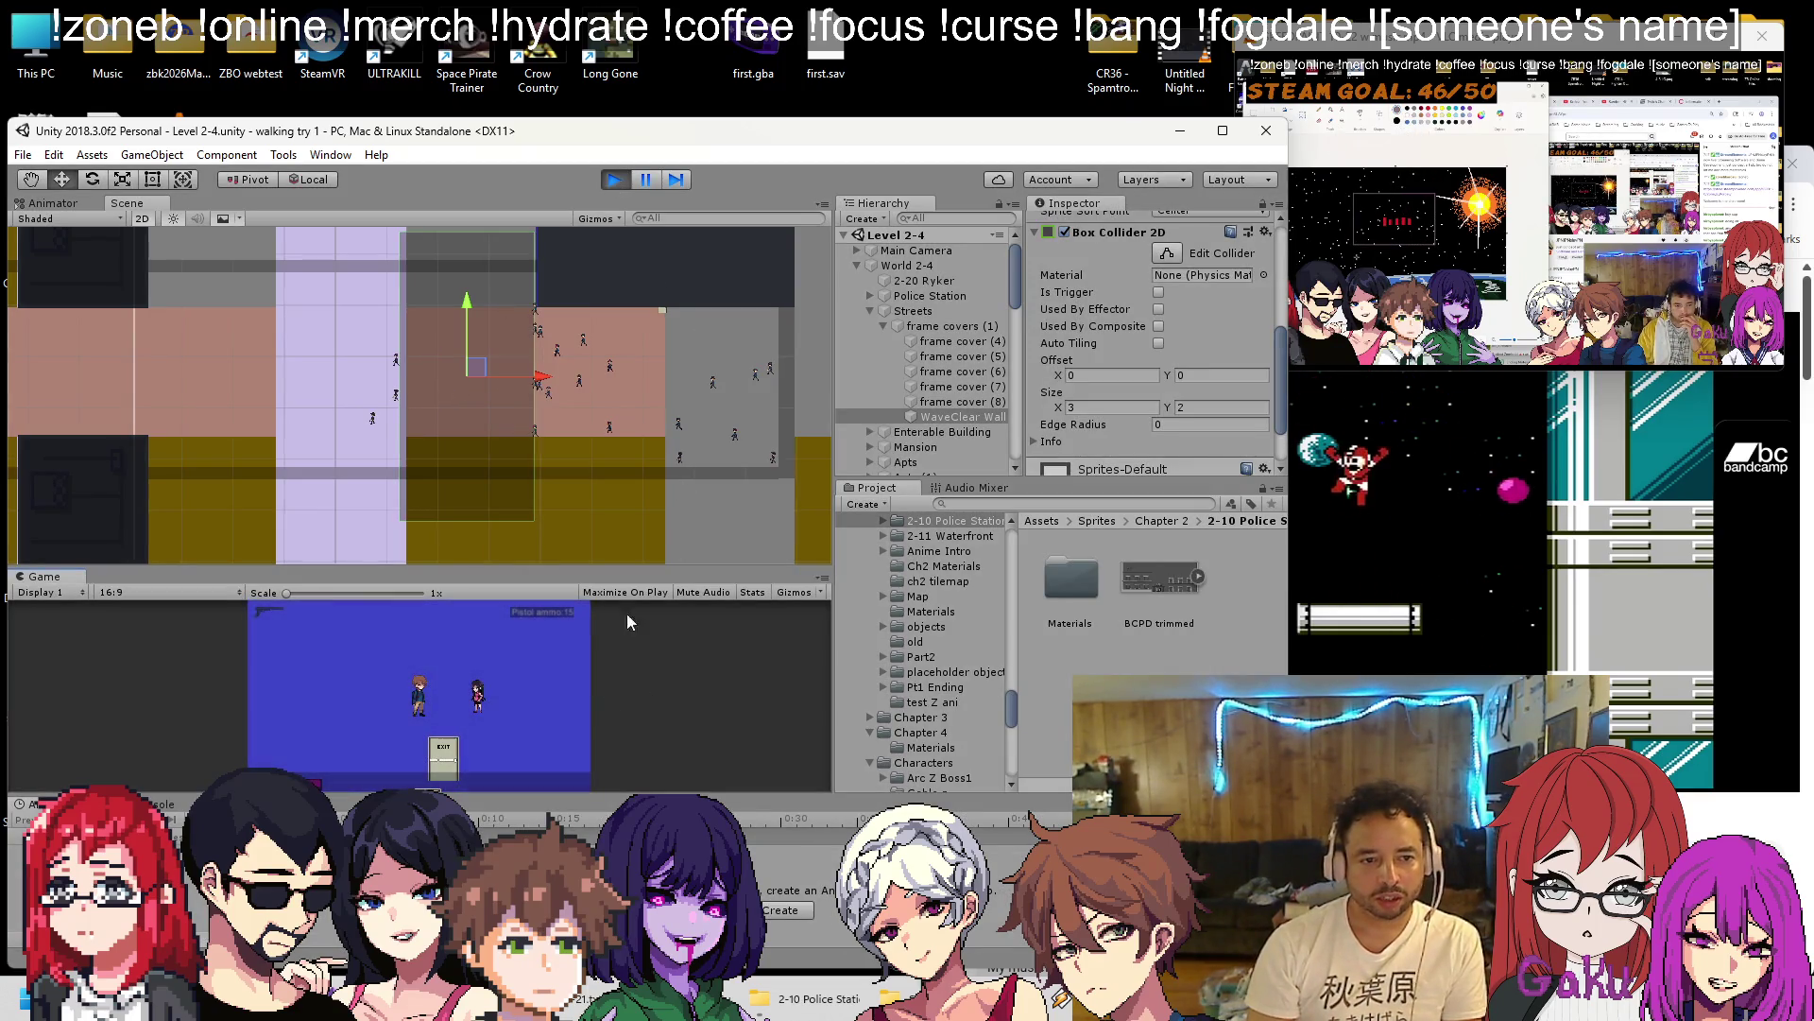
left_click(619, 184)
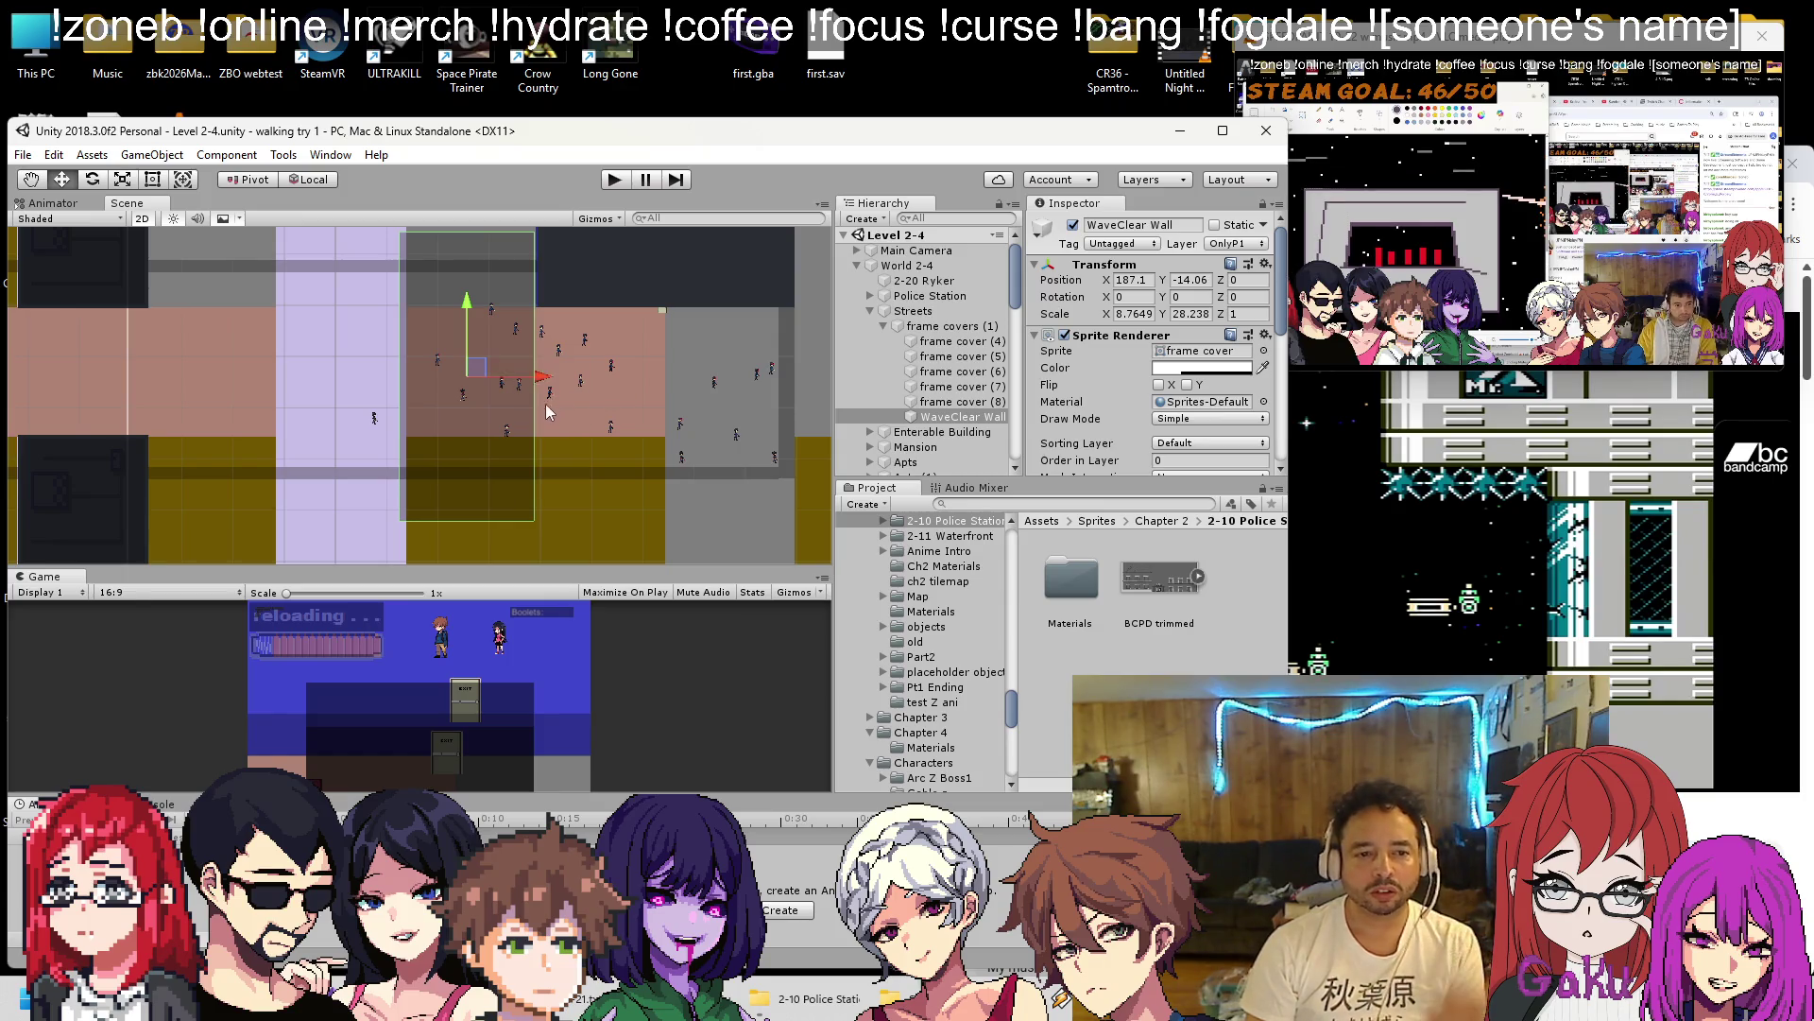
Expand the Enemies 2-4 group and select the StreetEZ (2) and StreetEZ (4) enemies.
scroll(549, 404, "up", 3)
scroll(477, 356, "up", 2)
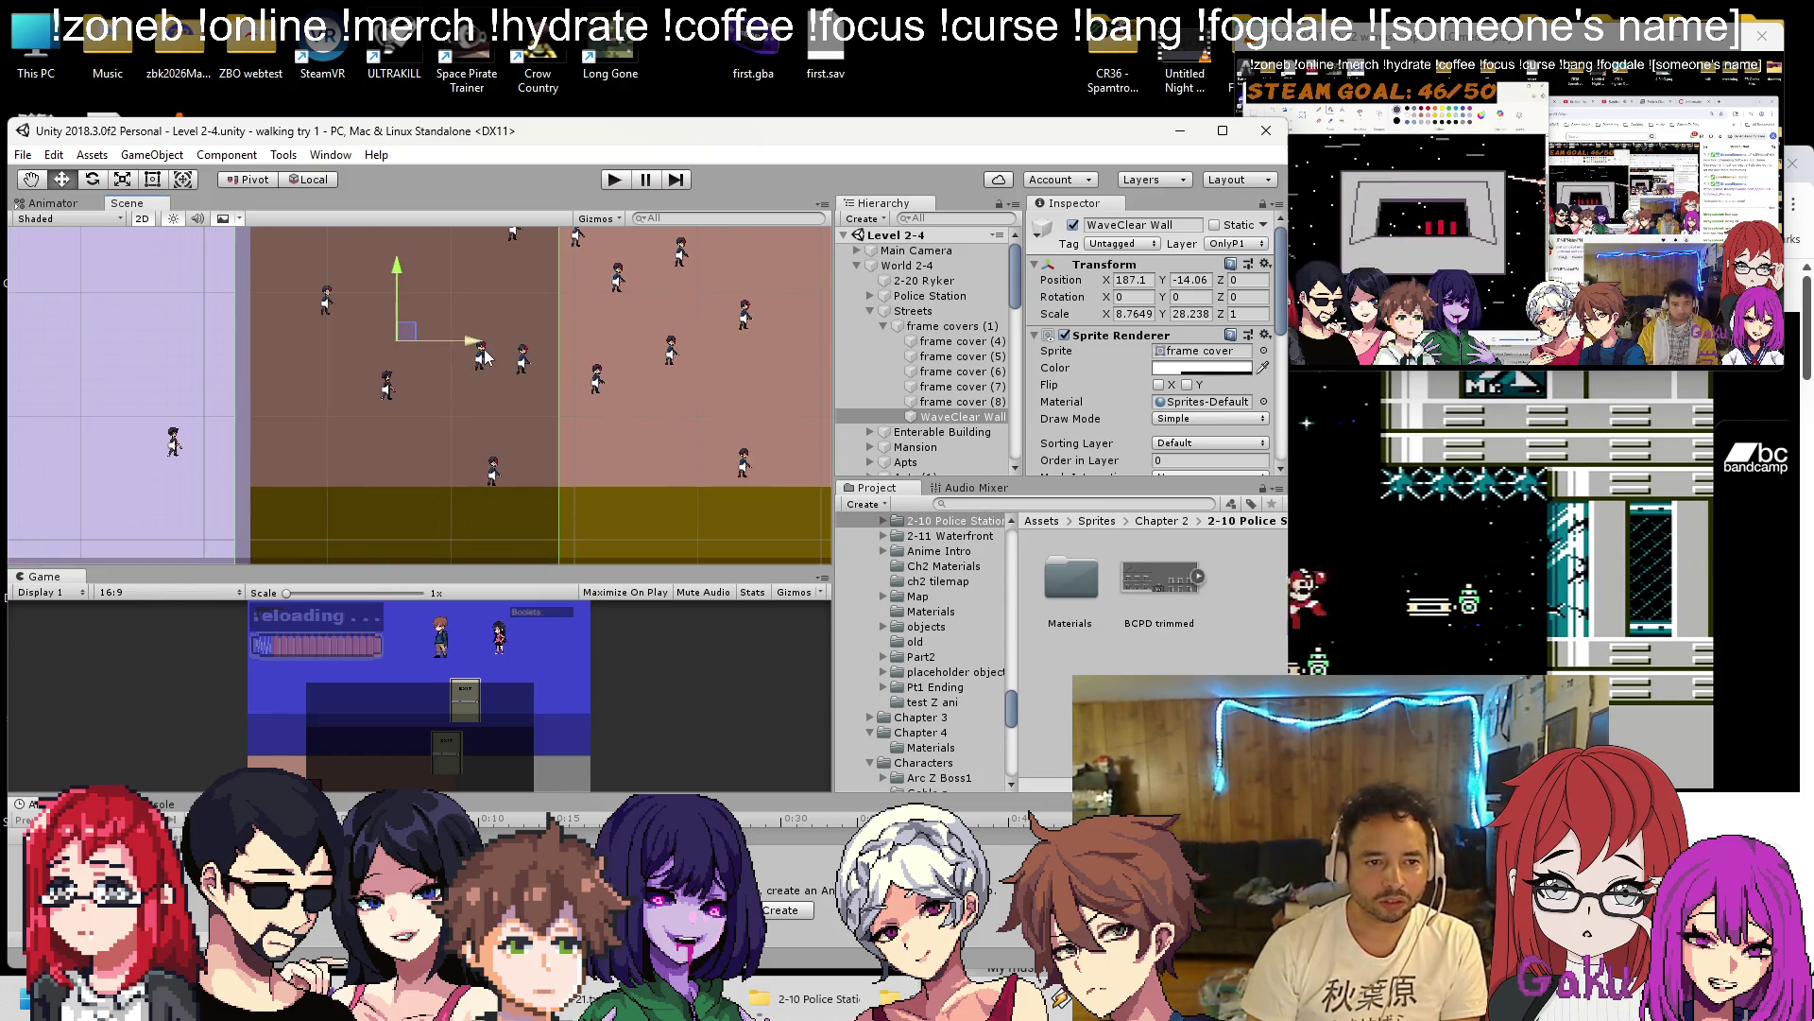
scroll(523, 373, "down", 3)
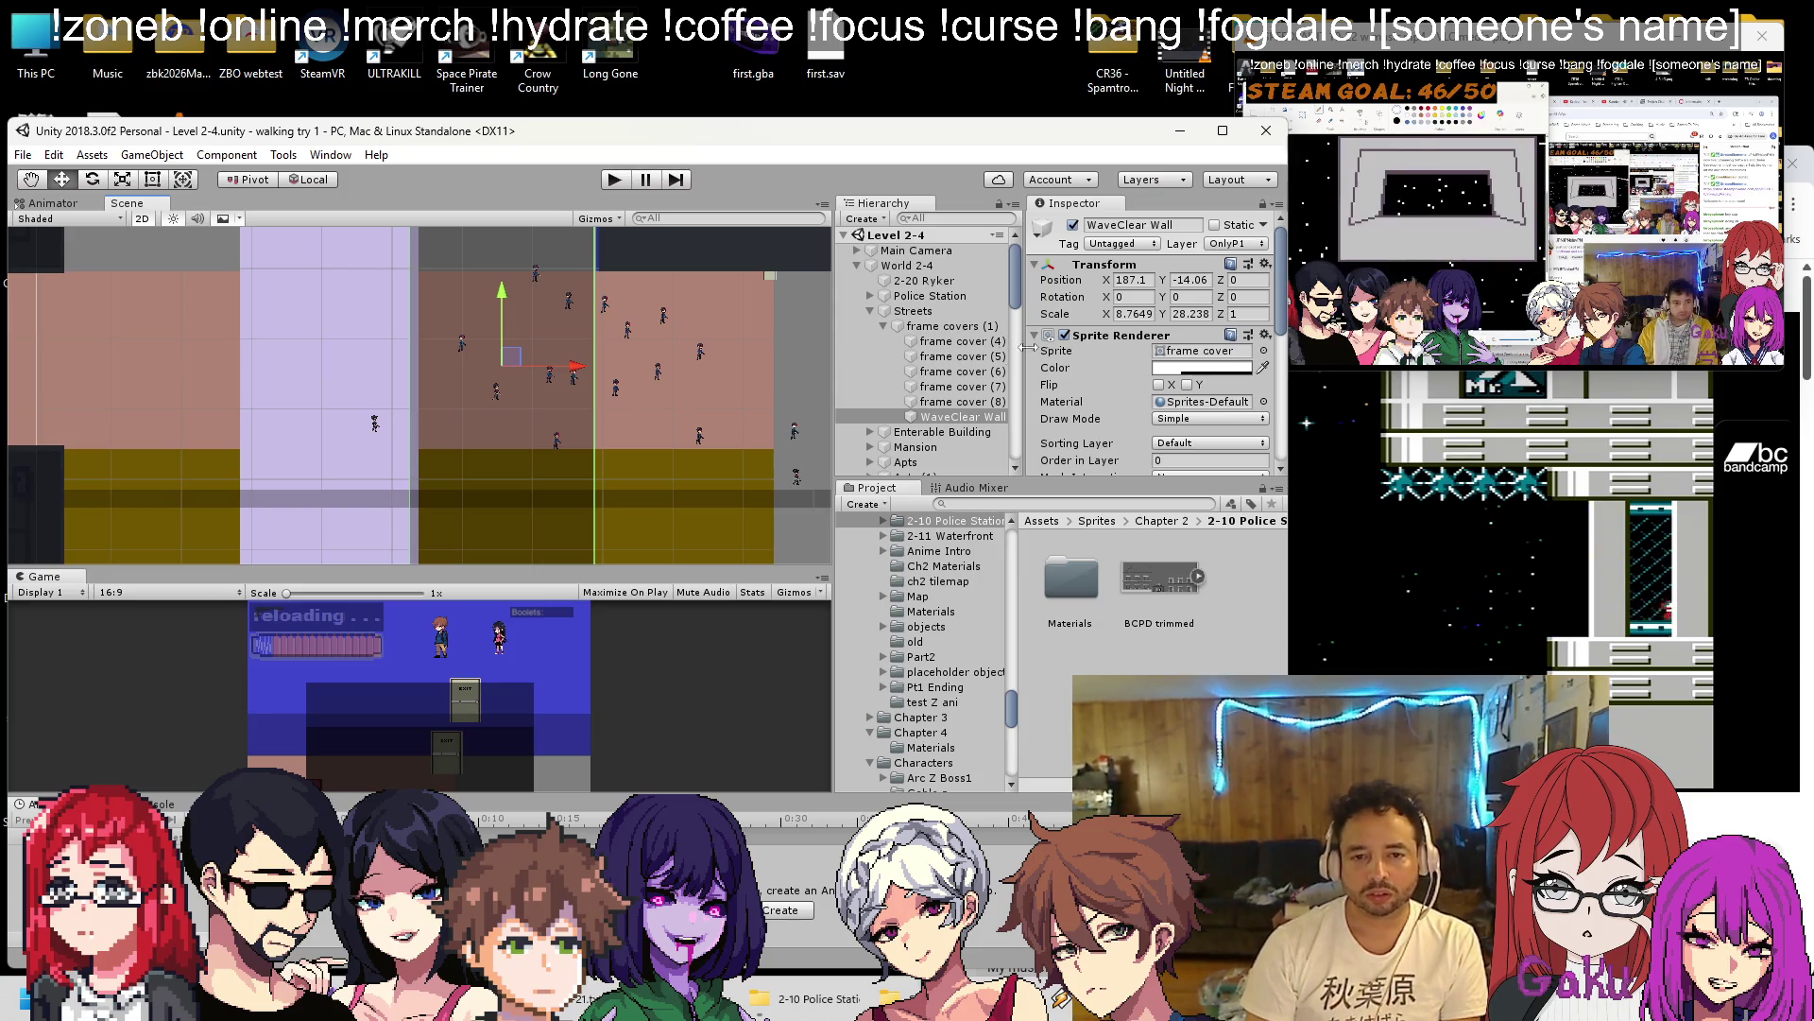
scroll(584, 395, "down", 3)
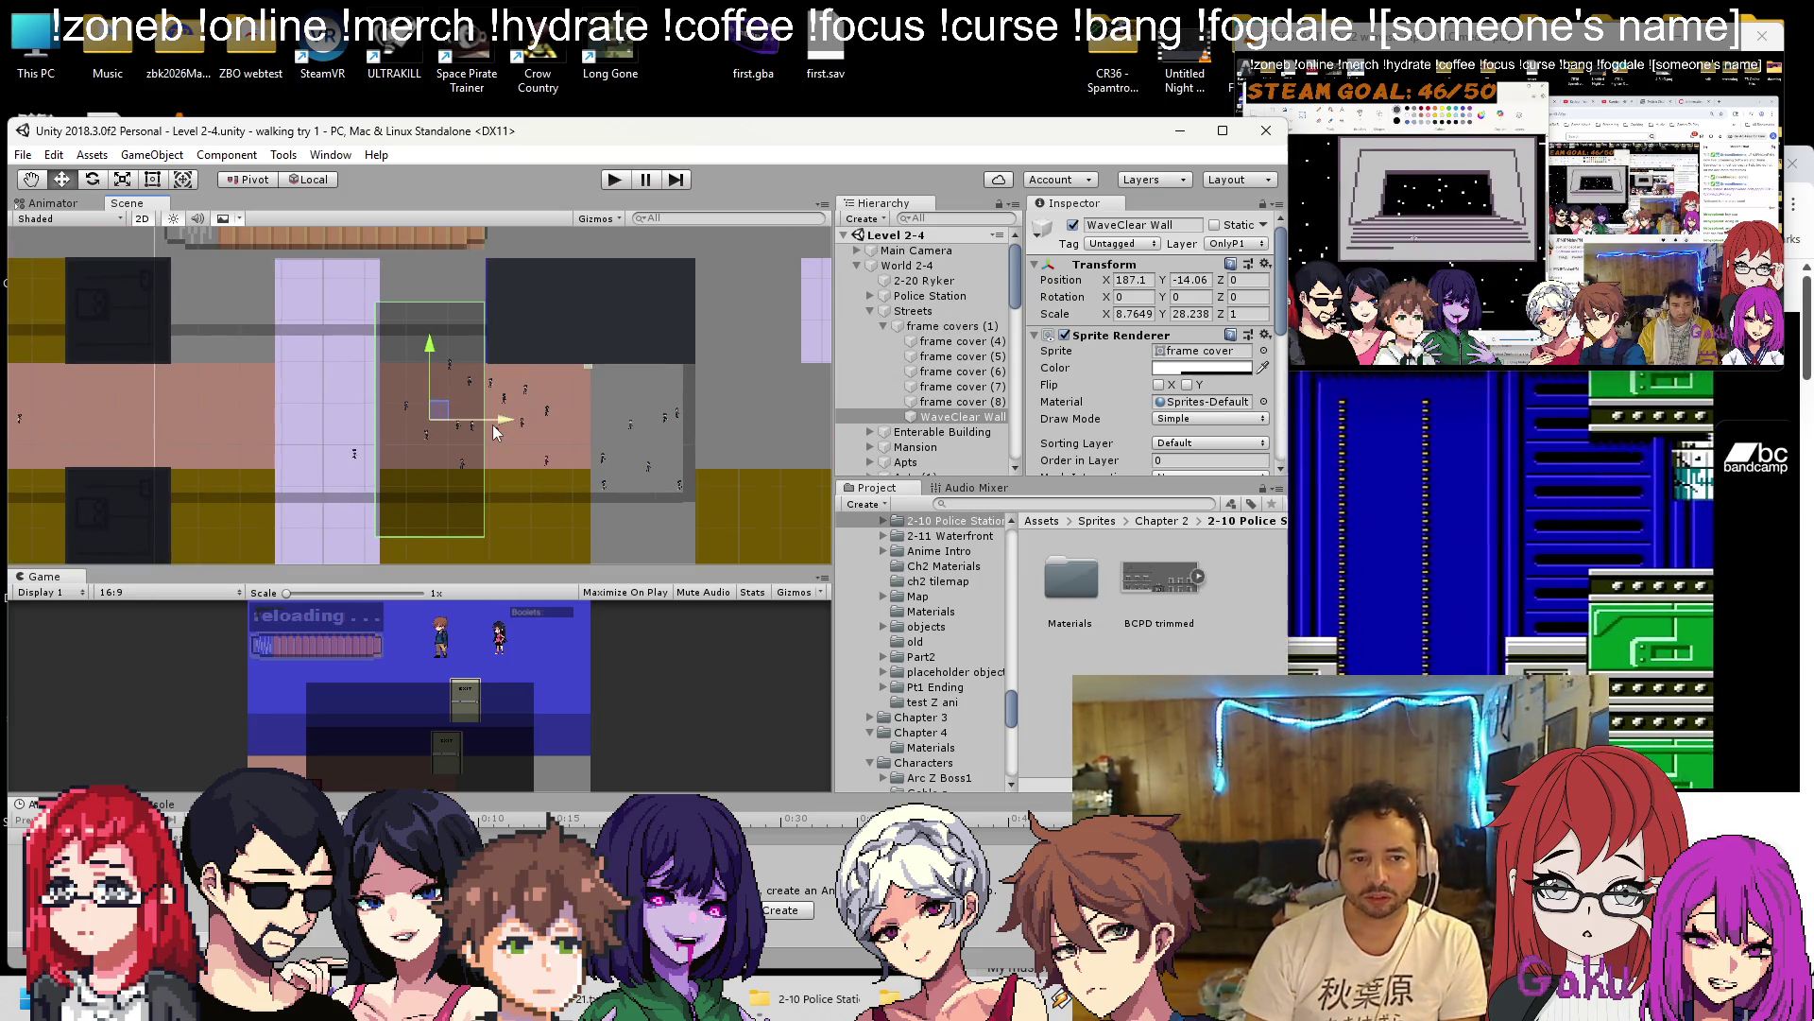
scroll(1087, 332, "down", 10)
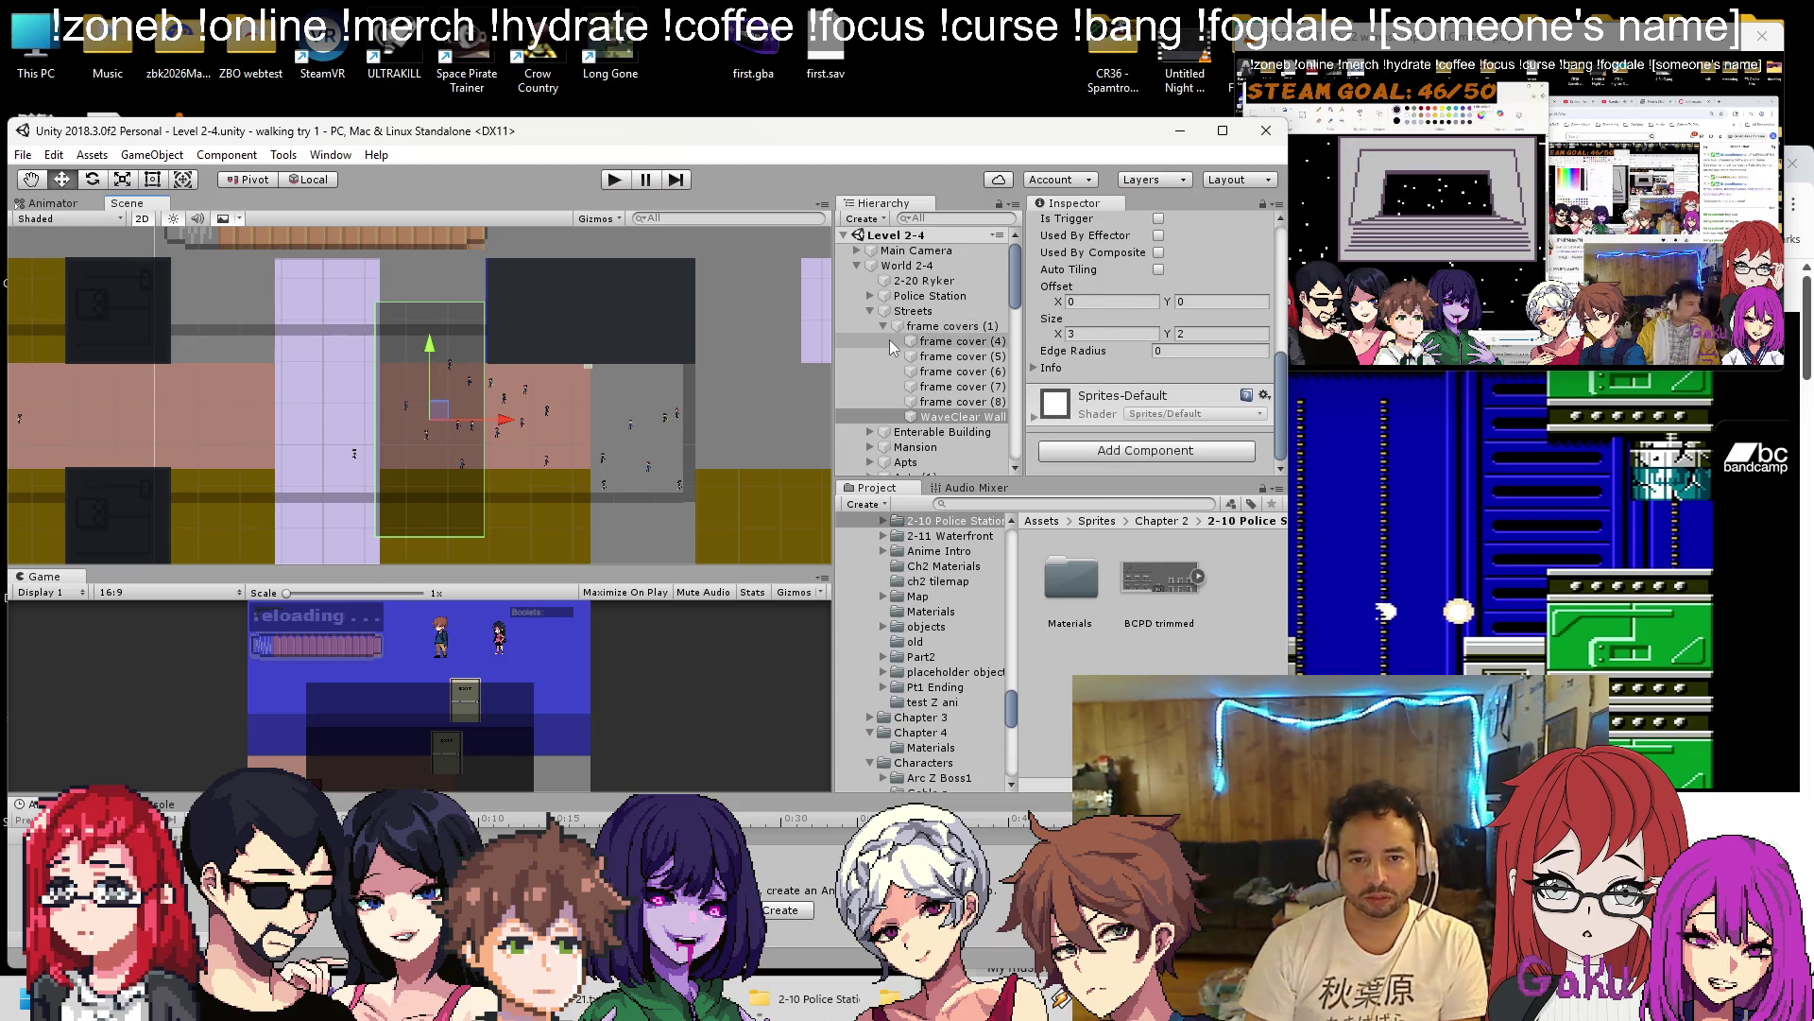
scroll(892, 348, "down", 10)
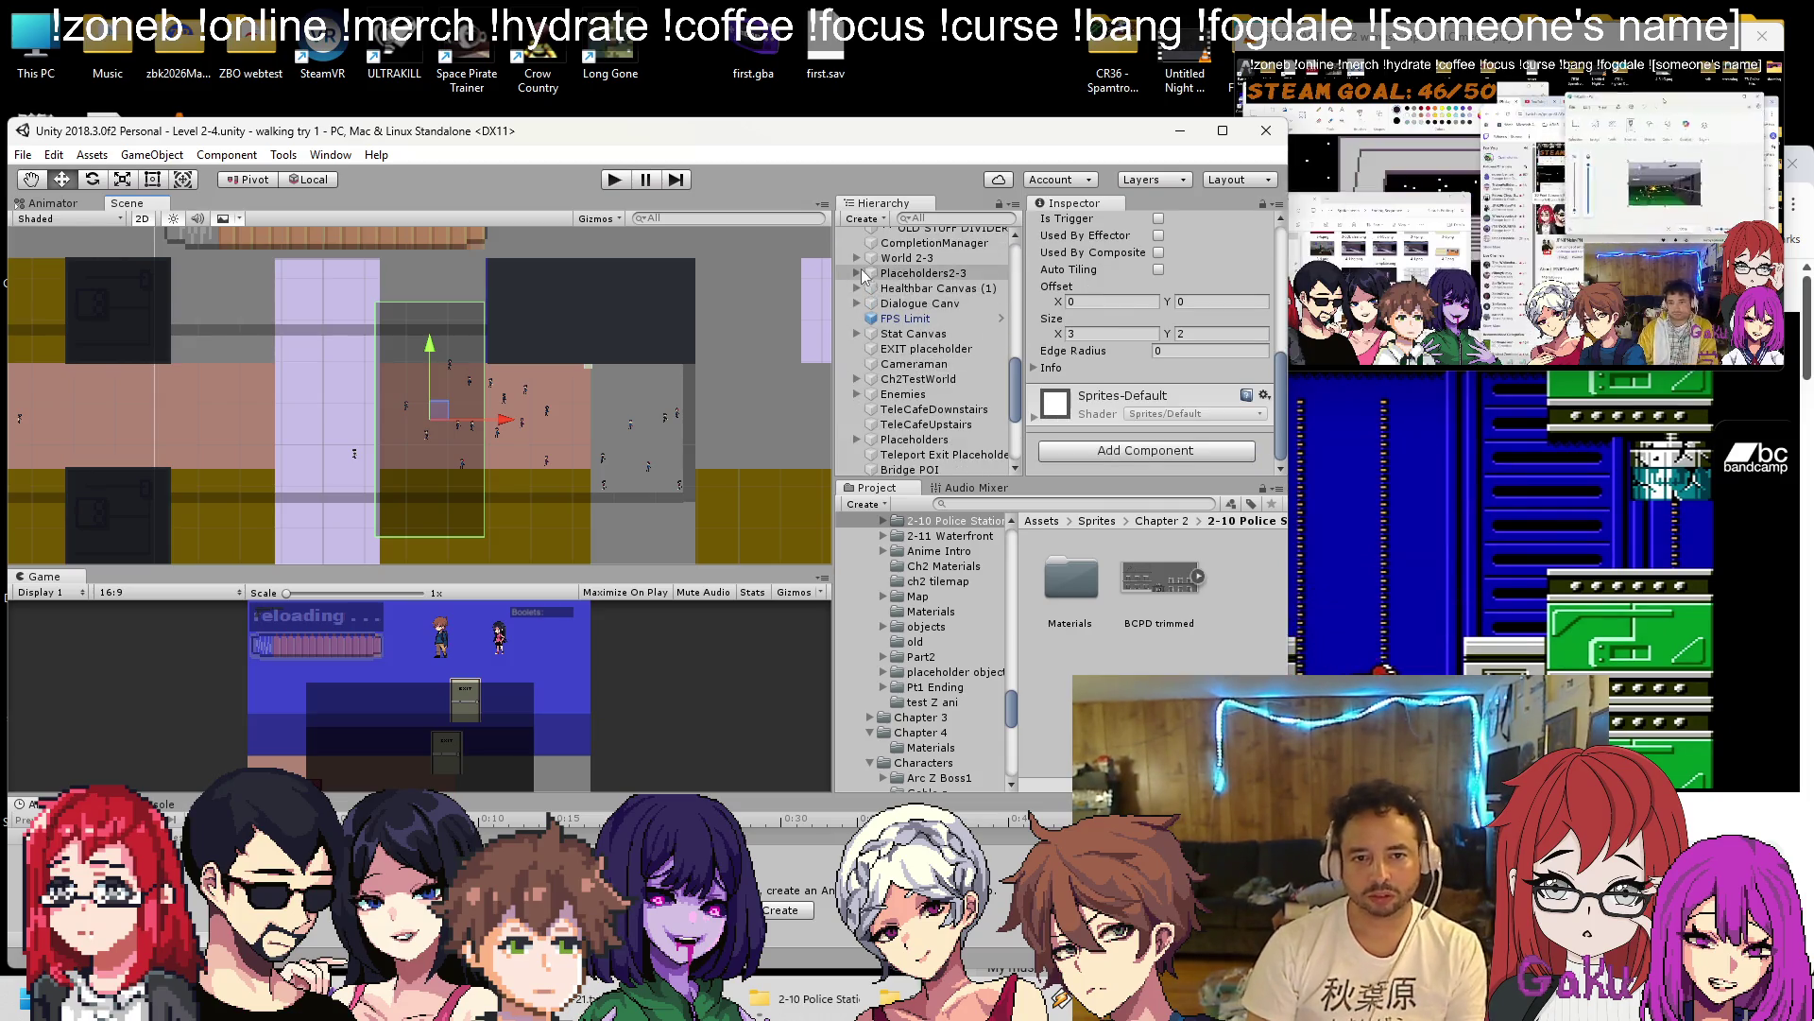
scroll(863, 274, "up", 5)
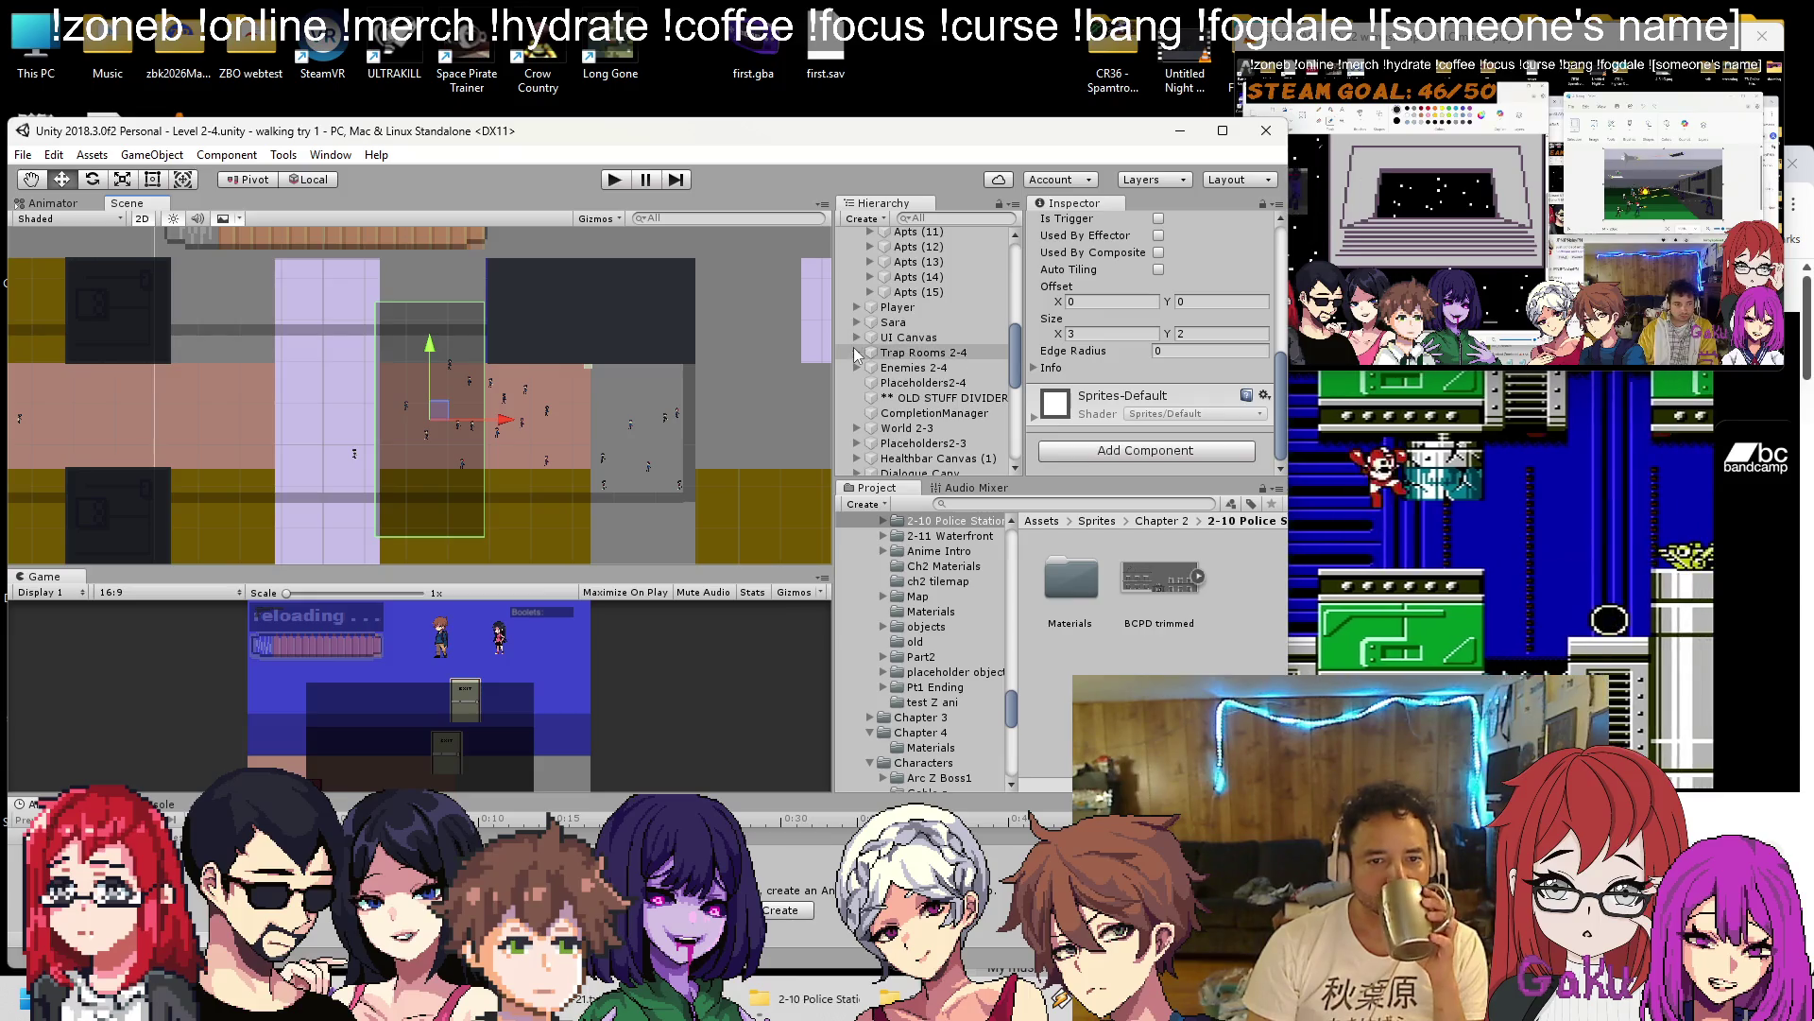
left_click(862, 370)
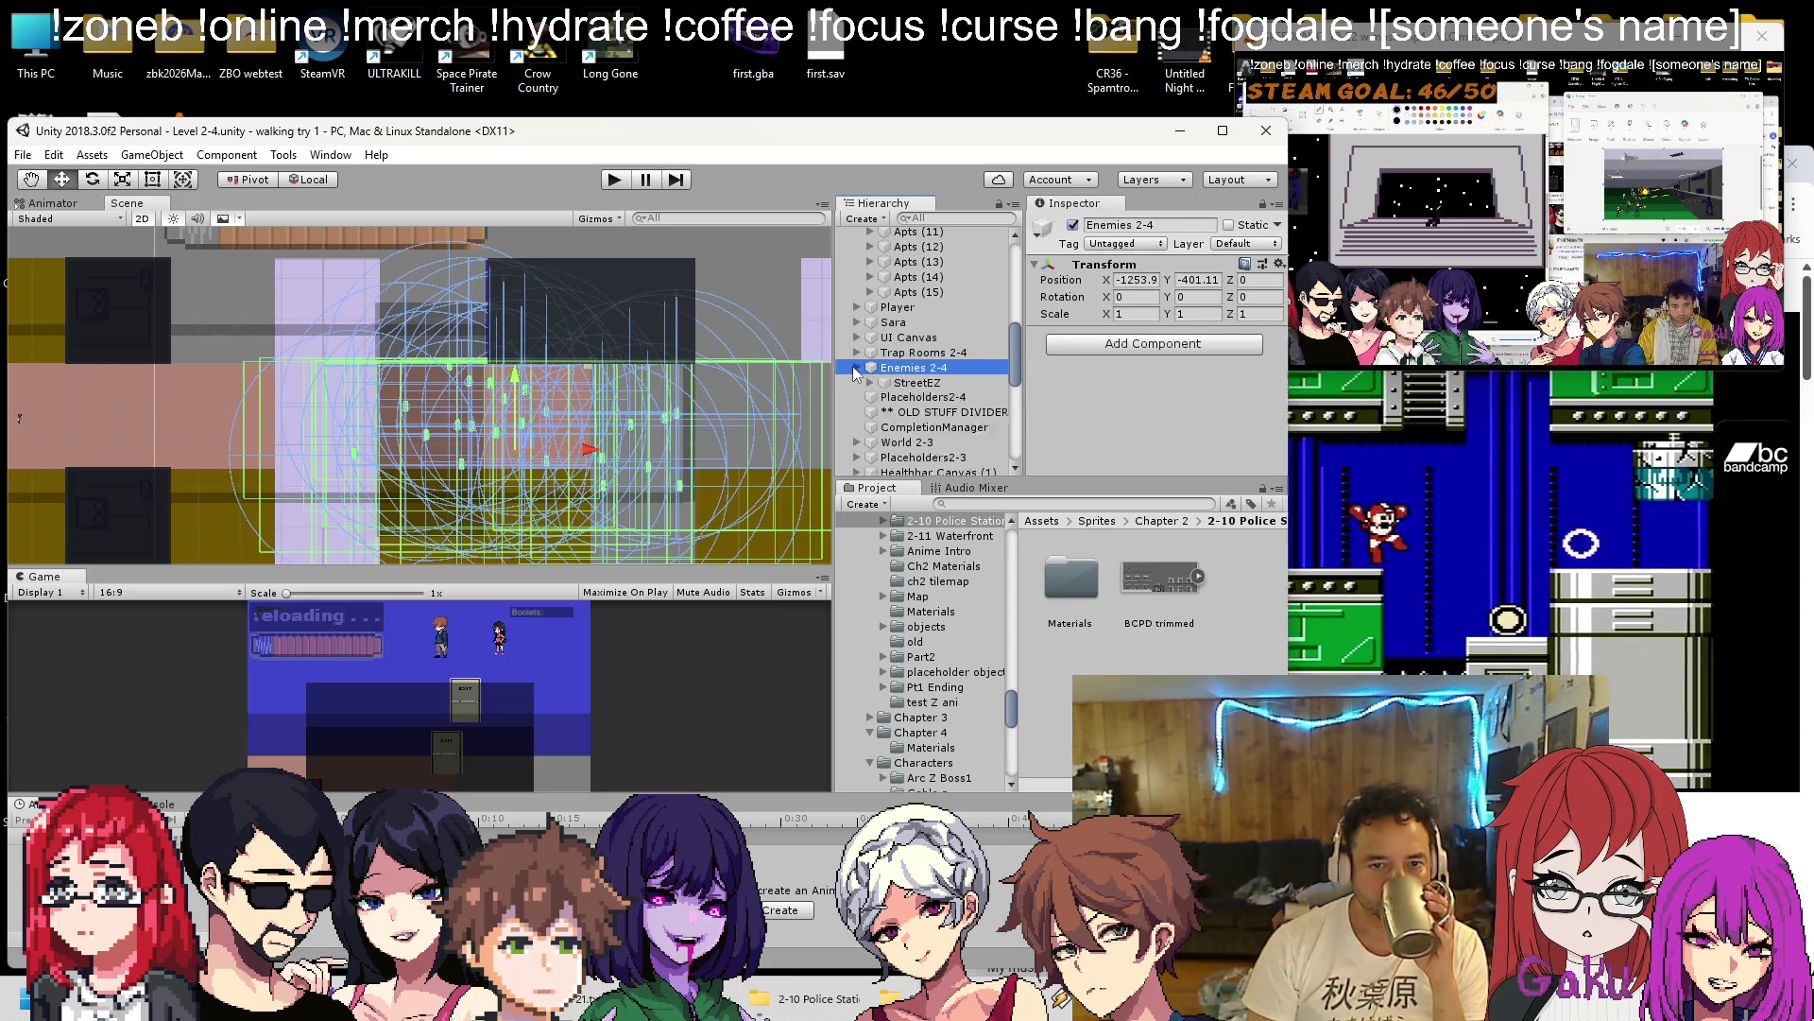
left_click(855, 368)
left_click(909, 415)
left_click(910, 442)
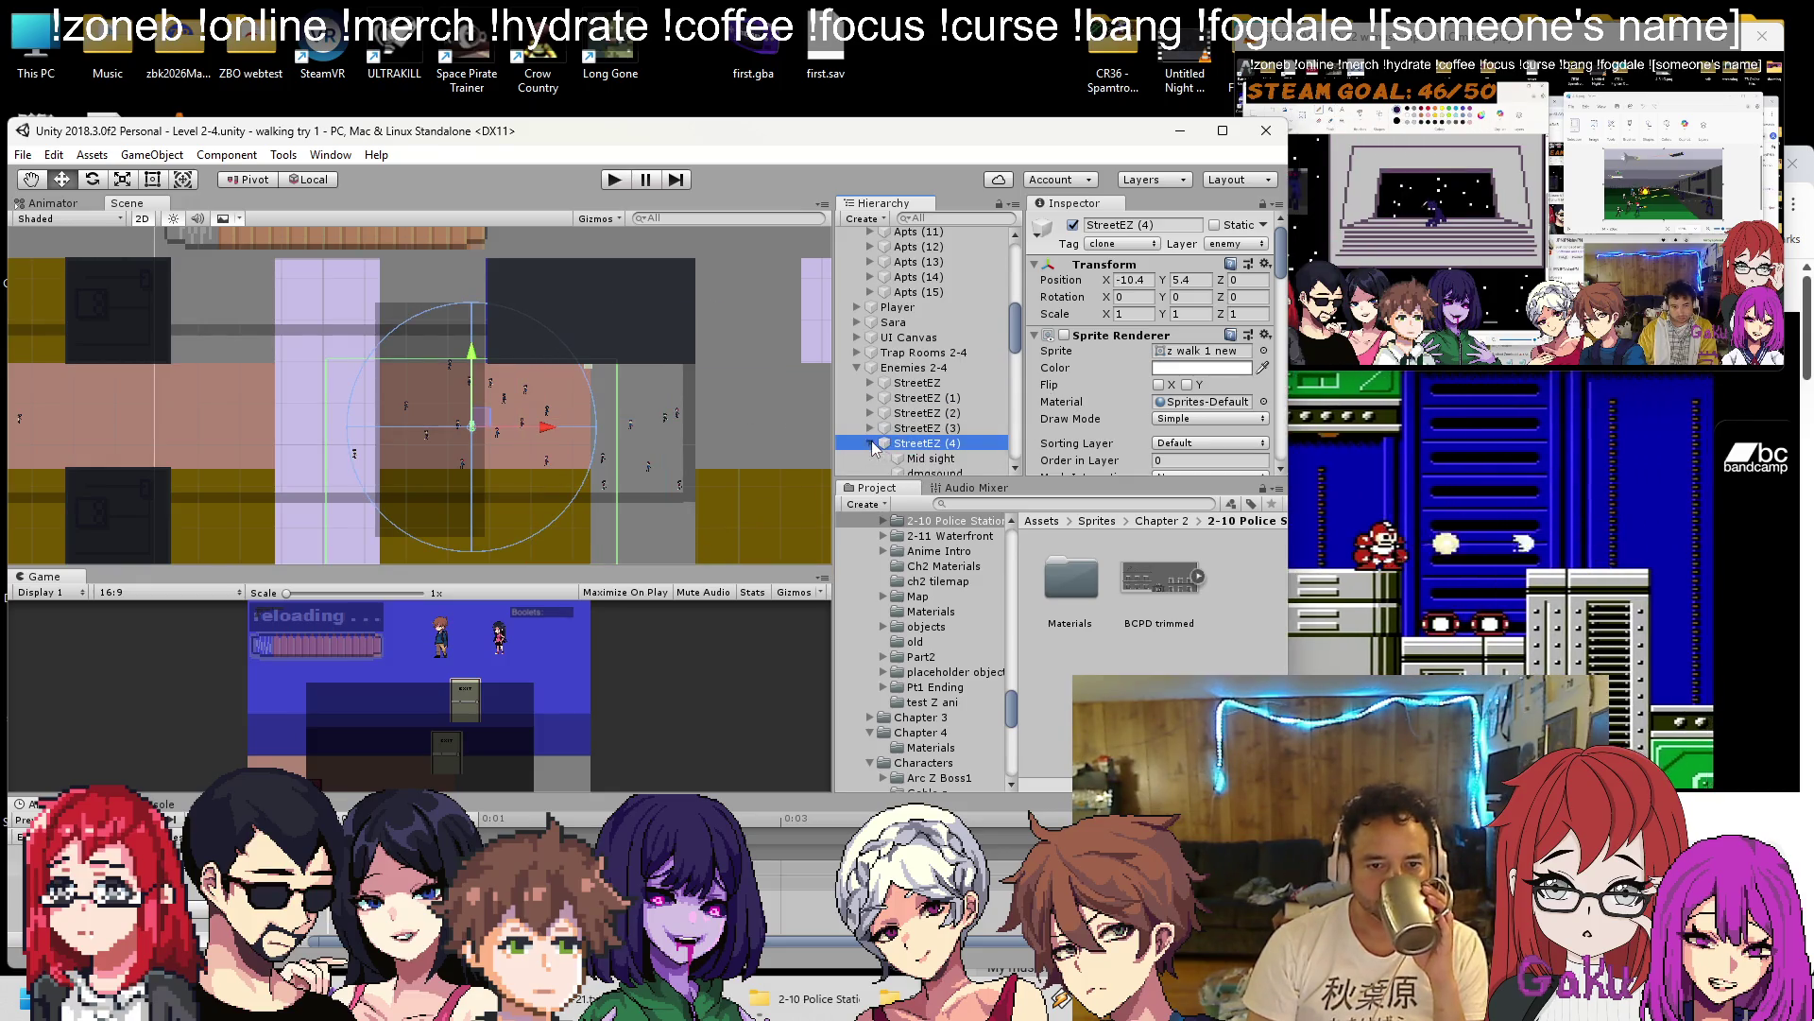
Inspect StreetEZ (4)'s Mid sight, sprite, damage Z, damage Player and ShuffleSound children.
left_click(871, 444)
left_click(910, 347)
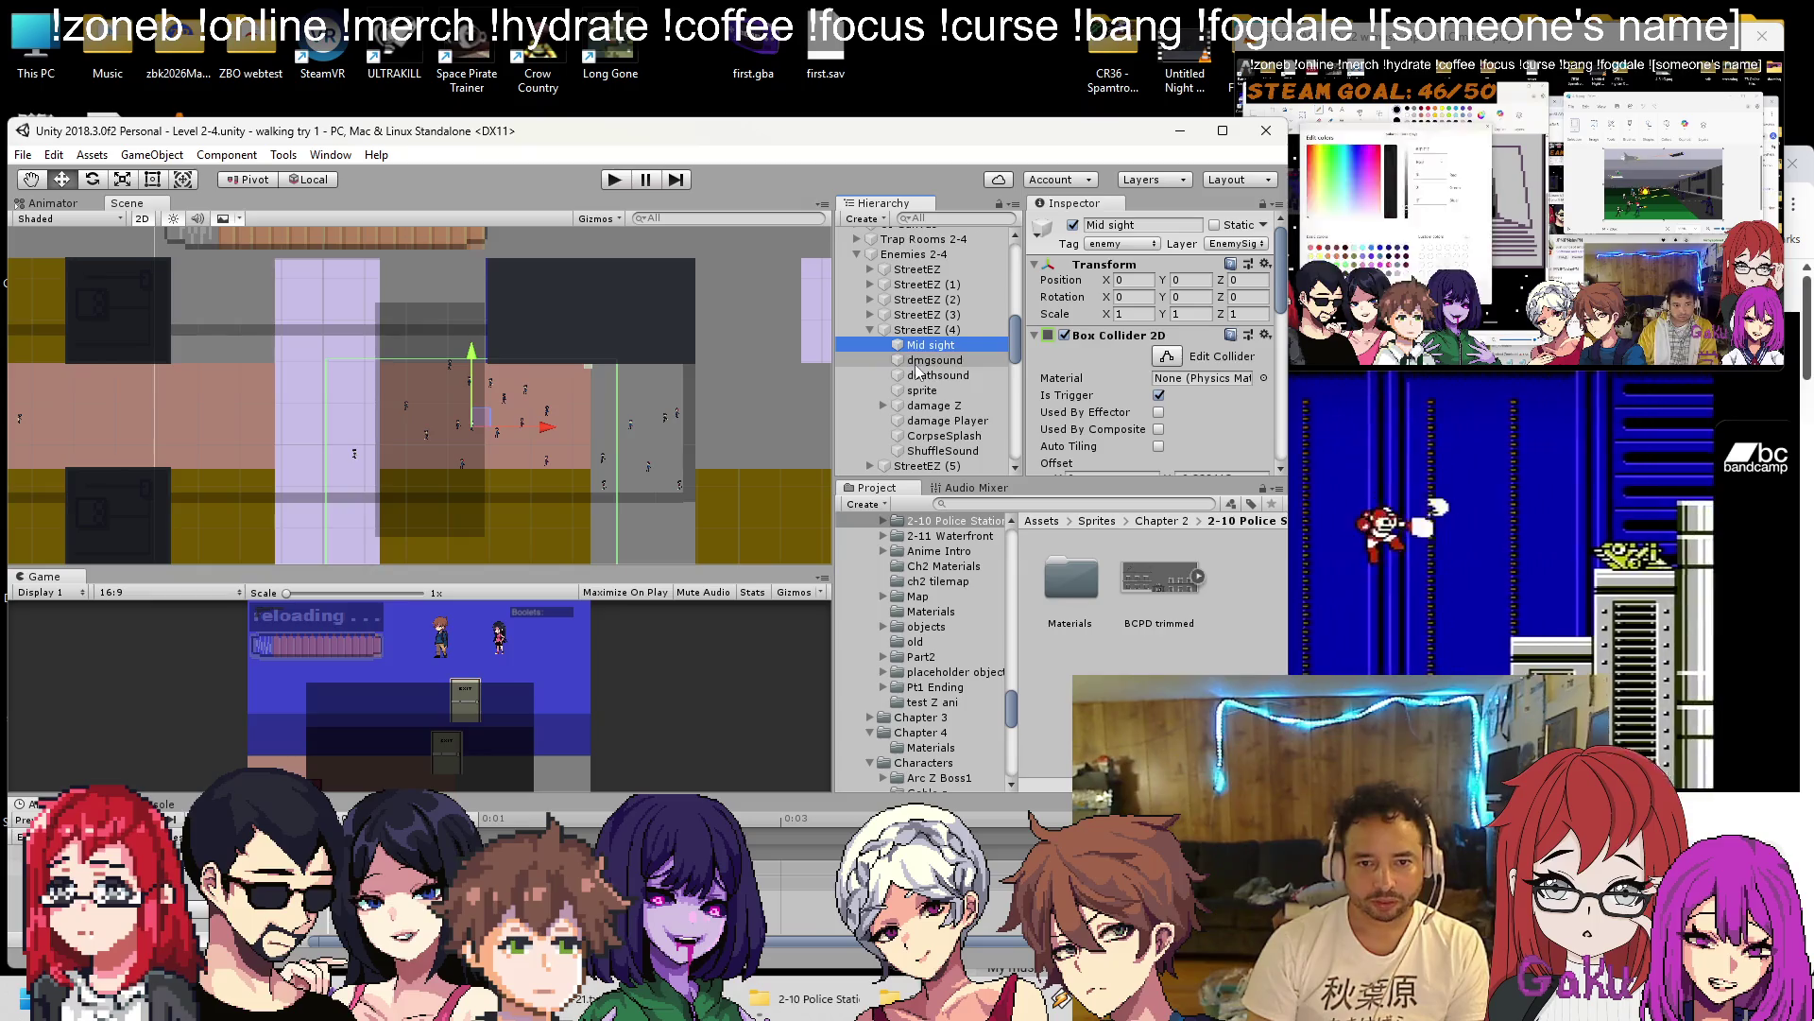
left_click(922, 391)
left_click(925, 405)
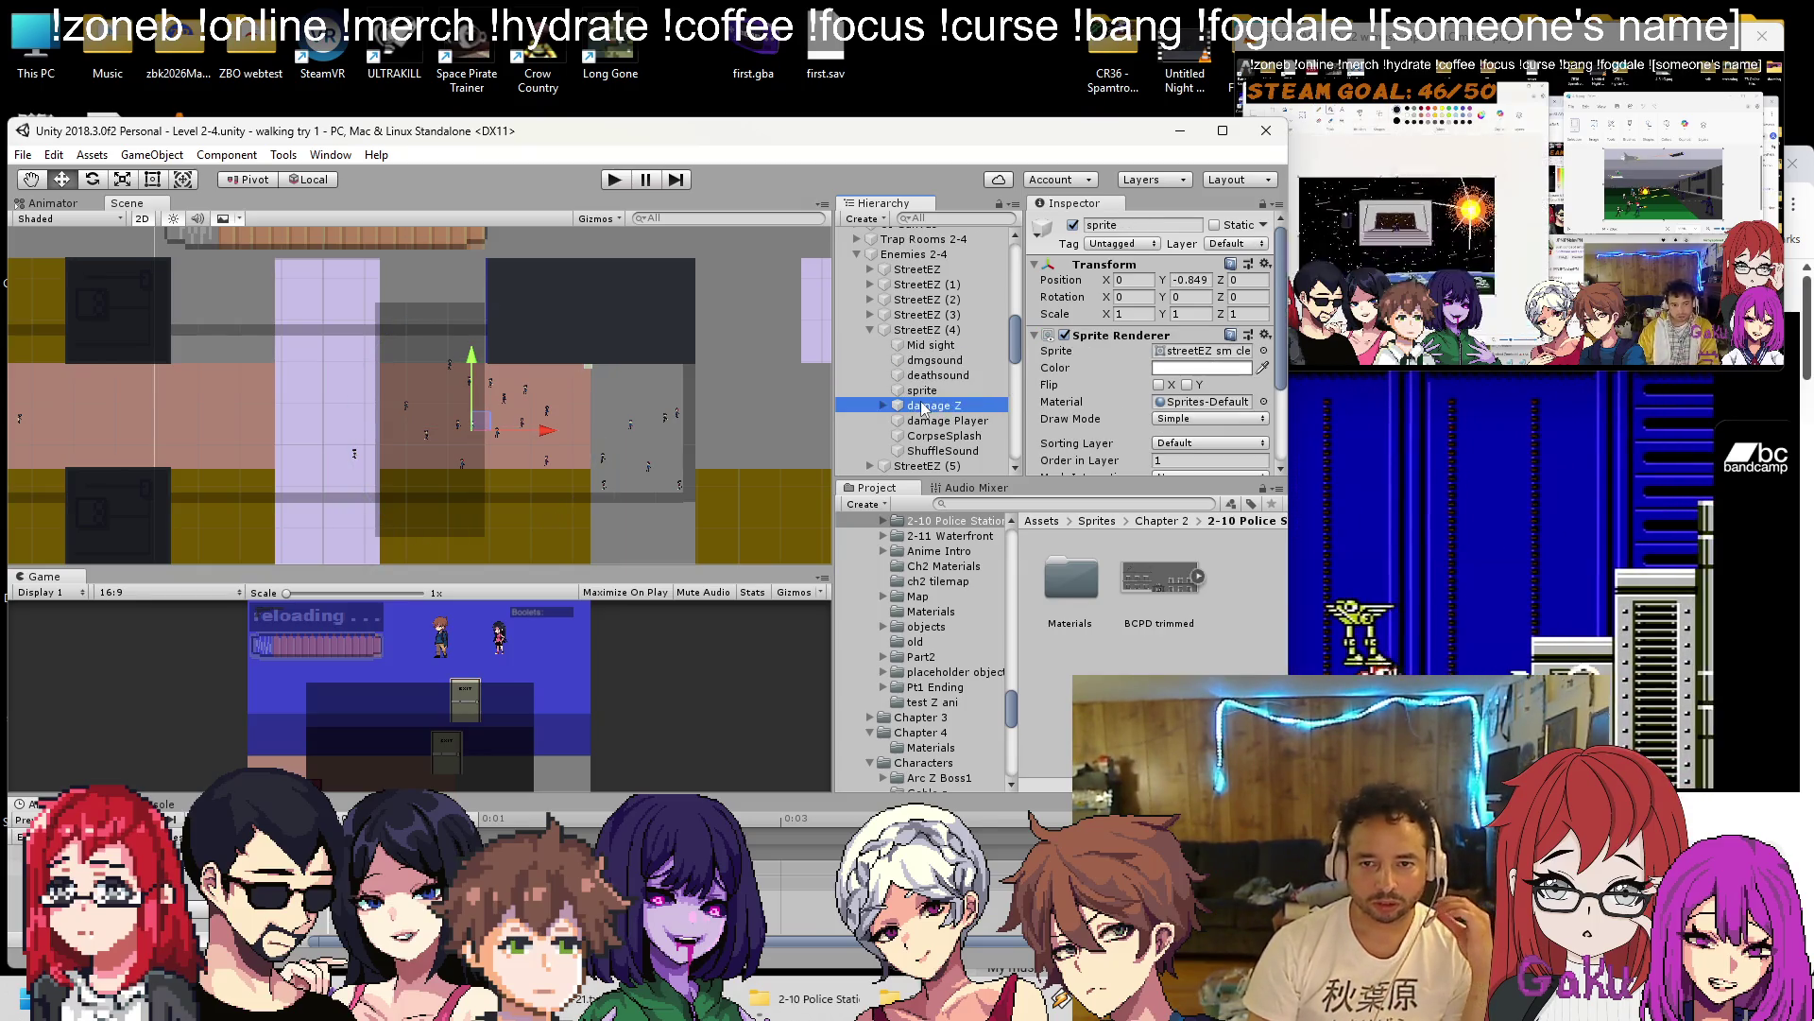
left_click(925, 421)
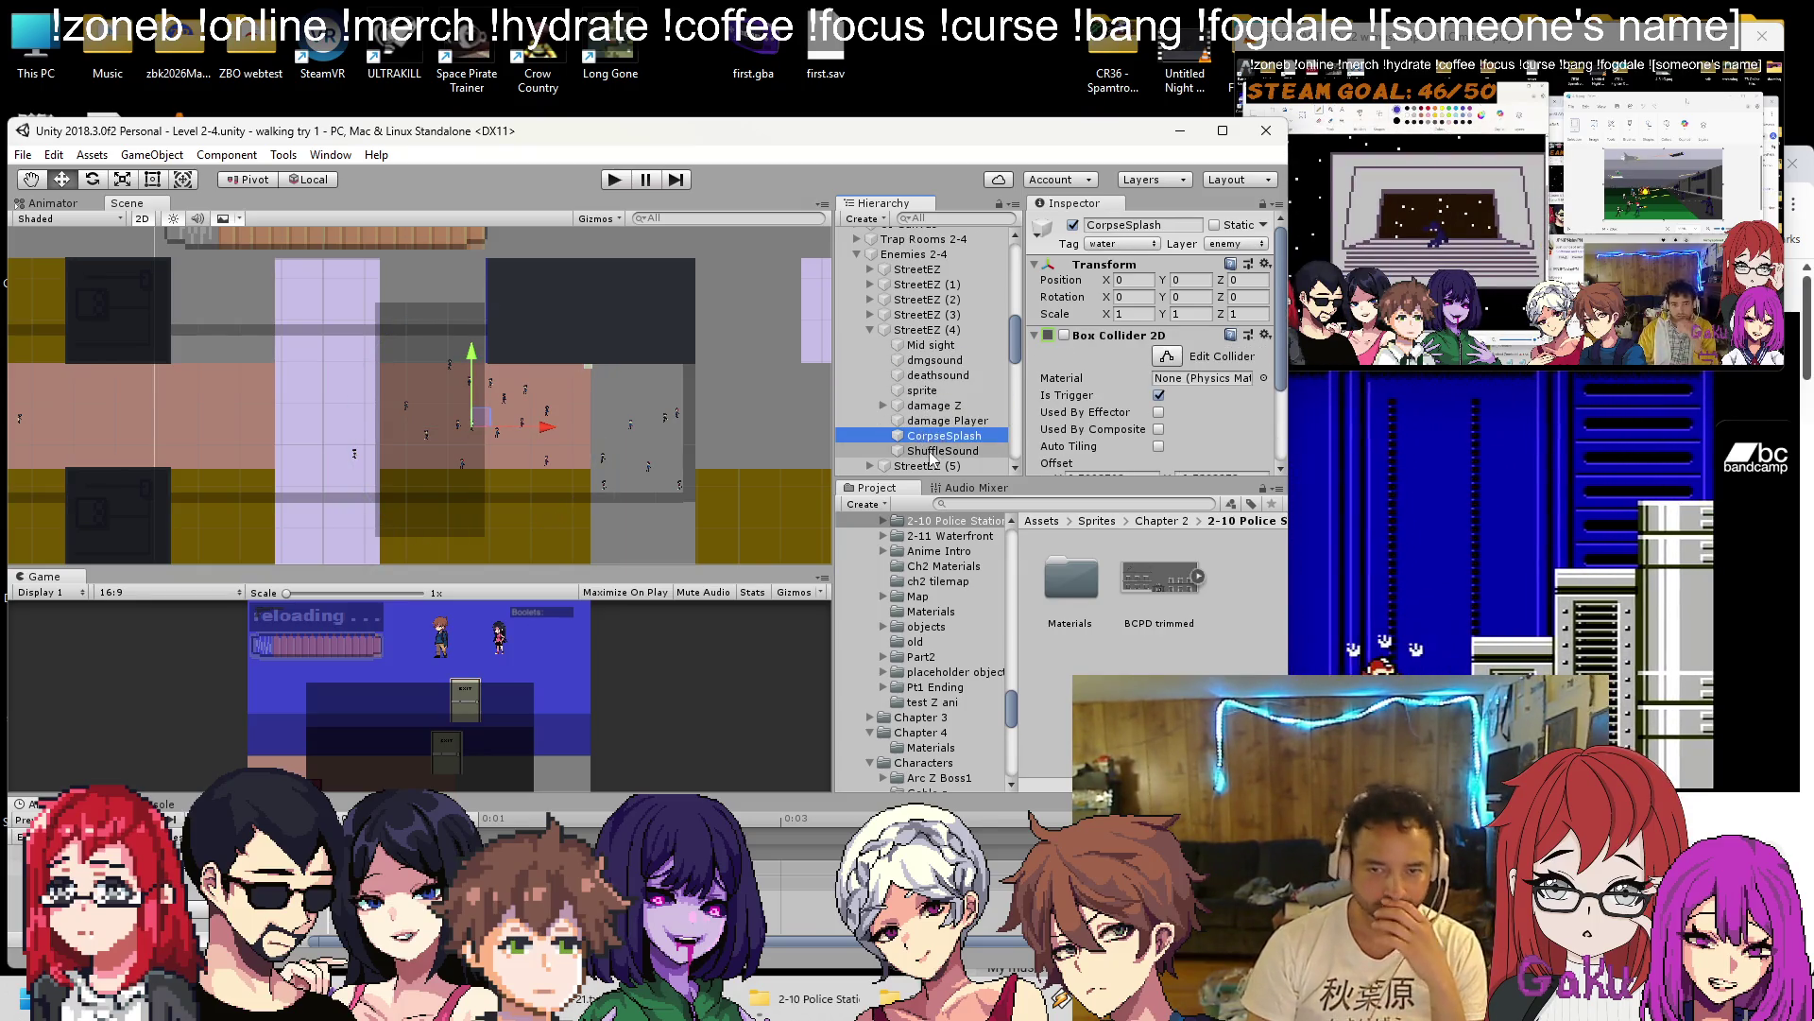
left_click(932, 452)
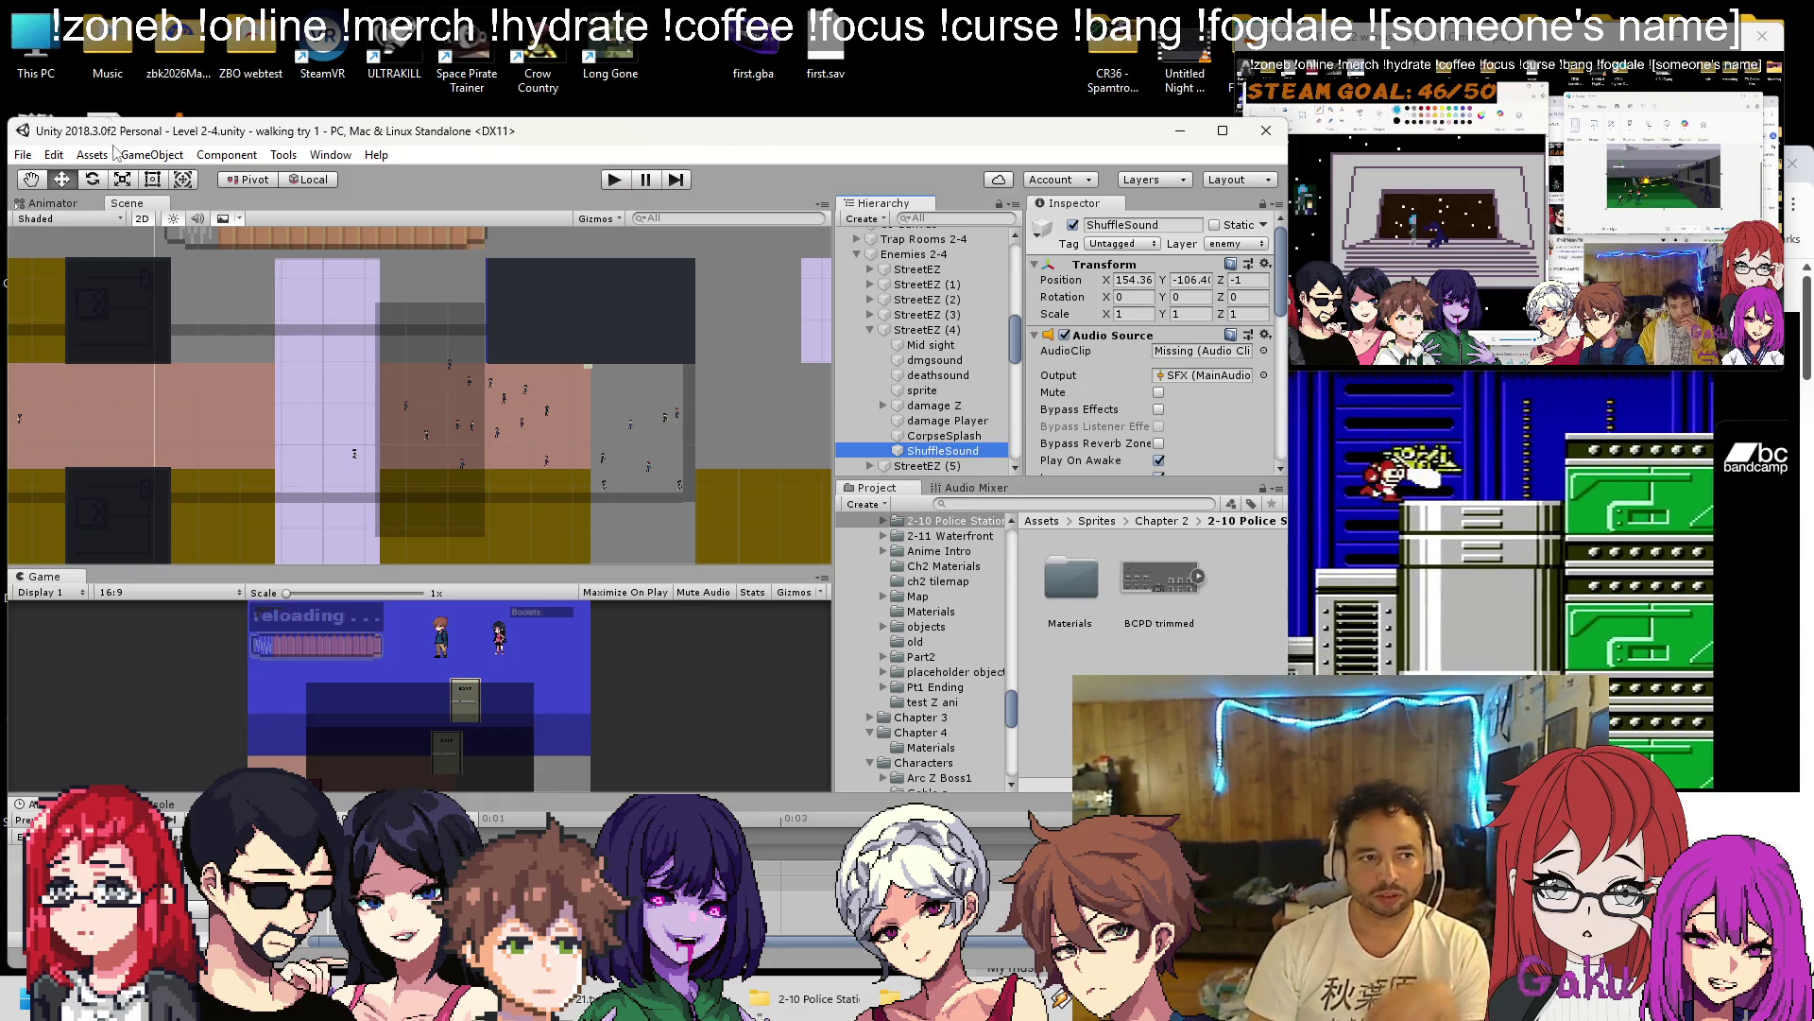
left_click(53, 155)
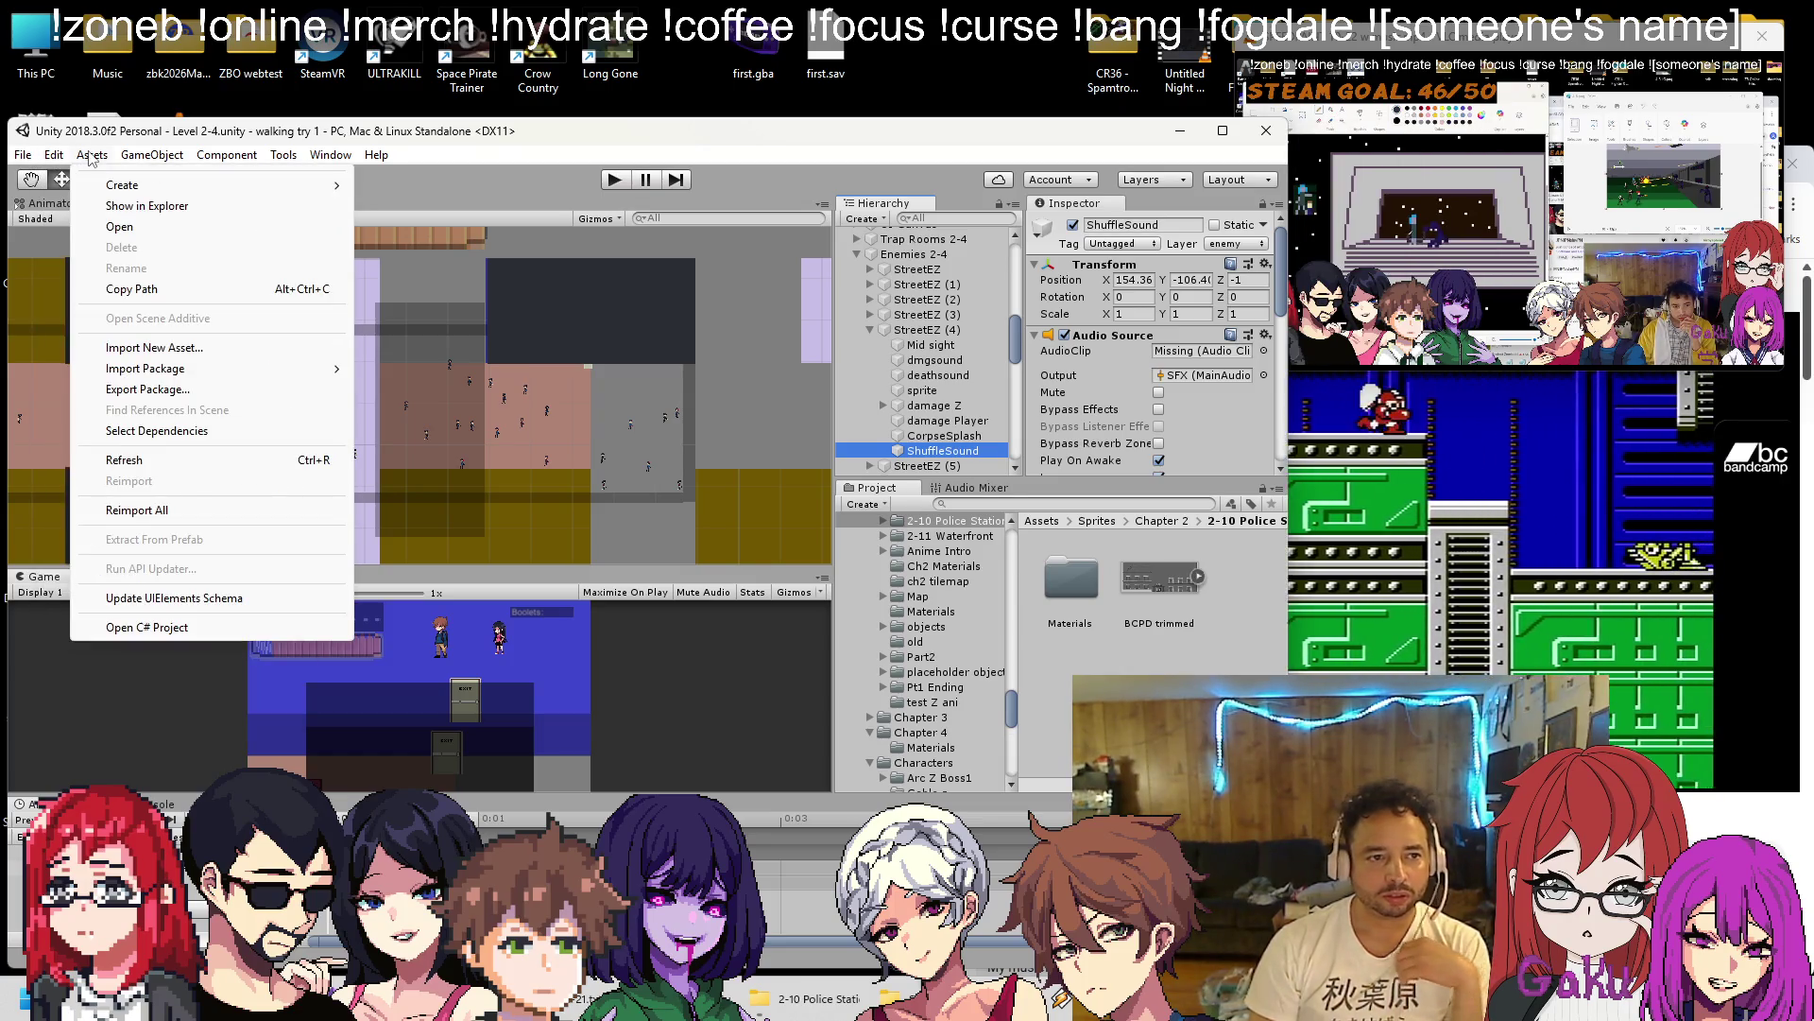
mouse_move(217, 154)
mouse_move(21, 154)
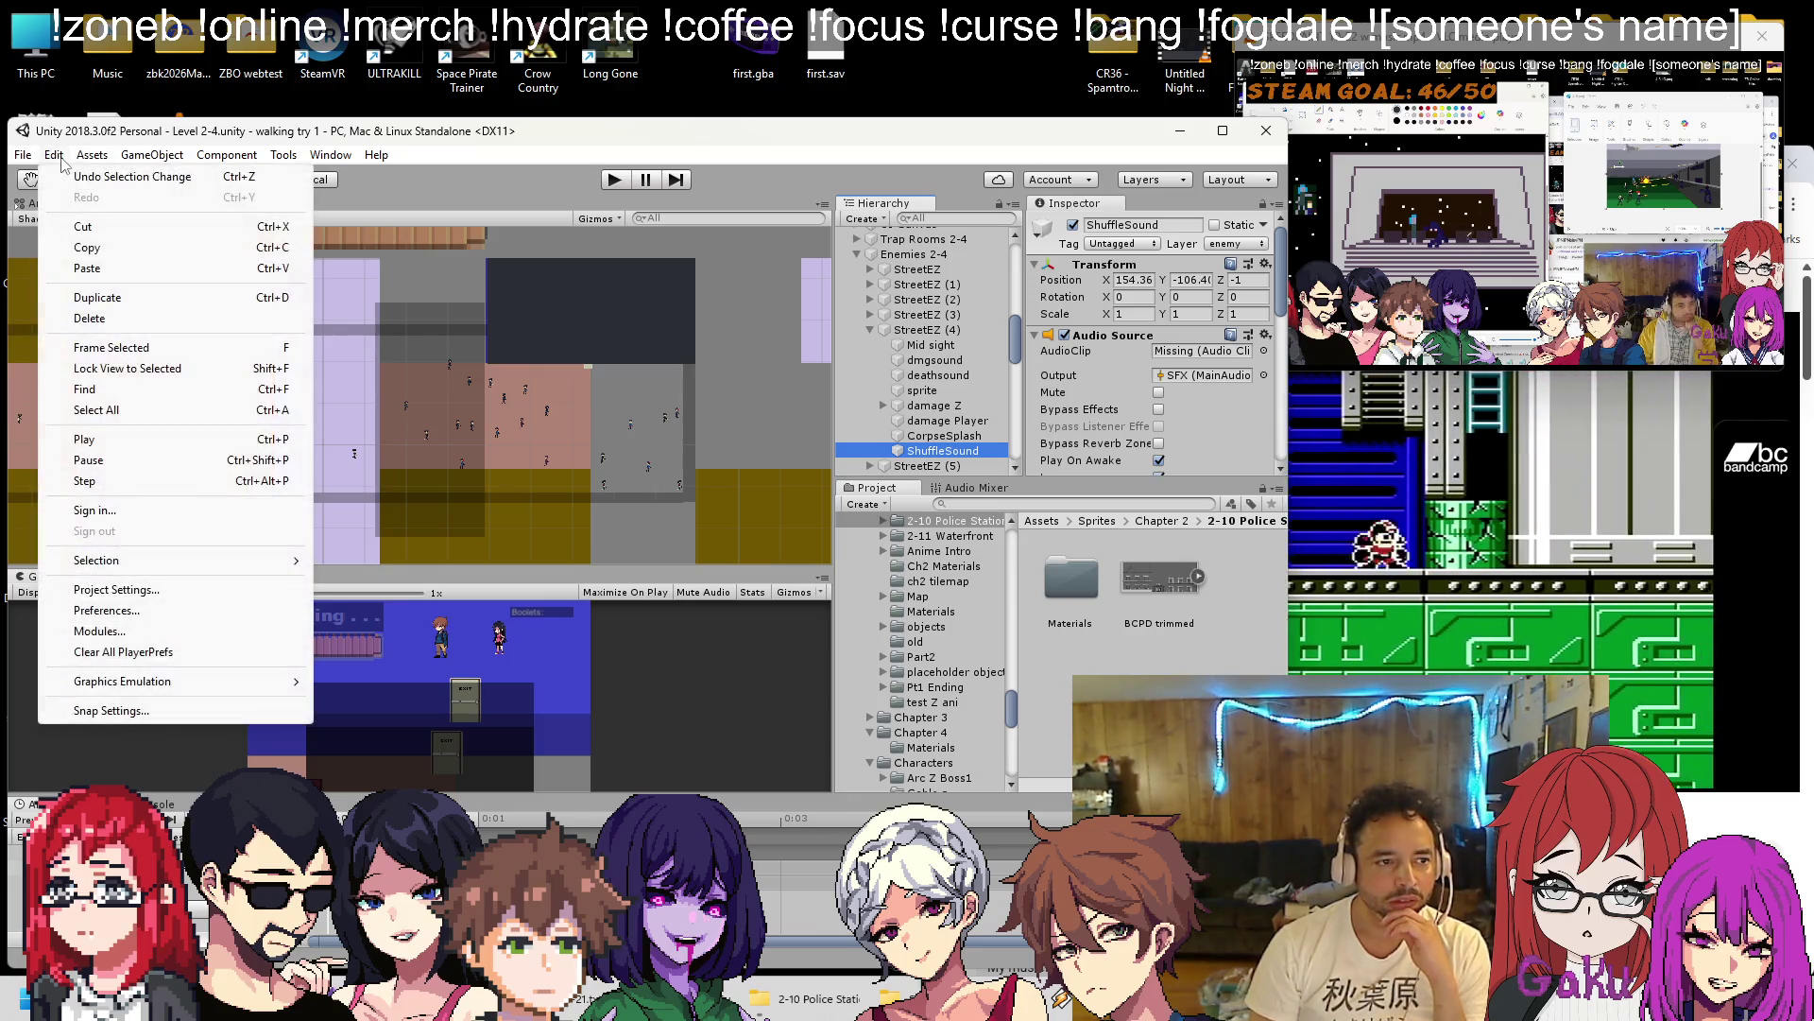
left_click(106, 589)
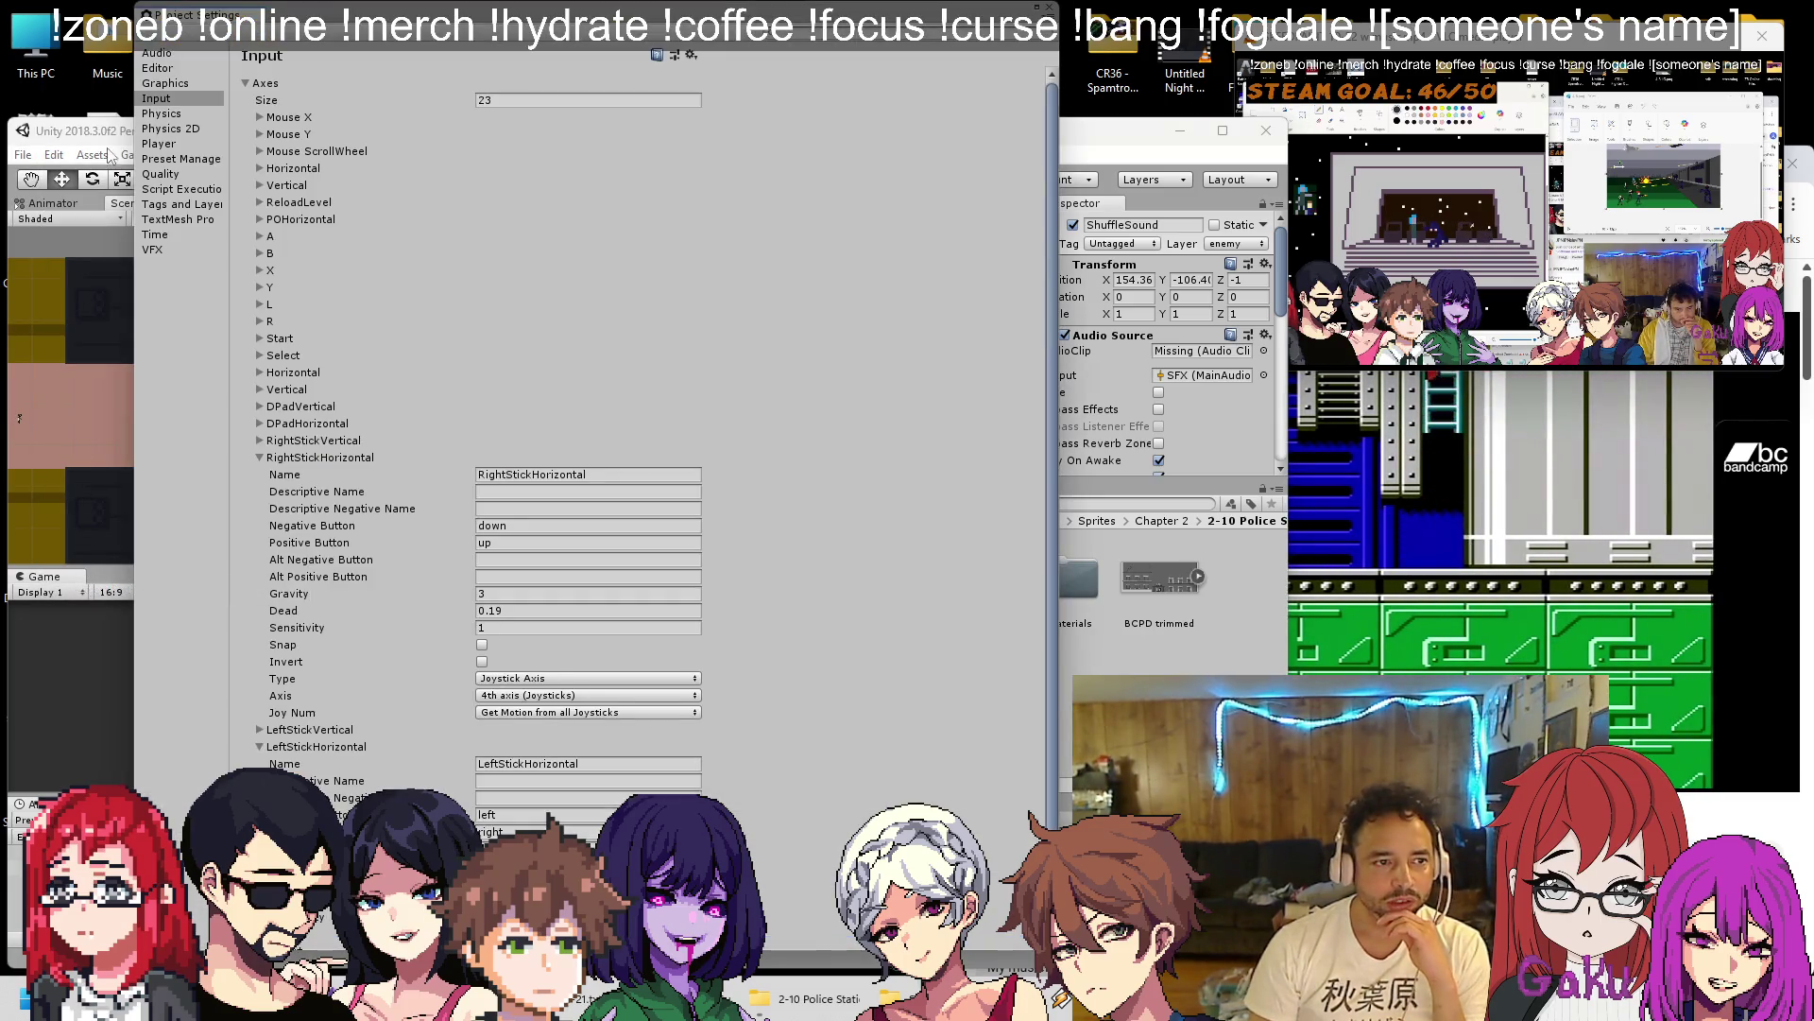
left_click(161, 114)
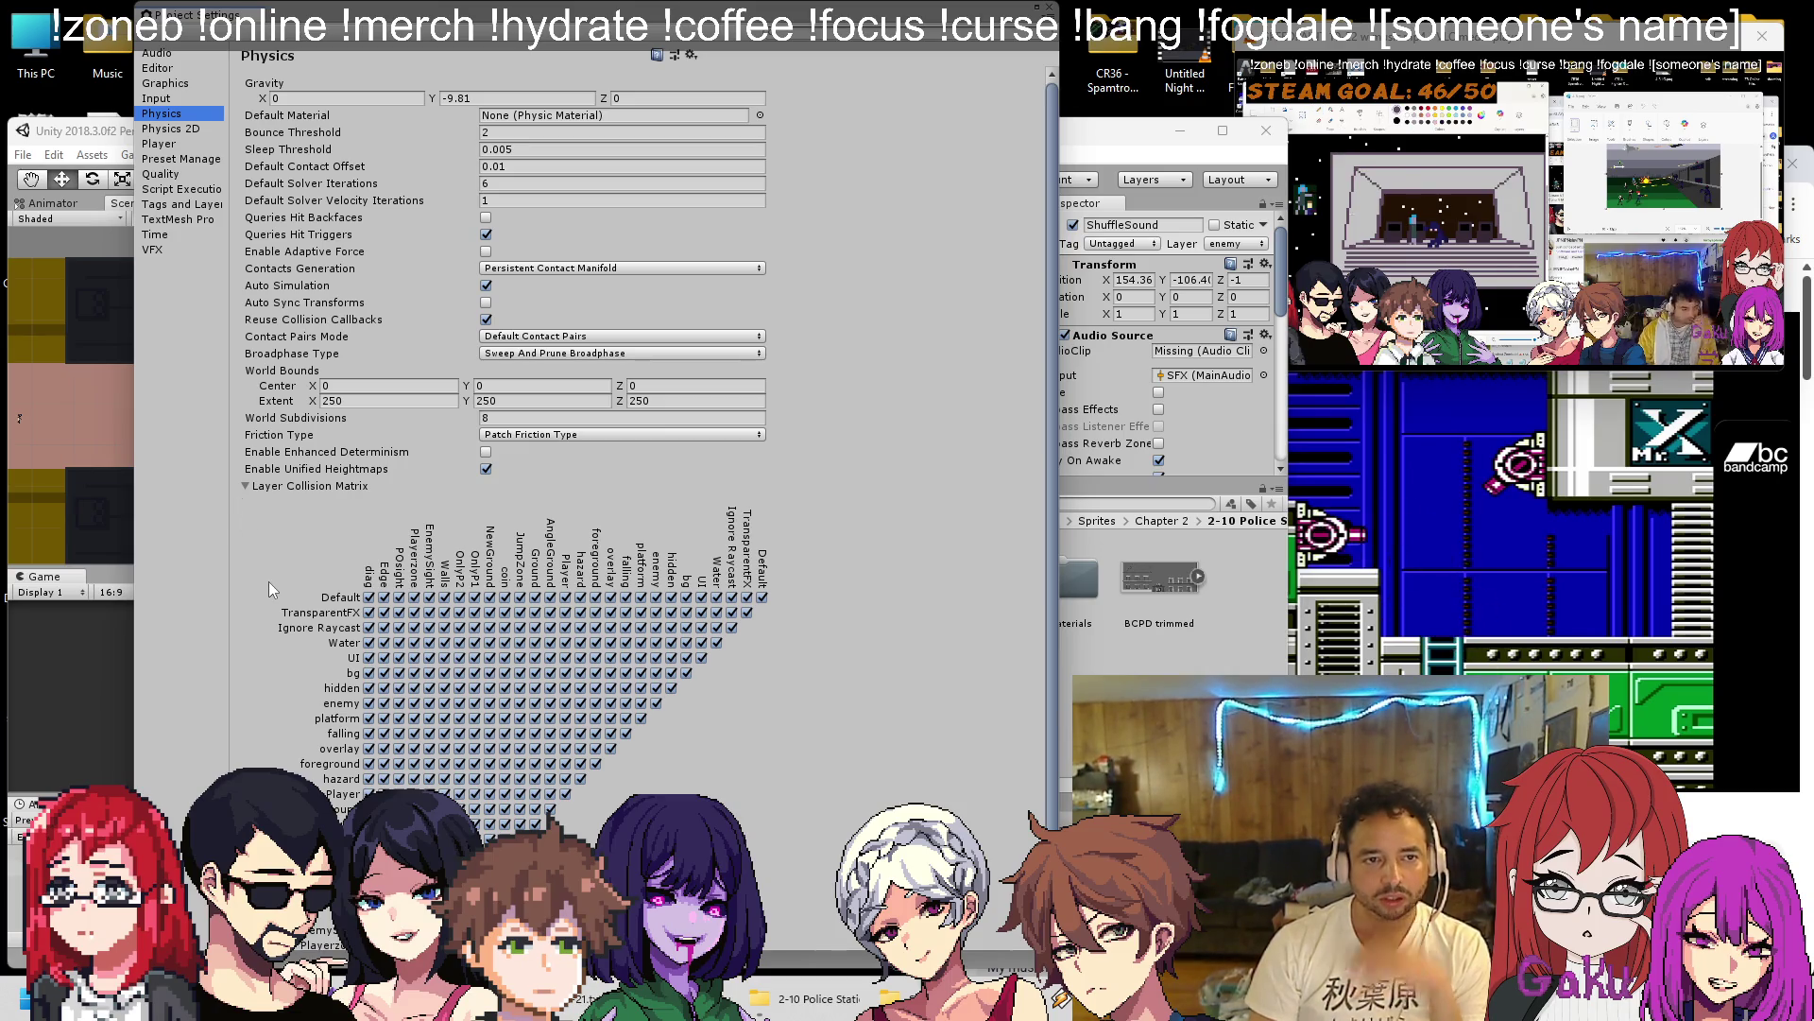
left_click(172, 129)
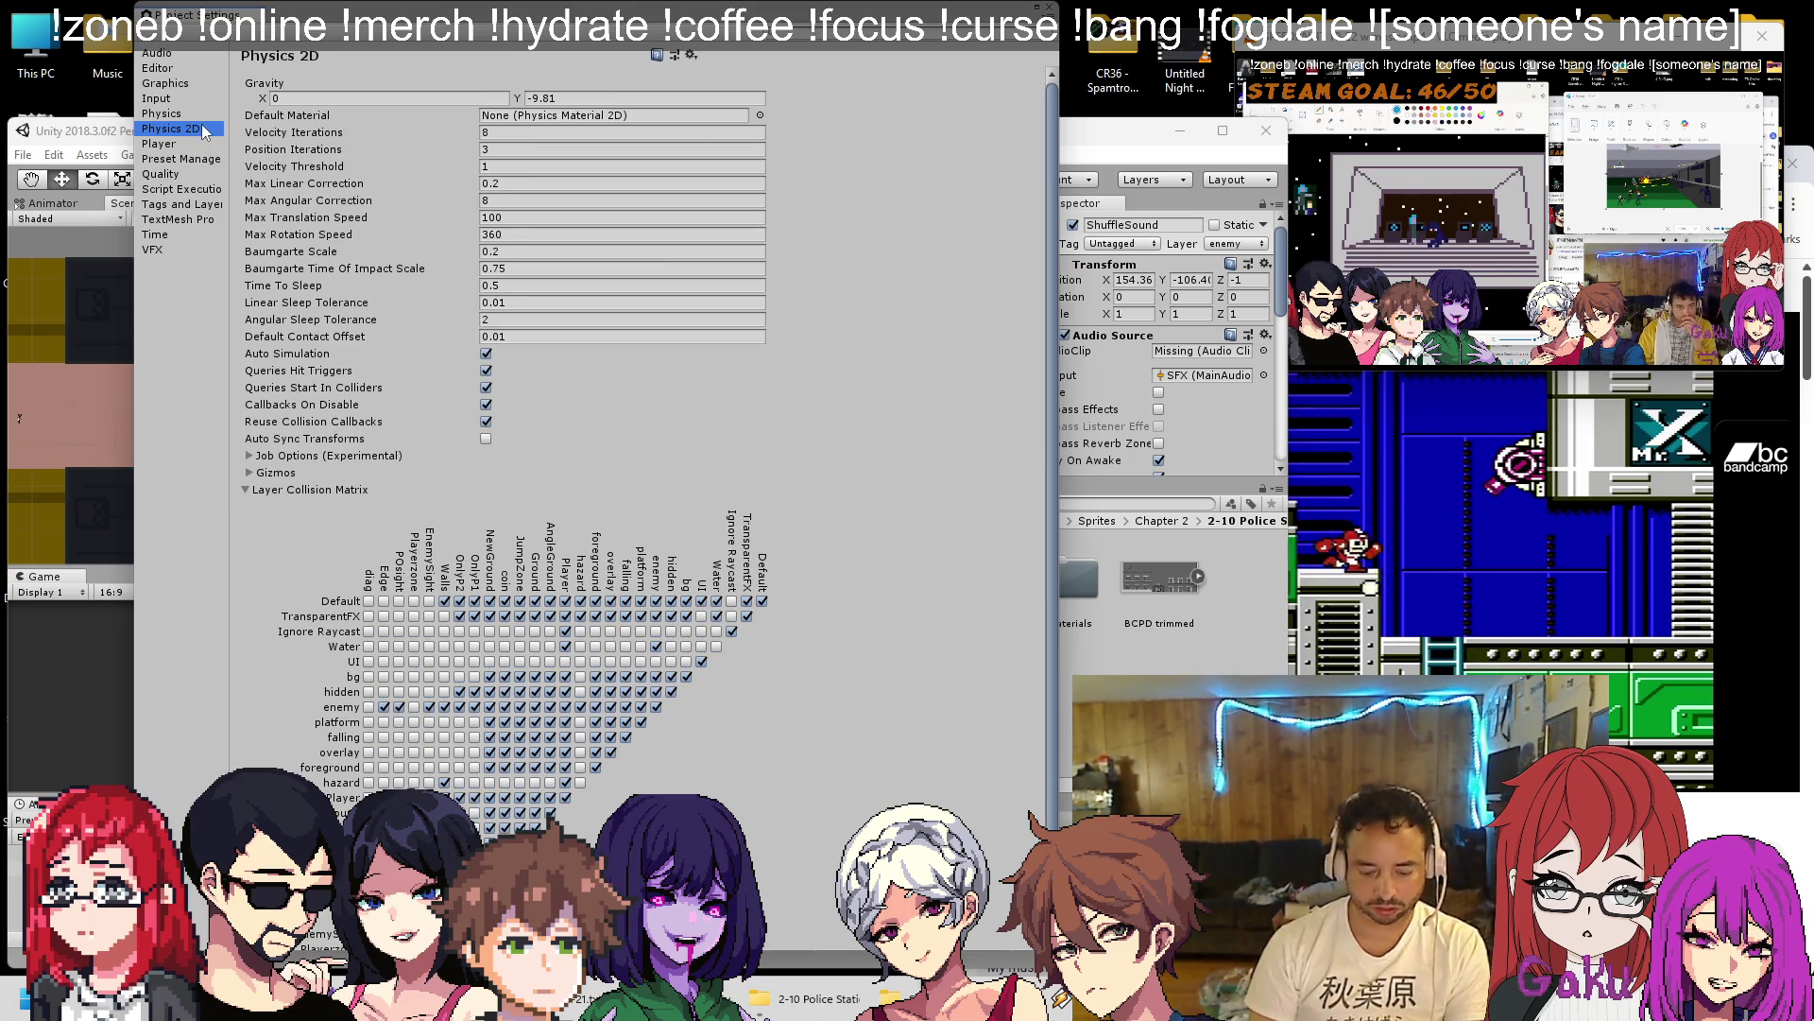
scroll(435, 615, "down", 3)
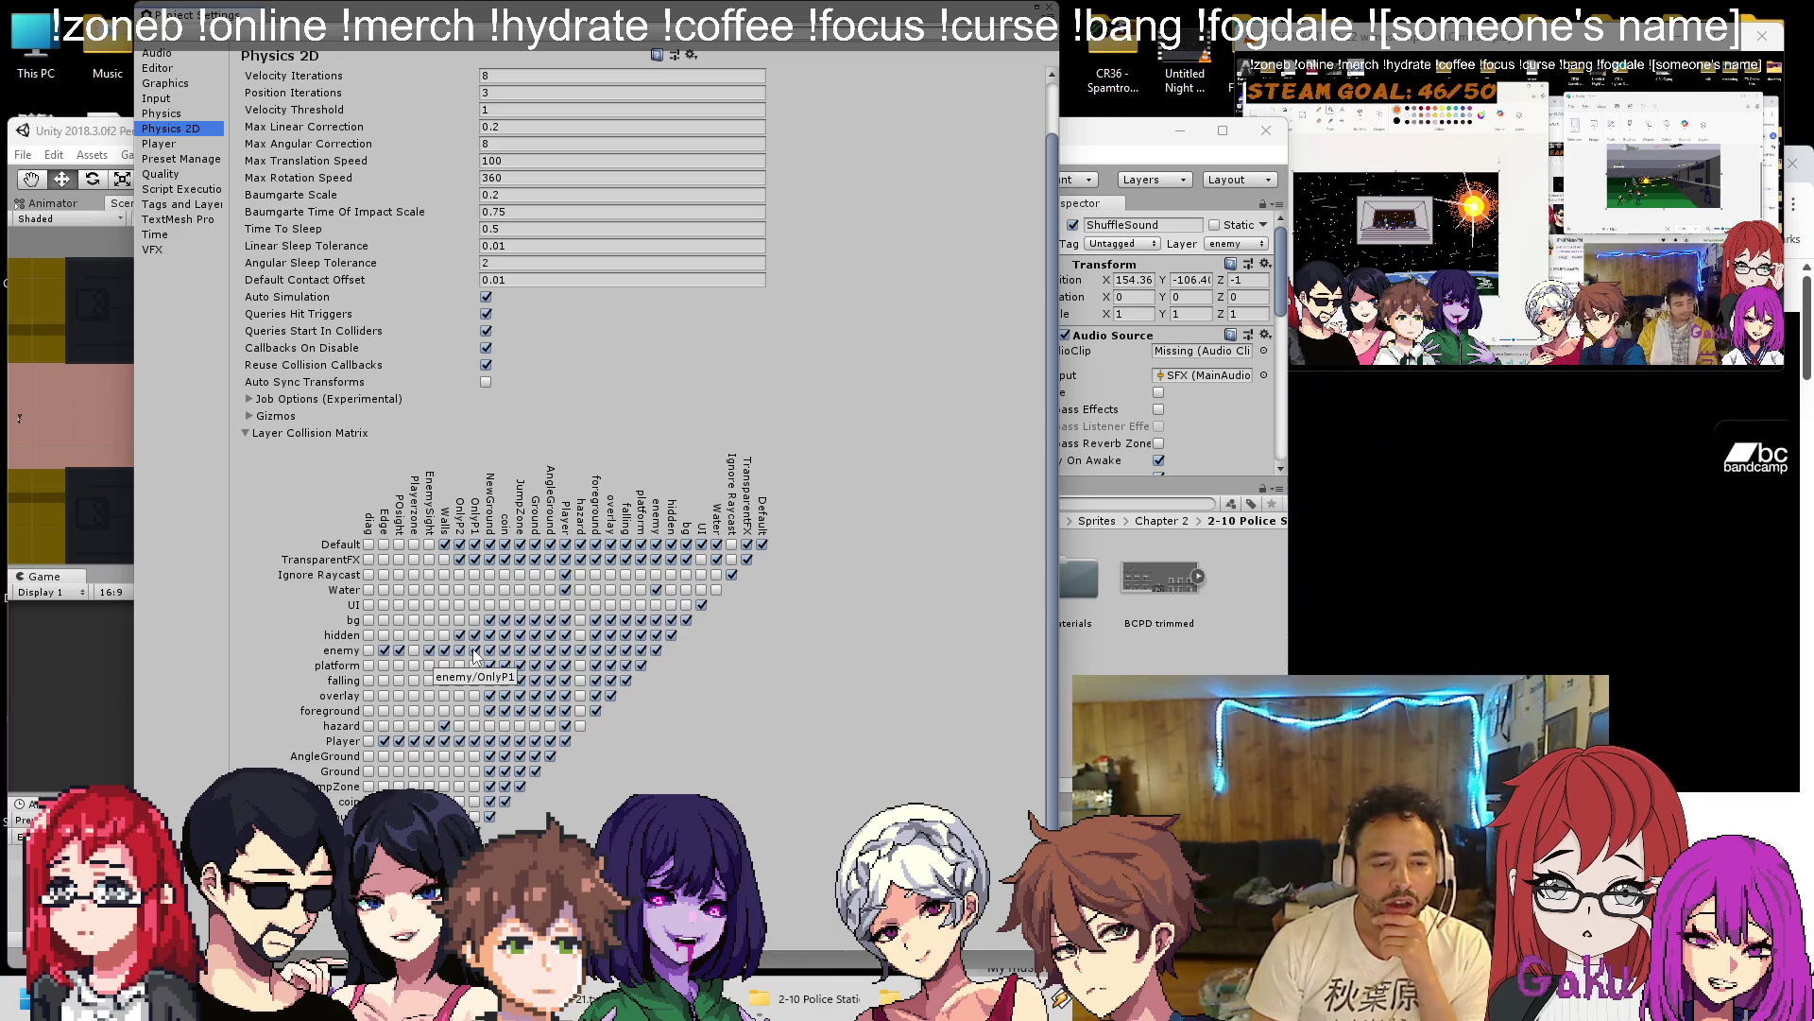
scroll(475, 655, "down", 1)
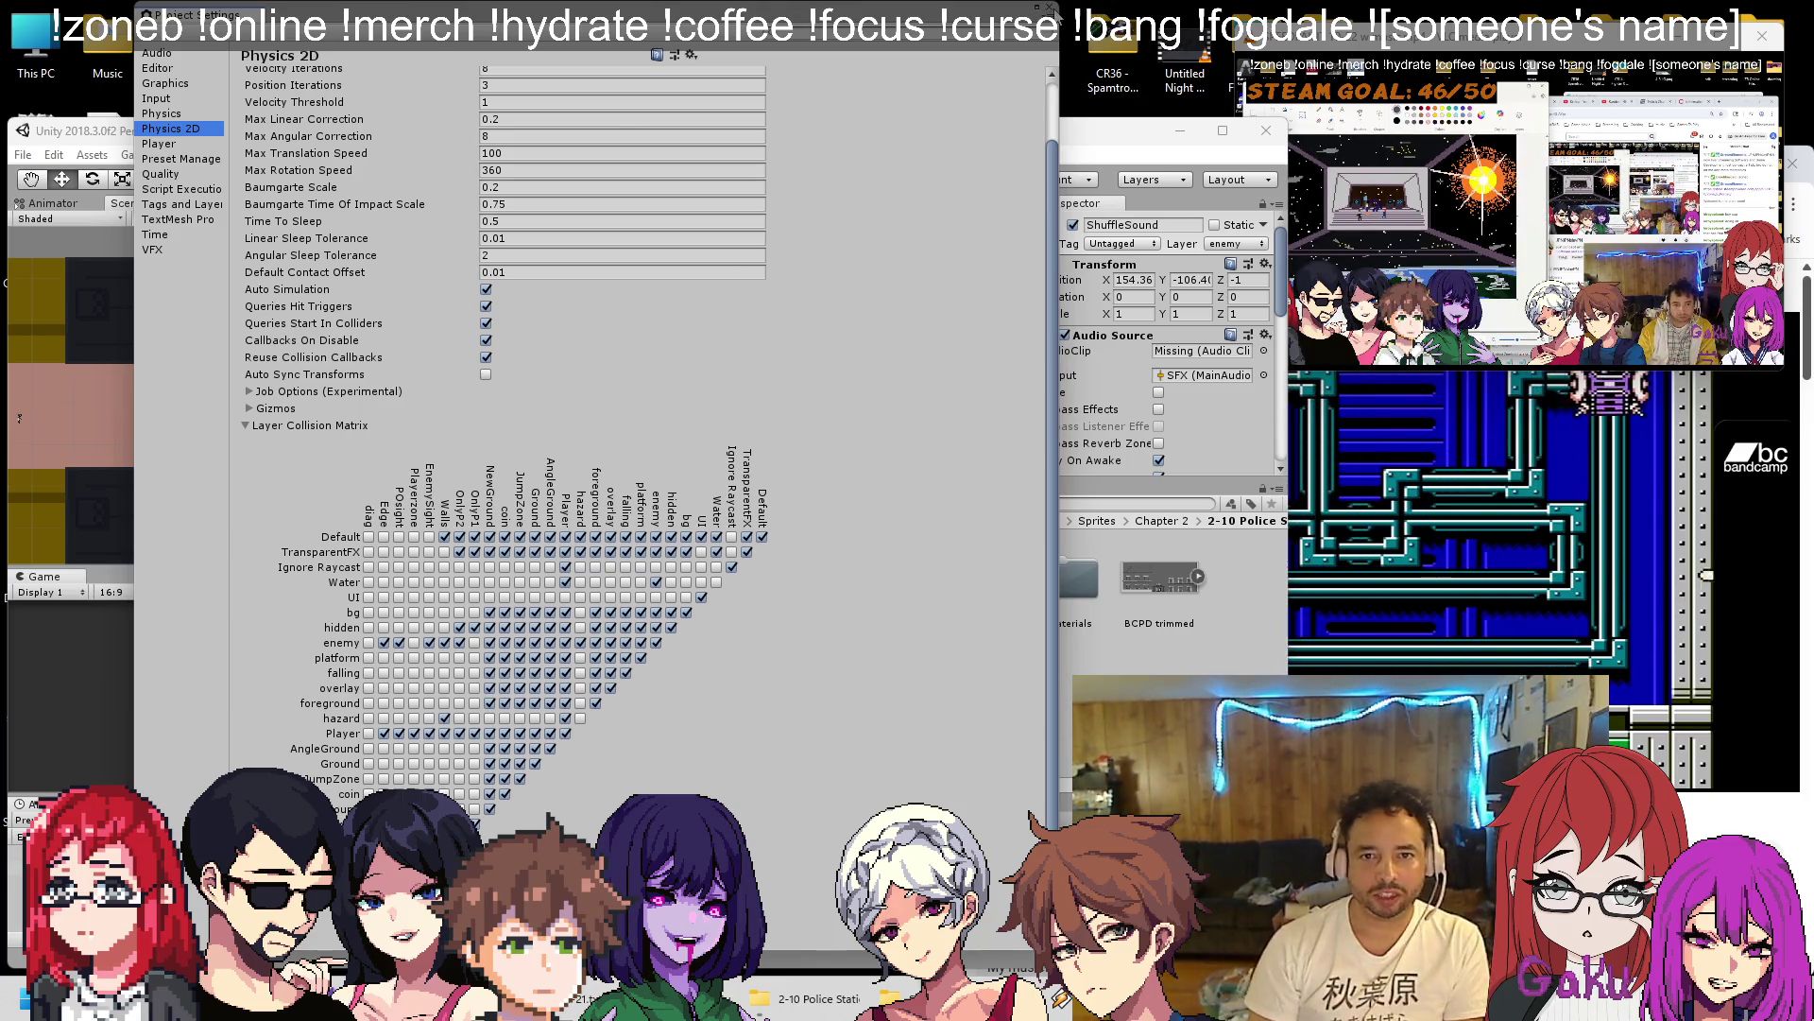
key("alt+F4")
key("alt+Tab")
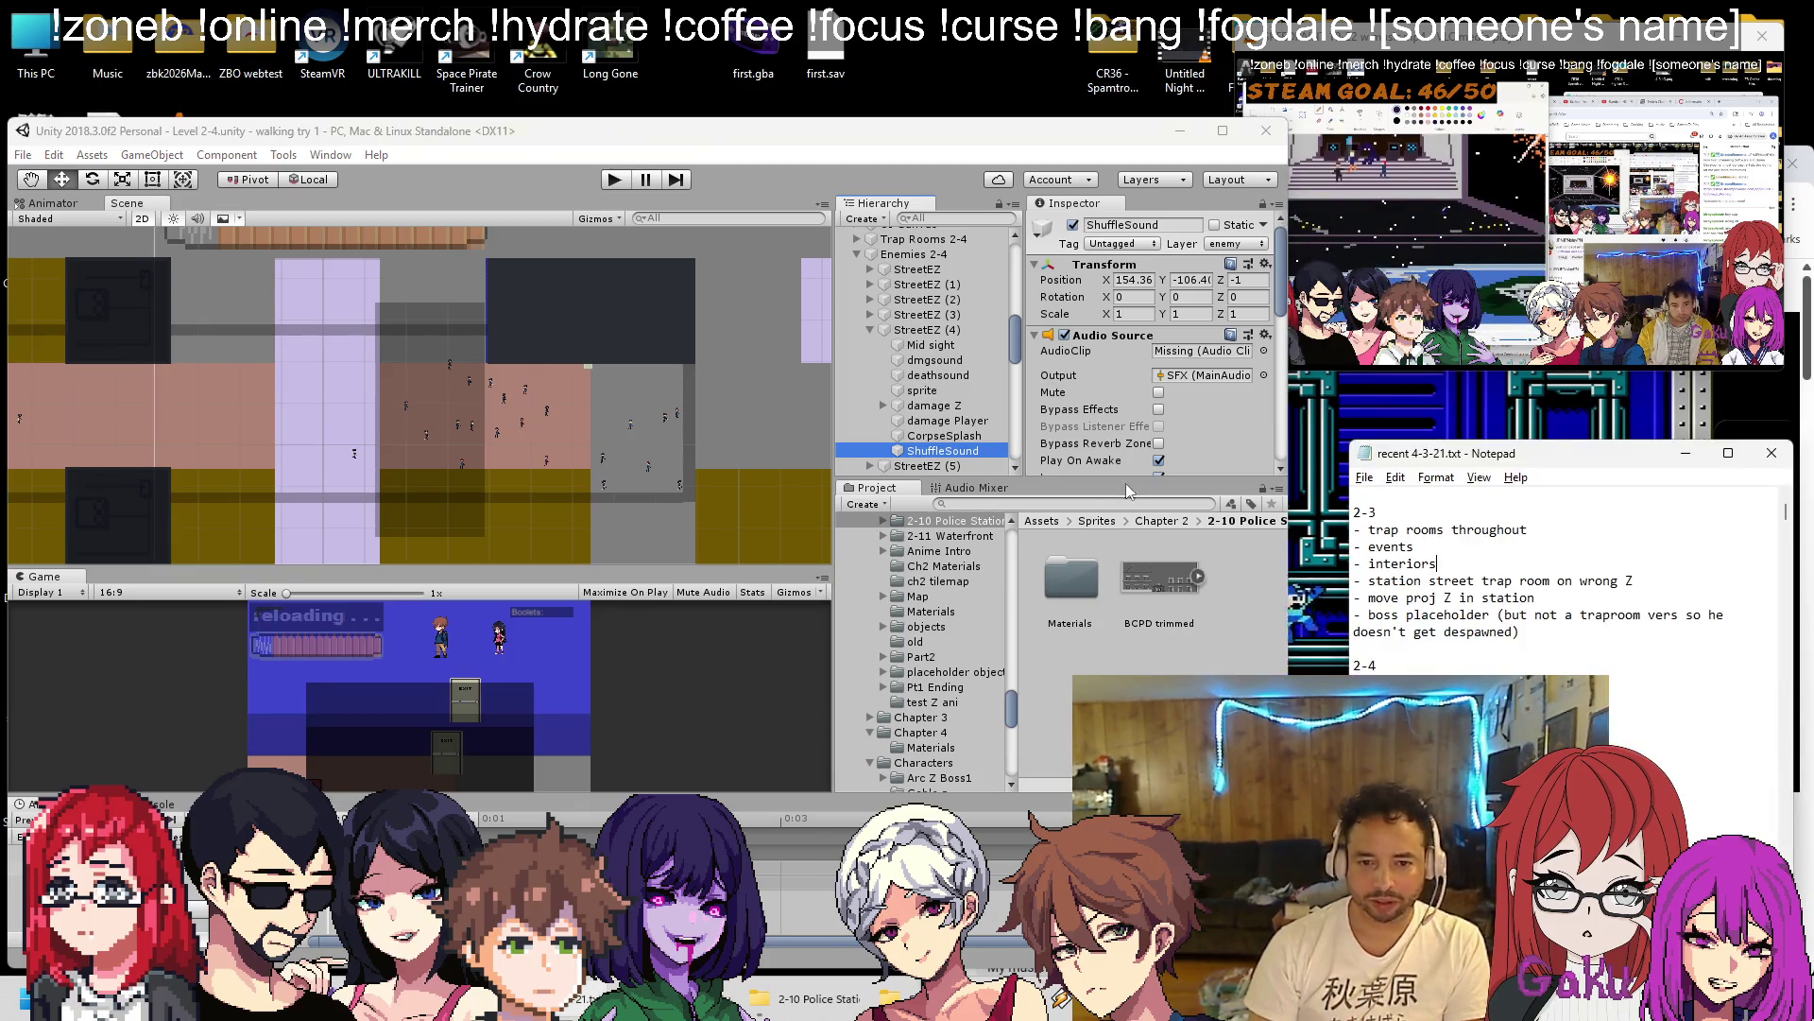
Read the 3/30 and 4/1 dev-log entries in recent 4-3-21.txt, including the greyboxing 4-9 line, then minimize Notepad.
key("Page_Down")
key("Page_Down")
key("Page_Down")
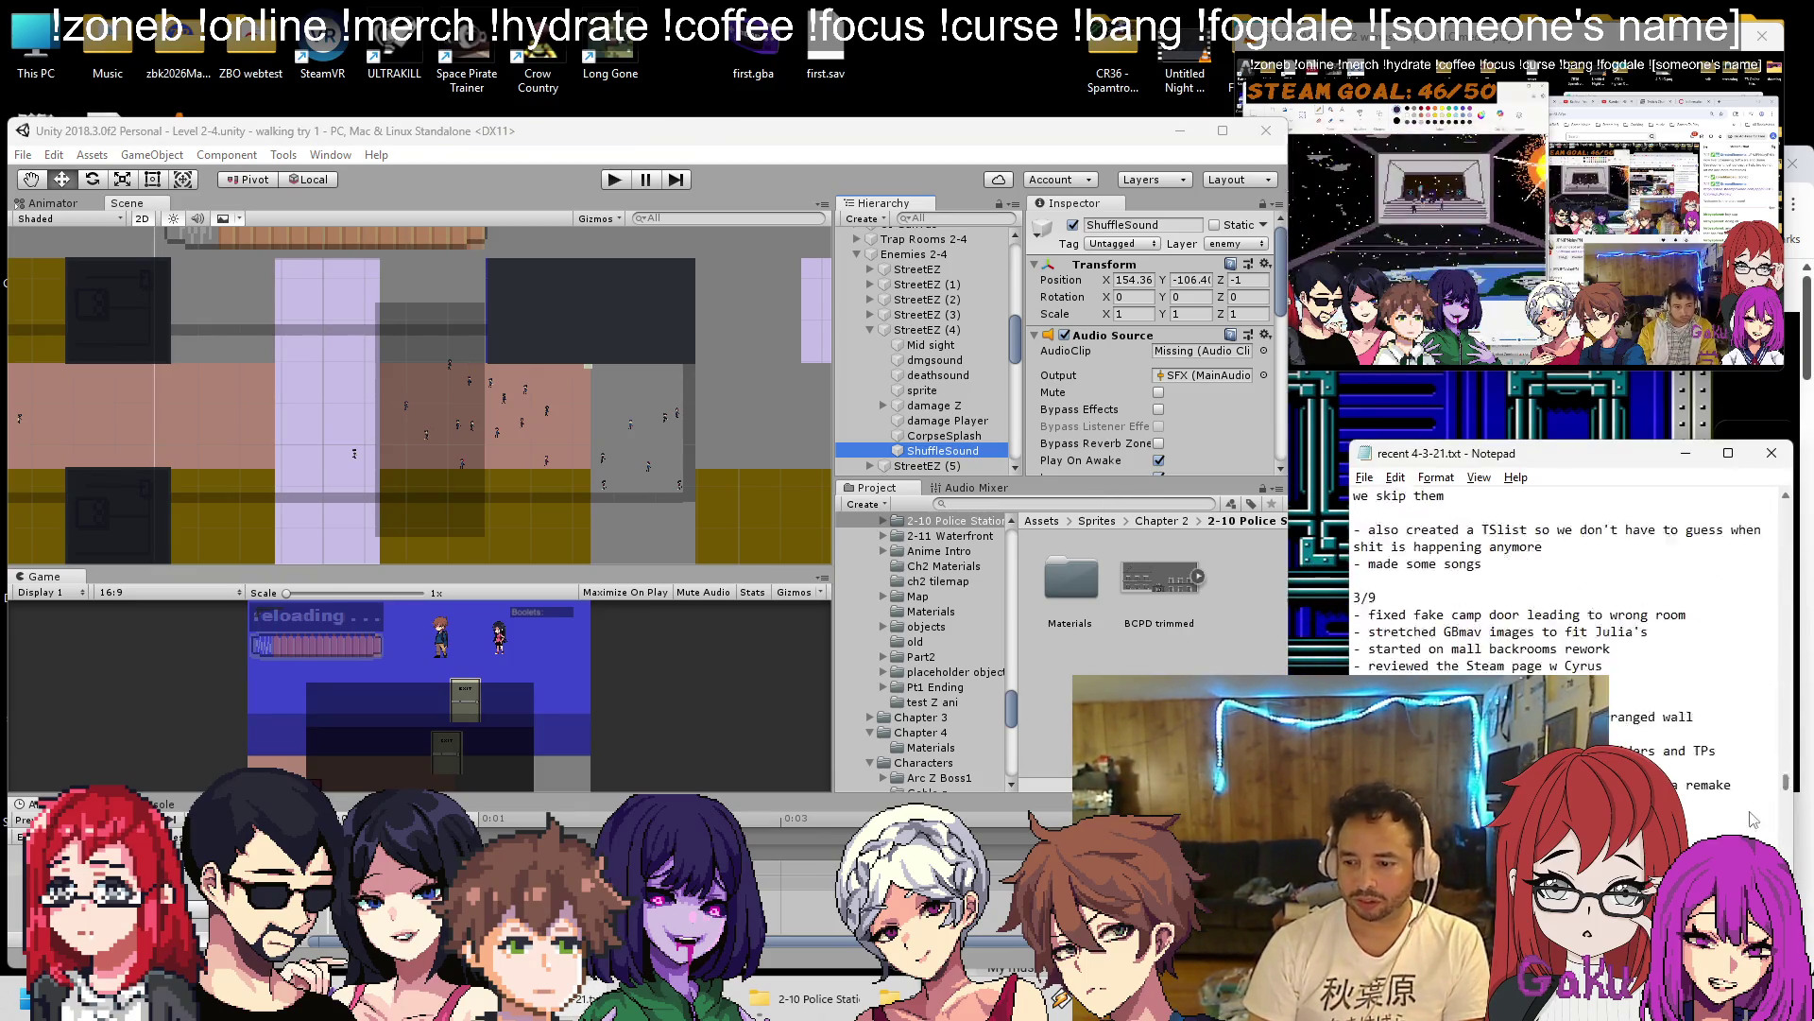
key("Return")
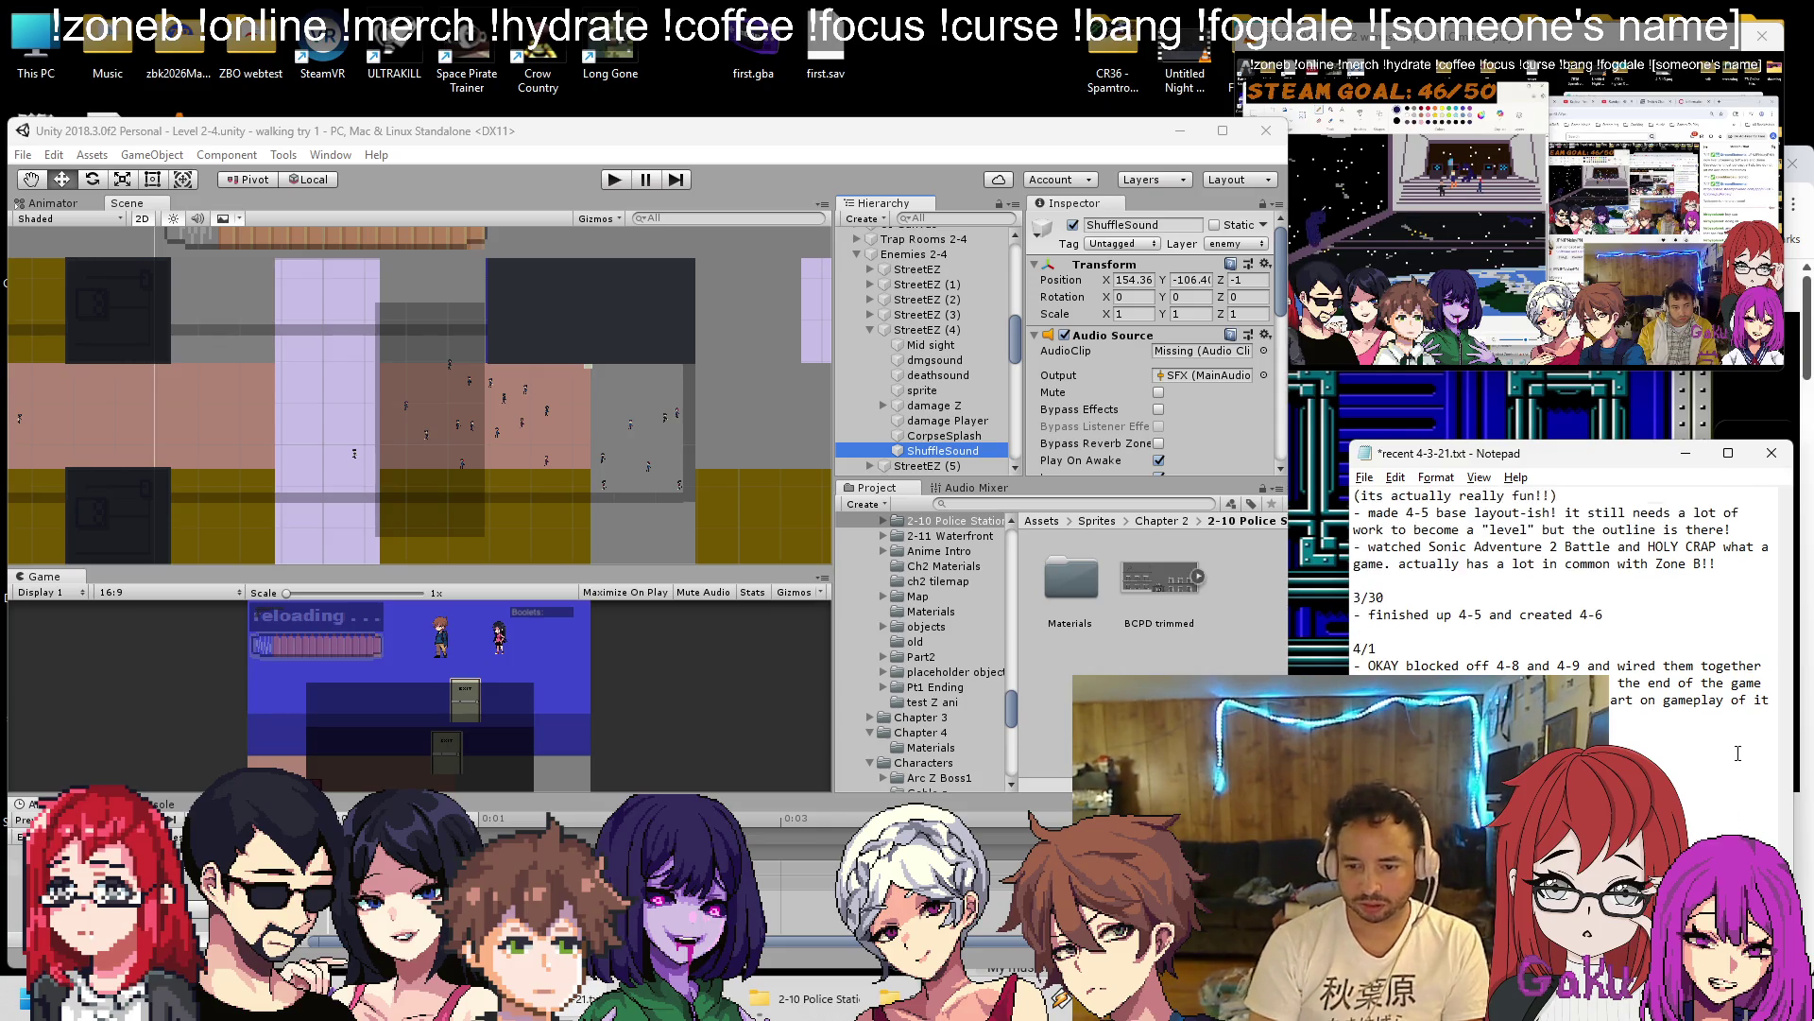
key("Down")
key("Down")
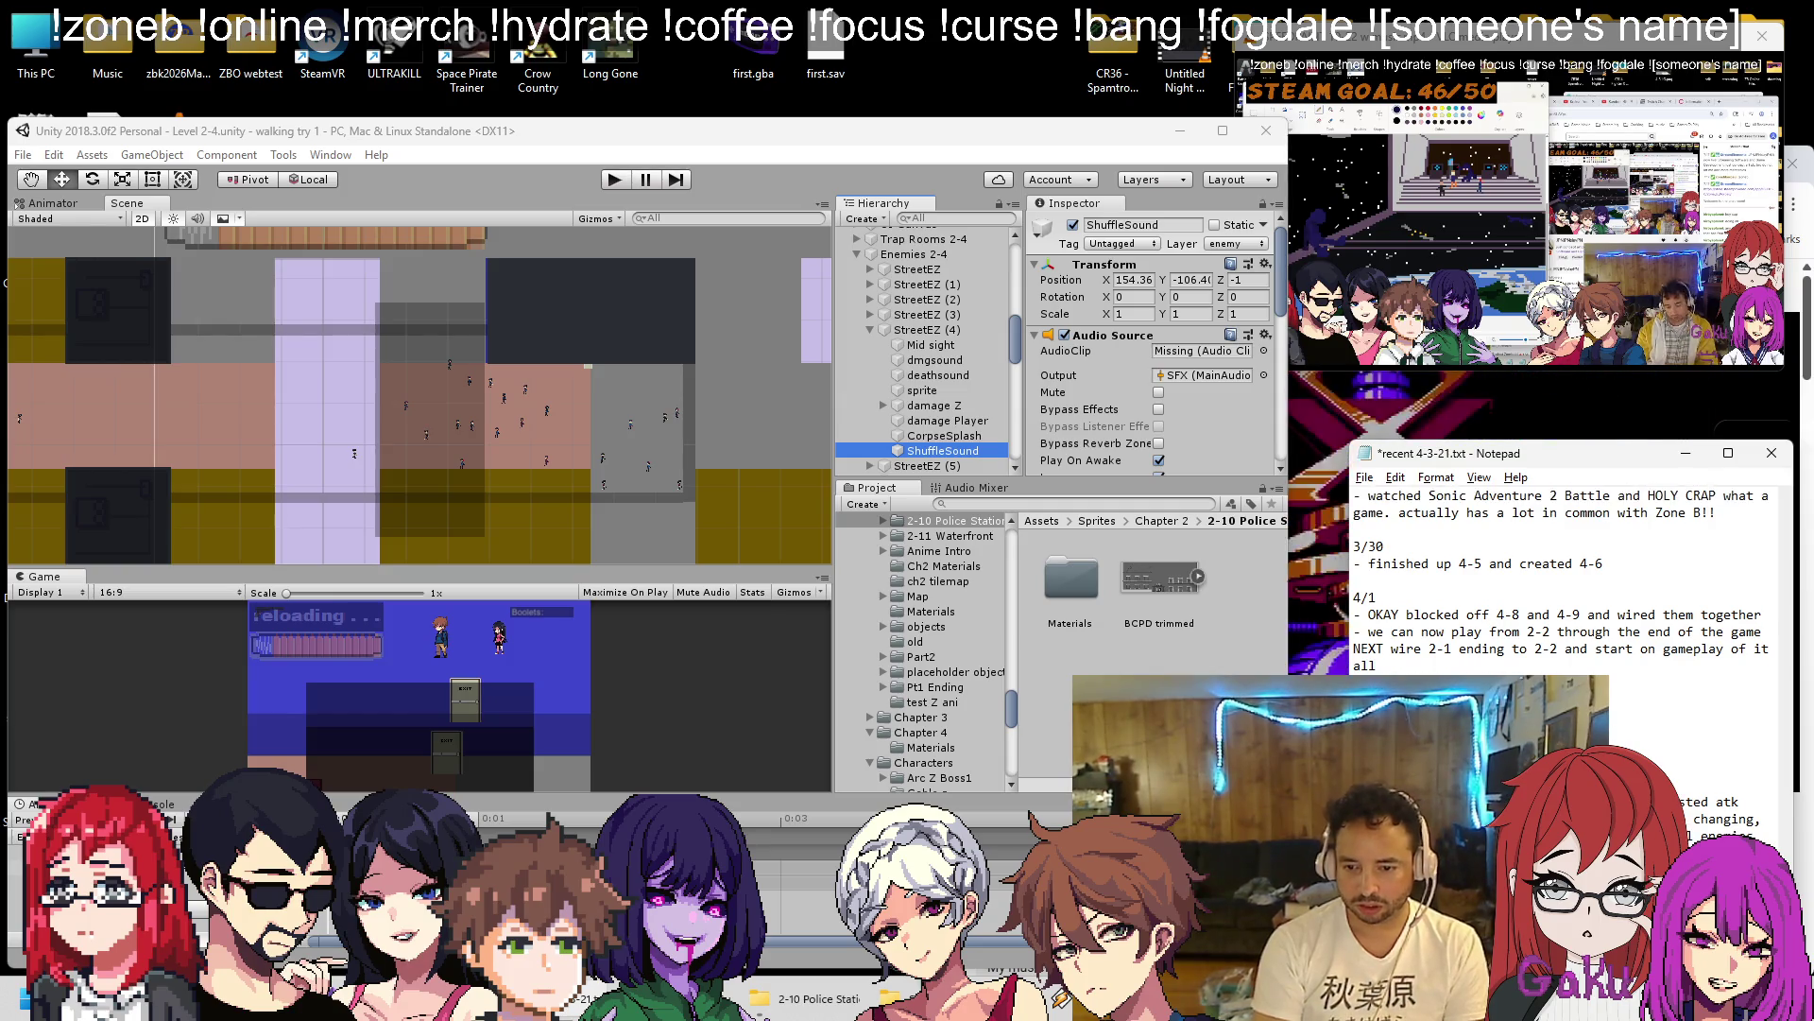
key("Down")
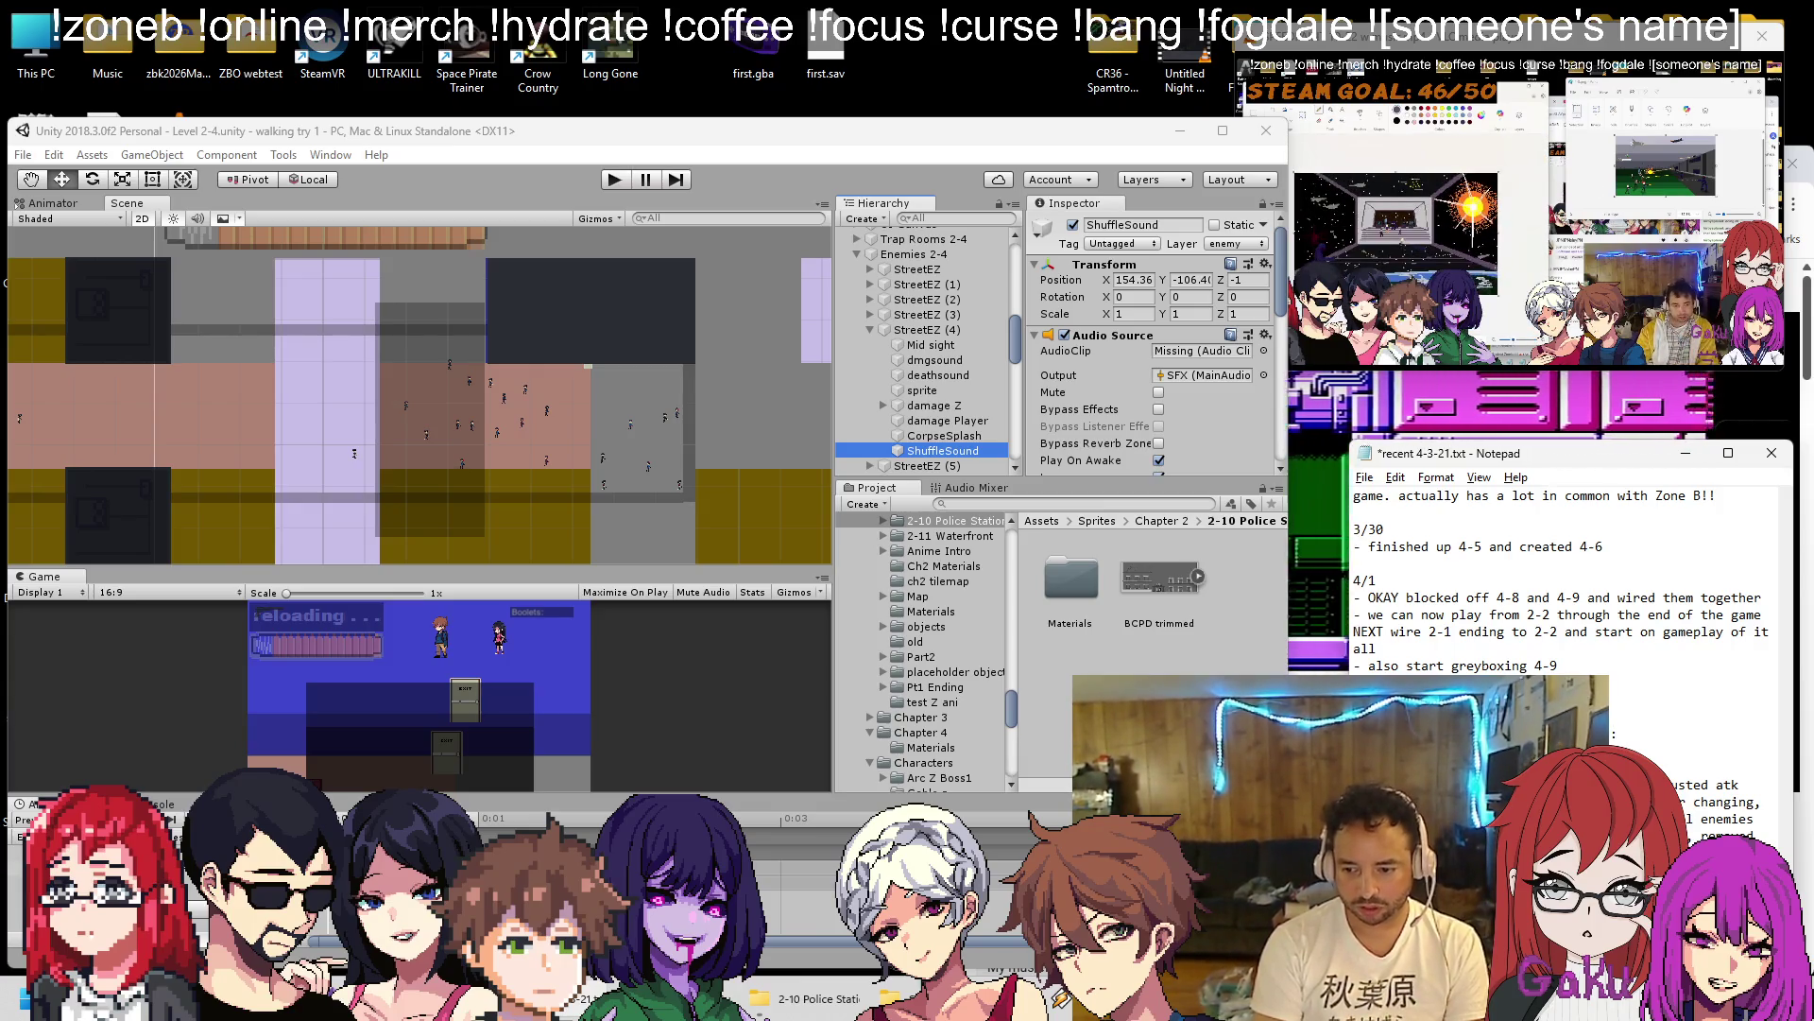
key("Return")
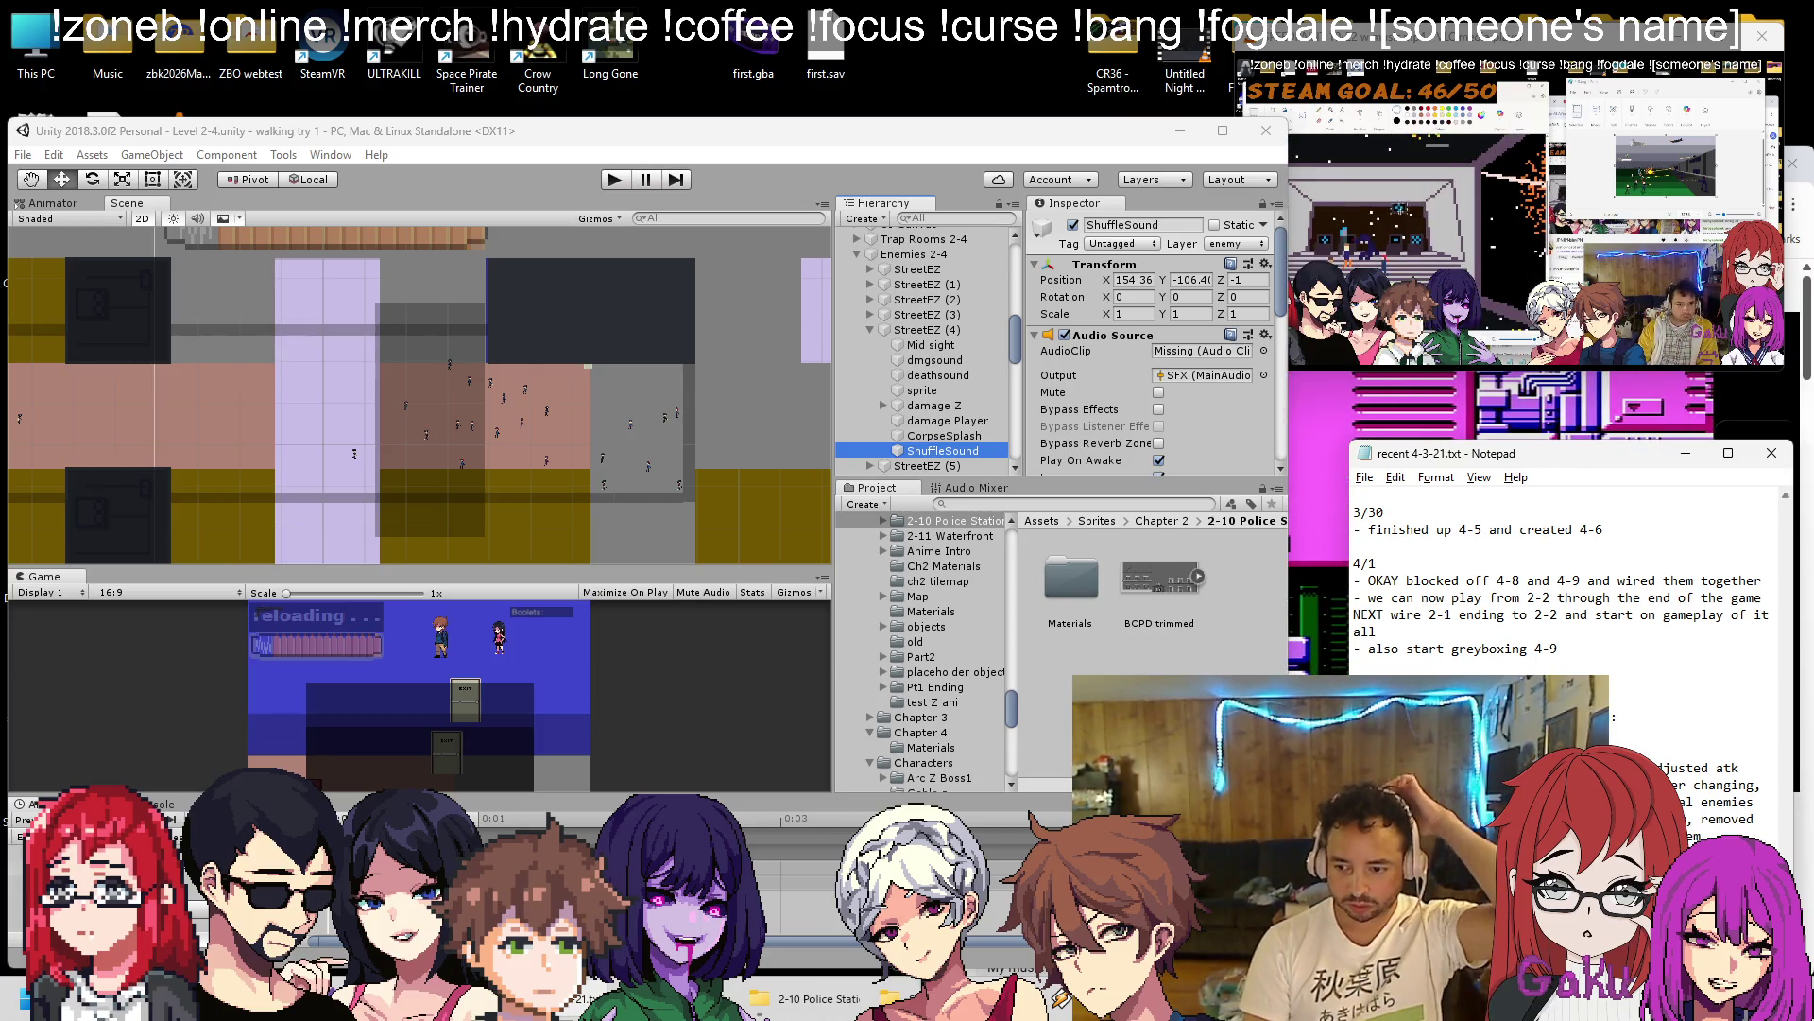
scroll(1739, 471, "up", 15)
left_click(1693, 451)
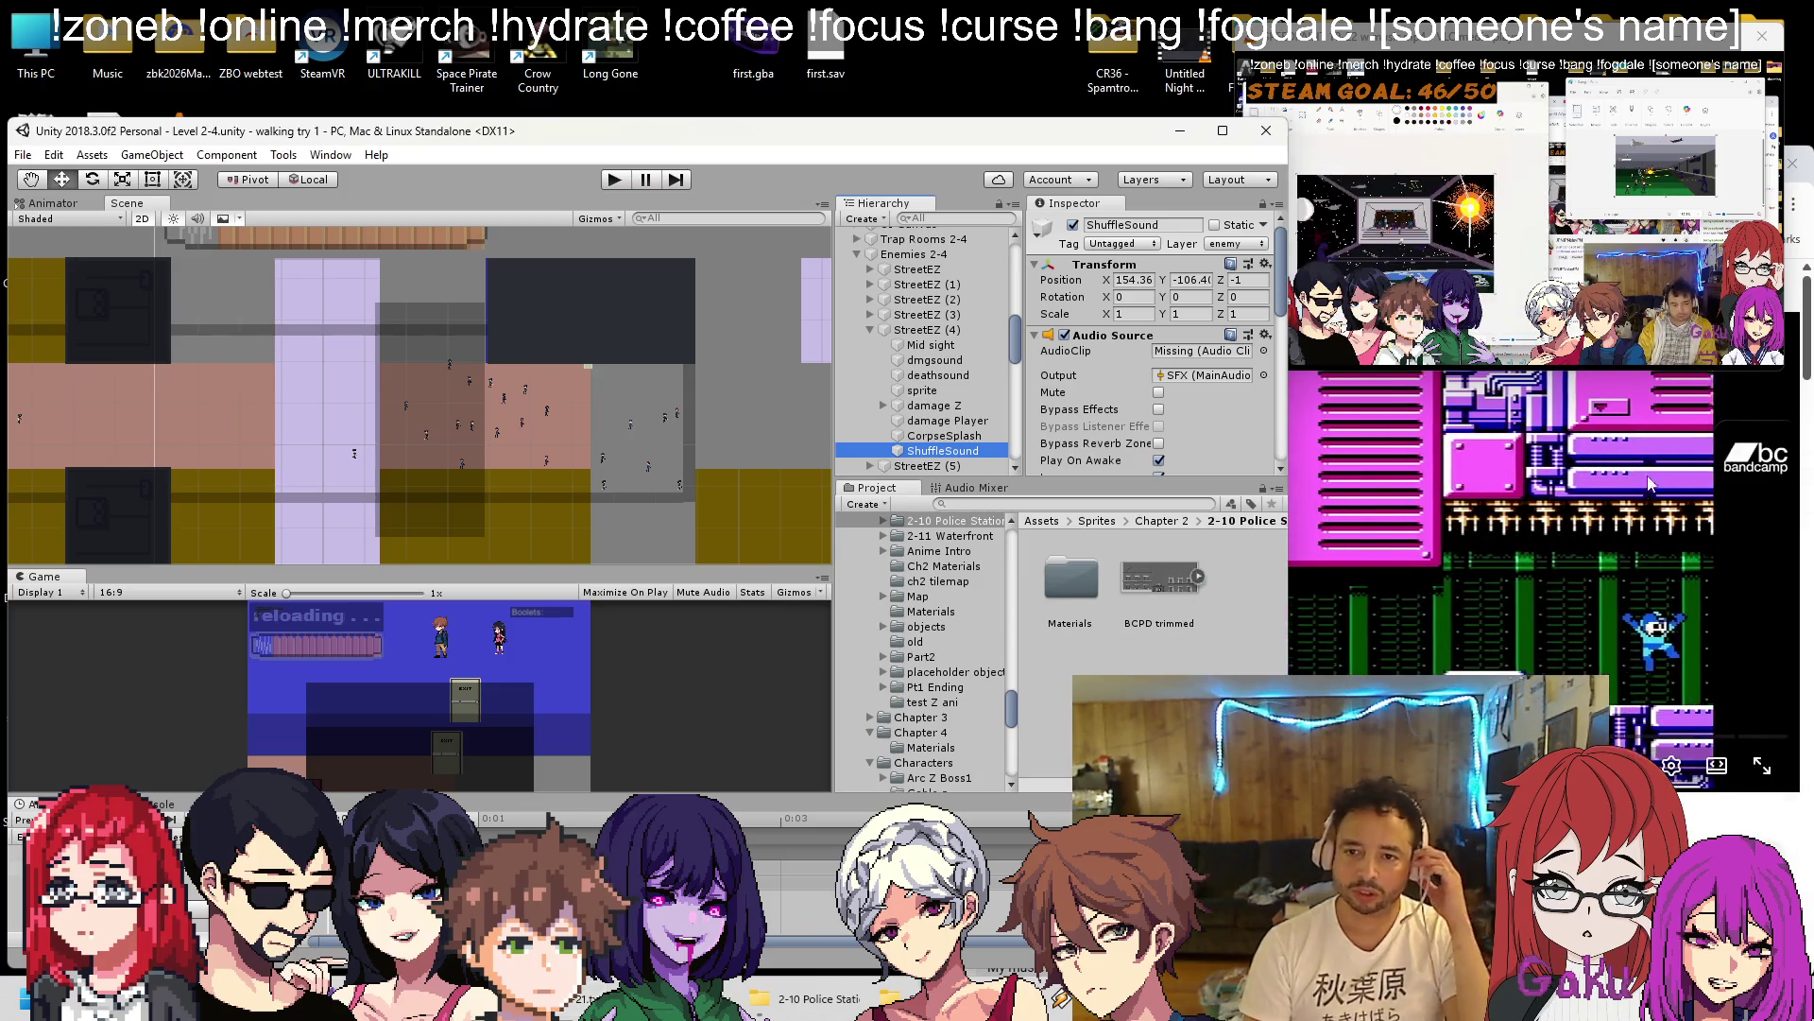
Run Level 2-4 in Play mode for about 50 seconds, stop it, and zoom out the Scene view.
left_click(618, 187)
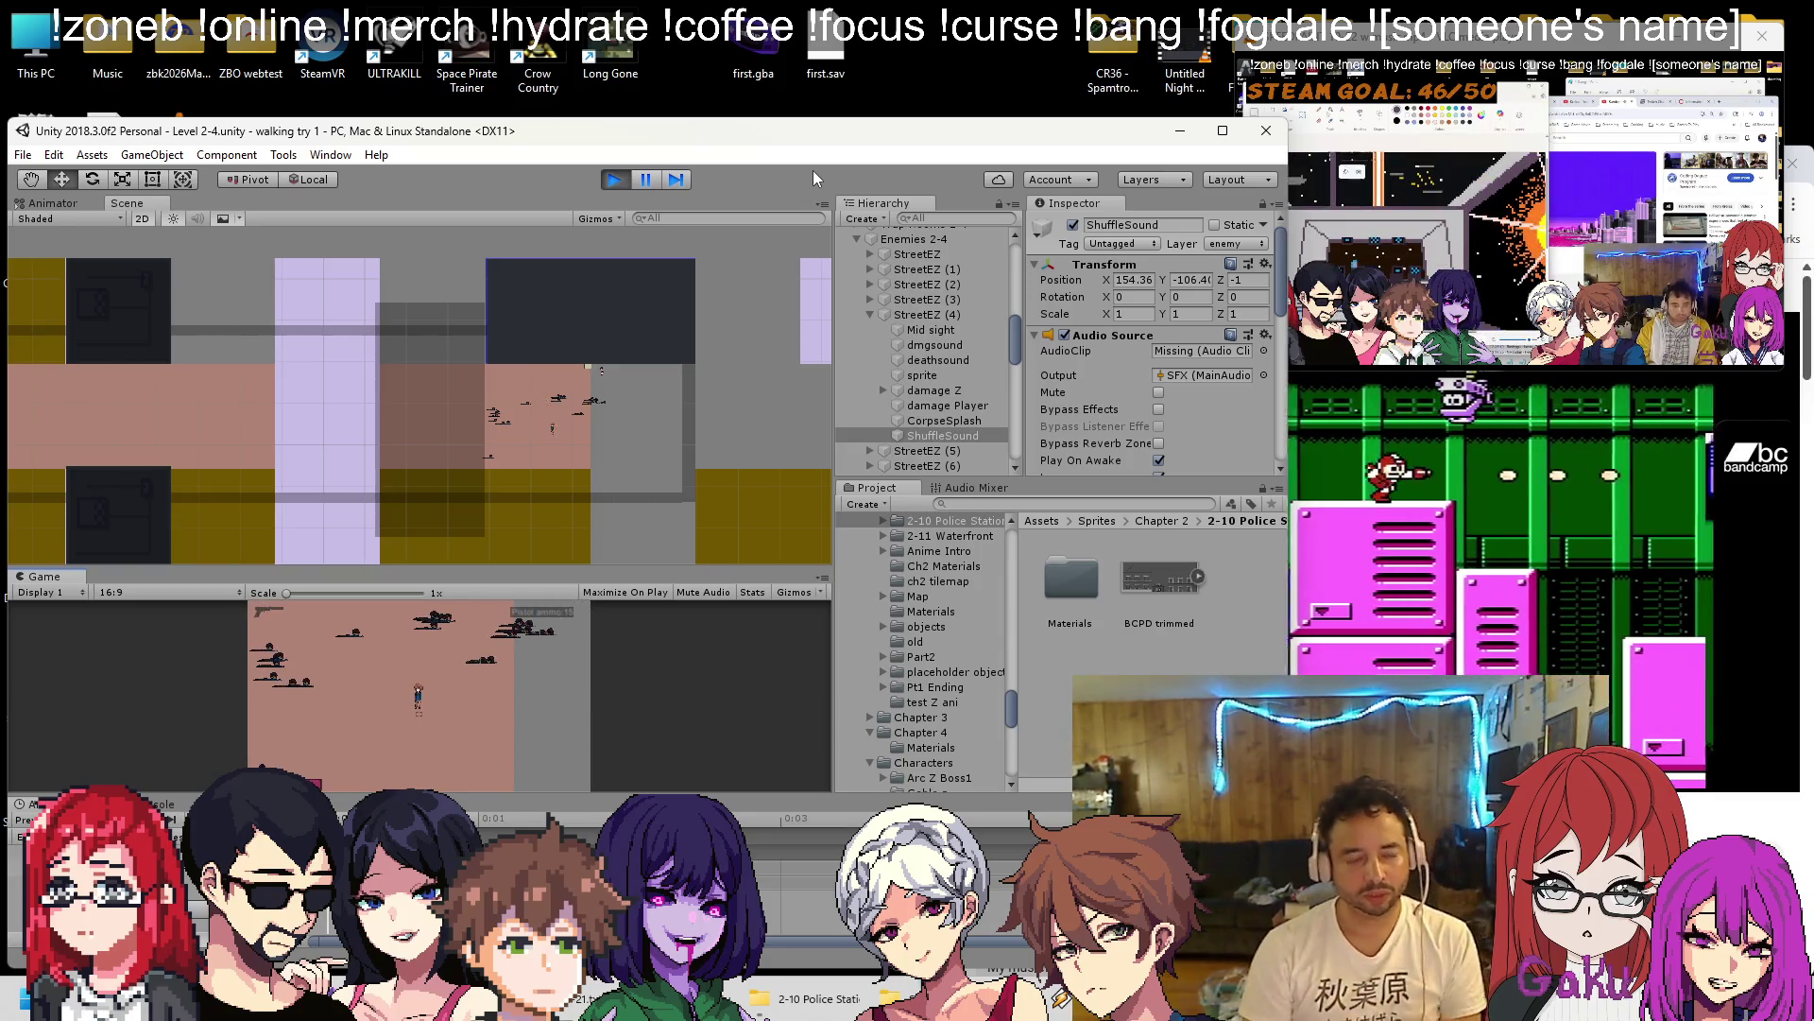
left_click(612, 180)
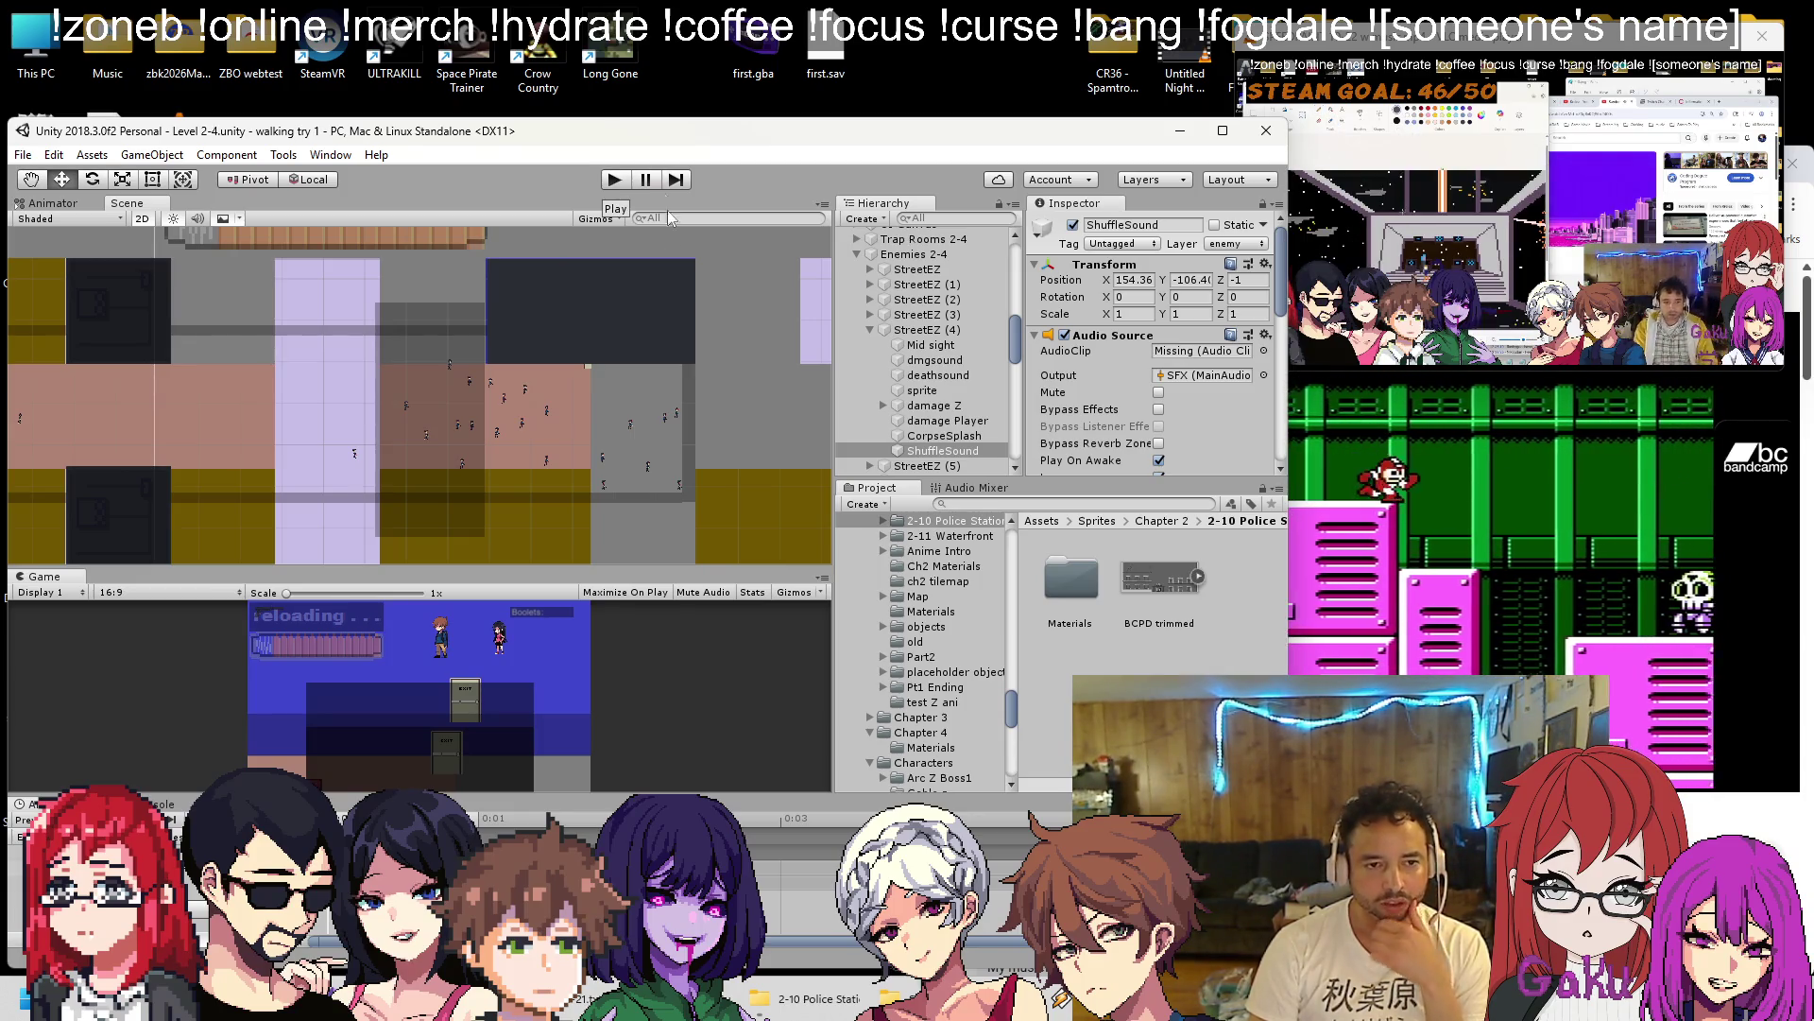
scroll(617, 428, "down", 3)
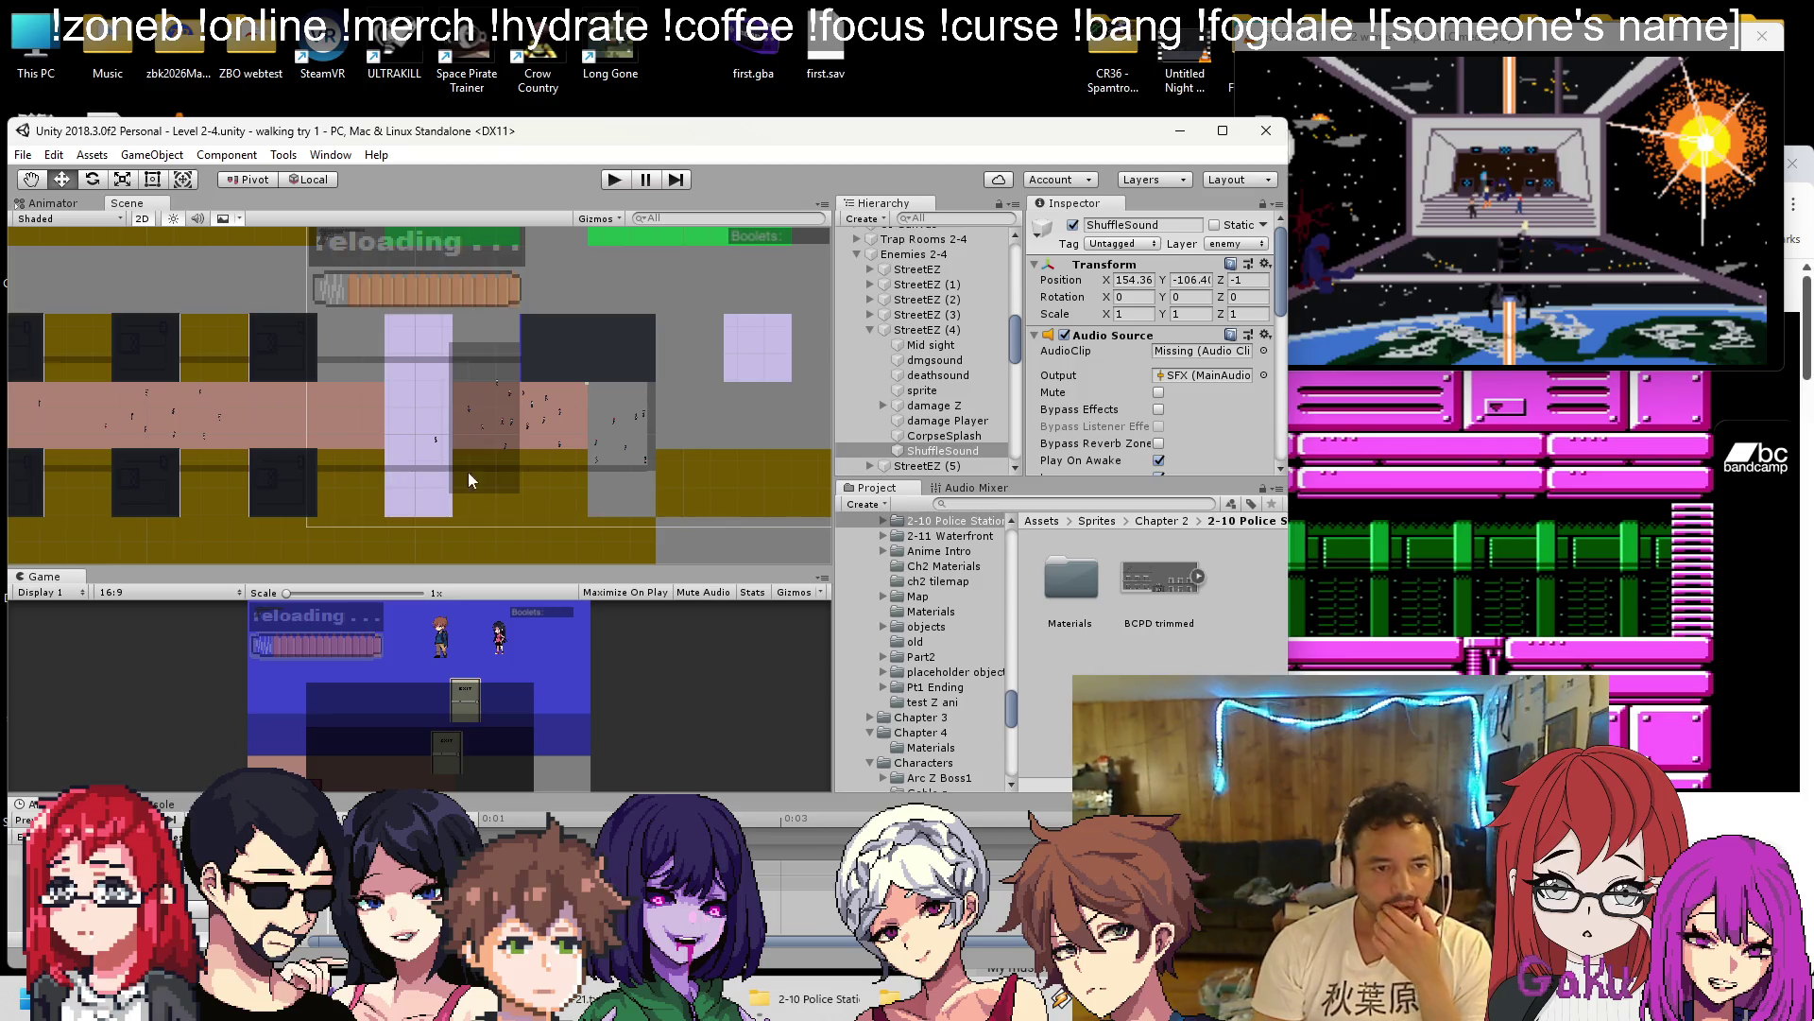
scroll(597, 378, "down", 3)
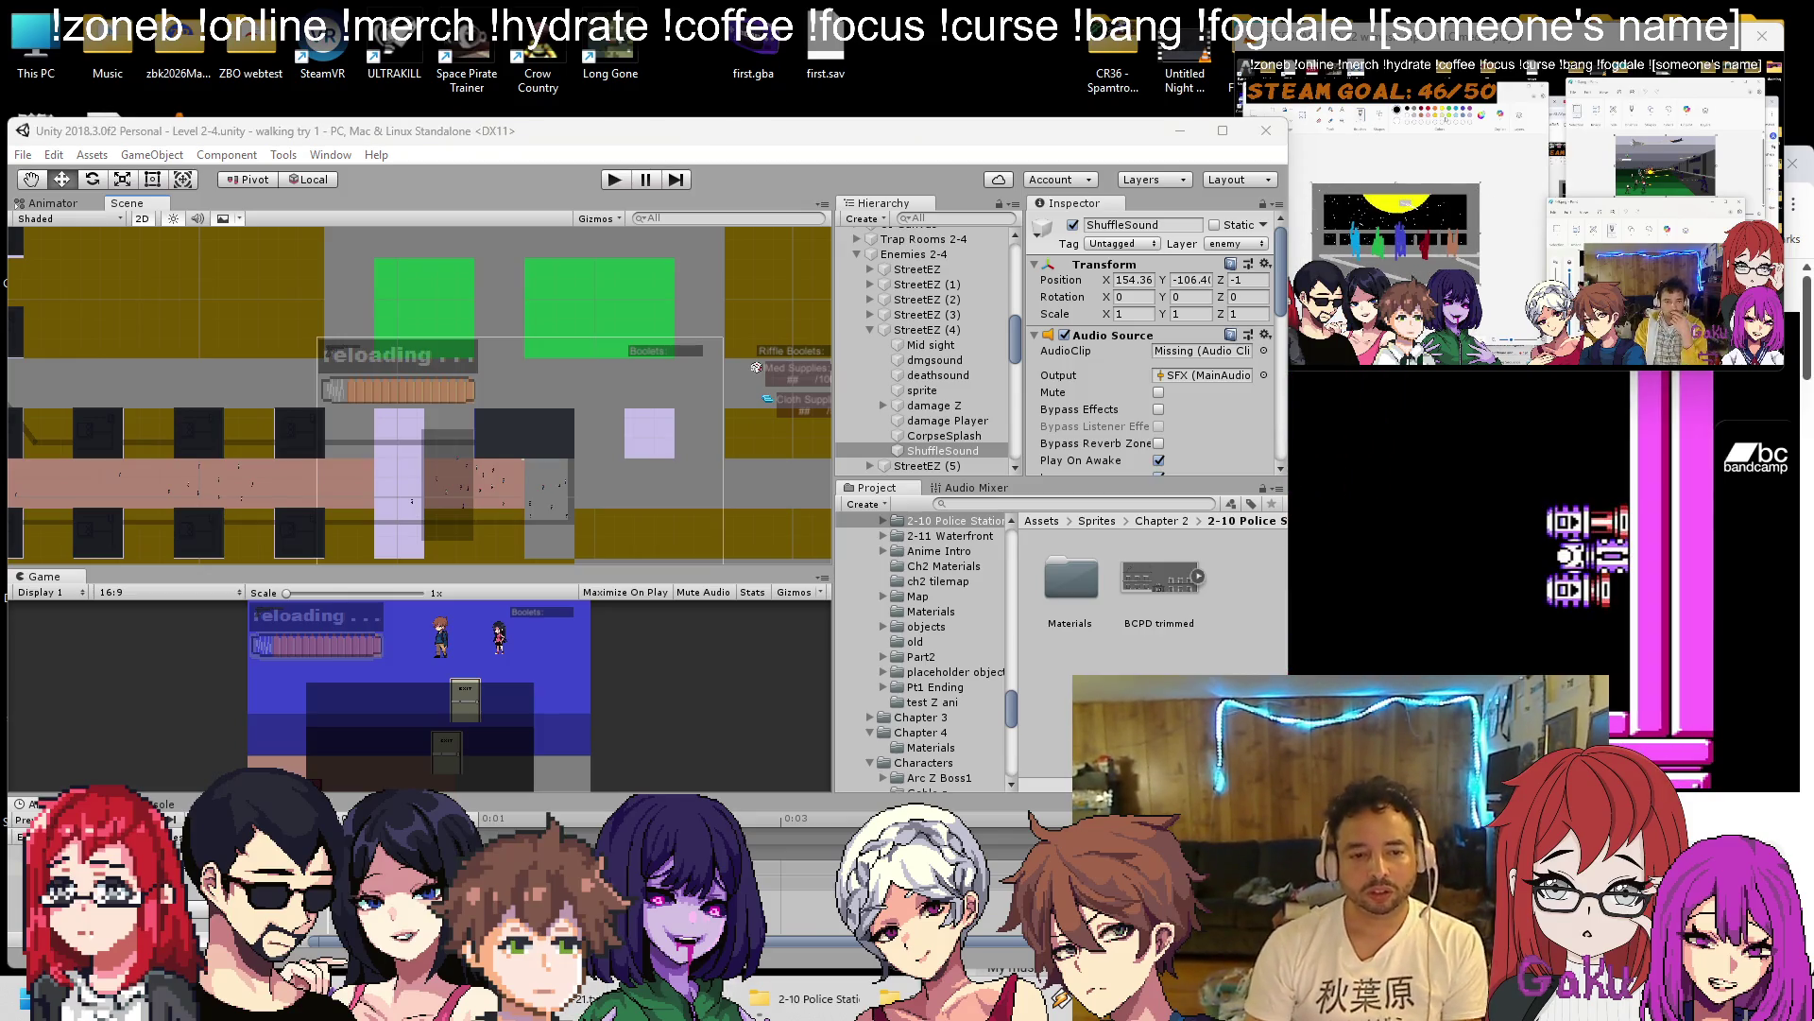
right_click(673, 997)
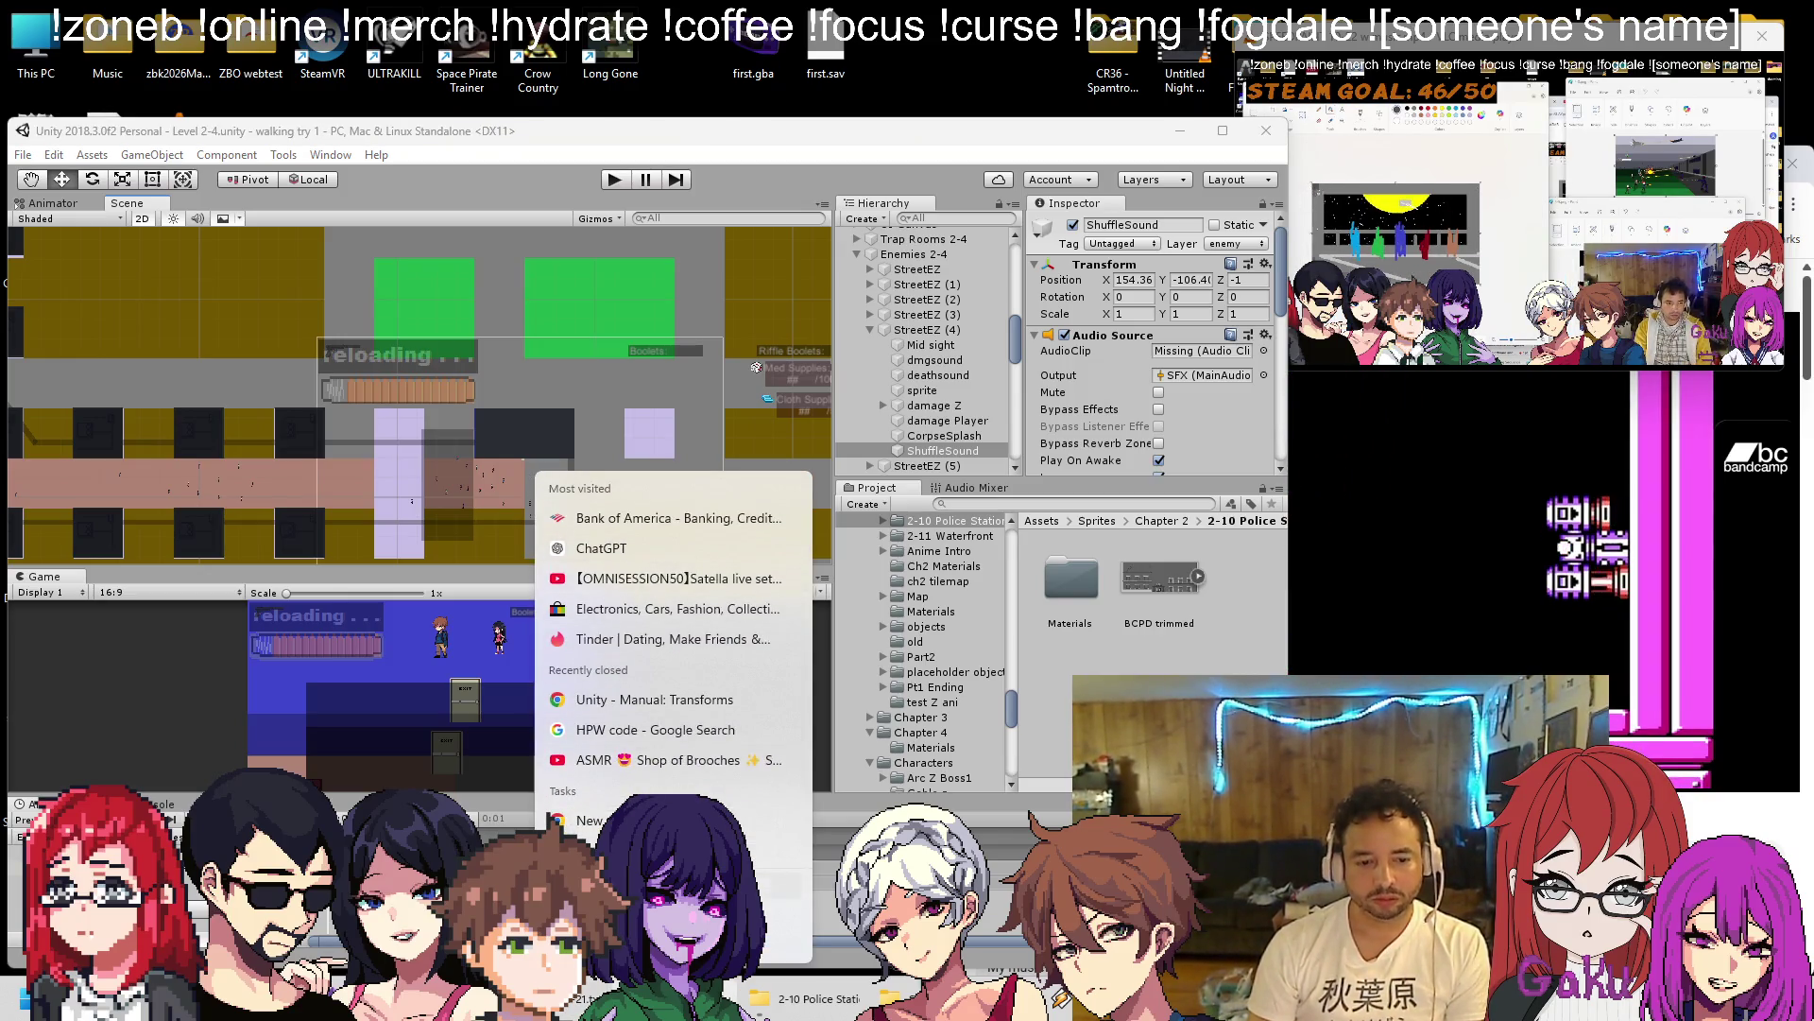
Open a private browser window, begin the ChatGPT prompt 'can you write', and set the video to 13% volume.
left_click(605, 850)
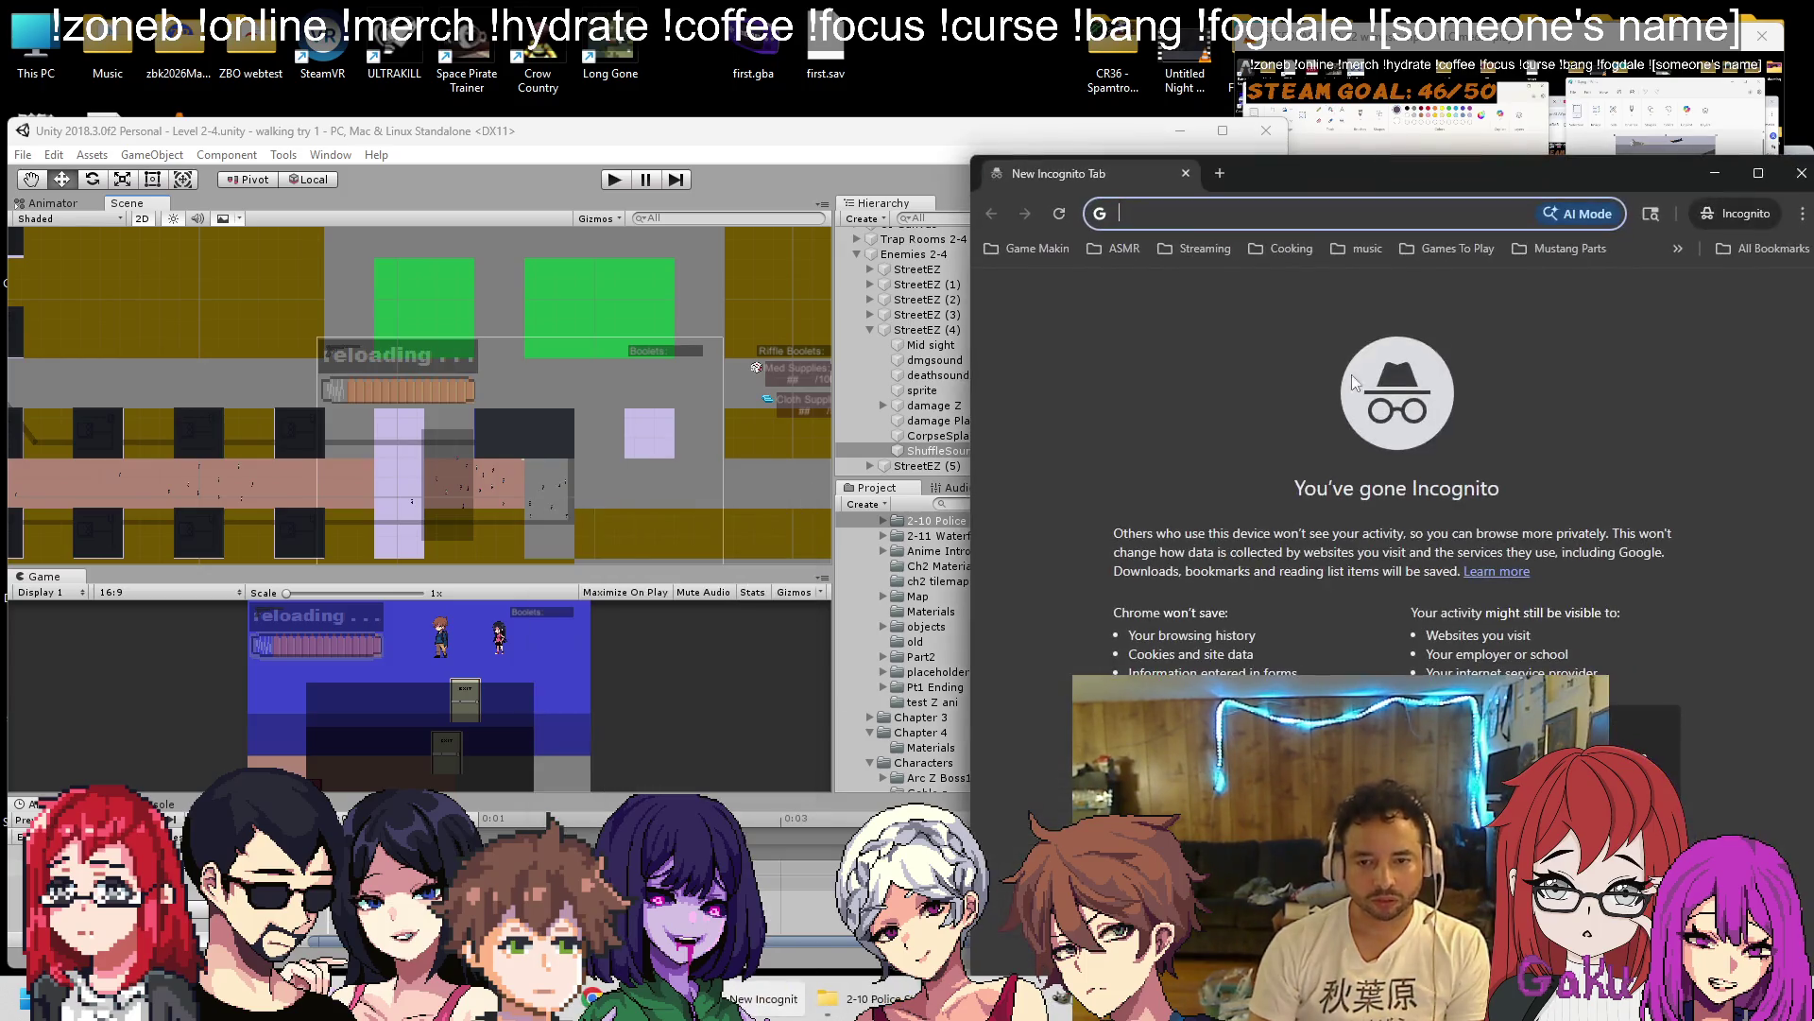
left_click_drag(1392, 182, 632, 150)
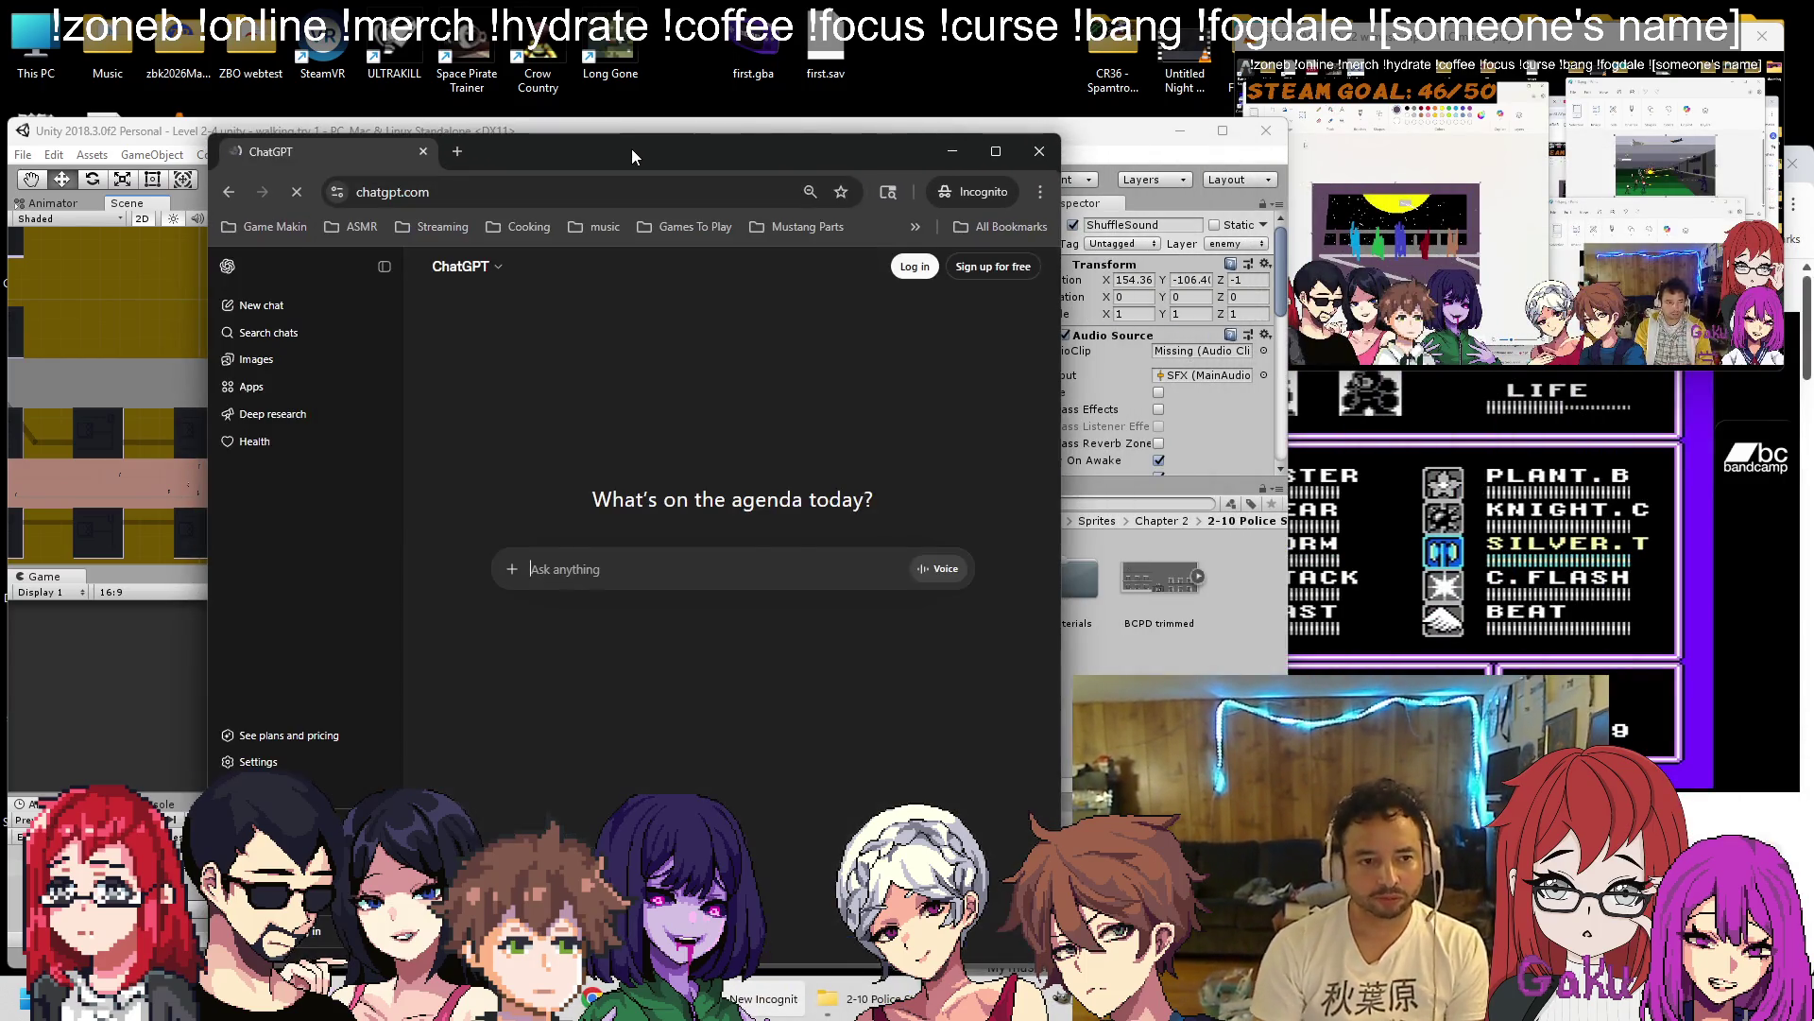
type("can you wwr")
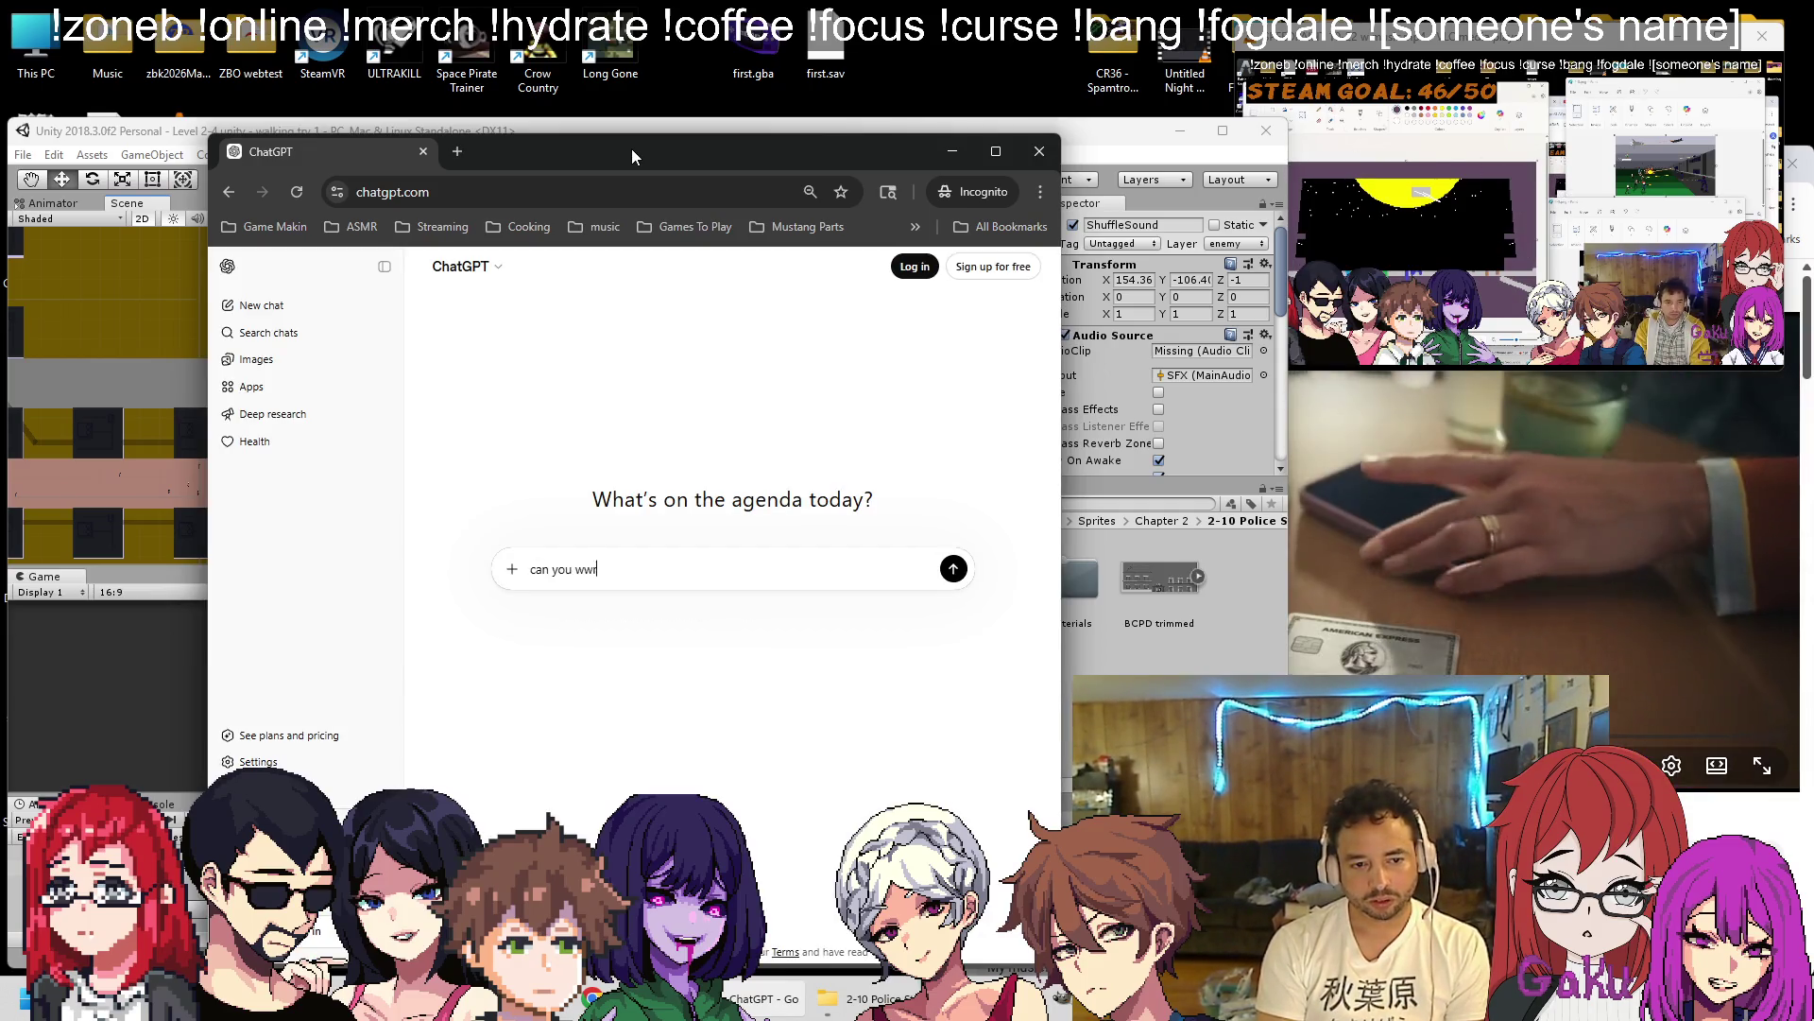
key("BackSpace")
type("rite")
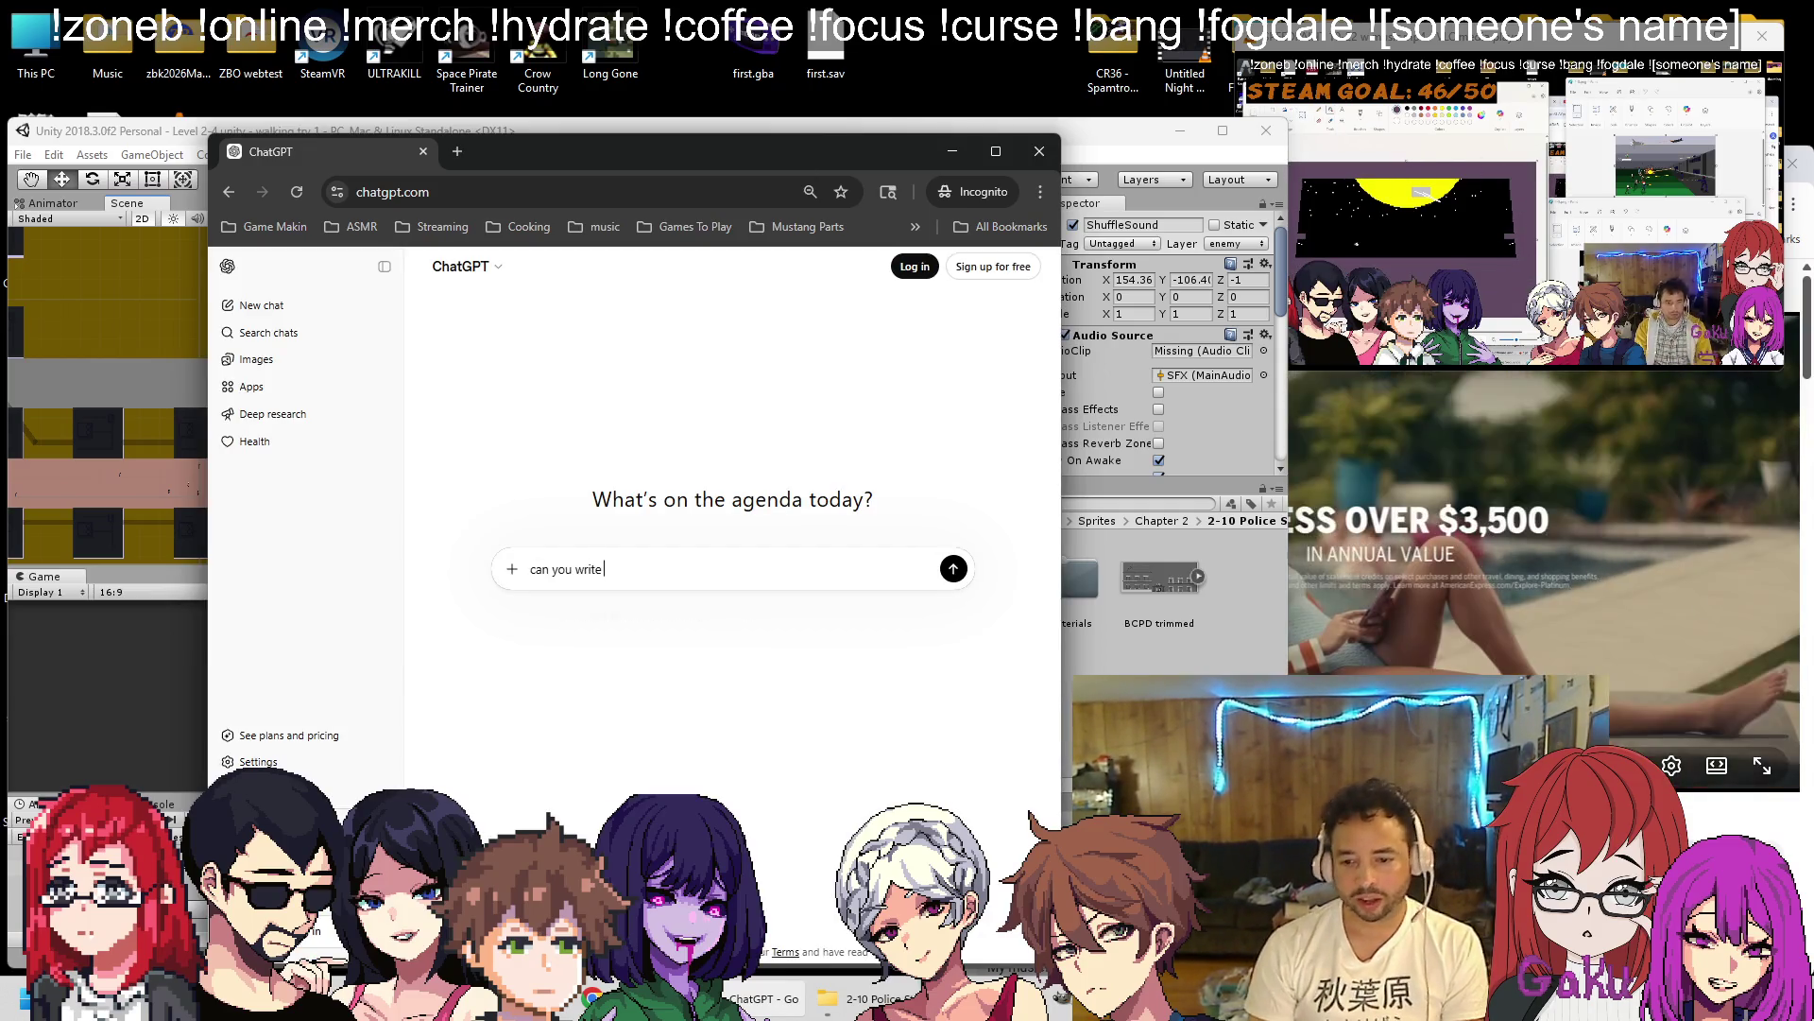
key("alt+Tab")
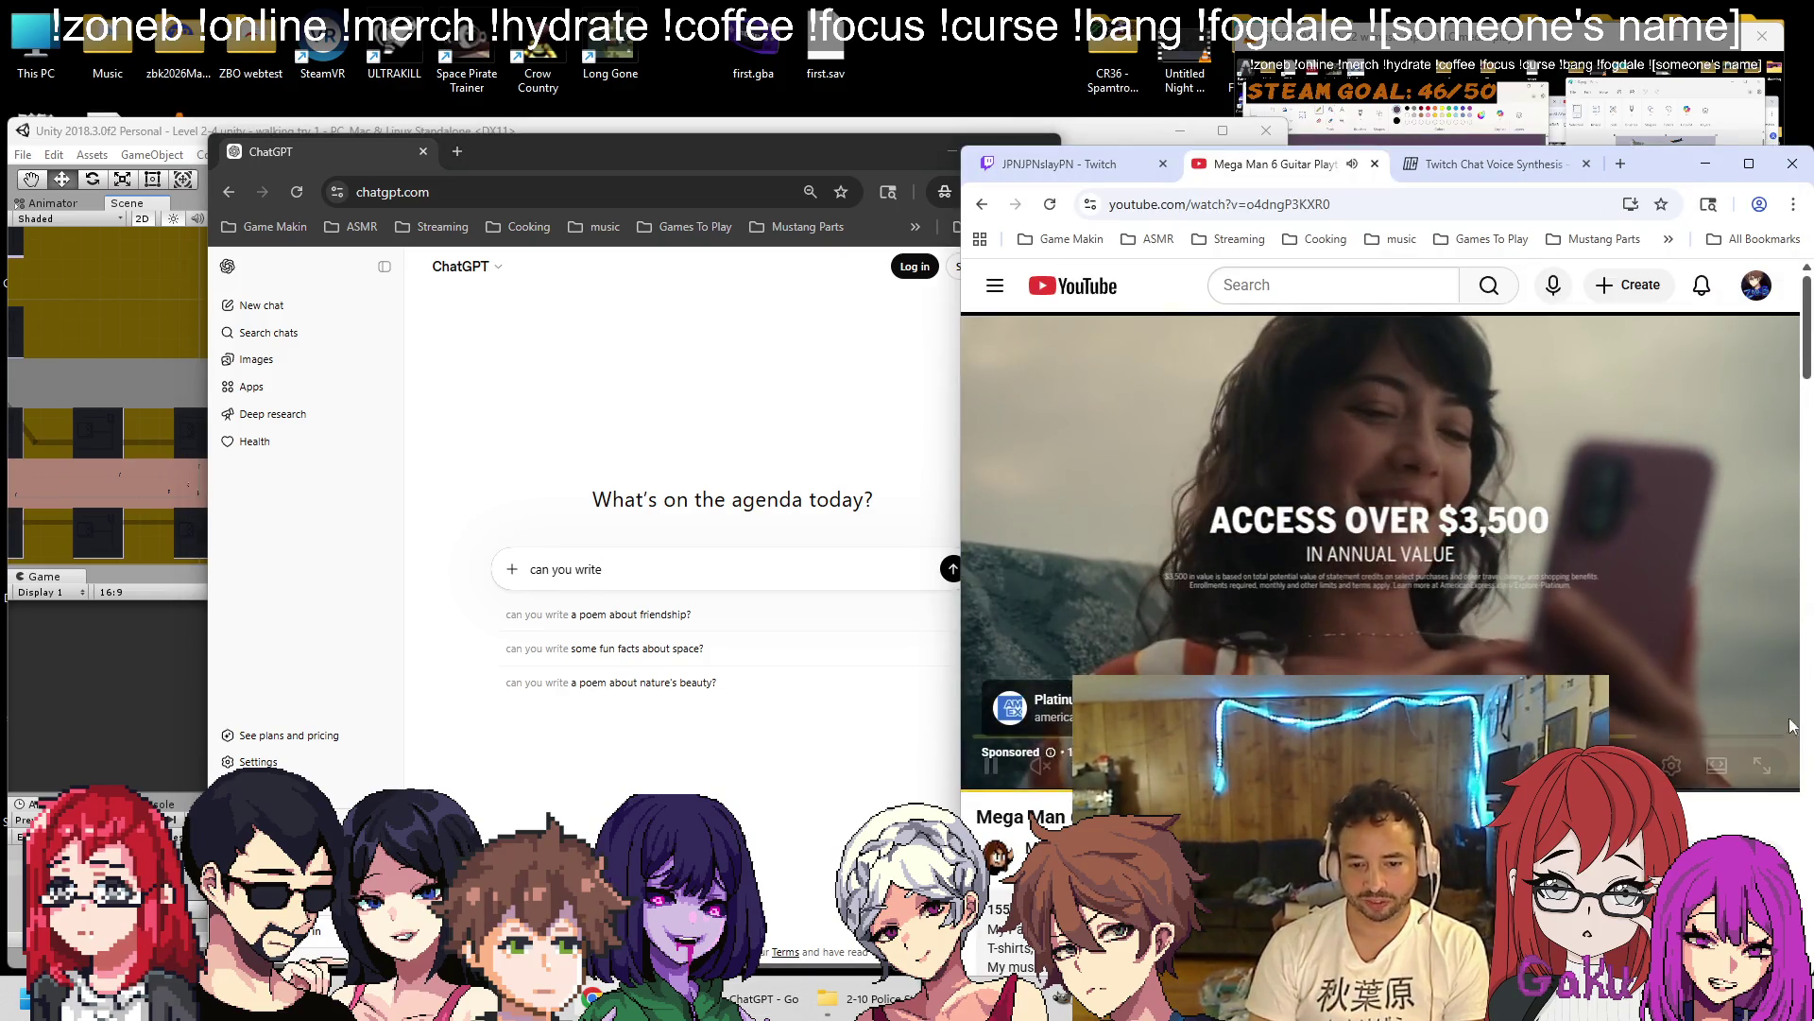
key("Down")
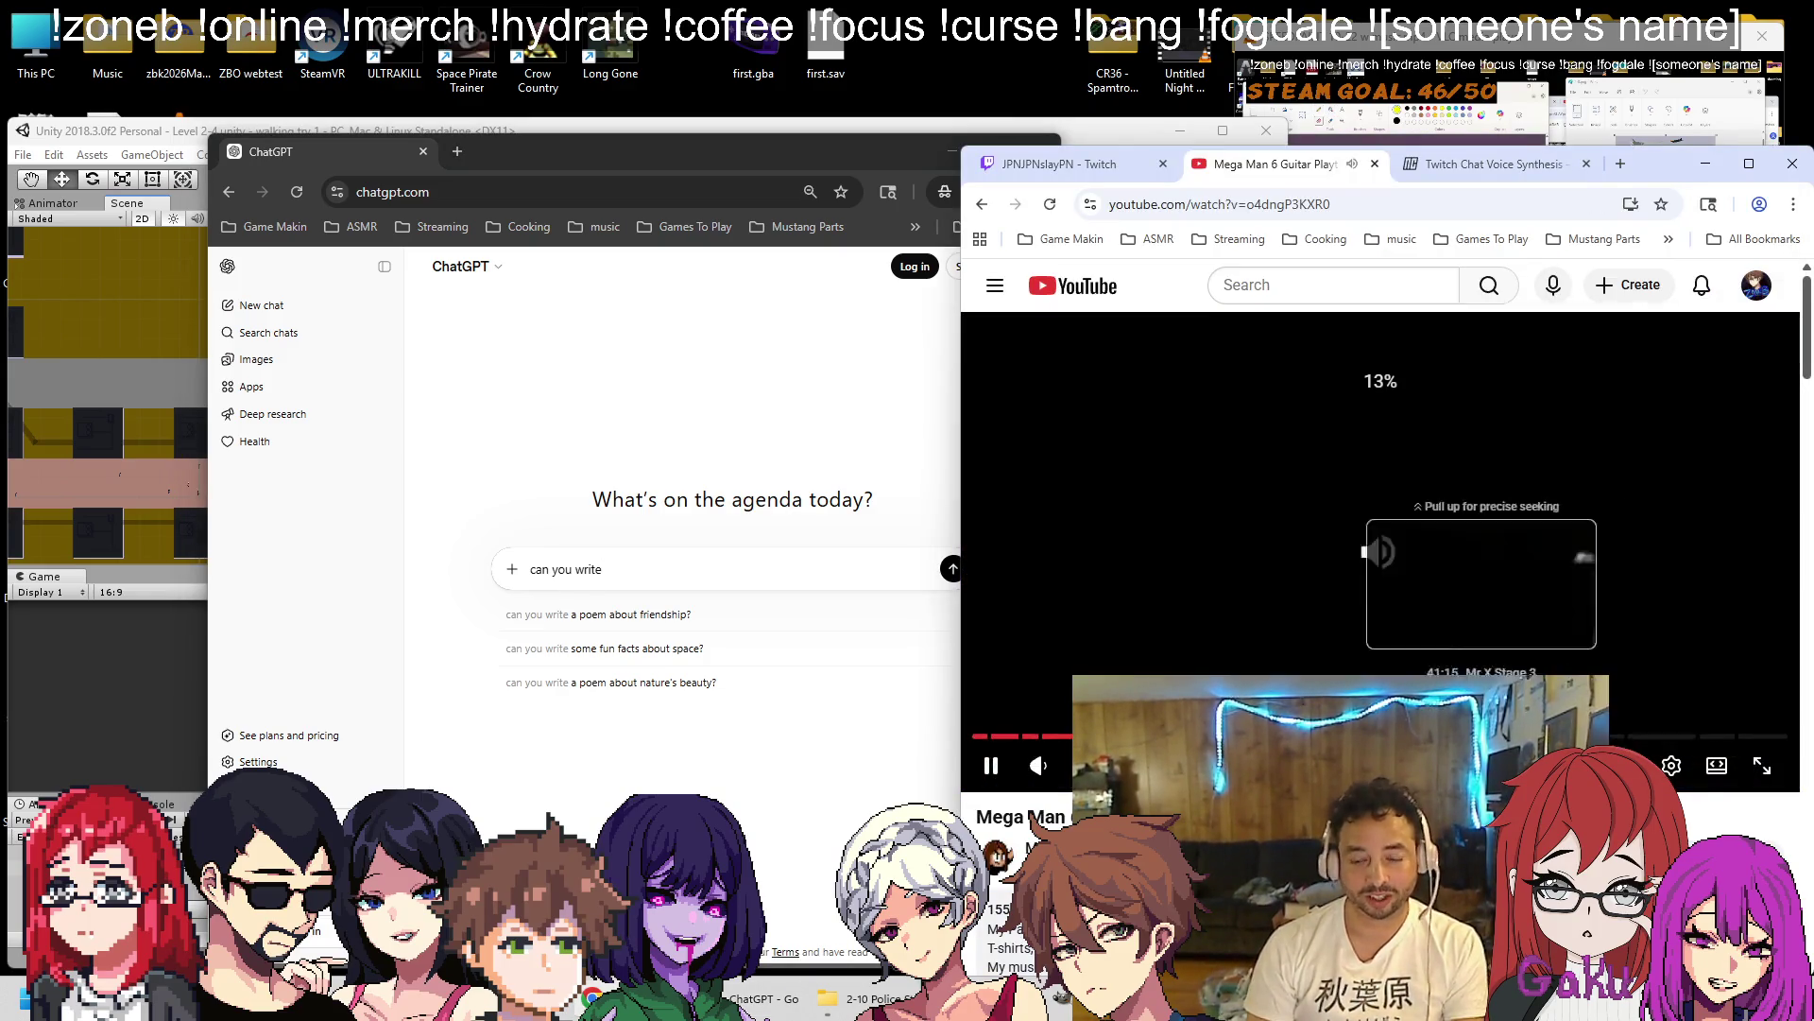
left_click(680, 576)
Finish the prompt asking for a quick C# script counting gameobjects with a given script inside a box collider.
type("me")
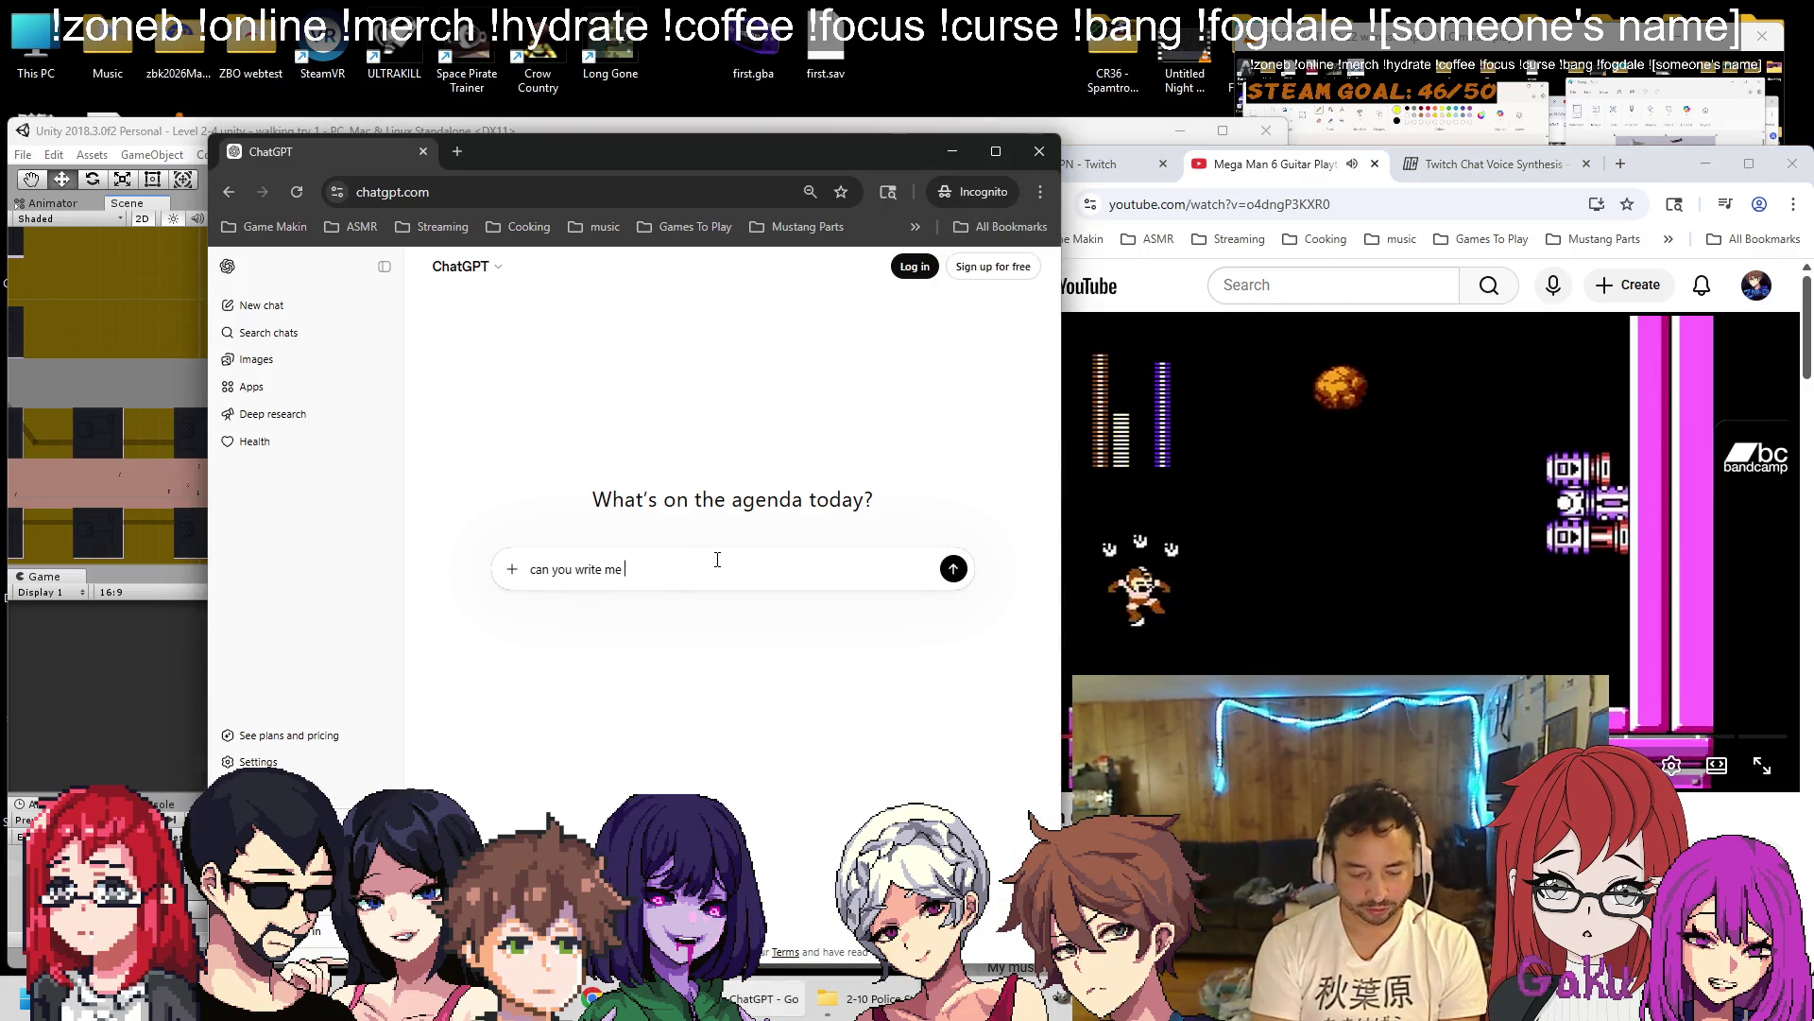
type(" a quick CC#")
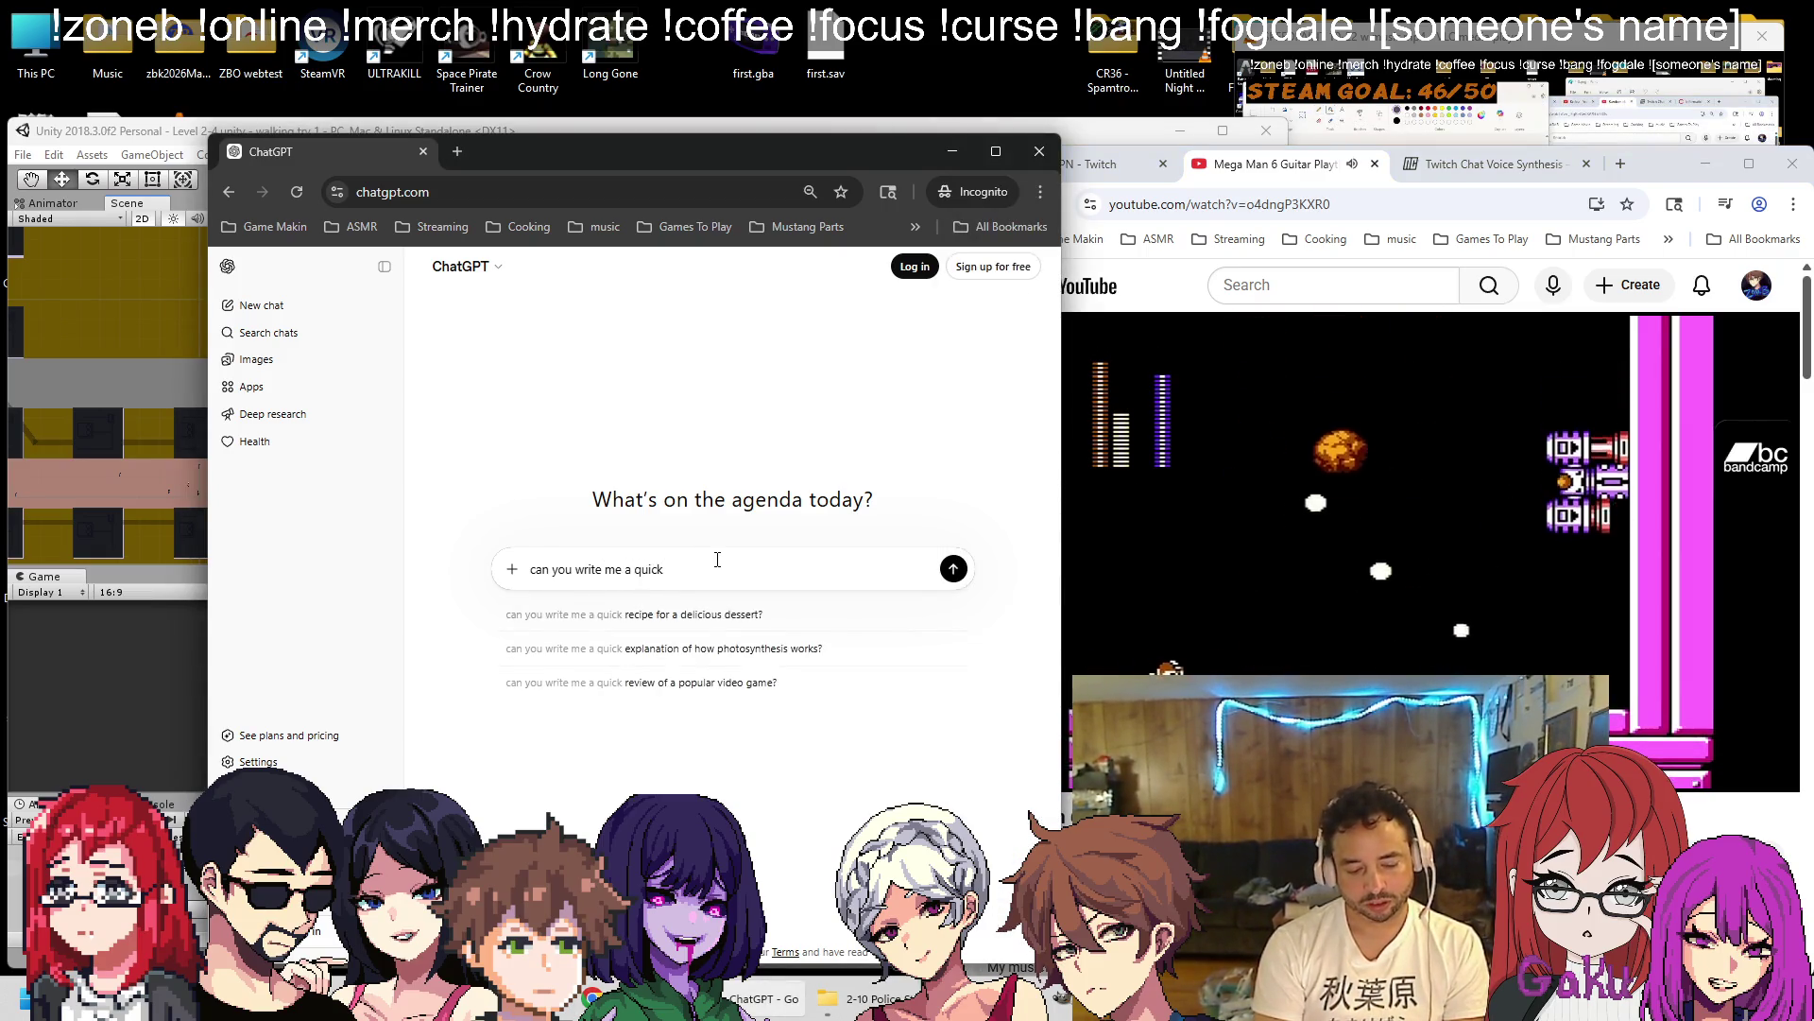
key("BackSpace")
key("BackSpace")
type("# script that can check if there are")
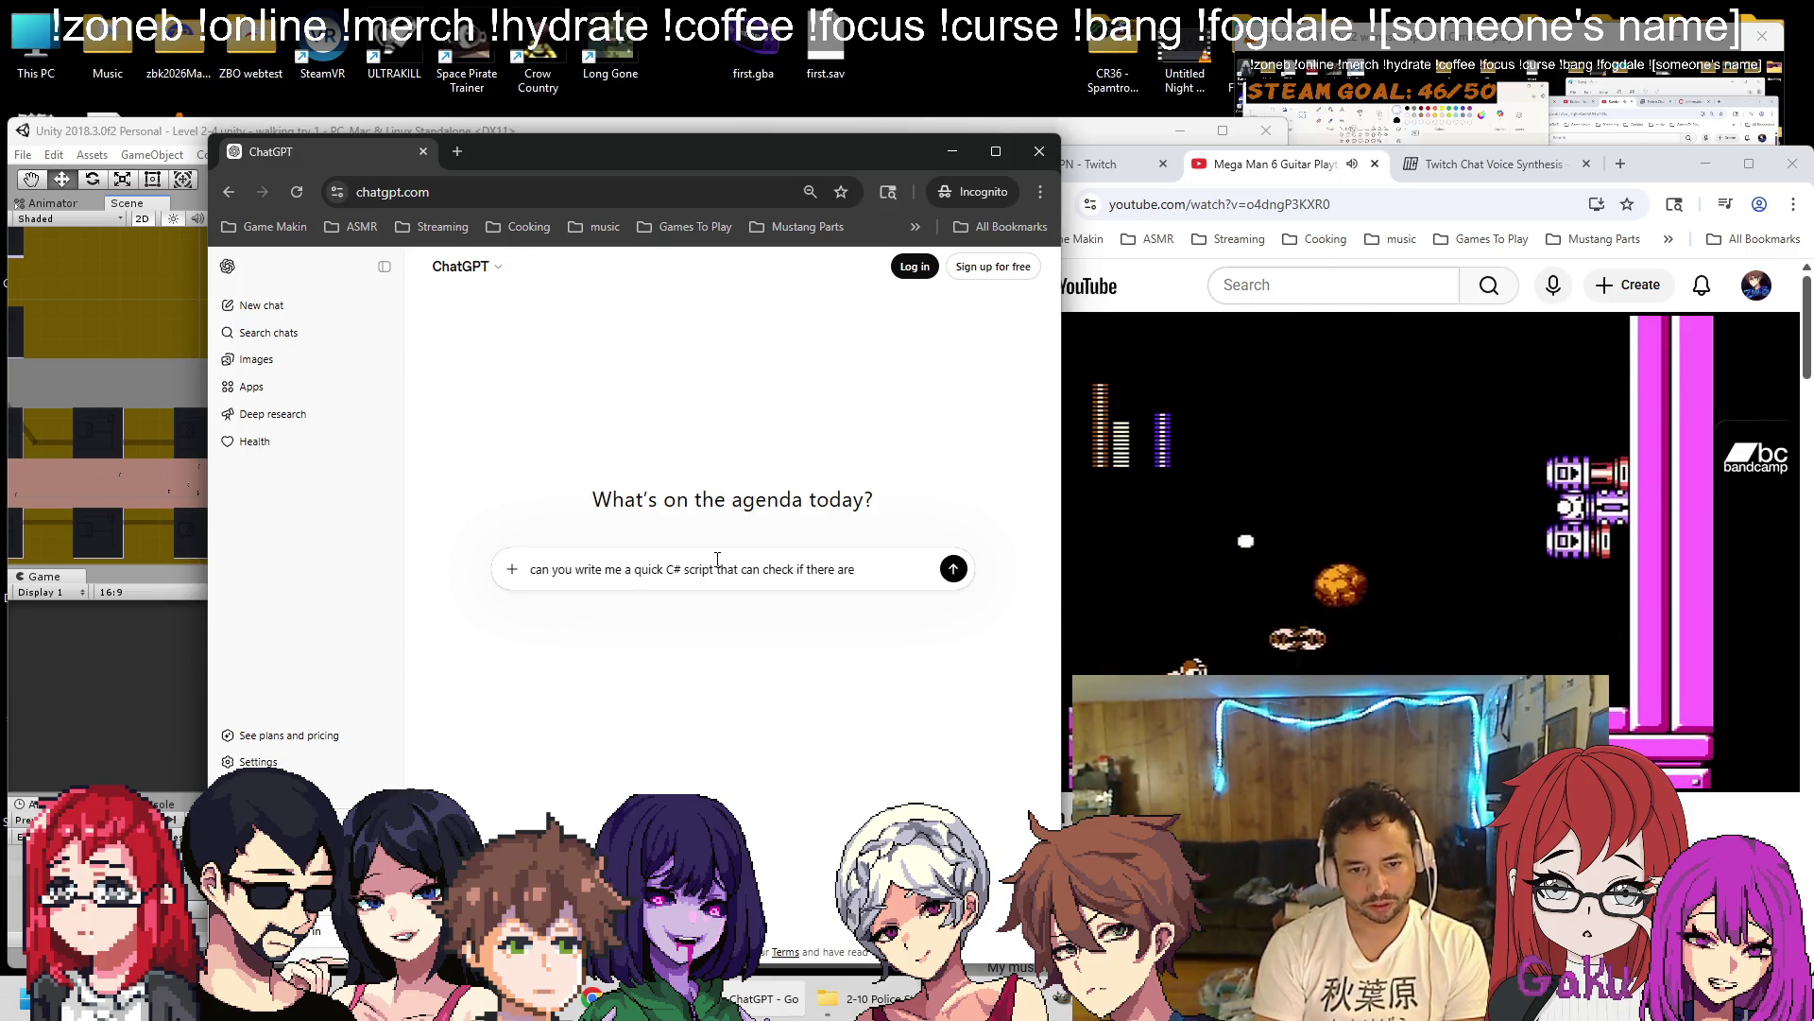
key("BackSpace")
key("BackSpace")
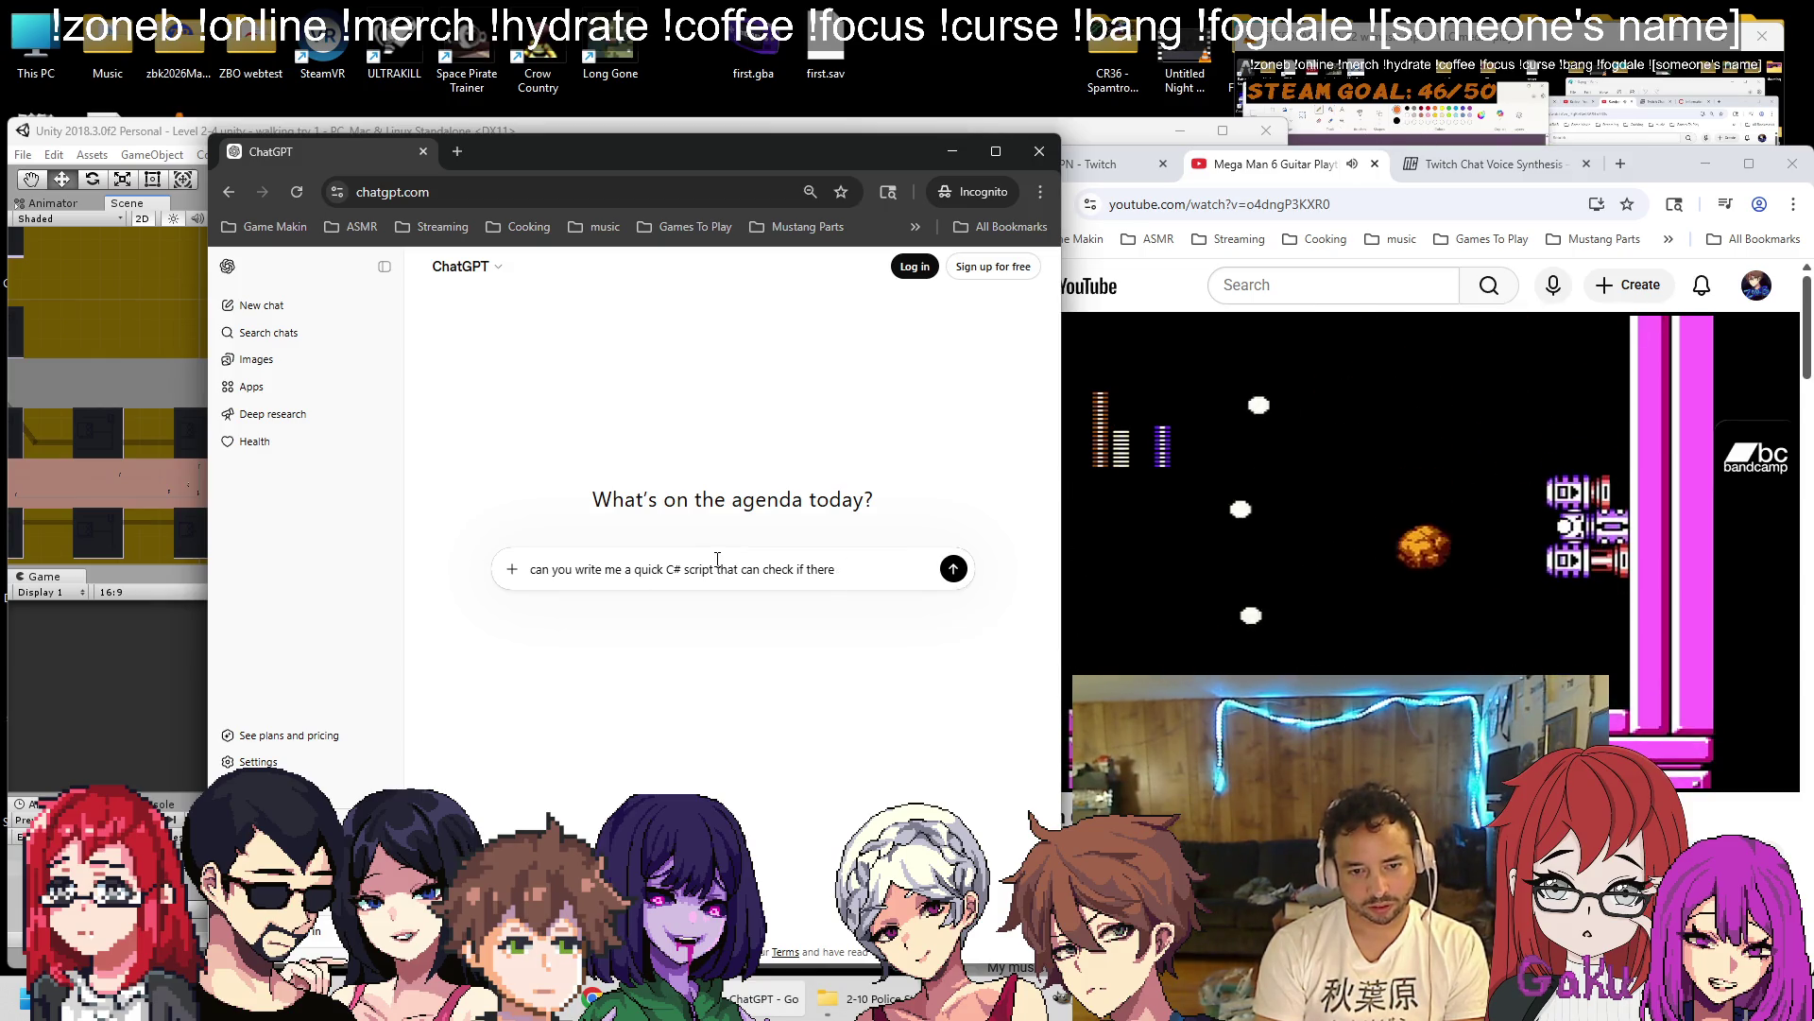
key("BackSpace")
key("BackSpace")
key("BackSpace")
type("how many ")
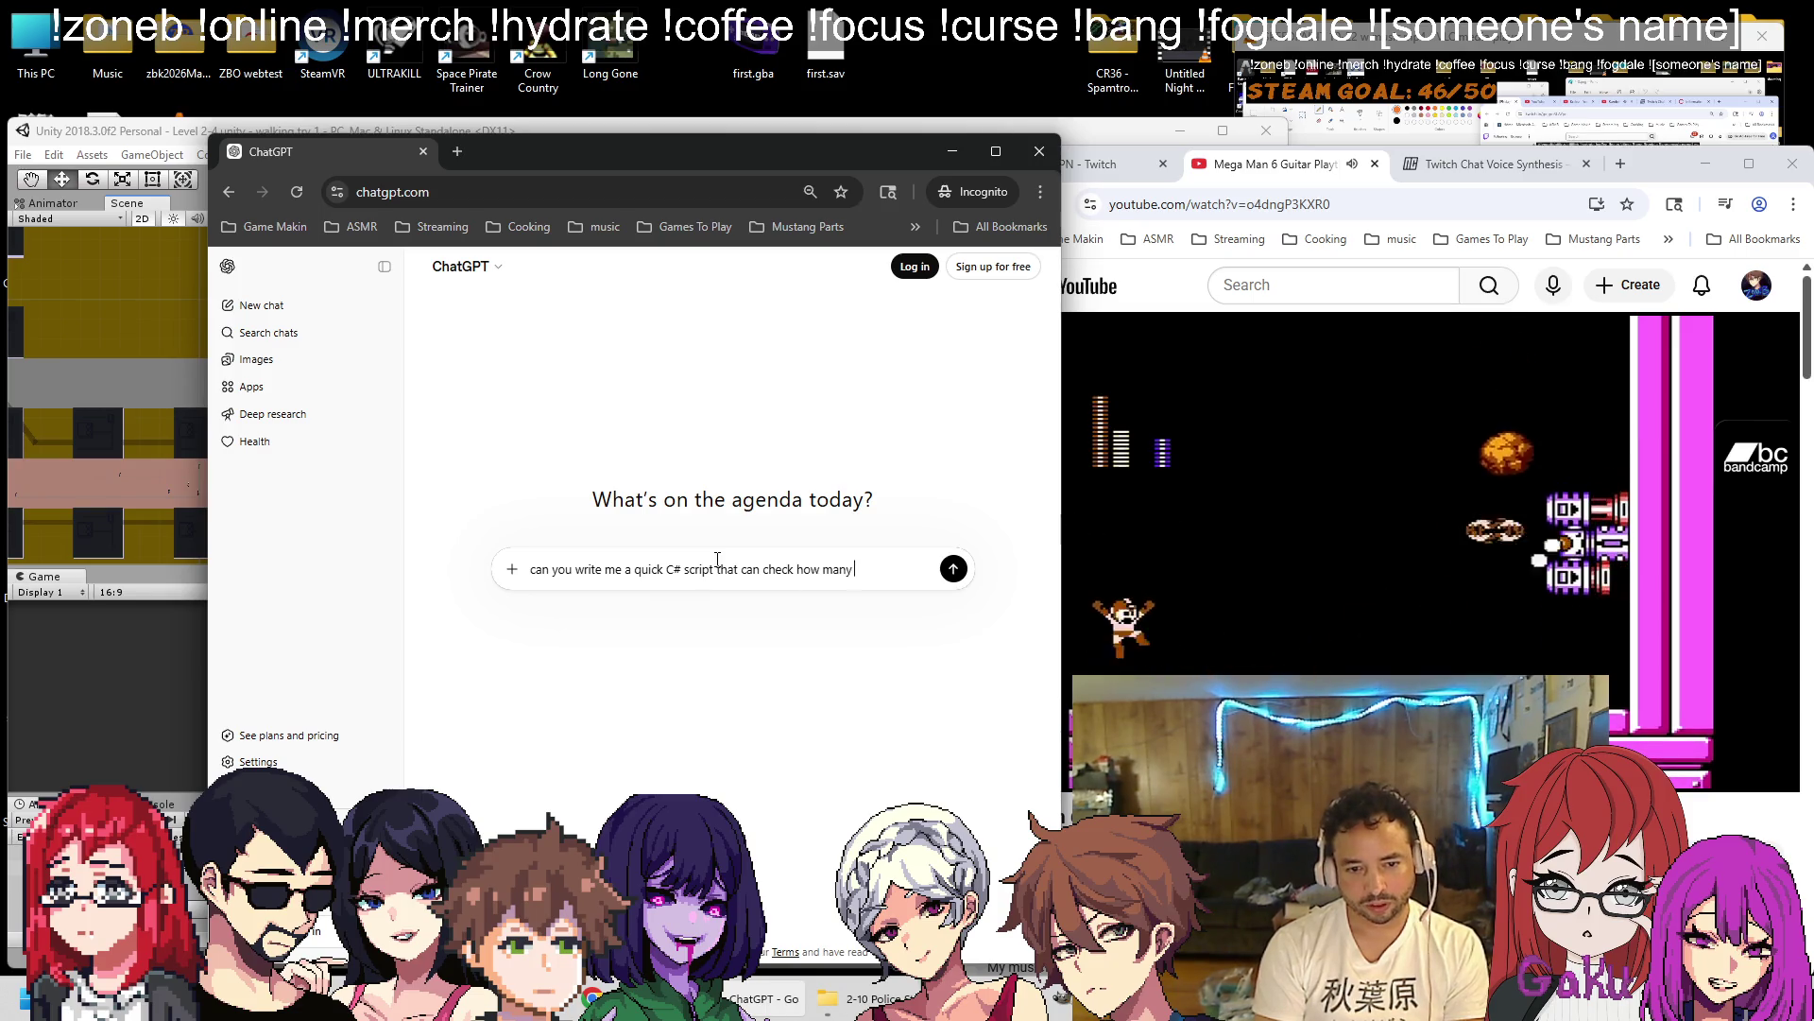
type("gameb")
key("BackSpace")
type("objects")
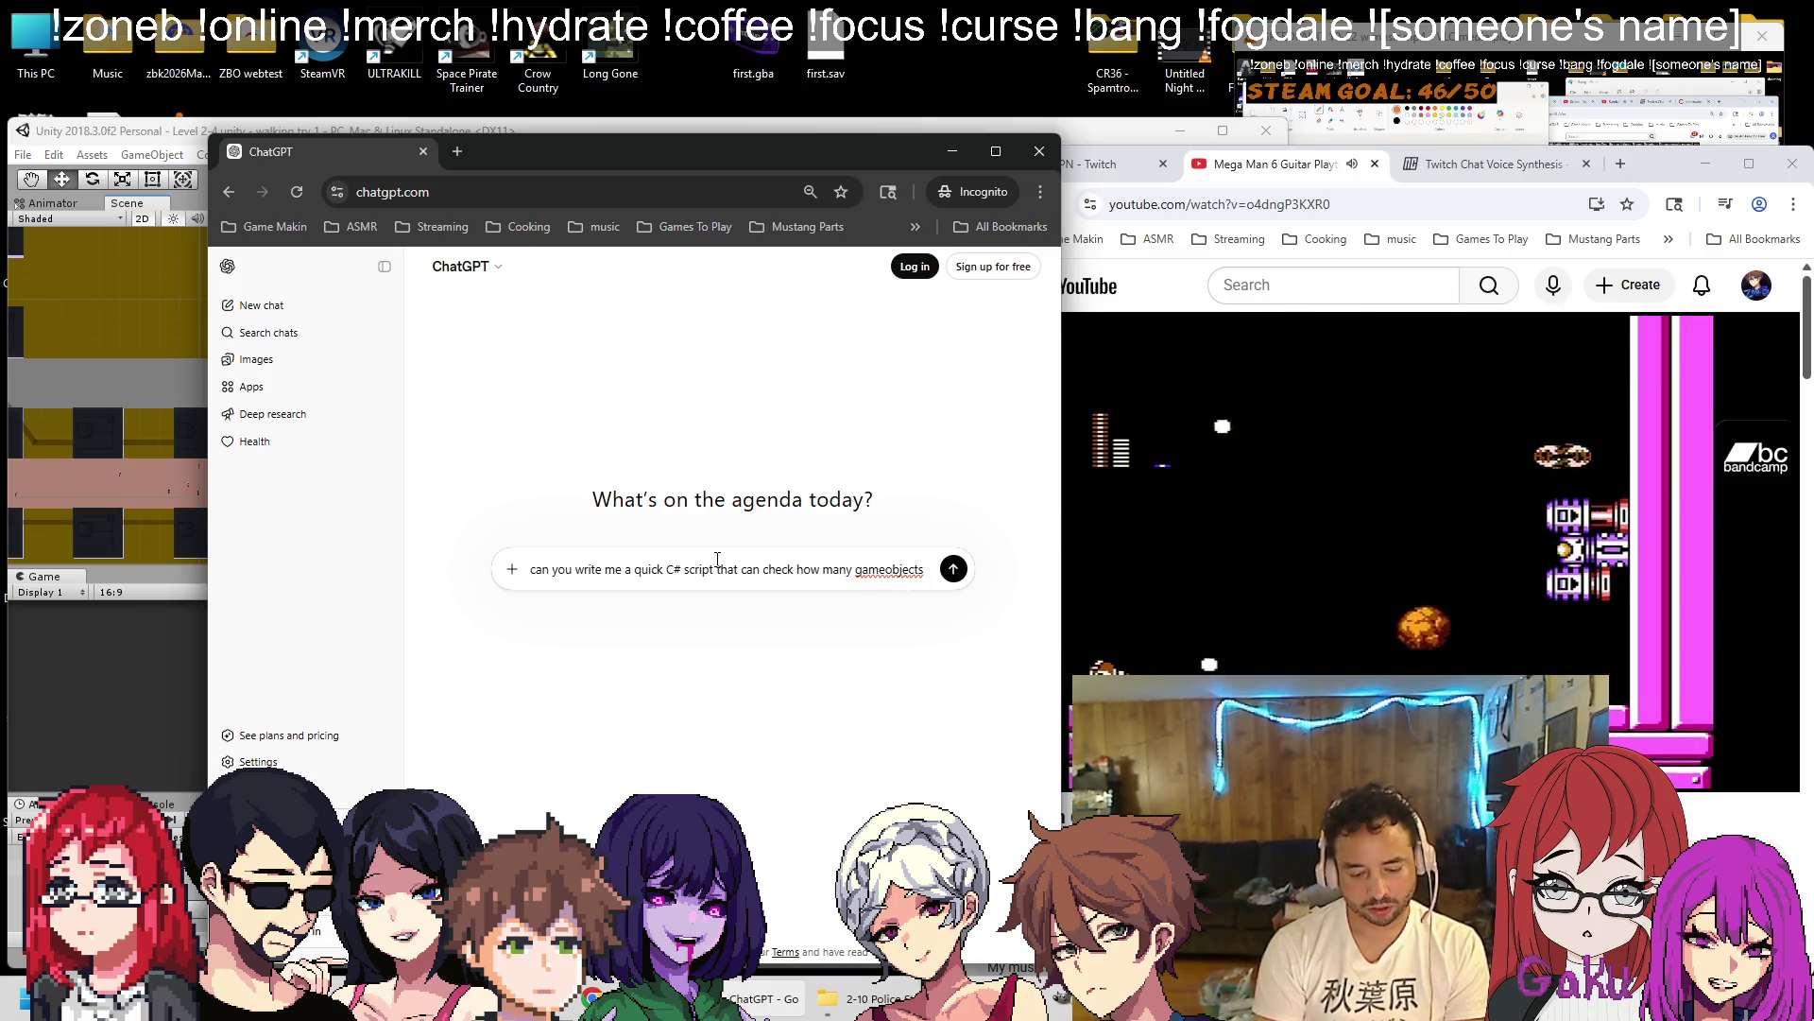
type(" of [")
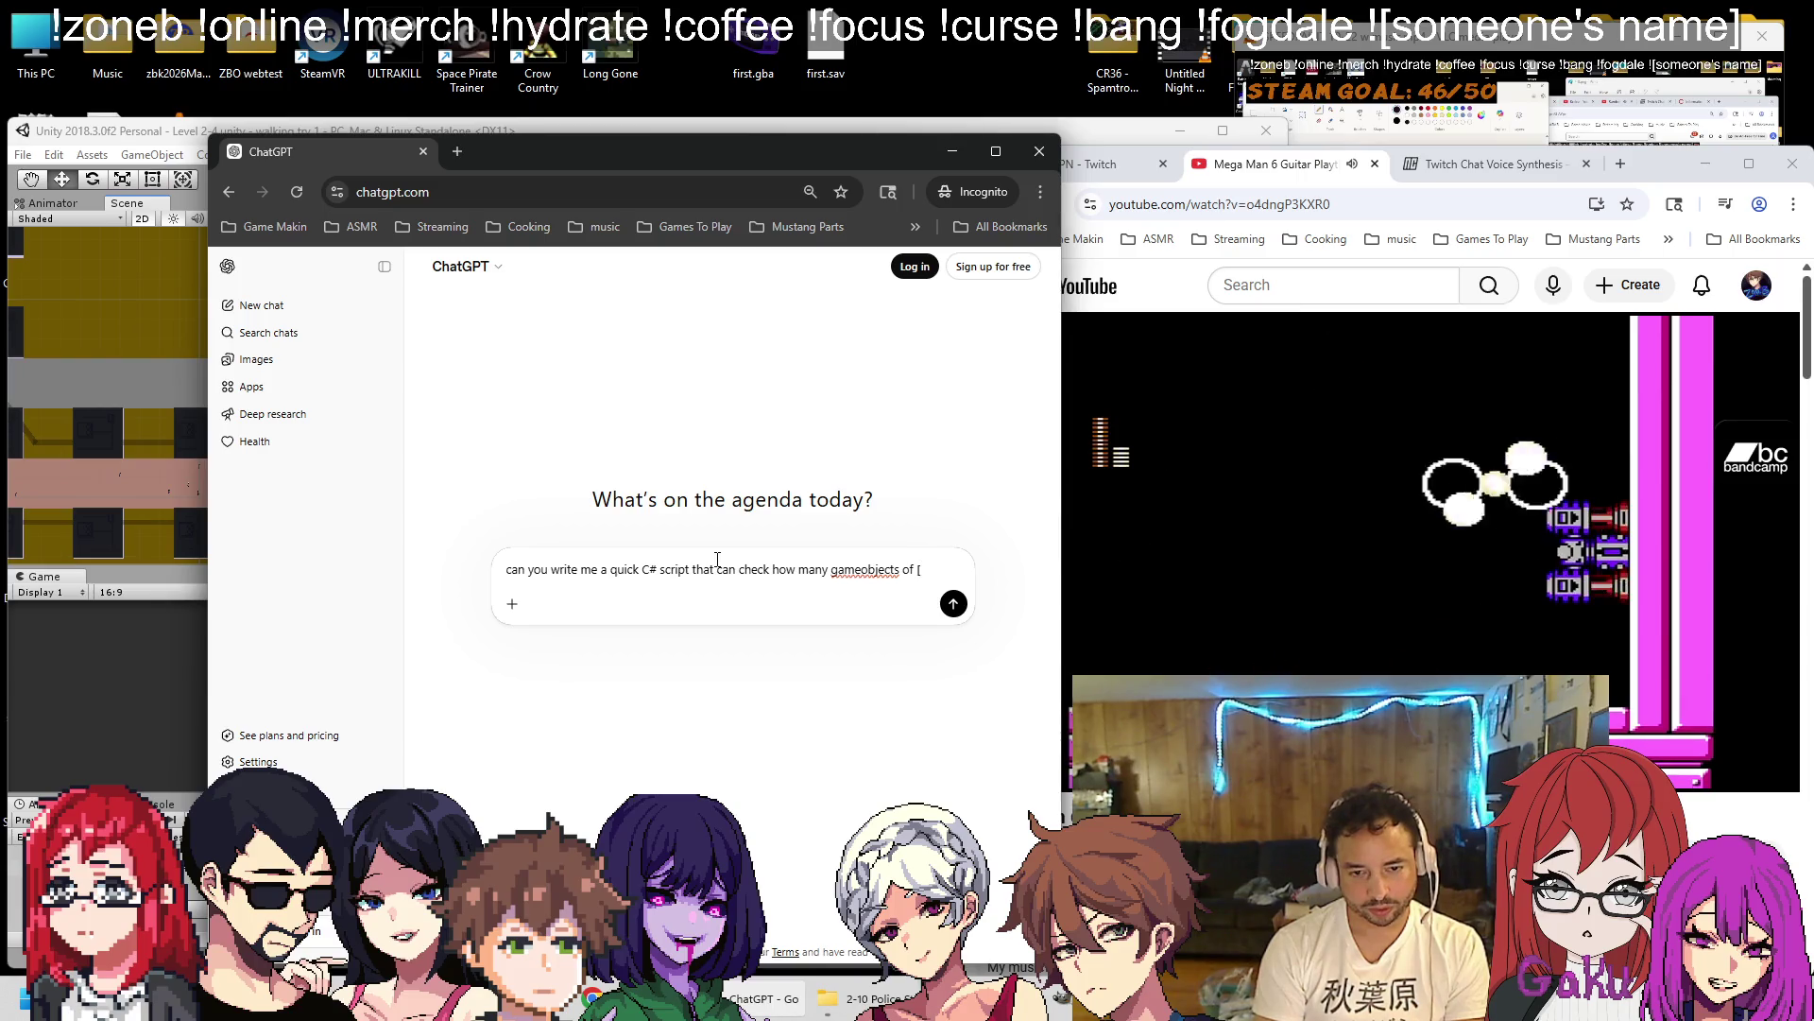
type("with")
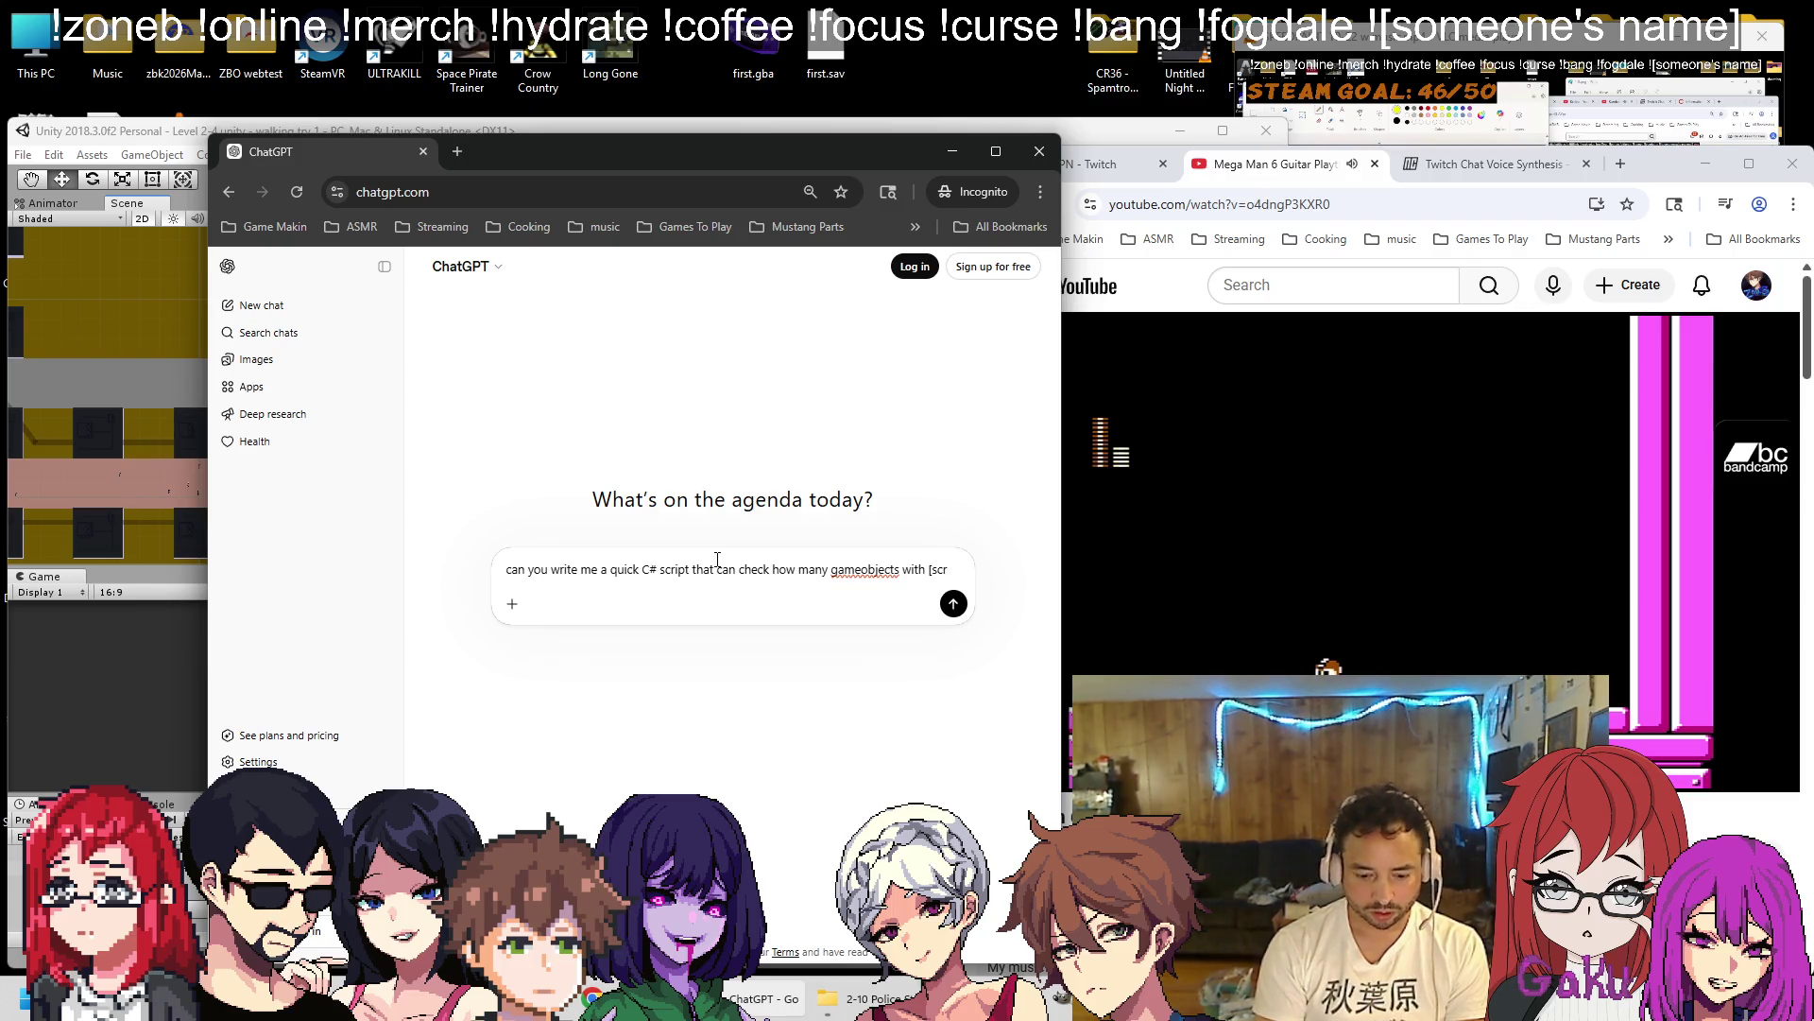
type("] on them inside a certain box co")
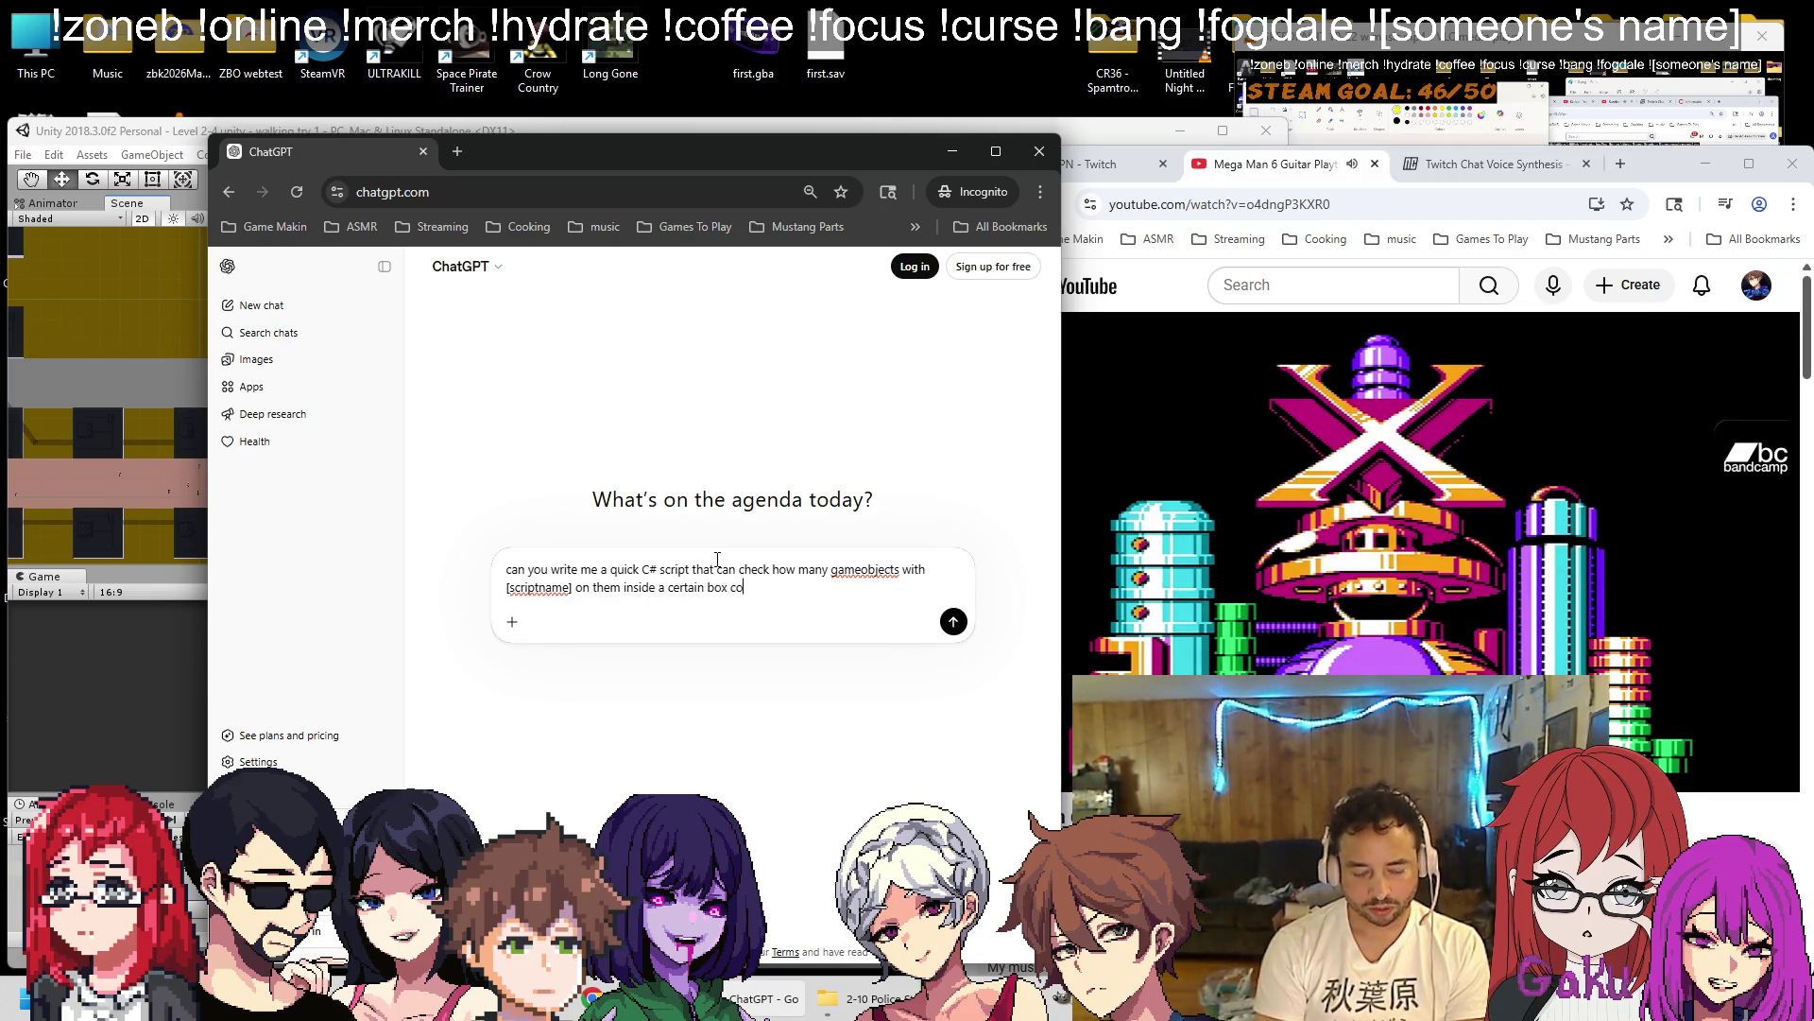
type("llider have")
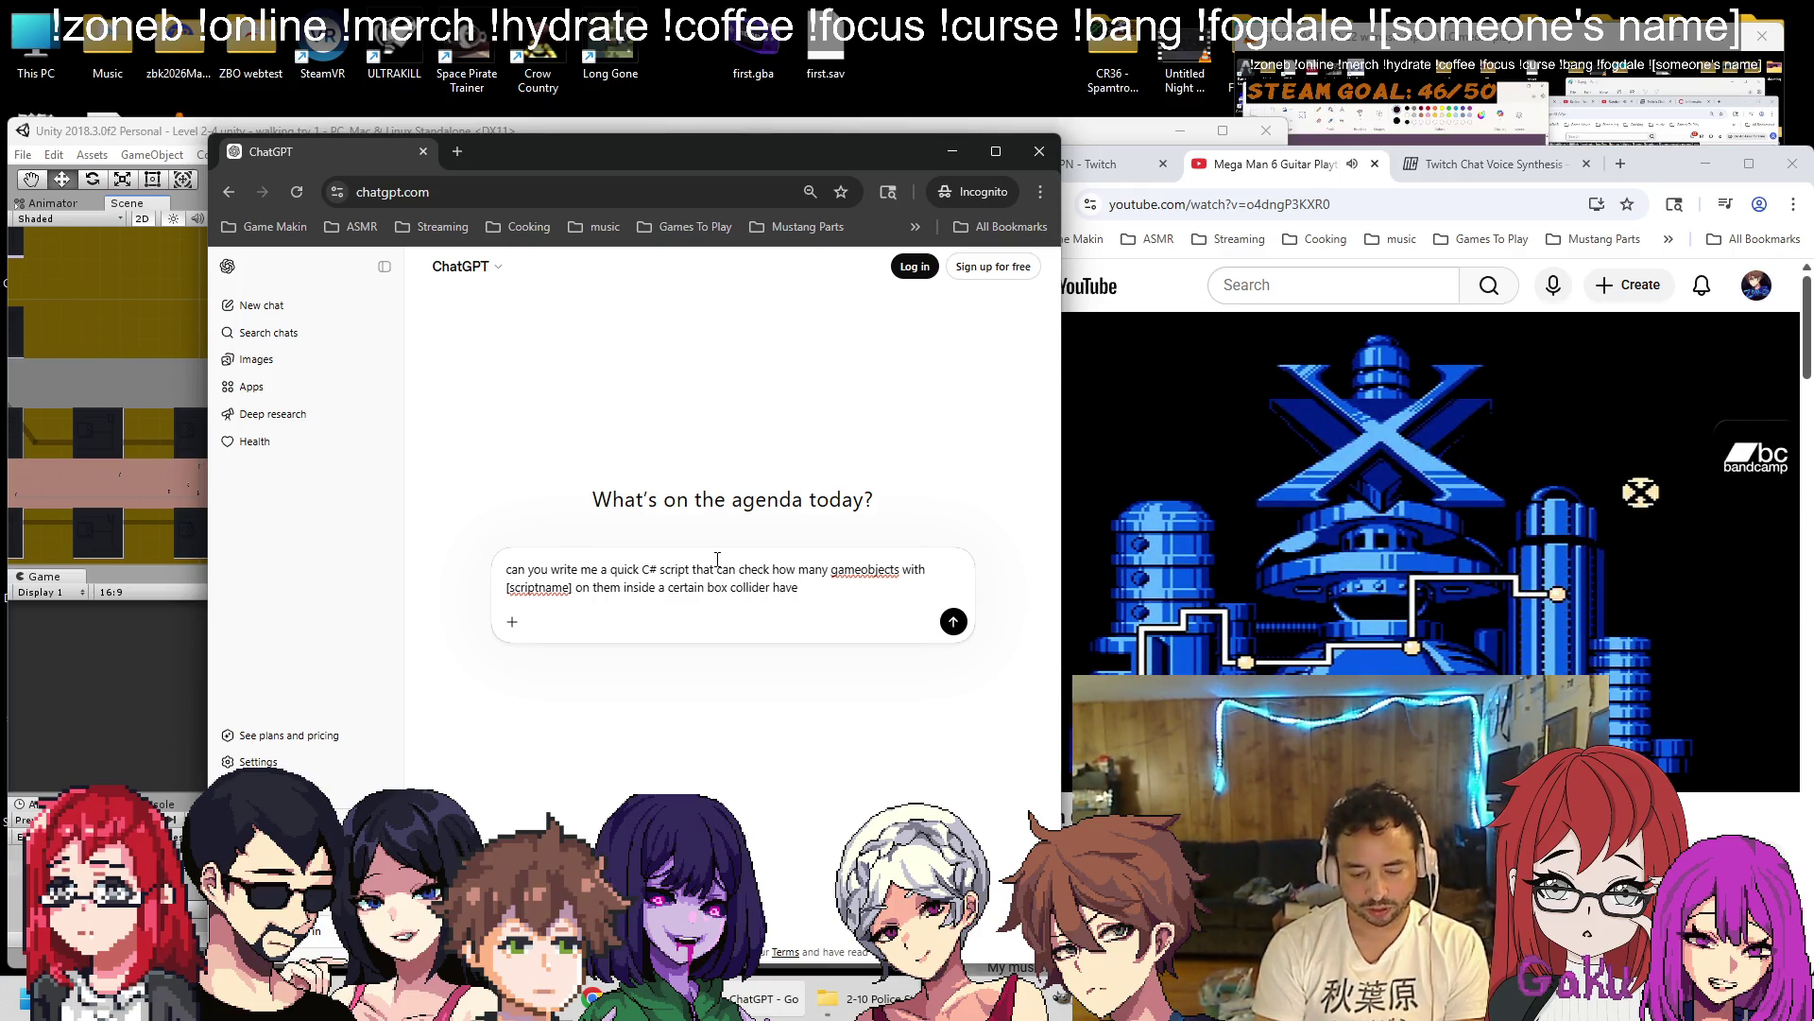
type(" >= 1")
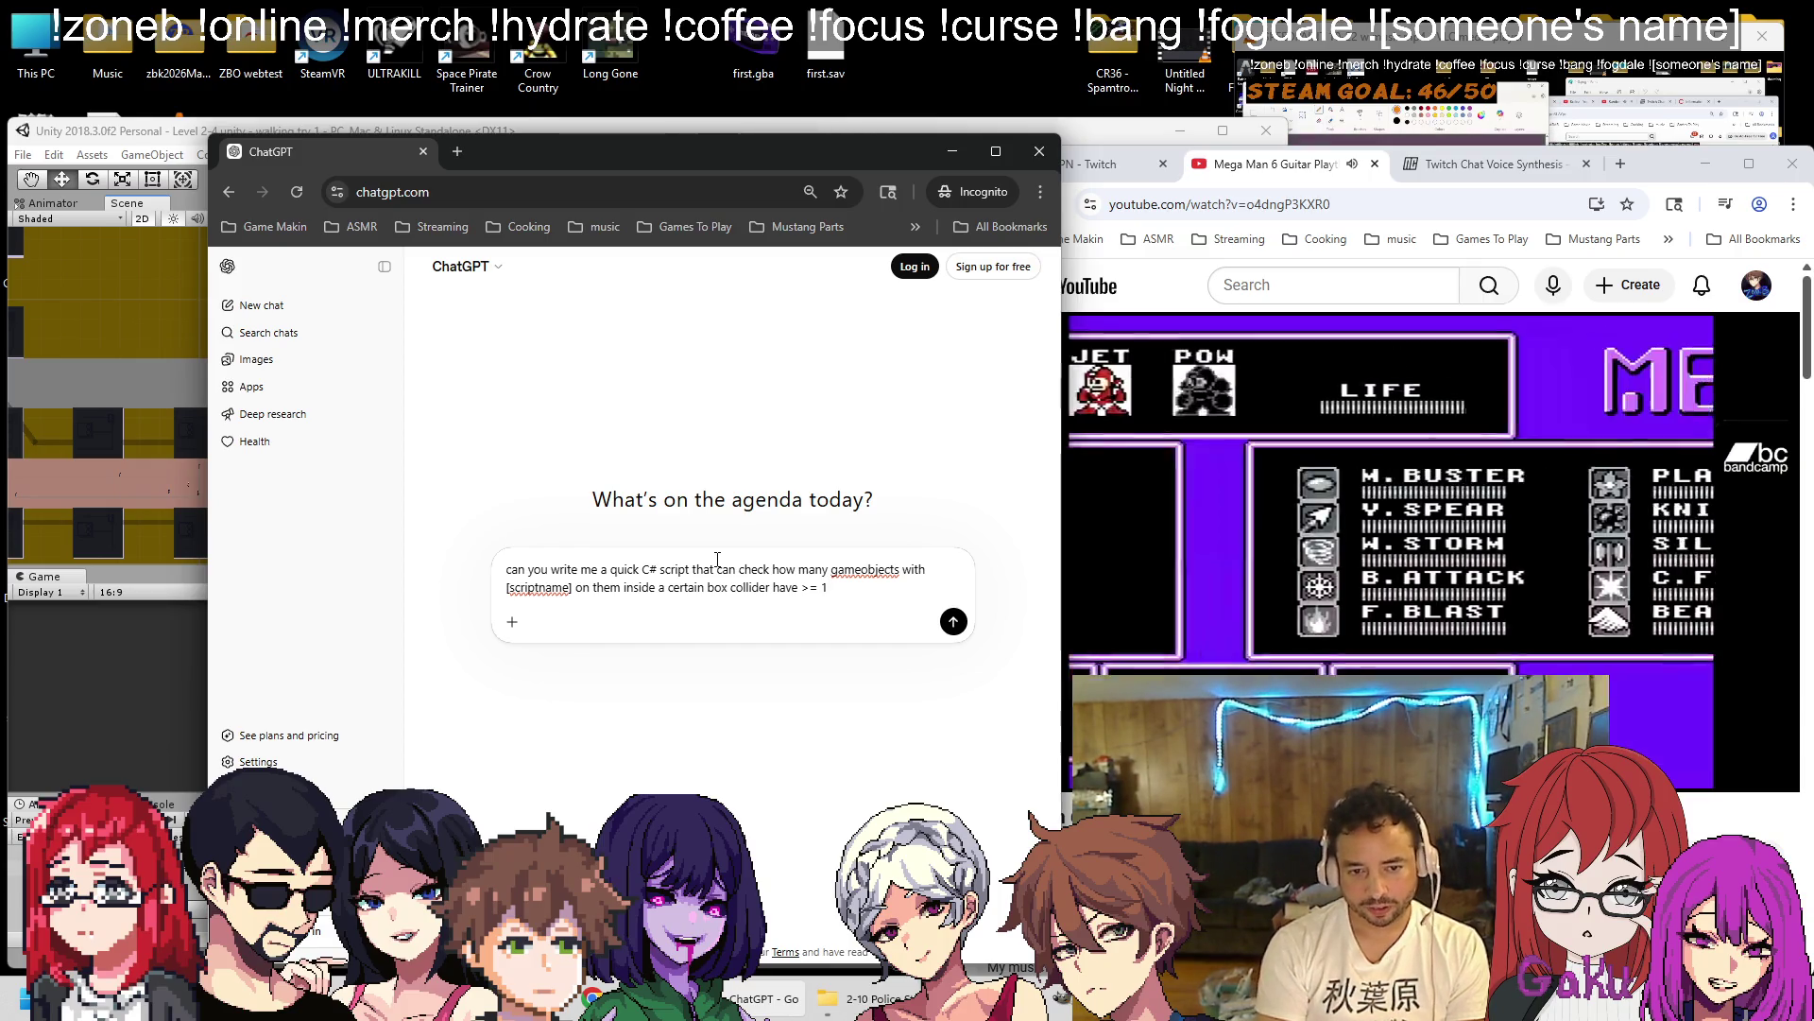
type("  an")
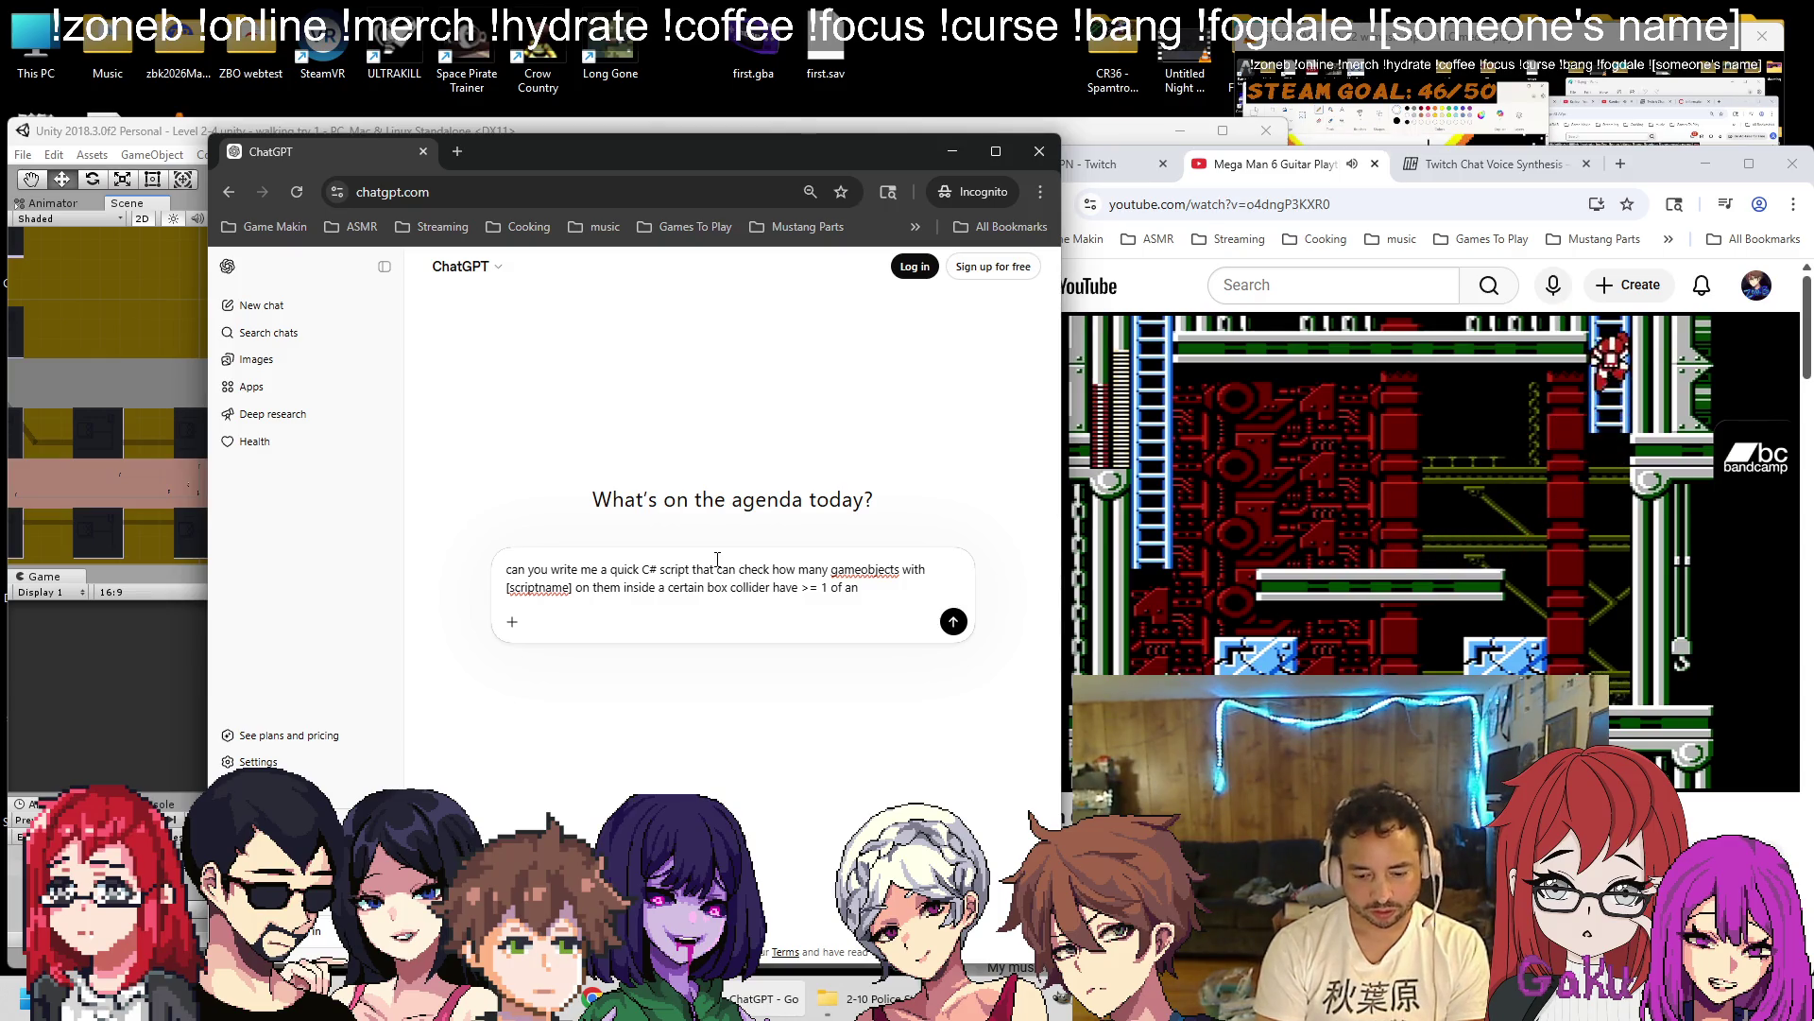
type(" [int]")
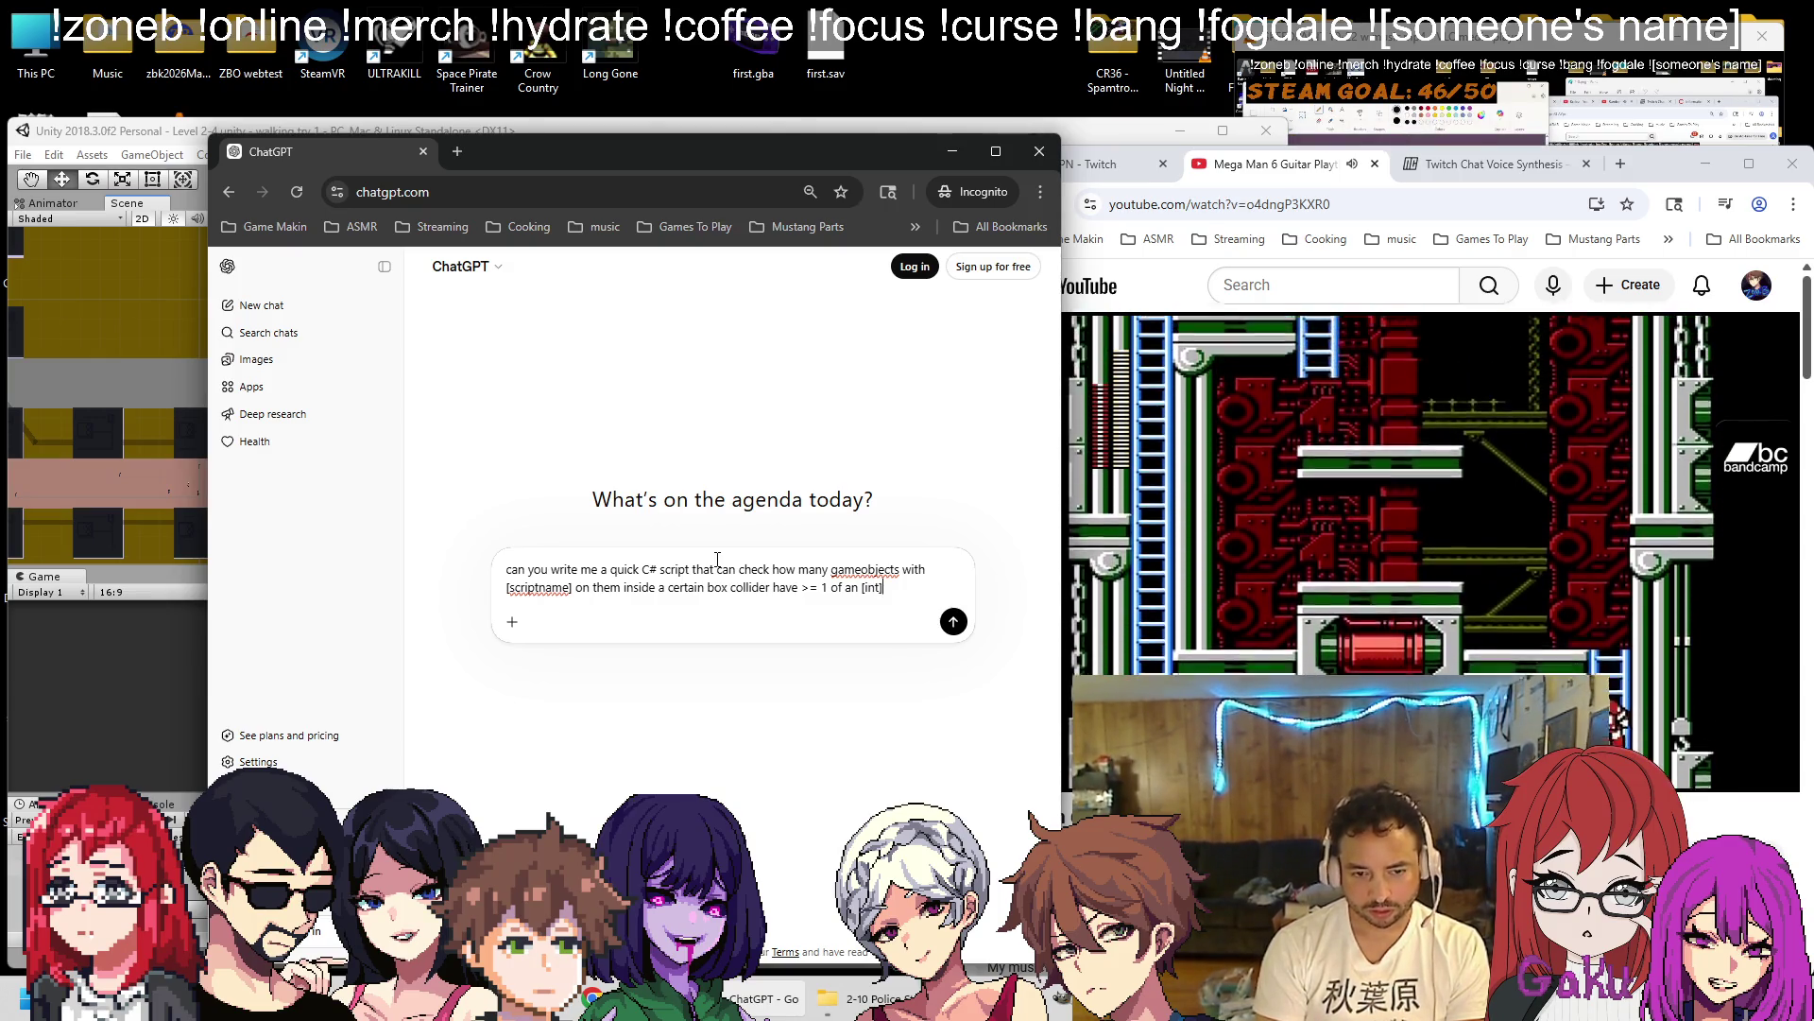
type("?")
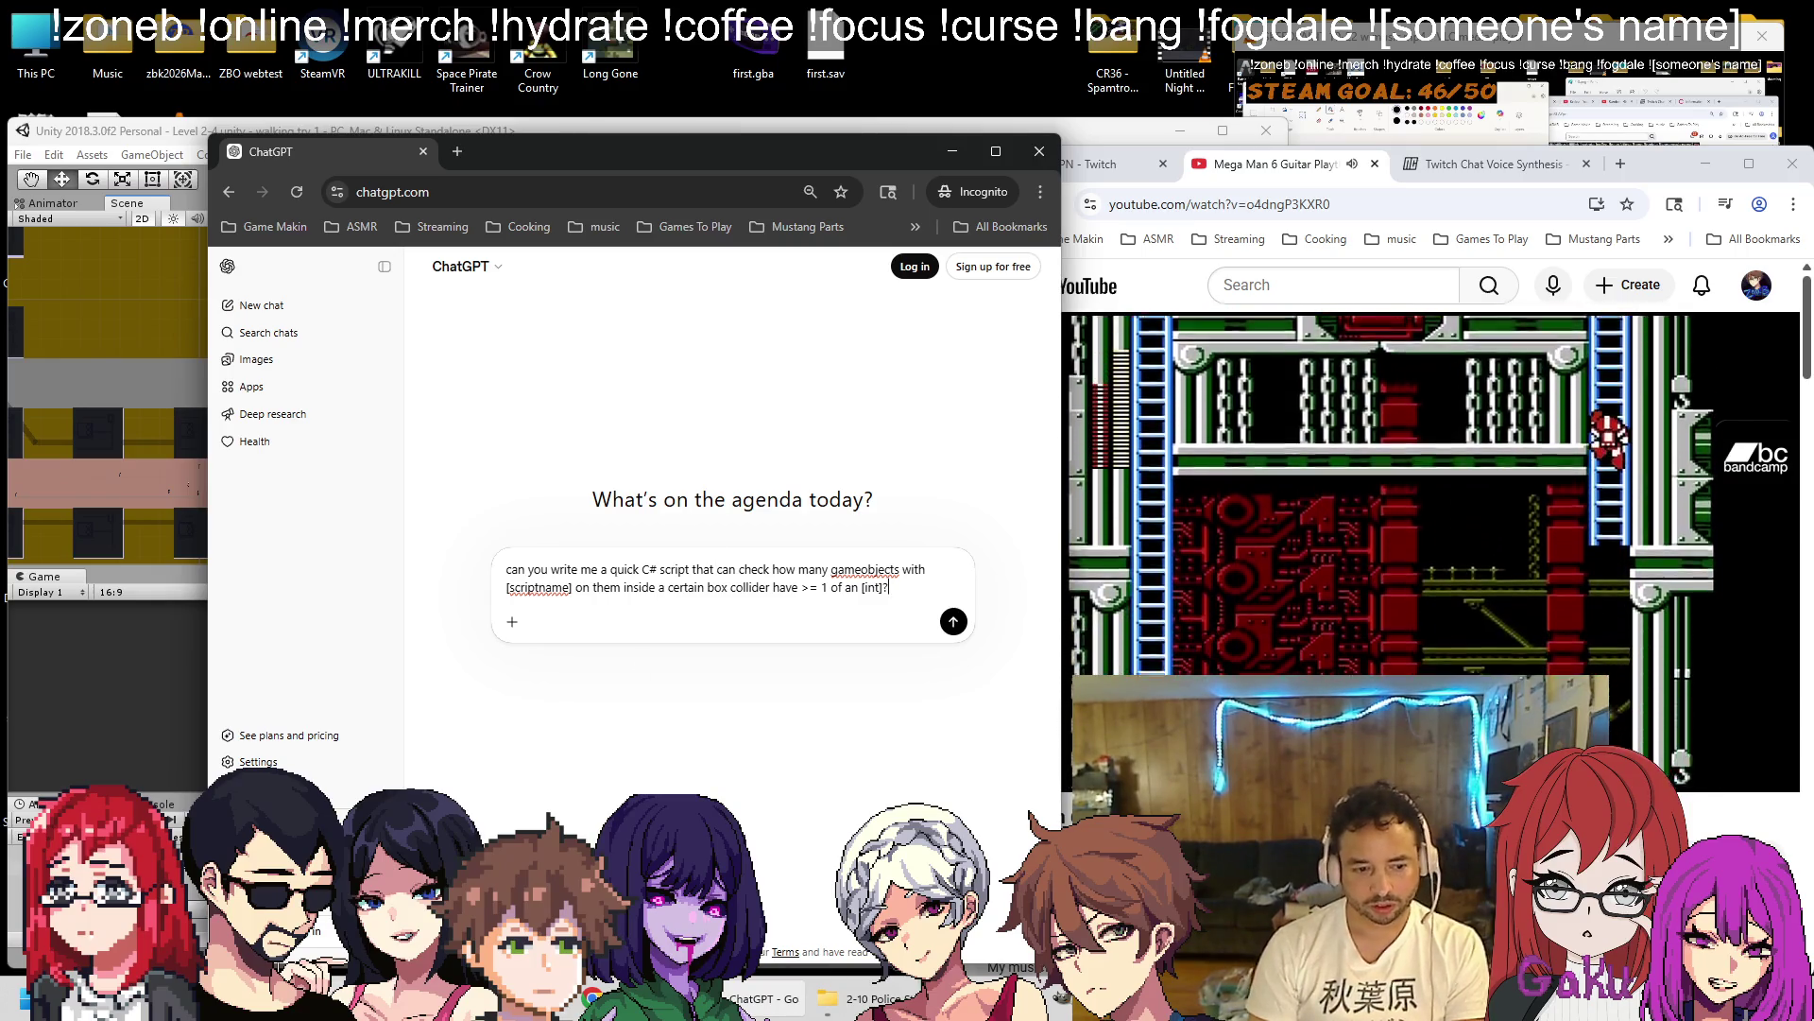
key("alt+Tab")
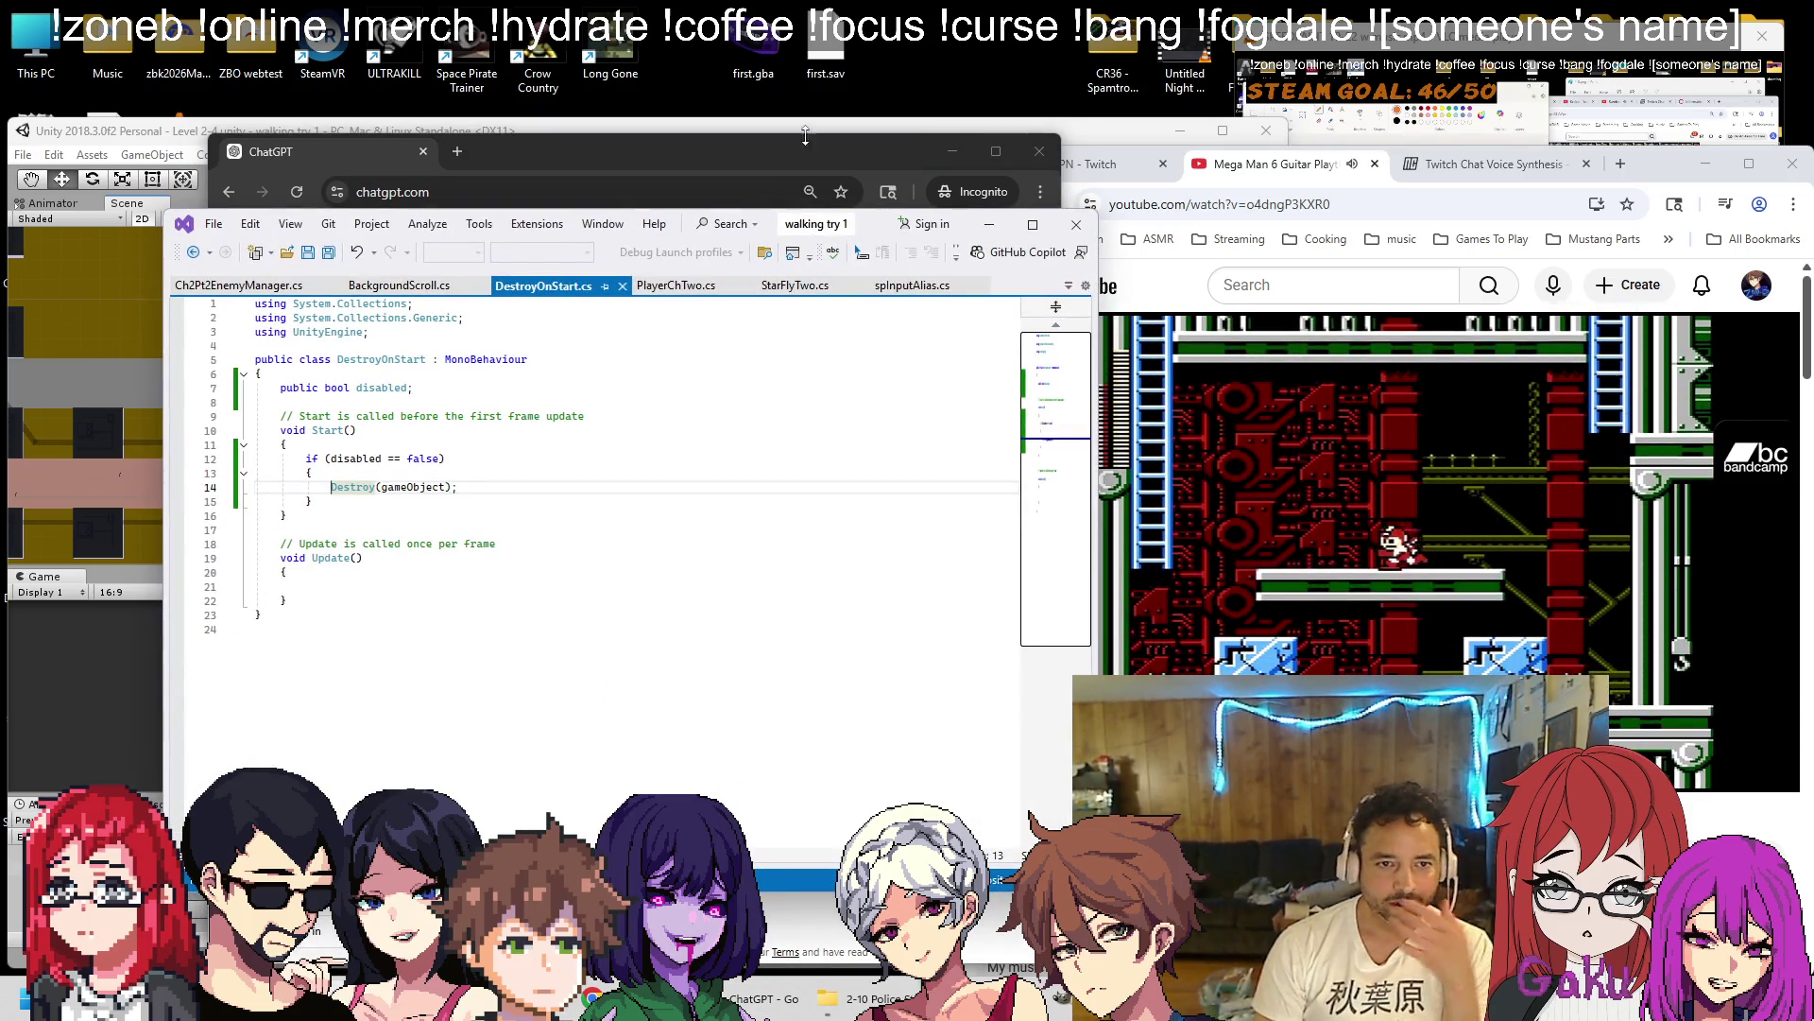
Open ChapterTwoEnemyTest.cs from StreetEZ (4)'s Chapter Two Enemy component in Visual Studio.
left_click(174, 137)
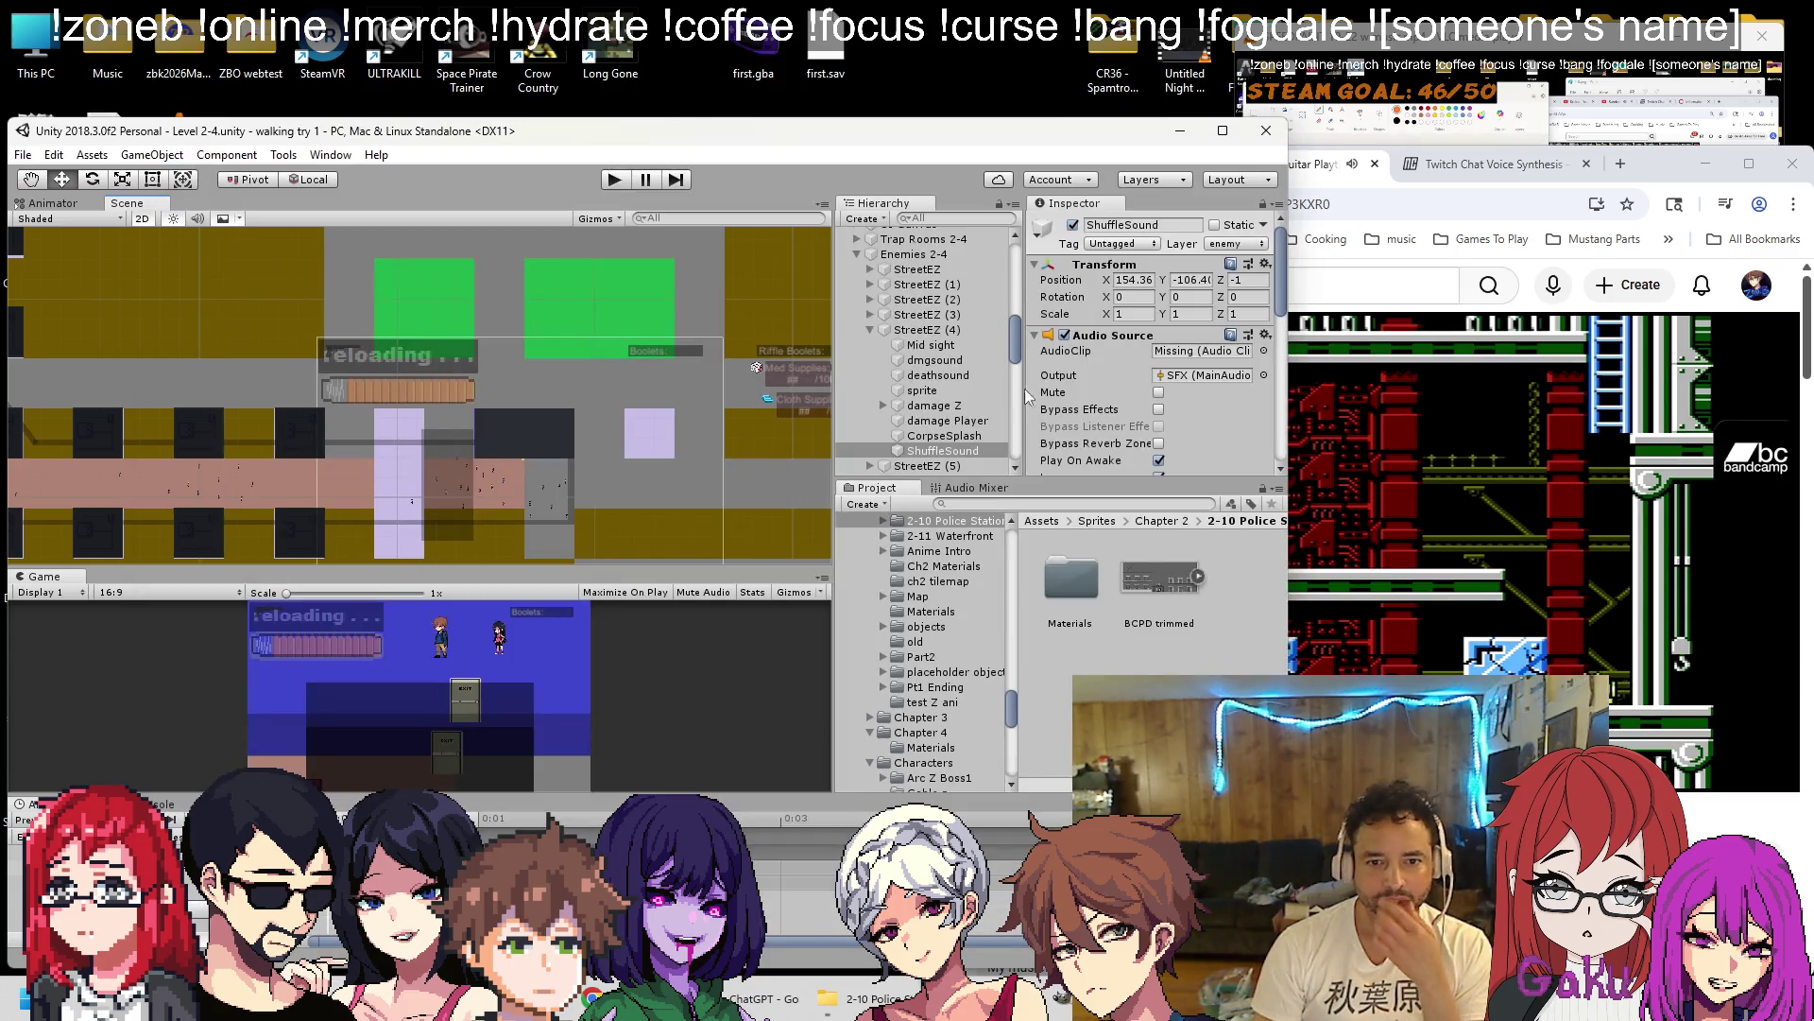
left_click(931, 345)
left_click(921, 329)
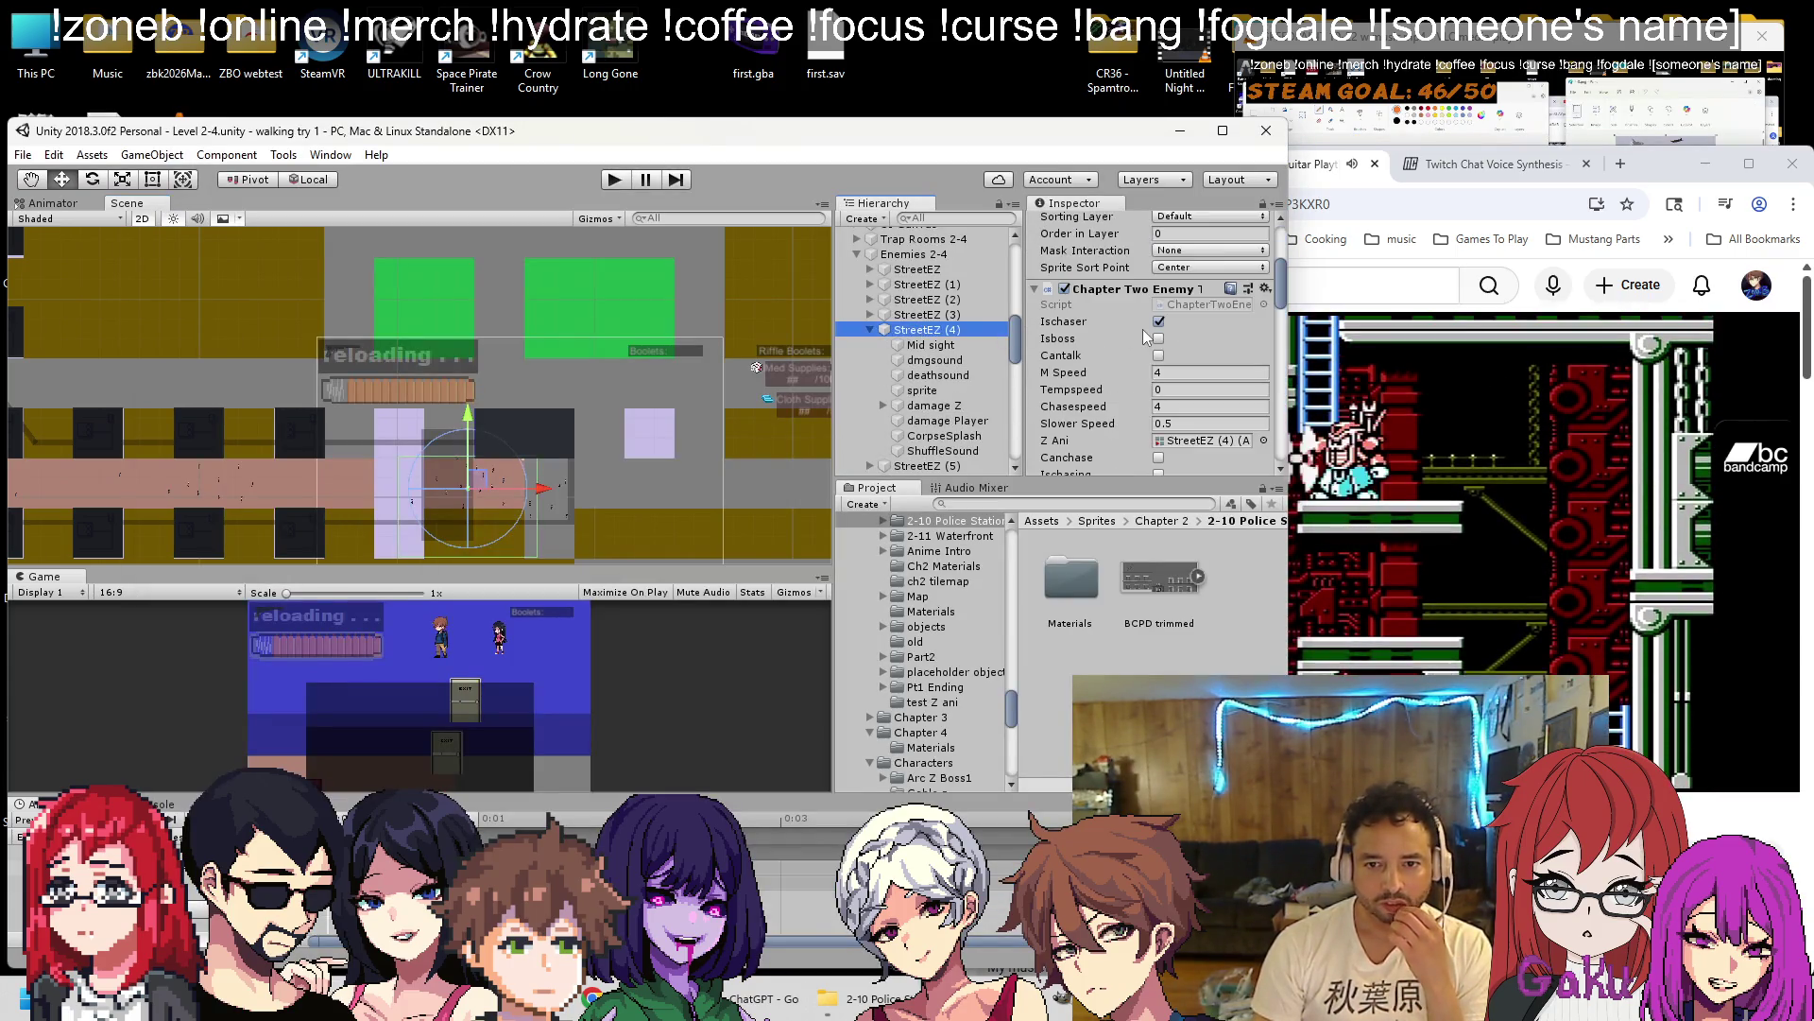
scroll(1148, 344, "down", 3)
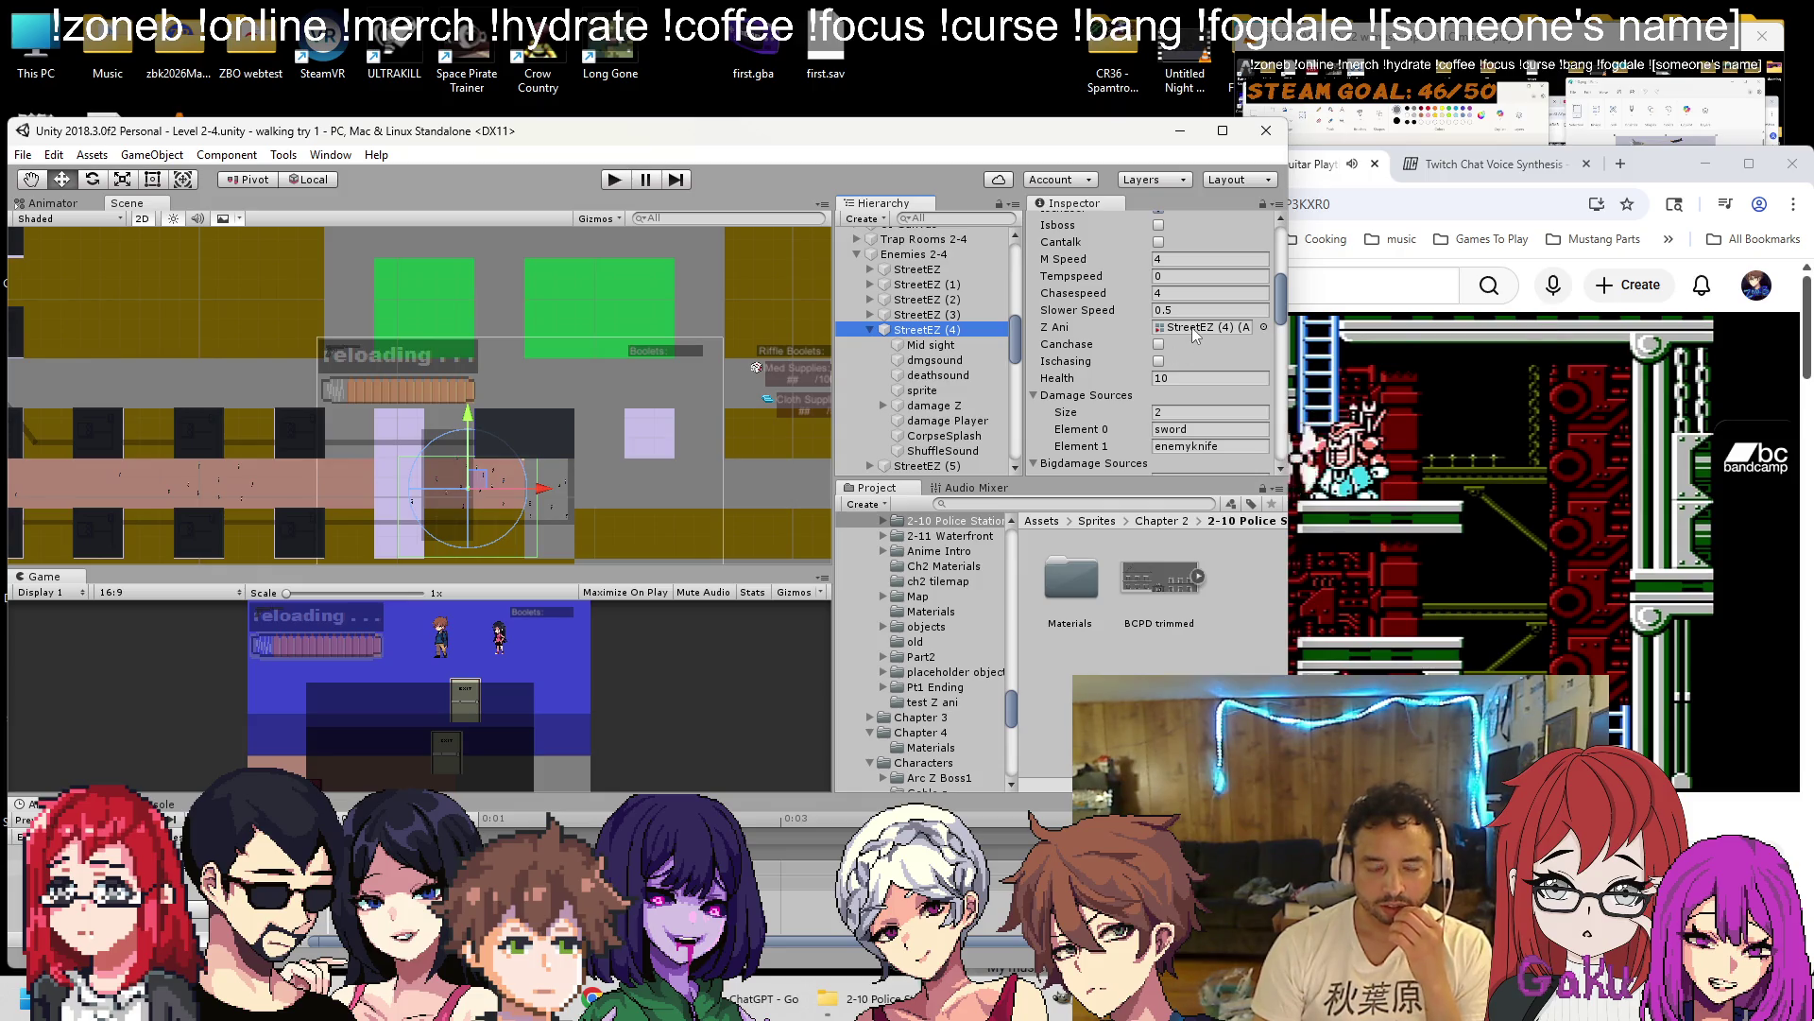
scroll(1172, 317, "up", 3)
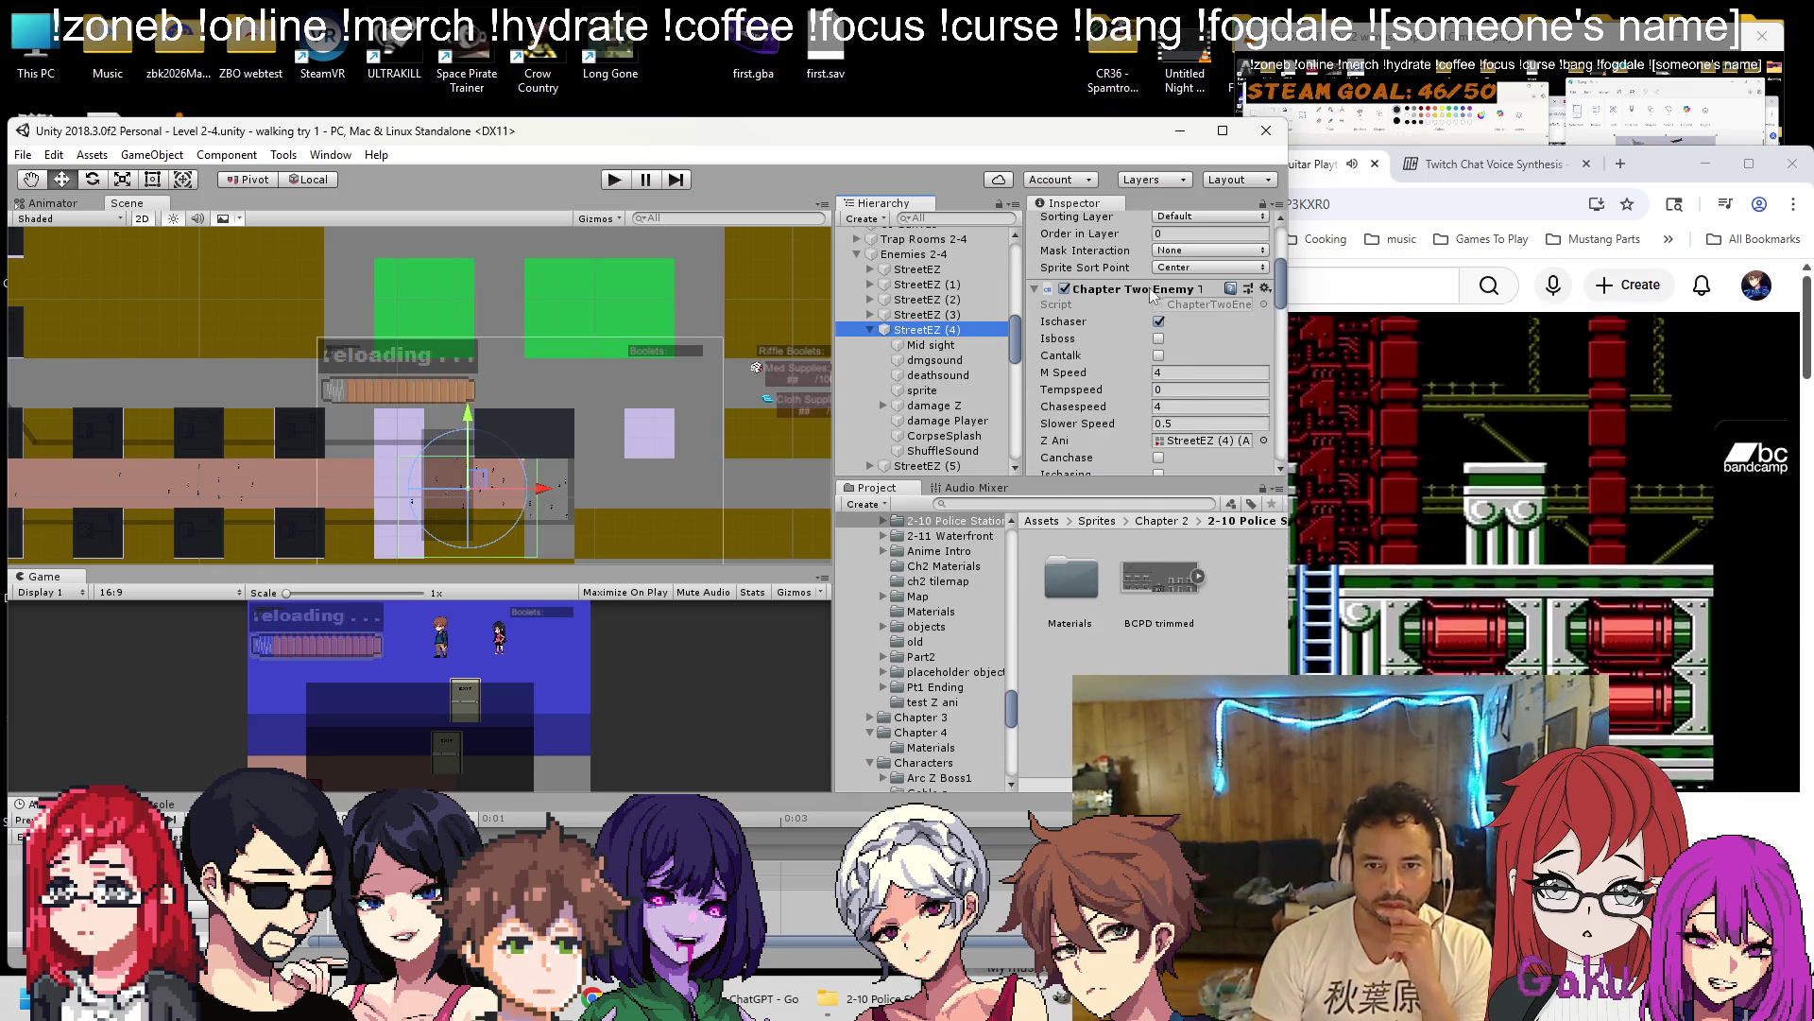
right_click(1152, 293)
left_click(1205, 523)
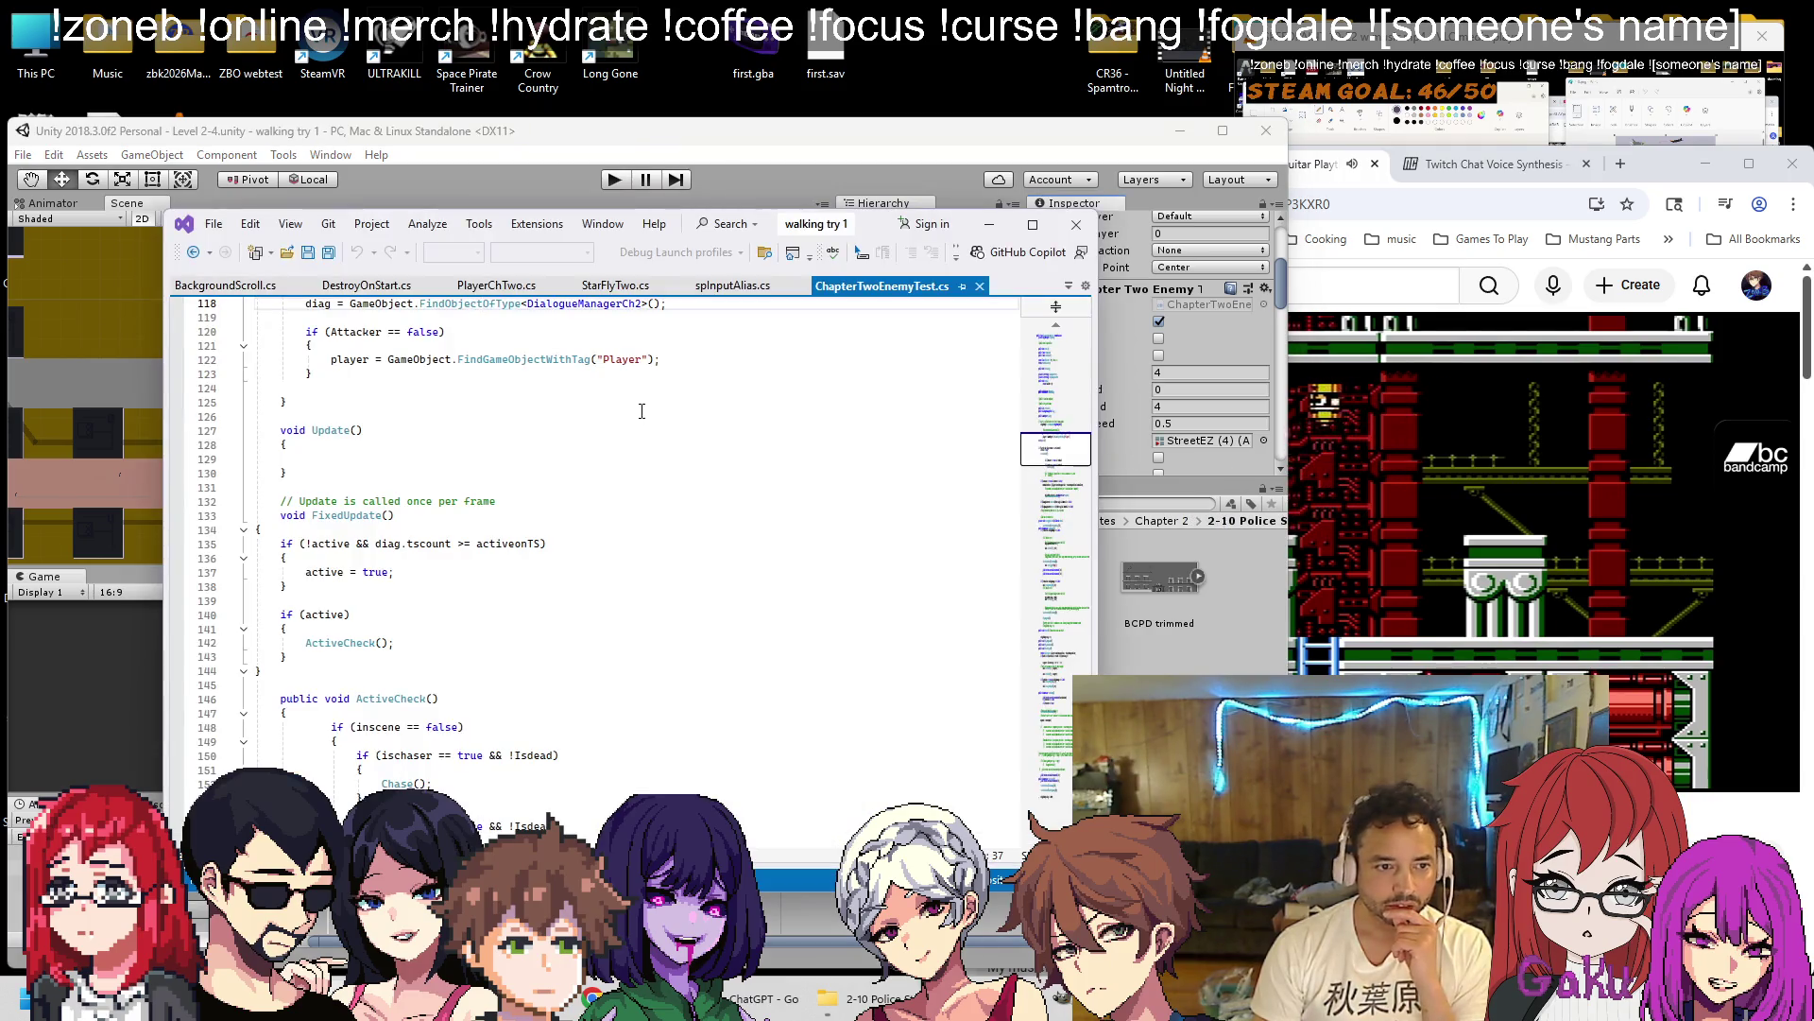
Search the enemy script for 'health', then send the box-collider counting C# request to ChatGPT.
scroll(945, 378, "down", 6)
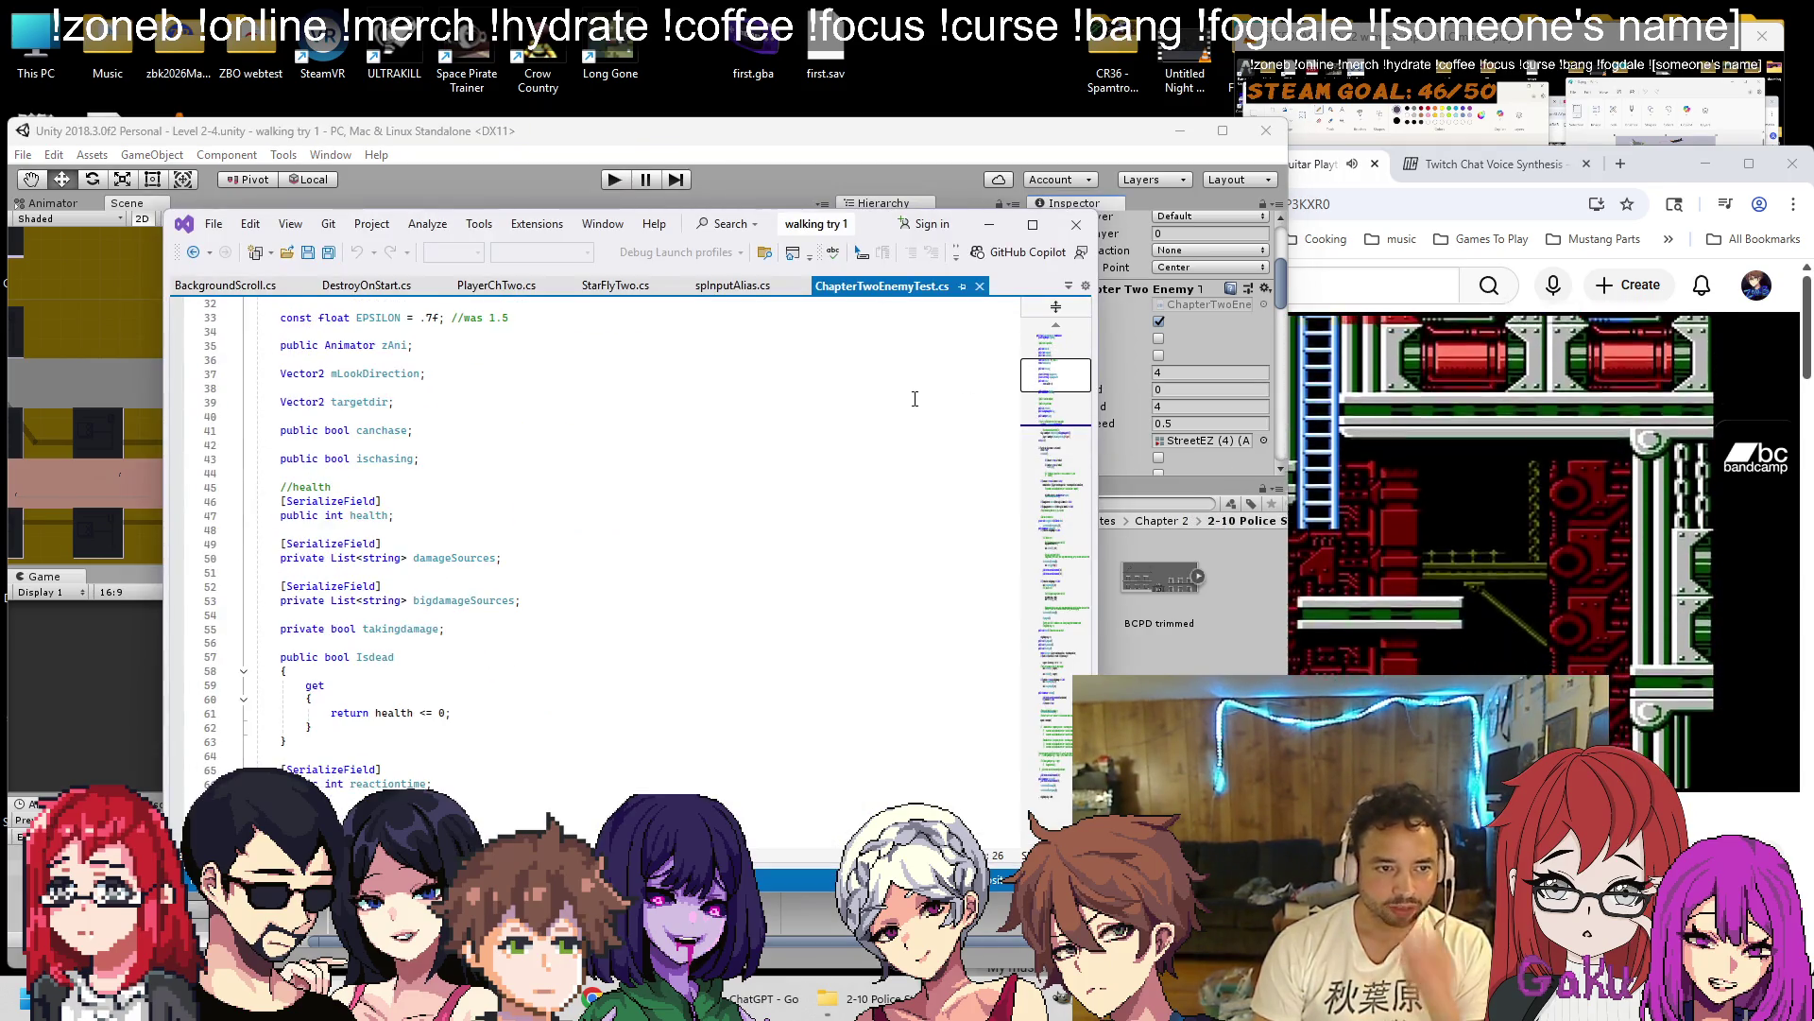
key("ctrl+f")
type("health")
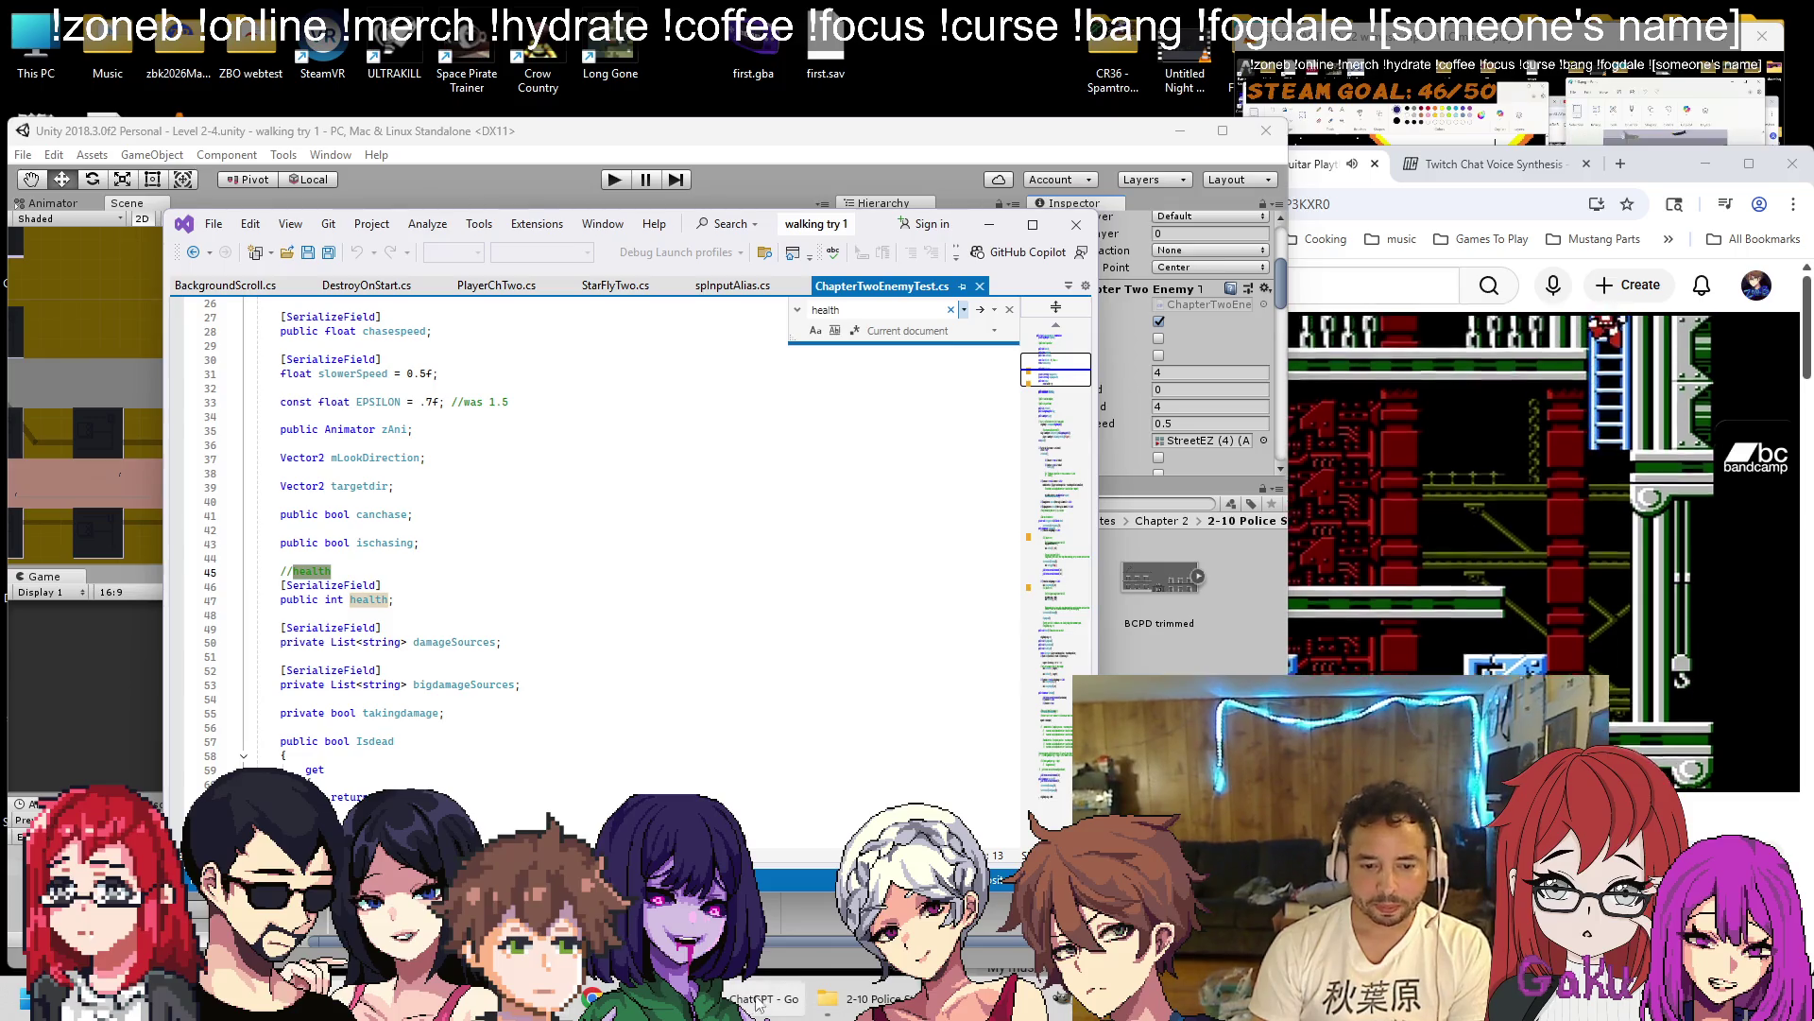
key("alt+Tab")
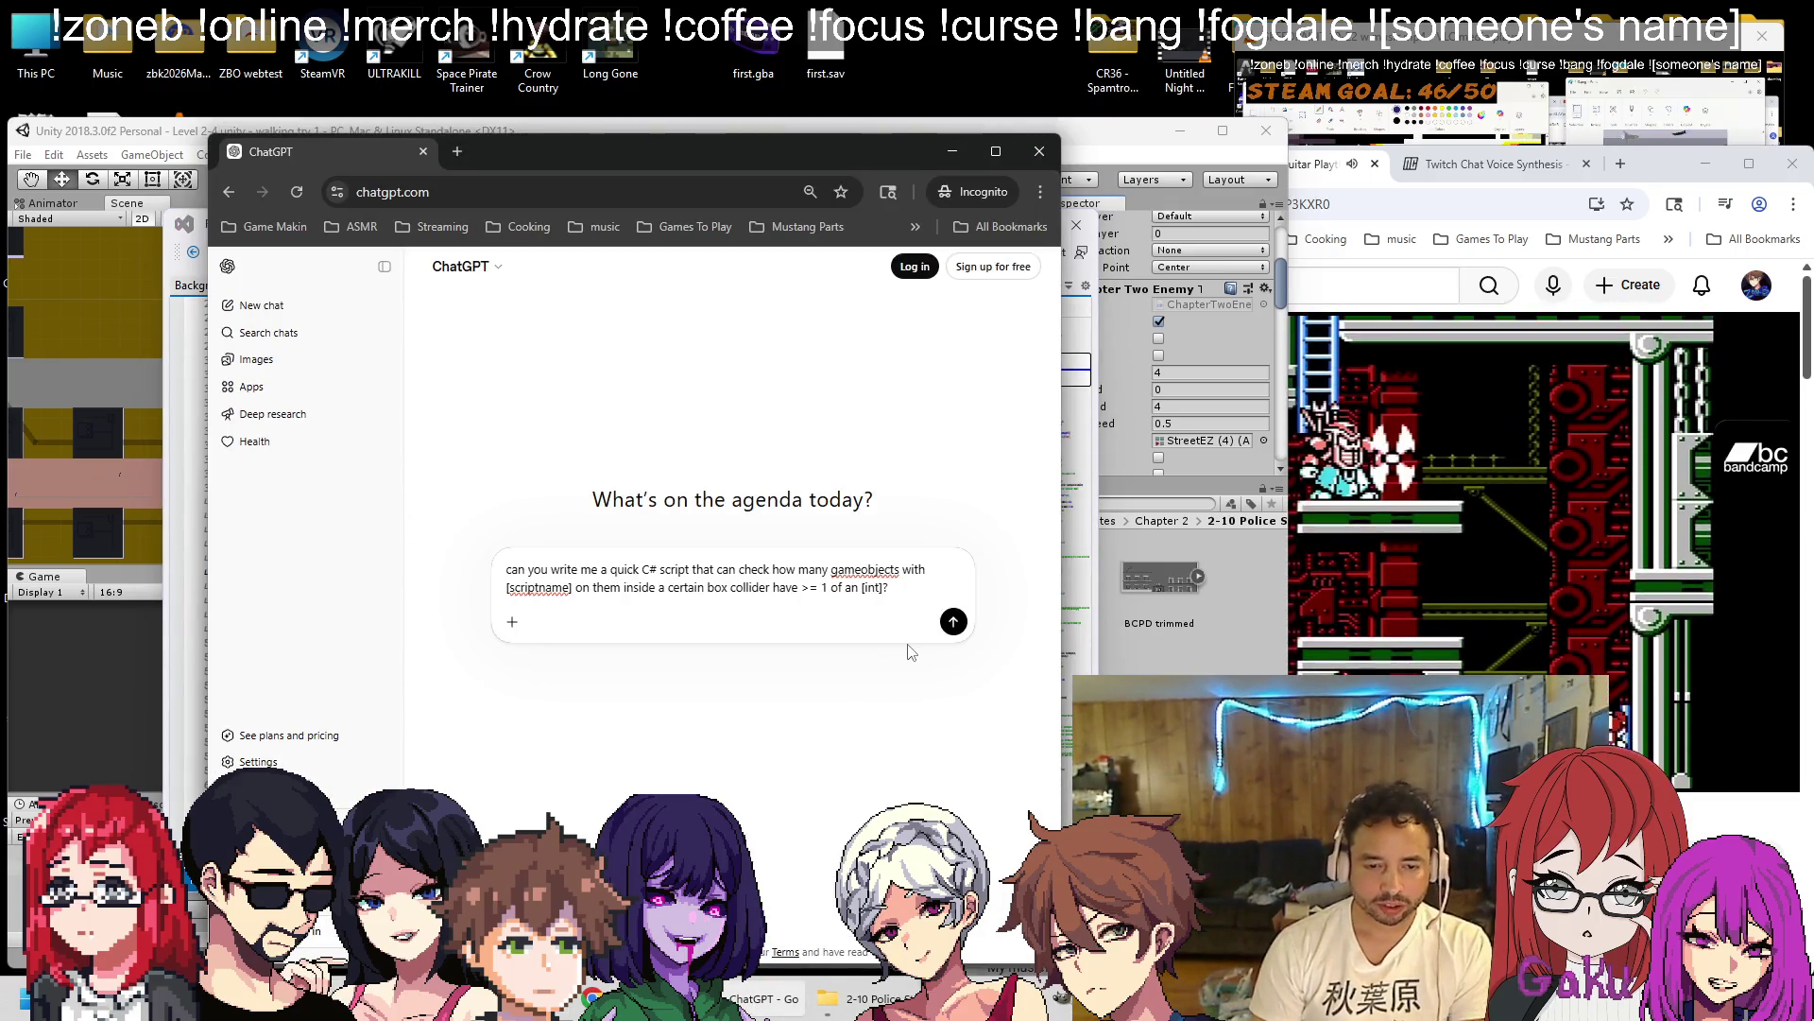
key("Return")
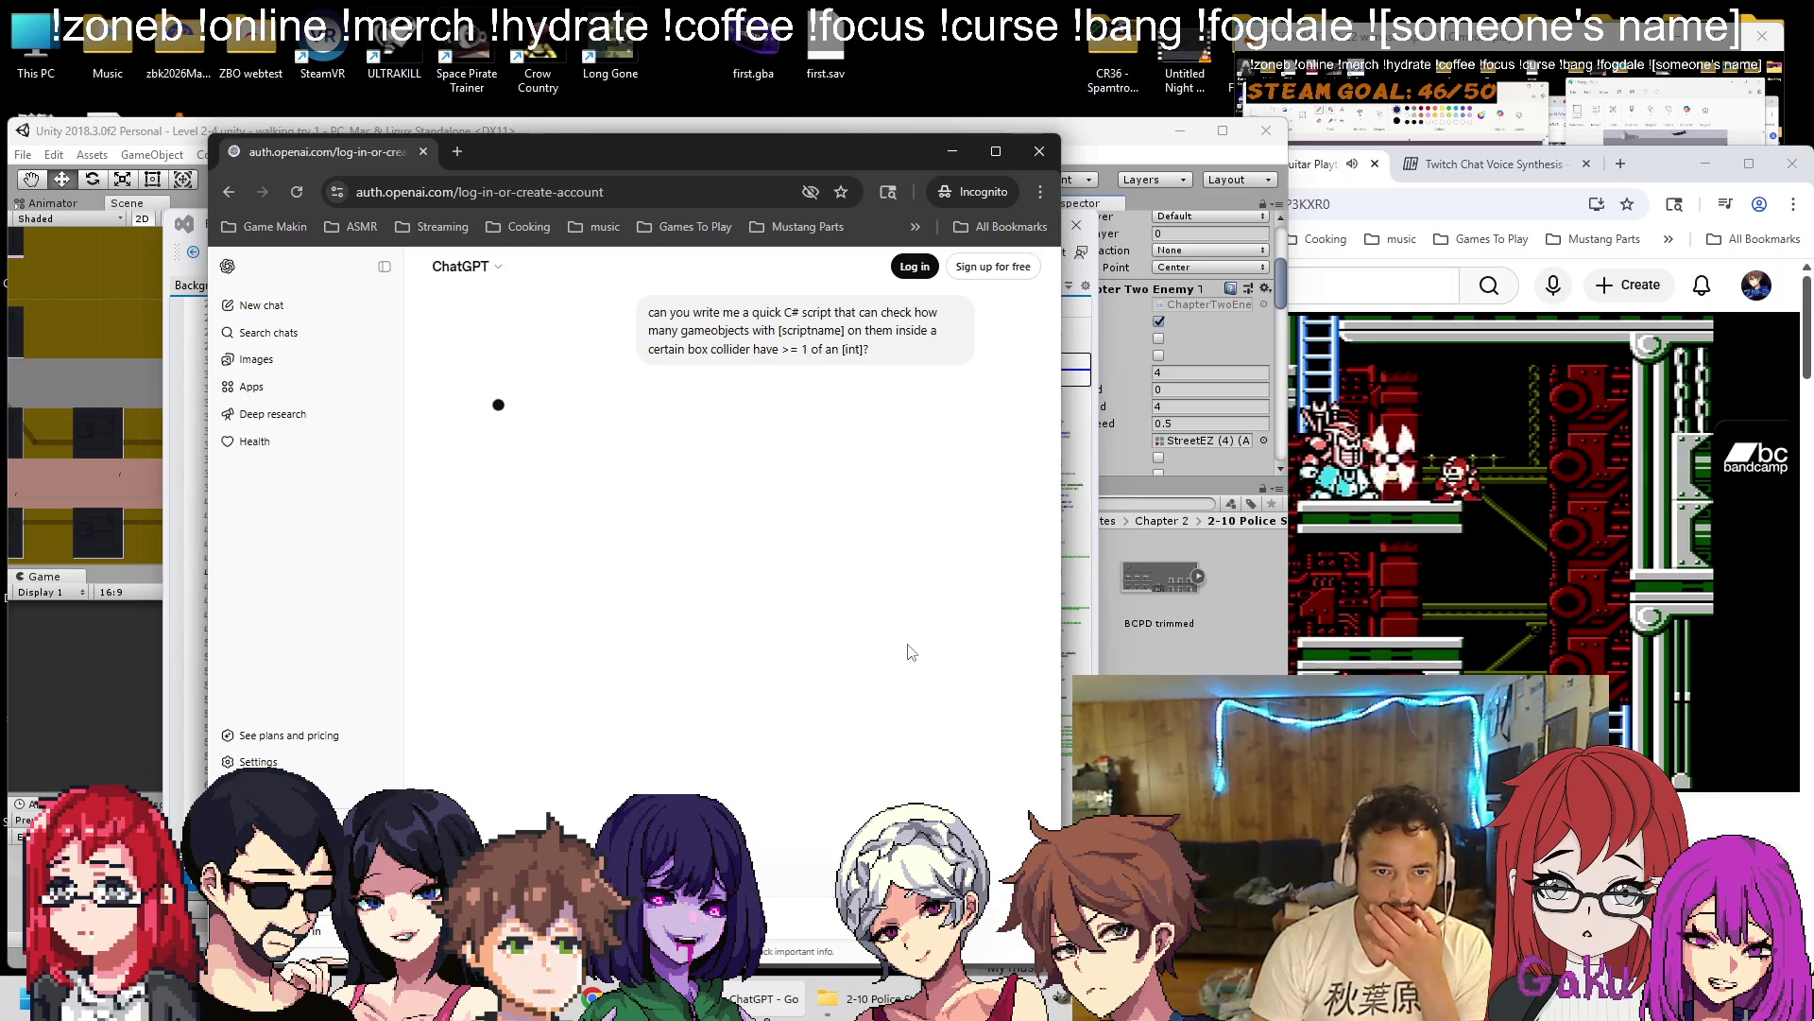